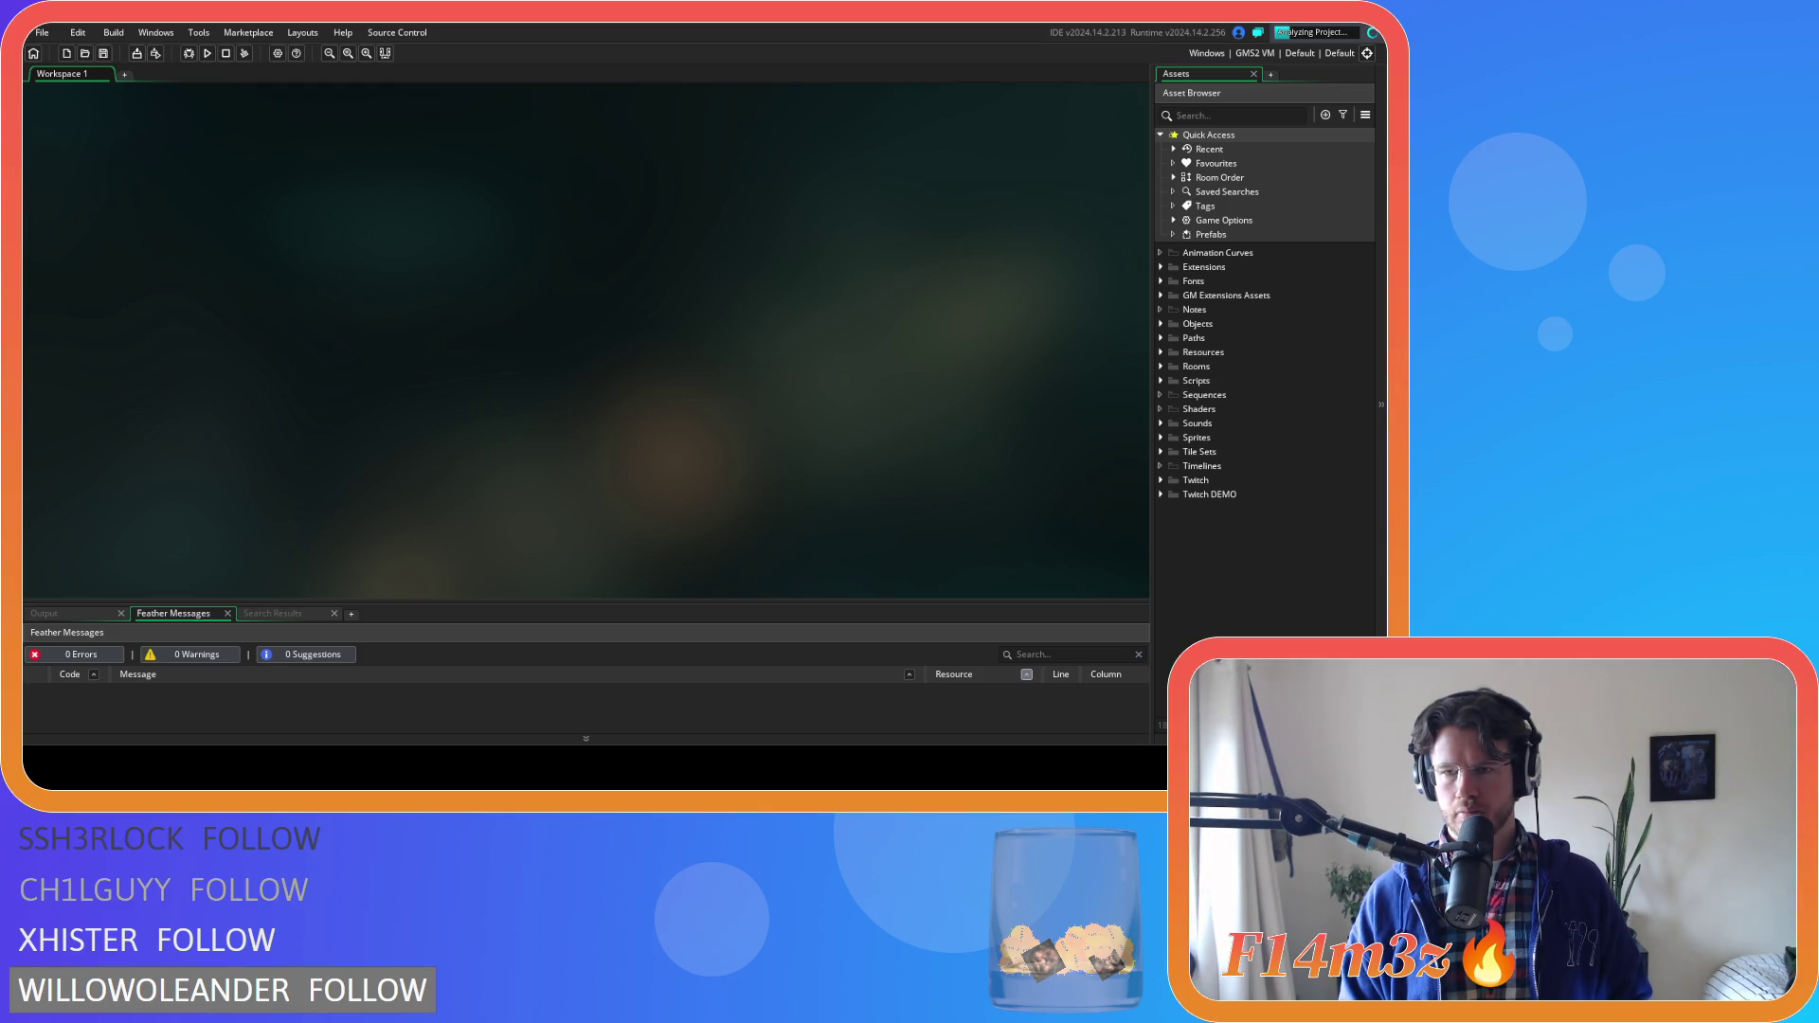
Browse Sprites > Tiles to view sp_boreal_tiles, then collapse the Sprites folder again
click(1160, 437)
scroll(1216, 509, down, 1)
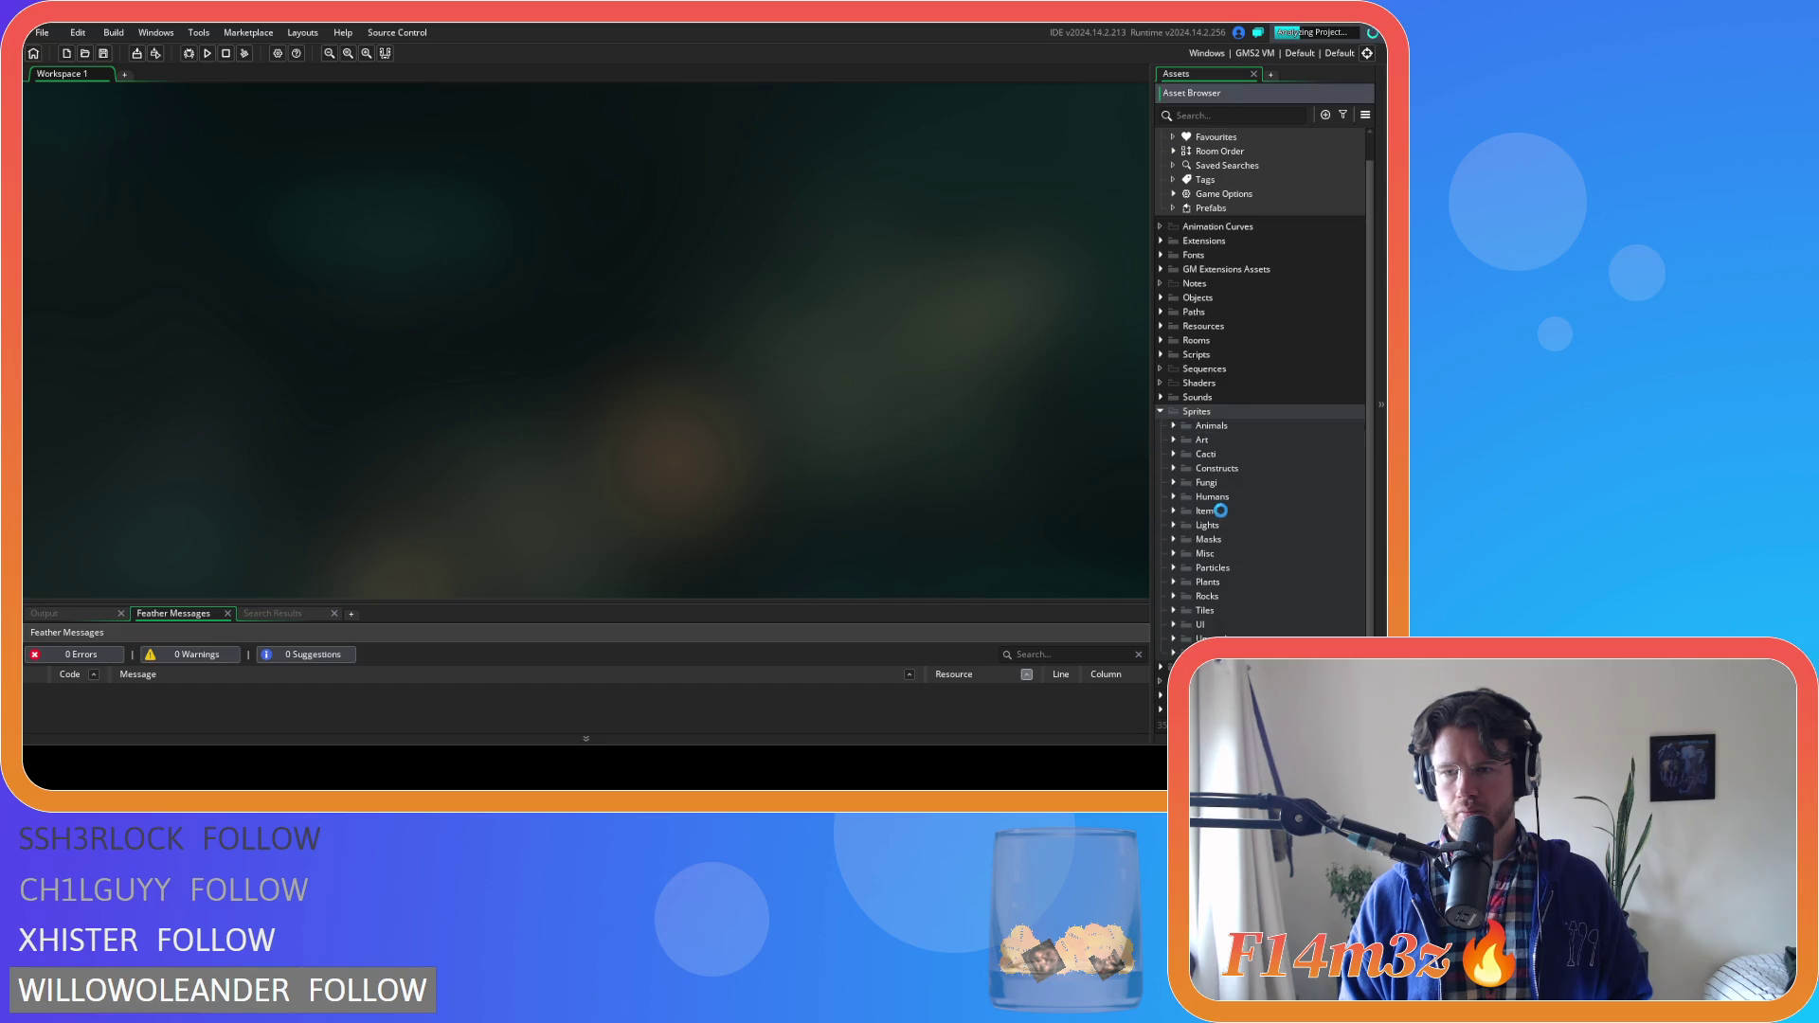
click(1174, 610)
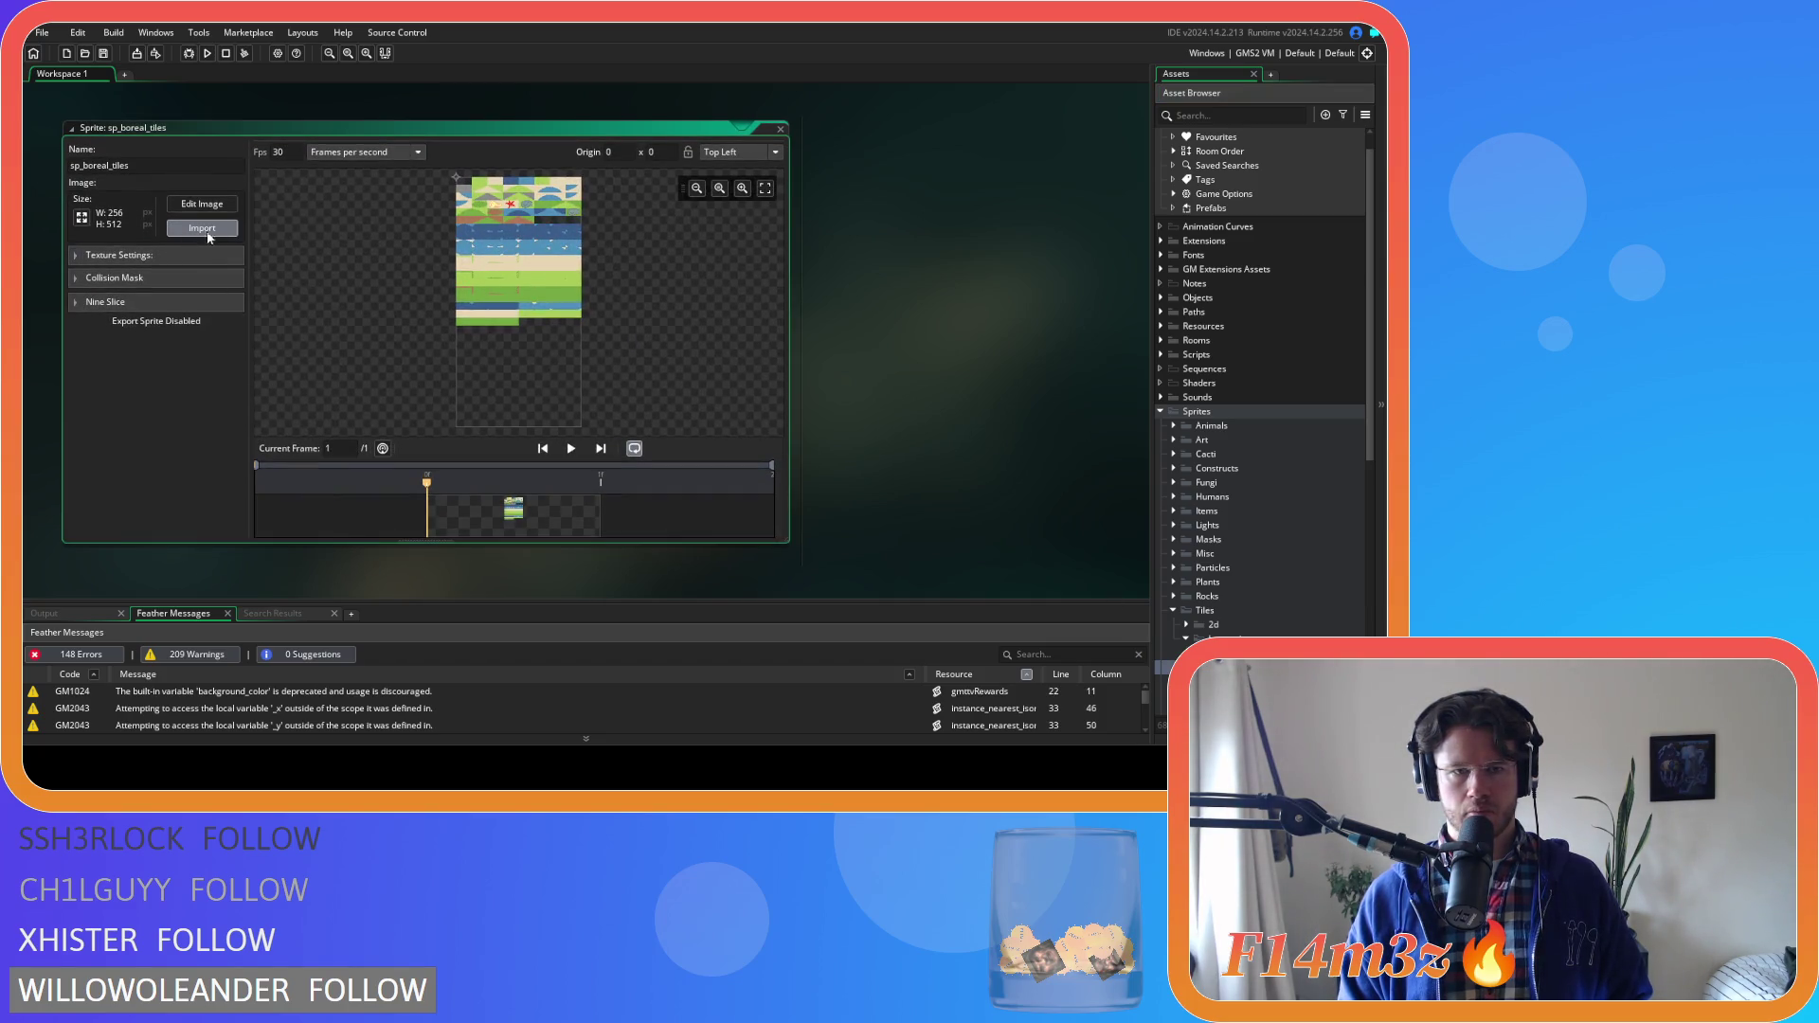
click(781, 129)
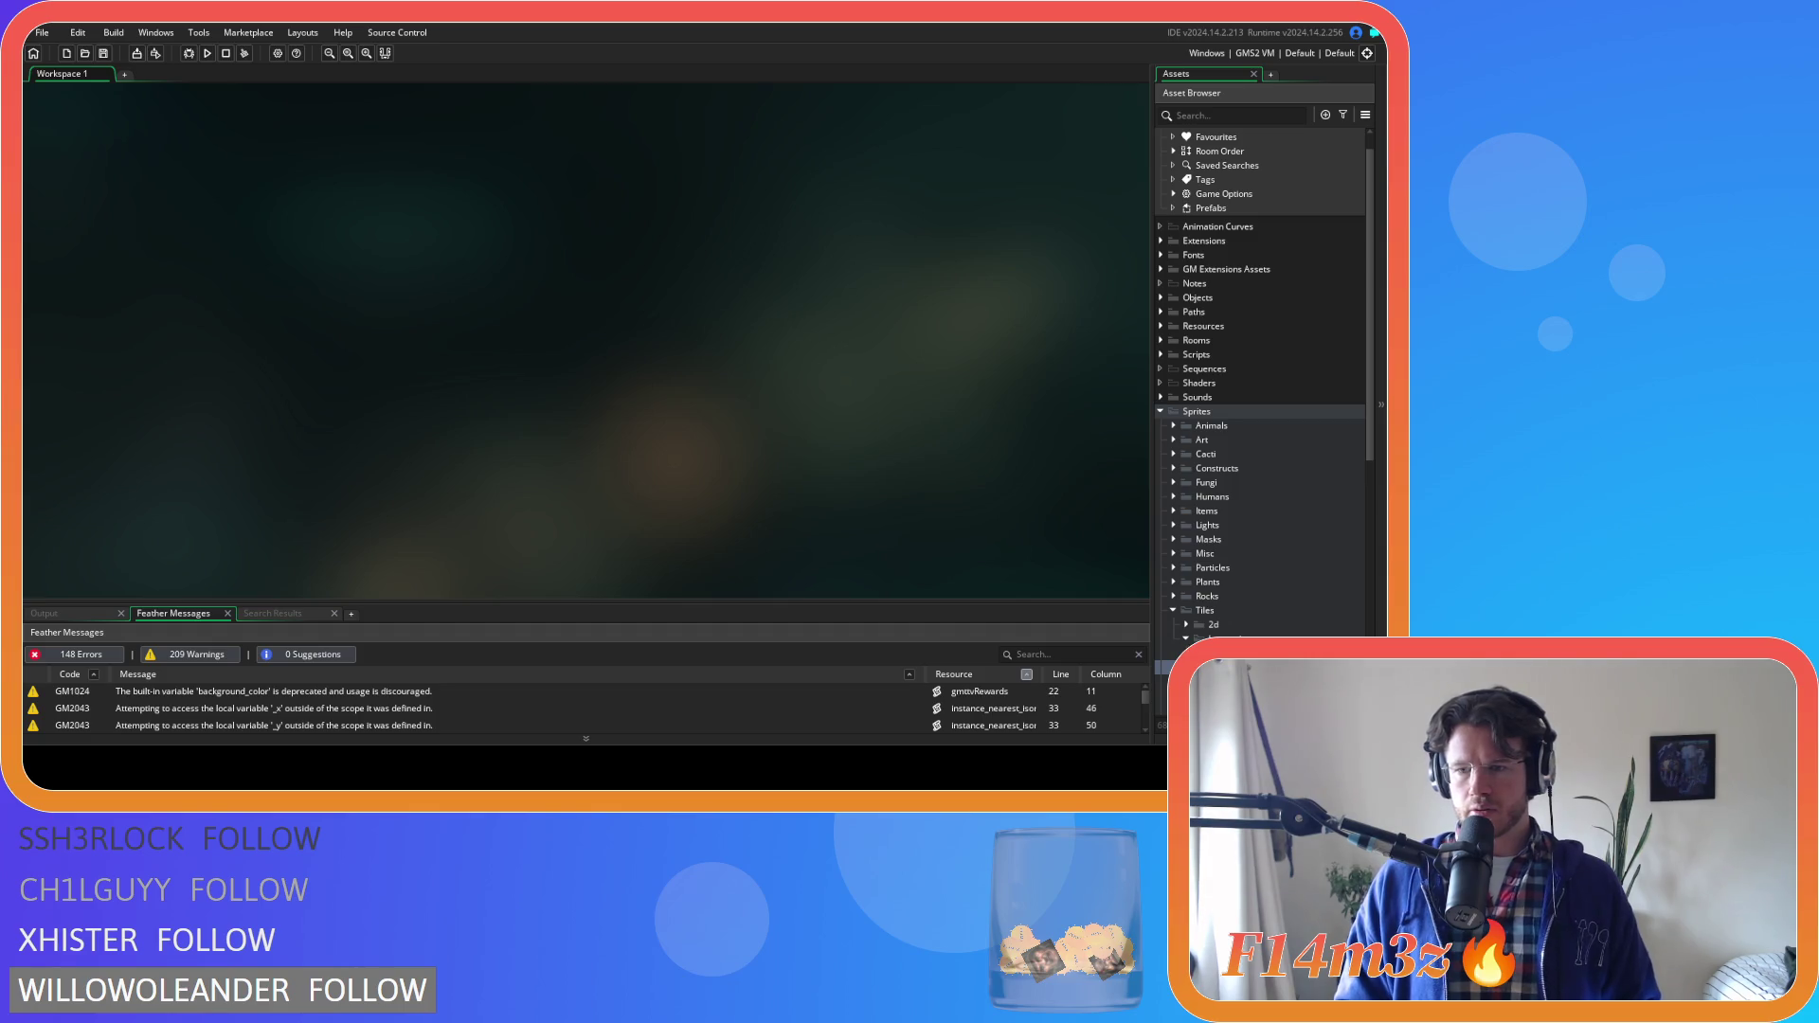
click(1173, 610)
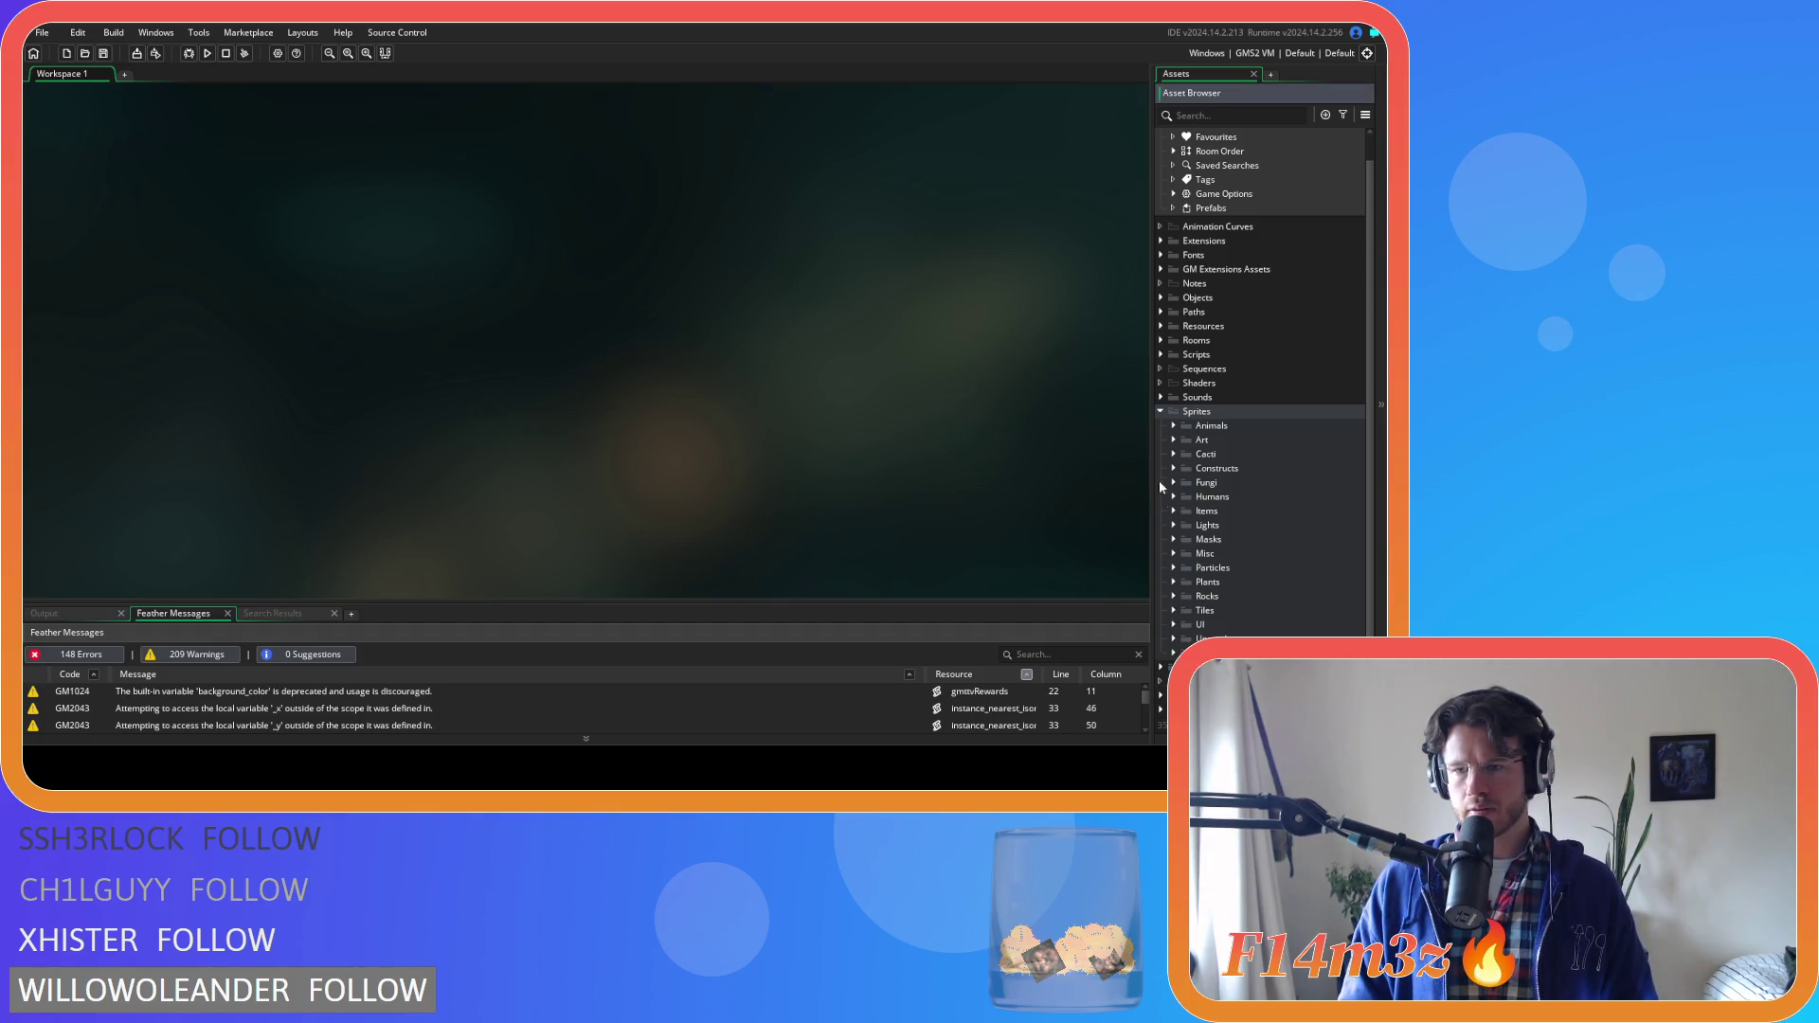
click(1160, 412)
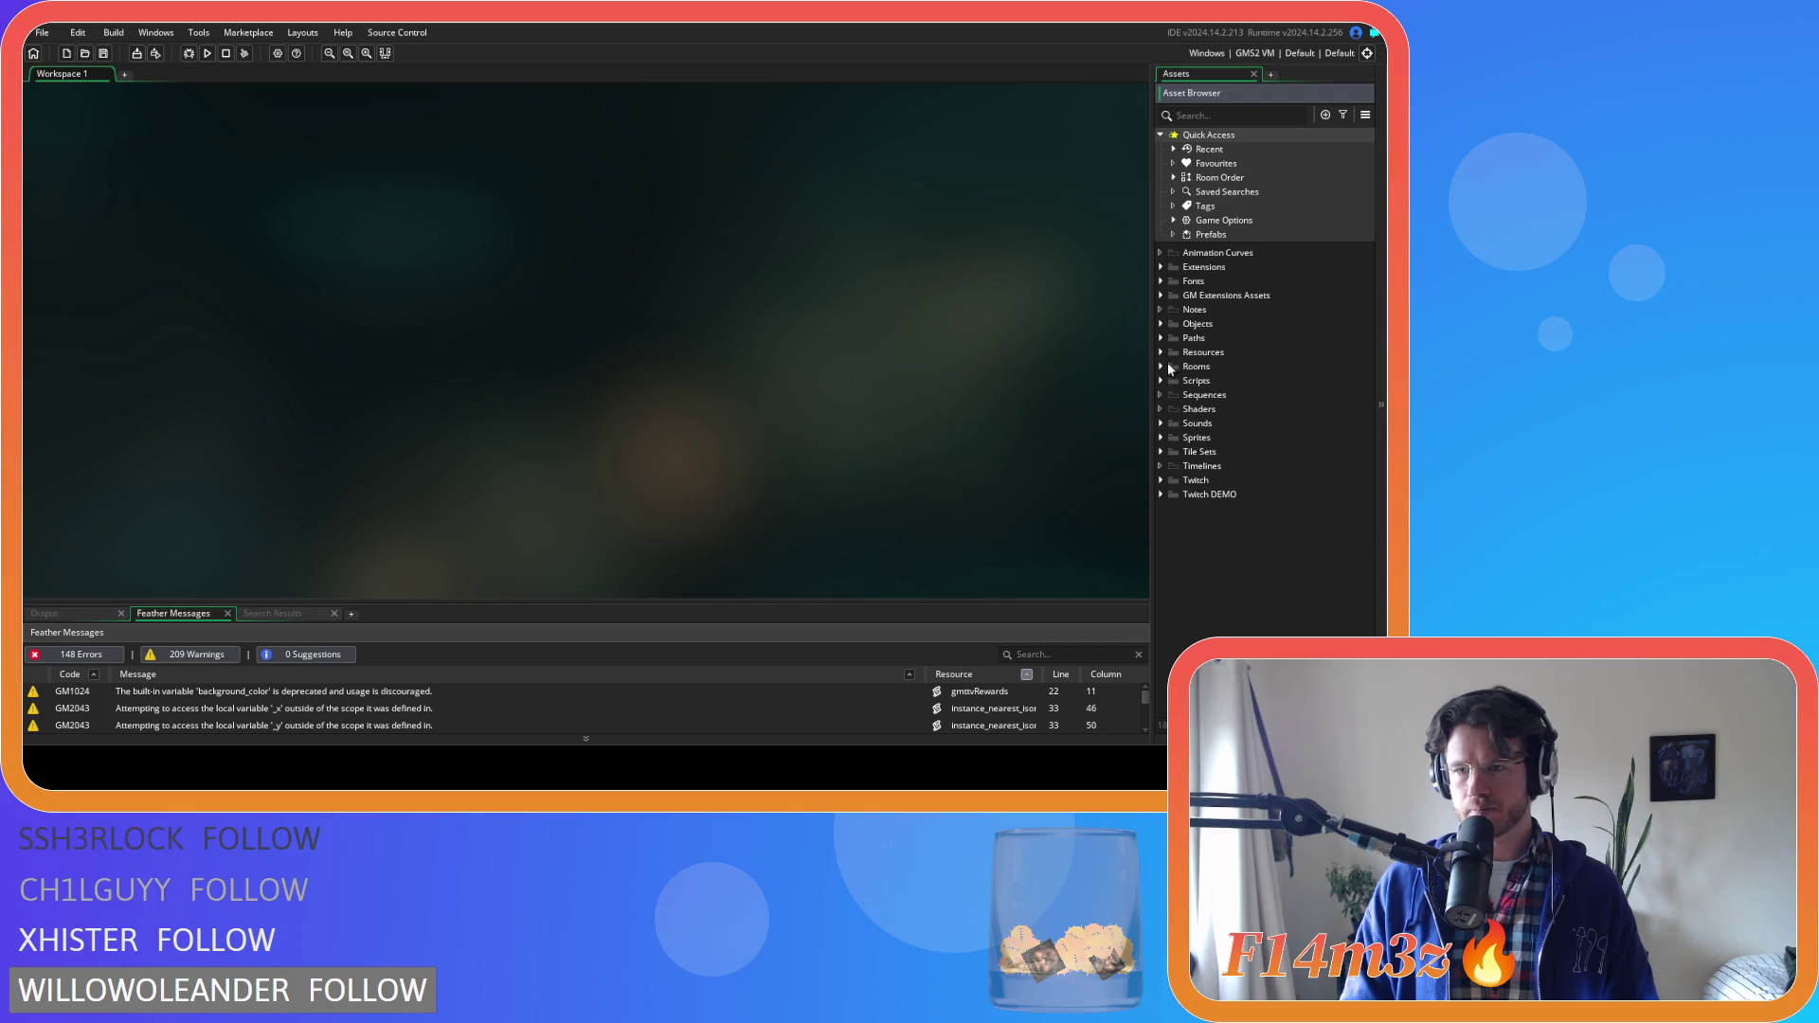
Expand Scripts > ProcGen and open the sc_setTilemap script
click(1160, 380)
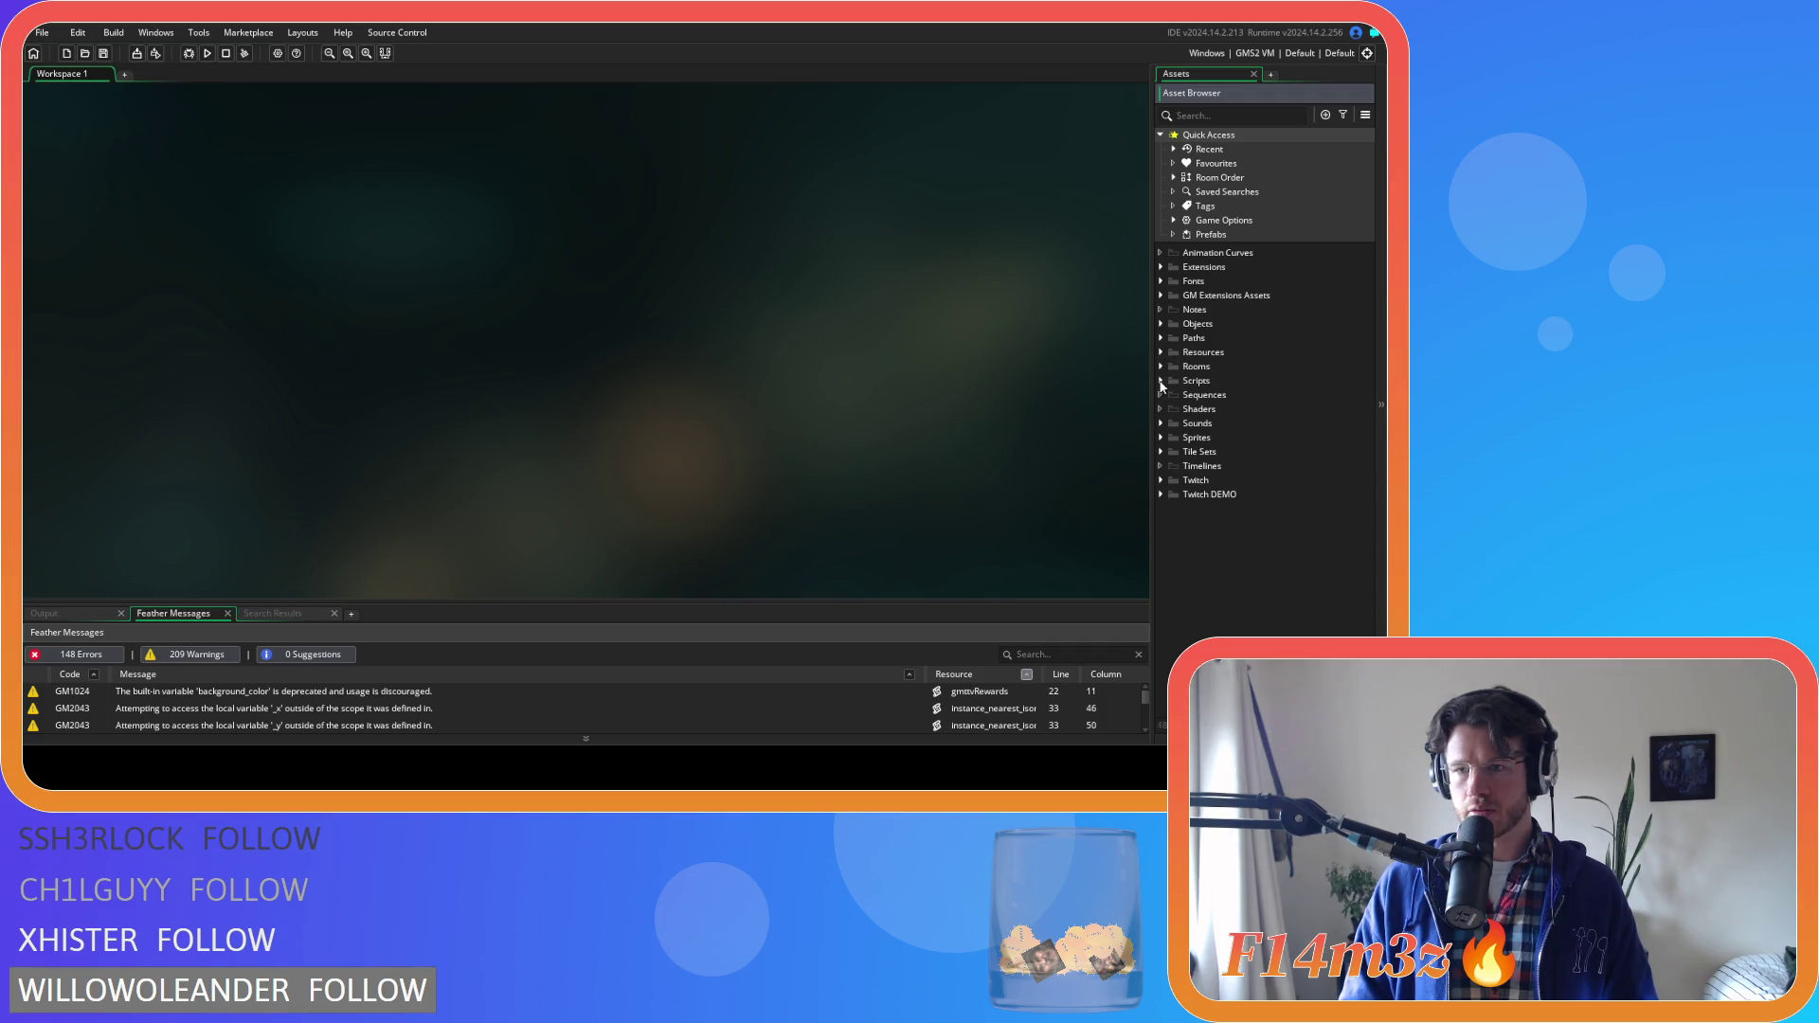
scroll(1184, 527, down, 2)
click(1173, 619)
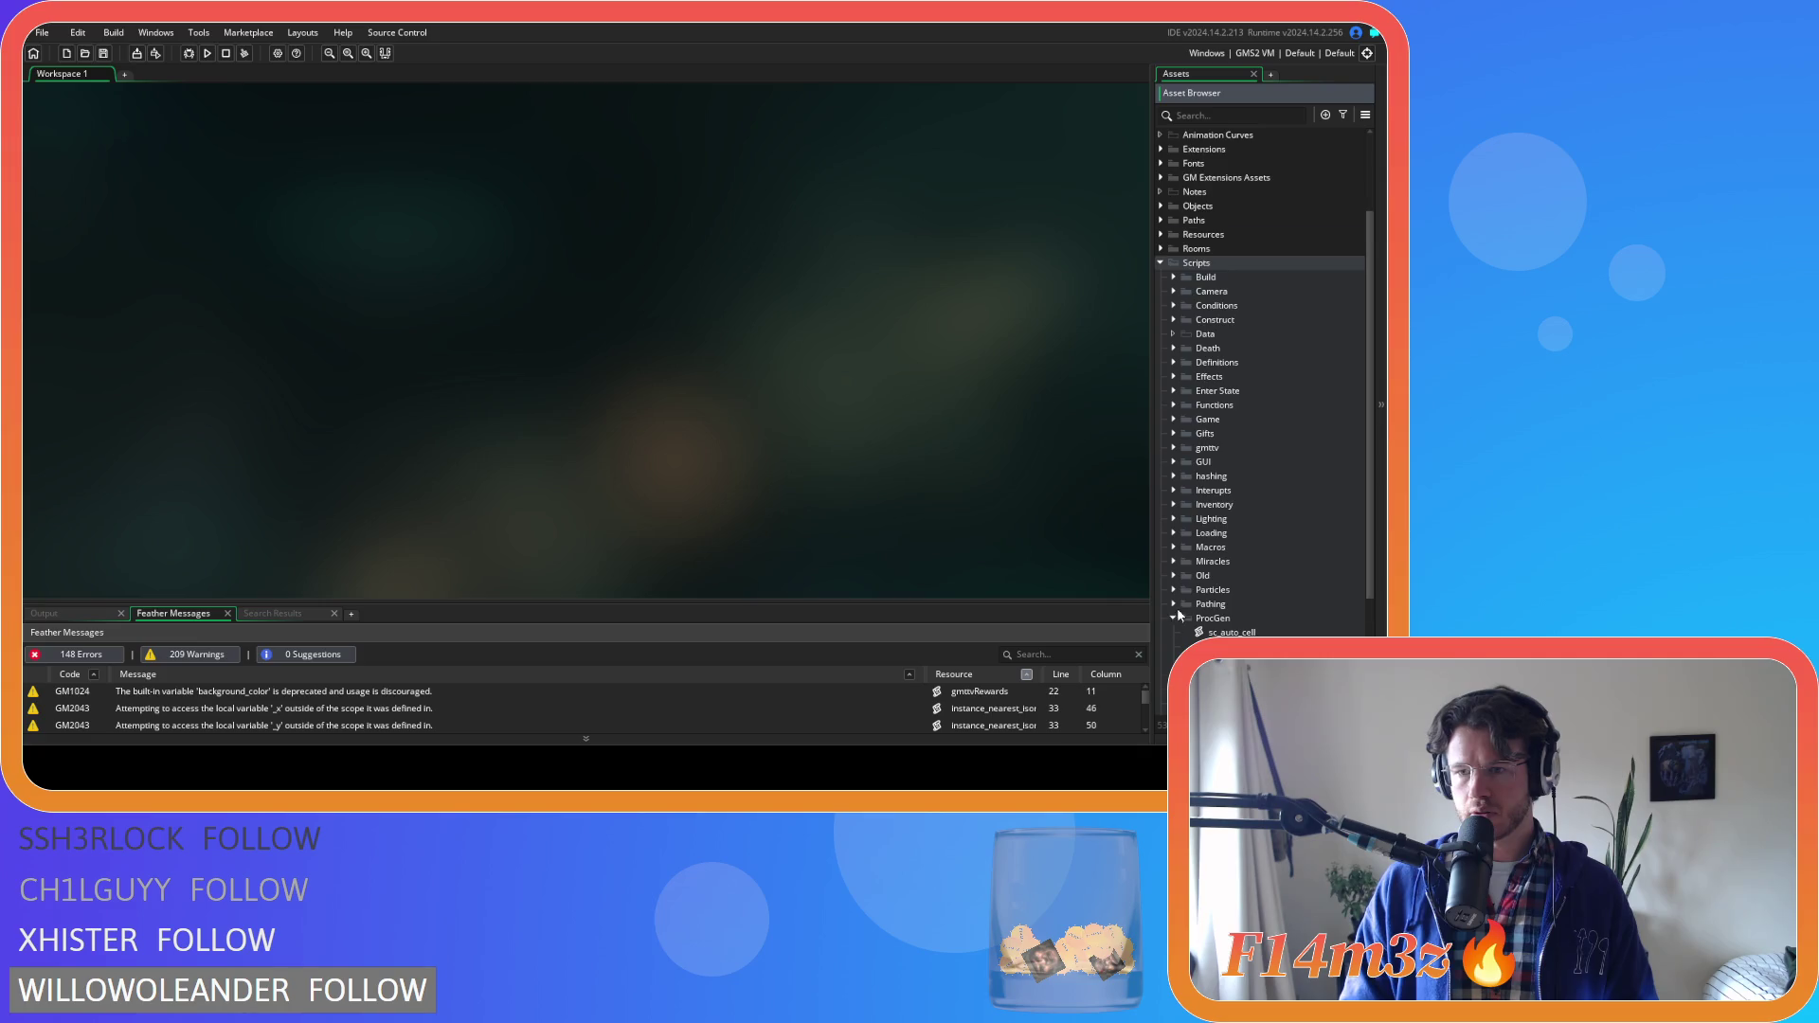
scroll(1180, 606, down, 2)
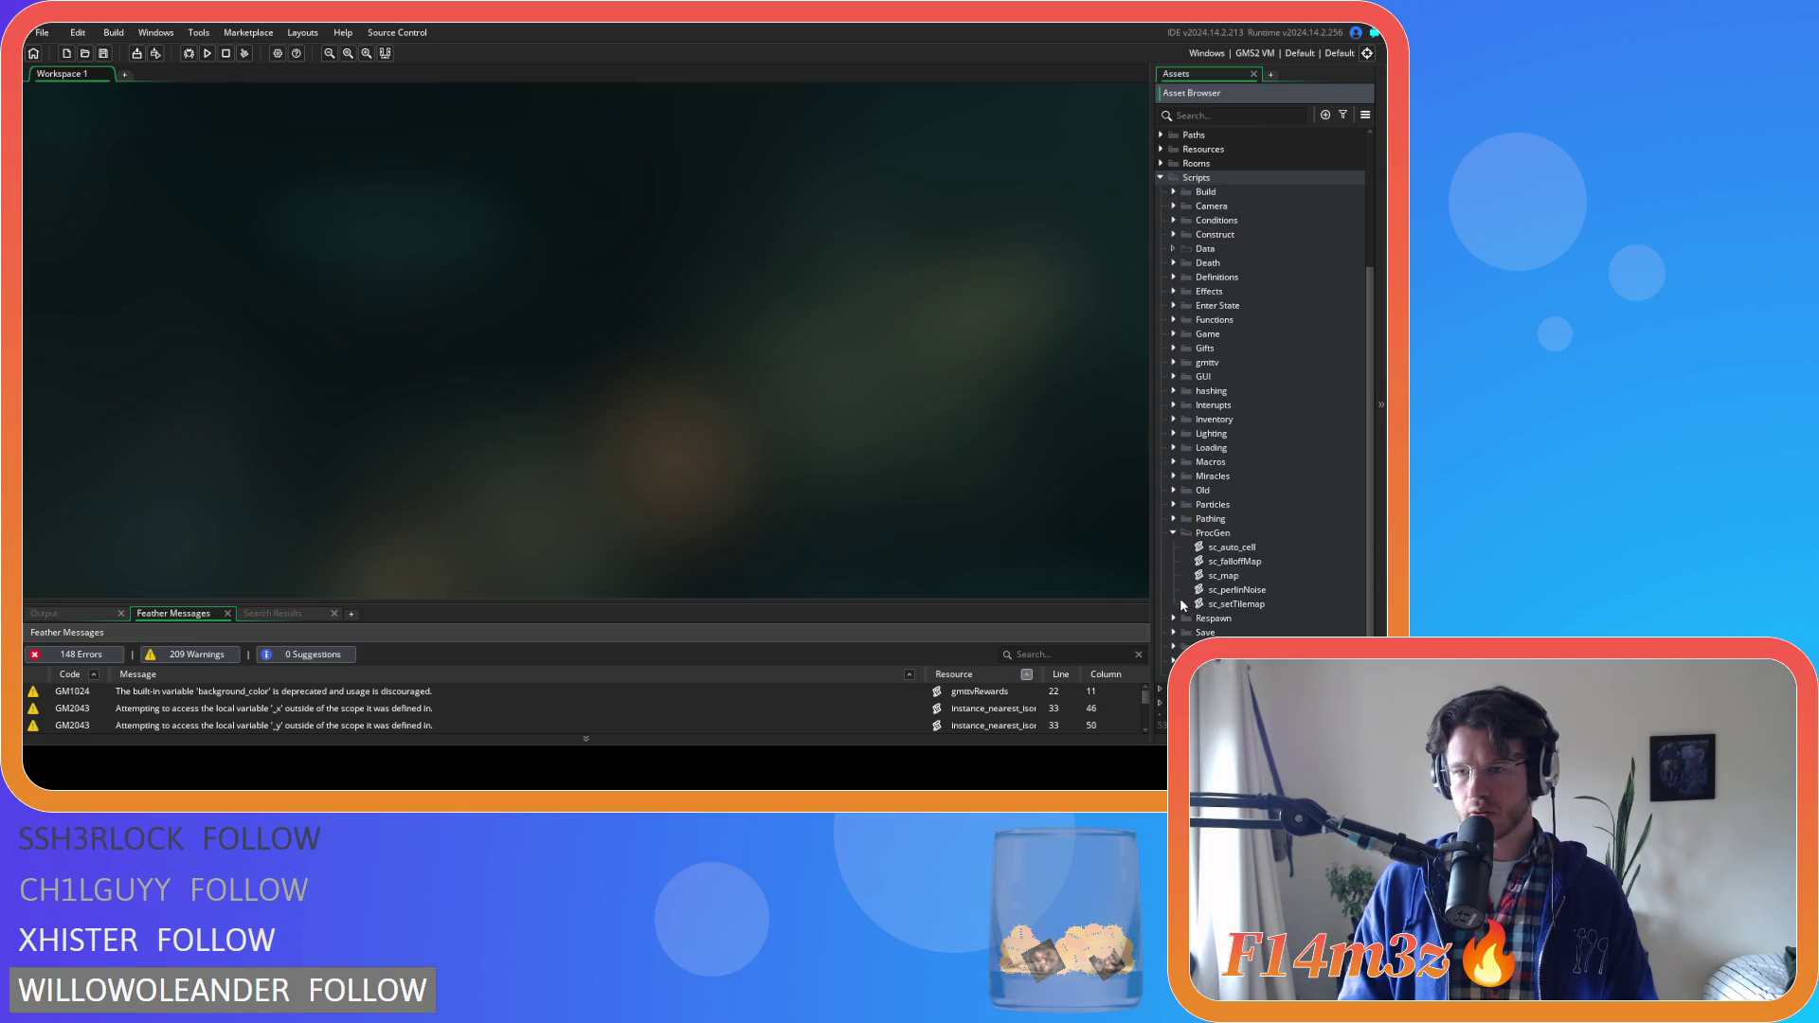
click(1275, 589)
double_click(1270, 604)
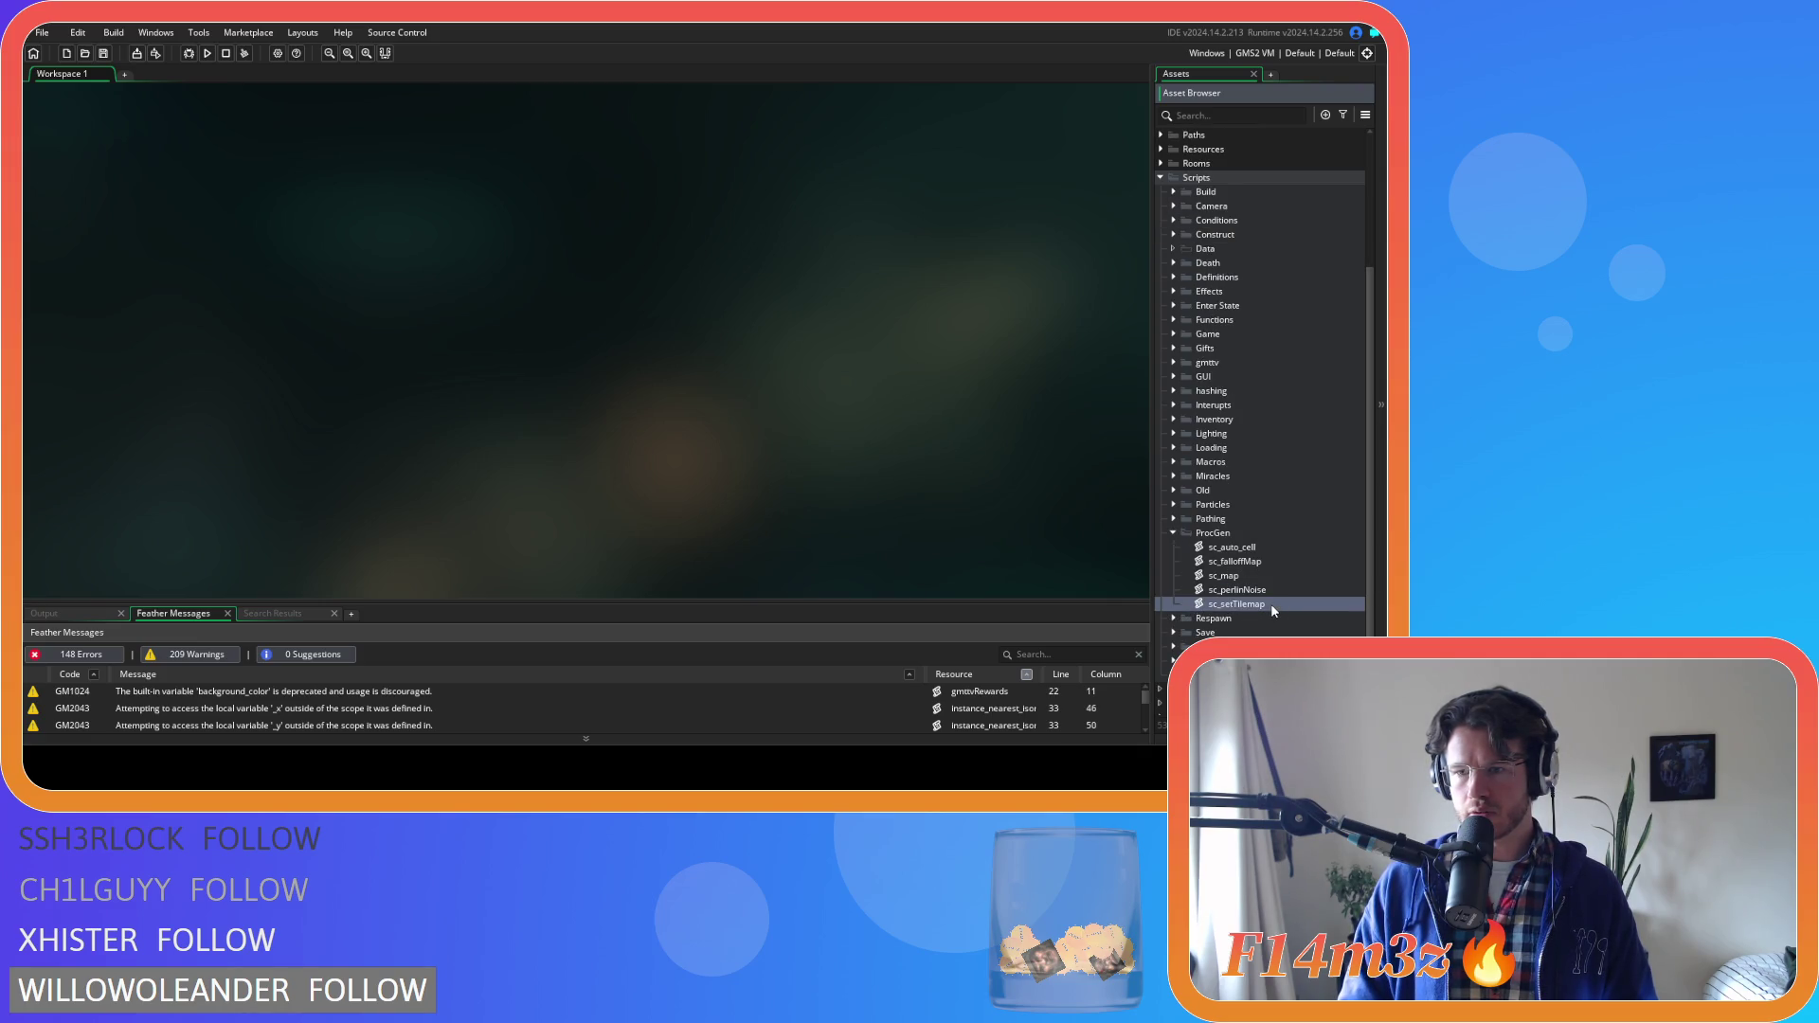
Review the grass section's tileRoll and GRASSROCK branches in sc_setTilemap
scroll(408, 262, down, 2)
scroll(408, 263, down, 10)
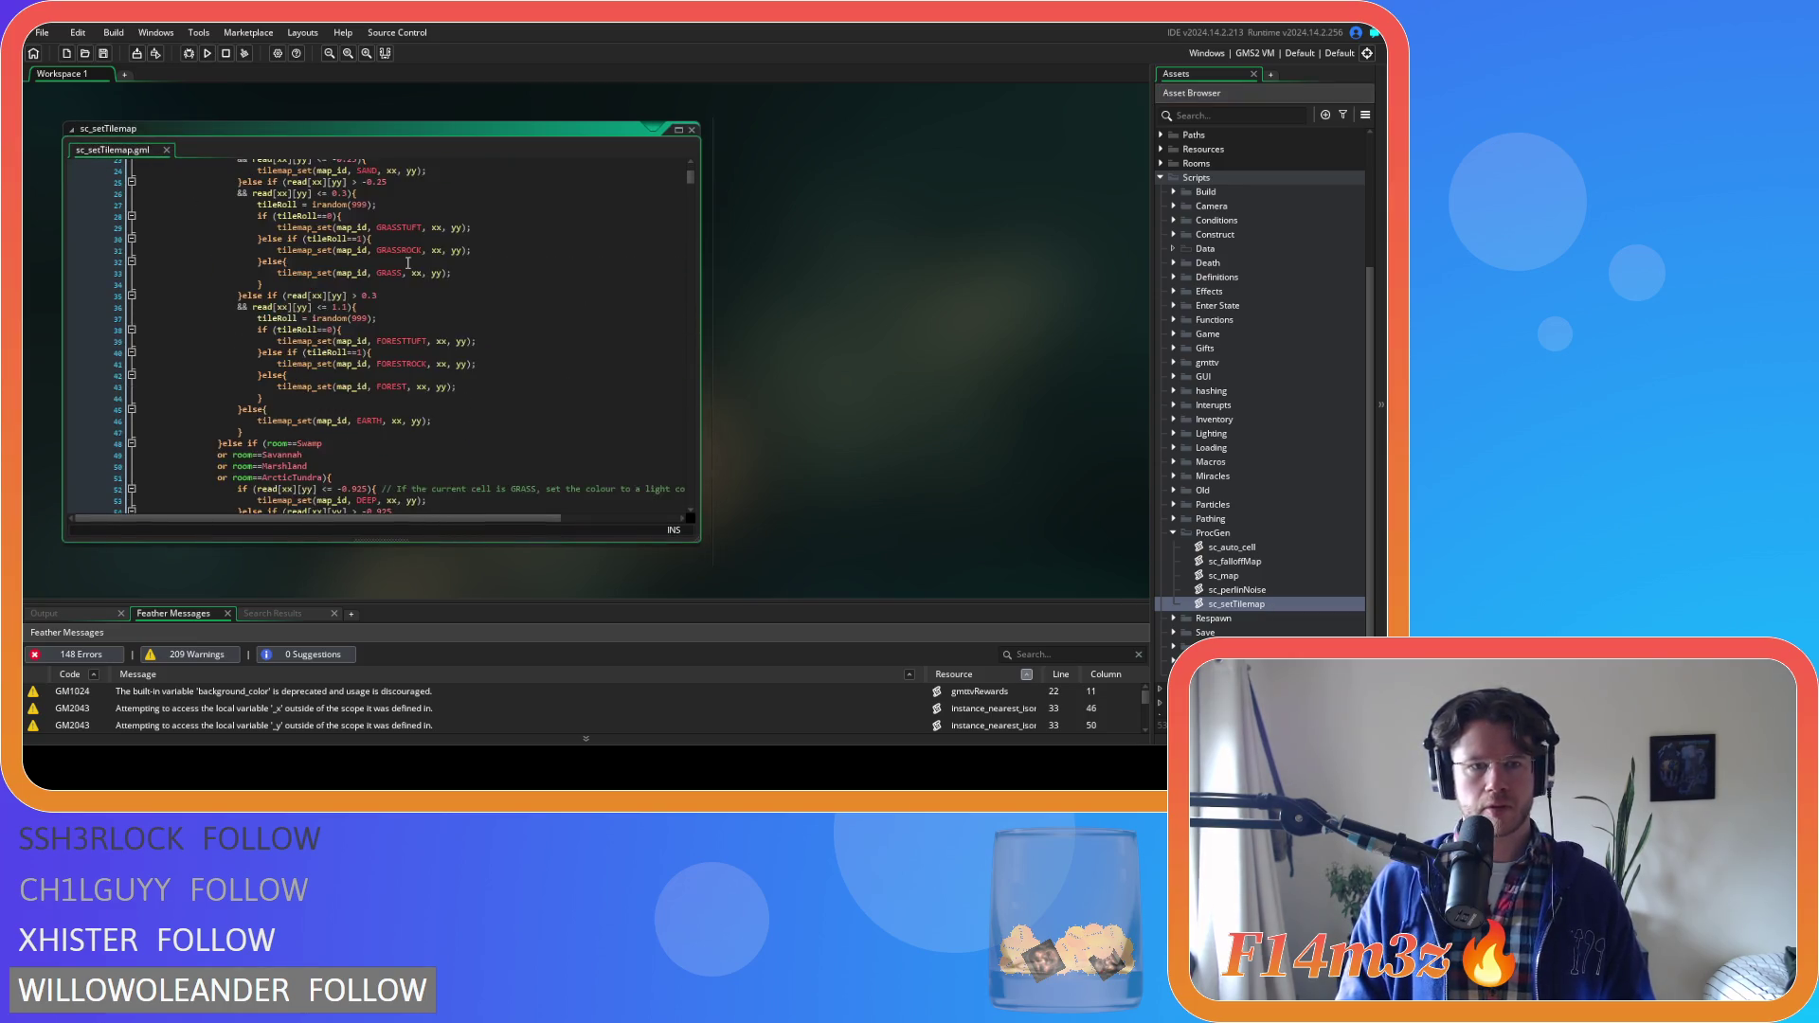
scroll(407, 262, down, 4)
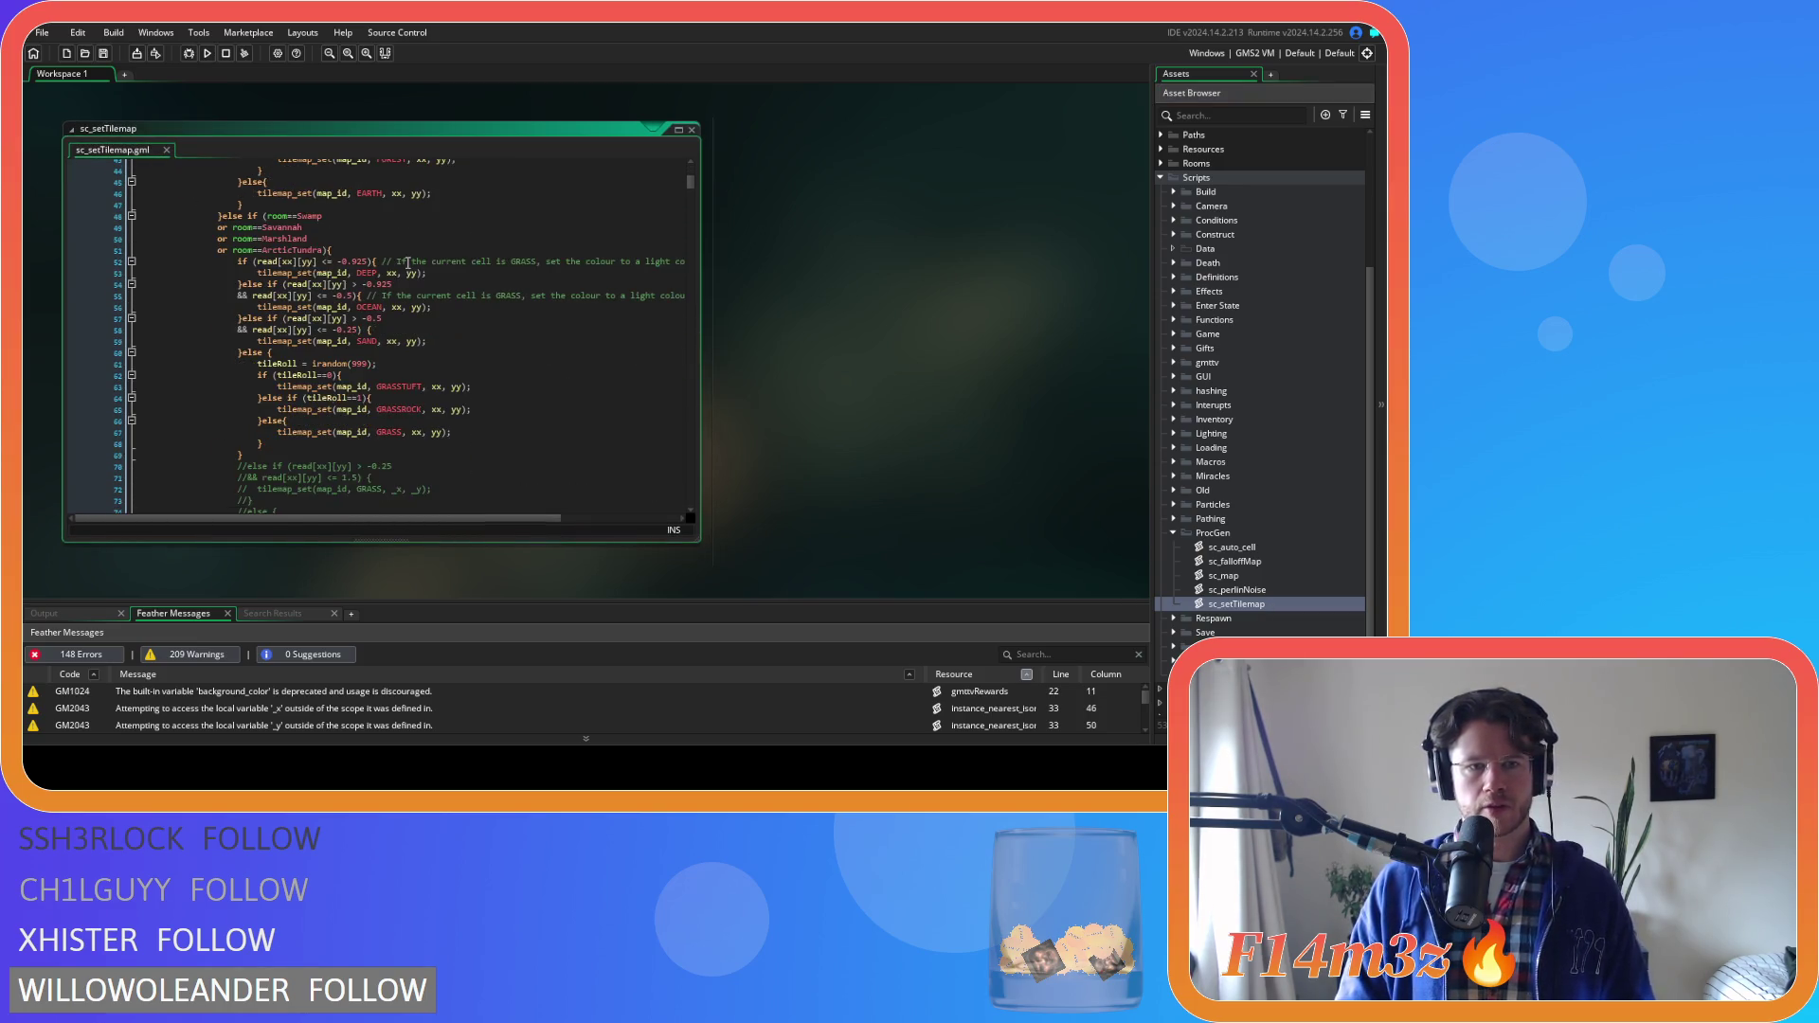
click(414, 295)
scroll(414, 296, up, 12)
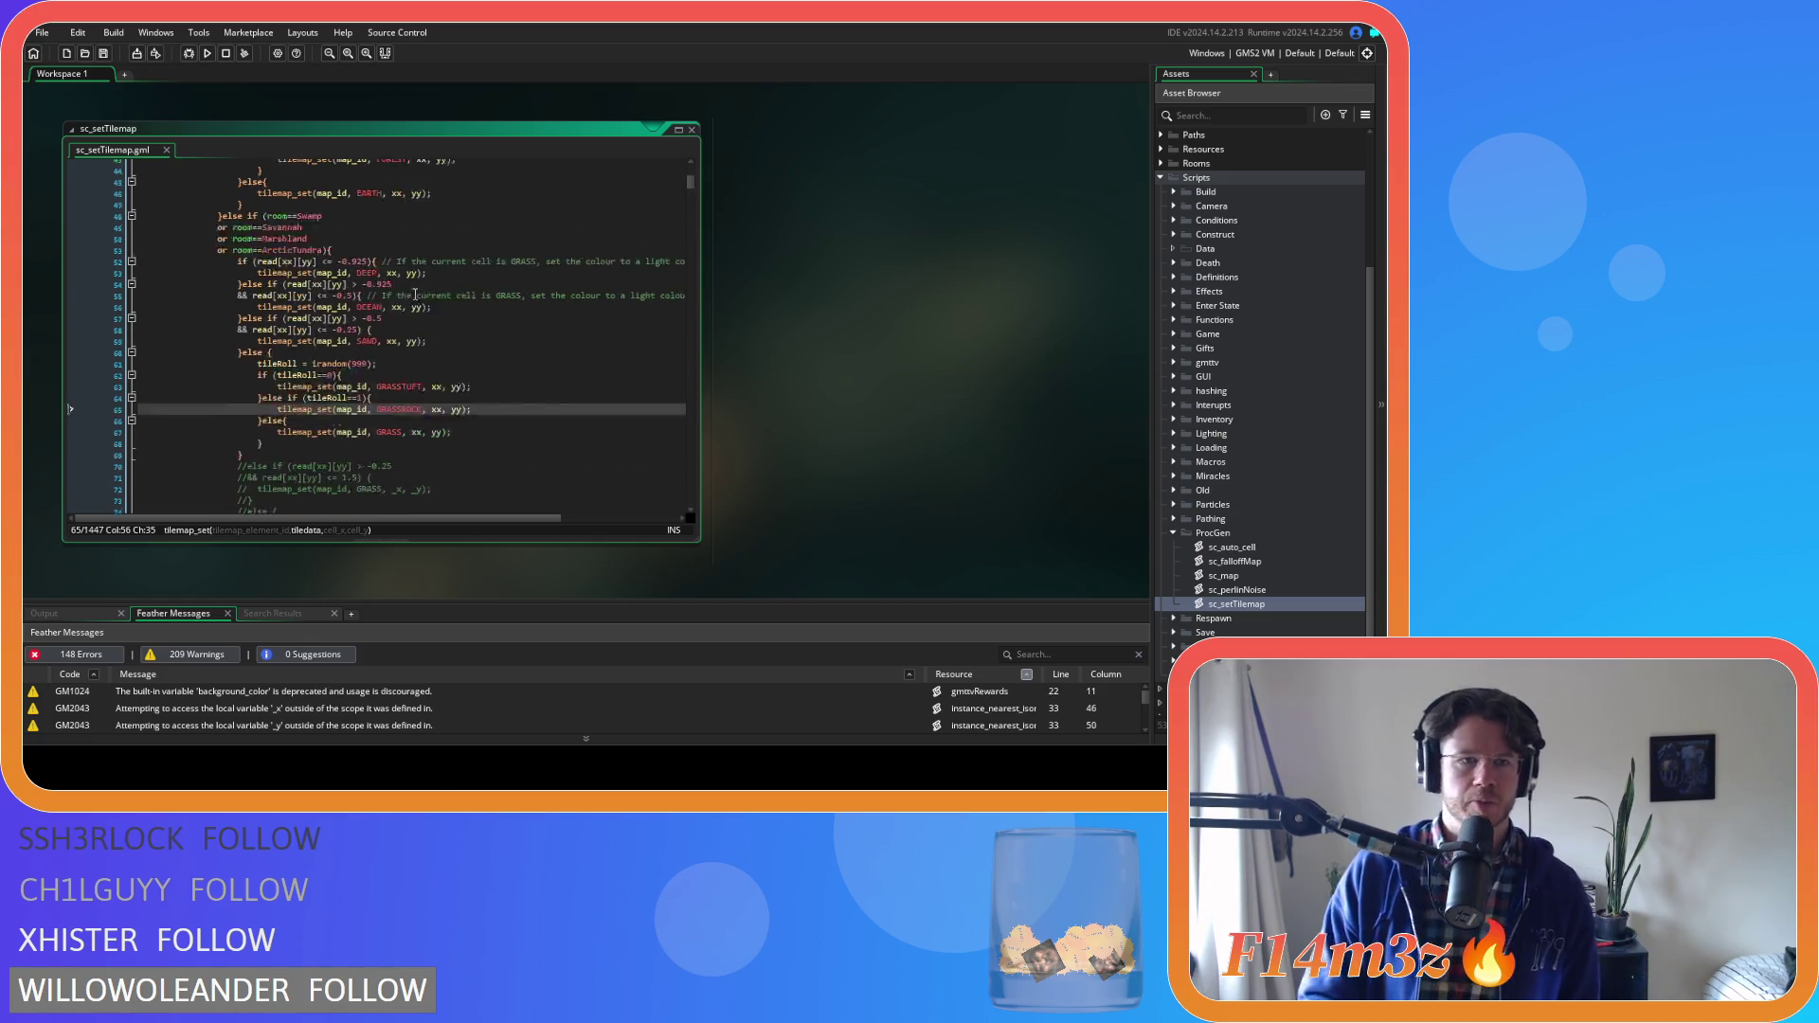
click(413, 346)
scroll(418, 382, up, 3)
scroll(418, 382, down, 6)
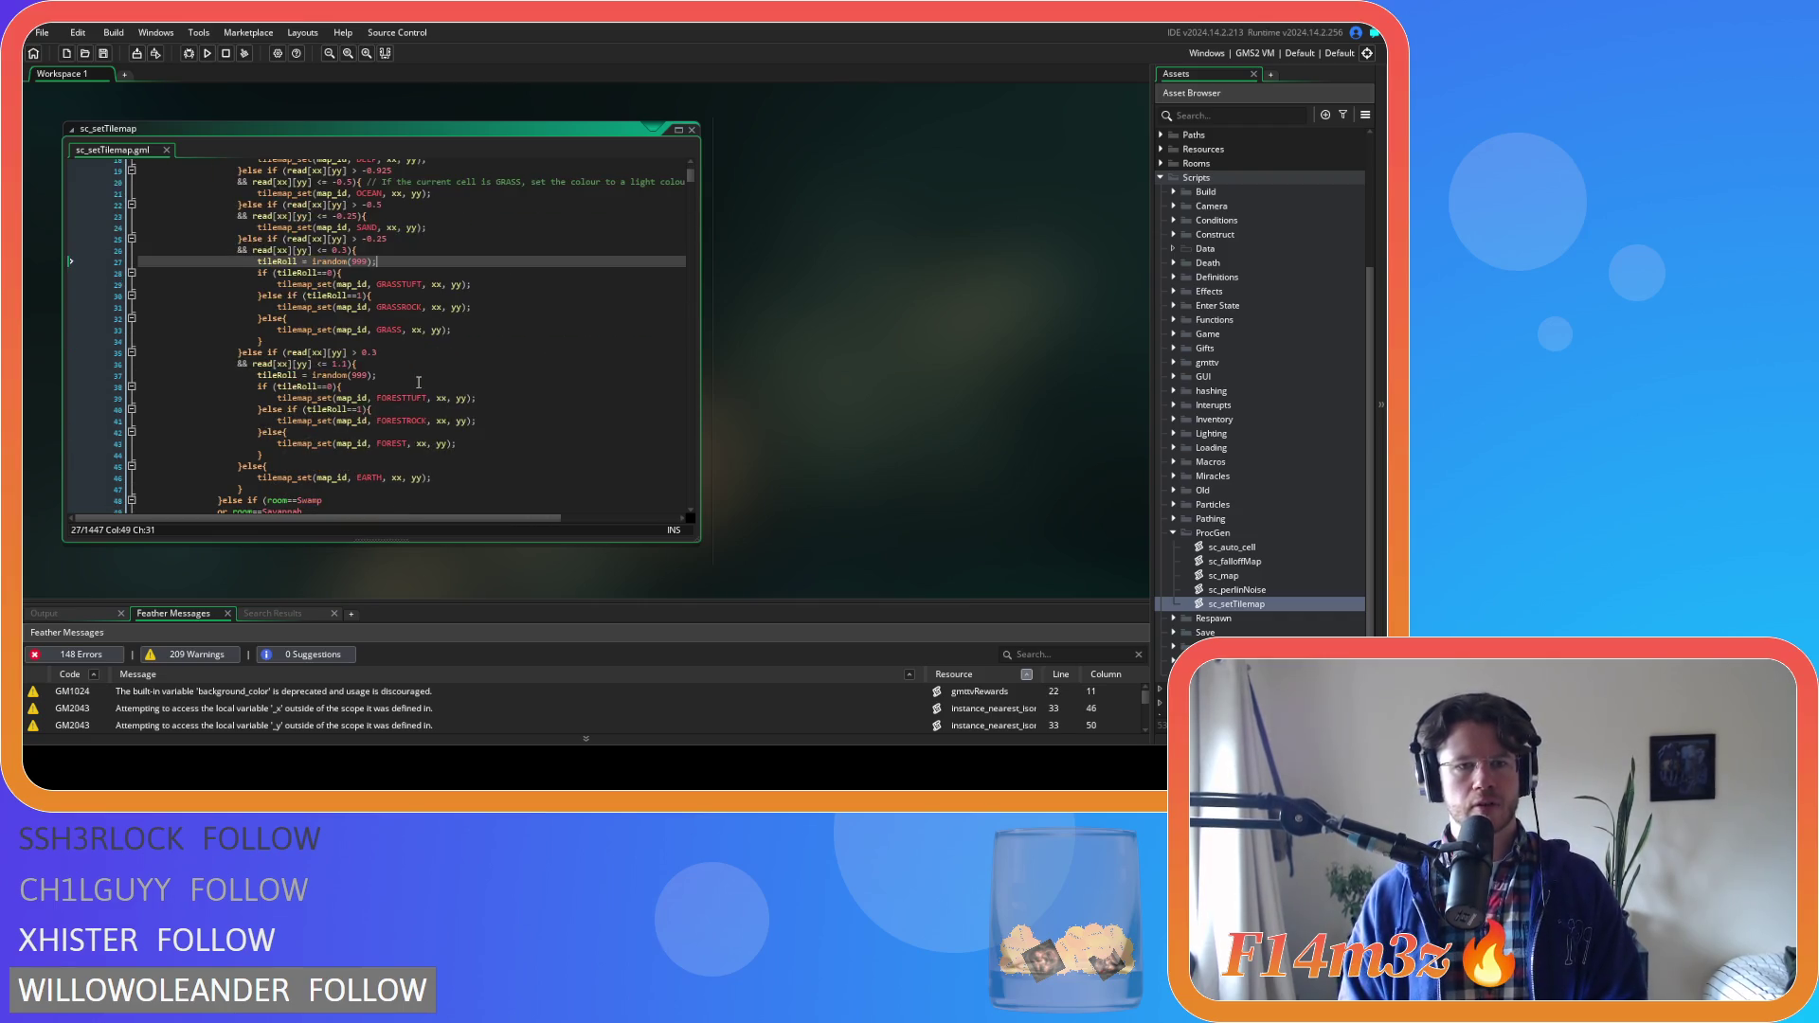
click(428, 318)
click(517, 344)
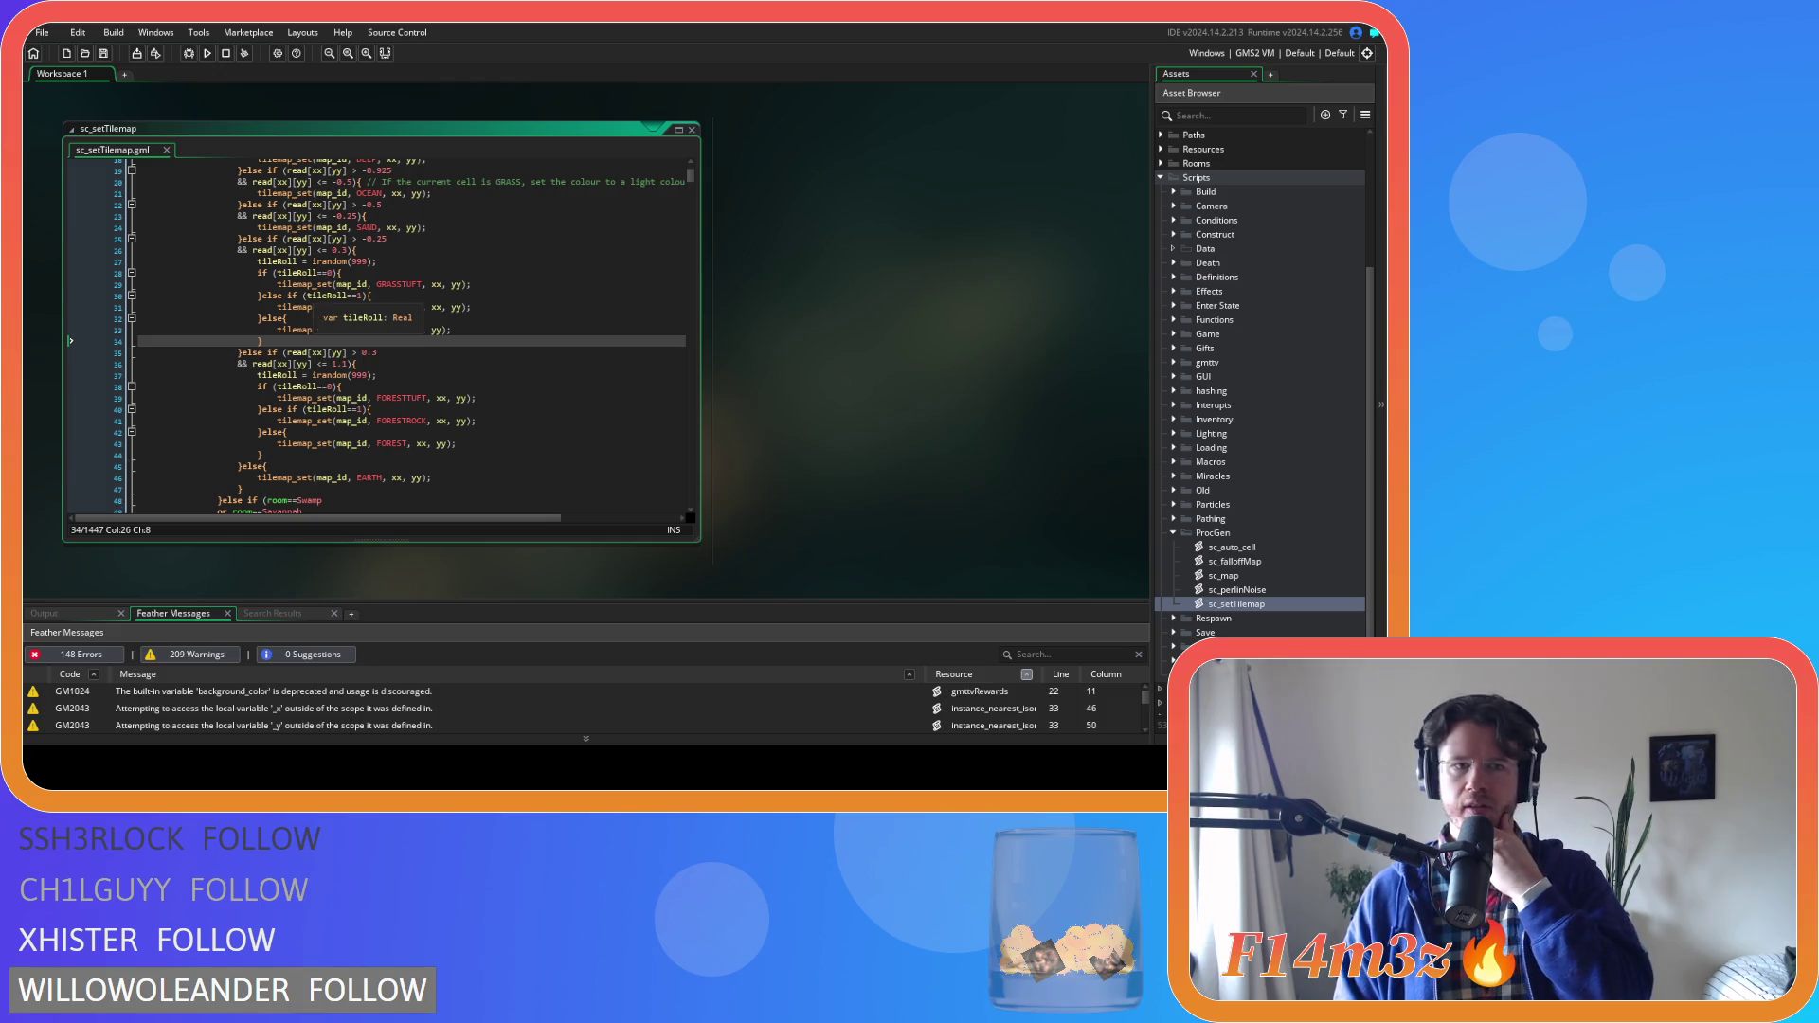
mouse_move(313, 330)
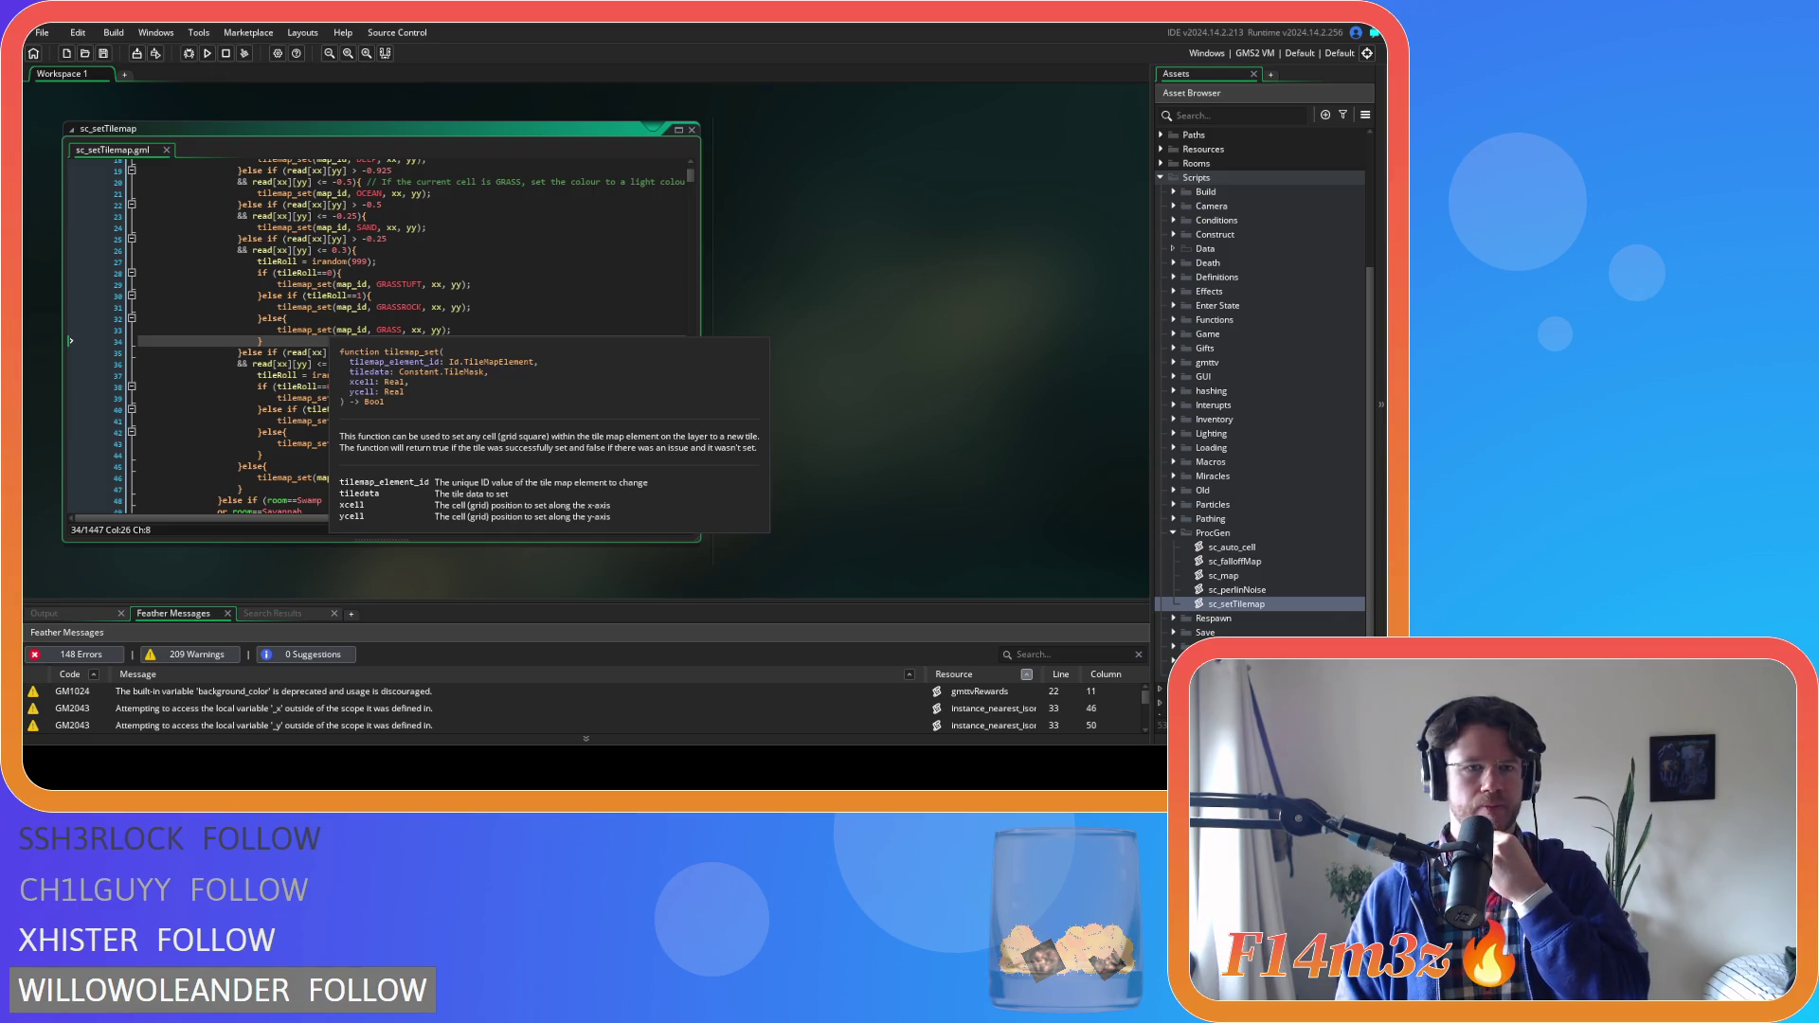
scroll(379, 341, up, 1)
scroll(379, 341, down, 3)
scroll(379, 341, up, 2)
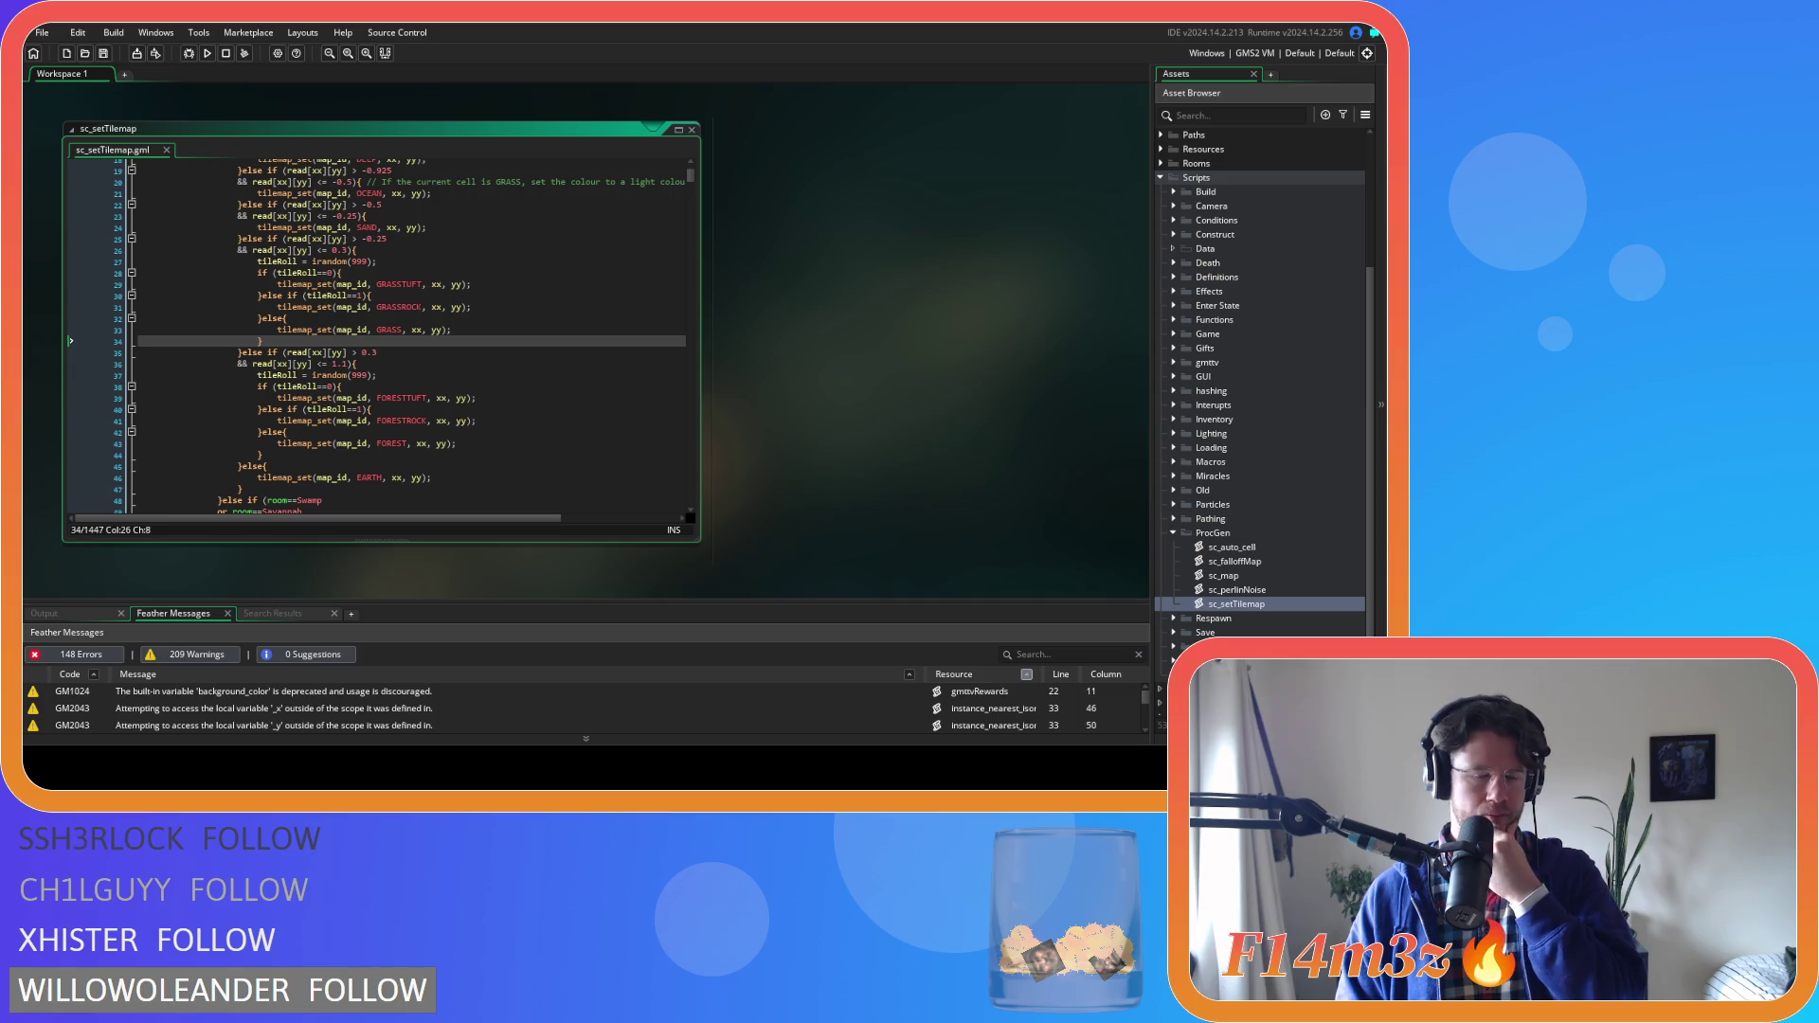
Duplicate the else-if GRASSROCK branch and compare against the tilesheet in Aseprite
drag(259, 321, 260, 302)
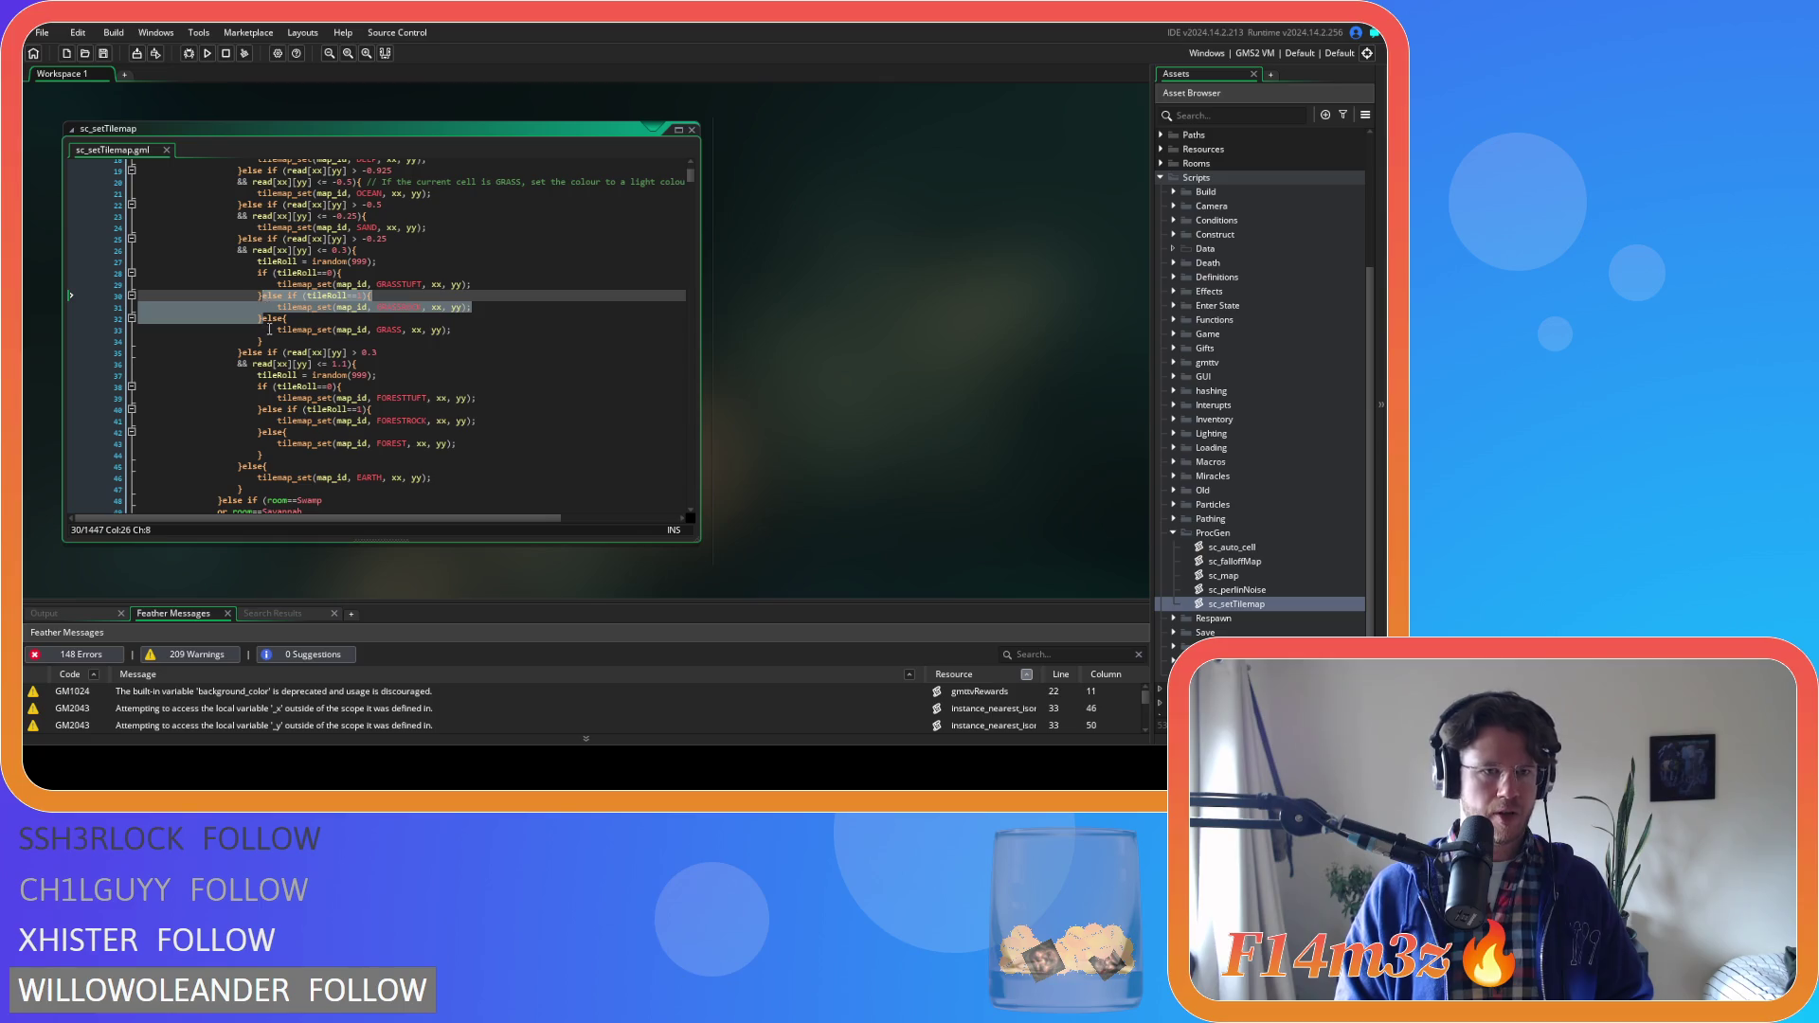
key(ctrl+d)
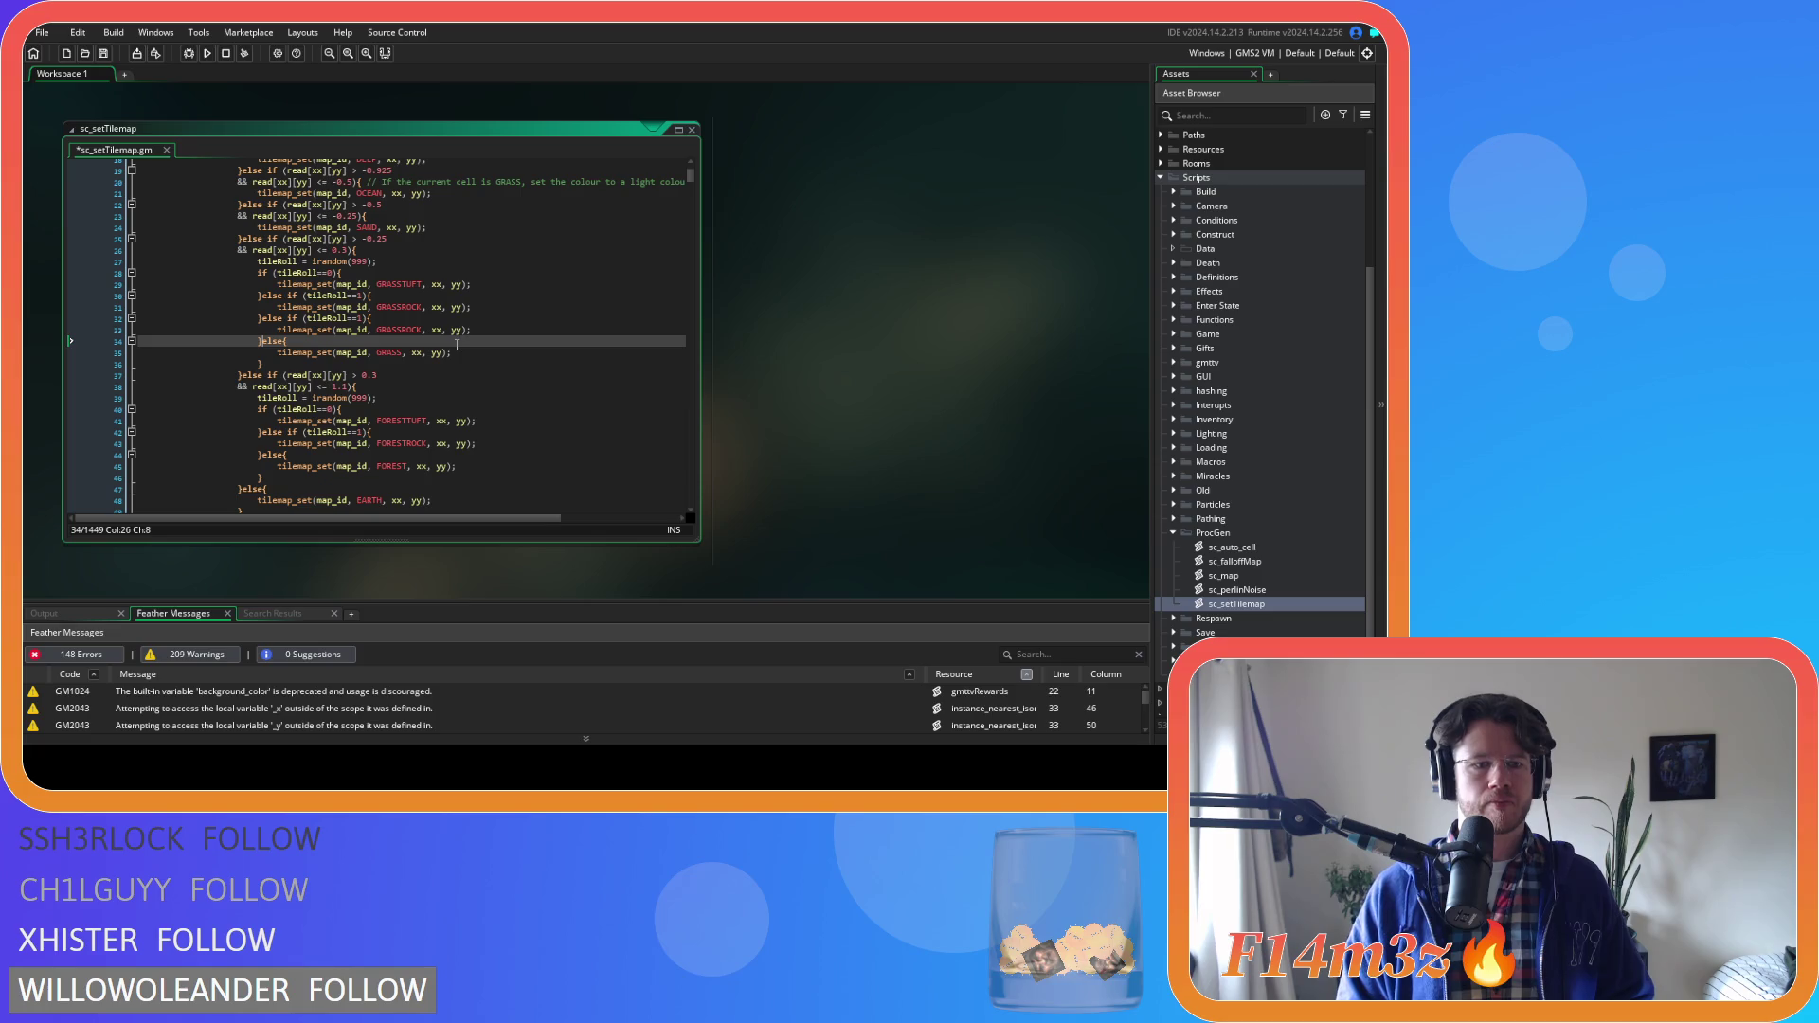
key(alt+Tab)
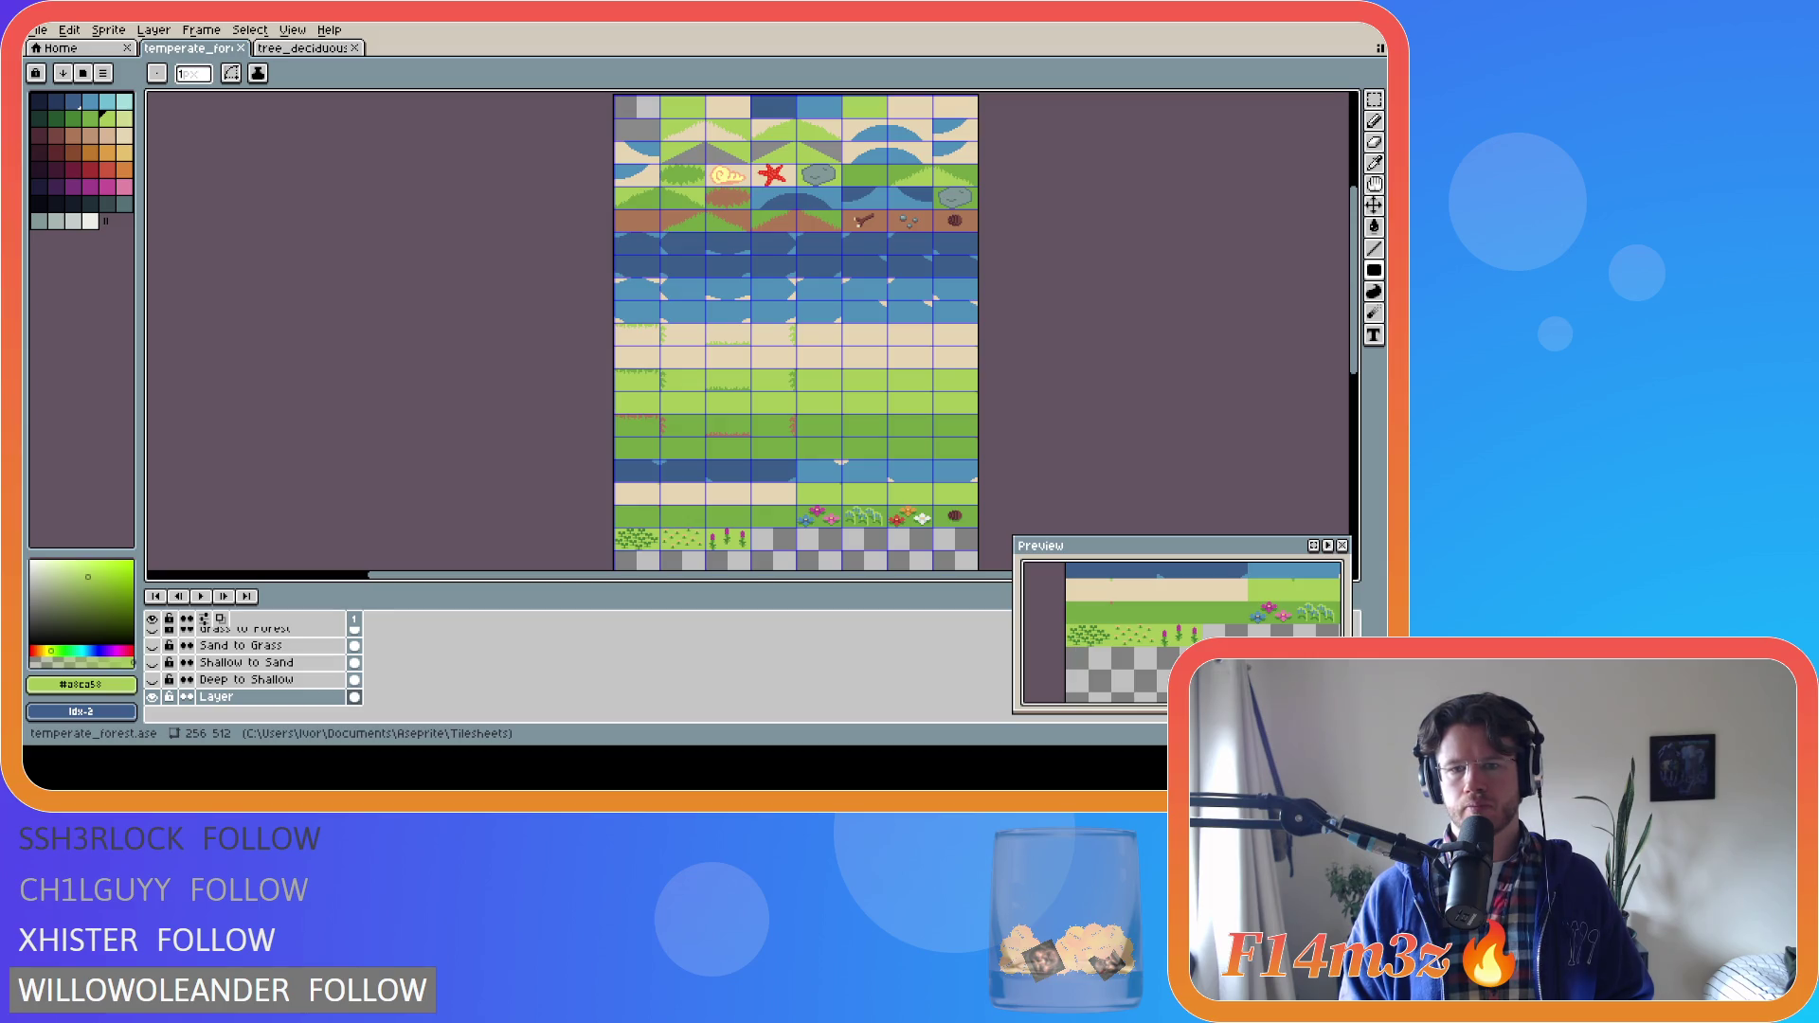
key(alt+Tab)
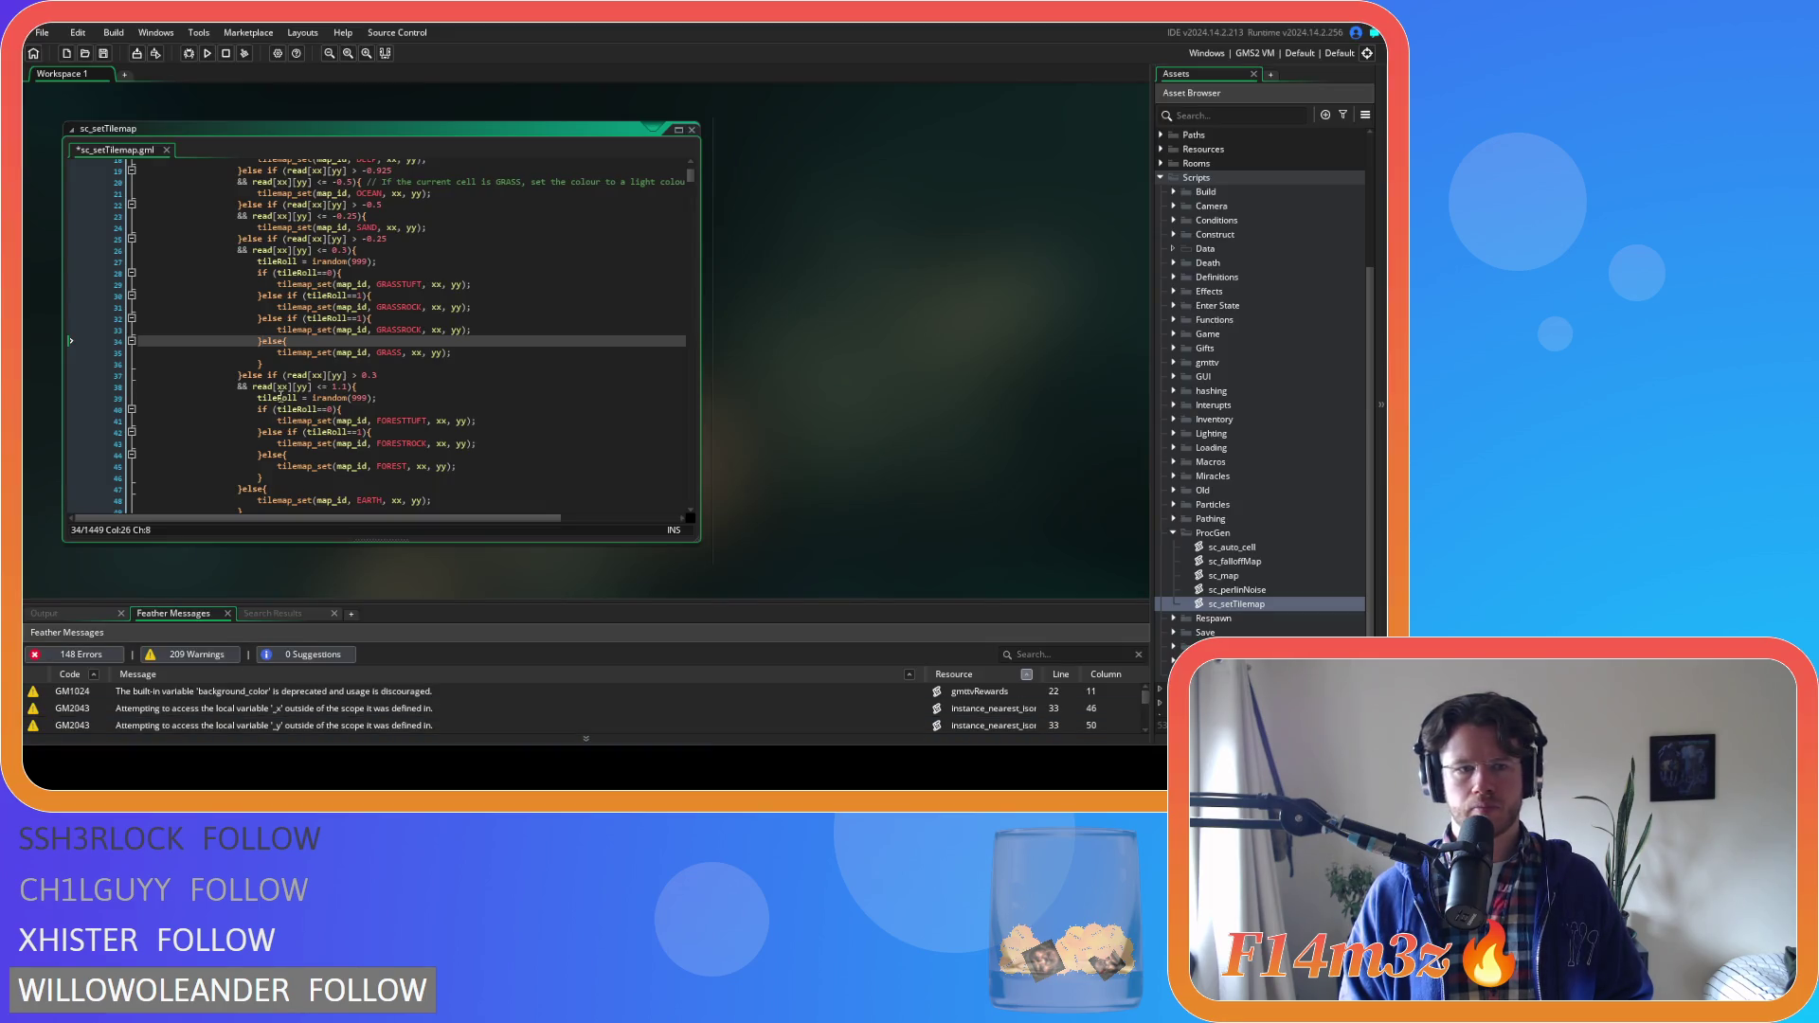
Change the copied tileRoll checks to 2, 3 and 4, and save sc_setTilemap
mouse_move(281, 360)
click(445, 364)
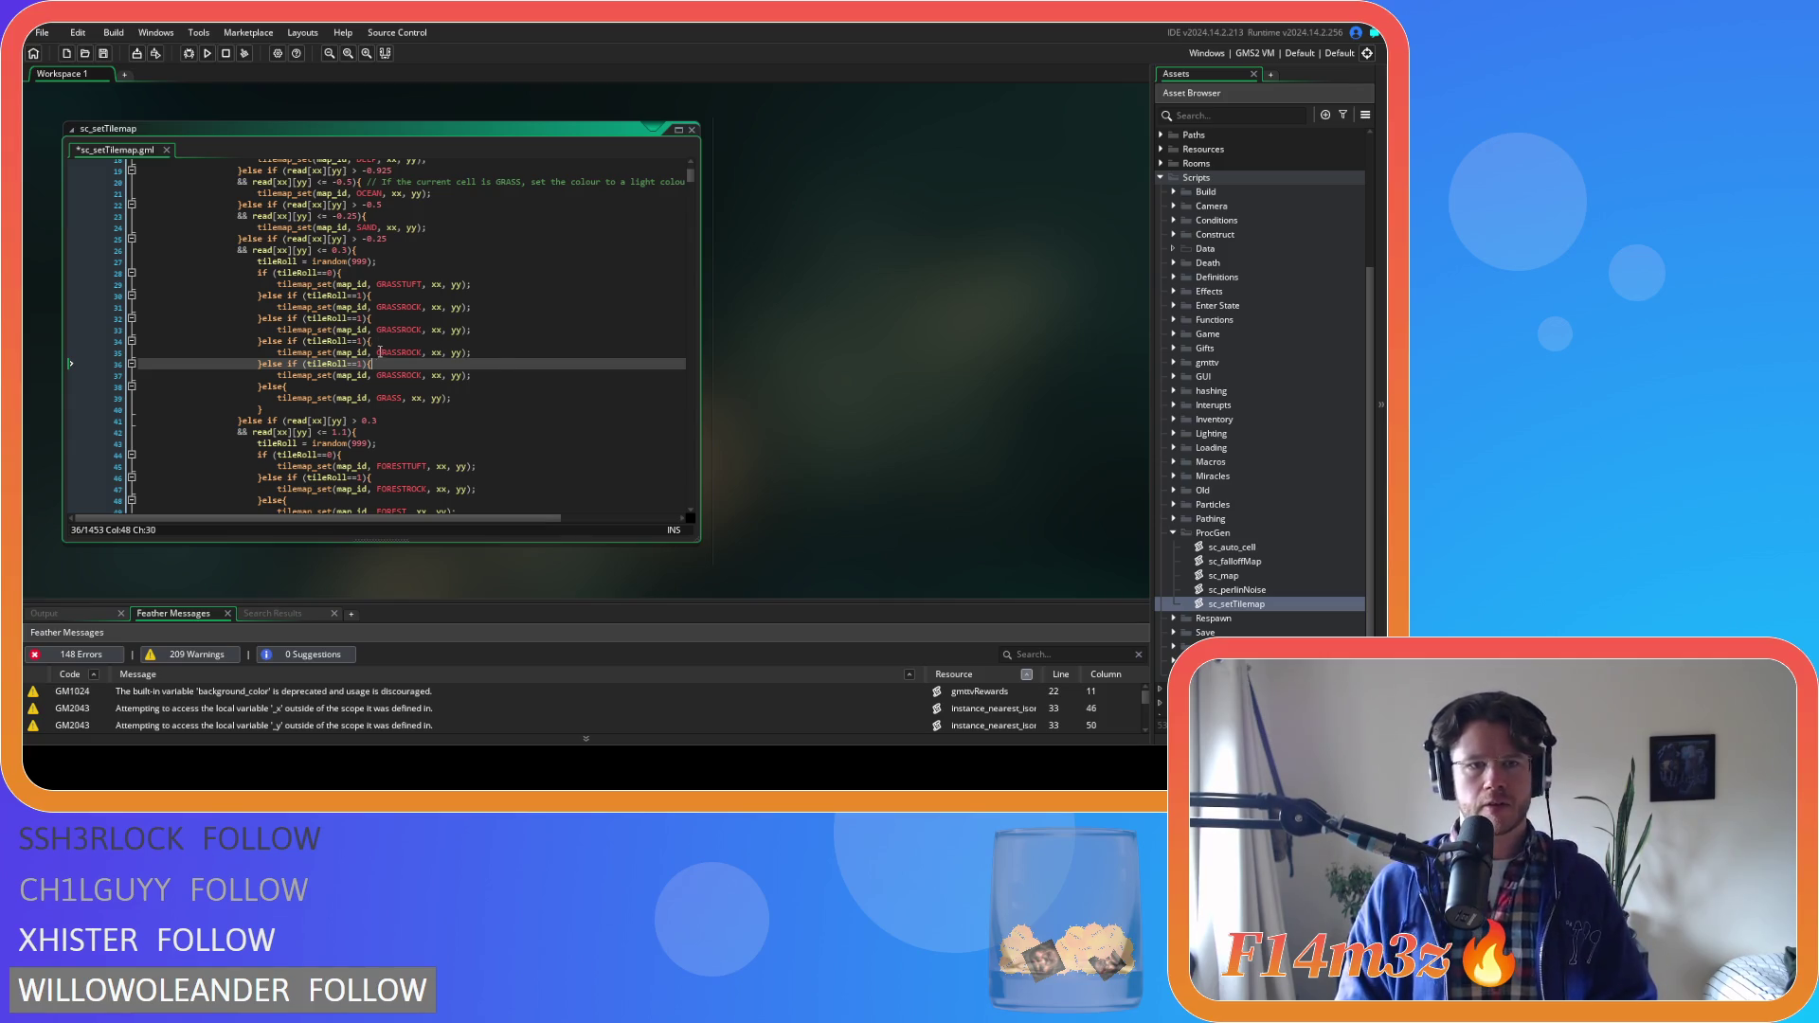
click(364, 319)
key(BackSpace)
text(2)
click(363, 341)
key(BackSpace)
text(3)
click(361, 364)
text(4)
key(ctrl+s)
Open the ts_temperate tile set from Tile Sets > Temperate
click(402, 330)
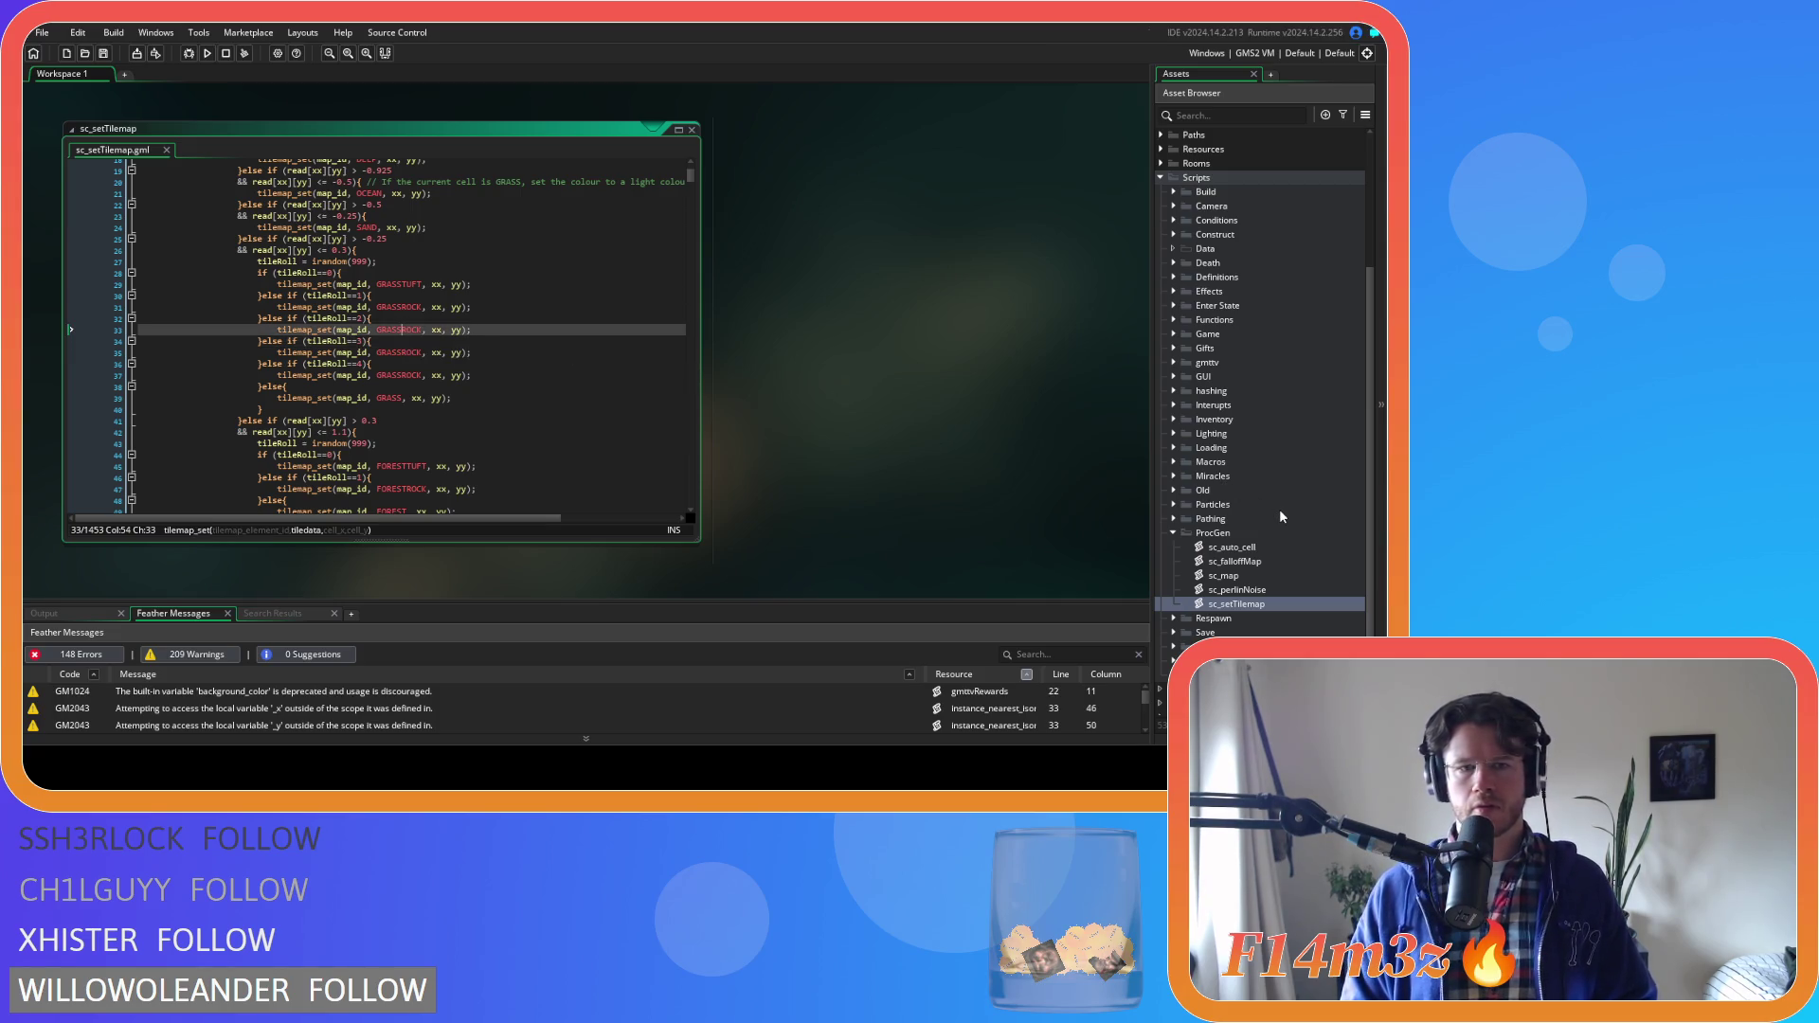
scroll(1222, 539, down, 2)
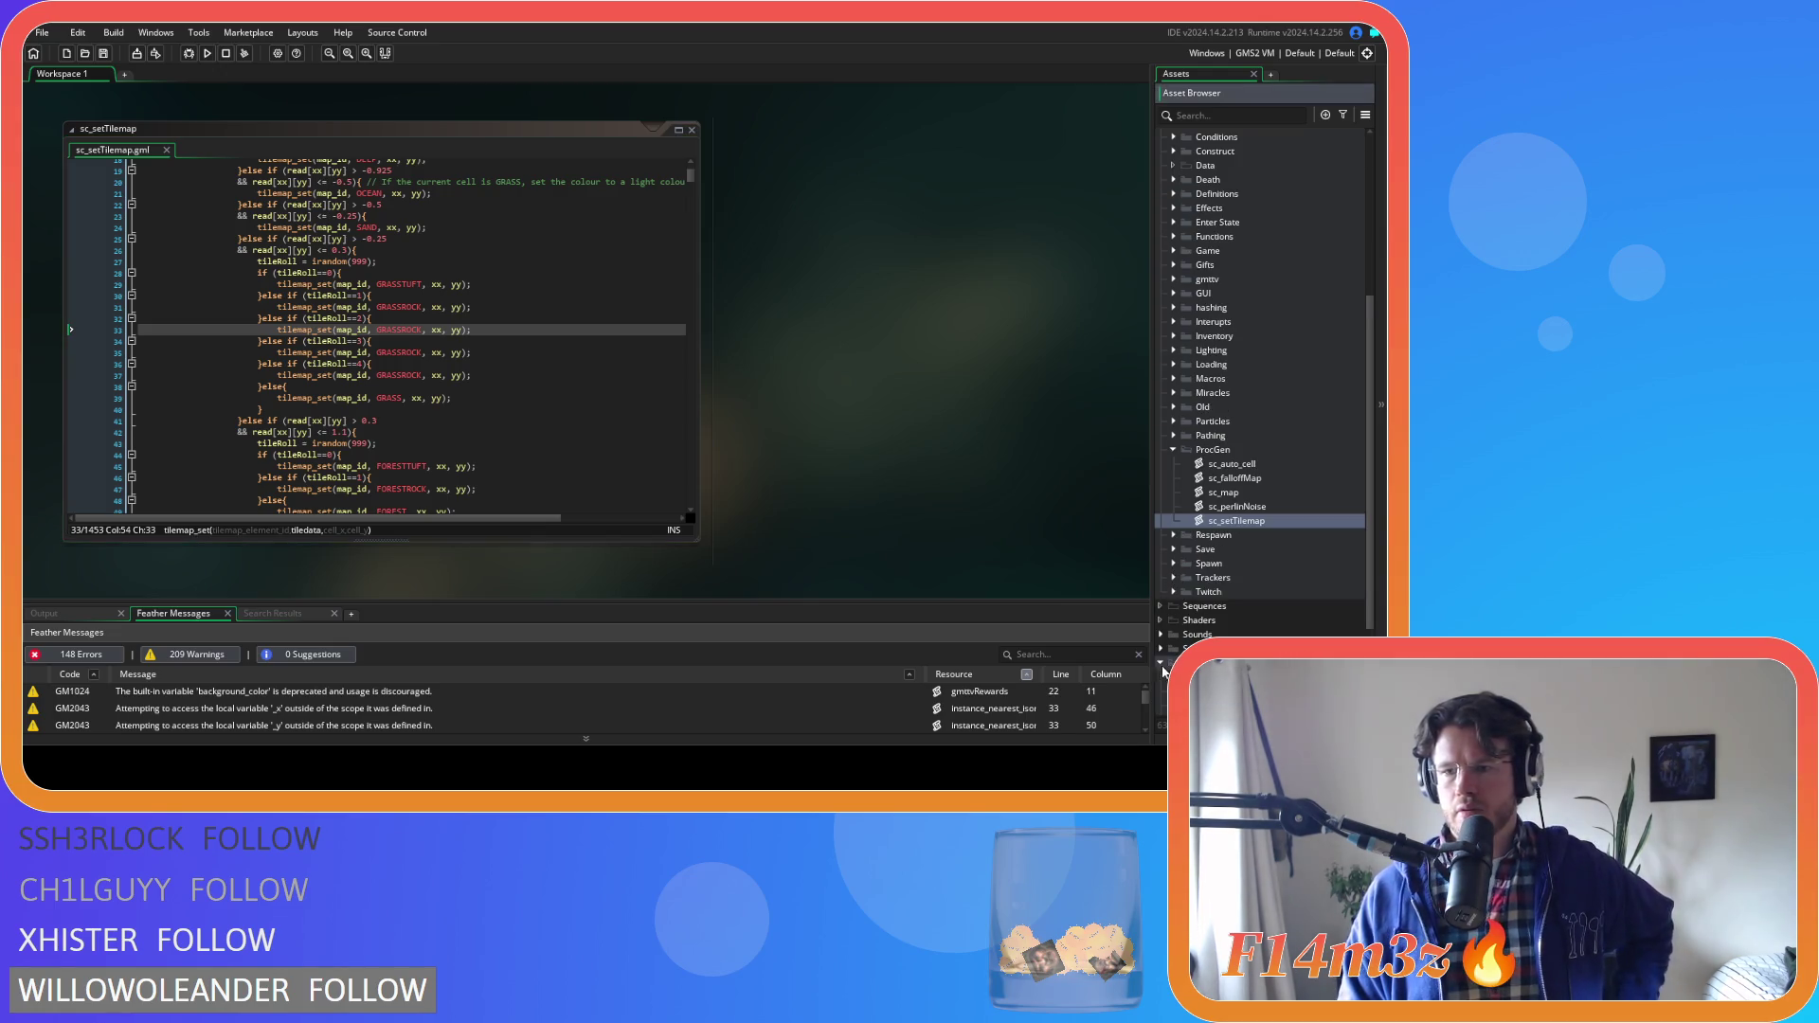
scroll(1173, 607, down, 3)
click(1174, 635)
double_click(1187, 649)
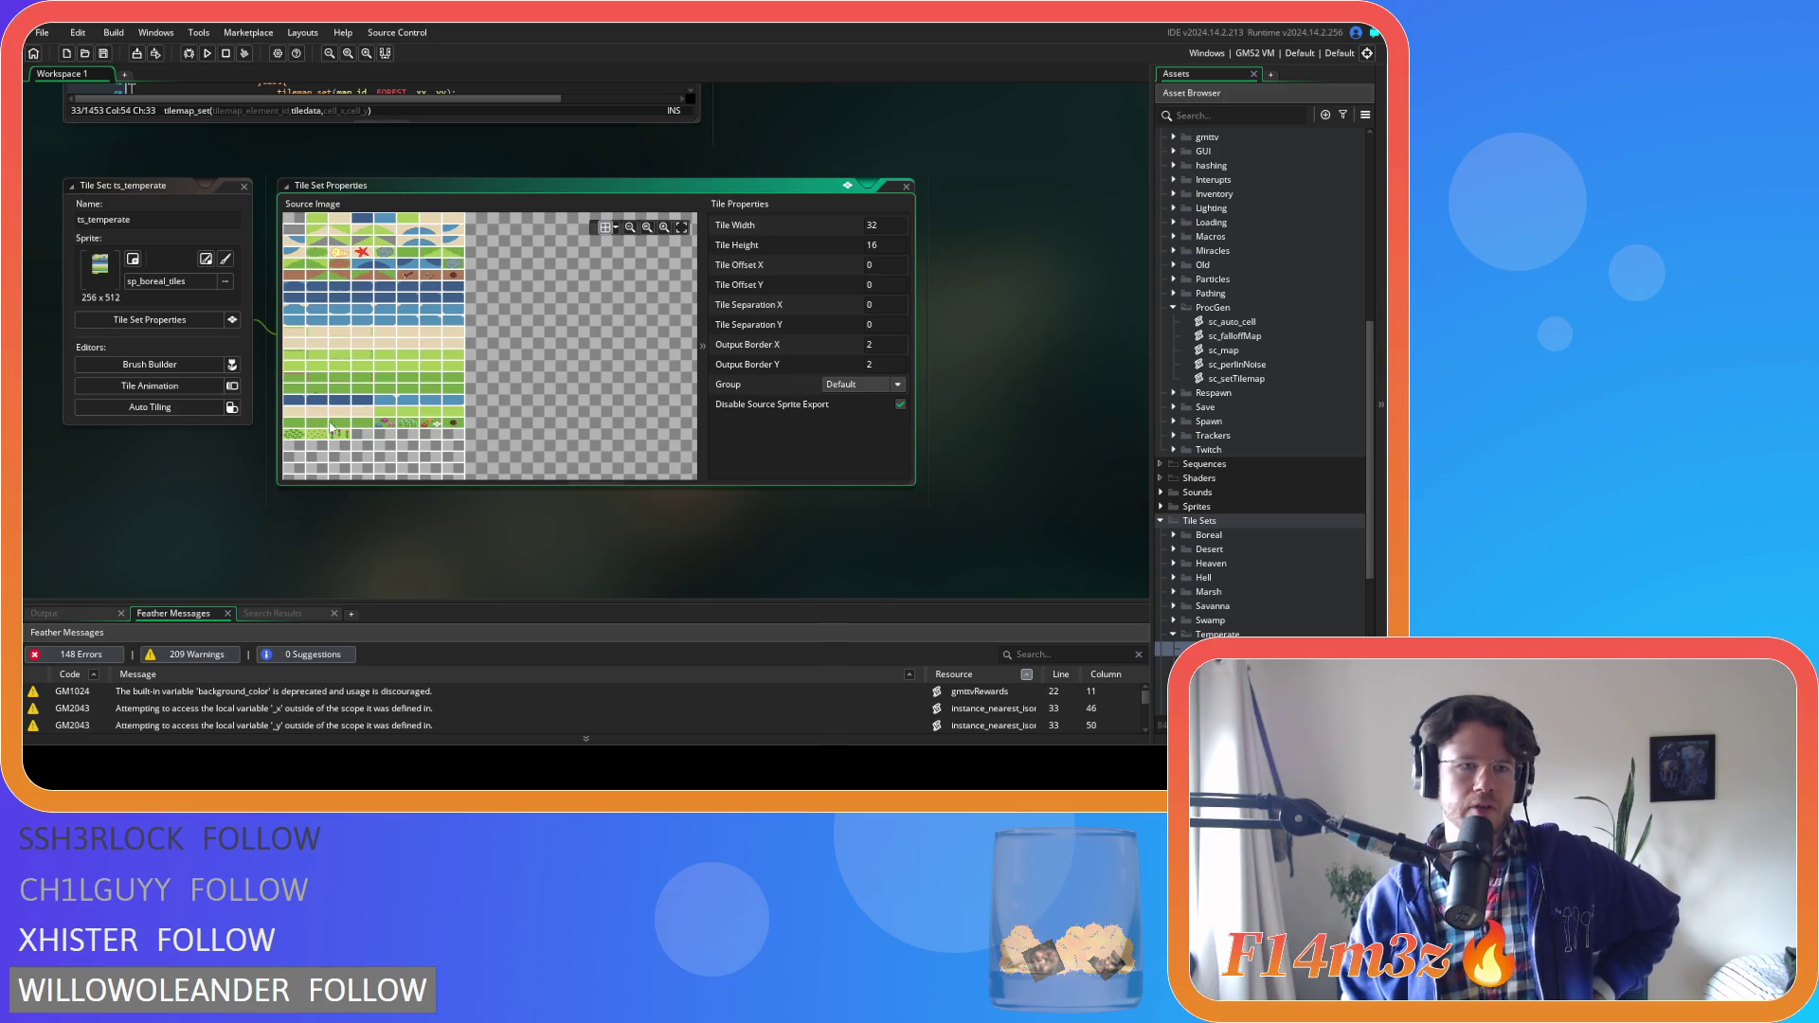
Close the ts_temperate editor, collapse Tile Sets and ProcGen, and expand the Rooms folder
click(243, 186)
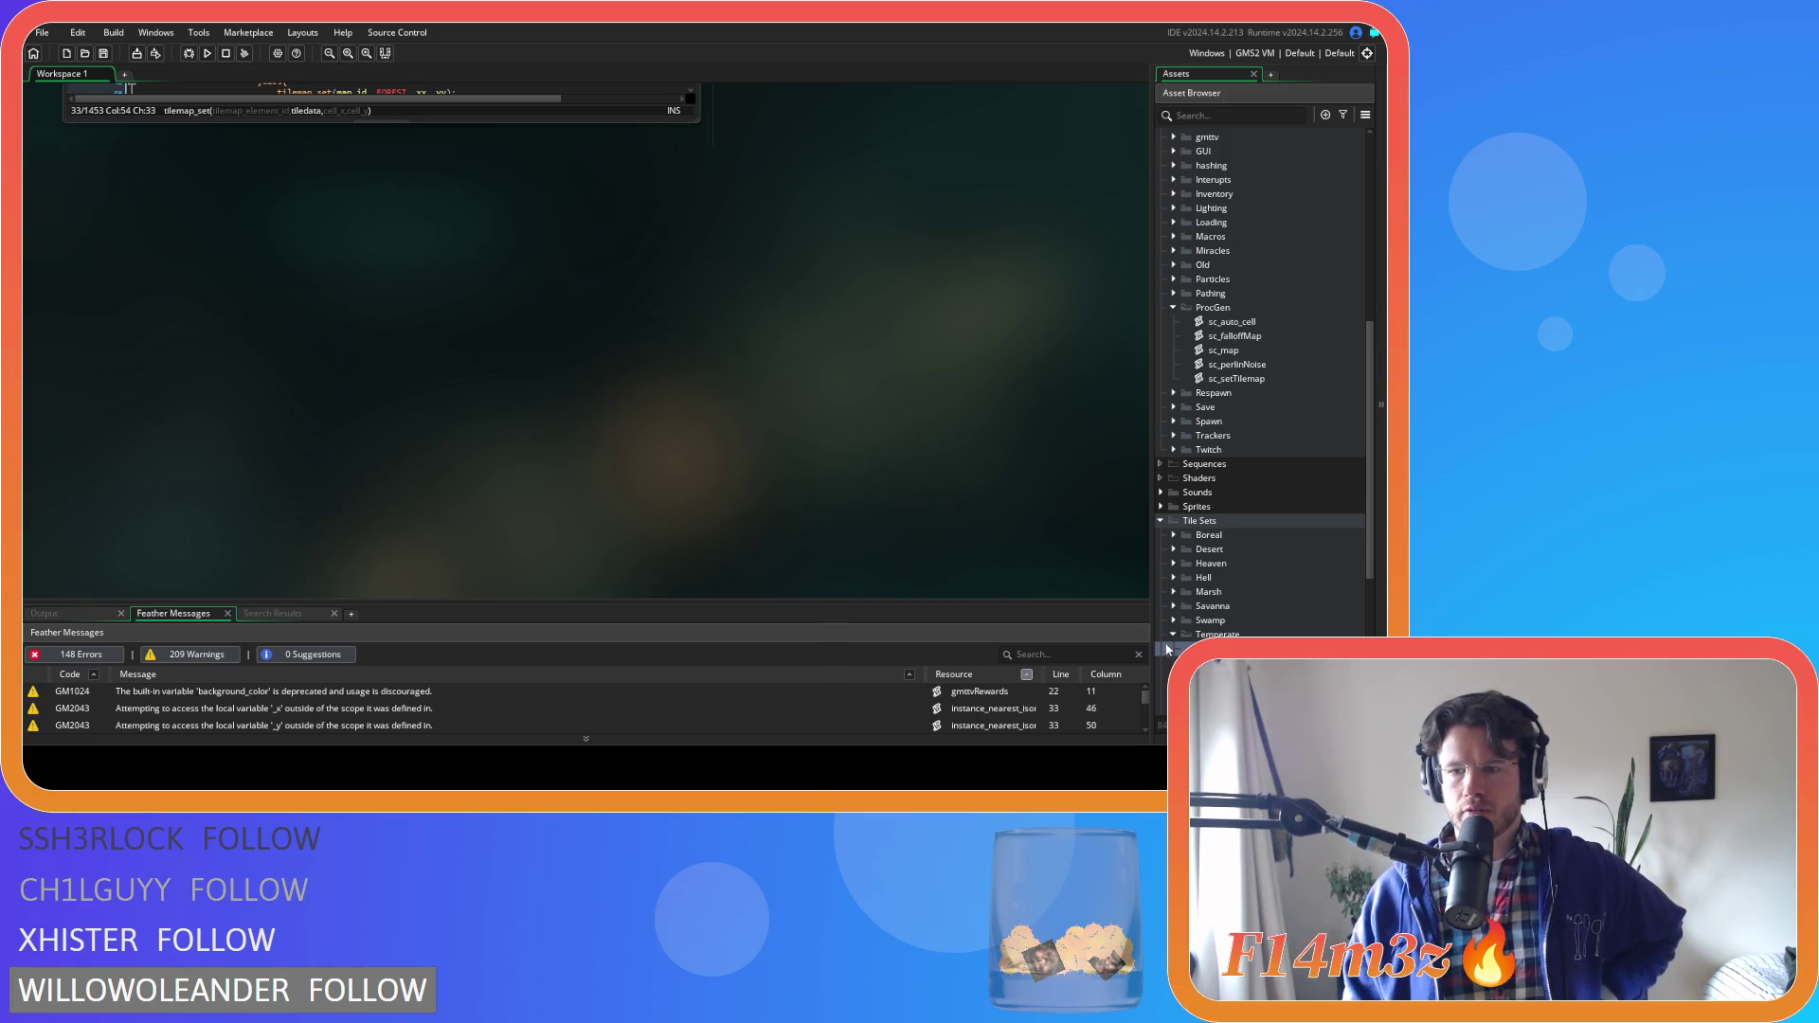
click(1160, 520)
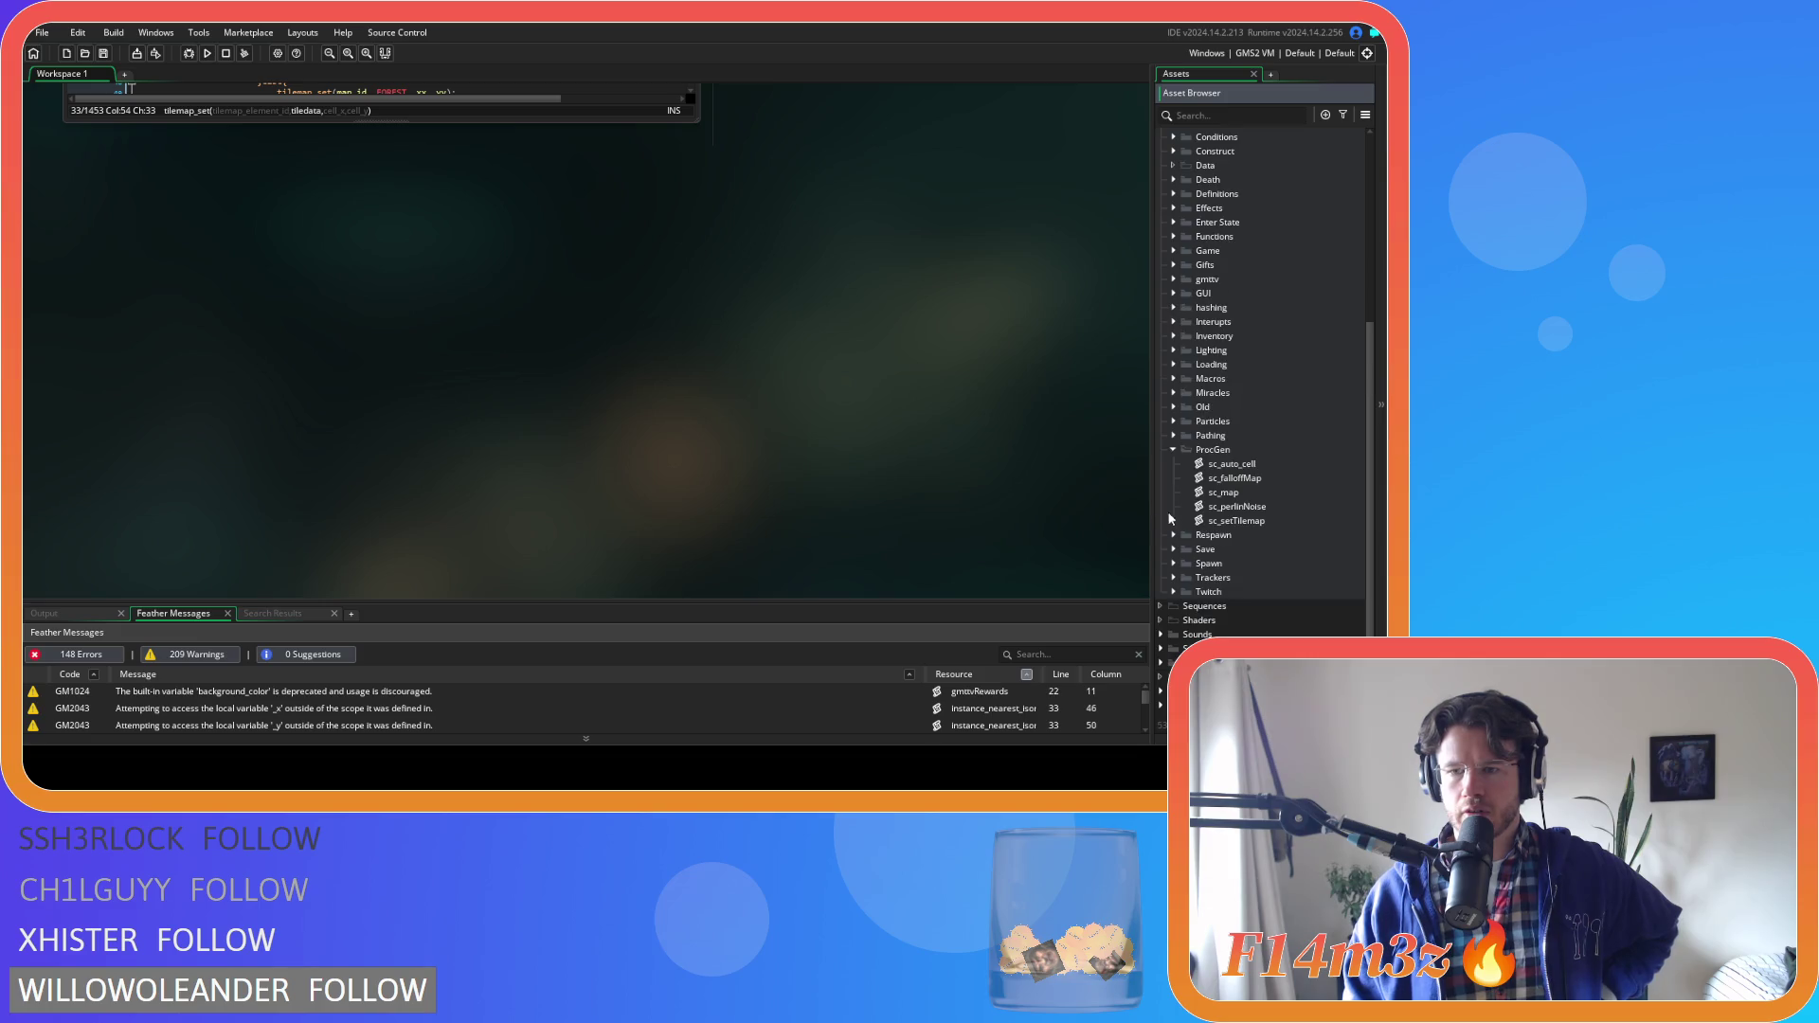
scroll(1175, 498, up, 3)
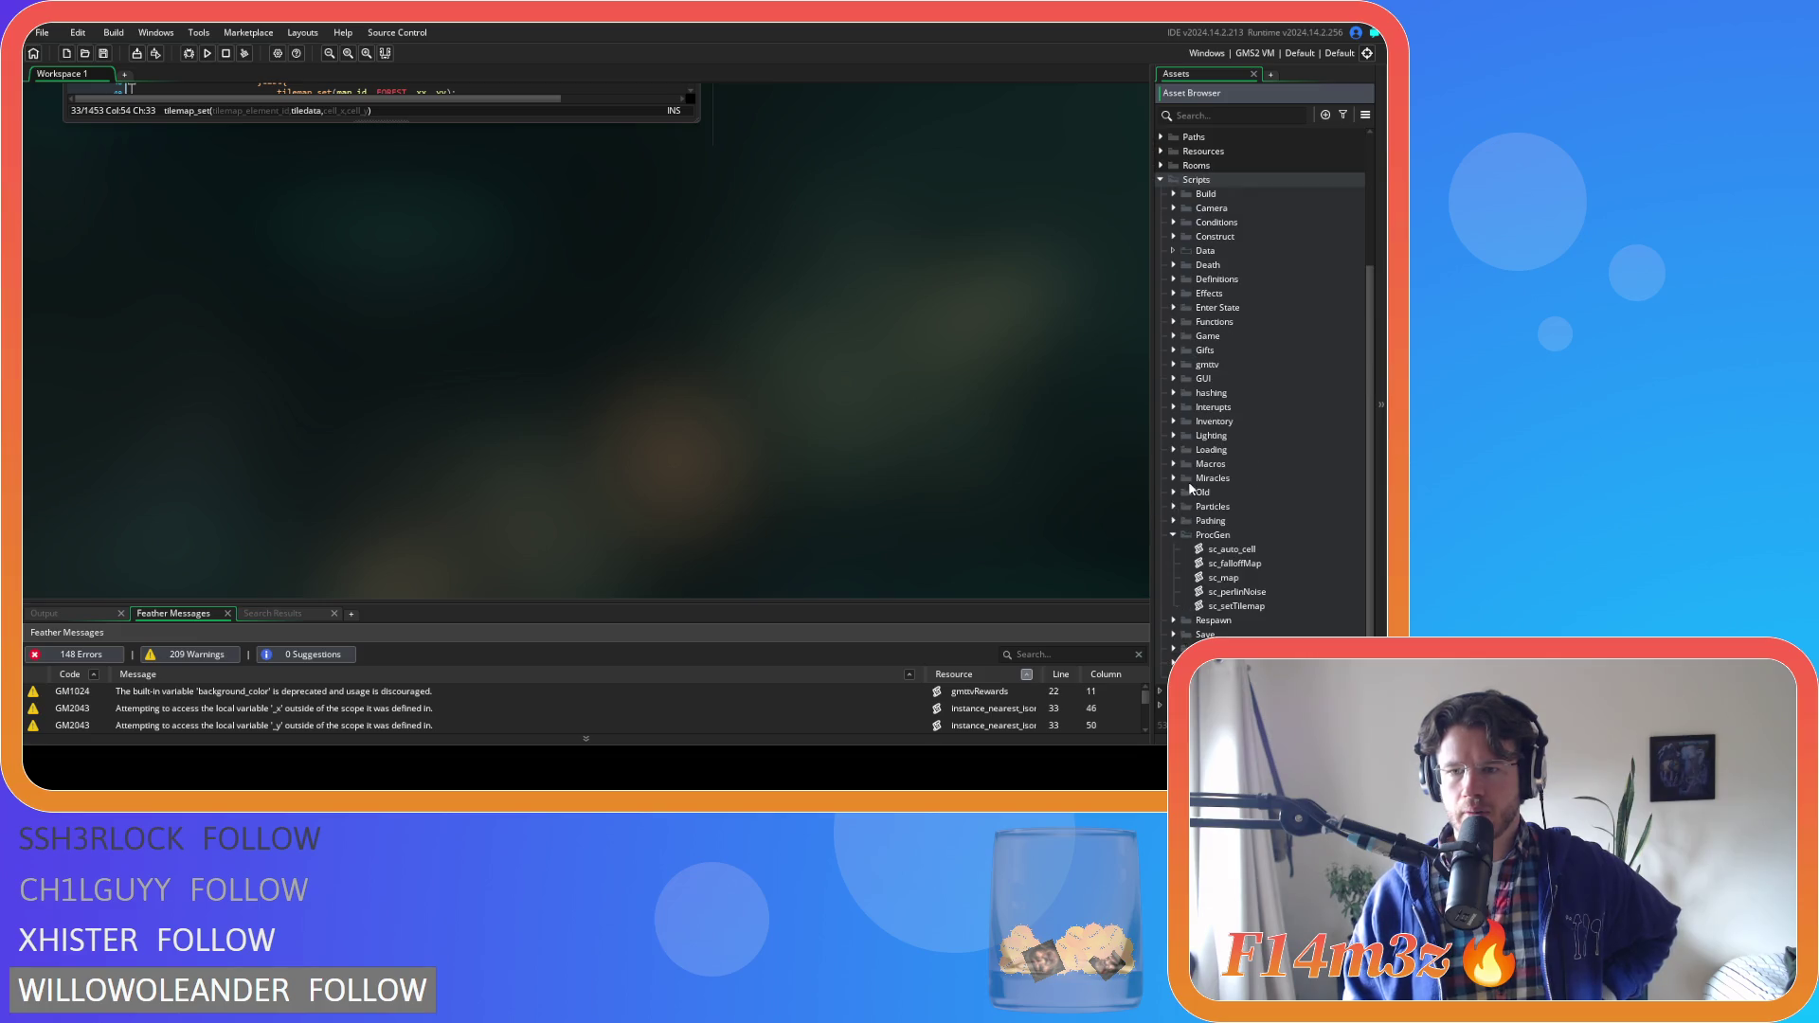
click(1174, 535)
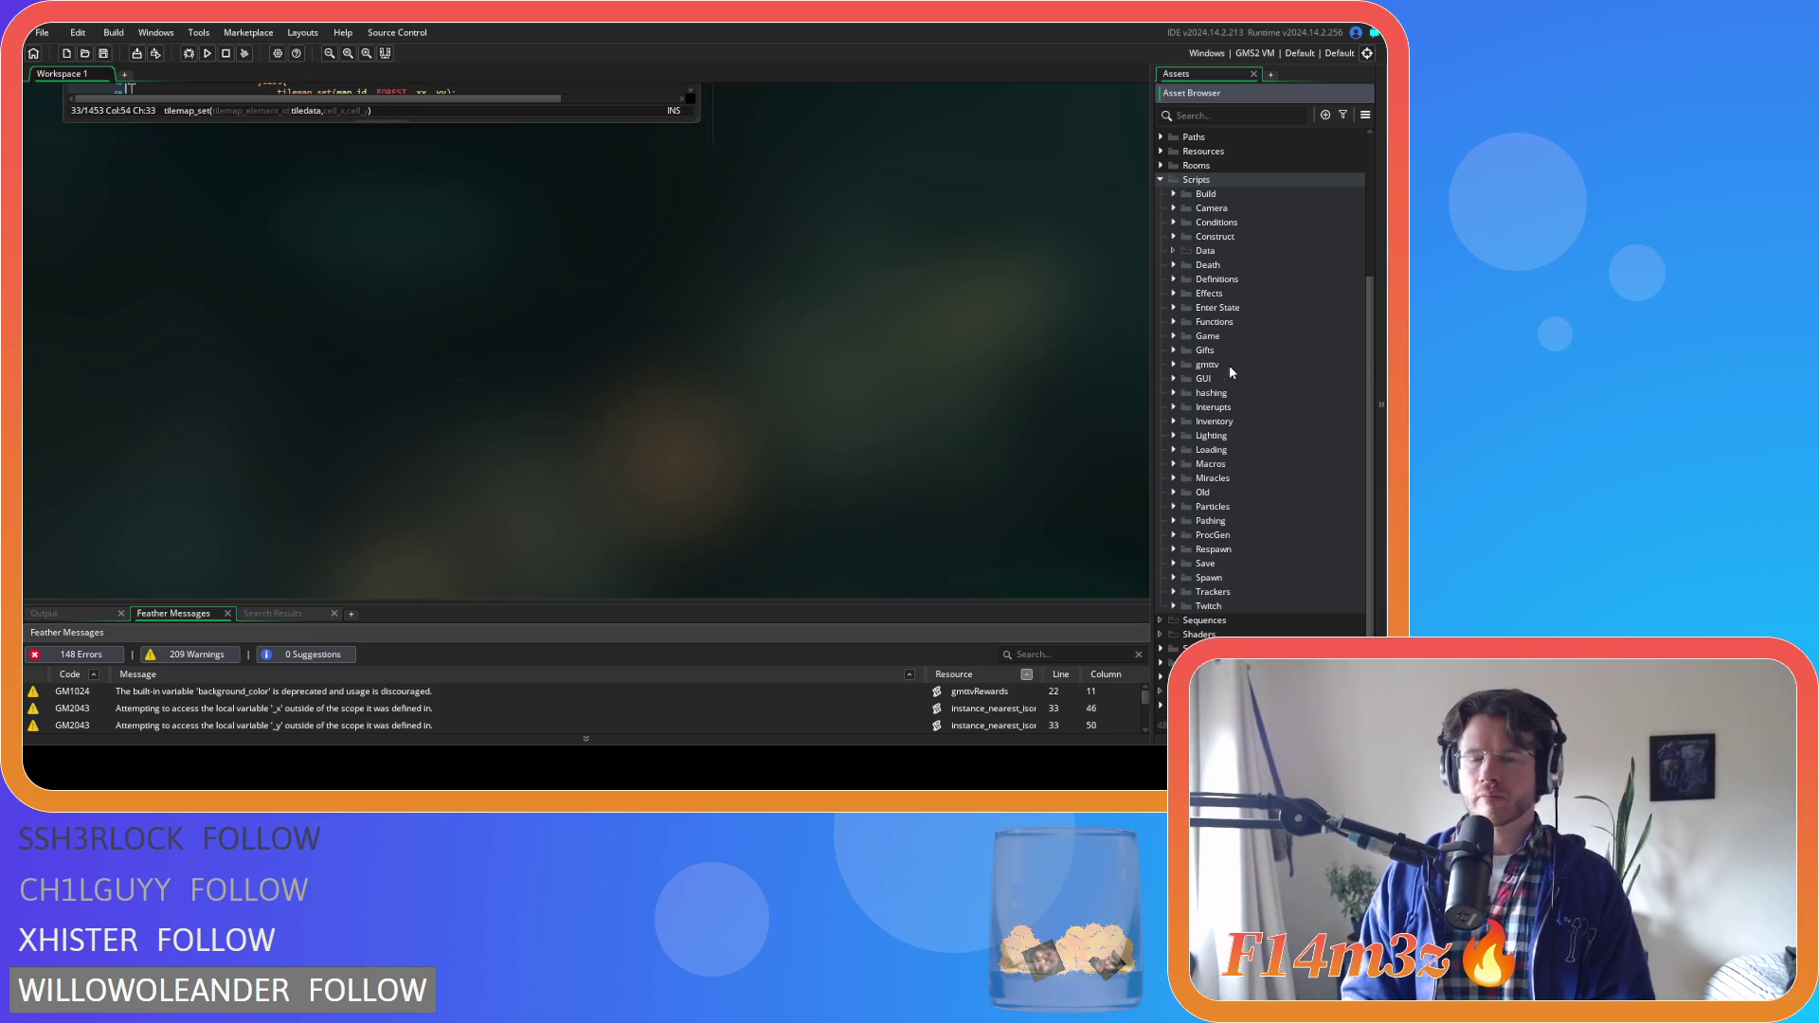
scroll(614, 390, up, 3)
scroll(614, 389, up, 1)
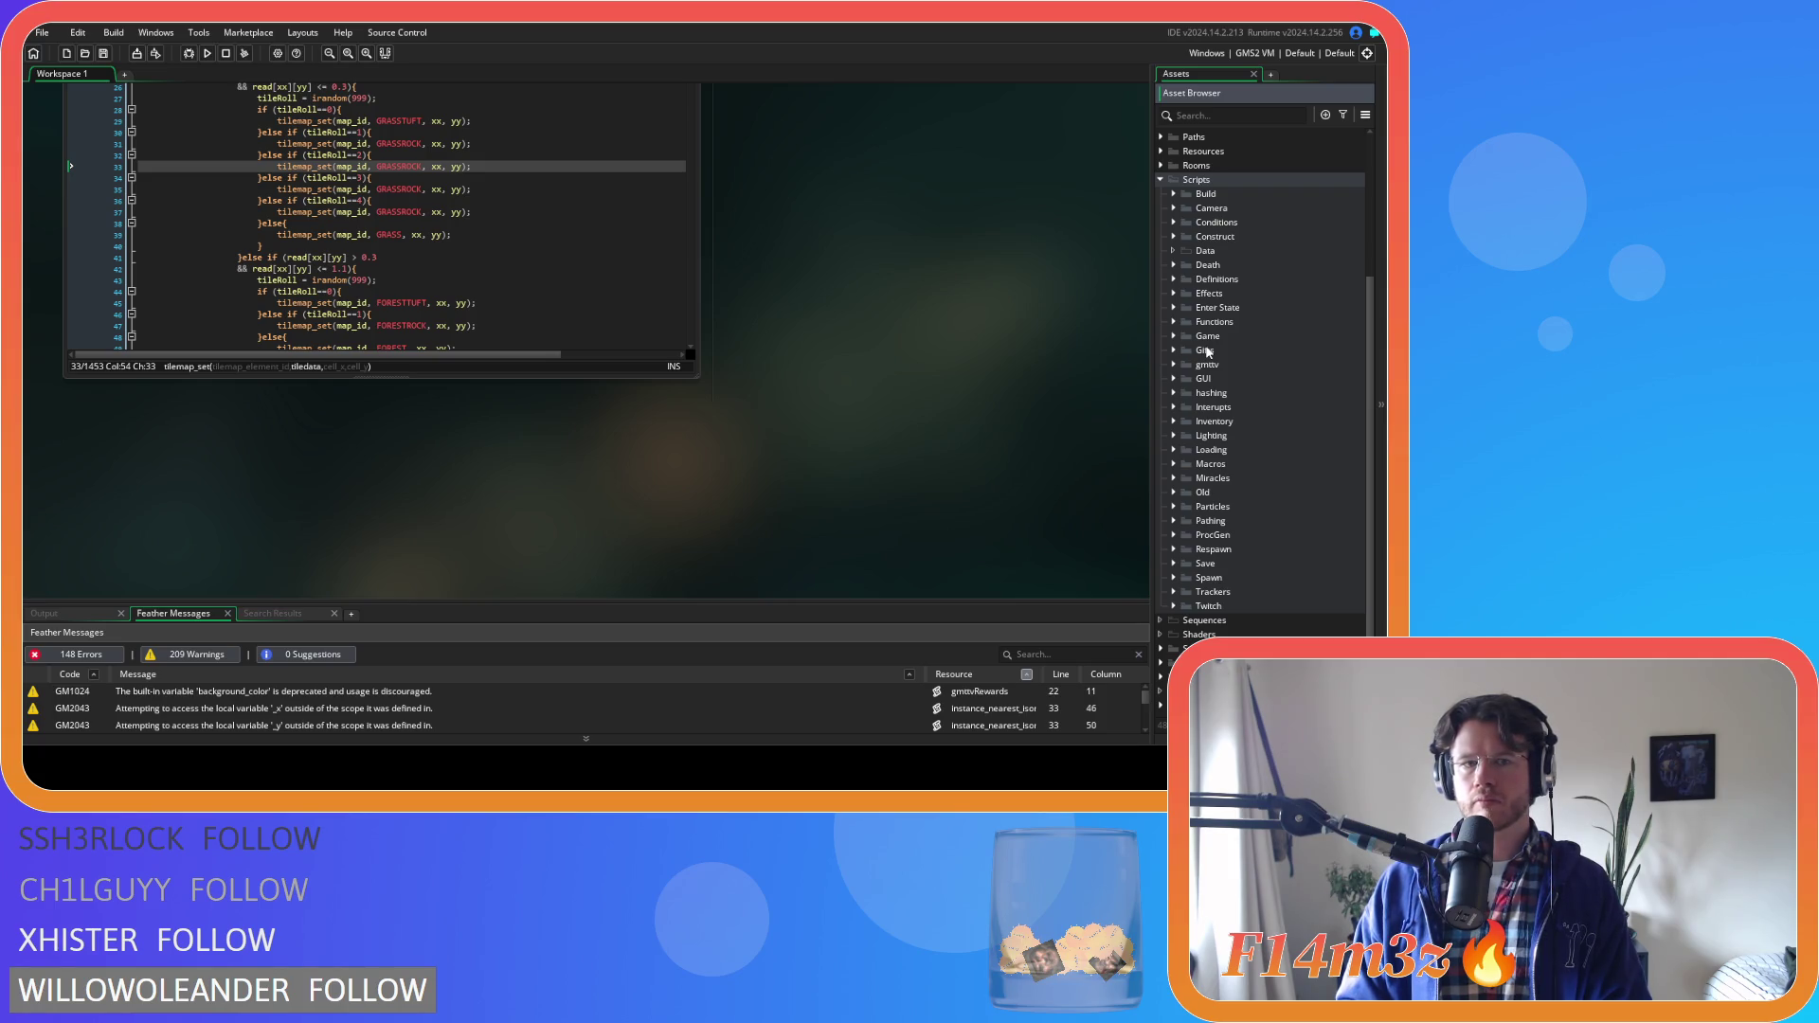
scroll(1189, 462, down, 1)
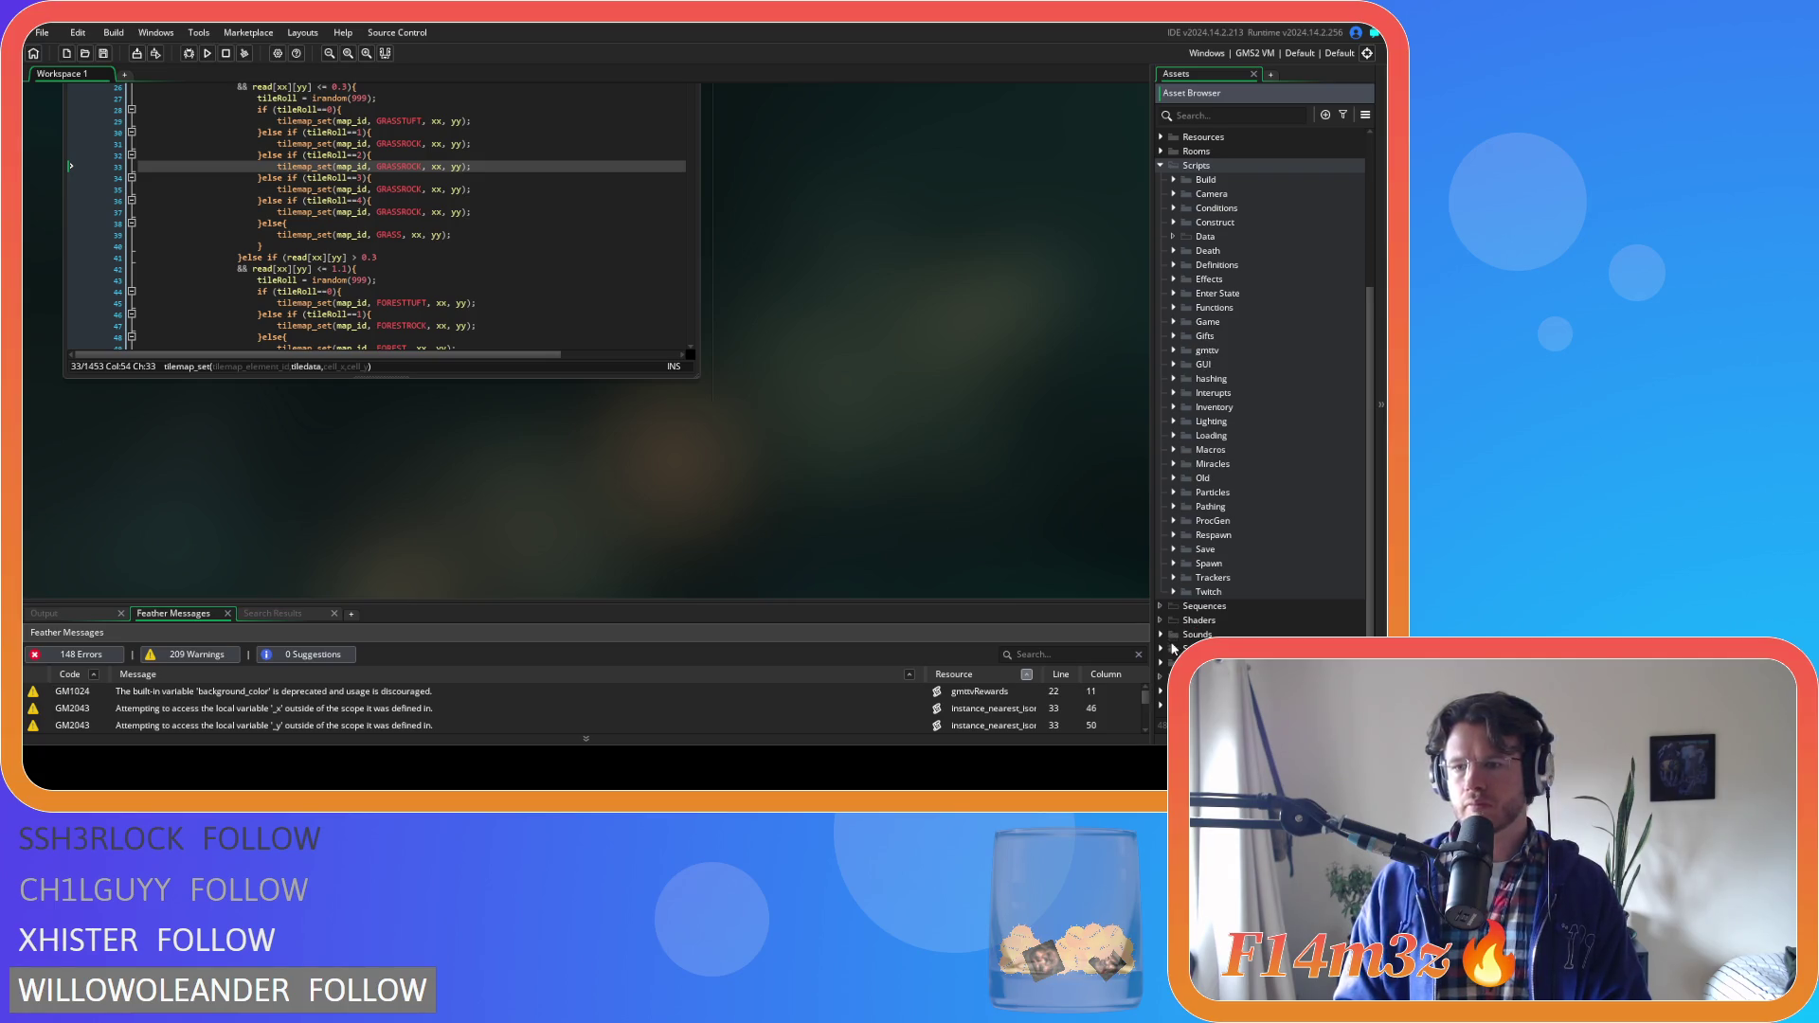
scroll(1173, 648, up, 5)
click(1162, 297)
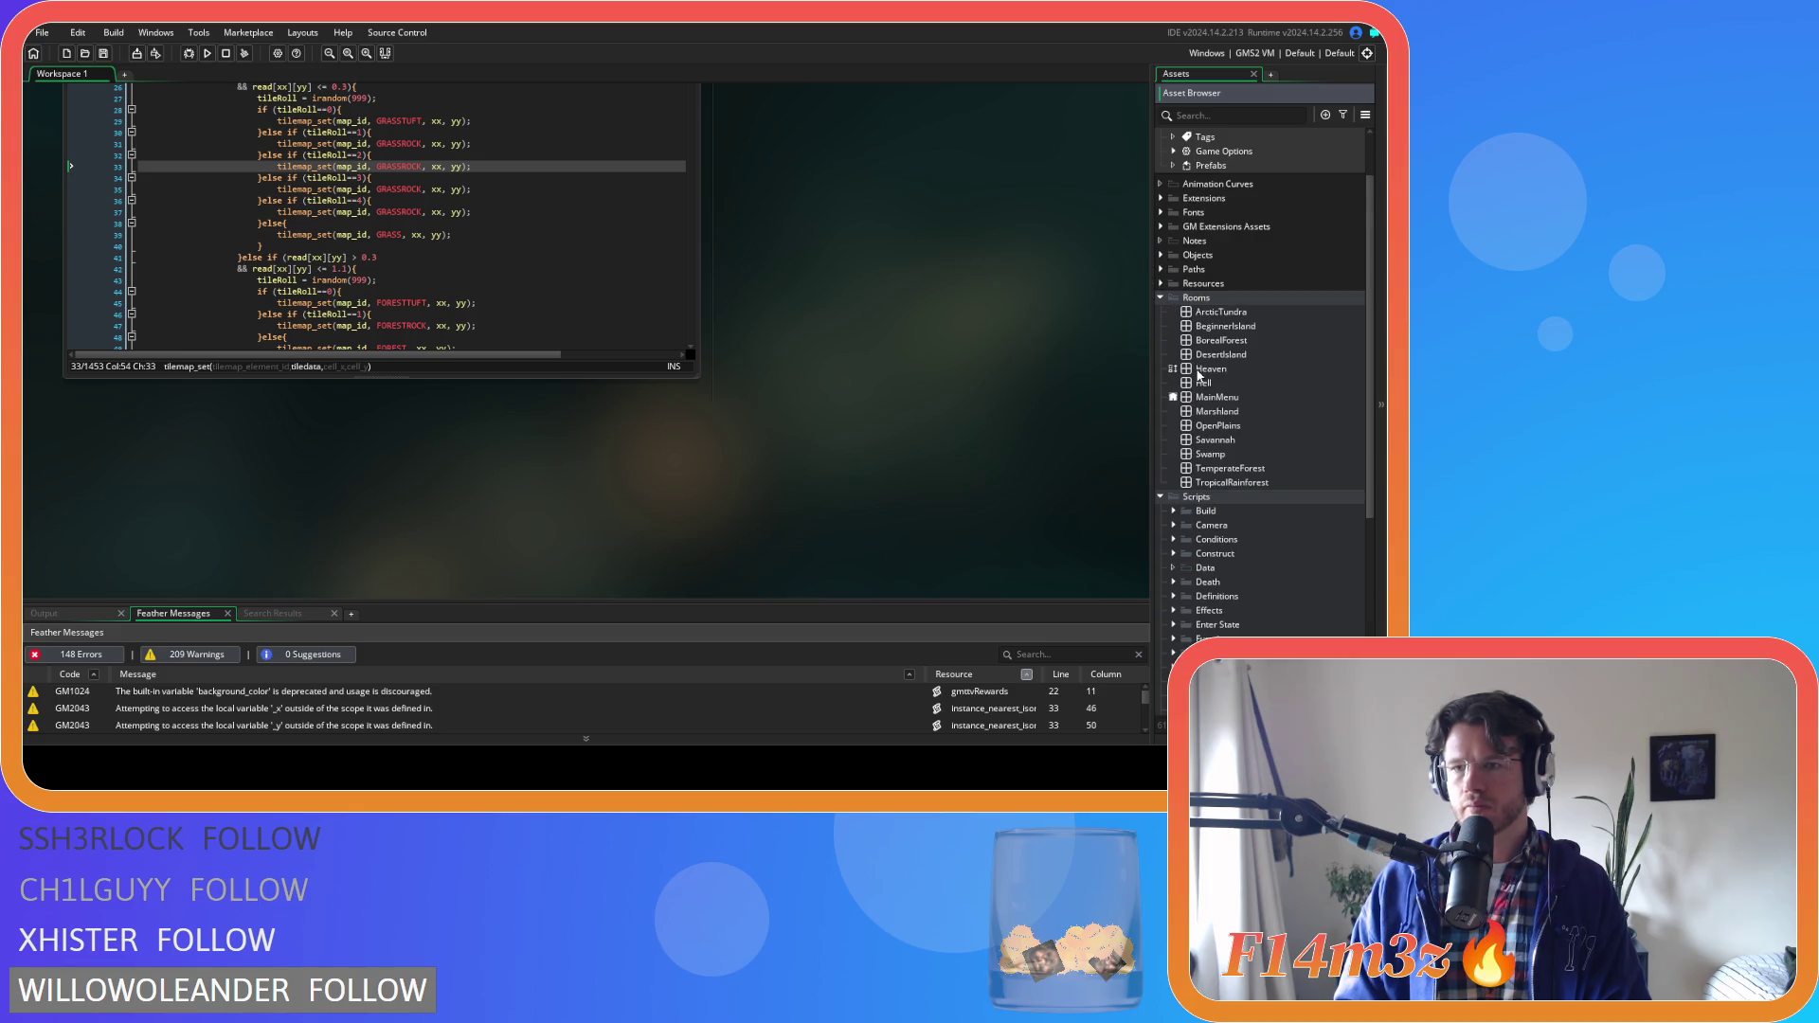
Open TemperateForest's Tiles_1 layer and read the grass and plant tile numbers 152–154
double_click(1230, 468)
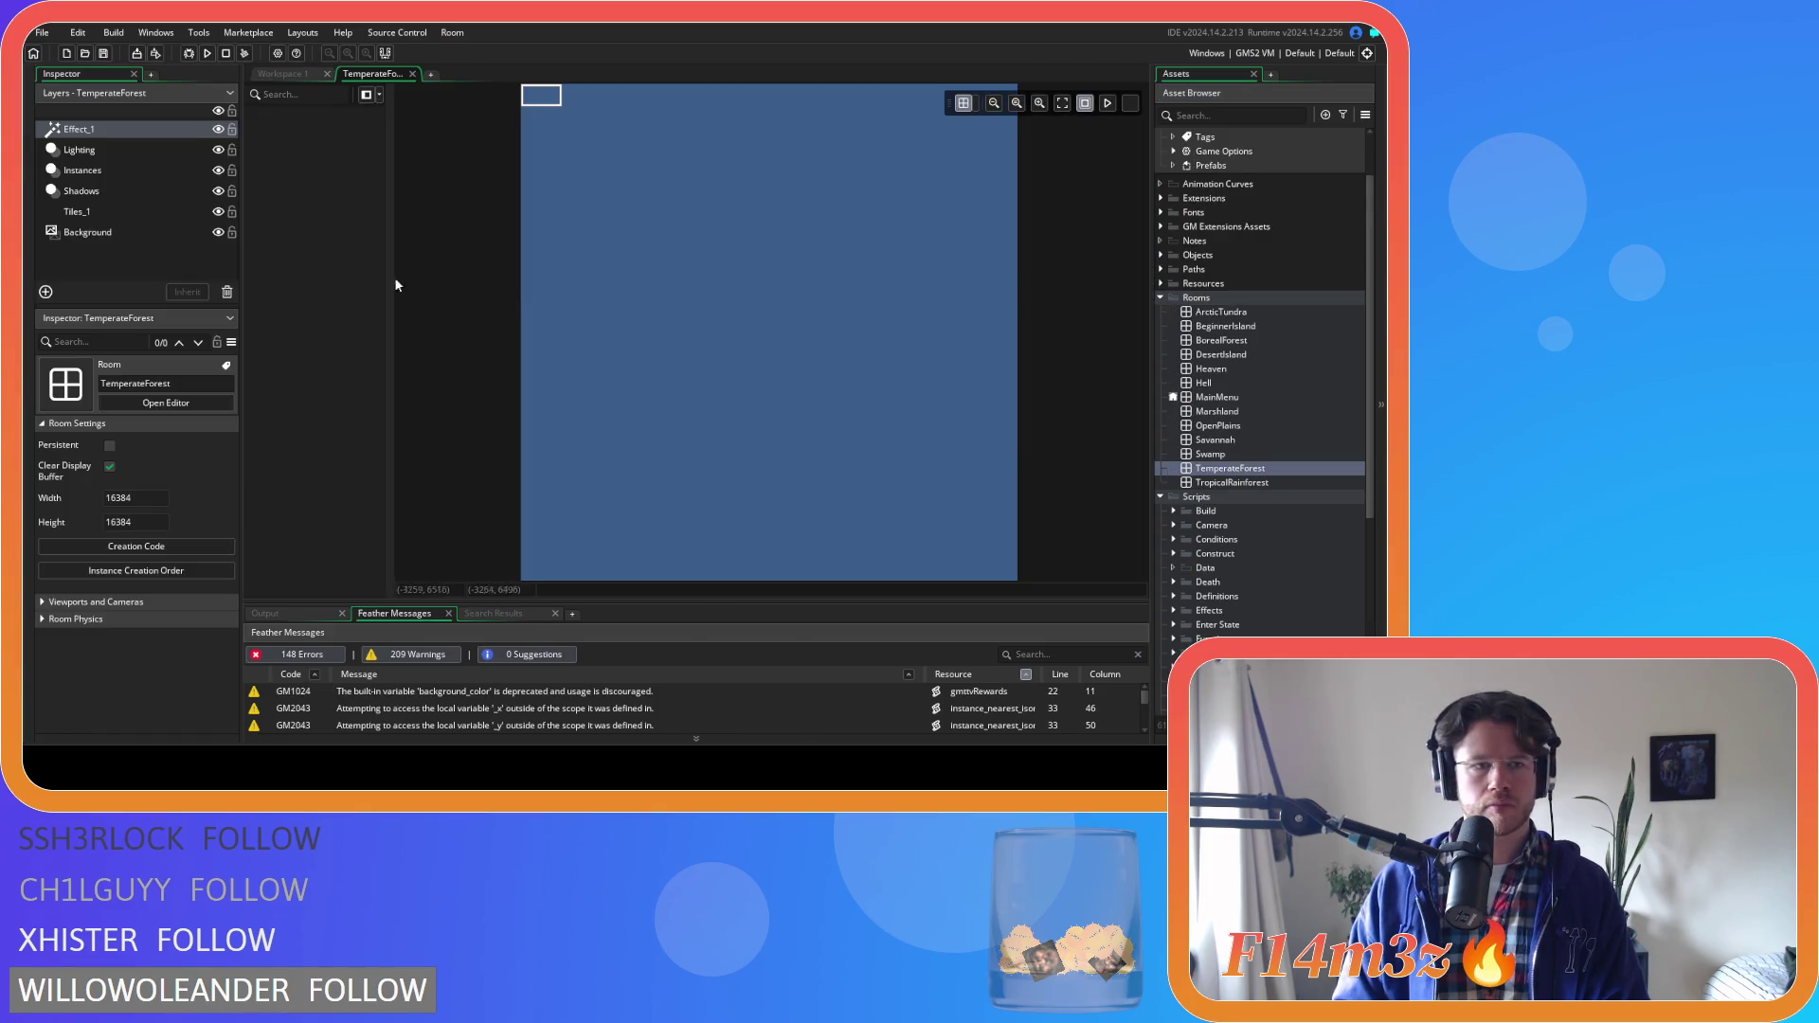
click(64, 231)
click(76, 212)
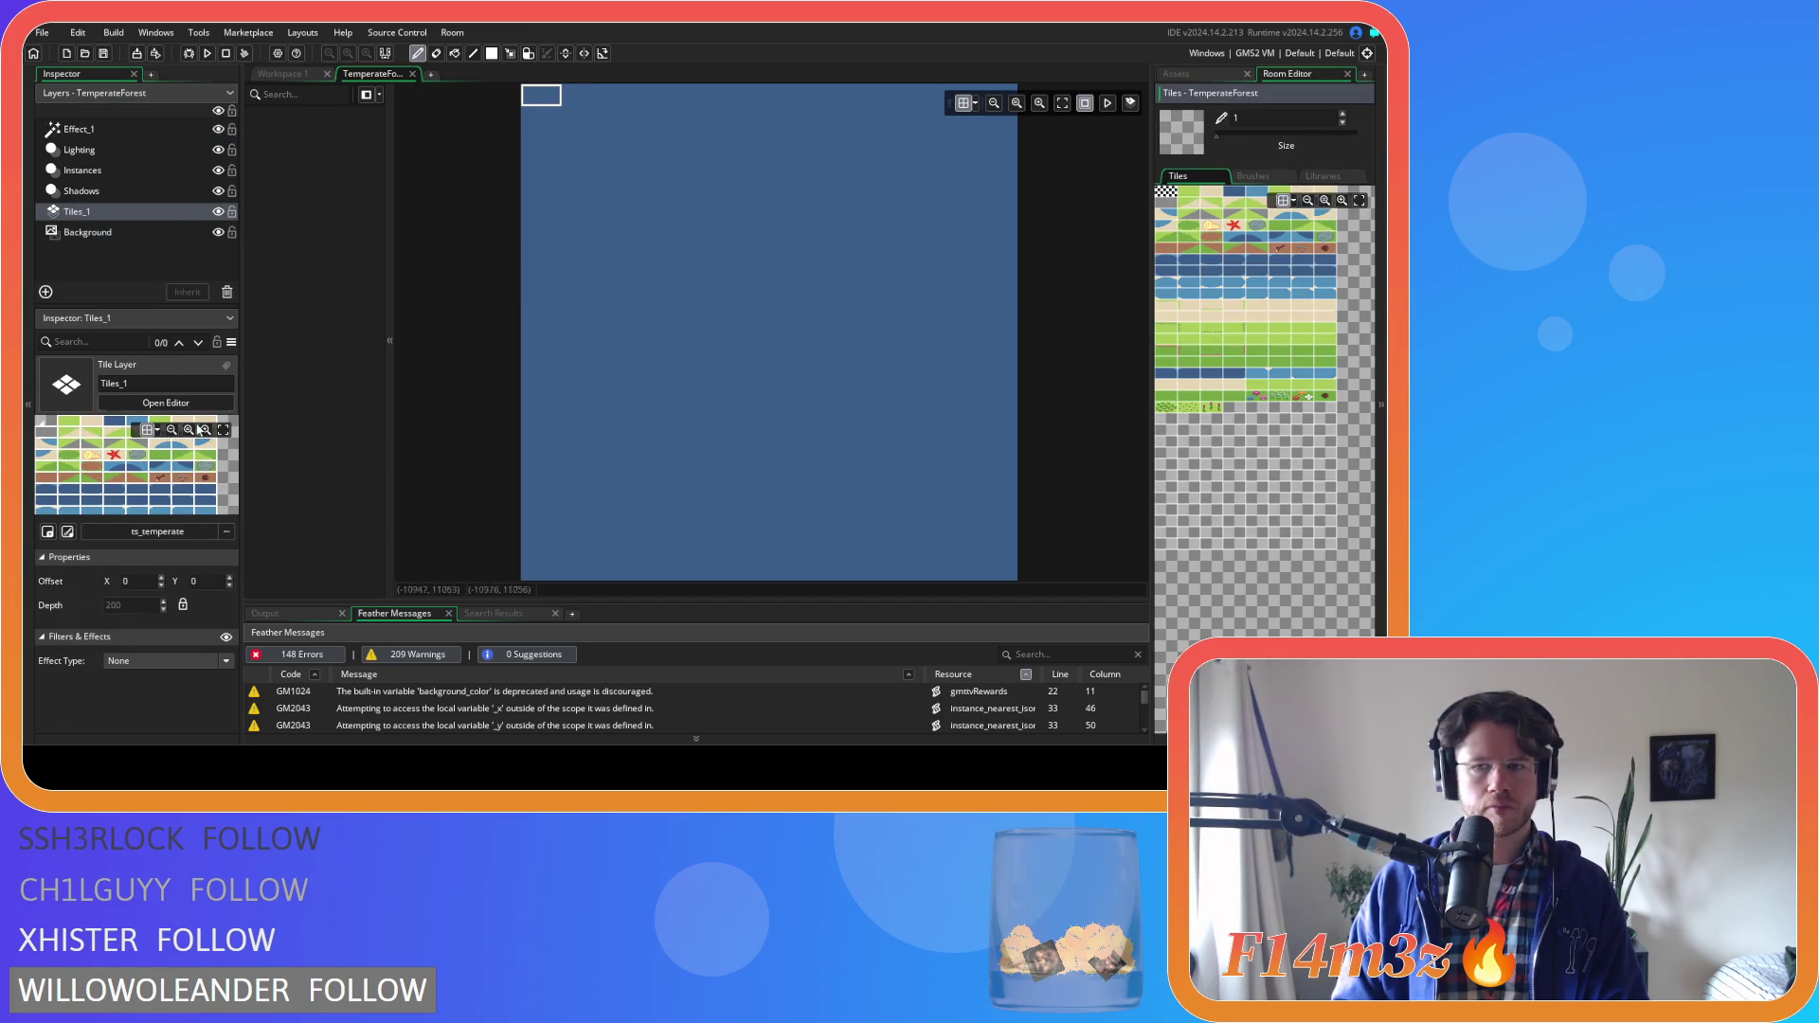
drag(1207, 407, 1171, 415)
click(1172, 417)
click(1166, 415)
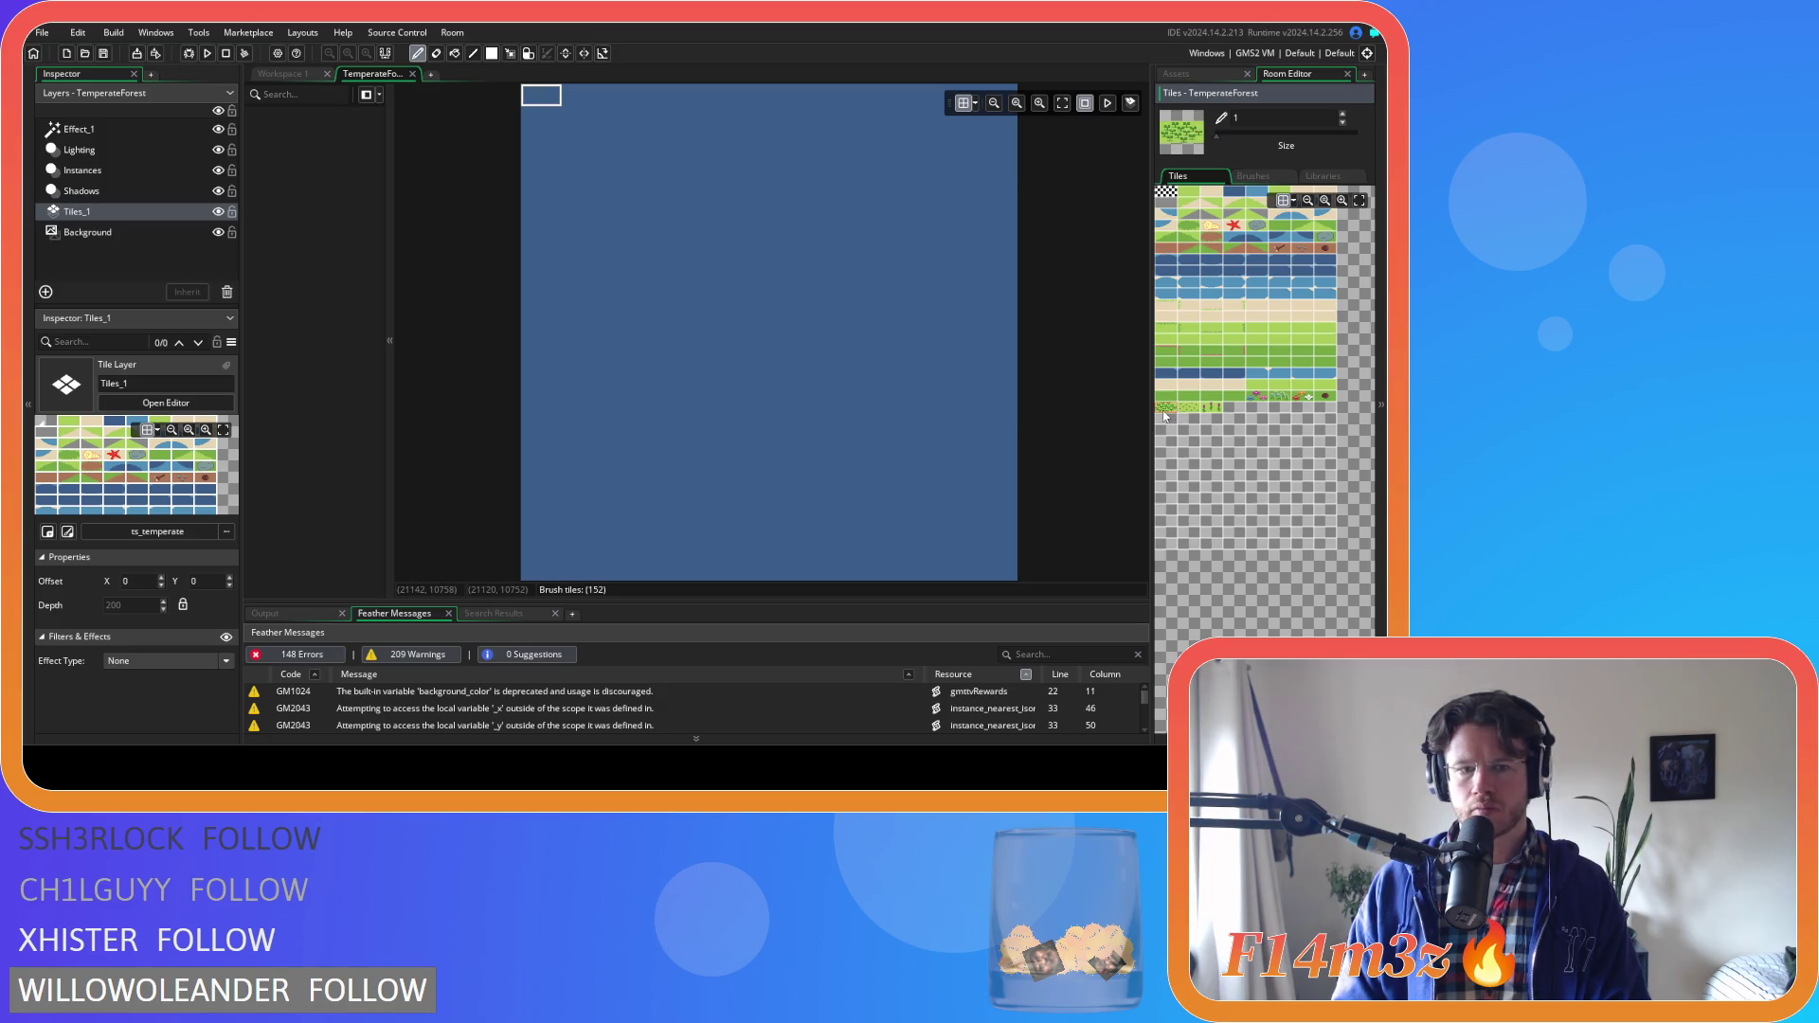
click(1186, 411)
click(1171, 415)
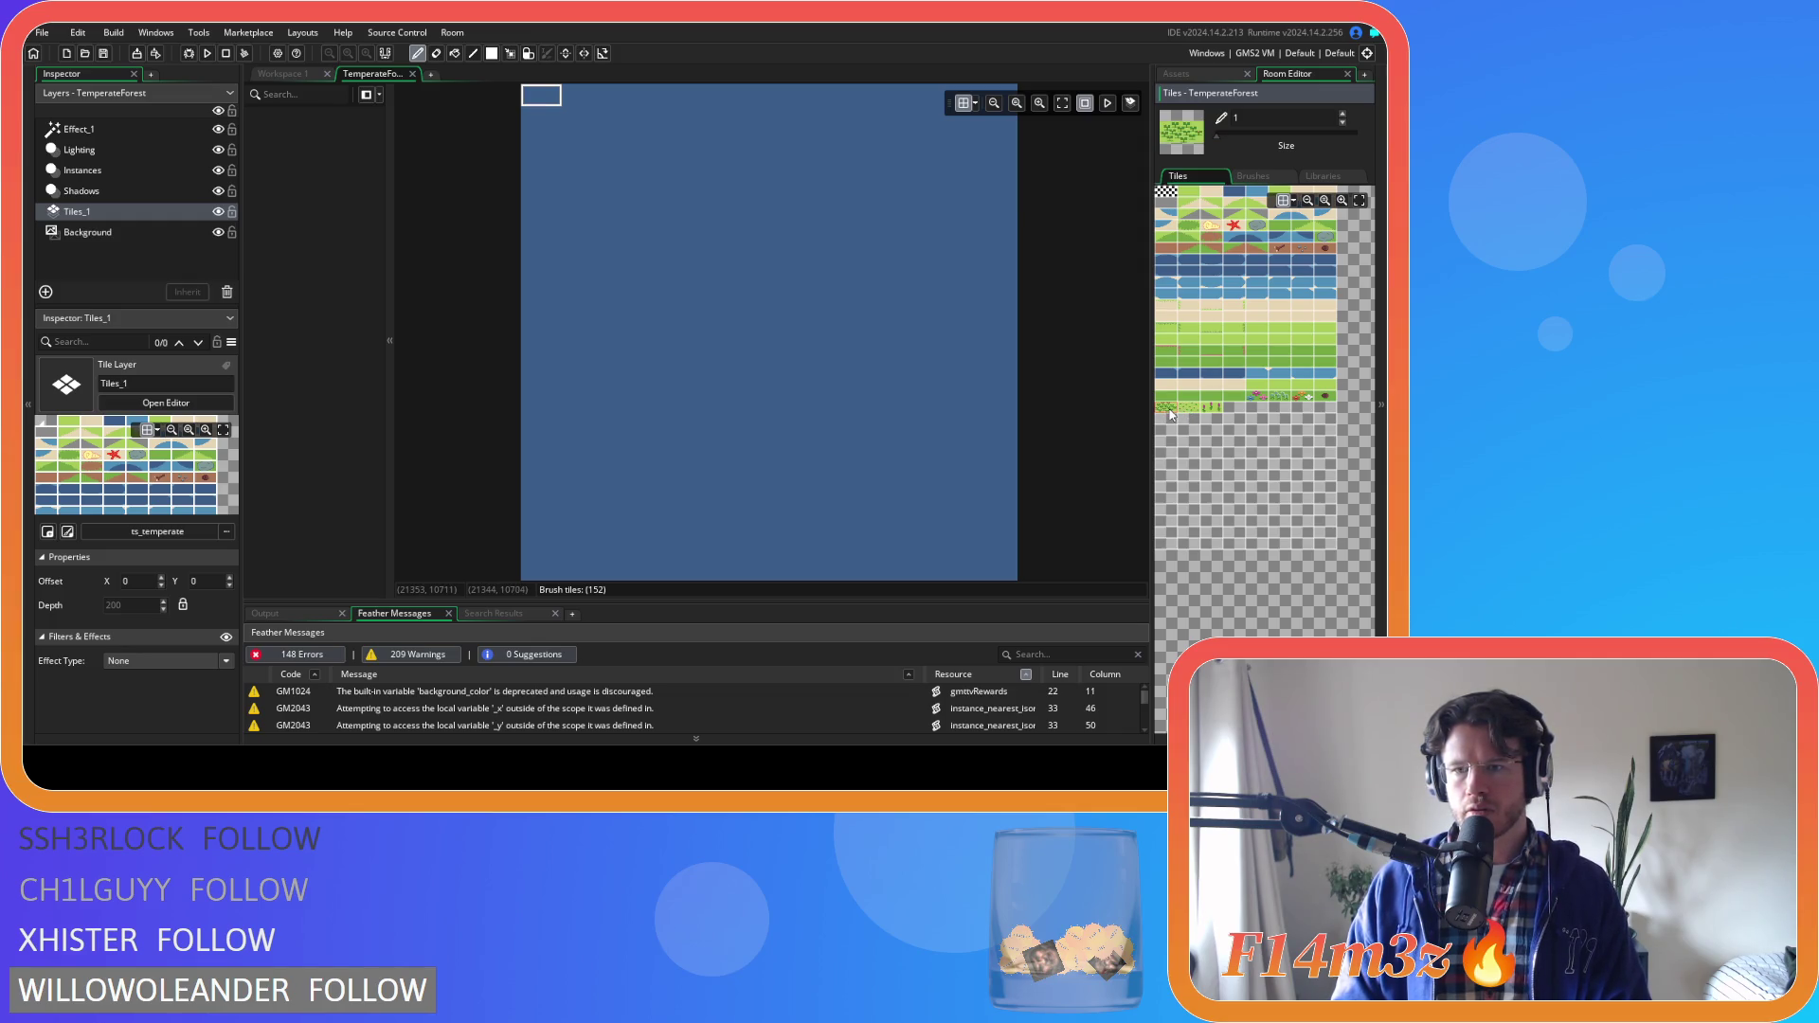
click(1222, 410)
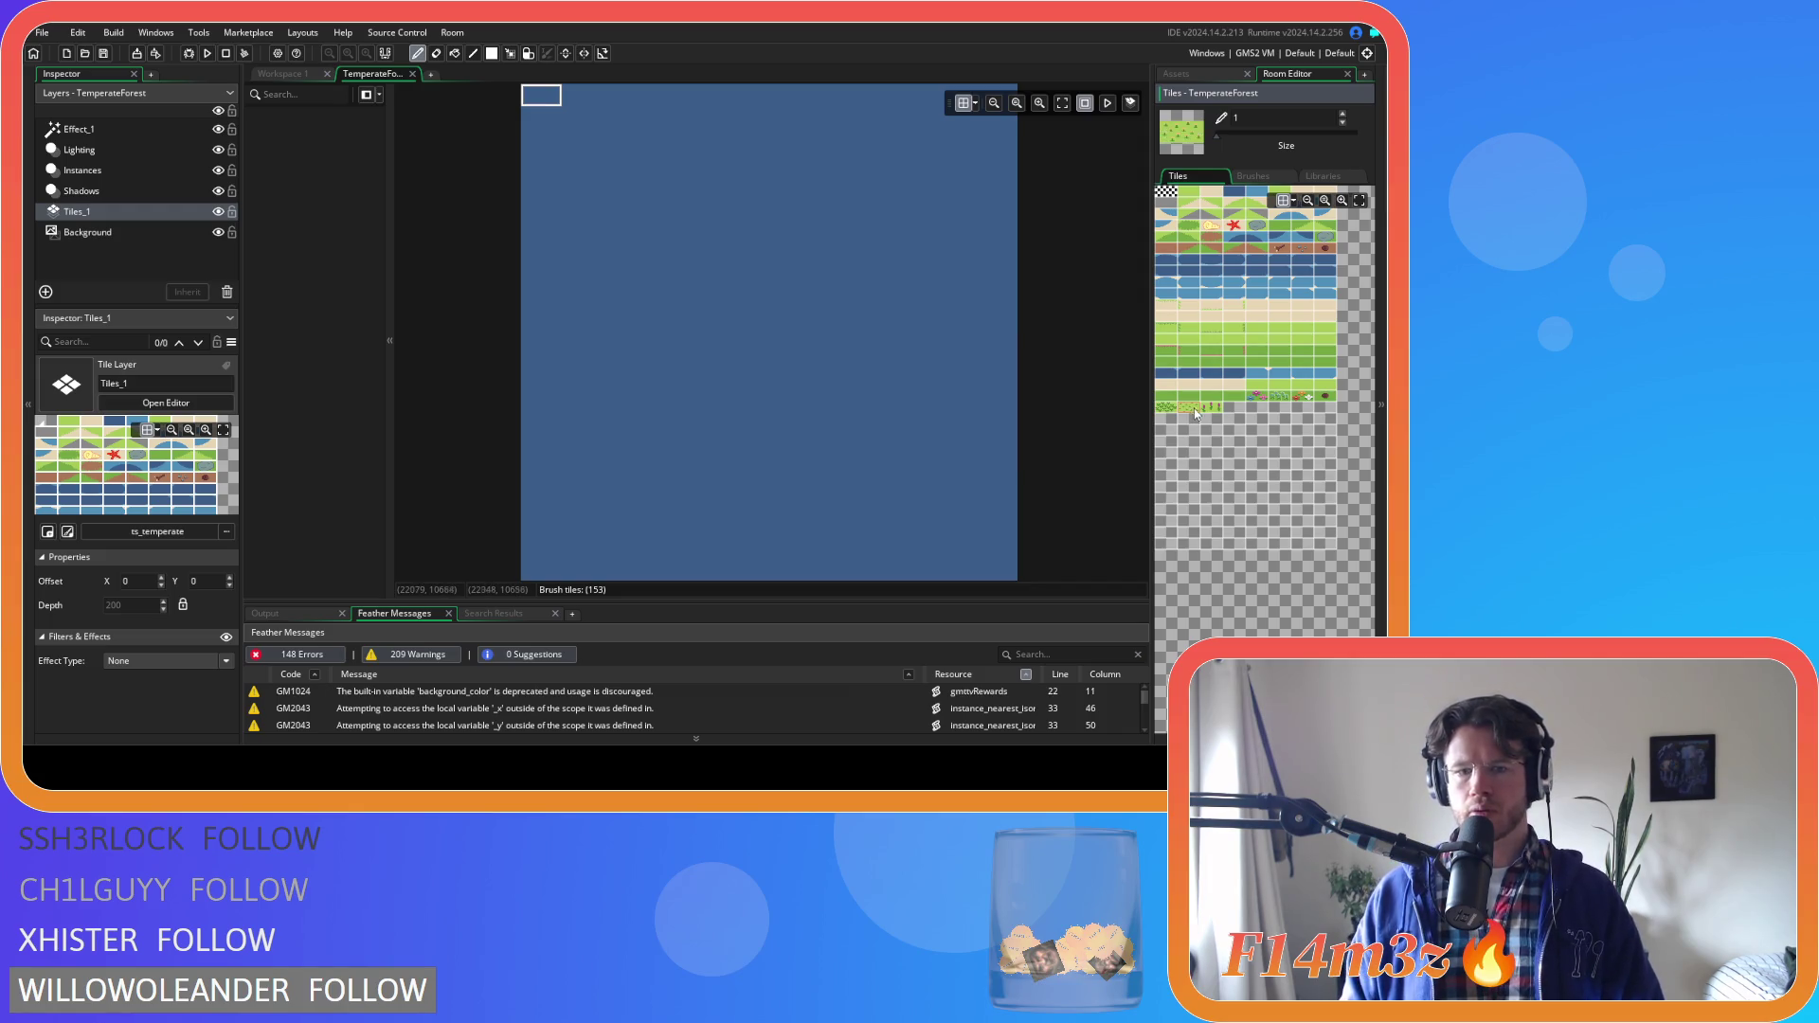
click(1217, 409)
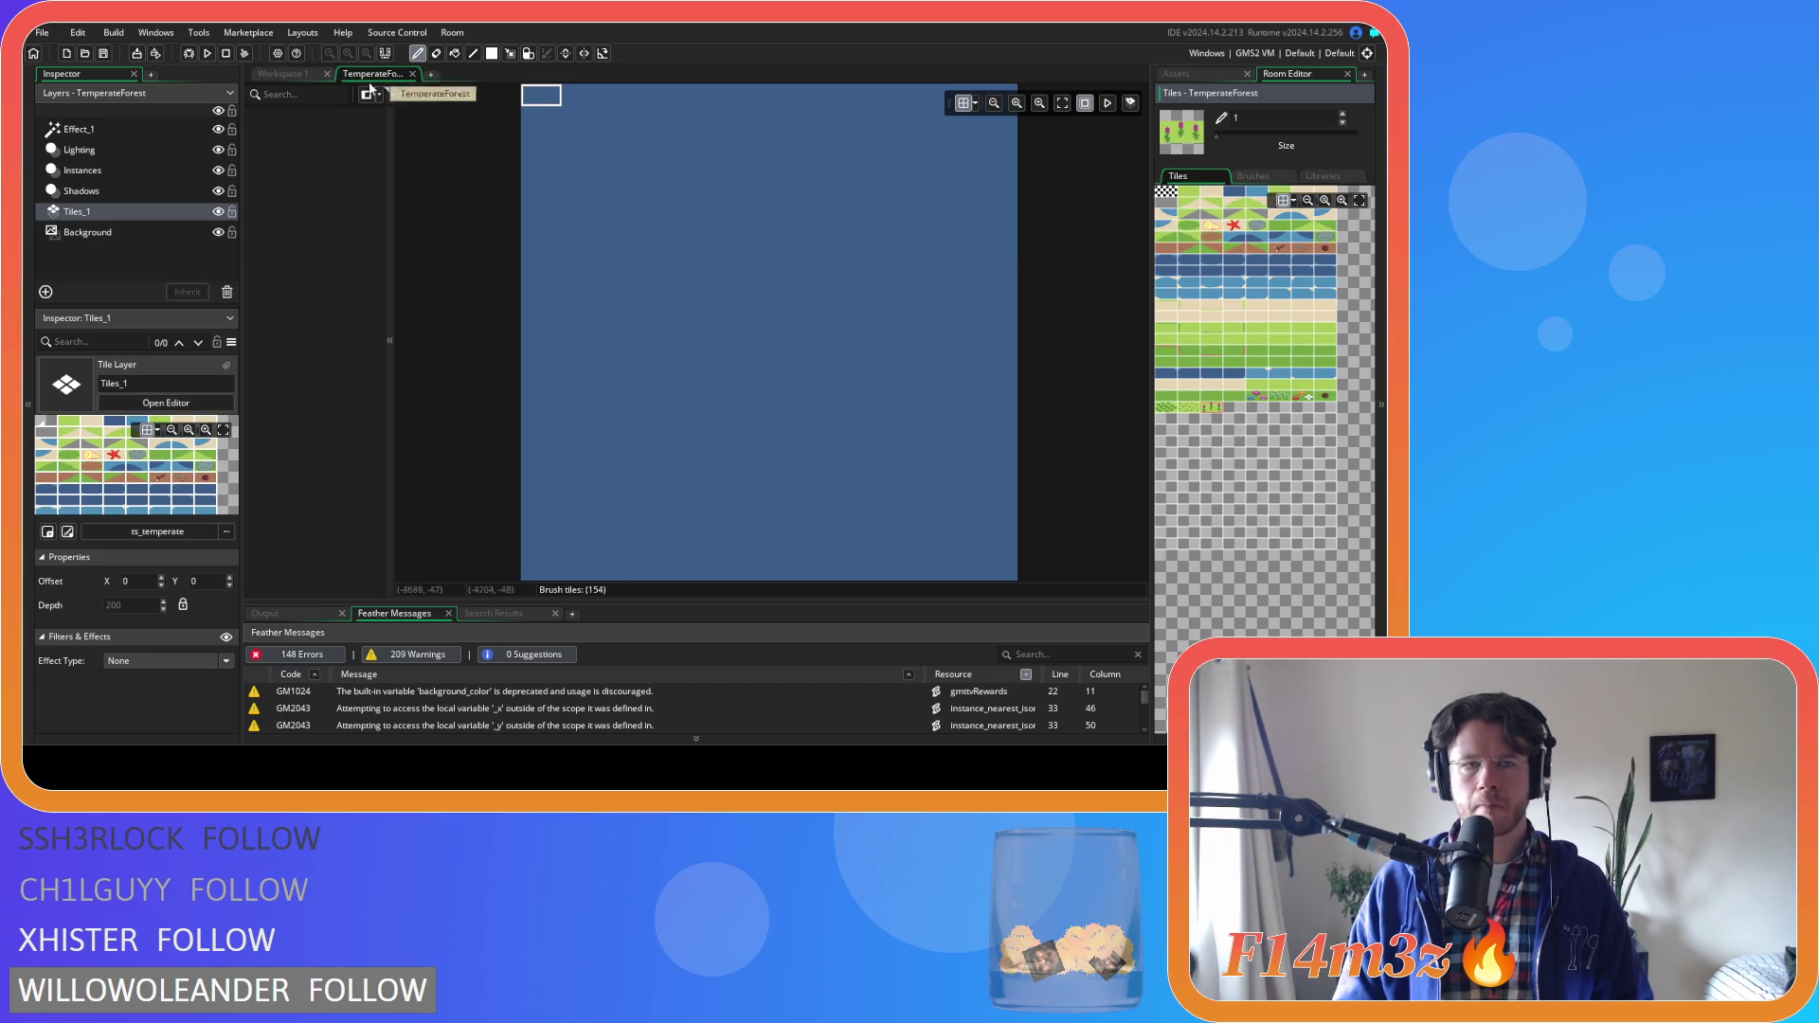
click(275, 74)
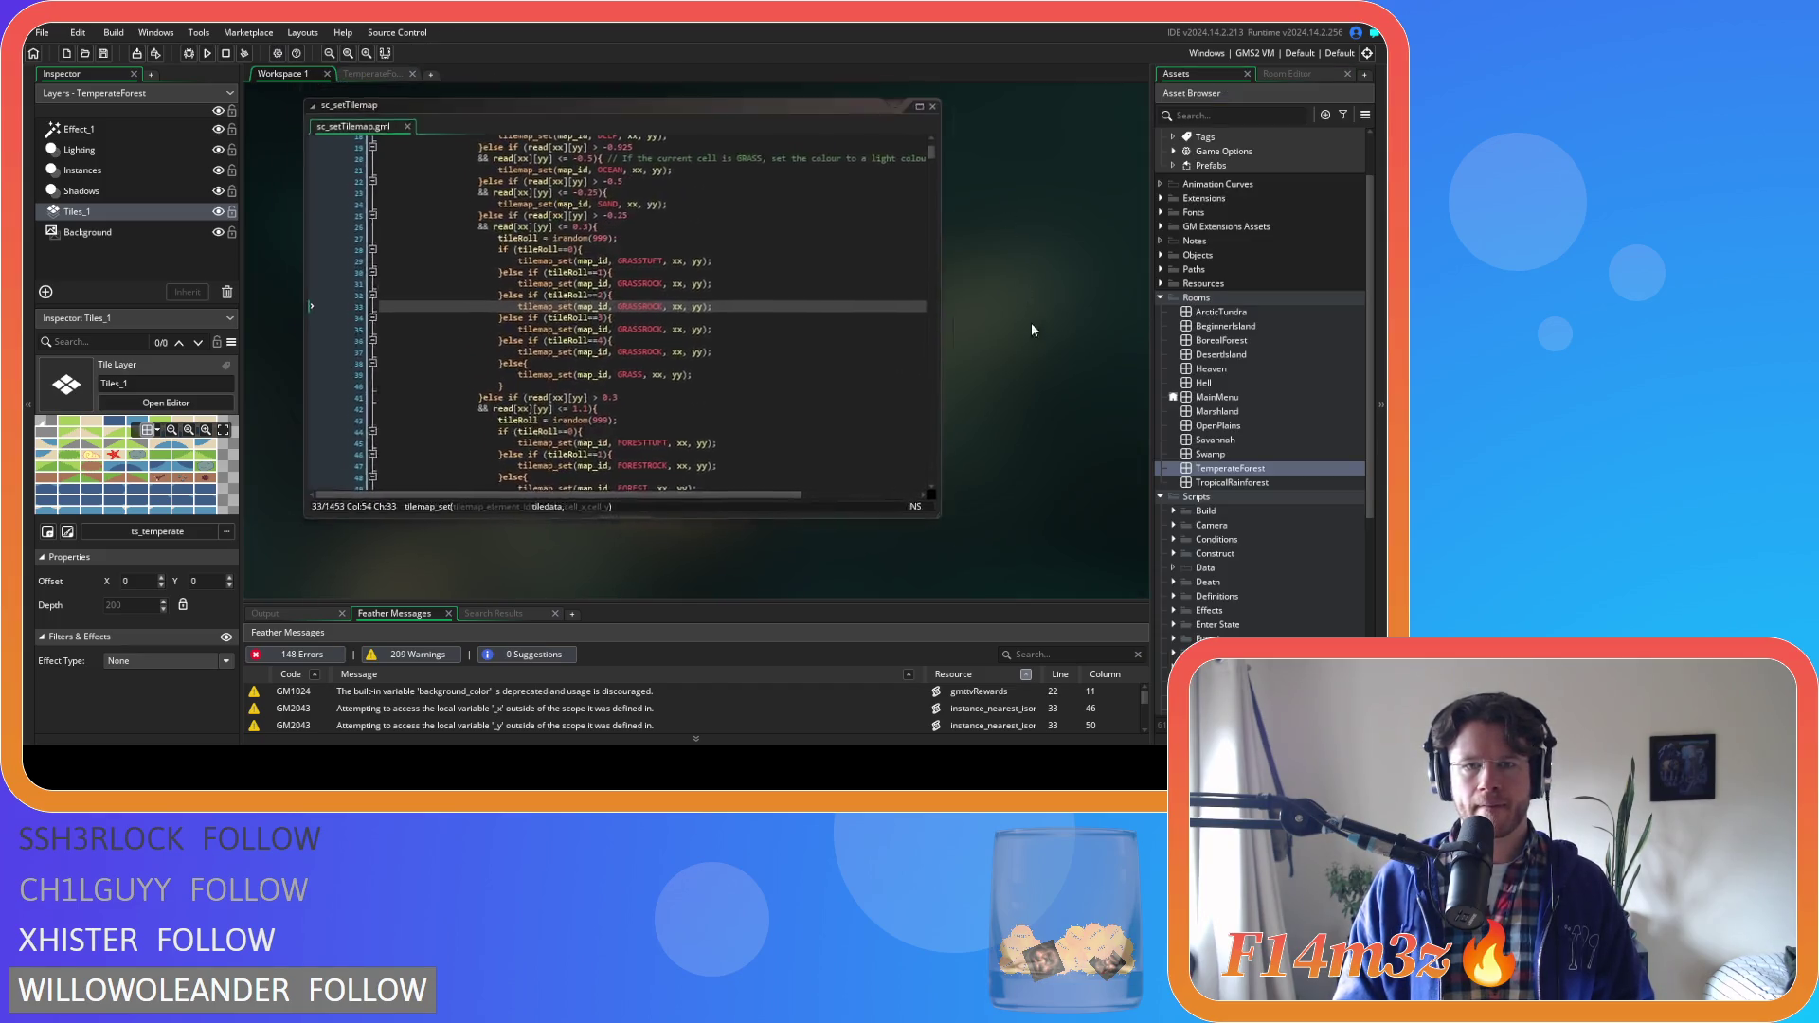
Replace GRASSROCK on lines 33, 35 and 37 with tiles 152, 153 and 154, and save
double_click(654, 337)
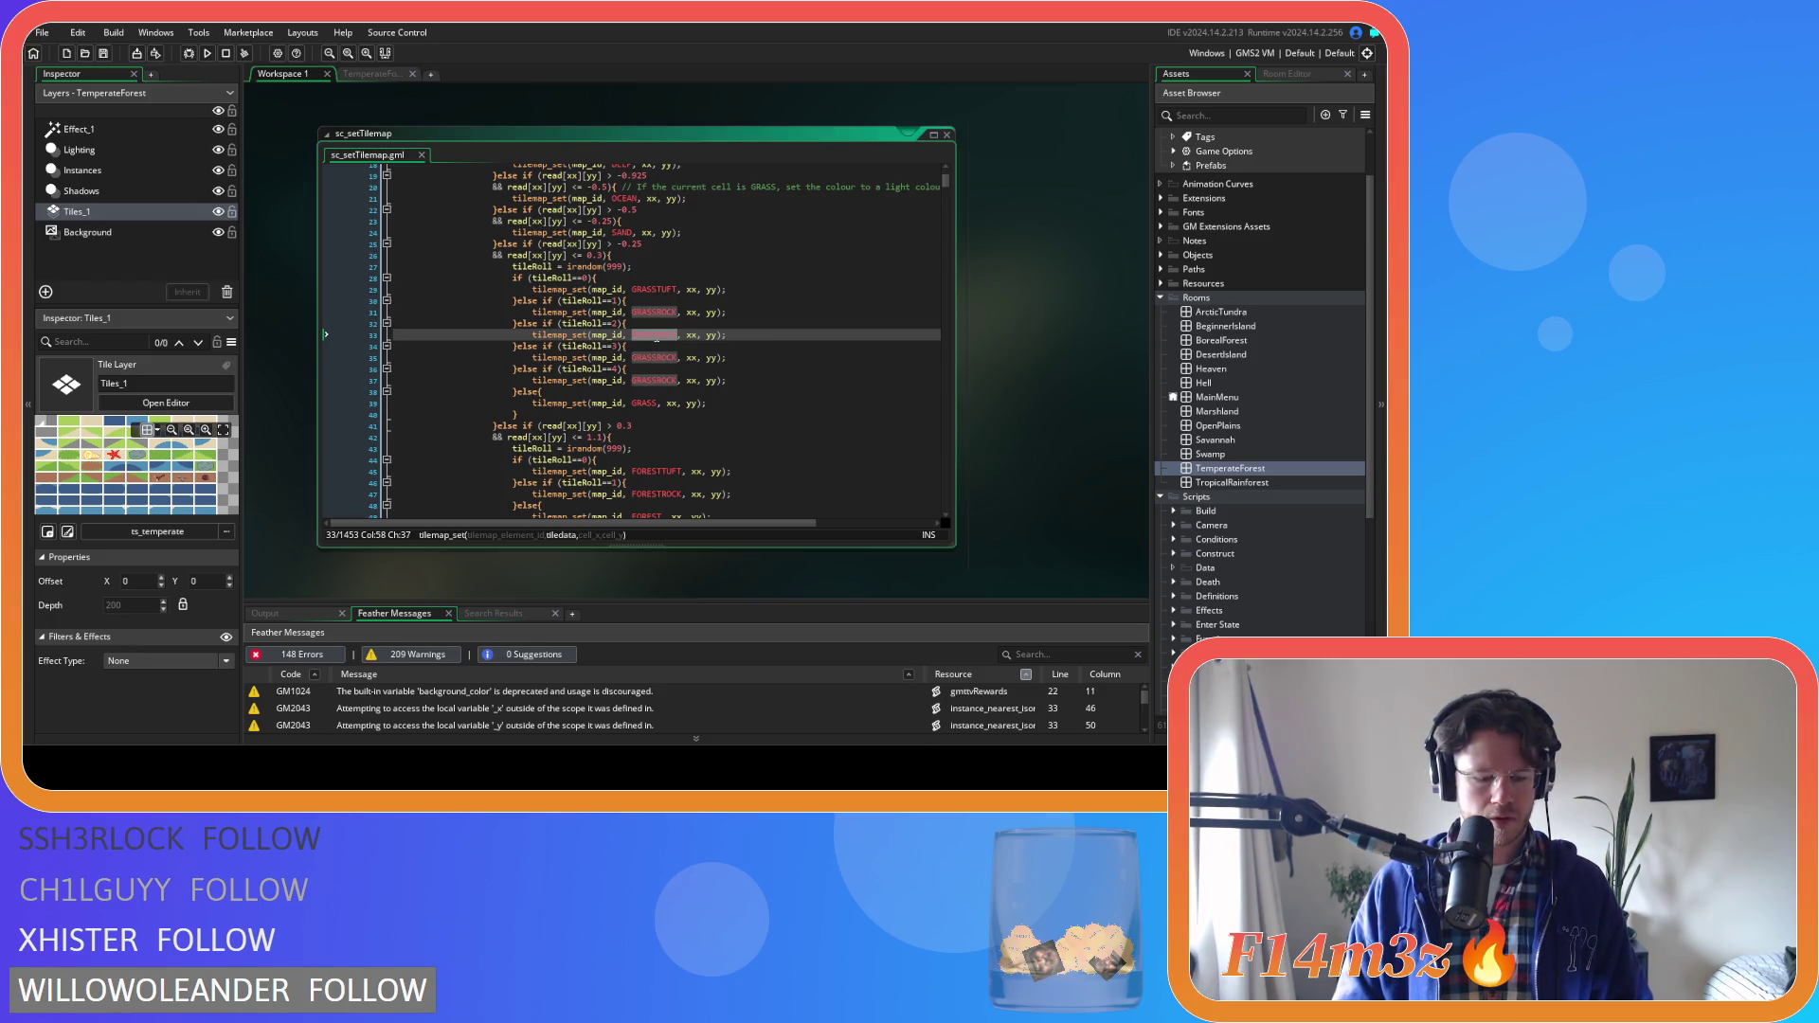
text(152)
double_click(654, 357)
text(152)
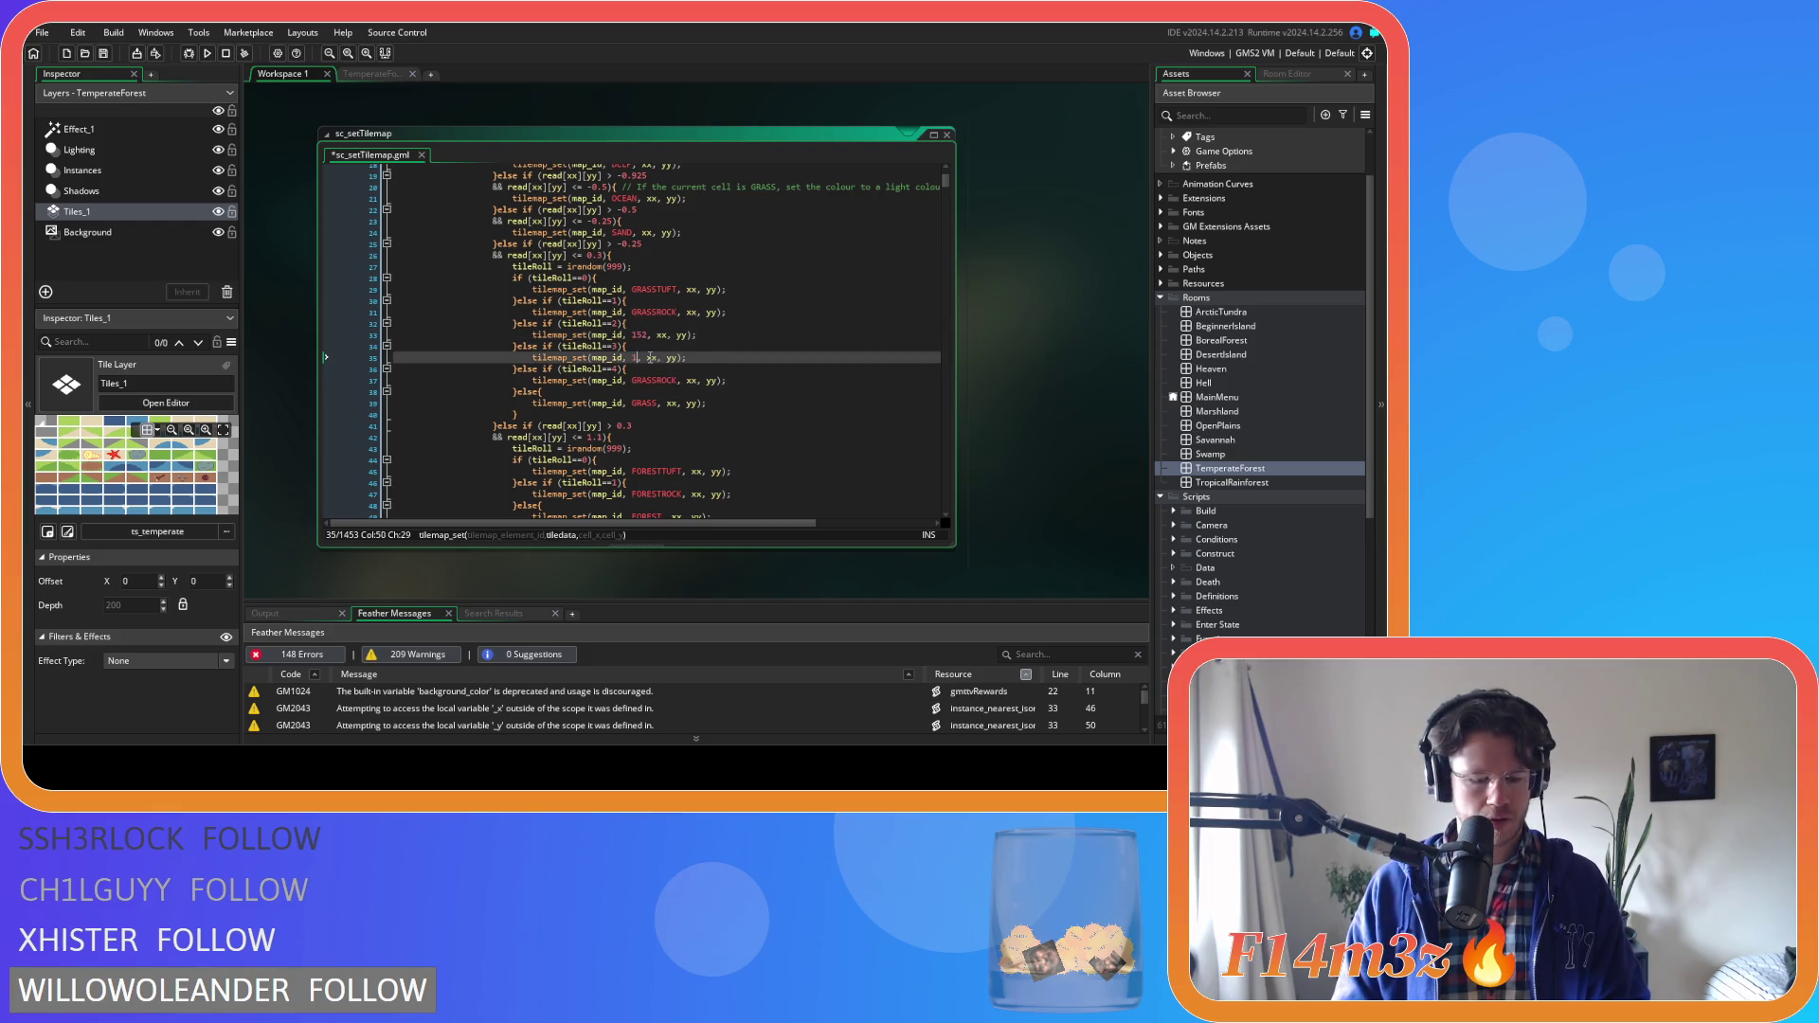
double_click(646, 380)
text(154)
click(743, 380)
key(ctrl+s)
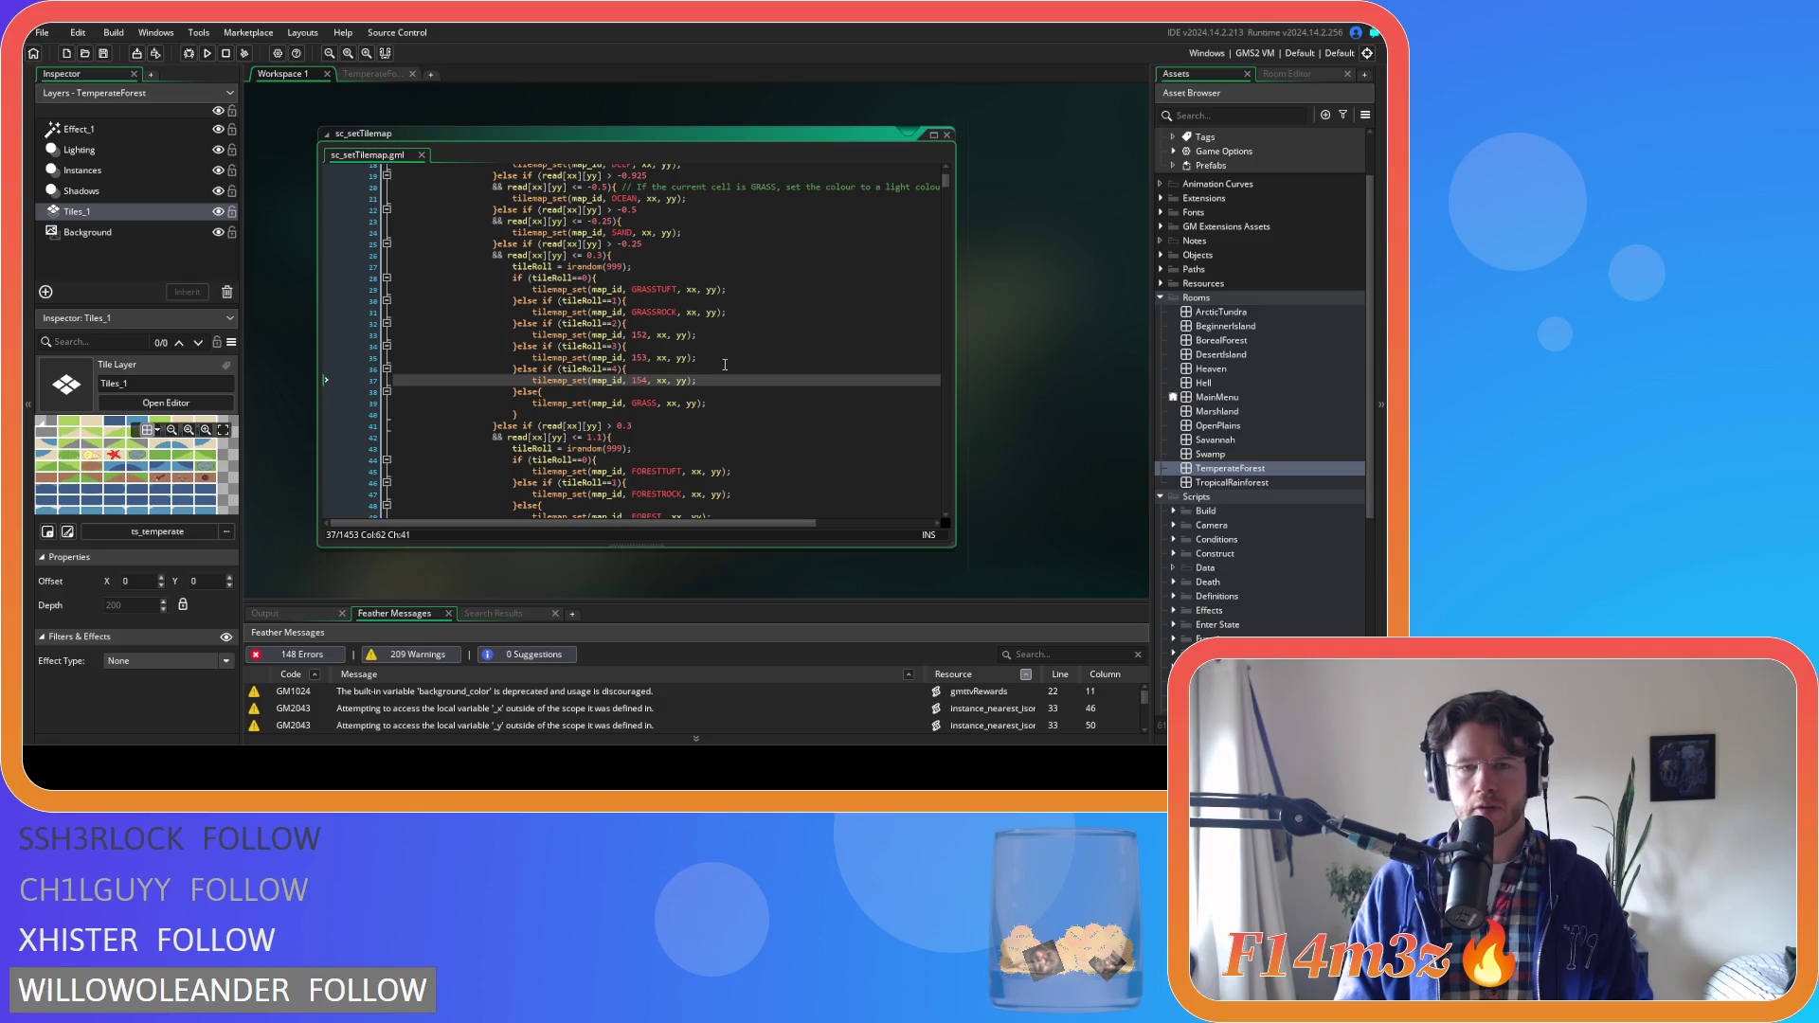
Scroll through sc_setTilemap to review the edited grass section
scroll(723, 366, down, 3)
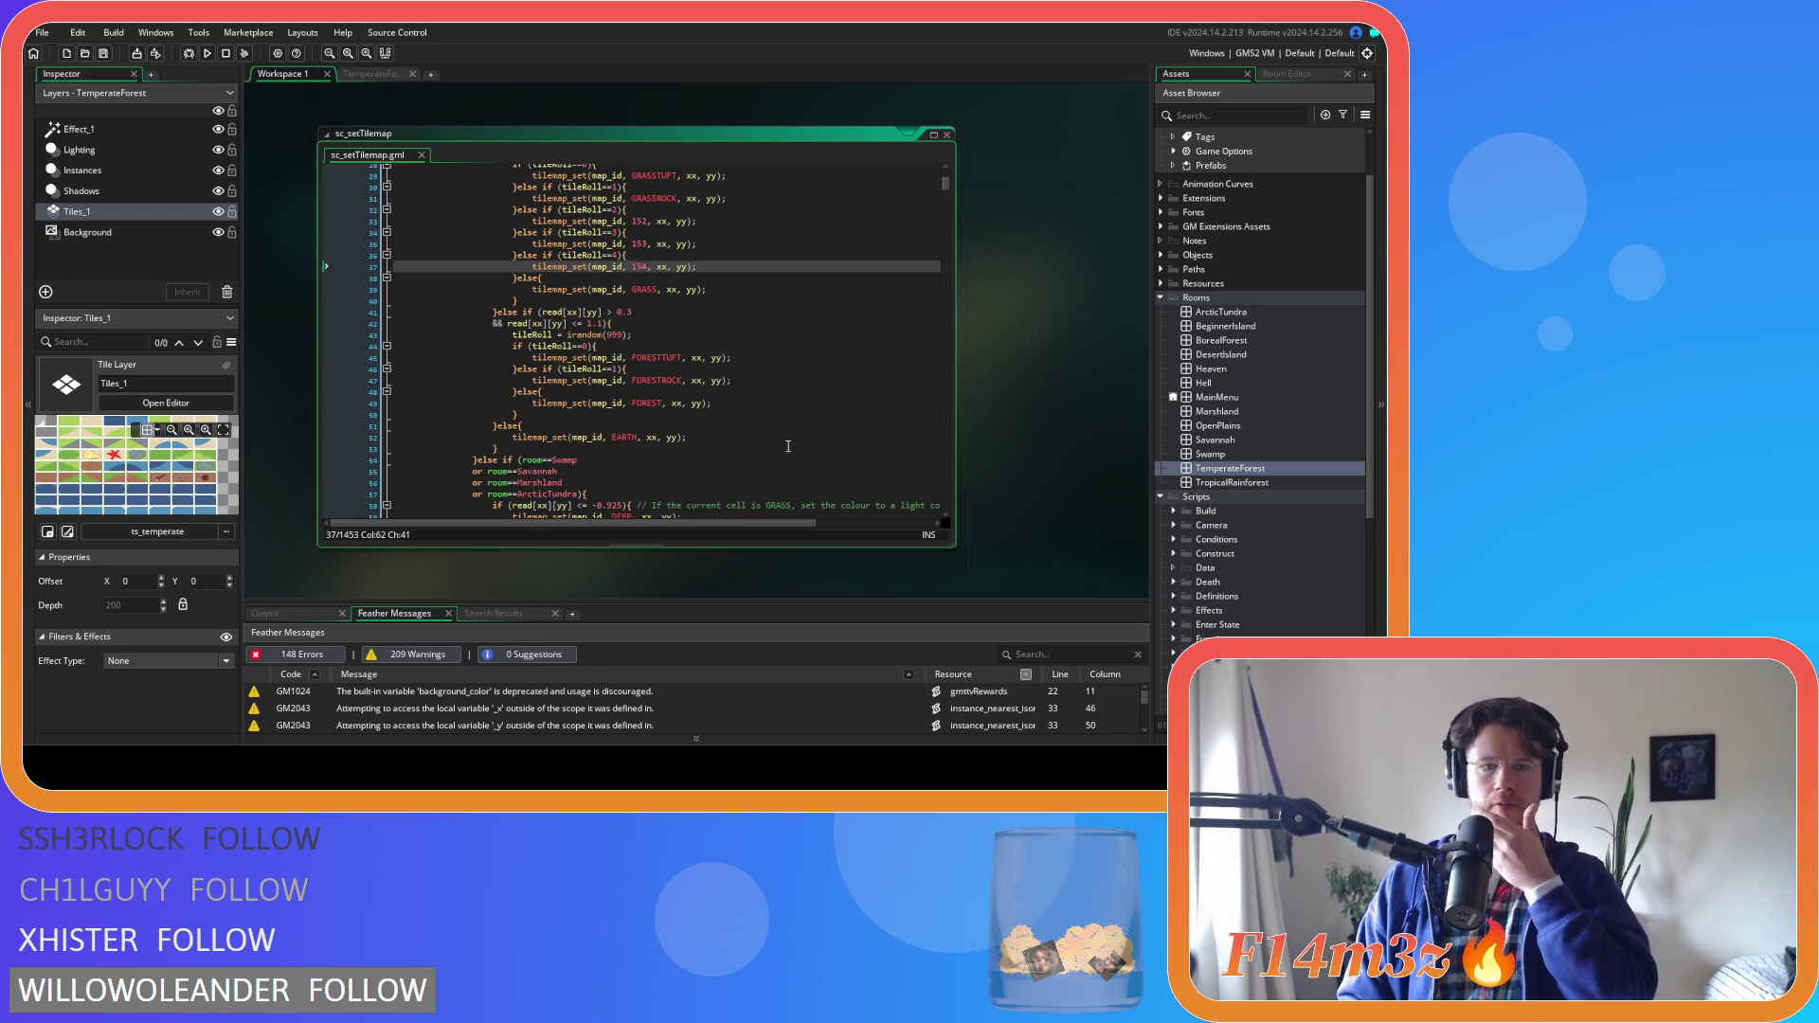
scroll(787, 446, up, 5)
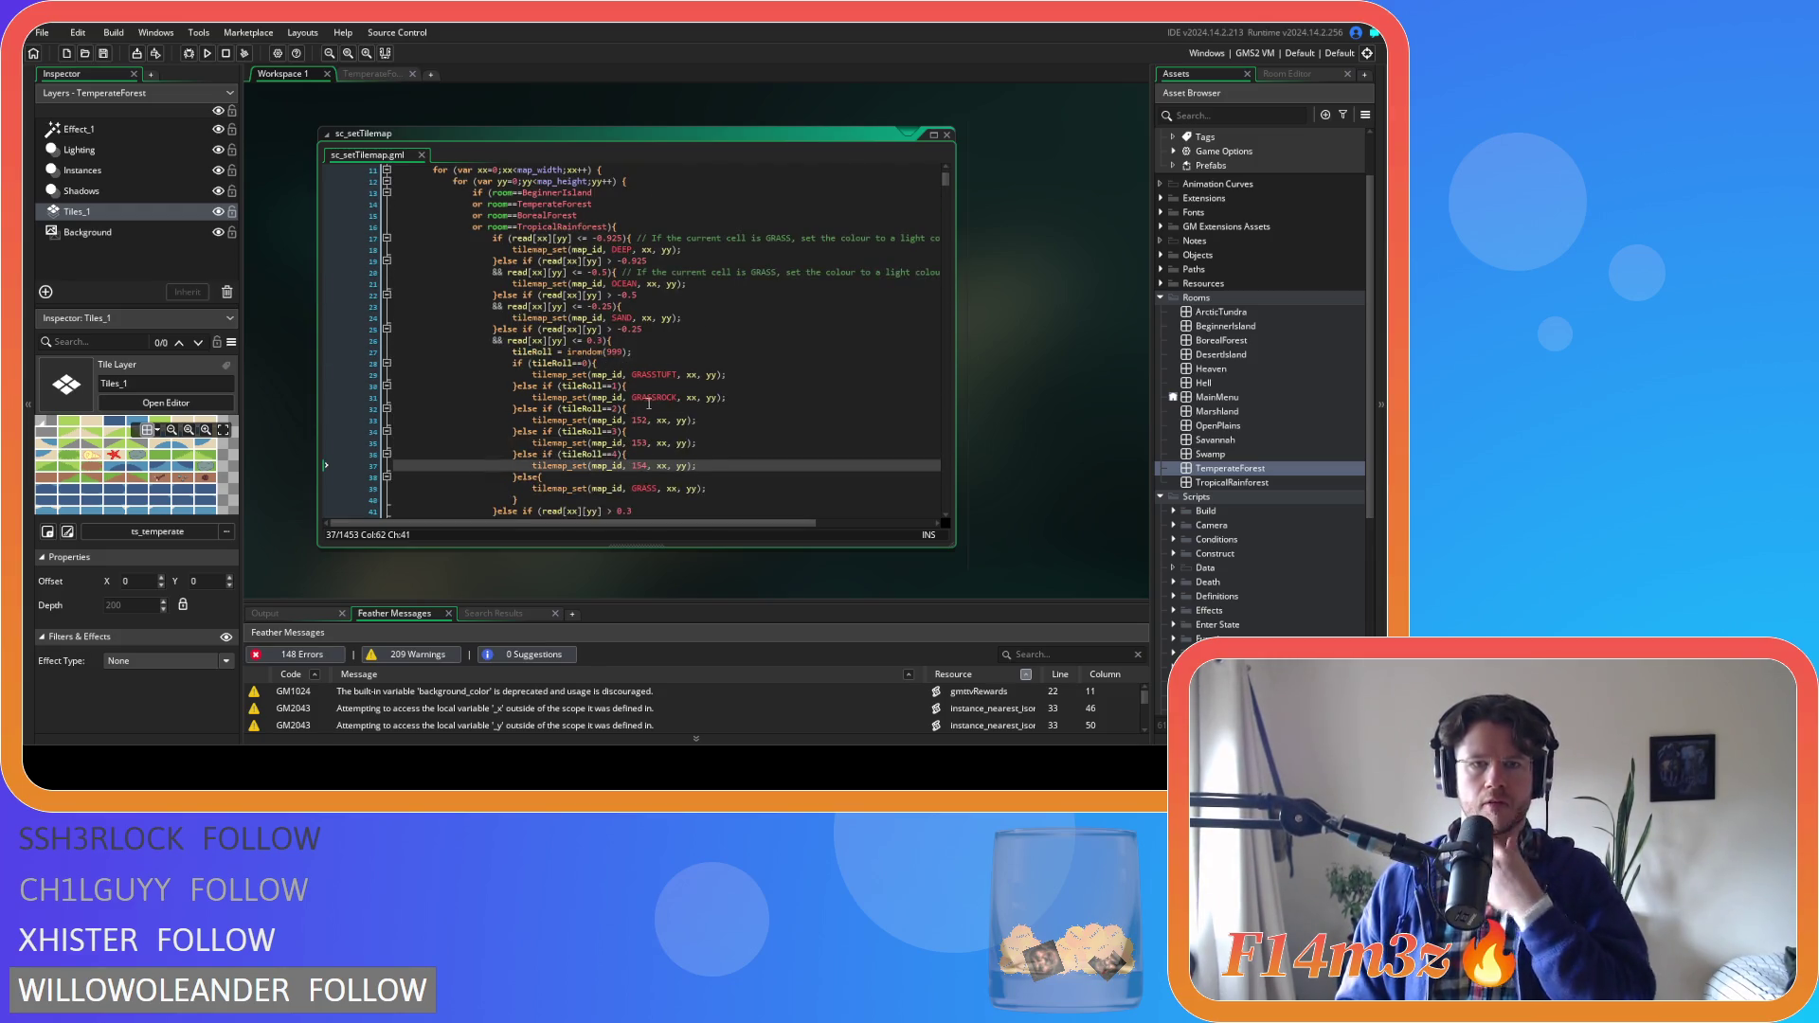
mouse_move(640, 372)
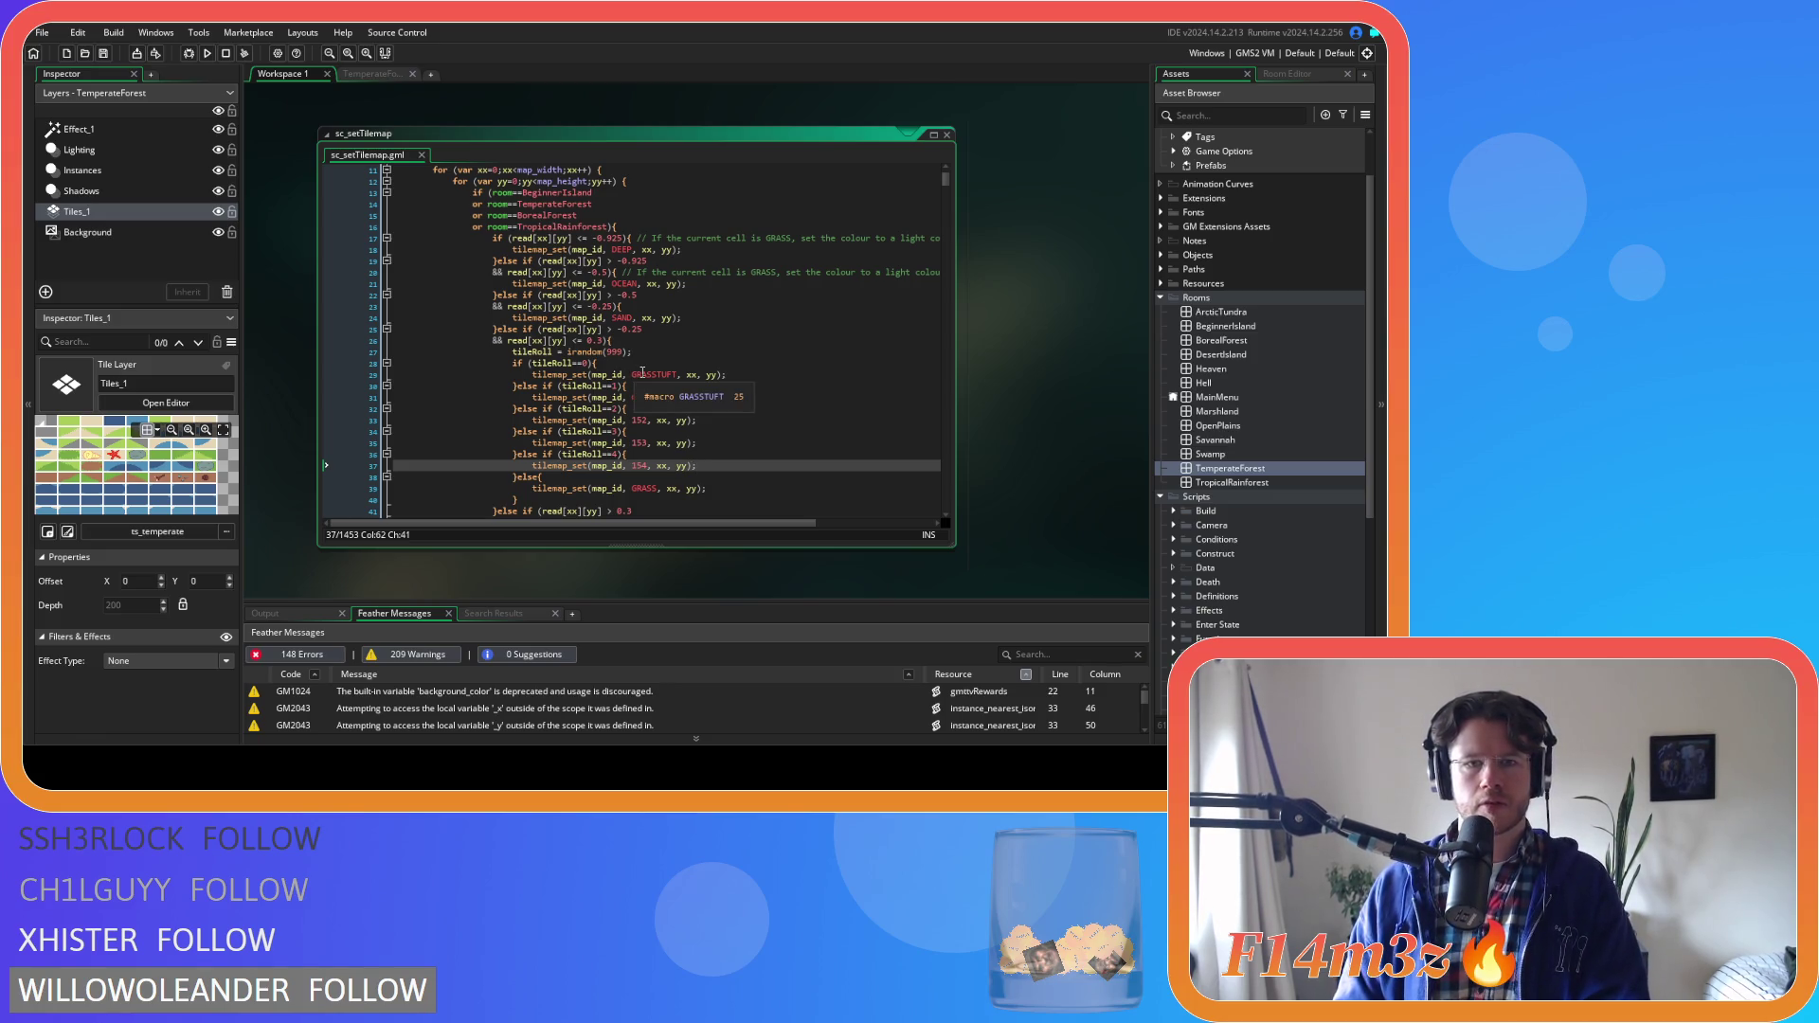
scroll(641, 373, down, 7)
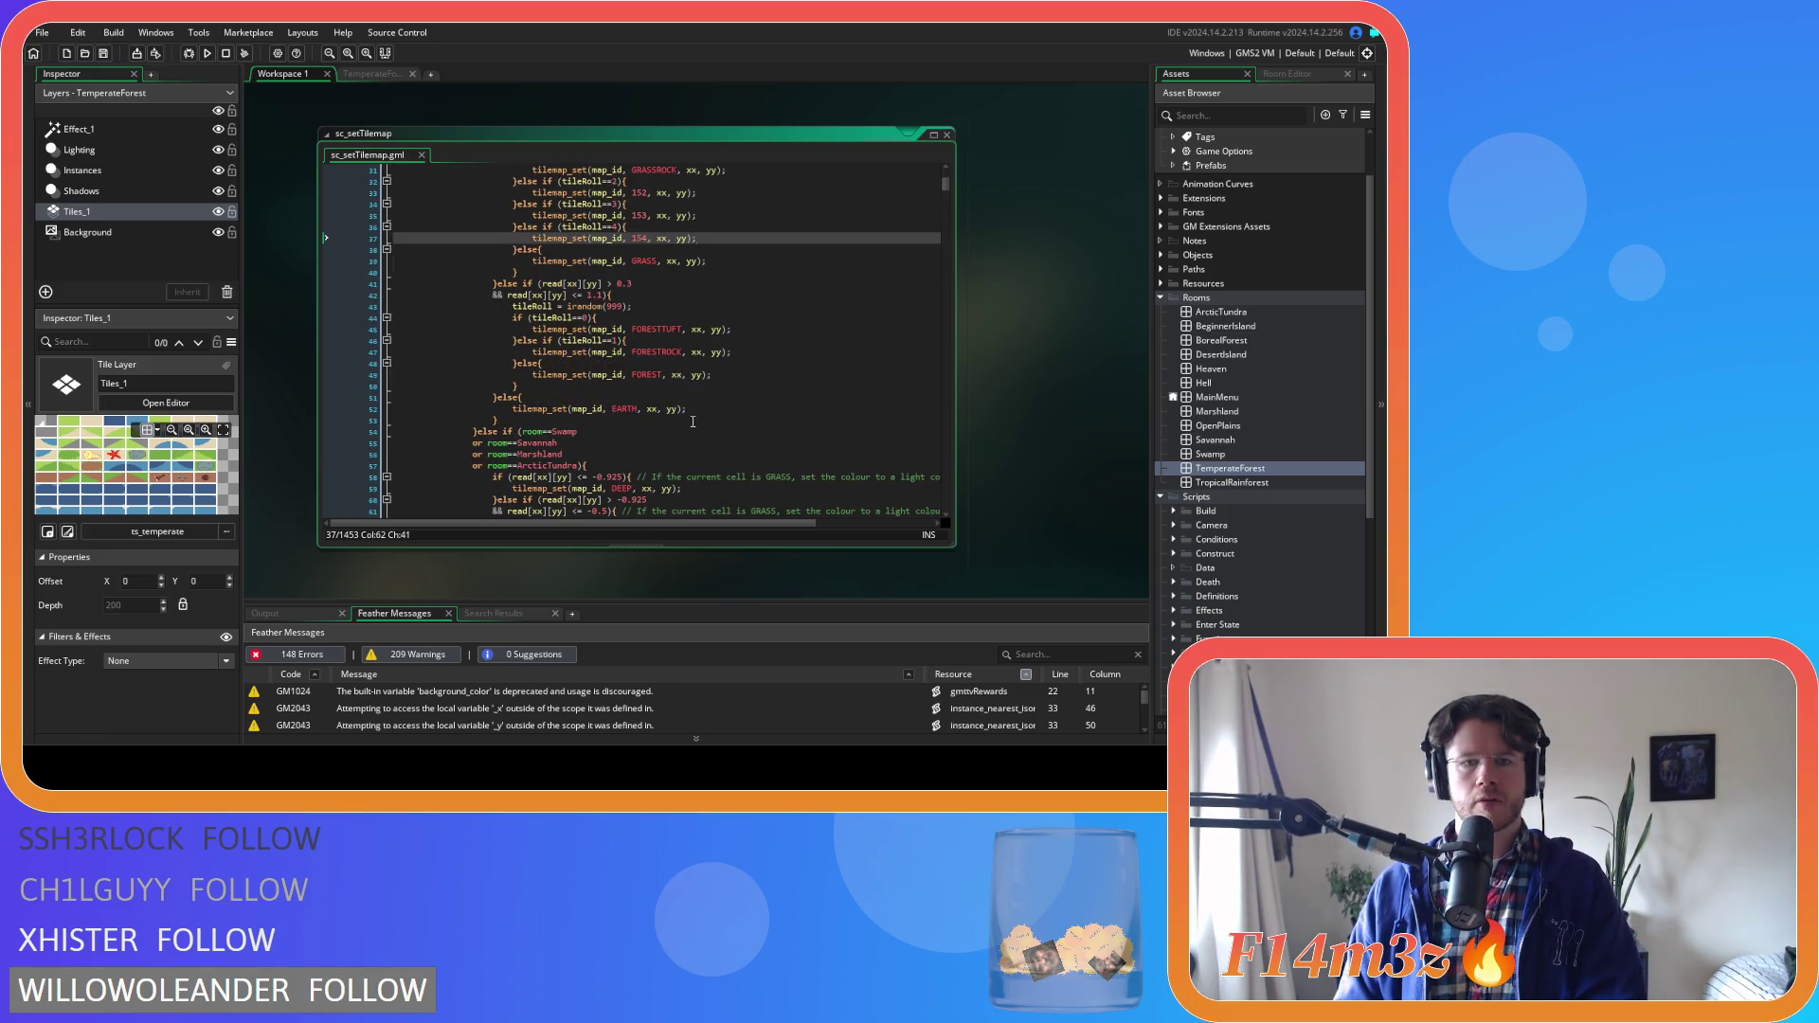
scroll(561, 405, up, 3)
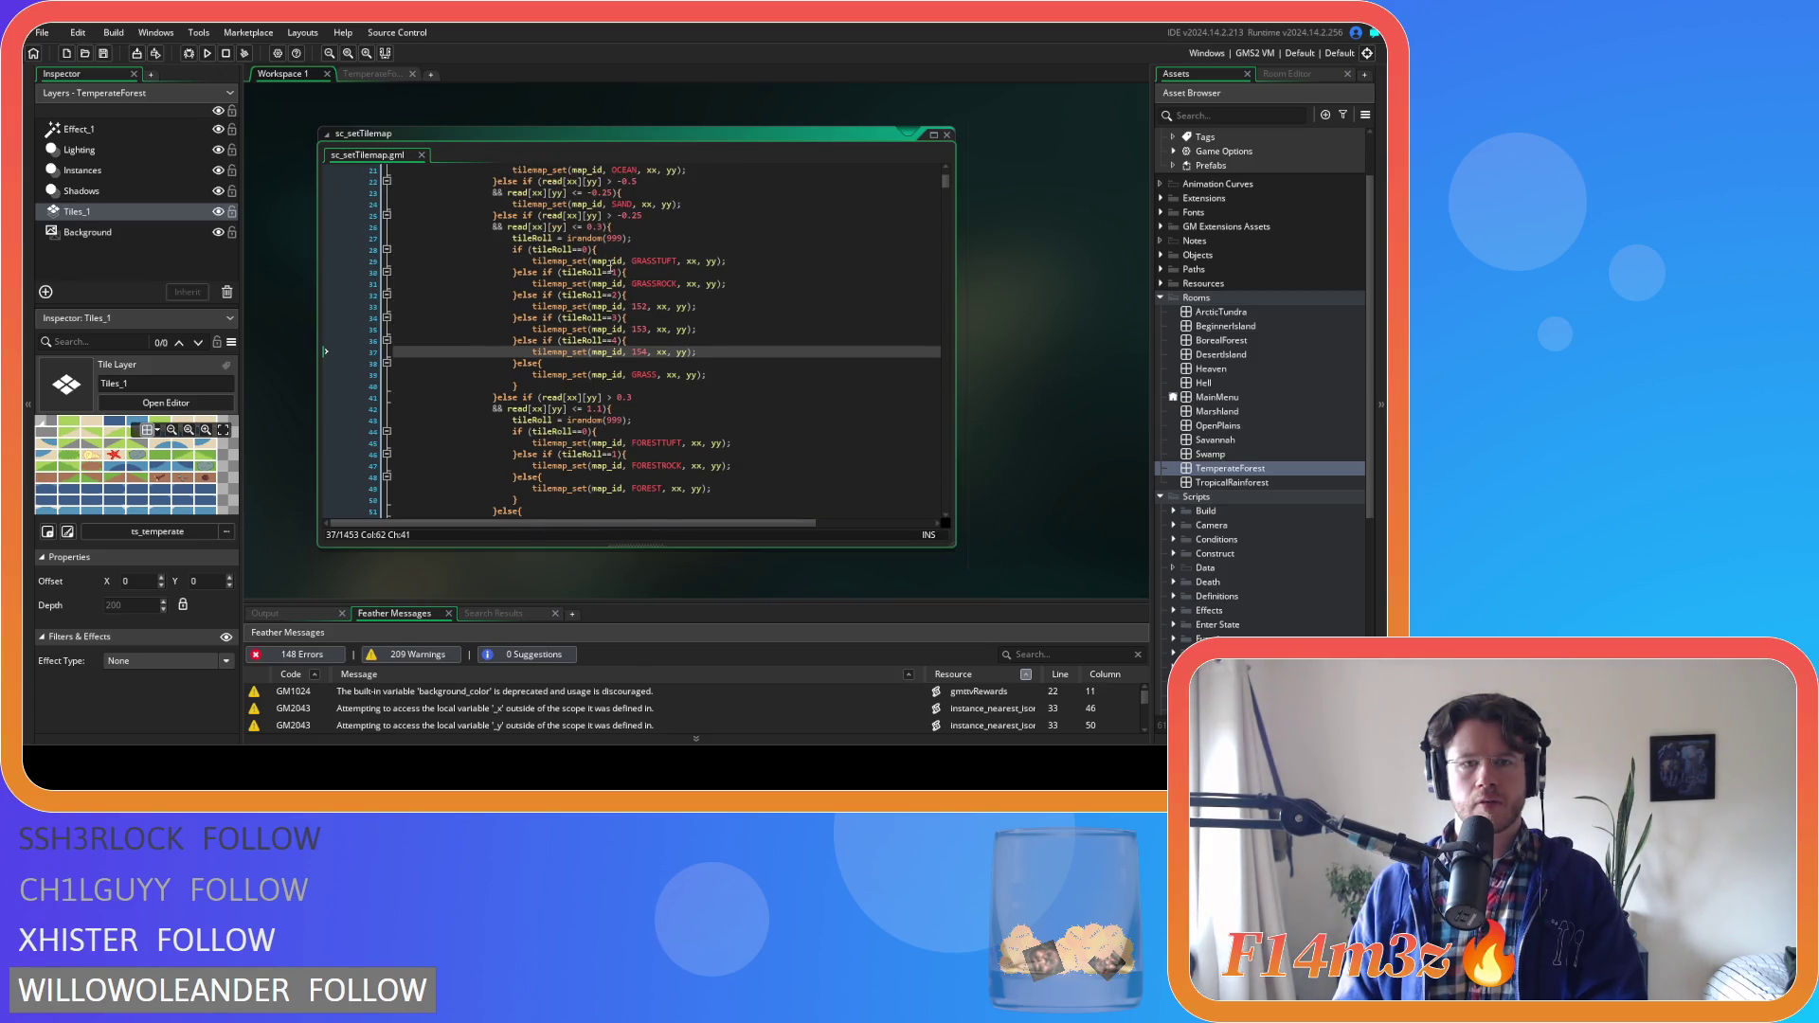
scroll(638, 336, down, 2)
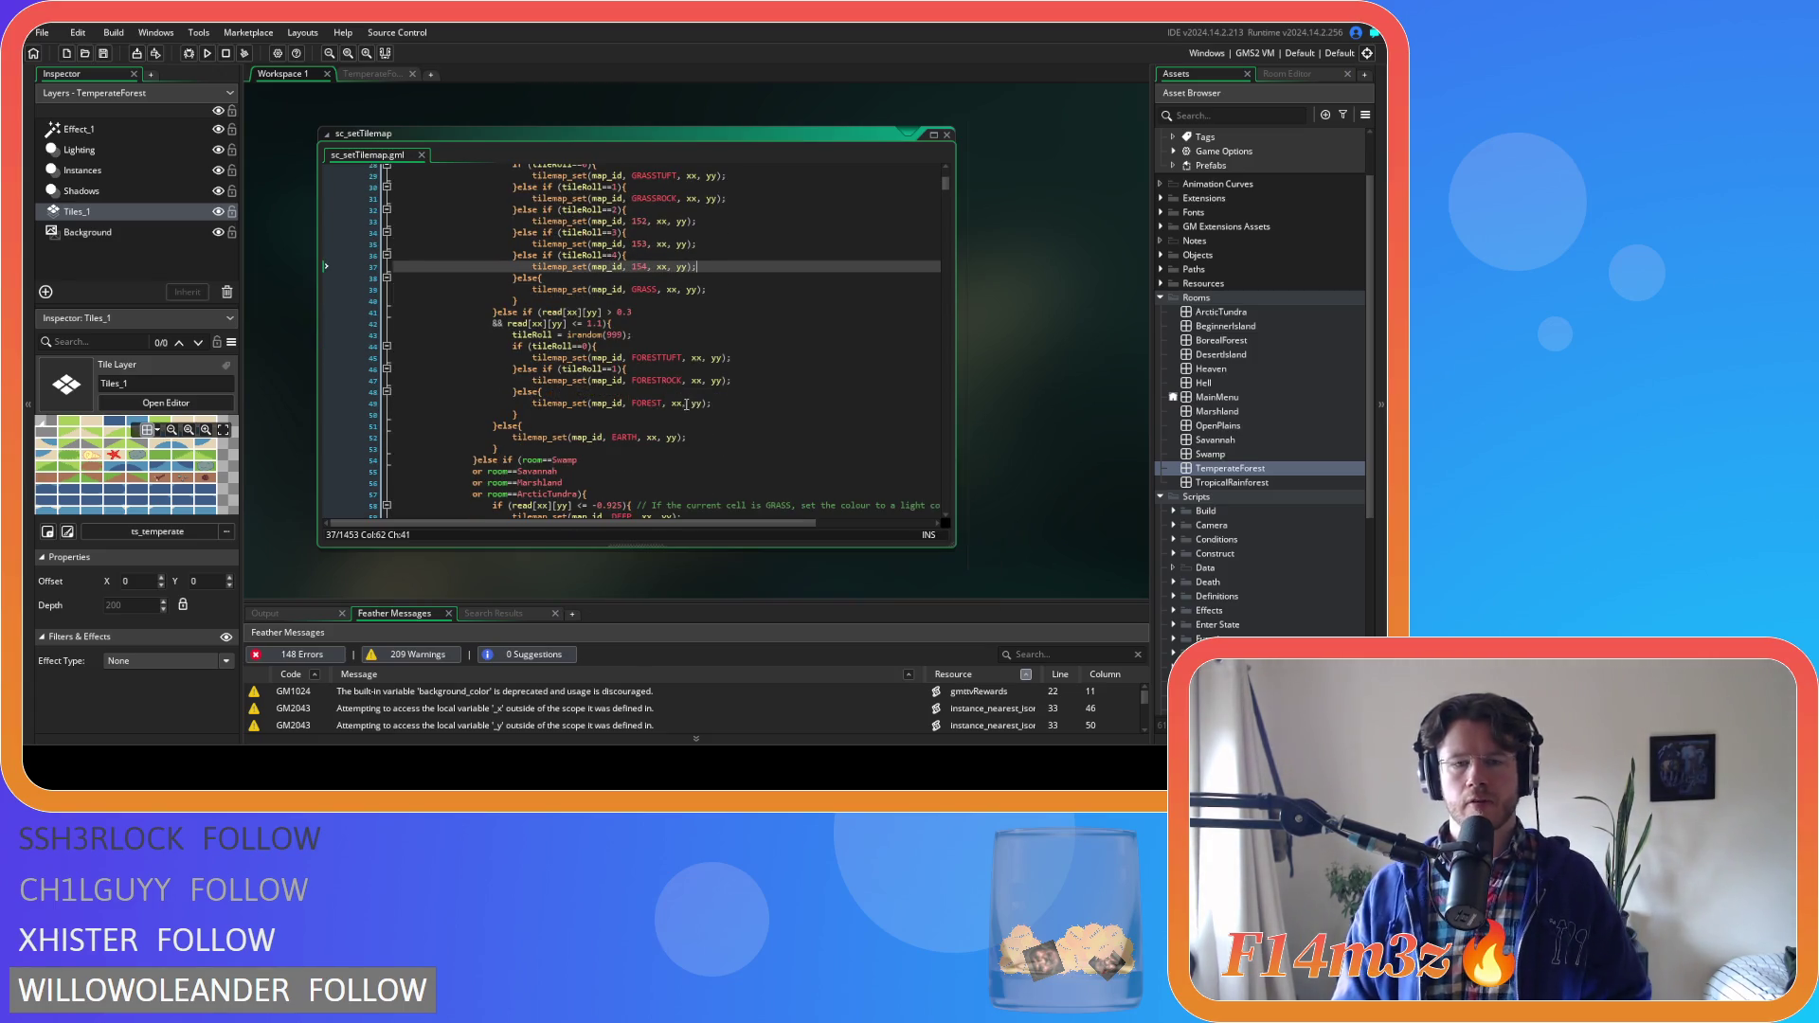
Read the flower and grass tile numbers 148, 149 and 150 in TemperateForest's tile palette
click(371, 76)
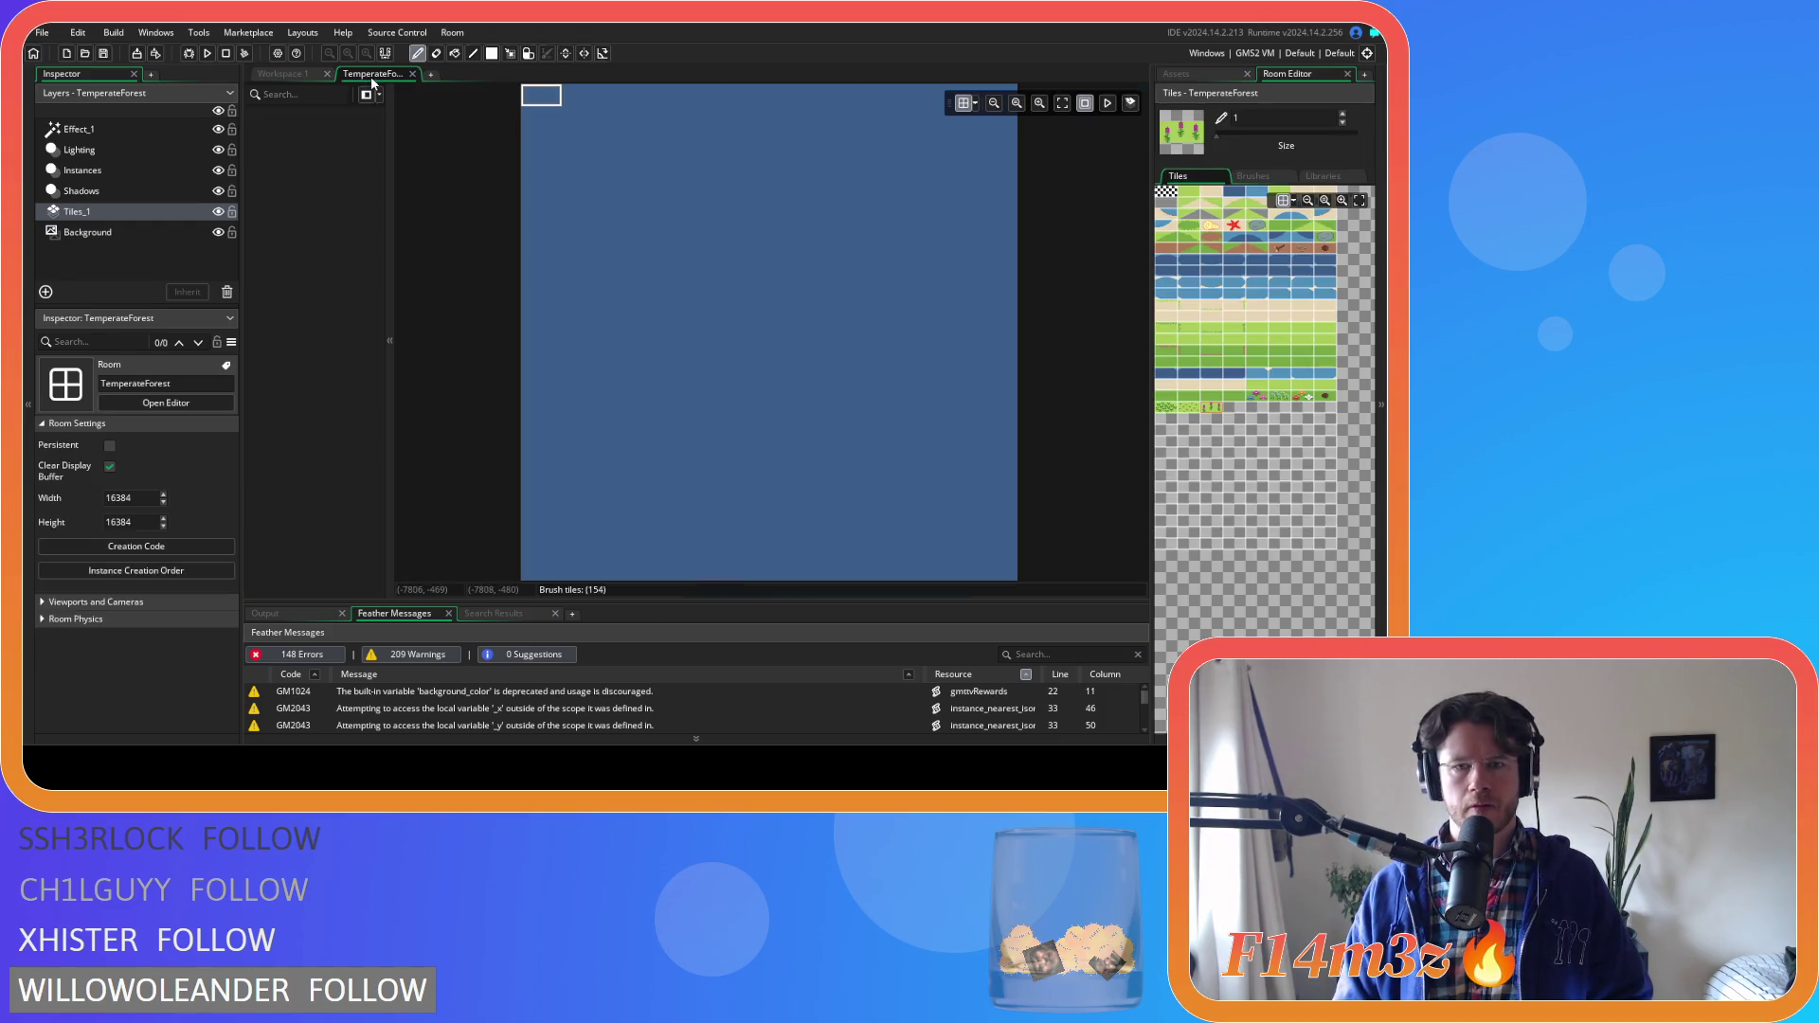
click(1257, 398)
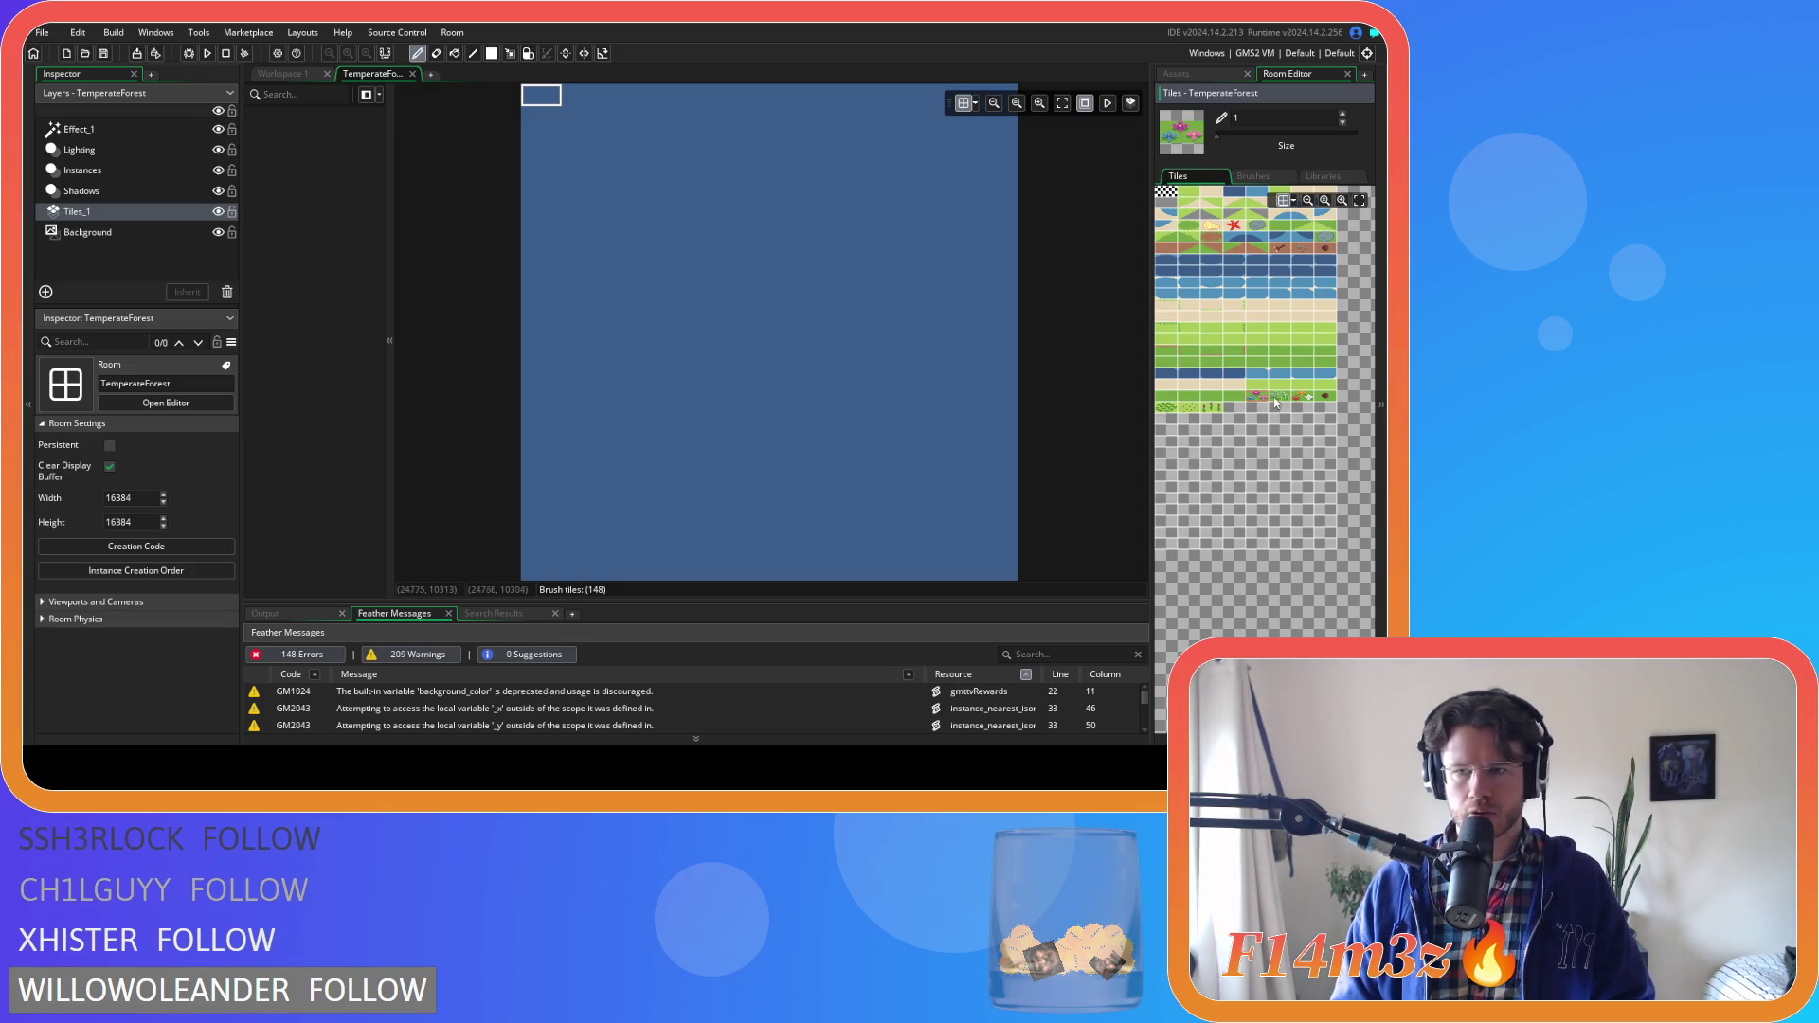
click(1279, 398)
click(1304, 399)
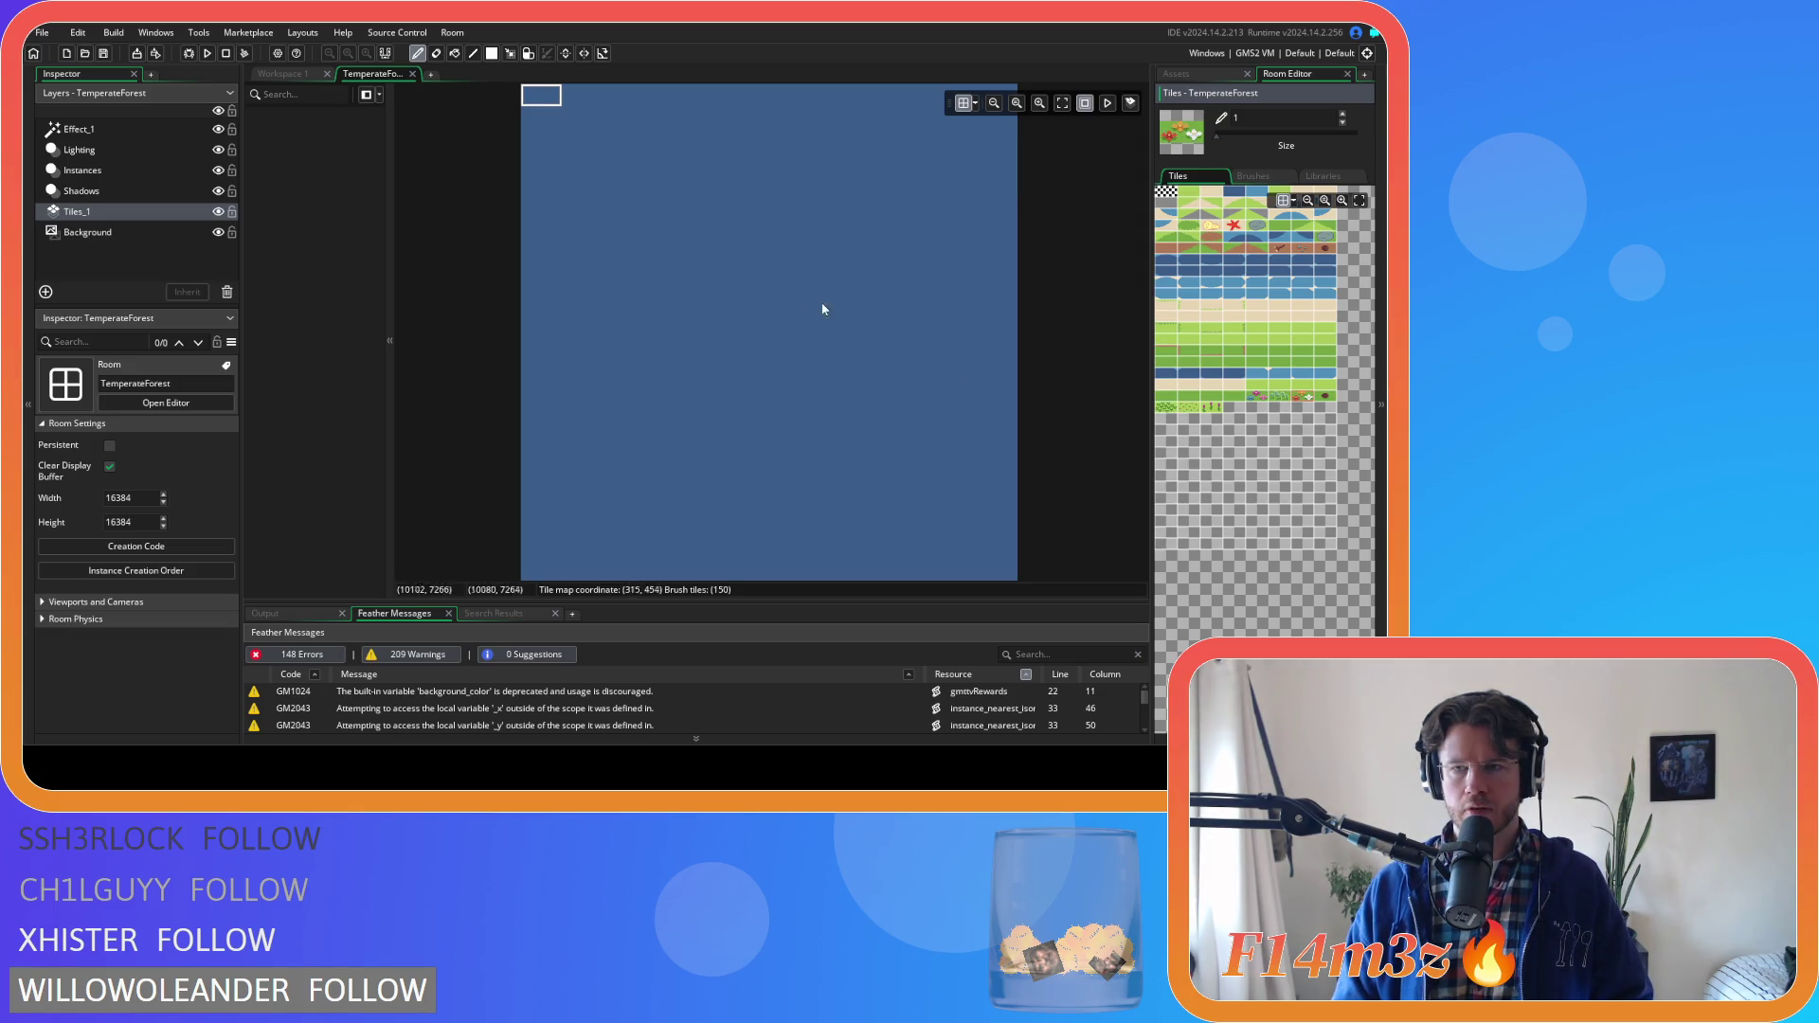
click(271, 75)
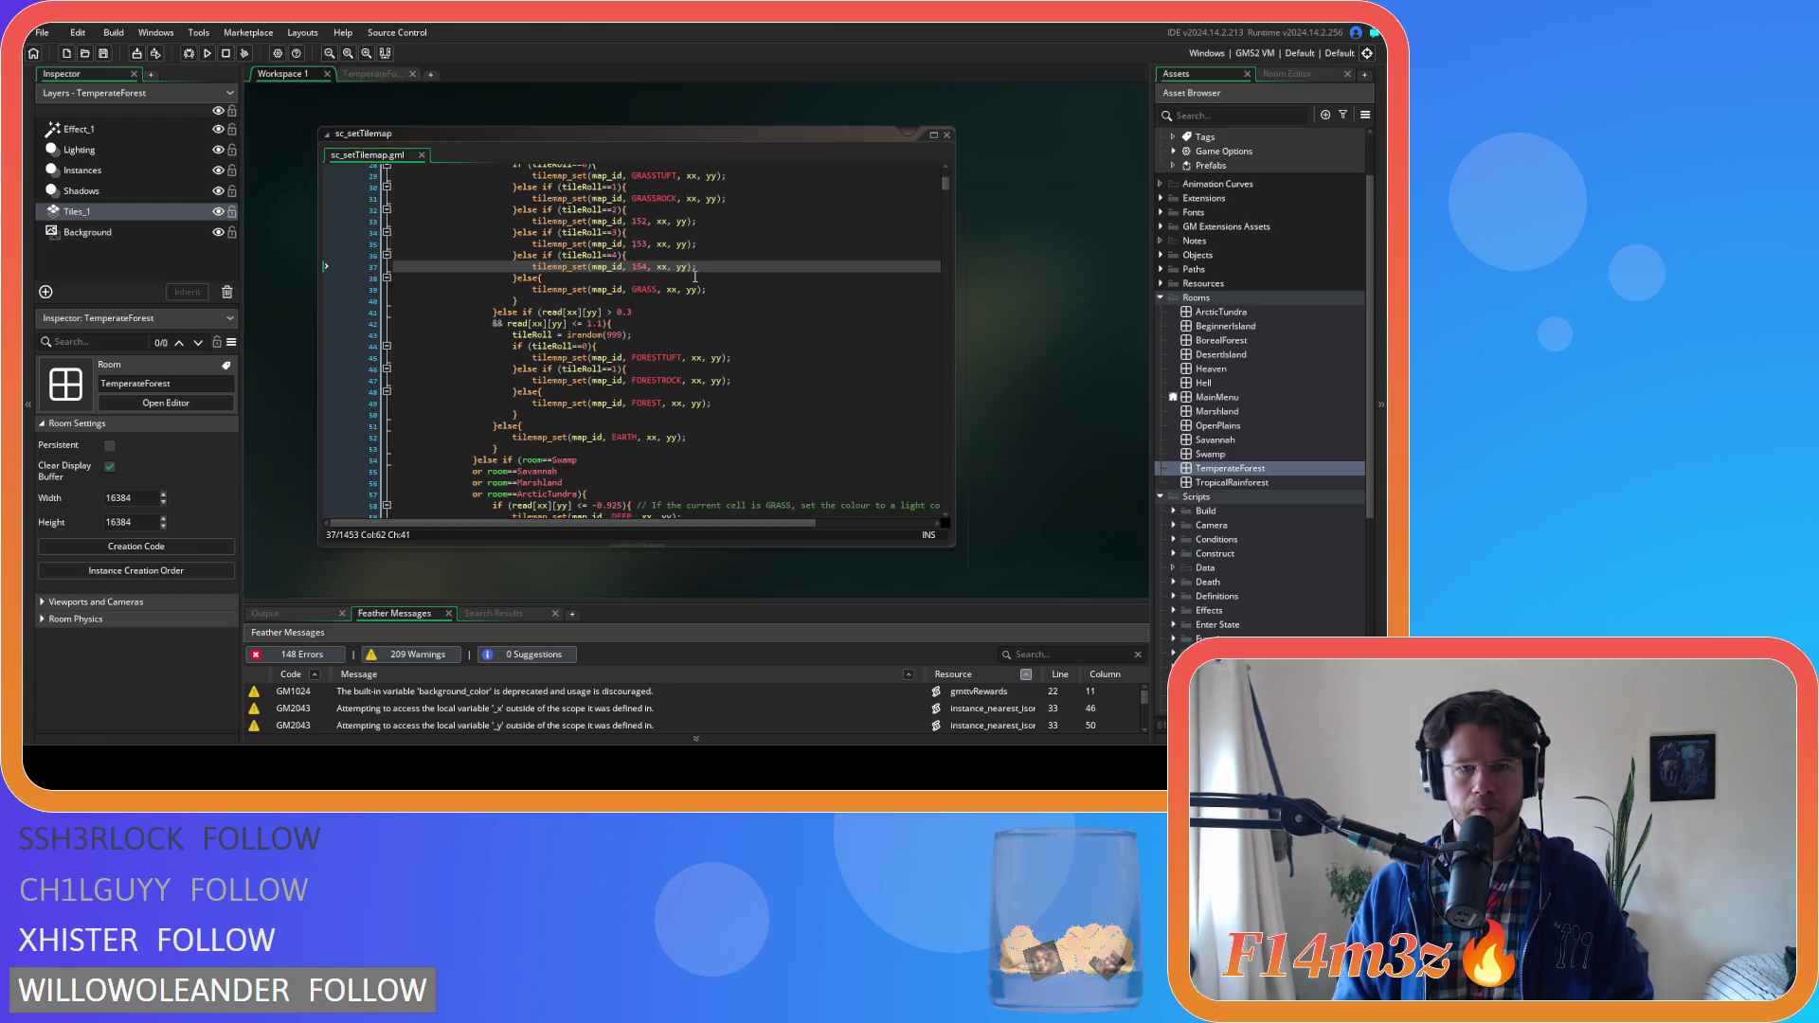
Paste tile-roll branches into the forest section, using tiles 148, 149 and 150, and save
scroll(687, 294, down, 1)
click(517, 365)
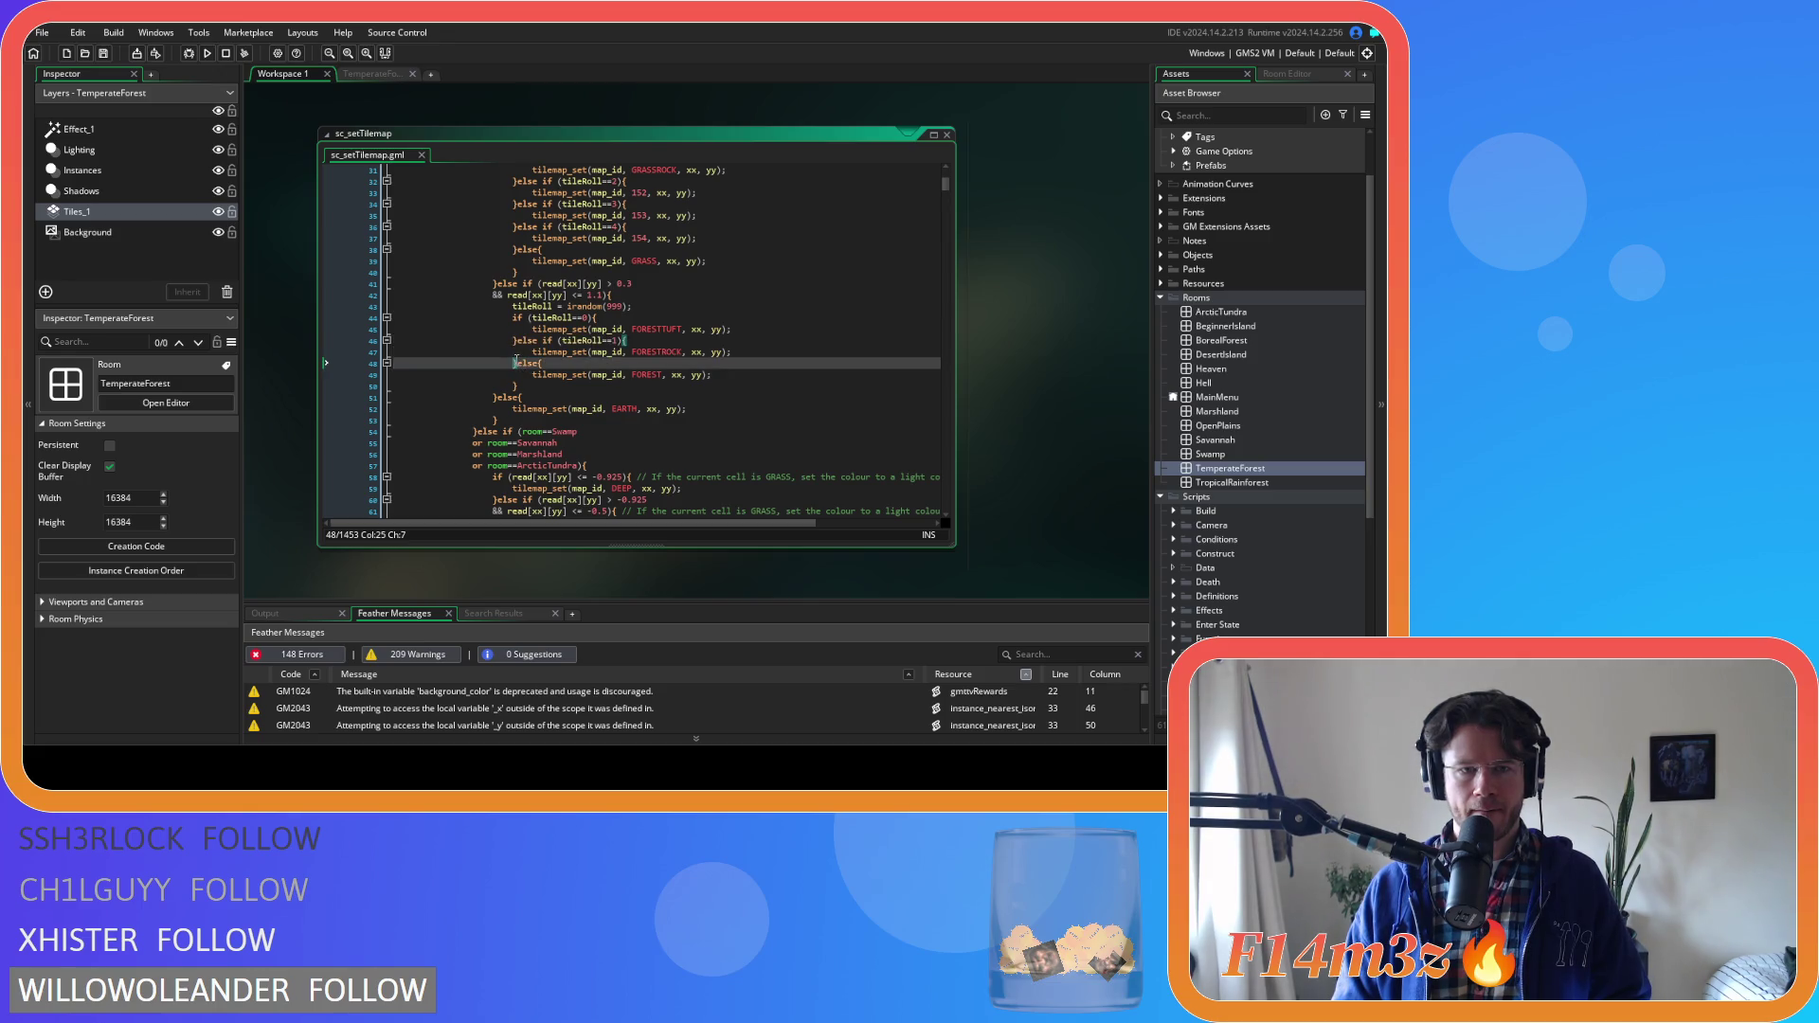
key(ctrl+v)
key(ctrl+v)
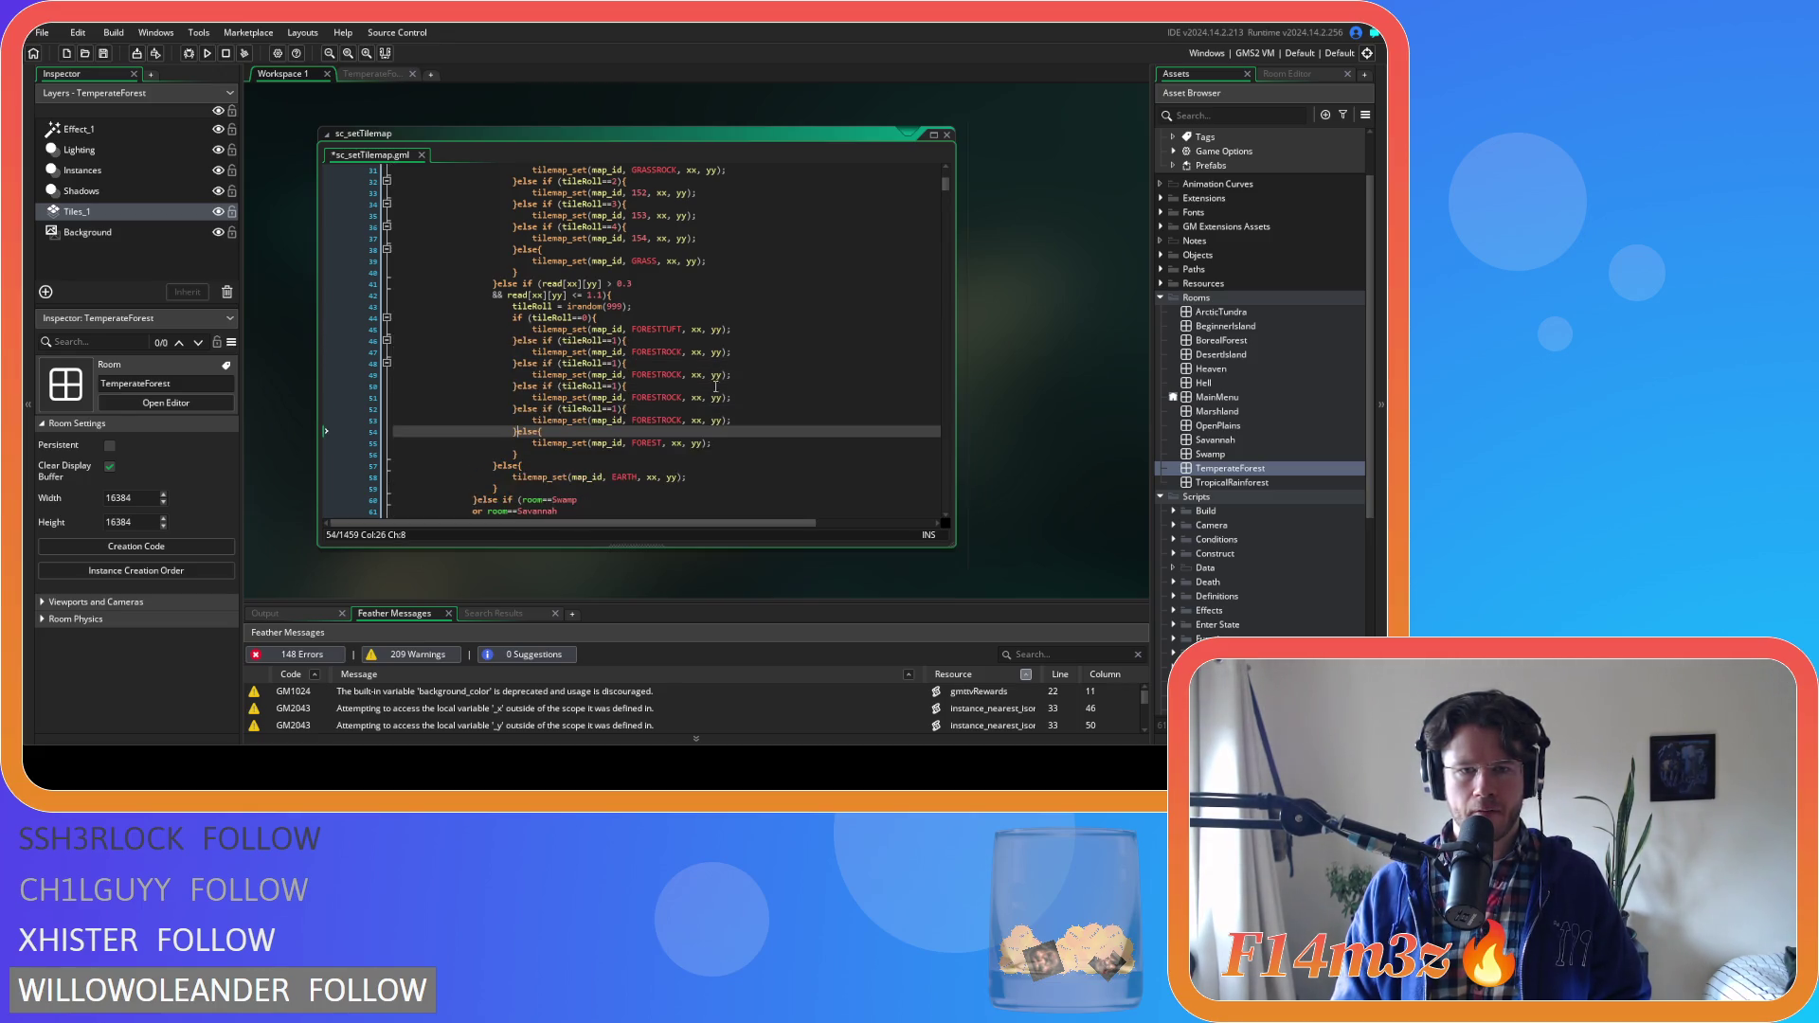
double_click(656, 375)
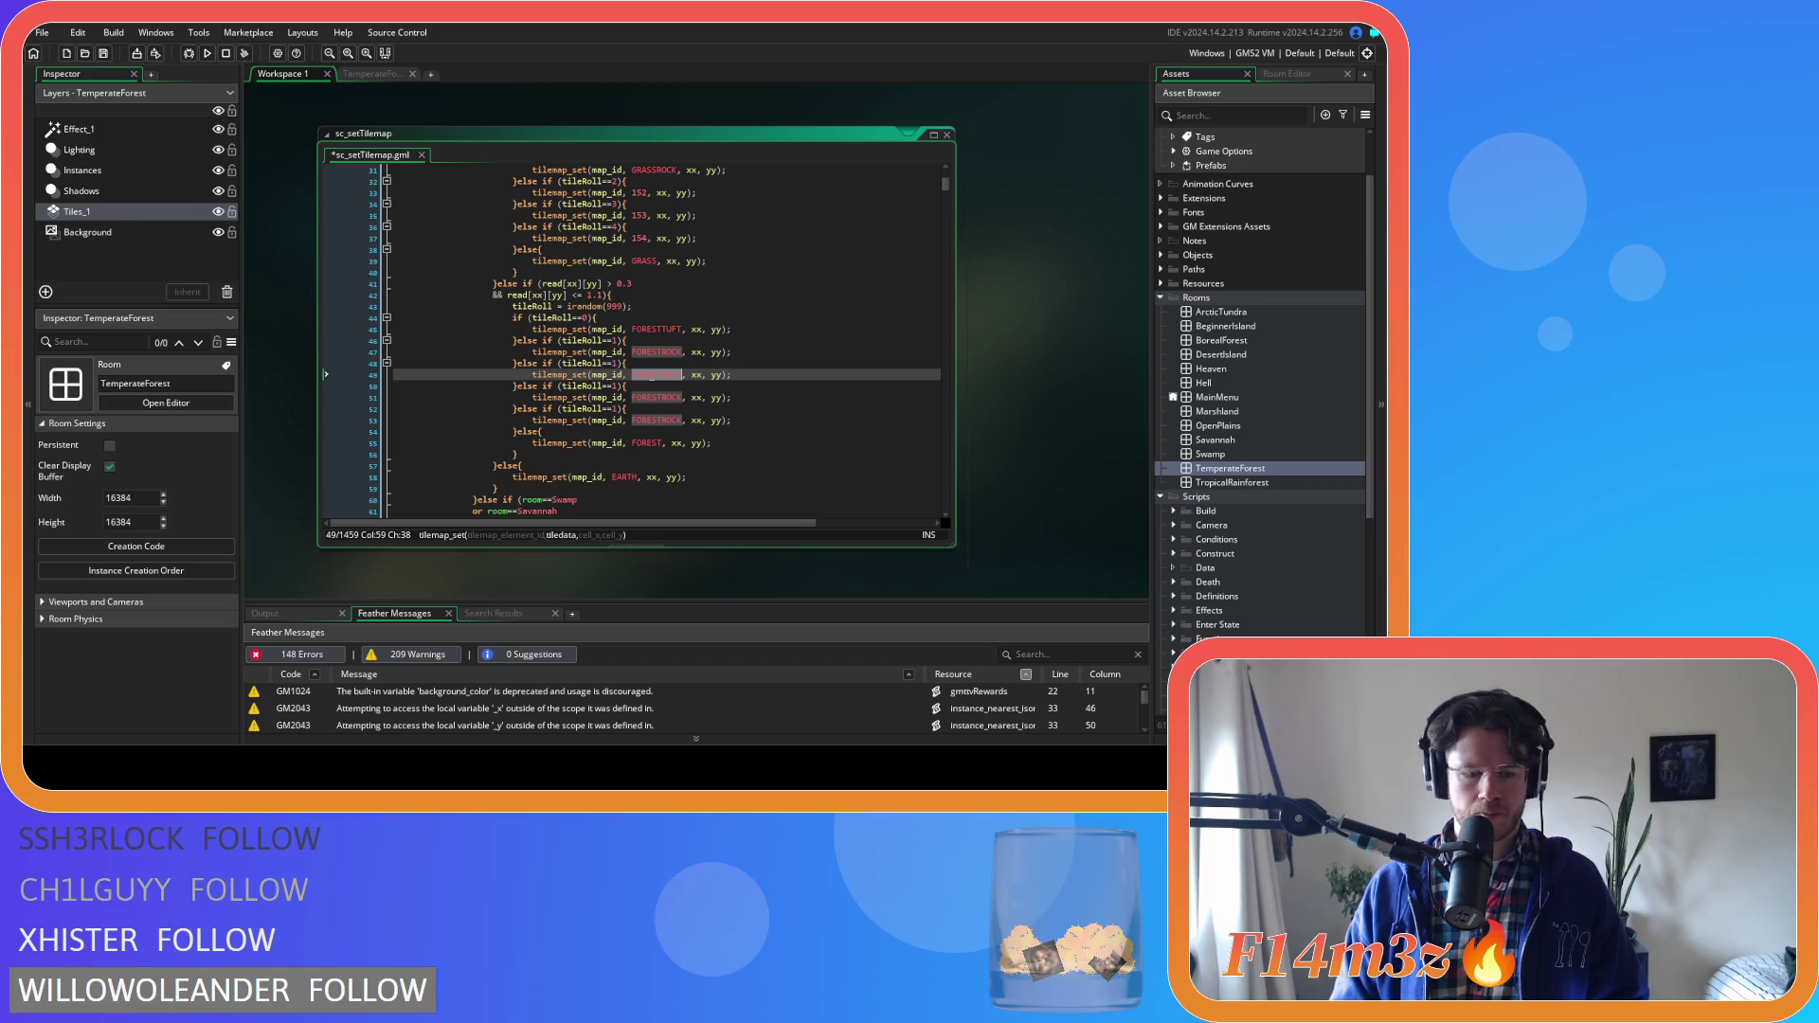
text(1)
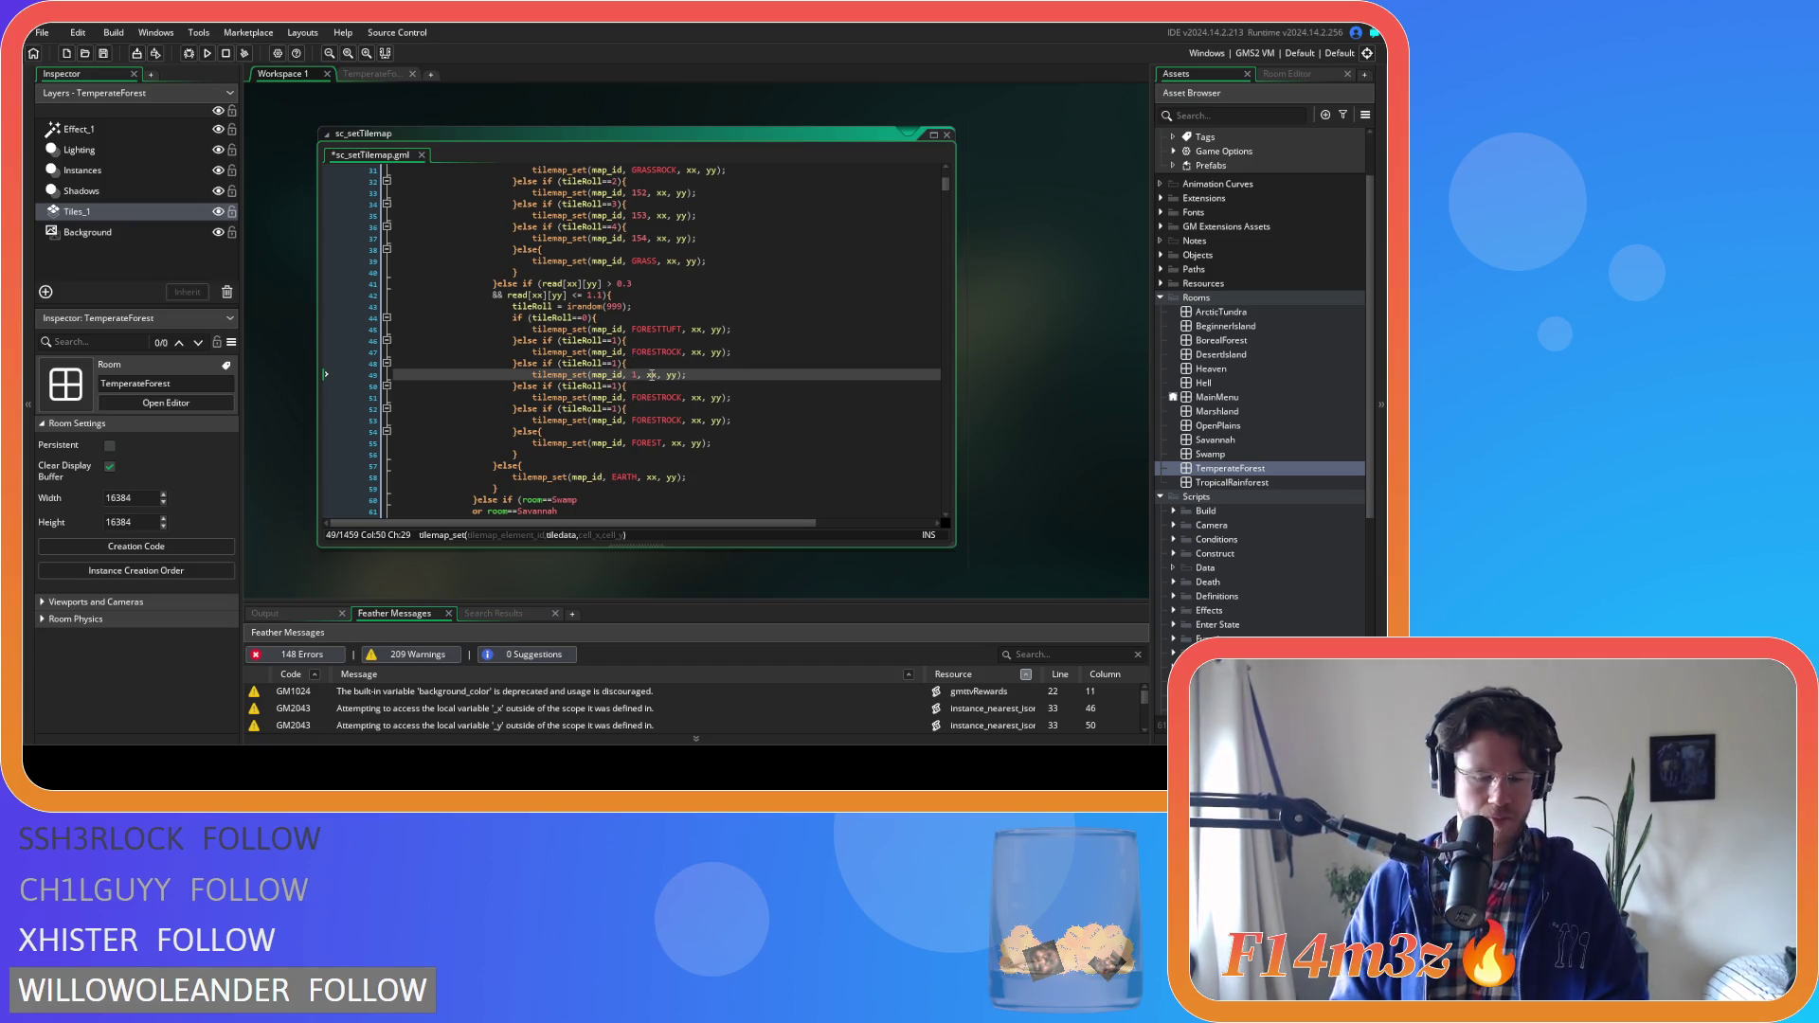
text(48)
double_click(651, 399)
text(149)
double_click(658, 421)
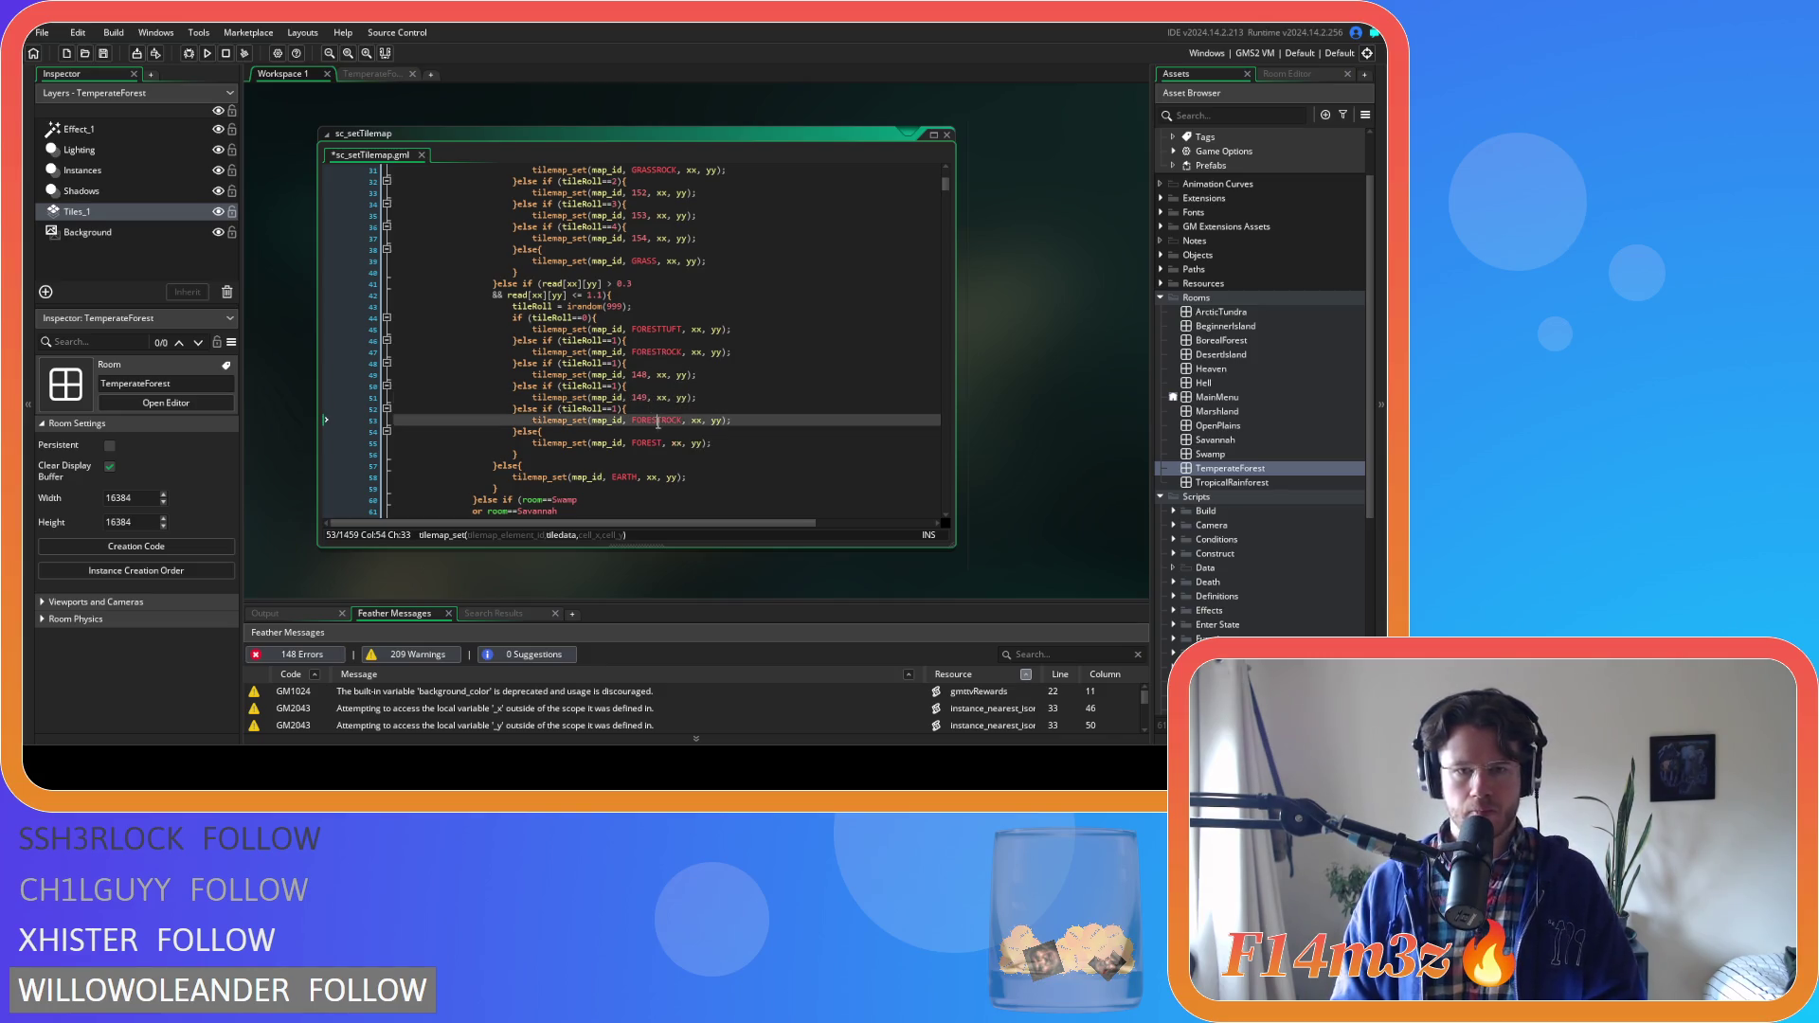
text(150)
click(717, 422)
key(ctrl+s)
Compare against the grass branch's GRASSROCK line and locate the forest branch's roll checks
click(628, 364)
key(Up)
key(Up)
scroll(706, 362, up, 3)
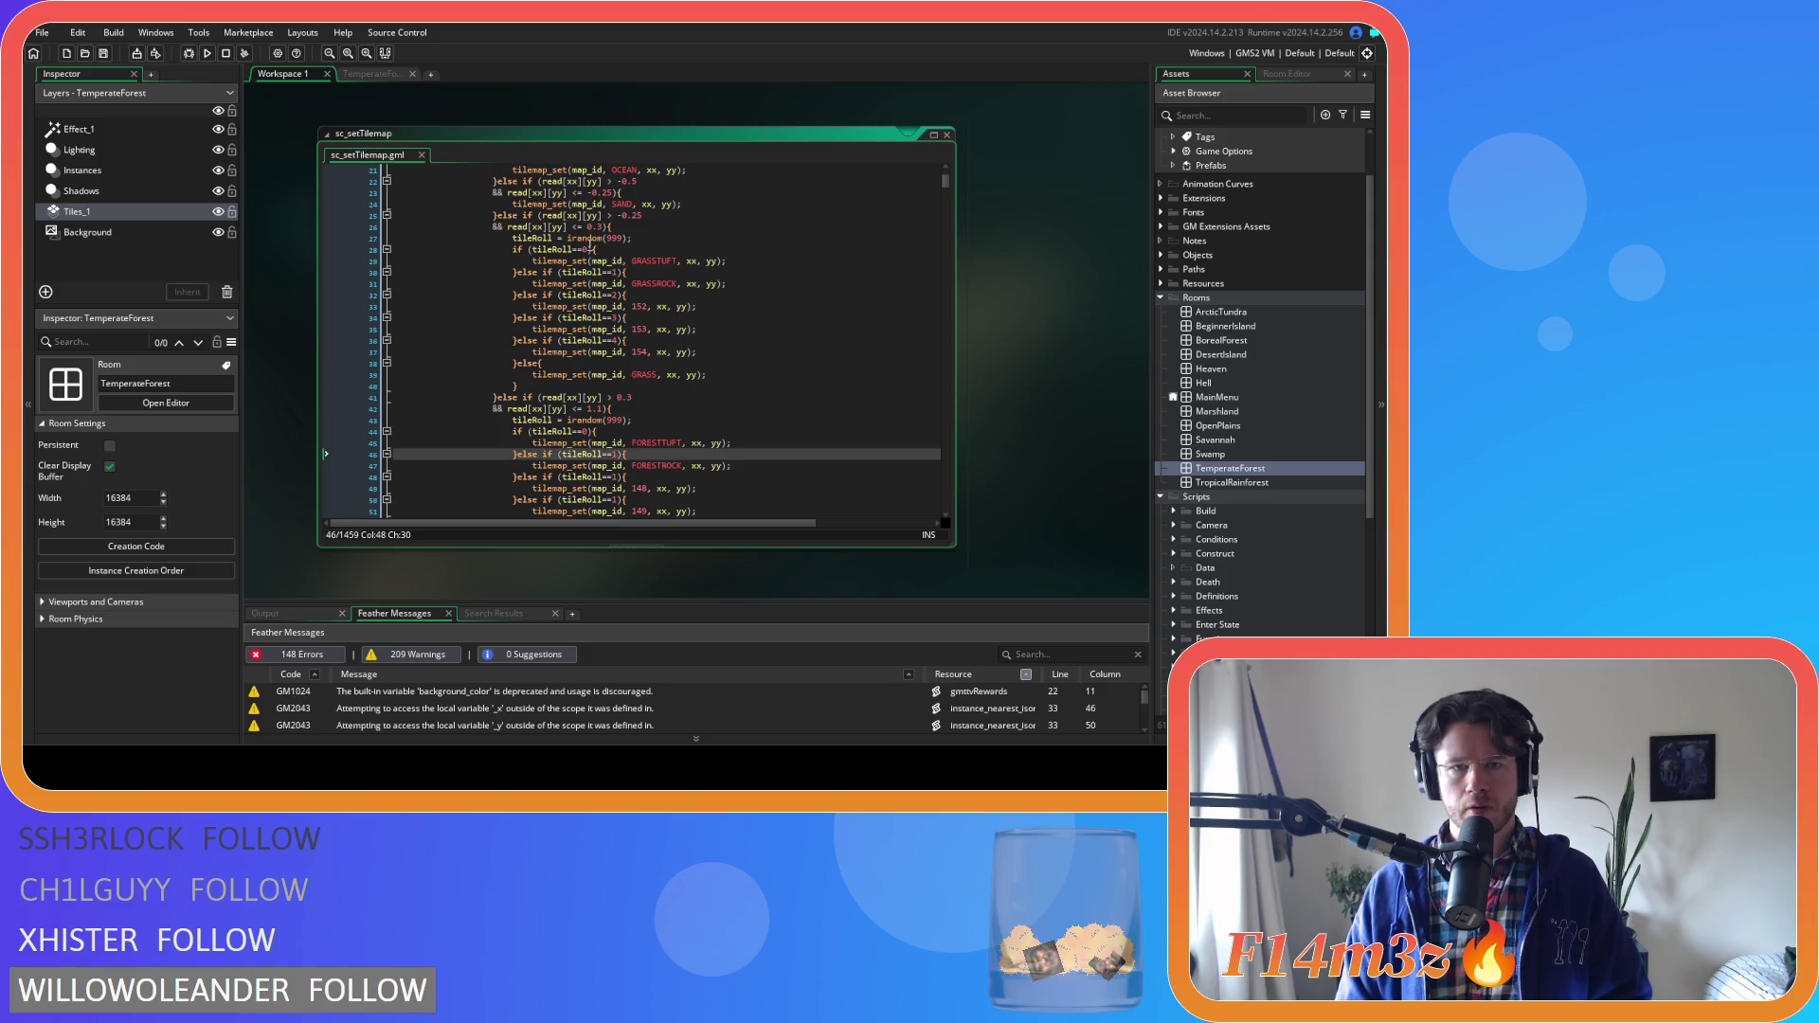
click(628, 260)
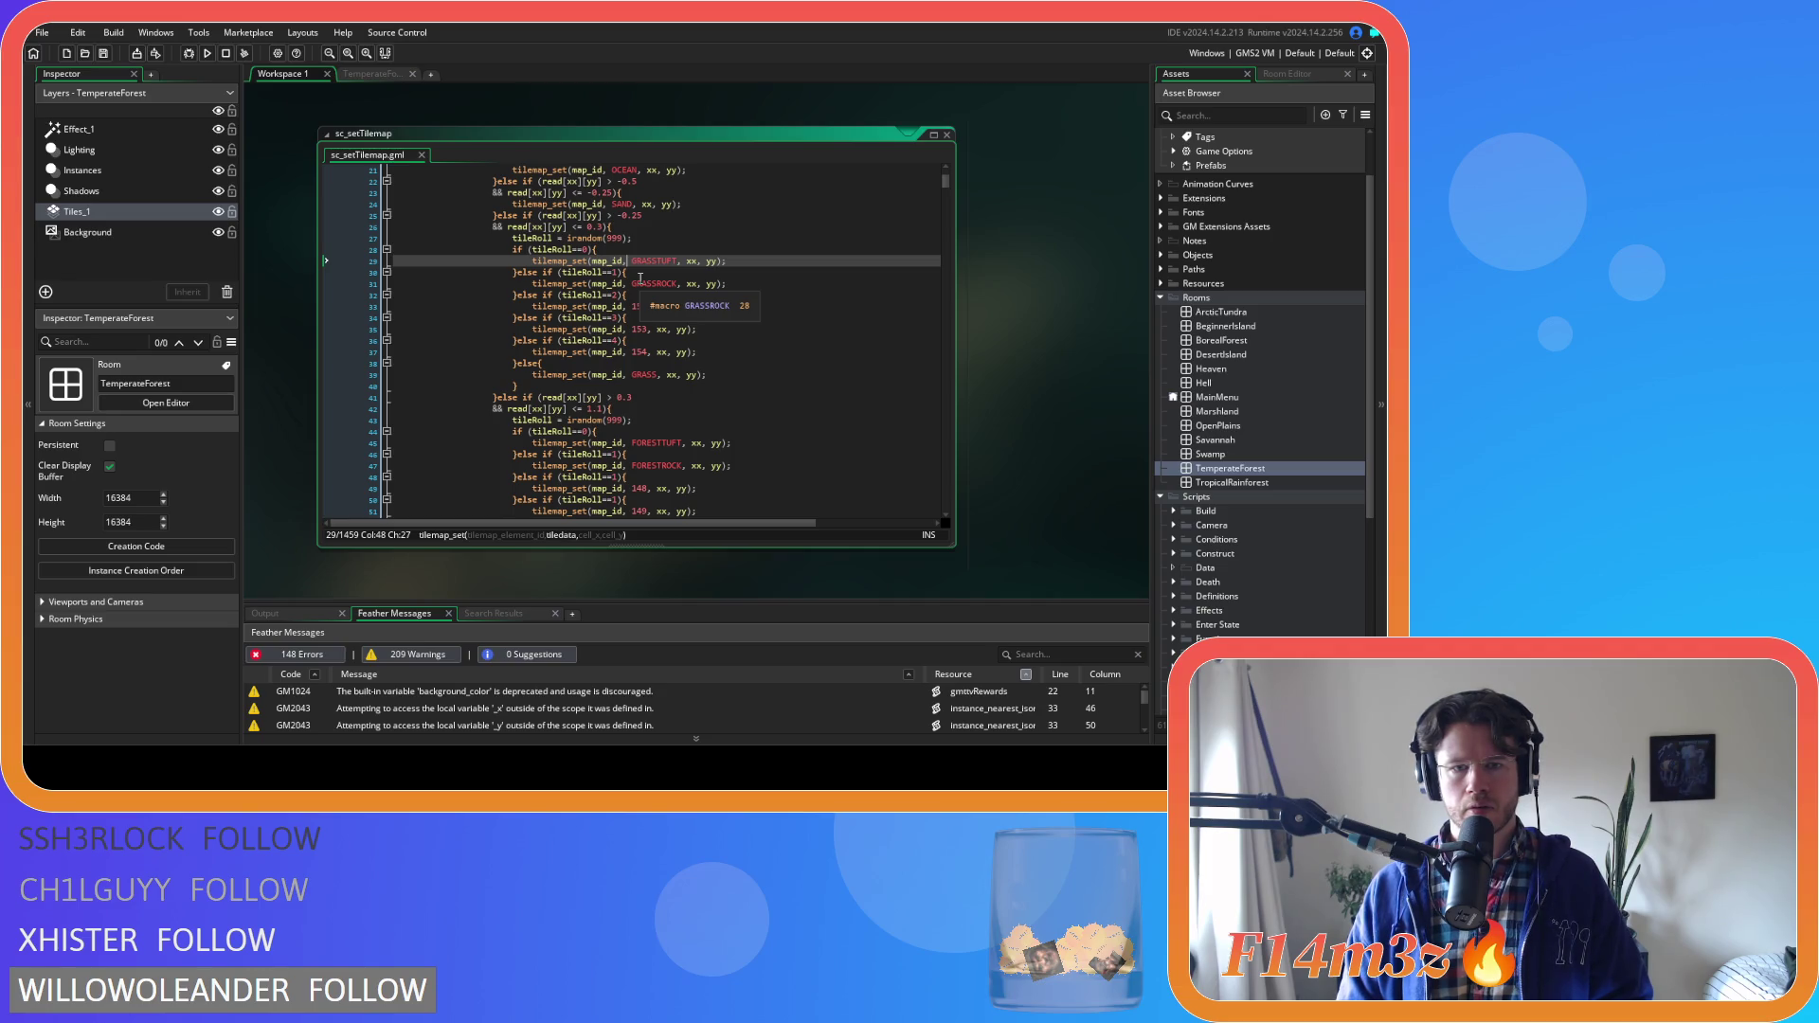
click(657, 442)
click(656, 465)
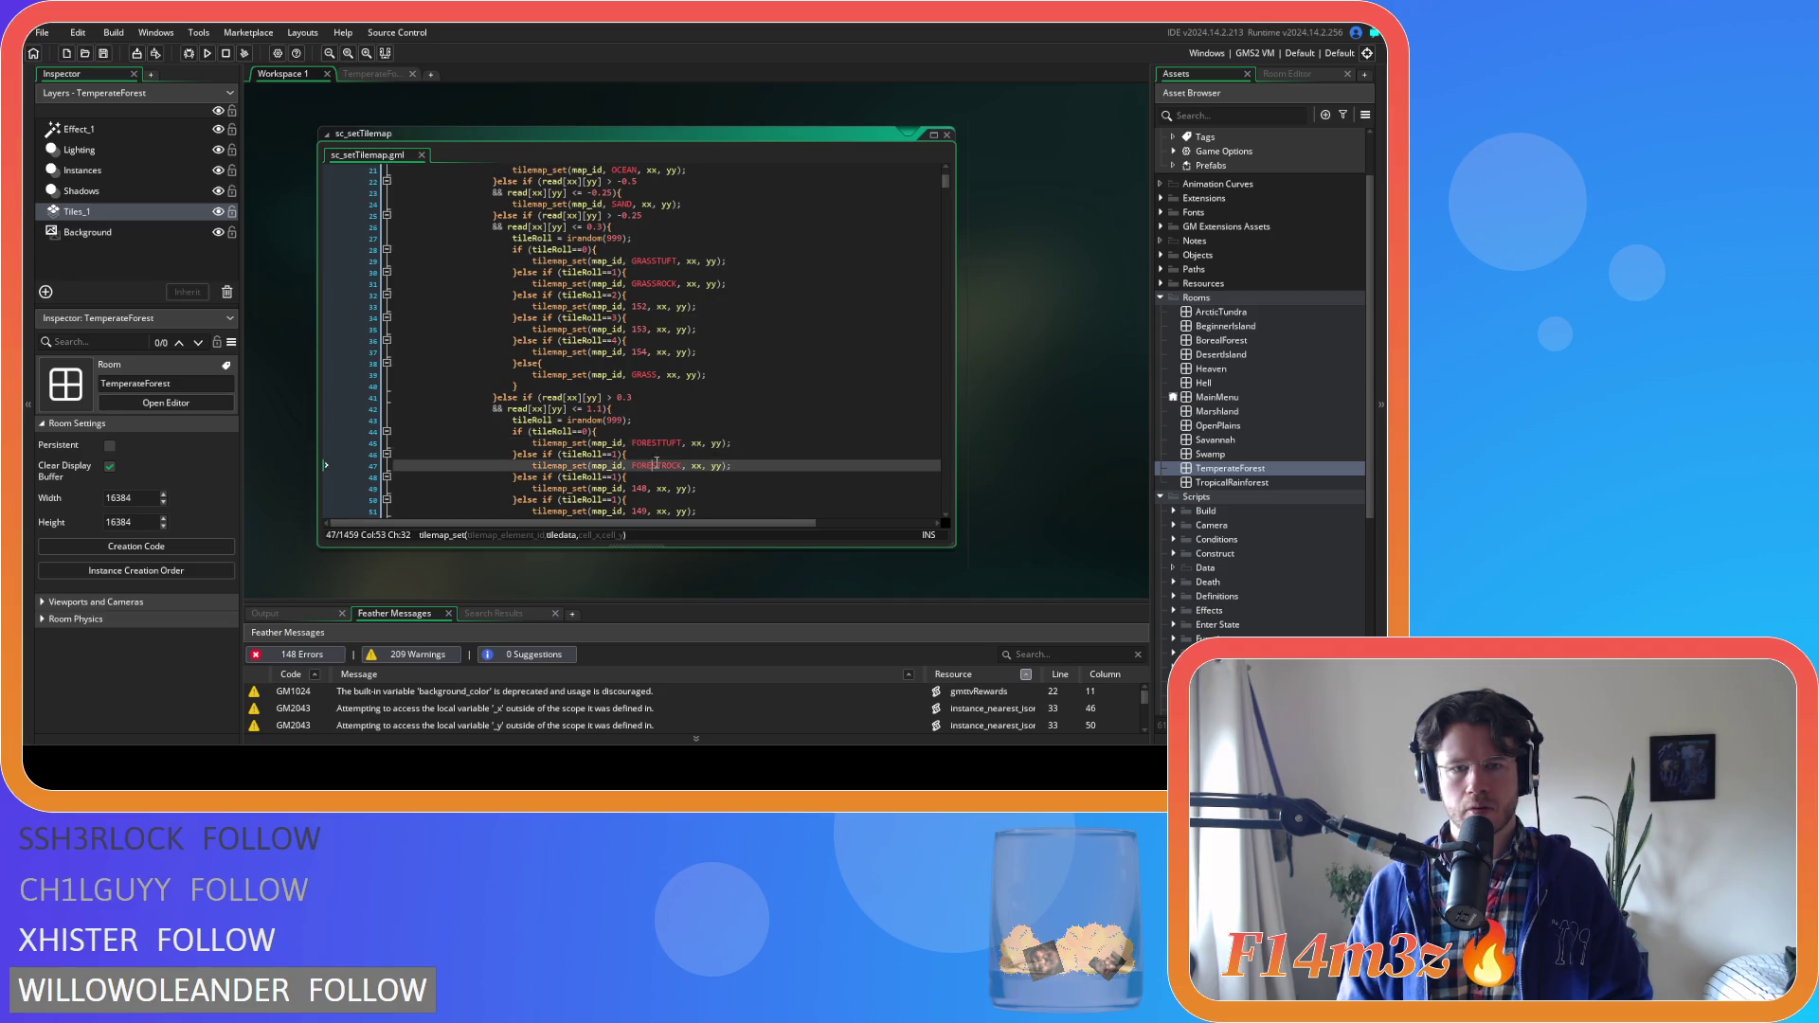
scroll(652, 462, down, 2)
Set the forest branch's duplicated tileRoll checks to 2, 3 and 4, and save
click(612, 420)
key(BackSpace)
text(2)
click(614, 442)
text(3)
click(617, 465)
key(BackSpace)
text(4)
key(End)
key(ctrl+s)
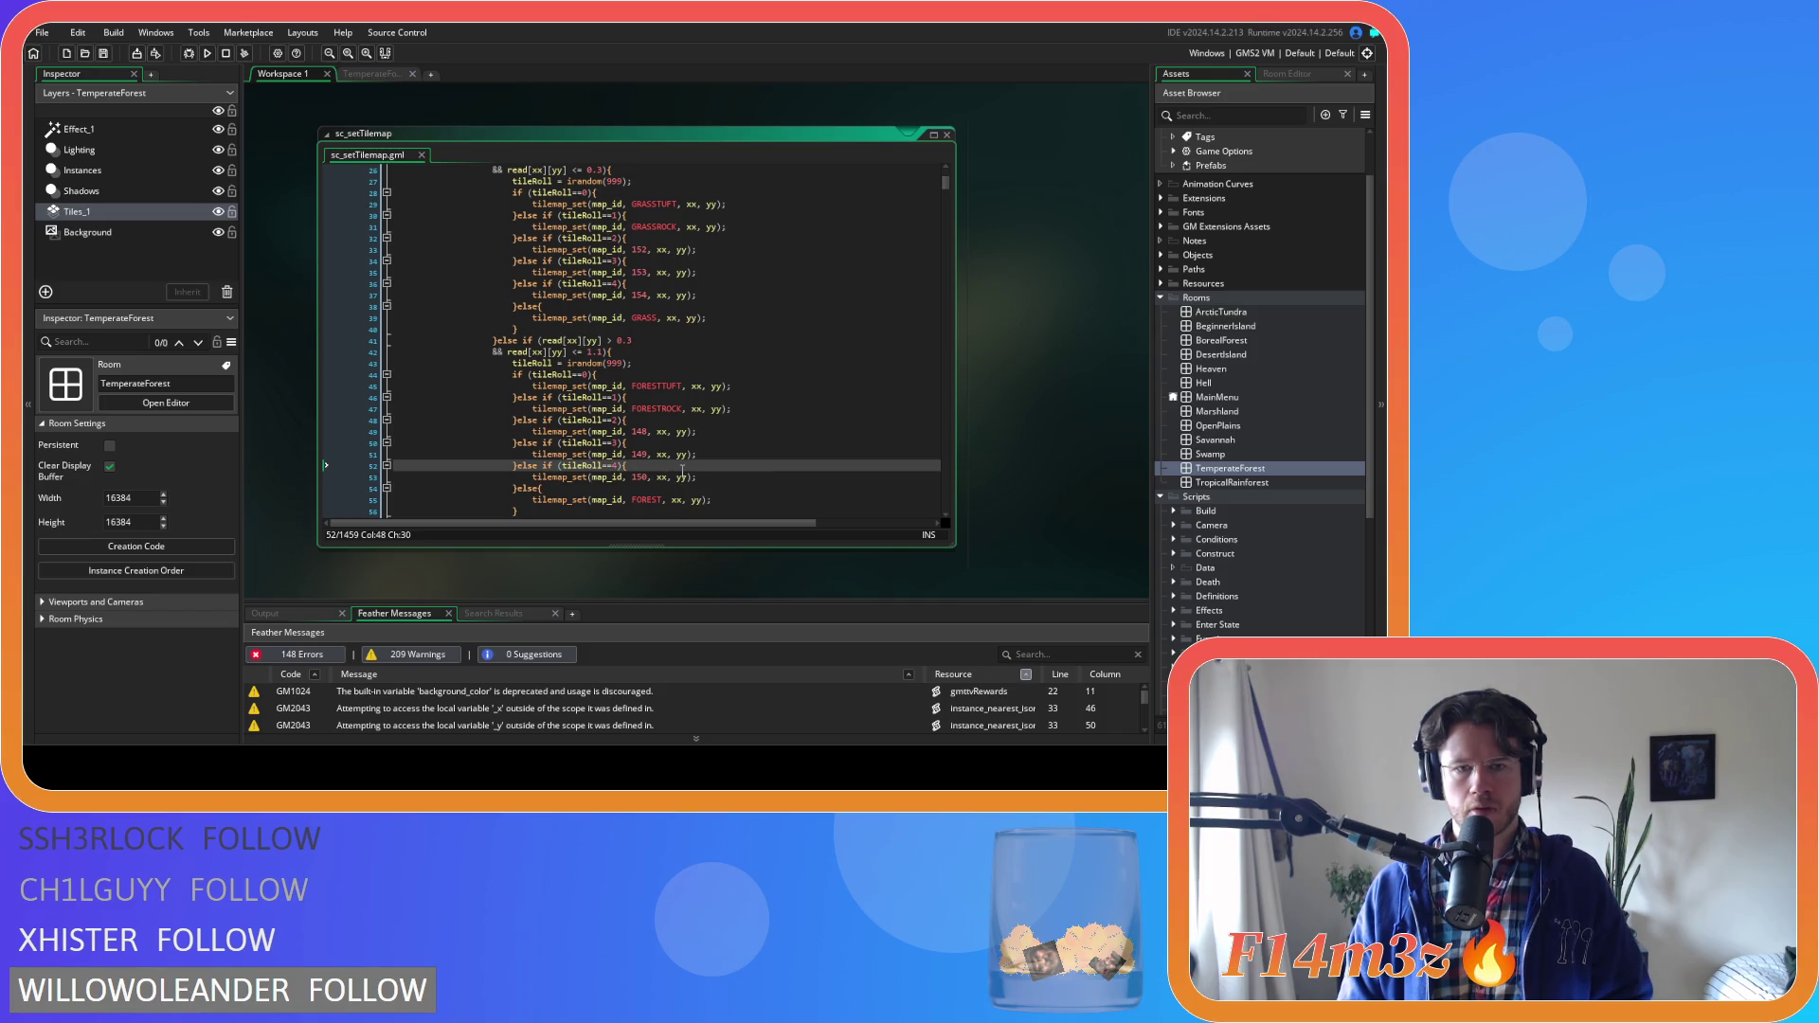
scroll(680, 473, down, 3)
key(Down)
key(Down)
key(Down)
Paste the irandom tile roll and first check above the fallback's EARTH placement, indenting it
drag(512, 279, 614, 290)
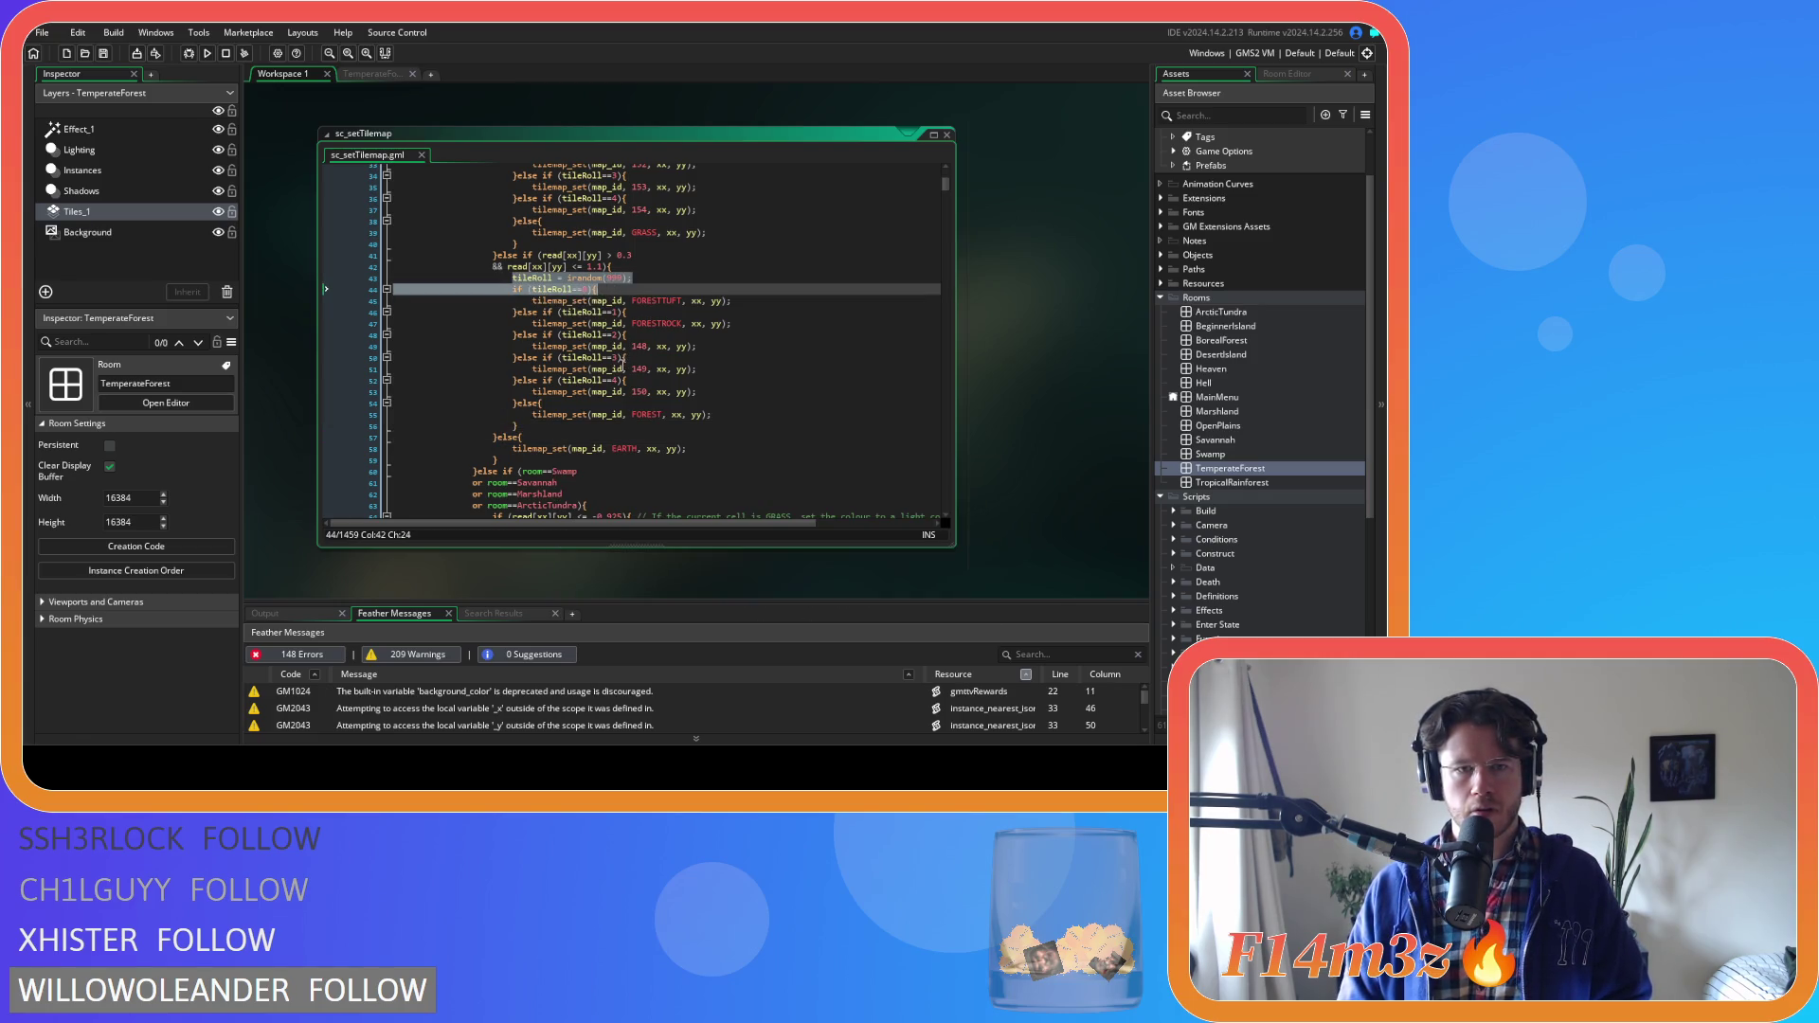
key(ctrl+c)
click(512, 448)
key(ctrl+v)
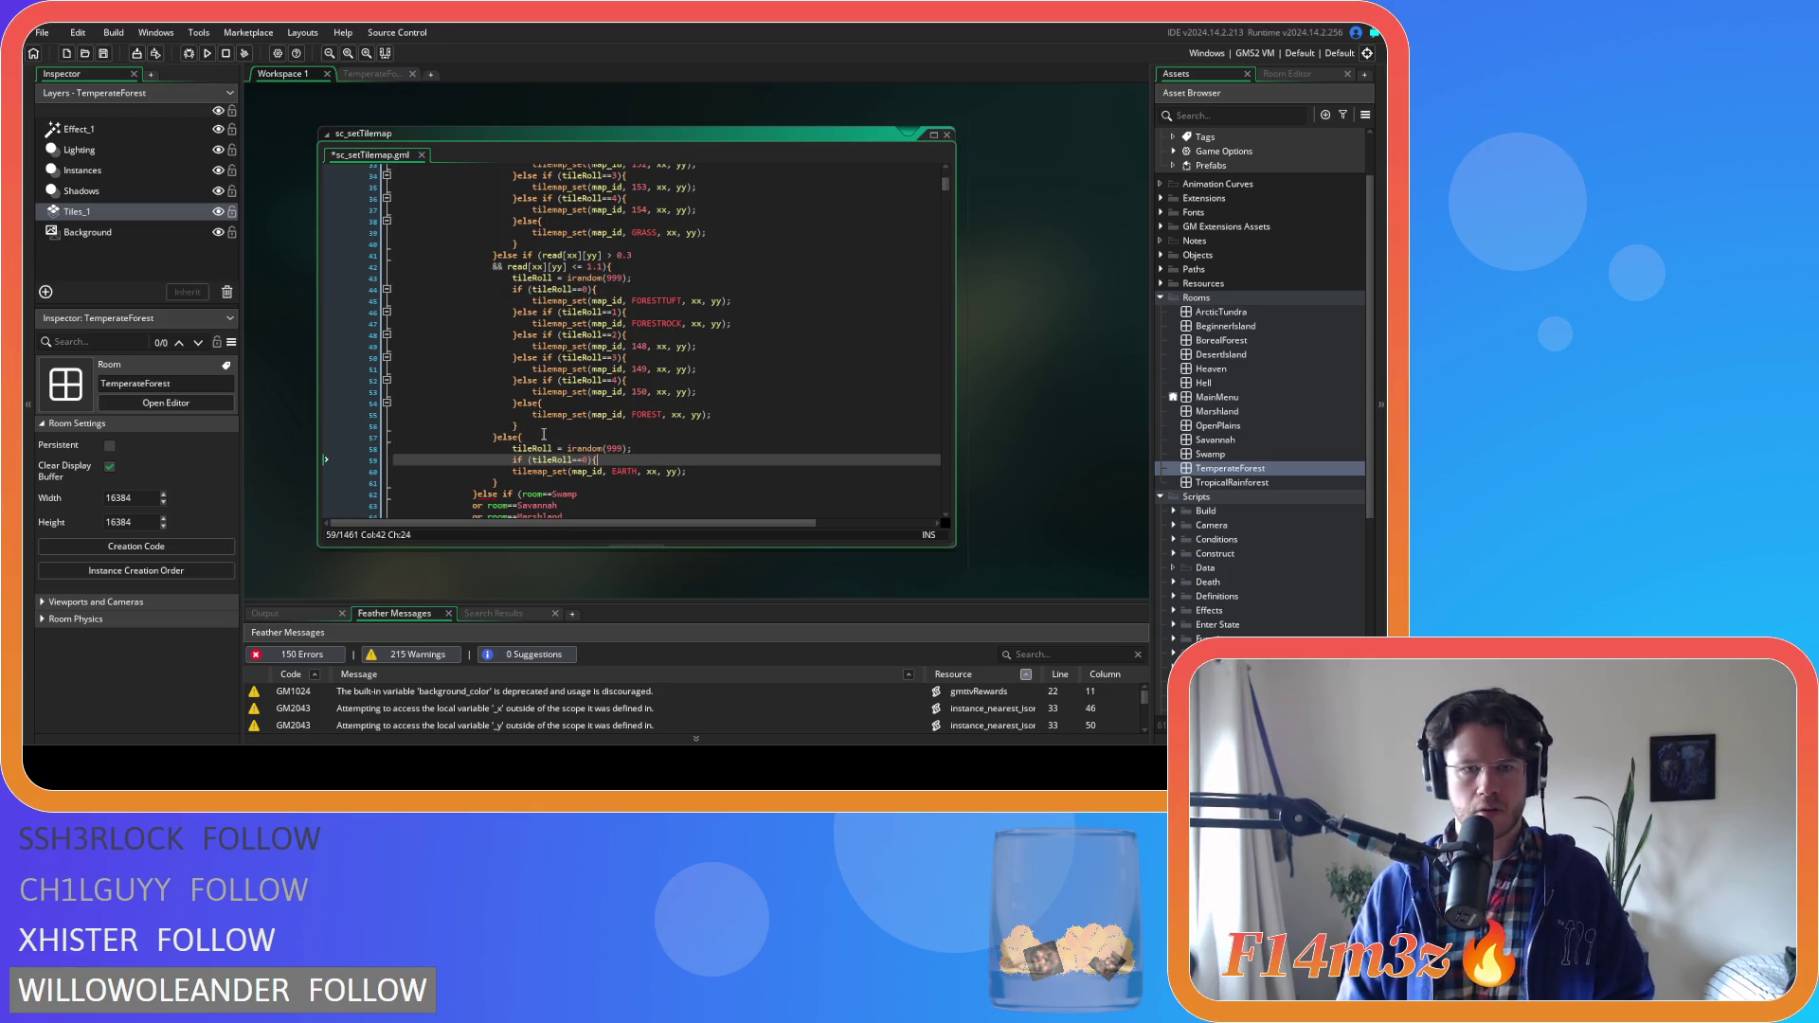
click(512, 471)
key(Tab)
click(732, 472)
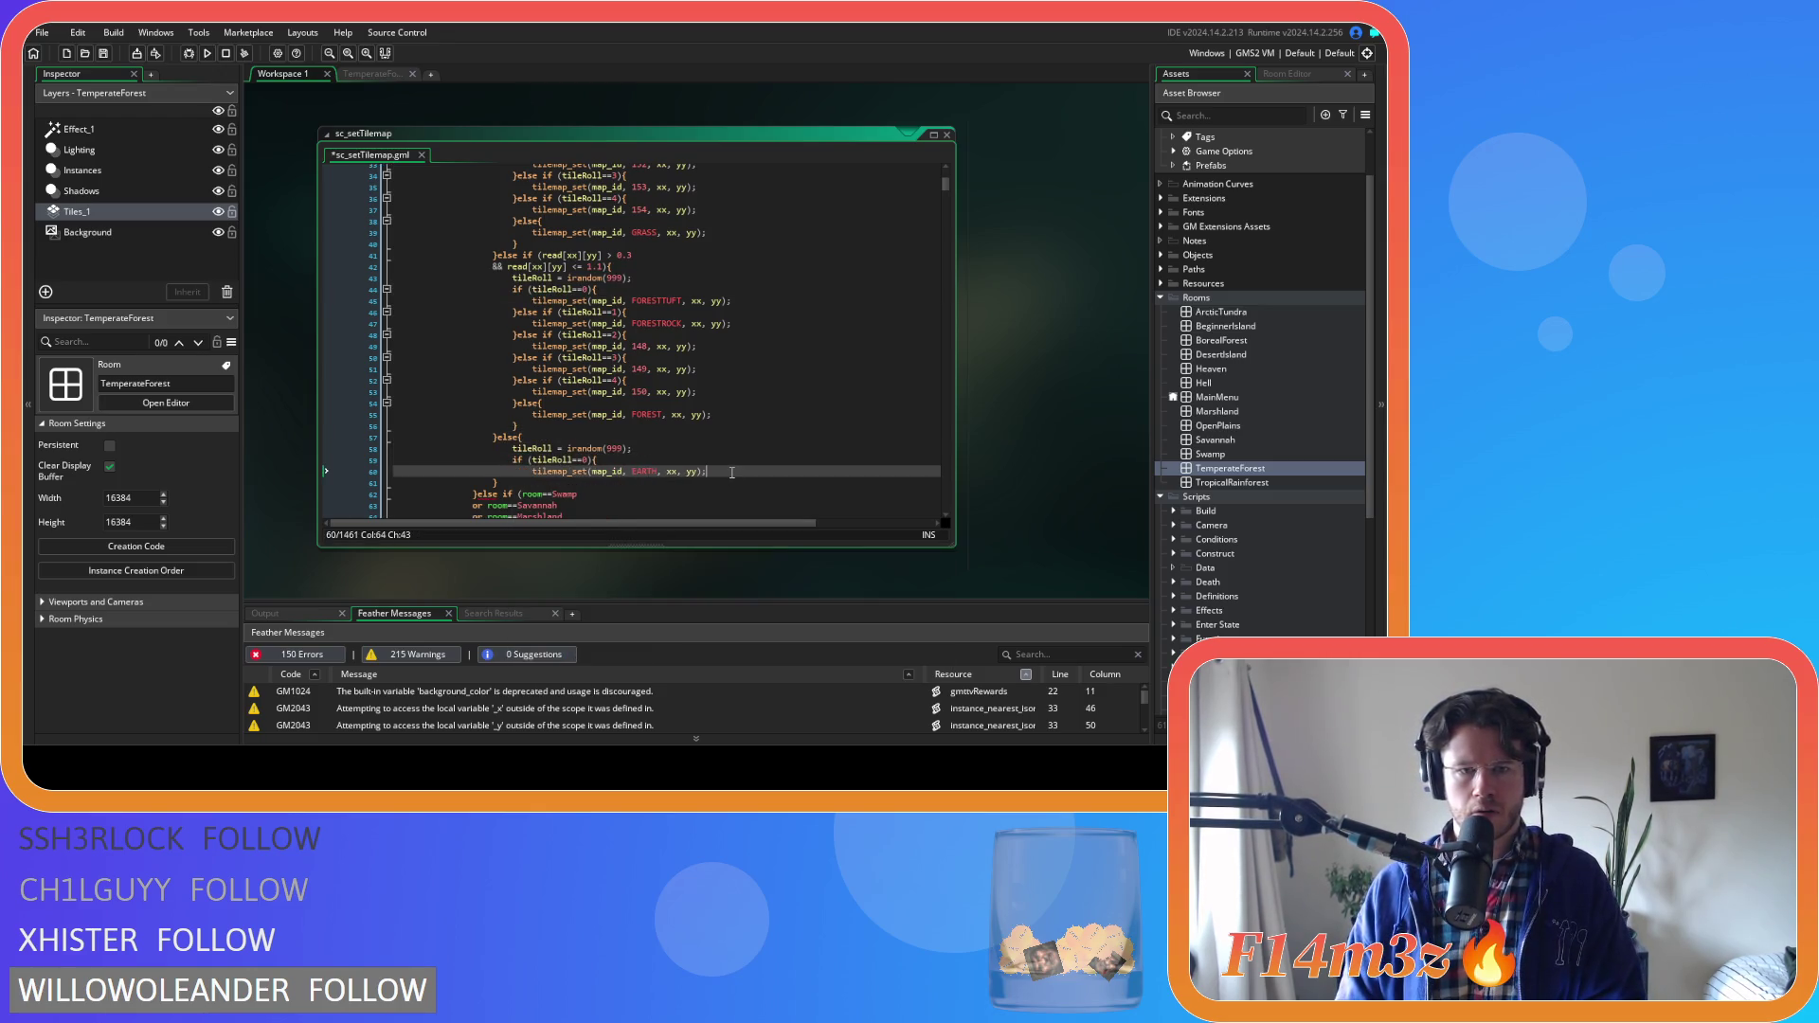
key(Return)
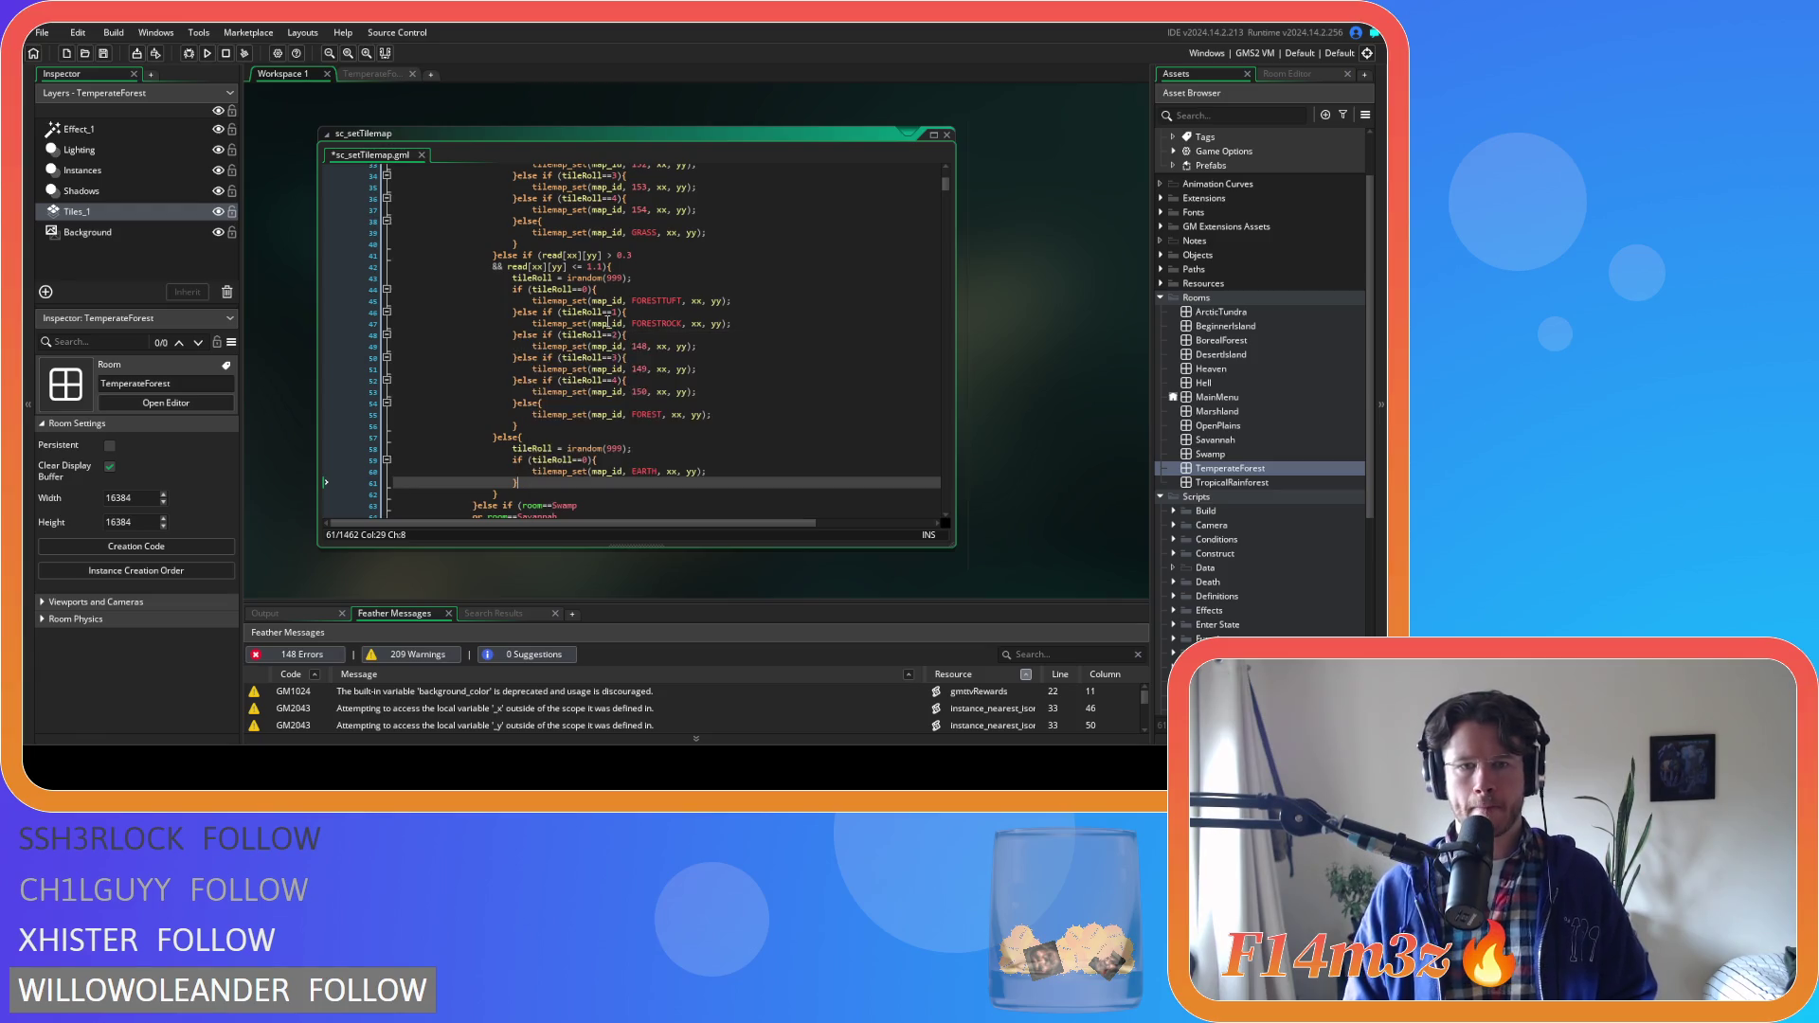
Add the tileRoll==1 FORESTROCK else-if branch and an empty else block to the fallback
drag(519, 313, 519, 338)
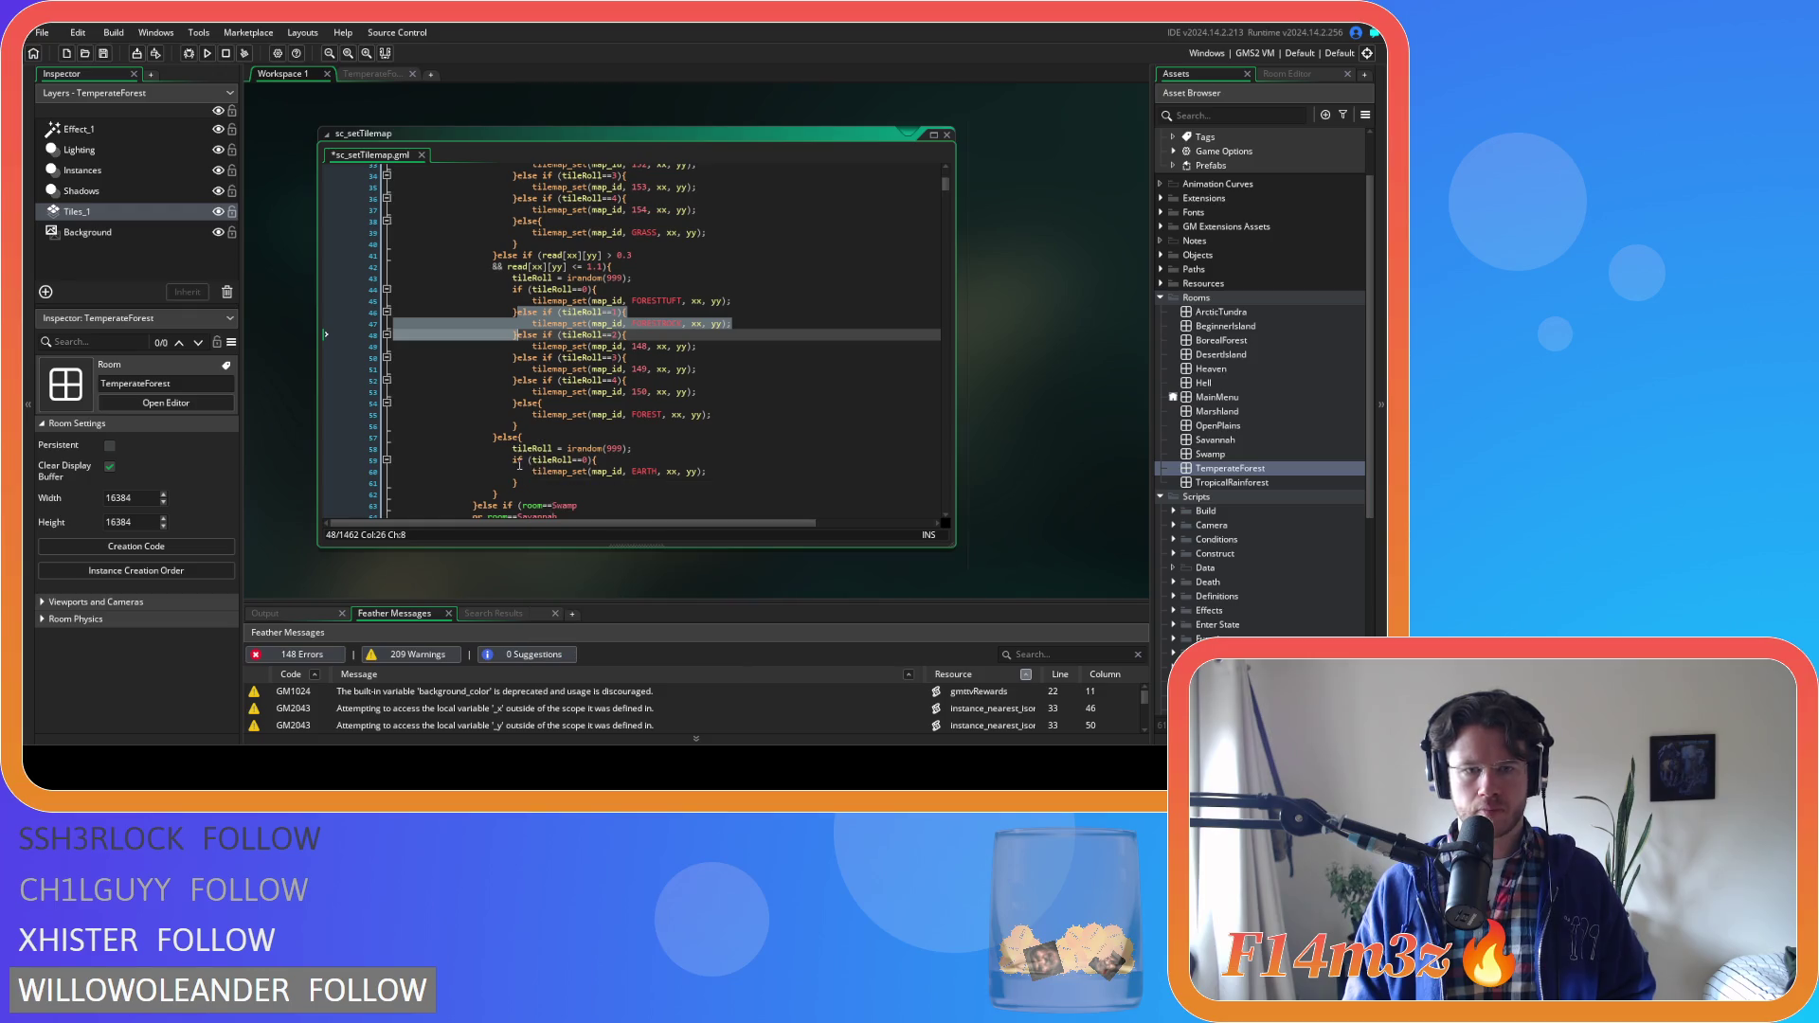
click(524, 483)
key(ctrl+v)
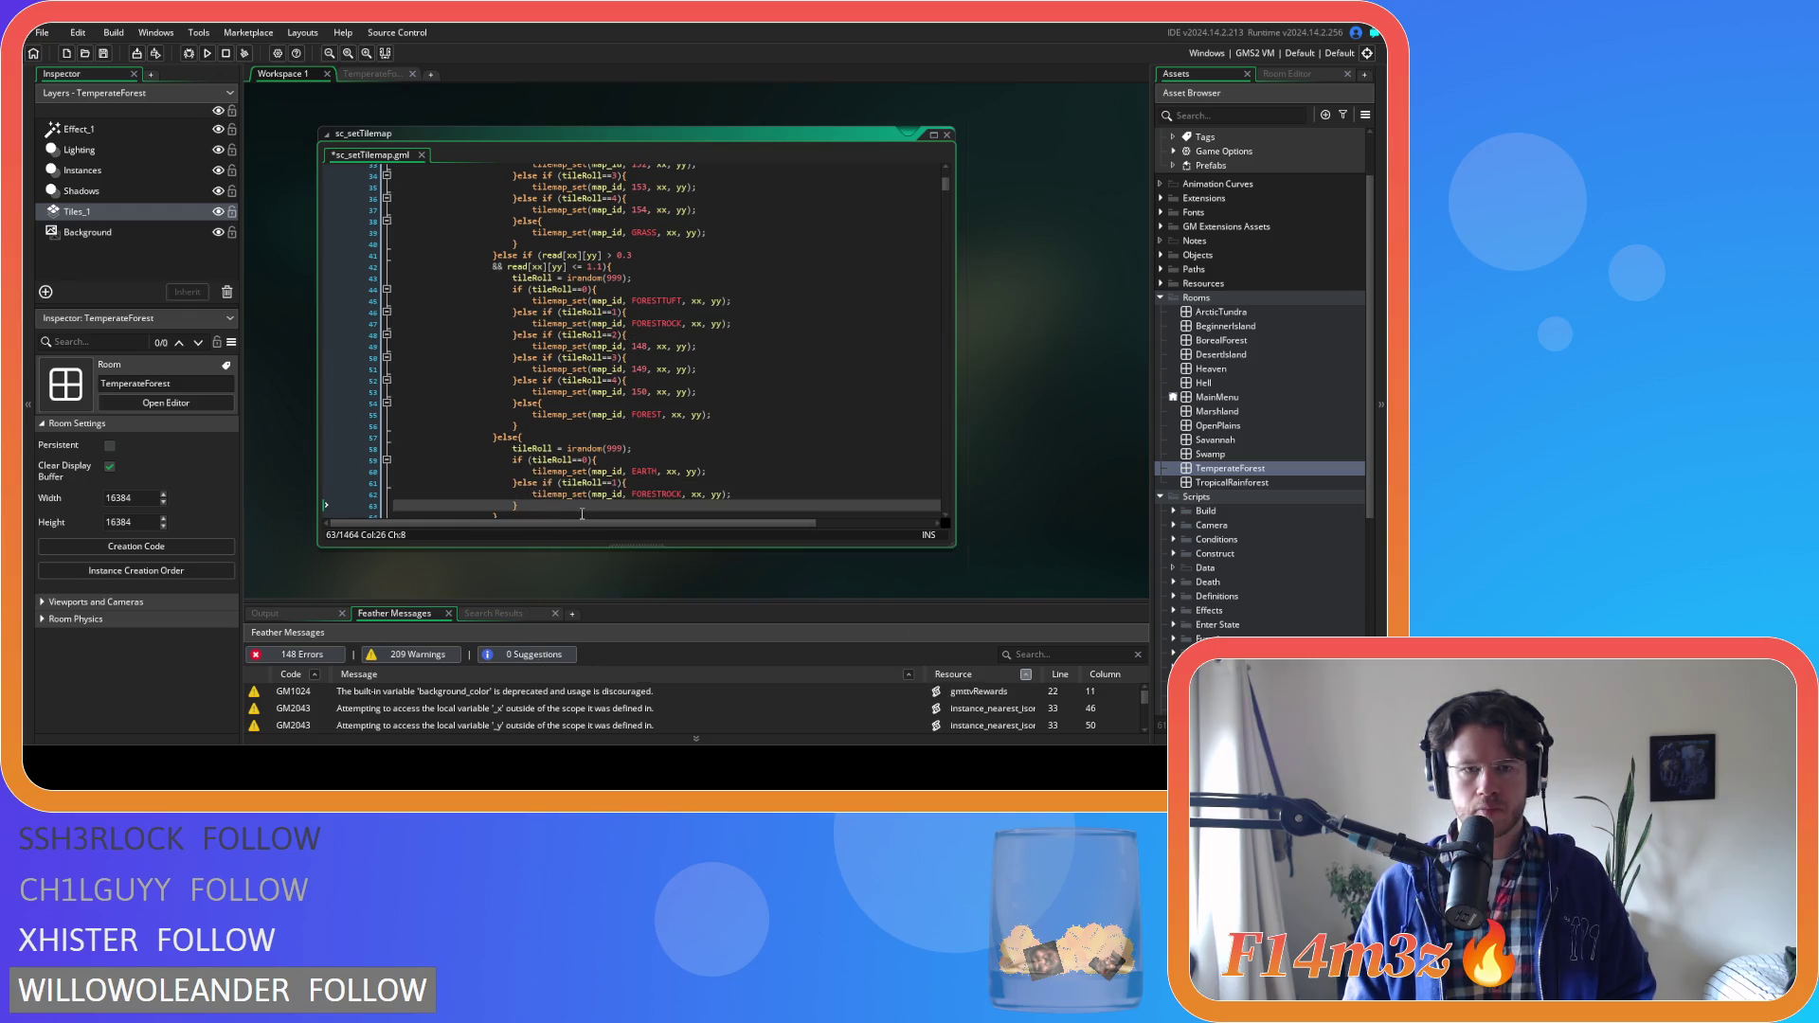
text(else{)
key(Return)
key(Return)
text(})
Put the EARTH placement in the else and place FORESTROCK for the first roll check
drag(730, 456, 532, 461)
key(ctrl+c)
click(721, 501)
key(ctrl+v)
drag(741, 478, 531, 479)
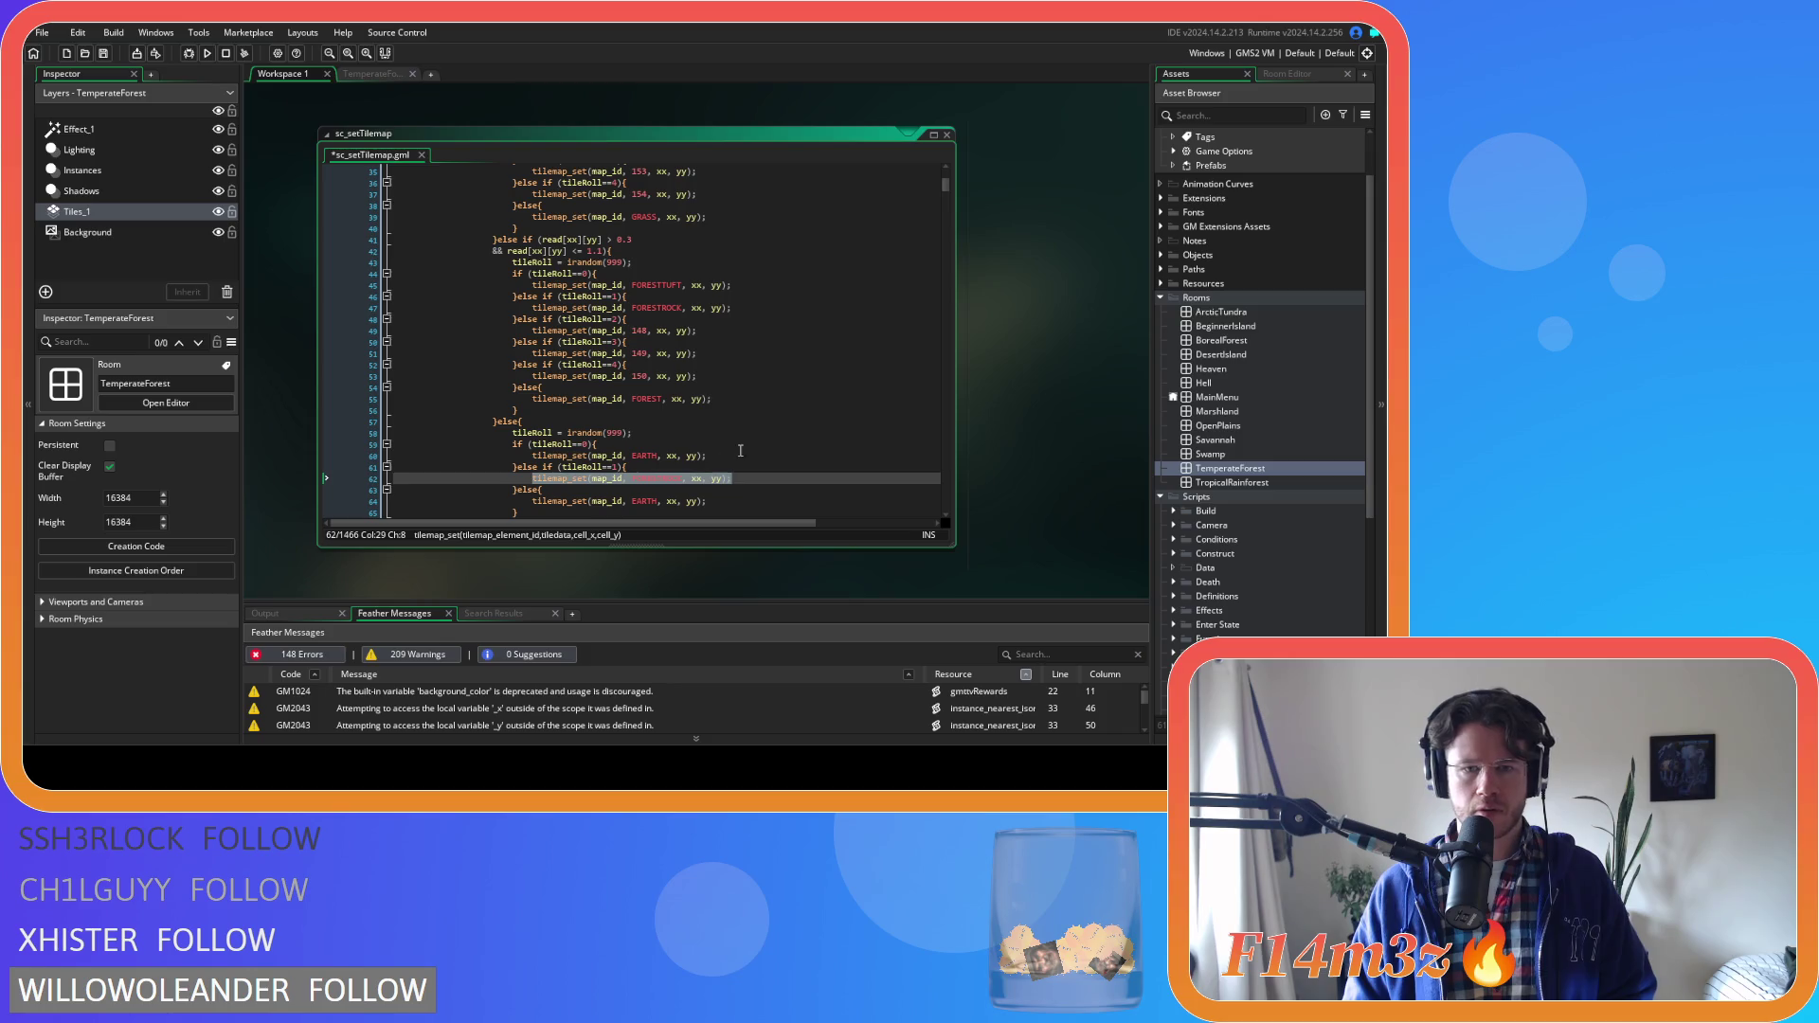
key(ctrl+c)
drag(731, 456, 531, 455)
key(ctrl+v)
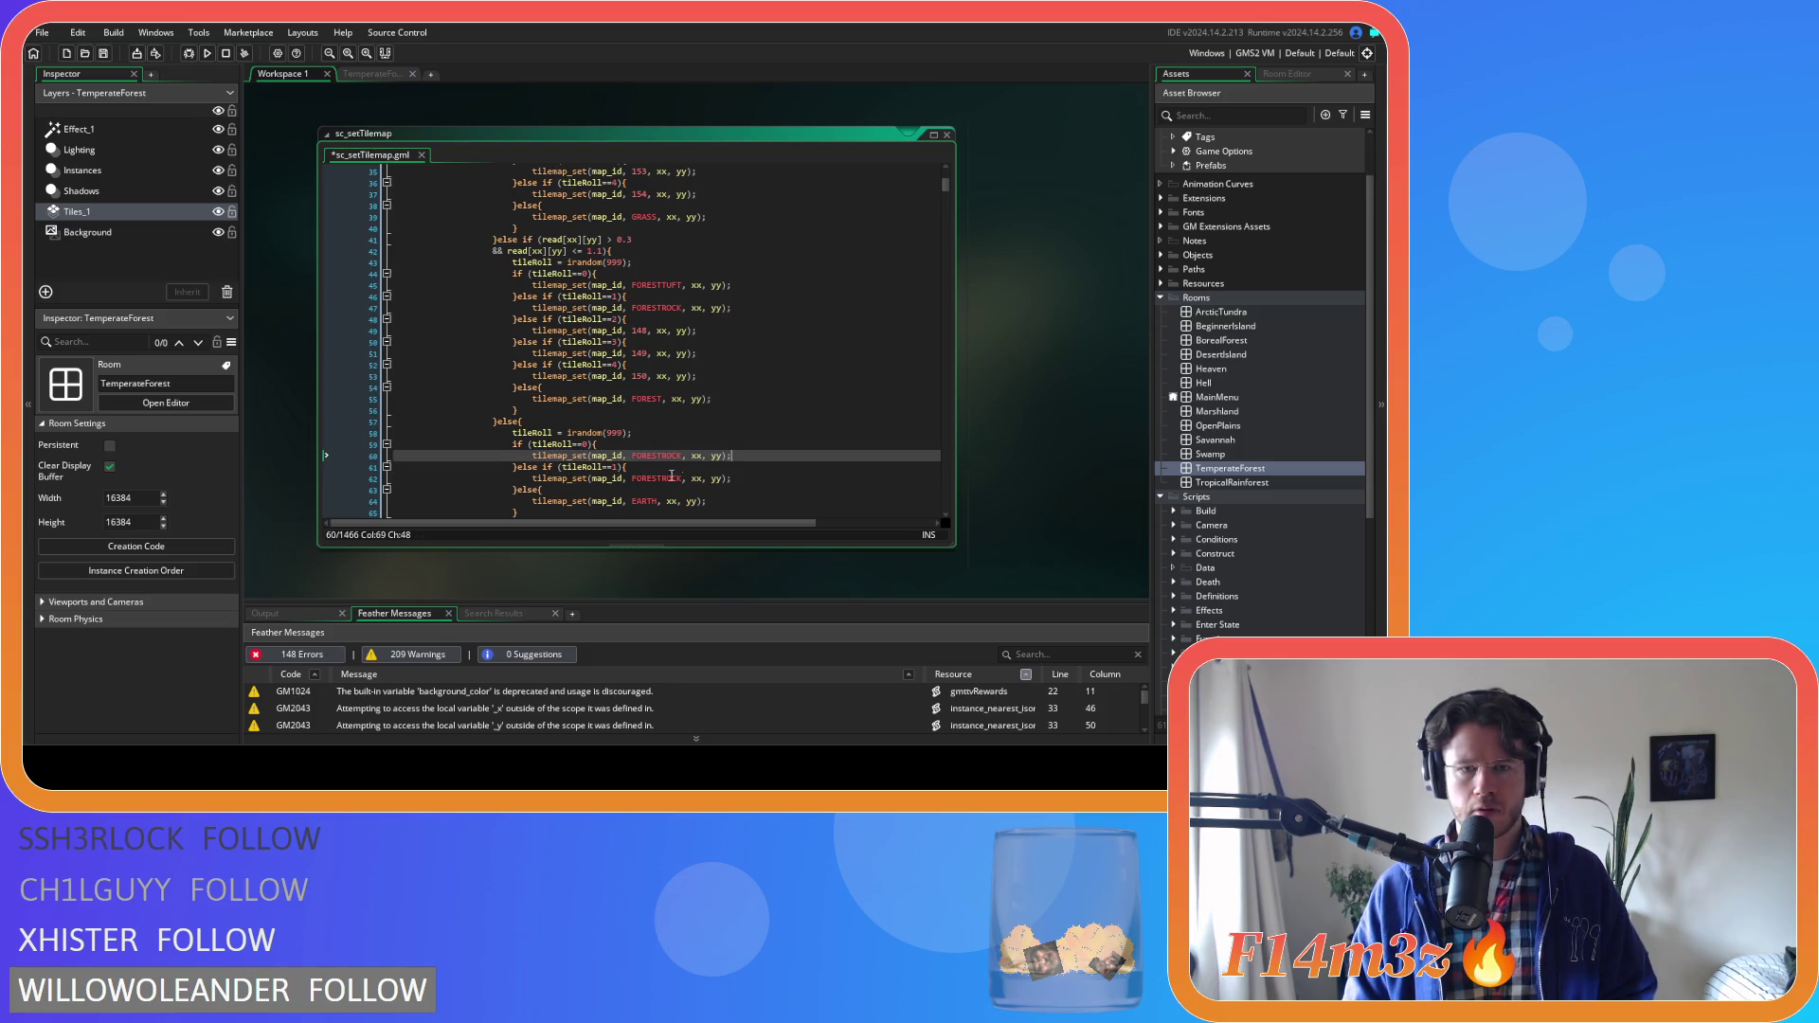
click(376, 74)
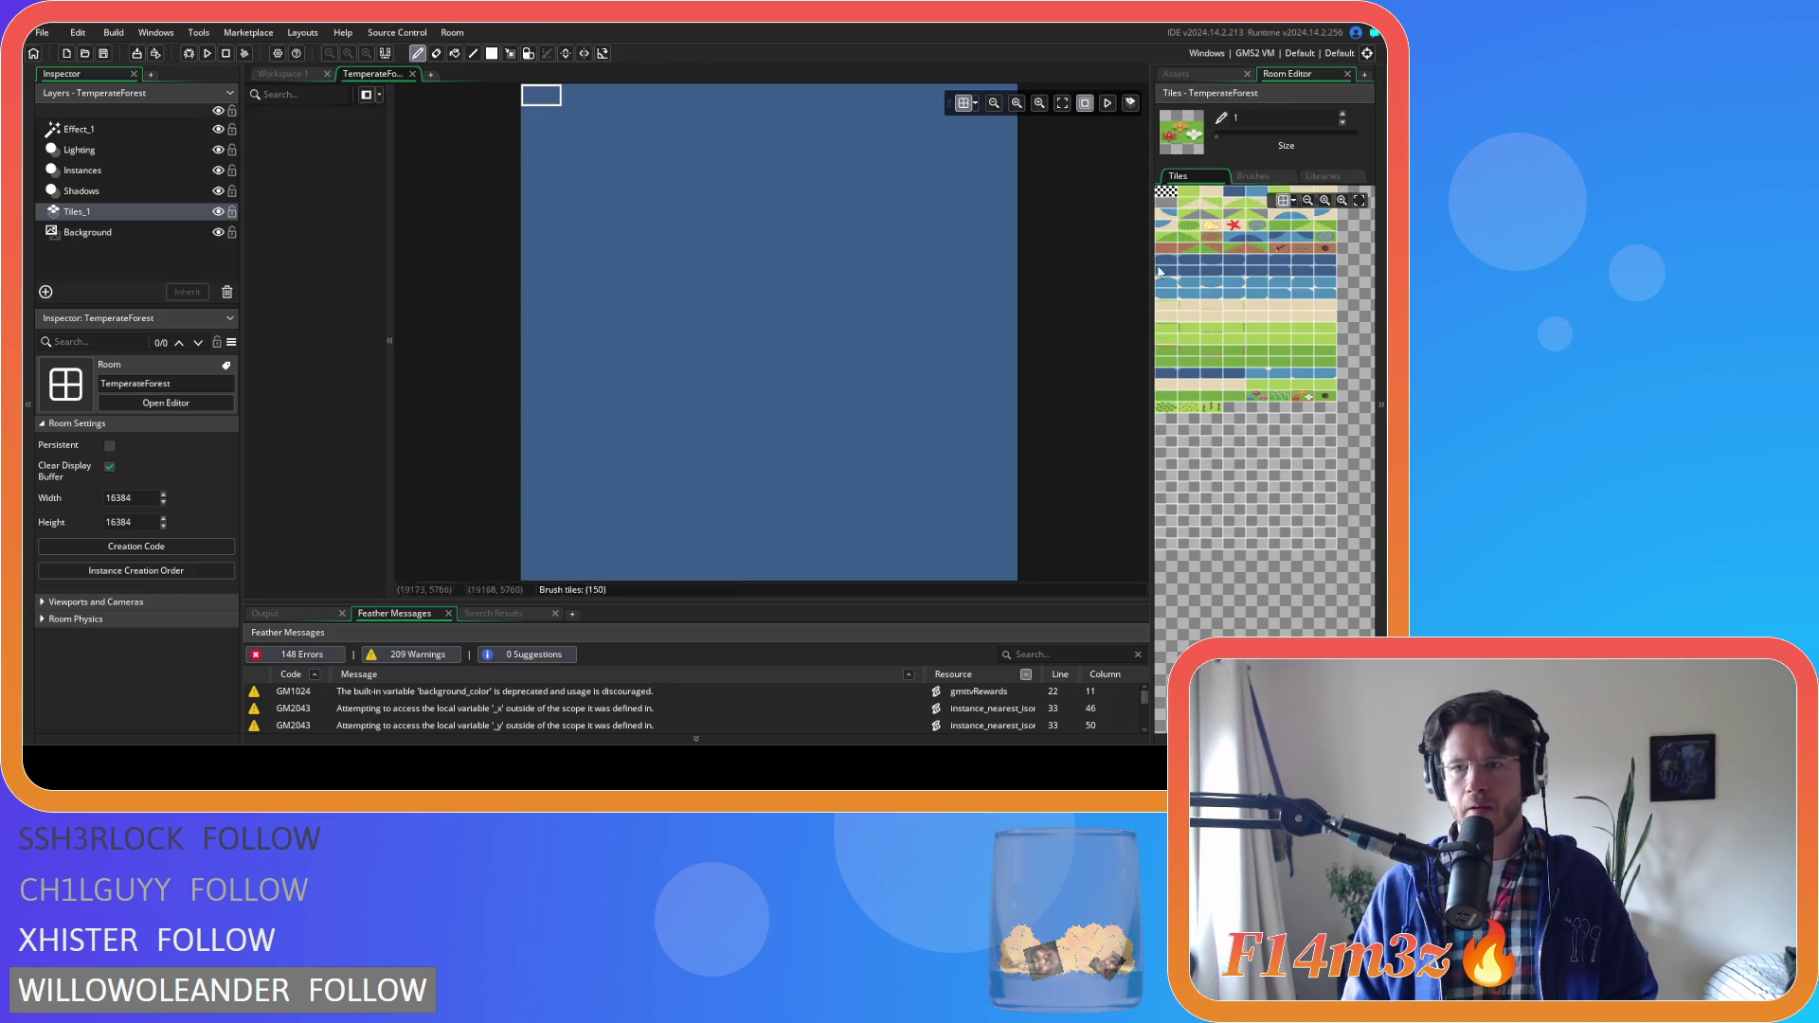
Read the palette tile indices, then replace the two FORESTROCK placements with 45 and 46 and save
click(1284, 249)
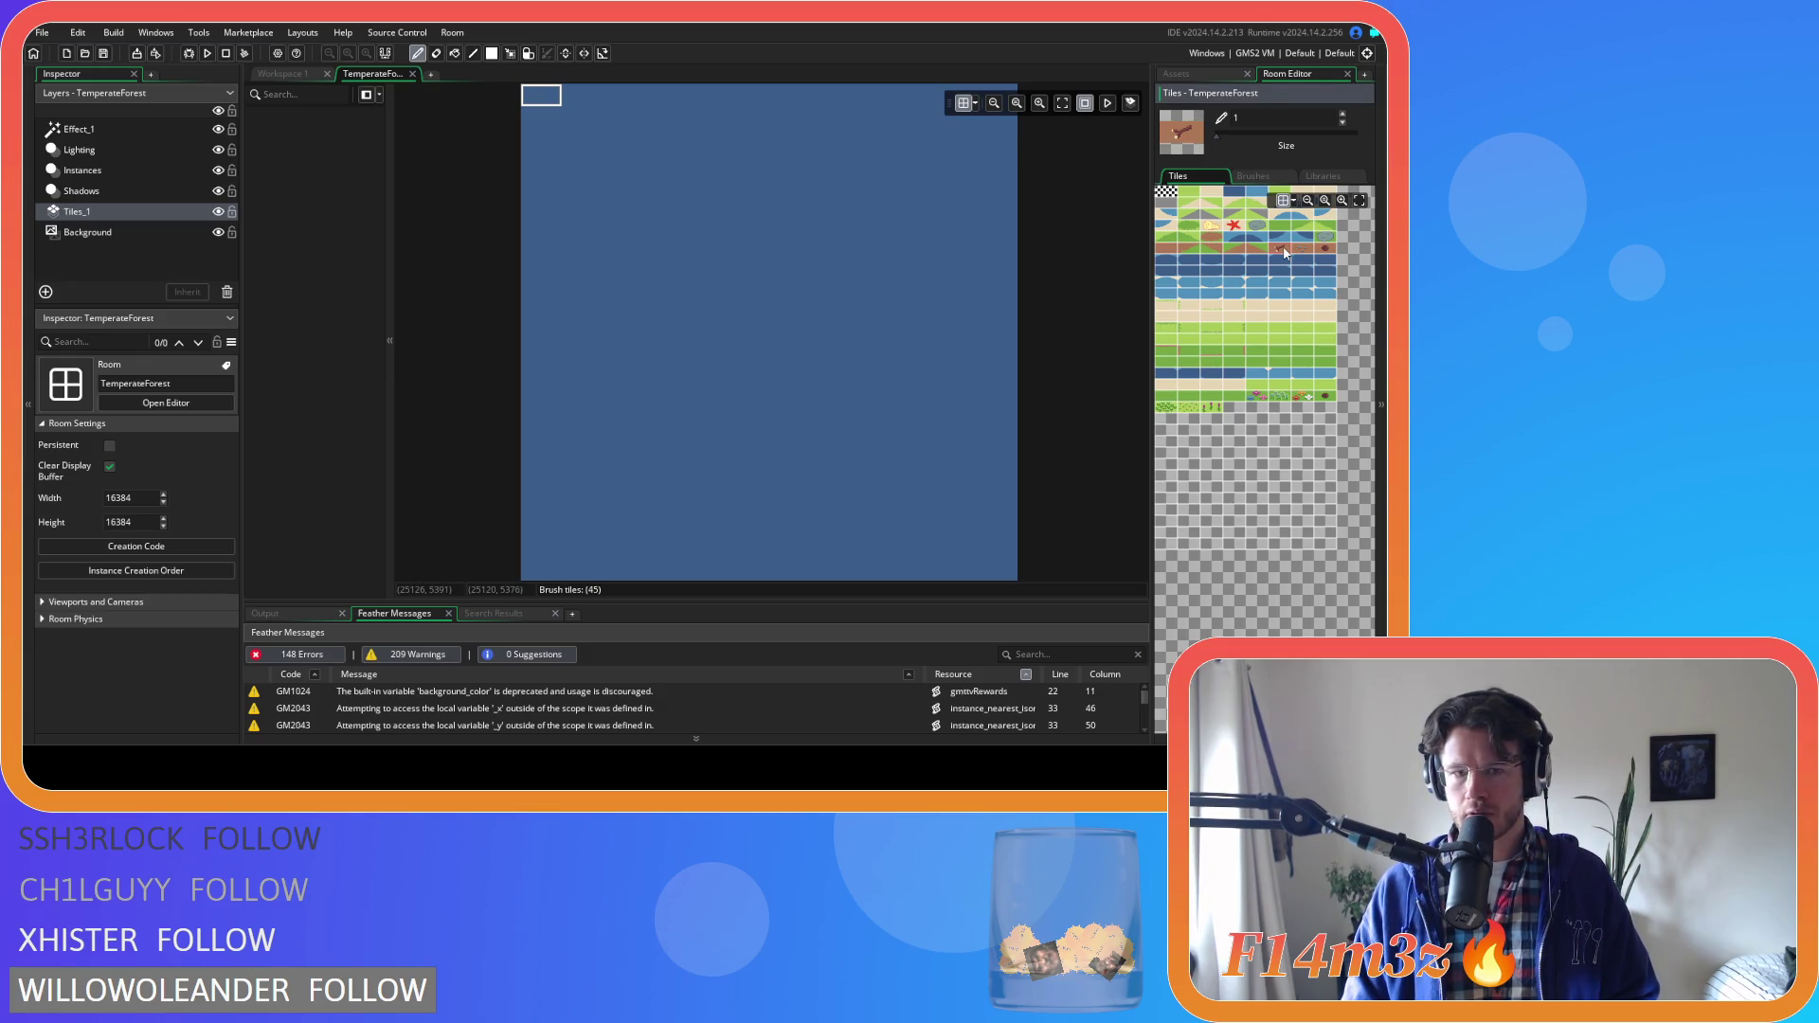
click(1302, 249)
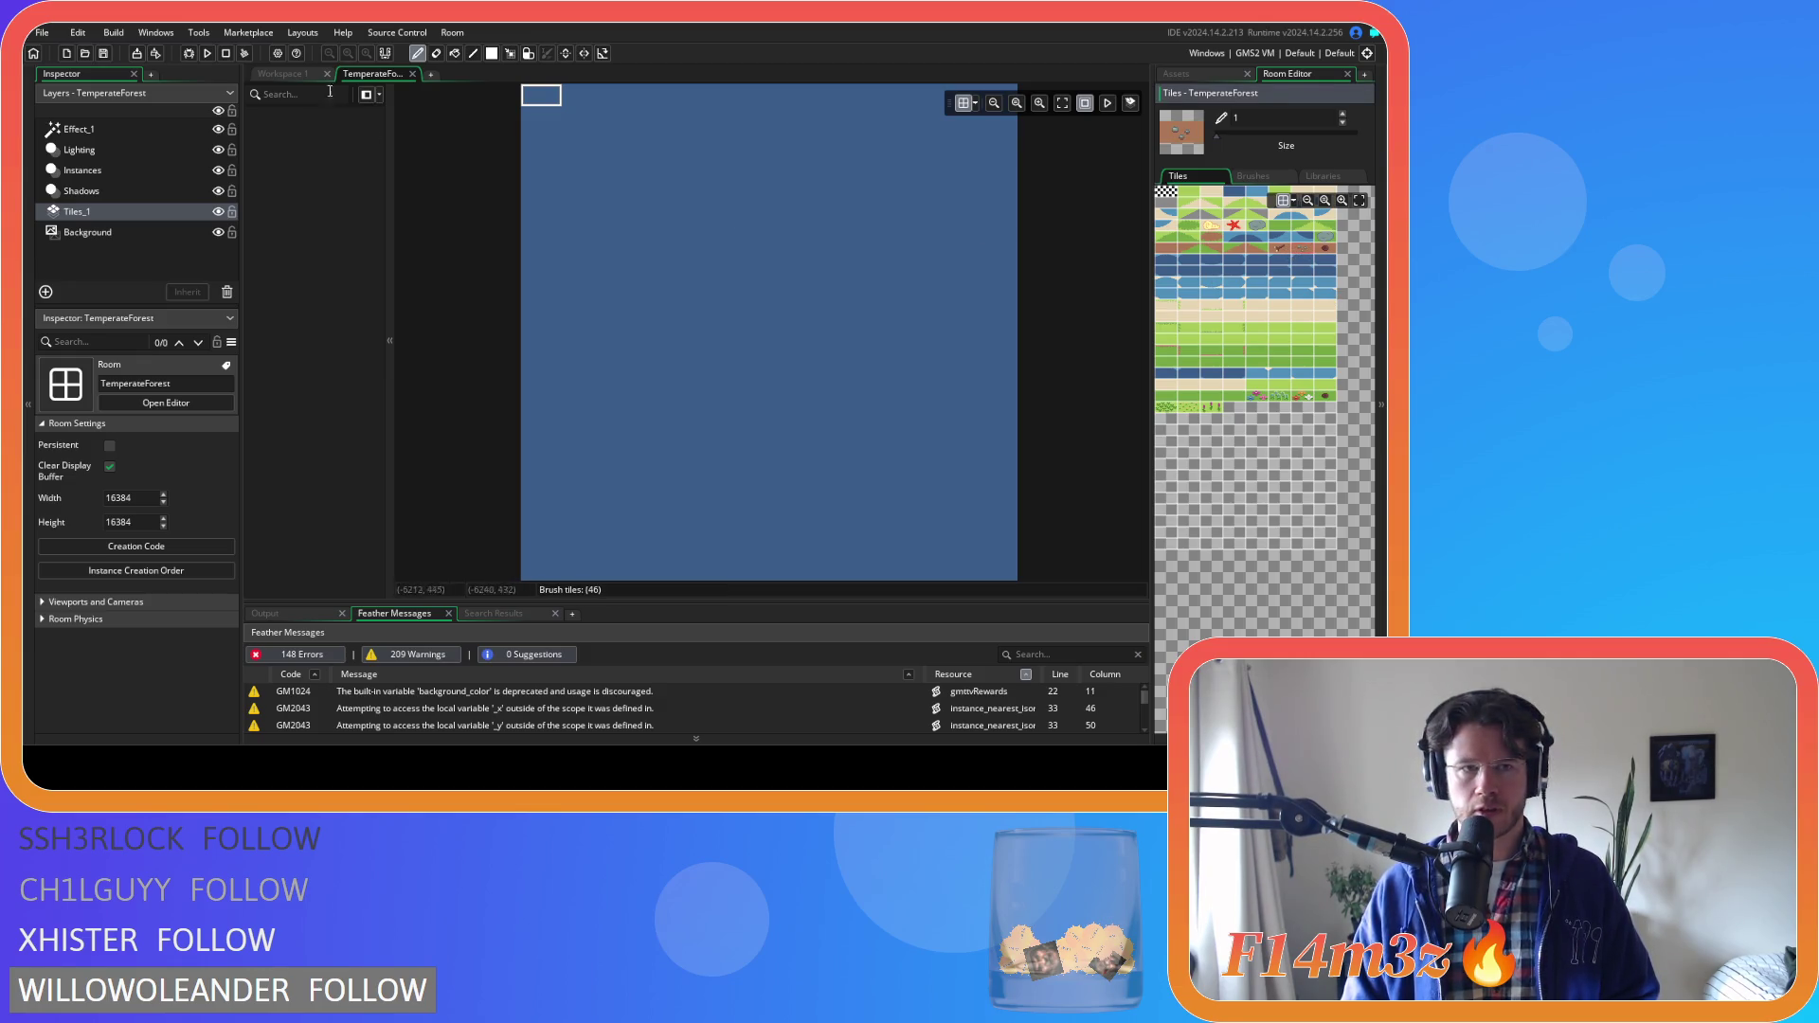
click(286, 73)
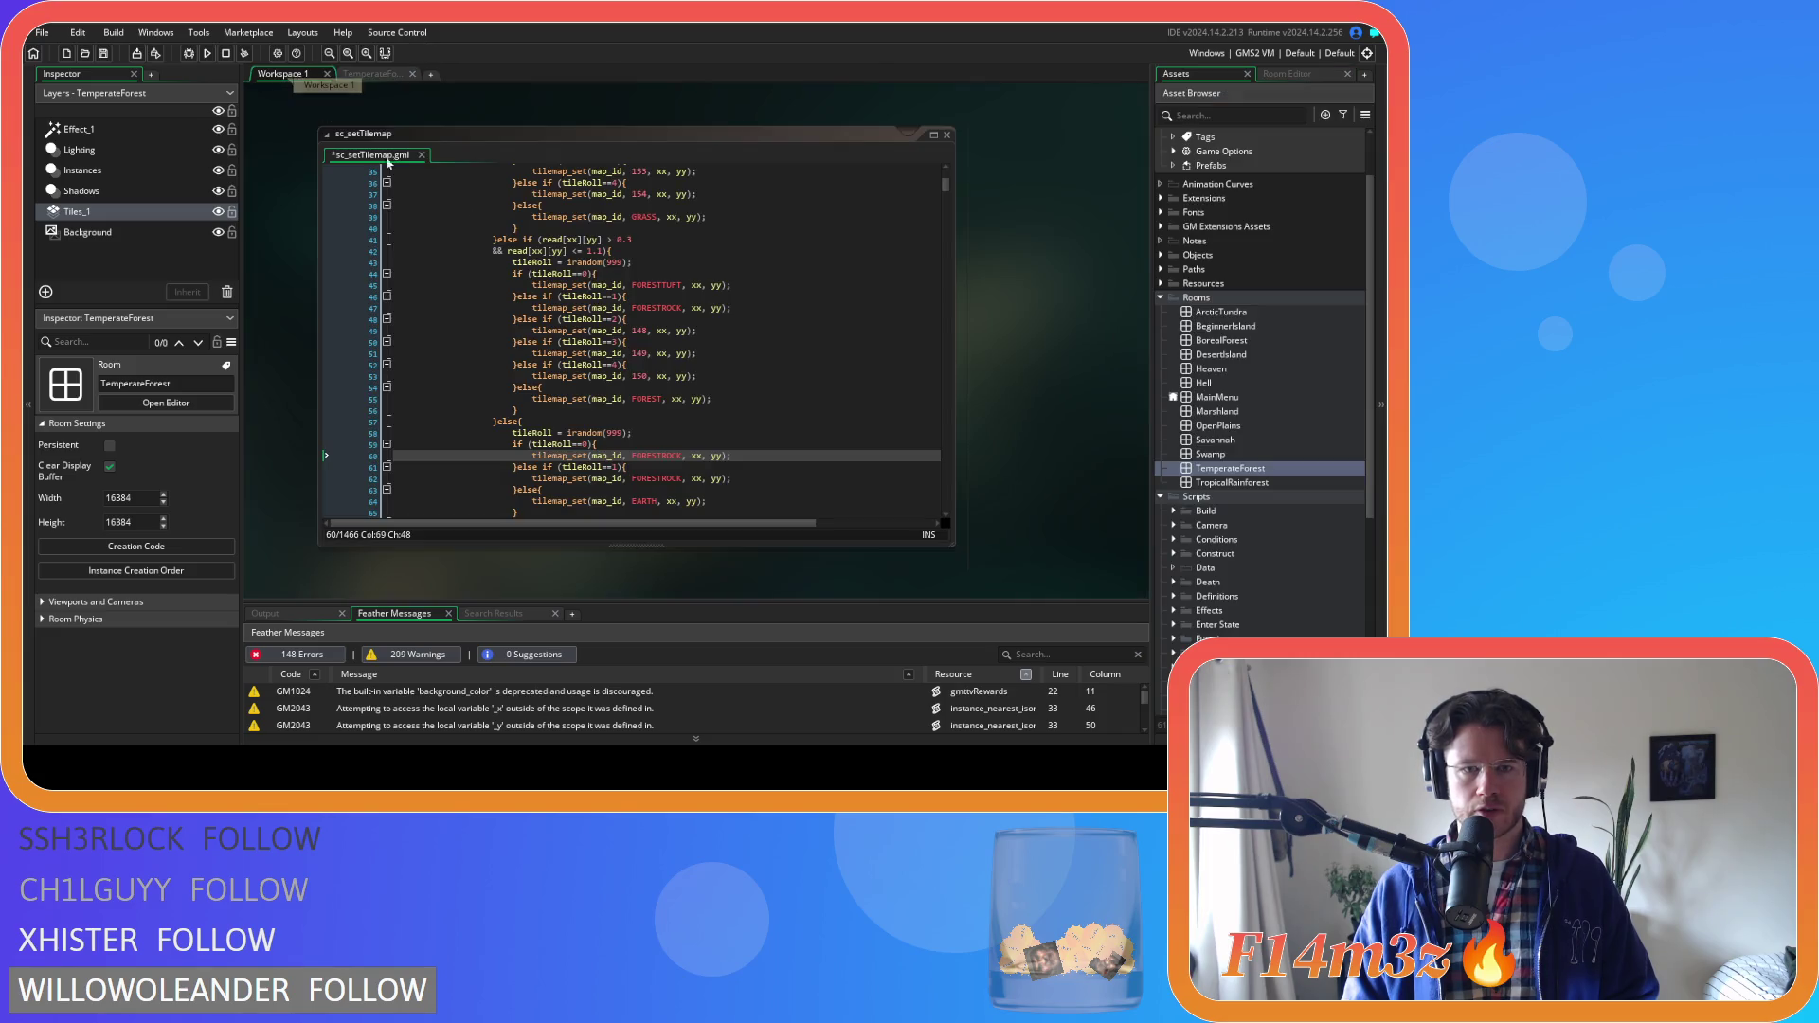
text(45)
double_click(655, 479)
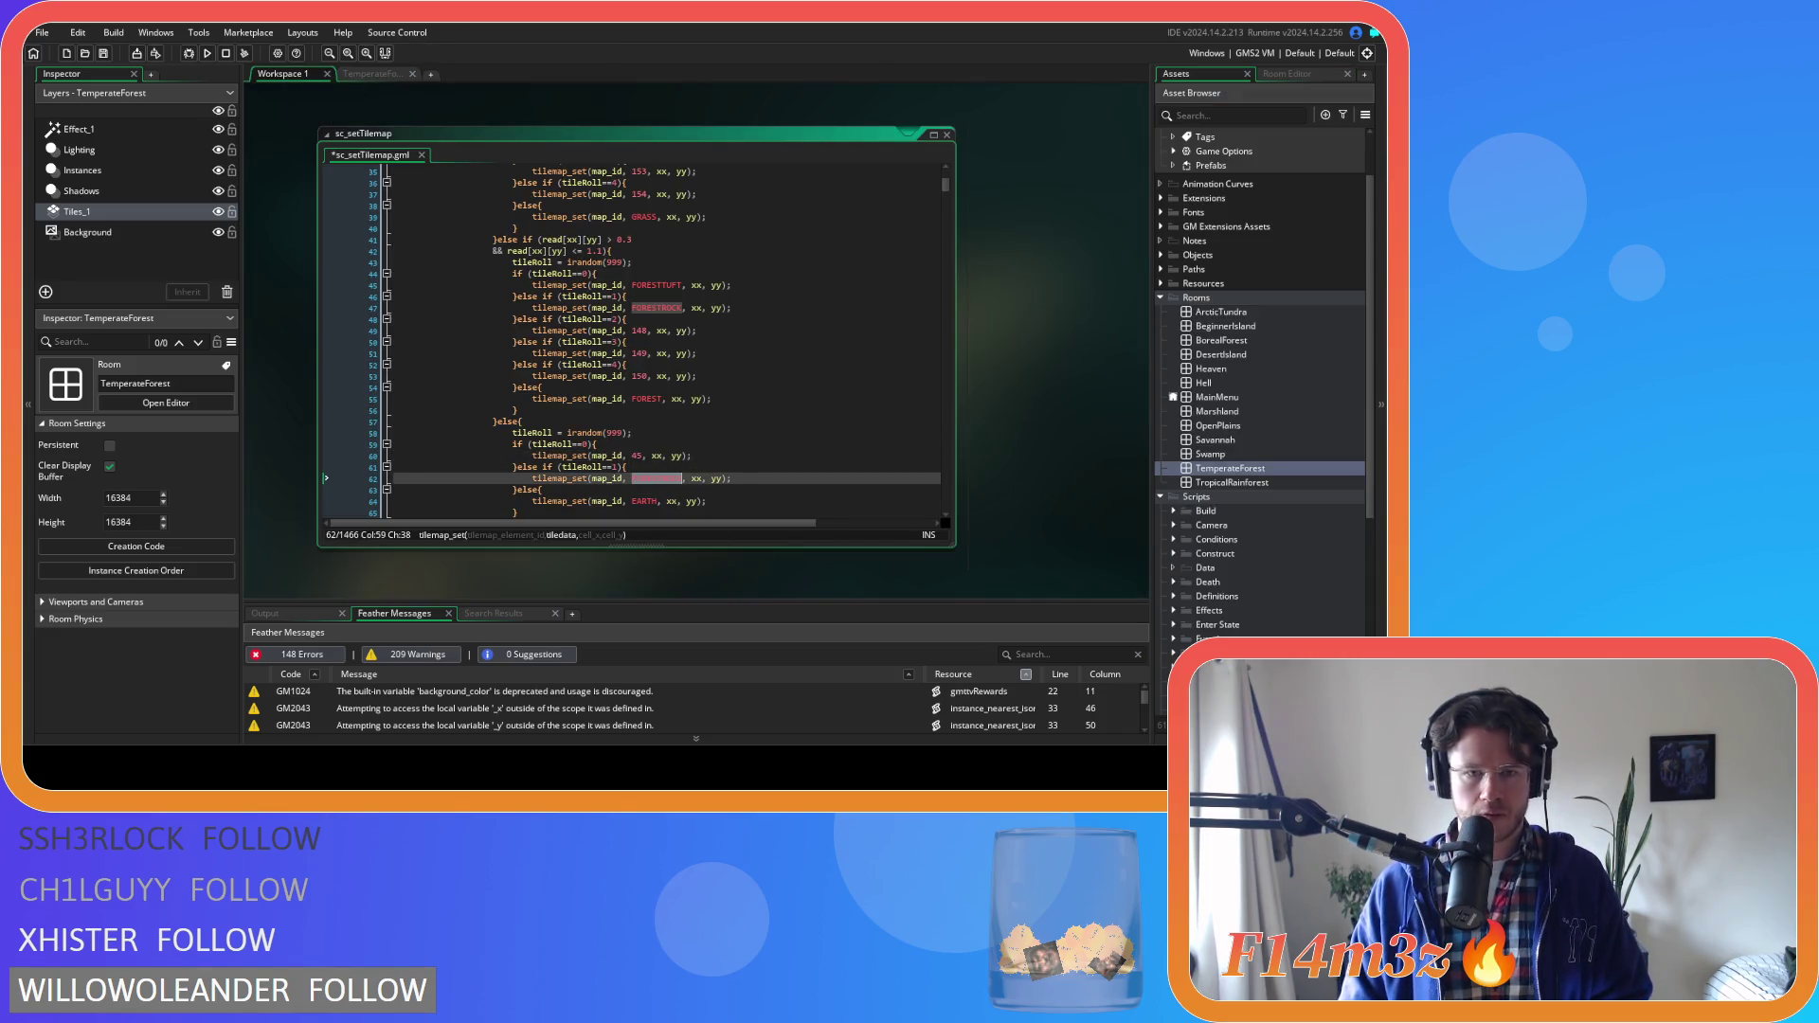
text(46)
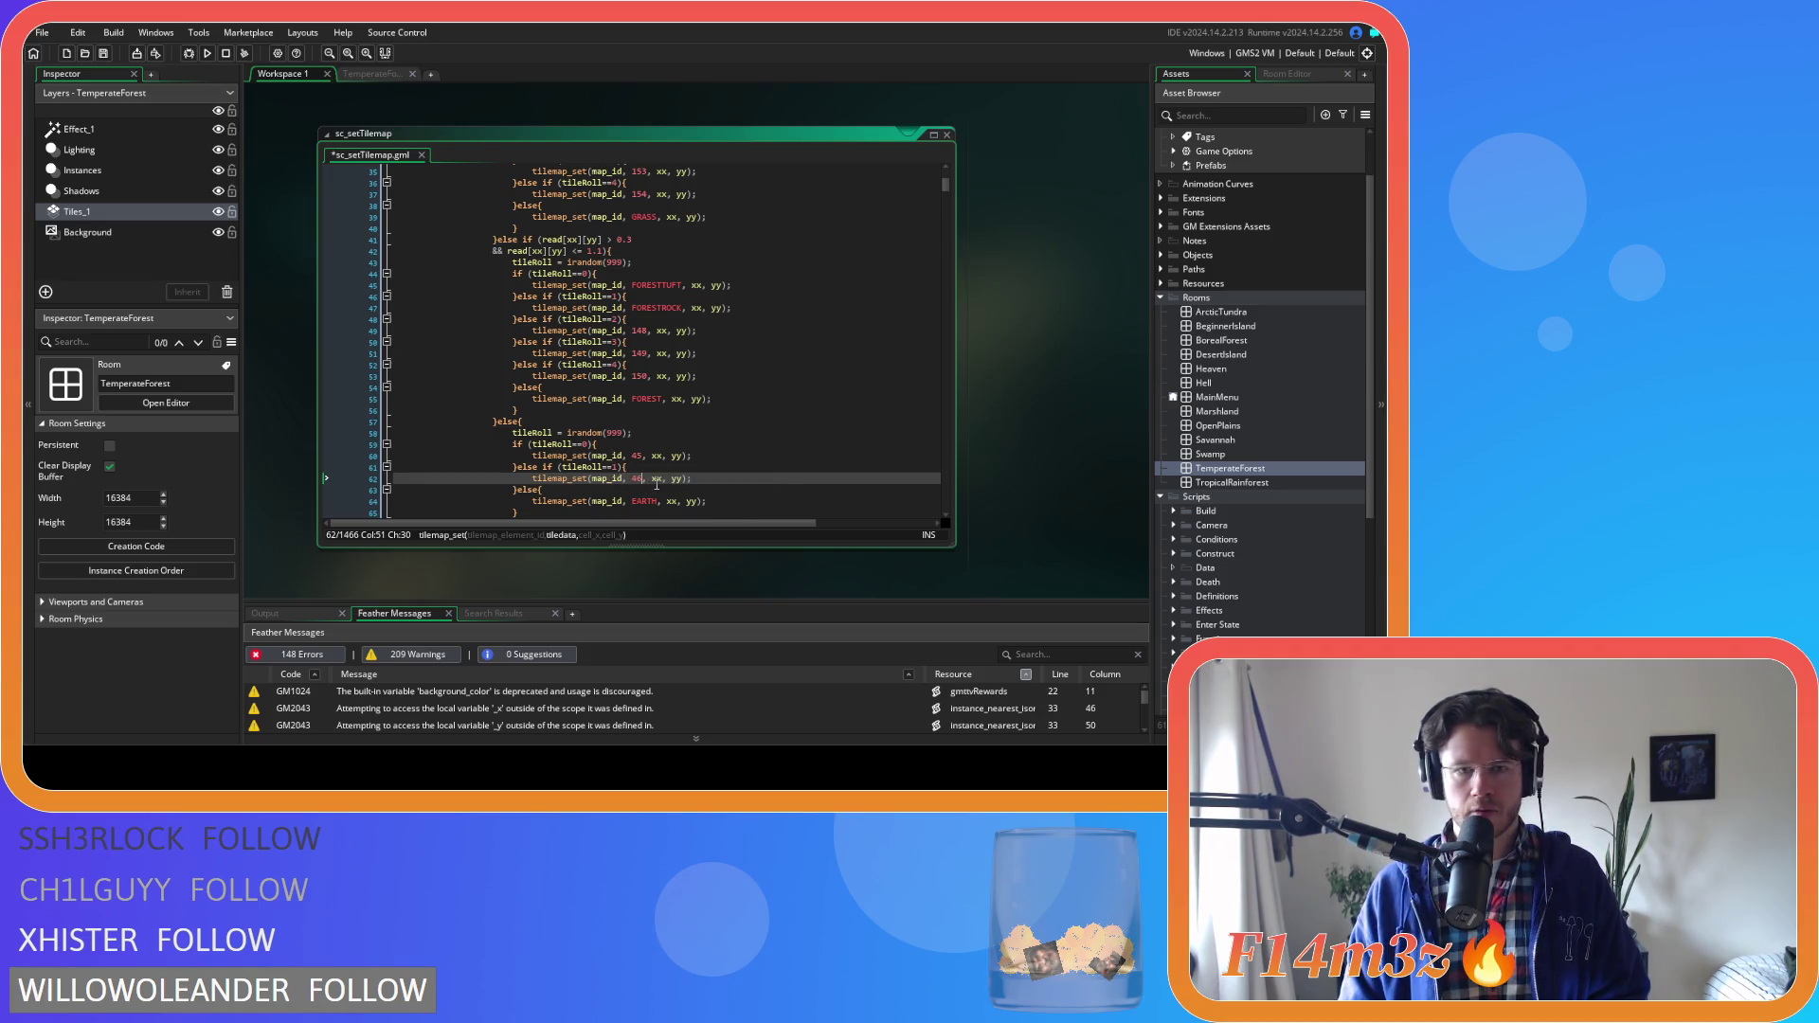
click(665, 479)
key(ctrl+s)
Review the edited lines 61–62 of sc_setTilemap and build and run the game
click(728, 480)
scroll(729, 471, down, 3)
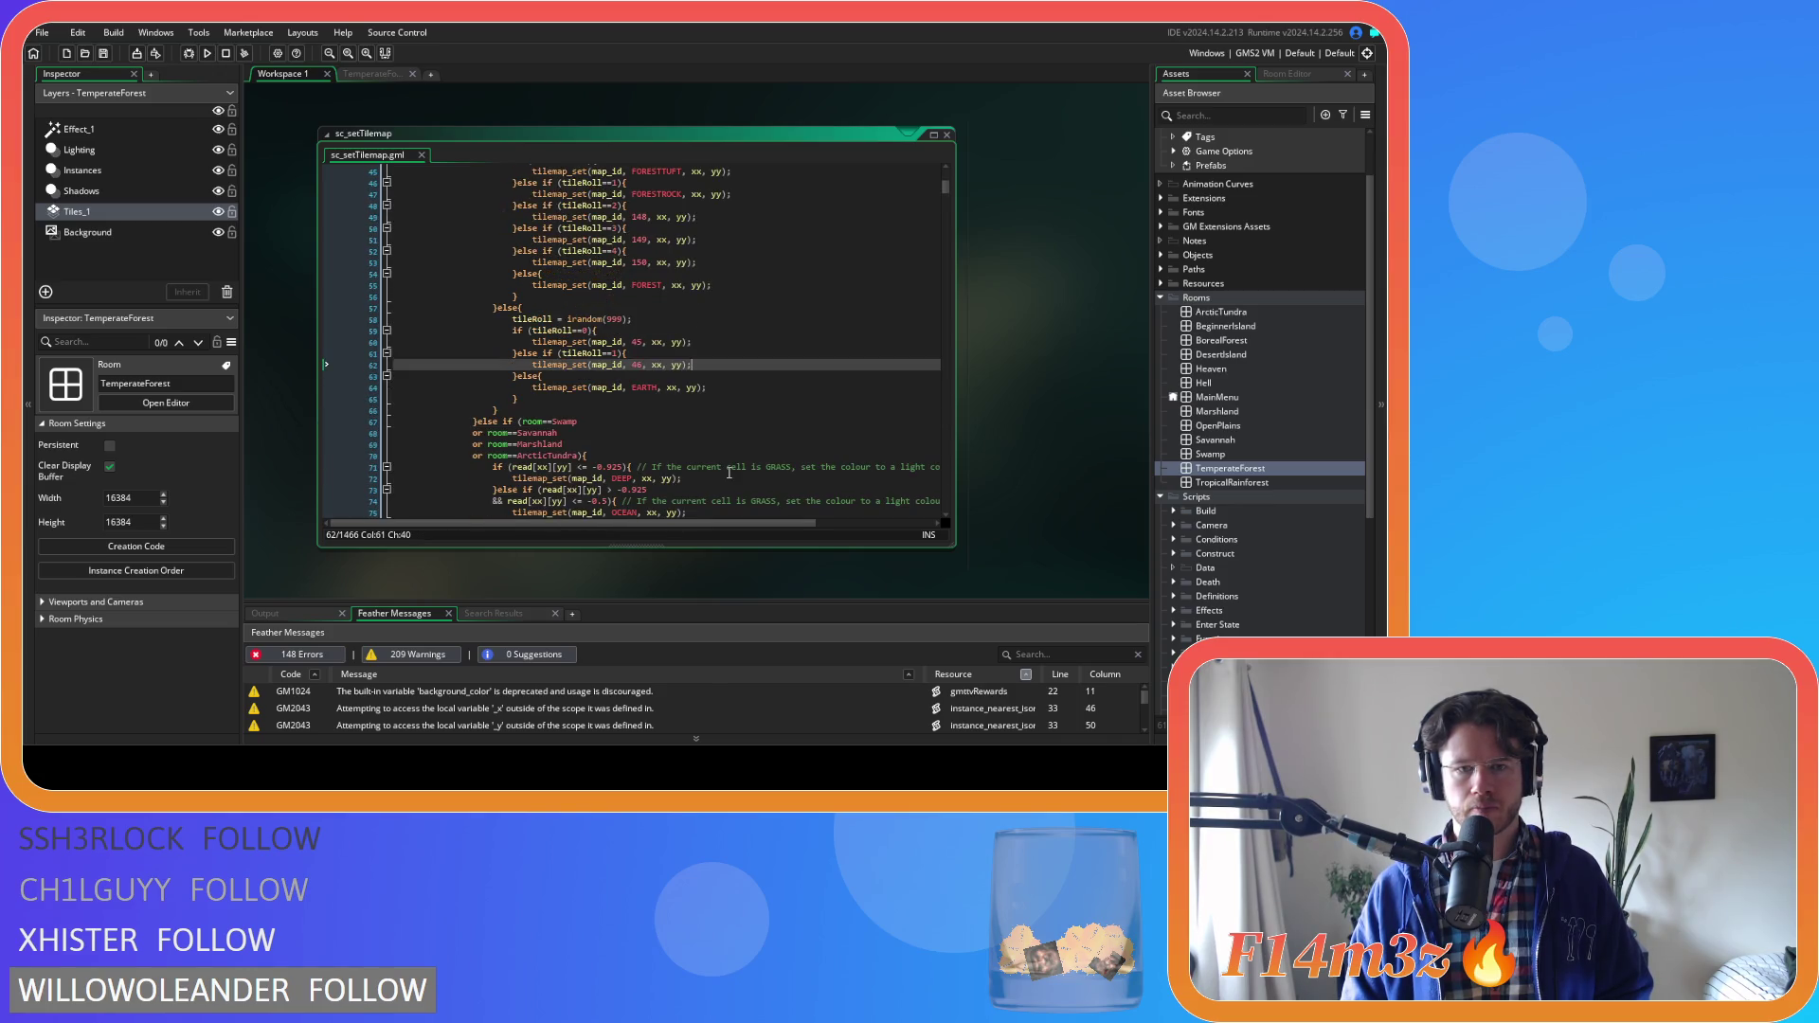
scroll(728, 472, up, 13)
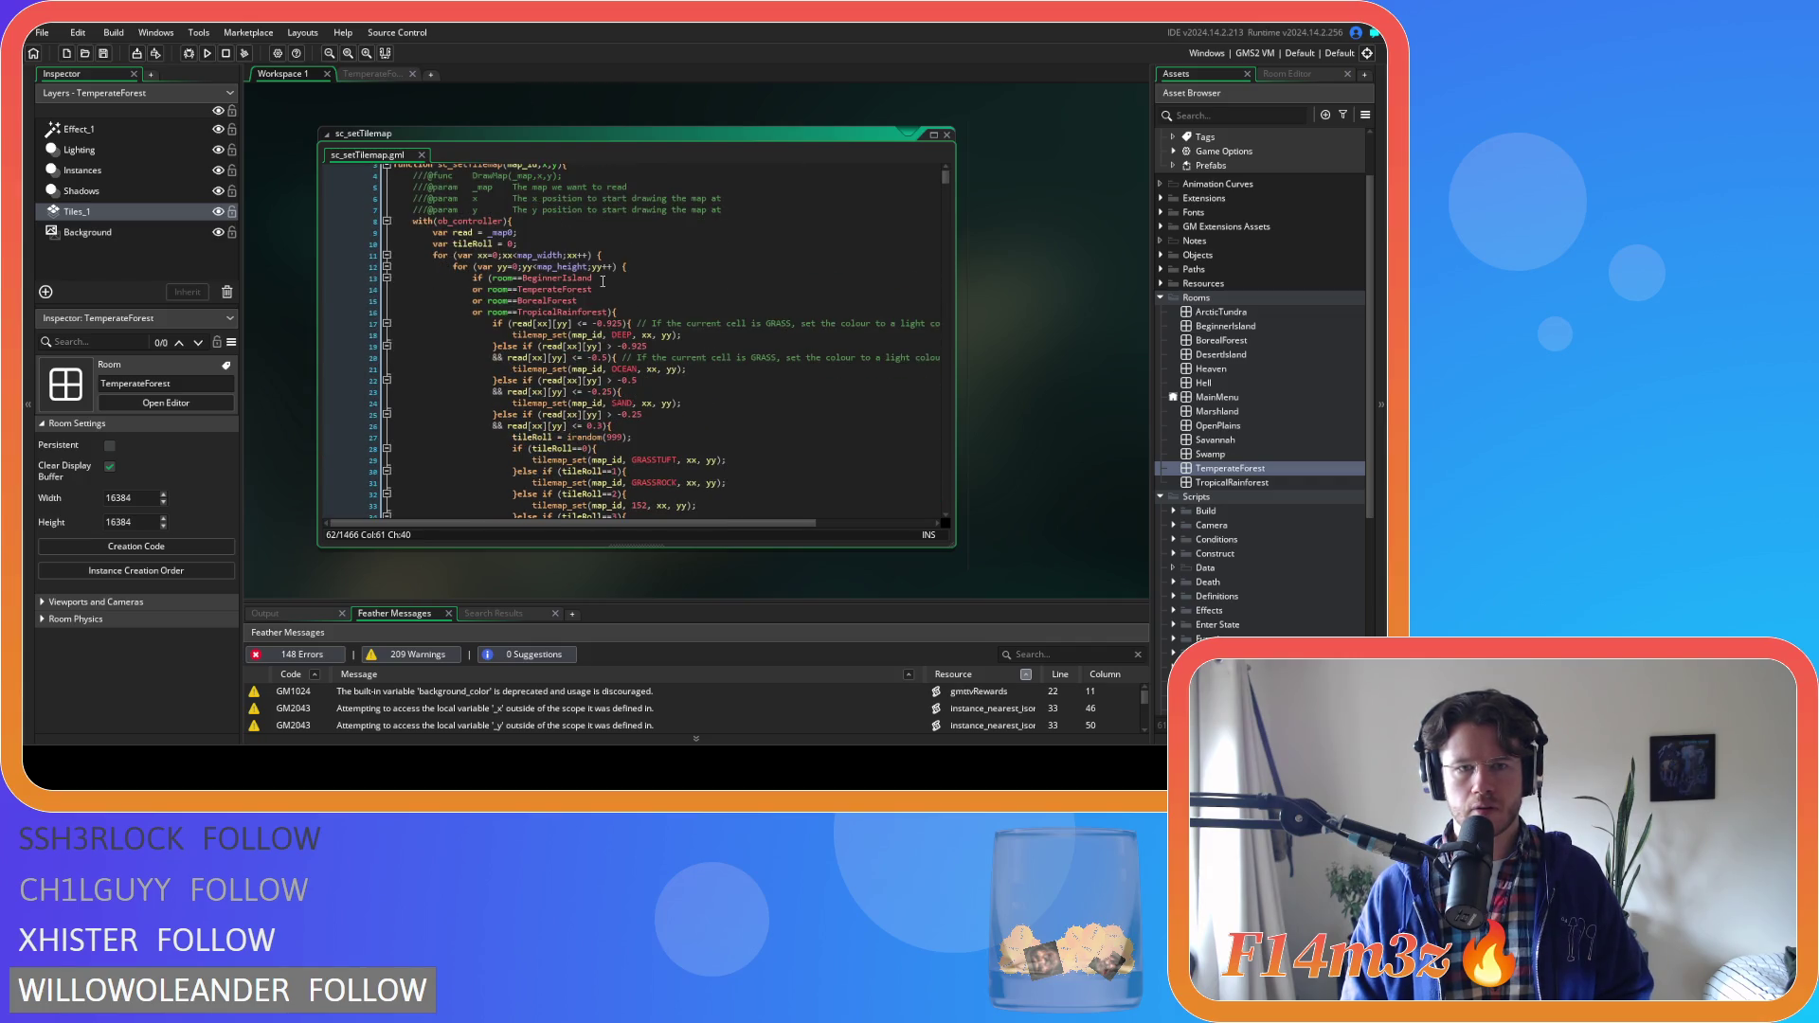
scroll(764, 417, down, 5)
scroll(764, 417, down, 8)
click(720, 401)
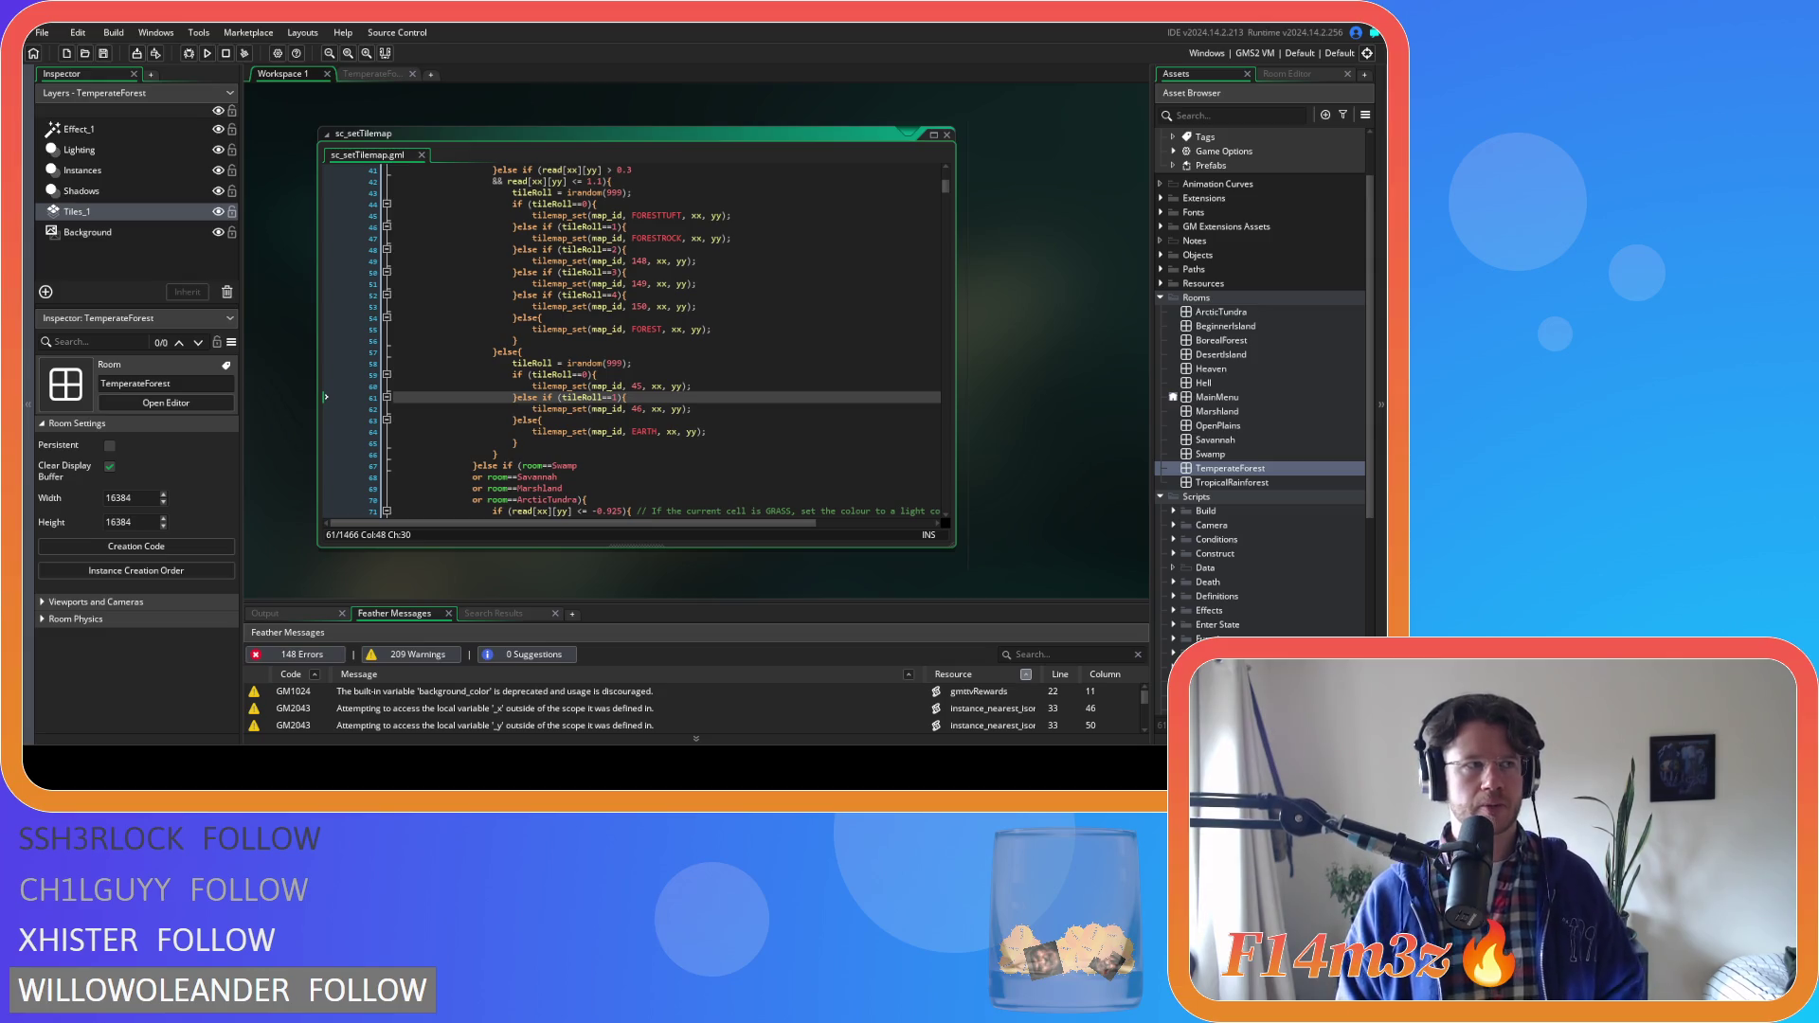
click(746, 408)
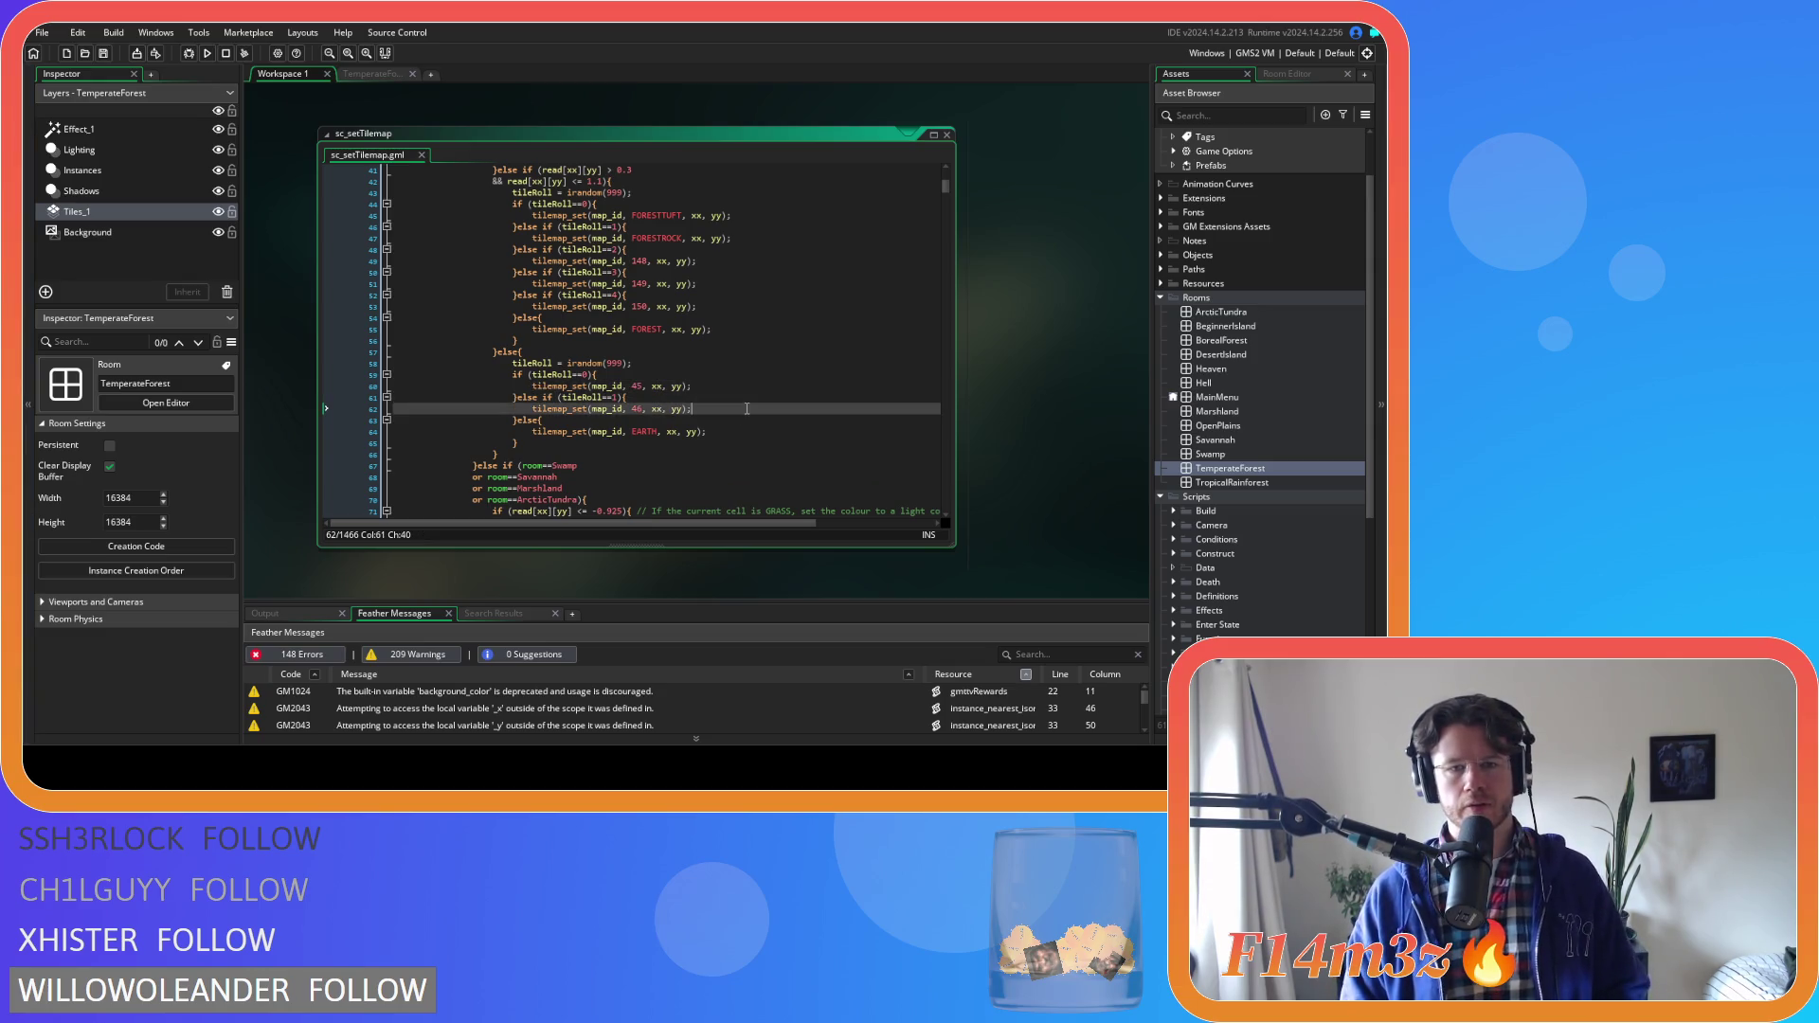
key(F5)
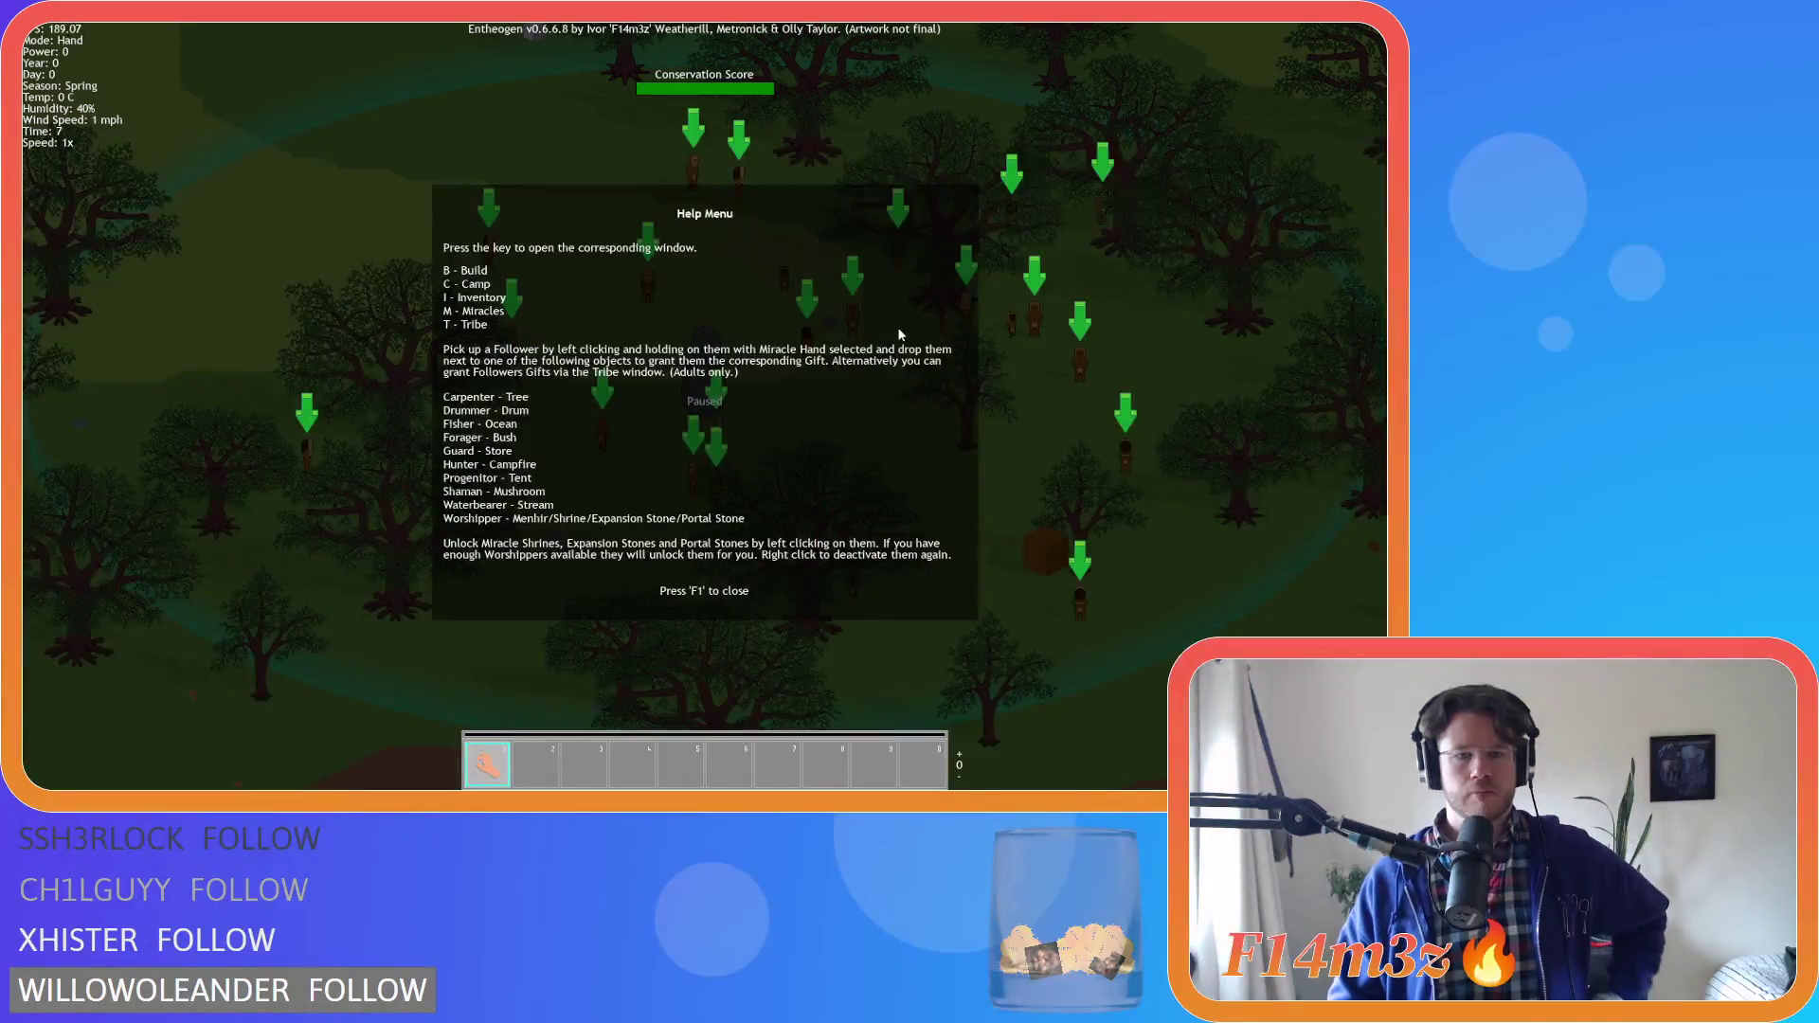
Close the help menu and pan south across the forest toward the river and lake
key(F1)
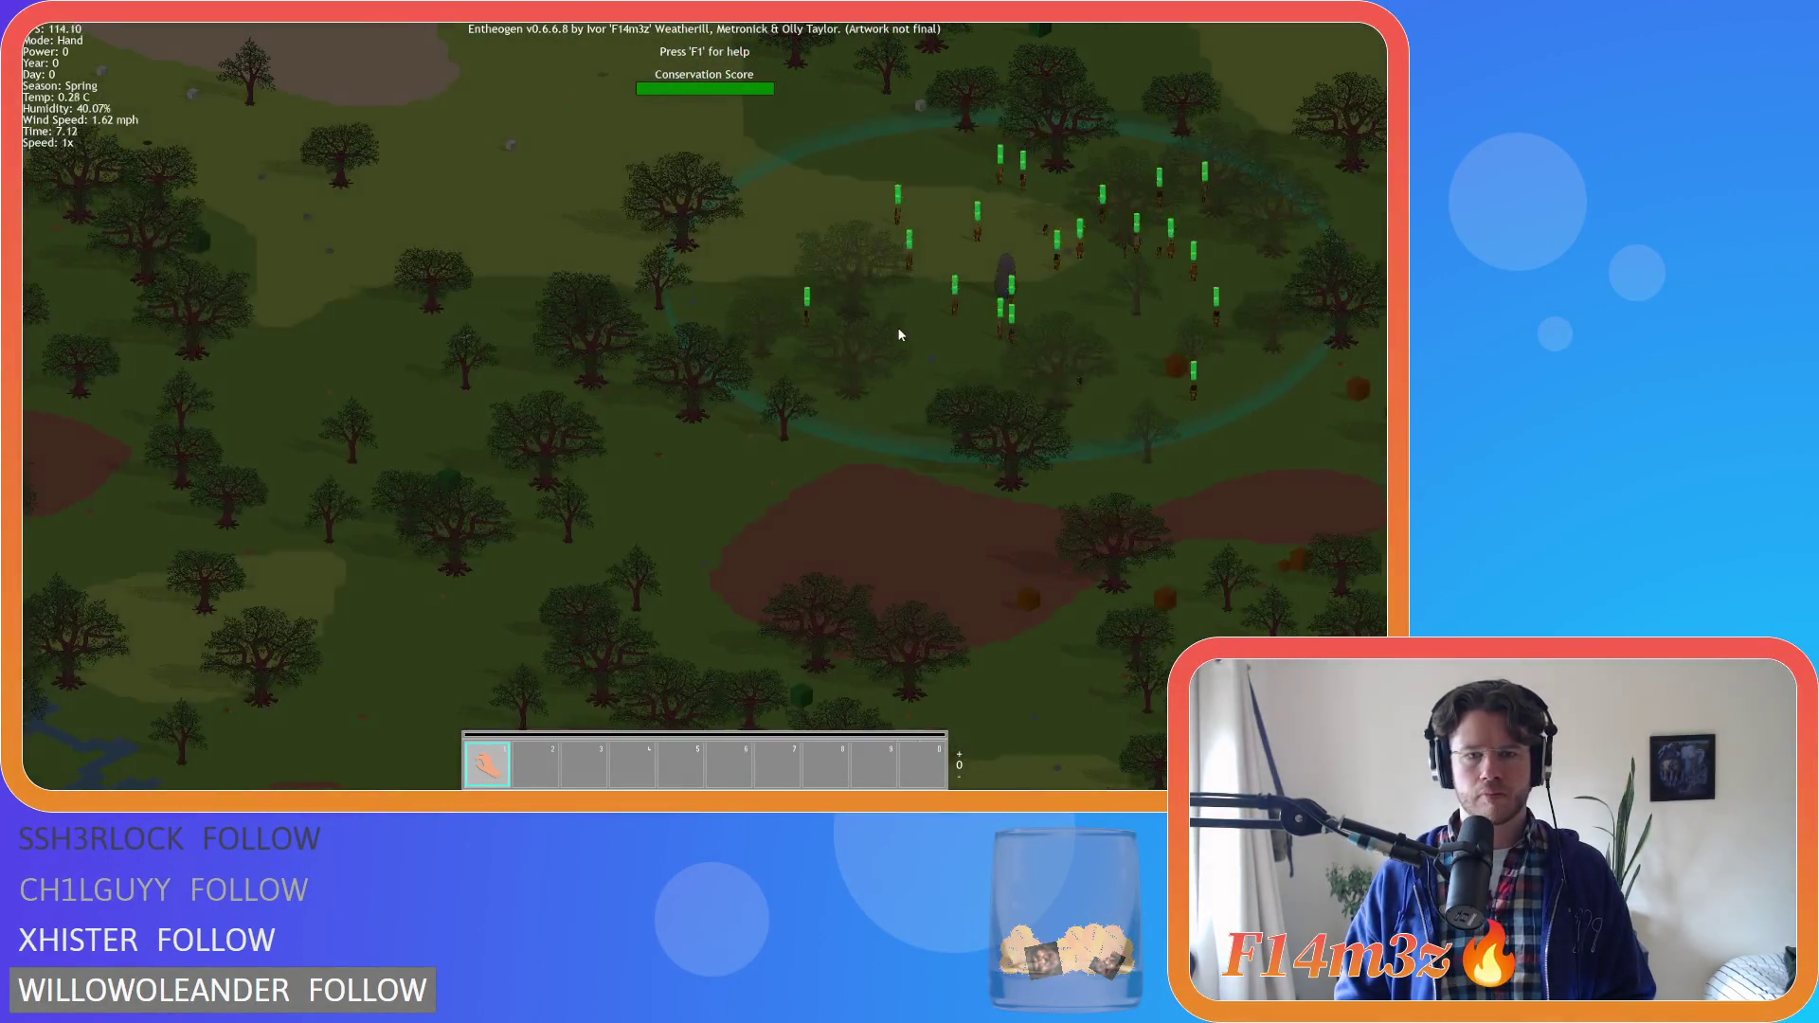
key(Left)
key(Left)
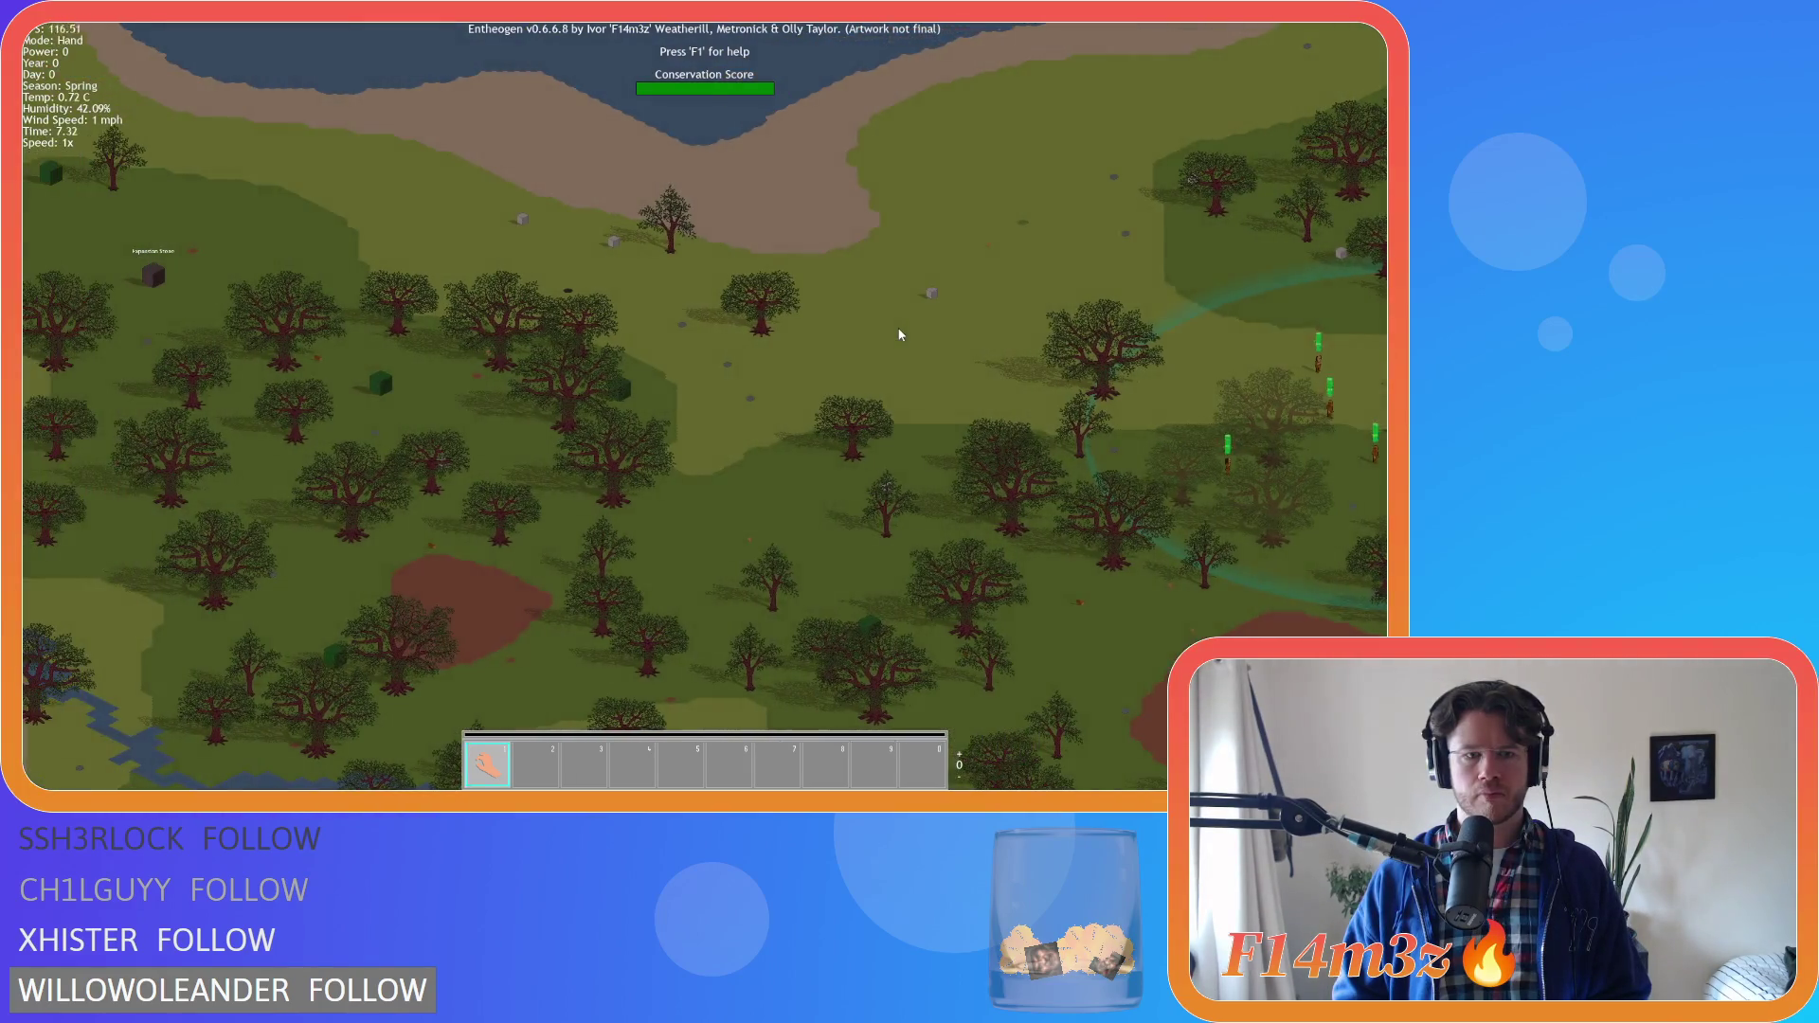
key(Down)
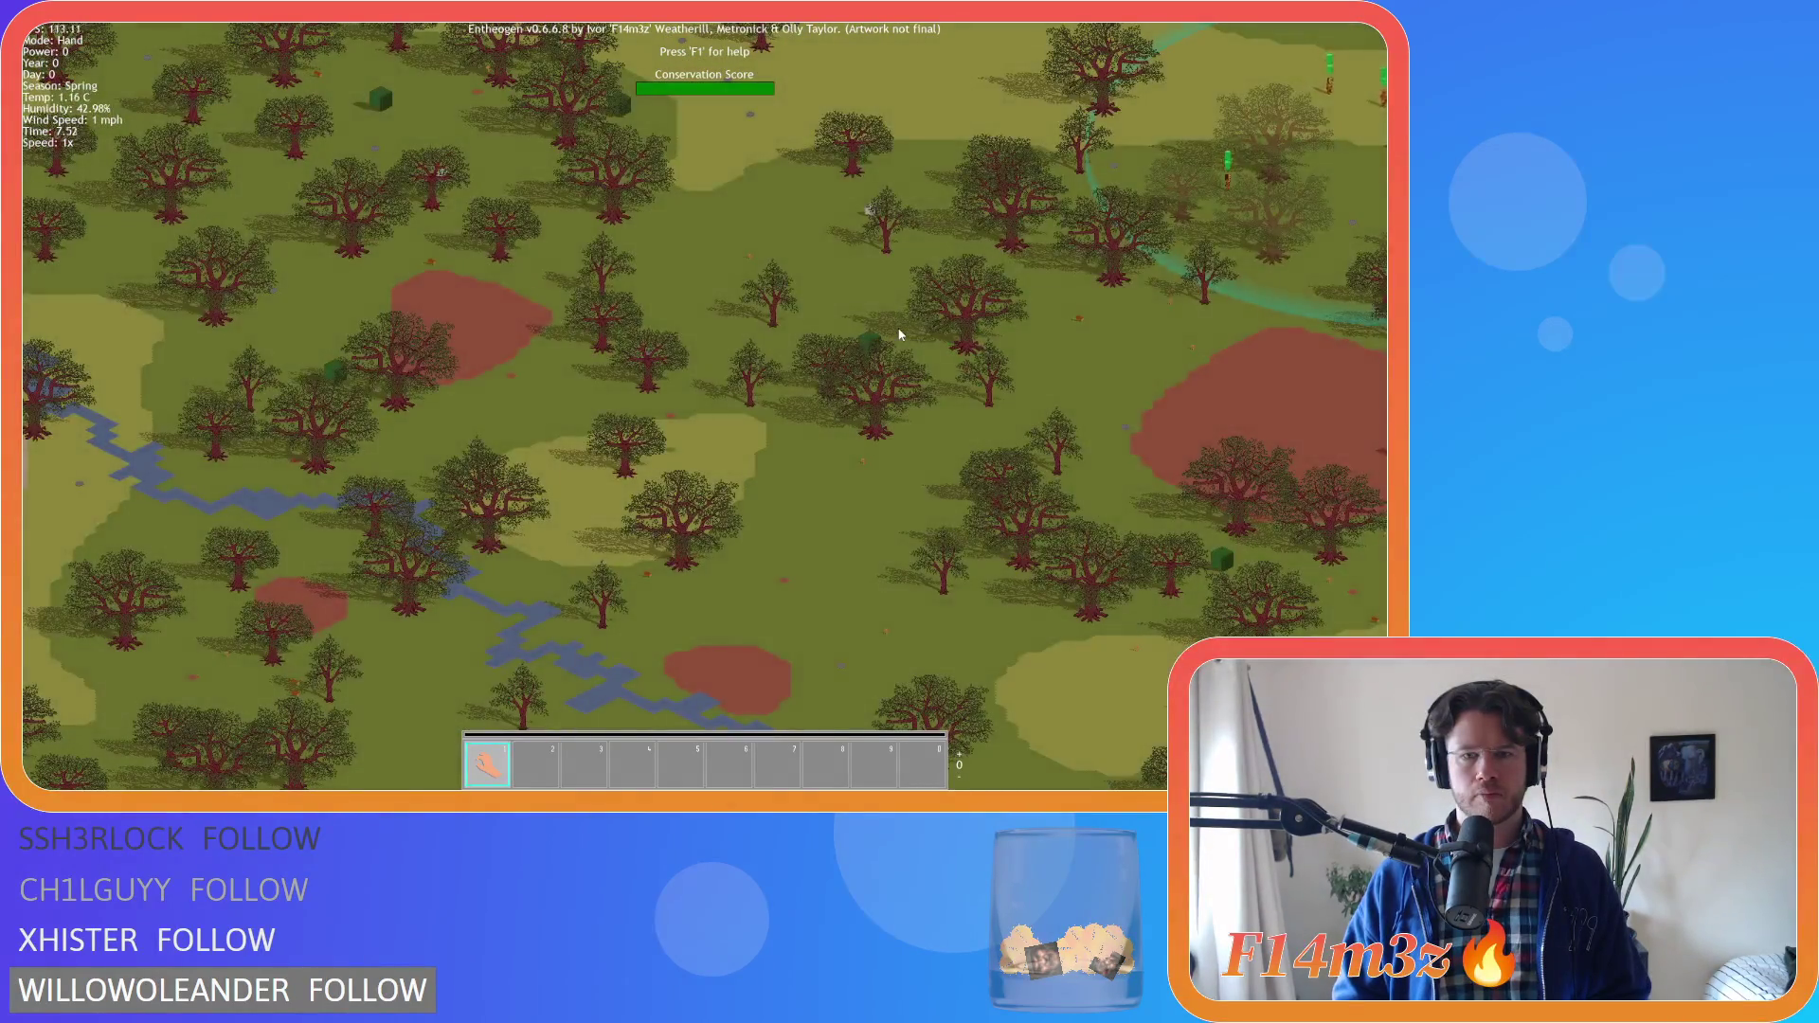
key(Down)
key(Down)
key(Down)
key(Down)
key(Down)
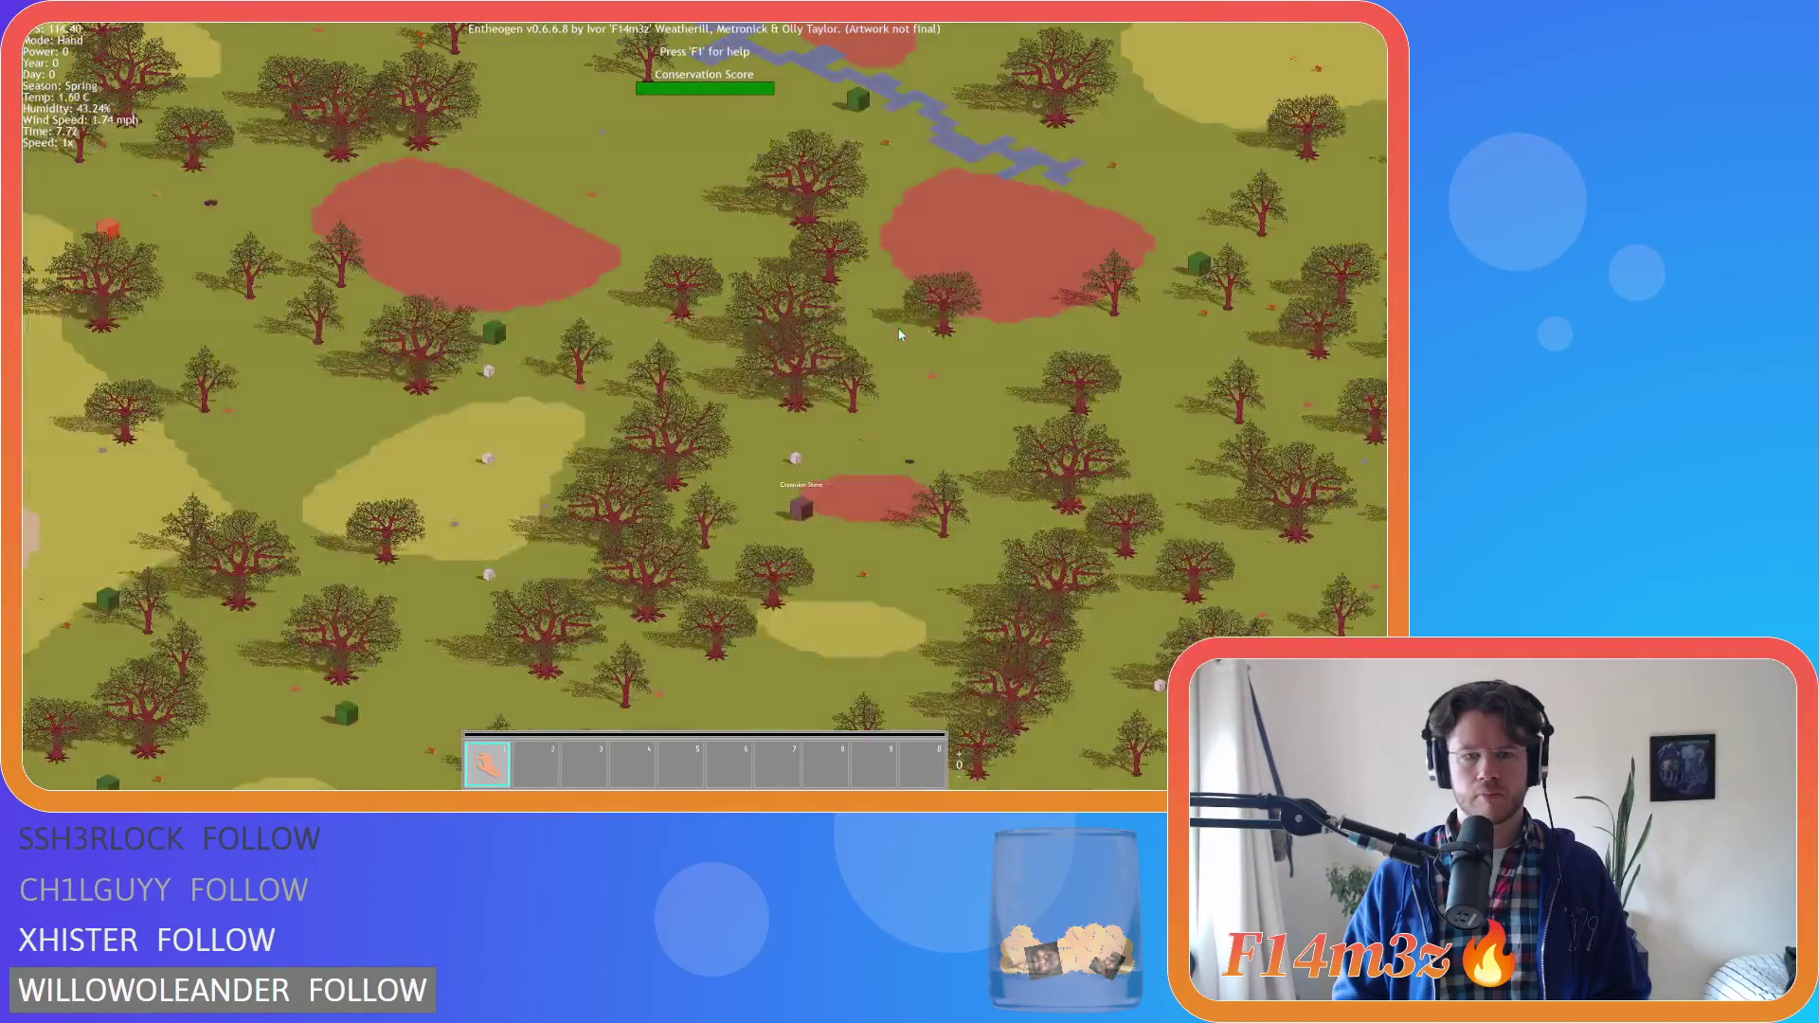
key(Down)
key(Down)
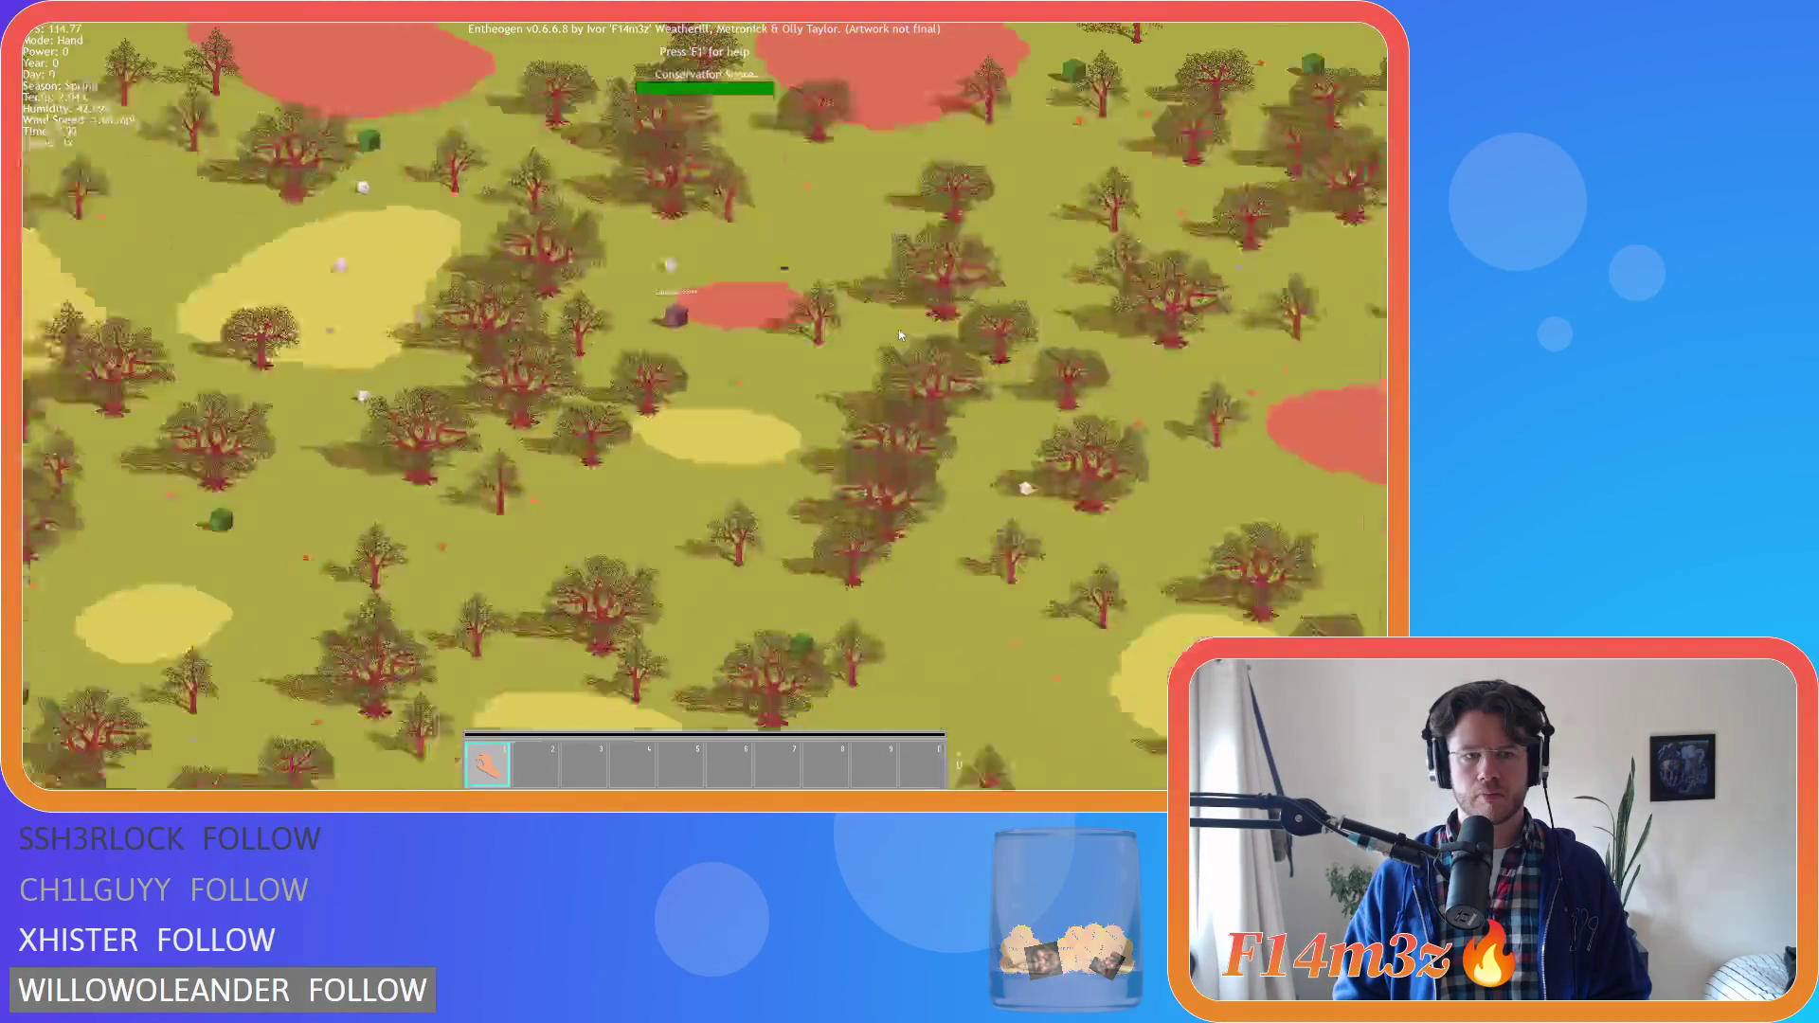
key(Down)
key(Down)
key(Down)
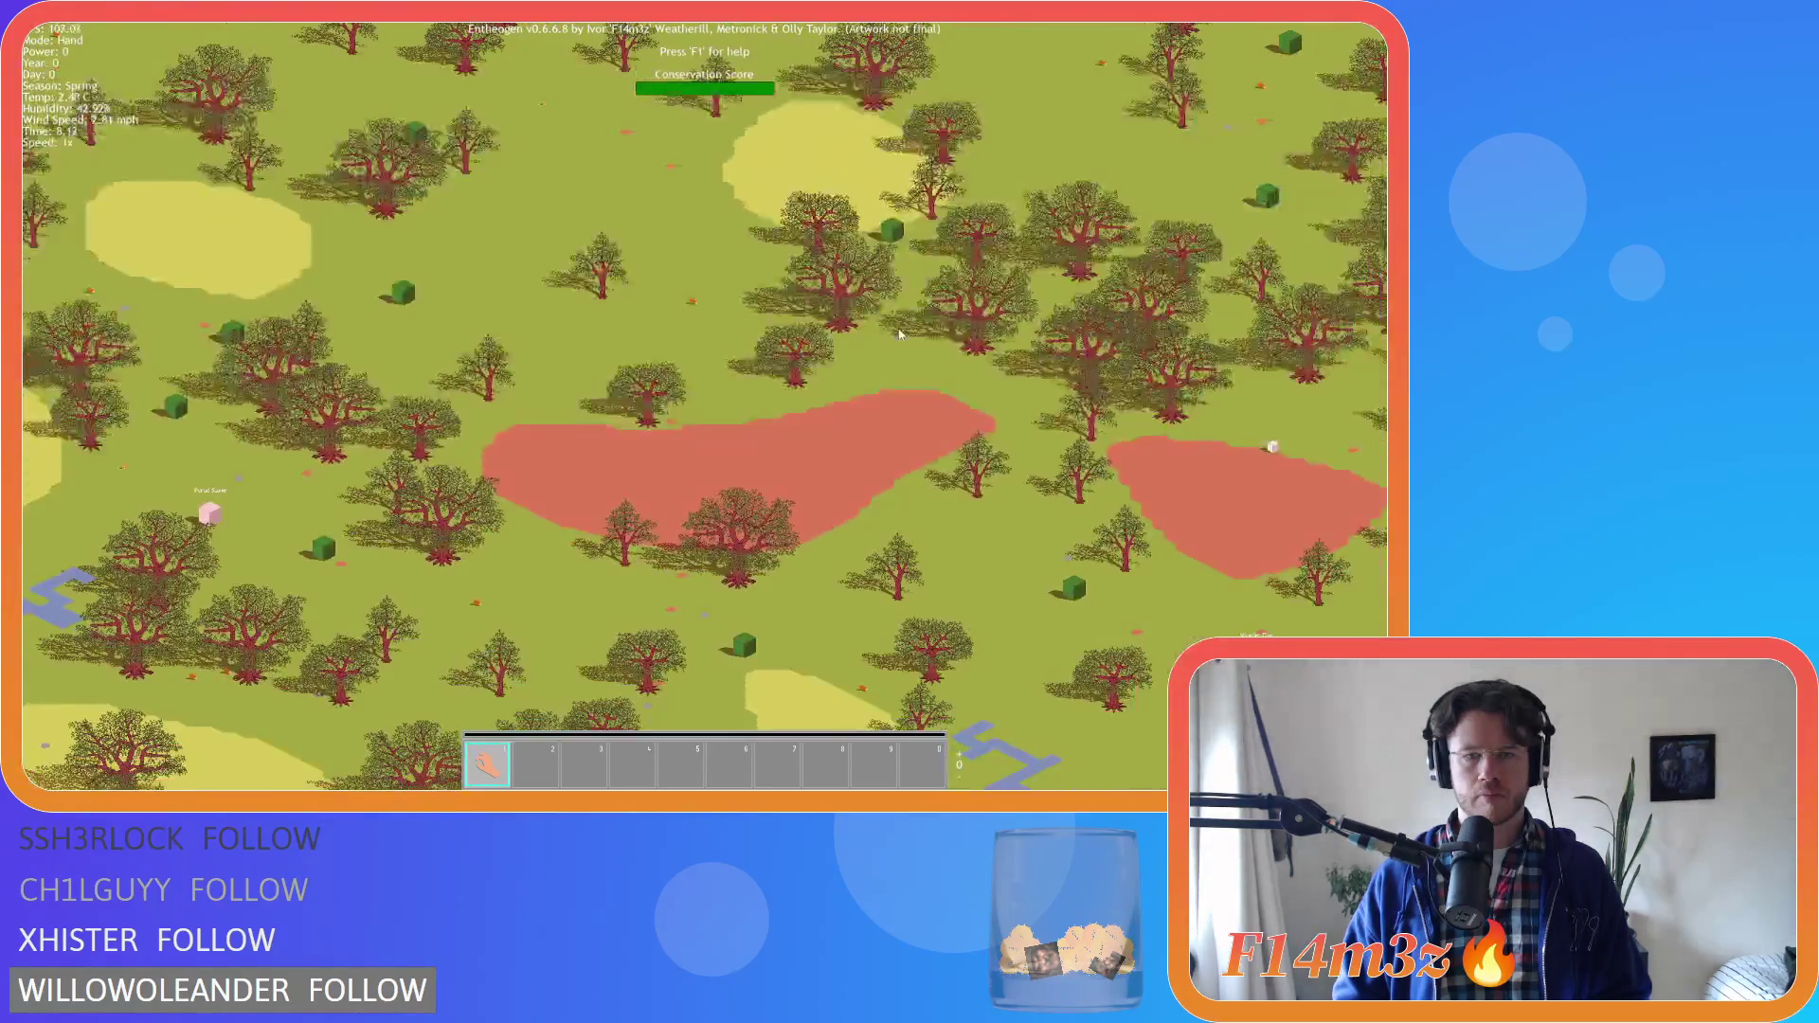
key(Down)
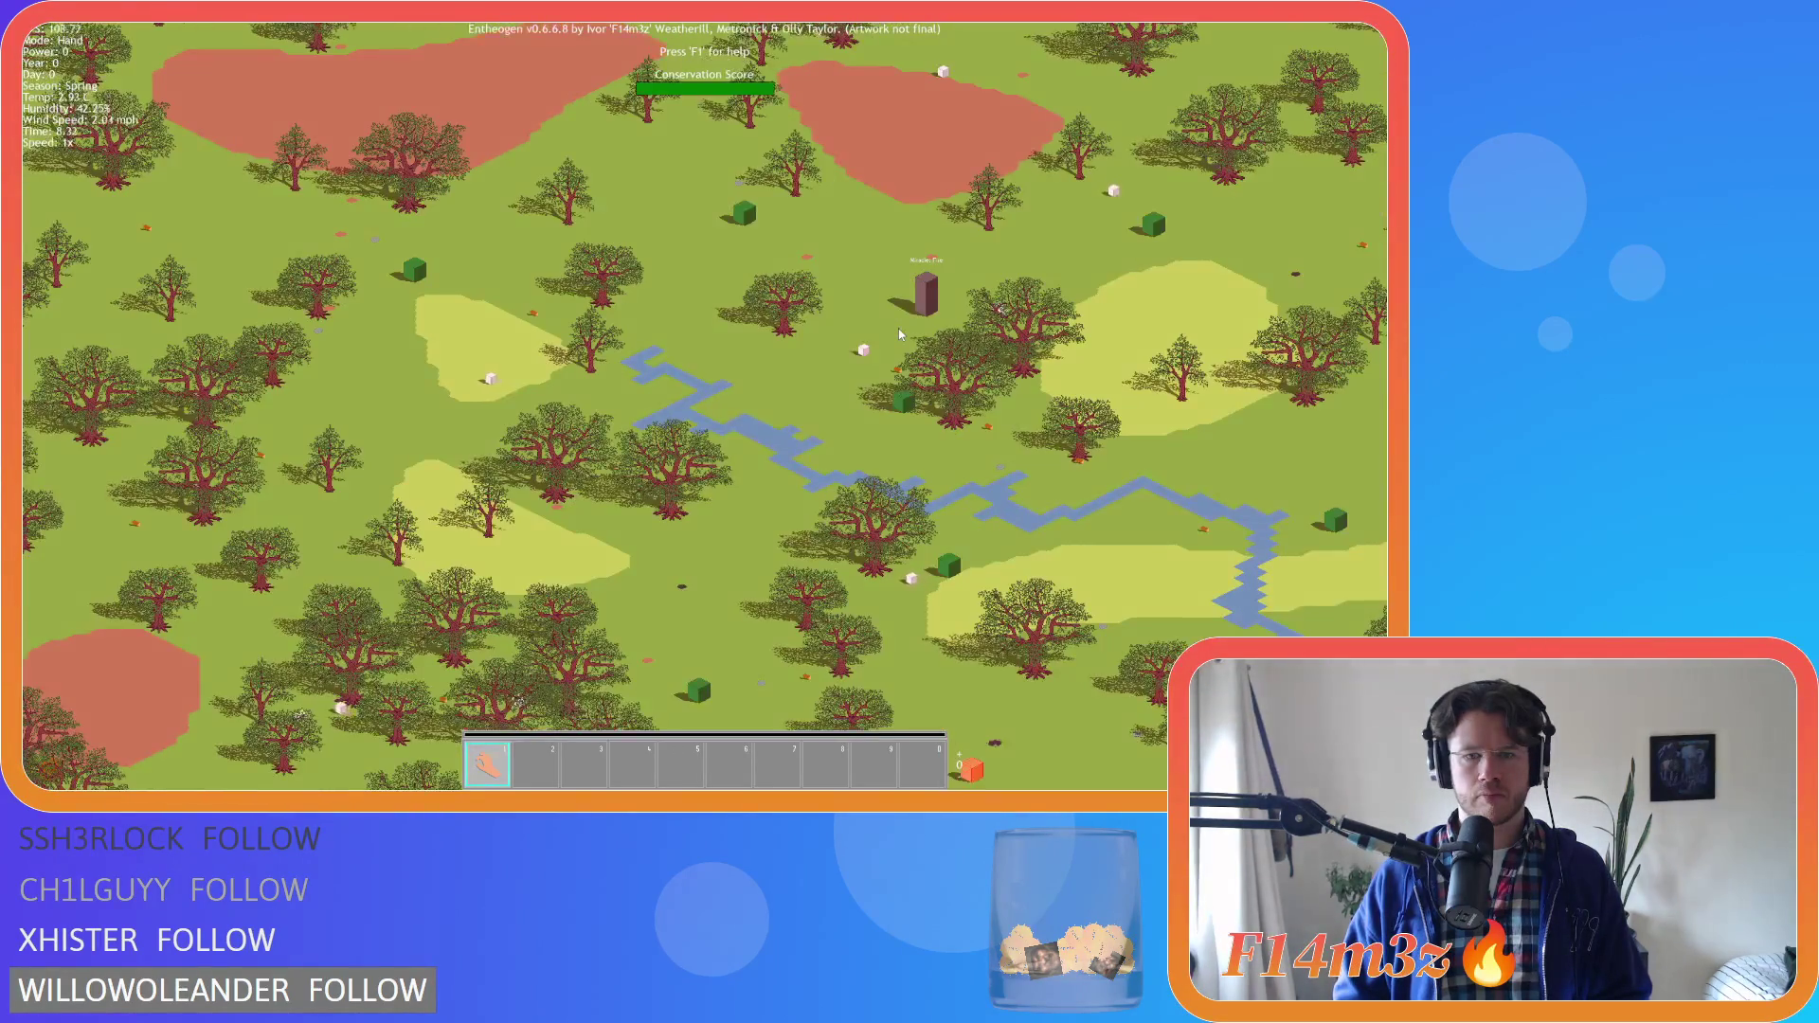
key(Down)
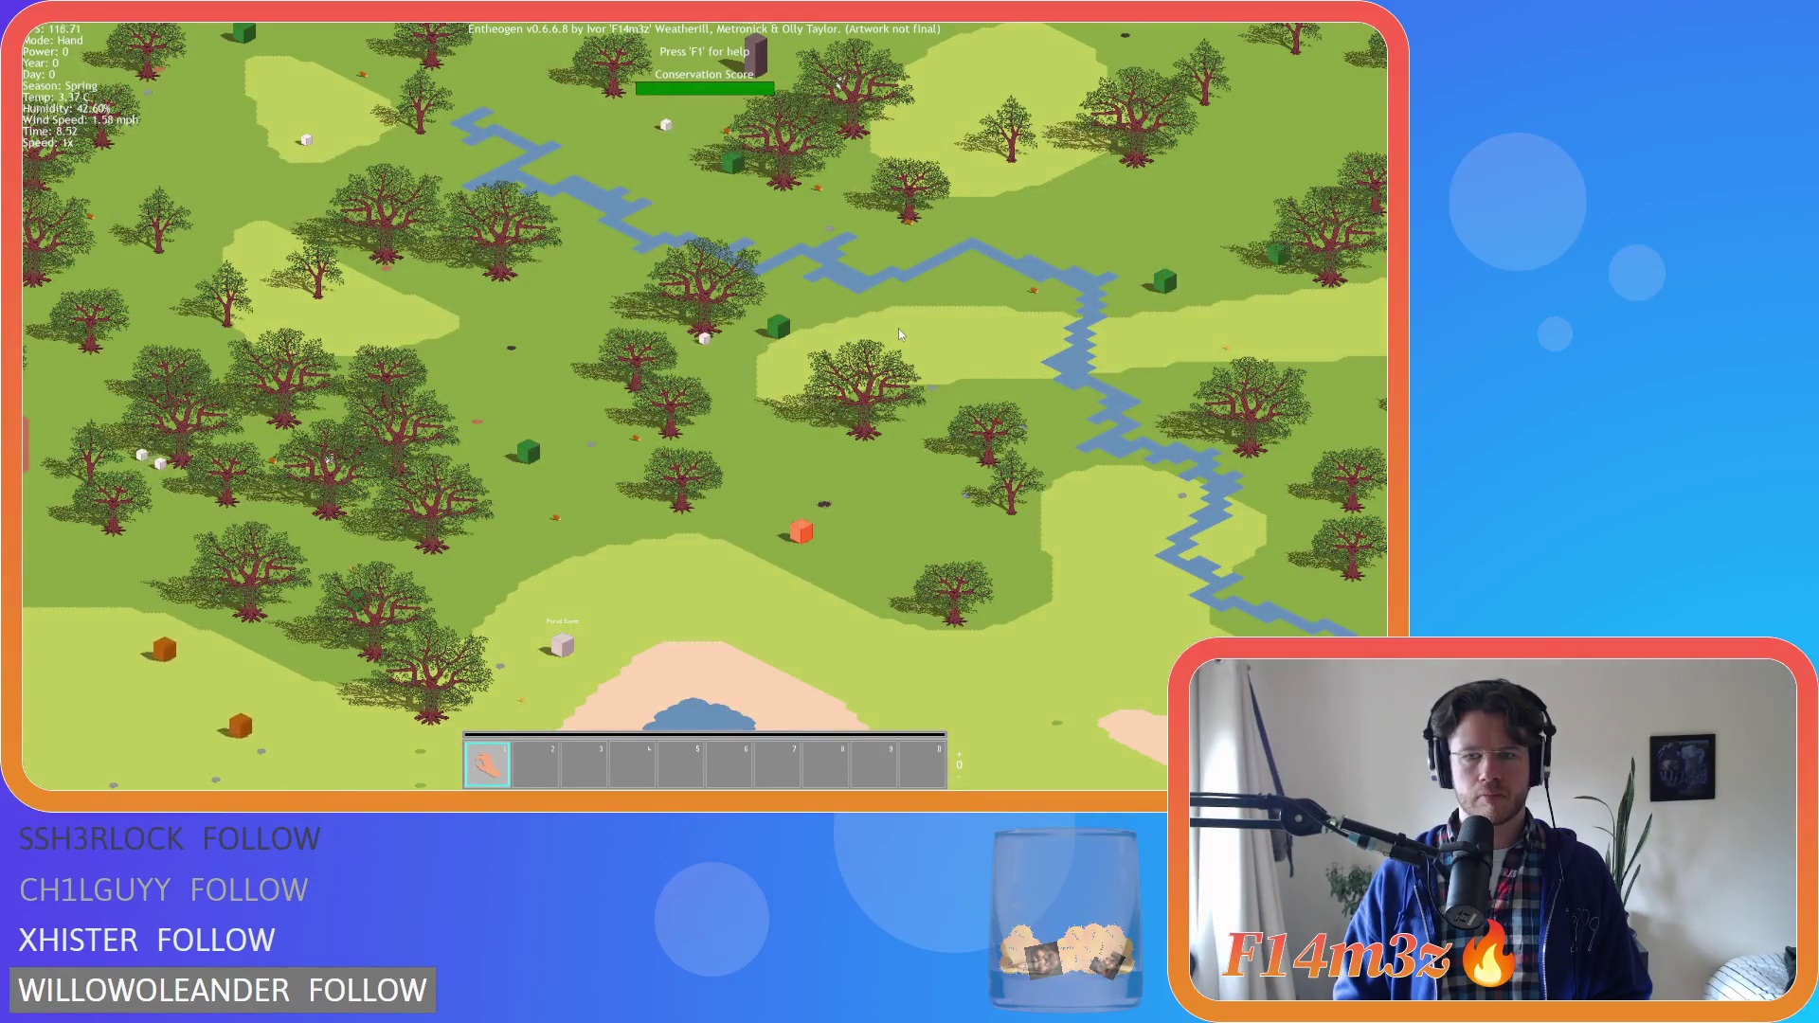
key(Right)
key(Right)
key(Right)
key(Right)
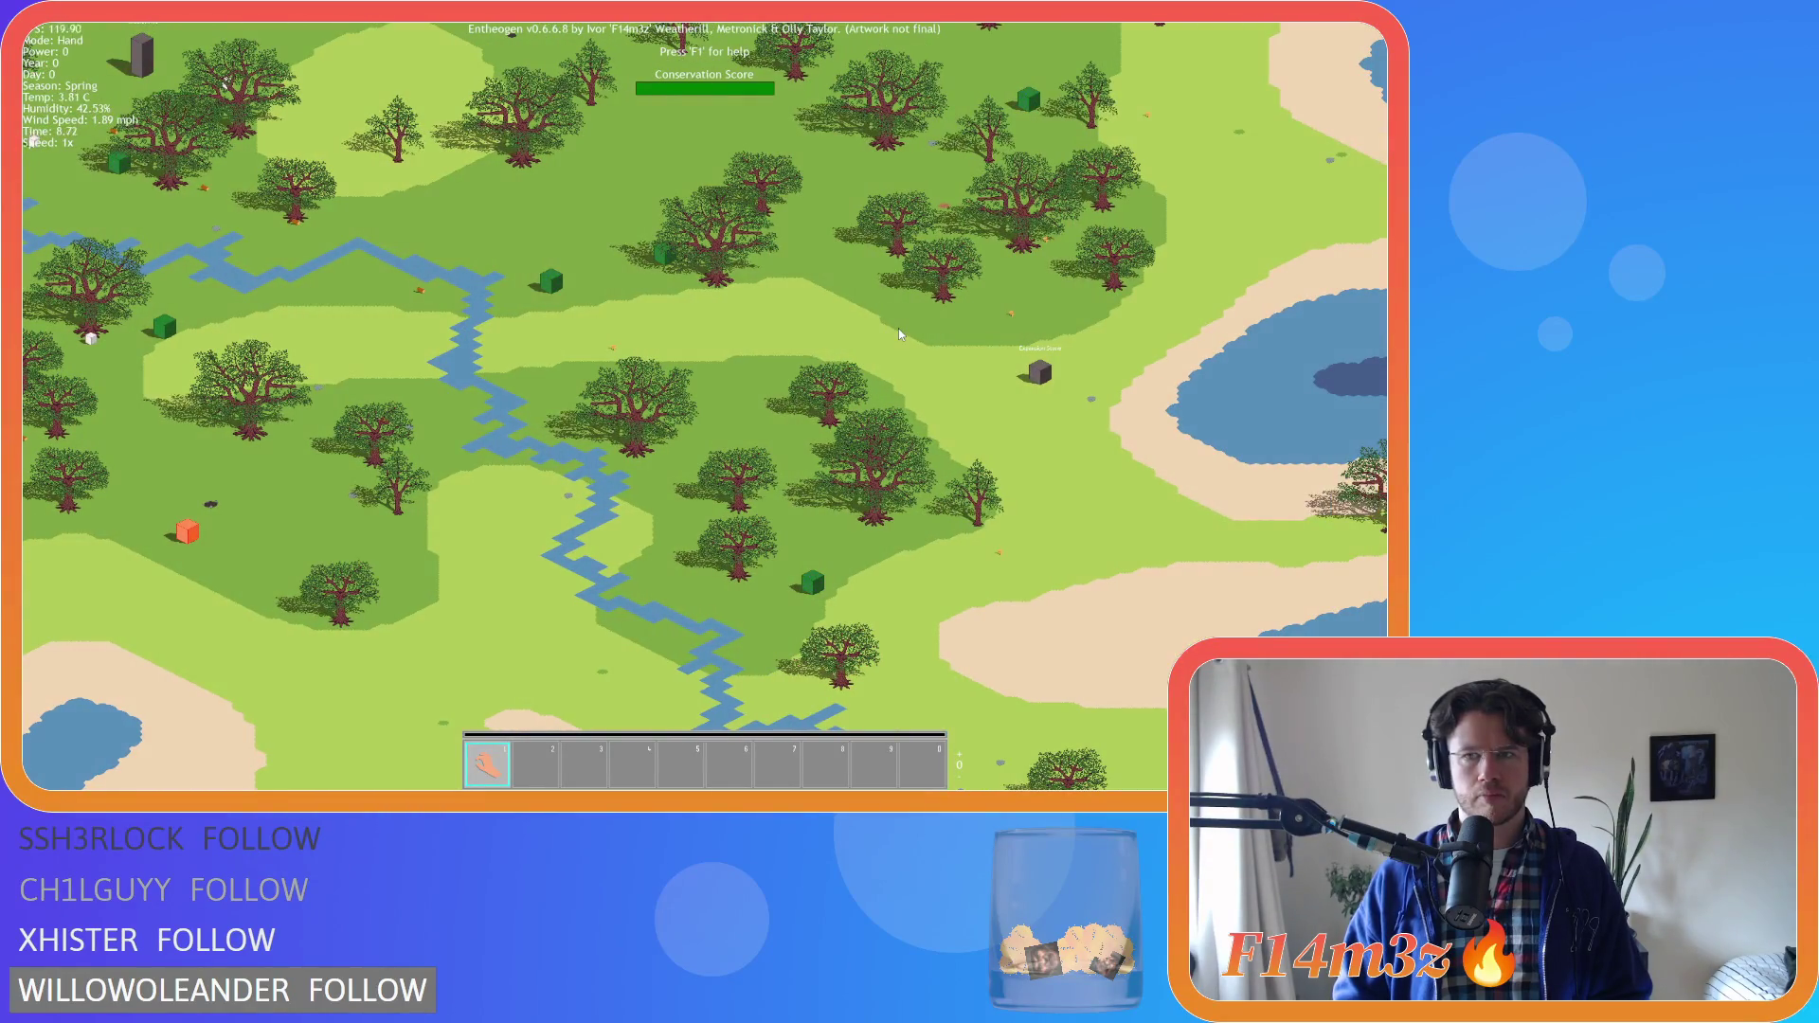
key(Up)
key(Down)
key(Down)
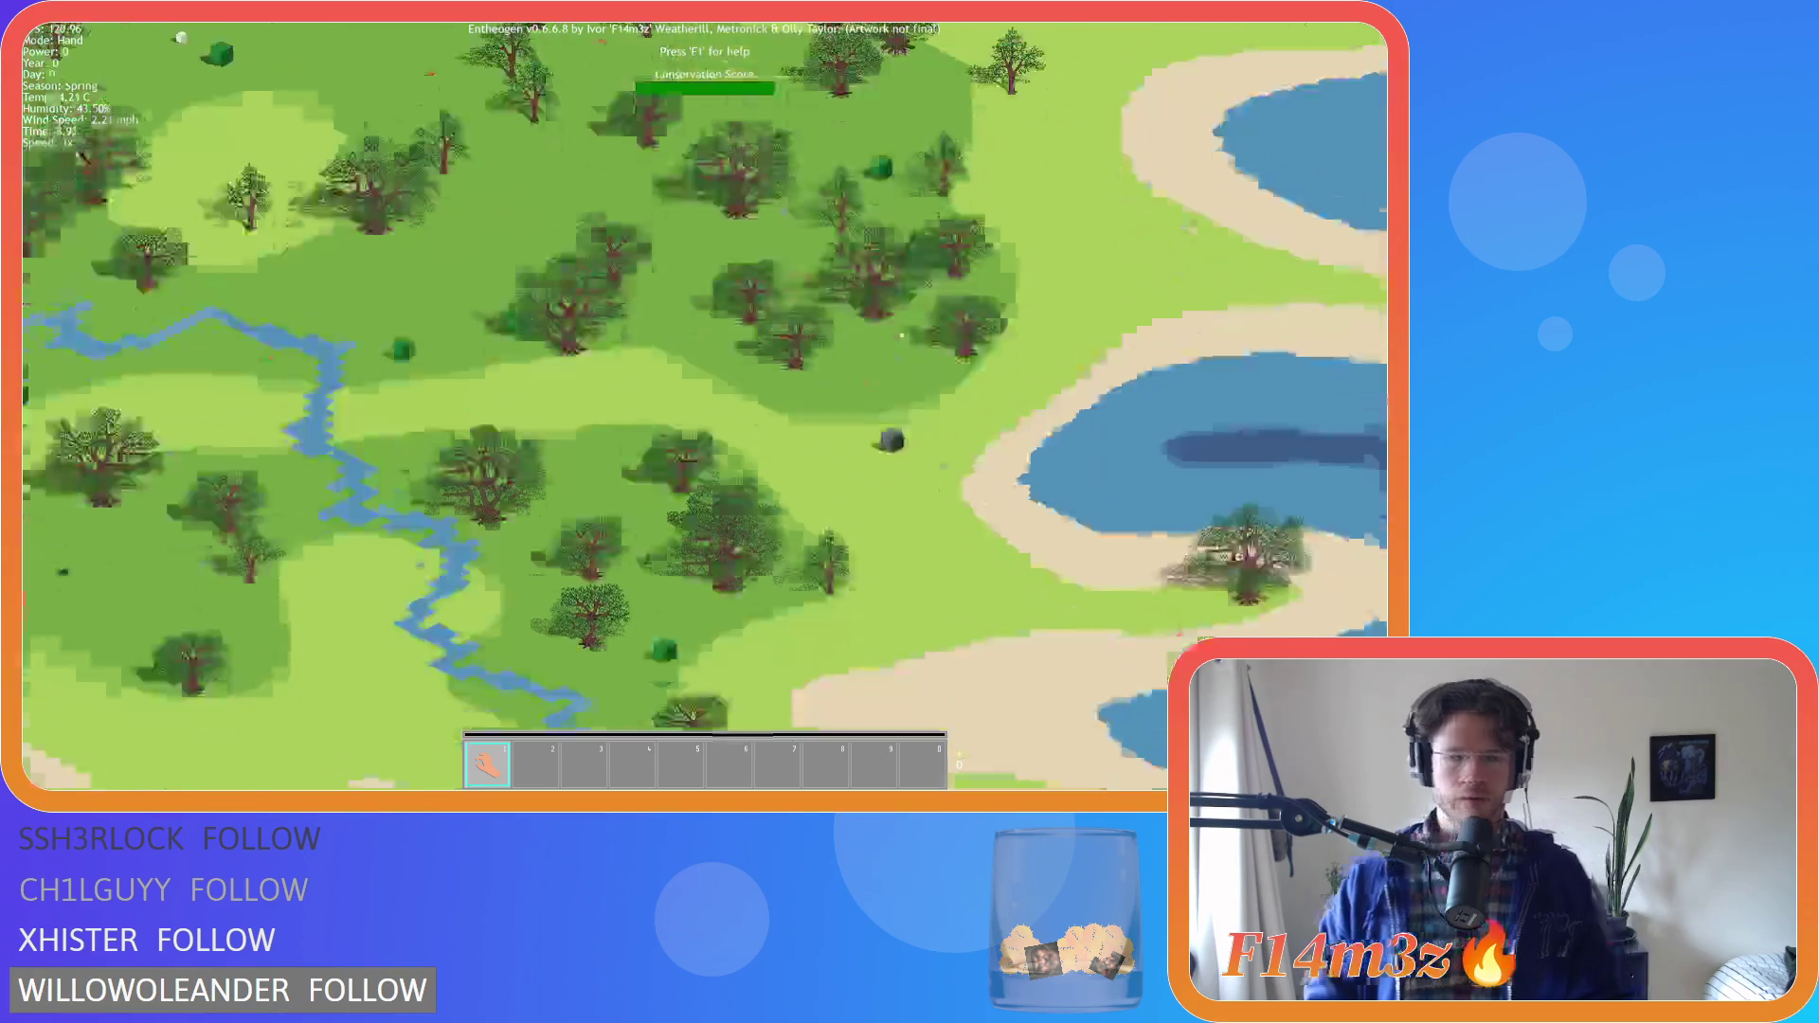
key(Down)
key(Down)
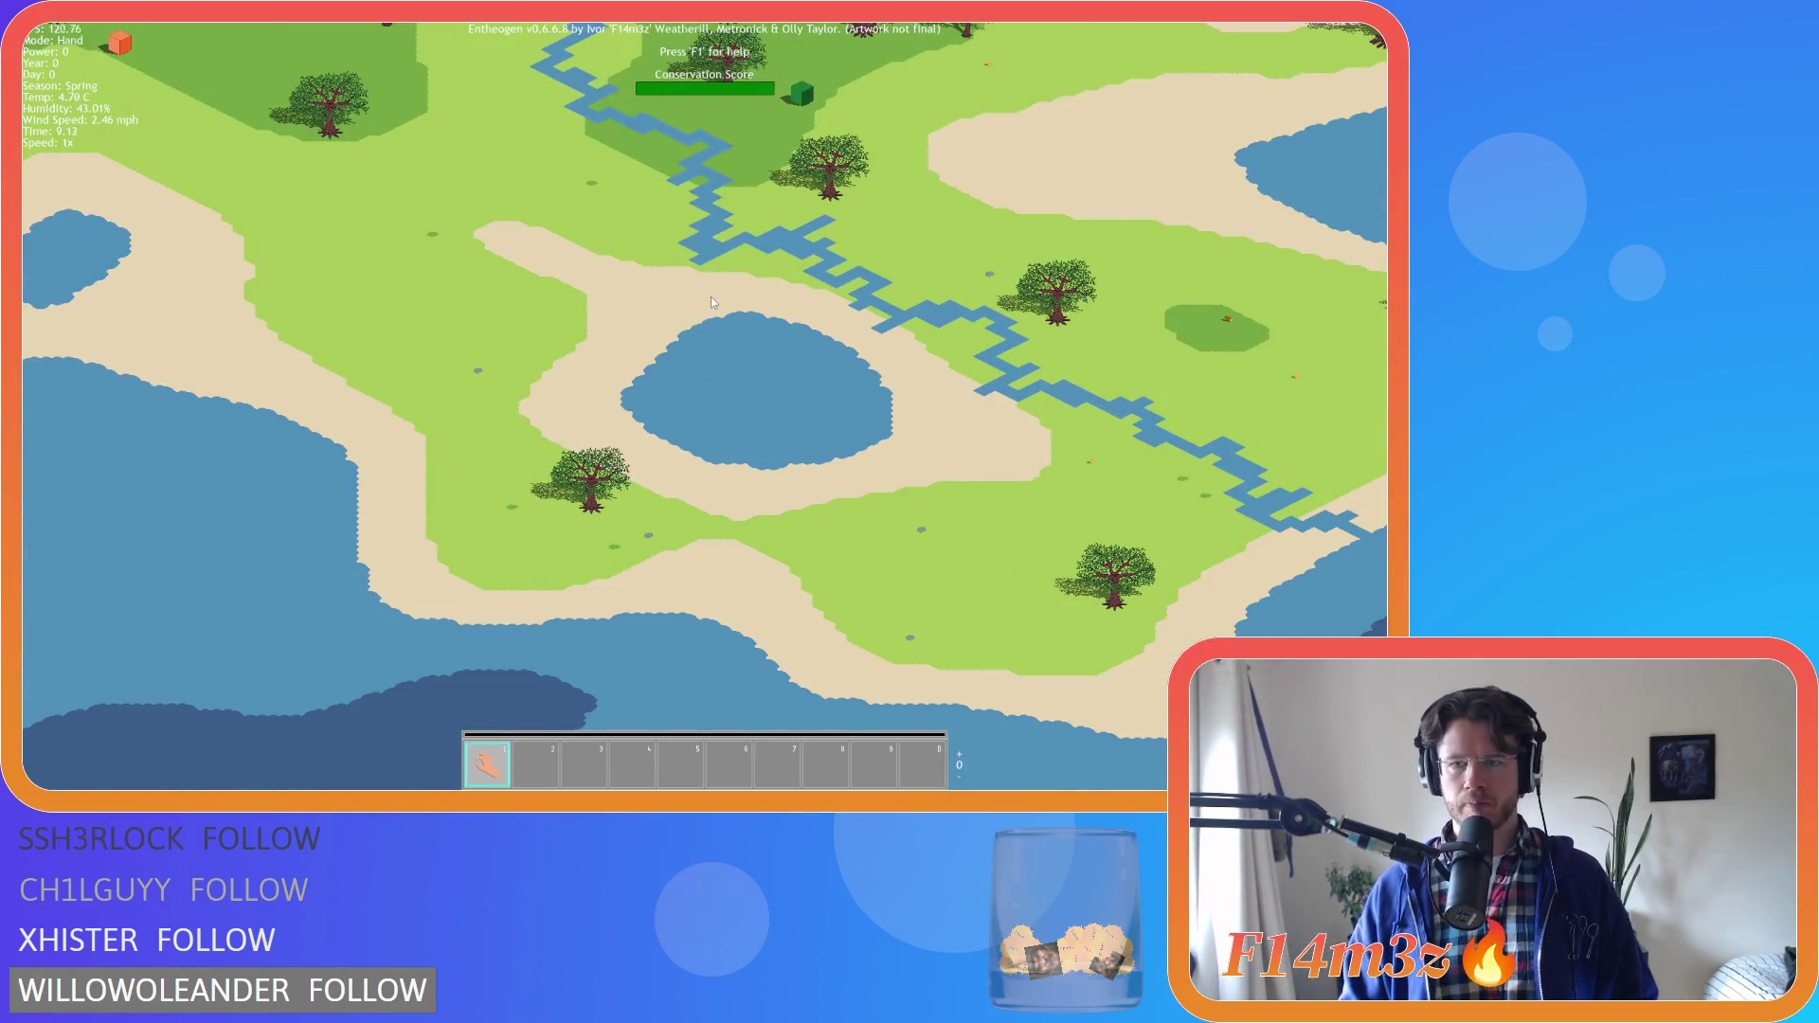
Pan around the forested areas, the large lake shoreline, and the river with its dirt patches
key(Up)
key(Up)
key(Up)
key(Left)
key(Left)
key(Left)
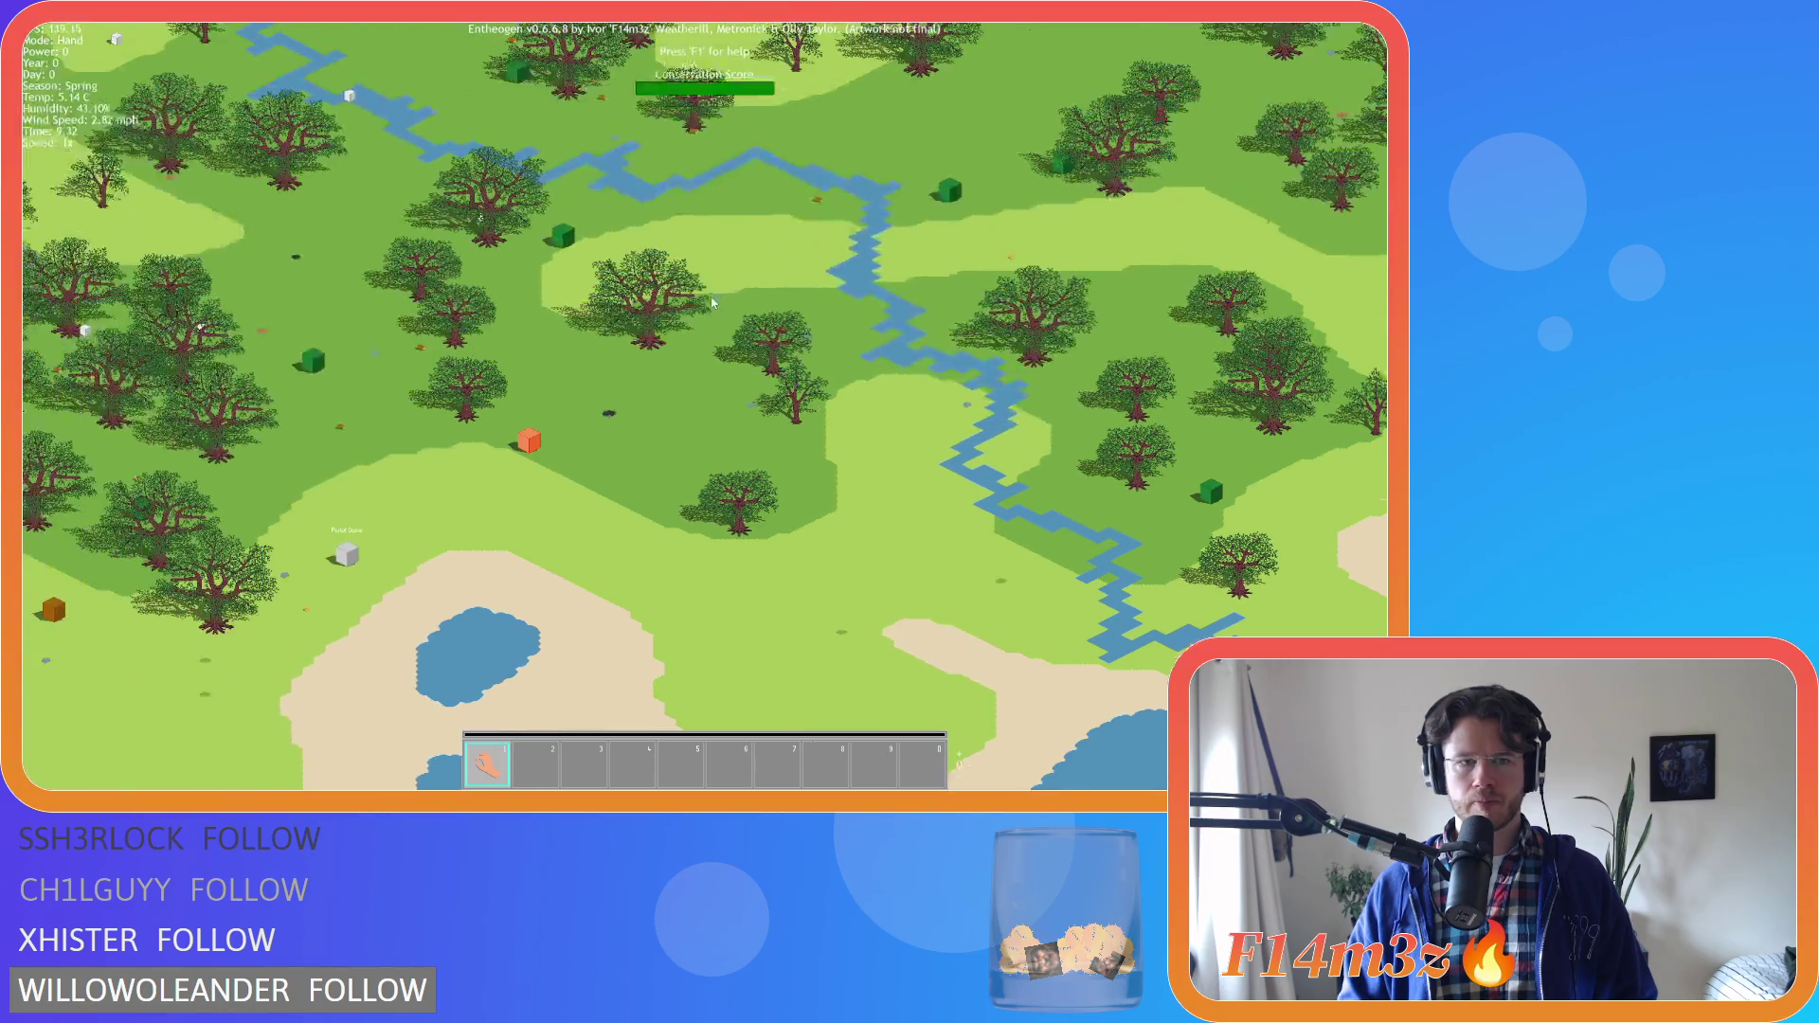
key(Left)
key(Left)
key(Left)
key(Down)
key(Down)
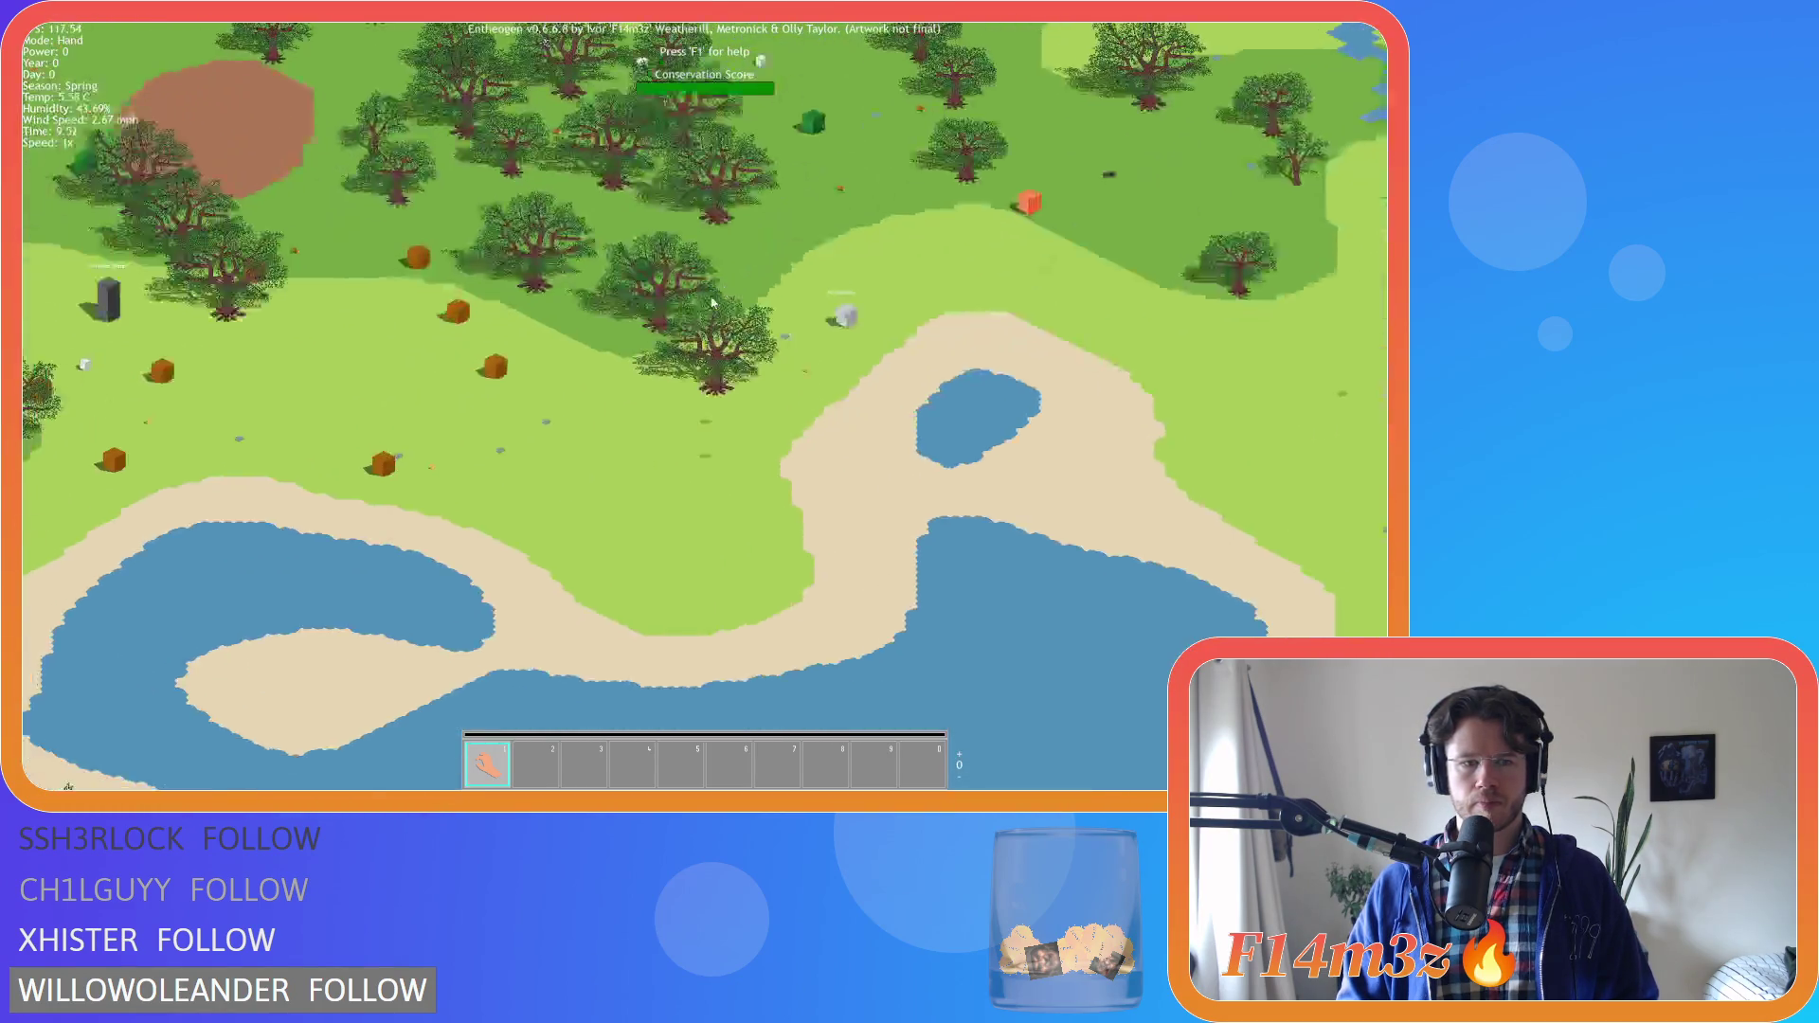
key(Up)
key(Up)
key(Left)
key(Left)
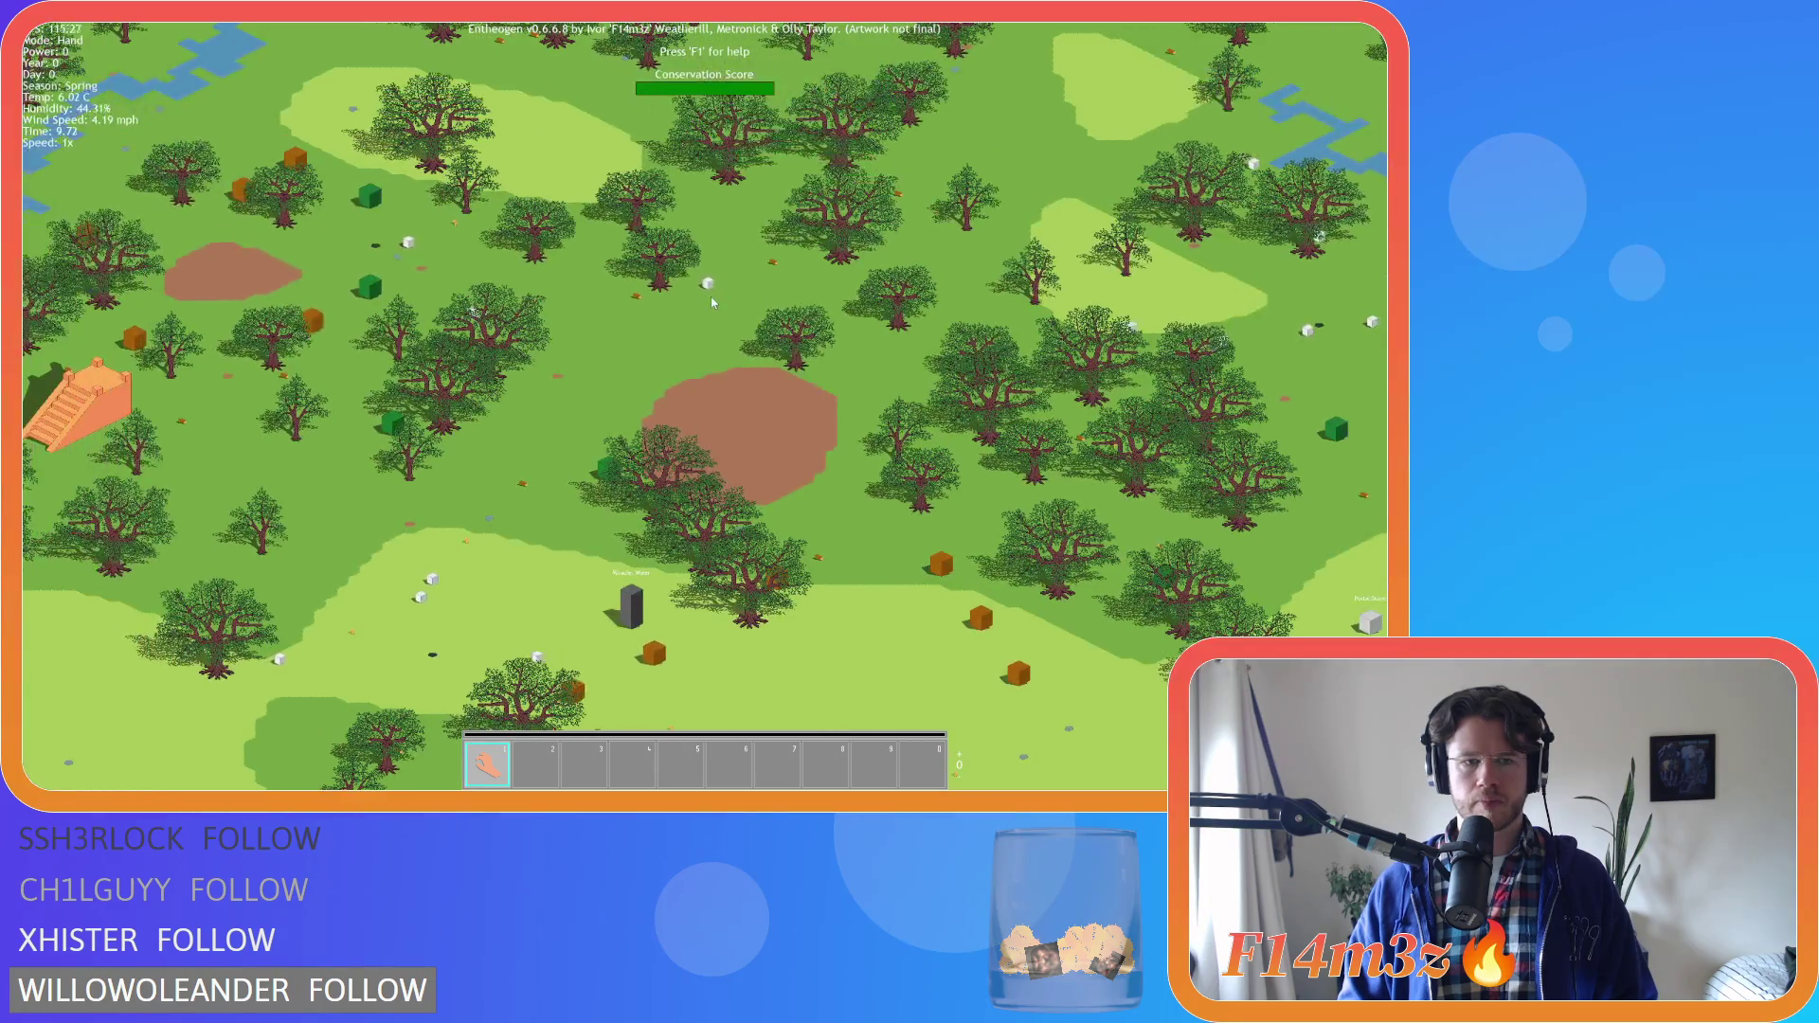
key(Left)
key(Left)
key(Left)
key(Down)
key(Down)
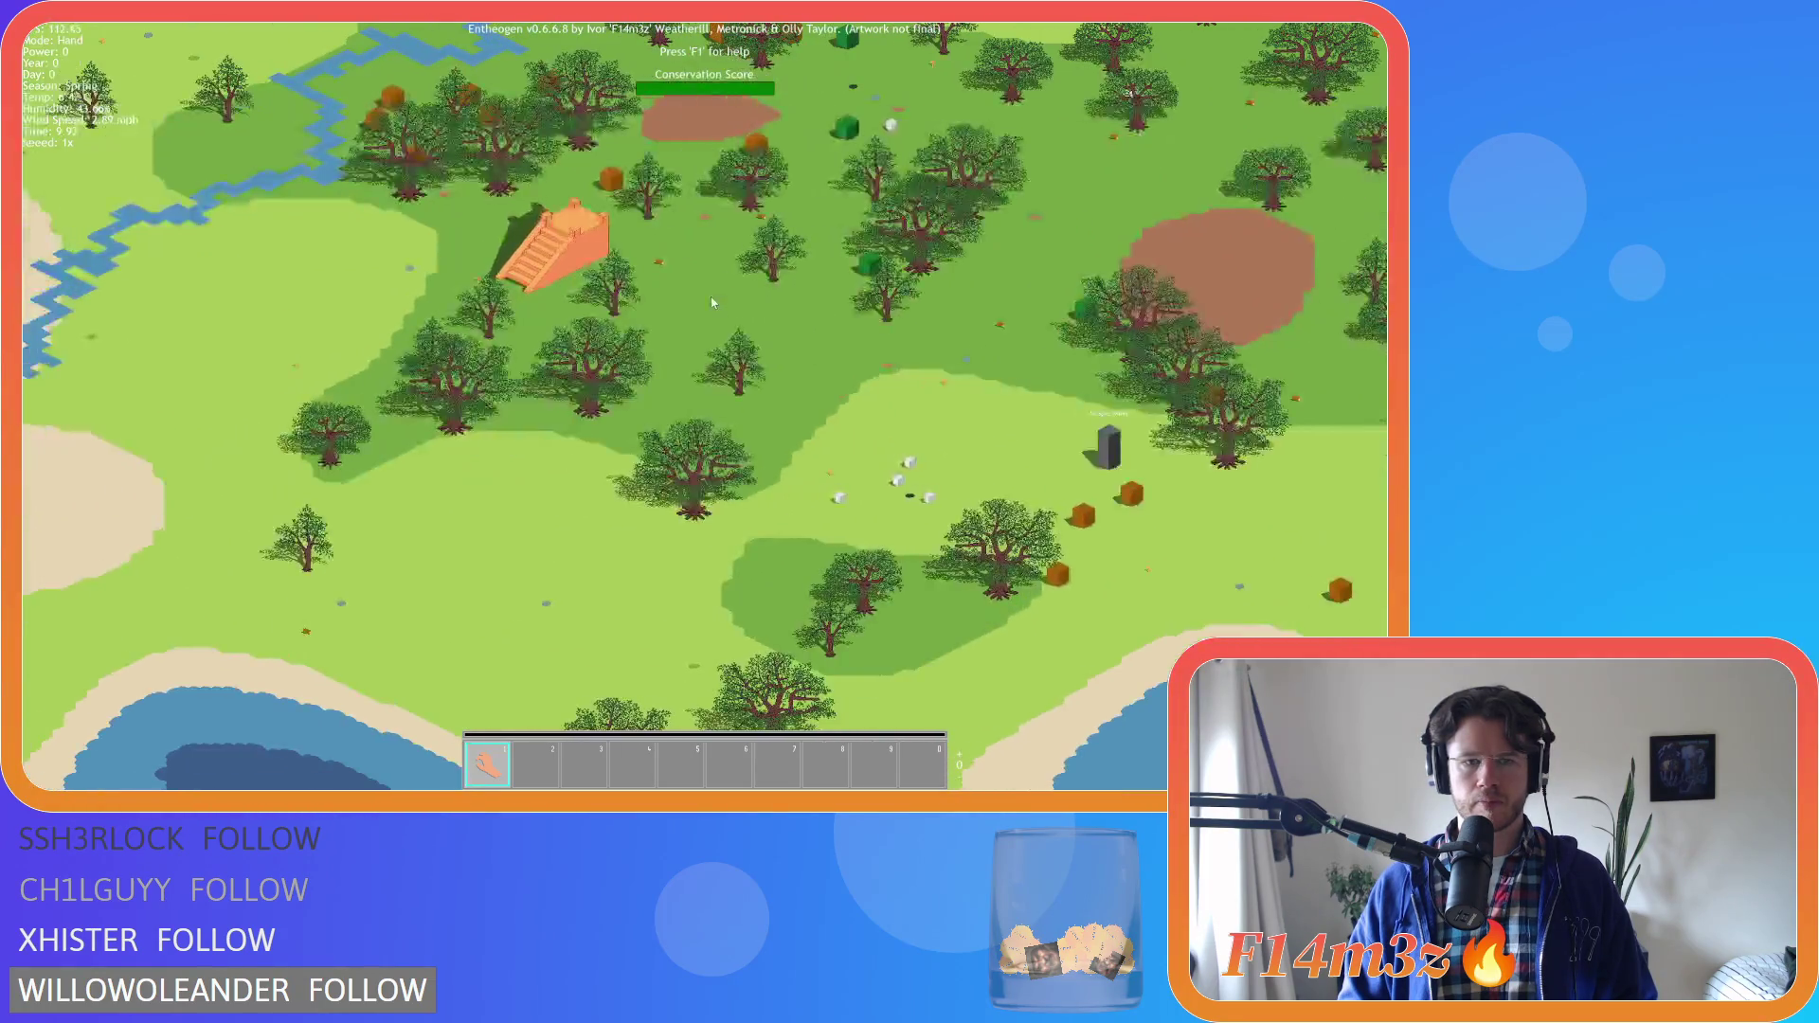
key(Down)
key(Left)
key(Up)
key(Up)
key(Right)
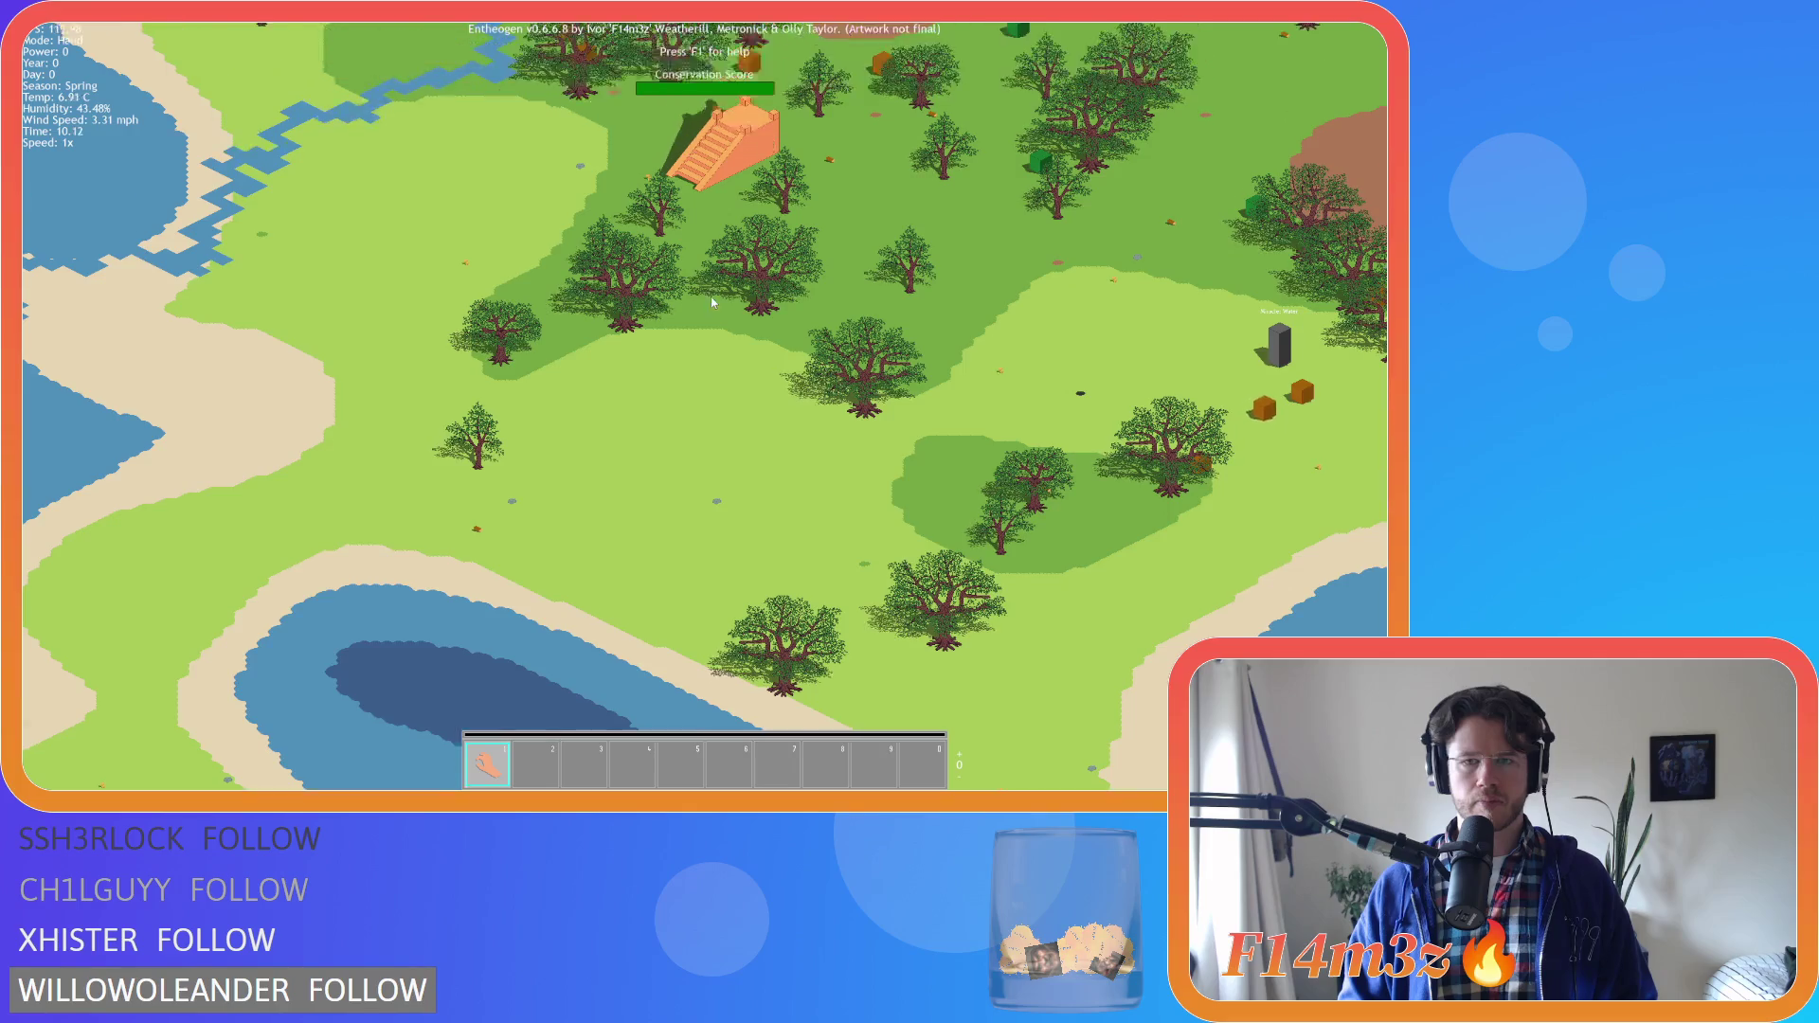
key(Up)
key(Down)
key(Right)
key(Up)
key(Up)
key(Right)
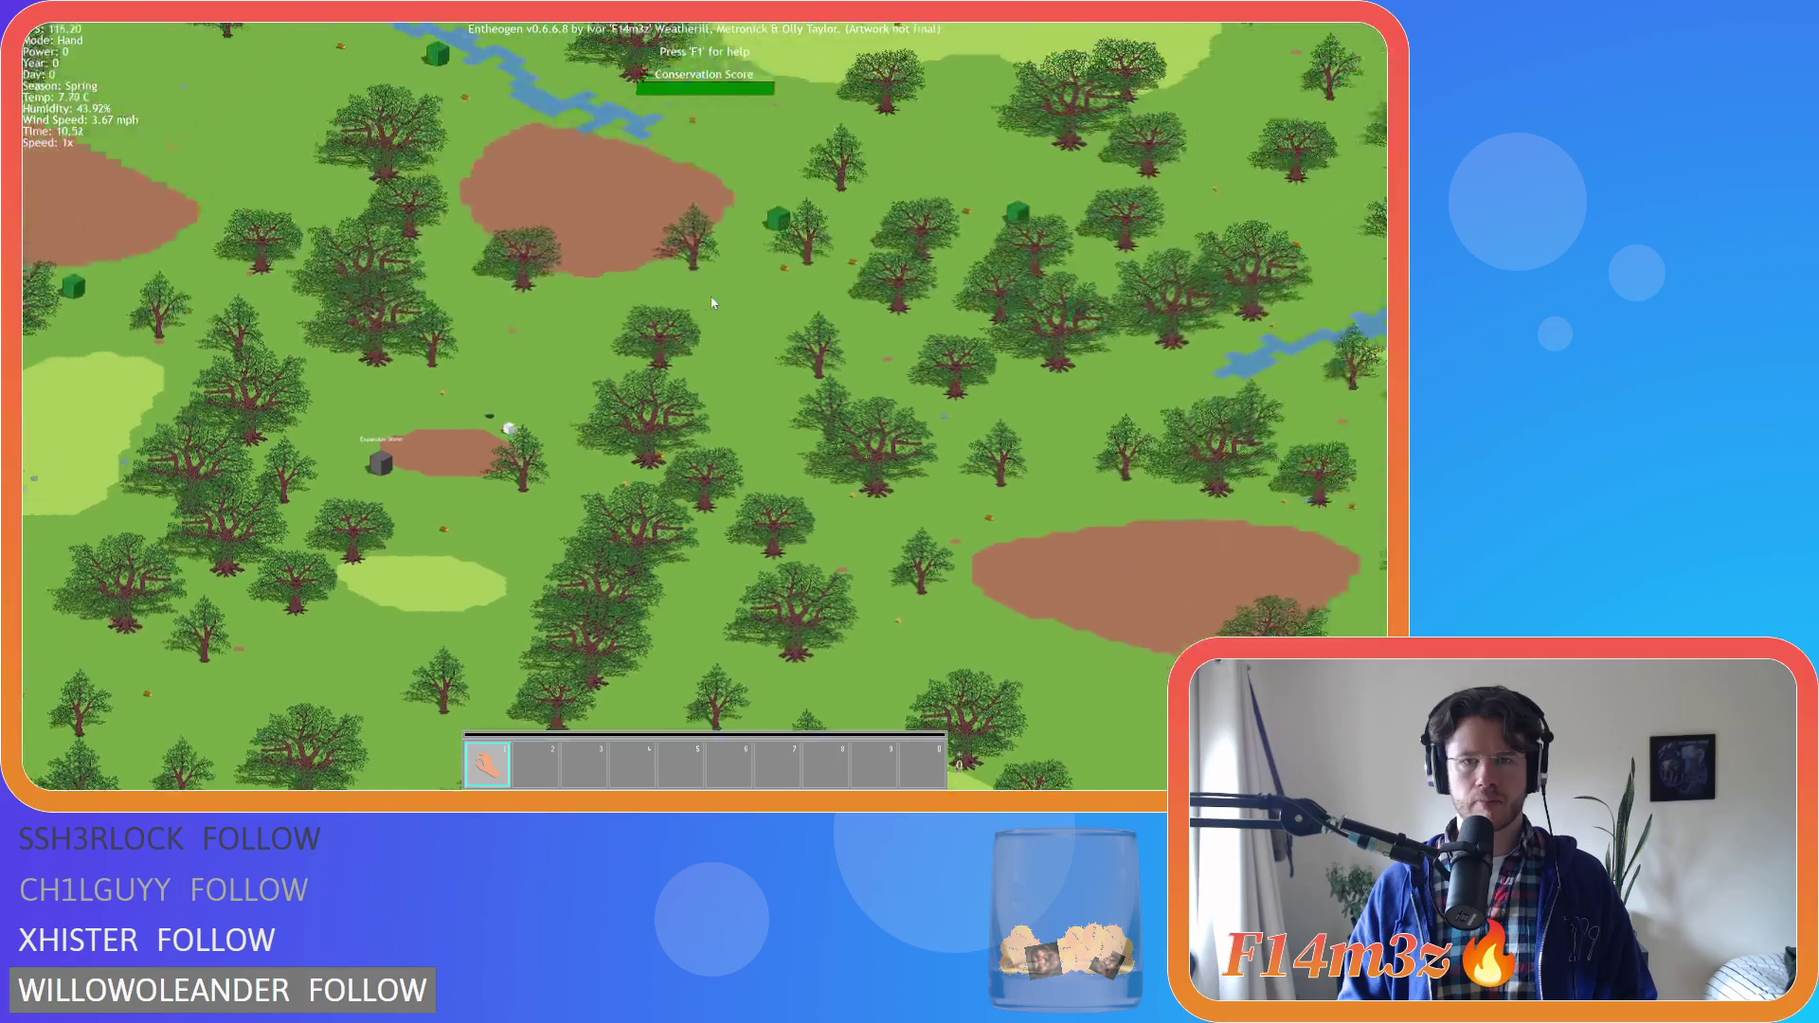
key(Up)
key(Right)
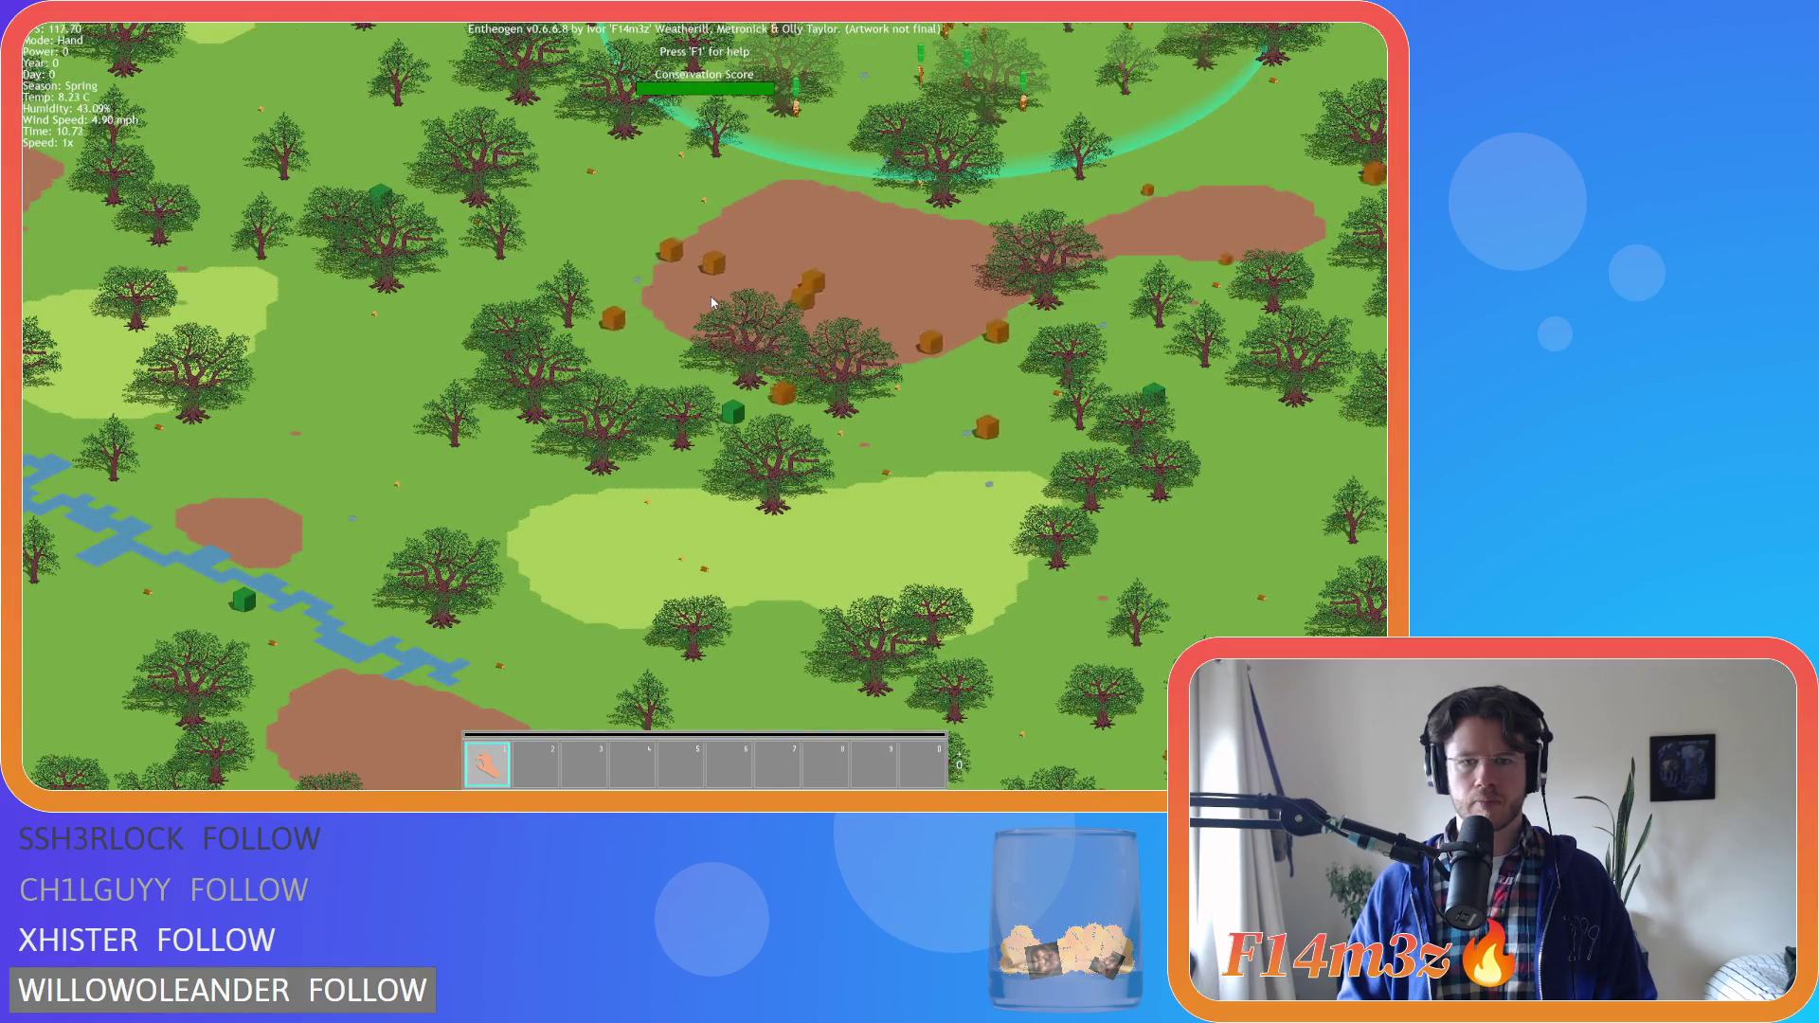
key(Up)
key(Down)
key(Right)
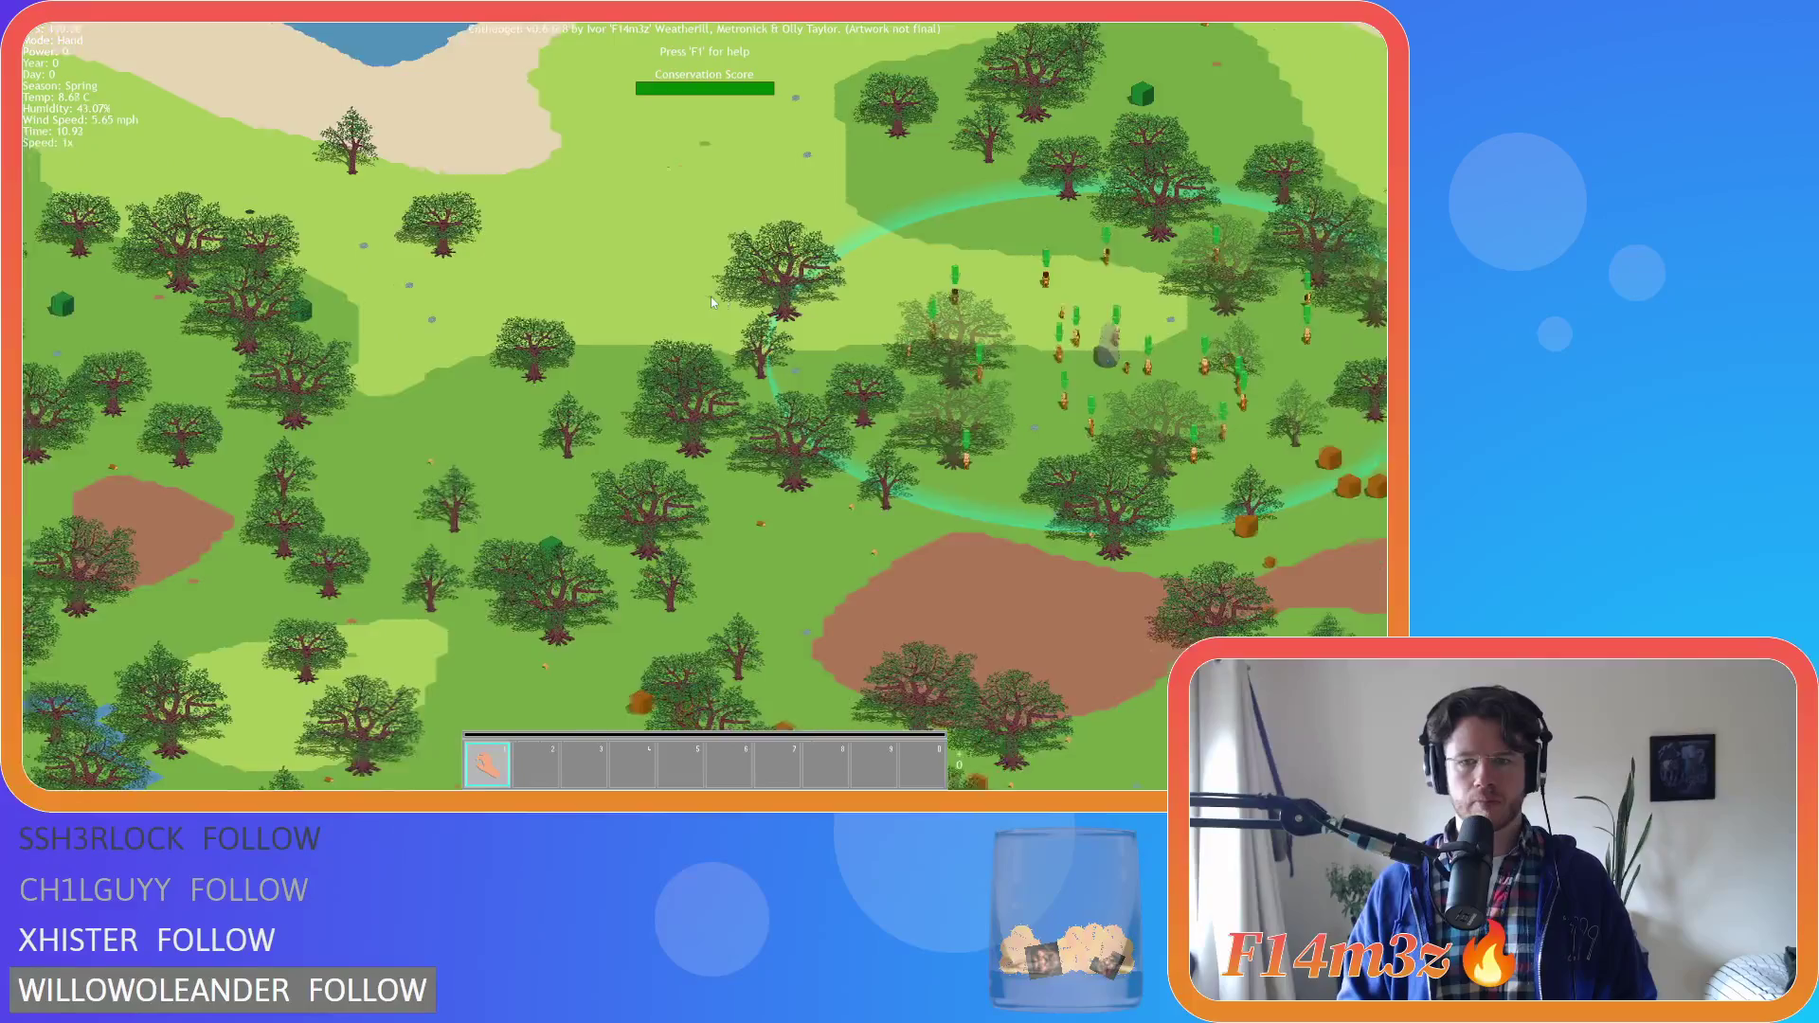
Quit the game to the title menu and close its window to return to the editor
key(Escape)
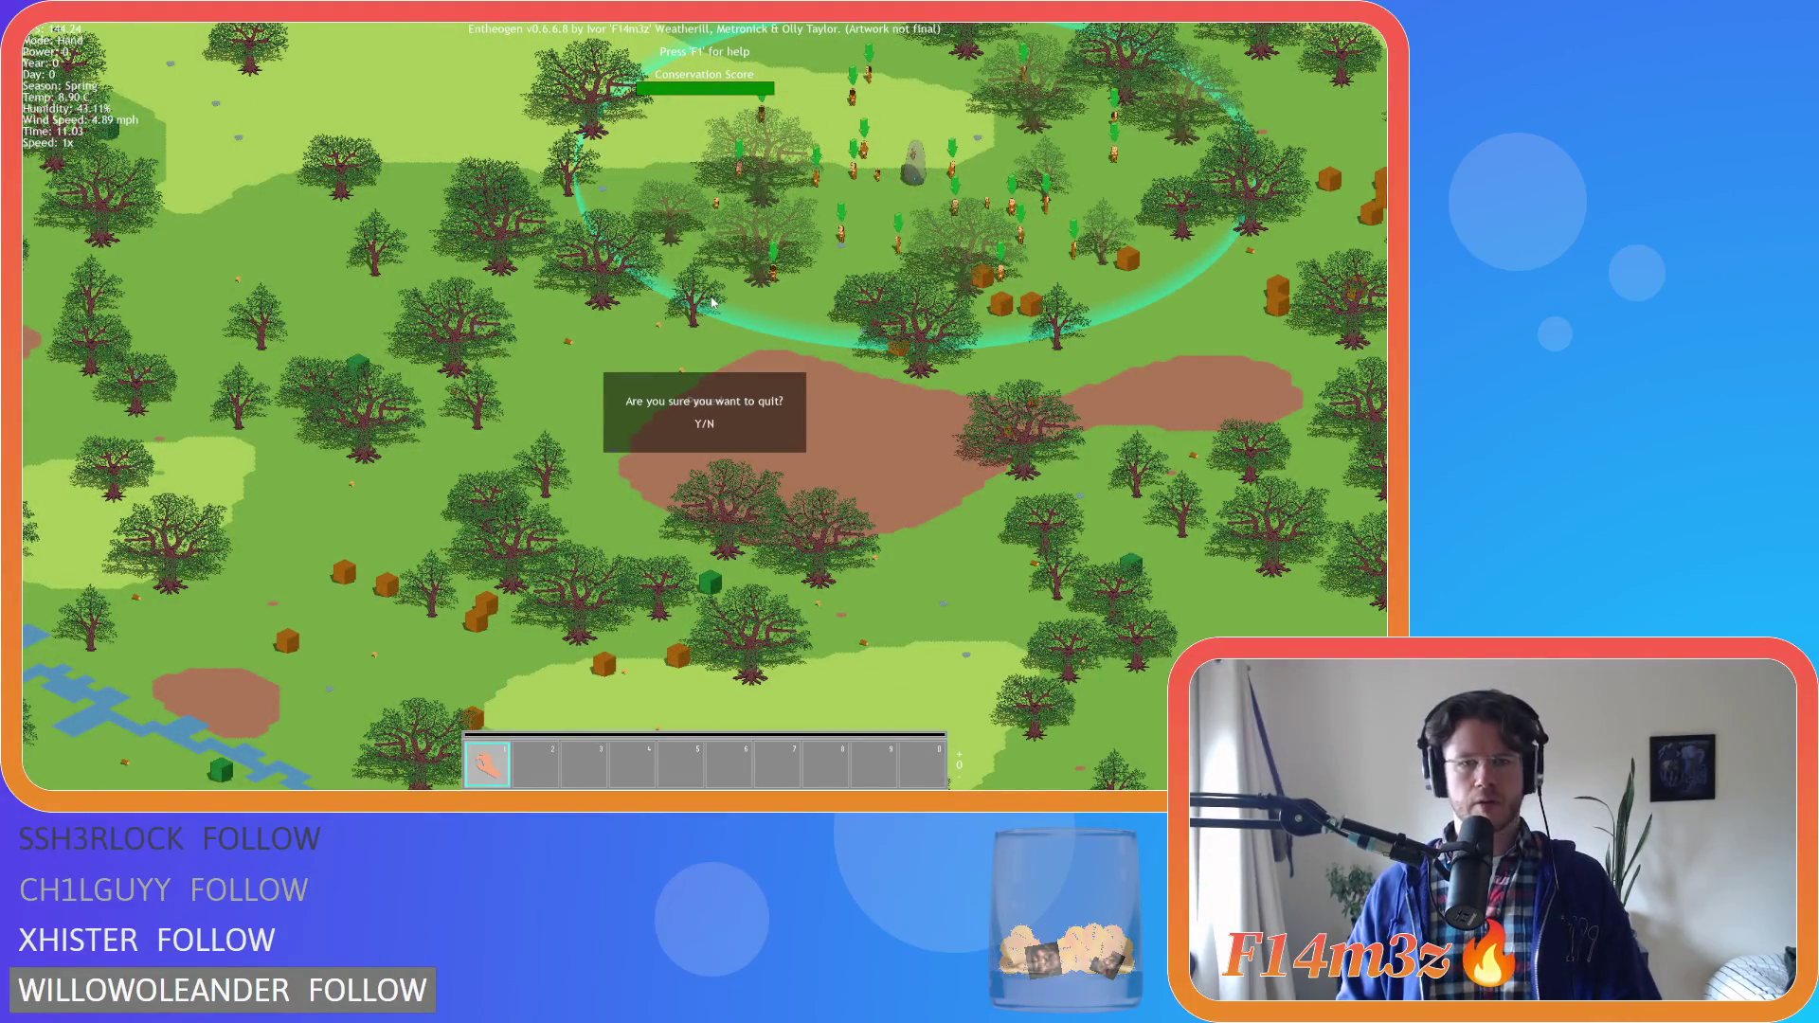
key(Return)
key(alt+F4)
scroll(784, 330, up, 10)
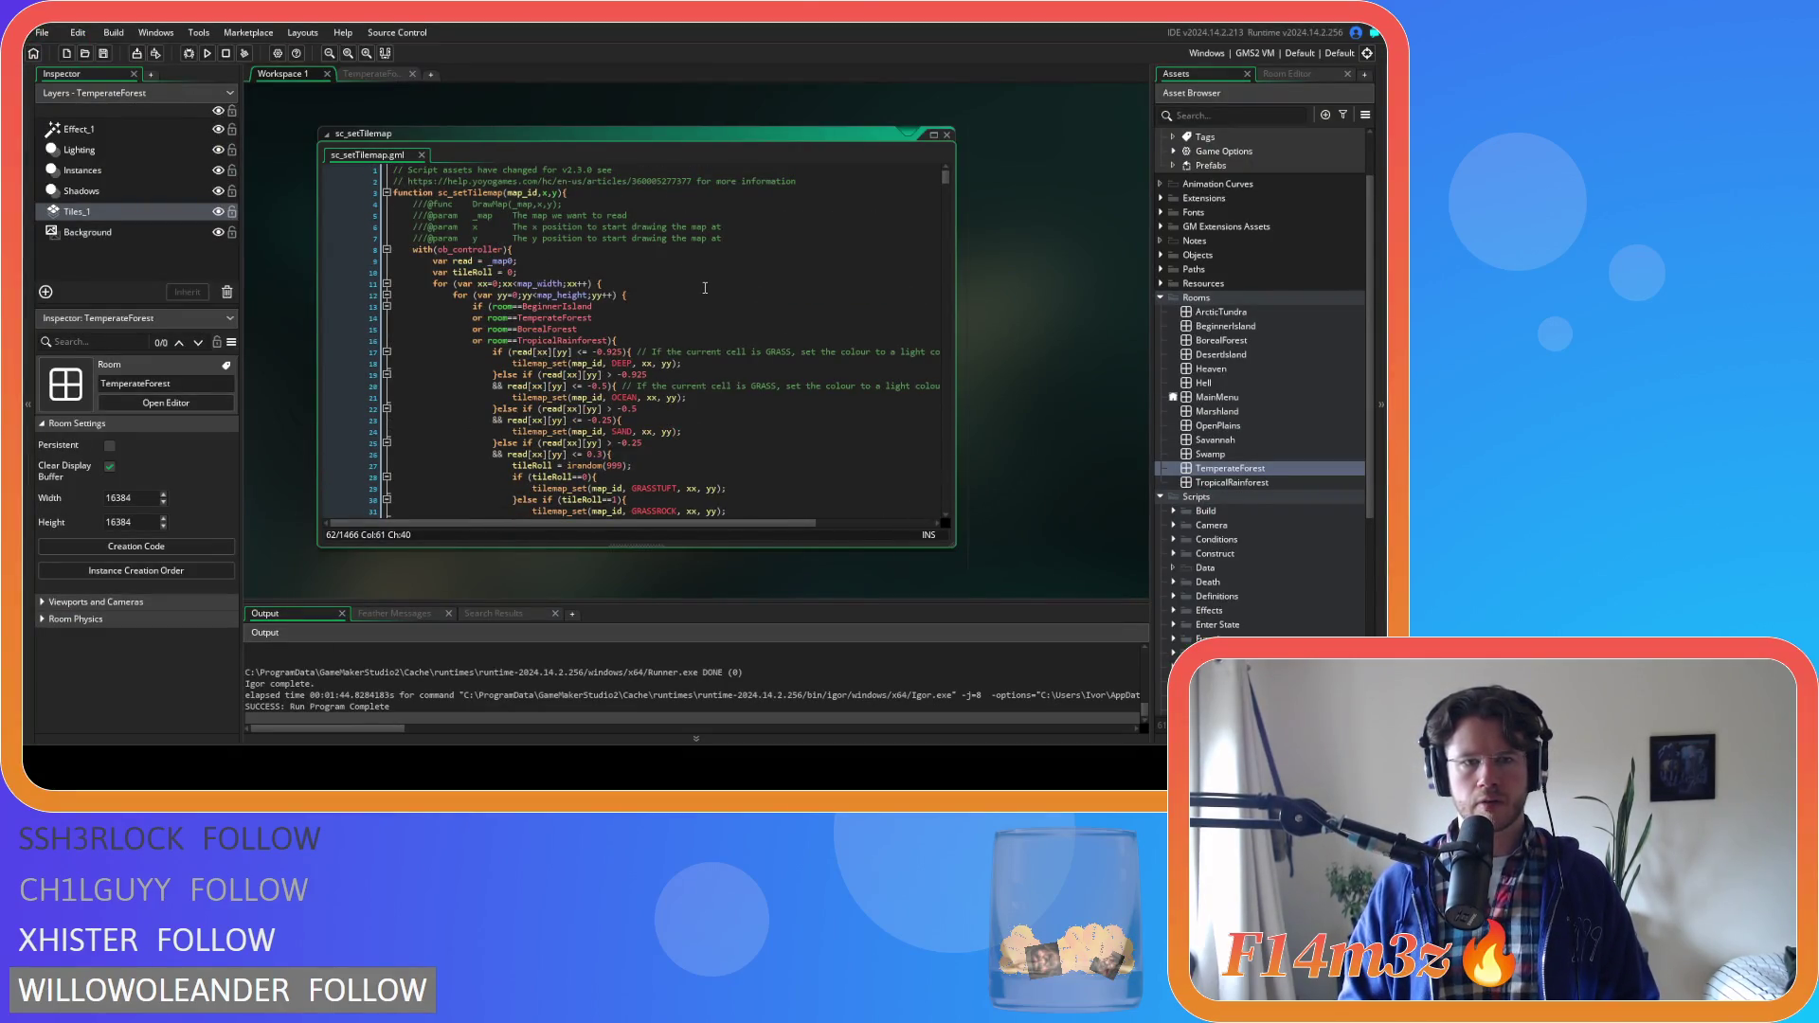
click(679, 340)
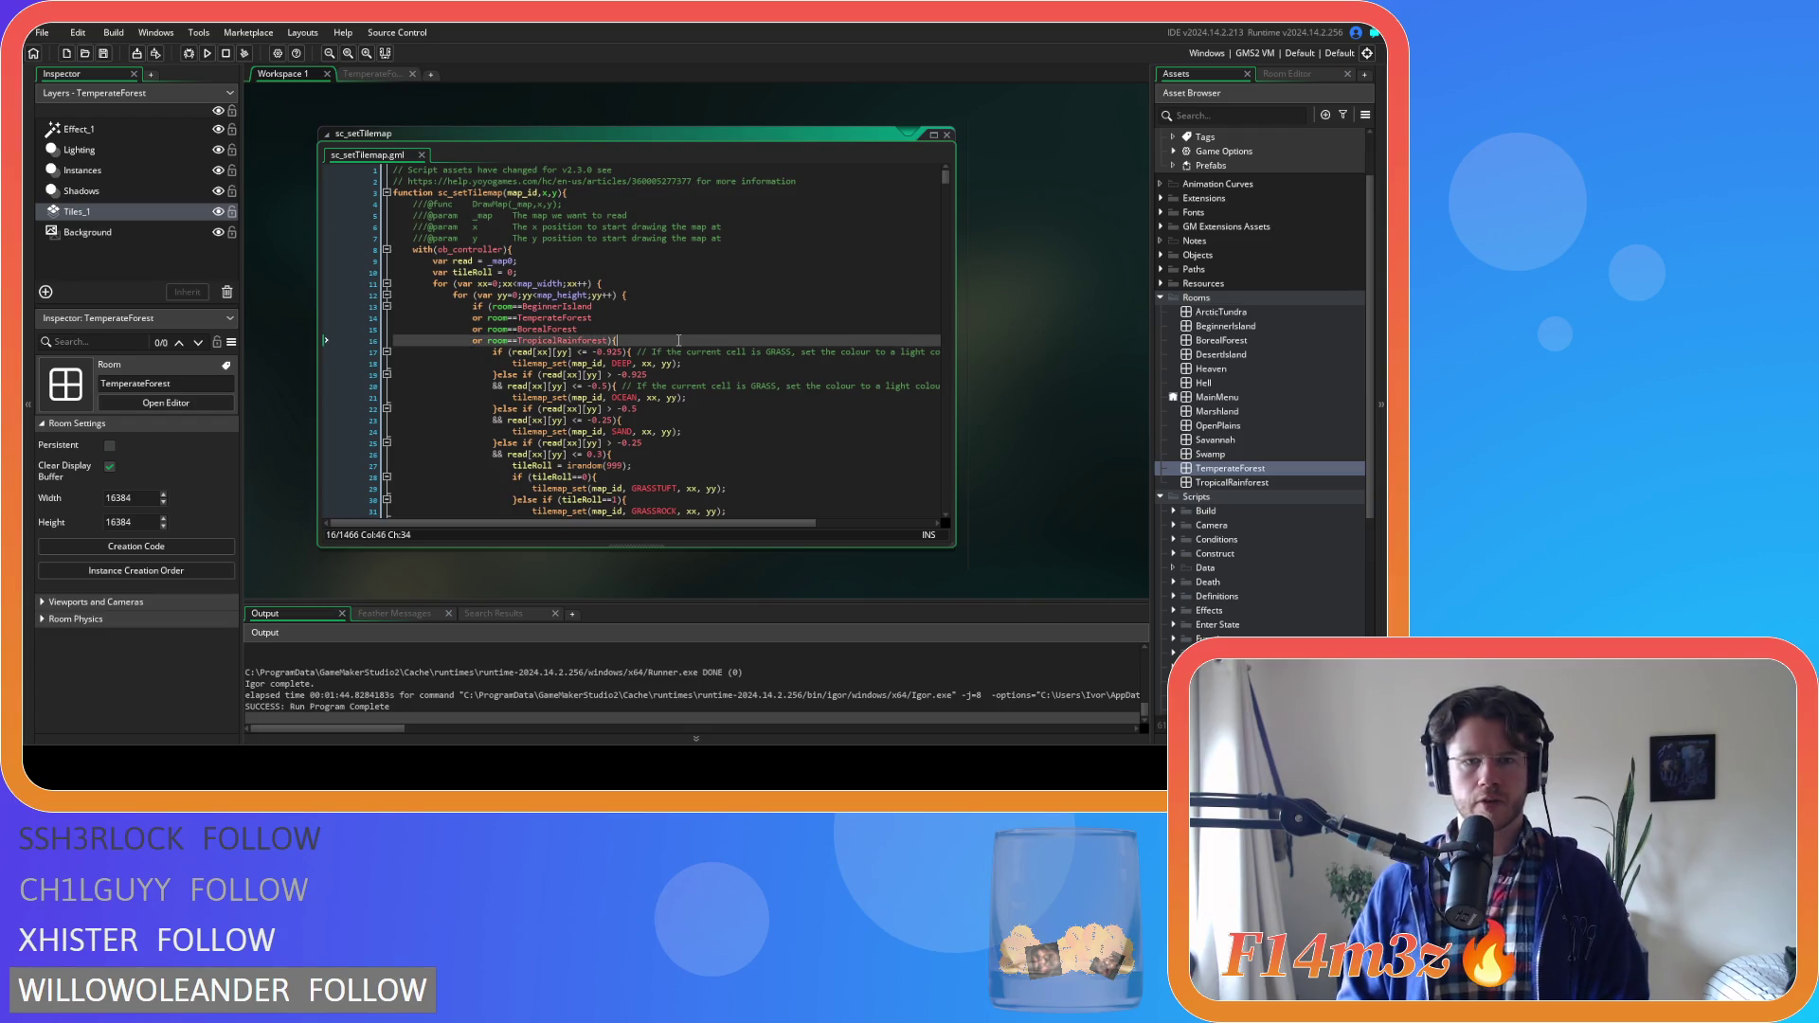
key(Left)
scroll(679, 336, down, 4)
click(673, 334)
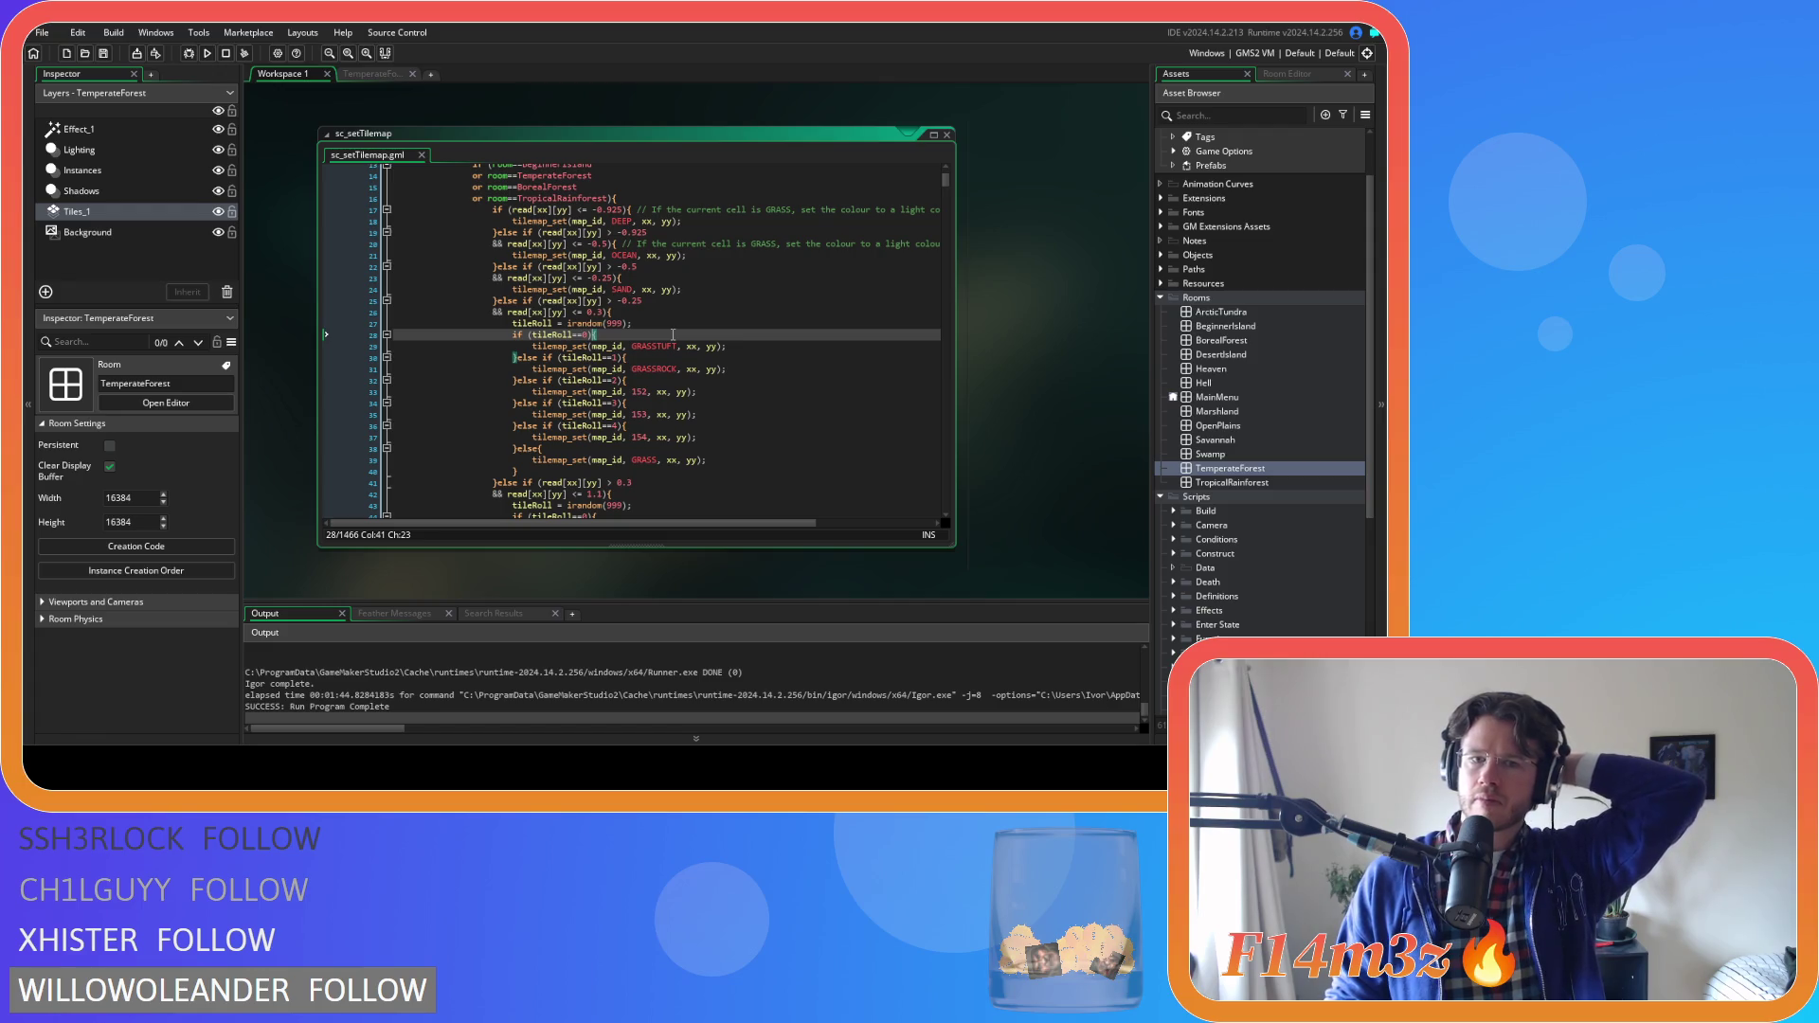
click(642, 390)
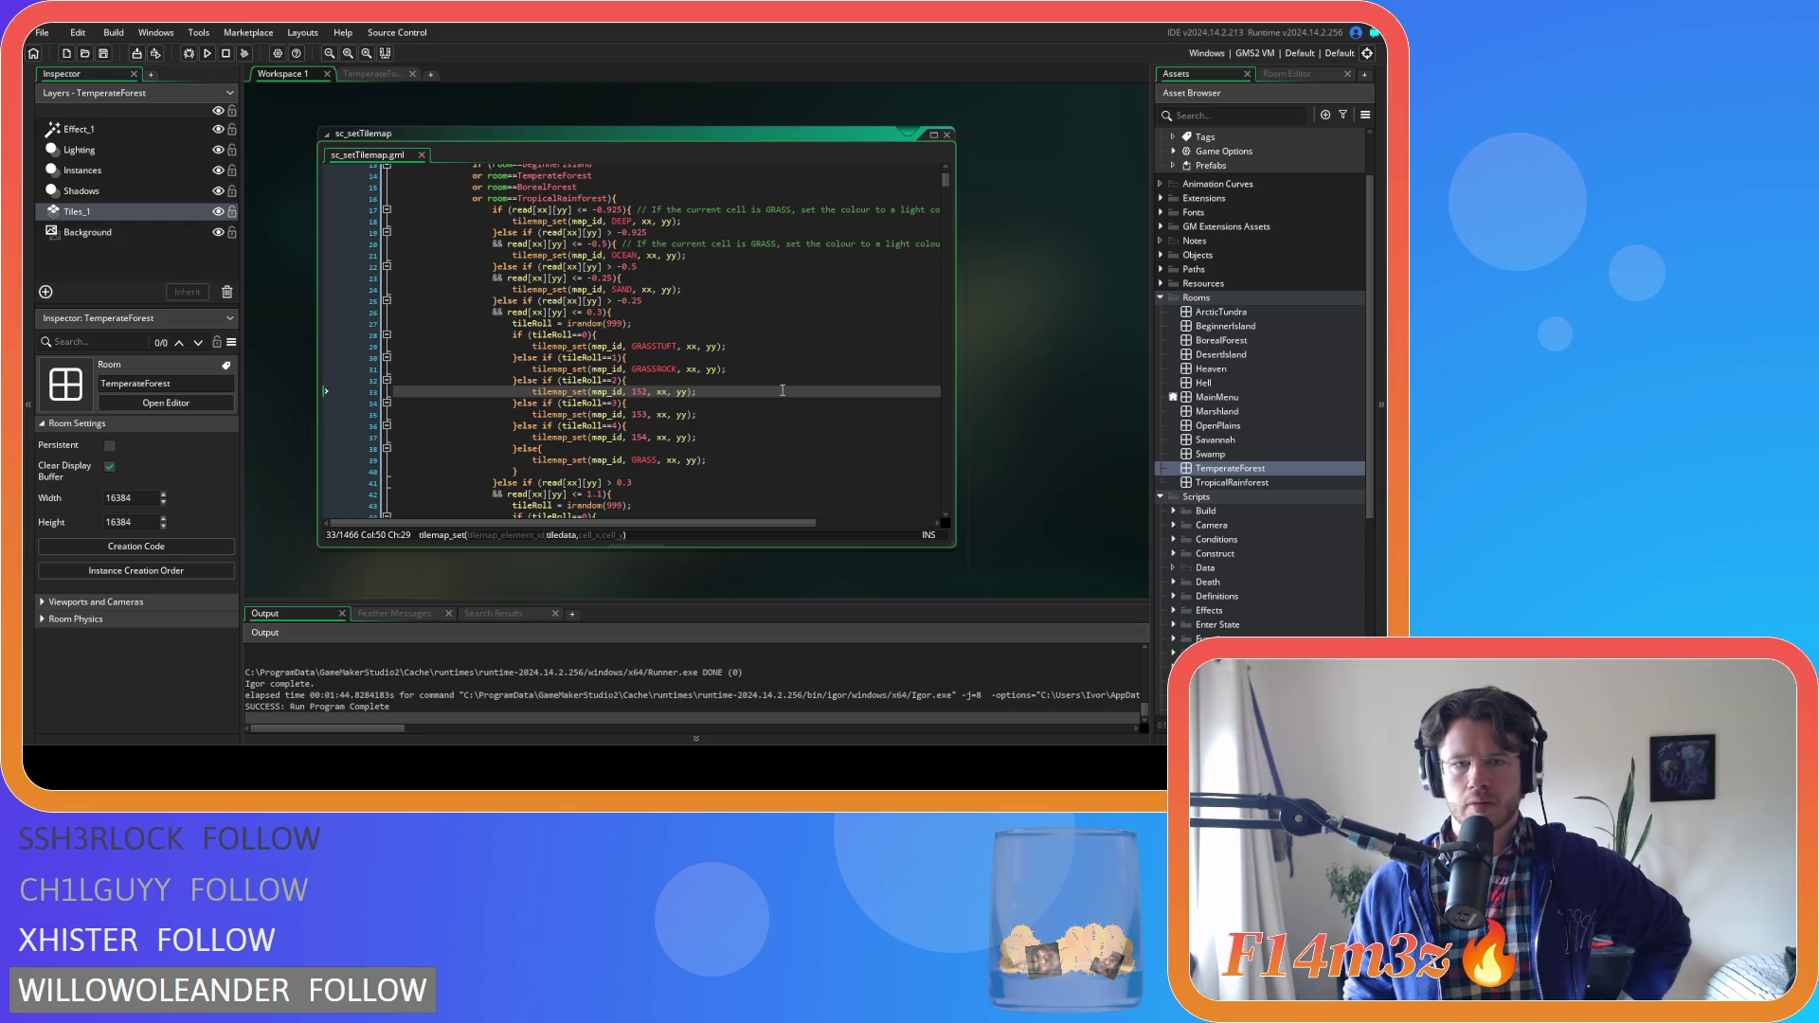
mouse_move(652, 368)
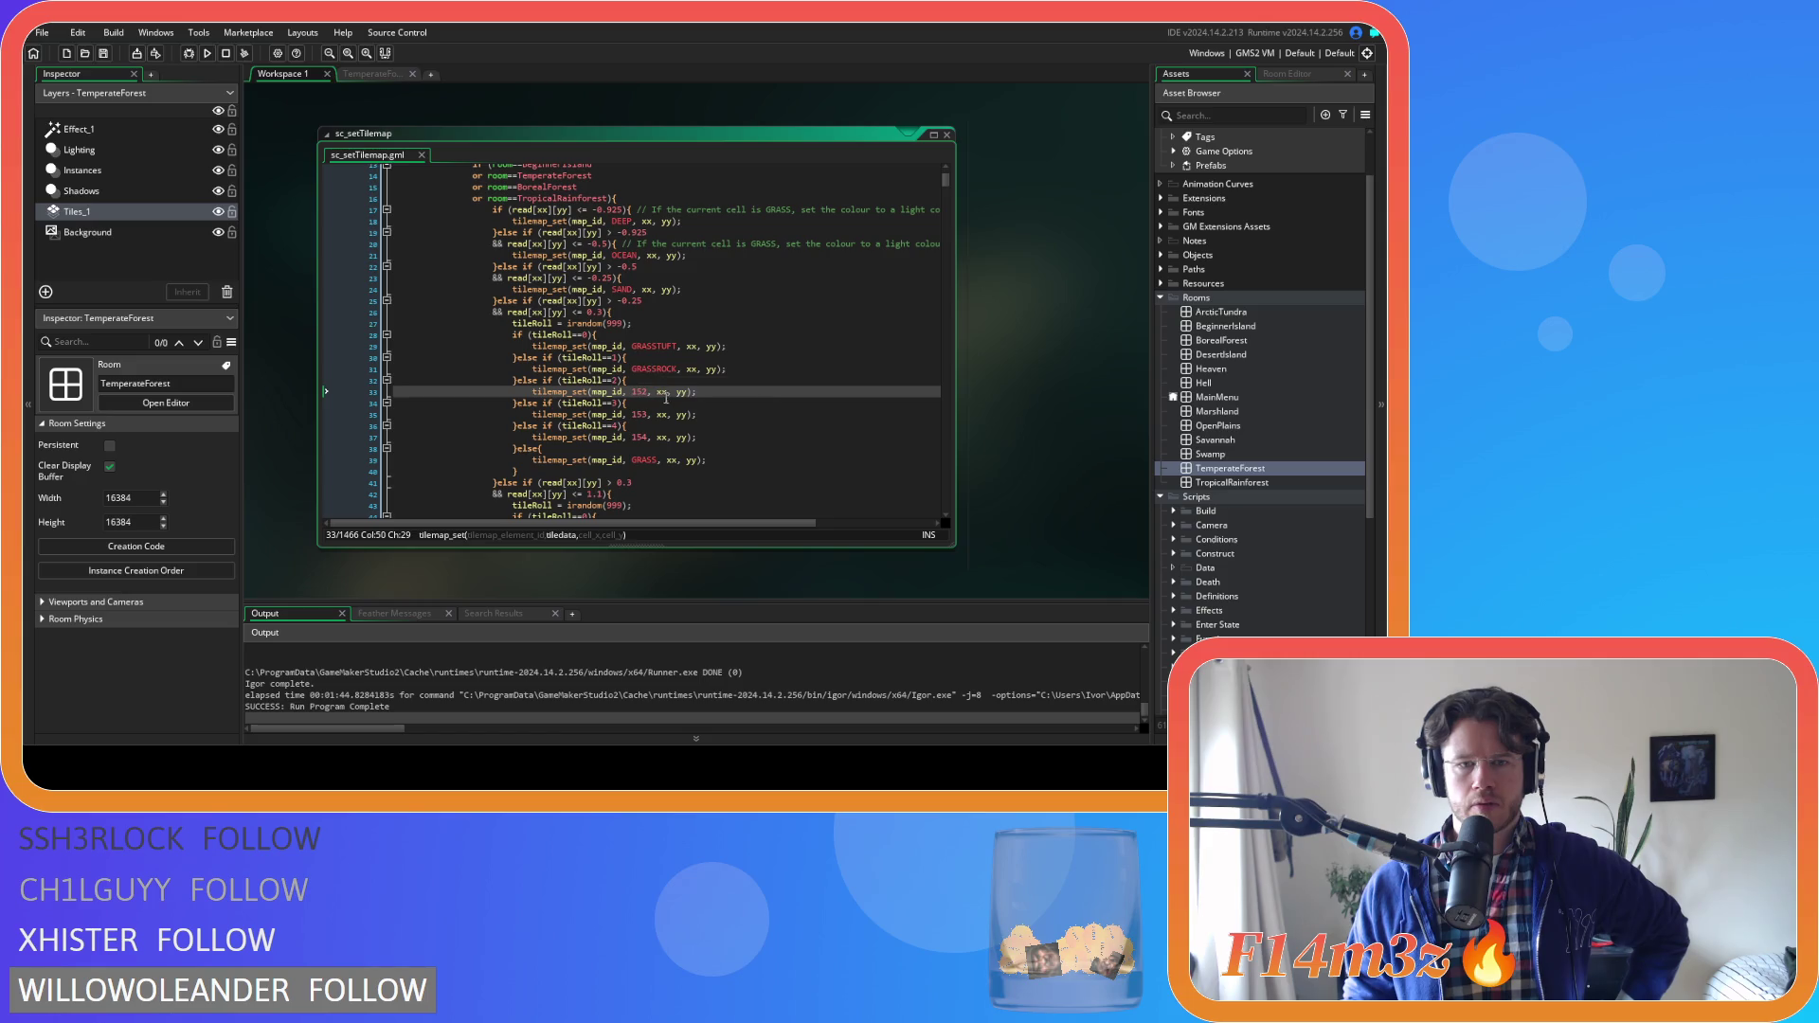
click(598, 392)
click(633, 391)
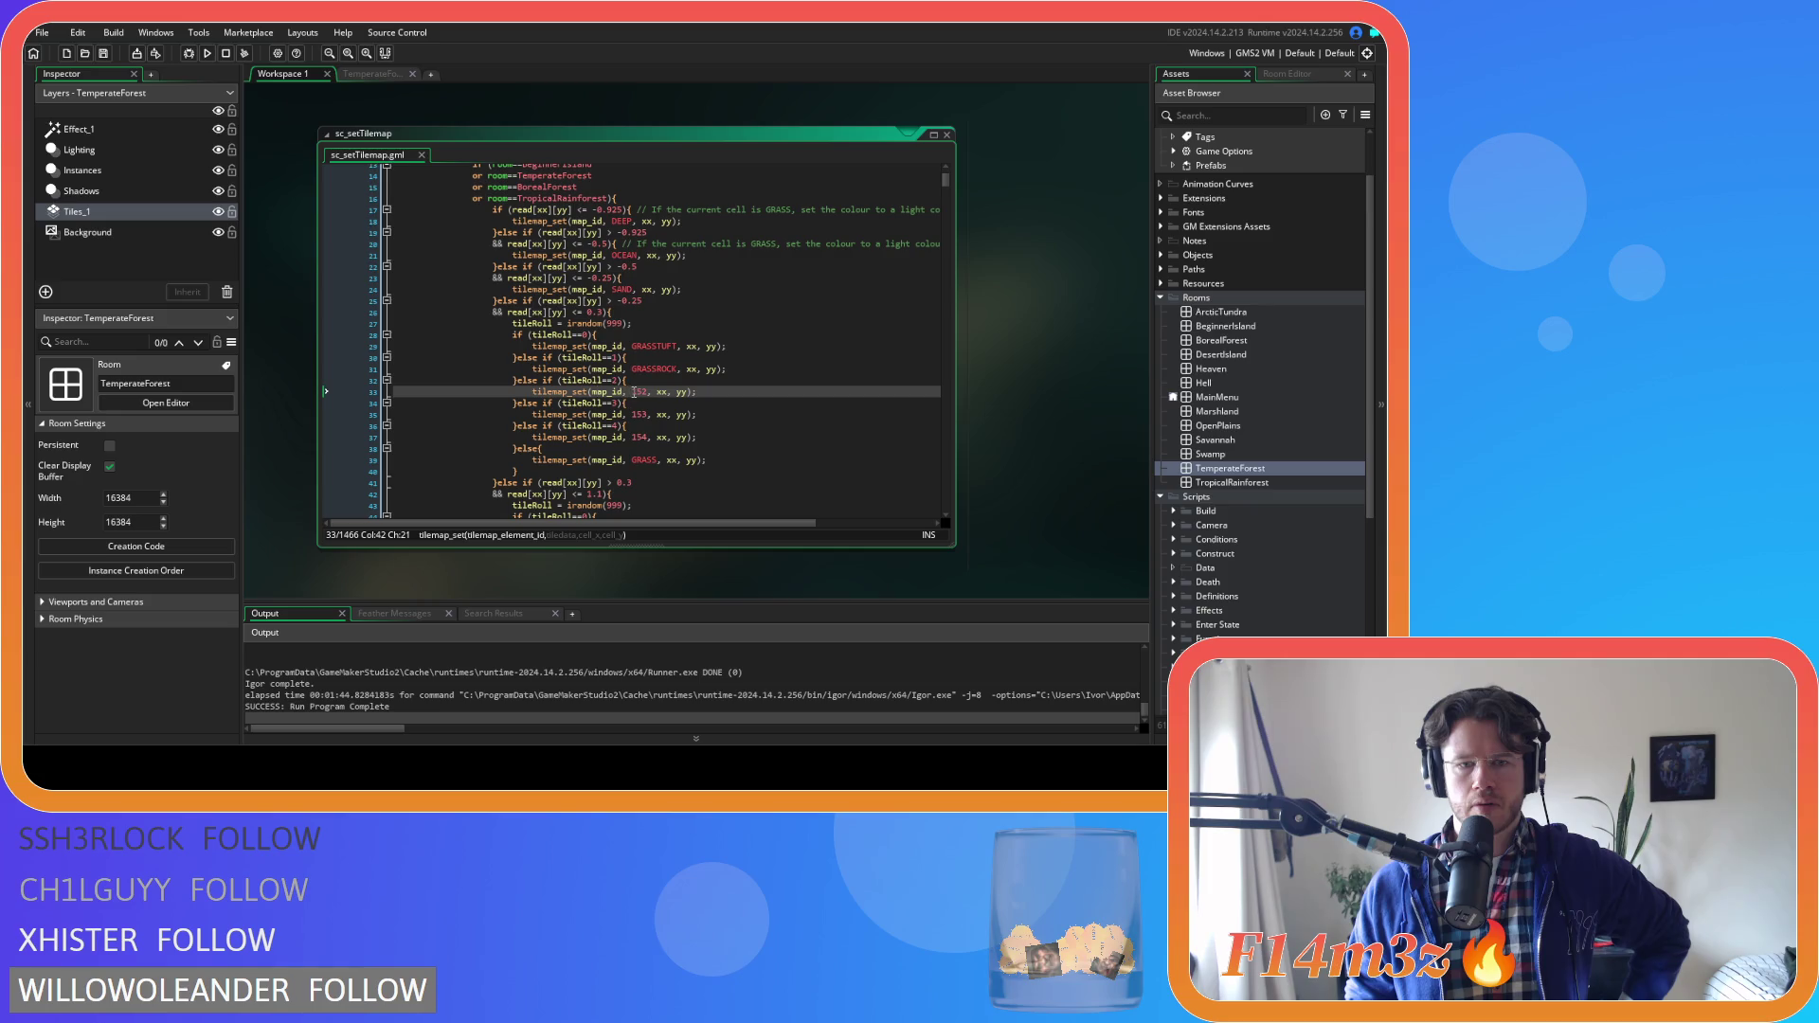
click(654, 369)
scroll(1259, 462, down, 6)
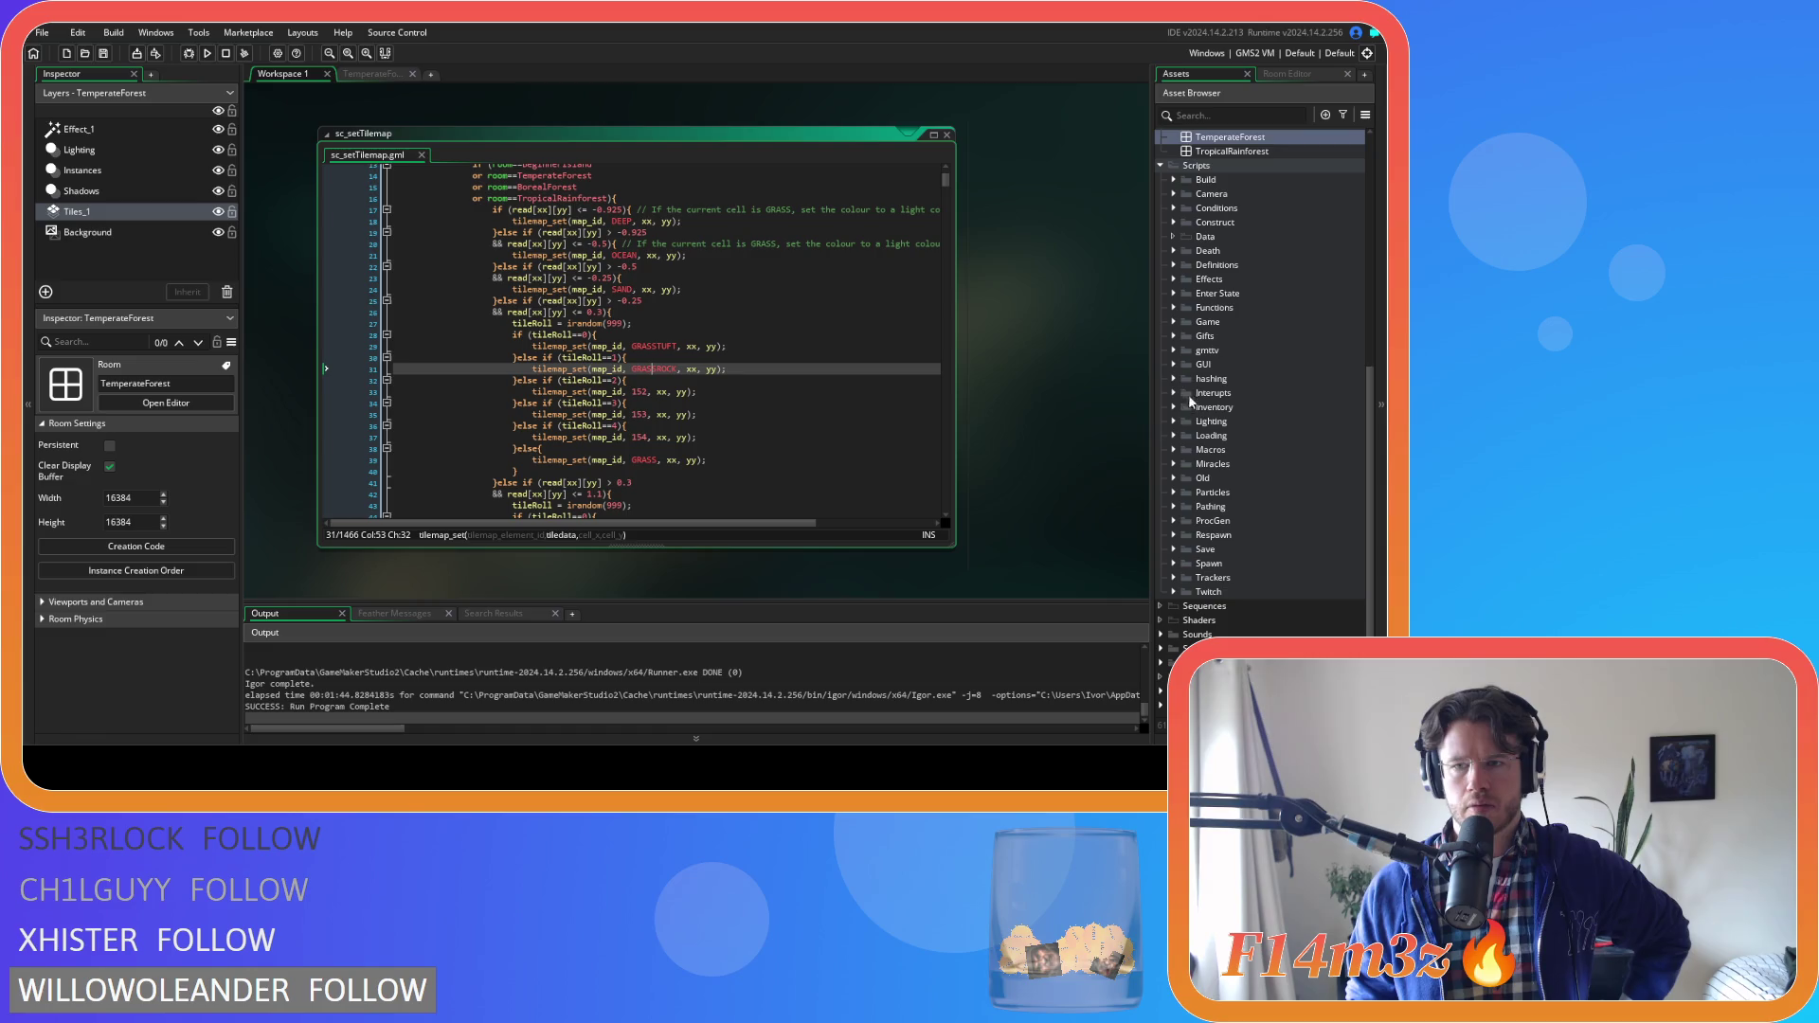
click(1173, 322)
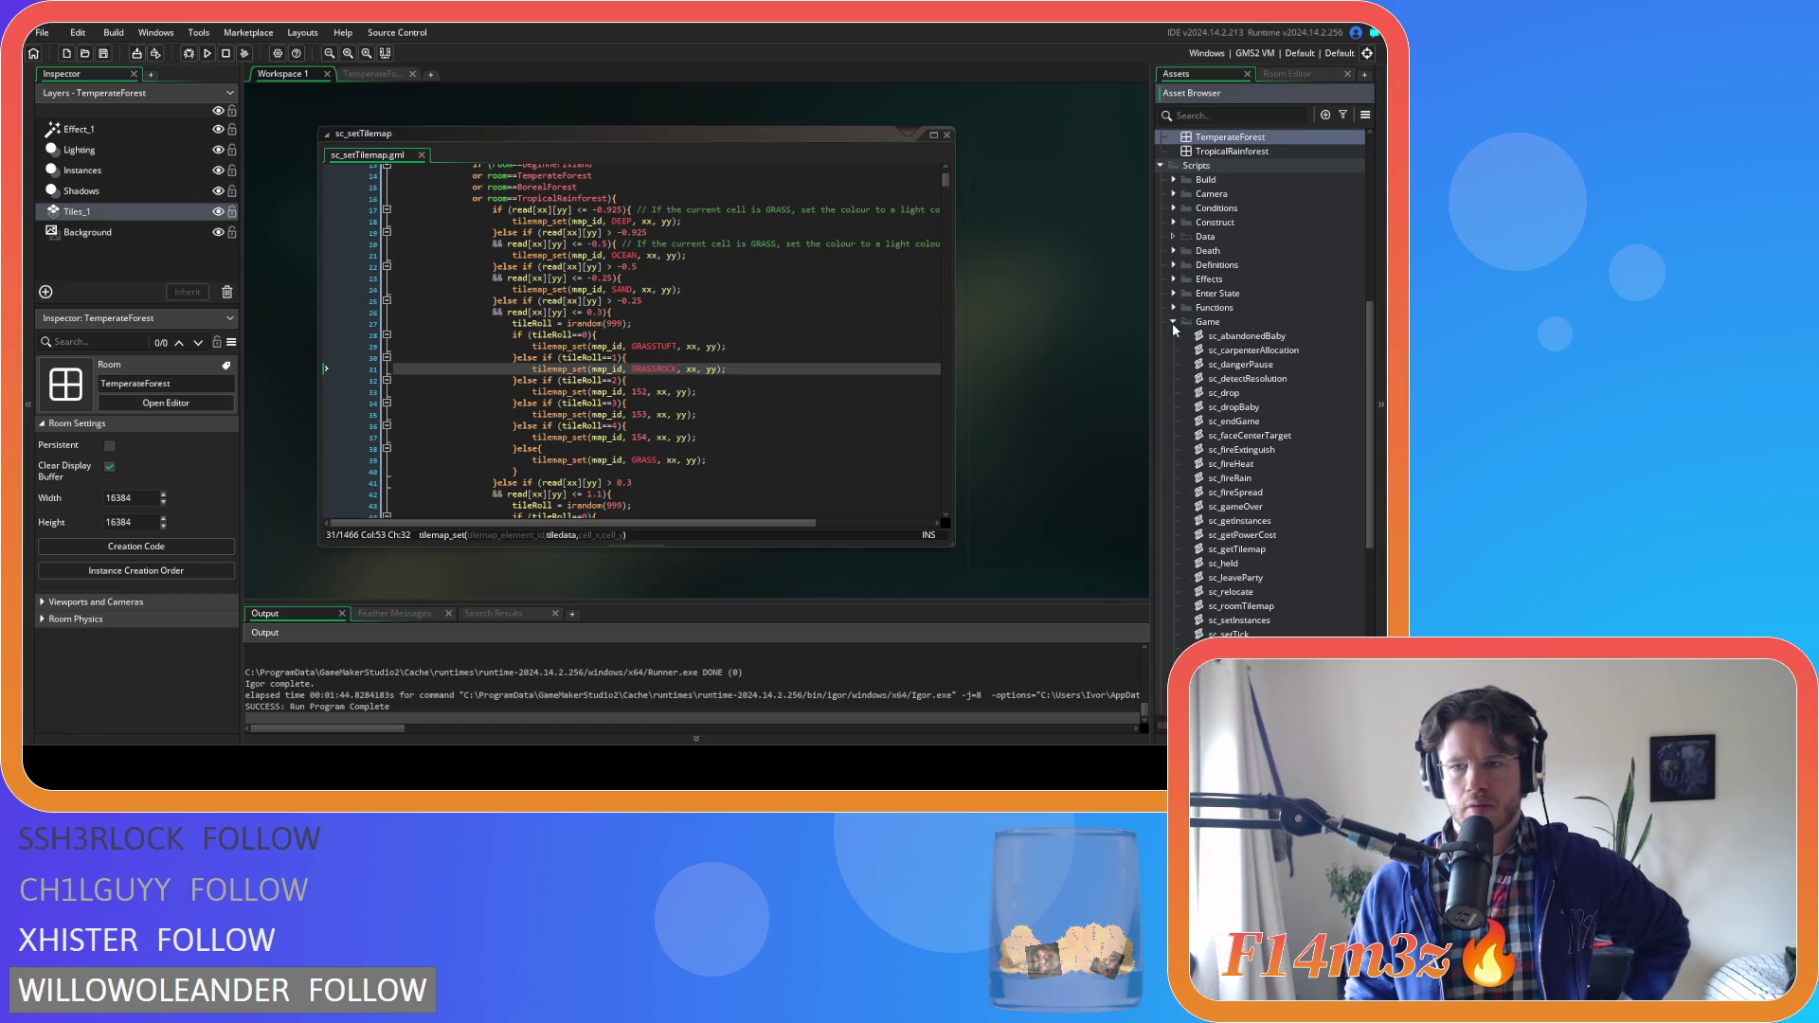
scroll(1173, 322, down, 3)
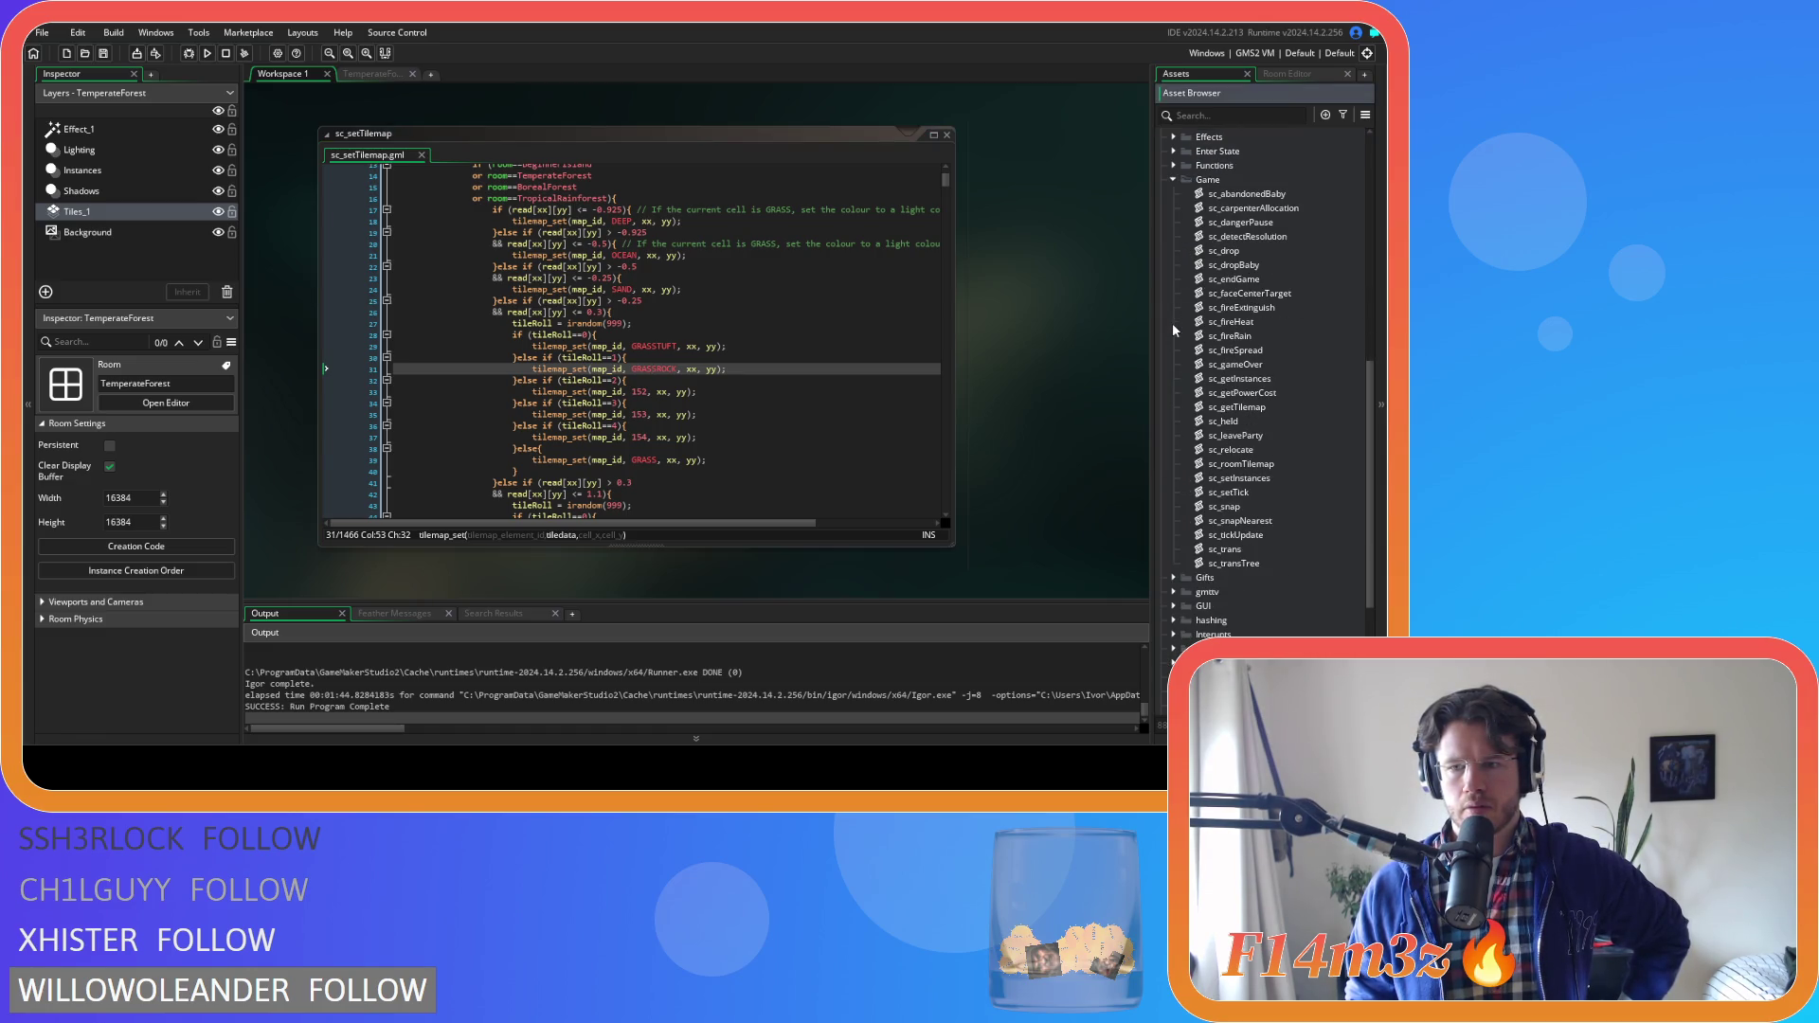
scroll(1173, 323, up, 2)
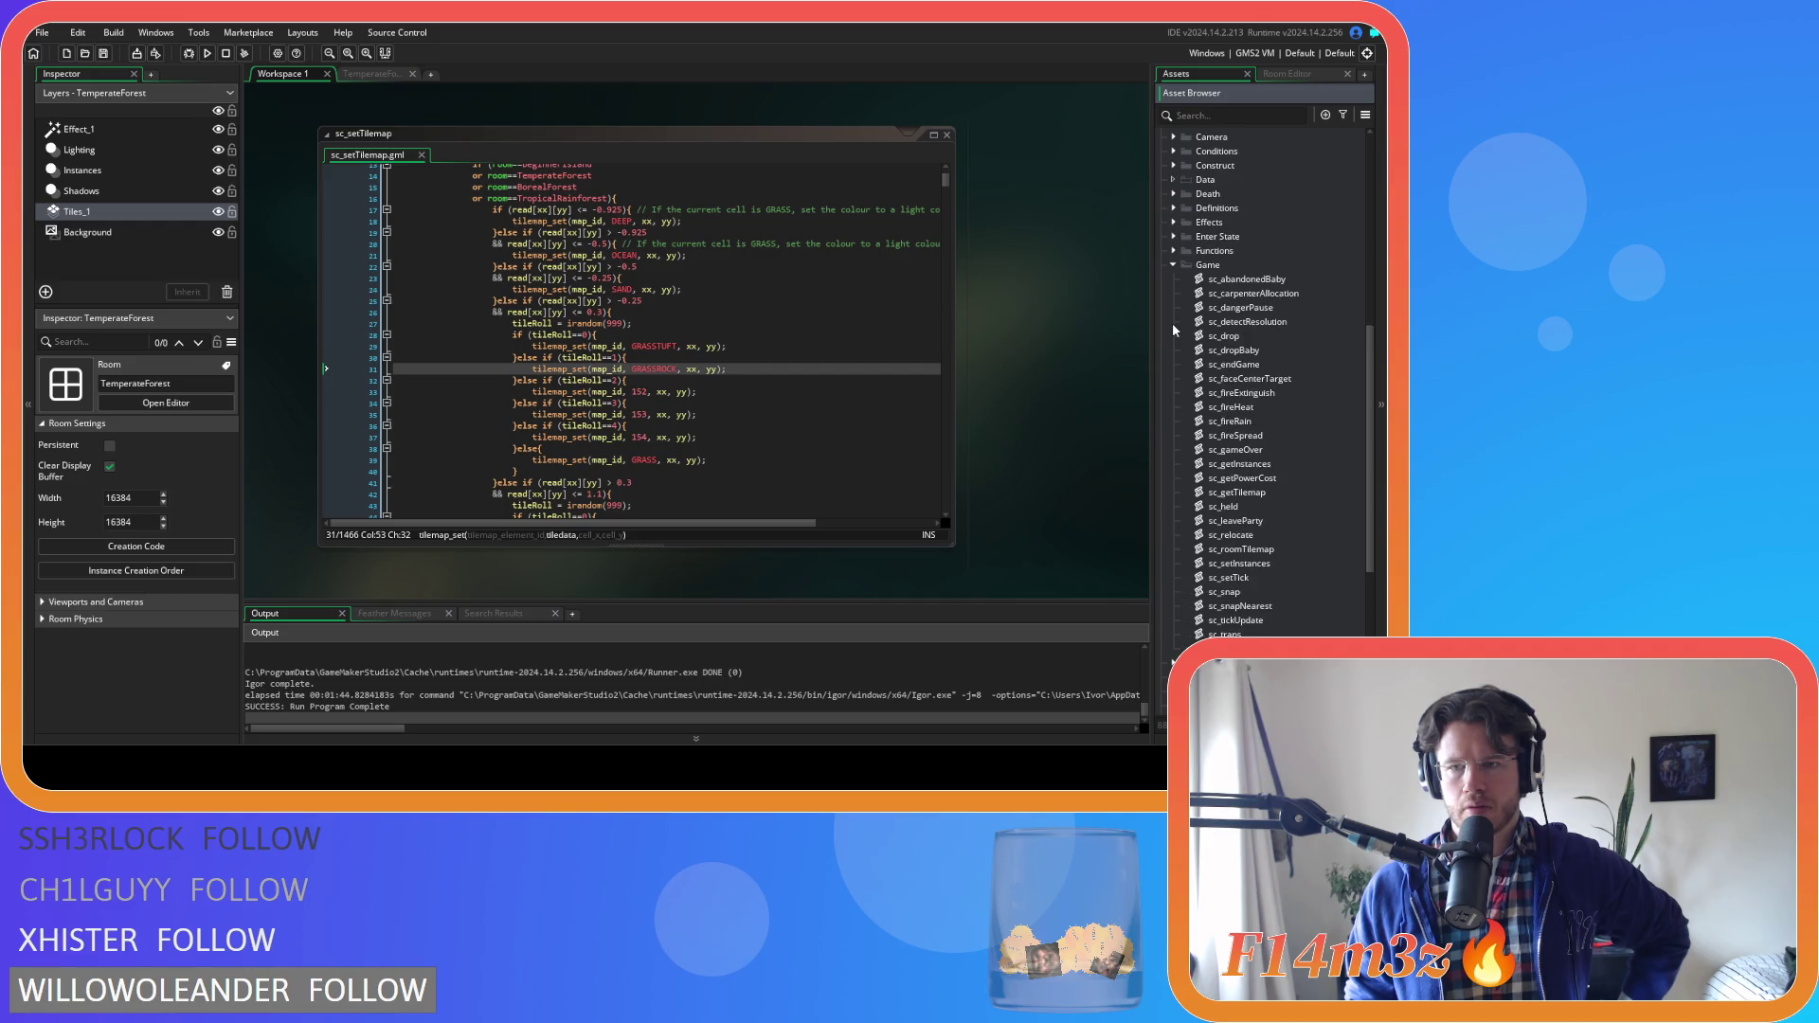
click(1172, 266)
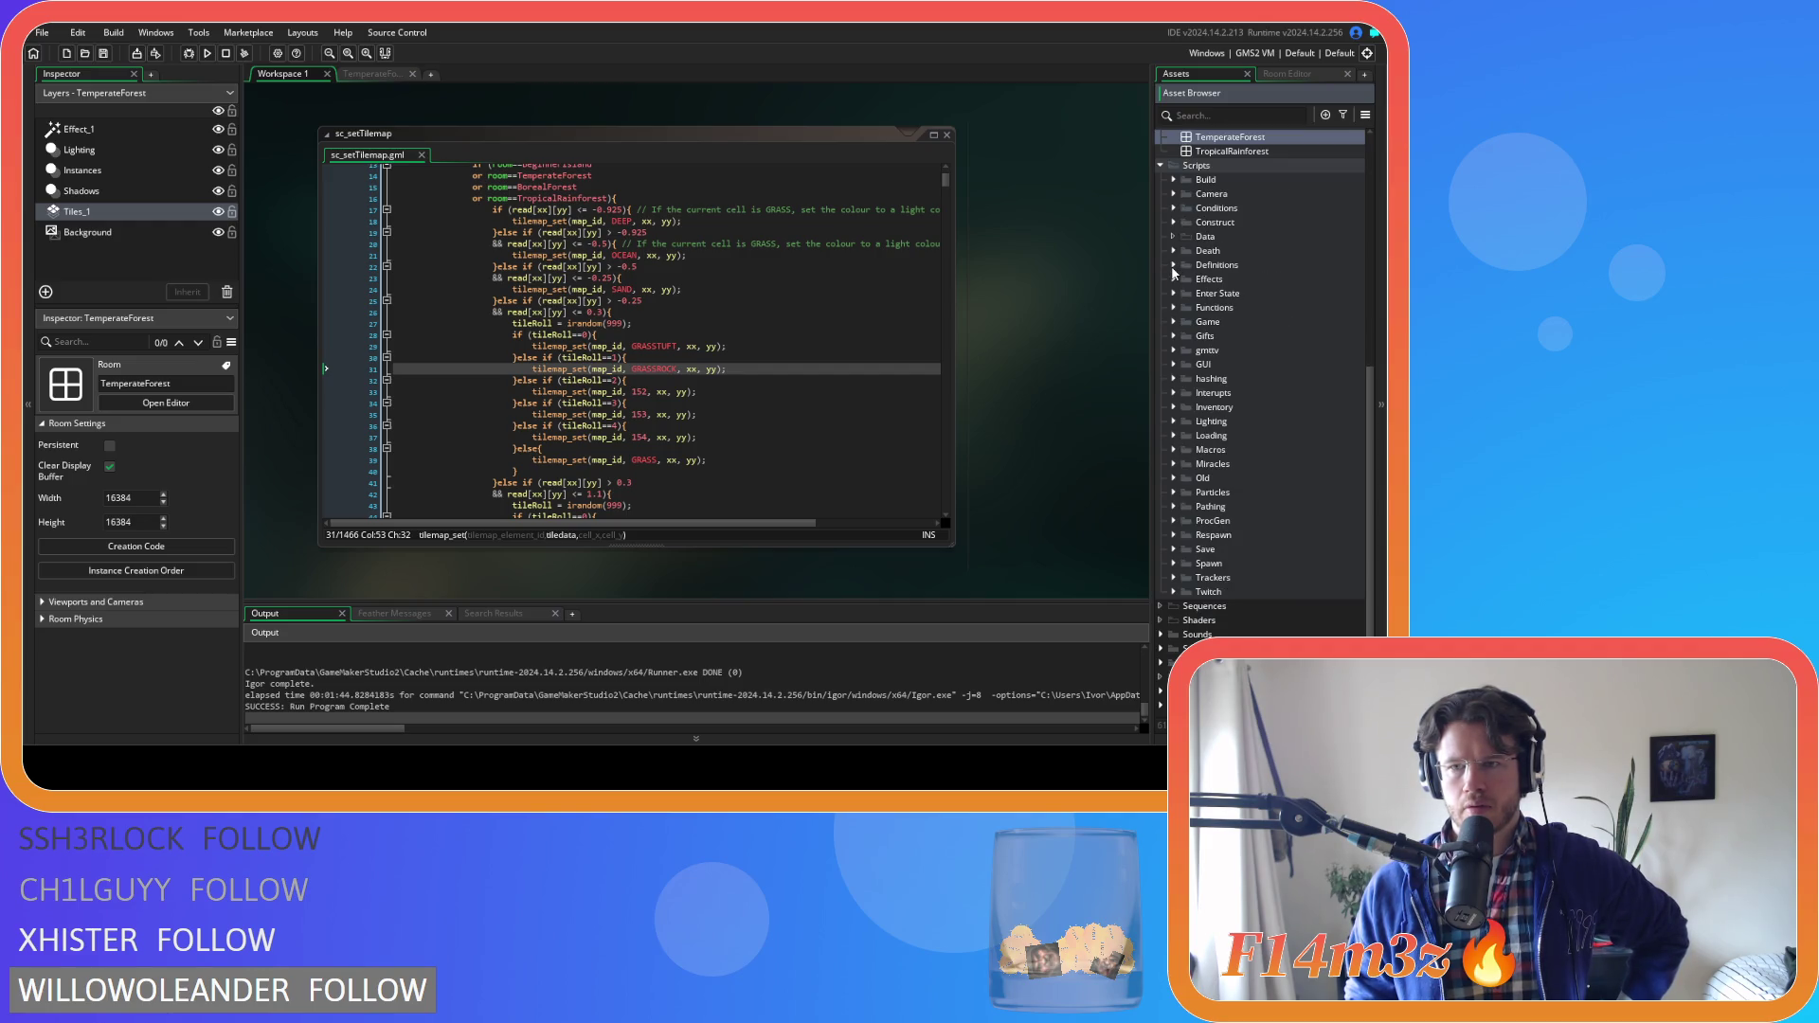
click(1175, 264)
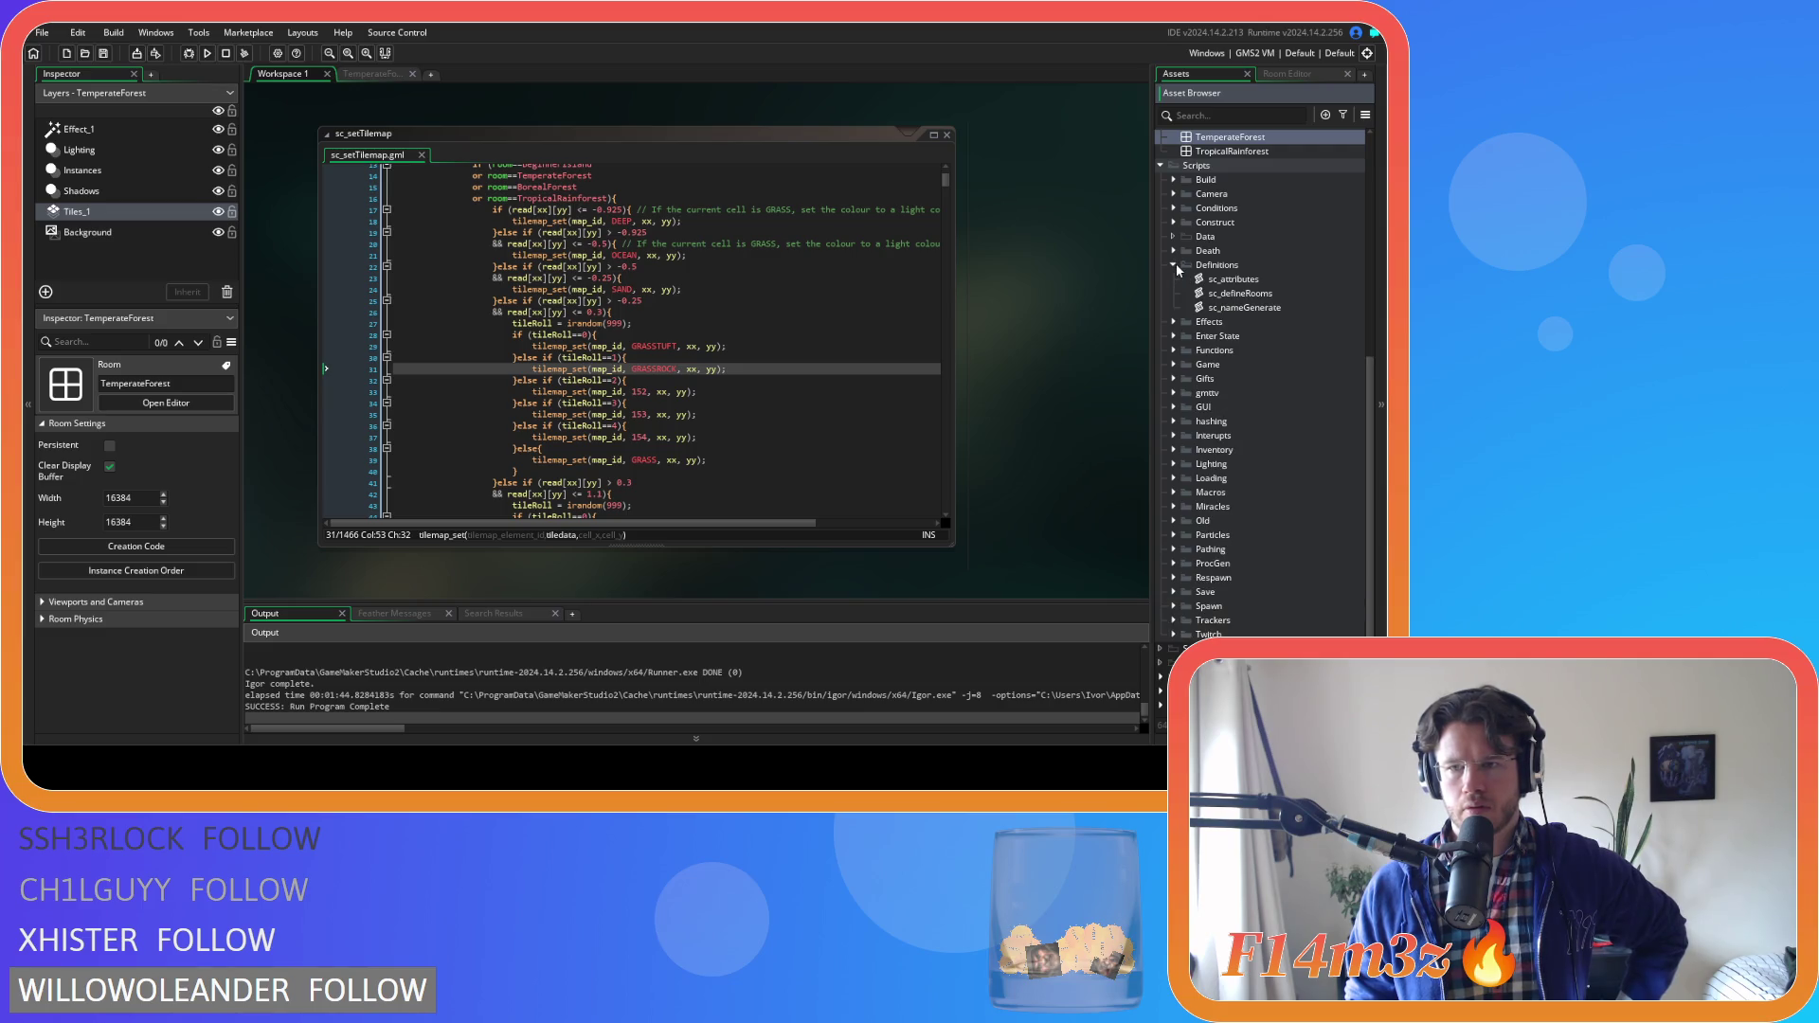
click(1175, 263)
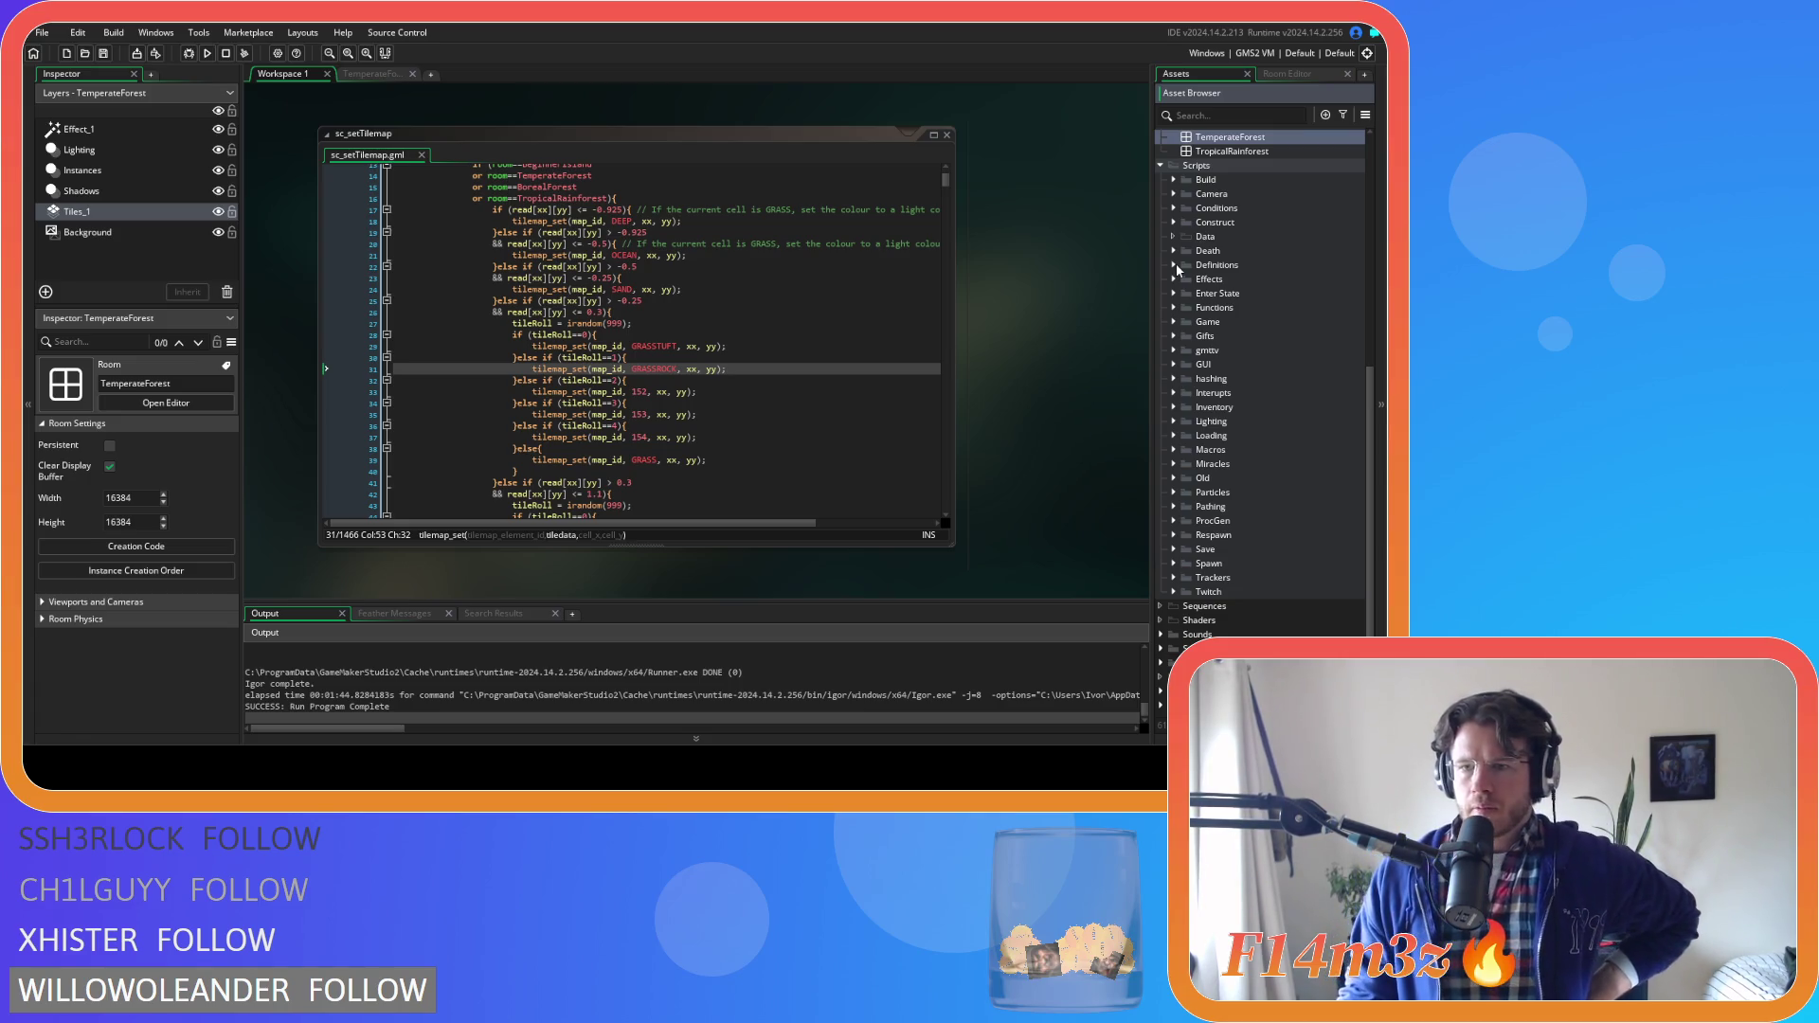
click(1173, 449)
double_click(1229, 463)
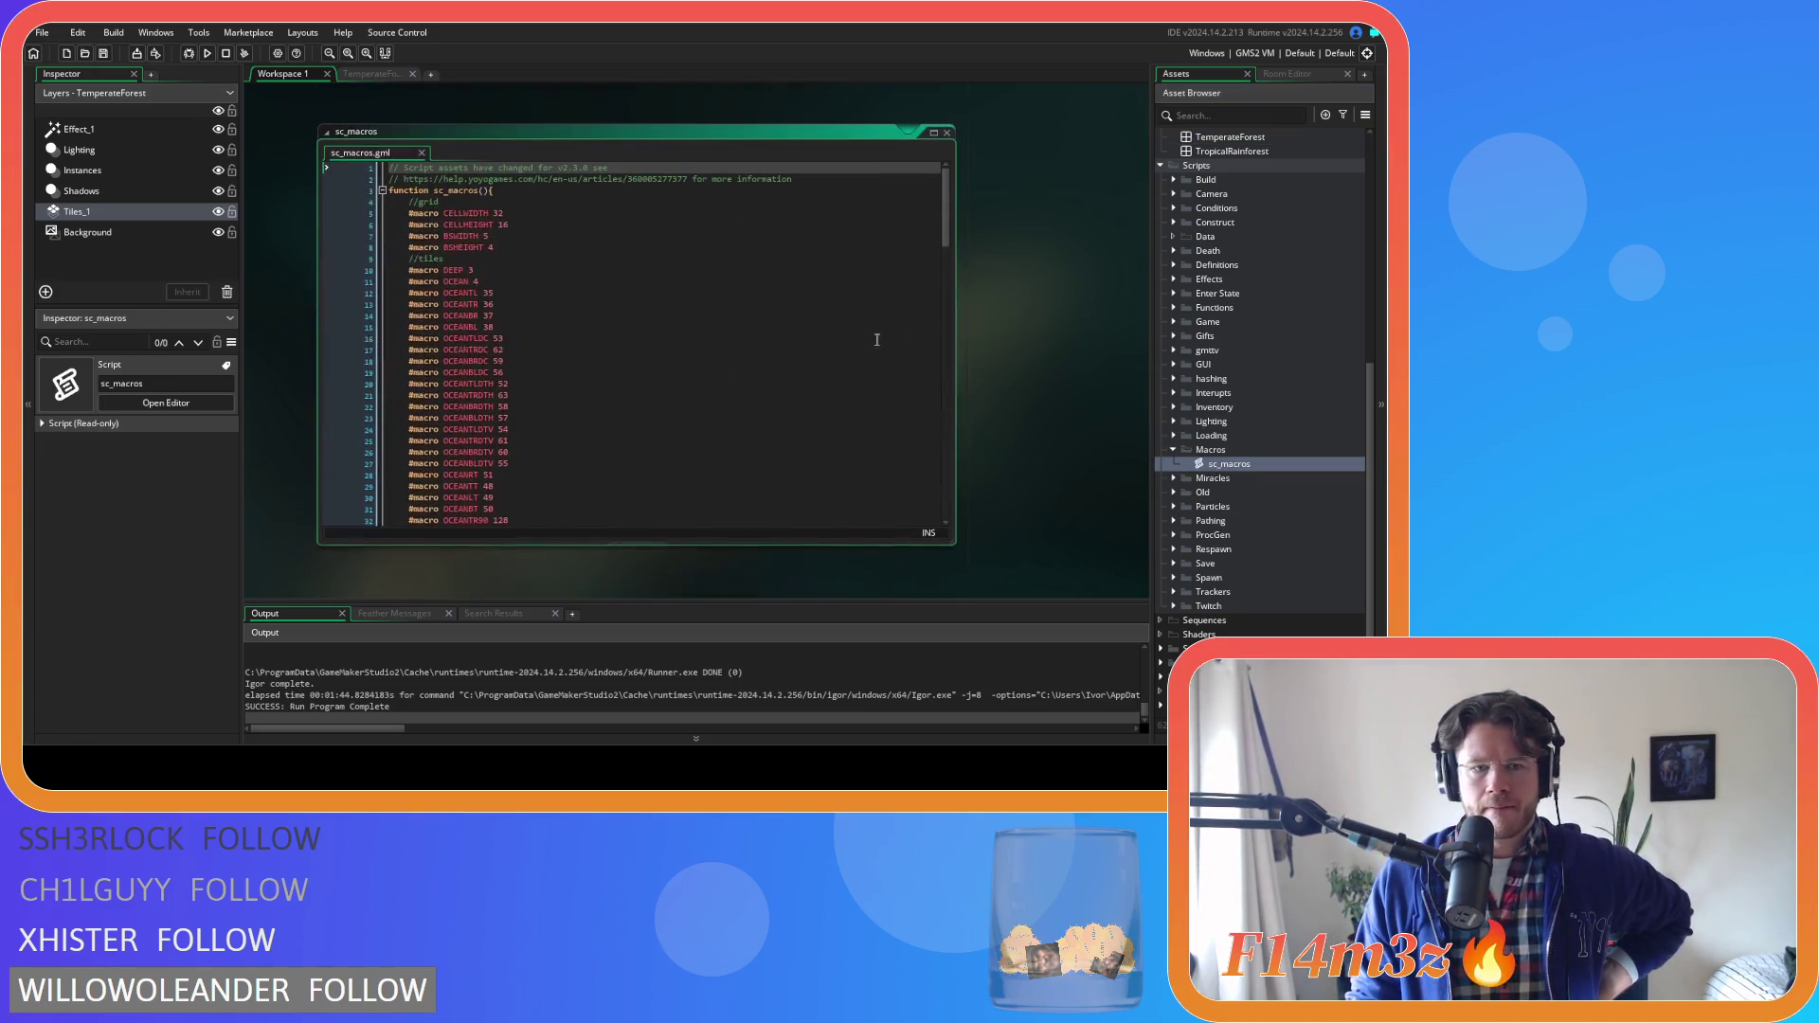
scroll(616, 285, down, 3)
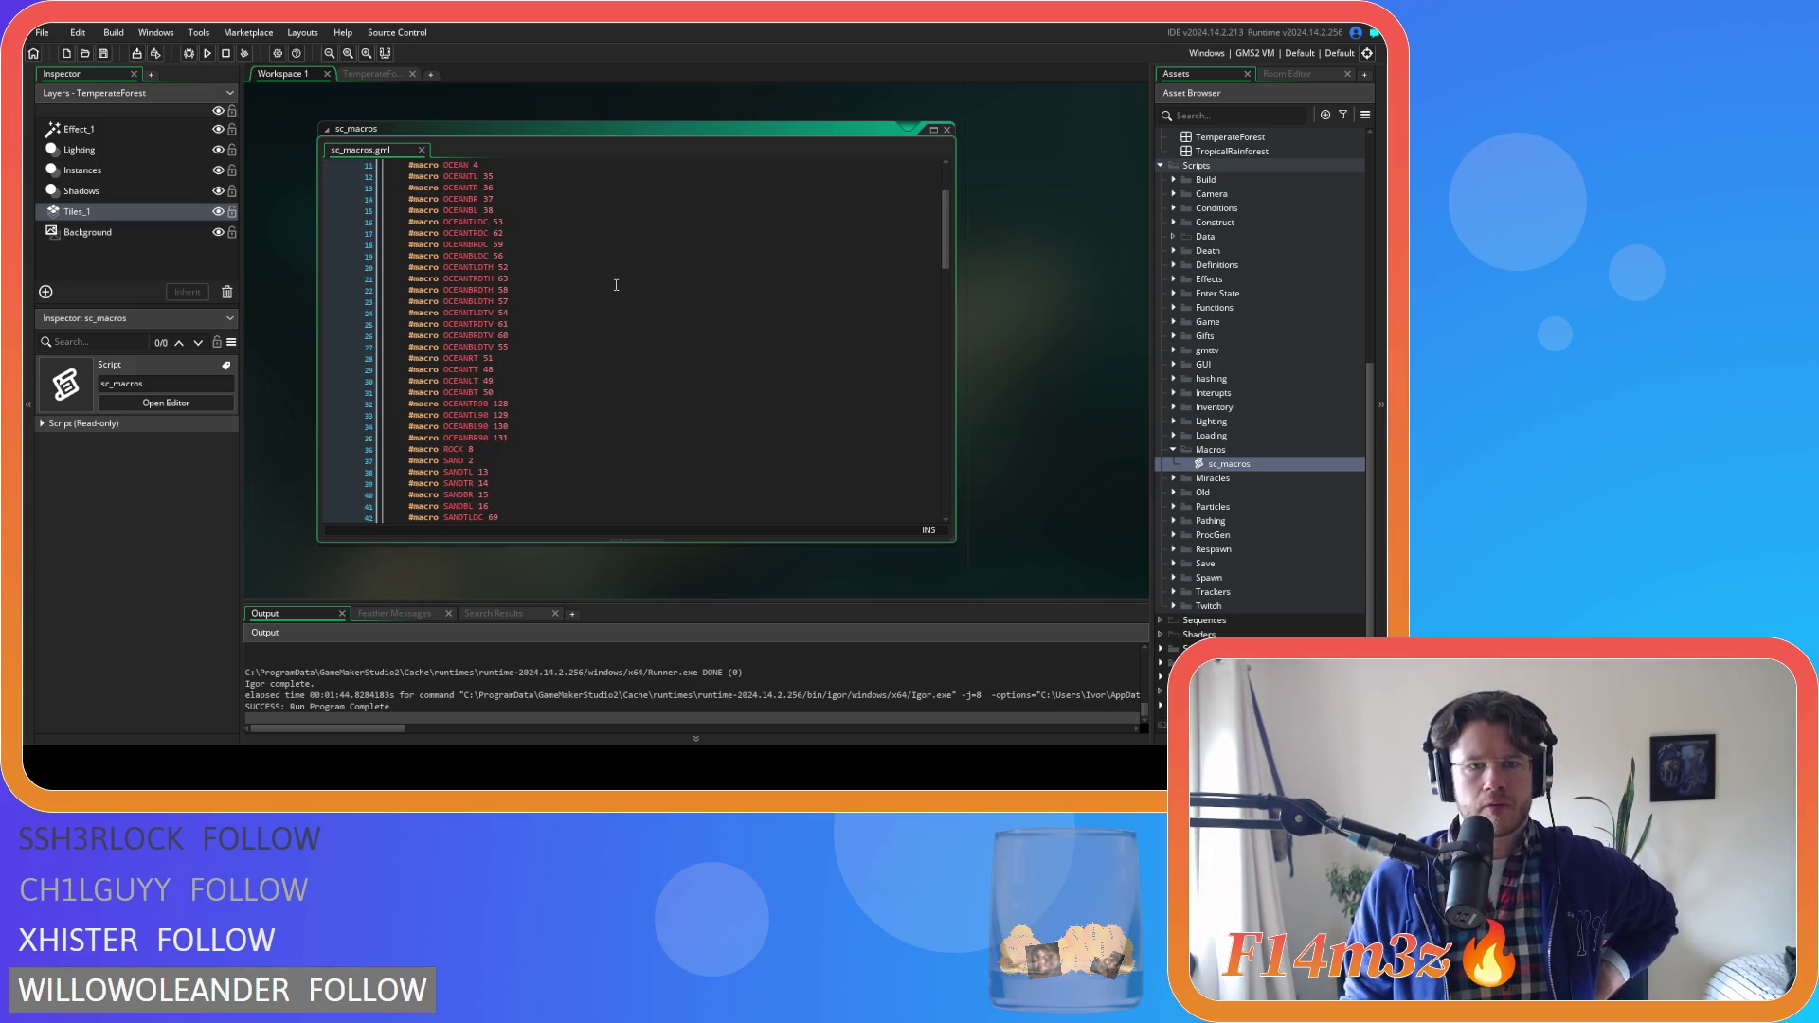
scroll(616, 284, down, 6)
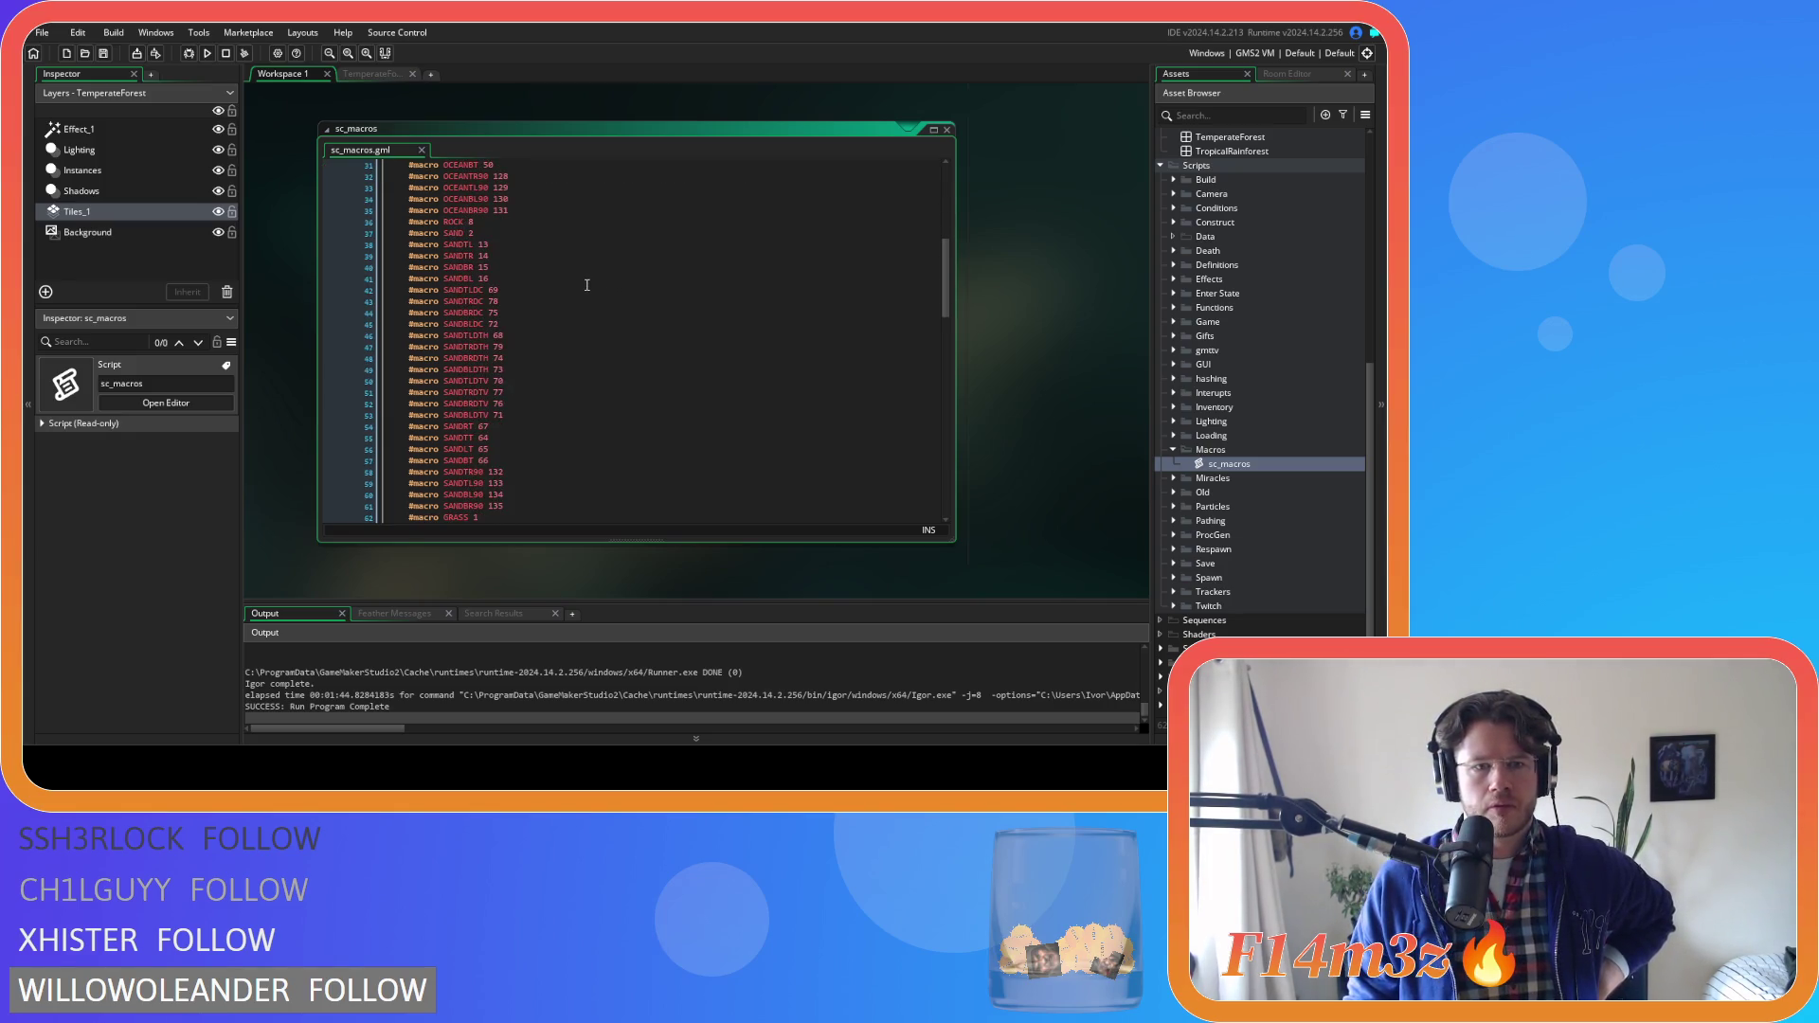
scroll(586, 285, down, 7)
scroll(587, 284, down, 7)
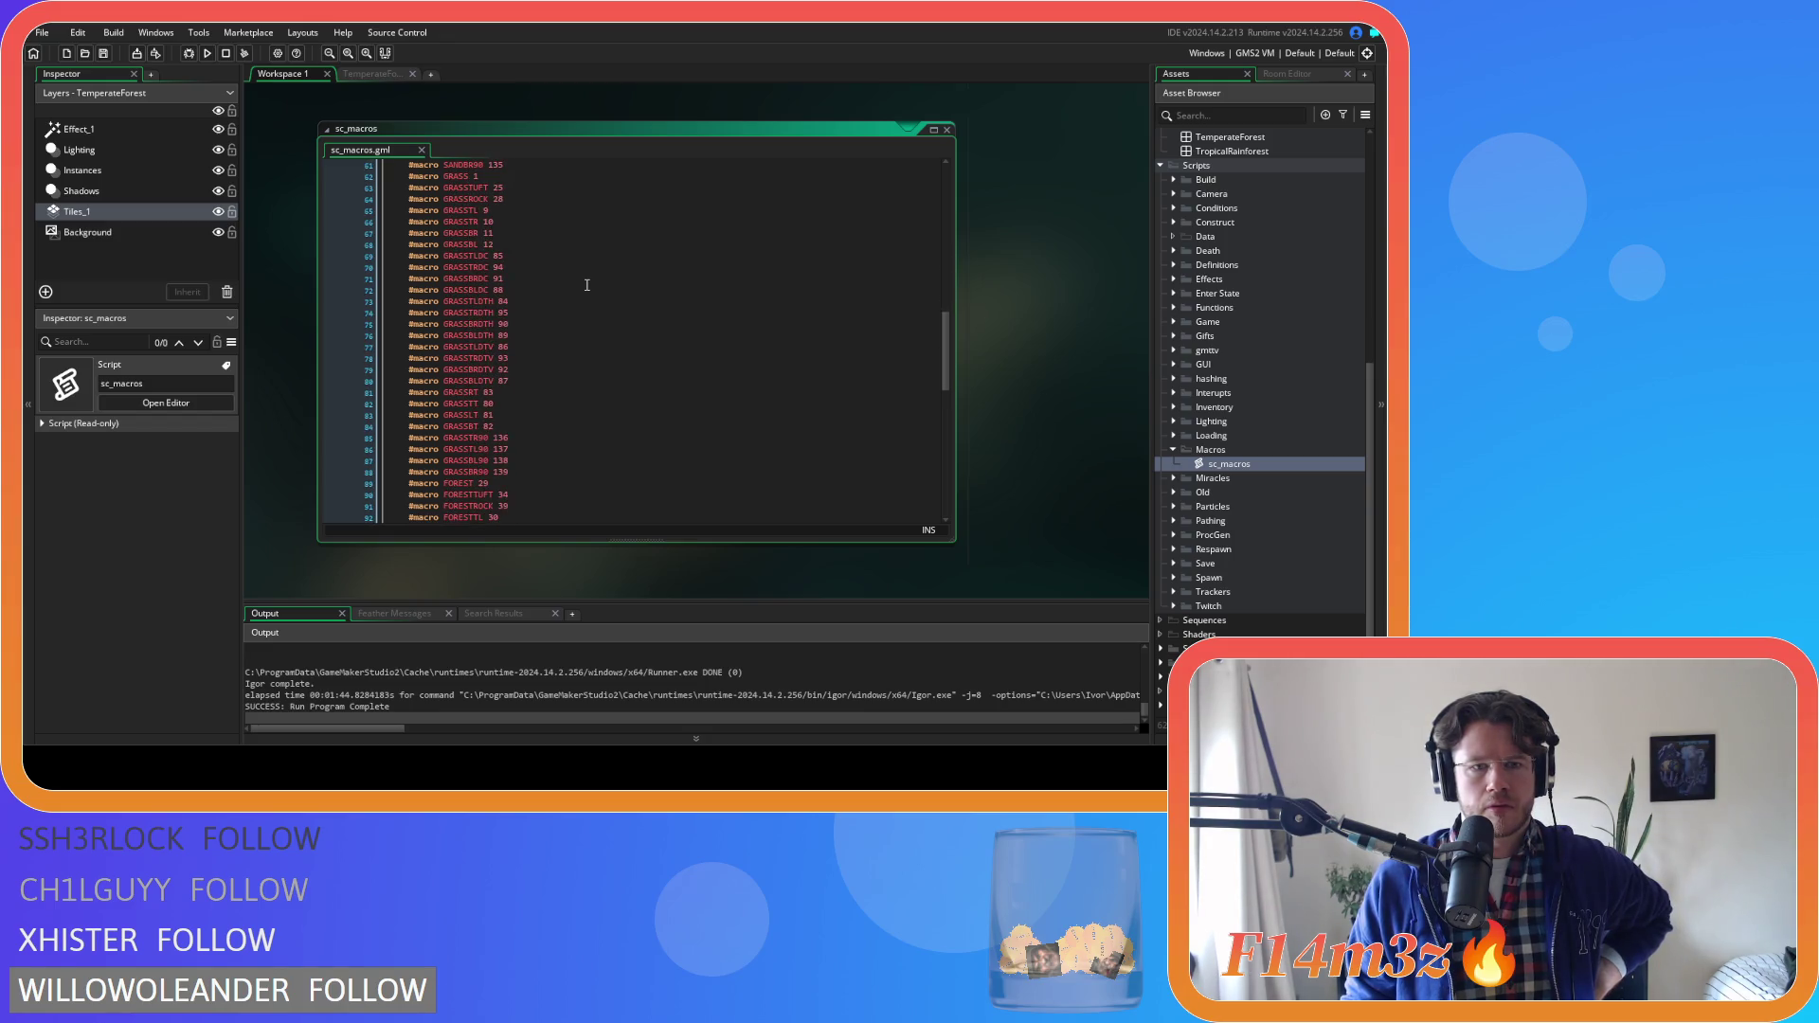
scroll(587, 284, down, 5)
scroll(586, 285, up, 2)
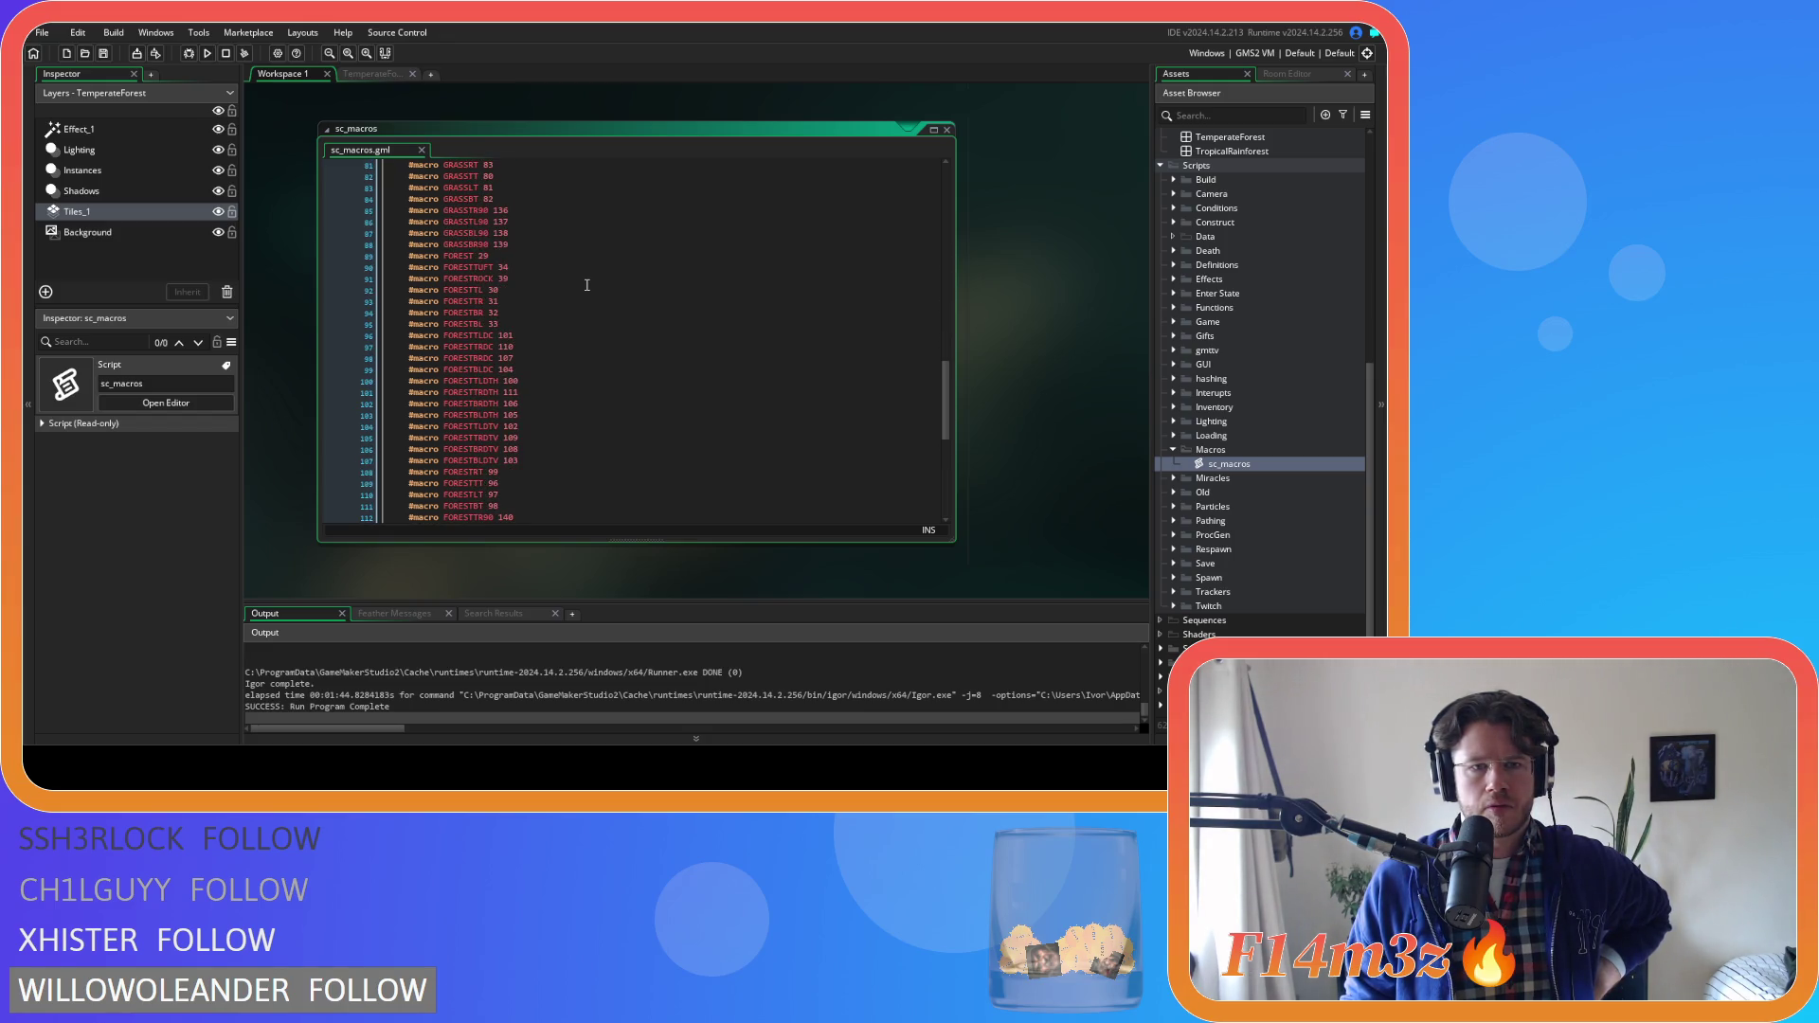
click(554, 280)
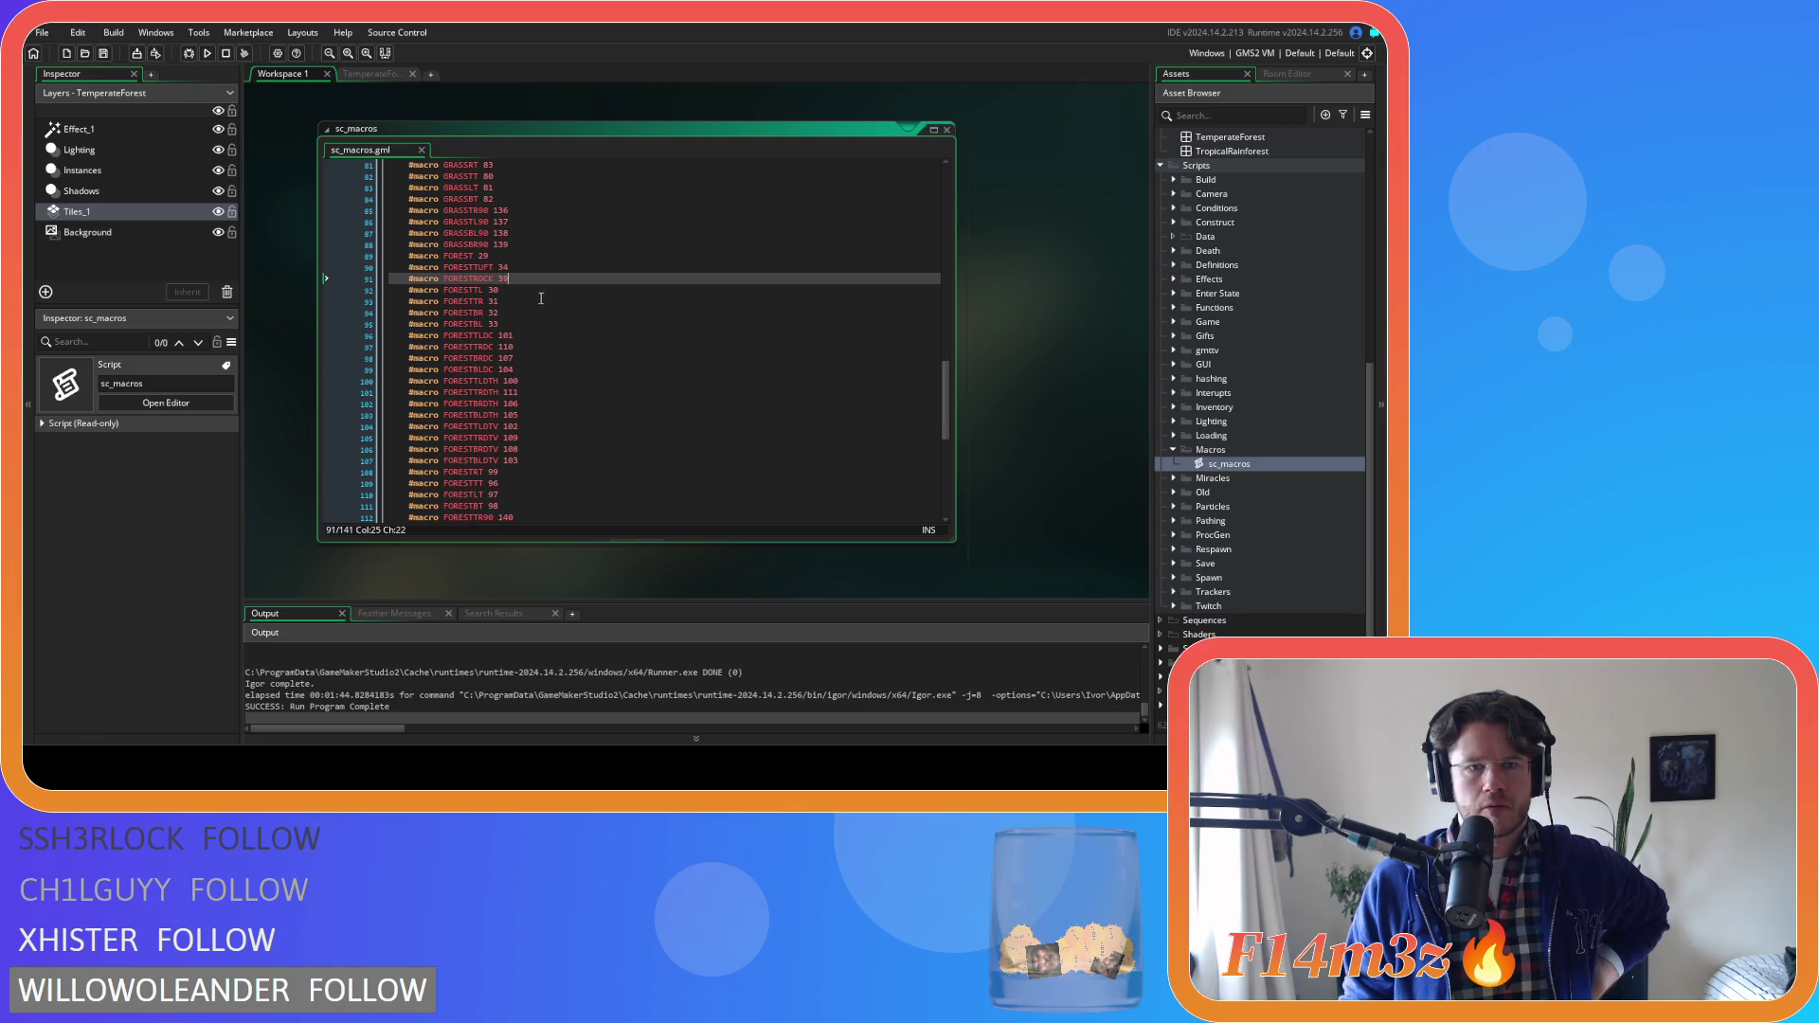
click(946, 132)
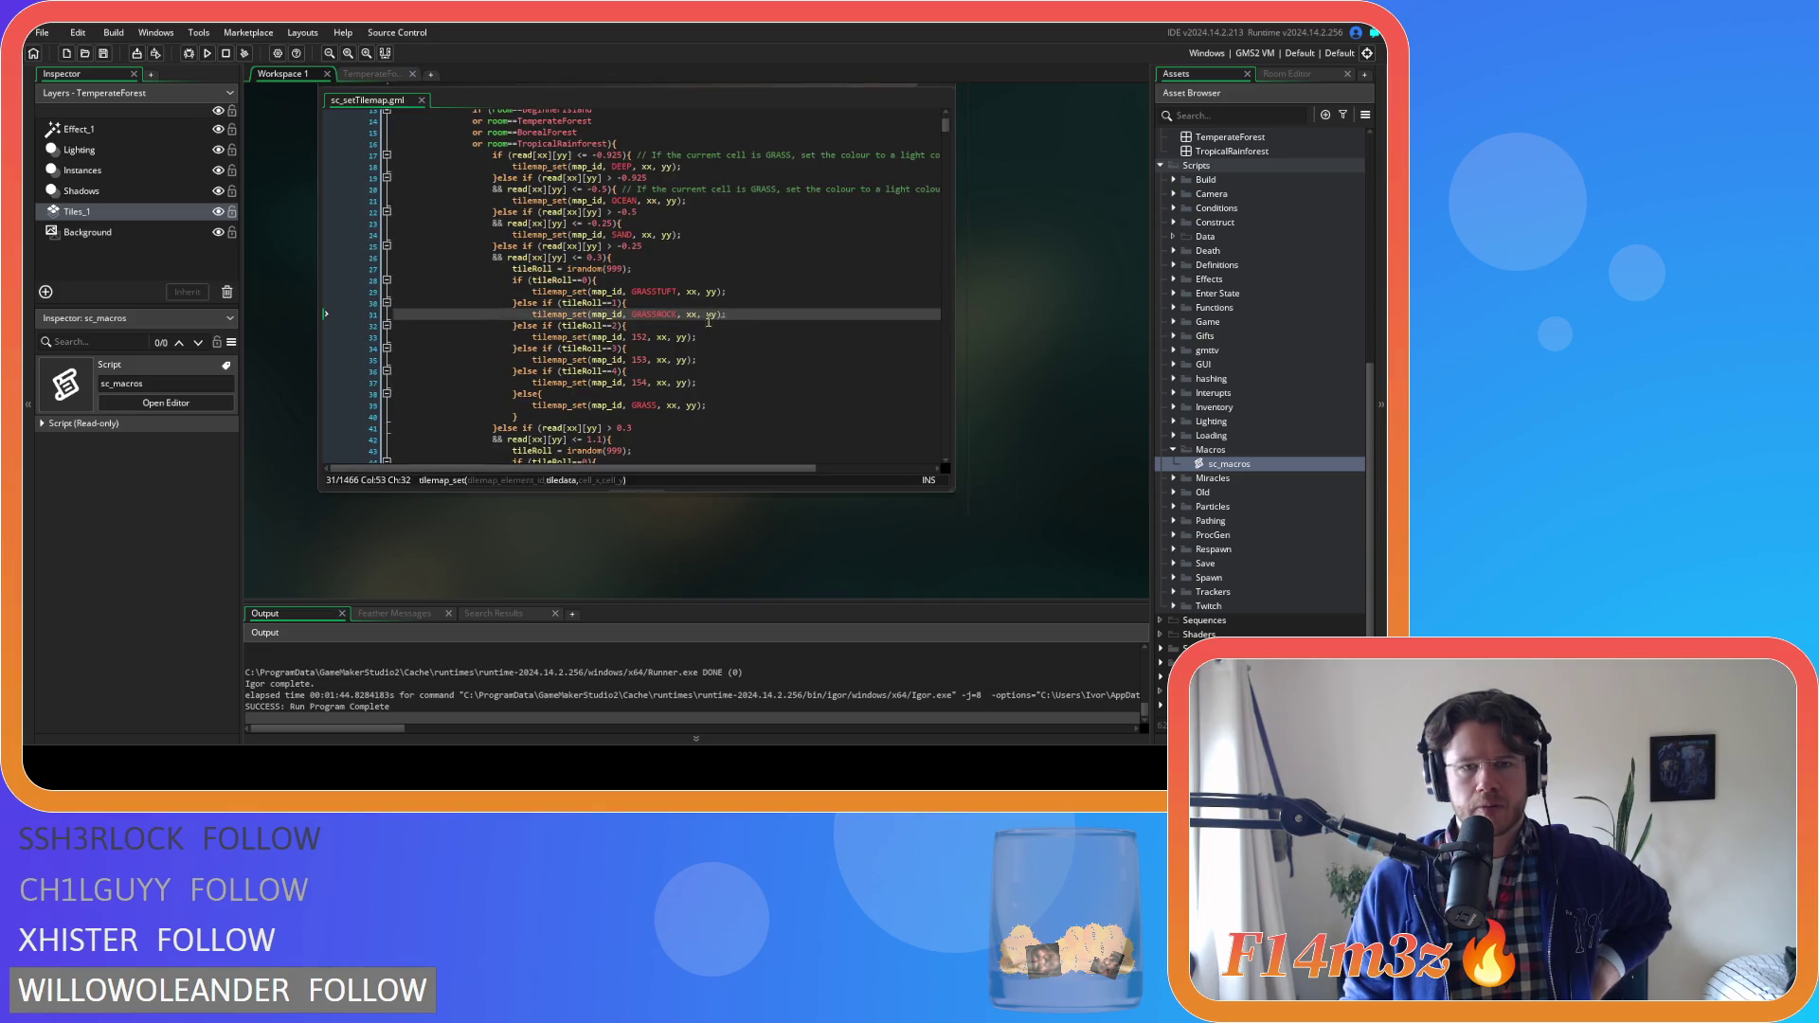
click(731, 338)
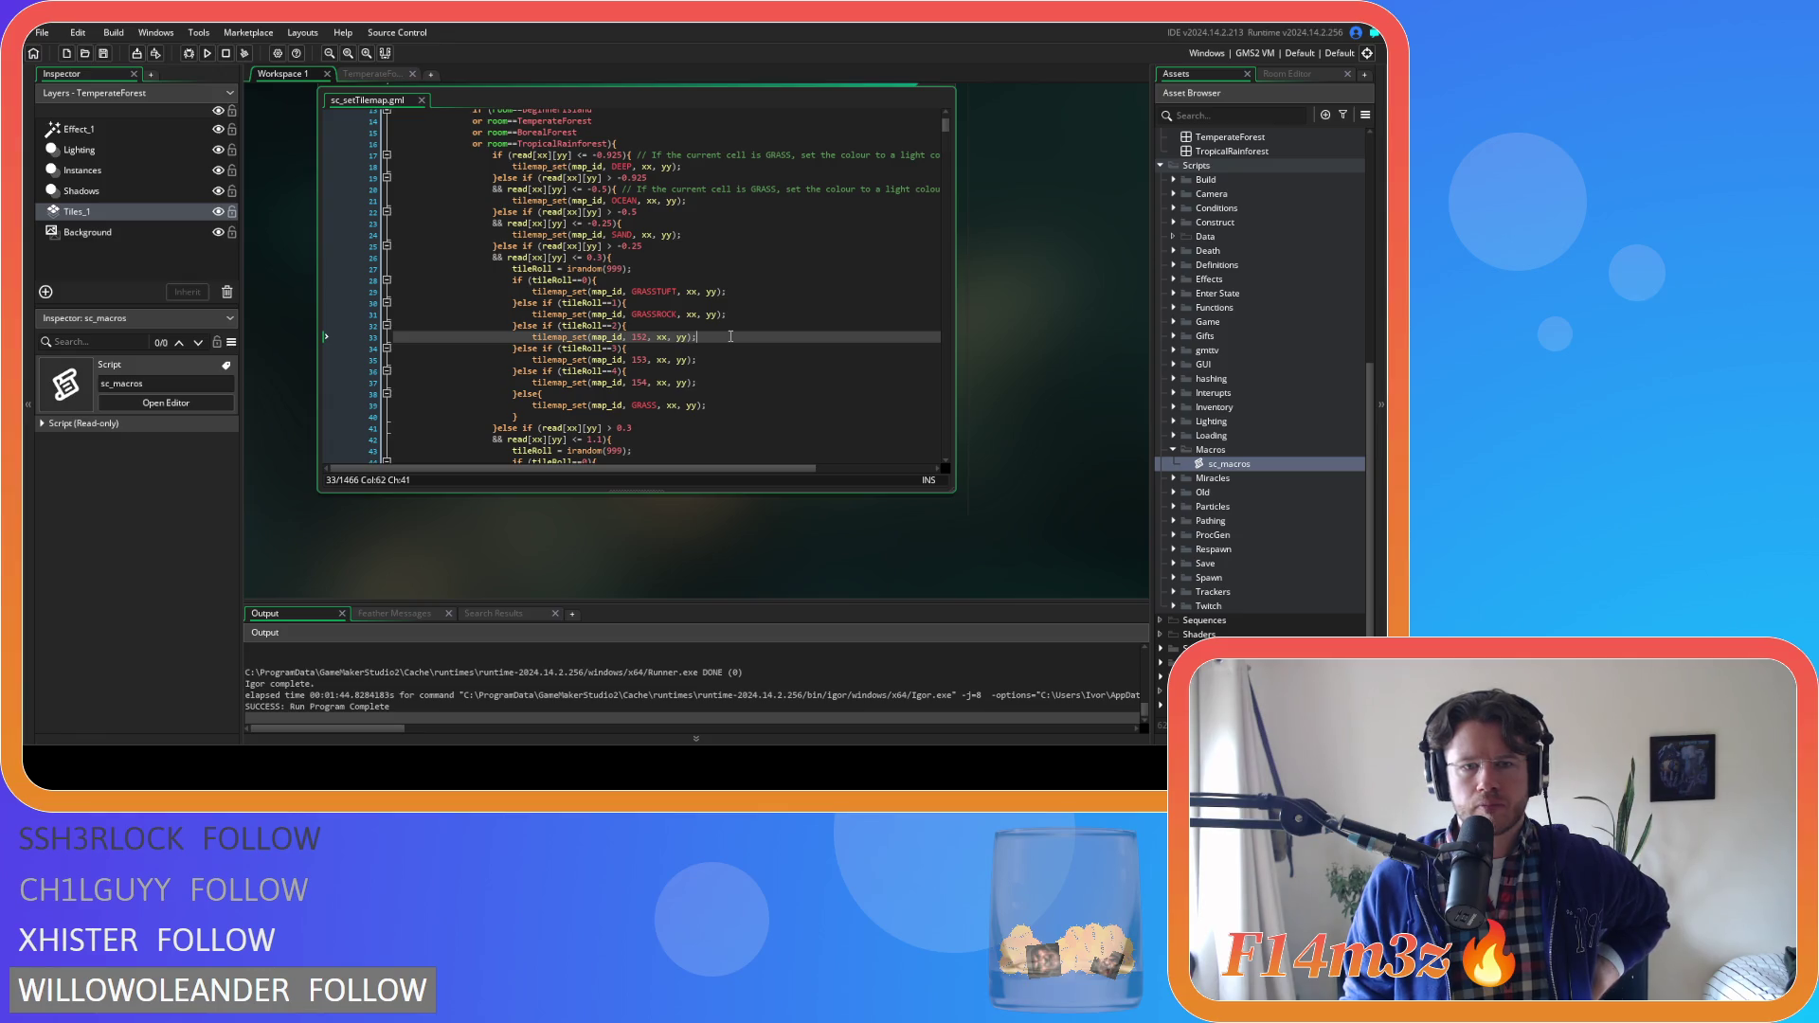
click(647, 281)
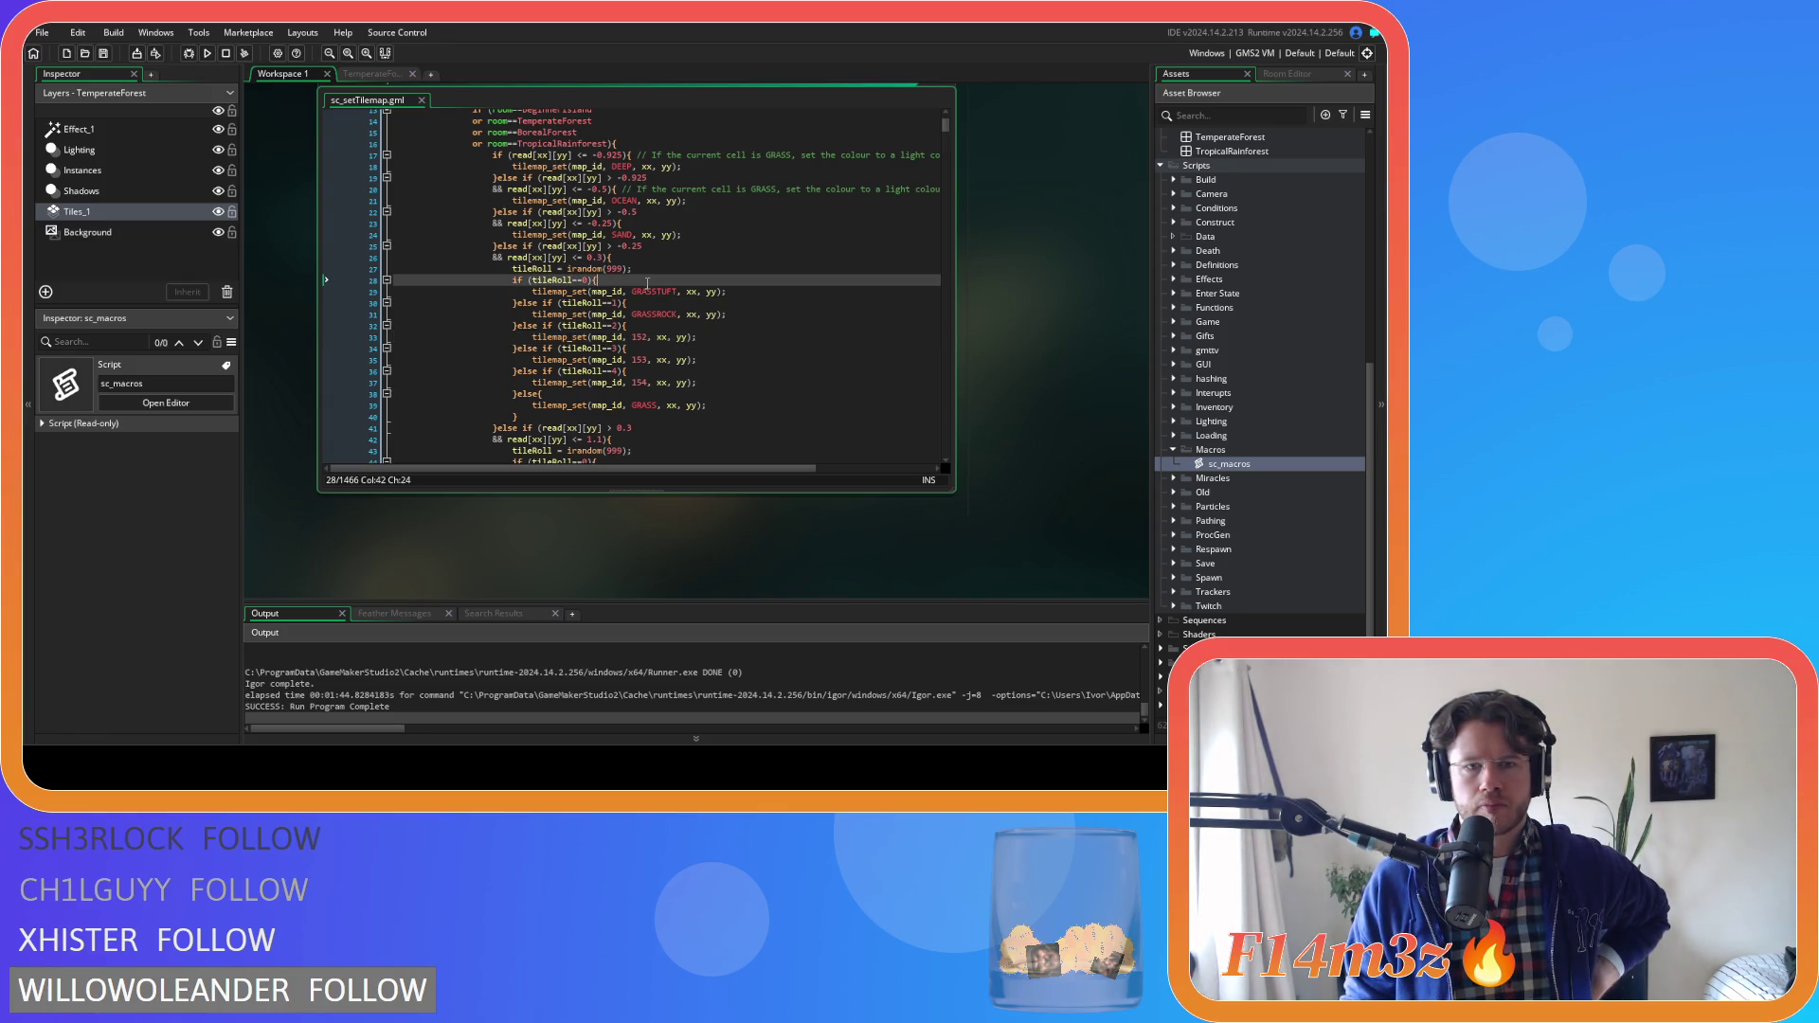
click(645, 301)
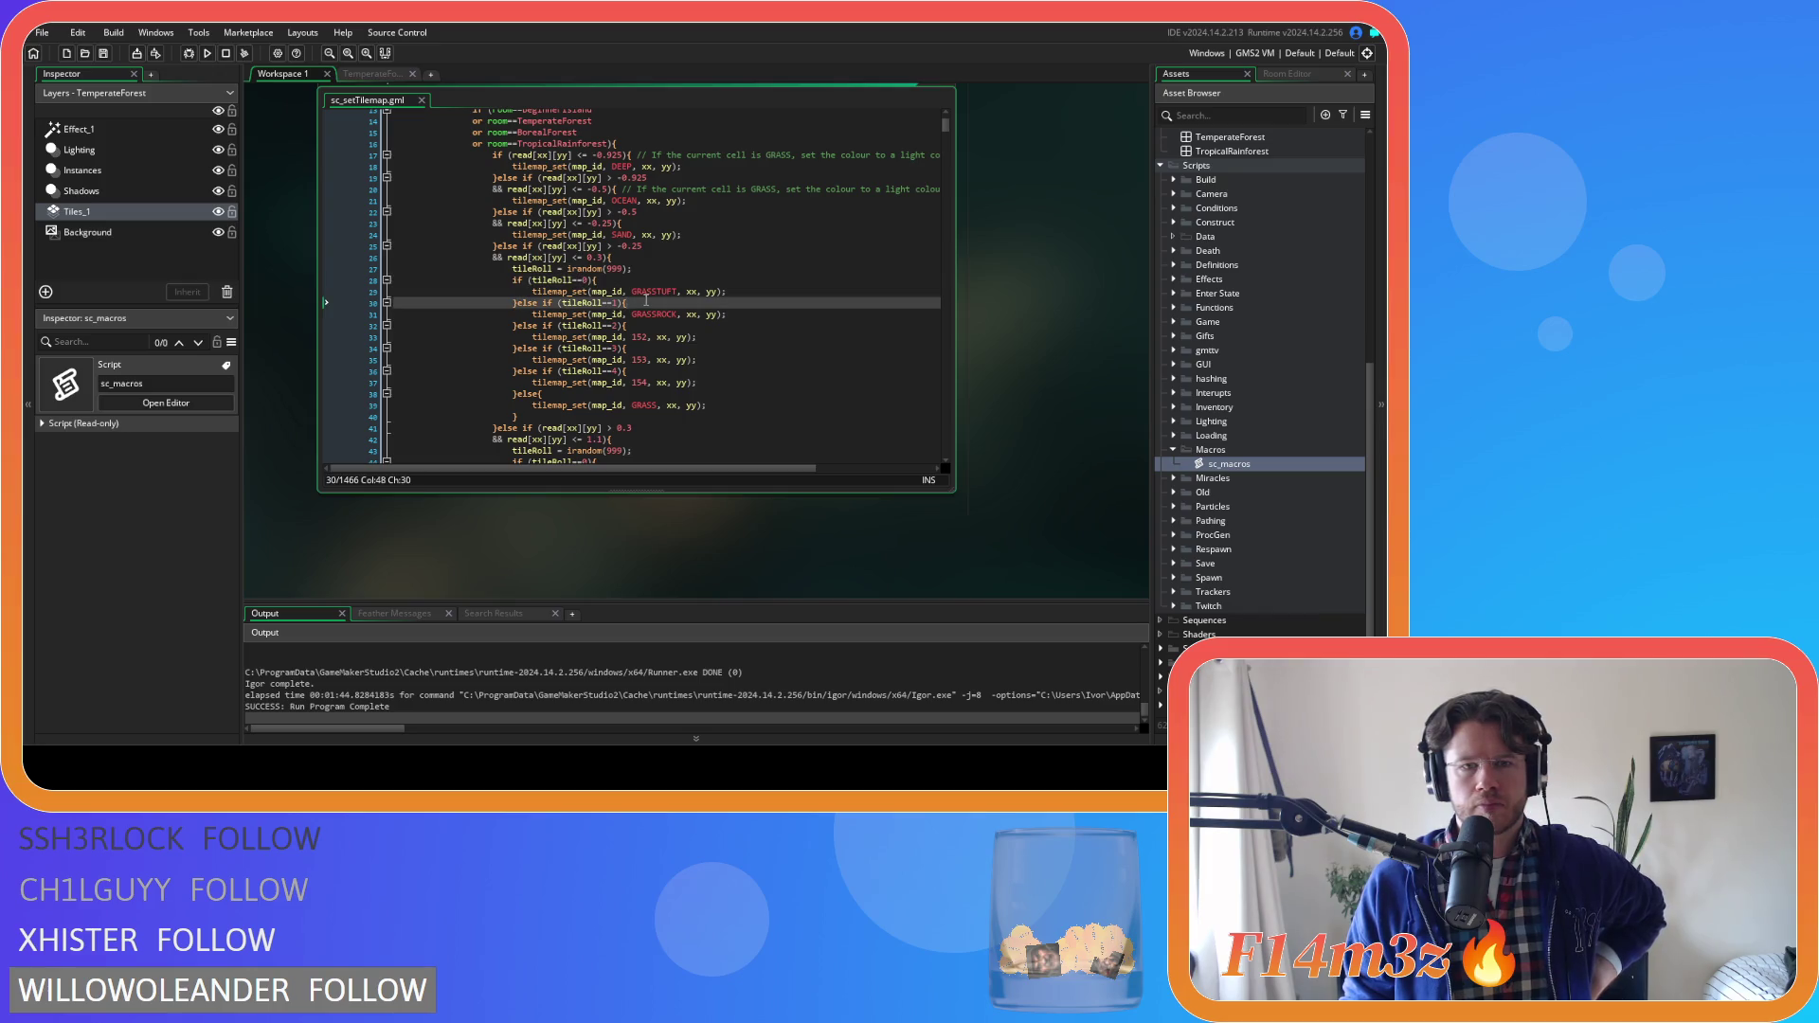
scroll(648, 263, down, 3)
scroll(648, 263, down, 4)
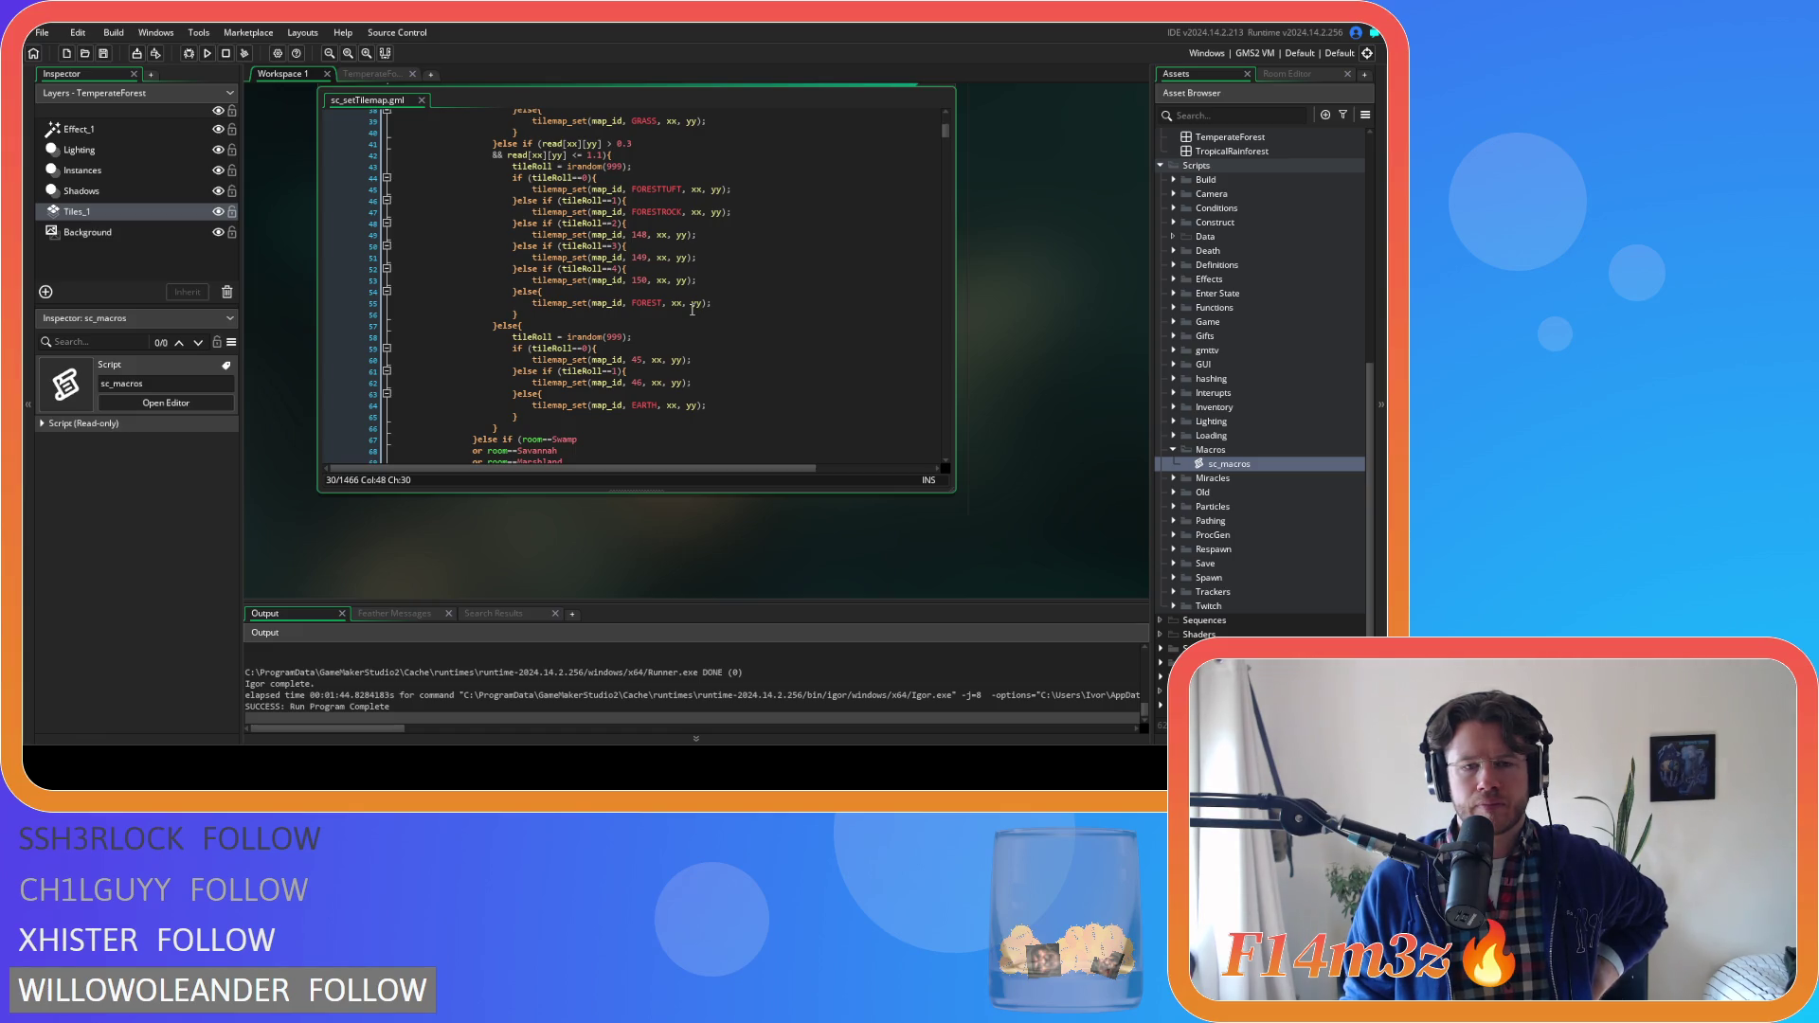
scroll(693, 310, up, 3)
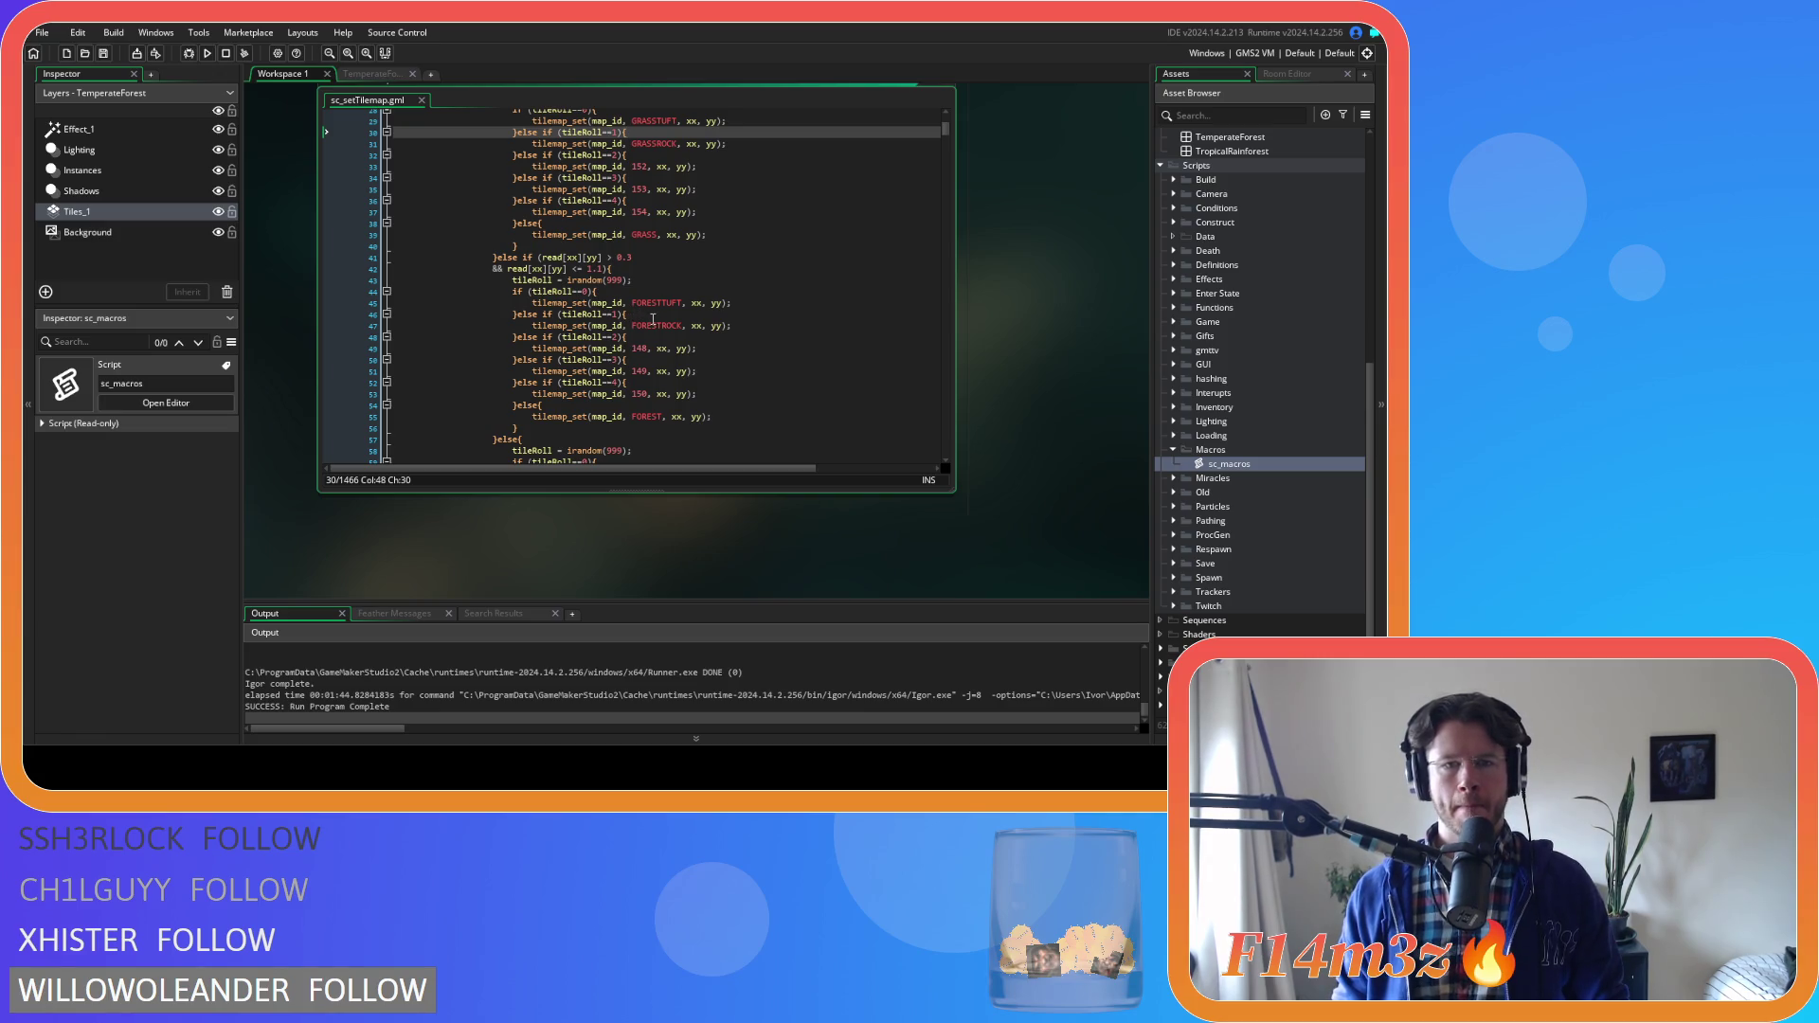
scroll(652, 320, up, 4)
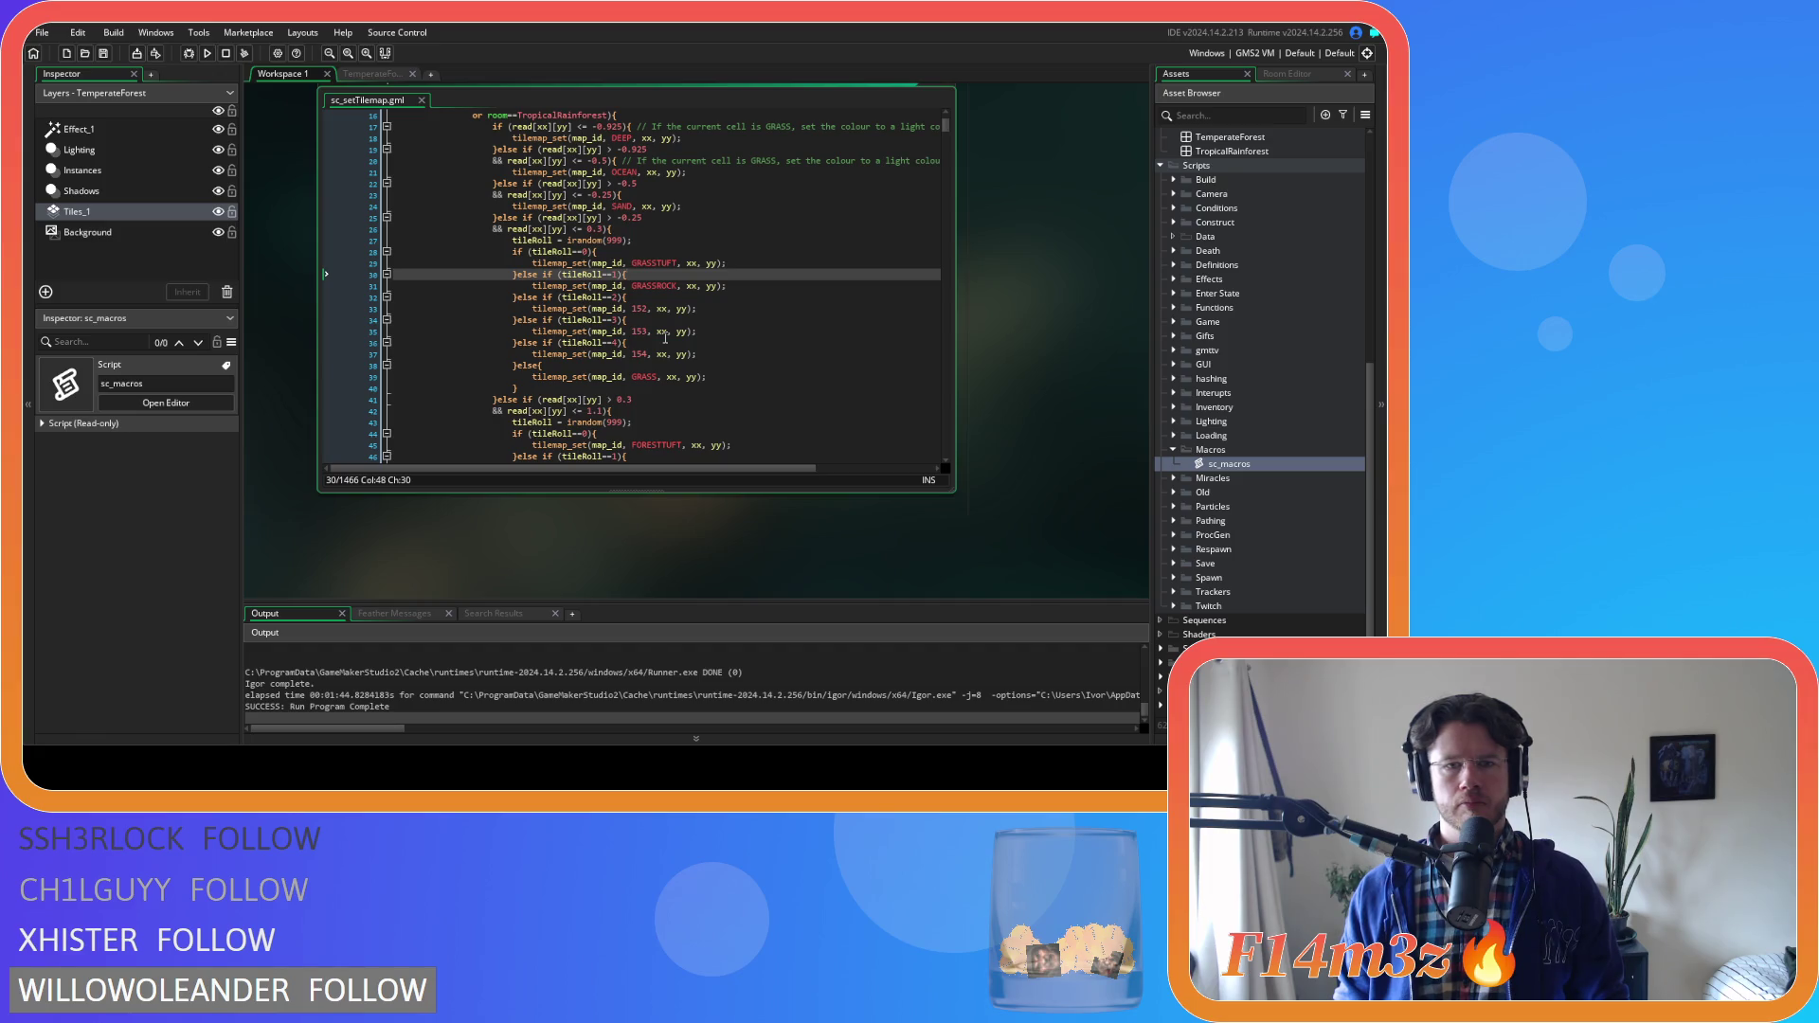
scroll(665, 337, up, 1)
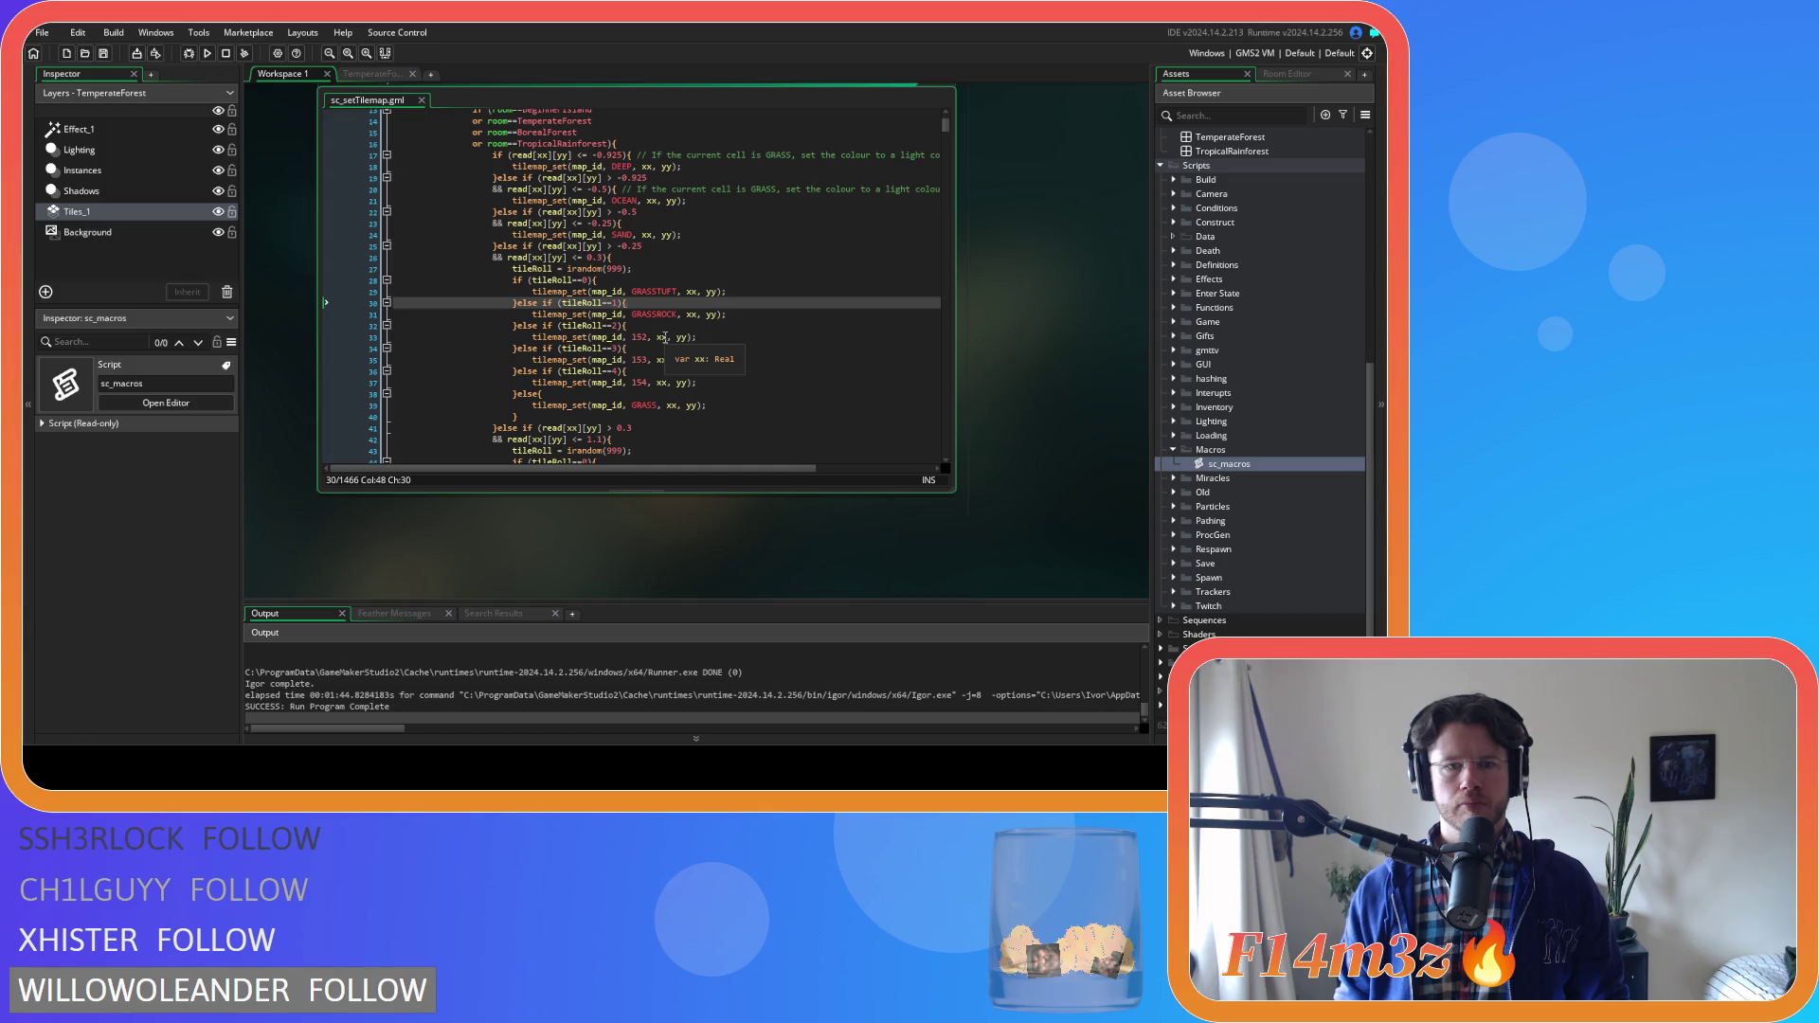
click(735, 392)
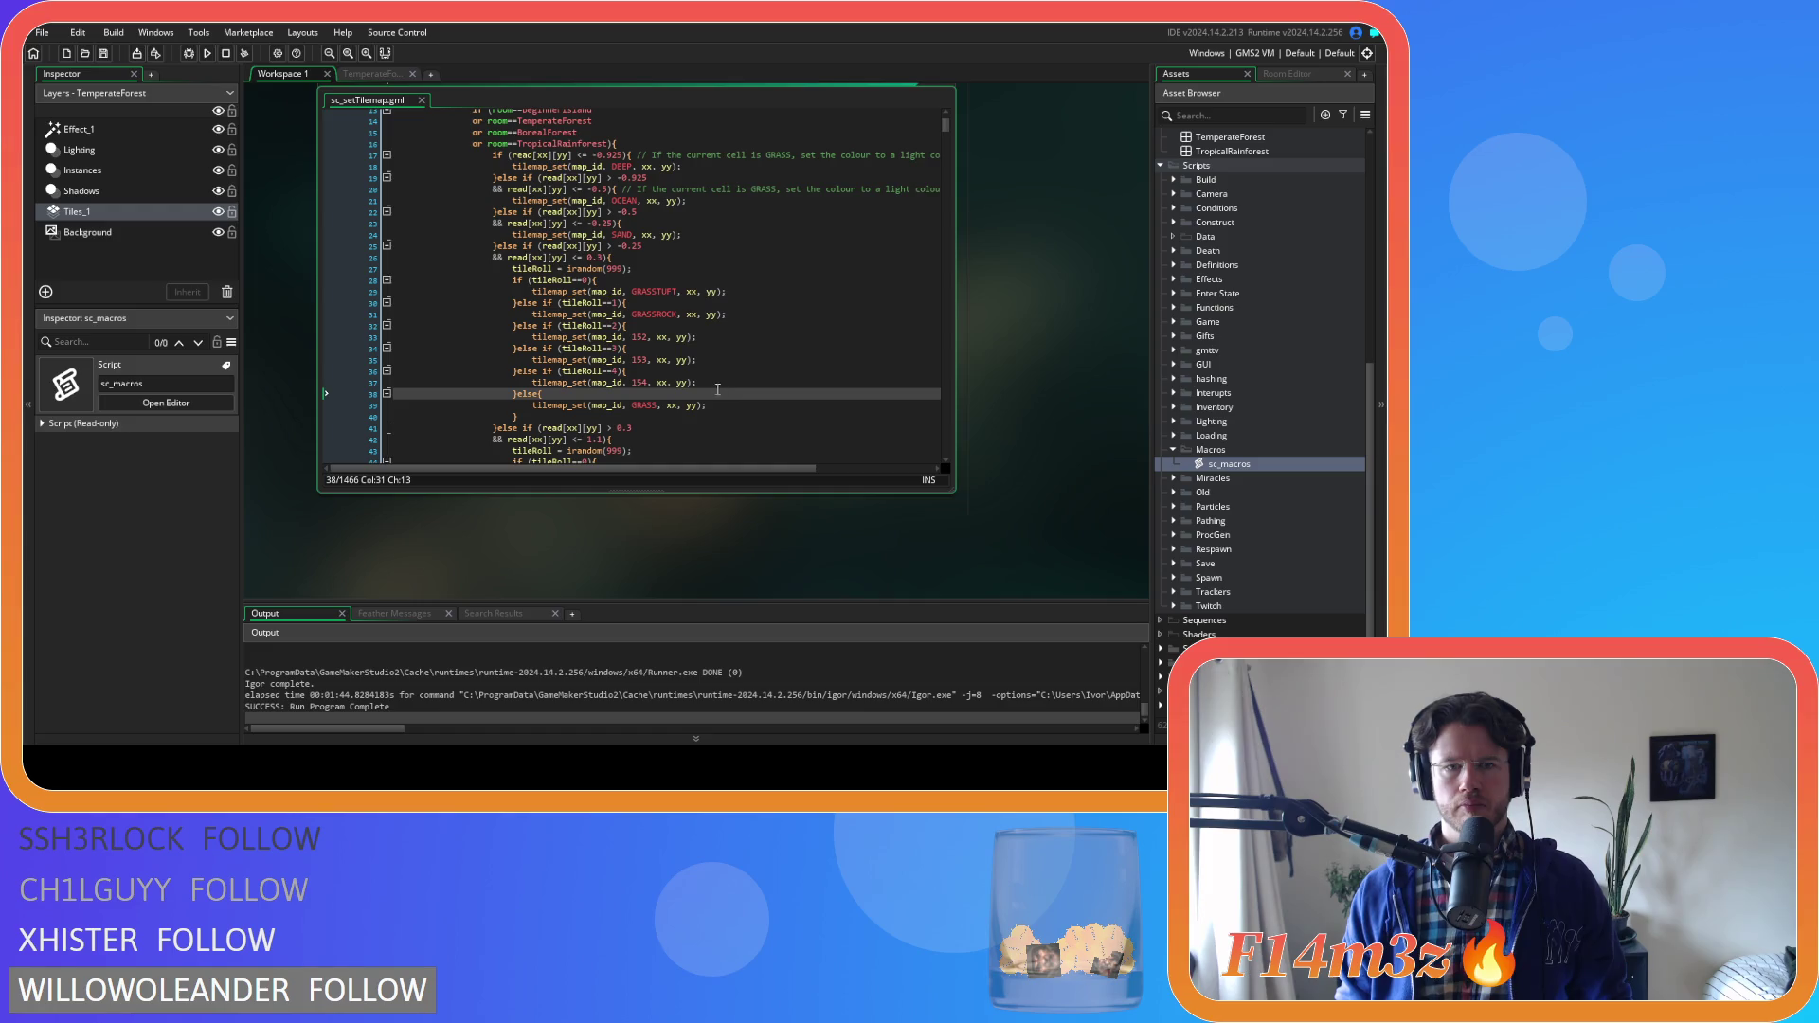
click(593, 291)
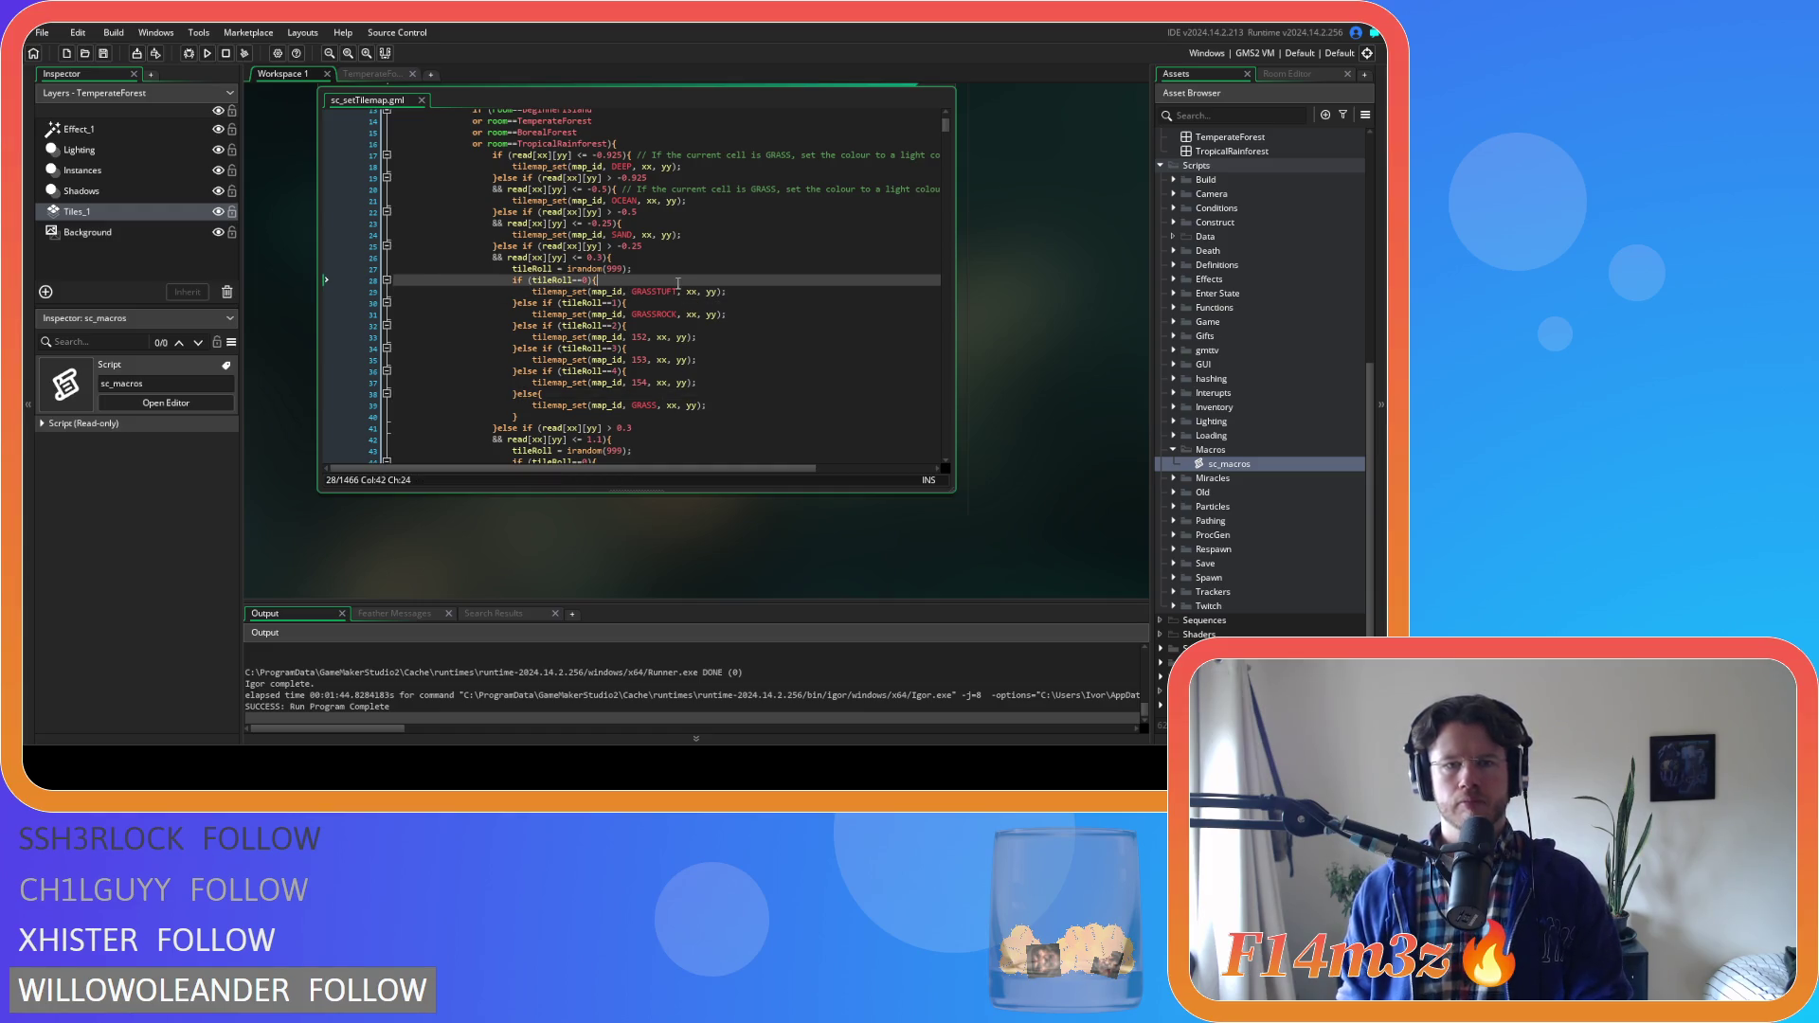
key(Down)
key(Down)
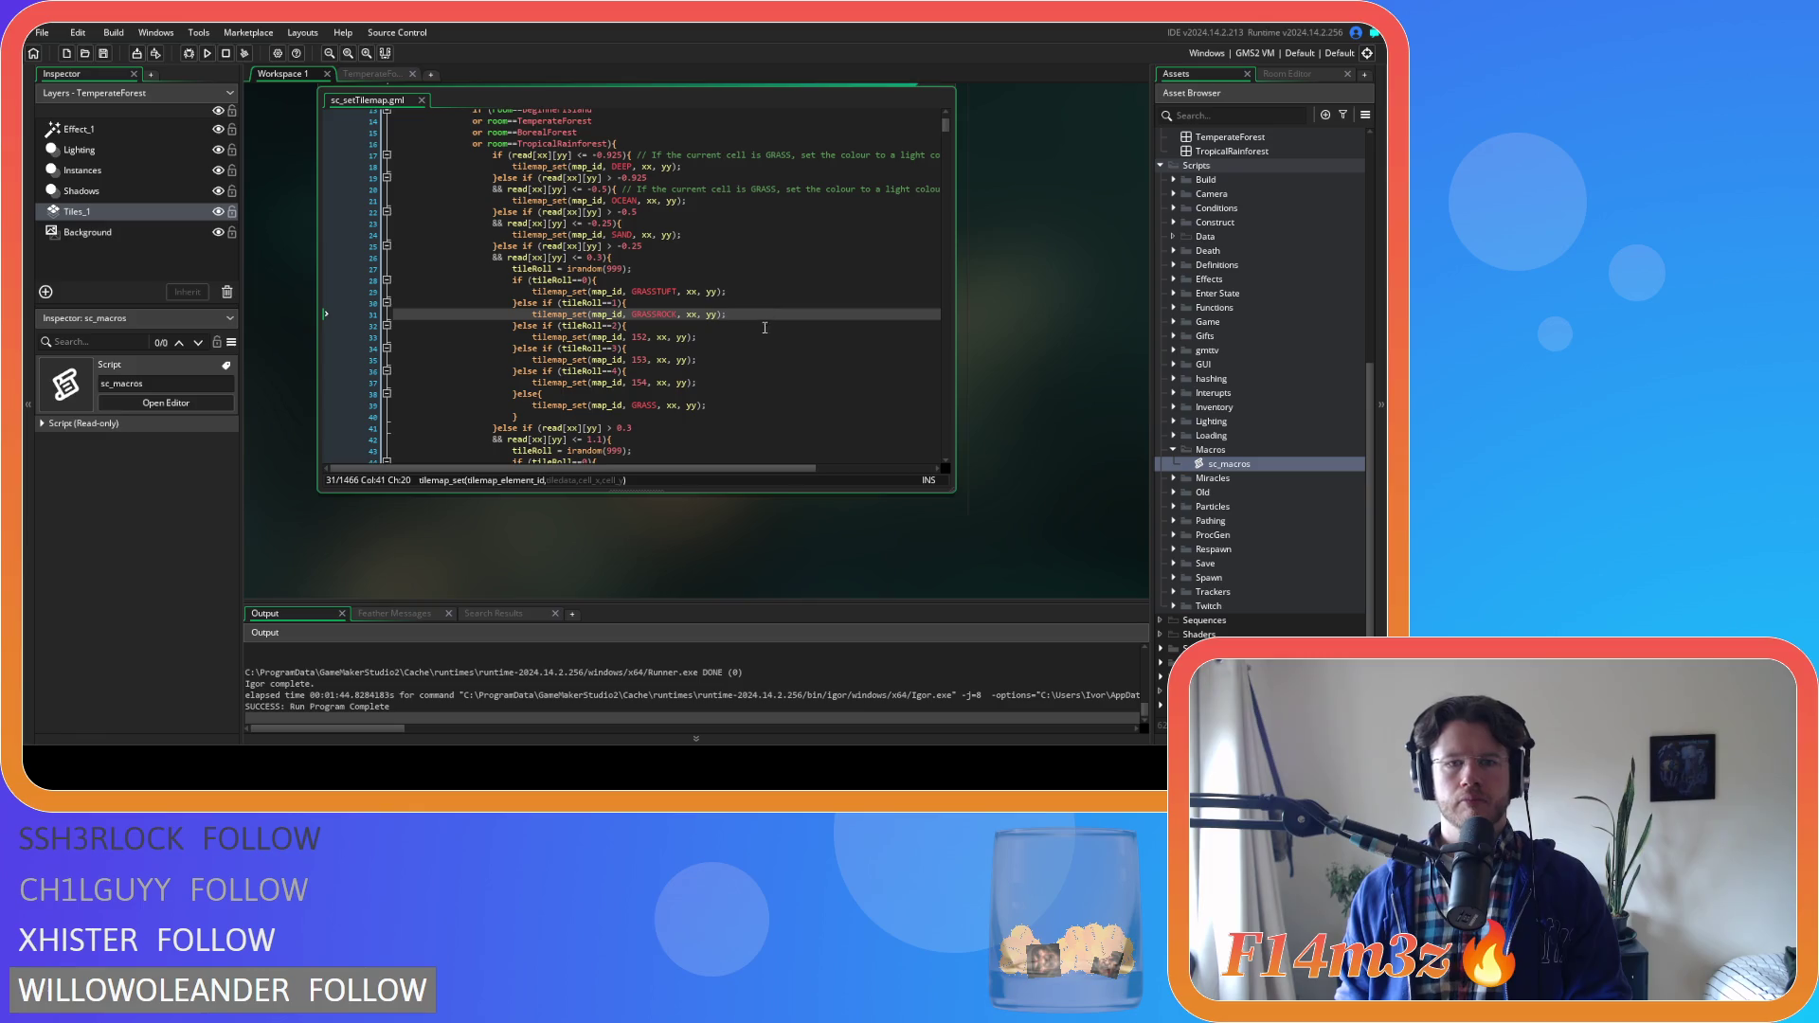
key(Down)
key(Down)
key(Up)
key(Down)
key(ctrl+Right)
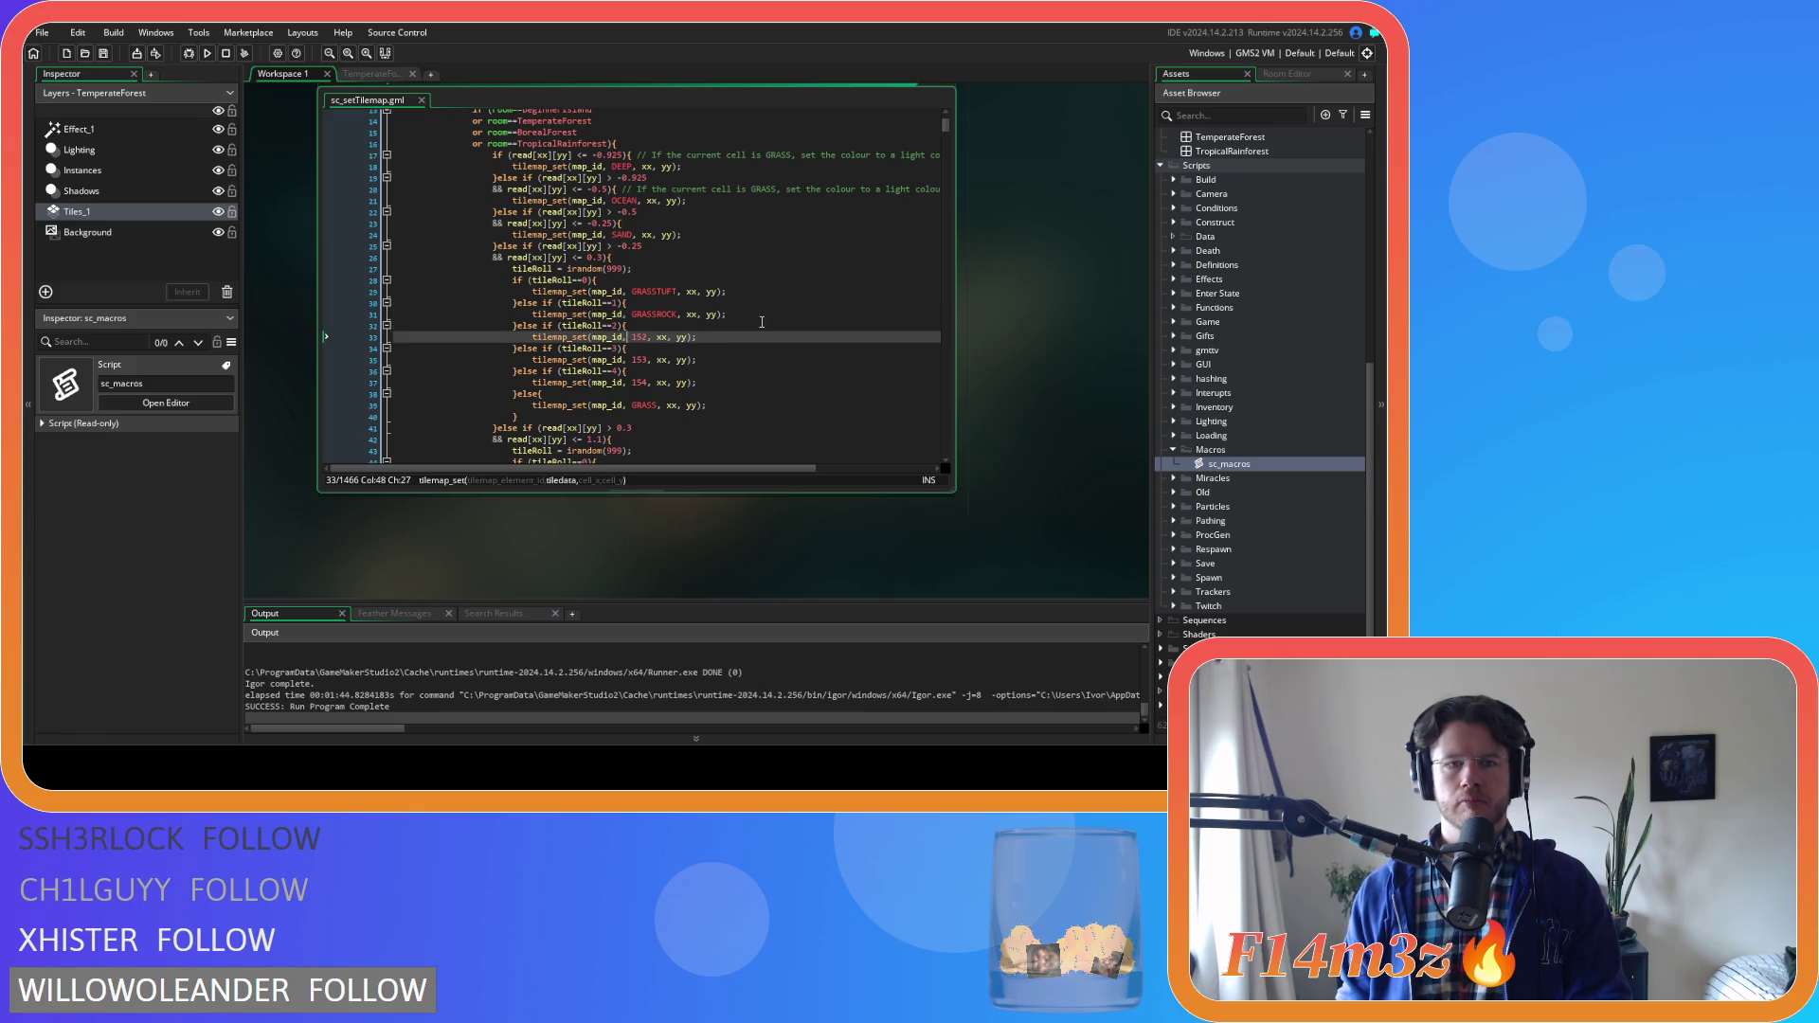
key(Down)
key(Down)
key(Down)
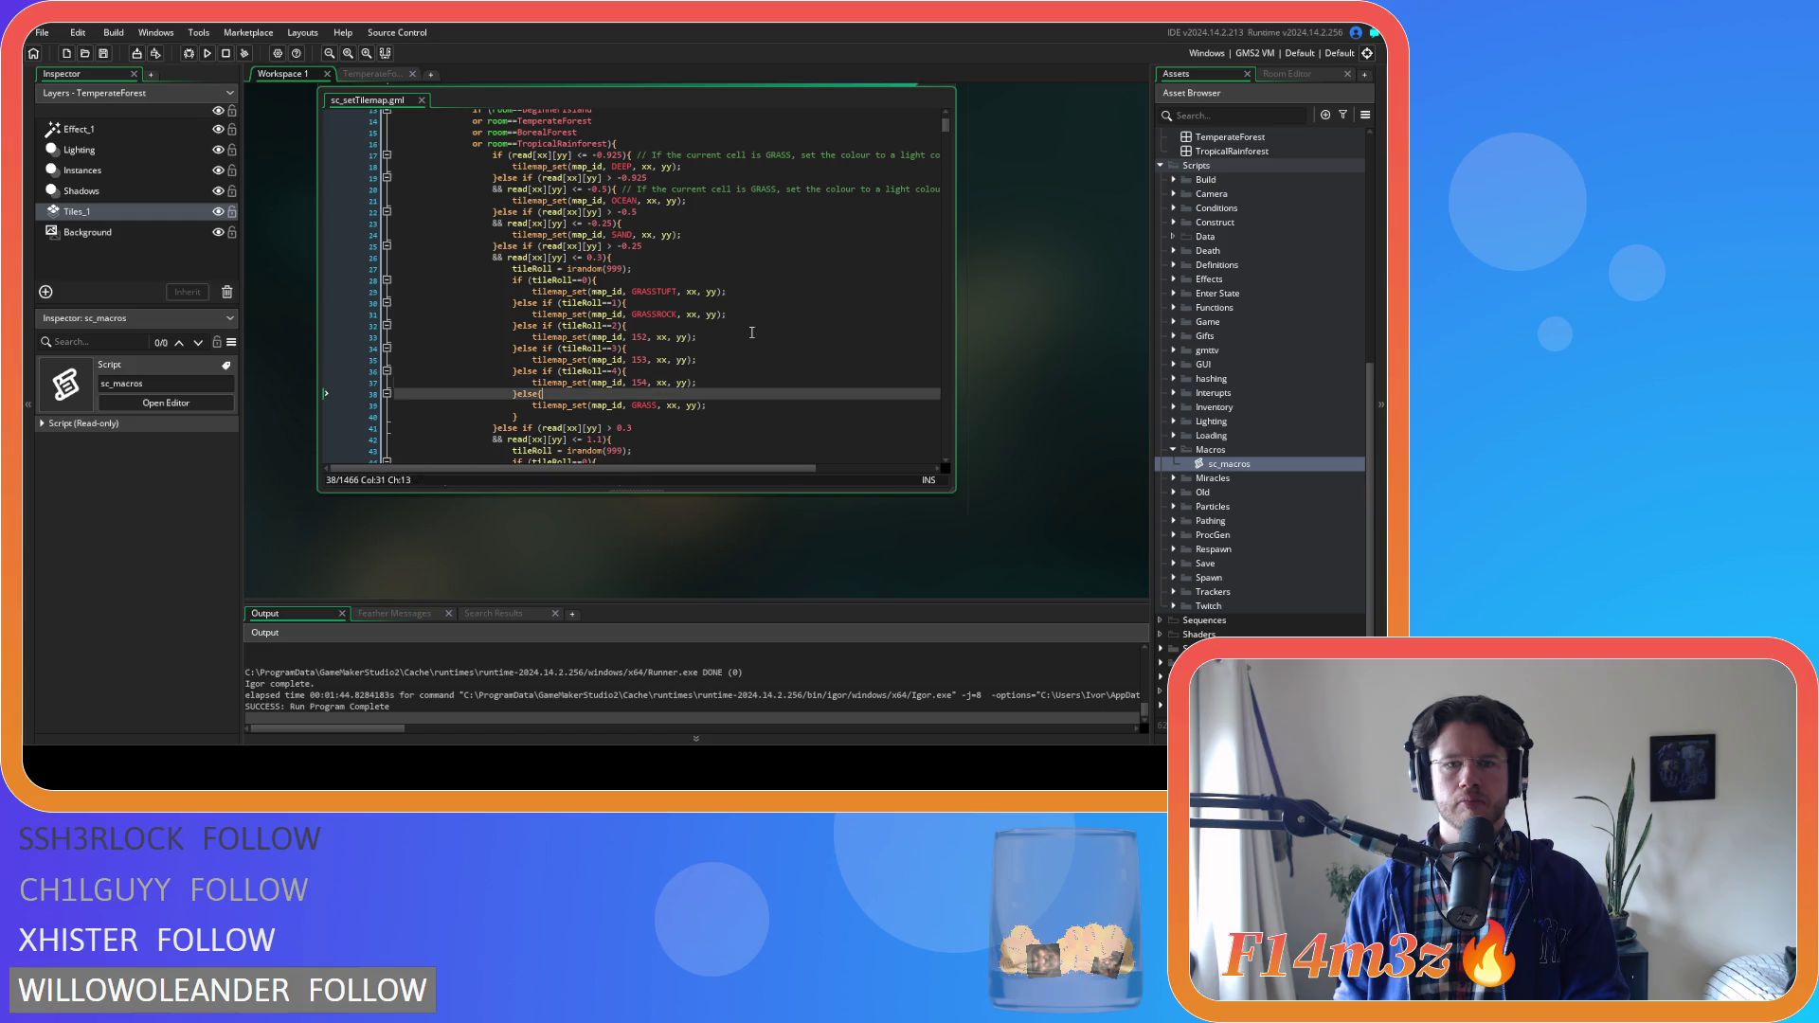
key(Down)
key(Down)
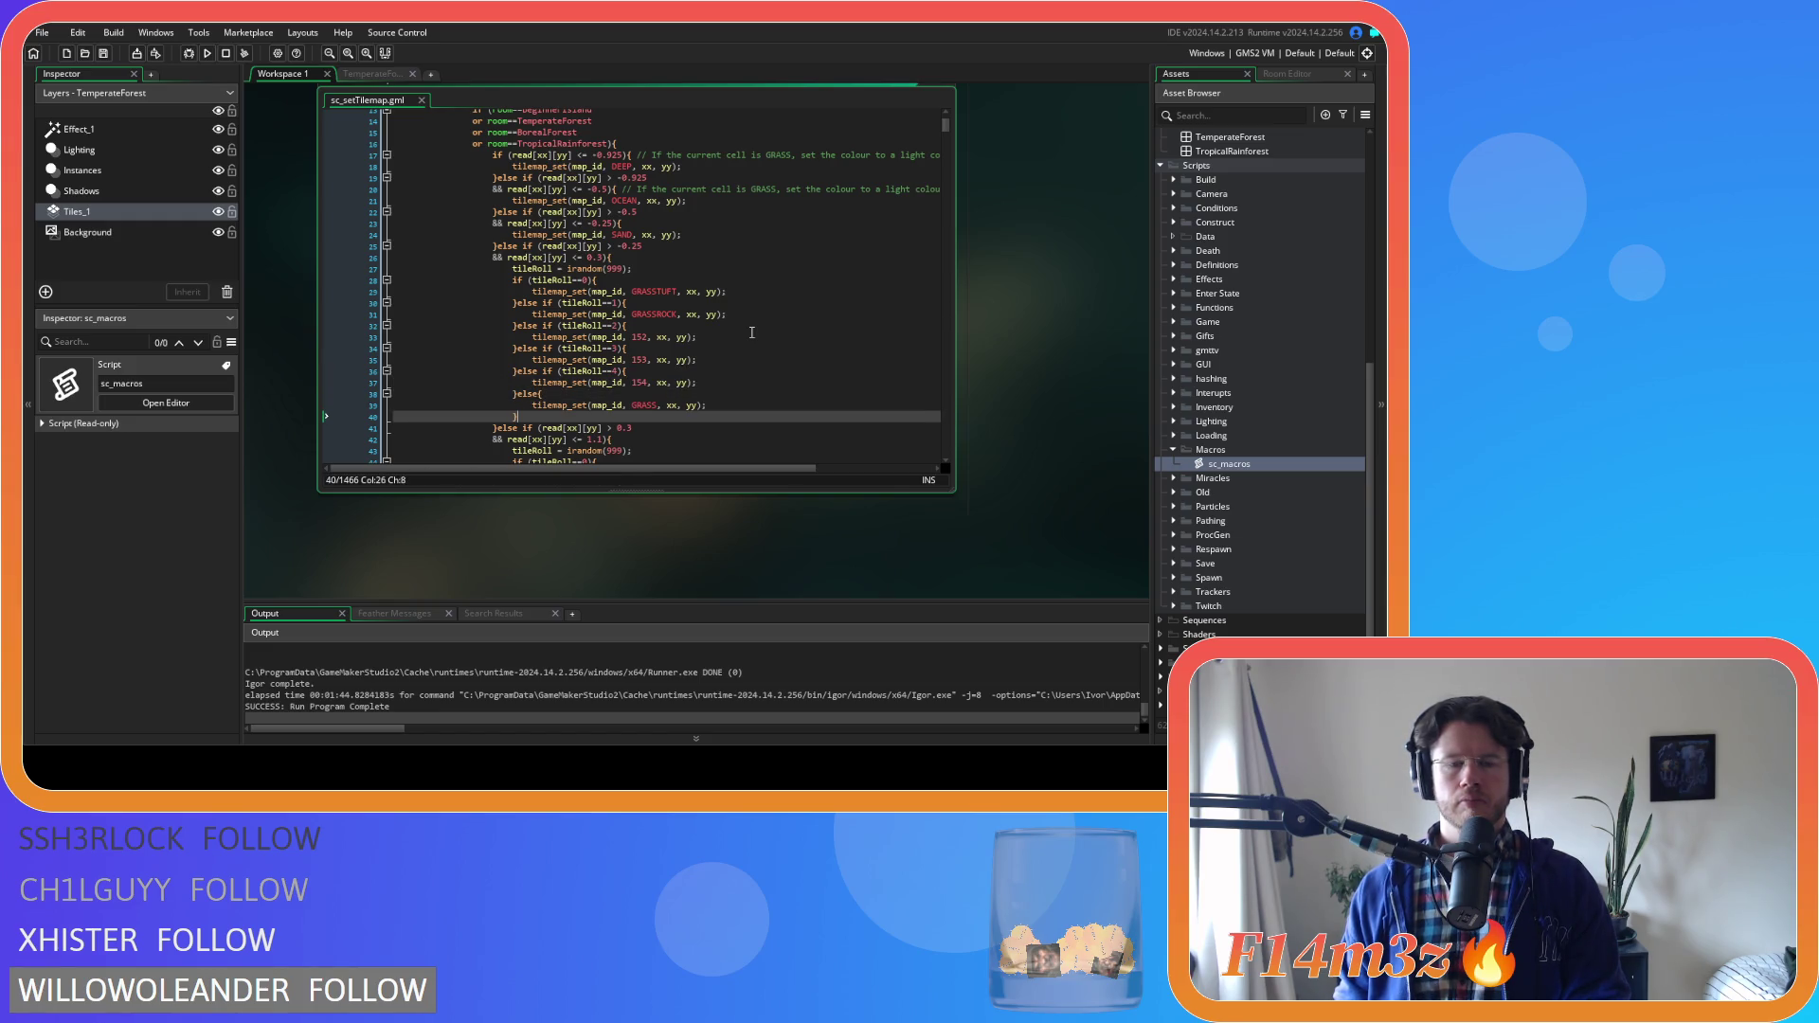
scroll(752, 333, down, 2)
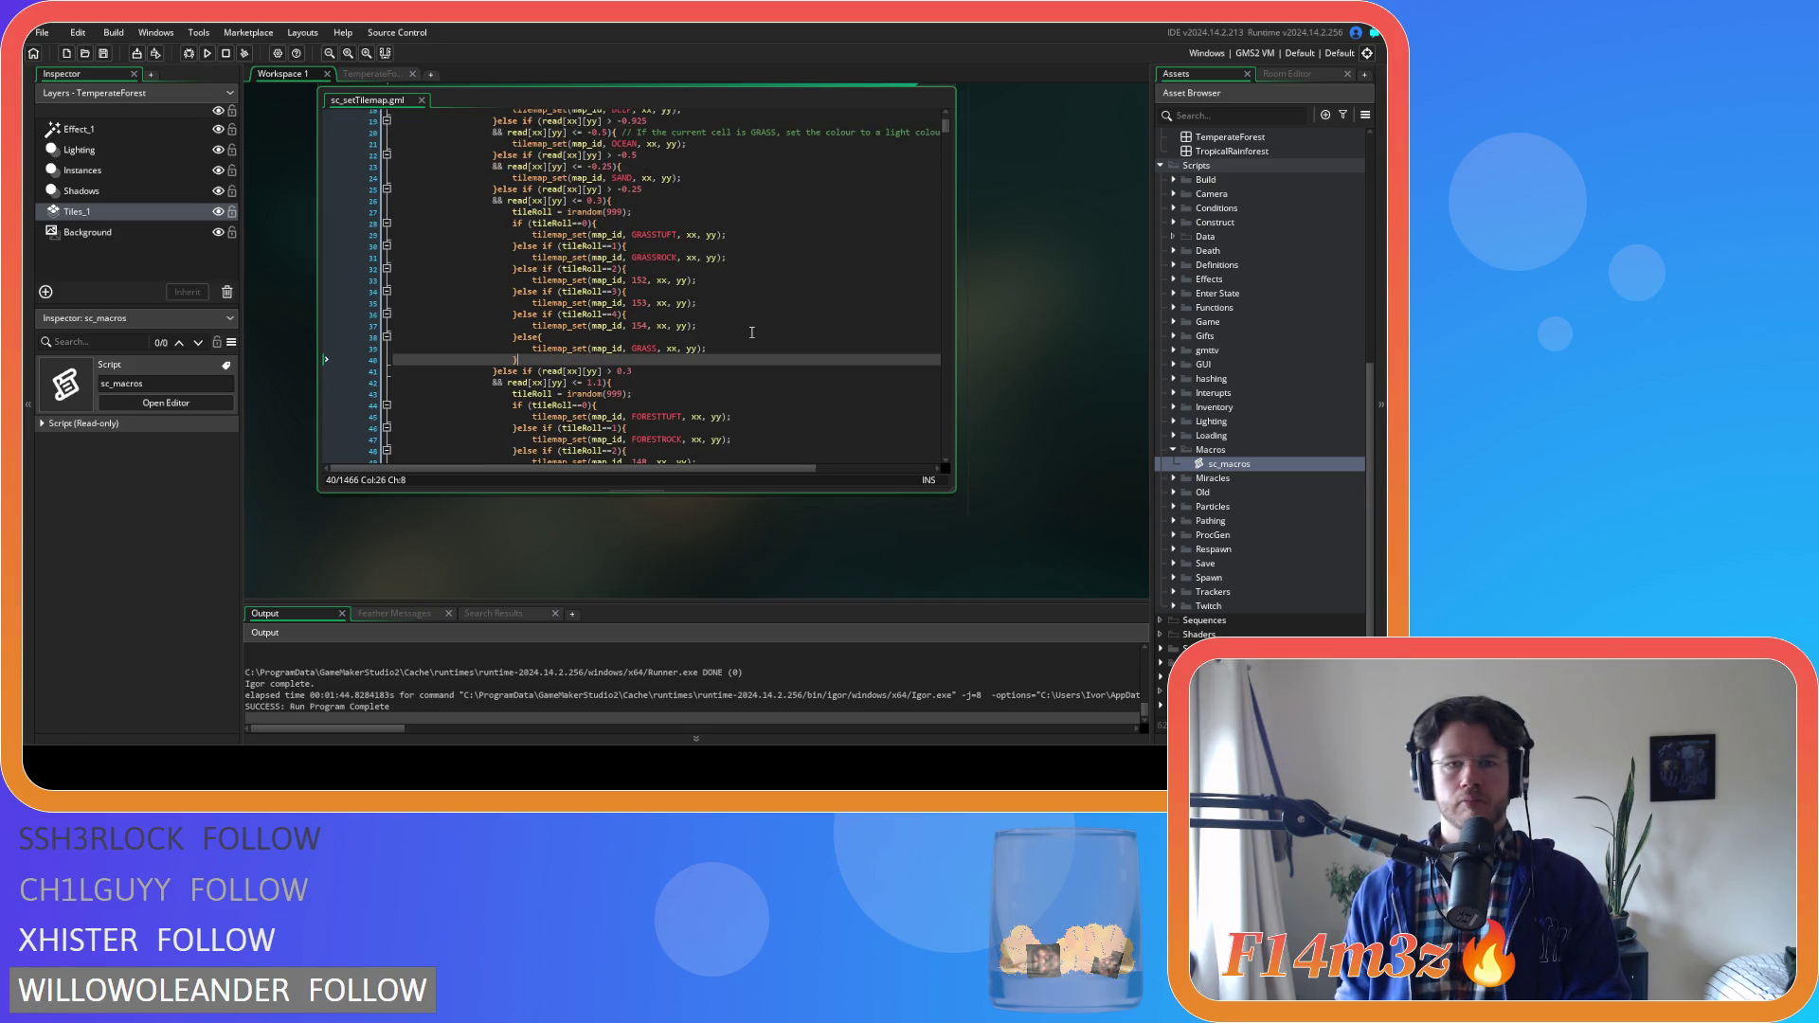
scroll(752, 332, up, 1)
scroll(751, 332, down, 6)
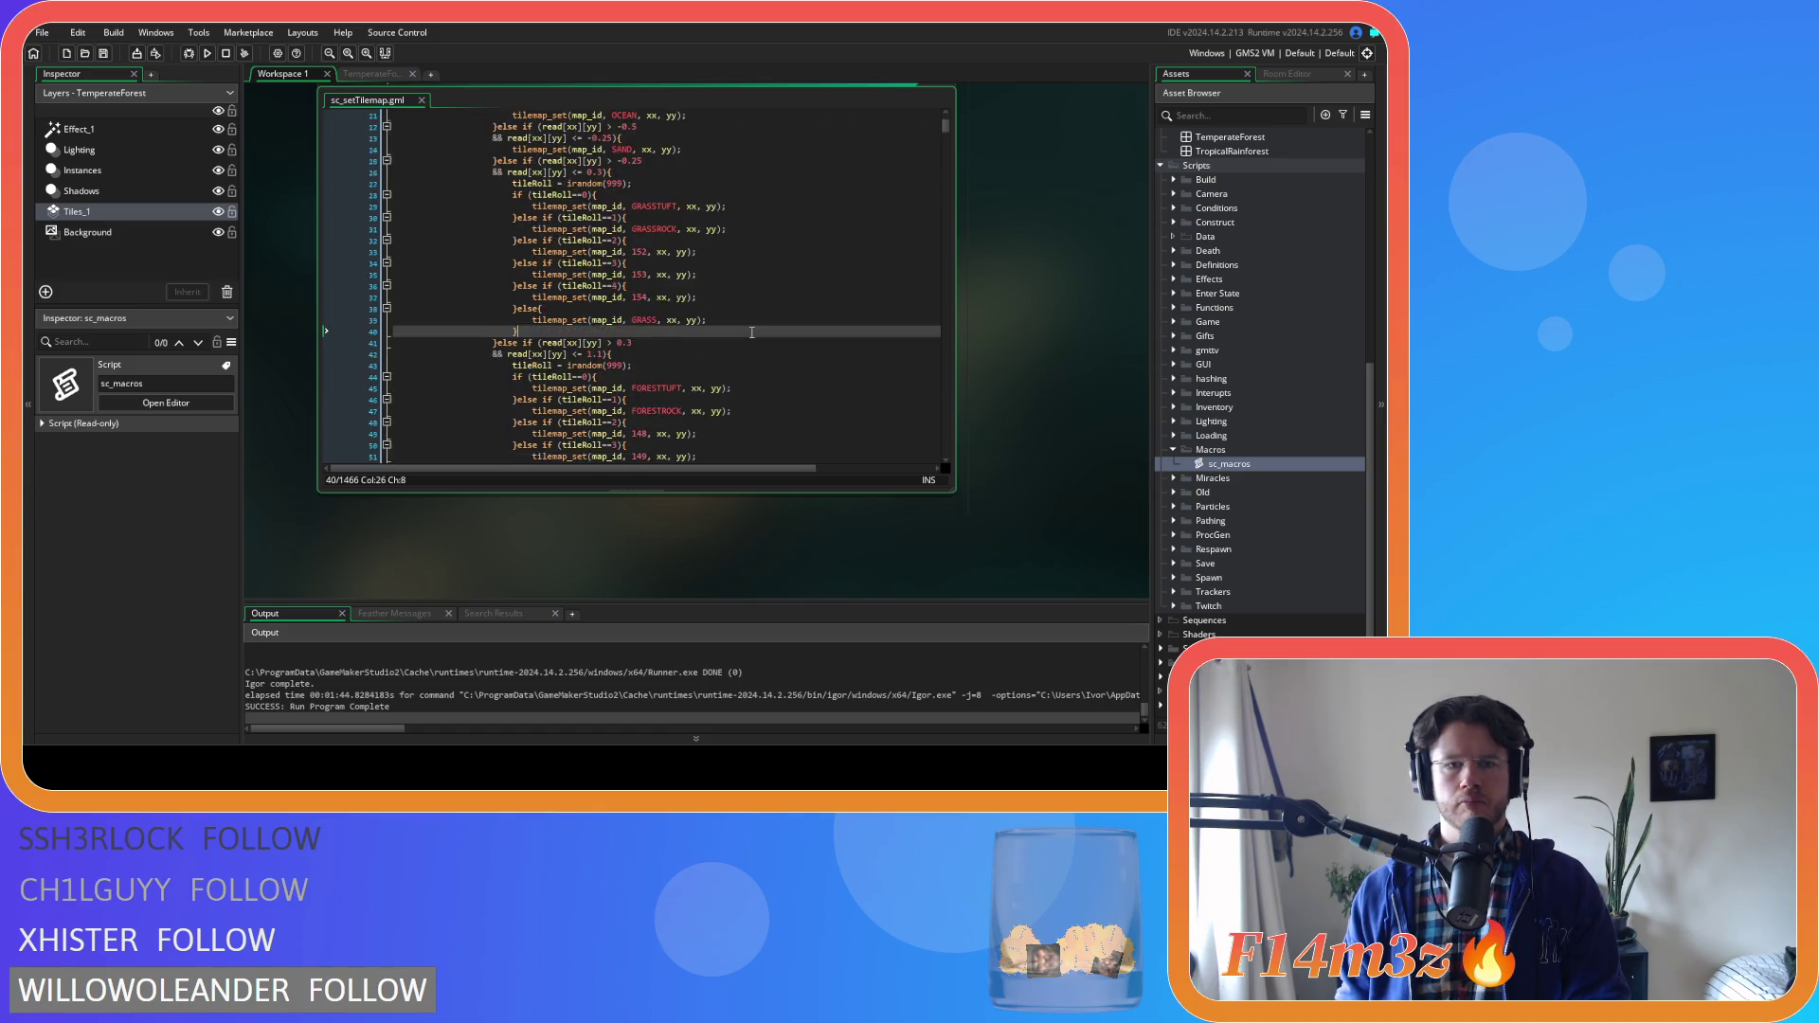
scroll(751, 332, down, 3)
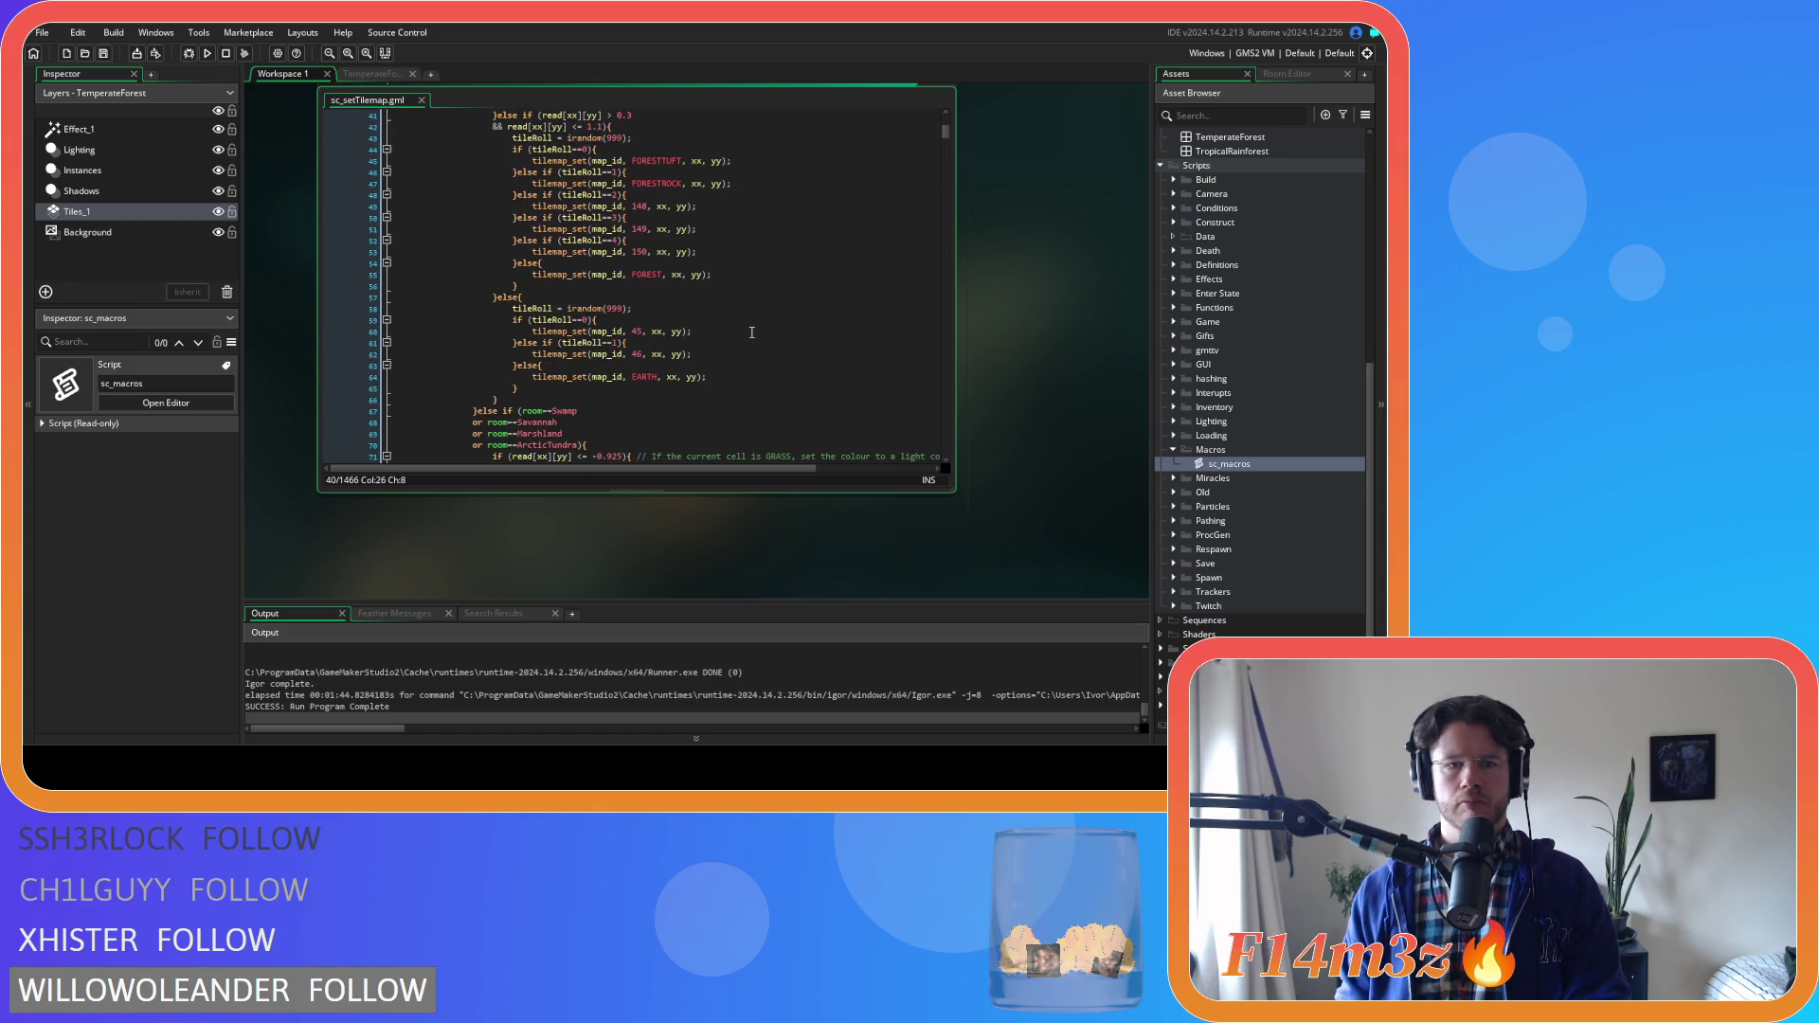
scroll(752, 333, down, 3)
scroll(752, 332, down, 11)
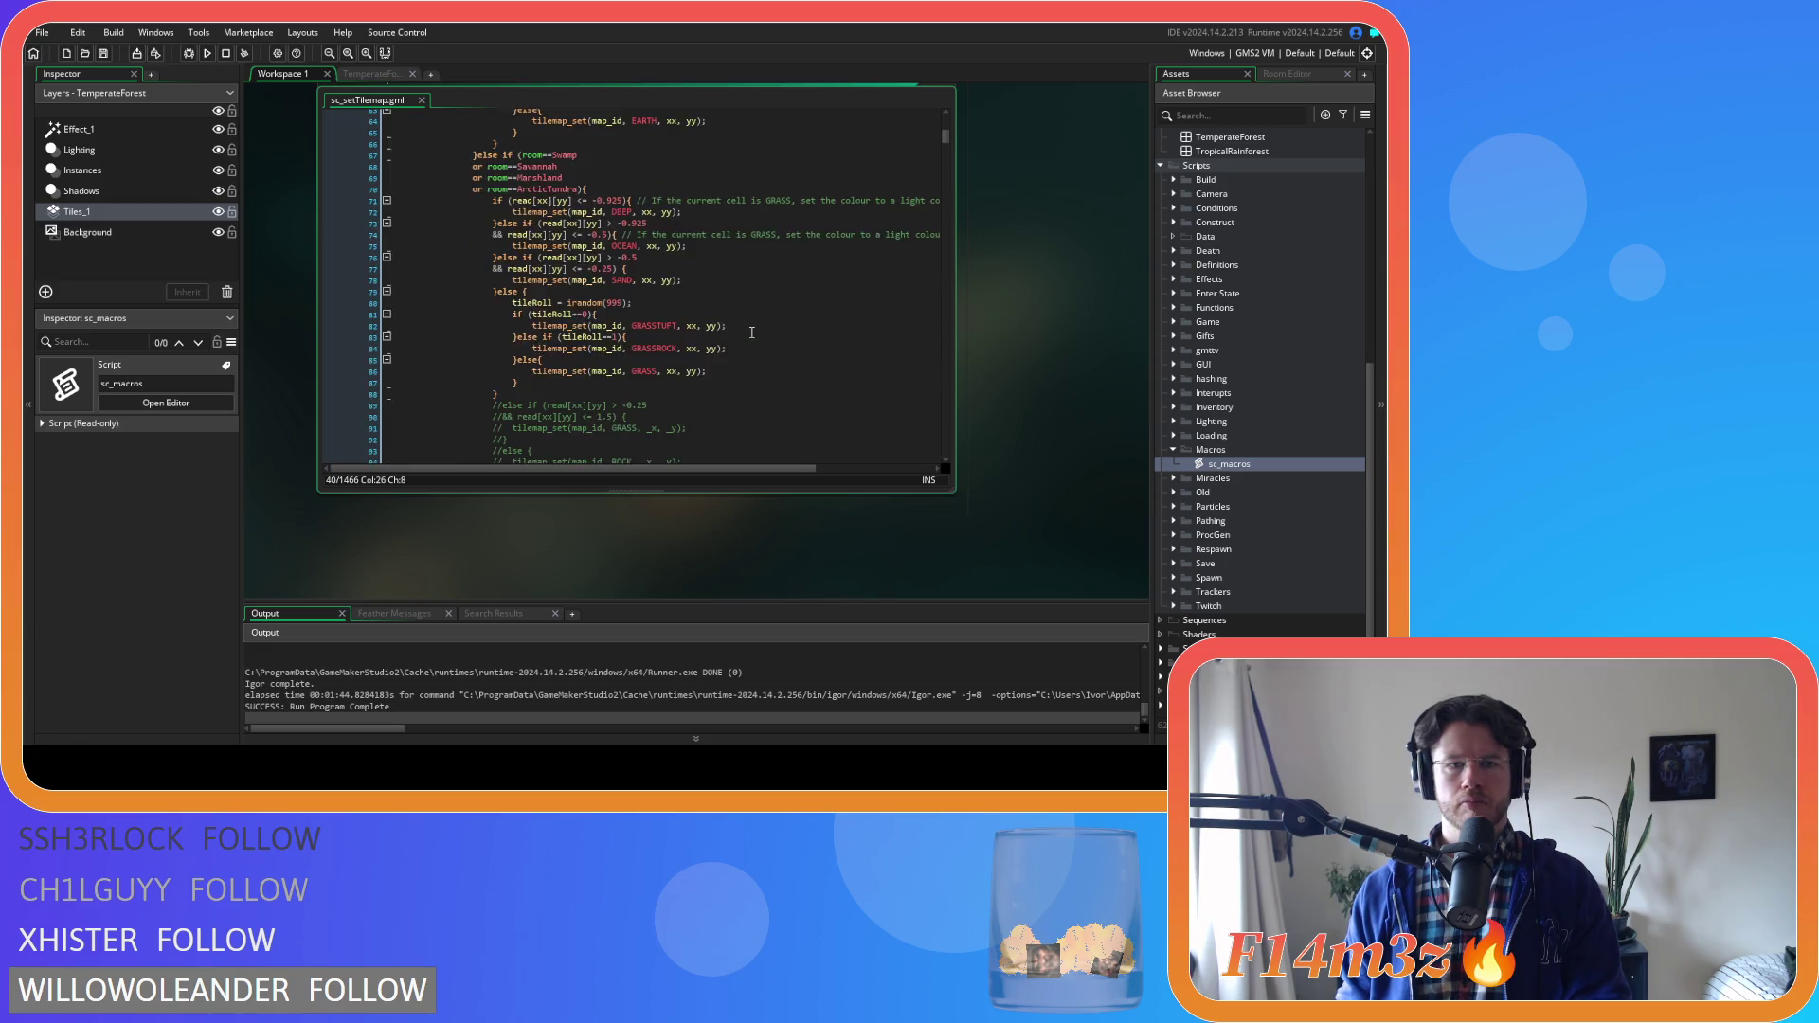
scroll(752, 333, down, 18)
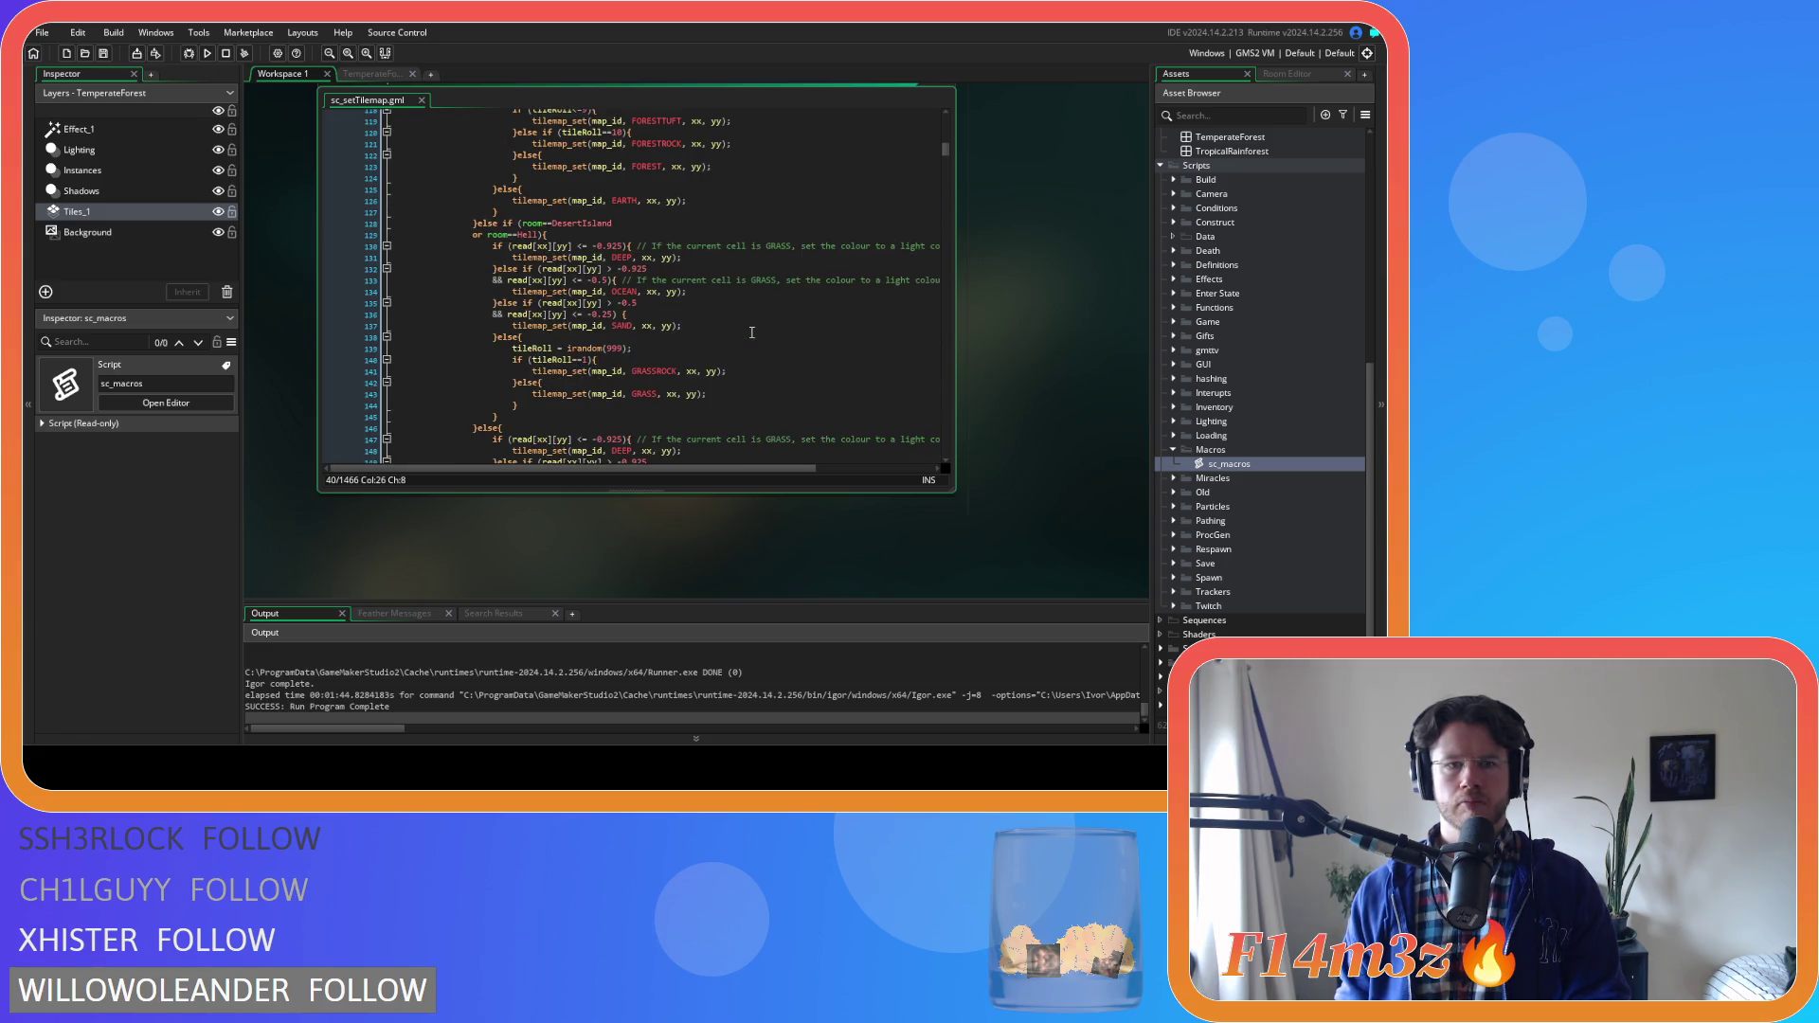
scroll(751, 333, up, 20)
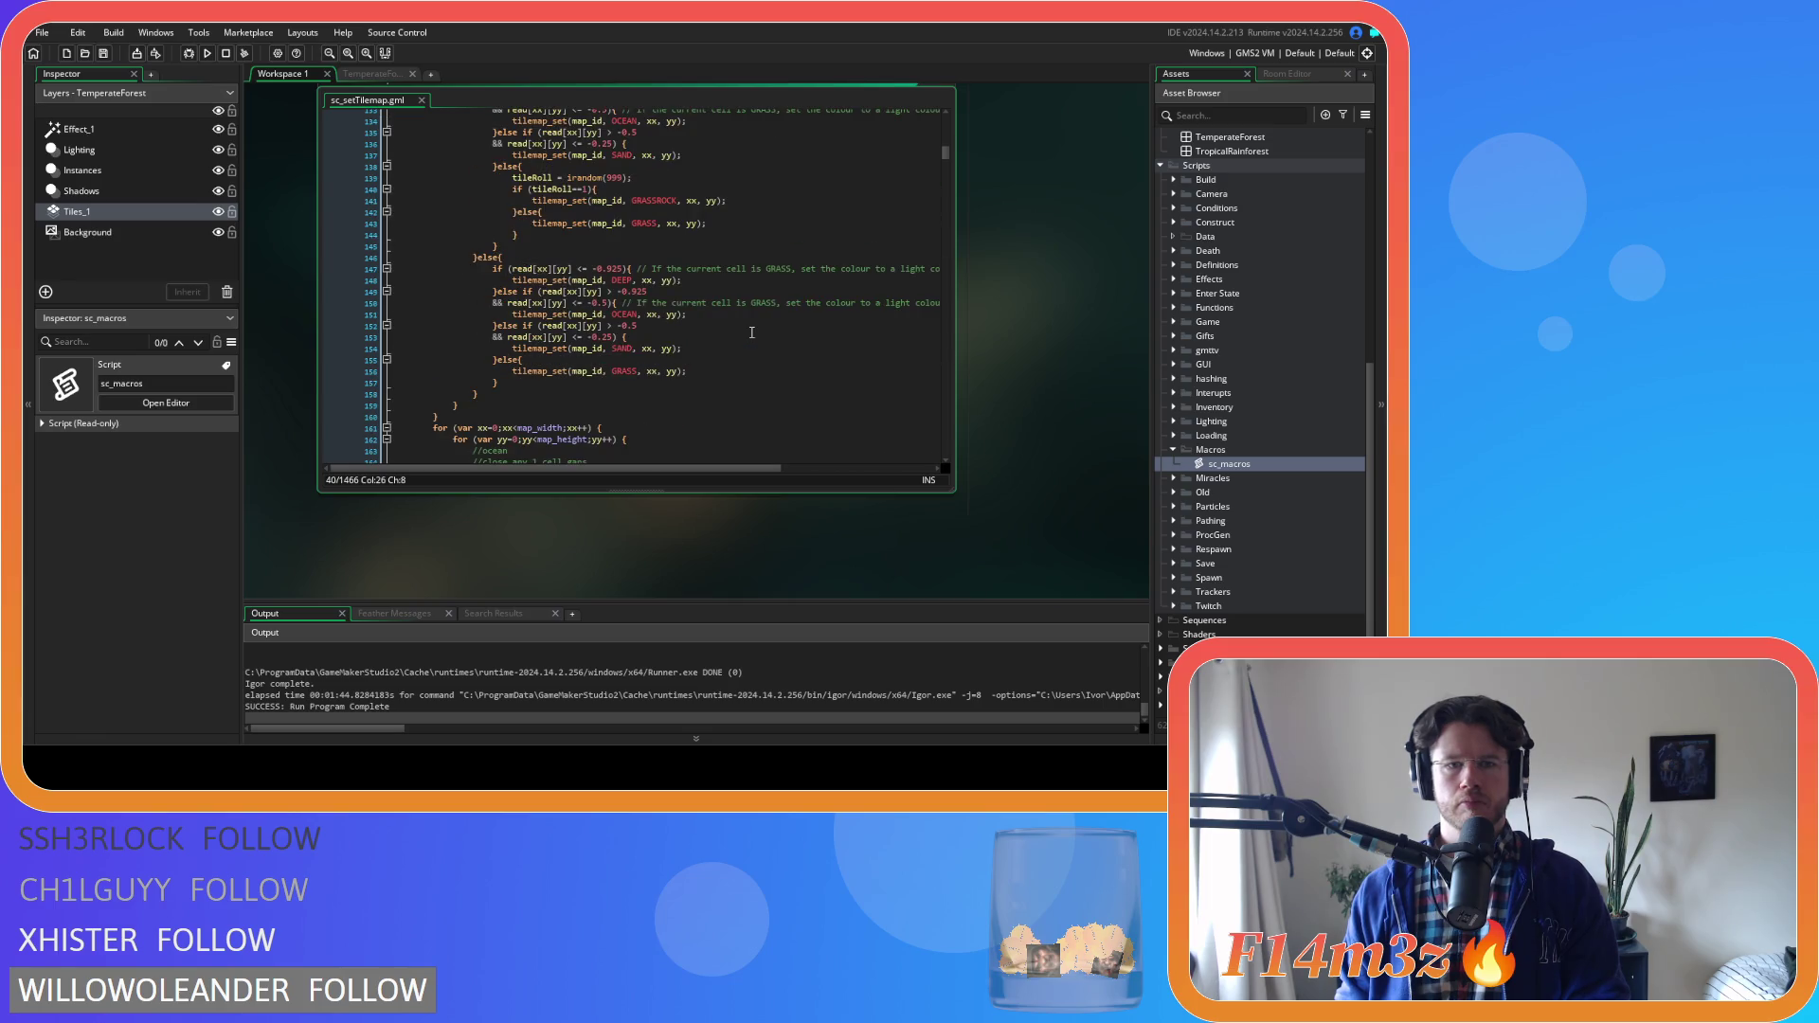
scroll(752, 332, up, 10)
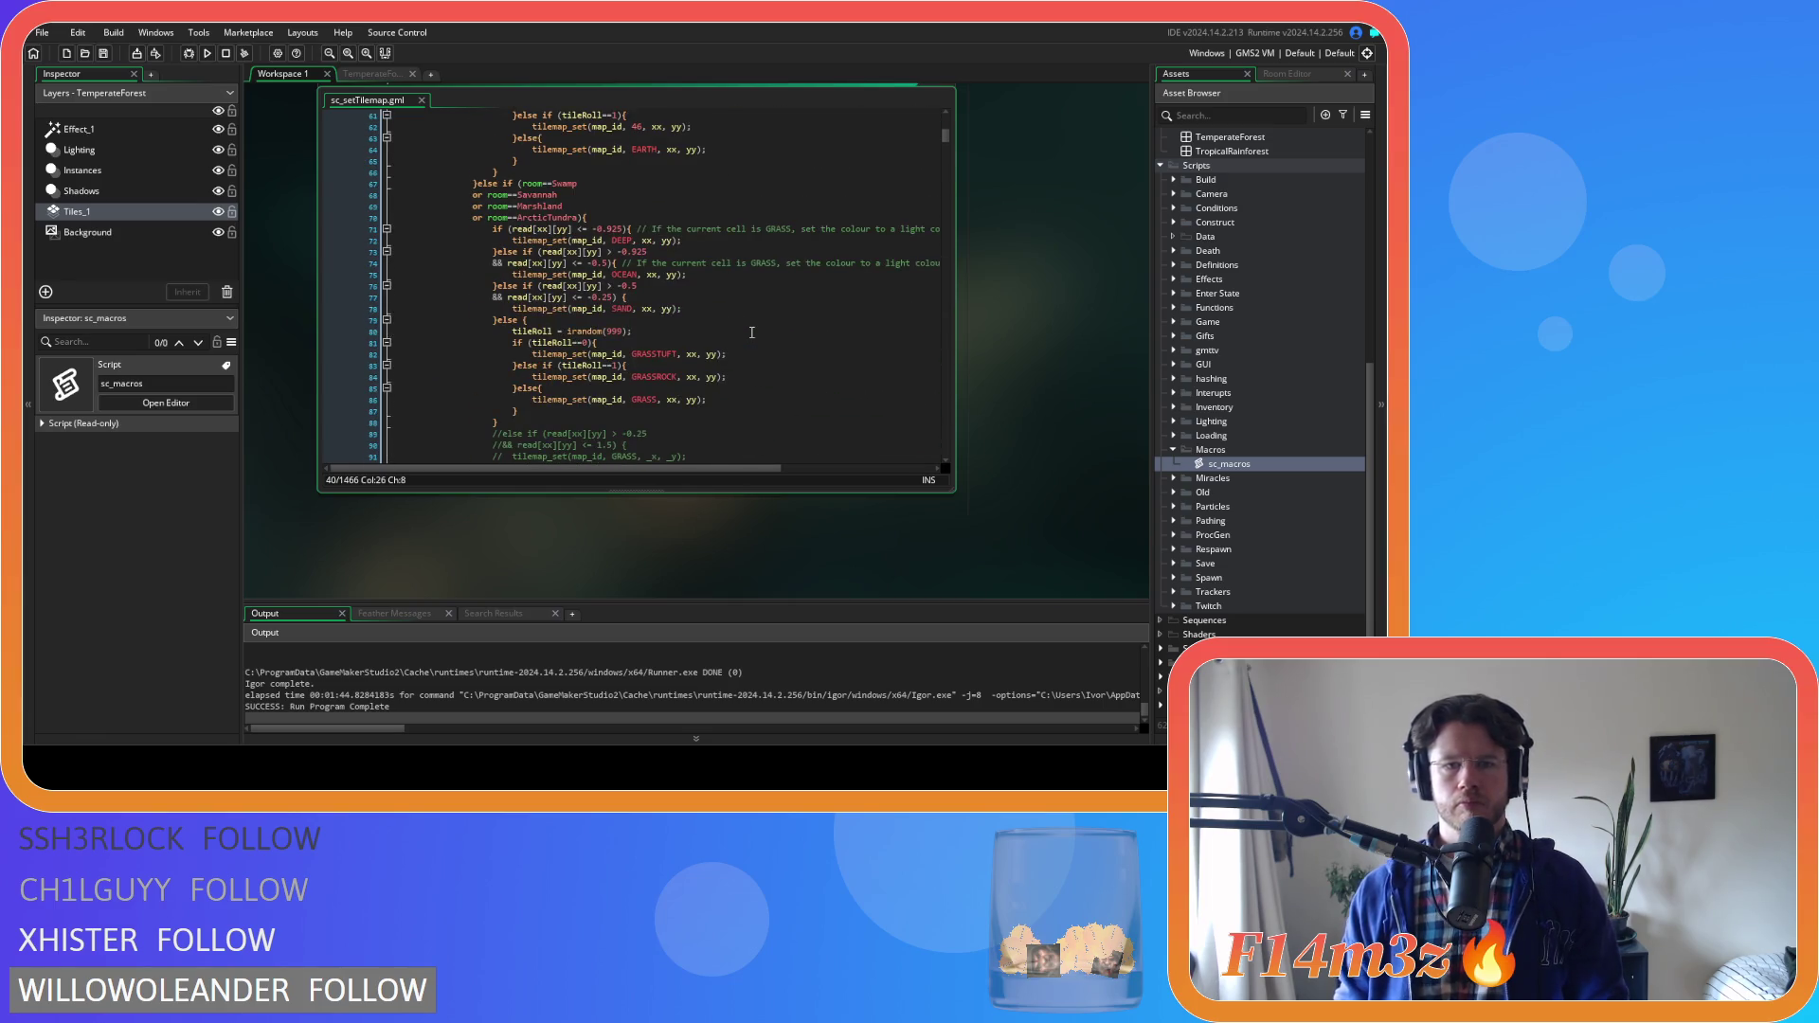
click(730, 301)
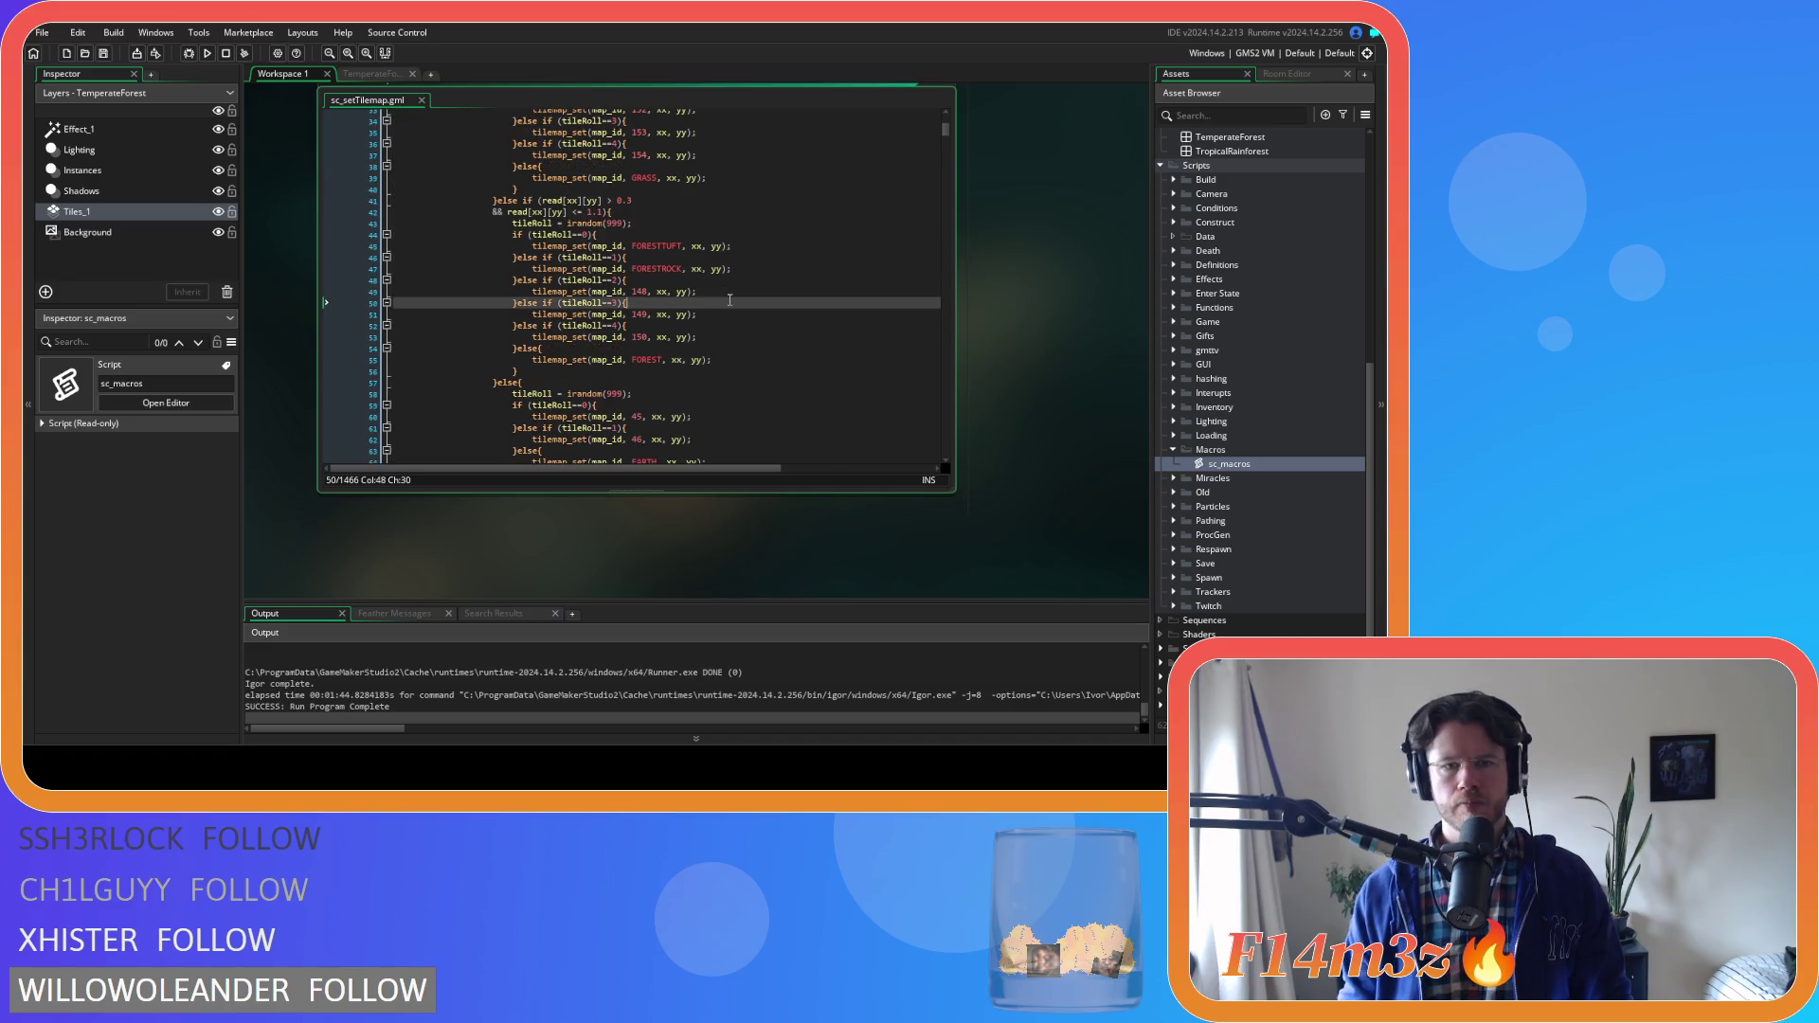
key(F5)
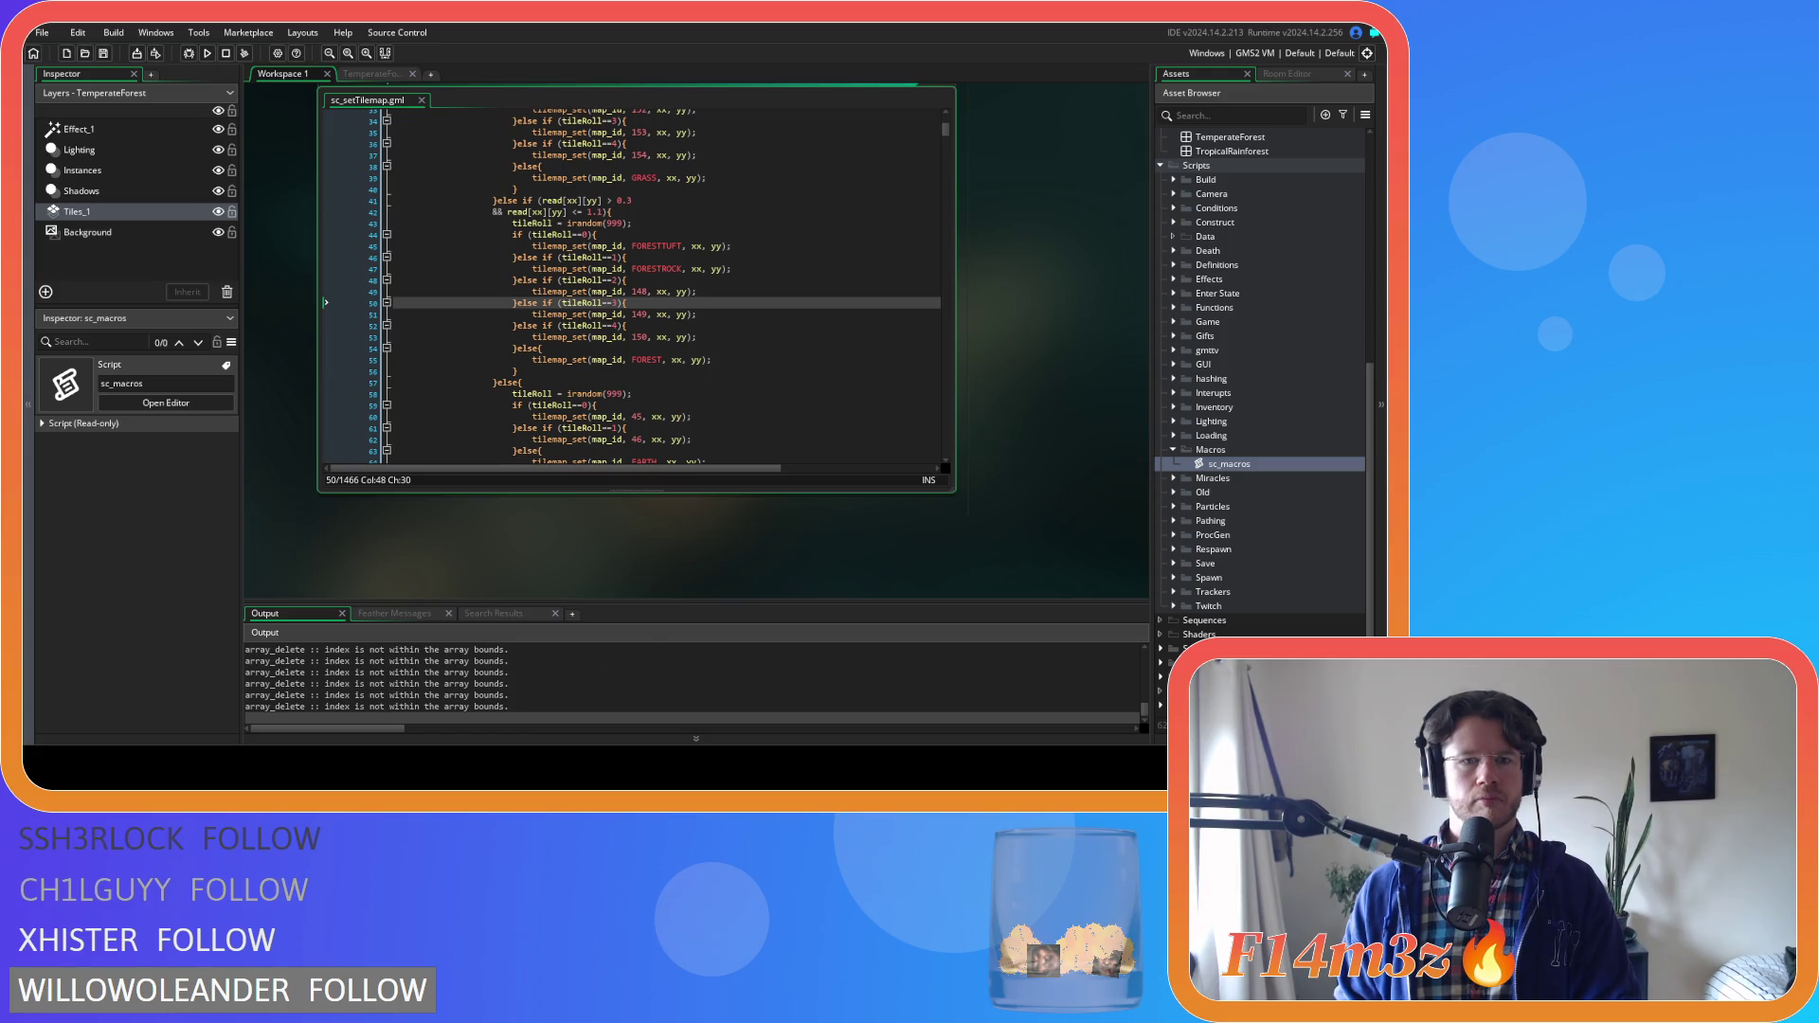
Switch to the running Entheogen game window
key(alt+Tab)
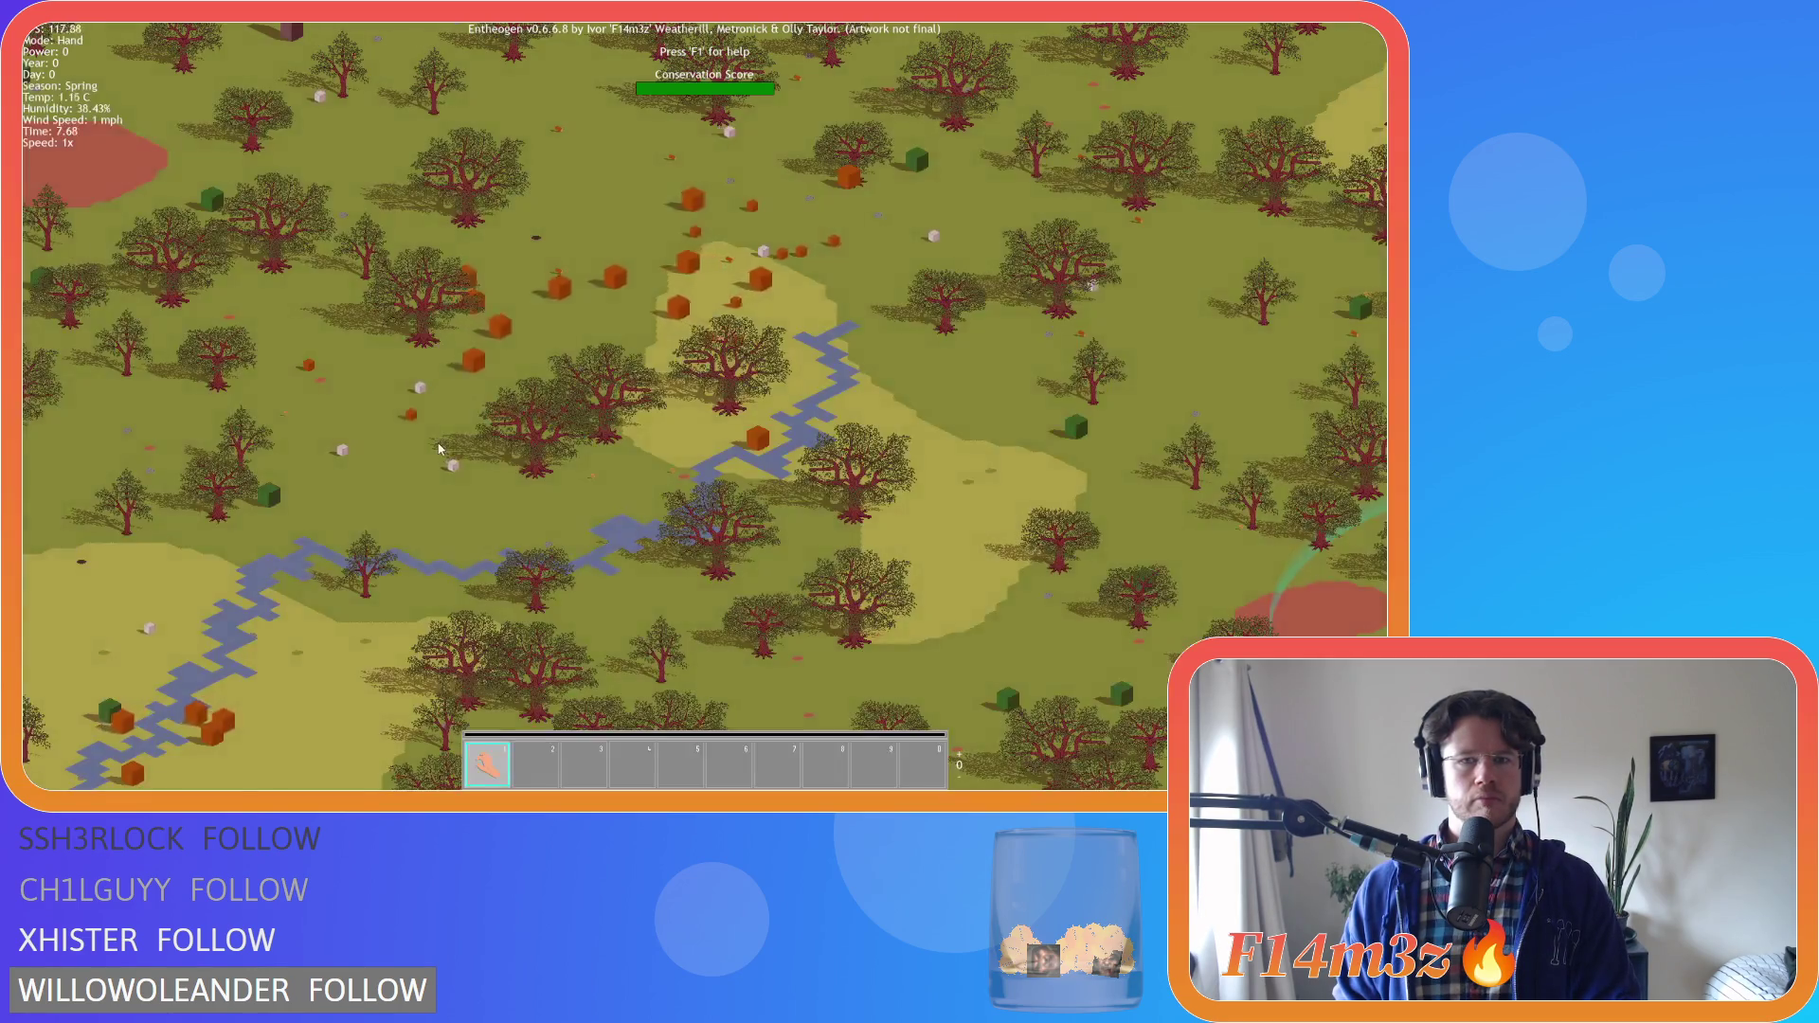
Pan along the river toward the lake with WASD, zoom out, then quit the game
key(w)
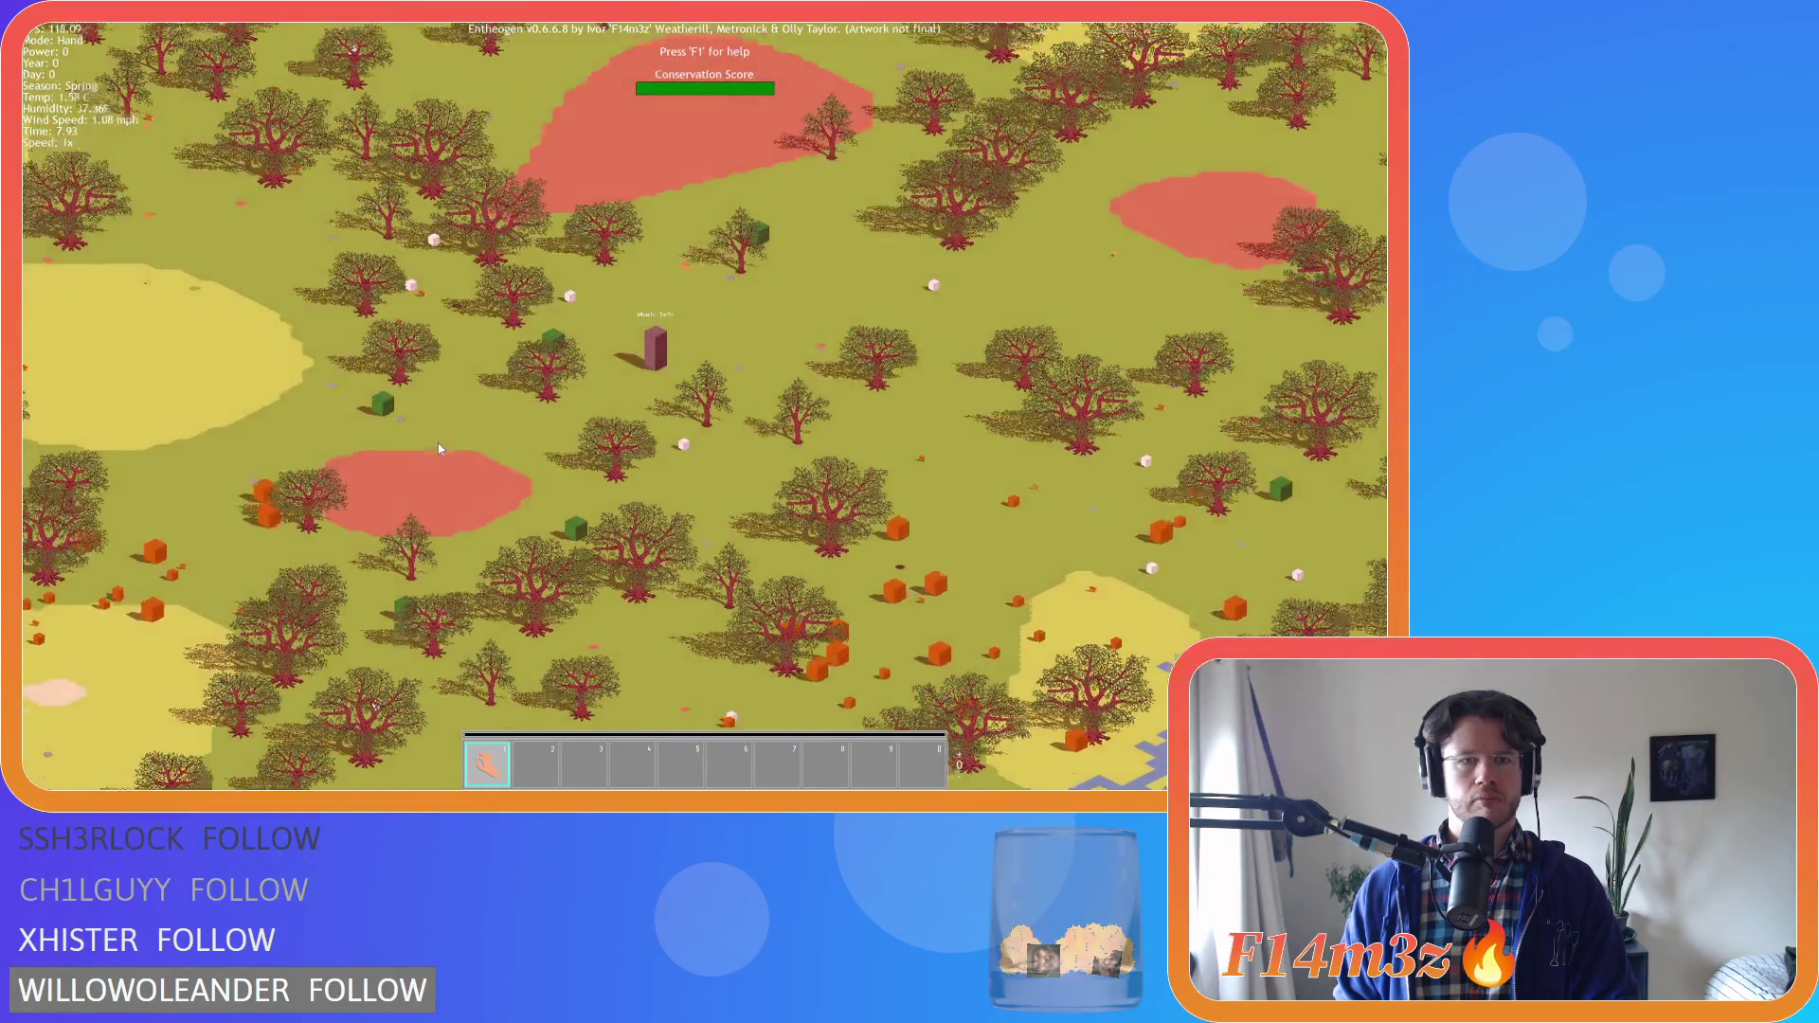
key(a)
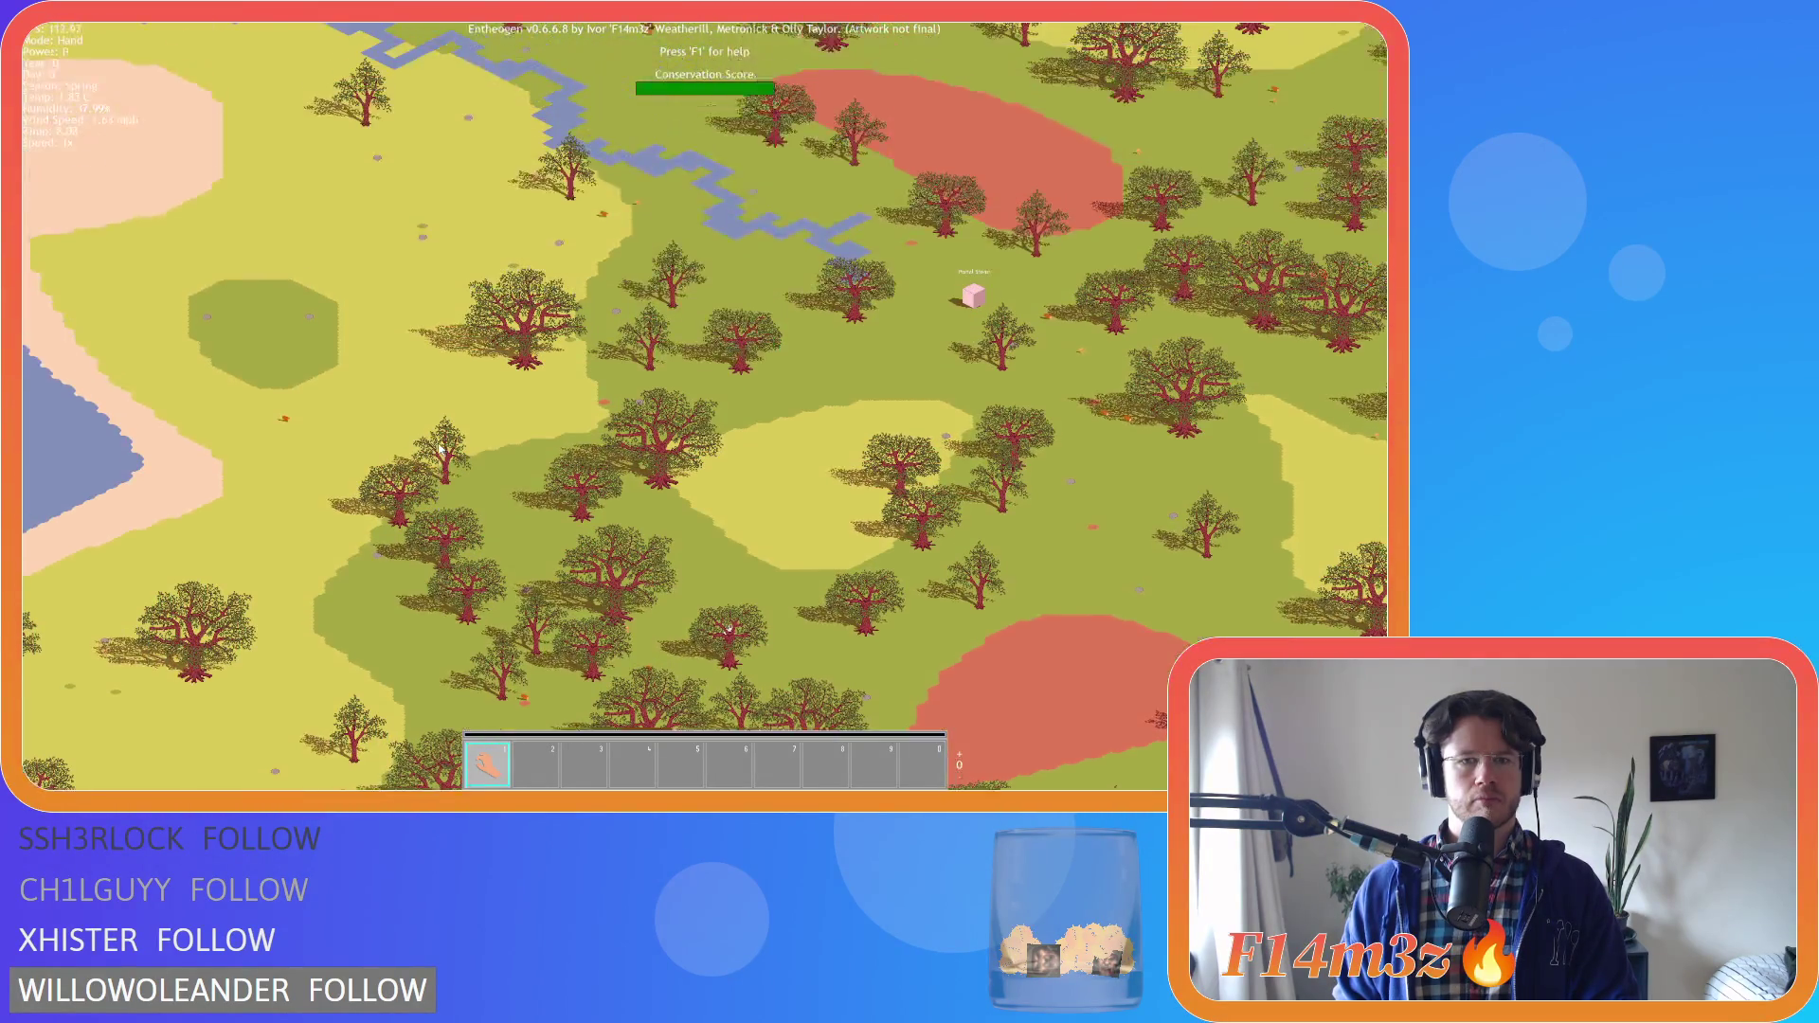
key(w)
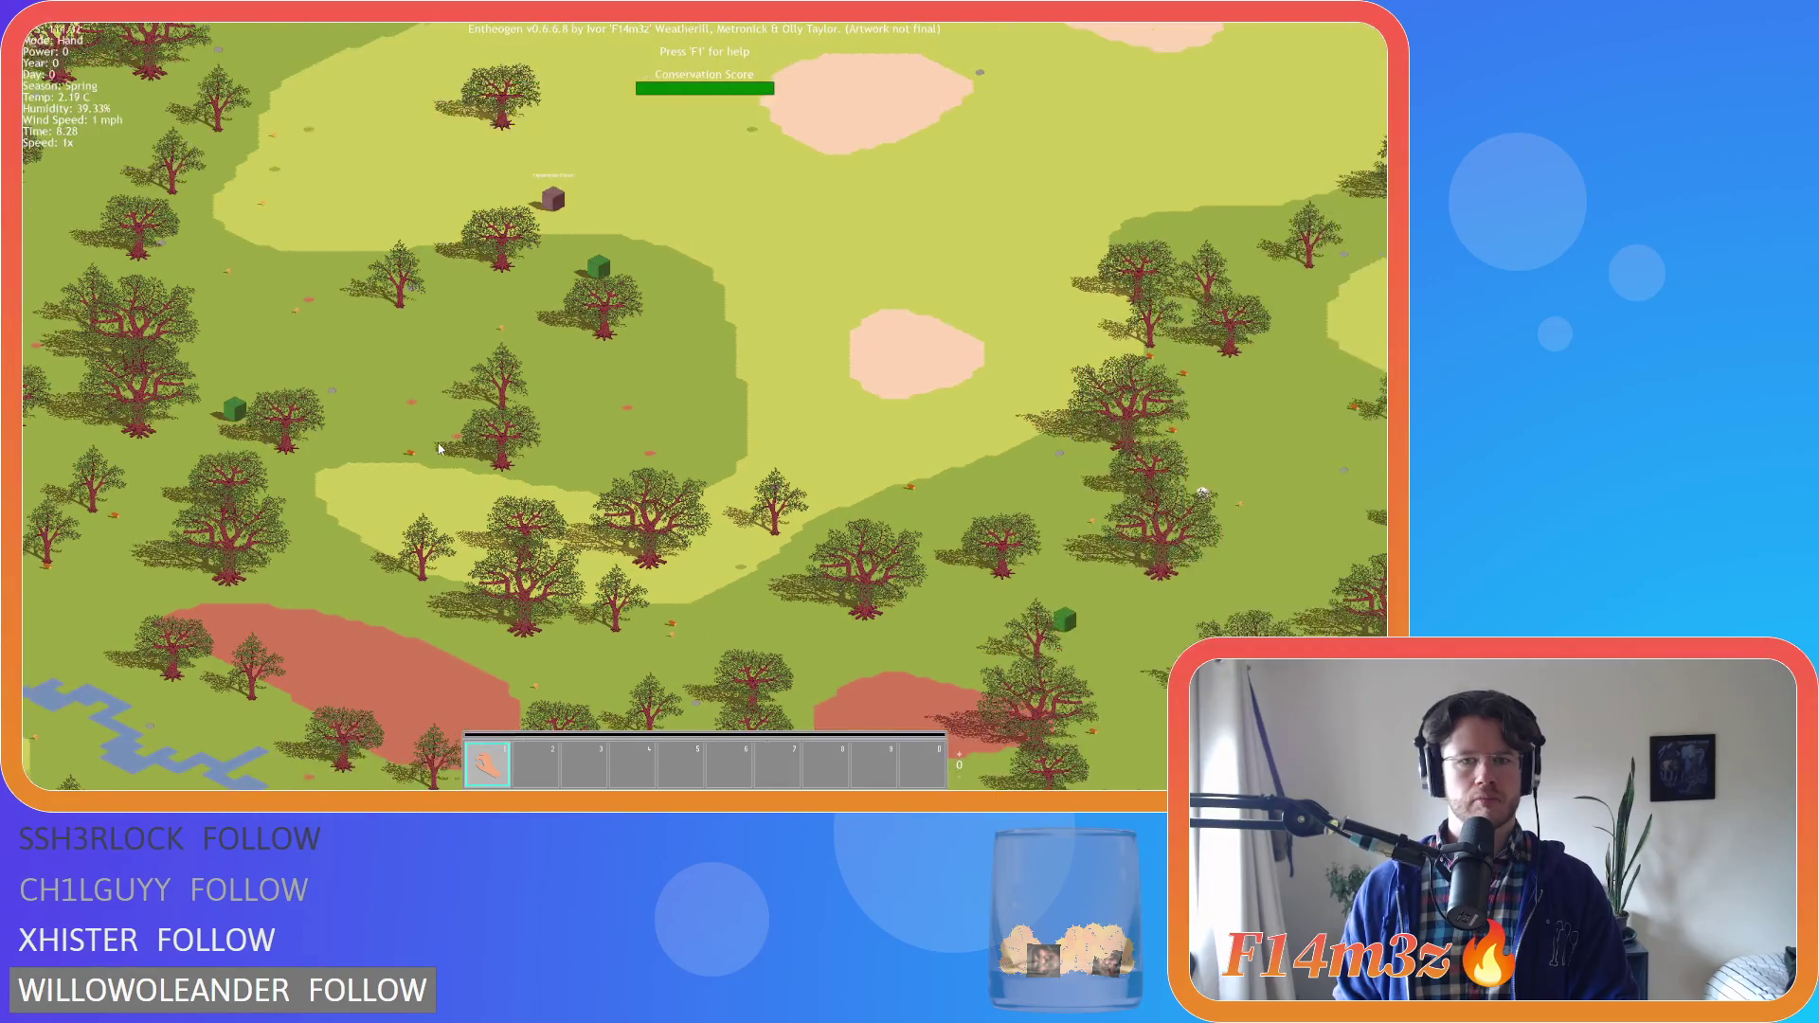
key(d)
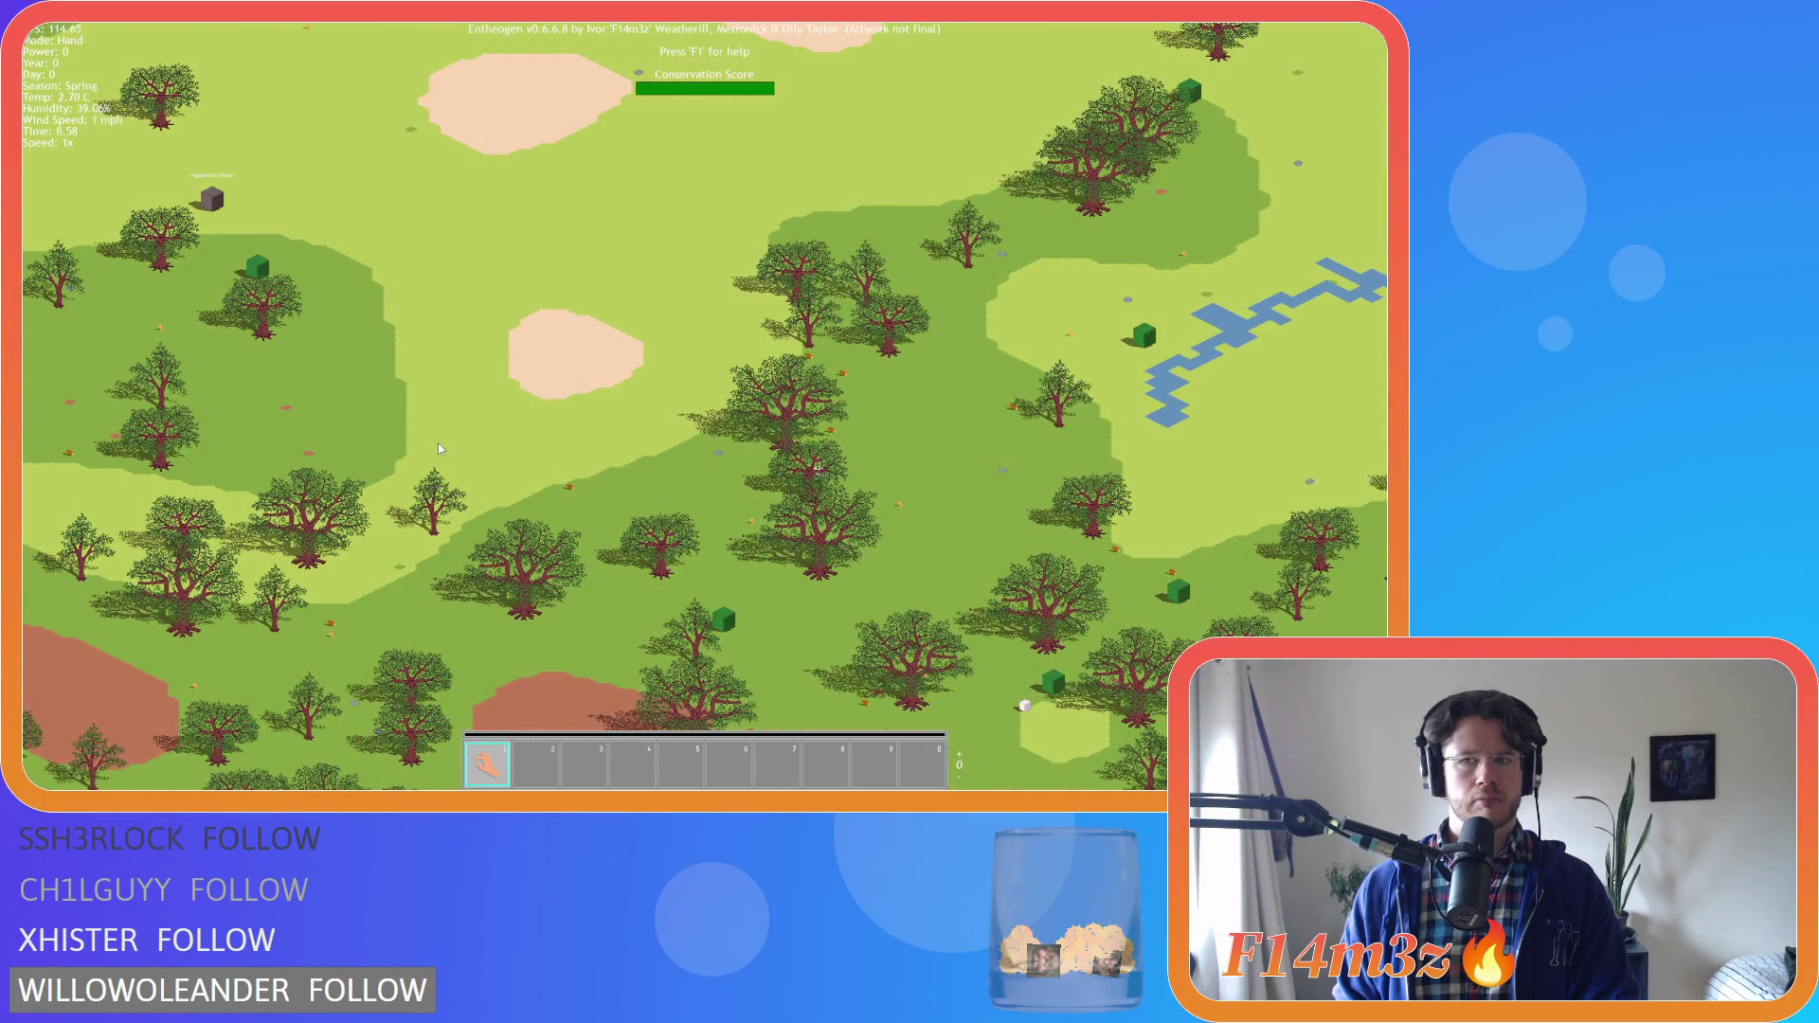
key(w)
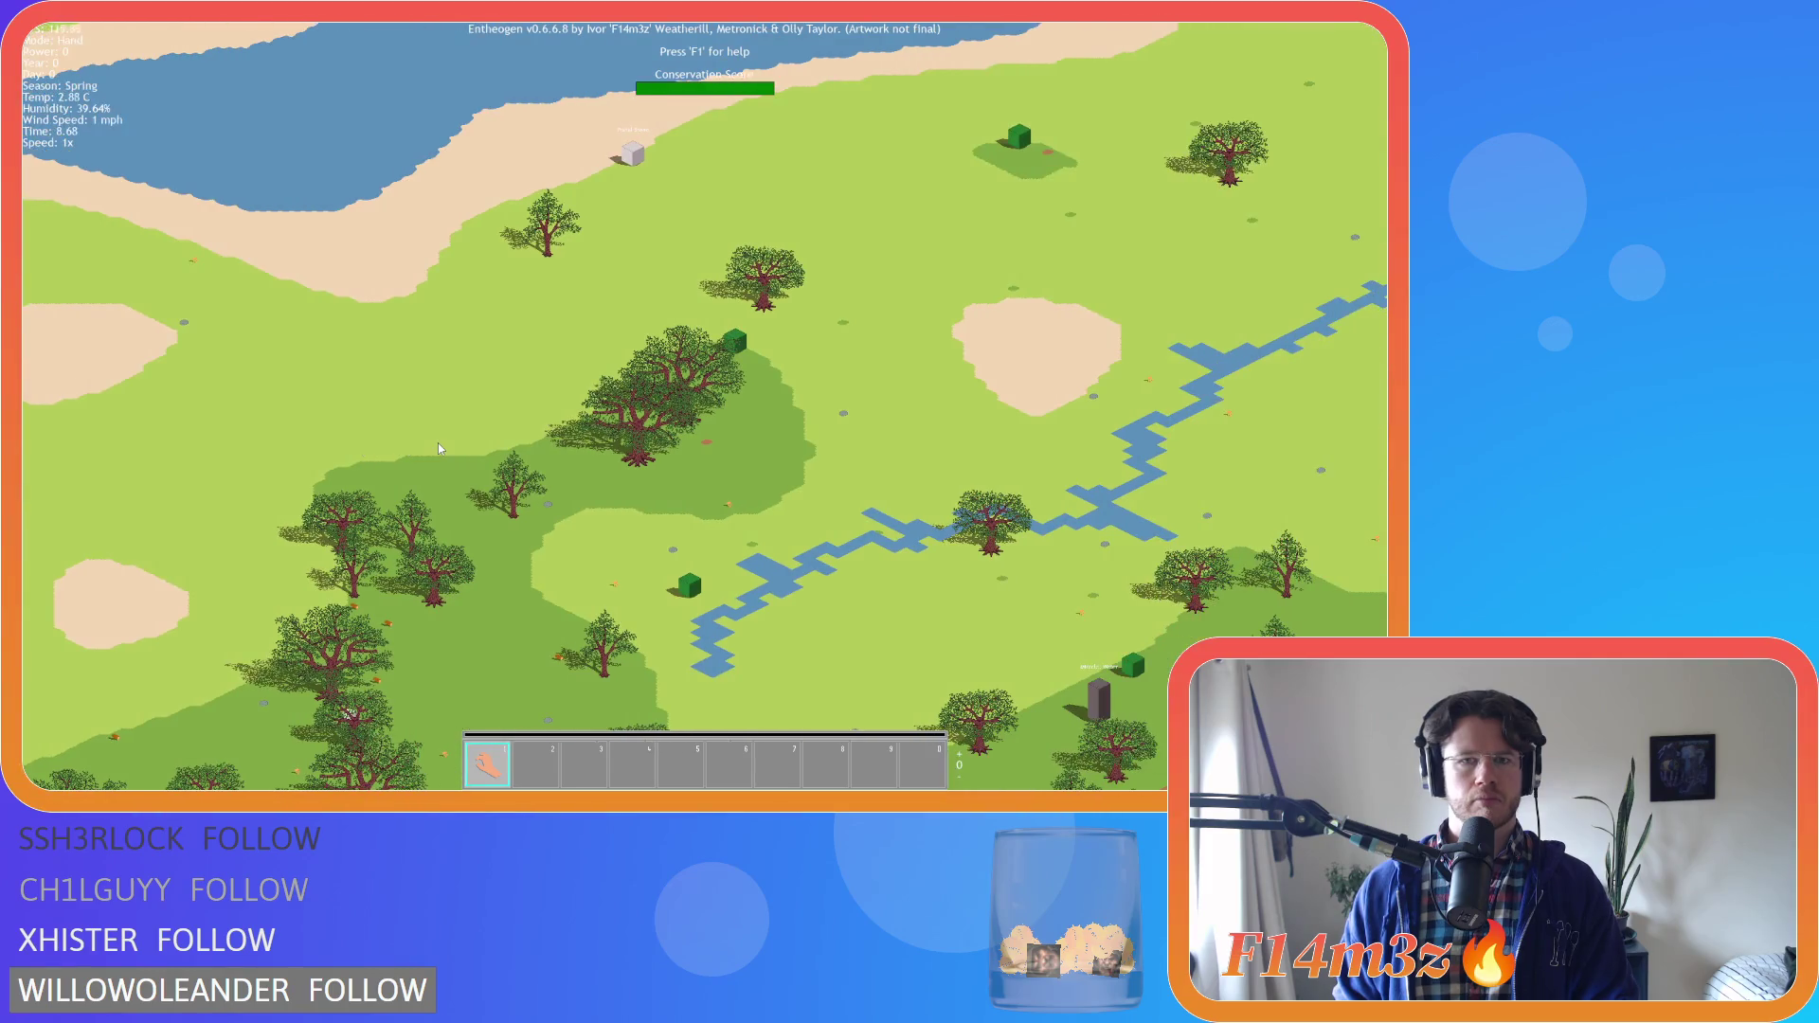
scroll(438, 447, down, 5)
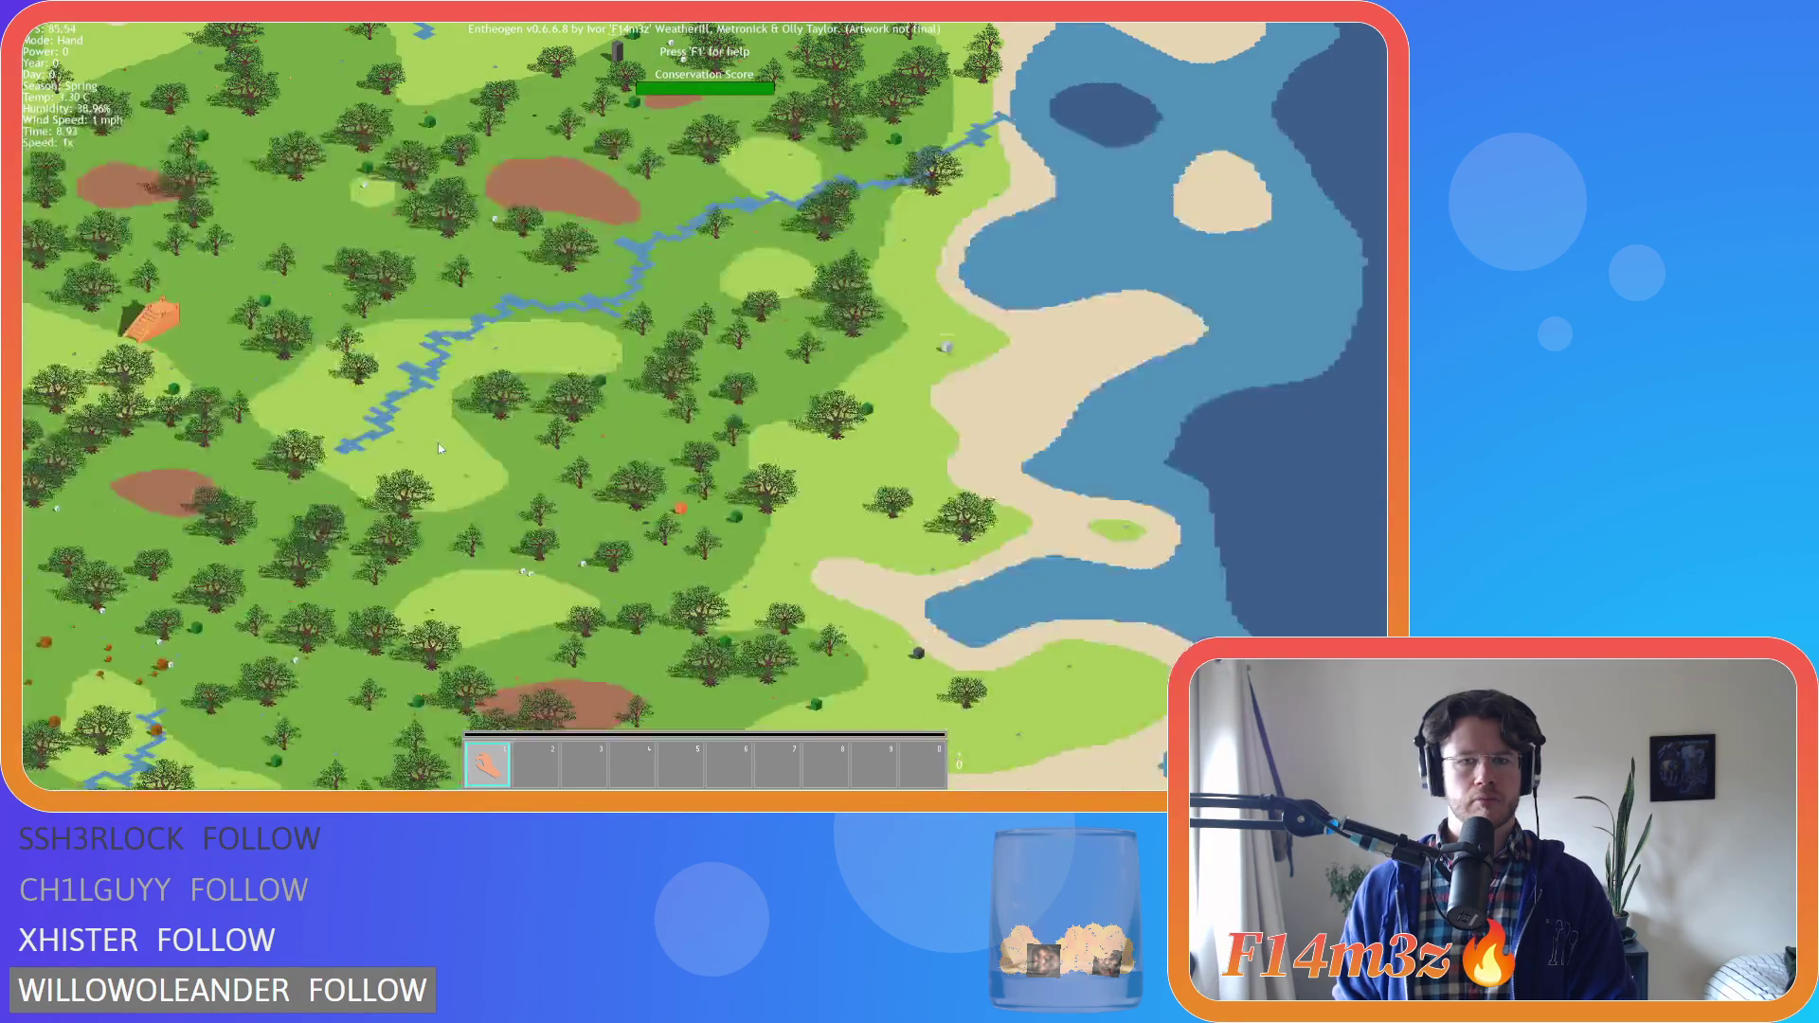
key(Escape)
key(Return)
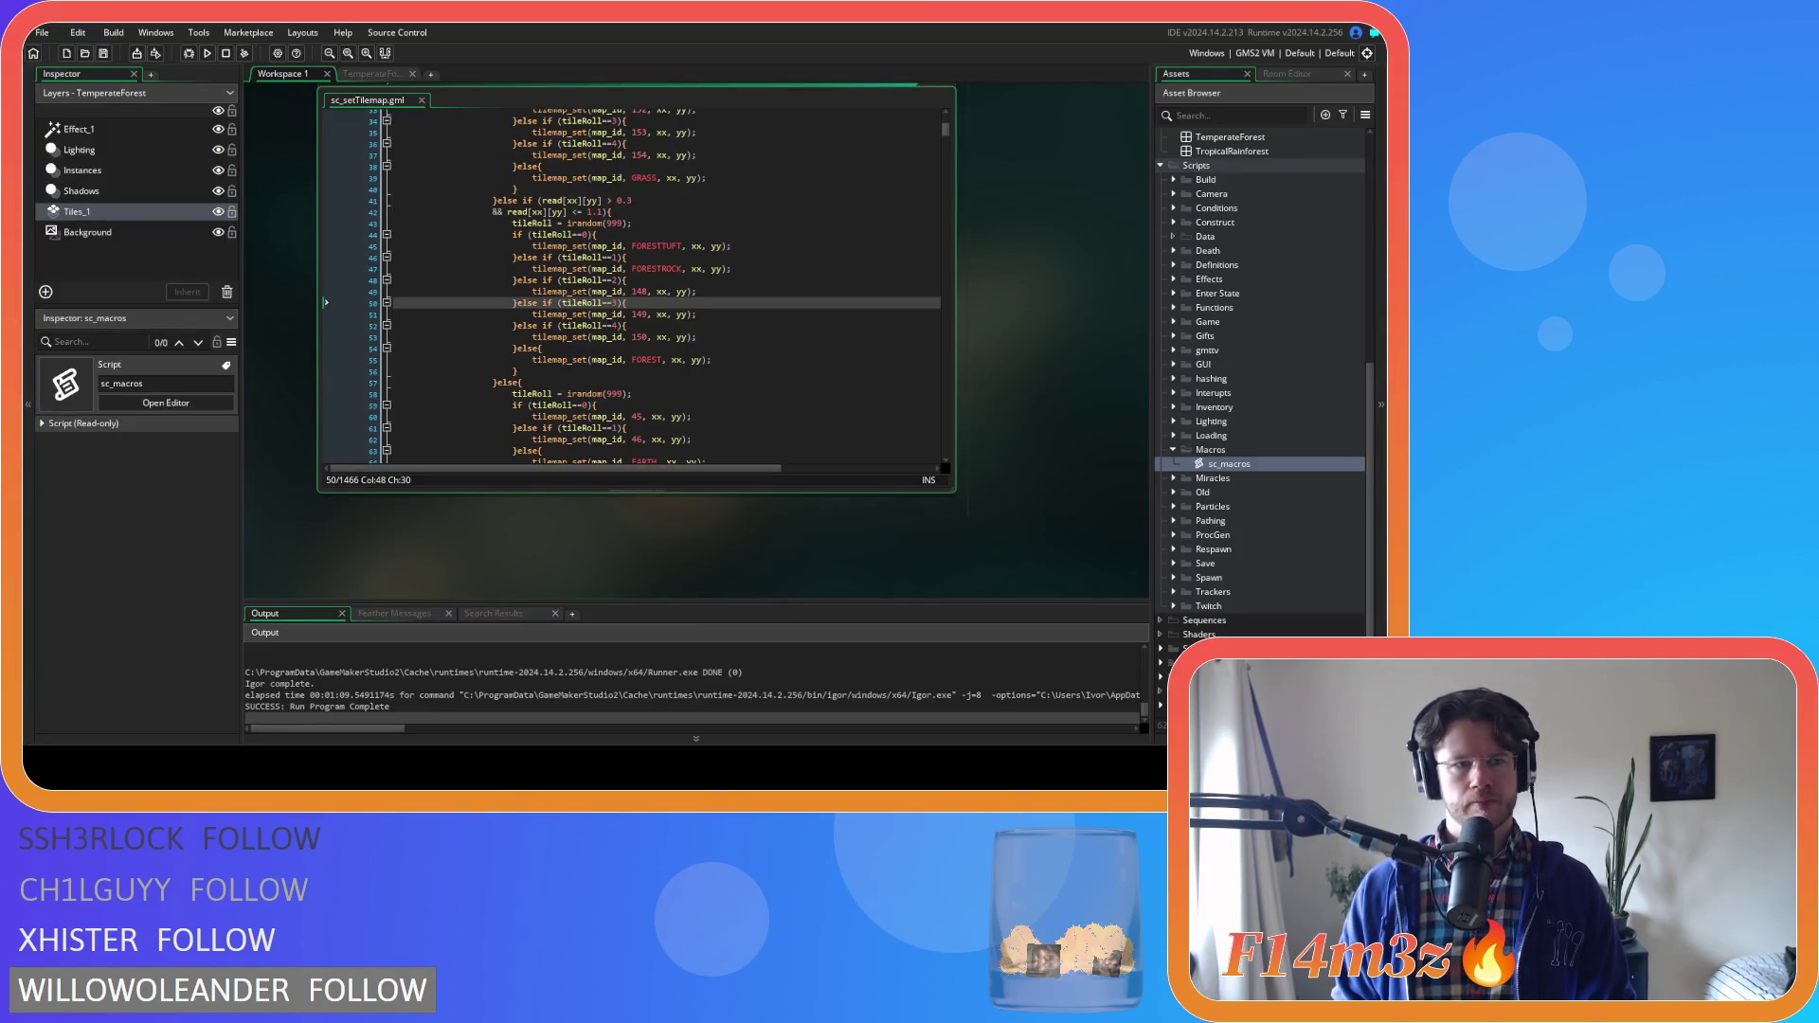
click(372, 73)
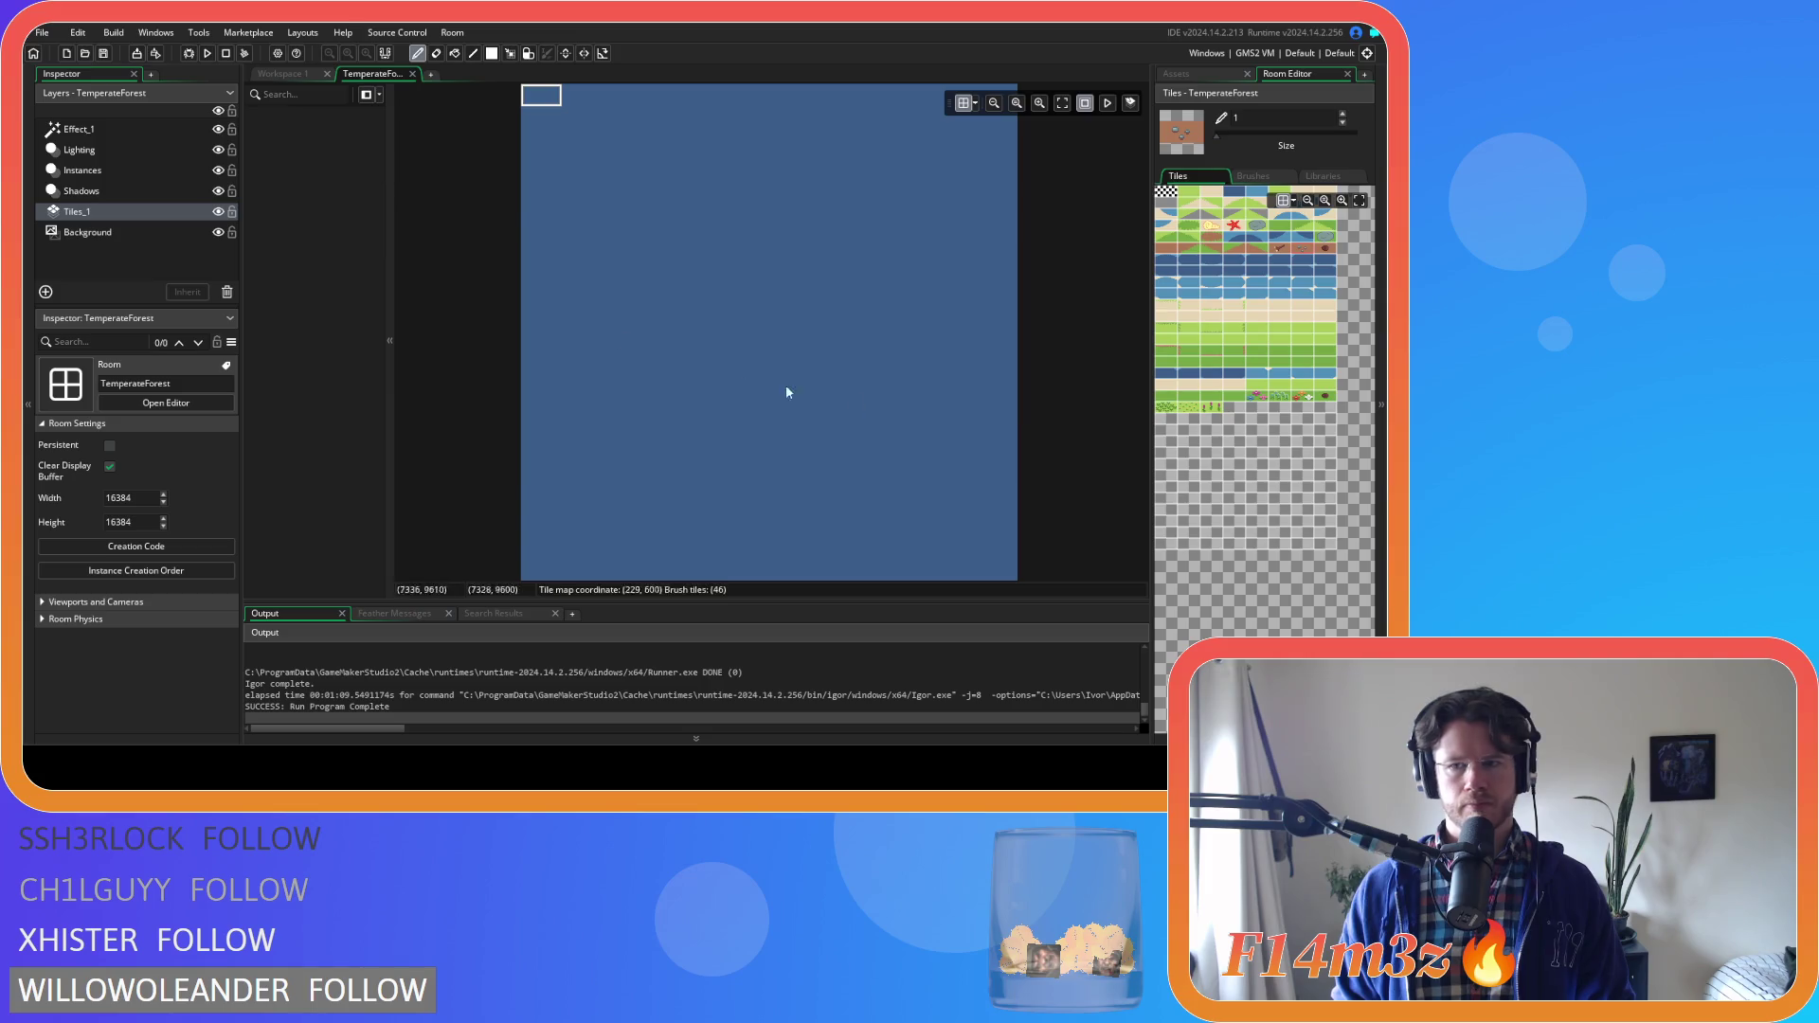
click(1299, 399)
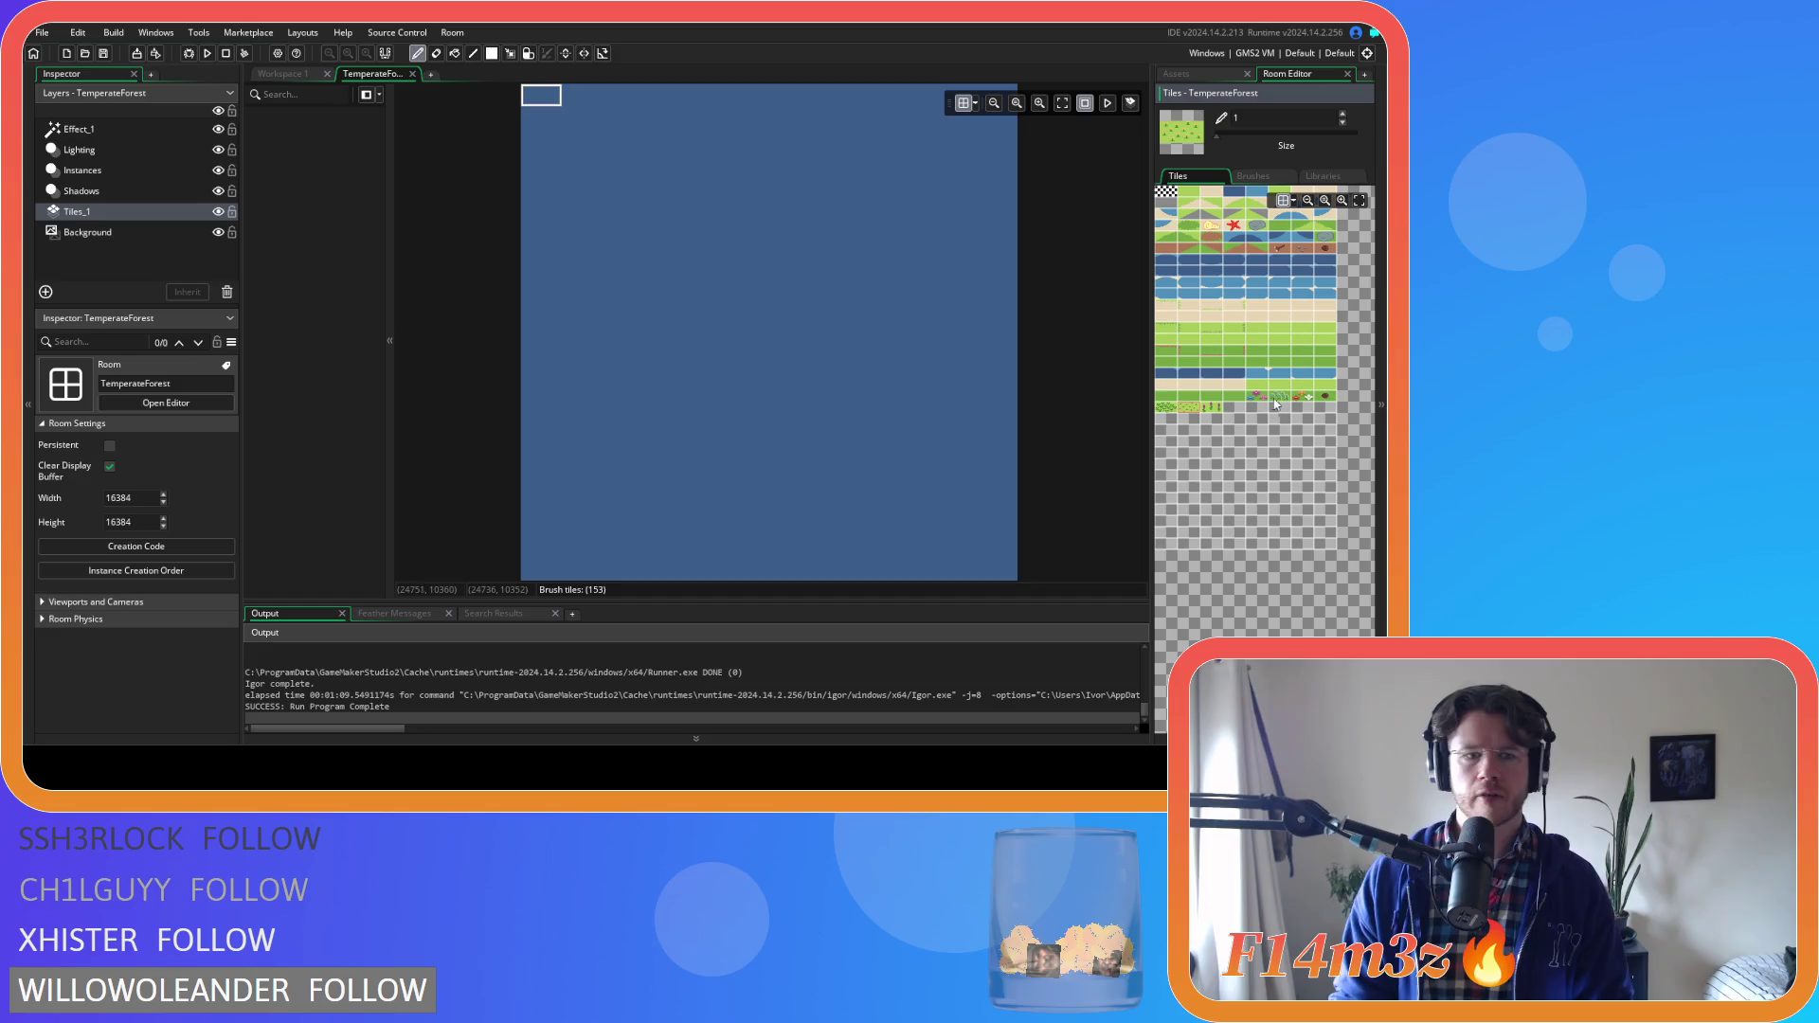
click(1178, 408)
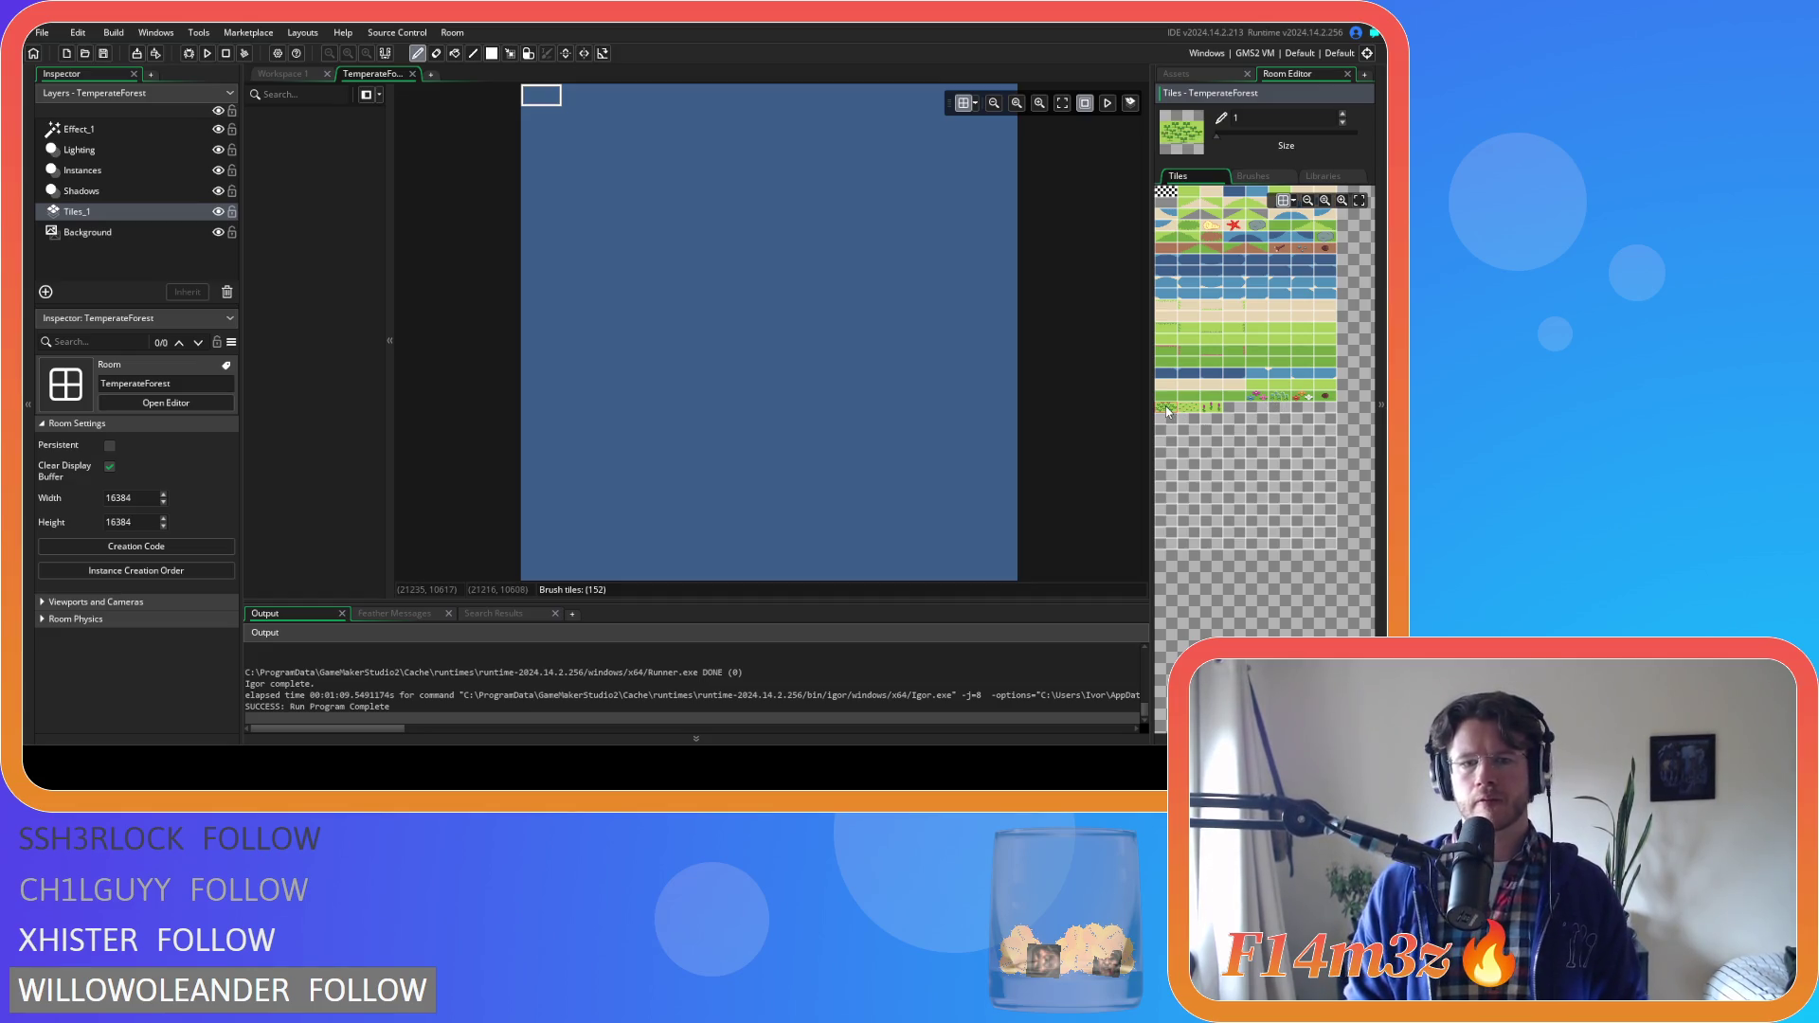
click(295, 73)
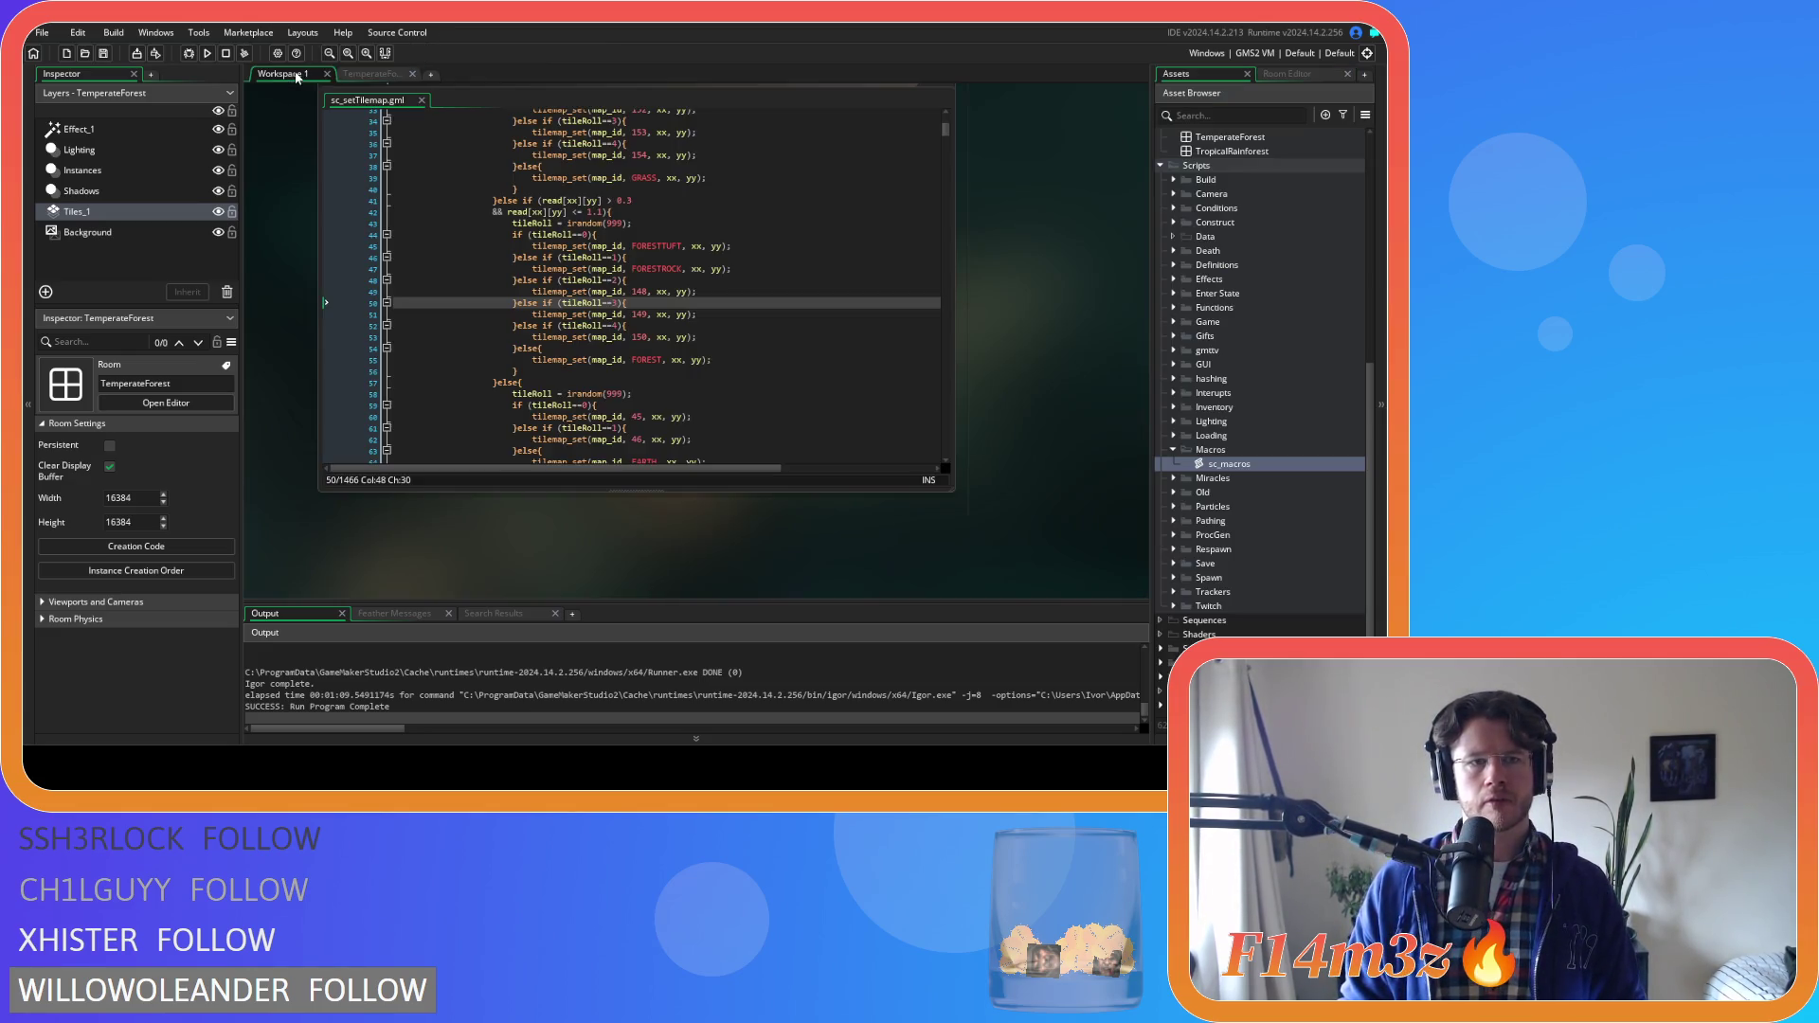
scroll(683, 337, up, 3)
click(705, 258)
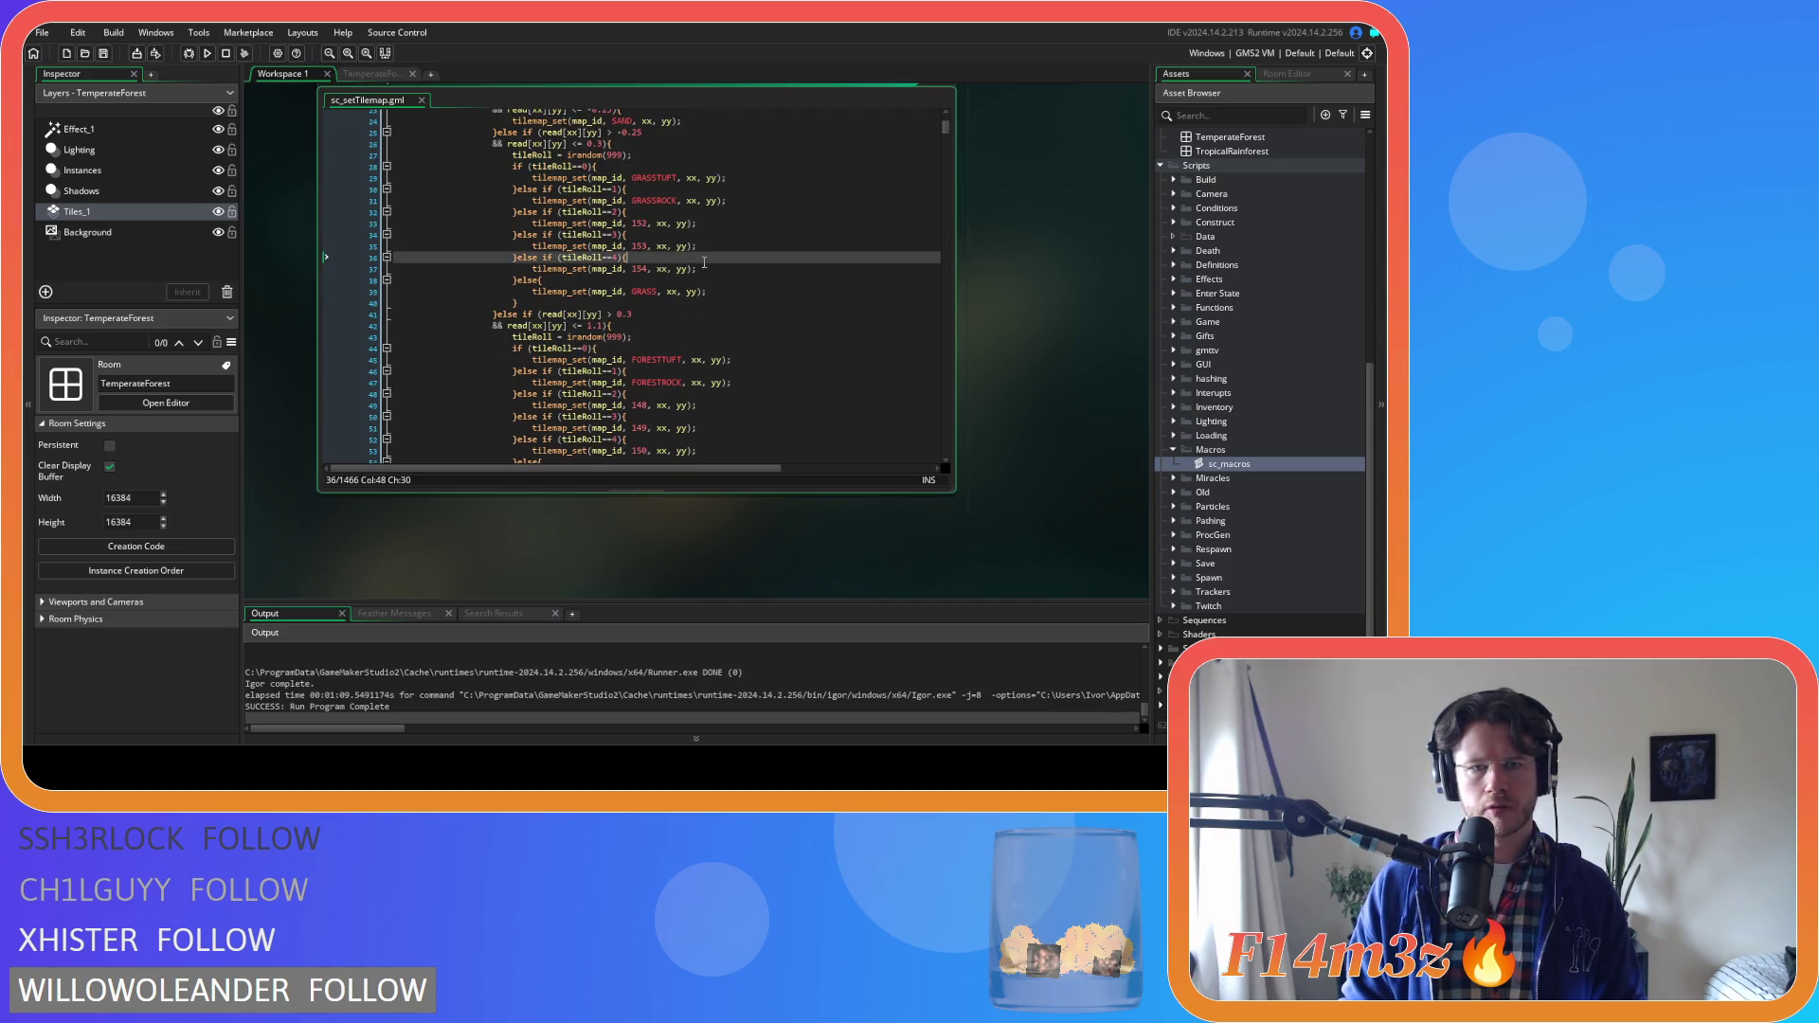
scroll(704, 263, down, 2)
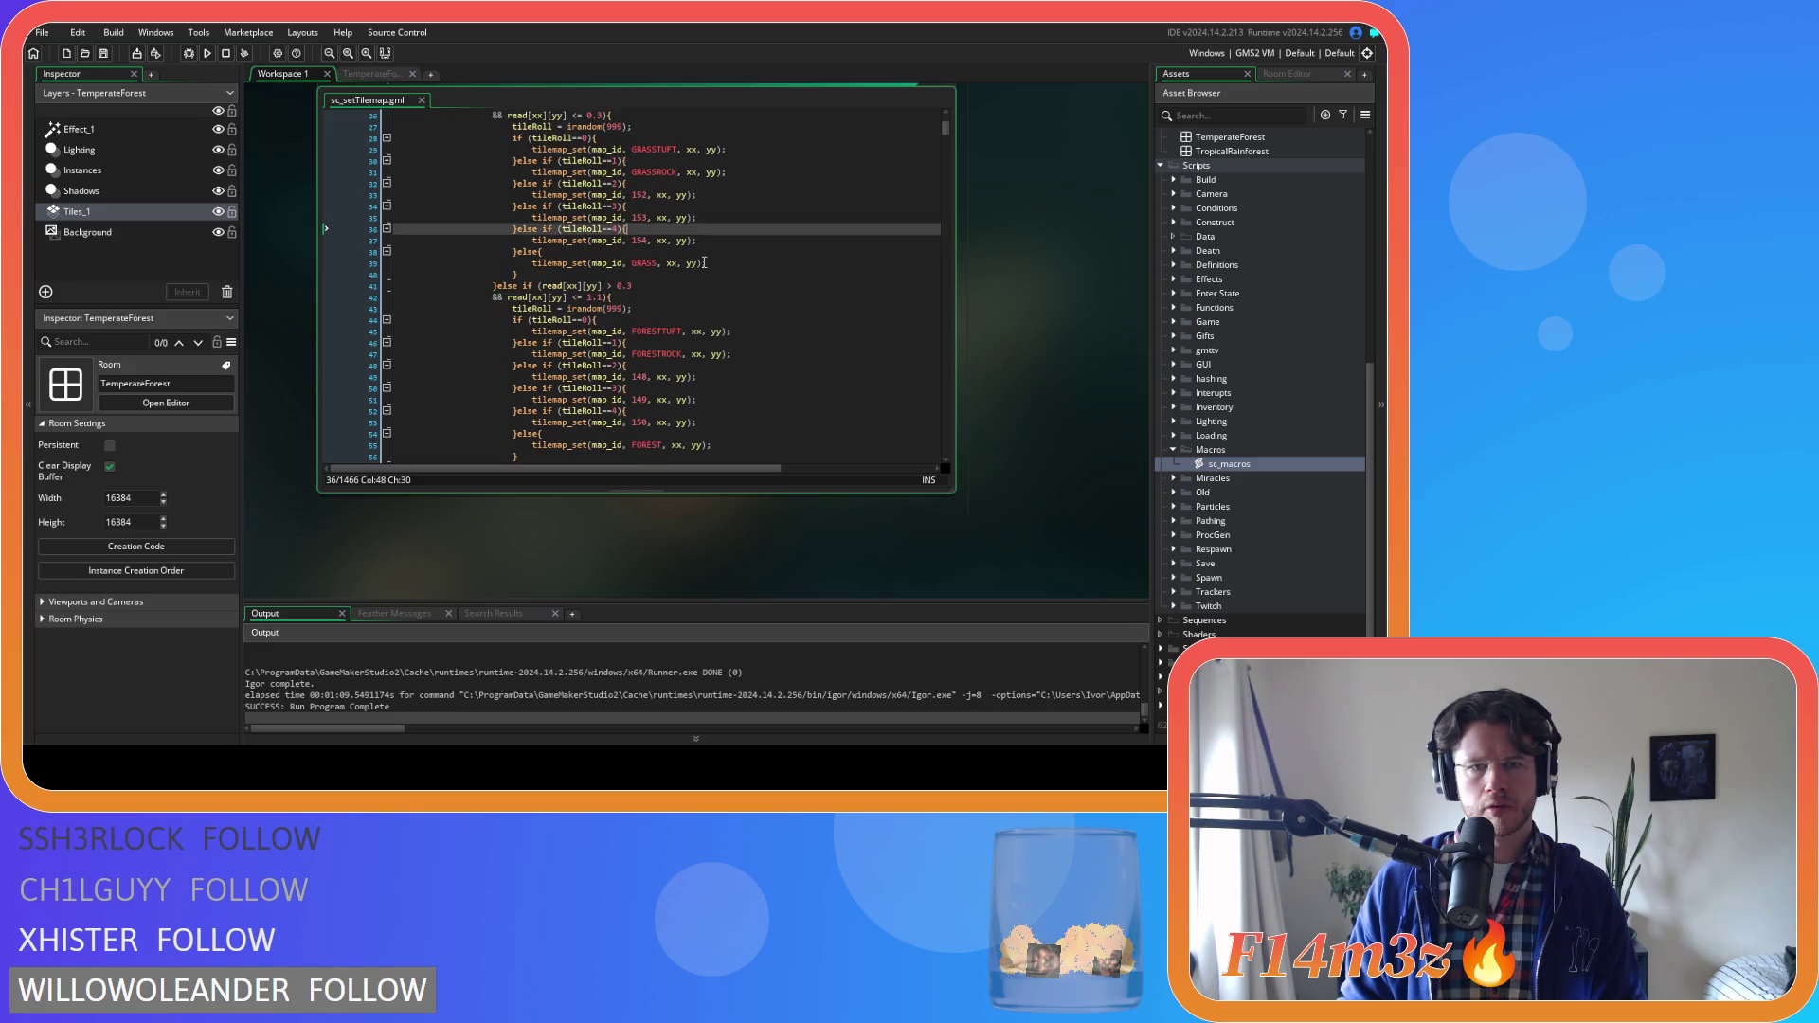
click(679, 280)
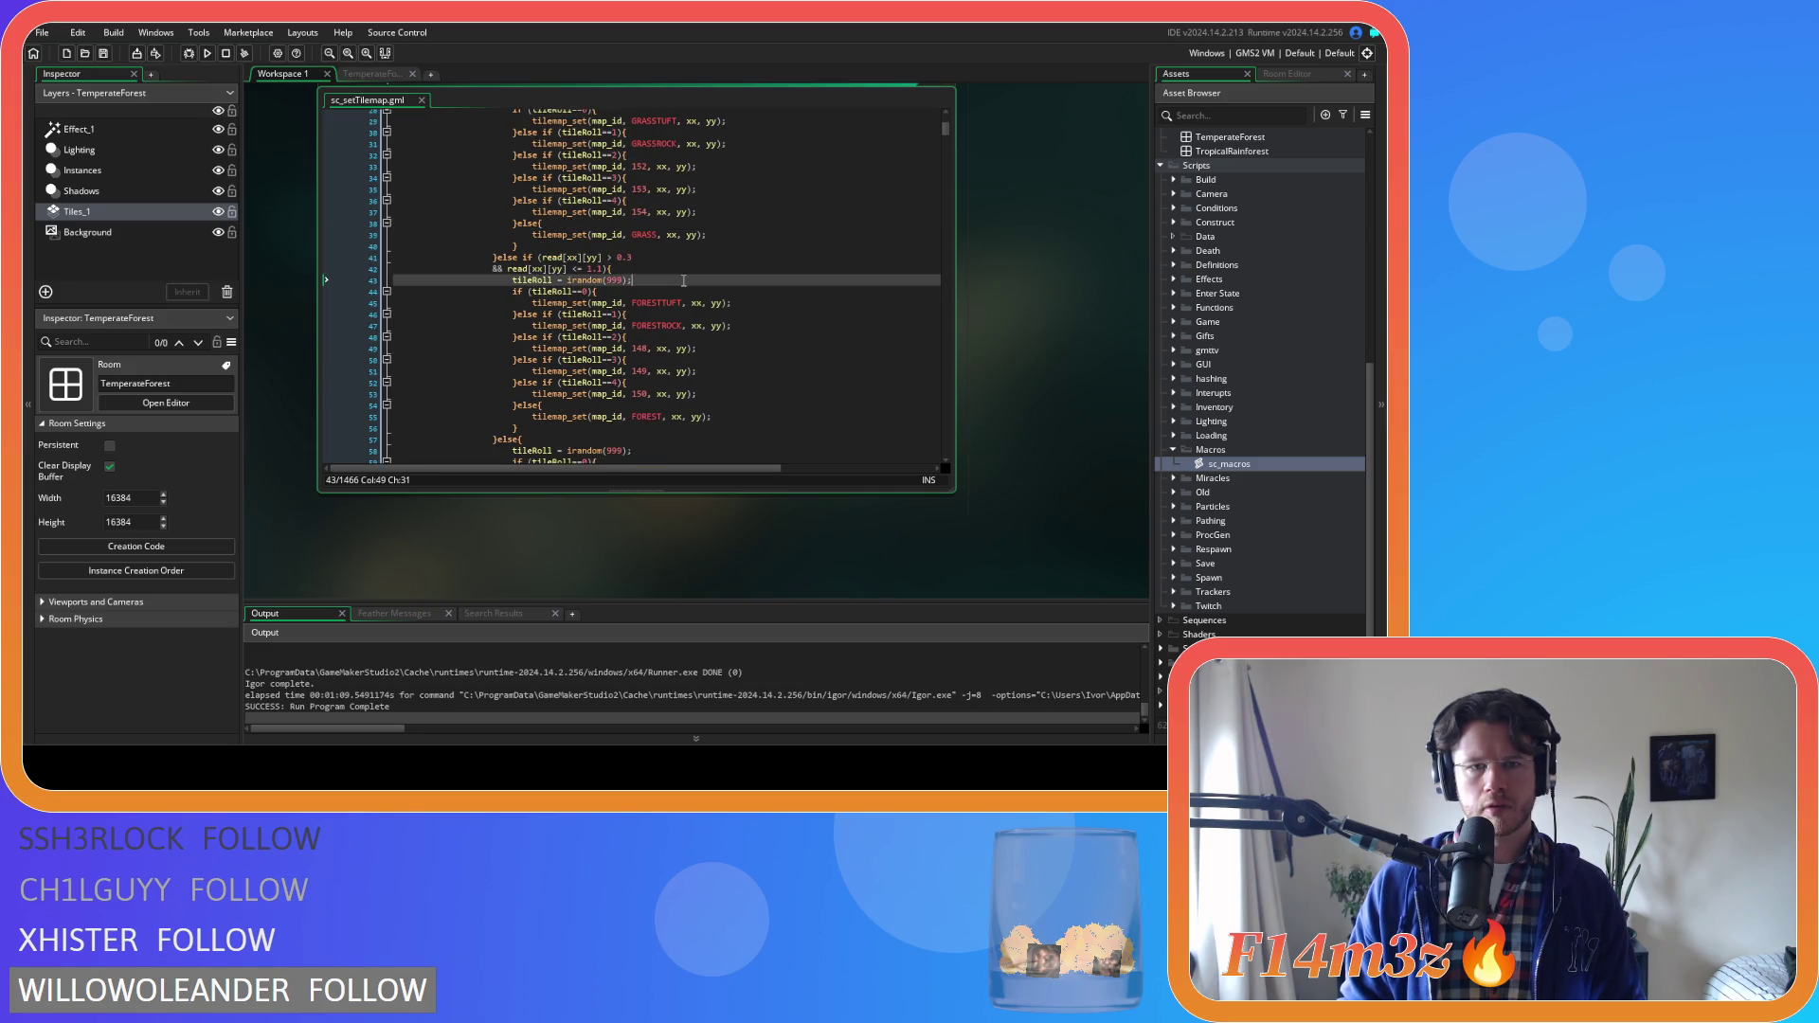
click(677, 290)
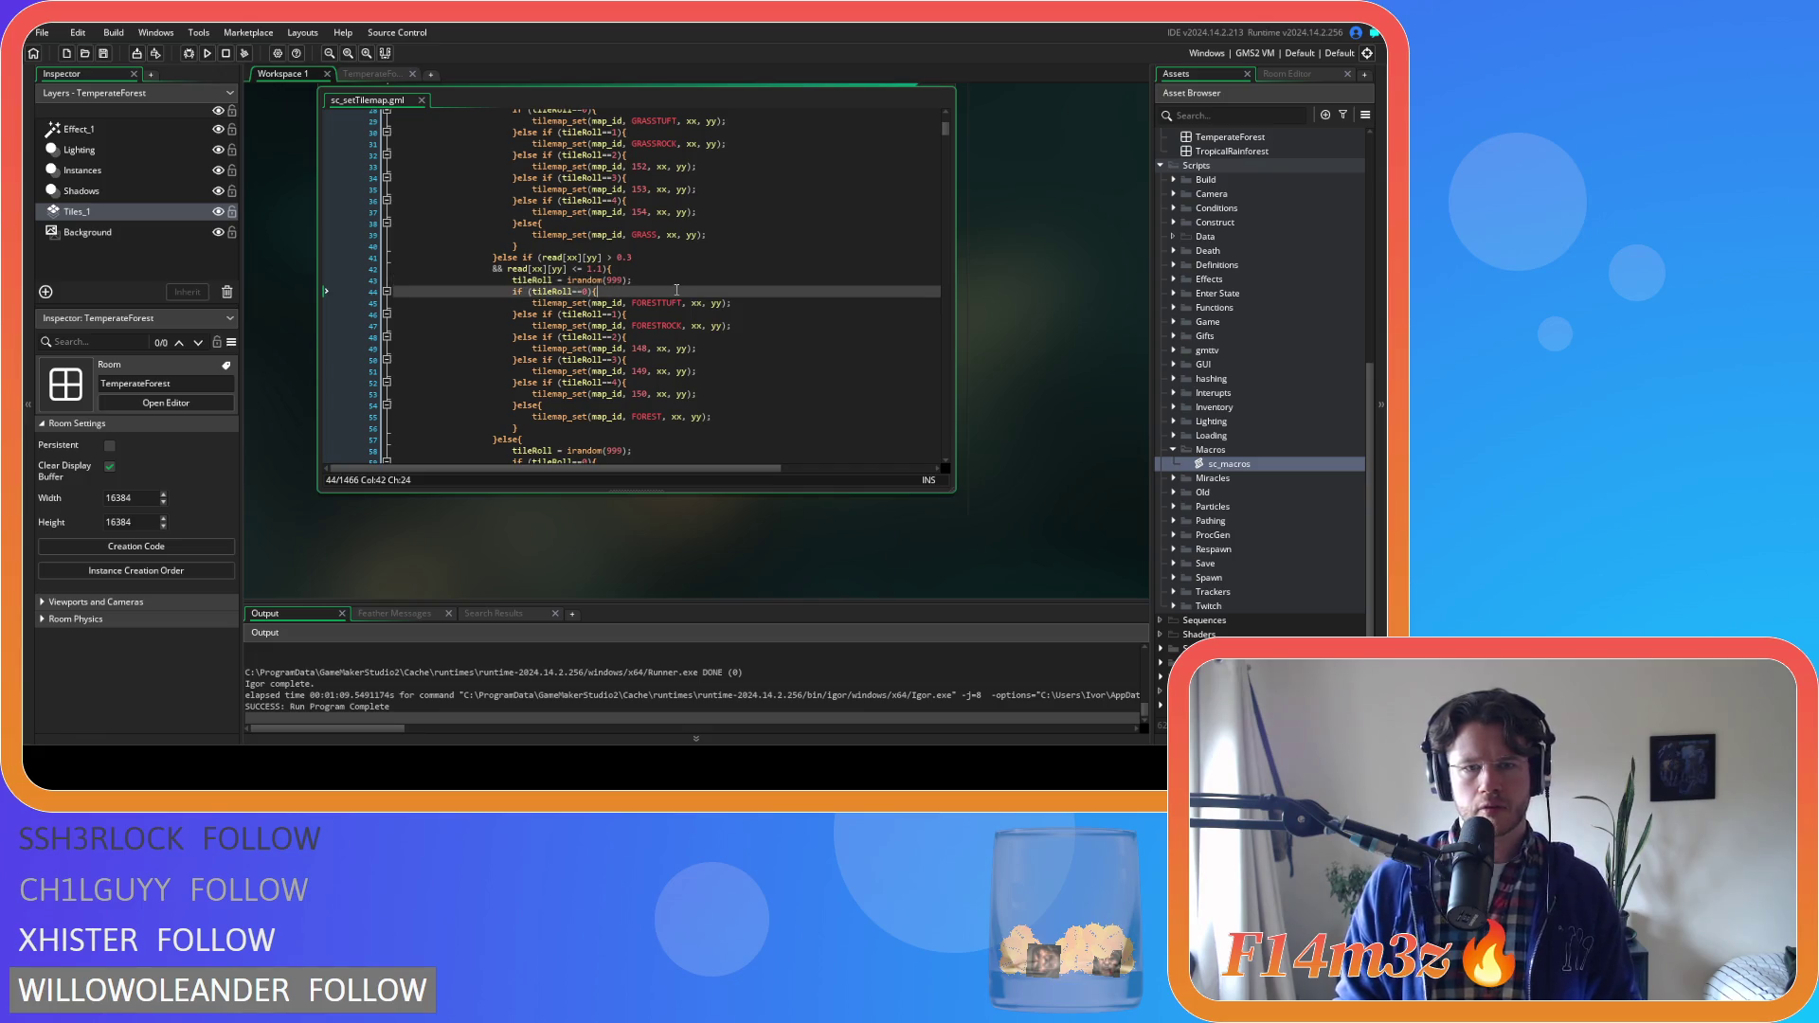
click(664, 303)
click(674, 326)
click(652, 338)
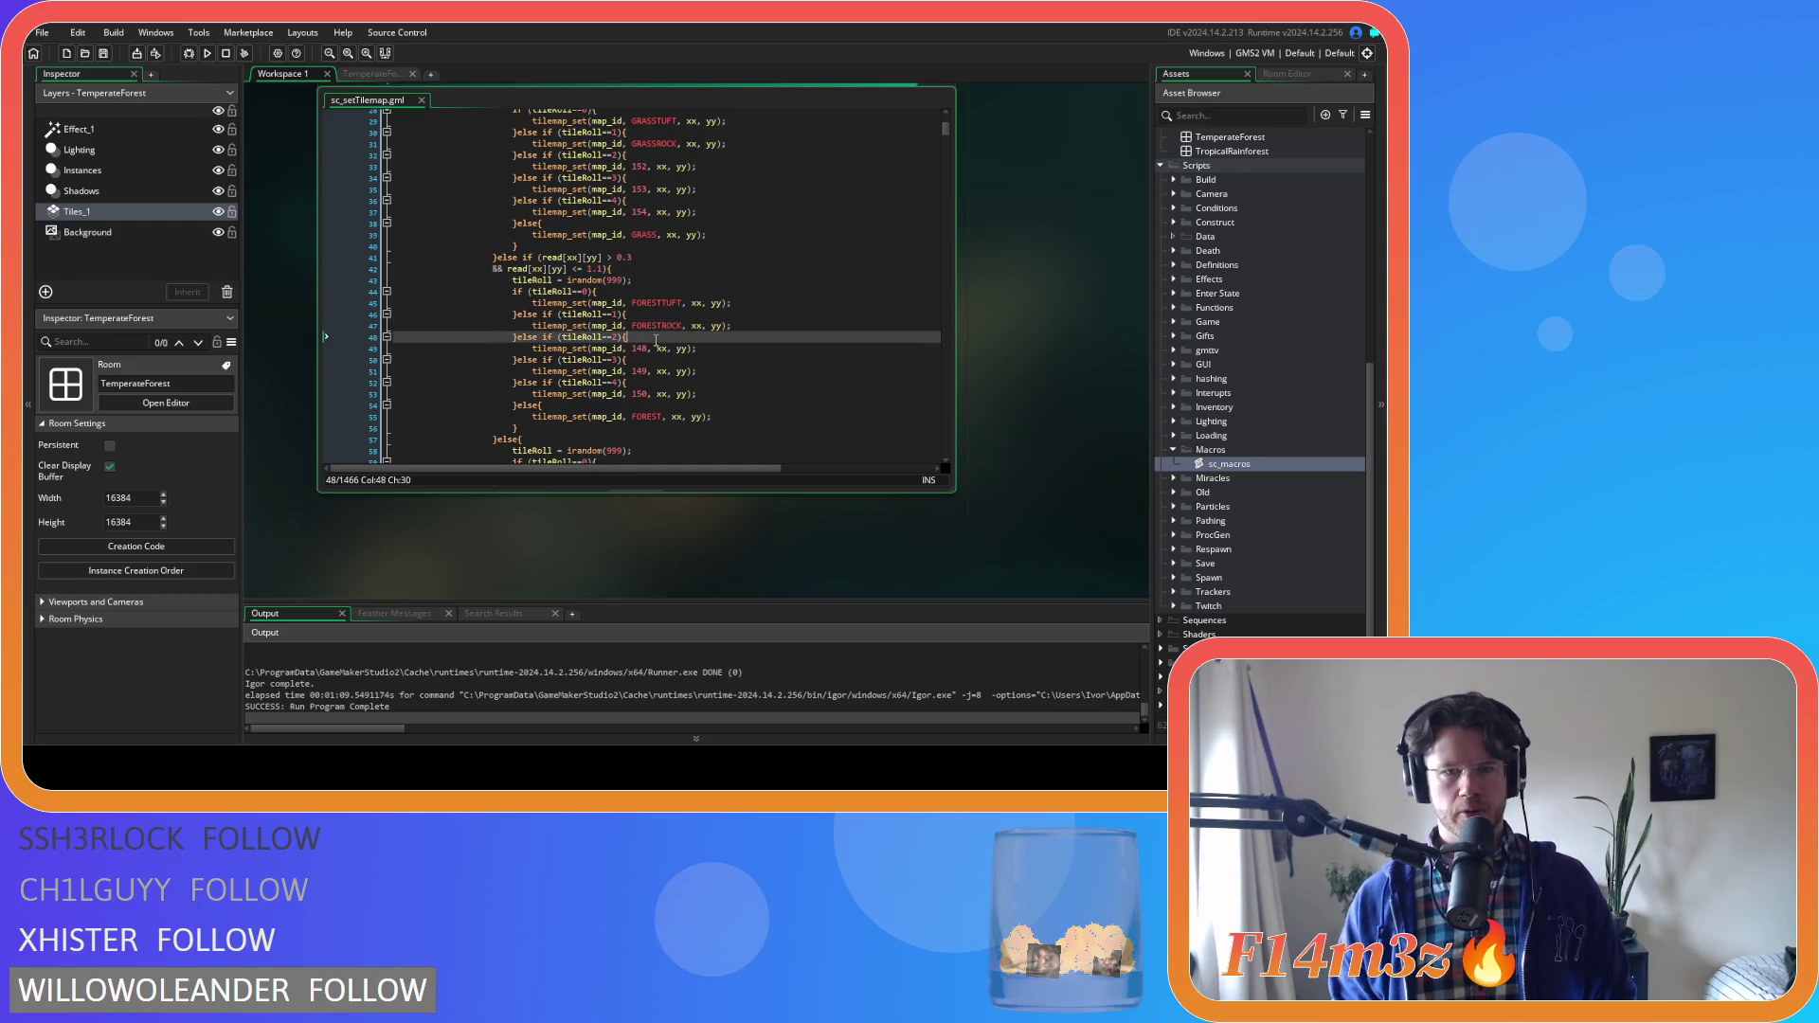
key(Left)
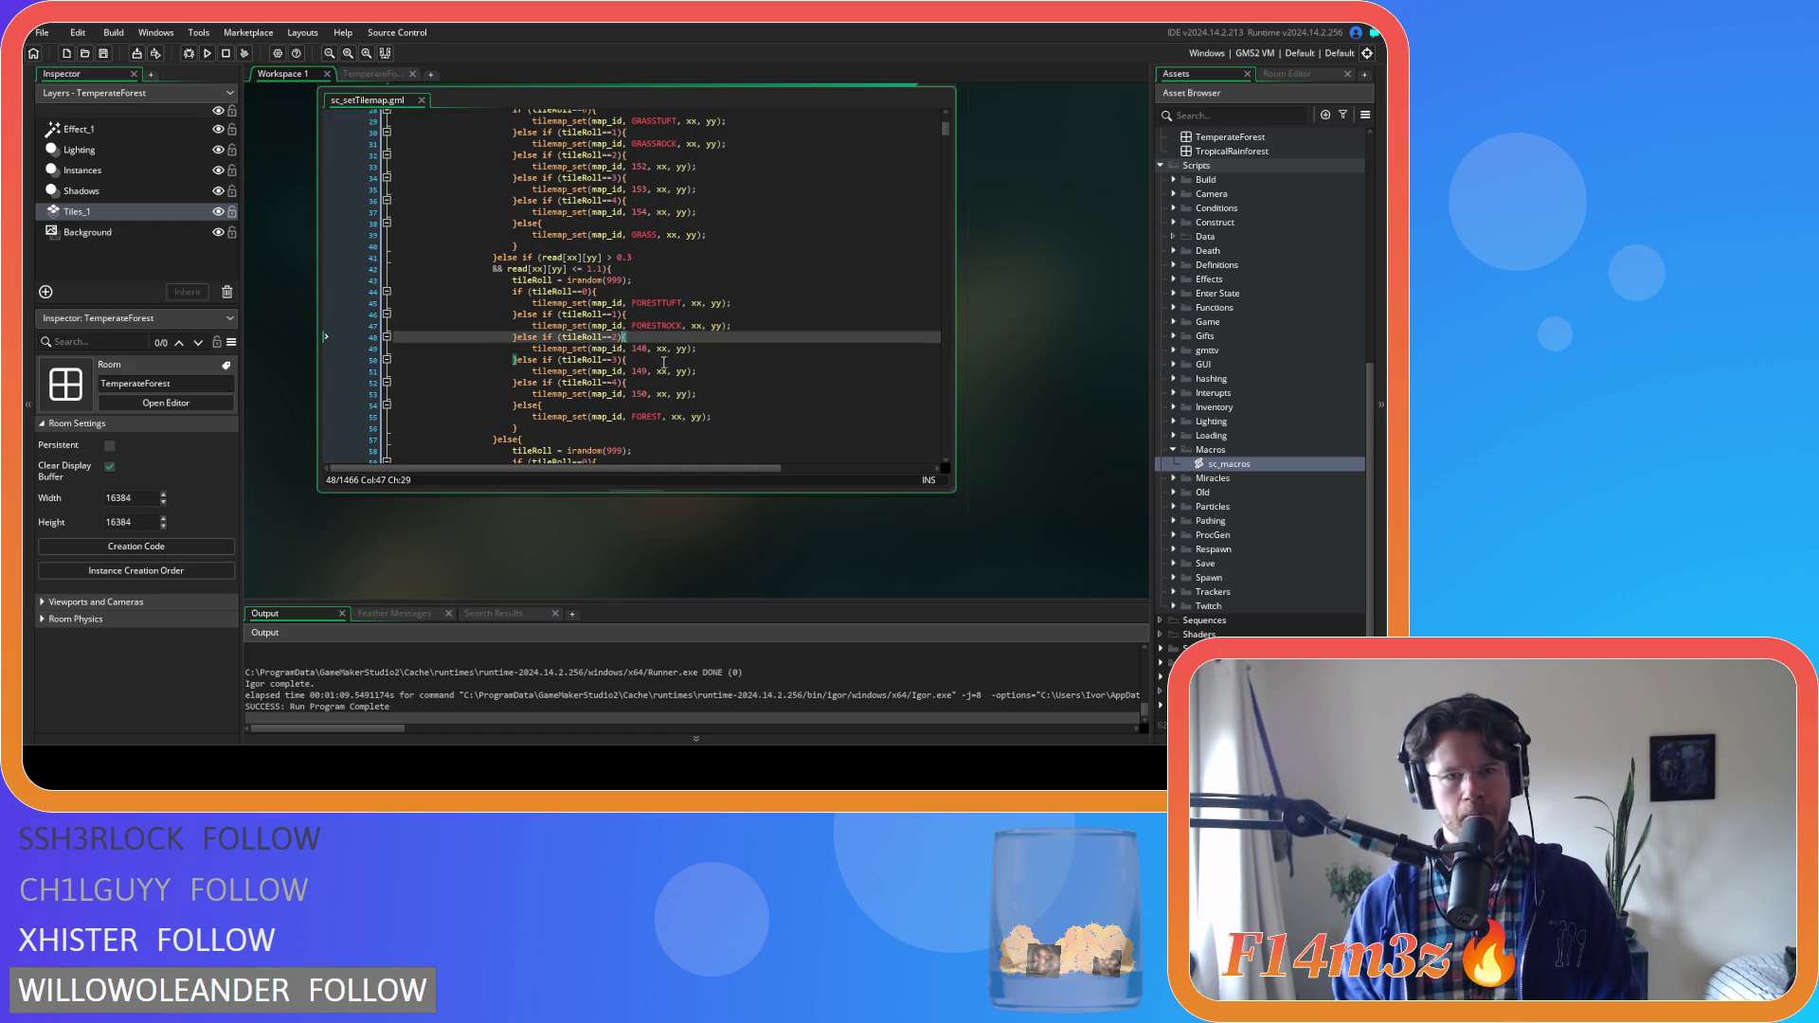
key(Down)
key(Down)
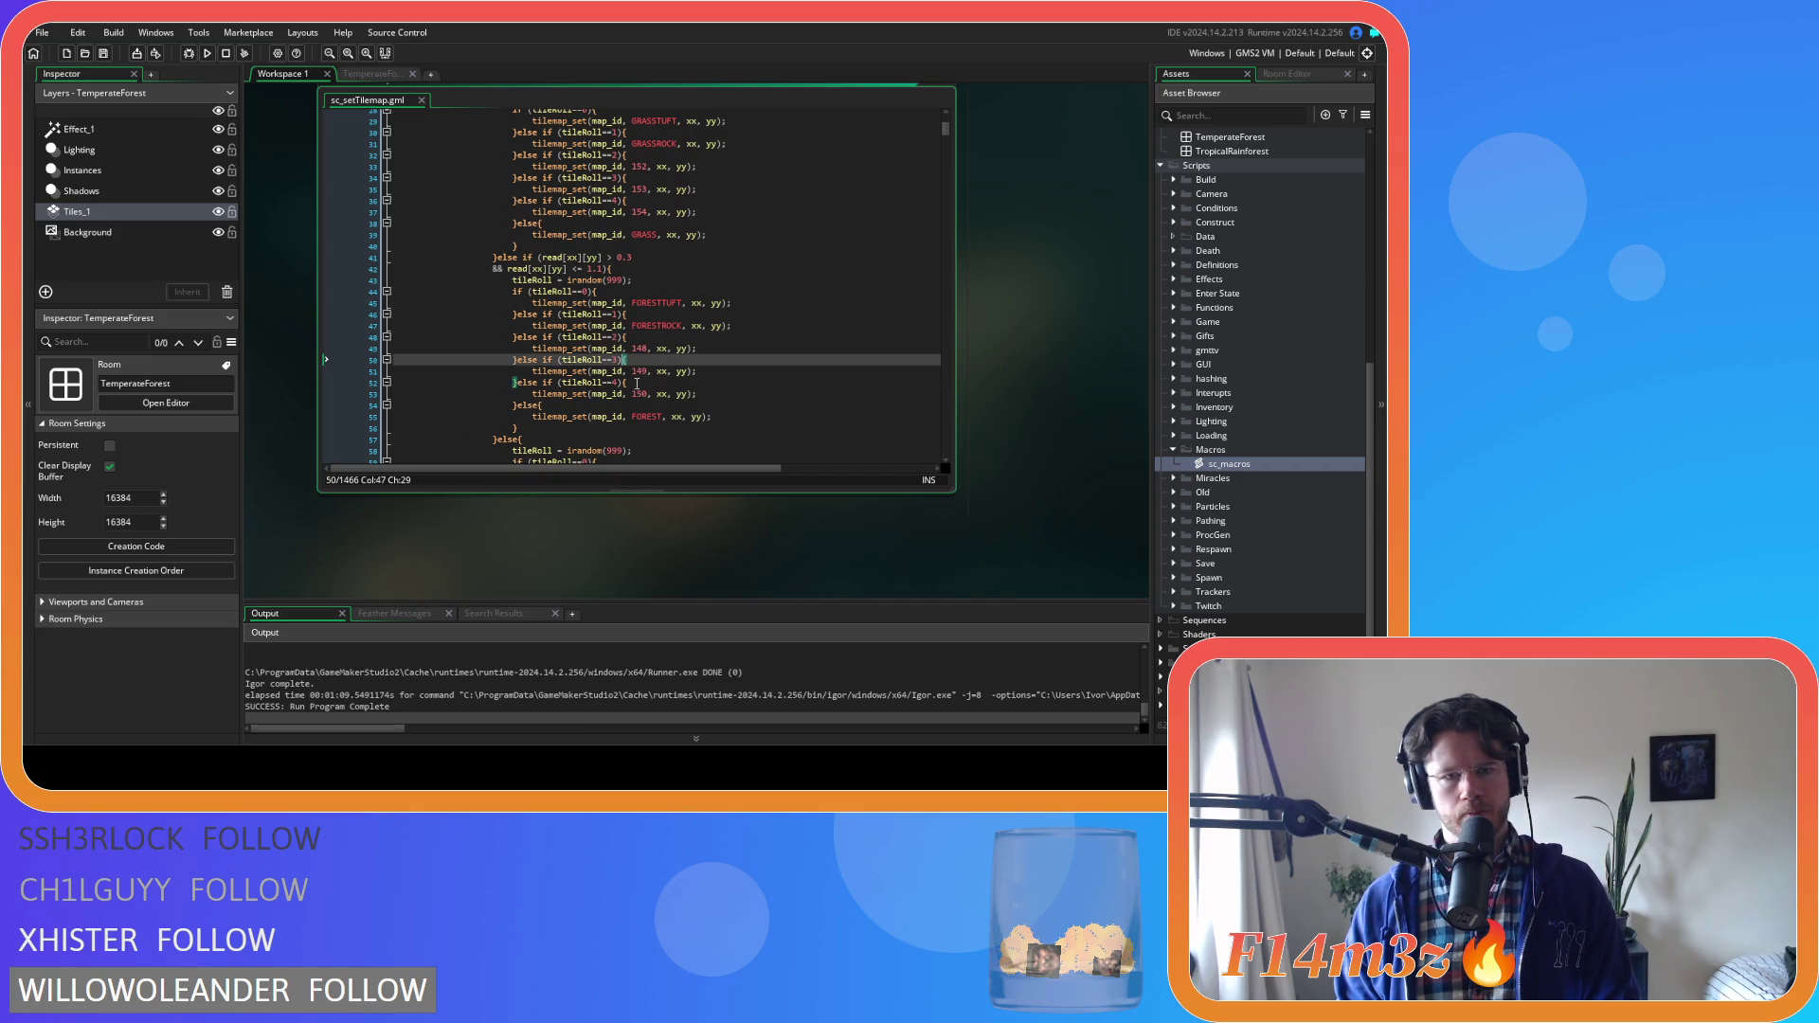
key(Down)
key(Down)
key(Down)
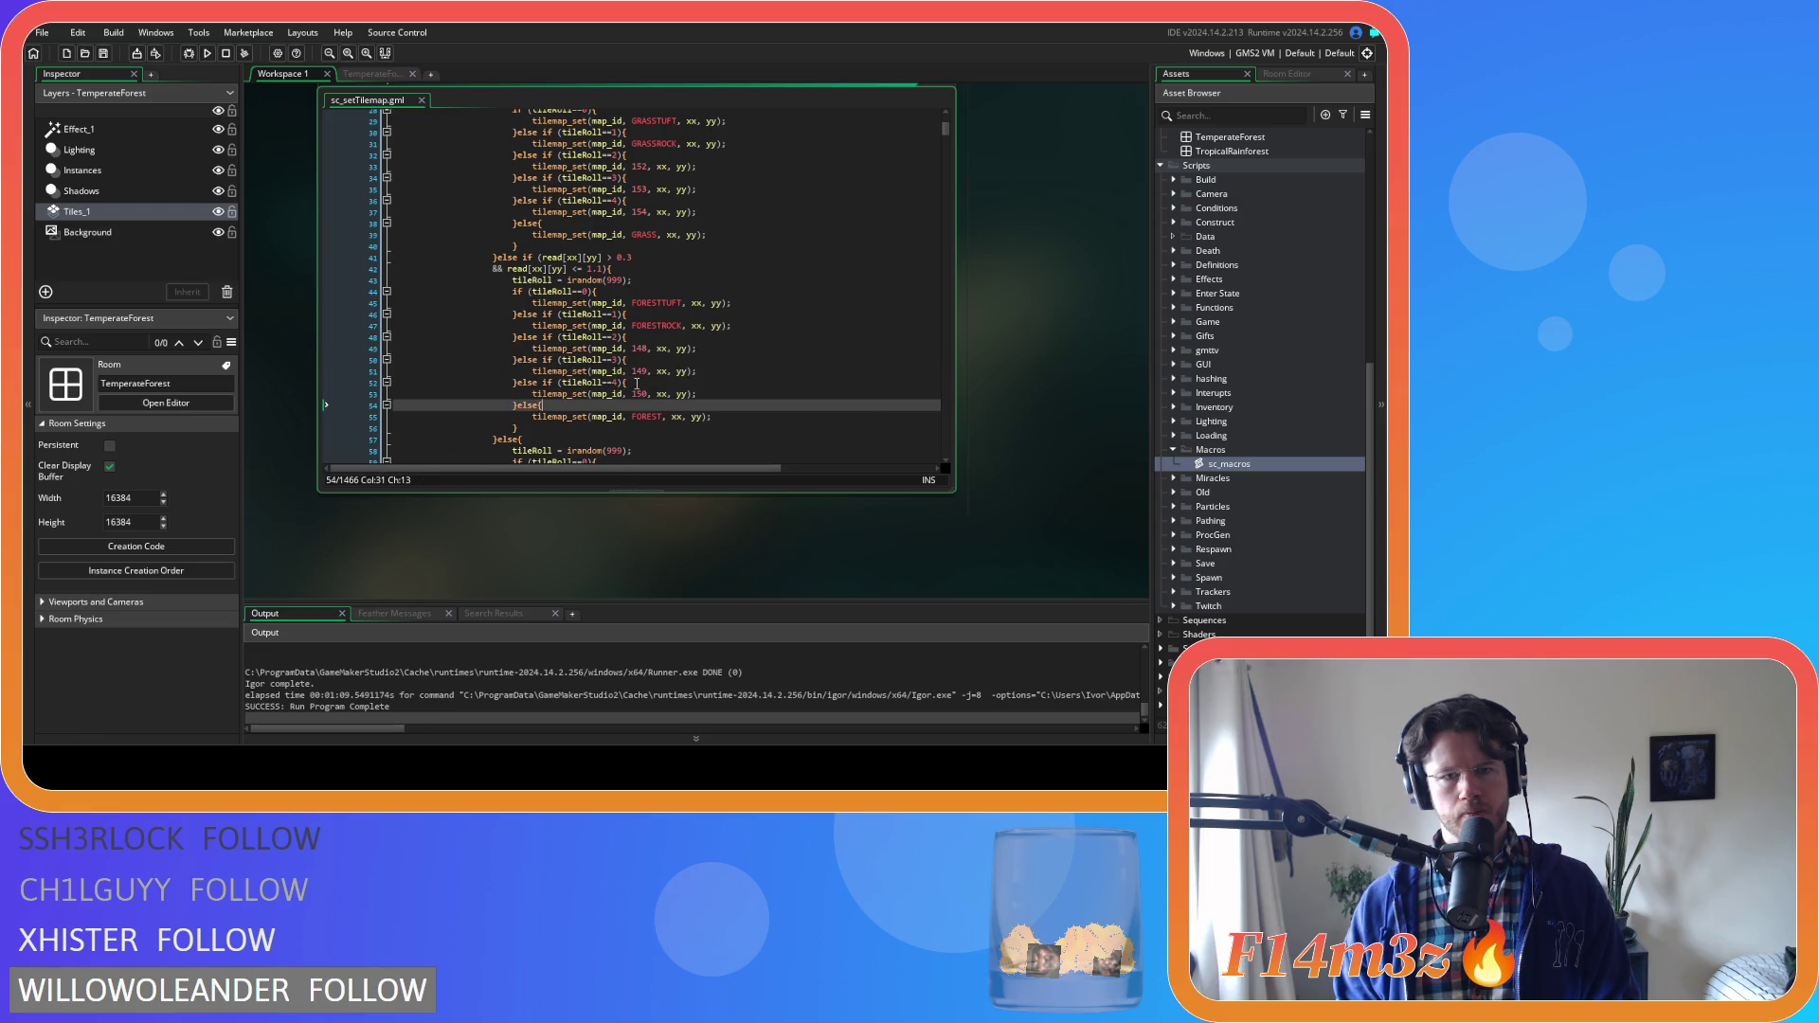
drag(607, 417, 728, 420)
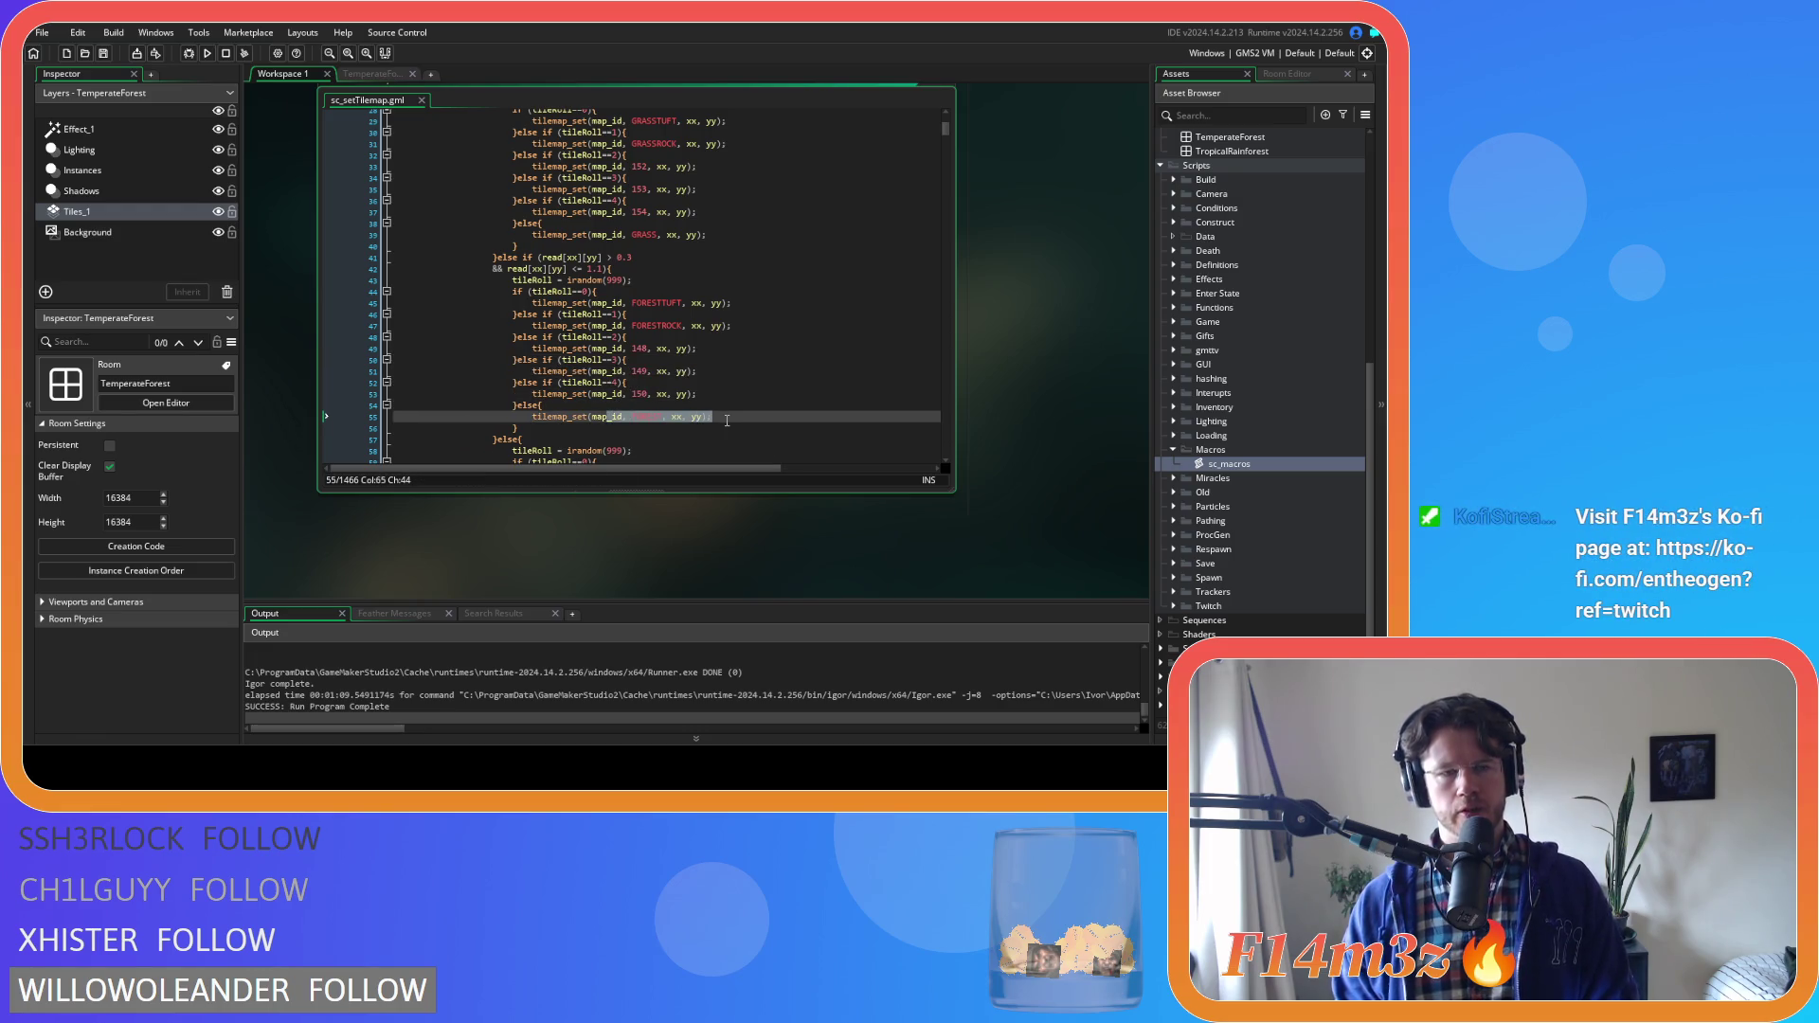
click(728, 419)
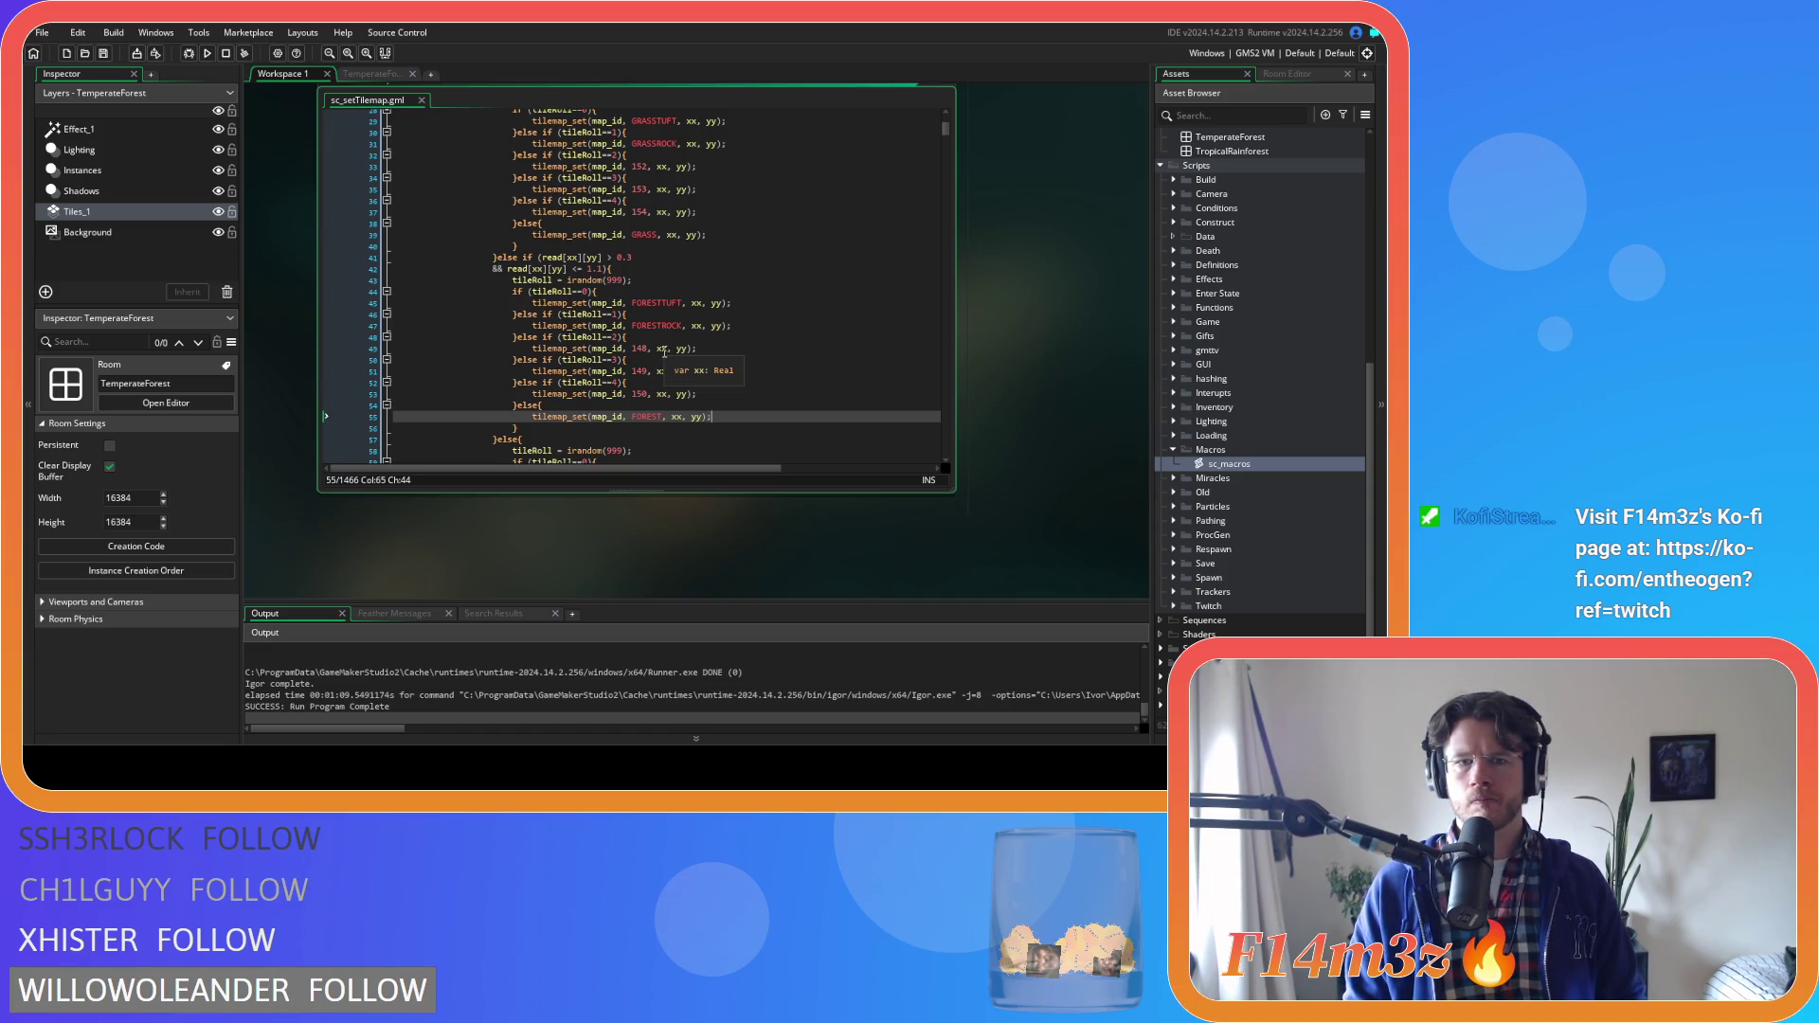
click(697, 356)
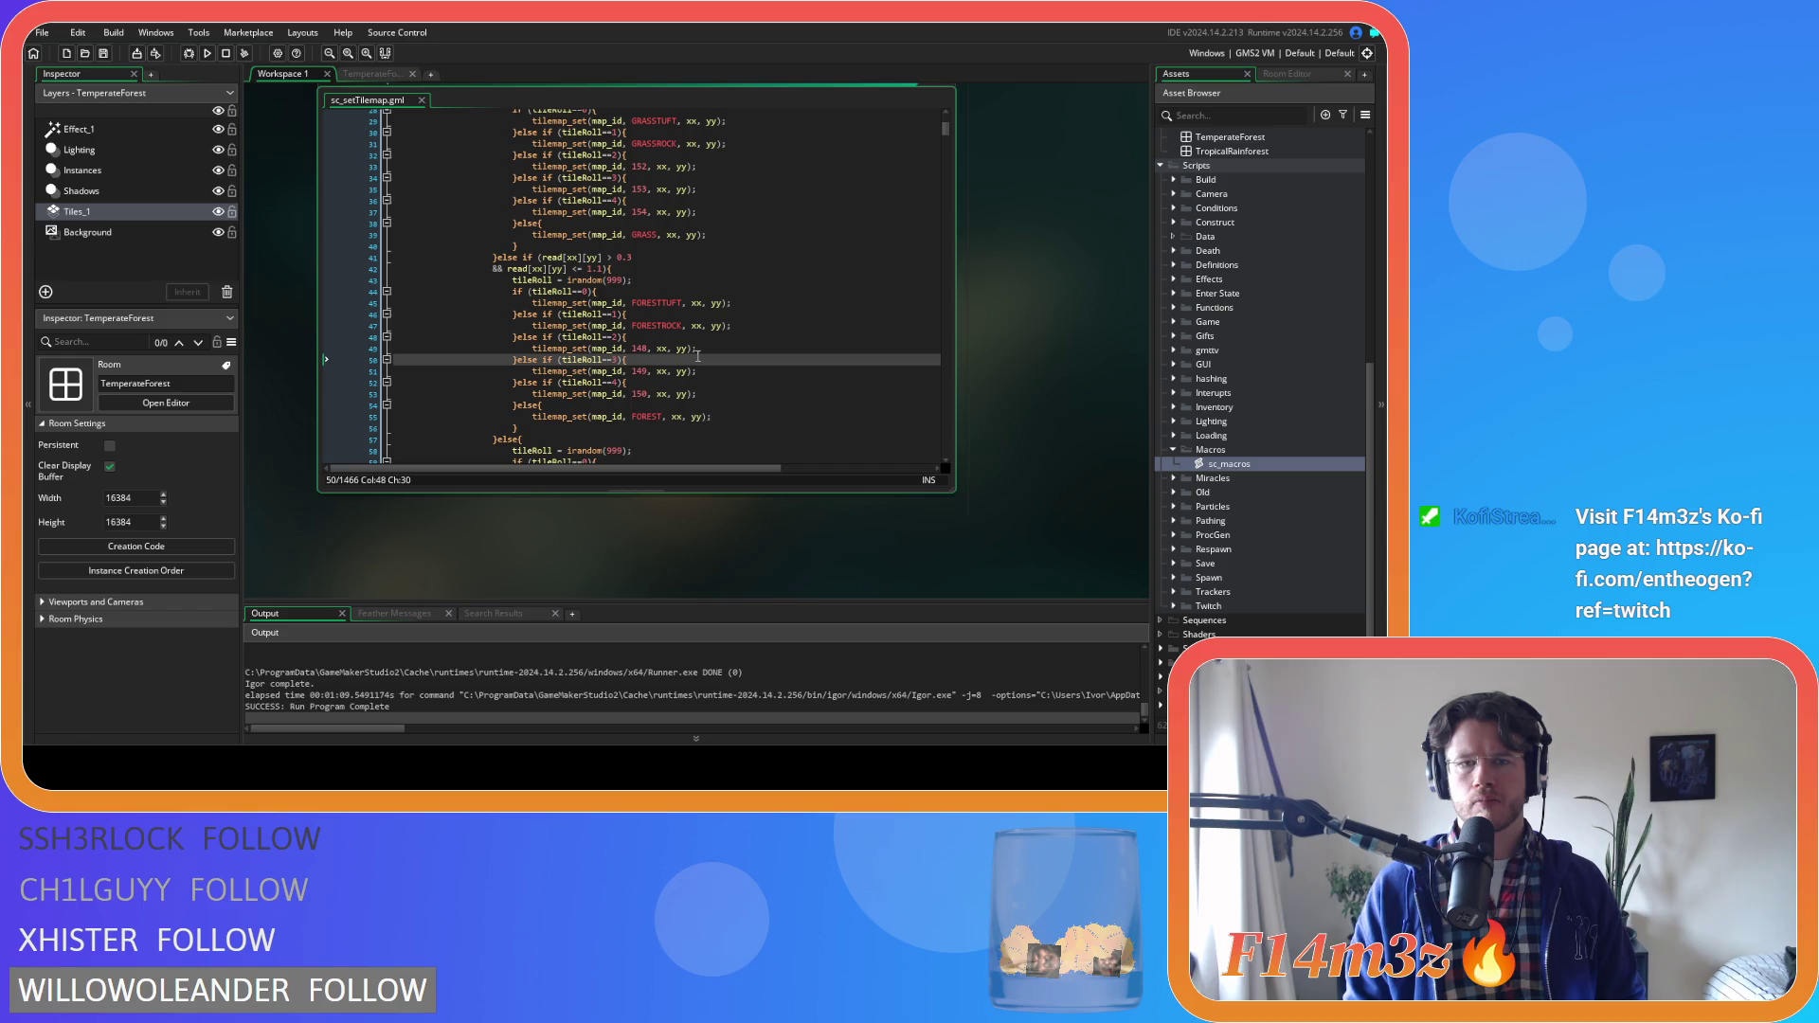
scroll(697, 356, up, 3)
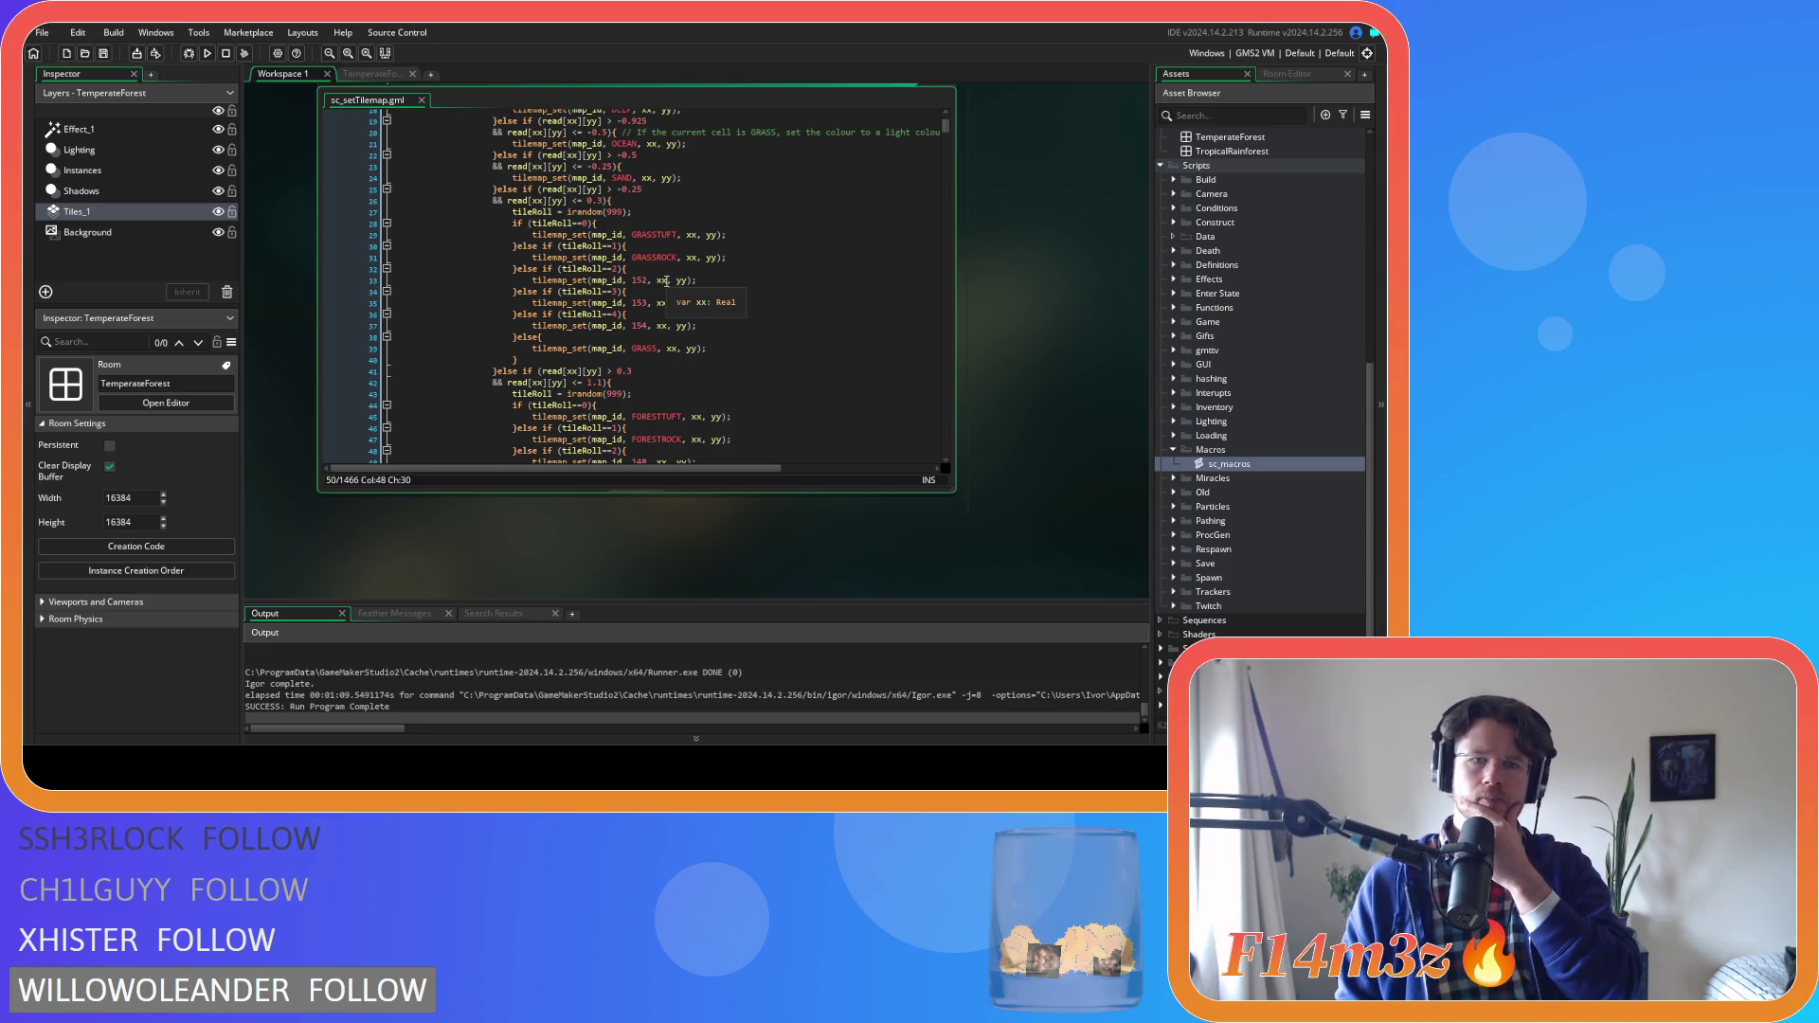
click(633, 280)
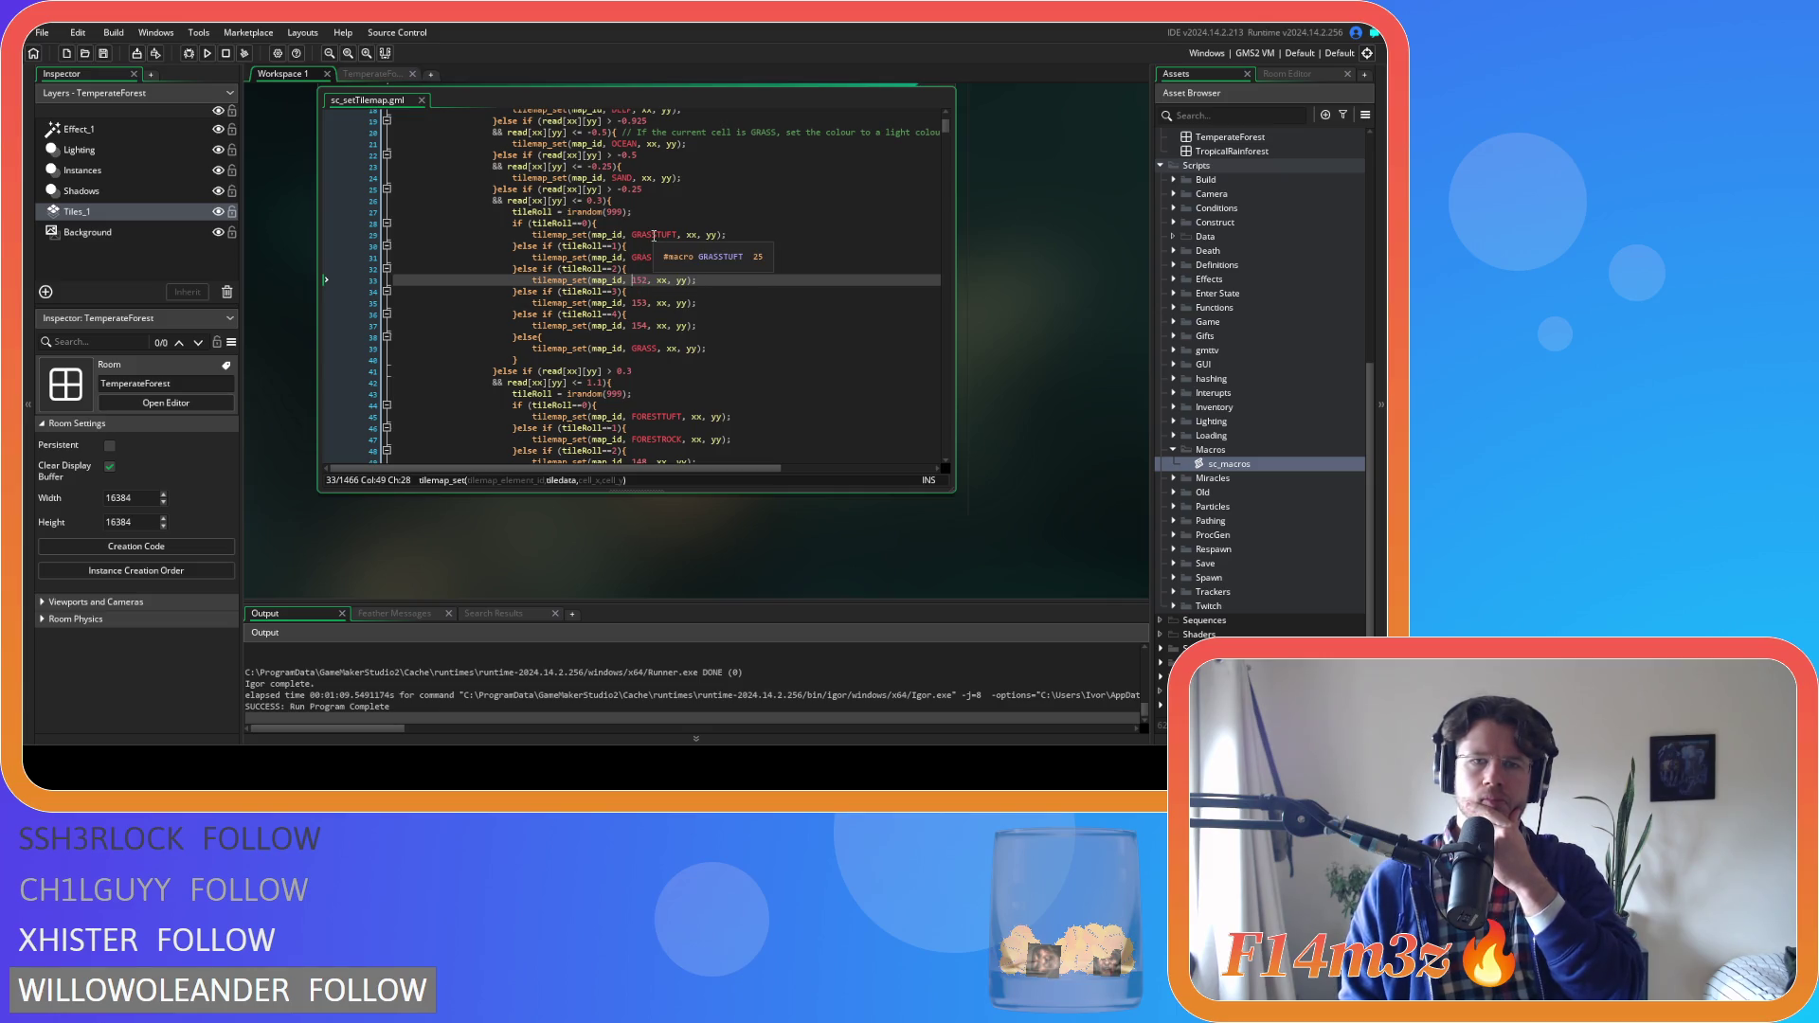
click(757, 305)
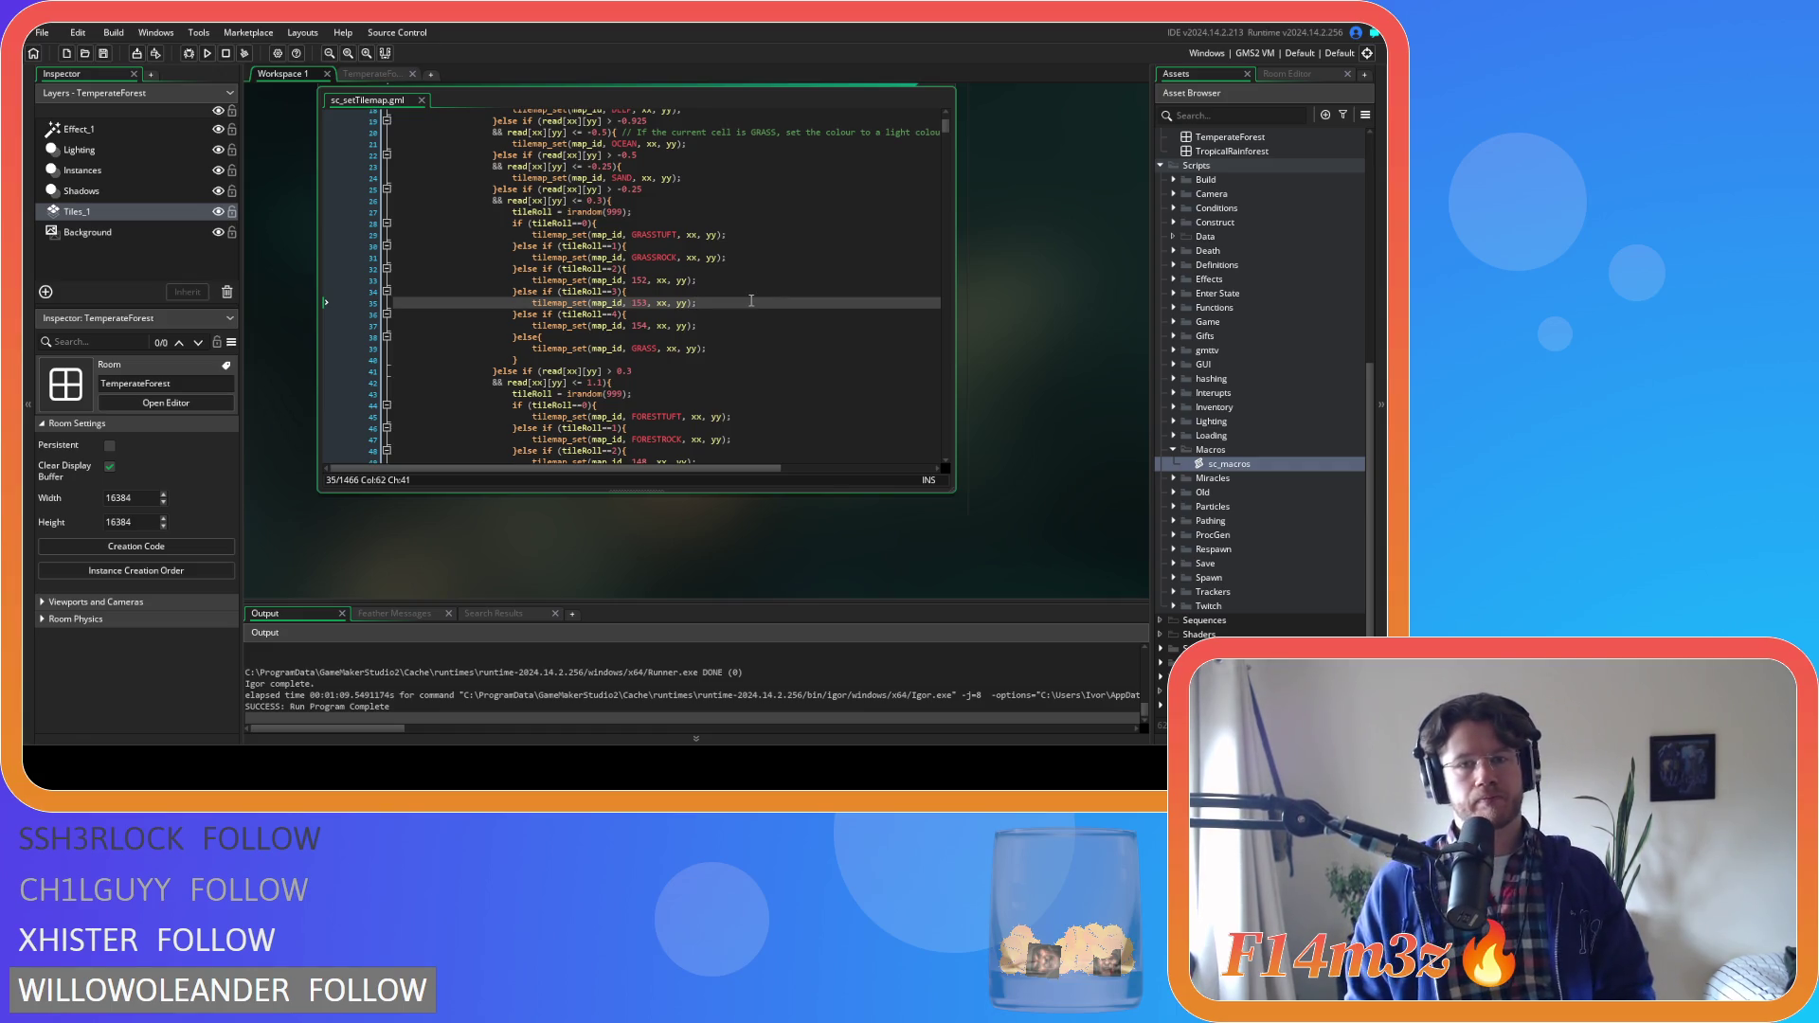
click(638, 348)
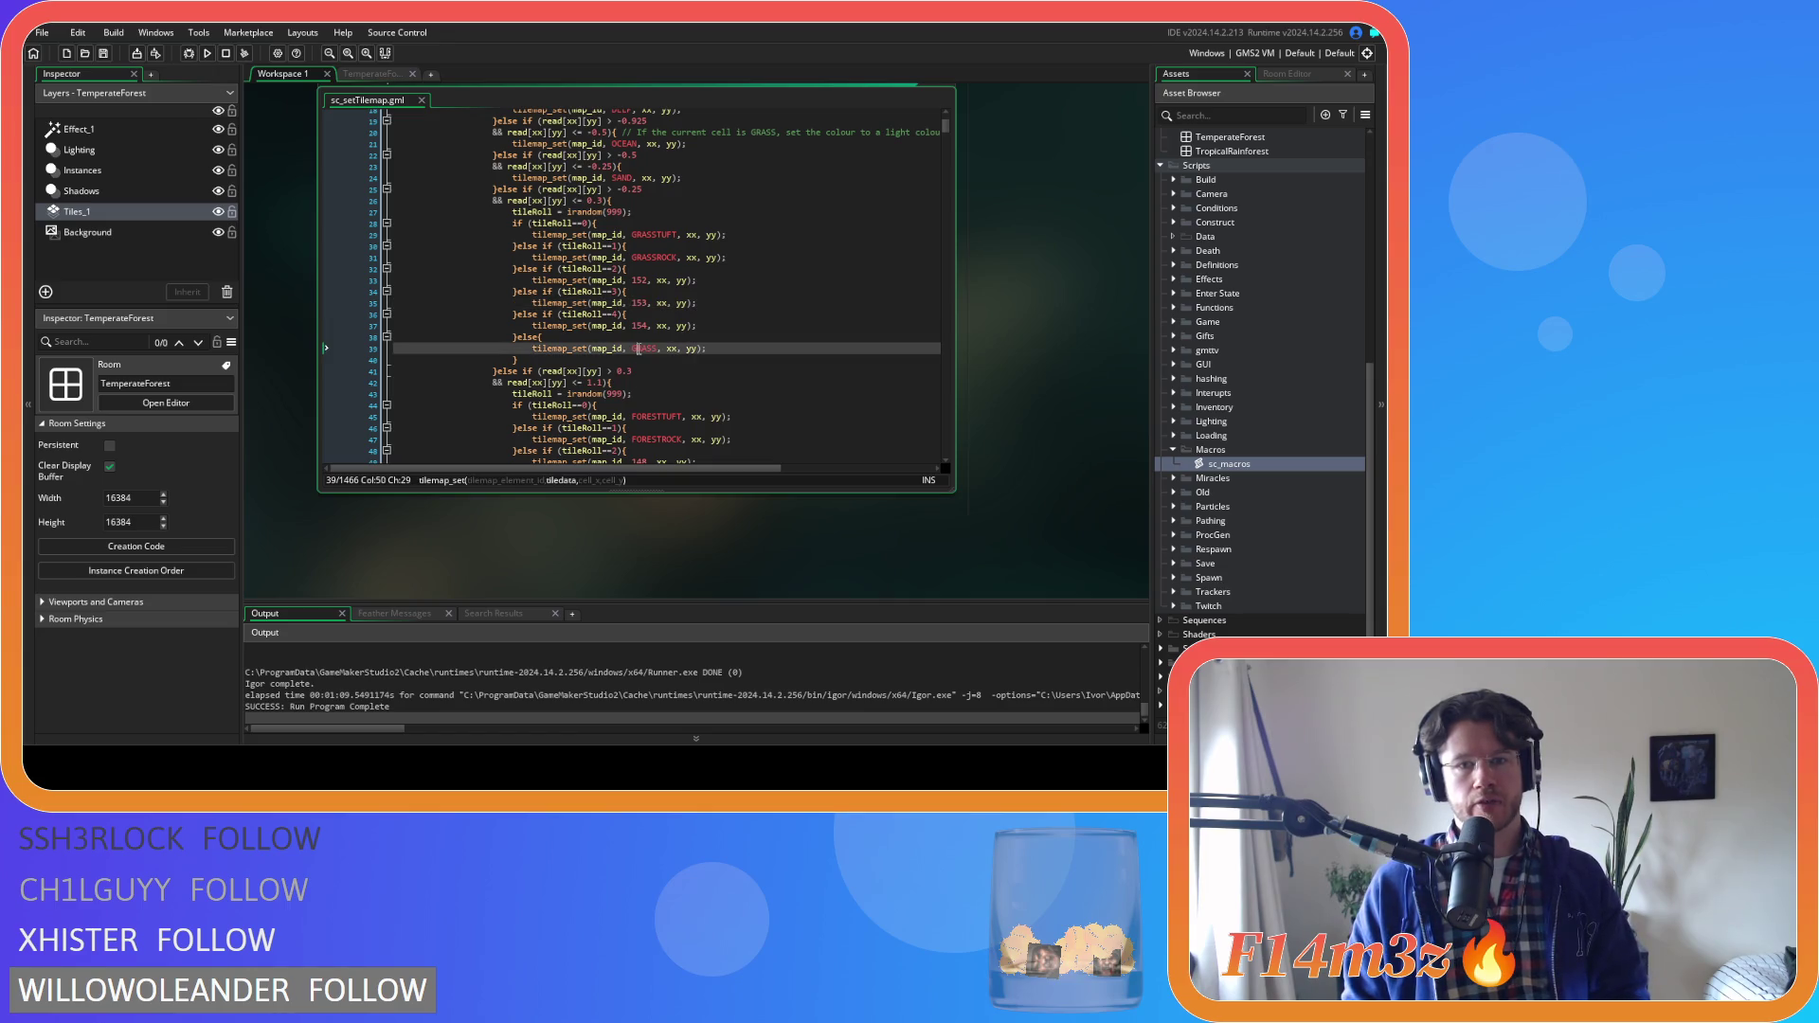
Replace GRASS on line 39 with tile 152, save, and run the game
double_click(638, 349)
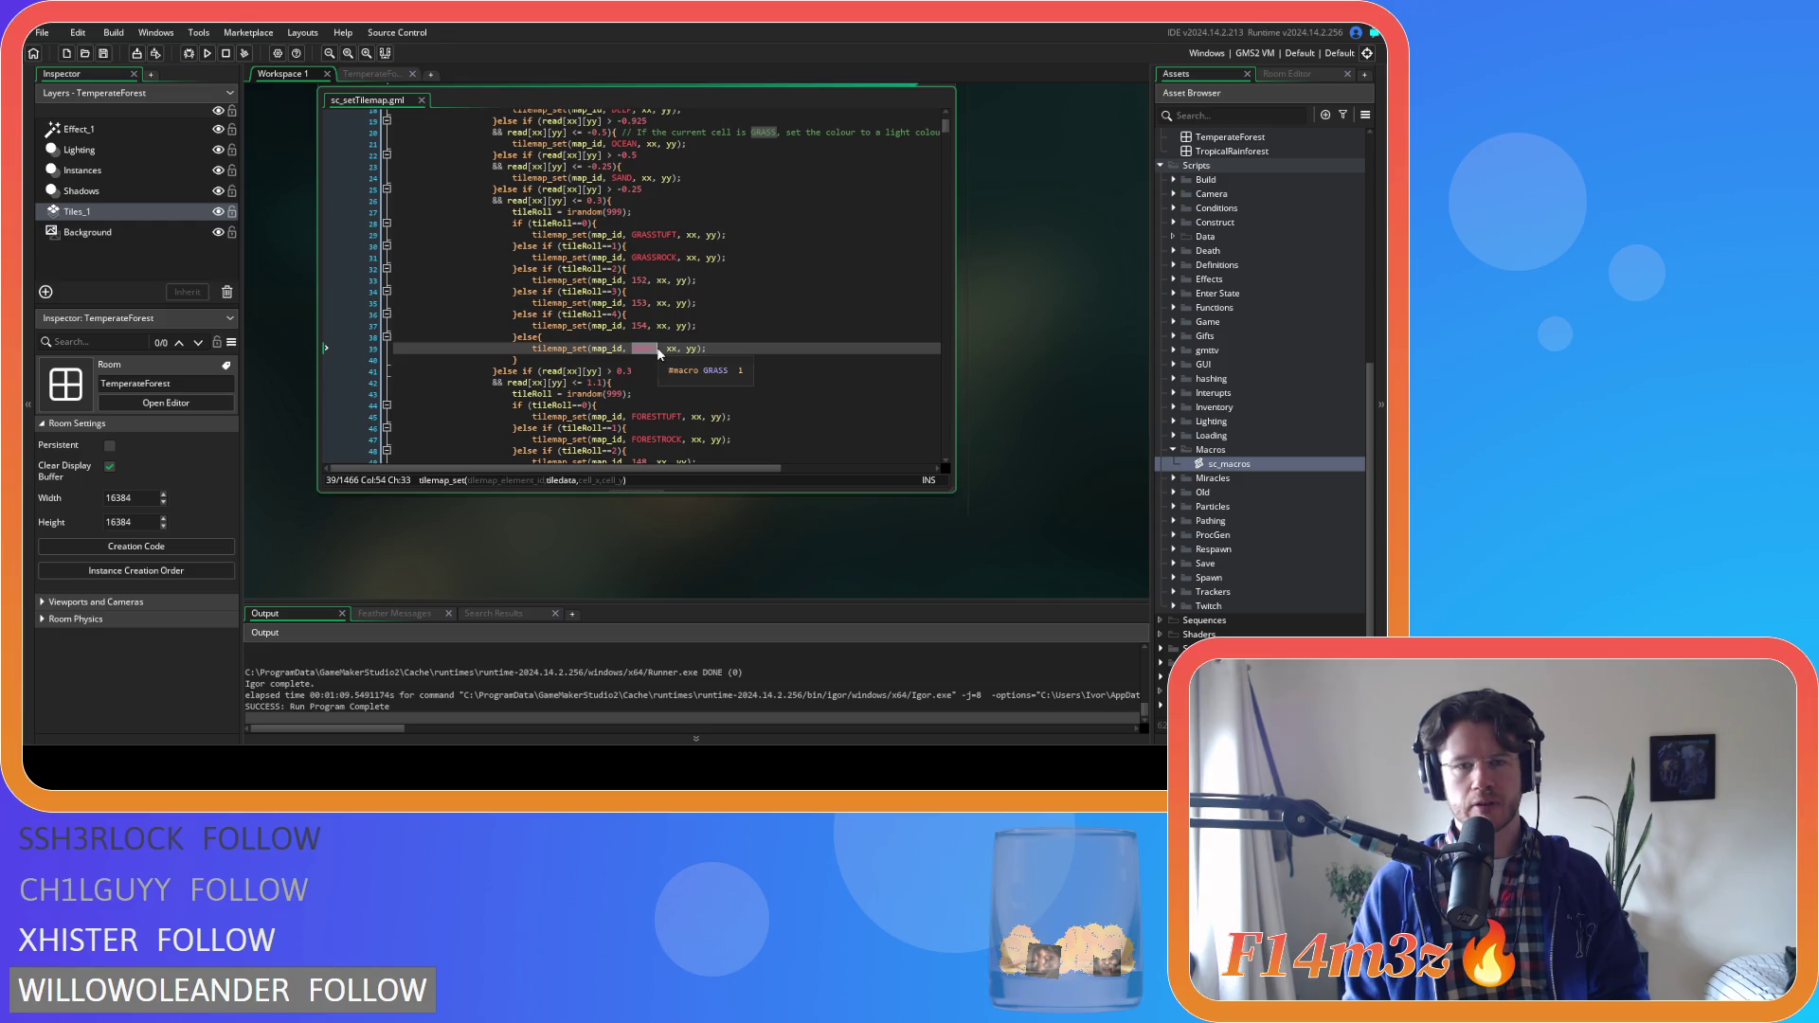
text(152)
key(ctrl+s)
key(F5)
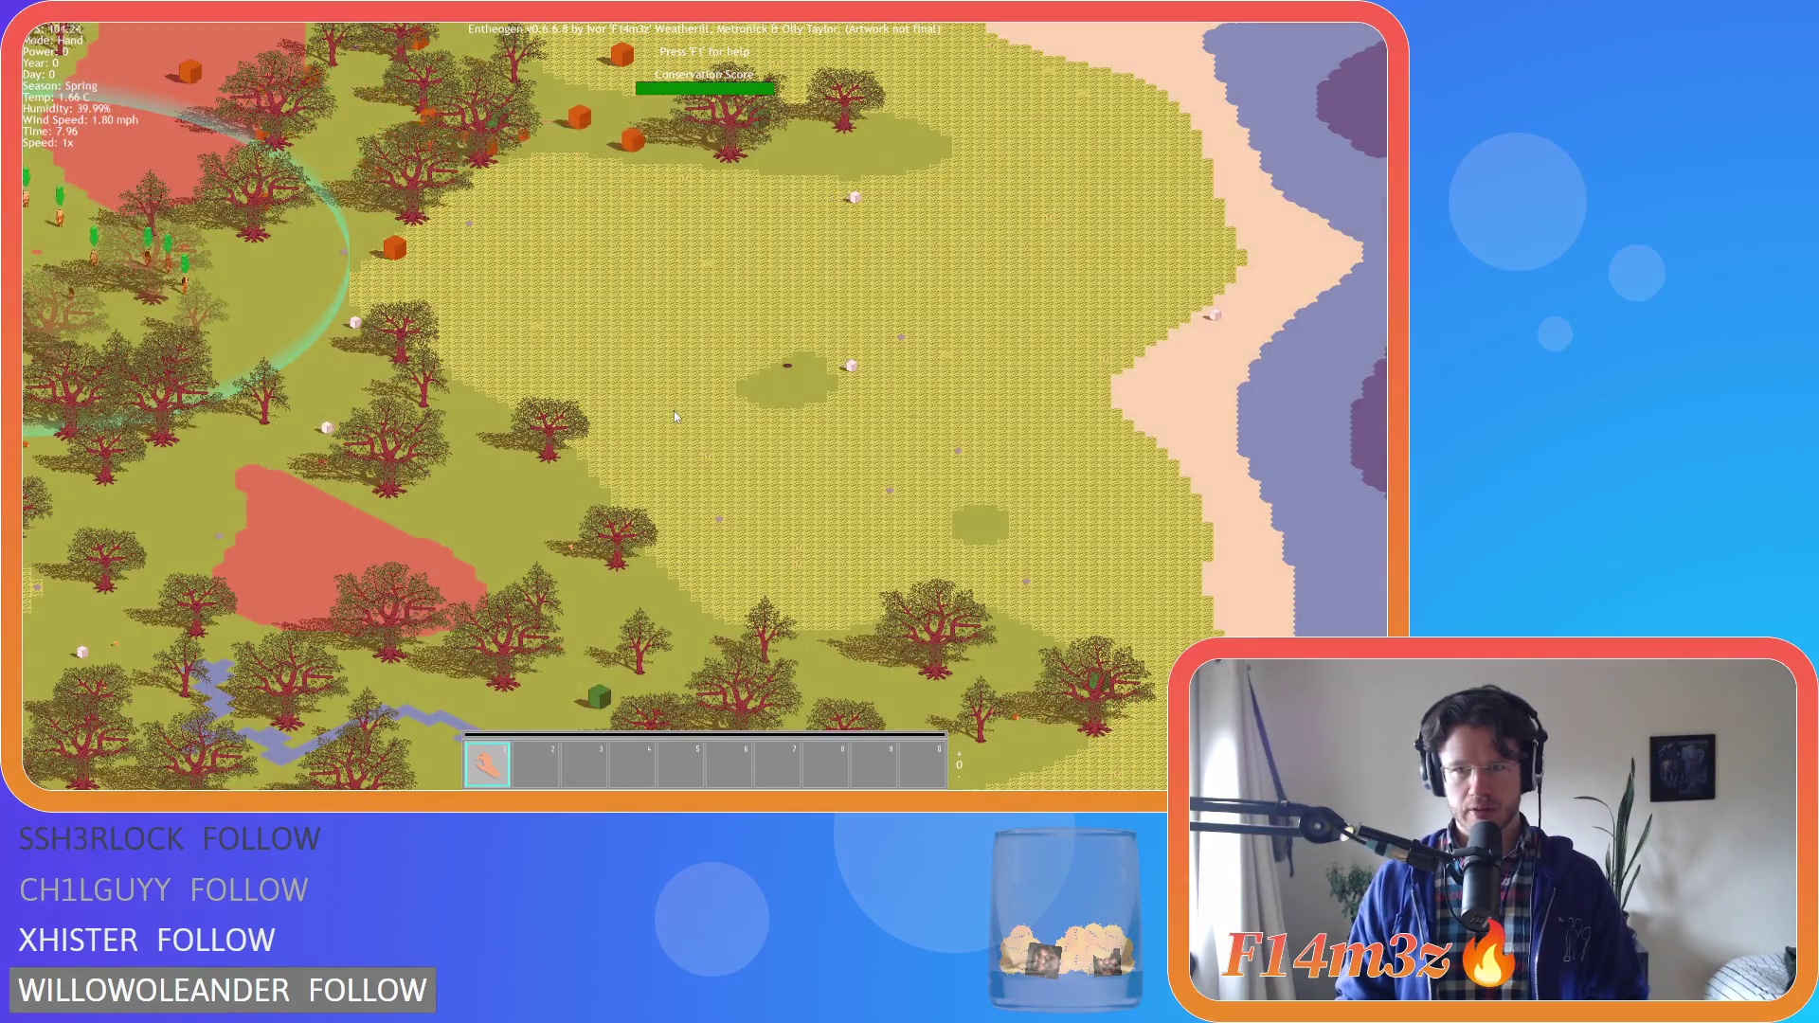
Quit the game, put GRASS back in place of 152 on line 39, and rebuild
key(Escape)
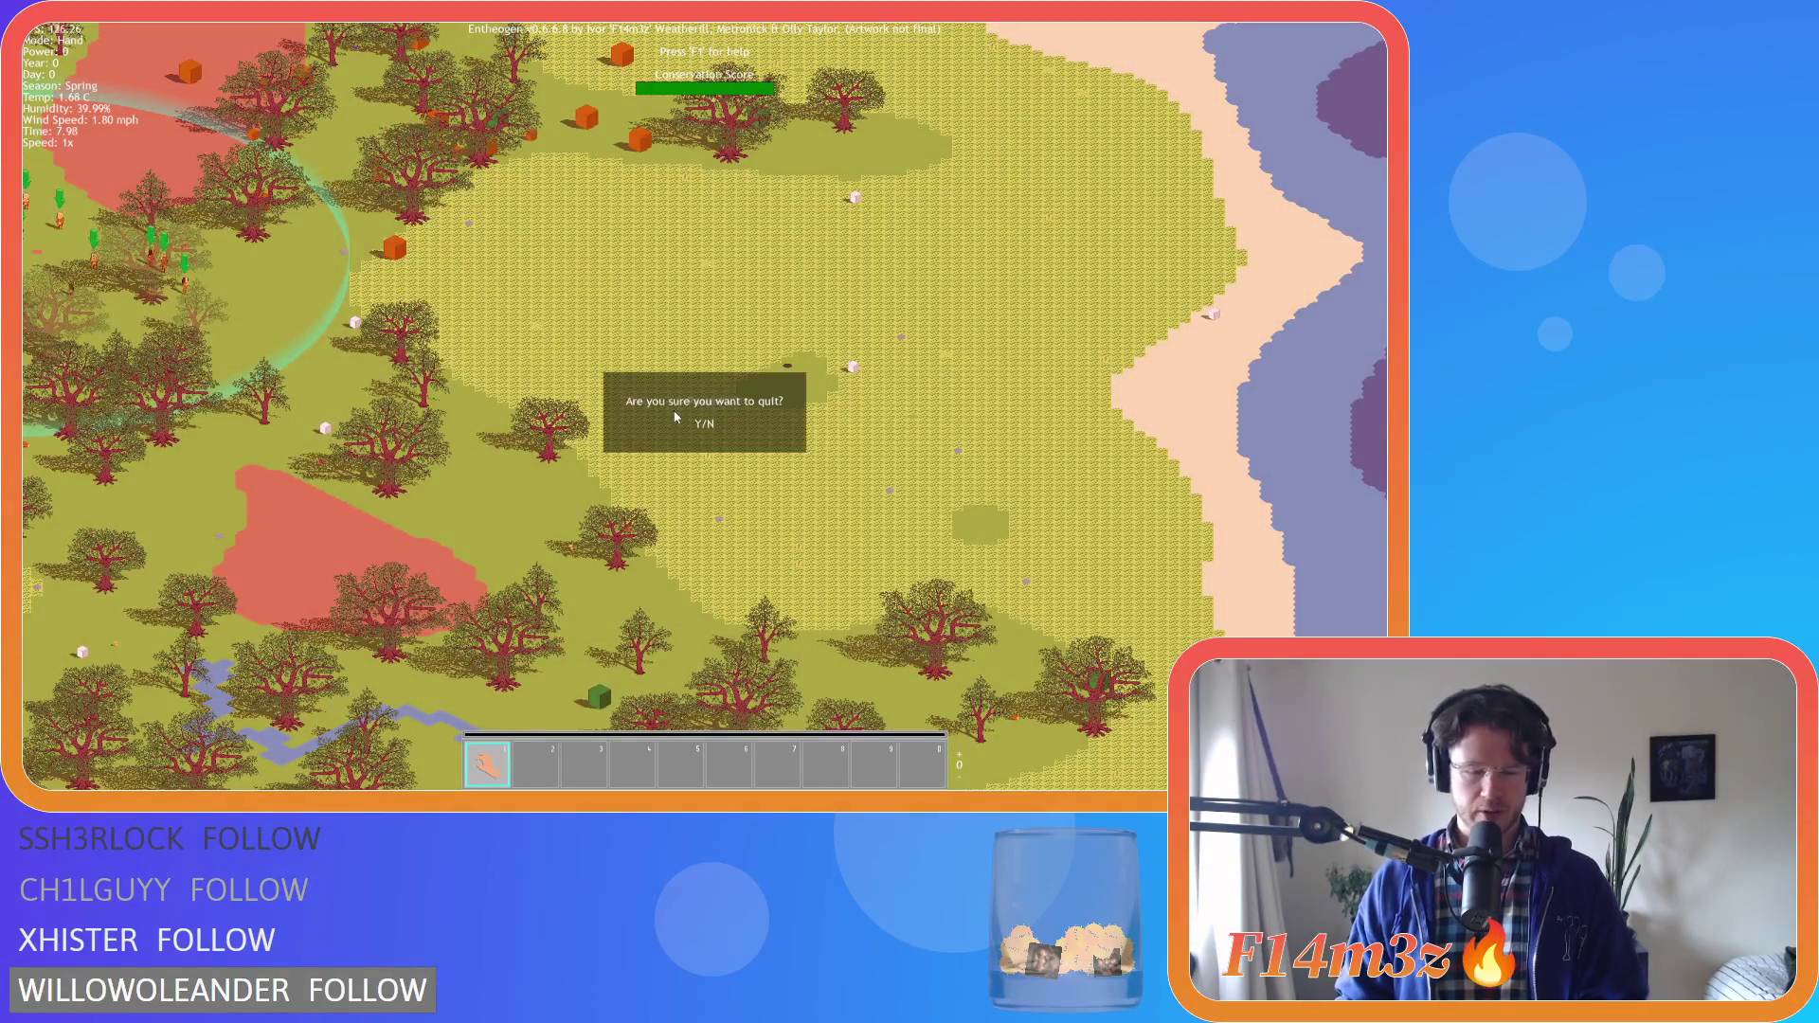
key(y)
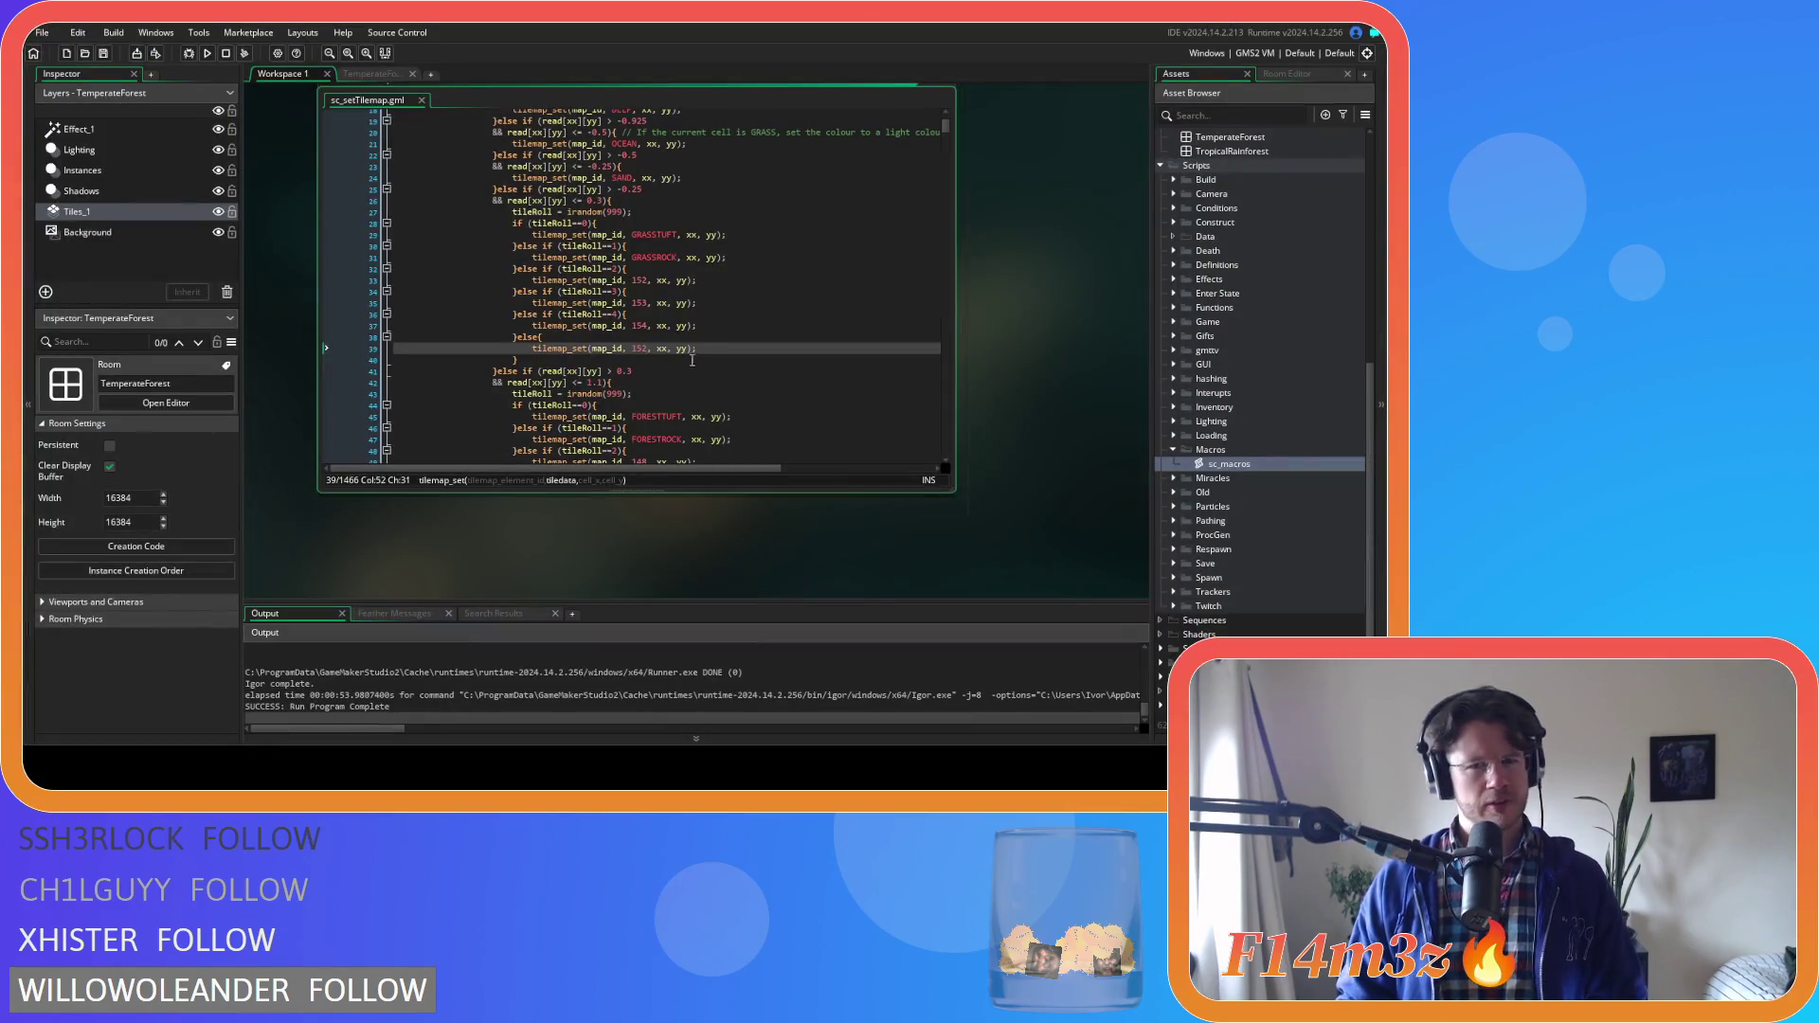
click(719, 341)
text(GRASS)
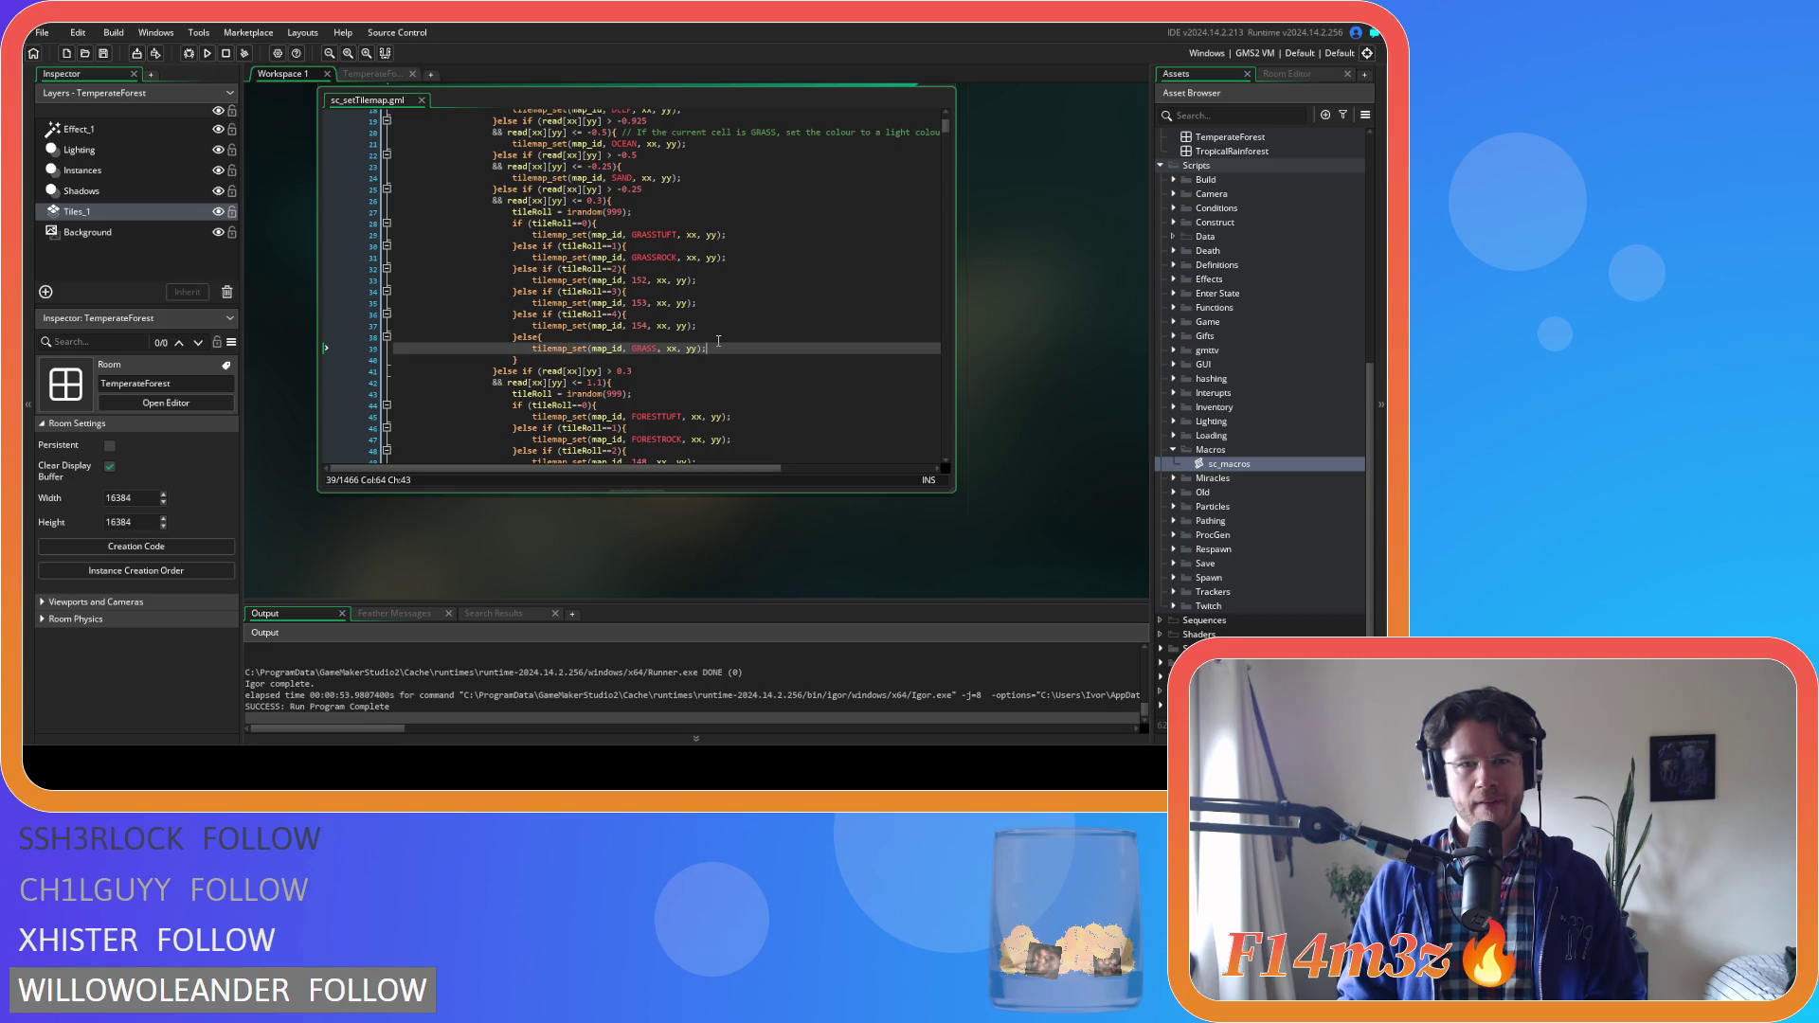
key(F5)
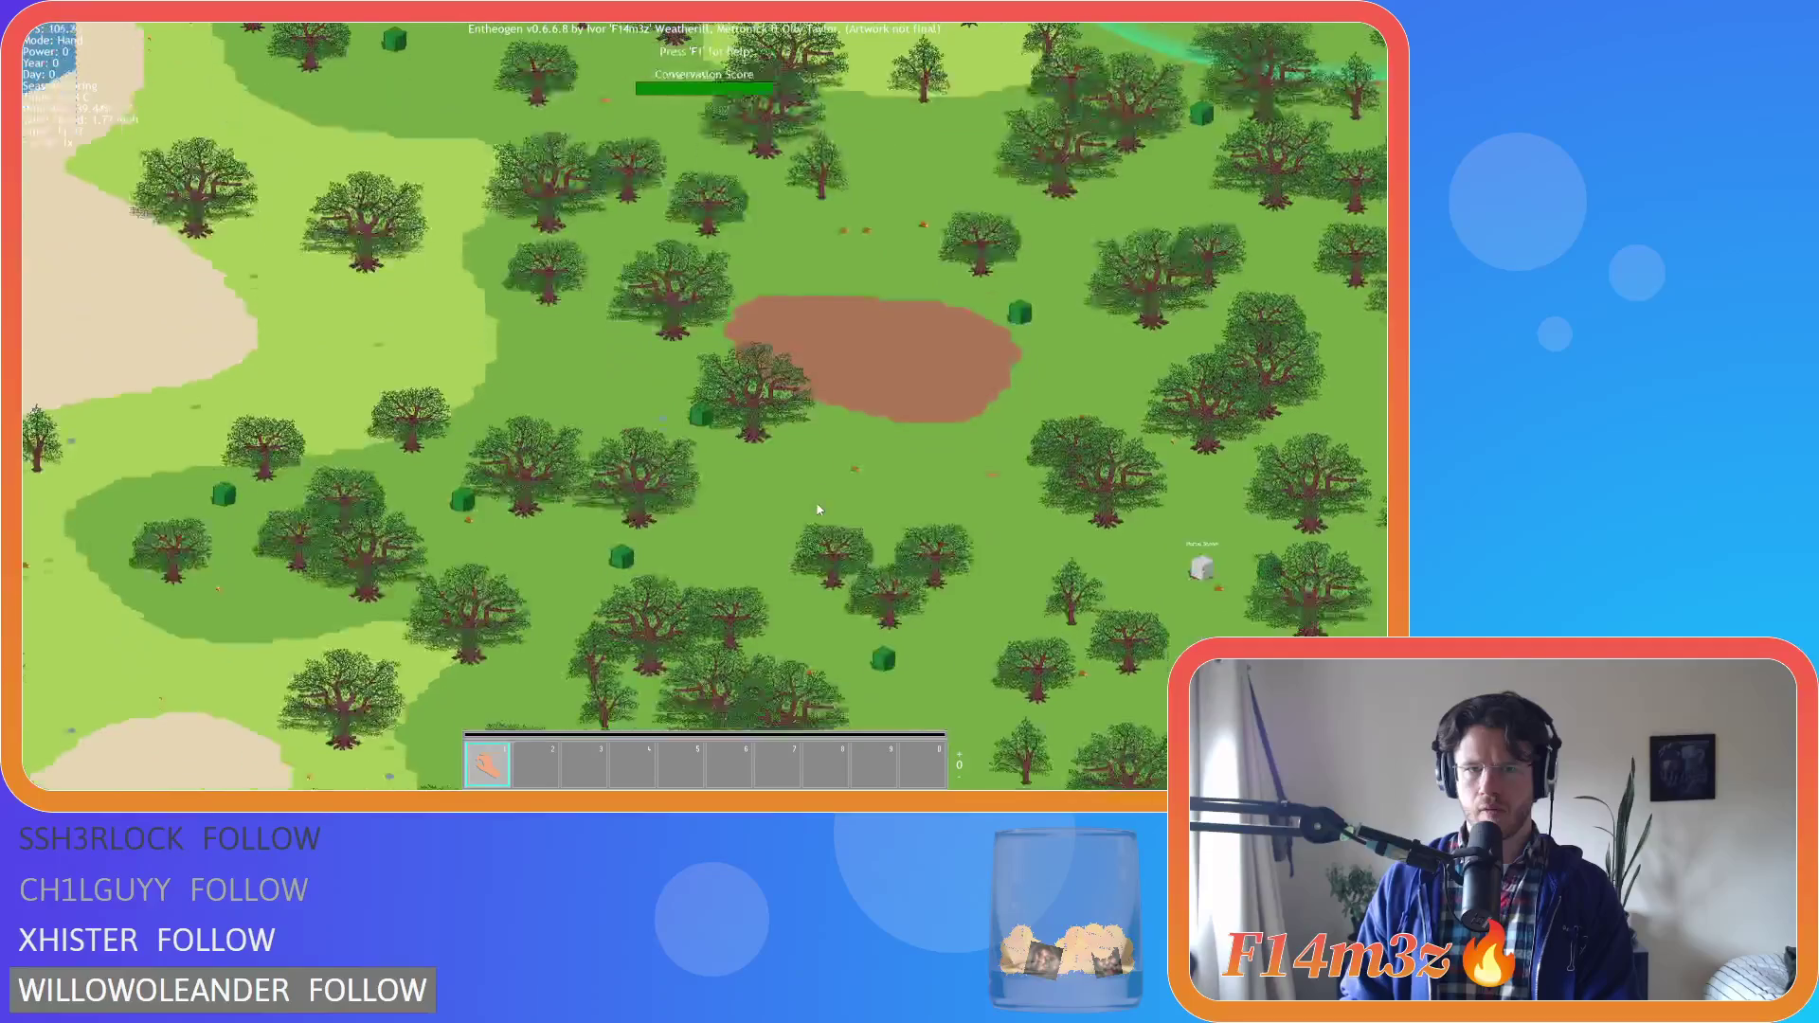
Pan south, then up and to the right across the generated forest terrain
key(s)
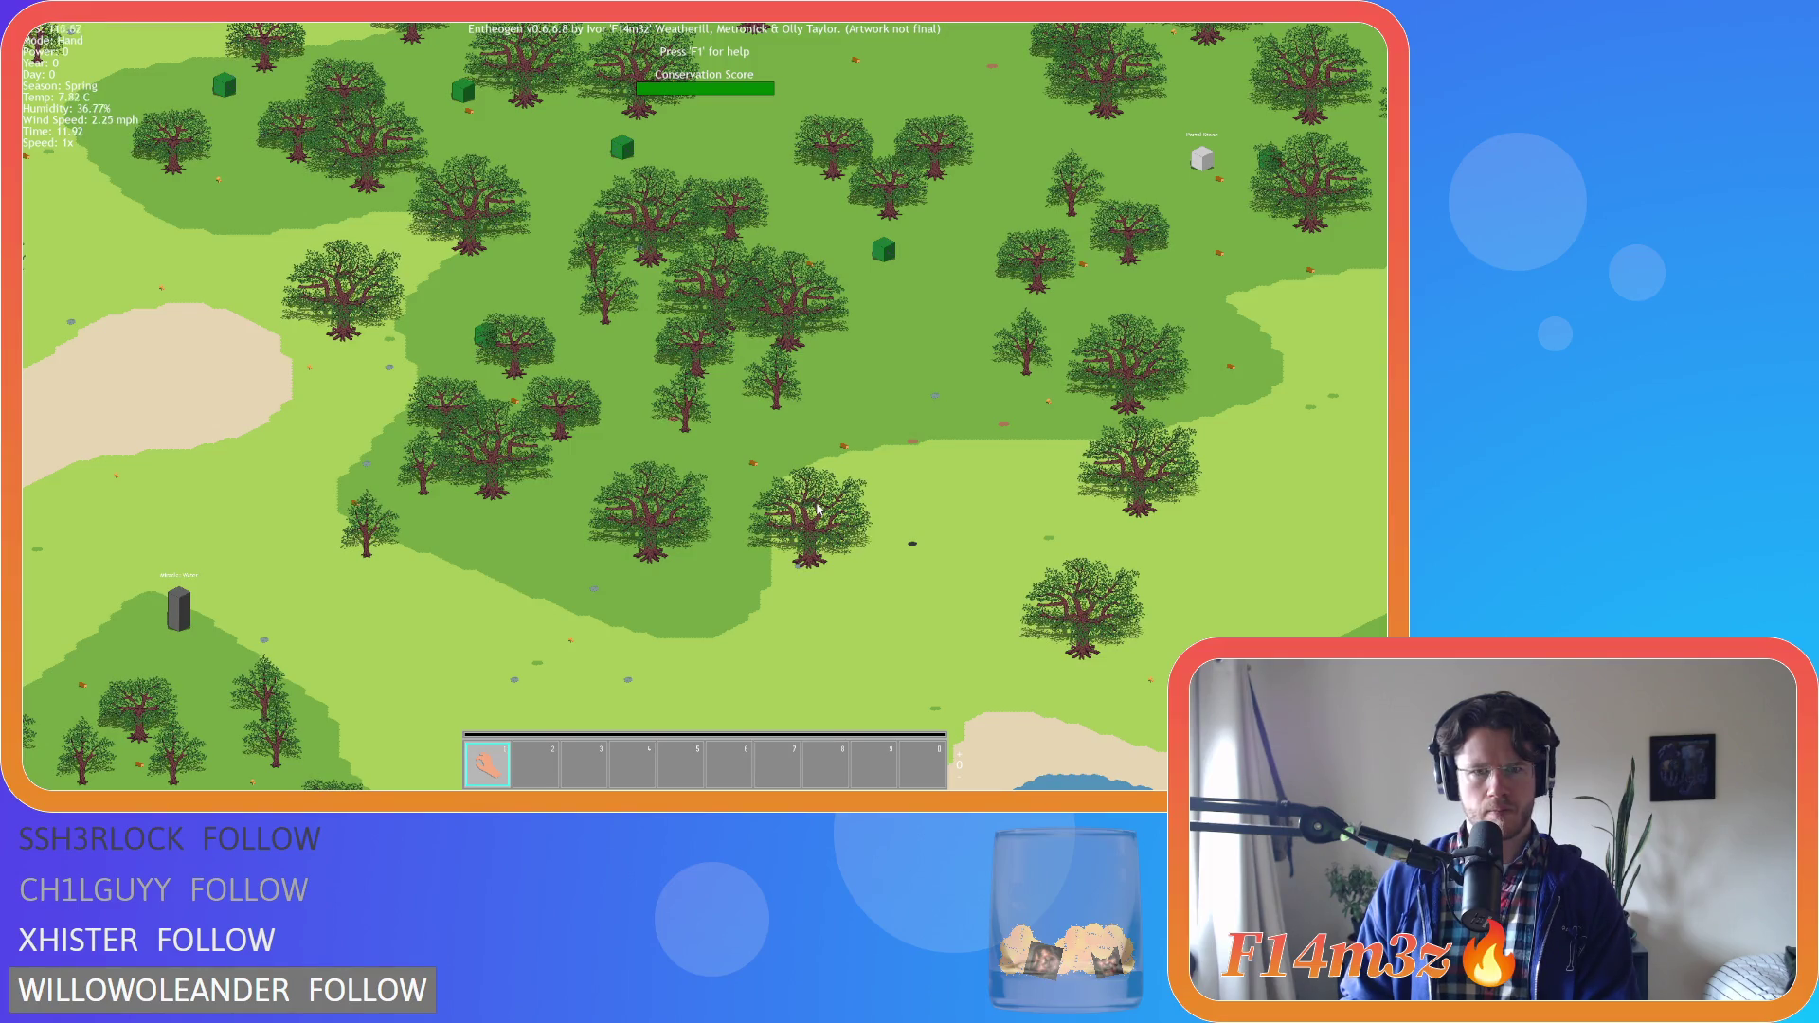
key(s)
key(w)
key(d)
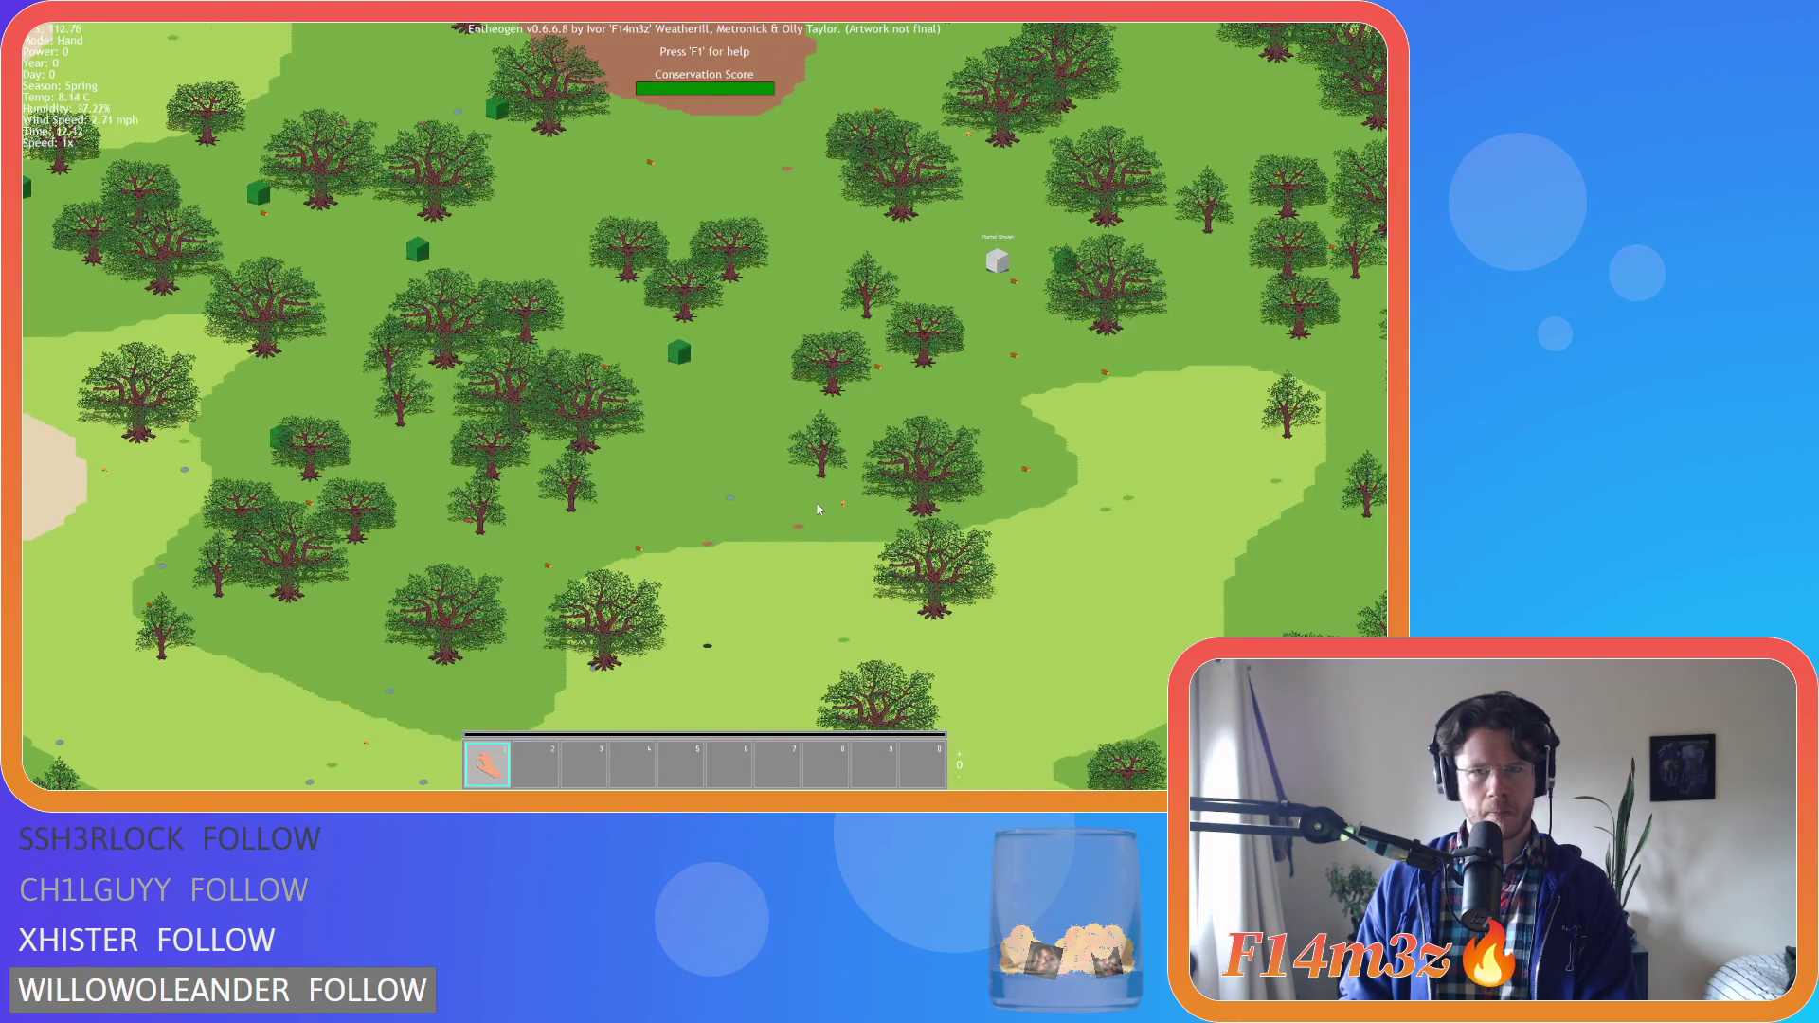
key(w)
key(d)
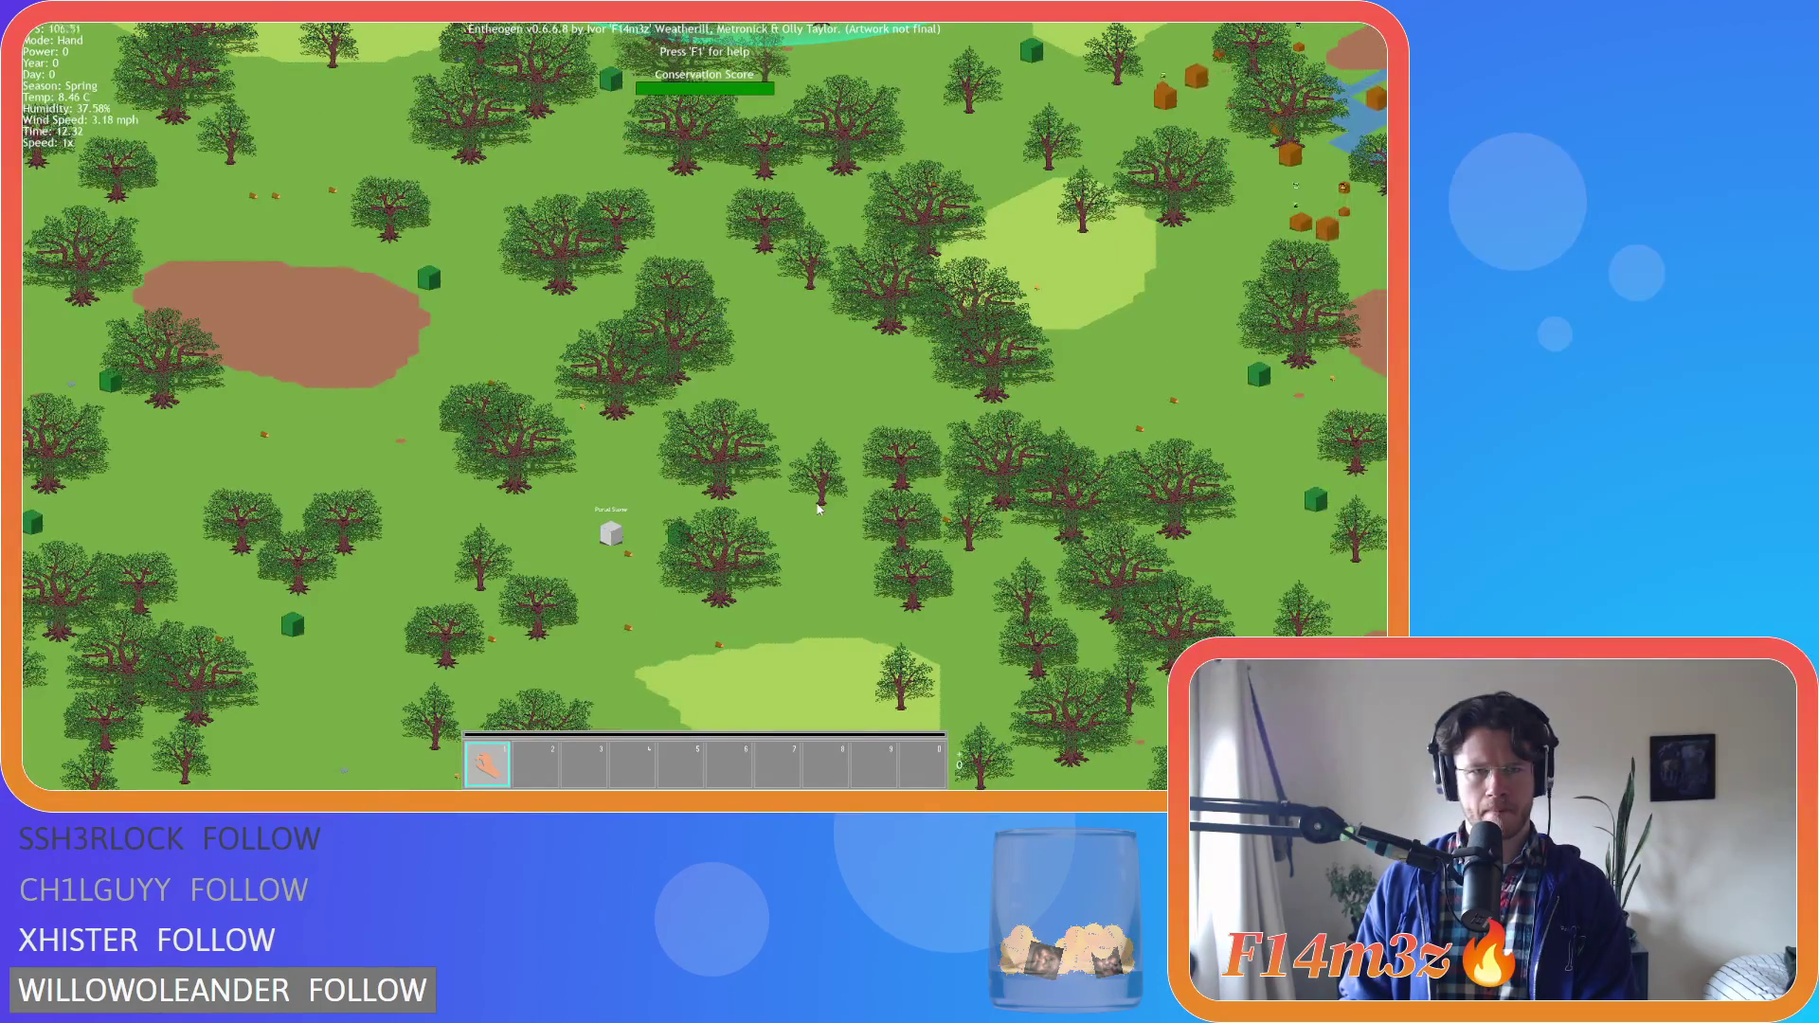
Quit the game to the title screen and exit from the title menu
key(Escape)
key(Return)
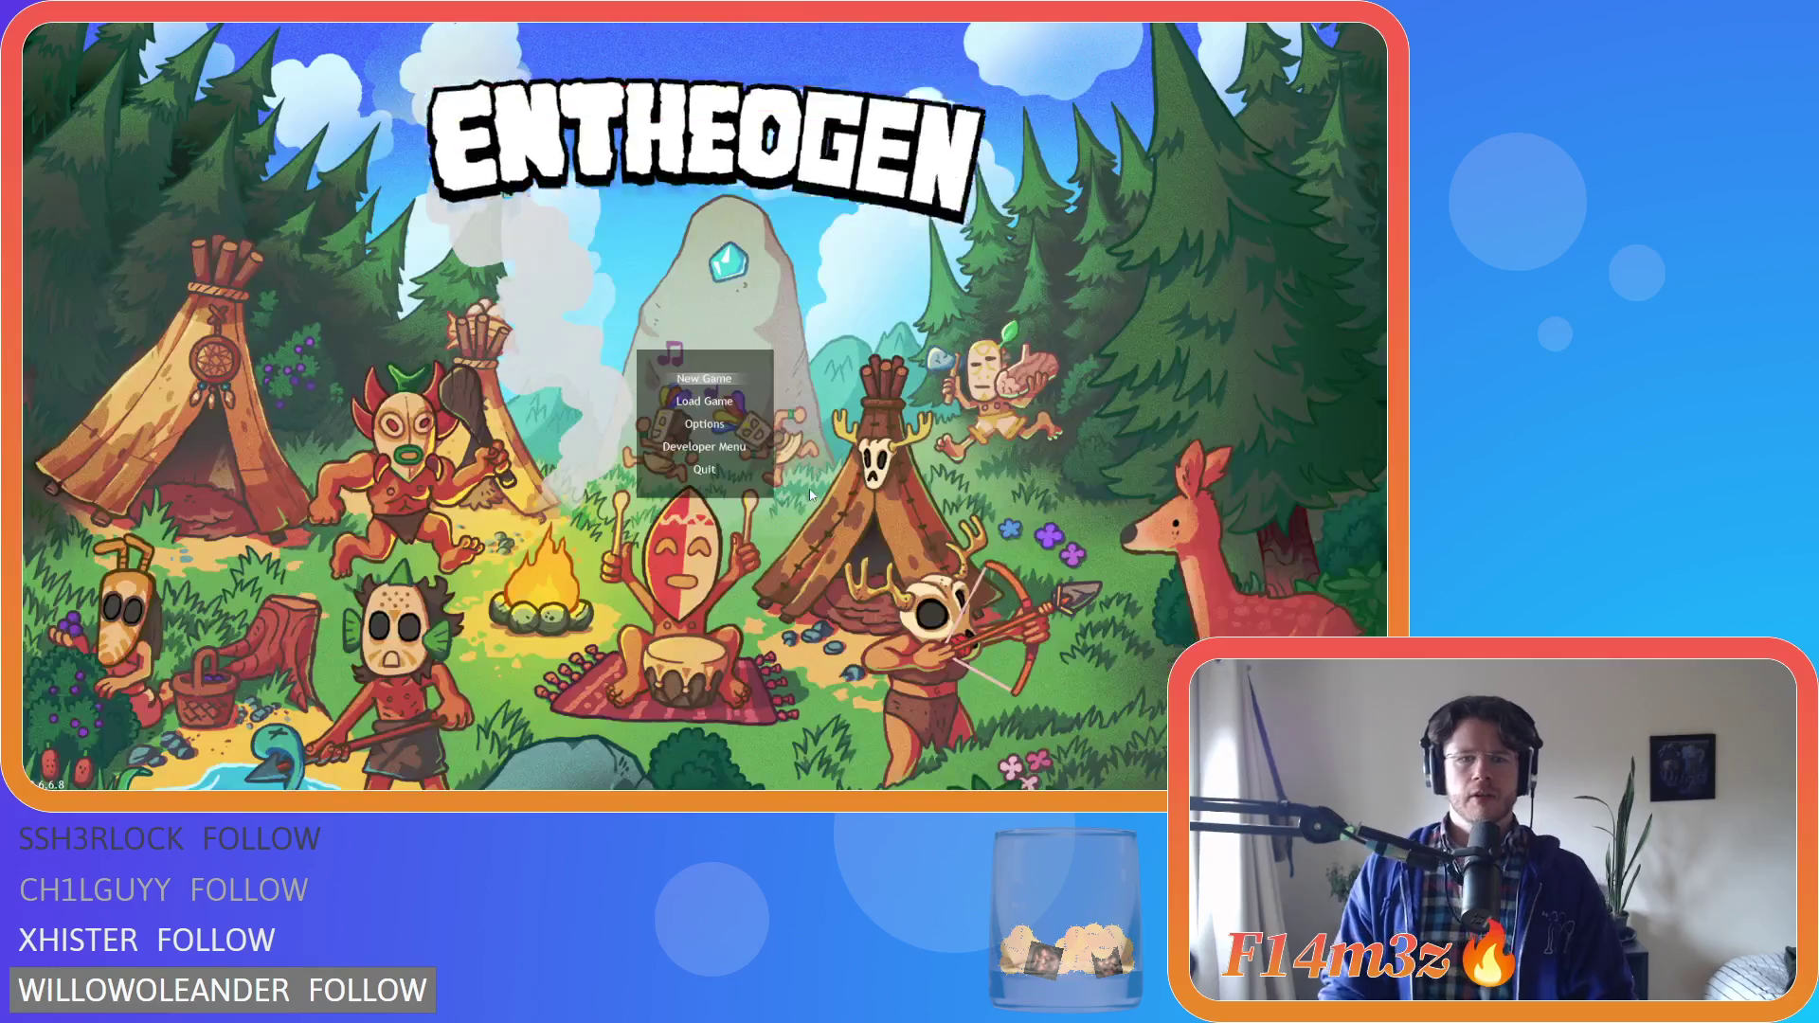
click(705, 470)
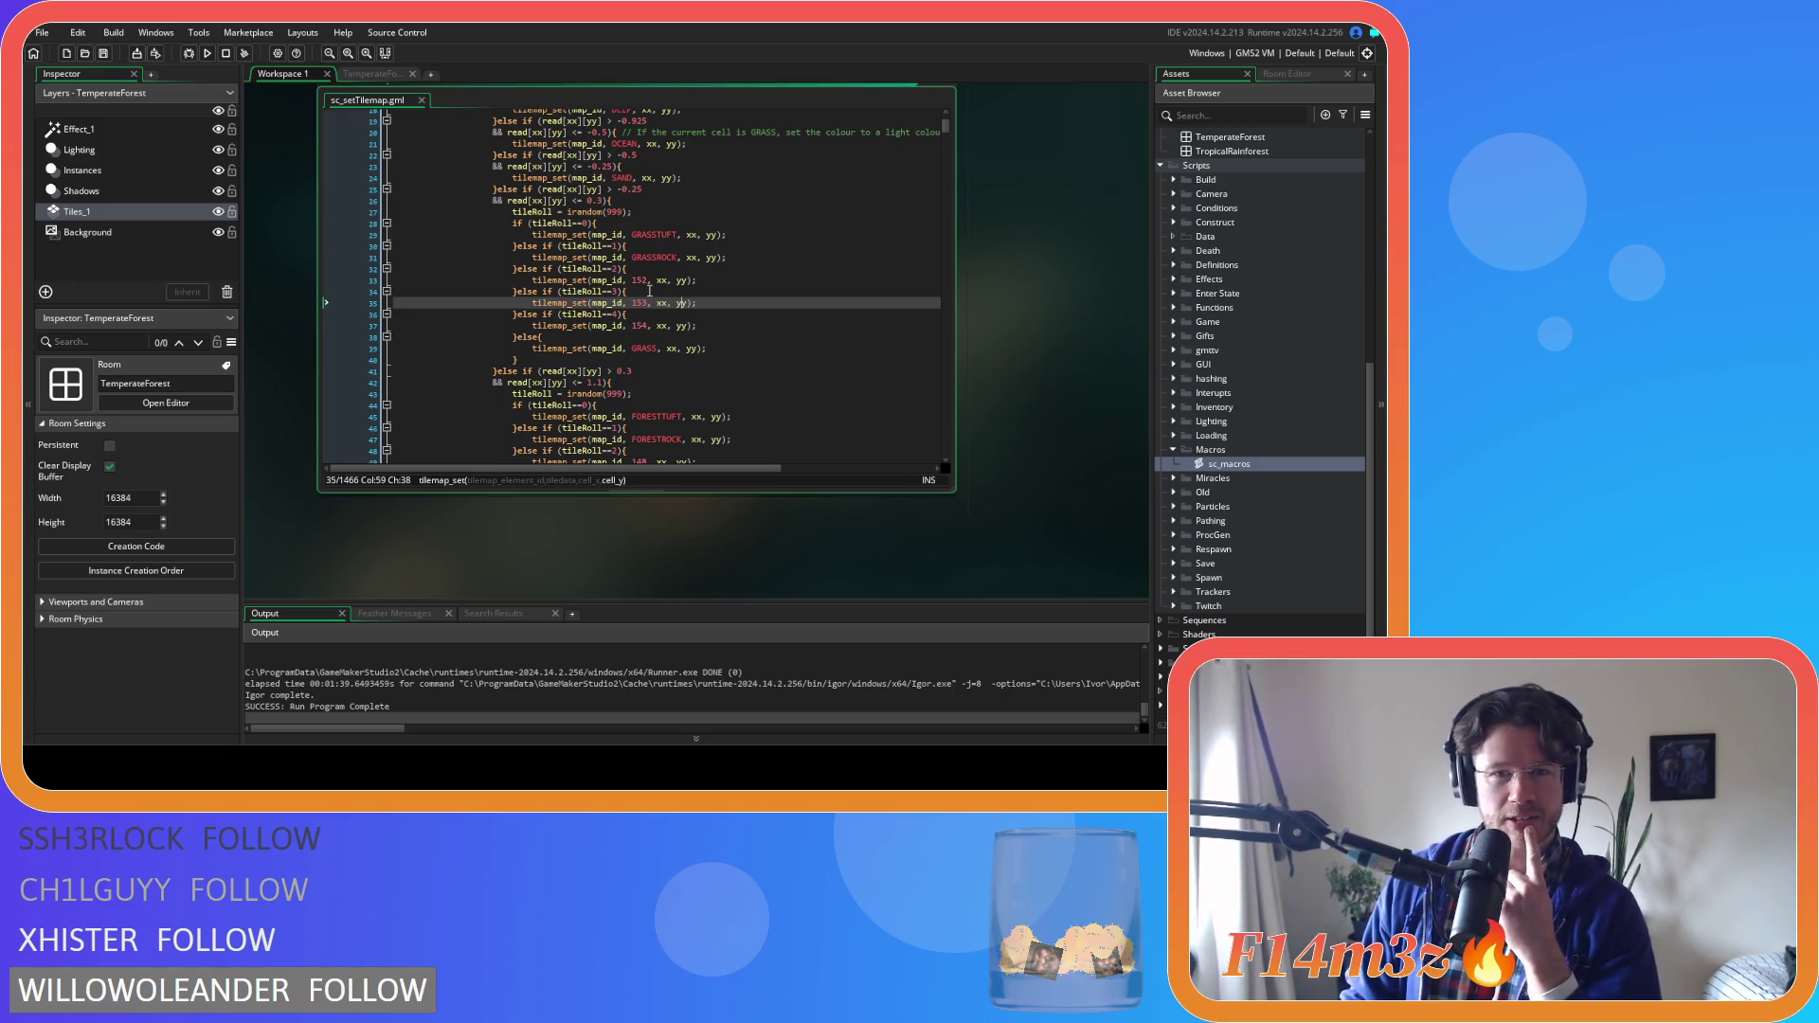
Inspect the GRASSTUFT, GRASSROCK and tile 152 calls on lines 29–33, then open the TemperateForest room
click(674, 246)
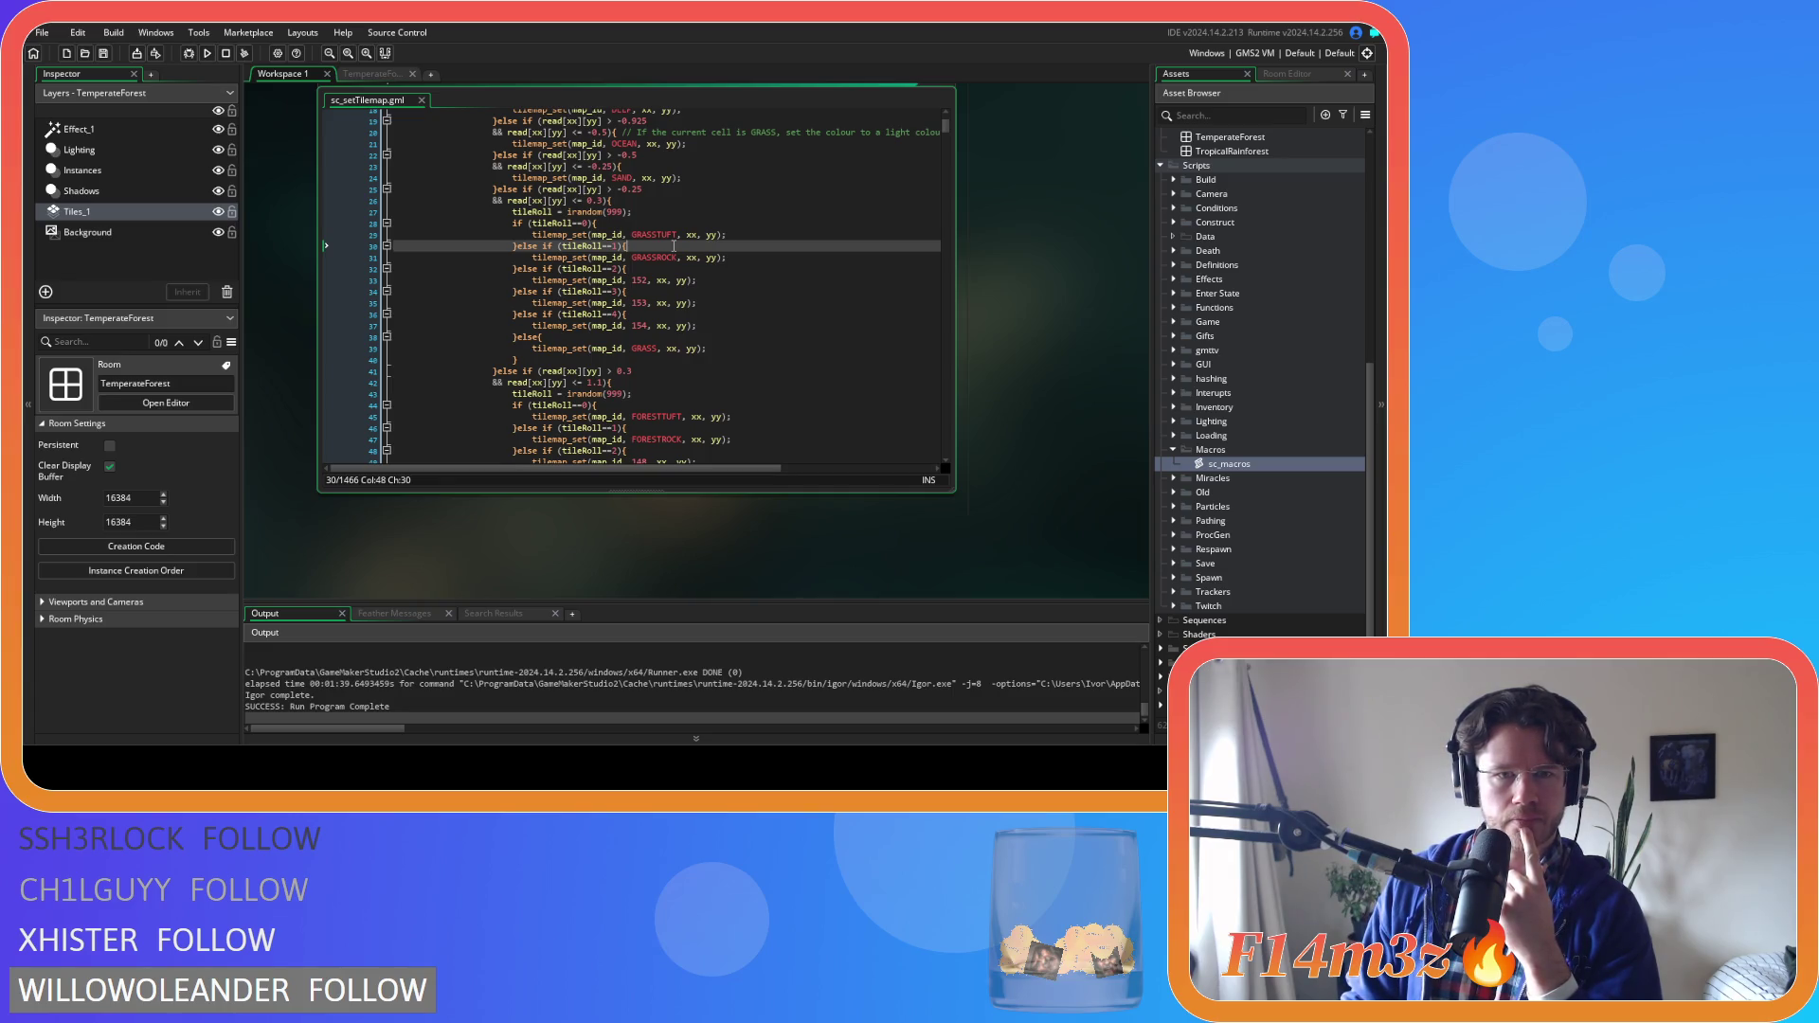
click(661, 235)
click(660, 258)
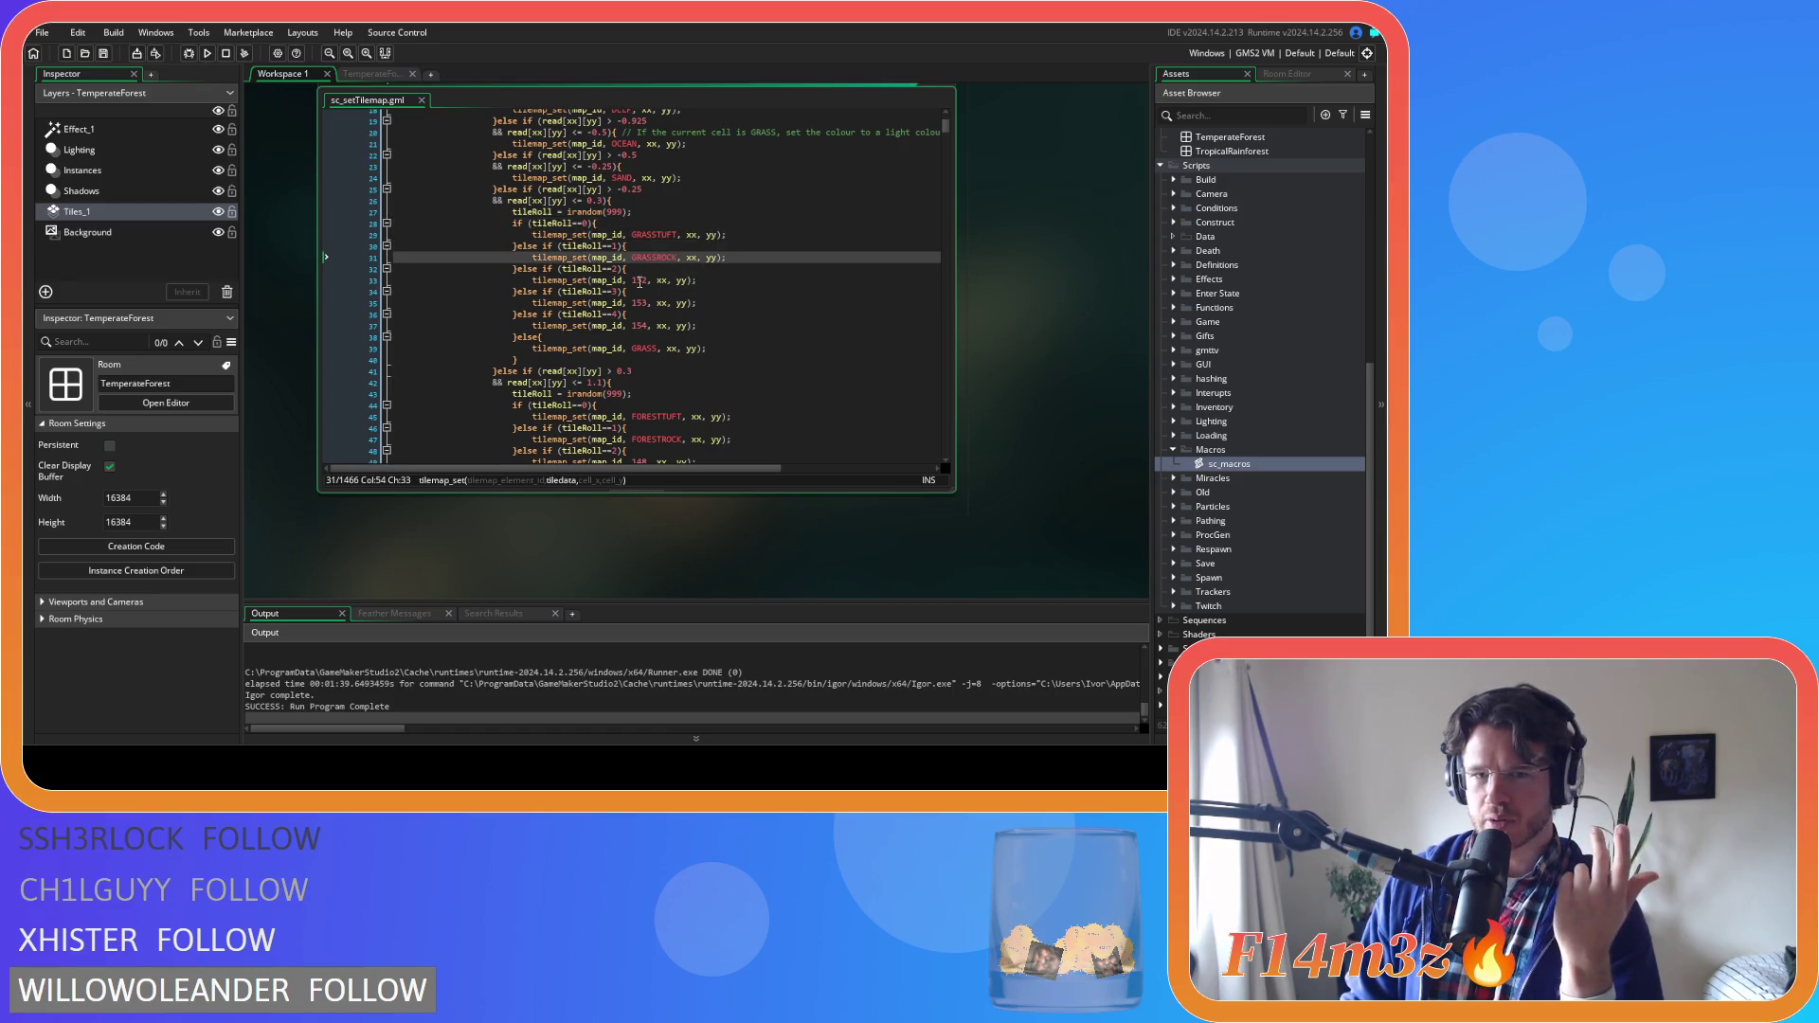
mouse_move(658, 235)
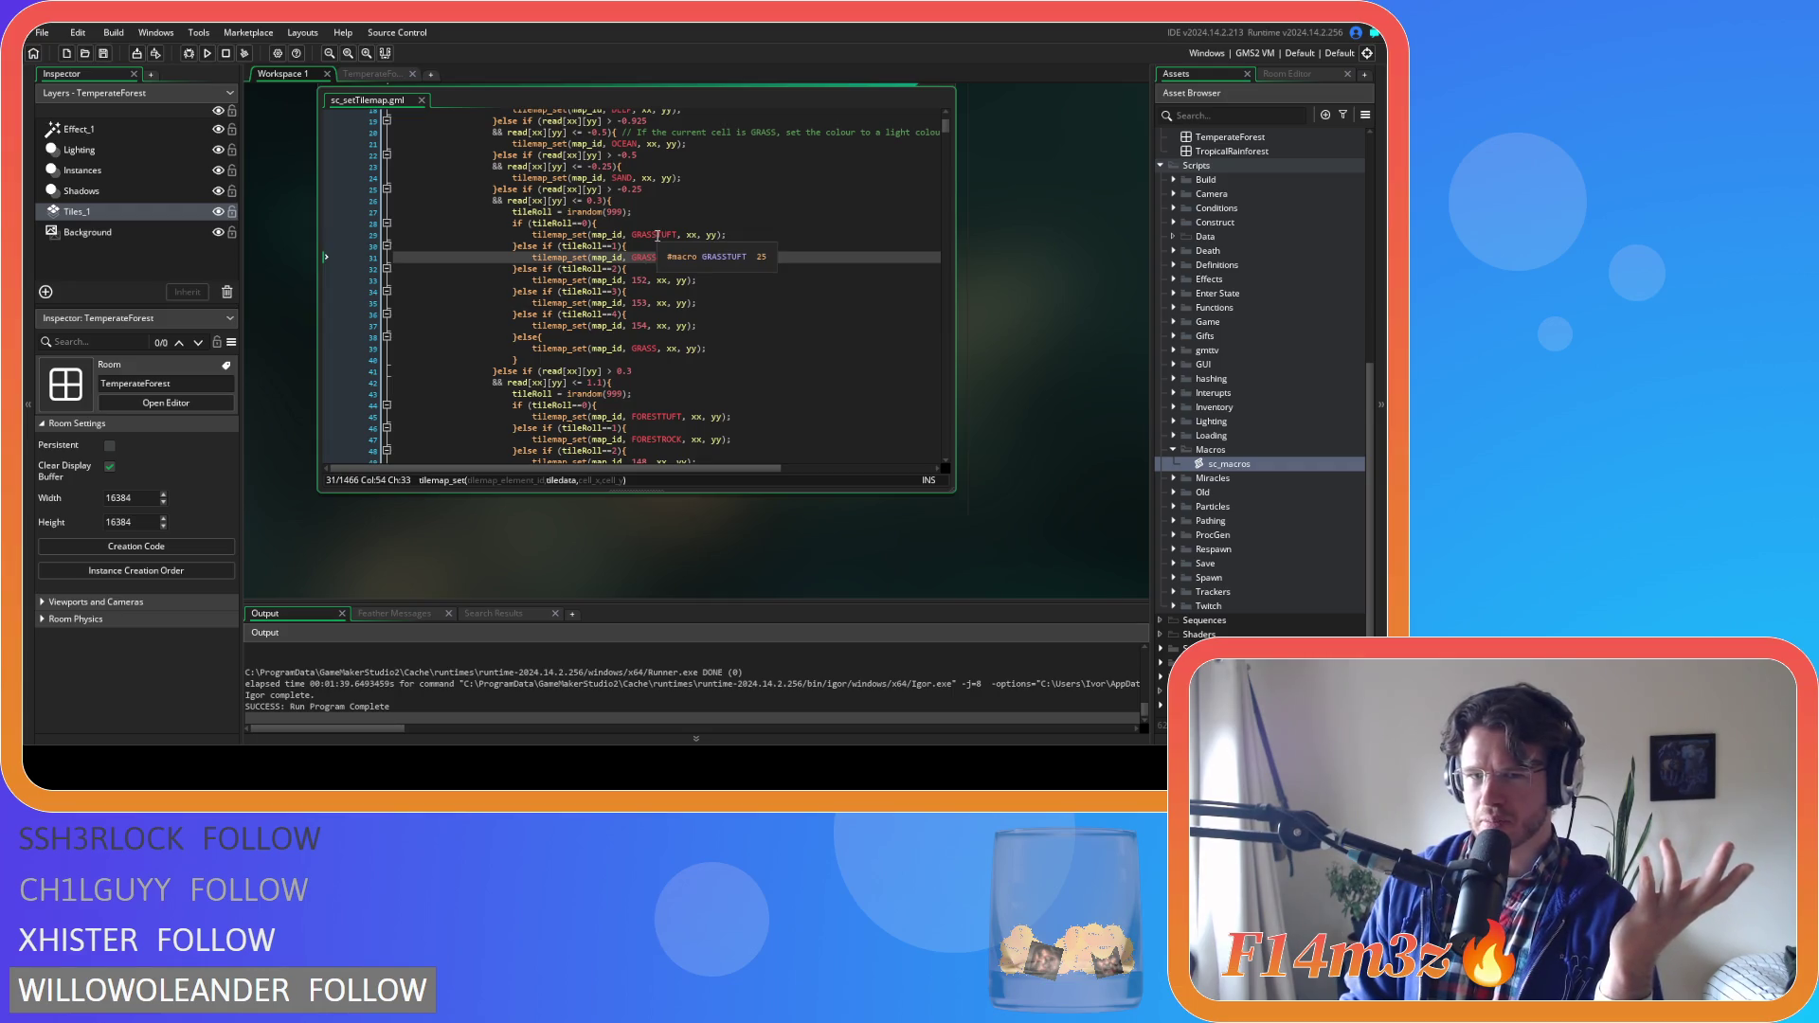
click(643, 281)
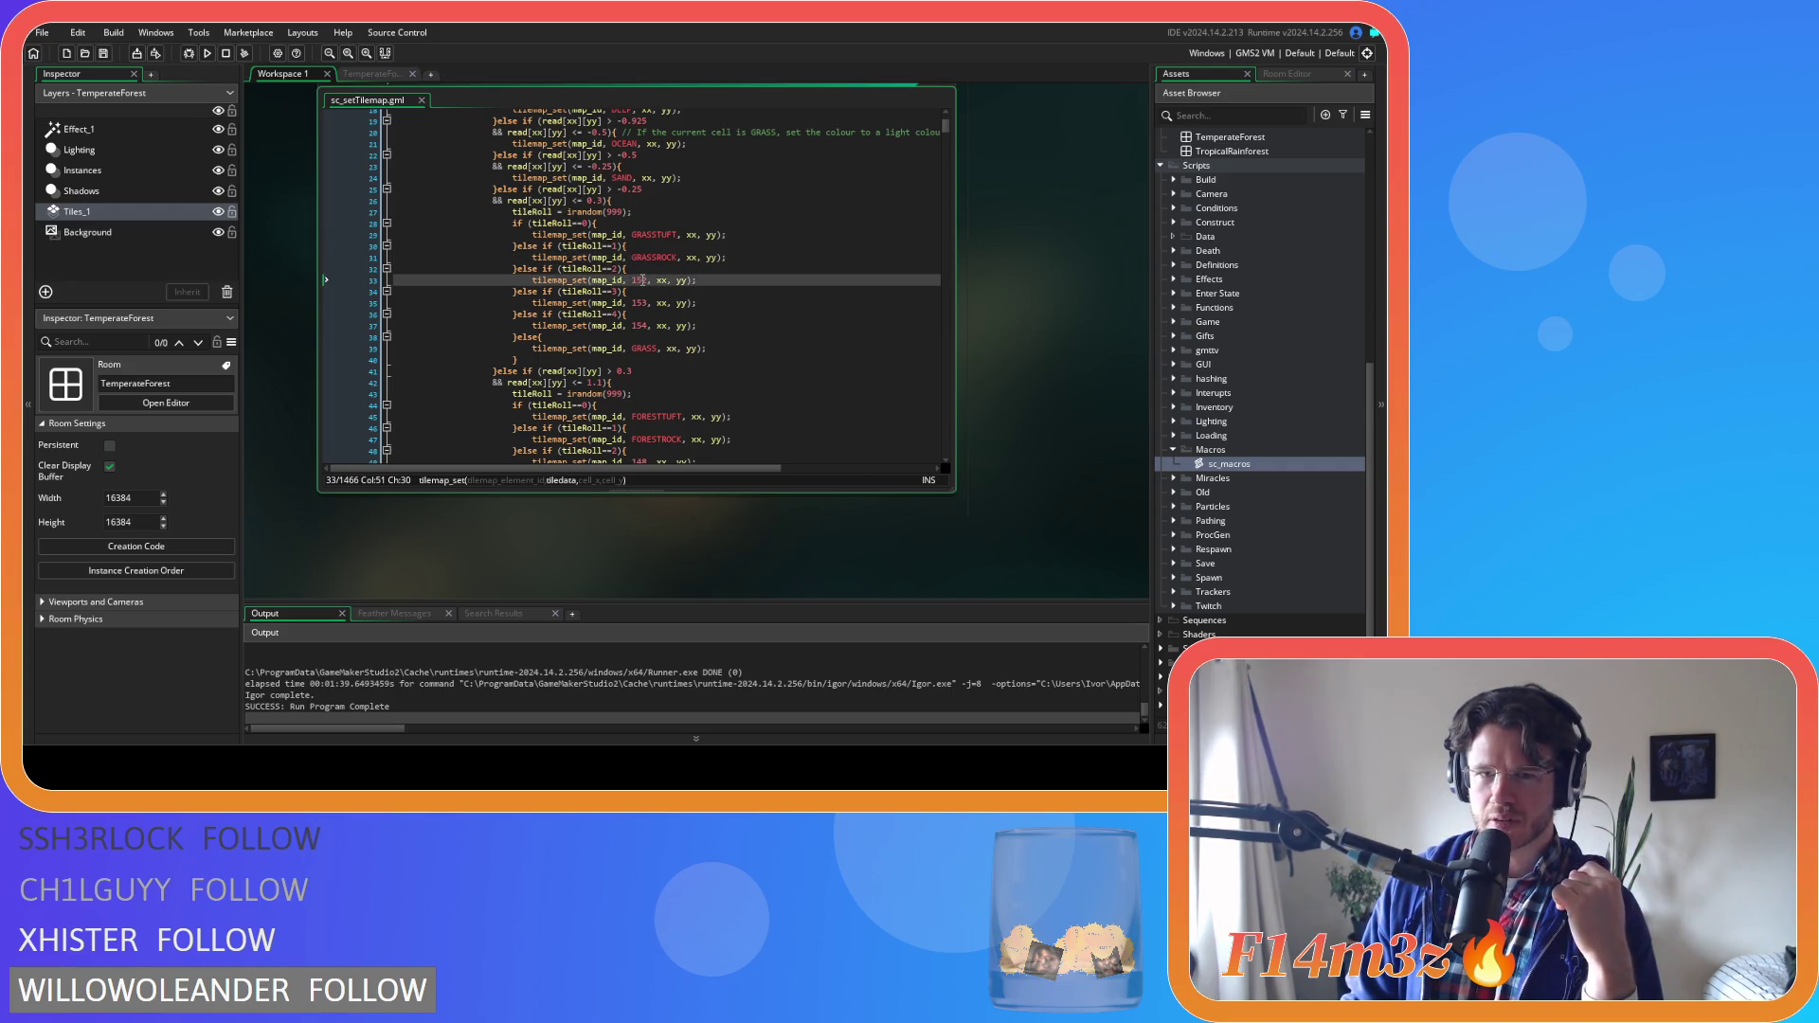
click(358, 75)
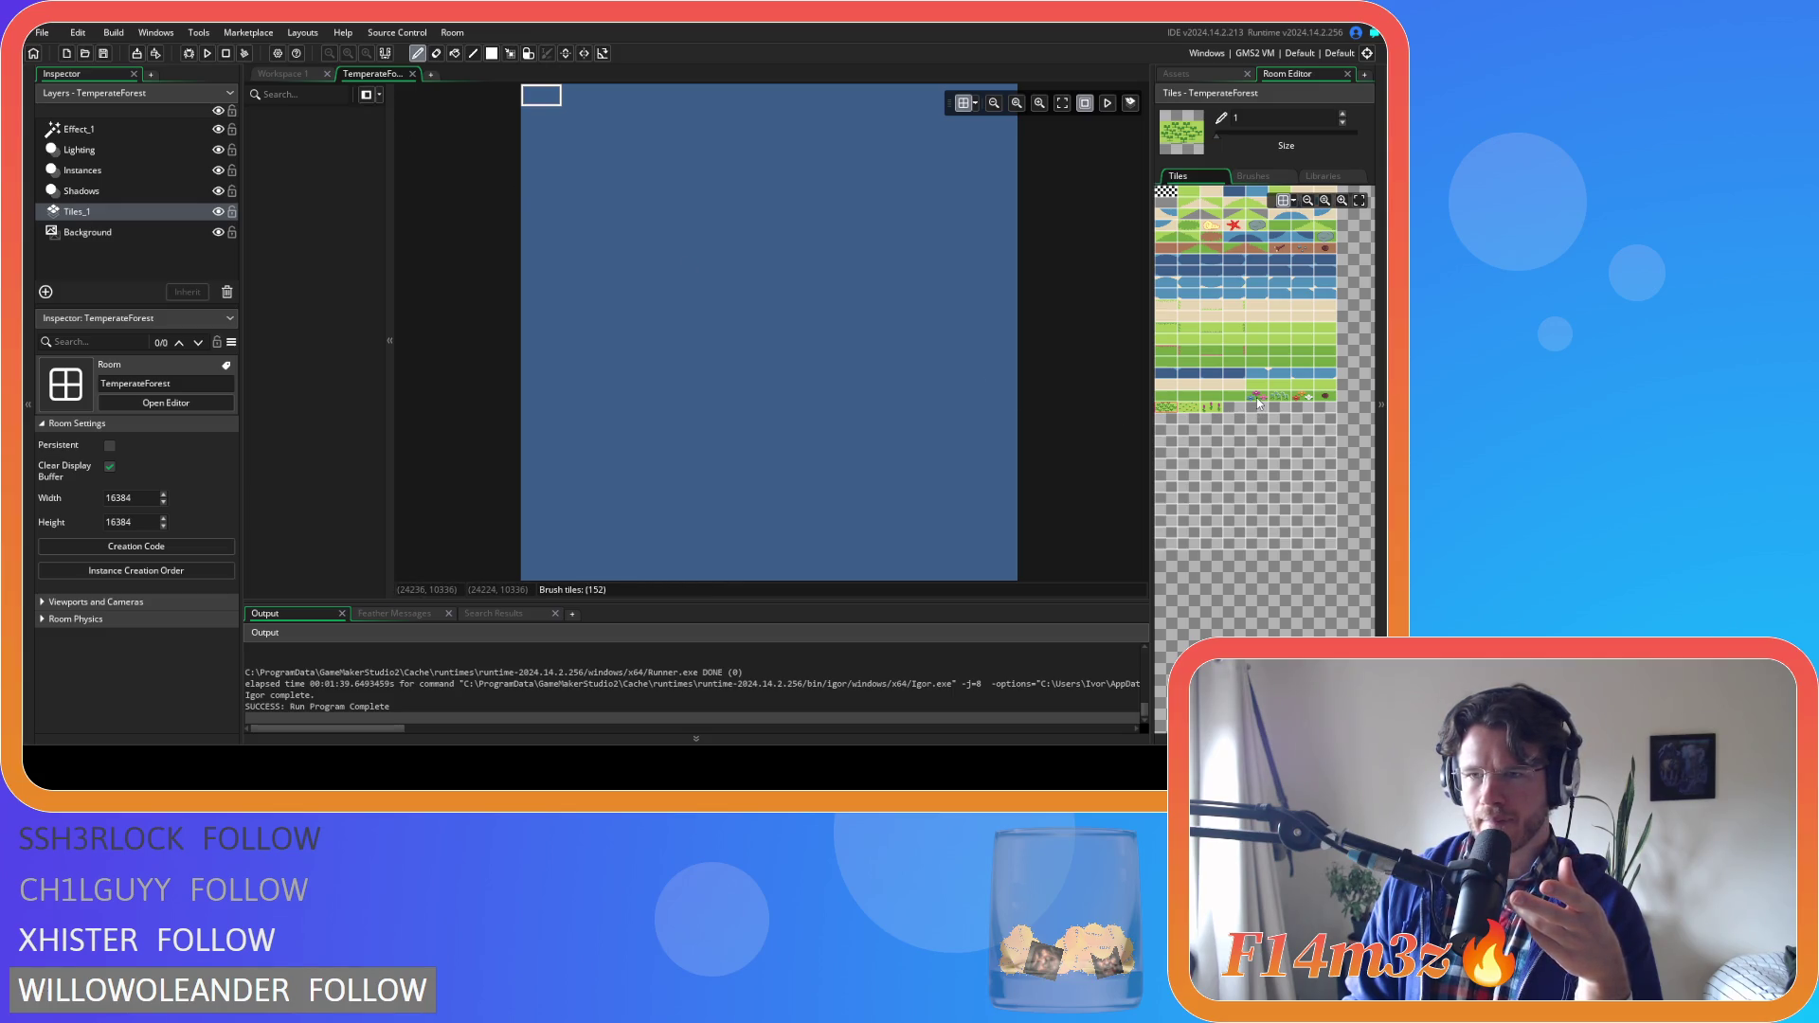
Close the TemperateForest room, collapse Macros, and open ts_temperate from Tile Sets > Temperate
click(412, 74)
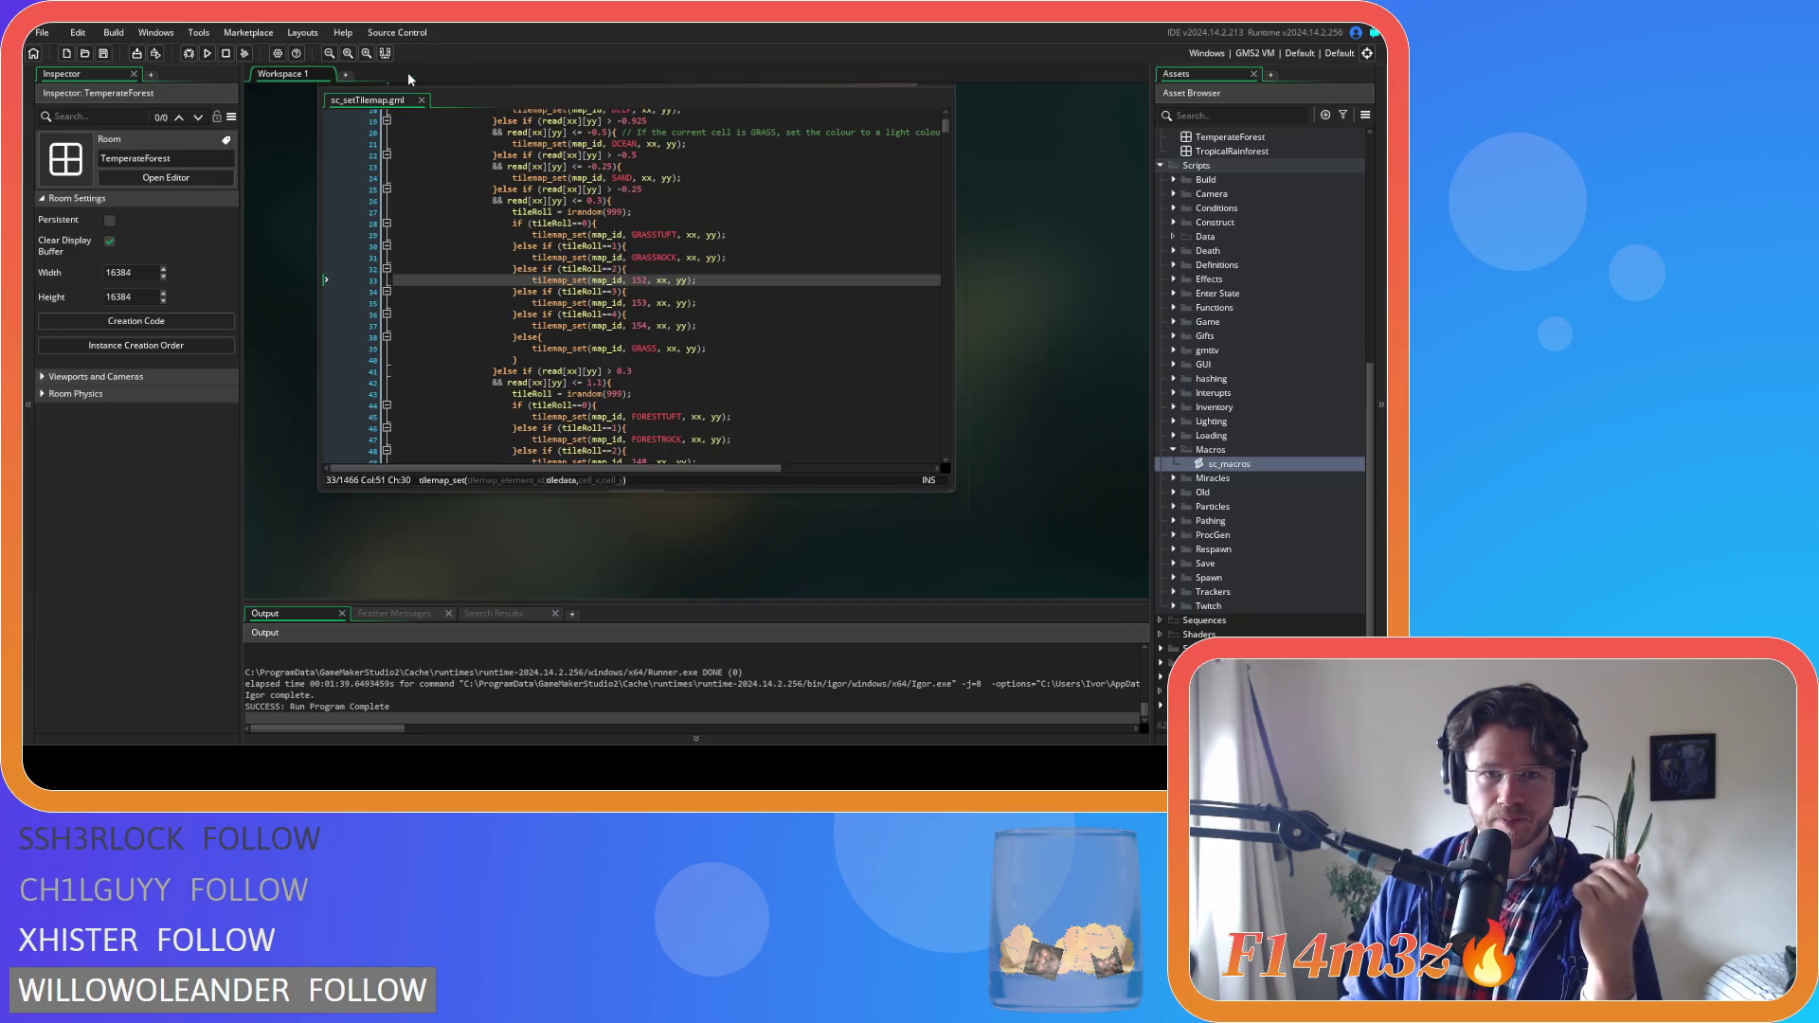
click(1173, 451)
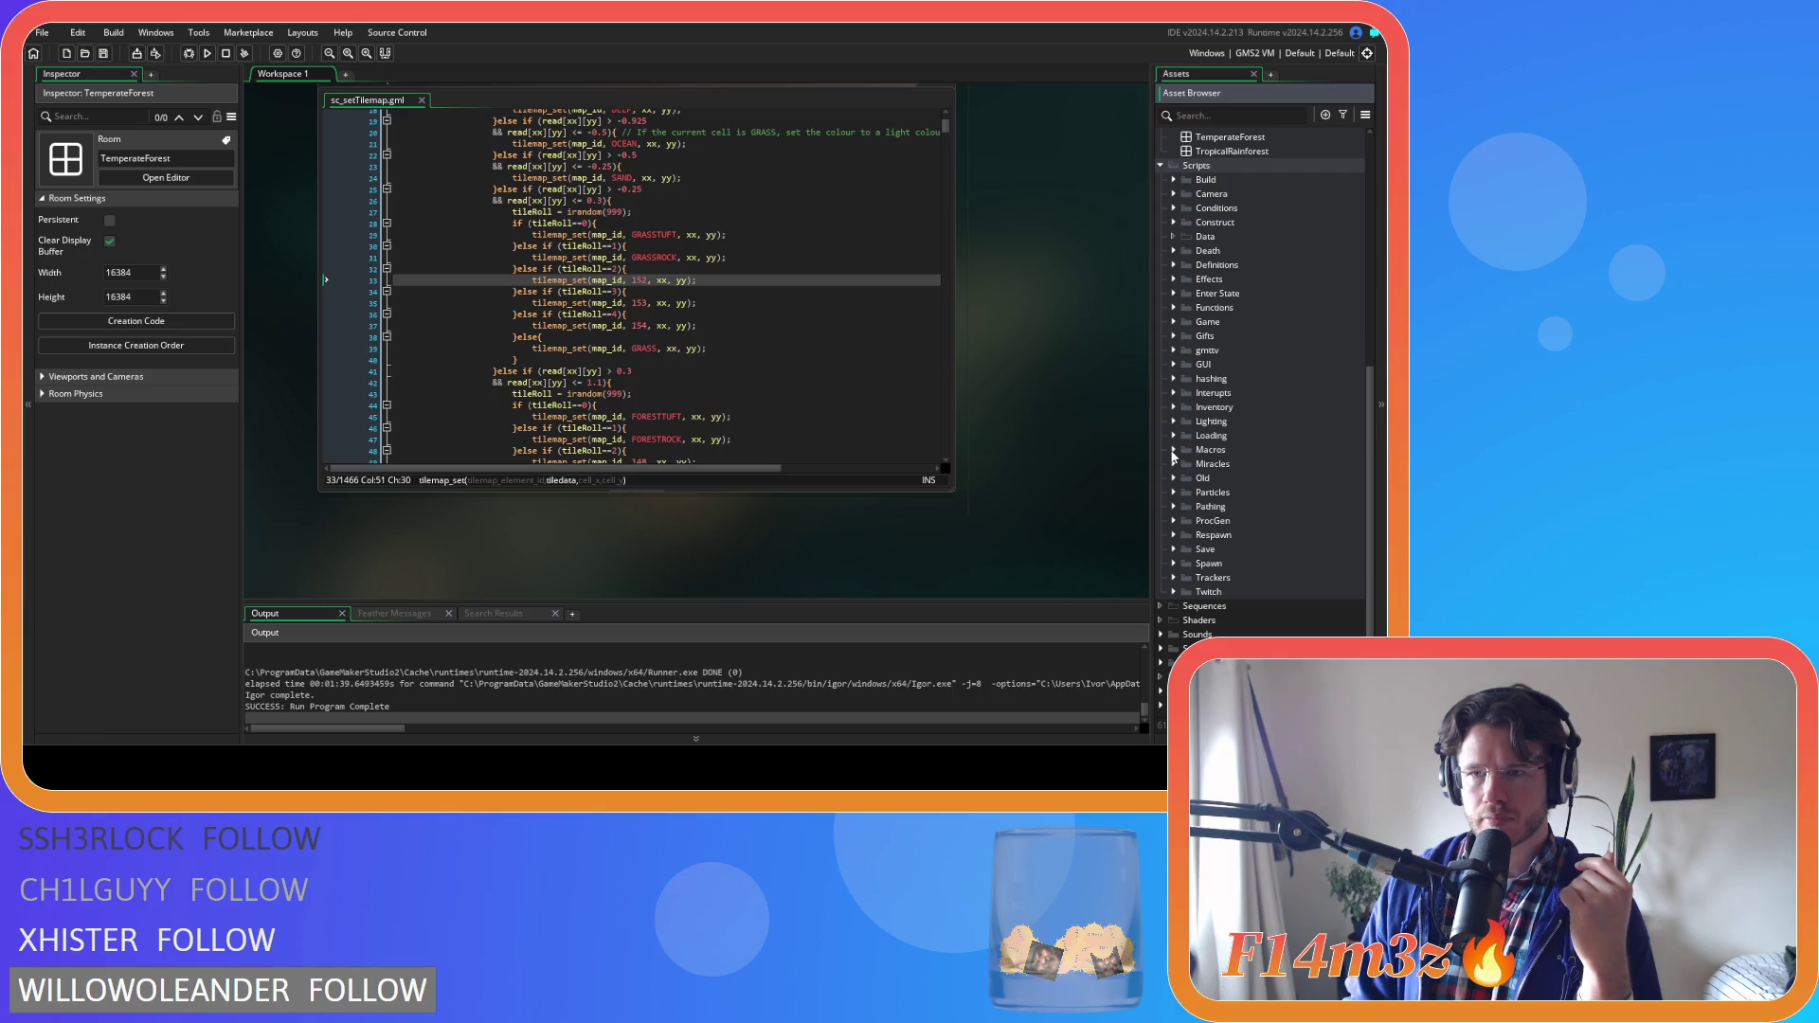
scroll(1173, 457, up, 4)
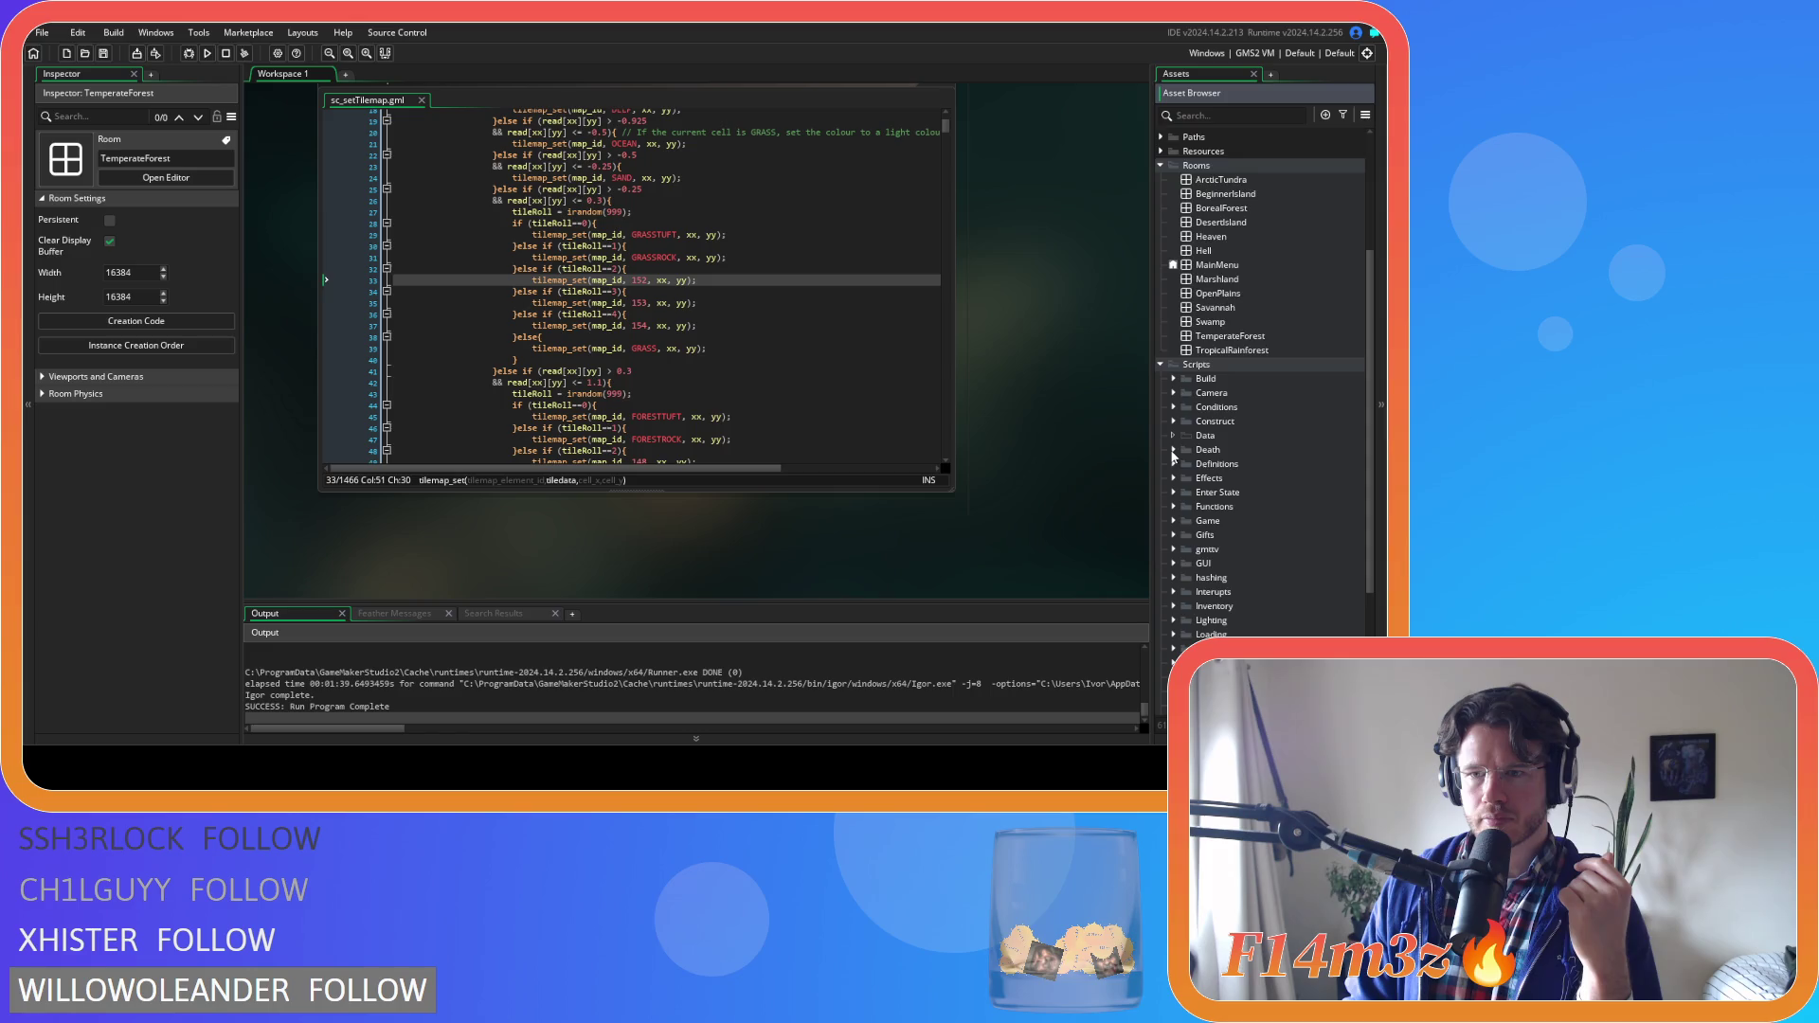
scroll(1173, 457, down, 4)
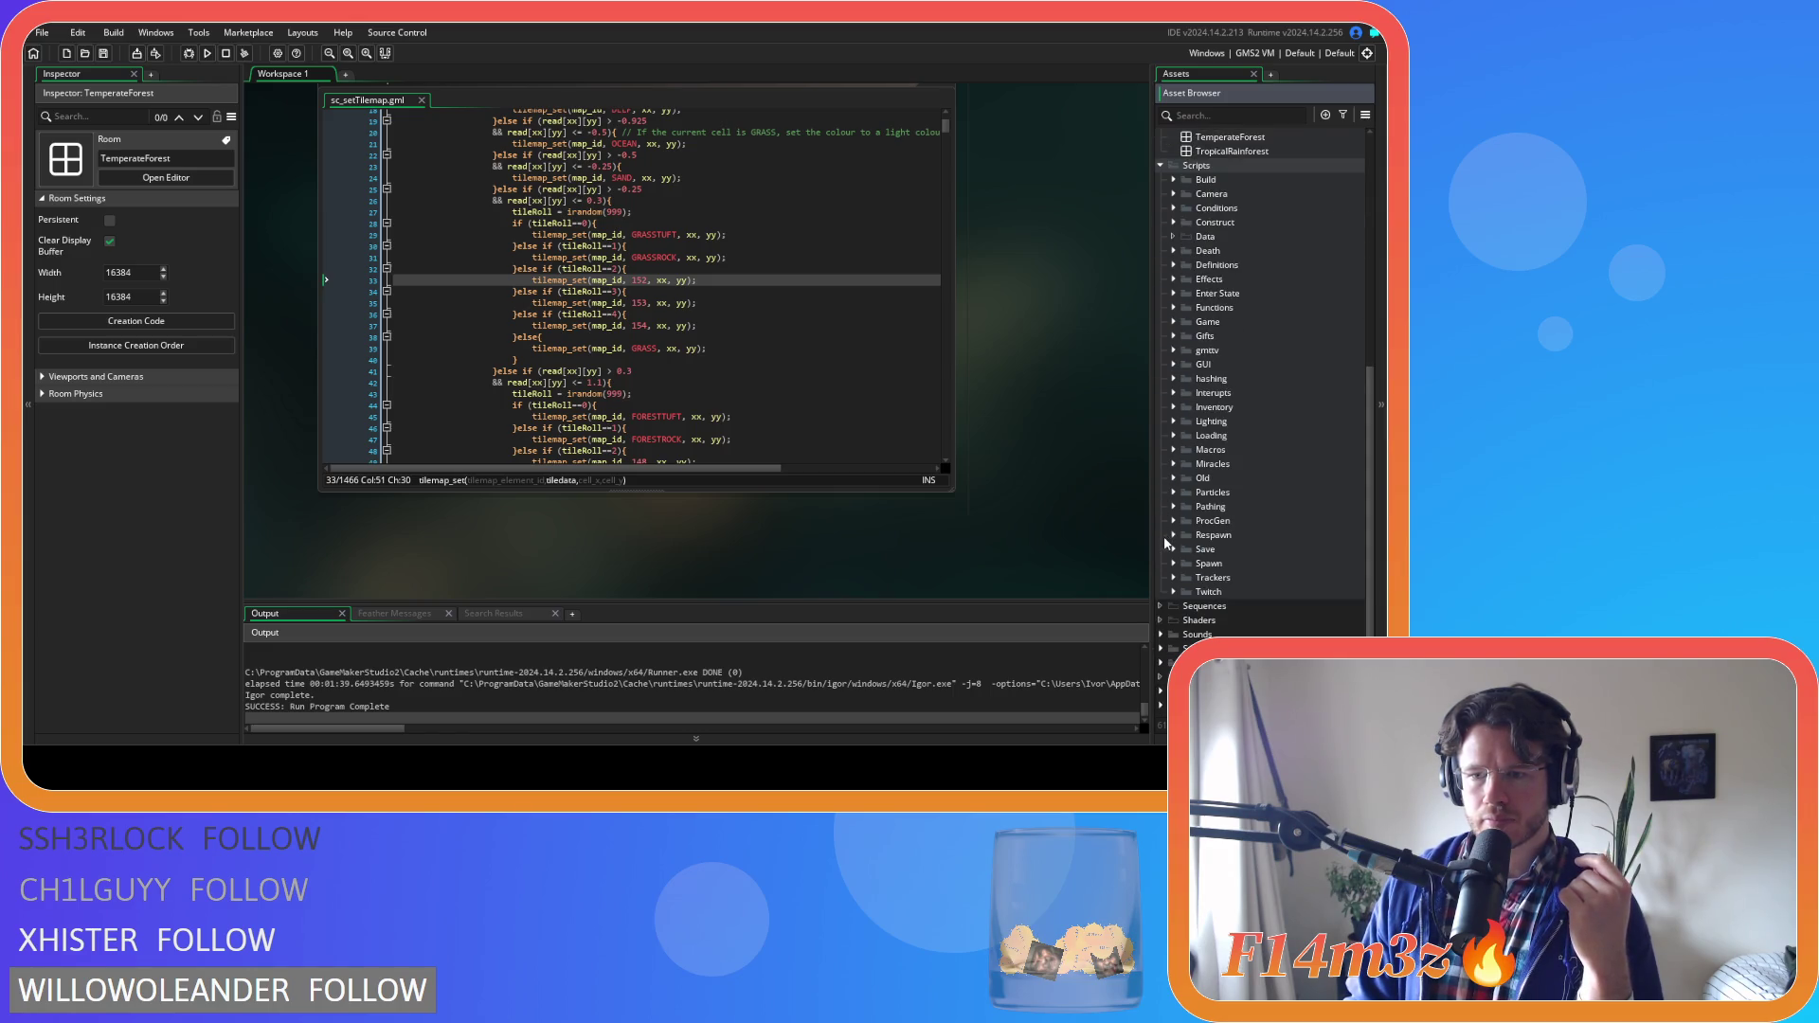
click(1160, 663)
scroll(1173, 654, down, 3)
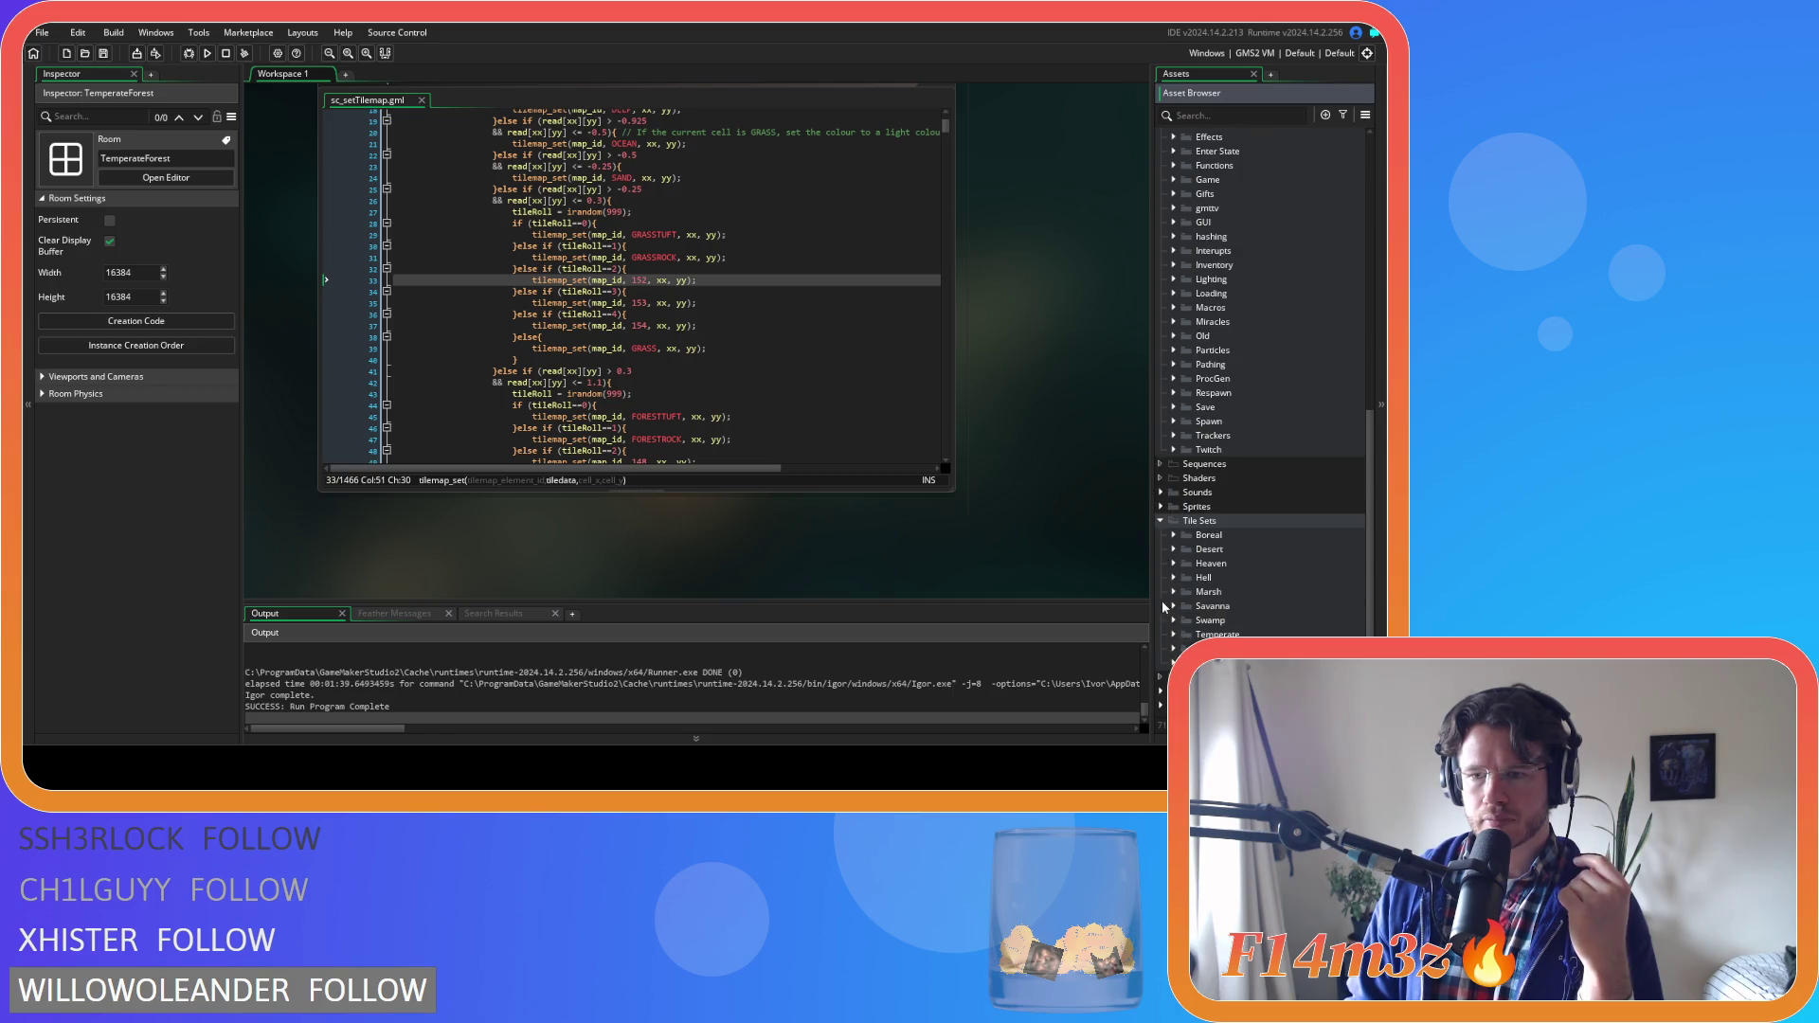
click(1173, 634)
scroll(1194, 587, down, 2)
double_click(1236, 564)
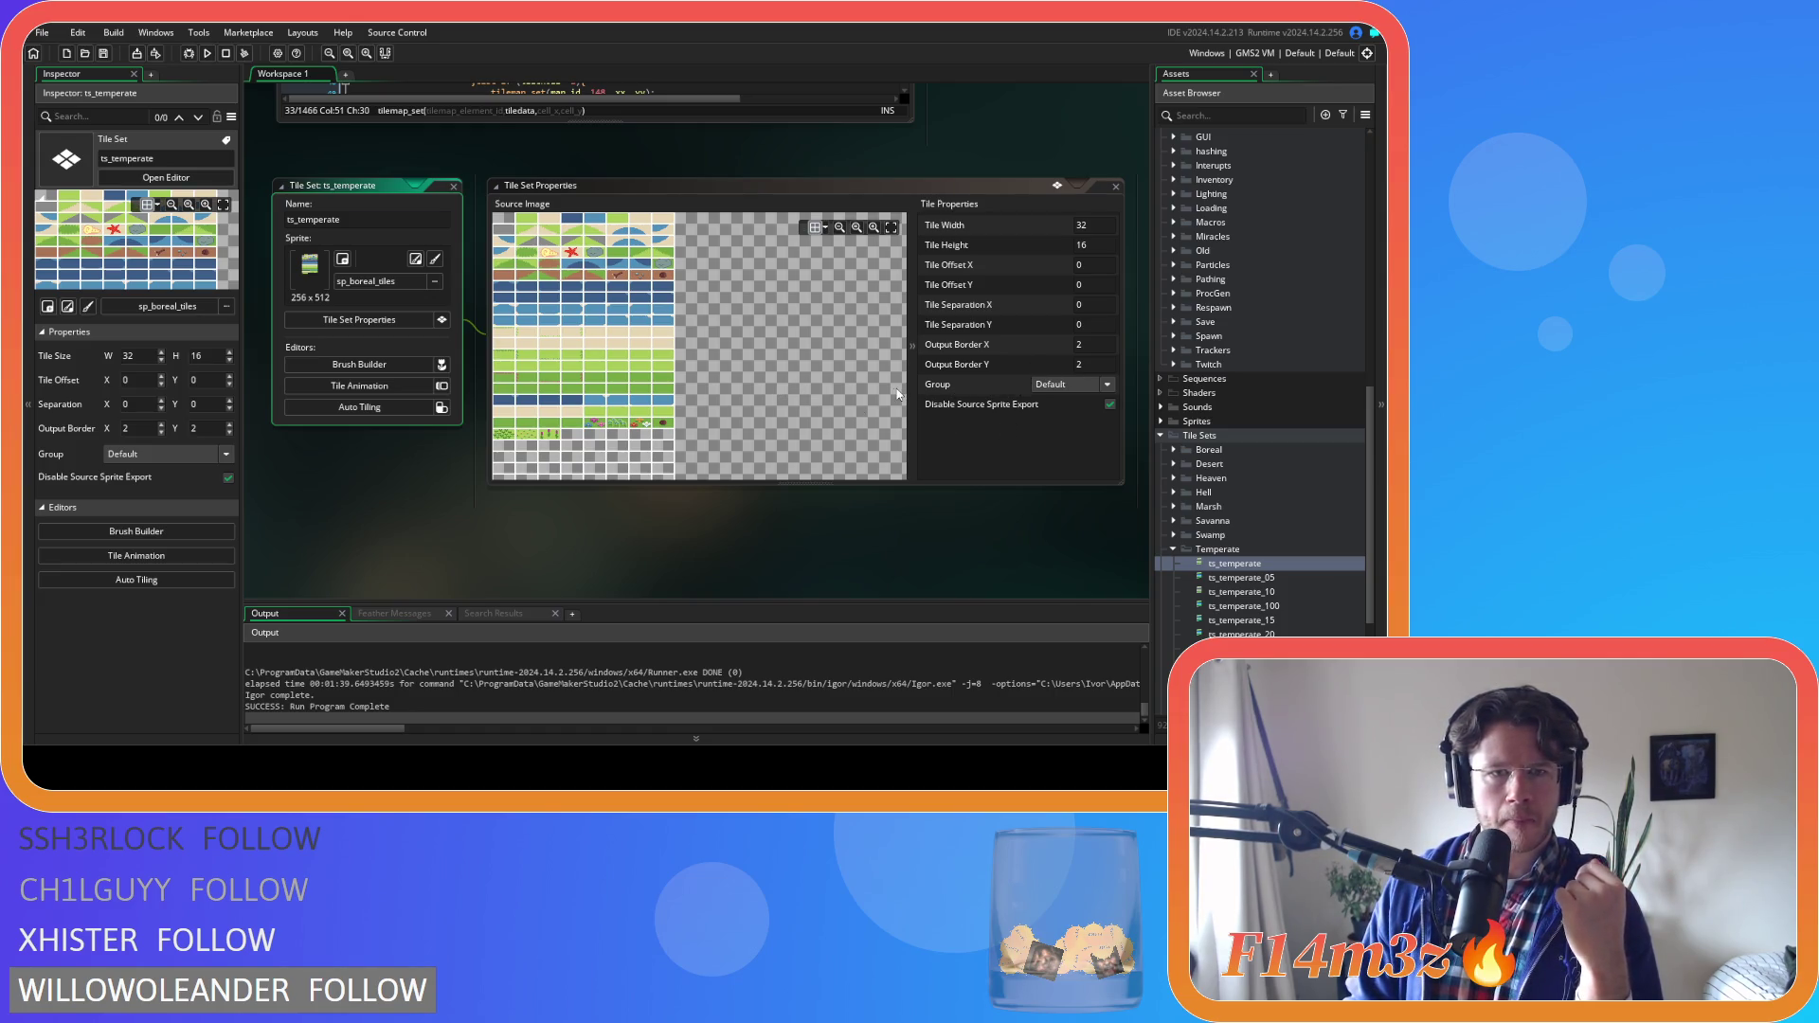
Scroll the source image preview and close the ts_temperate tile set window
scroll(746, 383, down, 2)
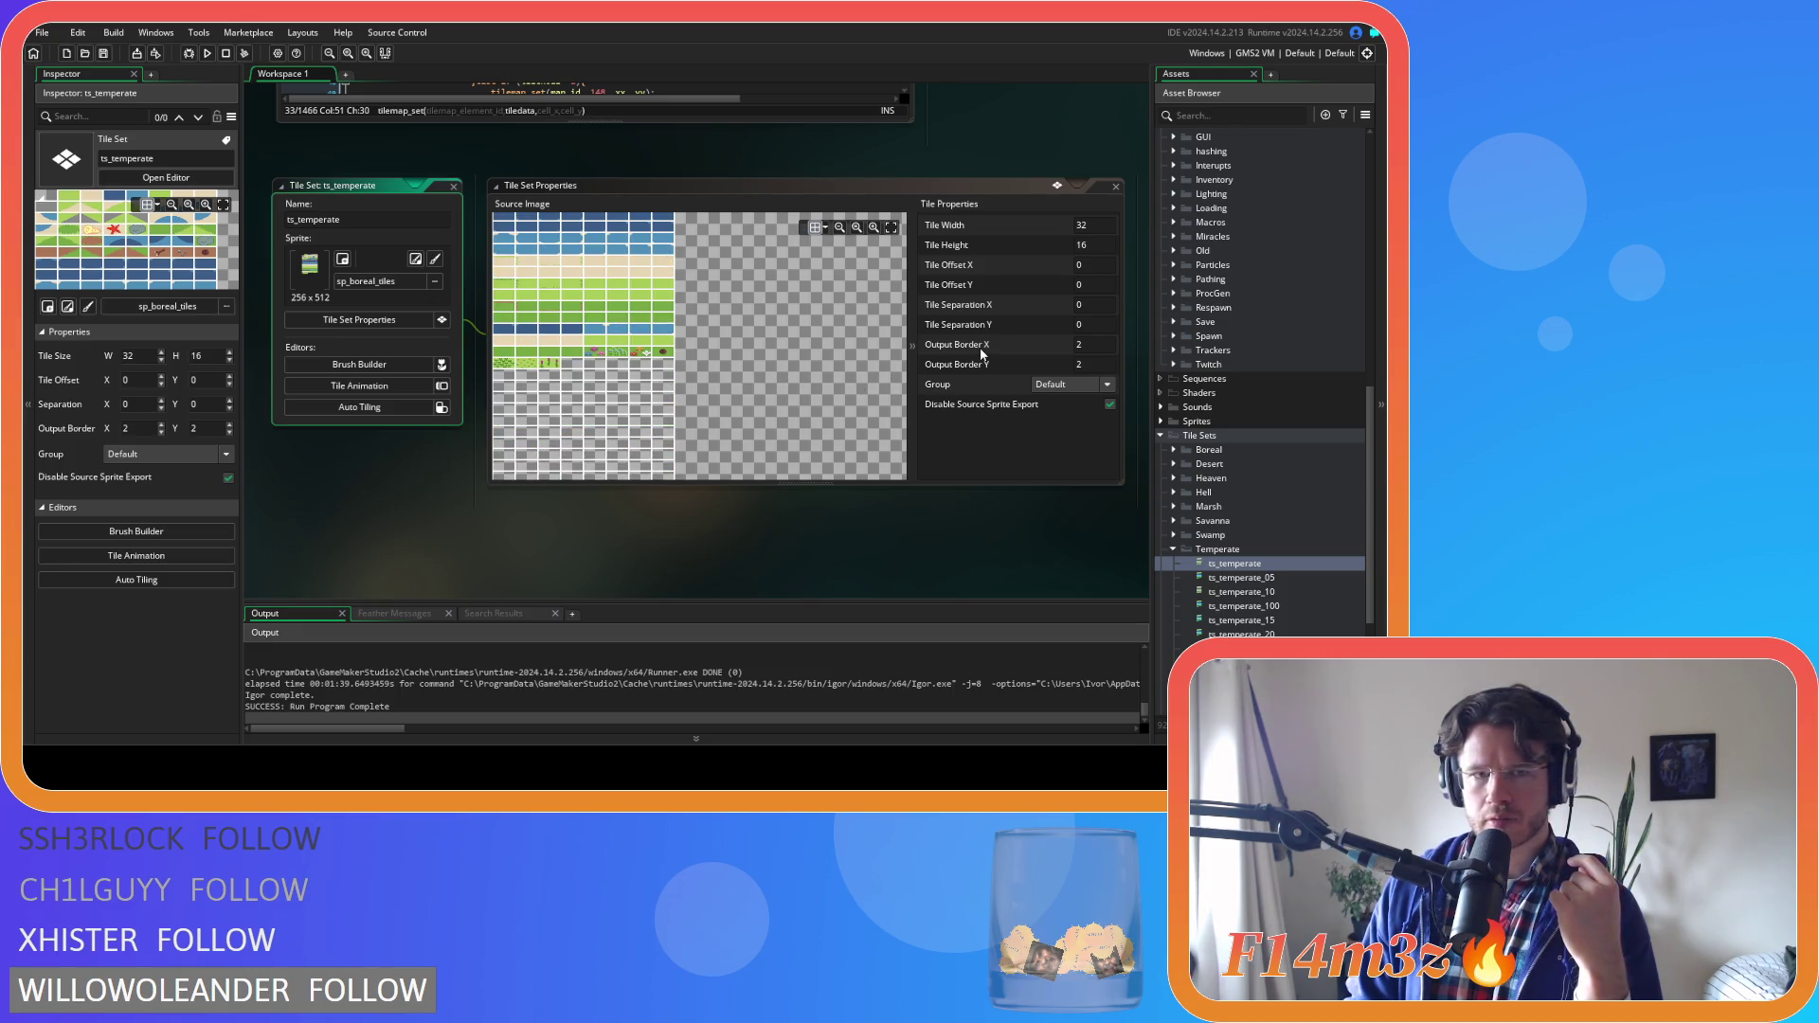
click(453, 187)
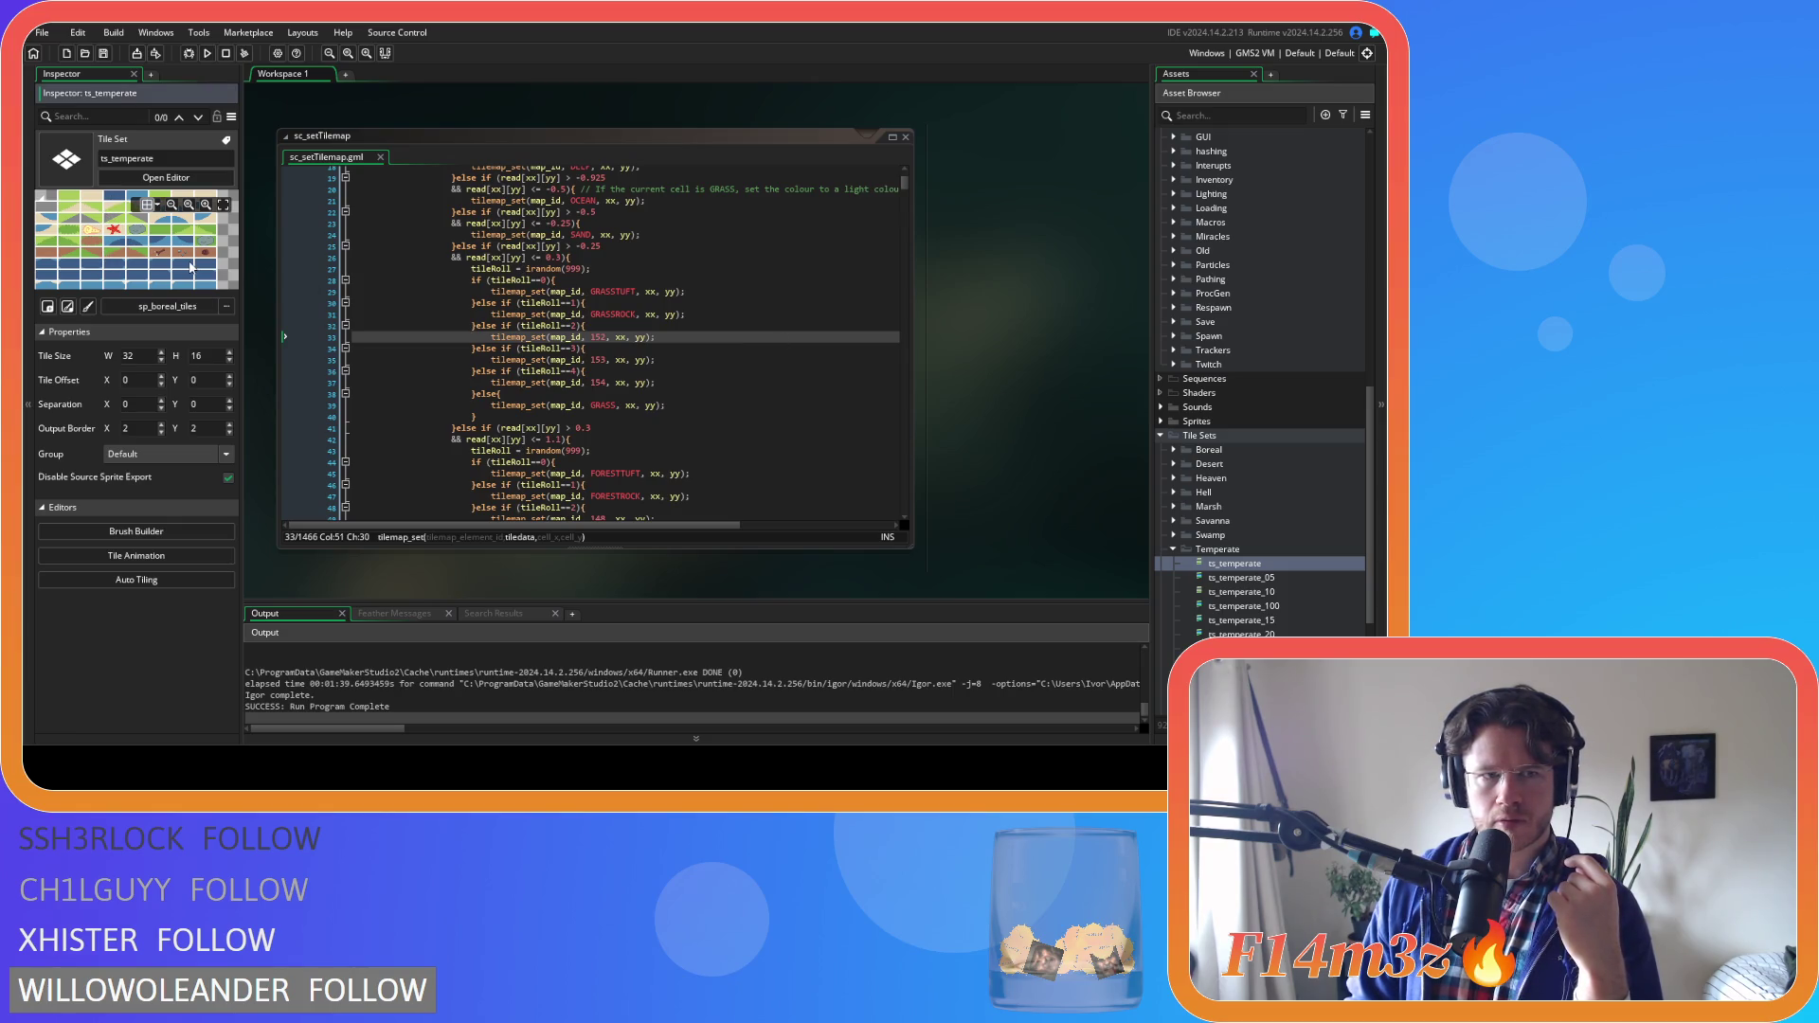
Scroll the Inspector's tileset preview, then check the tile 153 call on line 34
scroll(168, 257, down, 5)
scroll(124, 224, up, 3)
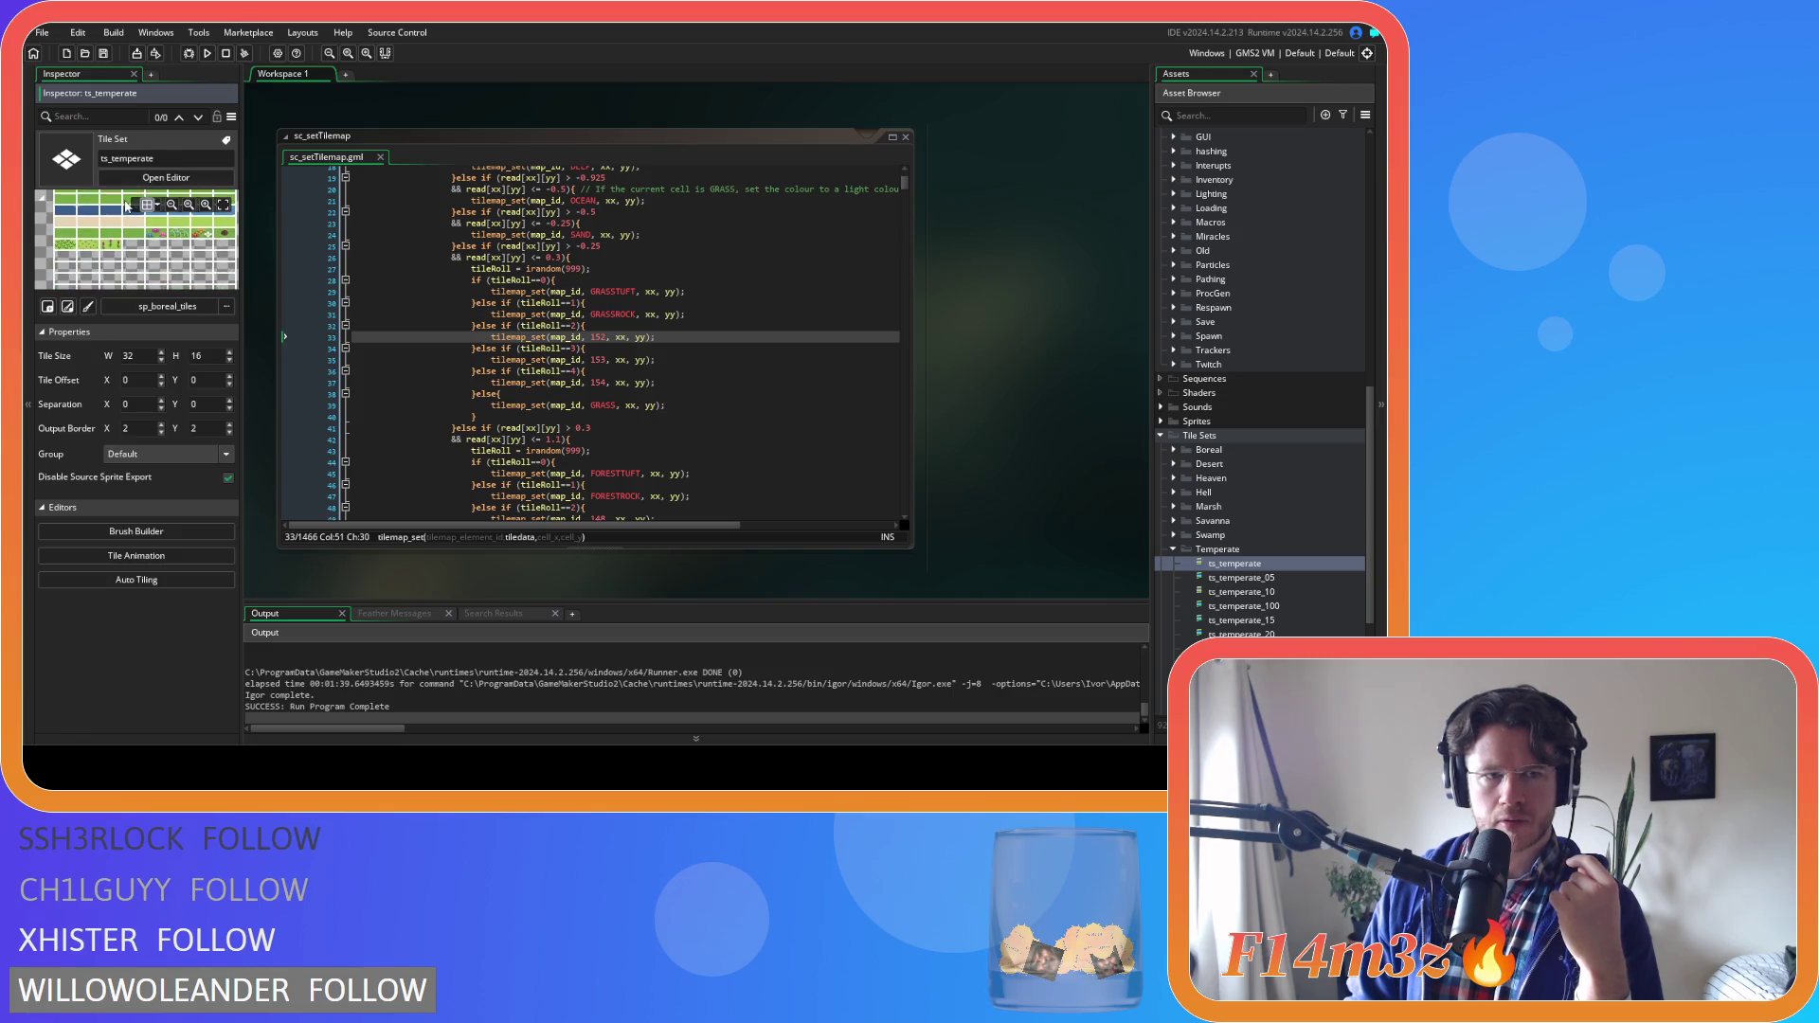
scroll(163, 248, down, 5)
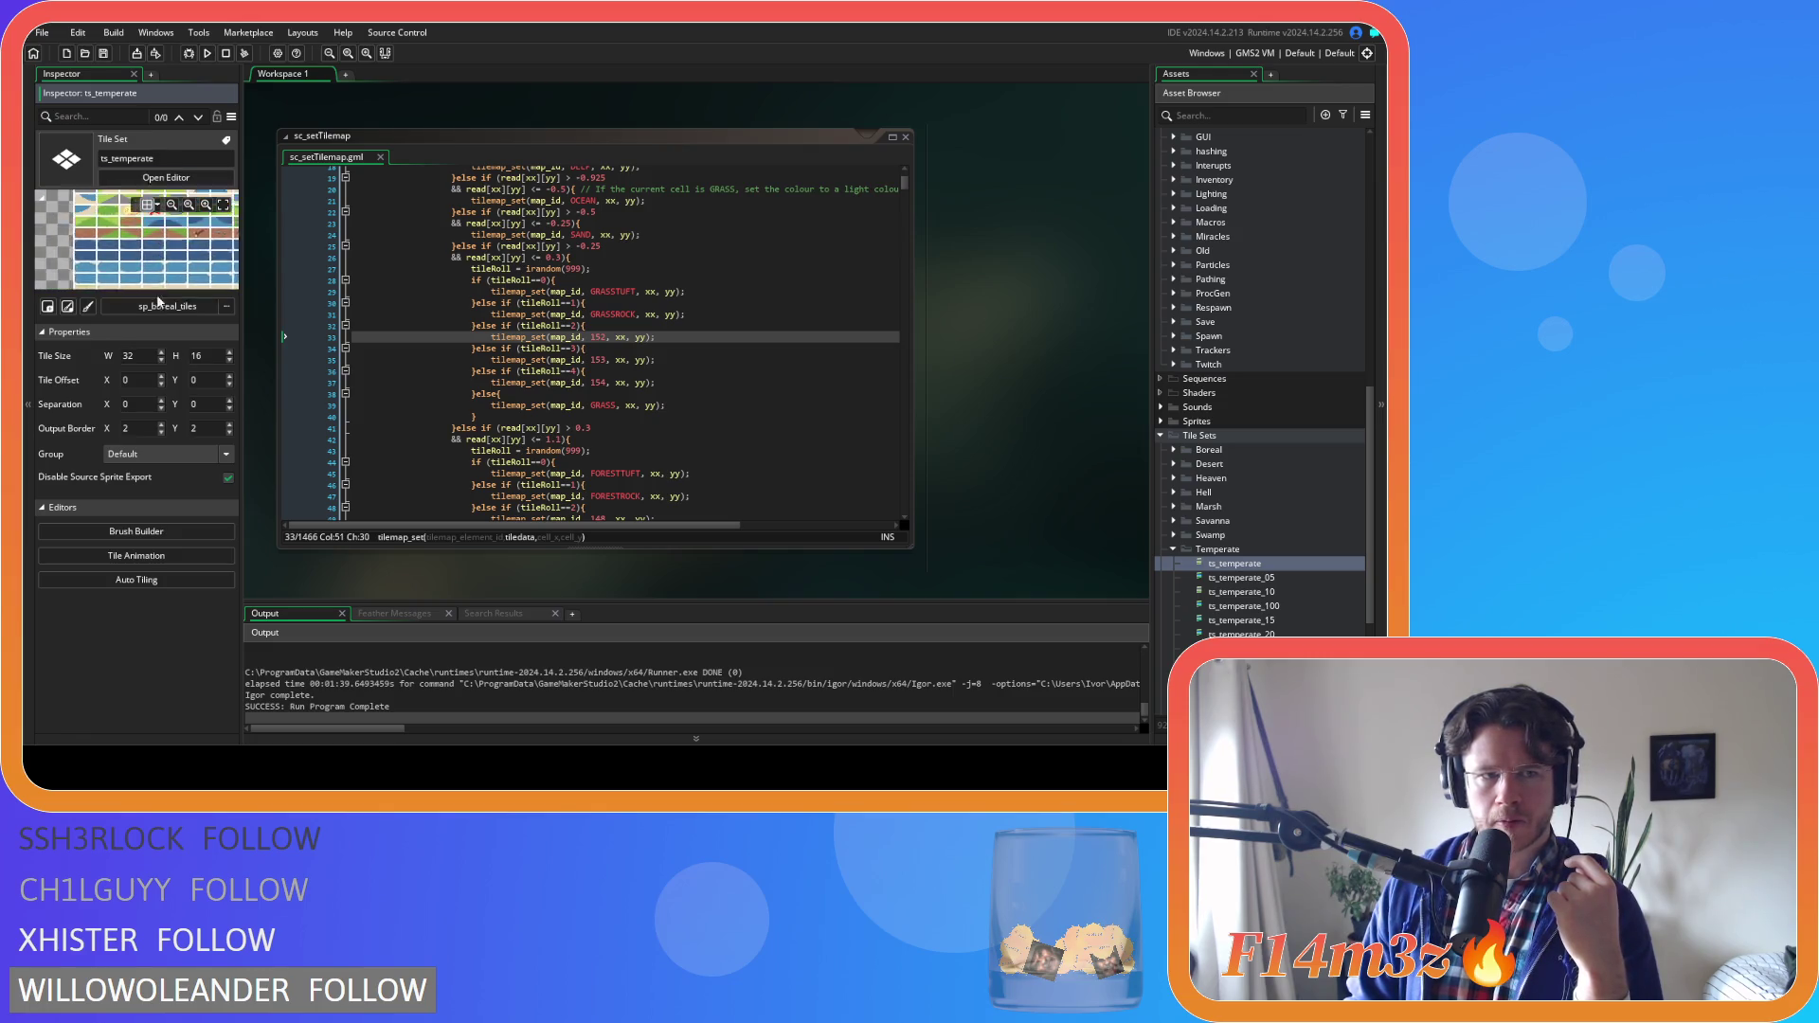
scroll(90, 266, down, 1)
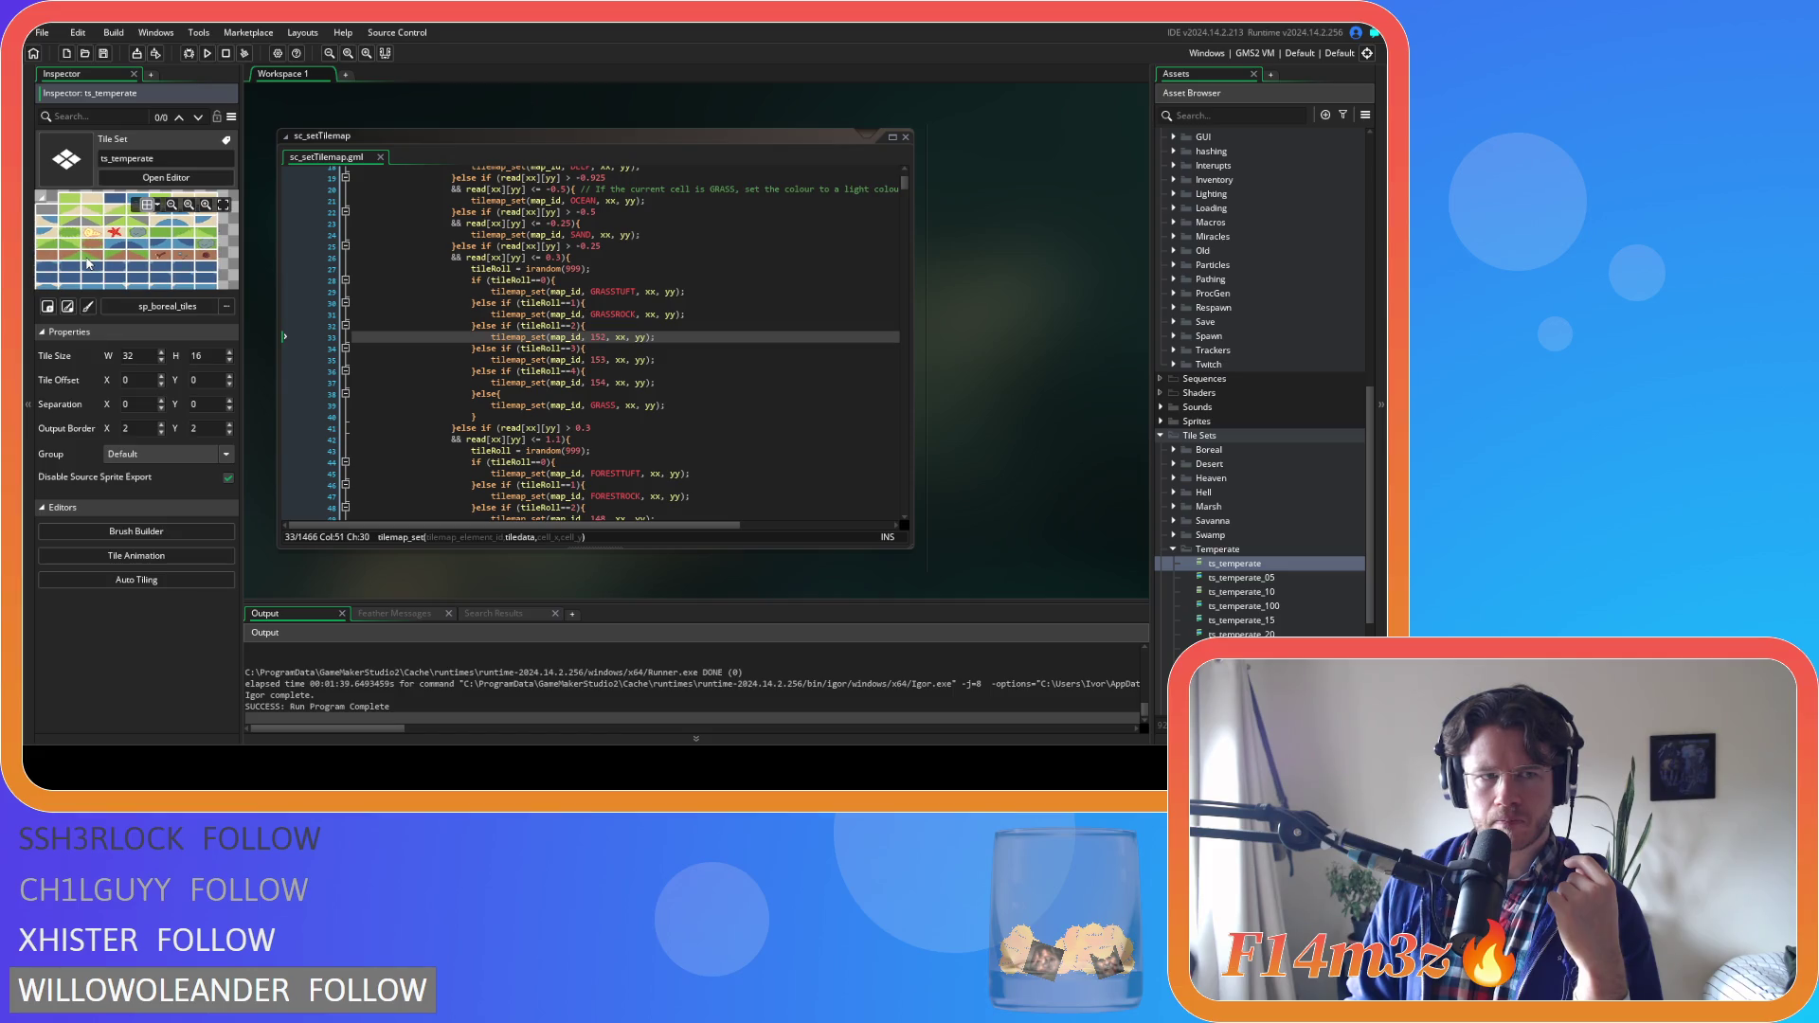
scroll(91, 258, up, 1)
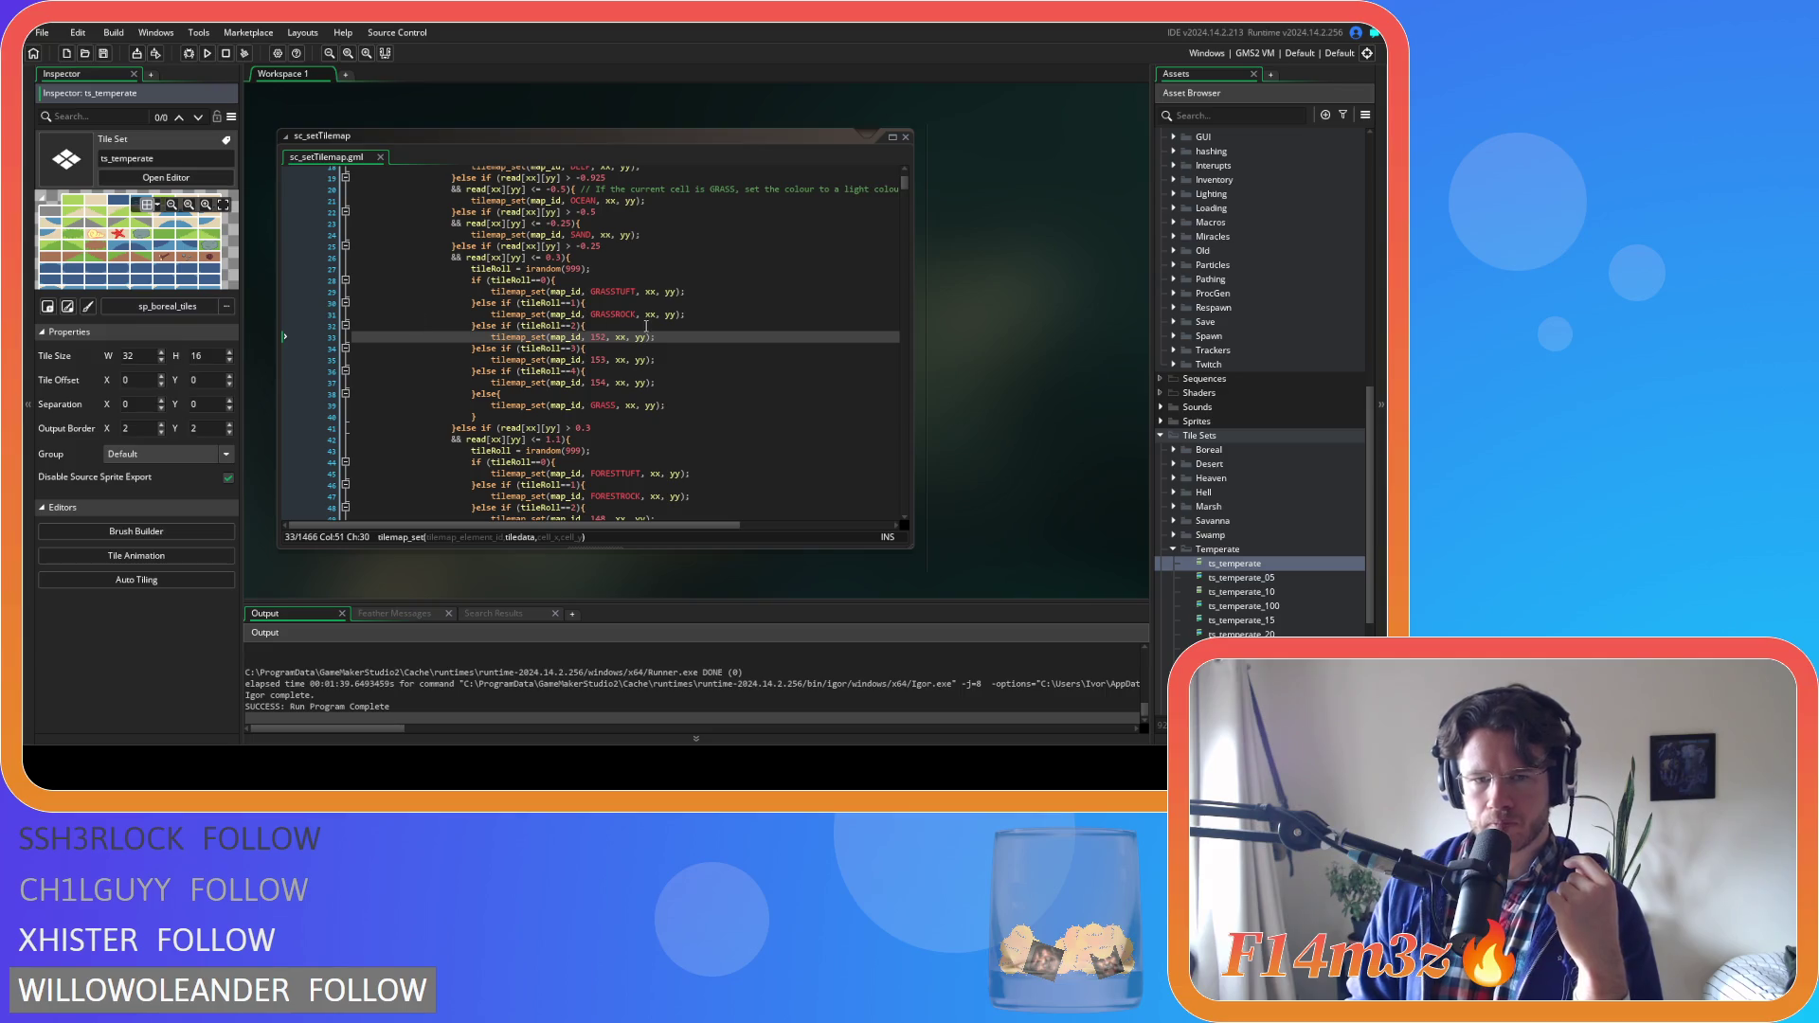
click(694, 345)
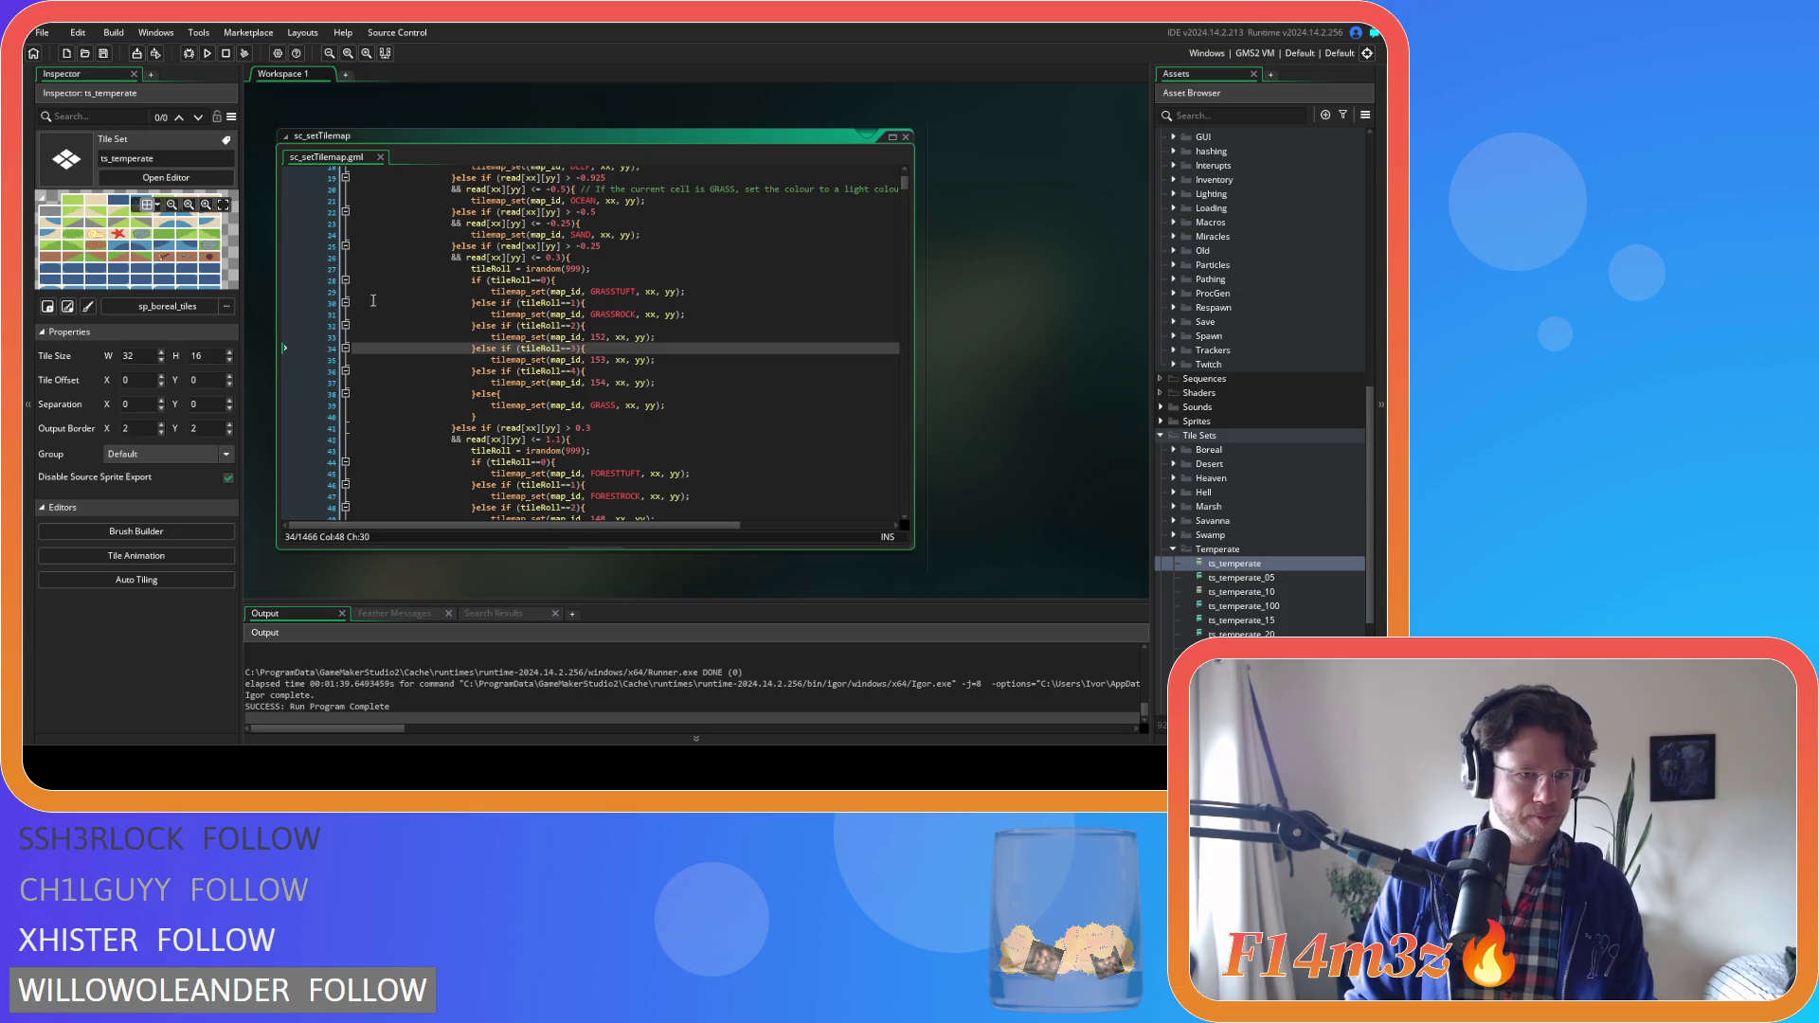
Close the Inspector and move to the final GRASS else branch on line 38
click(134, 74)
click(462, 392)
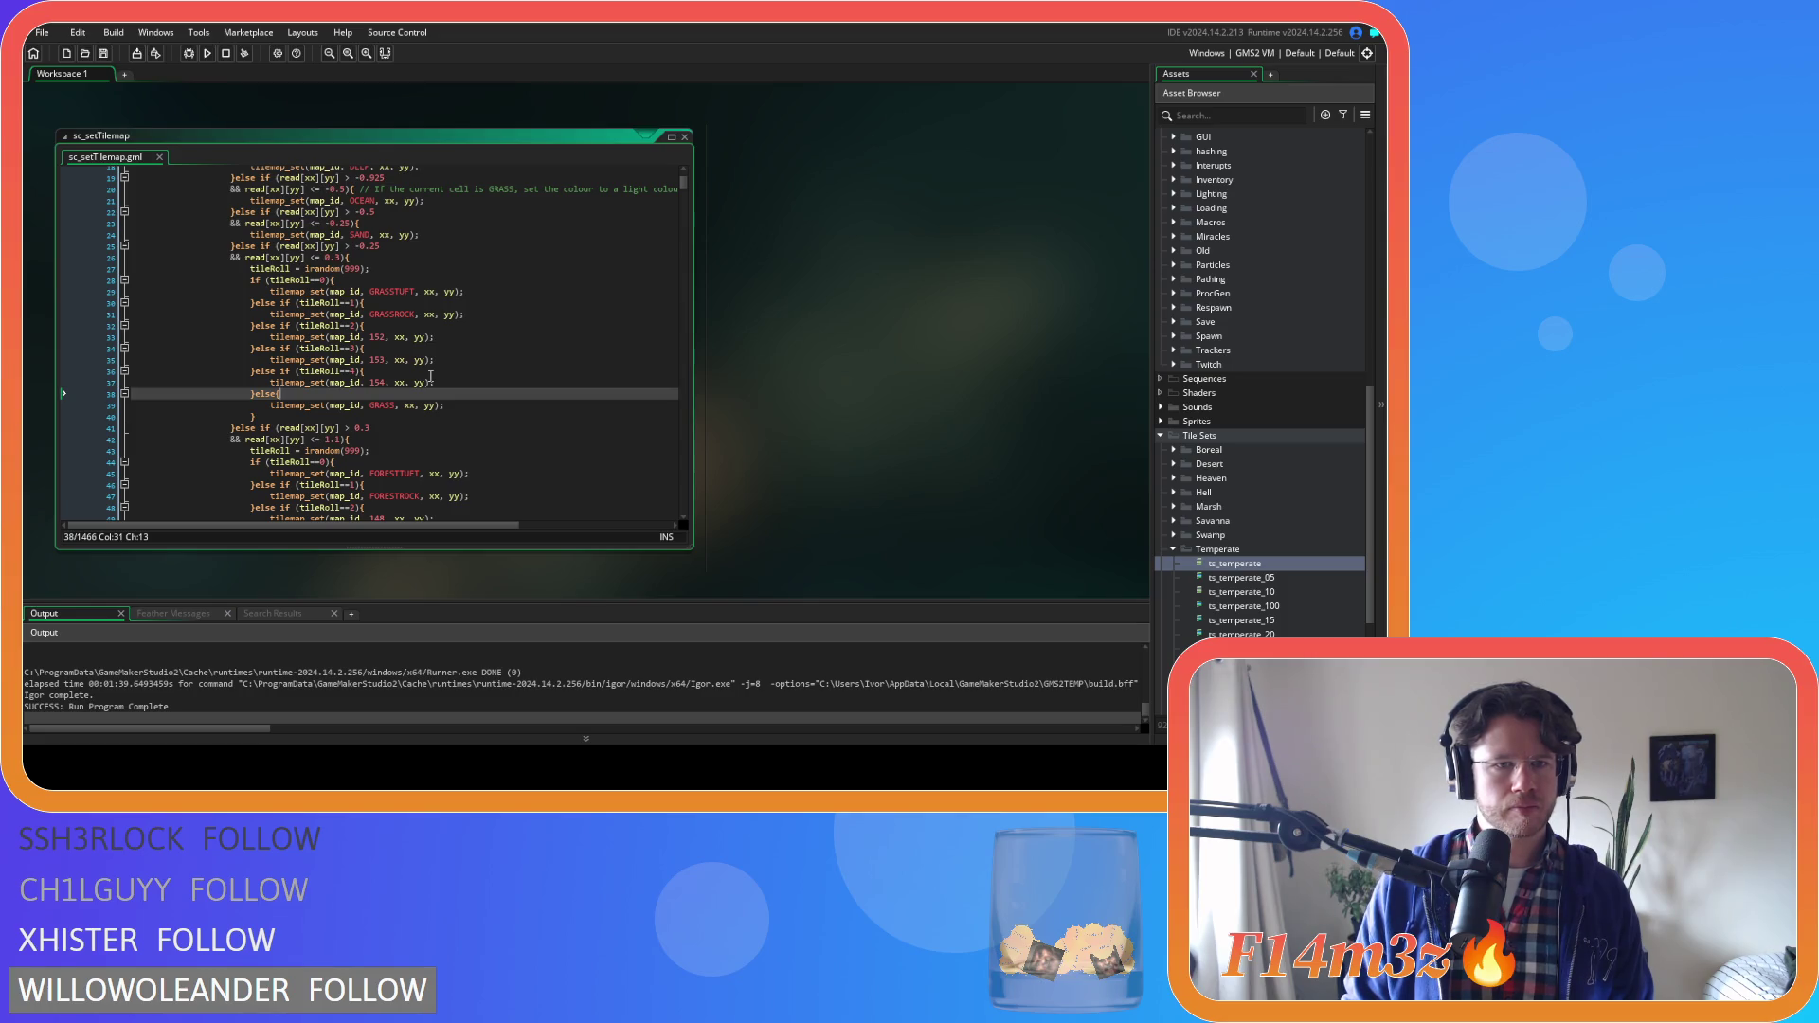
scroll(431, 377, up, 2)
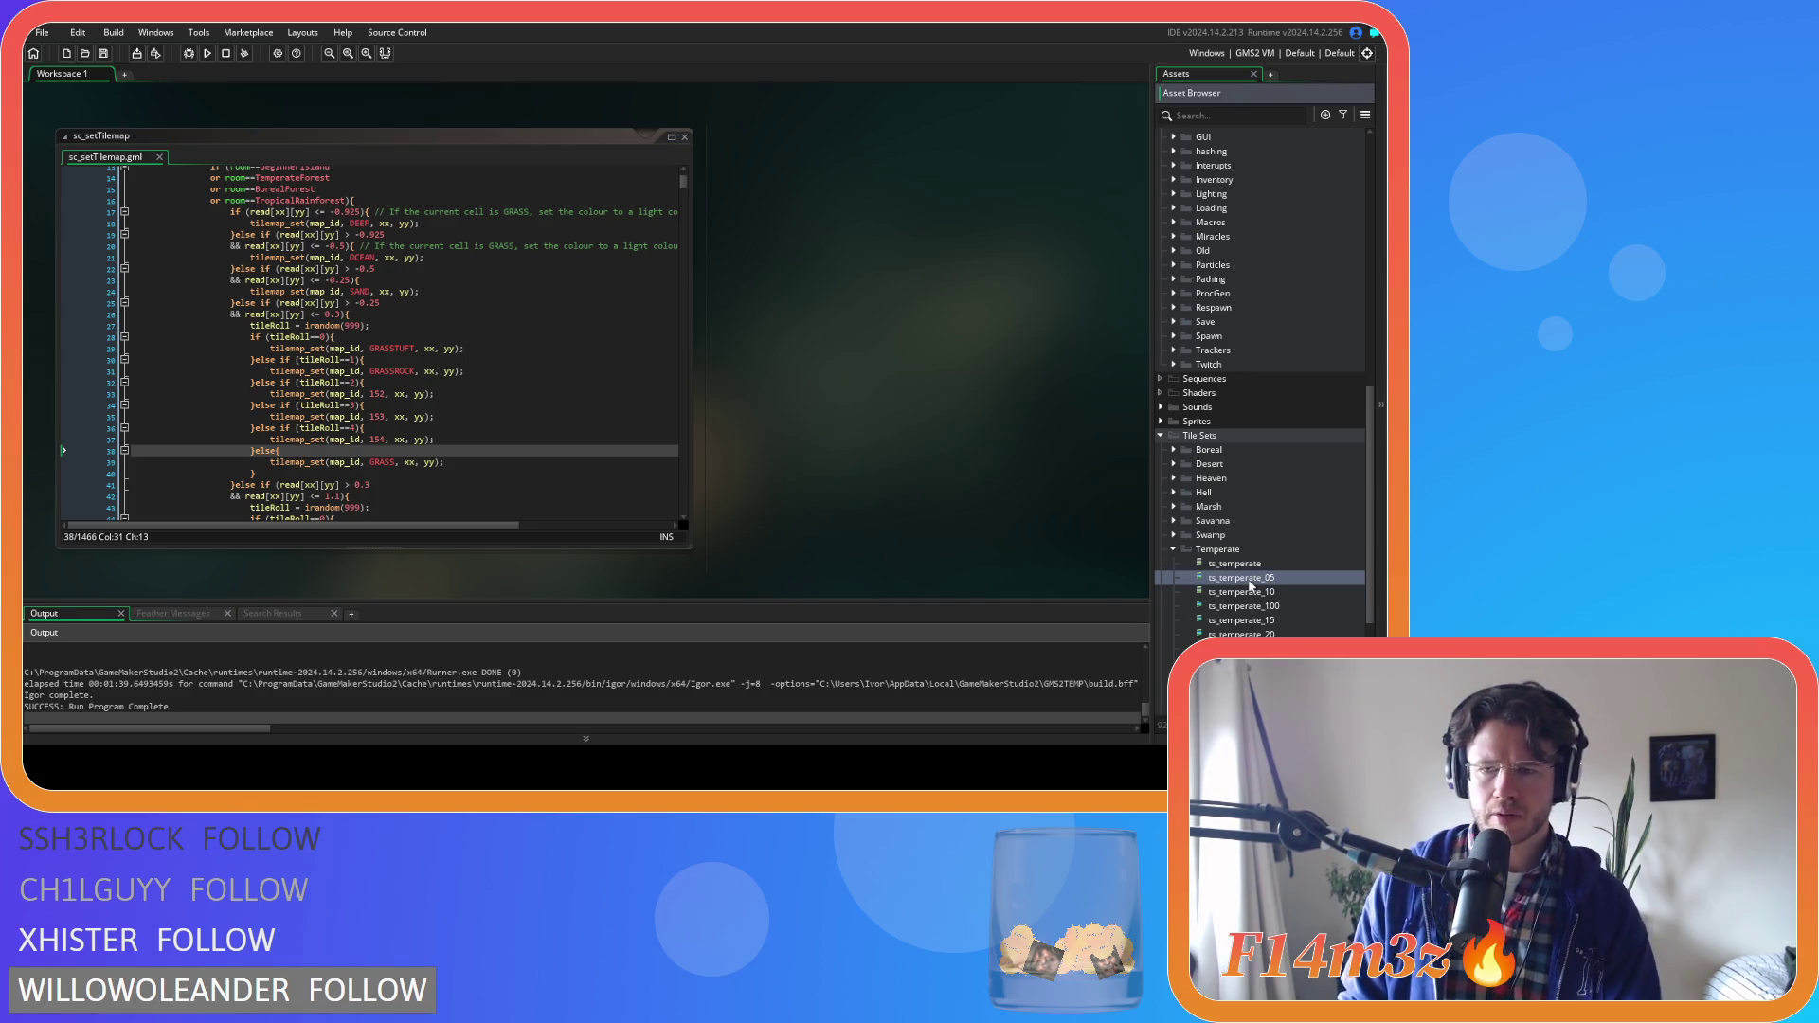
Briefly view the ts_temperate_05 tile set, then close it
double_click(1249, 580)
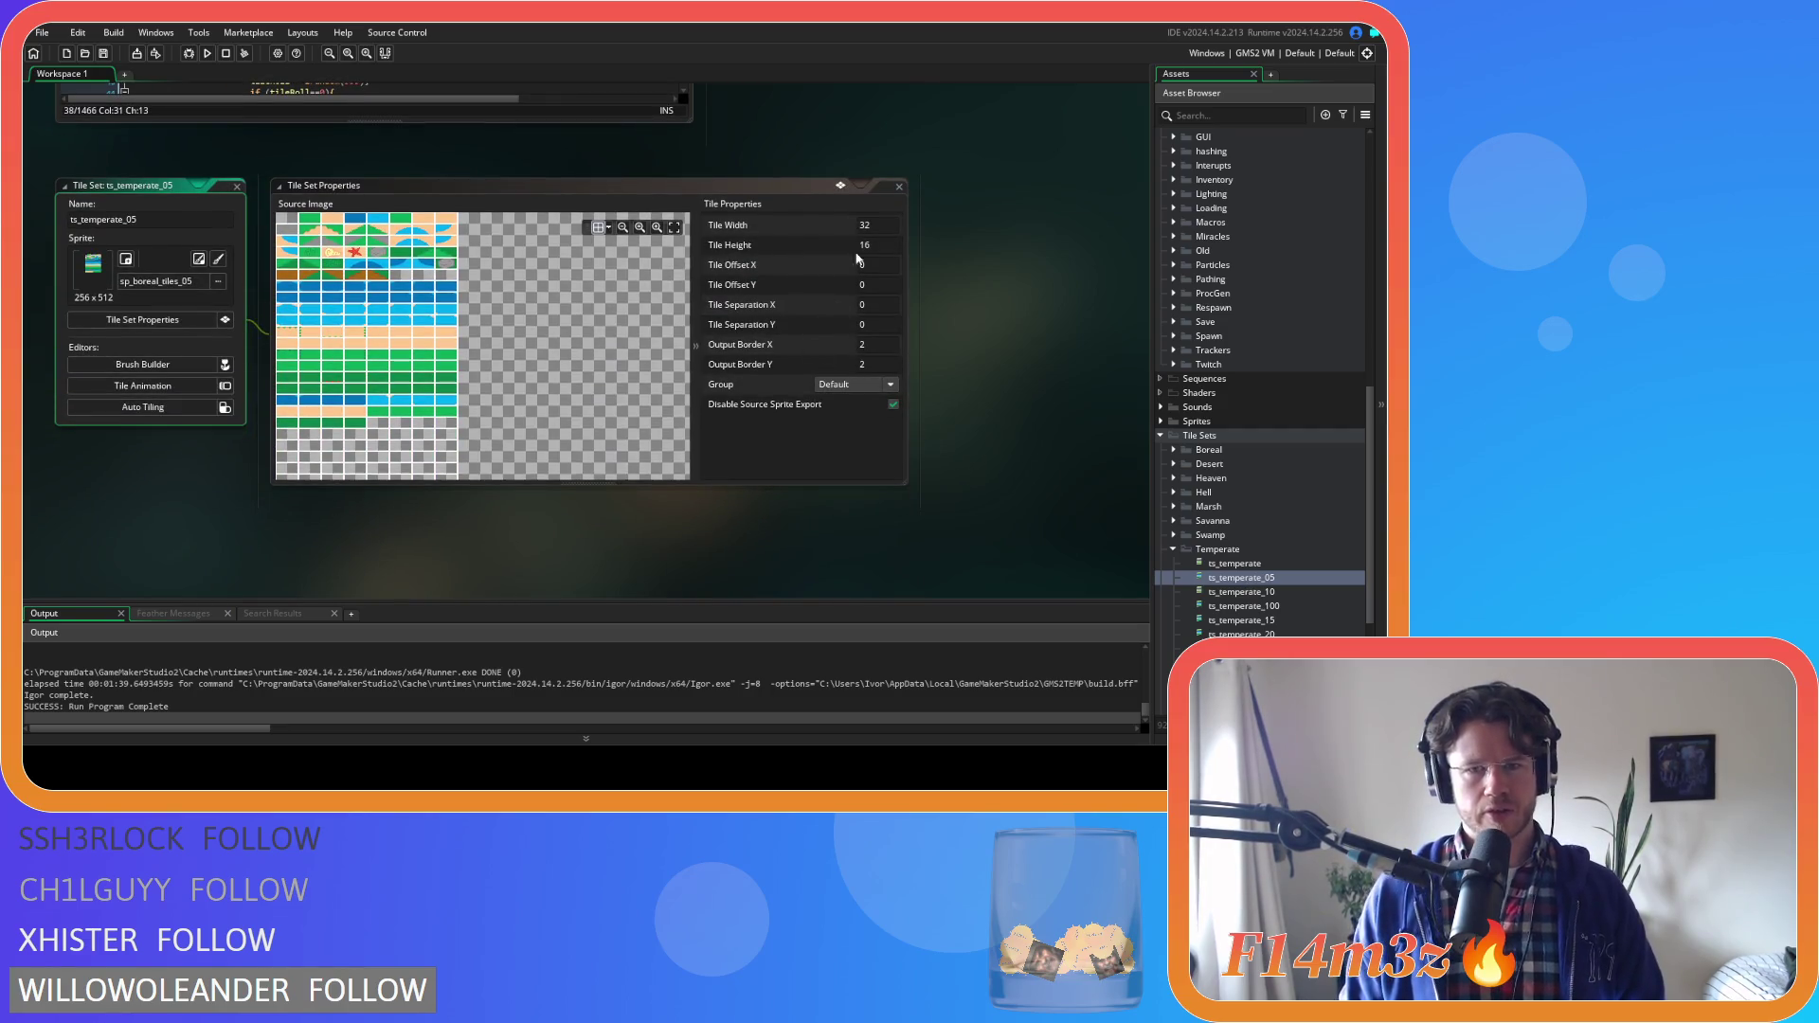
click(237, 188)
scroll(912, 333, up, 5)
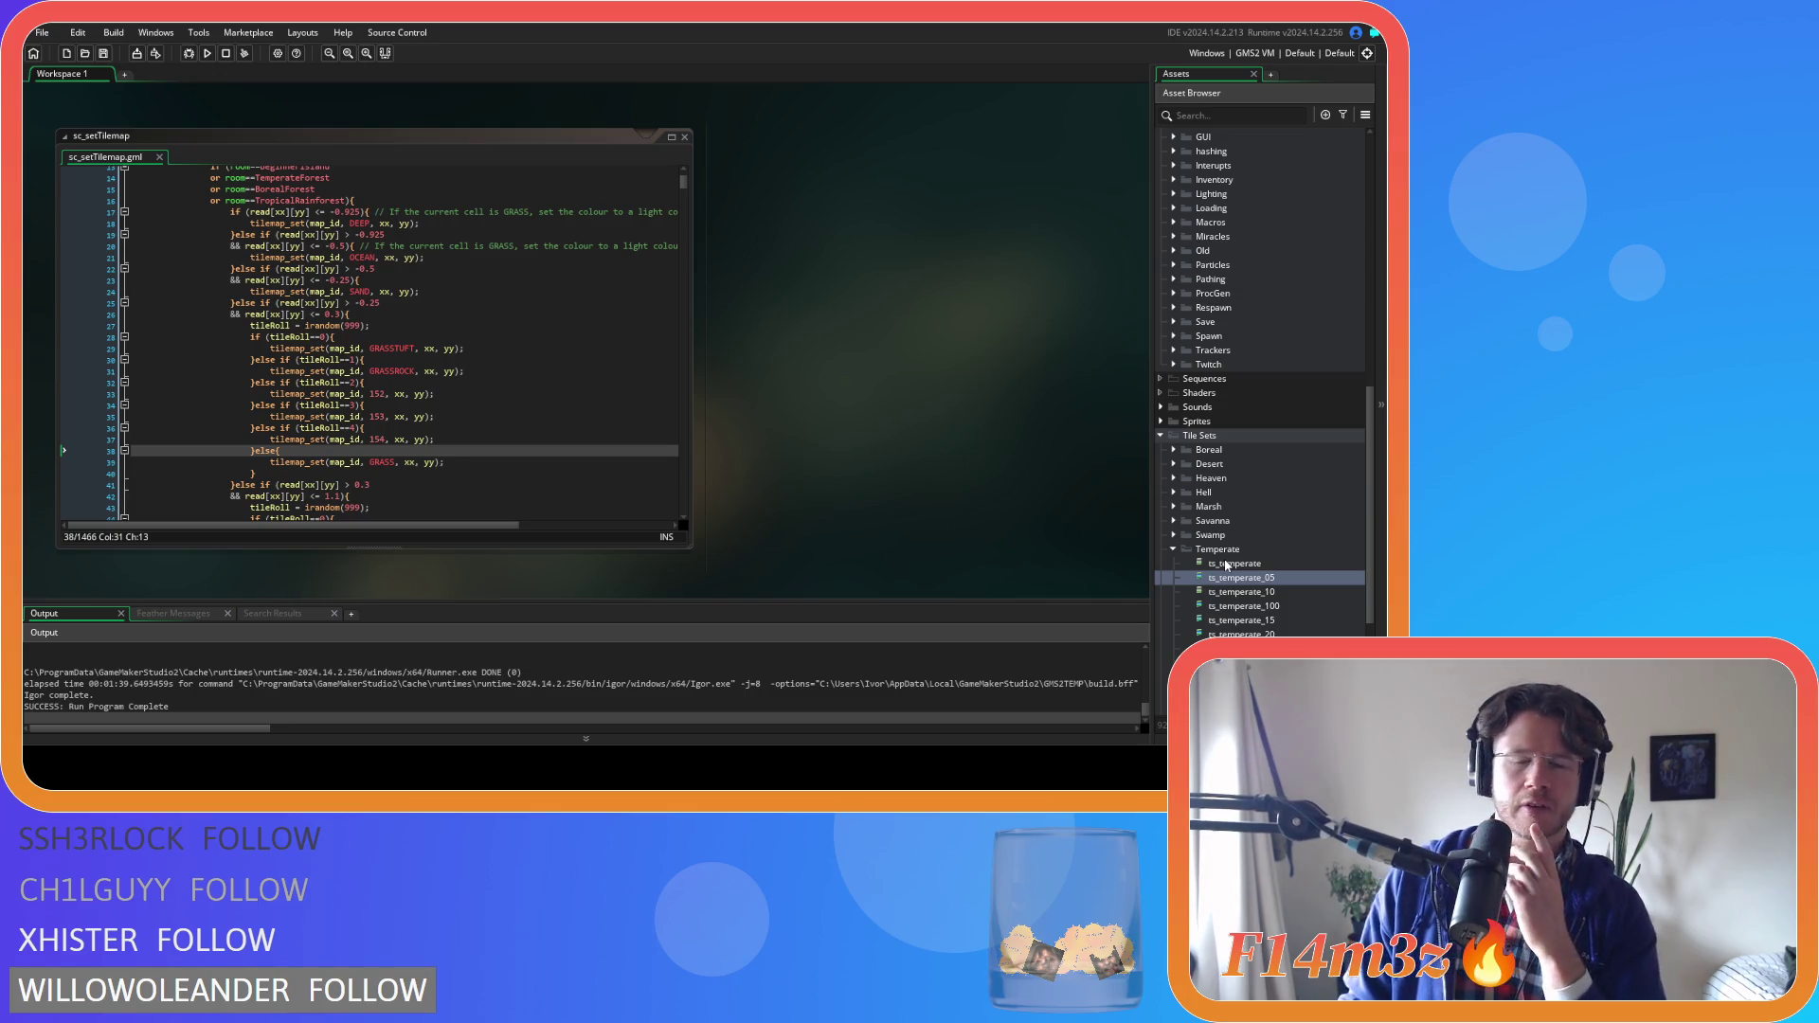
scroll(1250, 455, up, 10)
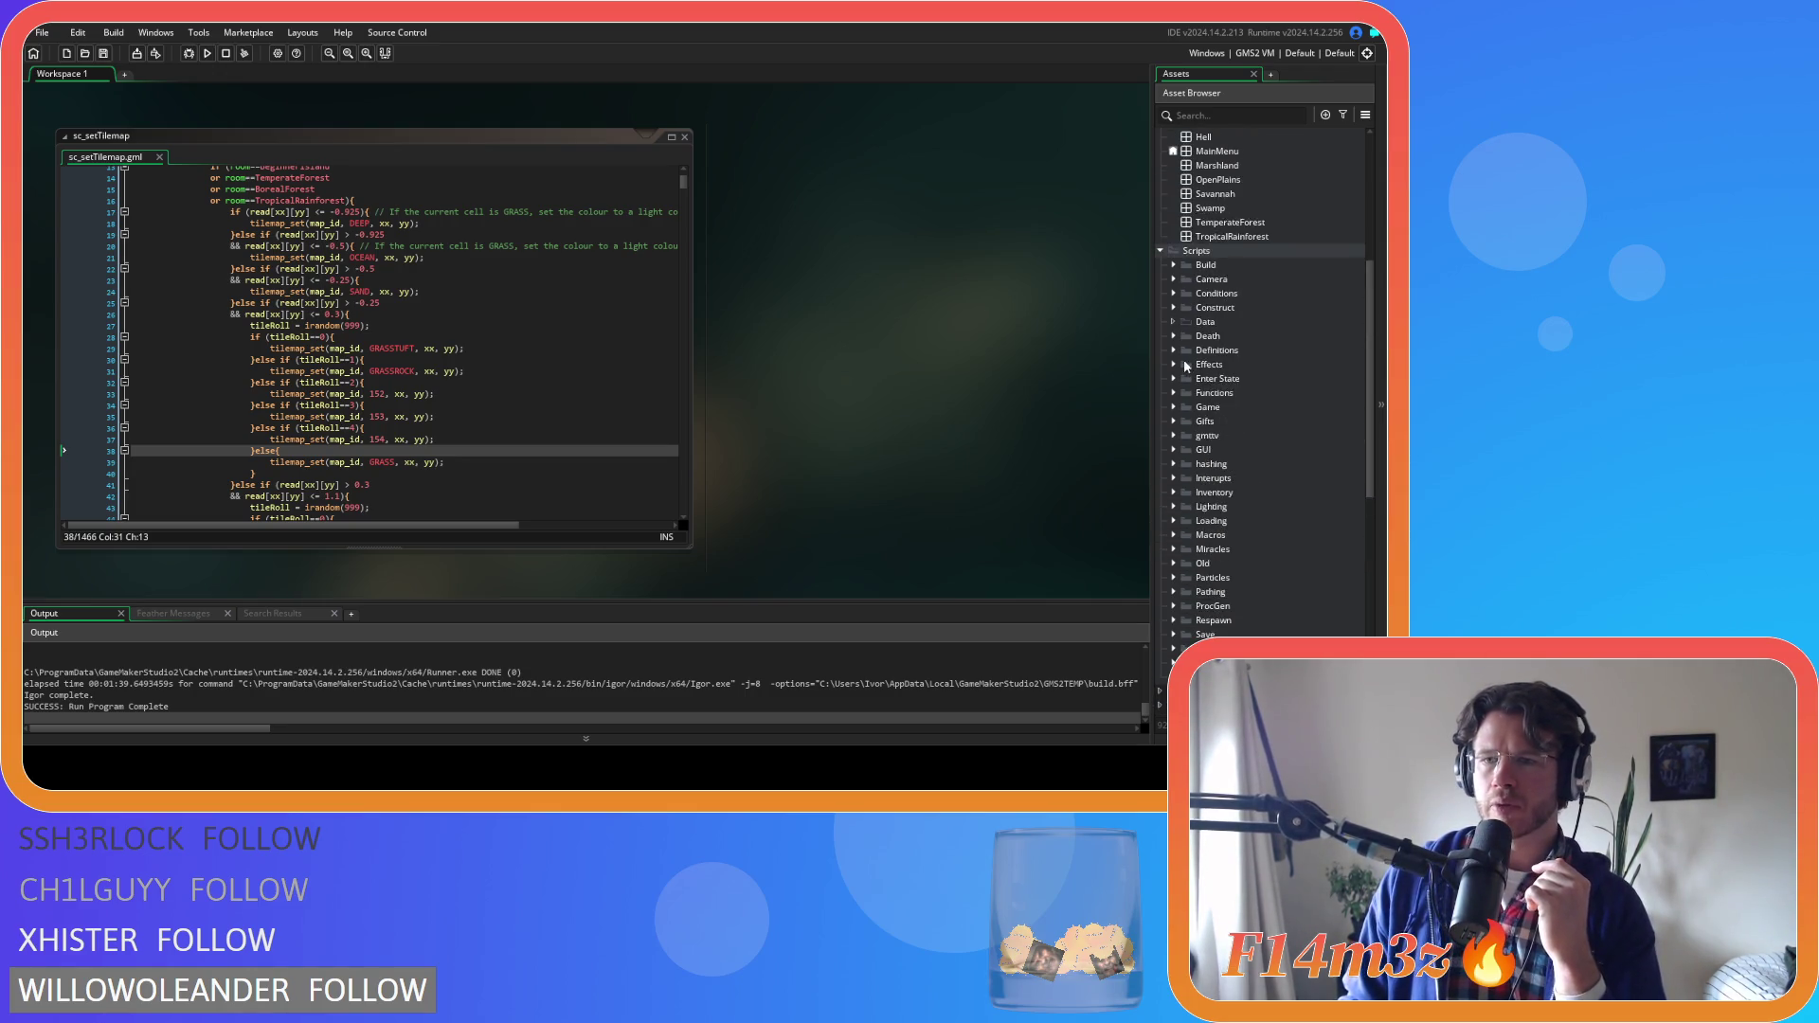
scroll(1180, 468, up, 3)
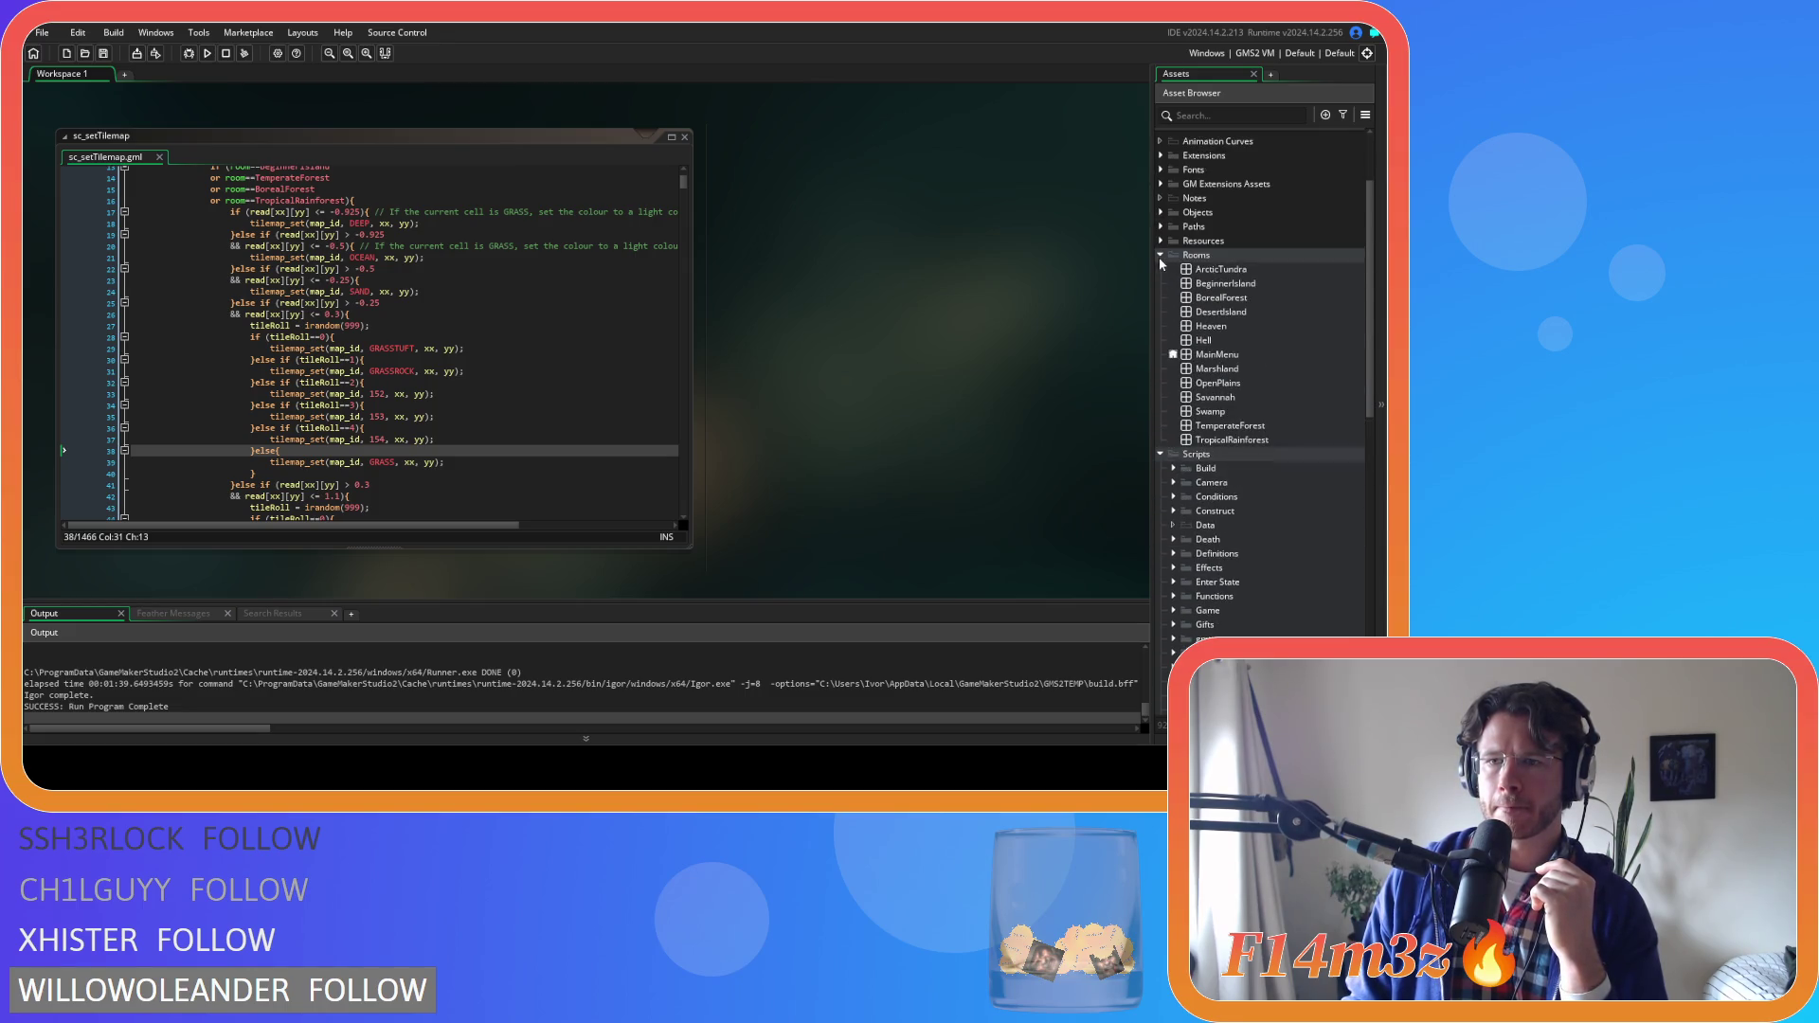
Collapse Rooms, expand Objects > Game, and open ob_weather's Alarm 2 event
click(1159, 256)
scroll(1158, 258, up, 2)
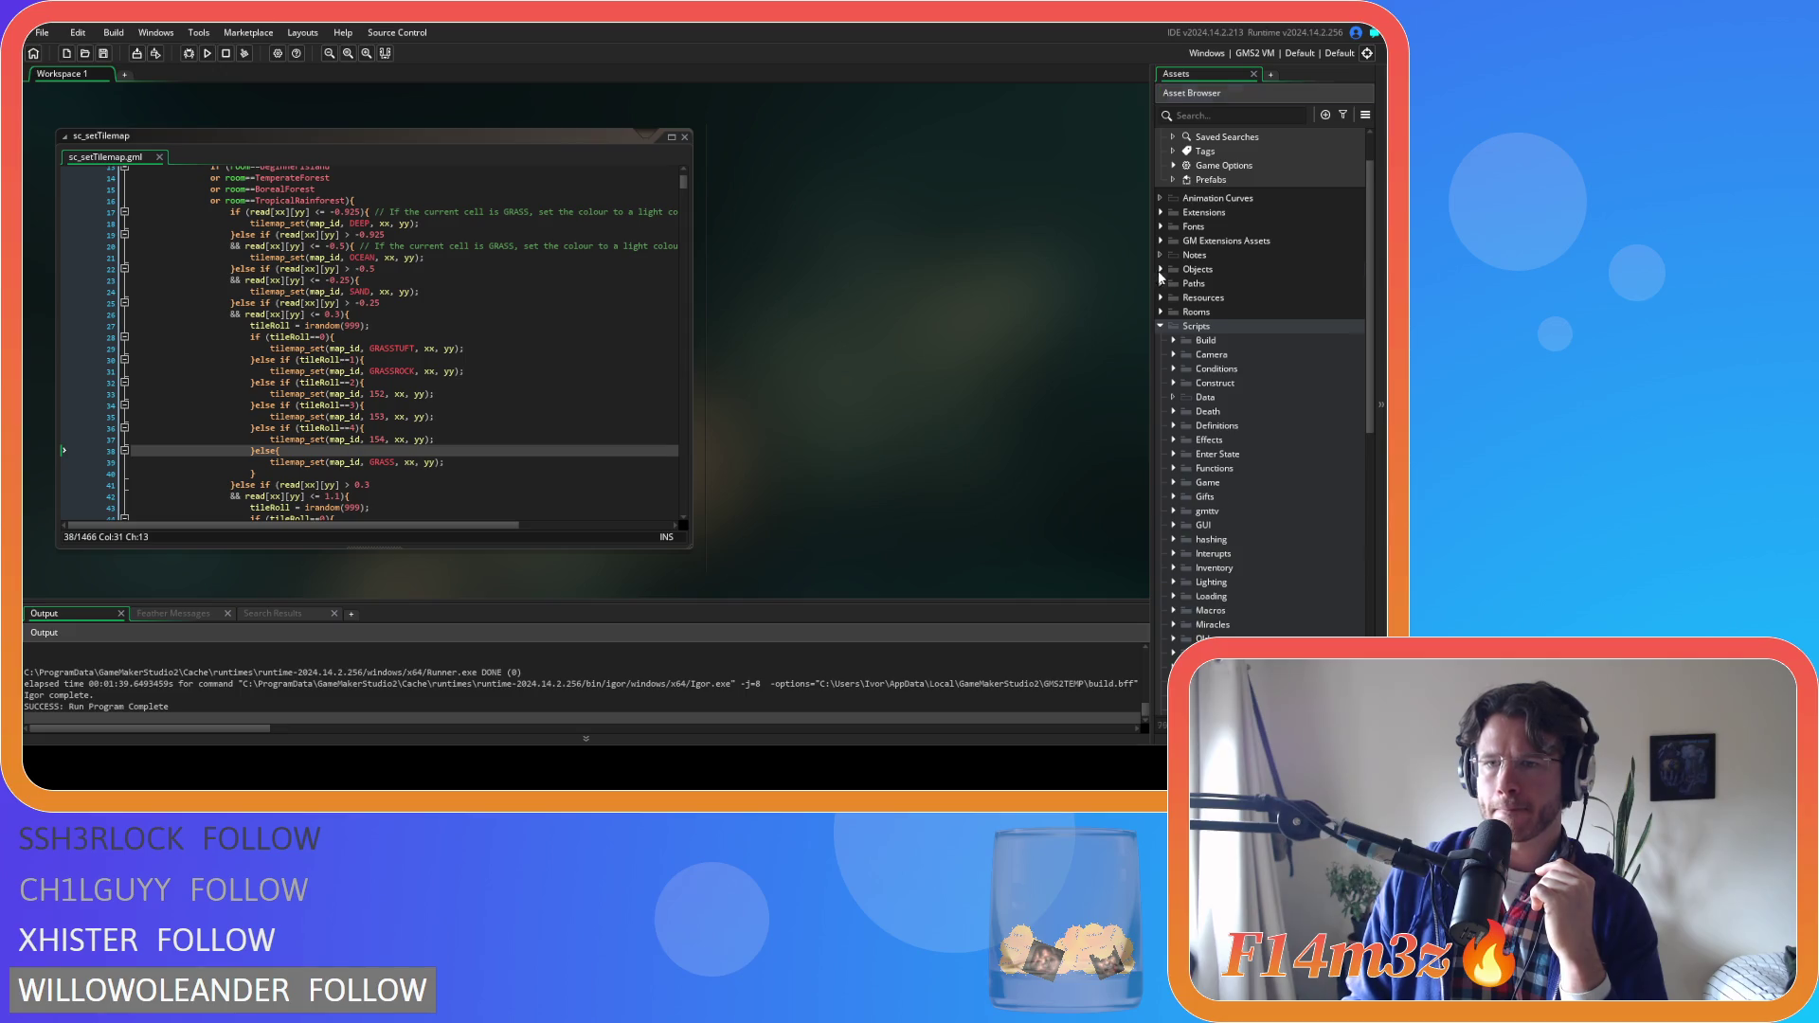
click(1160, 269)
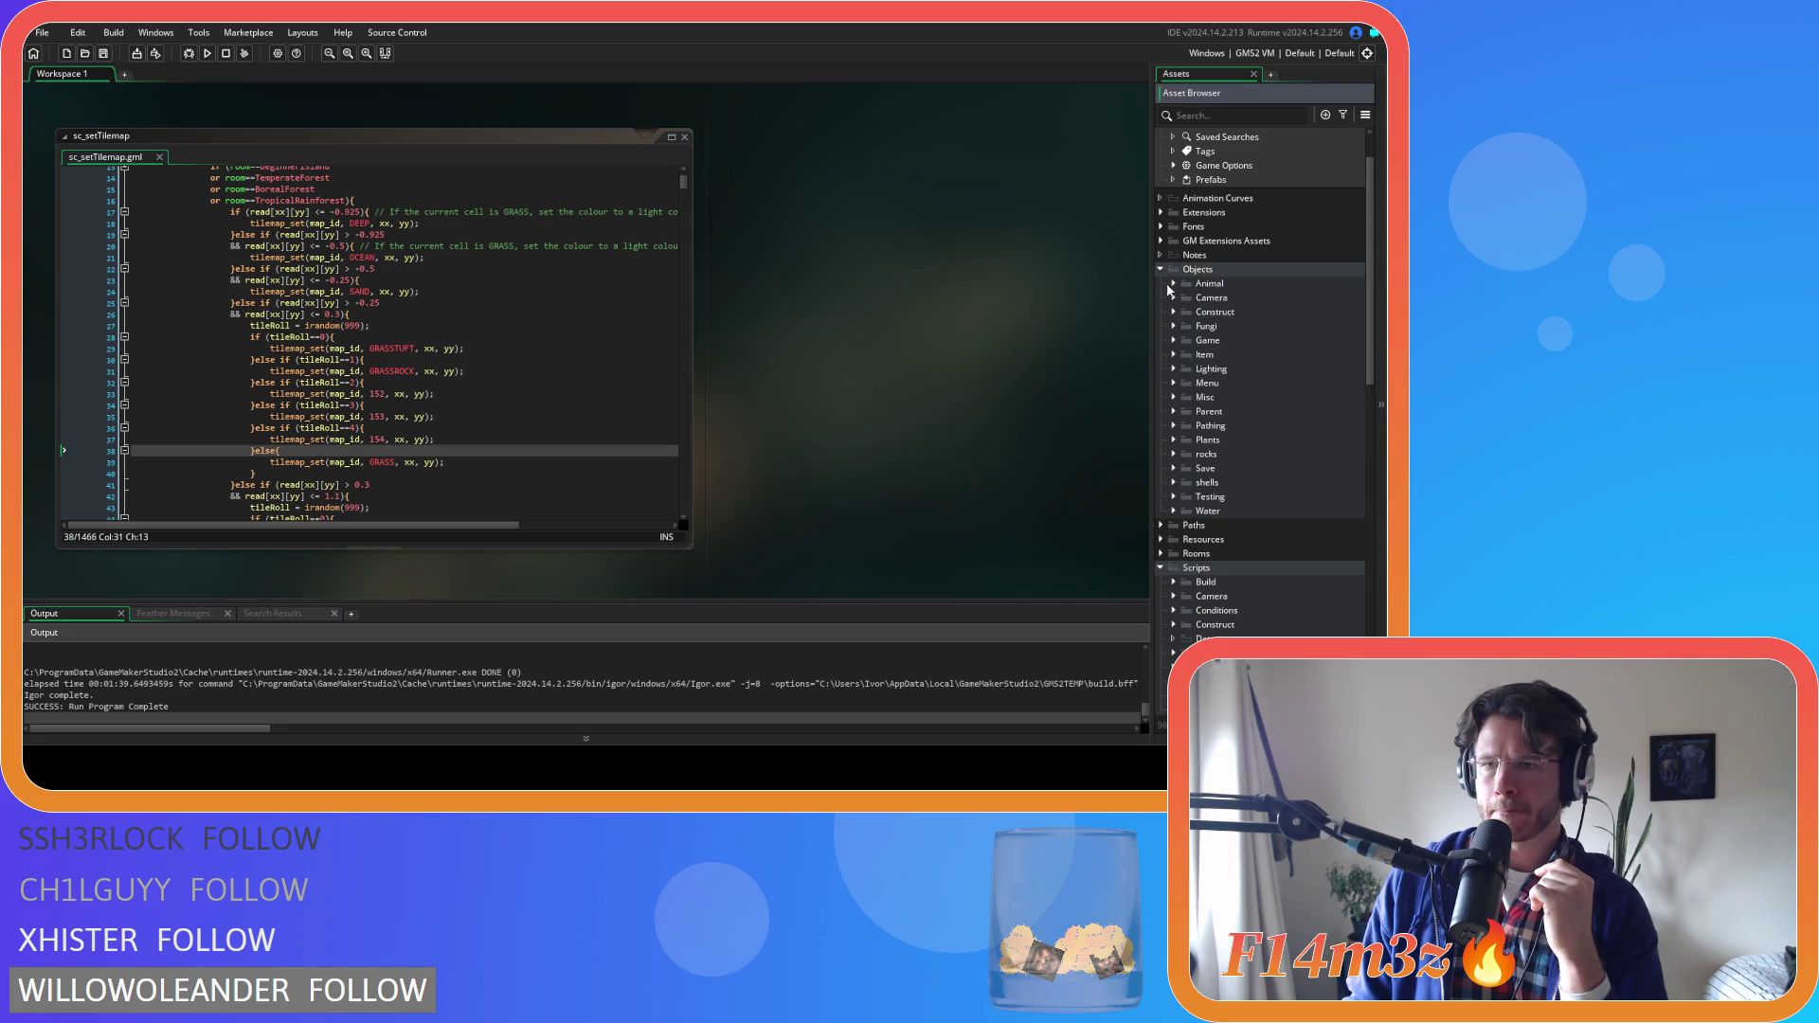
click(1174, 340)
double_click(1162, 466)
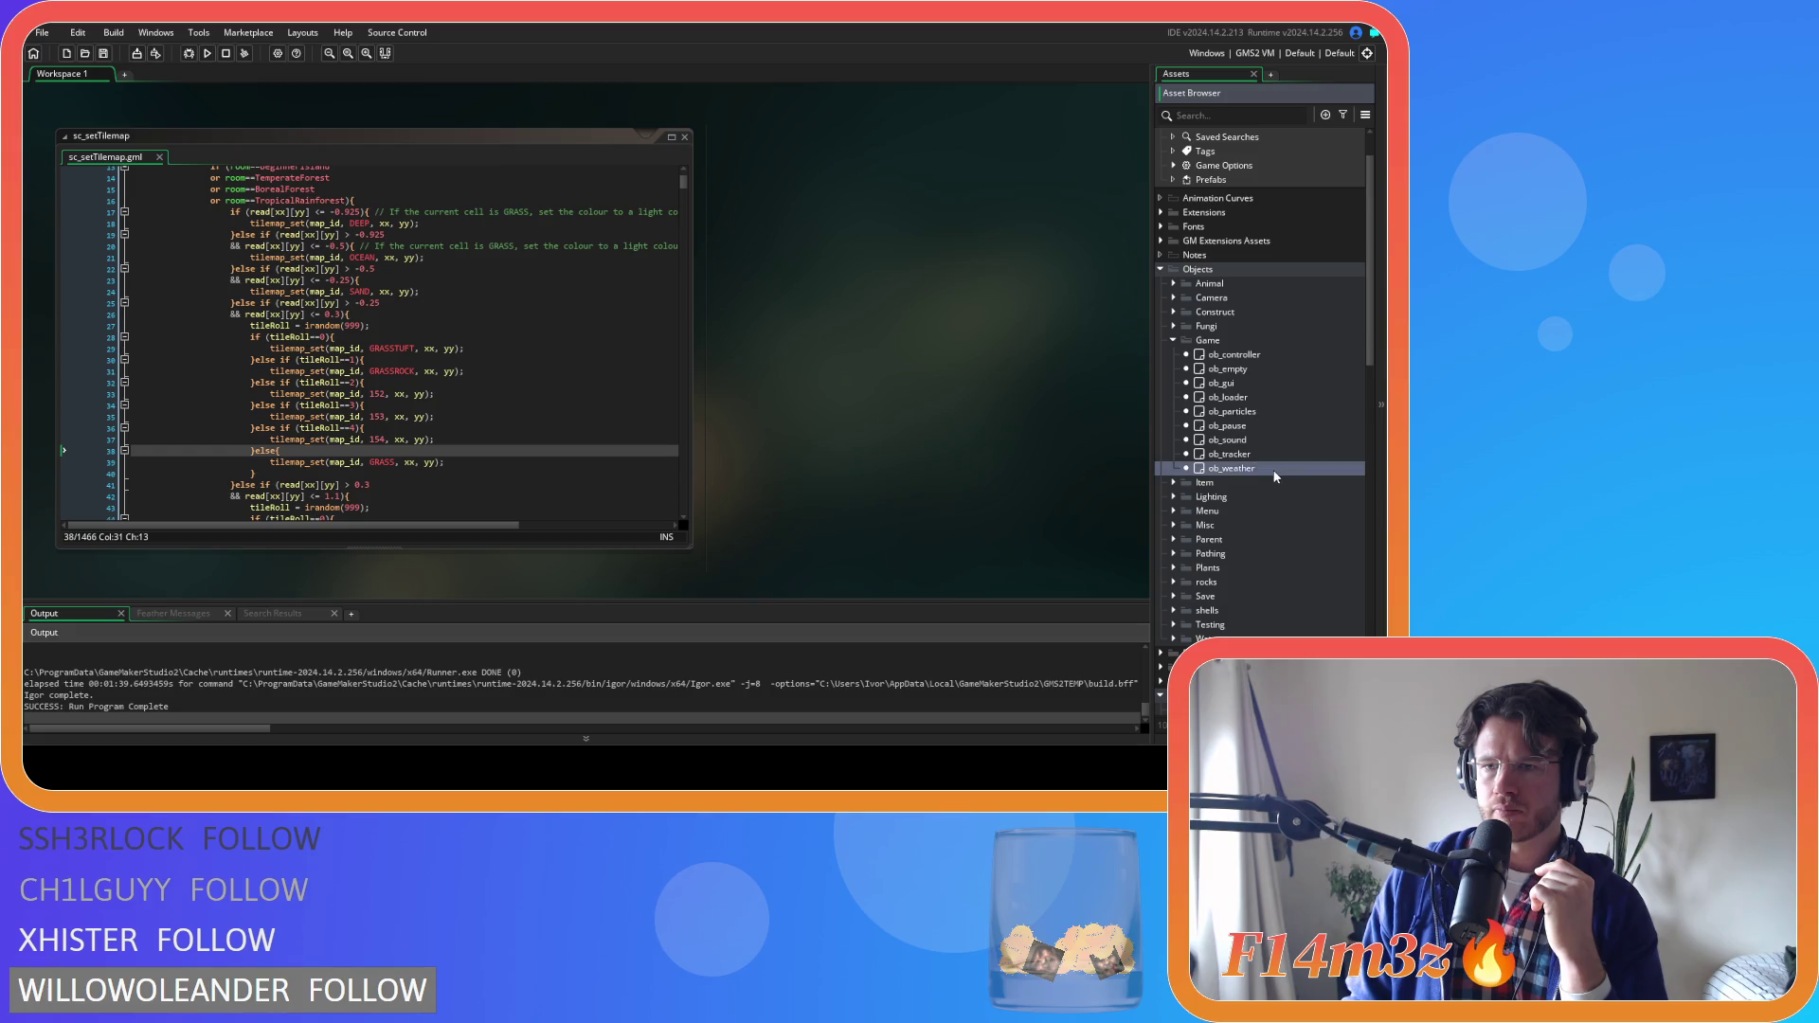
double_click(326, 265)
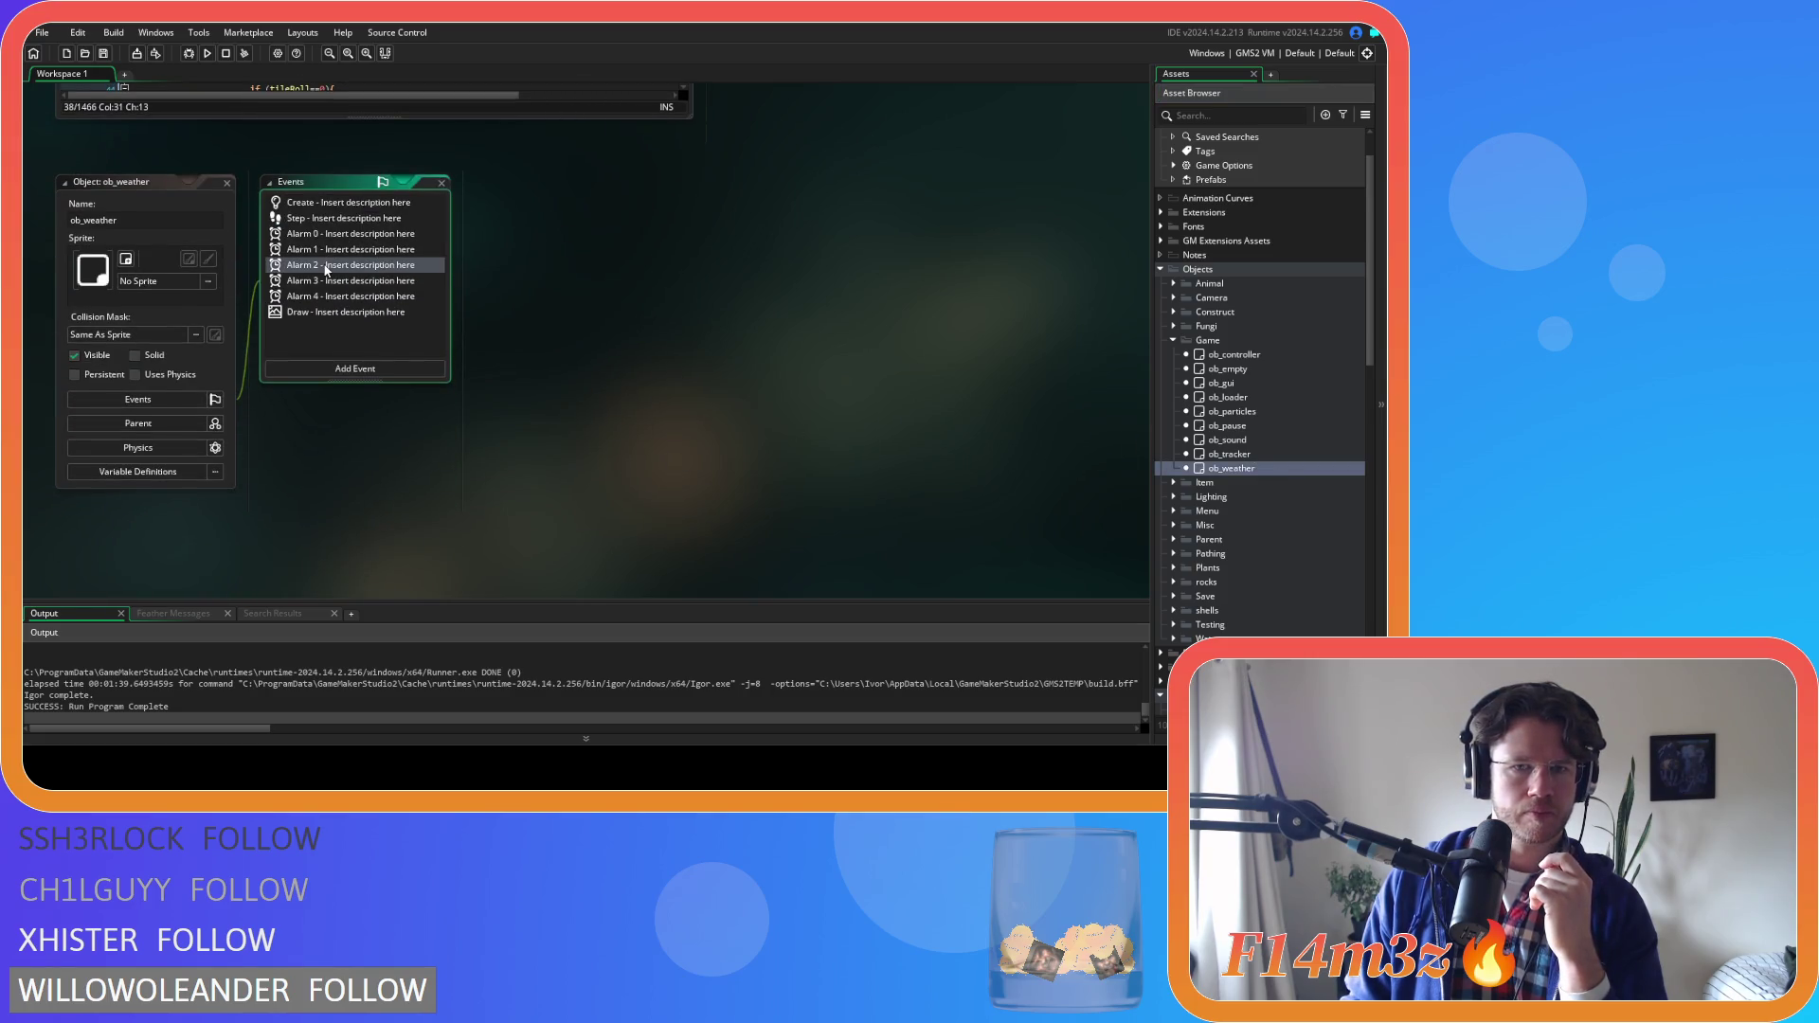
Open ob_weather's Alarm 3 code and inspect its first boreal snow-cover tileset line
click(778, 285)
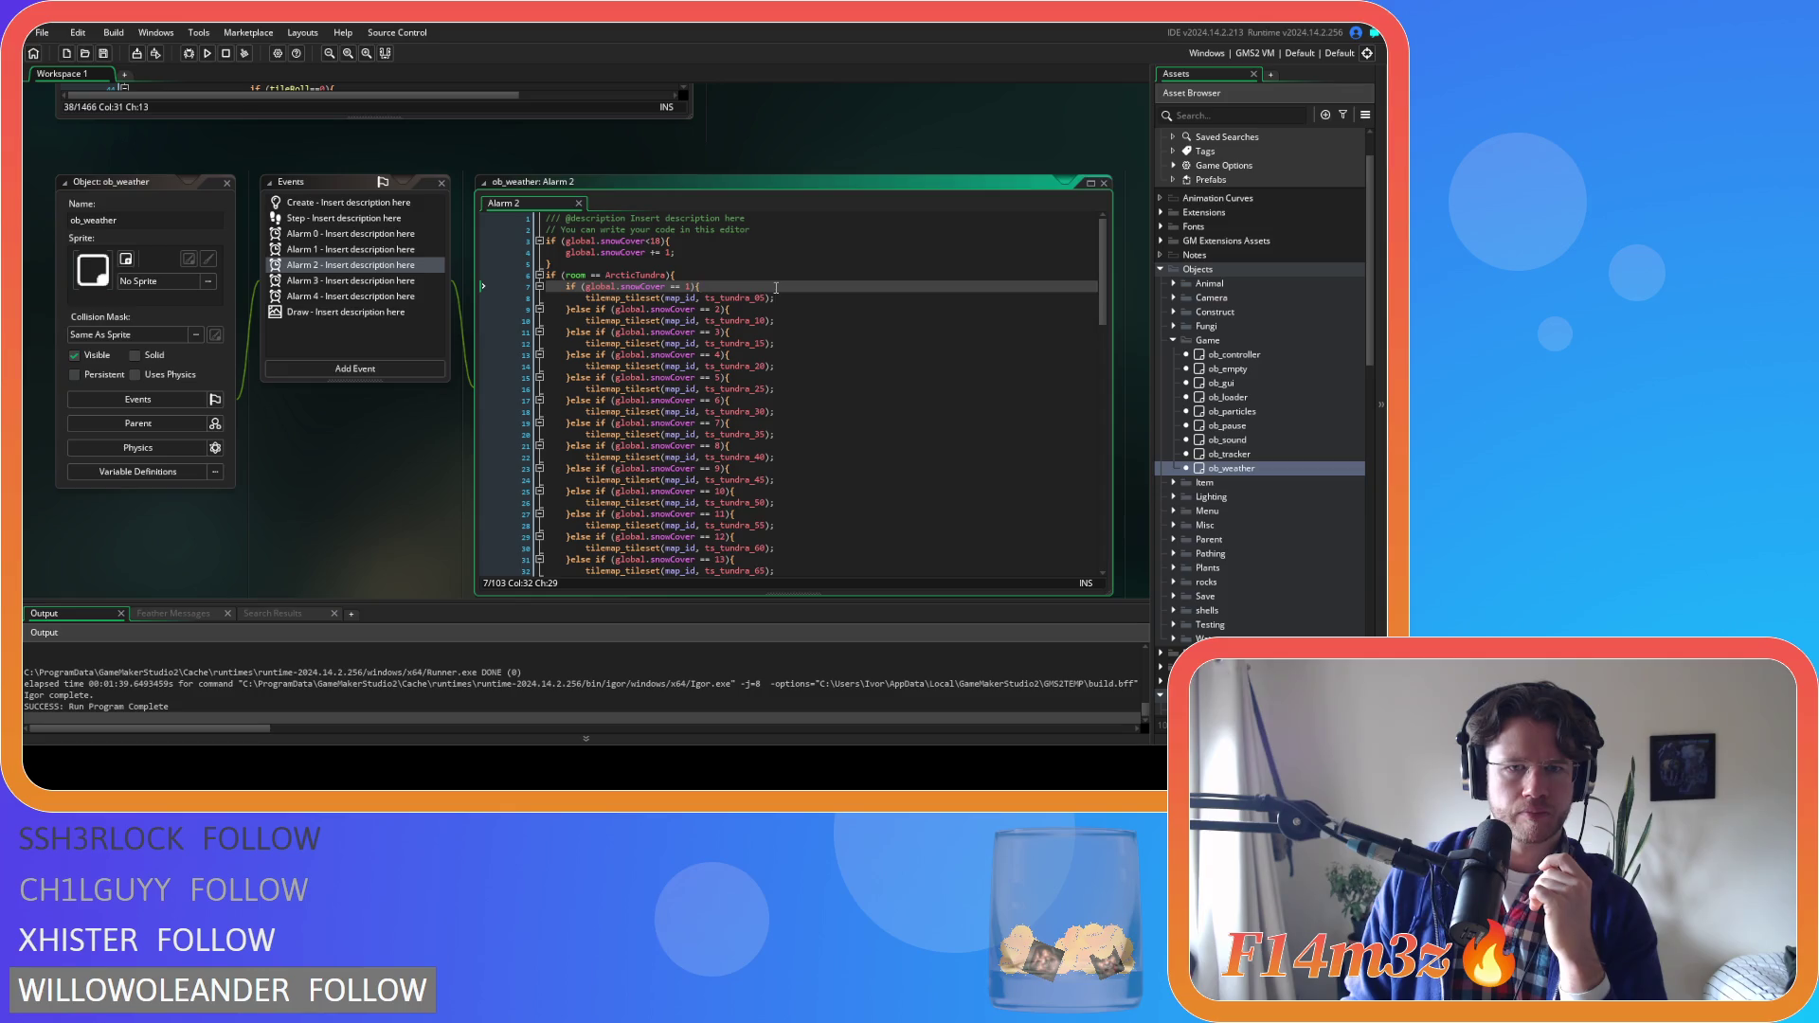
click(802, 302)
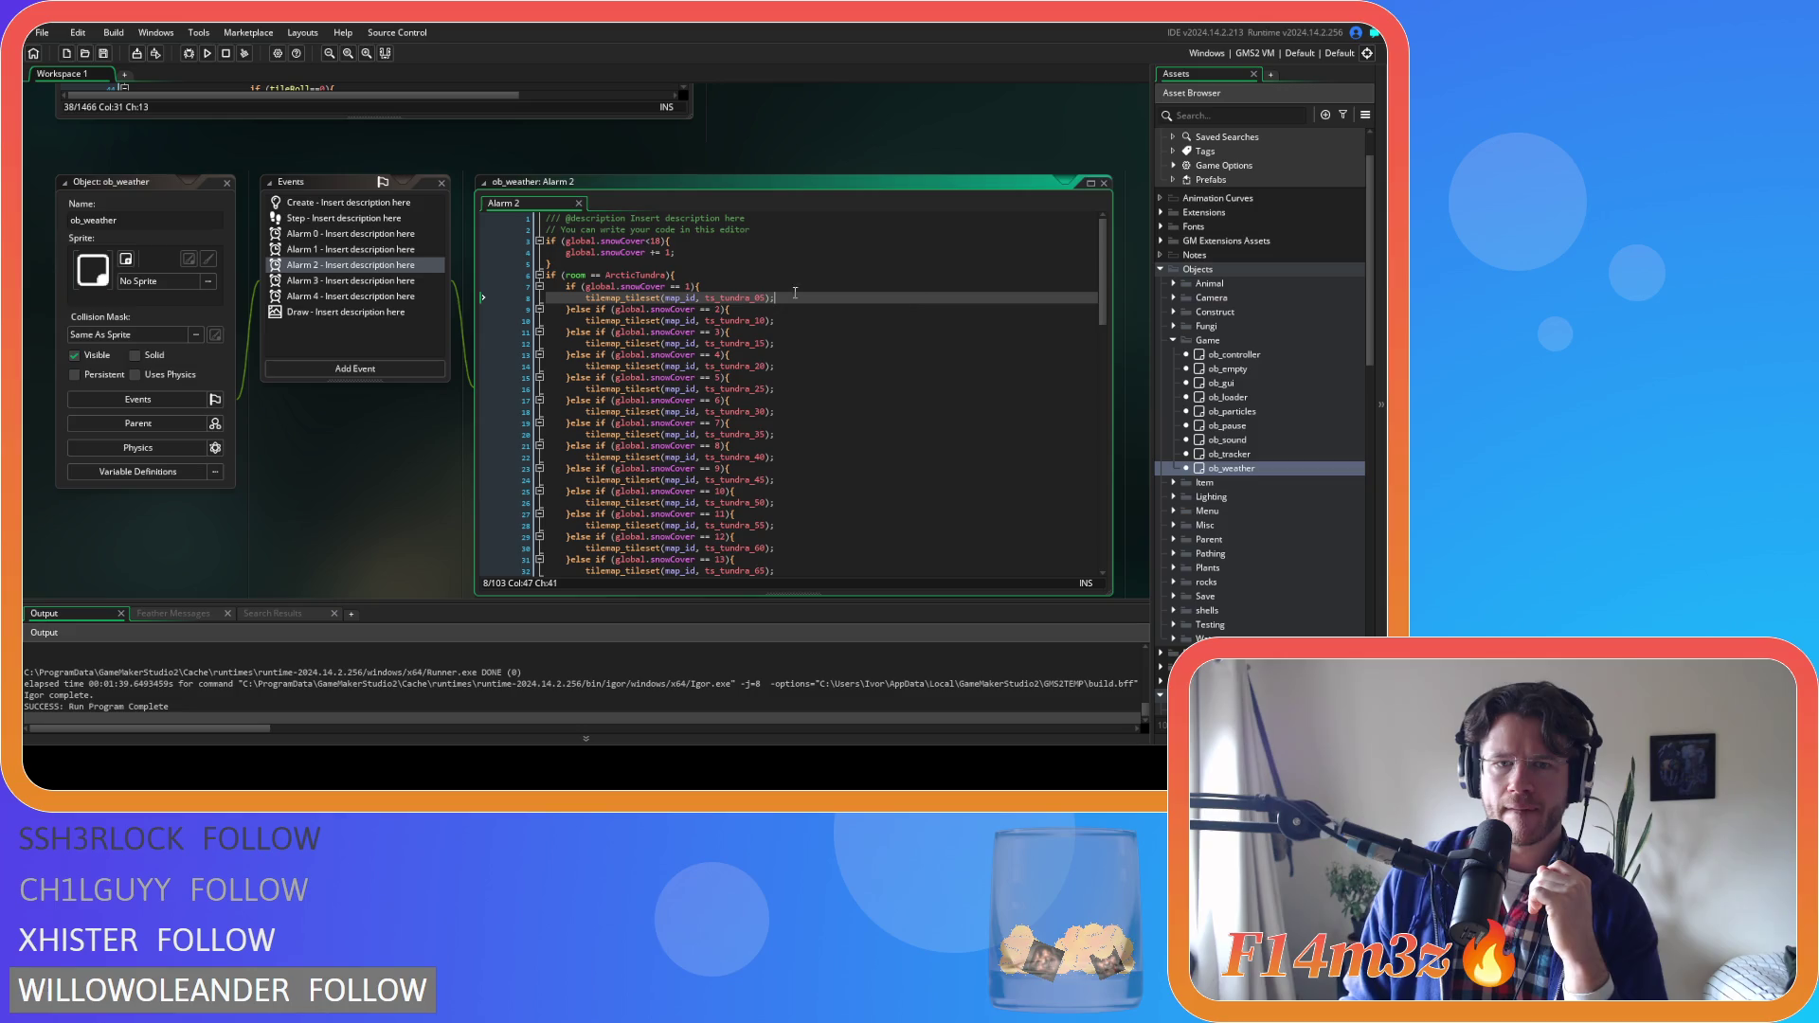
click(326, 284)
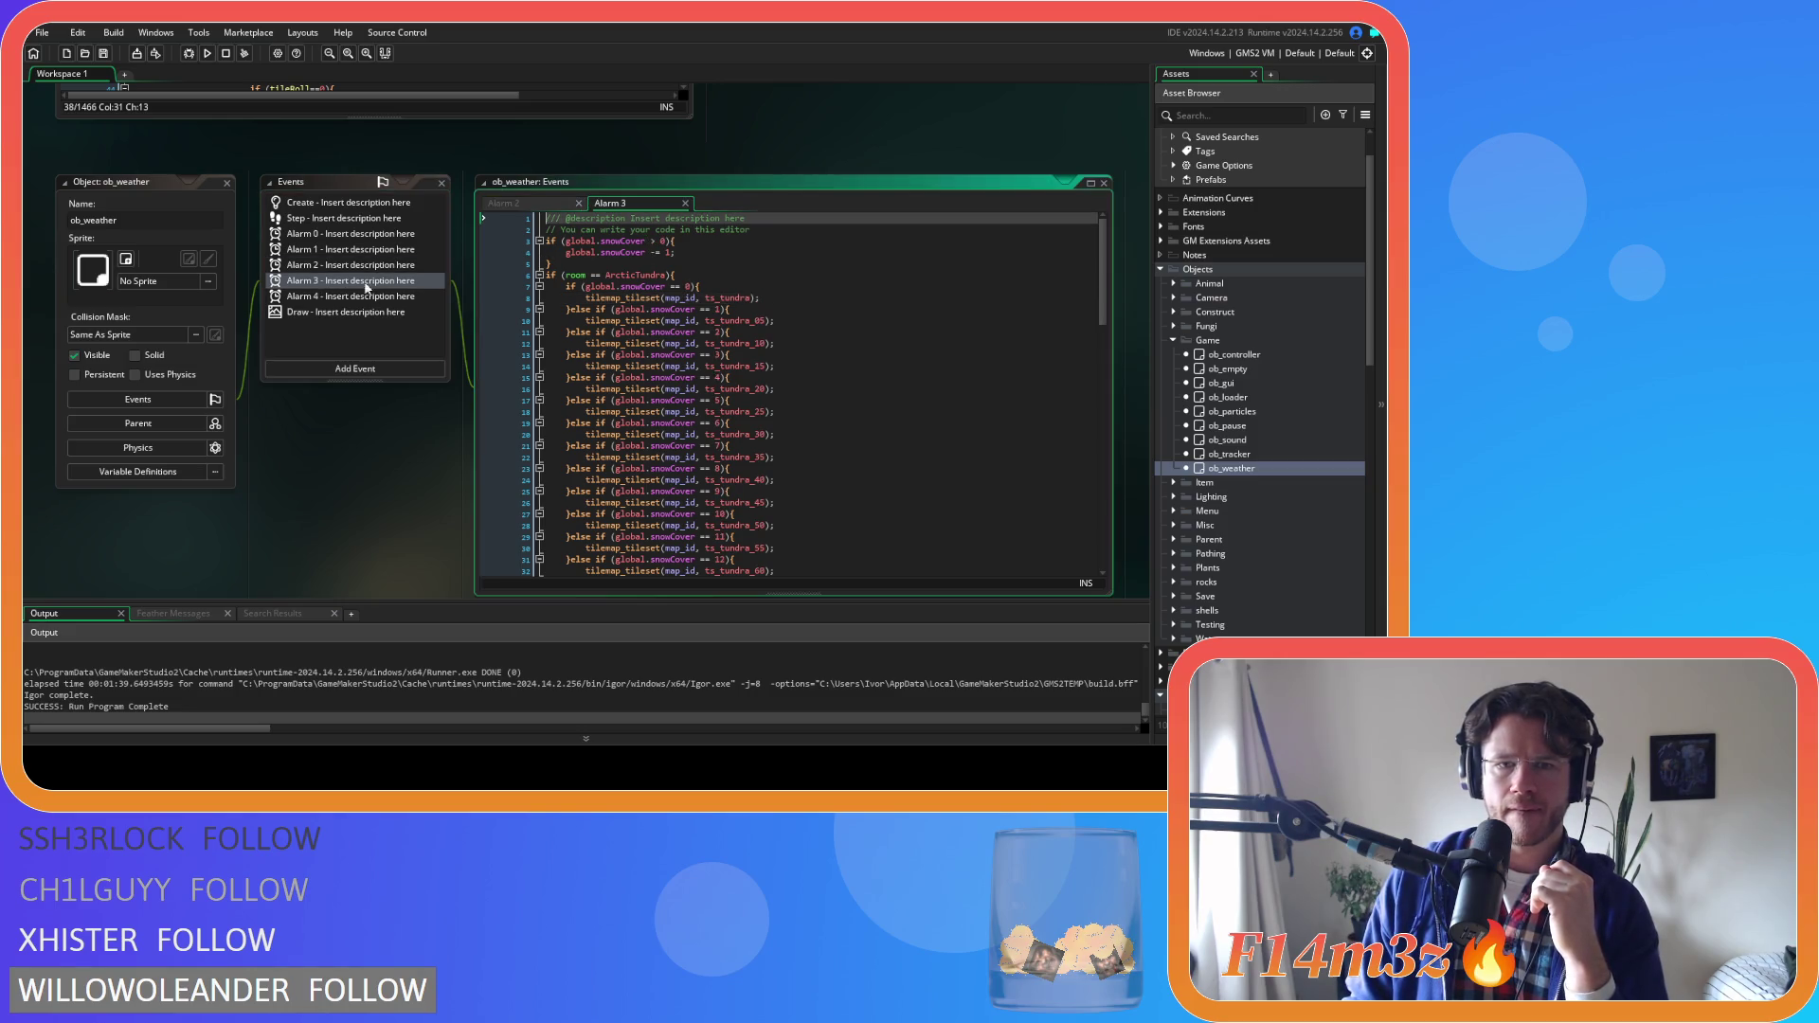
click(665, 286)
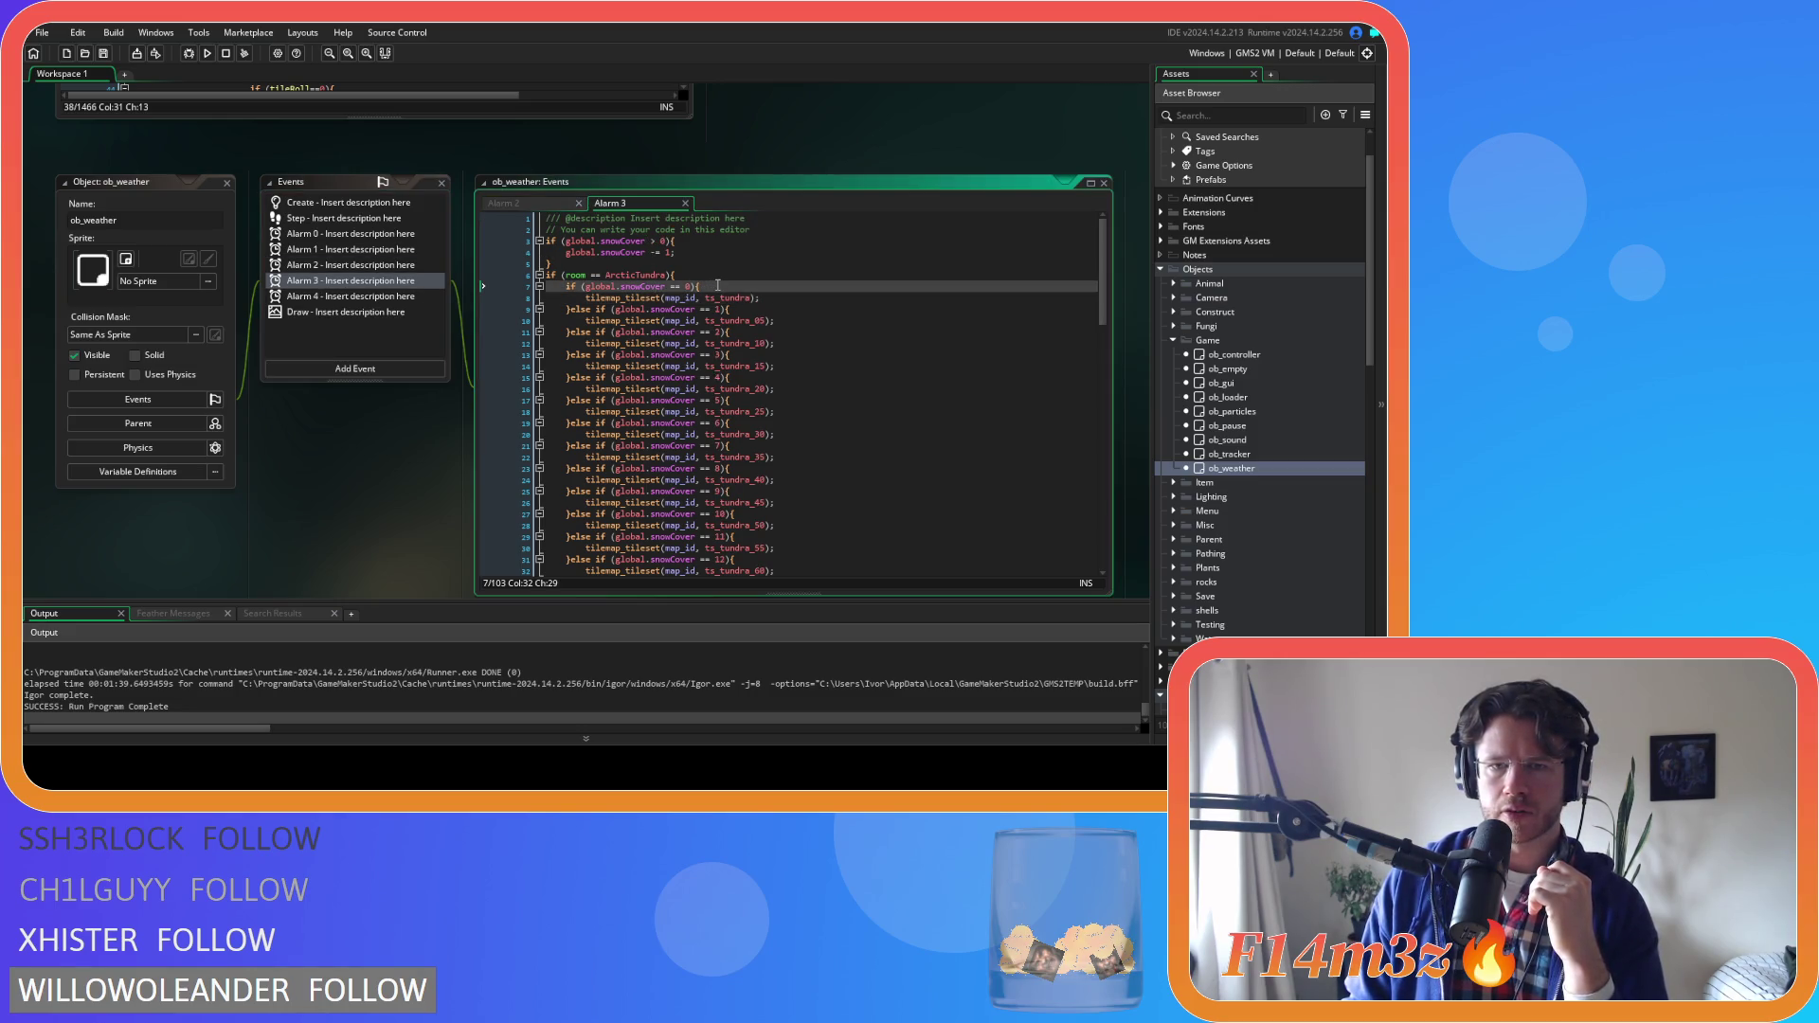
scroll(694, 319, down, 15)
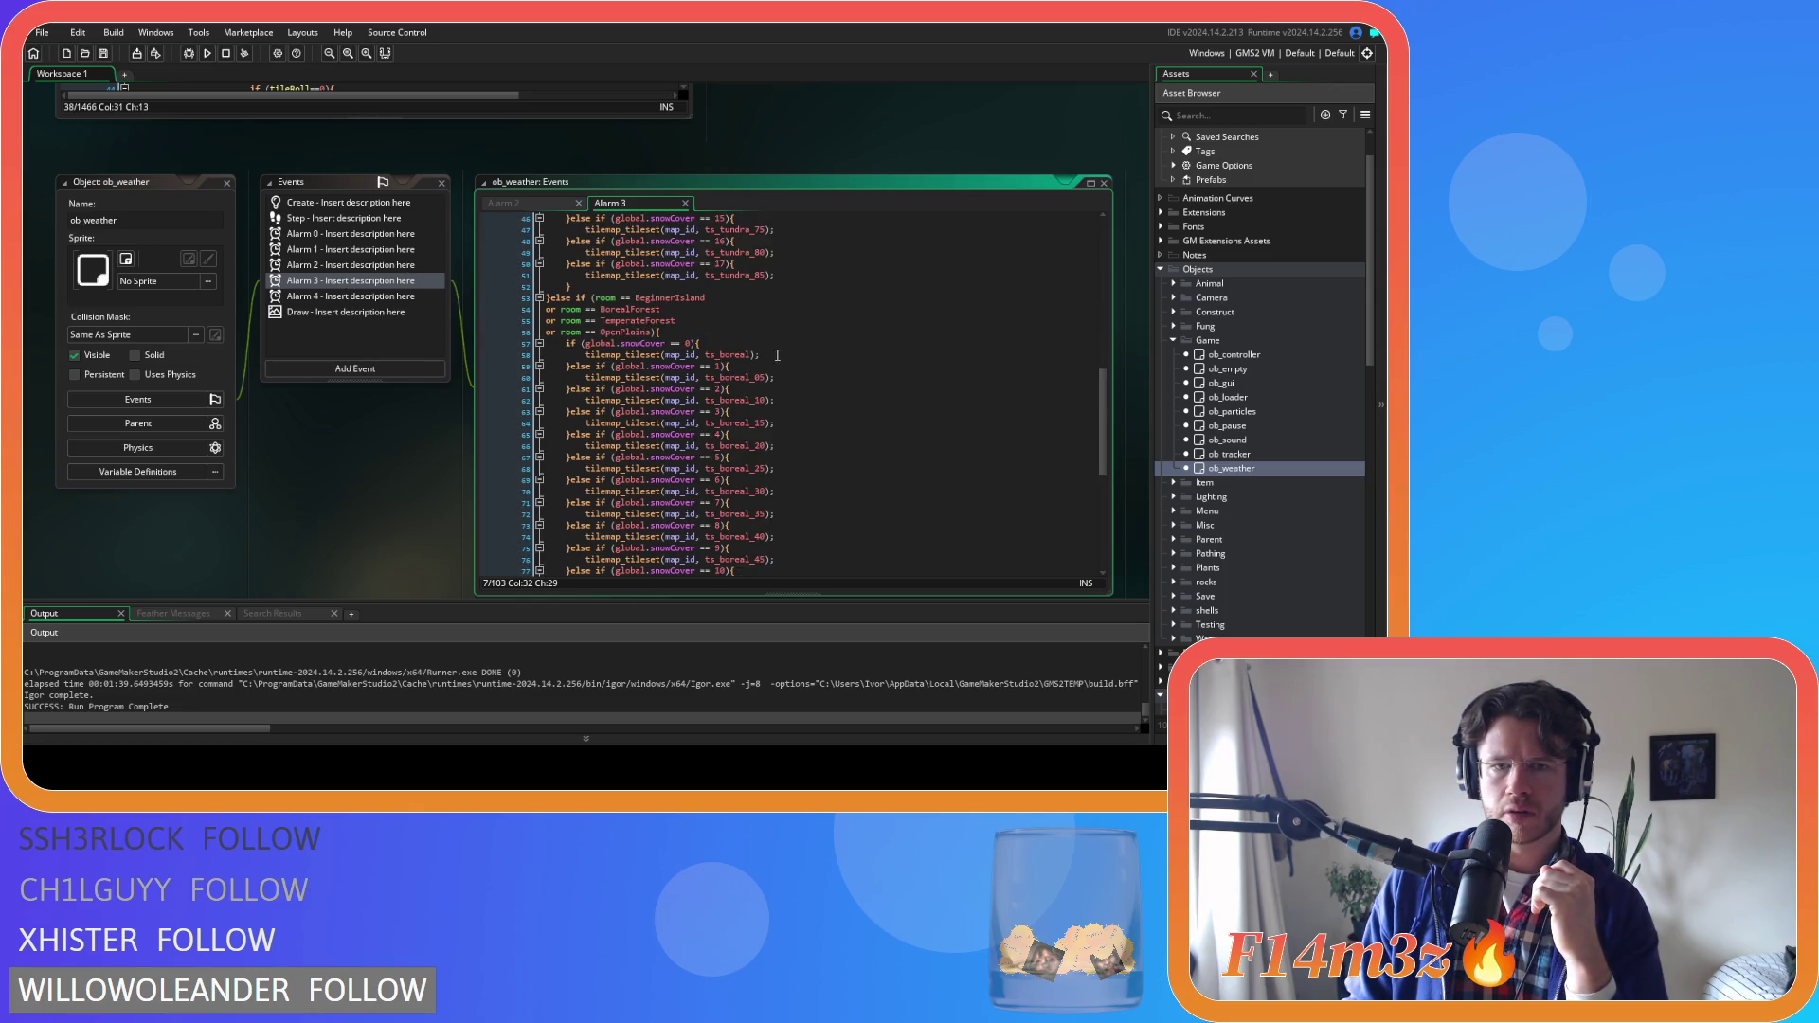
click(777, 355)
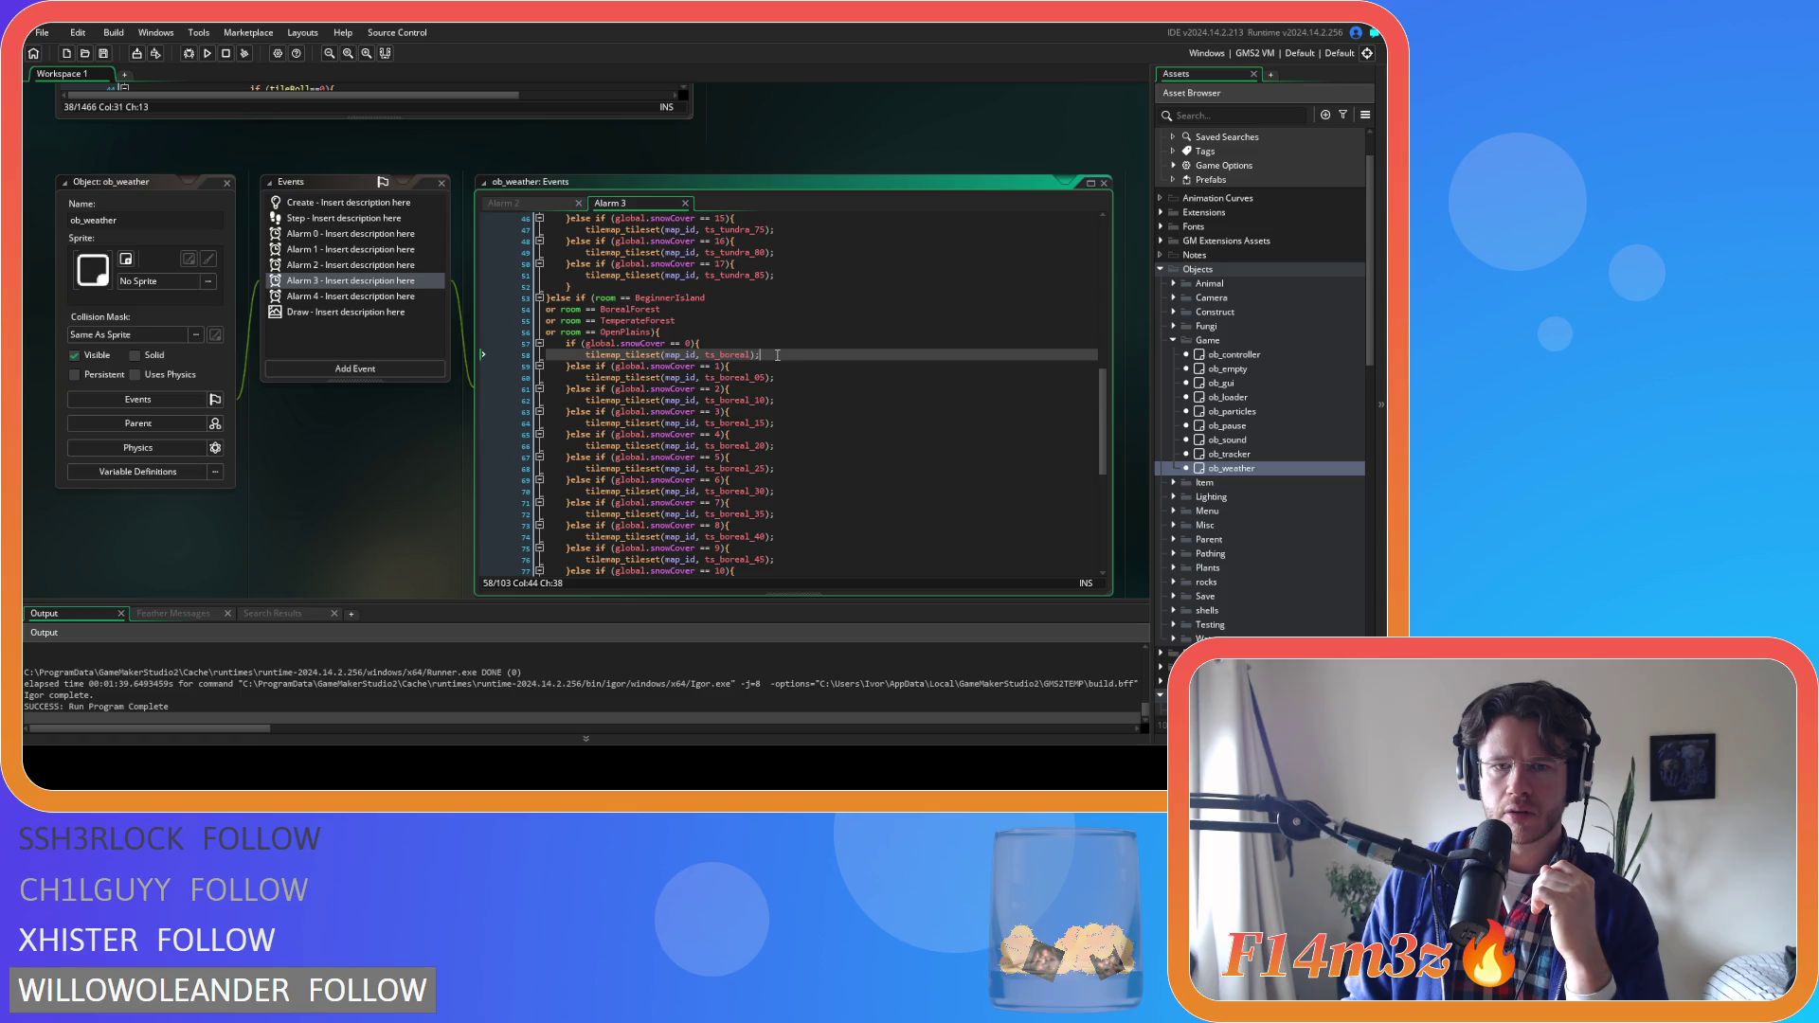
In Alarm 2, check line 58's ts_boreal_05 tileset and the snowCover == 2 check
click(350, 266)
scroll(717, 361, down, 12)
scroll(730, 358, down, 3)
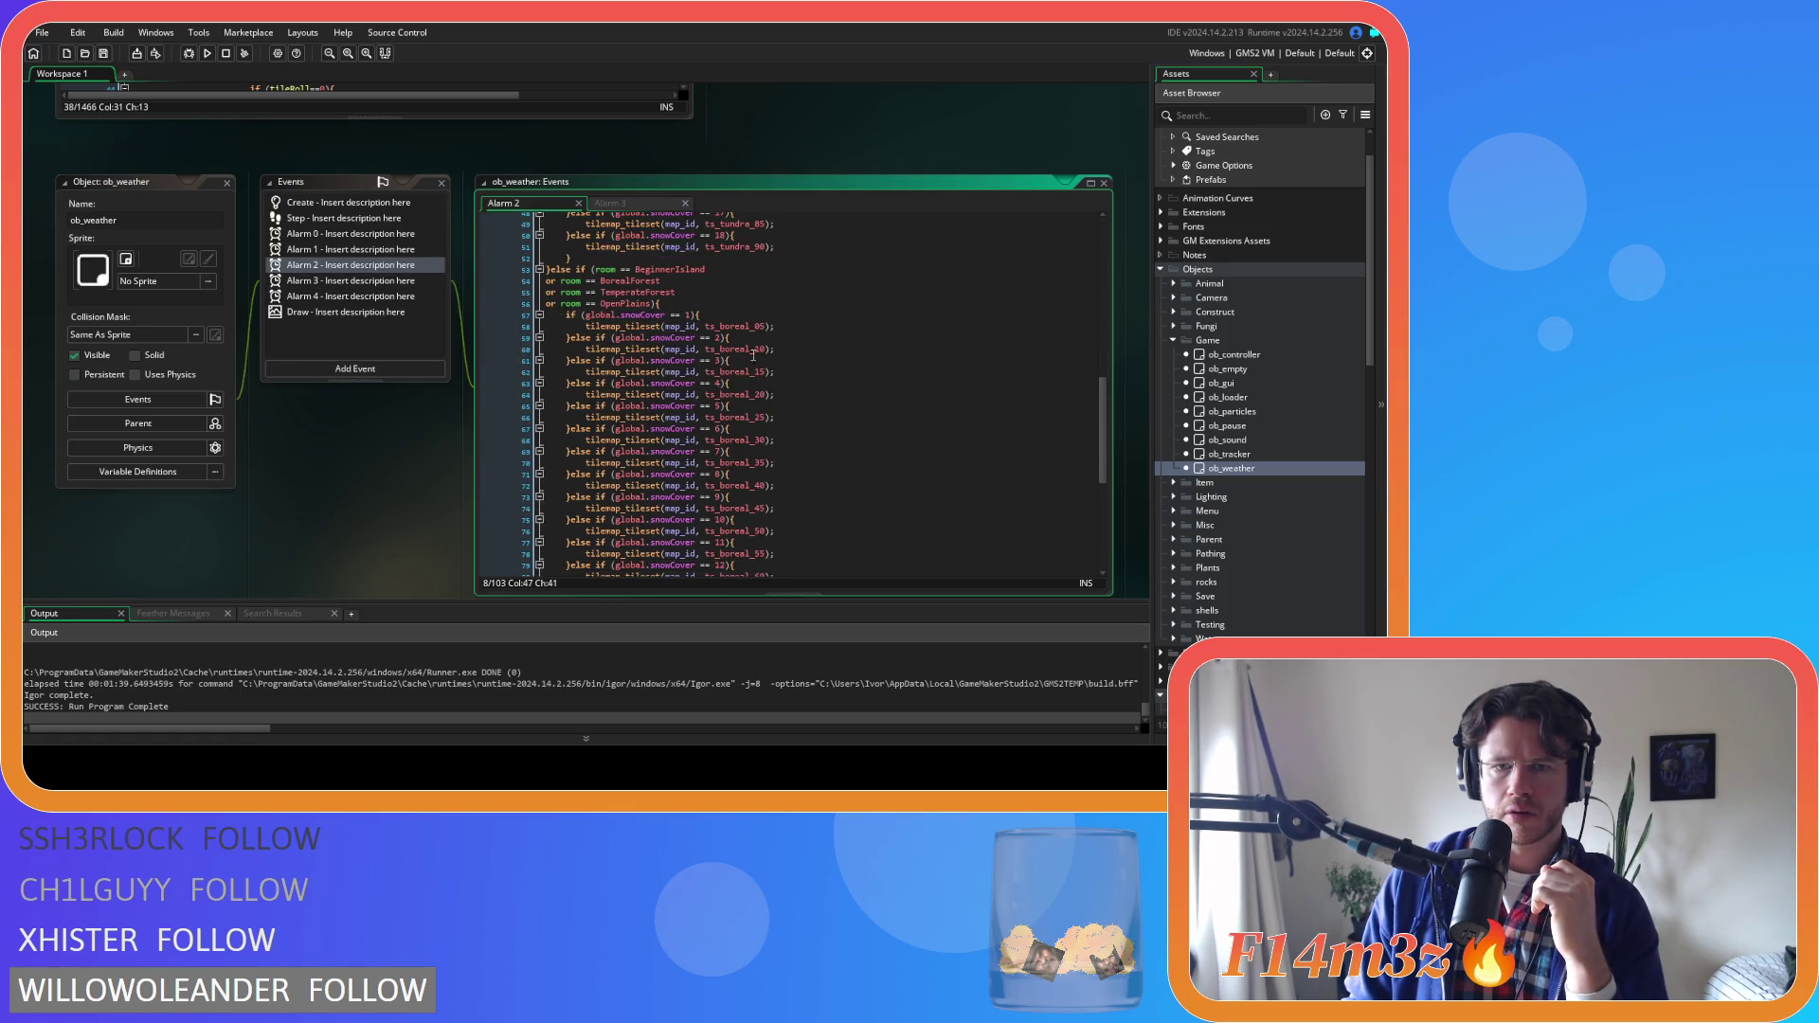
click(813, 325)
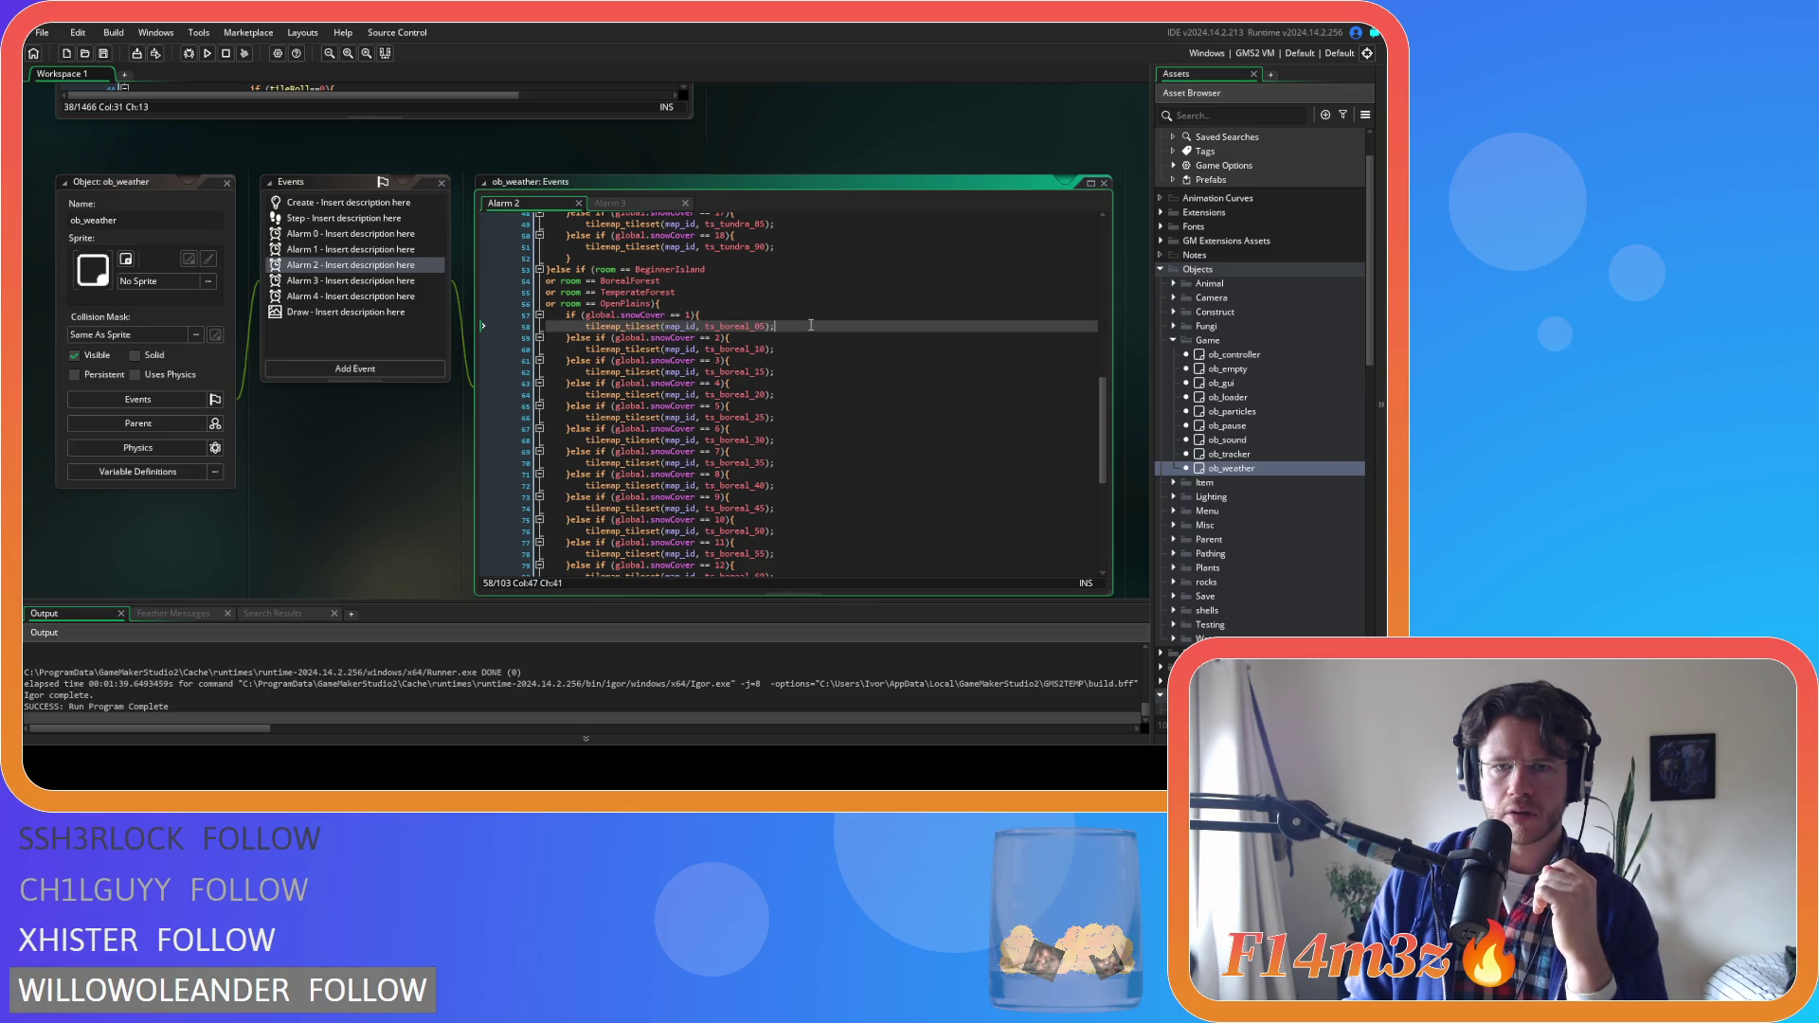
click(727, 326)
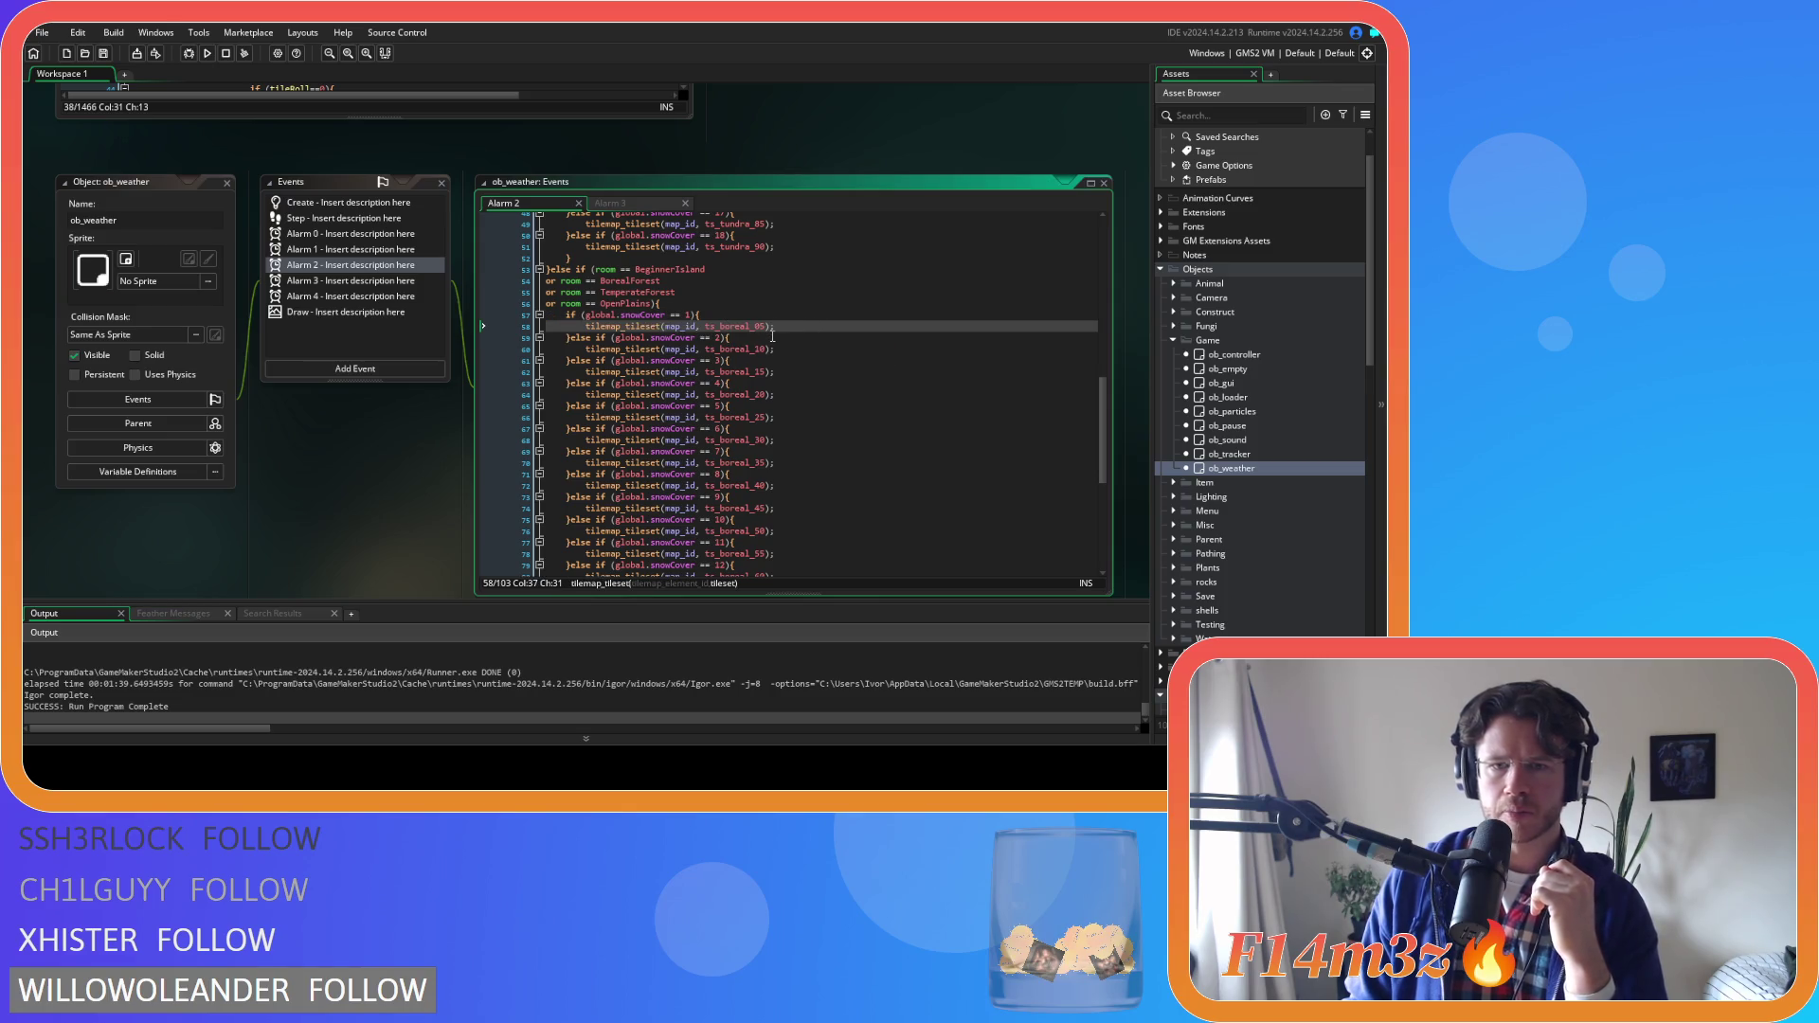
click(773, 337)
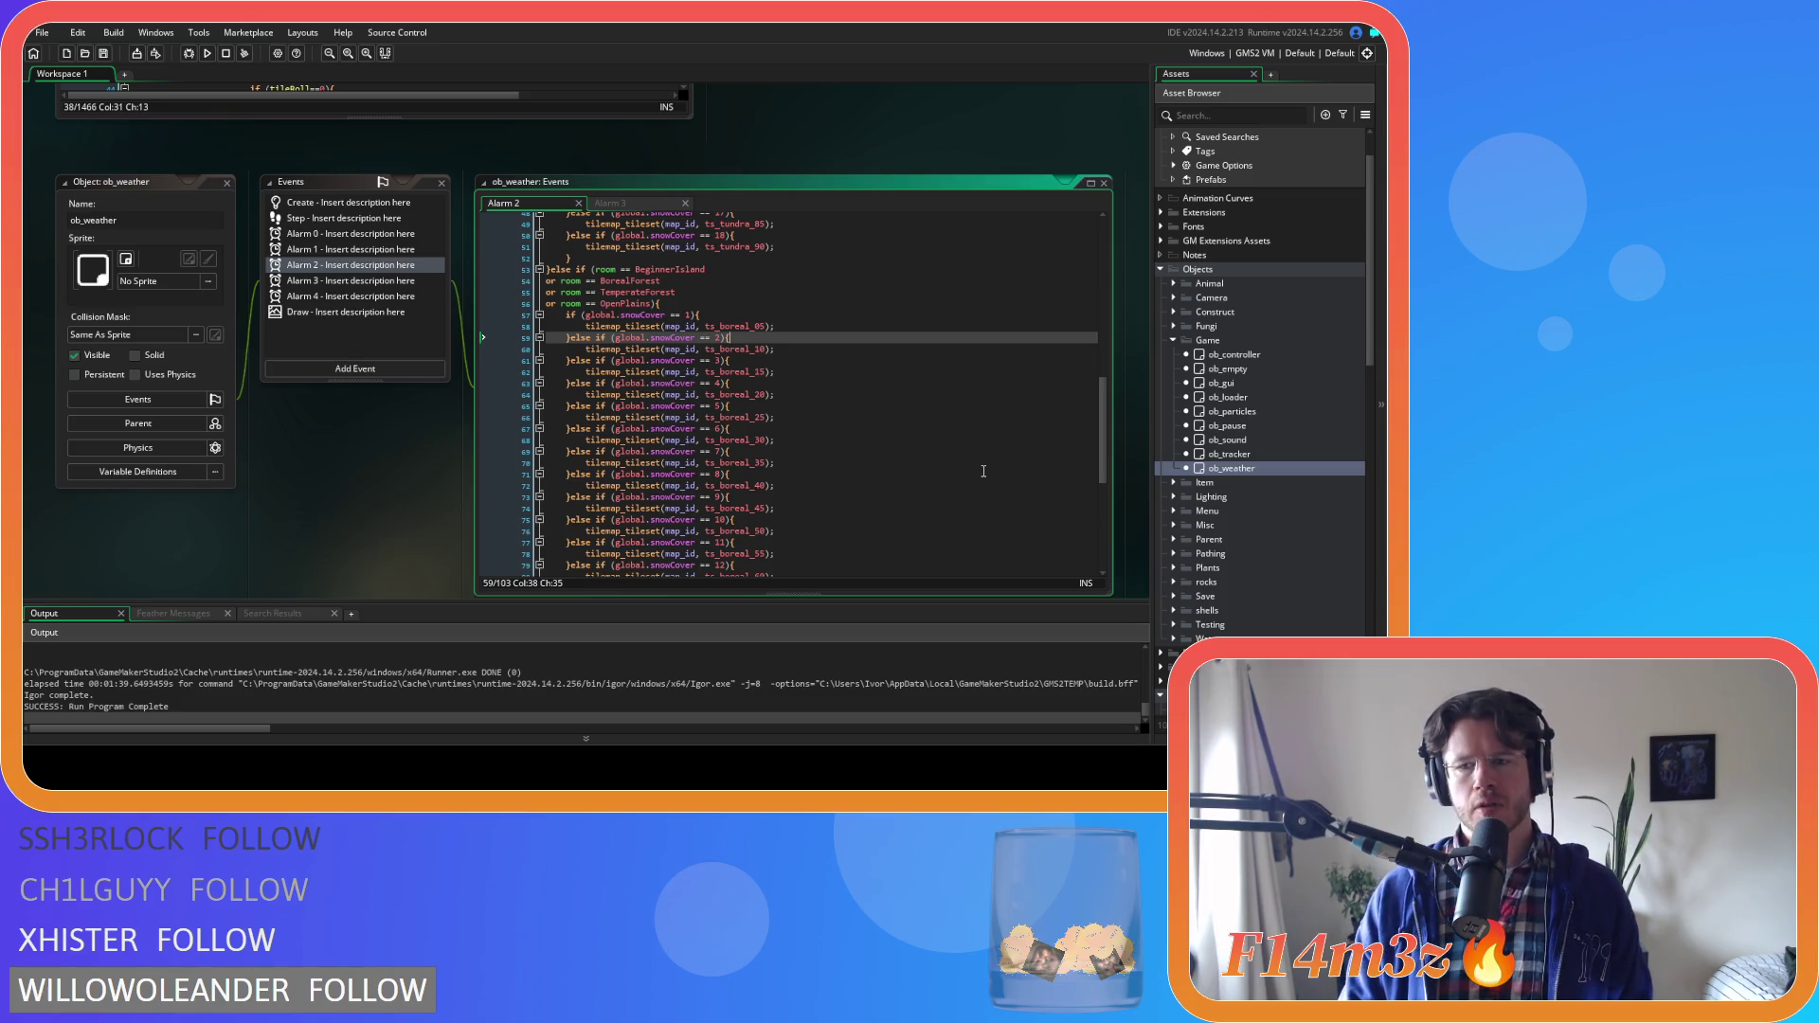
scroll(1249, 588, down, 15)
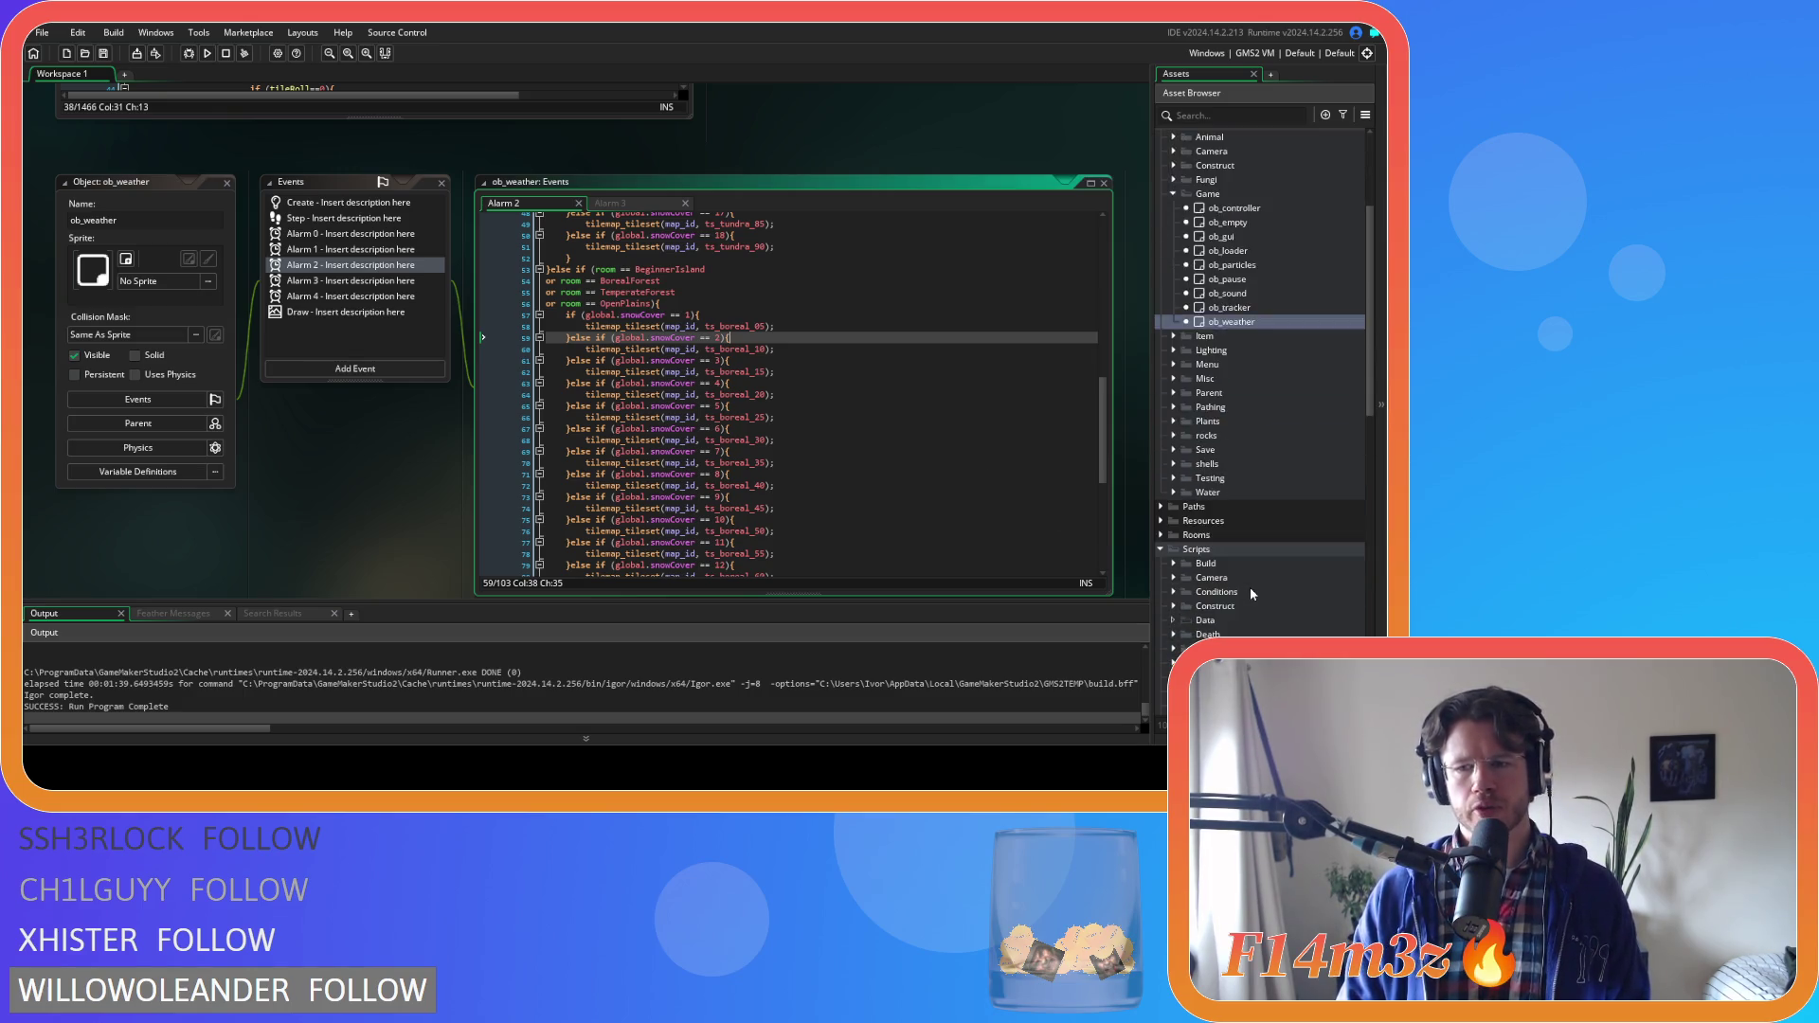
Collapse the Temperate tile sets folder, expand Boreal, and open ts_boreal
scroll(1249, 588, down, 1)
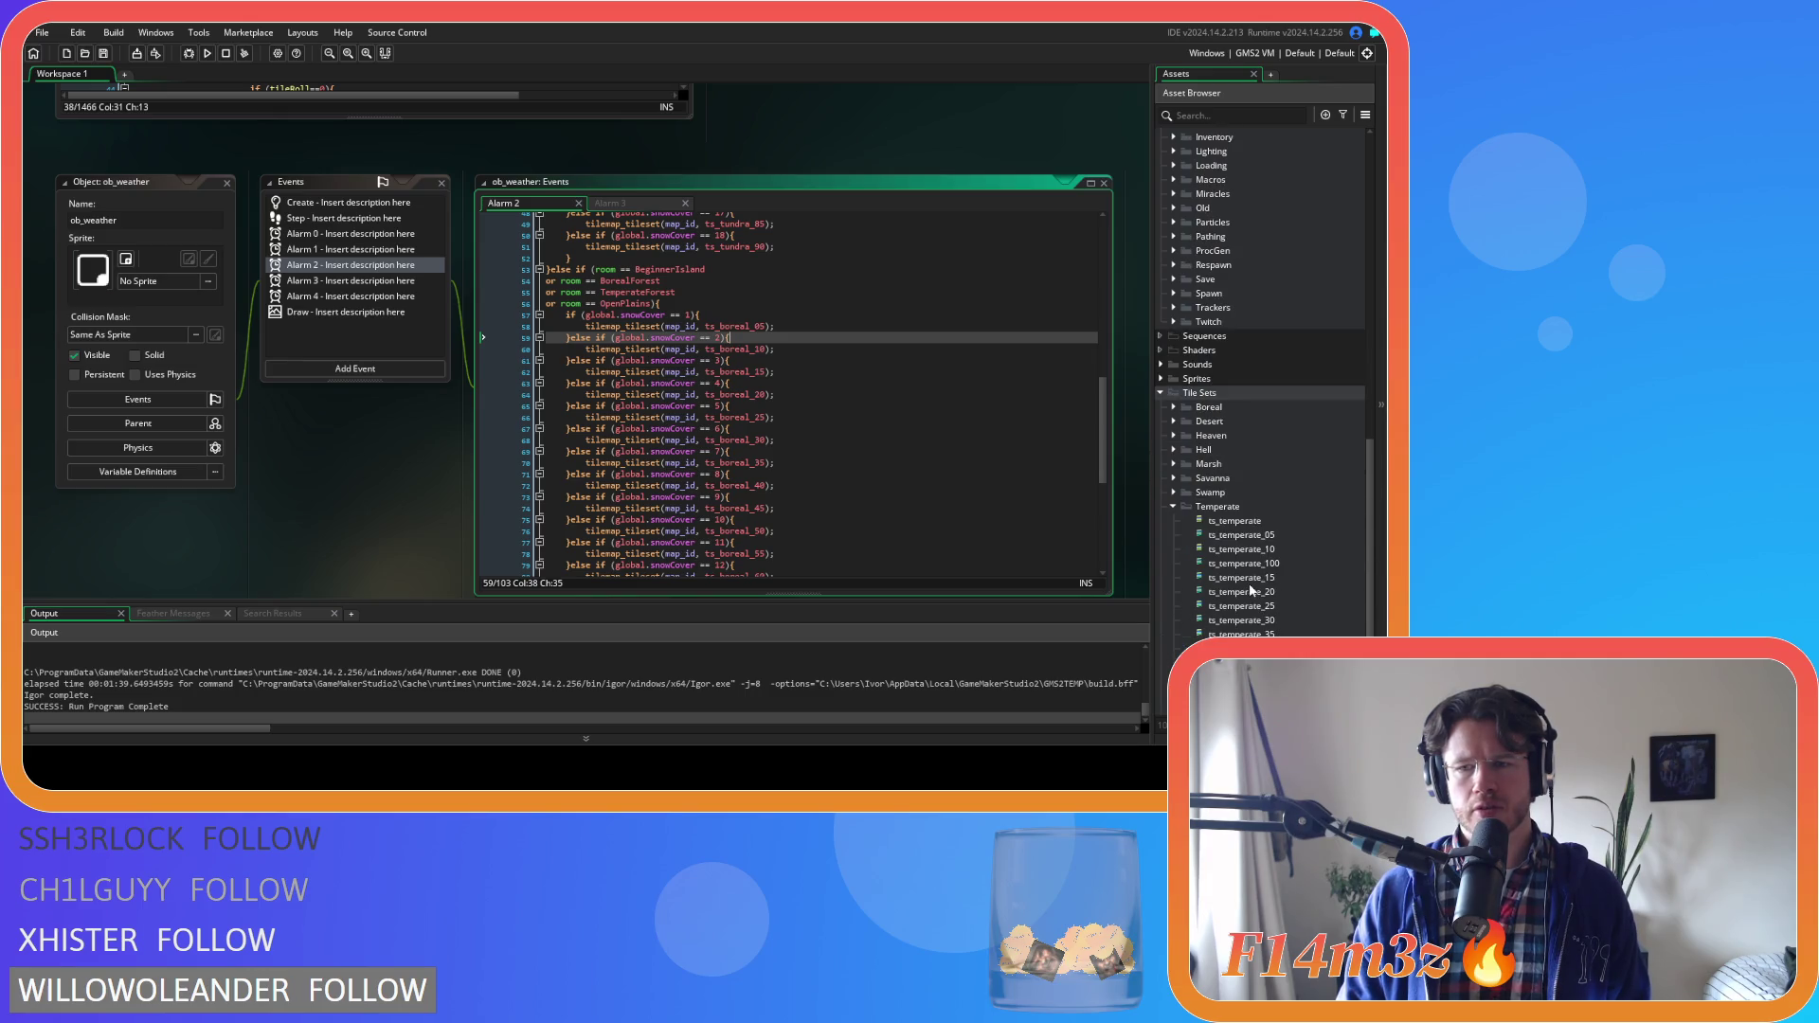
scroll(1232, 569, down, 3)
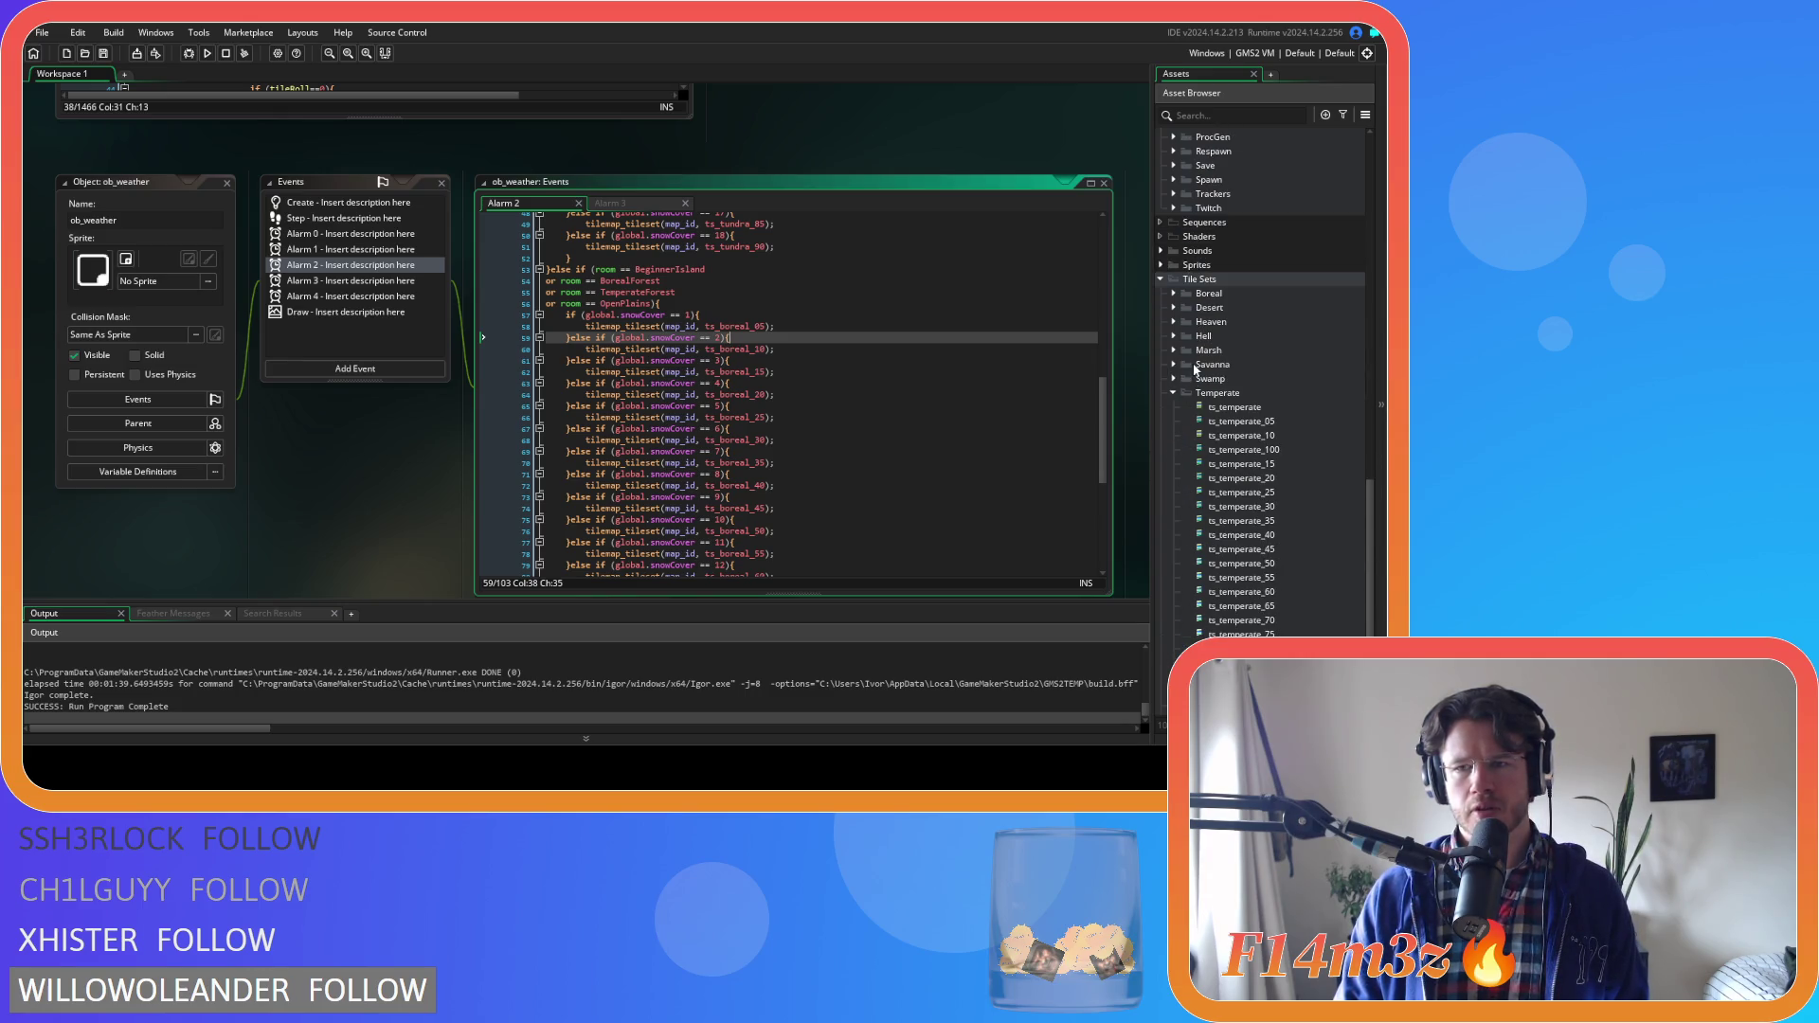
click(1173, 394)
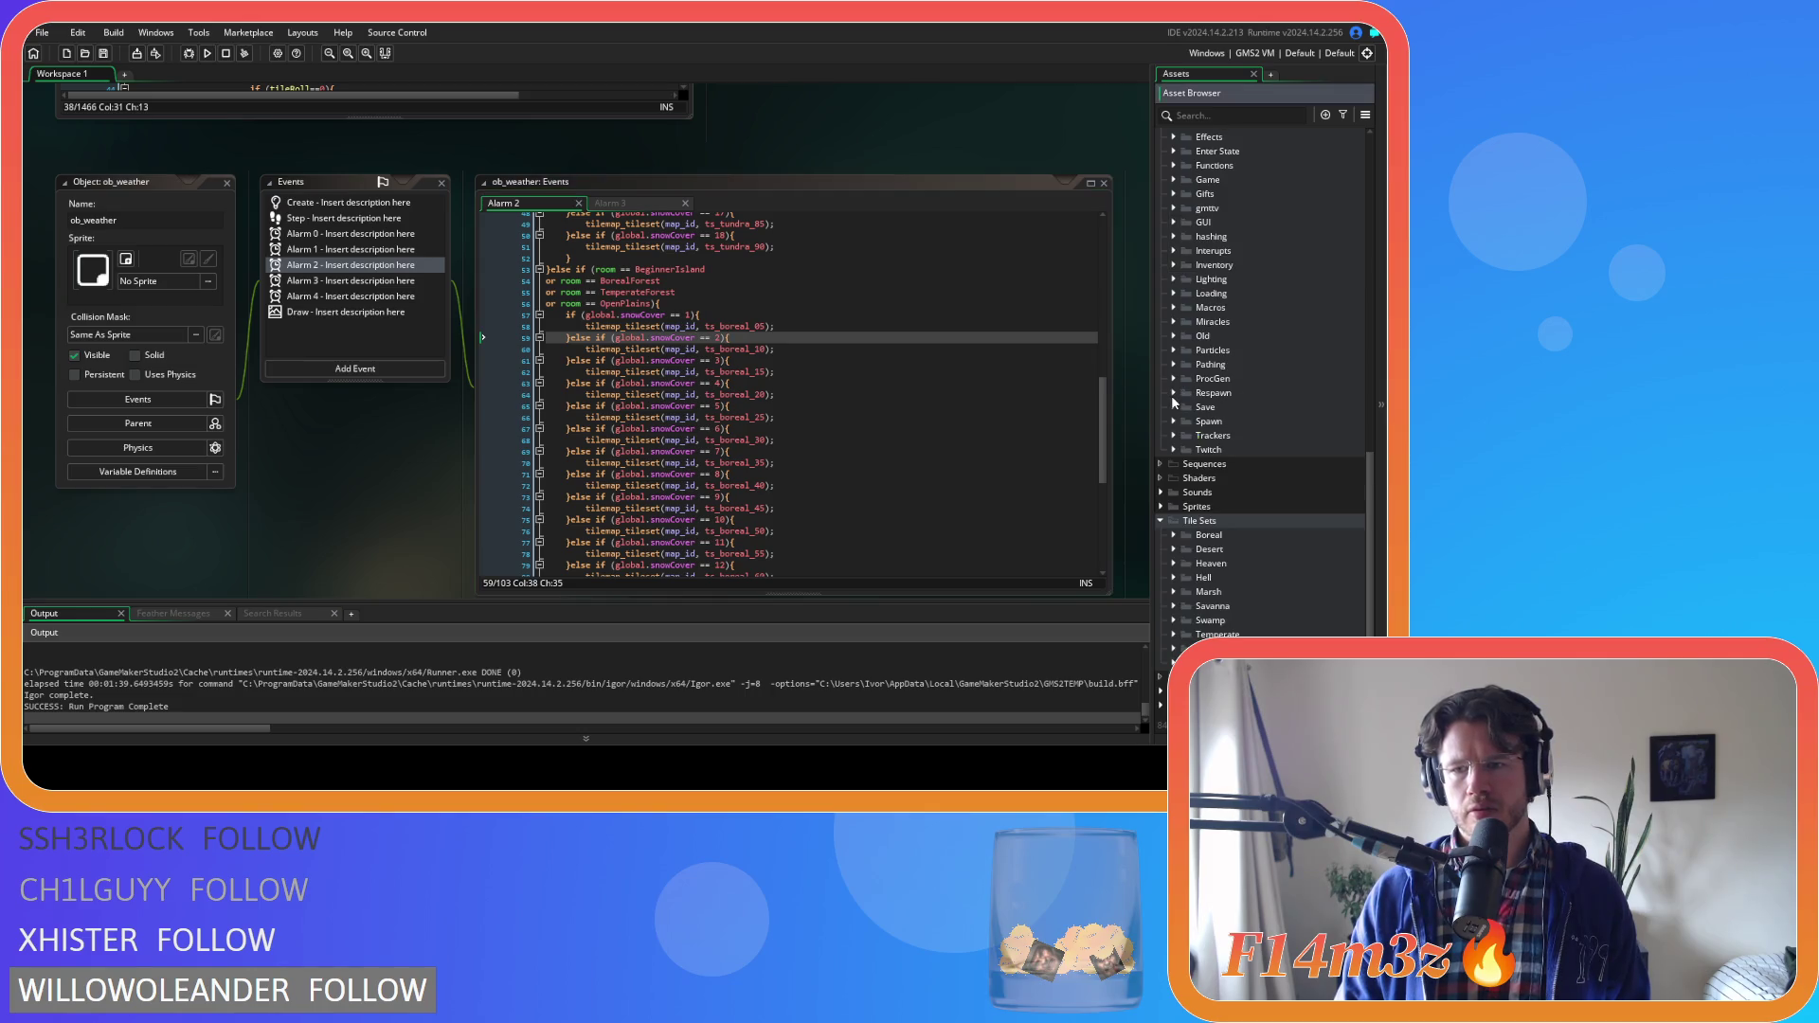
click(1173, 535)
double_click(1232, 549)
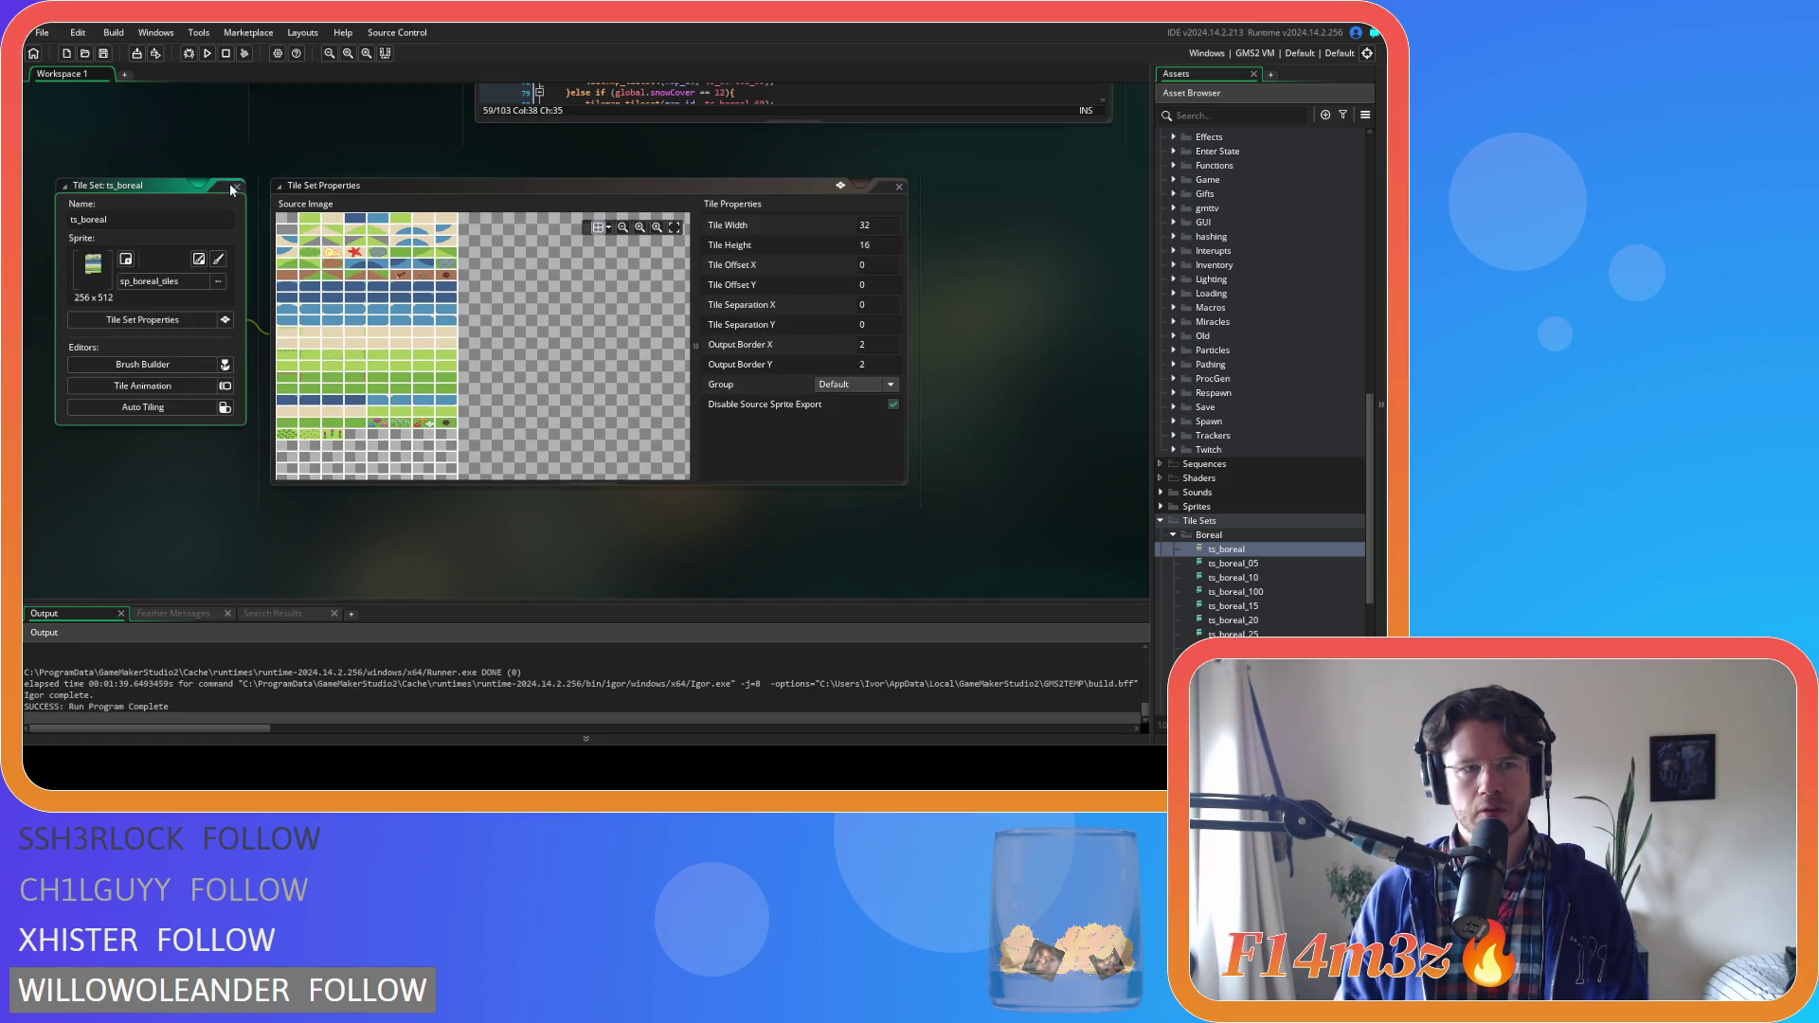
scroll(625, 425, up, 3)
scroll(626, 425, up, 3)
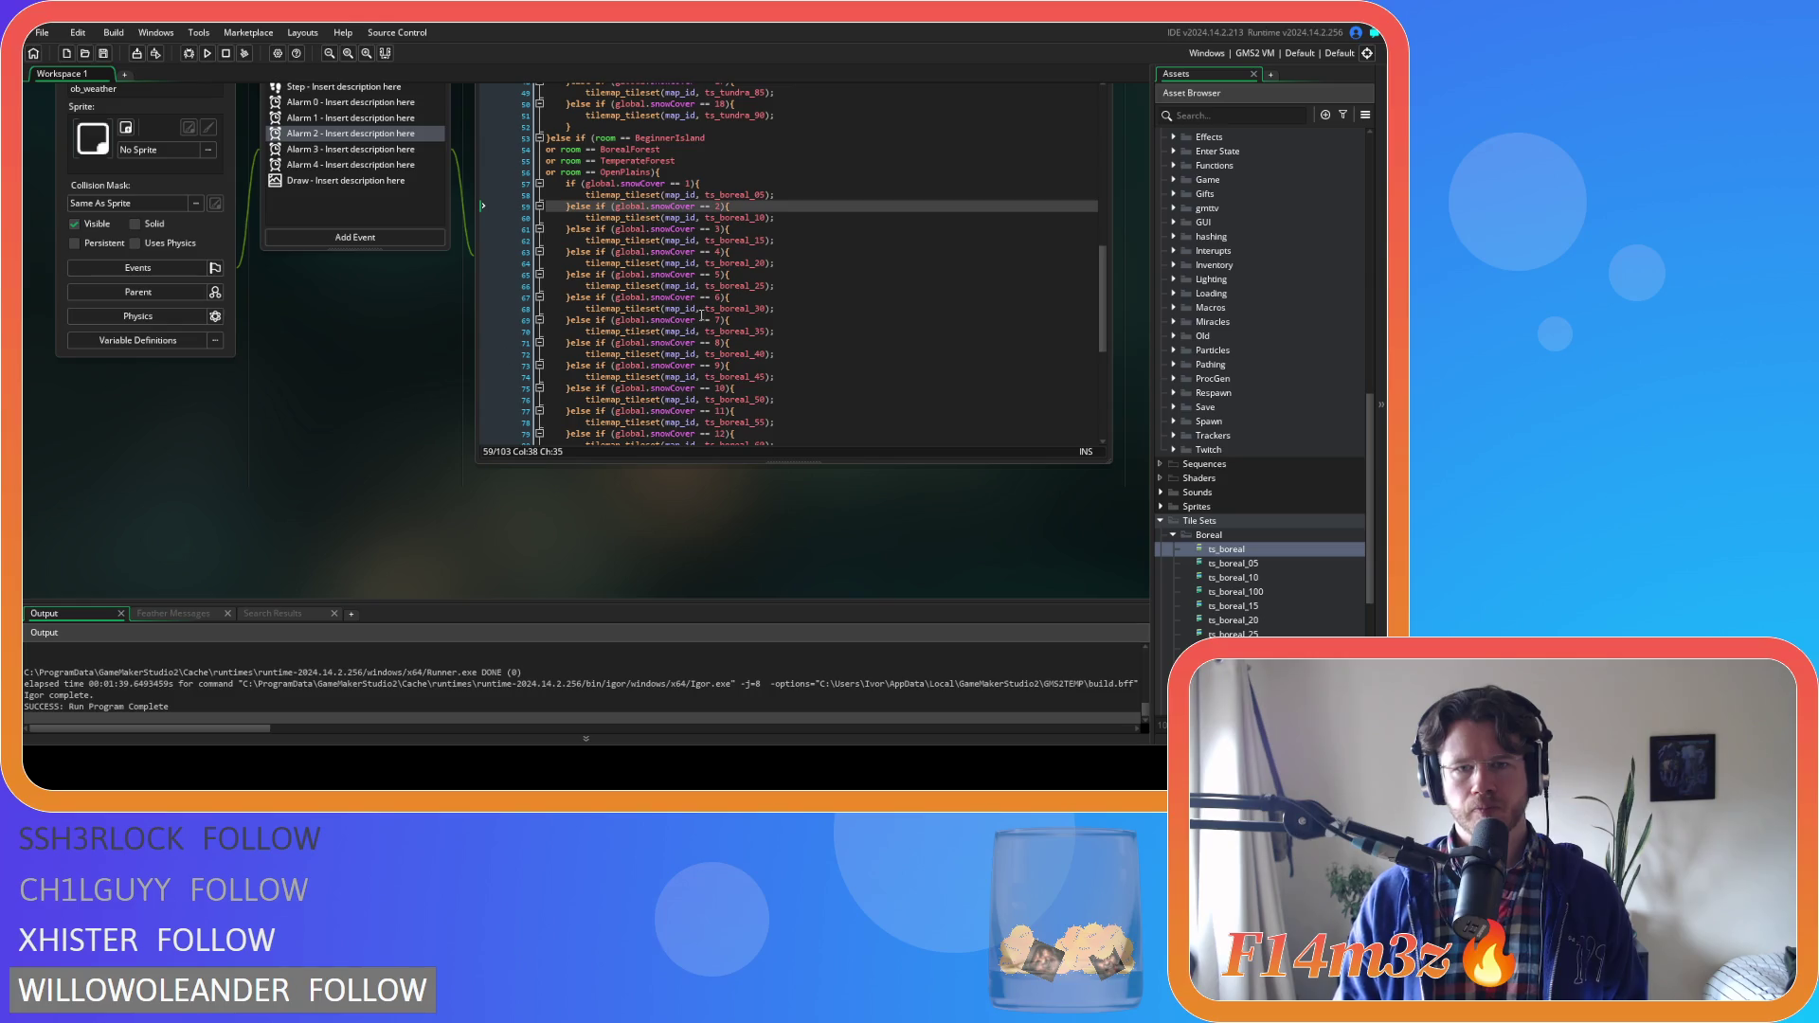
Compare Alarm 2 at line 70 with Alarm 3, then scroll up to sc_setTilemap
click(834, 330)
mouse_move(1105, 341)
mouse_down()
mouse_move(1122, 405)
mouse_move(1097, 319)
mouse_up()
scroll(371, 430, up, 1)
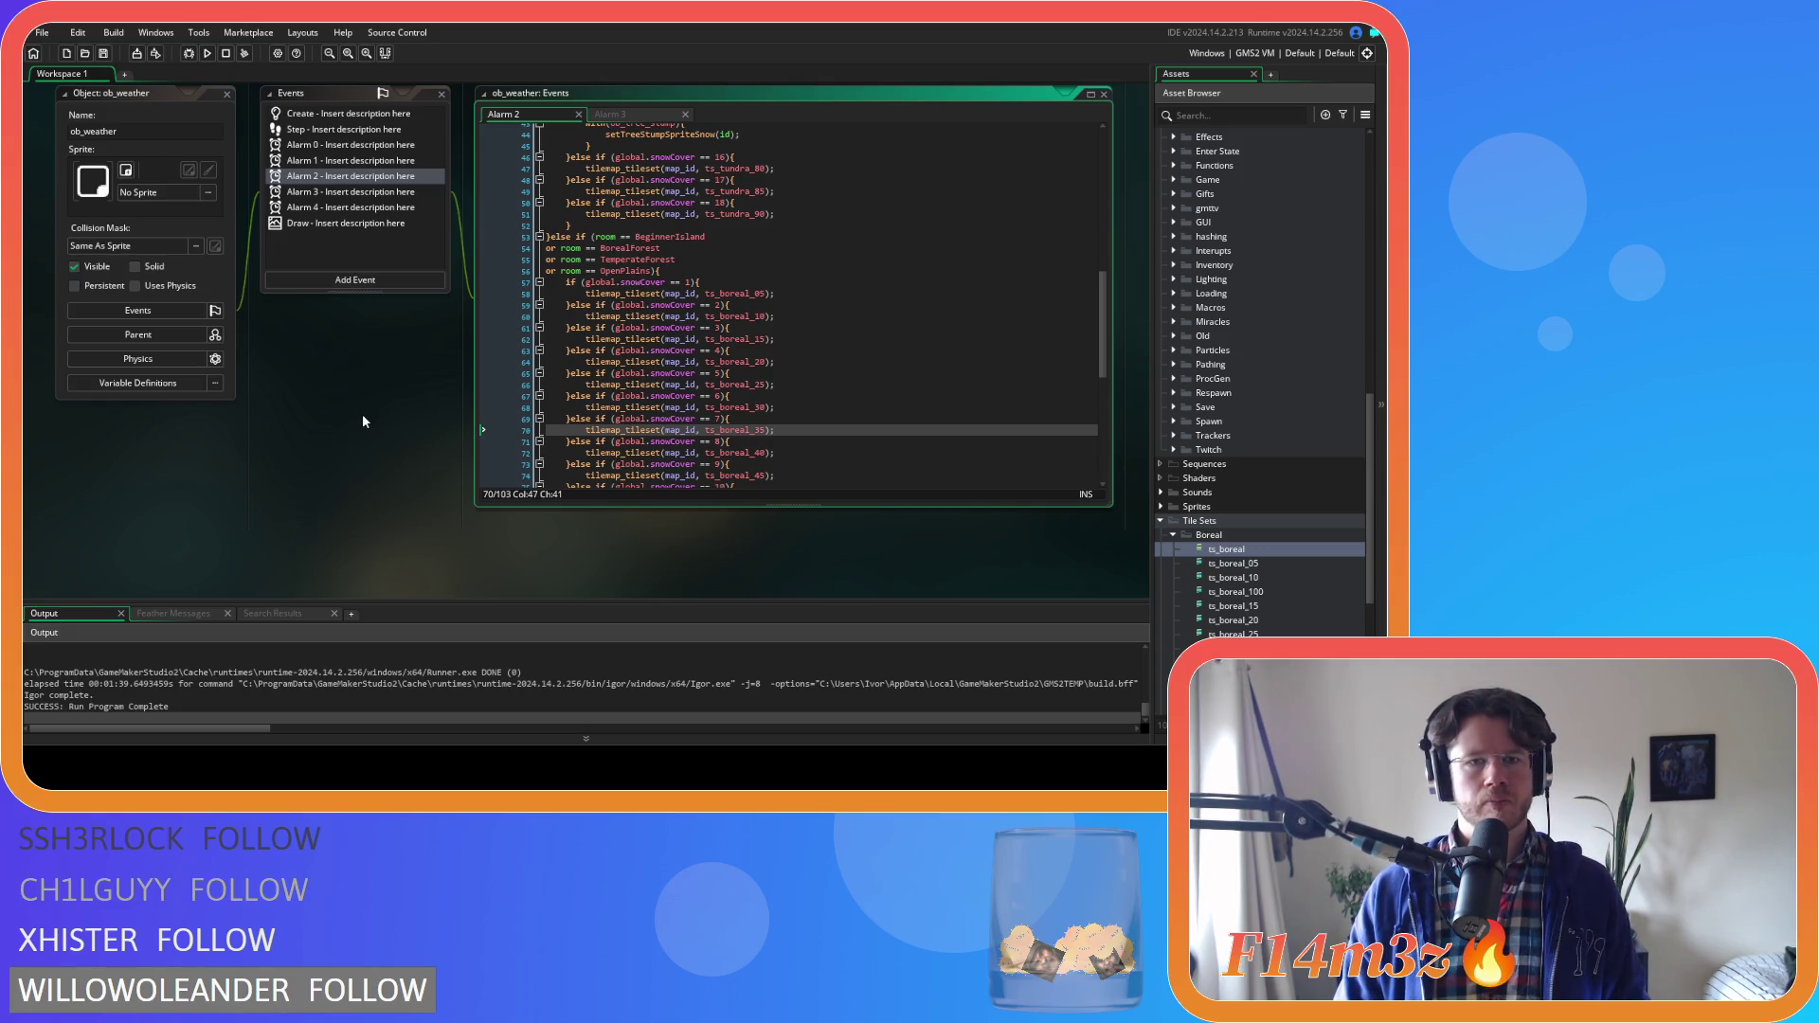
click(607, 120)
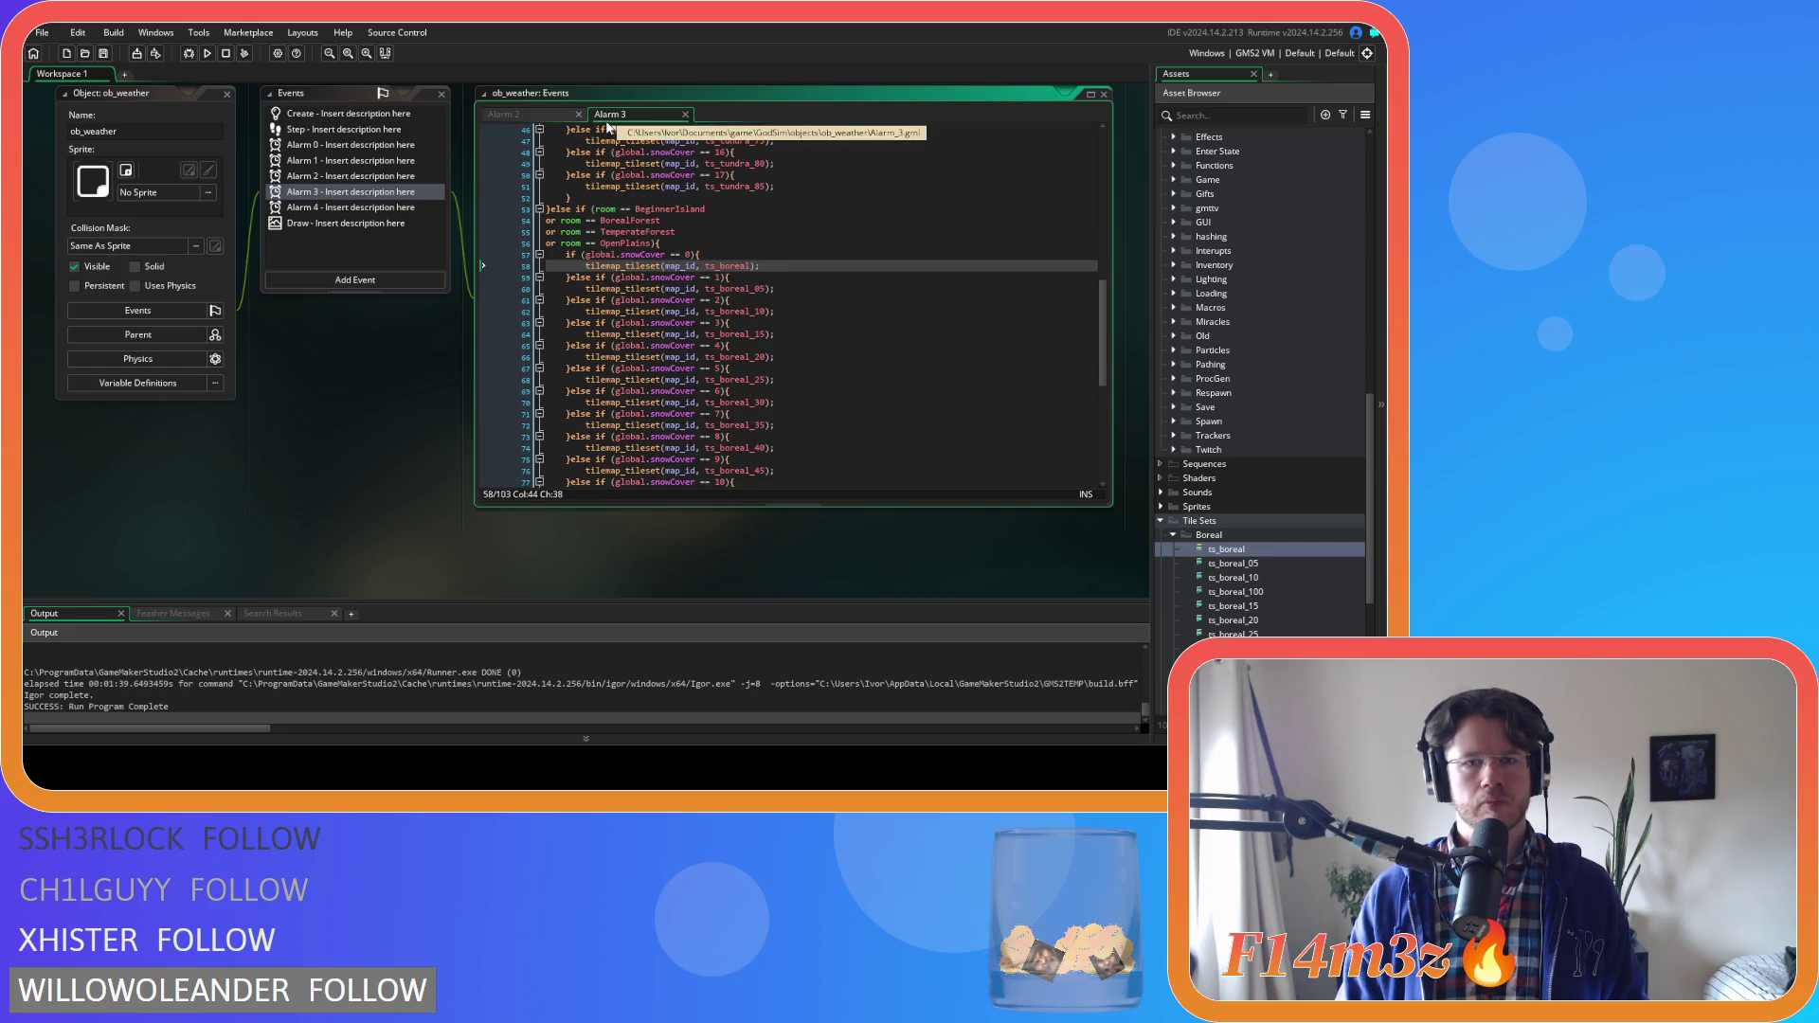
click(547, 119)
scroll(390, 474, up, 3)
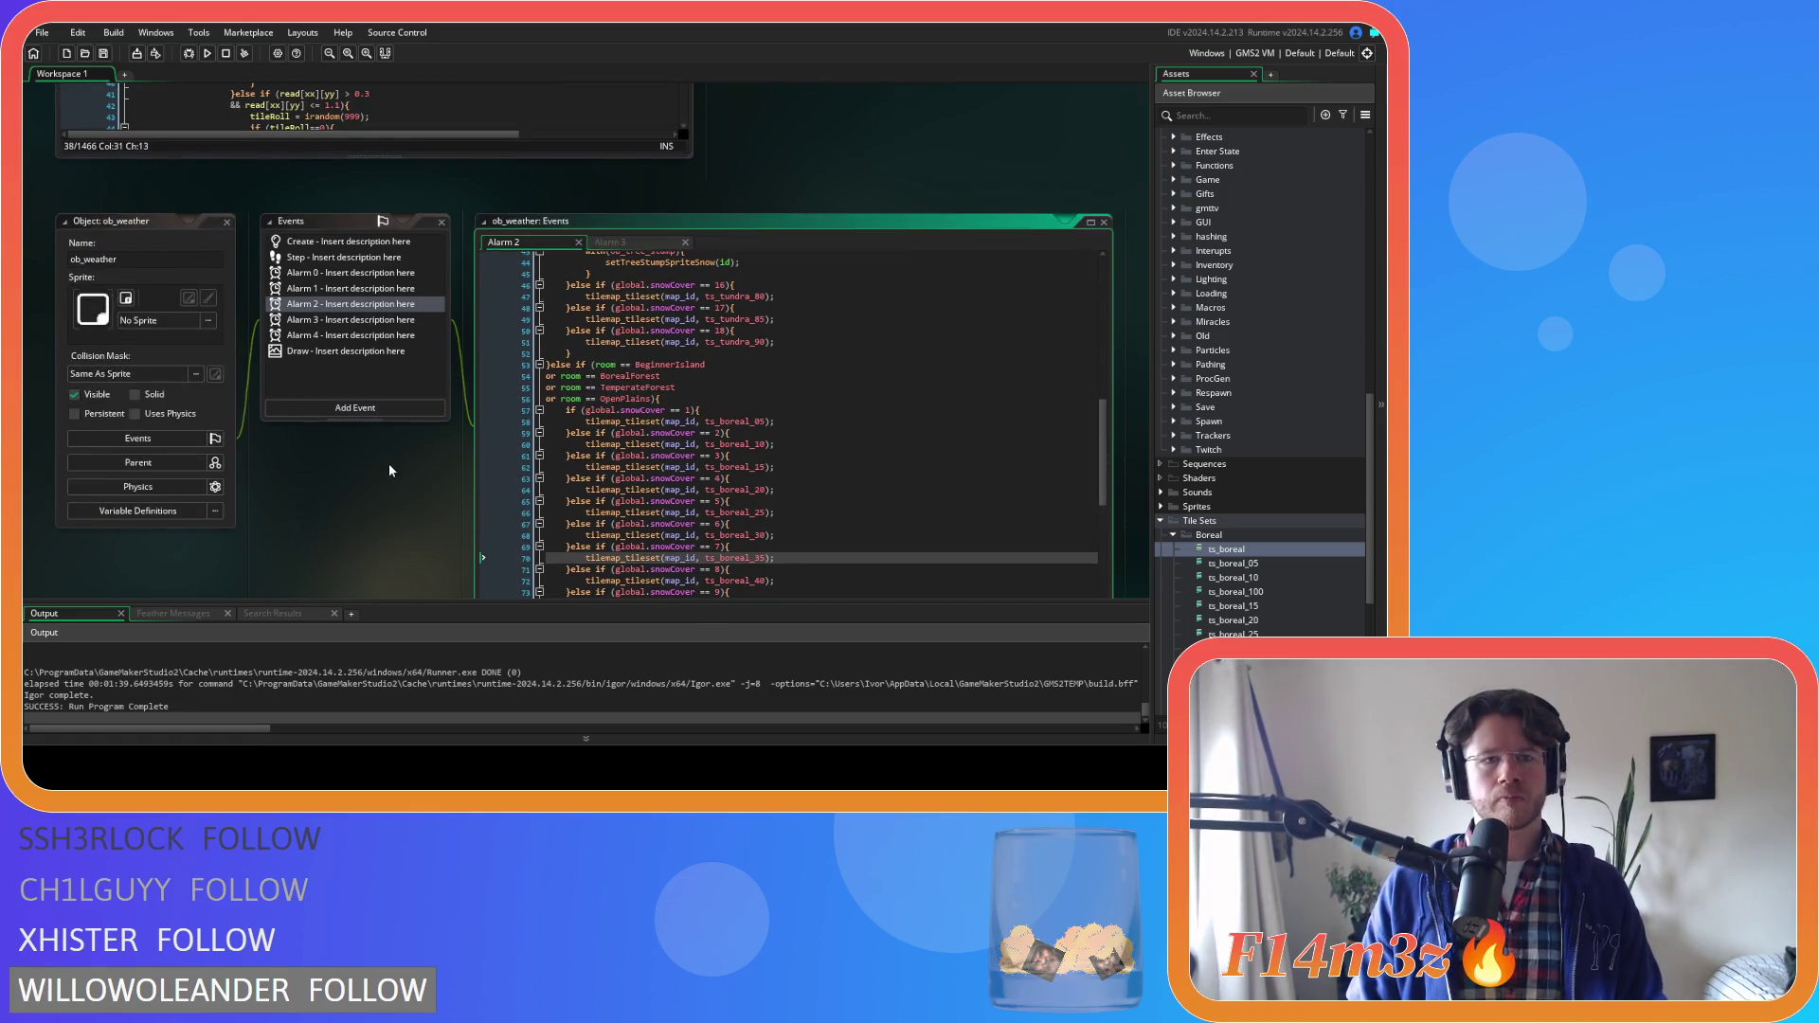
scroll(804, 172, up, 8)
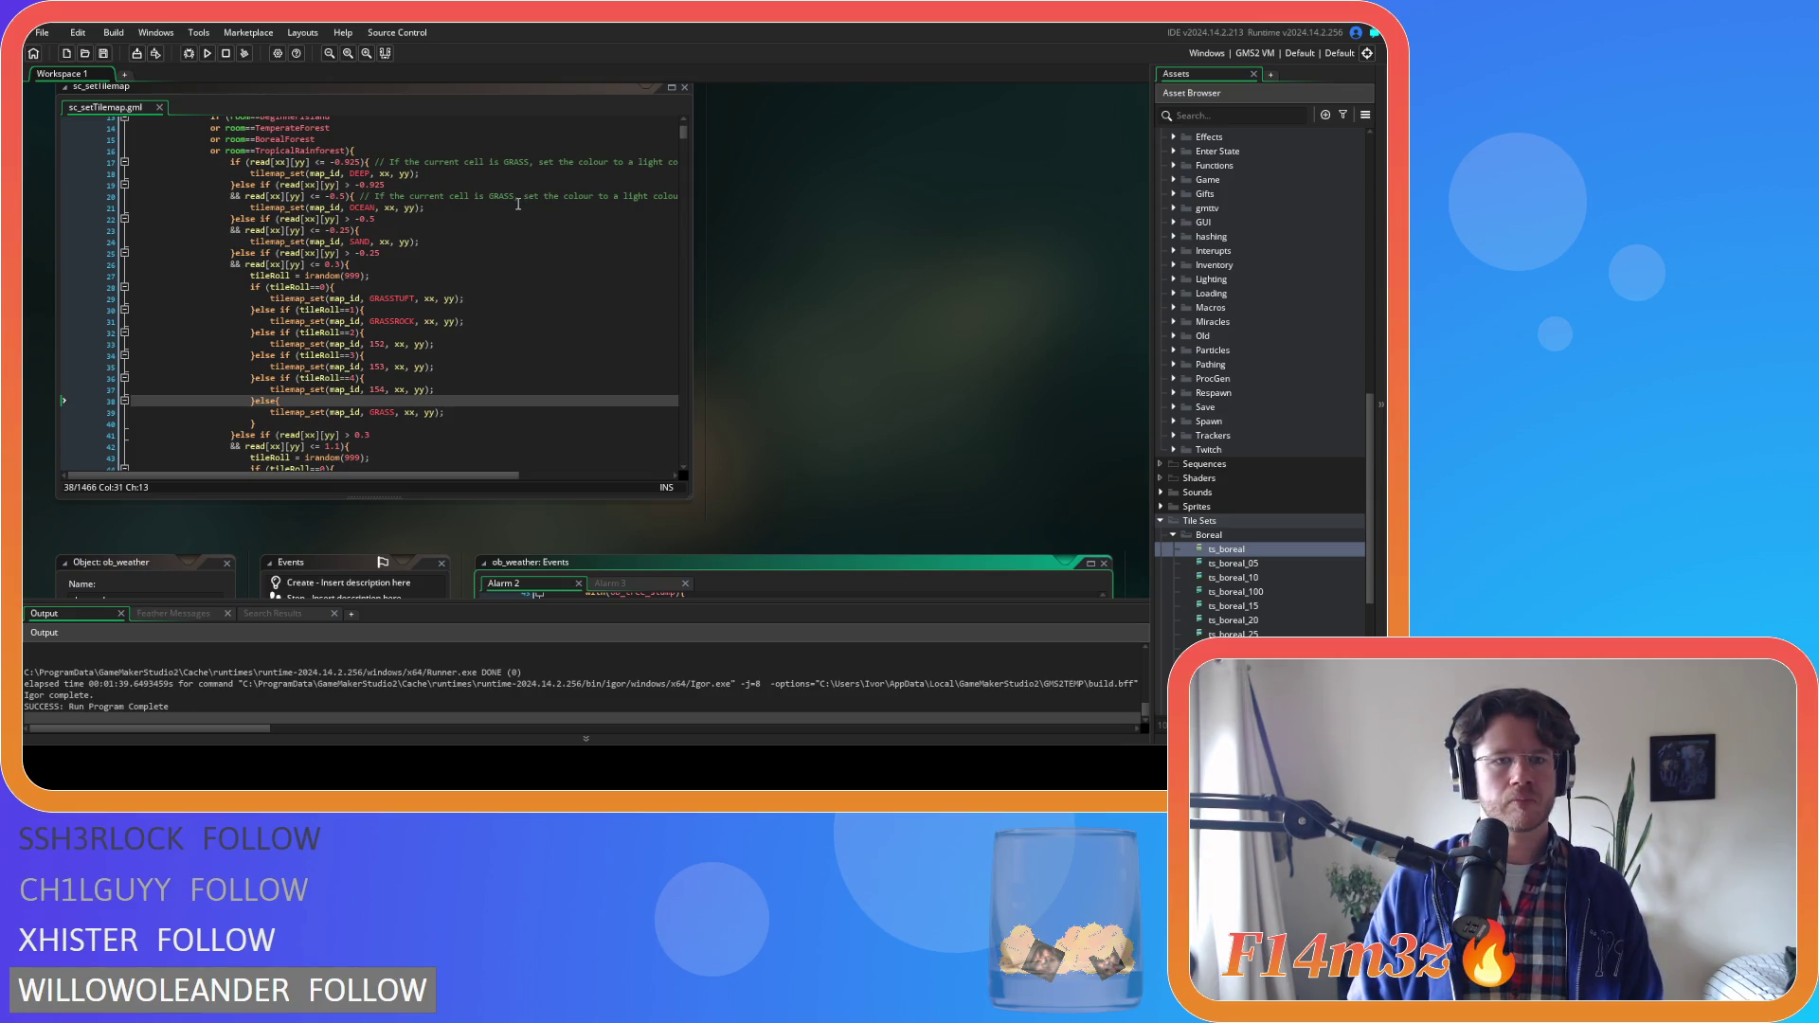
scroll(519, 204, down, 3)
scroll(519, 204, down, 7)
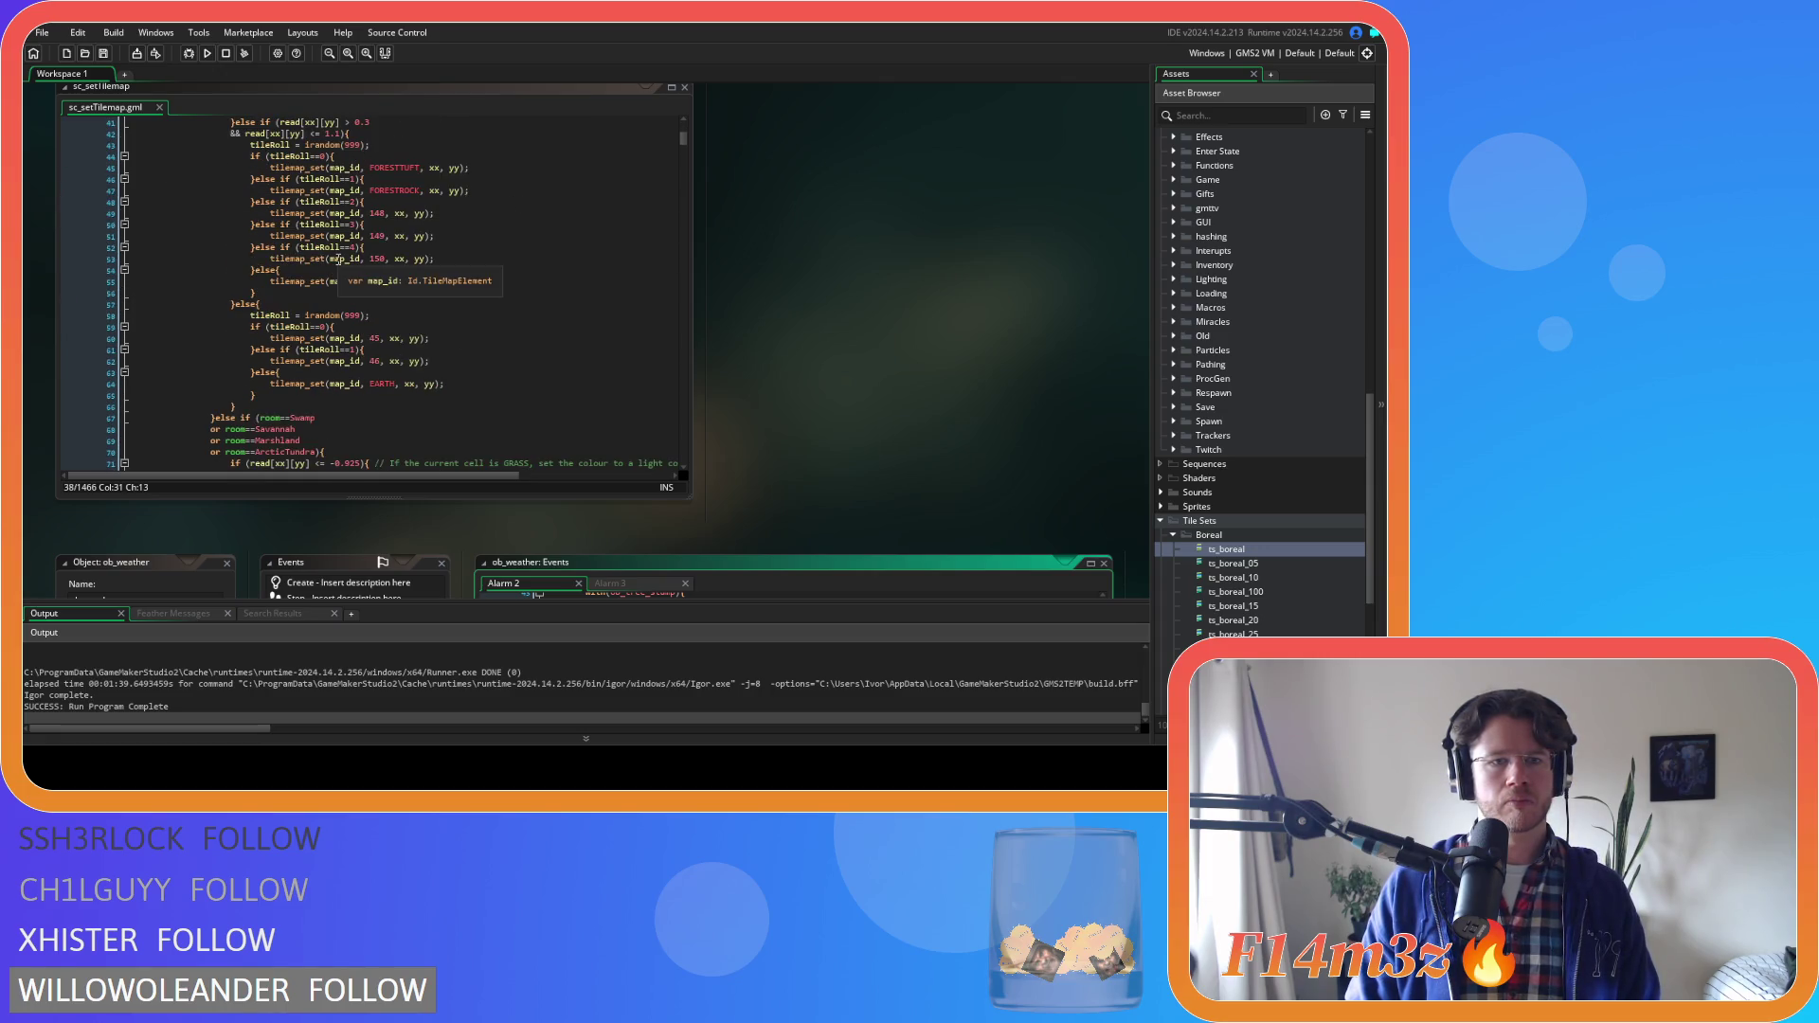
scroll(433, 253, up, 15)
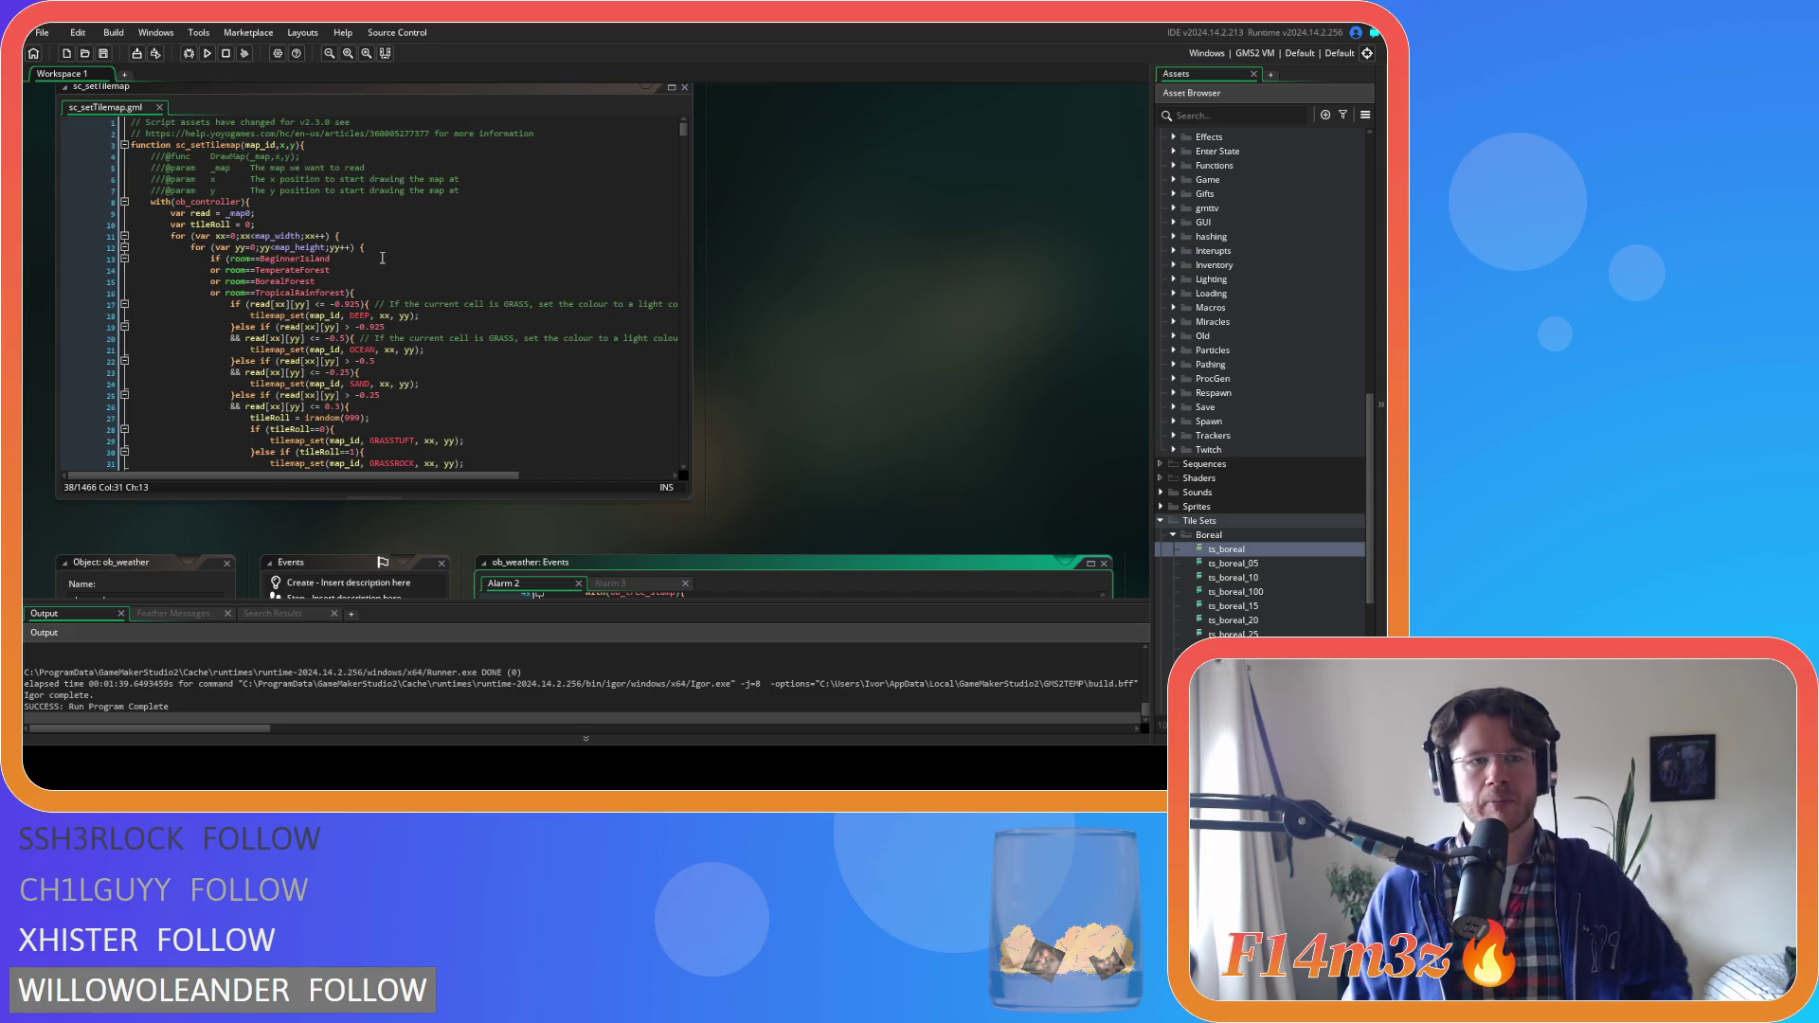
scroll(398, 242, down, 6)
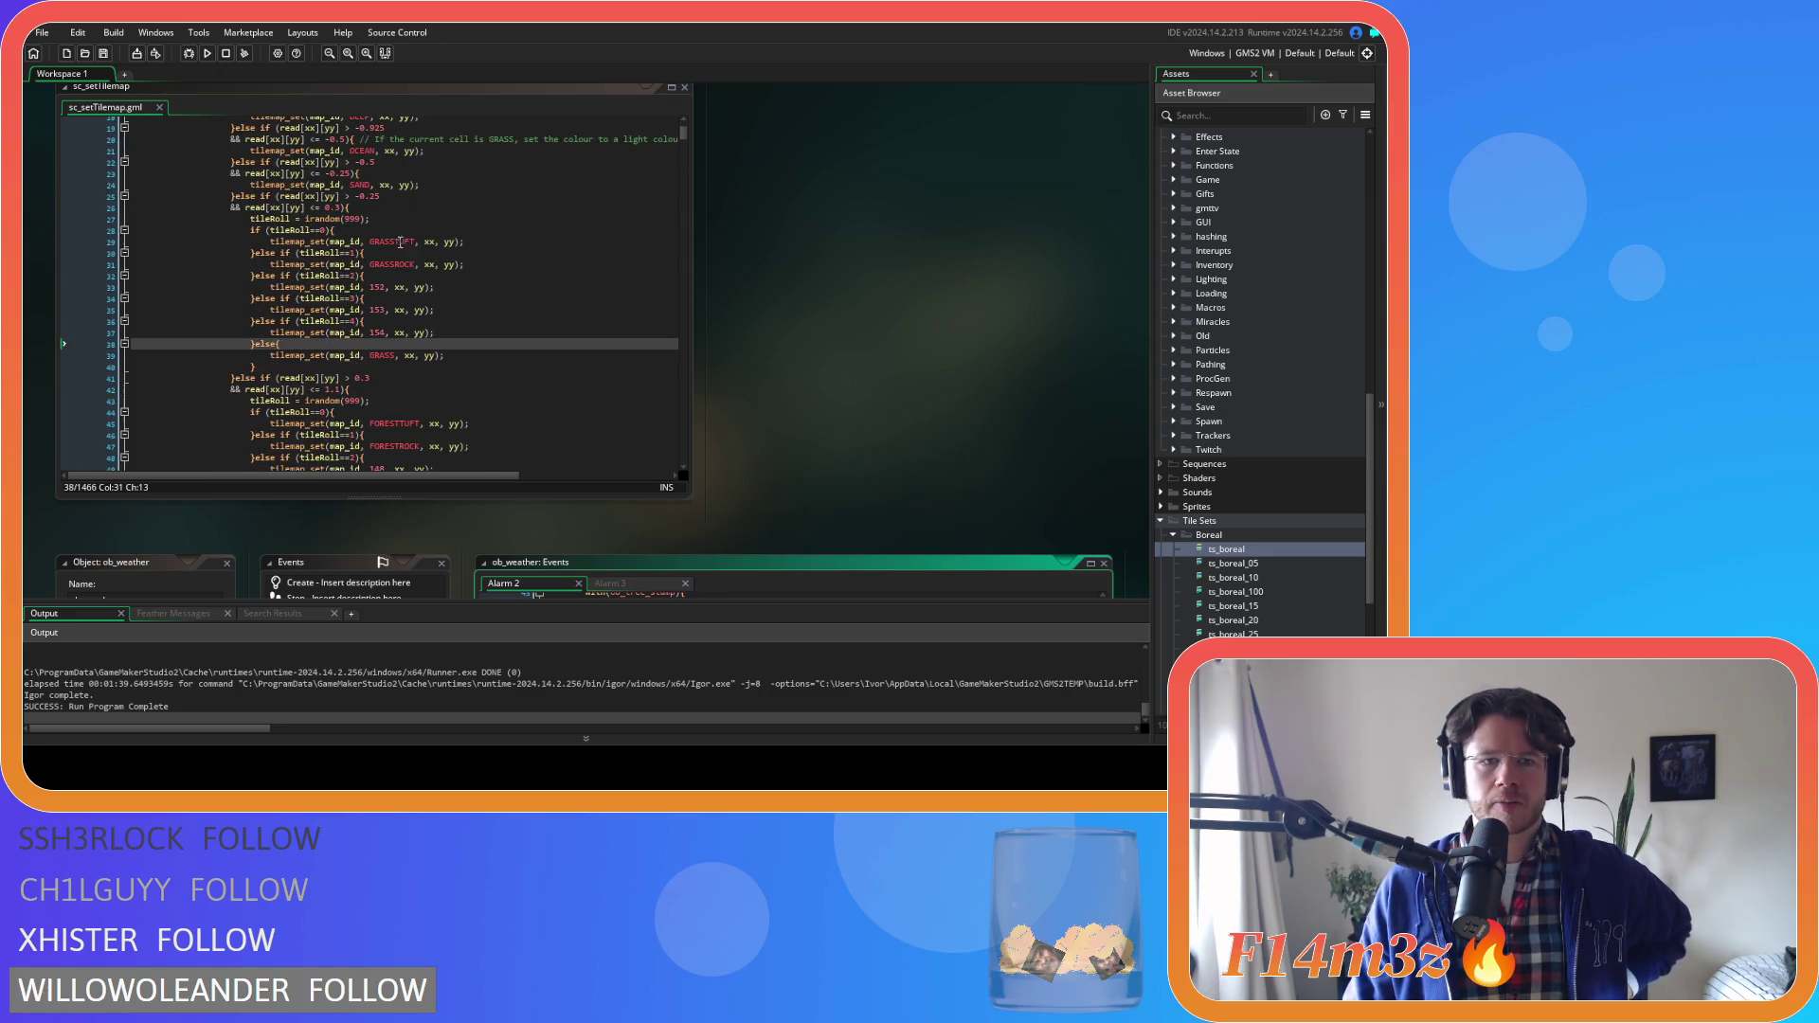
scroll(1269, 358, up, 10)
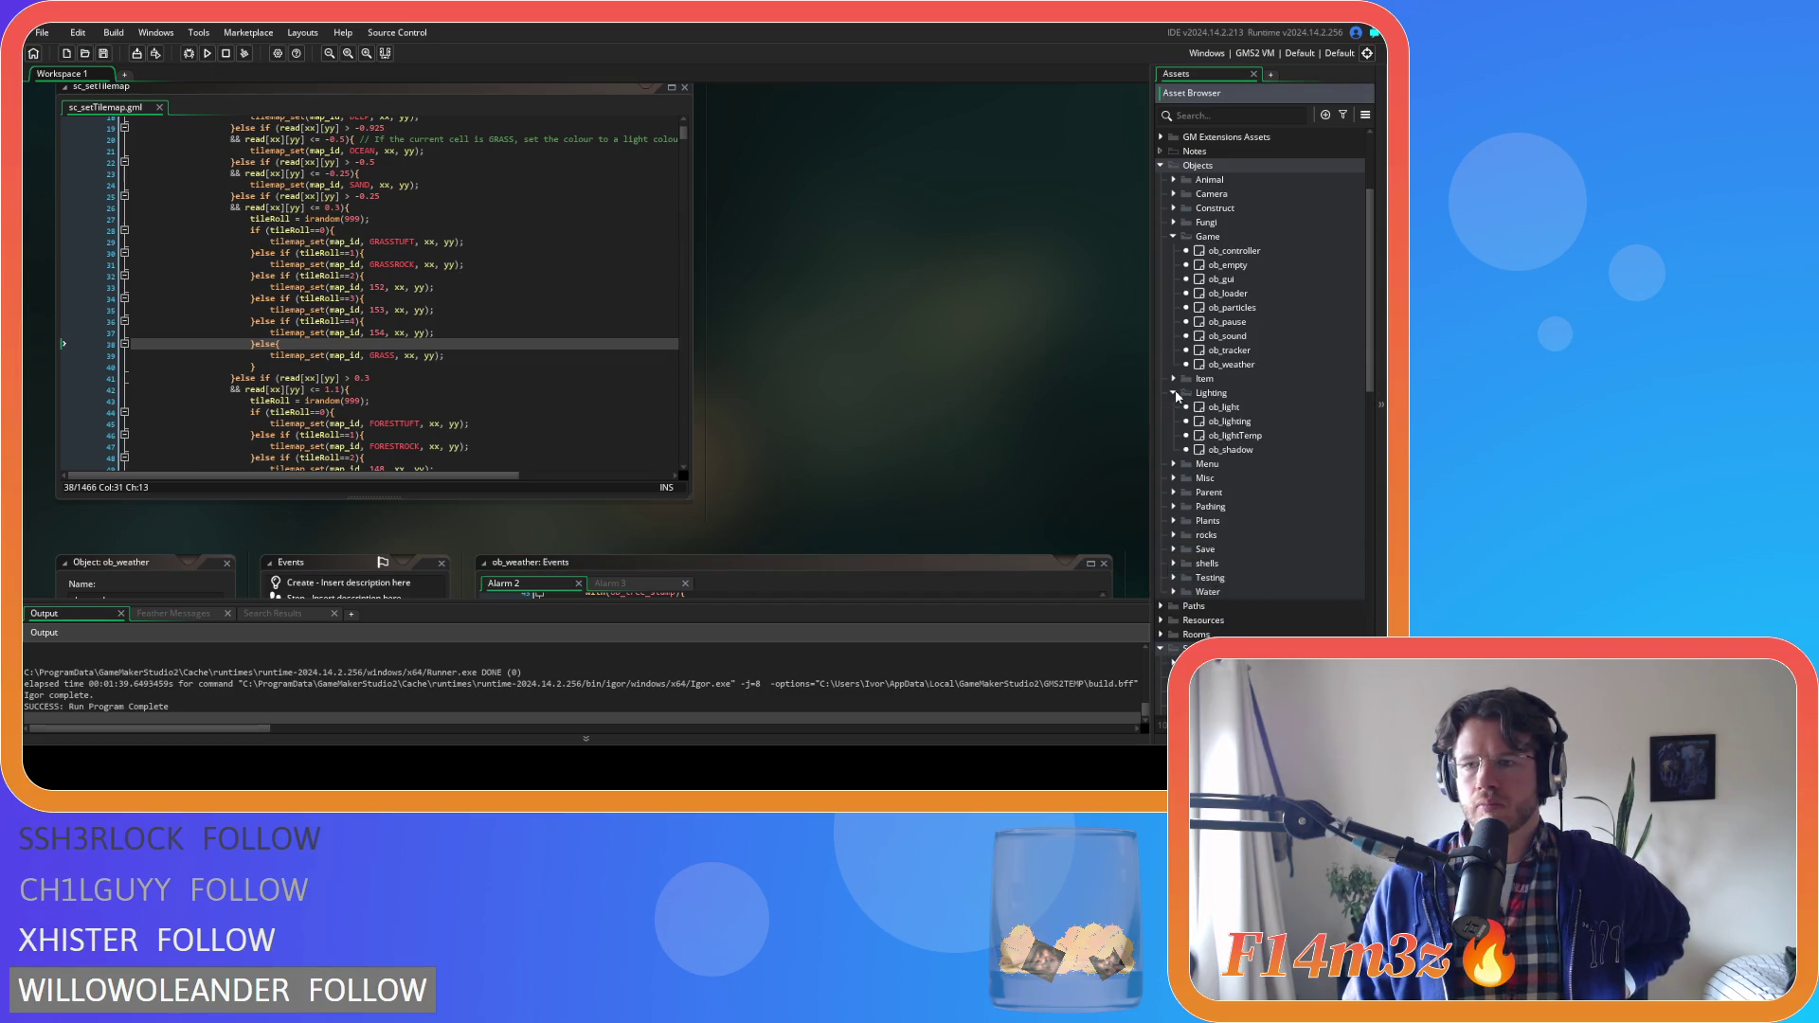
click(1175, 236)
click(1175, 236)
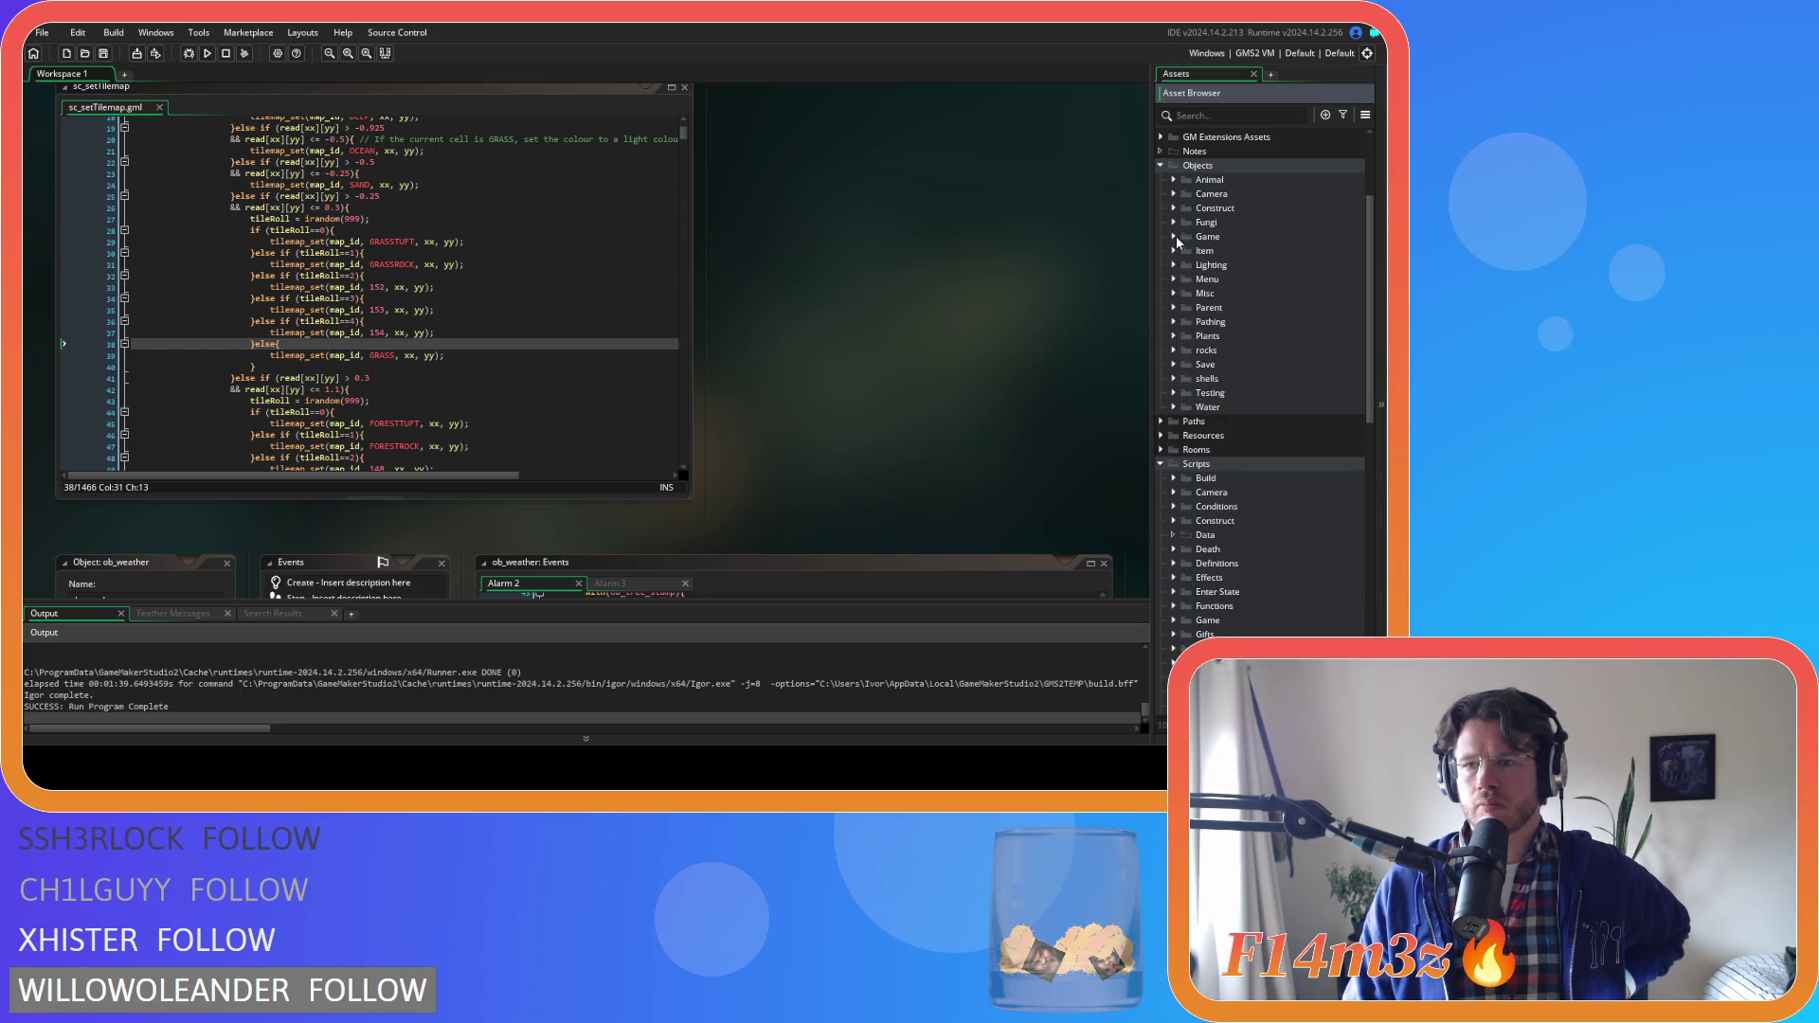
Open ob_loader and review its Step code around line 48 and its Create event
double_click(1221, 294)
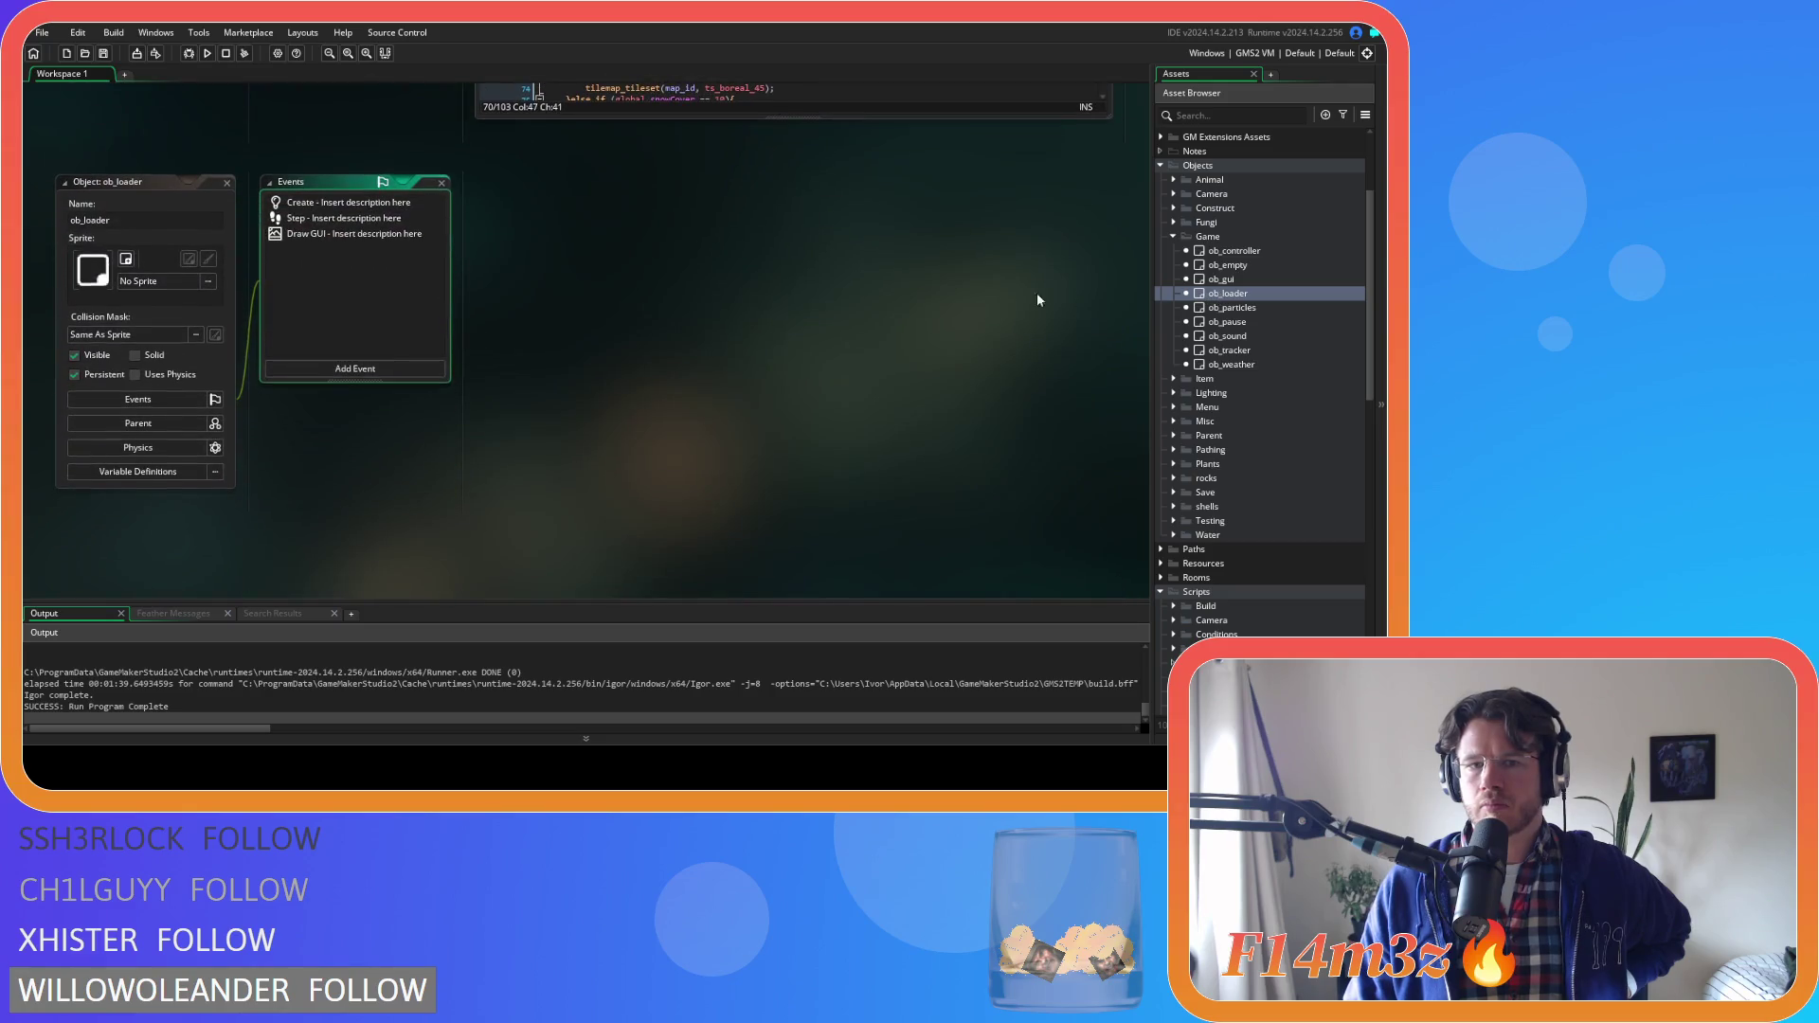
mouse_move(1102, 241)
mouse_down()
mouse_move(1105, 288)
mouse_move(1111, 258)
mouse_up()
click(712, 456)
scroll(853, 417, up, 9)
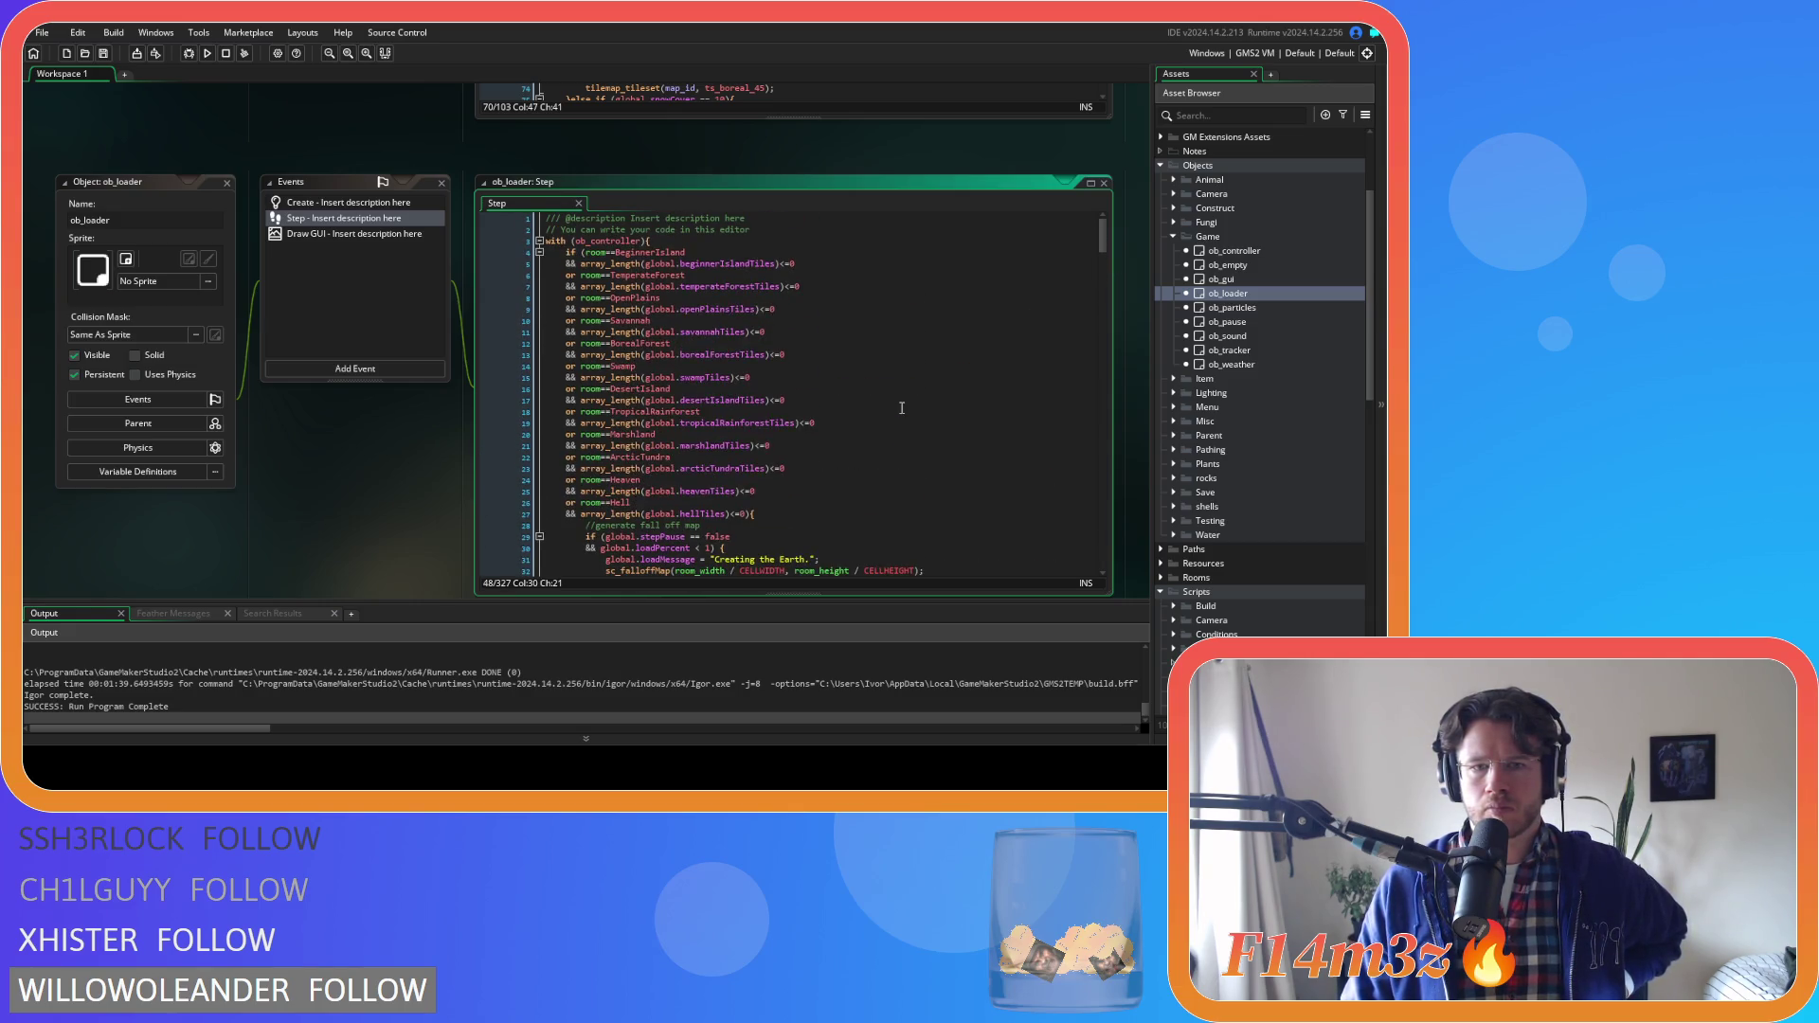
click(312, 203)
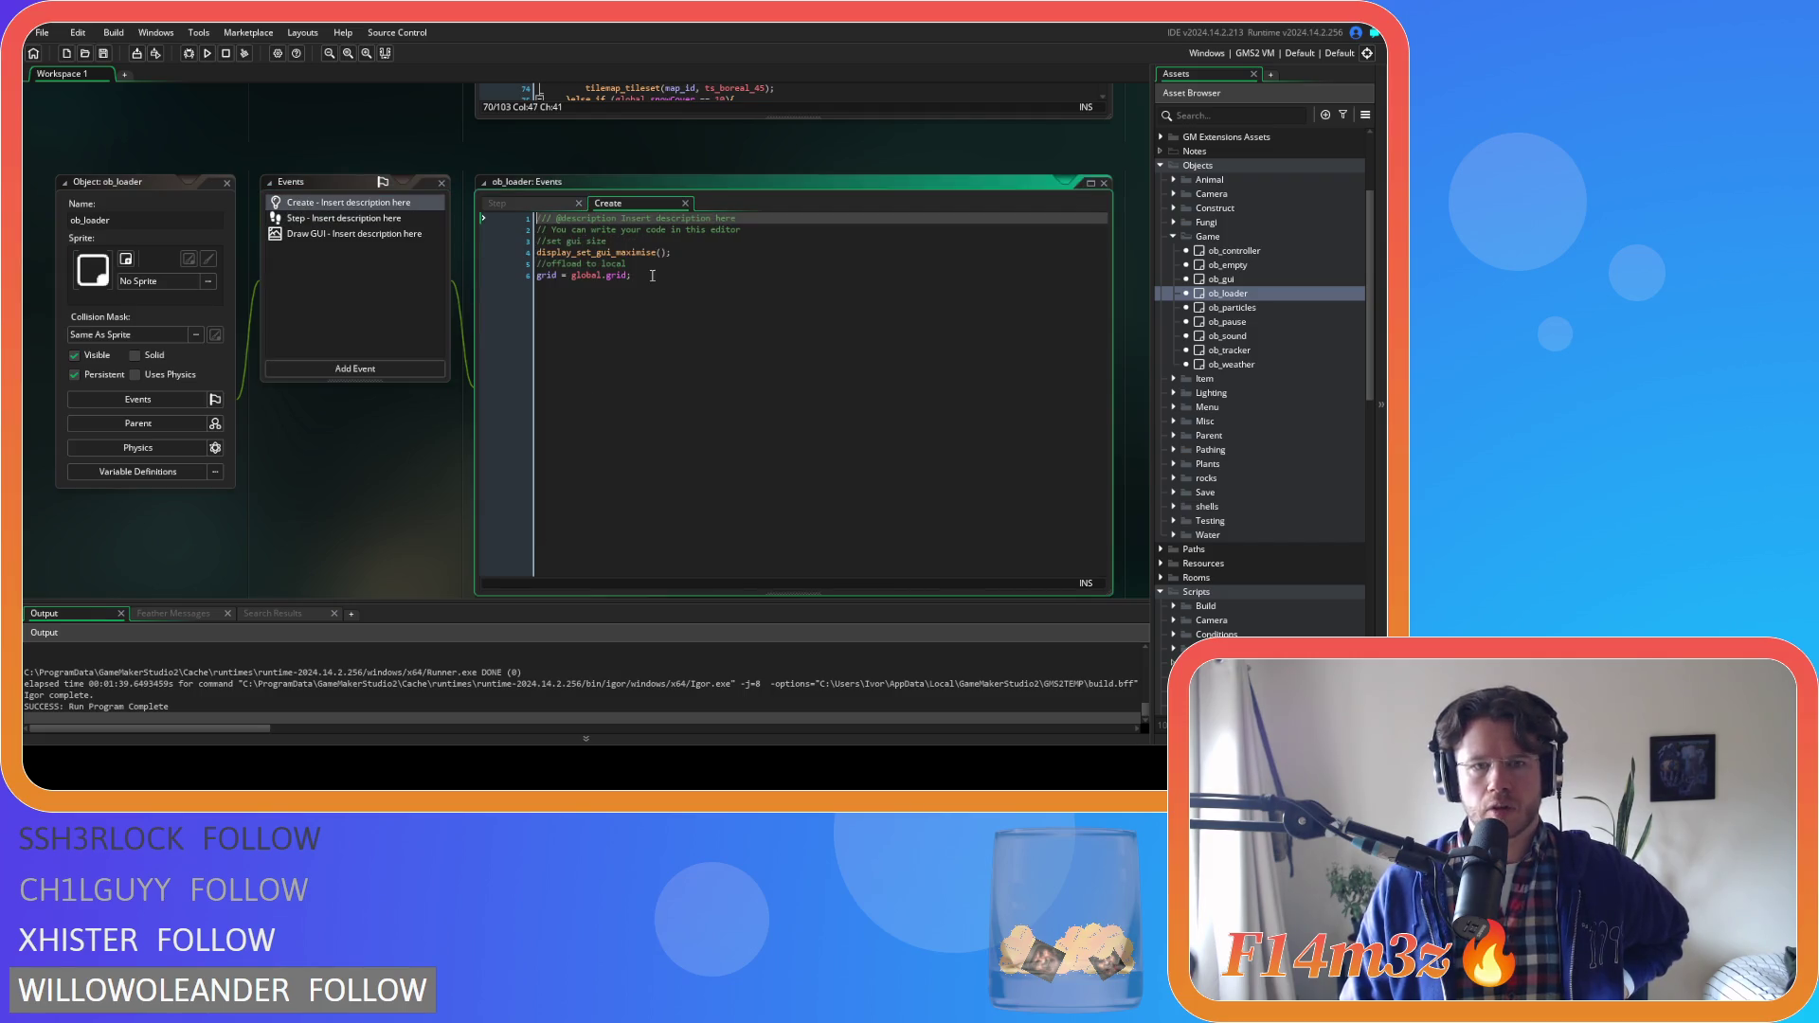
click(346, 219)
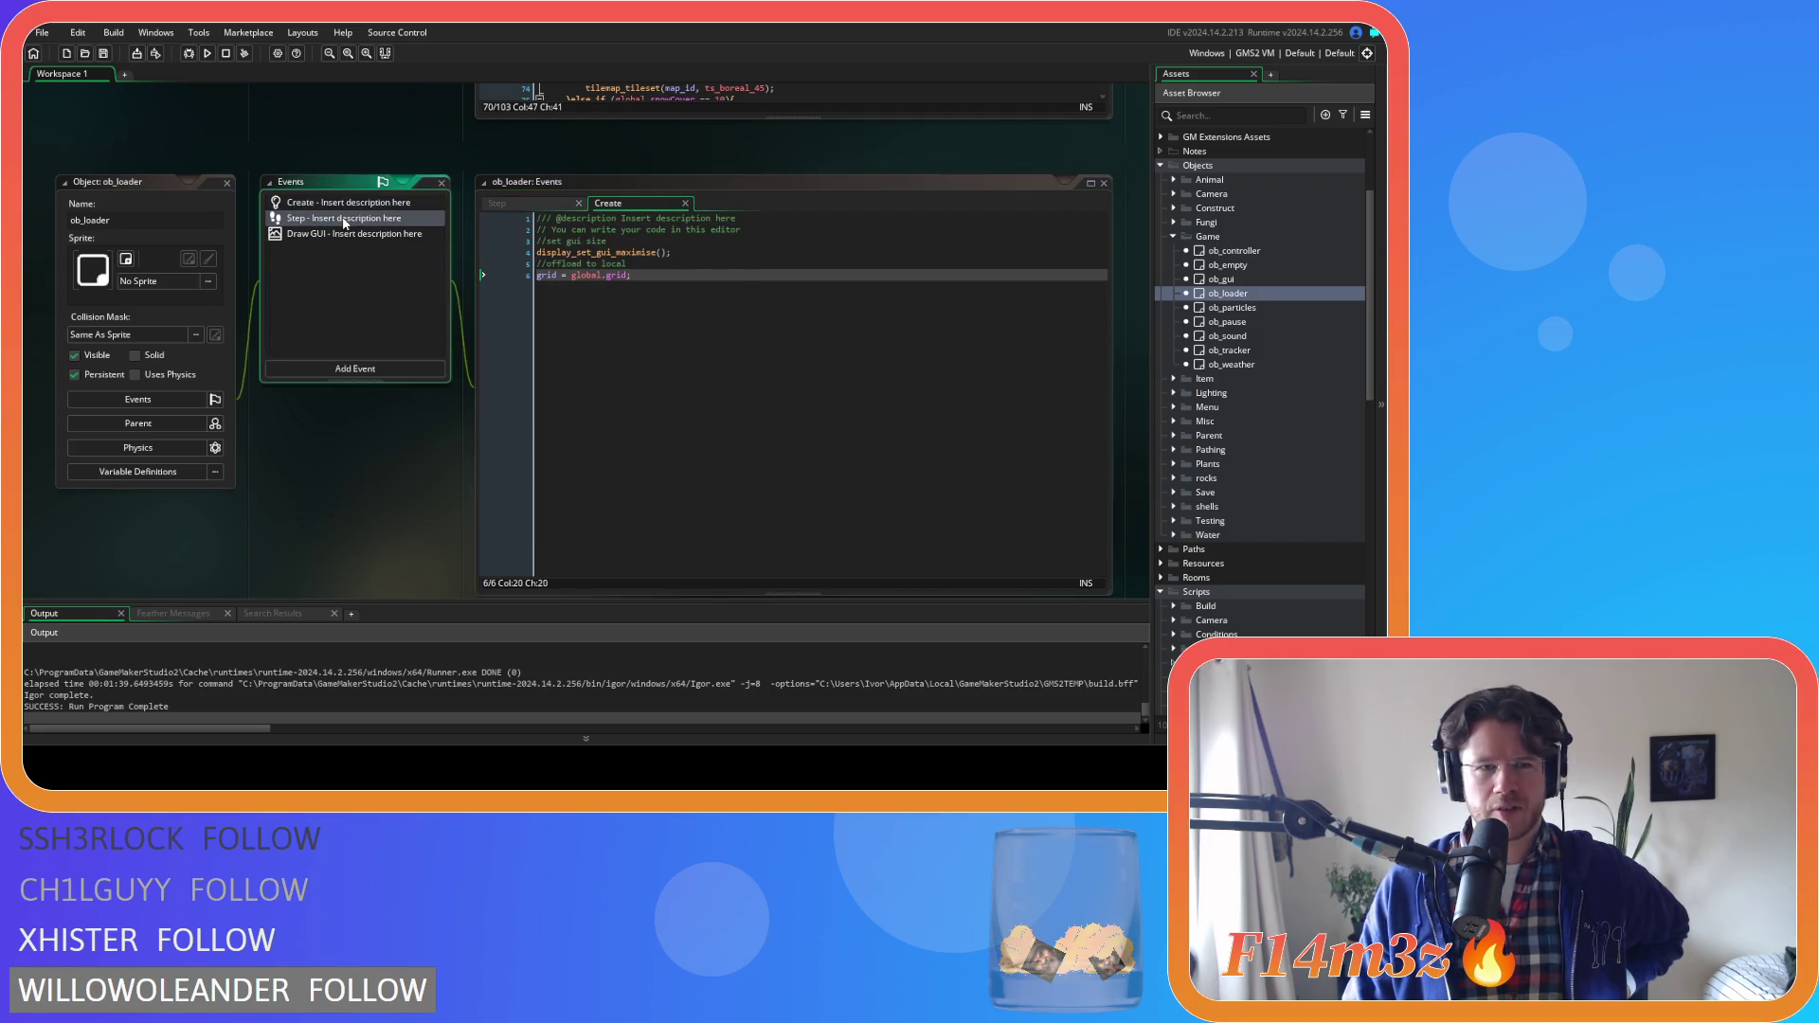
scroll(845, 339, down, 7)
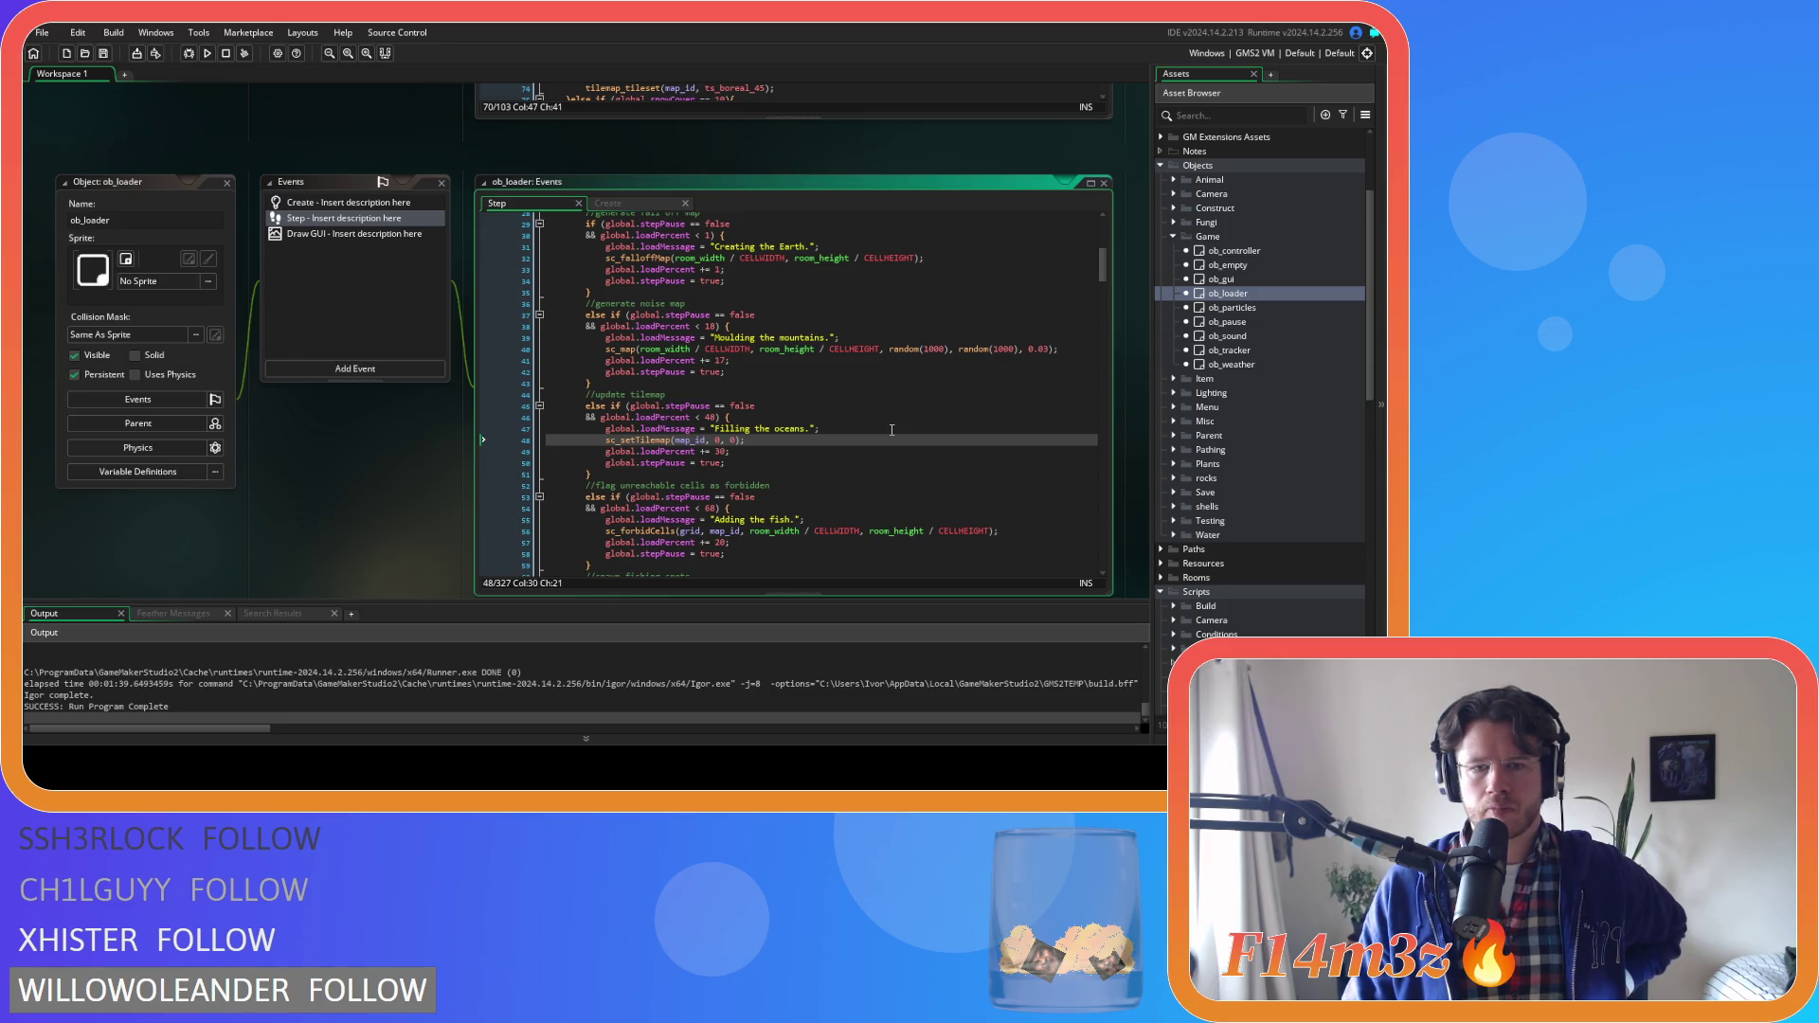
mouse_move(697, 441)
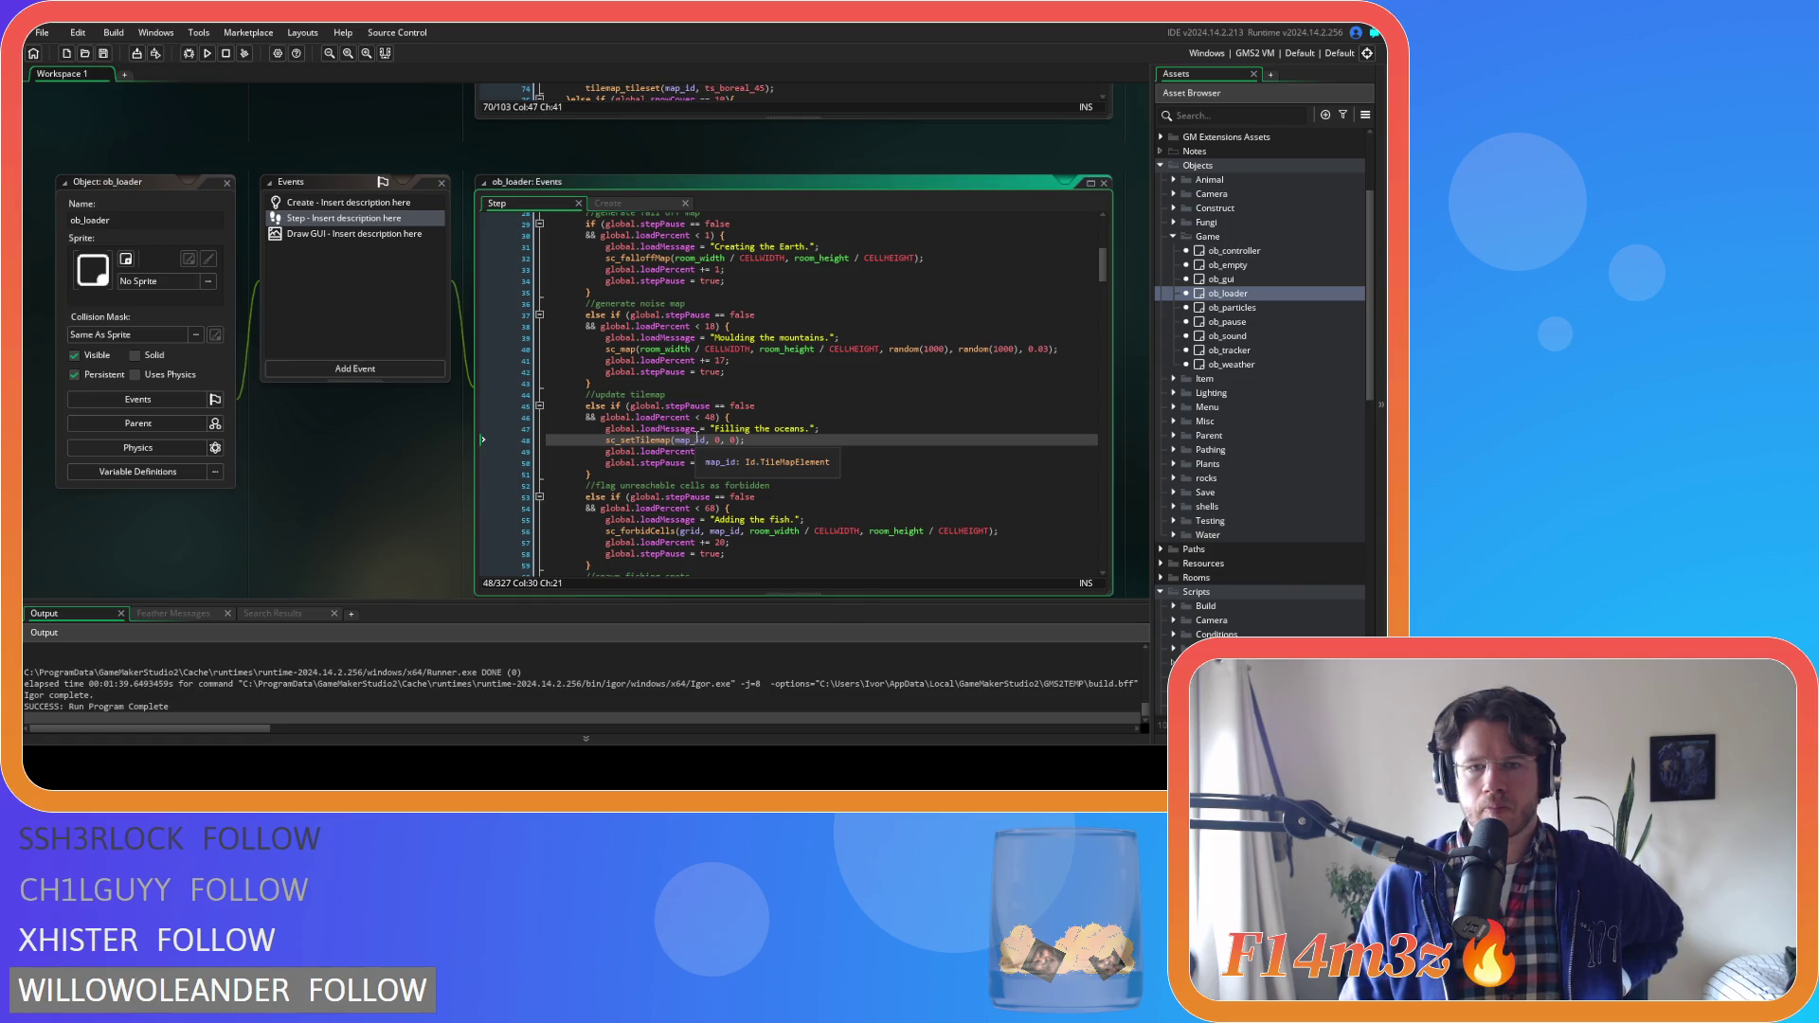
Look over ob_loader's Create and Draw GUI code, then close the Draw GUI tab
double_click(313, 202)
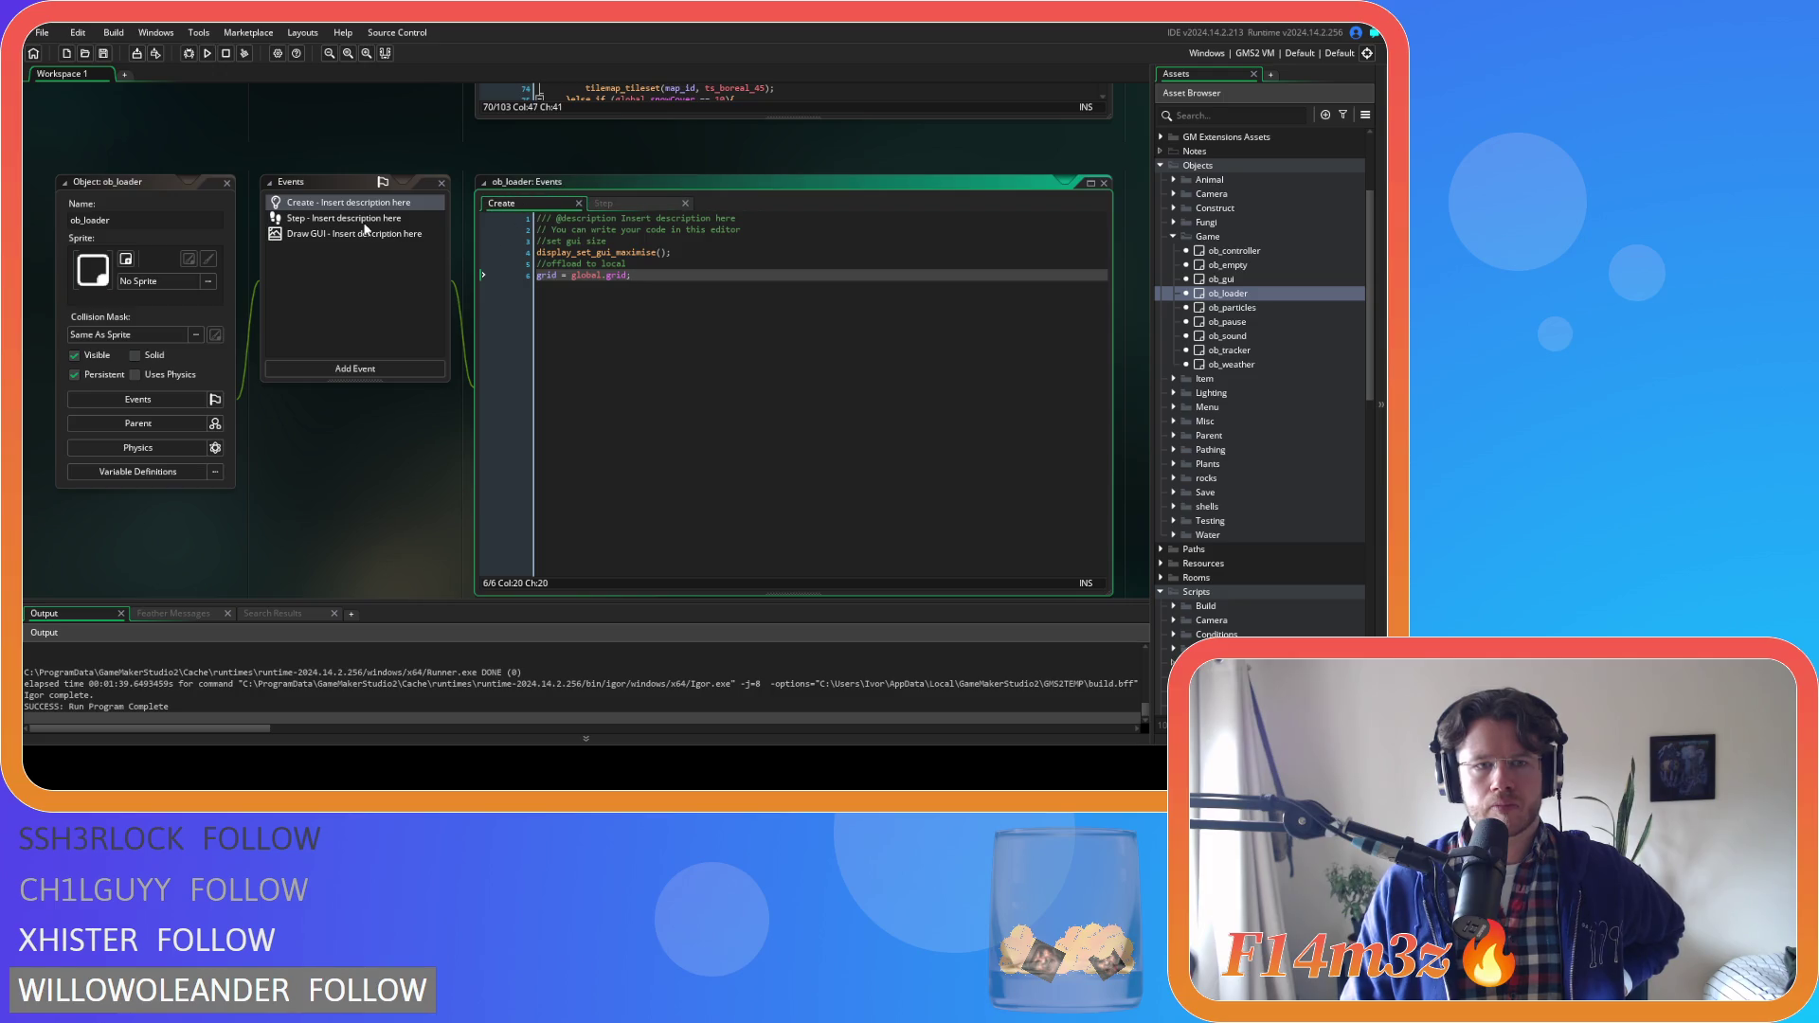
double_click(366, 233)
scroll(764, 275, down, 18)
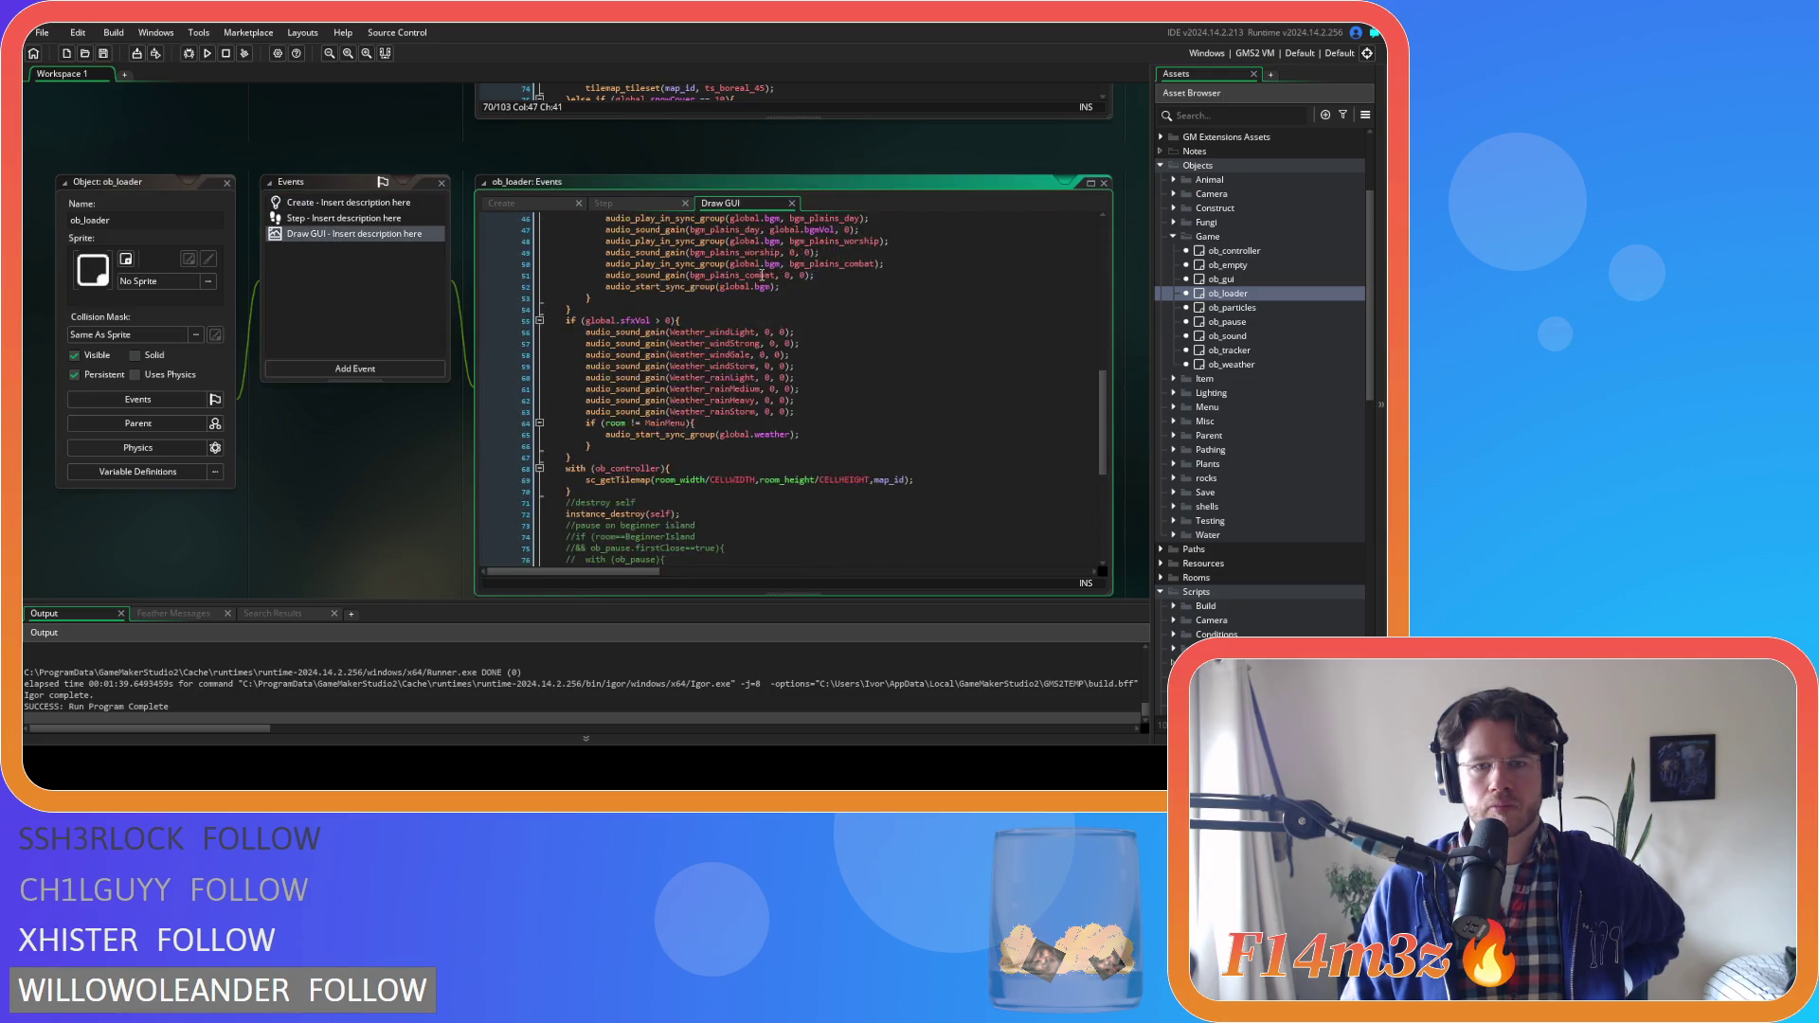
click(792, 203)
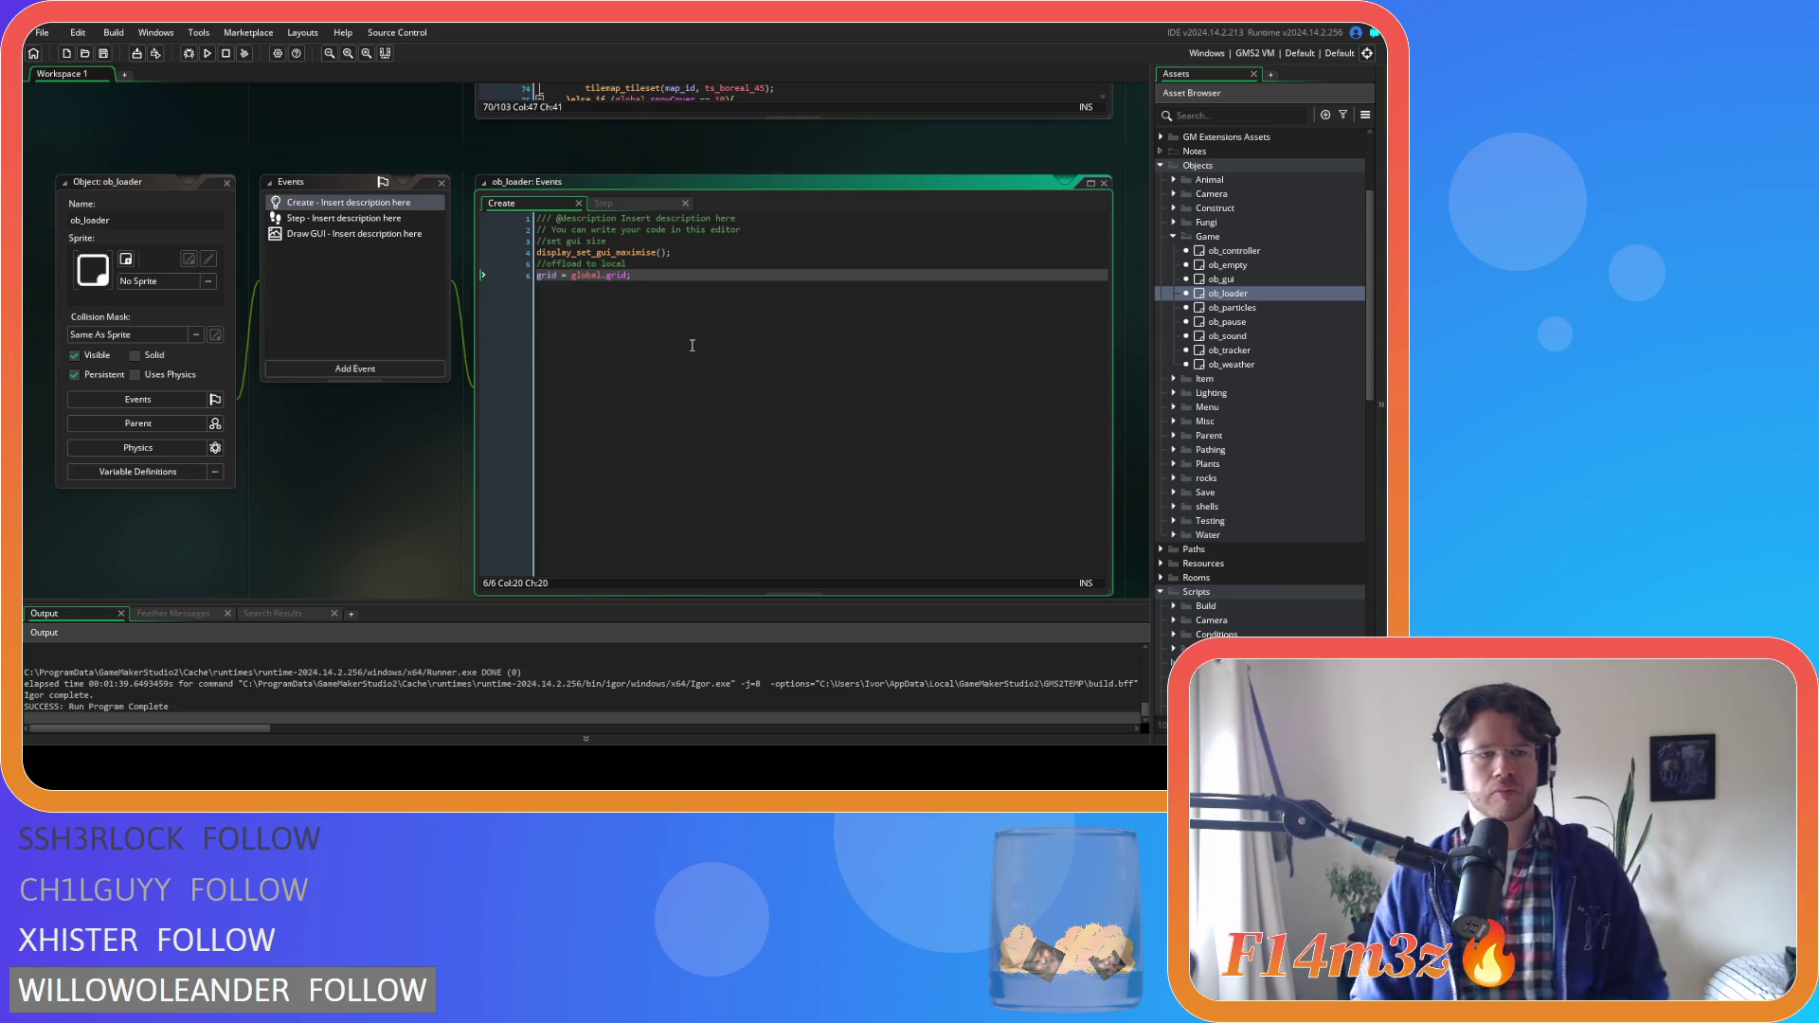
Scroll through ob_loader's staged Step loading code and open the ob_controller object
click(606, 202)
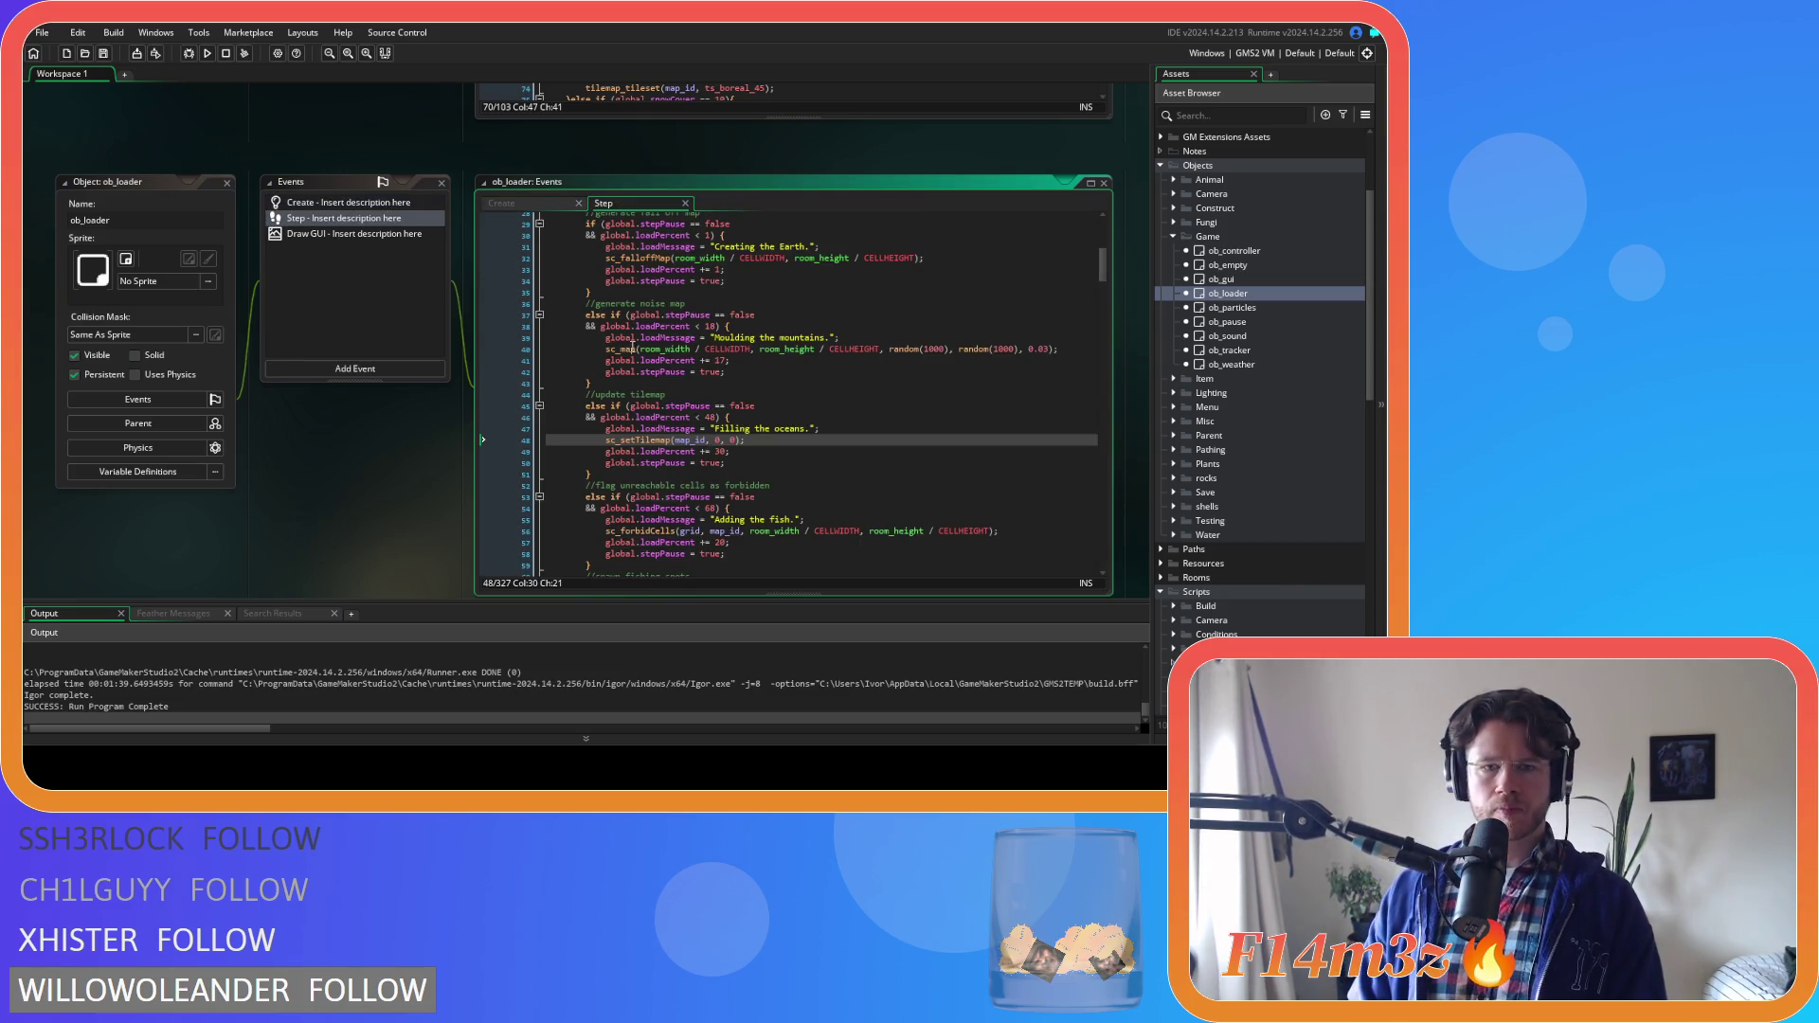
scroll(822, 491, up, 9)
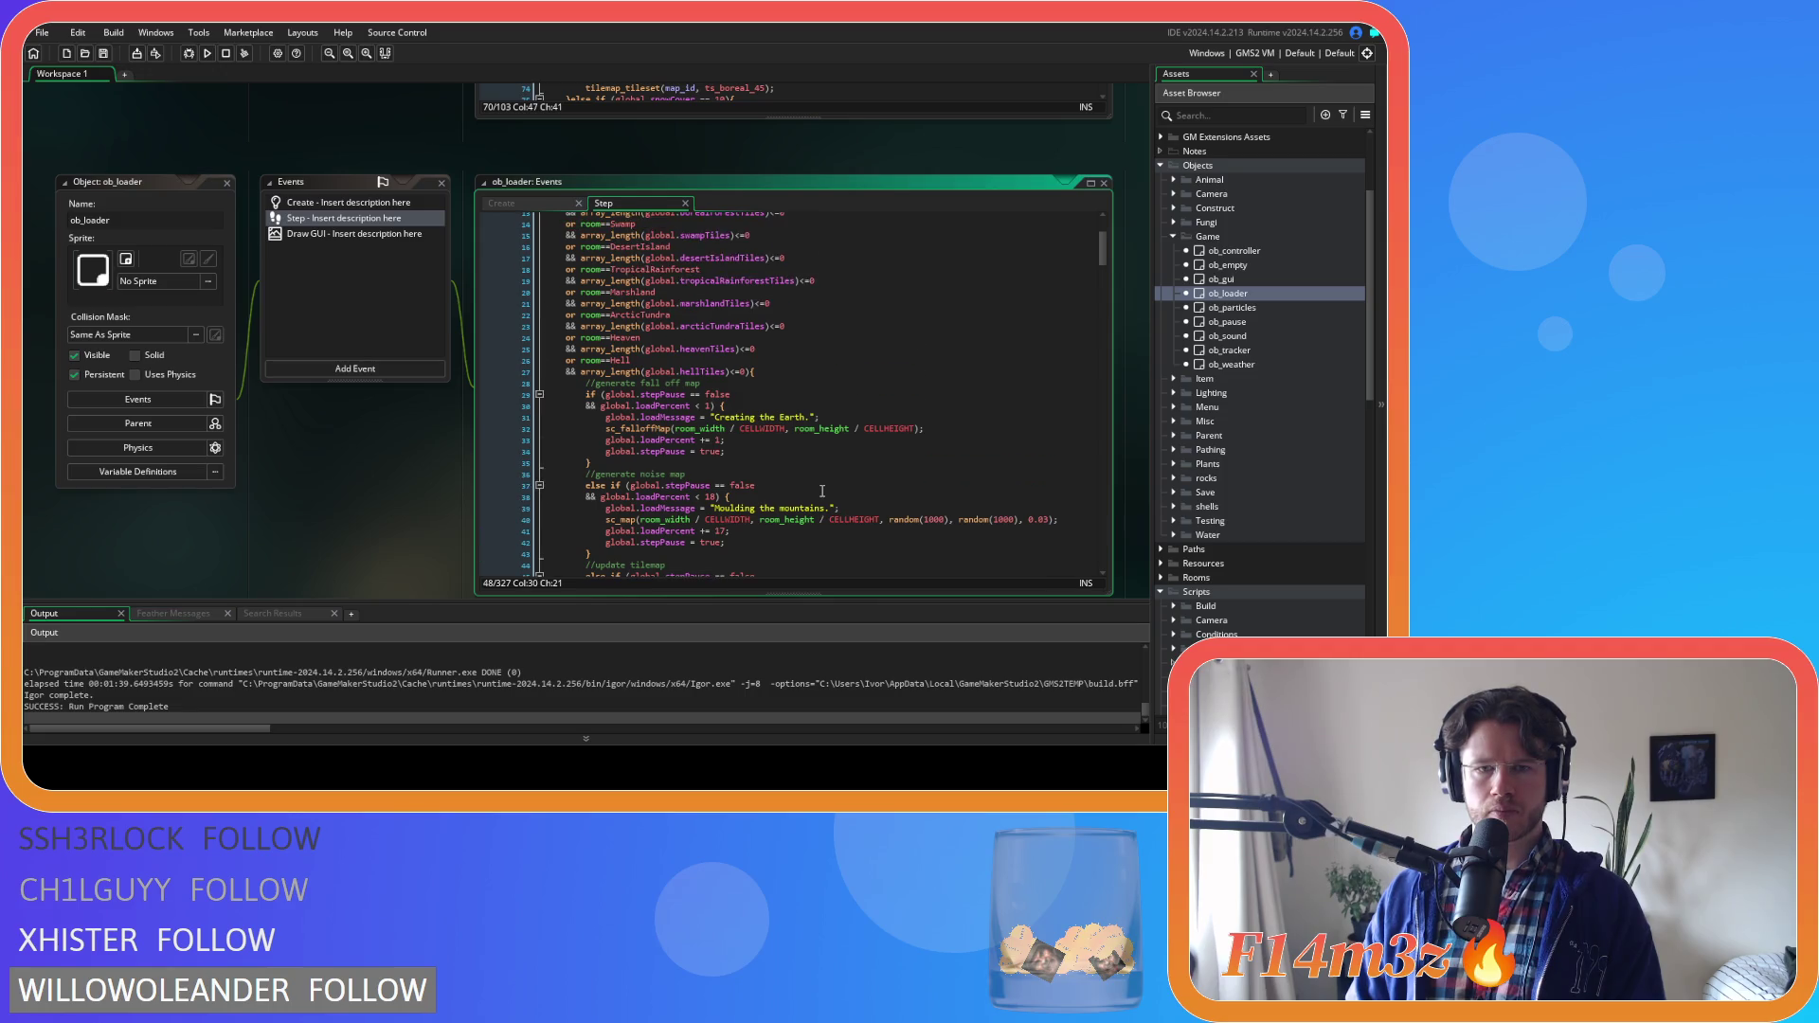
scroll(821, 491, down, 13)
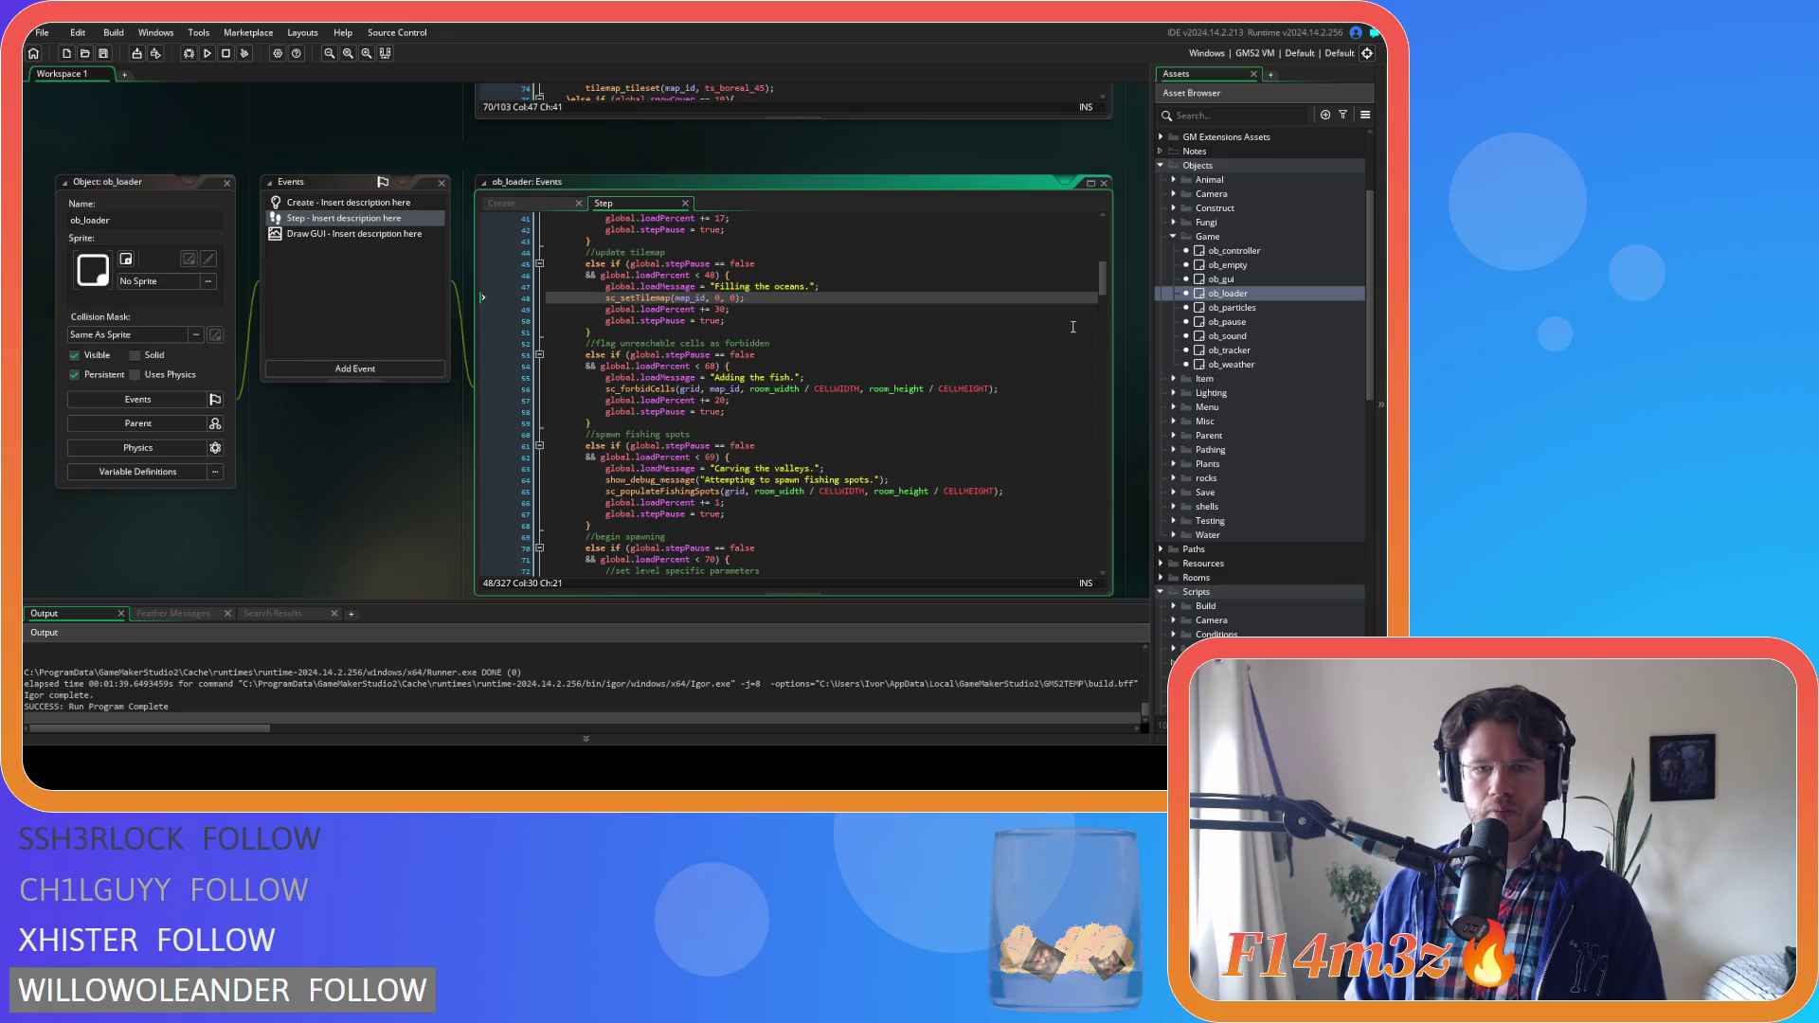
mouse_move(1103, 288)
mouse_down()
mouse_move(1111, 556)
mouse_move(1096, 235)
mouse_move(1107, 263)
mouse_up()
double_click(1234, 251)
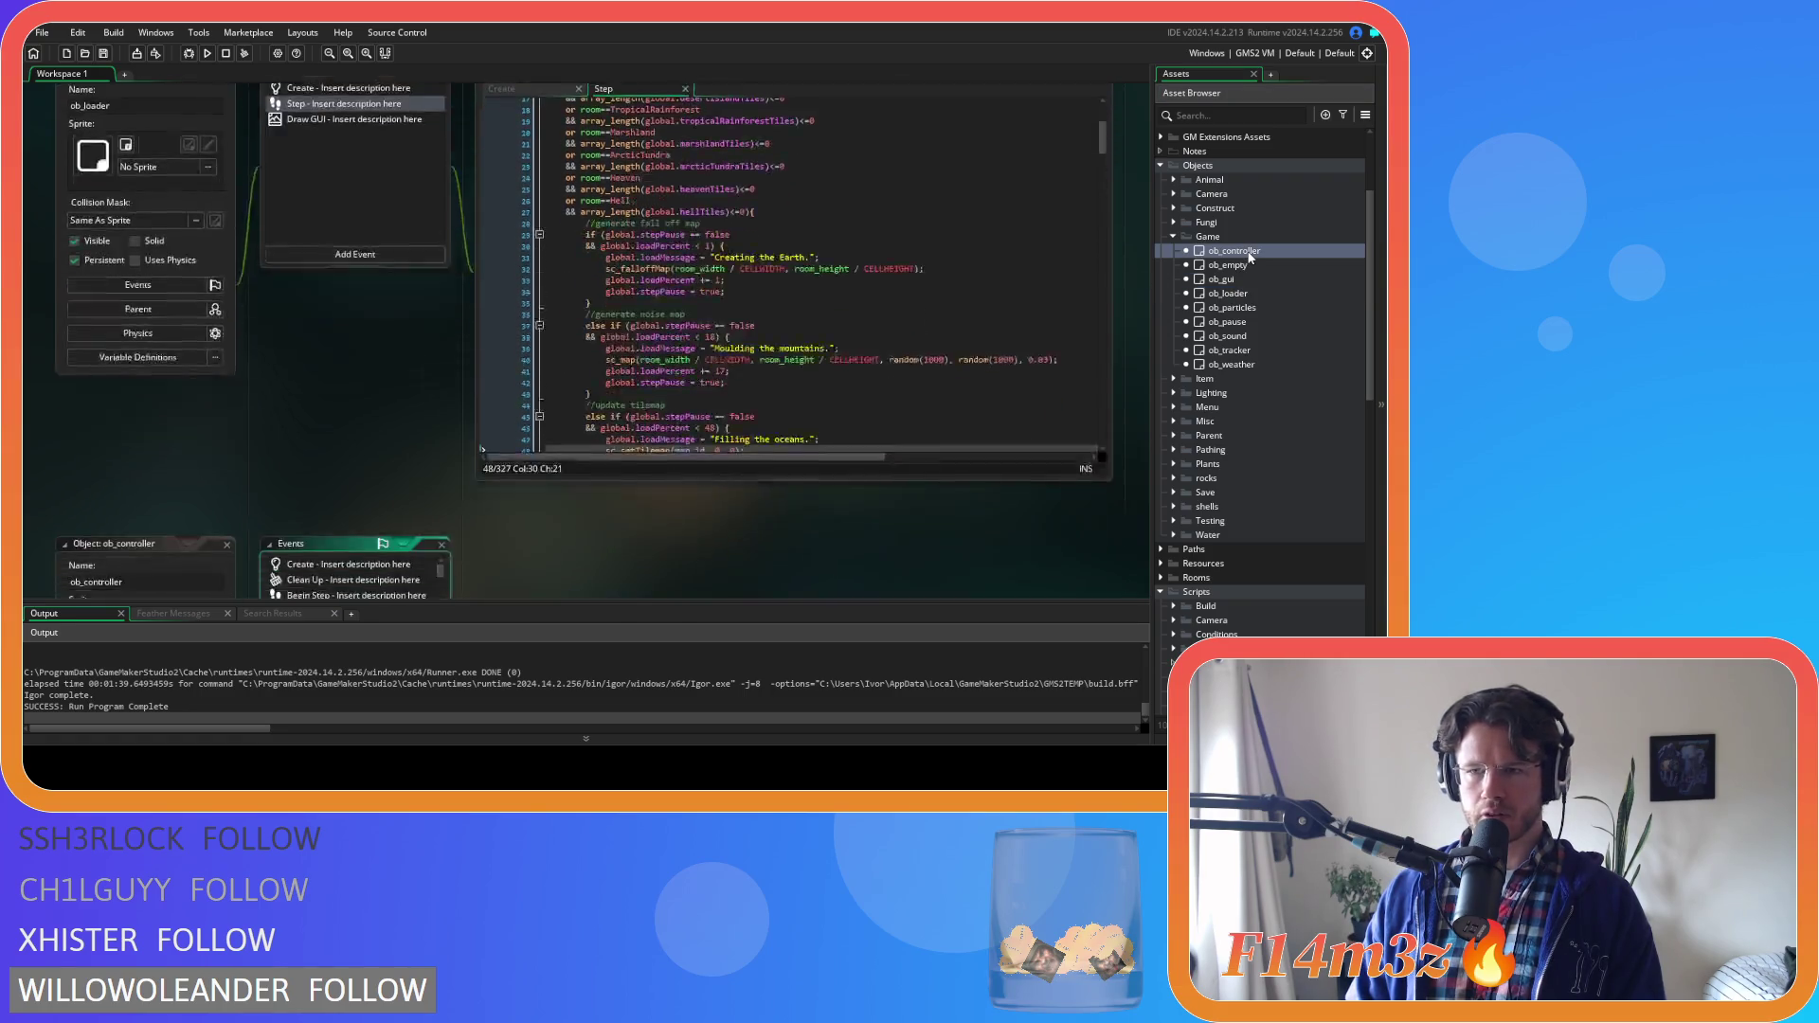
Inspect the layer_tilemap_get_id and layer_get_id Tiles_1 lookup in ob_controller's Create code
click(313, 203)
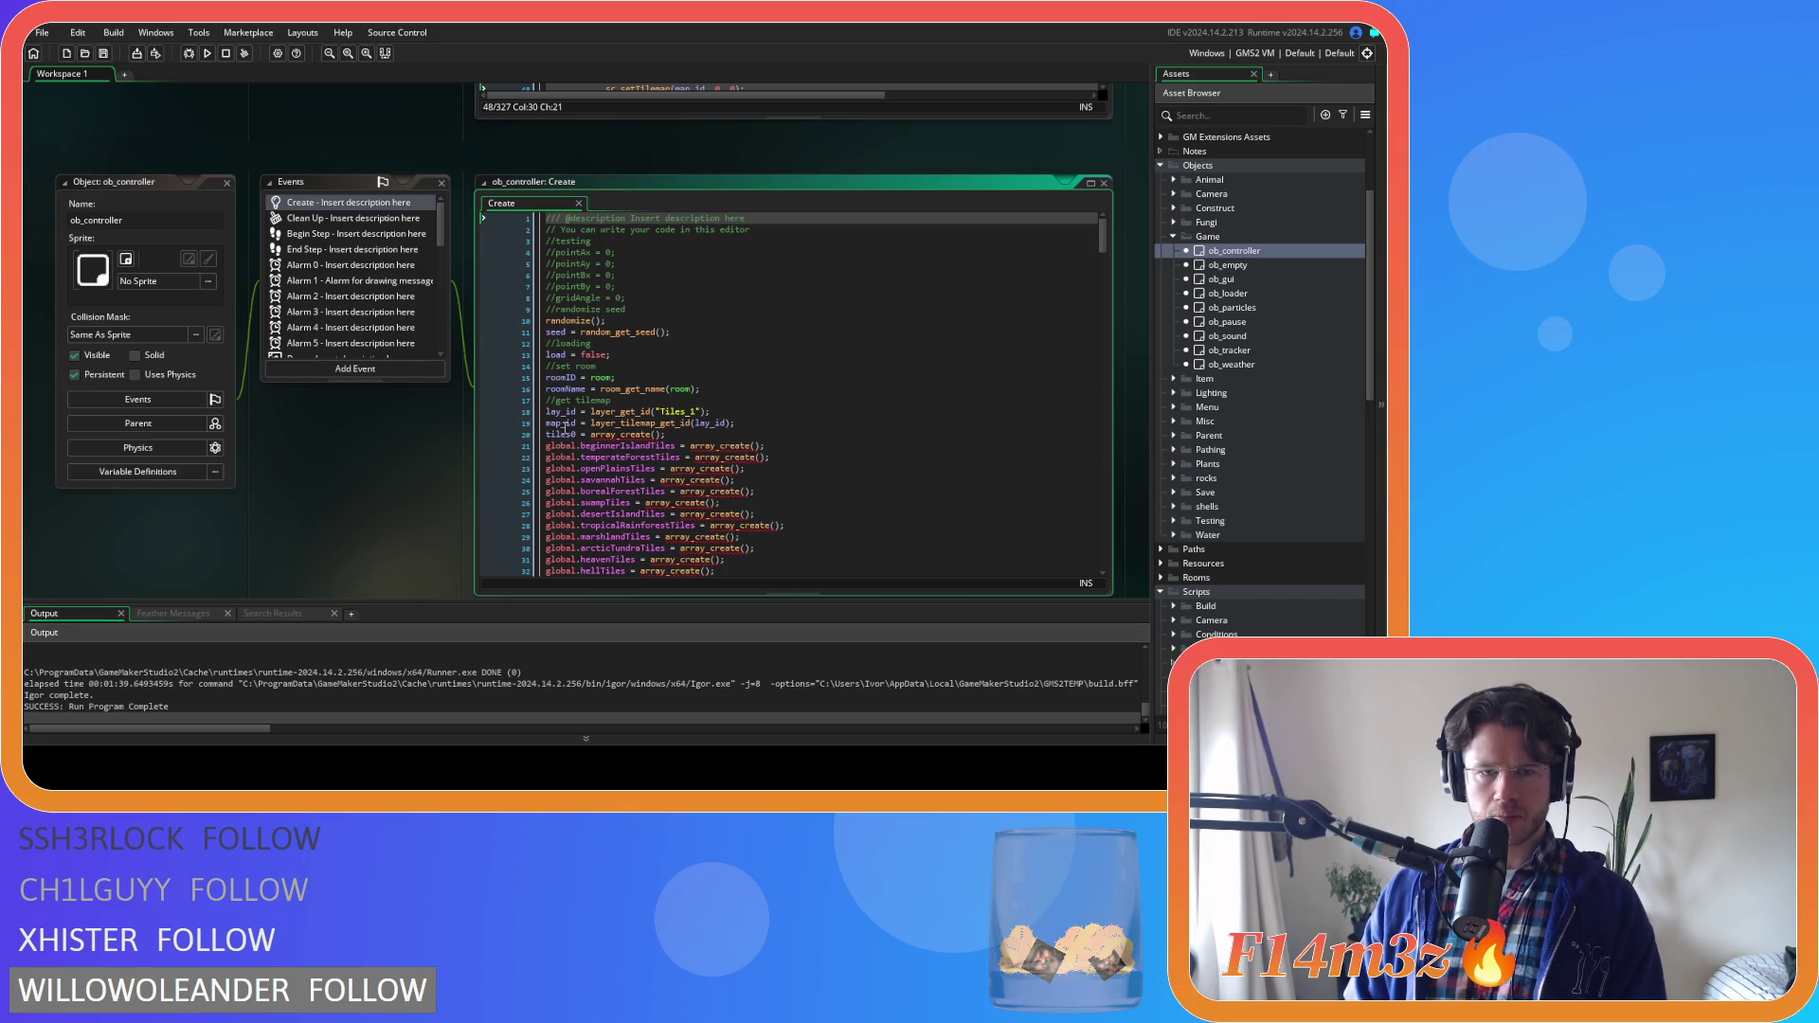
click(567, 423)
click(608, 414)
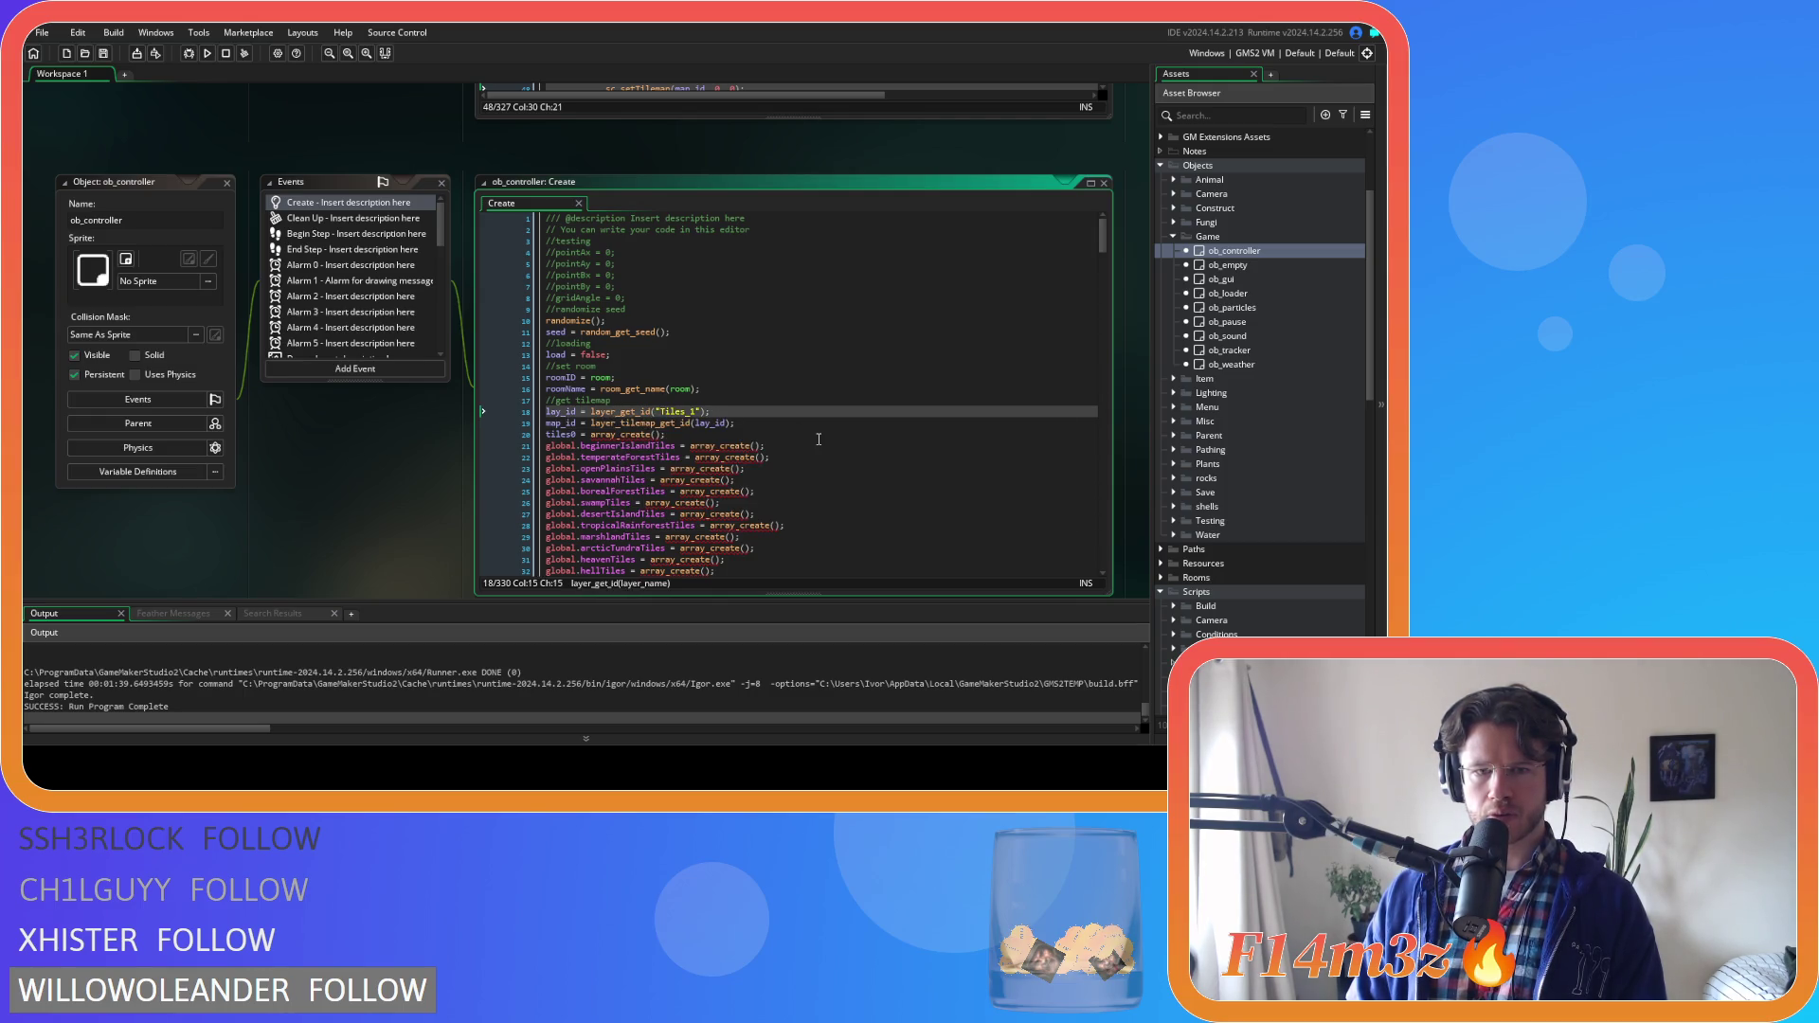
mouse_move(661, 424)
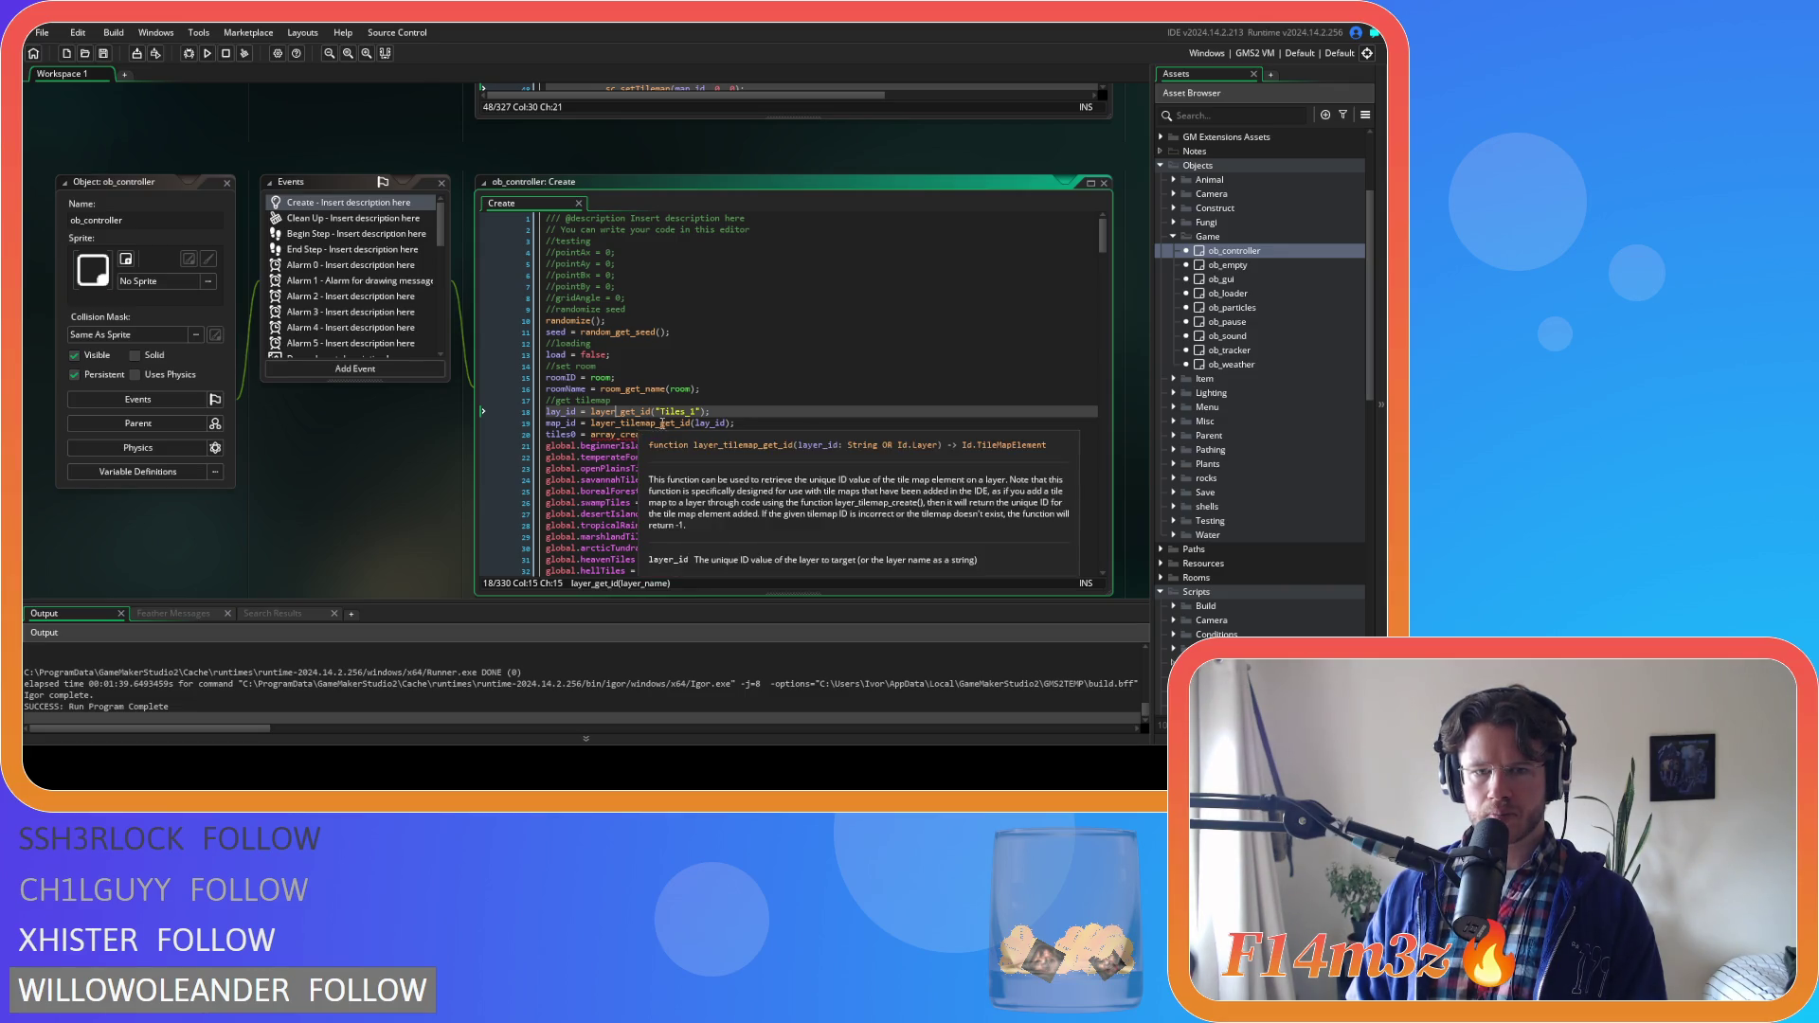
Expand the Rooms folder in the Asset Browser and open the TemperateForest room
scroll(1243, 453, down, 3)
scroll(1242, 448, down, 5)
double_click(1243, 447)
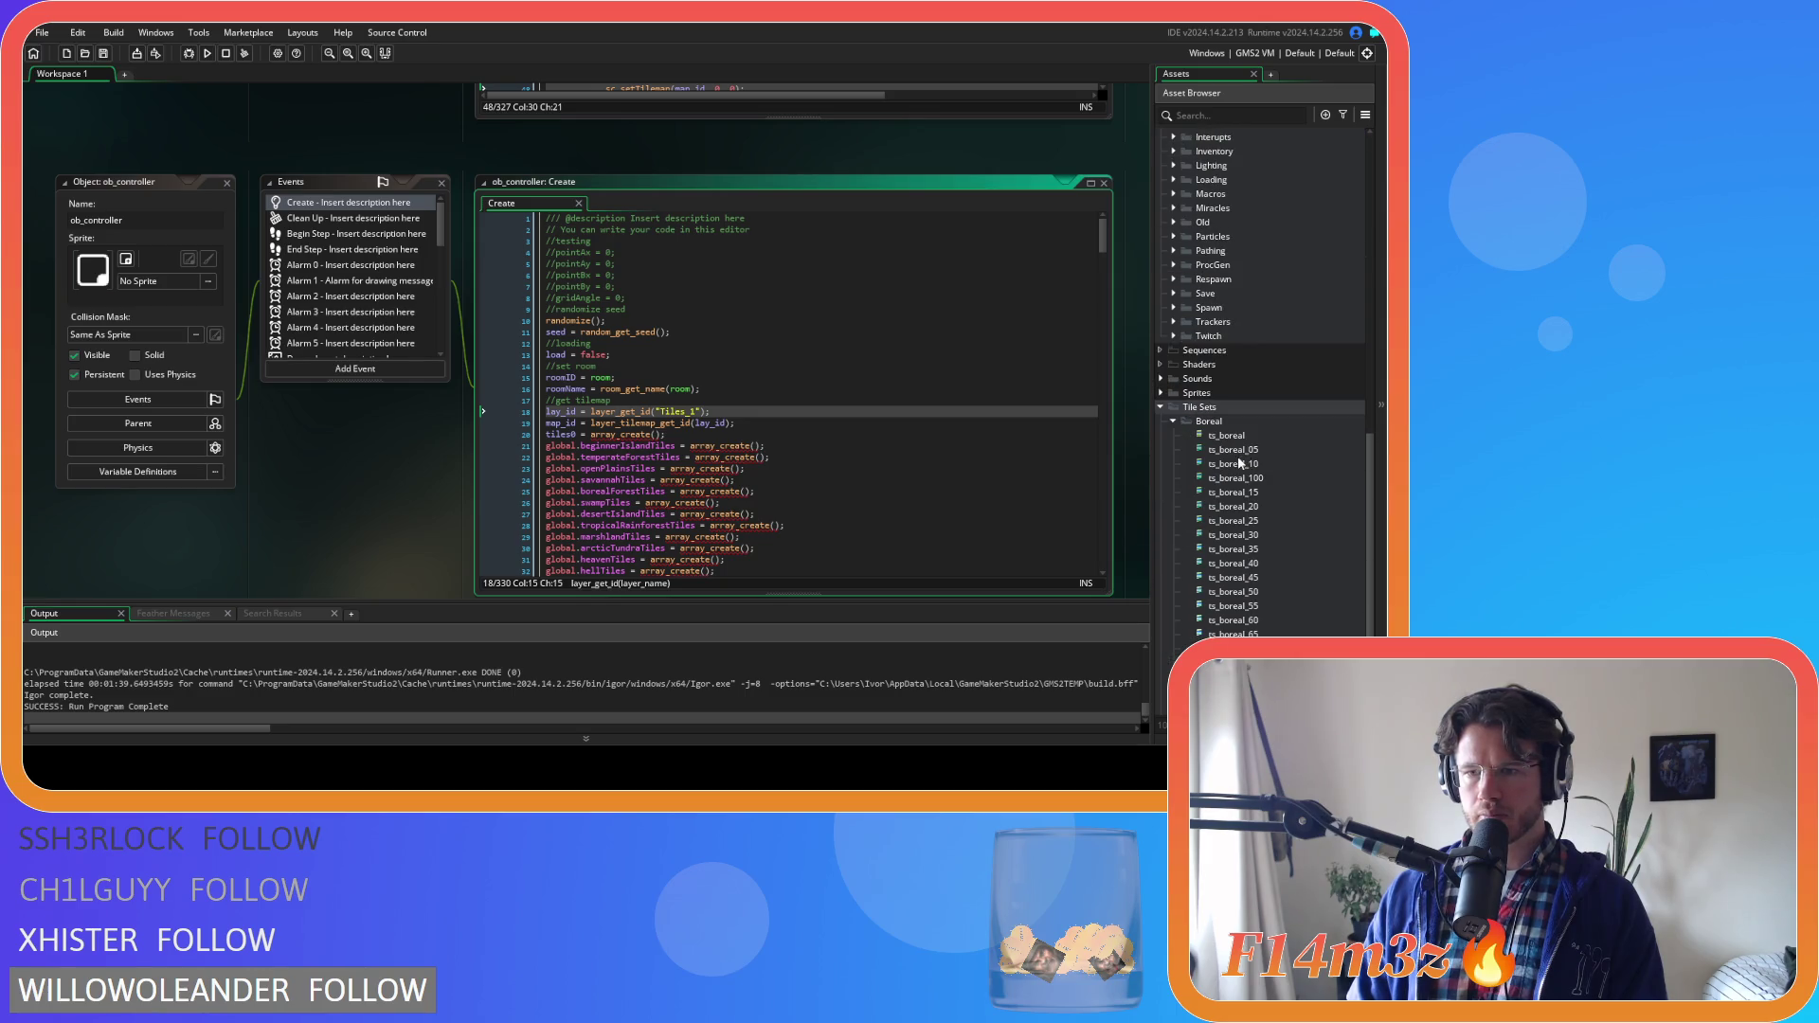
scroll(1194, 427, up, 12)
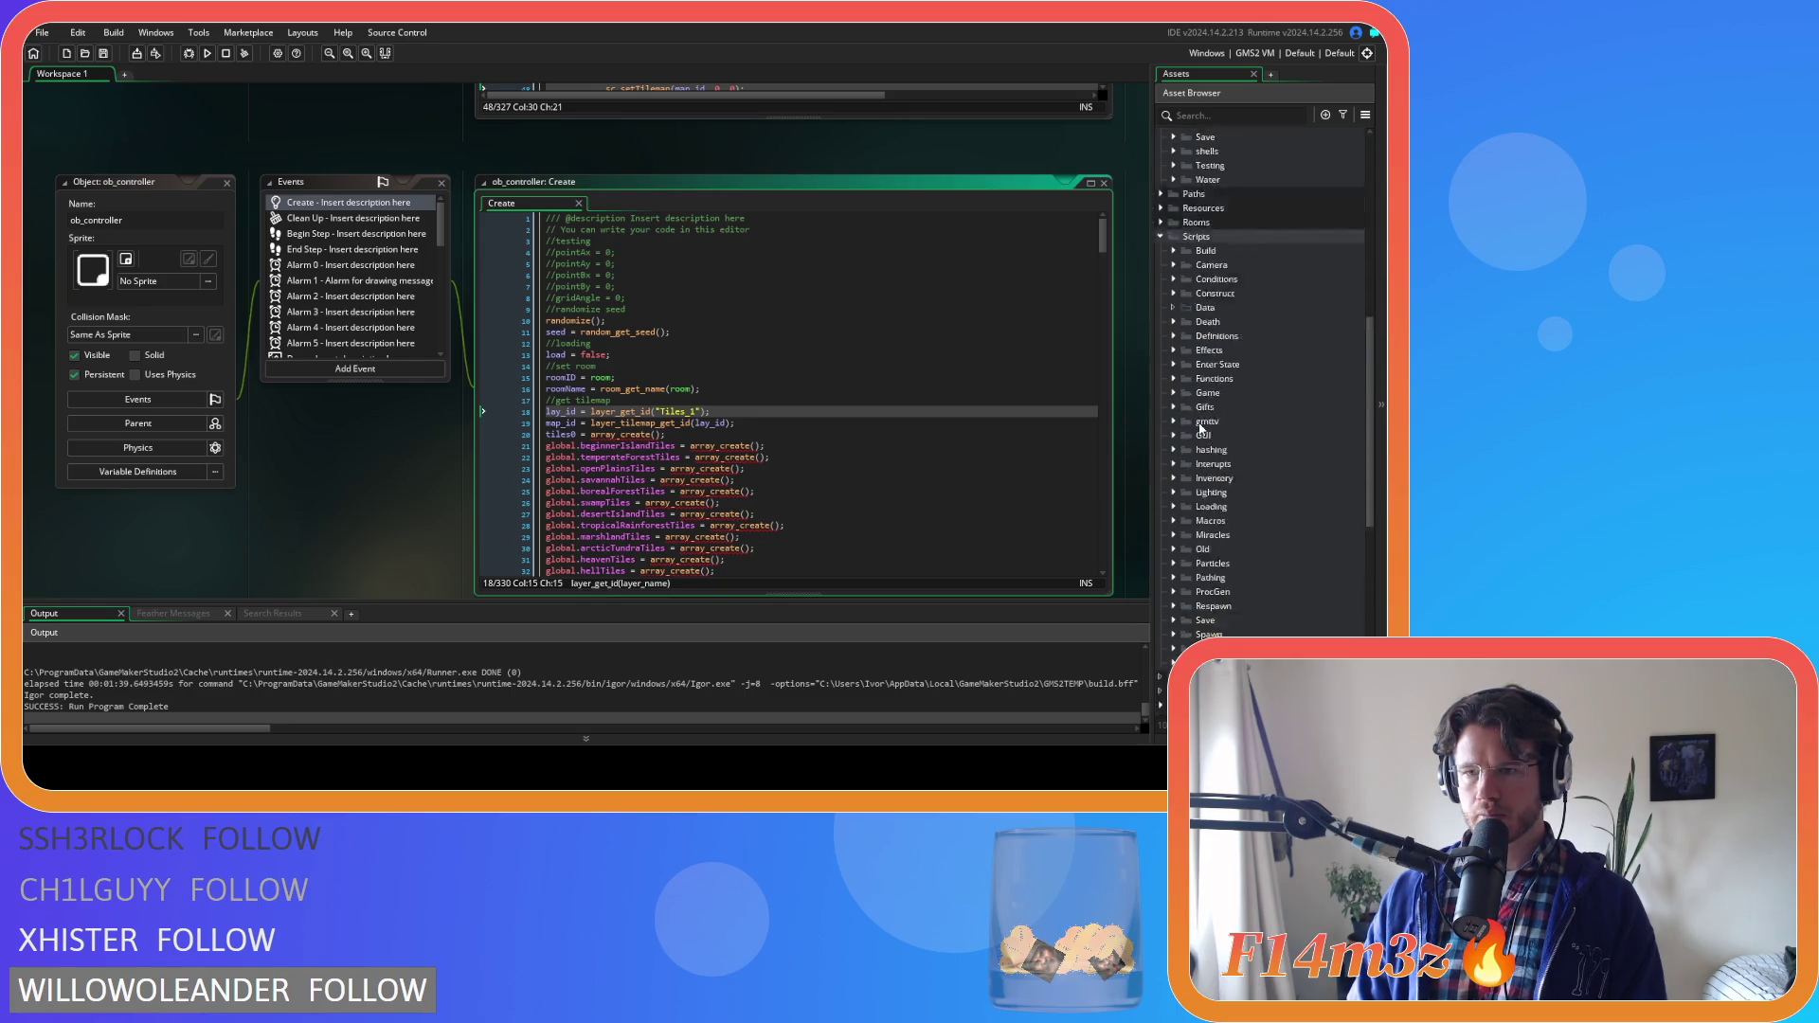
click(1162, 450)
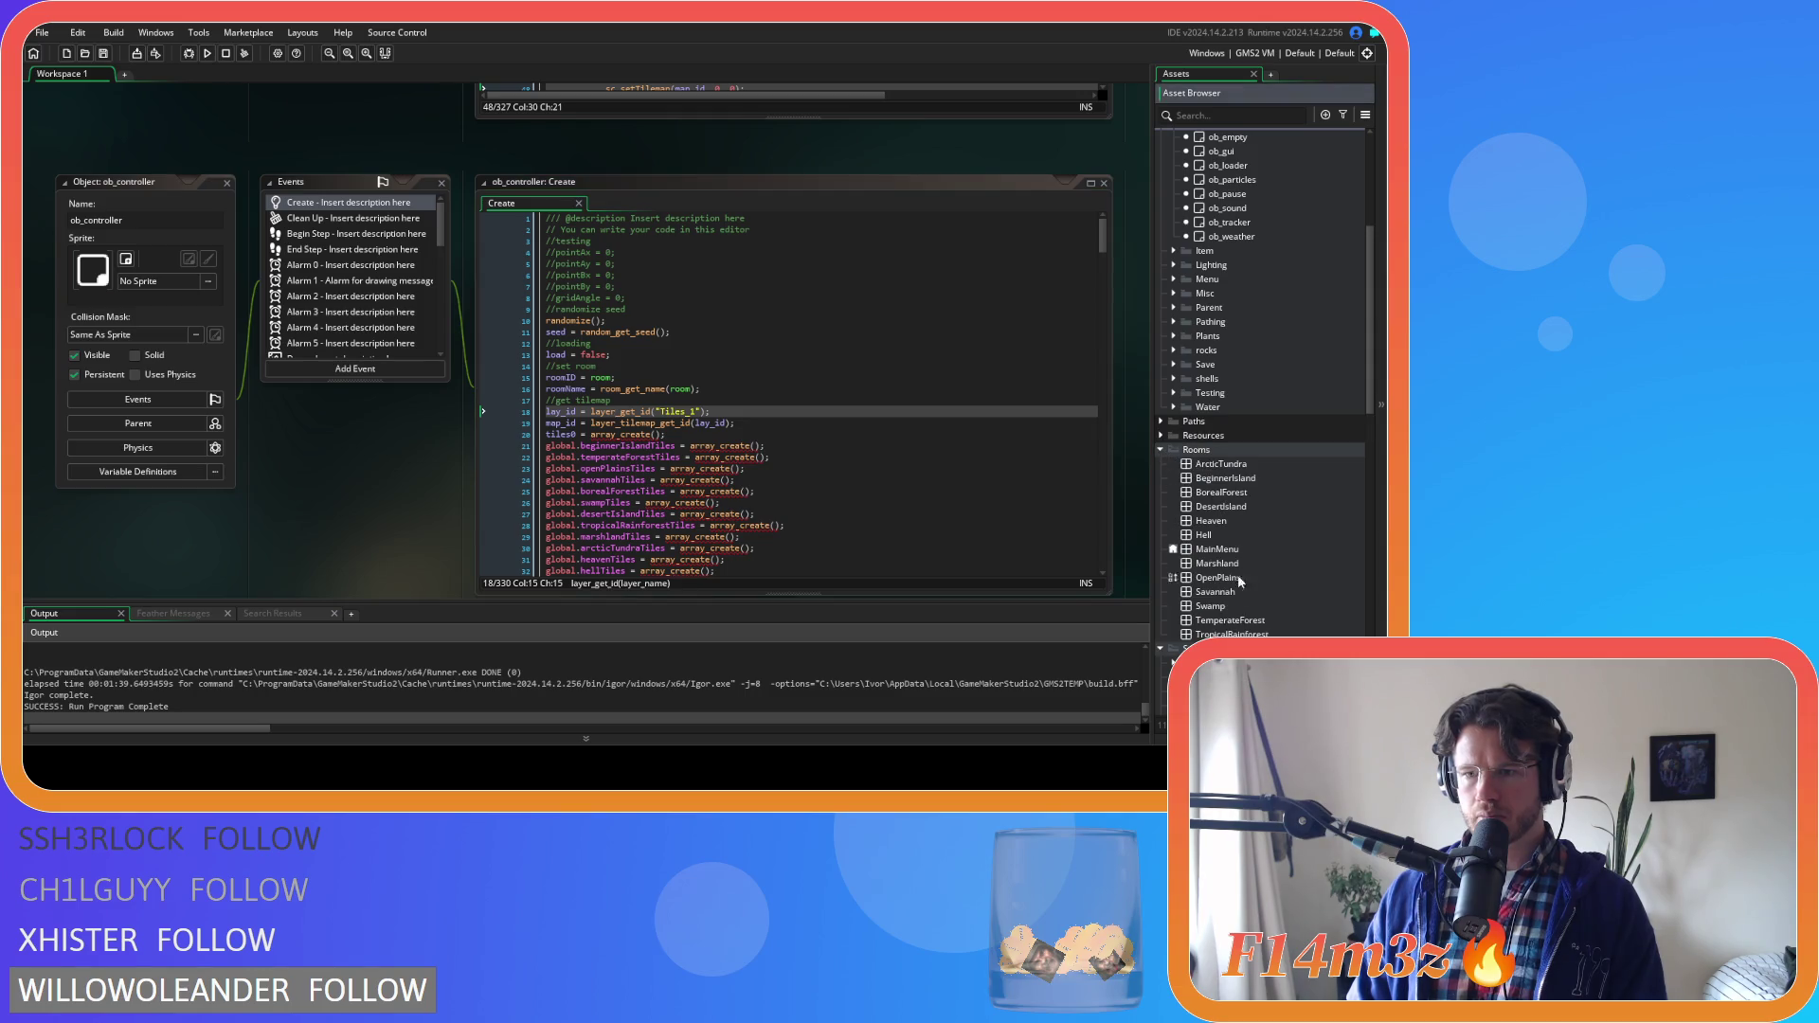
double_click(1232, 620)
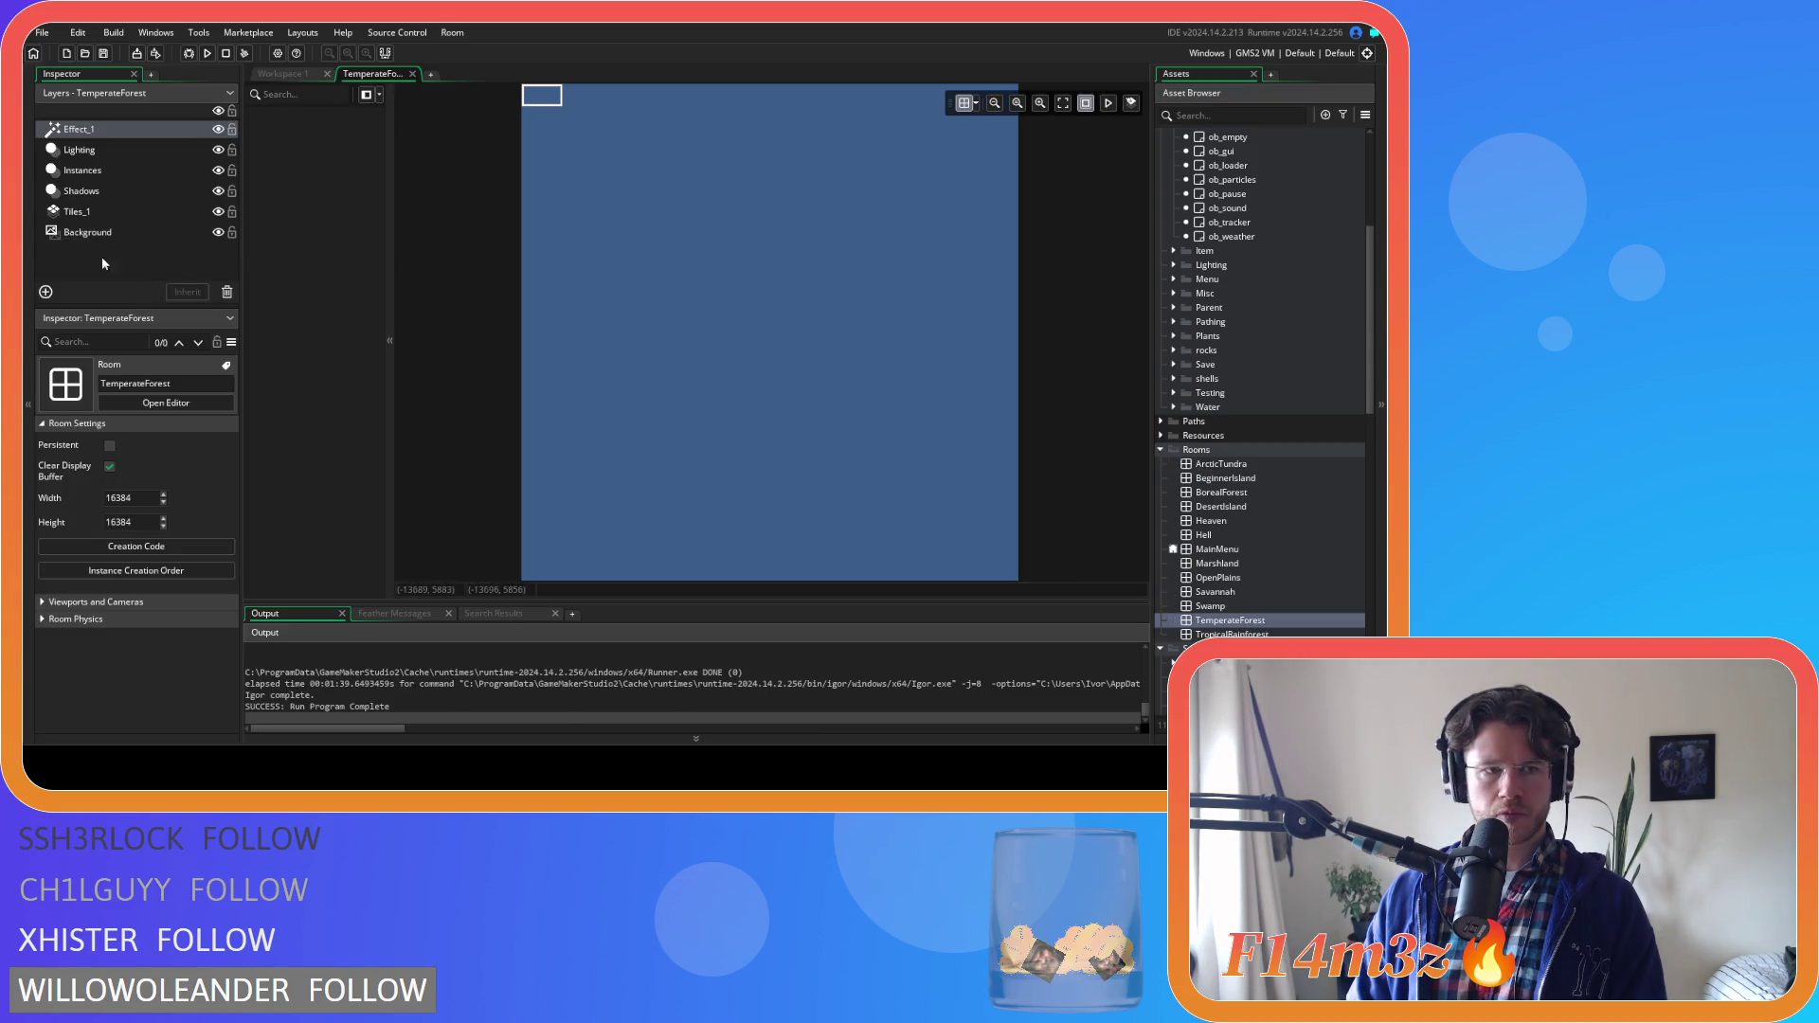
Select the Tiles_1 layer to check its ts_temperate tile set, then close TemperateForest
click(90, 212)
scroll(181, 470, down, 5)
scroll(181, 470, up, 3)
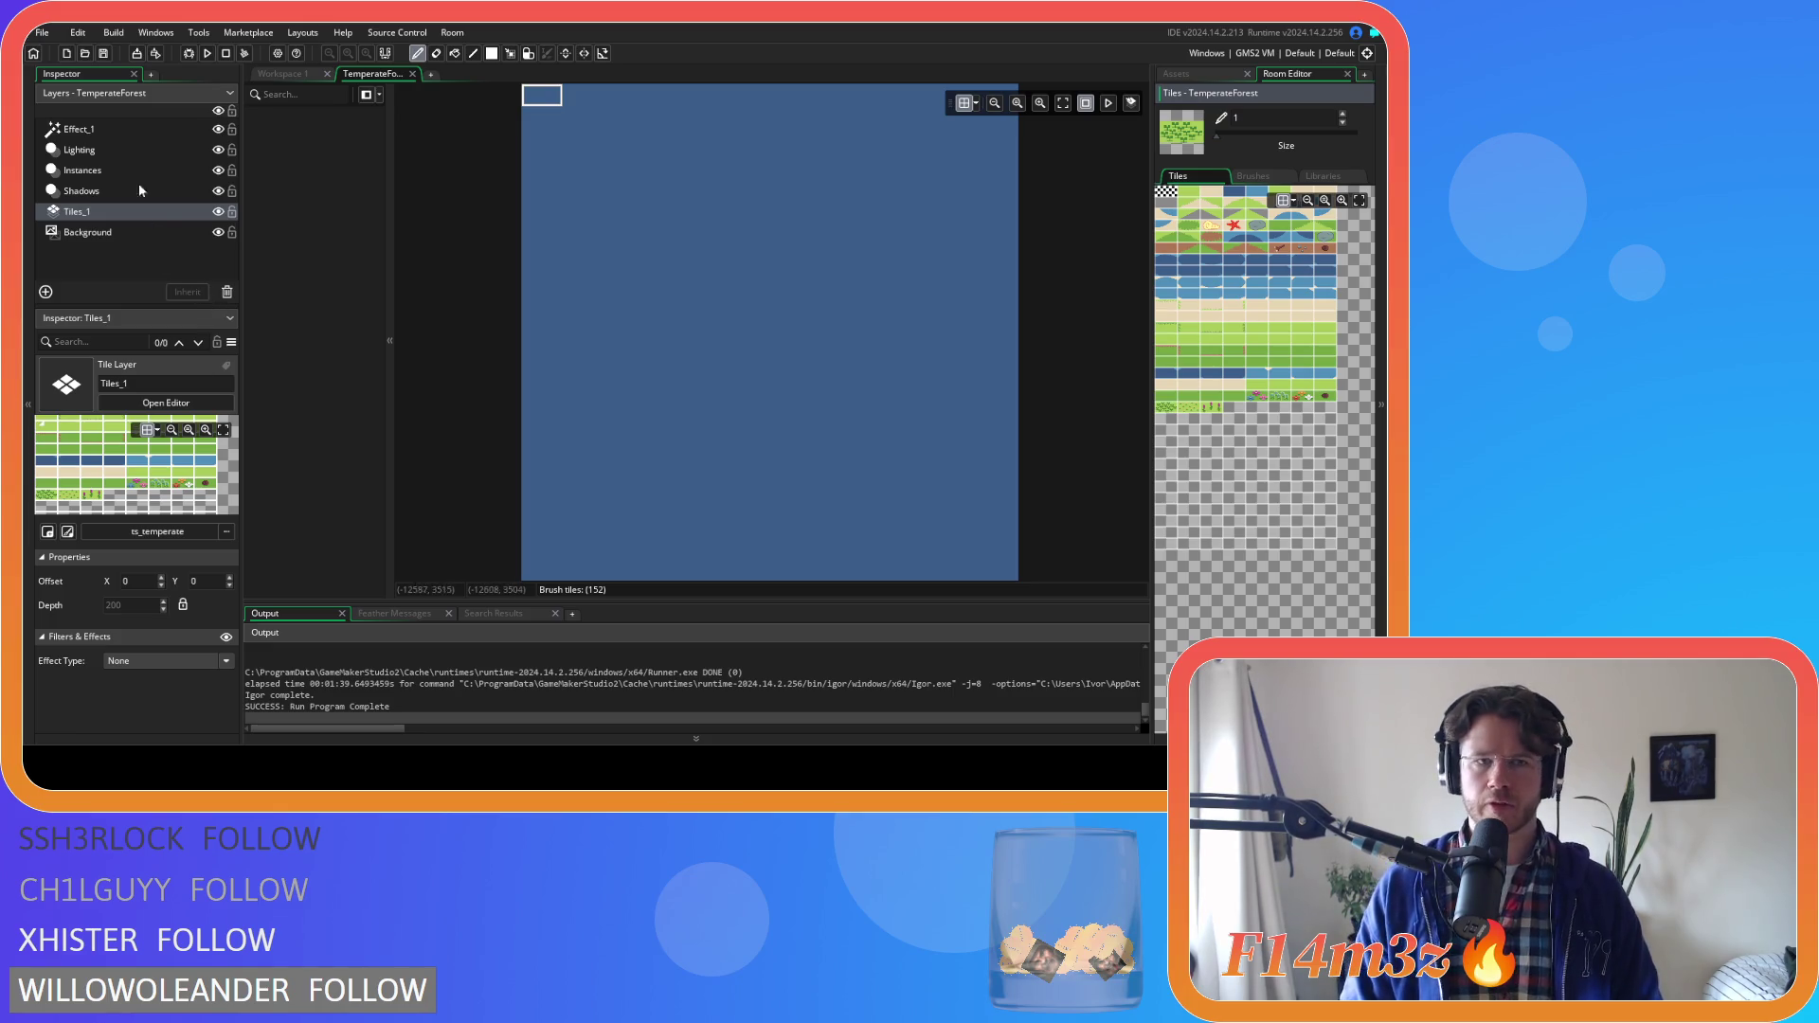
click(412, 74)
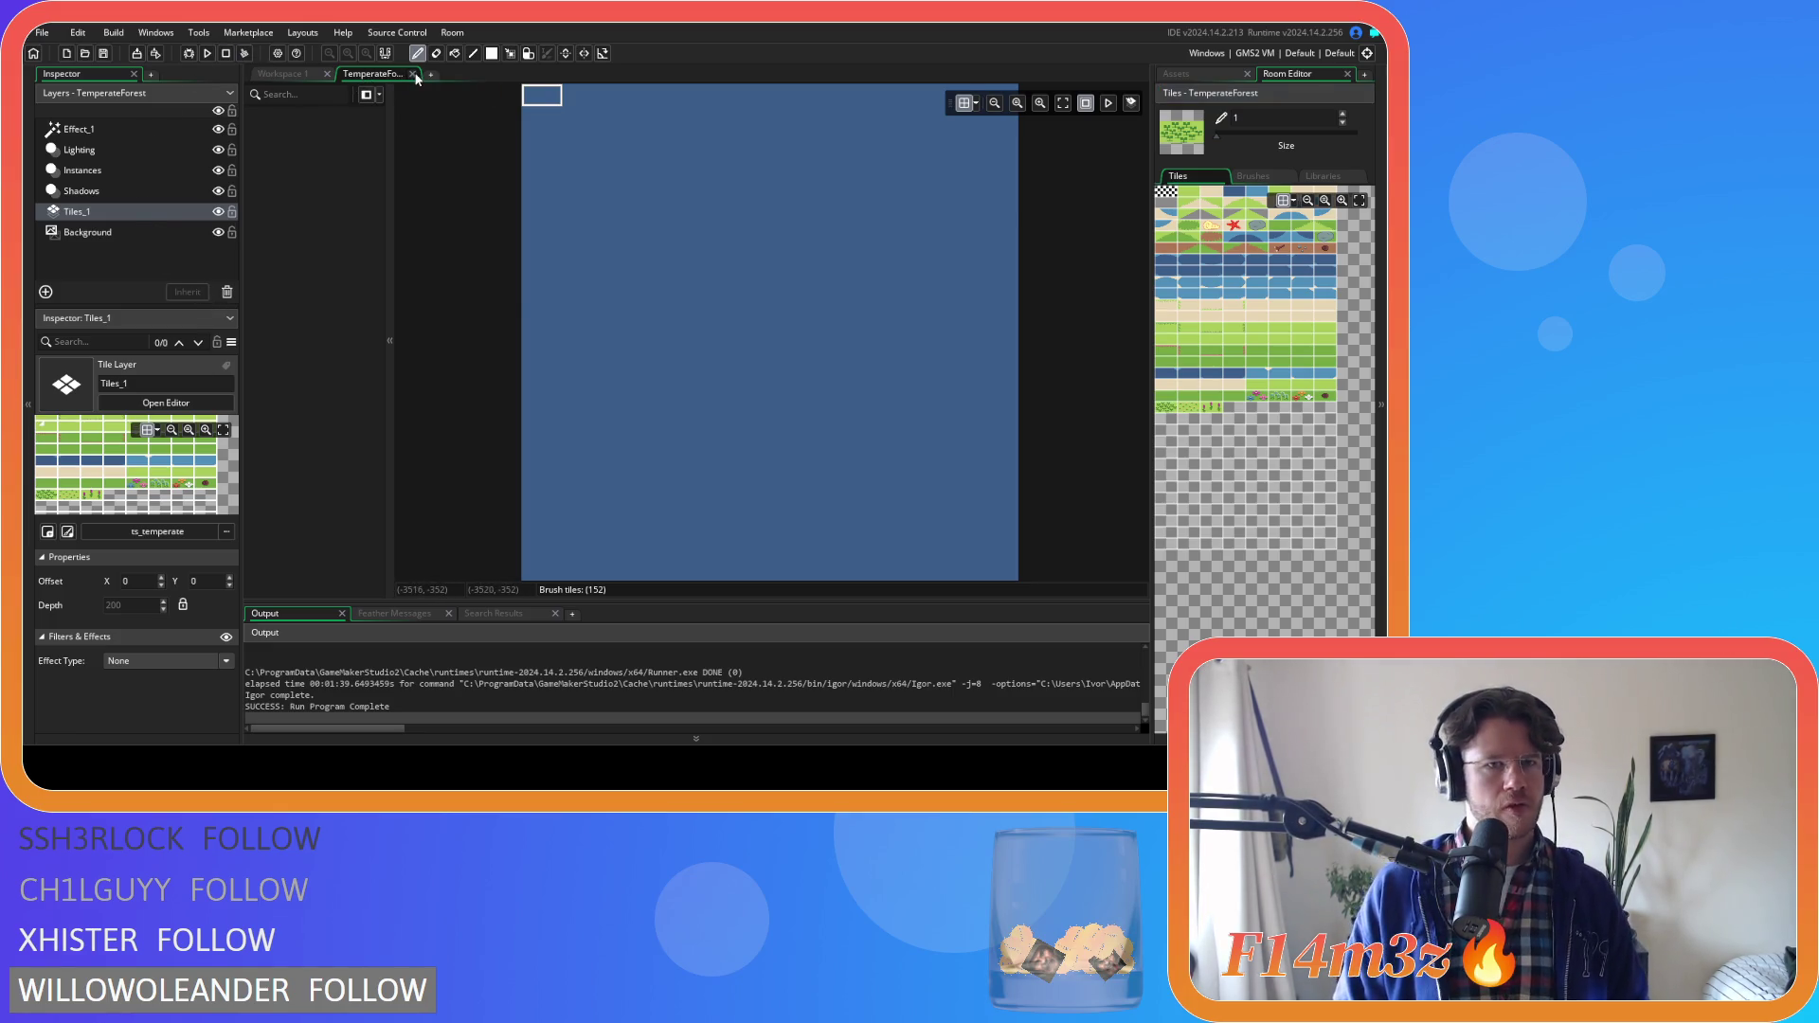
Close the Inspector and open ob_weather's Step code at the line 4 load check
click(136, 75)
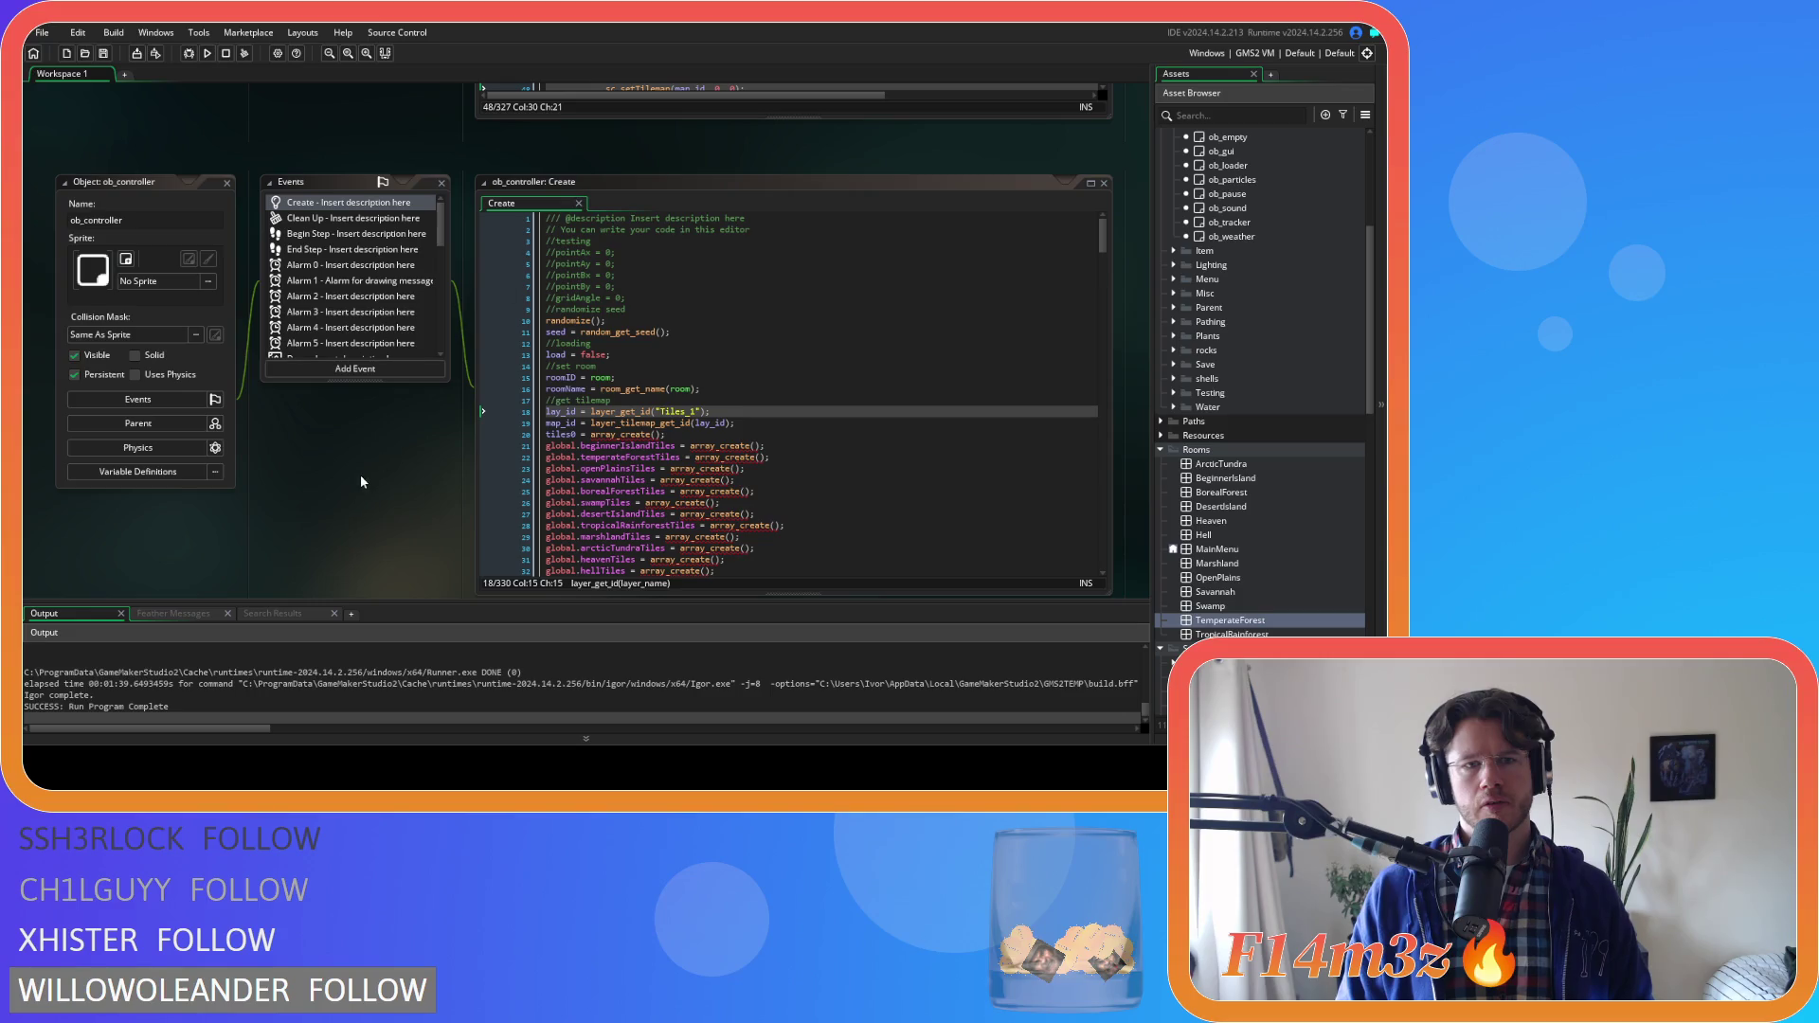
scroll(366, 468, up, 3)
scroll(366, 468, up, 5)
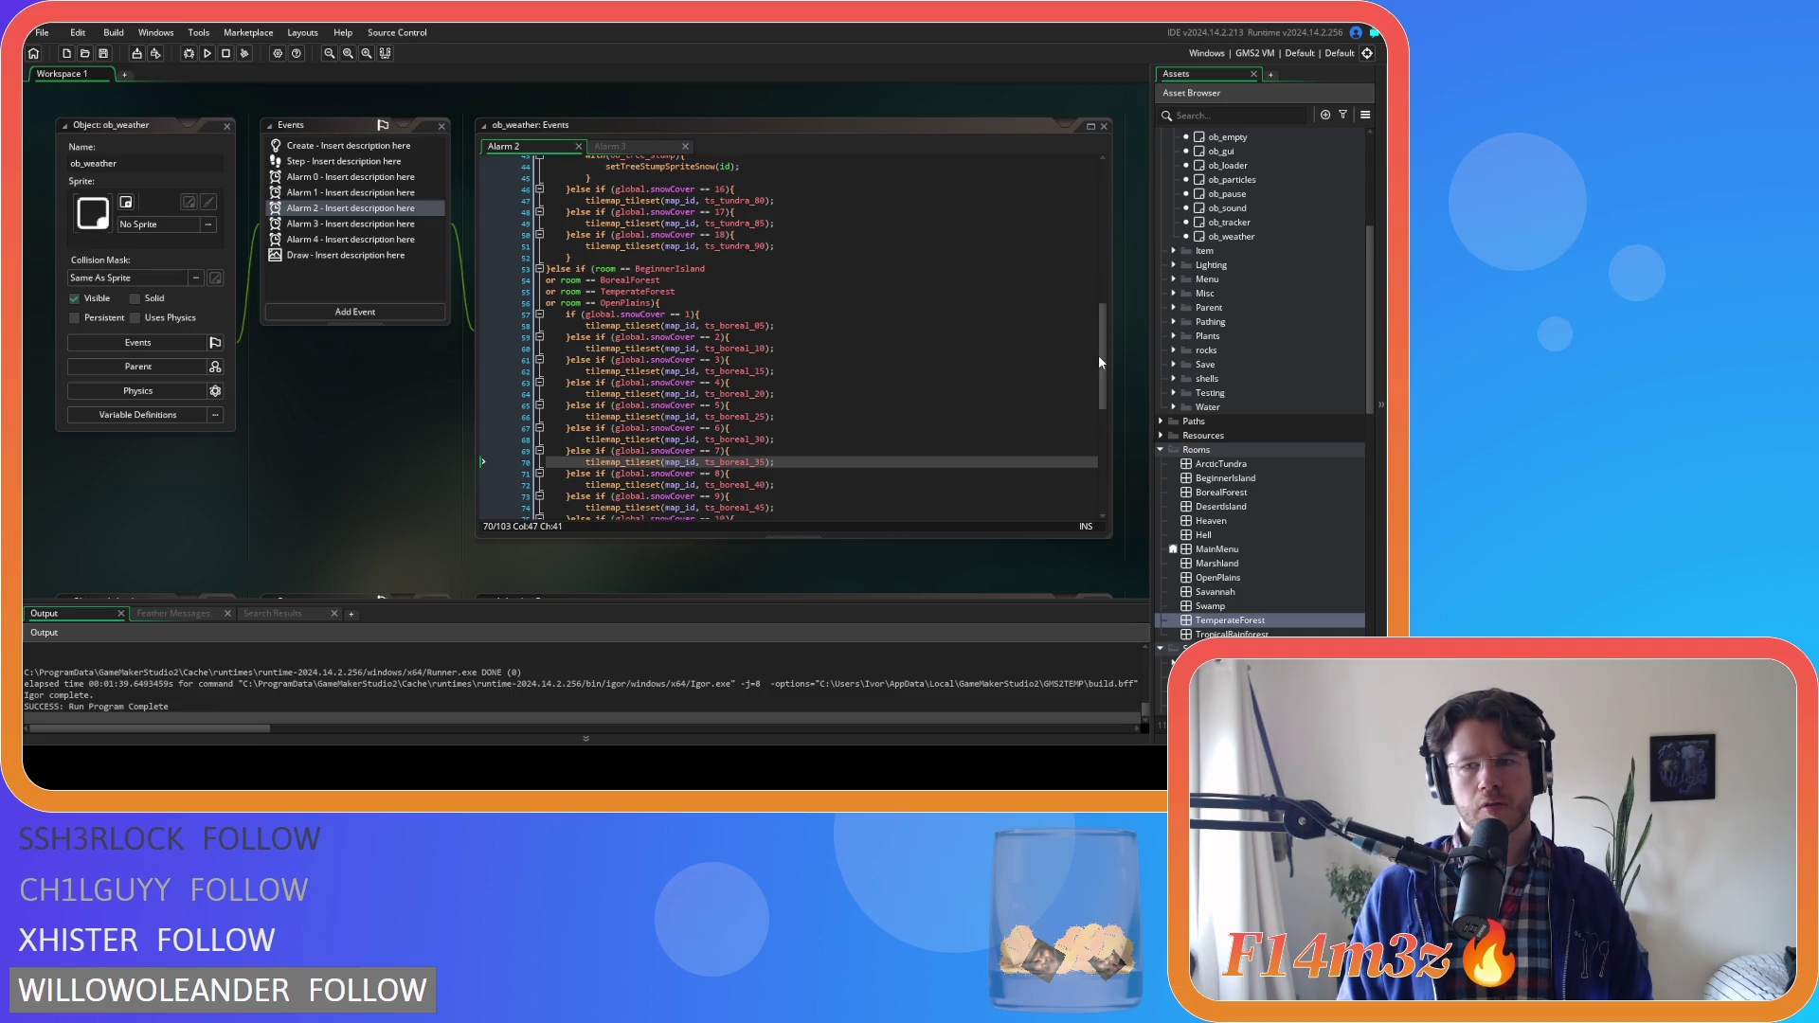
click(376, 163)
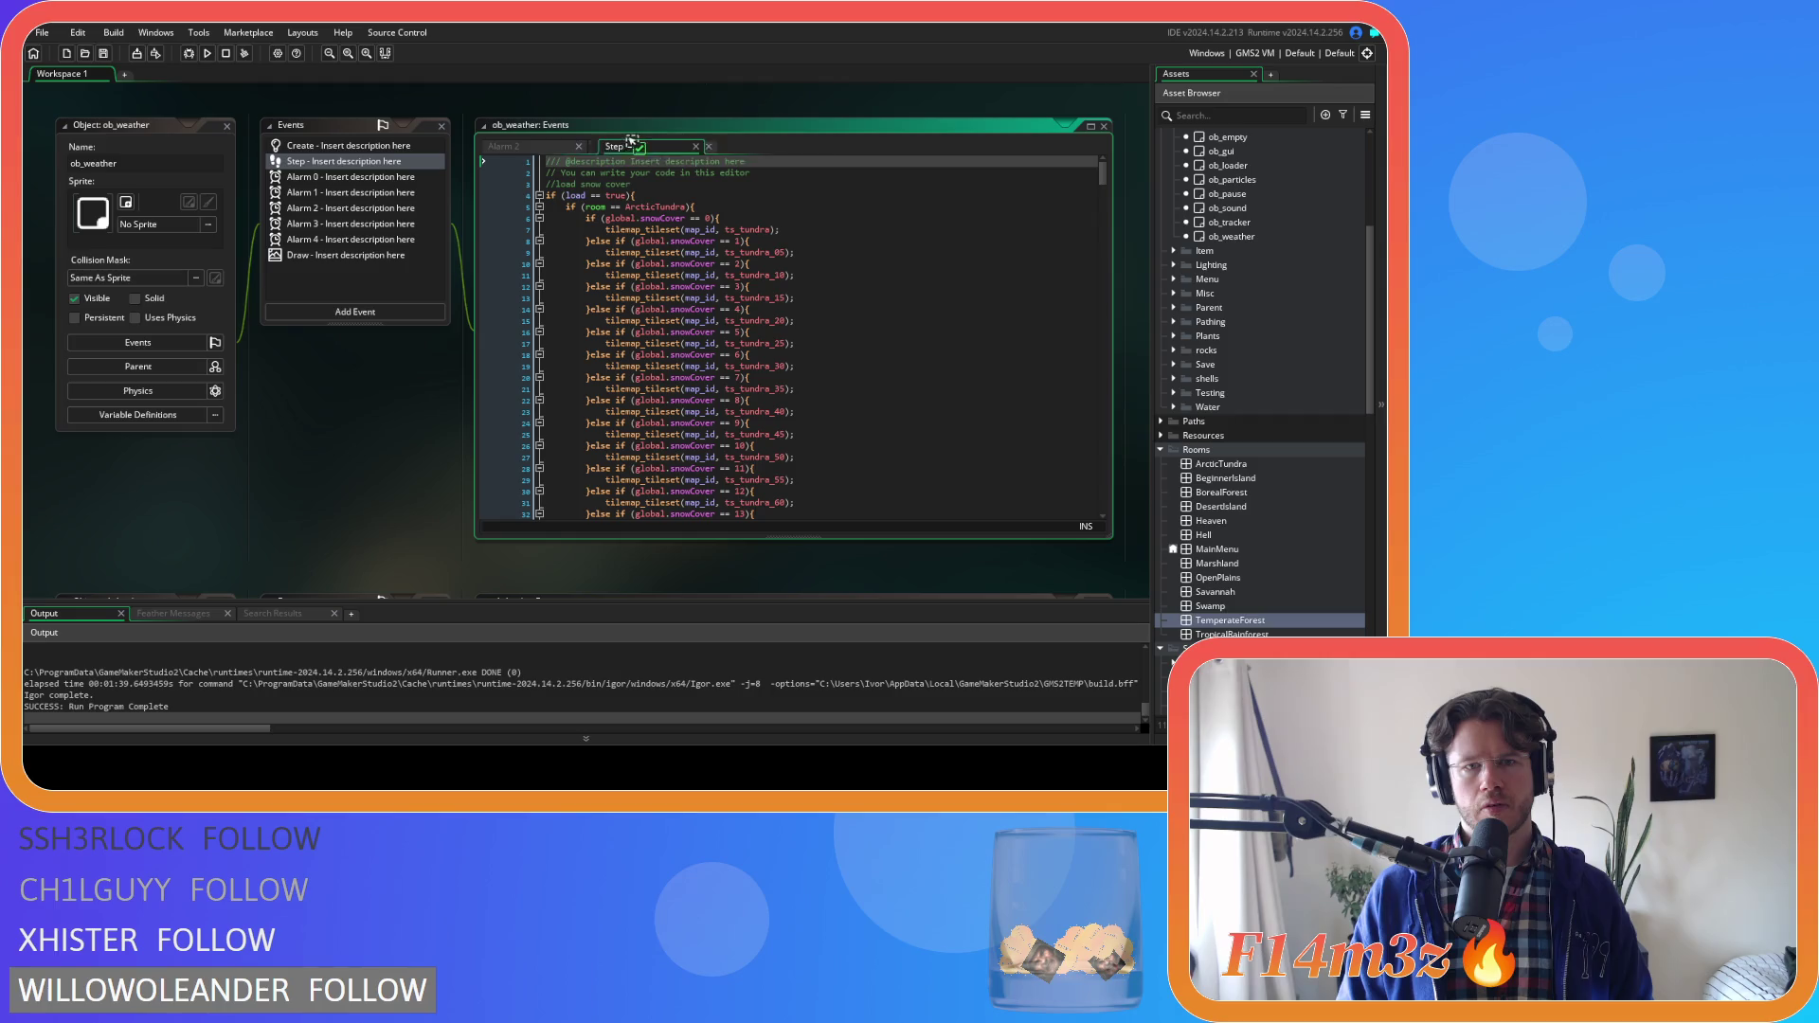
click(659, 195)
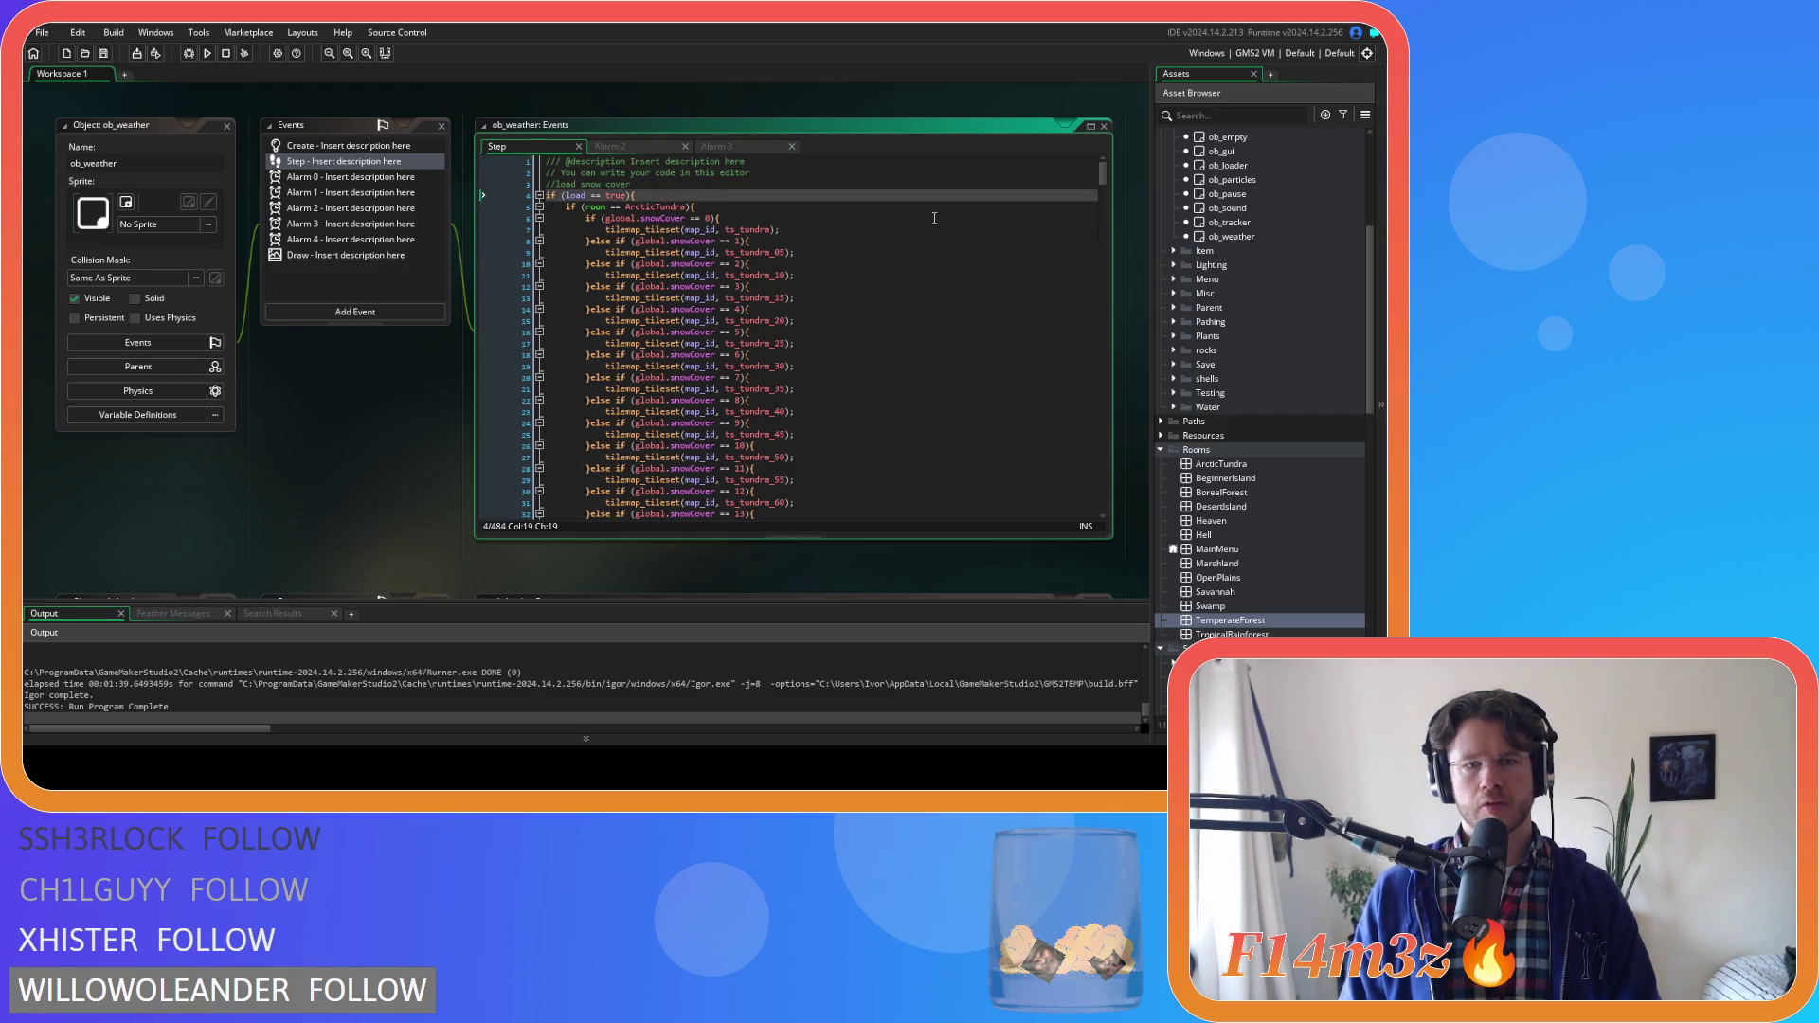
Check the value set on line 11 of the Create event, then scroll down the Step code
click(406, 148)
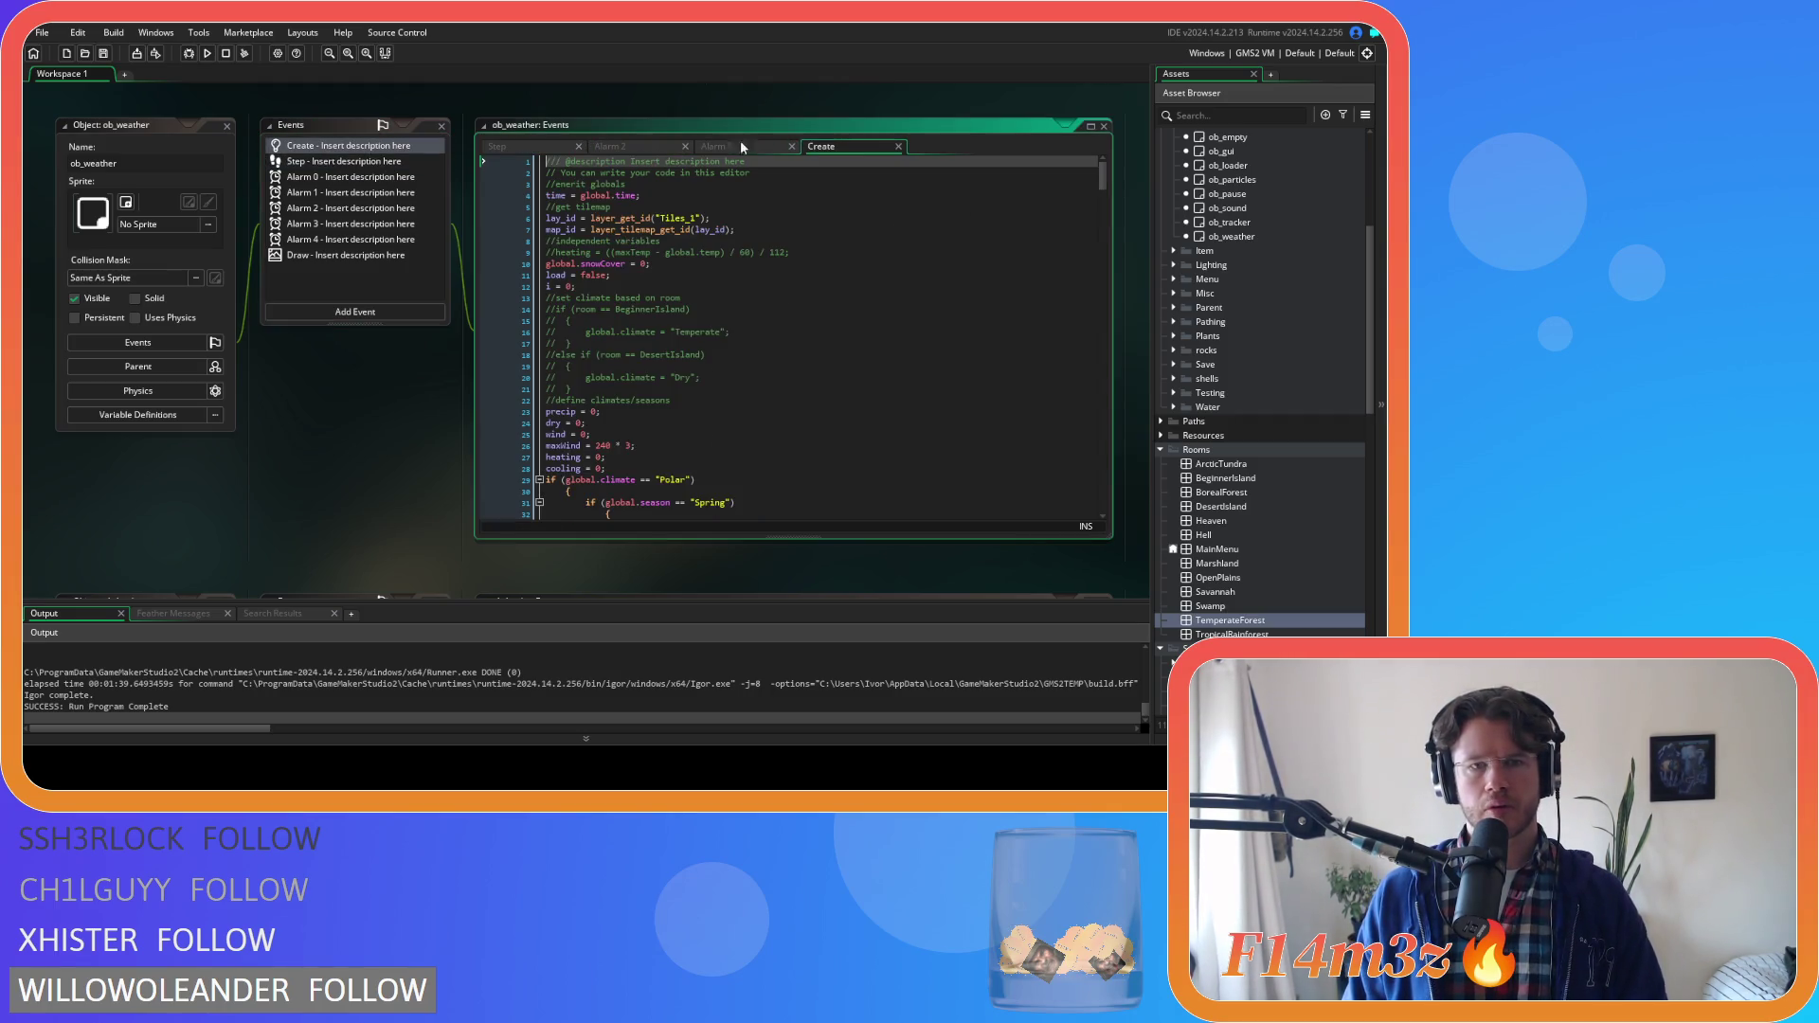
drag(580, 275, 623, 269)
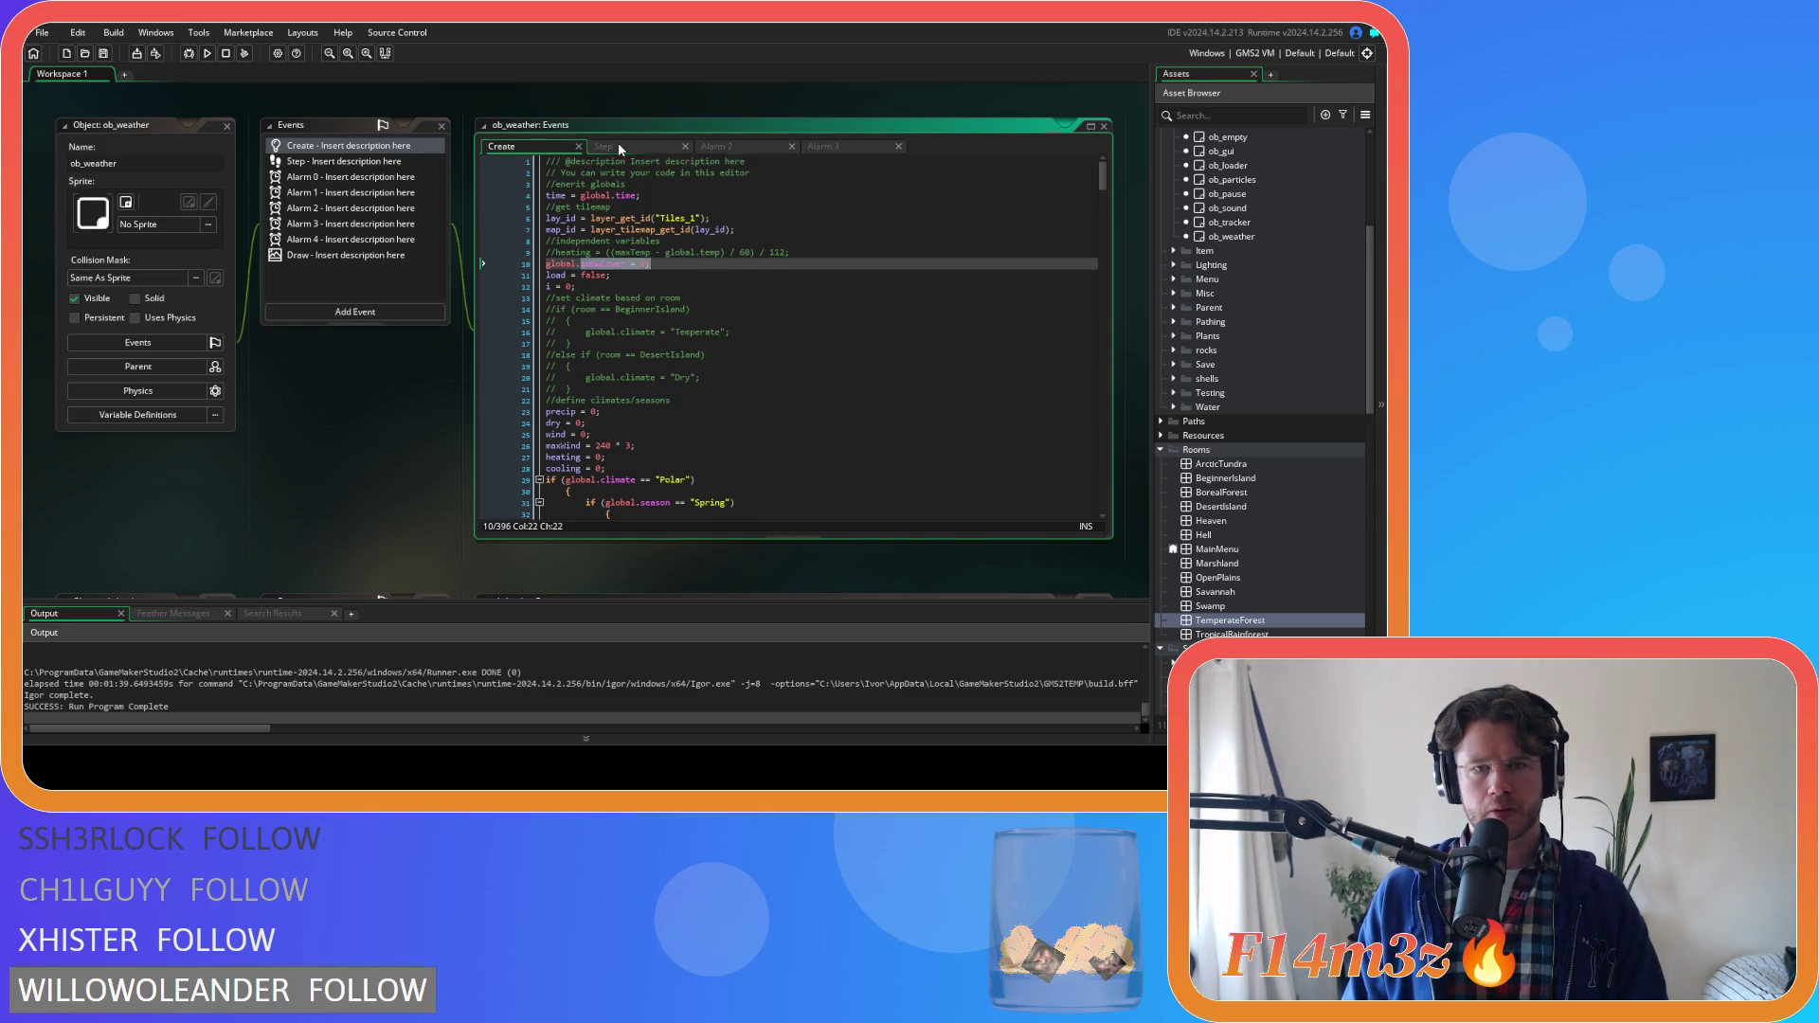
click(663, 147)
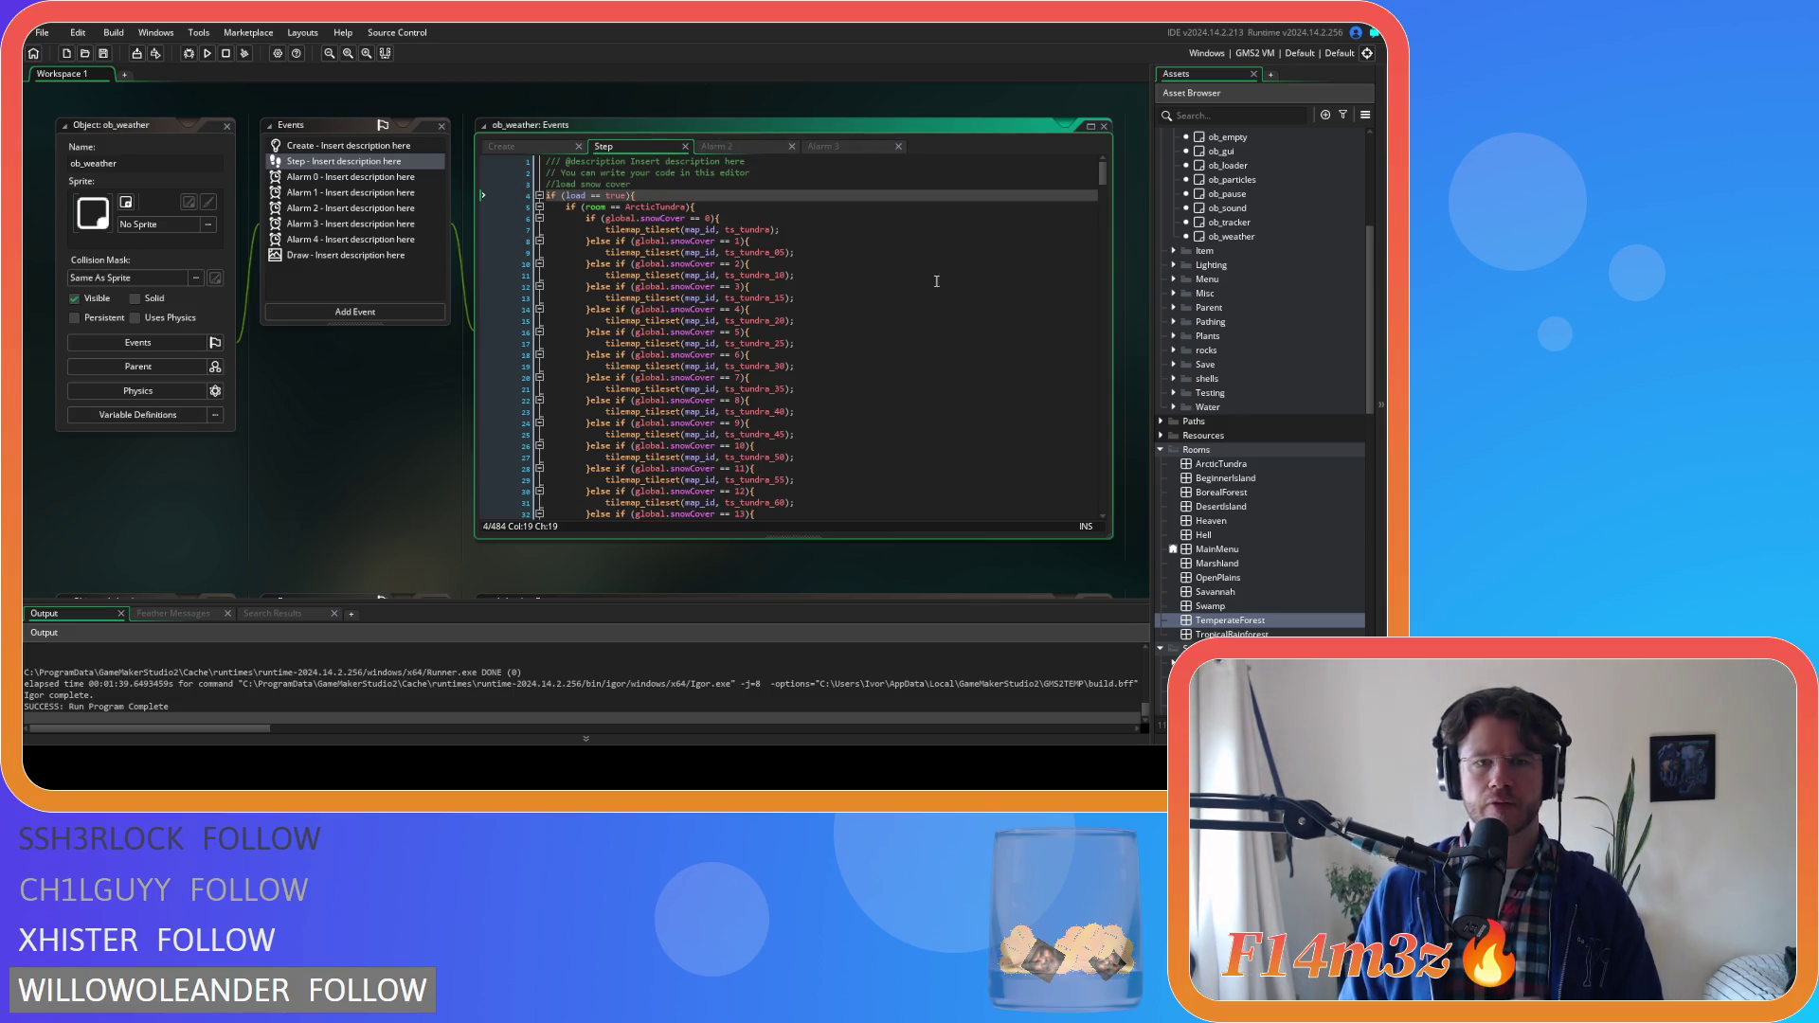
mouse_move(1102, 176)
mouse_down()
mouse_move(1094, 509)
mouse_move(1094, 462)
mouse_up()
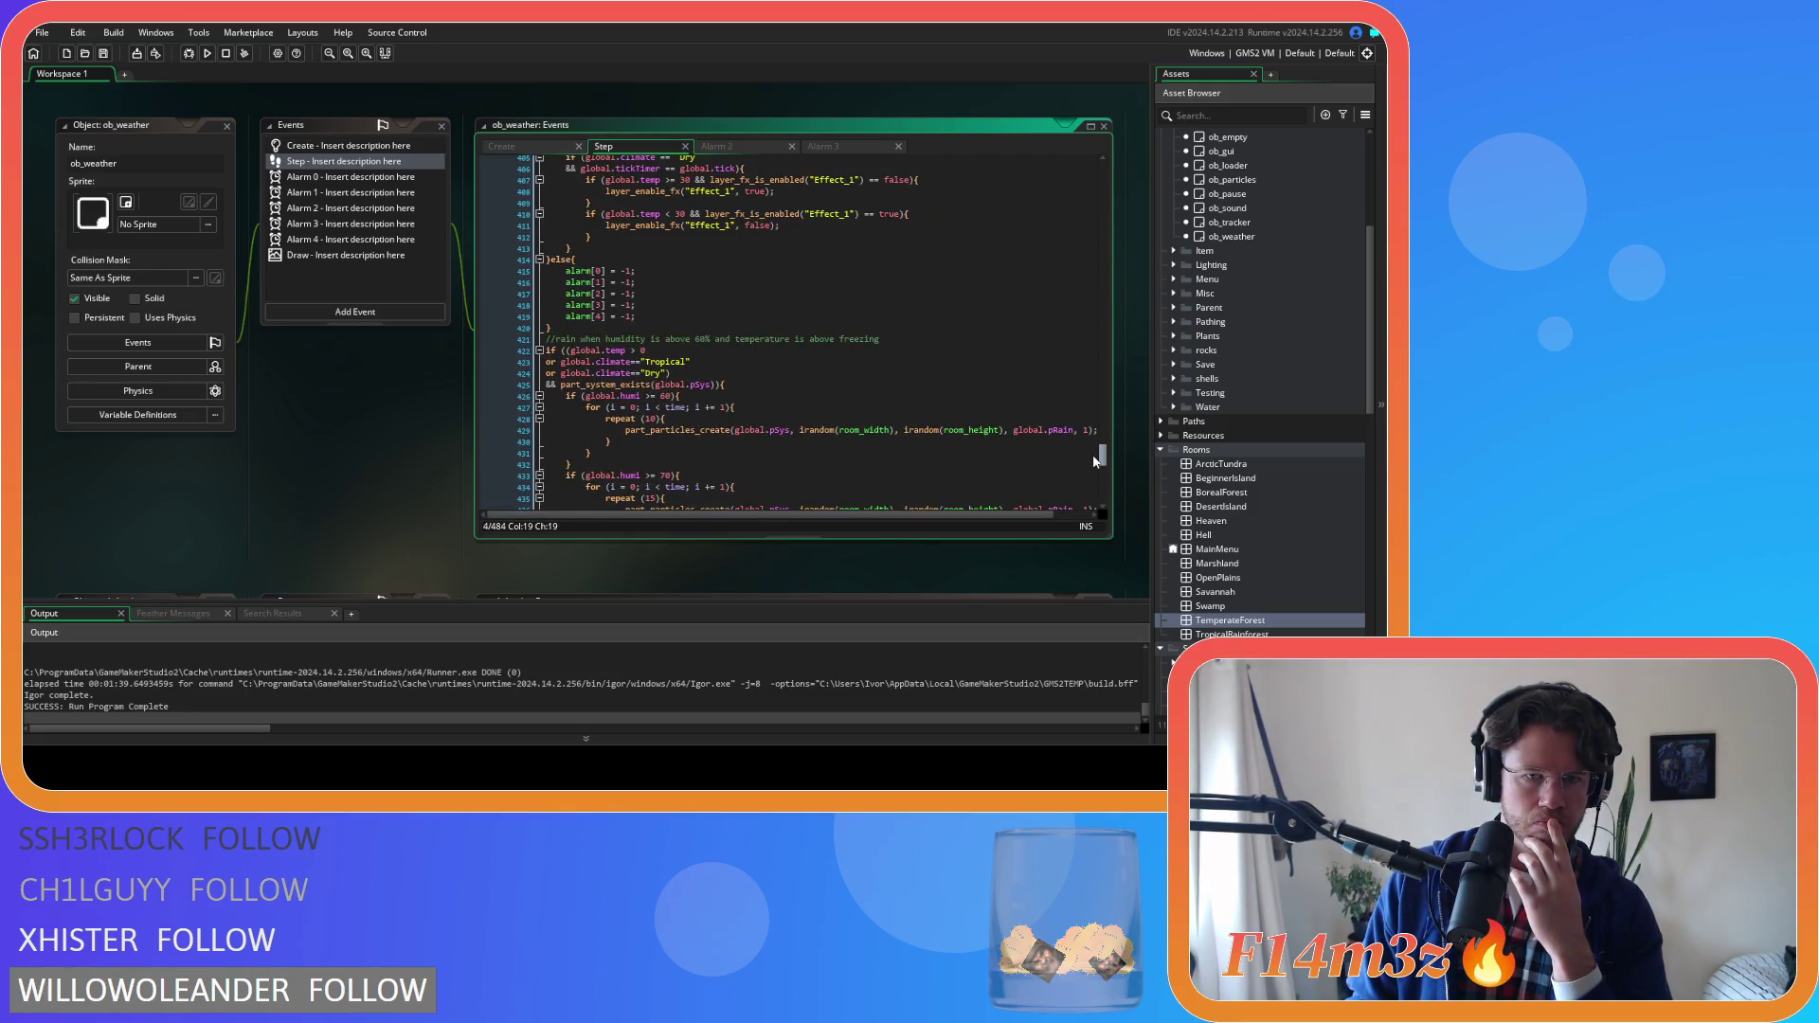
scroll(829, 357, up, 15)
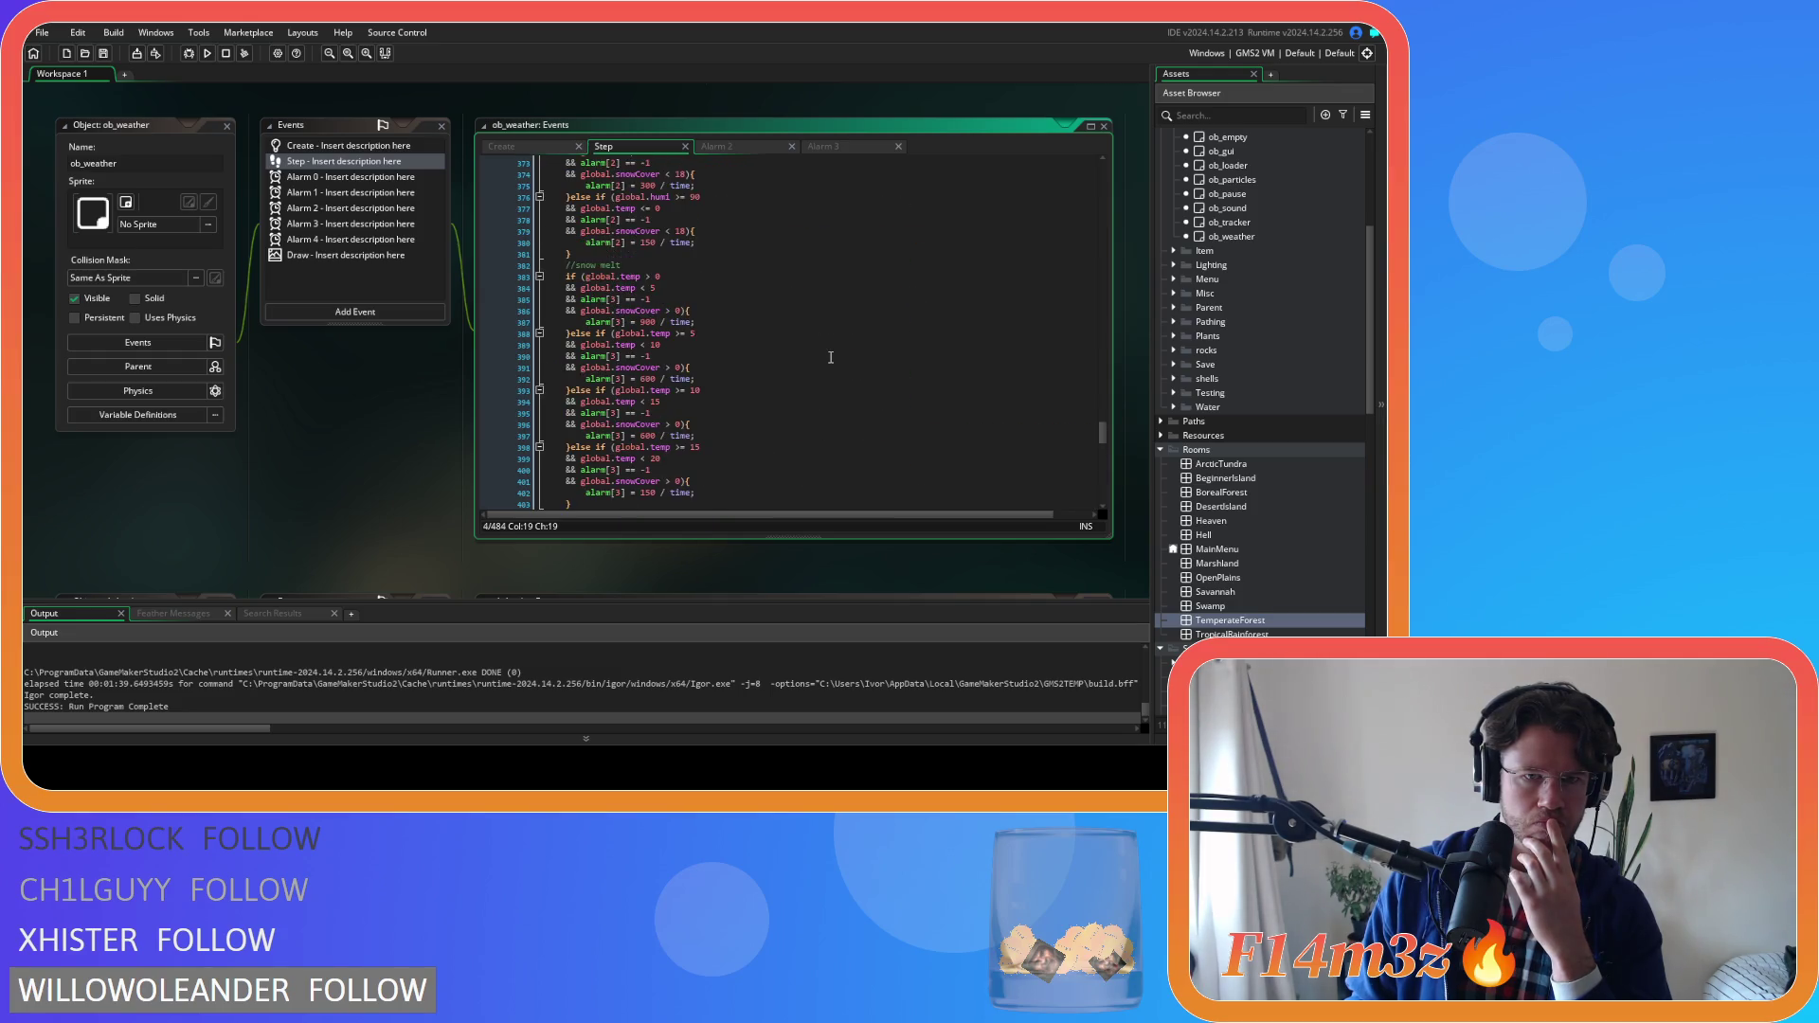
scroll(829, 357, up, 20)
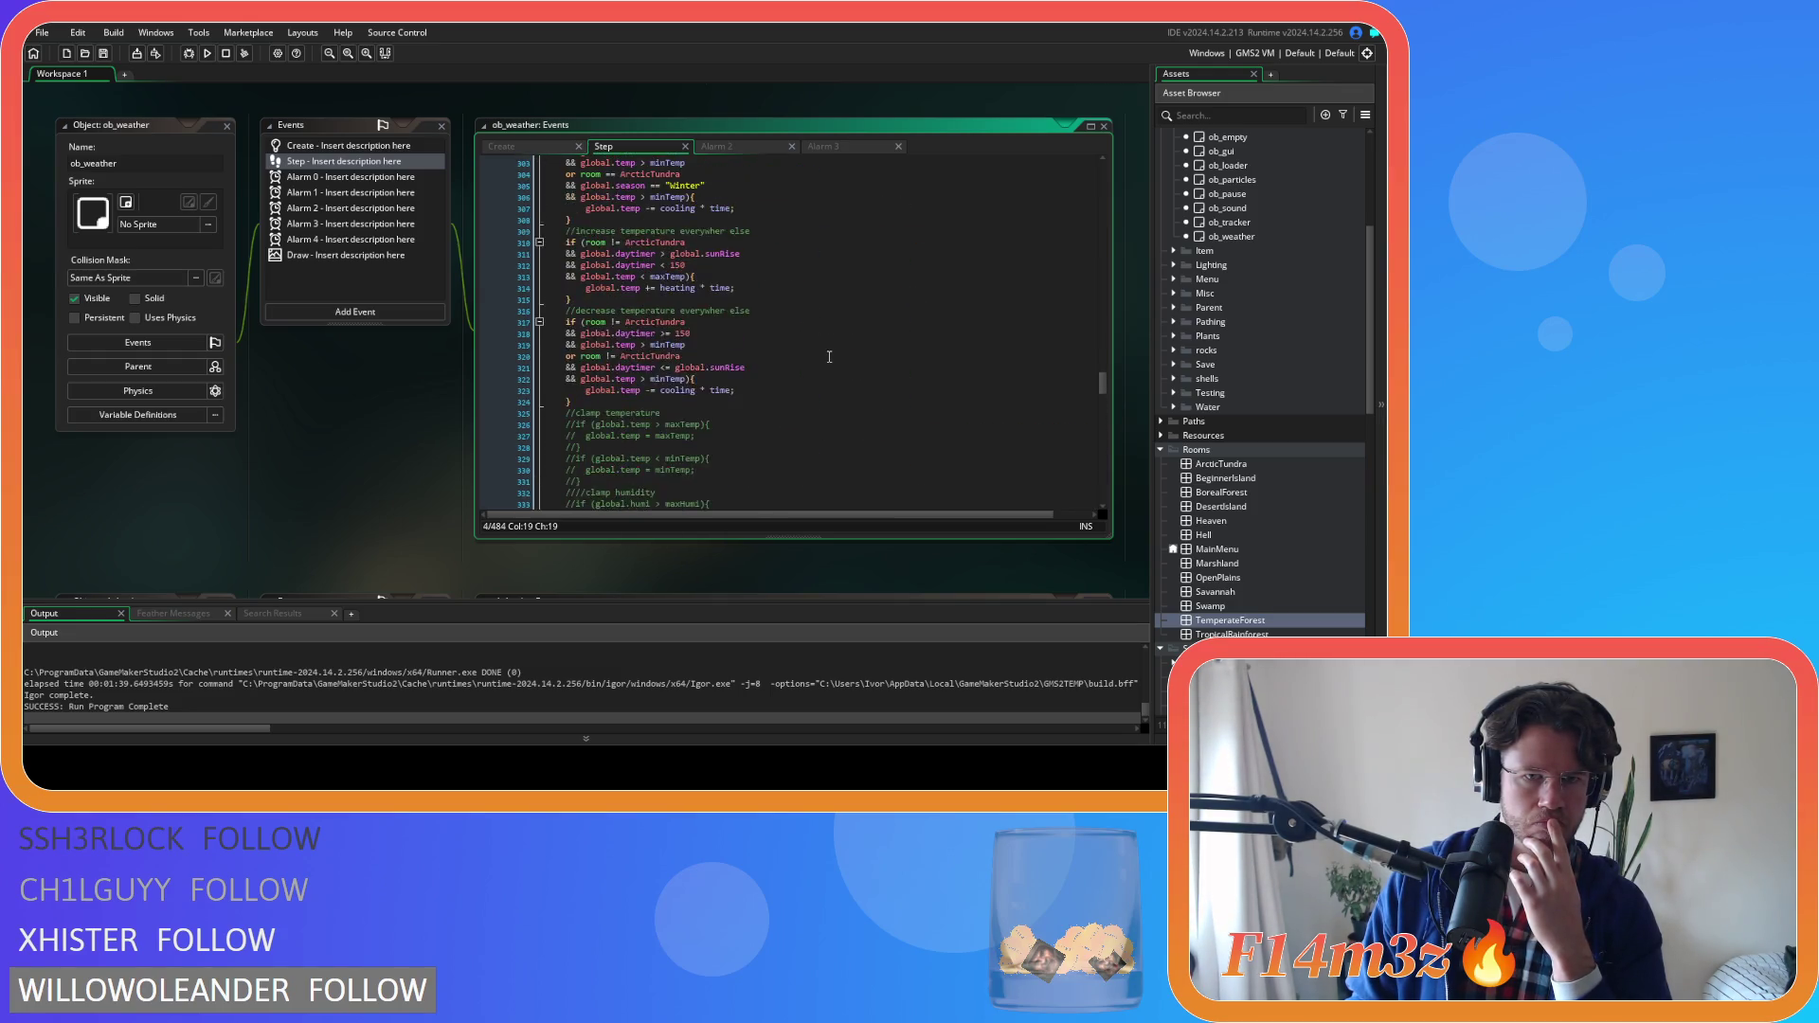
scroll(829, 356, down, 20)
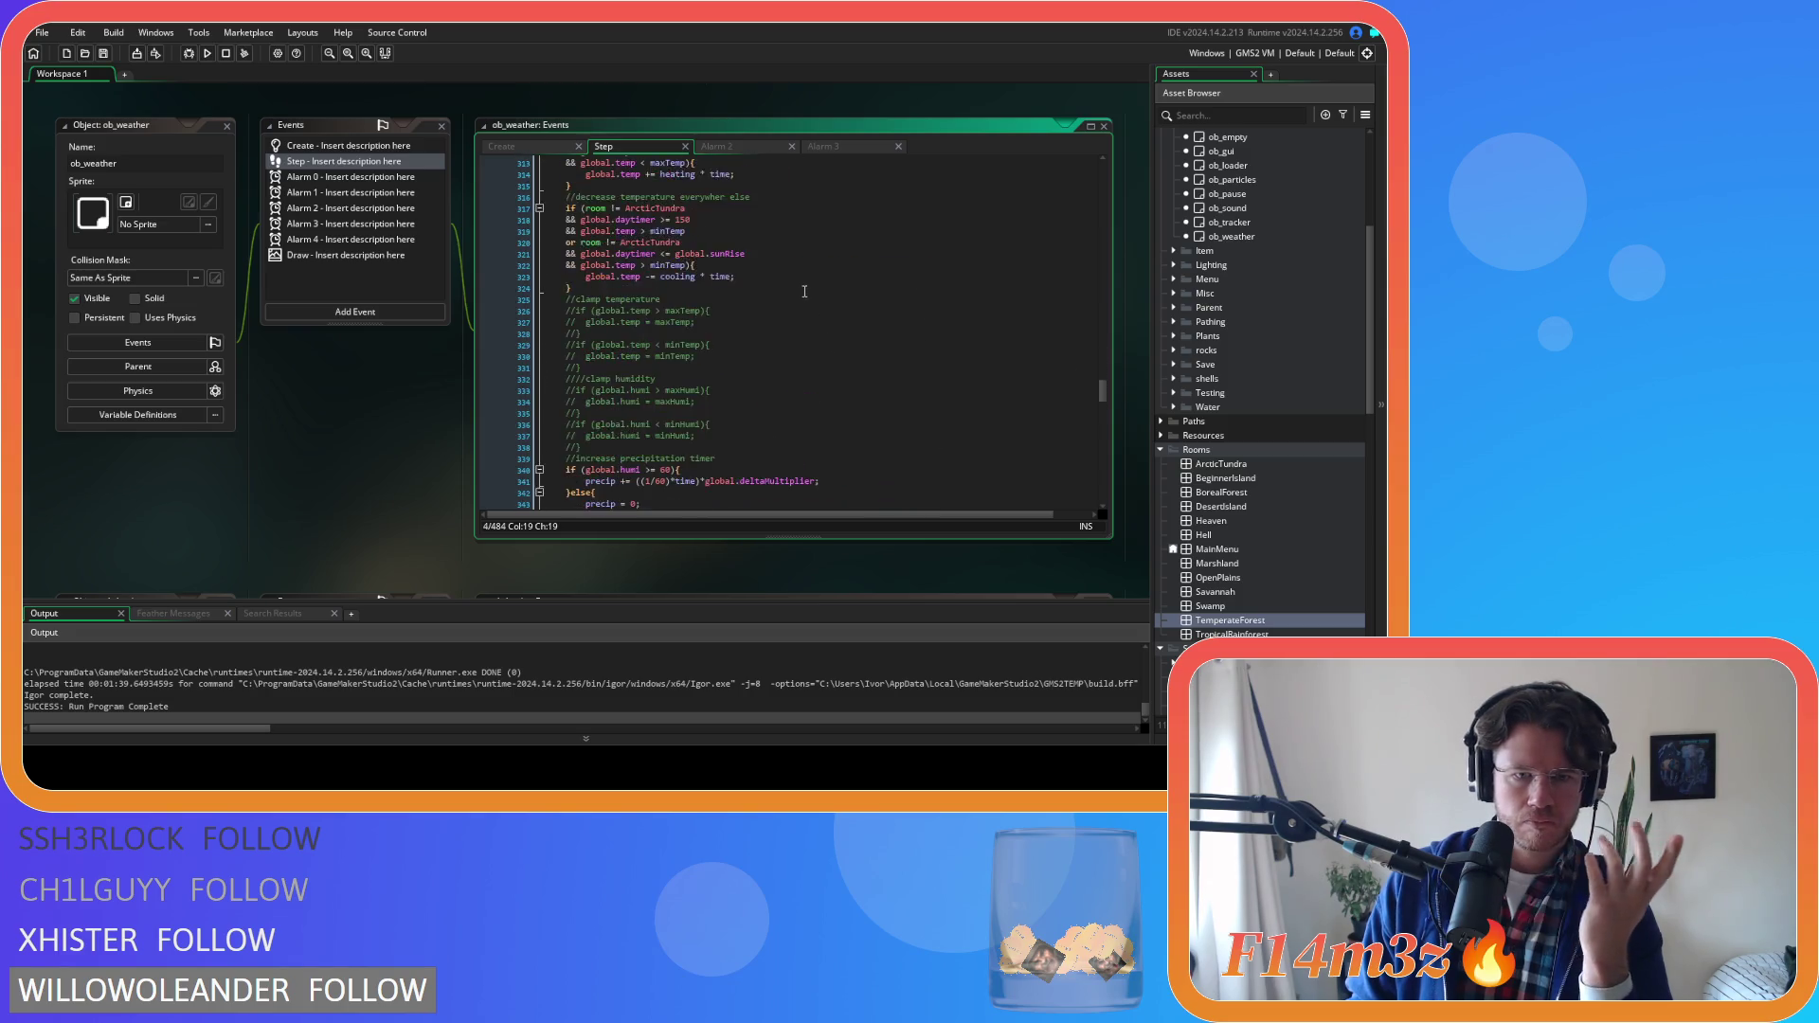
scroll(802, 284, down, 5)
scroll(802, 284, up, 8)
scroll(801, 285, up, 20)
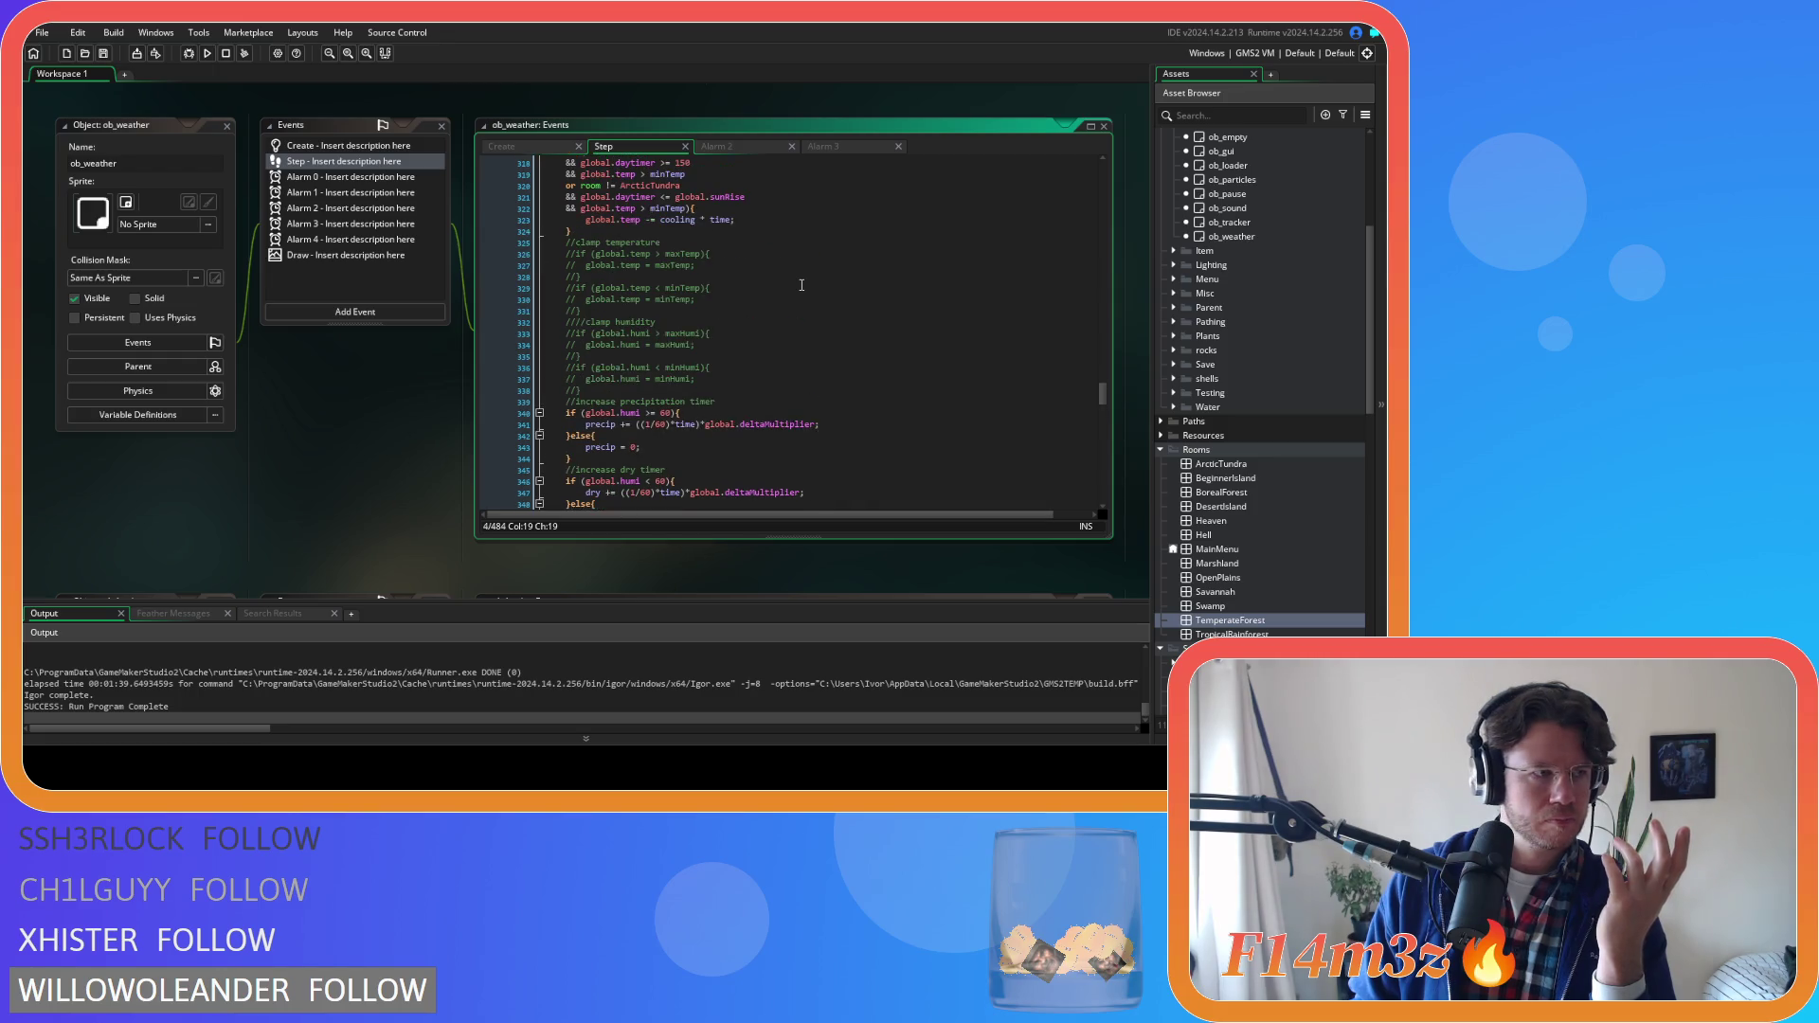
scroll(802, 284, up, 20)
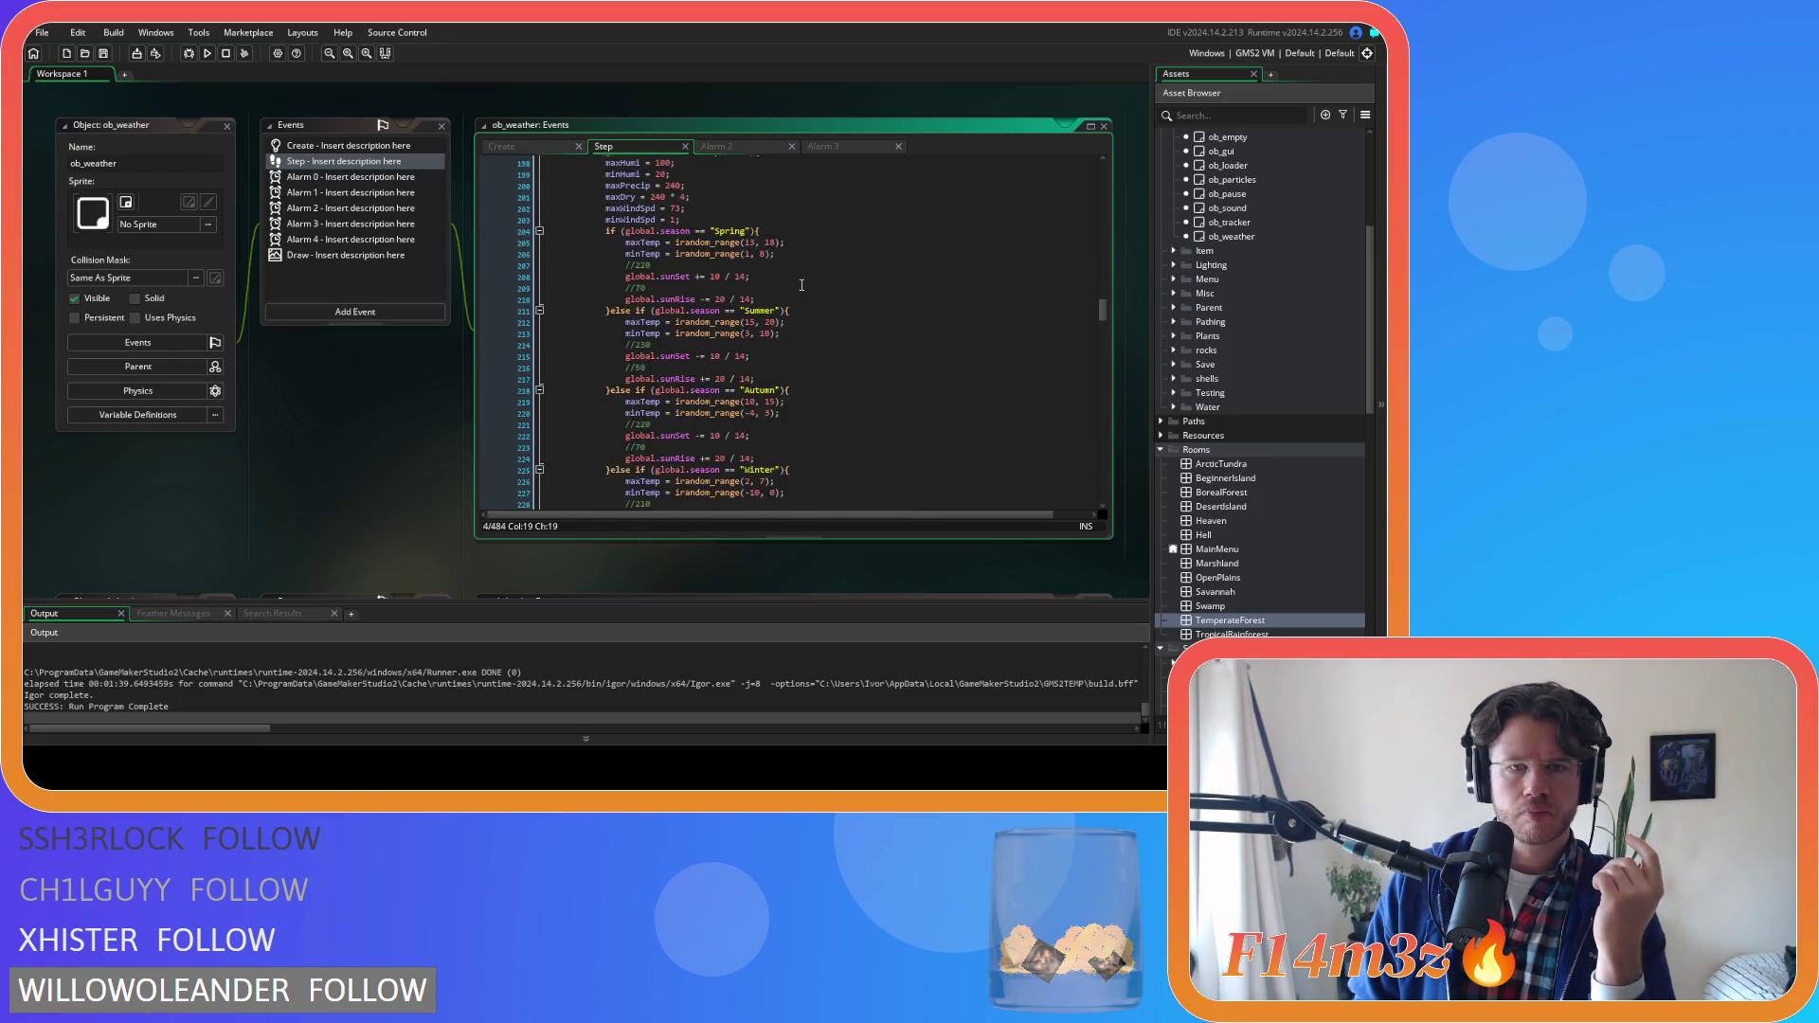
scroll(802, 285, up, 12)
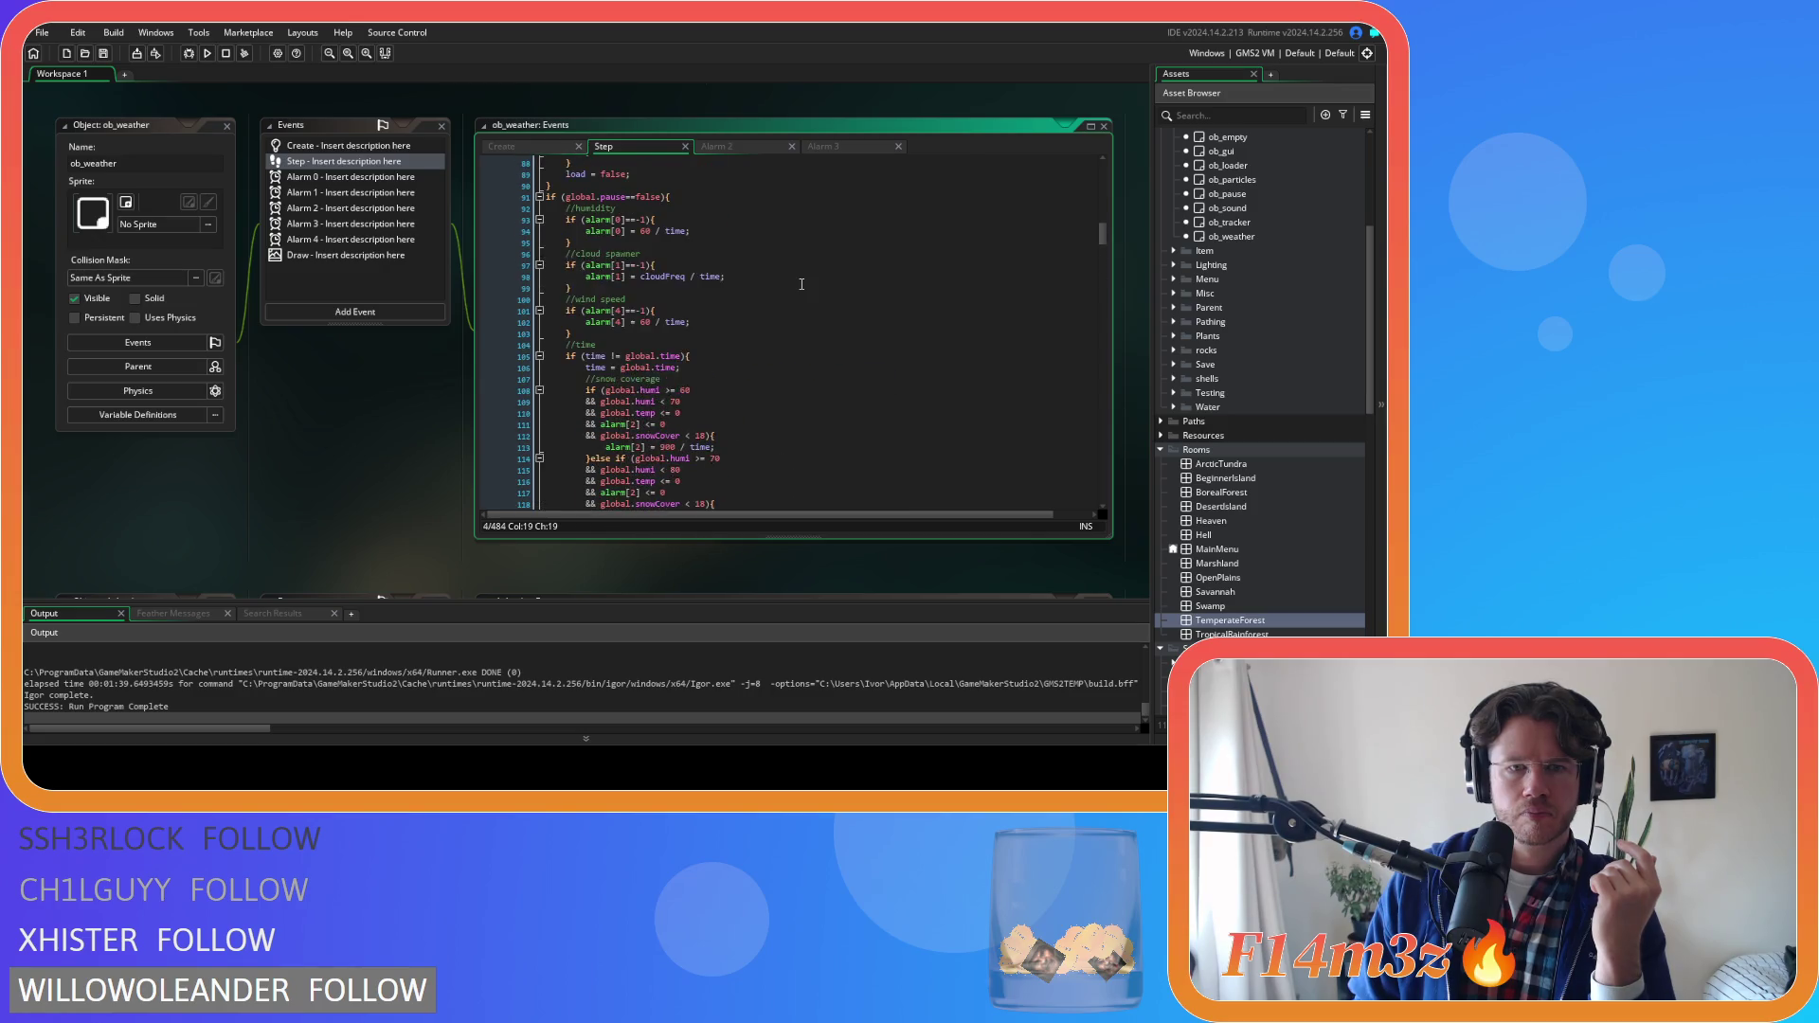
scroll(801, 284, up, 5)
click(853, 367)
key(Left)
scroll(1014, 227, down, 10)
scroll(1005, 201, down, 20)
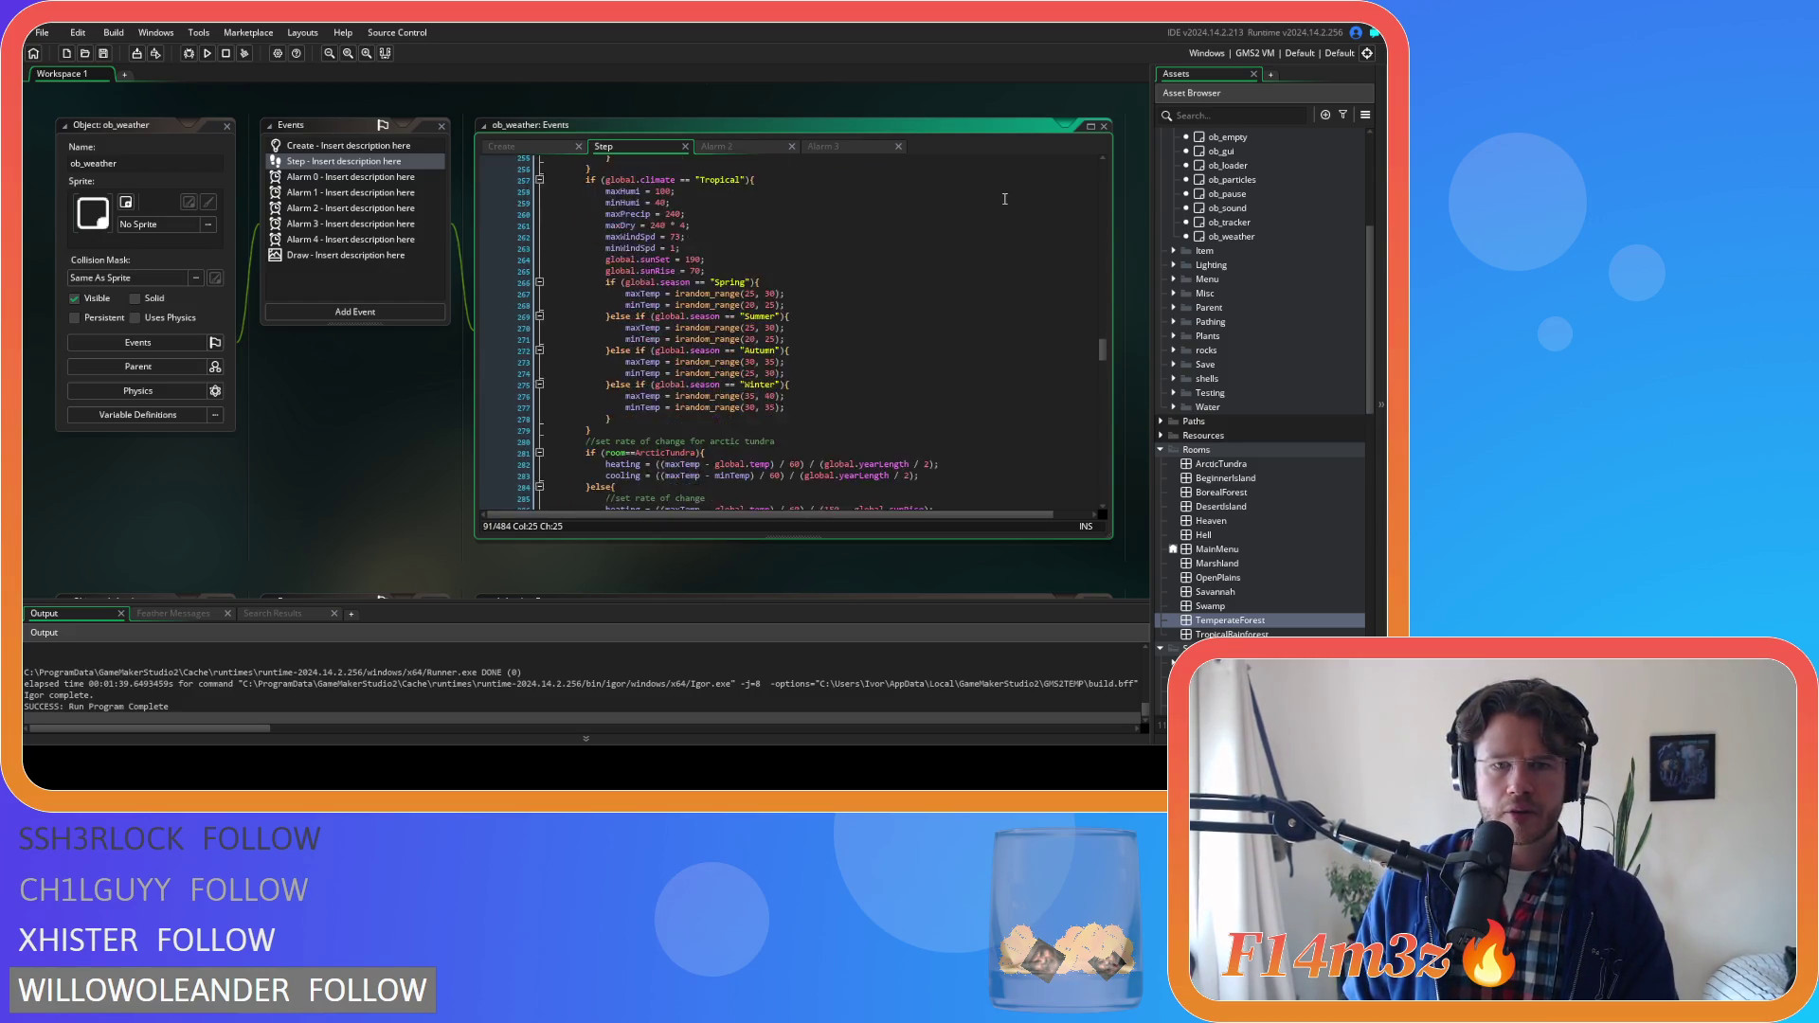
scroll(1006, 199, down, 11)
scroll(1005, 199, down, 19)
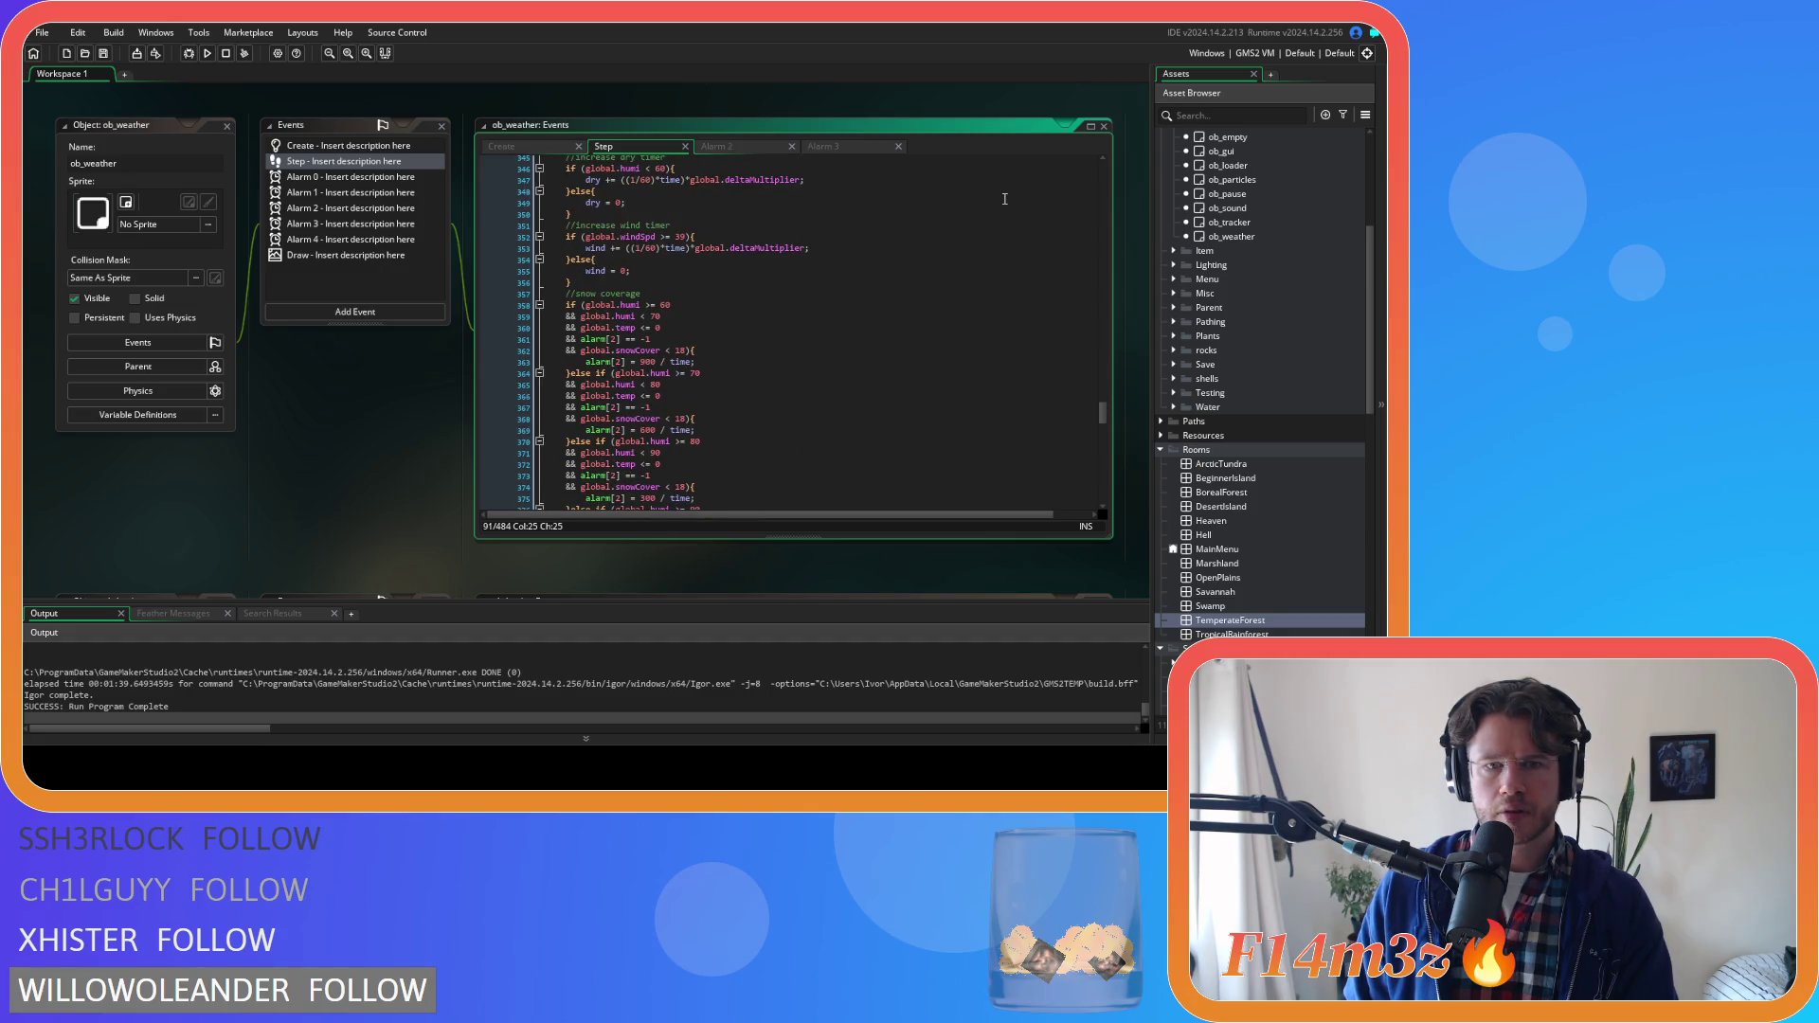
click(748, 327)
scroll(739, 303, down, 2)
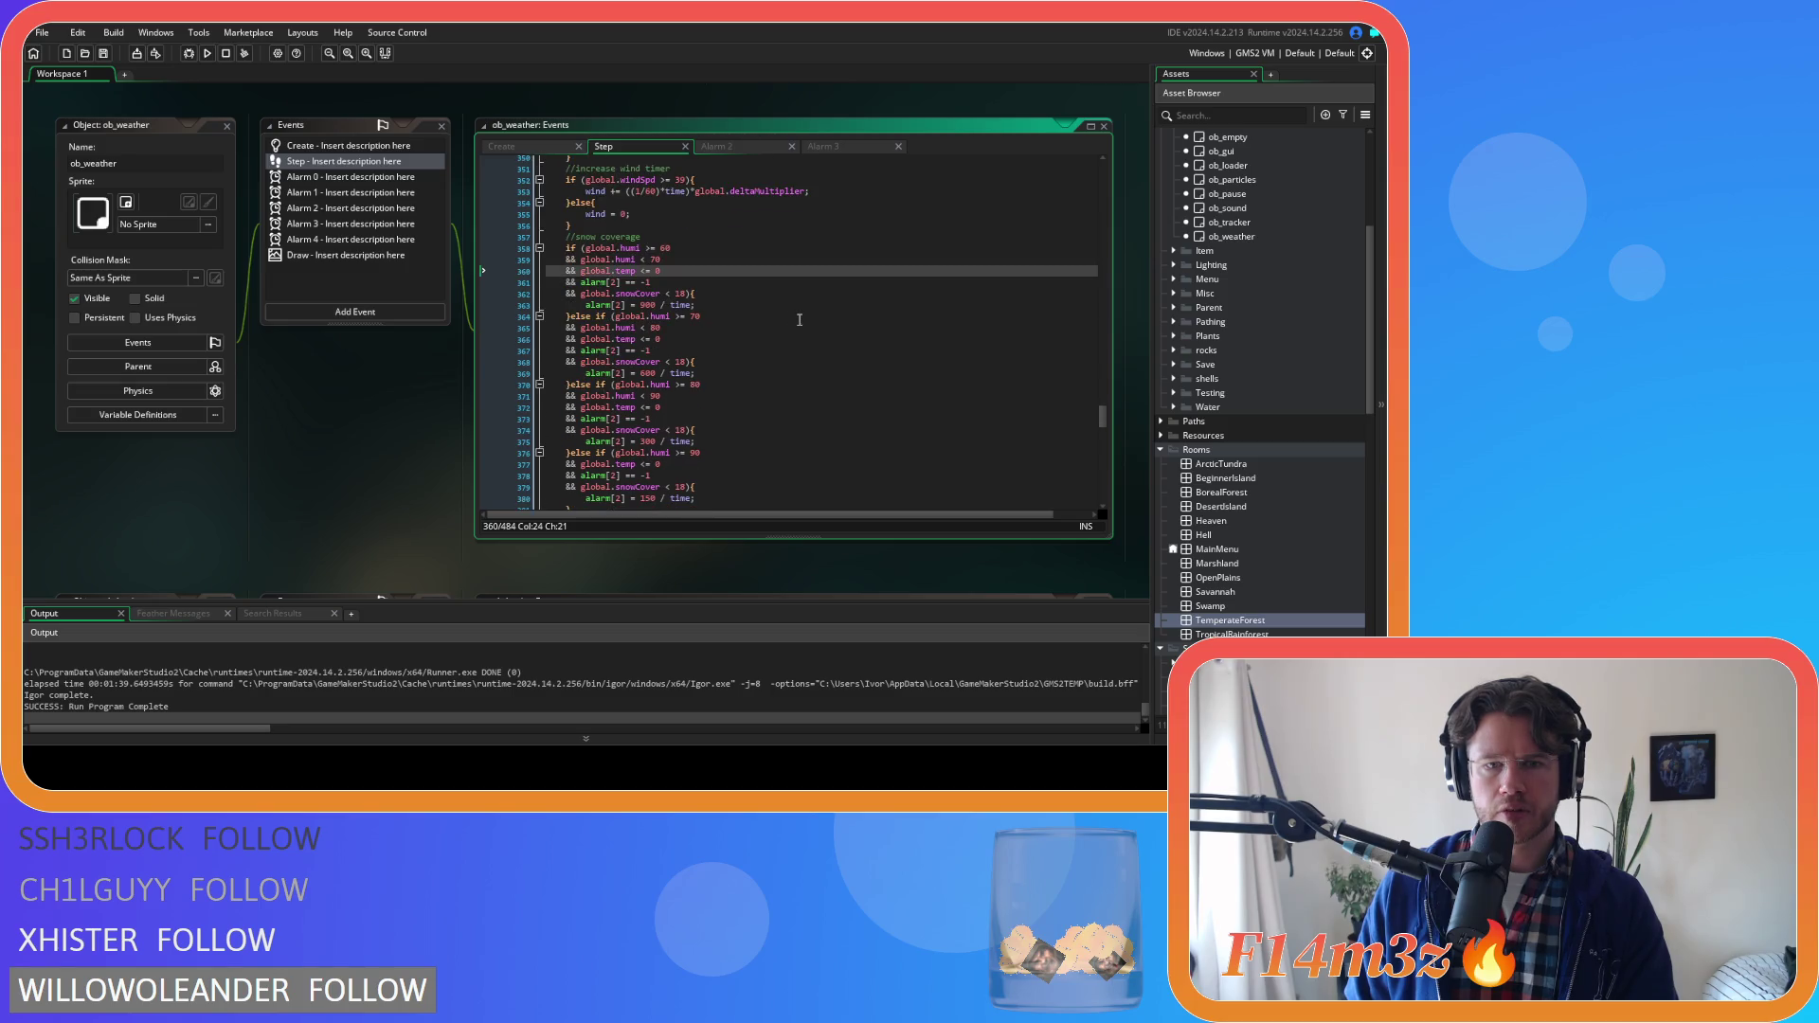
click(728, 279)
click(710, 256)
key(Down)
key(Down)
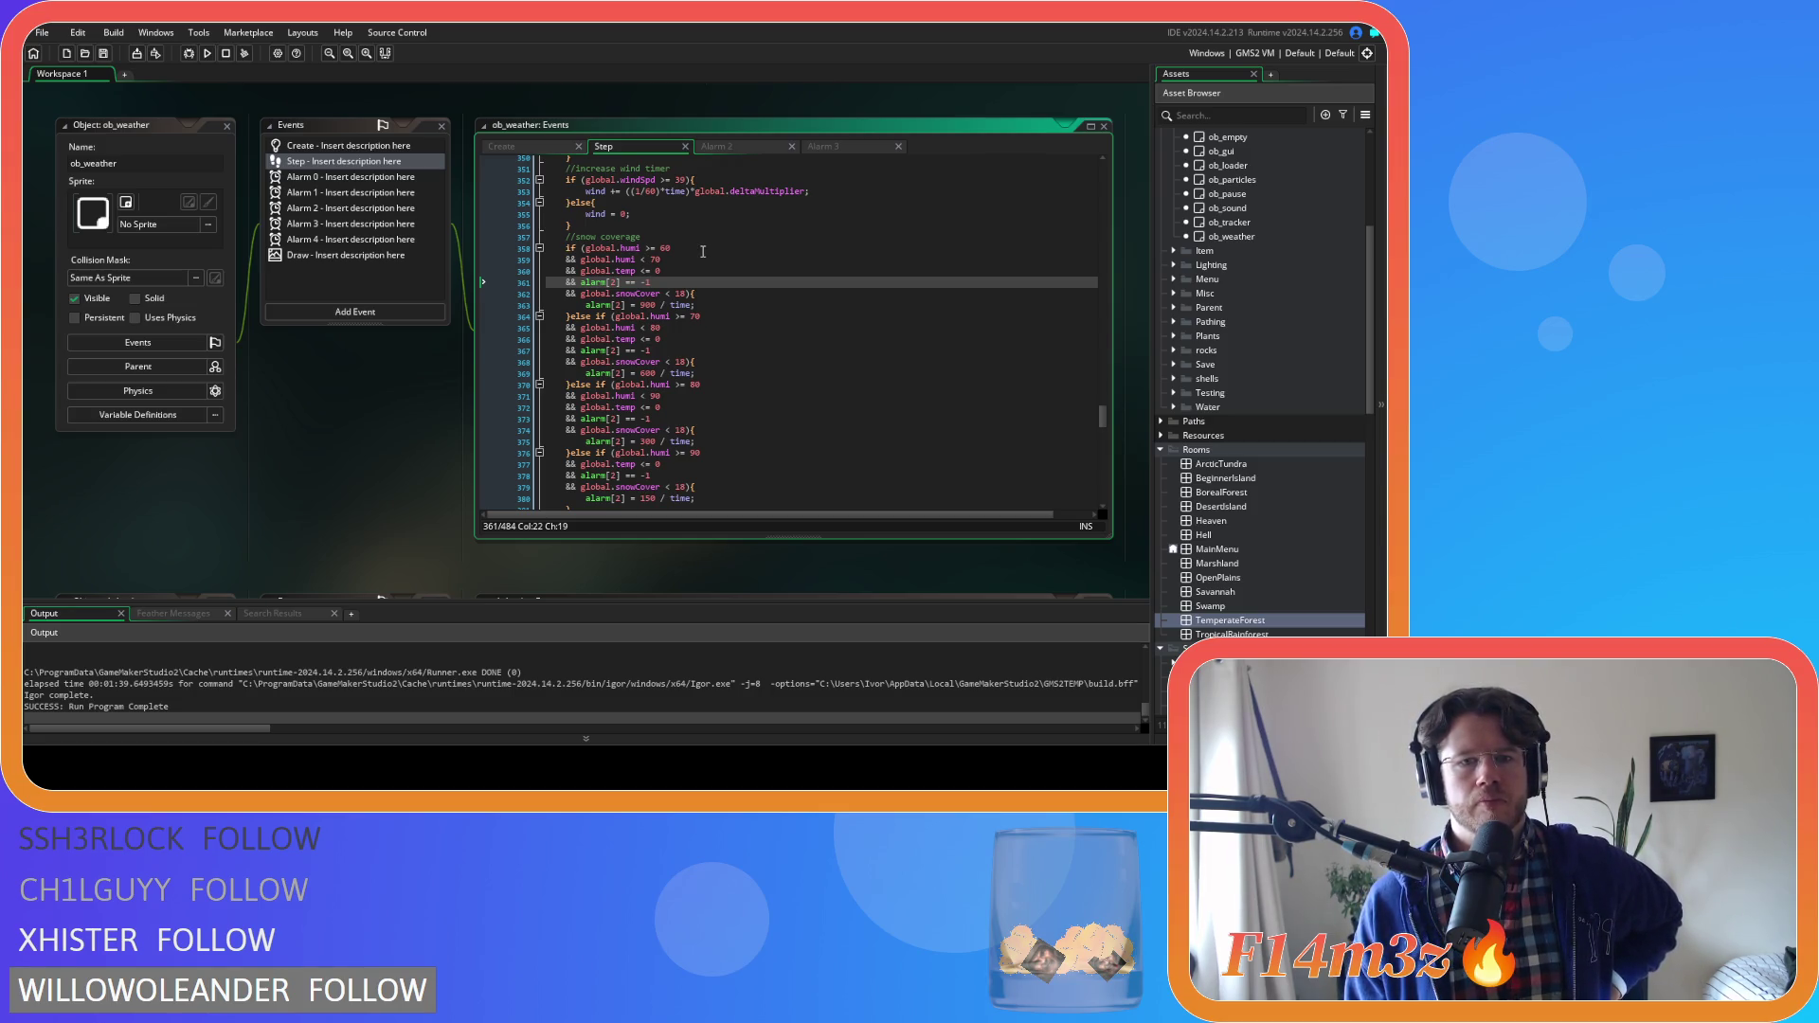
Review the snow melt checks: snowCover, temperature below 5 and 15, and alarm 3 timing
scroll(703, 251, down, 6)
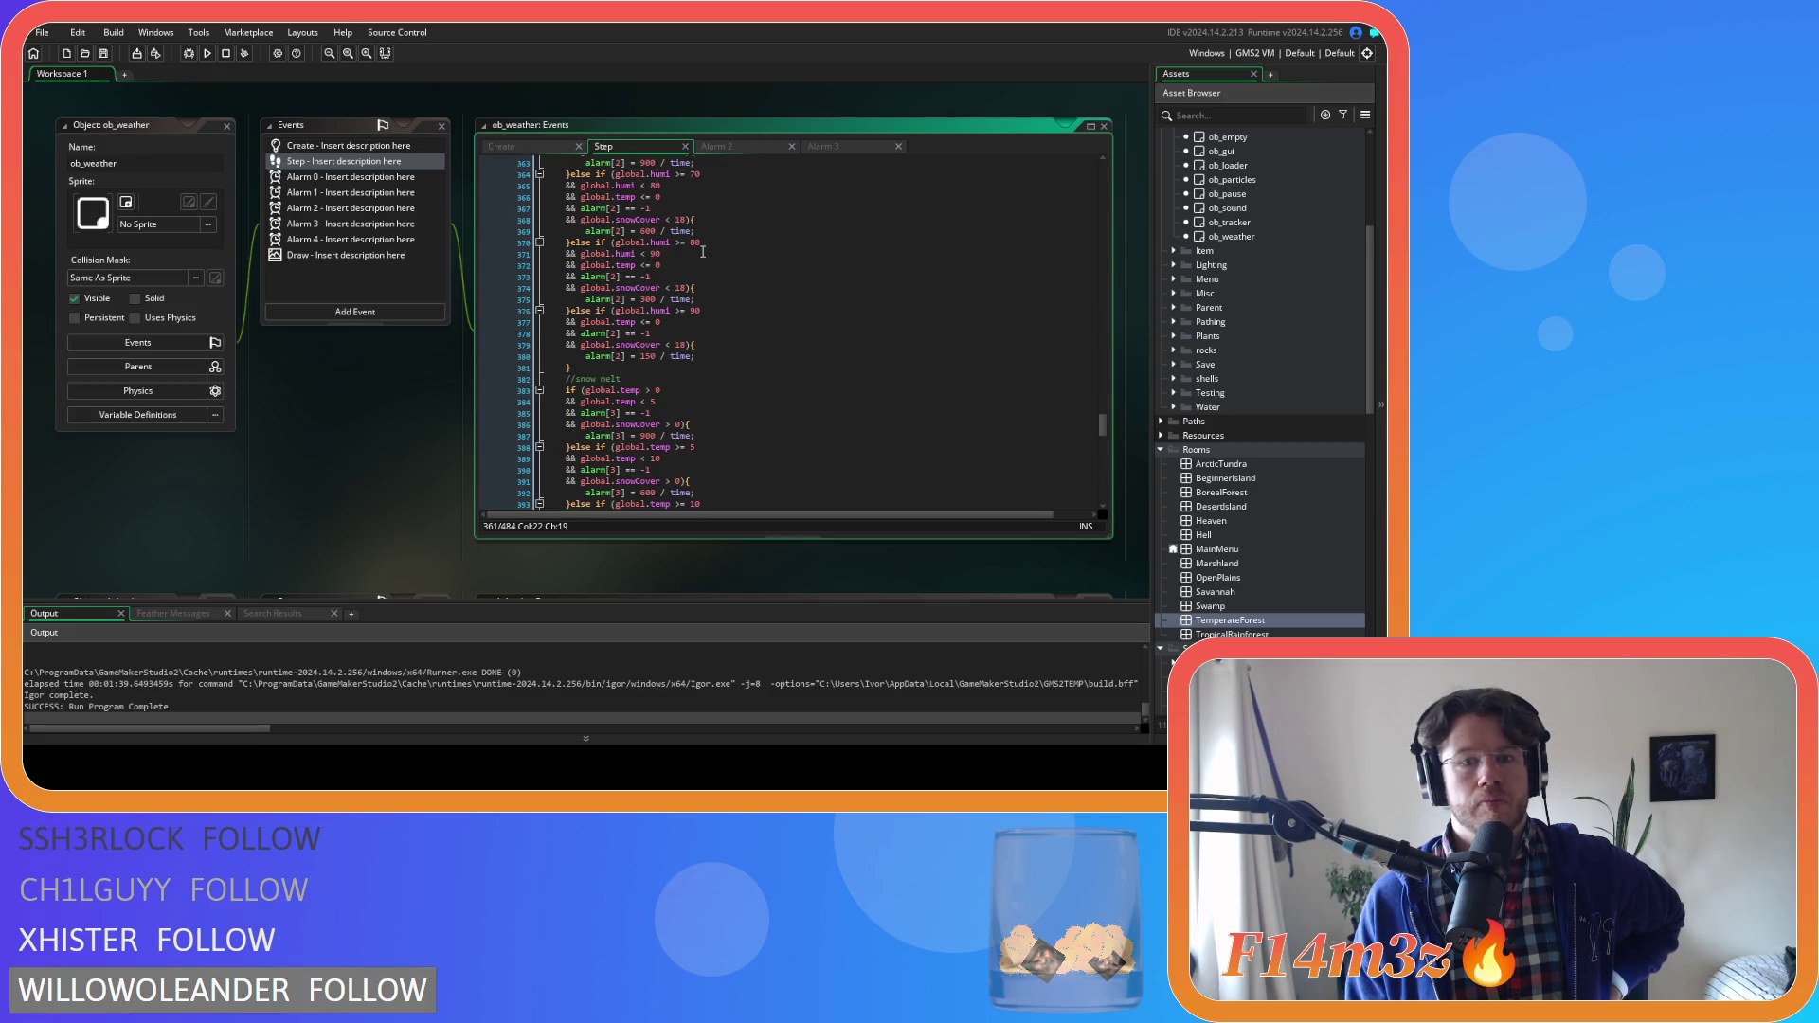
scroll(703, 251, down, 2)
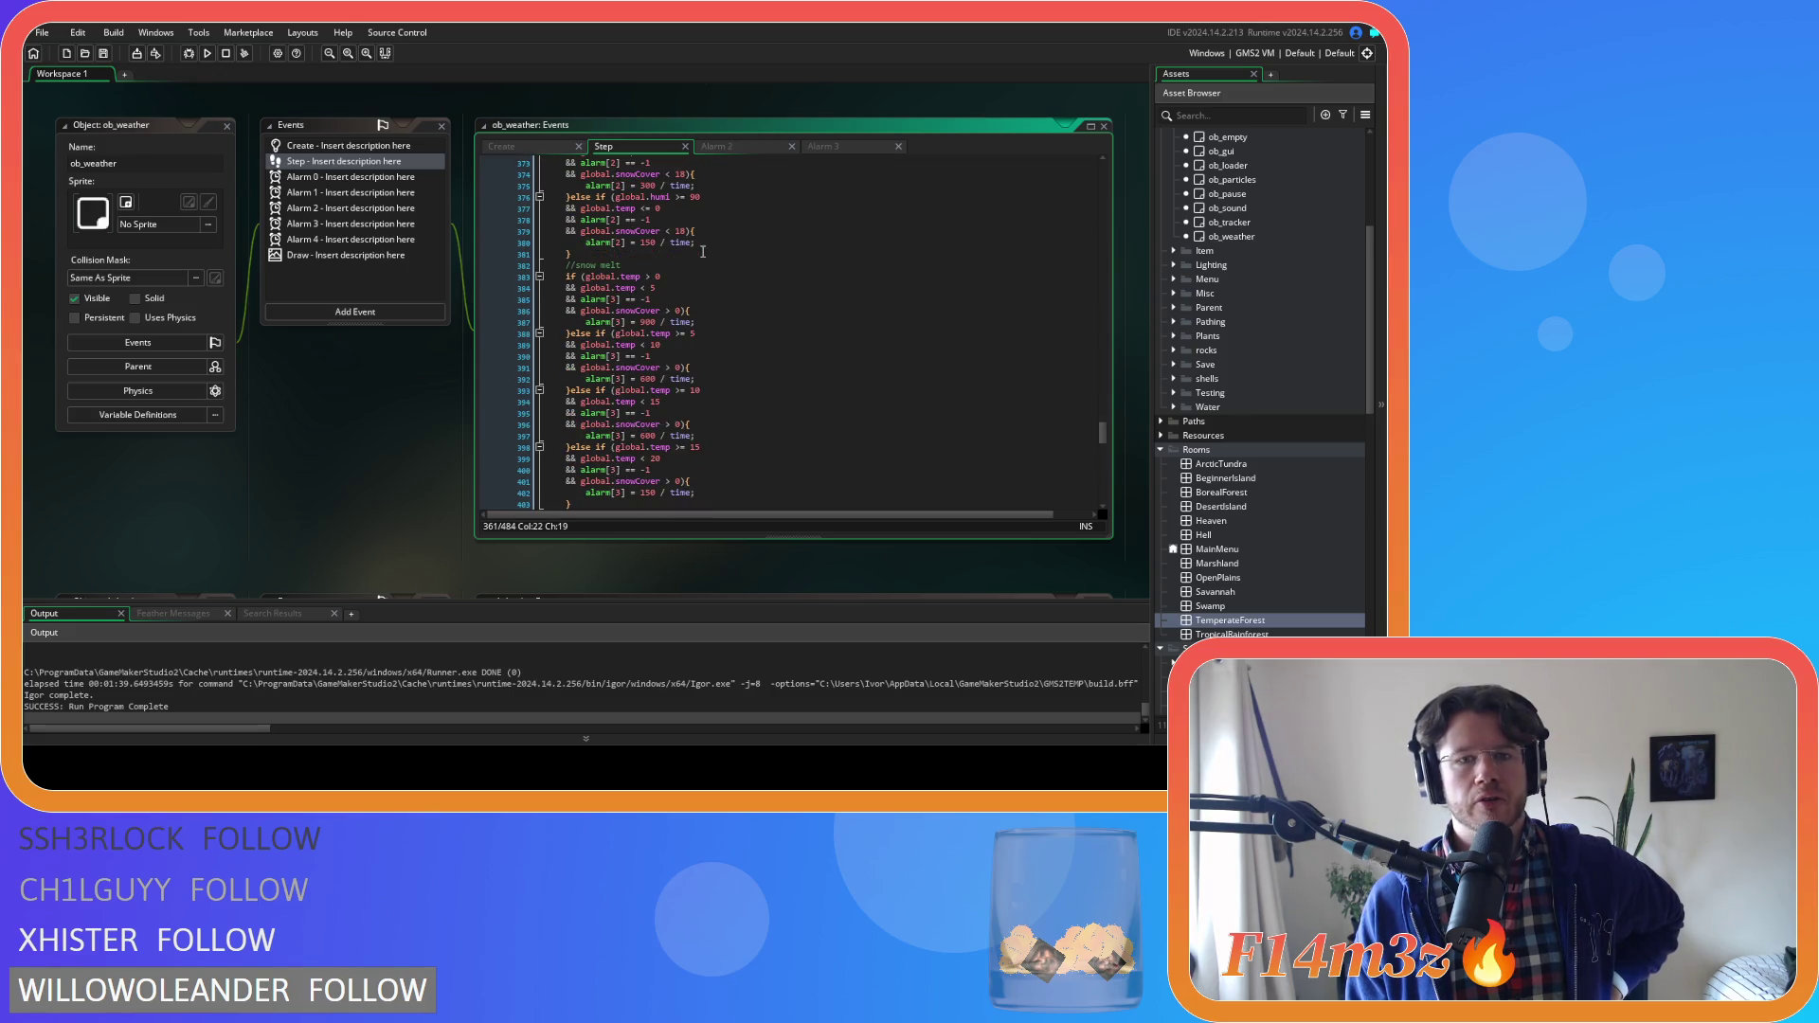
click(712, 312)
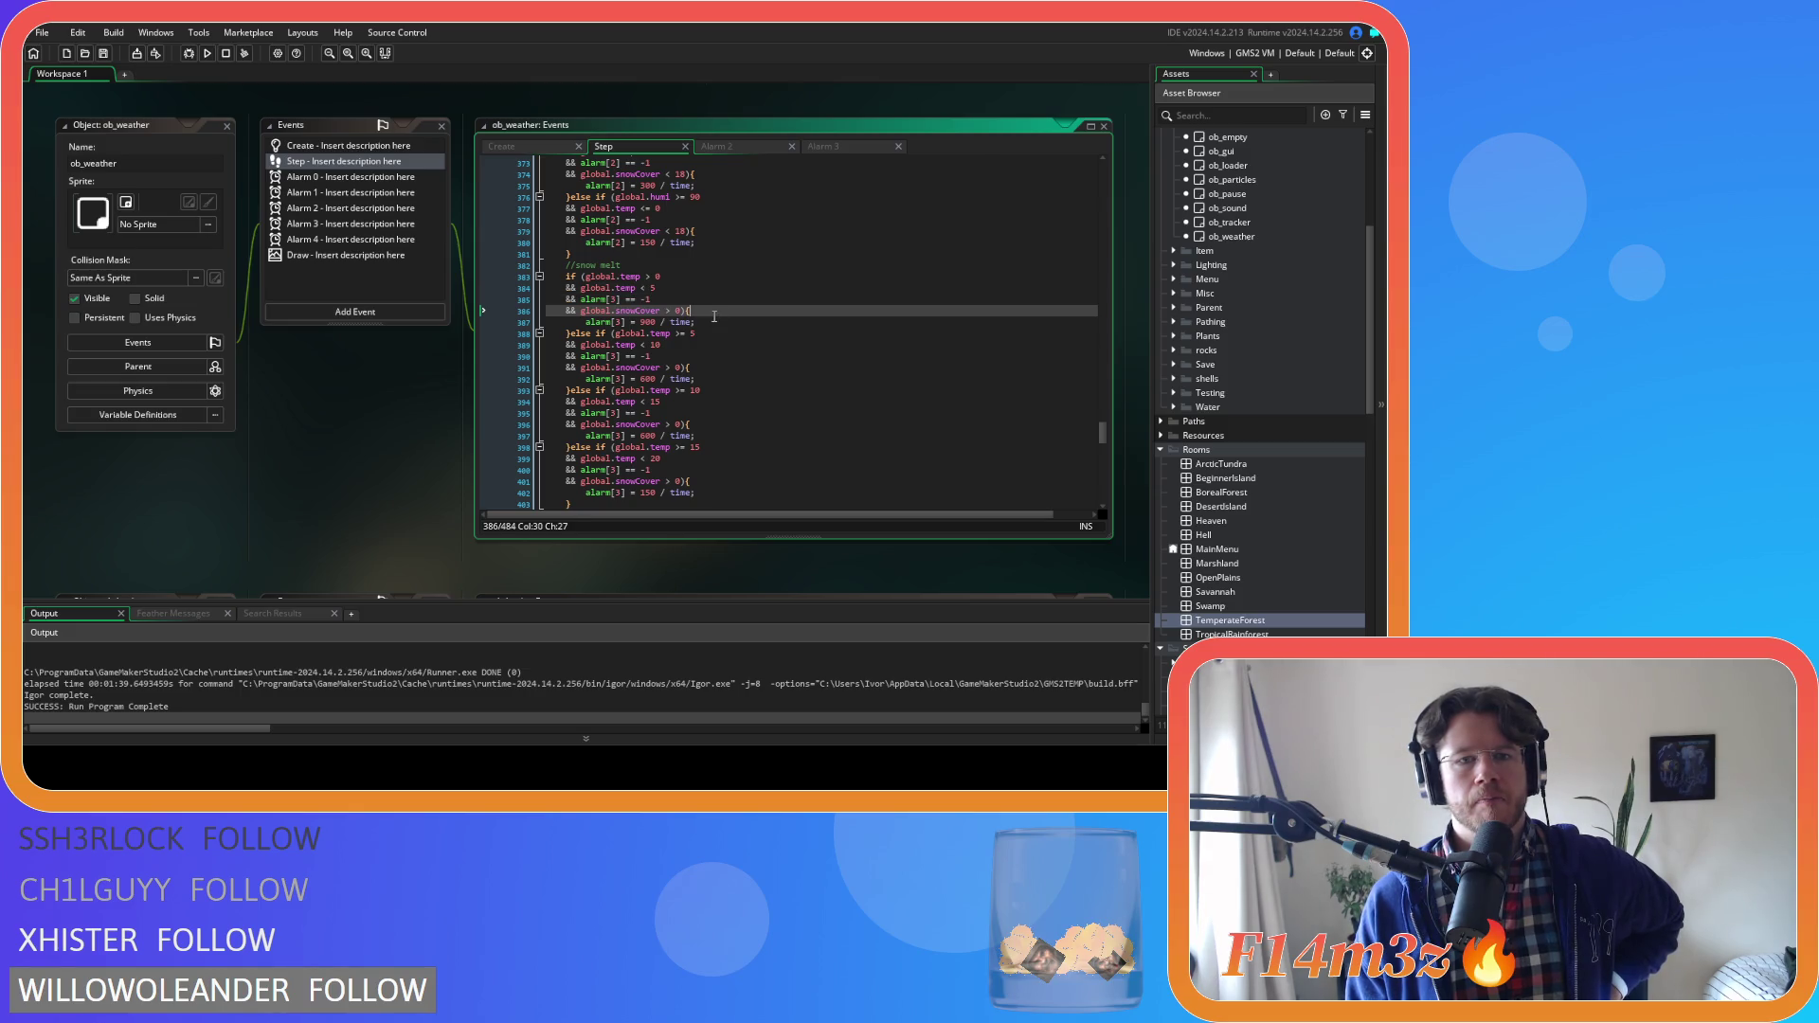
click(721, 292)
click(722, 280)
click(724, 290)
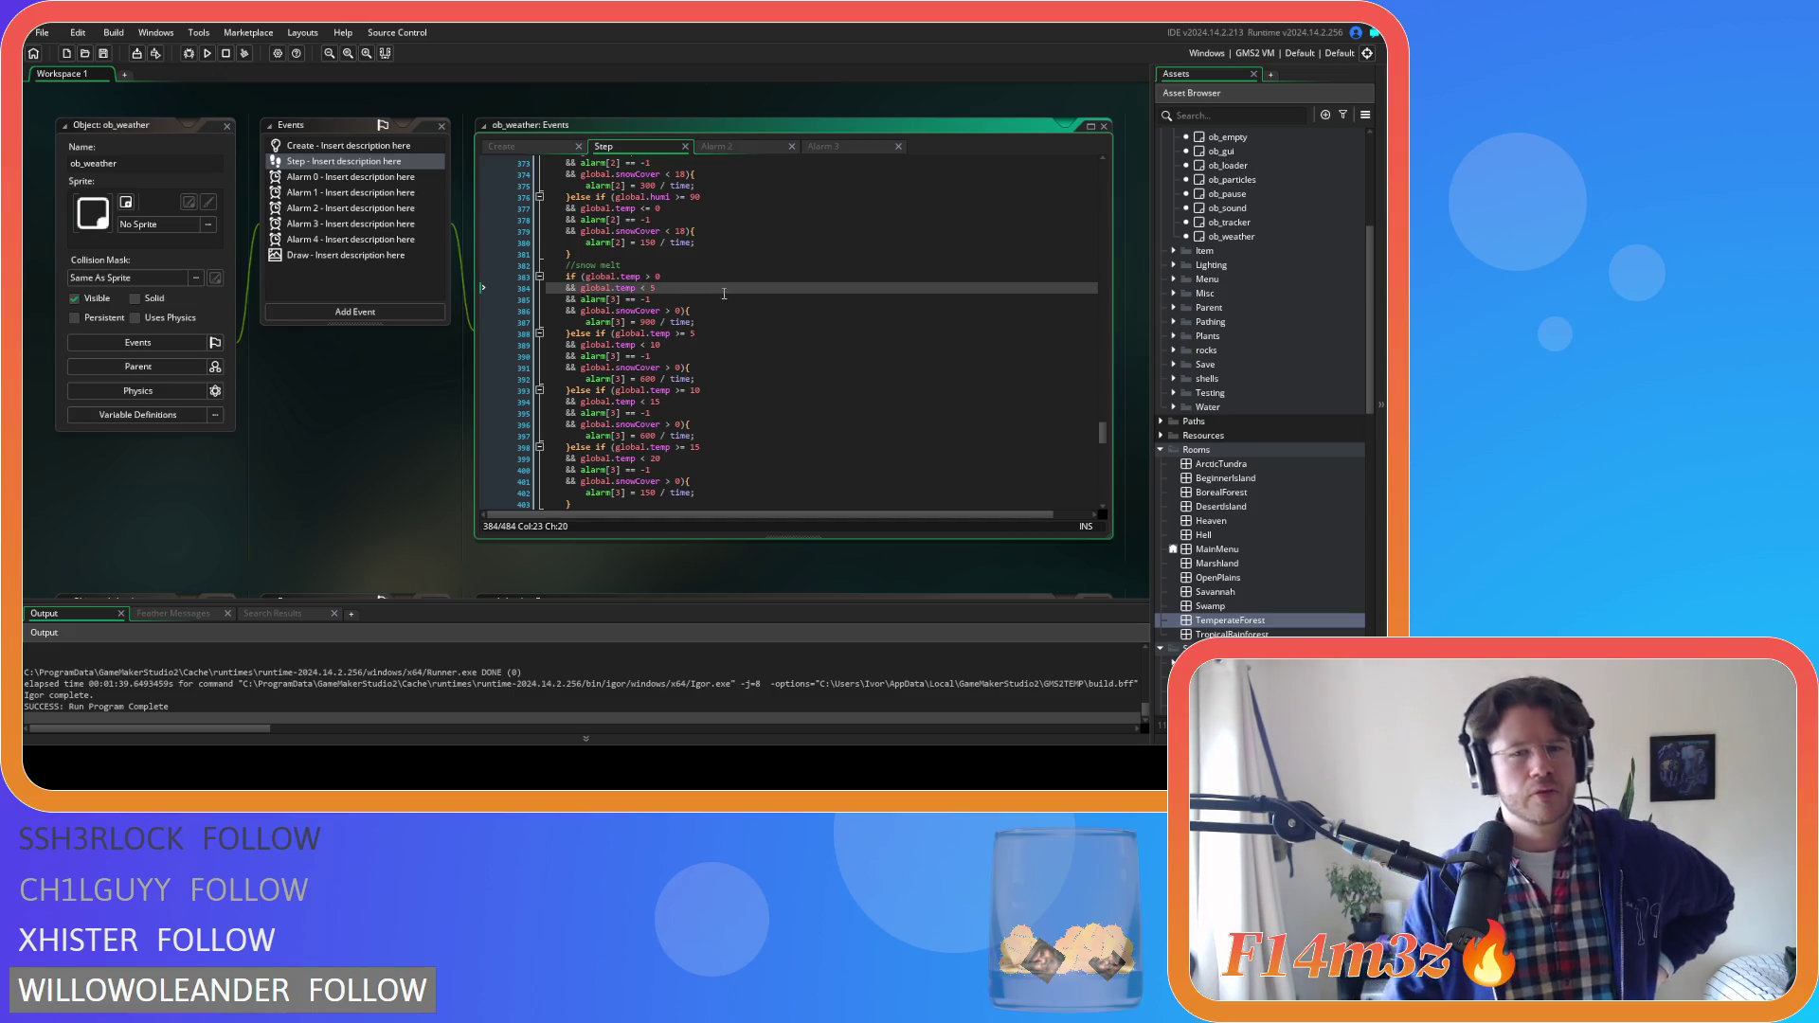
click(763, 321)
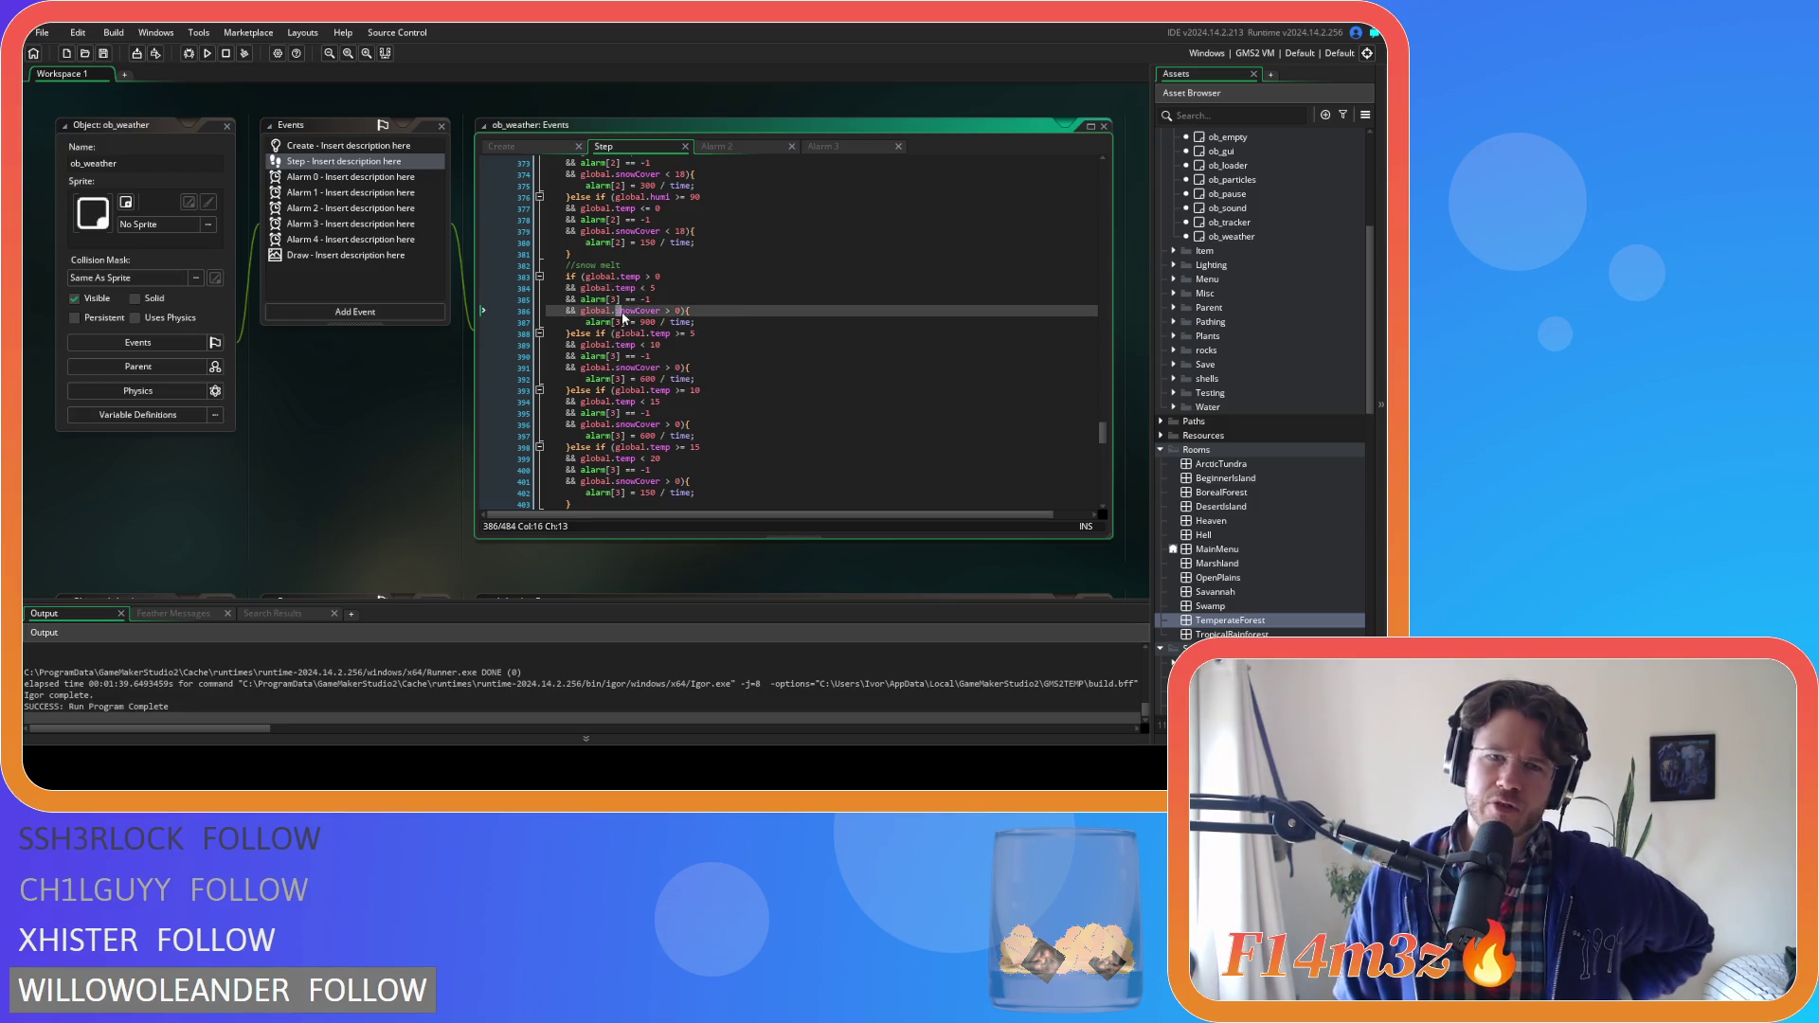
scroll(764, 313, down, 2)
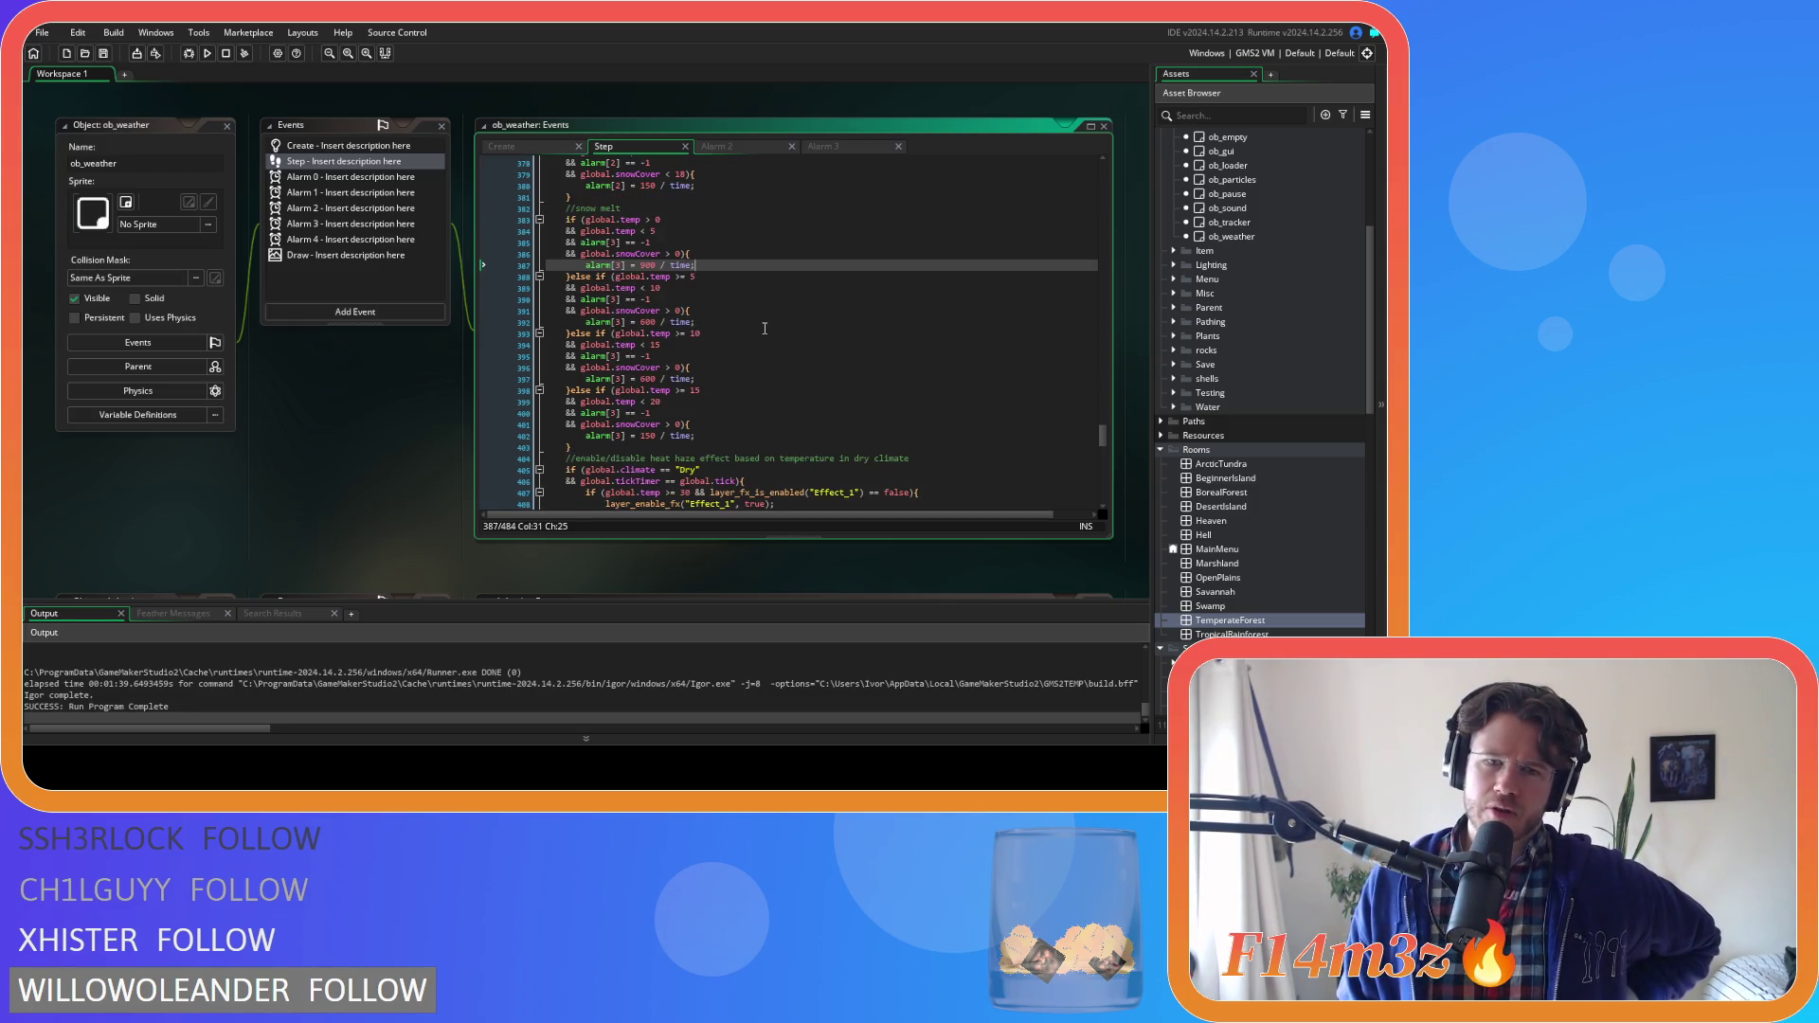
click(721, 431)
click(732, 422)
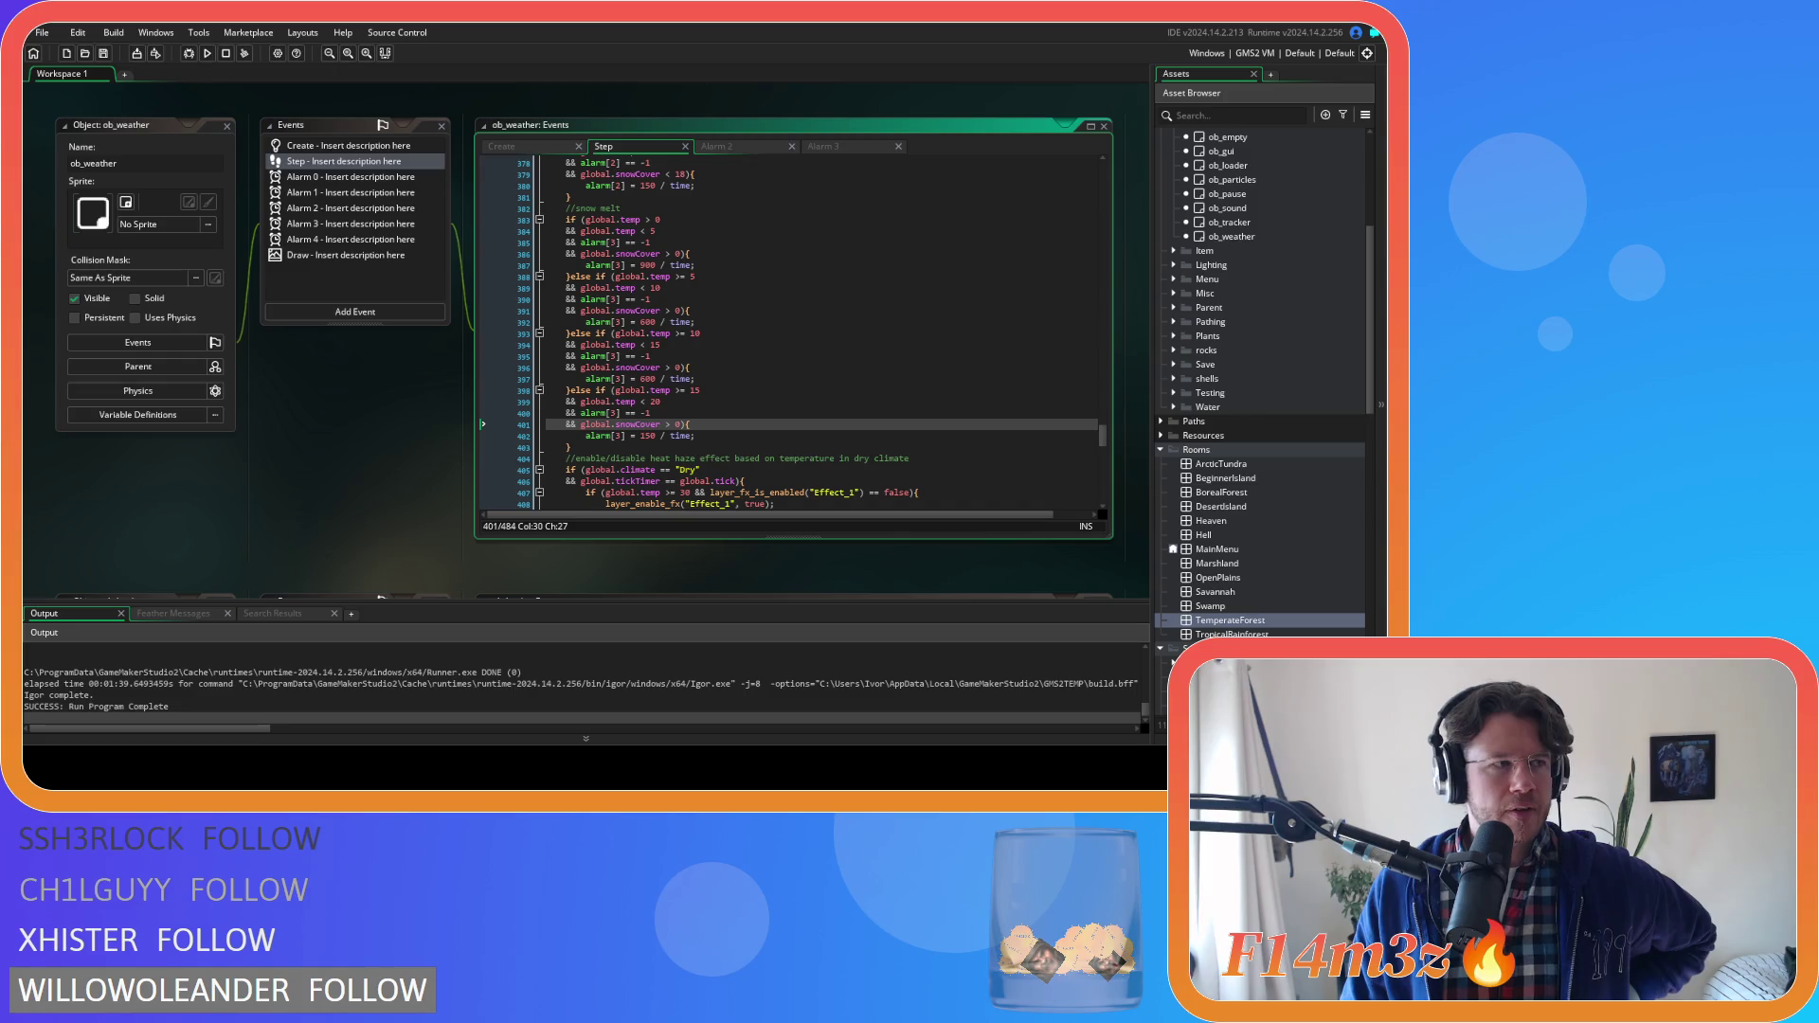
click(715, 345)
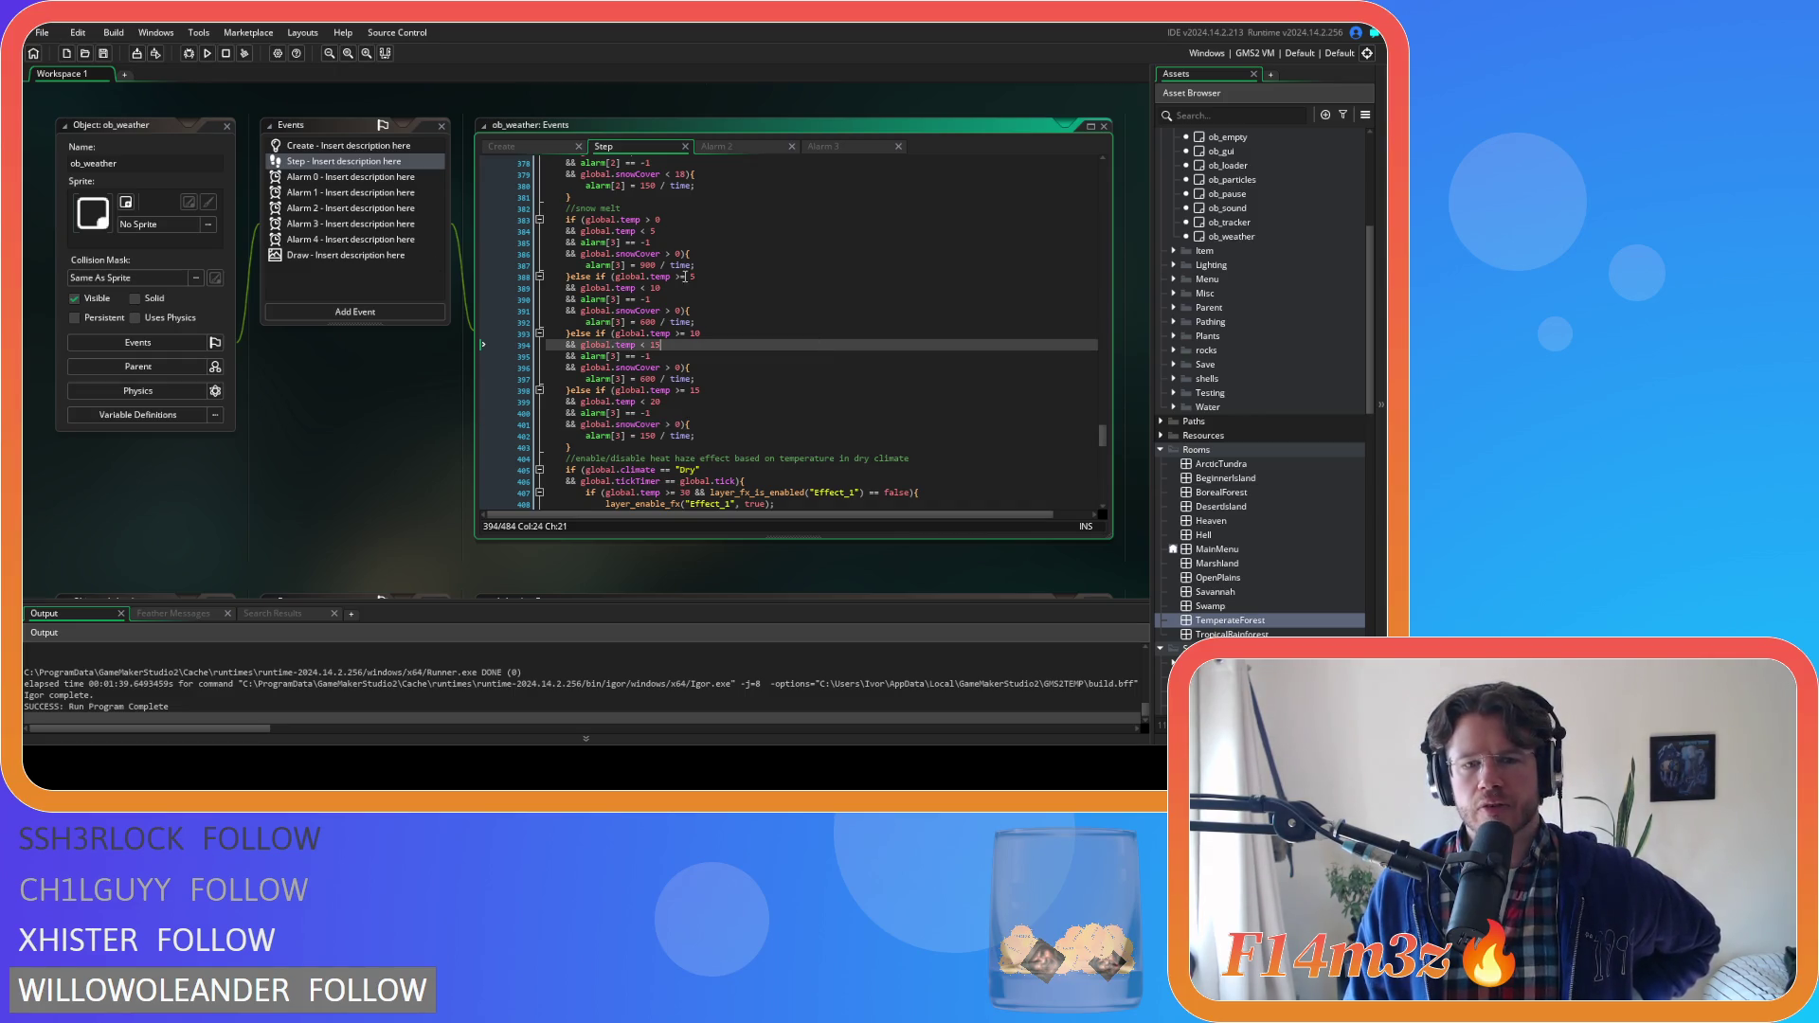
Select the snow coverage and melt code from line 359 through line 403
scroll(751, 339, down, 3)
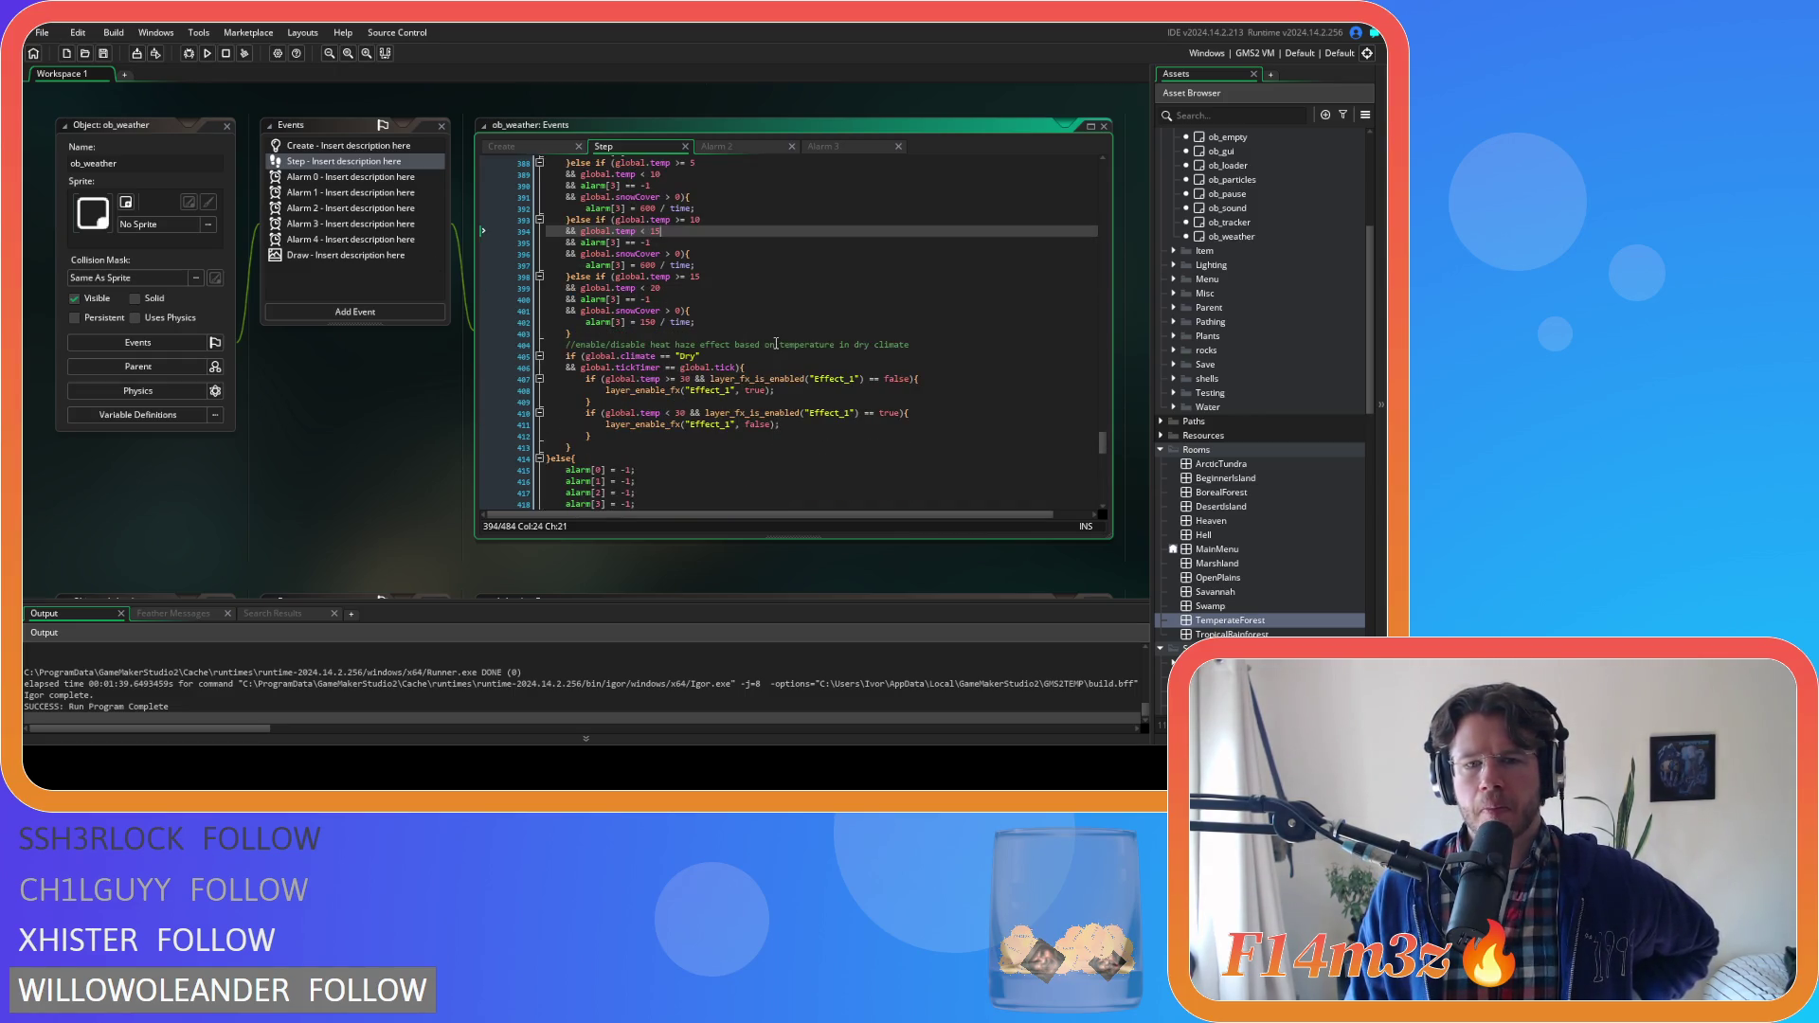
scroll(776, 344, up, 2)
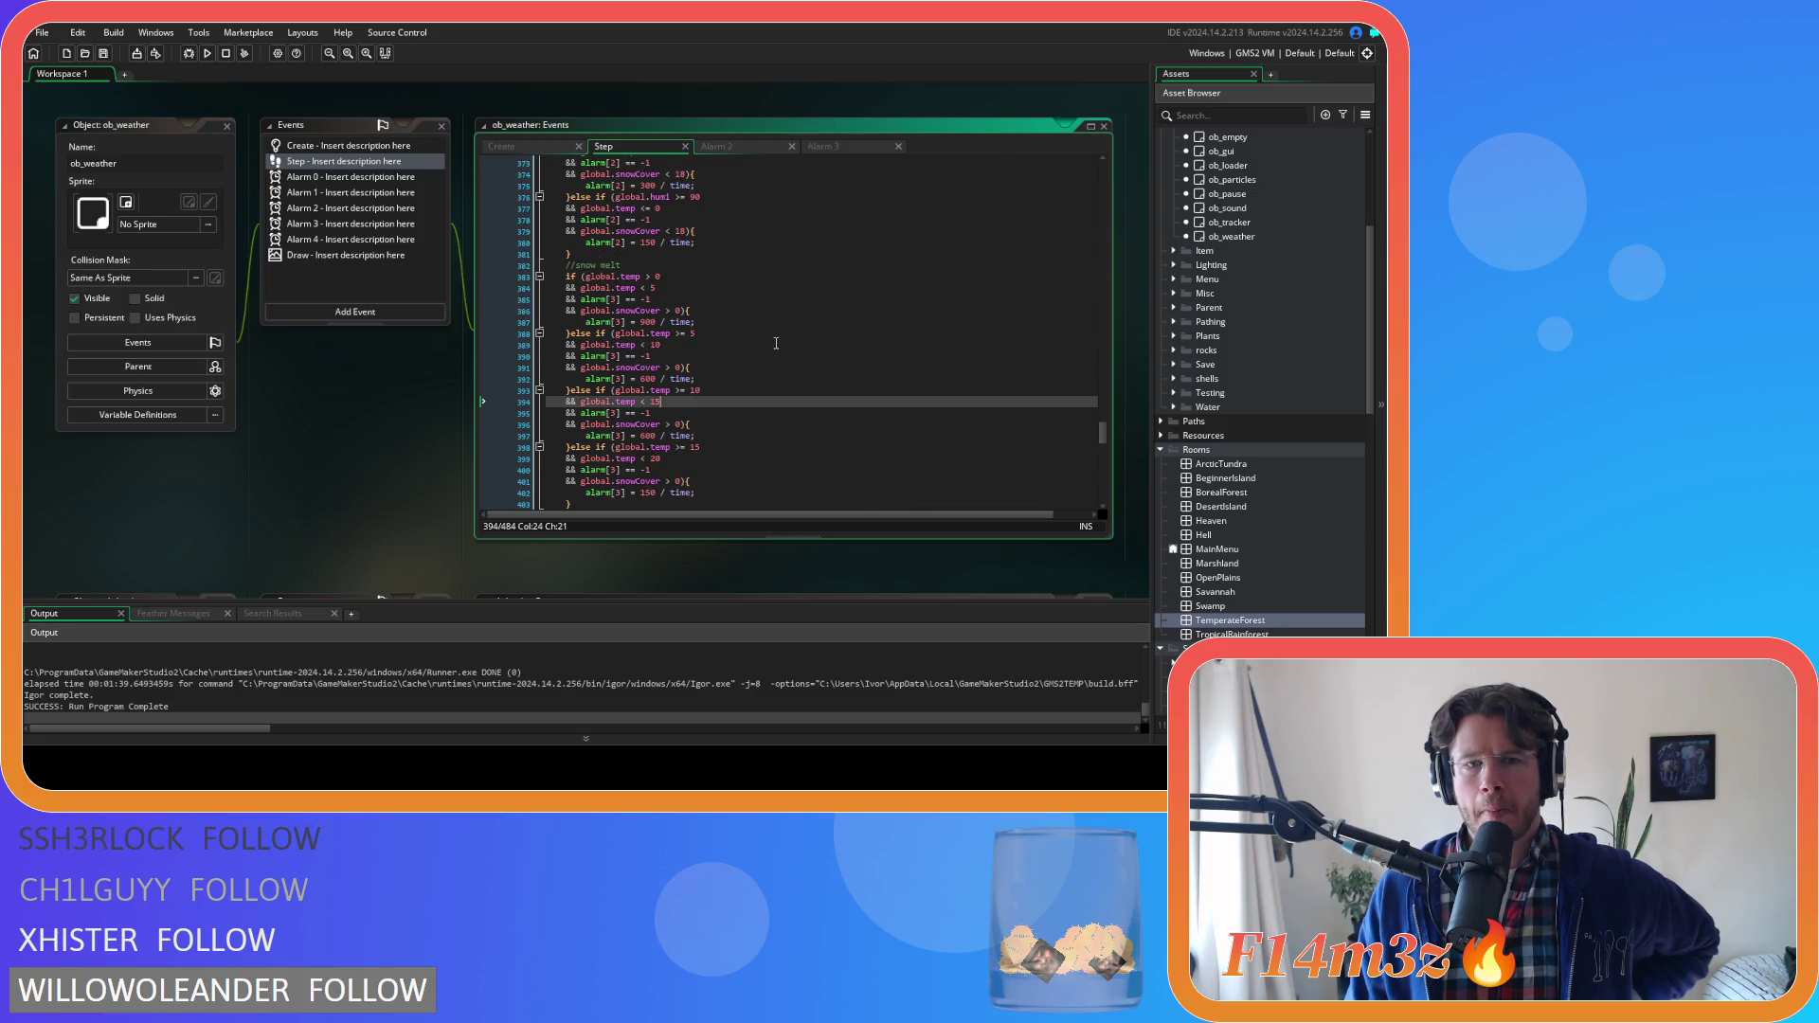
mouse_move(596, 391)
mouse_down()
mouse_move(606, 366)
mouse_move(664, 364)
mouse_move(617, 299)
mouse_up()
scroll(606, 298, up, 9)
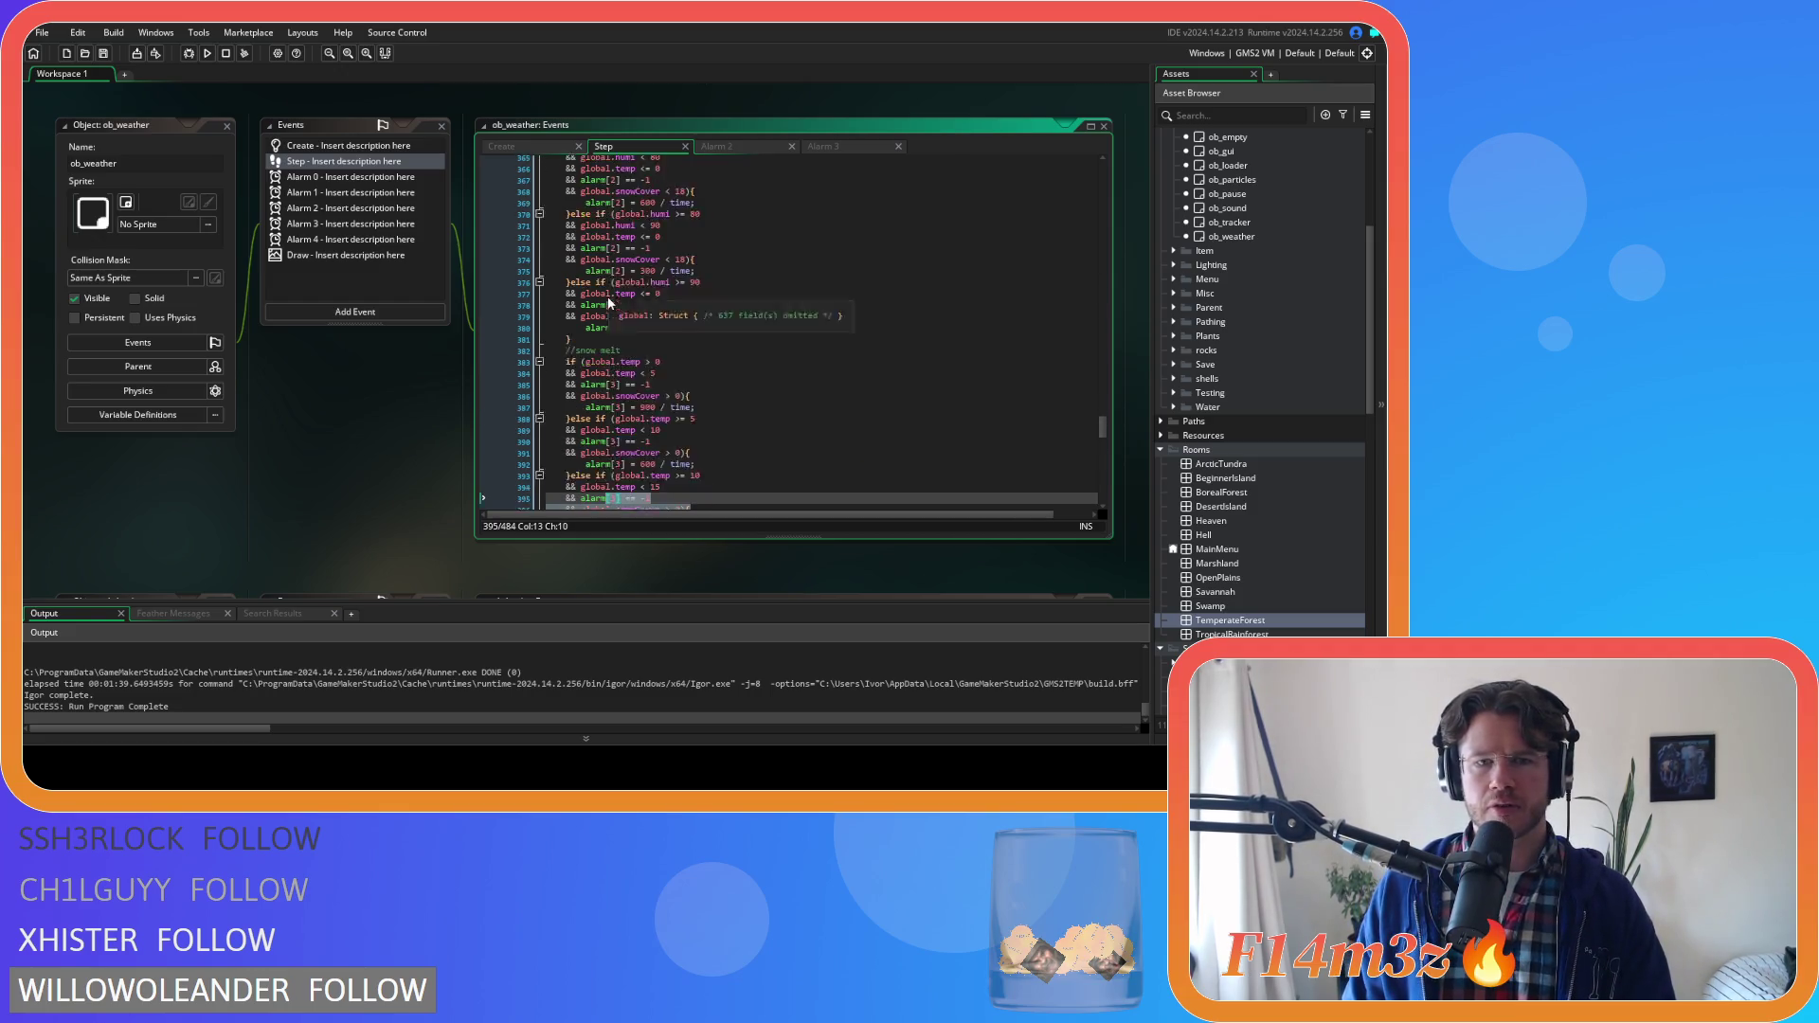
shift+click(579, 231)
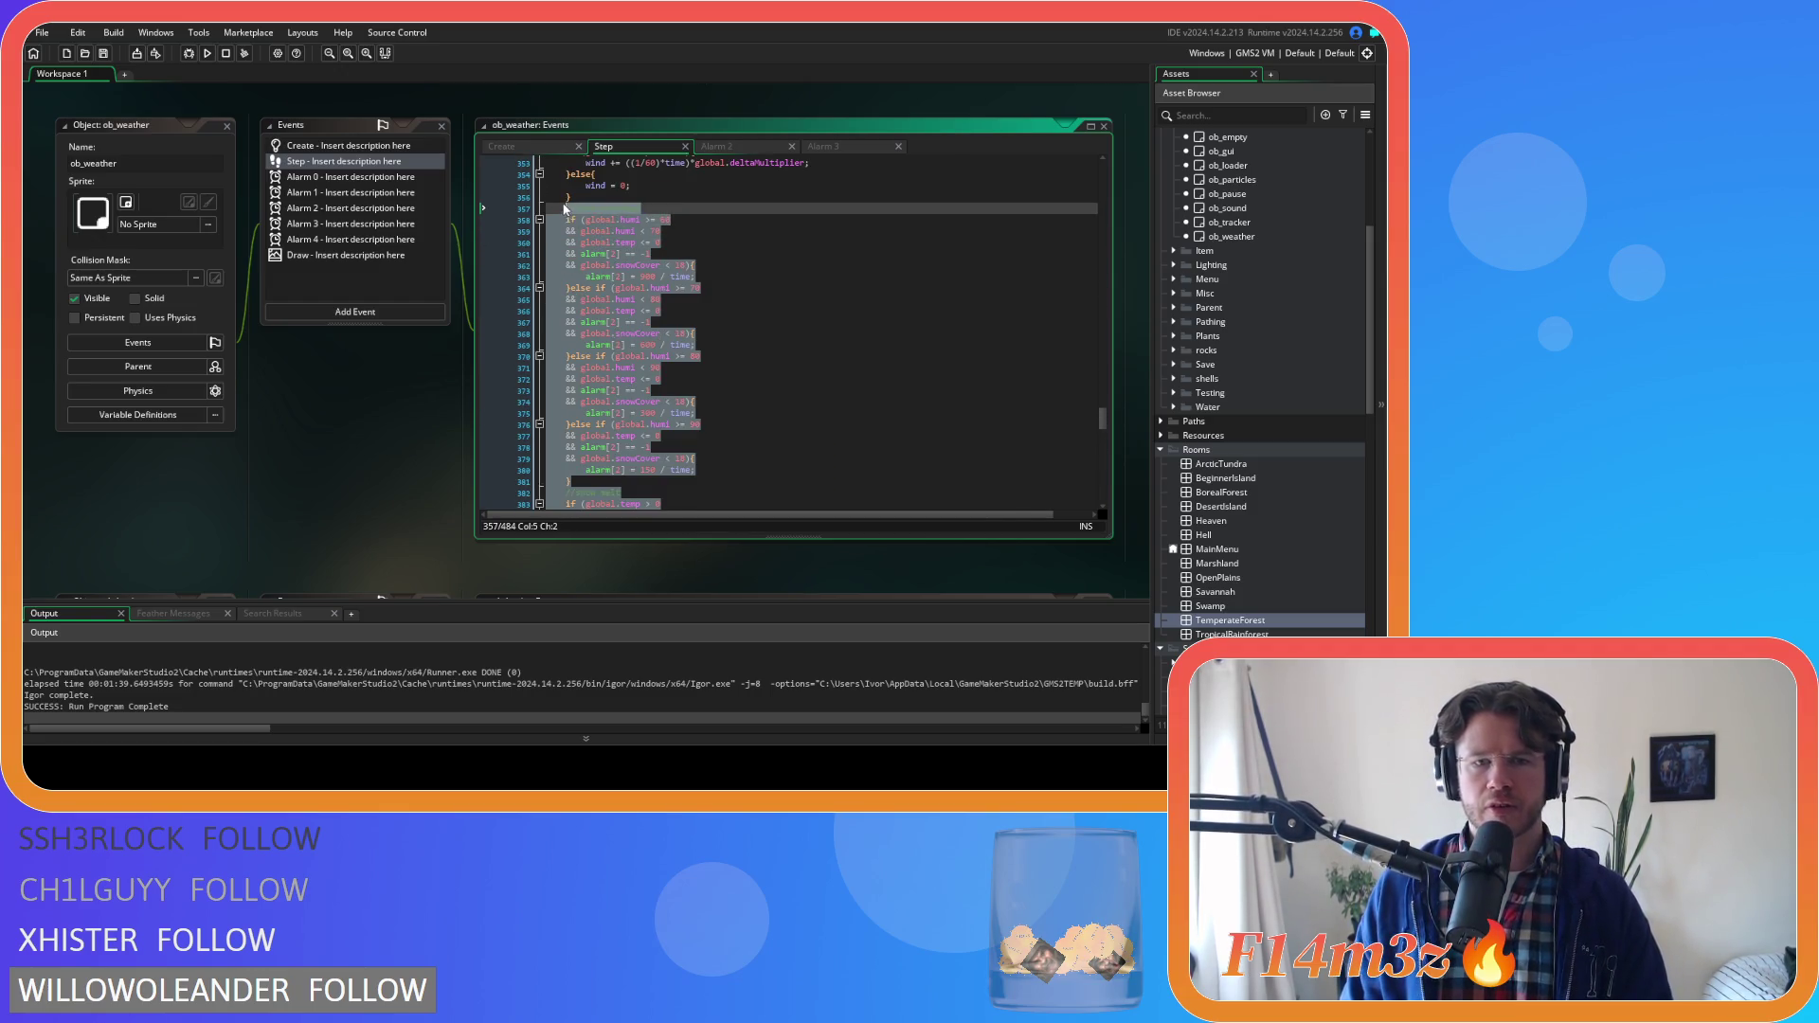
Comment out the selected snow coverage and snow melt code, then save and run Entheogen
key(ctrl+k)
key(F5)
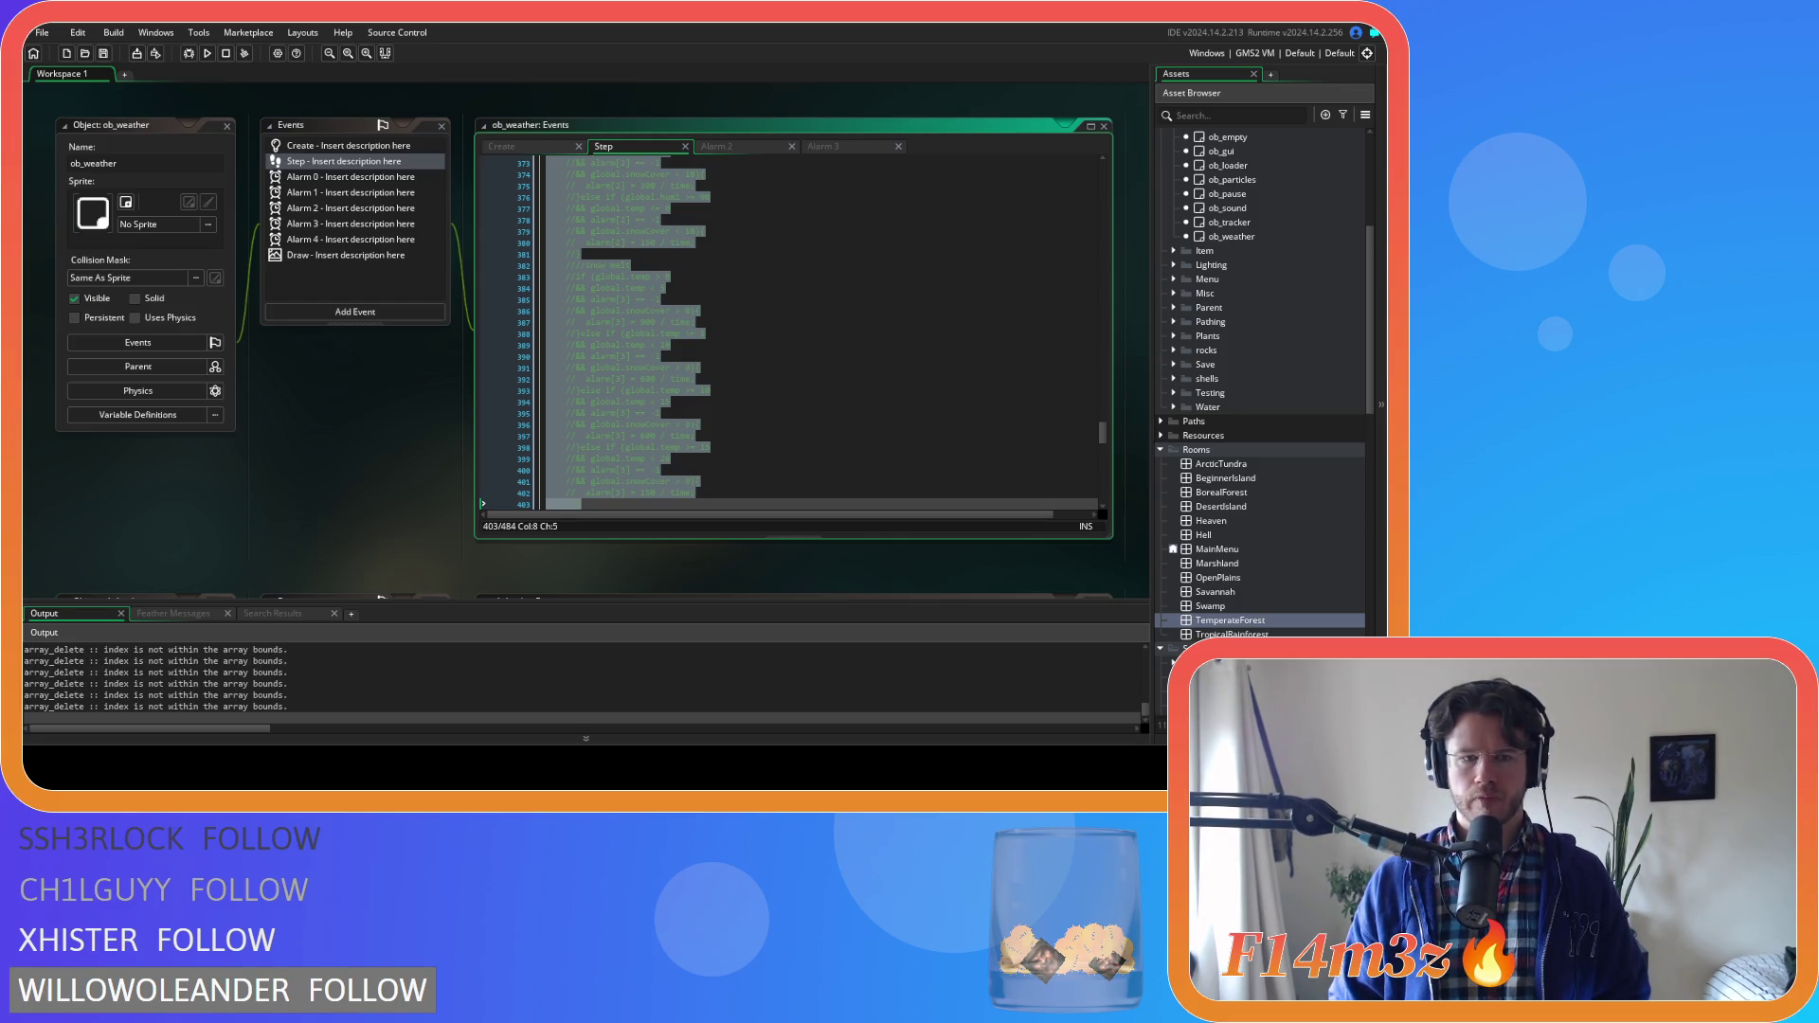
key(alt+Tab)
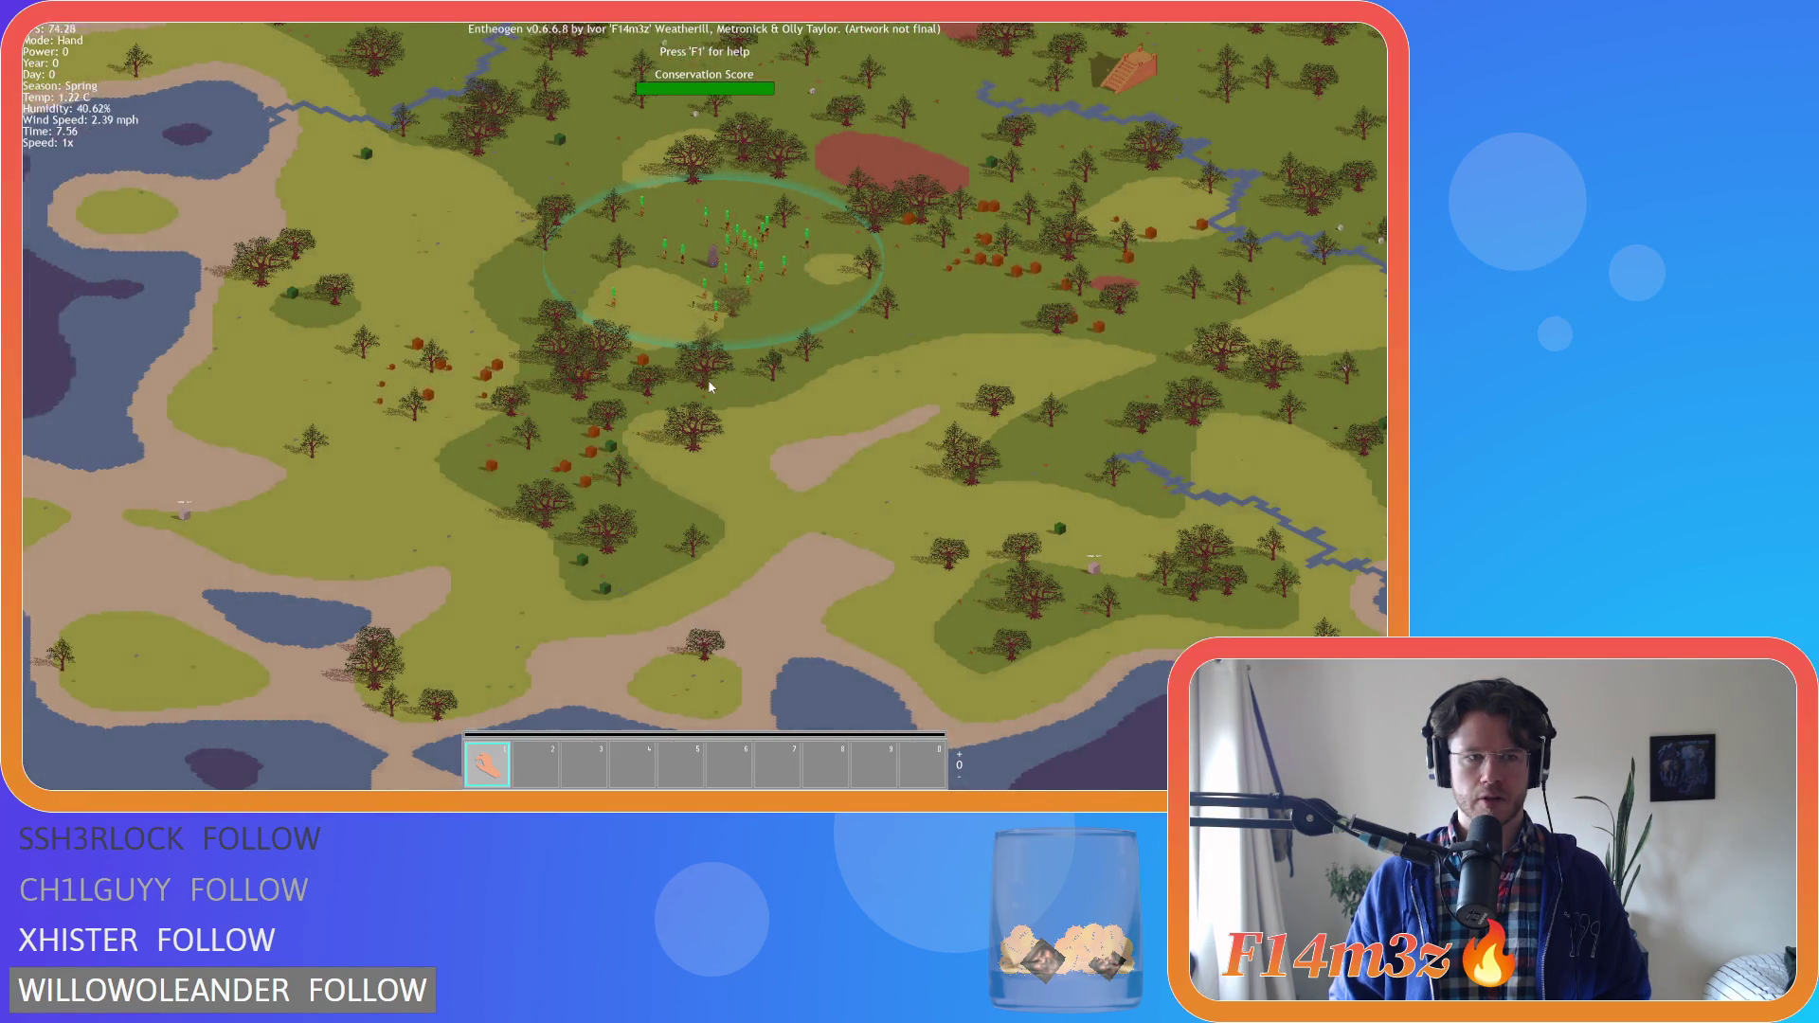
Zoom the generated forest map, quit the game, and undo the snow code commenting
scroll(708, 384, up, 3)
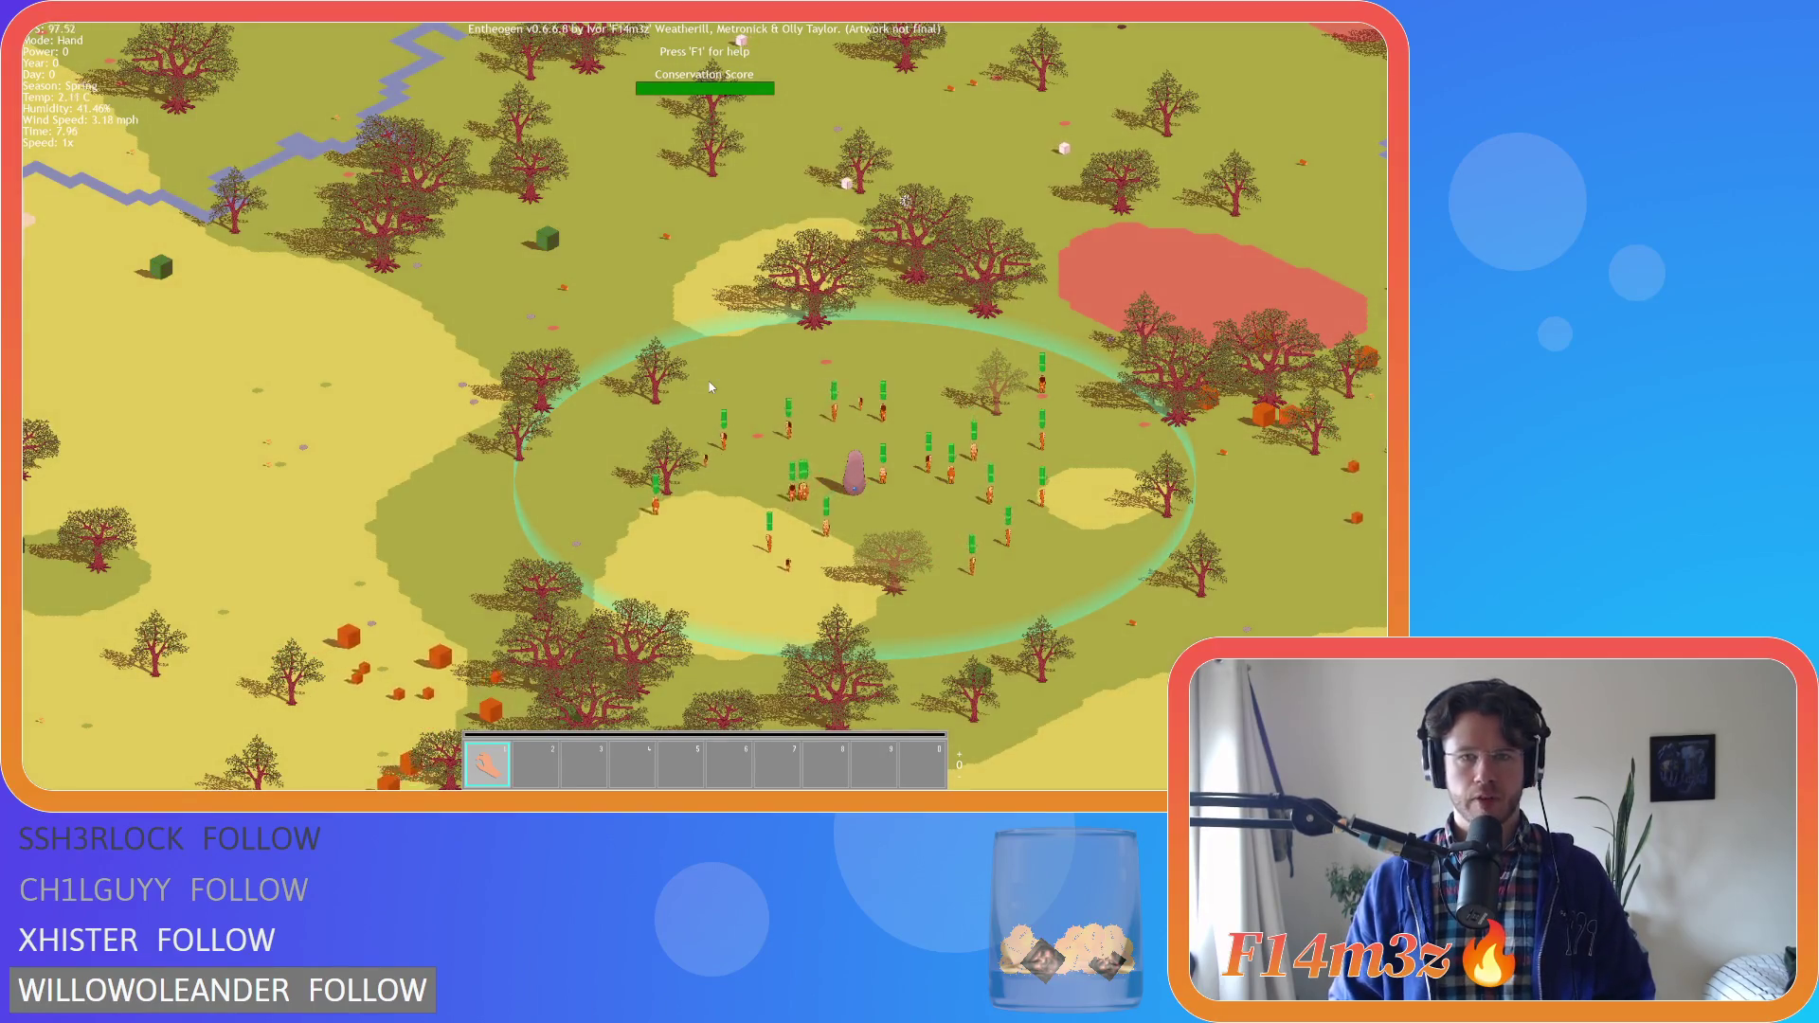
key(Escape)
key(Return)
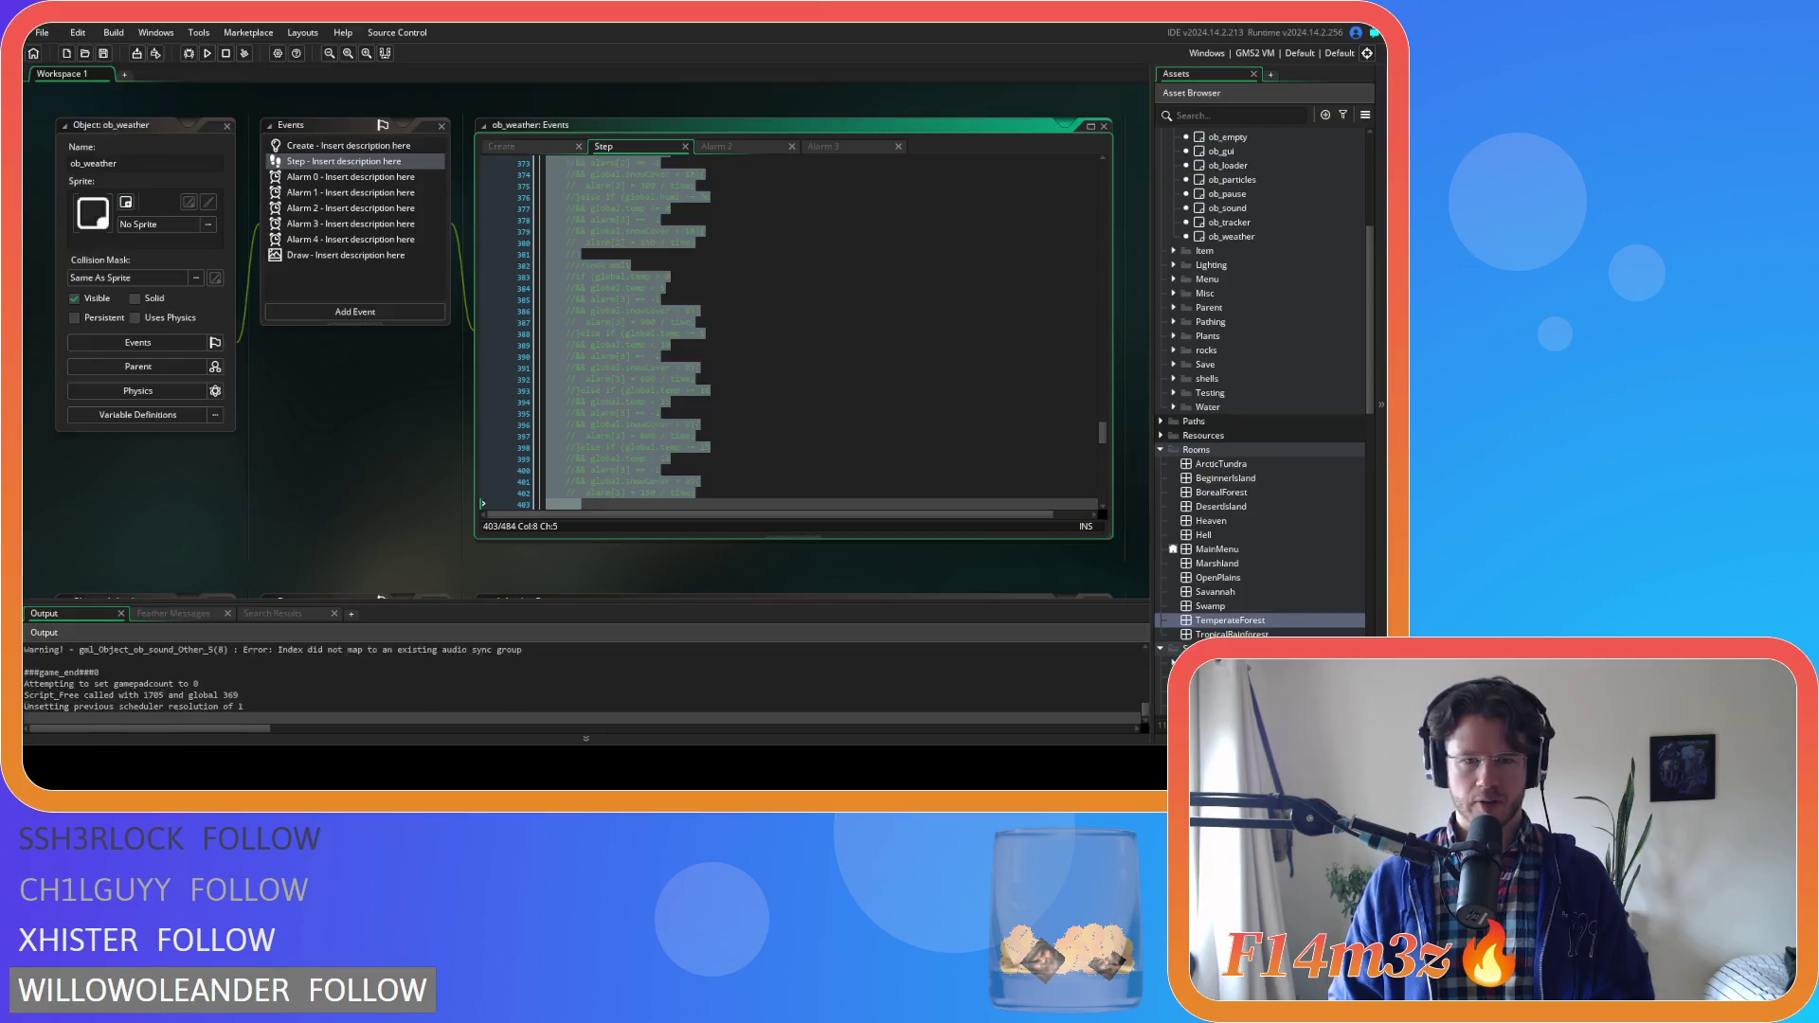
key(ctrl+z)
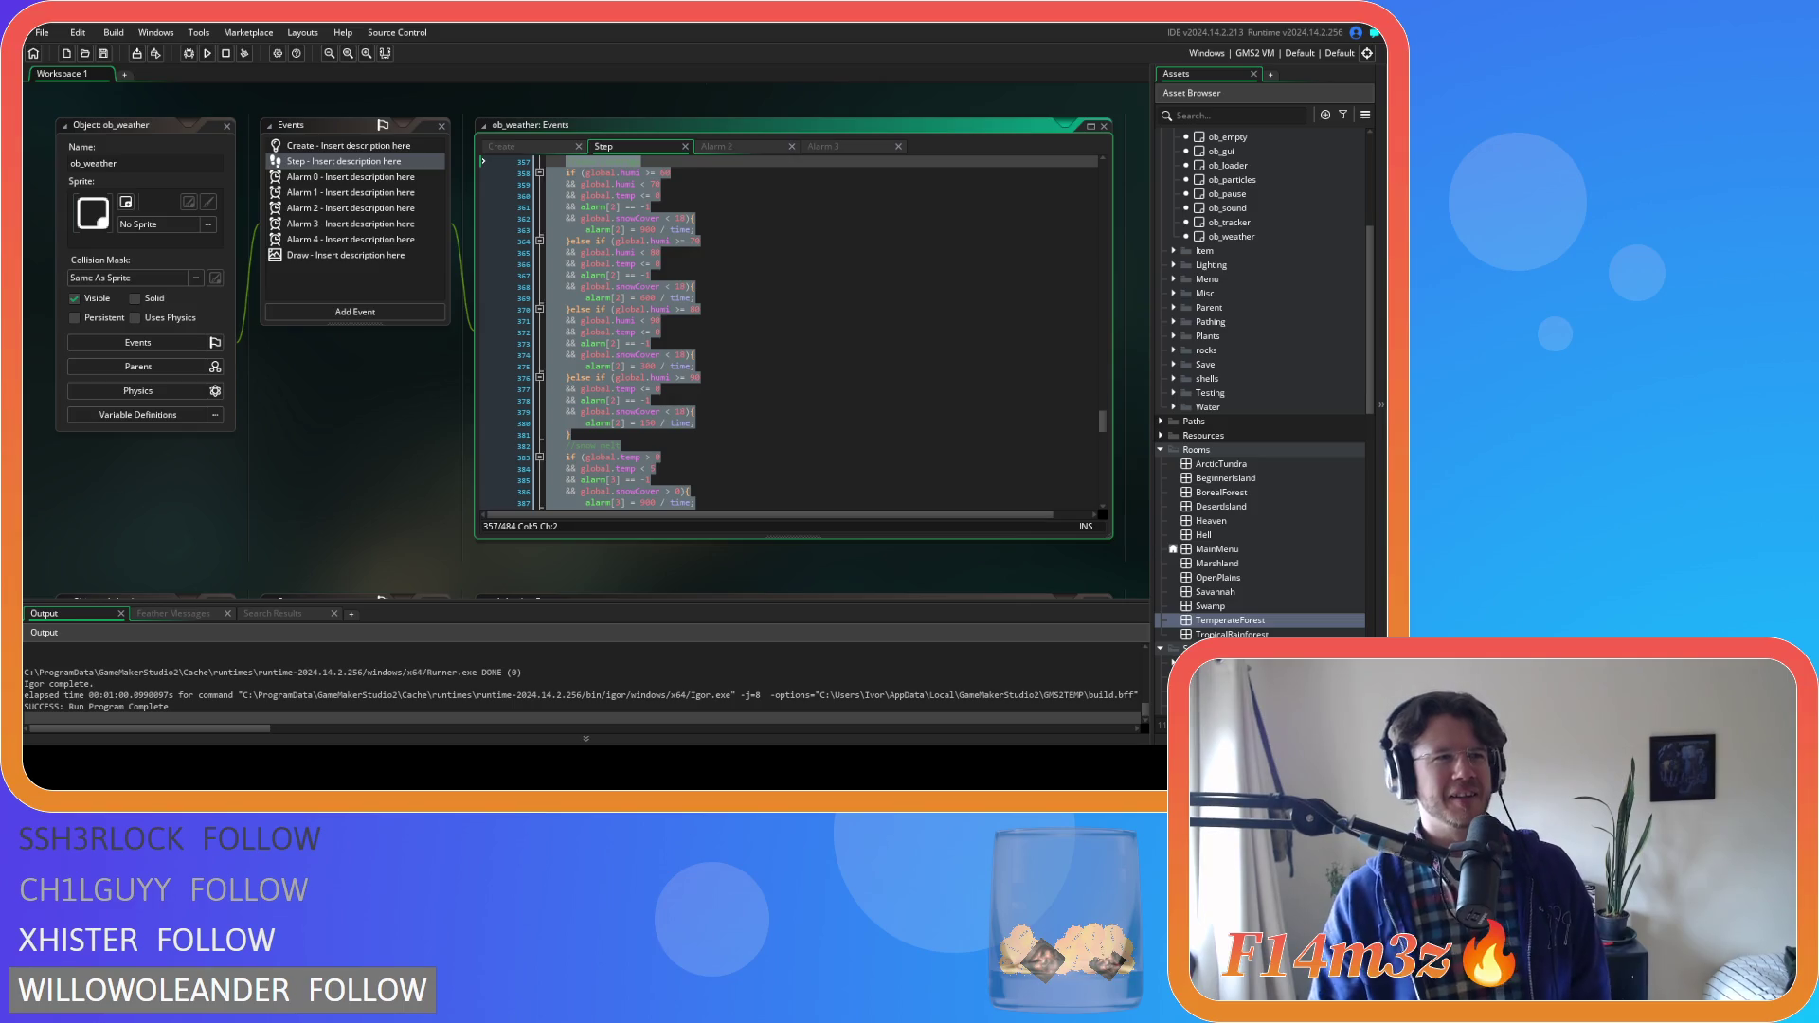
click(683, 332)
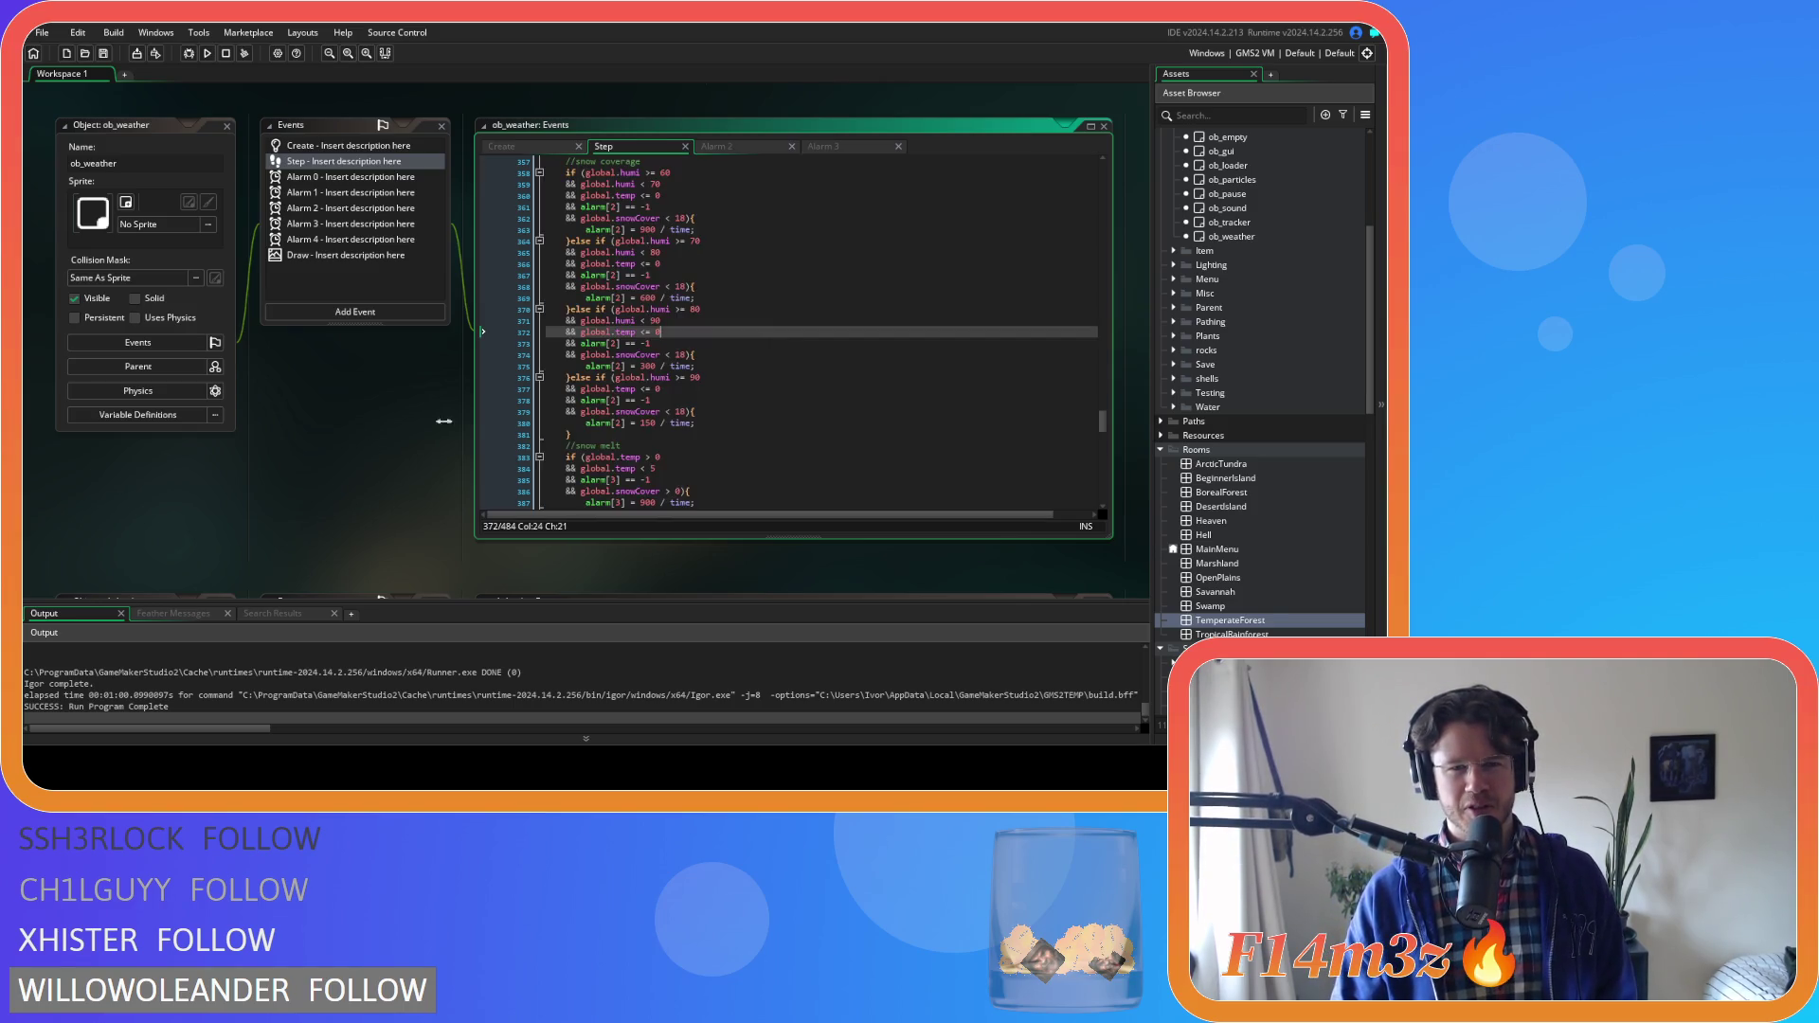
Close all open editor windows in the workspace, including ob_weather and its events
right_click(338, 448)
mouse_move(380, 468)
click(420, 548)
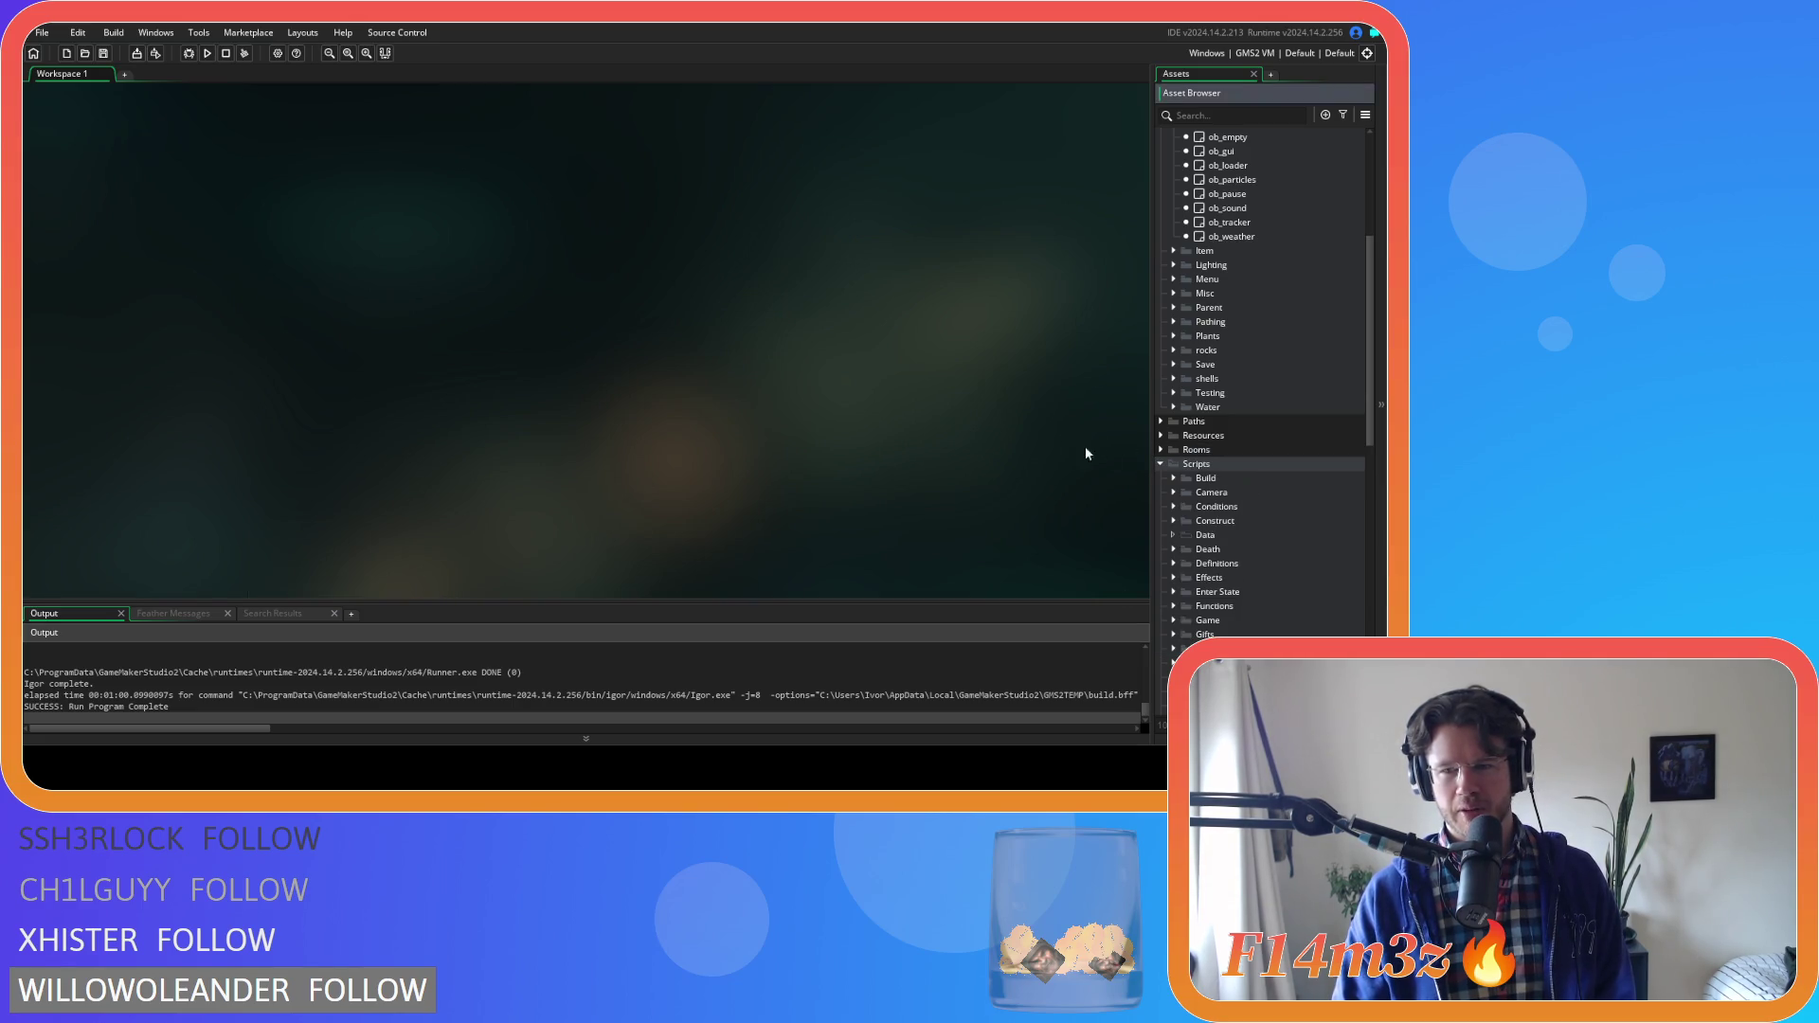
Collapse the Rooms and Game folders in the Asset Browser
click(1160, 449)
scroll(1175, 549, up, 3)
click(1173, 236)
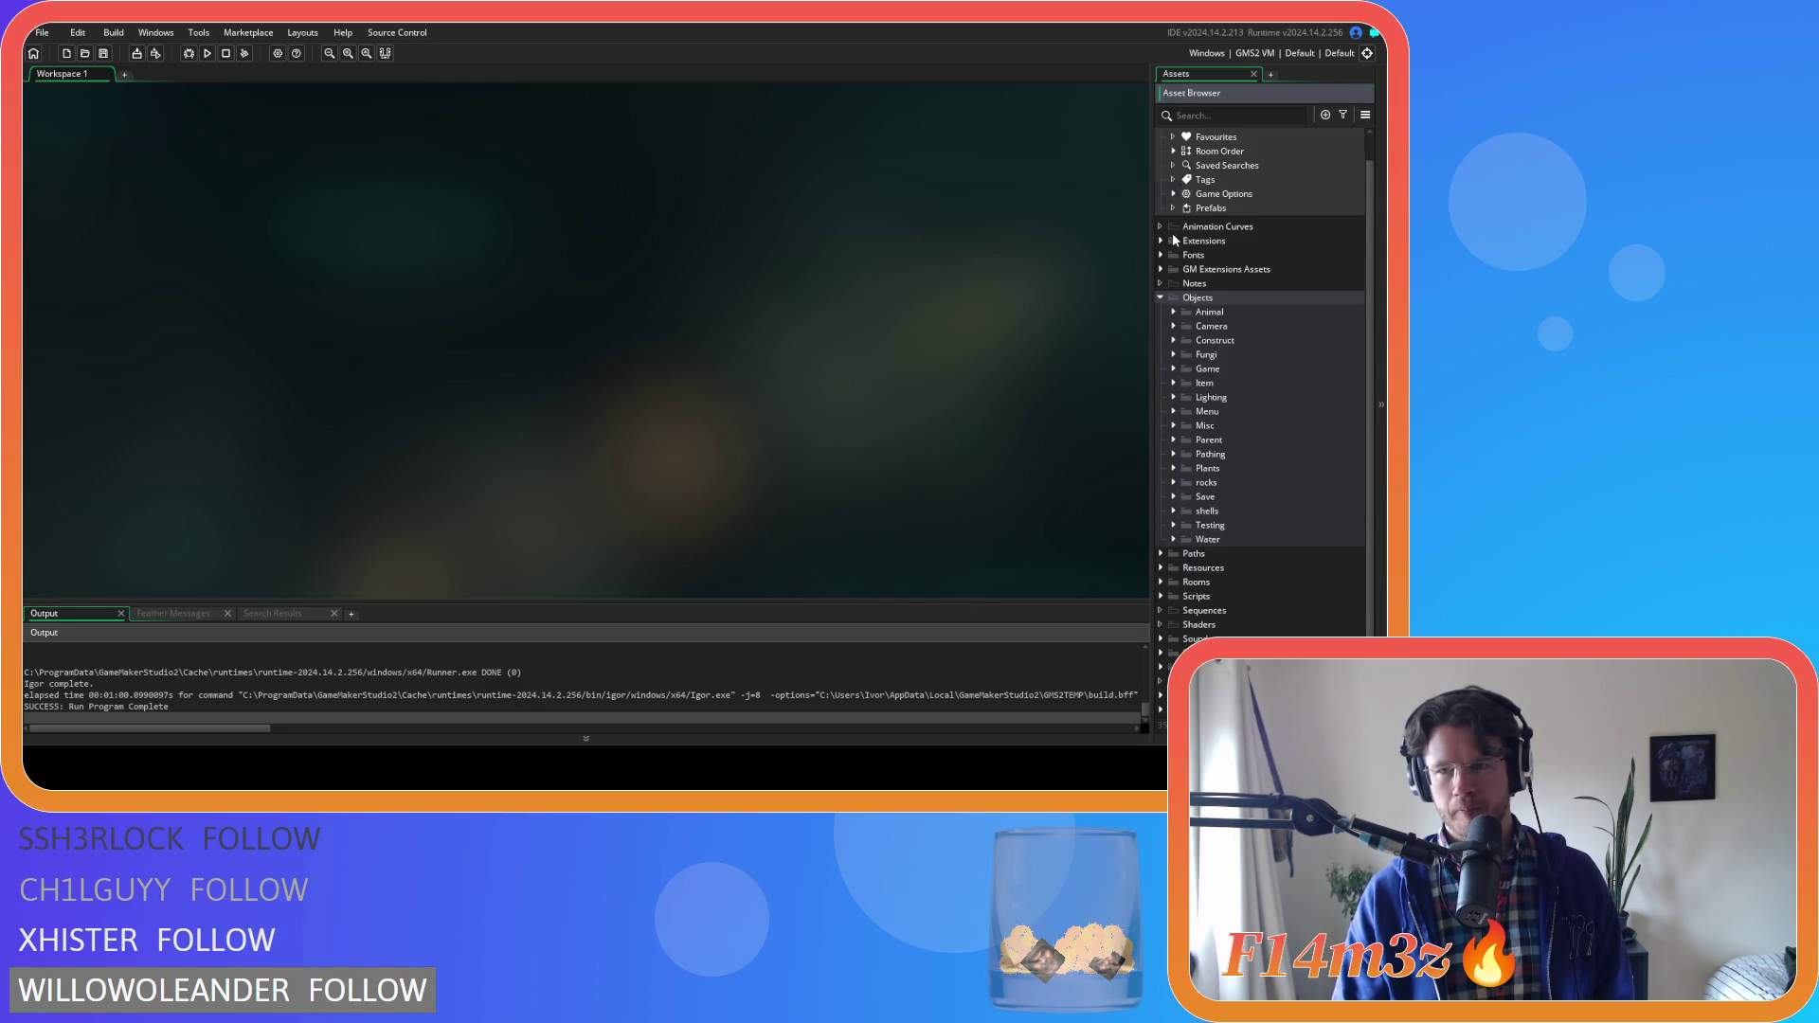
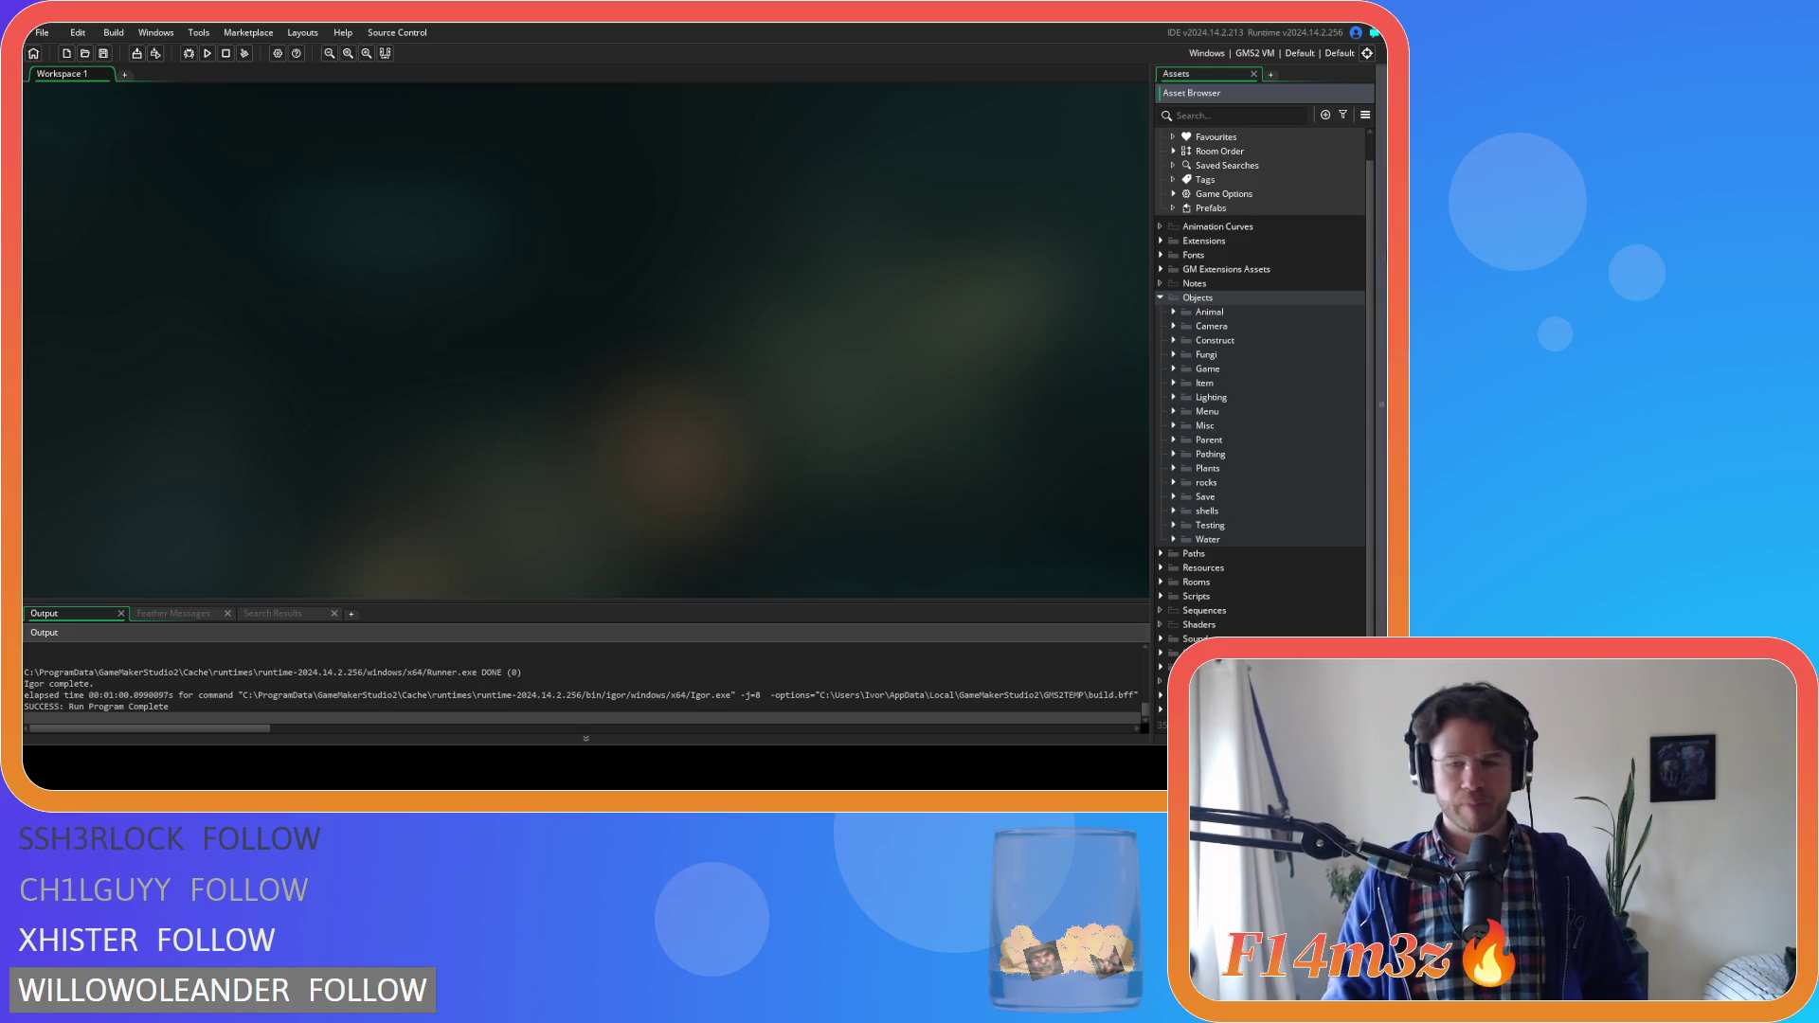
Expand the Scripts folder and its ProcGen subfolder in the Asset Browser
click(695, 372)
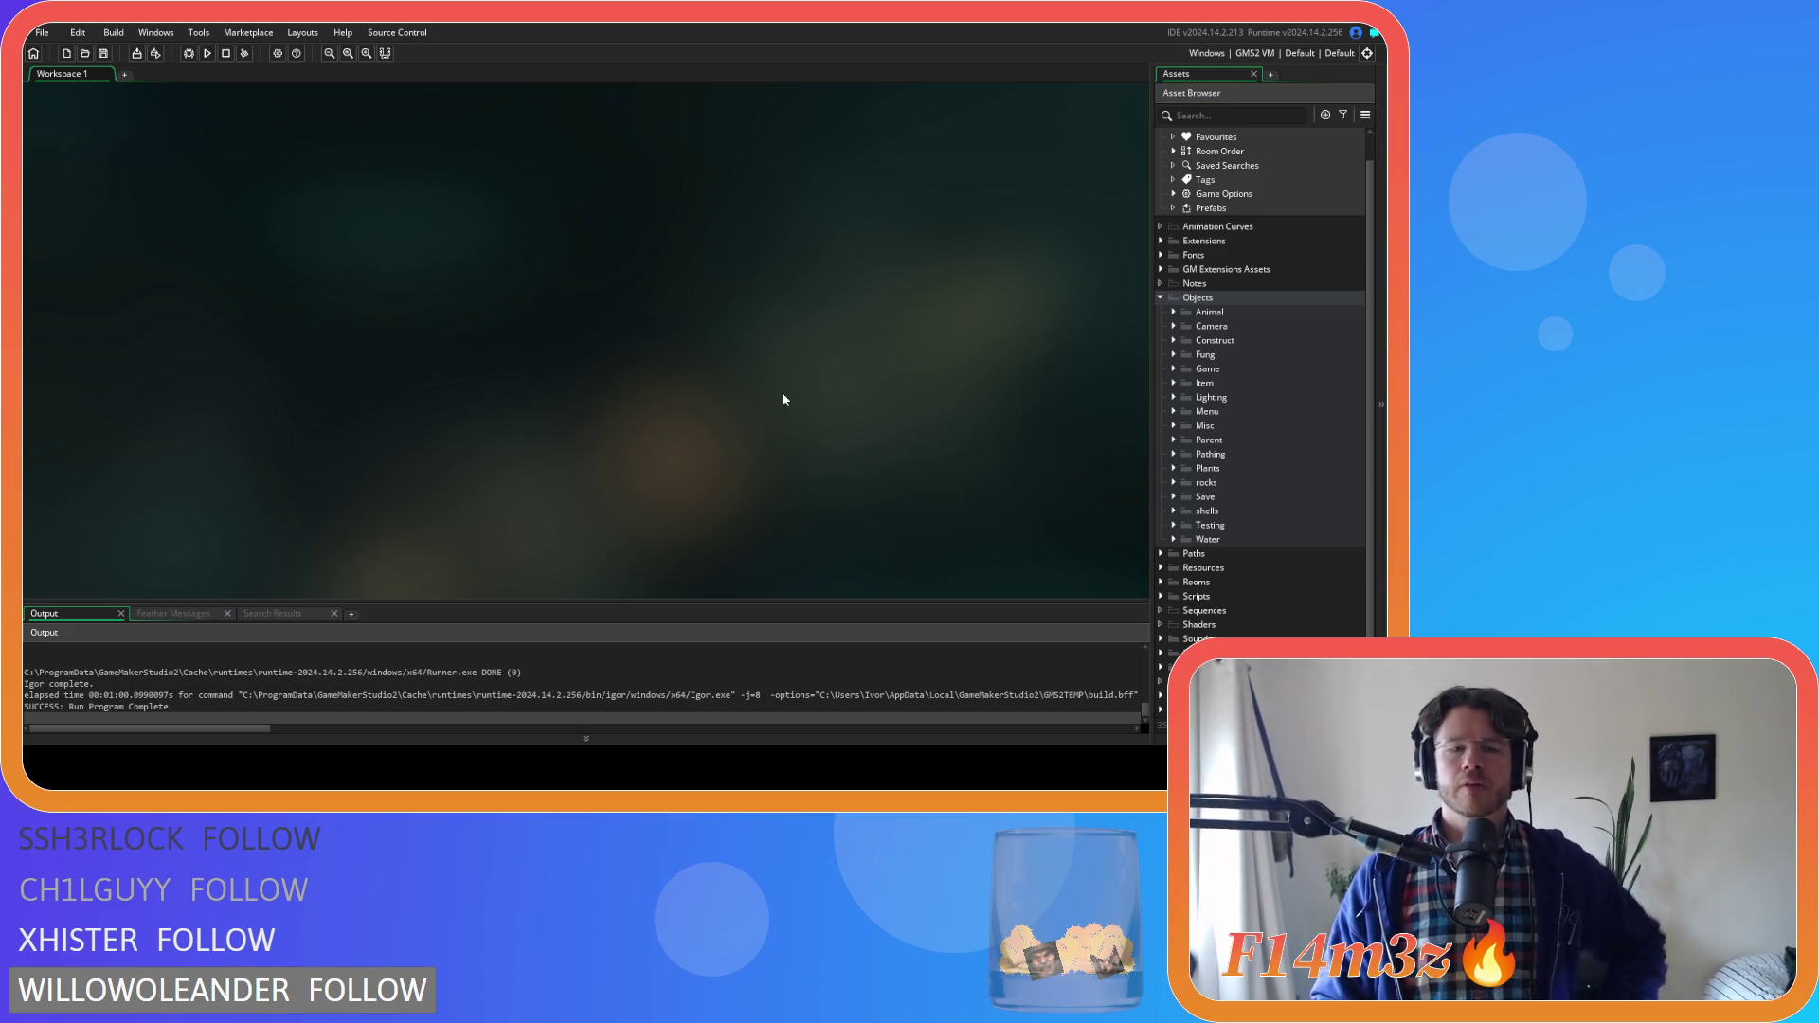
click(1162, 595)
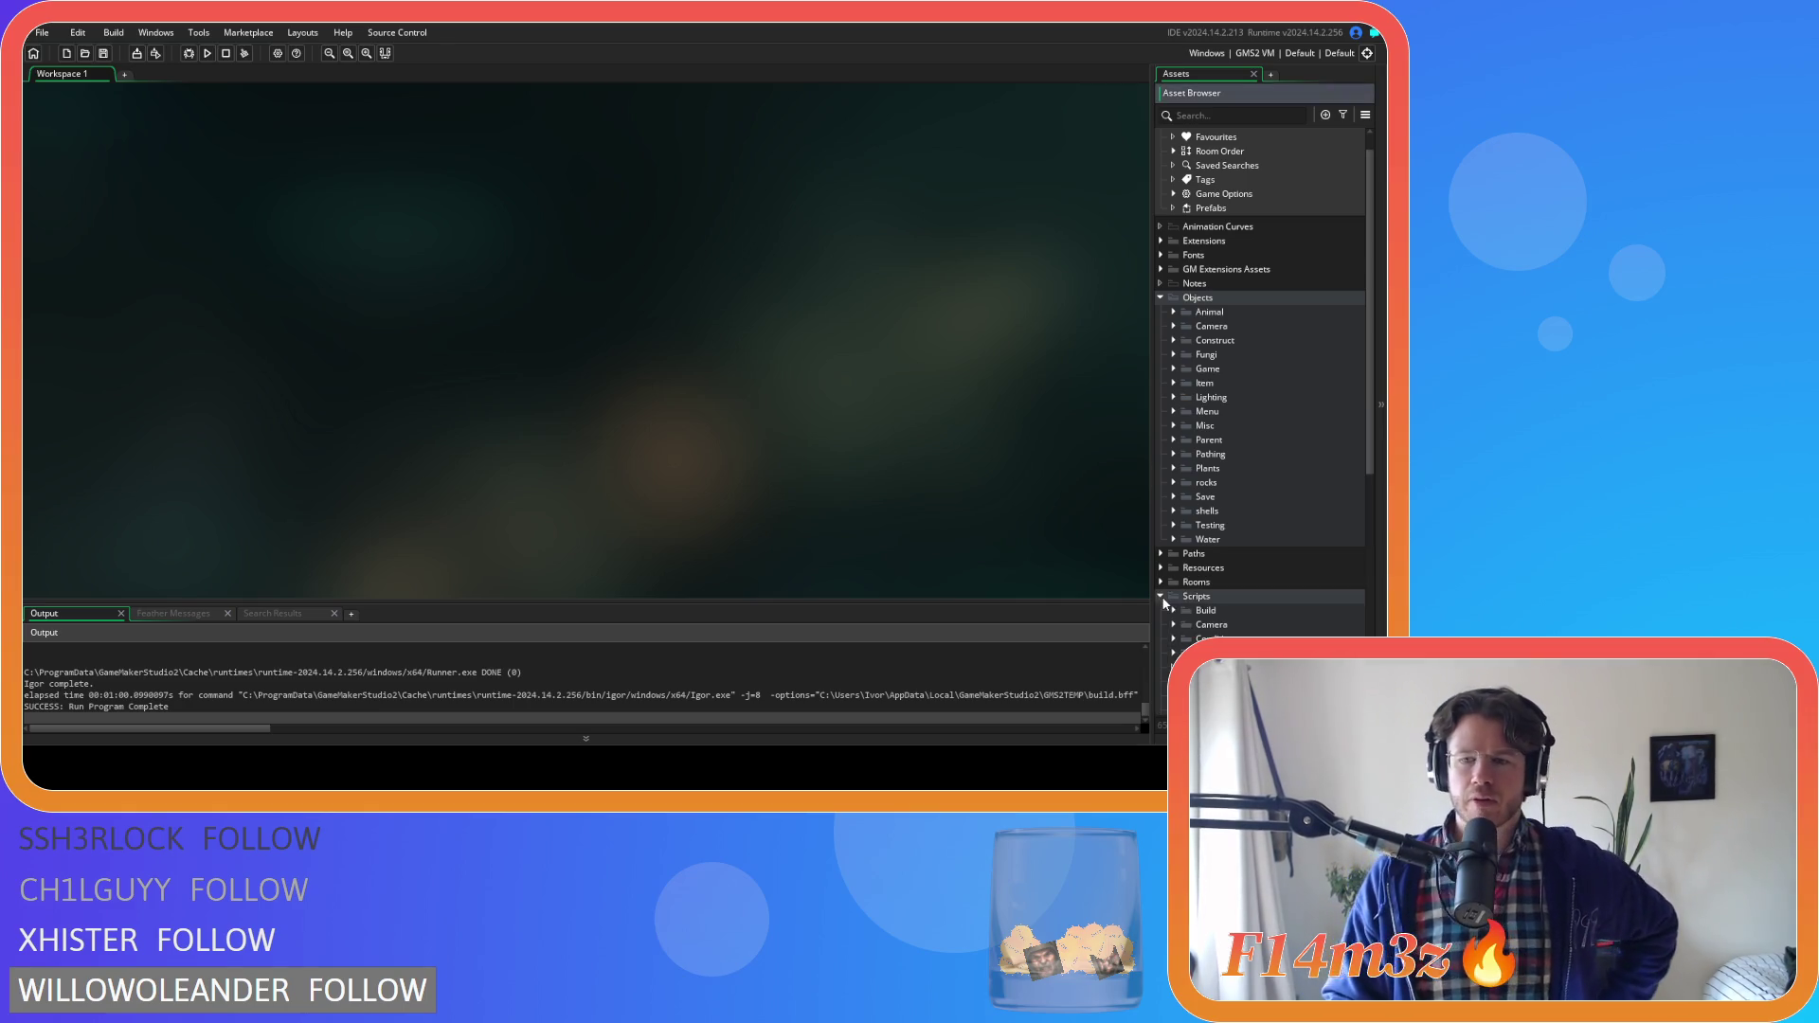
scroll(1175, 606, down, 5)
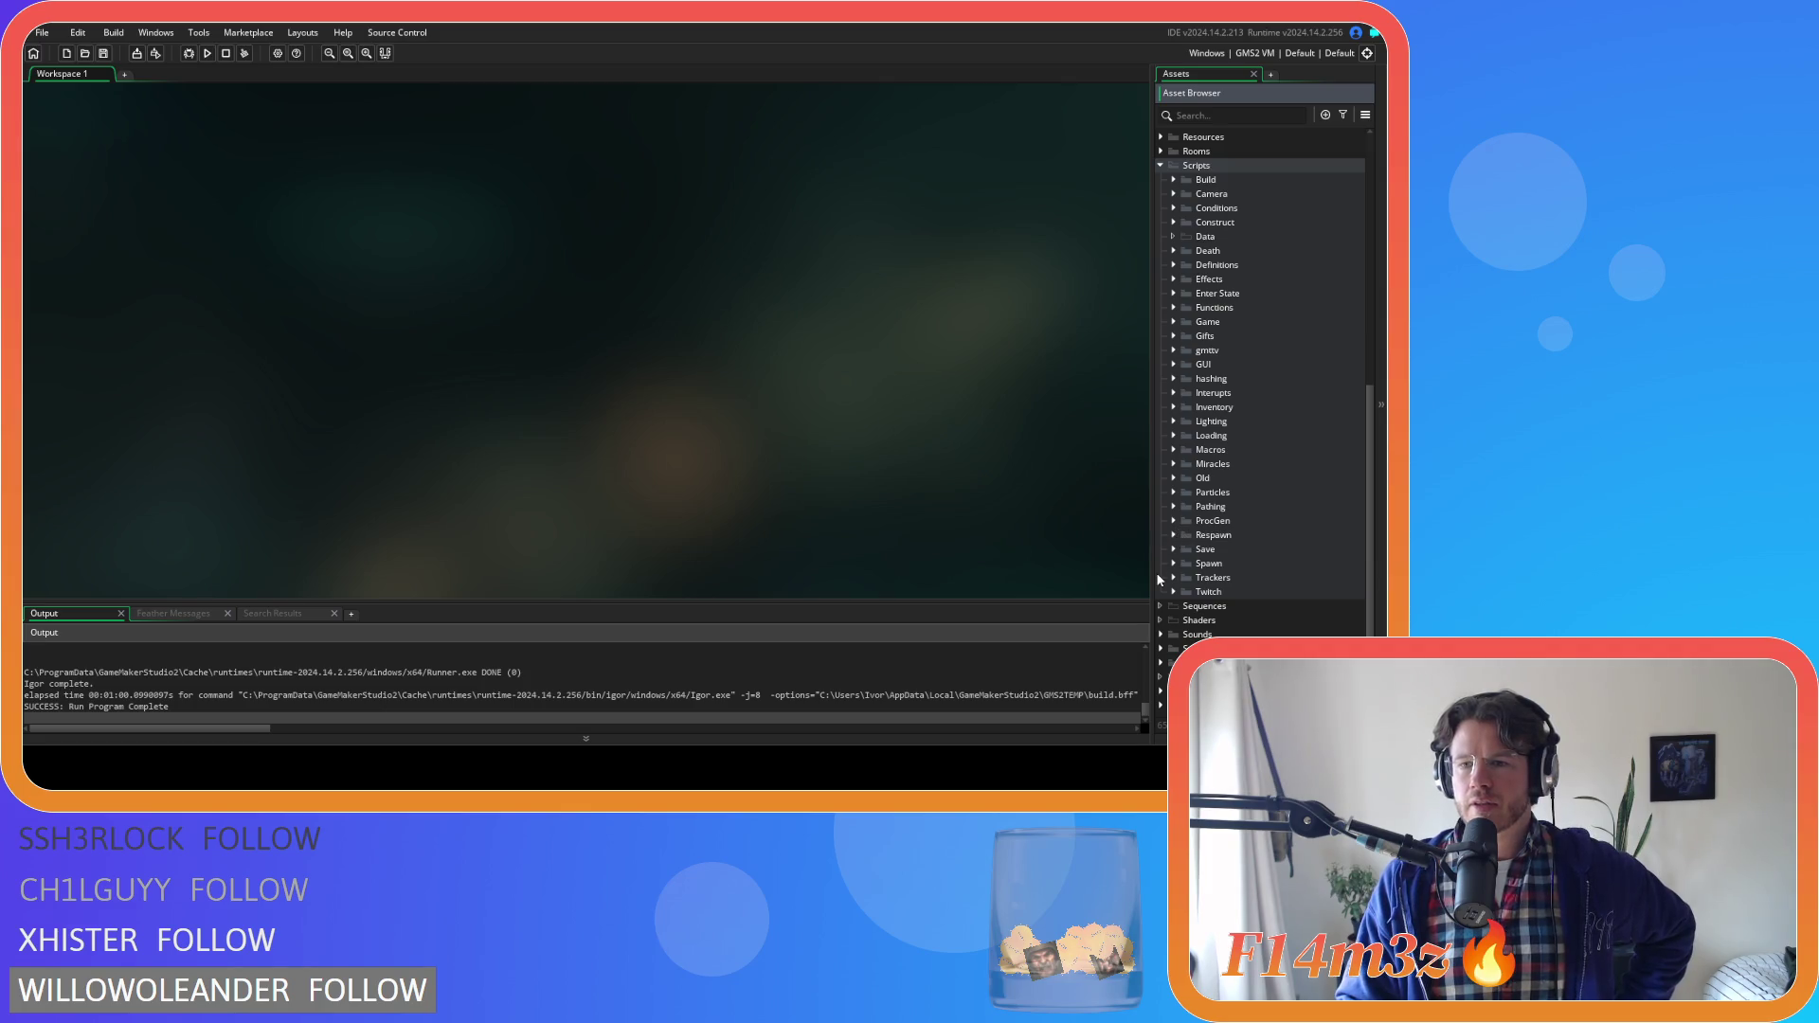
click(1174, 520)
scroll(1179, 515, down, 1)
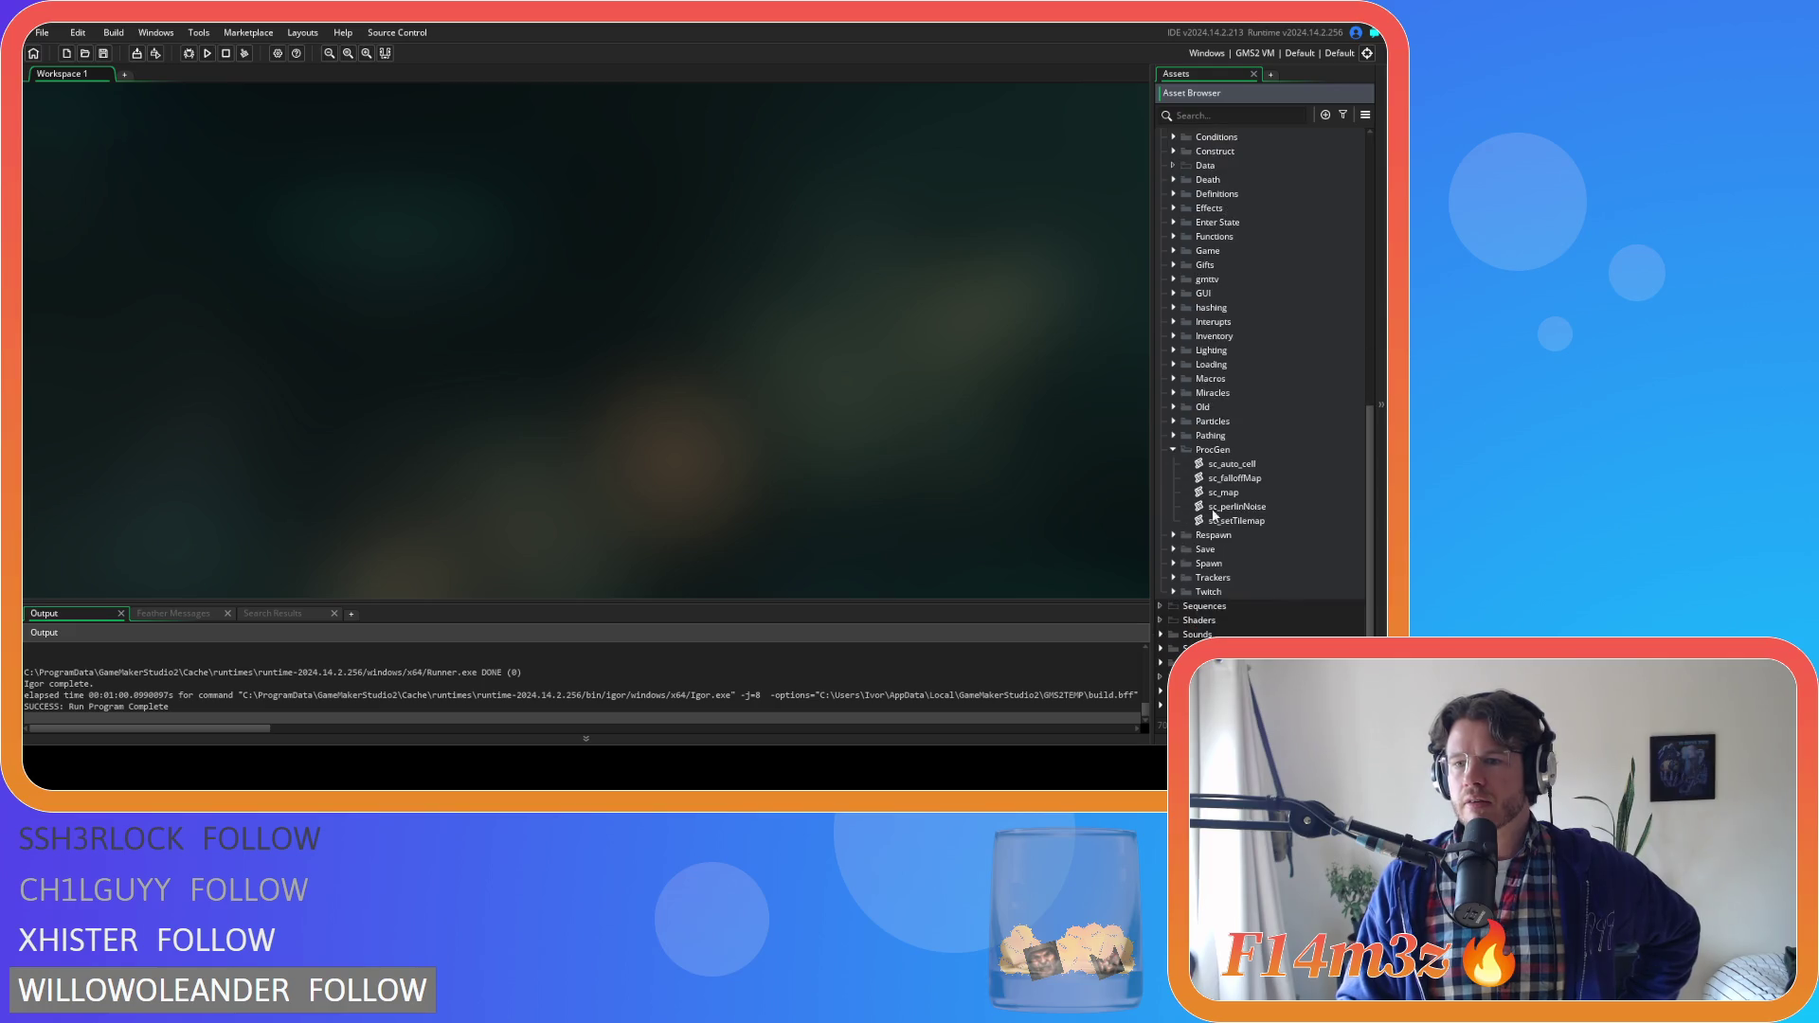
Look through the sc_auto_cell and sc_map scripts, then open sc_setTilemap
double_click(1268, 466)
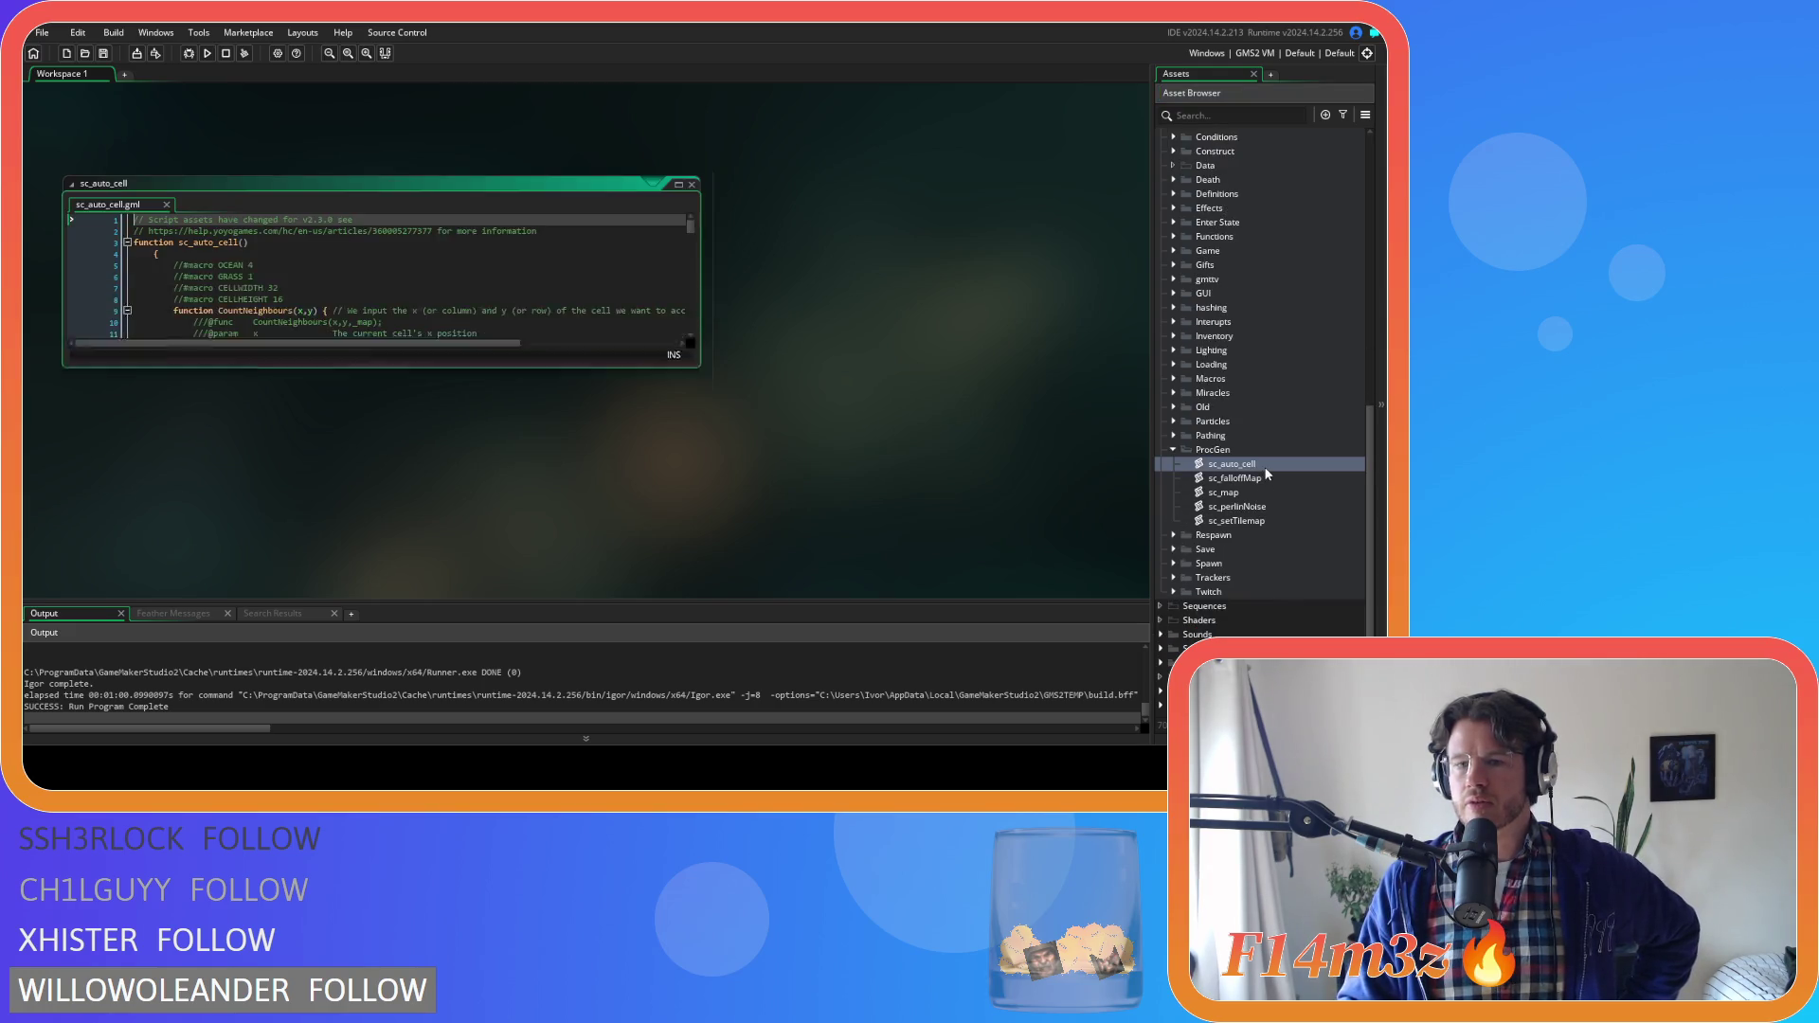
click(691, 129)
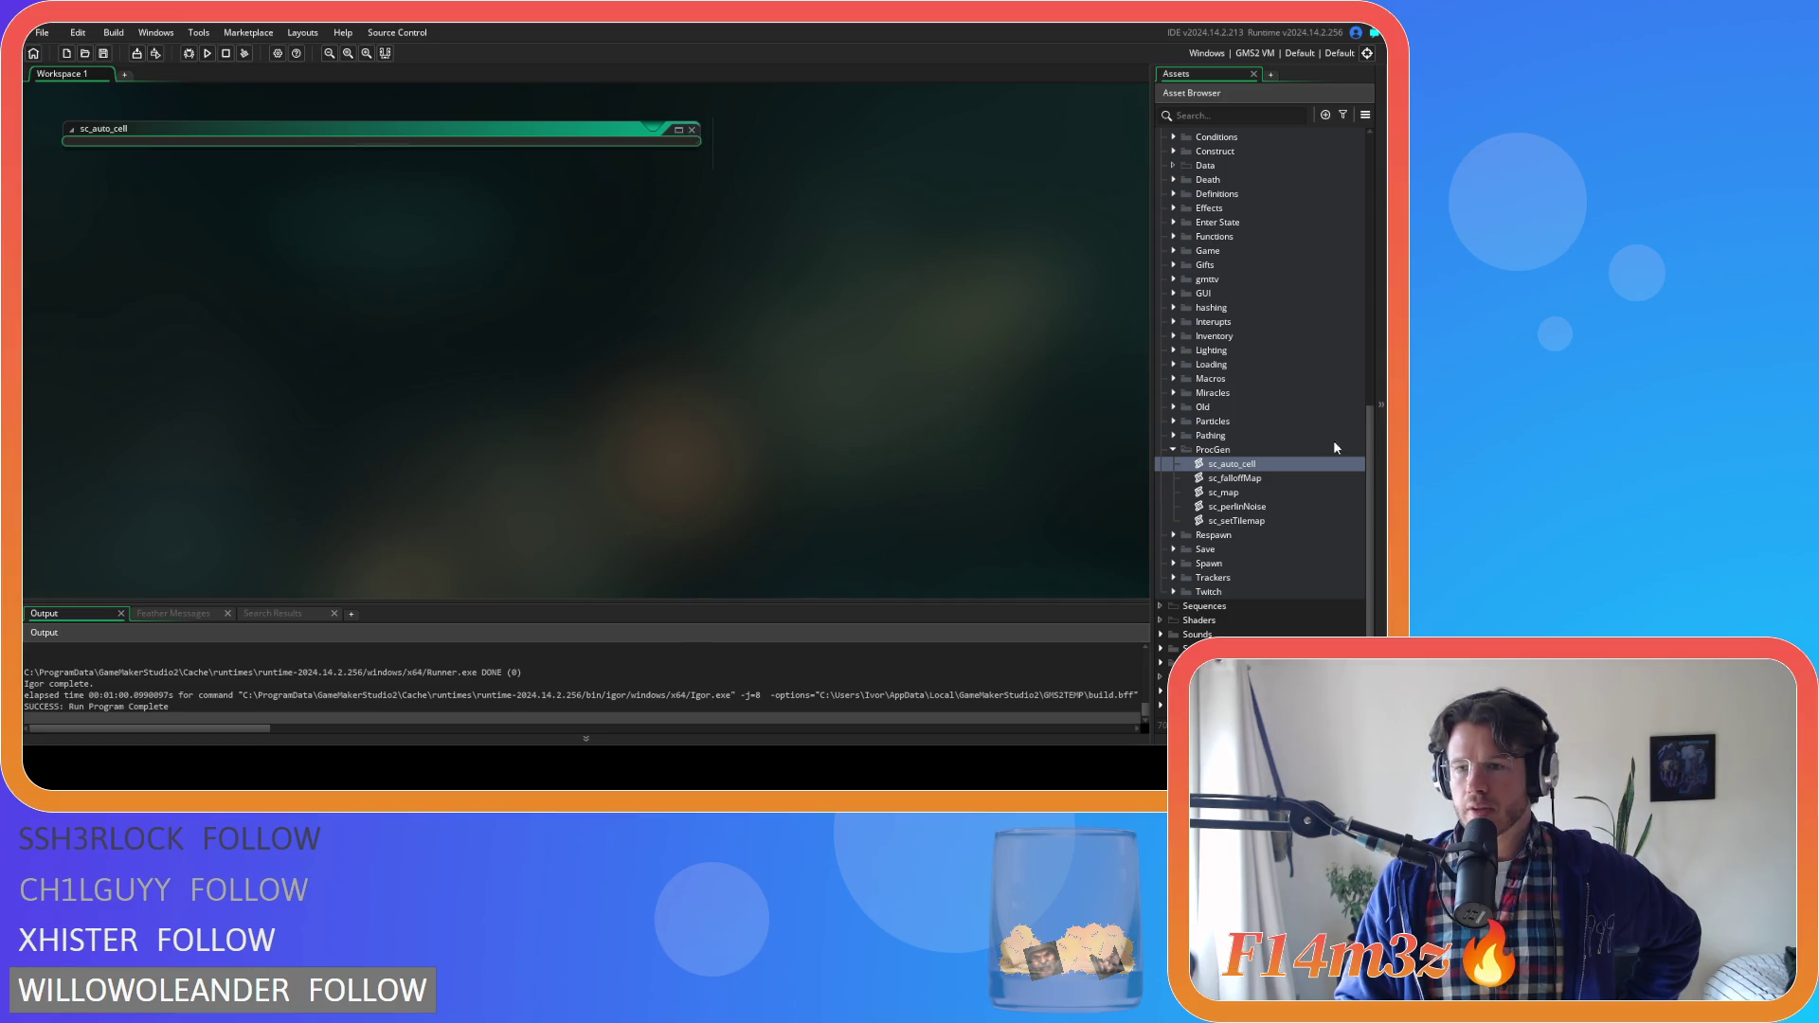
double_click(1270, 492)
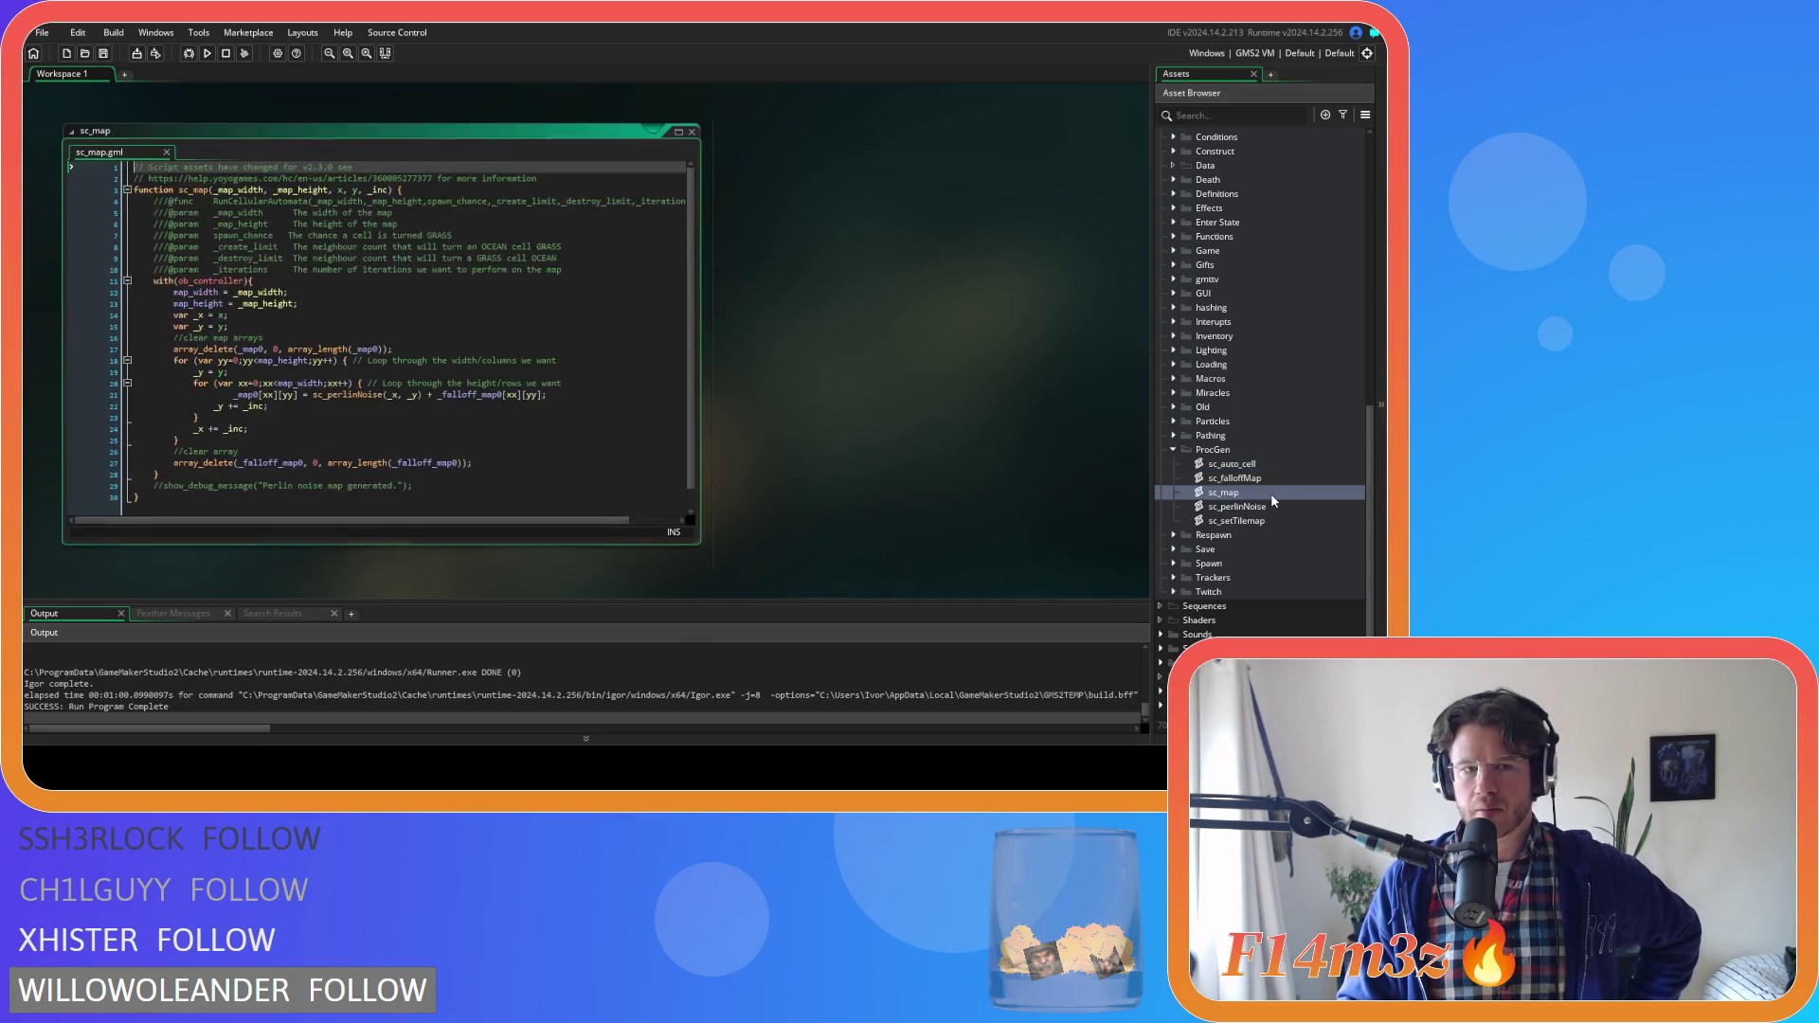
scroll(569, 339, down, 1)
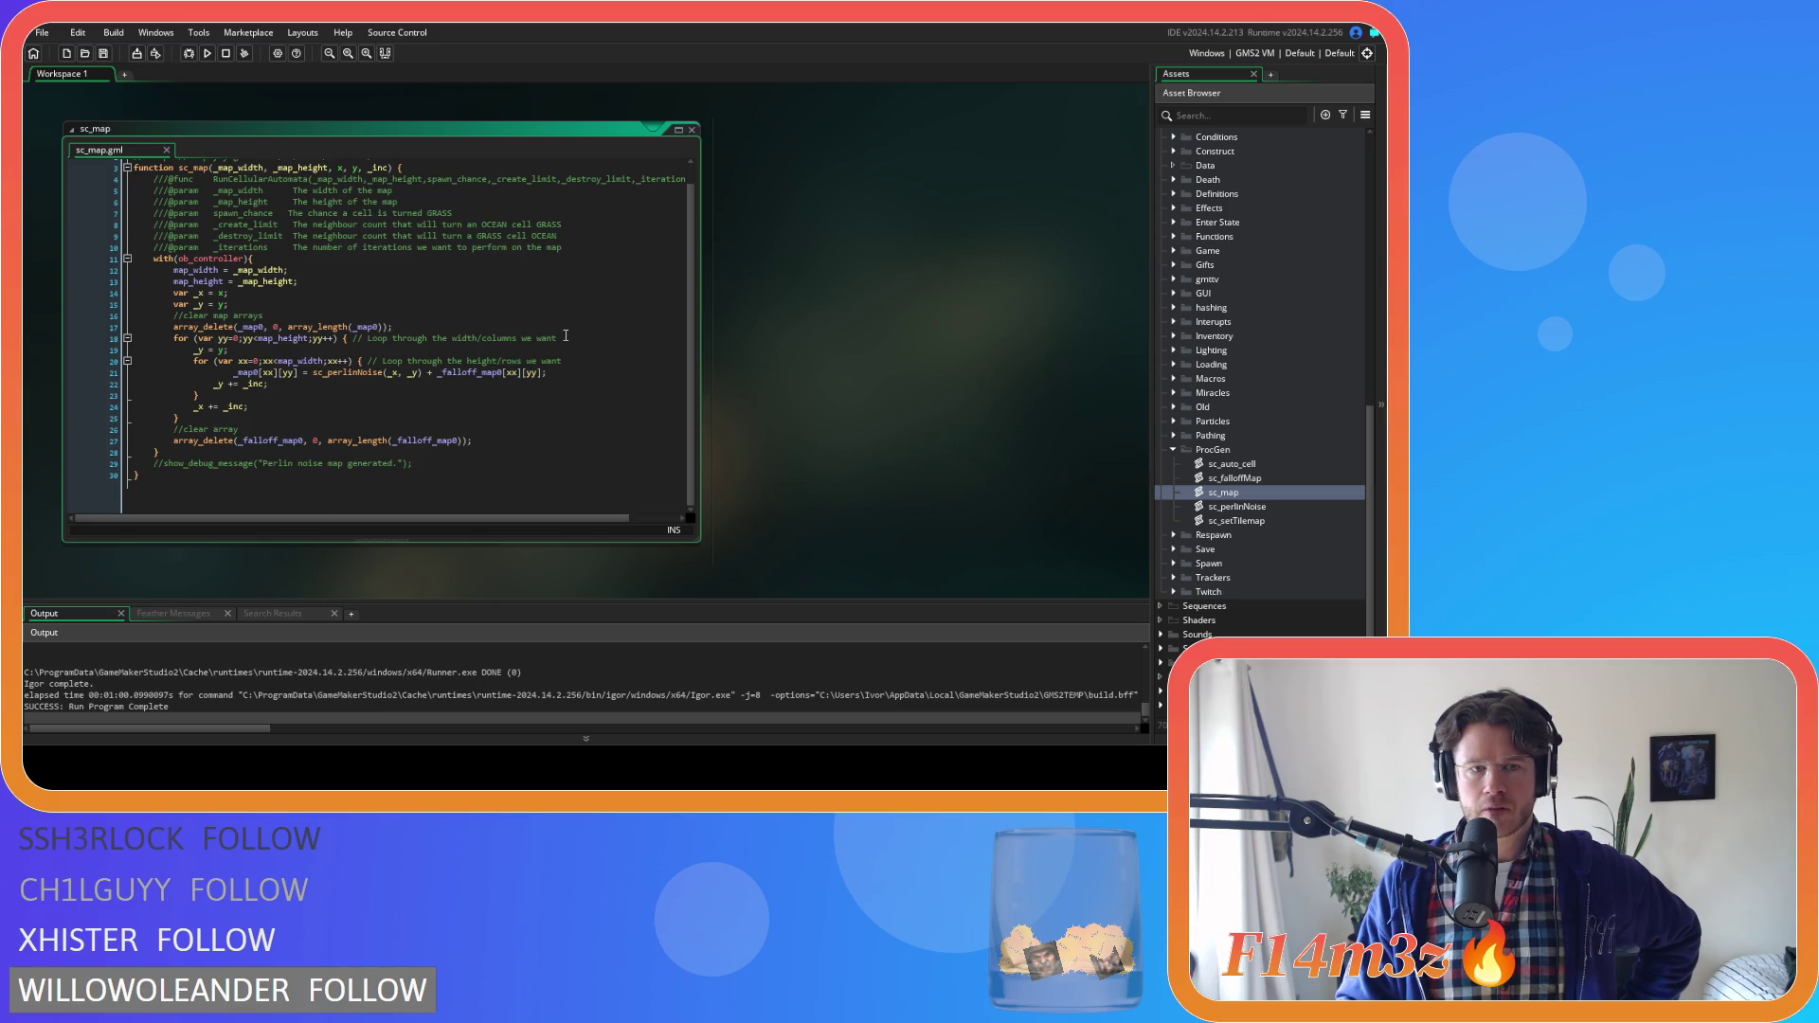
click(692, 129)
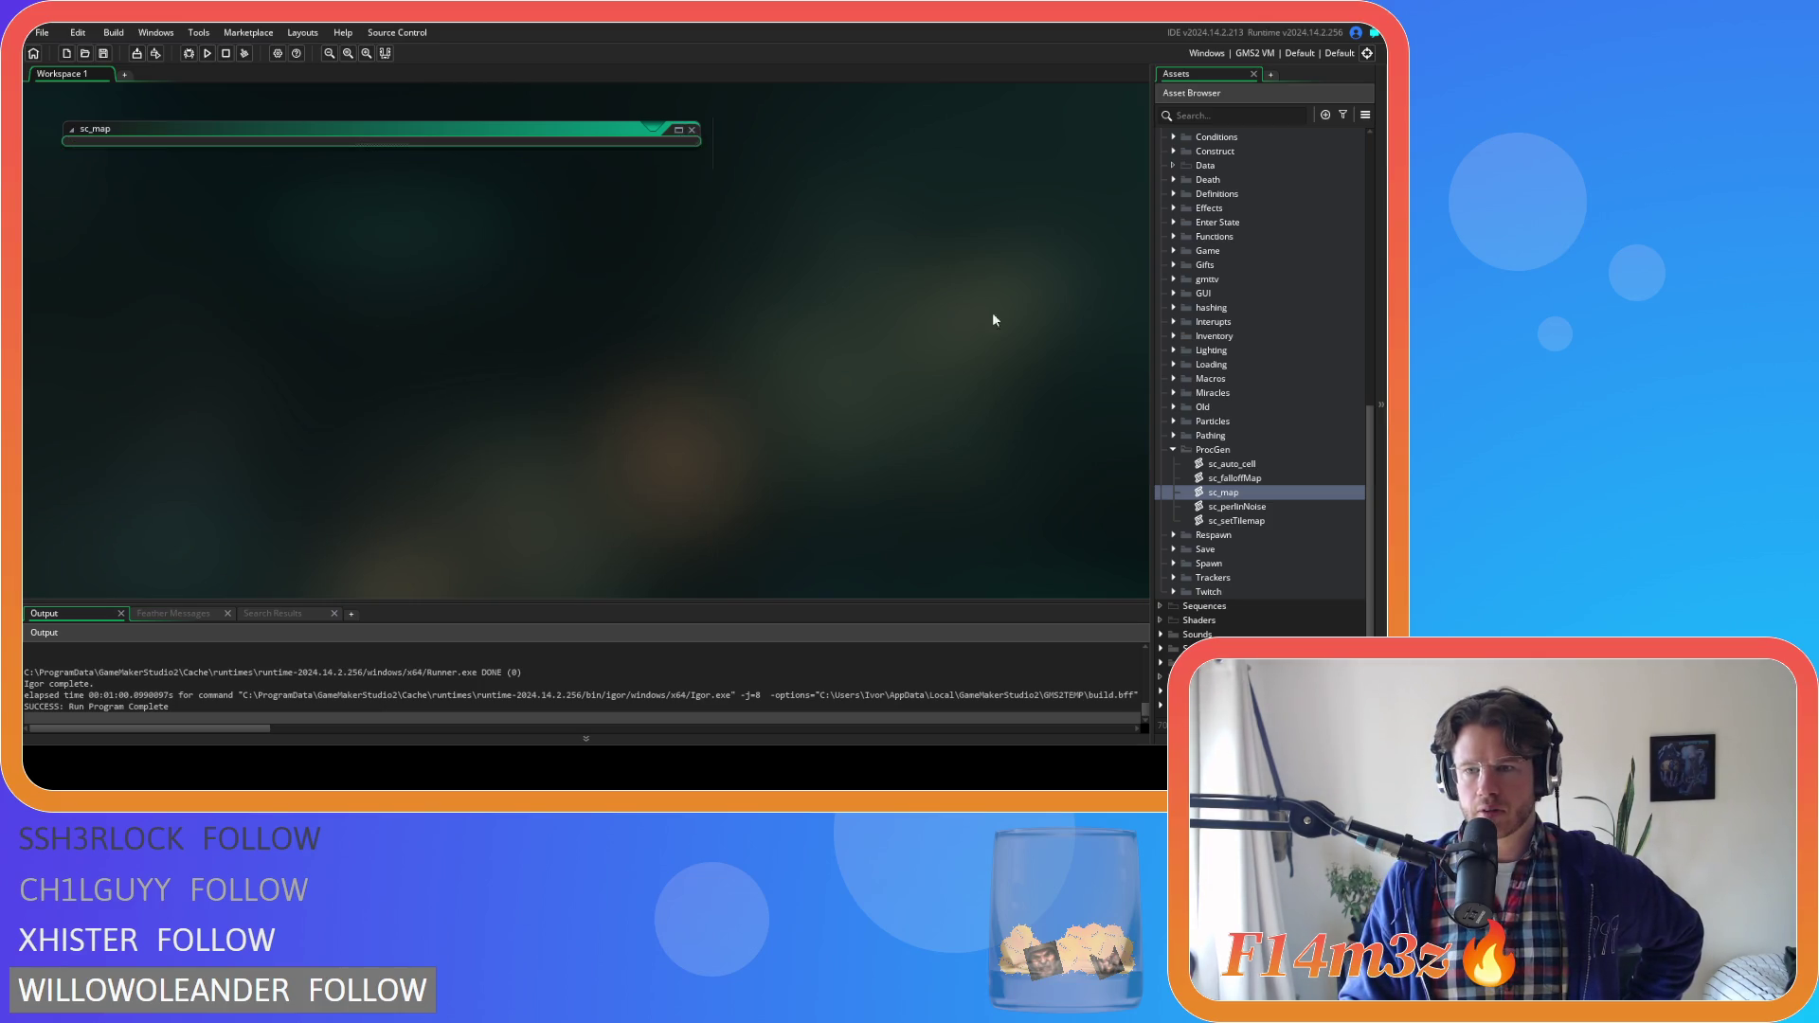
double_click(1292, 523)
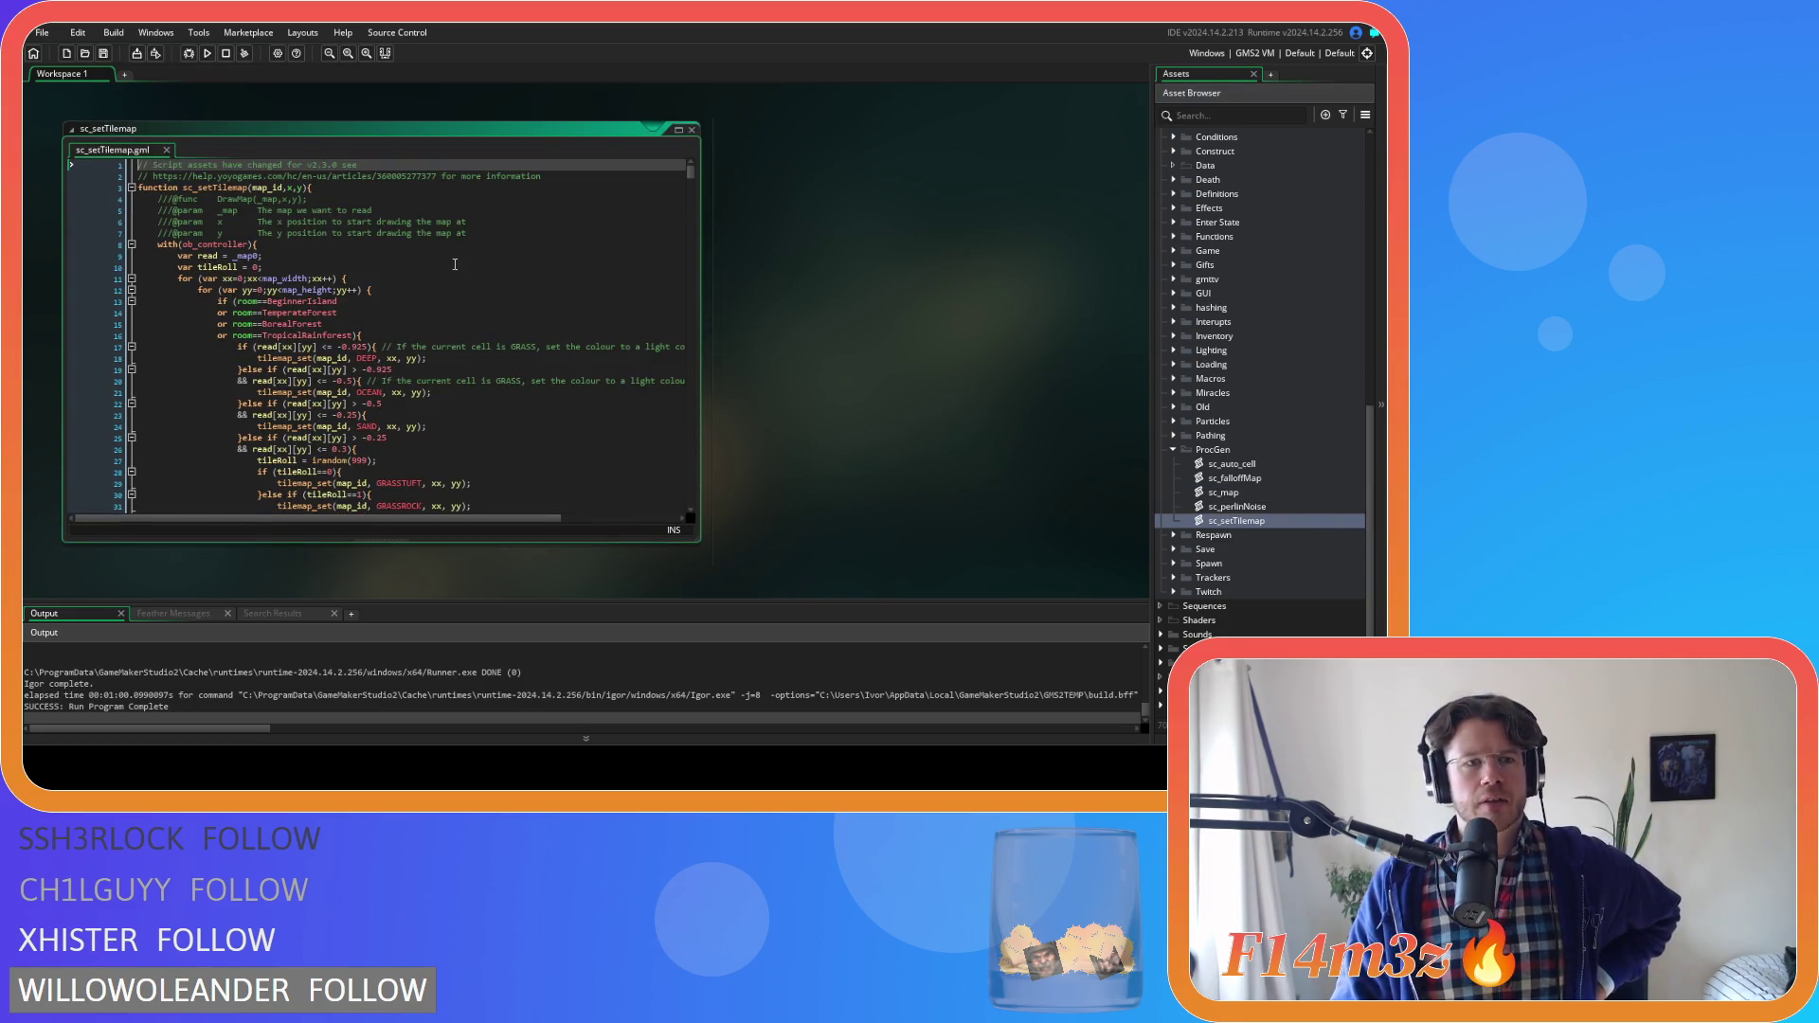
click(439, 240)
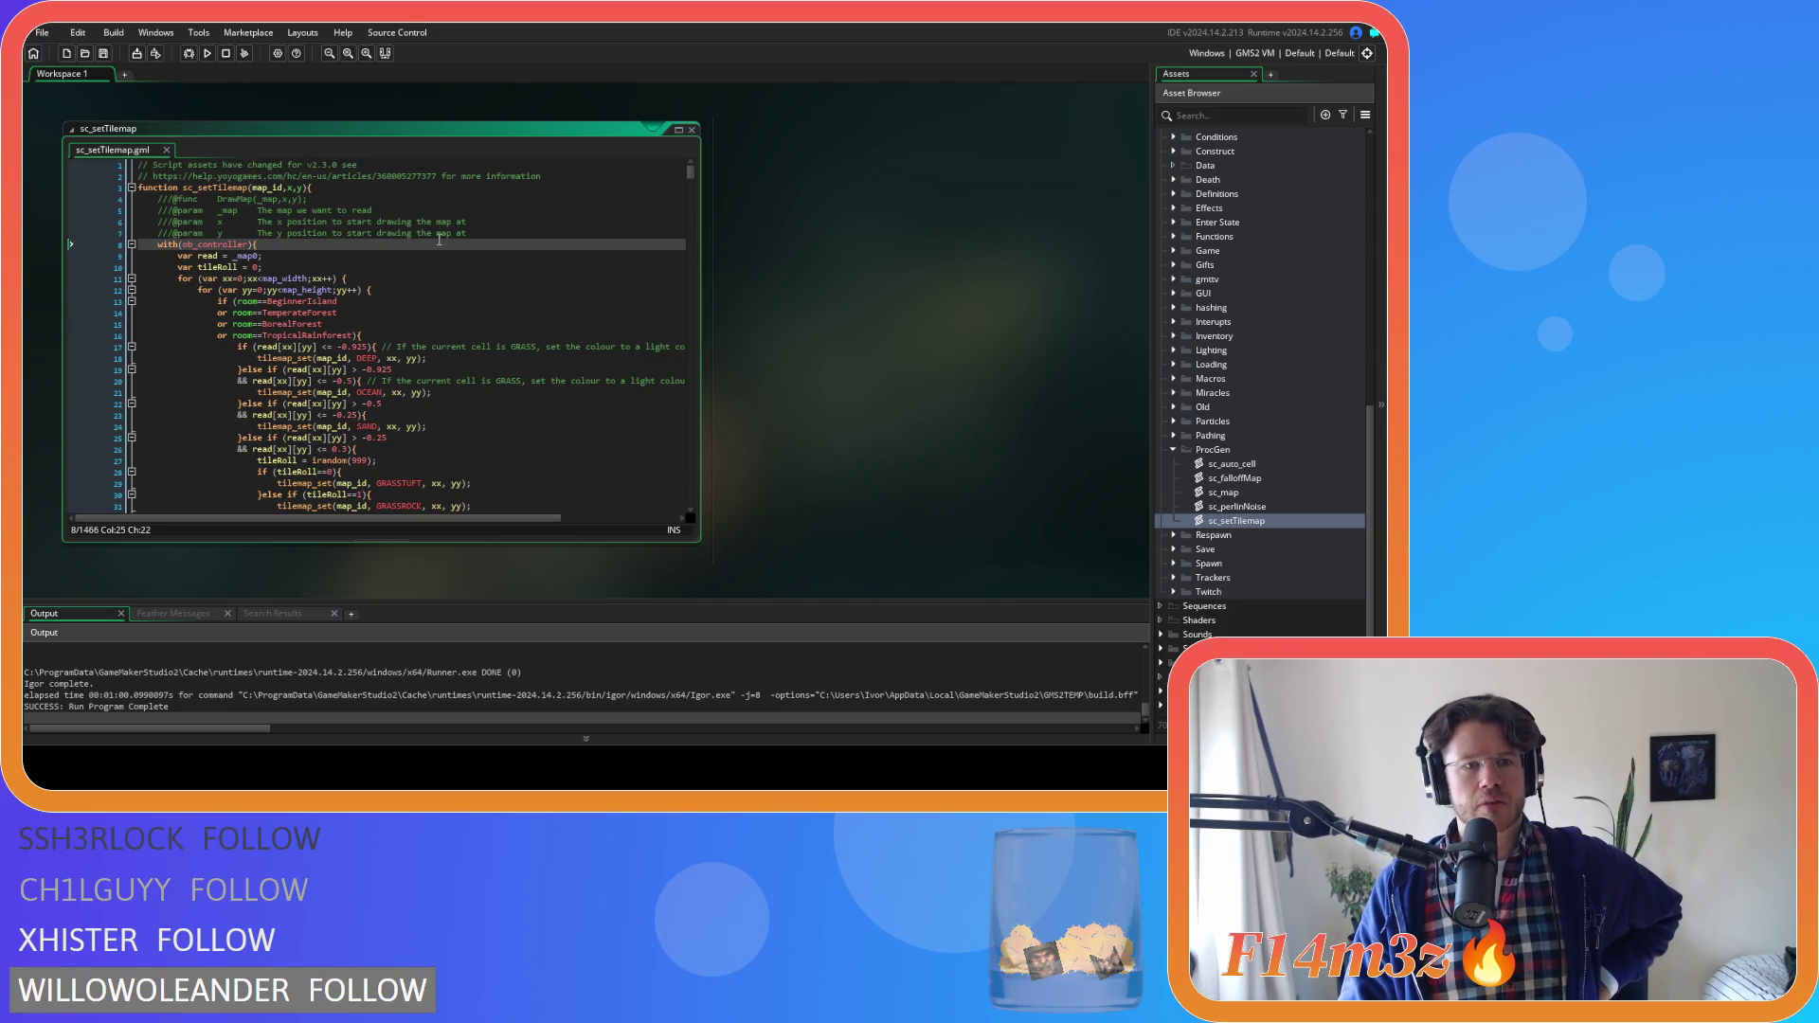
key(Left)
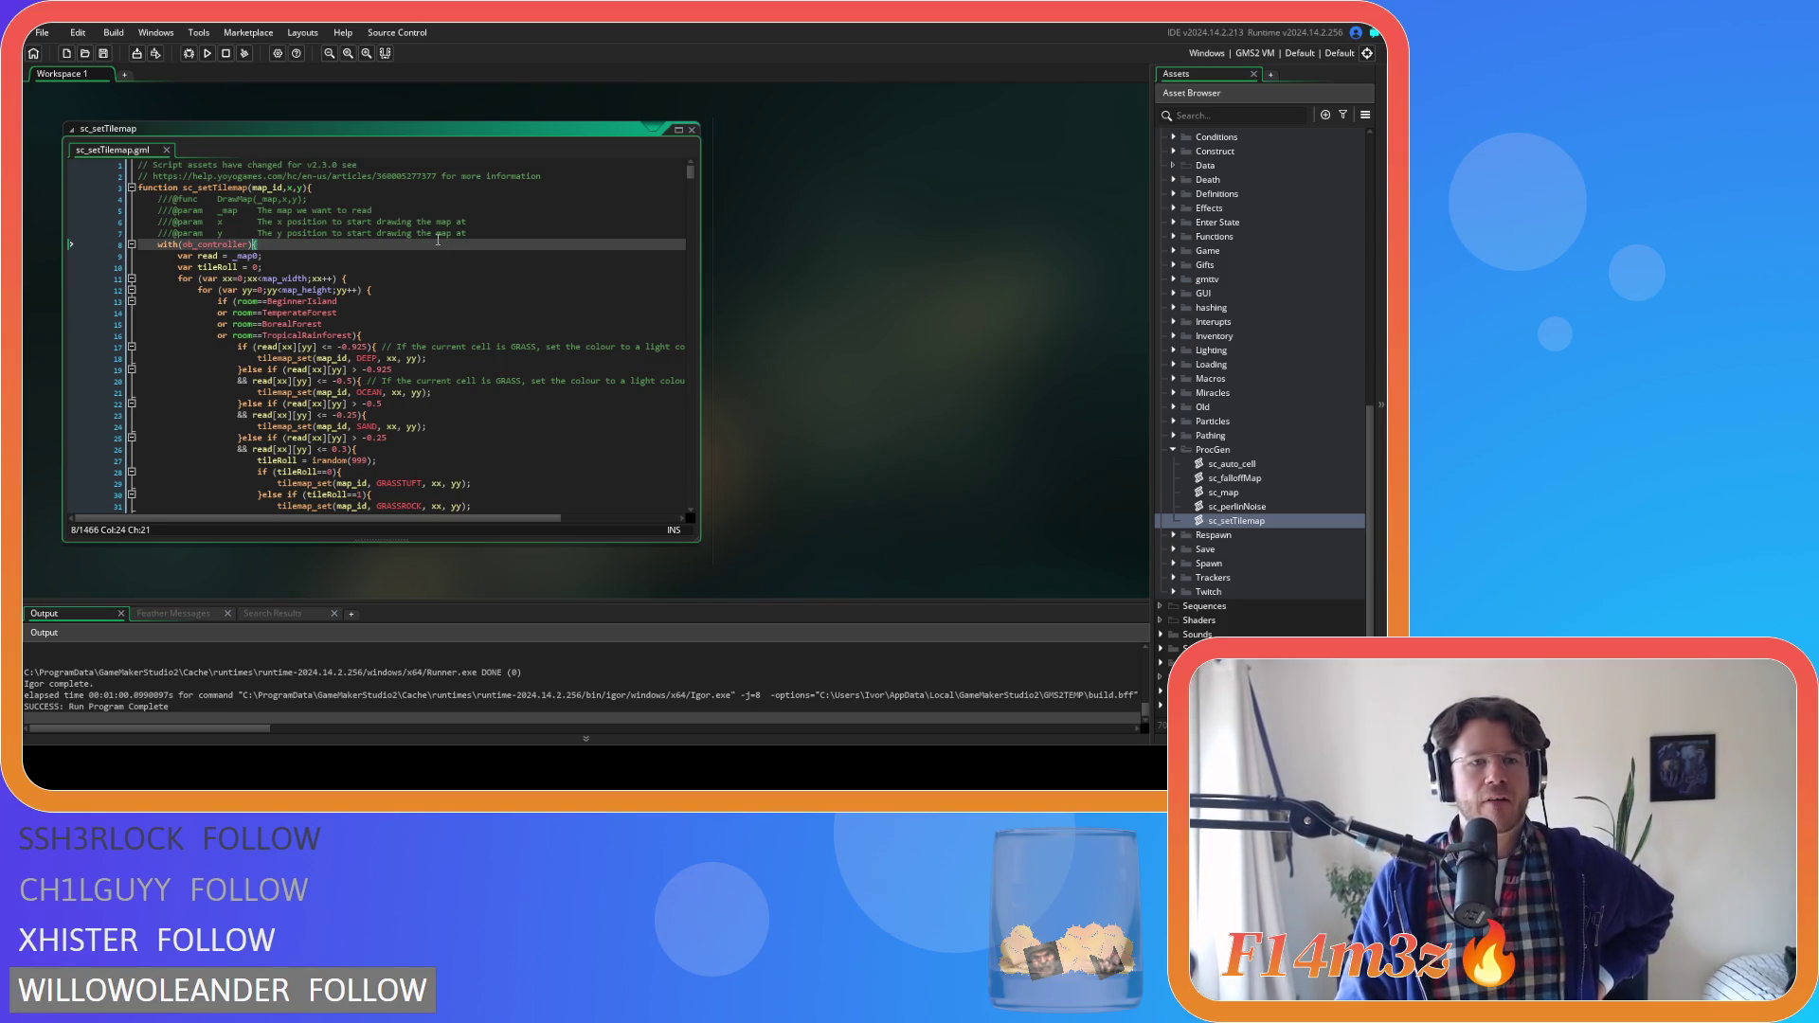
scroll(438, 239, down, 3)
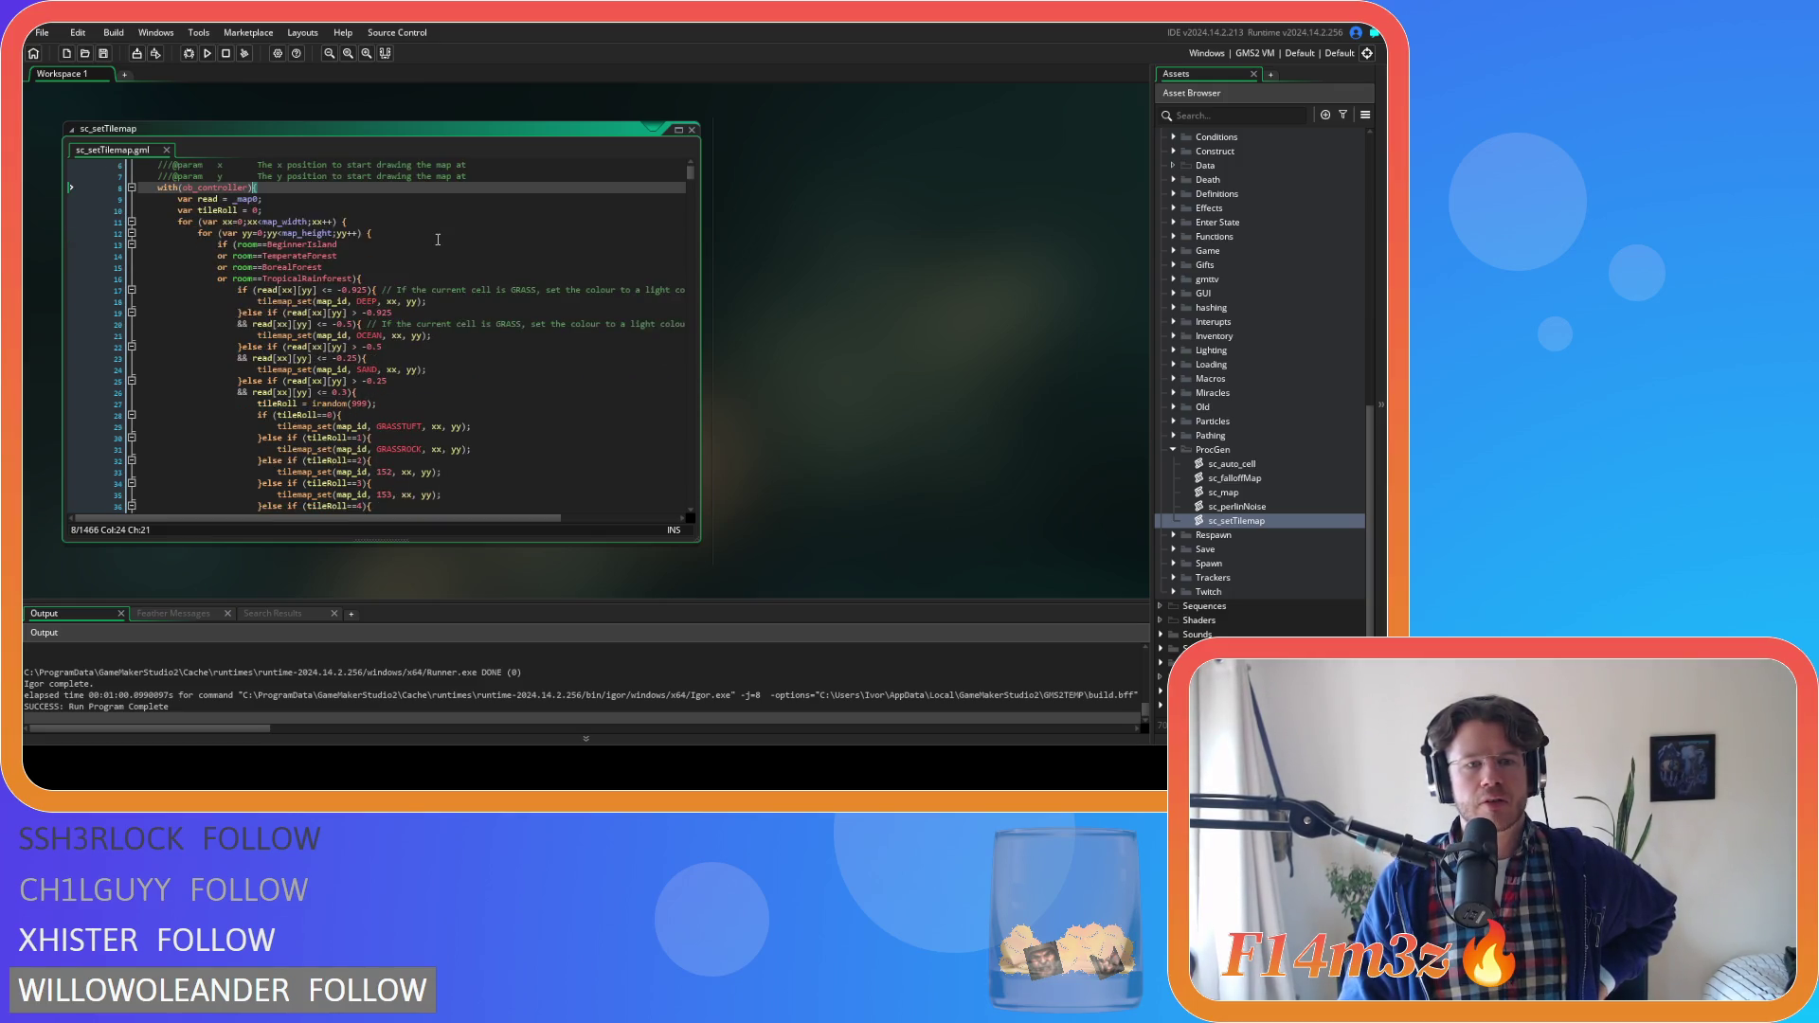
scroll(438, 239, down, 5)
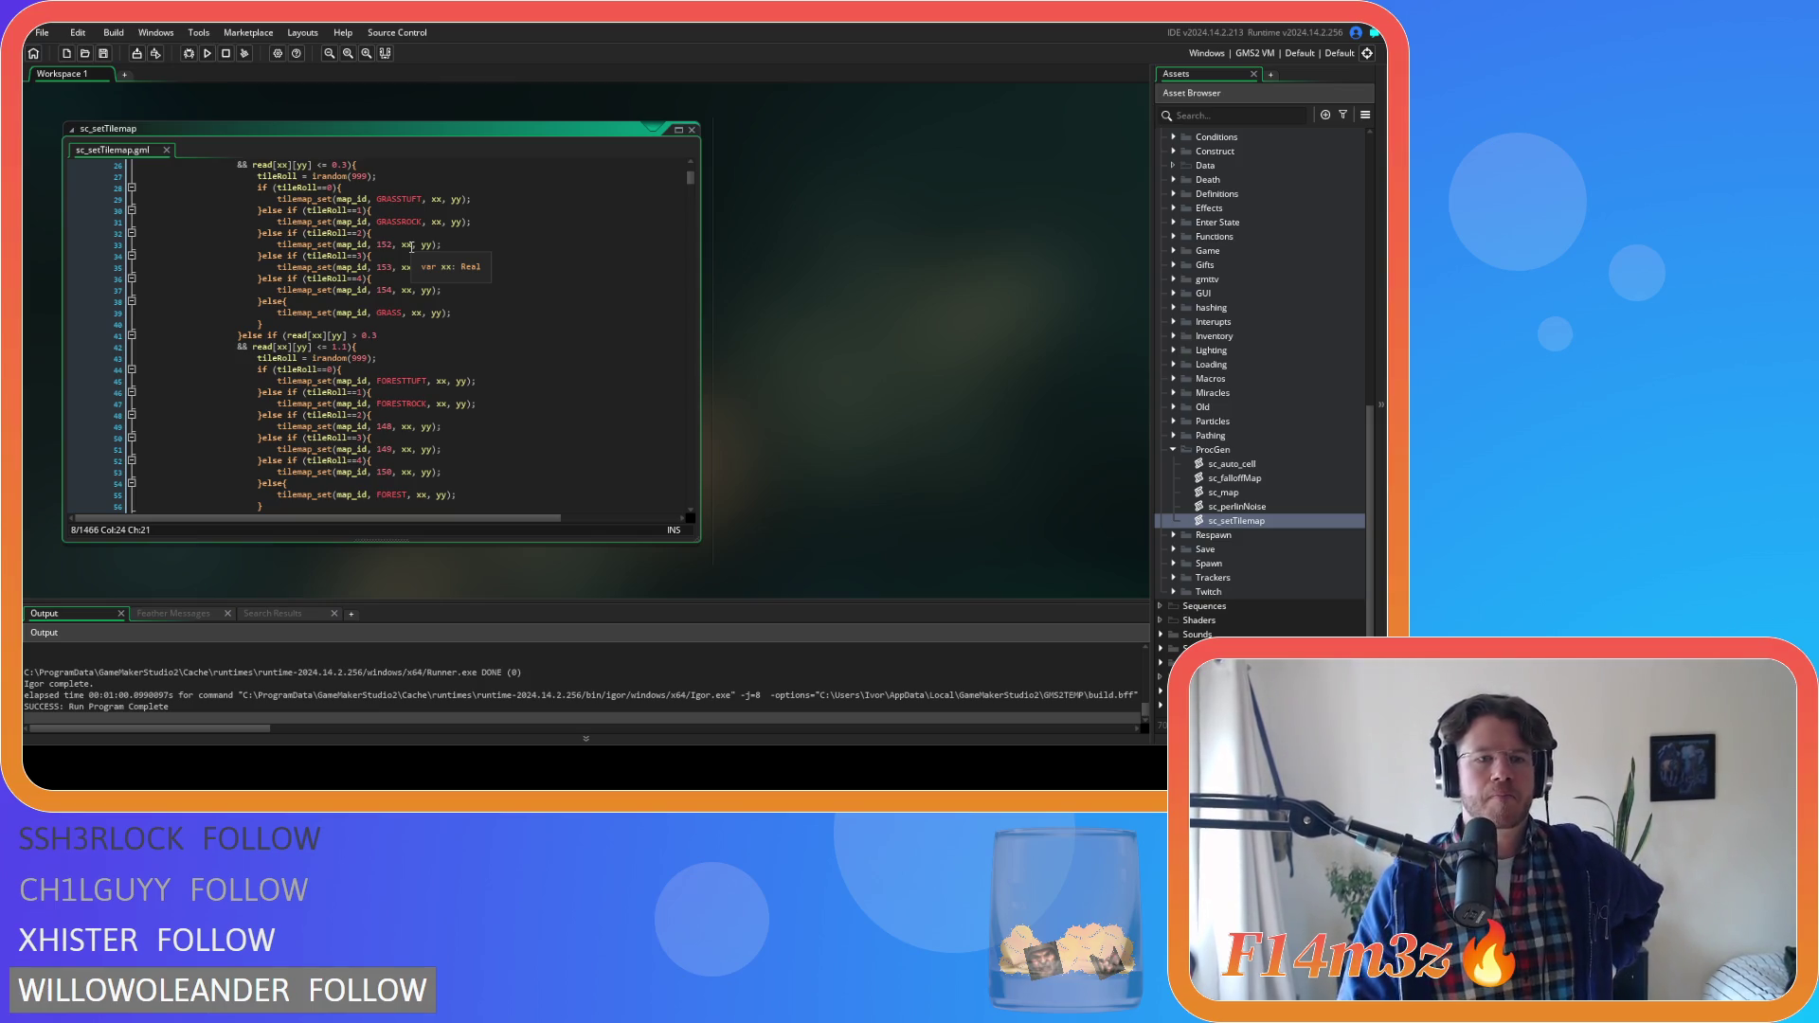
scroll(411, 247, down, 3)
scroll(441, 255, down, 3)
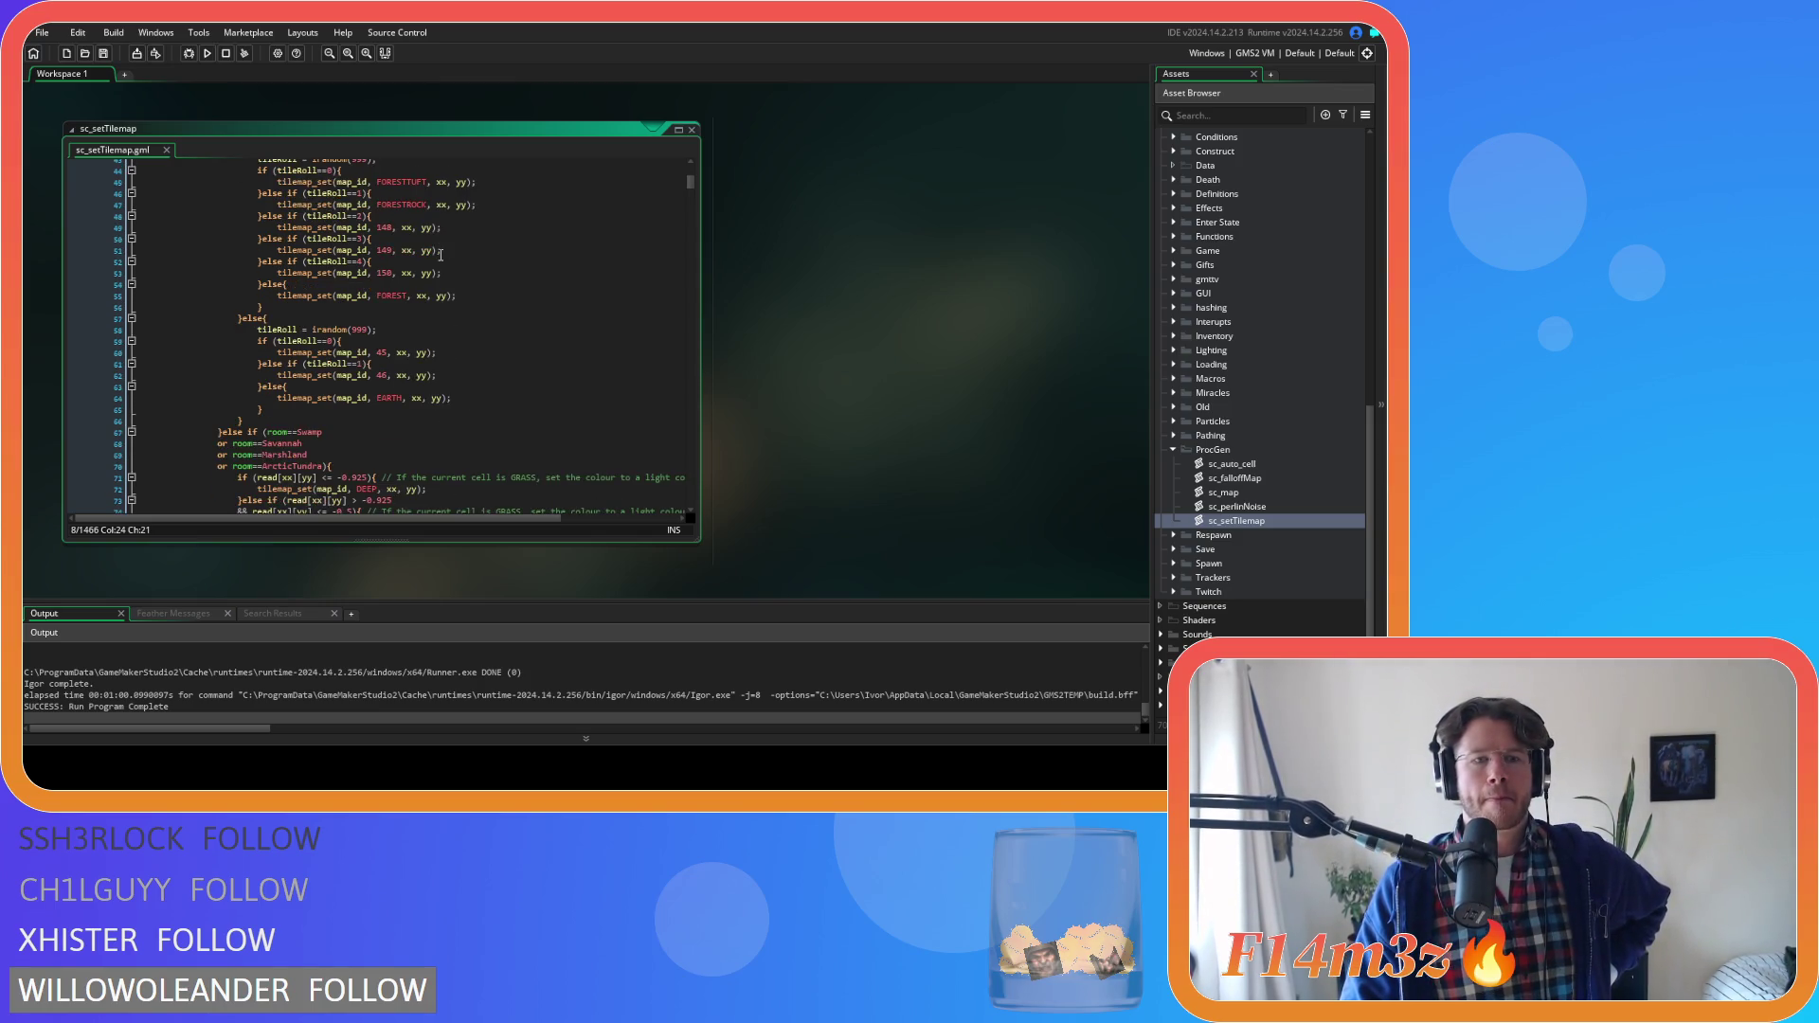
scroll(441, 255, down, 3)
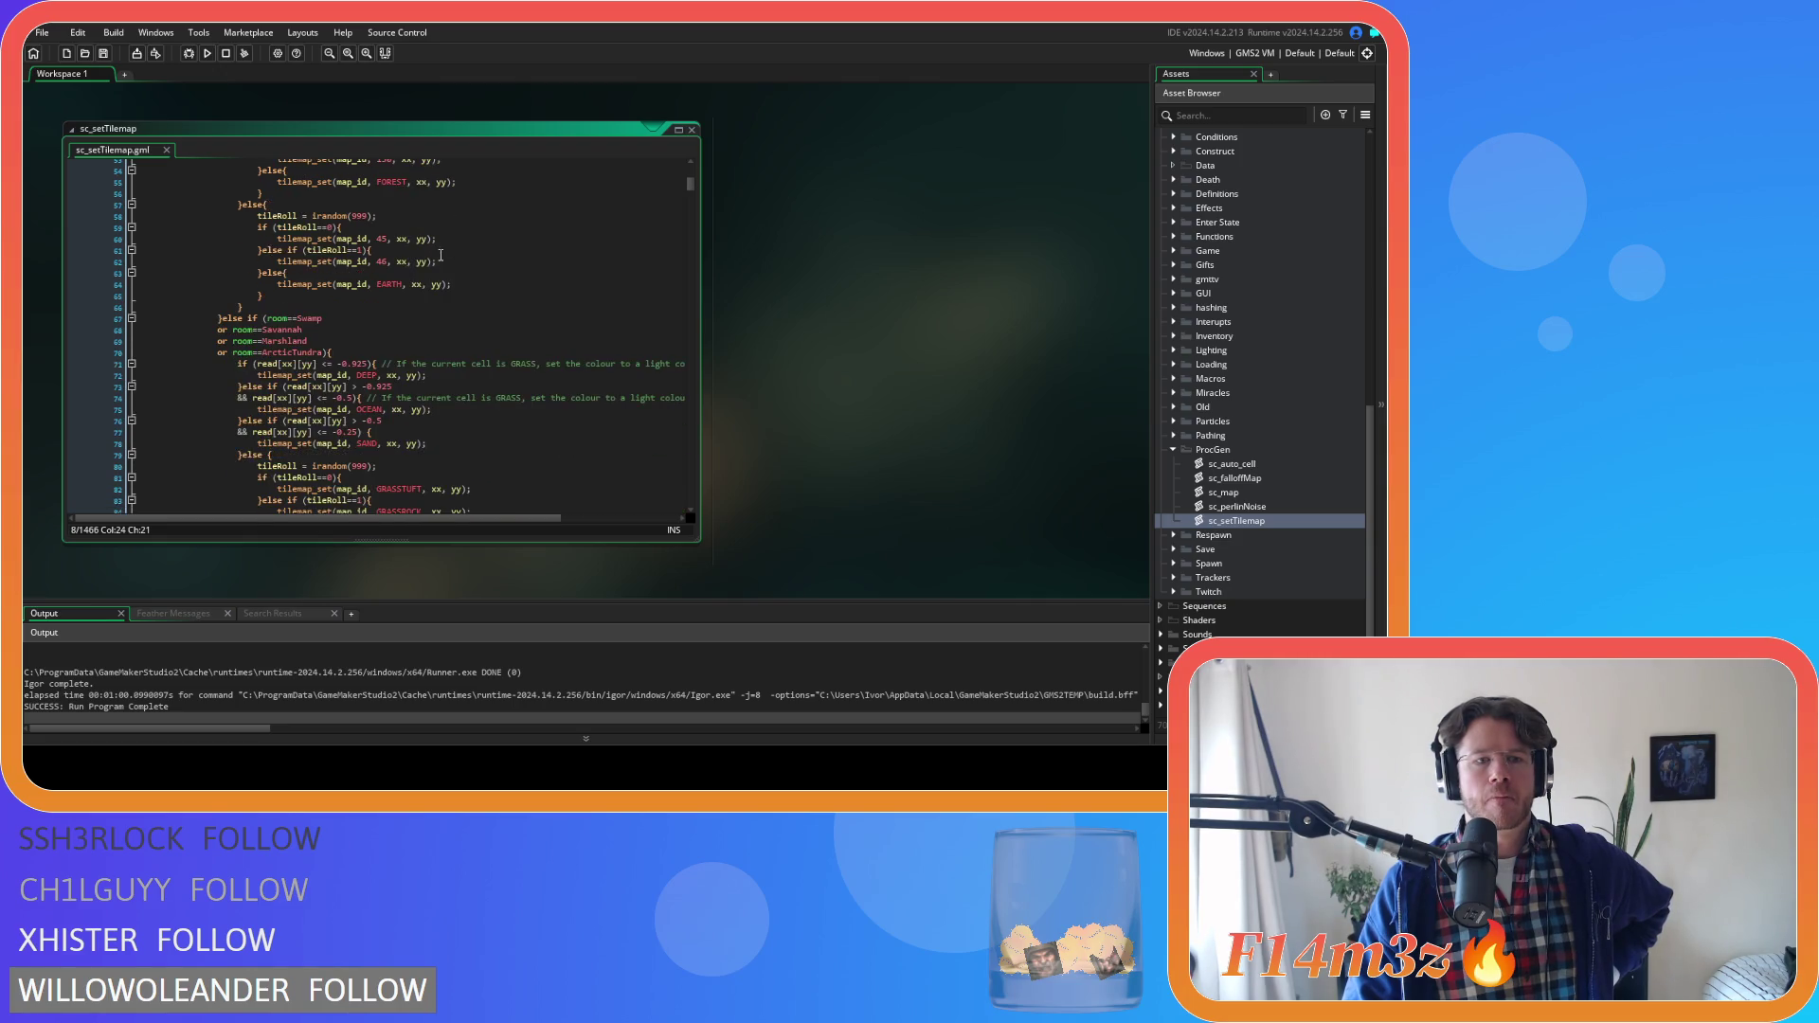
scroll(441, 255, down, 3)
scroll(440, 254, down, 14)
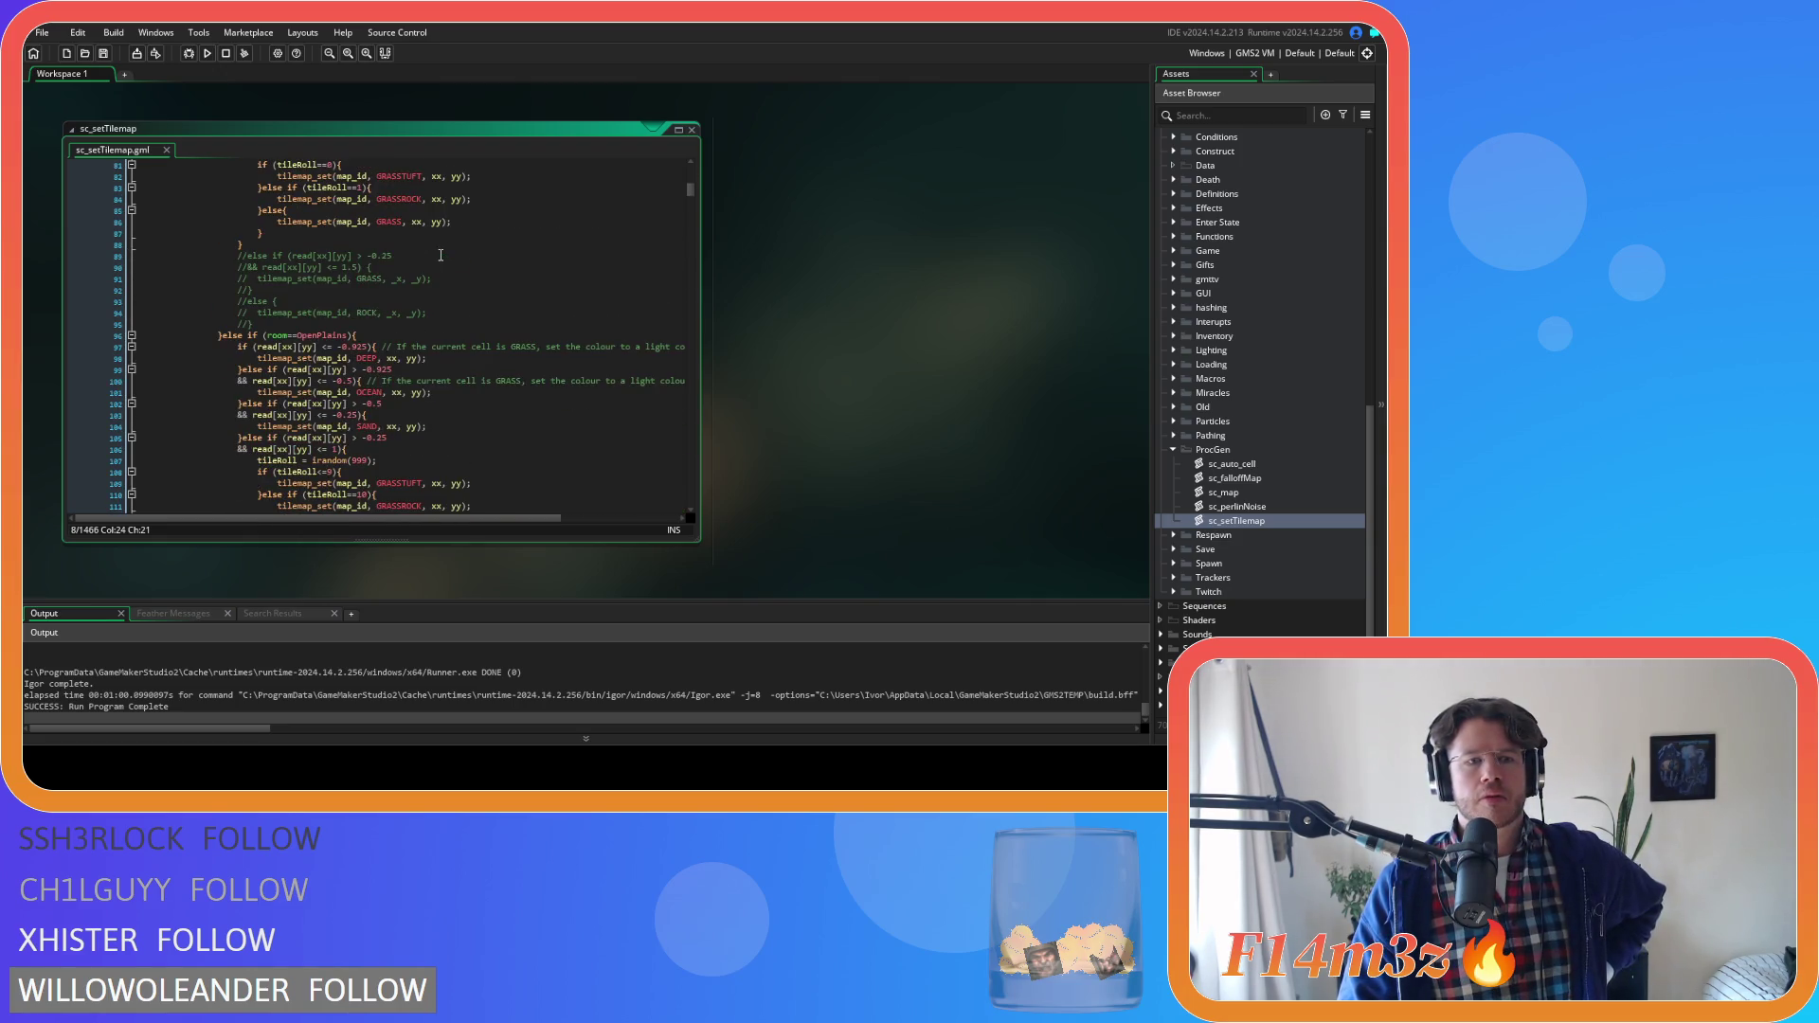
scroll(441, 254, down, 10)
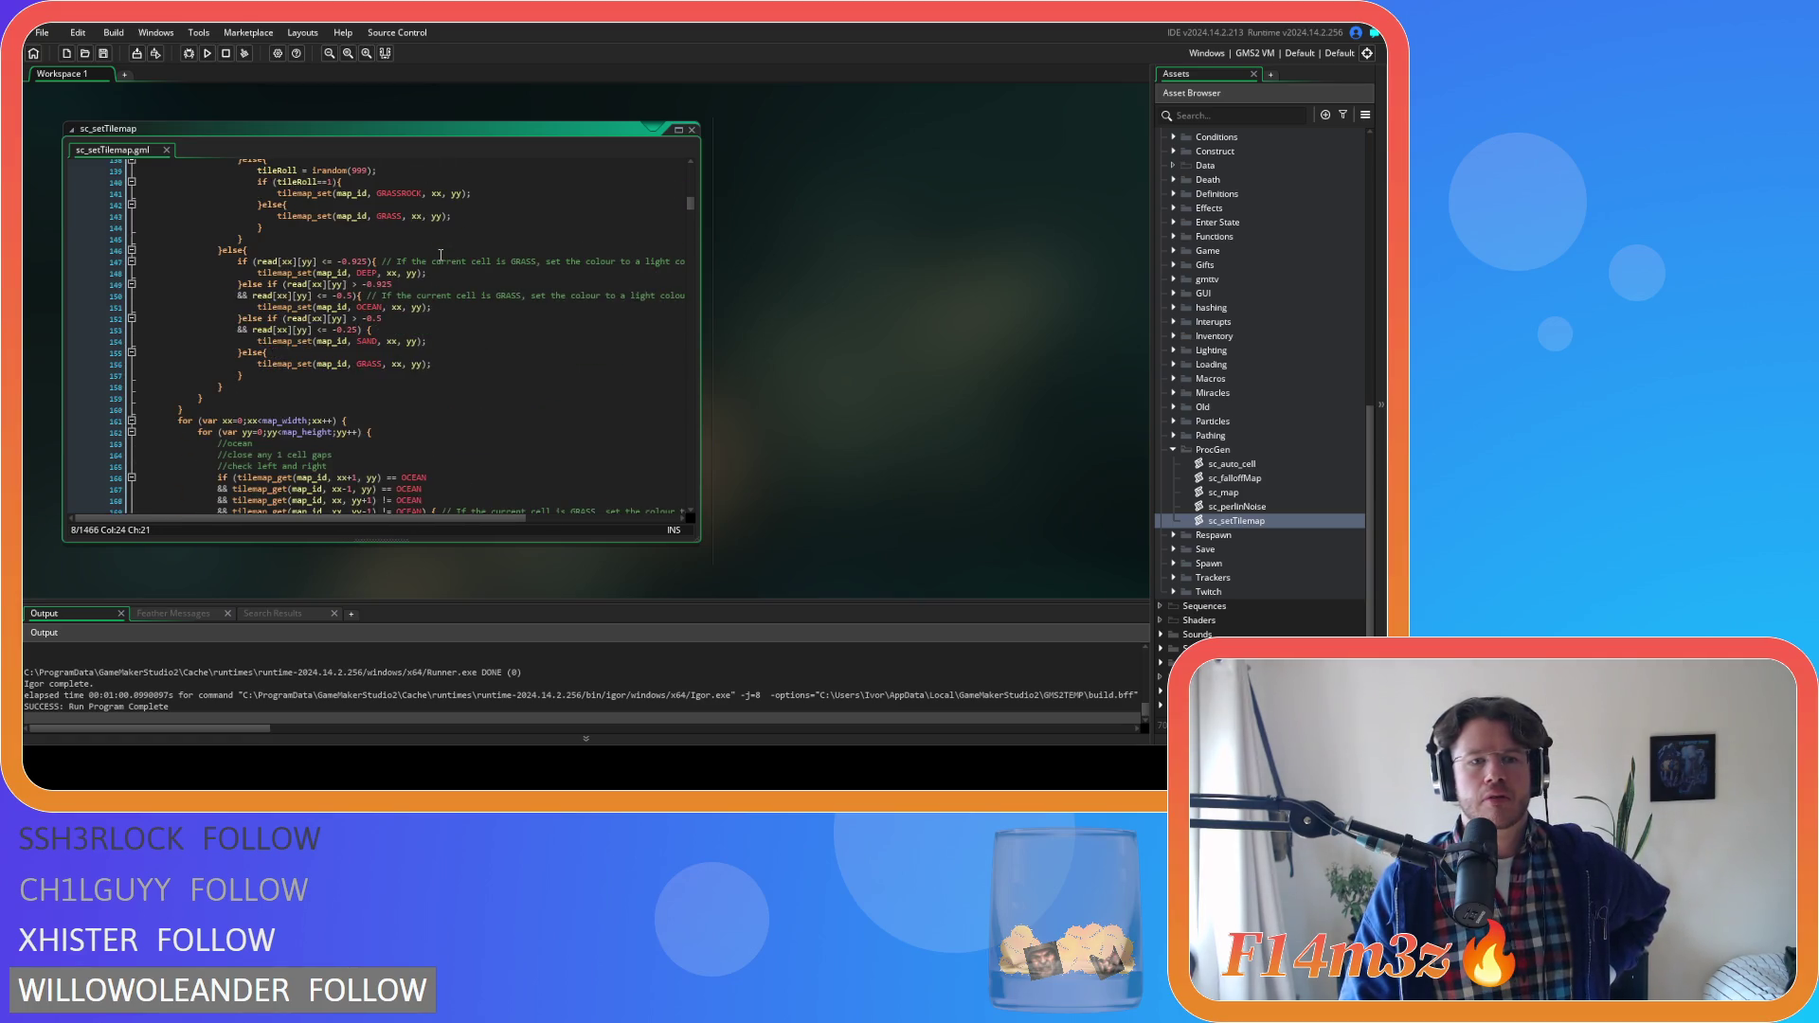
scroll(441, 255, up, 4)
scroll(409, 260, down, 7)
scroll(409, 259, down, 4)
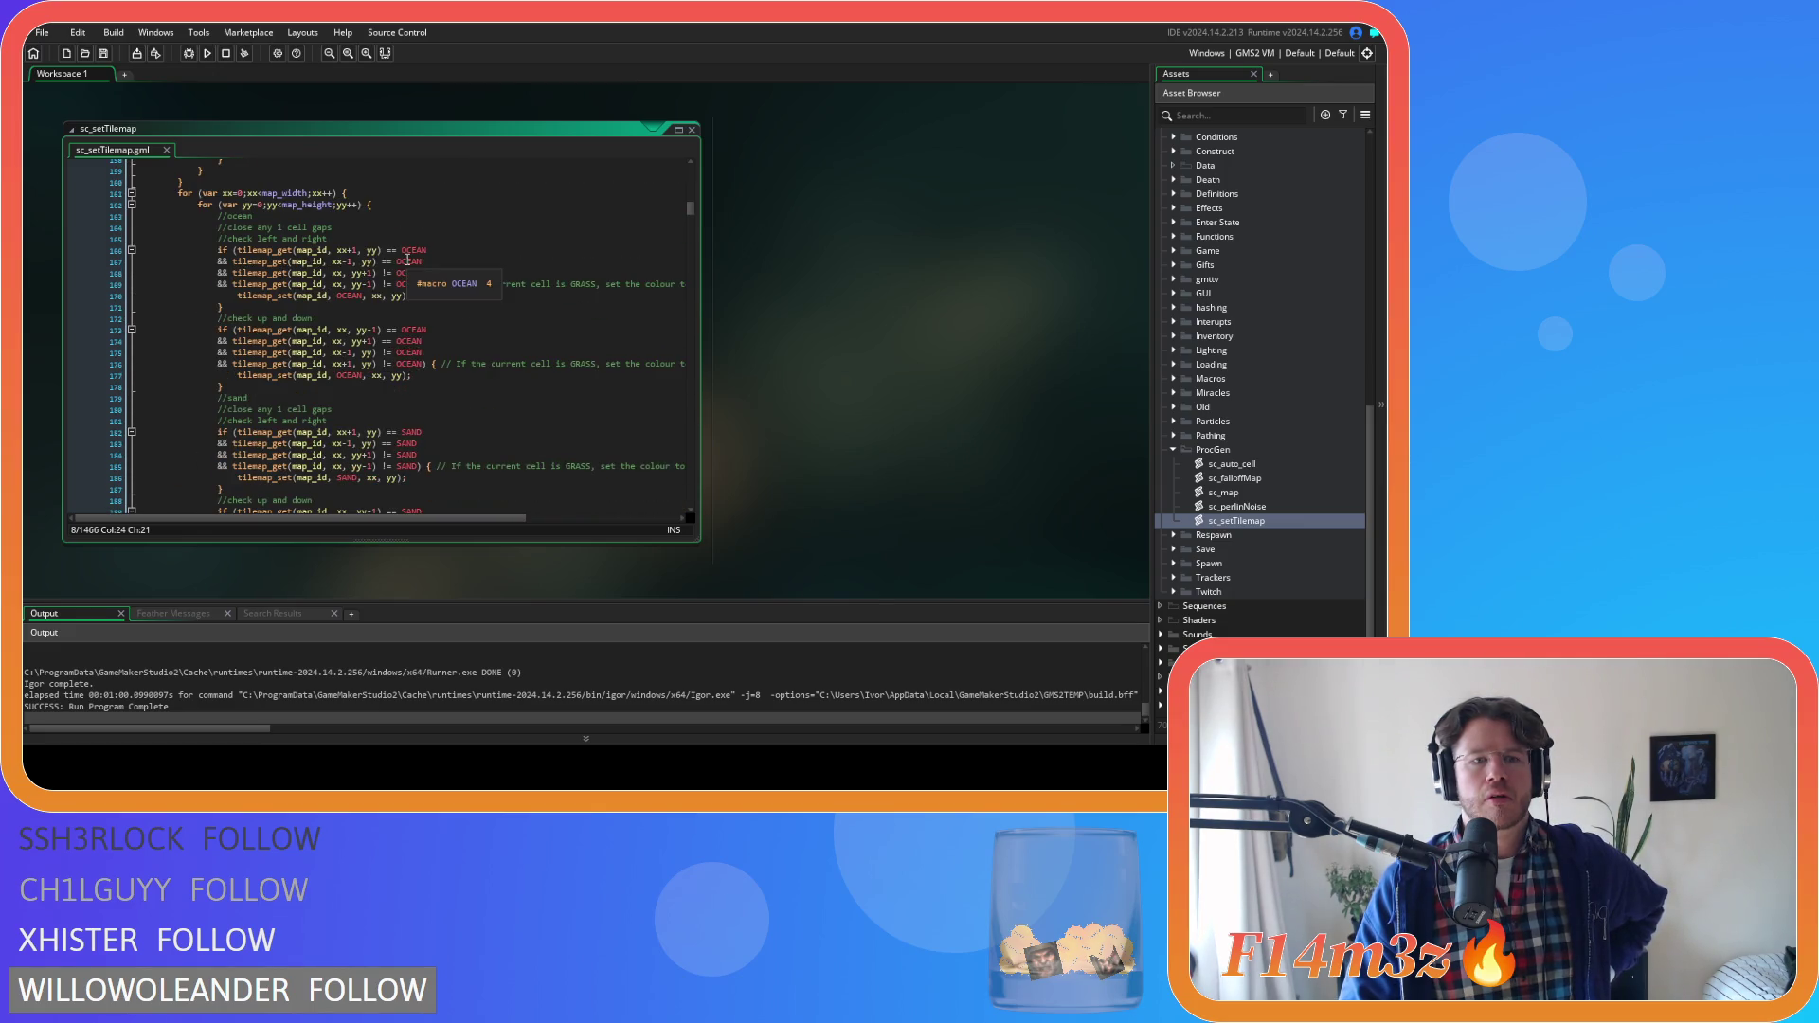
scroll(408, 260, up, 20)
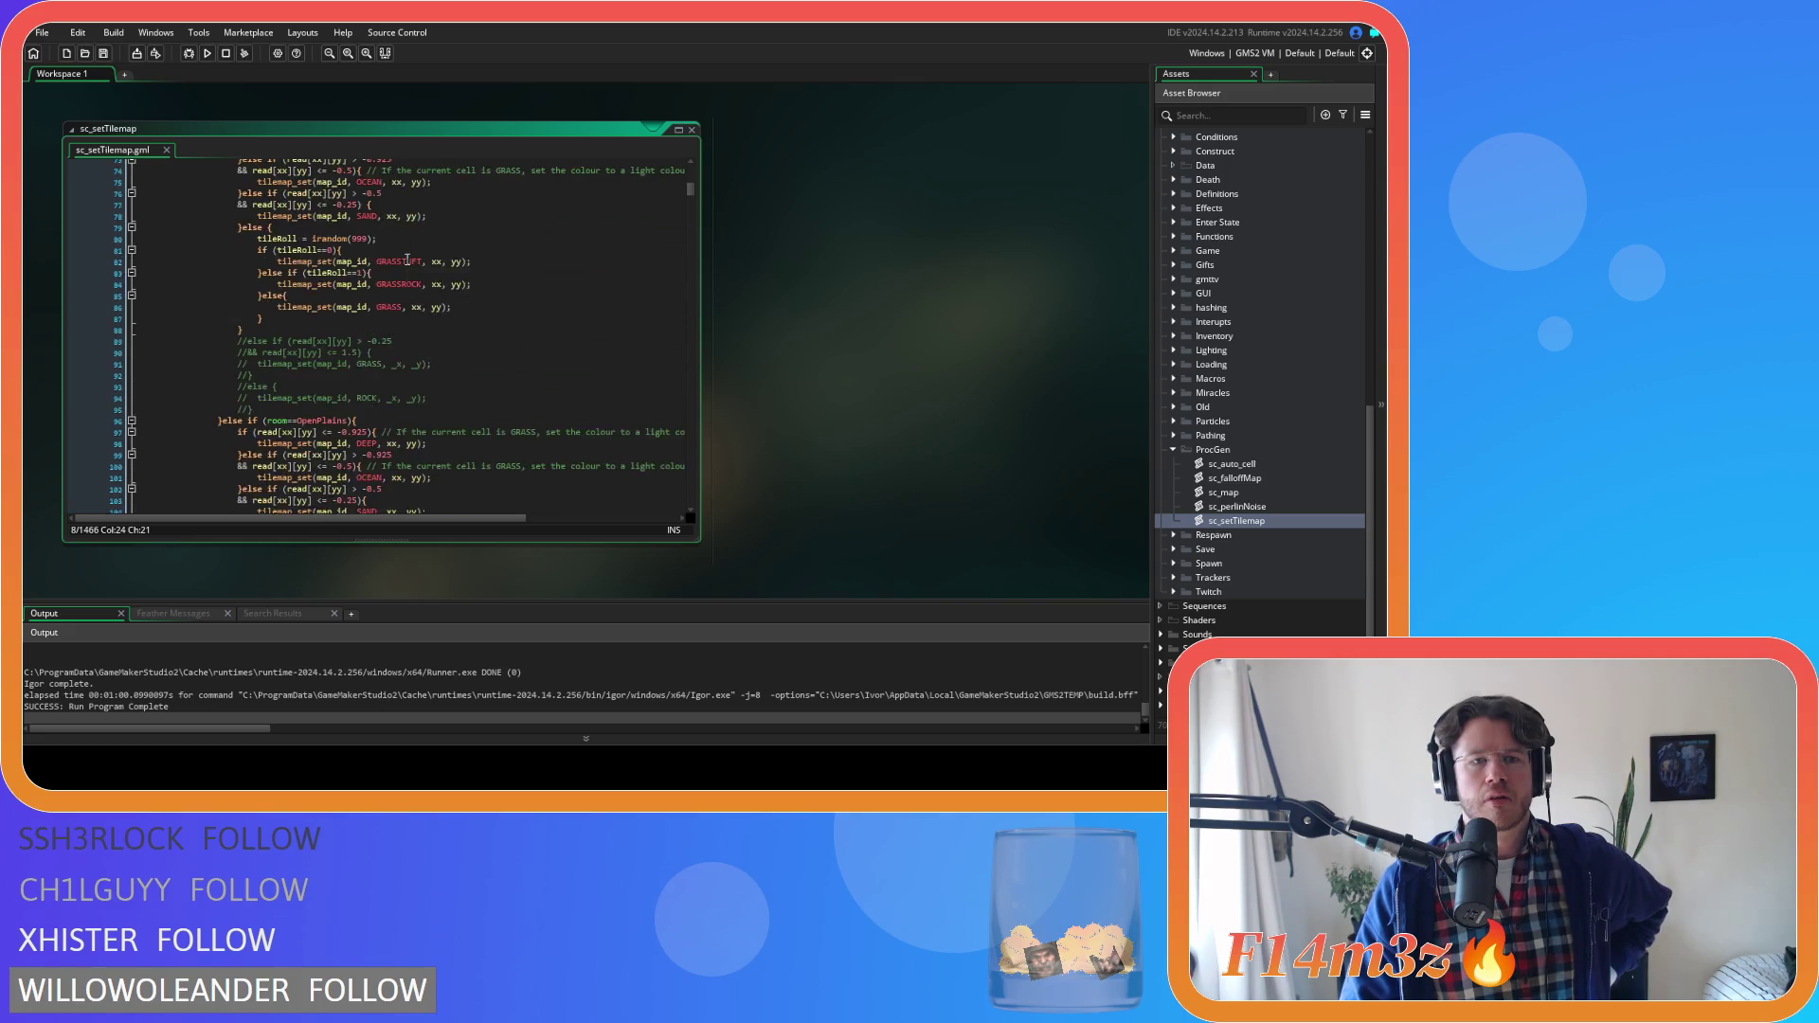
scroll(408, 259, up, 14)
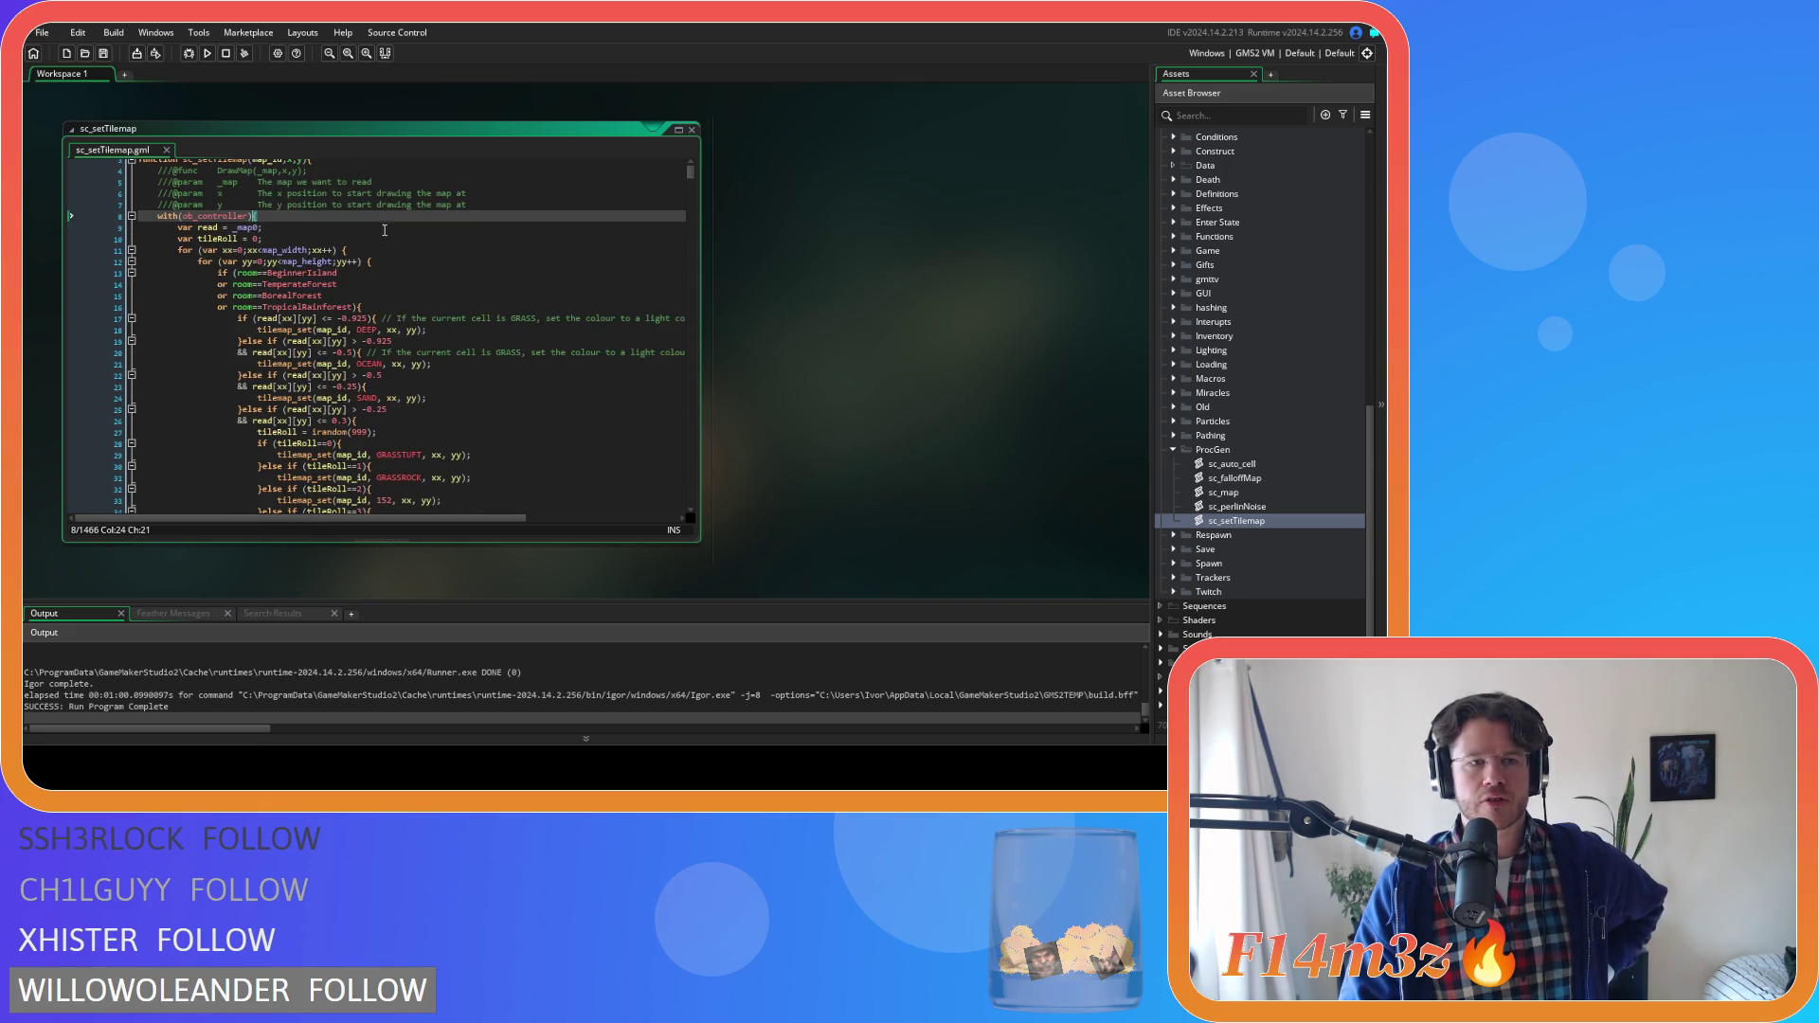
scroll(361, 264, down, 3)
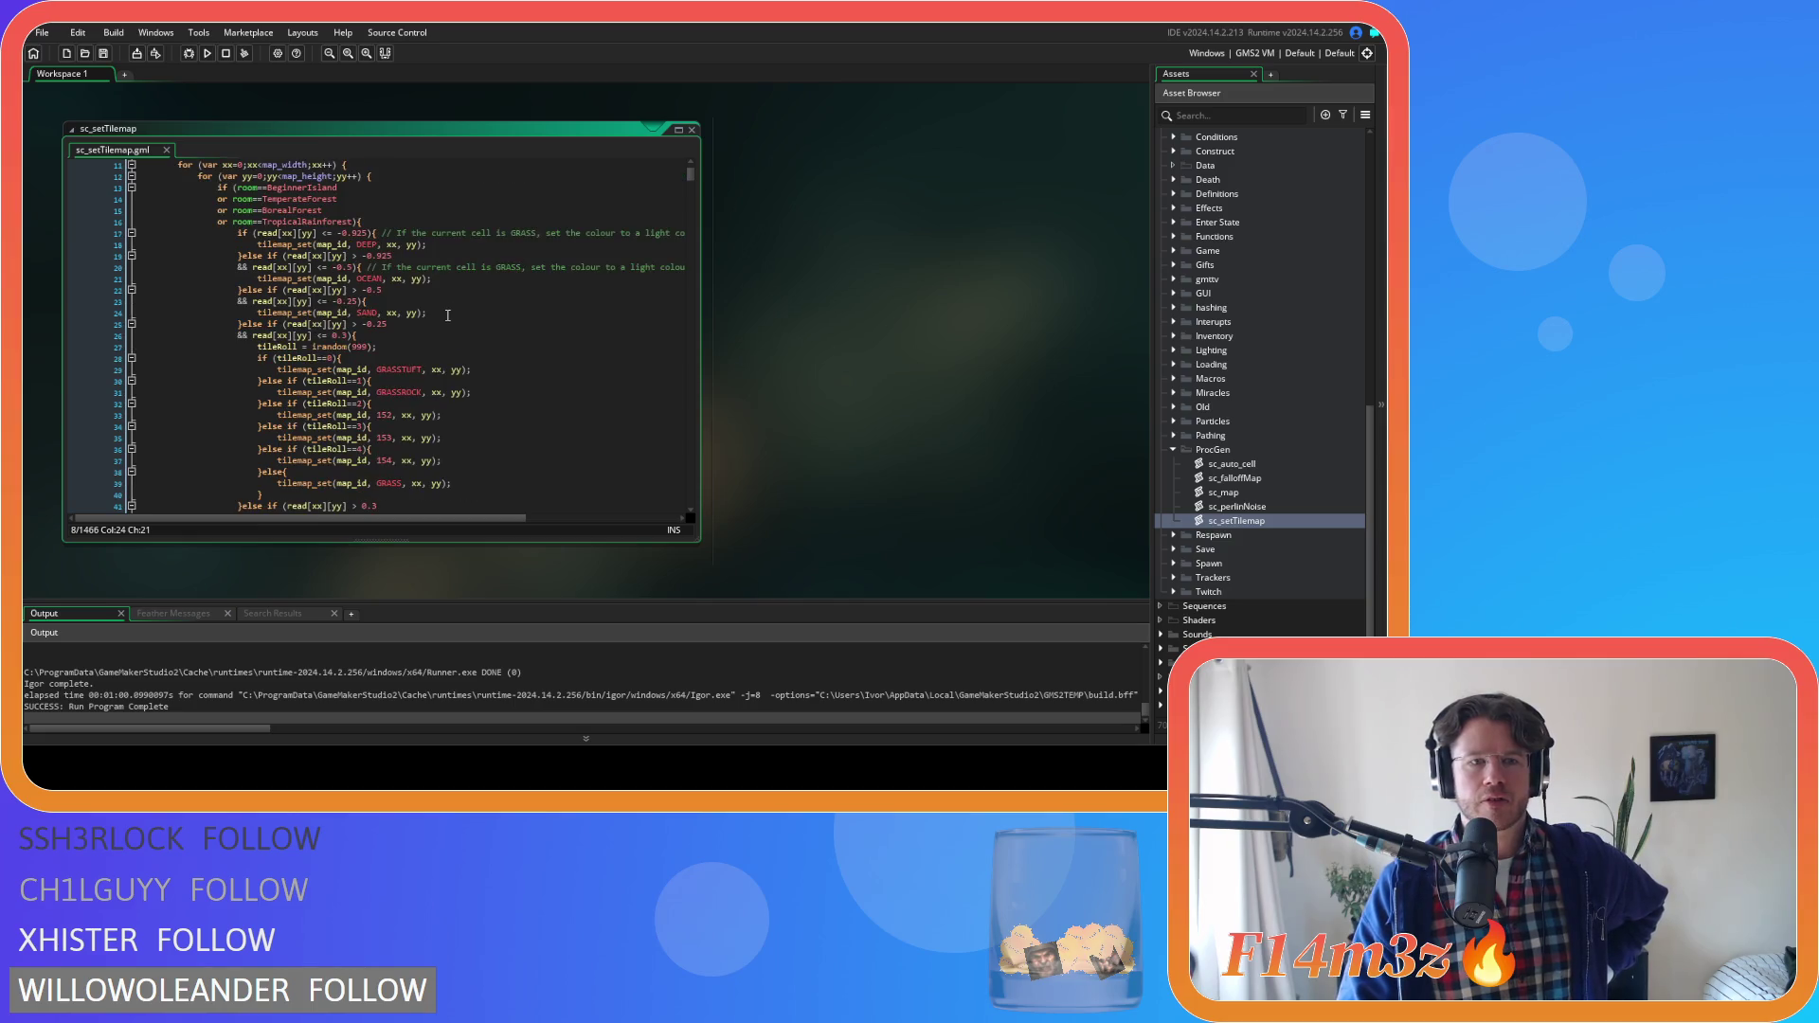
scroll(398, 354, down, 7)
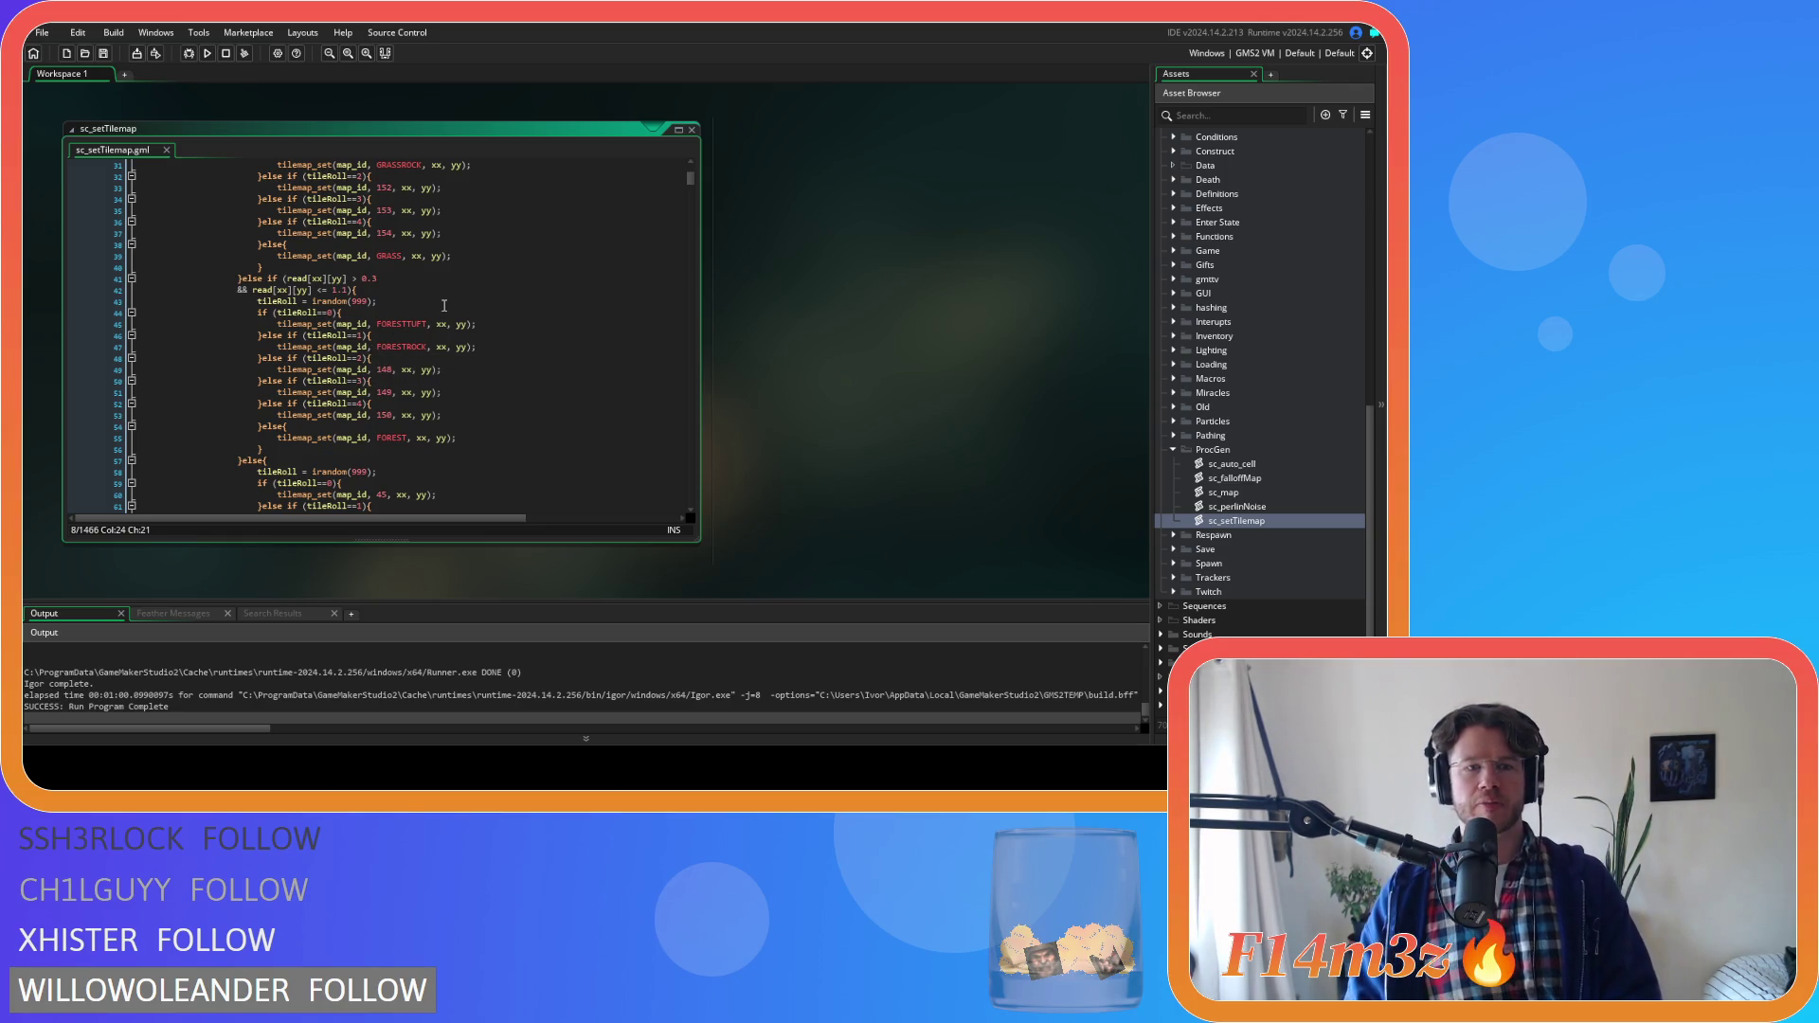
scroll(446, 294, down, 10)
scroll(447, 292, down, 20)
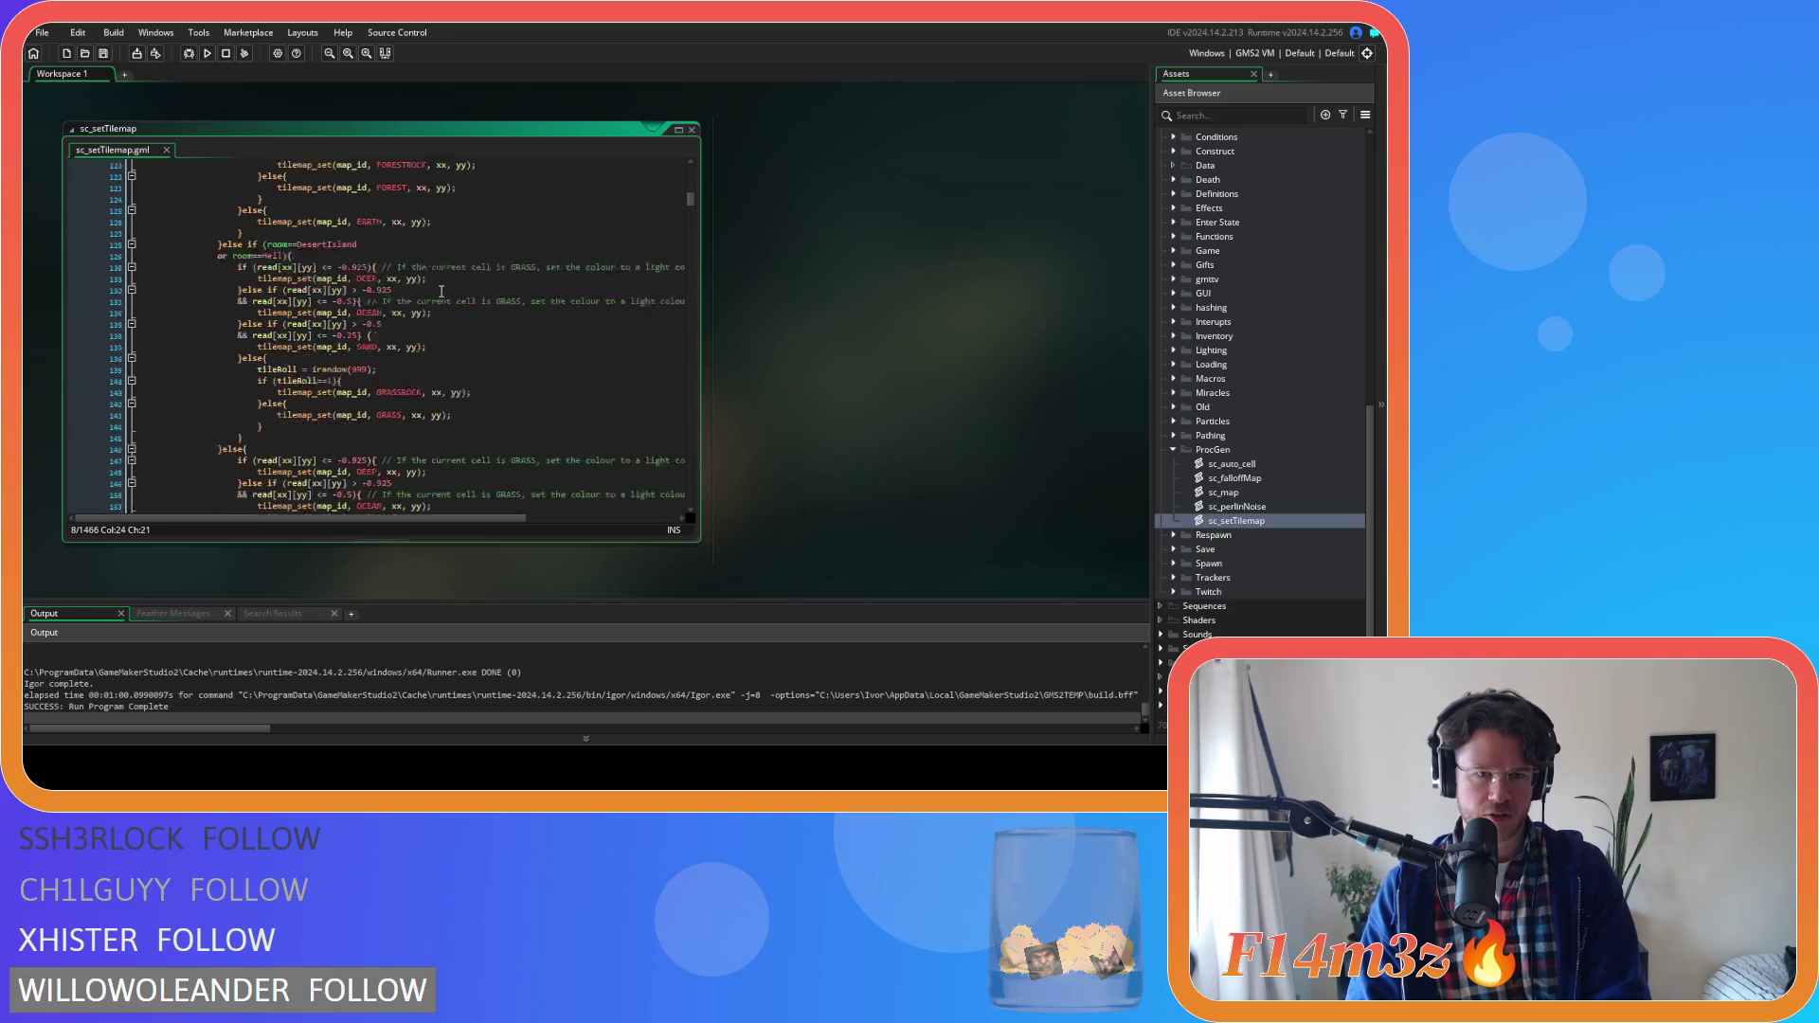
scroll(430, 291, down, 18)
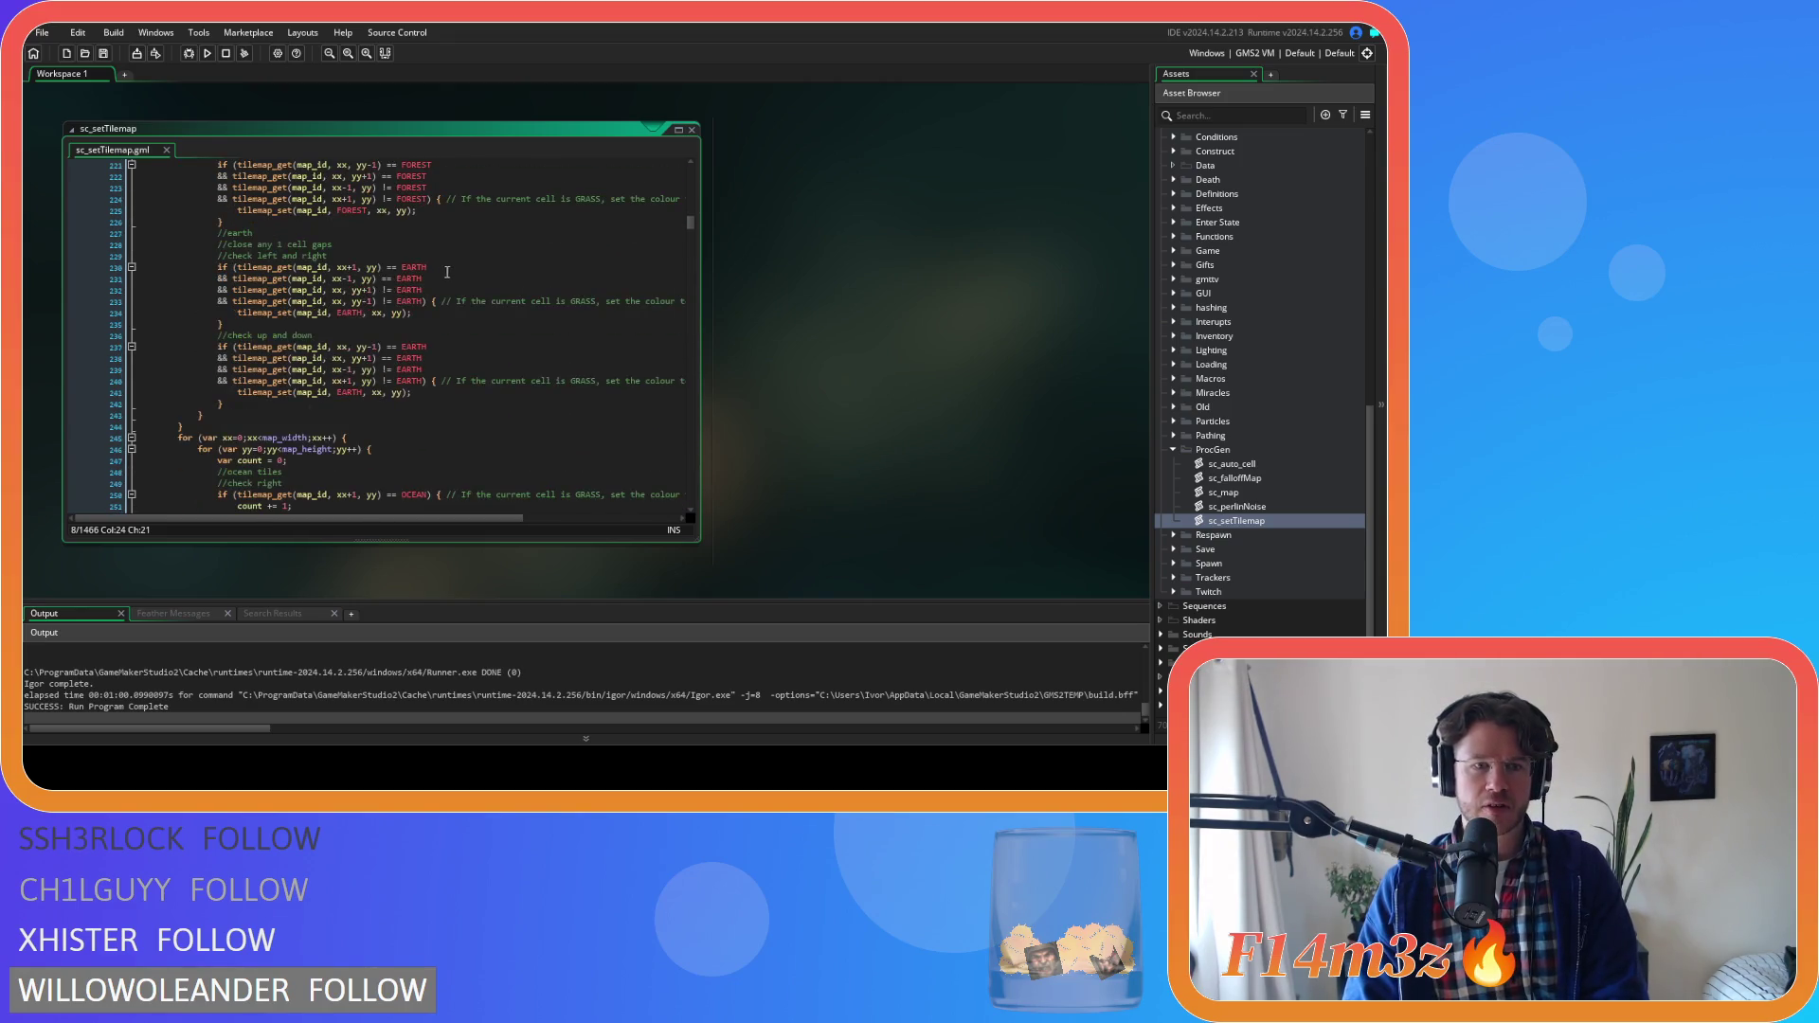
scroll(452, 266, down, 6)
scroll(452, 258, up, 16)
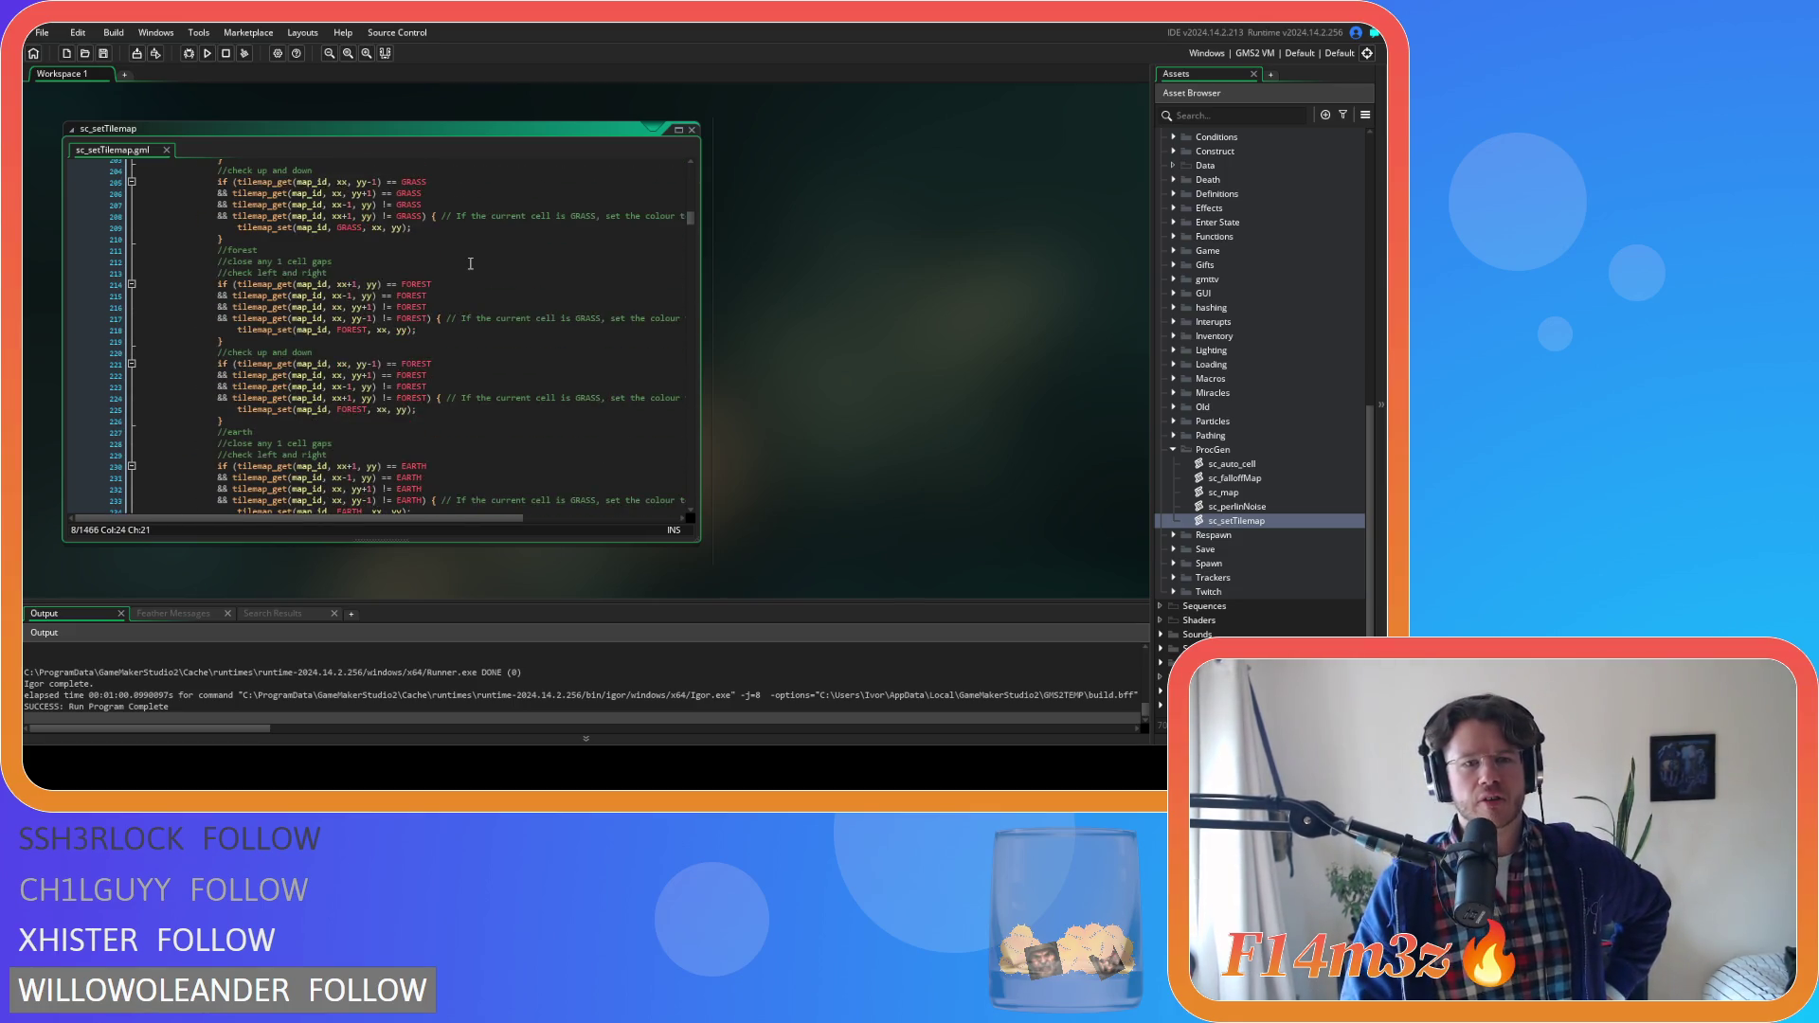
scroll(471, 262, up, 10)
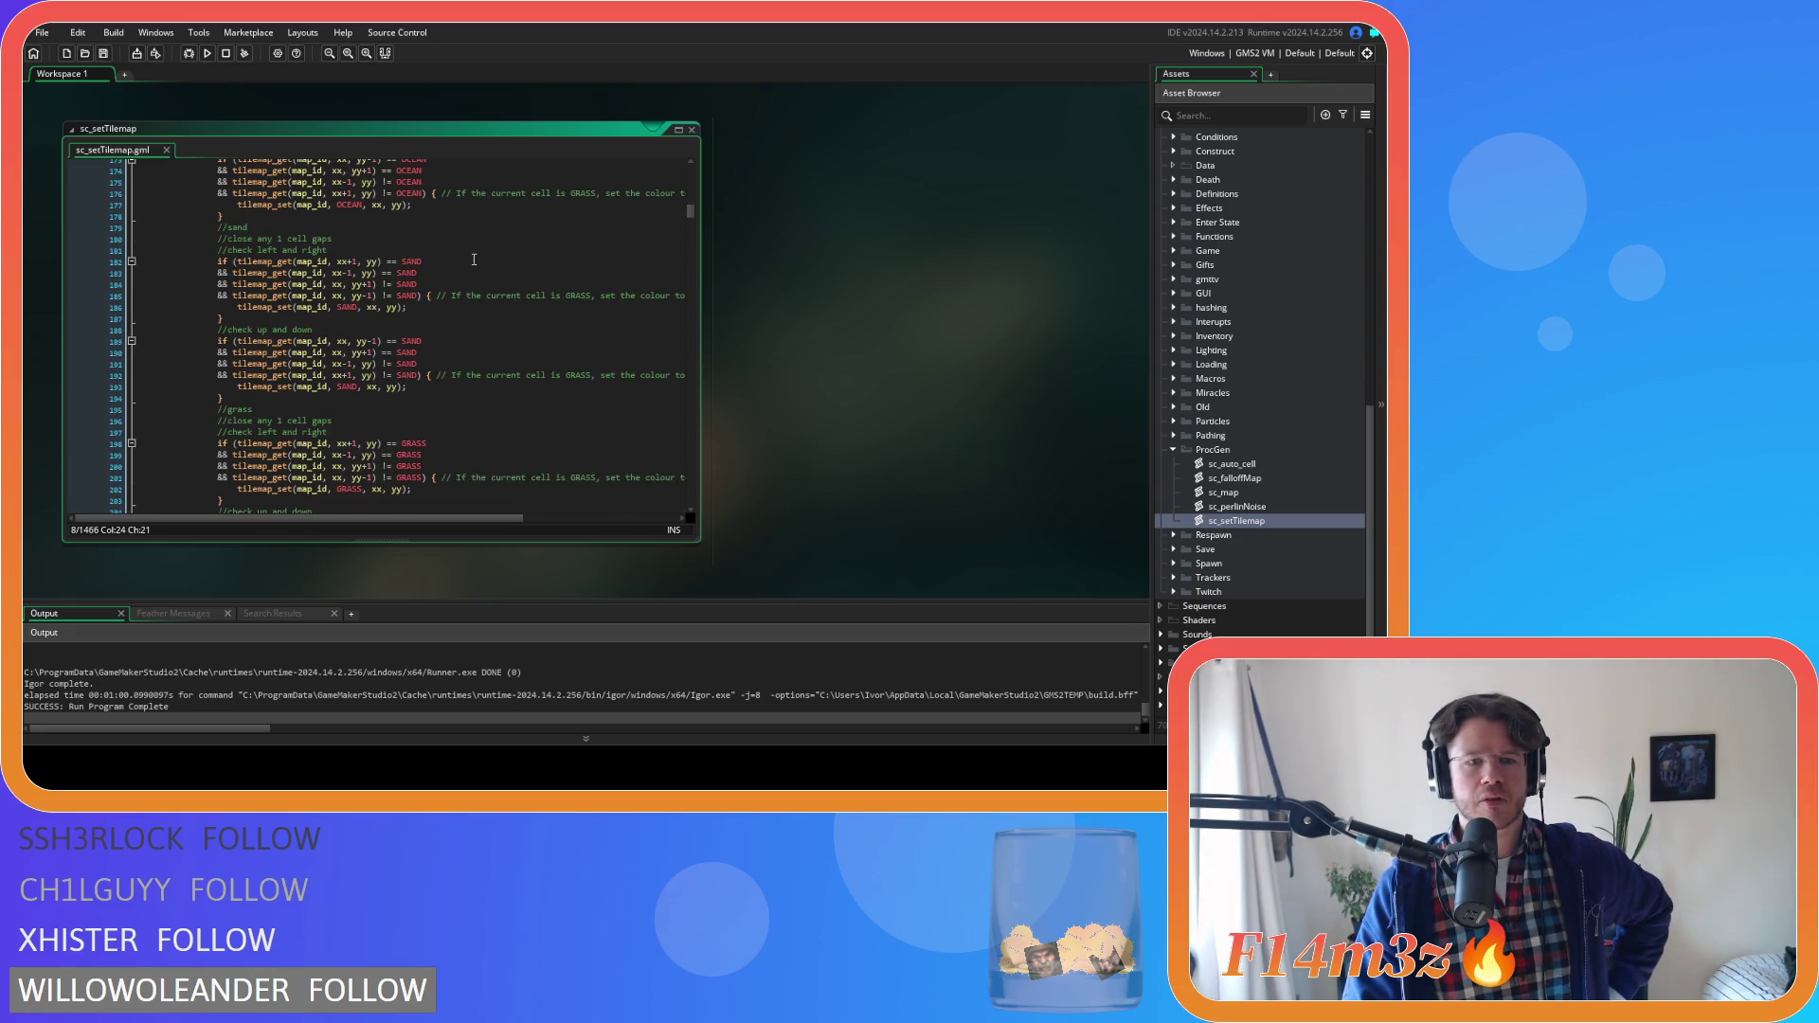
scroll(474, 258, down, 2)
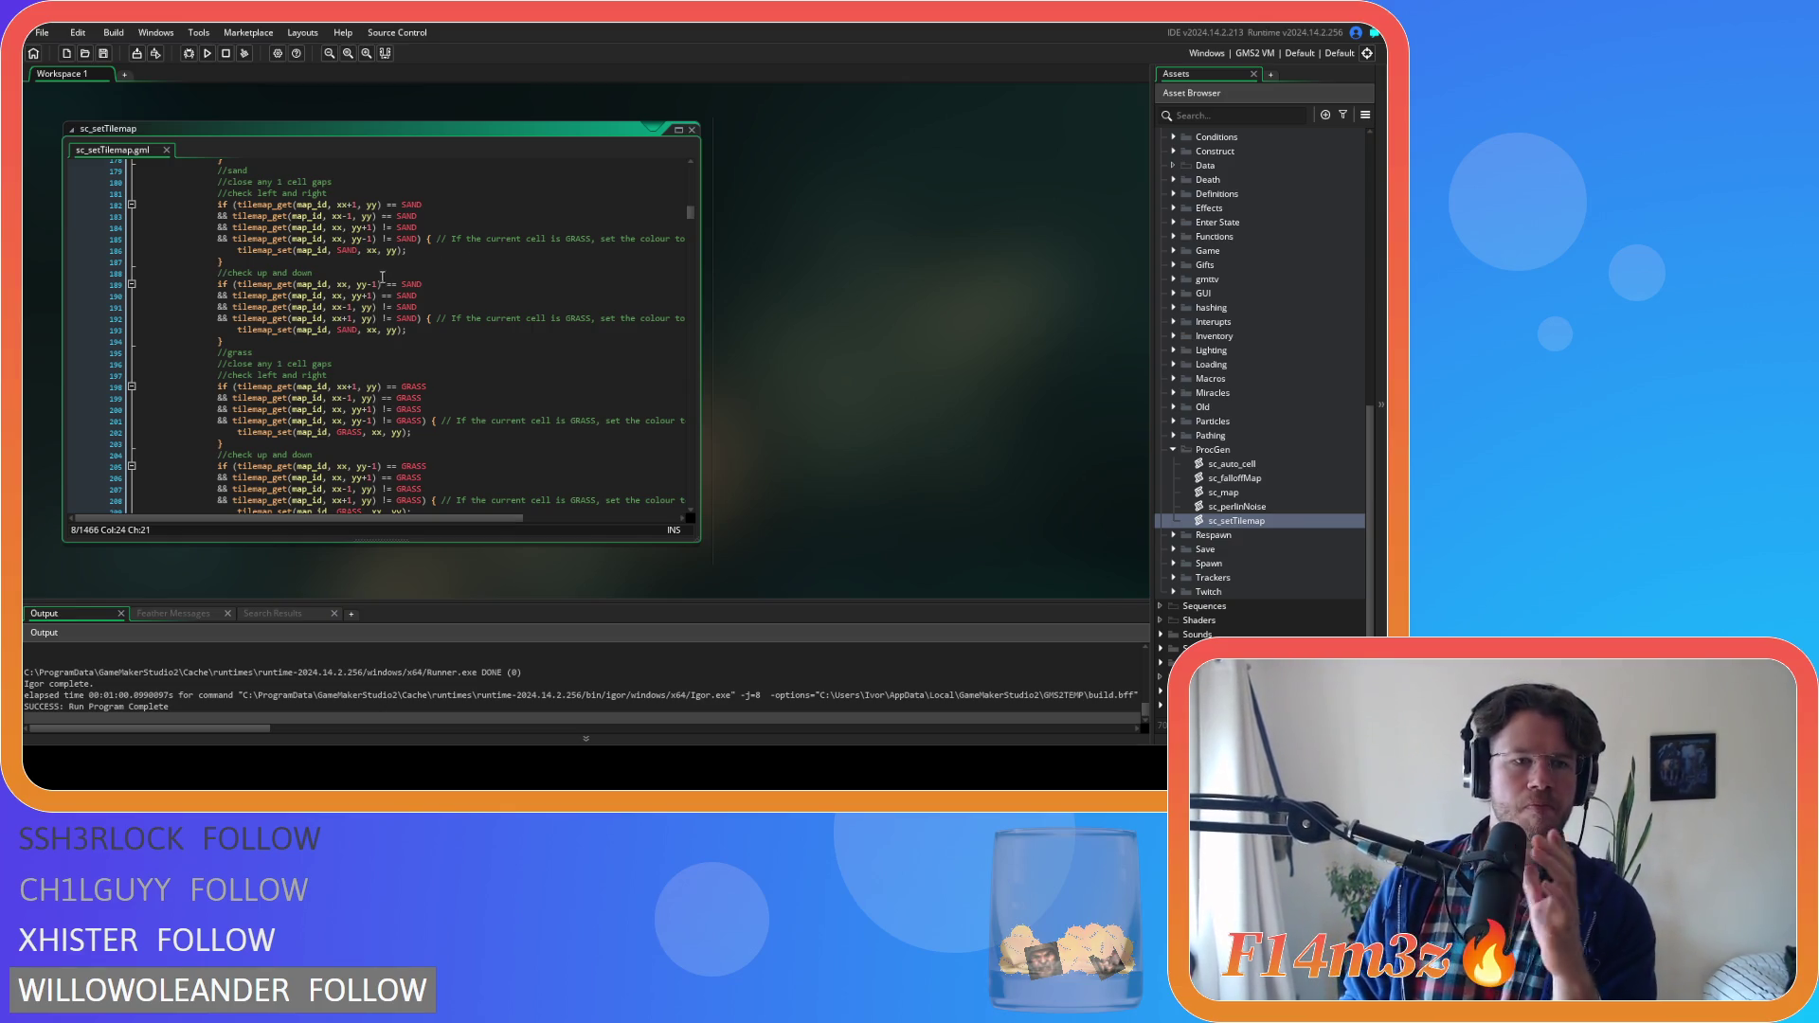
scroll(275, 379, down, 7)
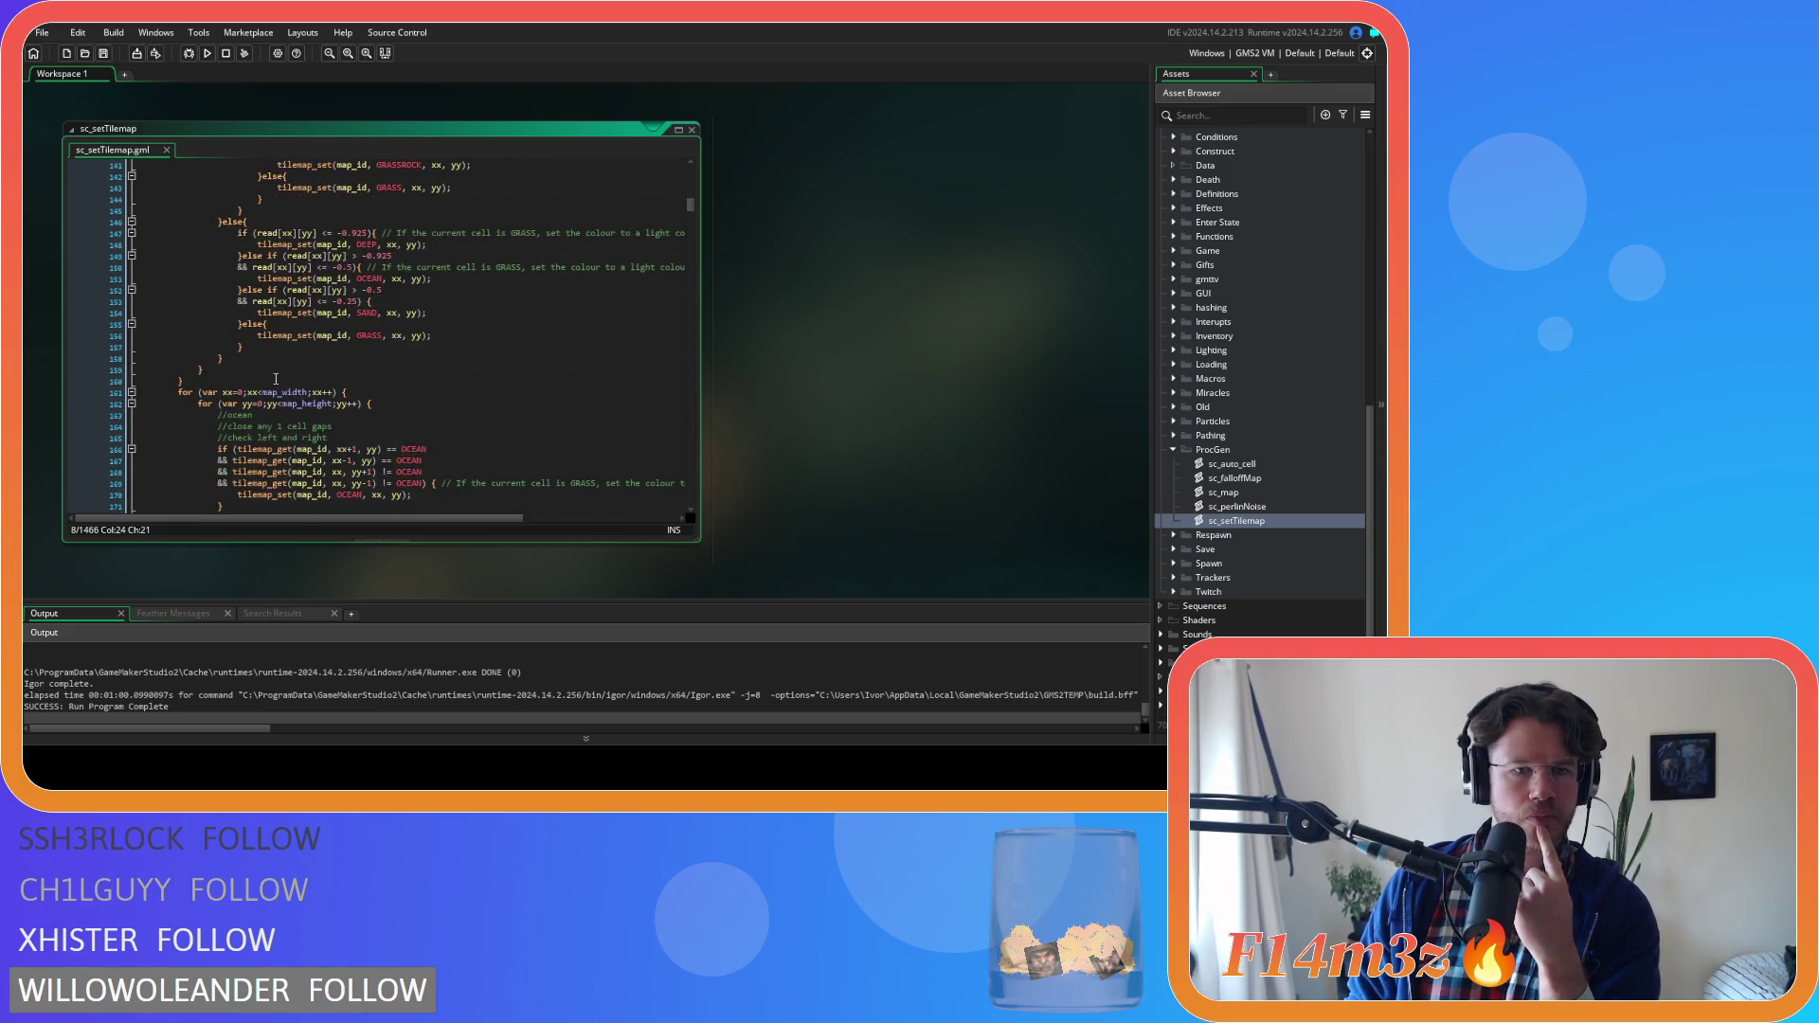
scroll(303, 364, down, 20)
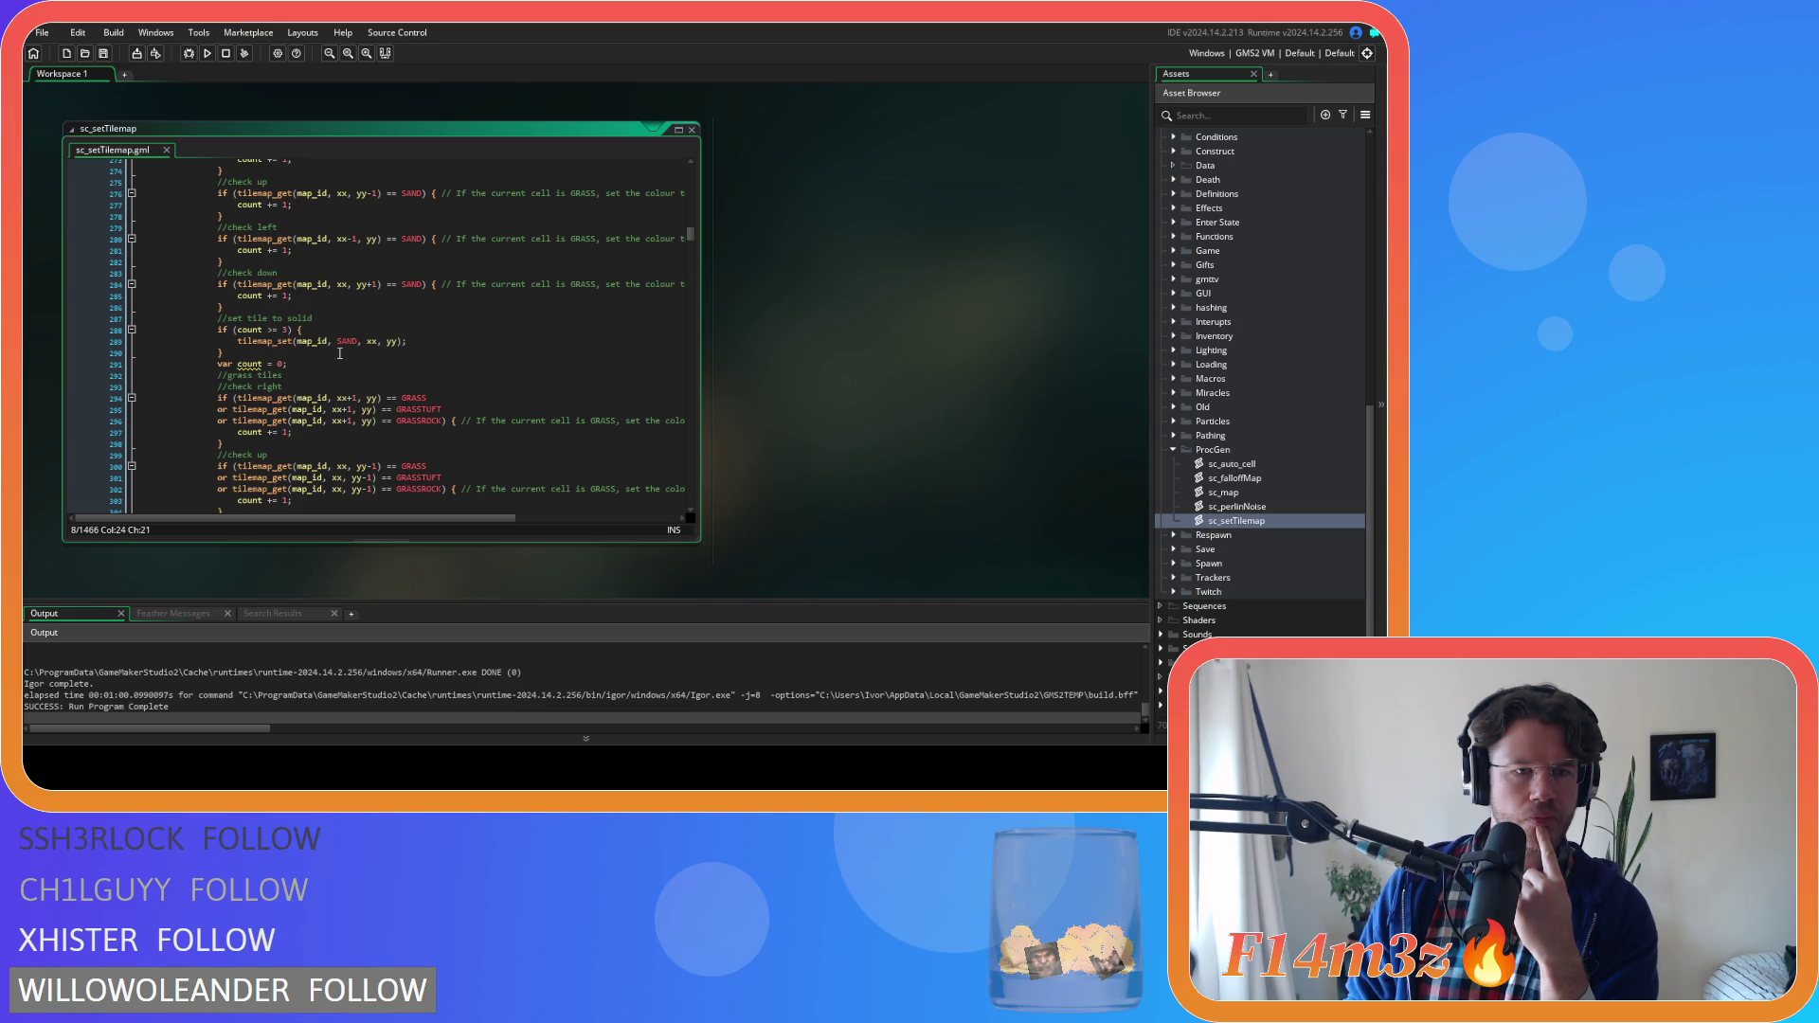
scroll(340, 354, up, 3)
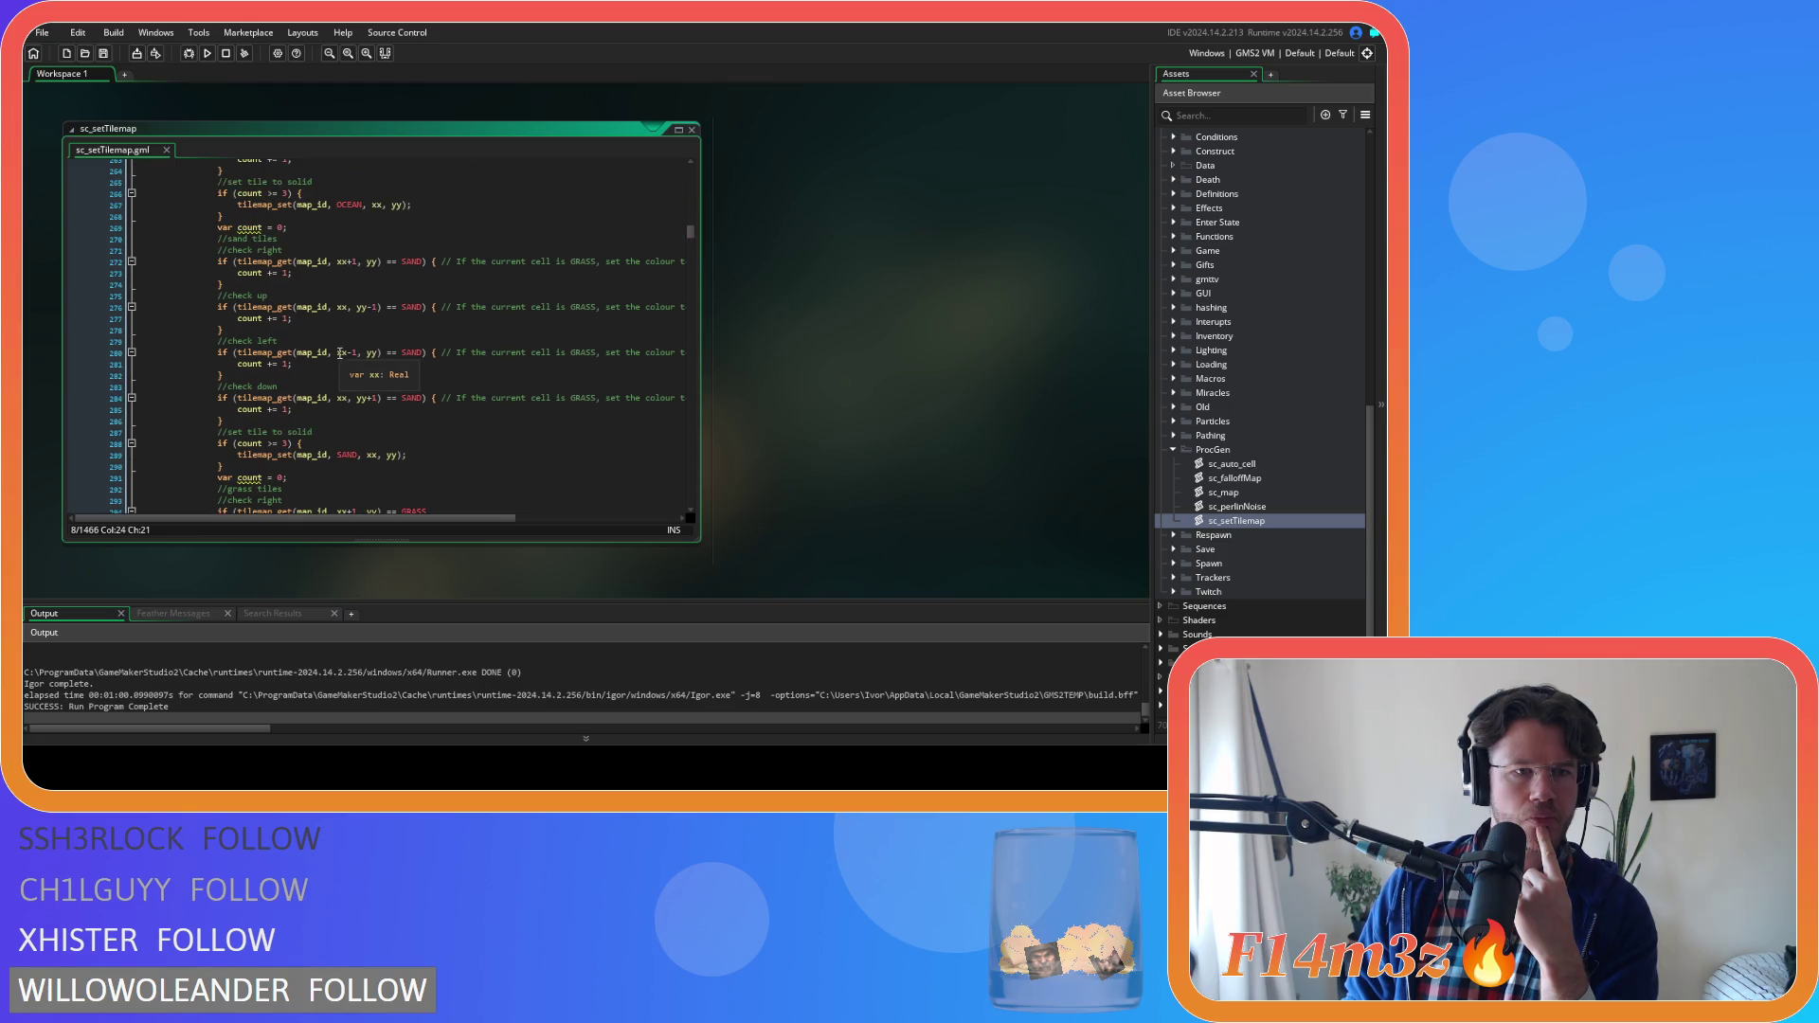
scroll(340, 354, down, 8)
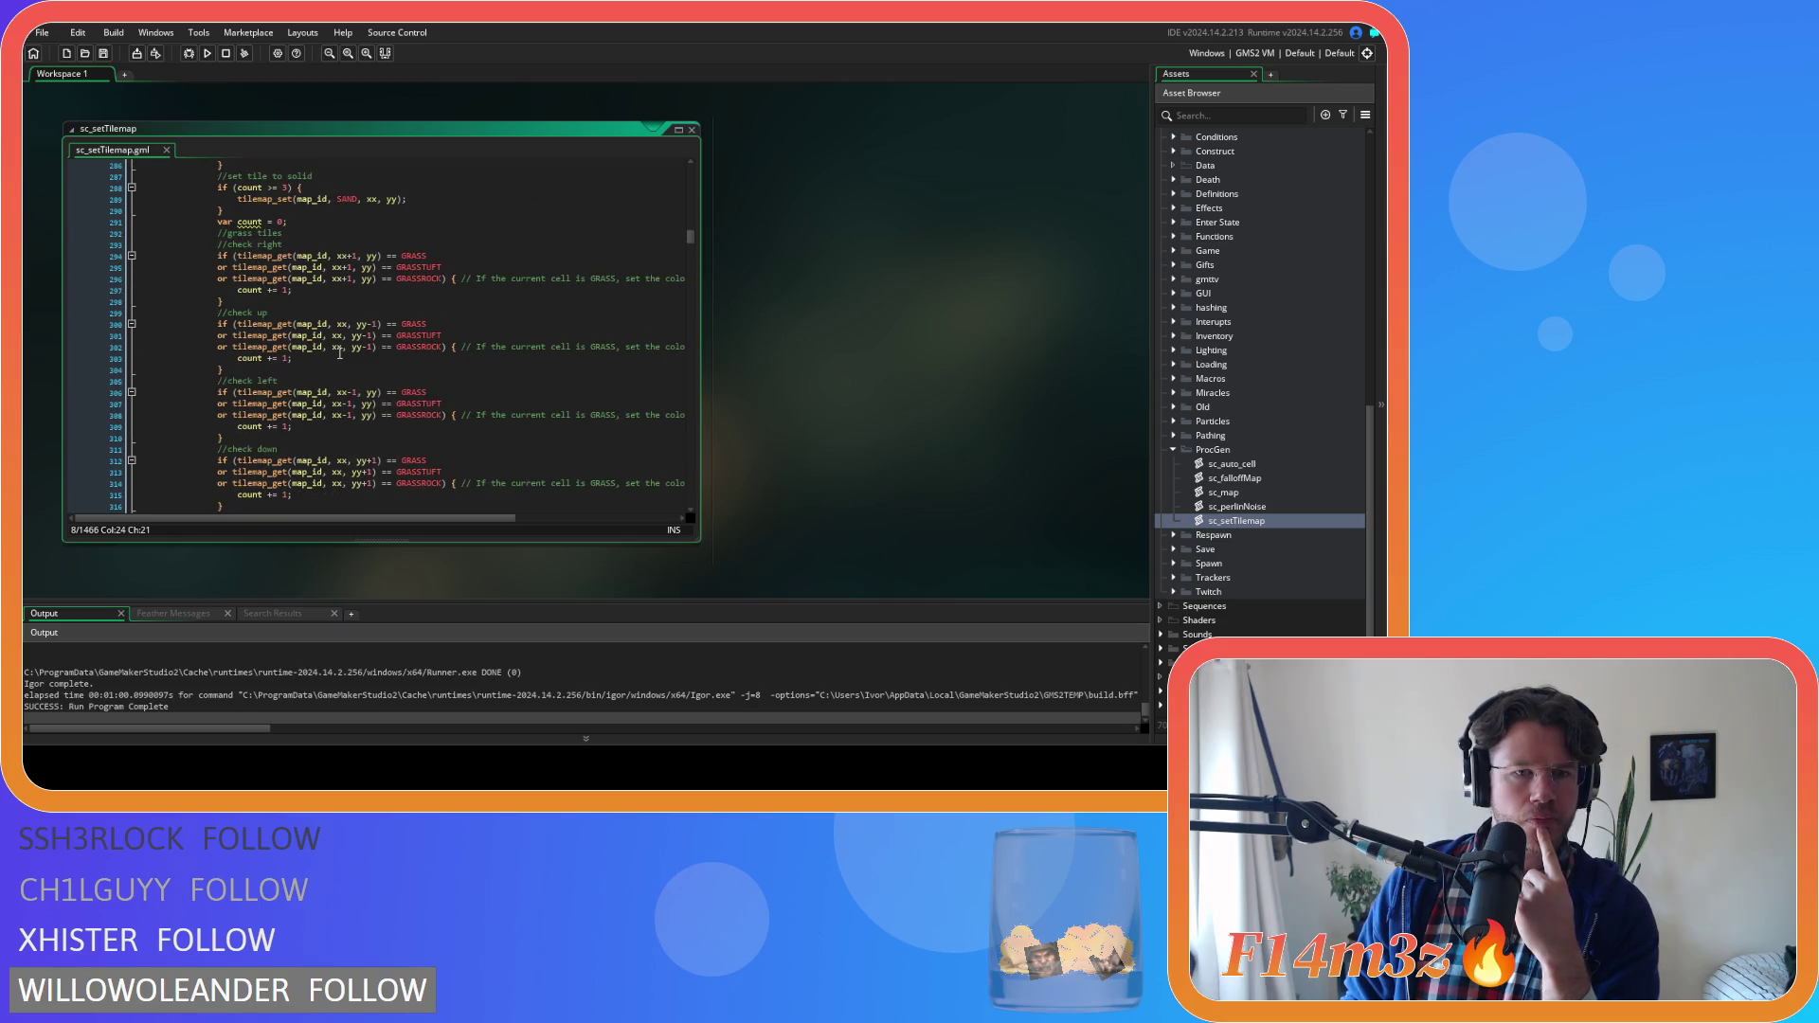
scroll(340, 354, down, 7)
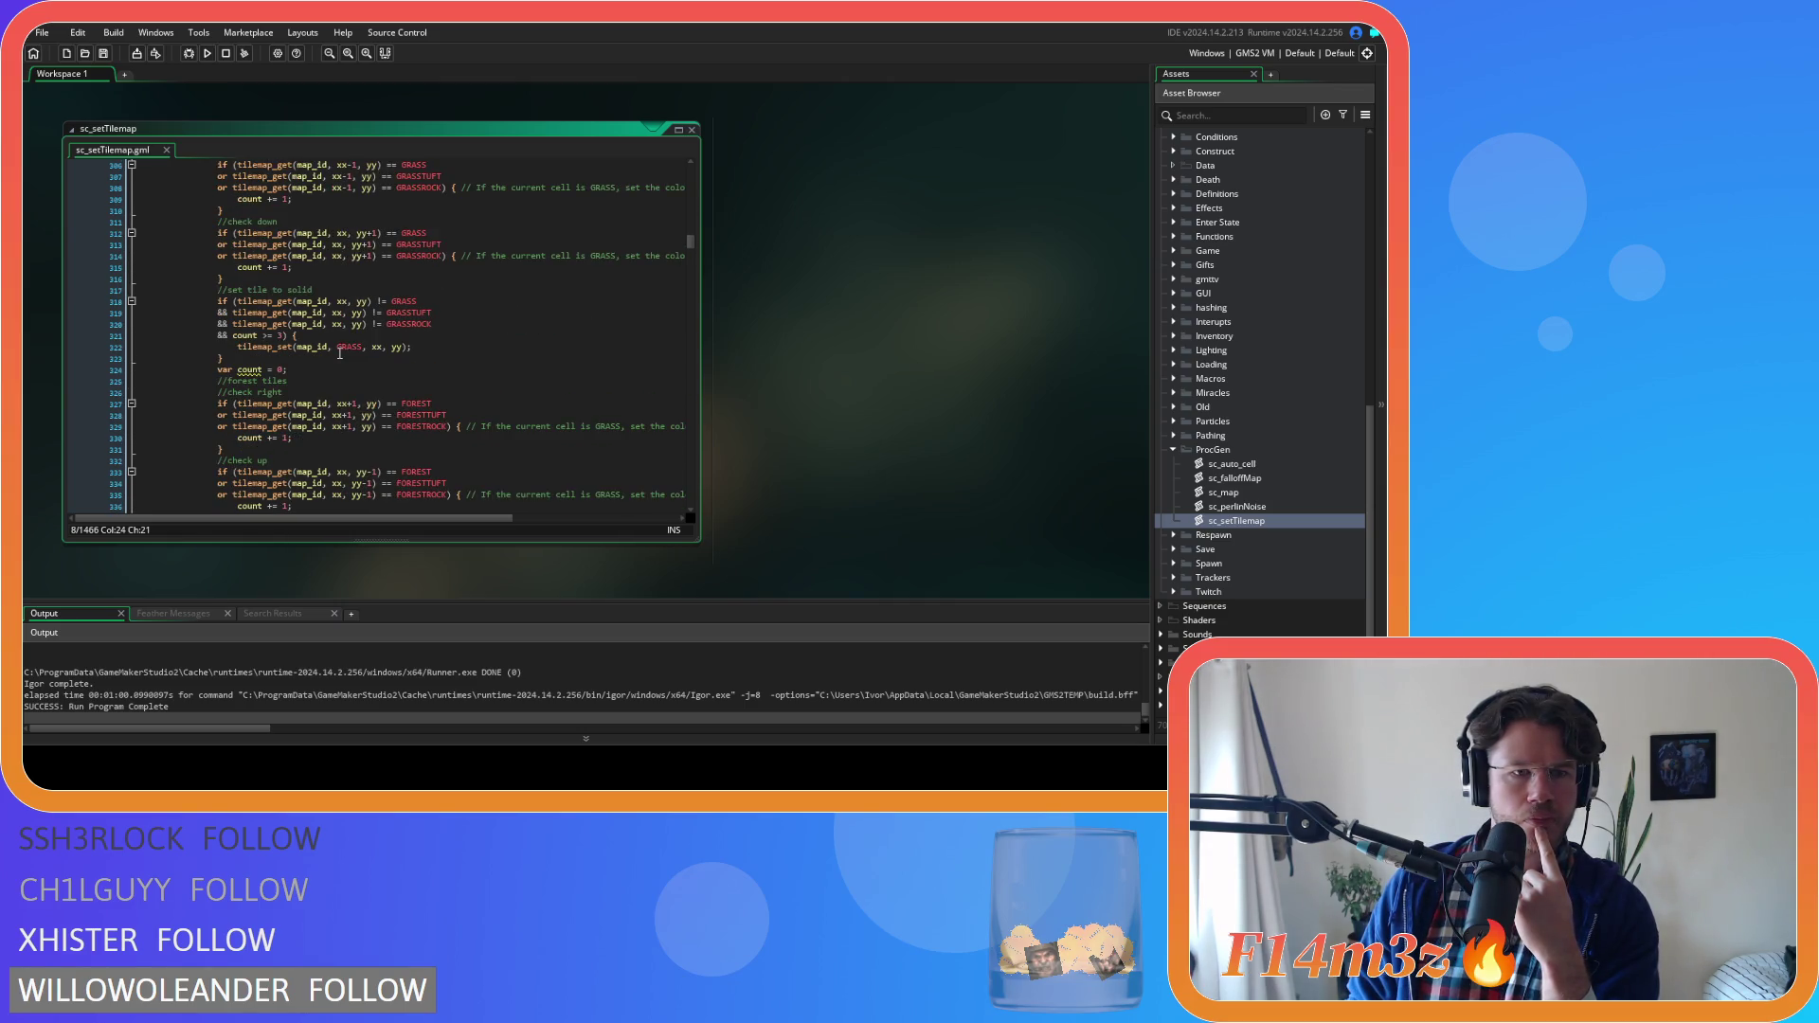
scroll(340, 353, down, 5)
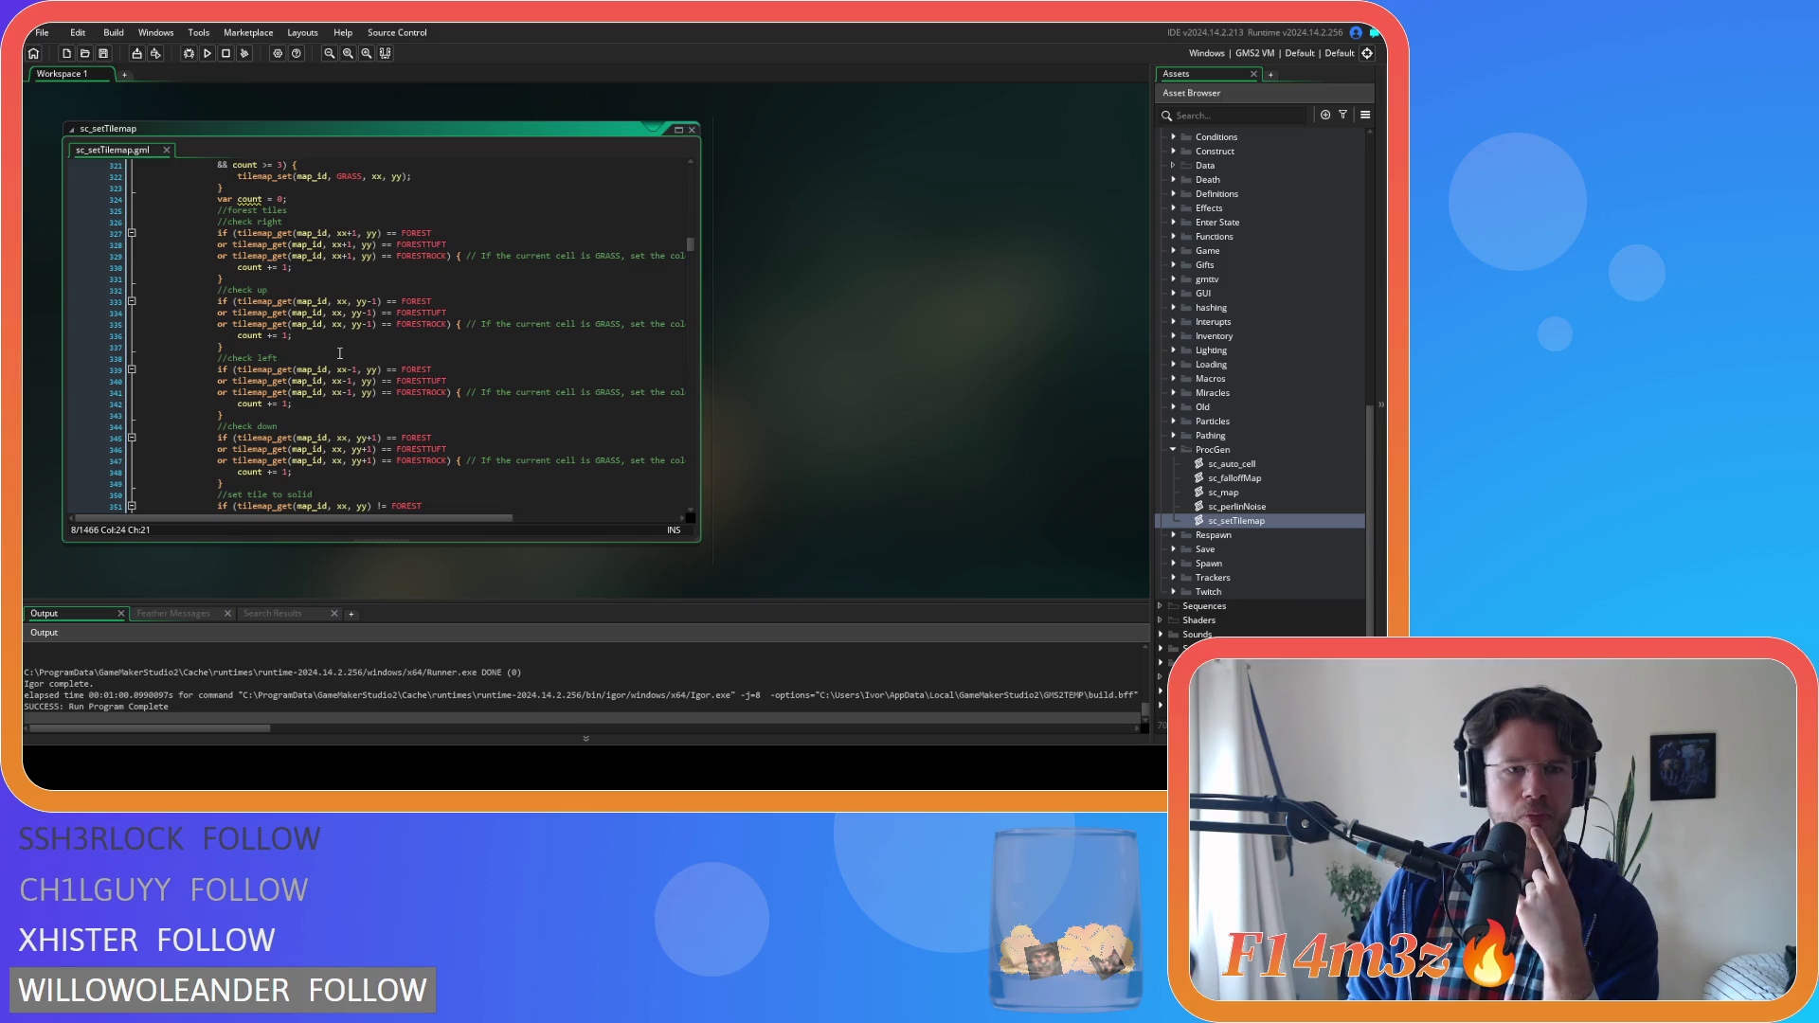
drag(440, 522, 604, 527)
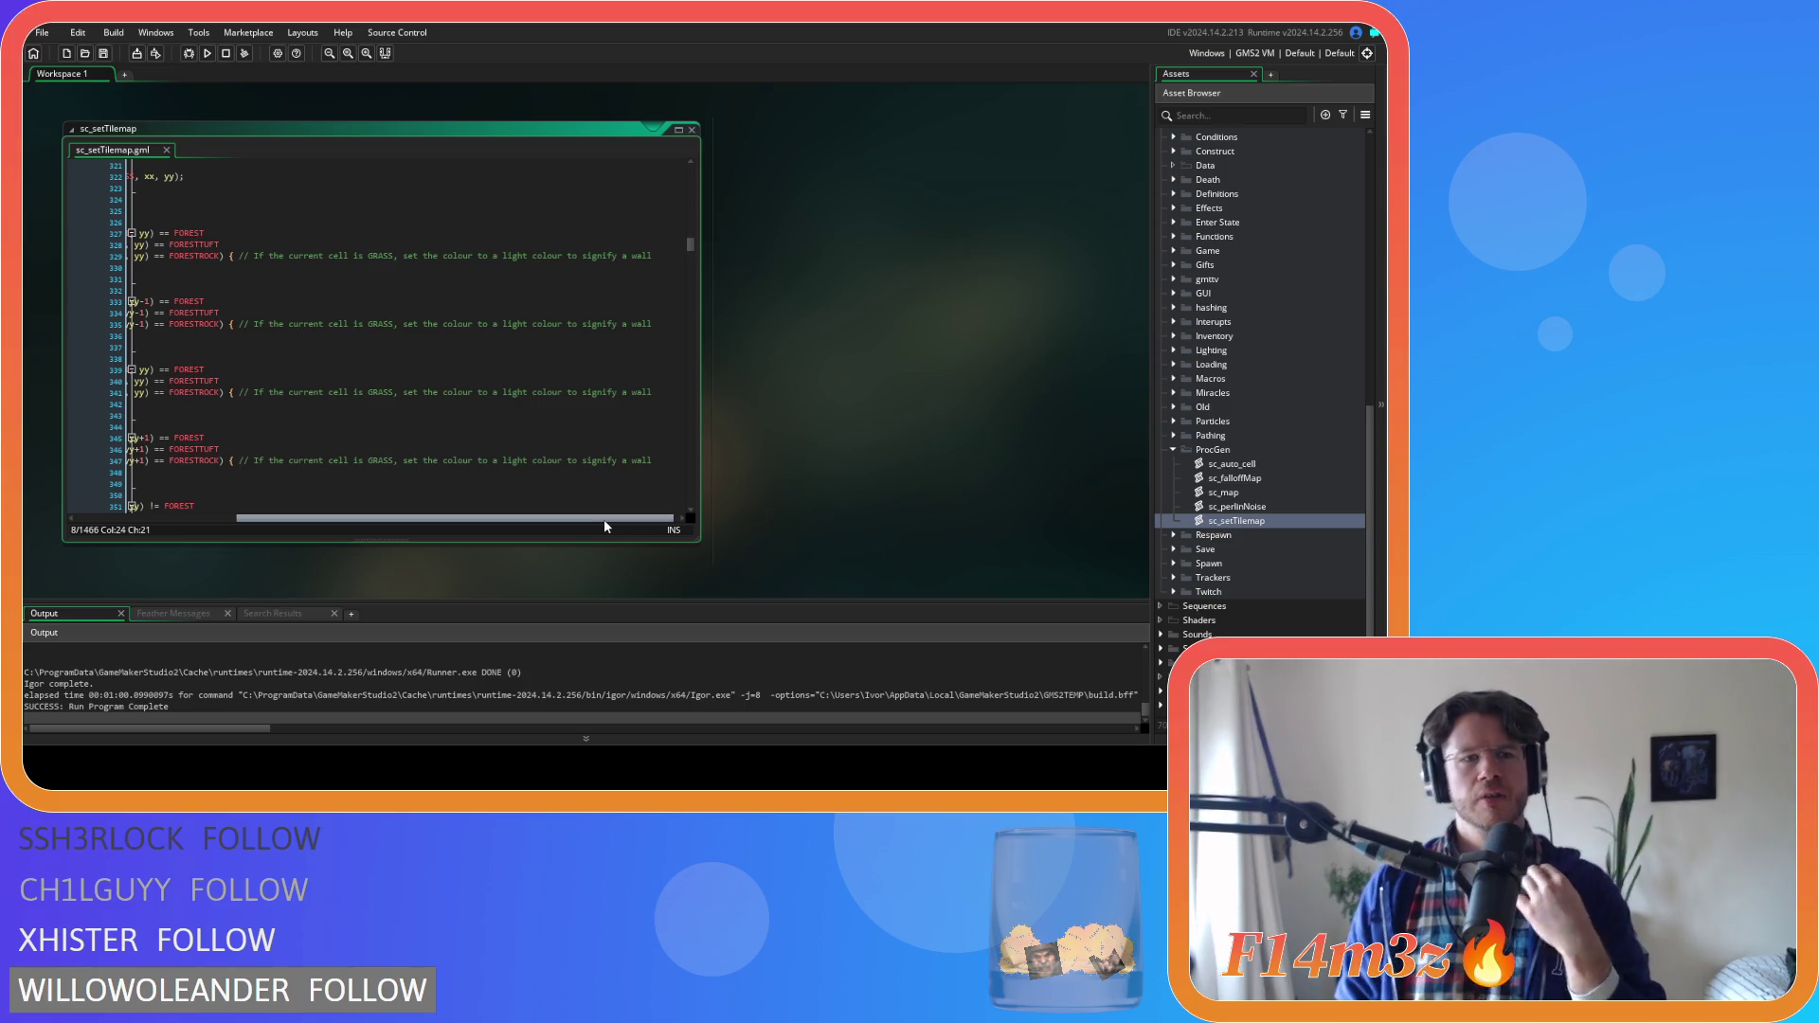
drag(595, 521, 434, 521)
scroll(418, 414, down, 7)
scroll(418, 414, down, 3)
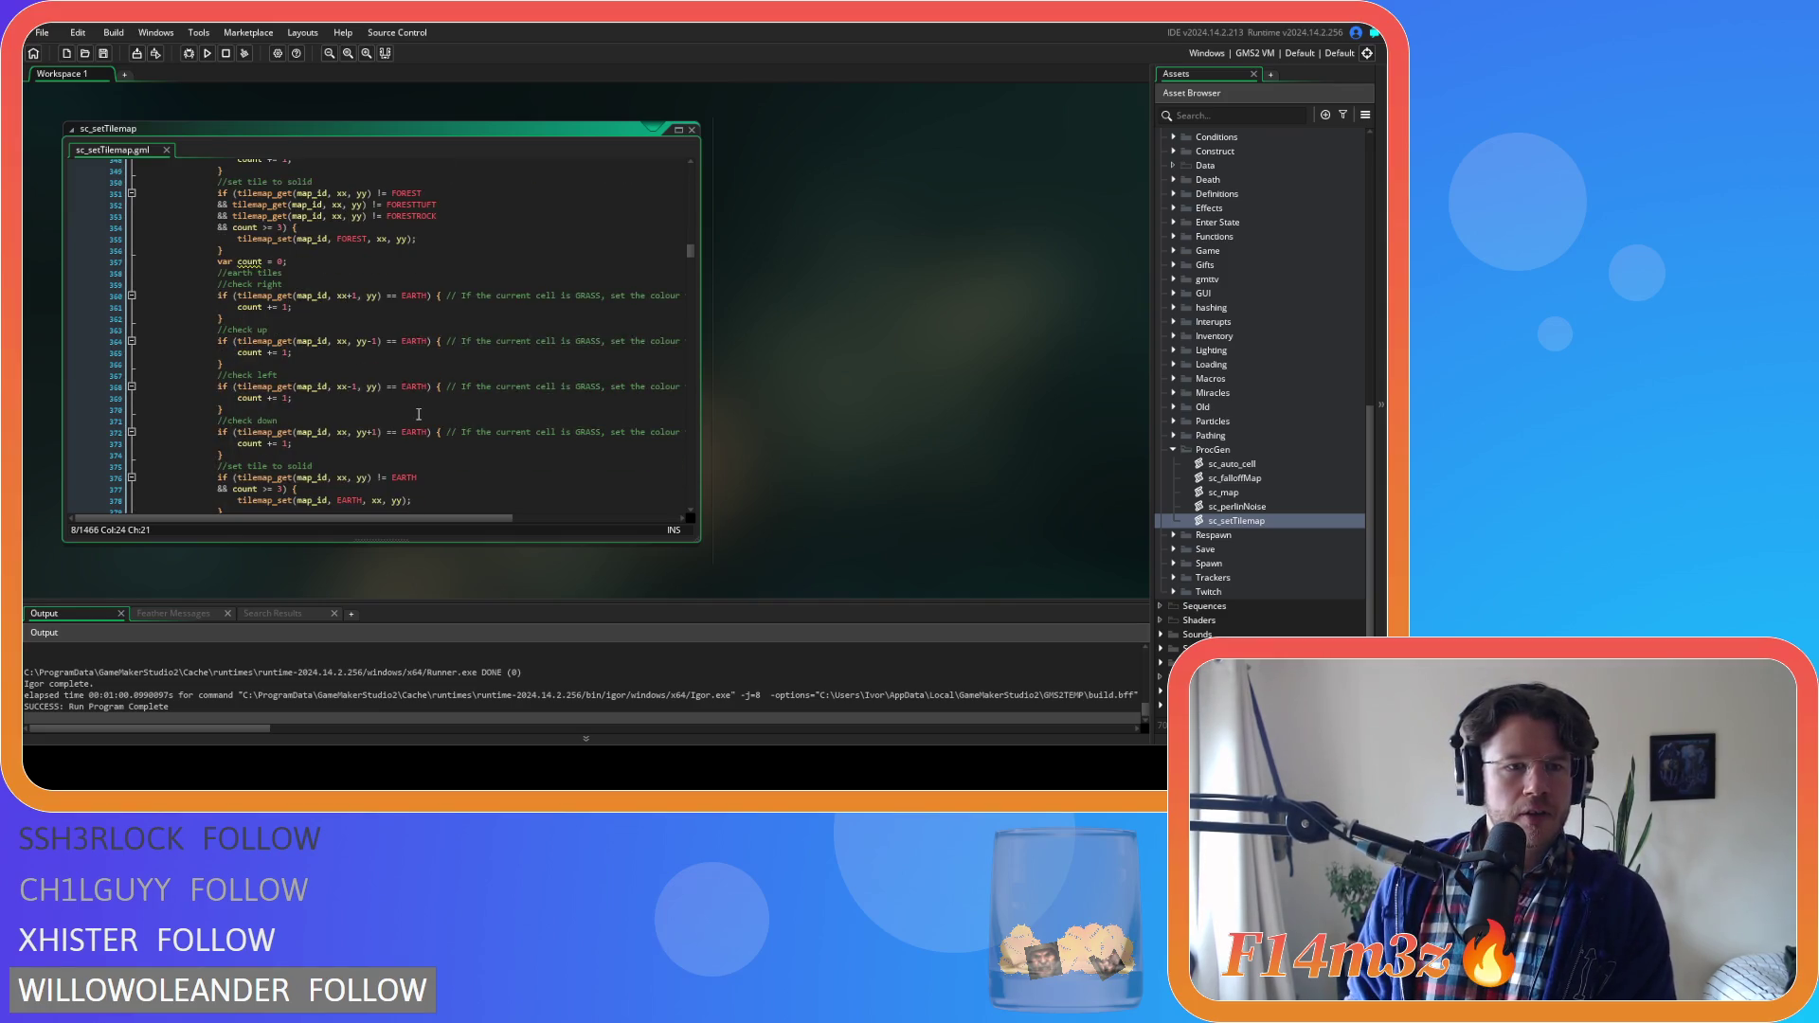
scroll(418, 414, up, 15)
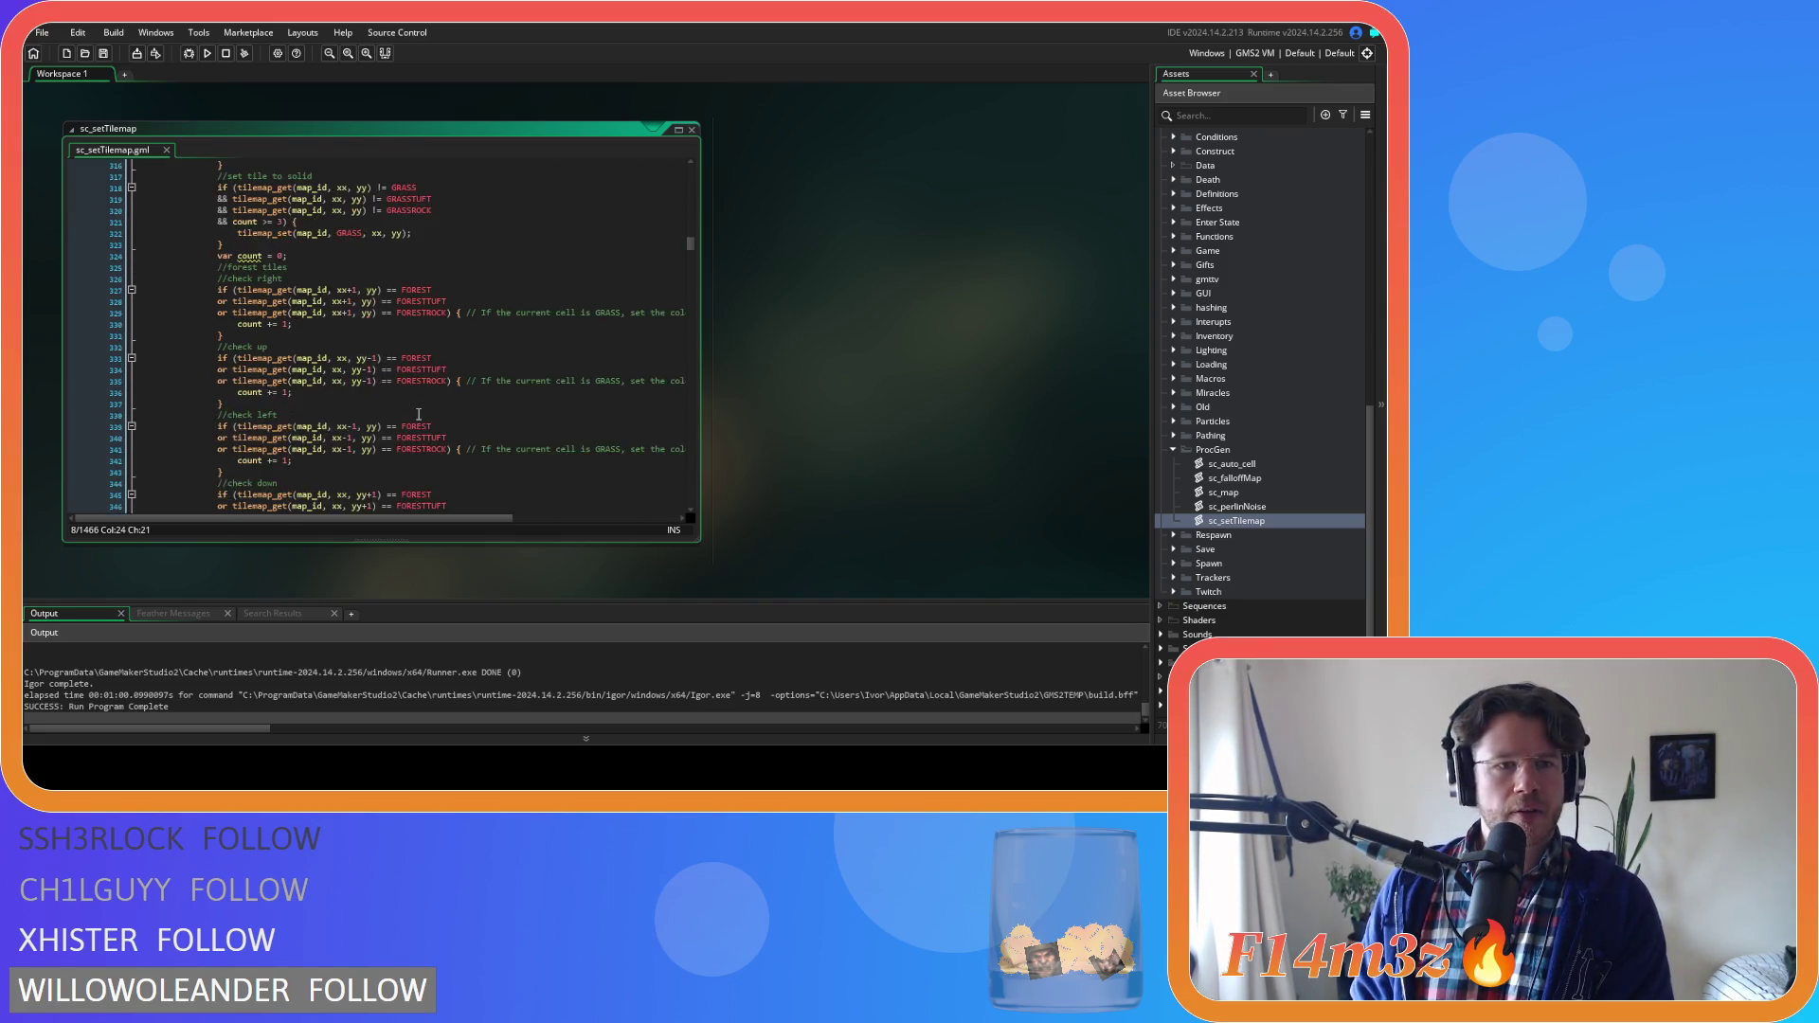
scroll(418, 415, down, 4)
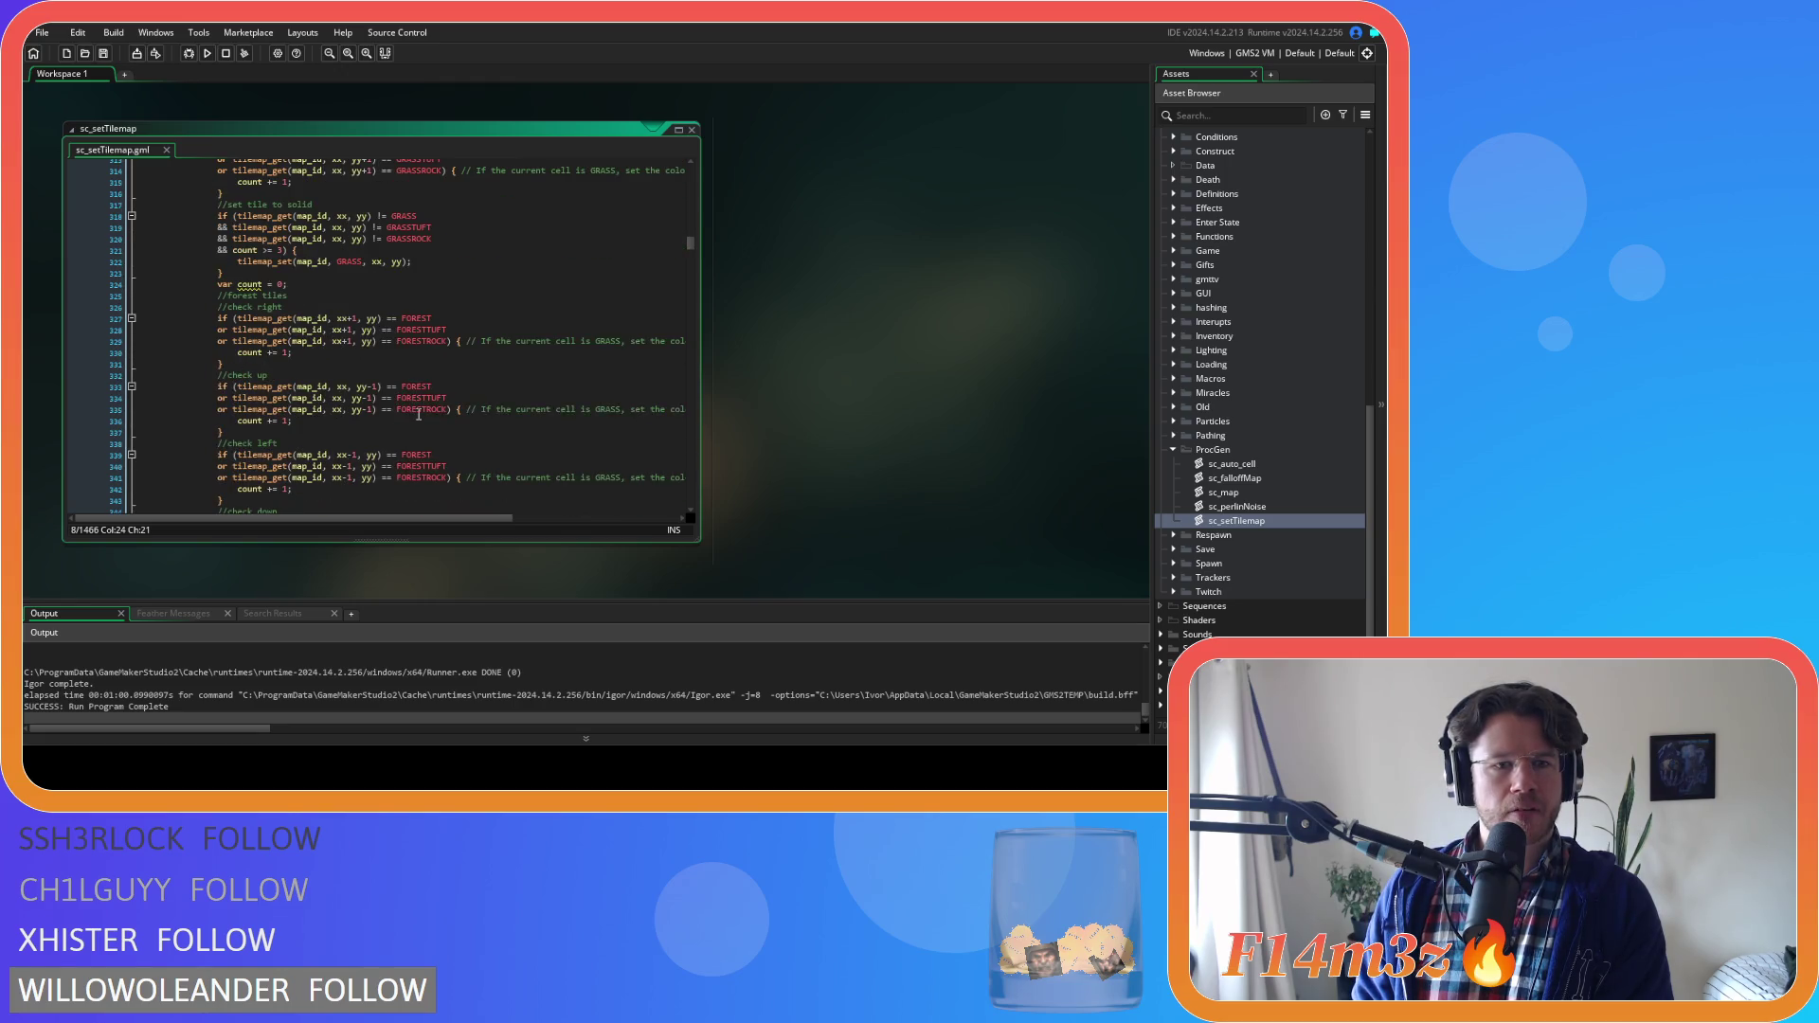
scroll(418, 414, up, 20)
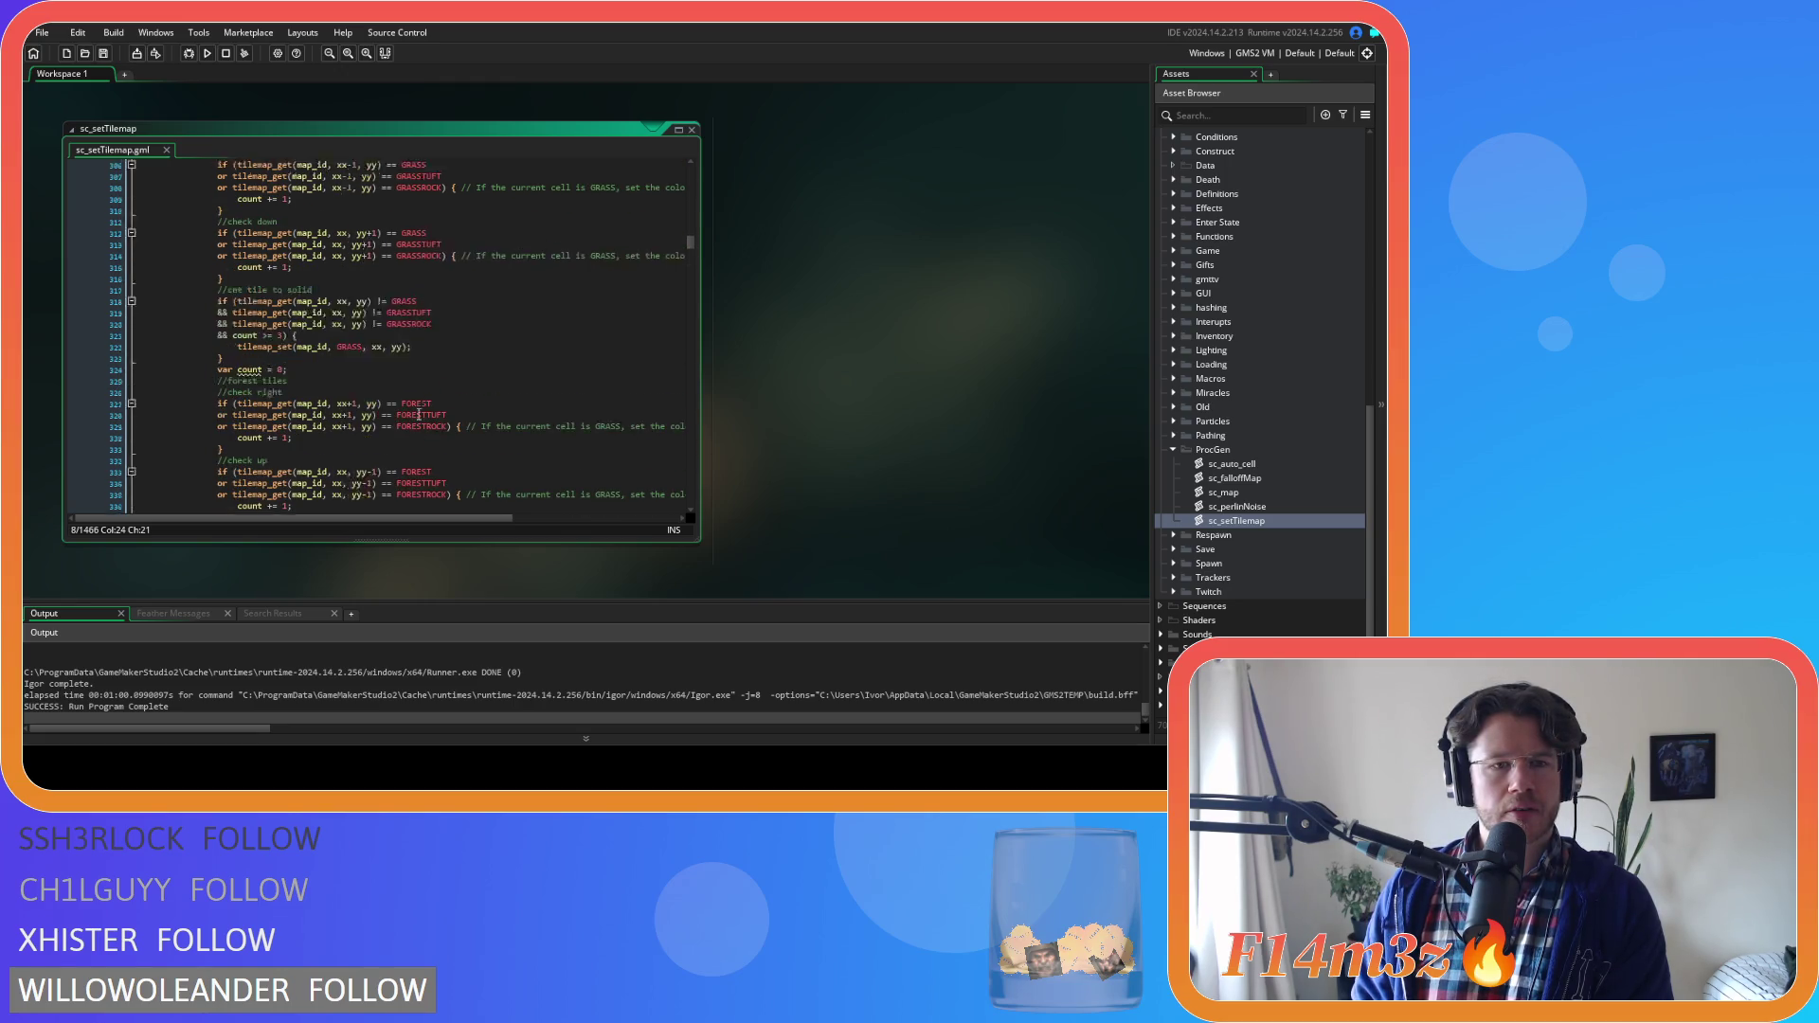
scroll(418, 414, up, 3)
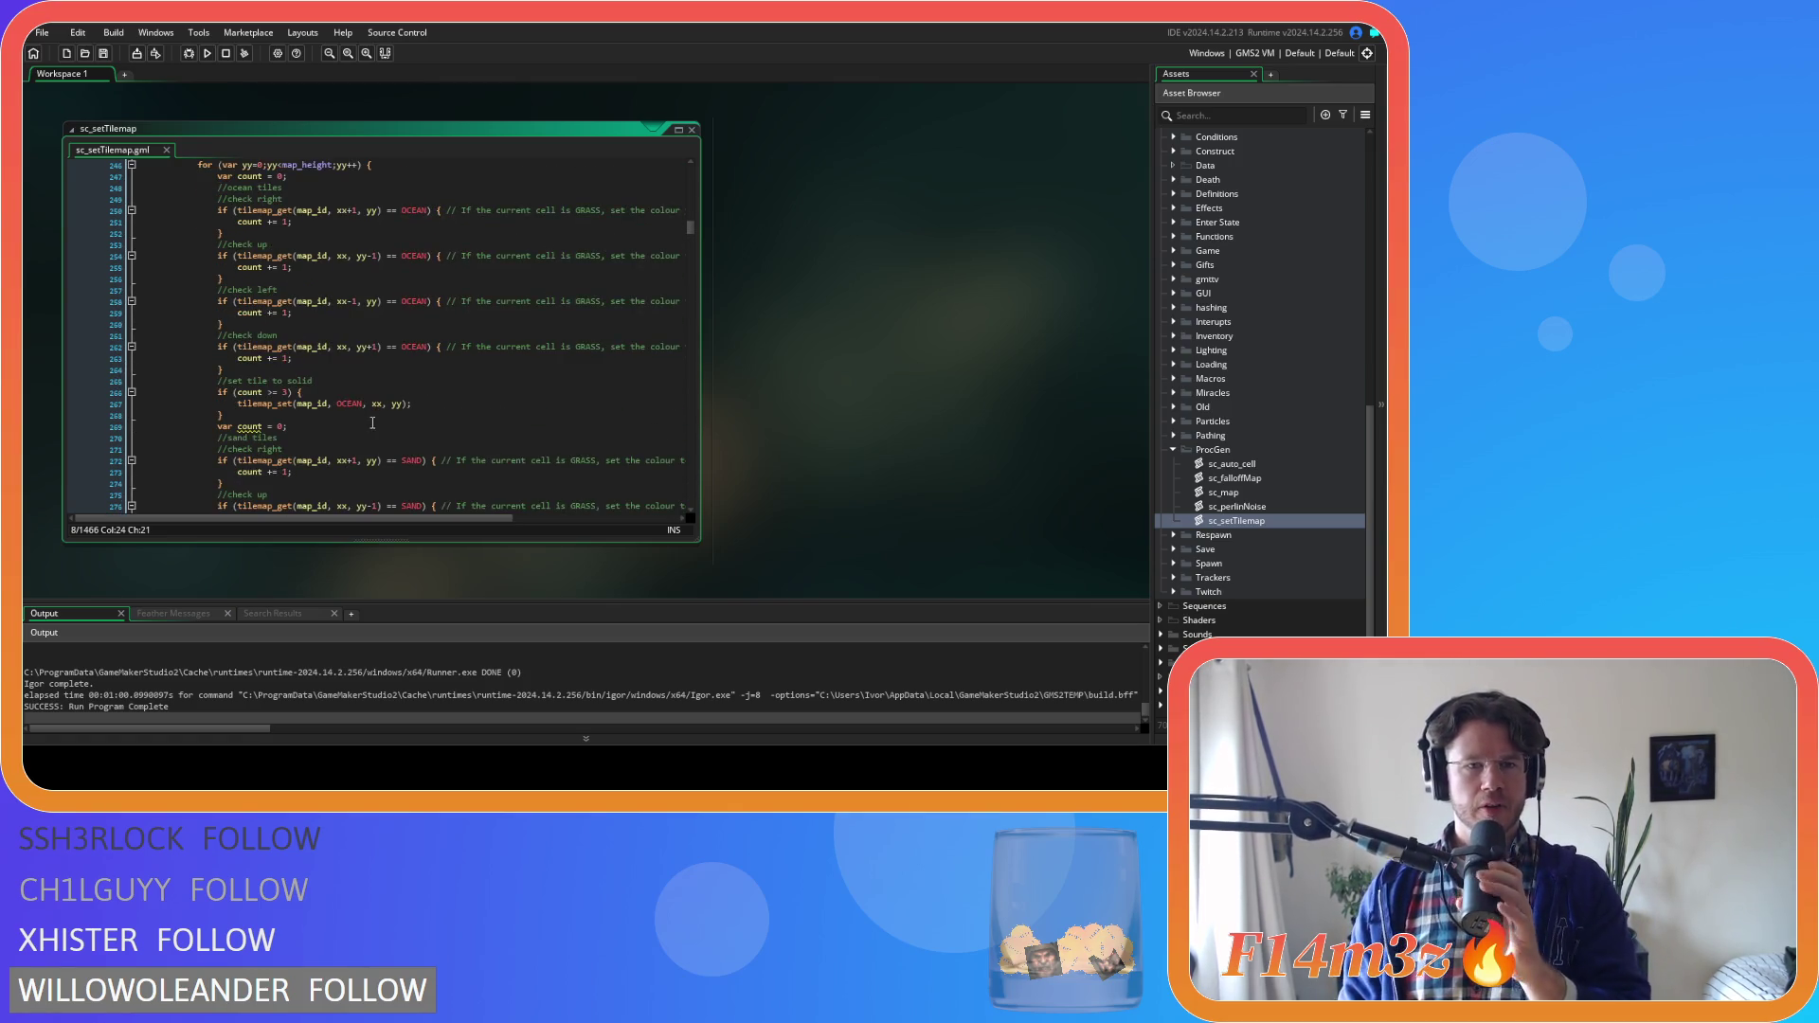
scroll(407, 398, up, 8)
scroll(372, 423, down, 5)
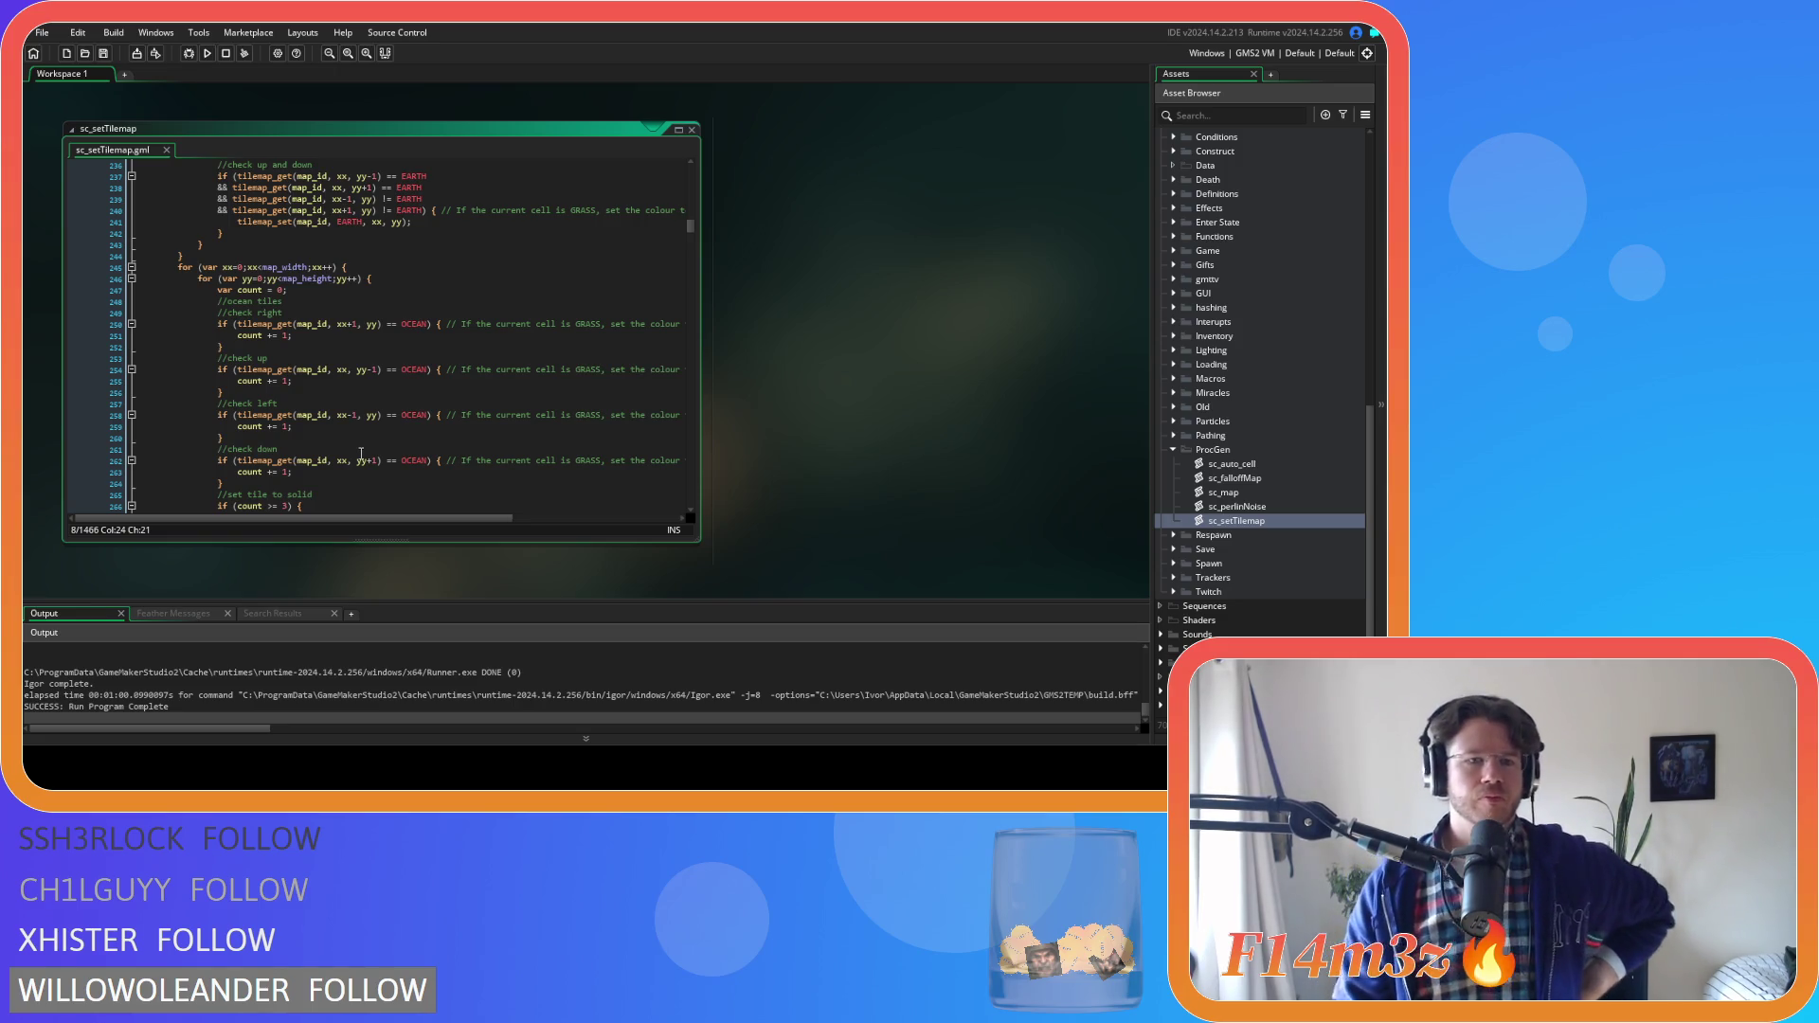
scroll(519, 402, down, 12)
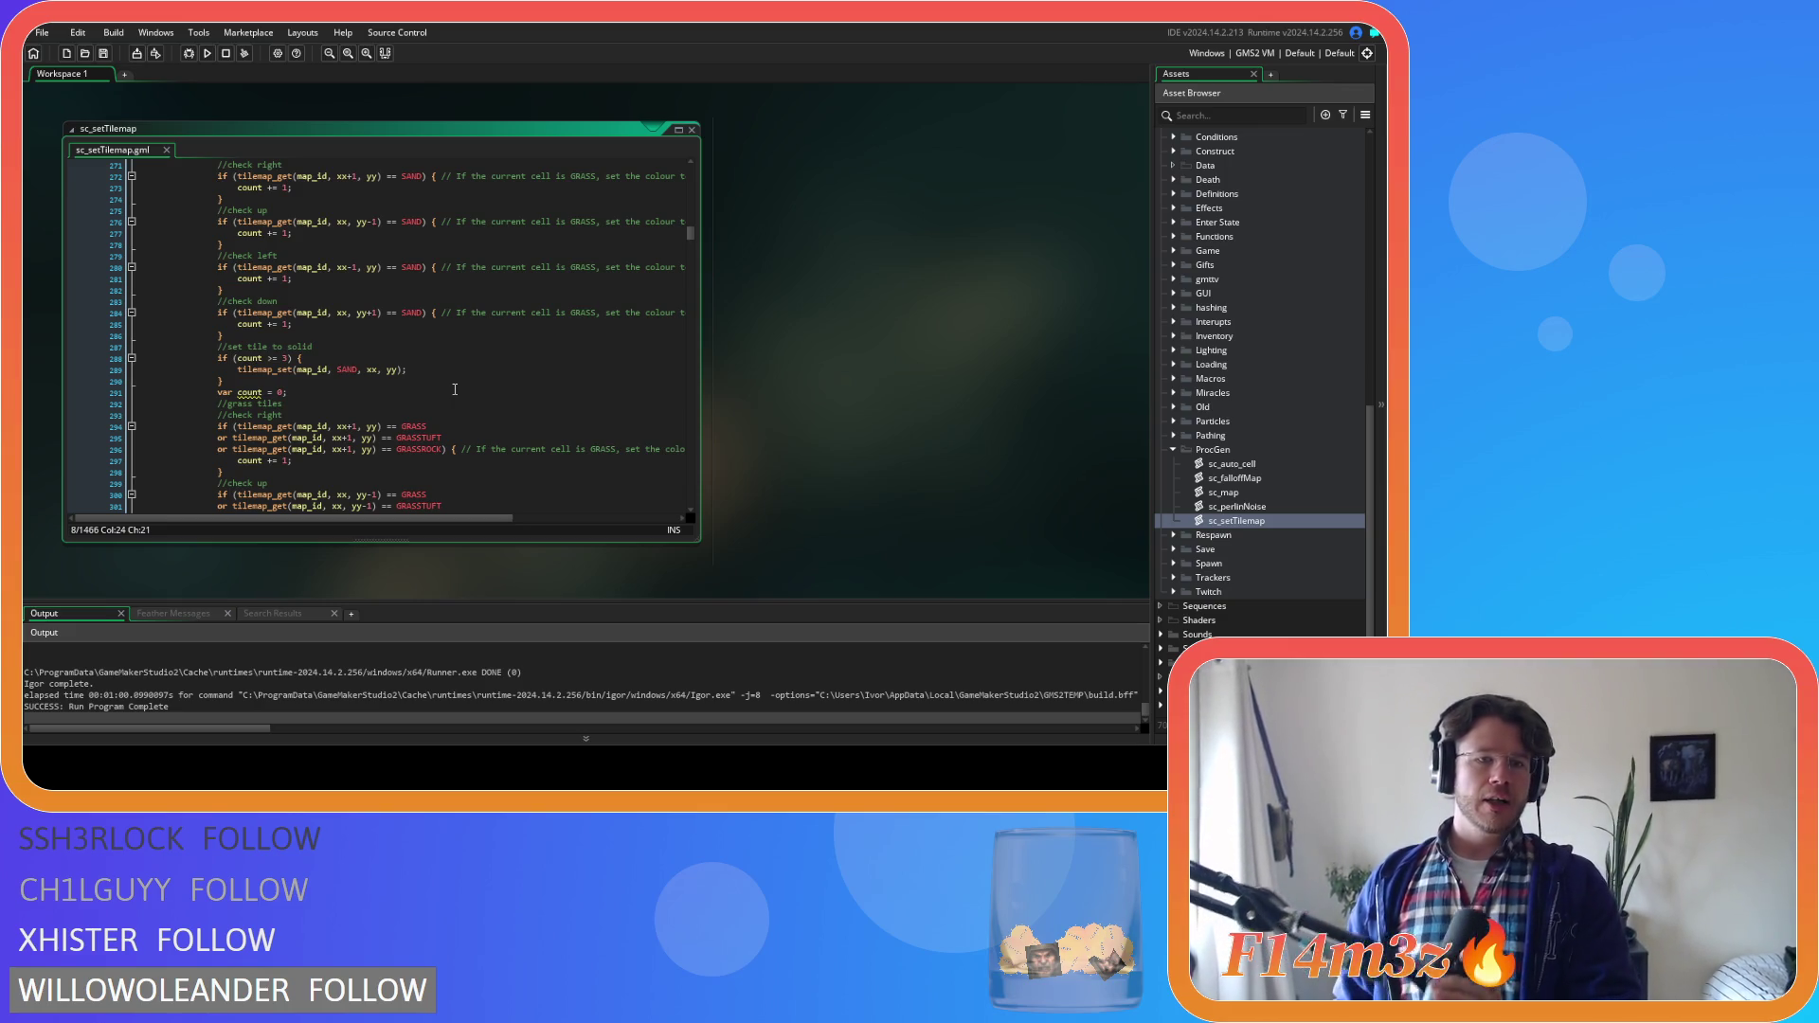
scroll(396, 396, down, 3)
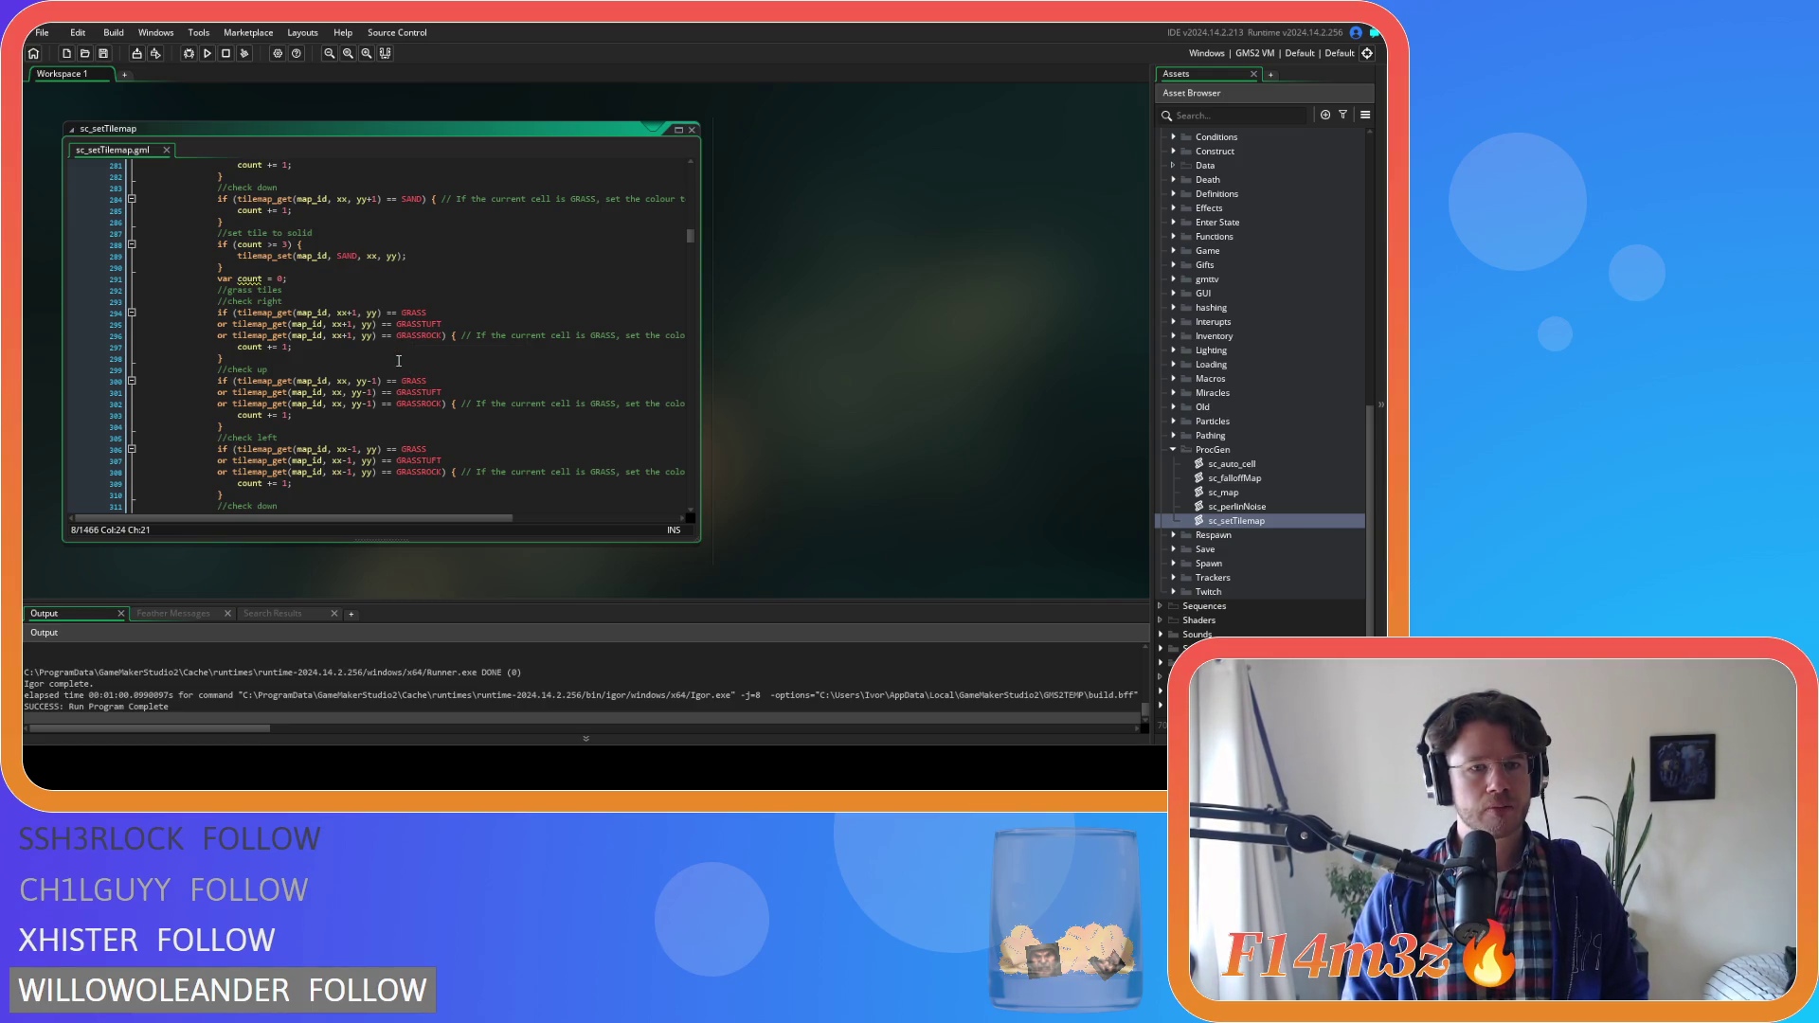
scroll(399, 361, down, 6)
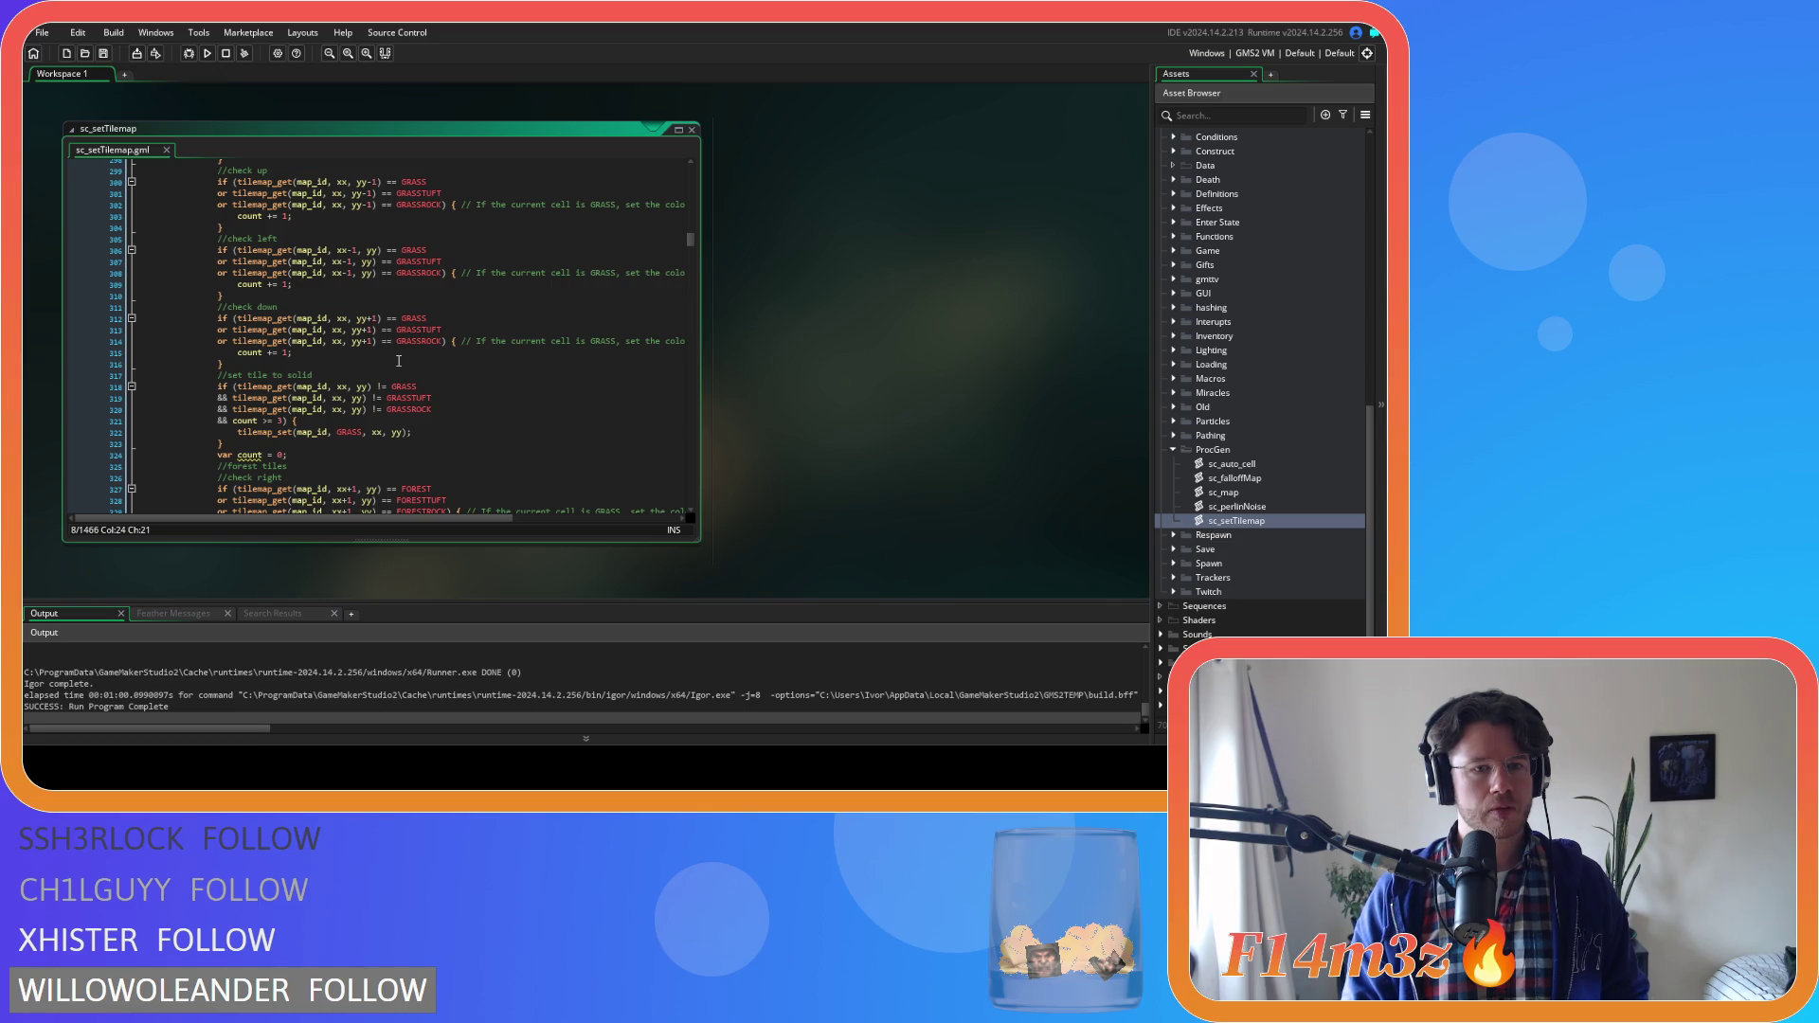
click(440, 411)
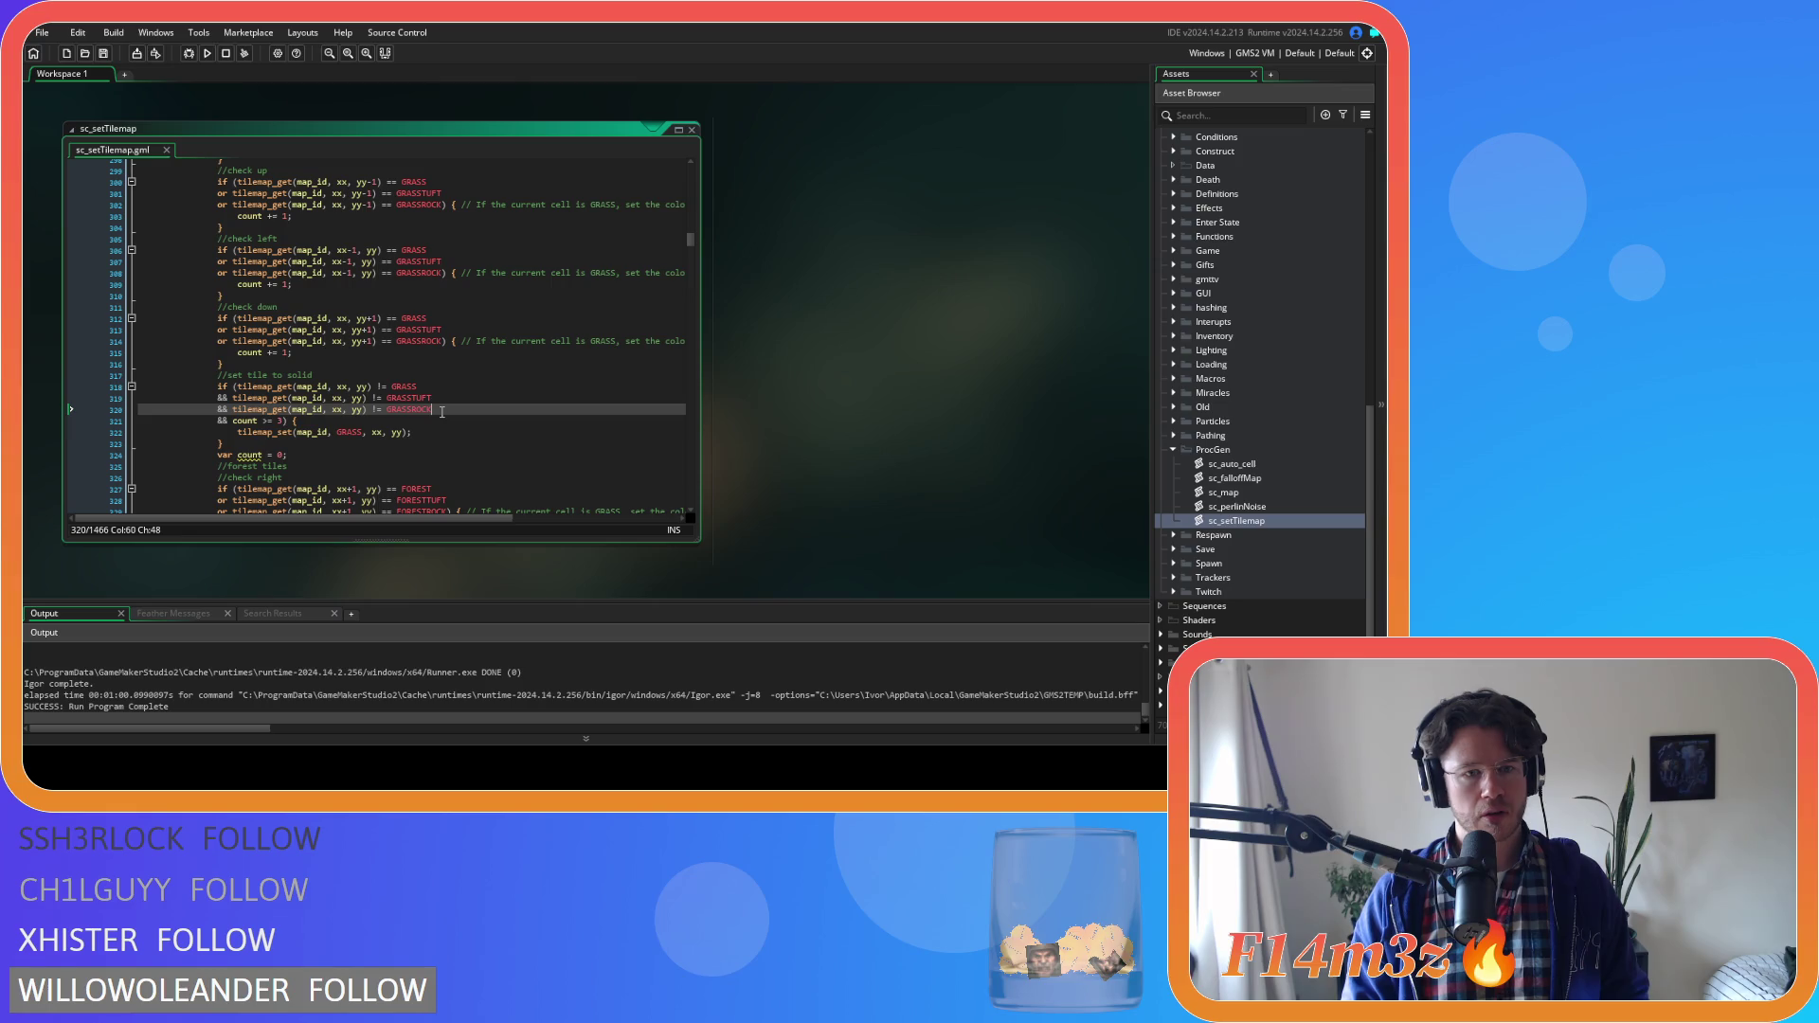
scroll(441, 412, up, 2)
scroll(441, 412, down, 2)
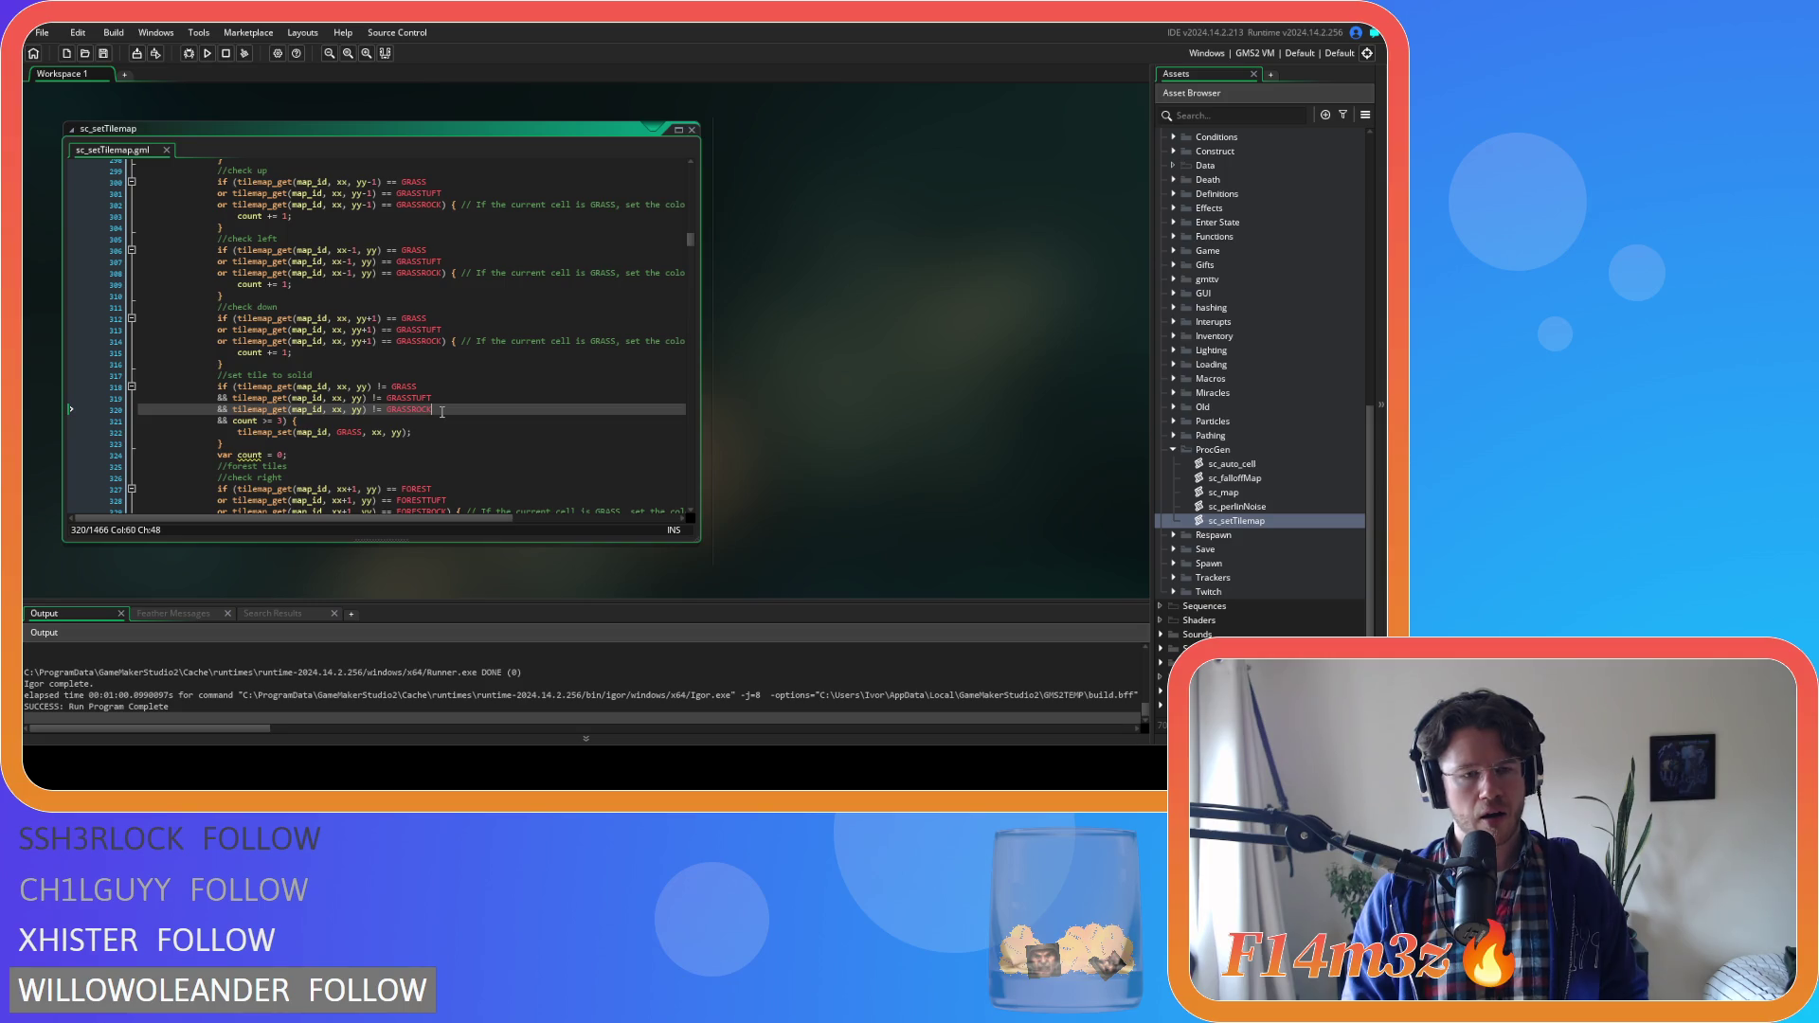
scroll(442, 412, up, 3)
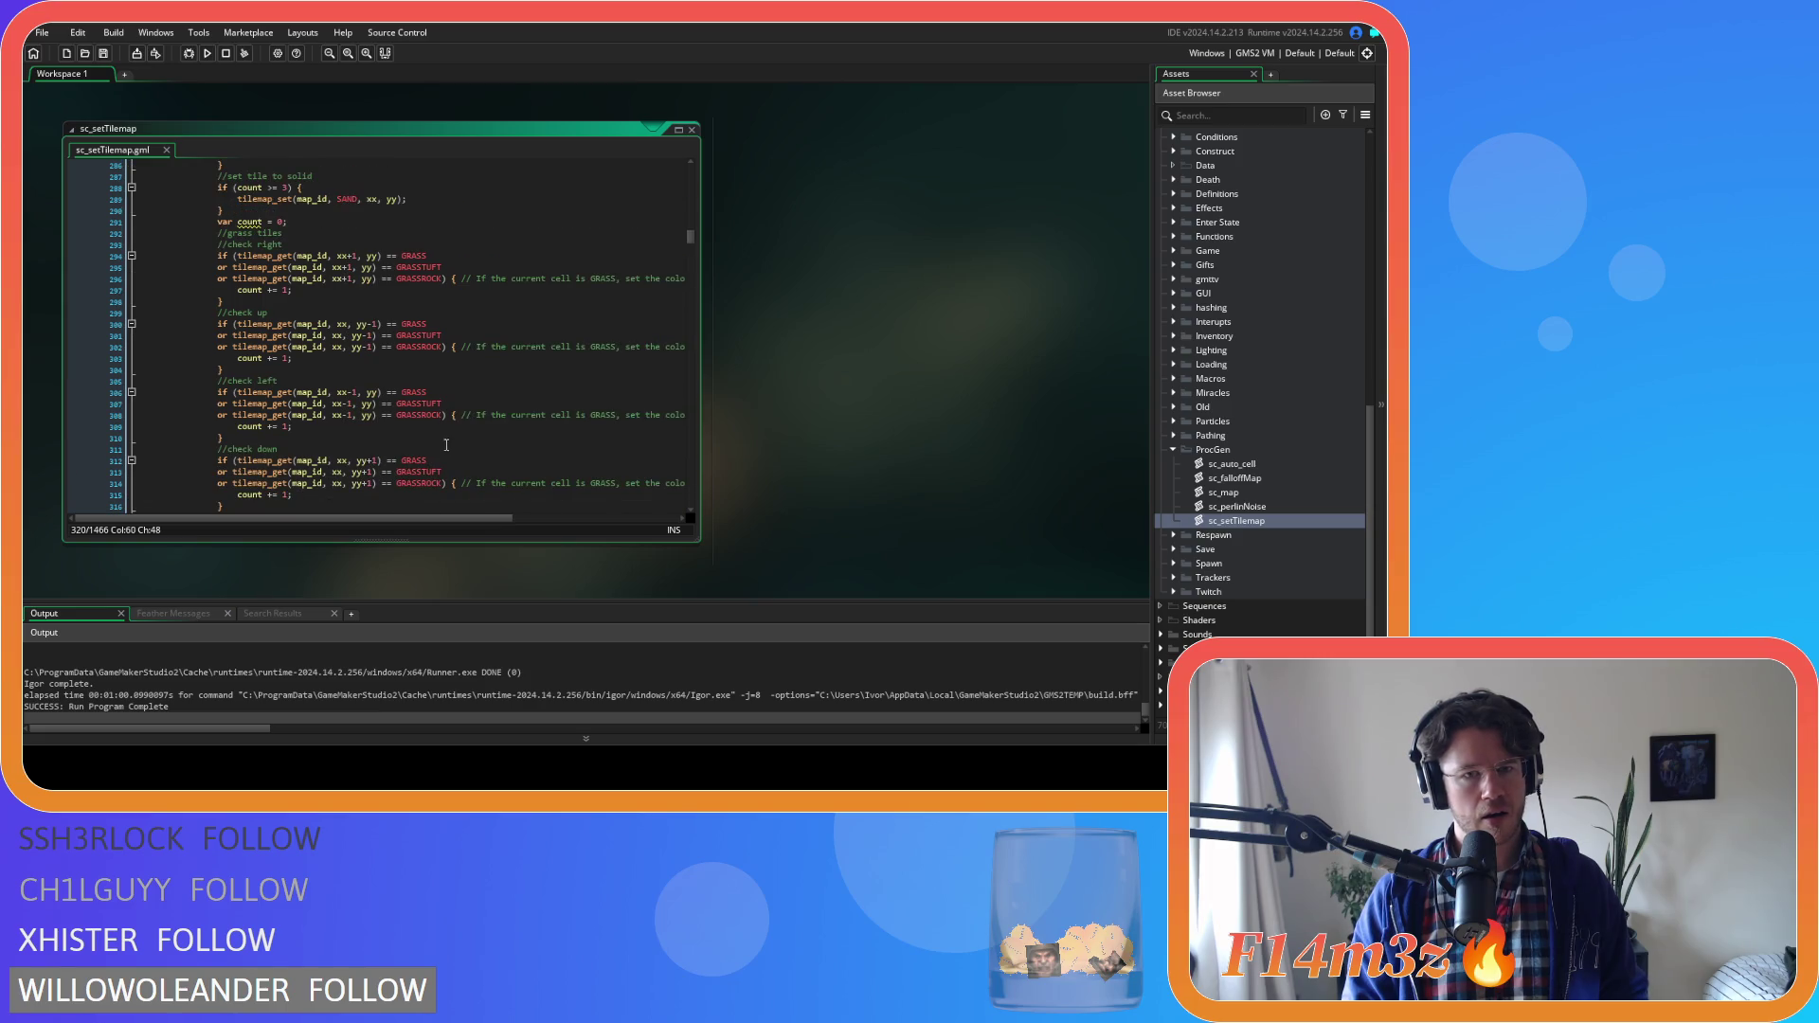
mouse_move(447, 519)
mouse_down()
mouse_move(645, 523)
mouse_move(382, 510)
mouse_up()
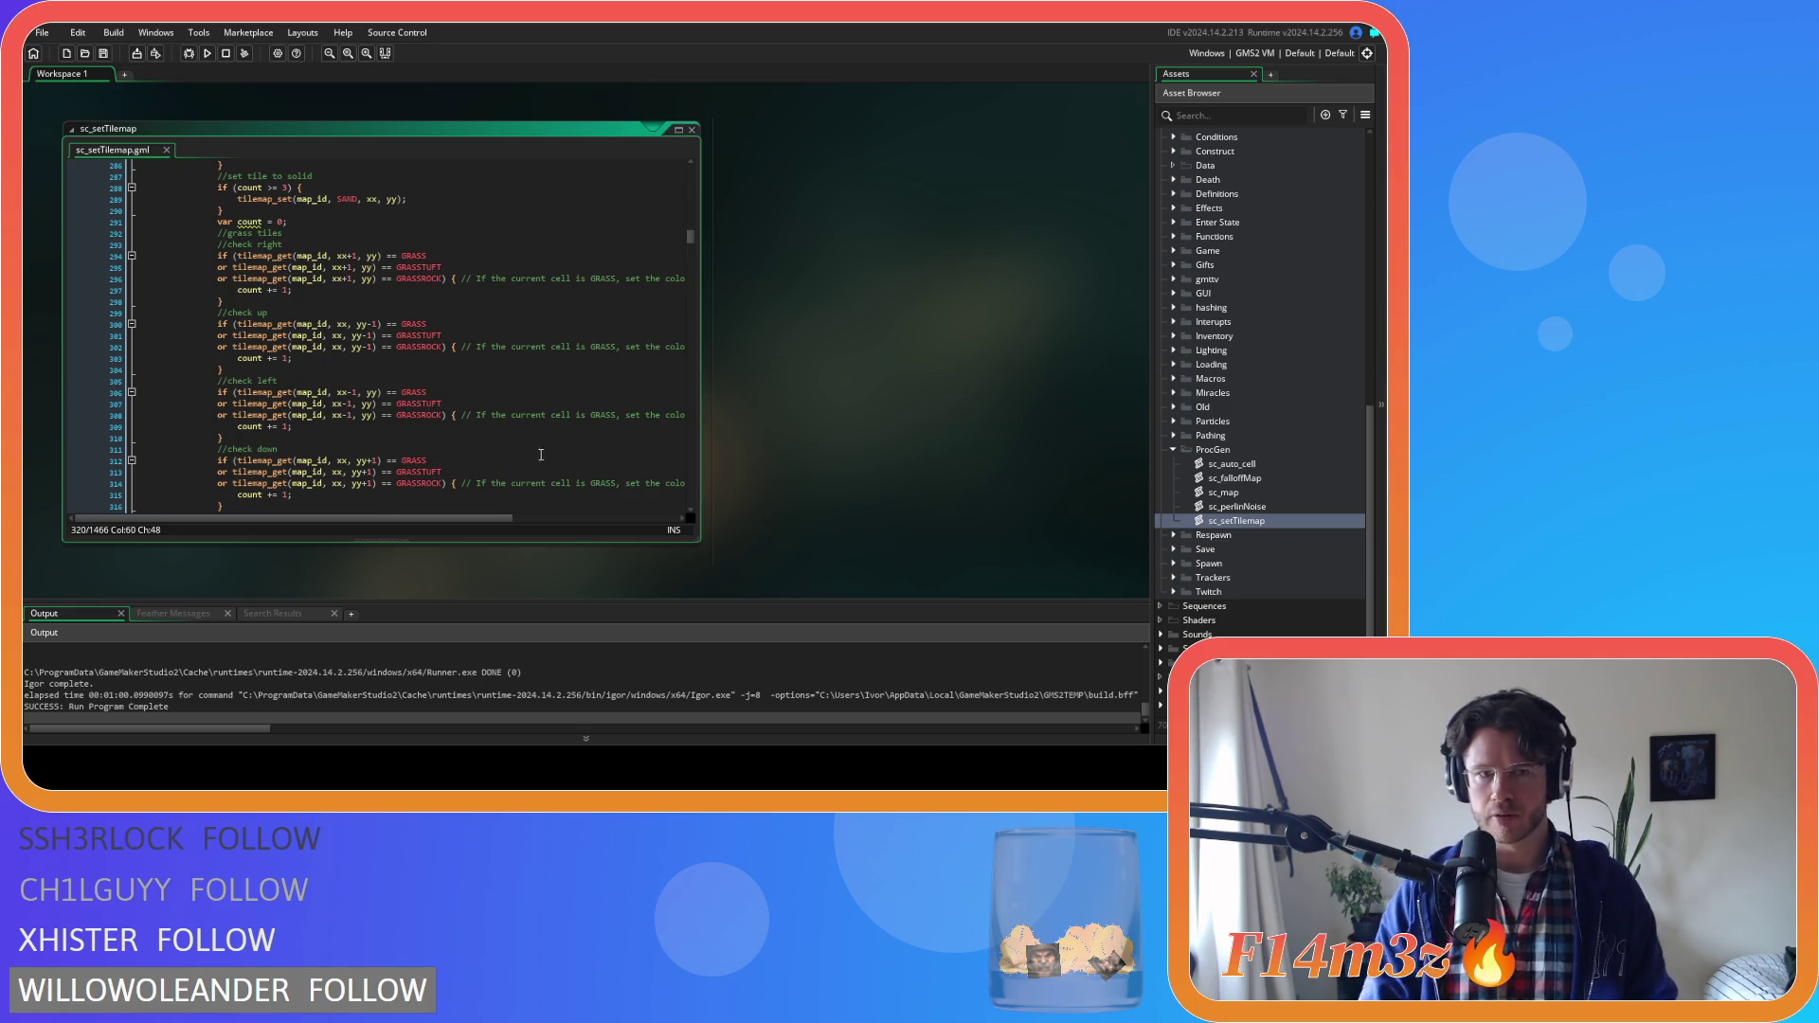
scroll(495, 316, up, 15)
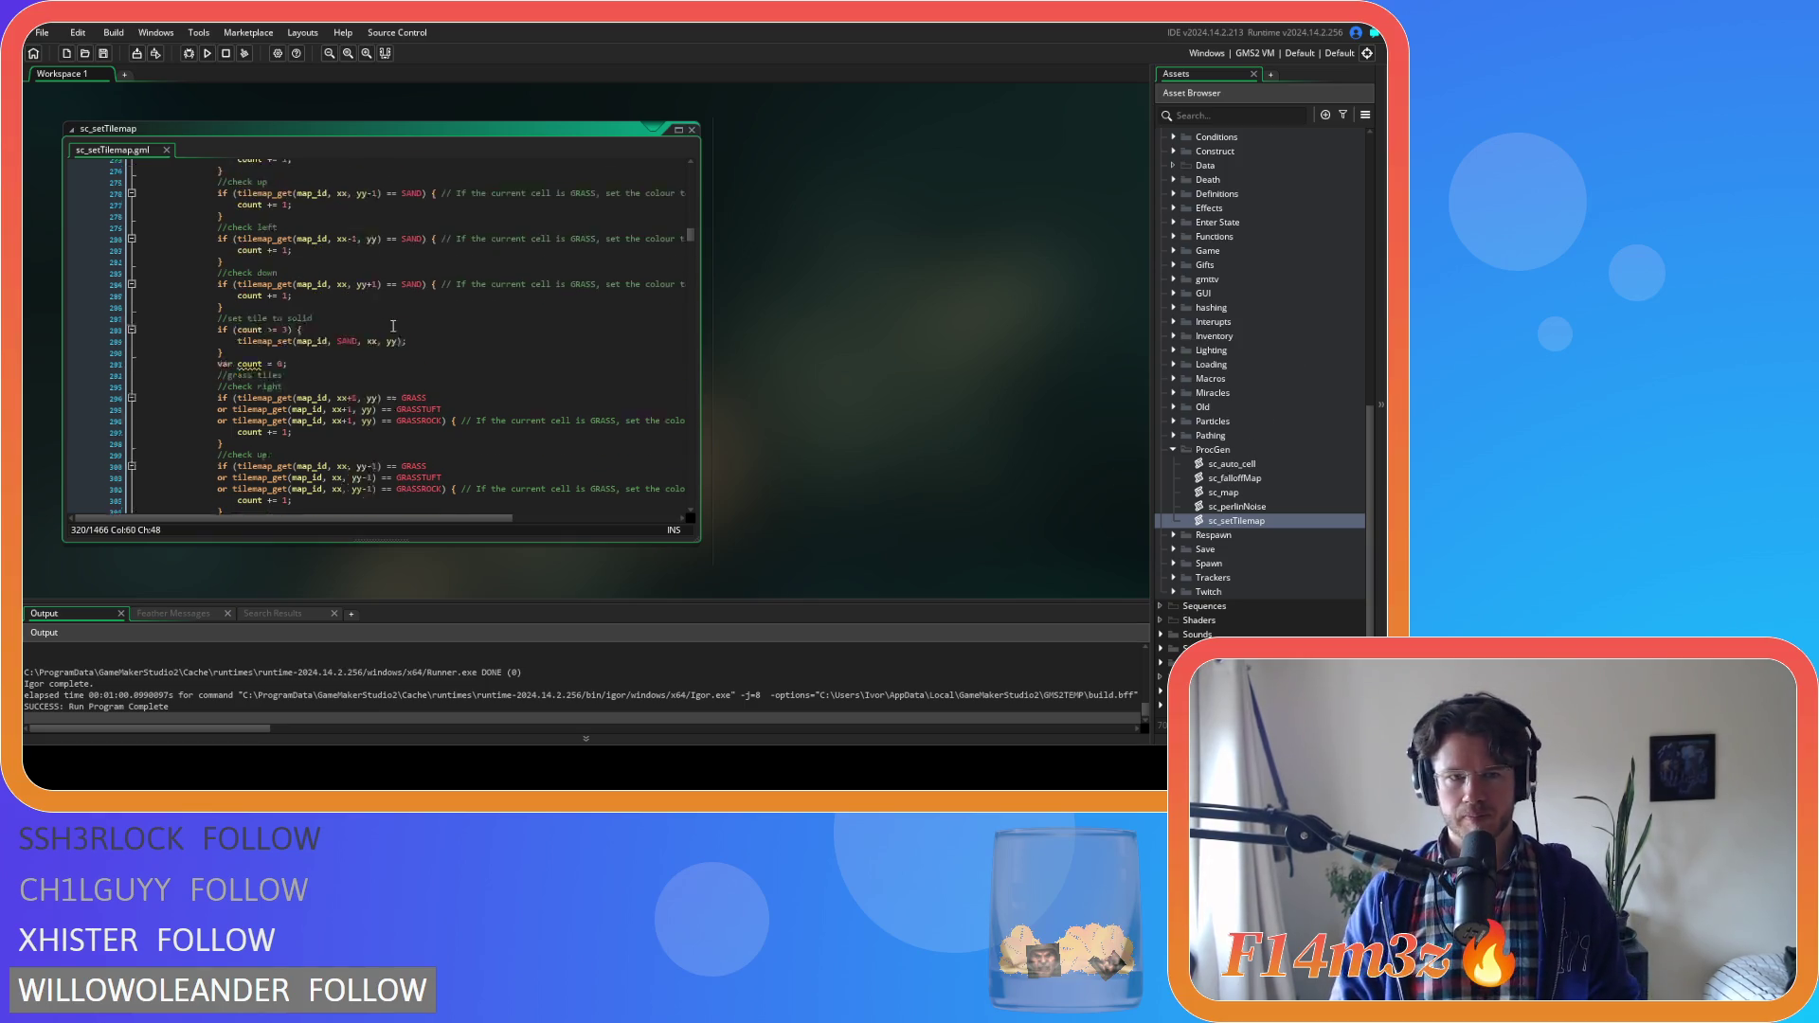
scroll(496, 316, up, 20)
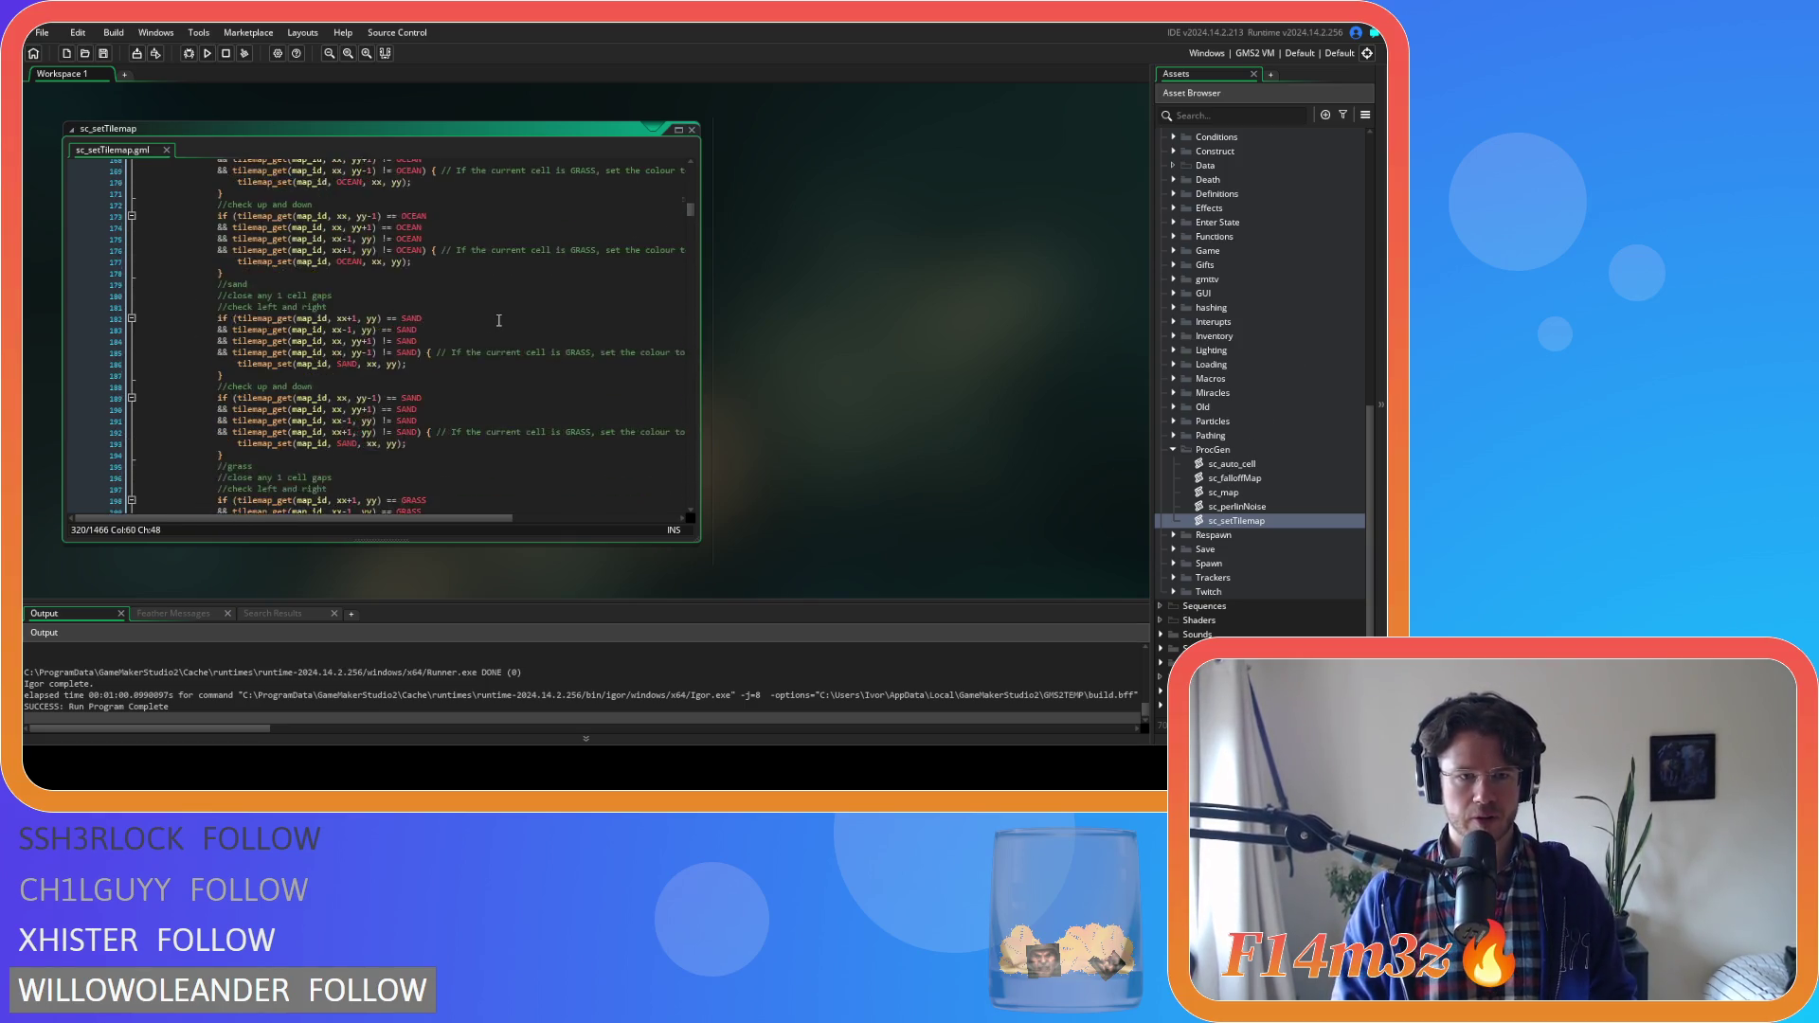
scroll(505, 330, down, 6)
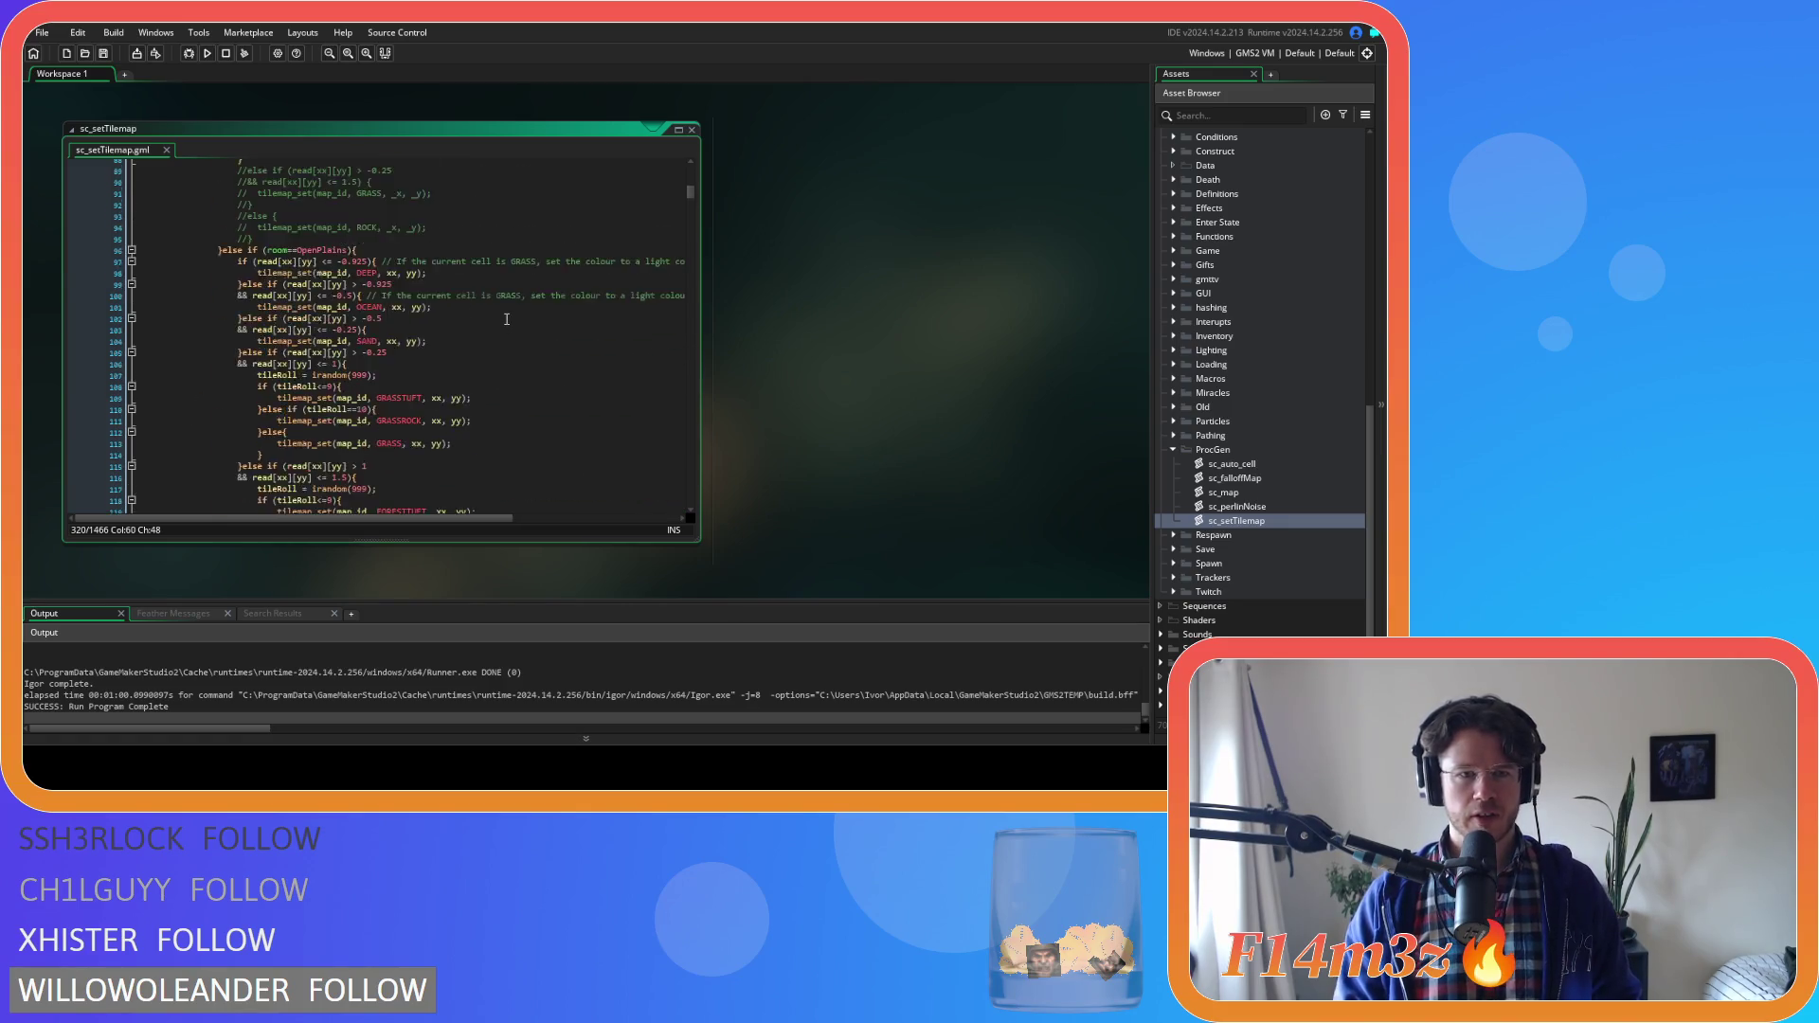
scroll(507, 320, up, 5)
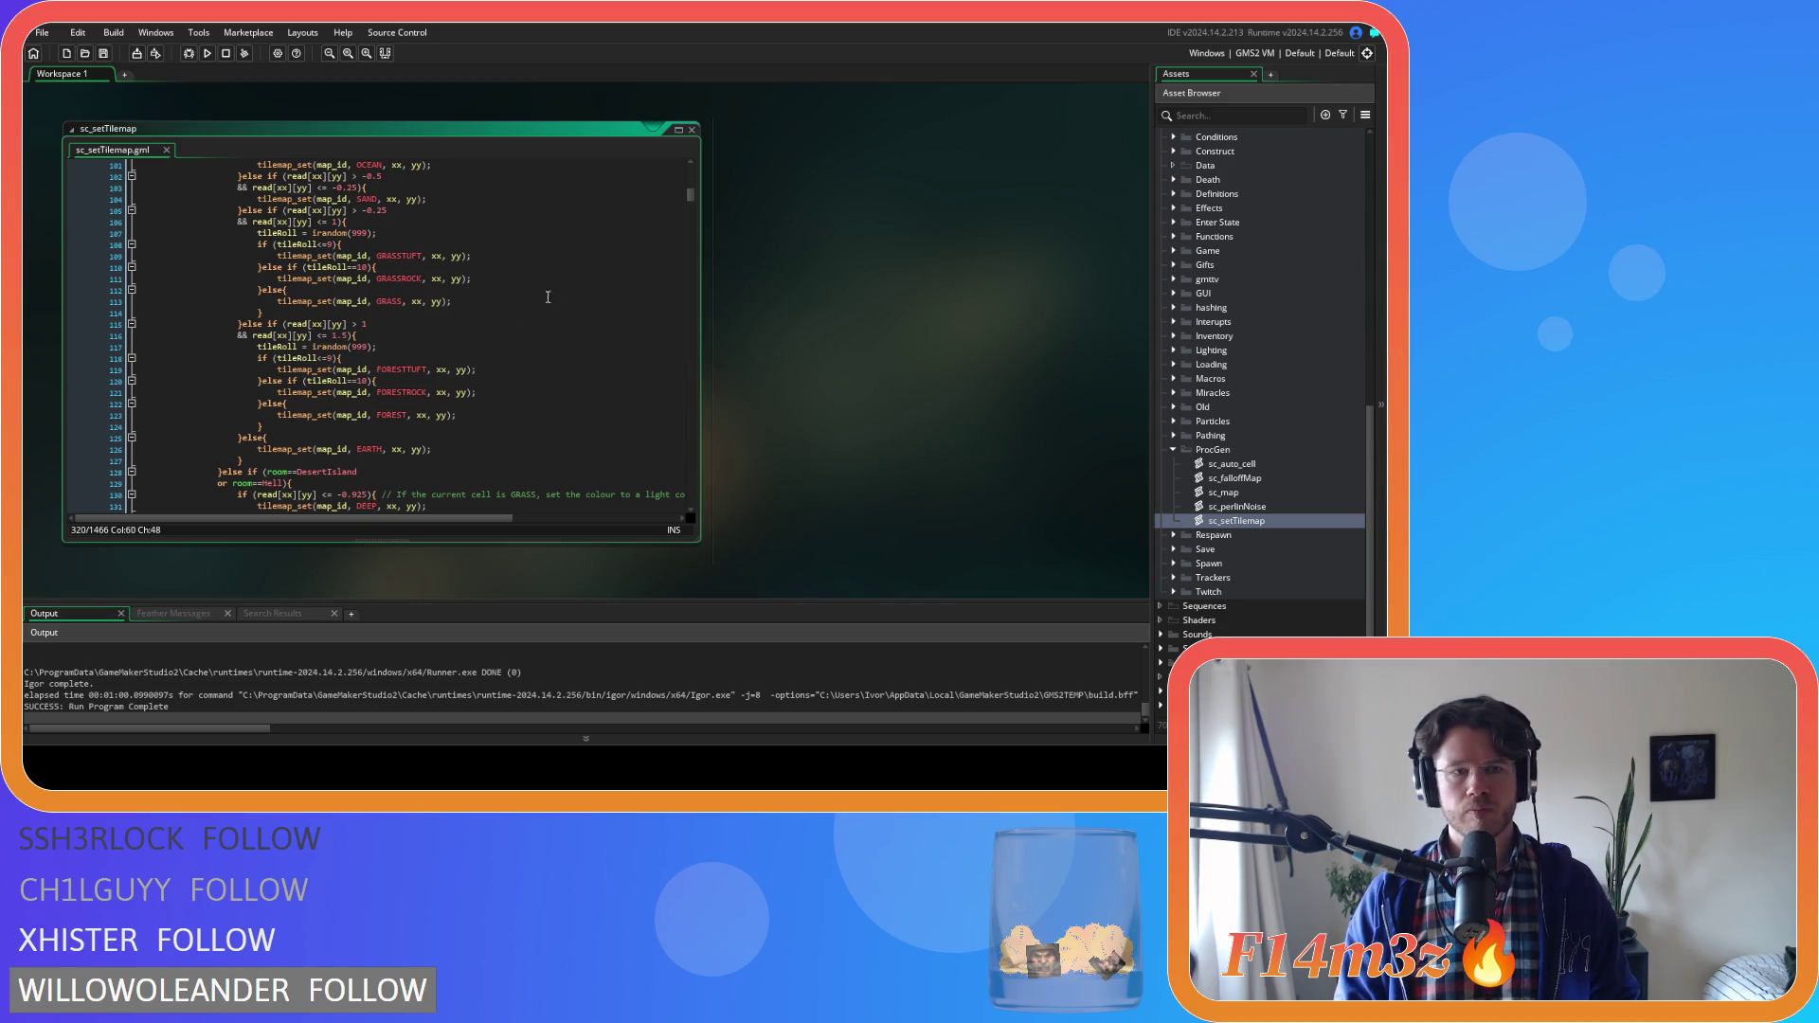
scroll(532, 280, up, 3)
scroll(533, 281, up, 18)
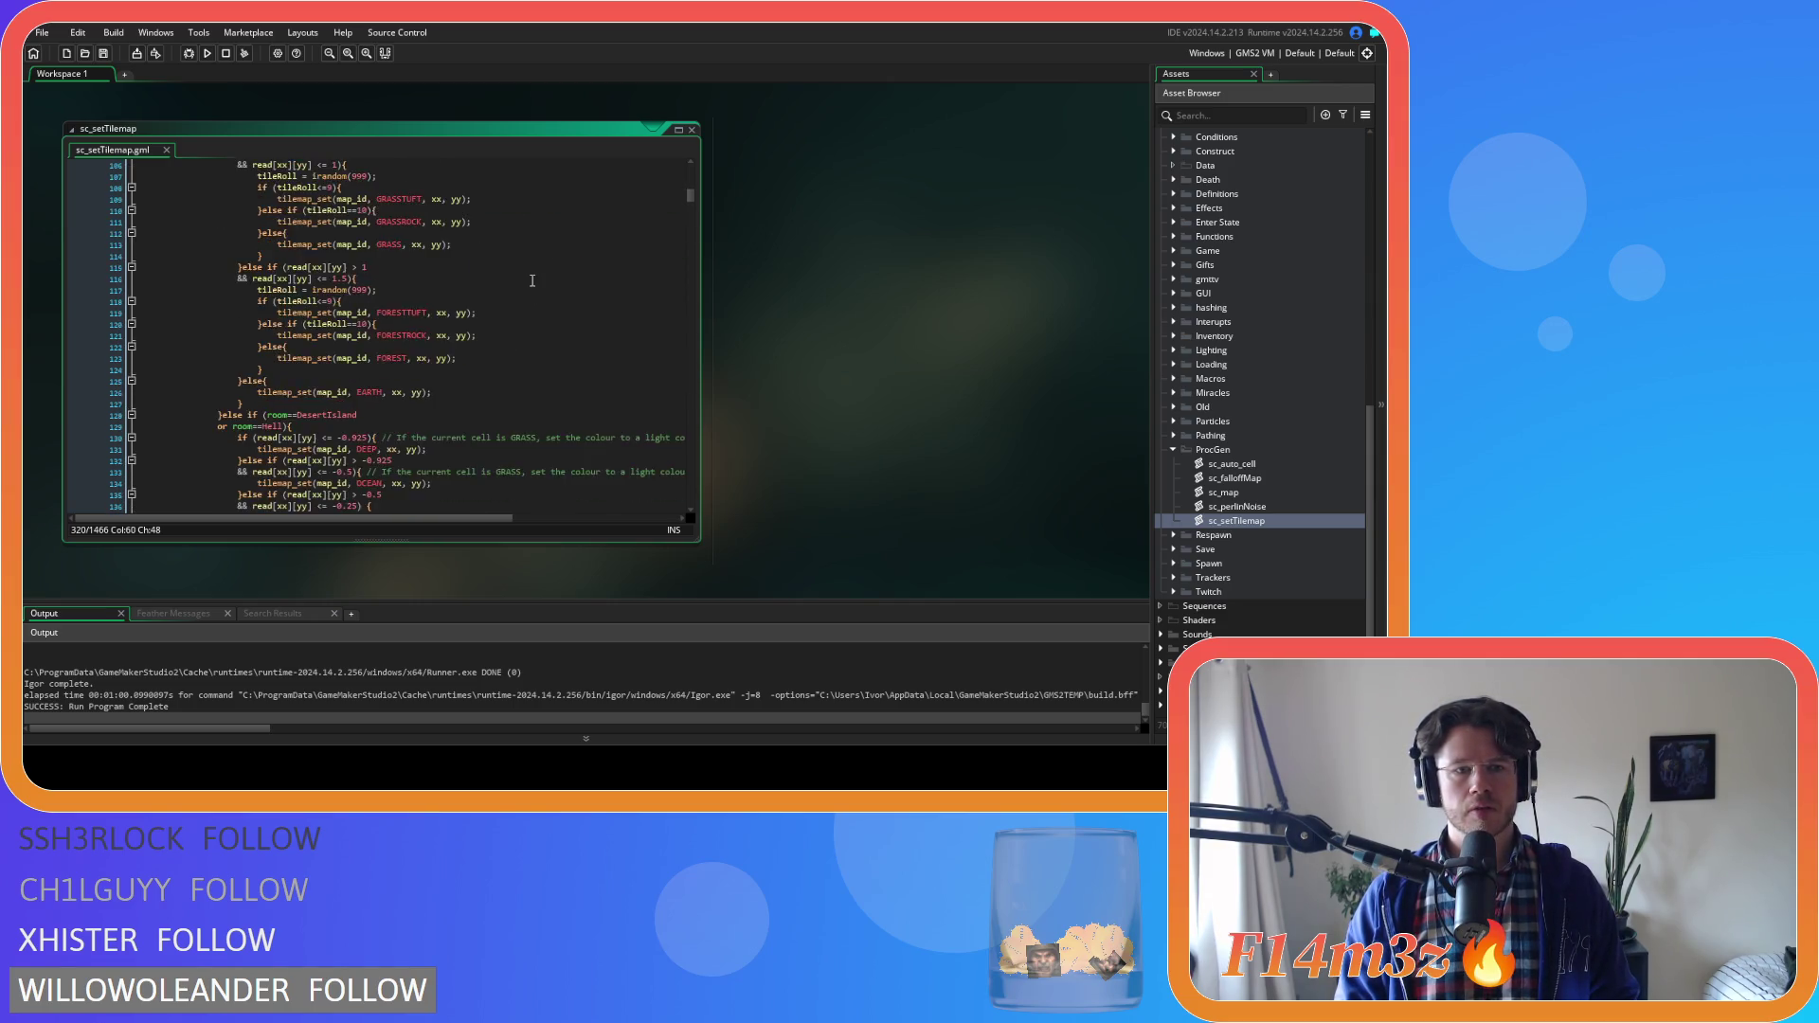
scroll(532, 280, up, 6)
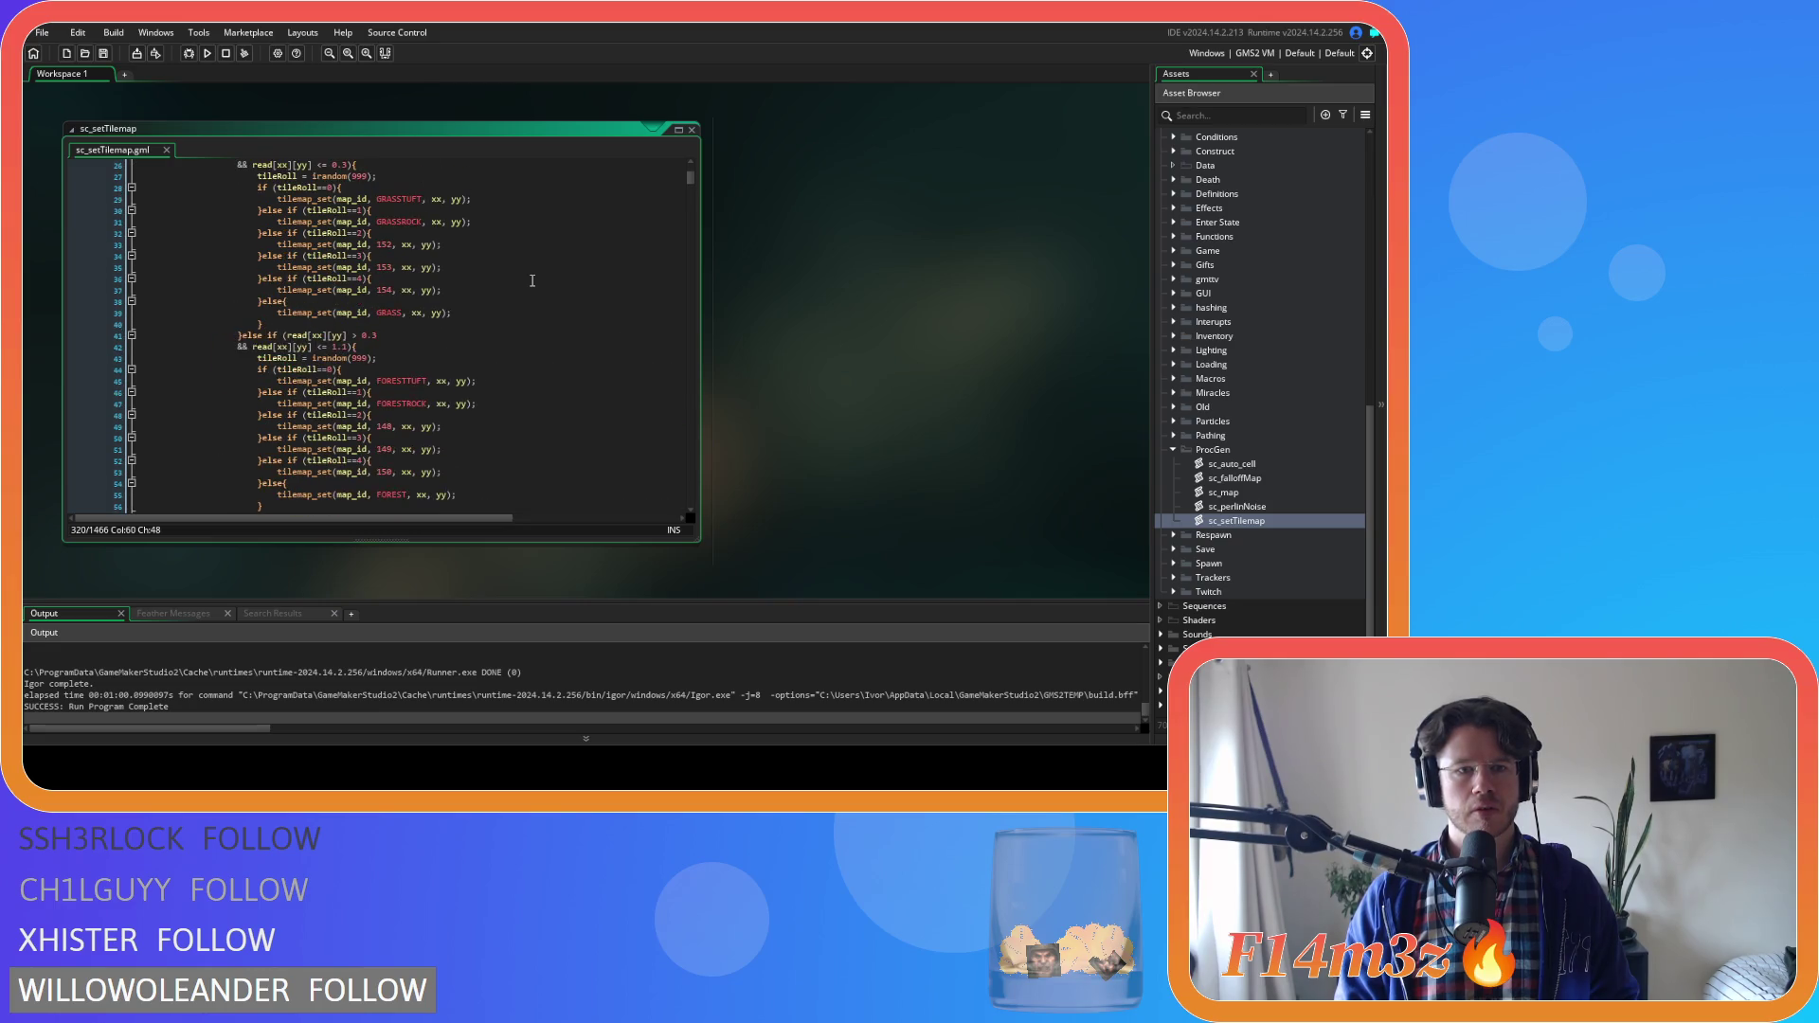
click(385, 274)
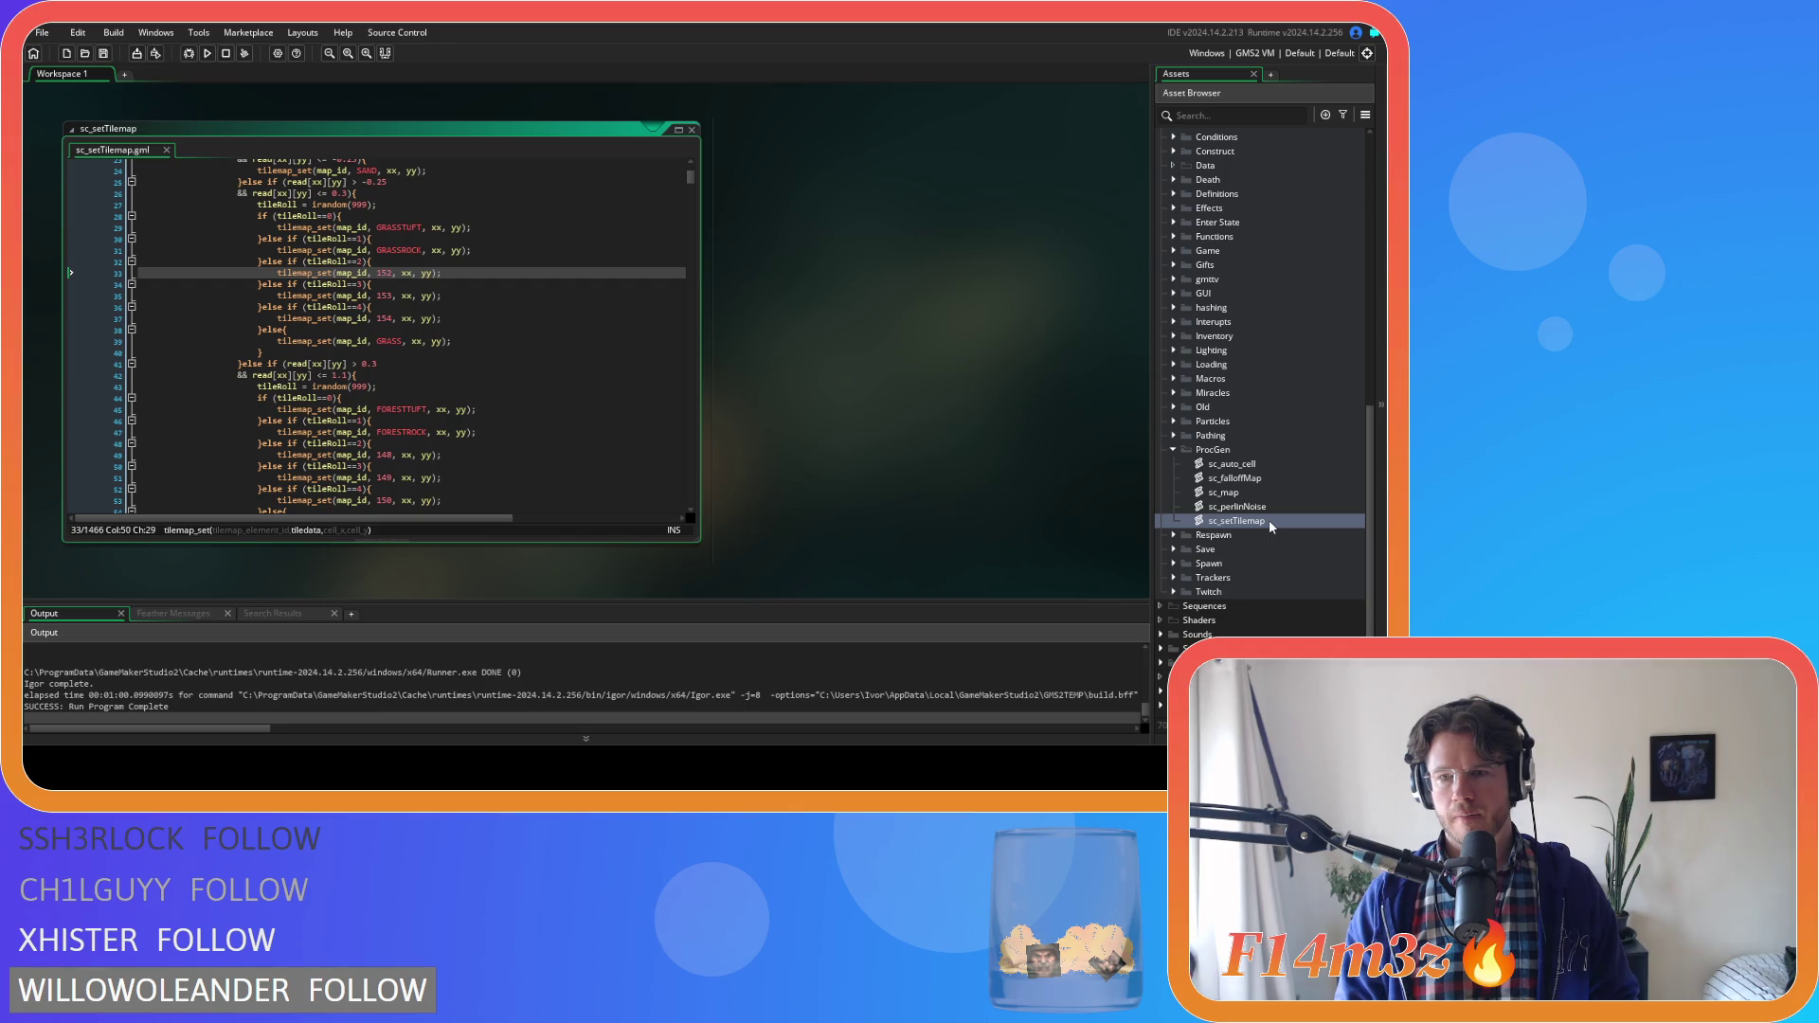
scroll(1234, 484, up, 4)
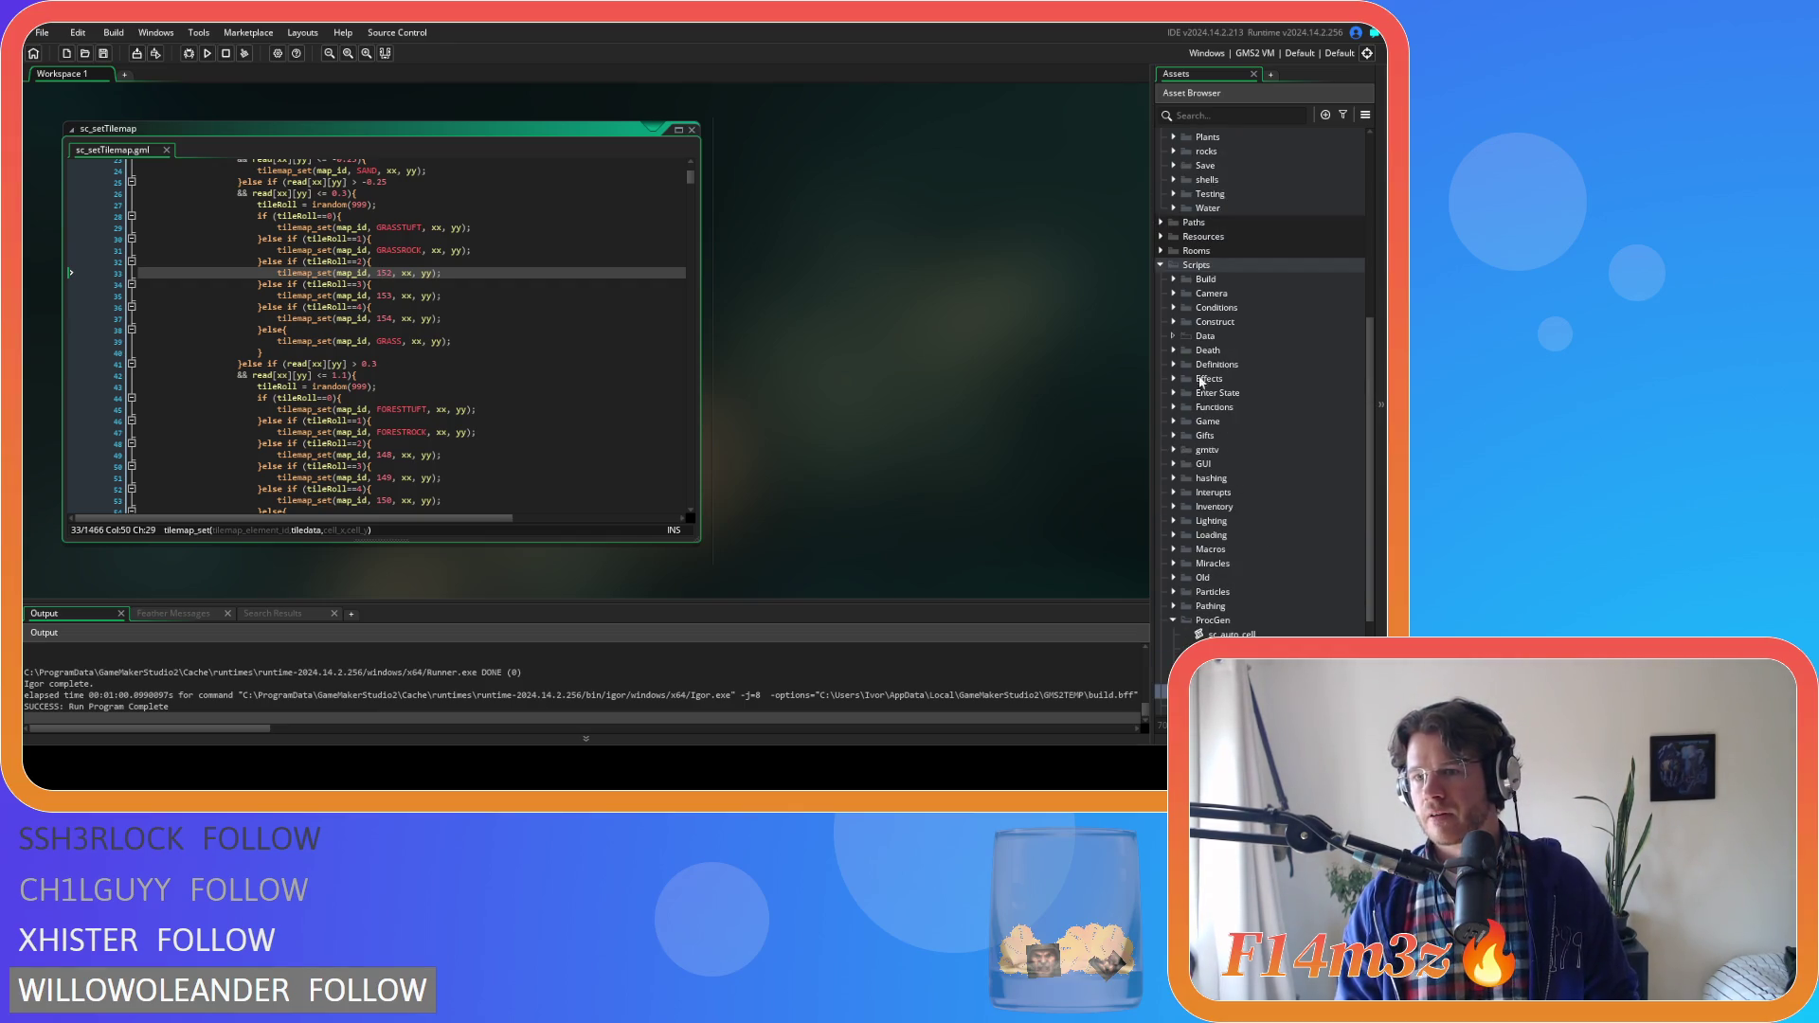
scroll(1175, 519, down, 3)
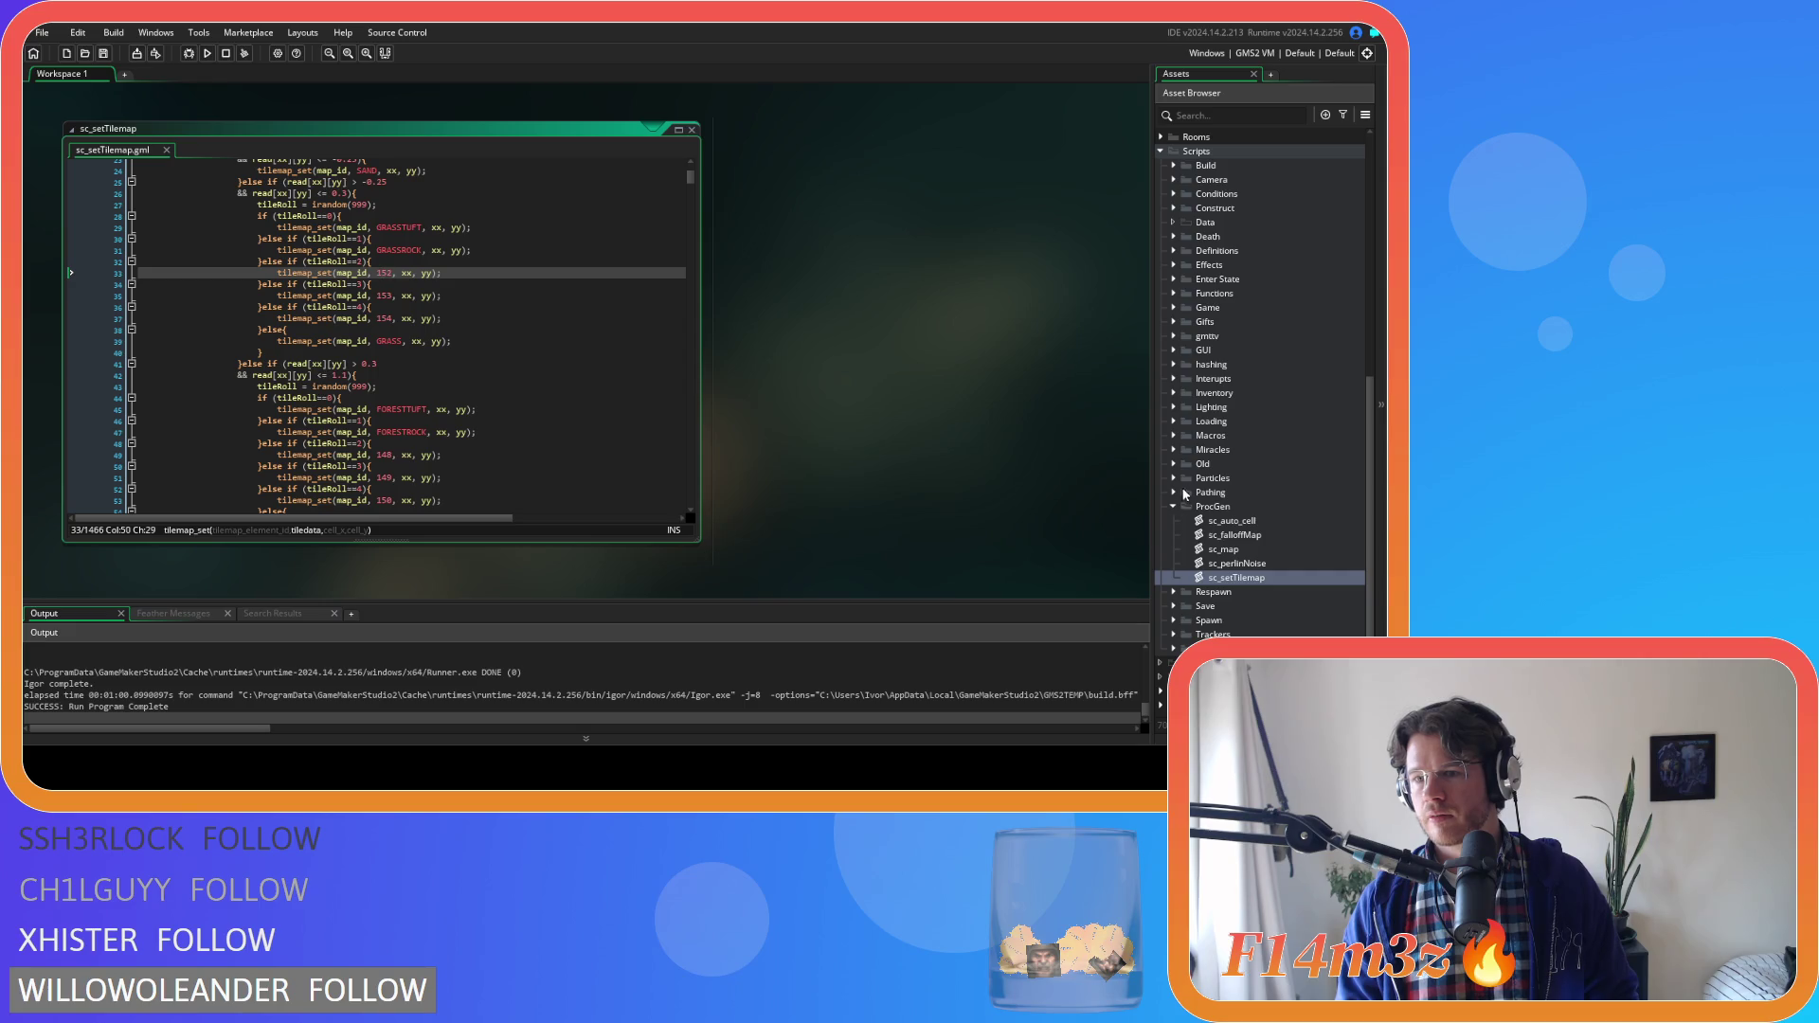
click(1174, 436)
Open sc_macros and go to the GRASSROCK 28 macro line
double_click(1229, 449)
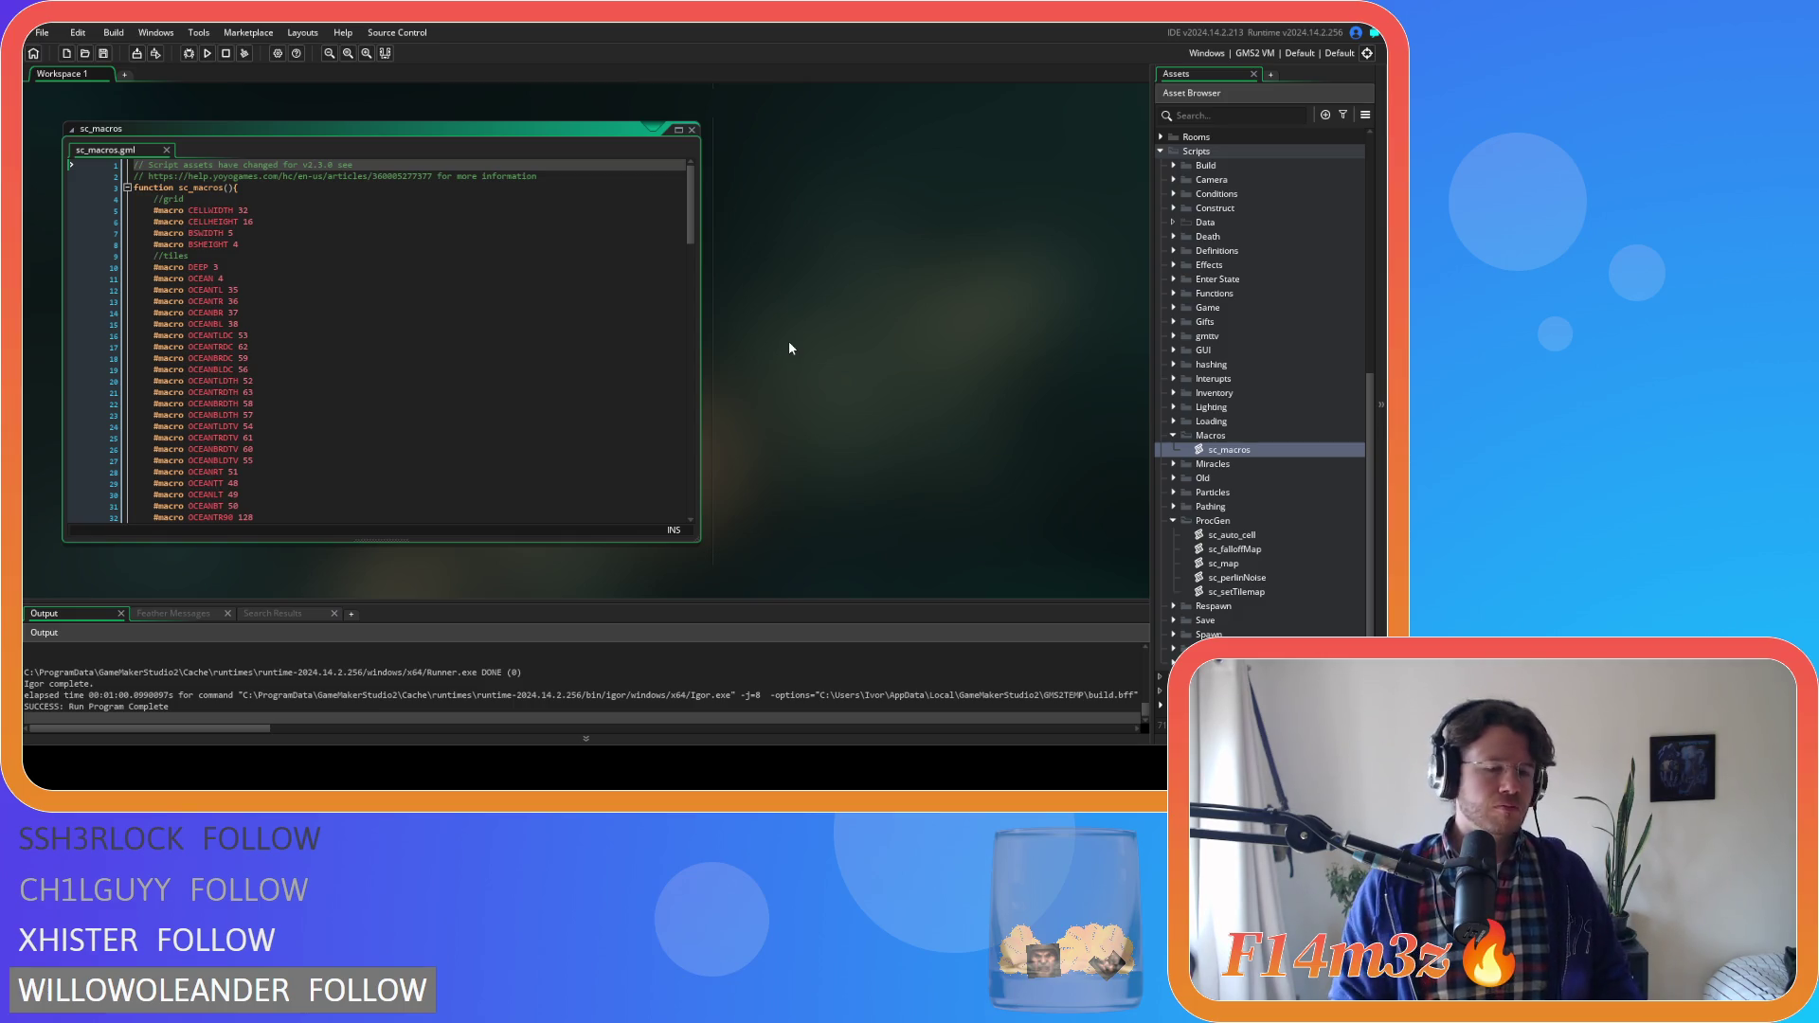
scroll(350, 300, down, 15)
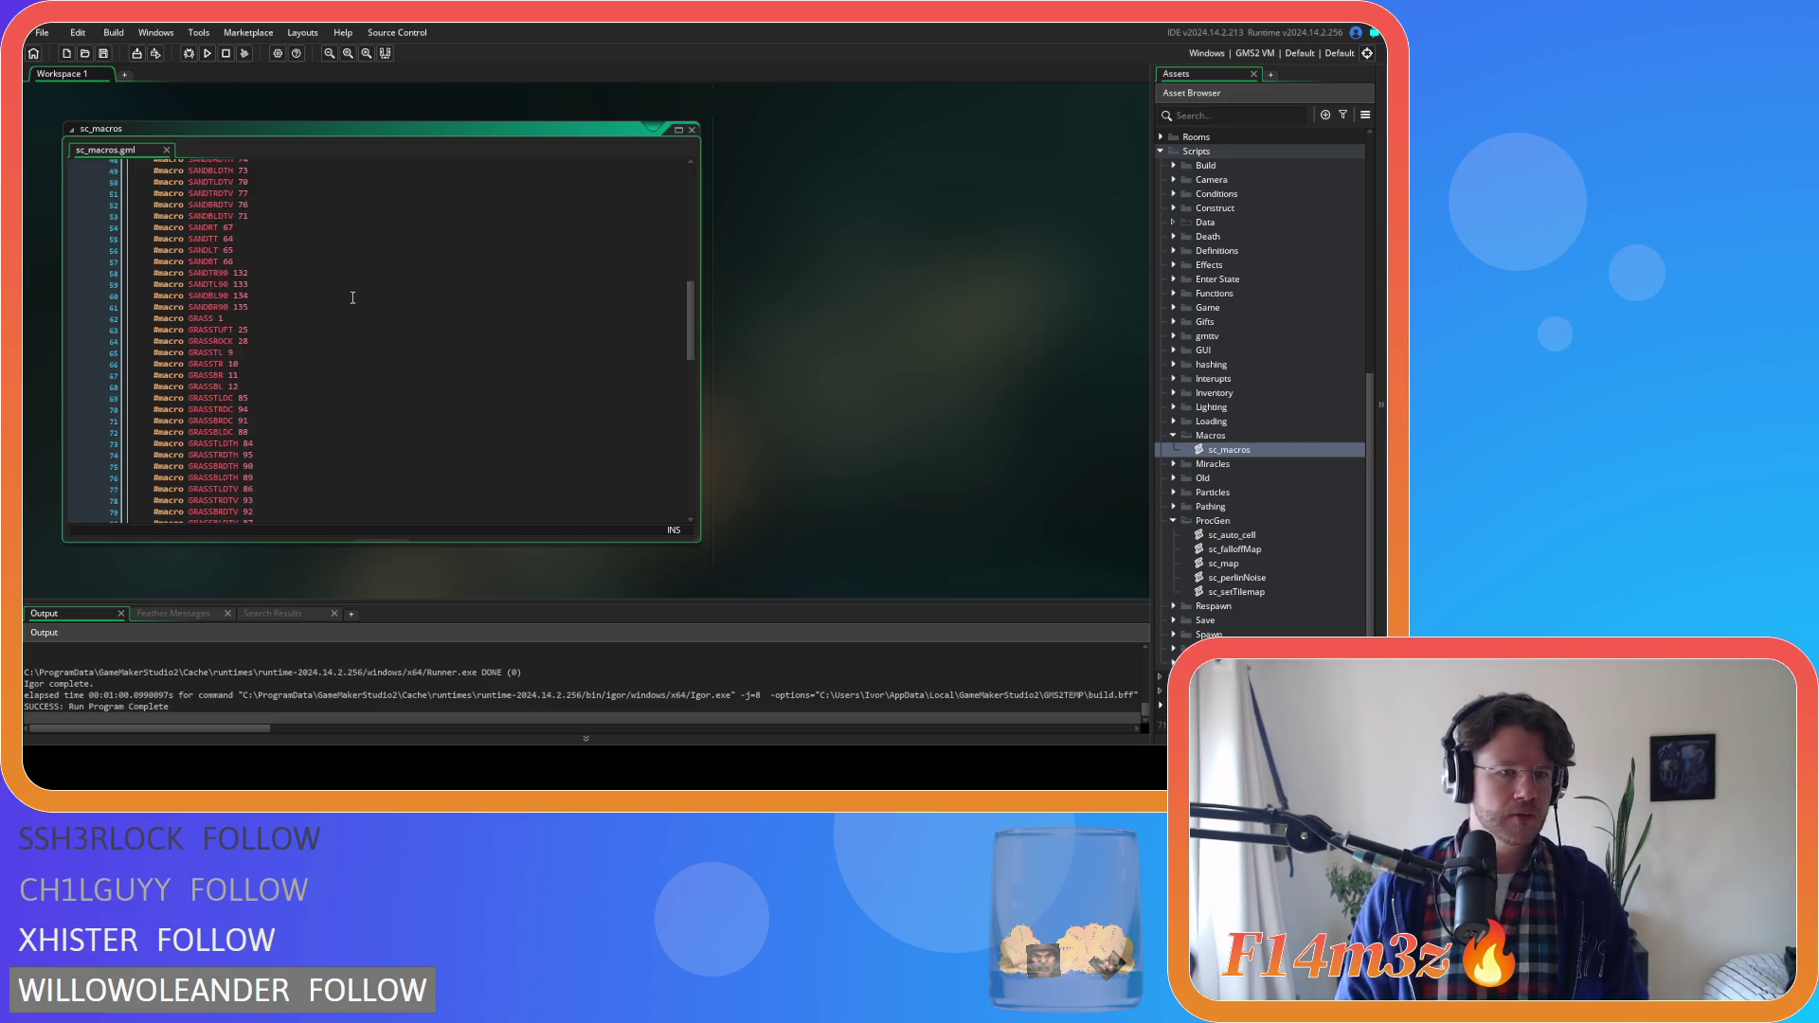
scroll(350, 299, down, 4)
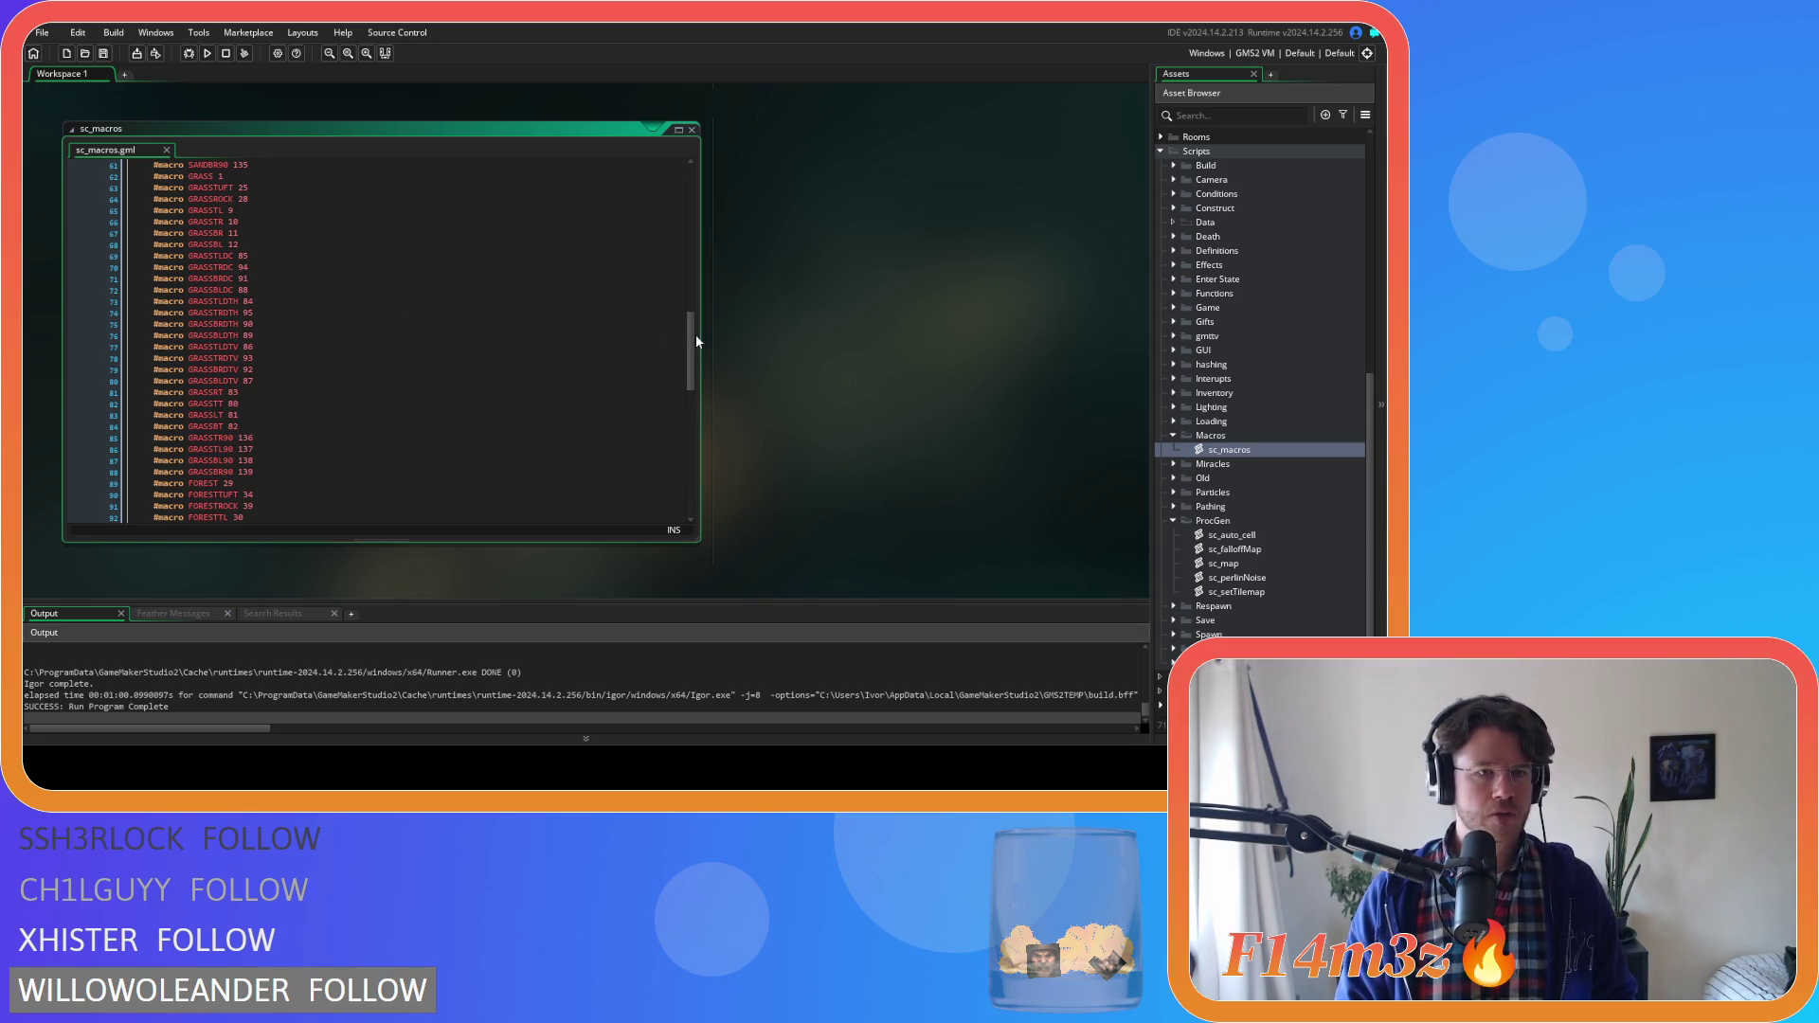
click(275, 198)
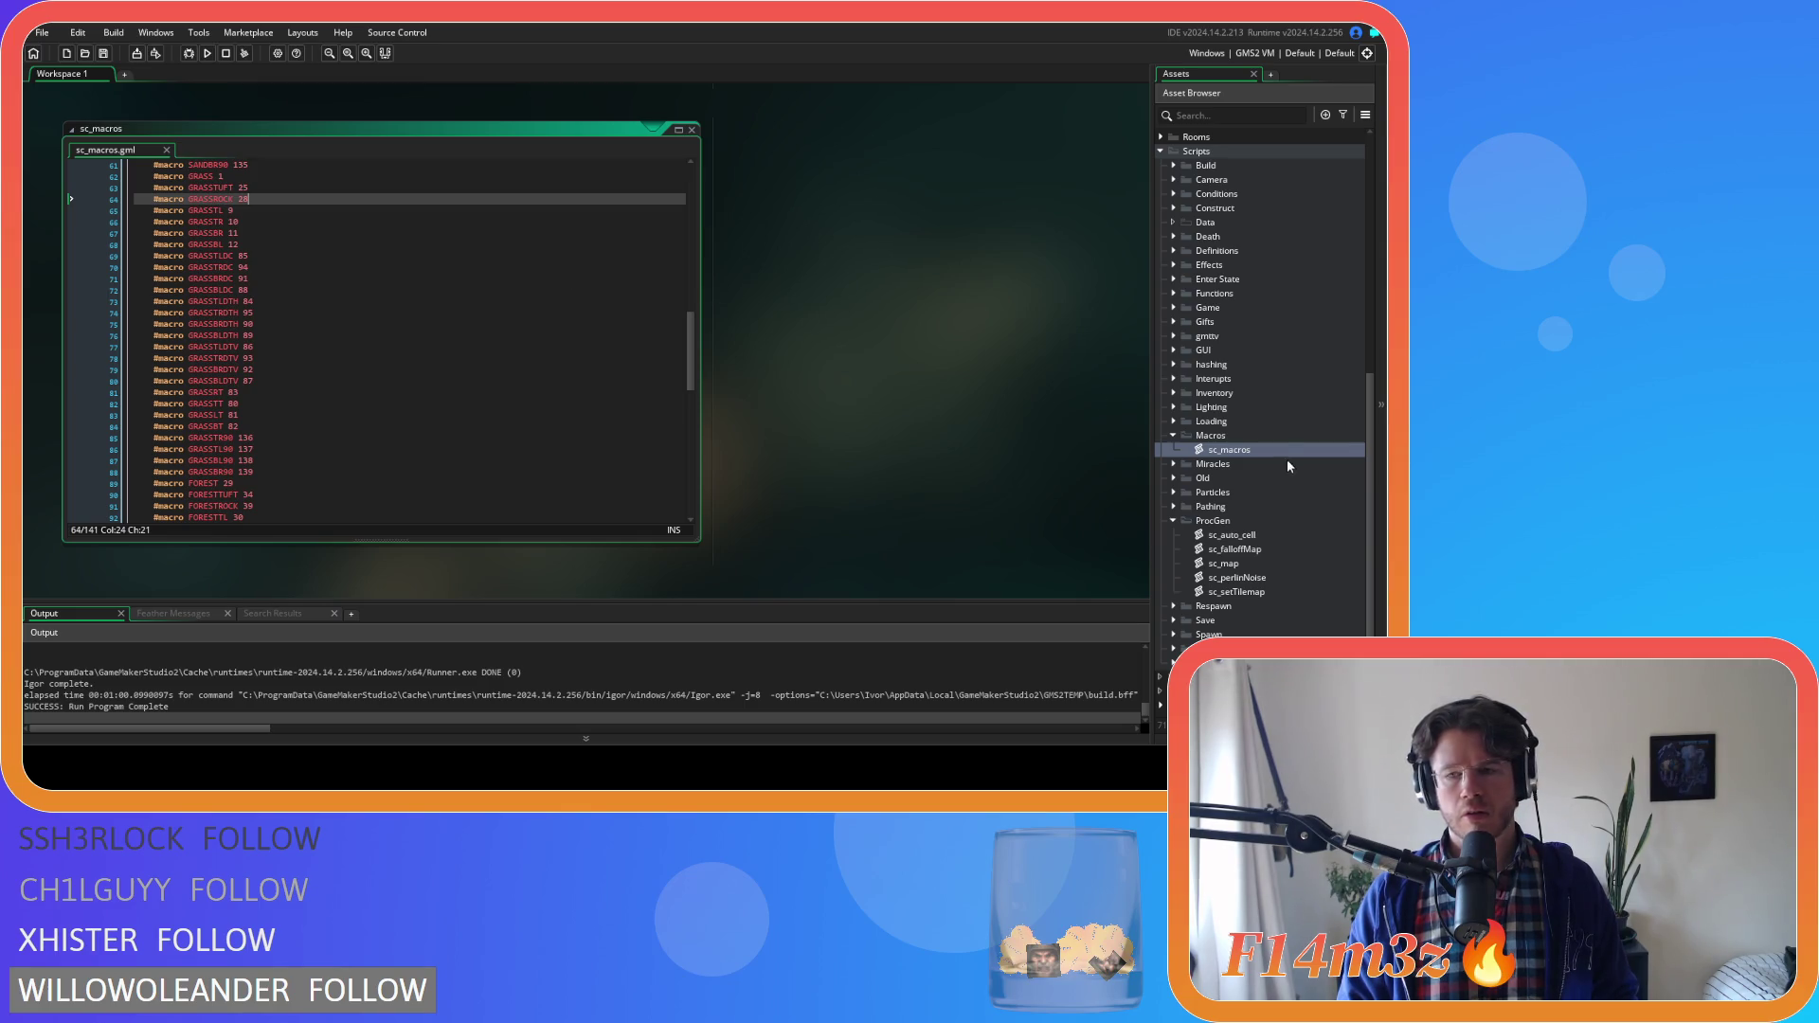
Expand and collapse the Tile Sets folder, then expand the Rooms folder
scroll(1241, 531, down, 2)
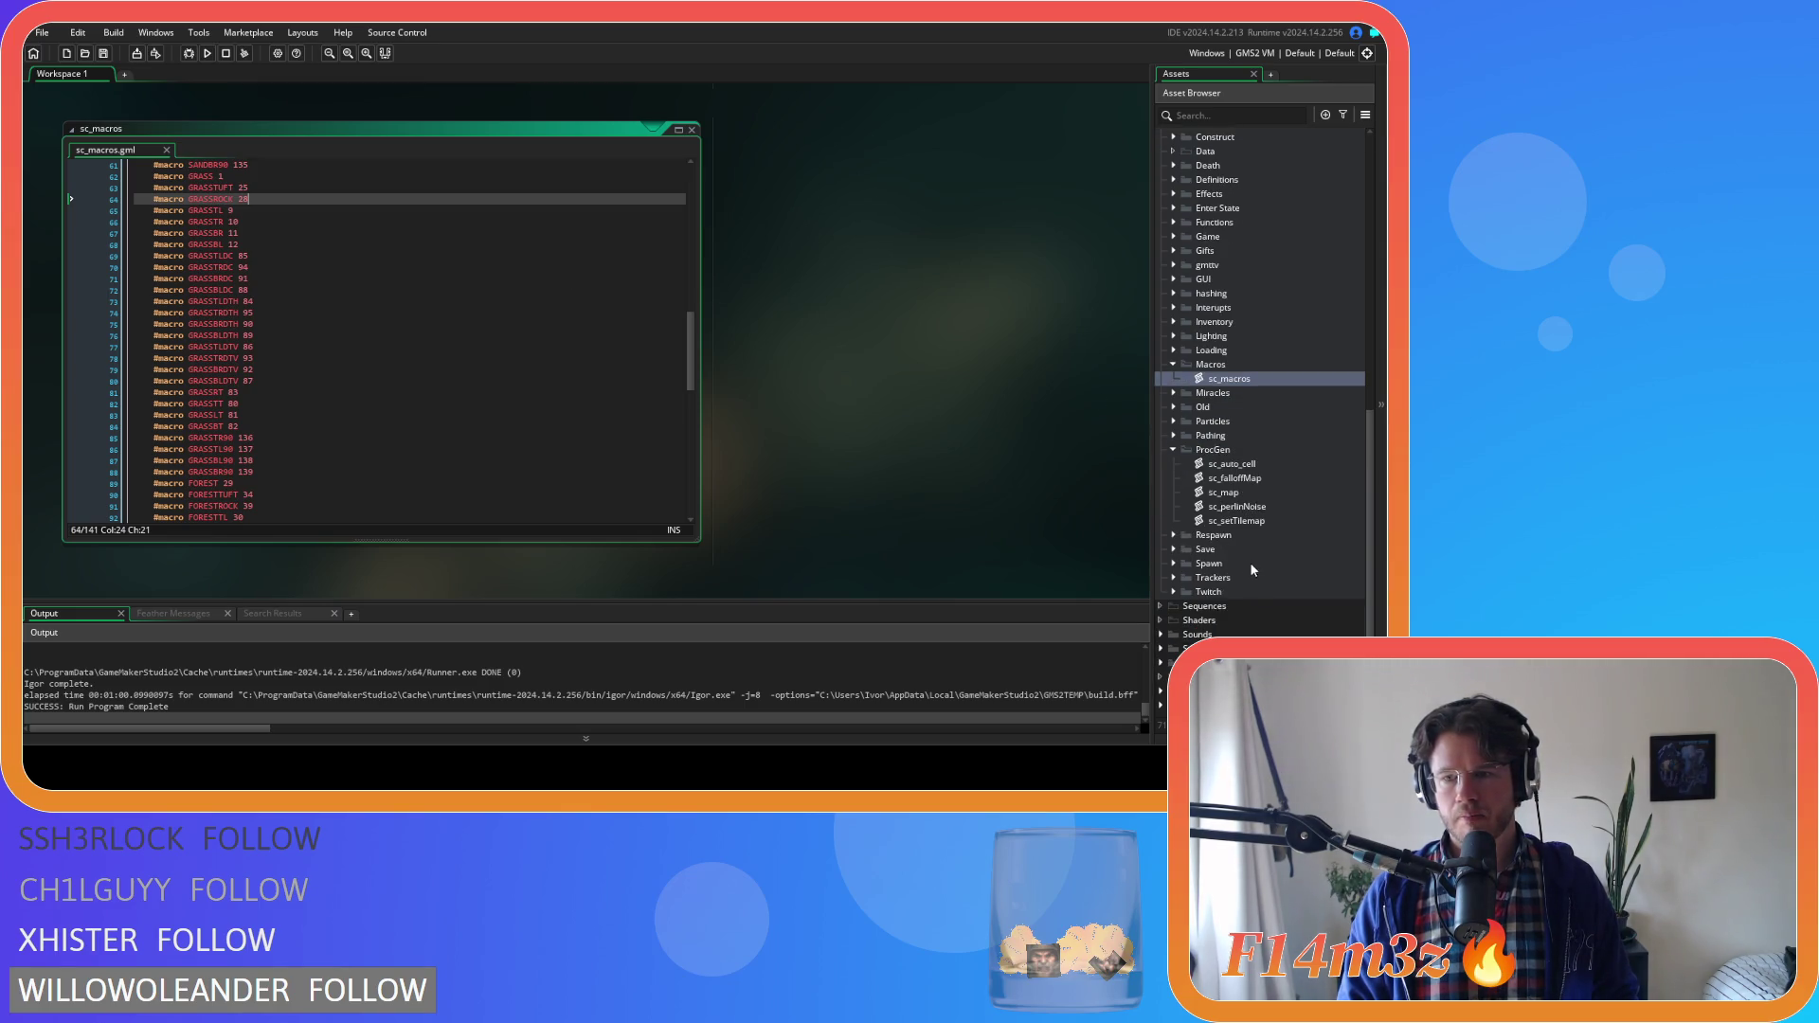
click(1163, 663)
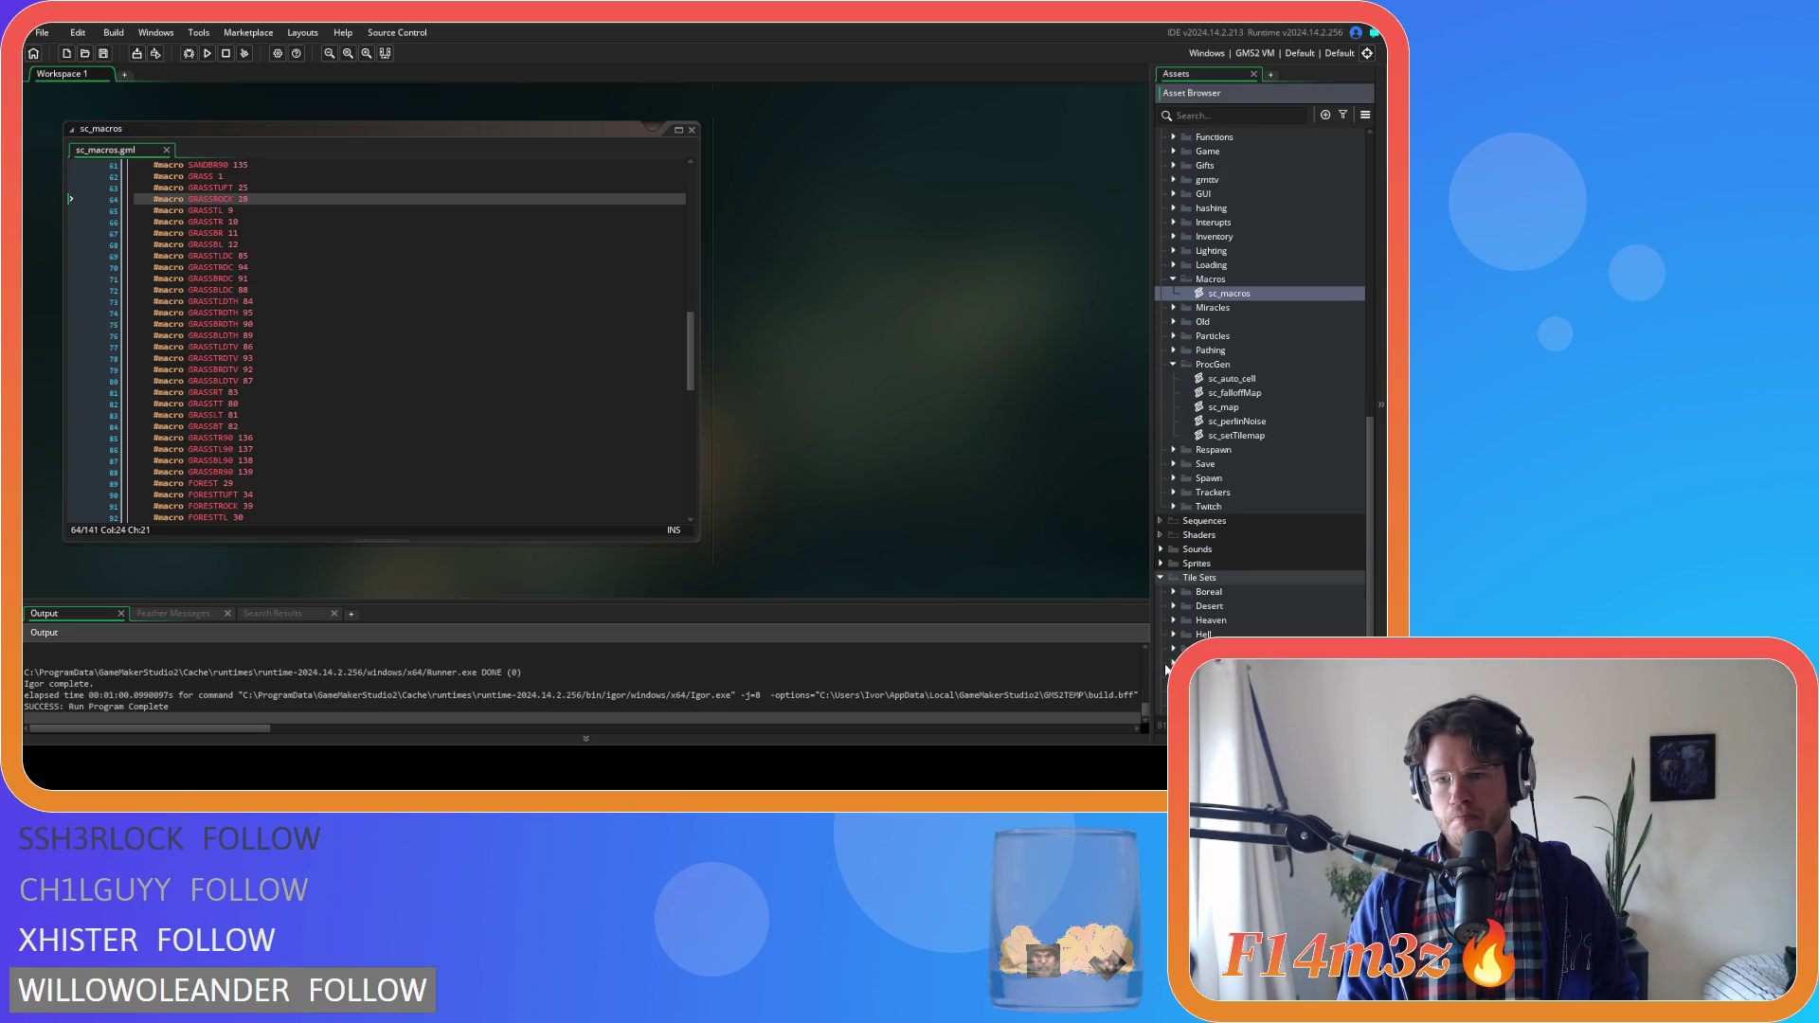
click(1161, 577)
scroll(1202, 584, up, 4)
scroll(1203, 584, up, 3)
click(1161, 350)
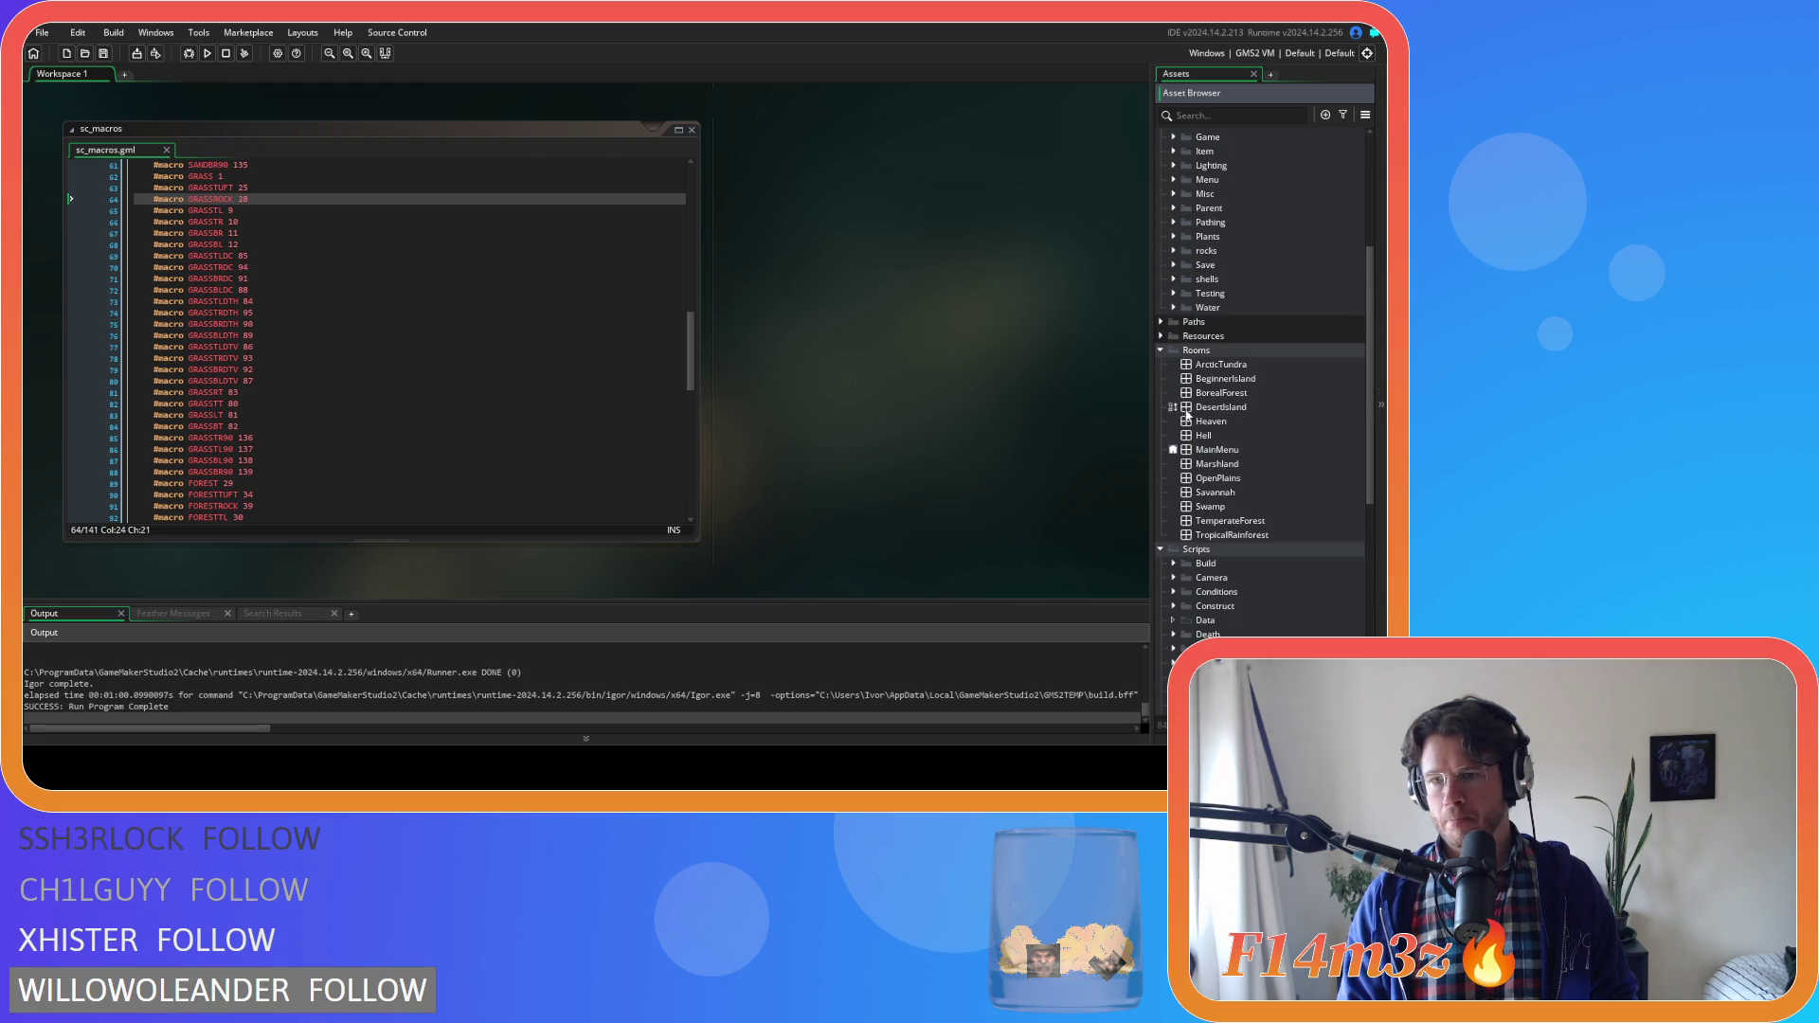
double_click(1242, 520)
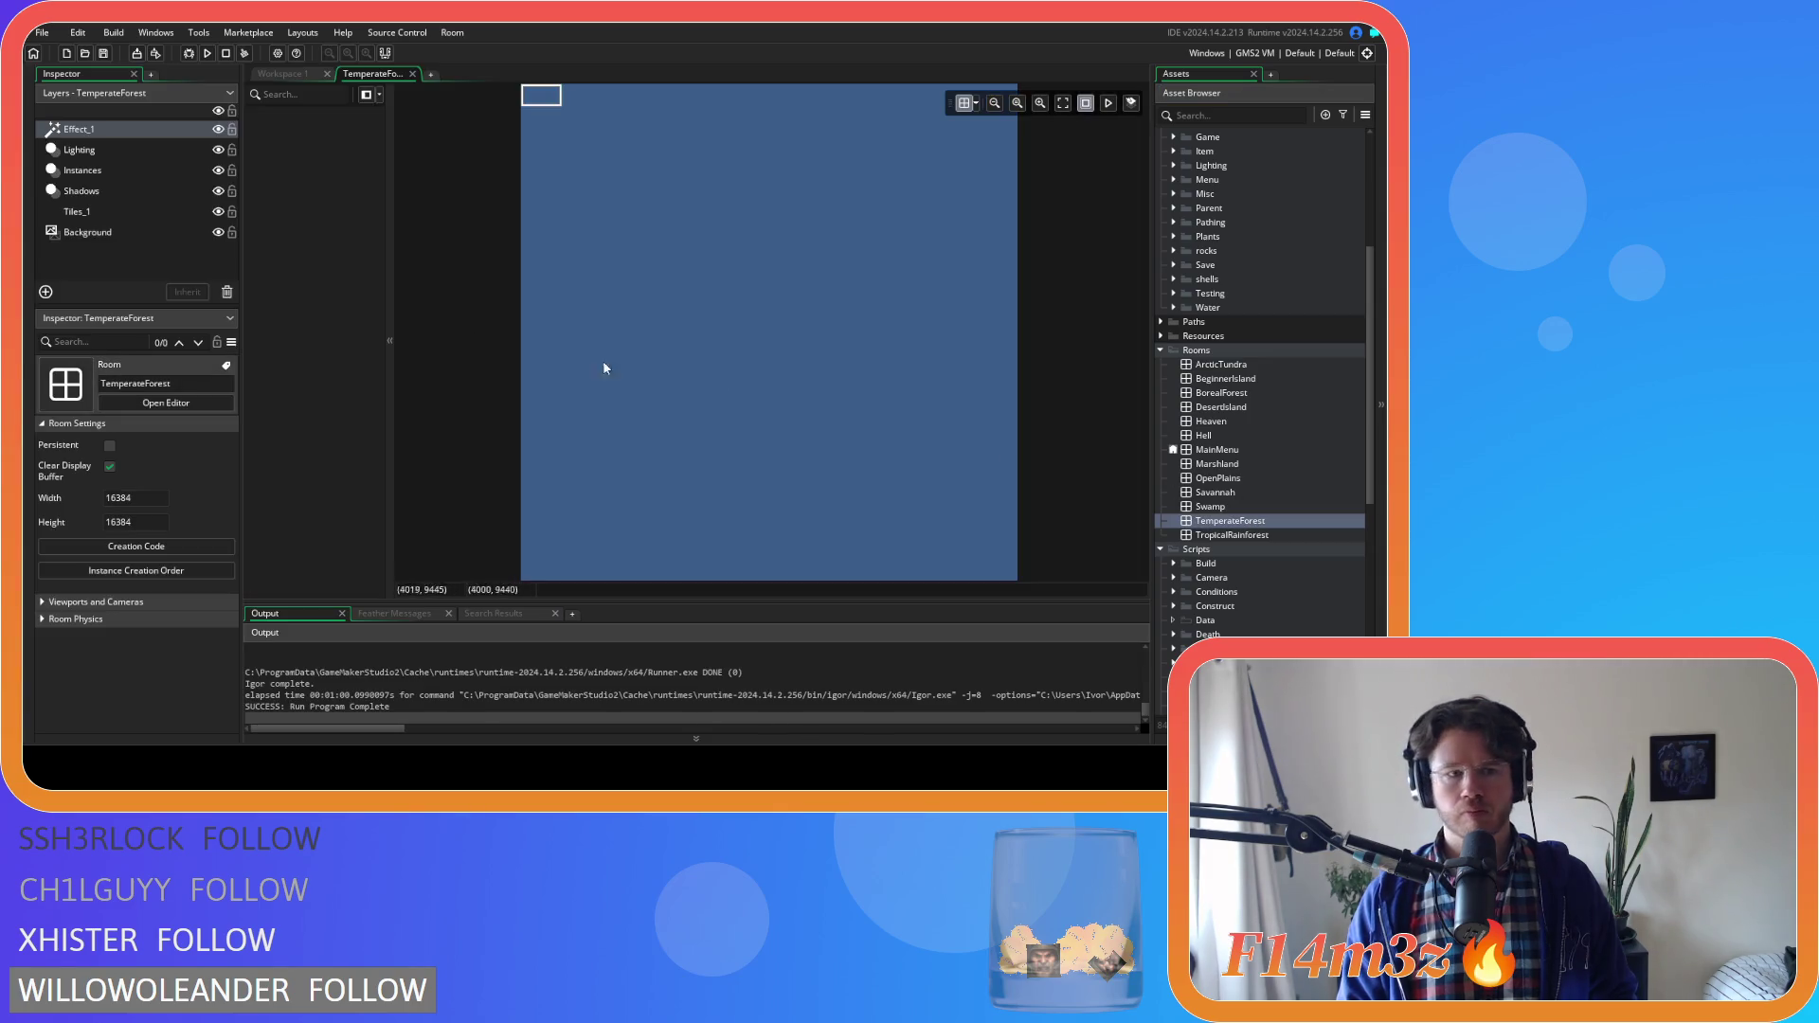
click(85, 213)
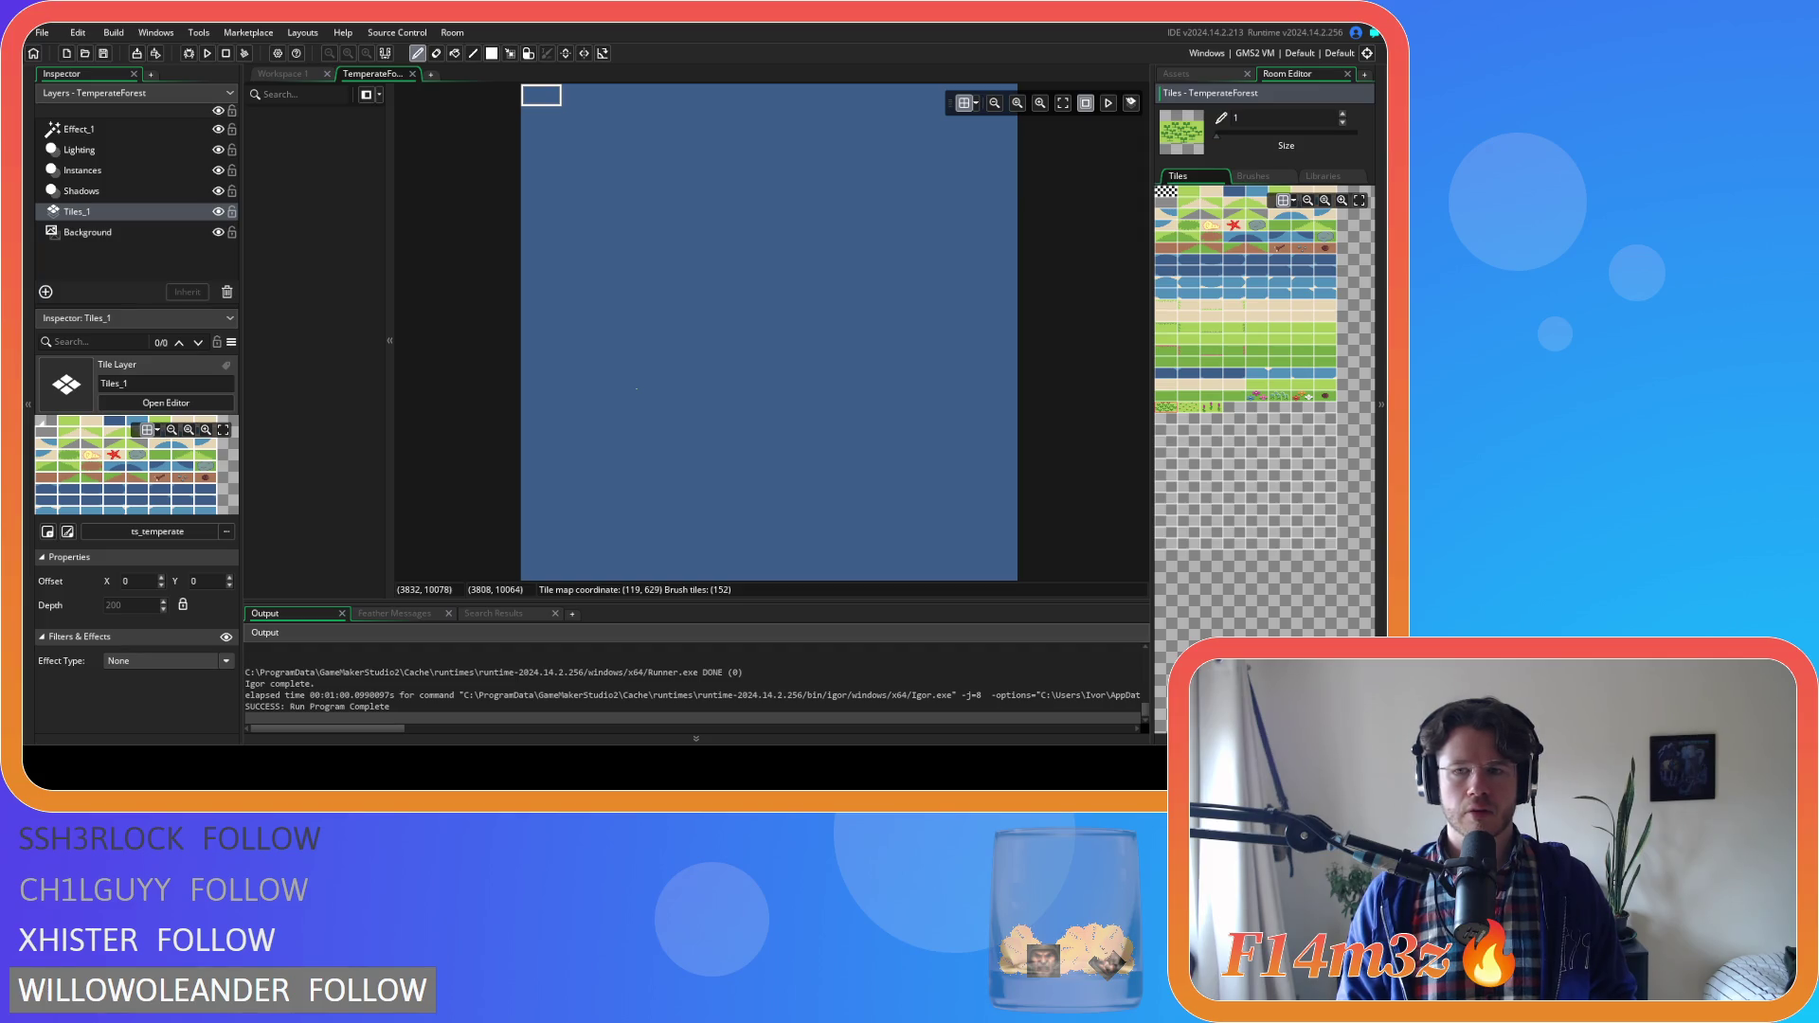
click(412, 74)
click(134, 74)
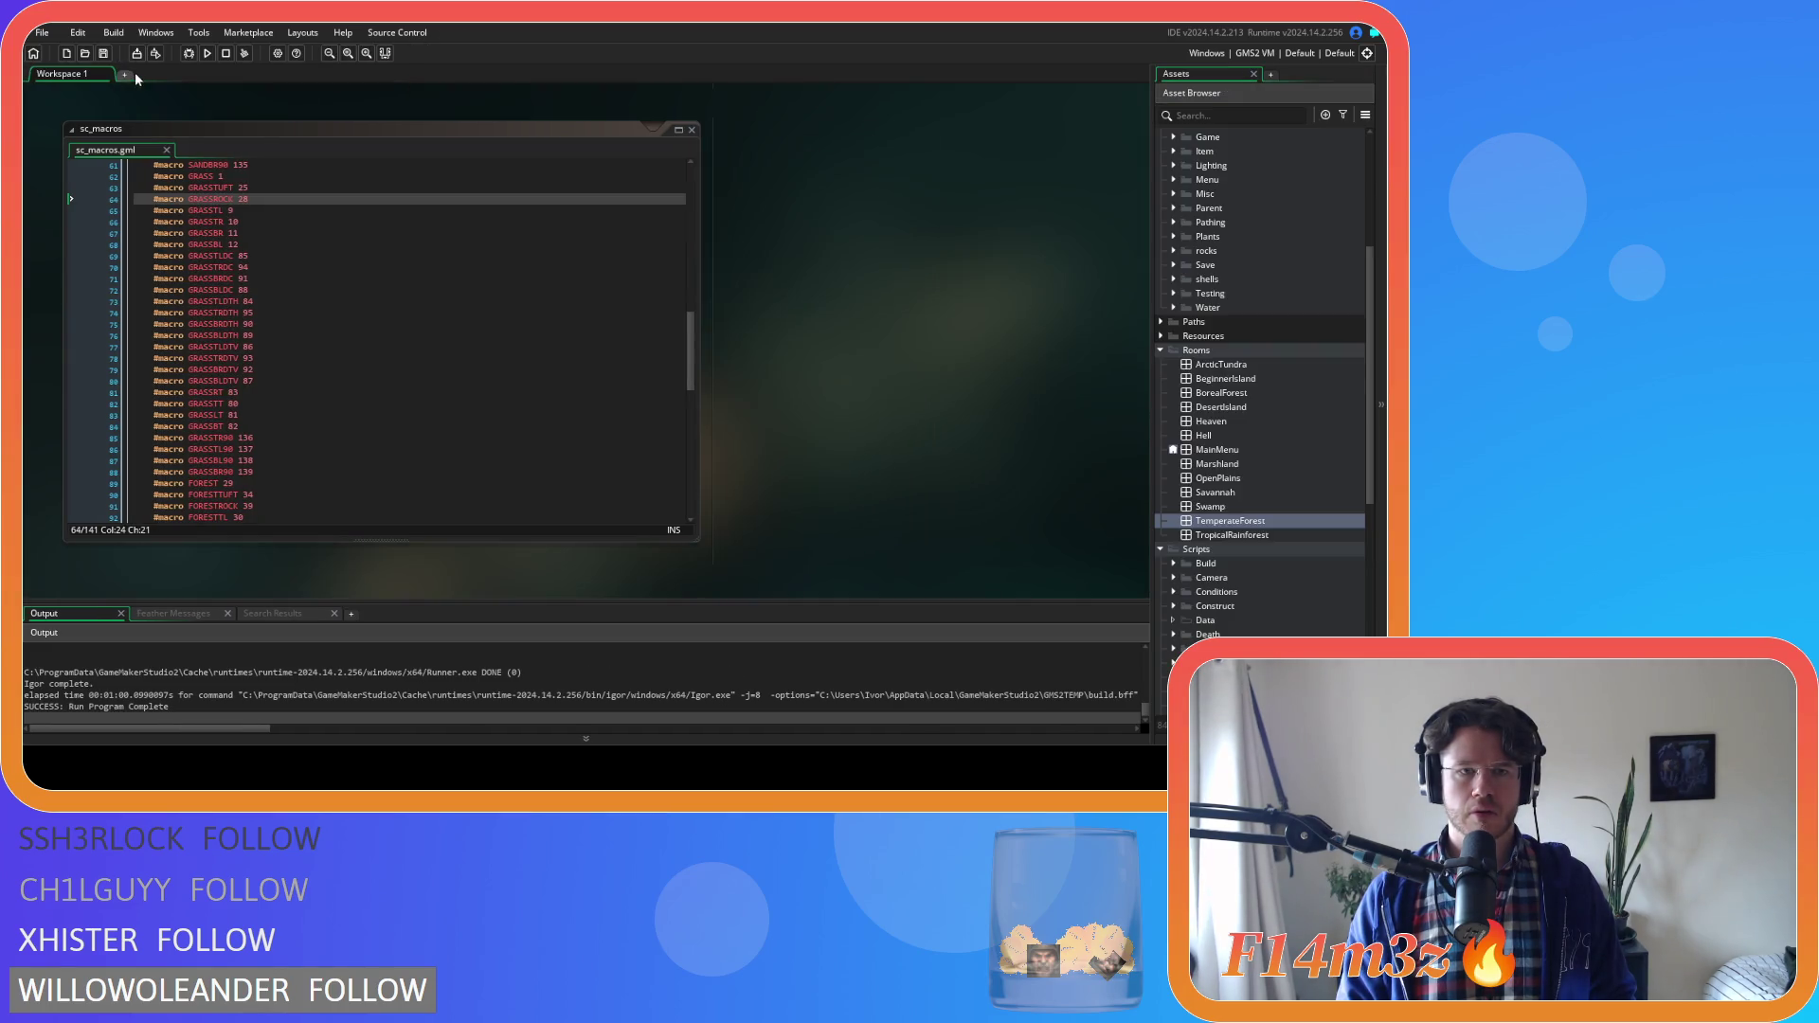
Duplicate the GRASSROCK line into GRASSCLOVER, GRASSBUTTER and GRASSORCHID macros
click(265, 204)
key(ctrl+d)
key(ctrl+d)
key(ctrl+d)
drag(214, 211, 232, 212)
text(CLOVER 28)
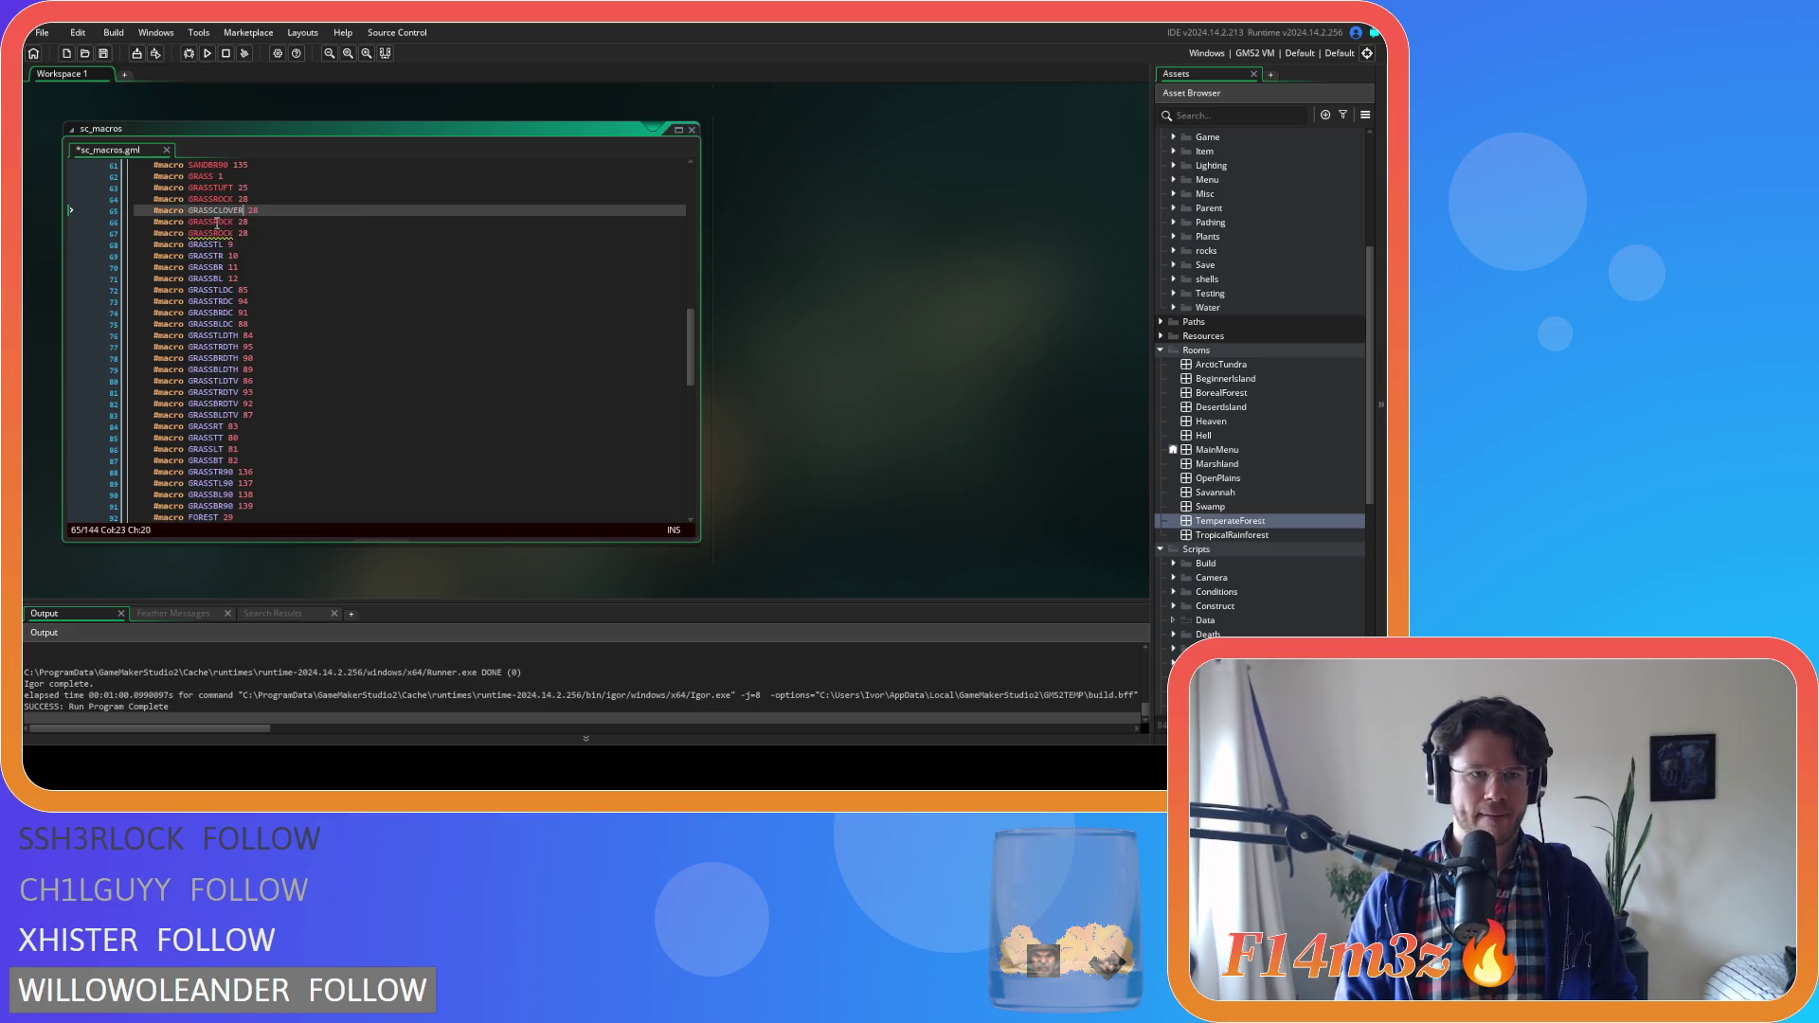
drag(214, 222, 233, 222)
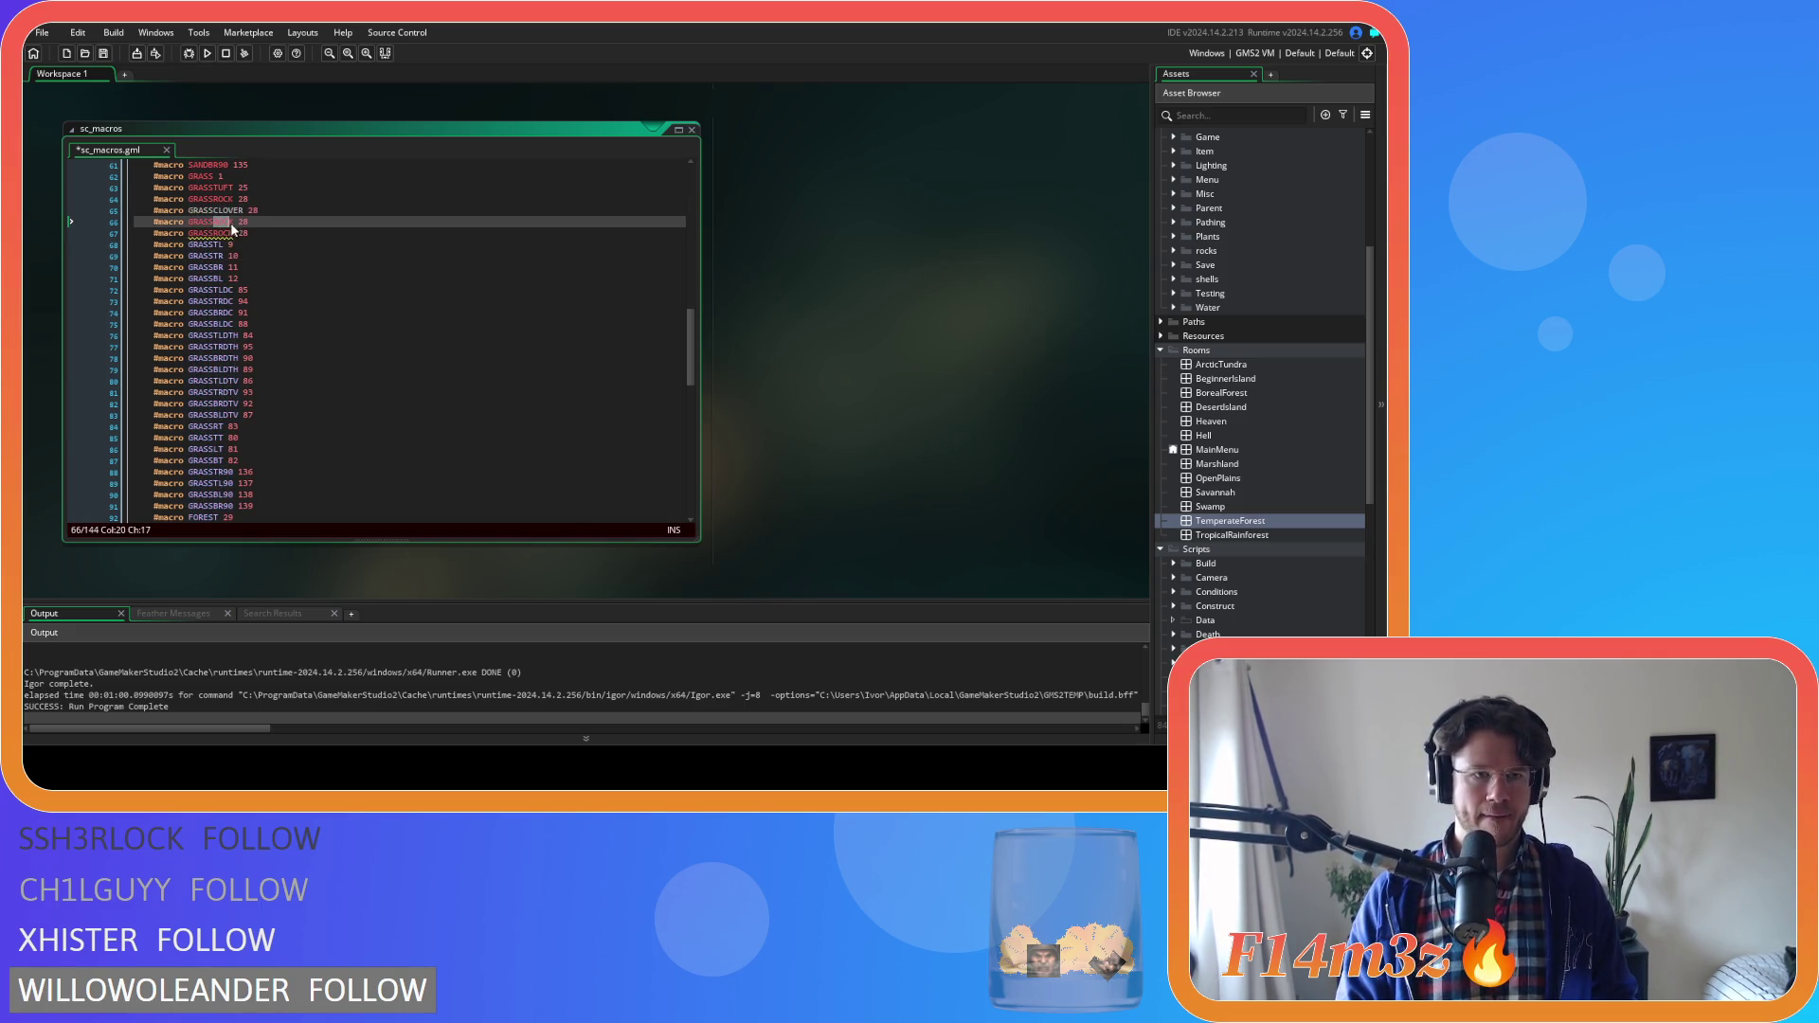
text(BUTTER)
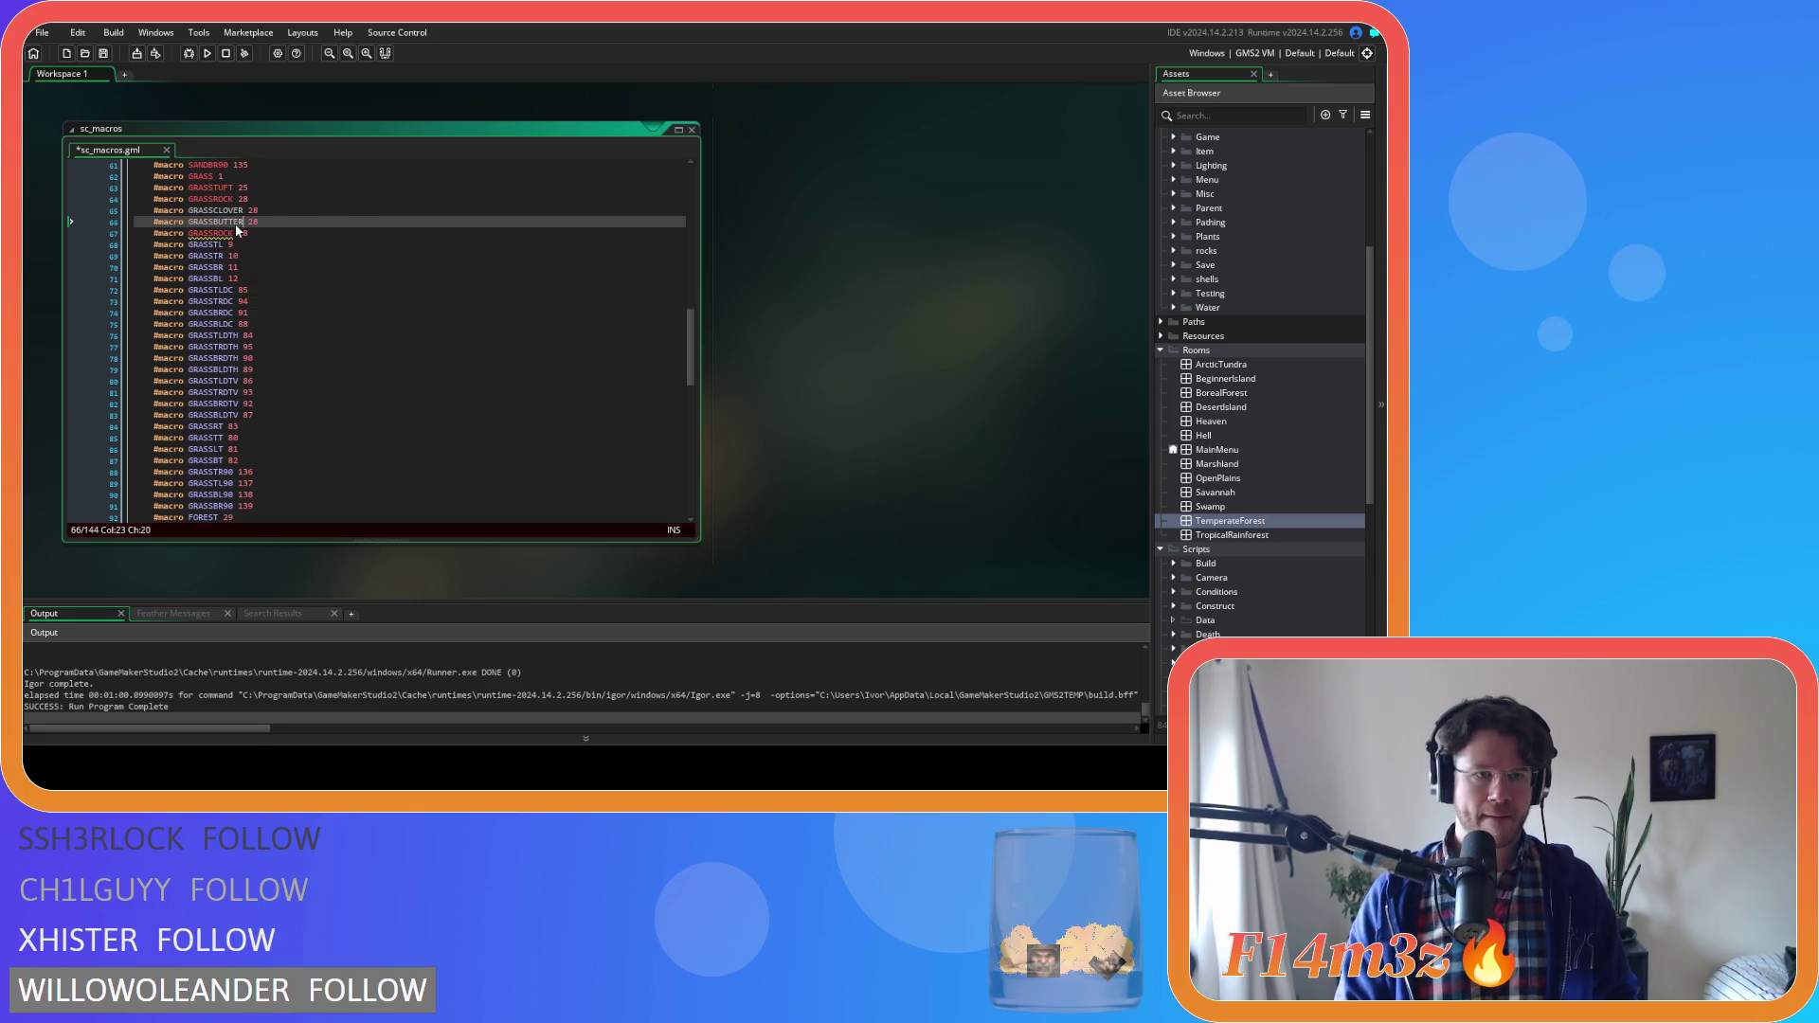
drag(214, 233, 234, 237)
text(ORCHID)
click(369, 231)
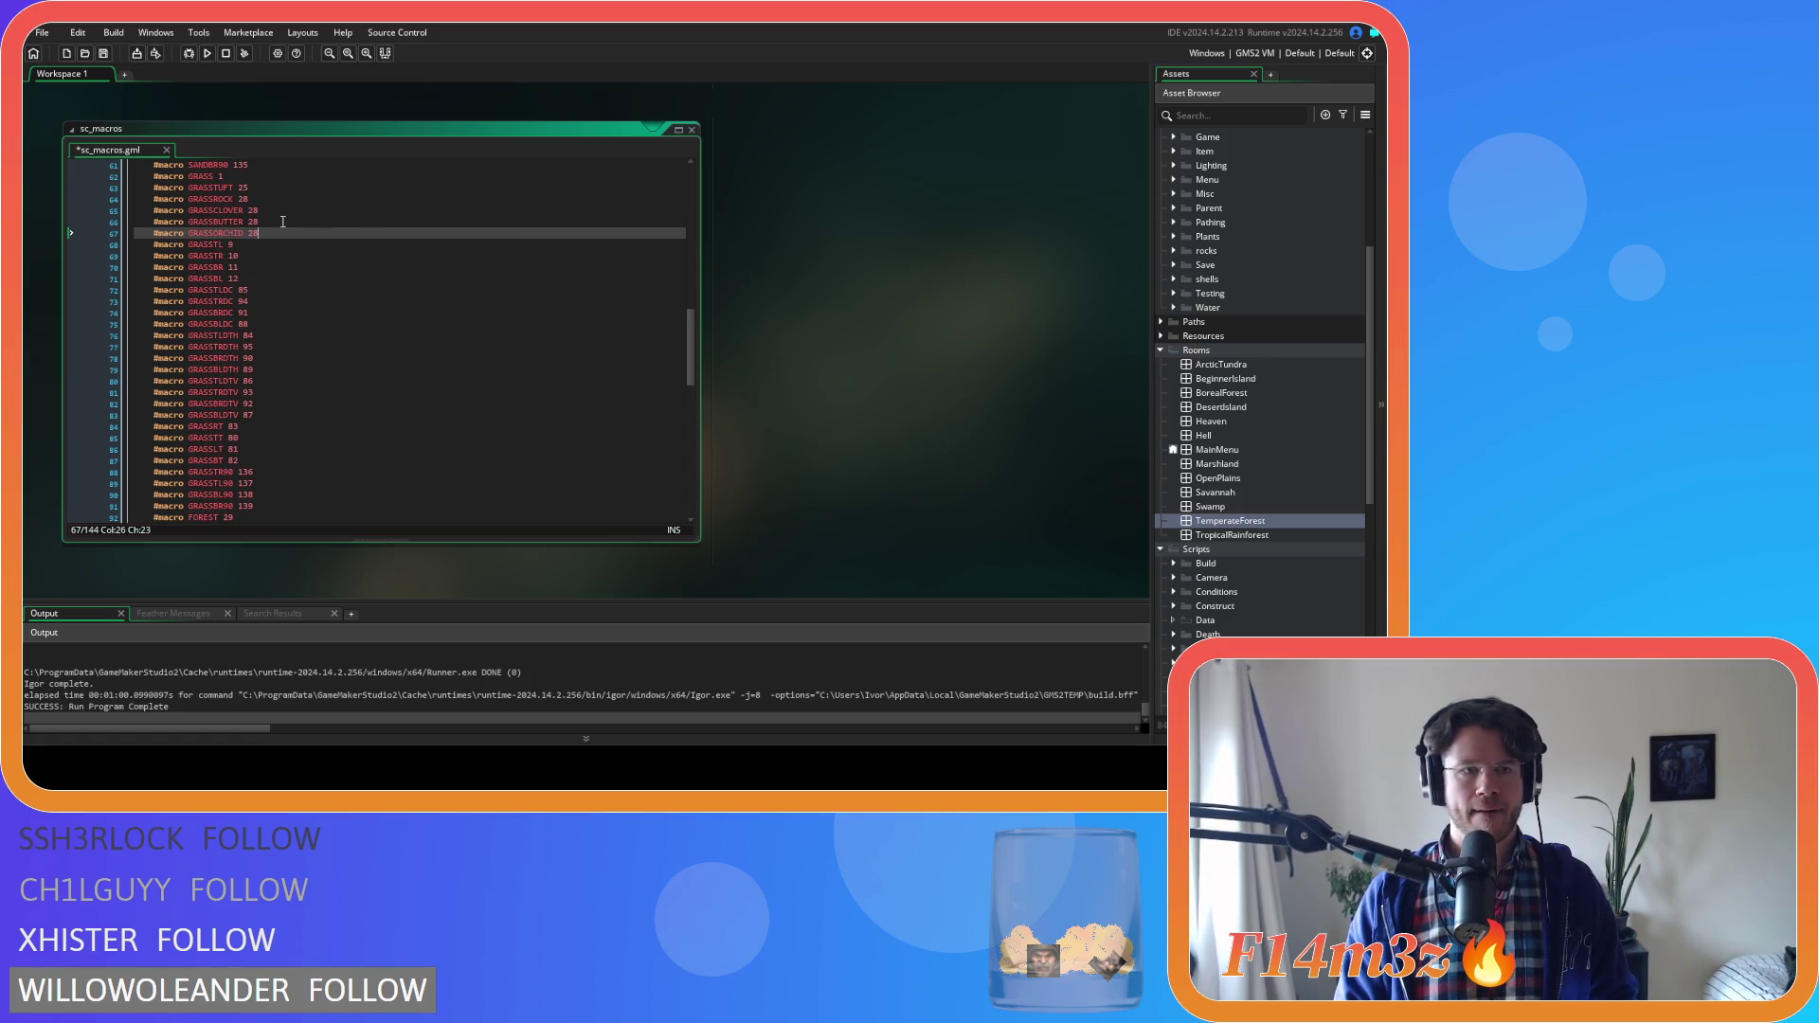
Give GRASSCLOVER value 152 and GRASSBUTTER 153, then save sc_macros
scroll(838, 338, up, 3)
scroll(838, 337, up, 3)
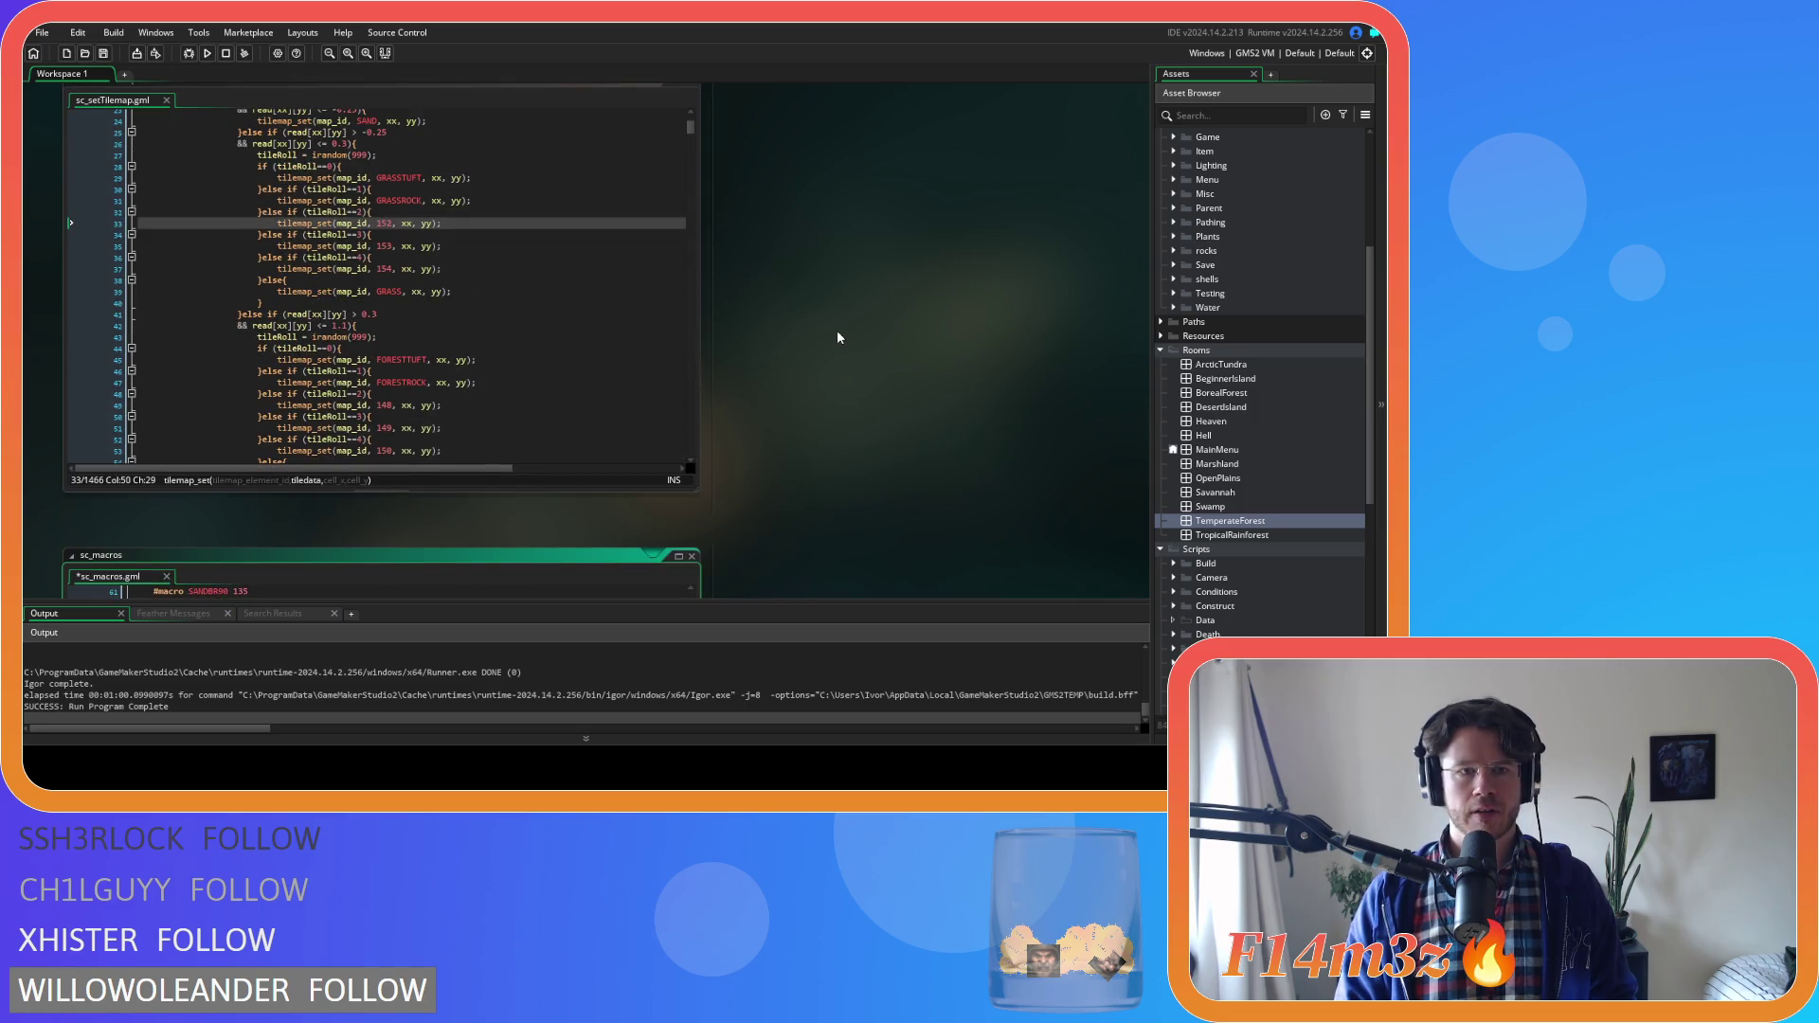
scroll(838, 338, down, 5)
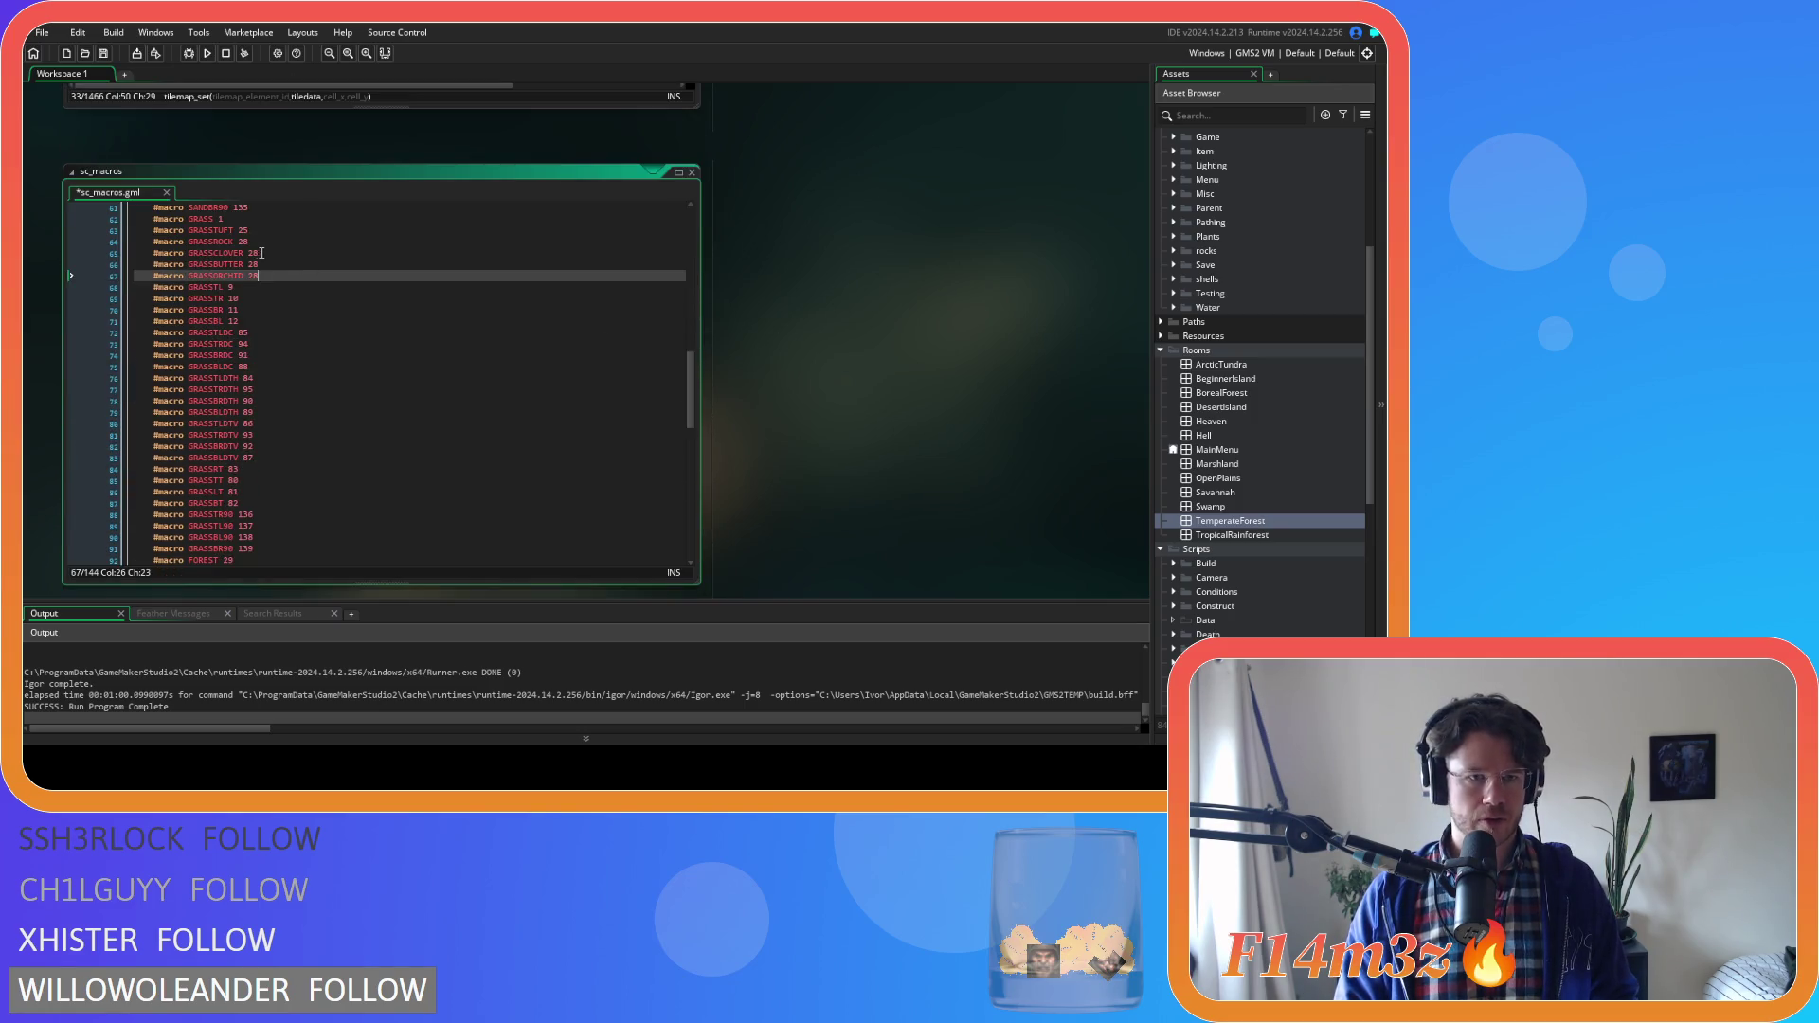
double_click(256, 253)
text(152)
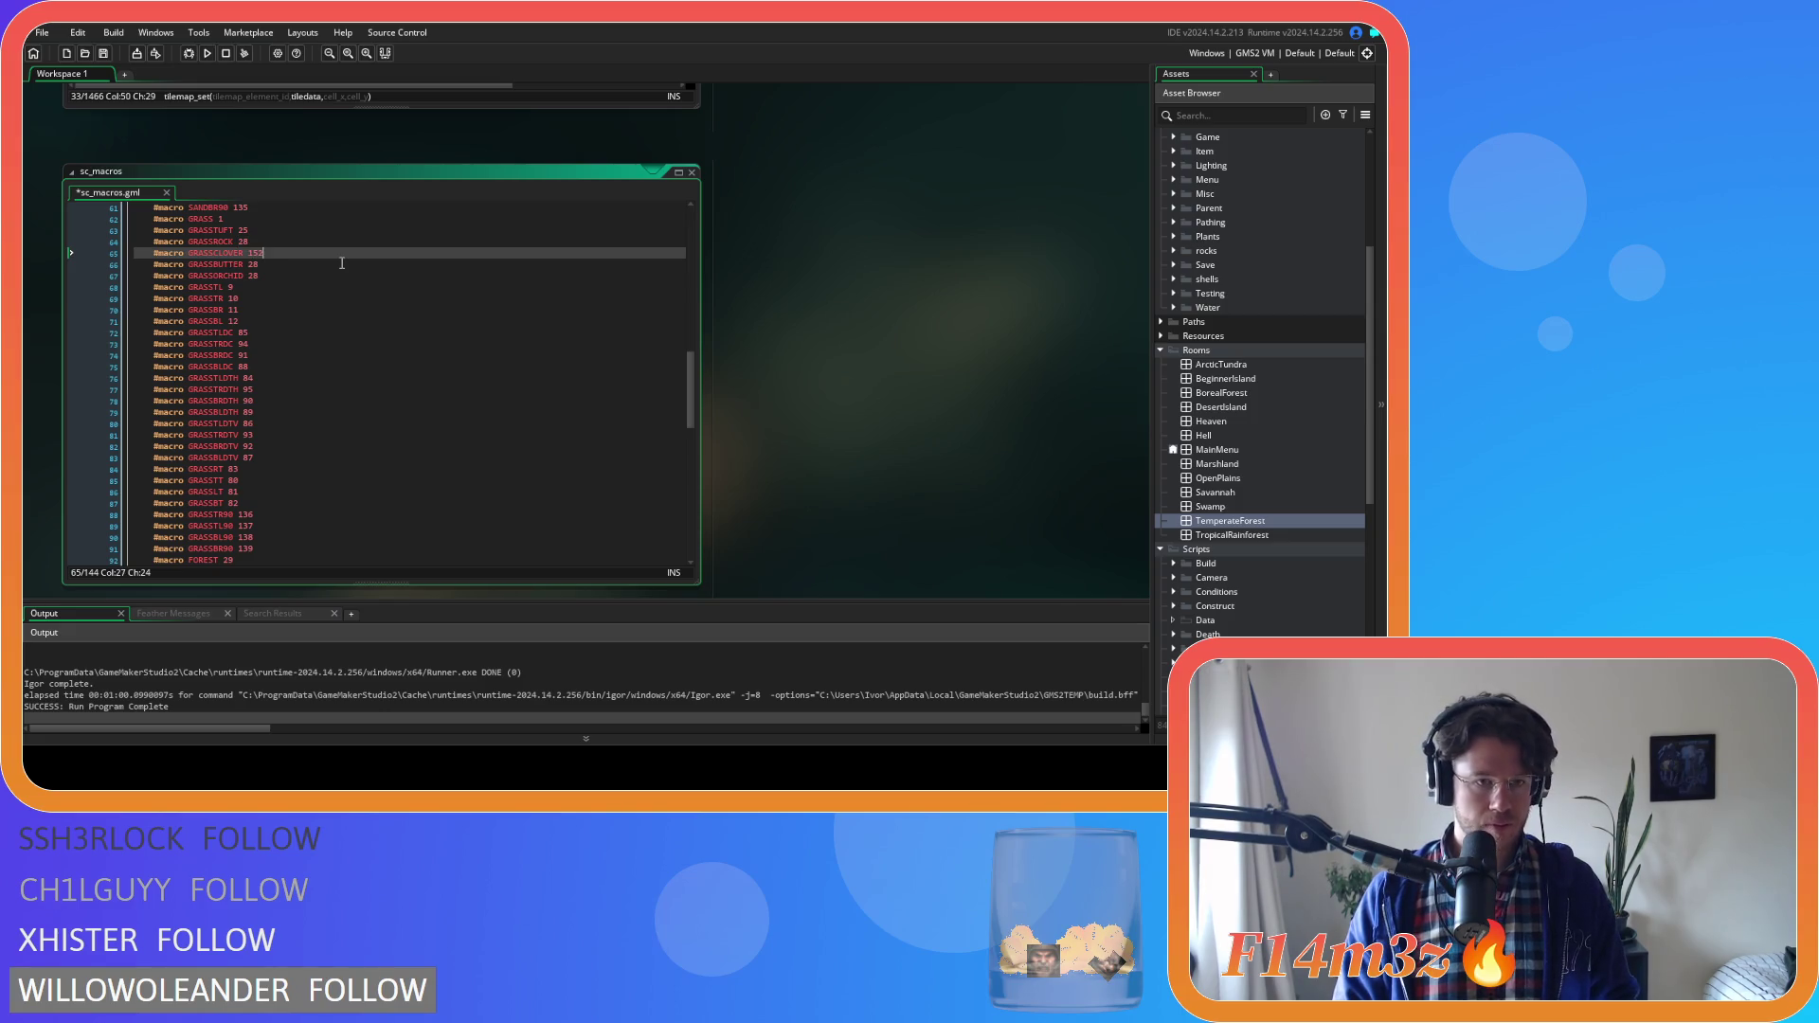
click(252, 264)
text(152)
text(3)
click(280, 273)
key(BackSpace)
key(BackSpace)
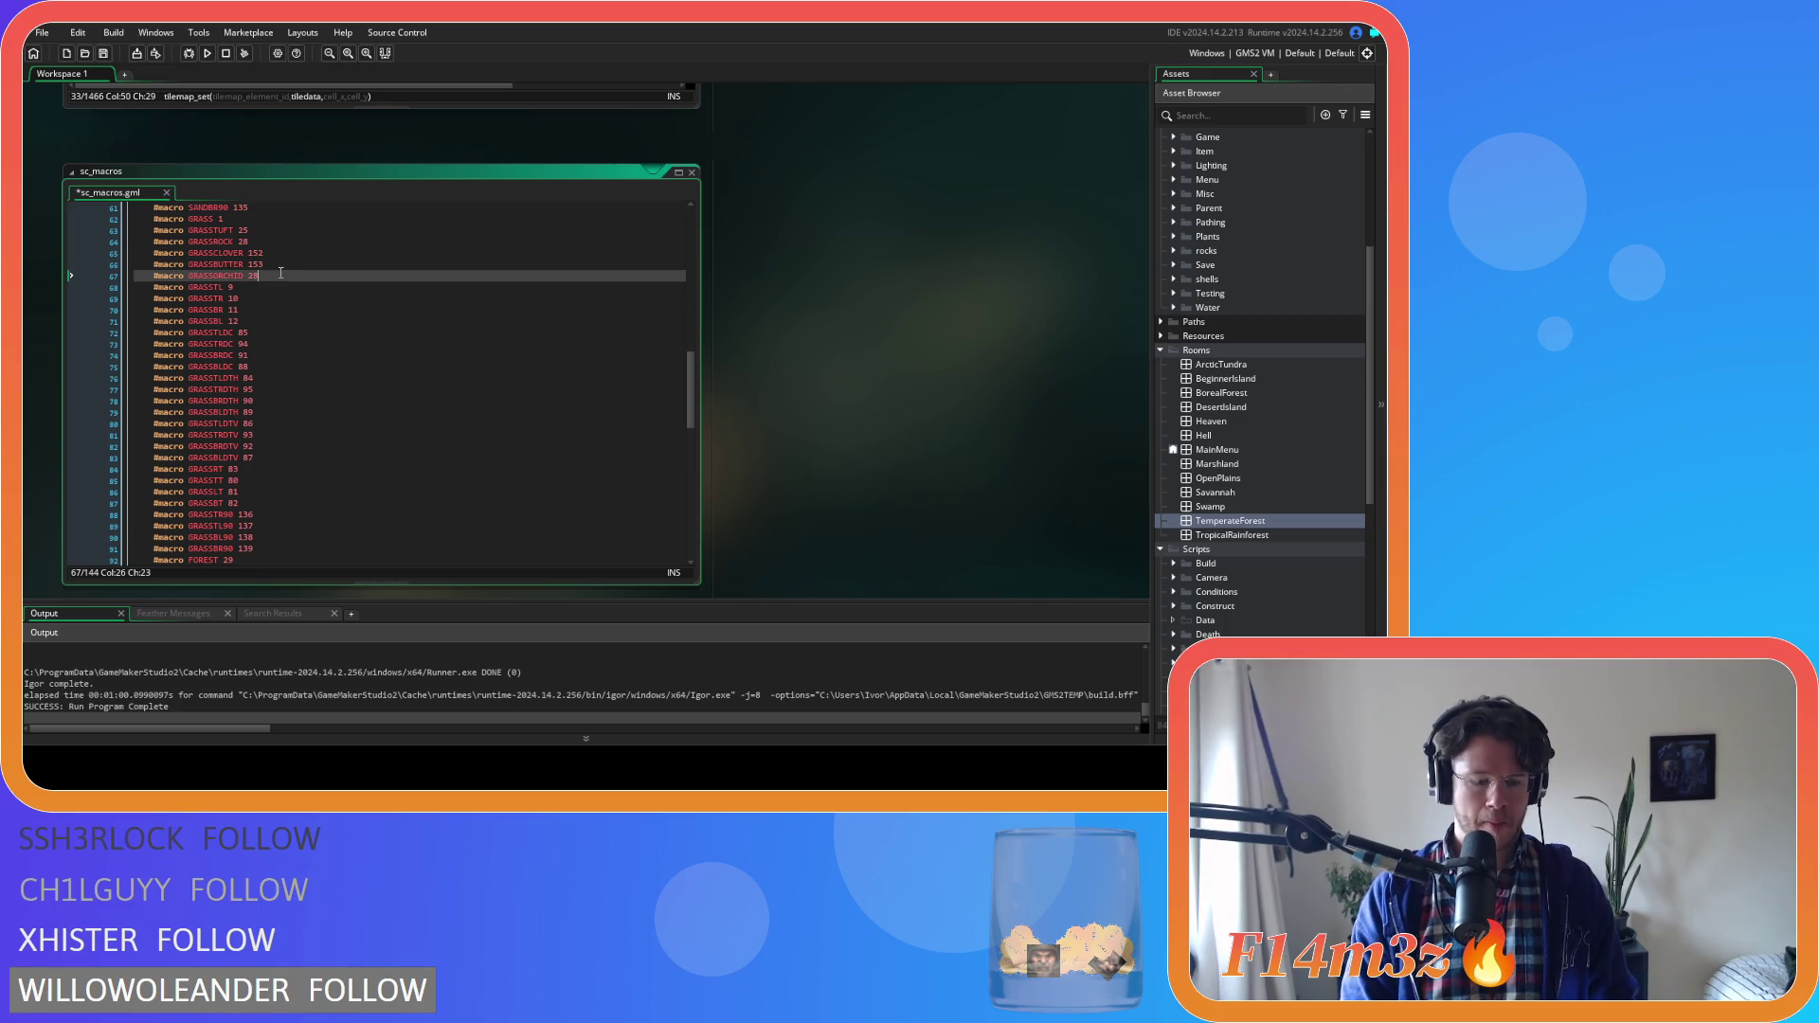
text(154)
key(ctrl+s)
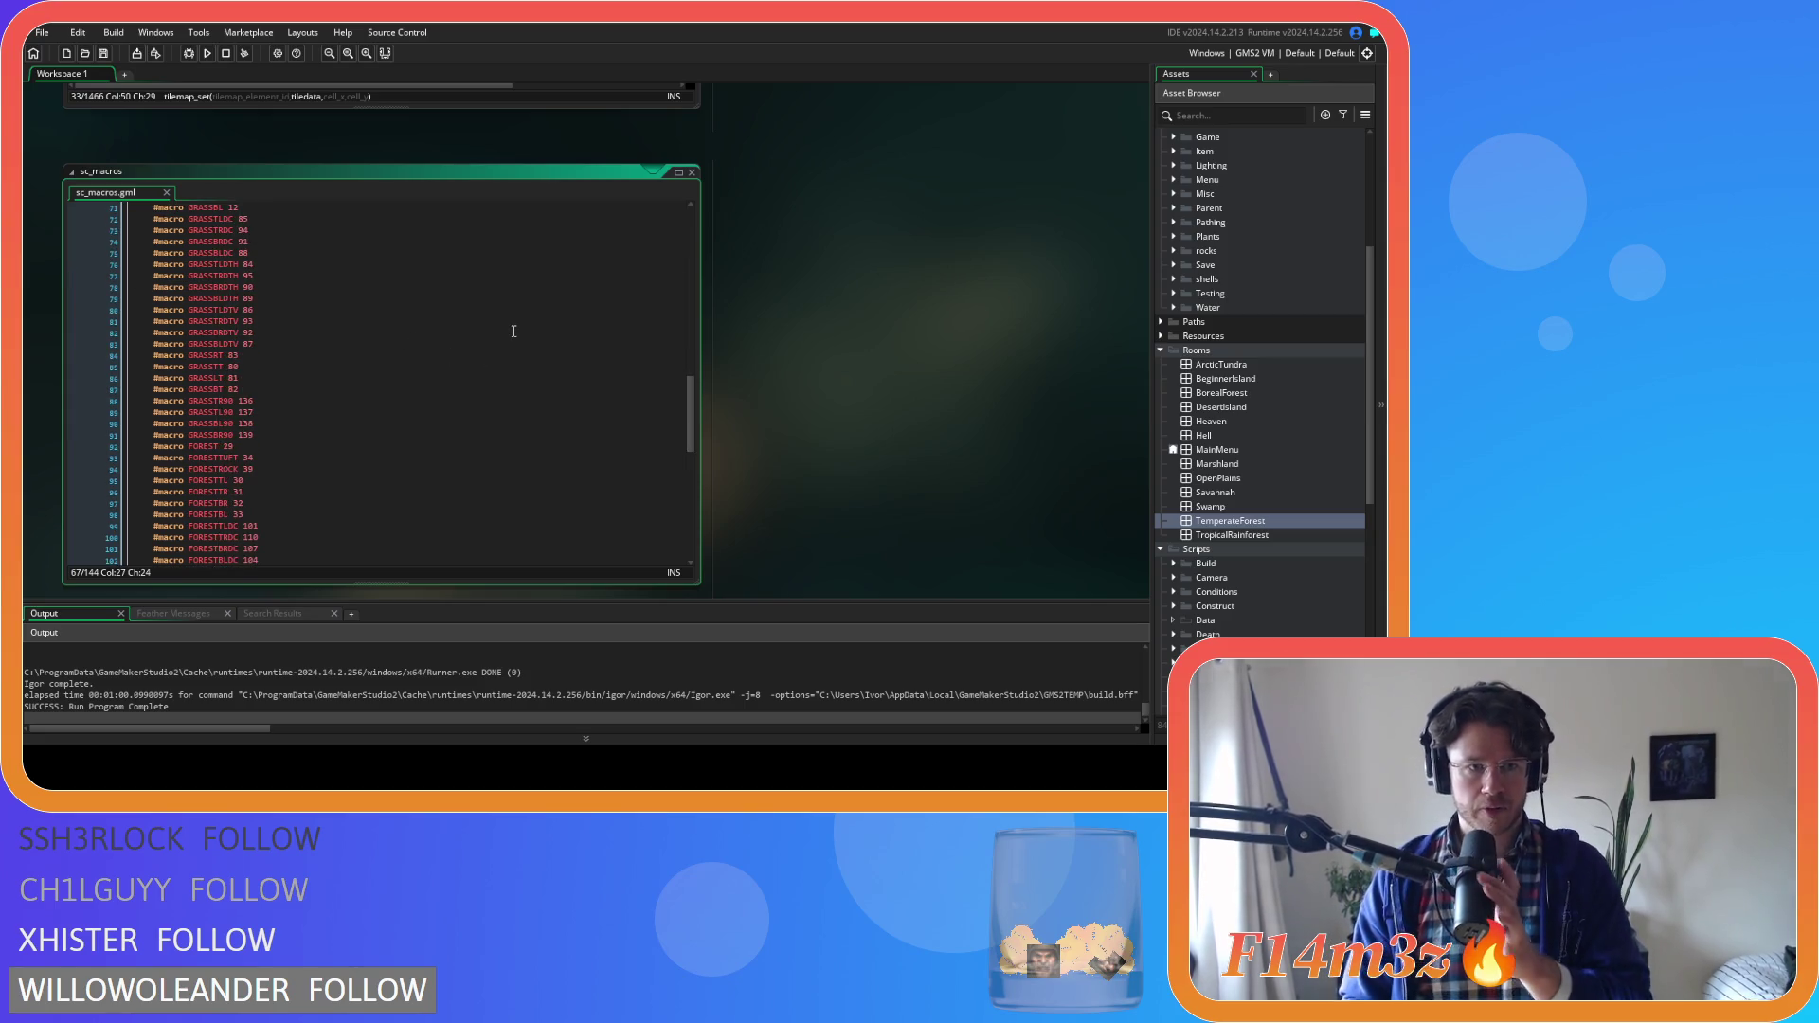
Duplicate the FORESTROCK 39 macro line and reopen the TemperateForest room
scroll(459, 284, down, 8)
click(297, 299)
key(ctrl+d)
key(ctrl+d)
key(ctrl+d)
click(260, 309)
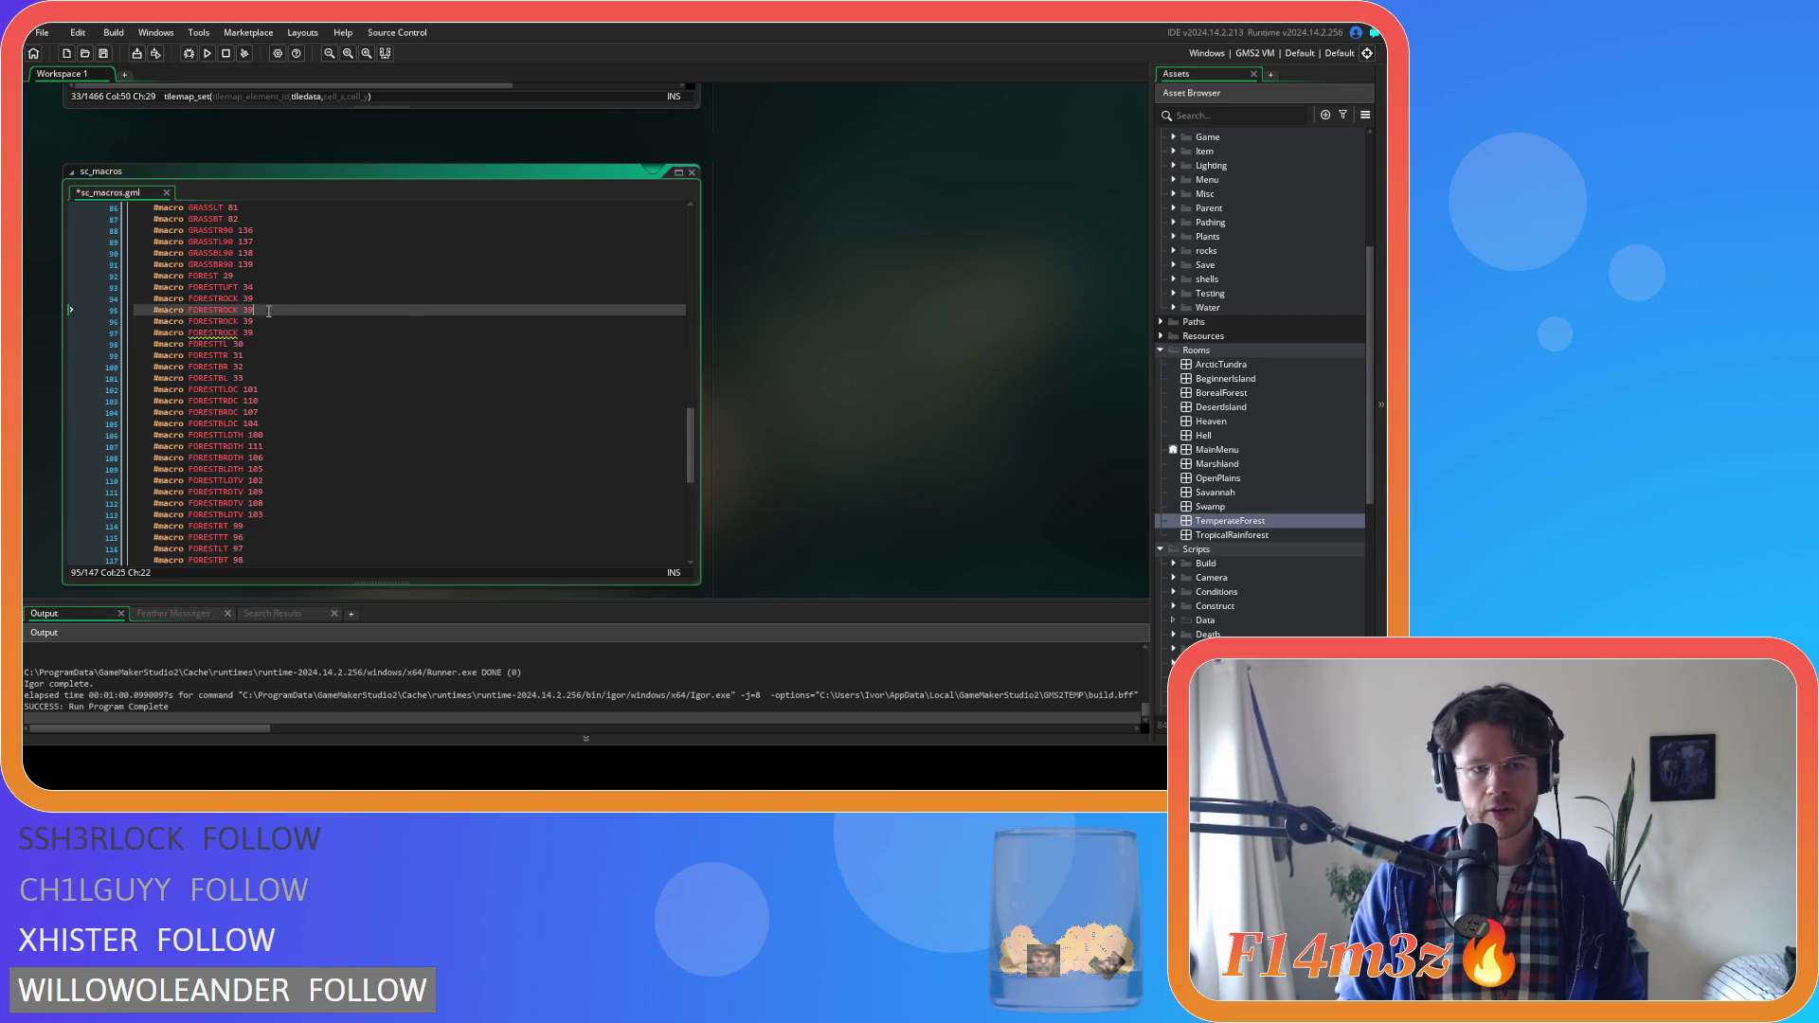
scroll(988, 430, up, 2)
scroll(989, 425, down, 3)
click(1258, 524)
double_click(1259, 524)
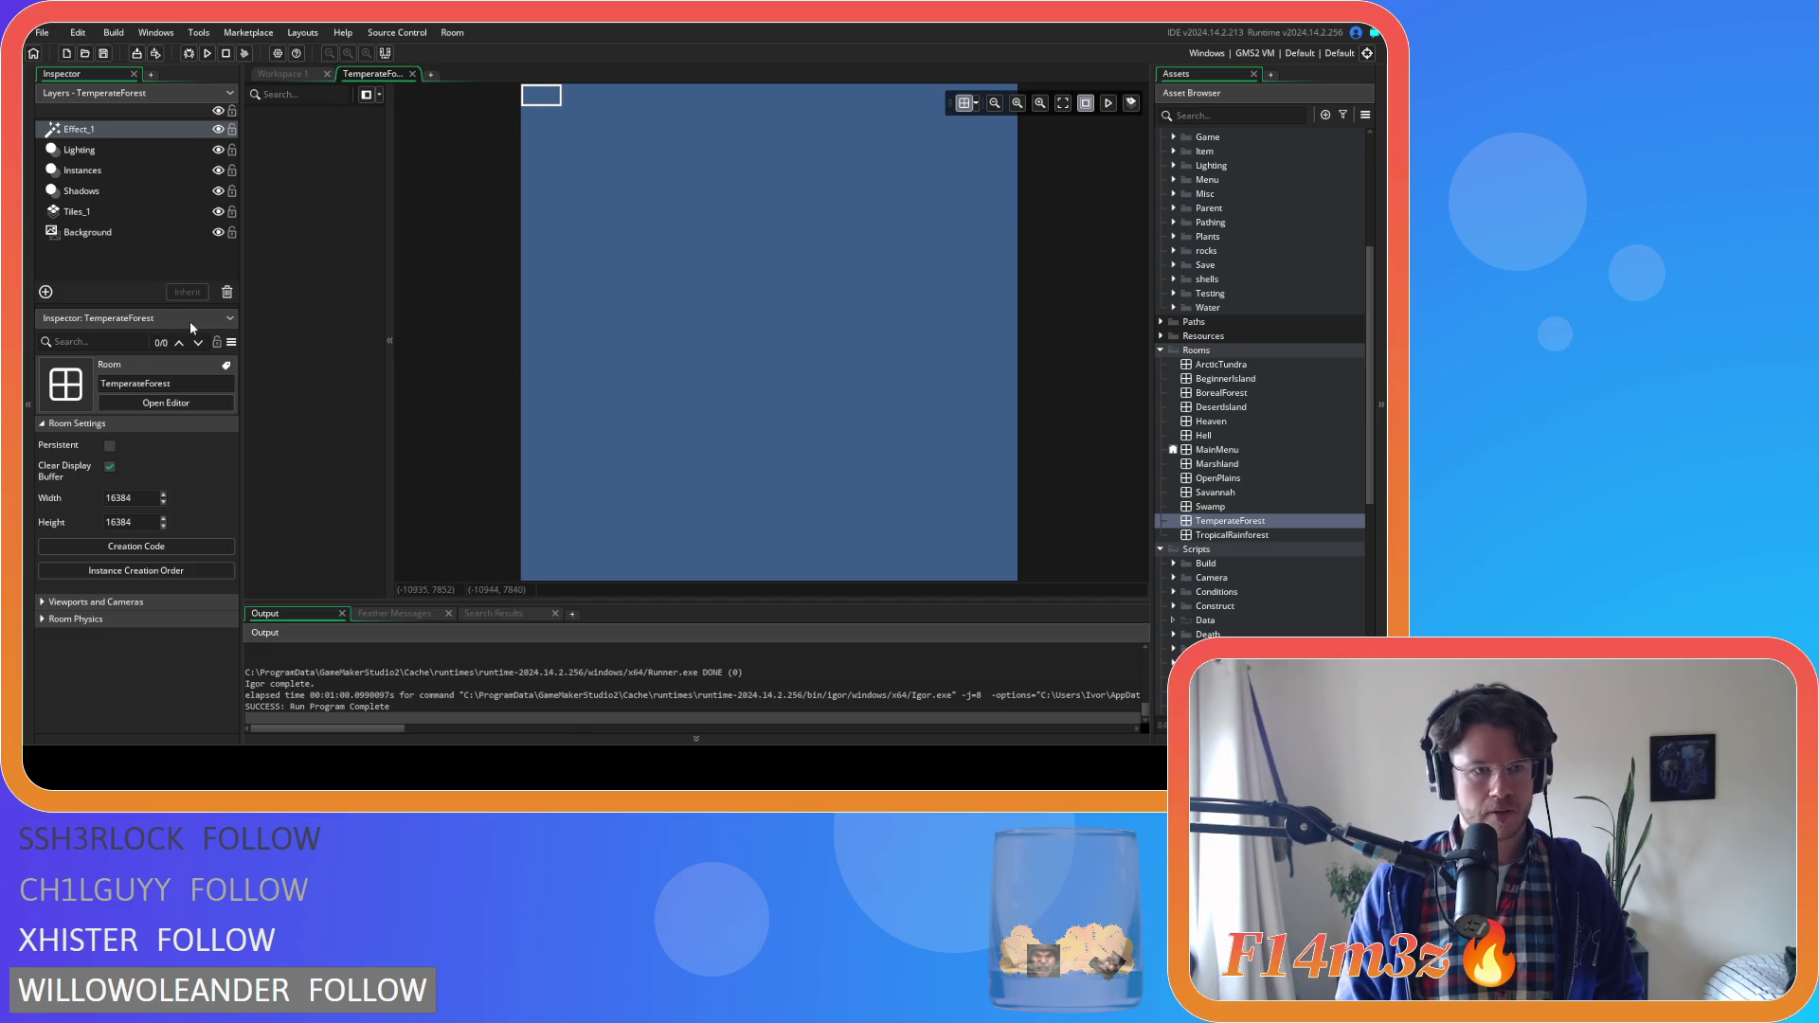
Read the flower tile's index from the Tiles_1 layer's tileset, then close the Inspector and room
click(99, 209)
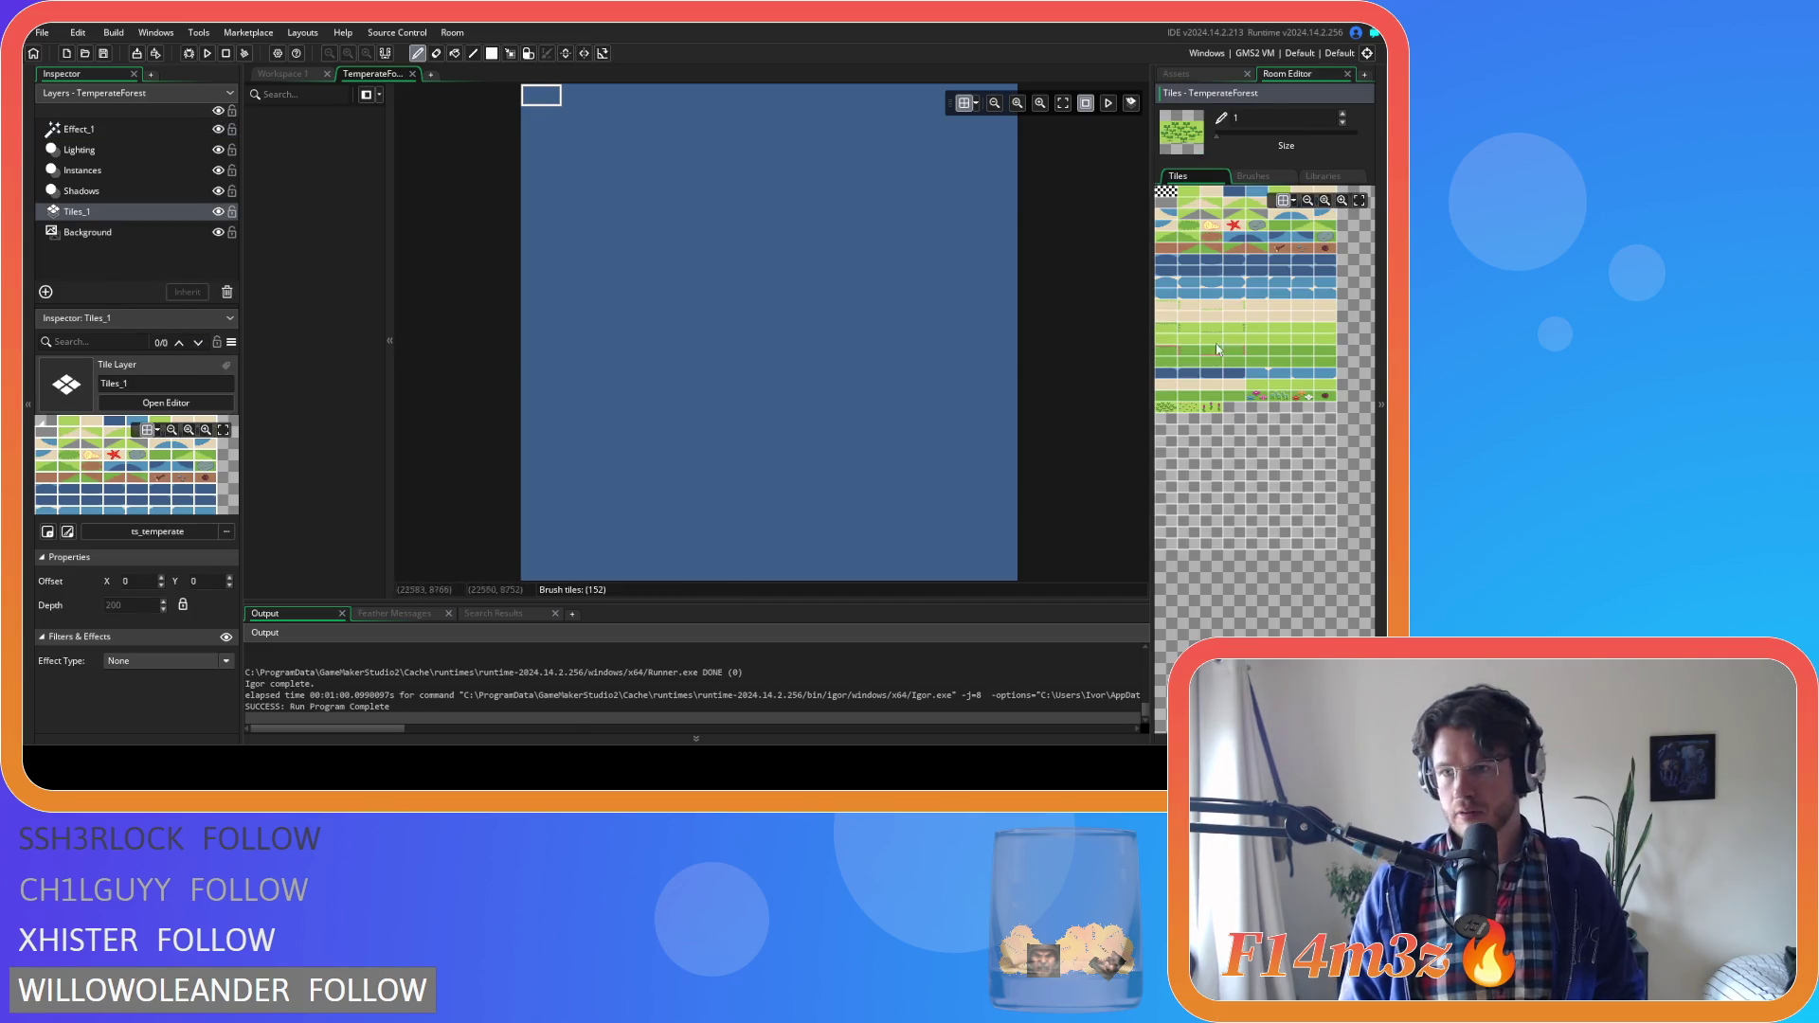
click(1260, 395)
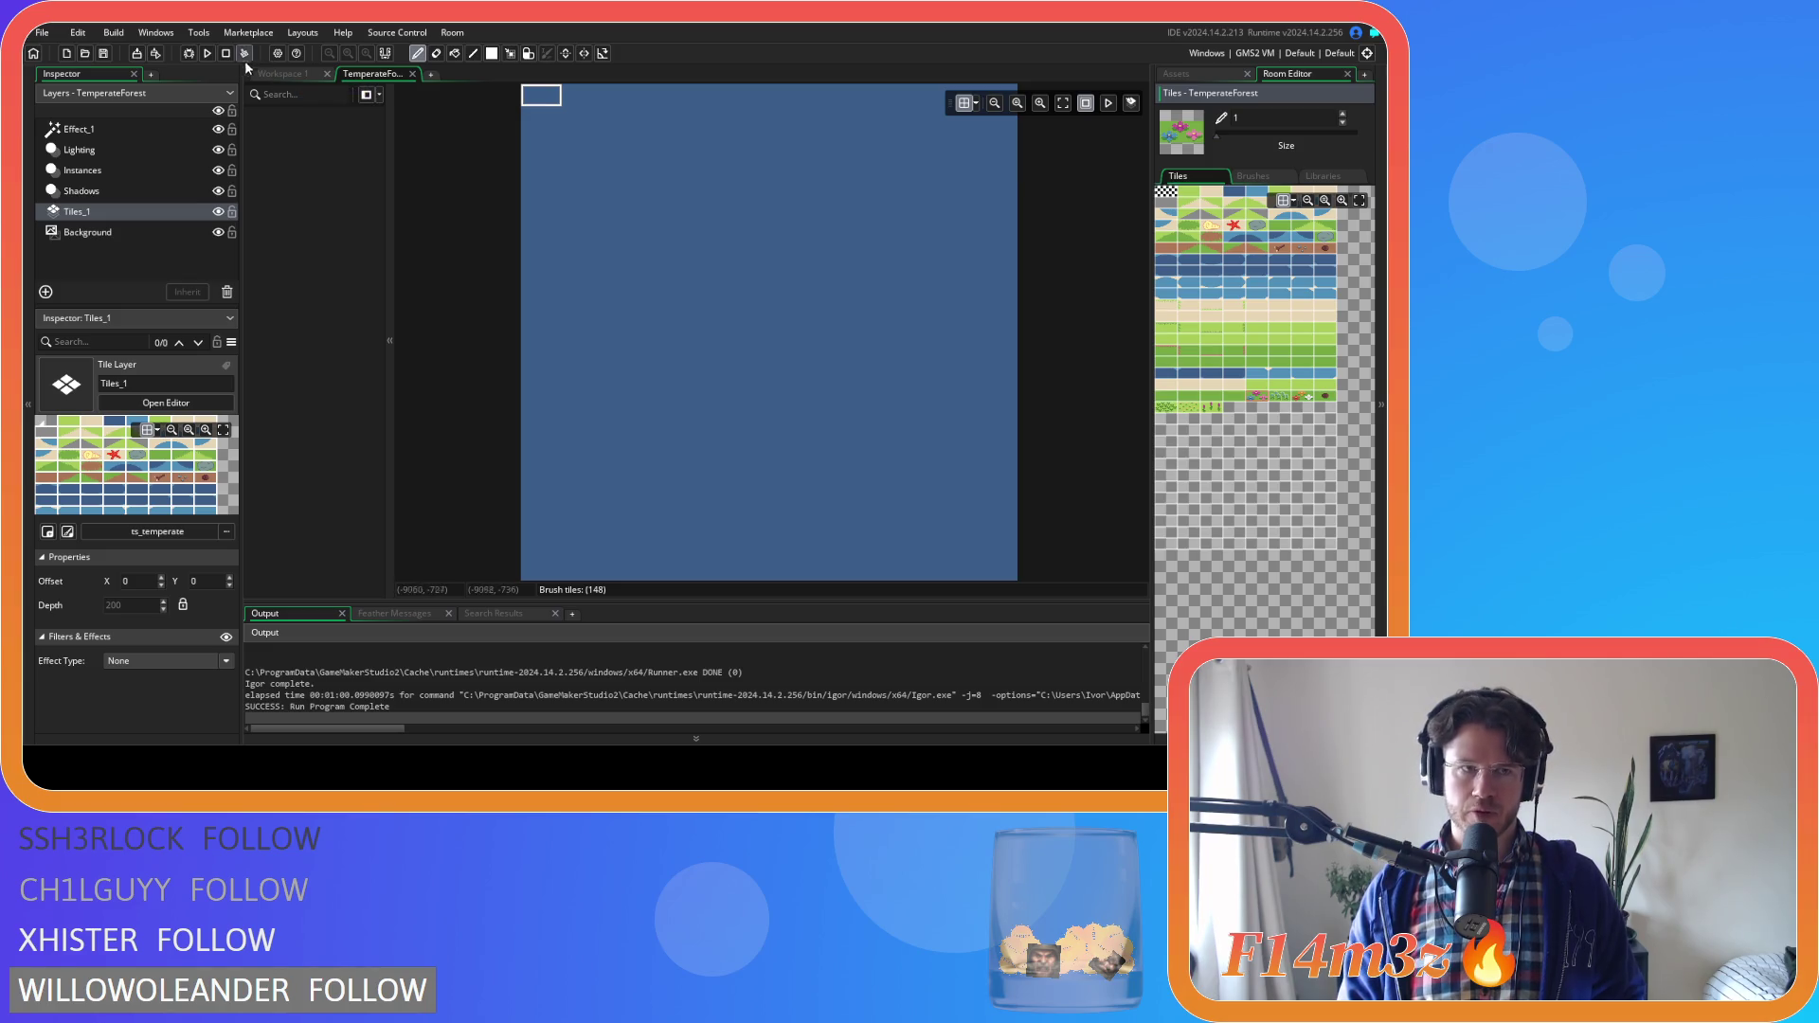
click(134, 73)
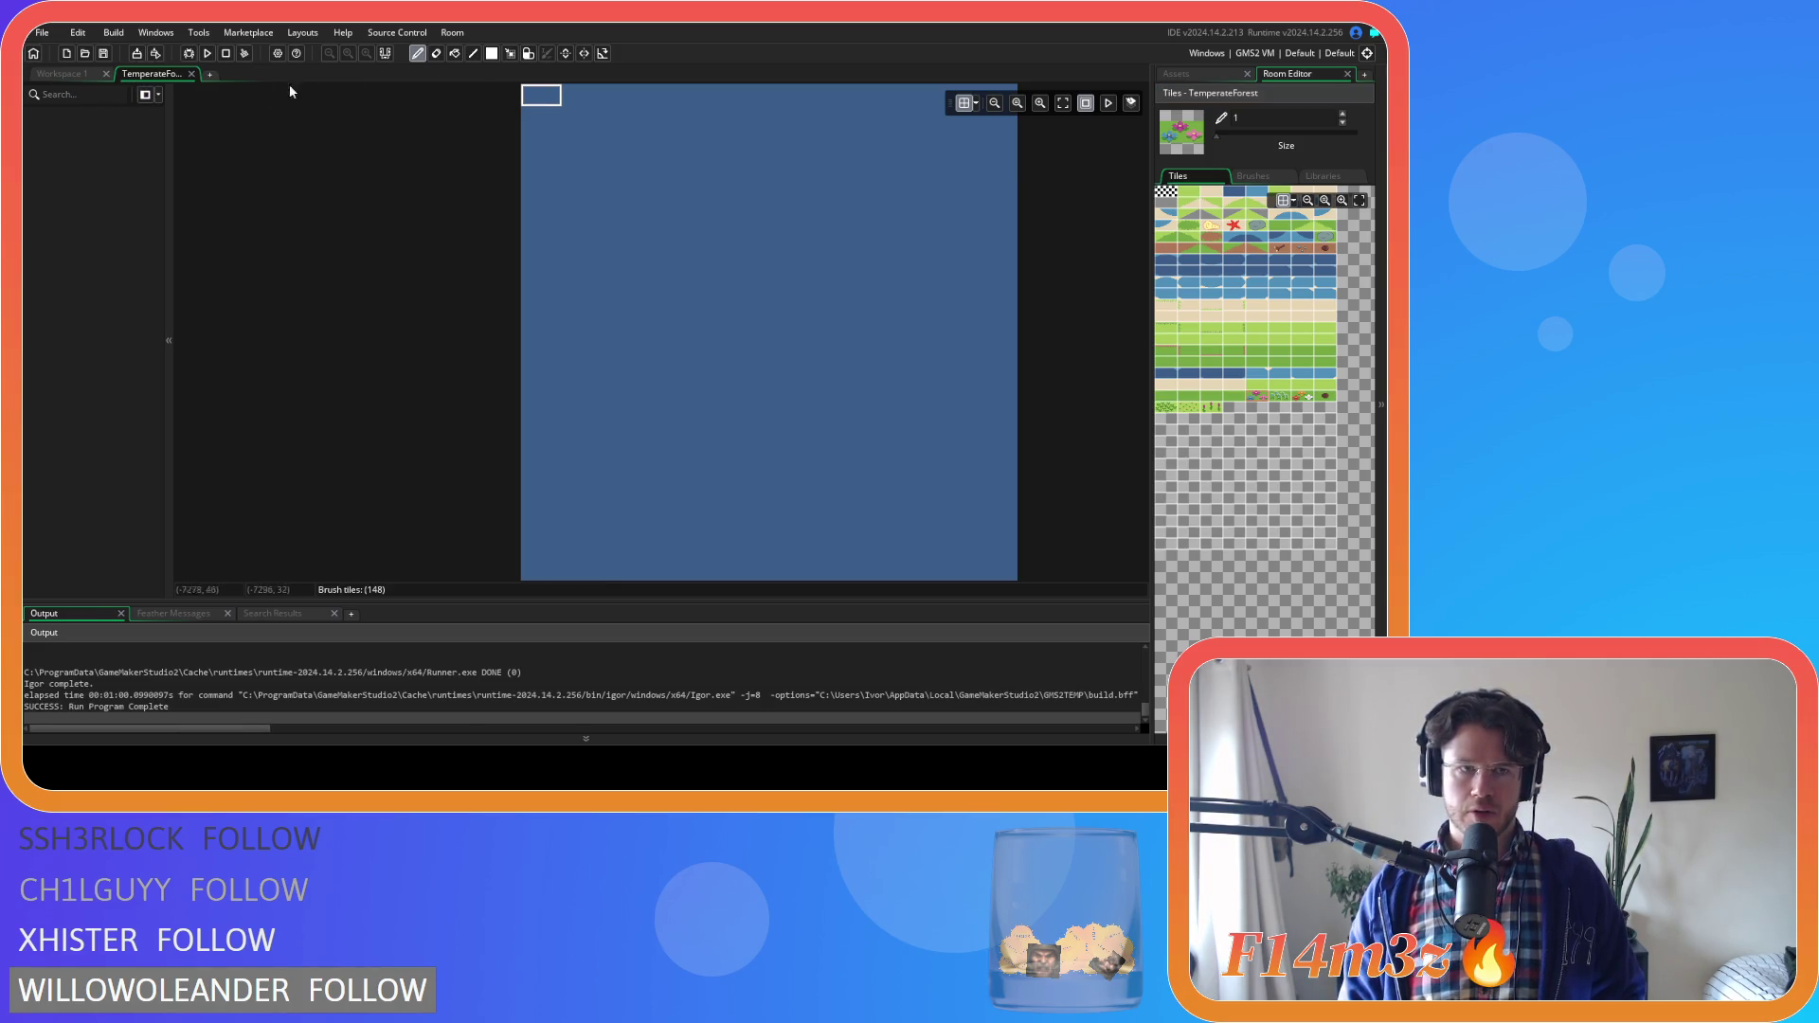
click(191, 73)
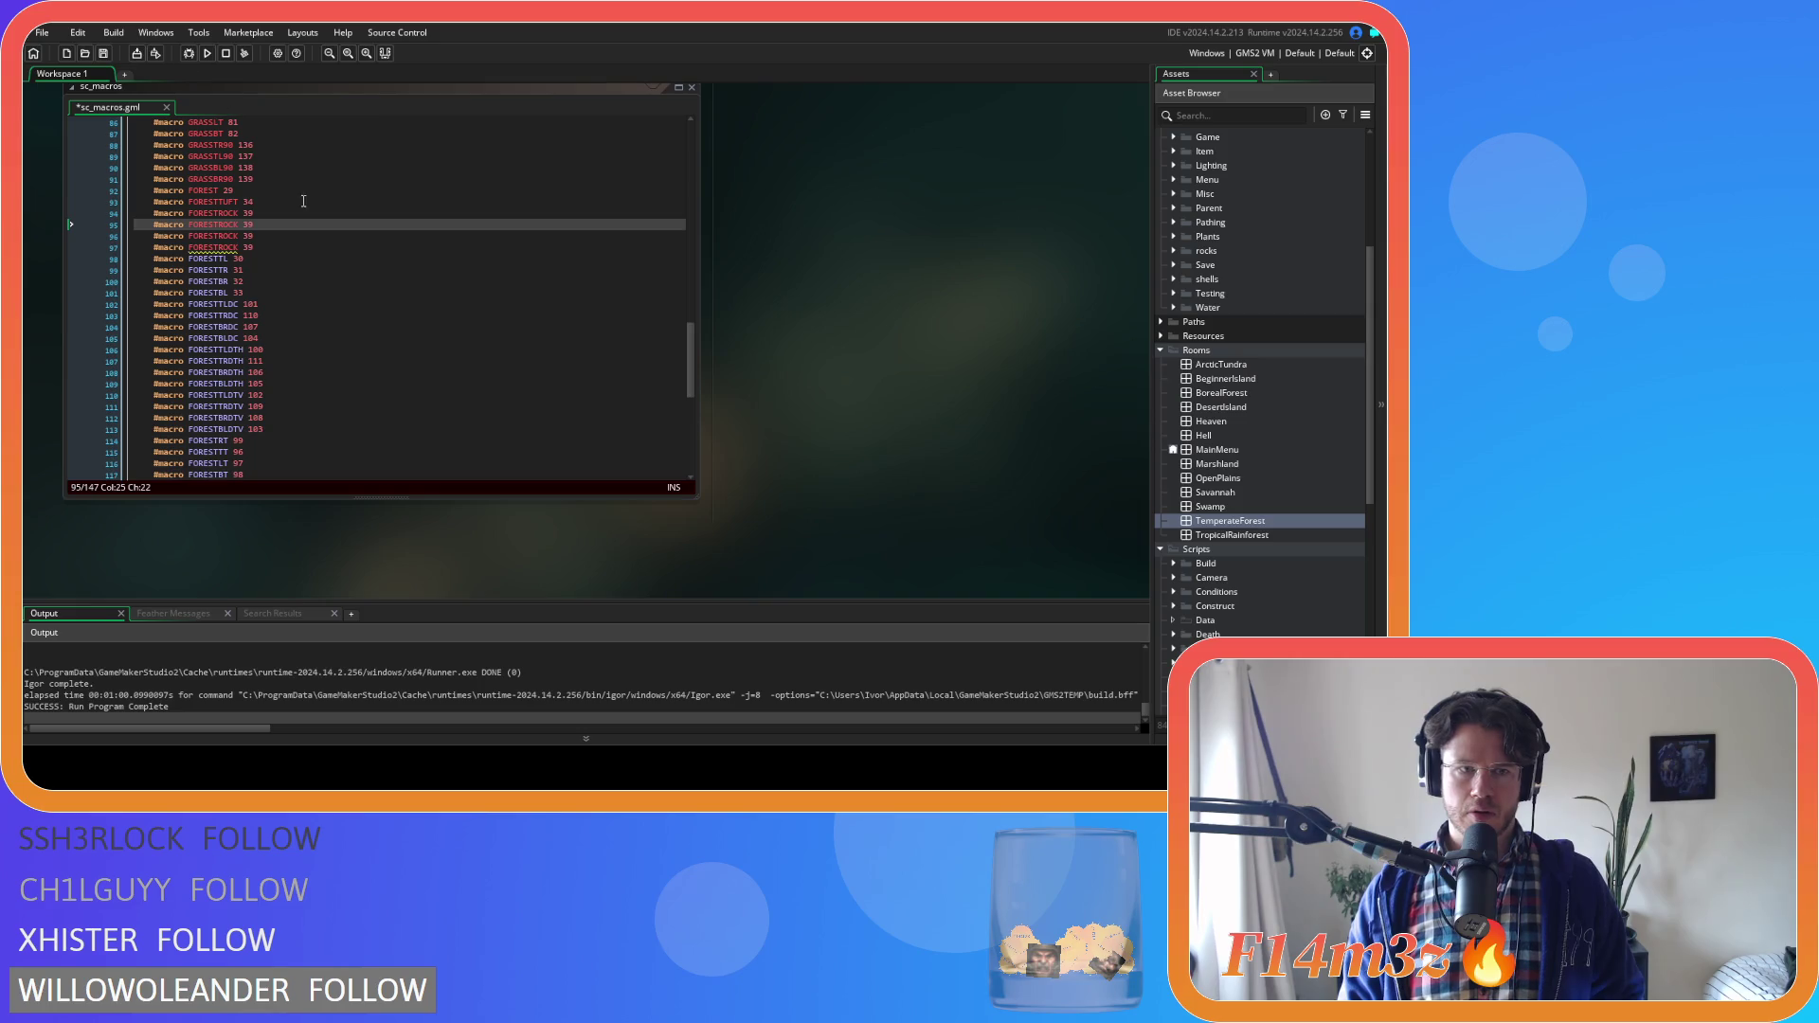
Rename the three FORESTROCK copies toward FORESTPRIMA, FORESTBLUE and a second PRIM variant
double_click(249, 224)
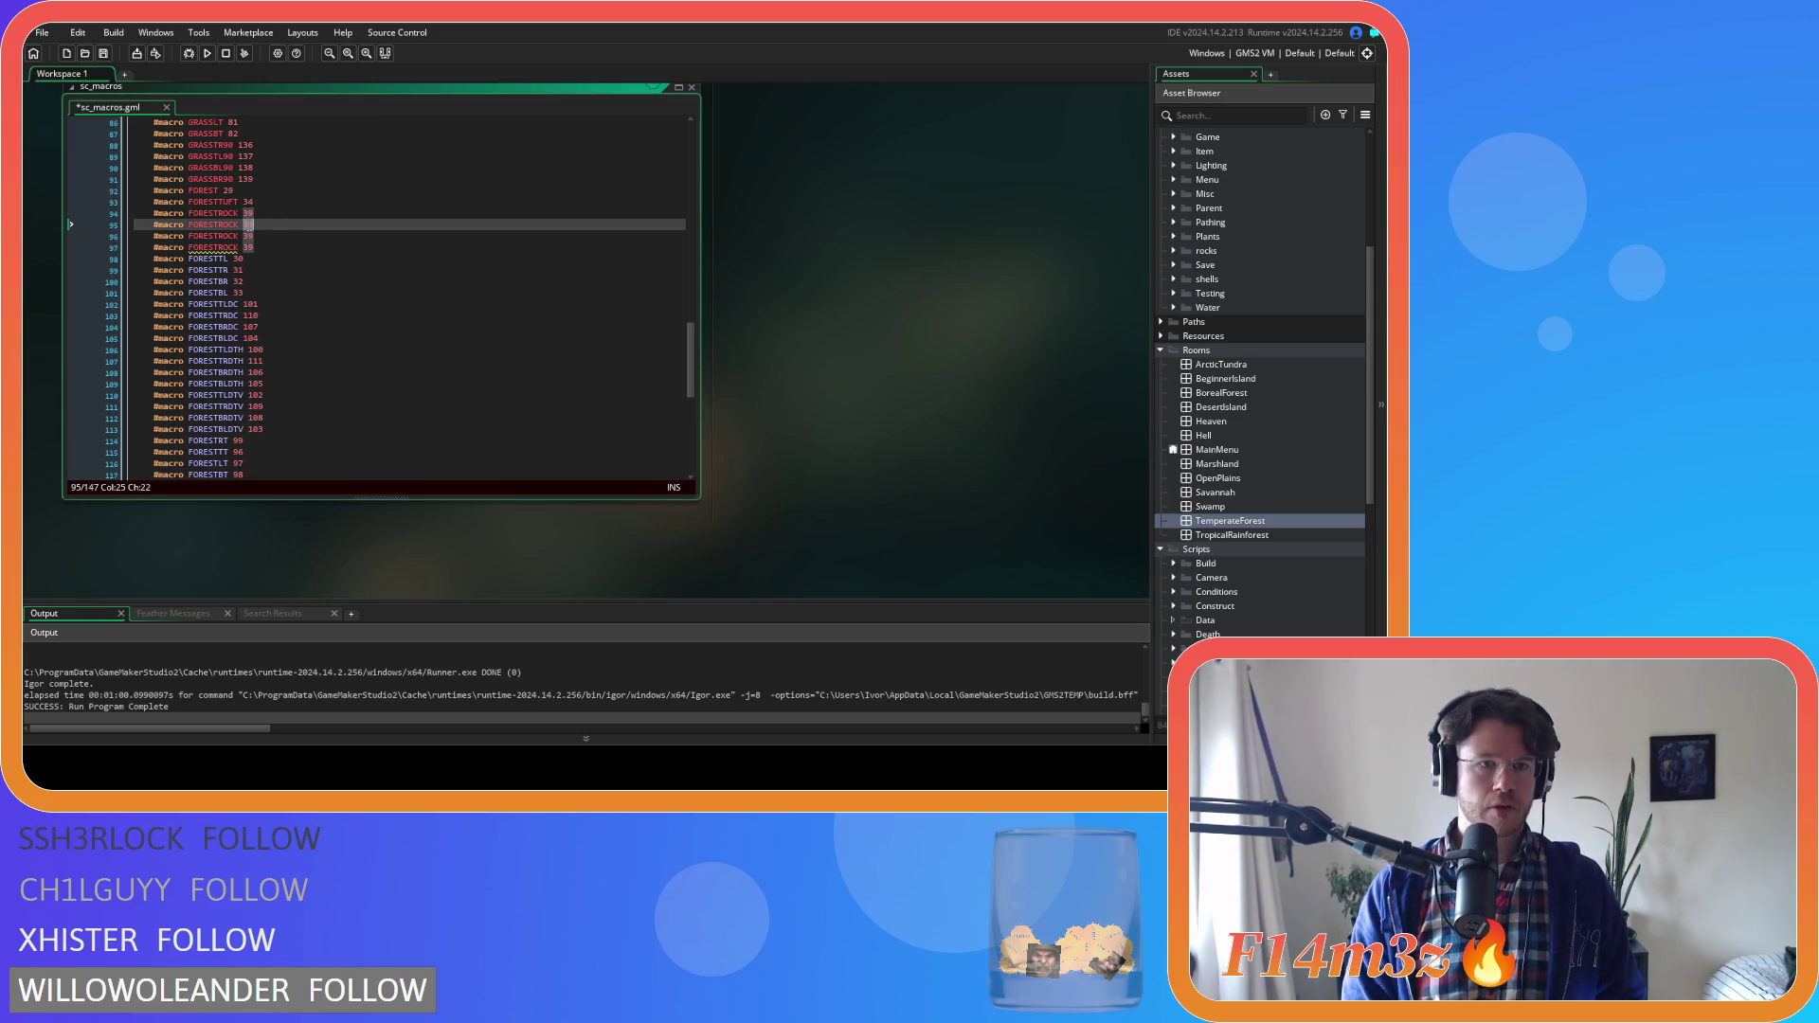
click(240, 224)
key(BackSpace)
key(BackSpace)
key(BackSpace)
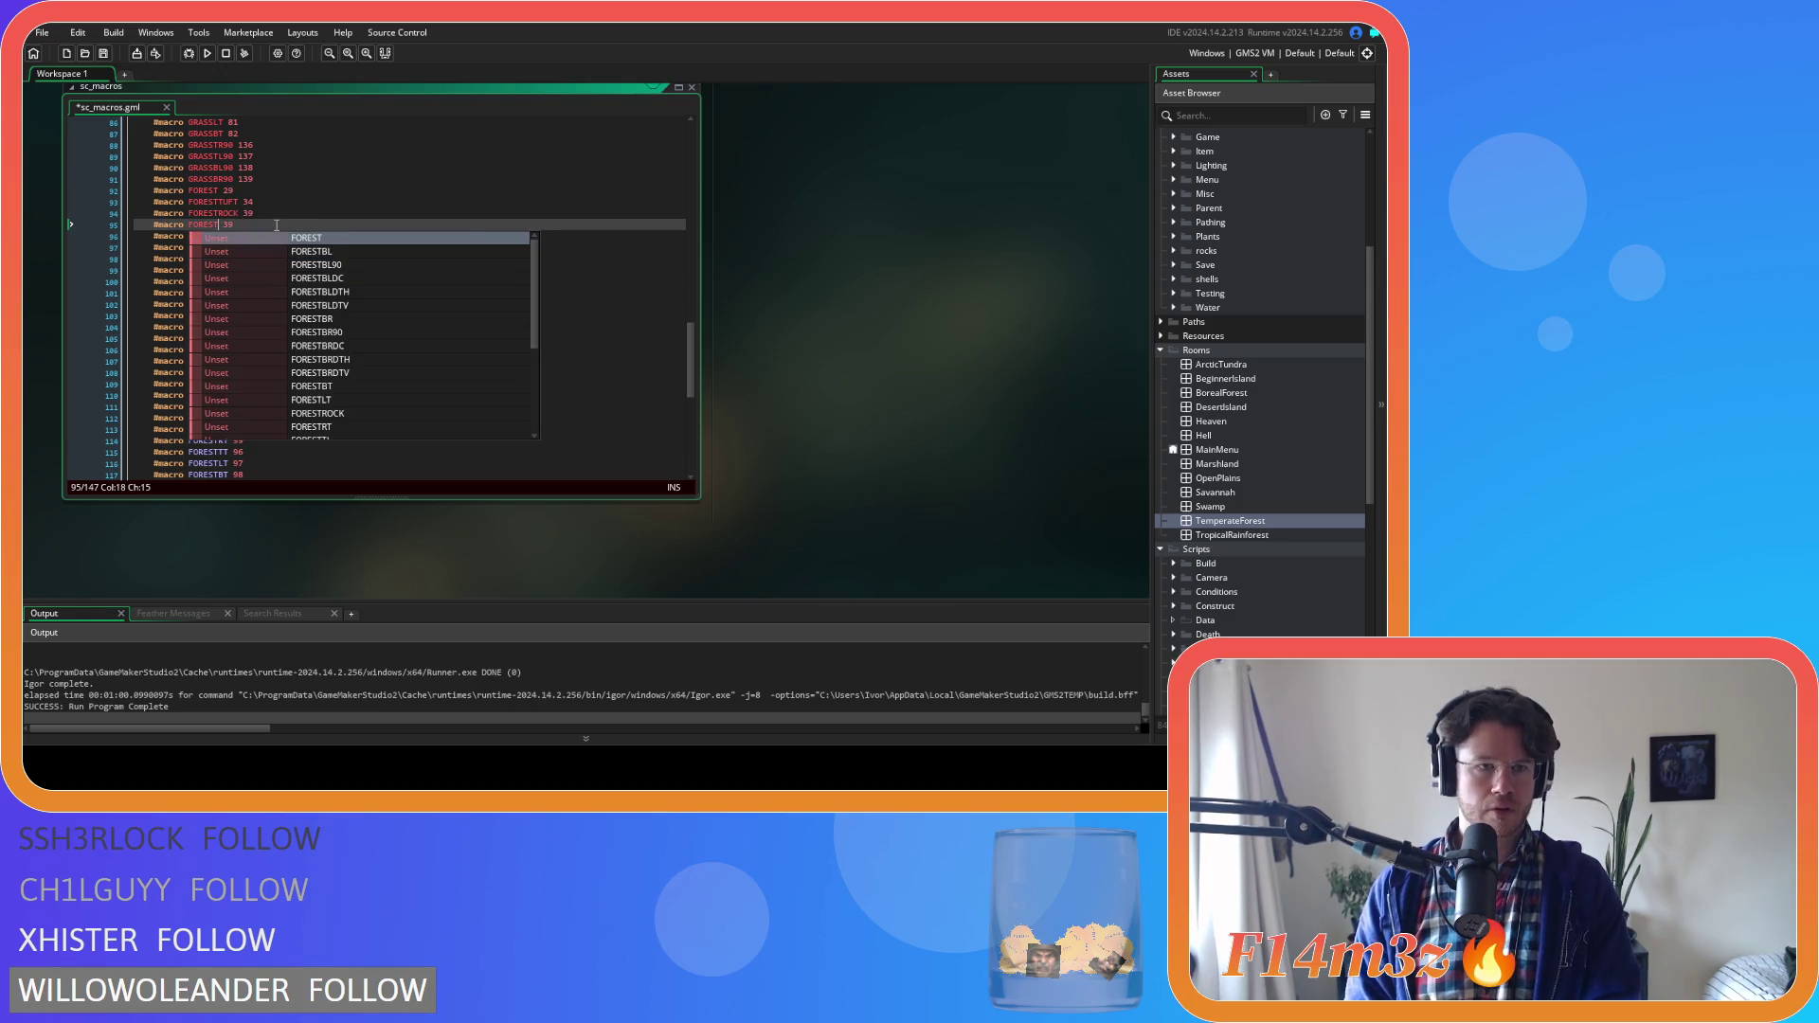
text(PRICK)
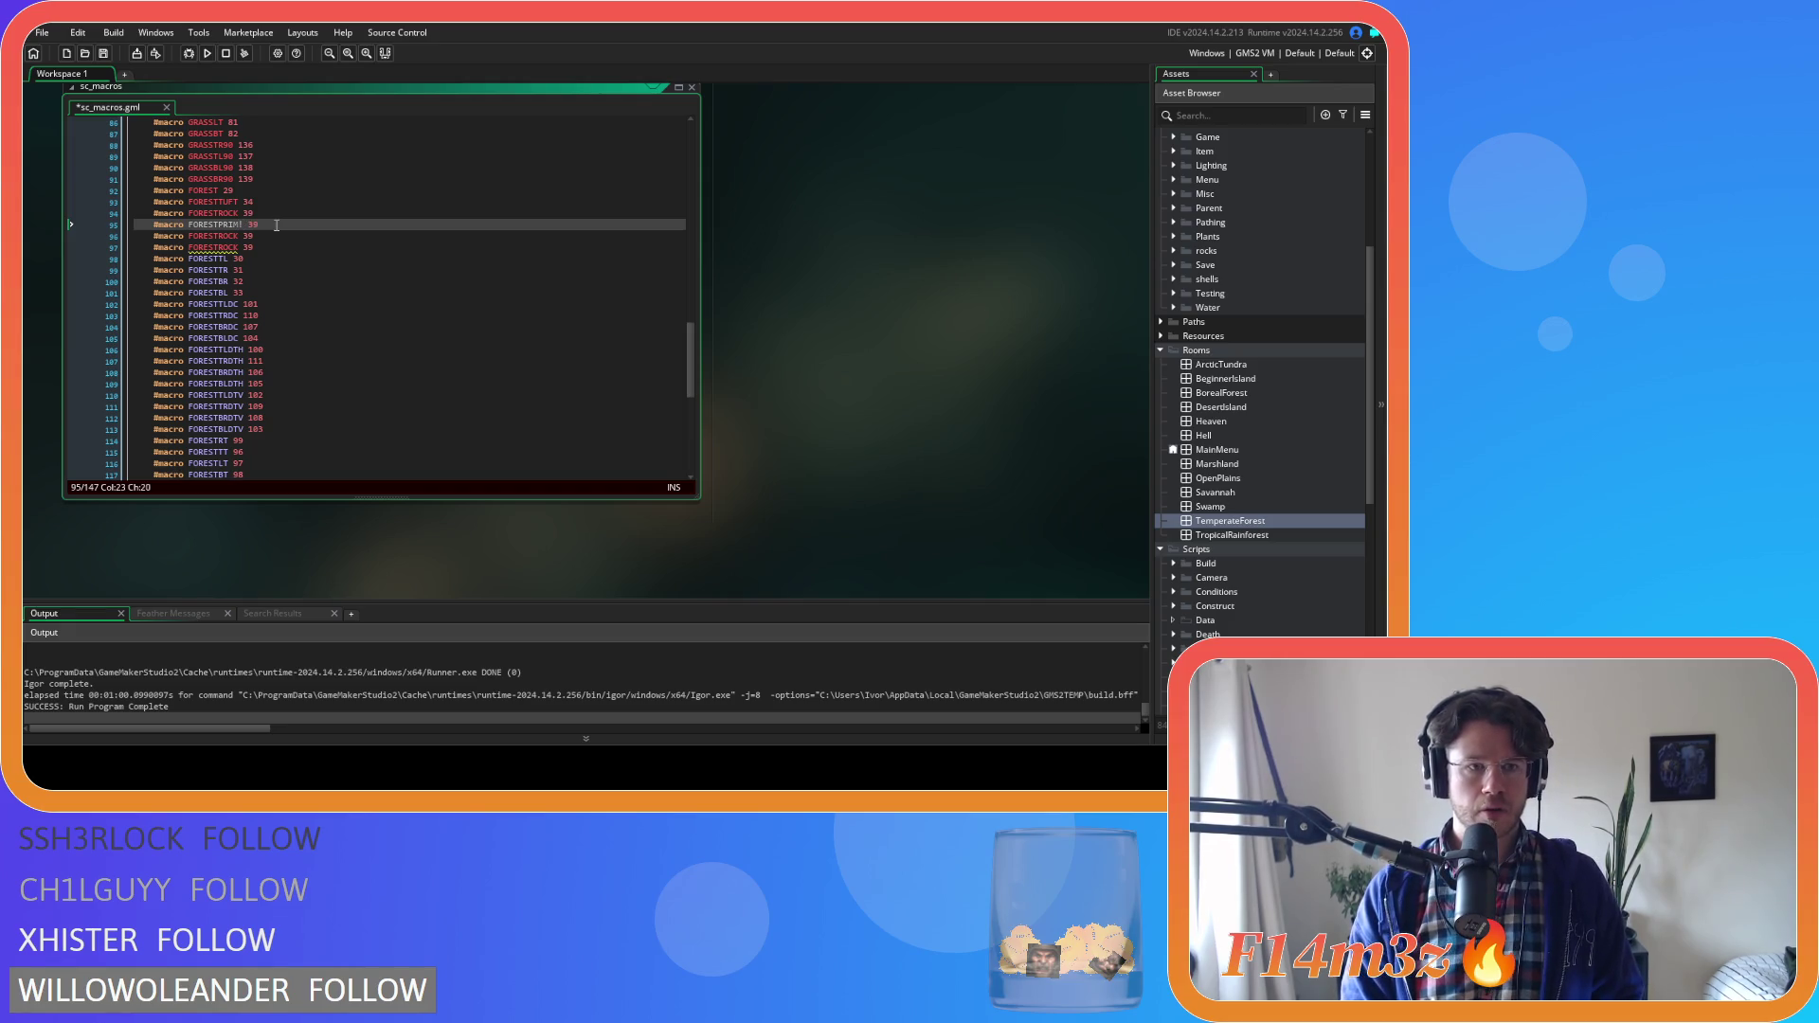
key(Down)
key(BackSpace)
key(BackSpace)
key(BackSpace)
text(BLUE)
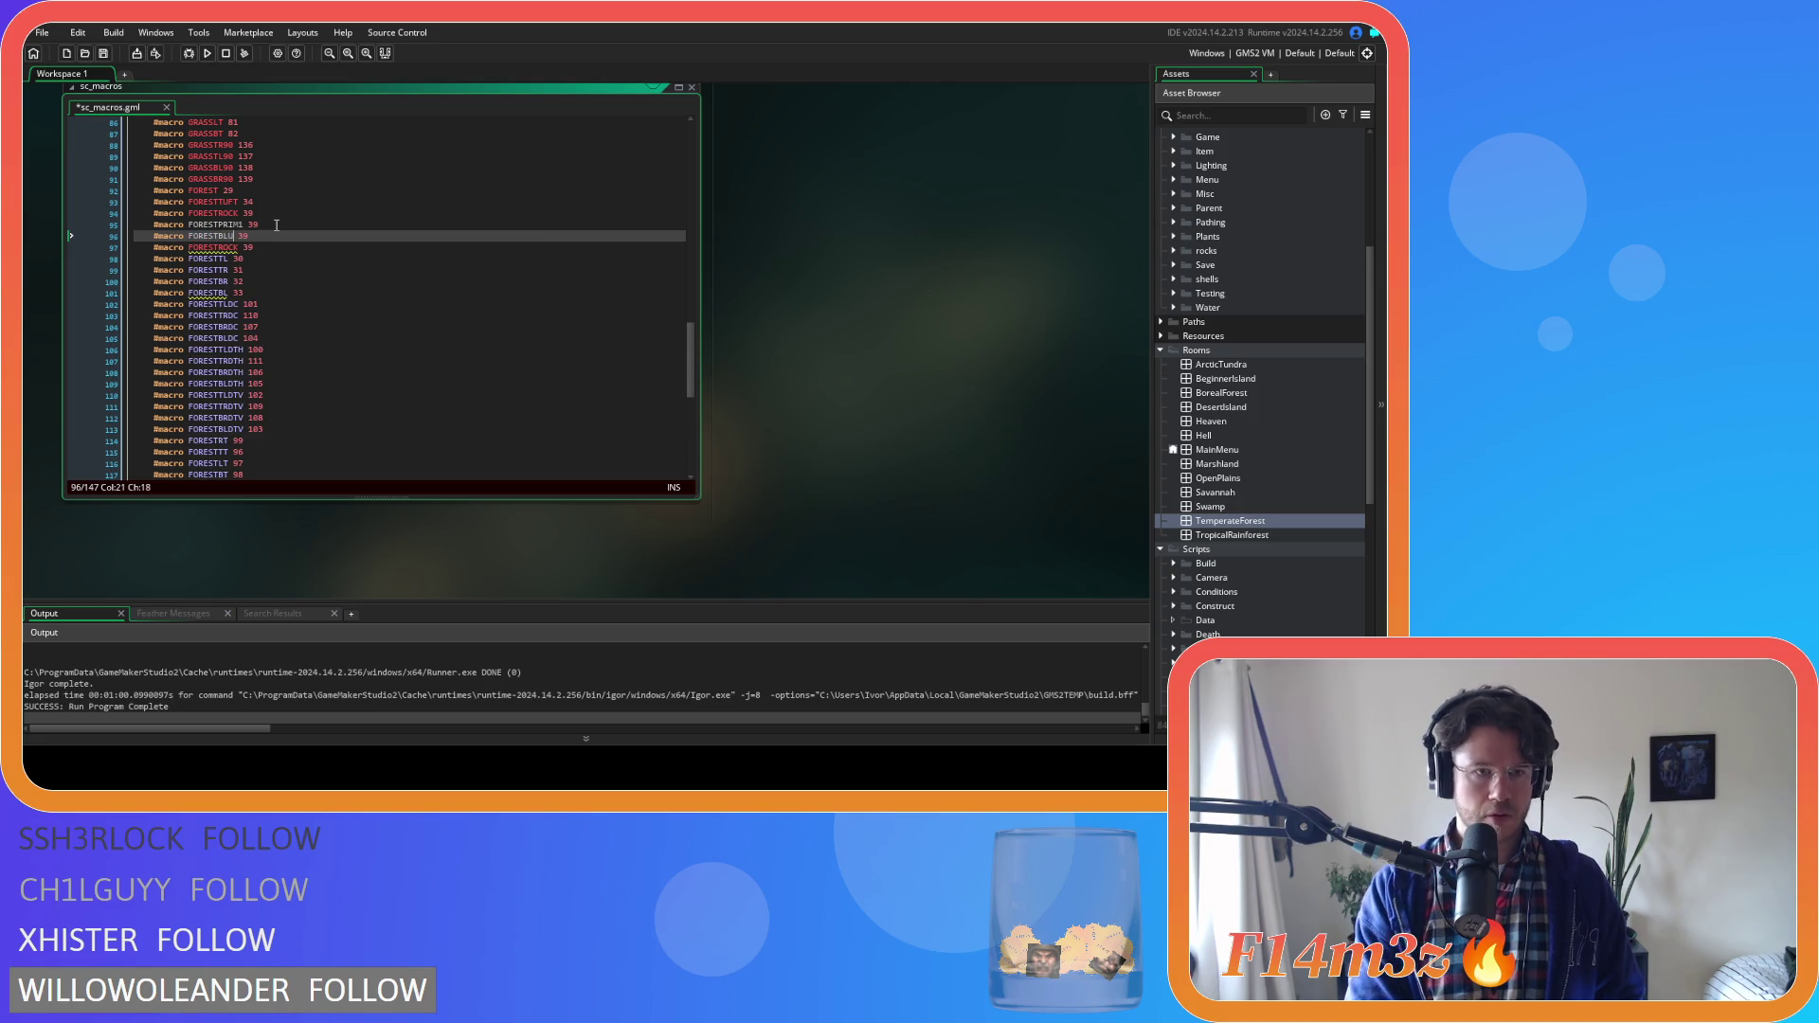
click(219, 248)
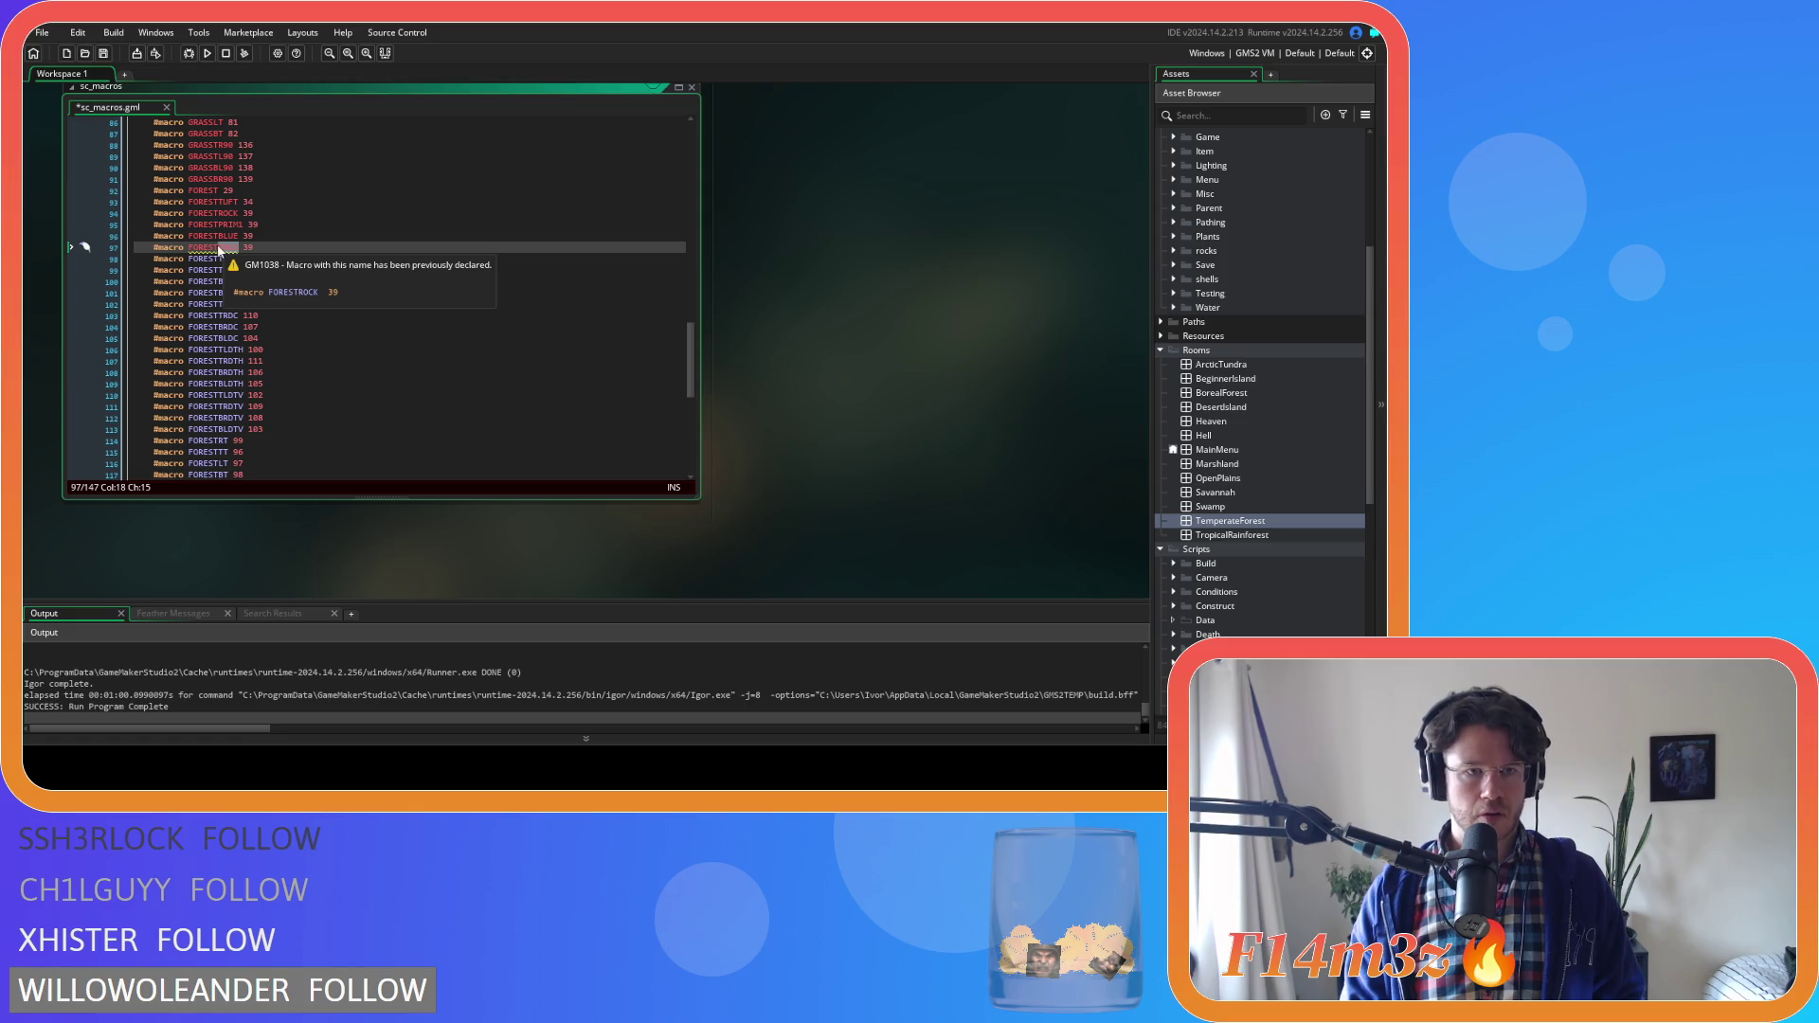
key(Delete)
key(Delete)
key(Delete)
text(PRIM2)
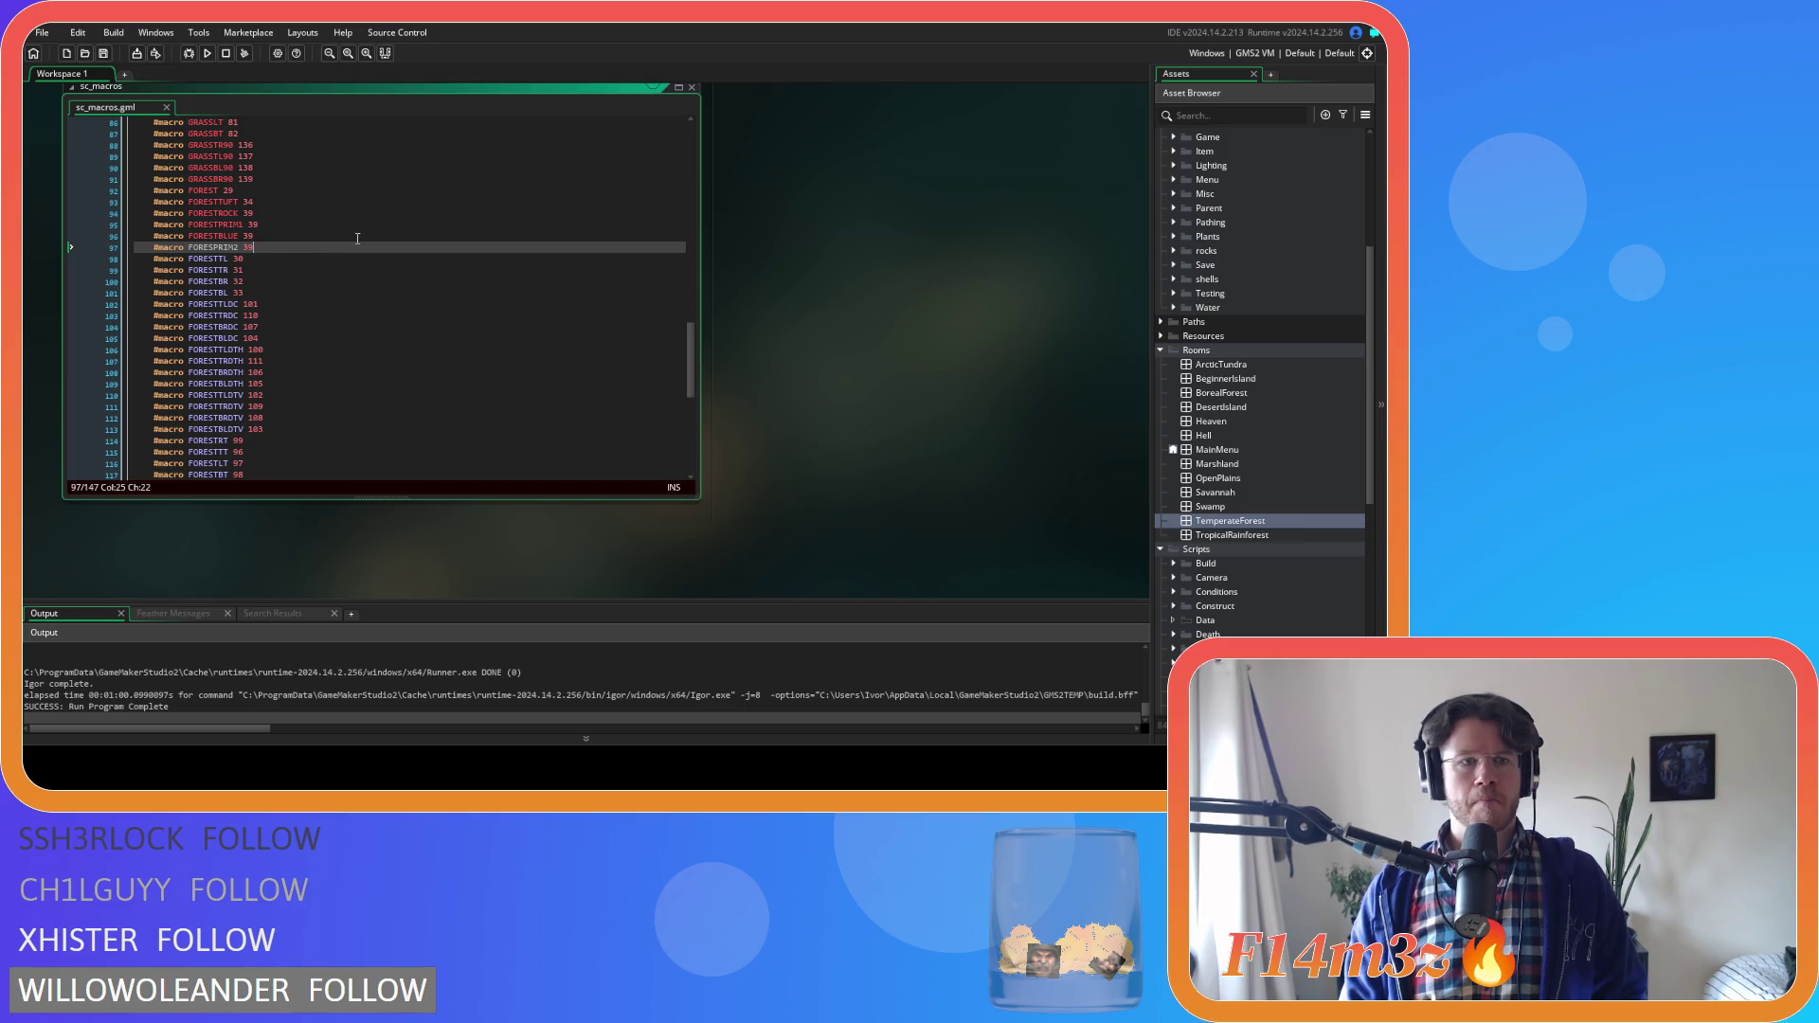
Correct the names to FORESTPRIMA and FORESTPRIMB and save sc_macros
click(244, 224)
key(BackSpace)
text(A)
click(241, 248)
key(BackSpace)
text(B)
key(ctrl+s)
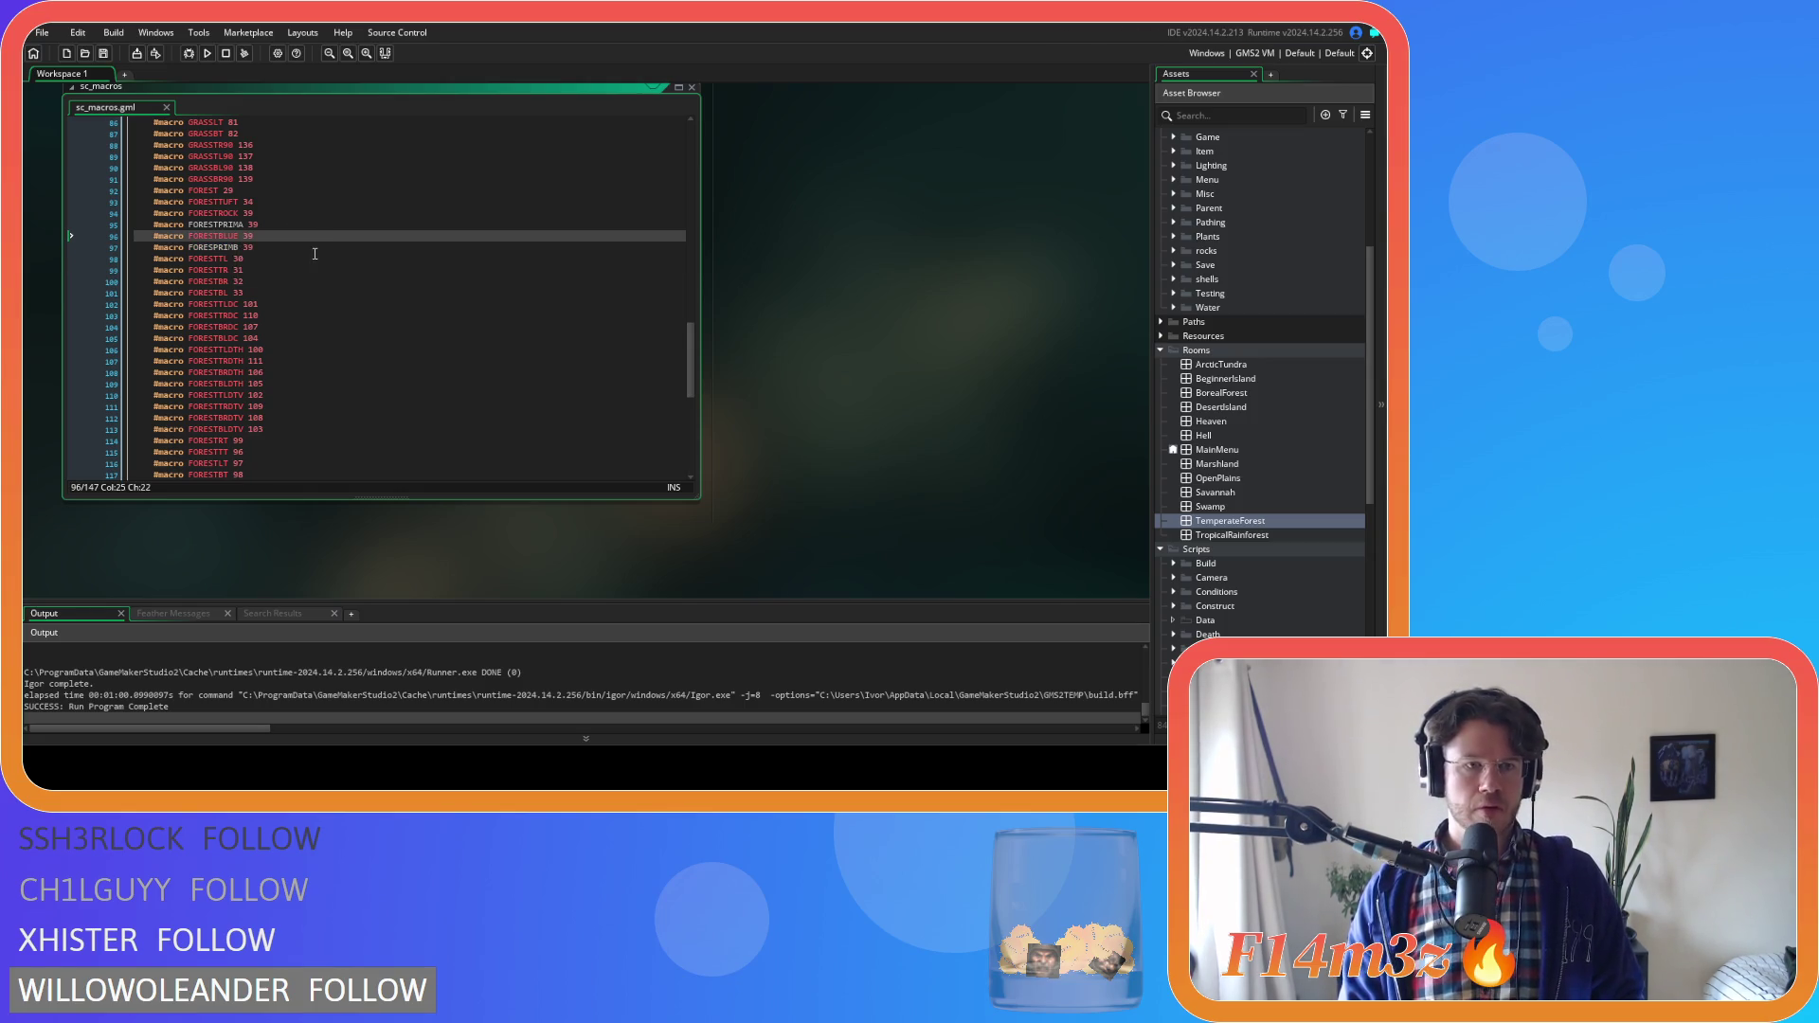
Recheck the Tiles_1 tileset in the TemperateForest room, then close the room and Inspector
click(314, 256)
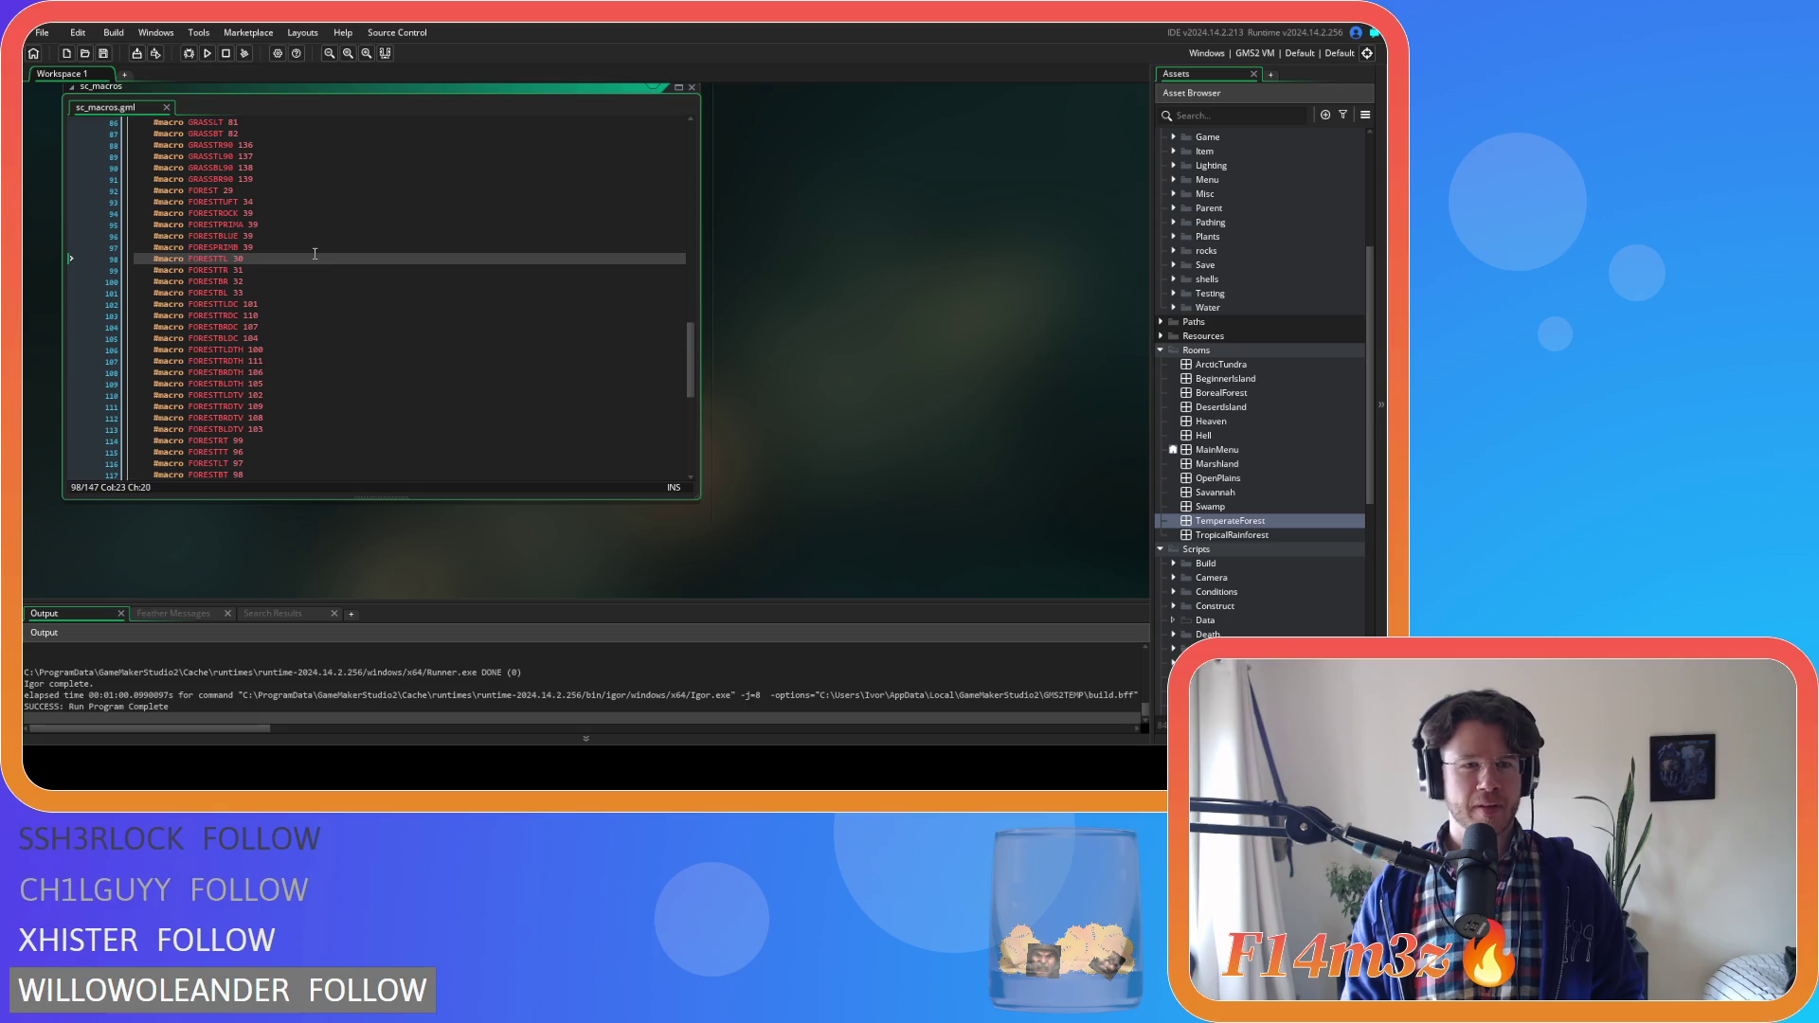
click(319, 248)
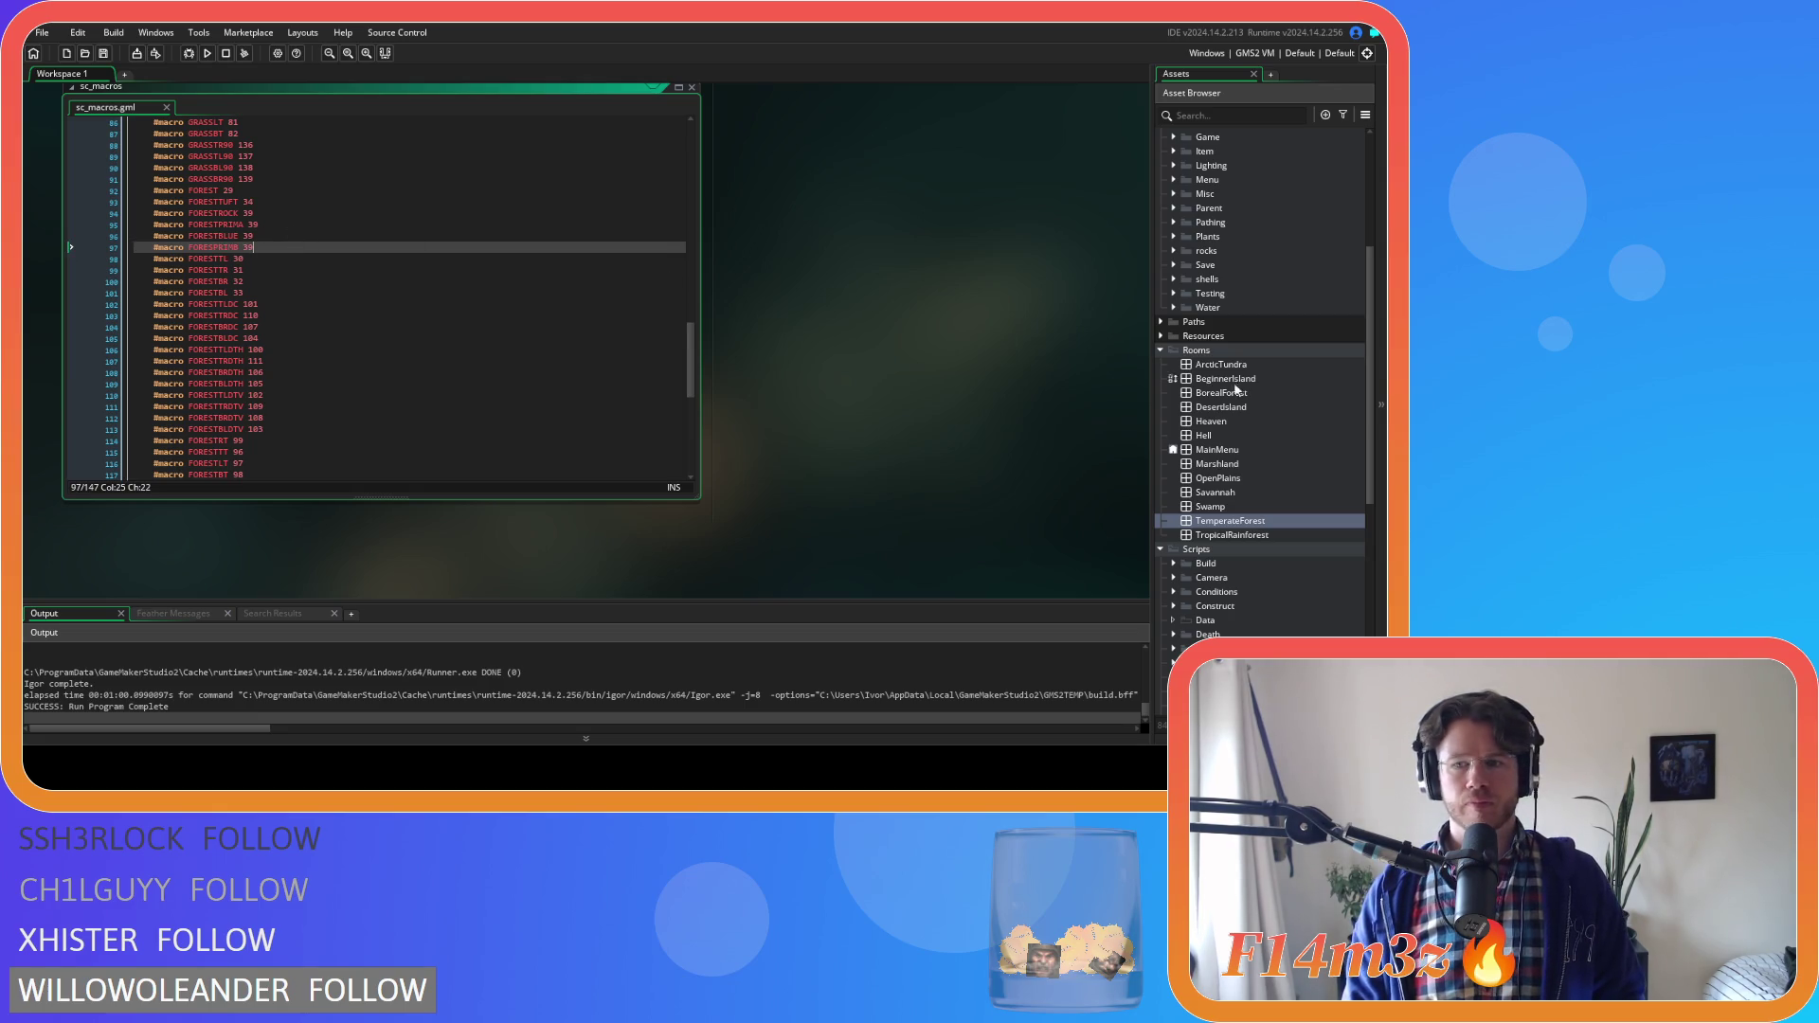
double_click(1250, 523)
click(122, 214)
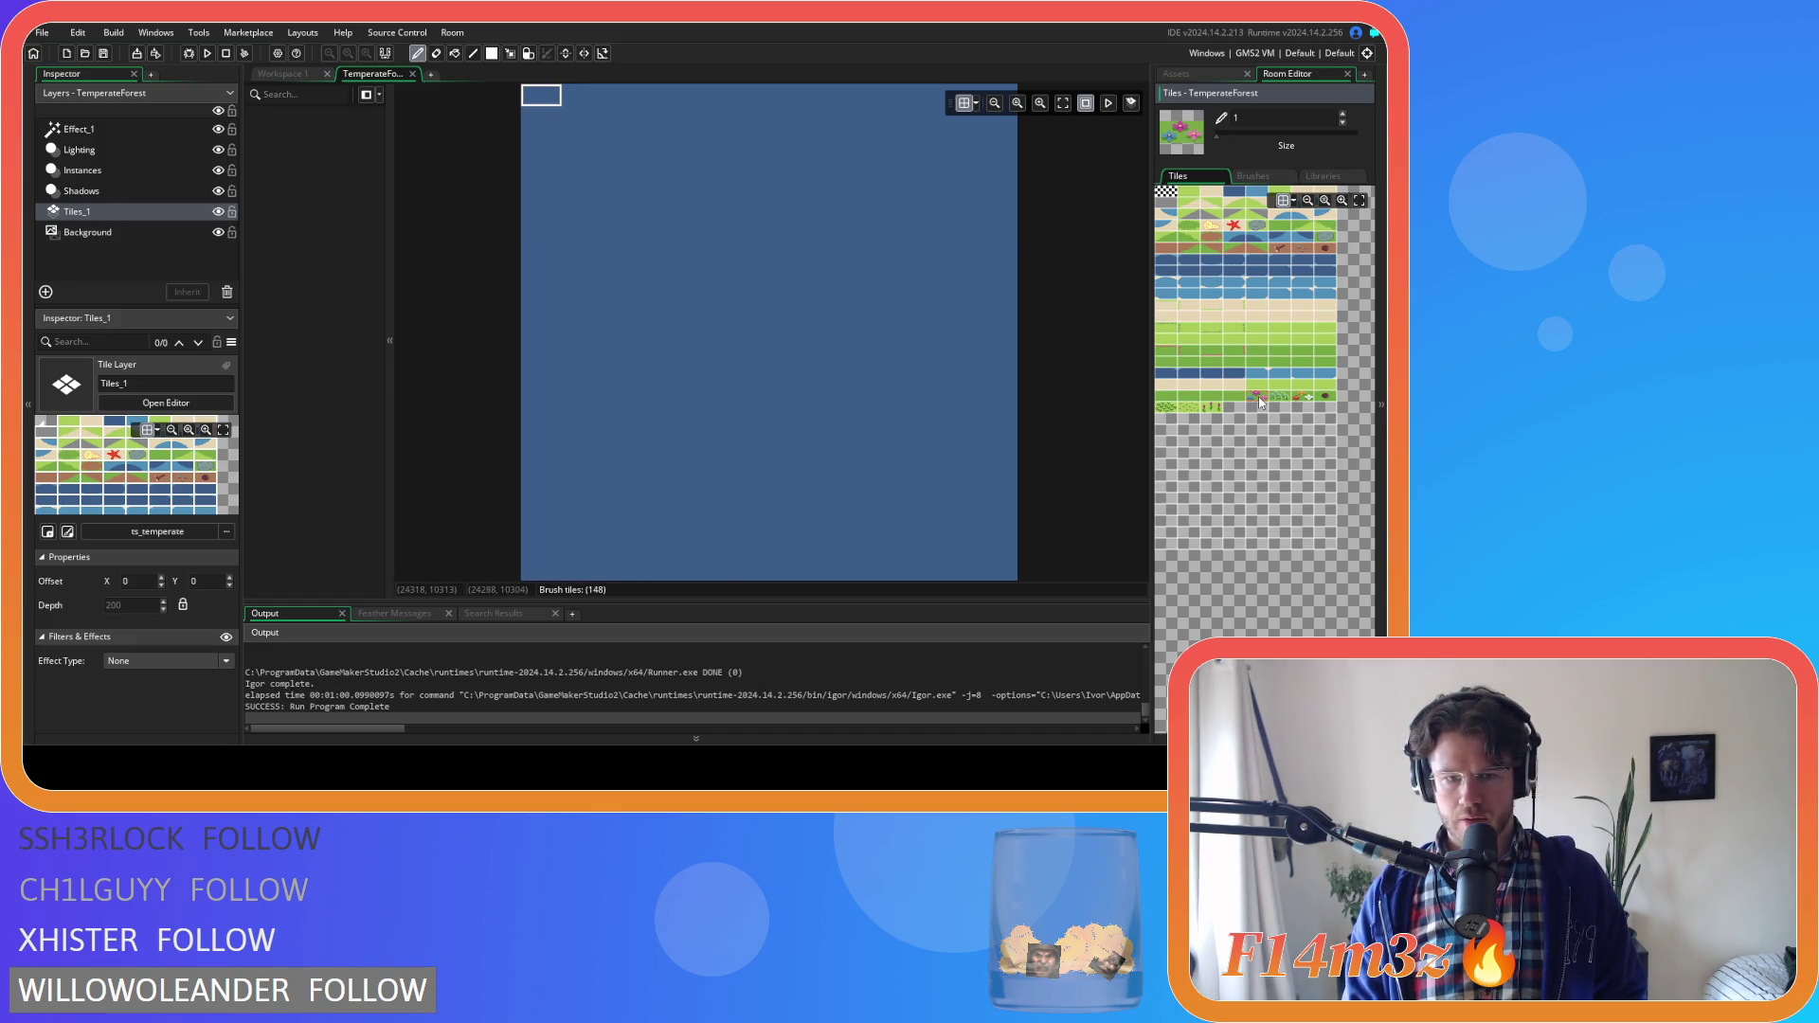
click(412, 73)
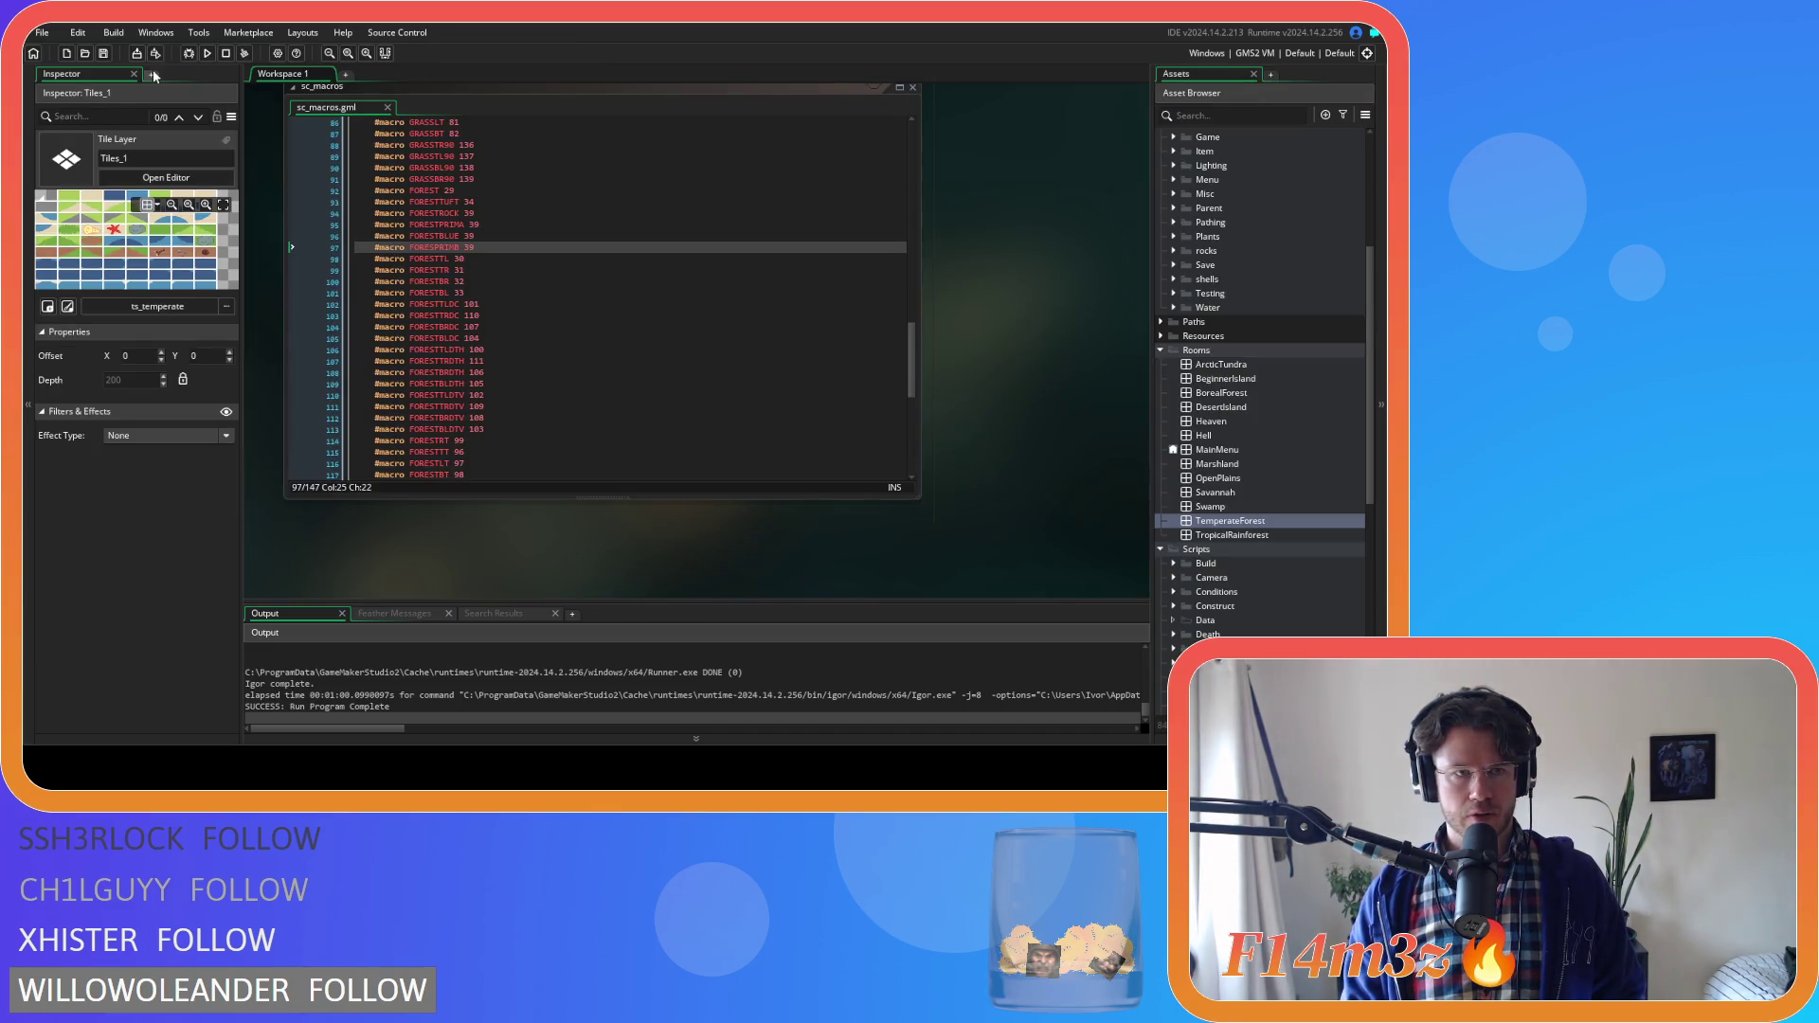
click(135, 75)
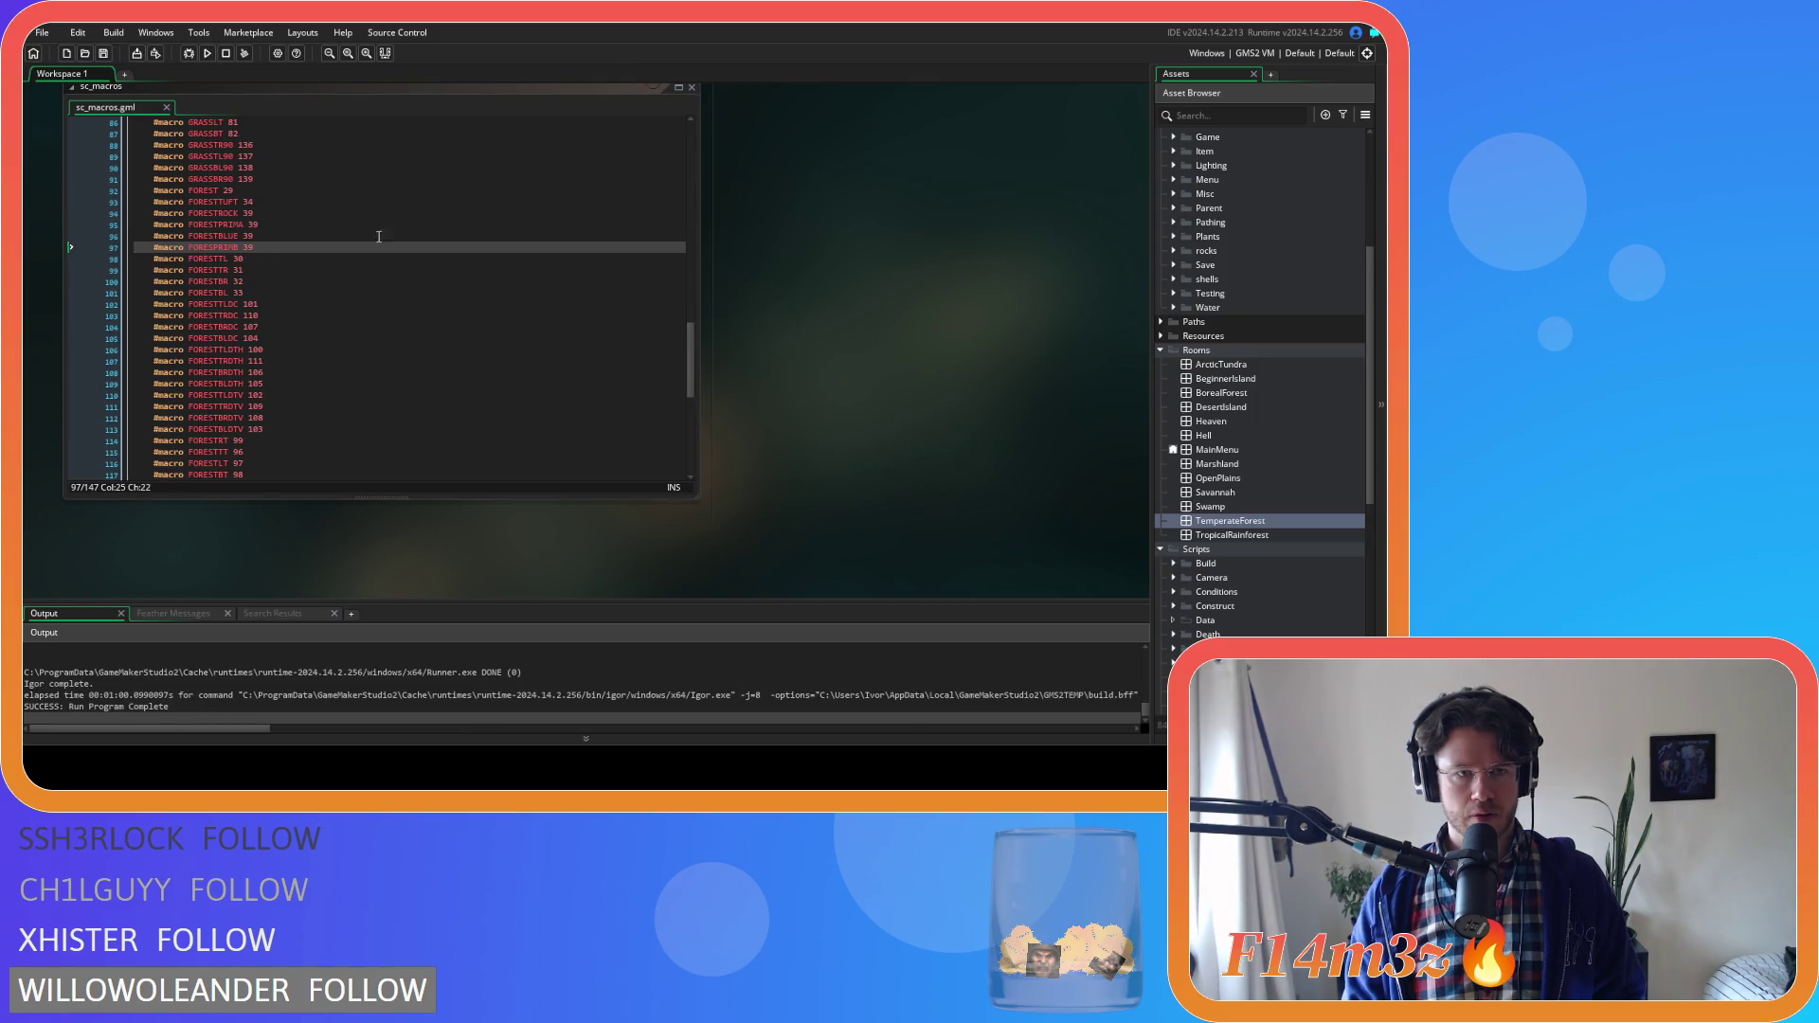
Set FORESTPRIMA to 148 and FORESTBLUE to 149, update line 97's value, and save
double_click(253, 225)
text(1487)
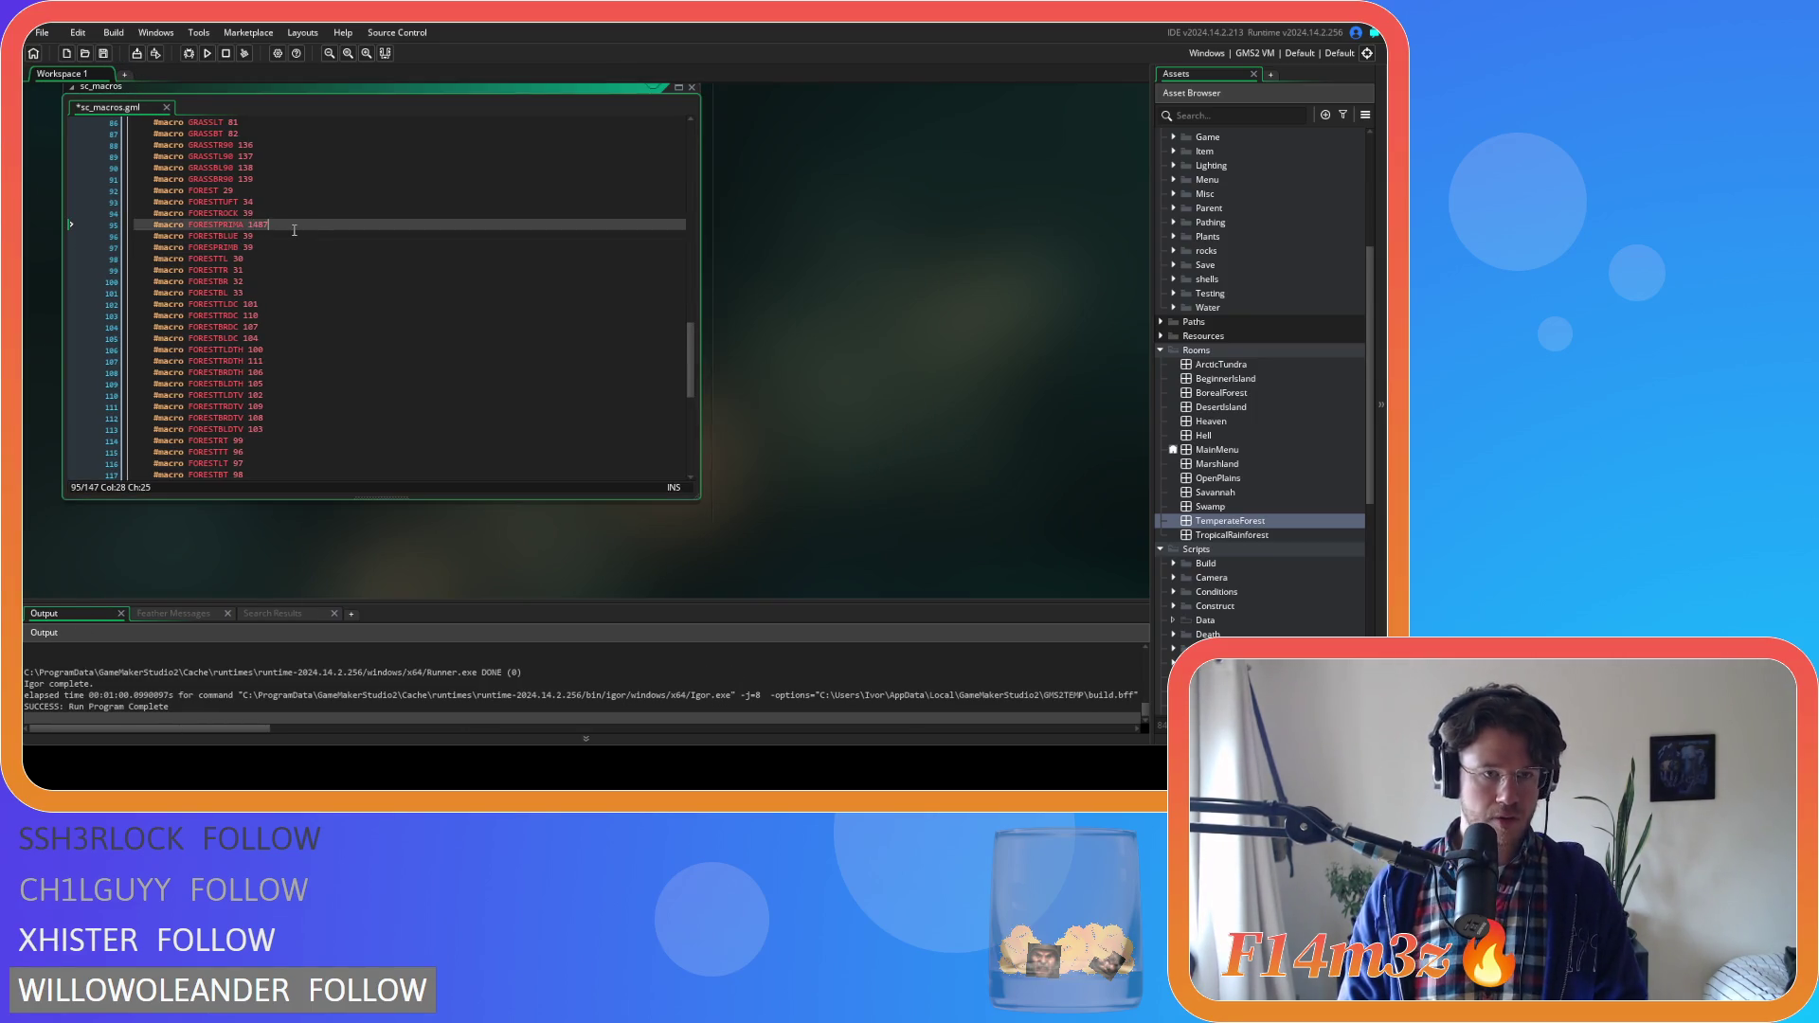
key(BackSpace)
click(246, 235)
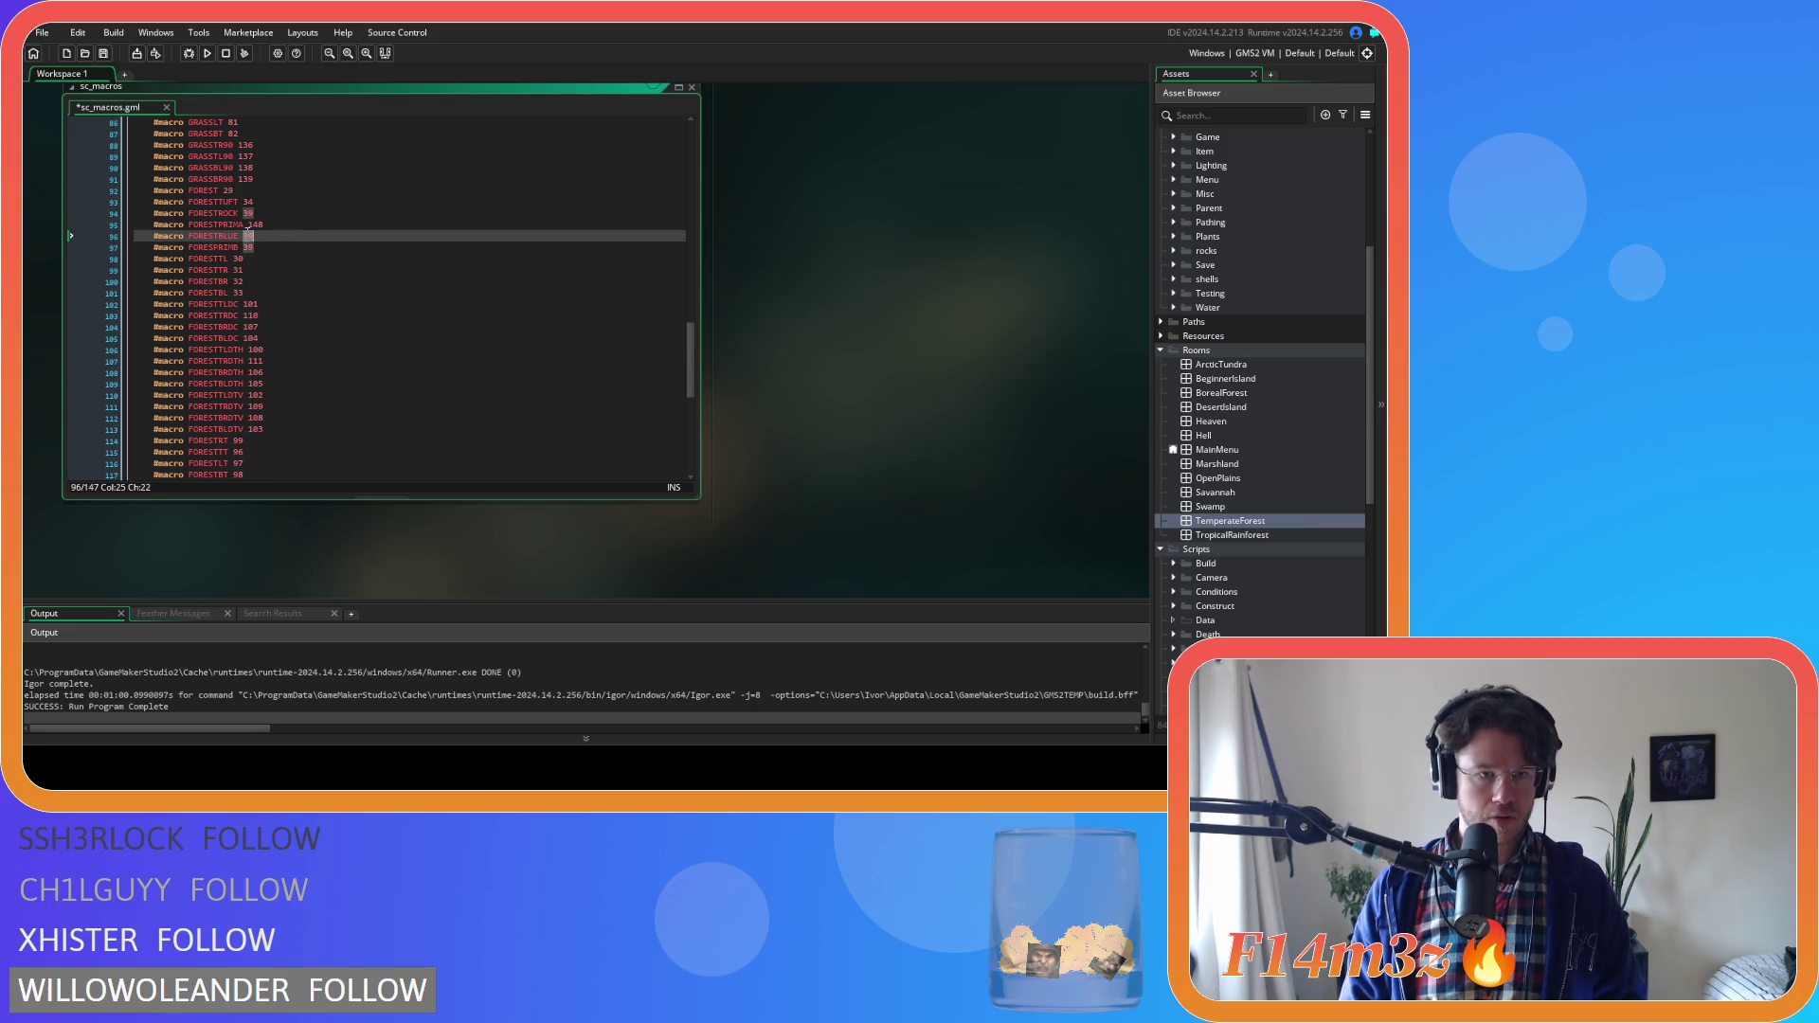
text(49)
double_click(249, 247)
text(1)
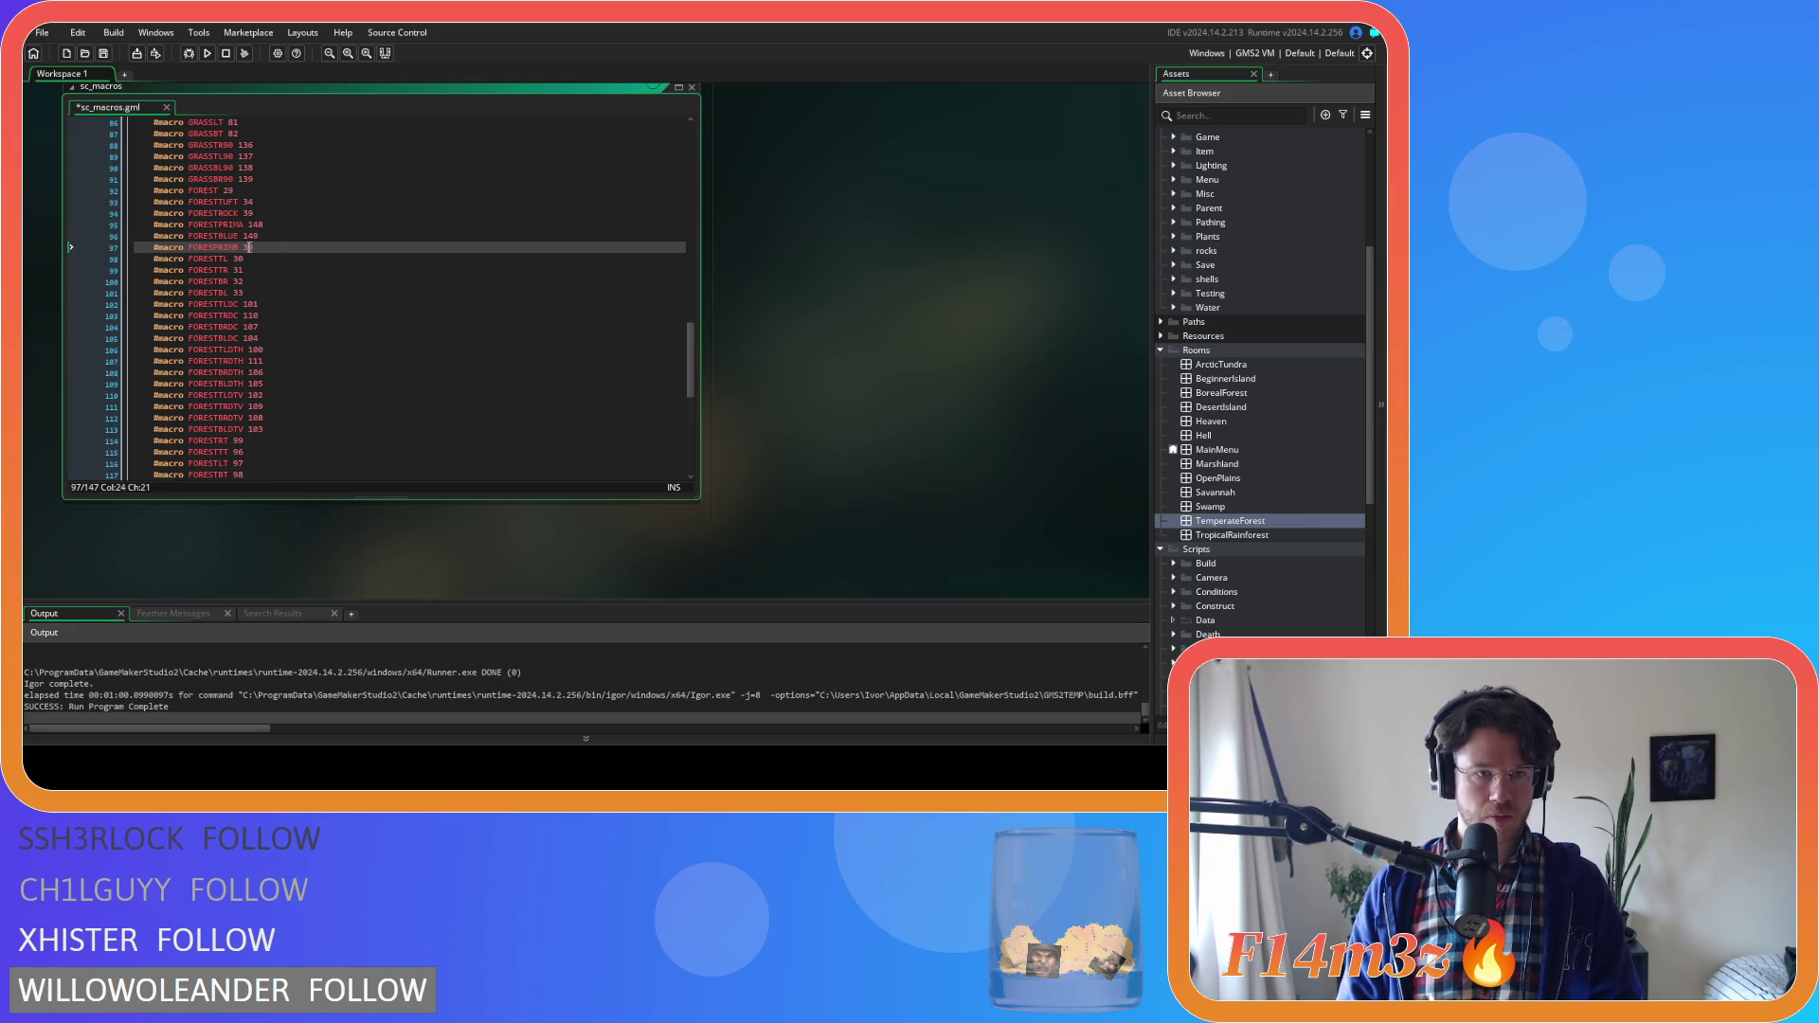
key(ctrl+s)
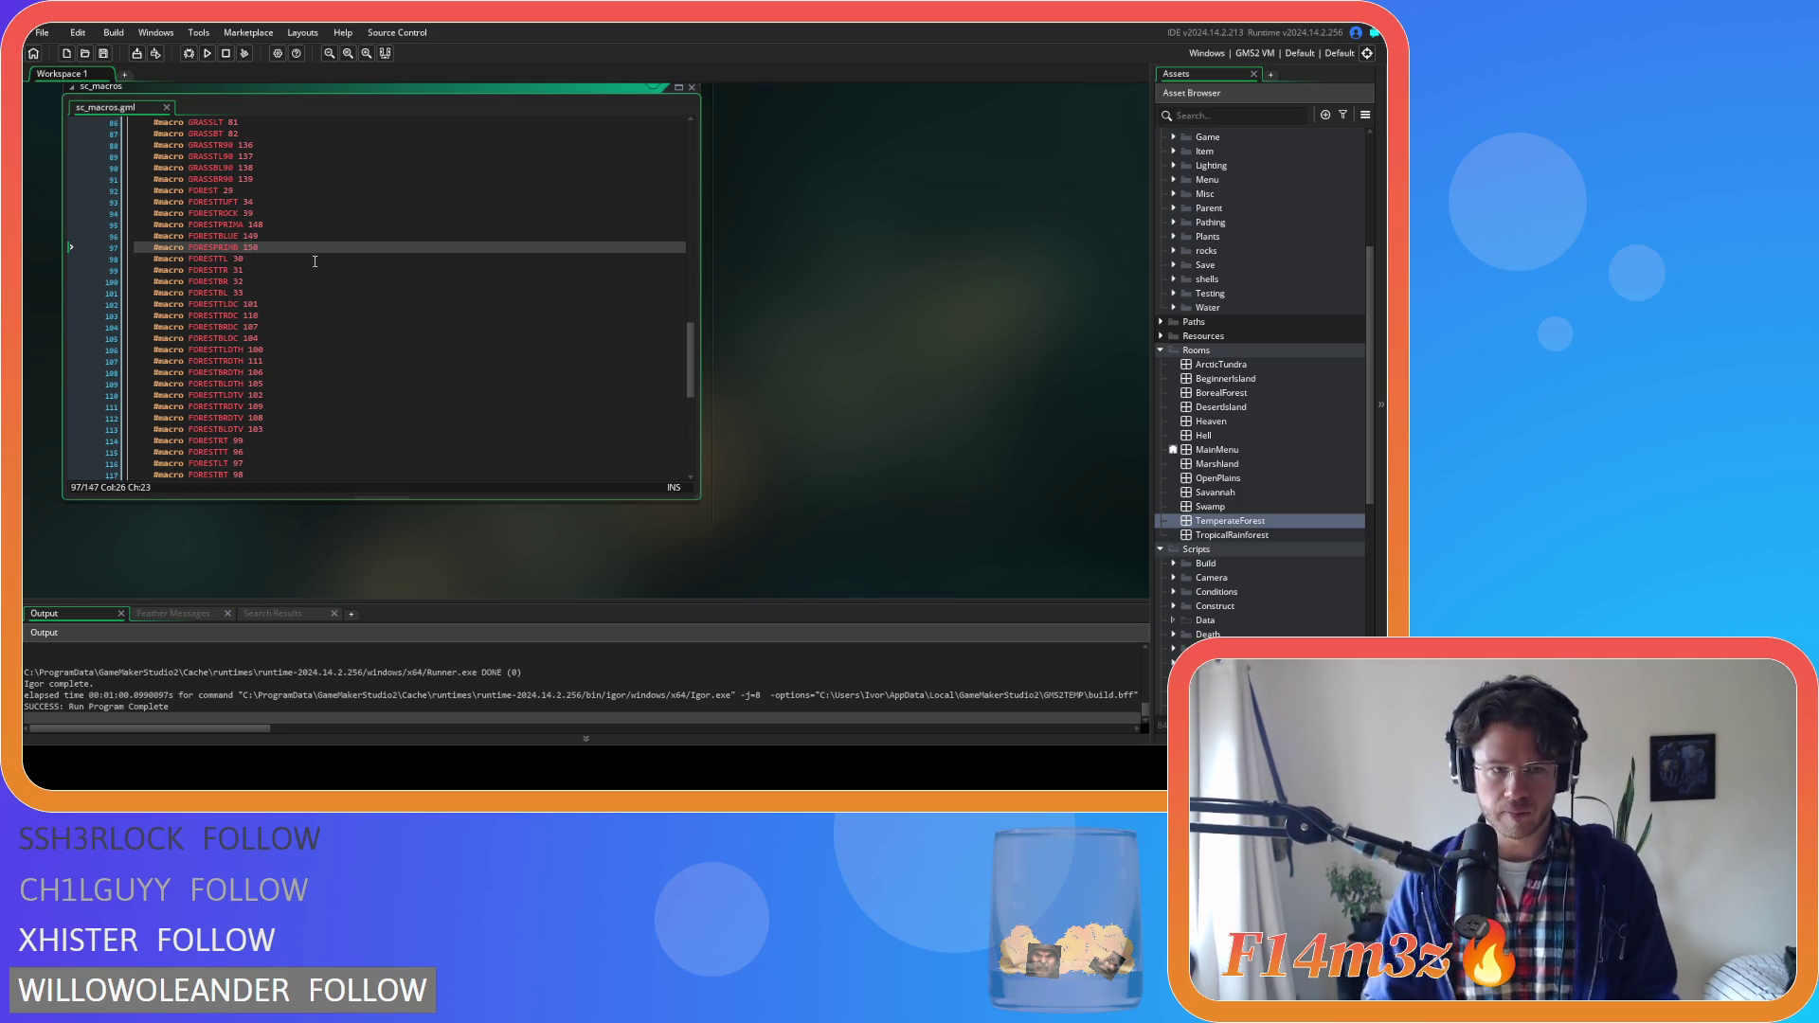
Duplicate the EARTH macro into EARTHSTICK and EARTHPEBBLE lines
scroll(315, 251, down, 3)
scroll(312, 261, down, 2)
click(247, 362)
key(ctrl+d)
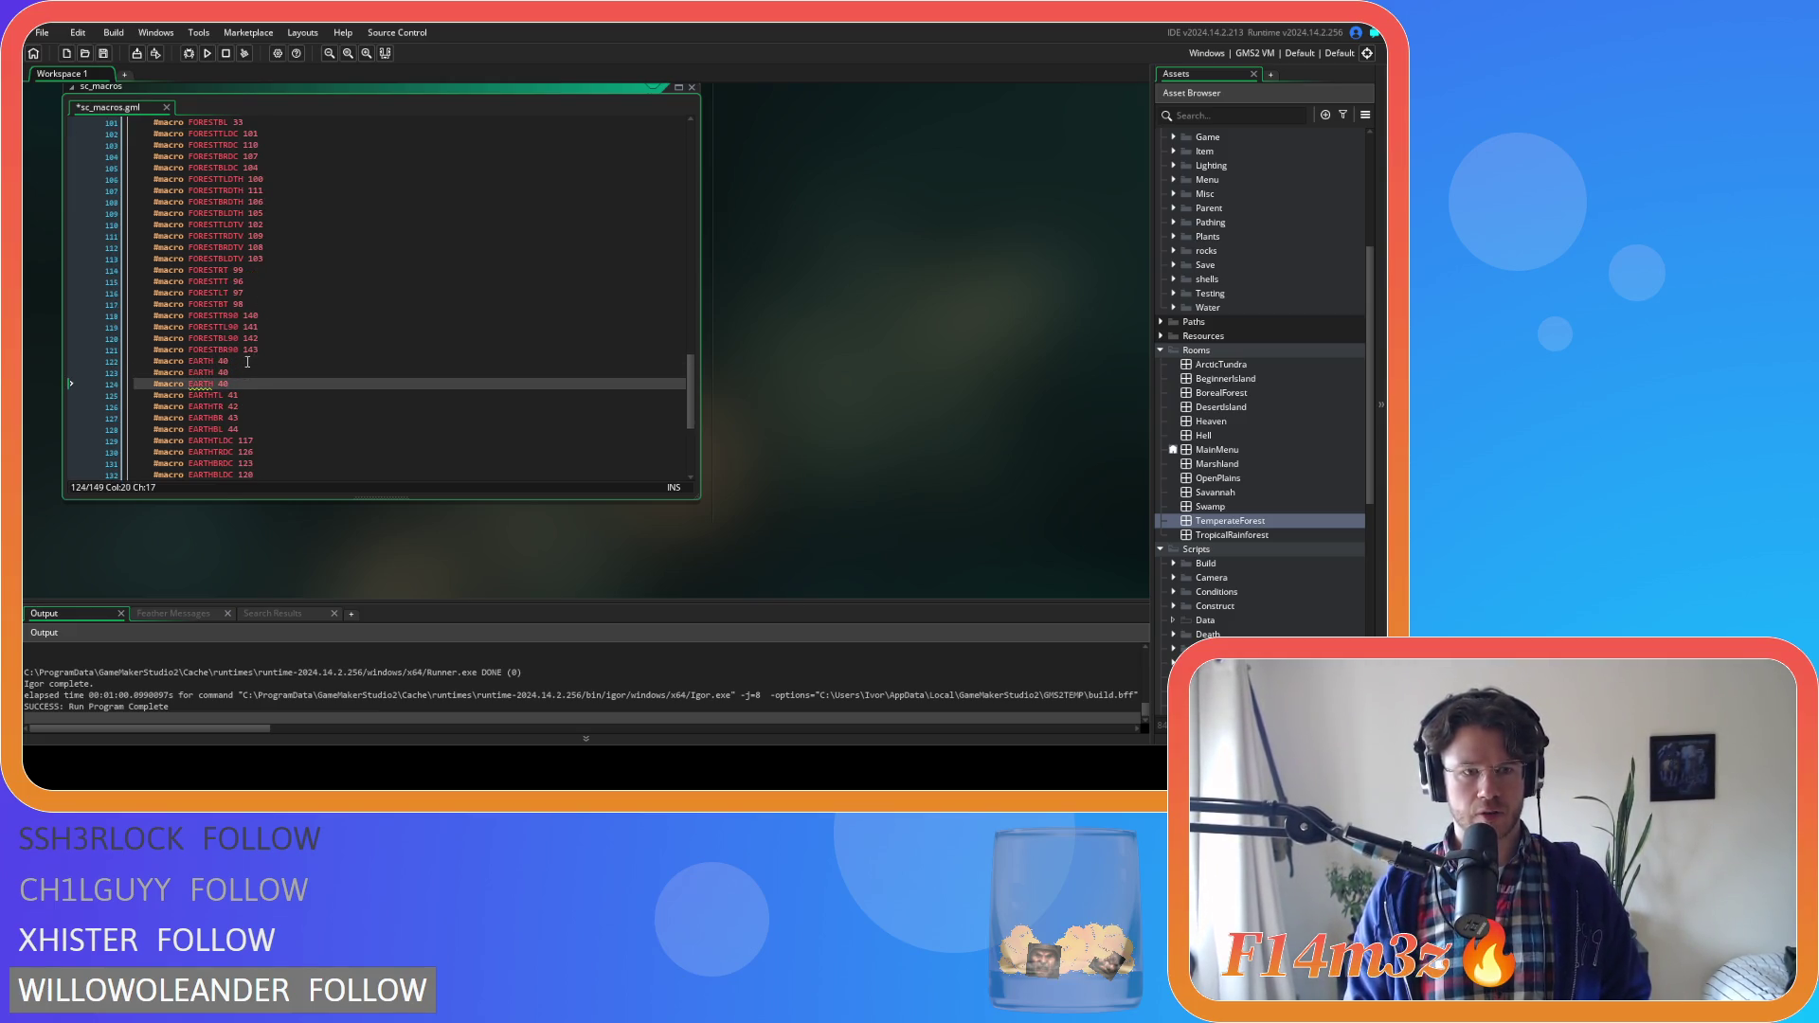
click(219, 373)
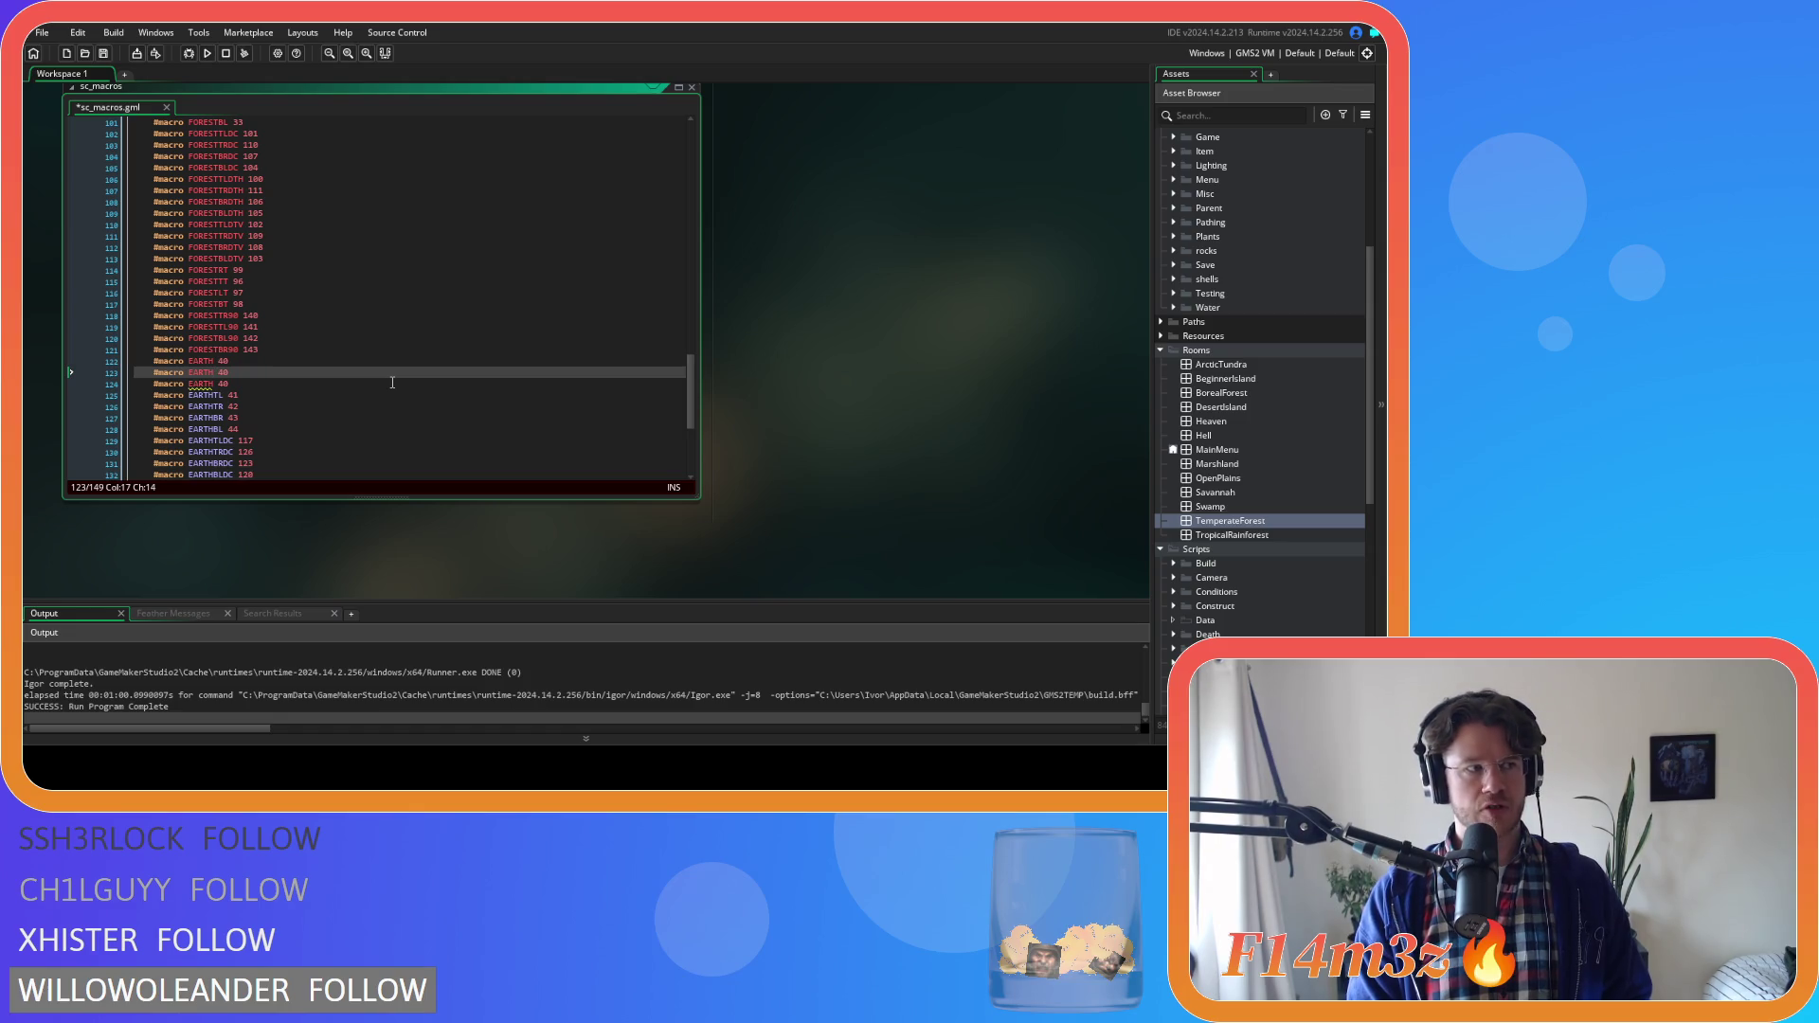
text(STICK)
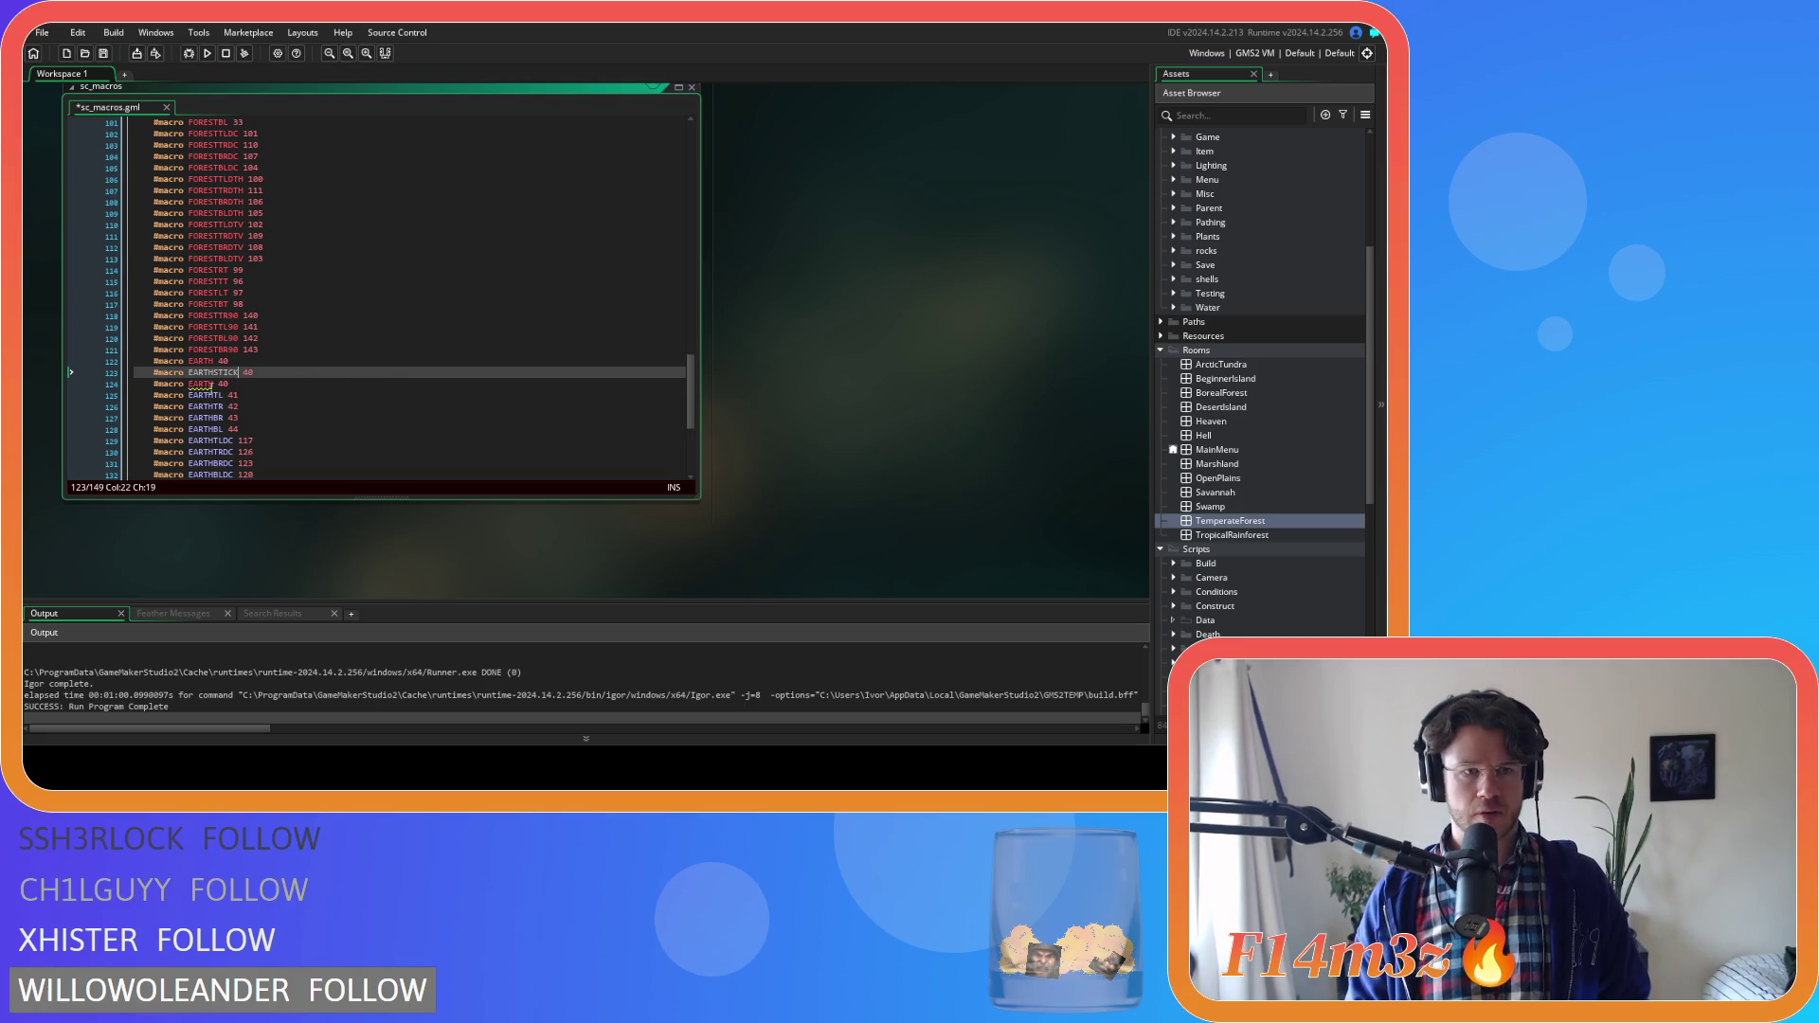
click(217, 384)
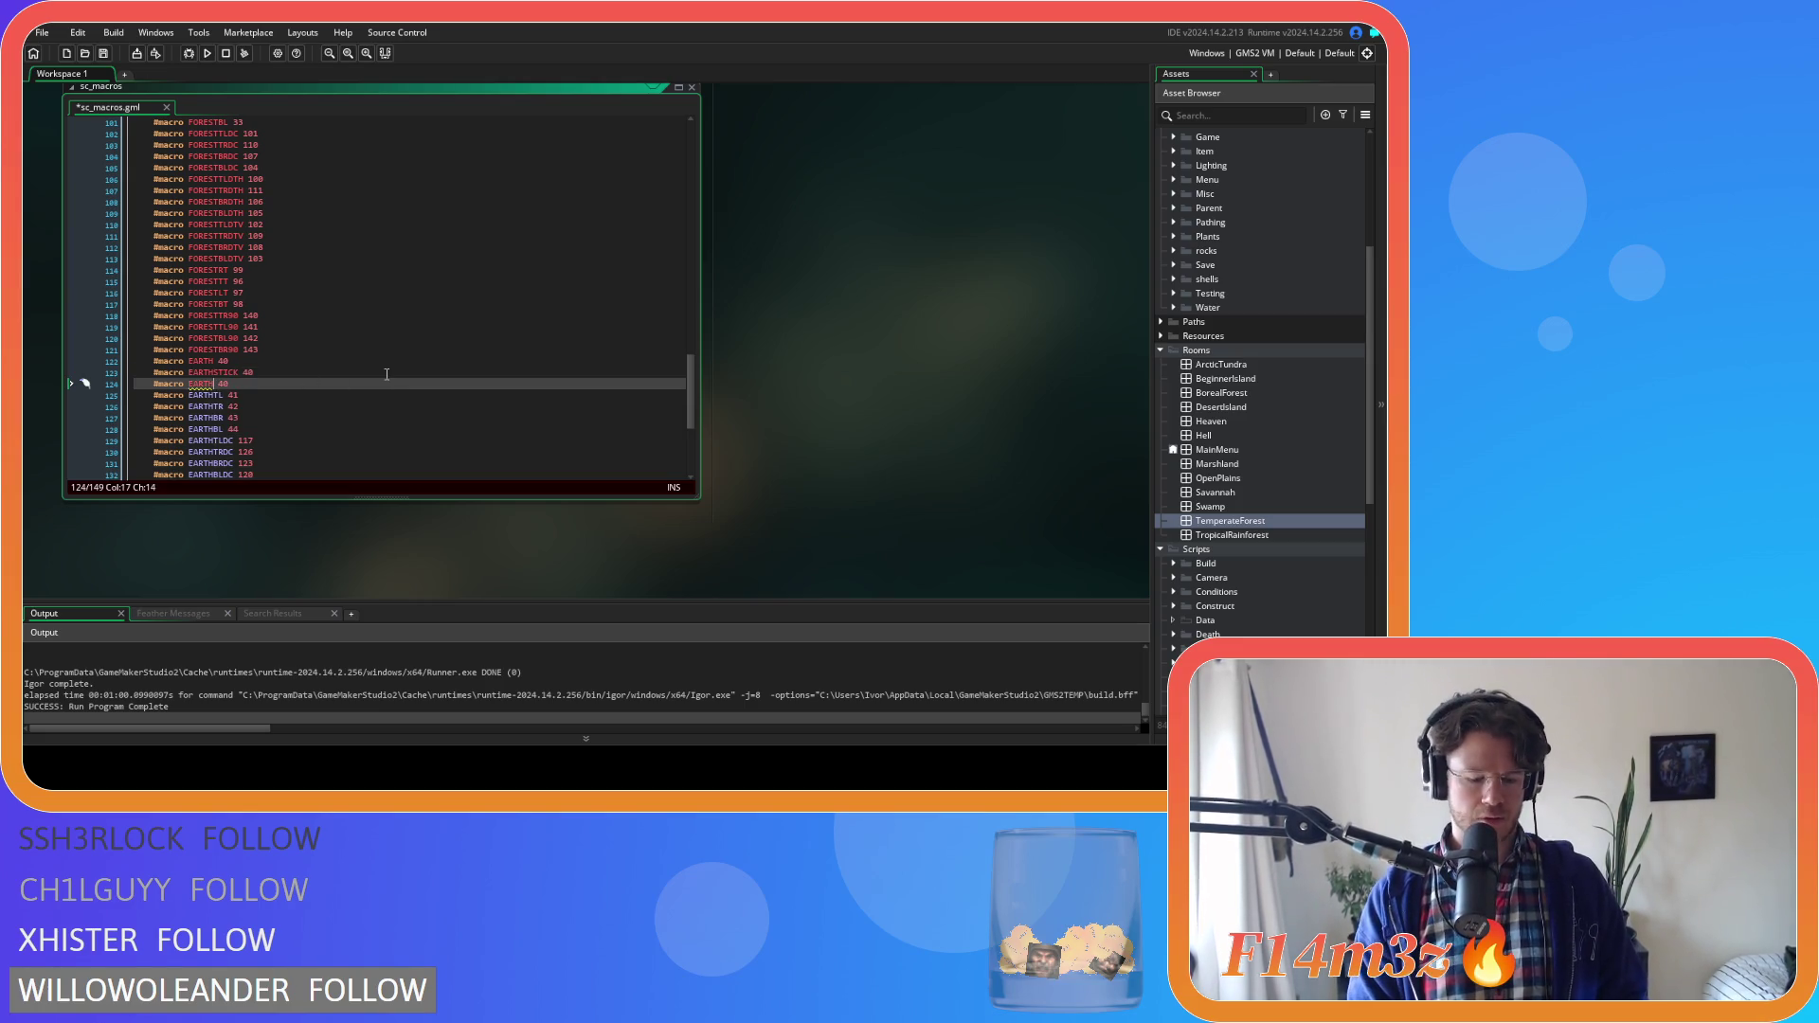
text(PEBV)
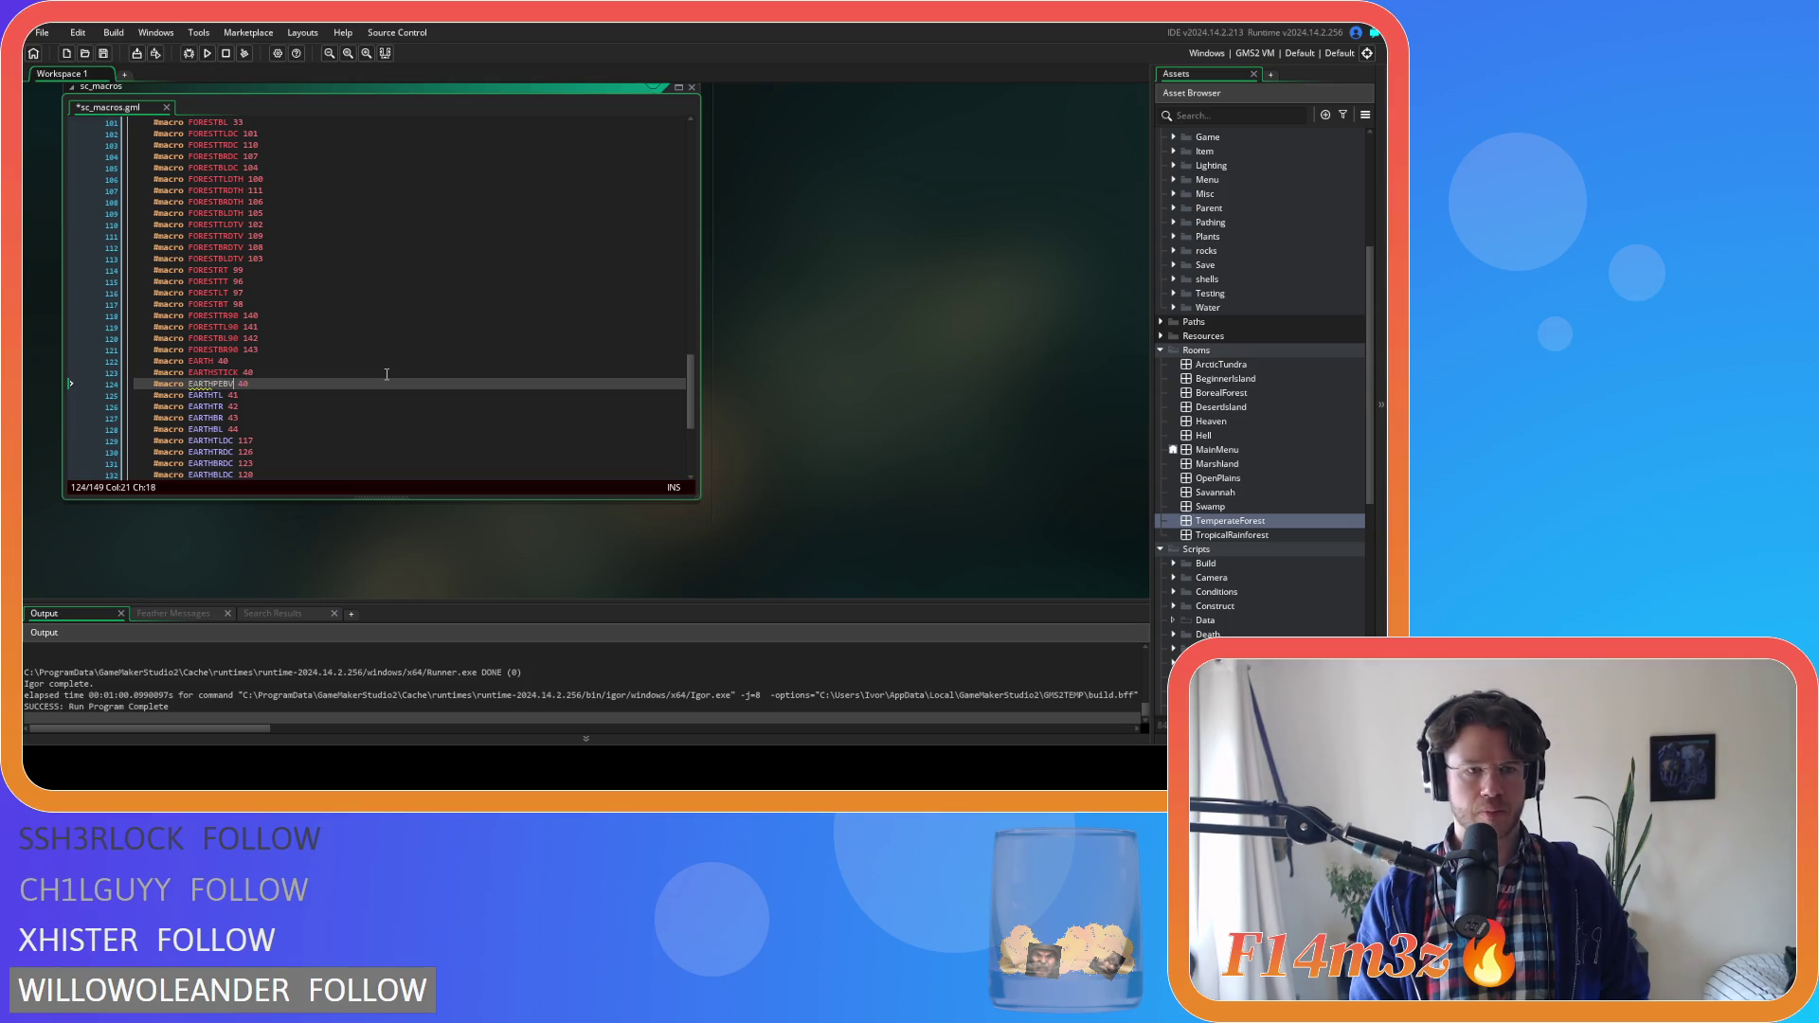
text(BLE)
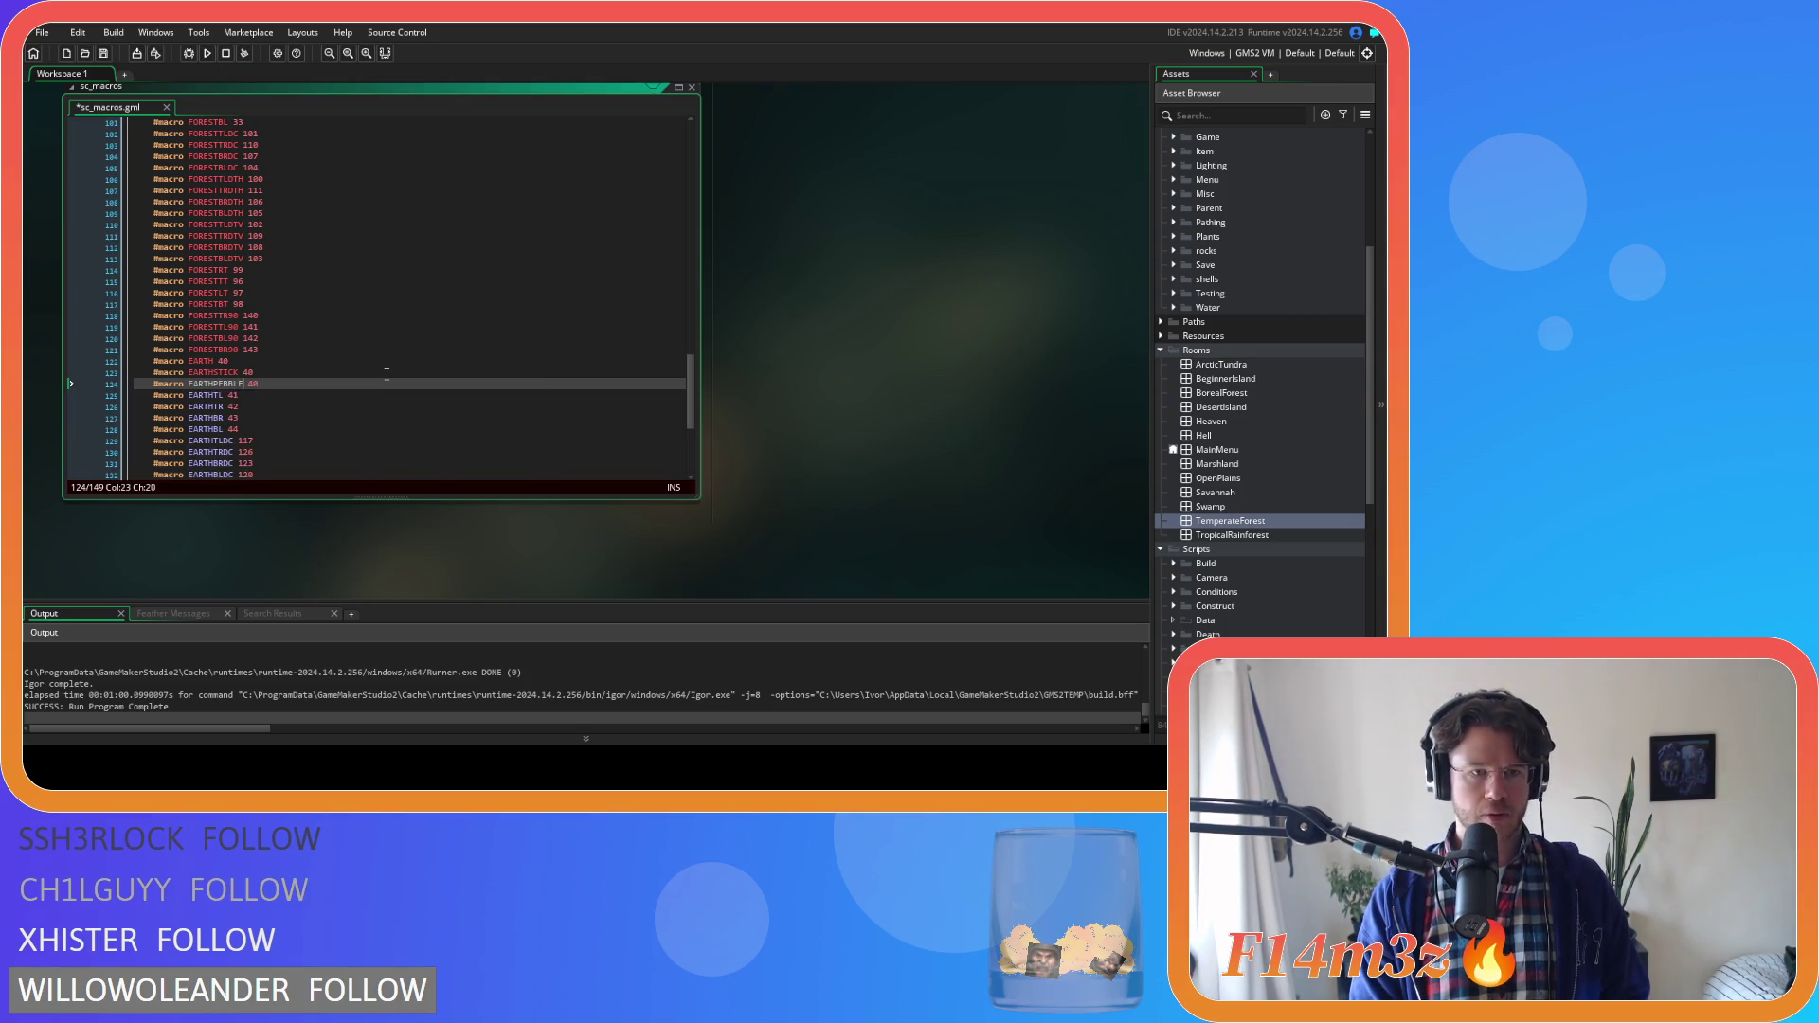
click(573, 303)
scroll(573, 306, down, 8)
key(ctrl+Tab)
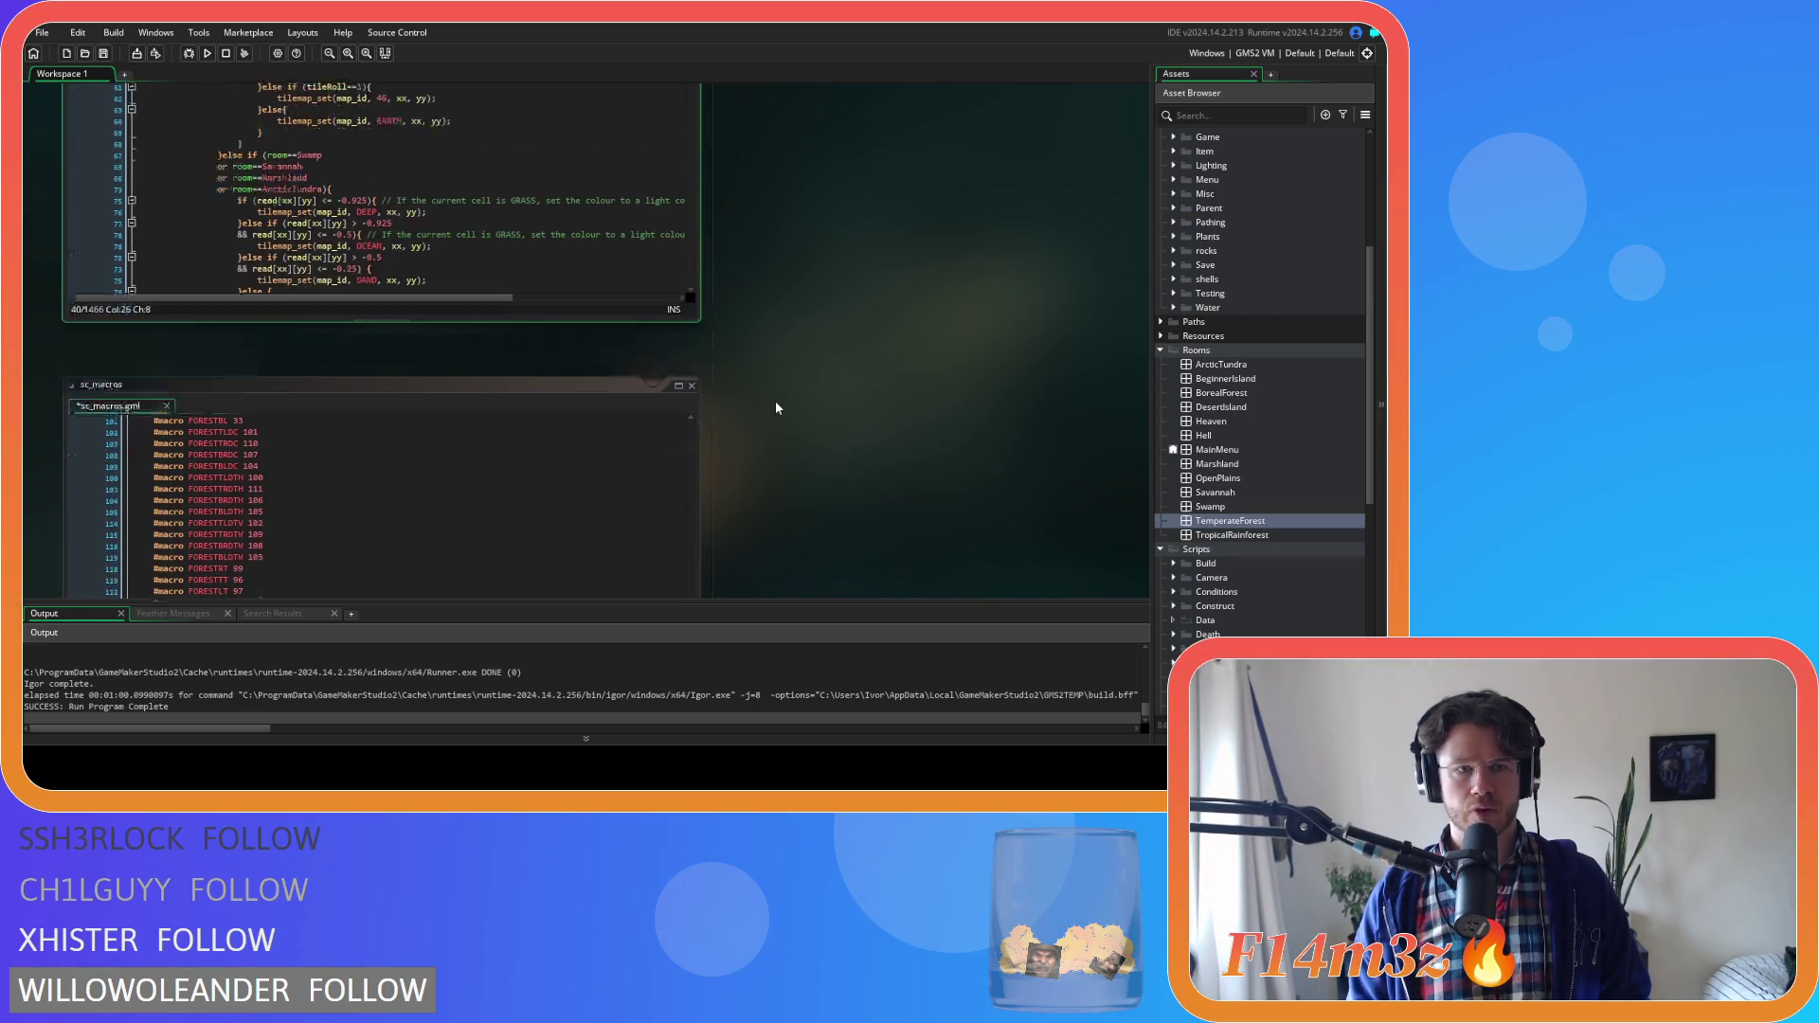
Set EARTHSTICK to 45 and EARTHPEBBLE to 46 in sc_macros
double_click(248, 415)
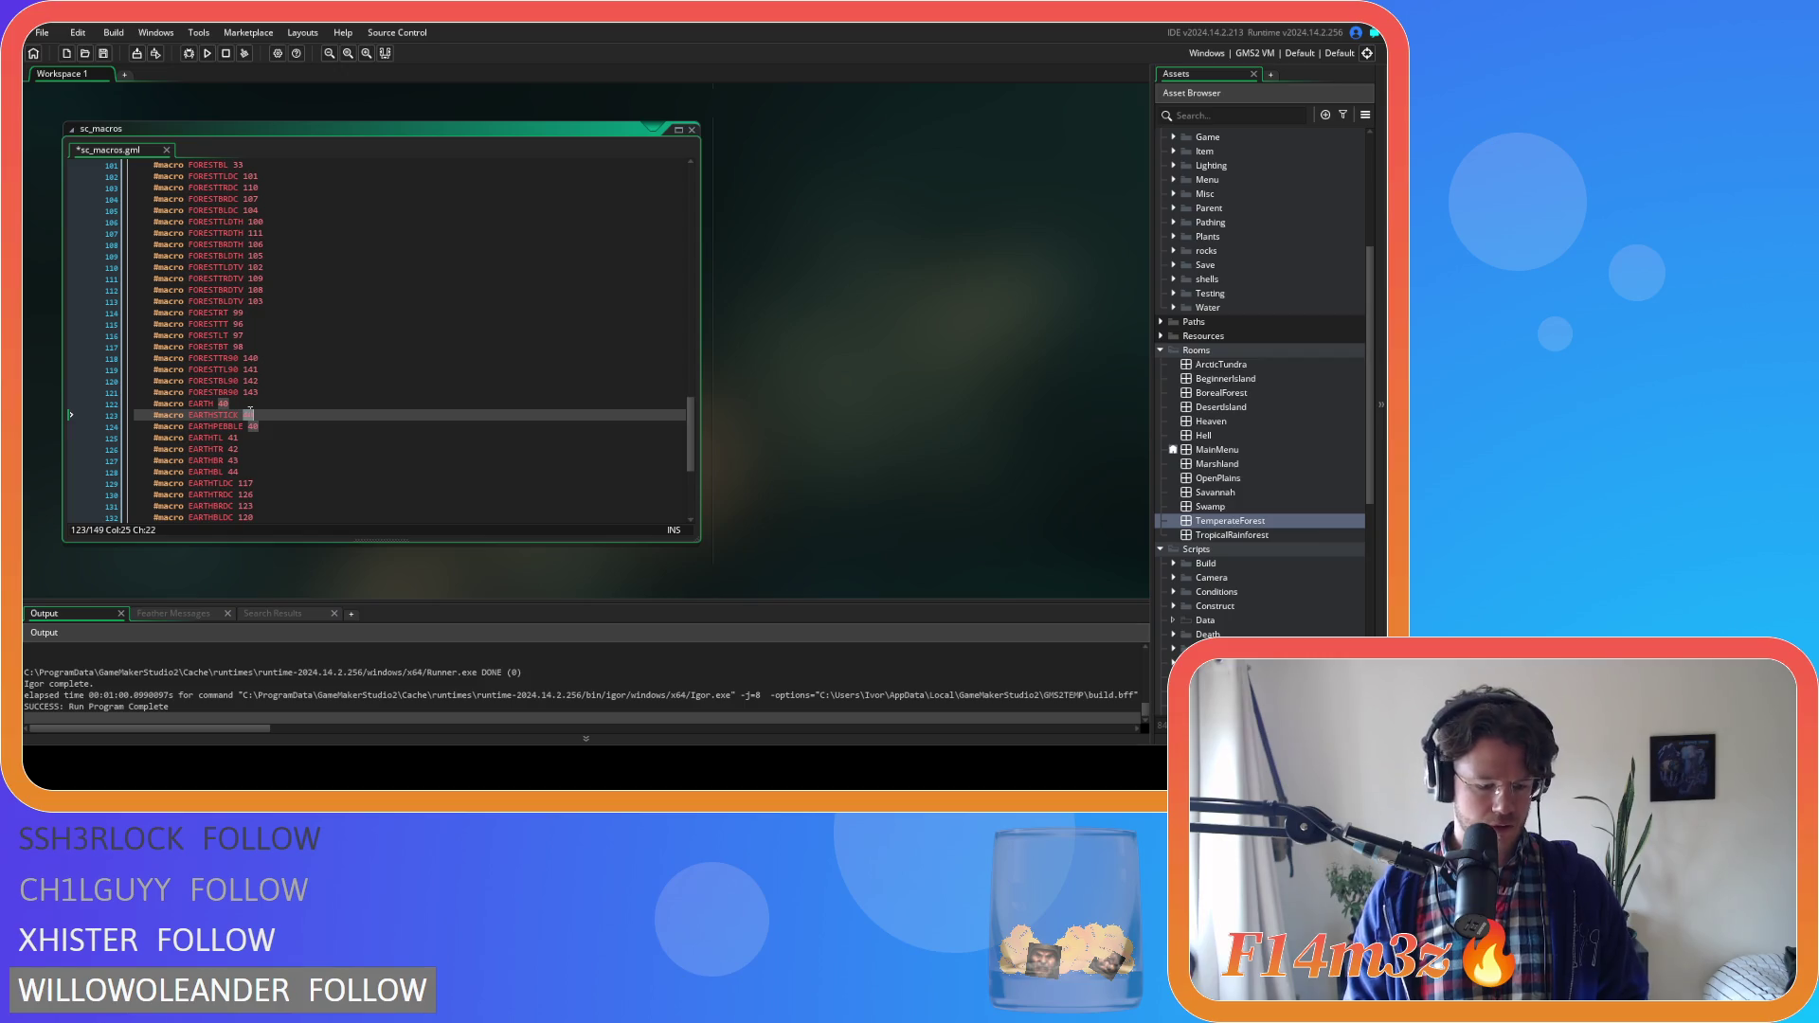
text(45)
double_click(252, 426)
text(46)
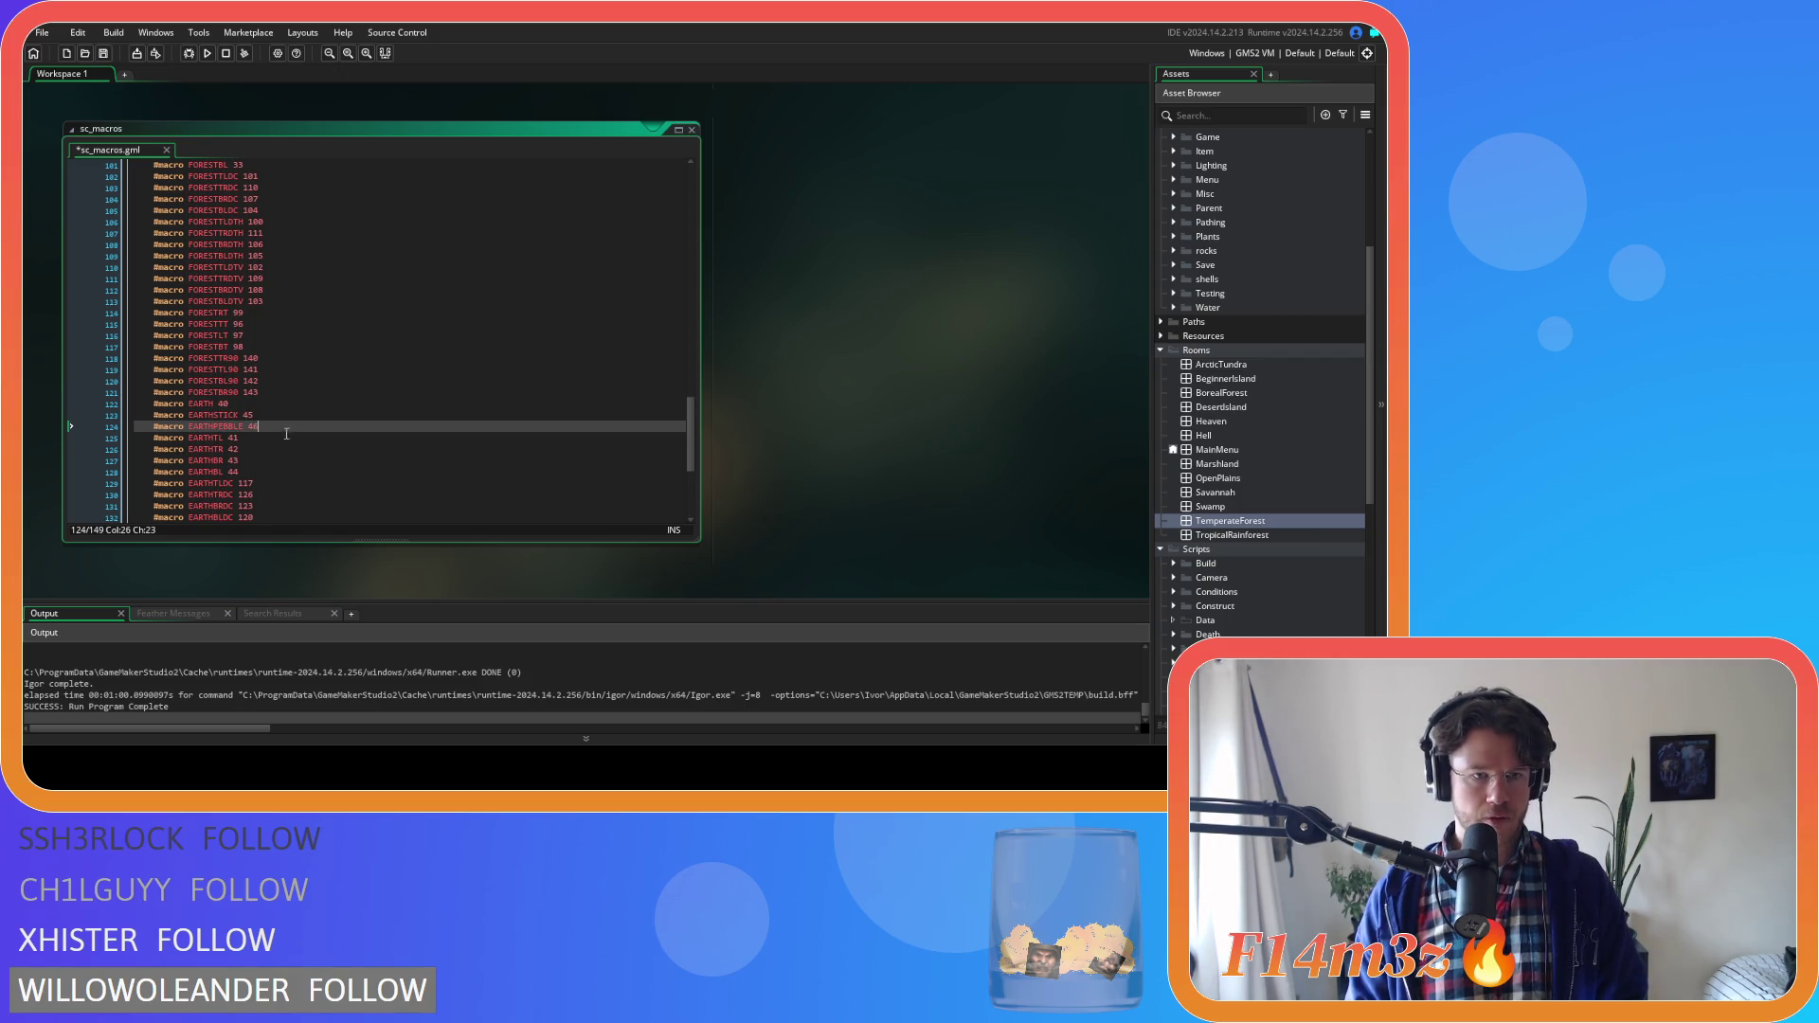
click(328, 410)
In sc_setTilemap replace tile values 152, 153 and 144 with GRASSCLOVER, GRASSBUTTER and GRASSORCHID, then save
key(ctrl+Tab)
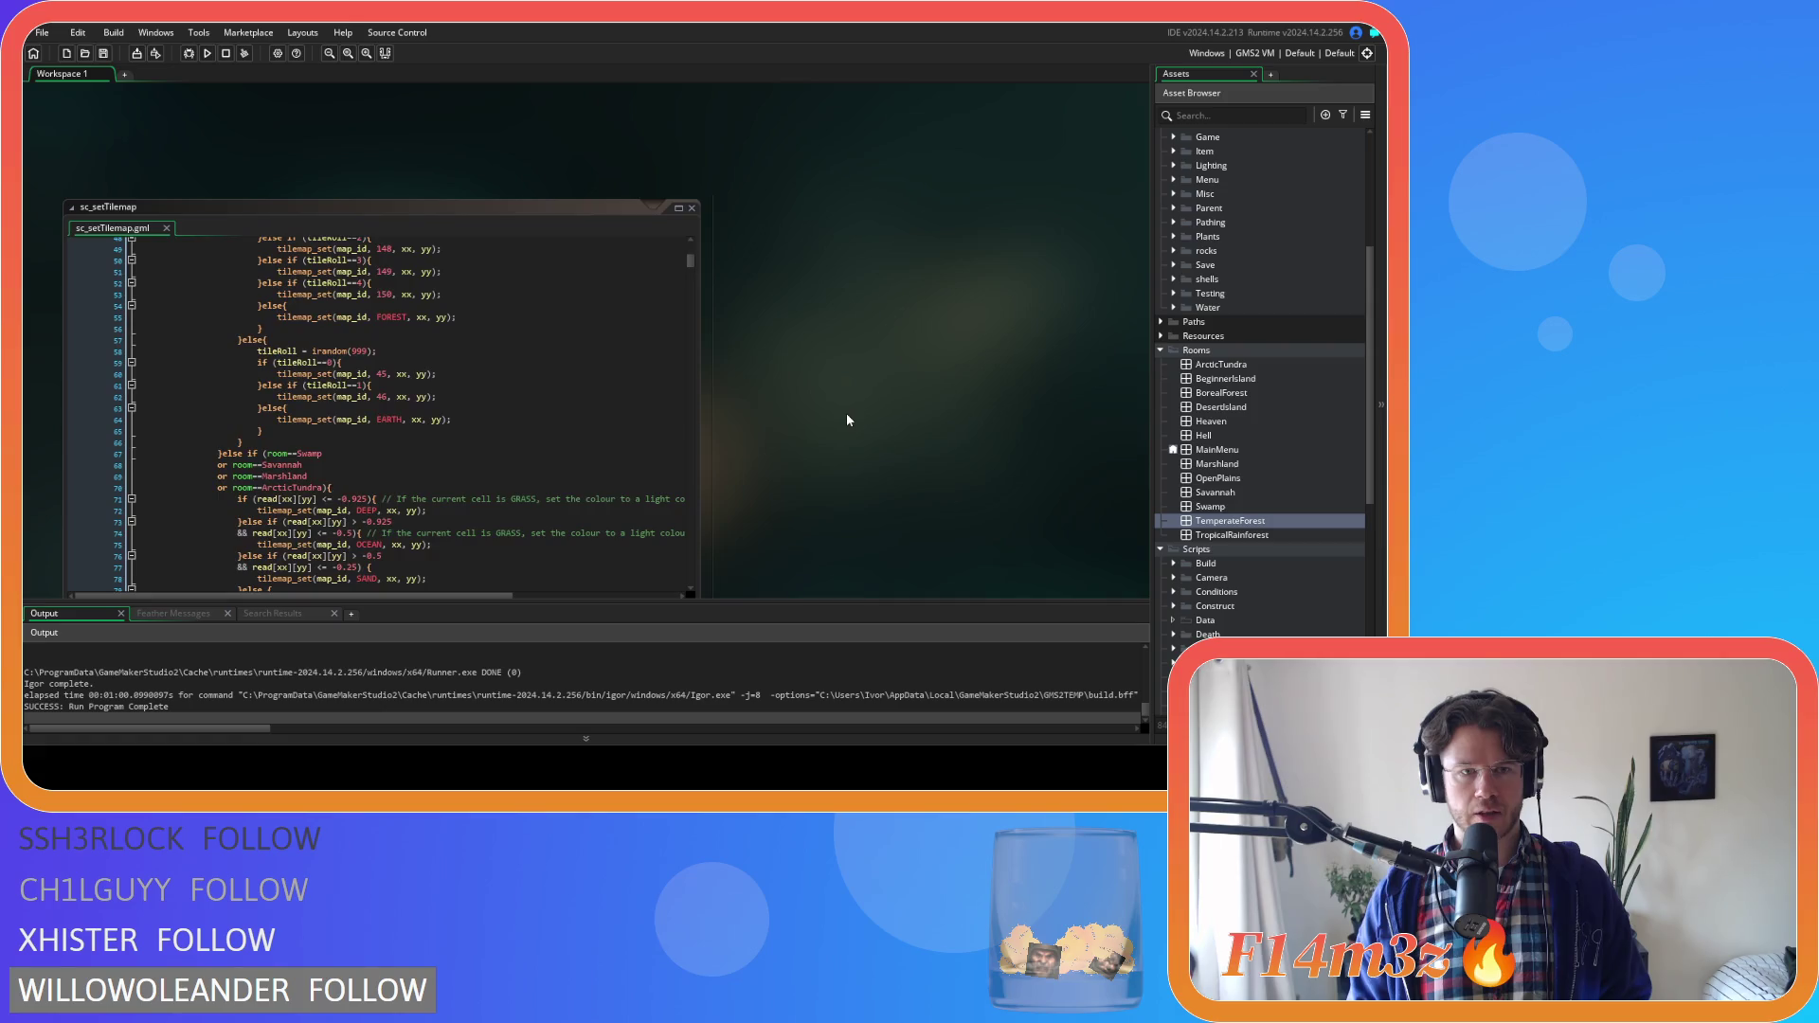
scroll(533, 374, up, 5)
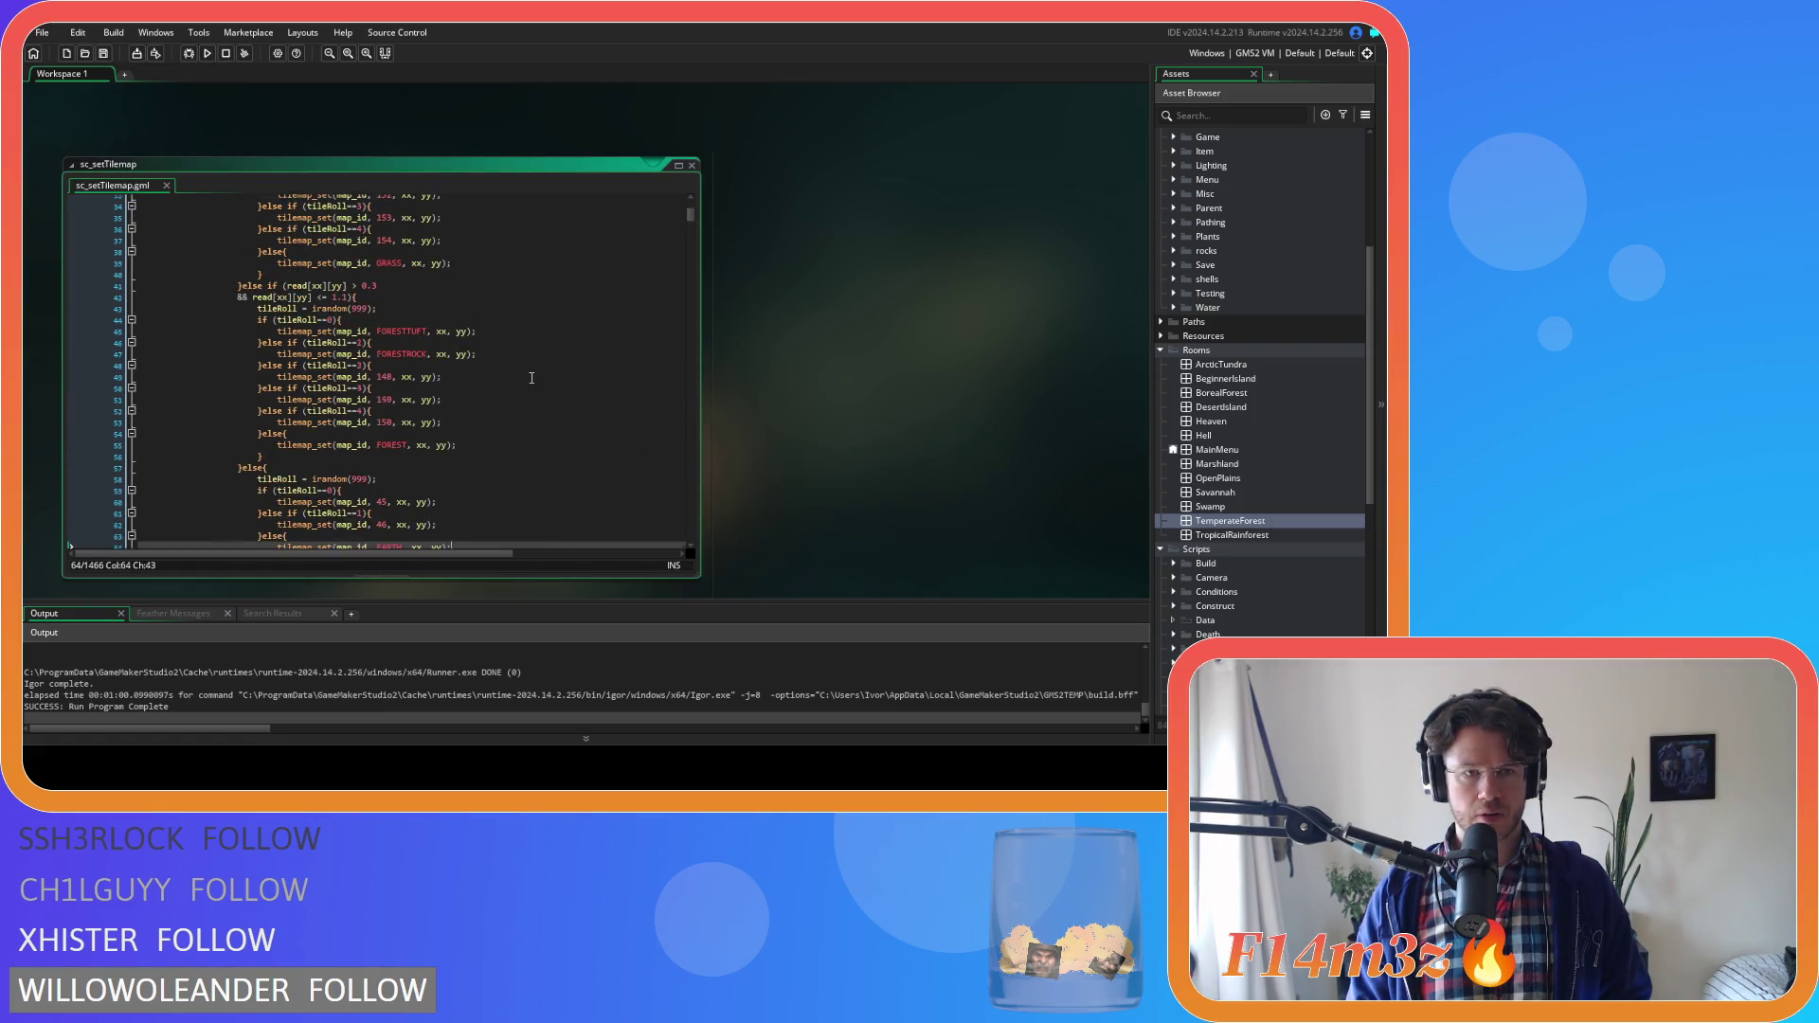
scroll(531, 378, up, 3)
double_click(376, 308)
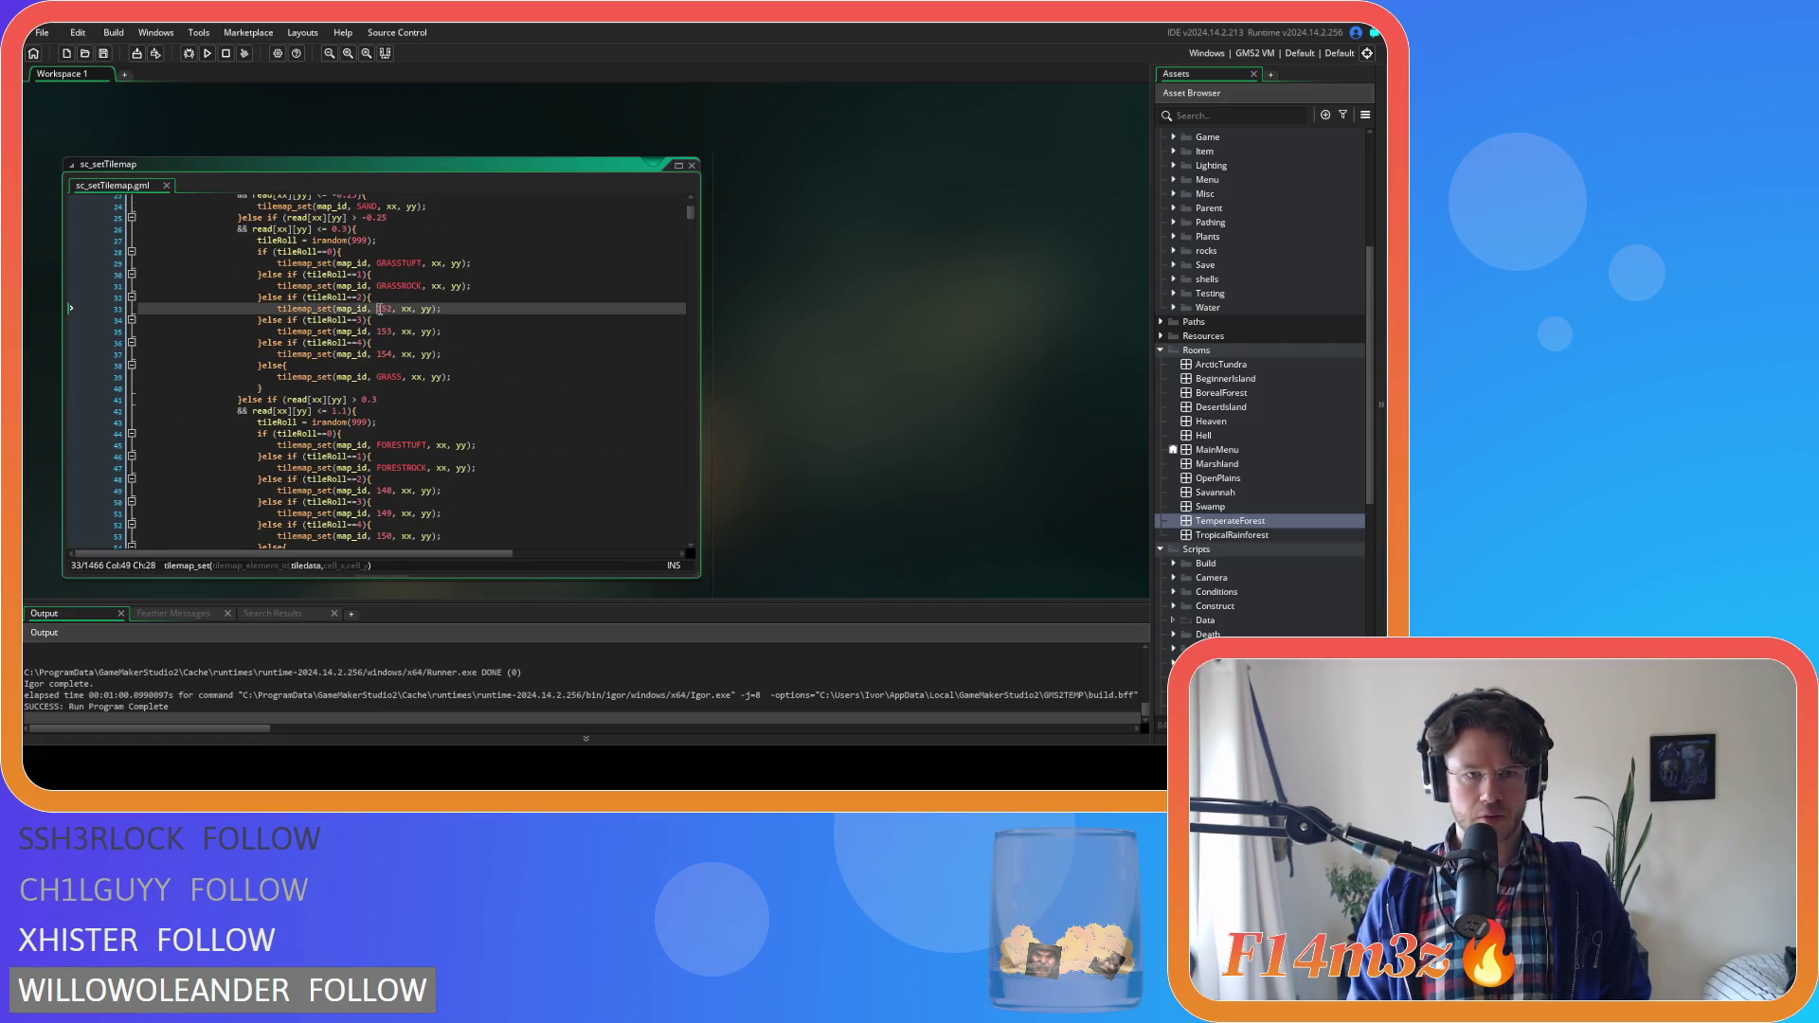
text(GRASS)
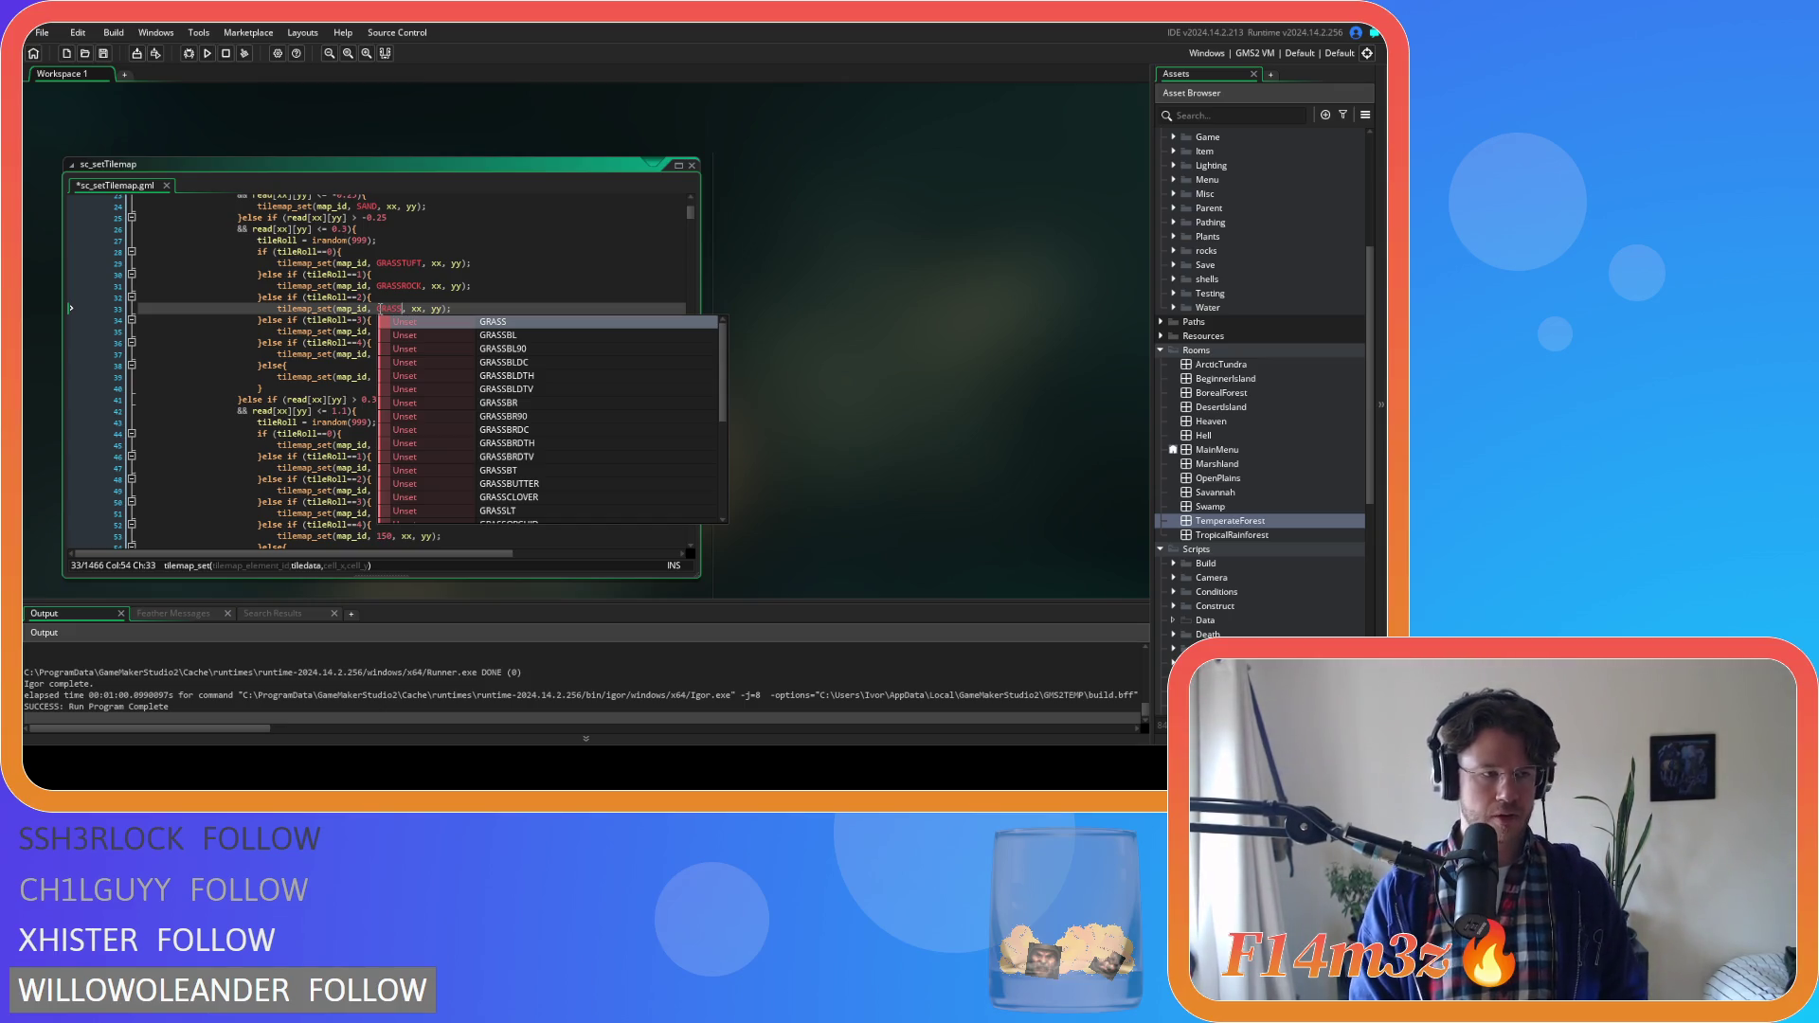
text(CL)
key(Return)
click(382, 331)
double_click(382, 331)
text(GRASS)
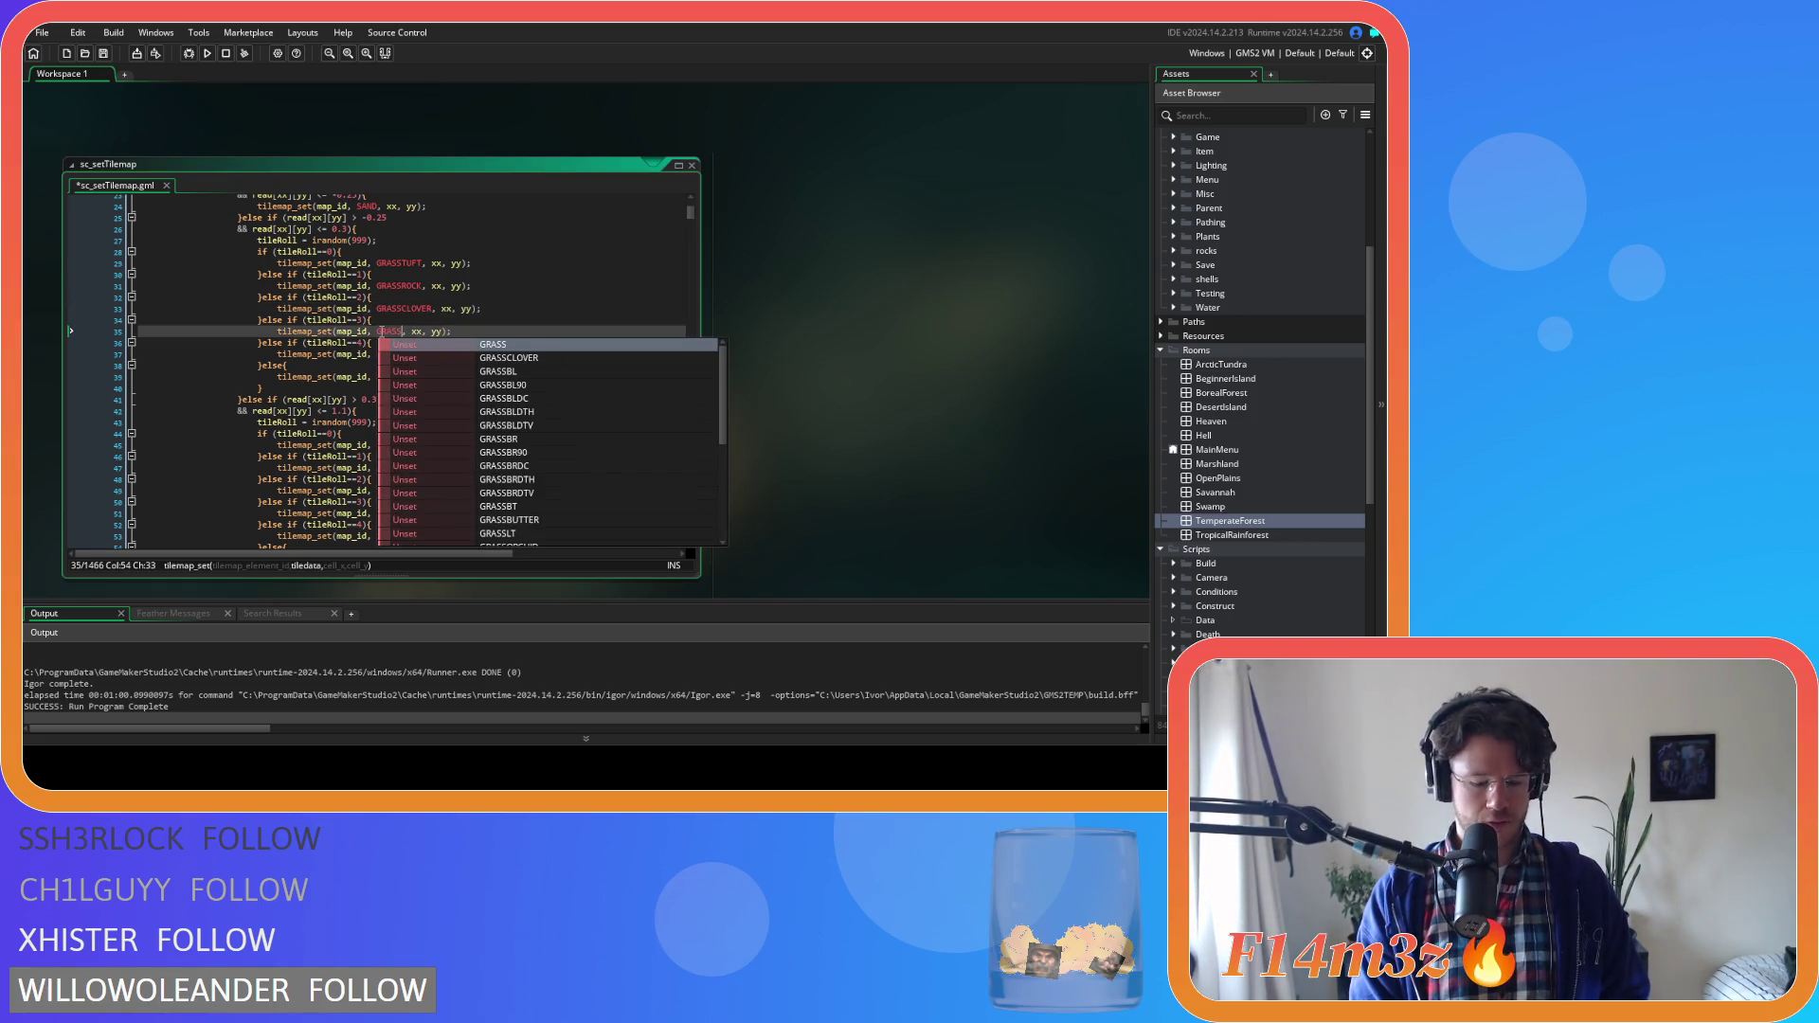
text(BU)
key(Return)
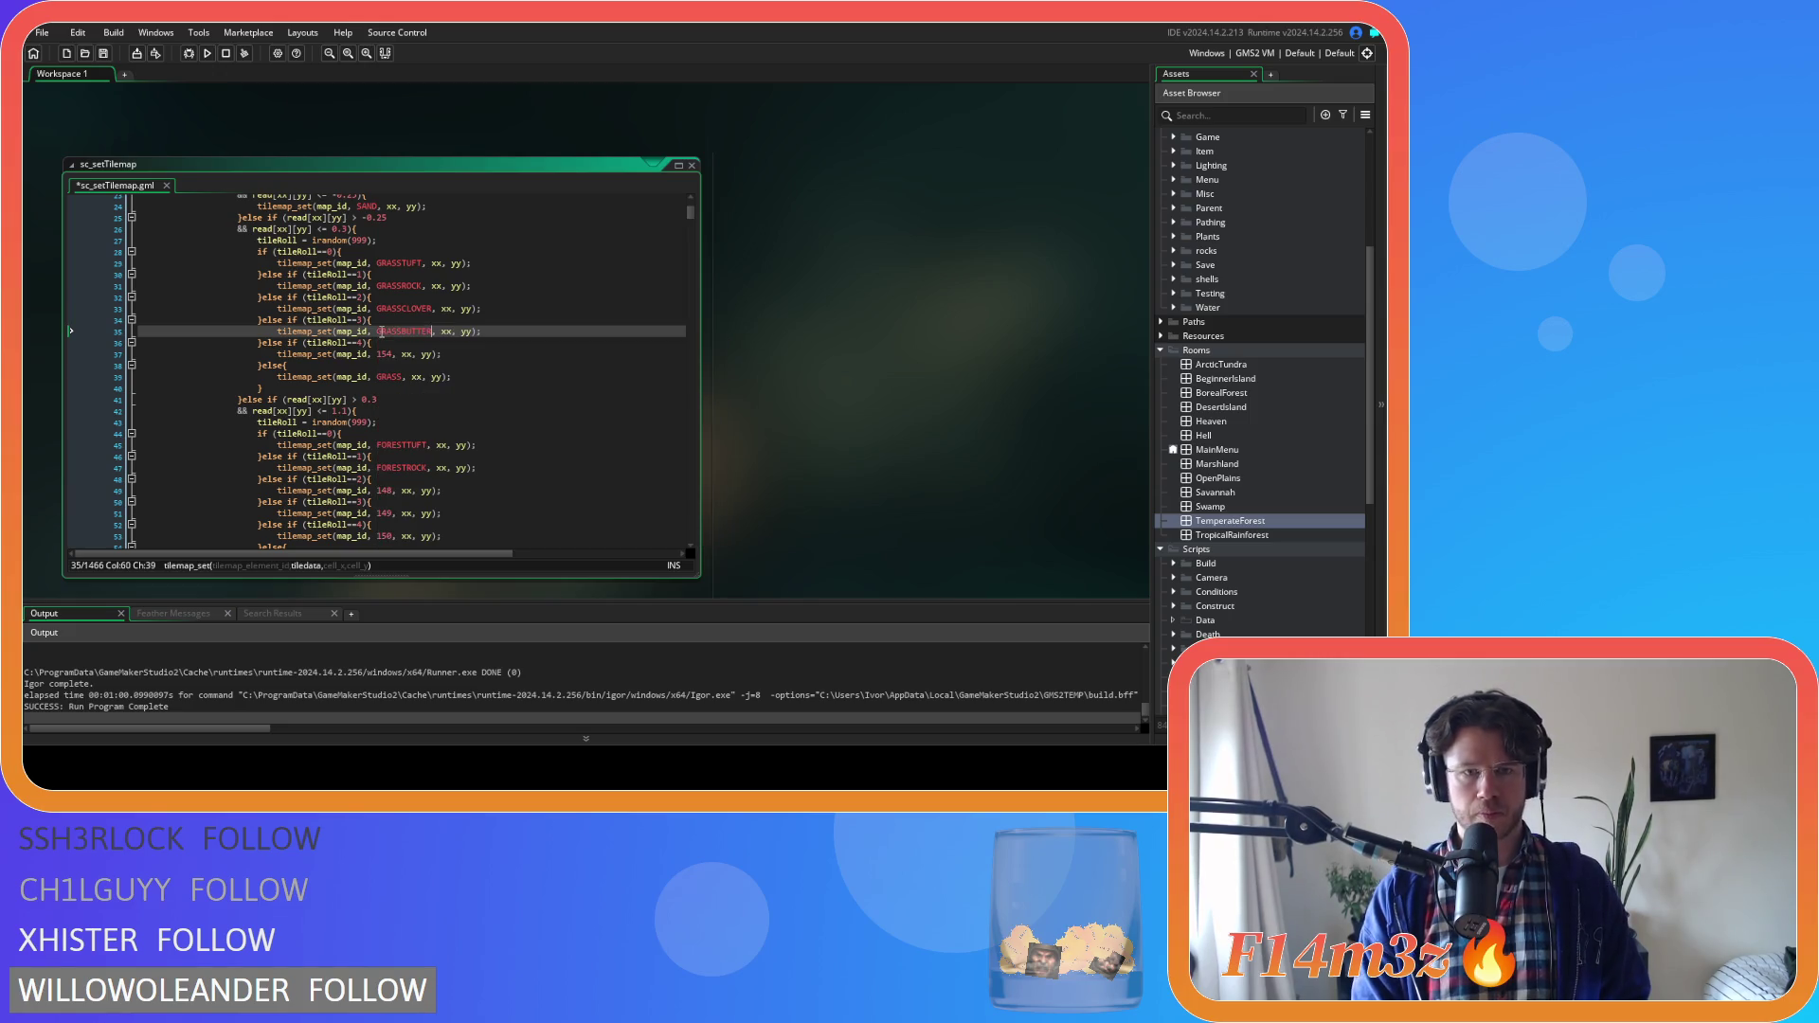
double_click(383, 353)
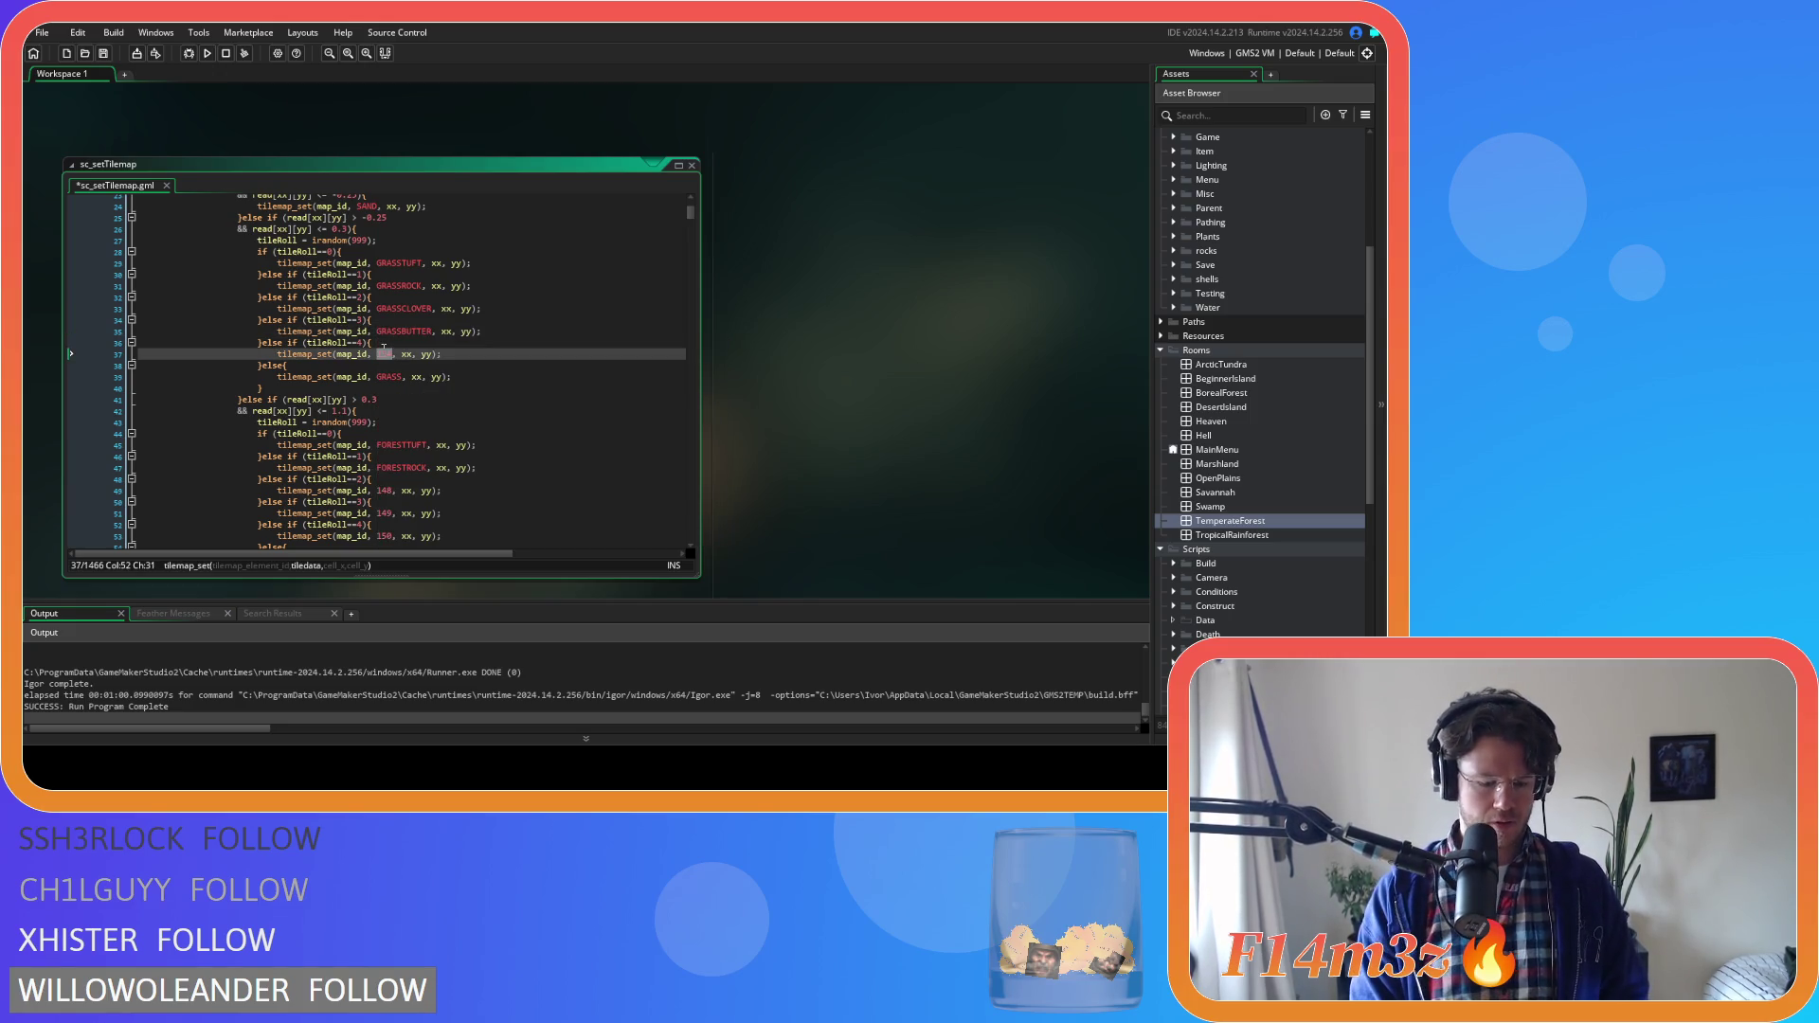
text(GRASS)
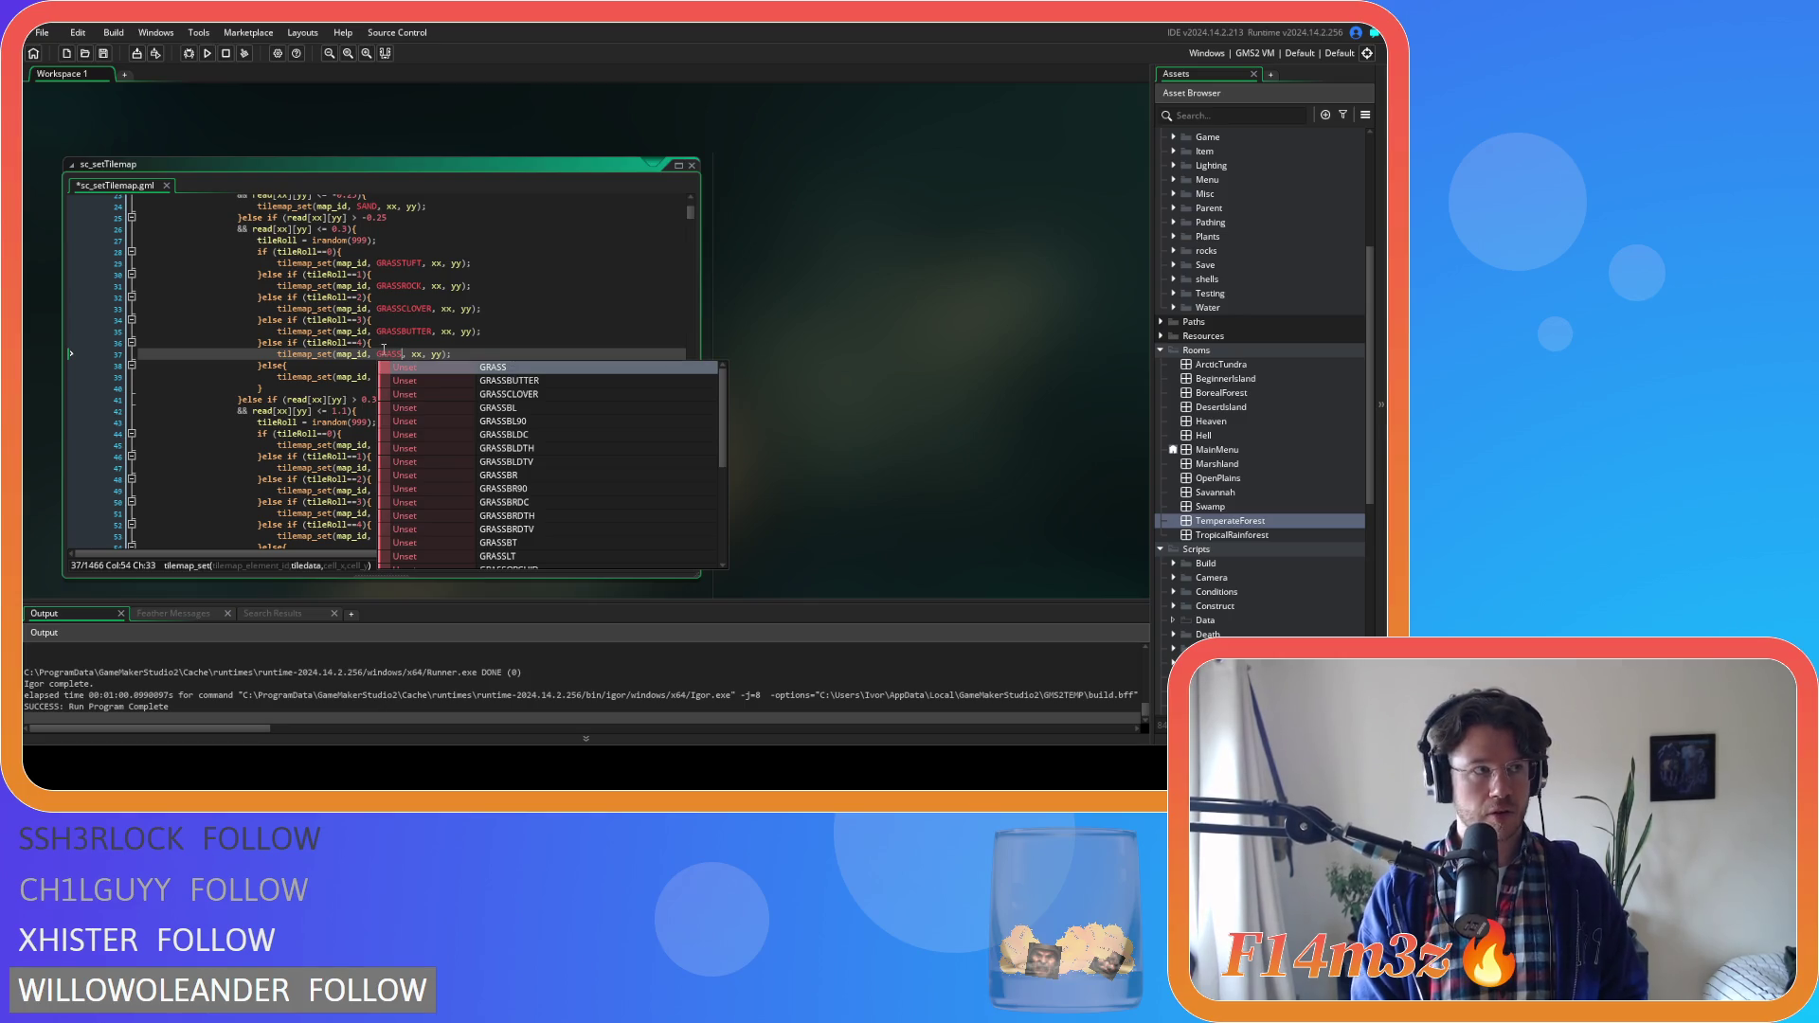
text(ORCH)
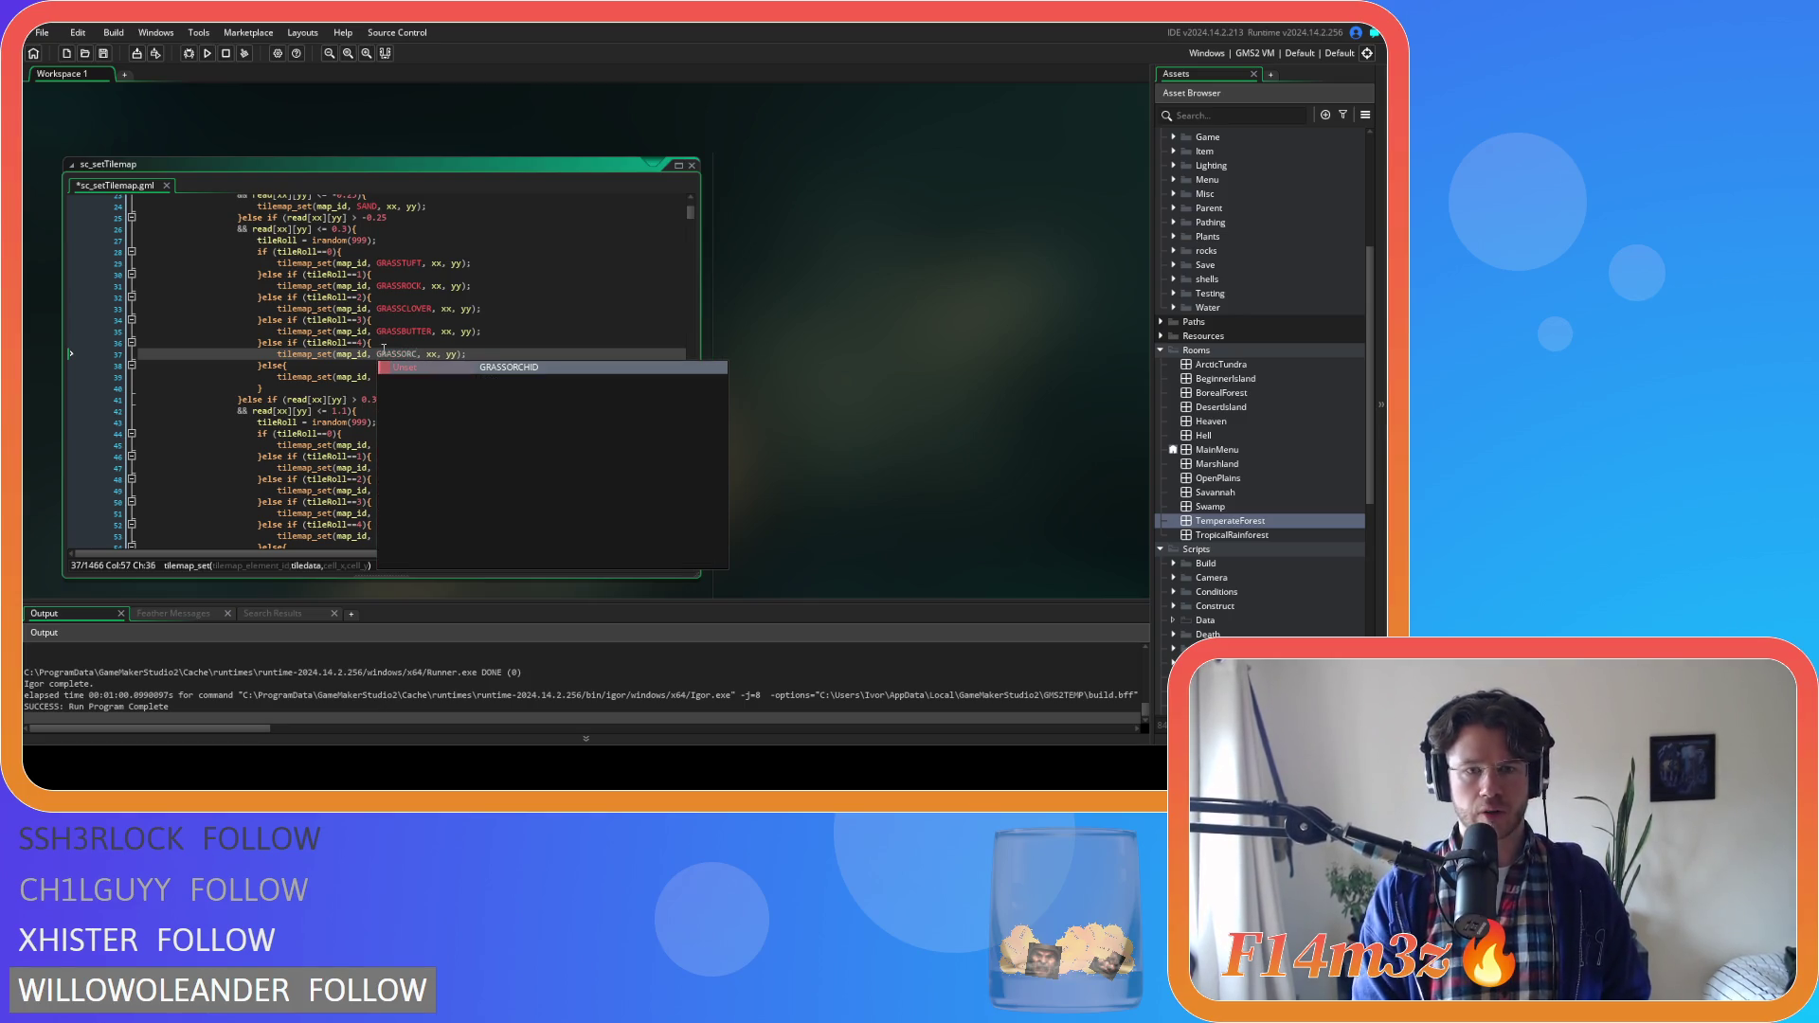
key(Return)
key(End)
key(ctrl+s)
Replace tile 148 on line 49 with FORESTPRIMA and jump to its macro definition
scroll(504, 361, down, 4)
double_click(388, 350)
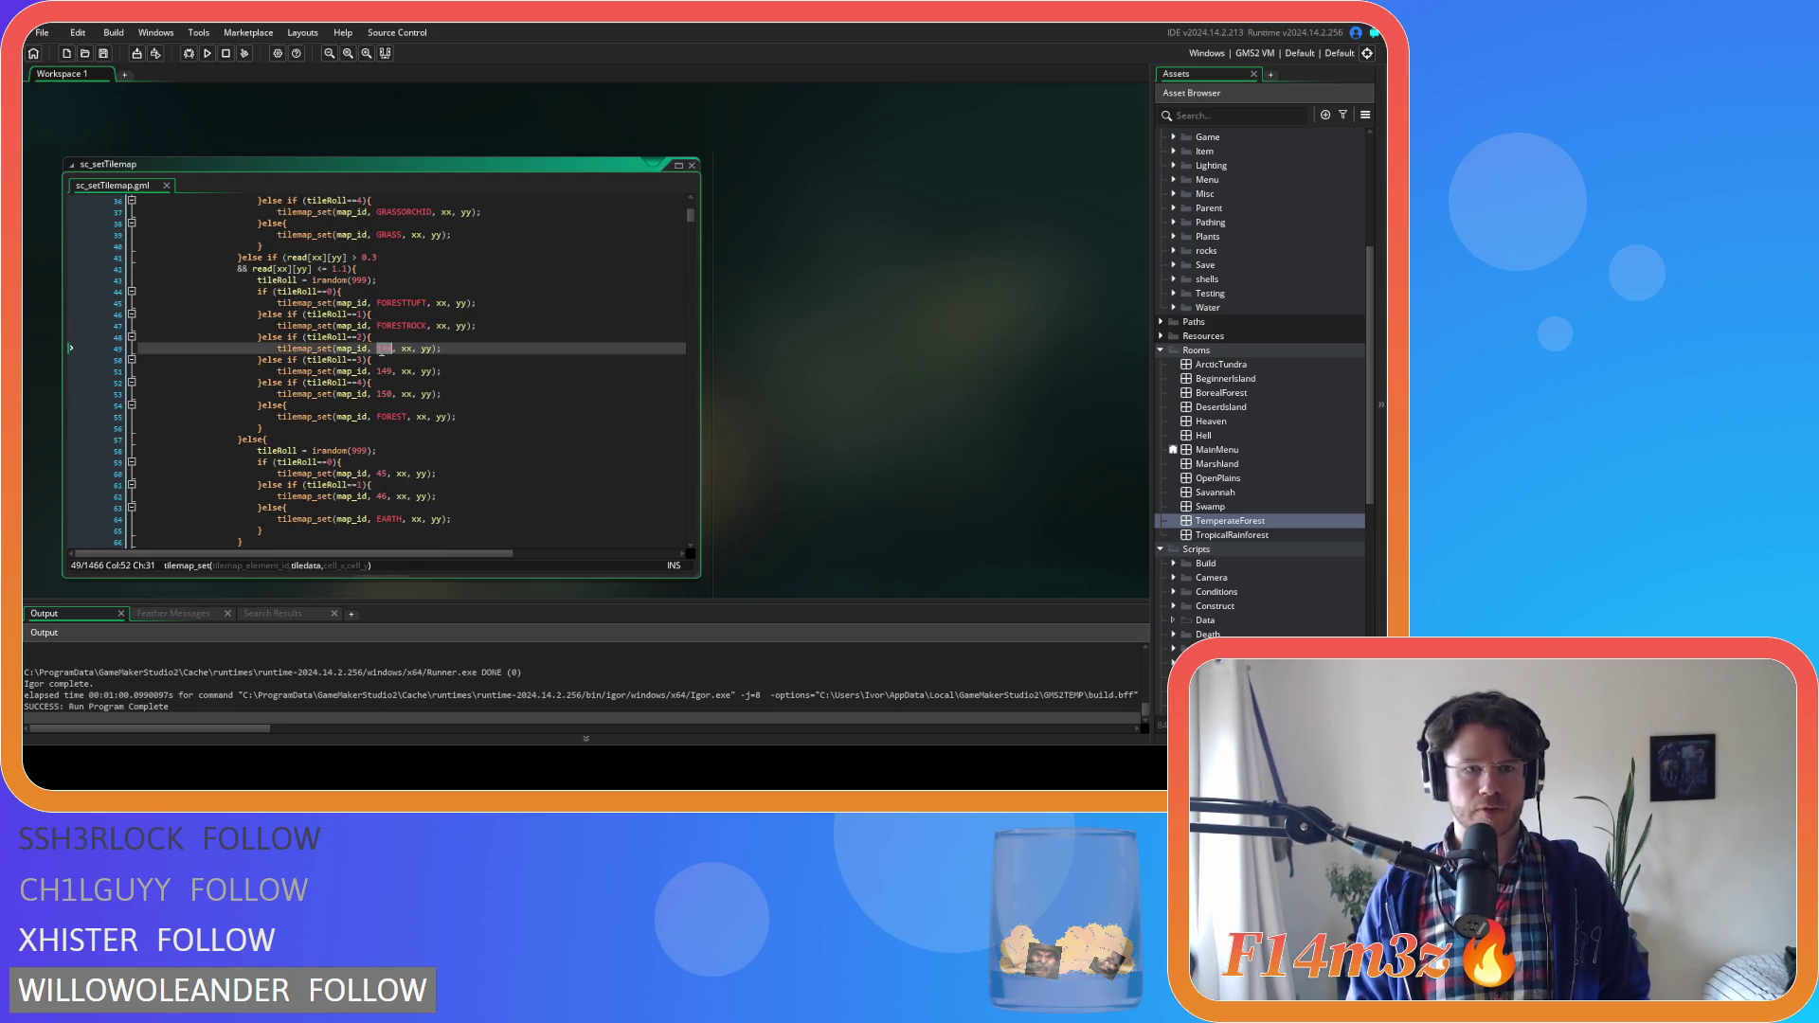
text(FOREST)
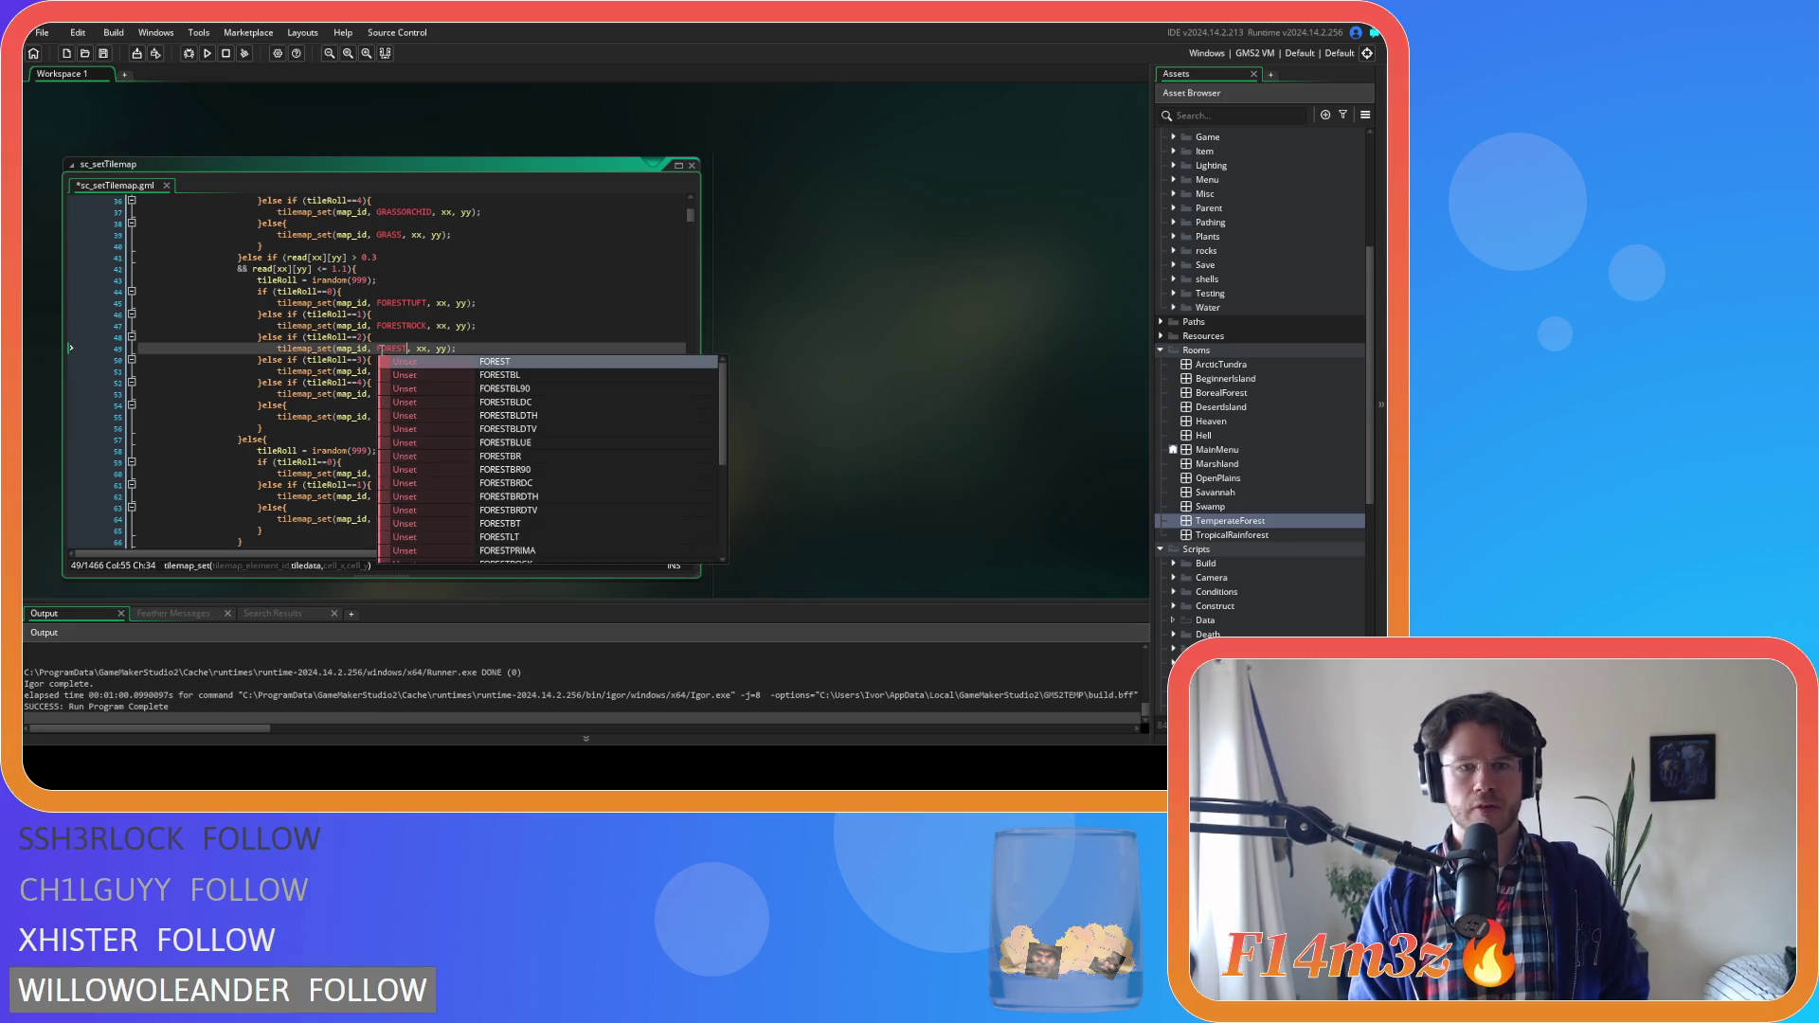
text(PRIM)
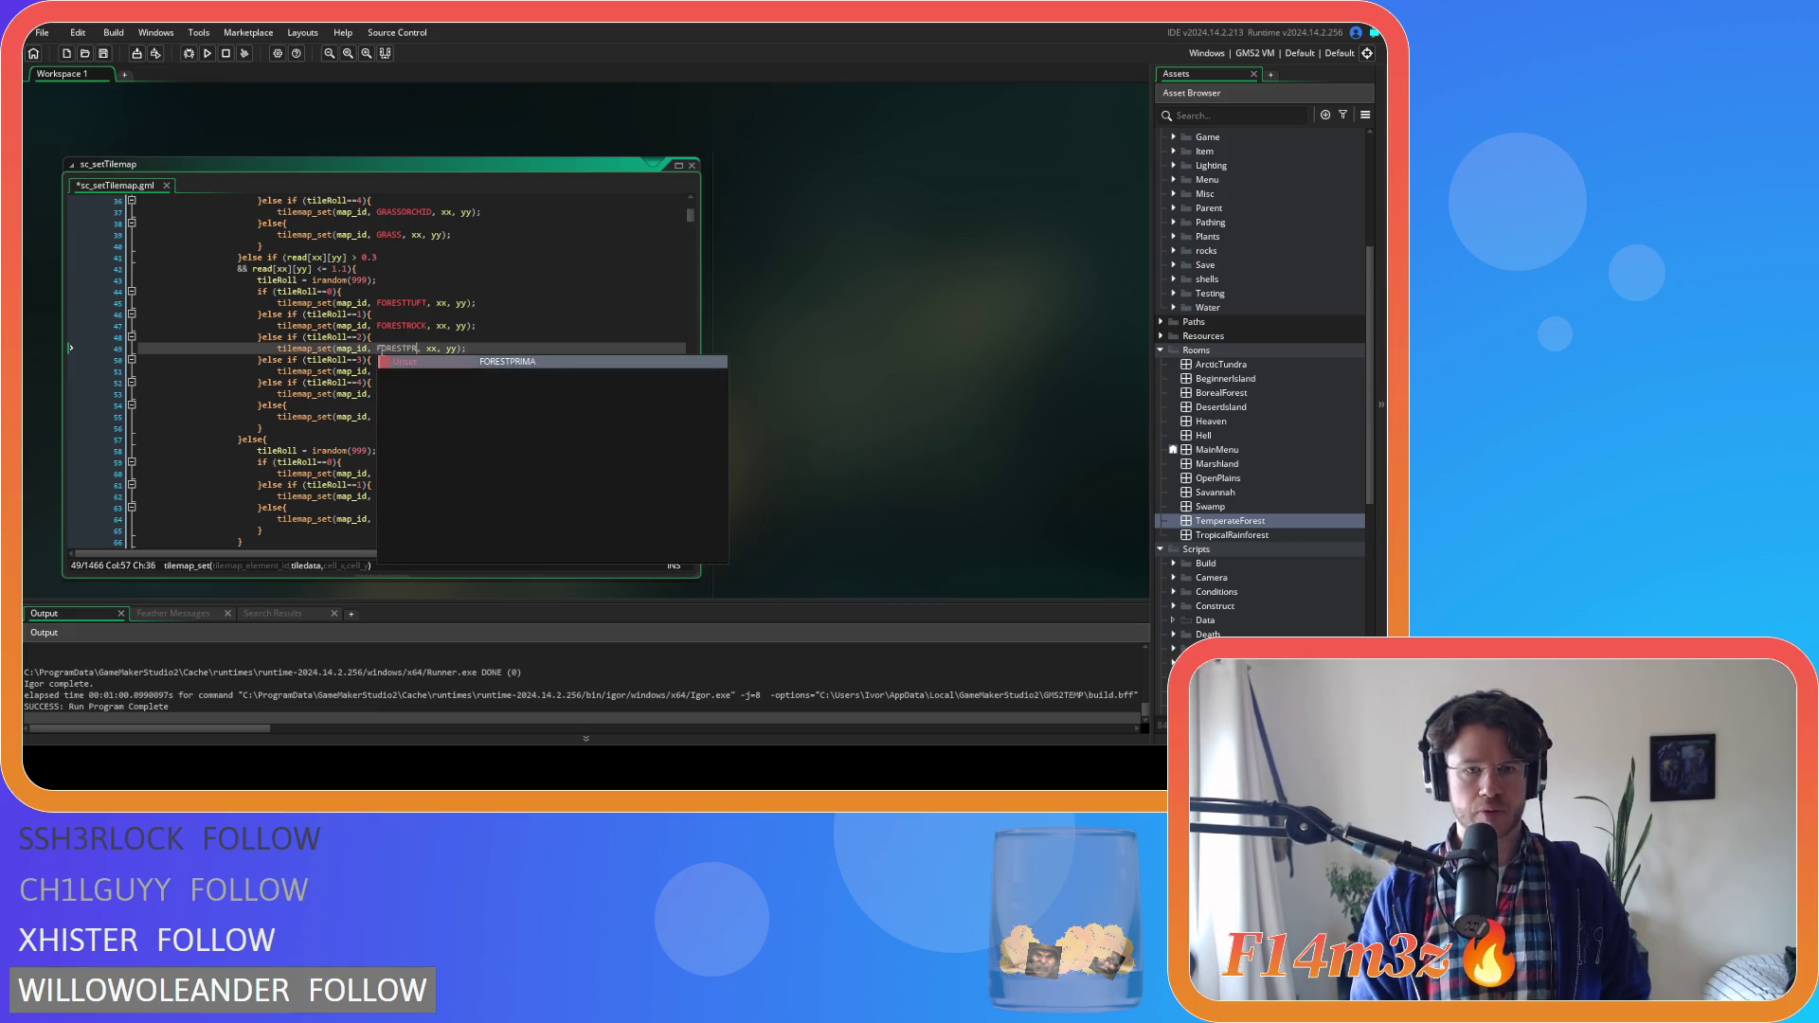
key(Return)
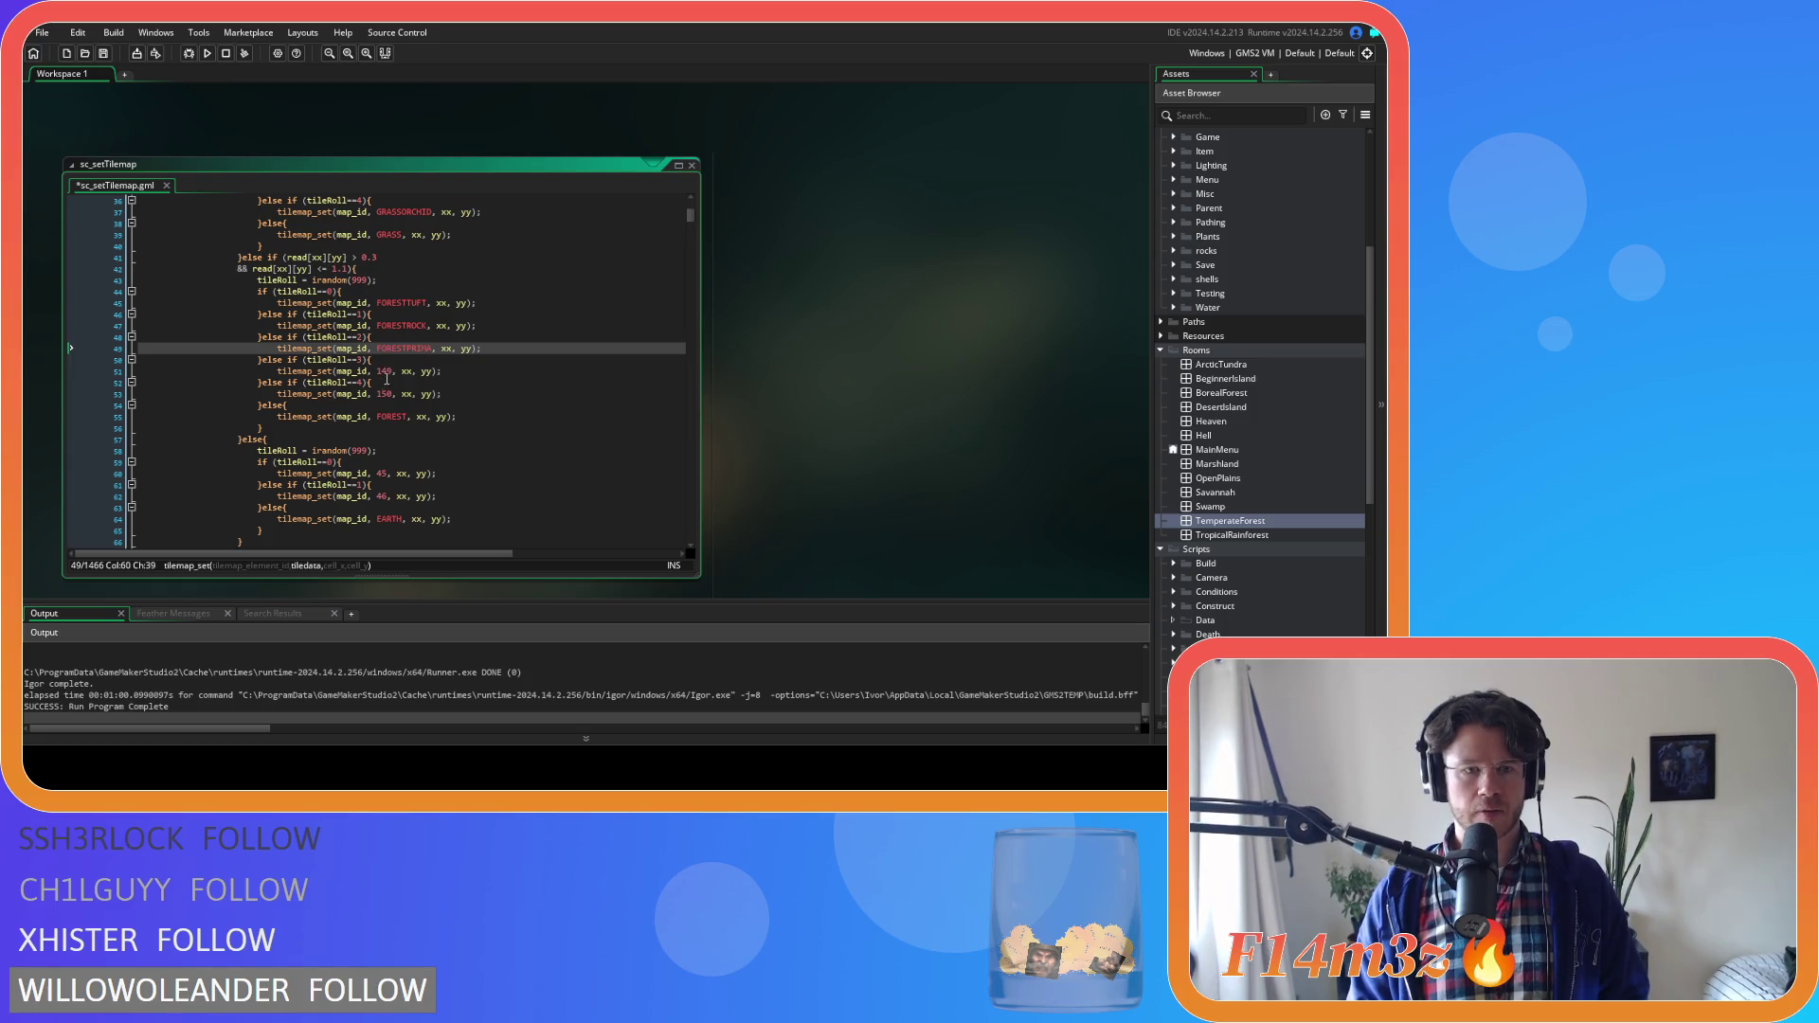
mouse_move(395, 353)
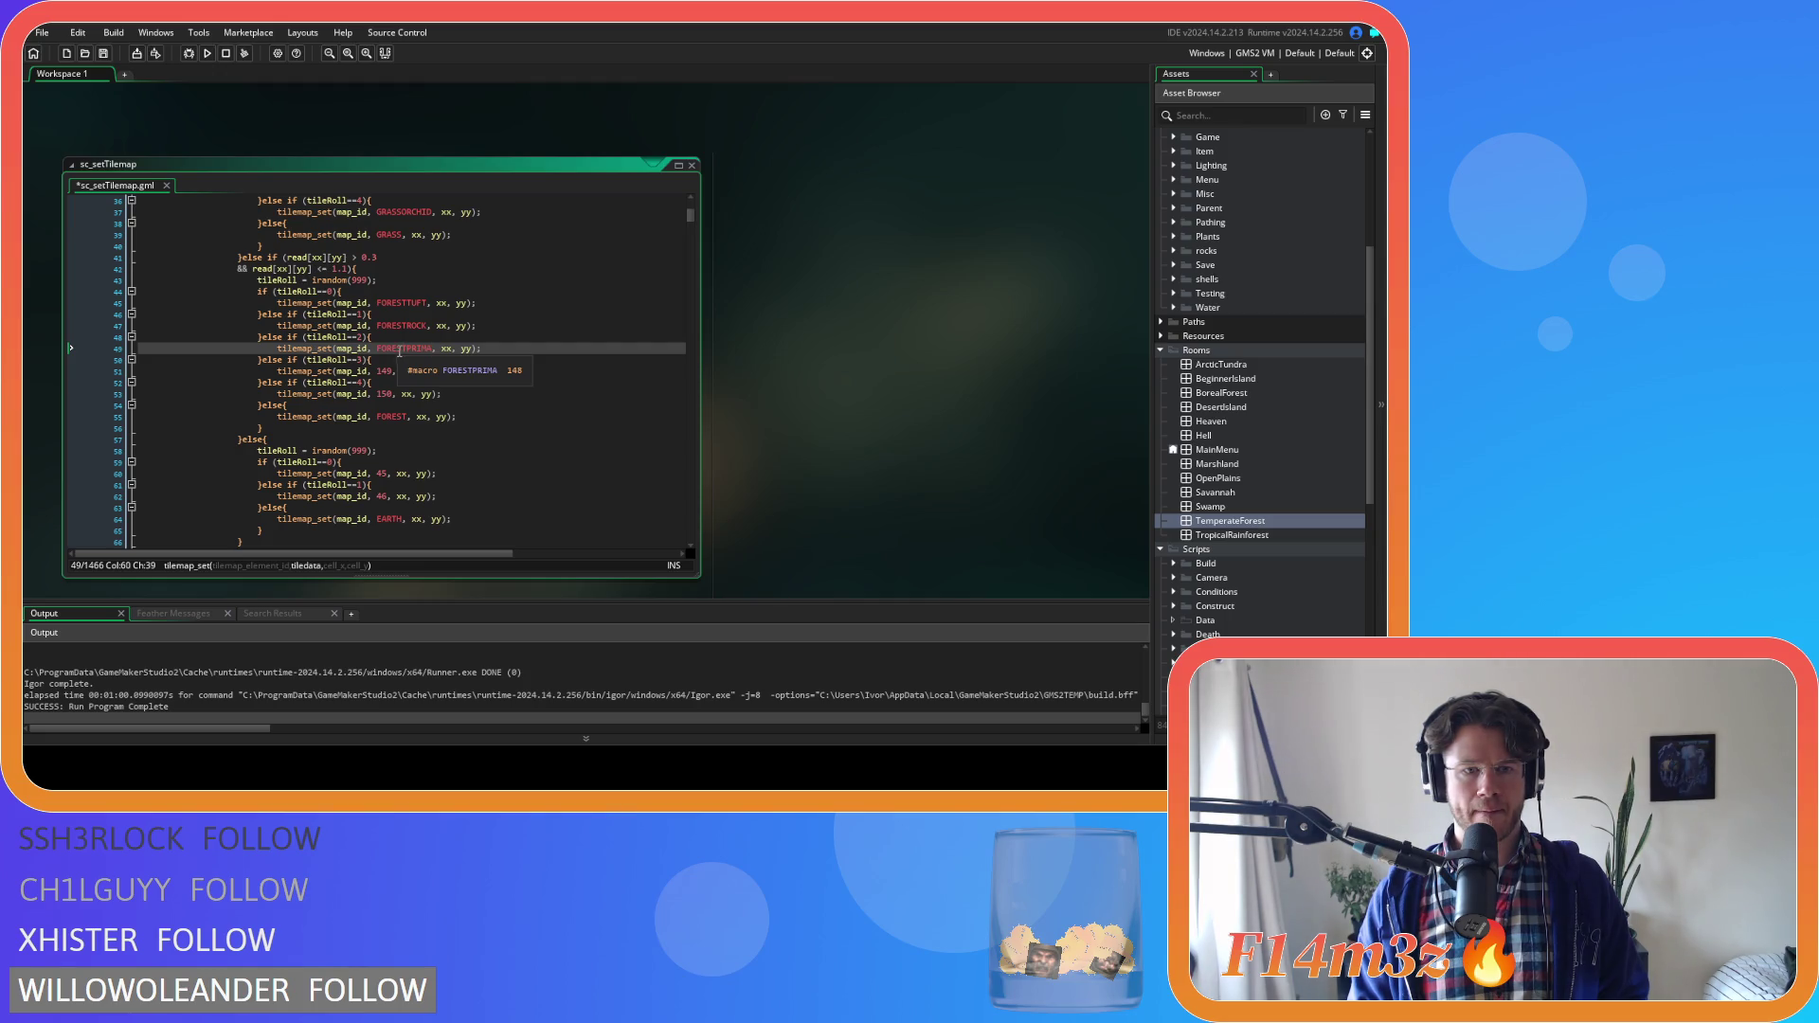
middle_click(398, 353)
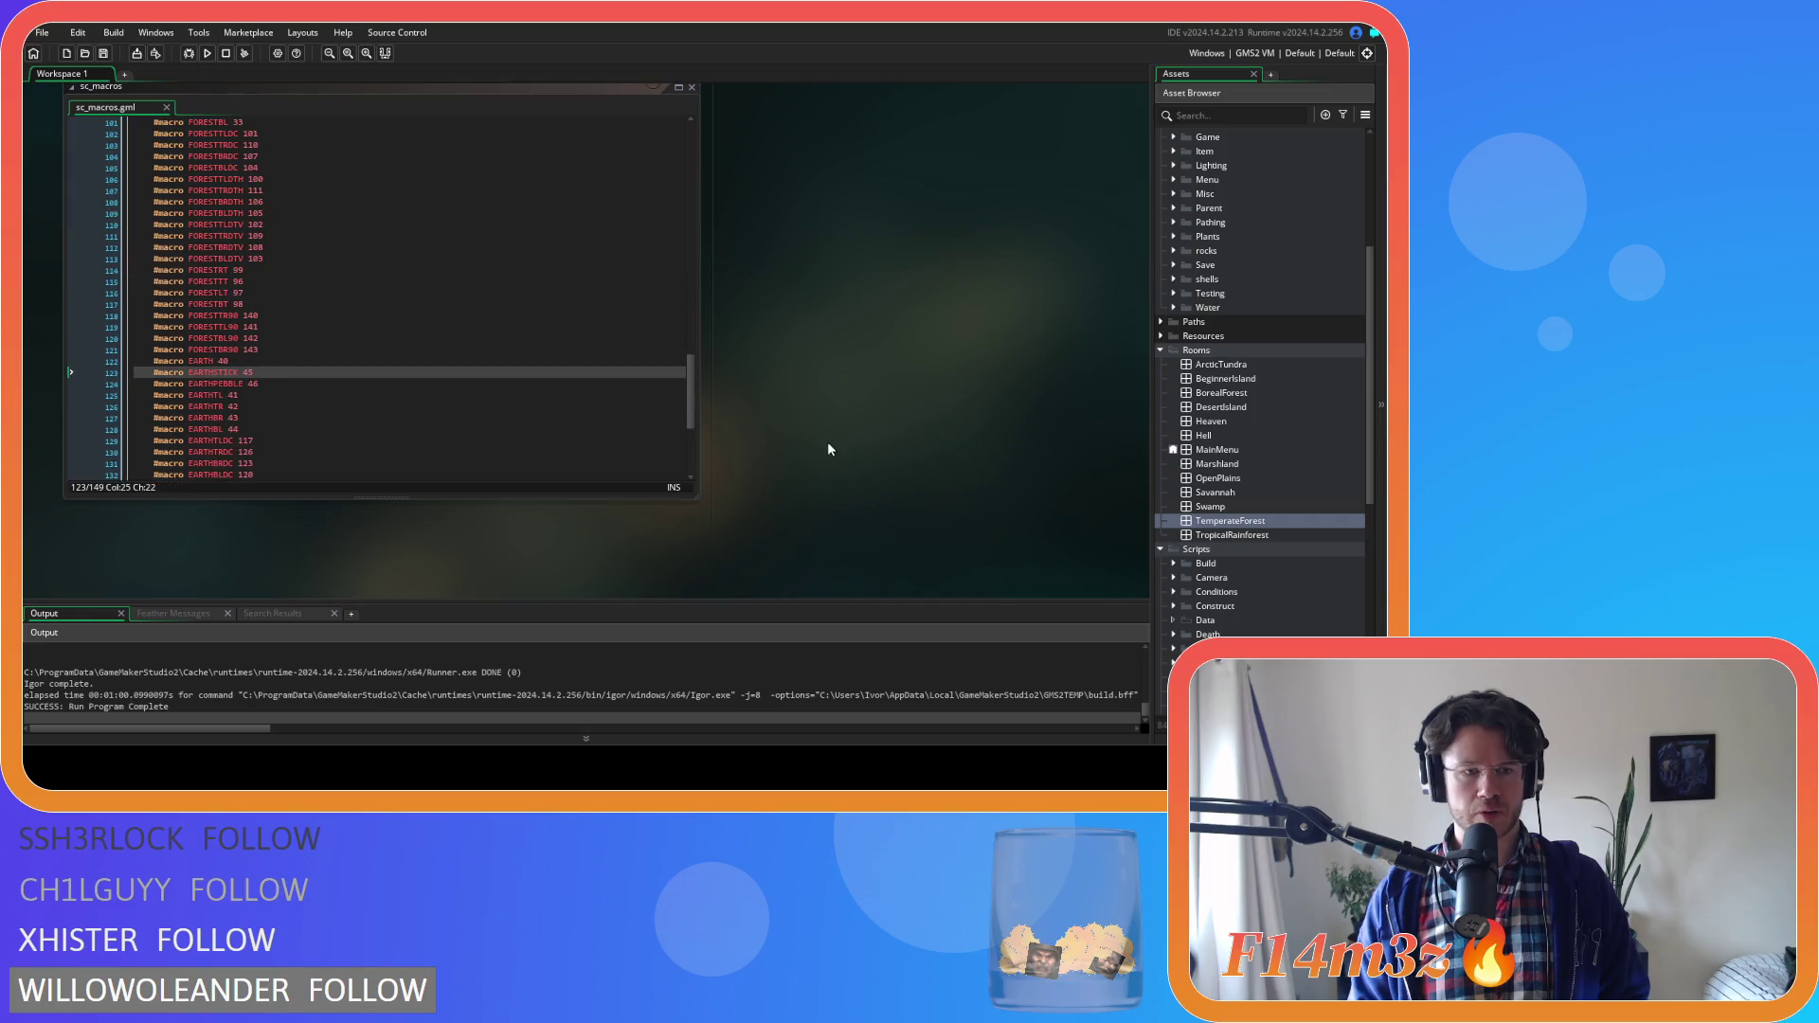
Rename the forest flower macros in sc_macros to the primrose and FORESTBLUEBELL names, then save
scroll(442, 376, up, 4)
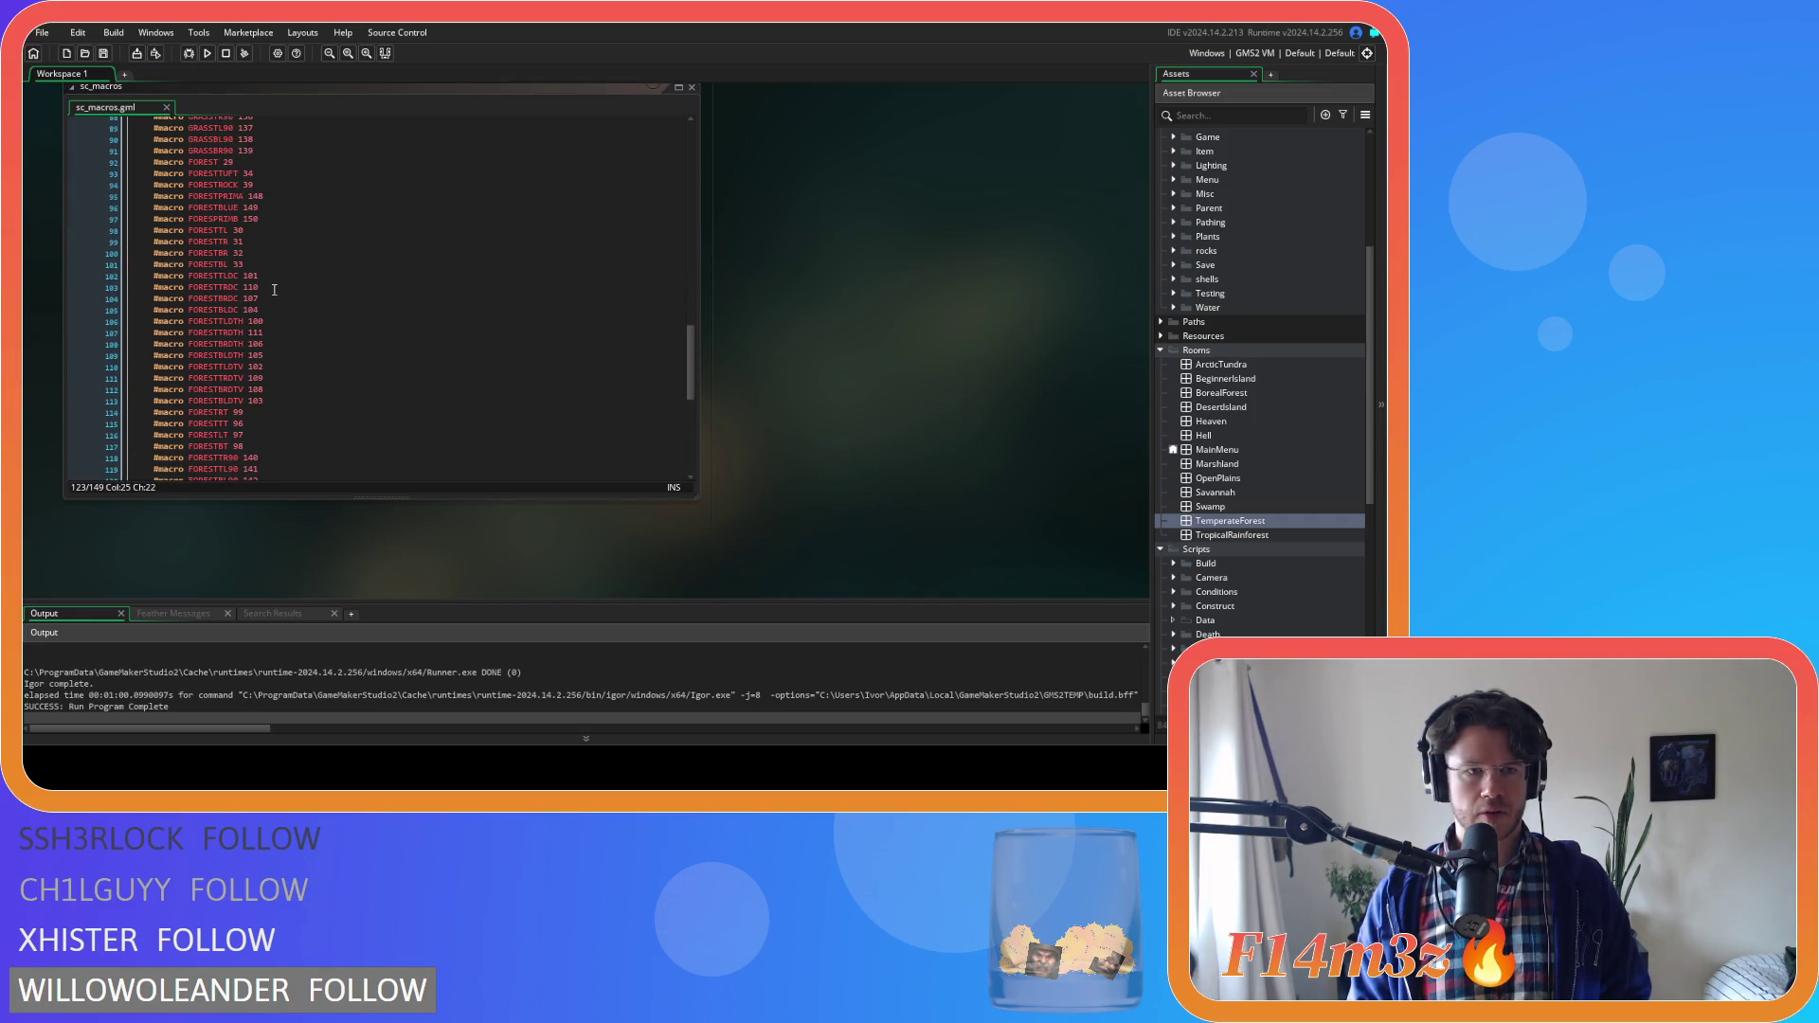
scroll(274, 289, up, 3)
click(237, 281)
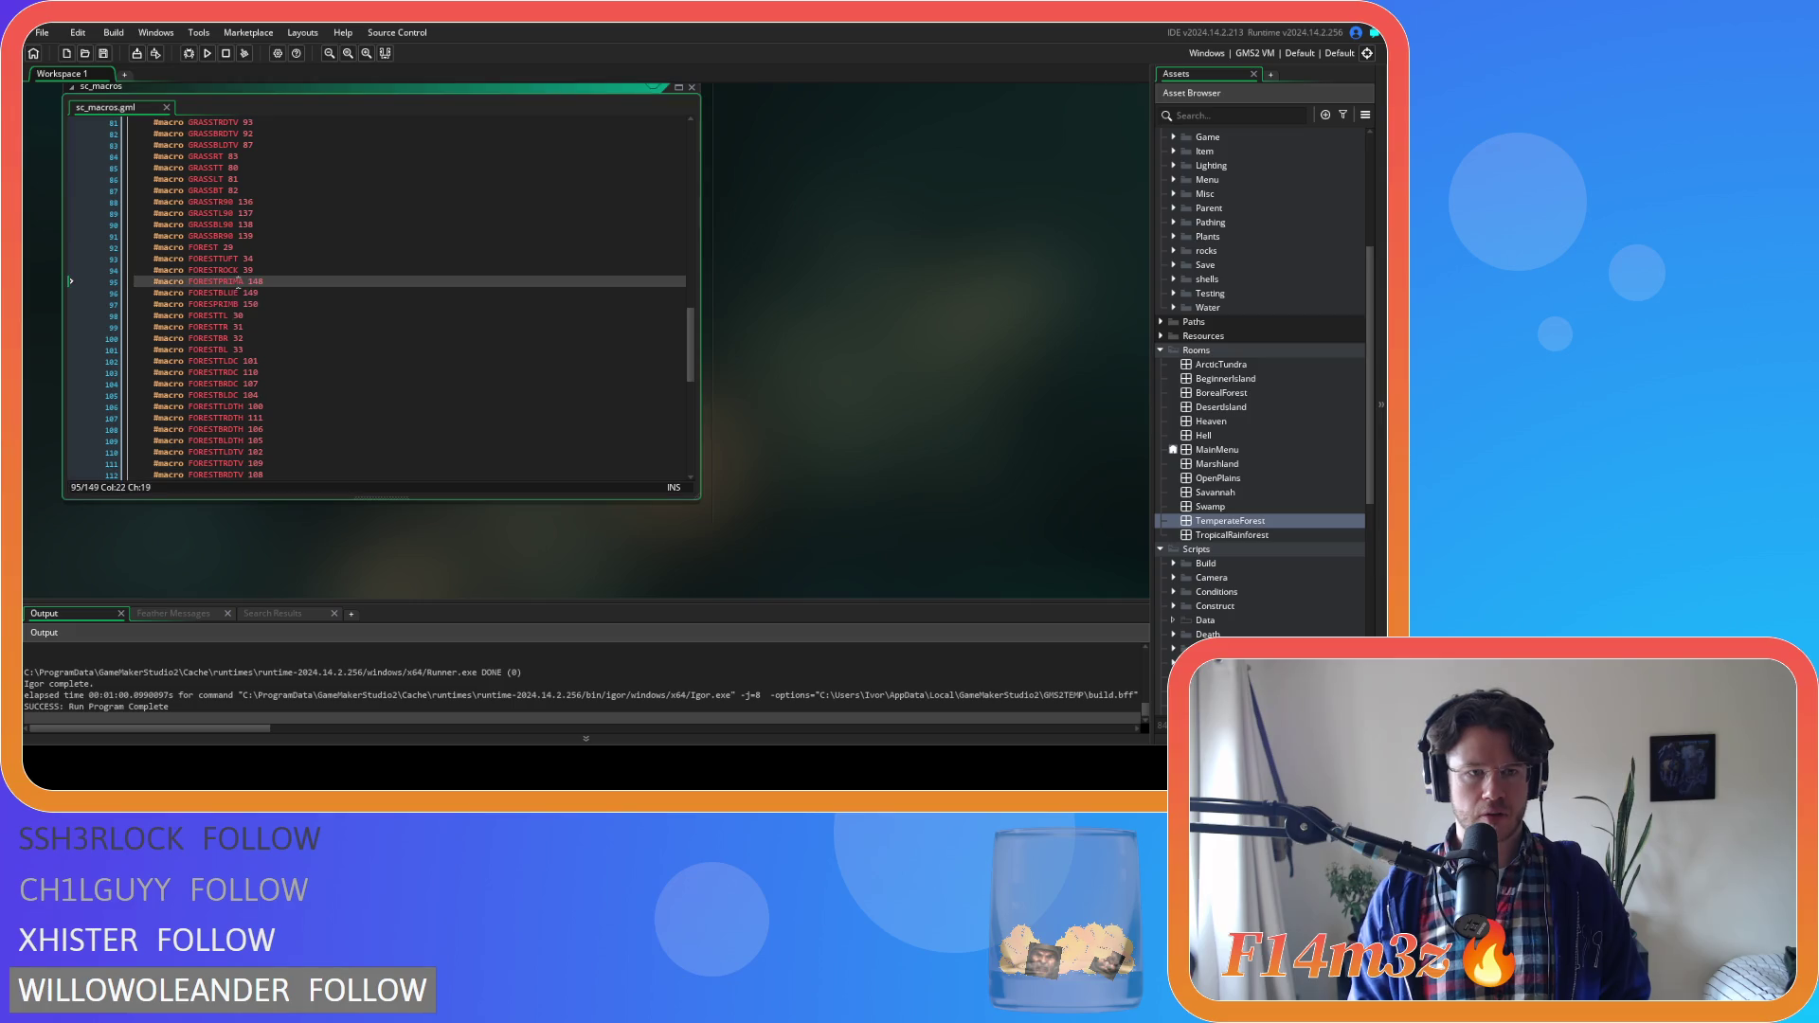
text(ROSE)
key(Down)
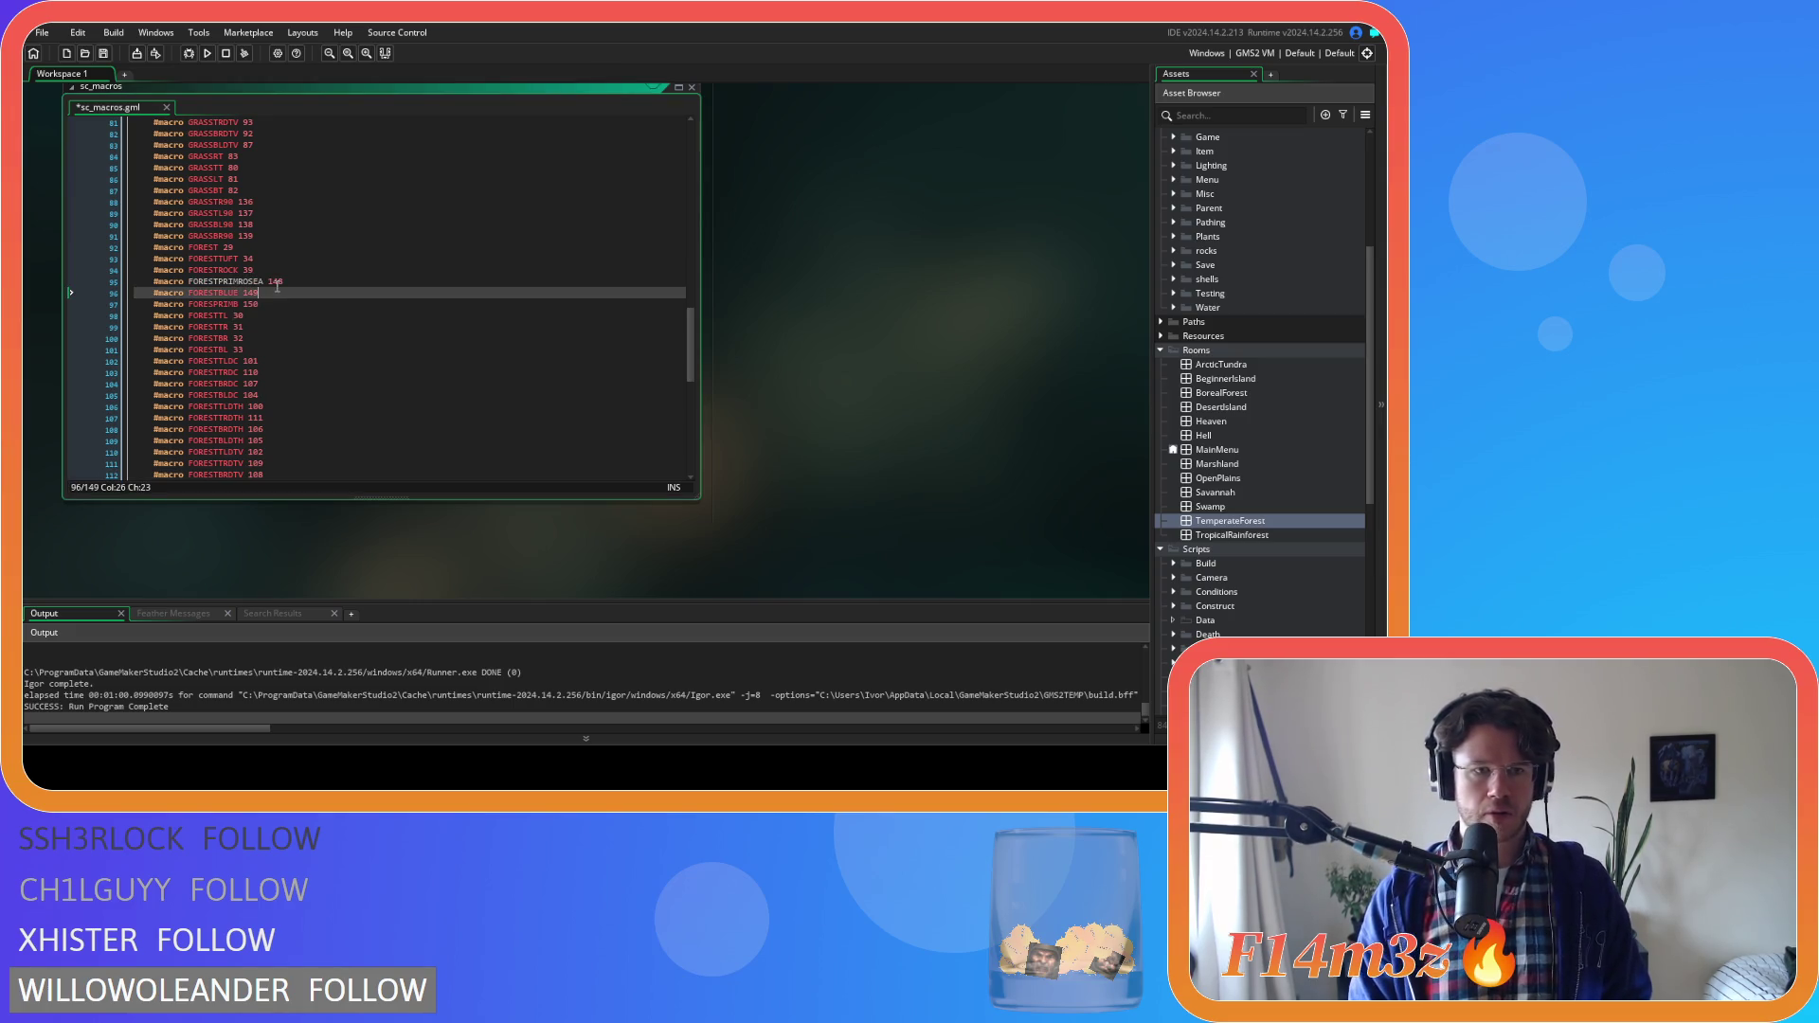
text(BELL)
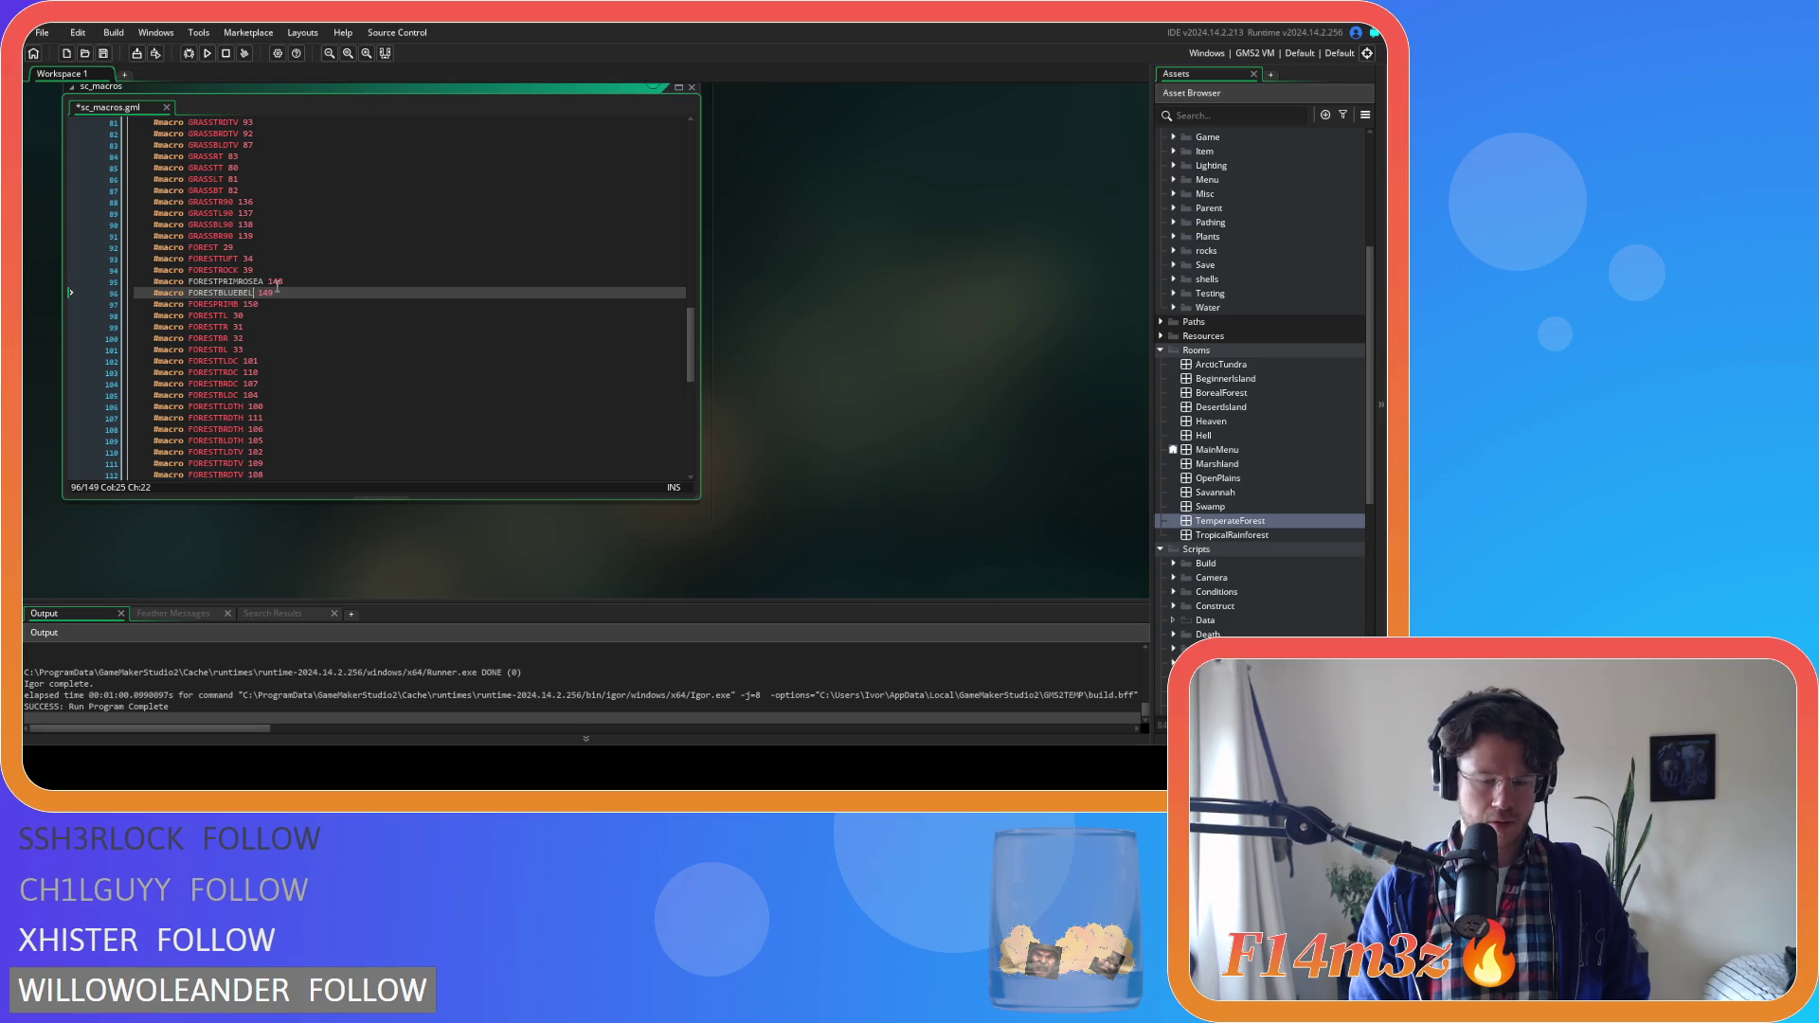
key(Down)
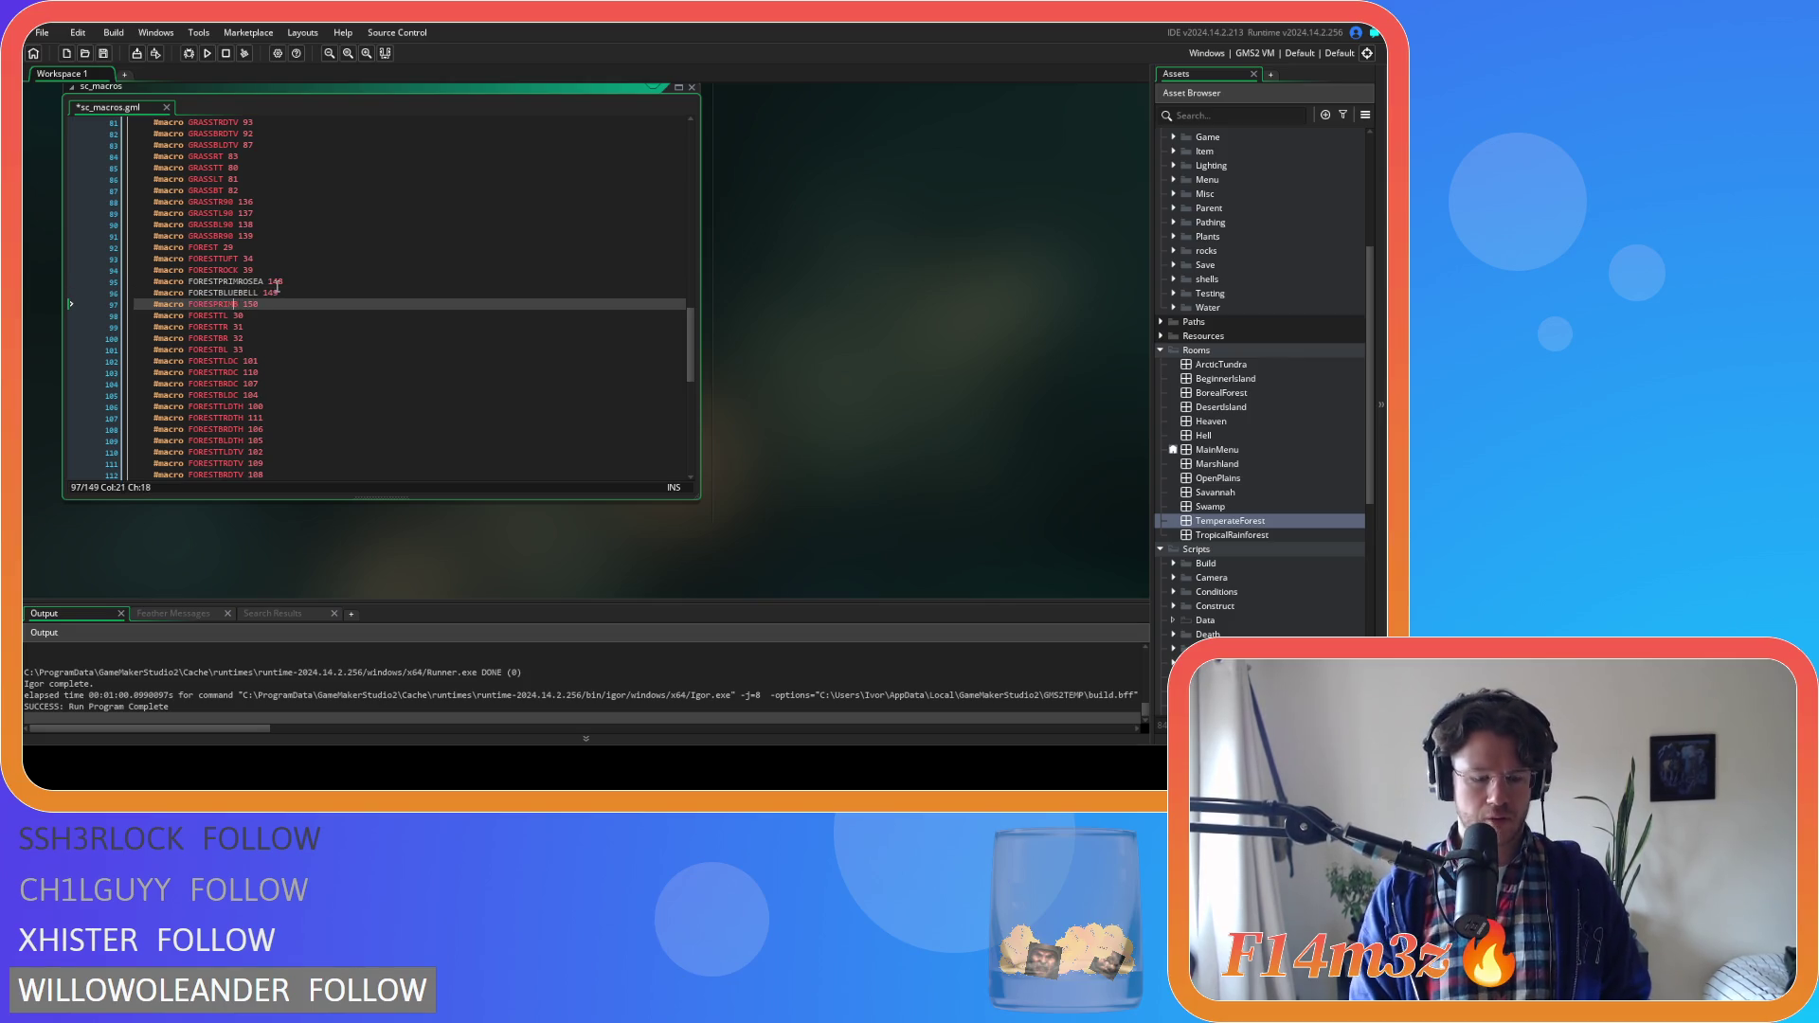
key(ctrl+s)
In sc_setTilemap, replace tile numbers 149 and 150 with the FORESTBLUEBELL and primrose macros
key(ctrl+Tab)
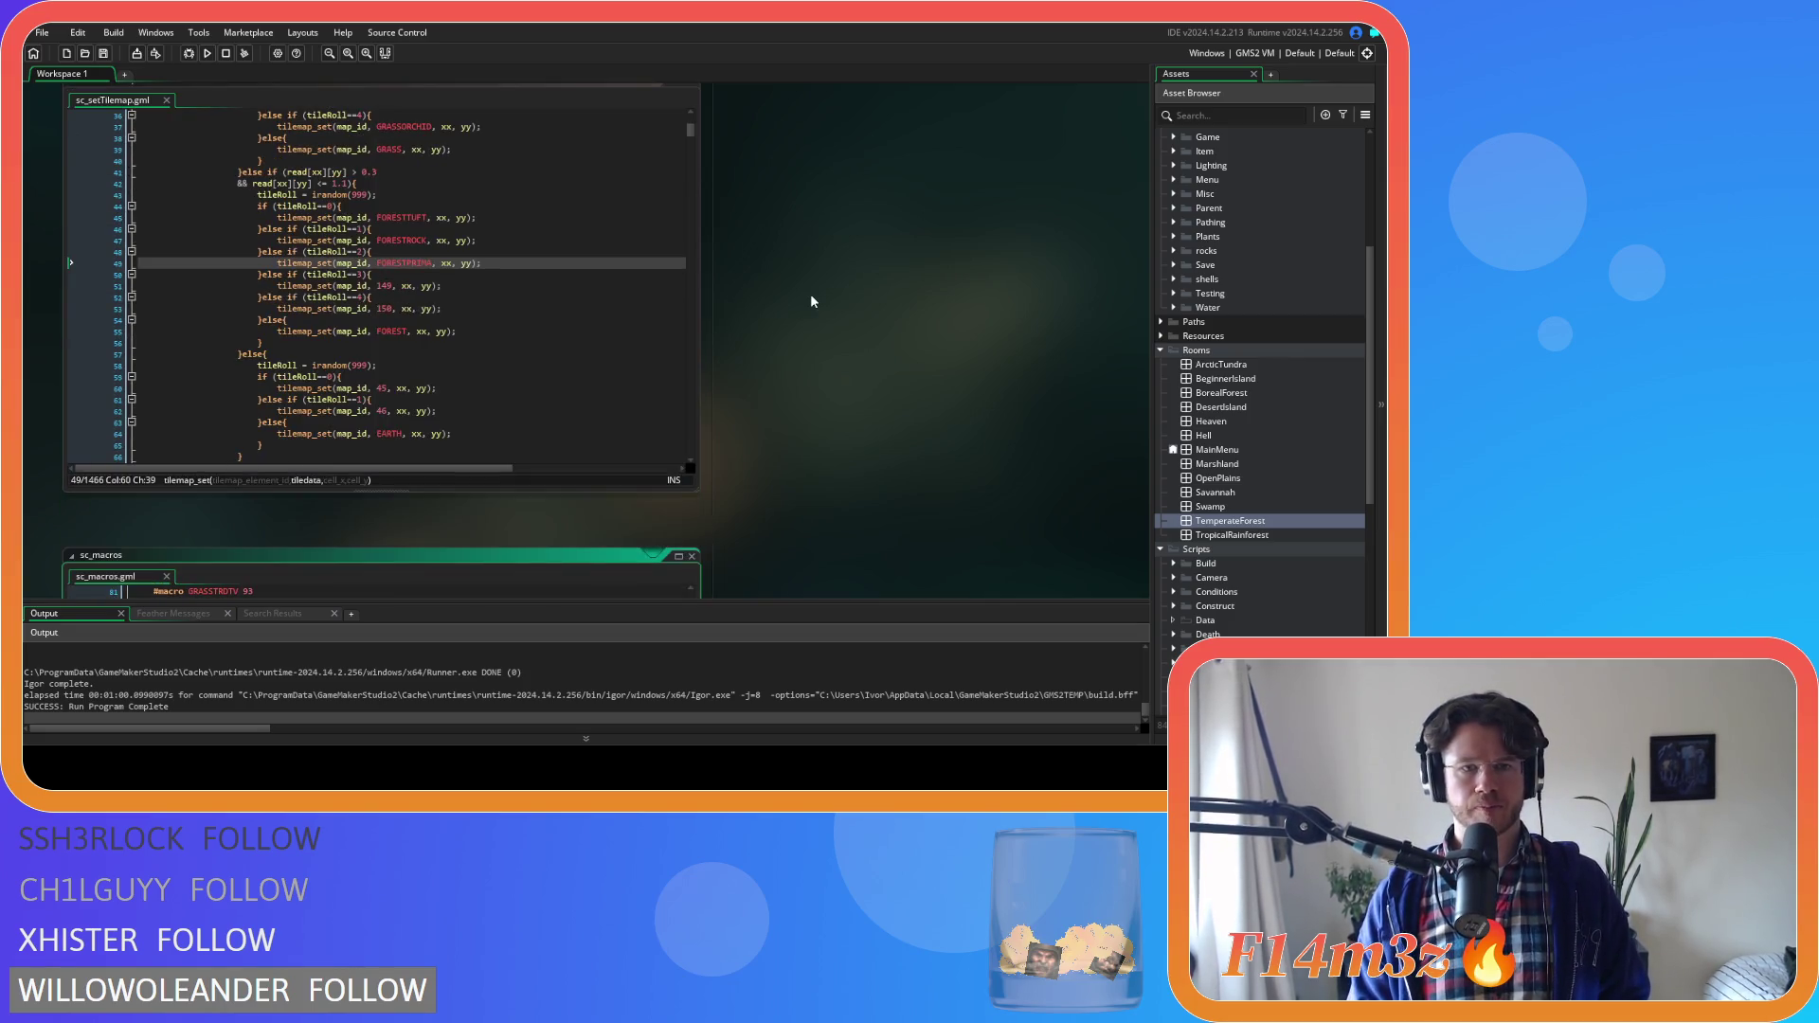
click(438, 263)
key(Delete)
text(ROSE)
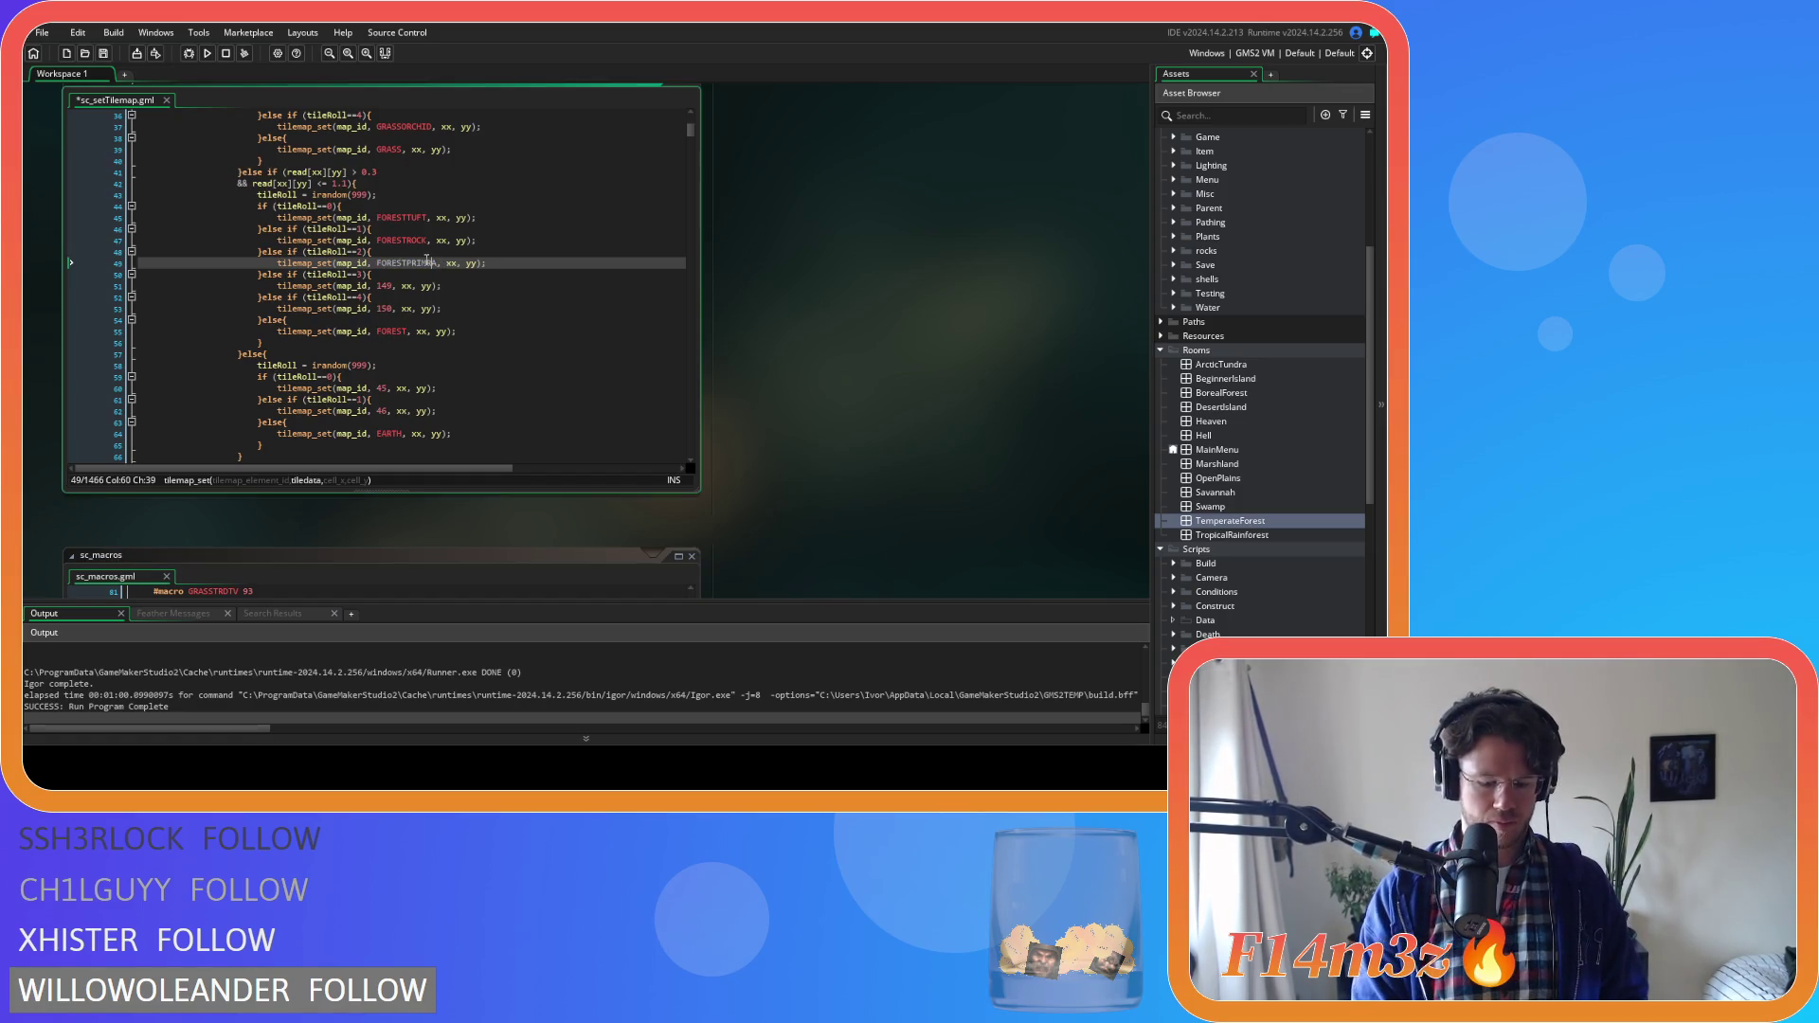
double_click(383, 285)
text(BLUE)
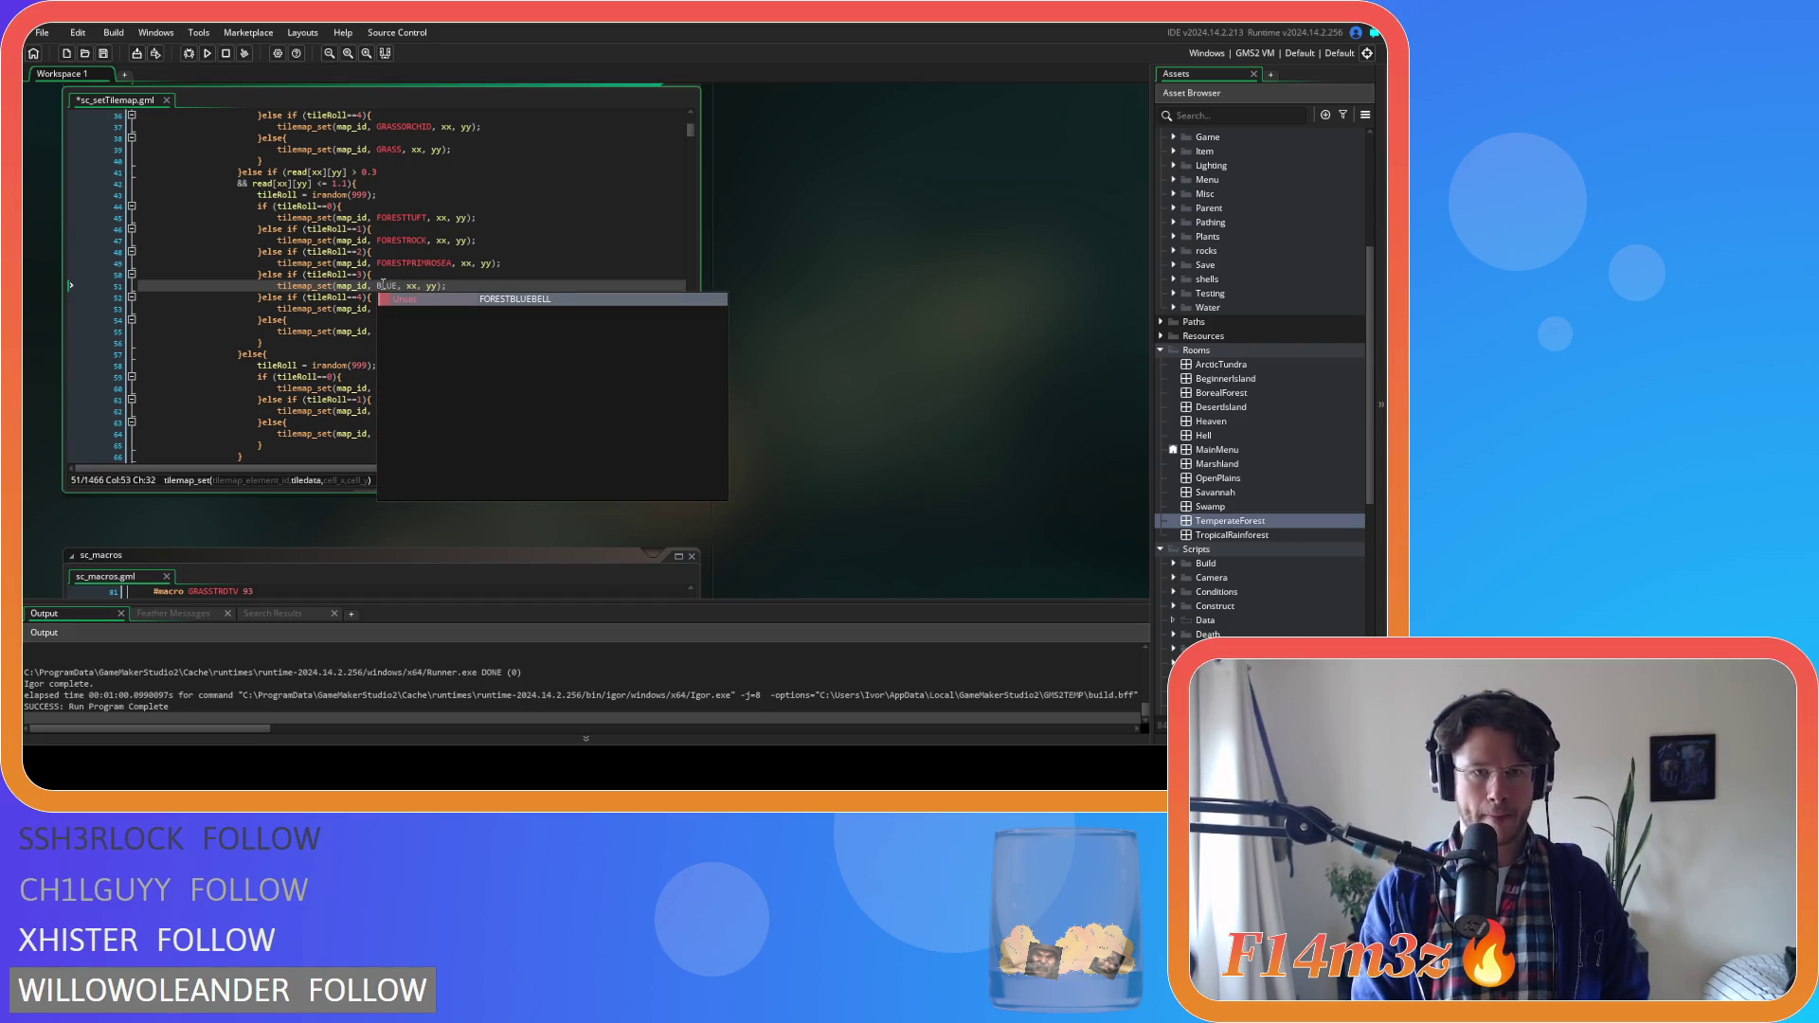
key(Return)
double_click(384, 309)
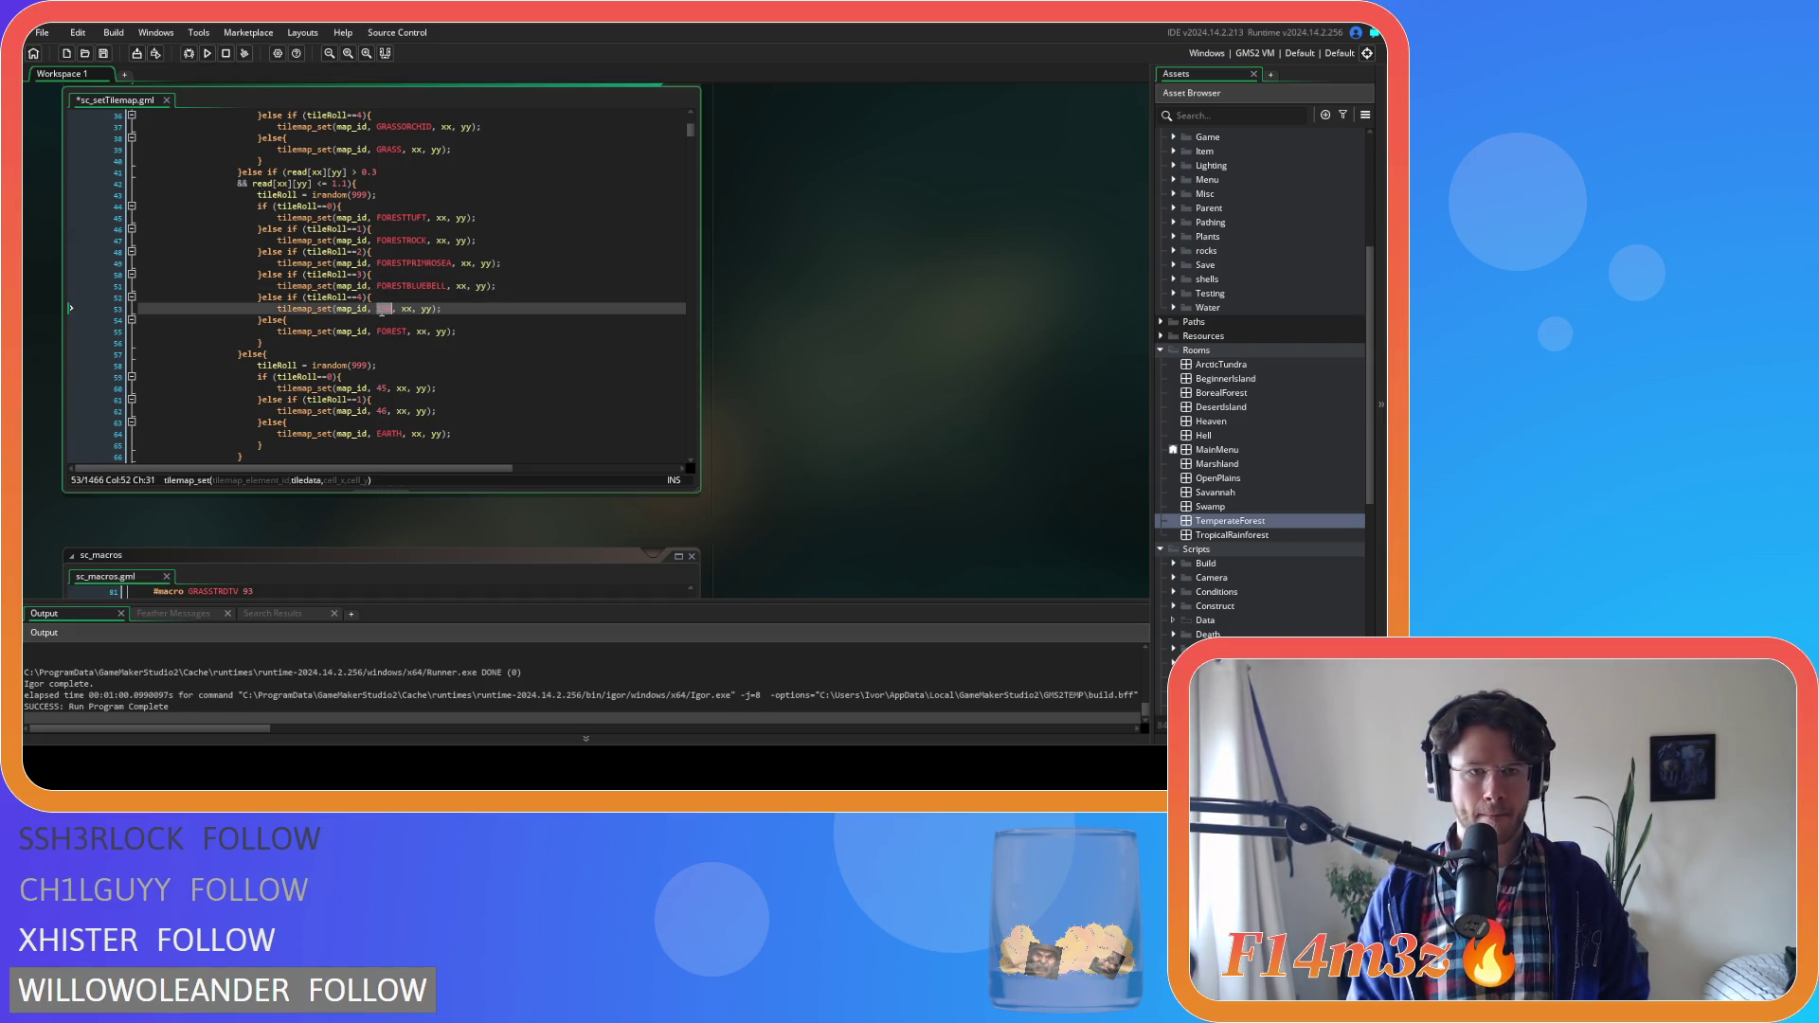
key(BackSpace)
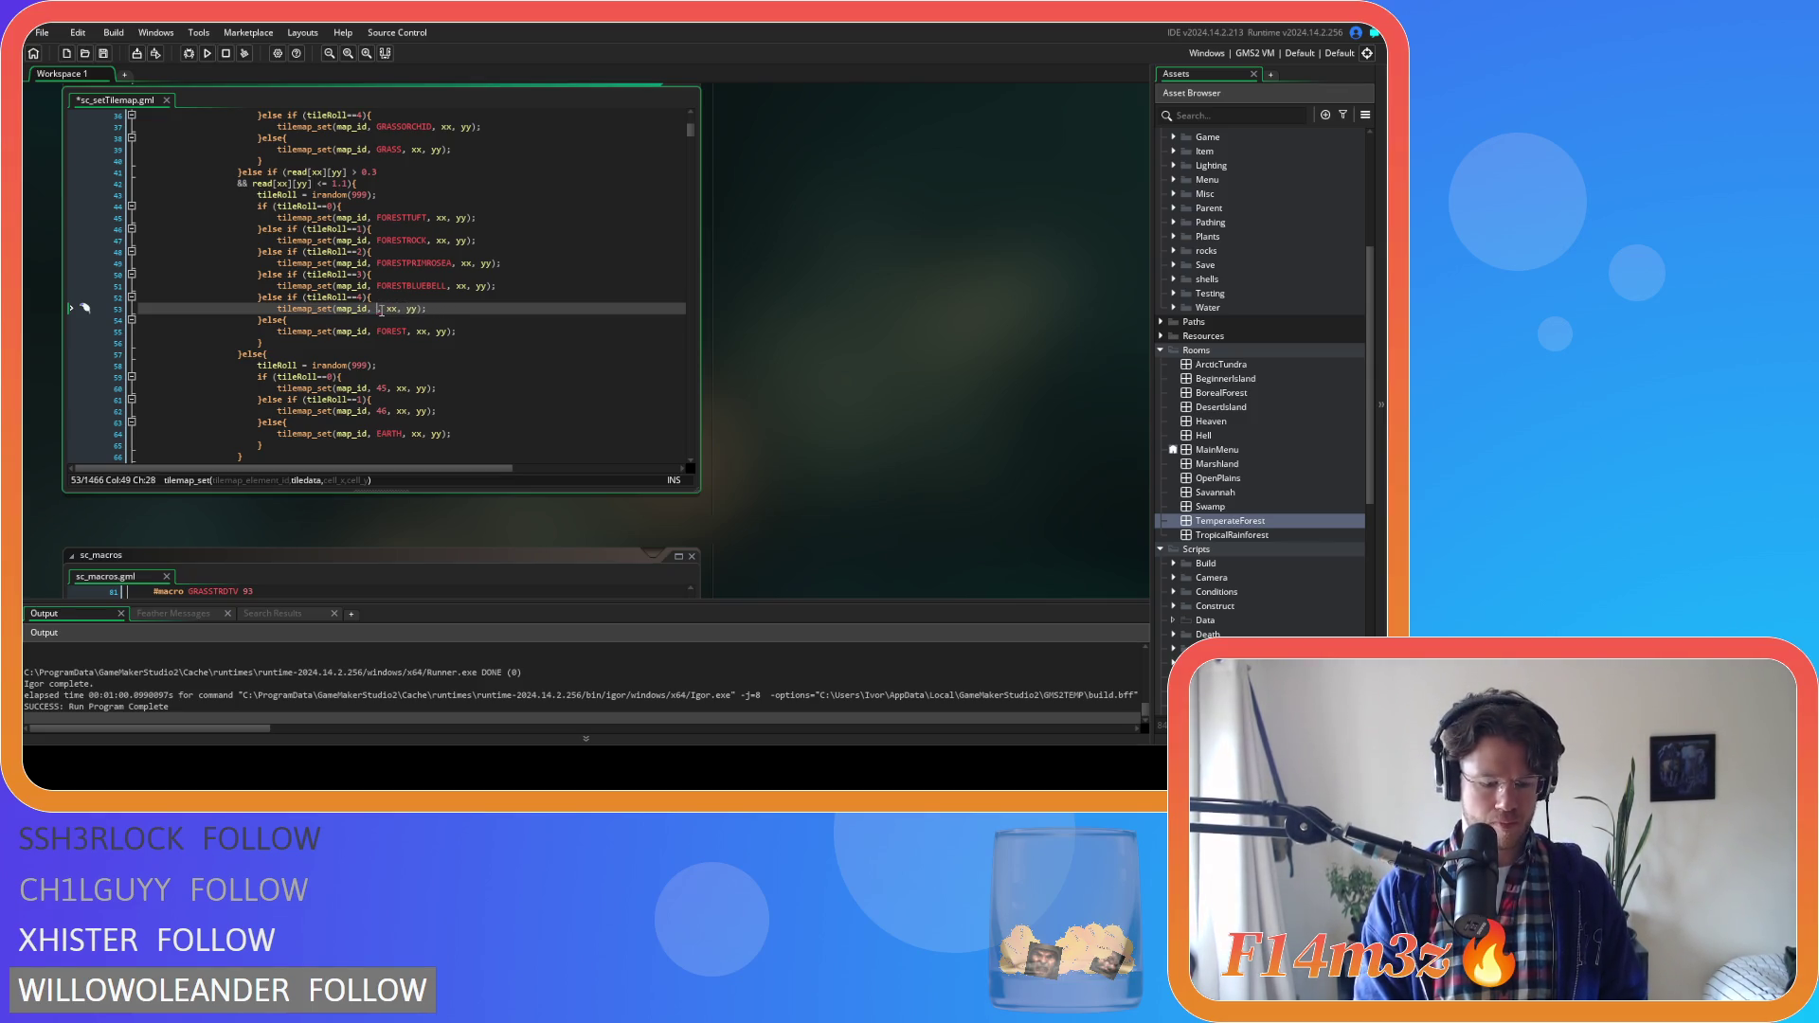
text(FORESPRIMROSEB)
Correct the misspelled primrose macro definition in sc_macros and save it
key(F12)
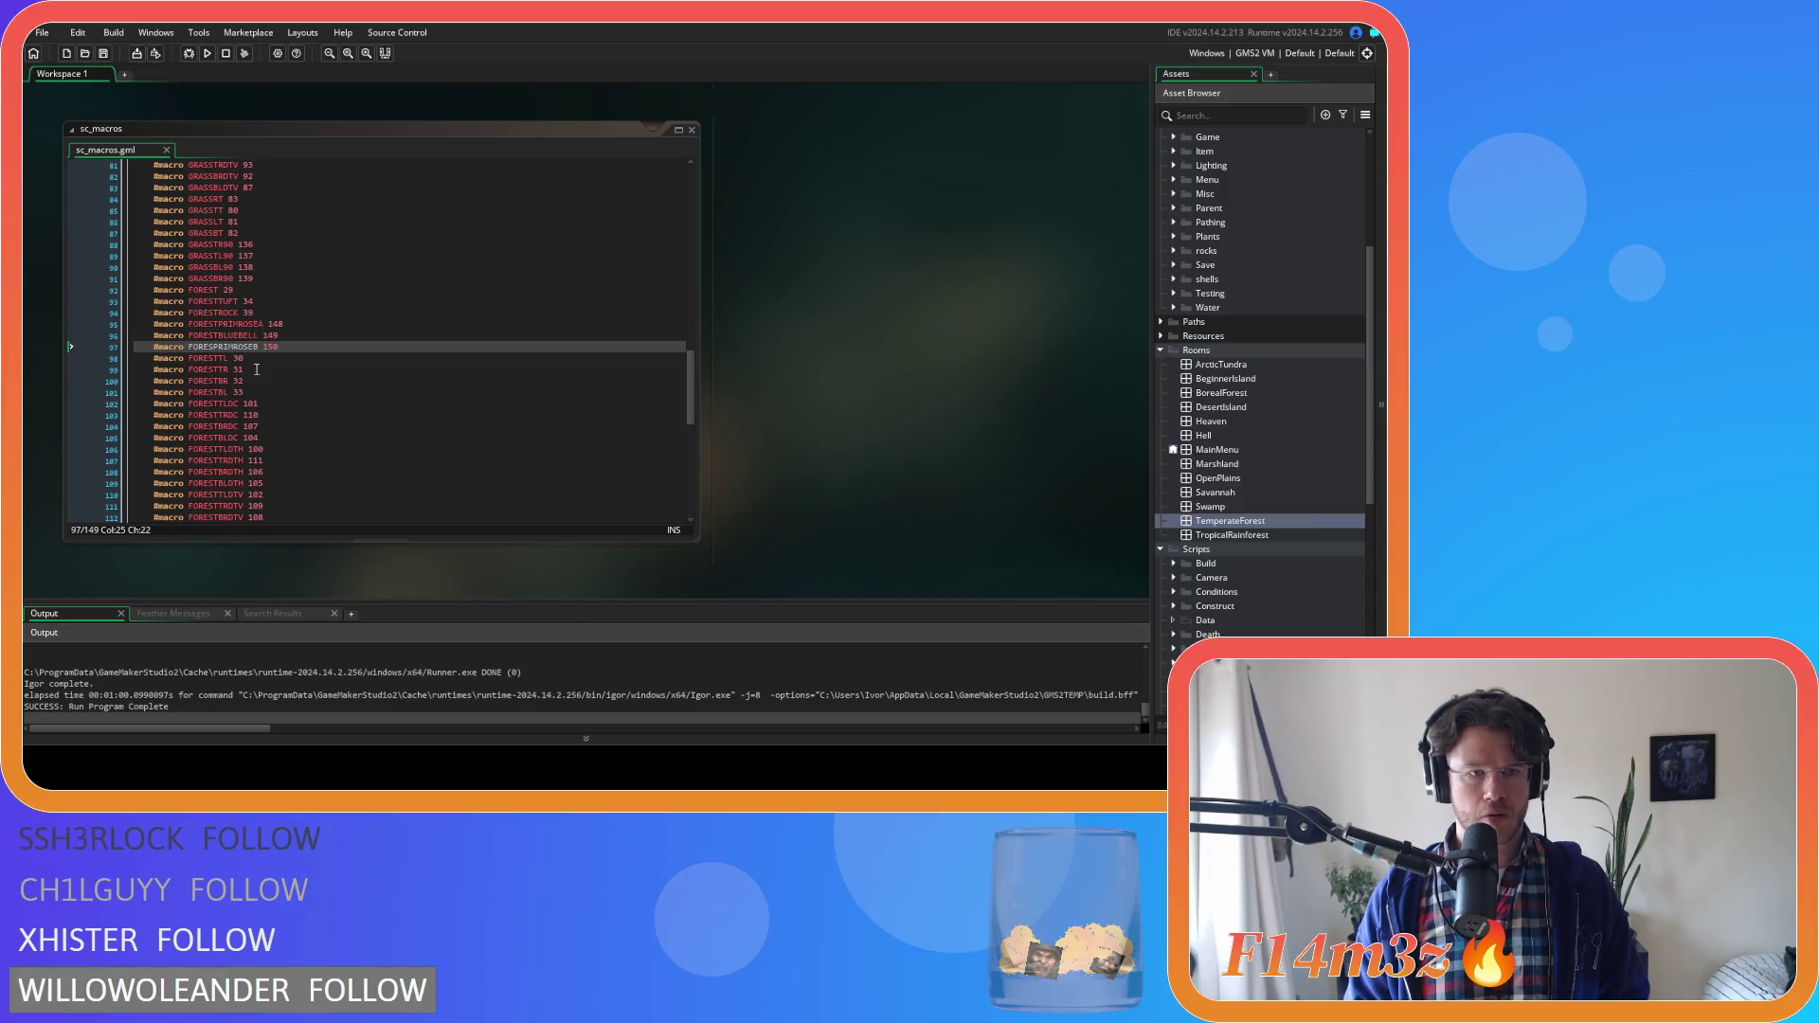
click(264, 348)
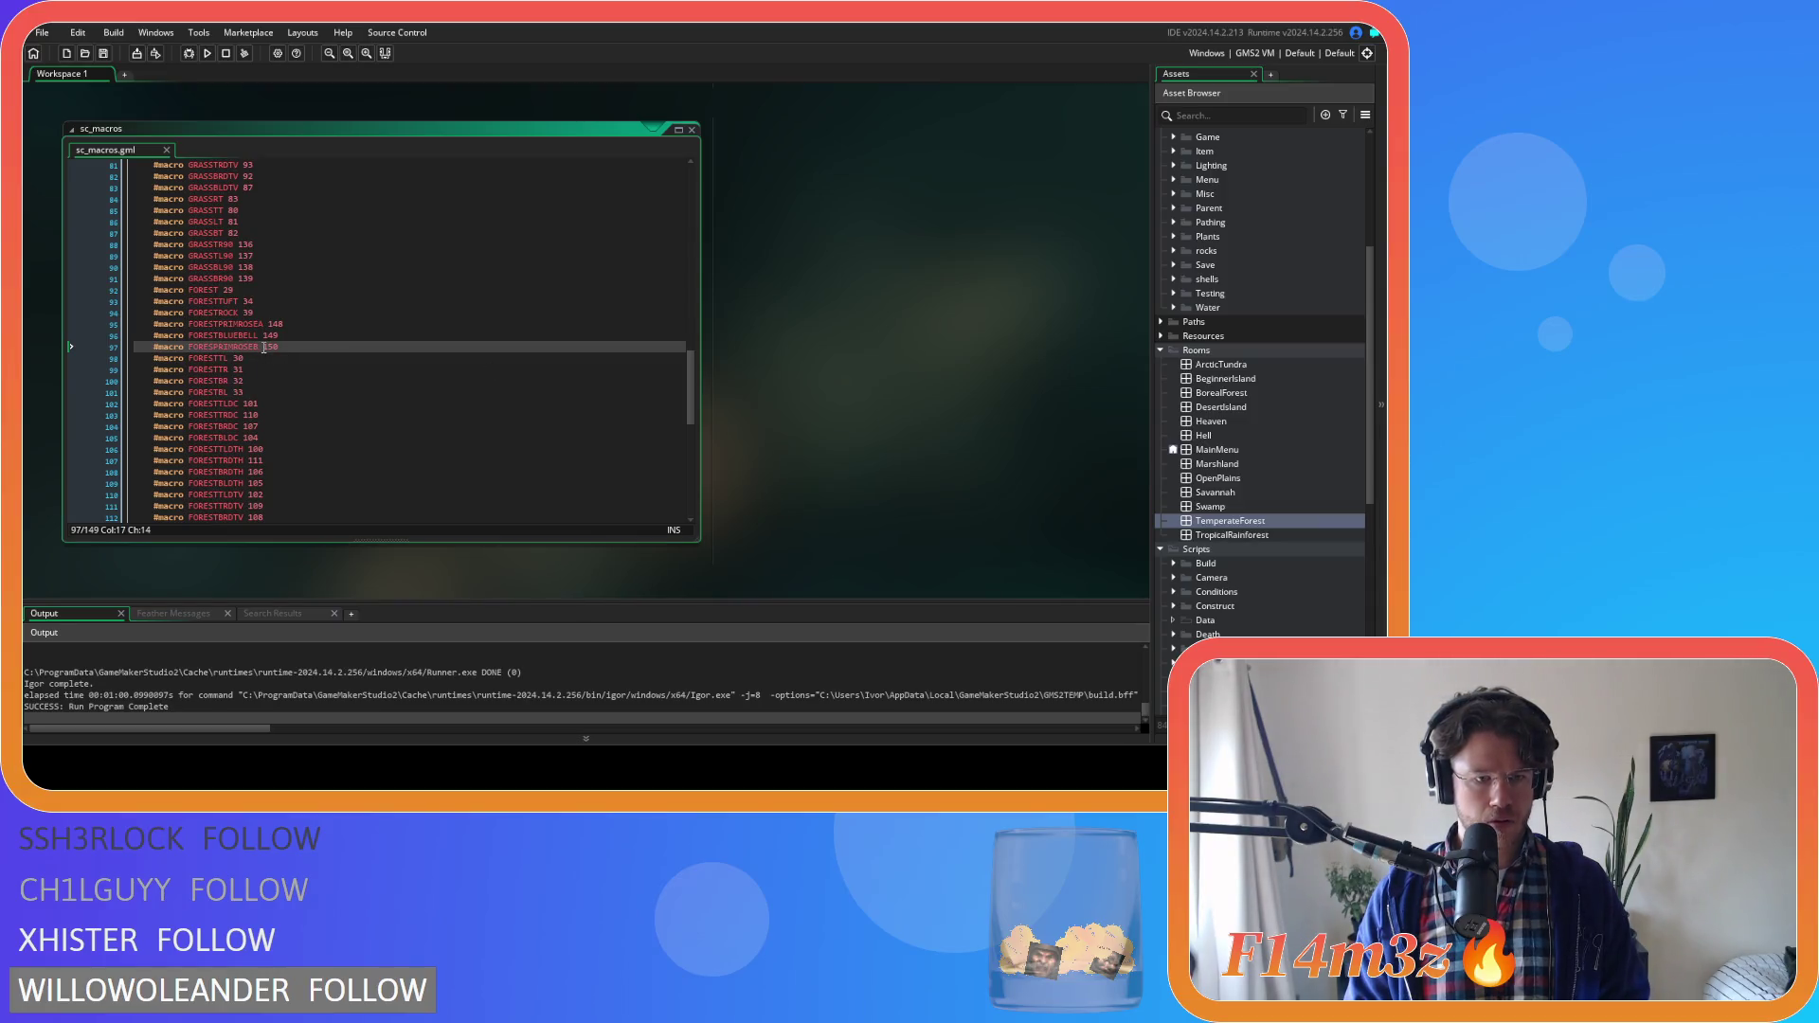
text(T)
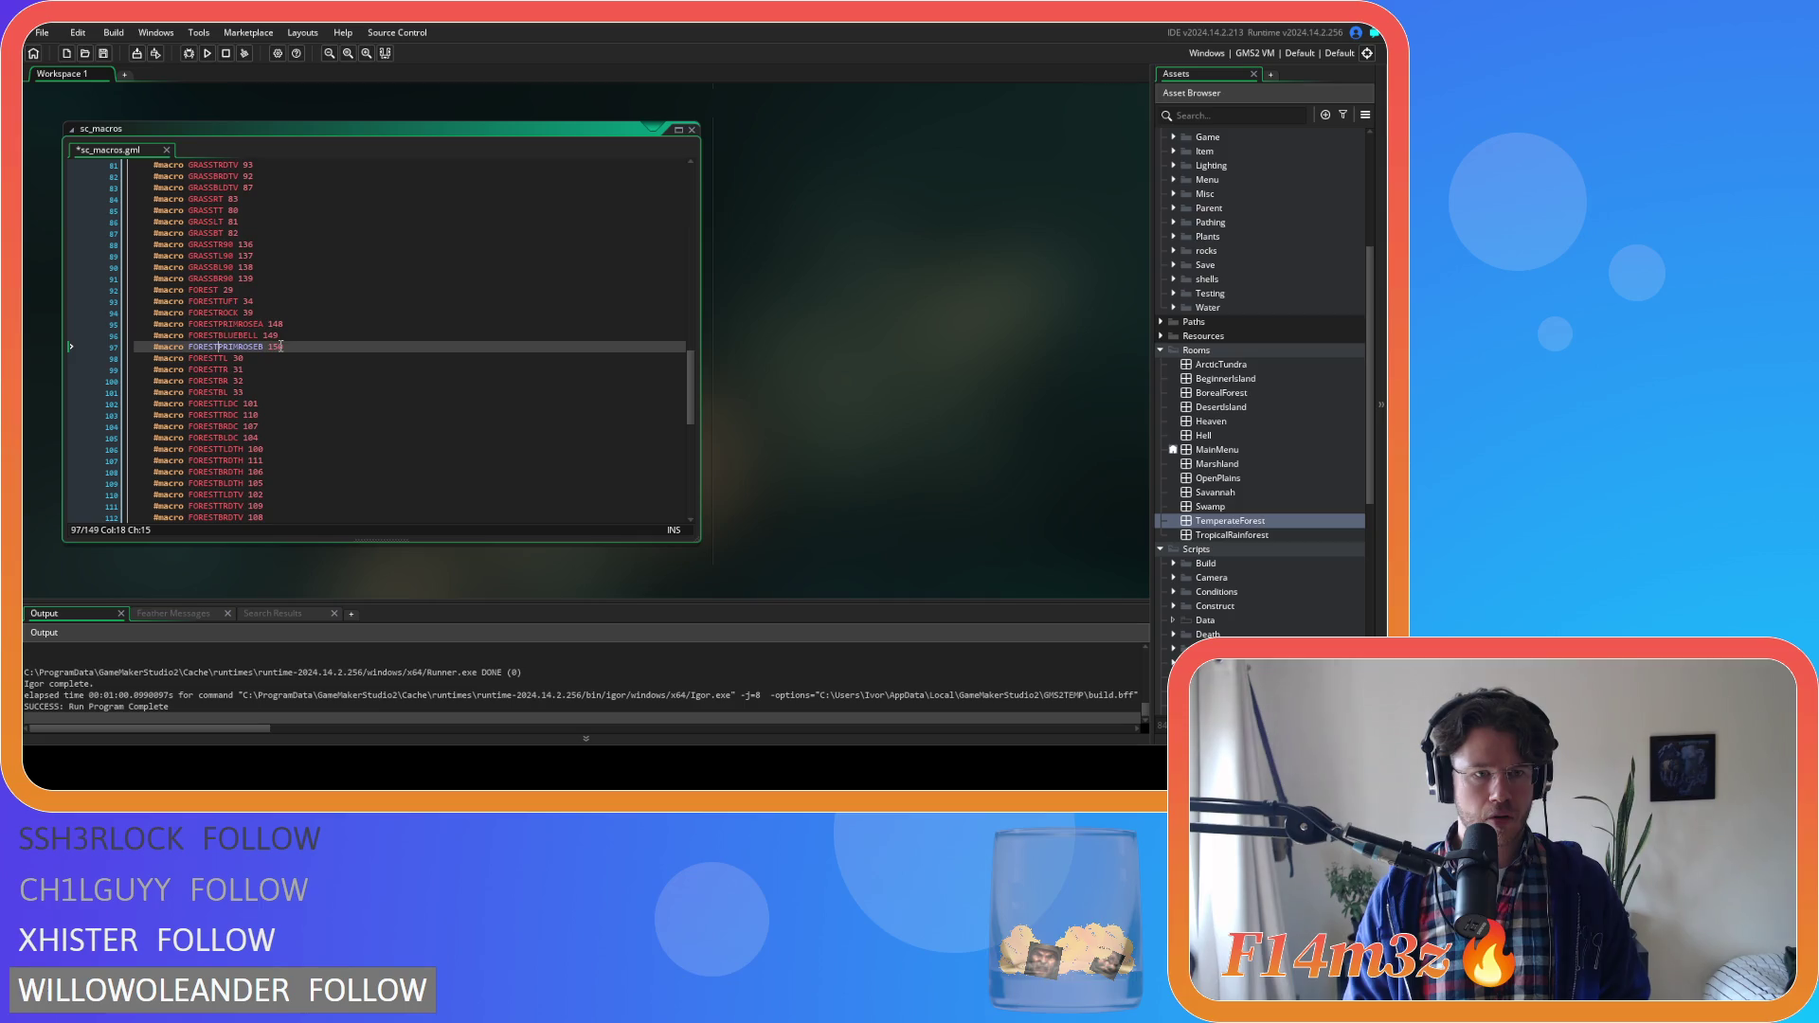
click(288, 344)
key(ctrl+s)
Replace tile numbers 45 and 46 in the earth branch with EARTHSTICK and EARTHPEBBLE
scroll(777, 341, up, 5)
click(600, 317)
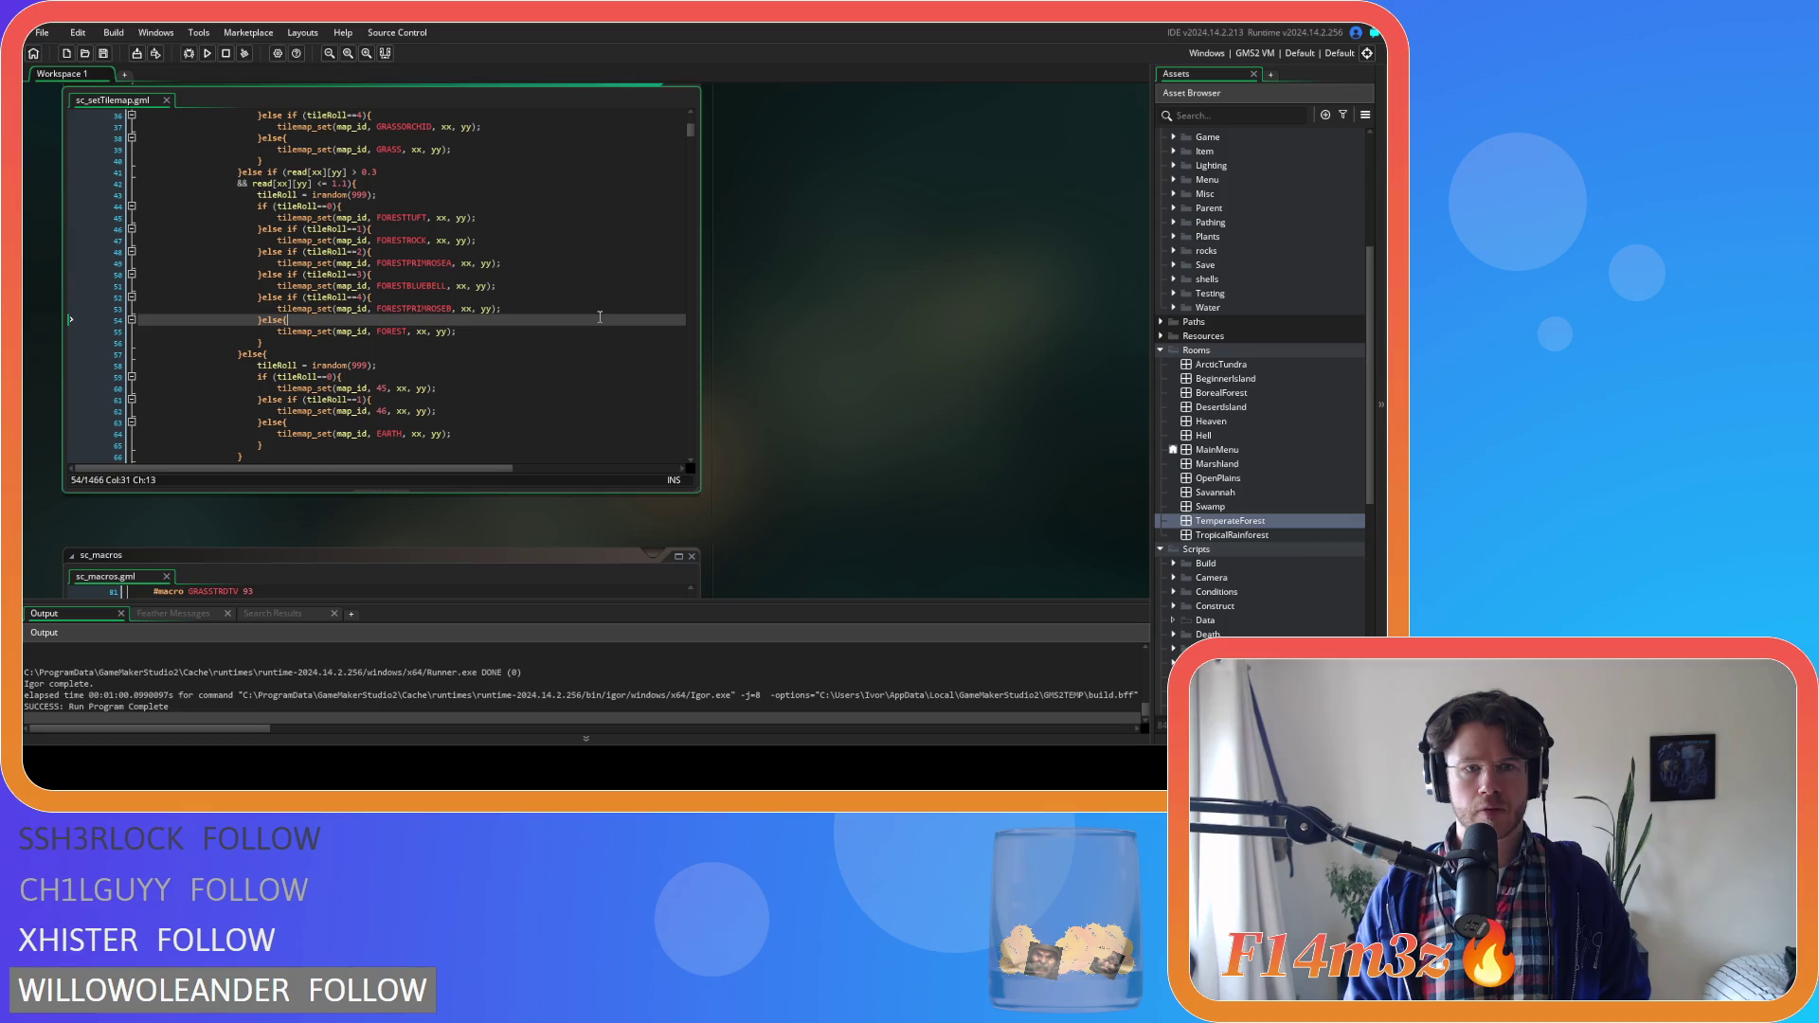
scroll(600, 317, down, 3)
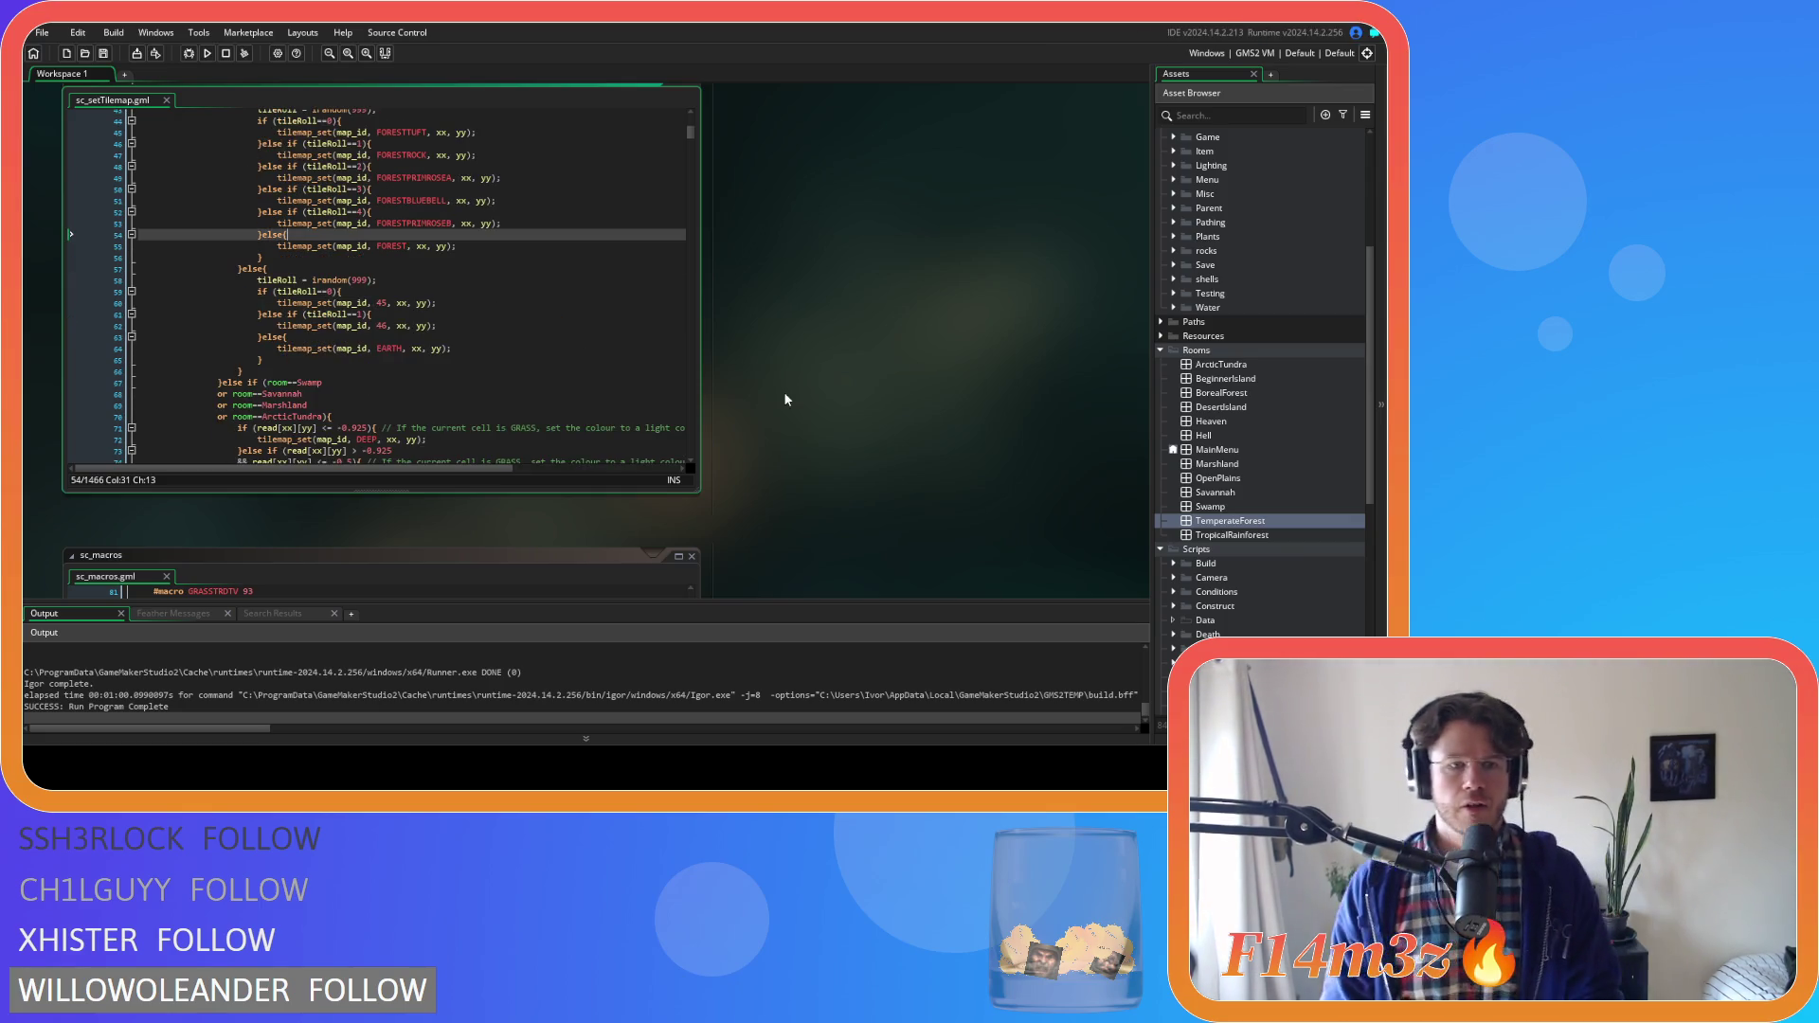
double_click(382, 303)
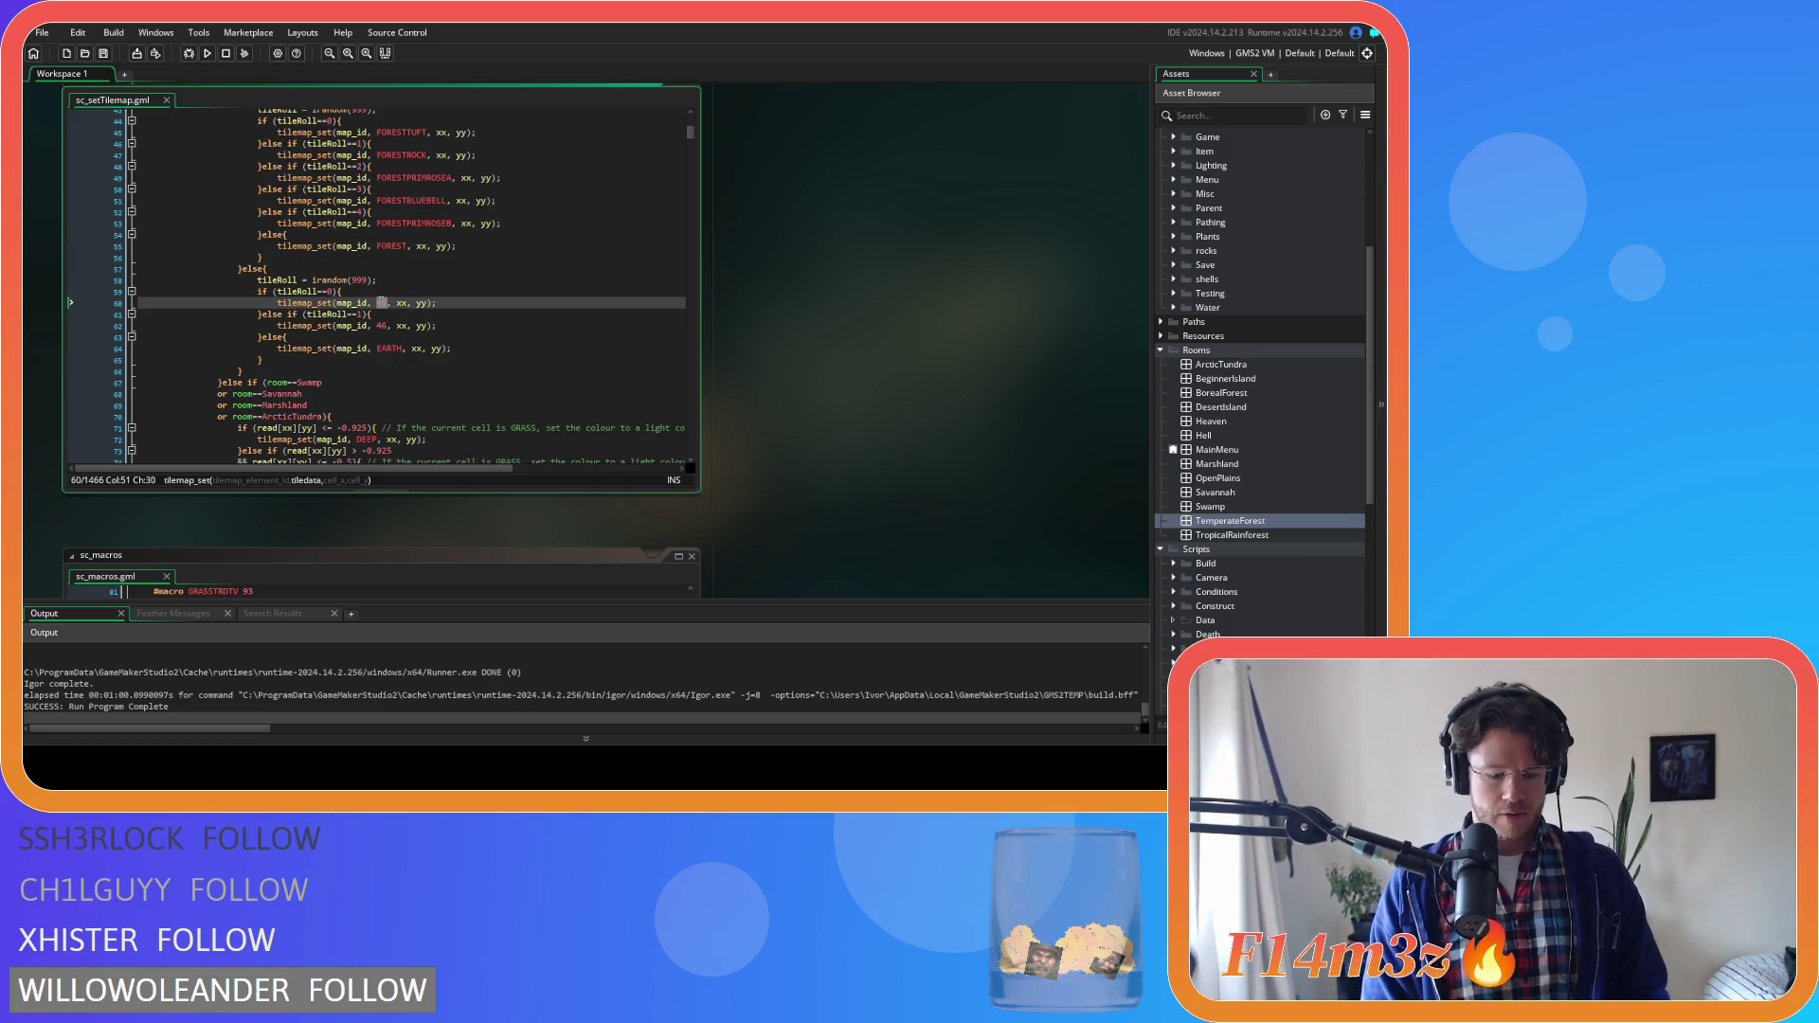
text(EARTHSTIC)
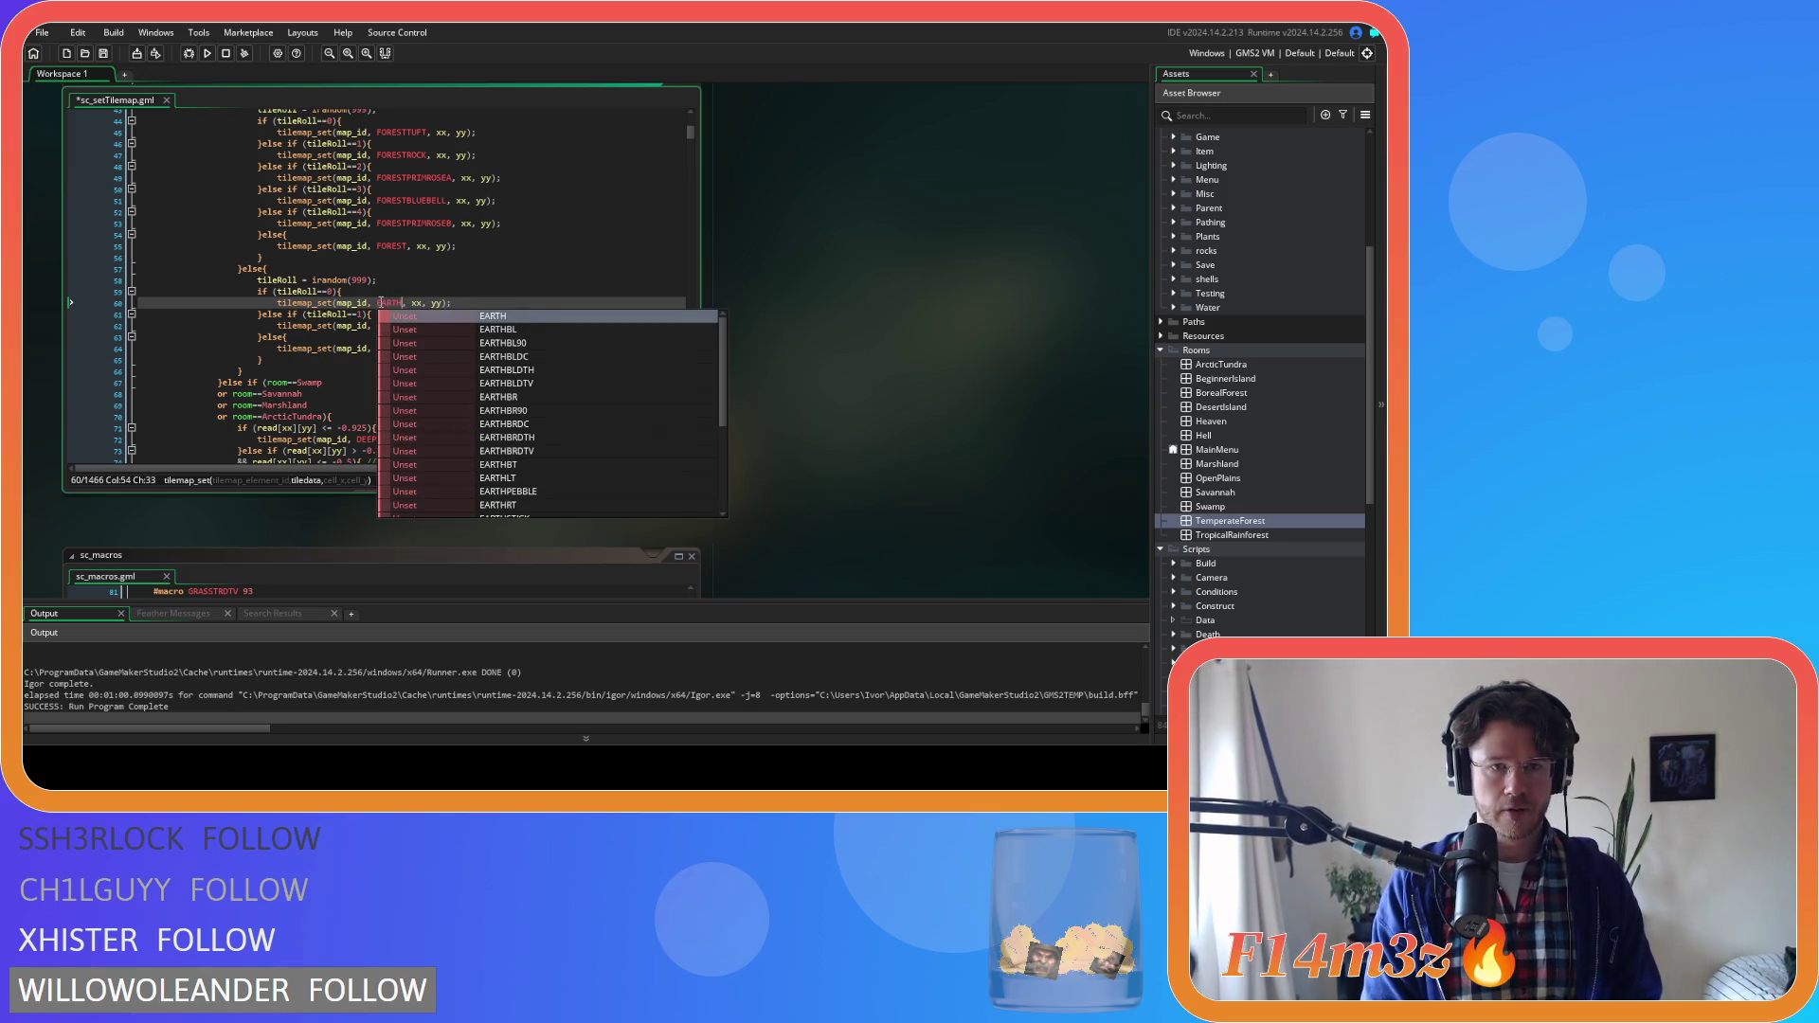
key(Return)
double_click(382, 326)
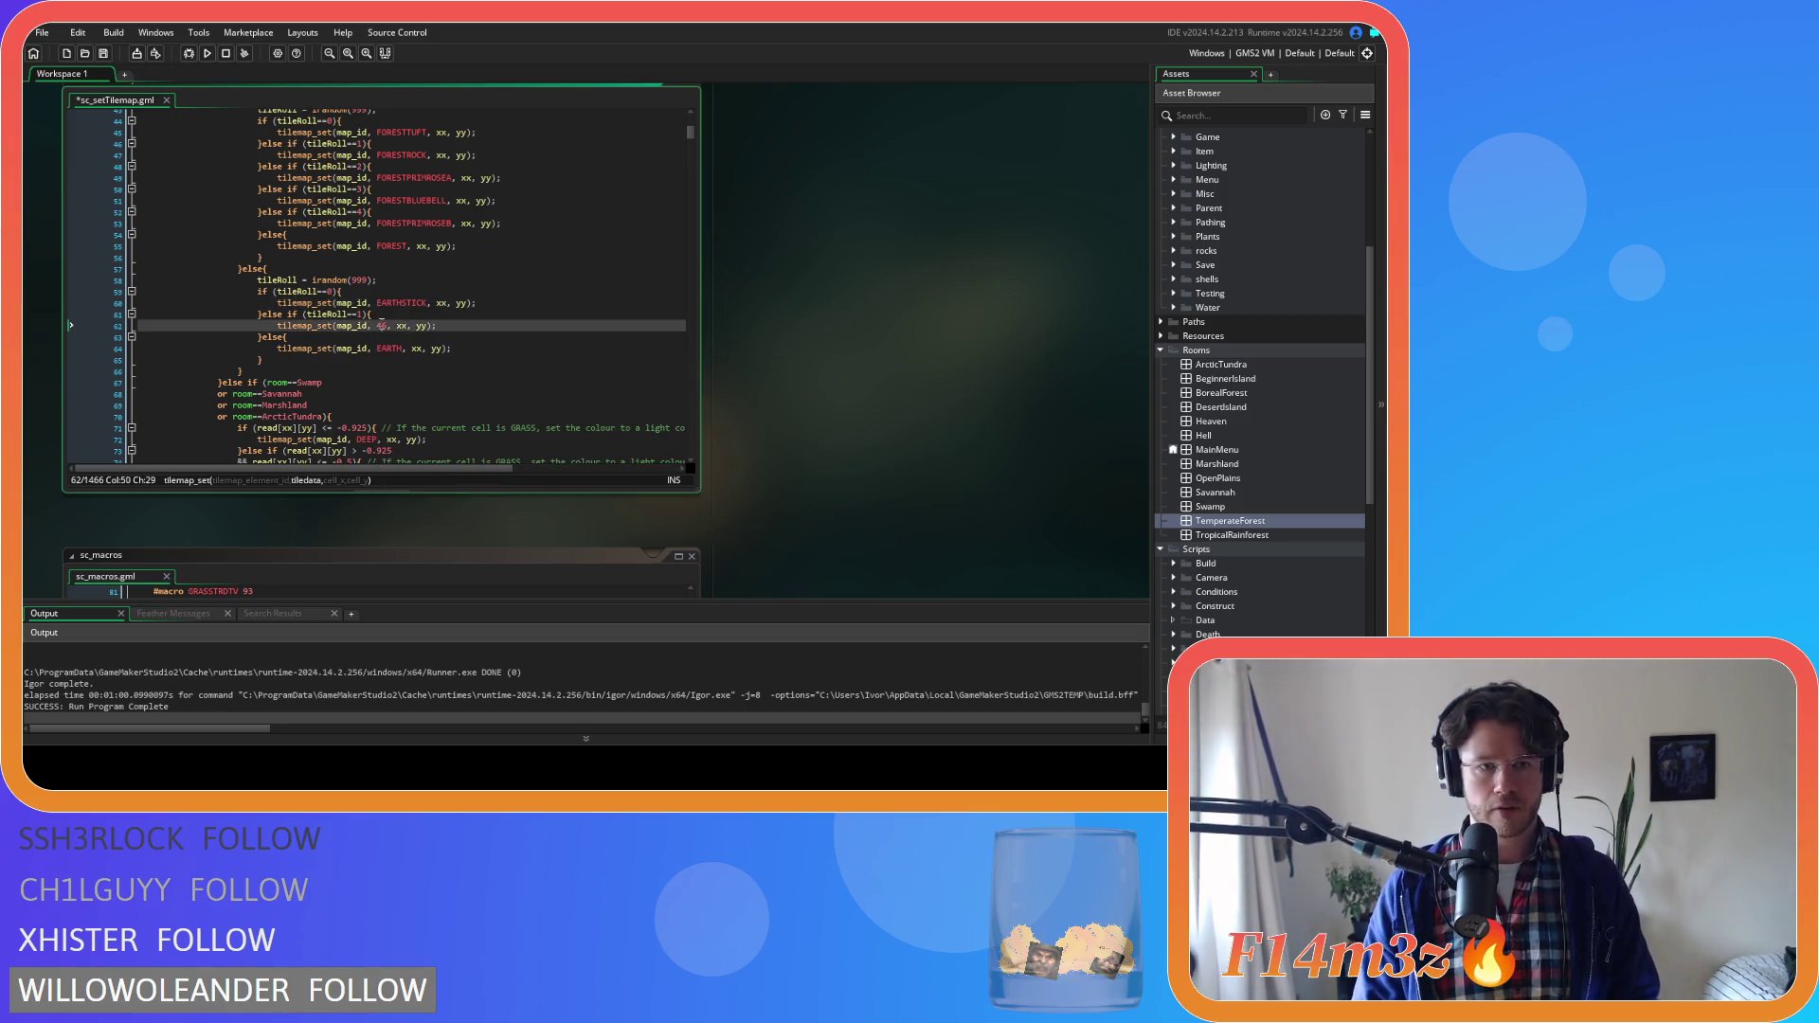
text(EARTHPEB)
key(Return)
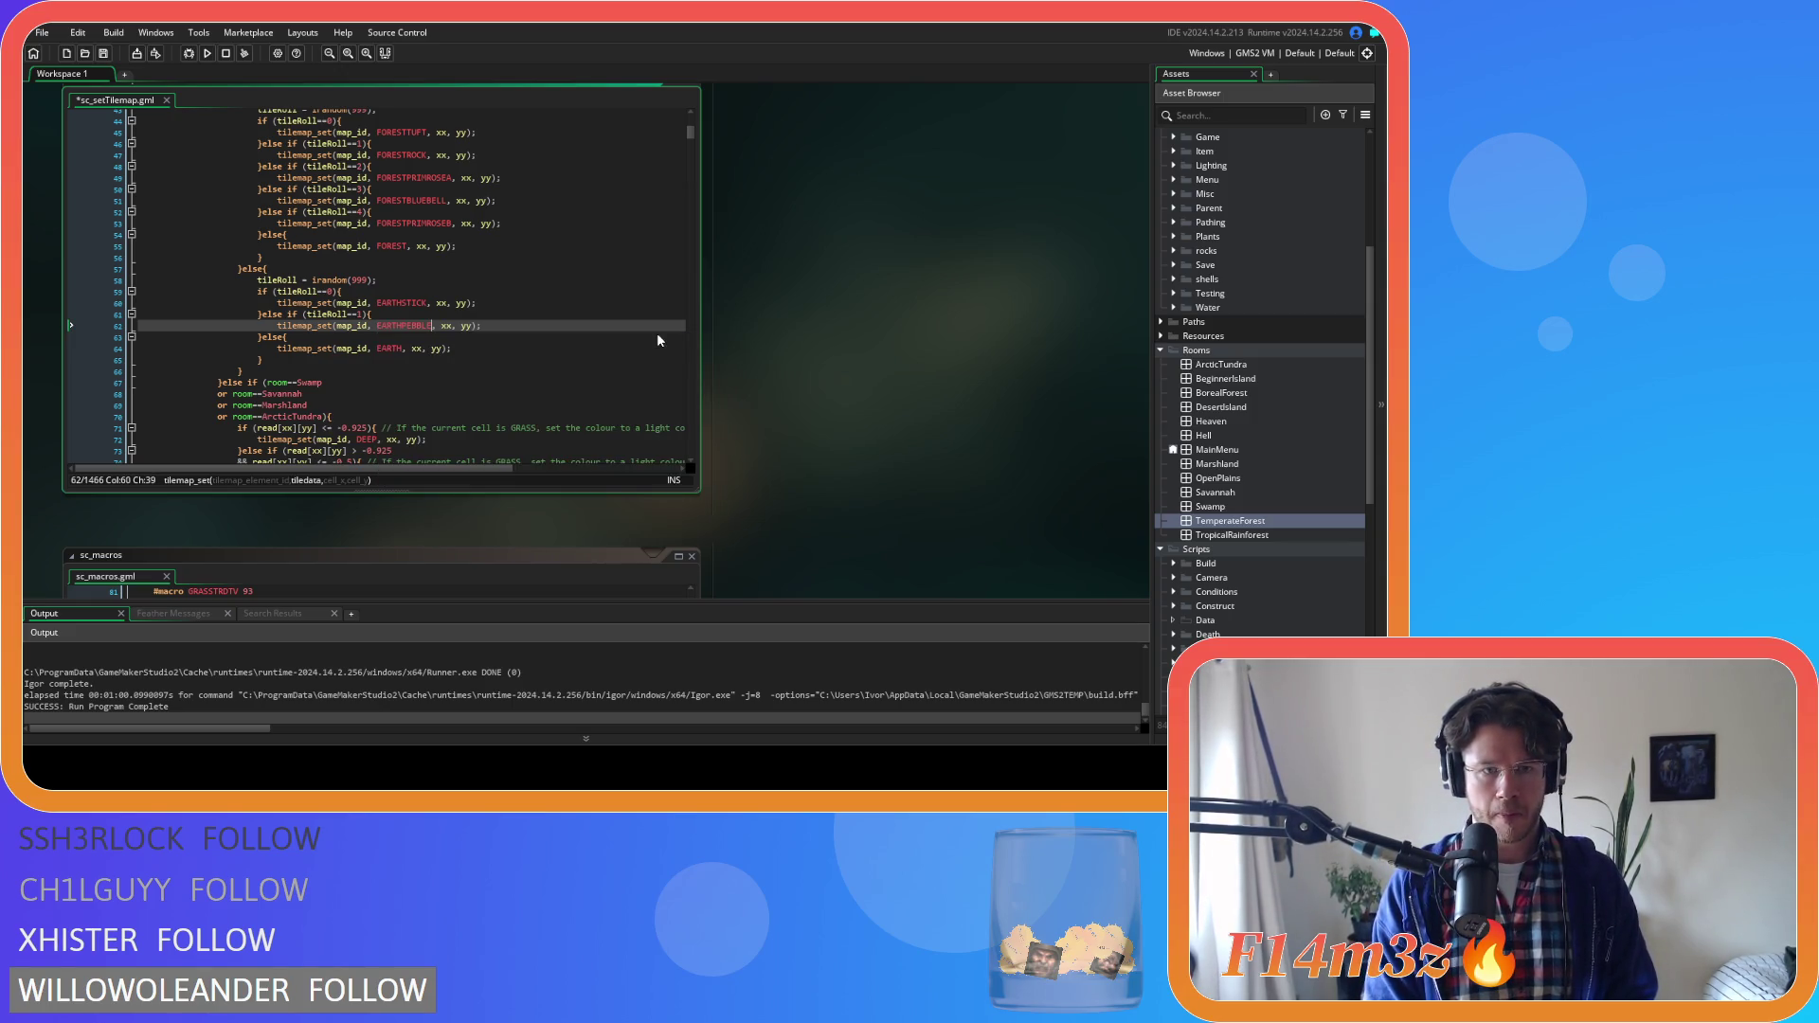
key(Up)
scroll(562, 305, down, 3)
scroll(562, 304, down, 15)
scroll(537, 287, down, 8)
scroll(537, 287, down, 13)
scroll(541, 264, down, 12)
scroll(541, 264, up, 7)
scroll(541, 264, down, 4)
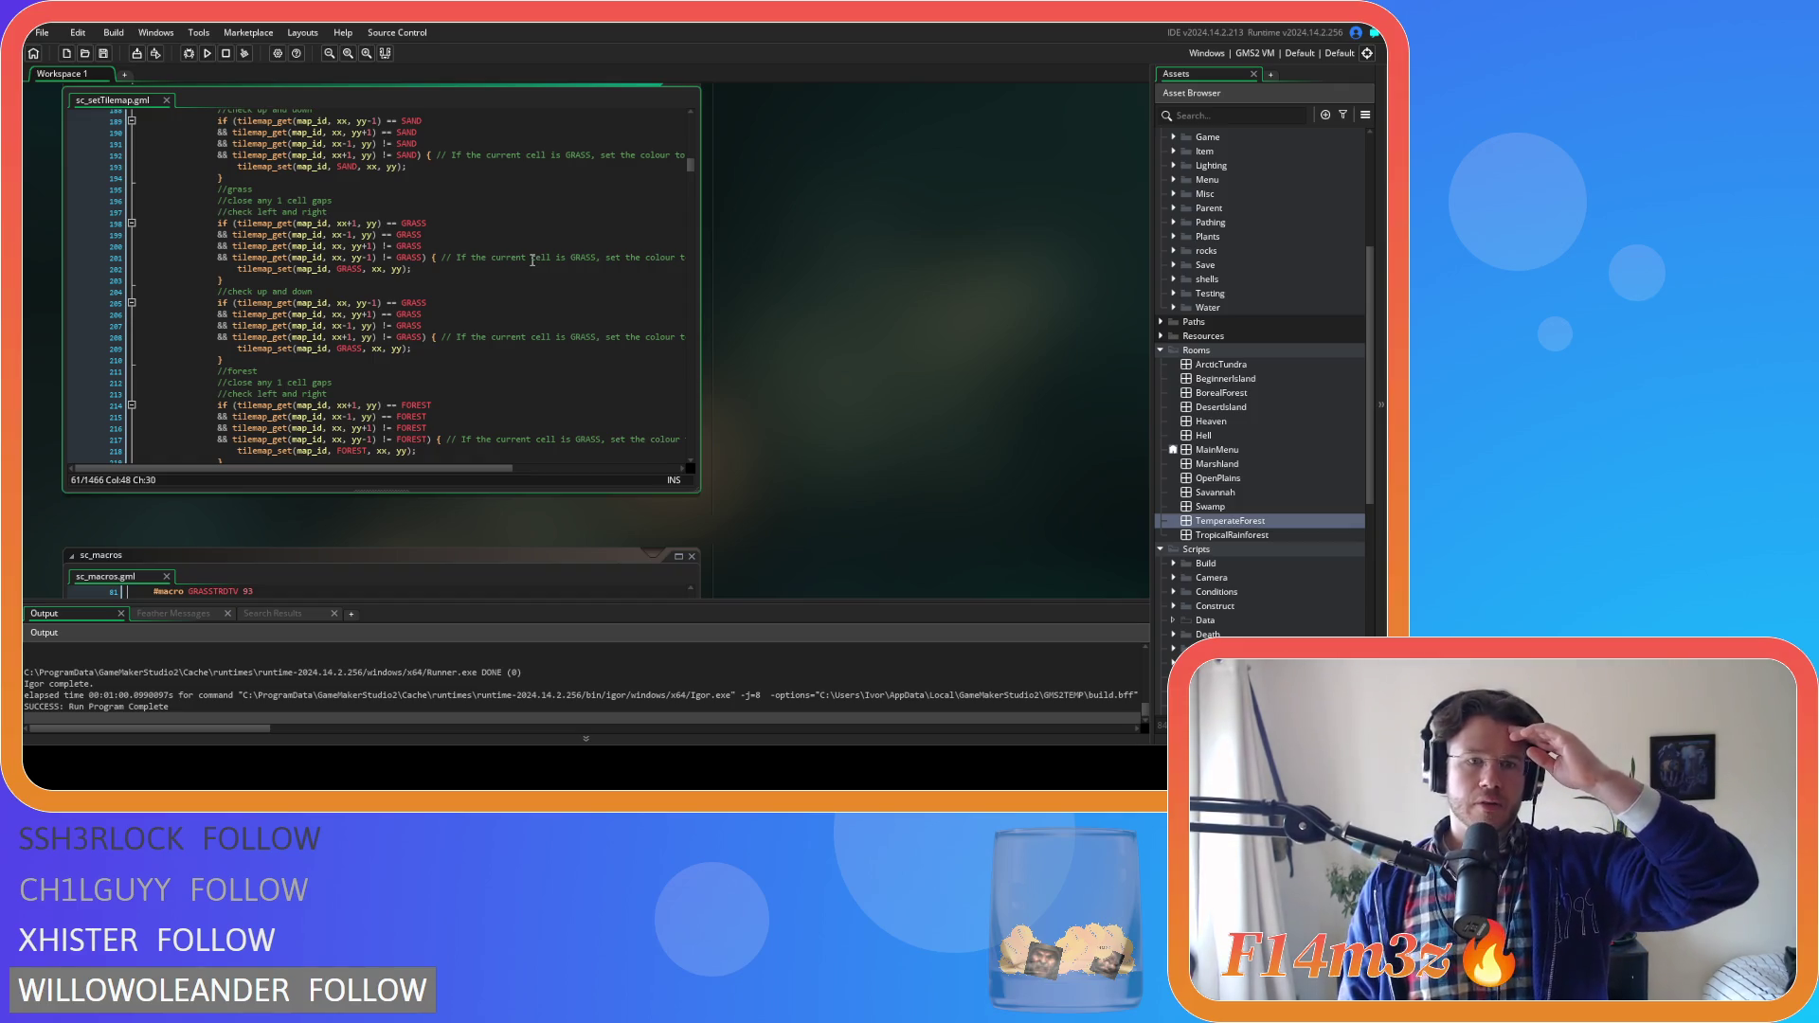
scroll(525, 259, down, 4)
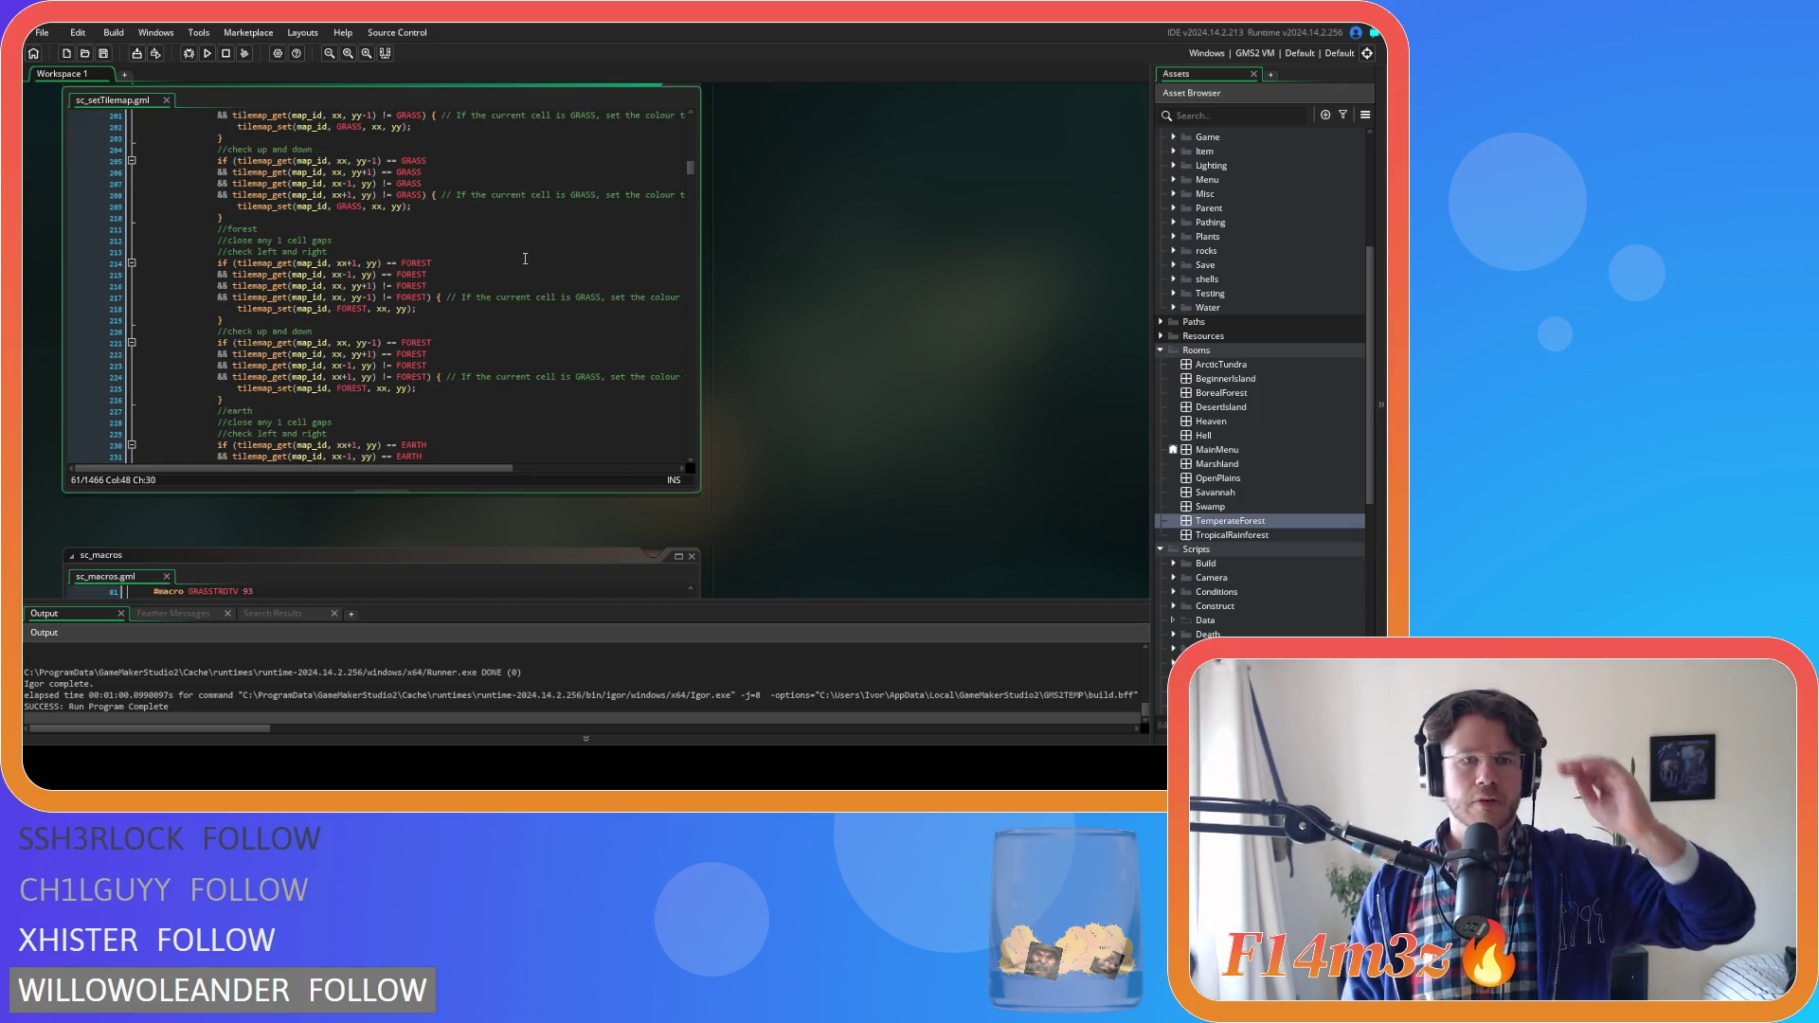
scroll(516, 258, up, 6)
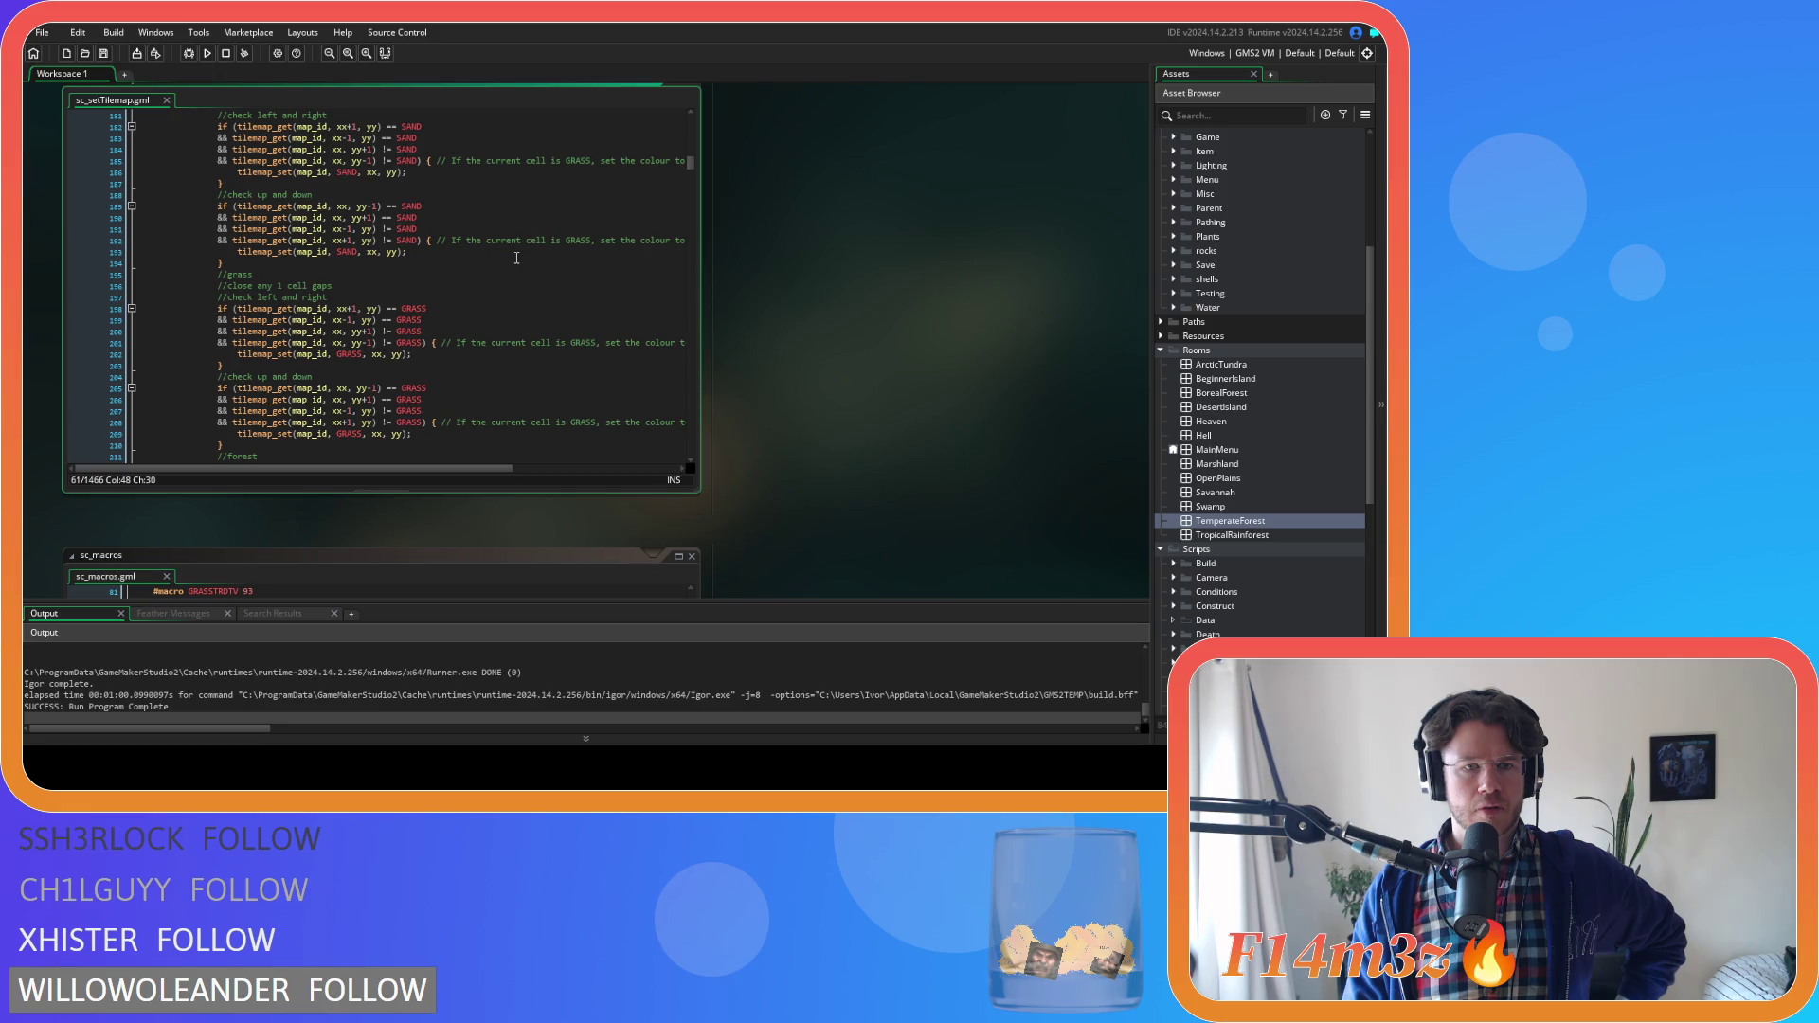
scroll(517, 258, down, 5)
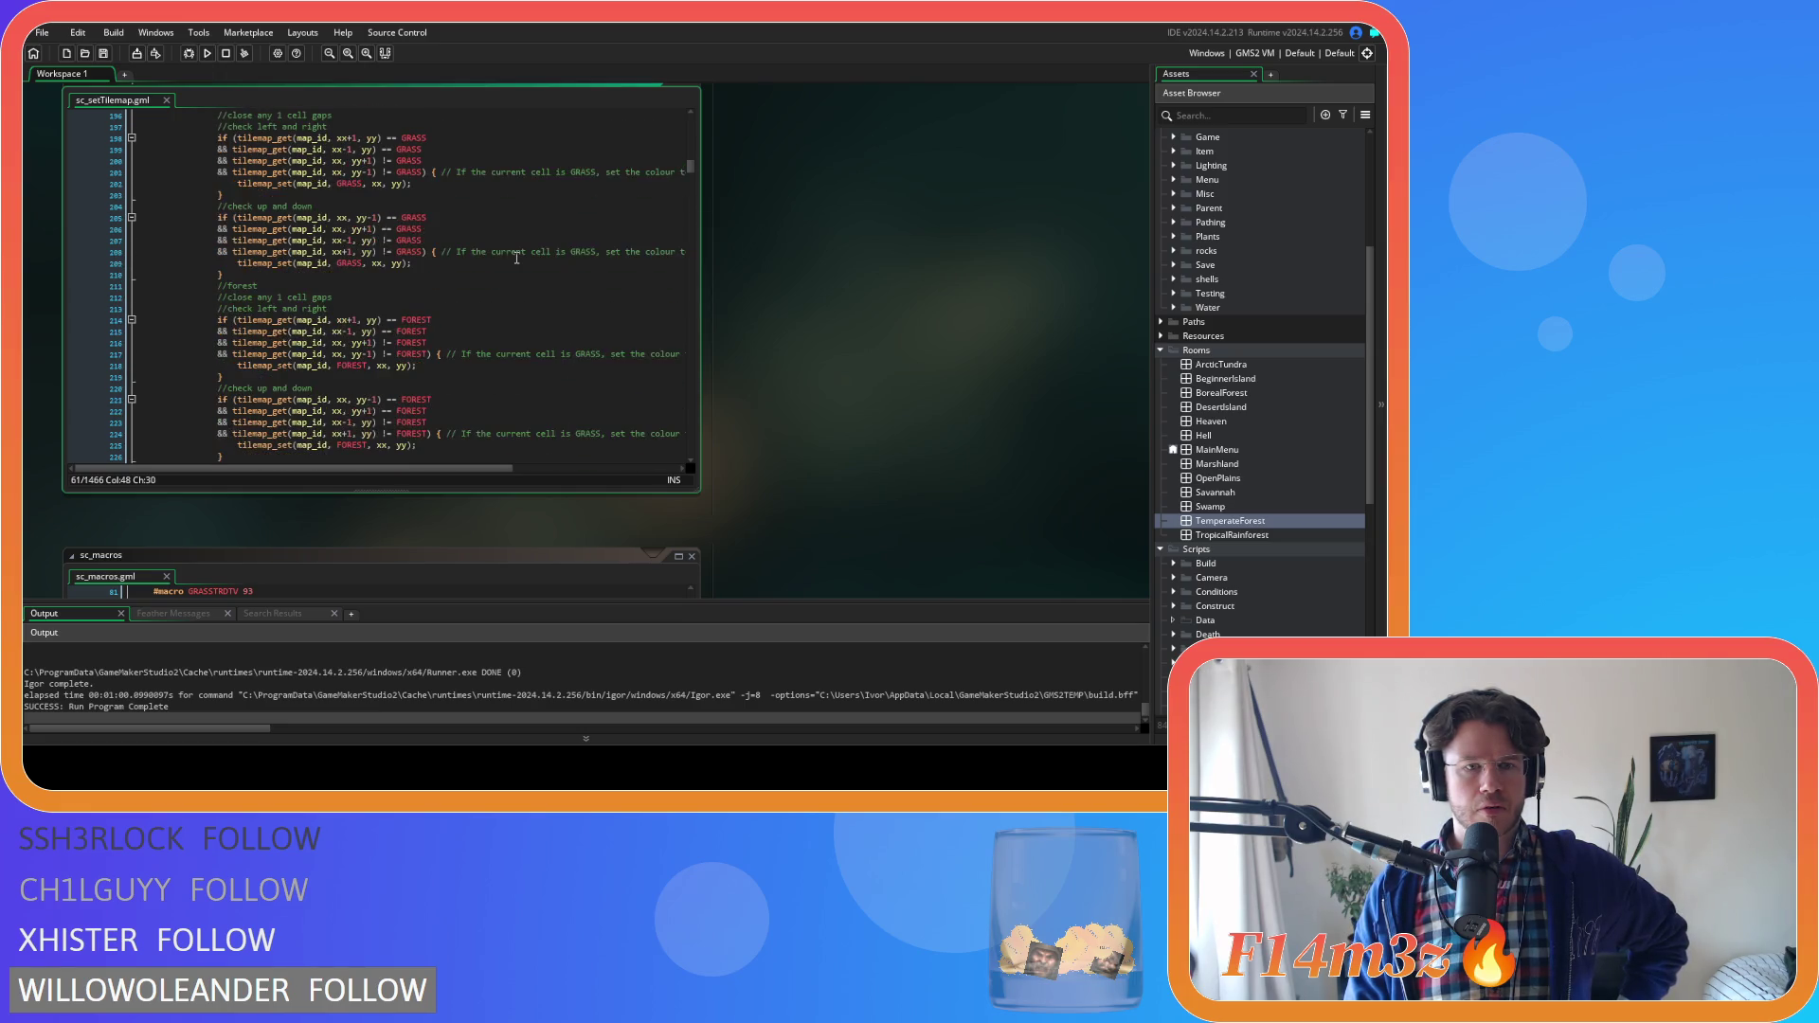
scroll(517, 258, down, 3)
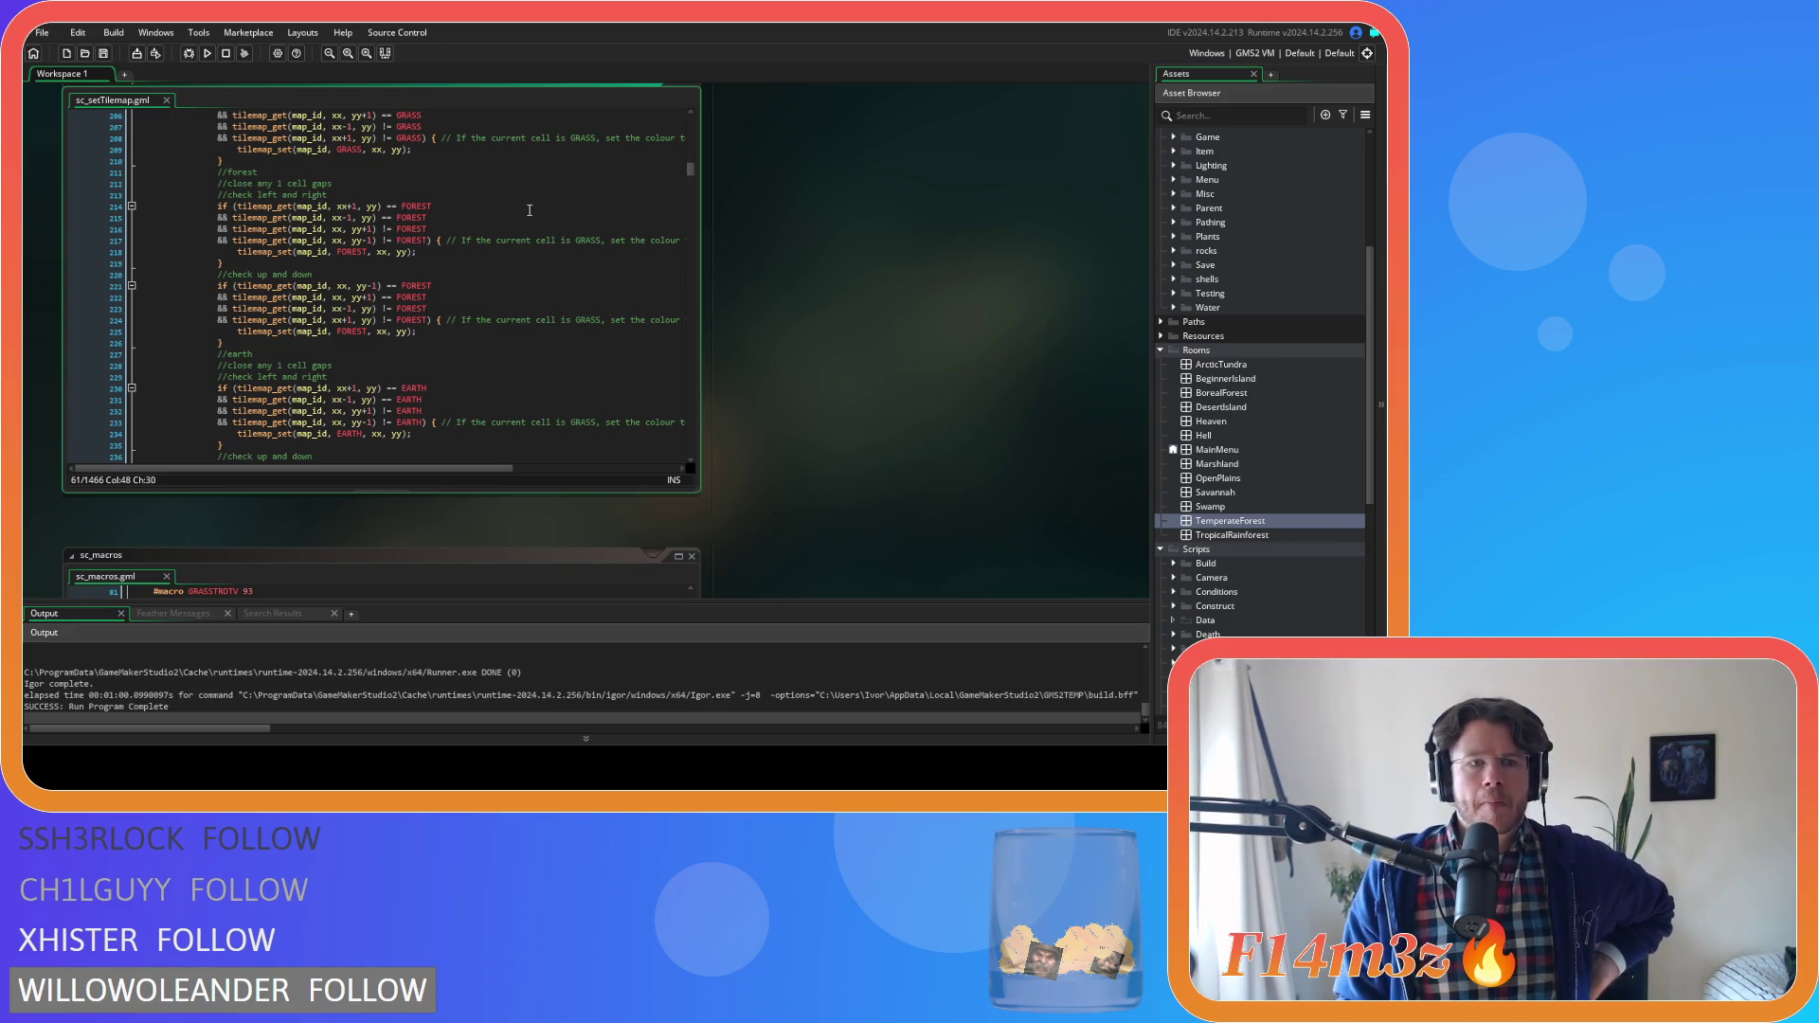
scroll(521, 214, down, 12)
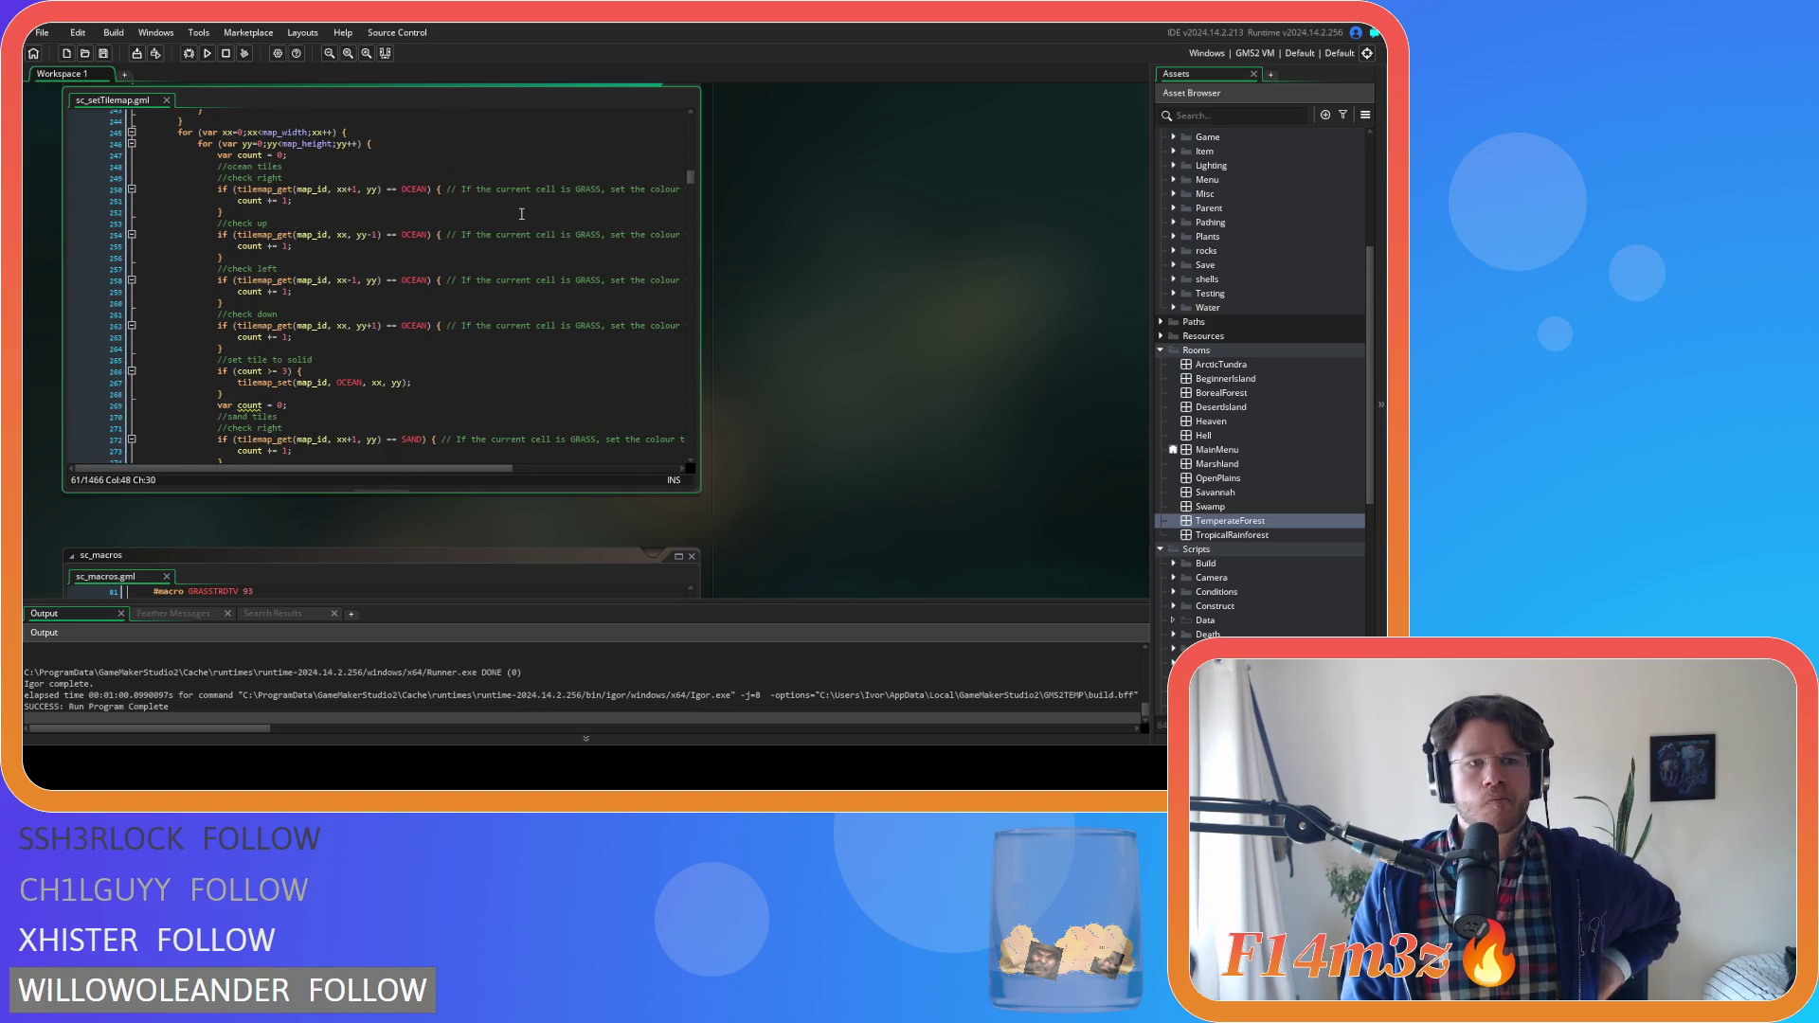
scroll(521, 215, down, 15)
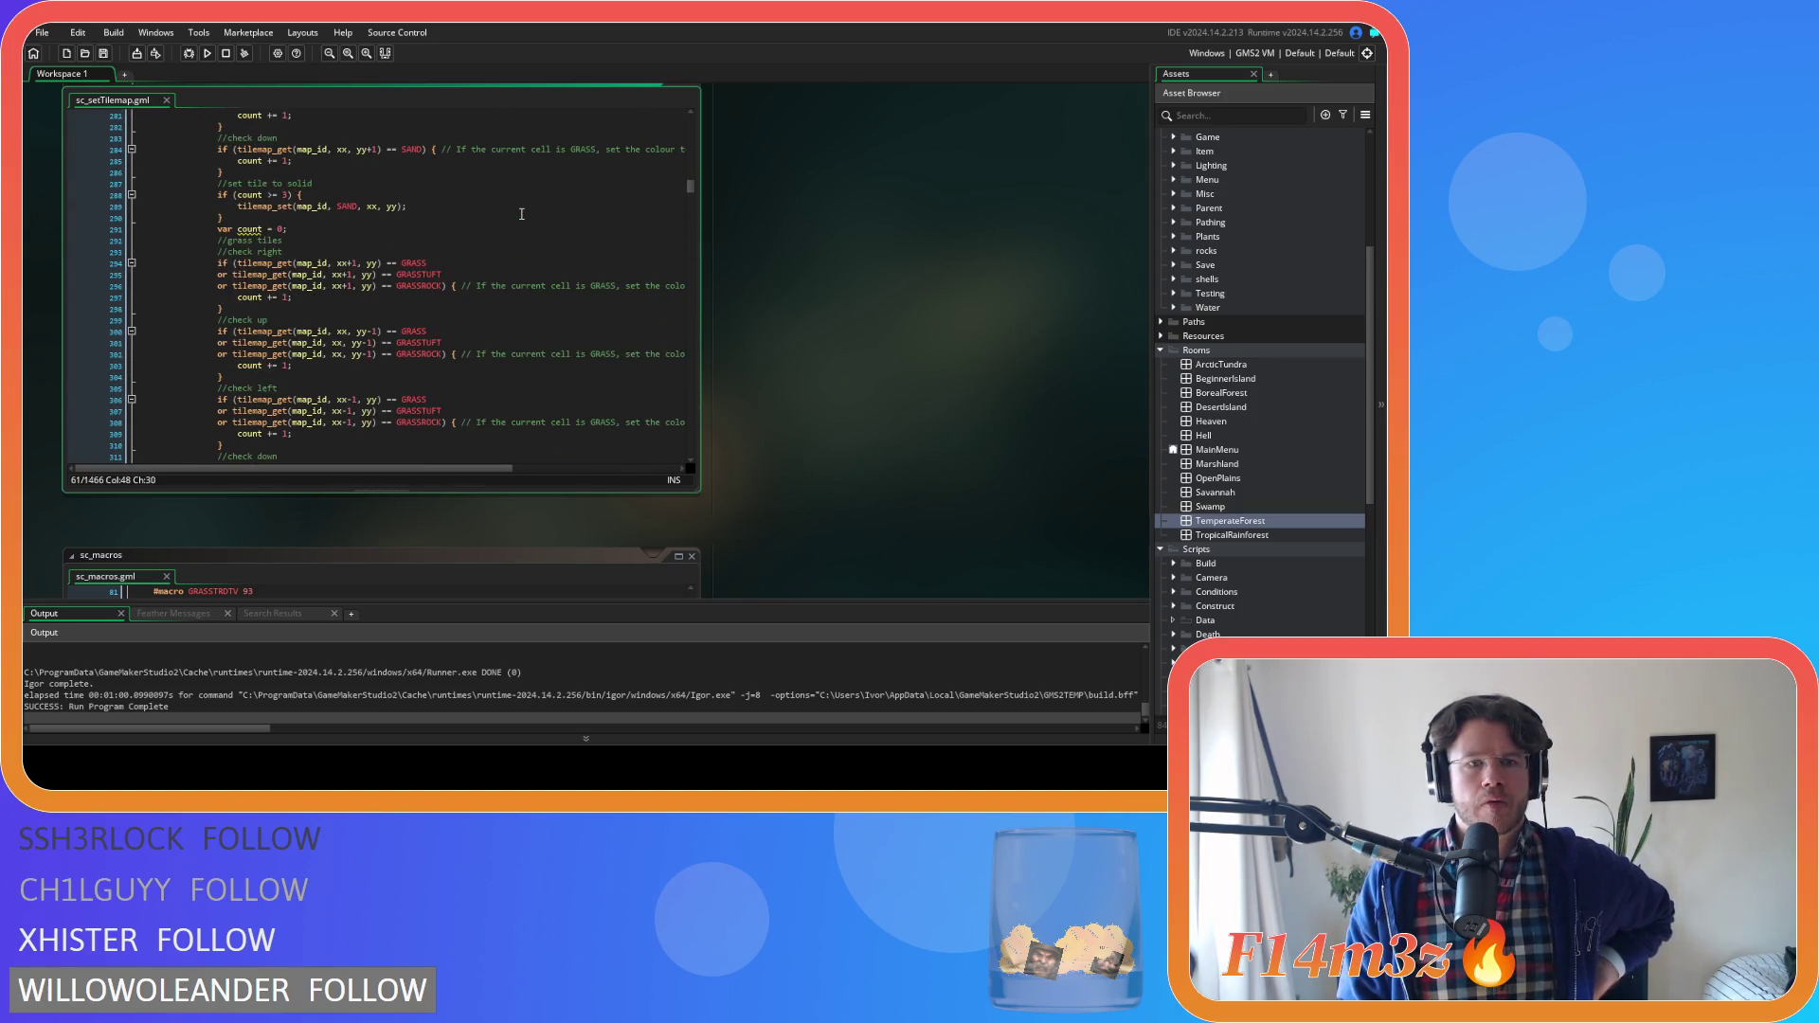
scroll(521, 215, up, 1)
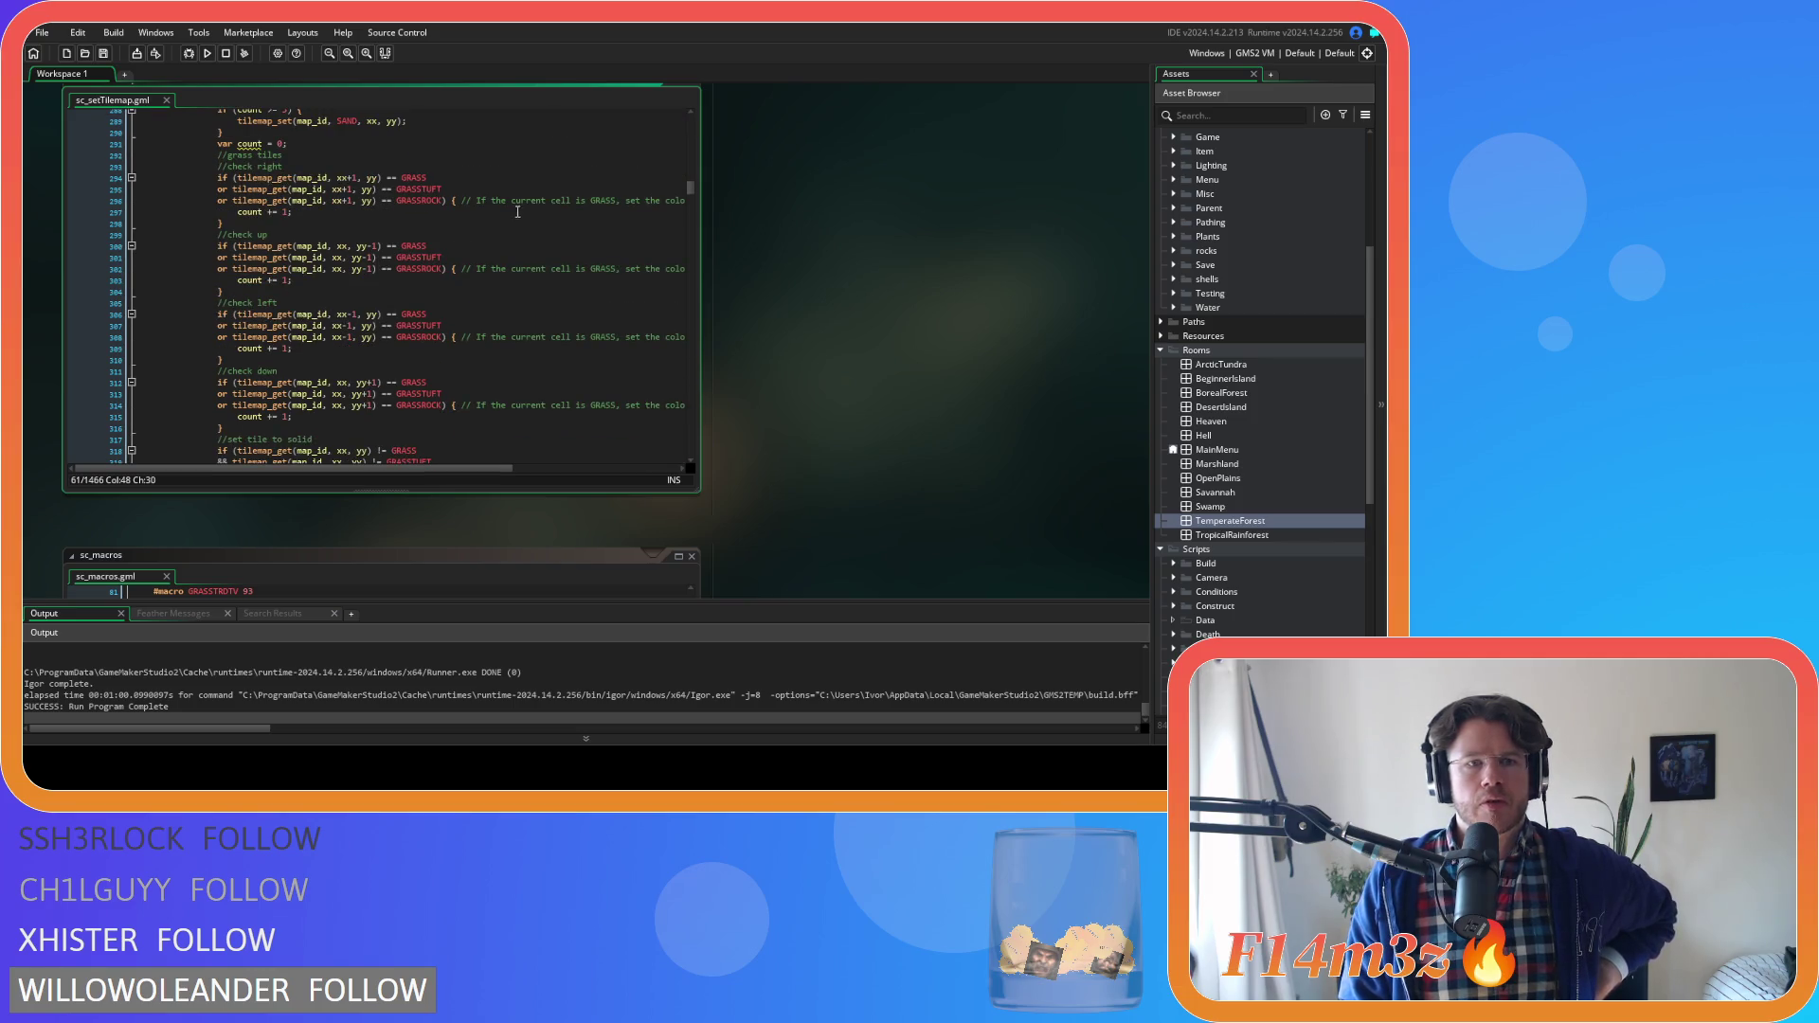
mouse_move(440, 200)
drag(440, 200, 226, 204)
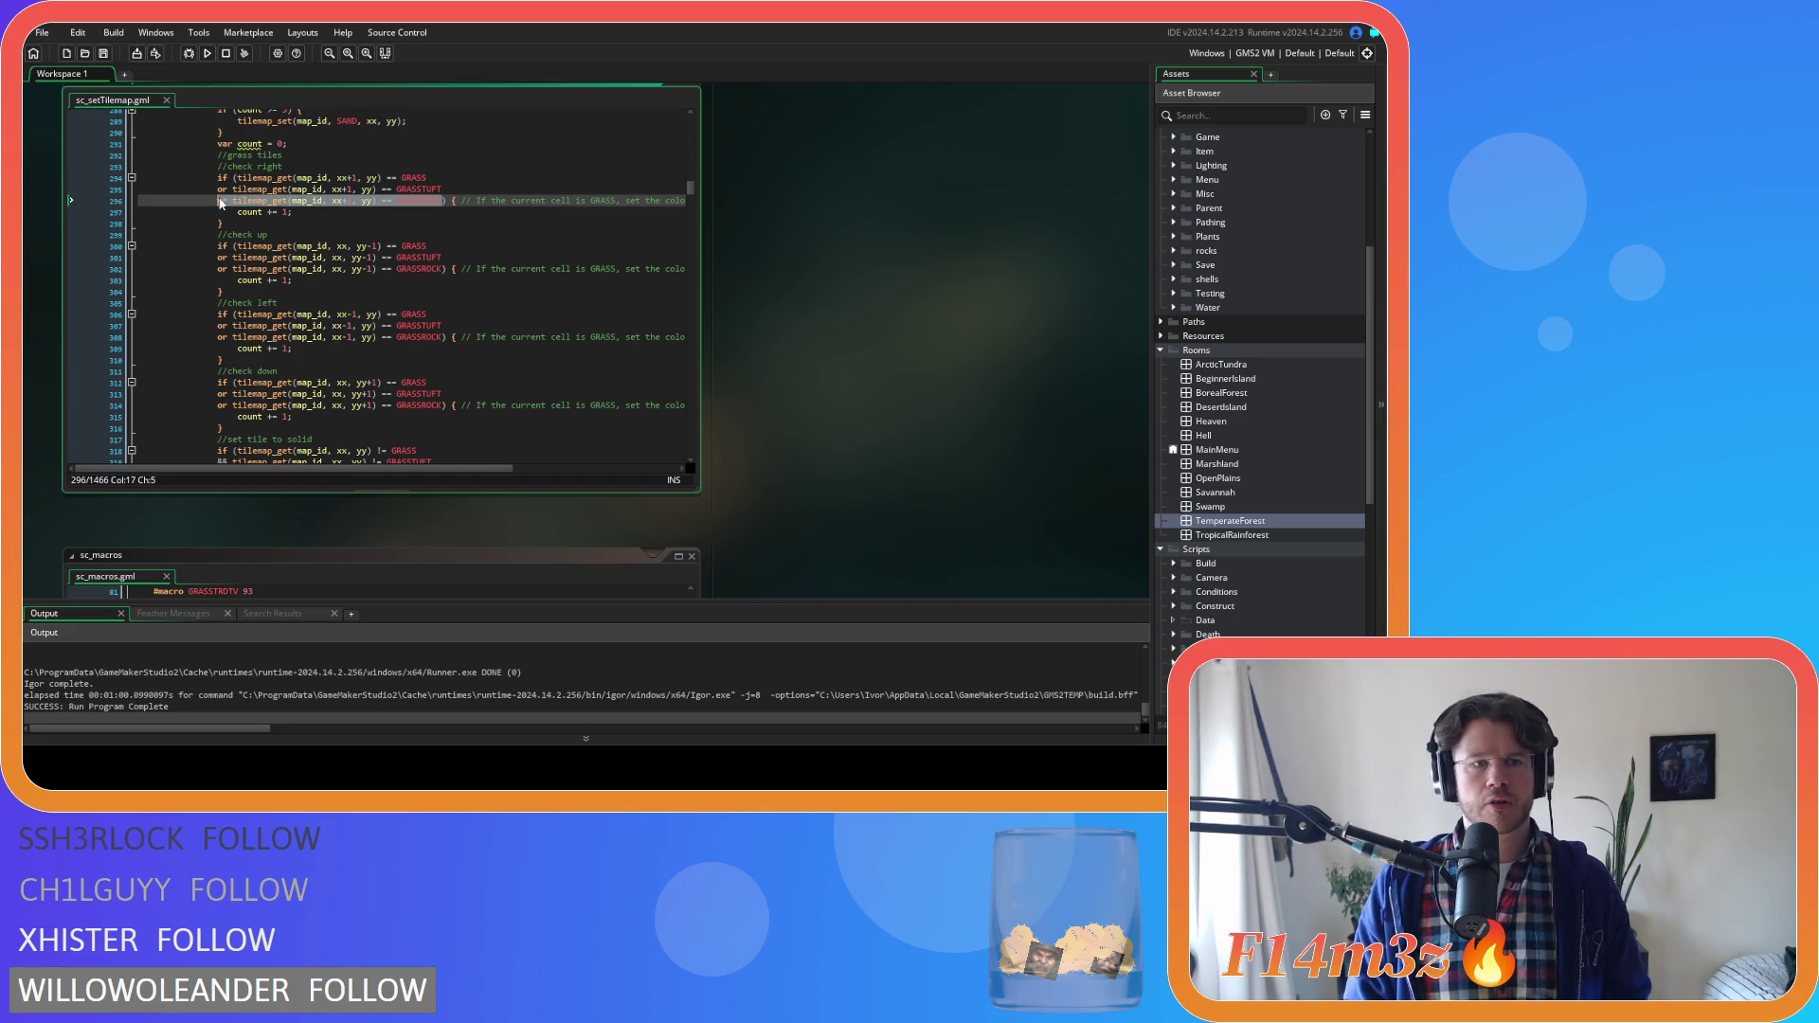
Duplicate the check-right GRASSROCK condition line twice
click(445, 200)
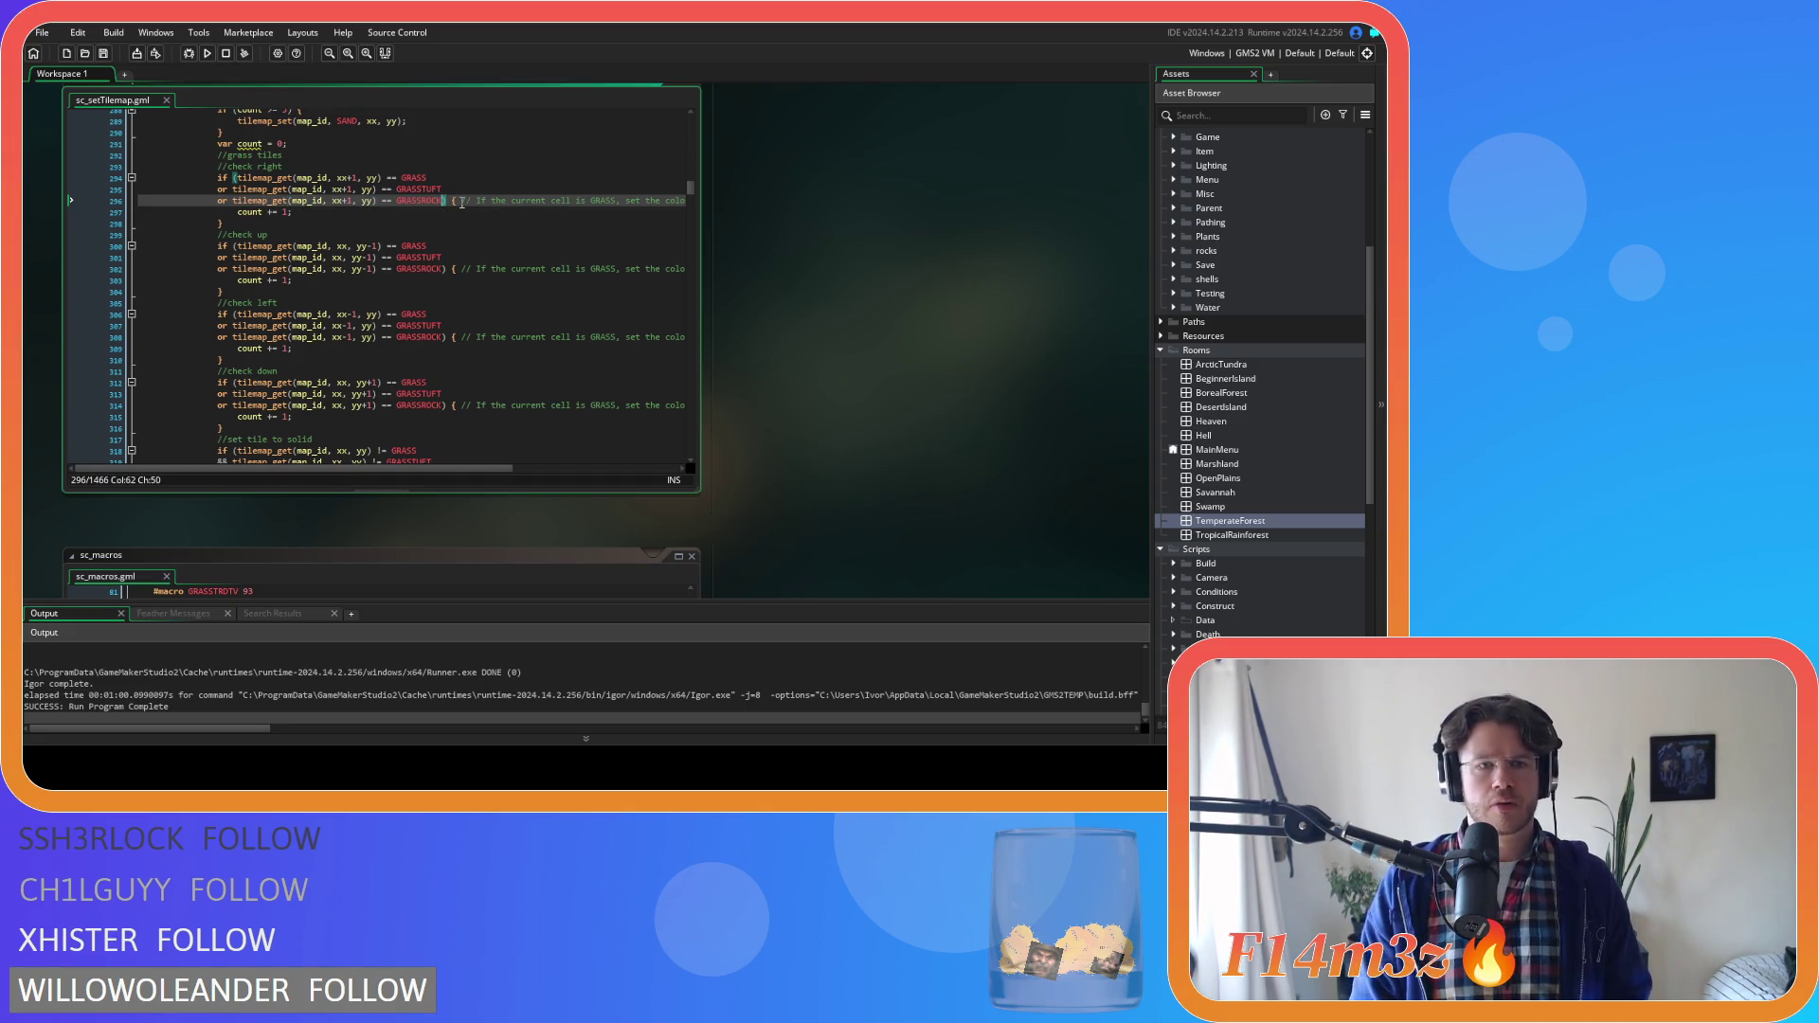
key(Return)
text(or tilemap_get(map_id, xx+1, yy) == GRASSROCK)
key(Return)
text(or tilemap_get(map_id, xx+1, yy) == GRASSROCK)
key(Return)
text(or tilemap_get(map_id, xx+1, yy) == GRASSROCK)
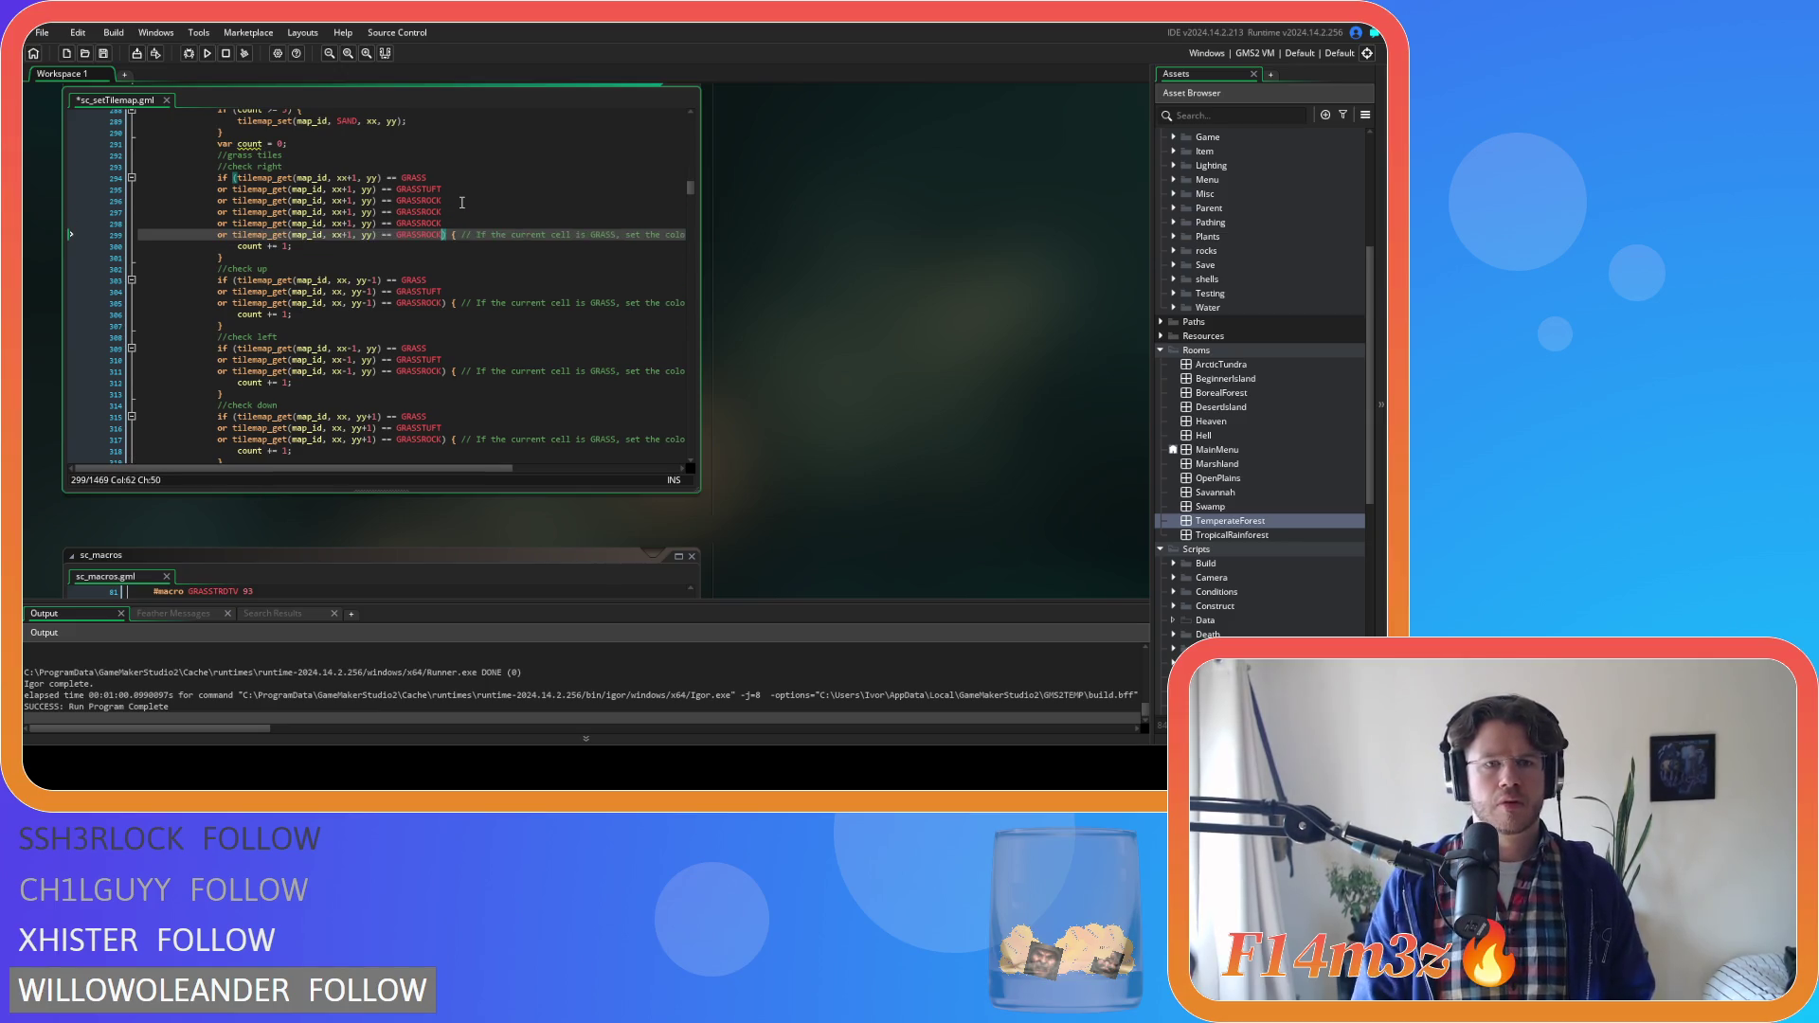
Rename the copied conditions to GRASSCLOVER, GRASSBUTTER and GRASSORCHID and select the three new lines
drag(422, 213, 440, 215)
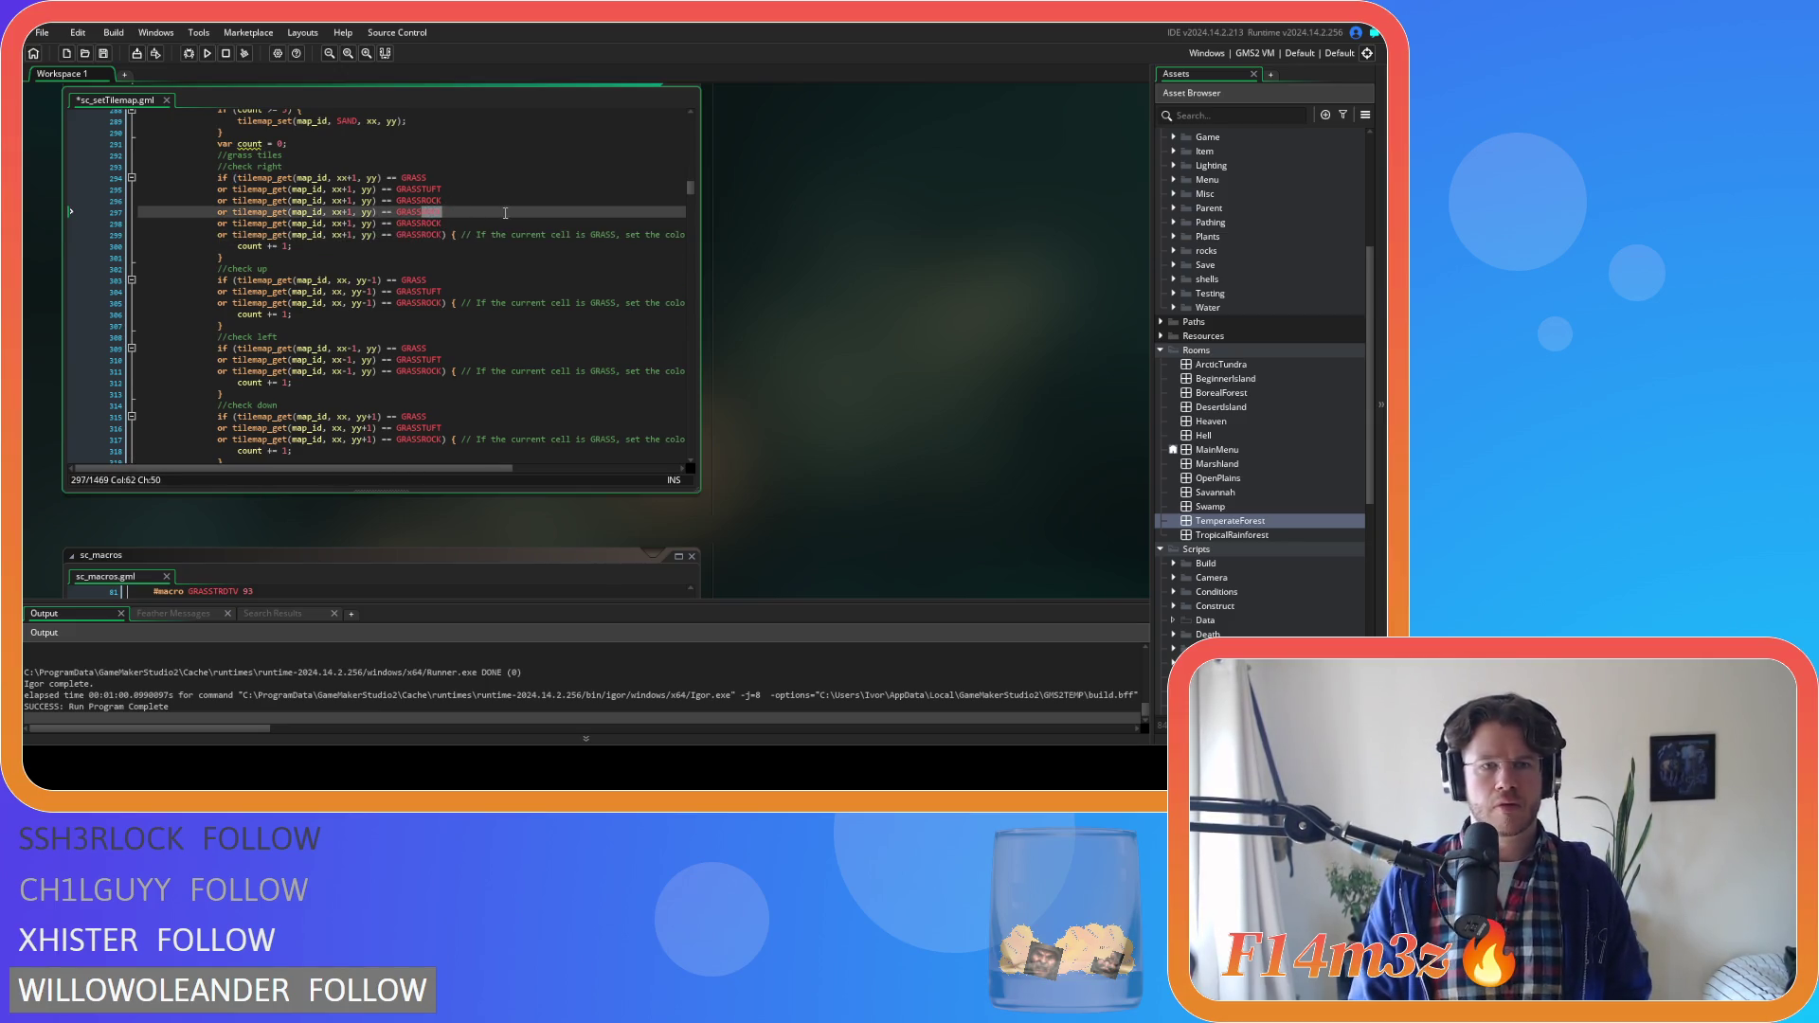
key(BackSpace)
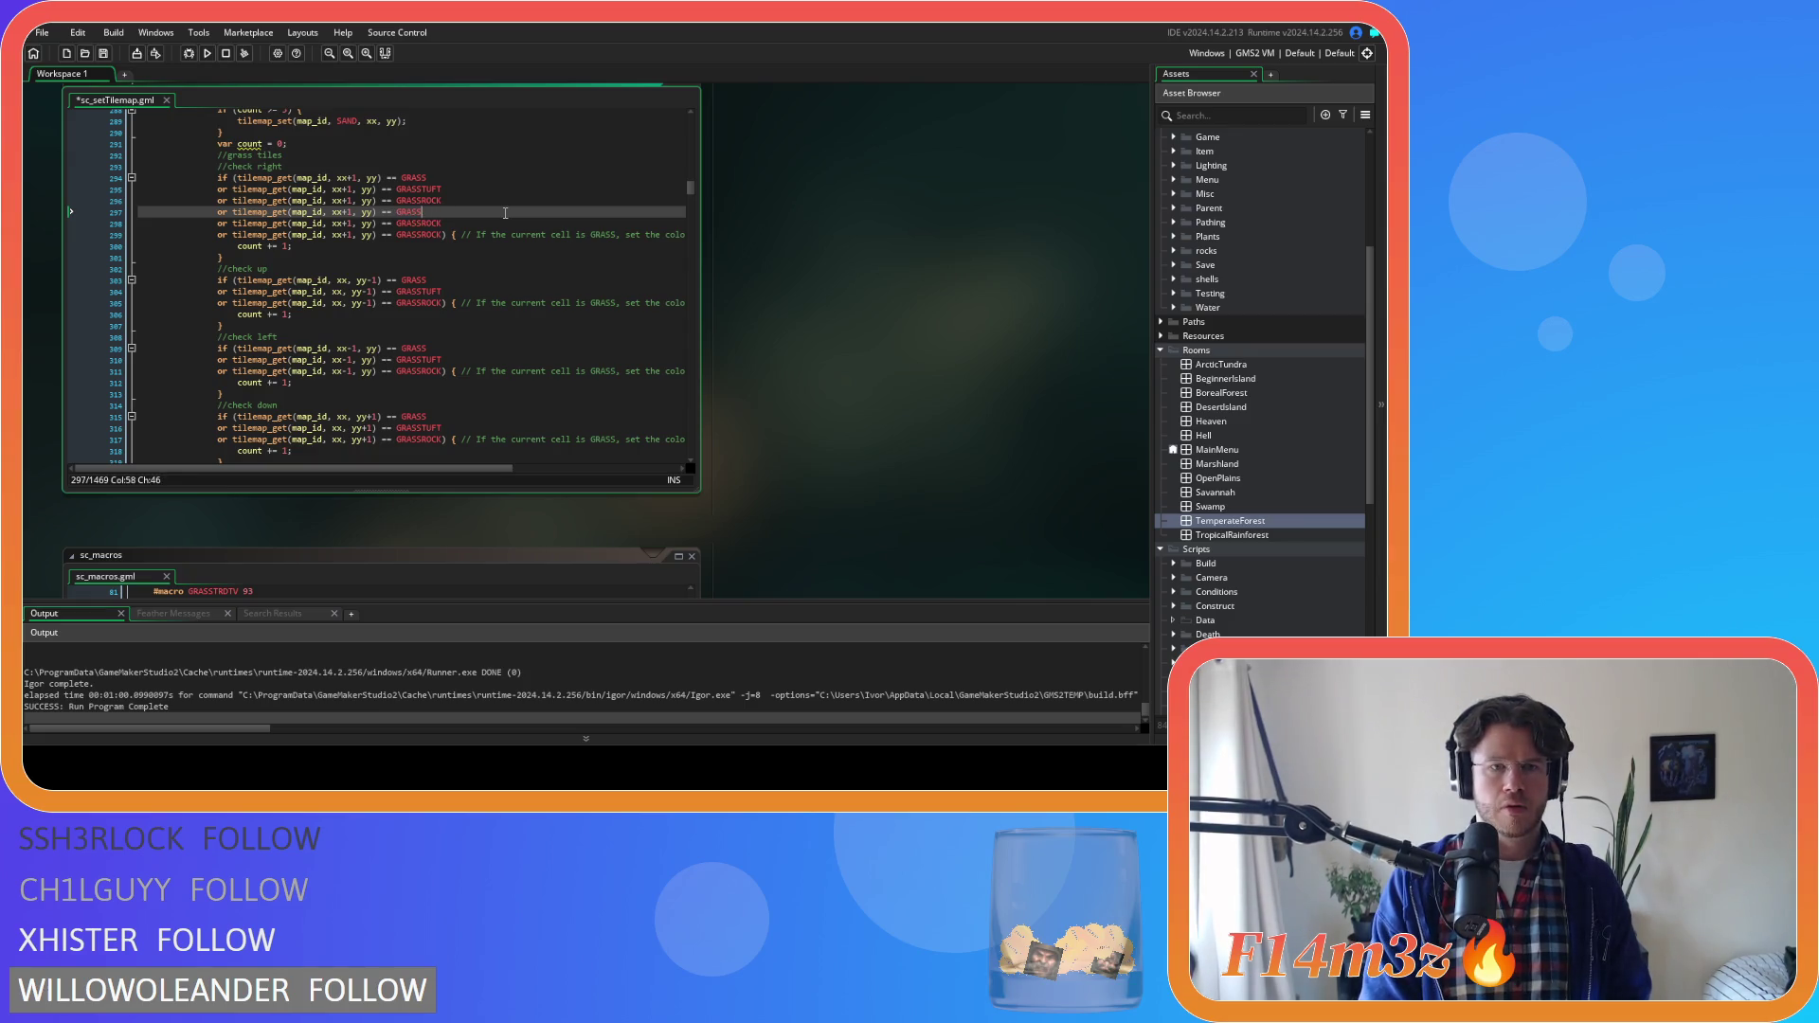
key(ctrl+space)
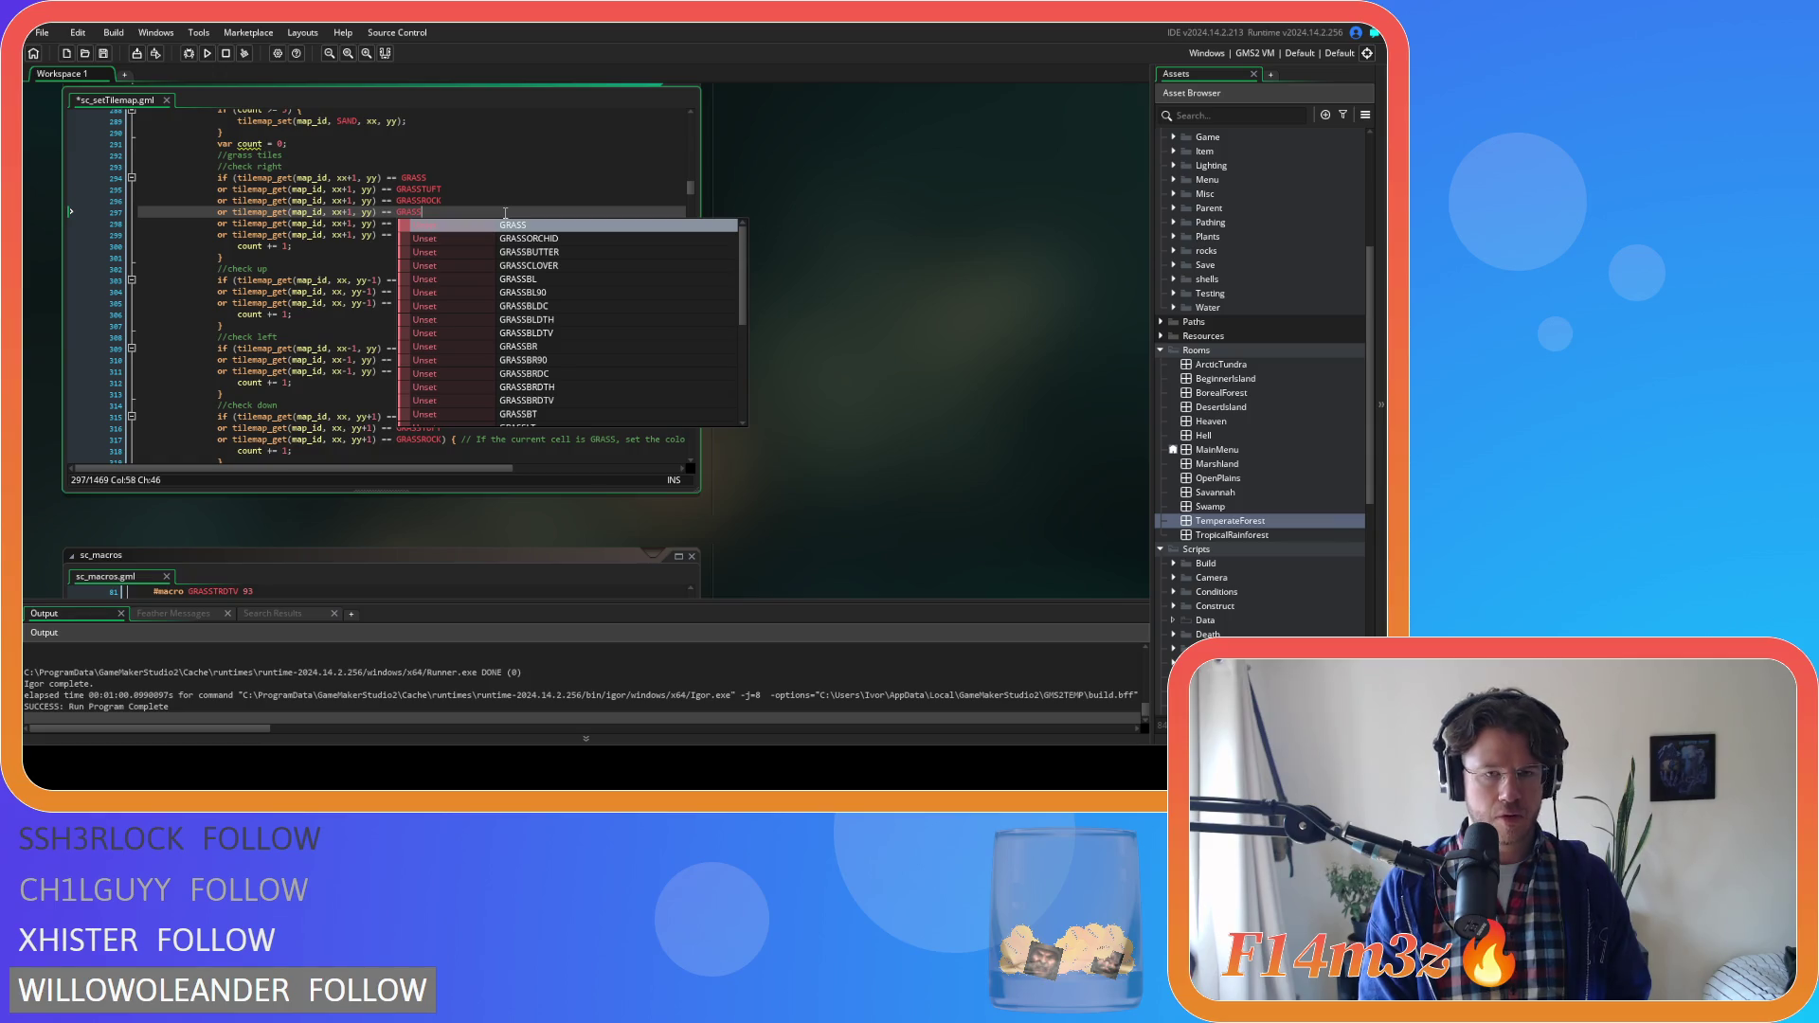
text(CL)
key(Return)
drag(421, 224, 444, 227)
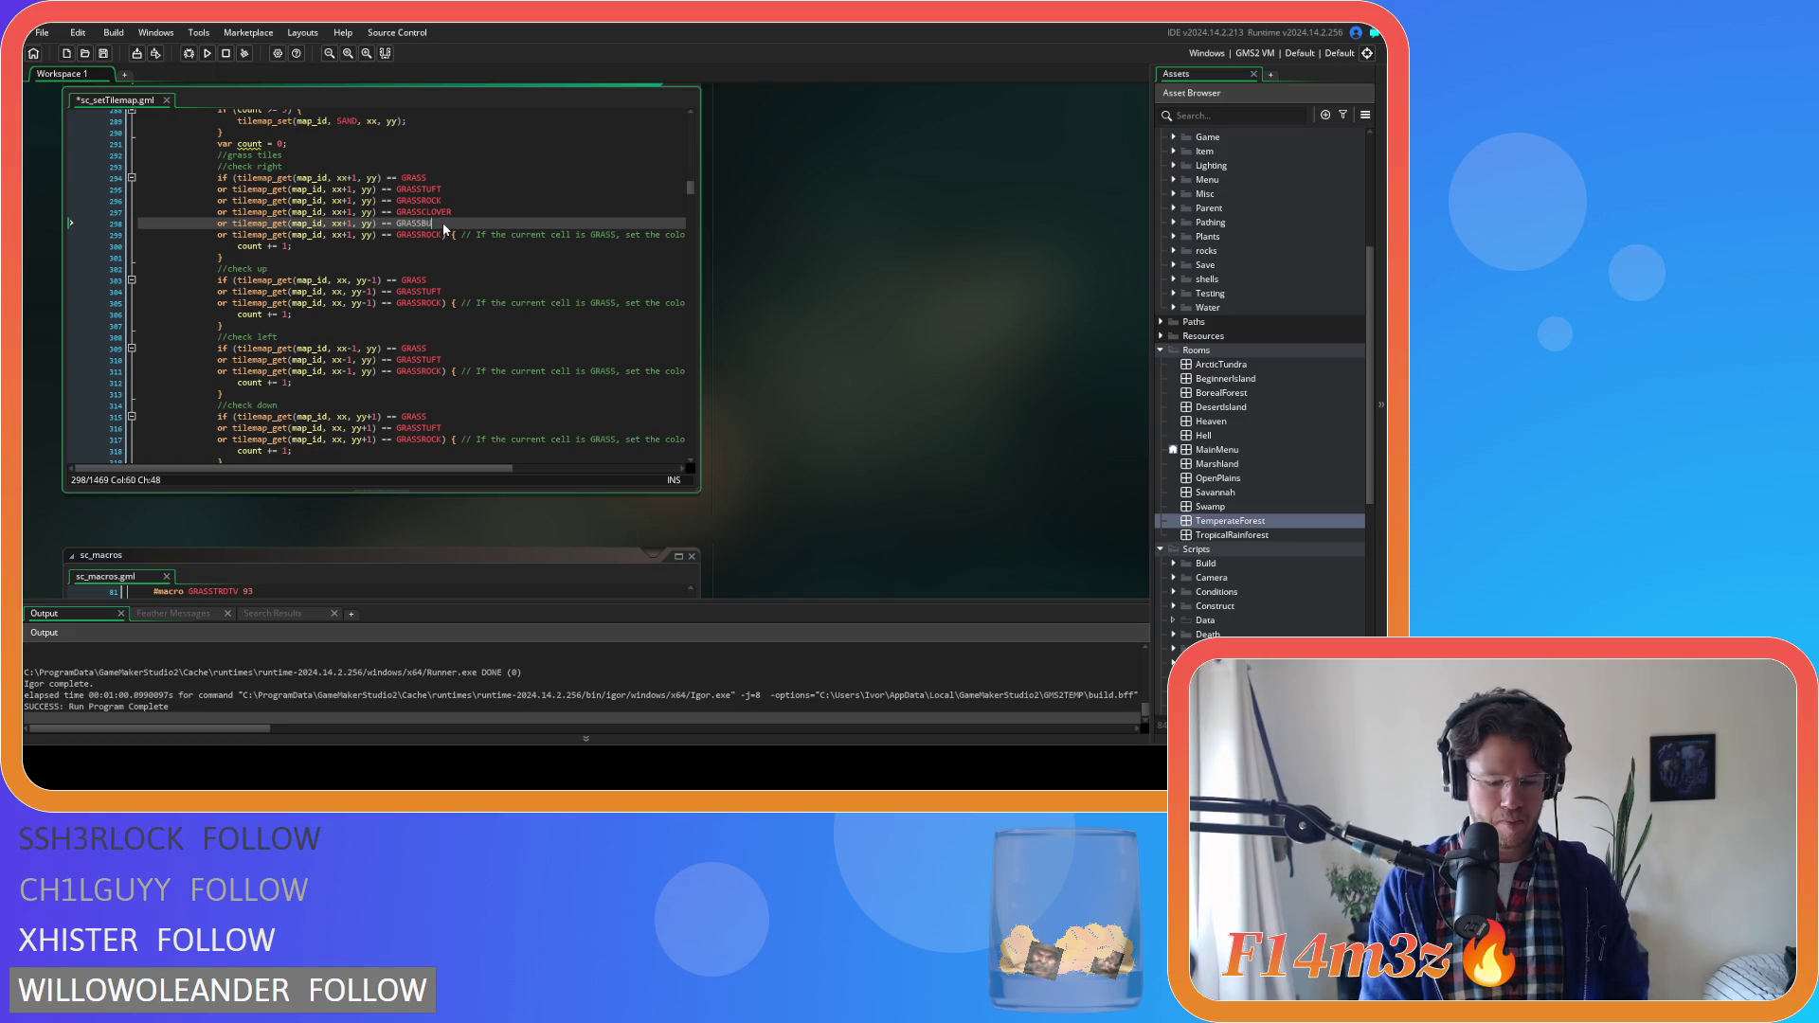
drag(423, 235, 442, 237)
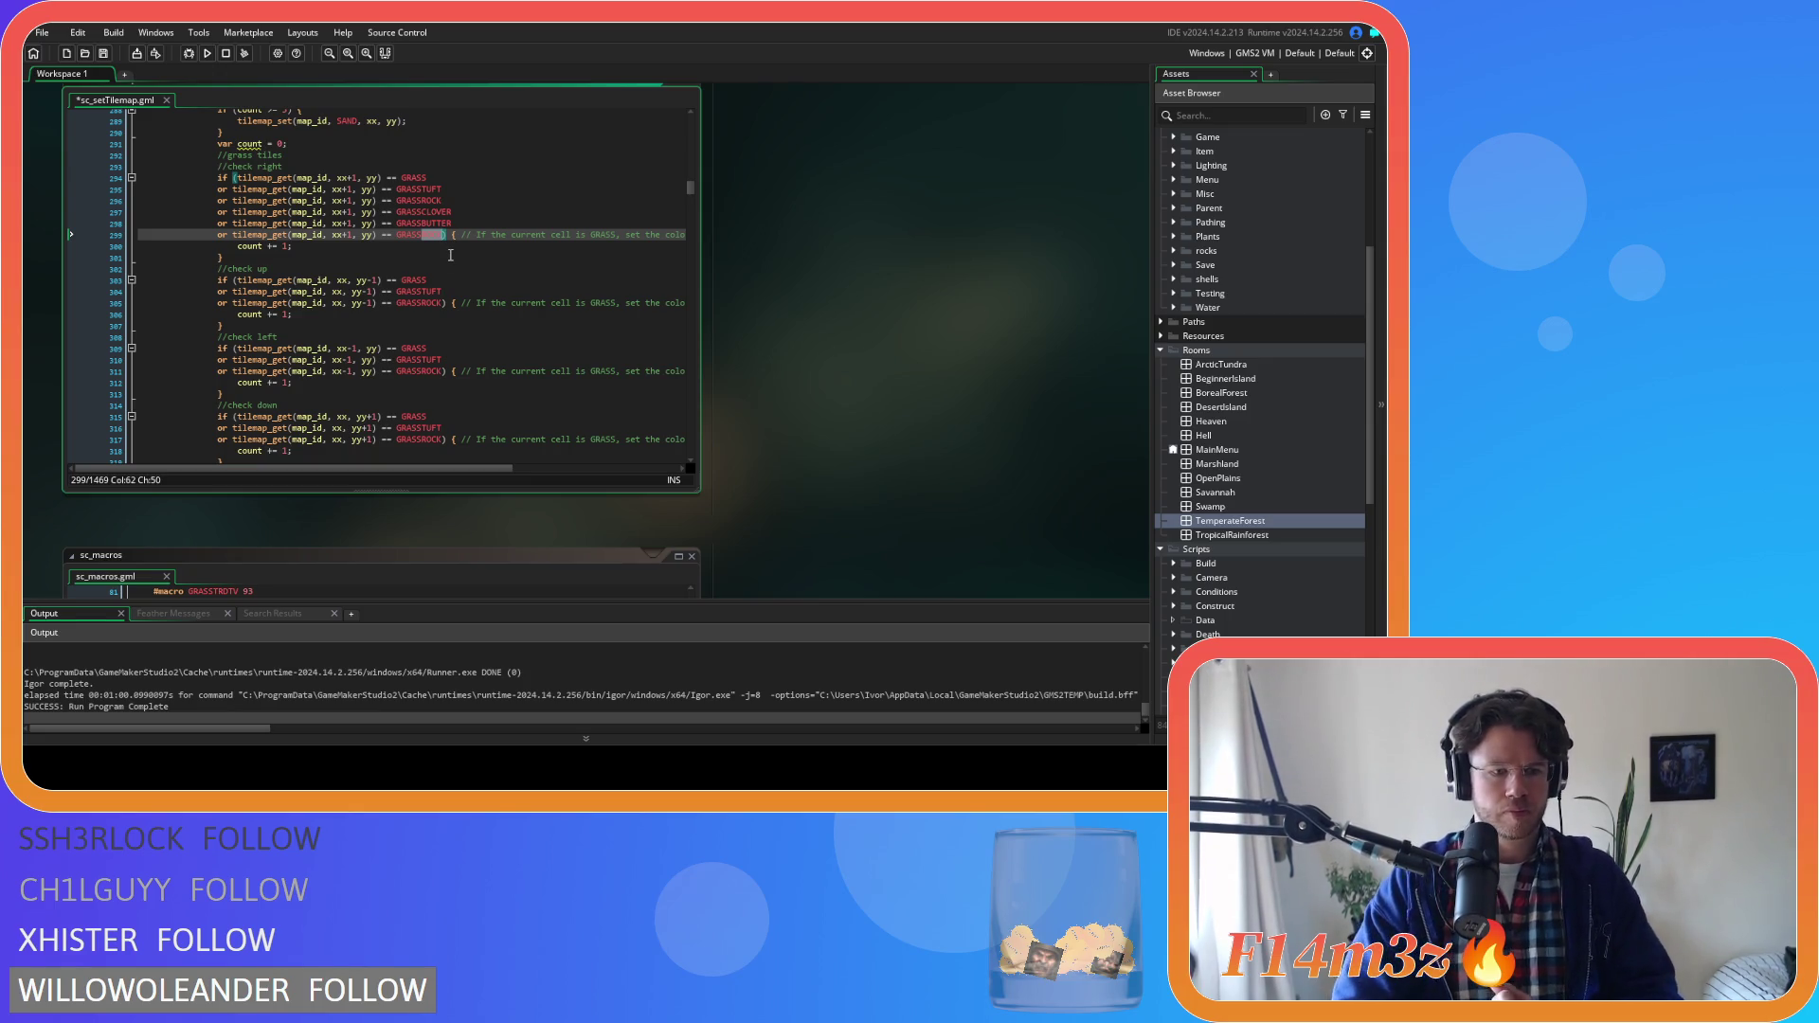
text(ORCHID)
key(Return)
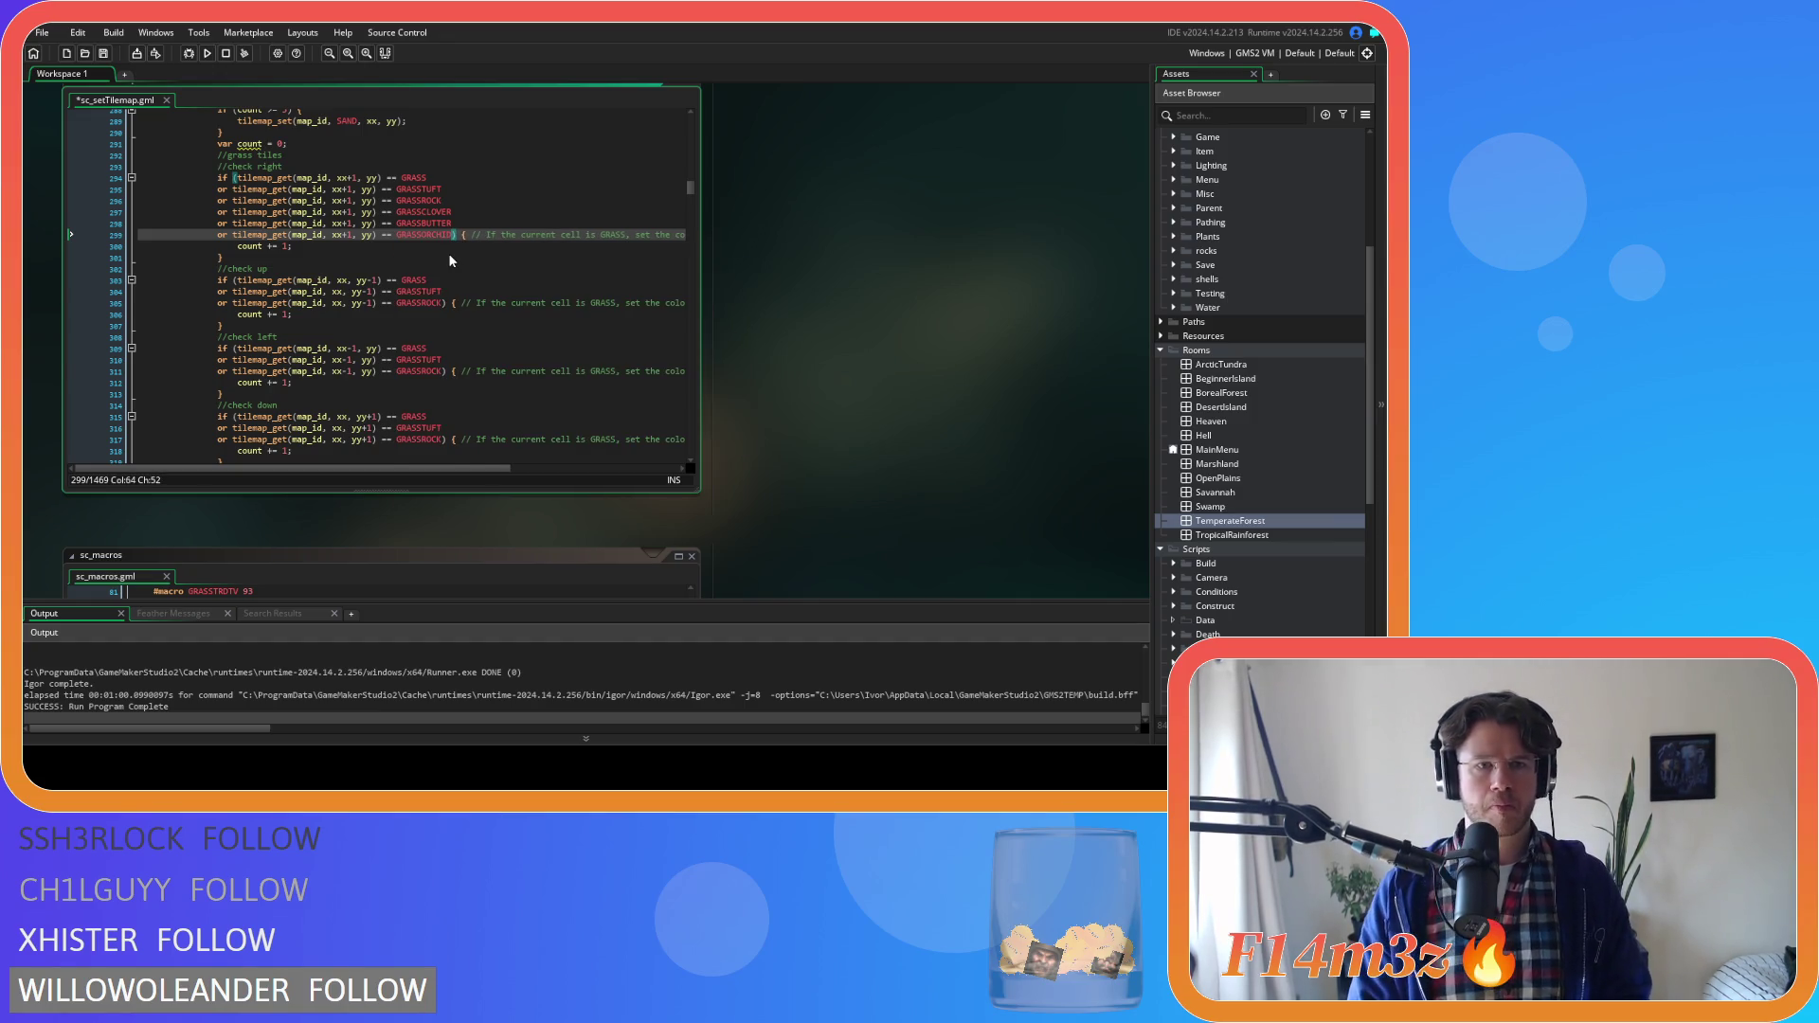
drag(454, 236, 210, 208)
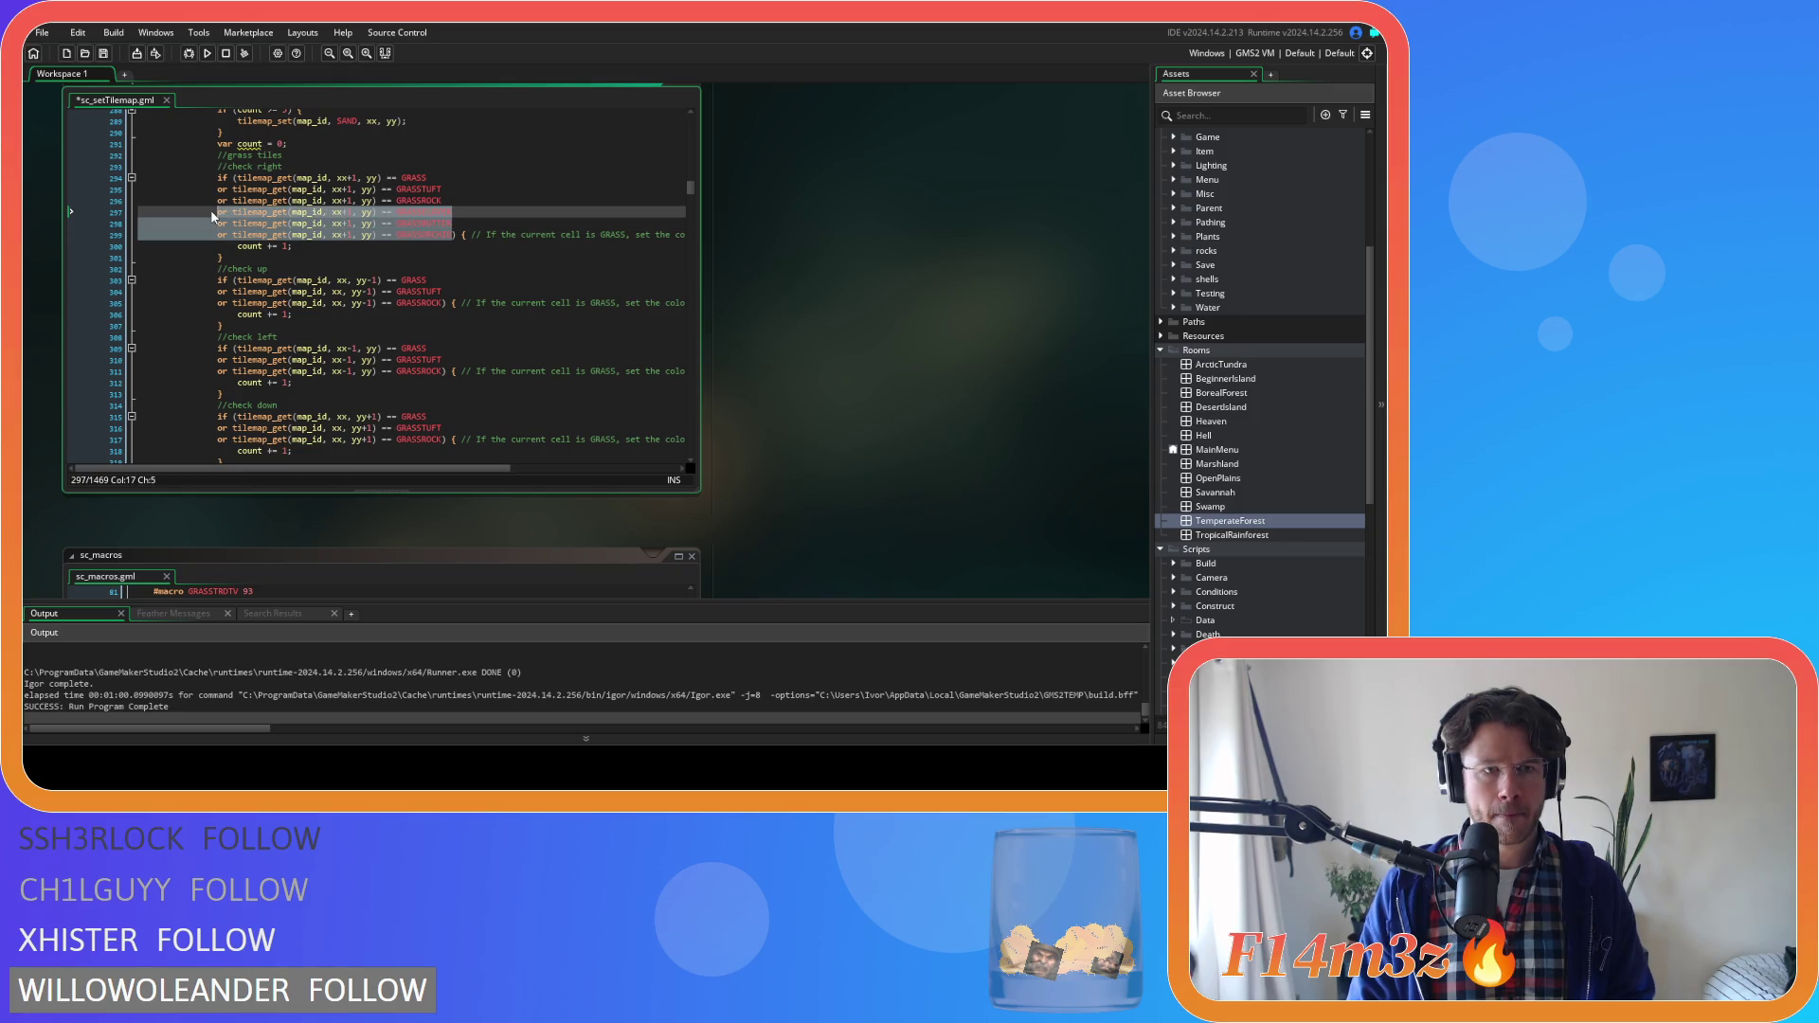
click(445, 305)
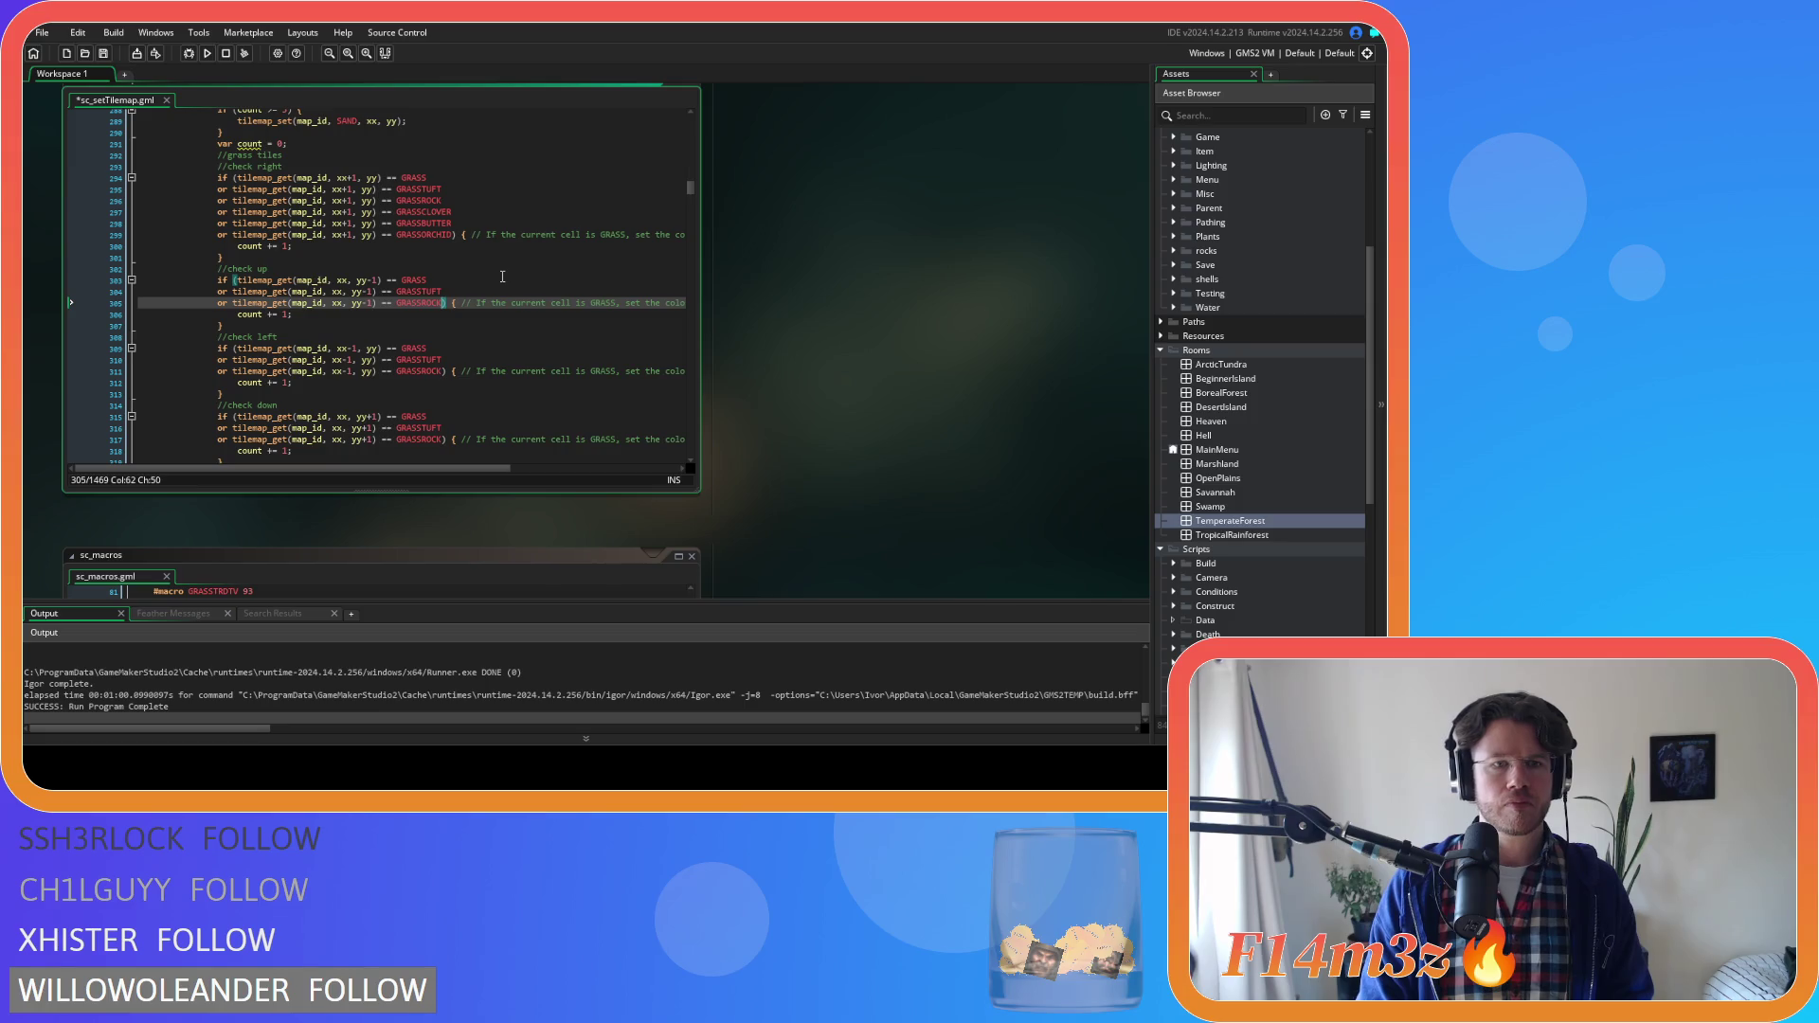
Add the three grass conditions to check-up with offsets xx and yy-1, then save
key(Return)
text(or tilemap_get(map_id, xx+1, yy) == GRASSCLOVER 				or tilemap_get(map_id, xx+1, yy) == GRASSBUTTER 				or tilemap_get(map_id, xx+1, yy) == GRASSORCHID)
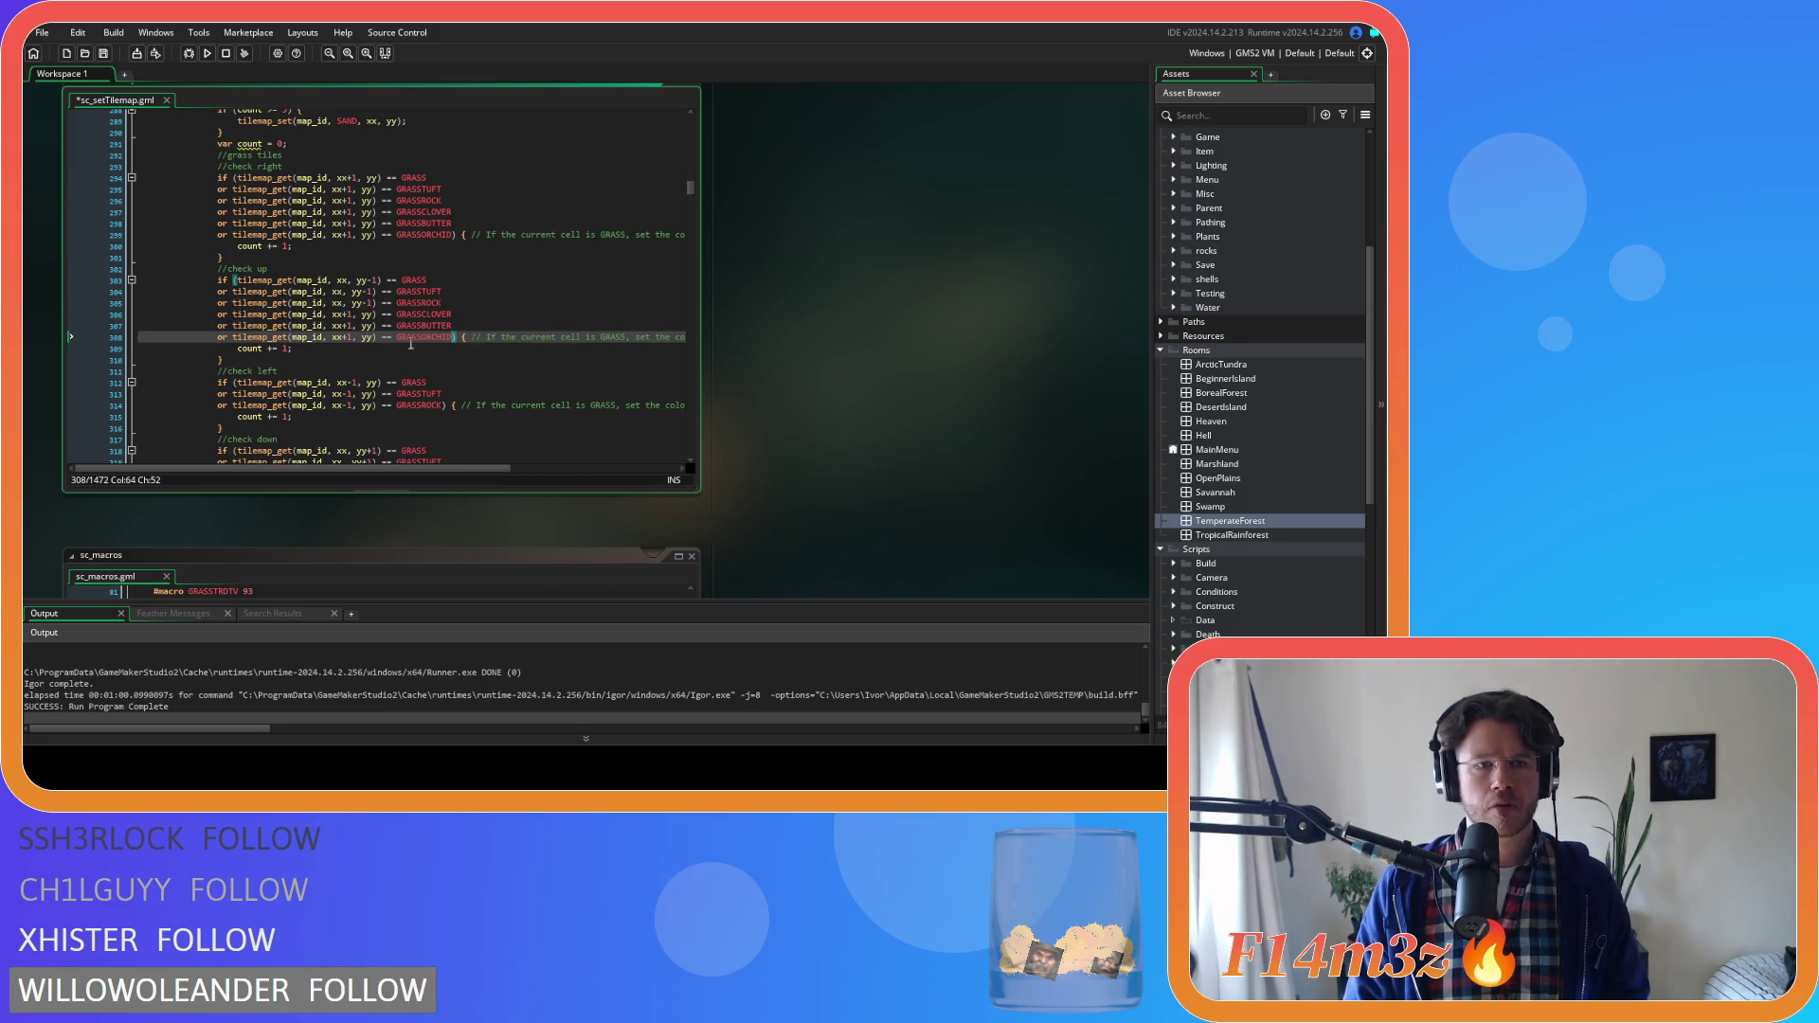
click(354, 316)
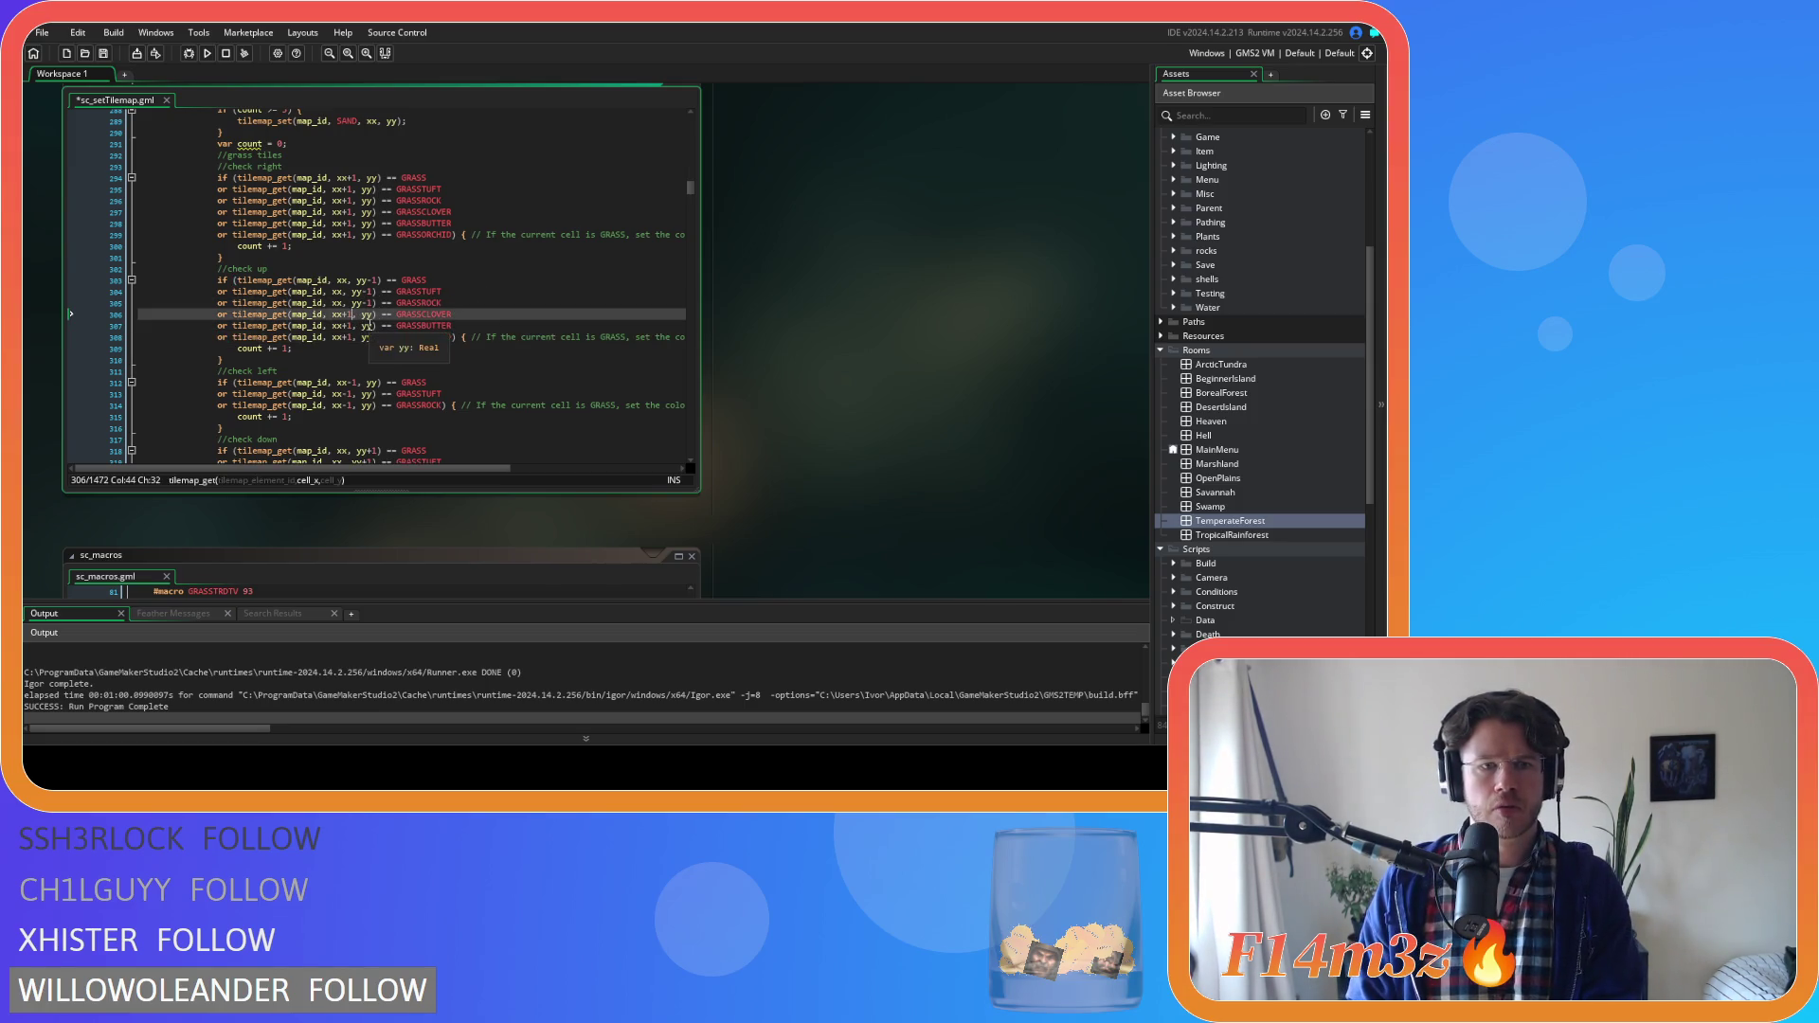
key(BackSpace)
key(BackSpace)
click(355, 325)
key(BackSpace)
key(BackSpace)
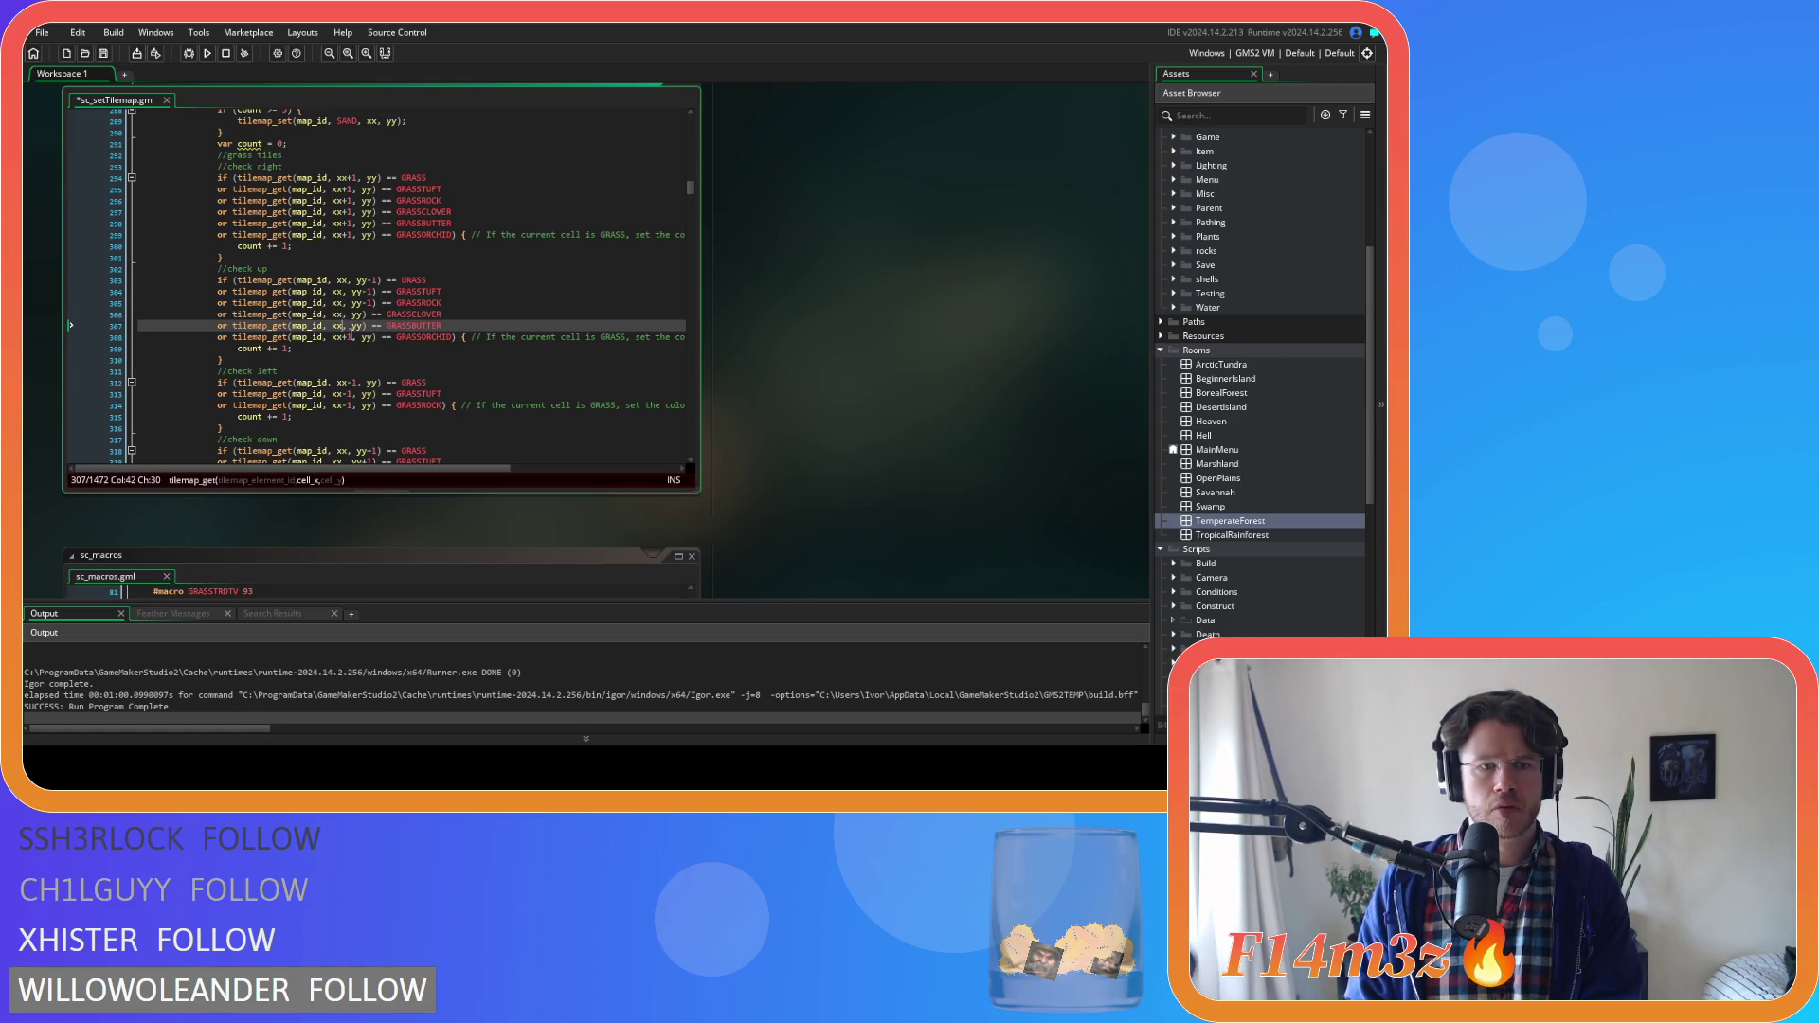
click(354, 337)
key(BackSpace)
key(BackSpace)
key(BackSpace)
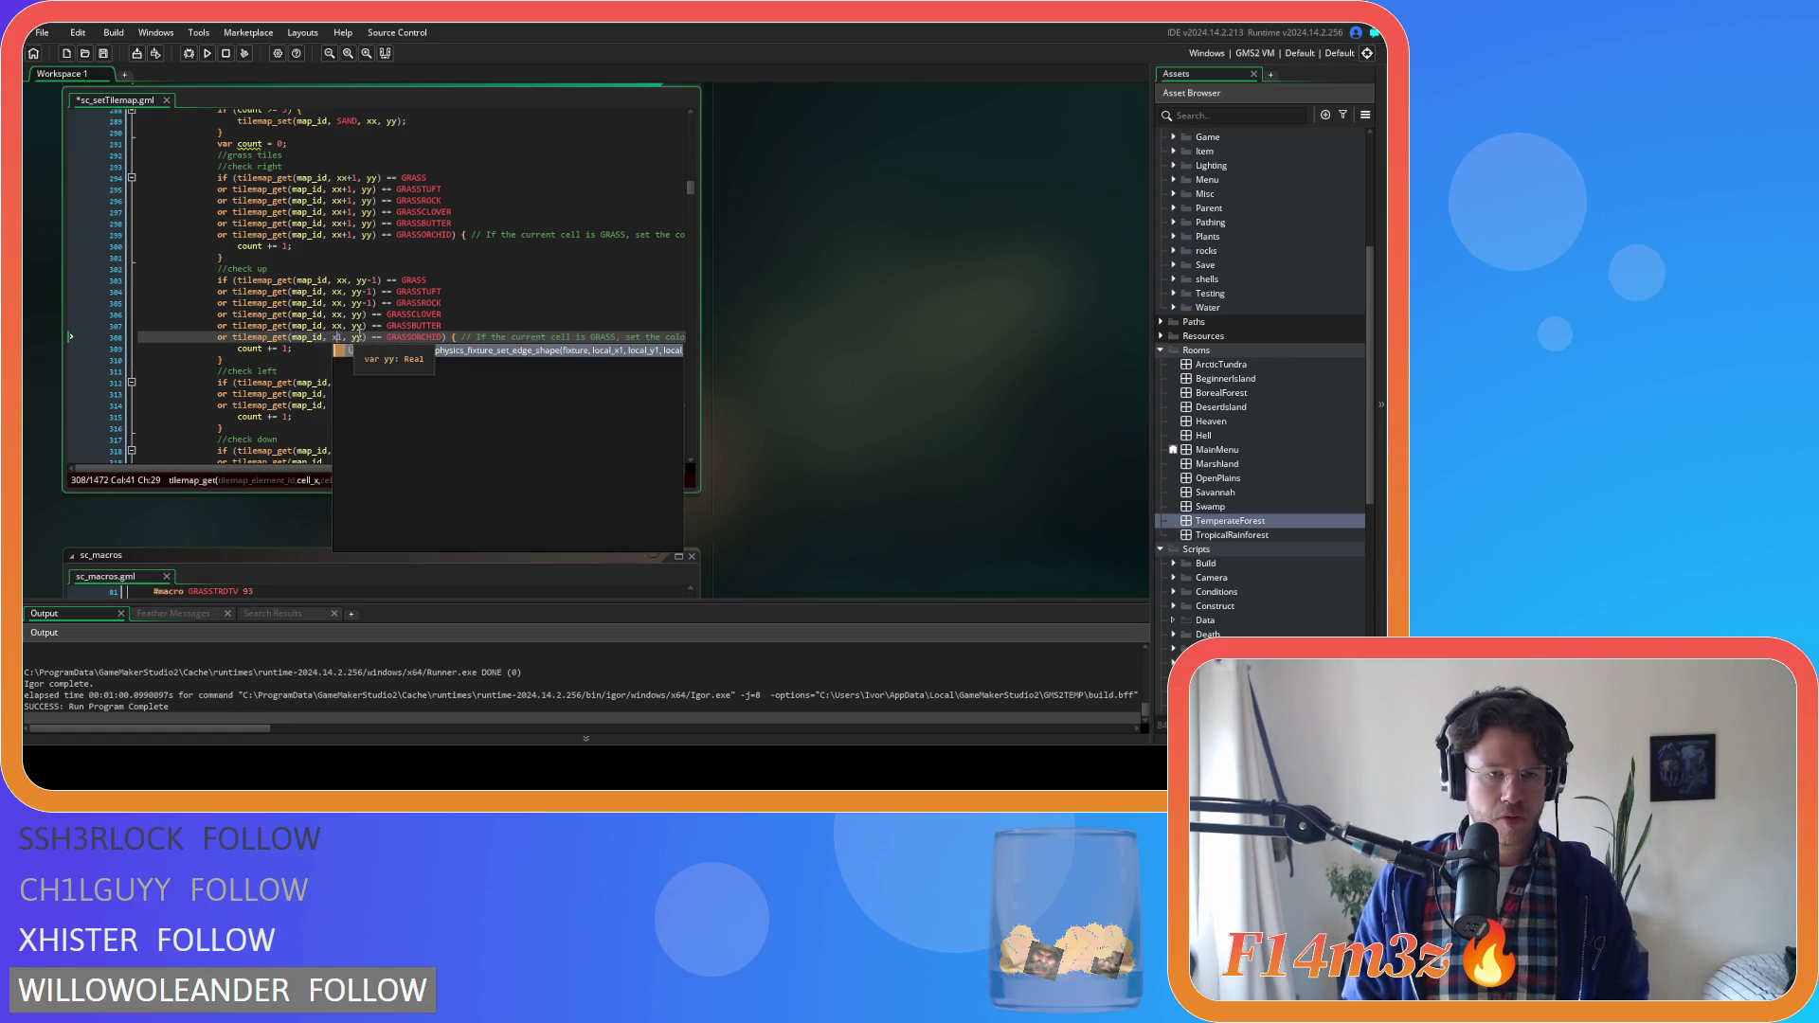
text(x)
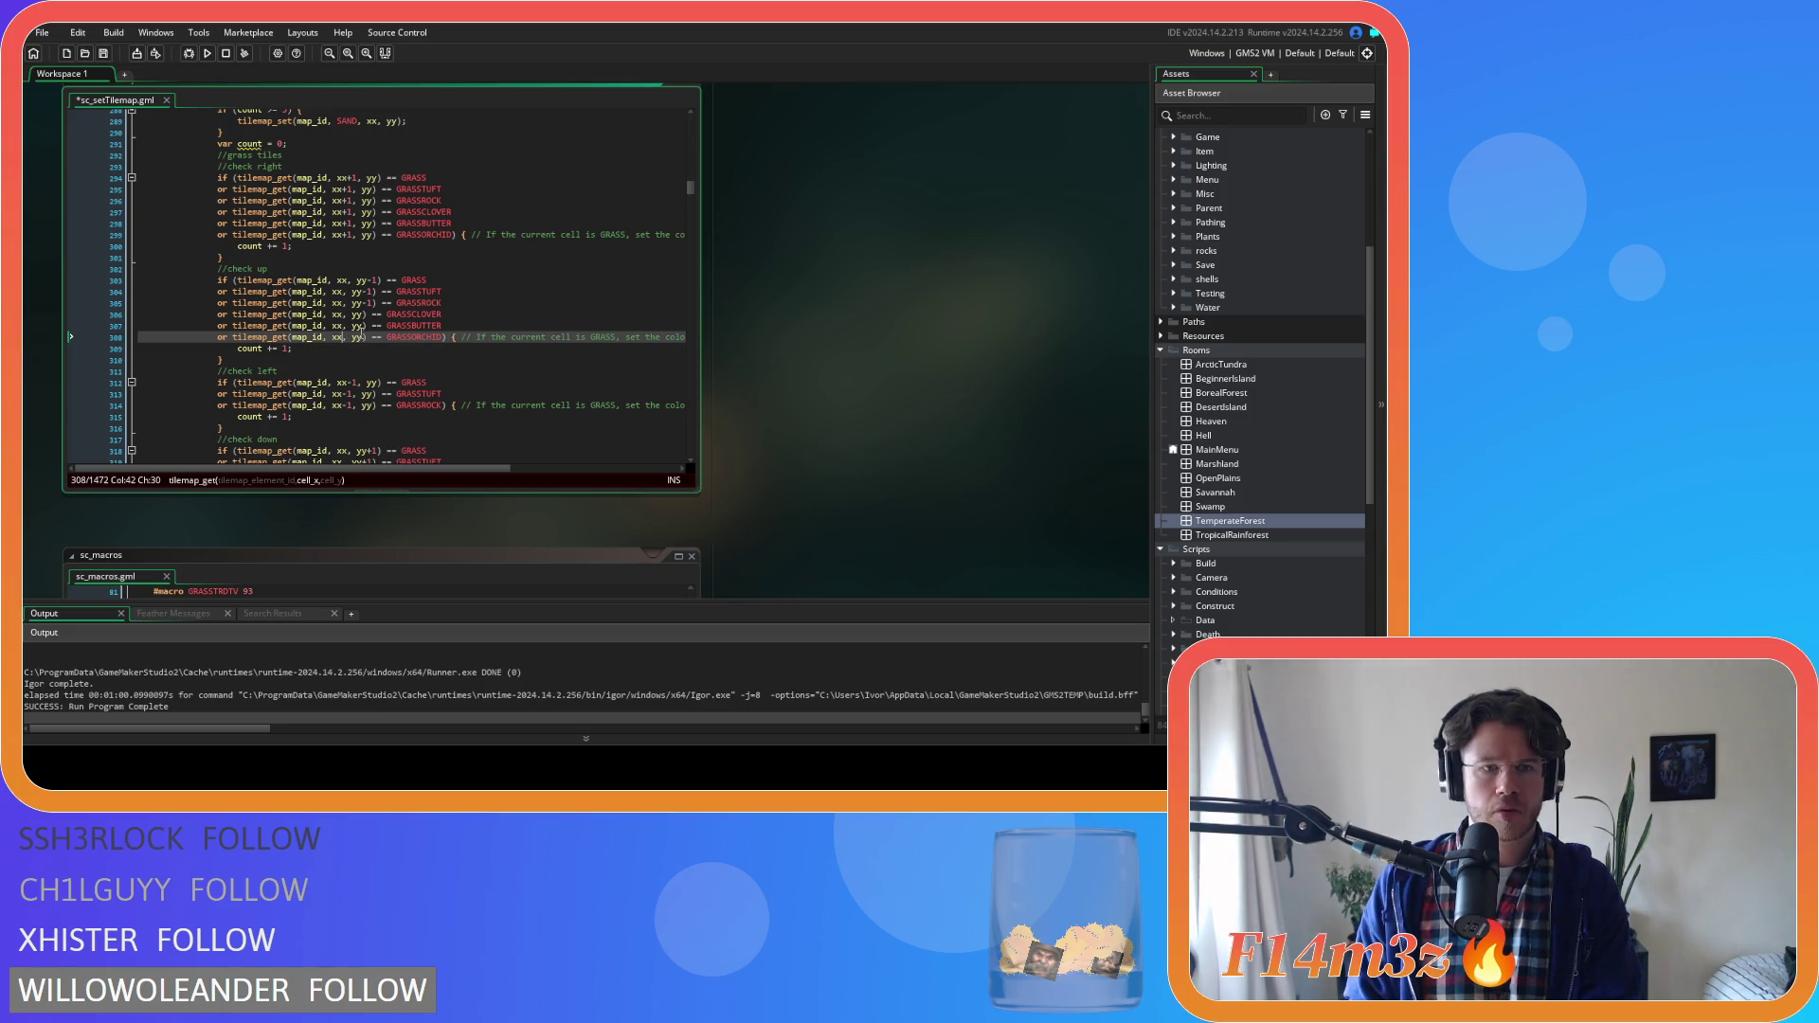
click(365, 314)
text(-1)
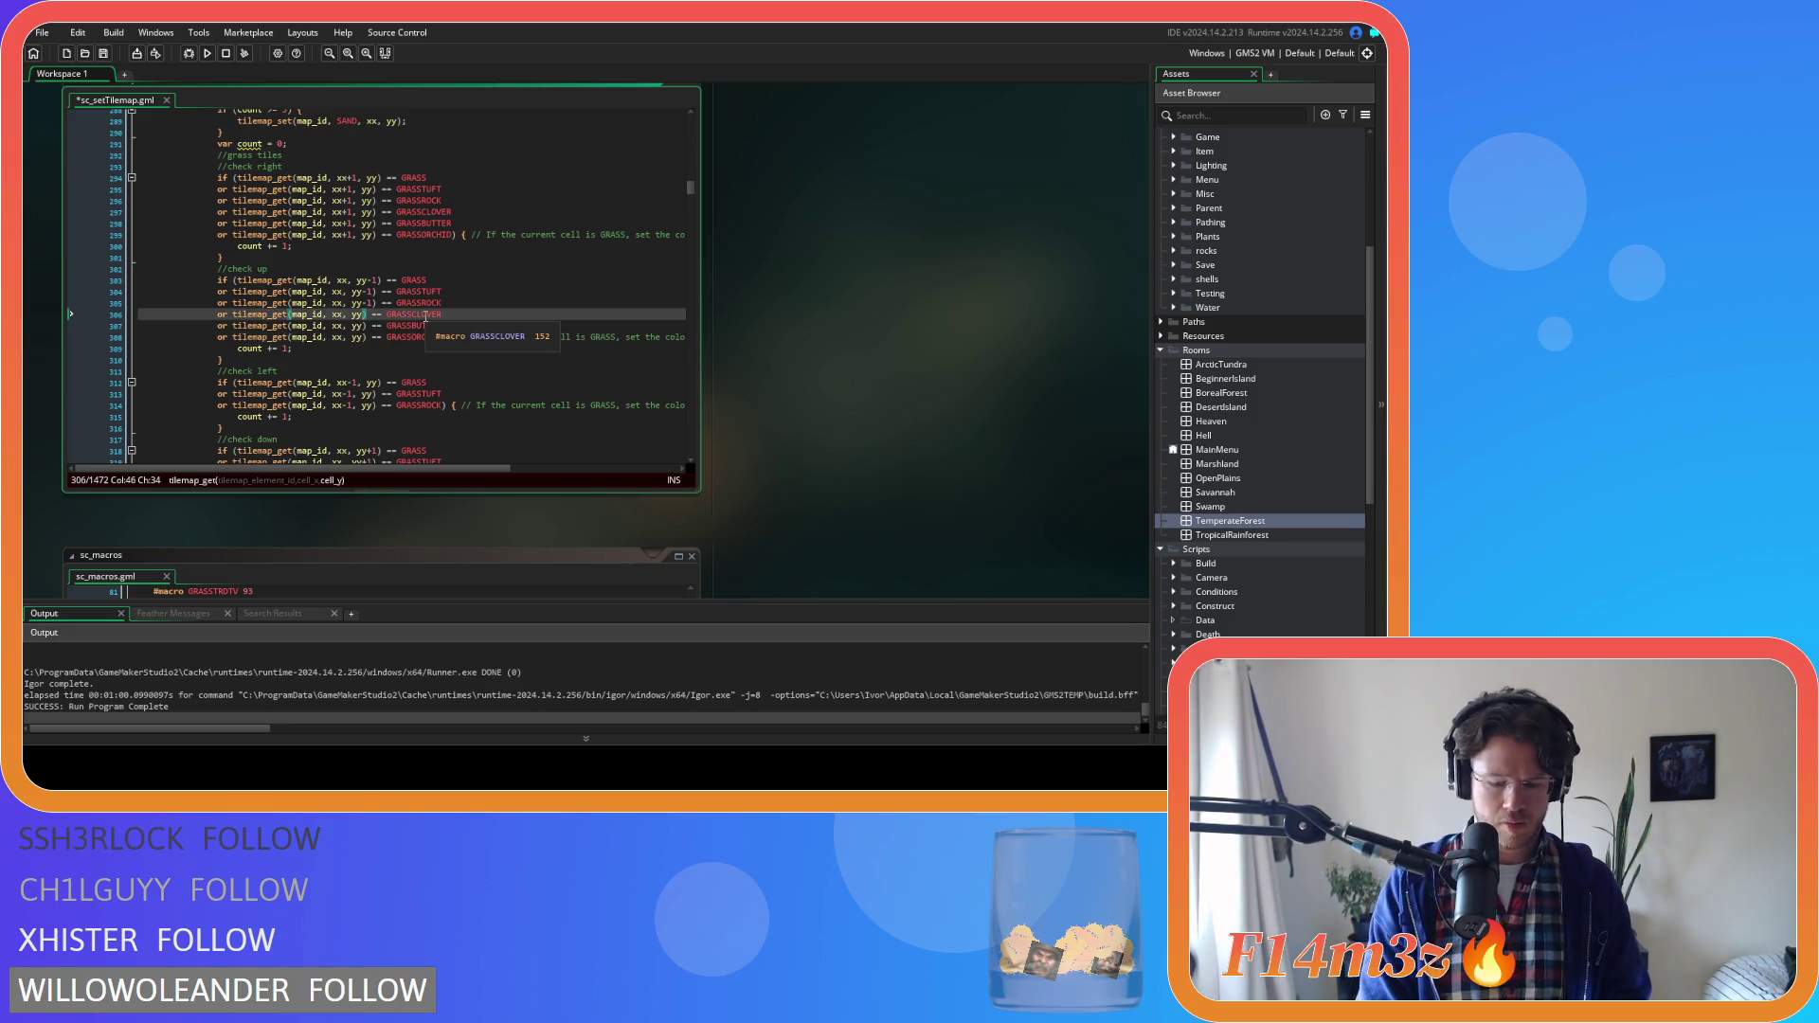
key(Down)
key(Left)
key(Left)
text(-1)
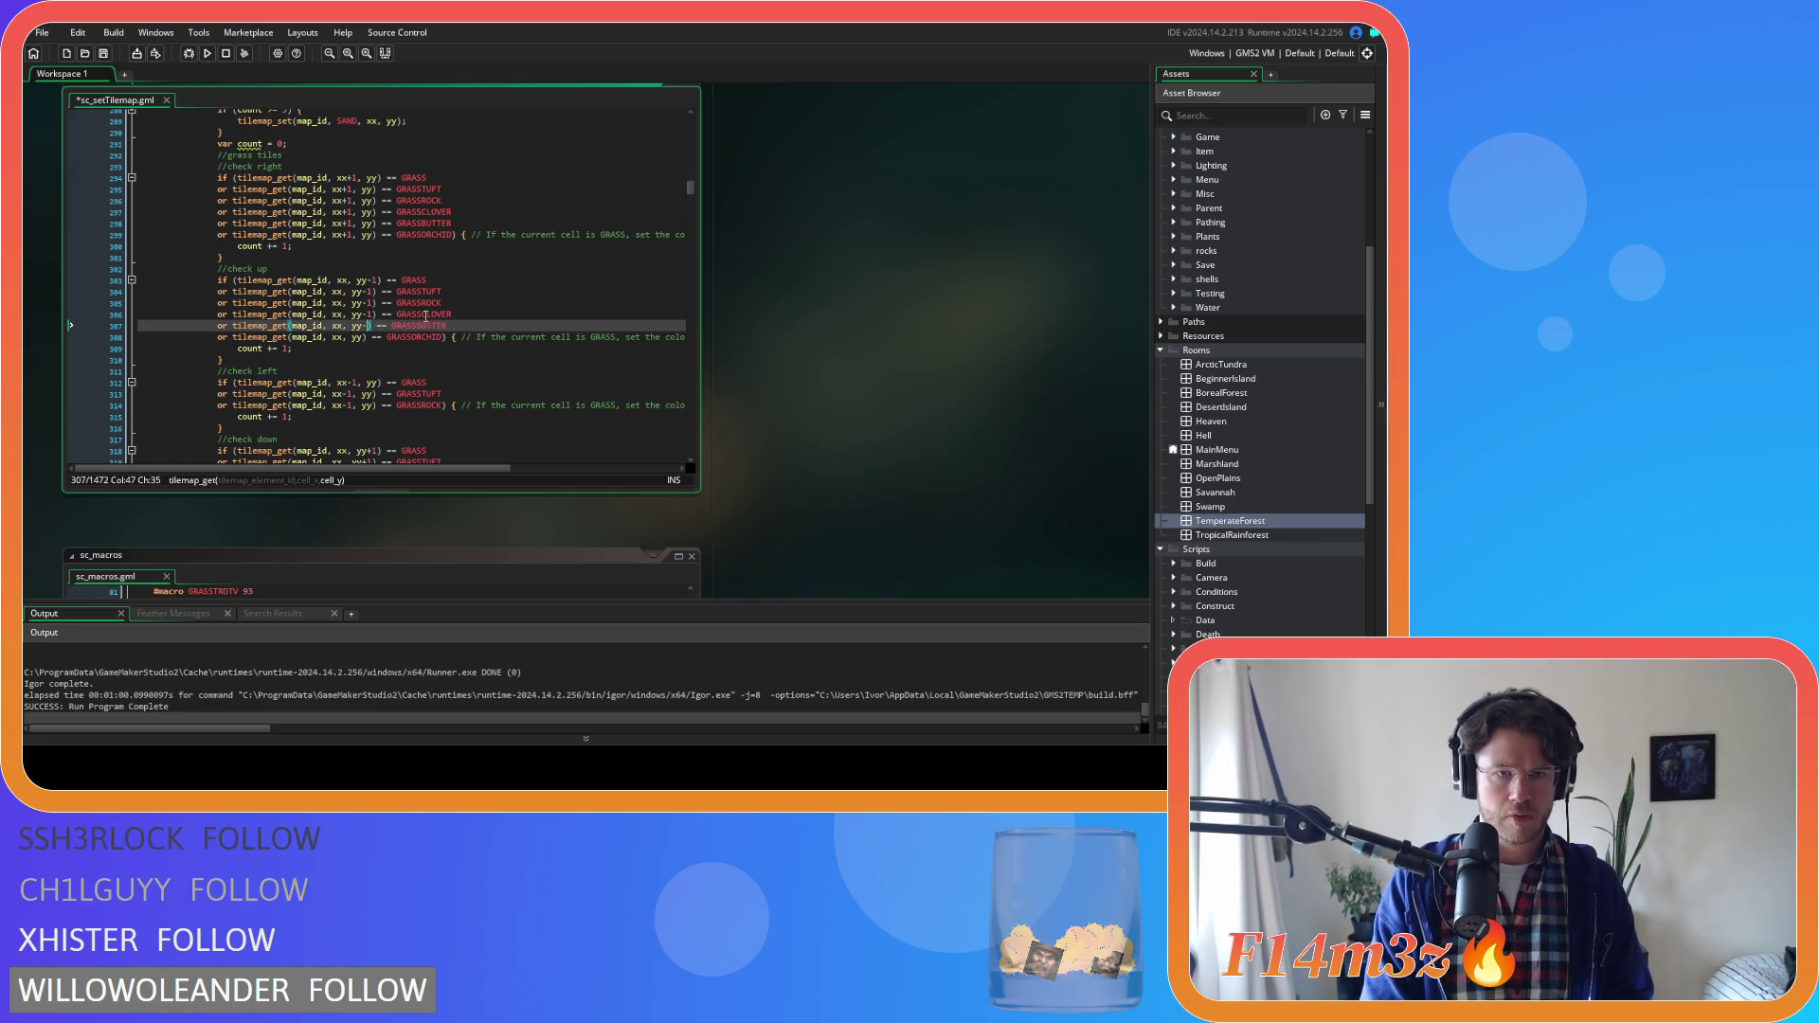
key(Down)
key(Left)
key(Left)
text(-1)
key(ctrl+s)
Add the three grass conditions to check-left, changing the x offset to xx-1
scroll(446, 303, down, 3)
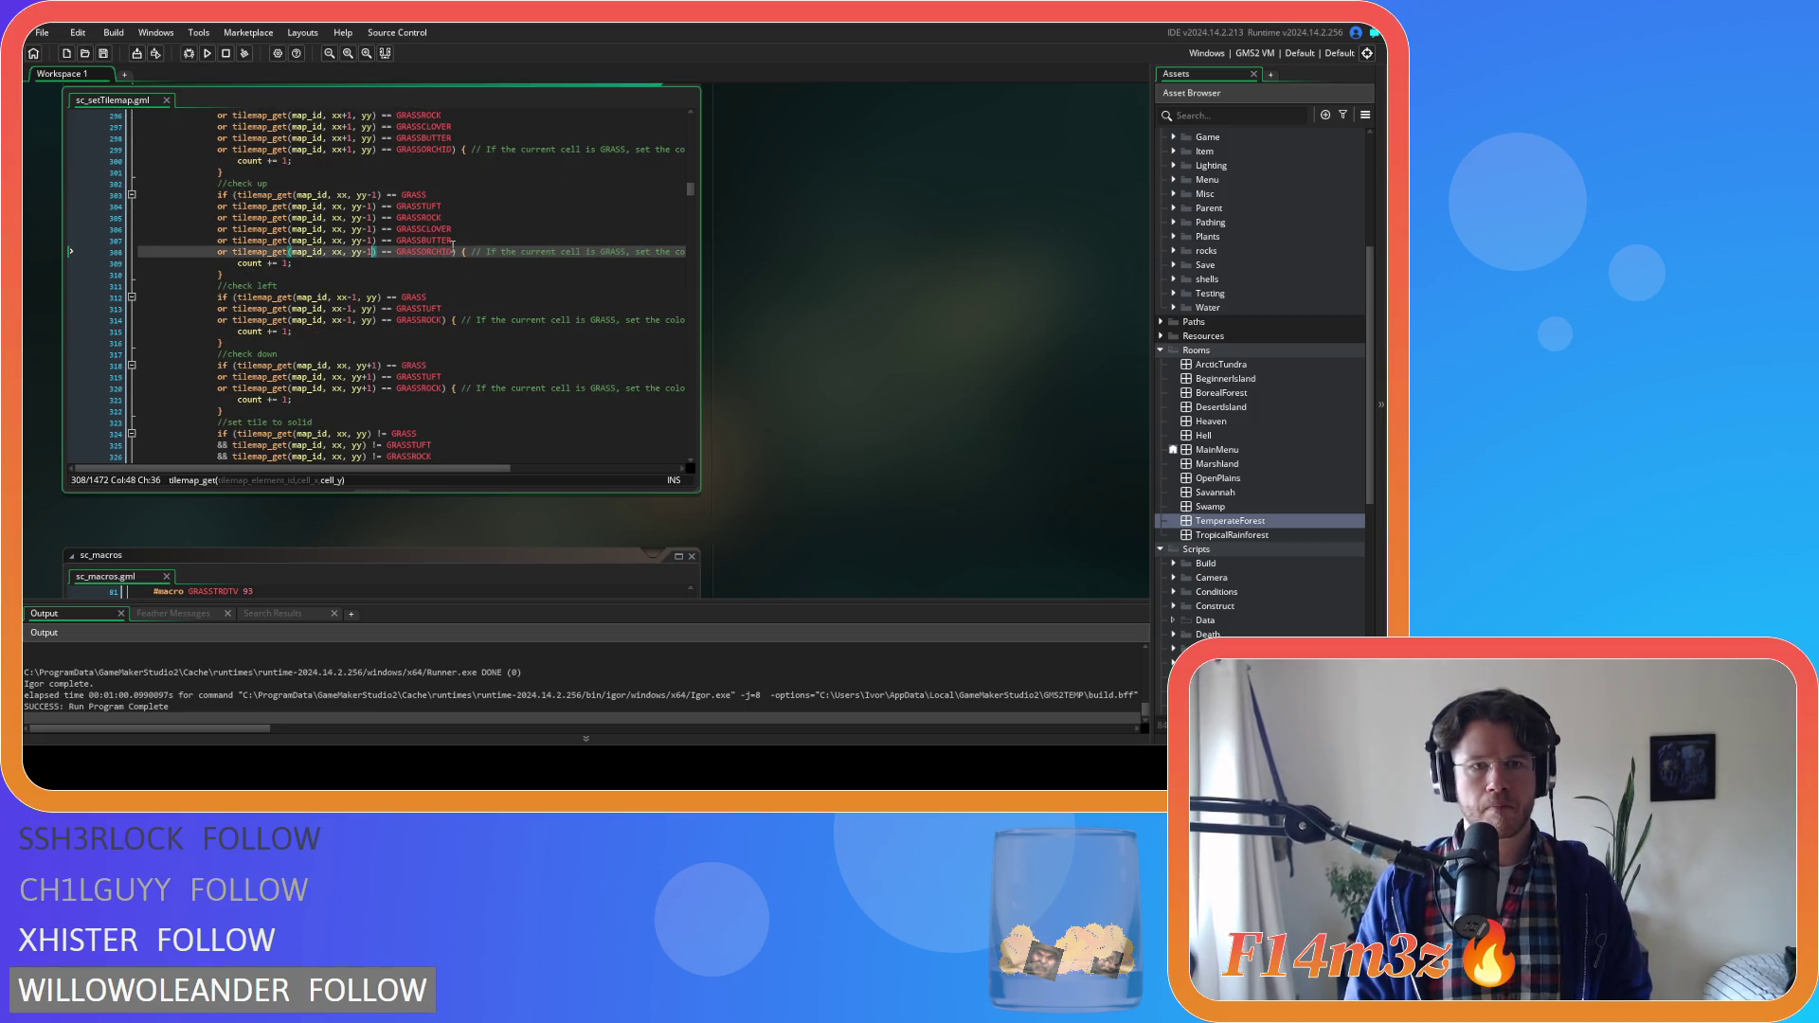
click(456, 321)
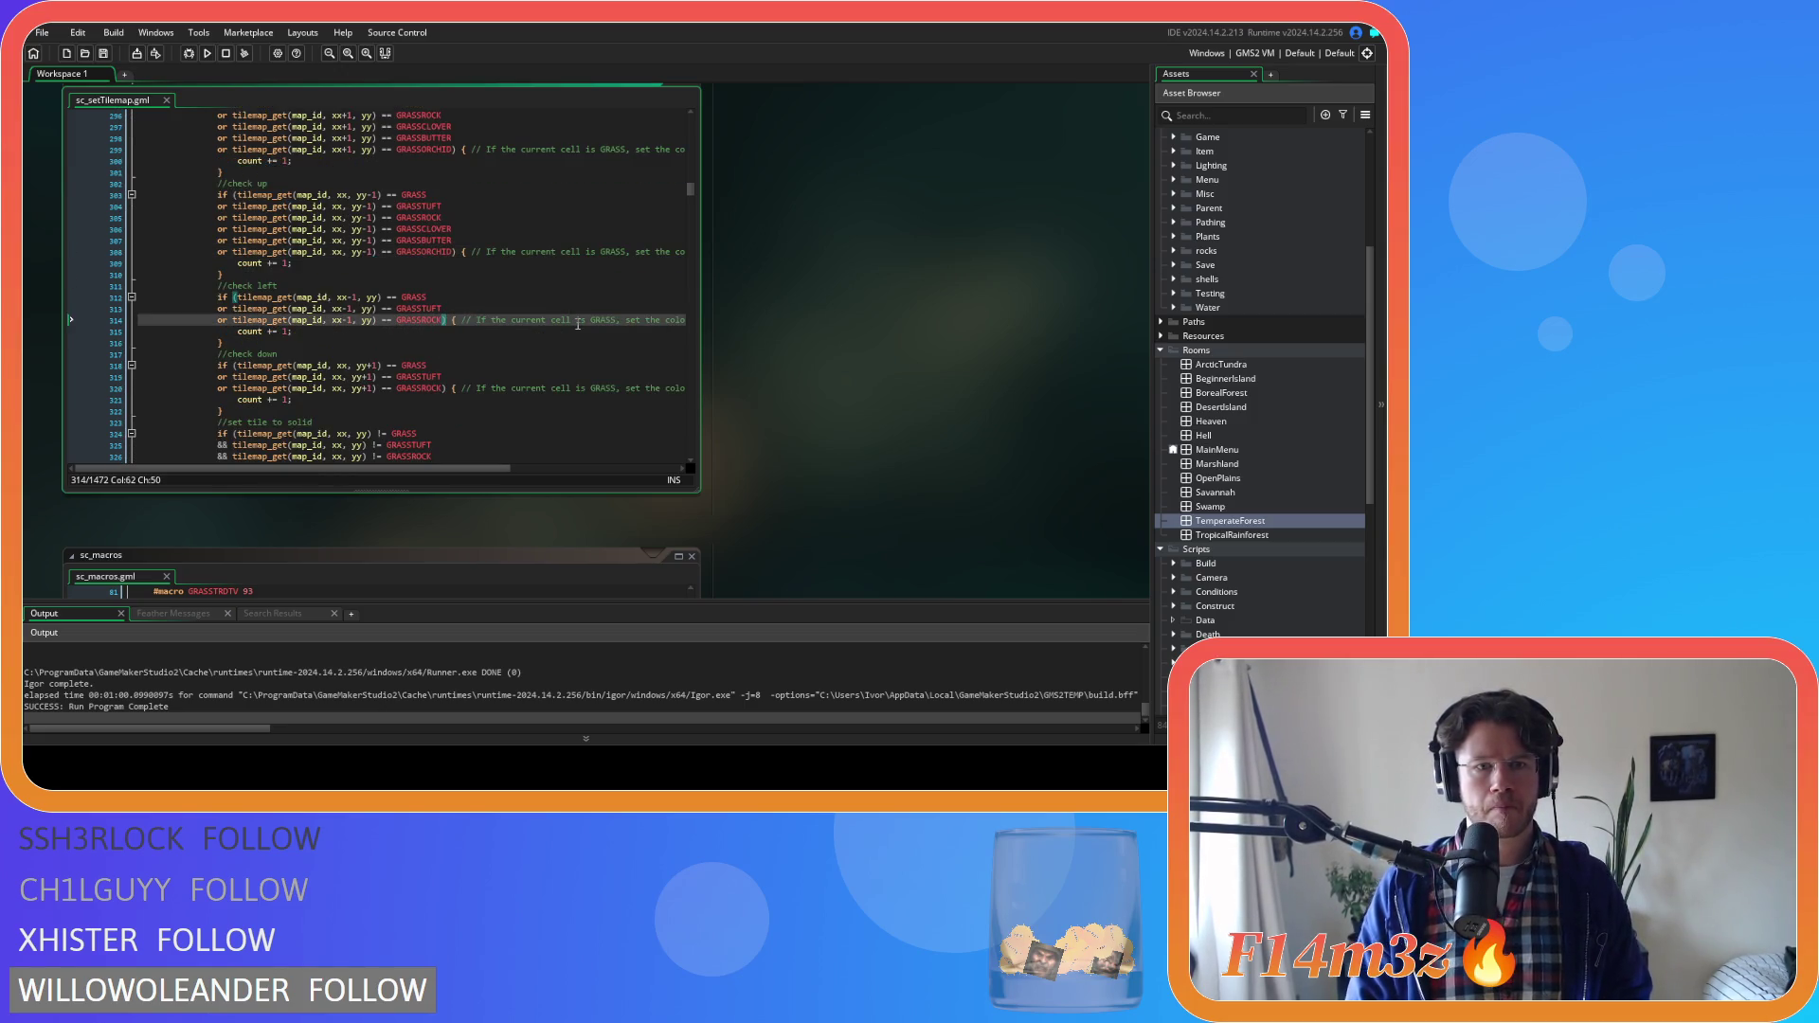
key(ctrl+v)
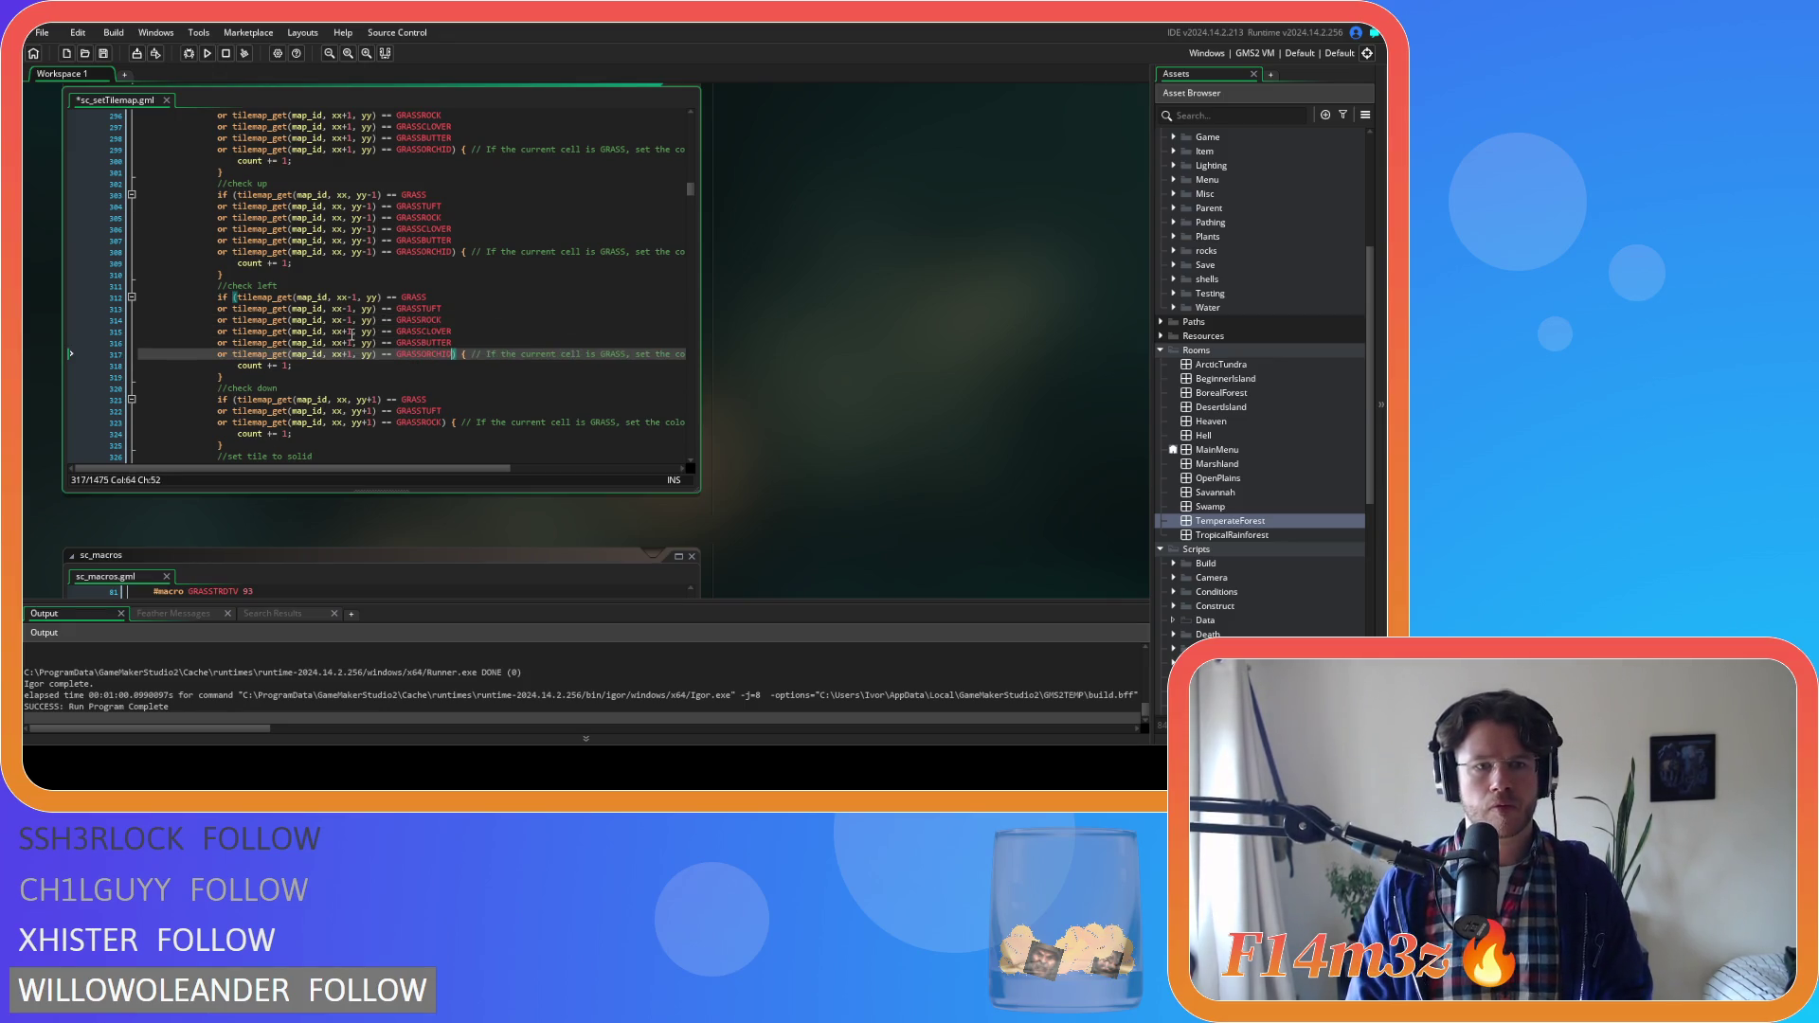
click(347, 332)
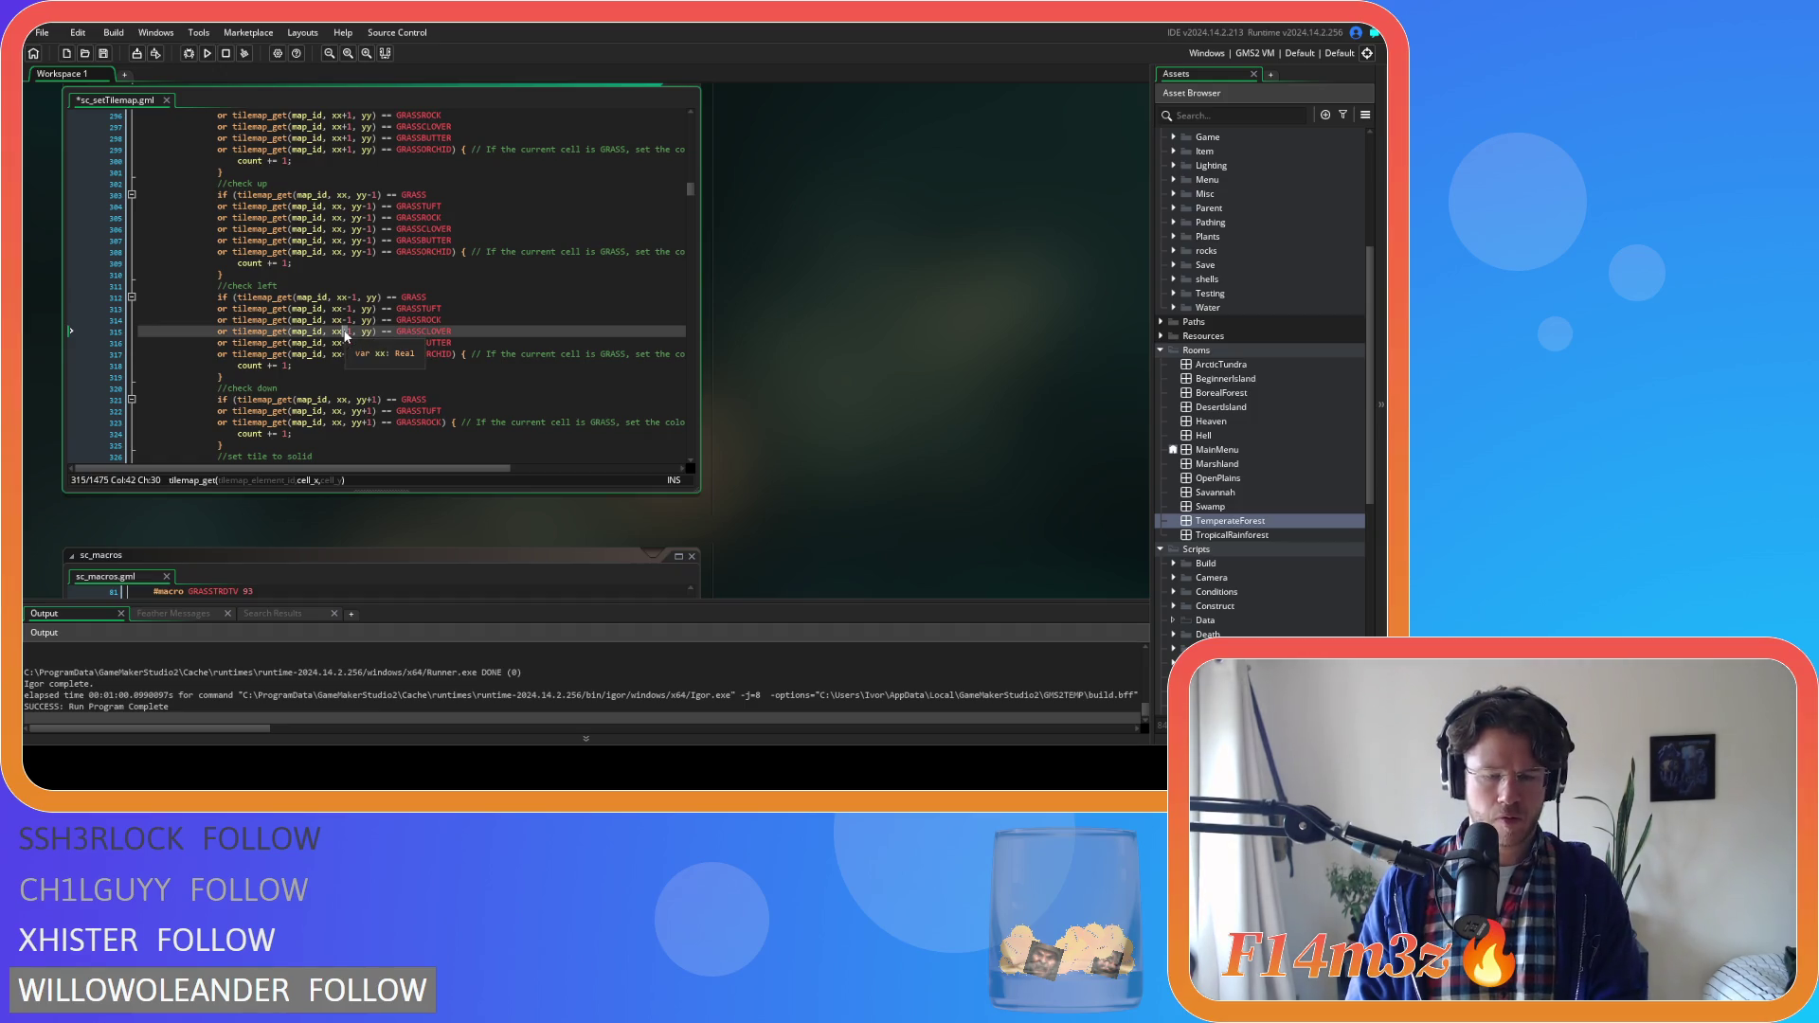
text(-)
key(Delete)
key(Down)
key(BackSpace)
text(-)
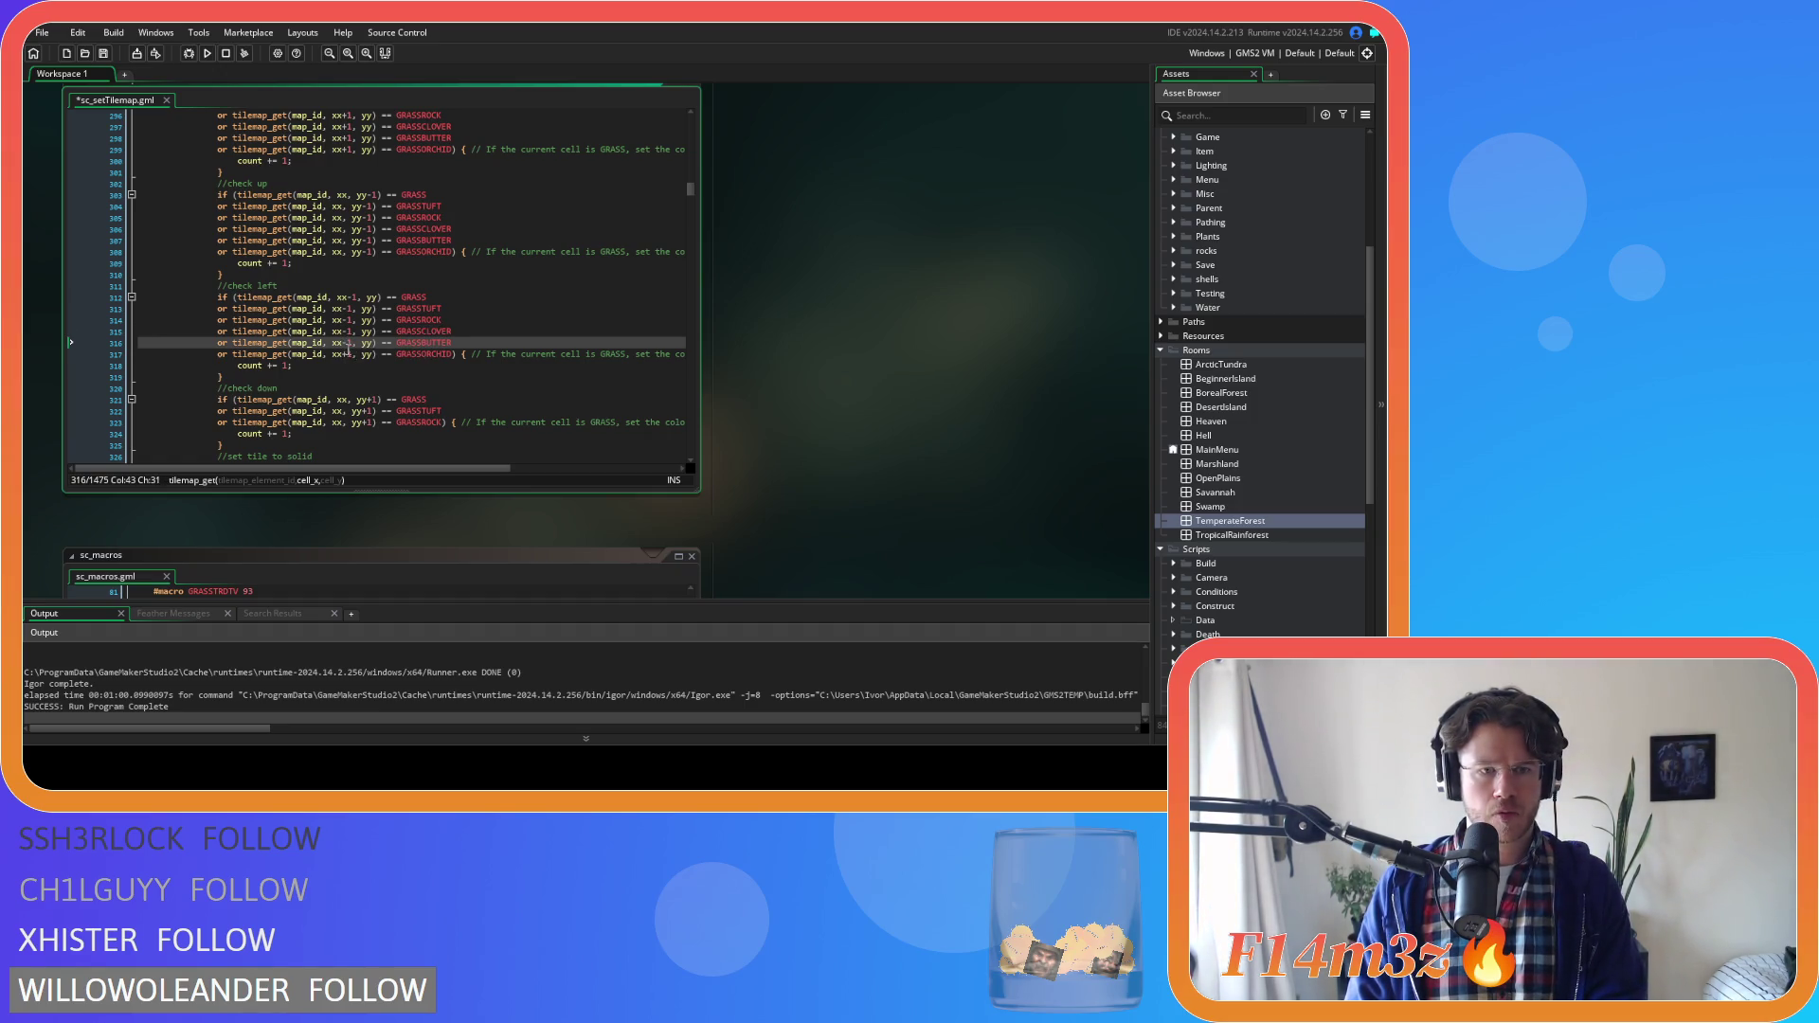
key(Down)
key(BackSpace)
text(-)
Add the three grass conditions to check-down with offsets xx and yy+1, then save
scroll(447, 322, down, 3)
click(447, 308)
key(Return)
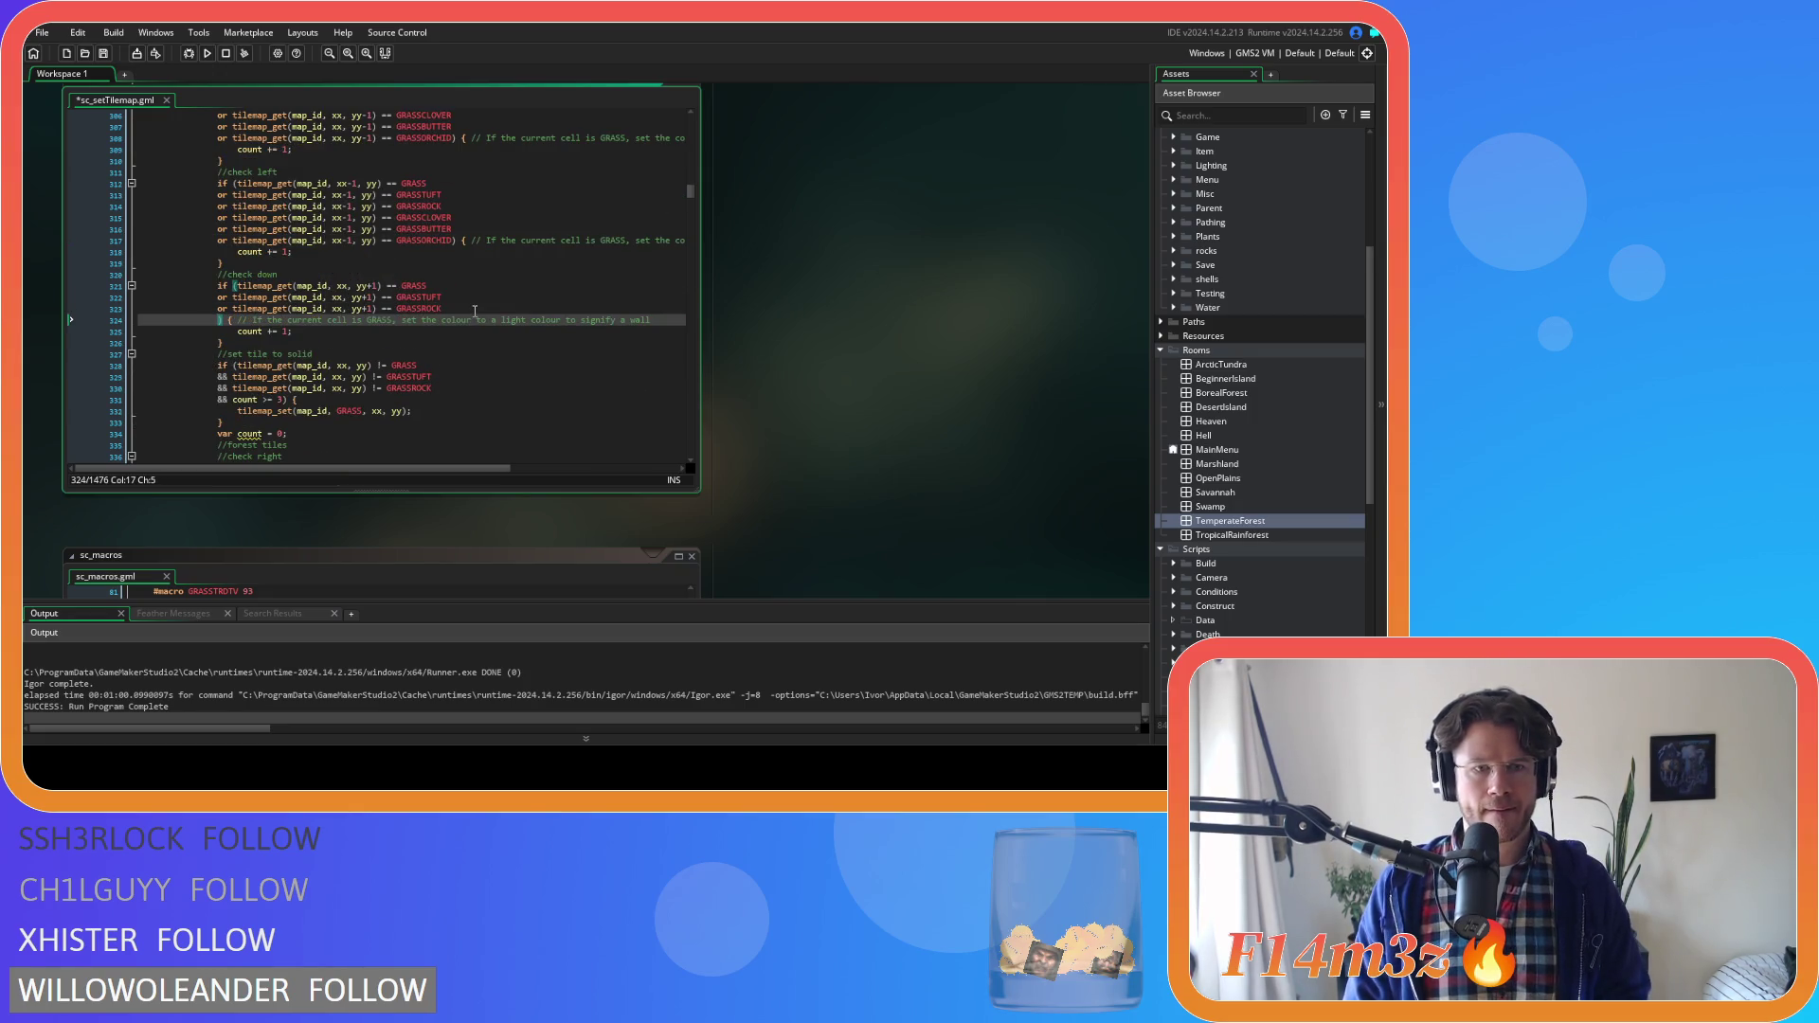
text(or tilemap_get(map_id, xx+1, yy) == GRASSCLOVER 				or tilemap_get(map_id, xx+1, yy) == GRASSBUTTER 				or tilemap_get(map_id, xx+1, yy) == GRASSORCHID)
click(349, 320)
key(BackSpace)
key(BackSpace)
click(347, 331)
key(BackSpace)
key(BackSpace)
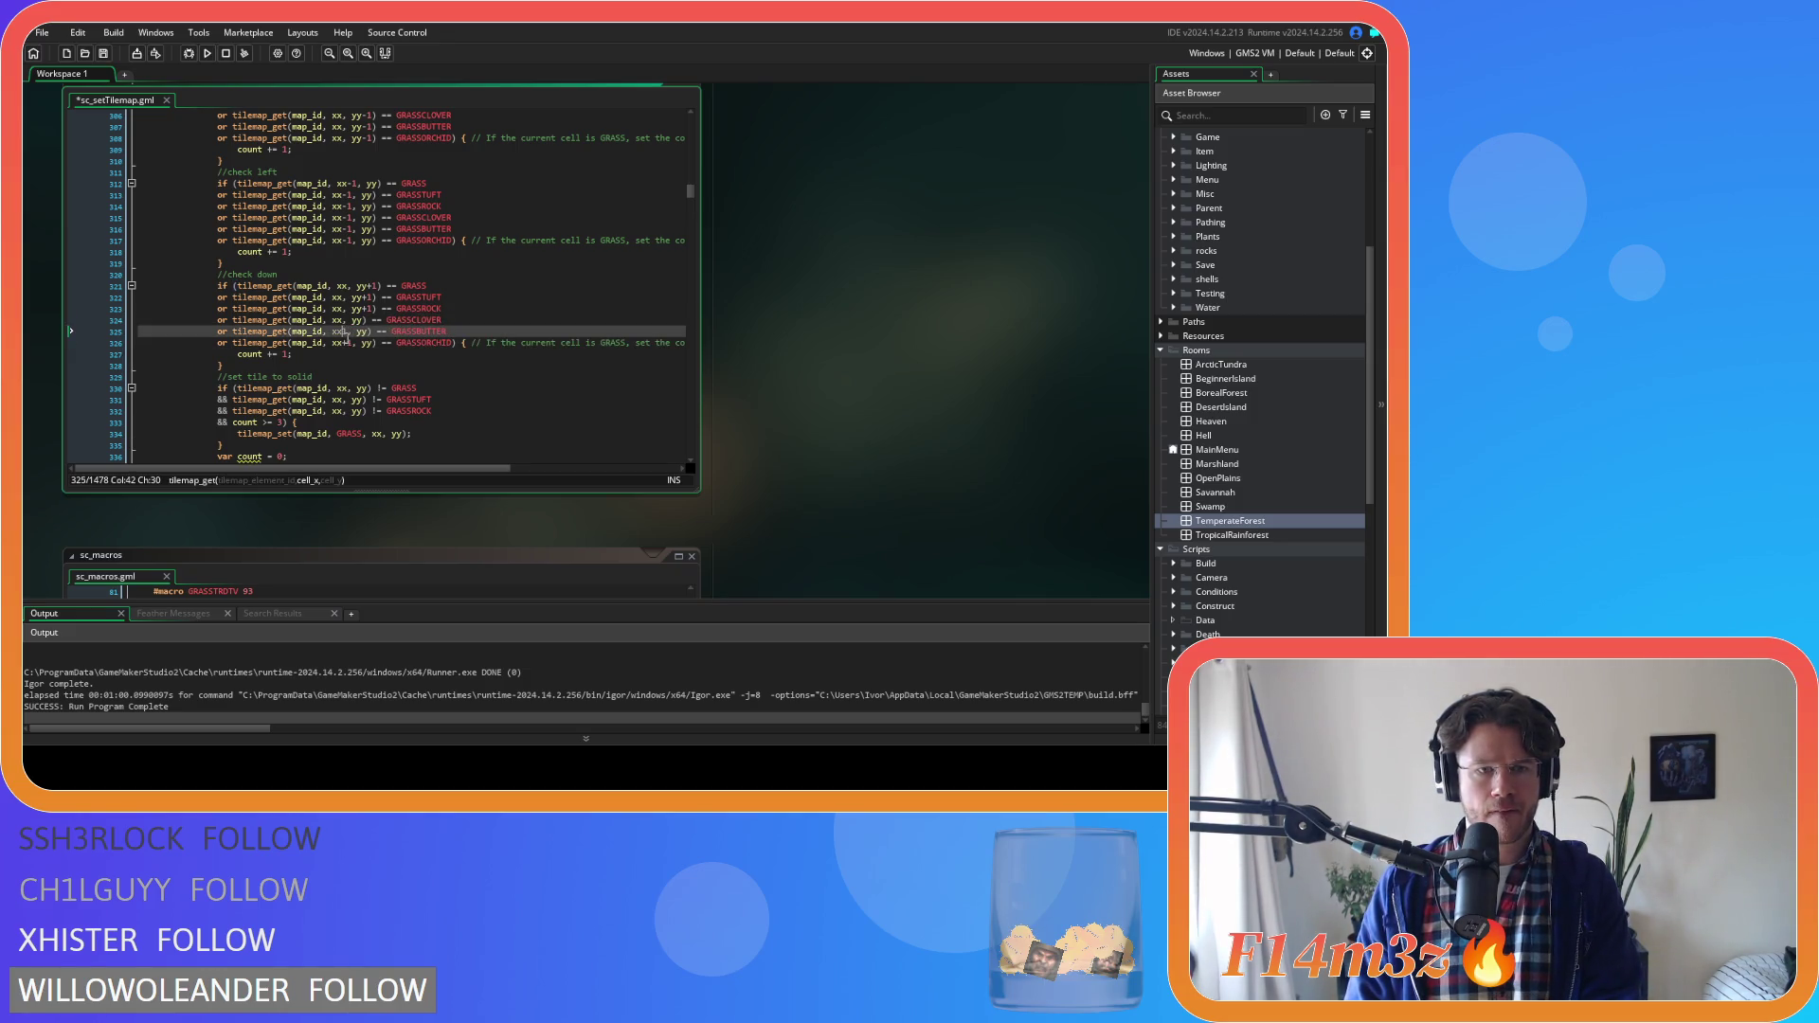
click(352, 343)
key(BackSpace)
key(BackSpace)
click(365, 320)
text(+1)
key(Down)
key(Up)
key(Down)
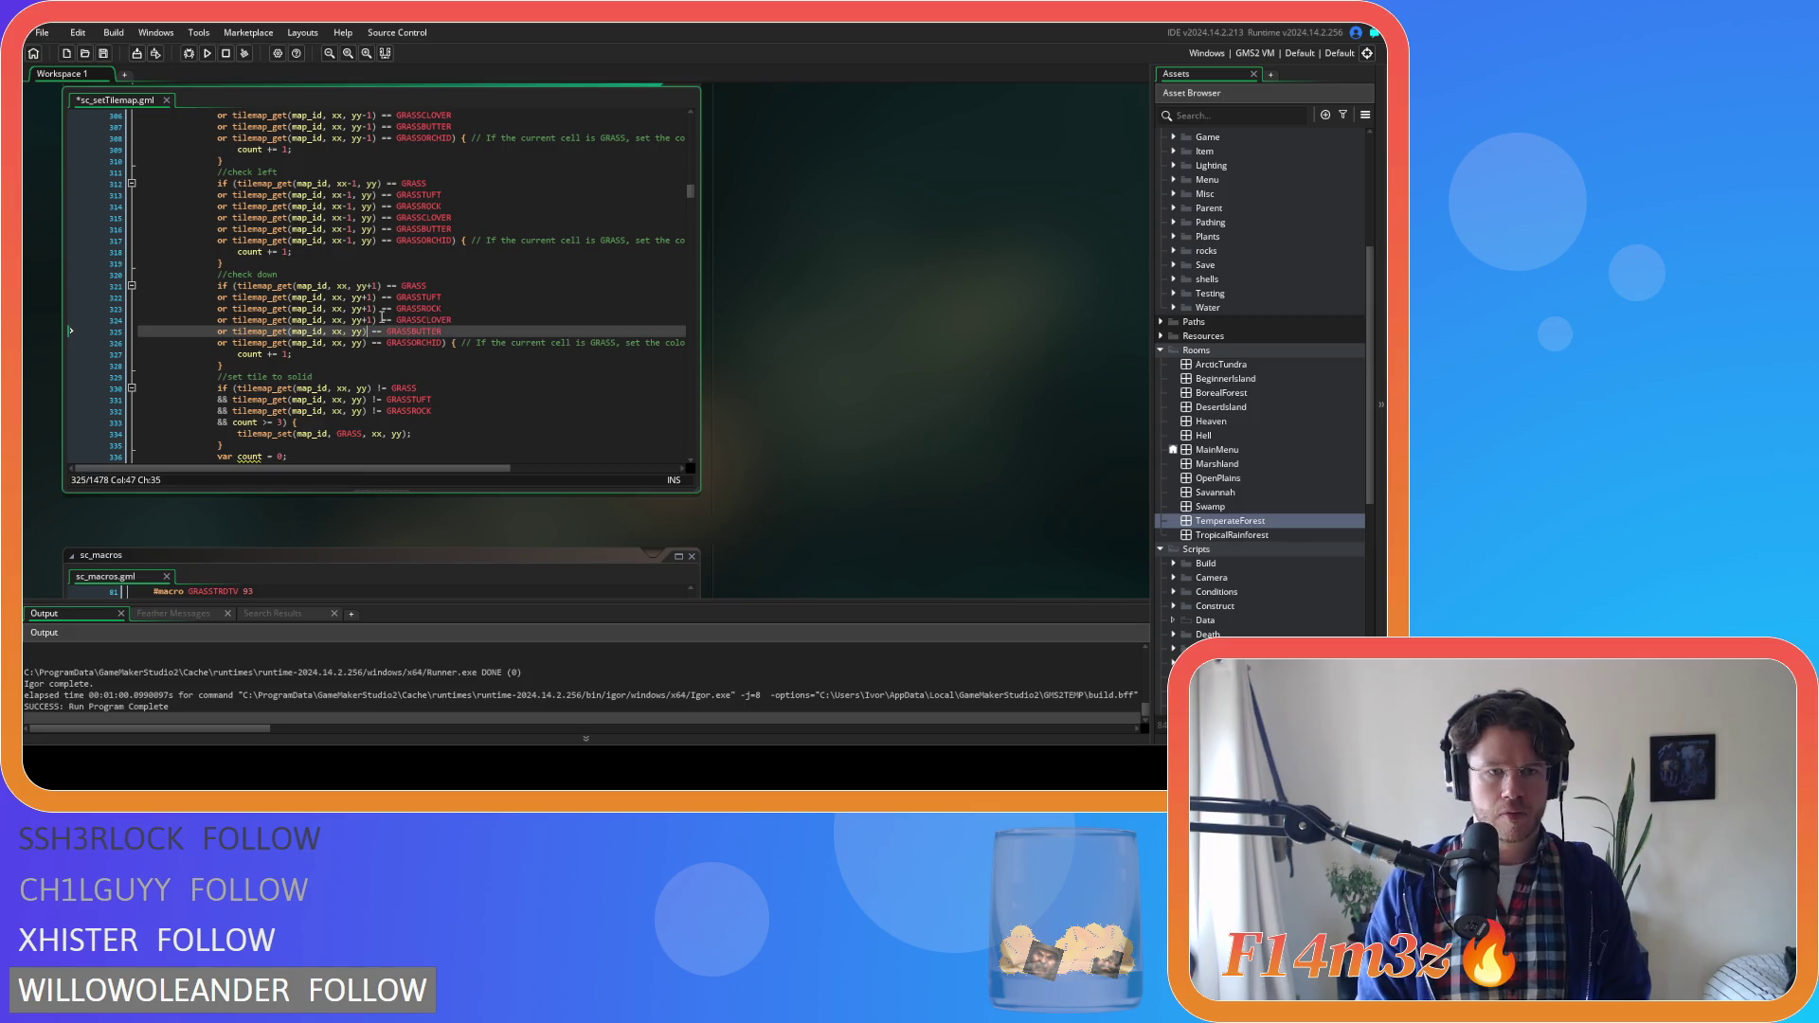
text(+1)
key(Down)
key(Left)
key(Left)
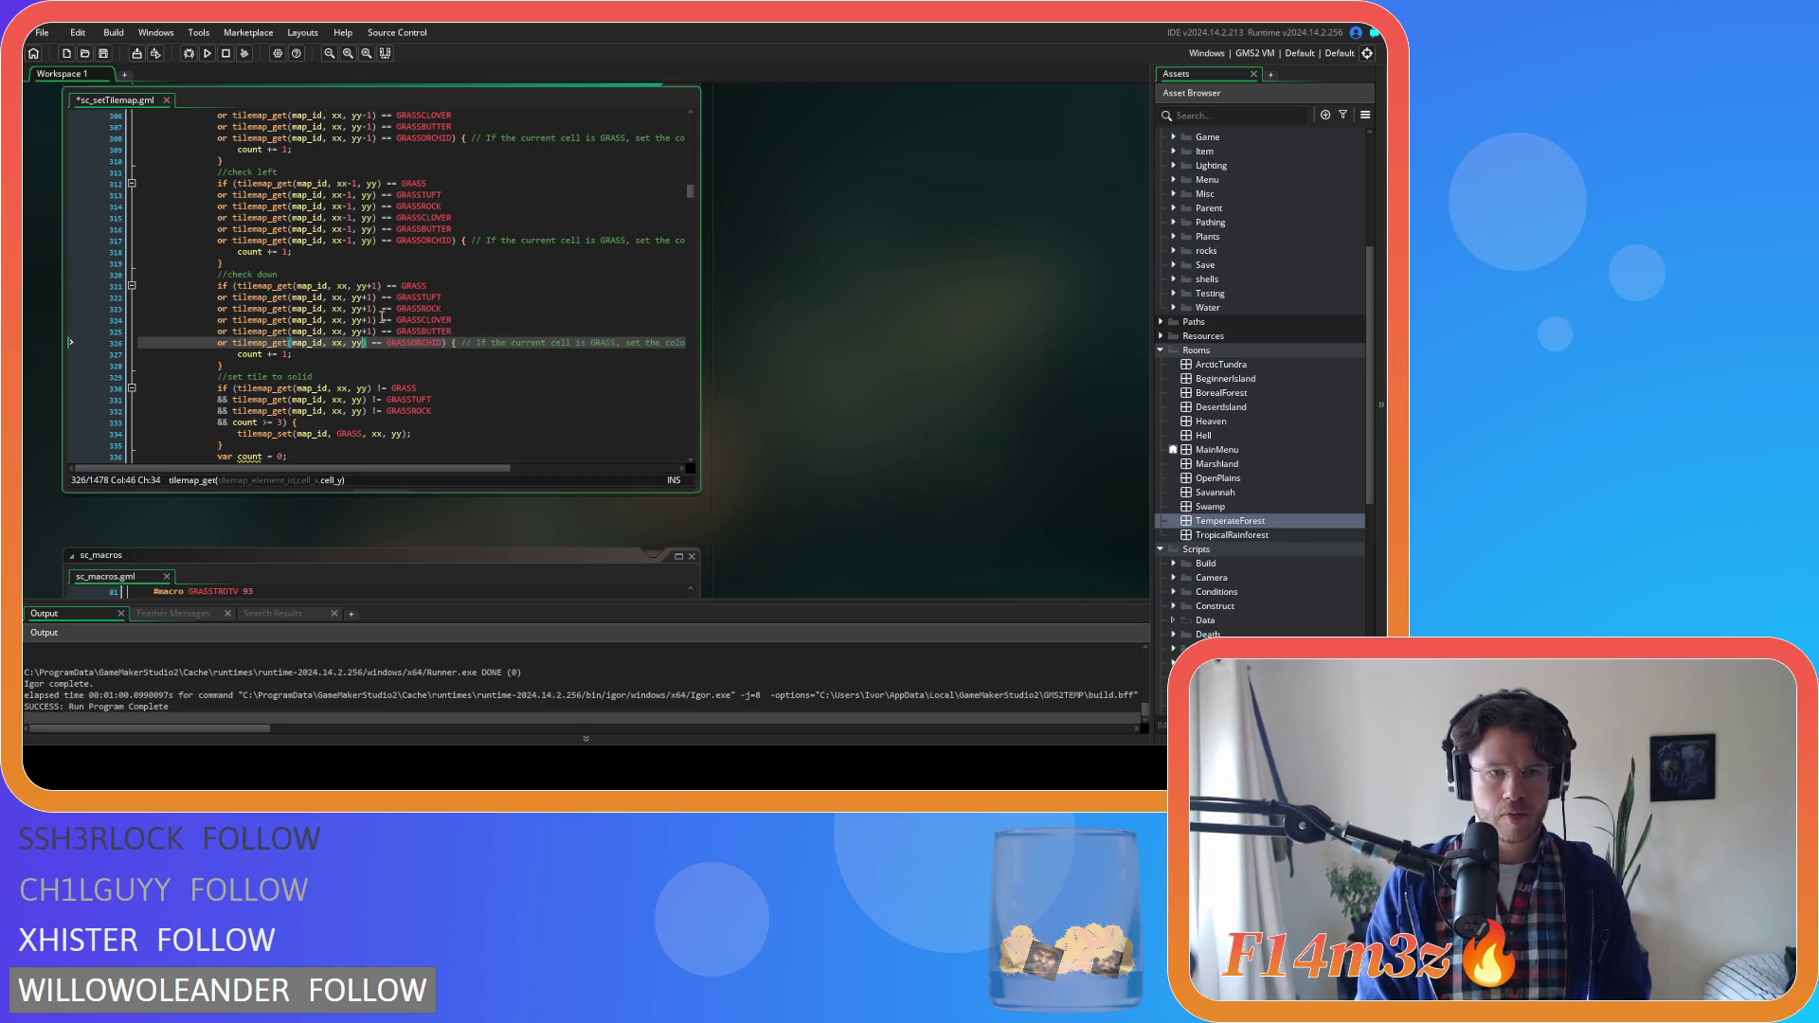
text(+1)
key(ctrl+s)
Inspect the set-tile-to-solid conditions and their tilemap_set call
scroll(383, 319, down, 3)
click(497, 283)
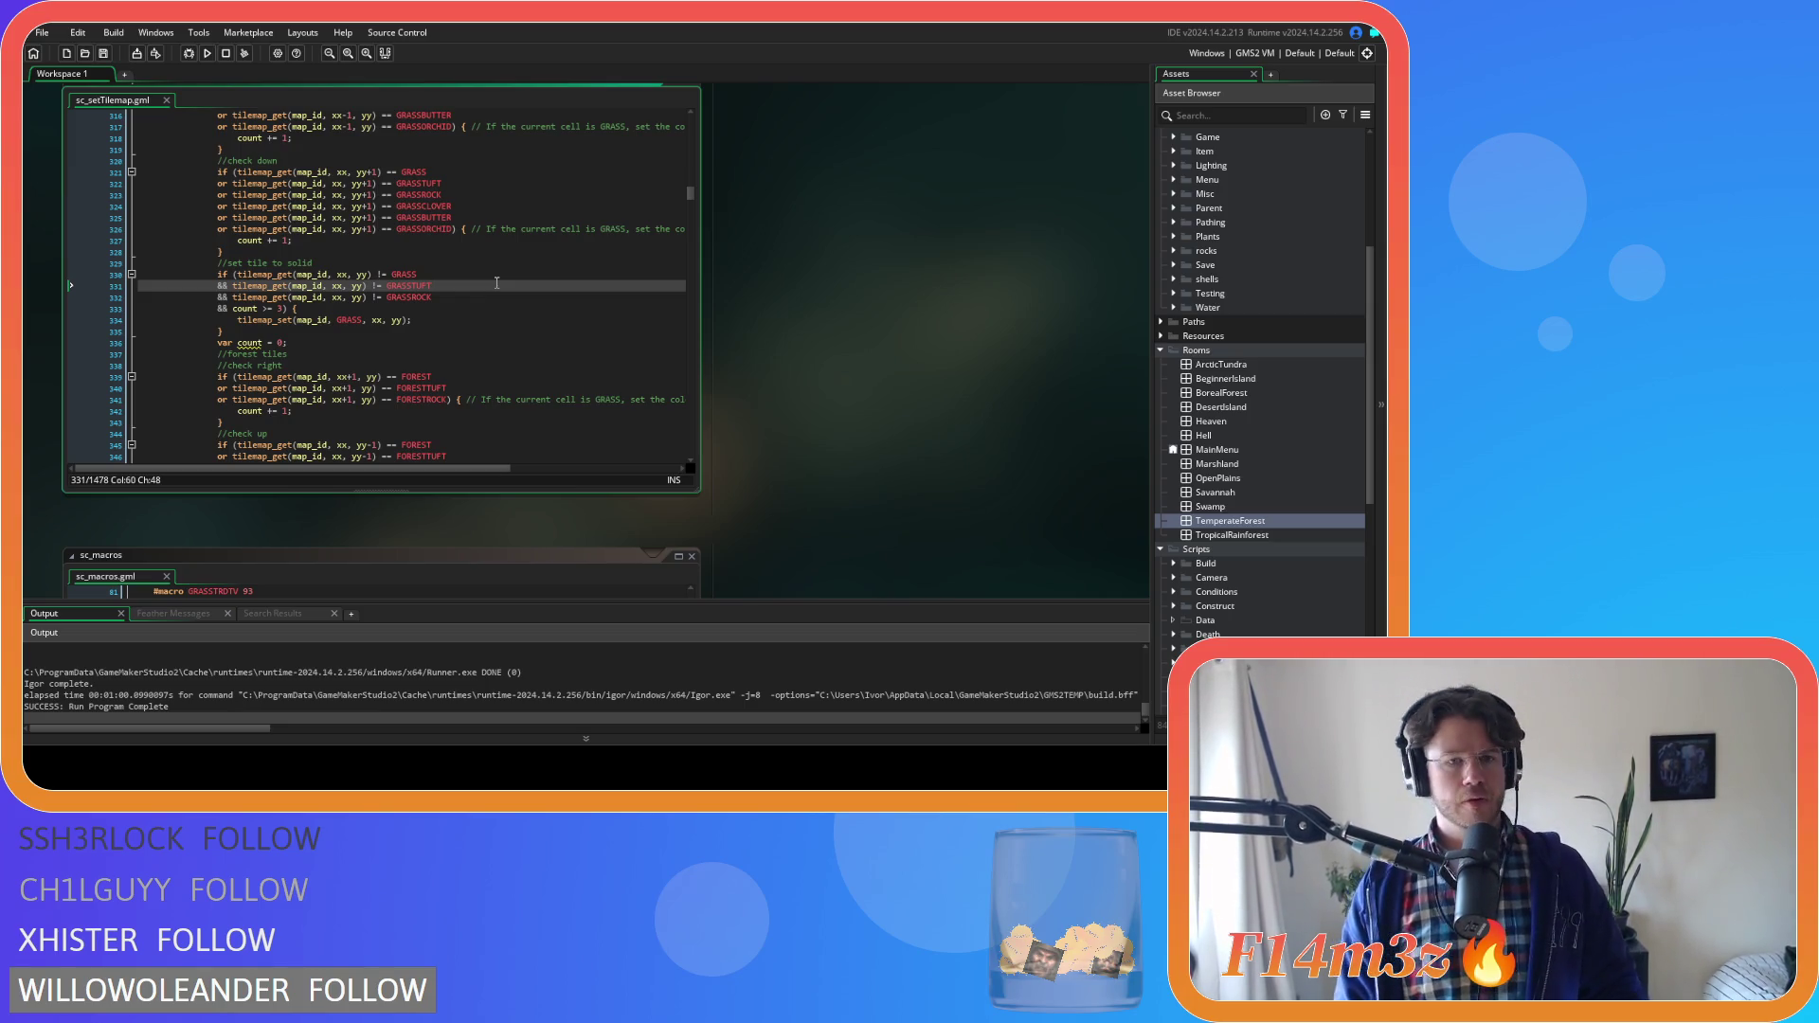
click(393, 319)
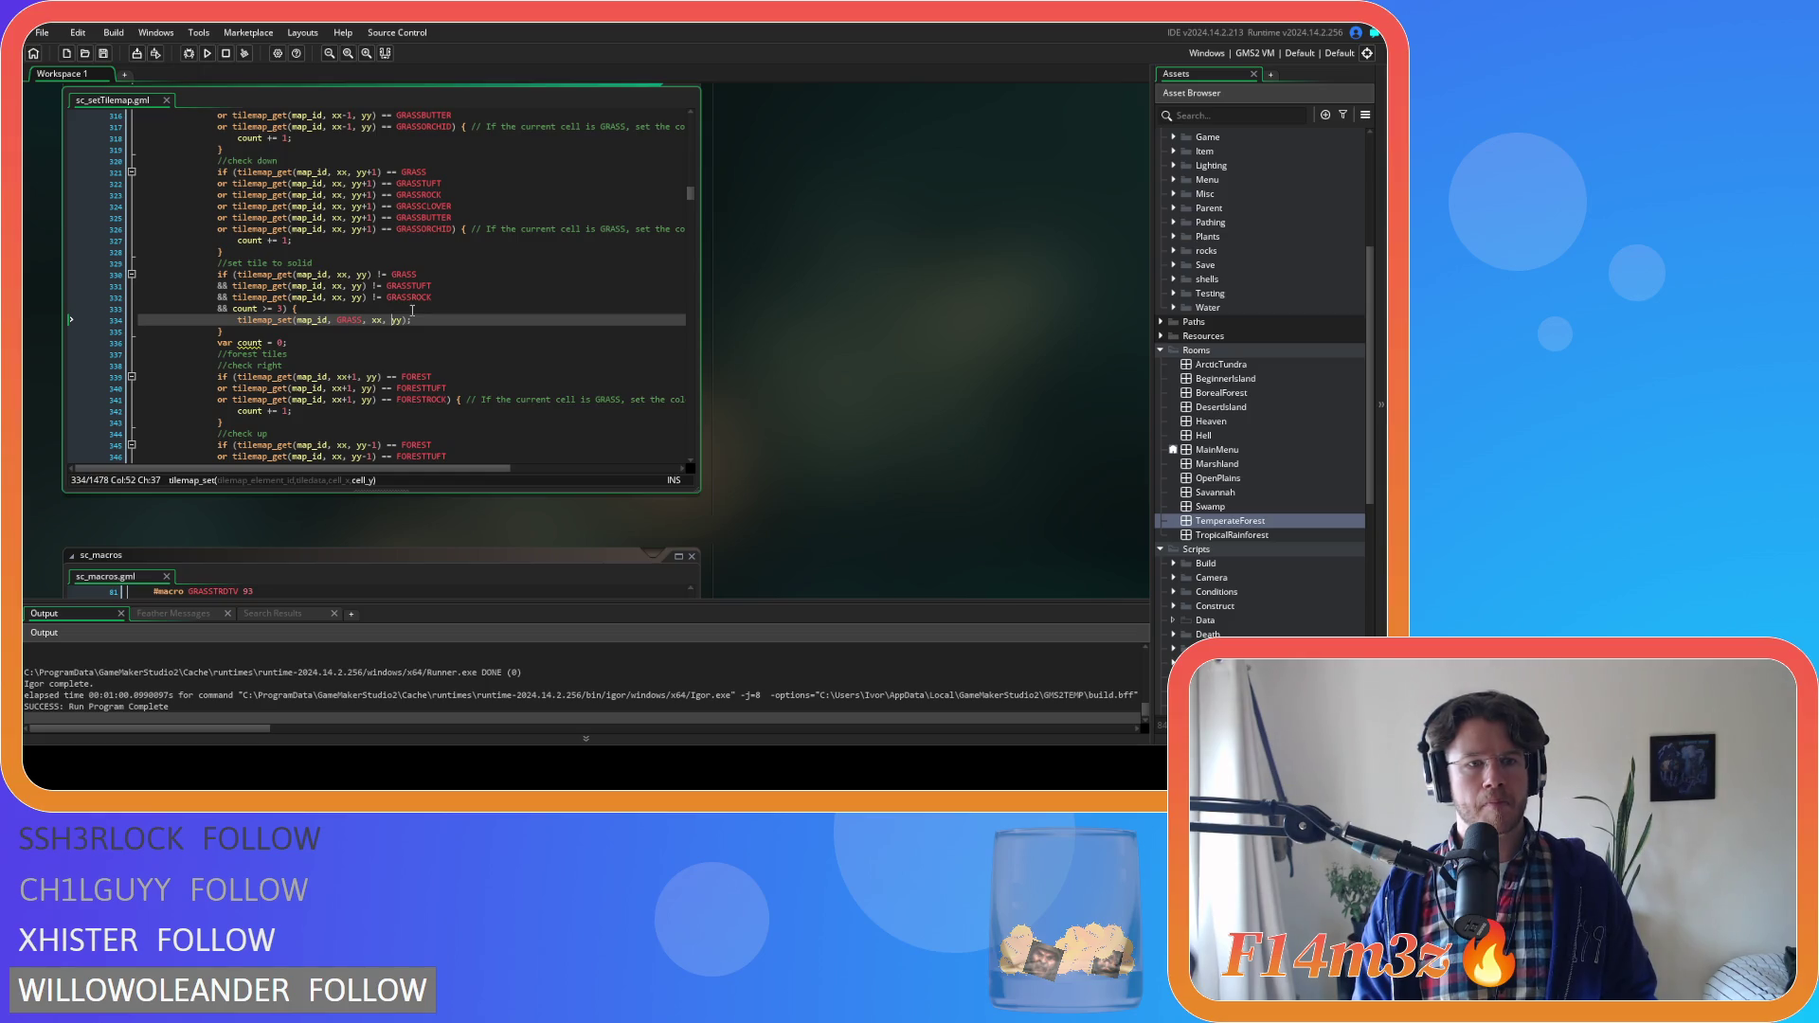
Paste GRASSCLOVER, GRASSBUTTER and GRASSORCHID checks into the solid condition using xx and !=, then save
click(446, 331)
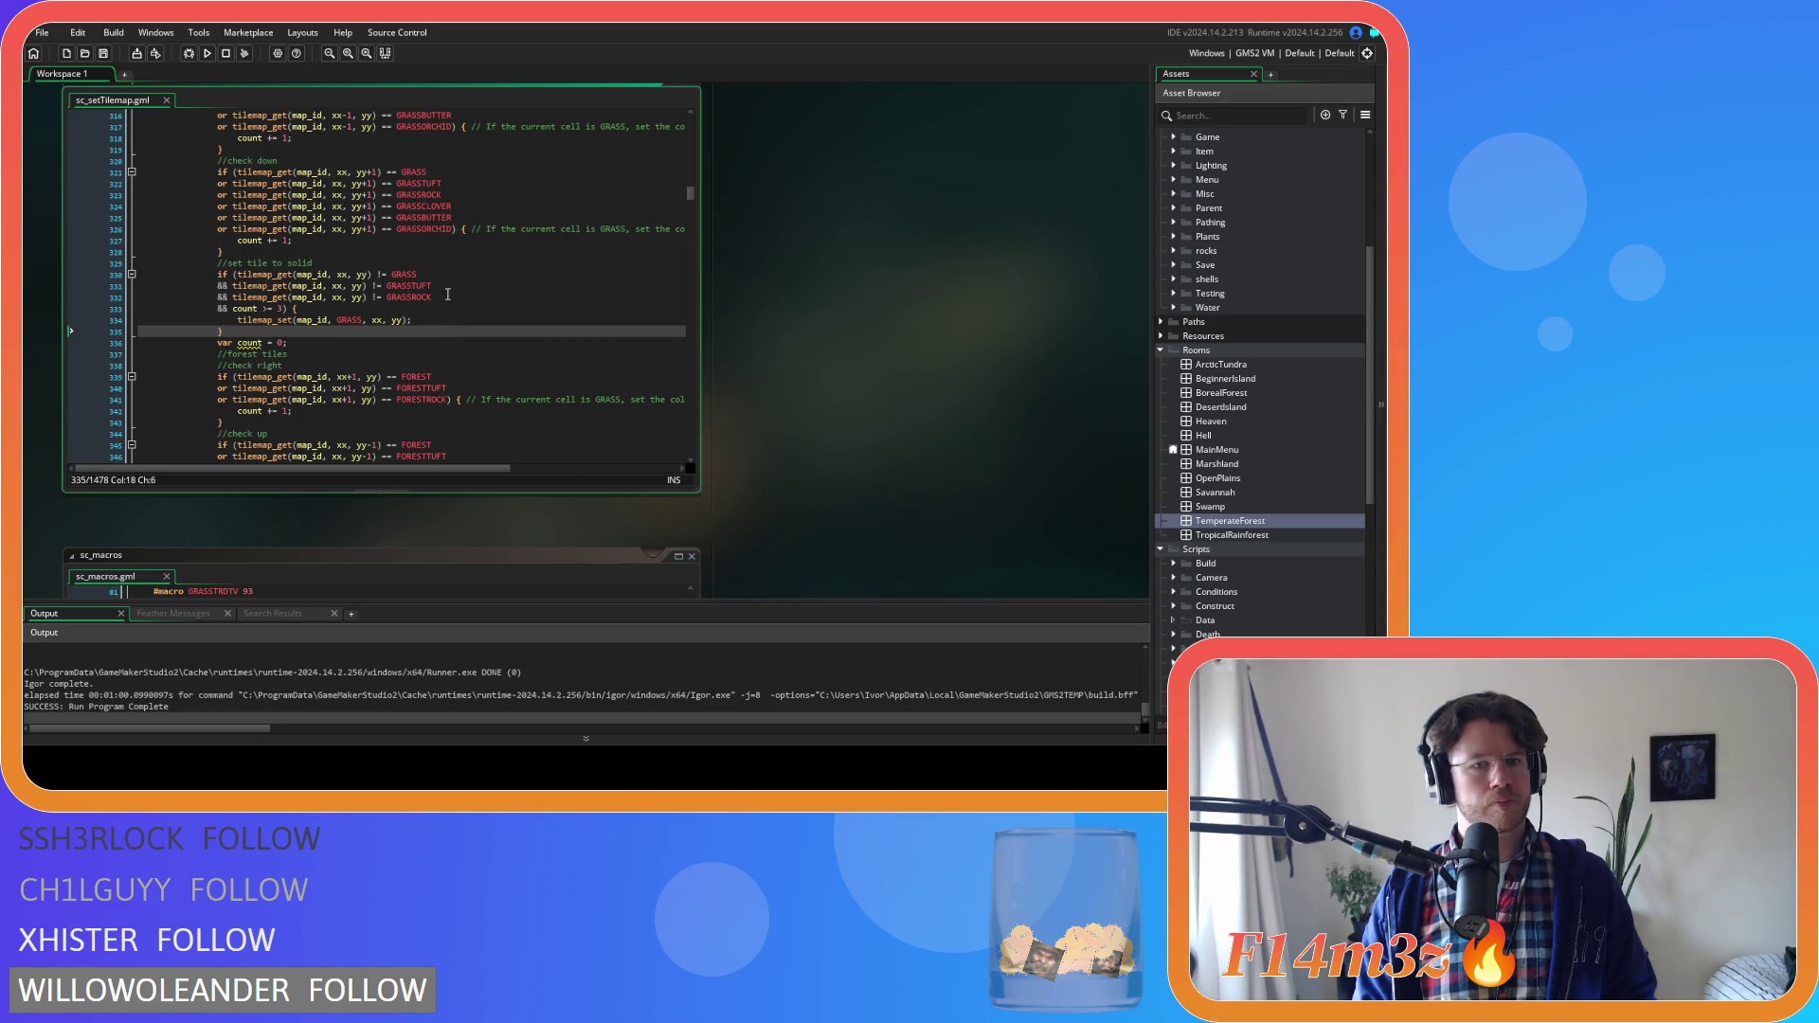
click(447, 296)
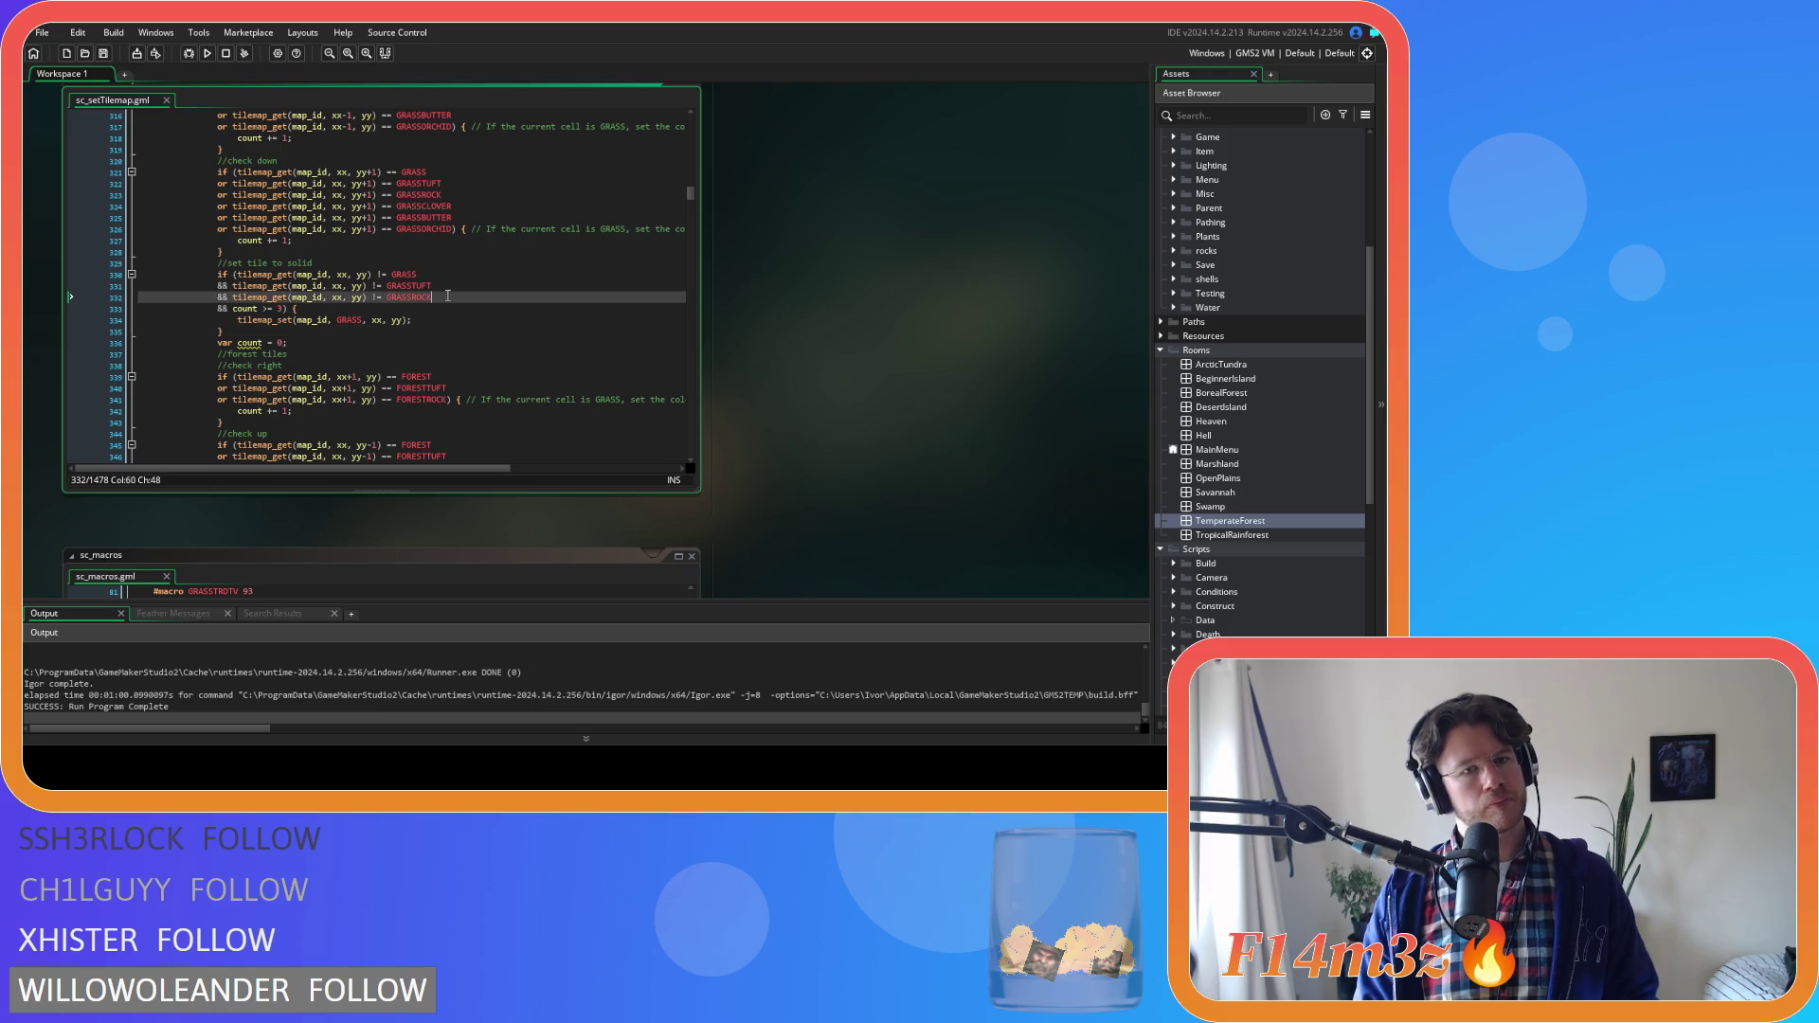
key(Return)
text(or tilemap_get(map_id, xx+1, yy) == GRASSCLOVER 				or tilemap_get(map_id, xx+1, yy) == GRASSBUTTER 				or tilemap_get(map_id, xx+1, yy) == GRASSORCHID)
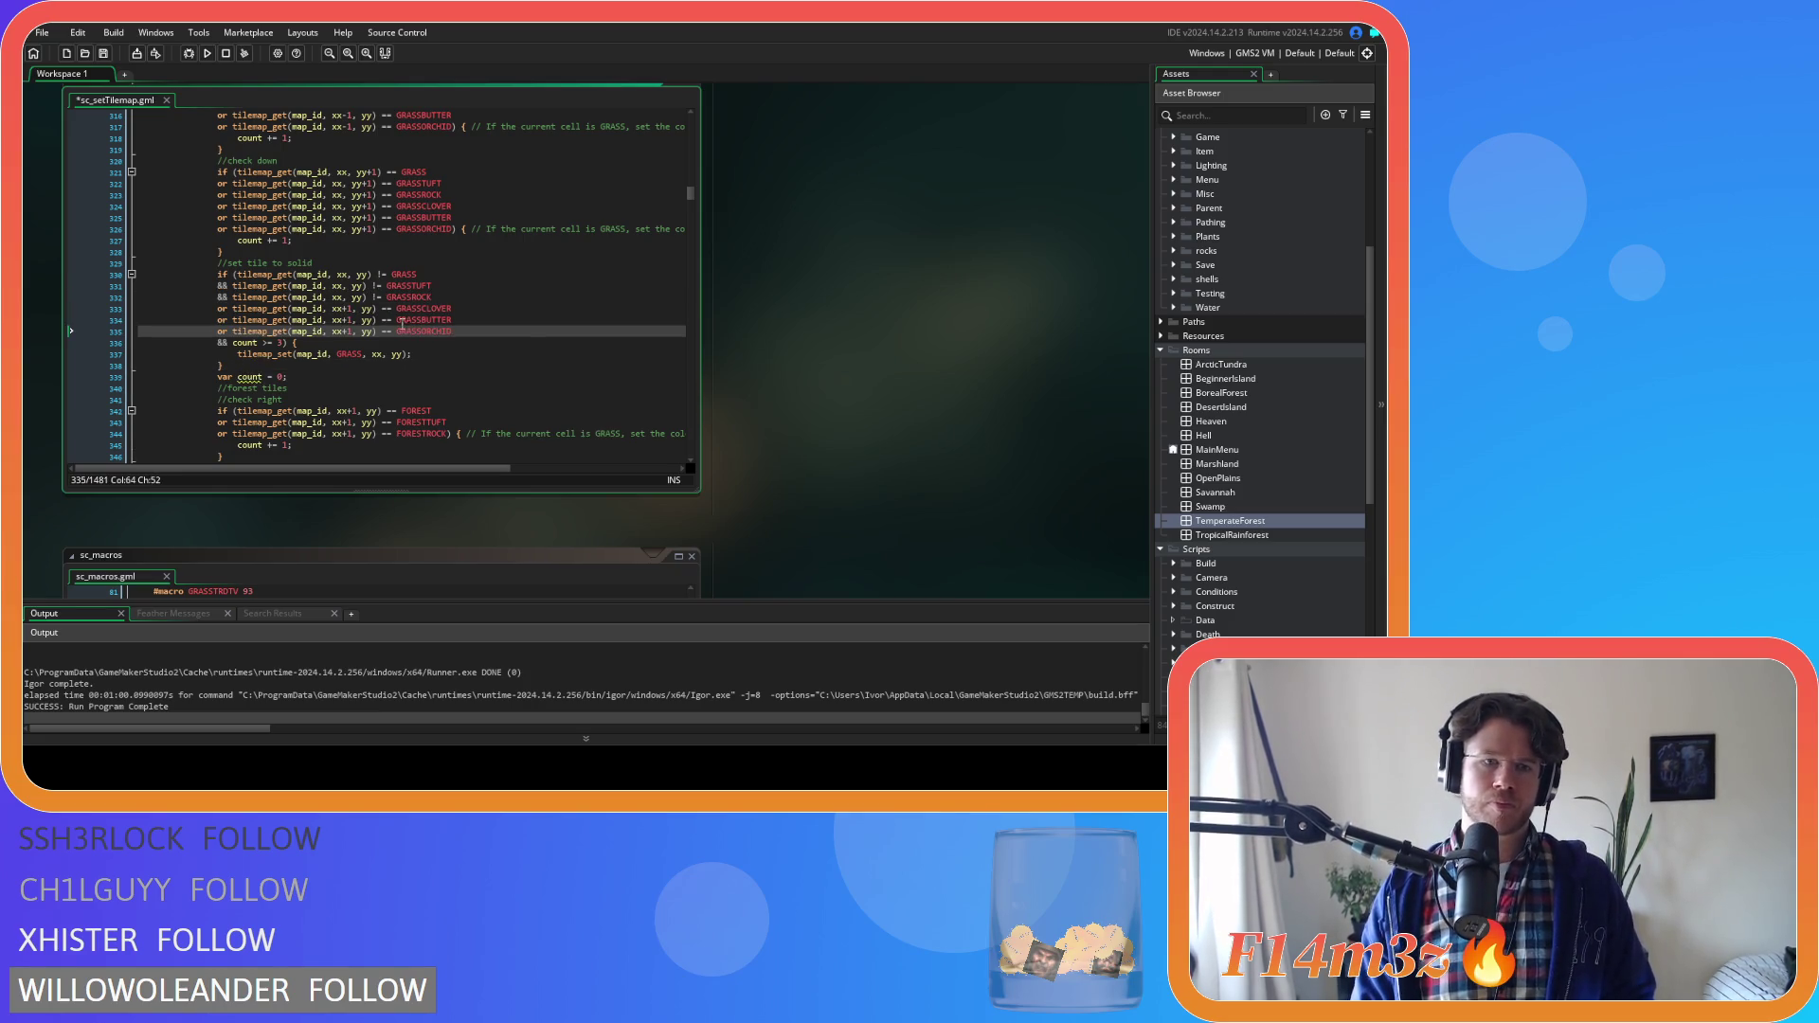
click(349, 308)
key(BackSpace)
key(BackSpace)
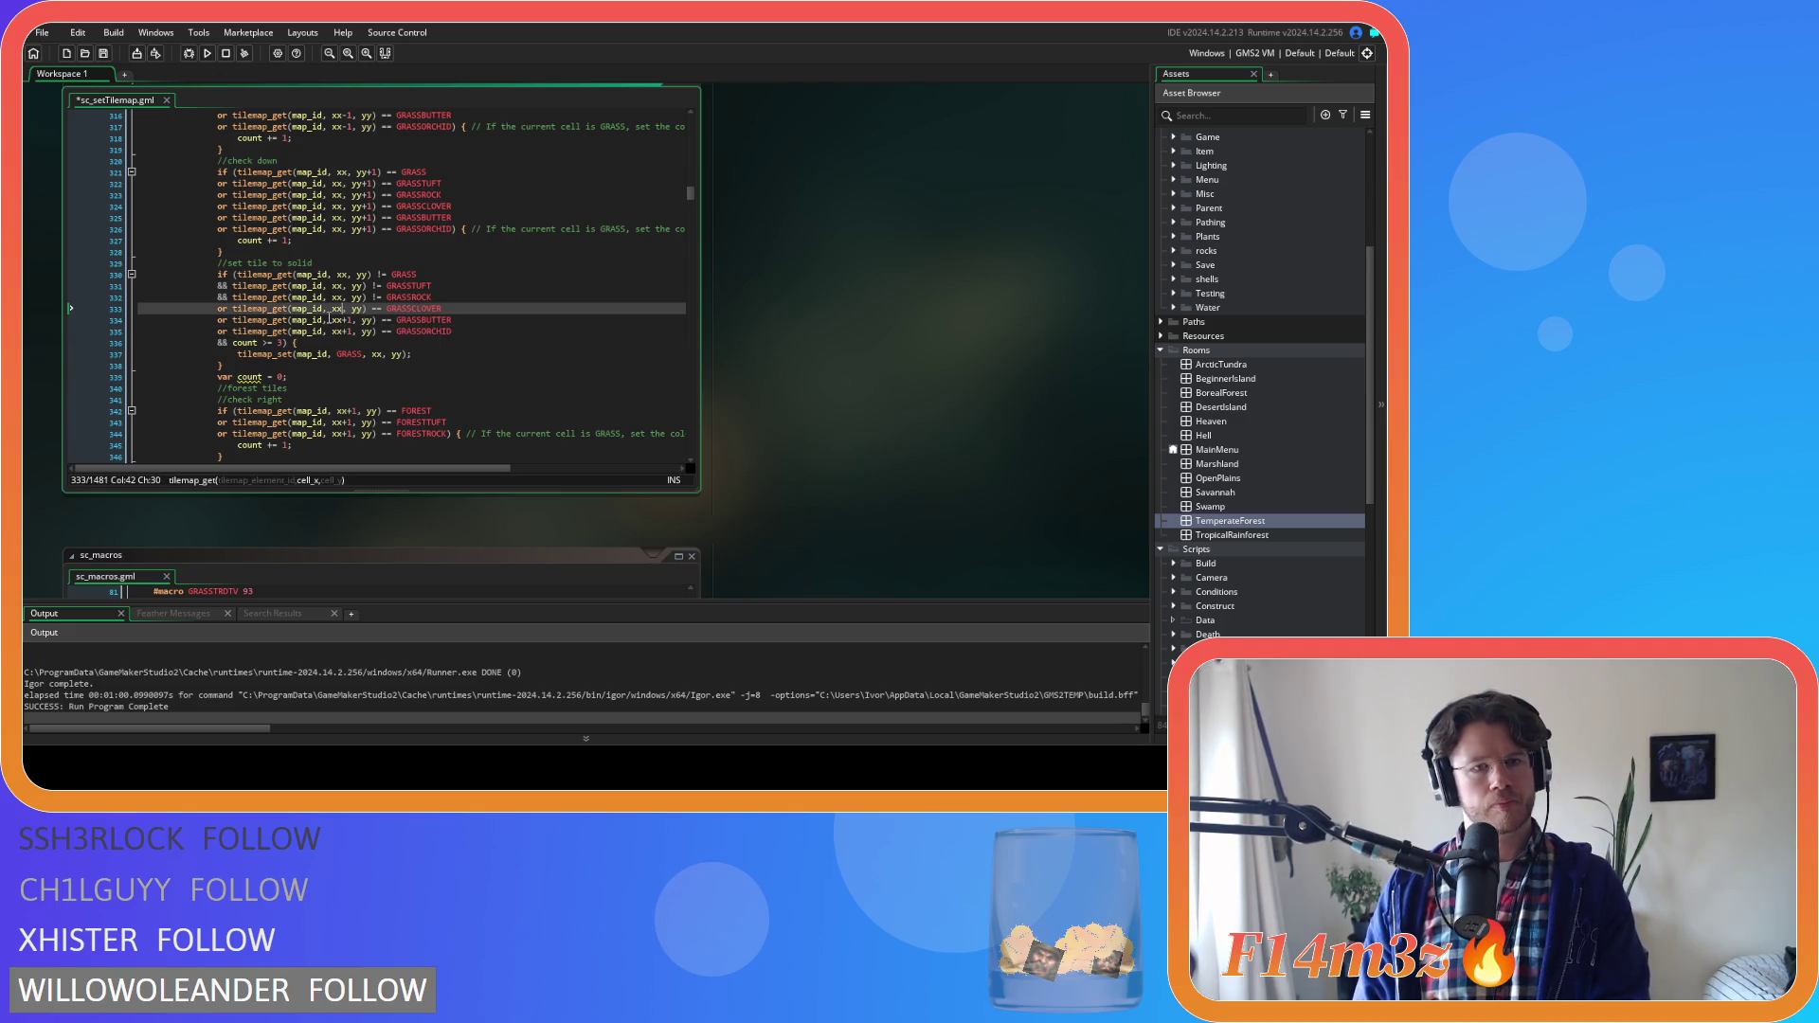
click(352, 320)
key(BackSpace)
key(BackSpace)
click(352, 332)
key(BackSpace)
key(BackSpace)
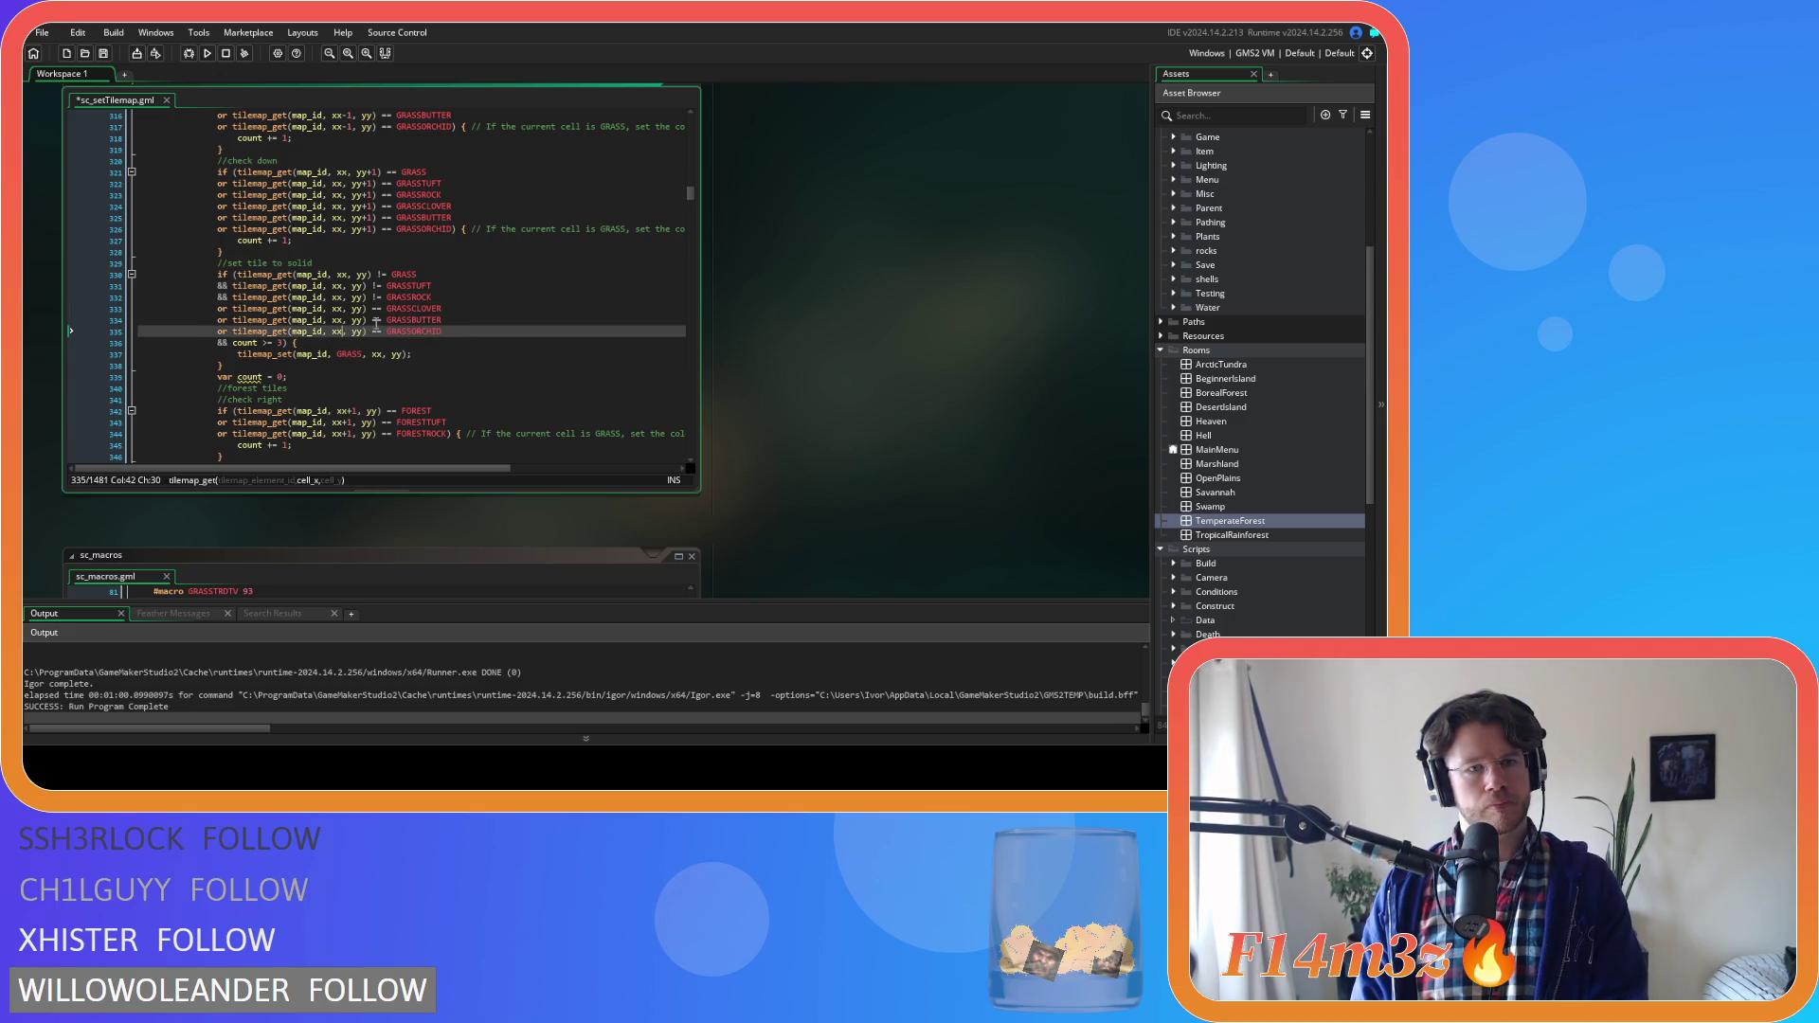
click(374, 309)
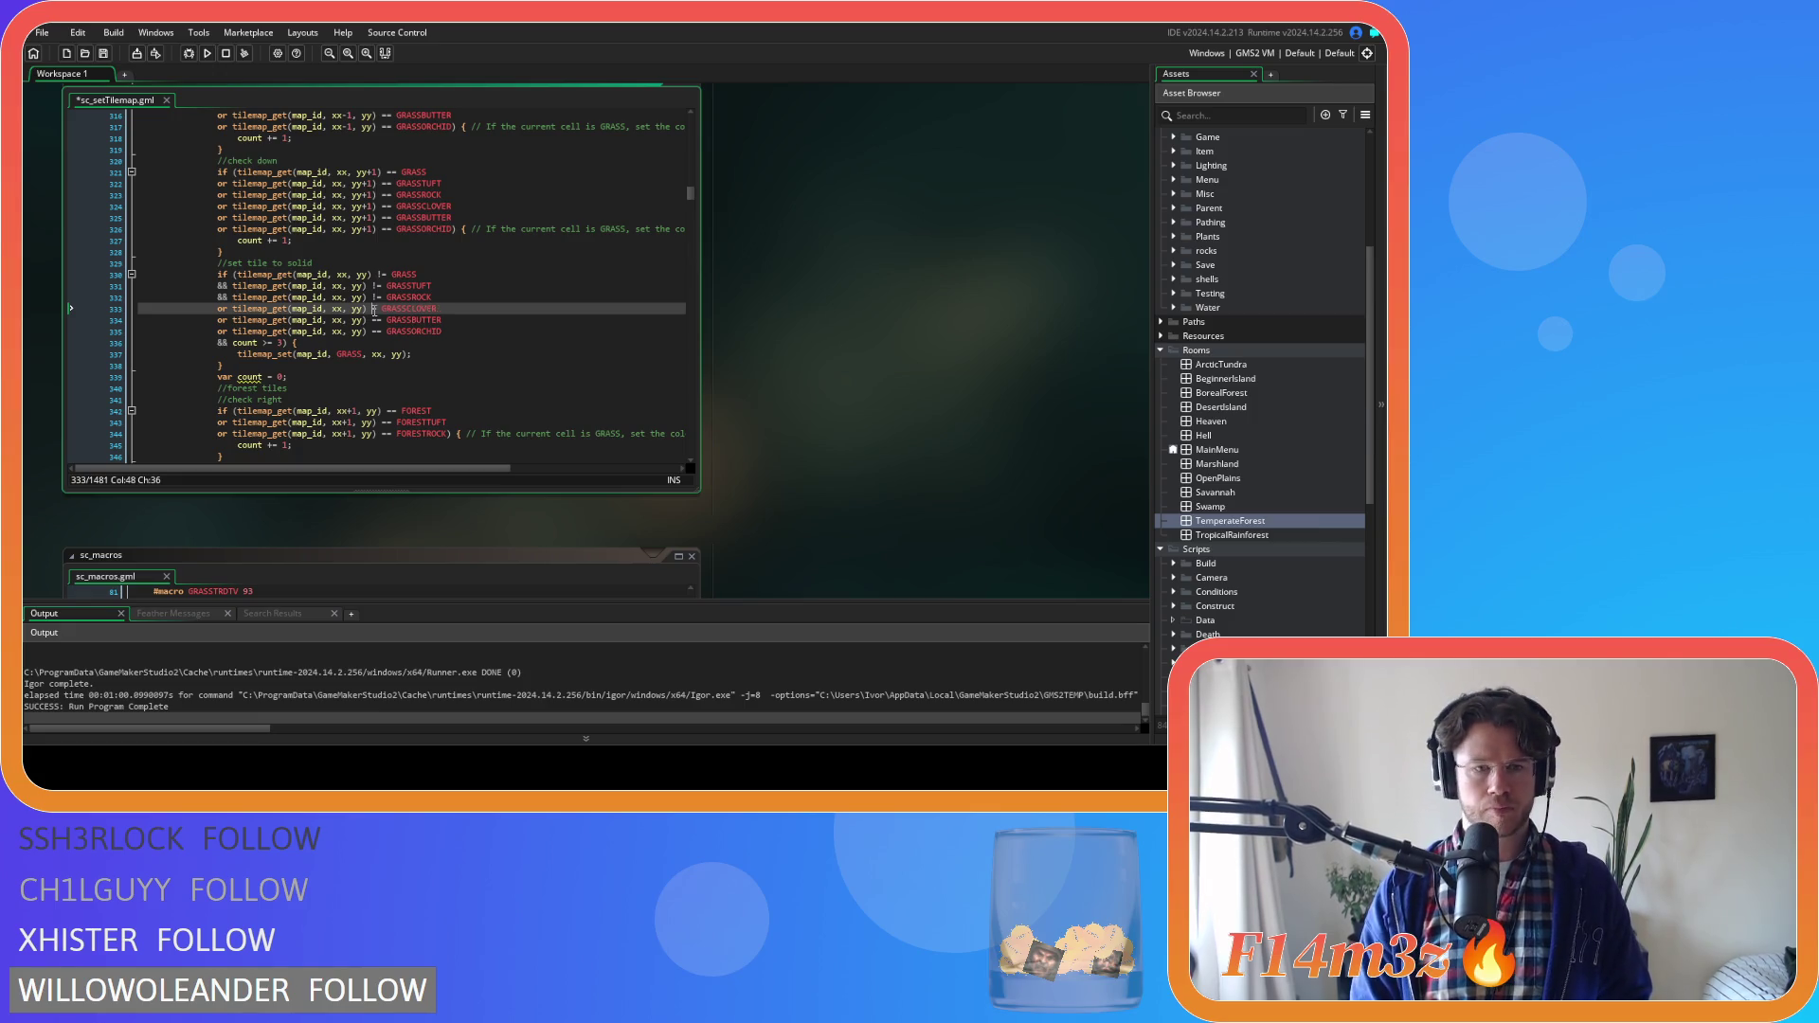
click(376, 321)
click(376, 331)
key(ctrl+s)
Review the edited solid block and build and run the game with F5
click(512, 286)
scroll(511, 285, down, 2)
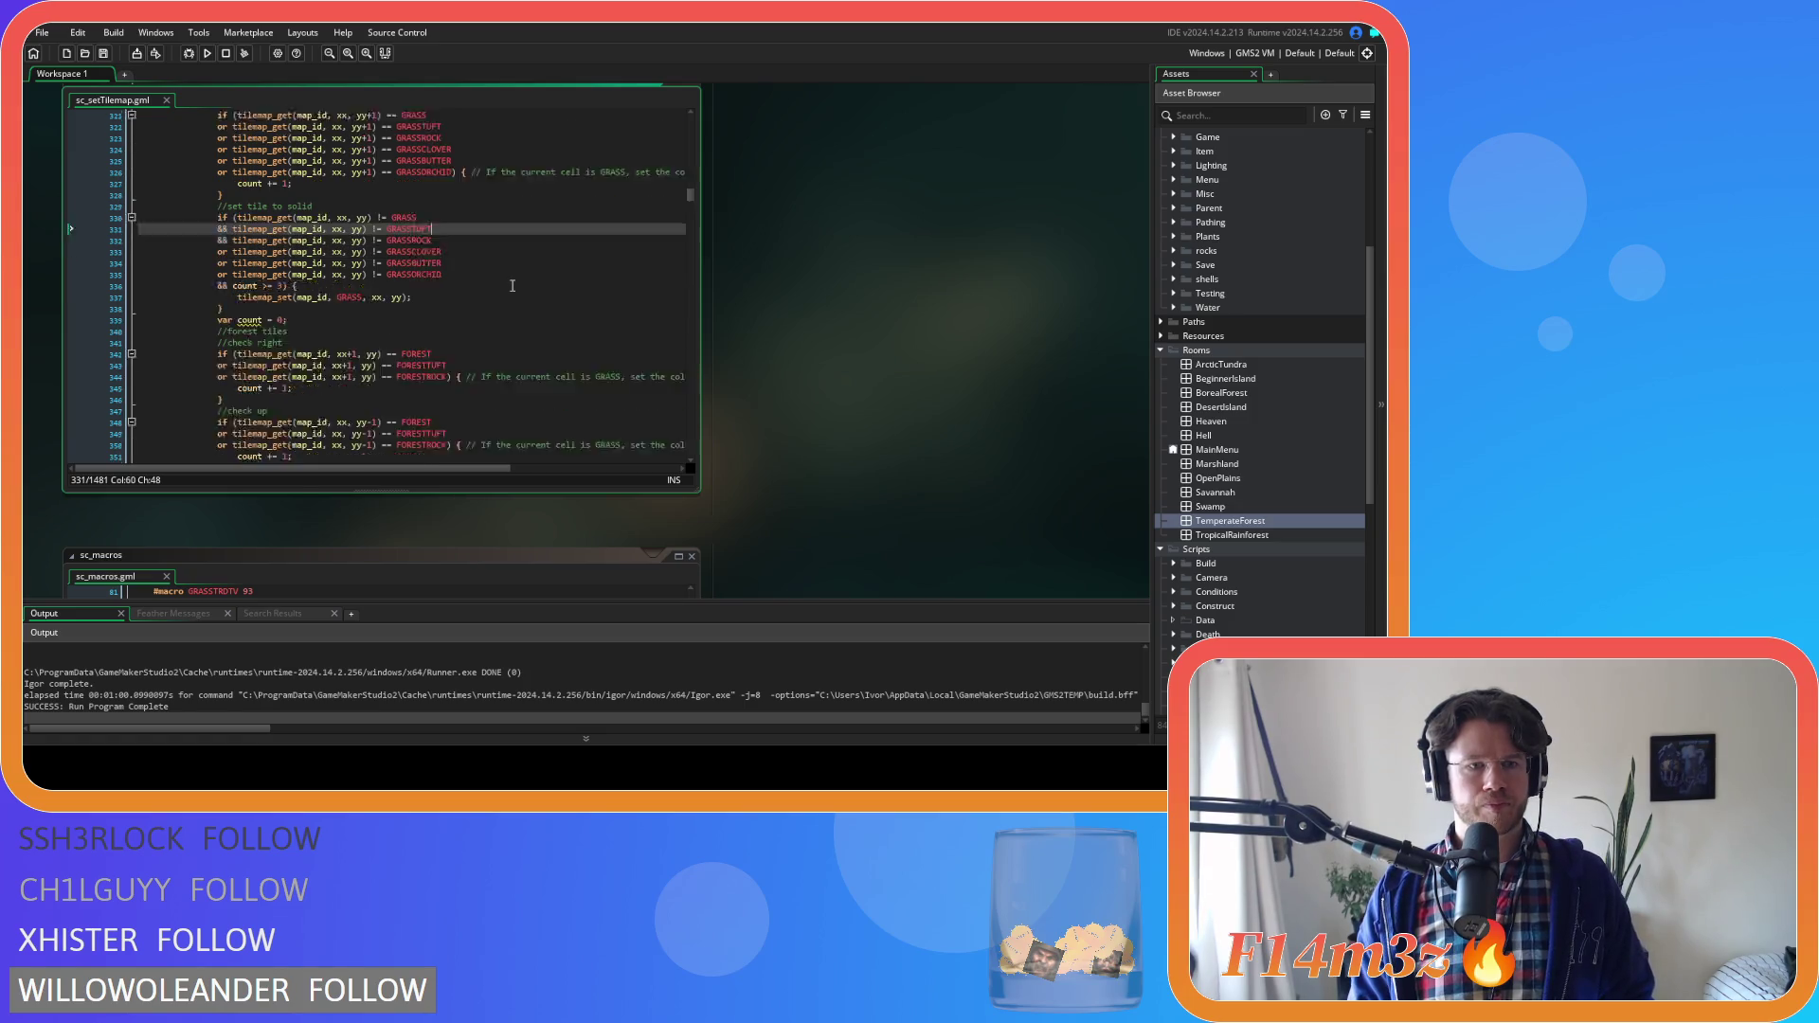
scroll(511, 285, down, 2)
click(542, 233)
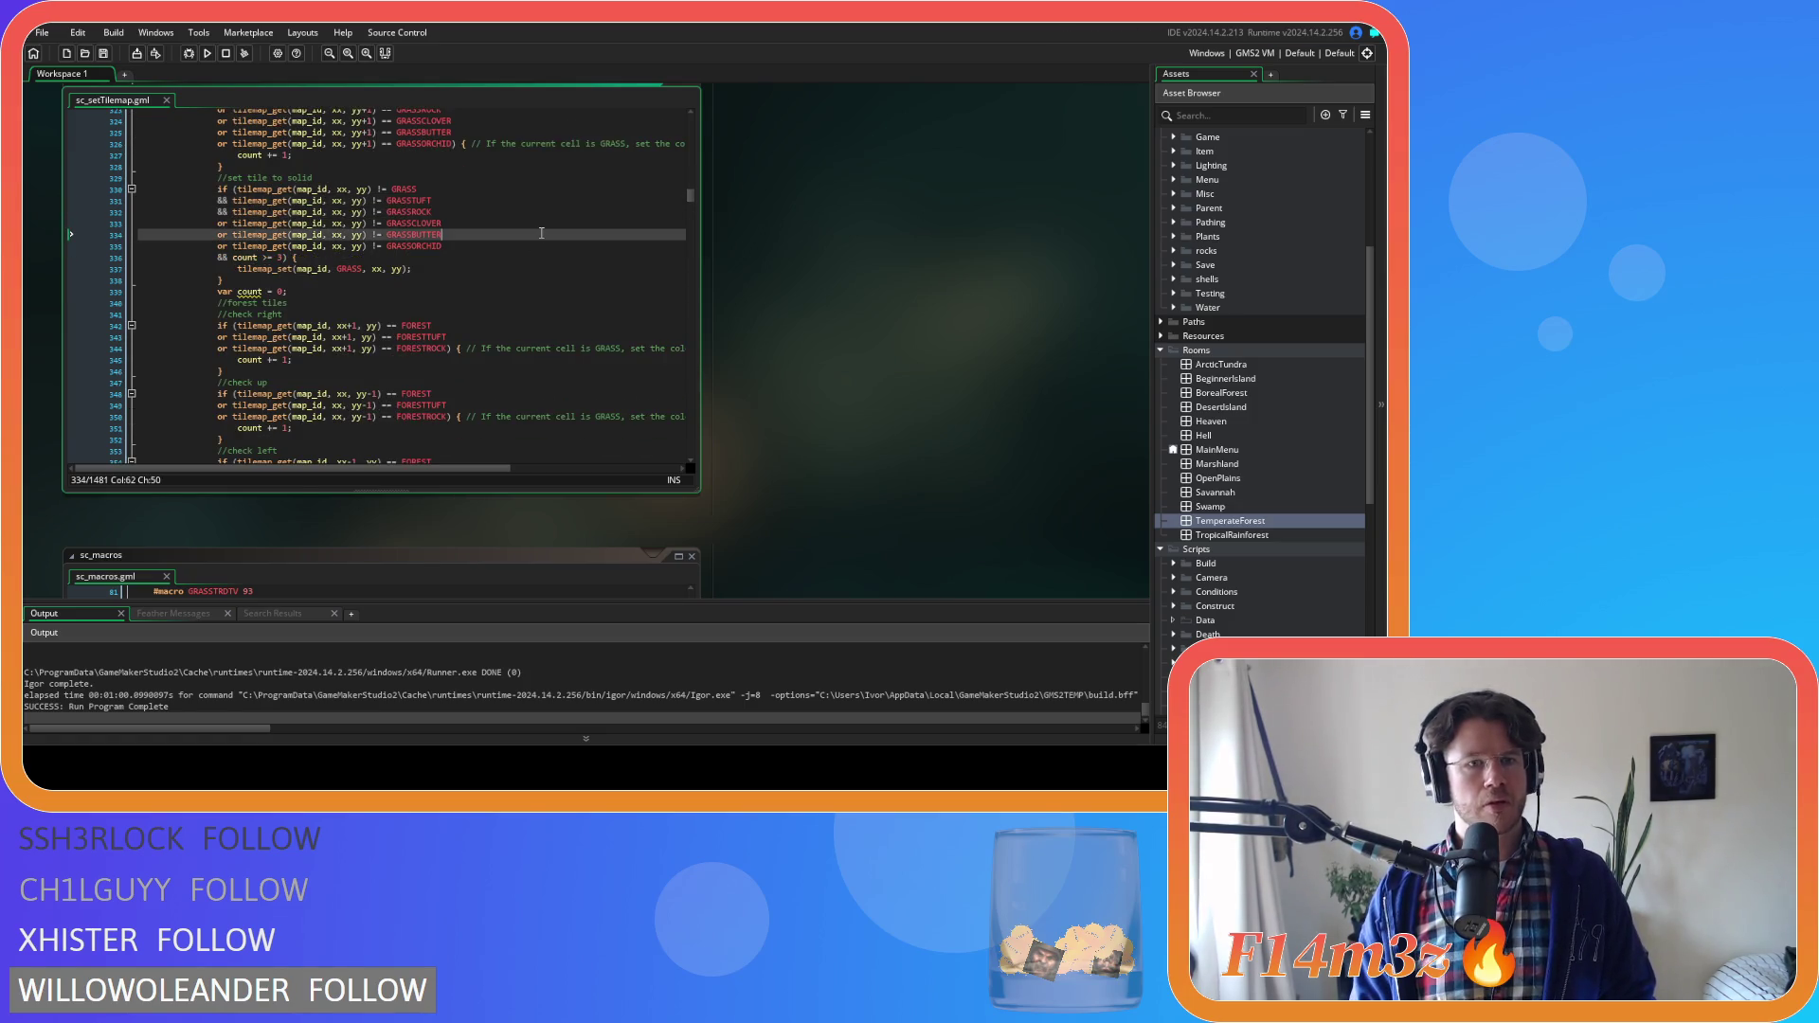
key(F5)
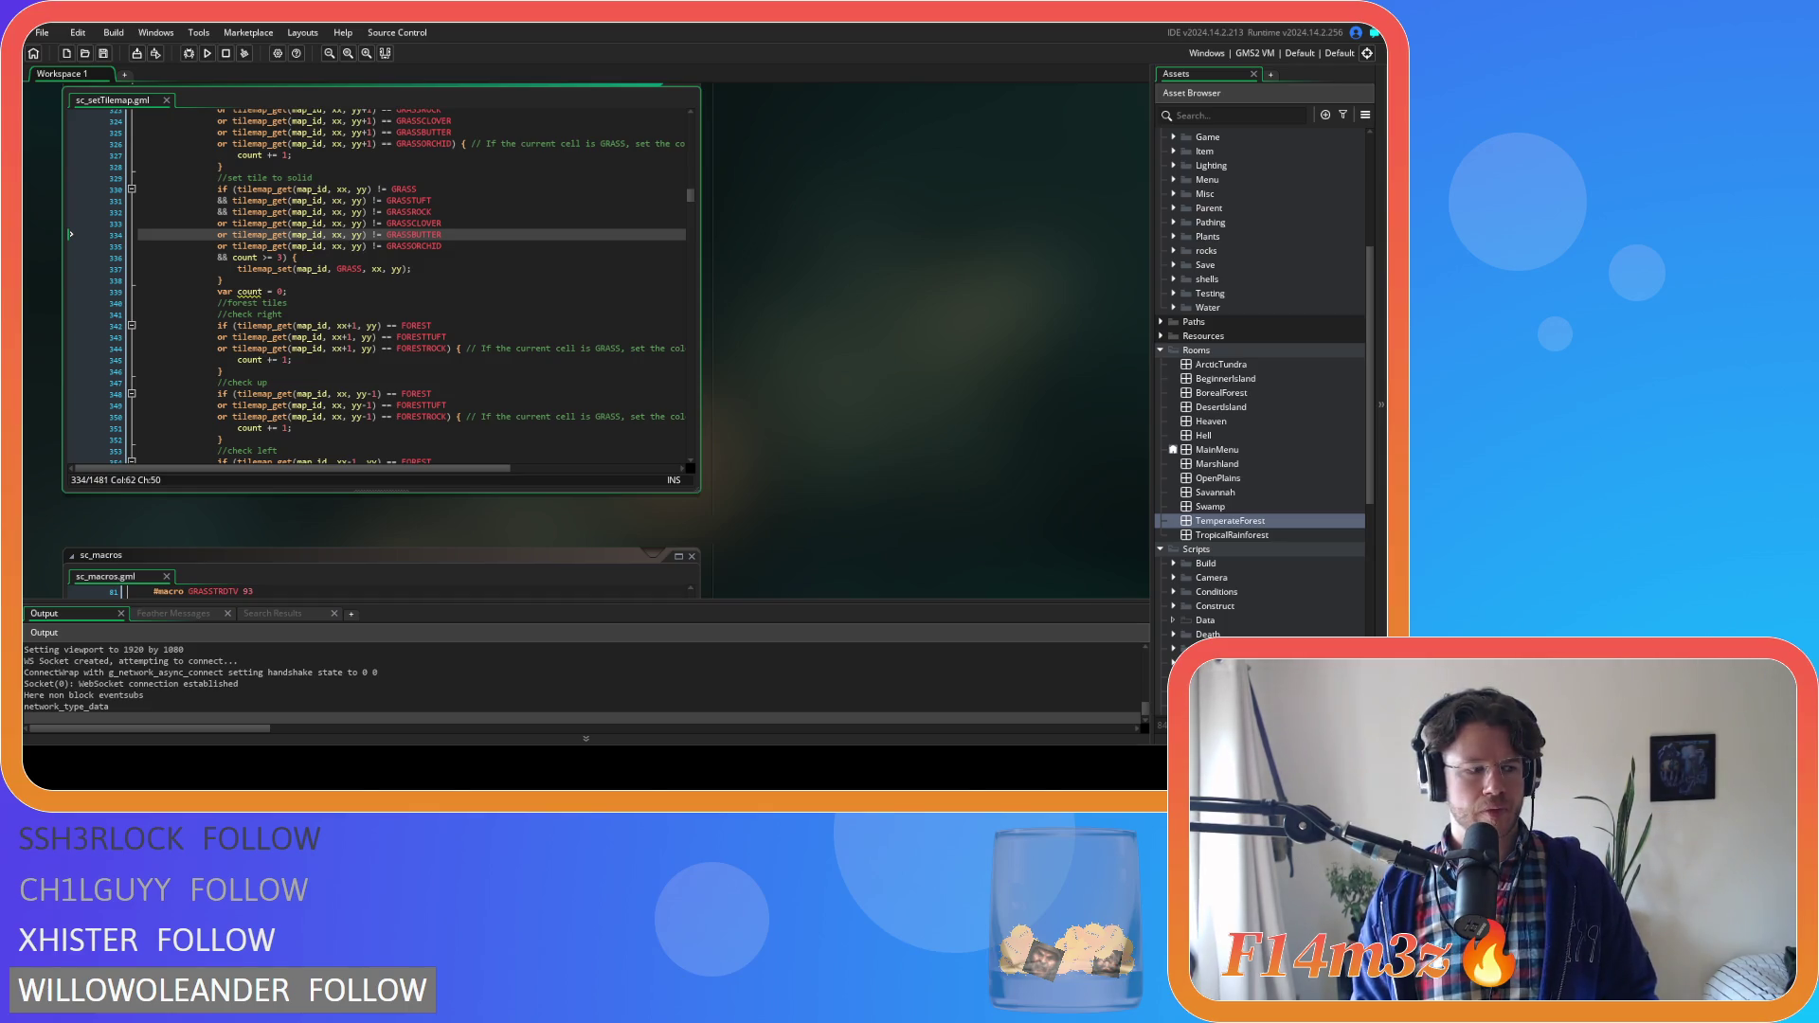
Choose New Game from the Entheogen title menu and accept the Beginner Island prompt
key(Up)
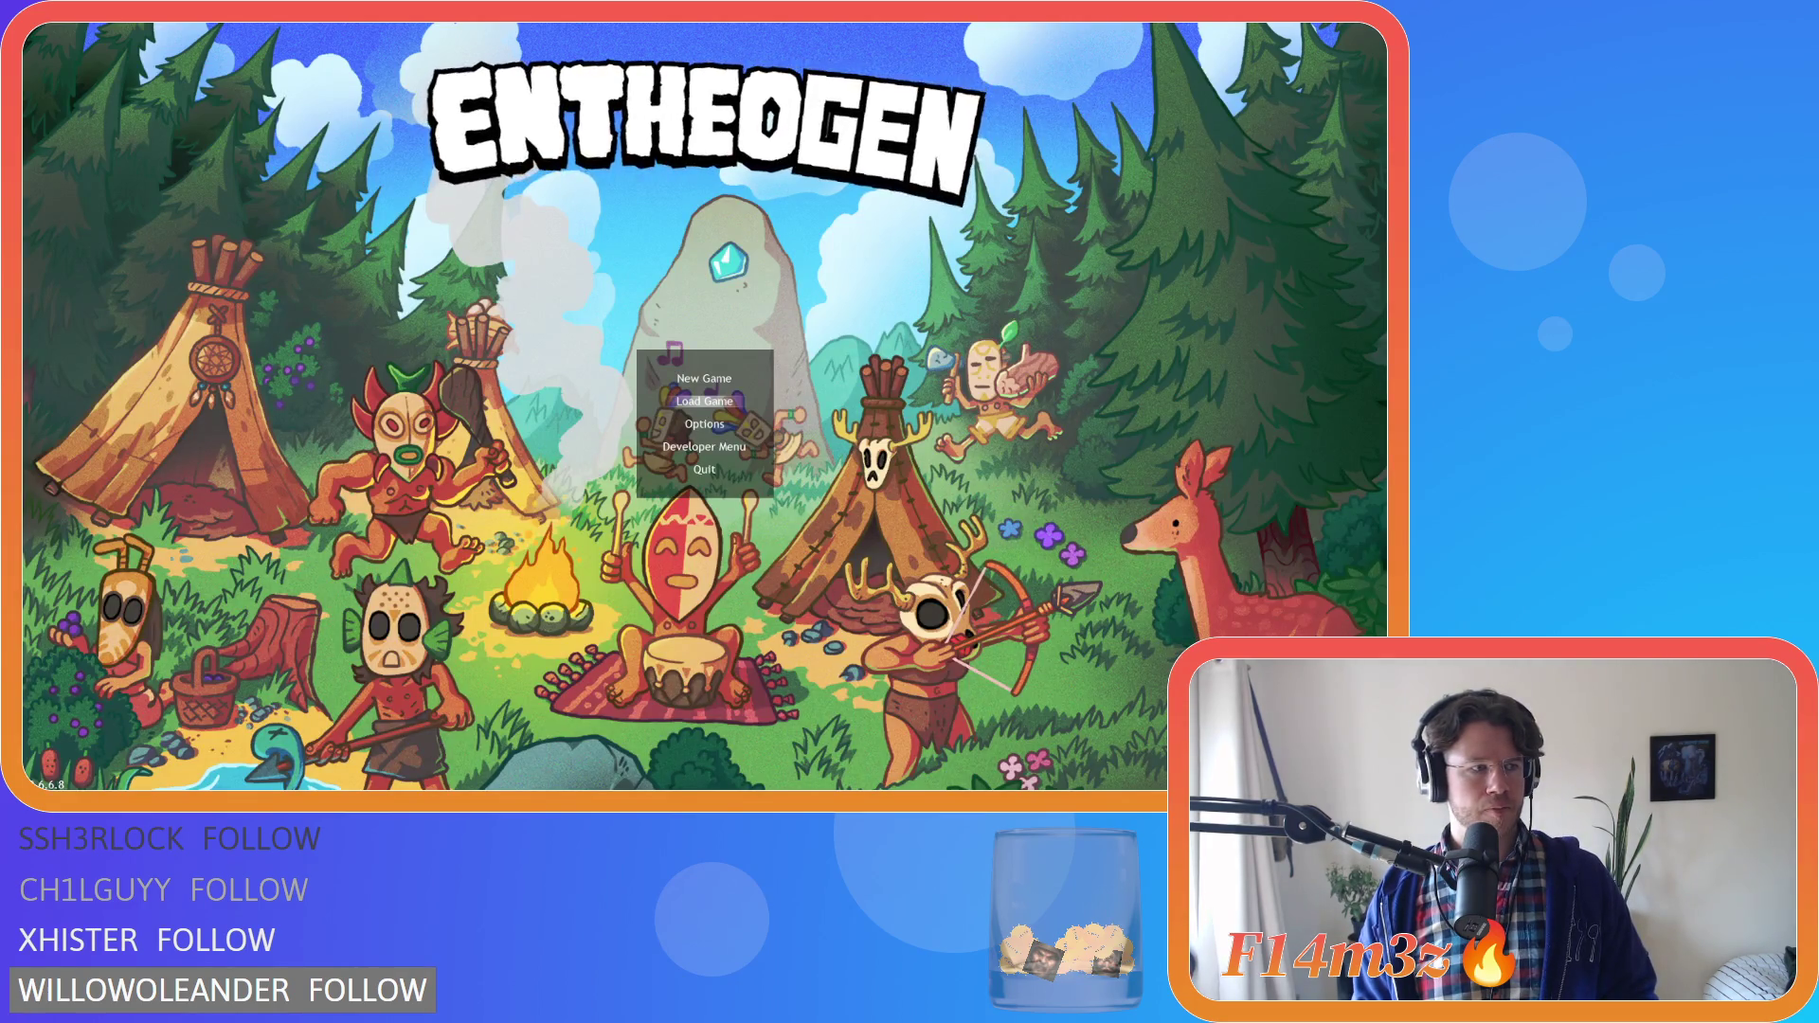
key(Return)
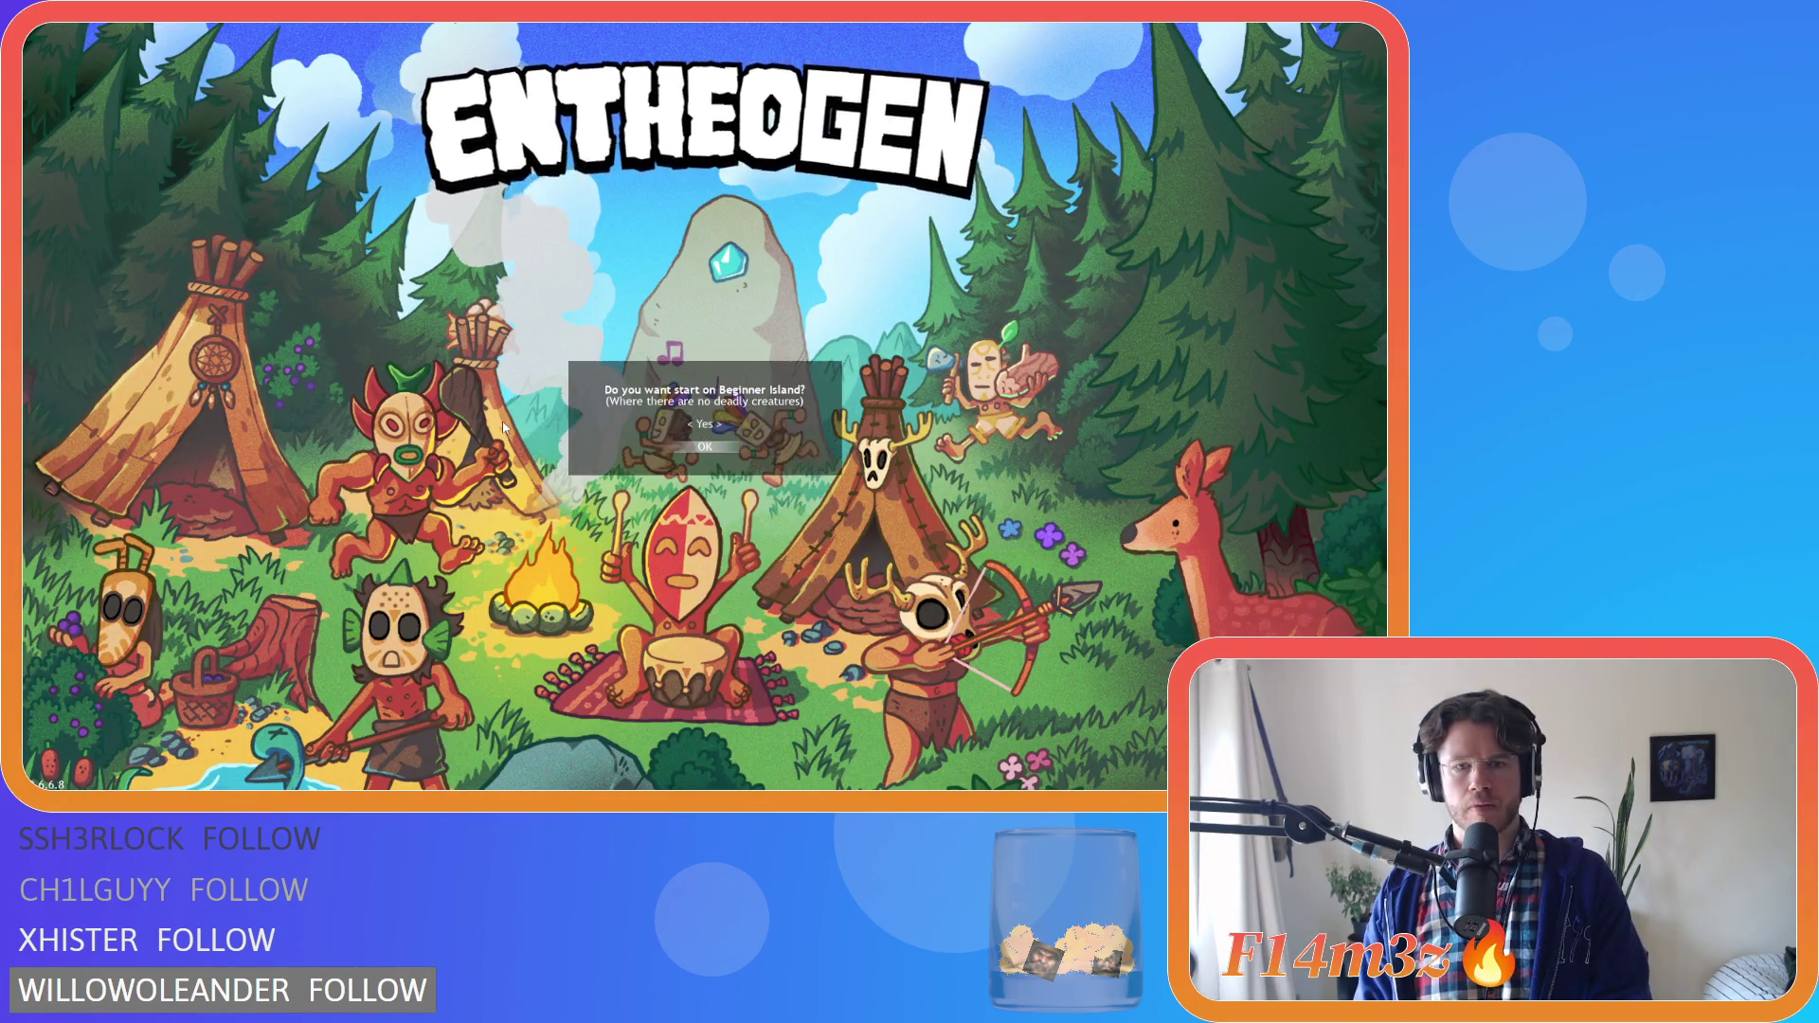
key(Return)
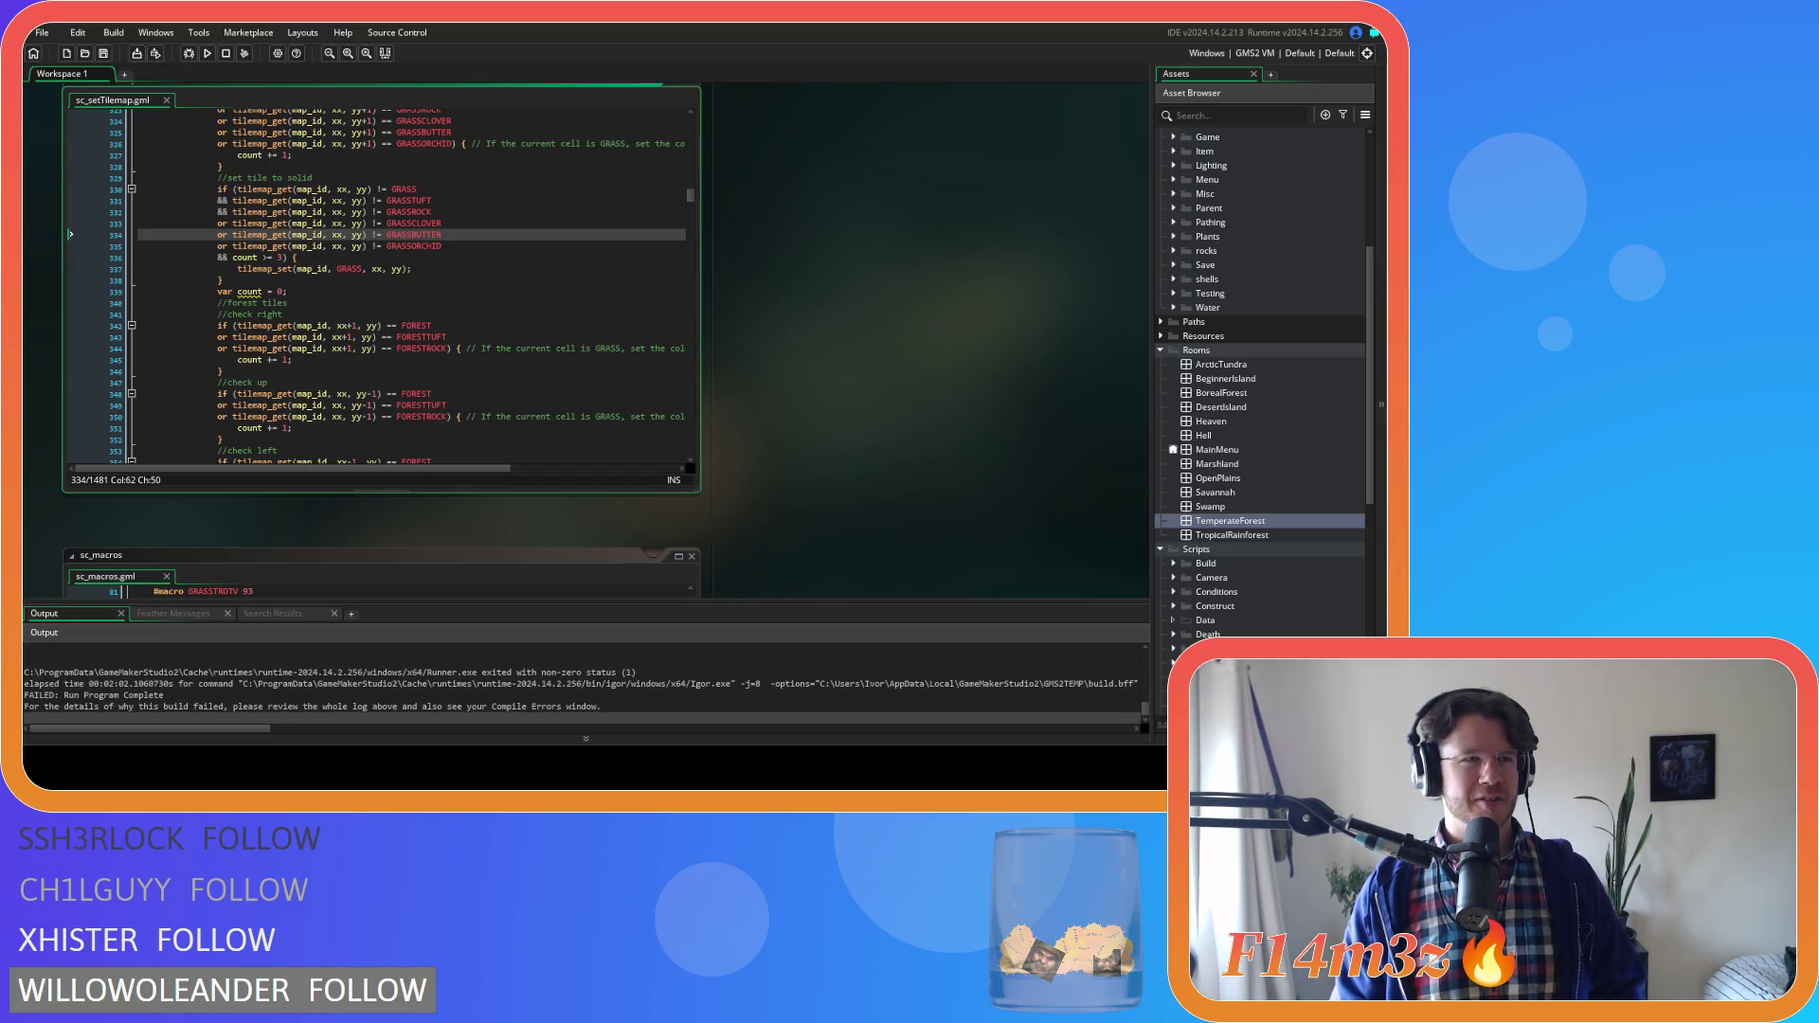
Expand Scripts > Spawn, view and close sc_populateFishingSpots, then open sc_spawnConstructs
click(528, 245)
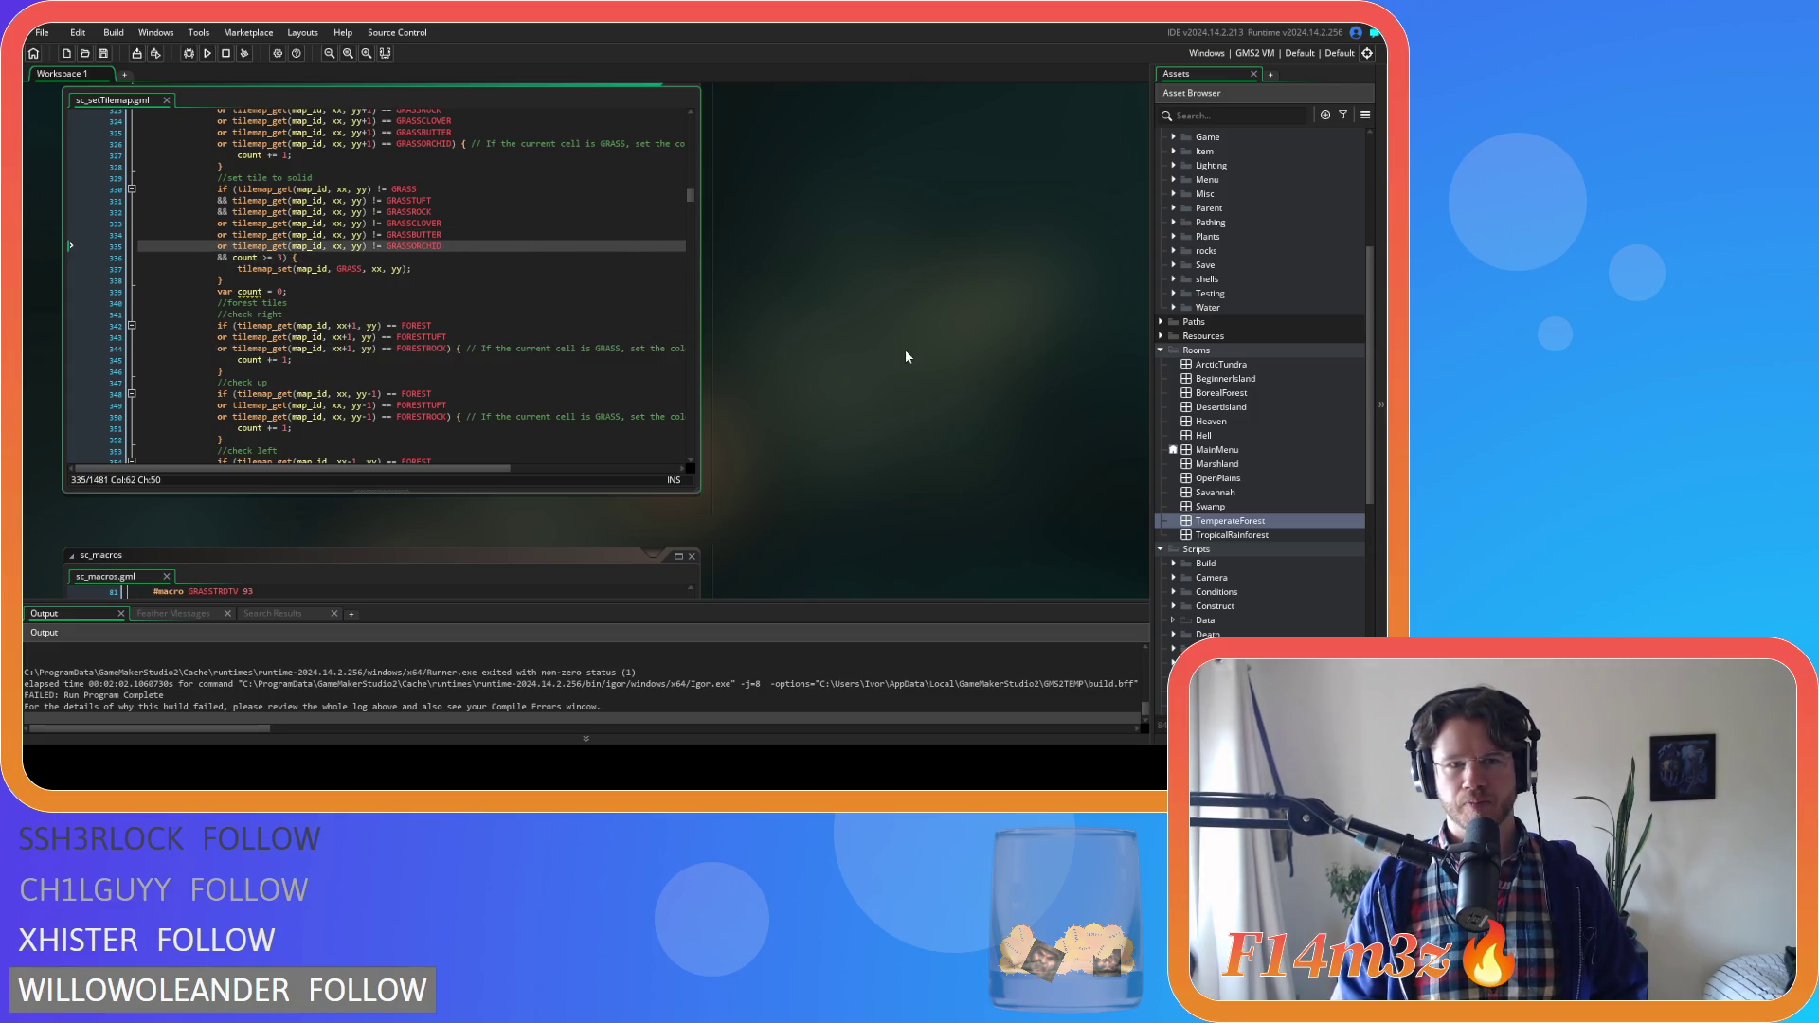
scroll(1258, 501, down, 10)
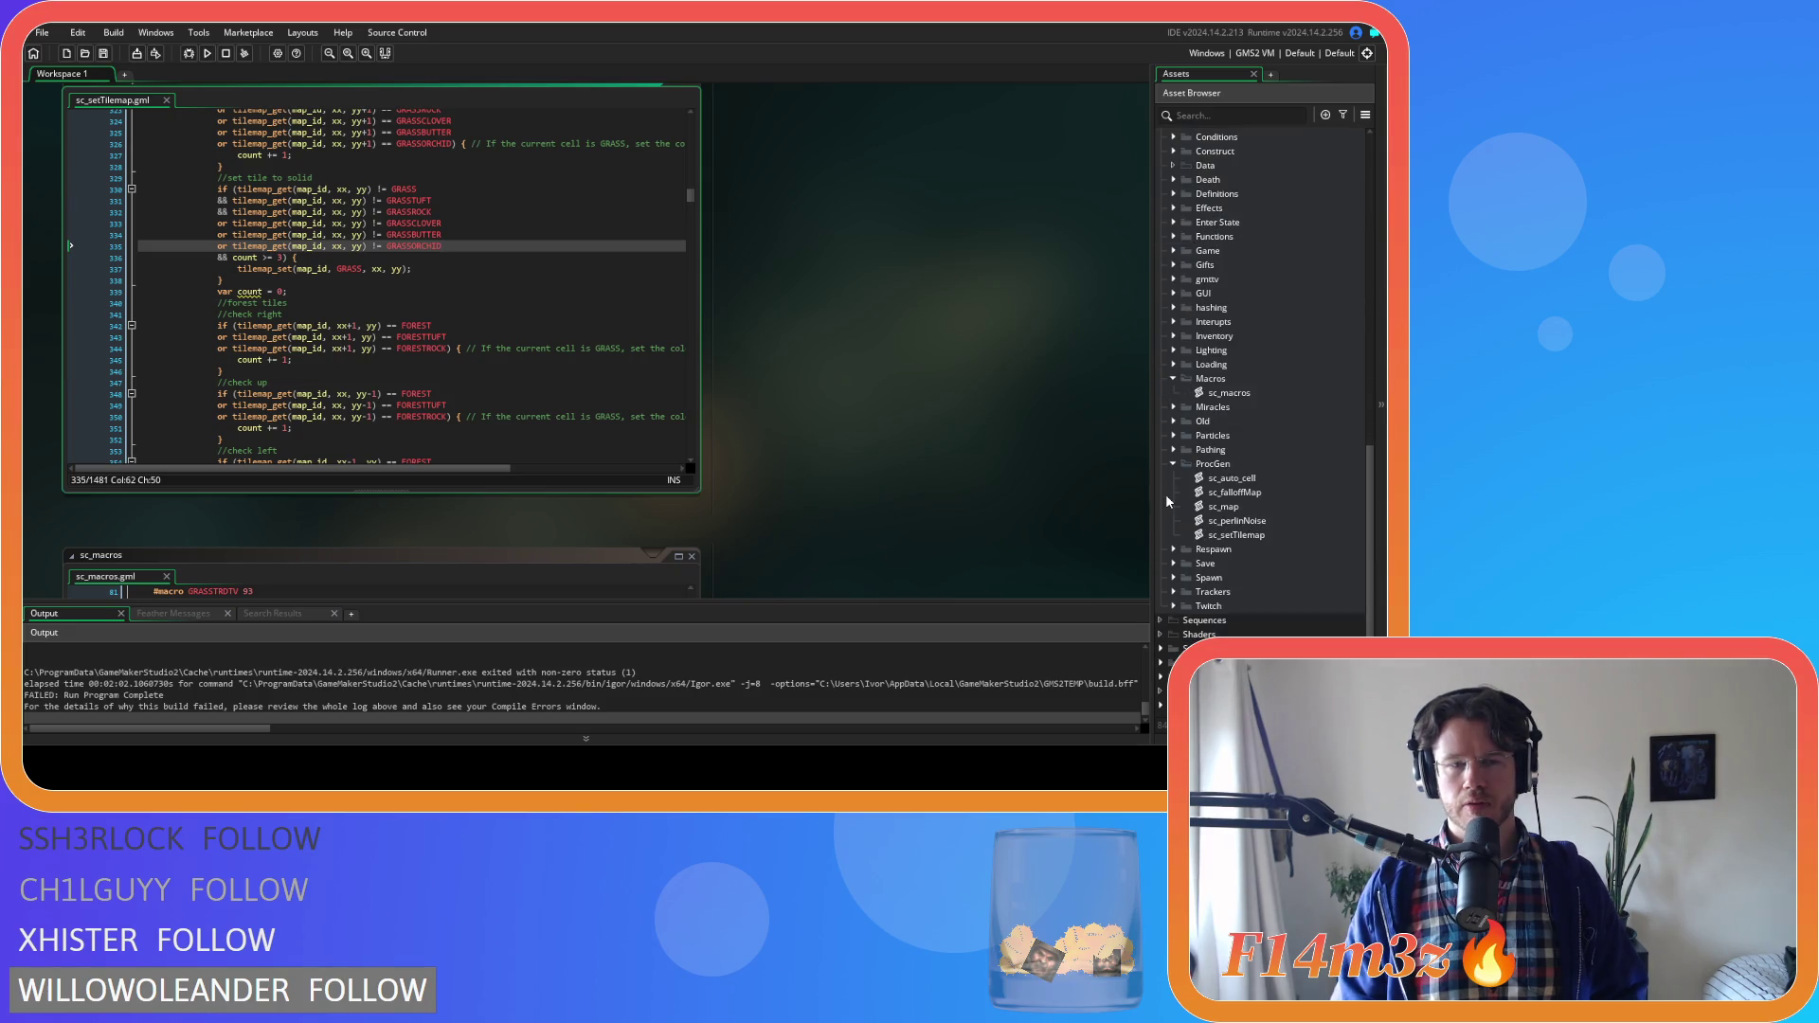
scroll(1214, 541, down, 1)
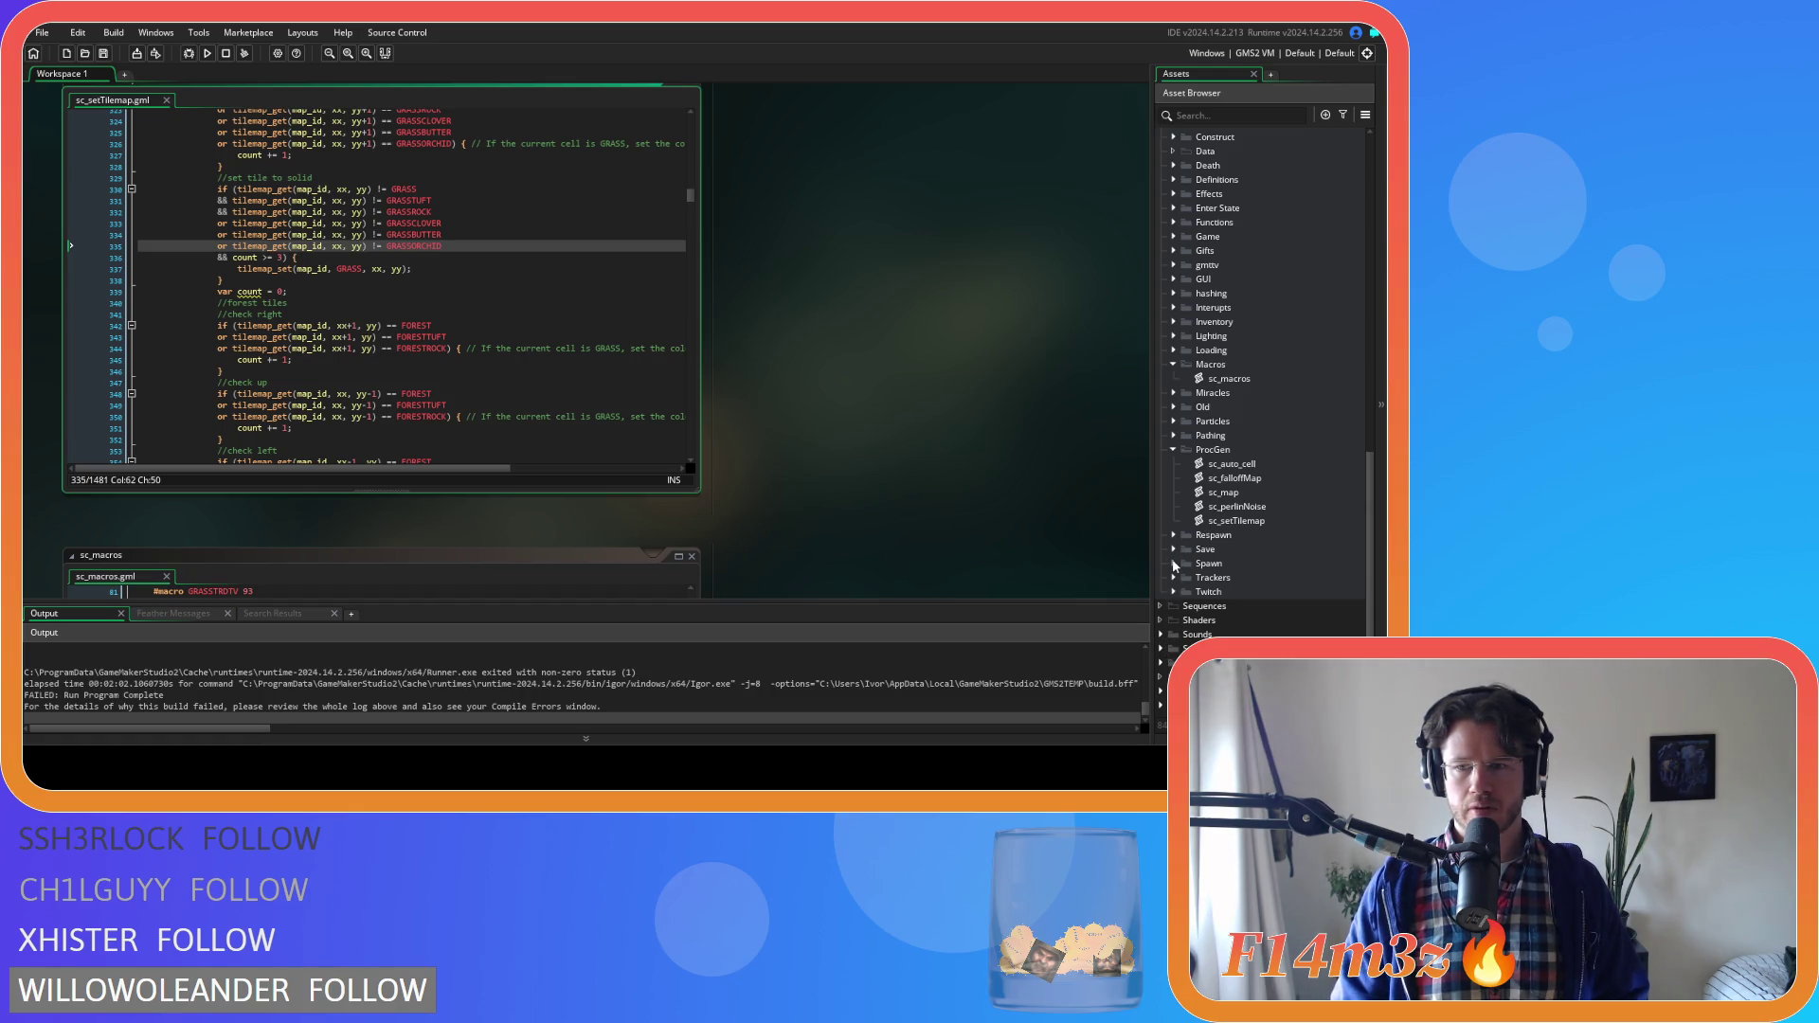
click(1175, 563)
scroll(1251, 588, down, 4)
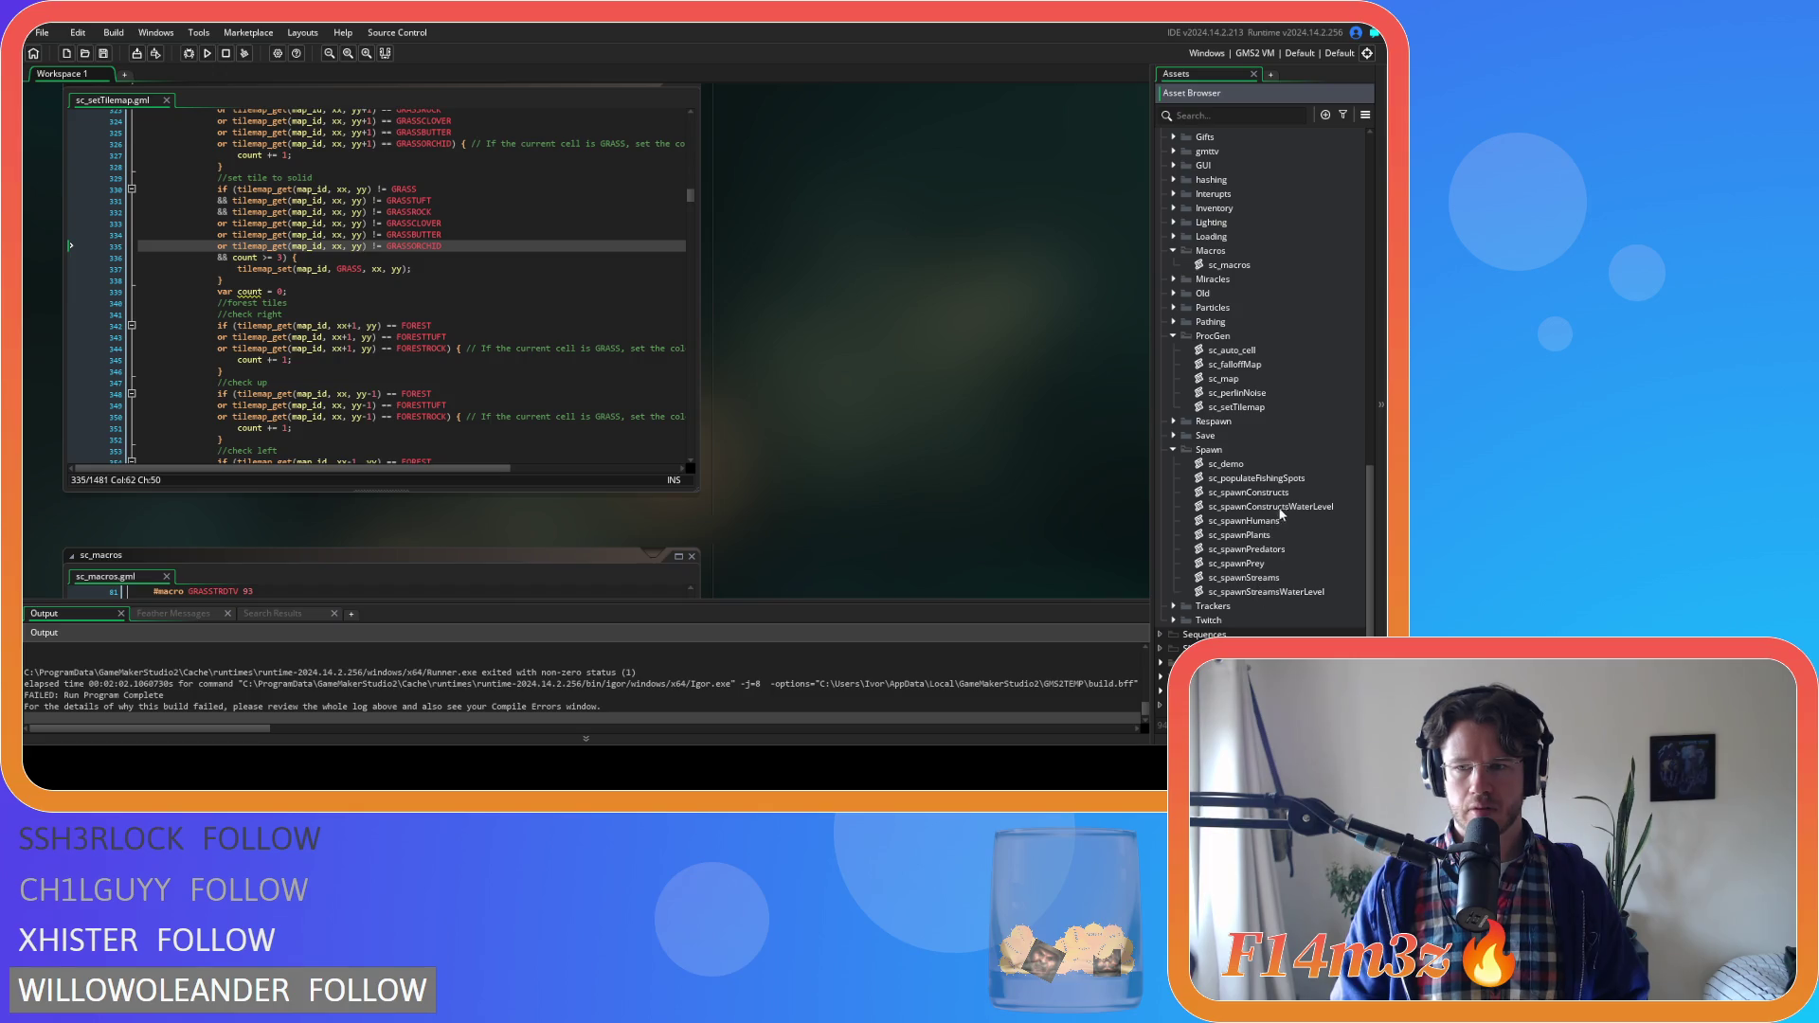
double_click(1298, 481)
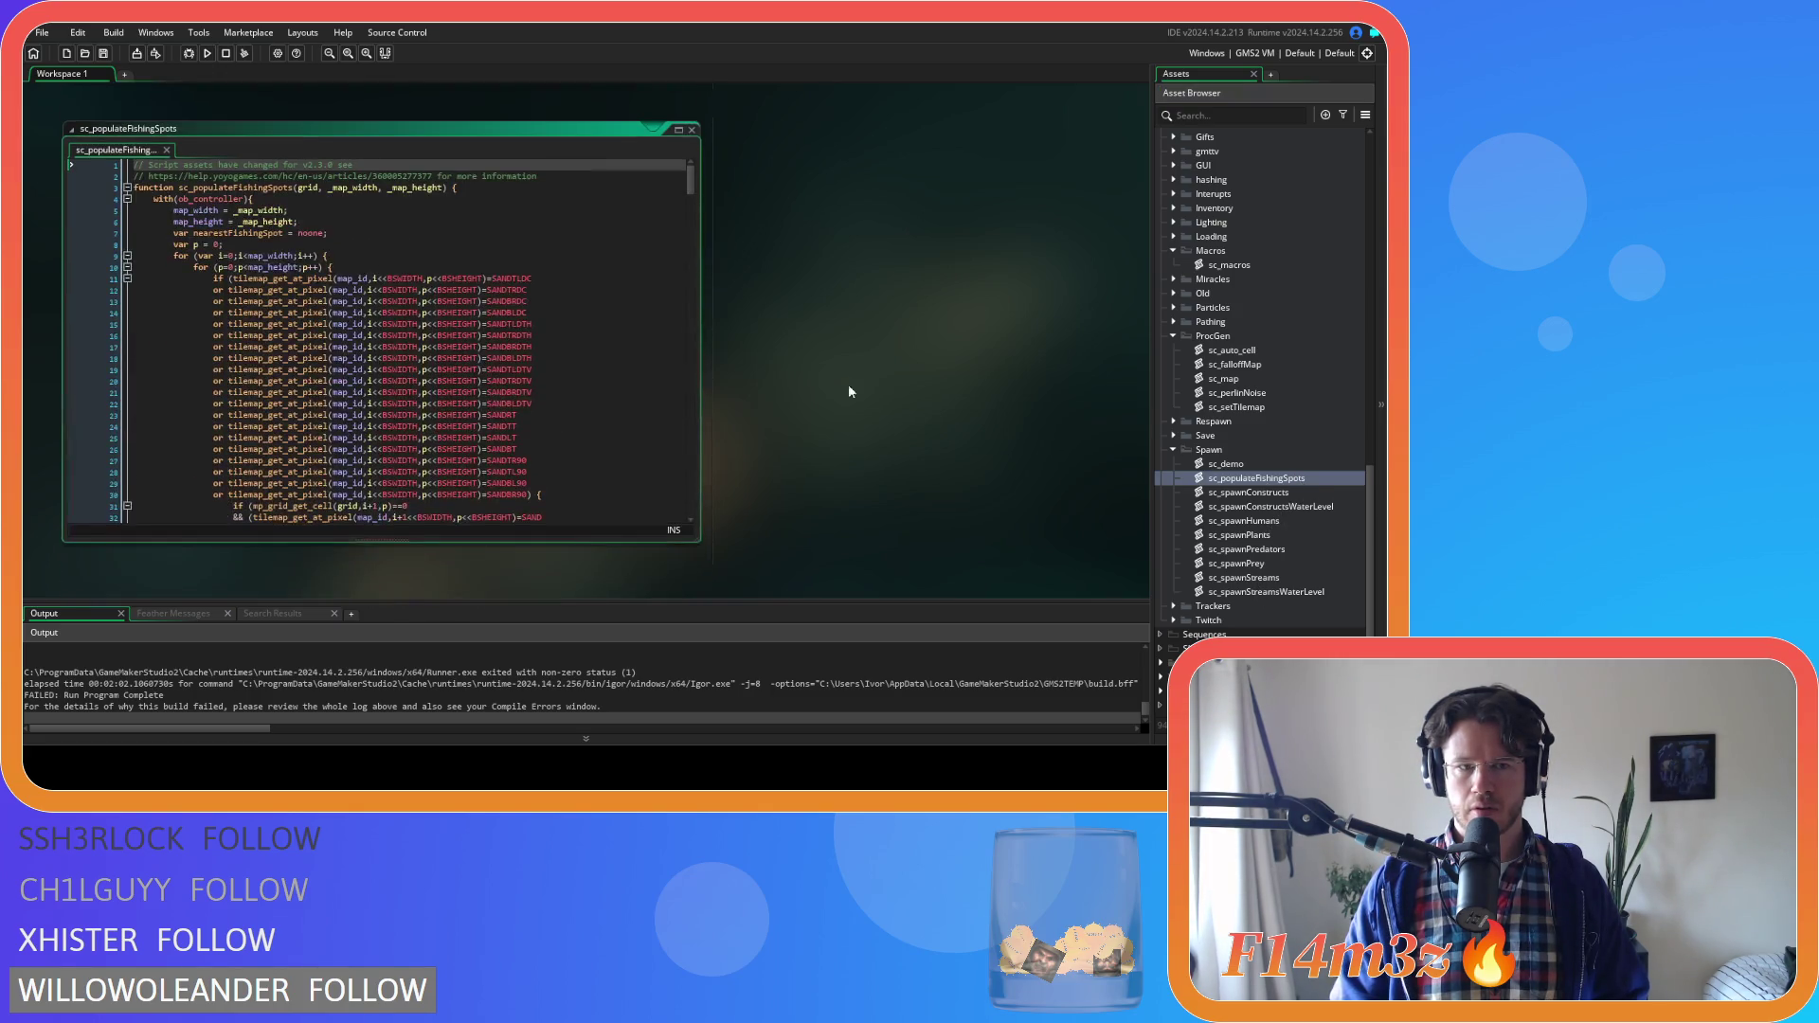
drag(692, 175, 686, 500)
click(694, 131)
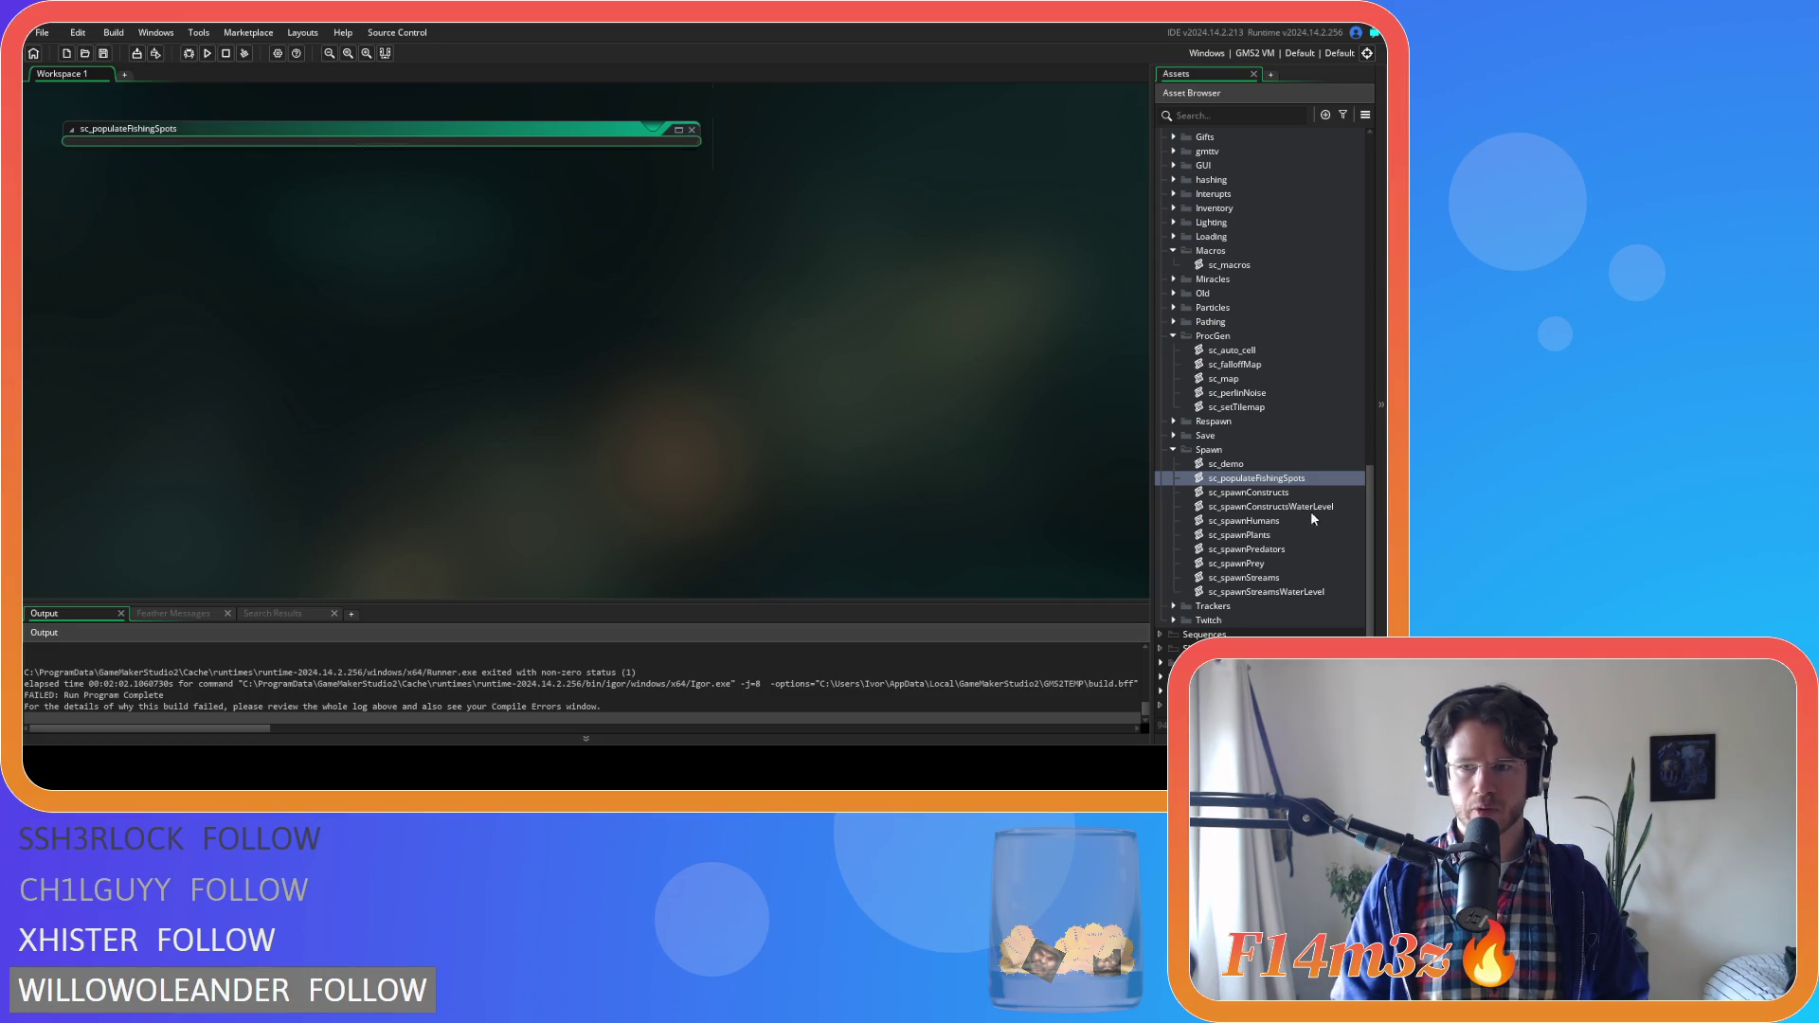
double_click(1322, 493)
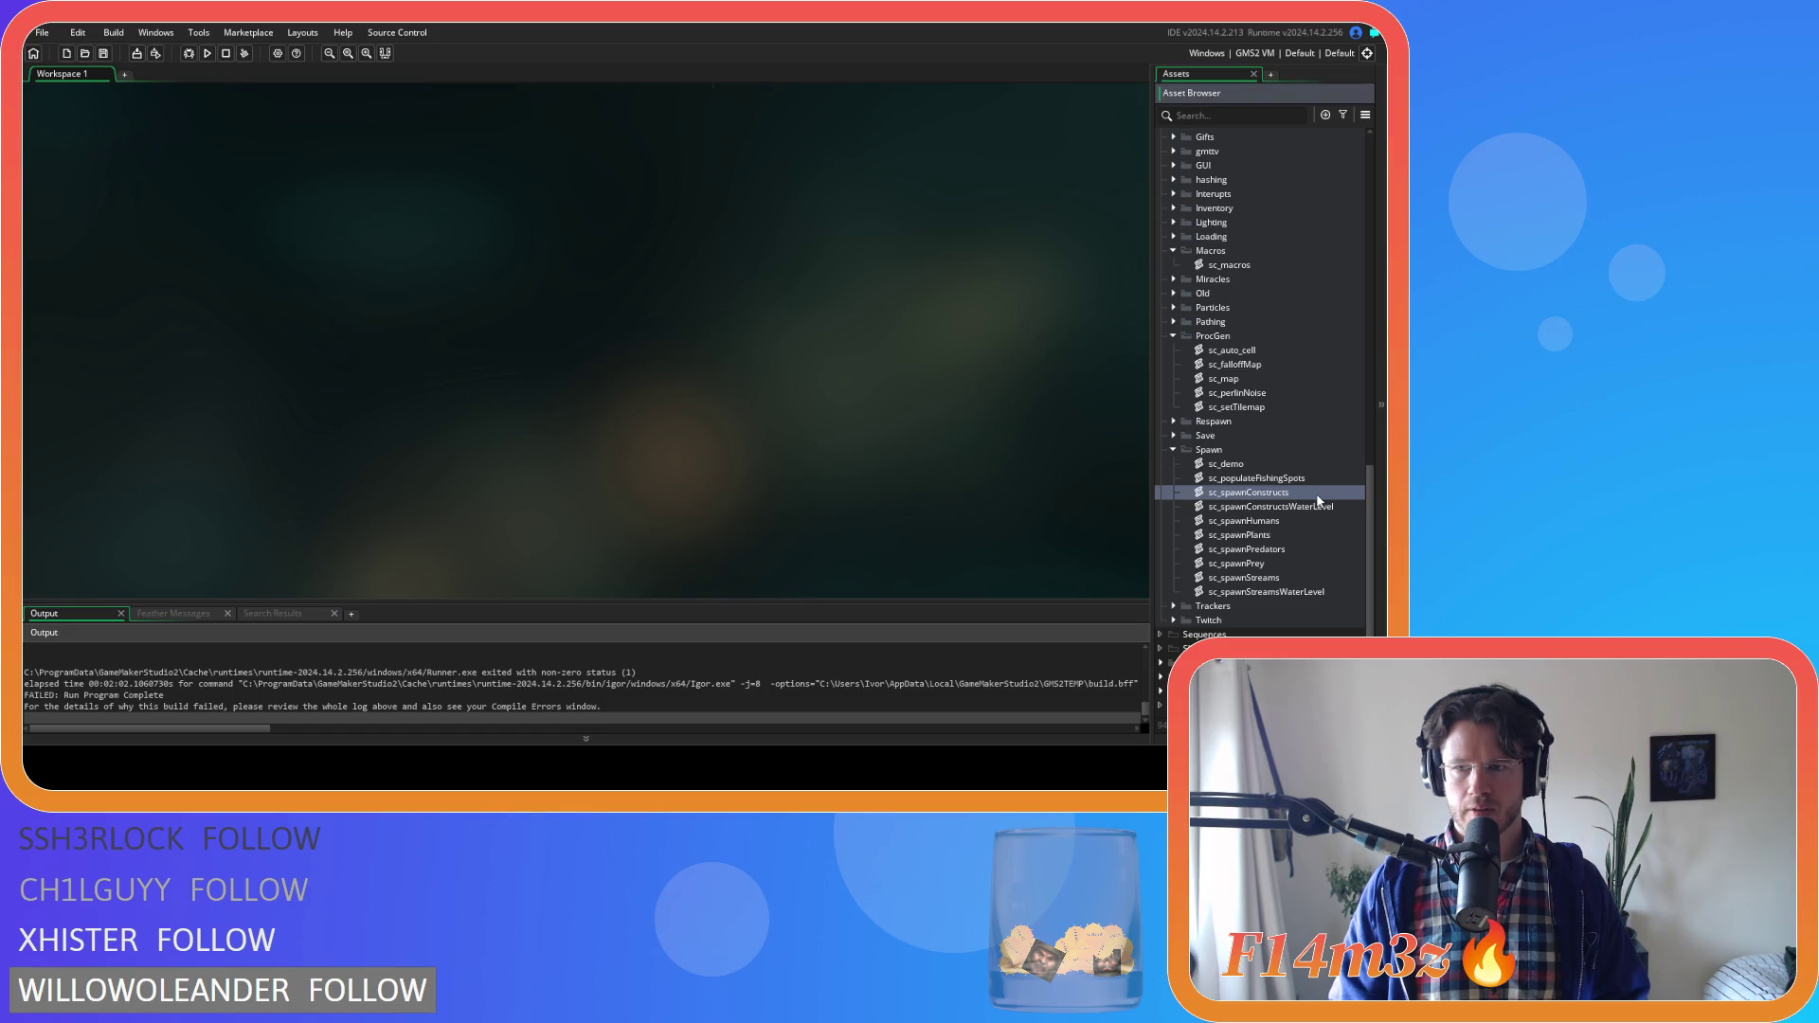
Duplicate the obelisk GRASSROCK check three times and rename the first copy to GRASSCLOVER
click(452, 345)
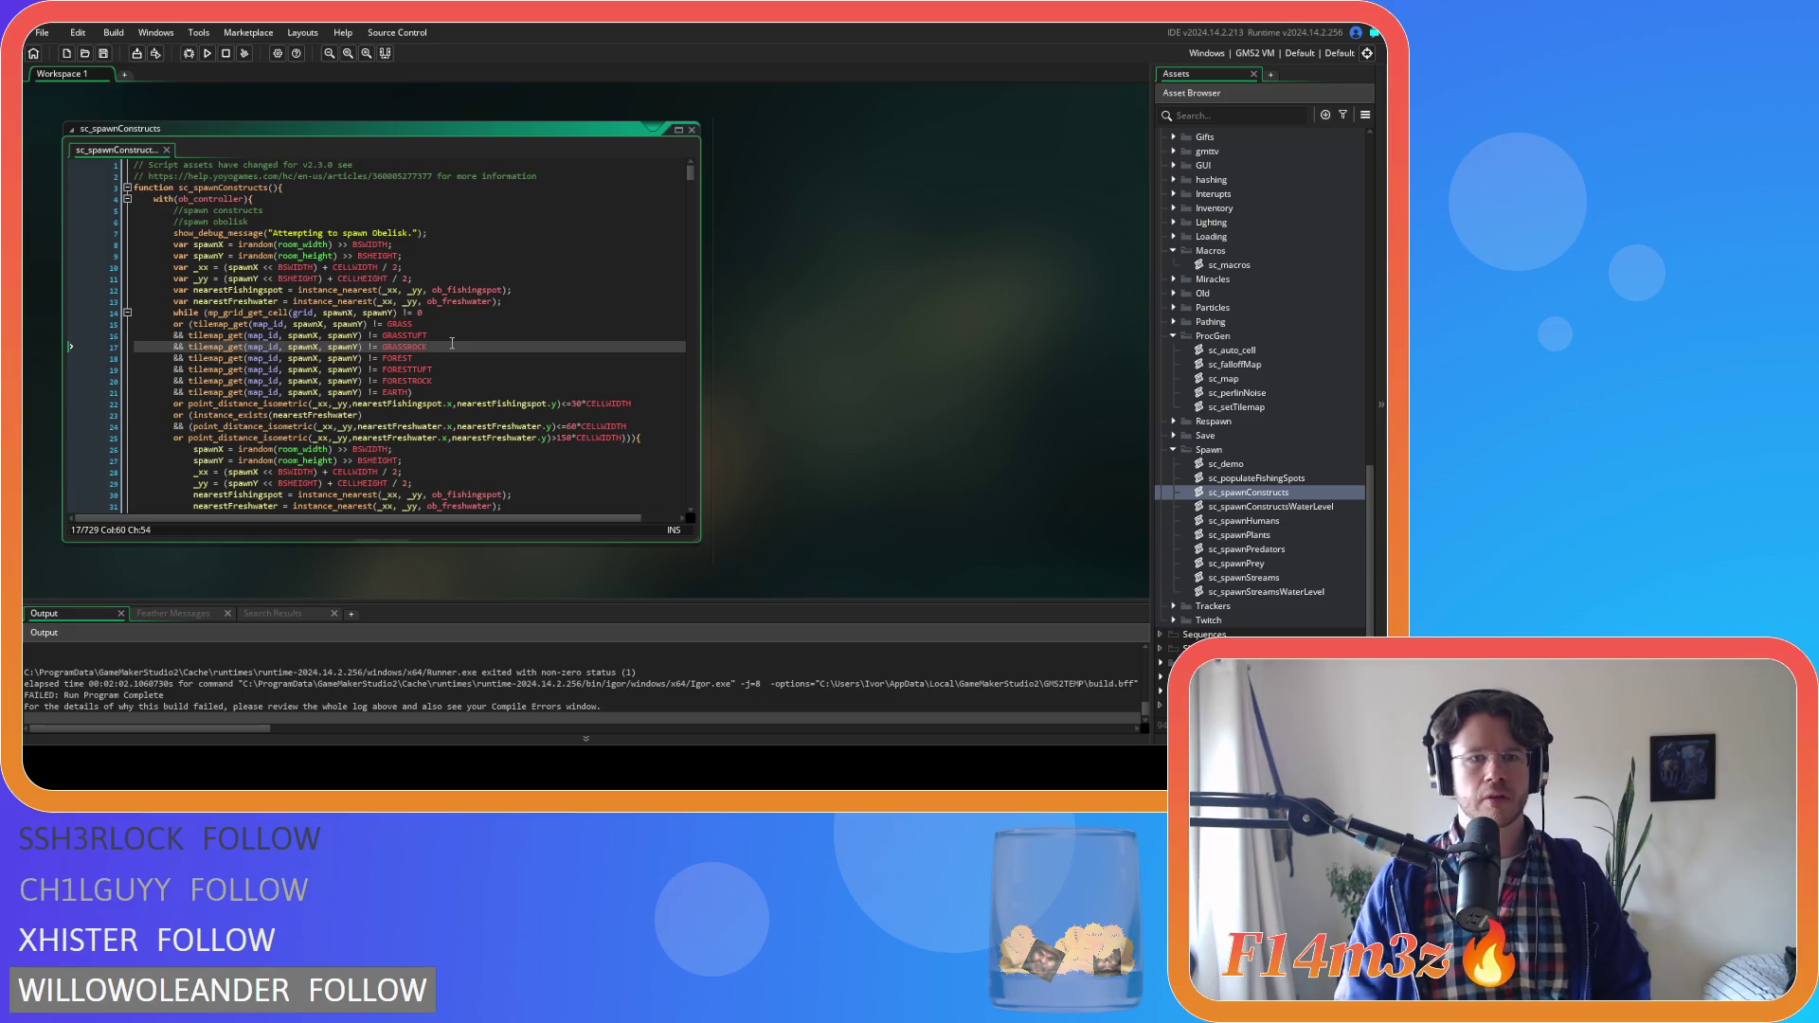
scroll(452, 343, down, 2)
scroll(452, 343, down, 4)
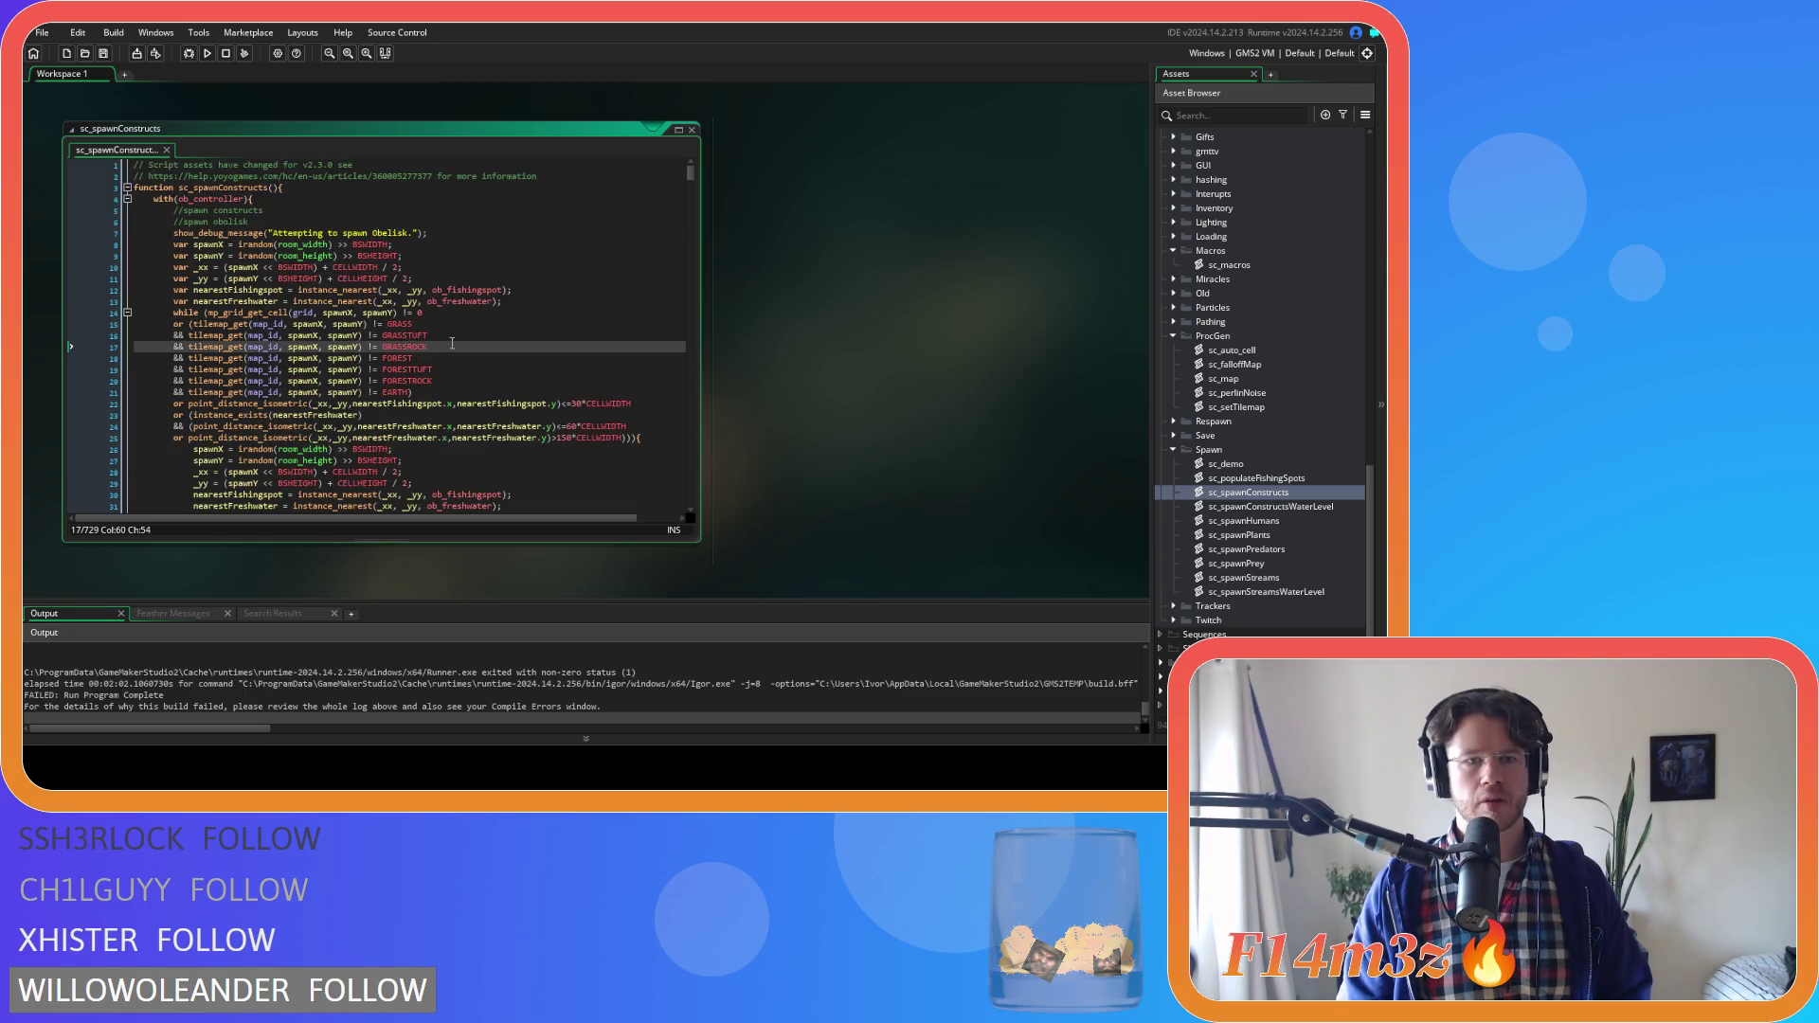
scroll(452, 343, up, 3)
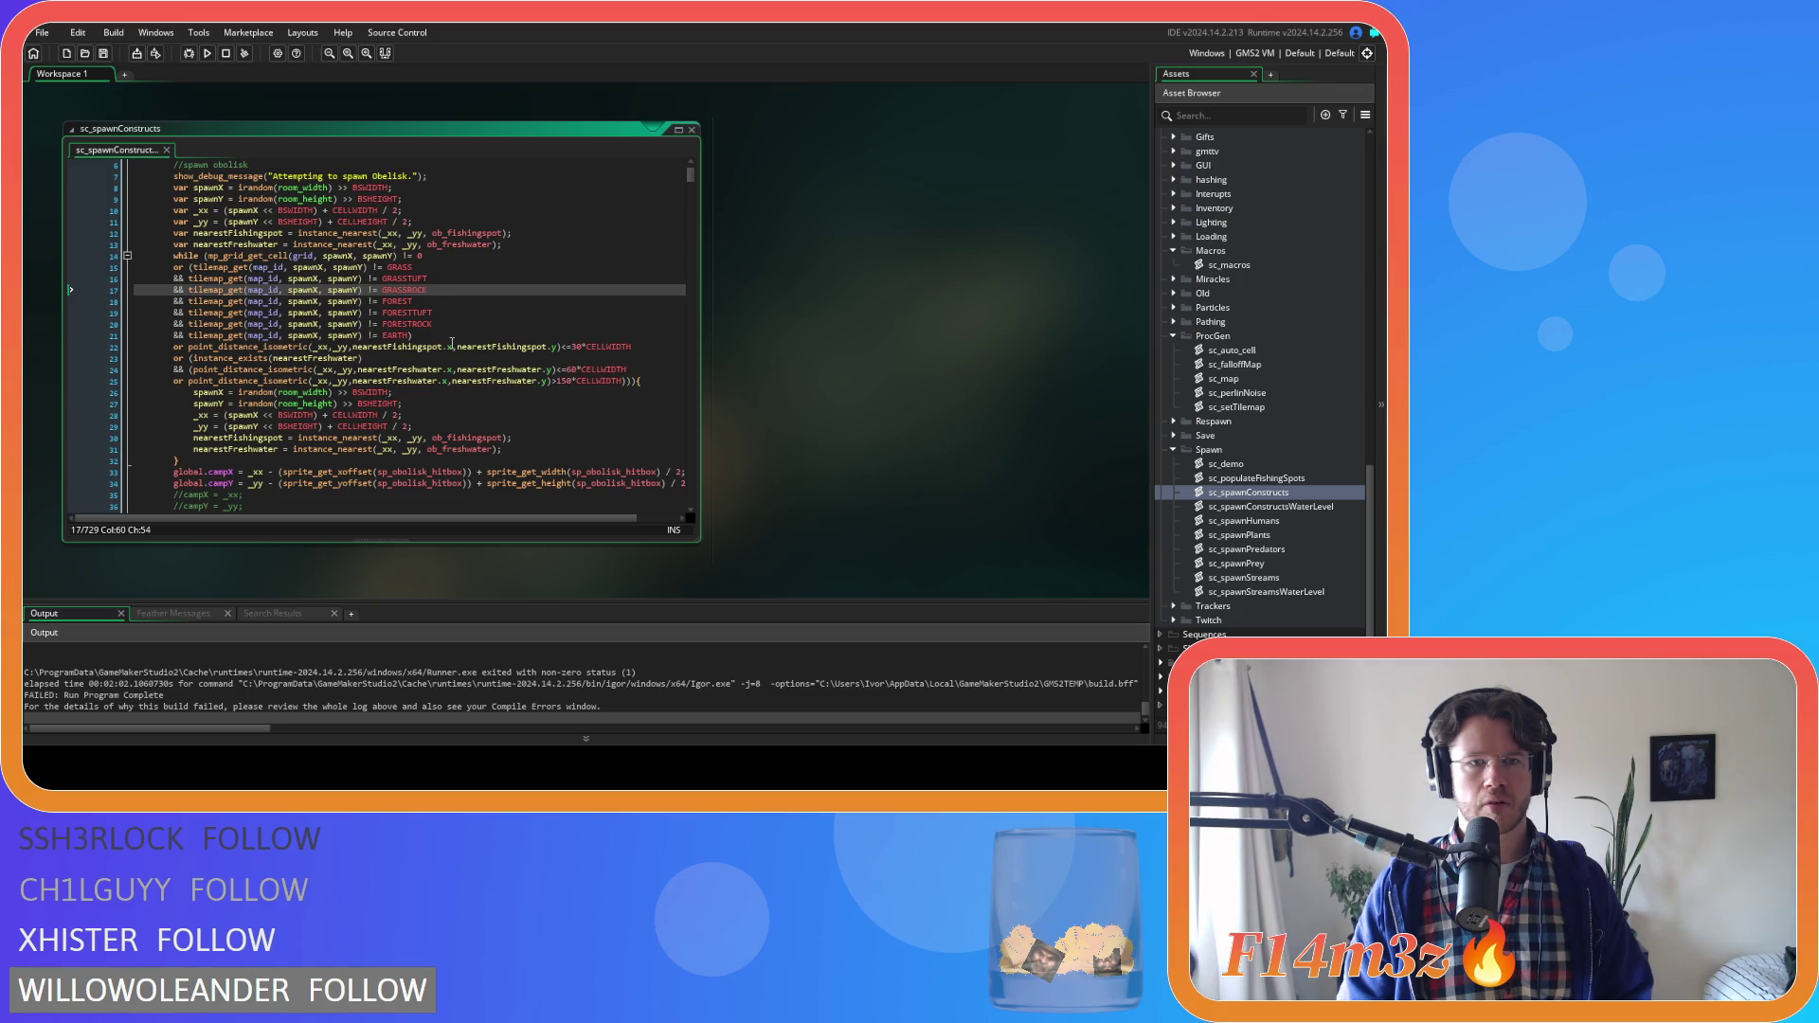
key(ctrl+d)
key(ctrl+d)
key(ctrl+d)
drag(407, 303, 428, 305)
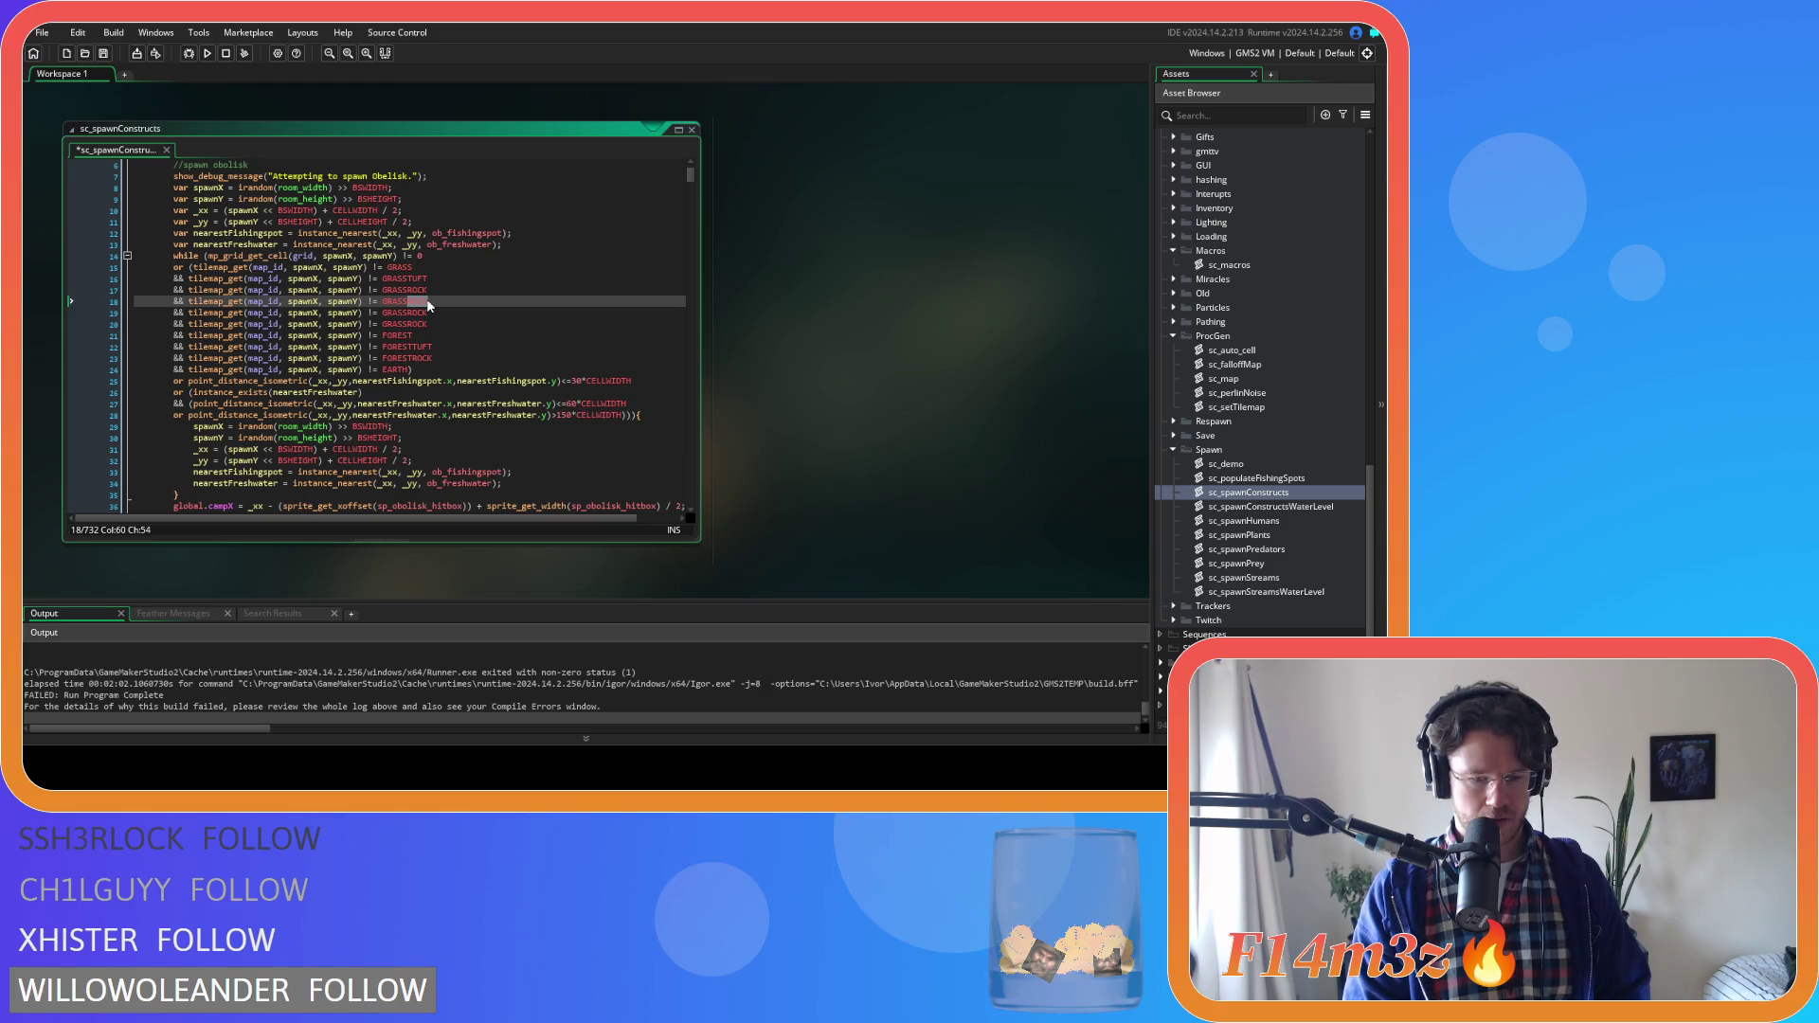
text(CLOVER)
Rename the other two copies to GRASSBUTTER and GRASSORCHID and save the script
drag(408, 312, 419, 313)
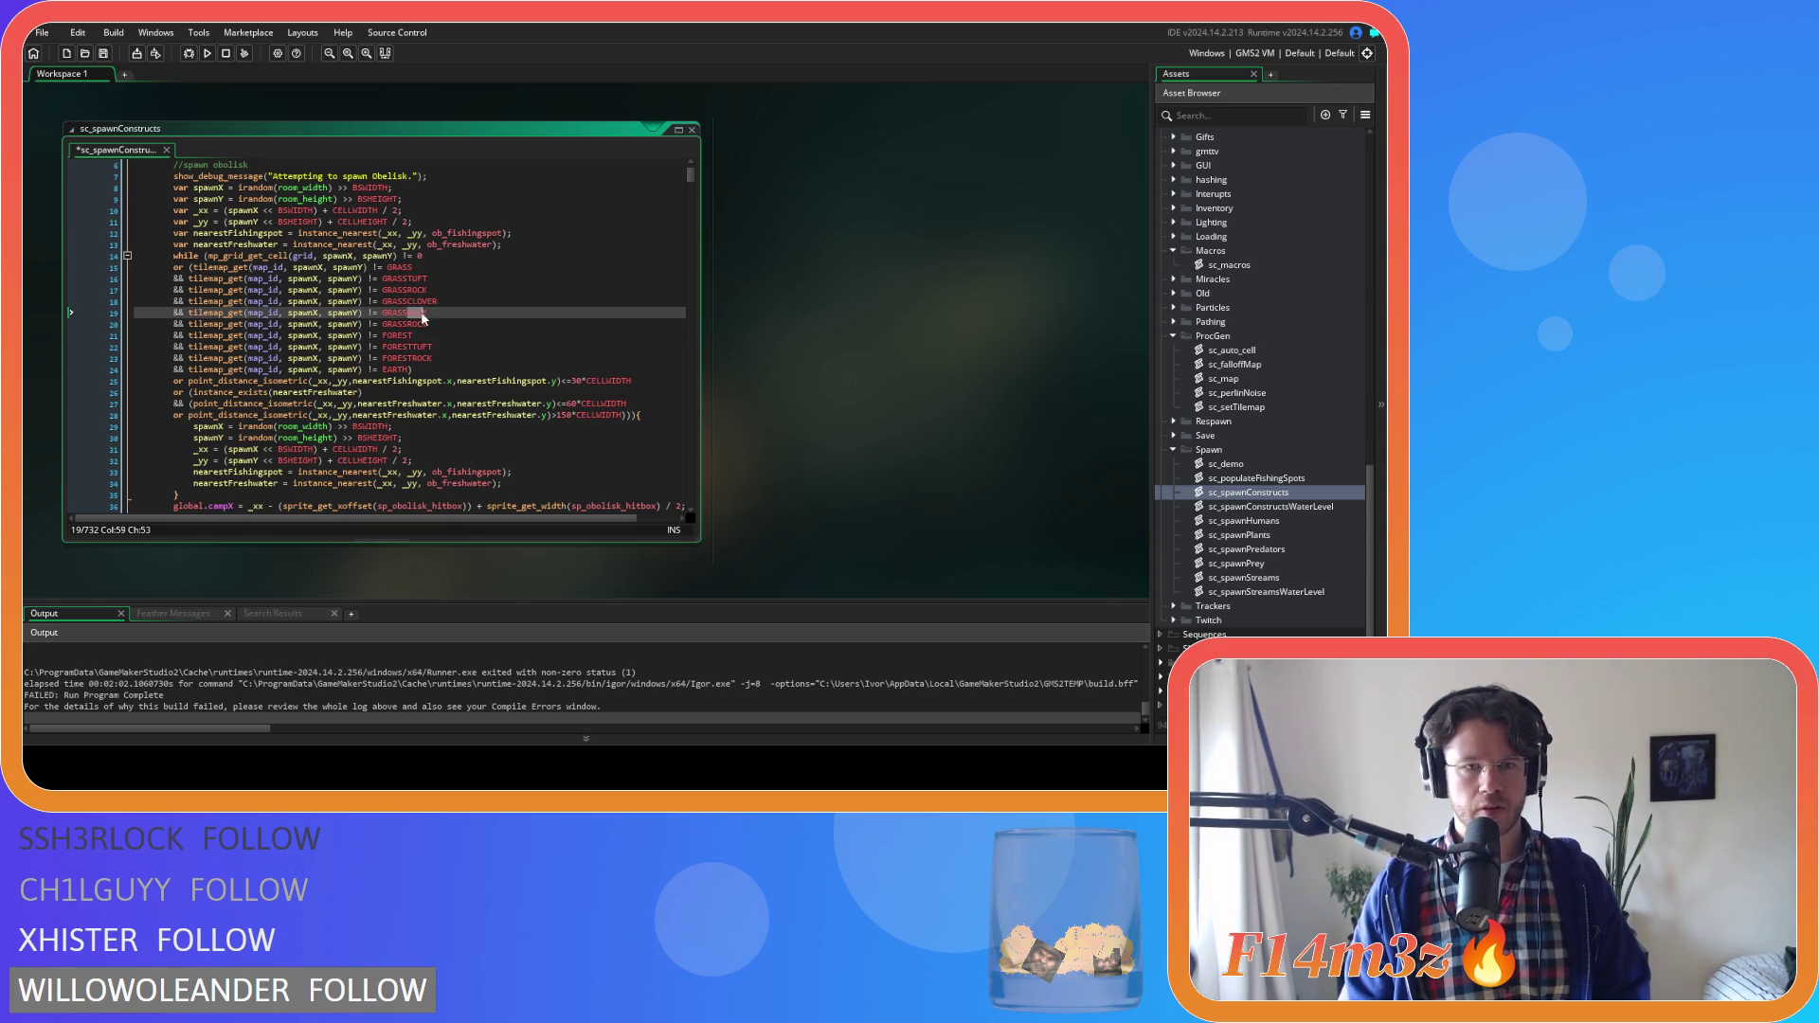
text(BUTTER)
key(Return)
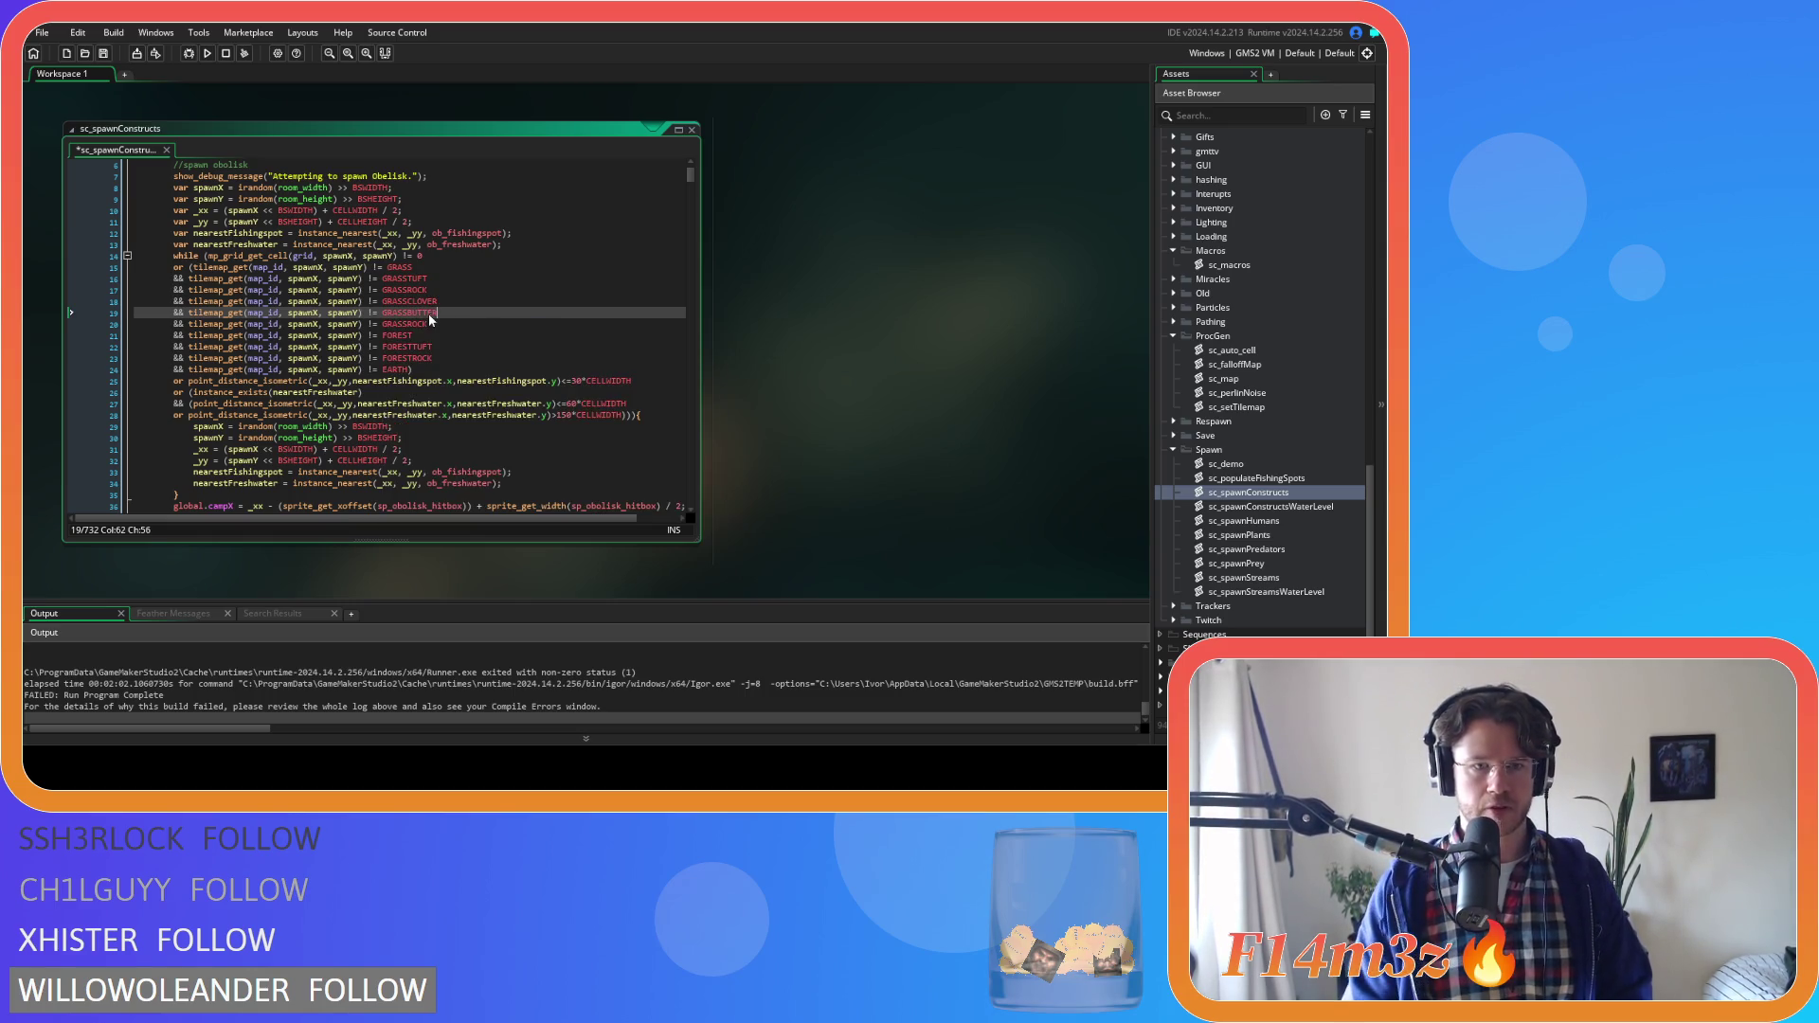
drag(408, 324, 428, 327)
text(ORCHID)
key(ctrl+s)
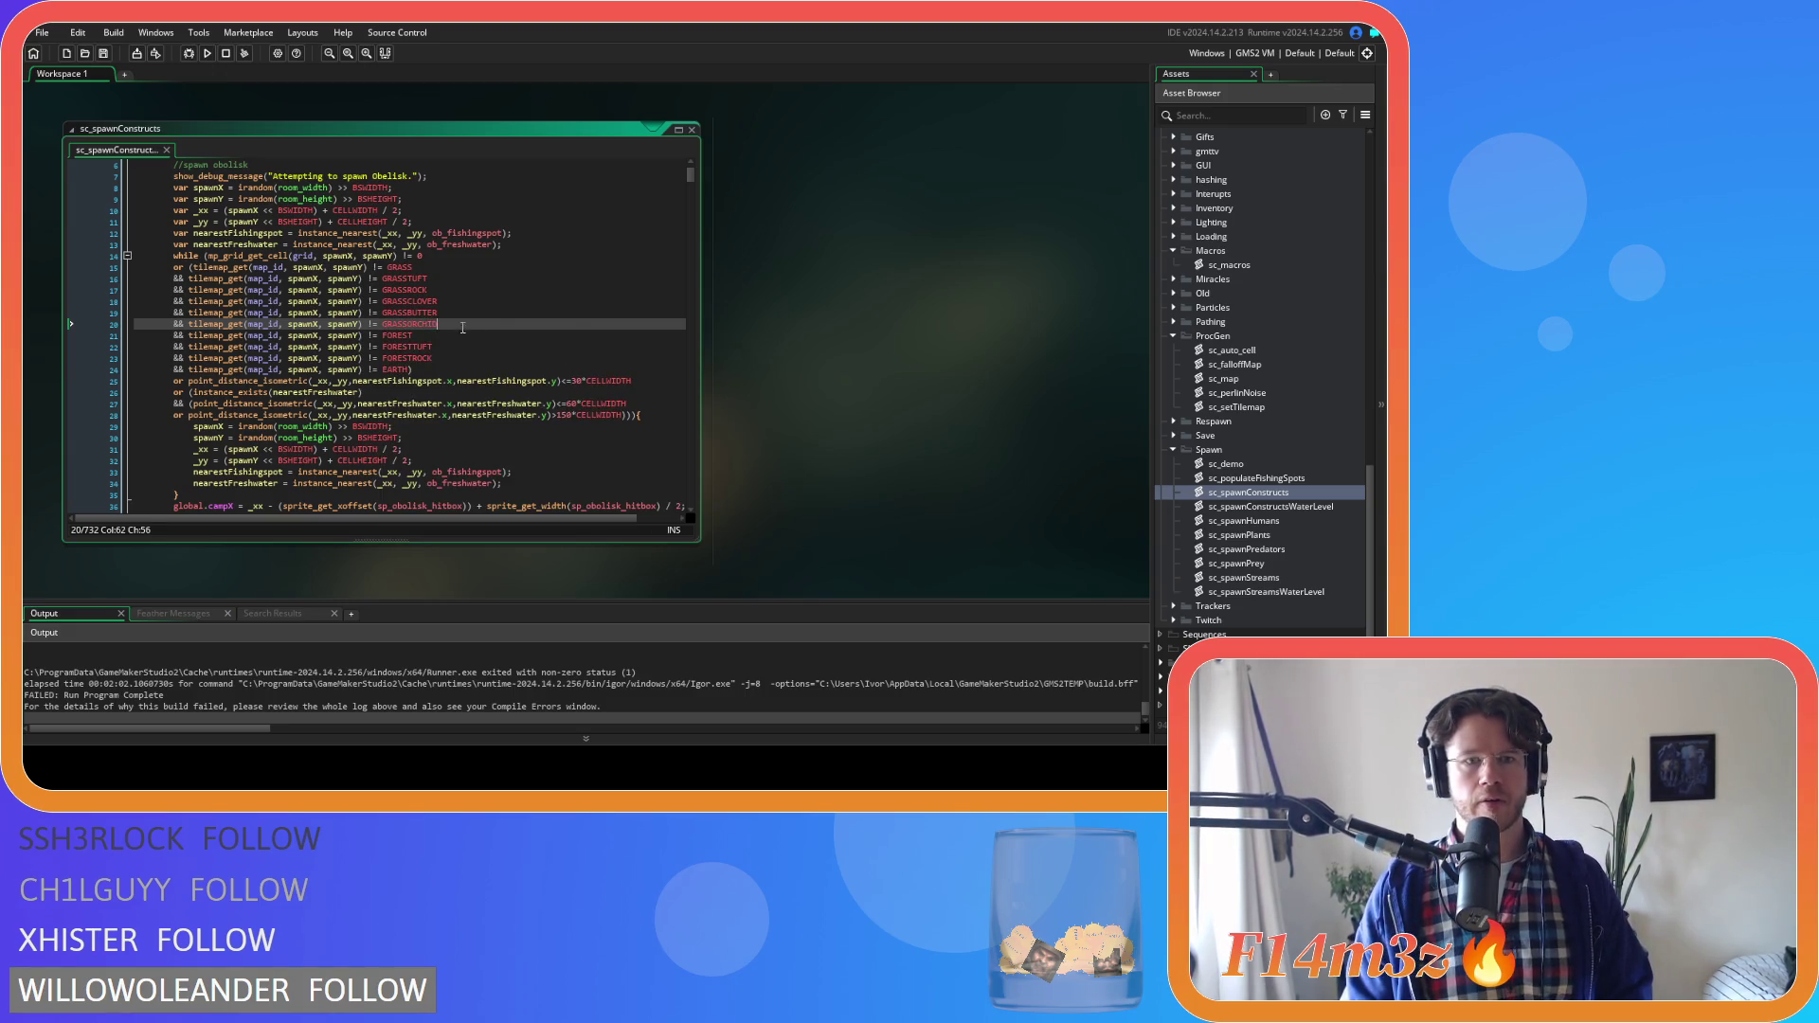
Select the three new grass variant check lines
scroll(502, 325, down, 2)
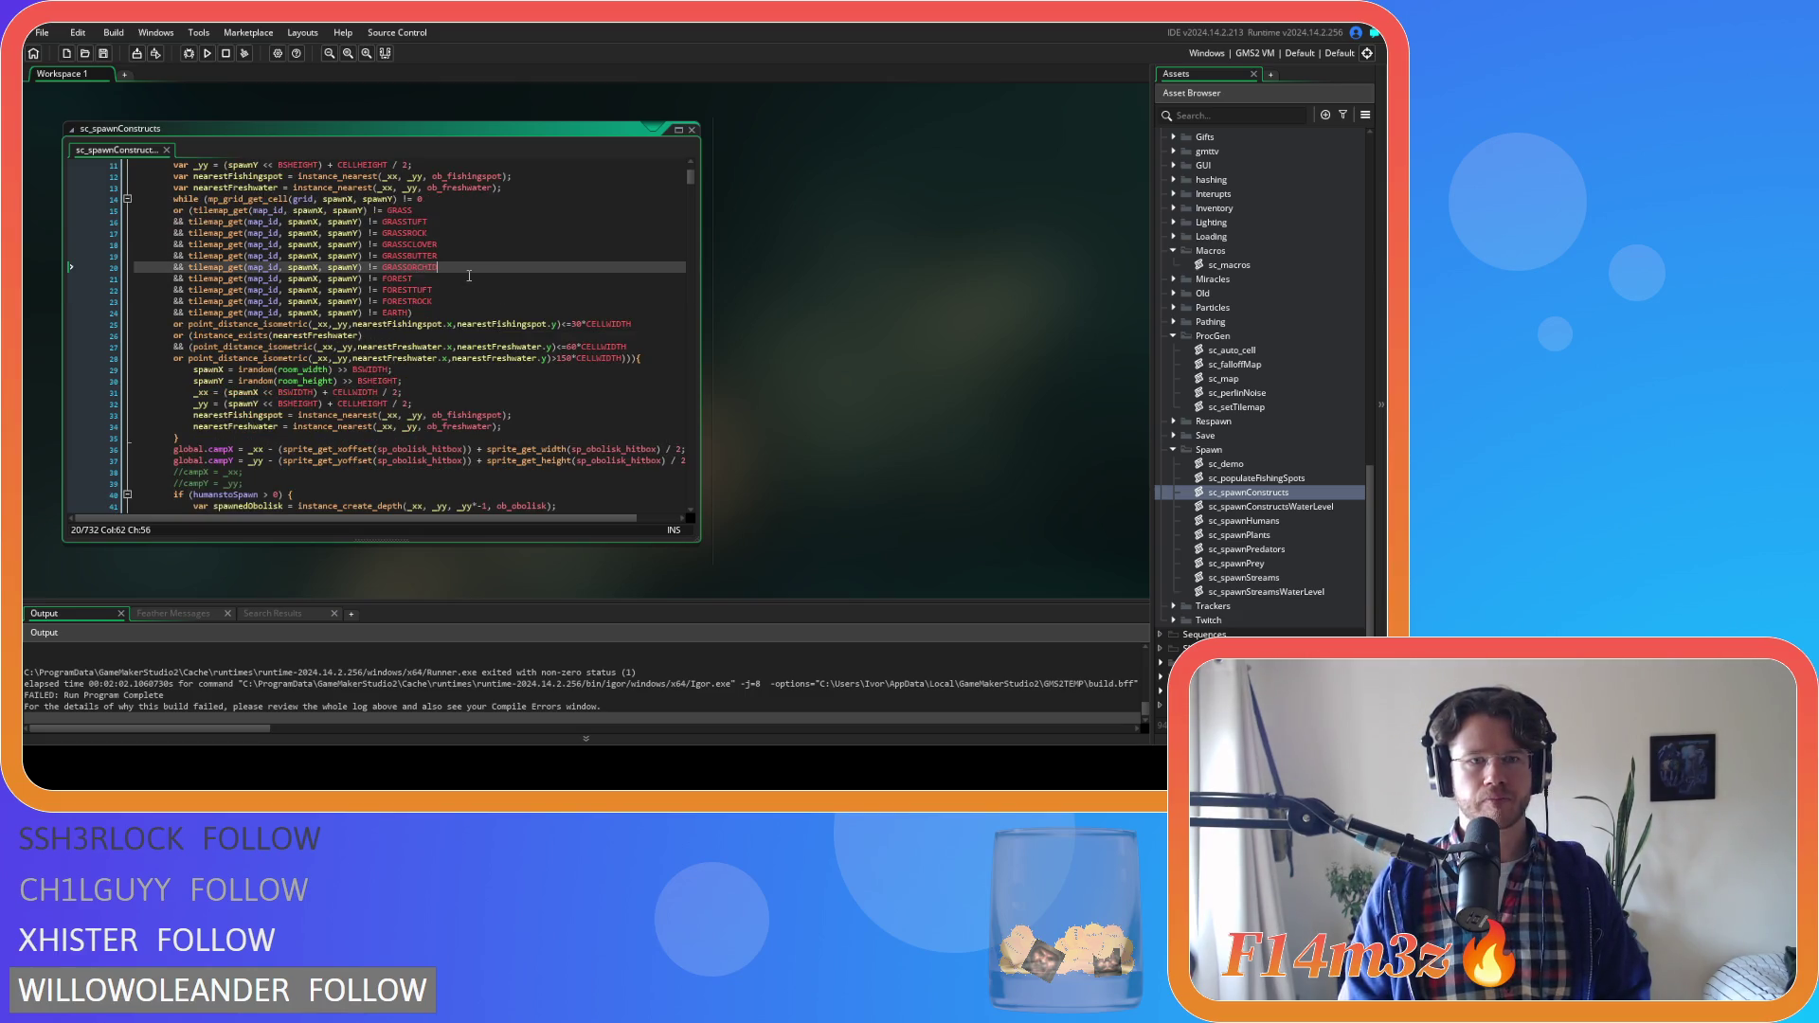
drag(467, 271, 188, 246)
key(ctrl+c)
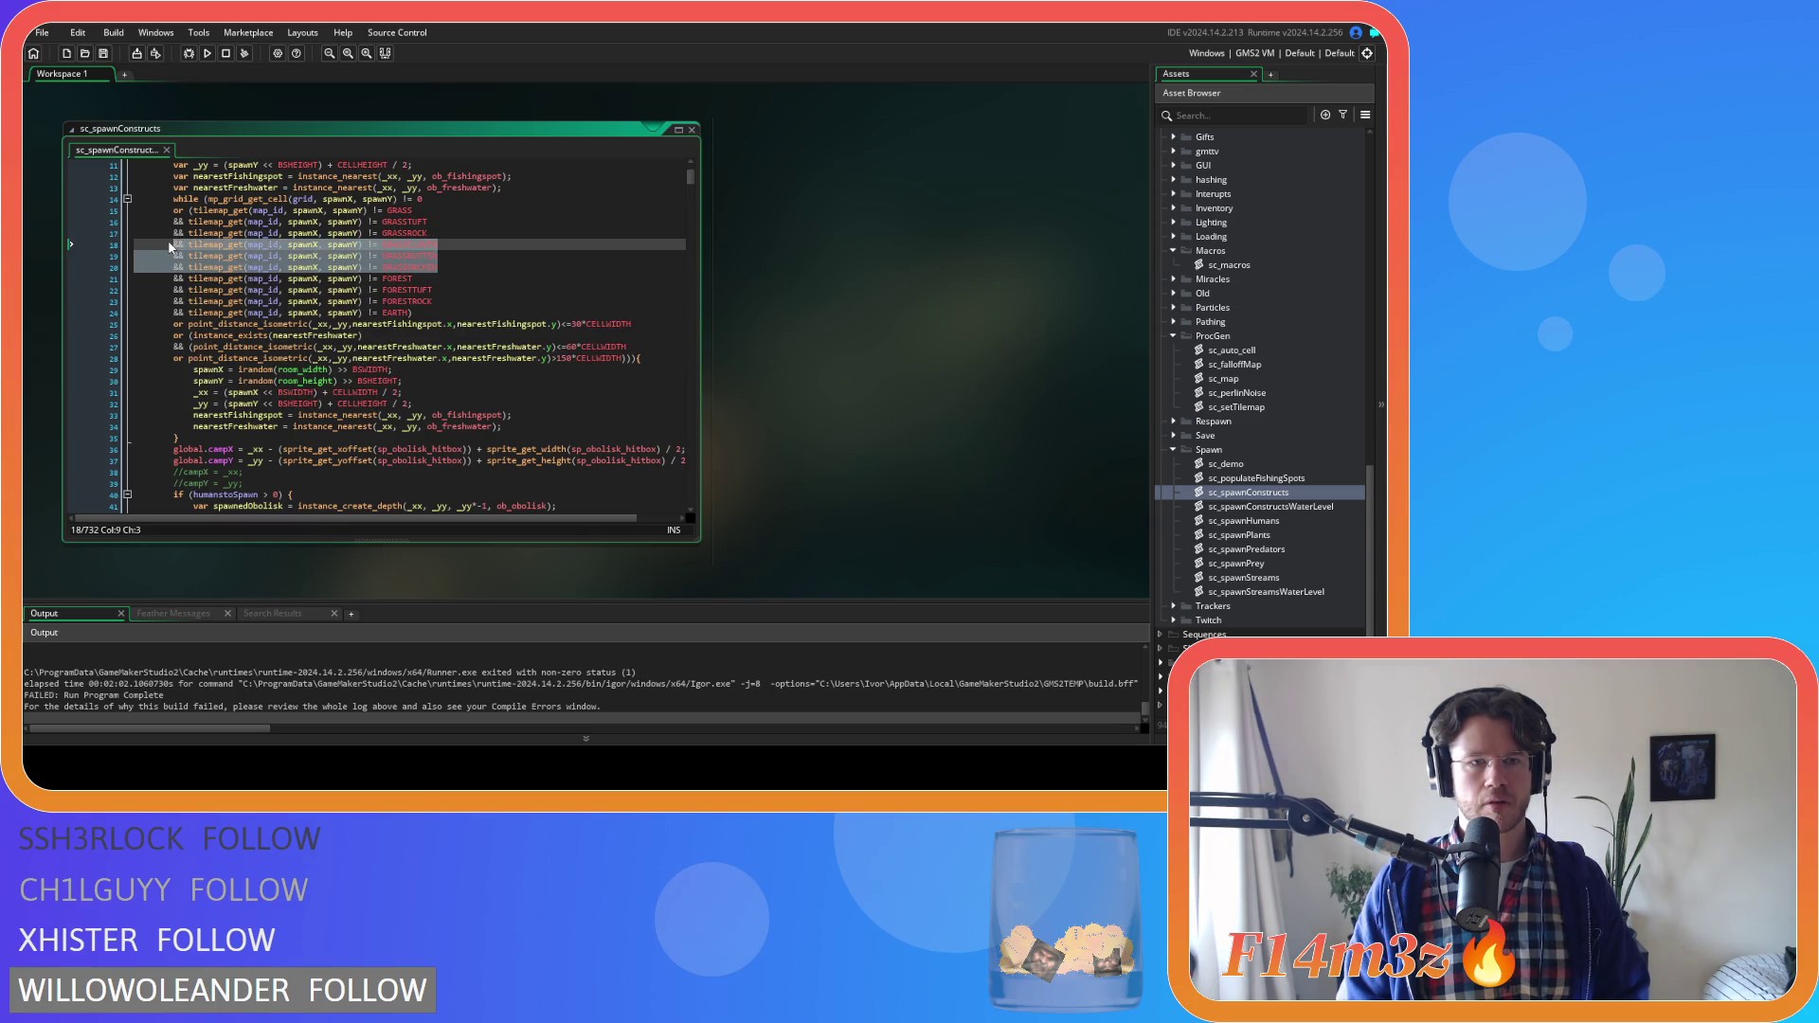
scroll(180, 248, down, 8)
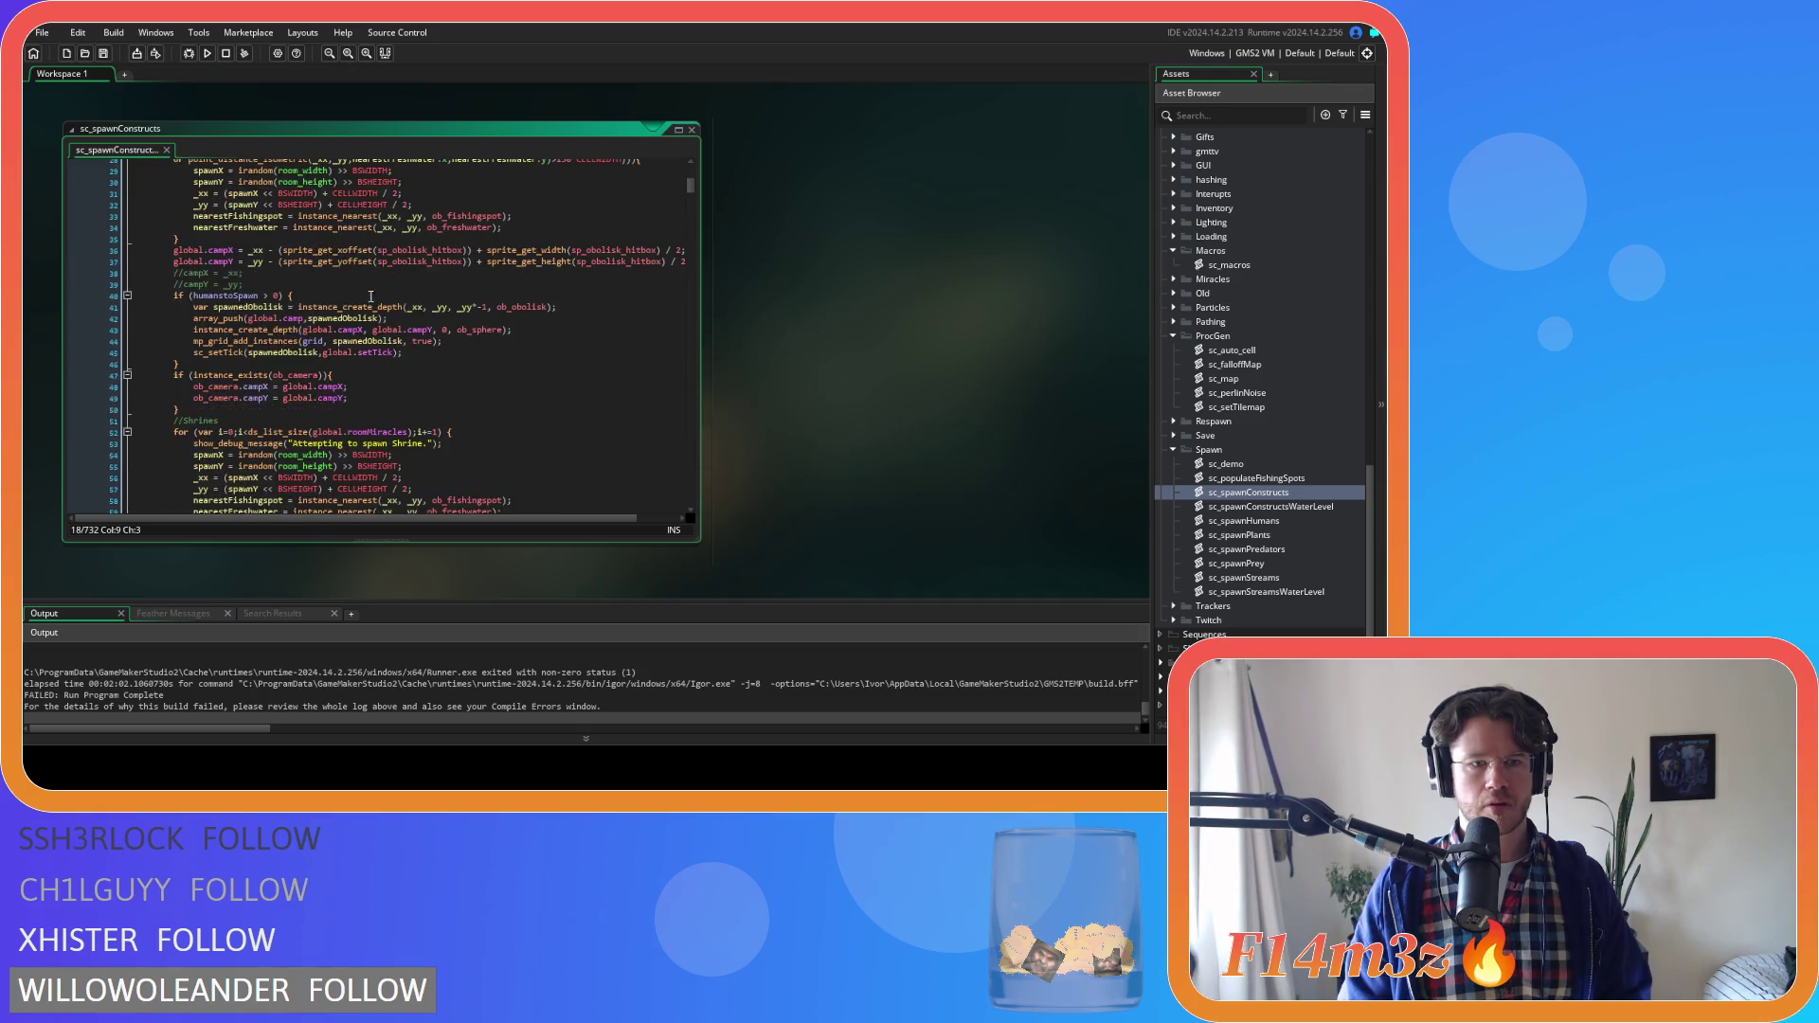
Paste the three grass variant conditions after the next two GRASSROCK checks, indented to match
scroll(495, 311, down, 6)
click(494, 284)
key(Return)
text(&&)
key(ctrl+v)
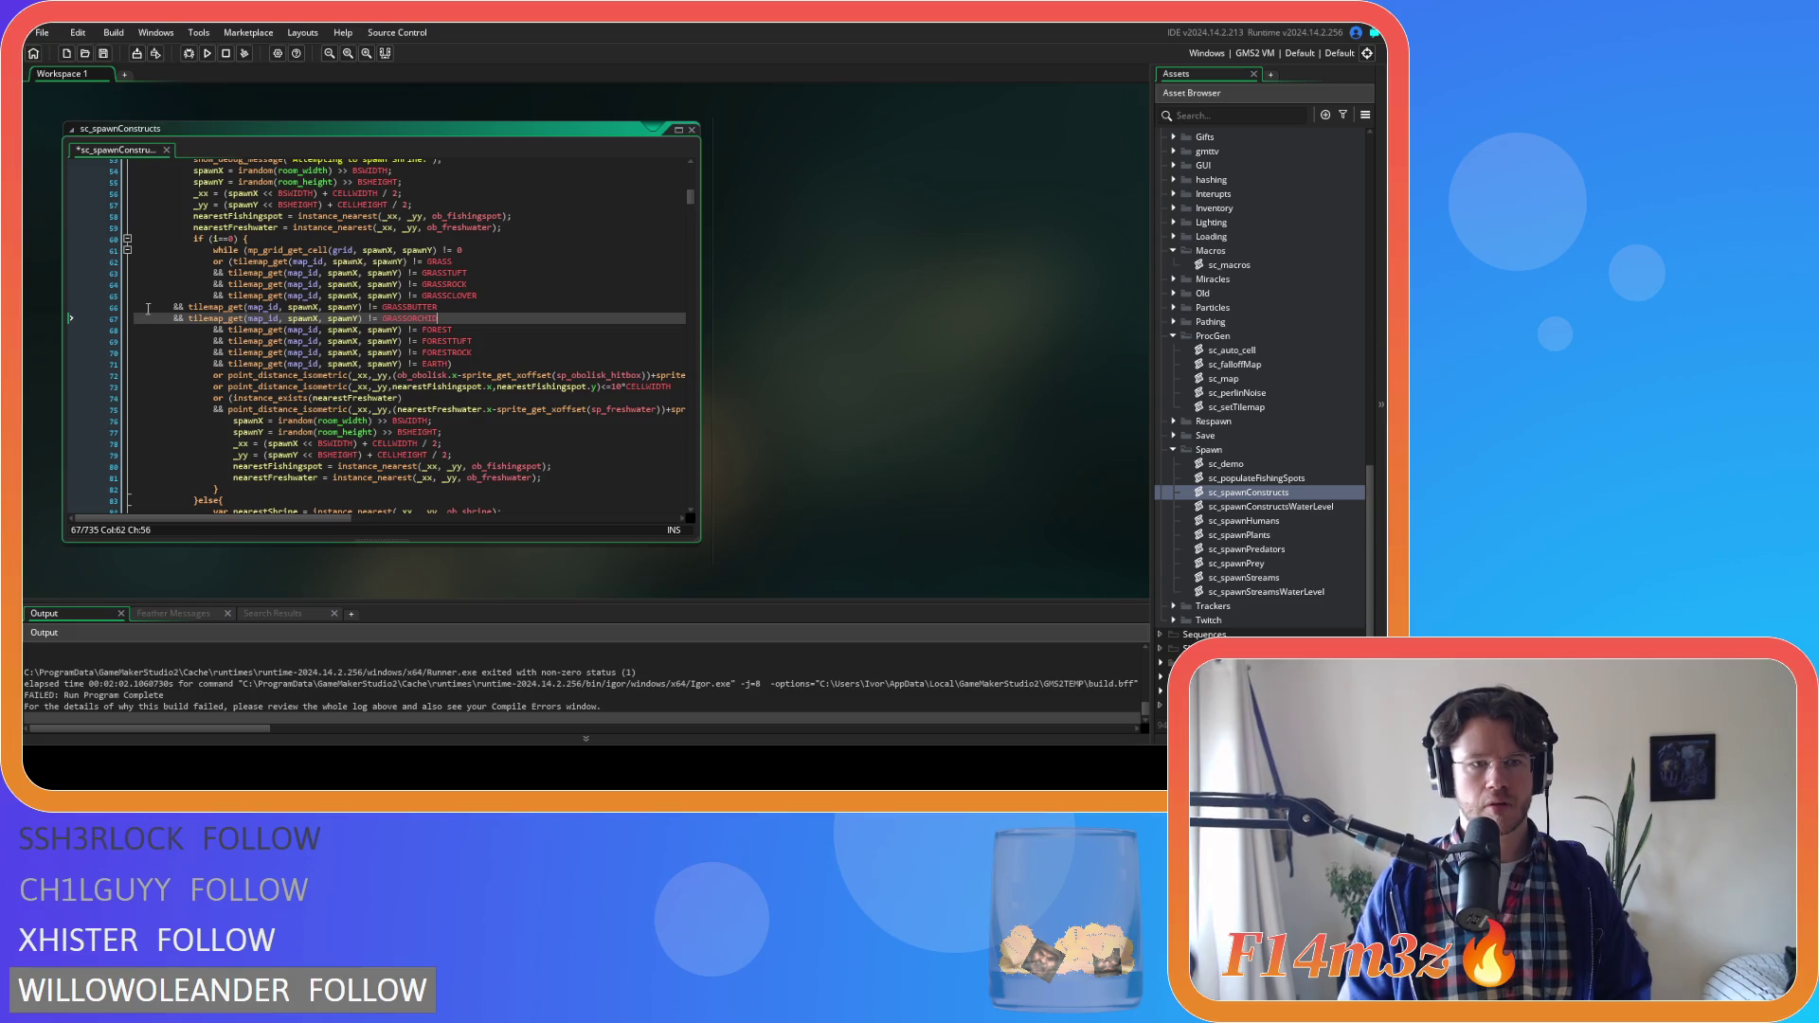
key(Tab)
scroll(500, 340, down, 7)
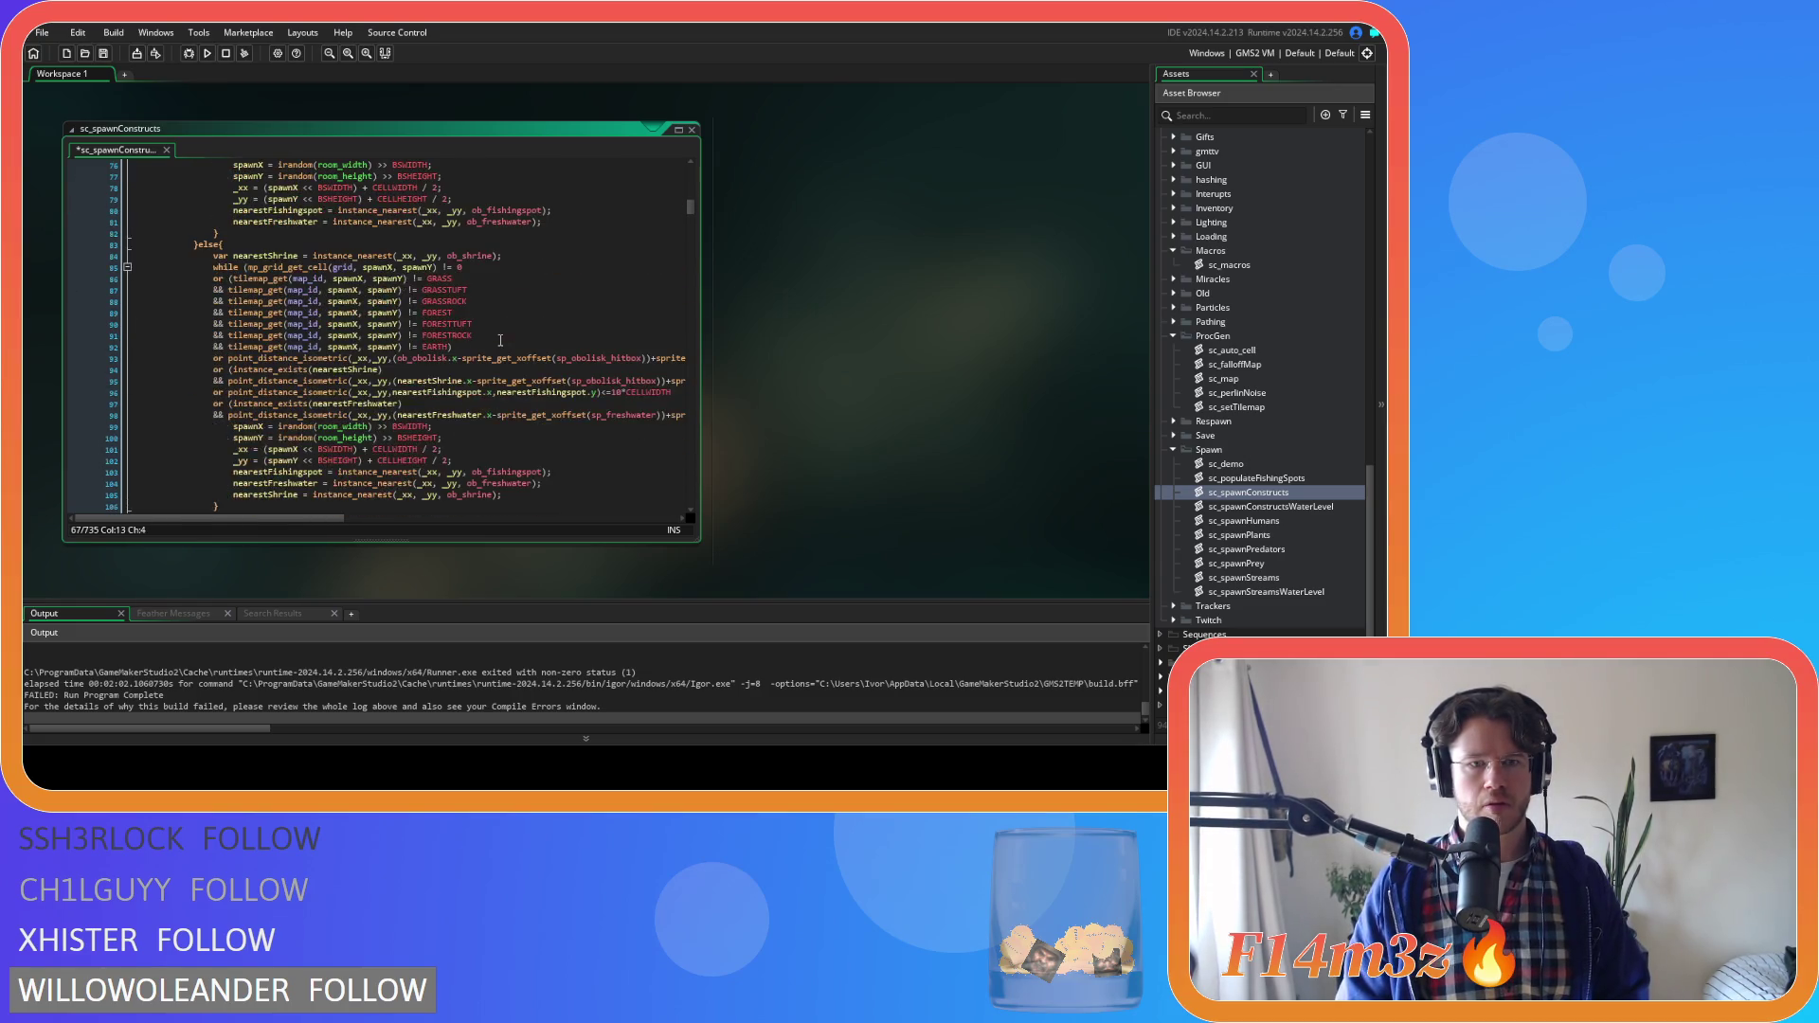
click(495, 306)
key(Return)
text(&&)
key(ctrl+v)
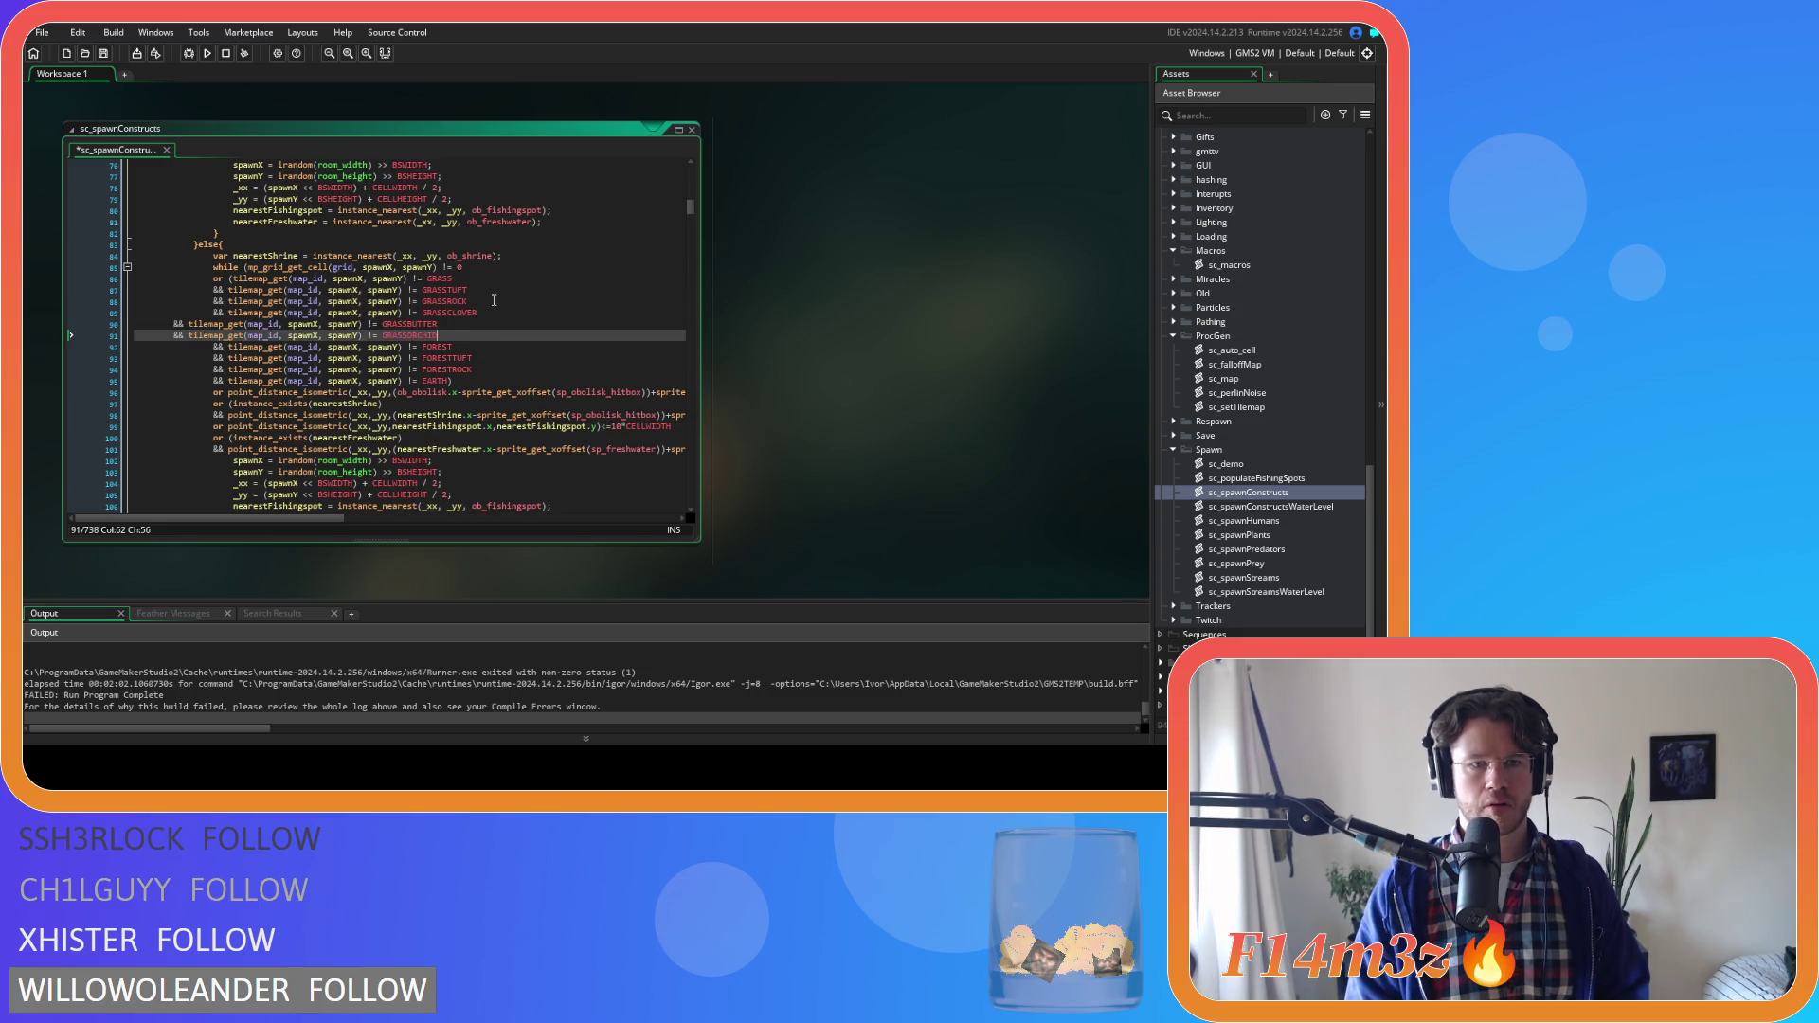
key(Tab)
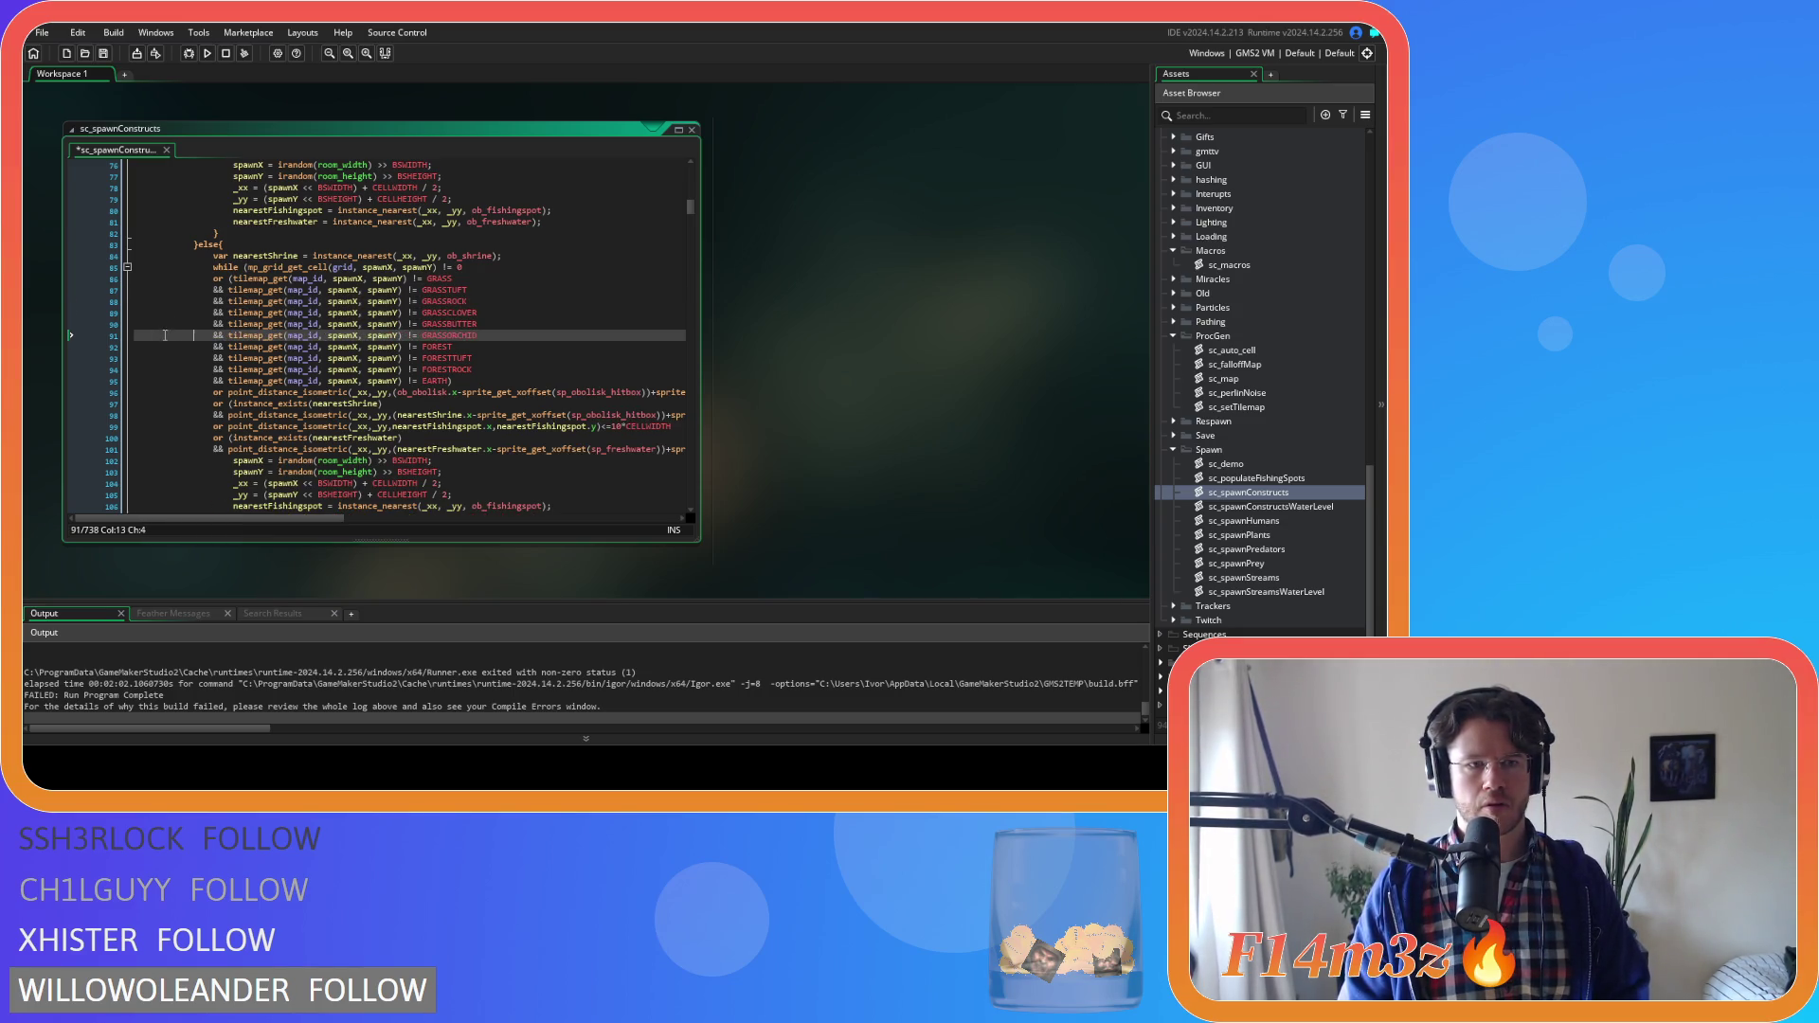
Add the GRASSCLOVER, GRASSBUTTER and GRASSORCHID conditions after the third GRASSROCK check and align them
scroll(480, 327, down, 14)
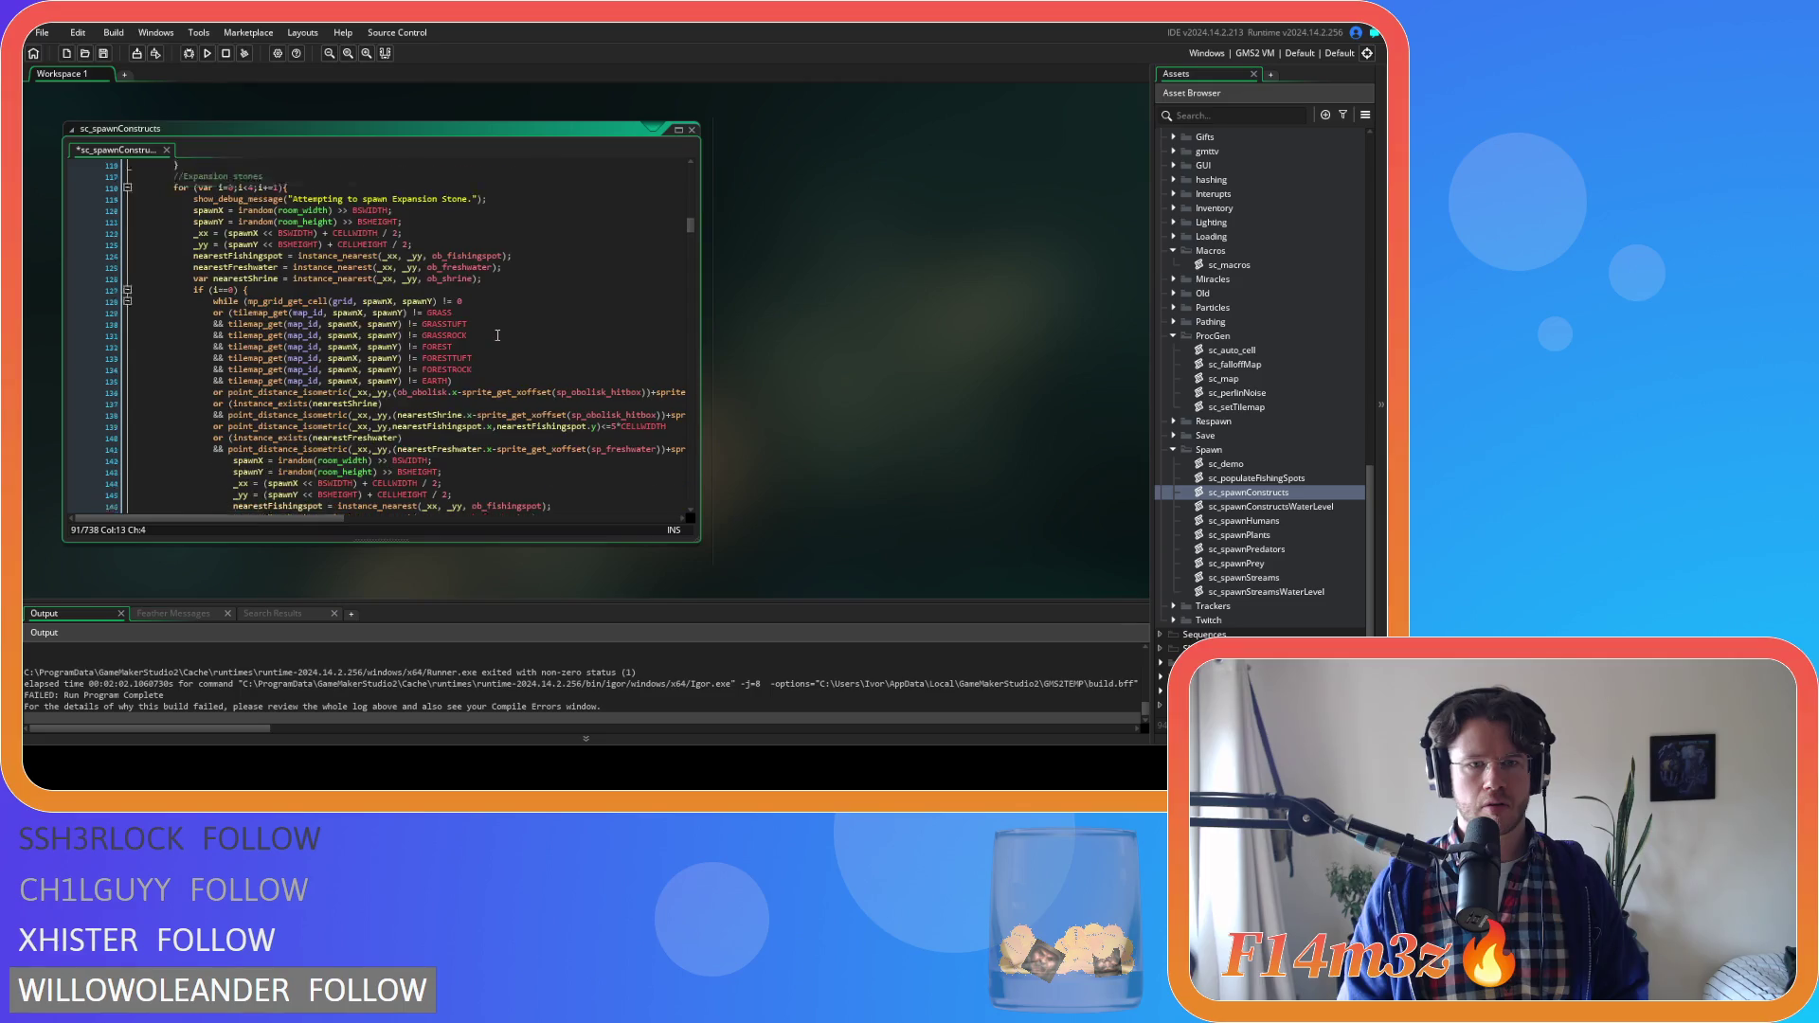
click(490, 311)
key(Return)
text(&&)
key(ctrl+v)
click(168, 326)
key(shift+Down)
key(Tab)
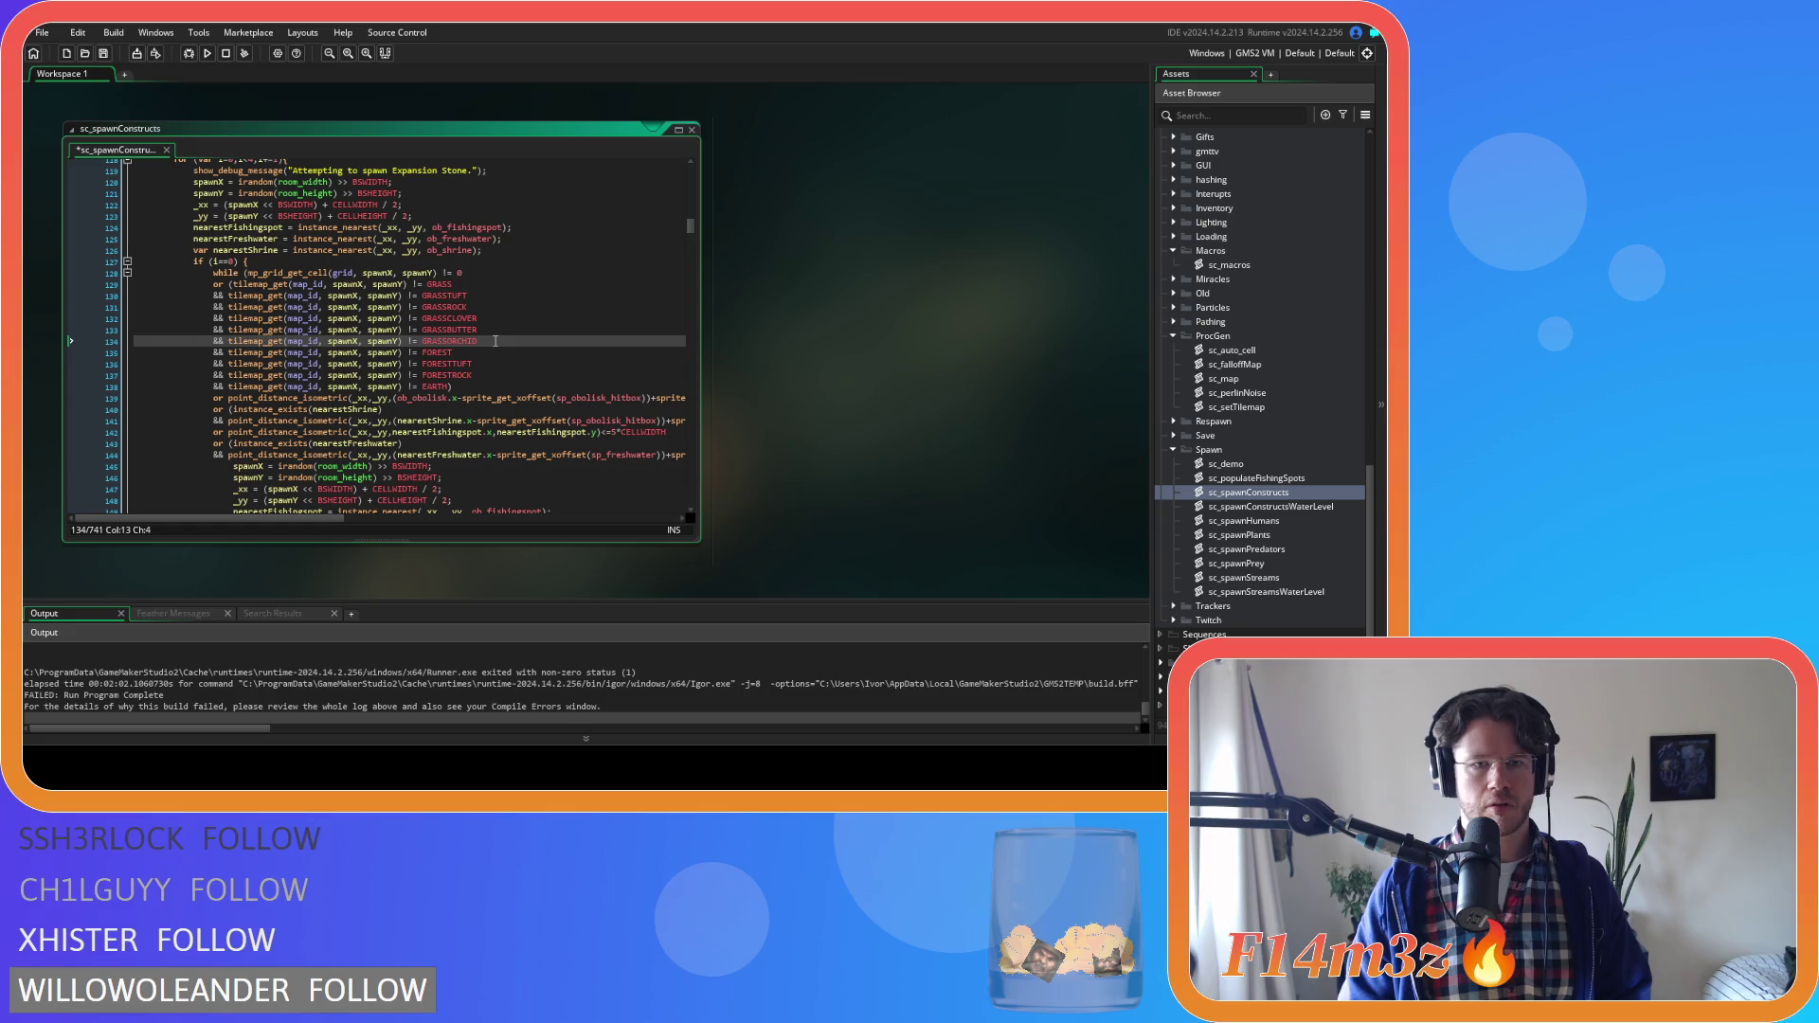
mouse_move(495, 341)
mouse_down()
mouse_move(218, 339)
mouse_move(213, 320)
mouse_up()
key(ctrl+c)
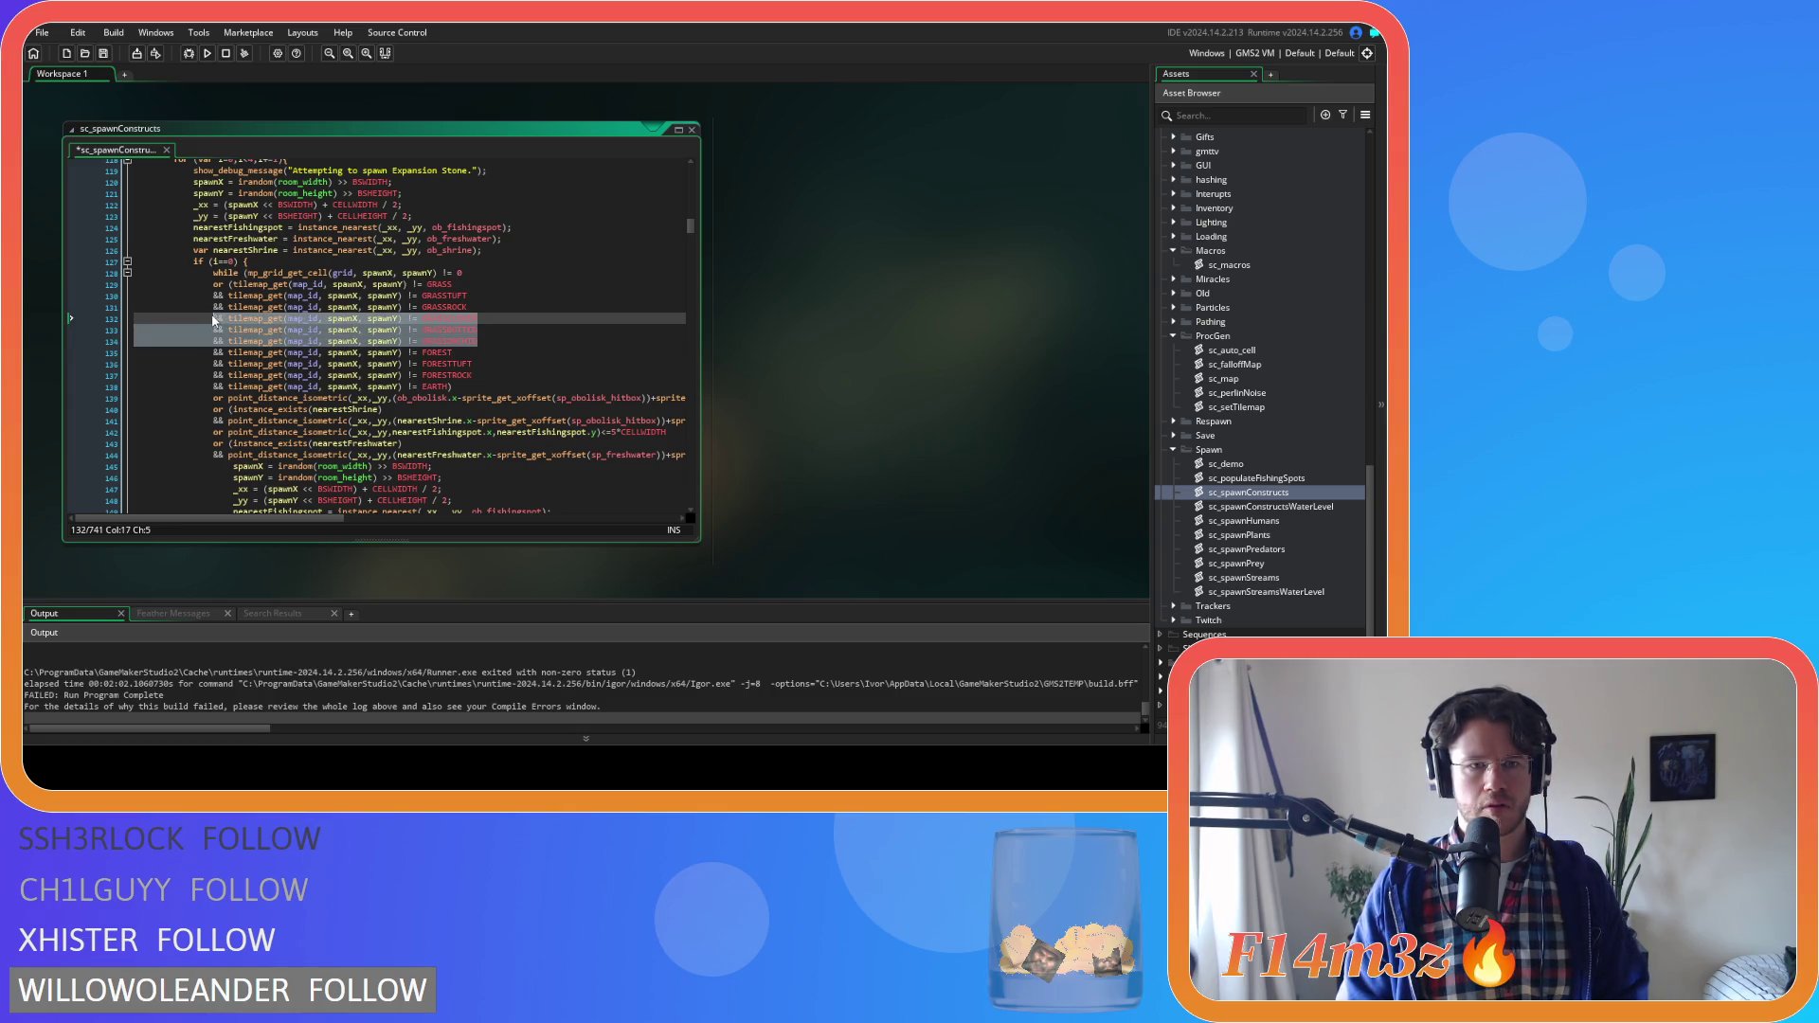
scroll(486, 352, down, 8)
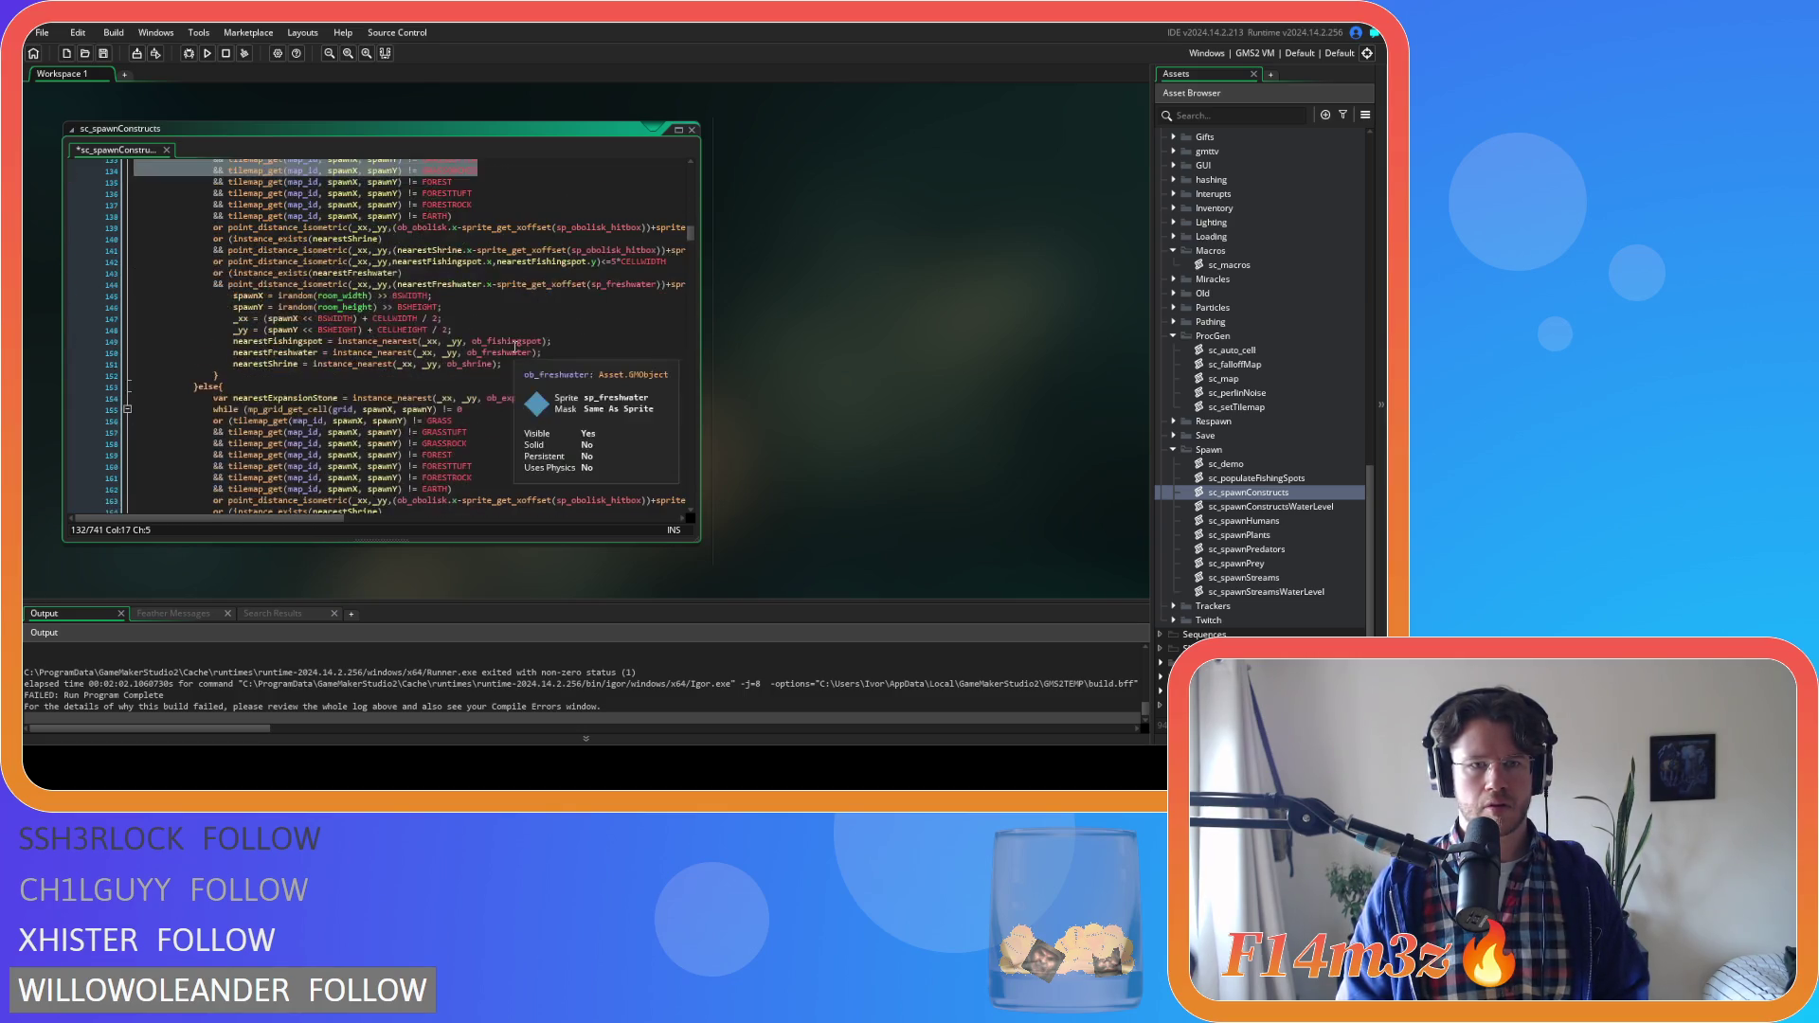
Paste the three grass conditions after the next GRASSROCK check and the portal stone check
click(490, 359)
key(Return)
key(ctrl+v)
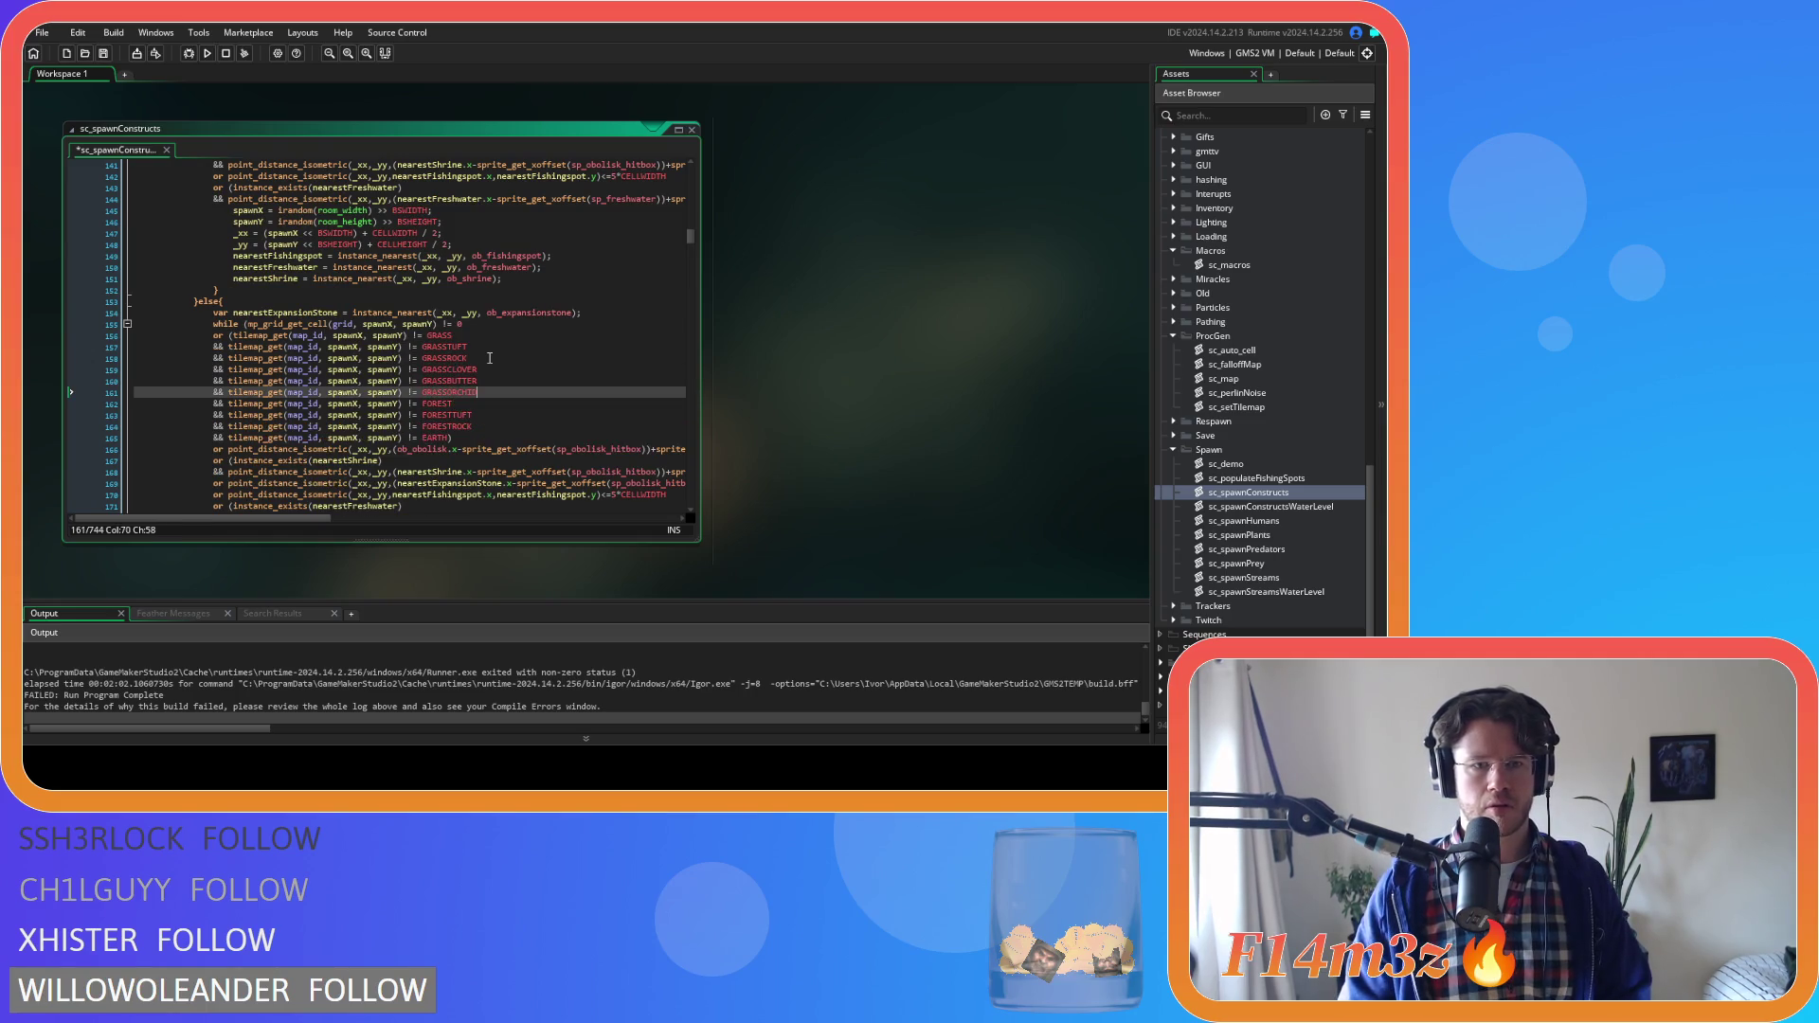
scroll(490, 359, down, 10)
scroll(490, 358, down, 3)
click(489, 388)
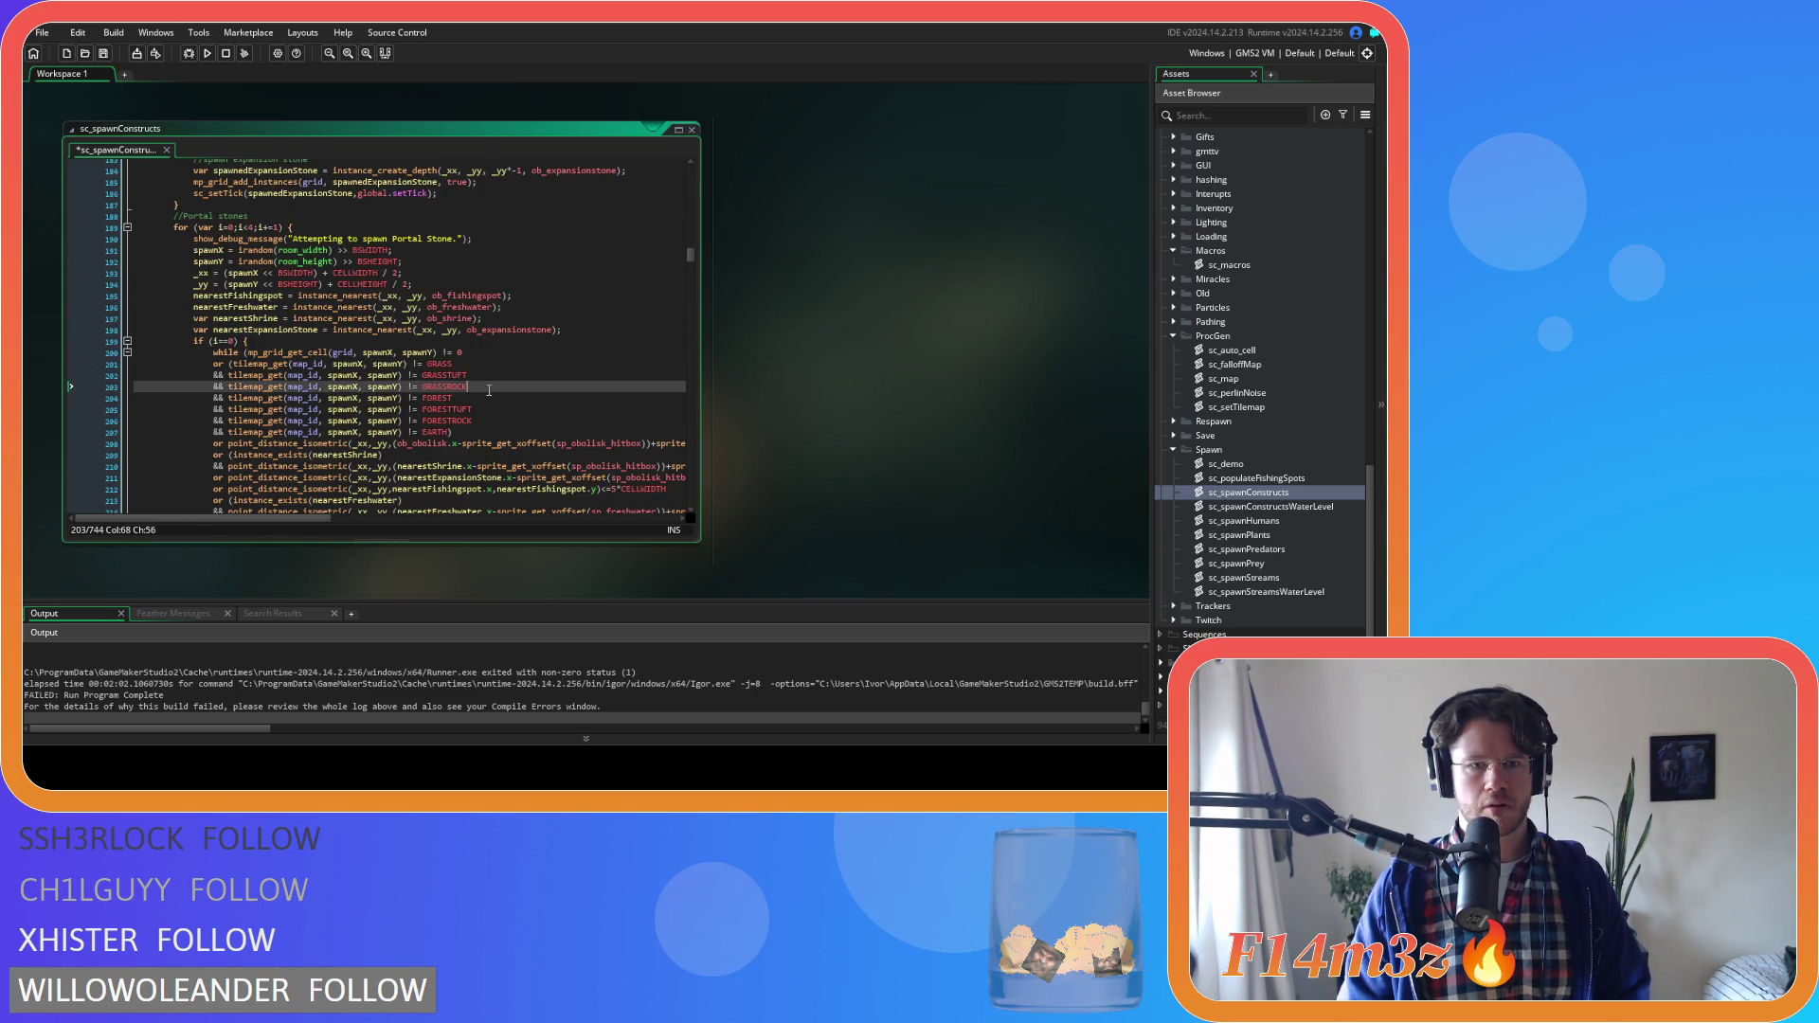
key(Return)
key(ctrl+v)
Paste the three grass conditions after the following GRASSROCK check and the exit portal check
scroll(489, 390, down, 12)
click(488, 315)
key(Return)
key(ctrl+v)
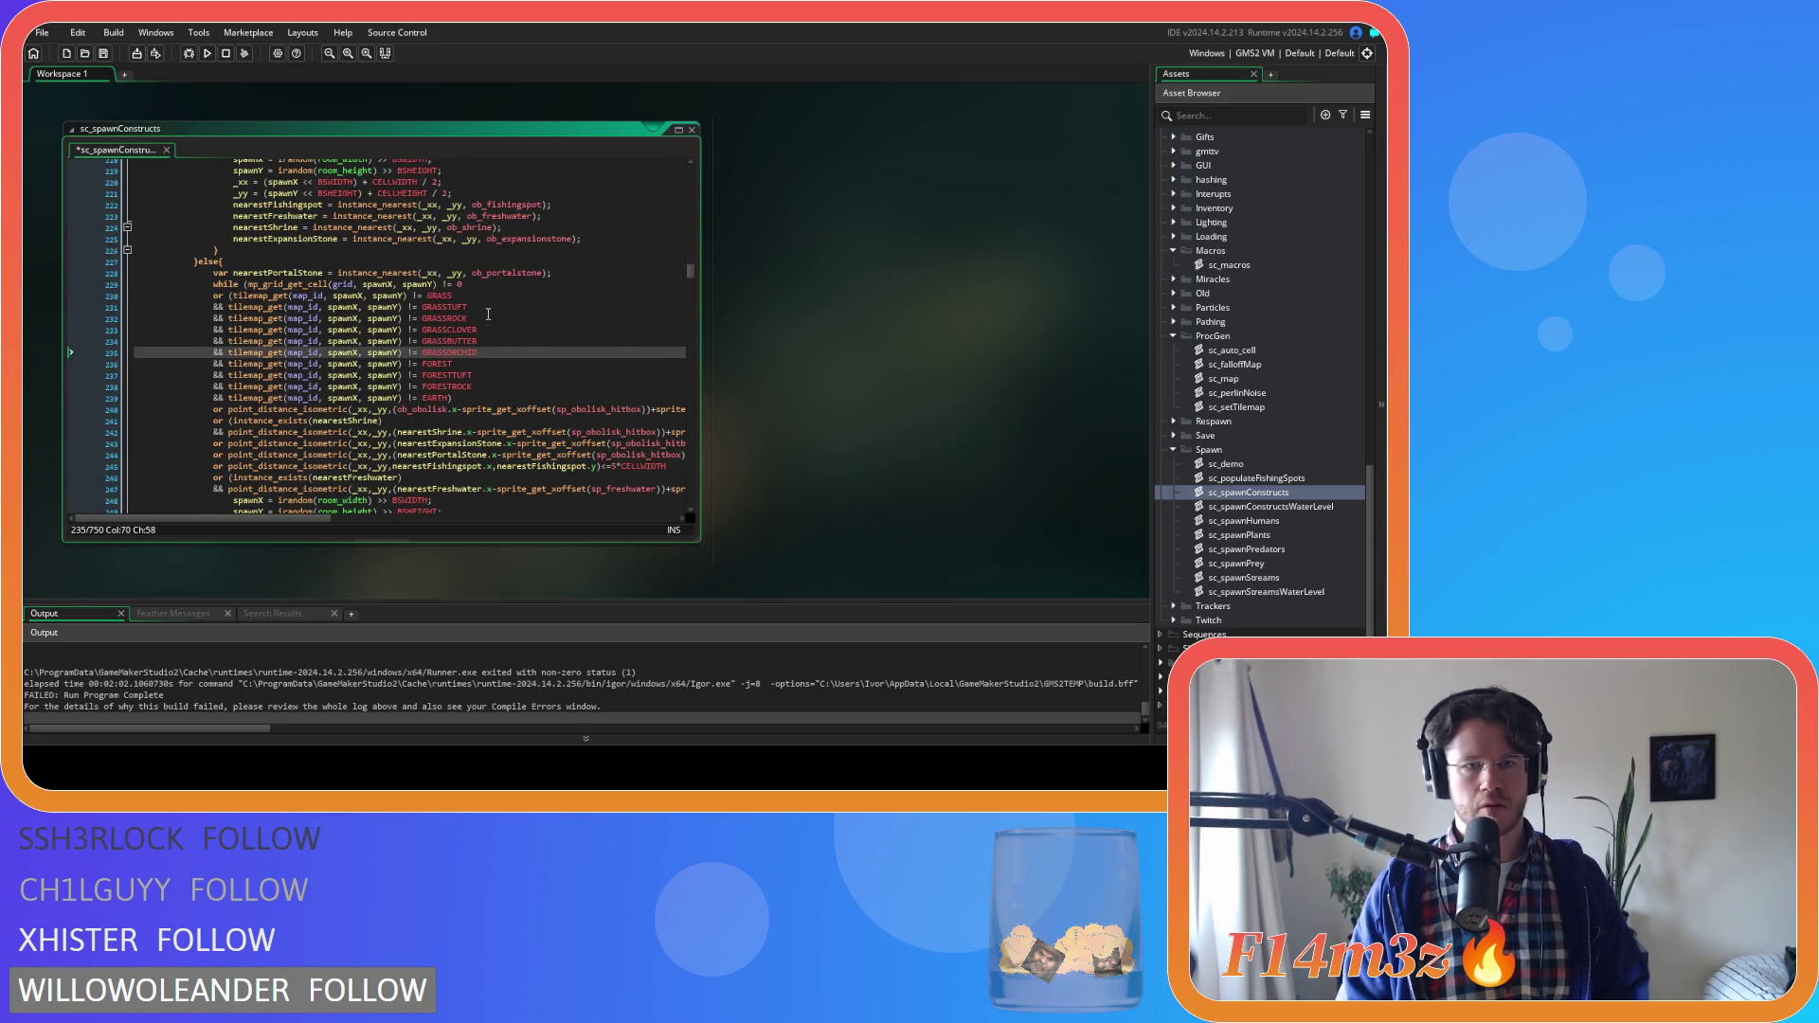
scroll(488, 315, down, 12)
scroll(488, 315, down, 2)
click(470, 368)
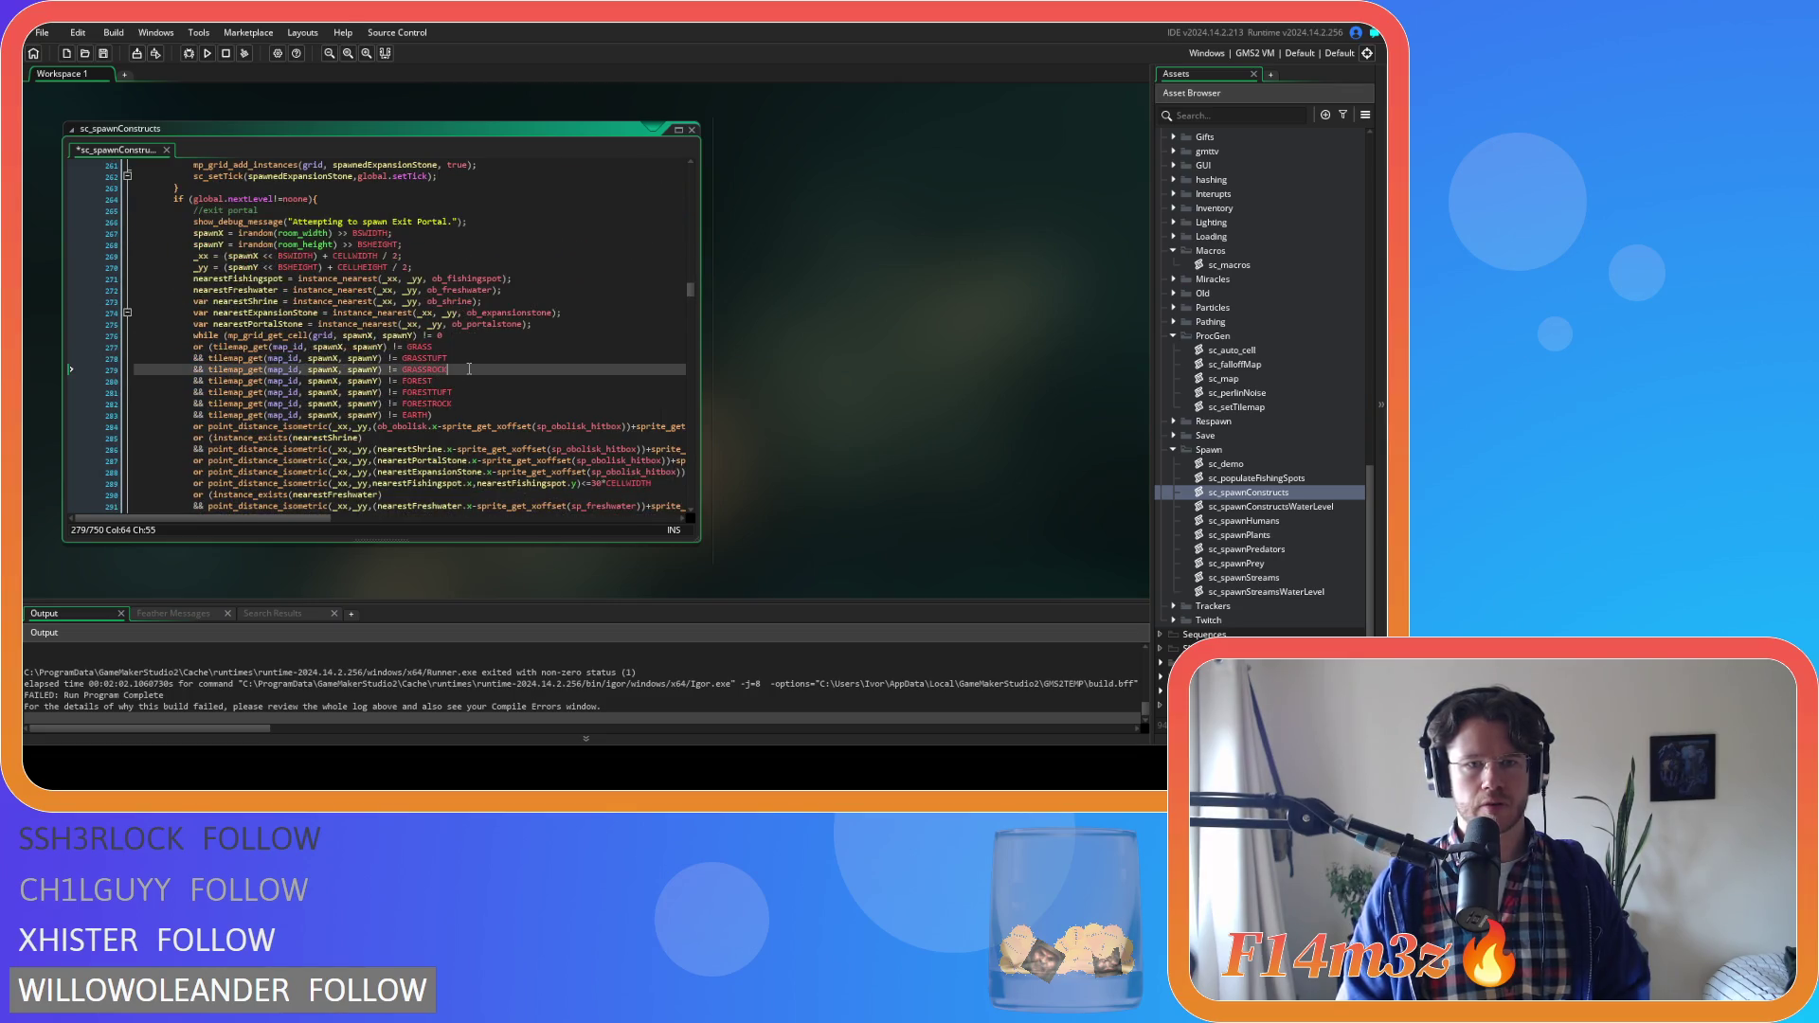
key(Return)
key(ctrl+v)
Remove the extra indentation from two new condition lines and save the script
click(243, 392)
key(Home)
key(BackSpace)
click(244, 404)
key(Home)
key(BackSpace)
click(478, 409)
key(ctrl+s)
Add the three grass conditions to the entrance portal check and unindent them
scroll(483, 408, down, 3)
scroll(486, 406, down, 10)
click(460, 395)
key(ctrl+v)
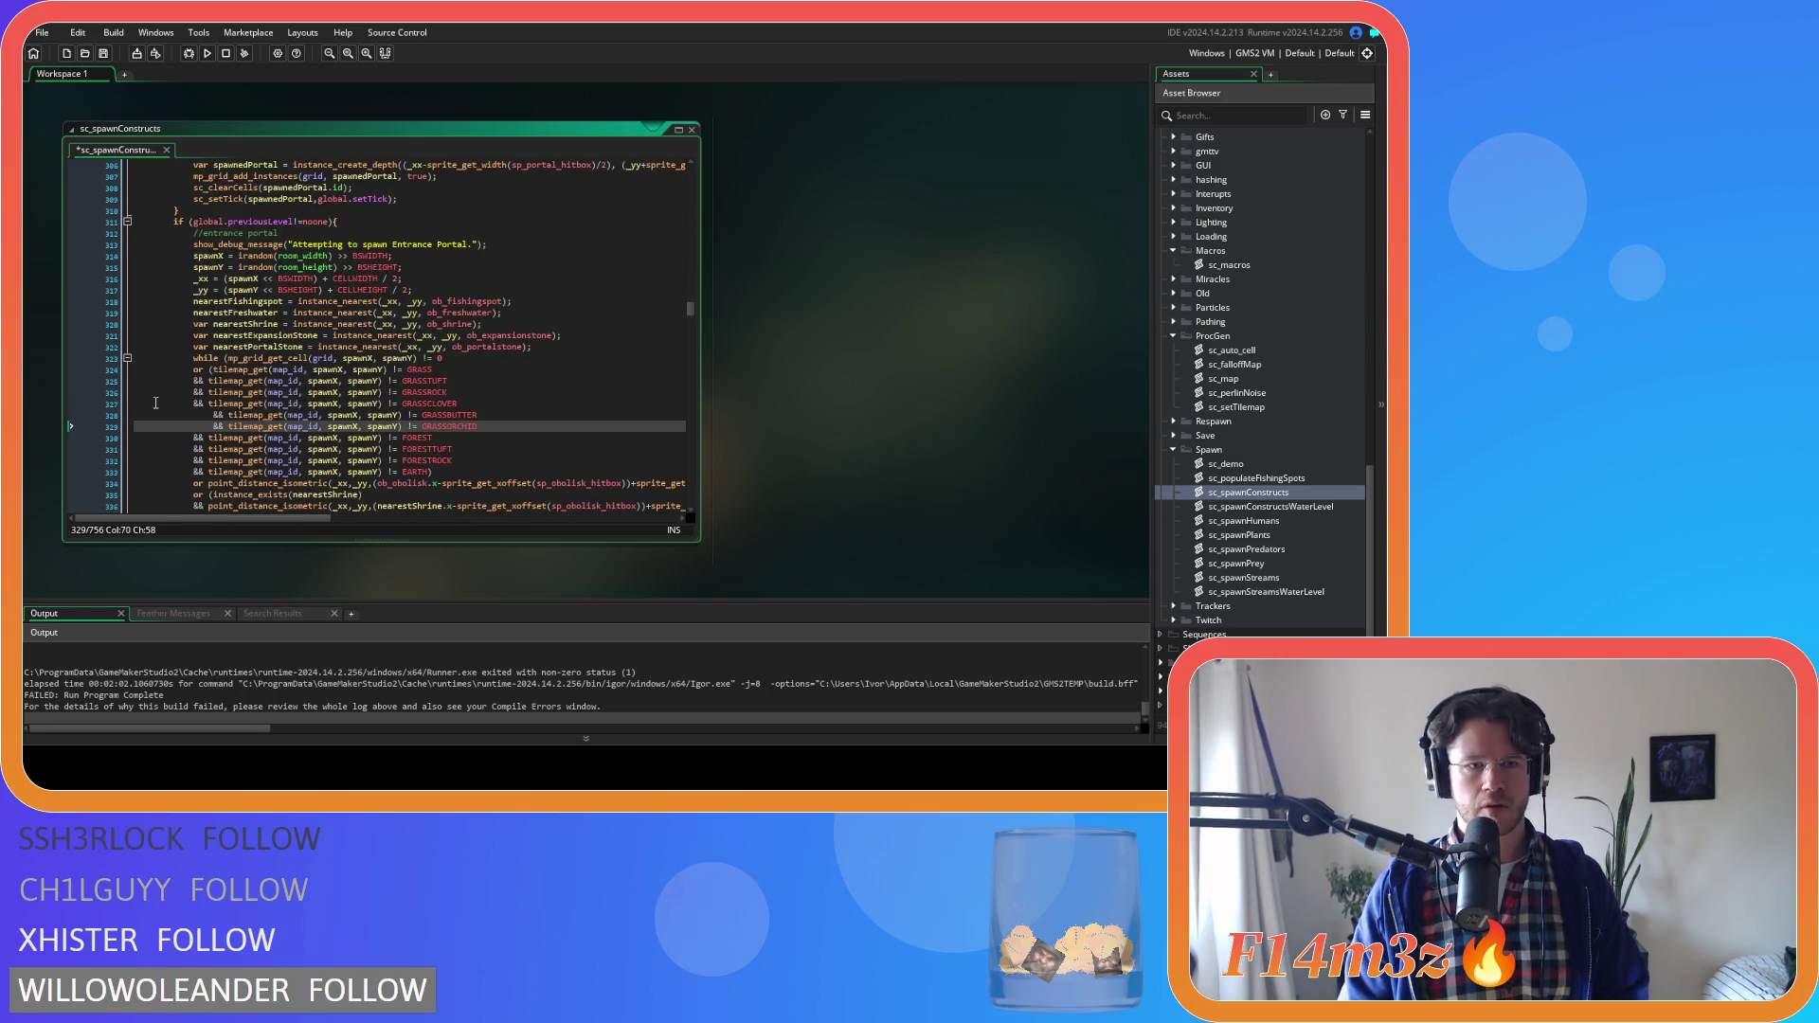
key(shift+Up)
key(shift+Tab)
drag(457, 426, 199, 403)
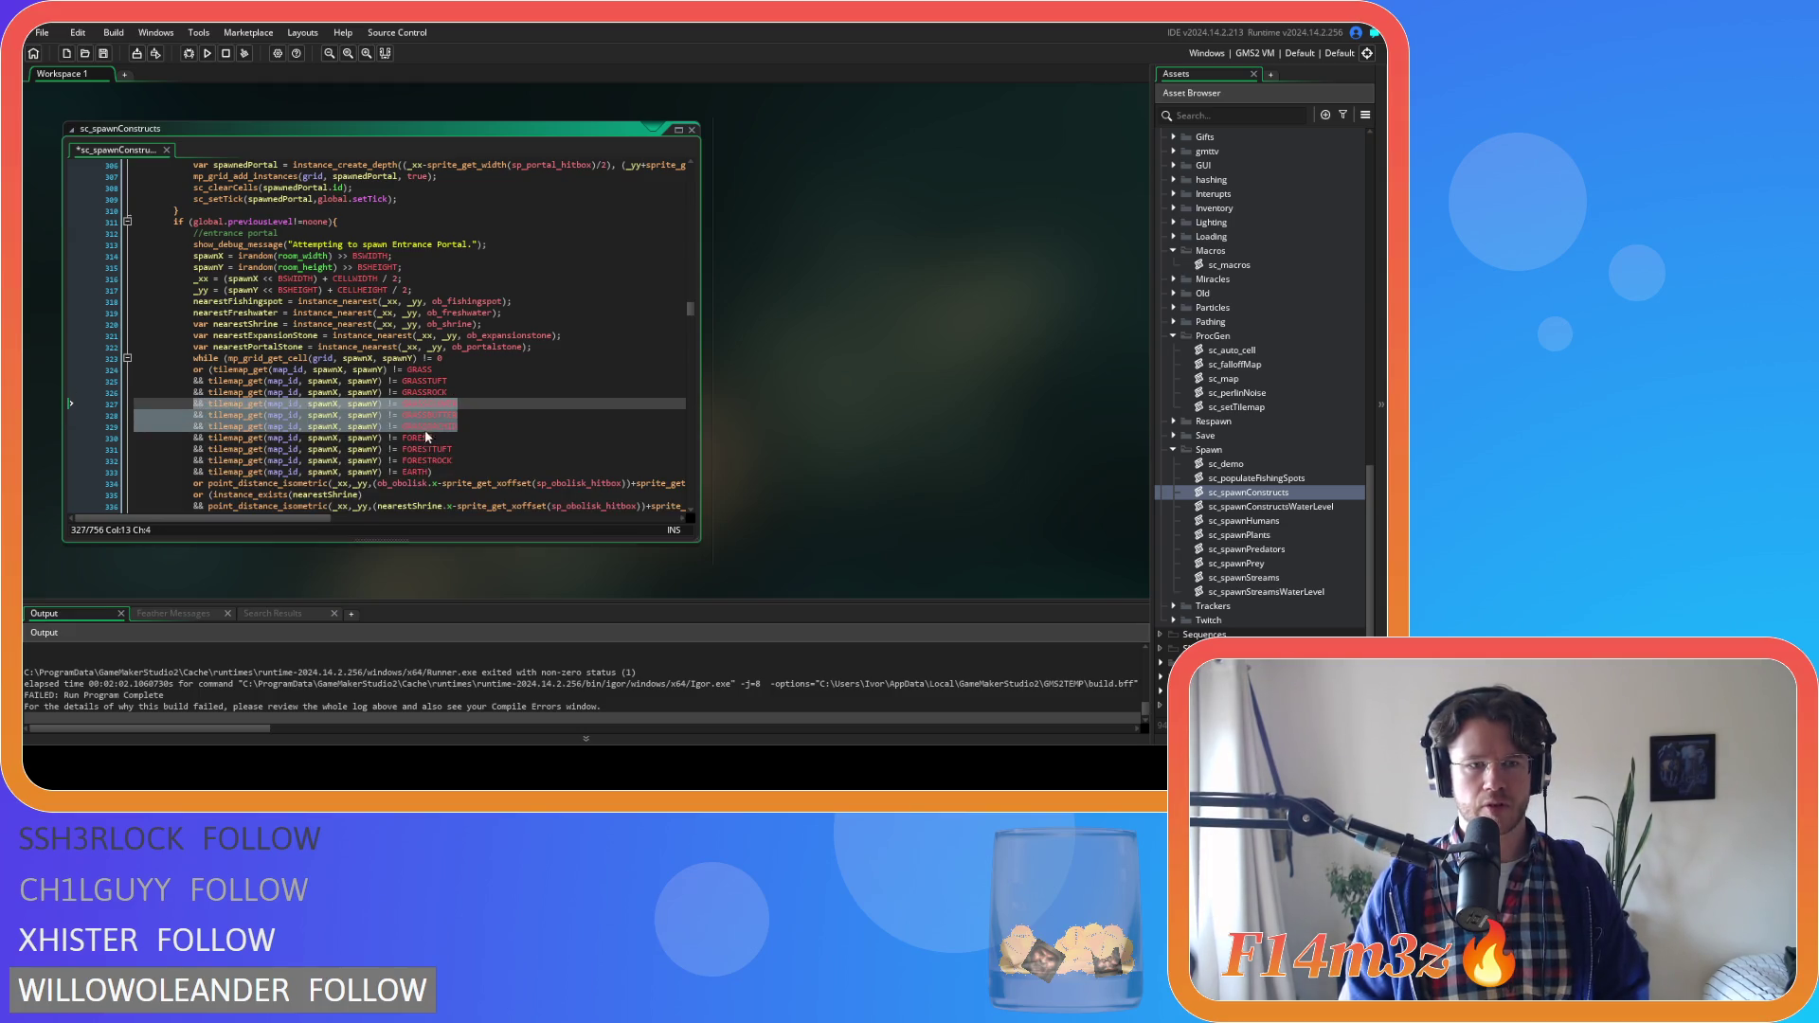
scroll(445, 417, down, 10)
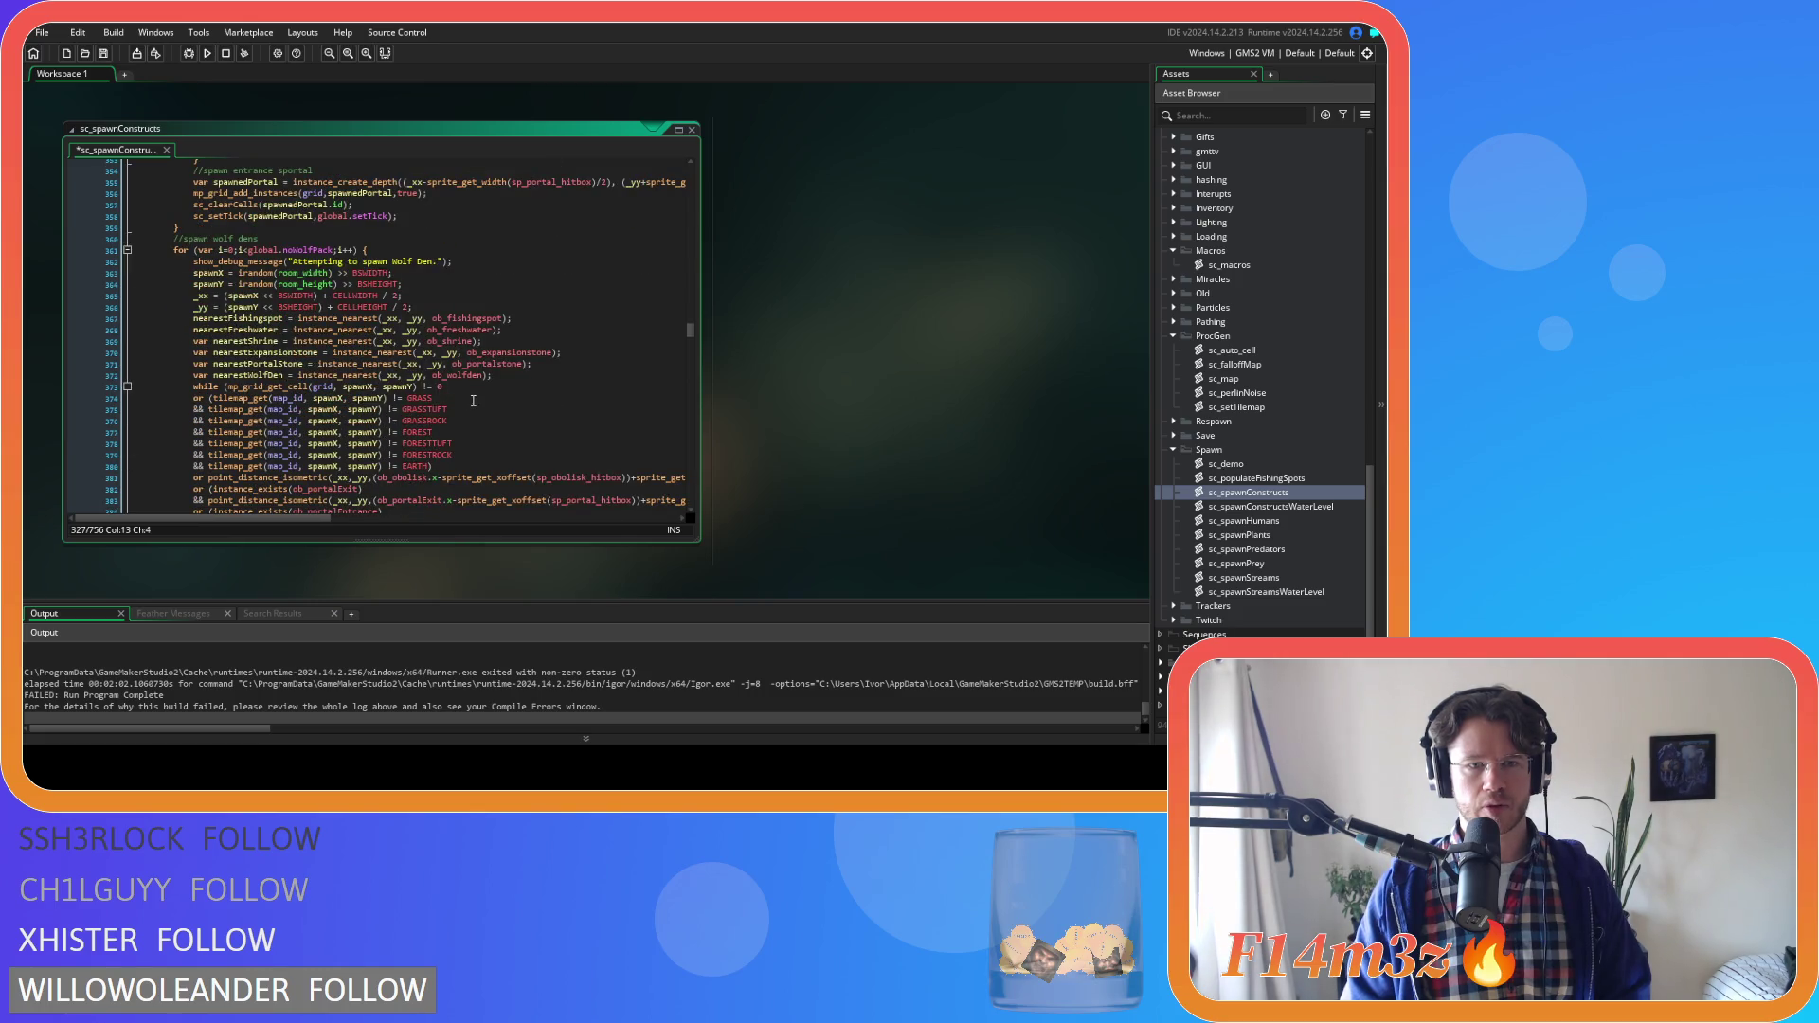
Paste the three grass conditions after the wolf den and foxhole GRASSROCK checks
click(463, 421)
key(Return)
key(ctrl+v)
scroll(468, 422, down, 4)
scroll(468, 423, down, 9)
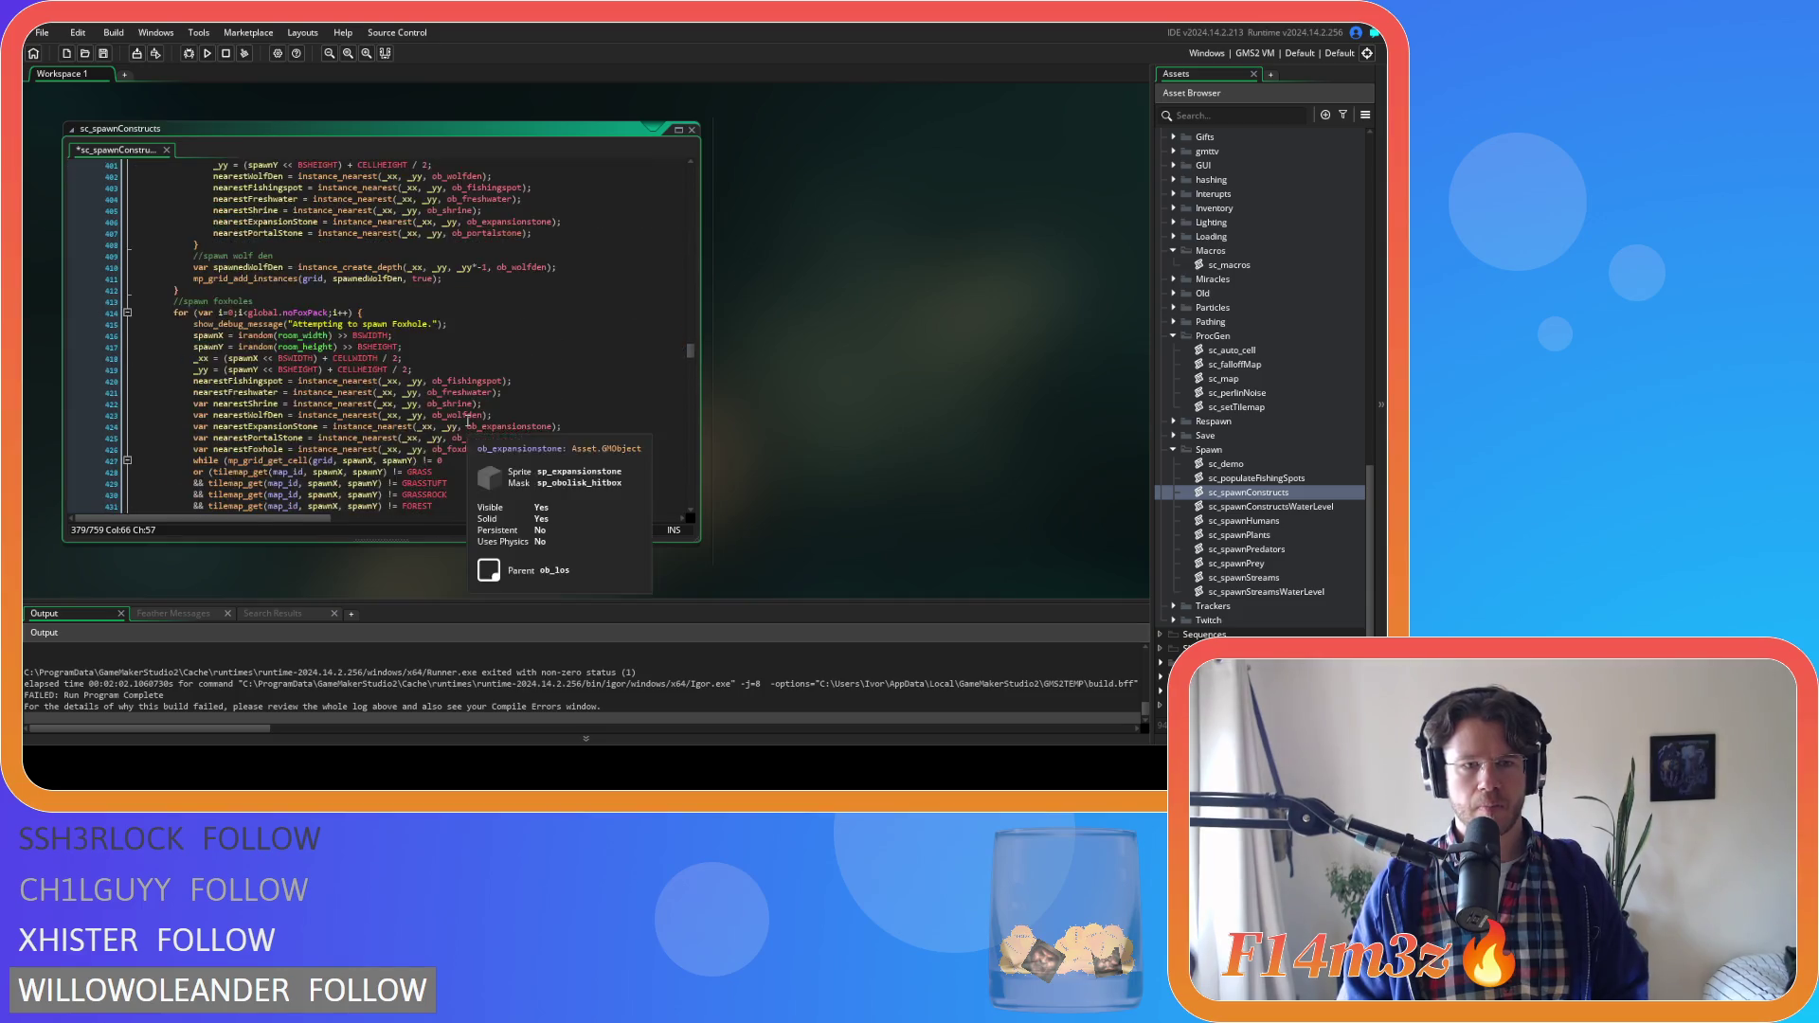
click(467, 381)
key(Return)
key(ctrl+v)
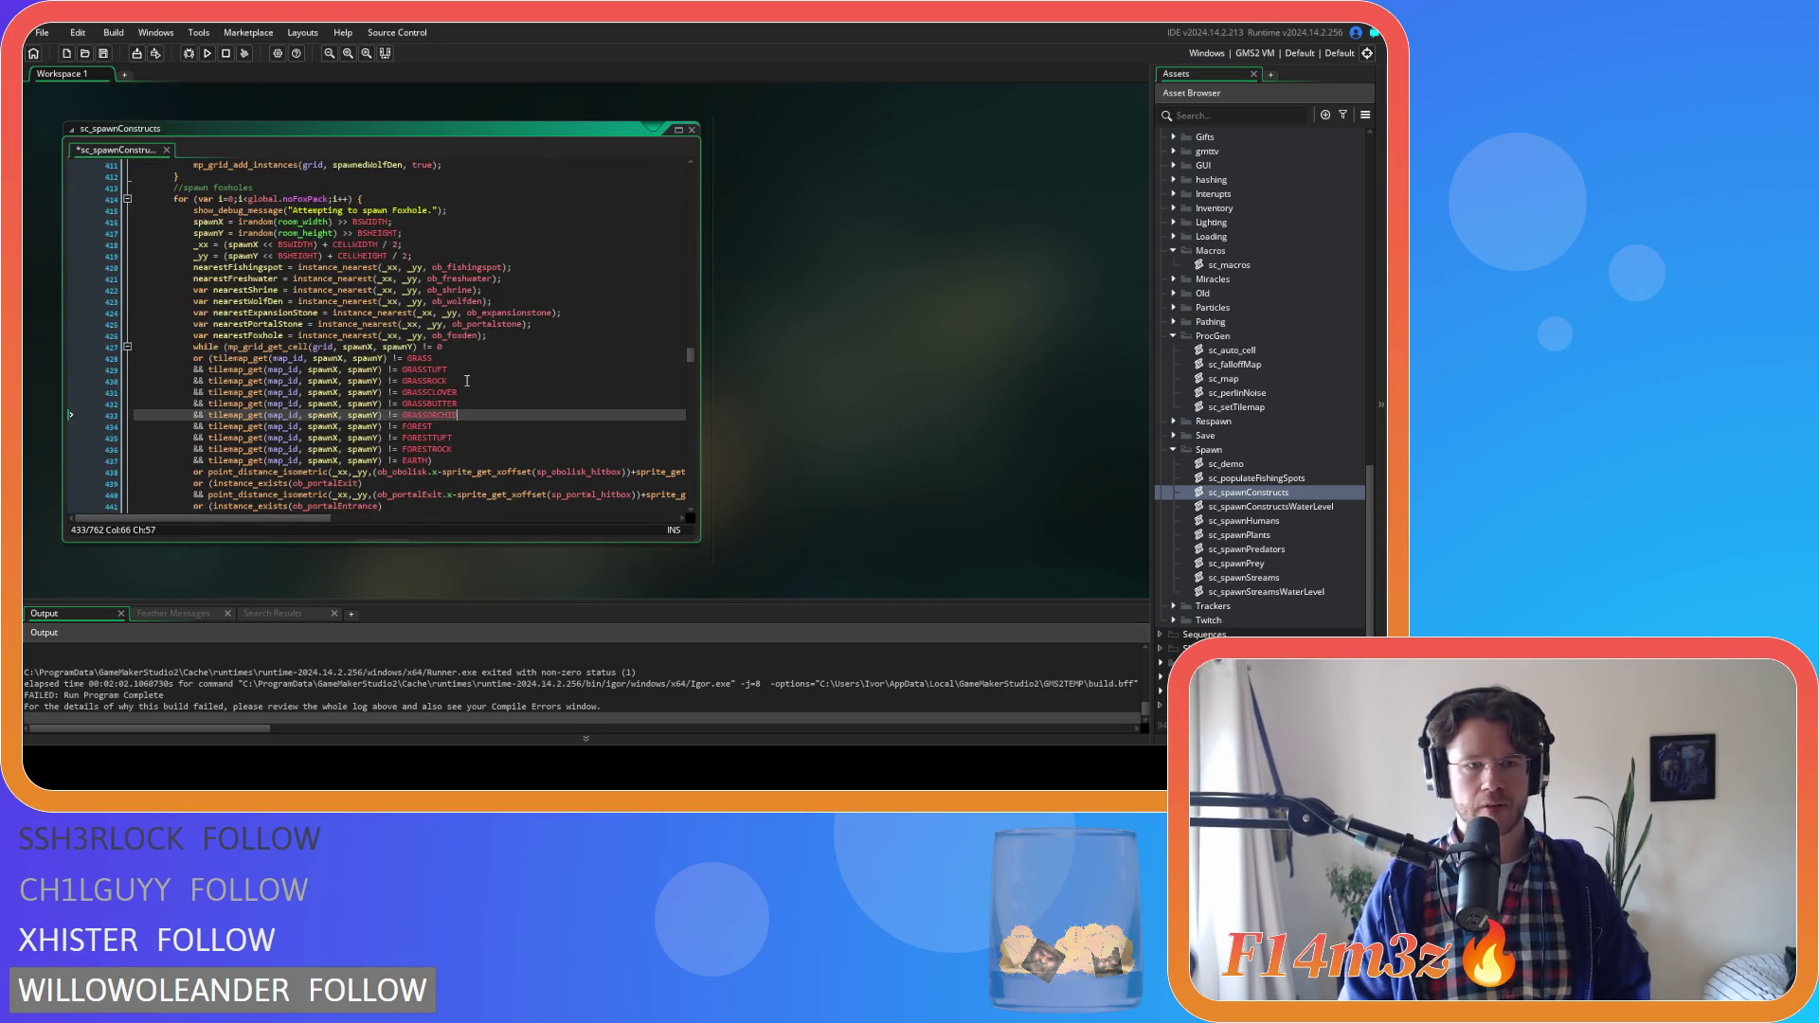
Paste the three grass conditions after the deer herd and rabbit warren GRASSROCK checks
scroll(467, 381, down, 11)
click(487, 335)
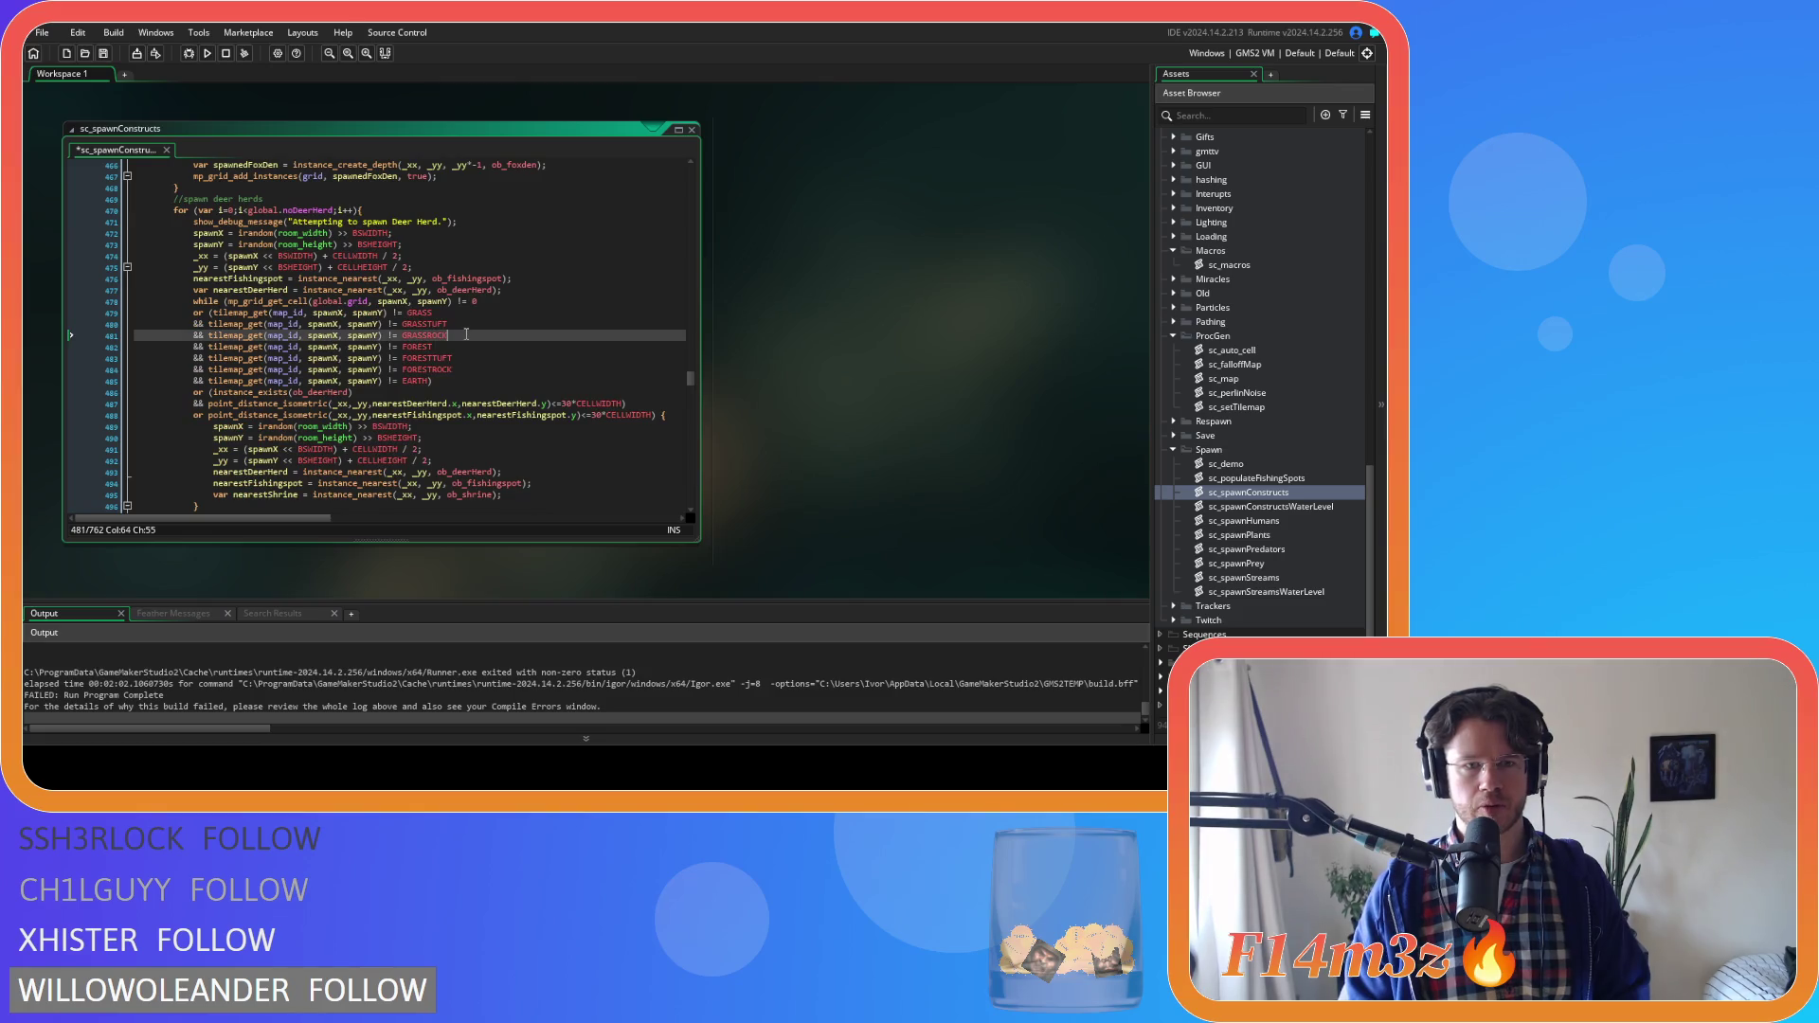
key(Return)
key(ctrl+v)
scroll(486, 335, down, 3)
scroll(486, 336, down, 6)
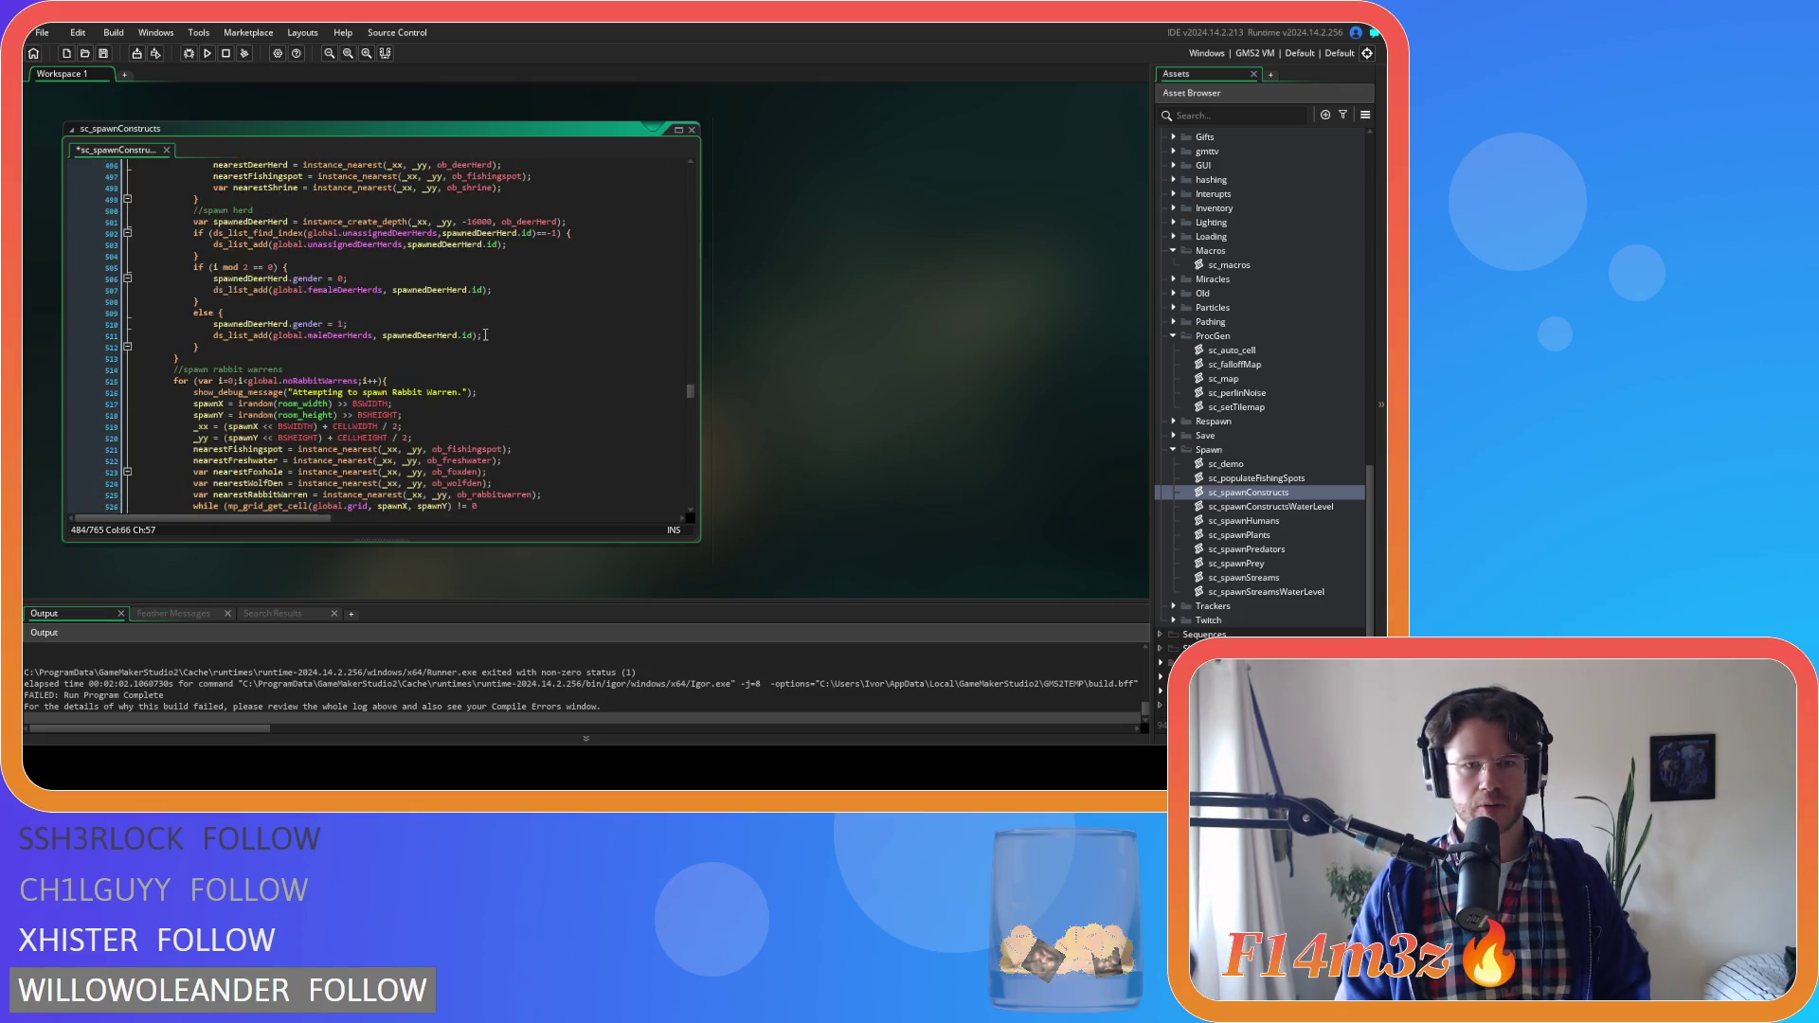
click(458, 340)
key(Return)
key(ctrl+v)
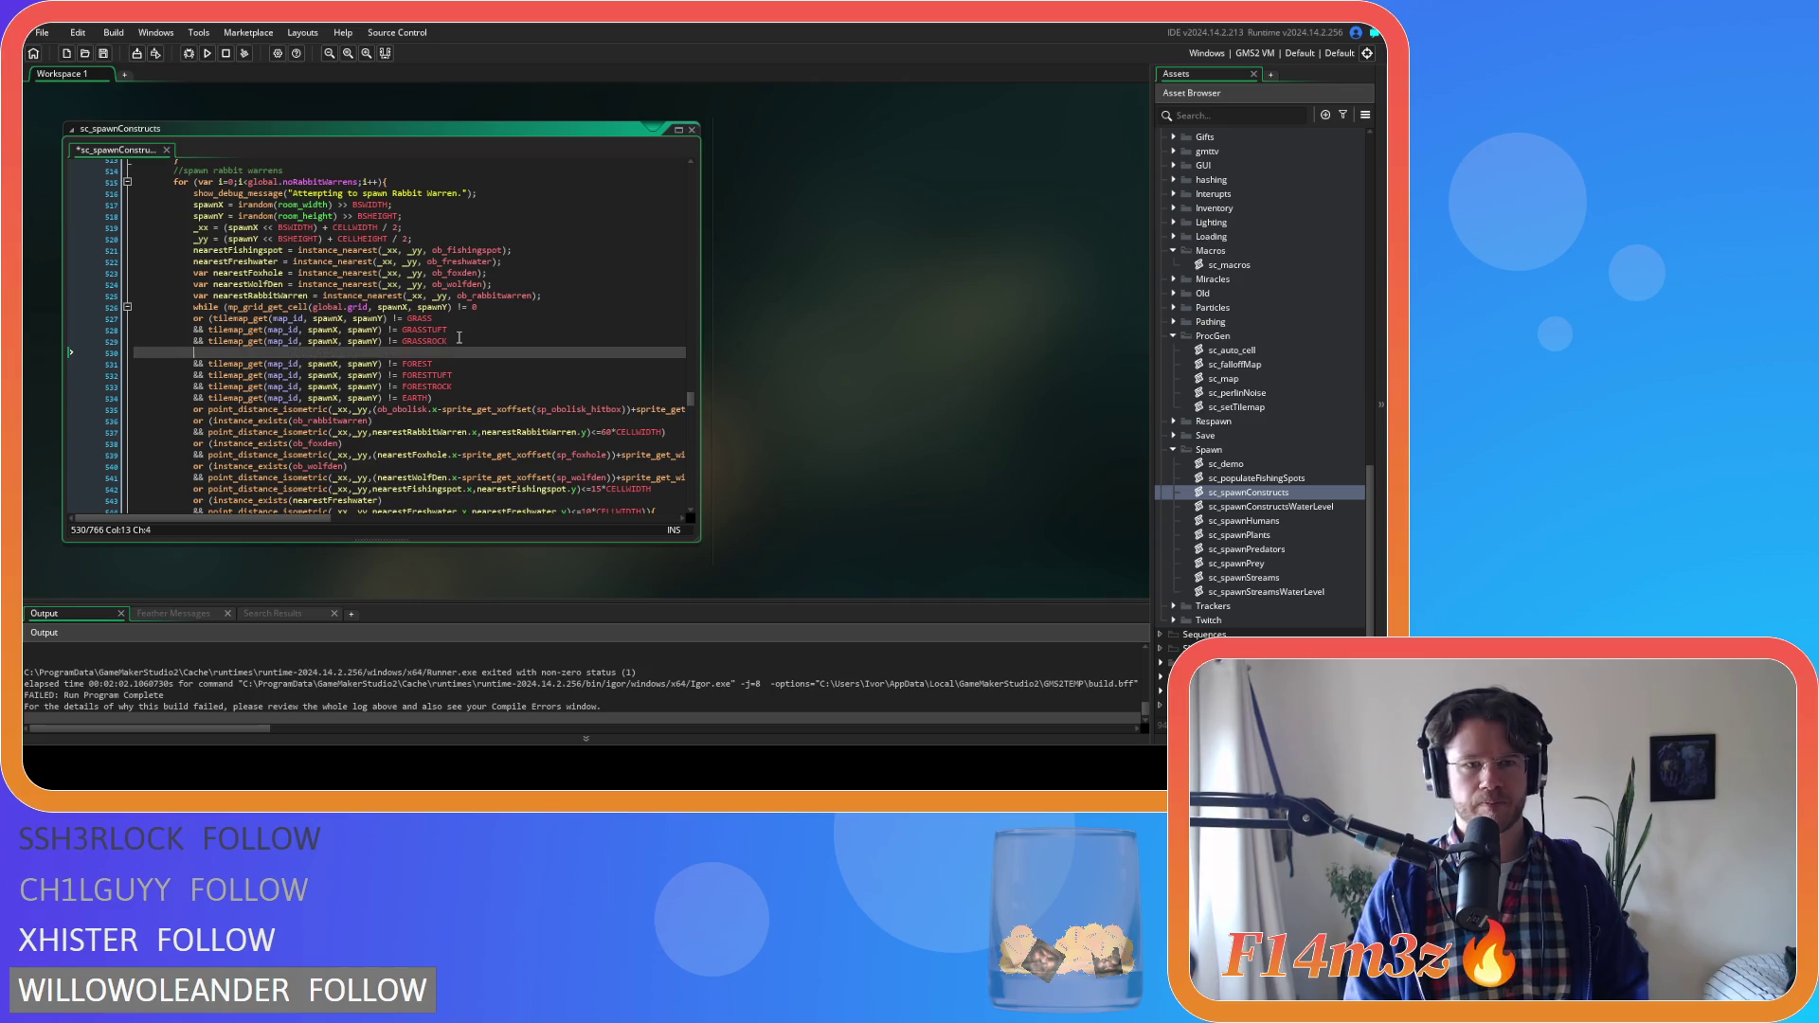
Start a new line after the demo-mode GRASSROCK check
scroll(426, 390, down, 3)
scroll(426, 390, down, 4)
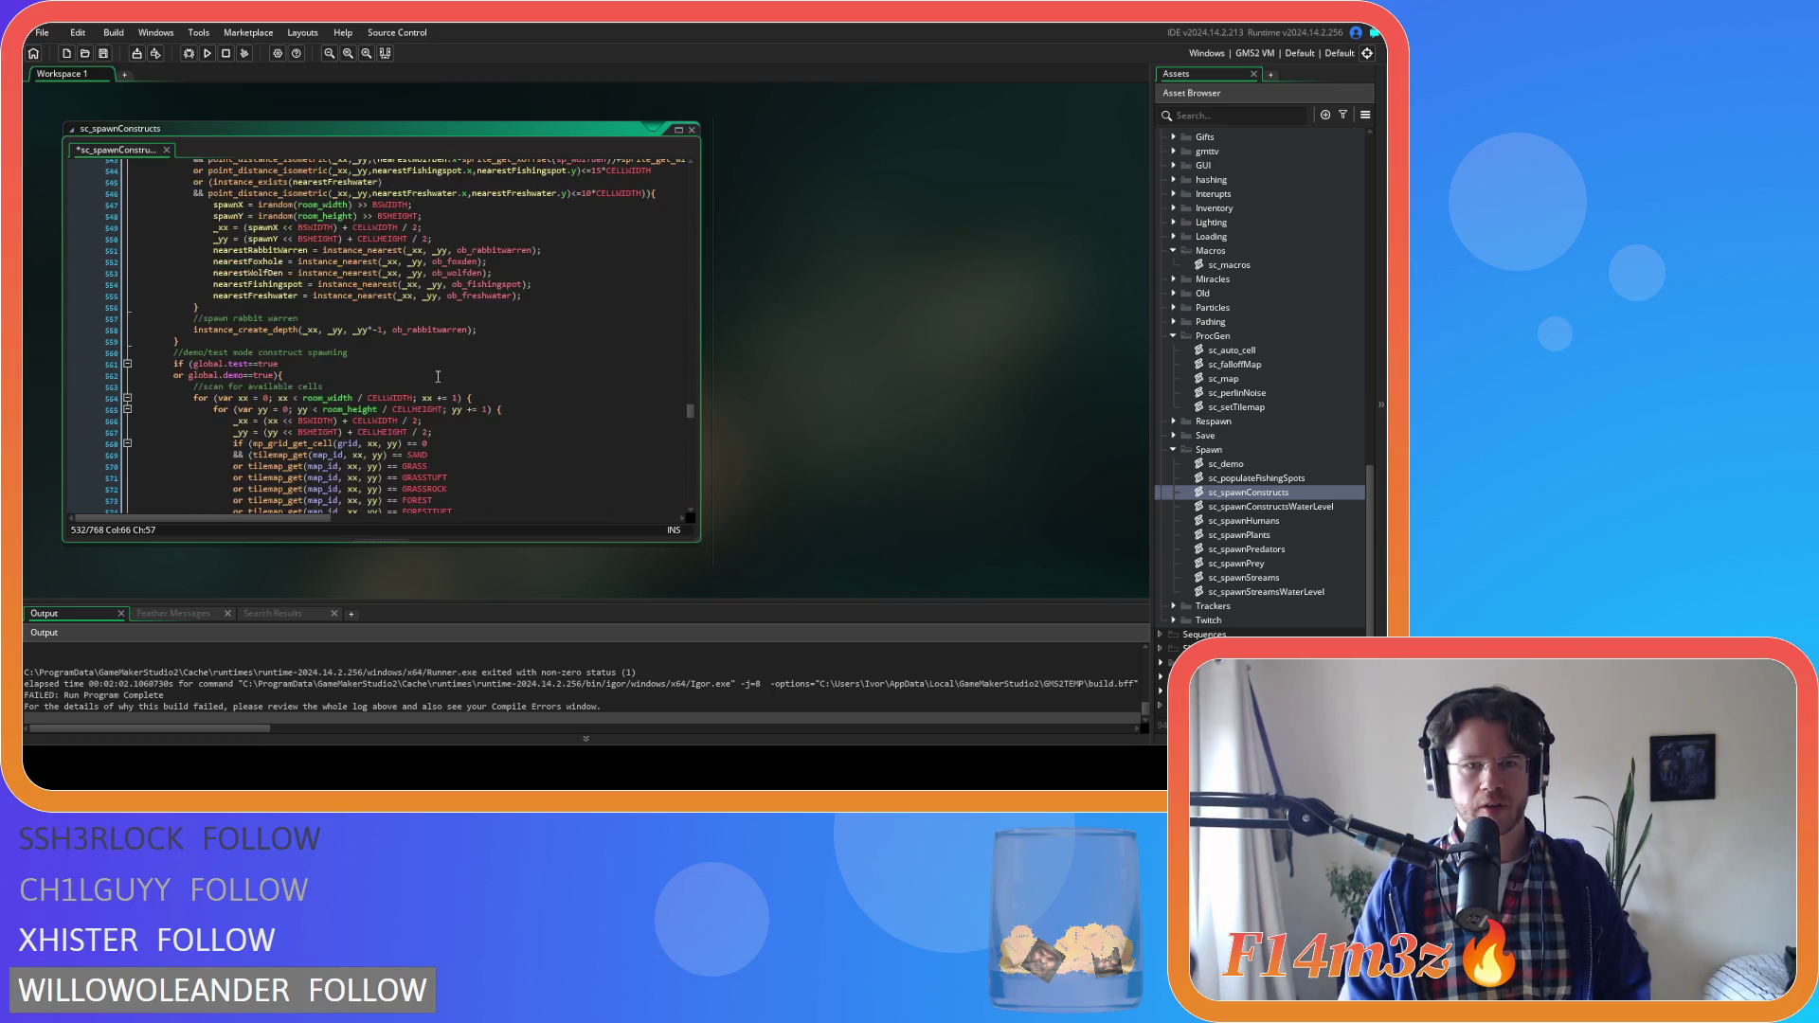
click(474, 375)
key(Return)
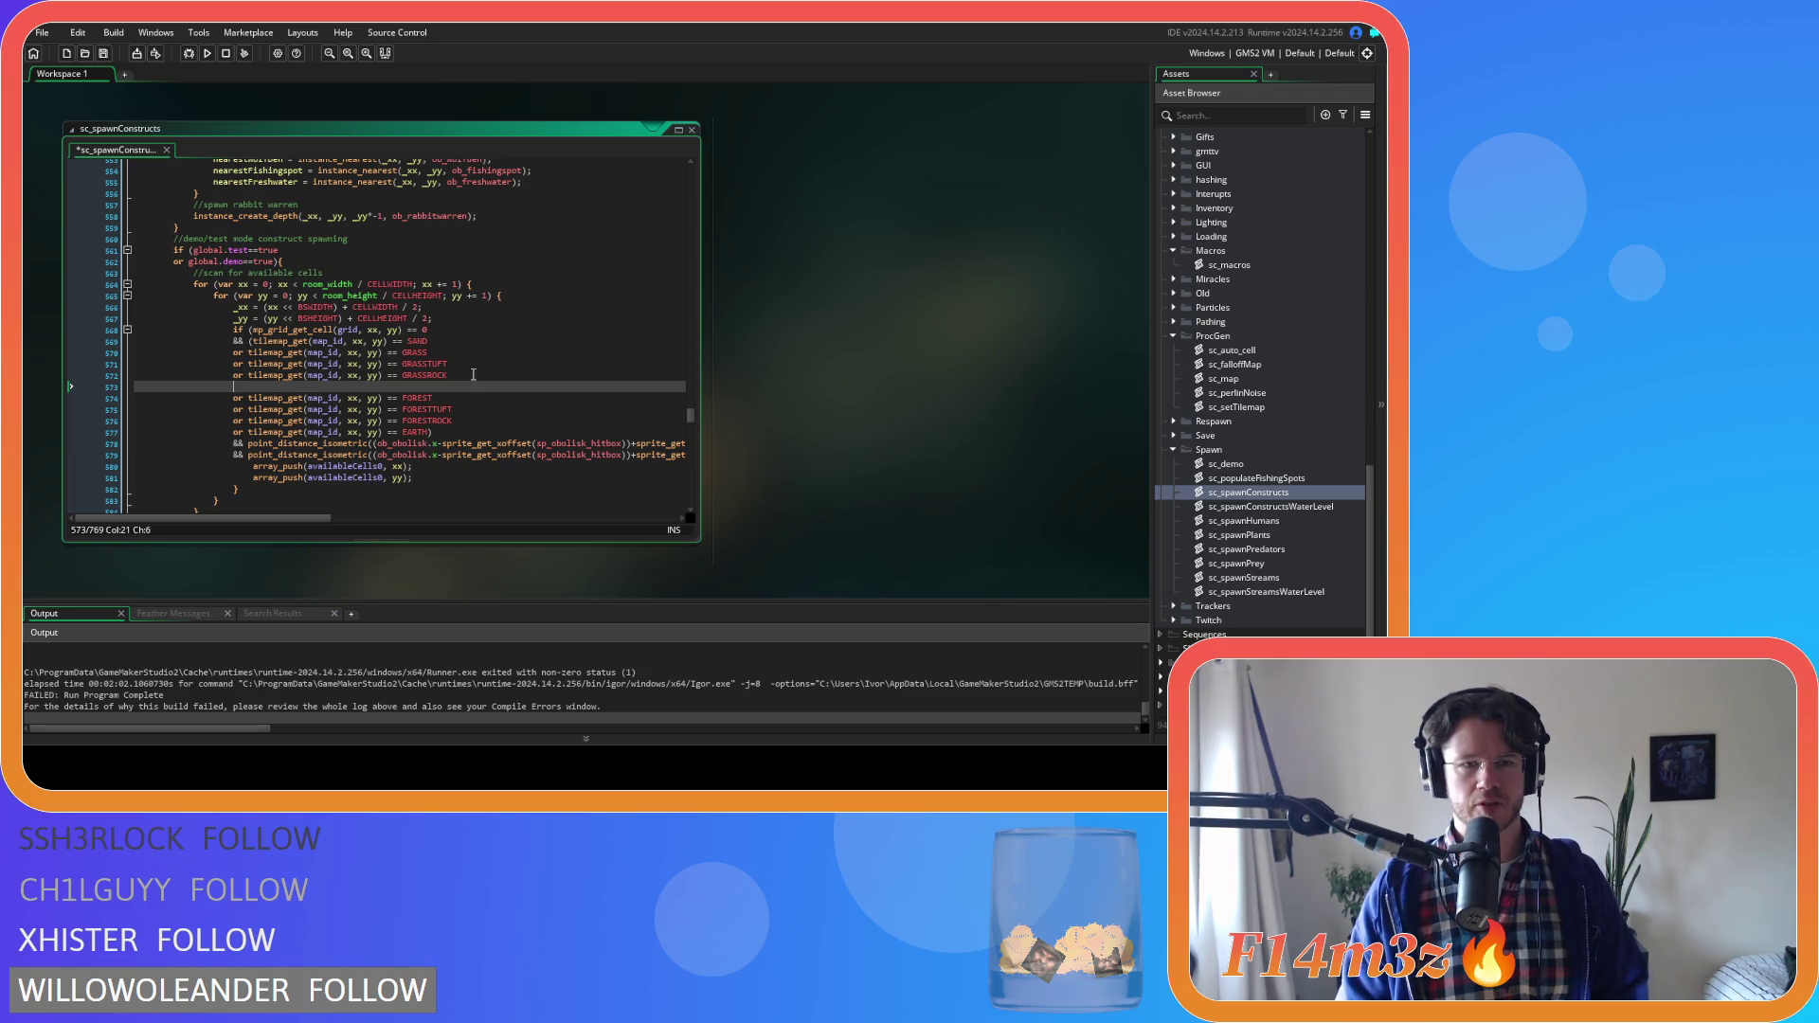
Paste the grass conditions into the demo-mode scan, then delete the mismatched spawnX/spawnY conditions
key(ctrl+z)
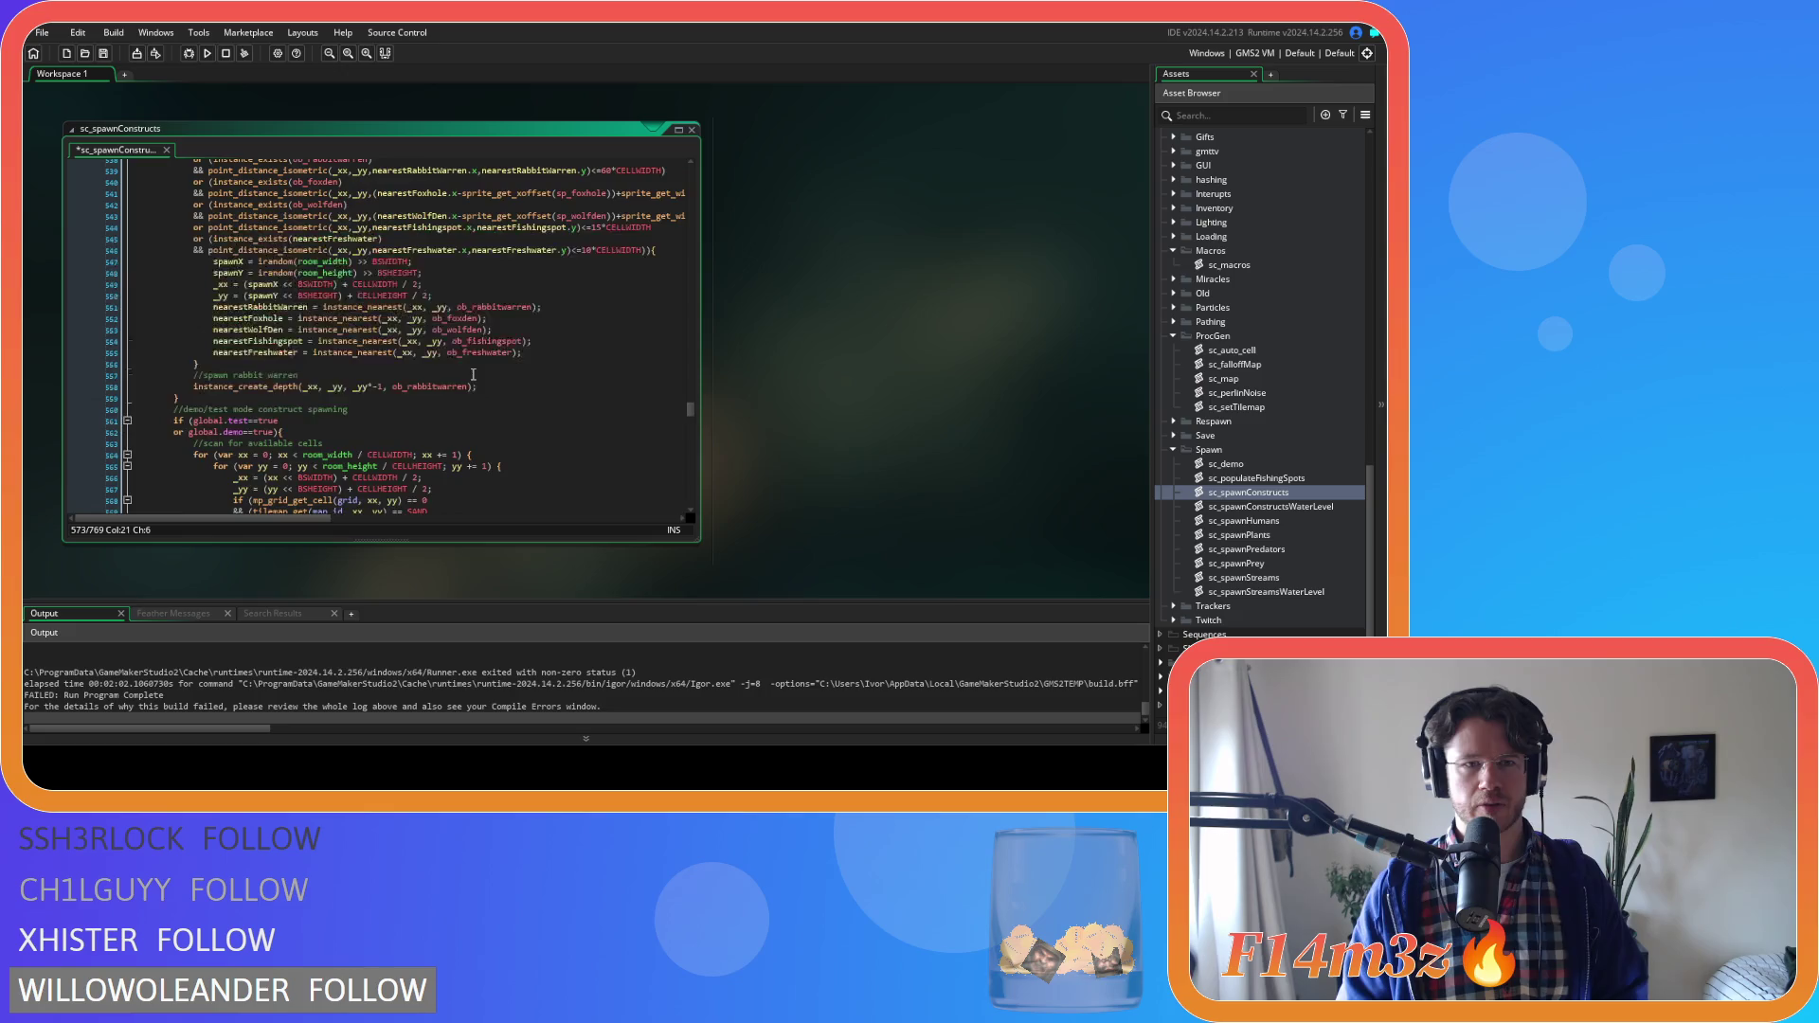
scroll(474, 375, down, 3)
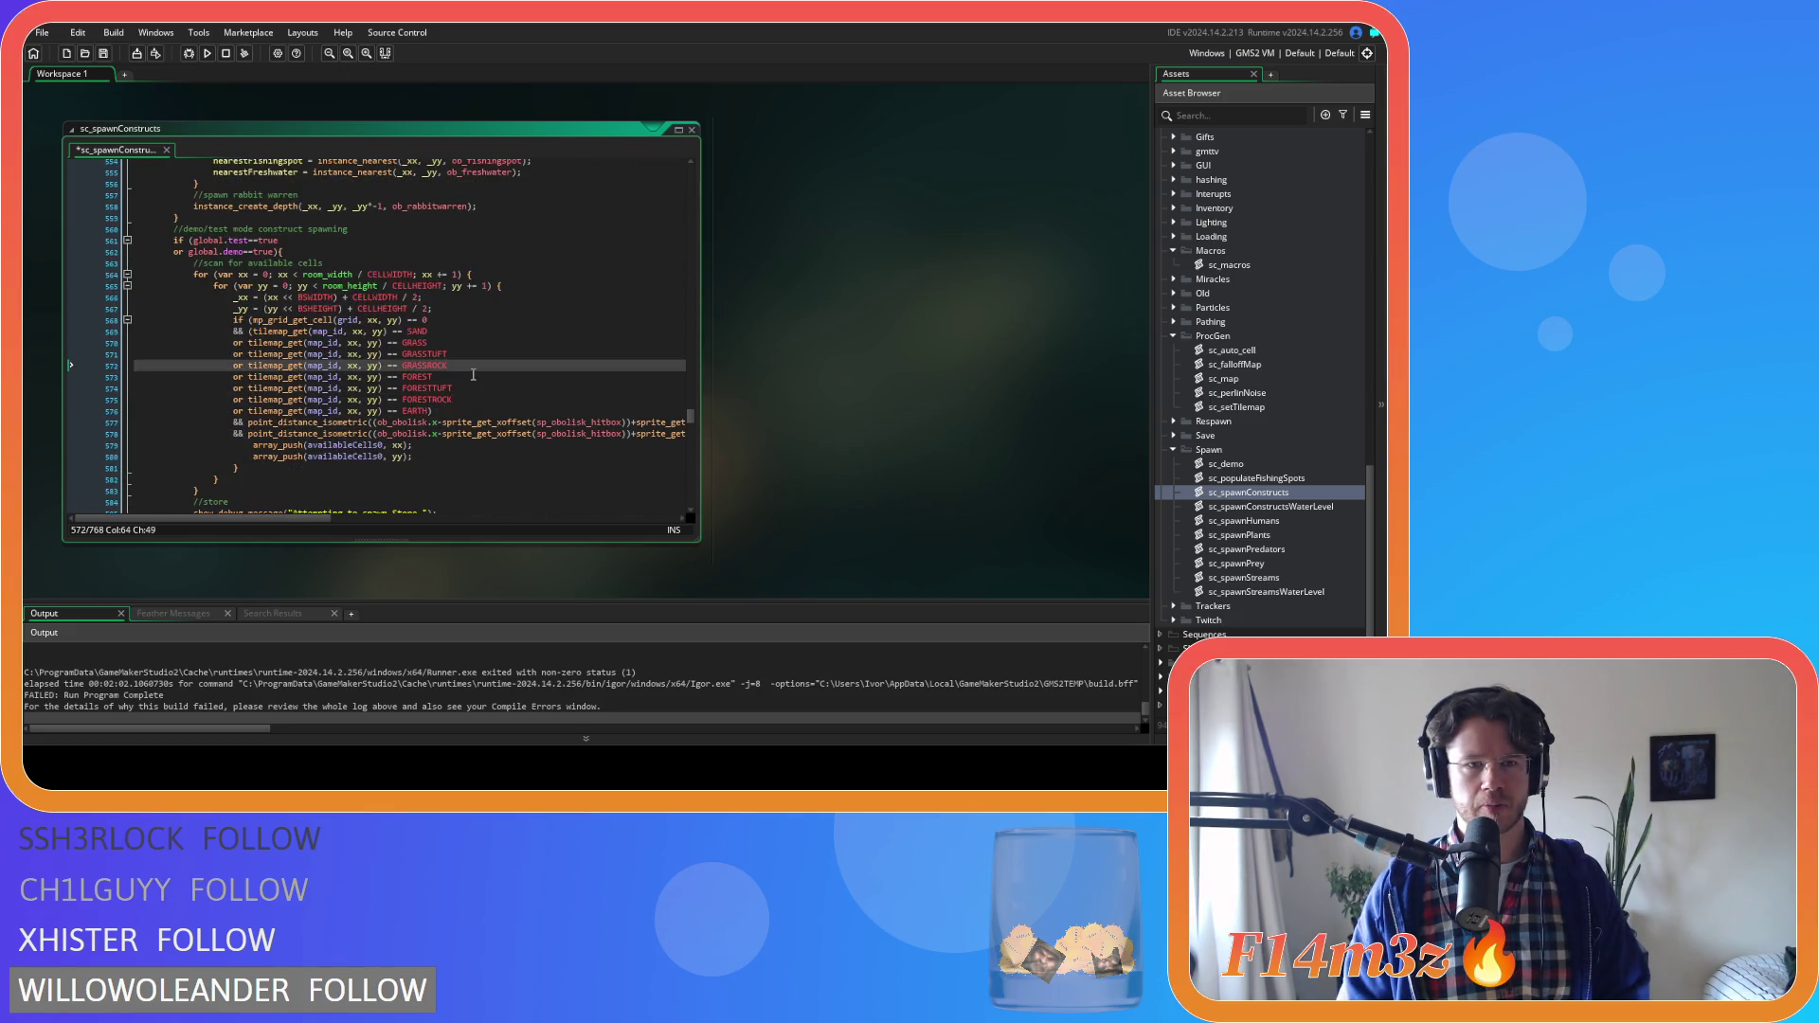
key(ctrl+v)
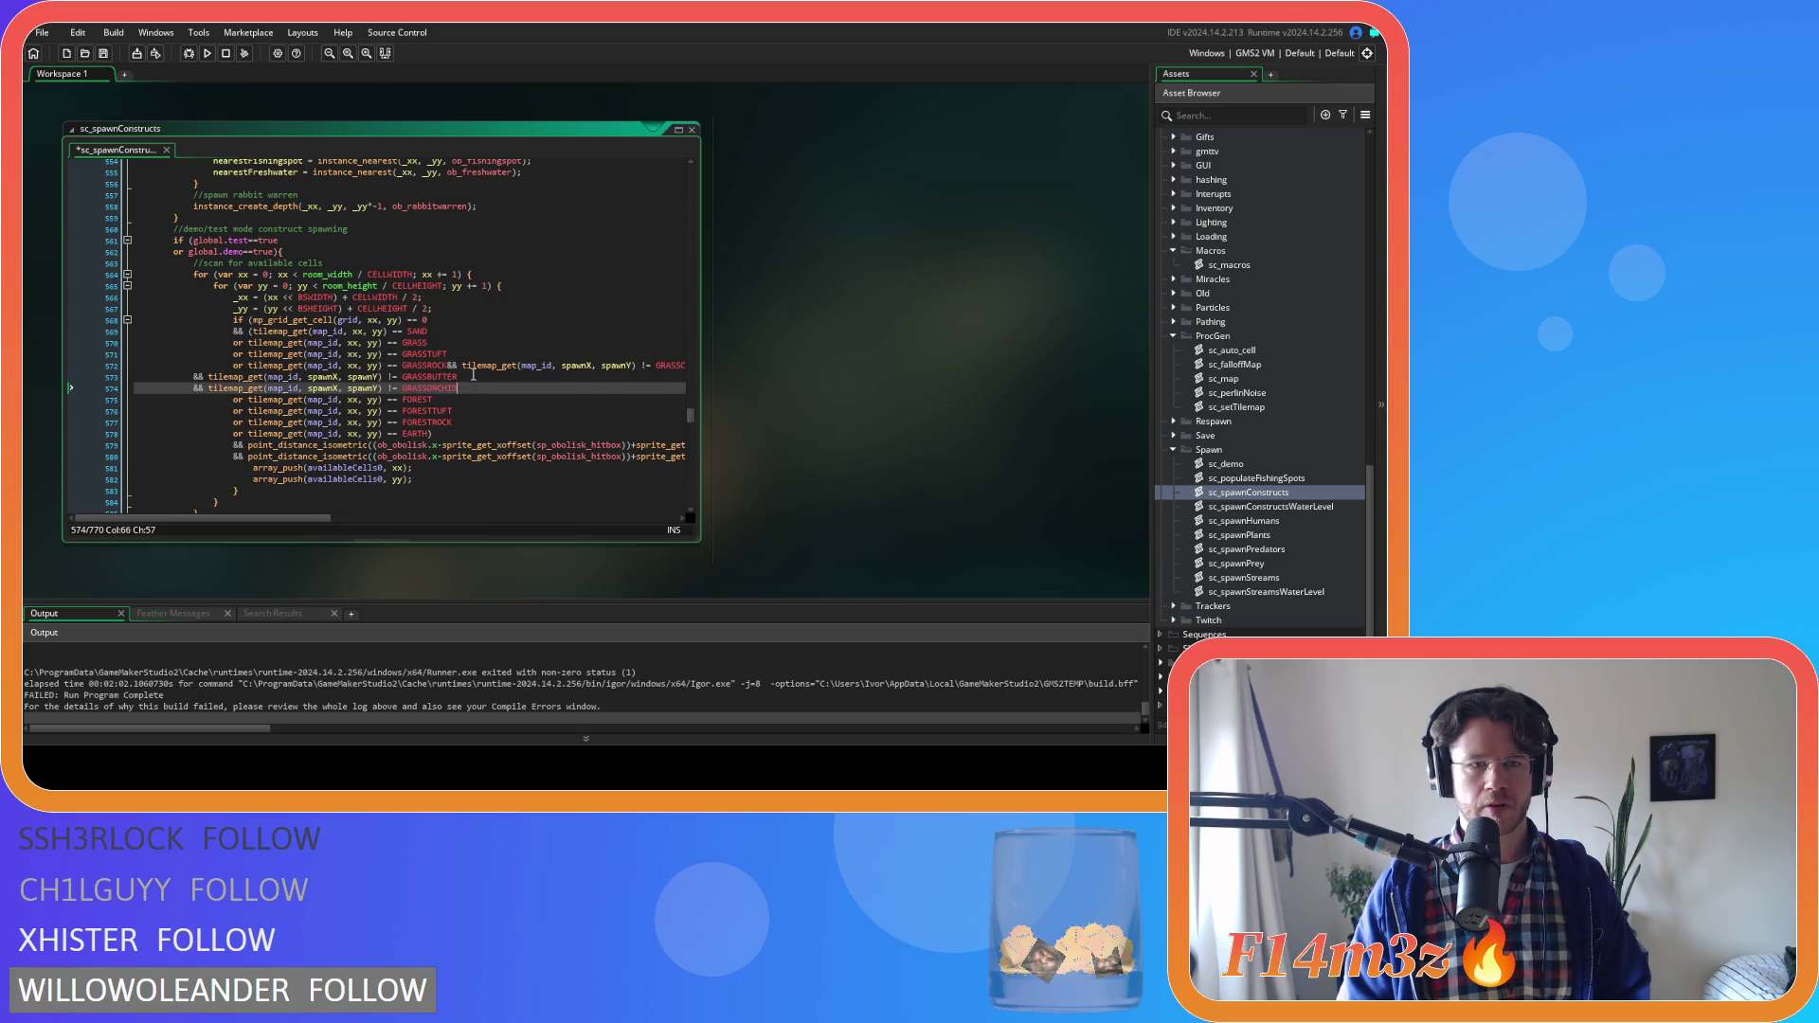
mouse_move(254, 369)
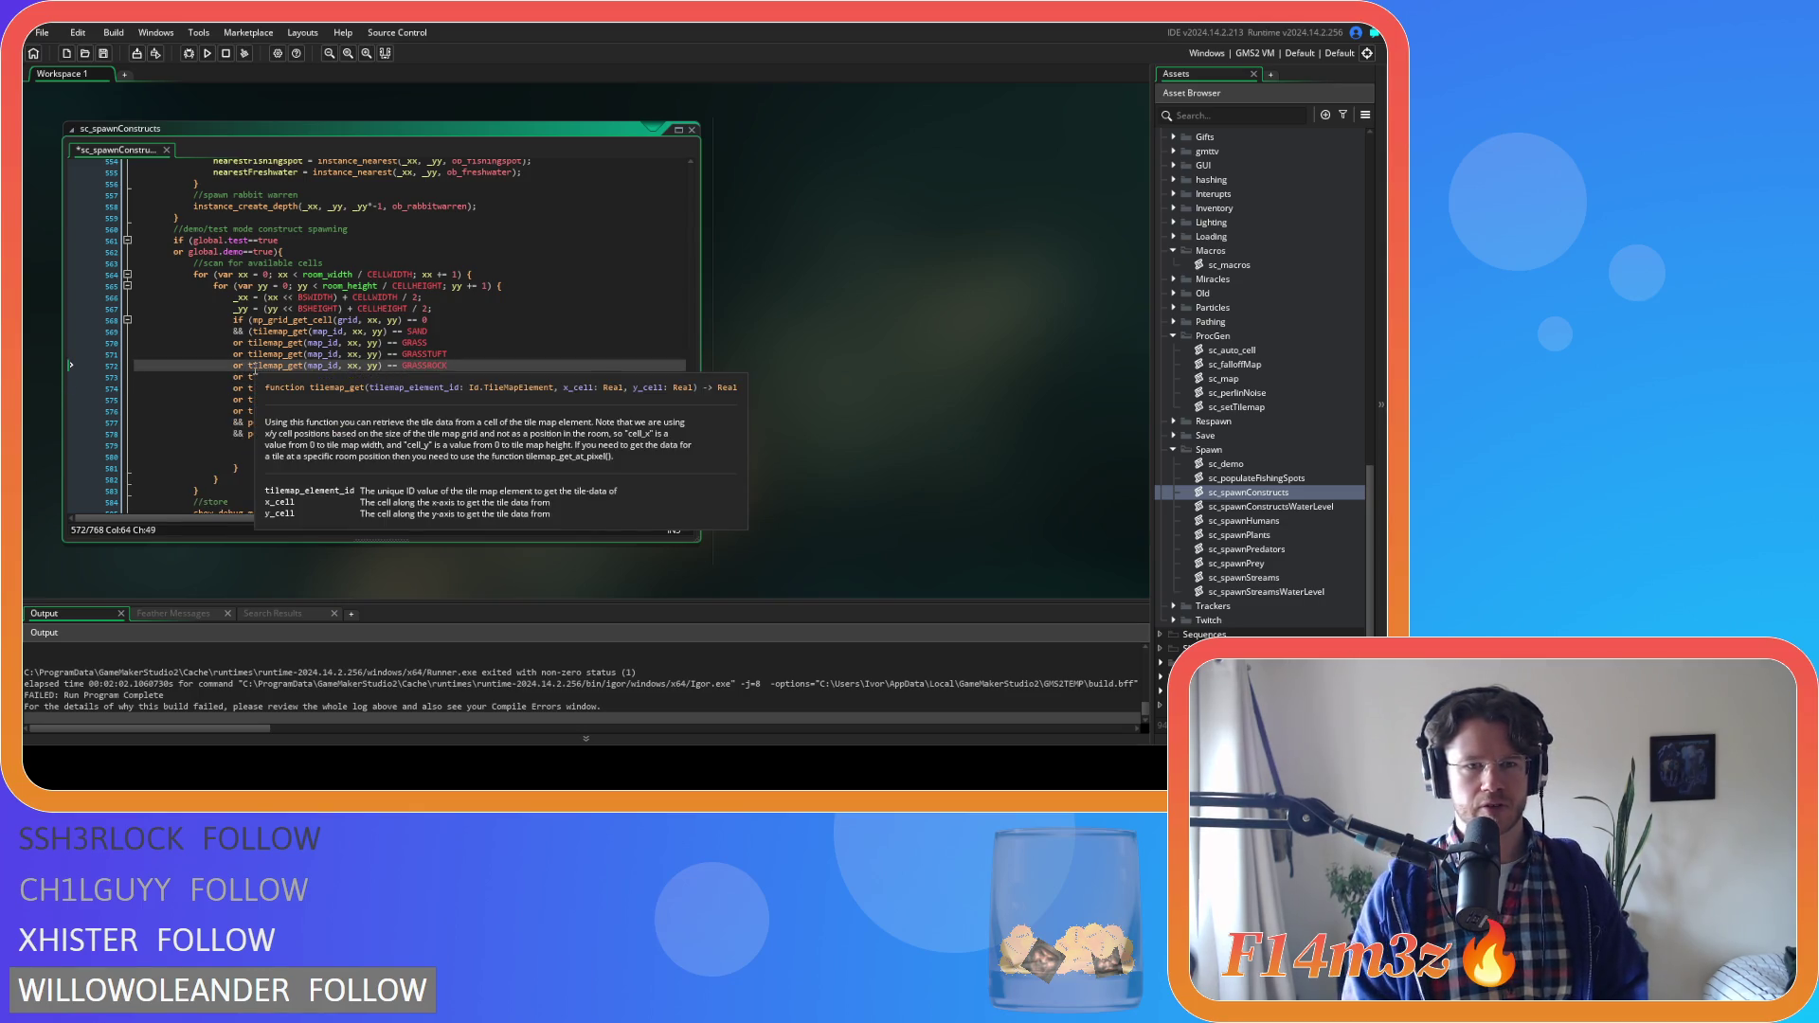
key(Tab)
key(Tab)
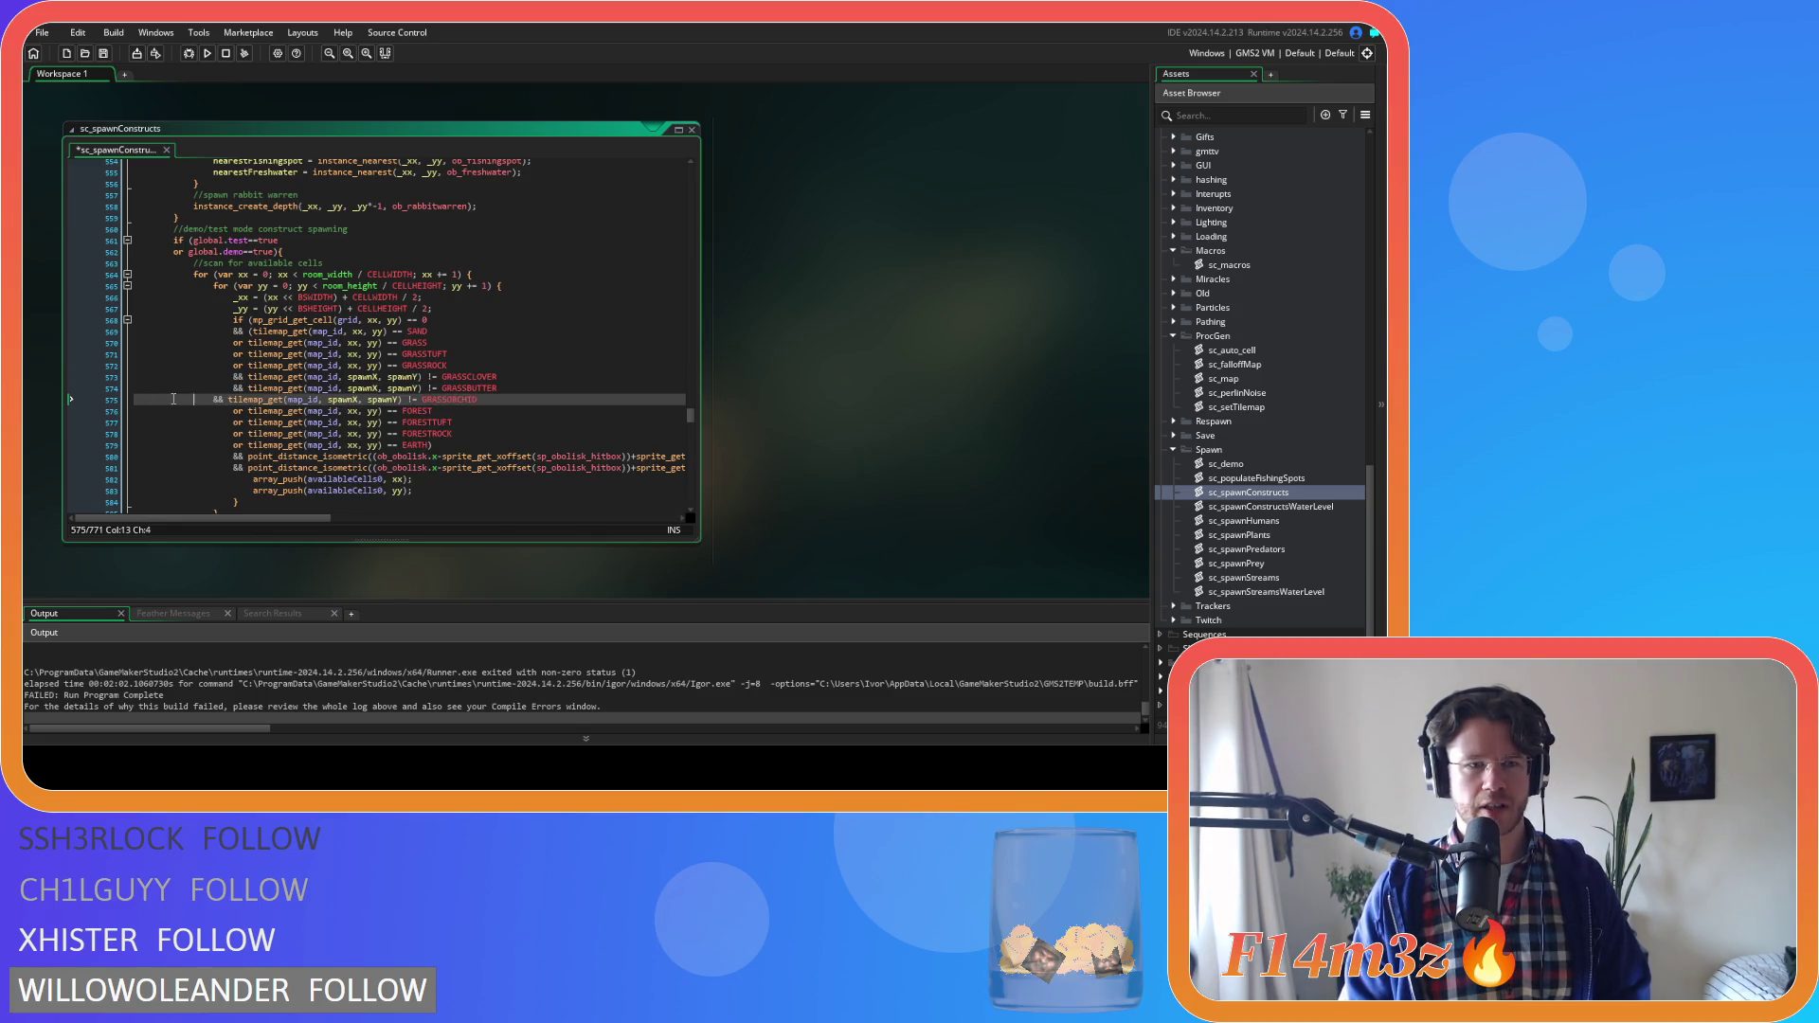
click(434, 379)
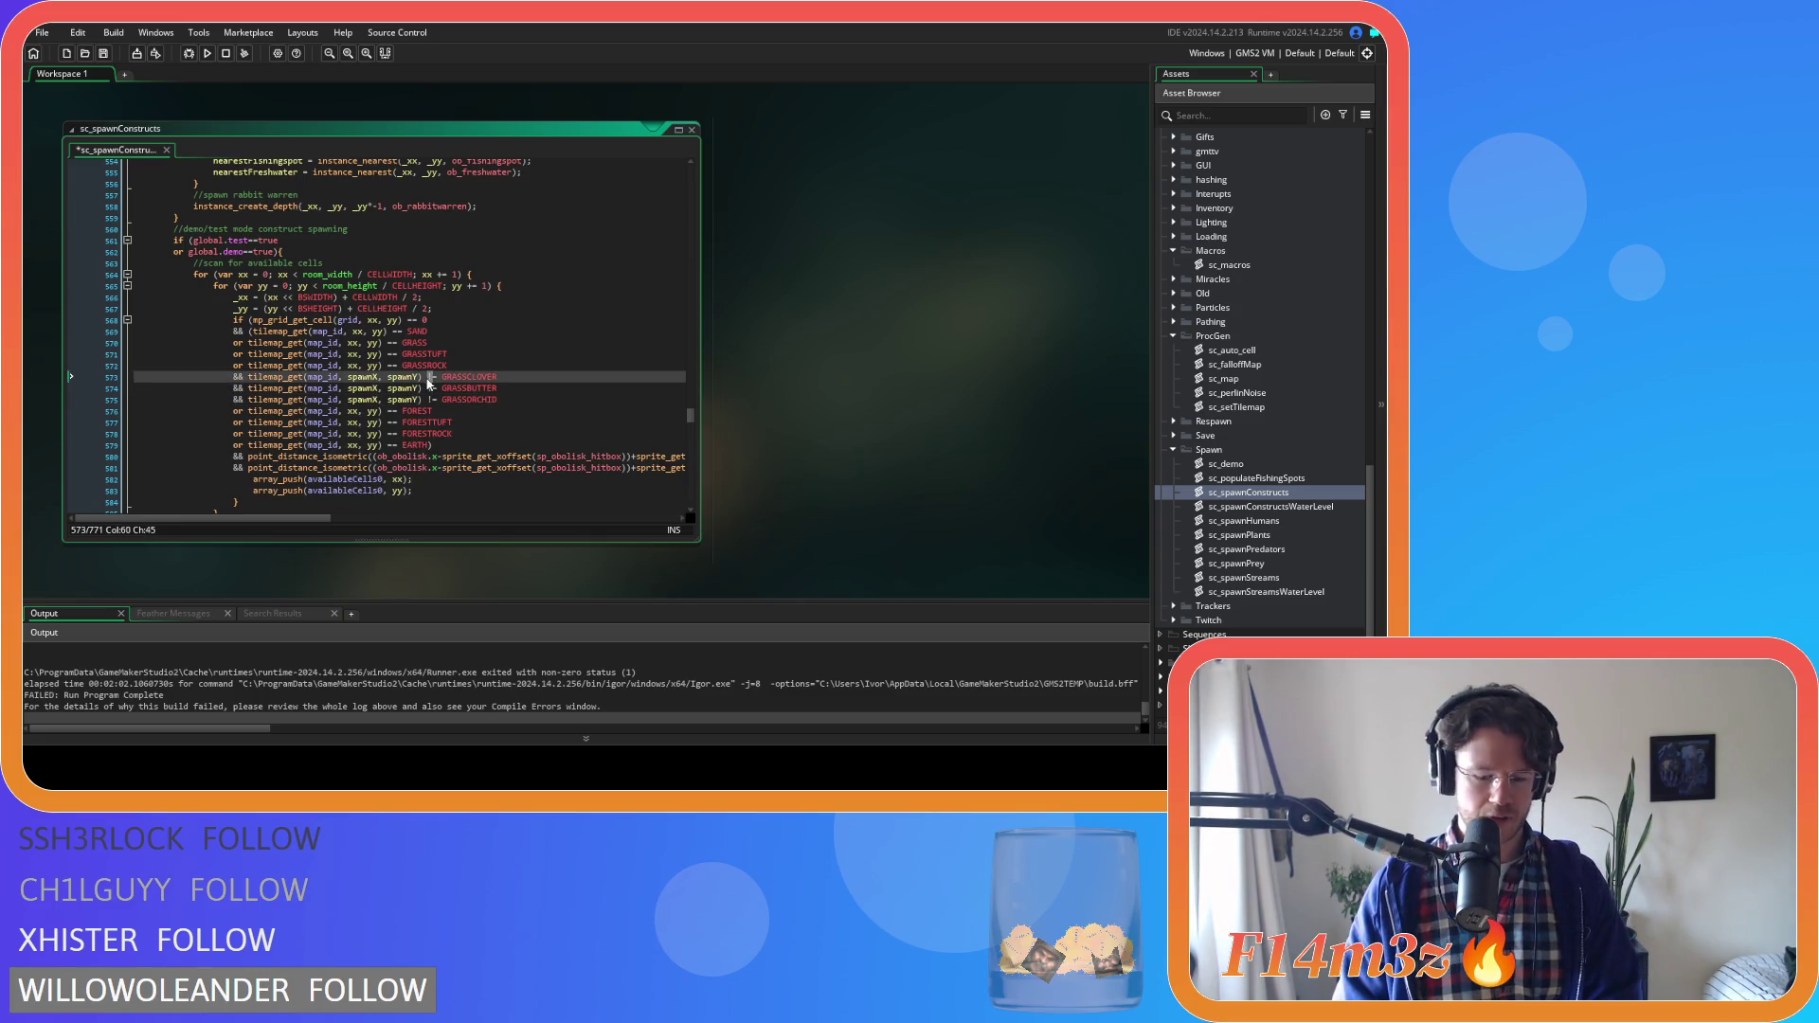
click(495, 399)
key(shift+Up)
key(shift+Up)
key(shift+Up)
key(BackSpace)
scroll(490, 391, up, 12)
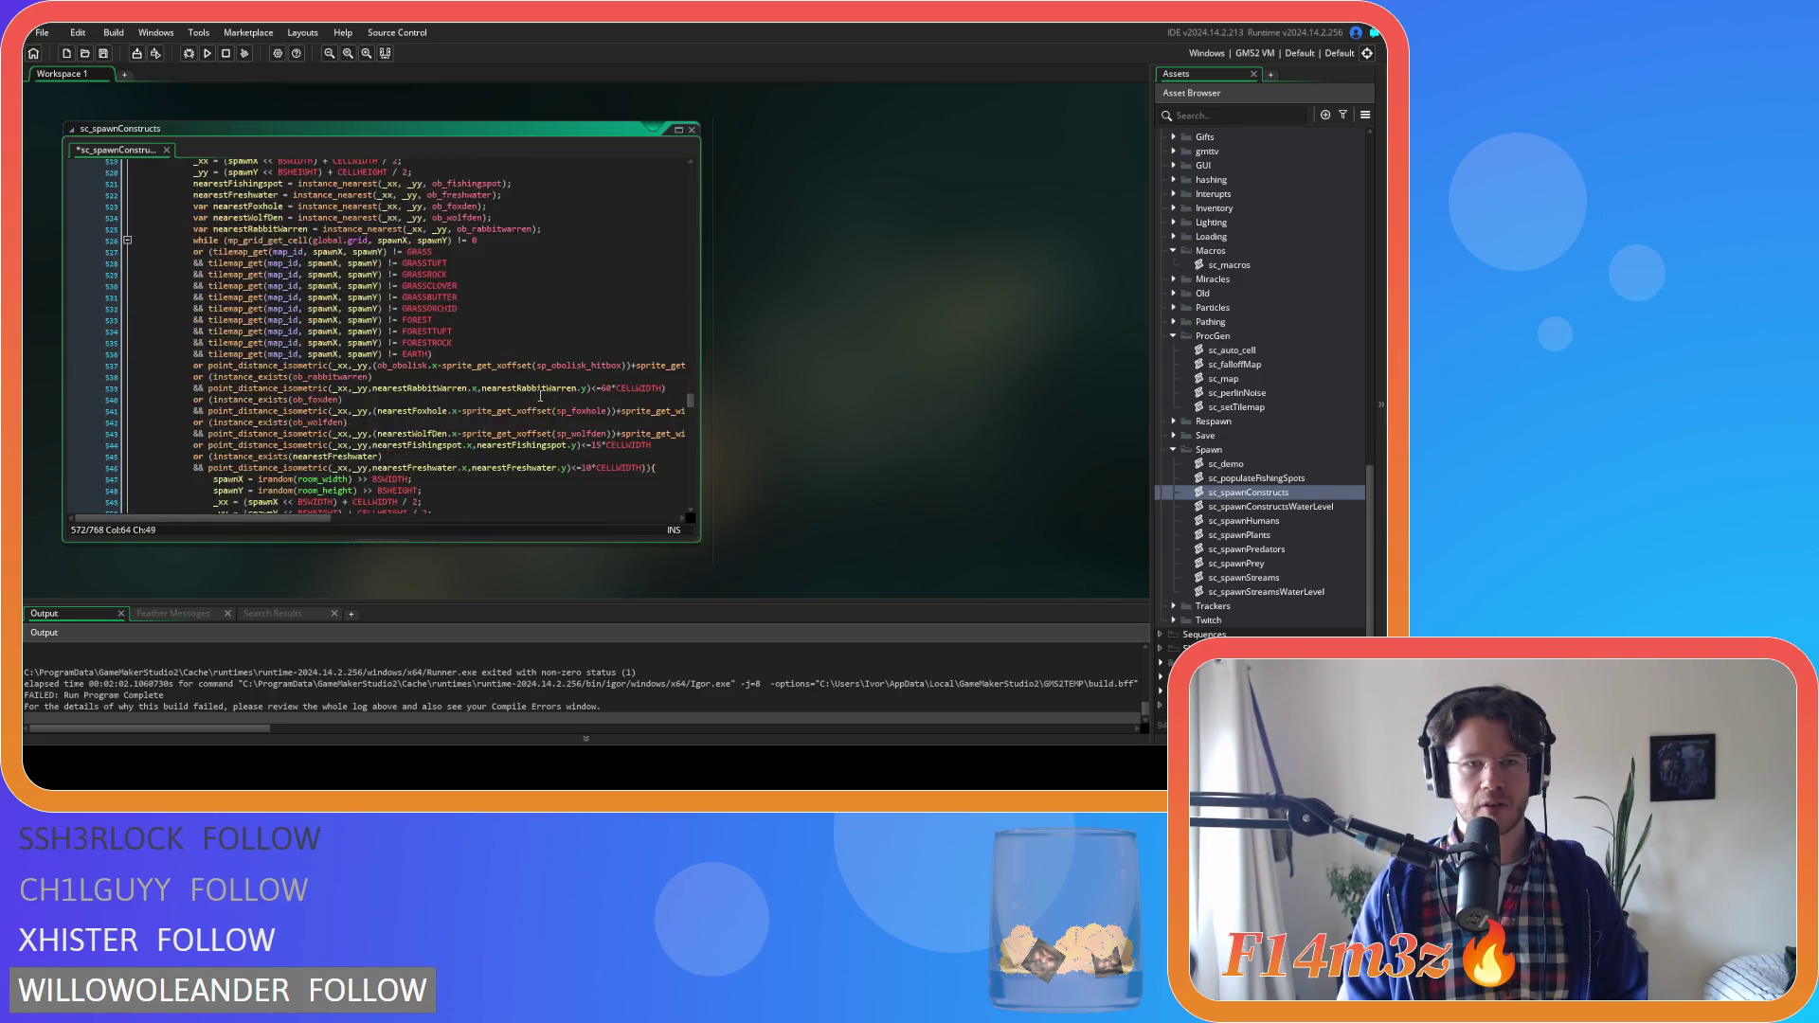
scroll(543, 397, down, 12)
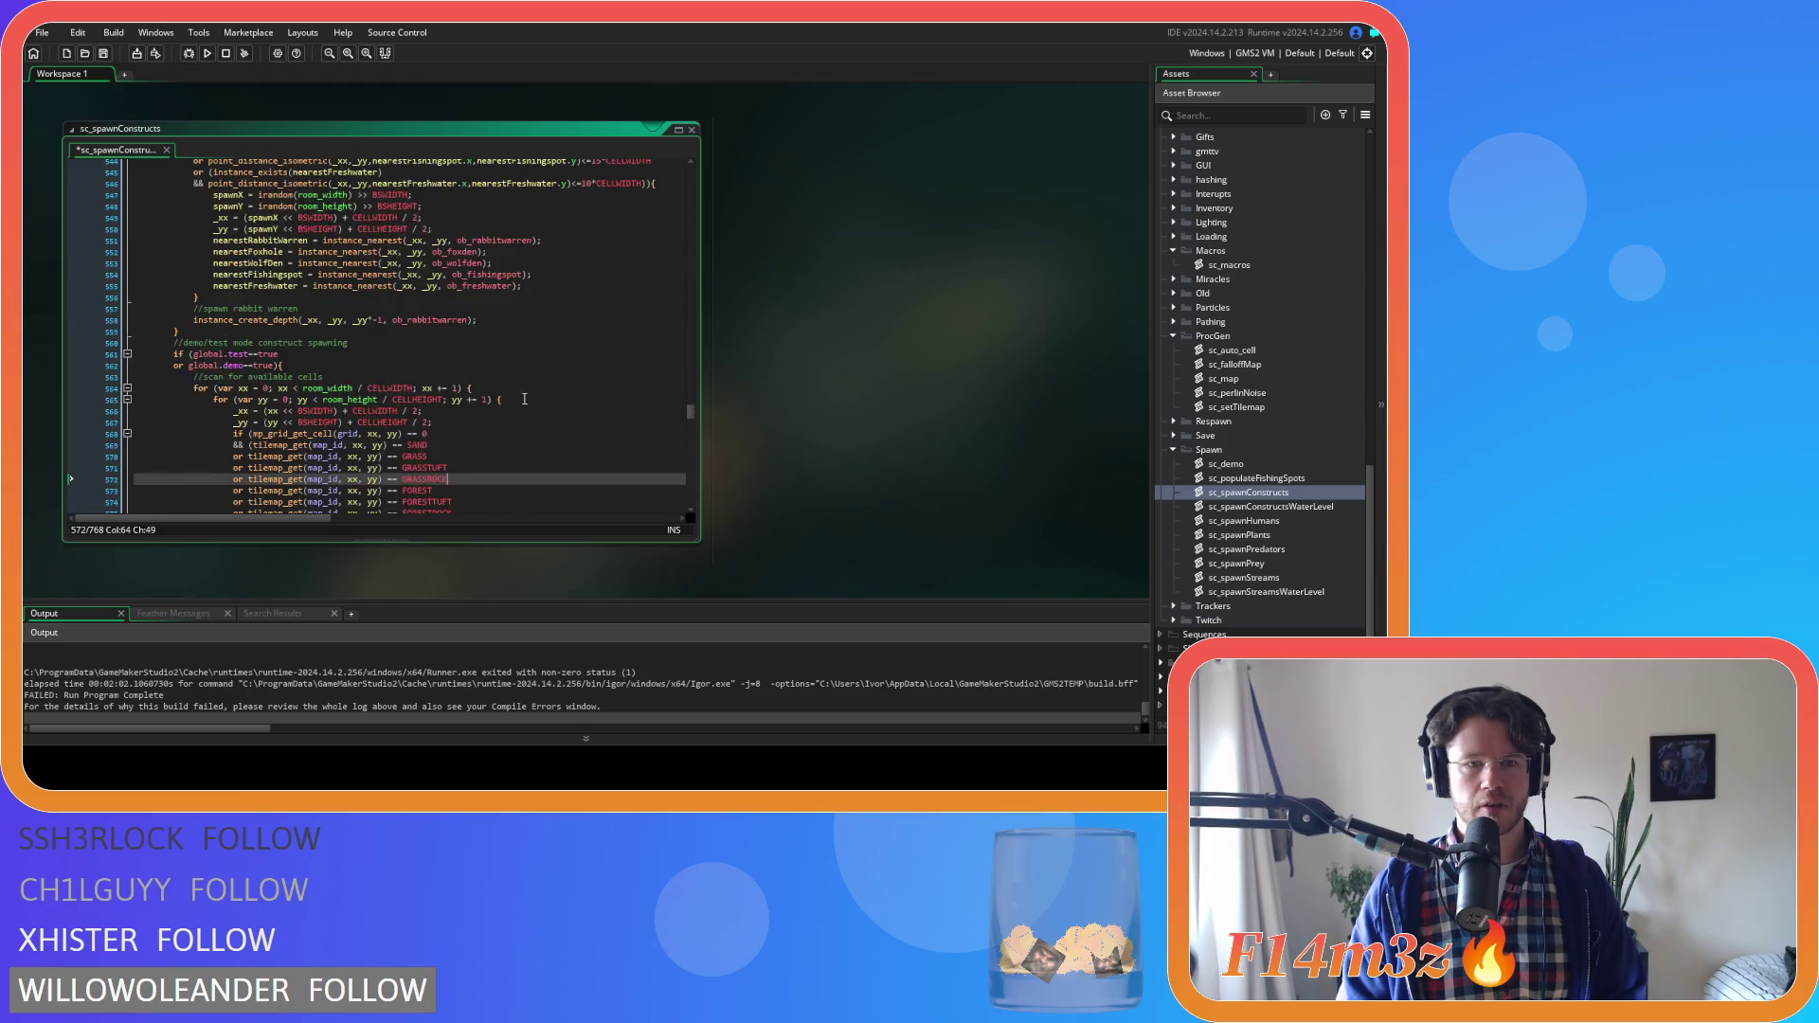
Duplicate the scan's GRASSROCK condition three times and rename the first copy GRASSCLOVER
key(ctrl+d)
key(ctrl+d)
key(ctrl+d)
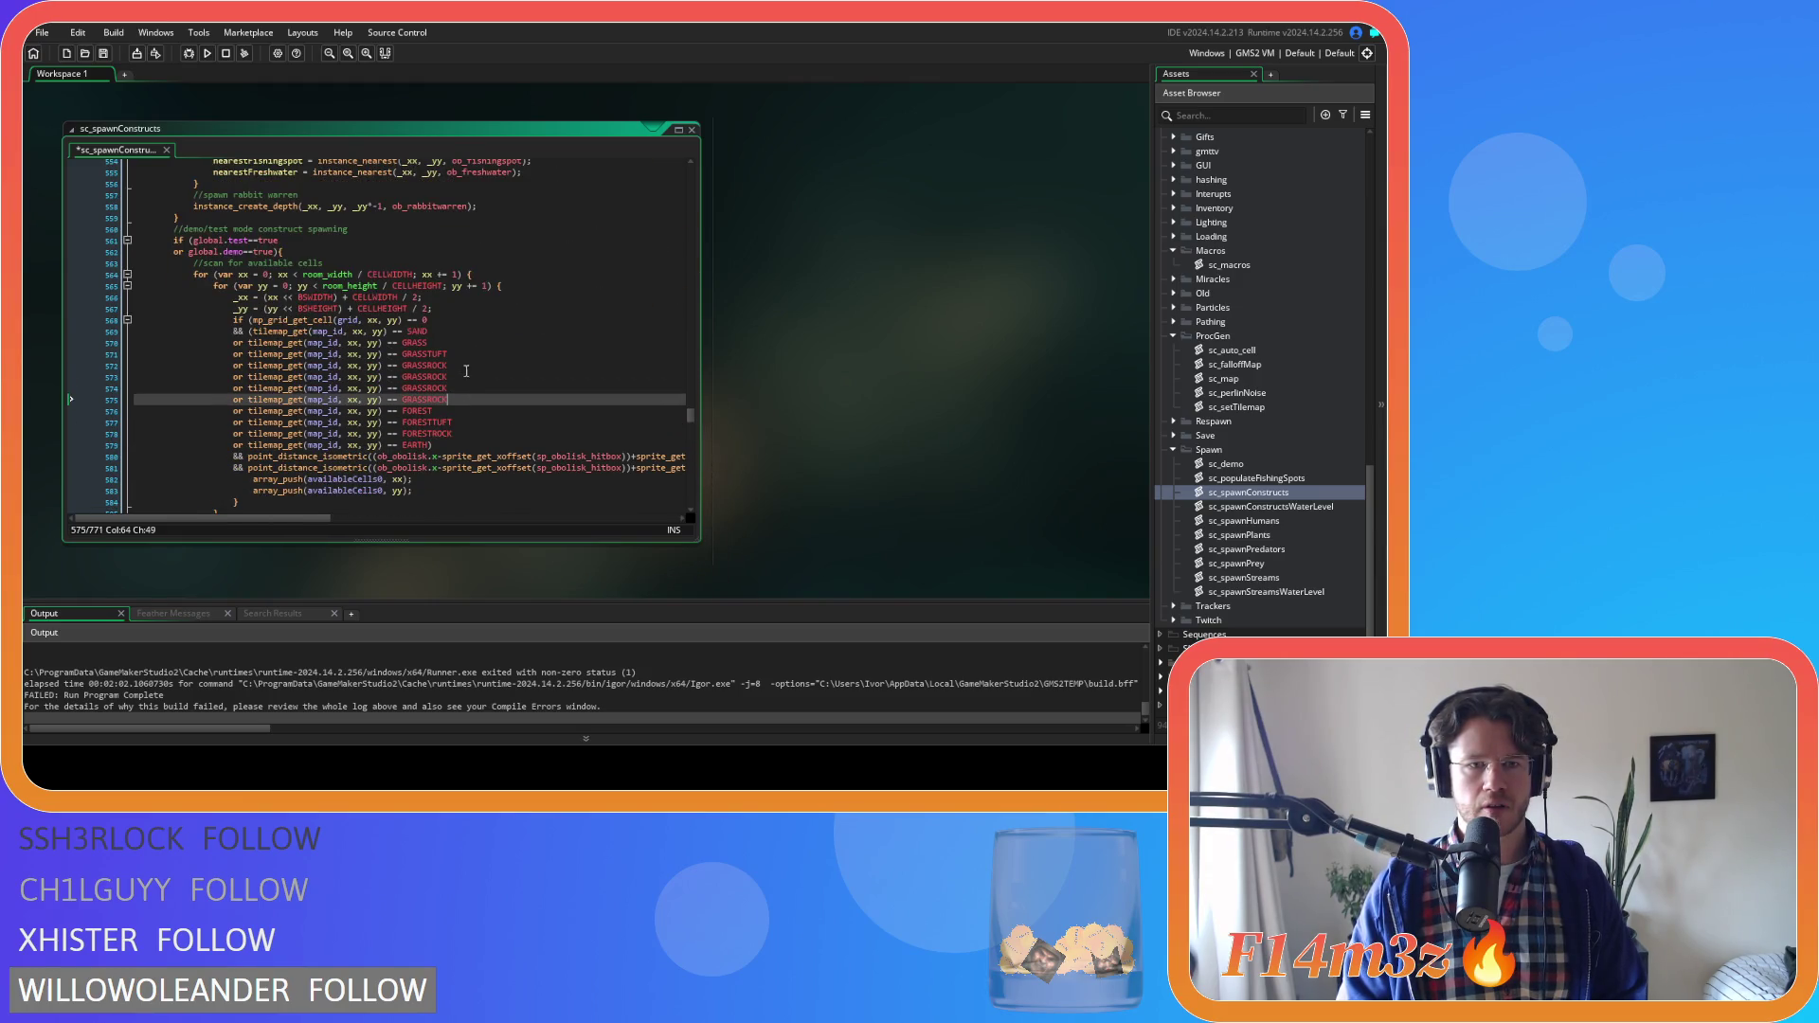
scroll(453, 378, up, 10)
double_click(446, 257)
scroll(524, 422, down, 10)
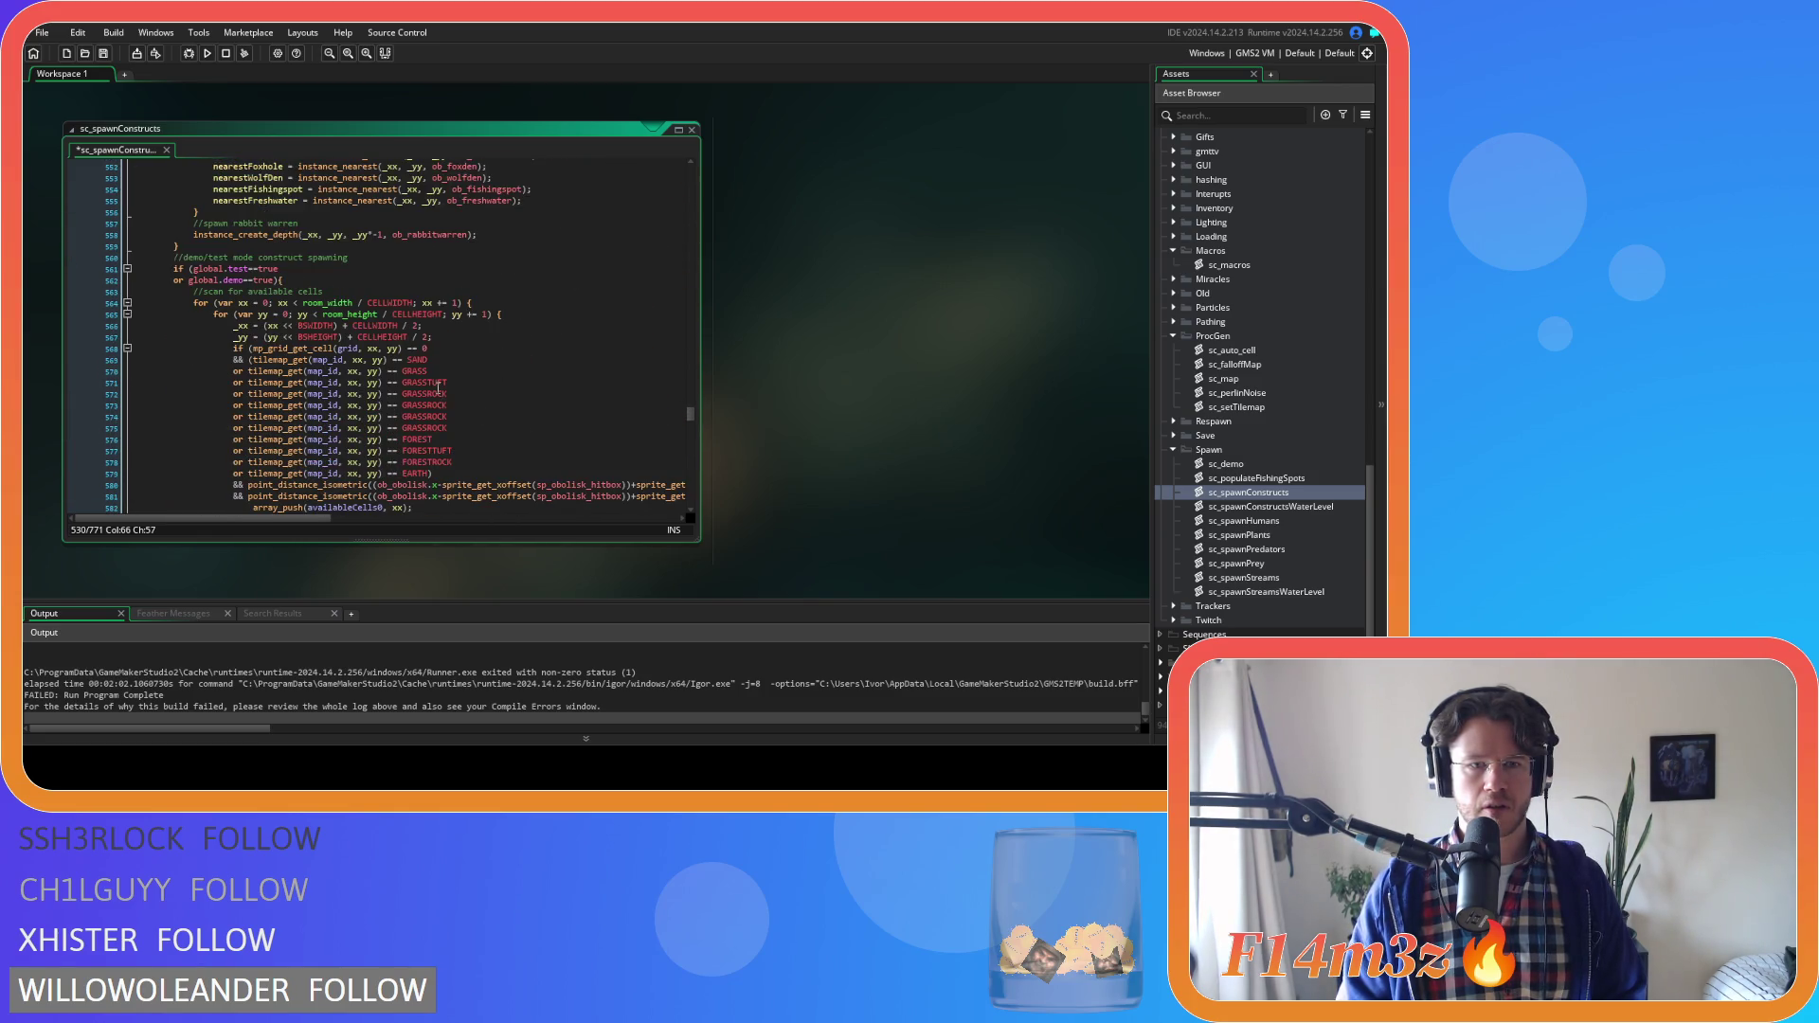
click(440, 405)
key(BackSpace)
key(BackSpace)
key(Delete)
key(Delete)
text(CLOVER)
Rename the other copies to GRASSBUTTER and GRASSORCHID and select lines 573–575
click(431, 417)
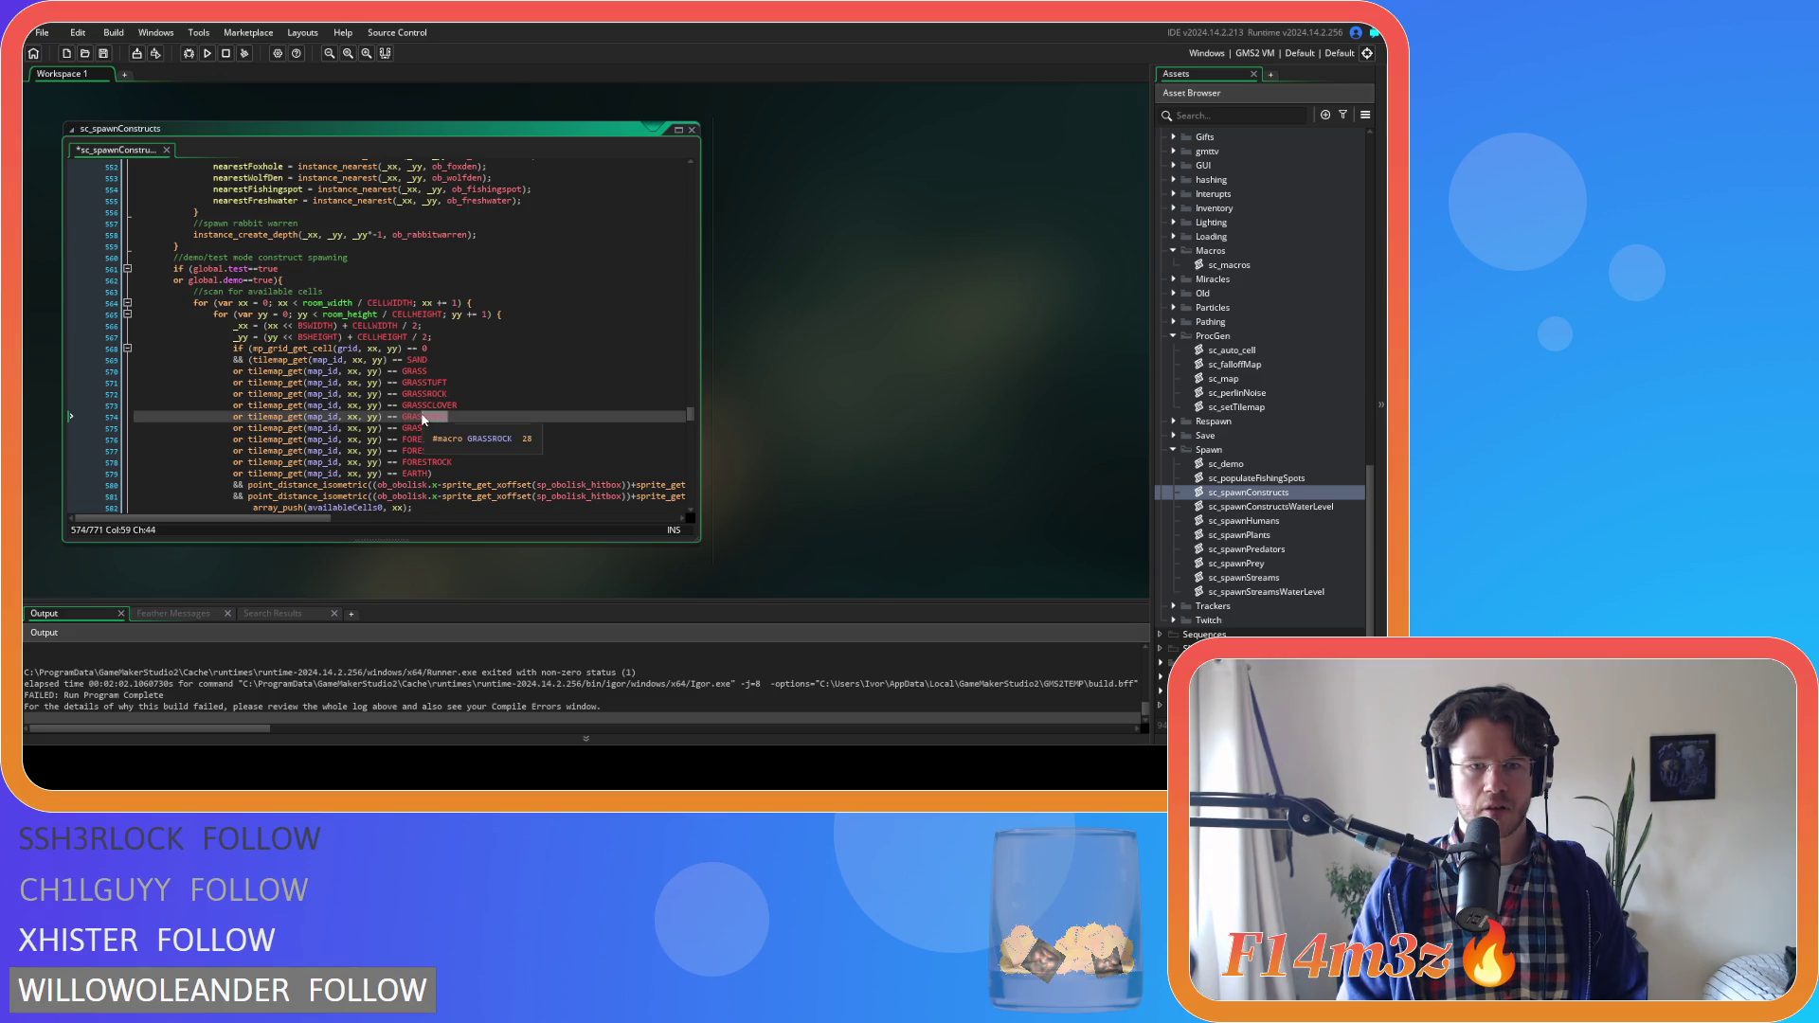
key(Delete)
key(Delete)
key(Delete)
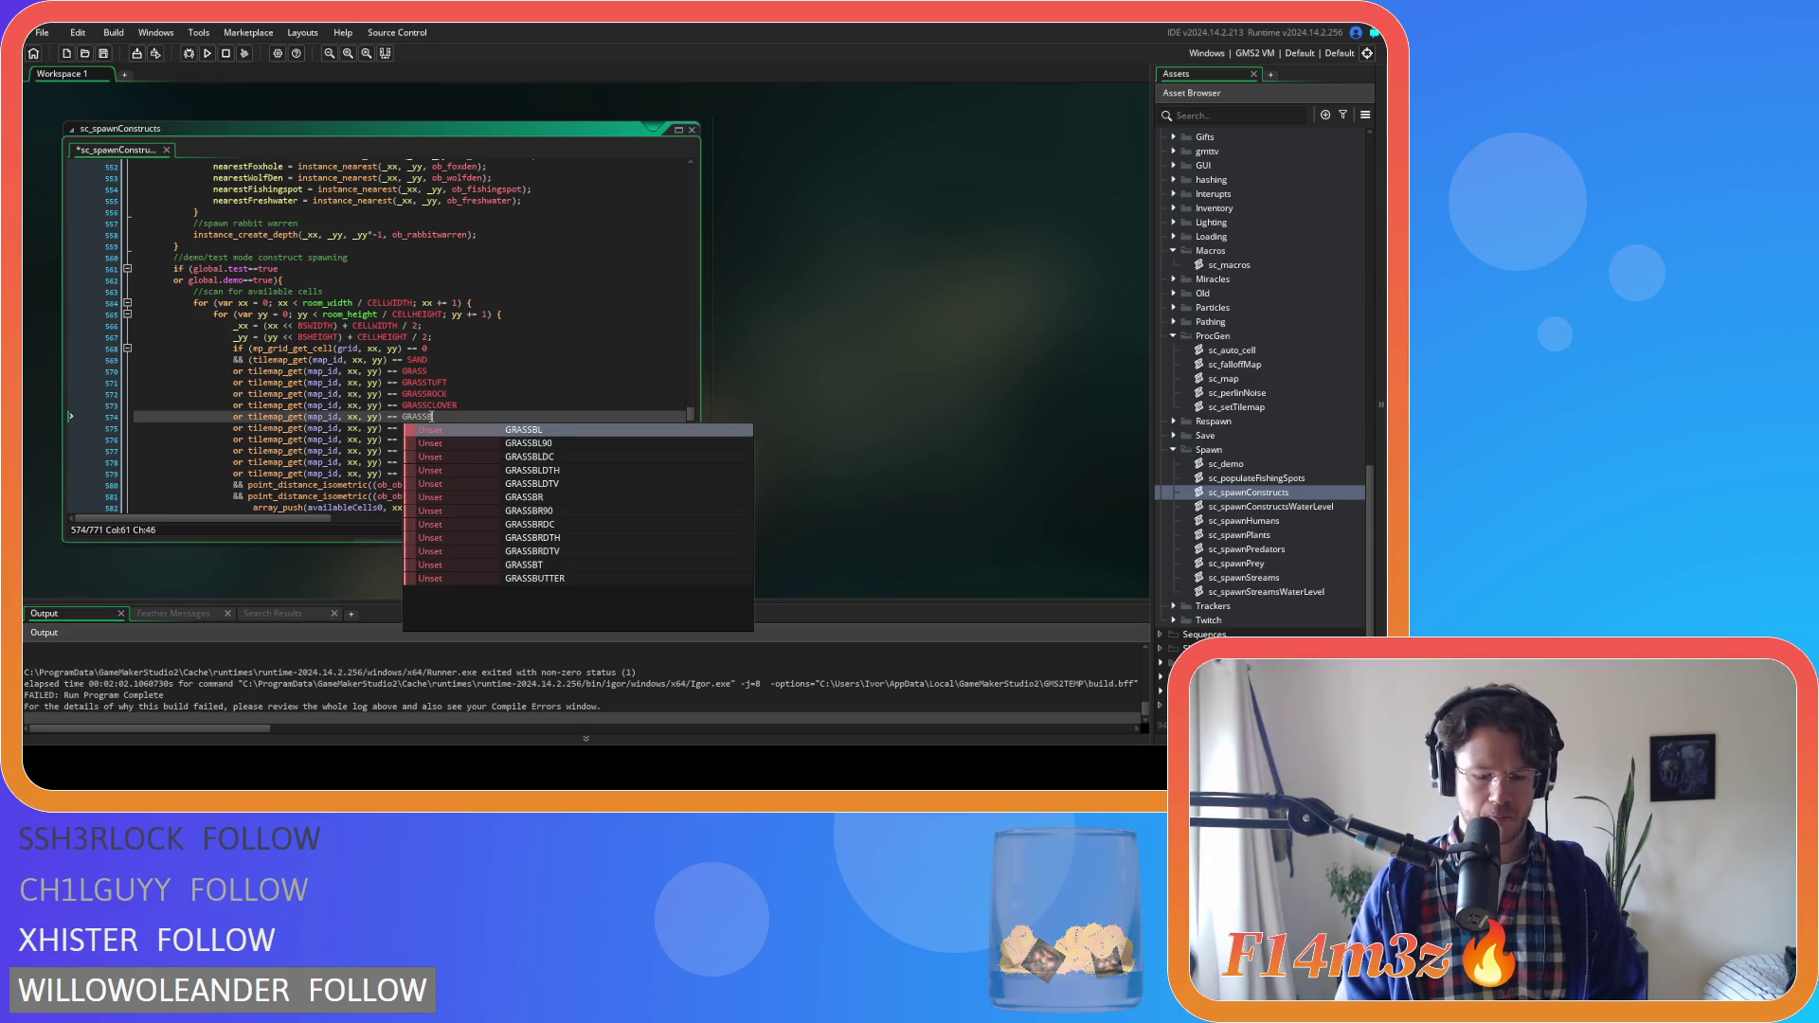
text(UT)
key(Return)
click(426, 430)
text(ORCH)
key(Return)
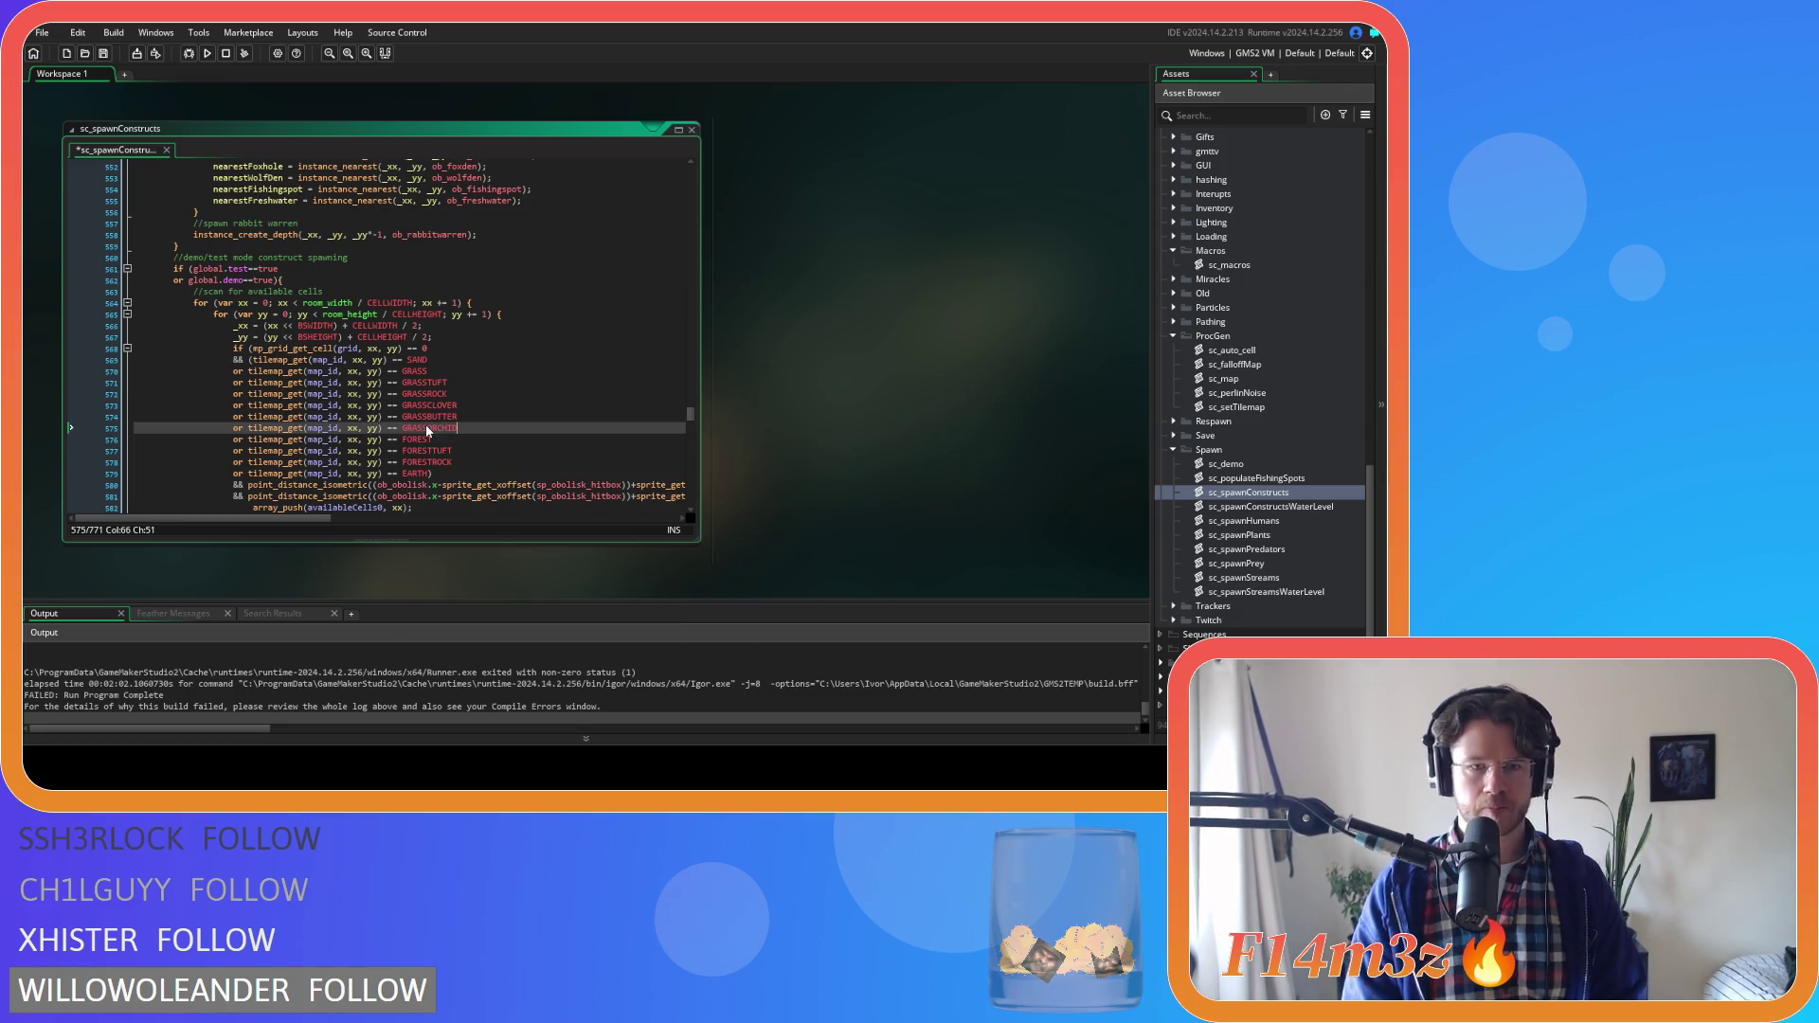
key(shift+Home)
key(shift+Up)
key(shift+Up)
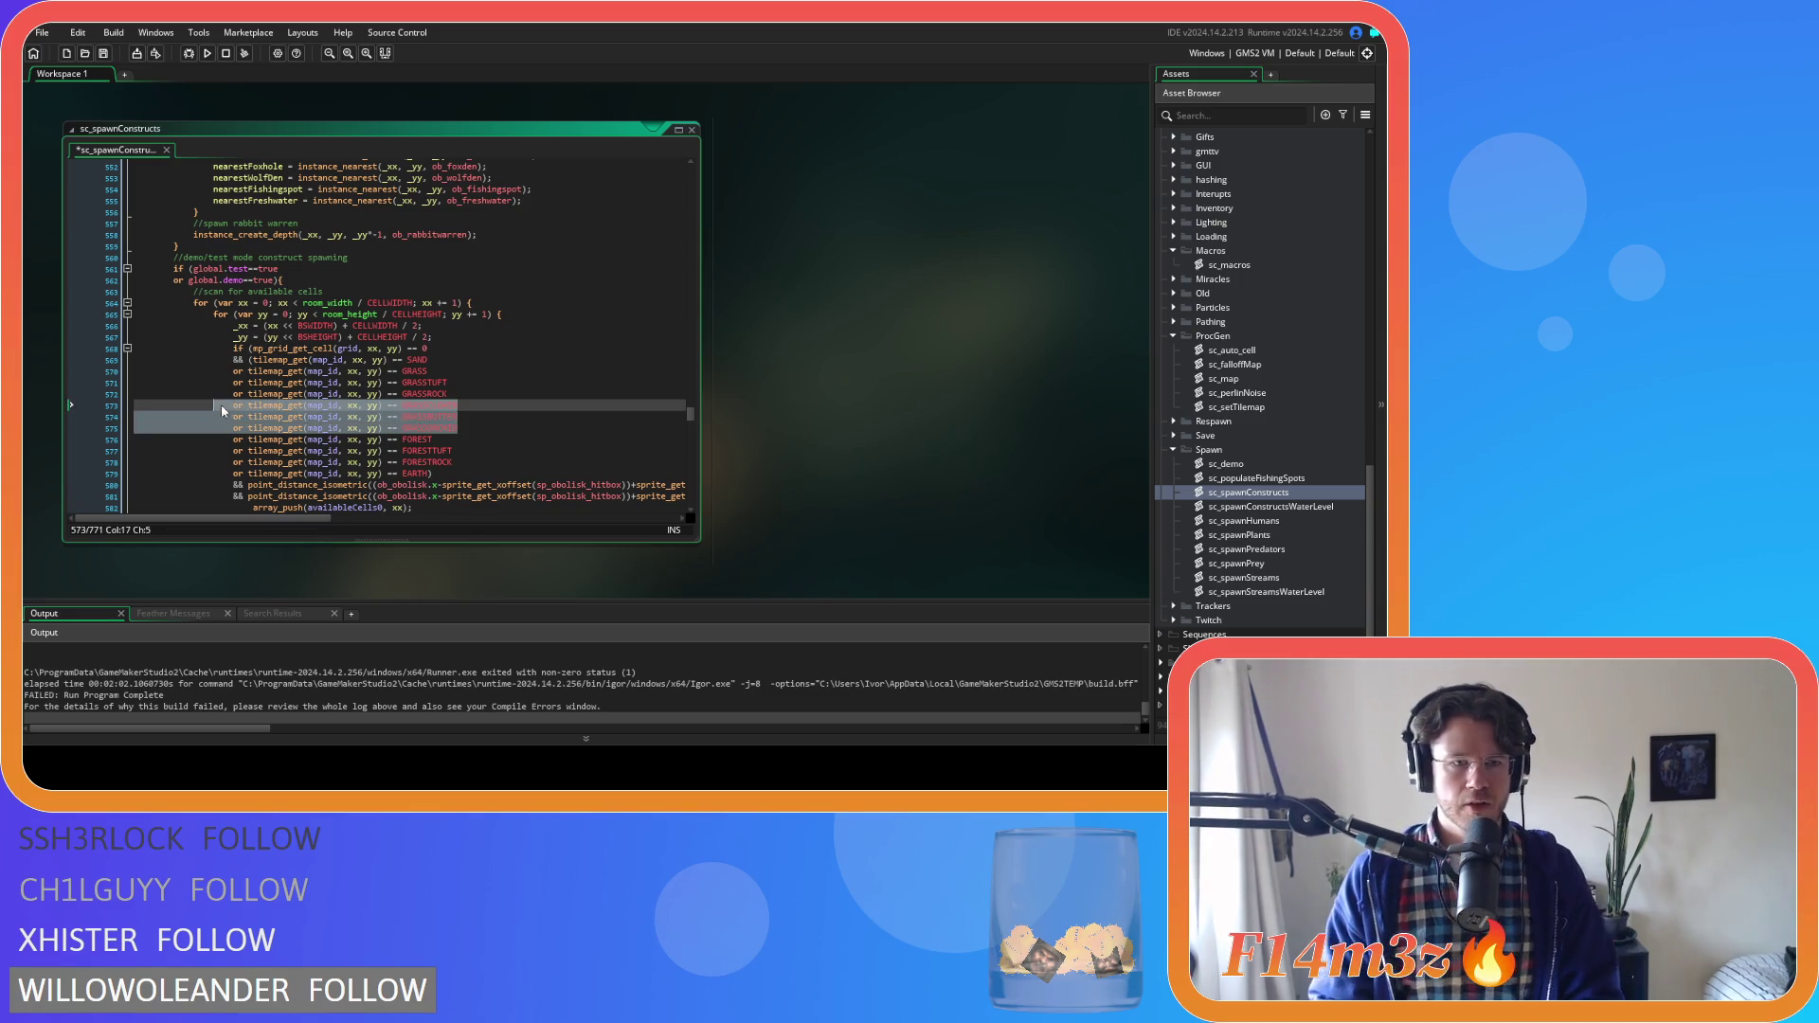
Save sc_spawnConstructs from the end of the script
scroll(465, 437, down, 20)
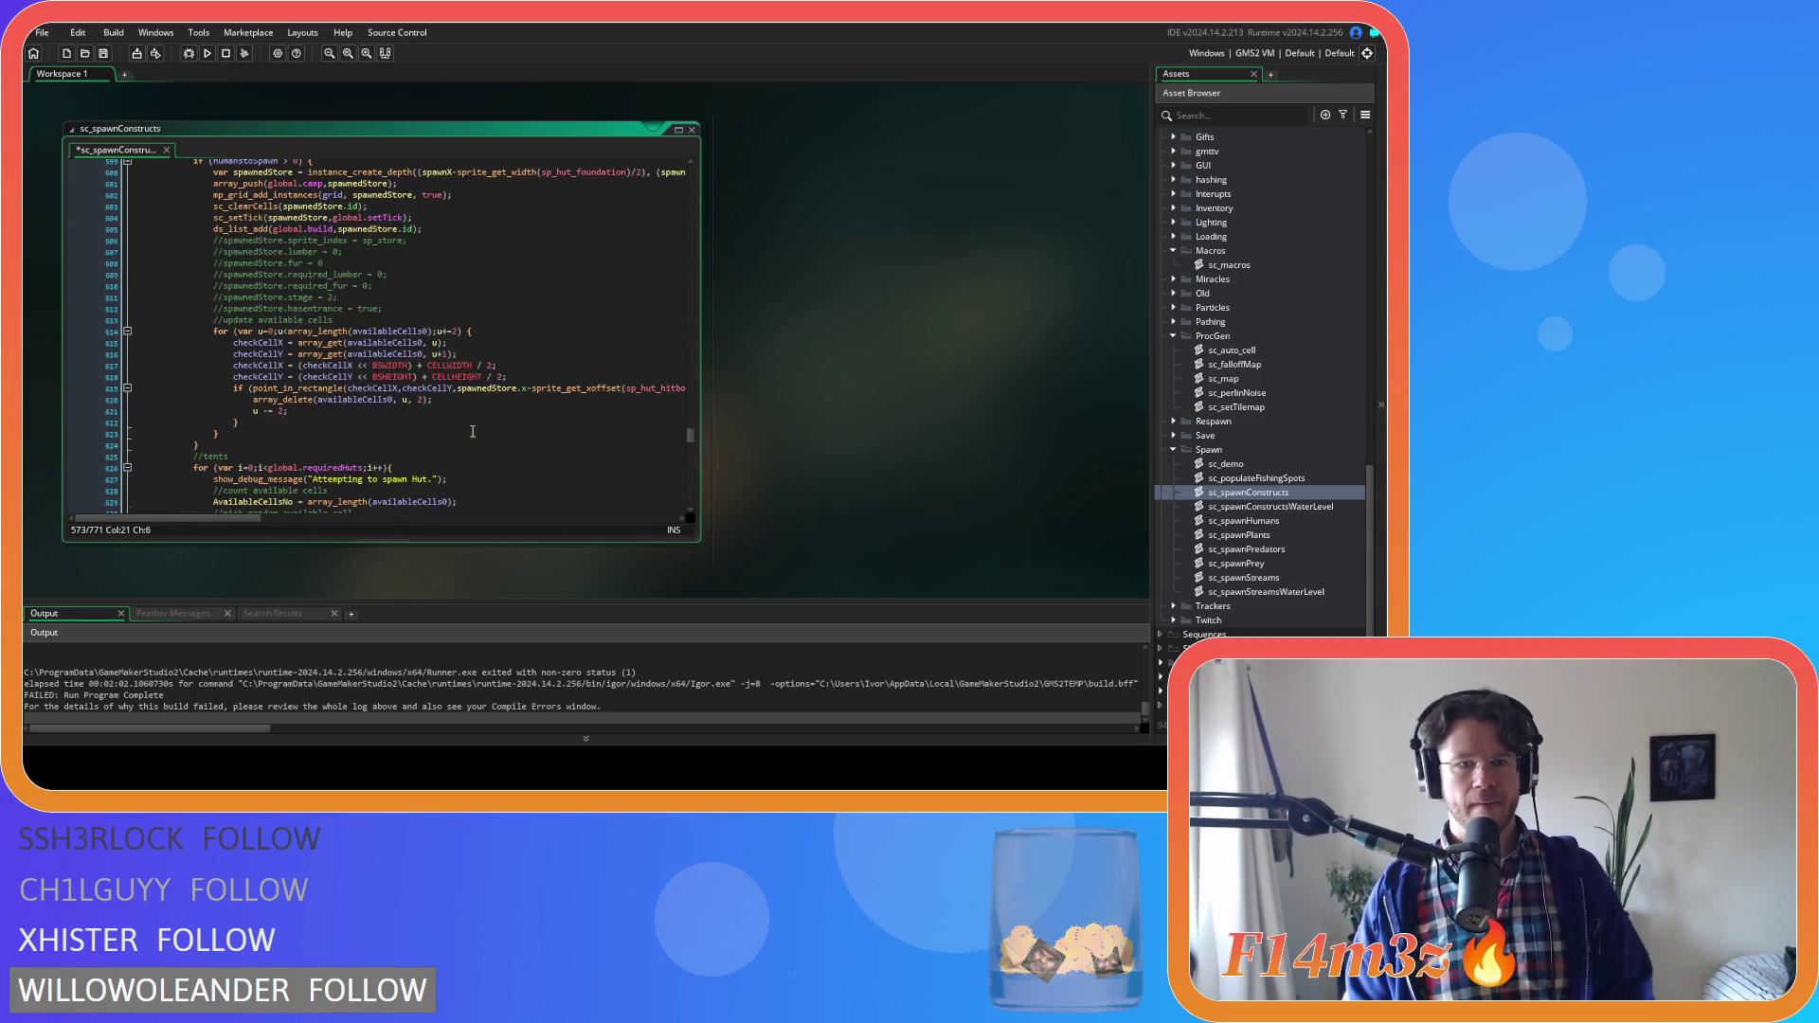
scroll(476, 427, down, 18)
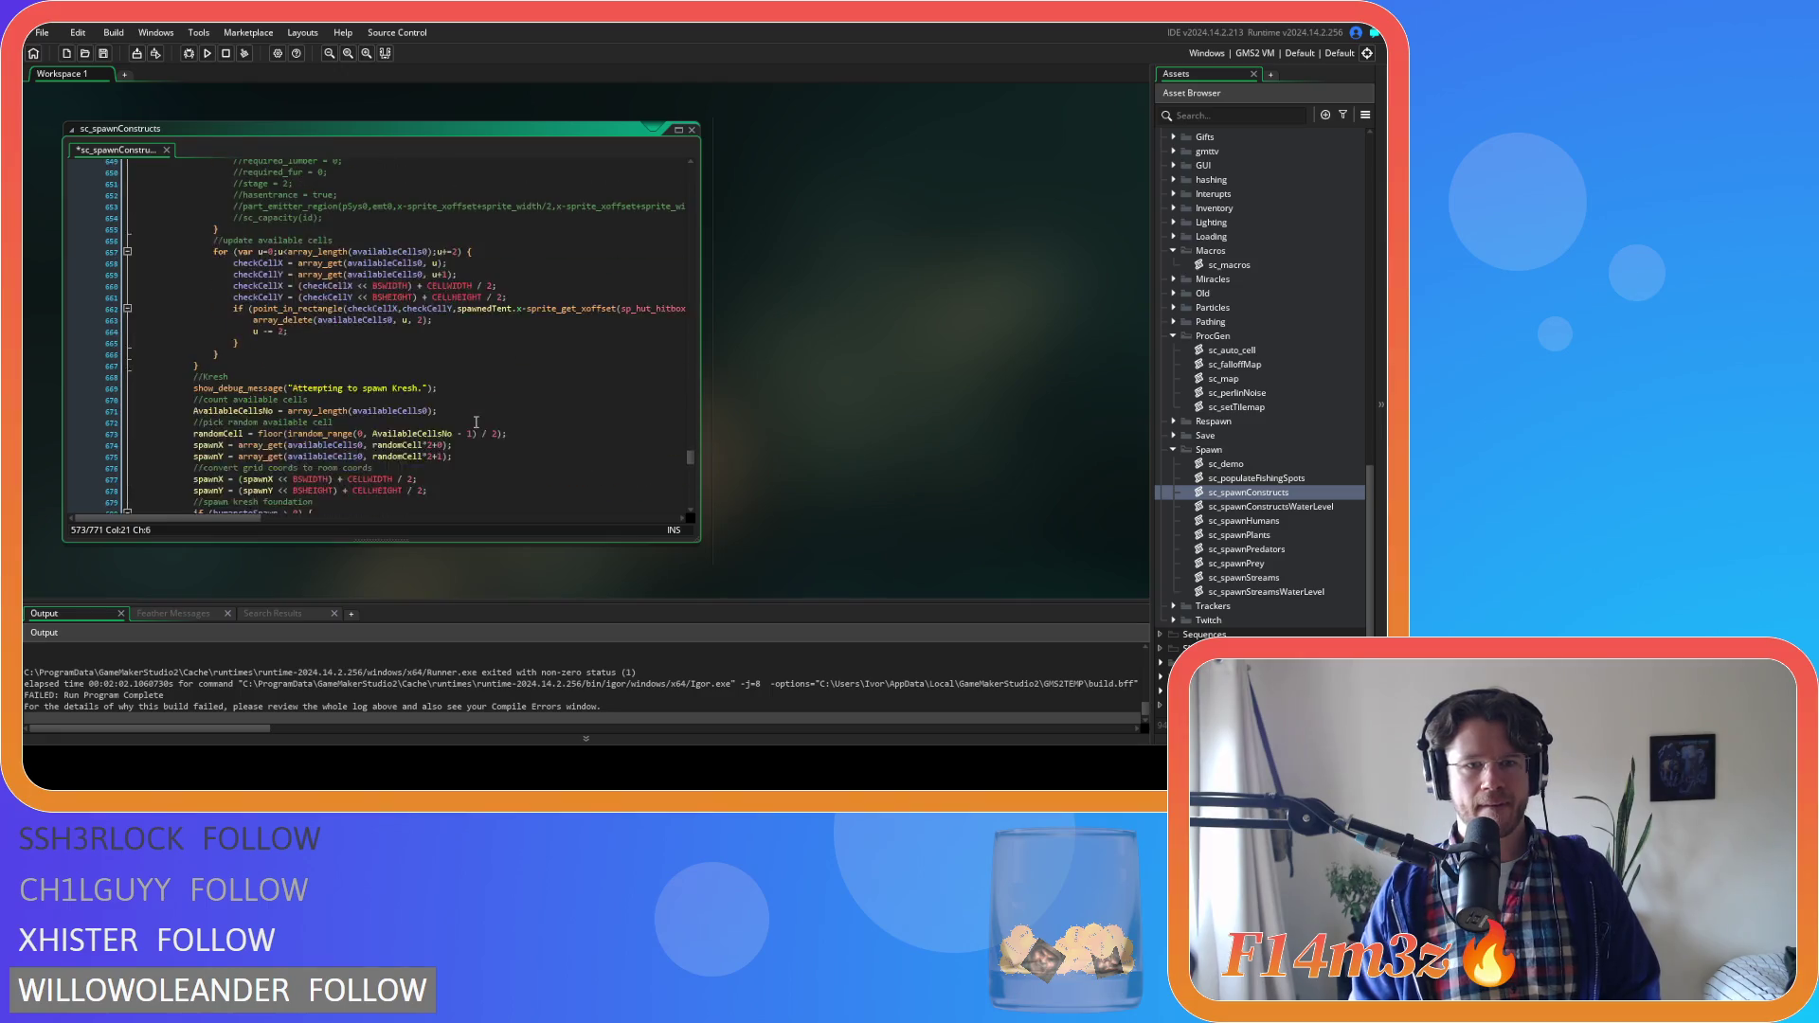
scroll(475, 422, down, 12)
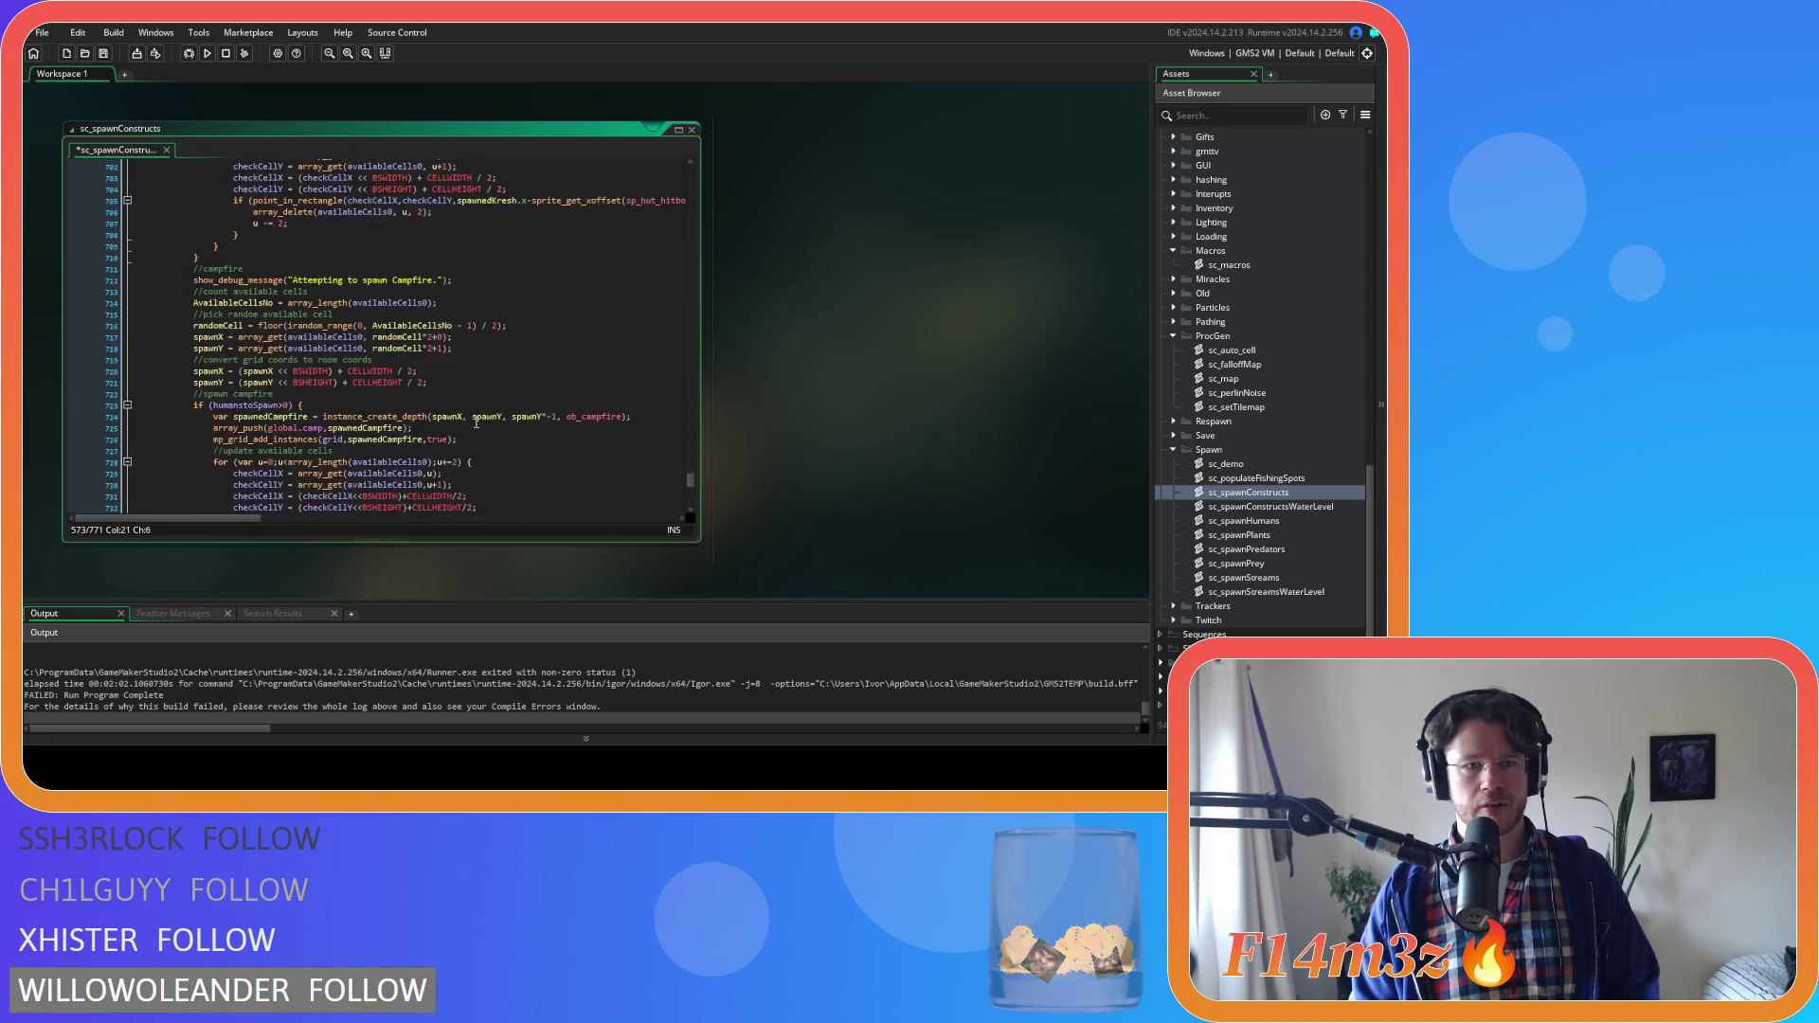
scroll(475, 422, down, 10)
click(514, 331)
key(ctrl+s)
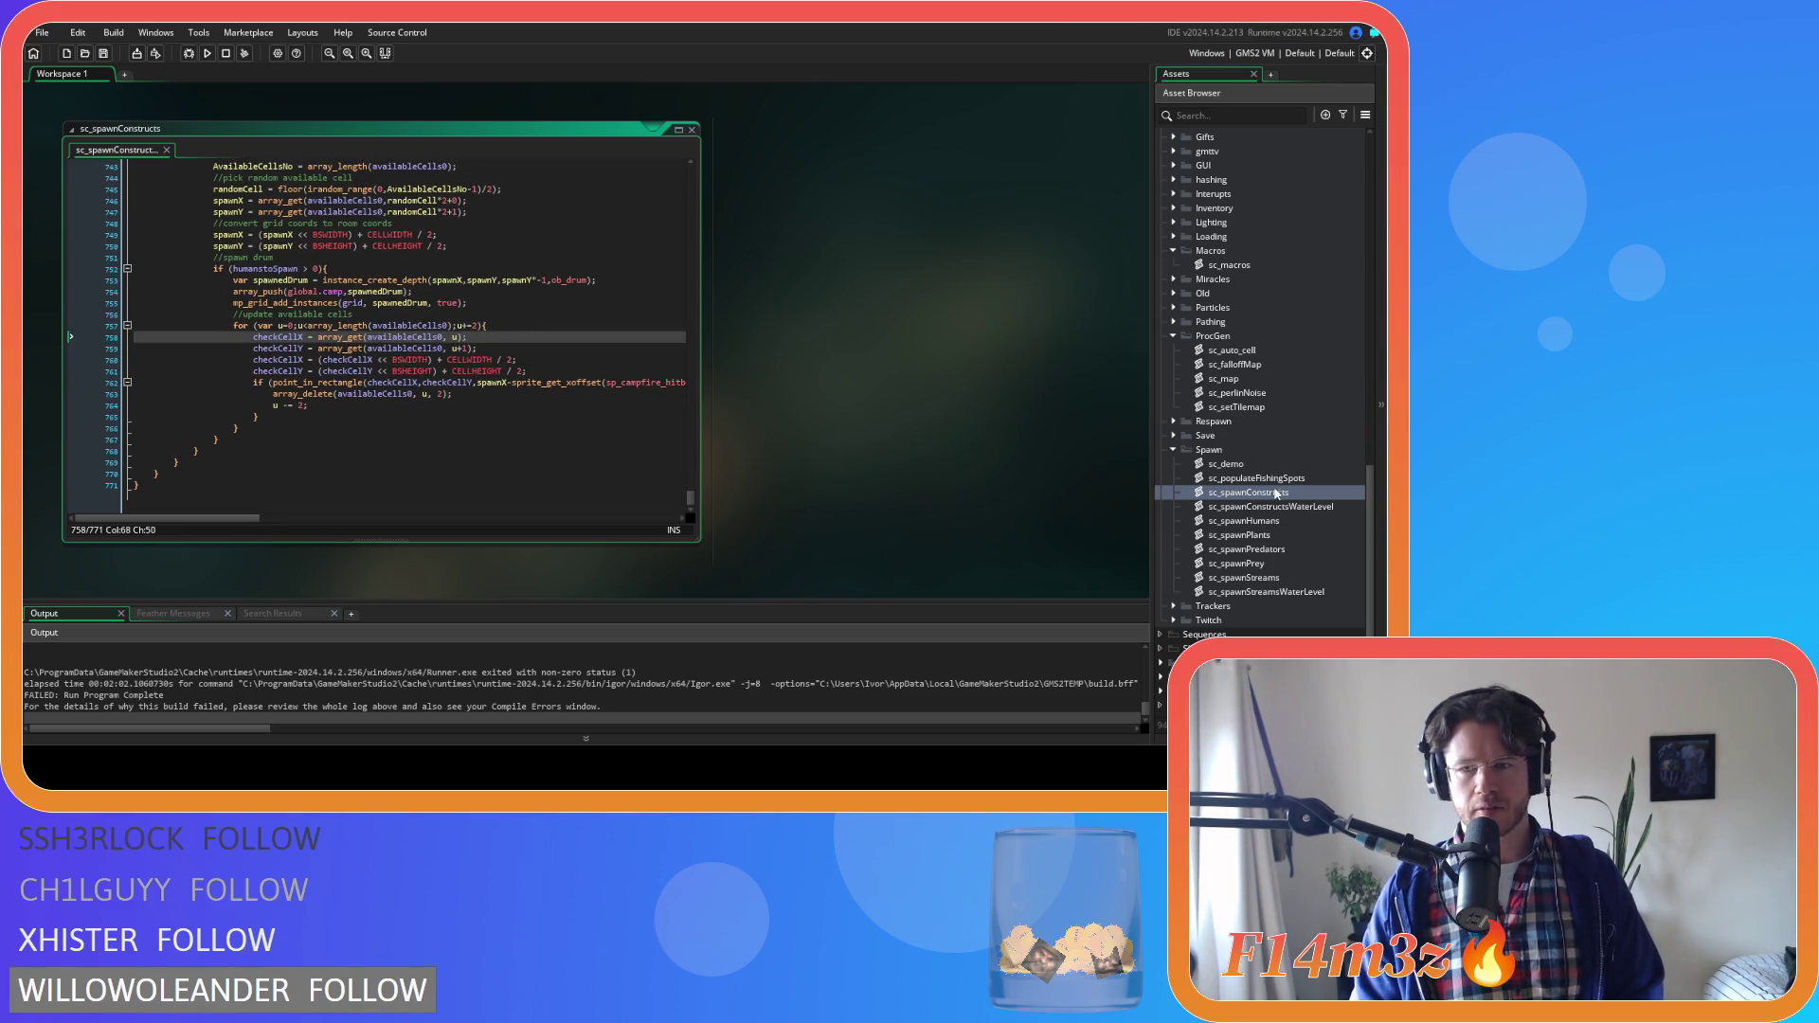
Copy the GRASSCLOVER, GRASSBUTTER and GRASSORCHID checks from sc_spawnConstructs and paste them above FOREST in sc_spawnConstructsWaterLevel
double_click(1283, 509)
click(524, 349)
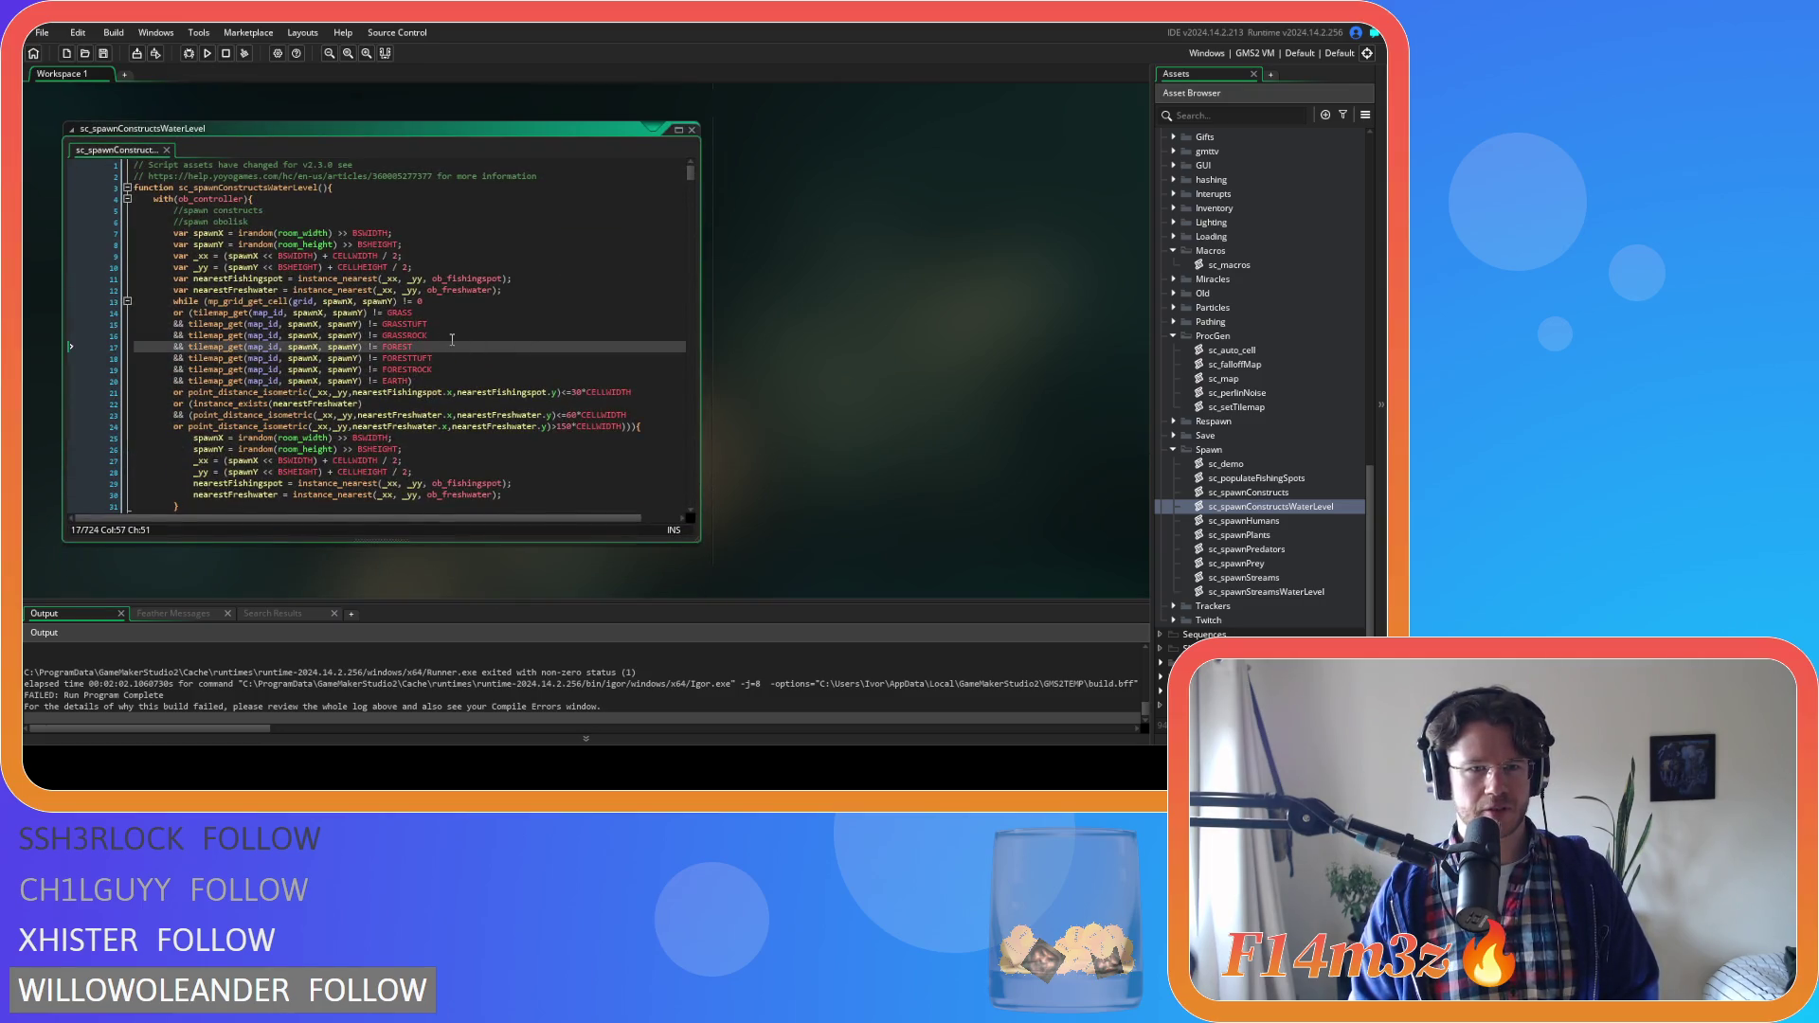
double_click(1251, 493)
drag(691, 512, 693, 143)
drag(443, 382, 174, 361)
key(ctrl+c)
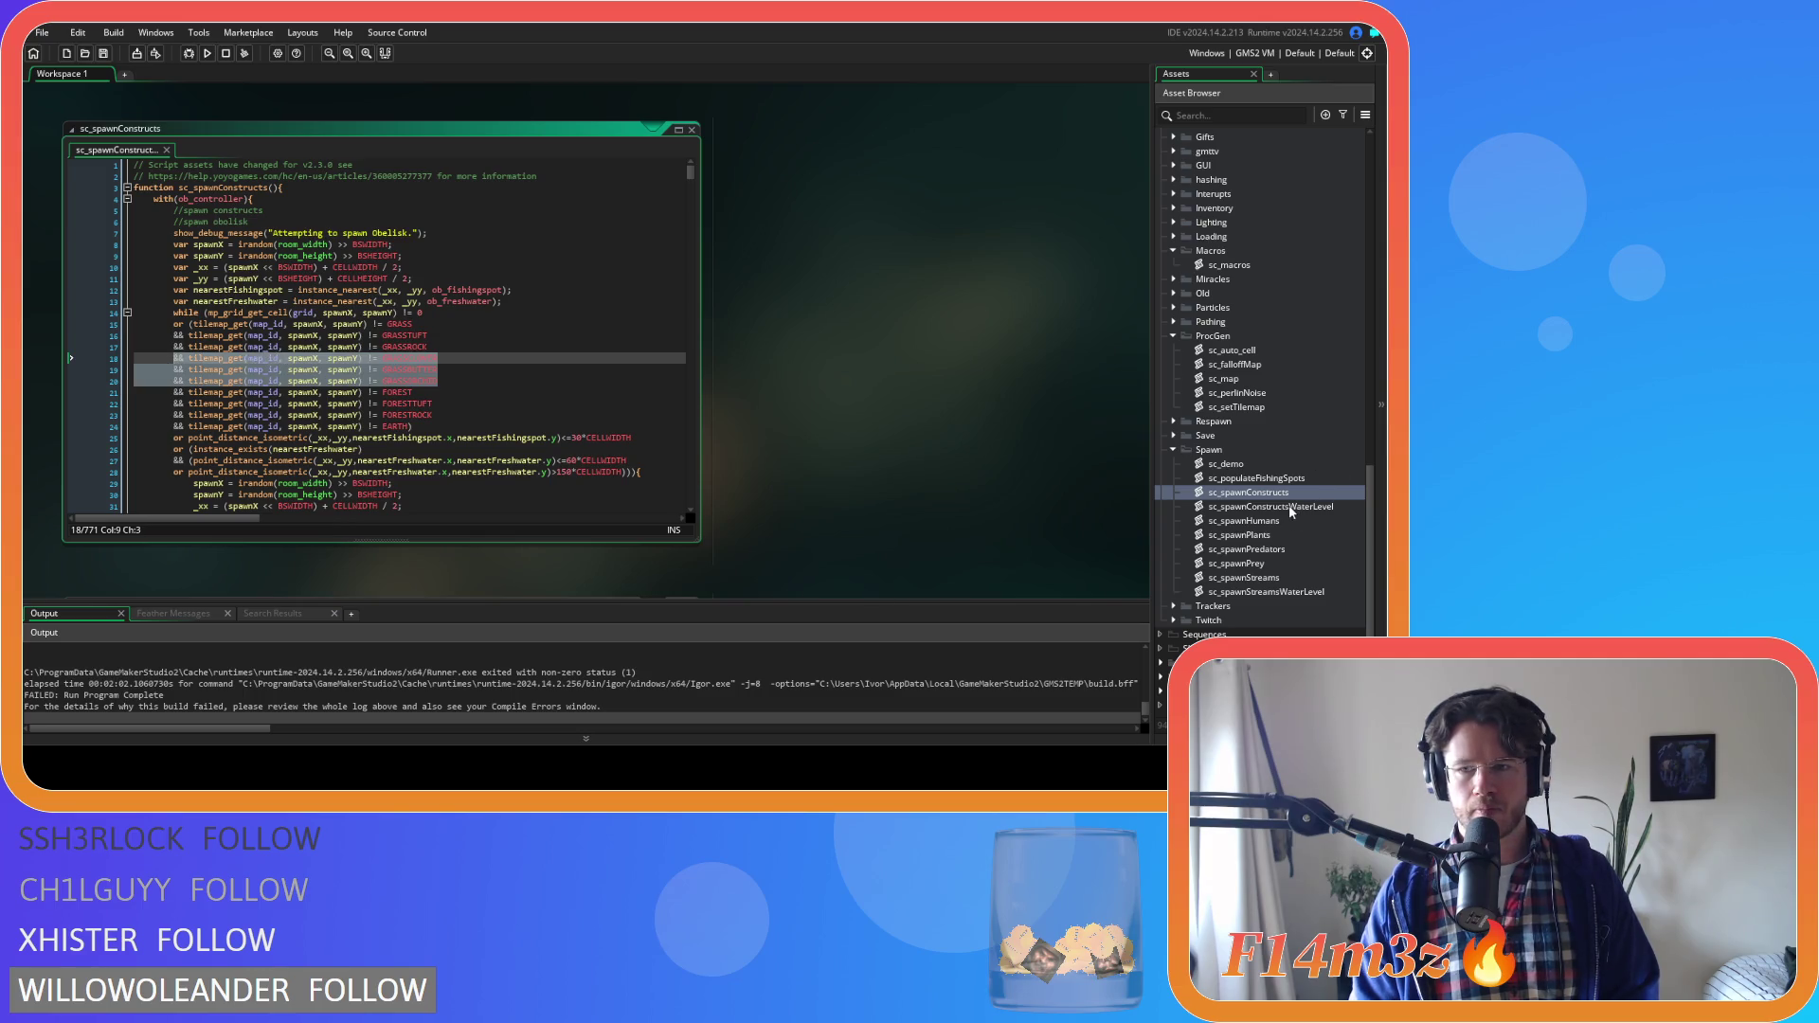
double_click(1269, 507)
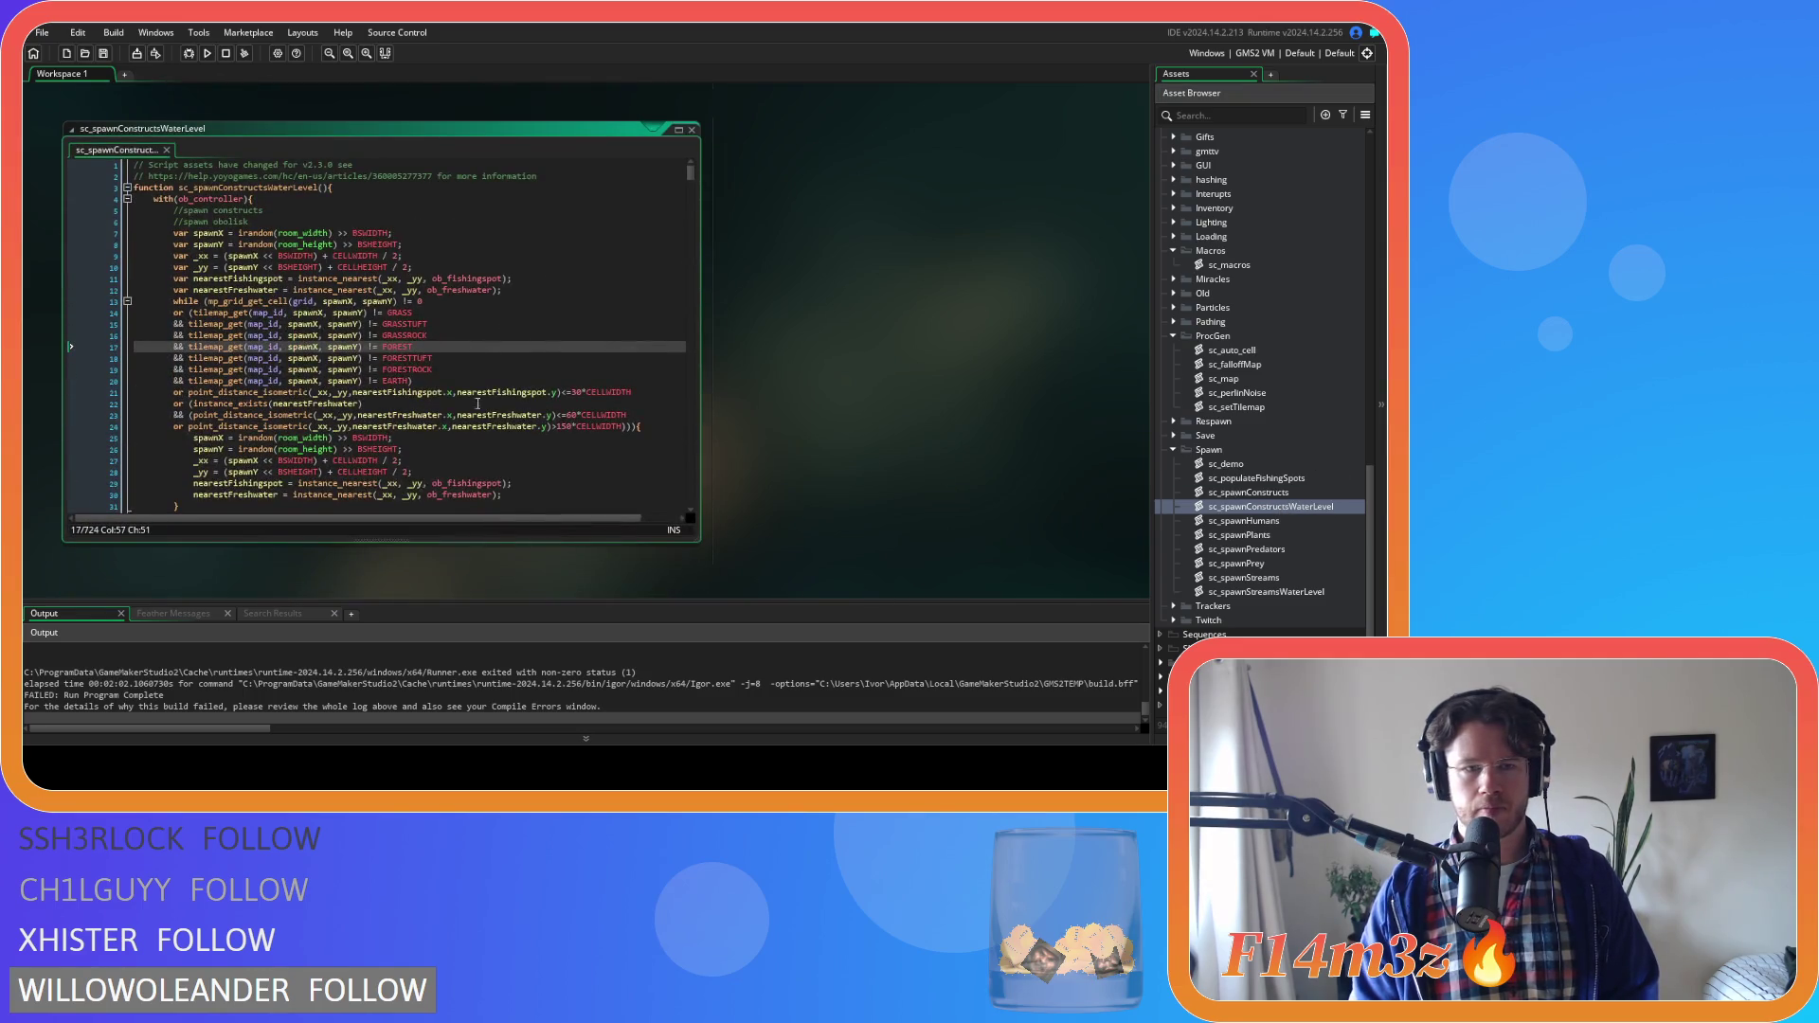
key(ctrl+v)
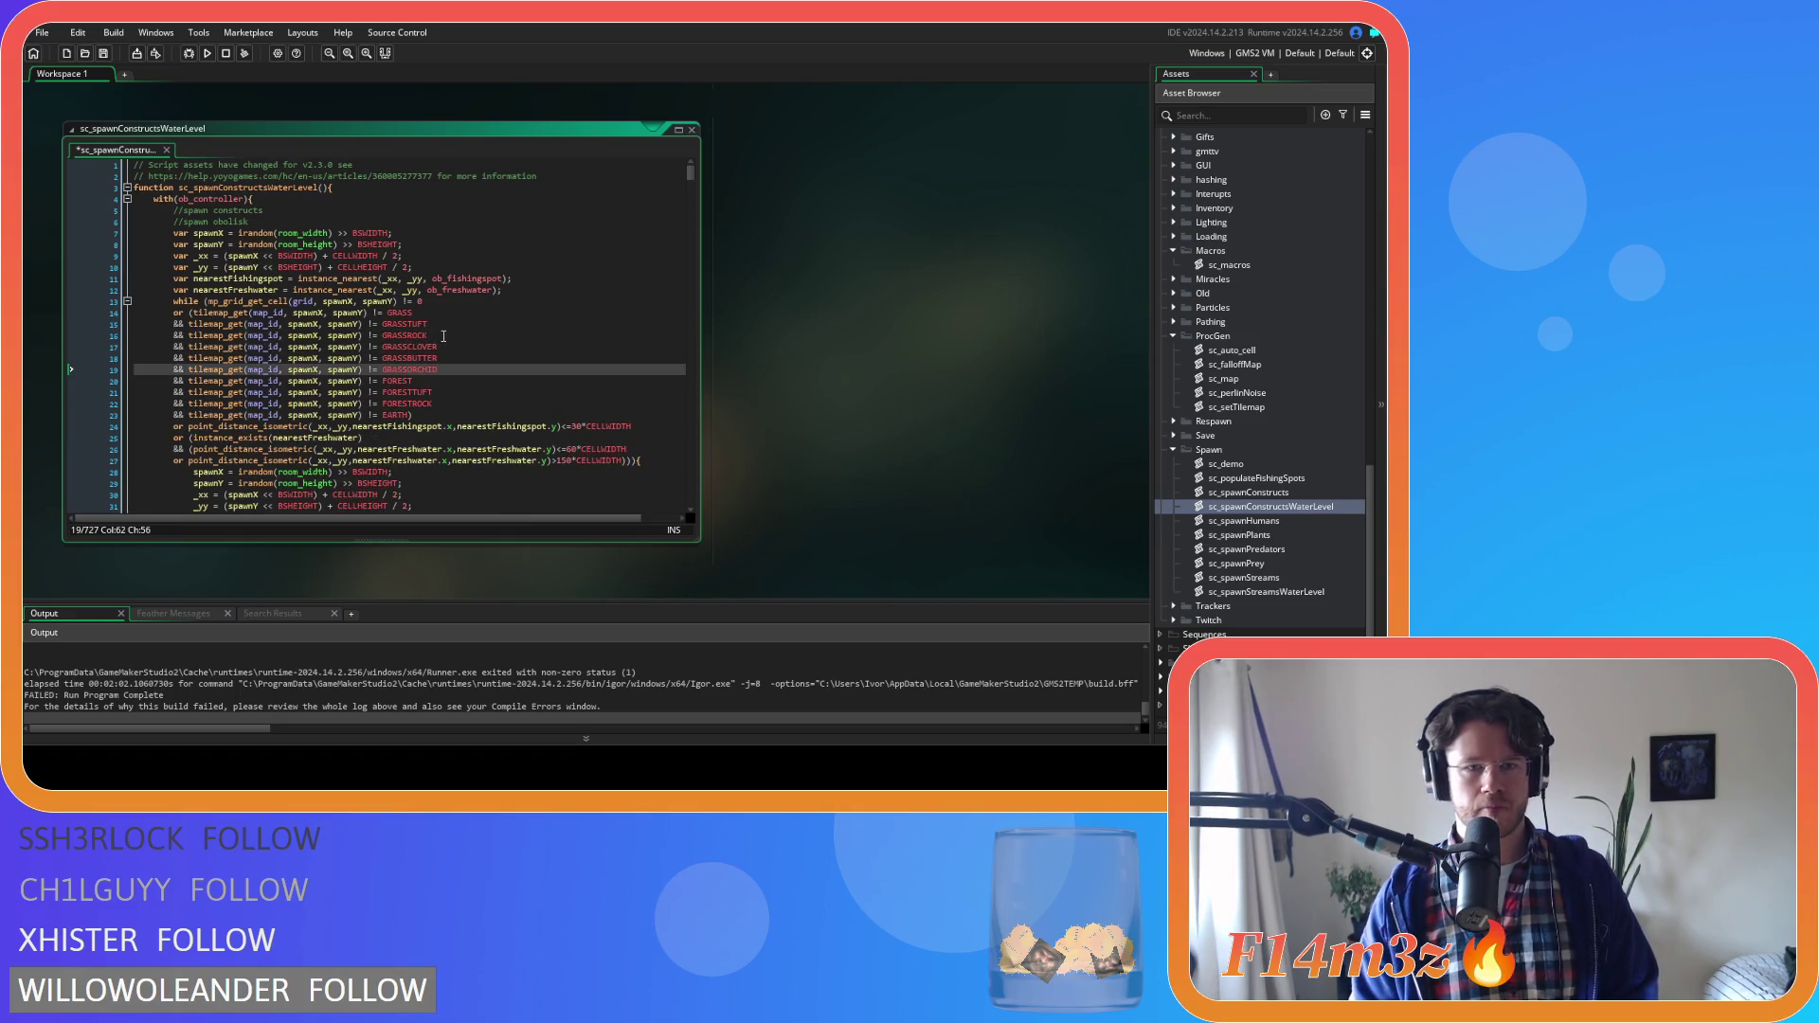
Insert the three grass checks after the shrine GRASSROCK check and indent lines 66–67 to match
scroll(444, 335, down, 15)
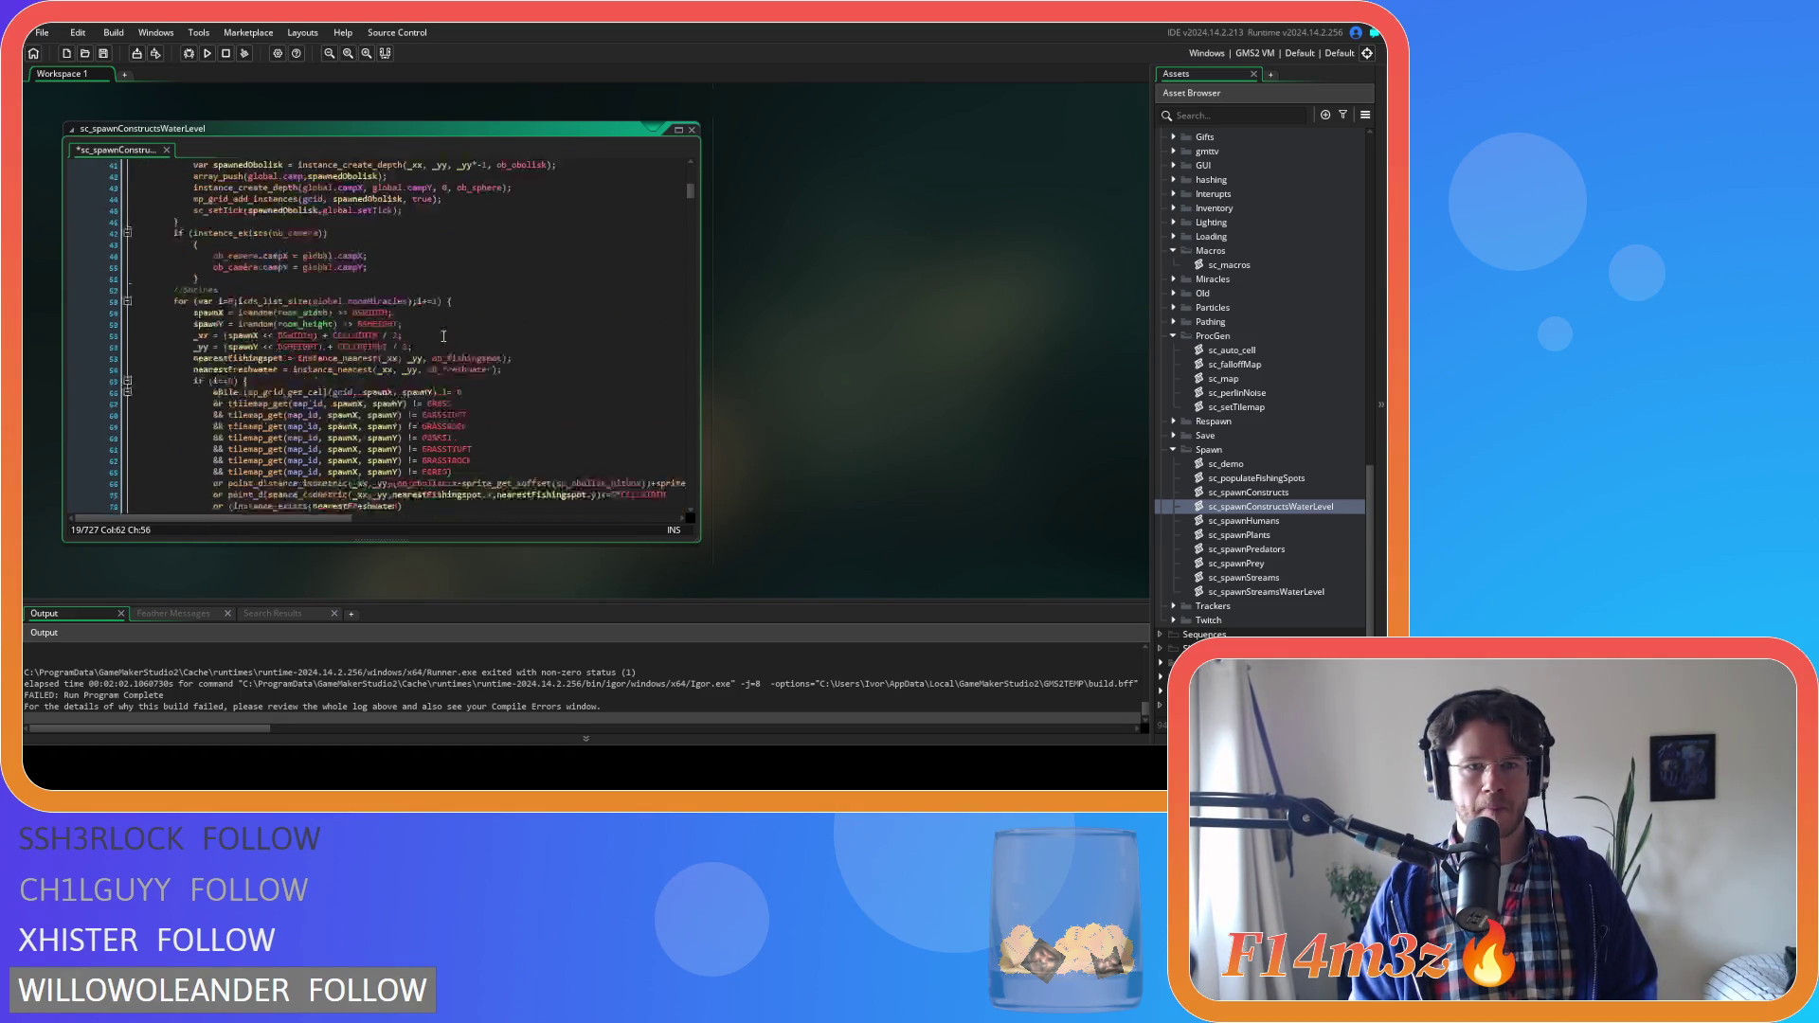
click(494, 313)
key(Return)
key(ctrl+v)
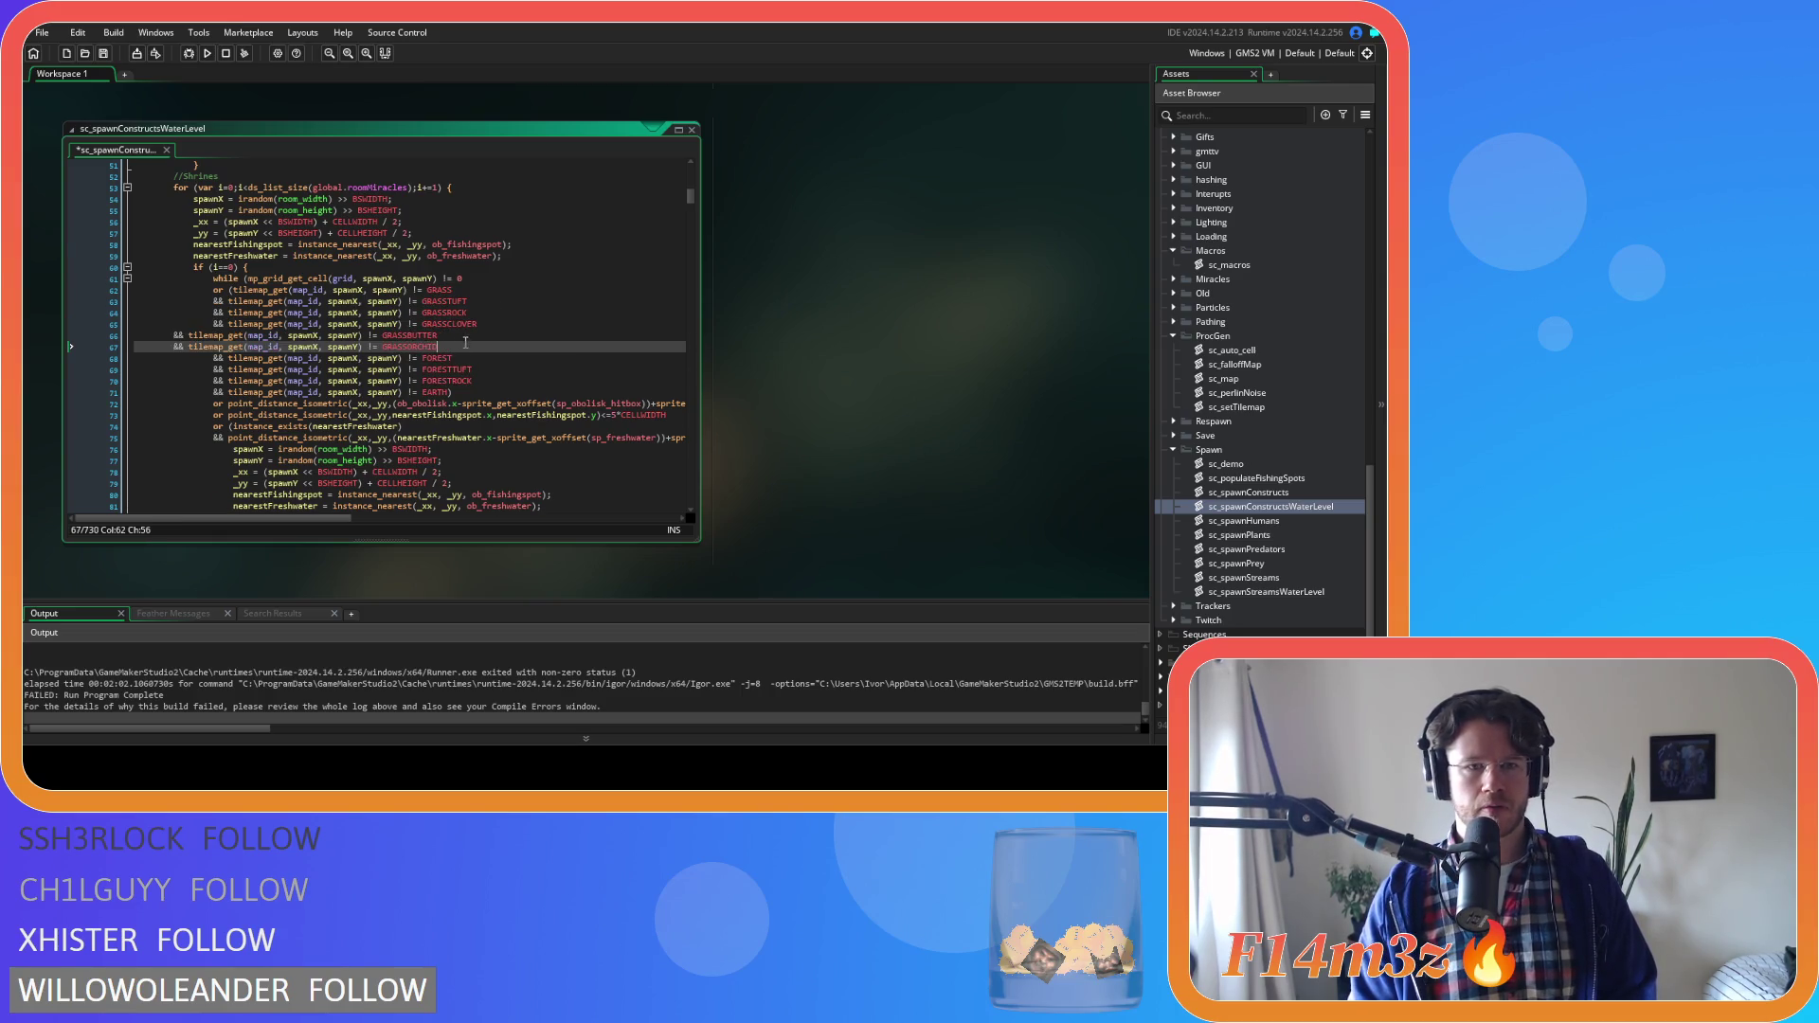
drag(460, 346, 212, 328)
key(Tab)
key(Tab)
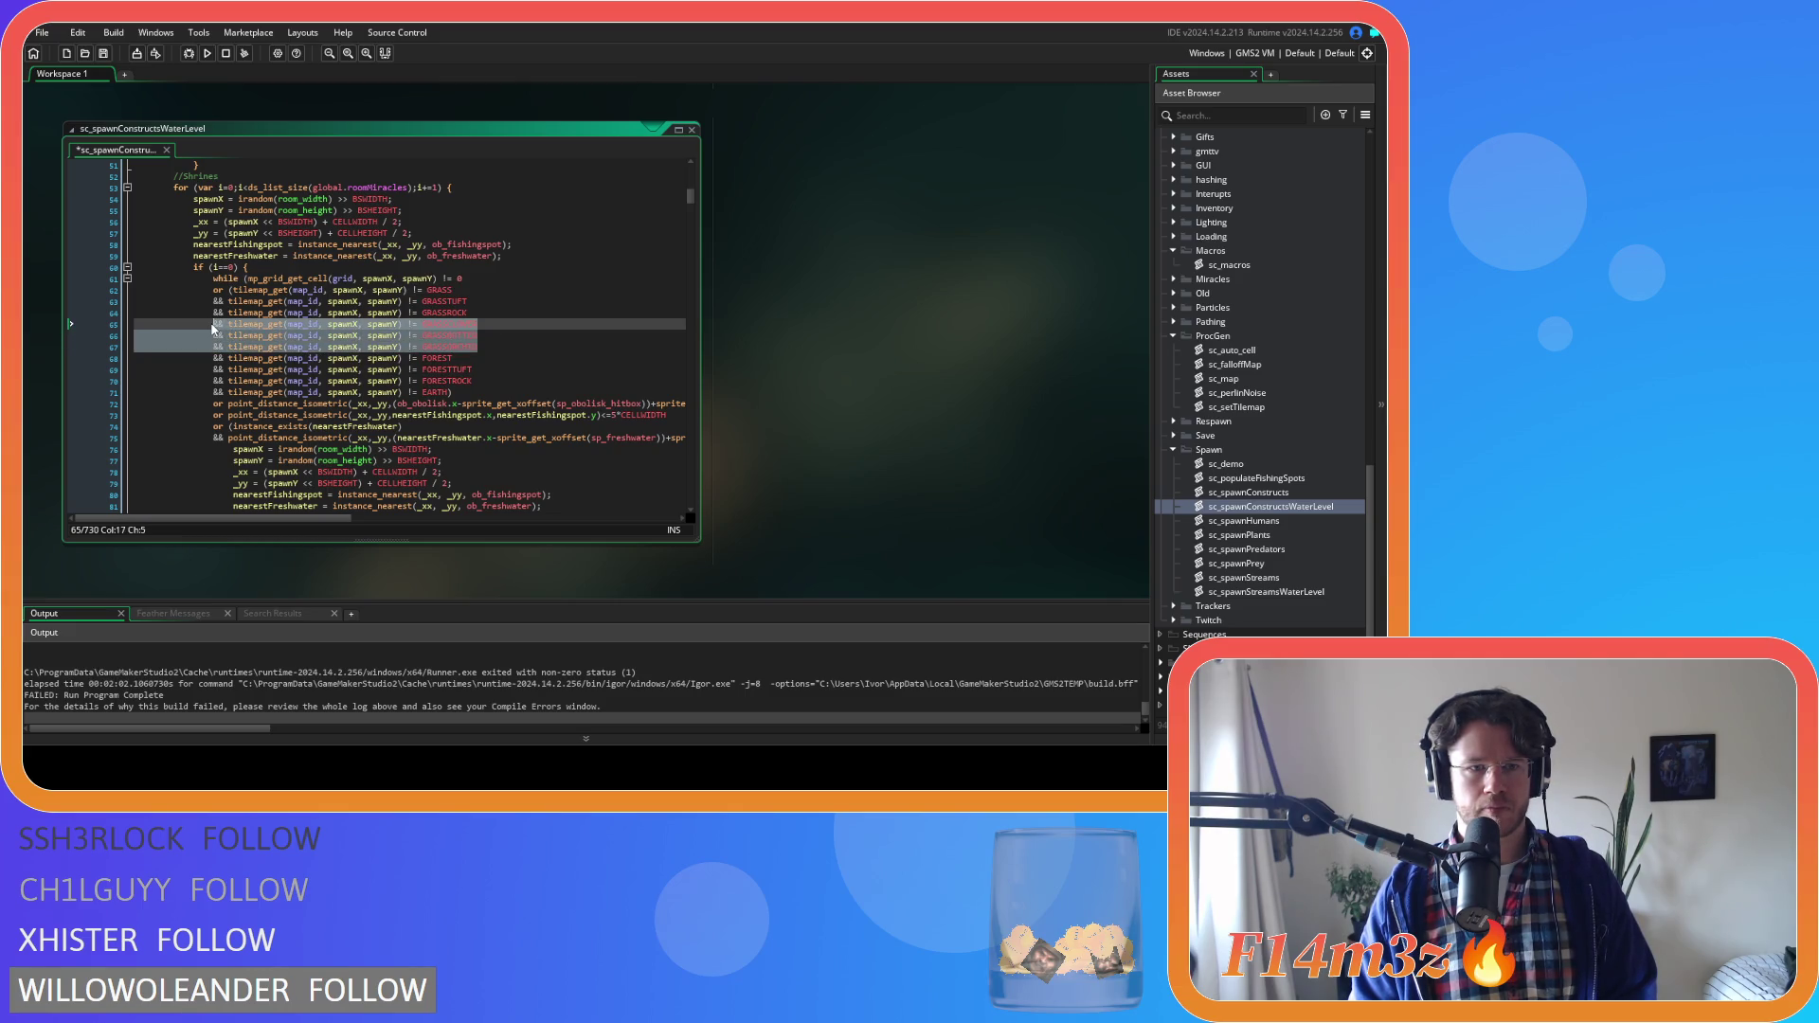
Add the three grass tile checks after the next two GRASSROCK checks
scroll(405, 357, down, 8)
click(504, 303)
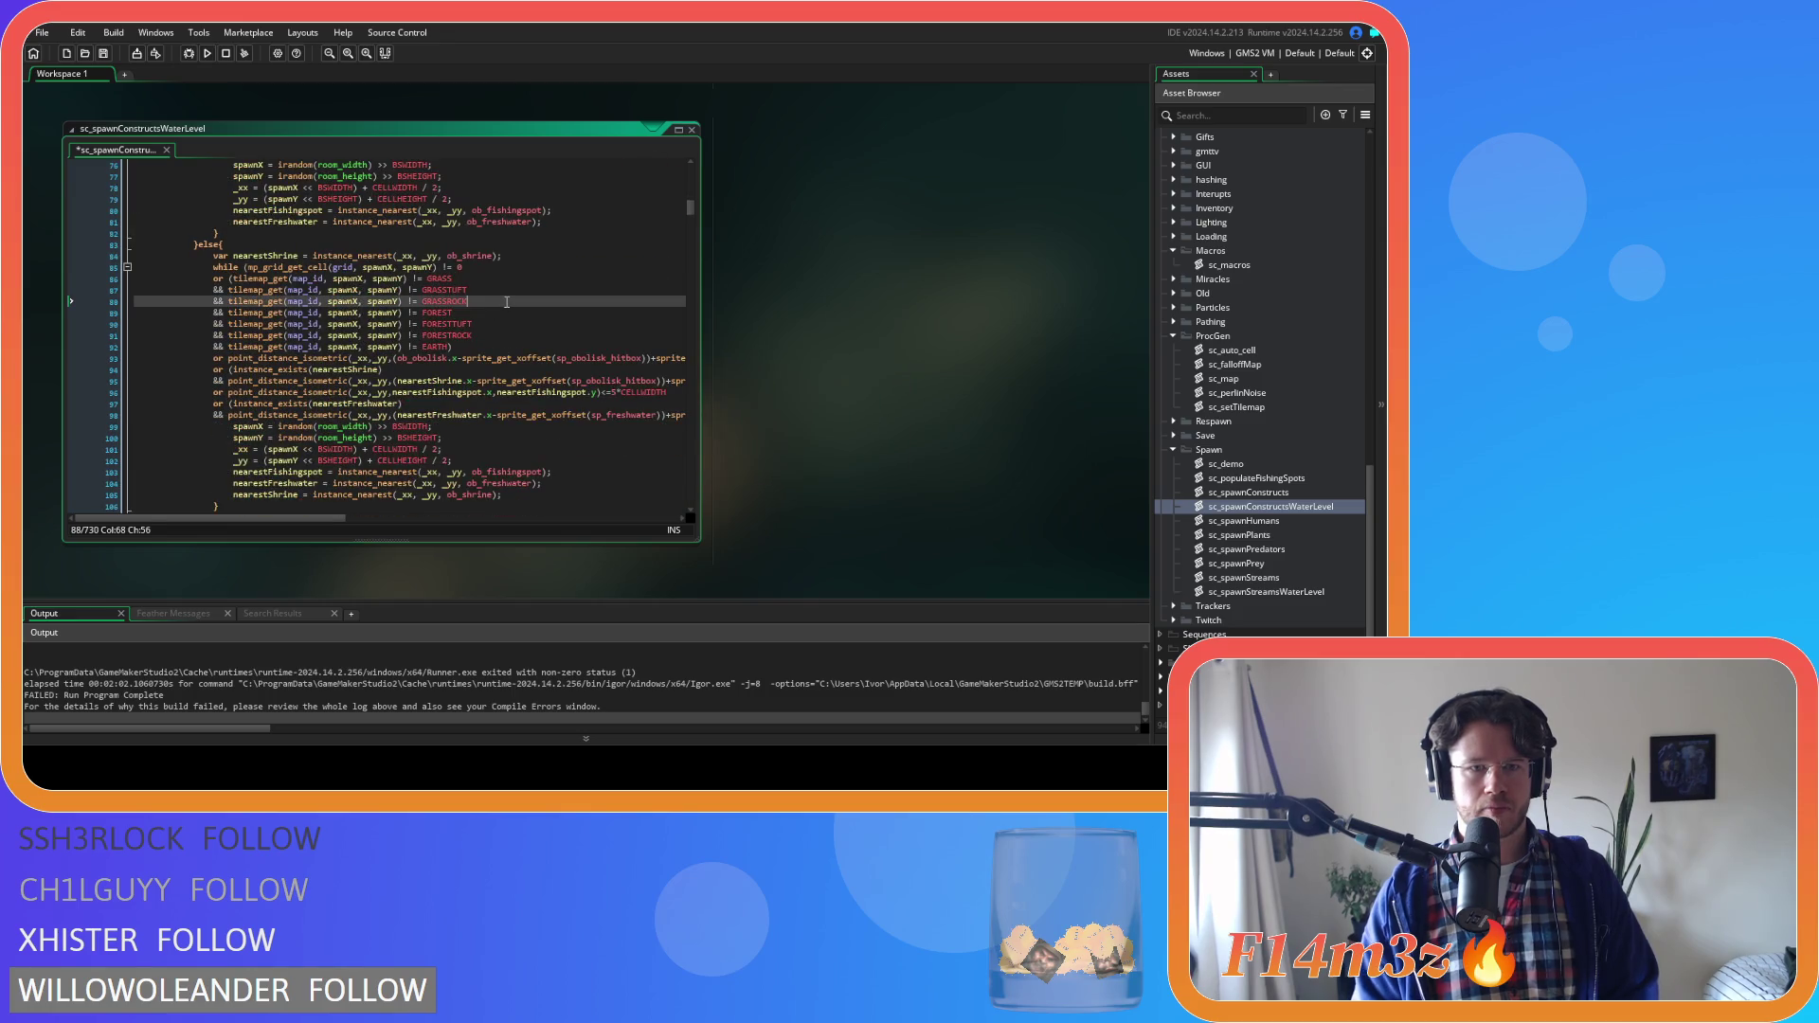
key(Return)
key(ctrl+v)
scroll(507, 302, down, 15)
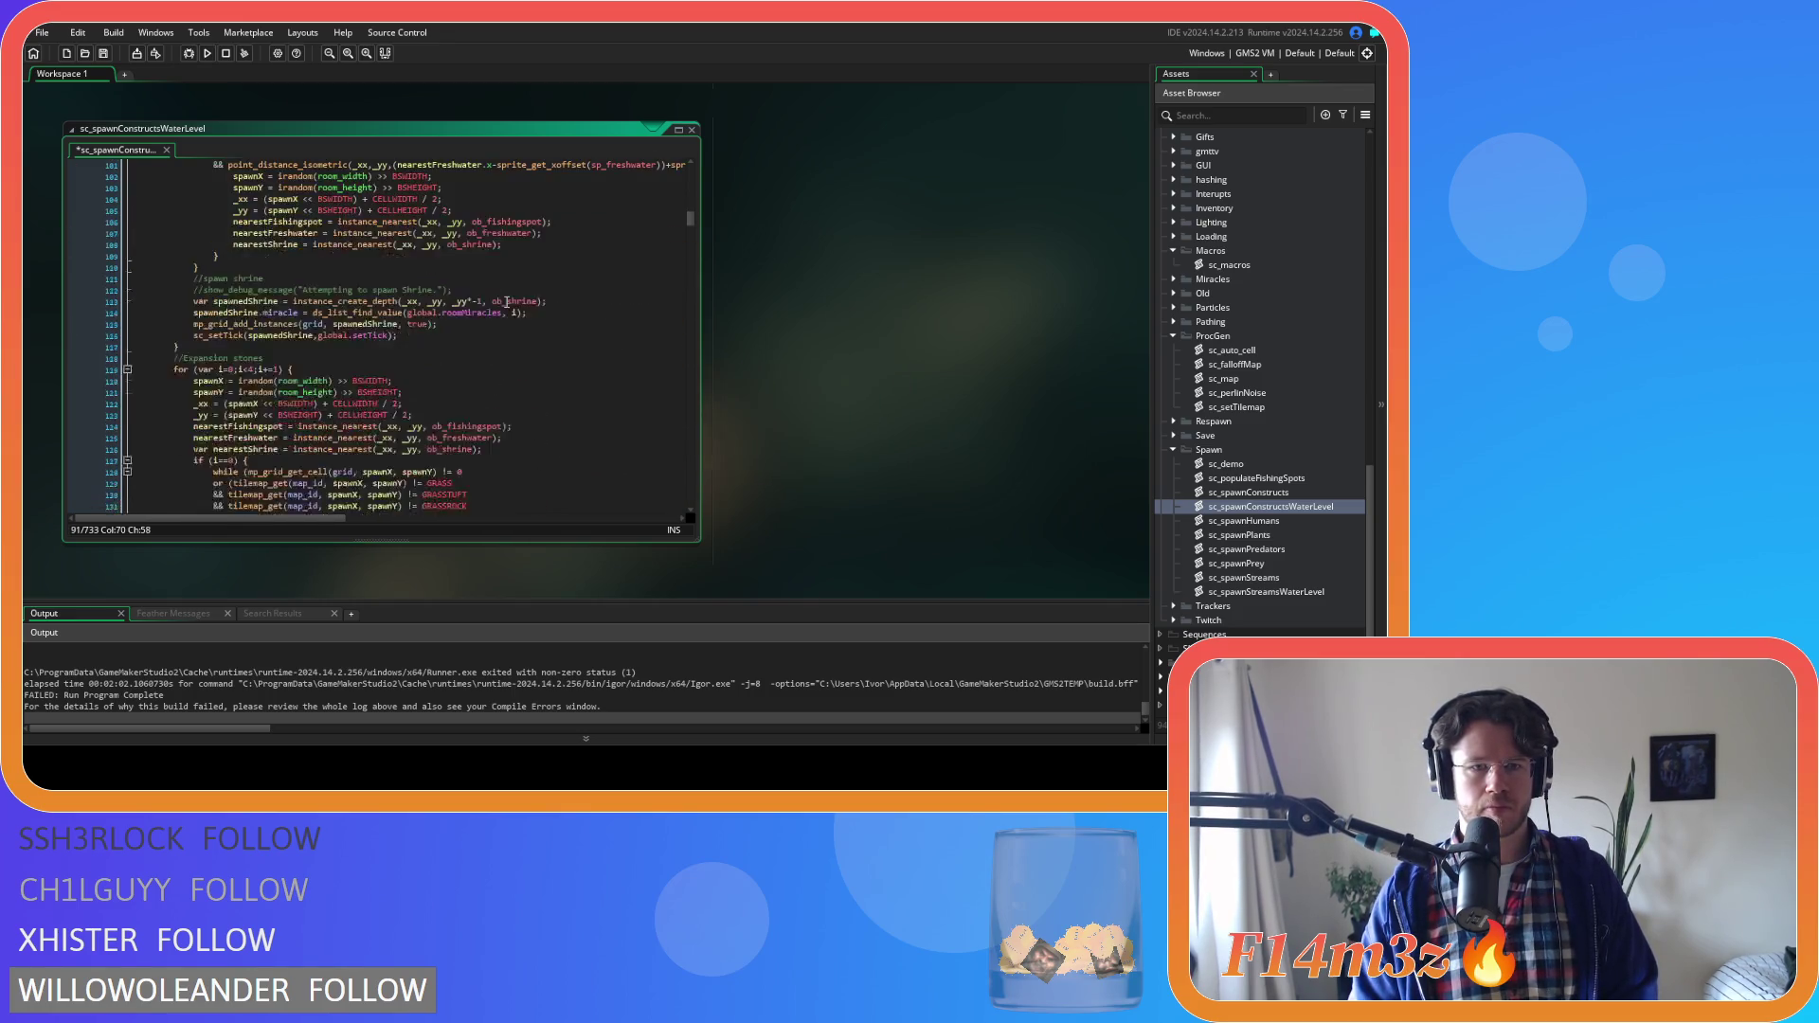
click(490, 282)
key(Return)
key(ctrl+v)
Add the grass checks after the expansion-stone GRASSROCK check and the GRASSROCK on line 203
scroll(484, 280, down, 7)
scroll(484, 280, down, 1)
click(479, 301)
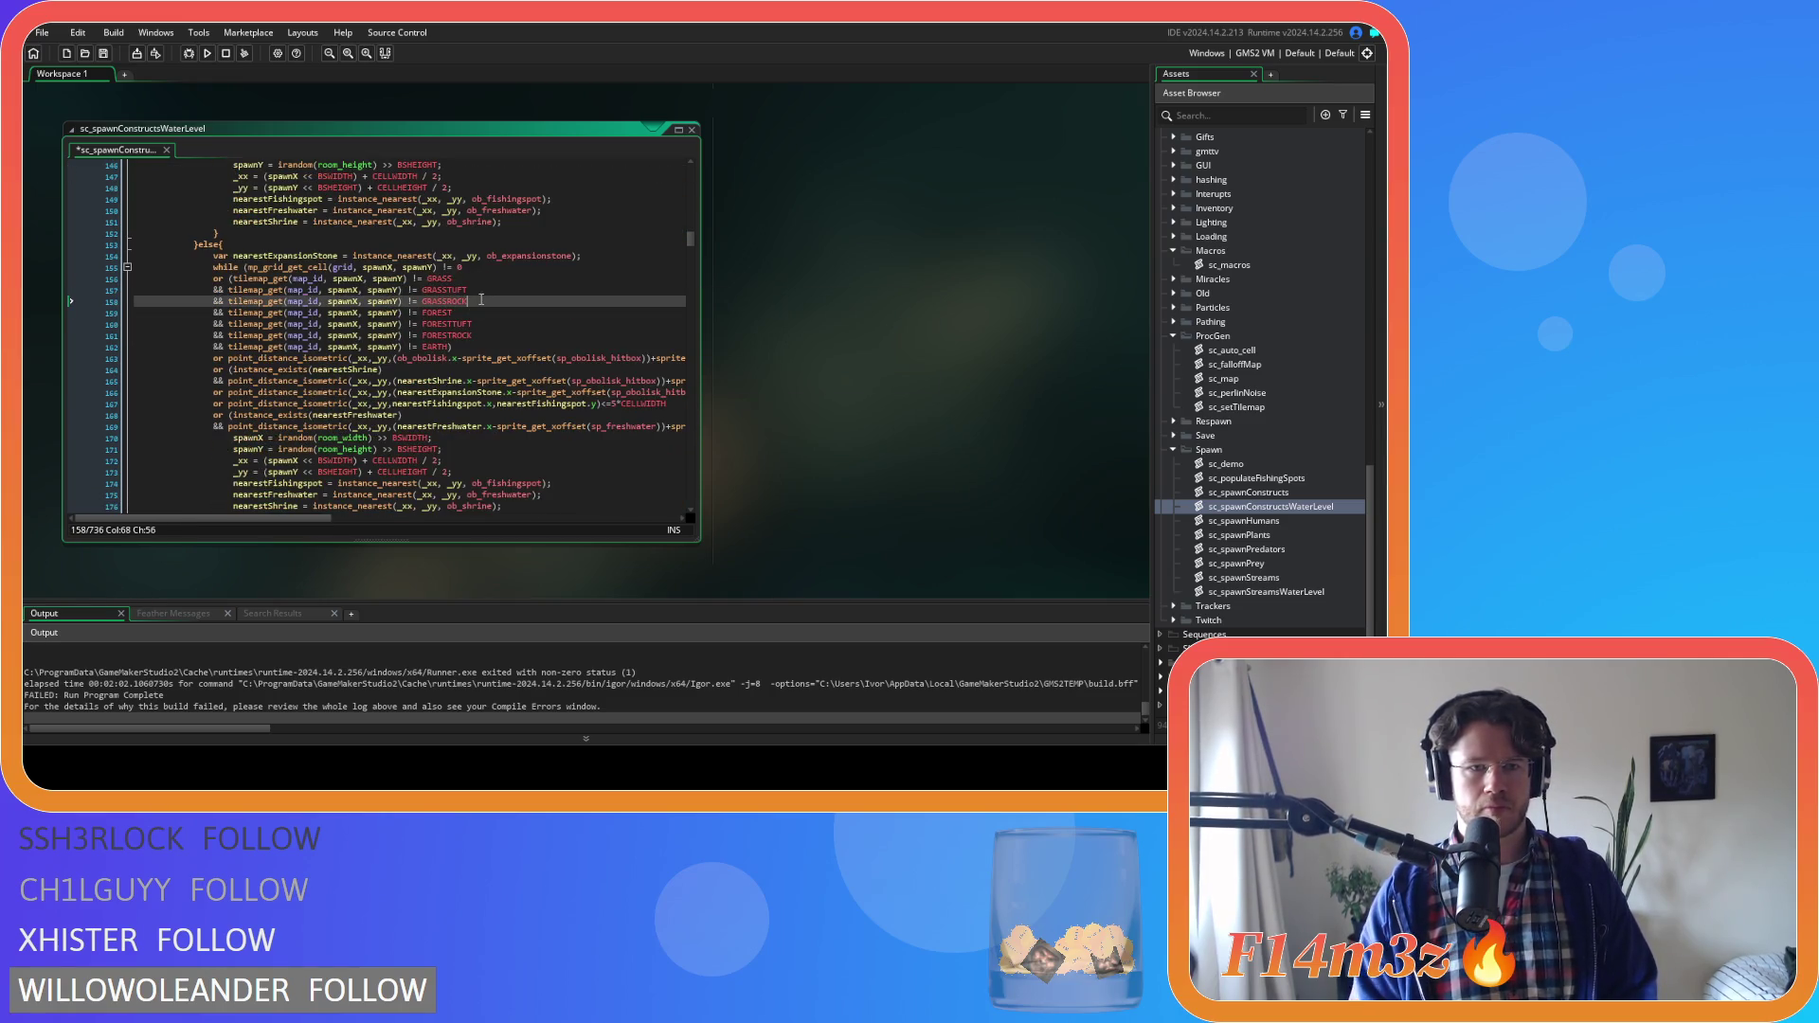
key(Return)
key(ctrl+v)
scroll(479, 301, down, 4)
scroll(478, 301, down, 11)
click(489, 303)
key(Return)
key(ctrl+v)
Add the grass checks after GRASSROCK on lines 232 and 279, removing the extra indent on line 282
scroll(489, 306, down, 4)
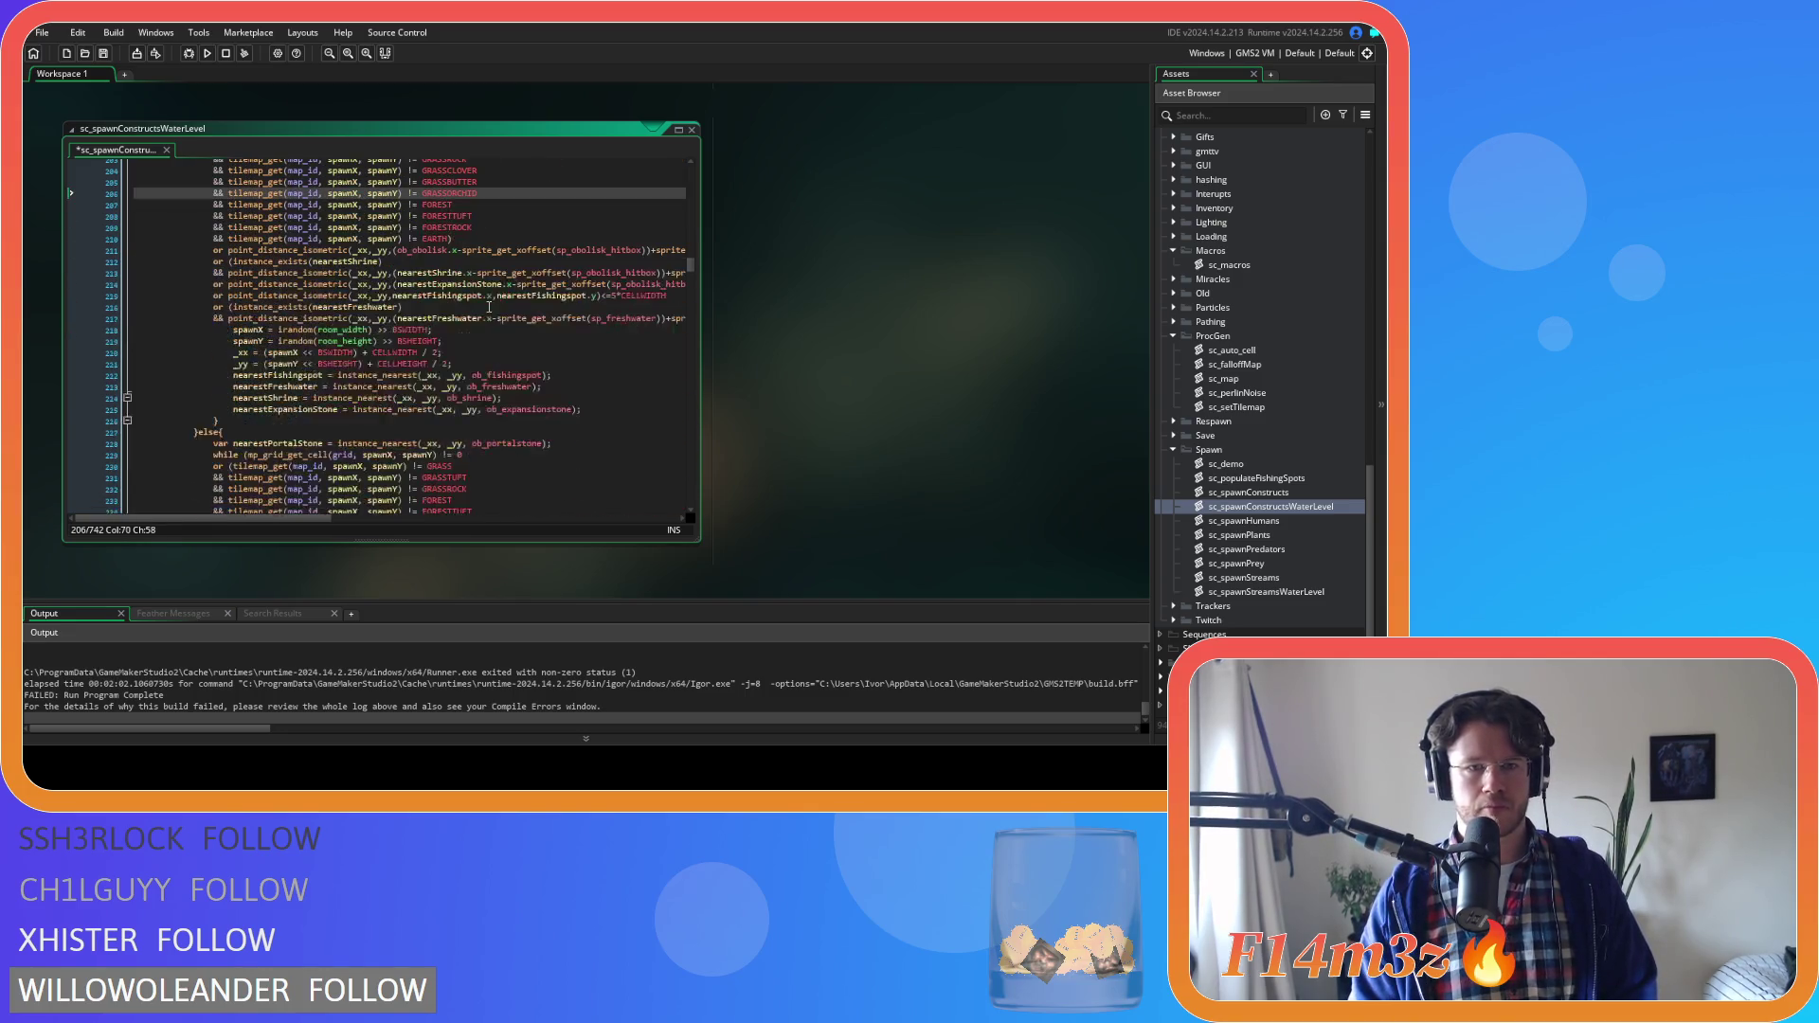
scroll(489, 306, down, 6)
click(493, 289)
key(Return)
key(ctrl+v)
scroll(493, 287, down, 16)
click(462, 285)
key(Return)
key(ctrl+v)
click(195, 309)
drag(458, 319, 194, 296)
key(ctrl+c)
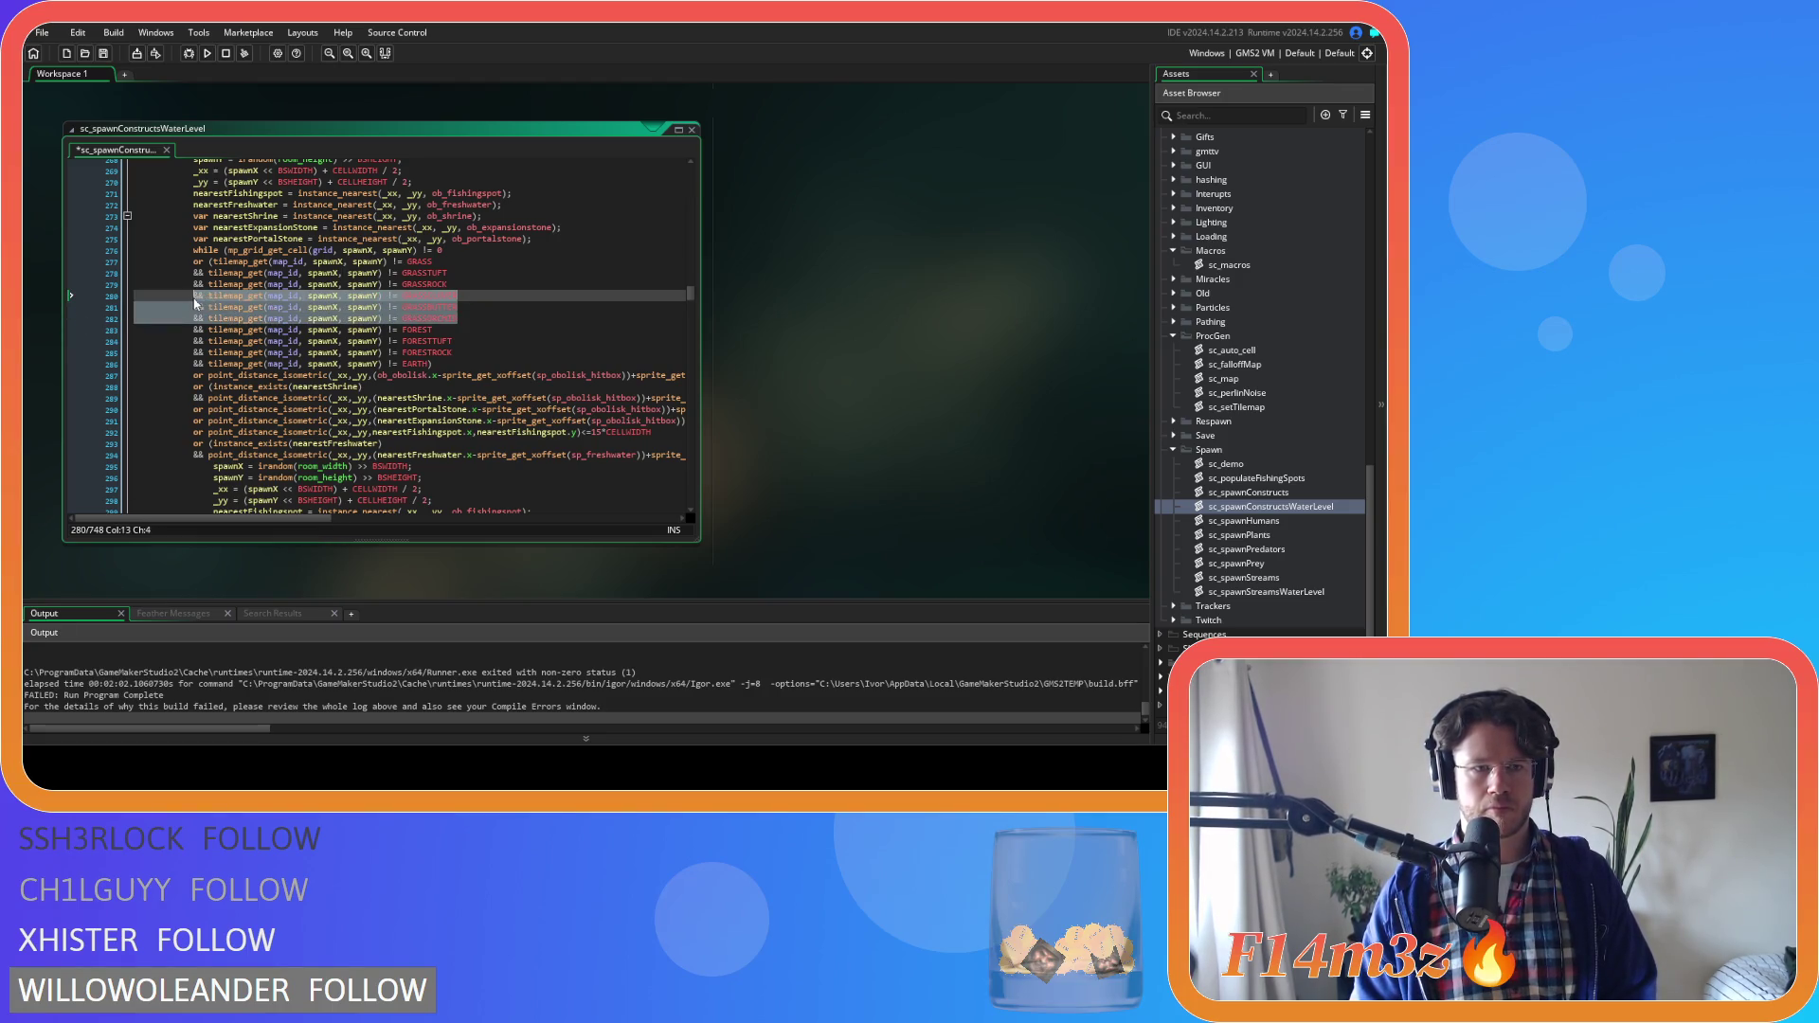
Add the three grass tile checks after GRASSROCK on lines 326, 375 and 429
scroll(285, 313, down, 14)
click(472, 337)
key(Return)
key(ctrl+v)
scroll(465, 312, down, 18)
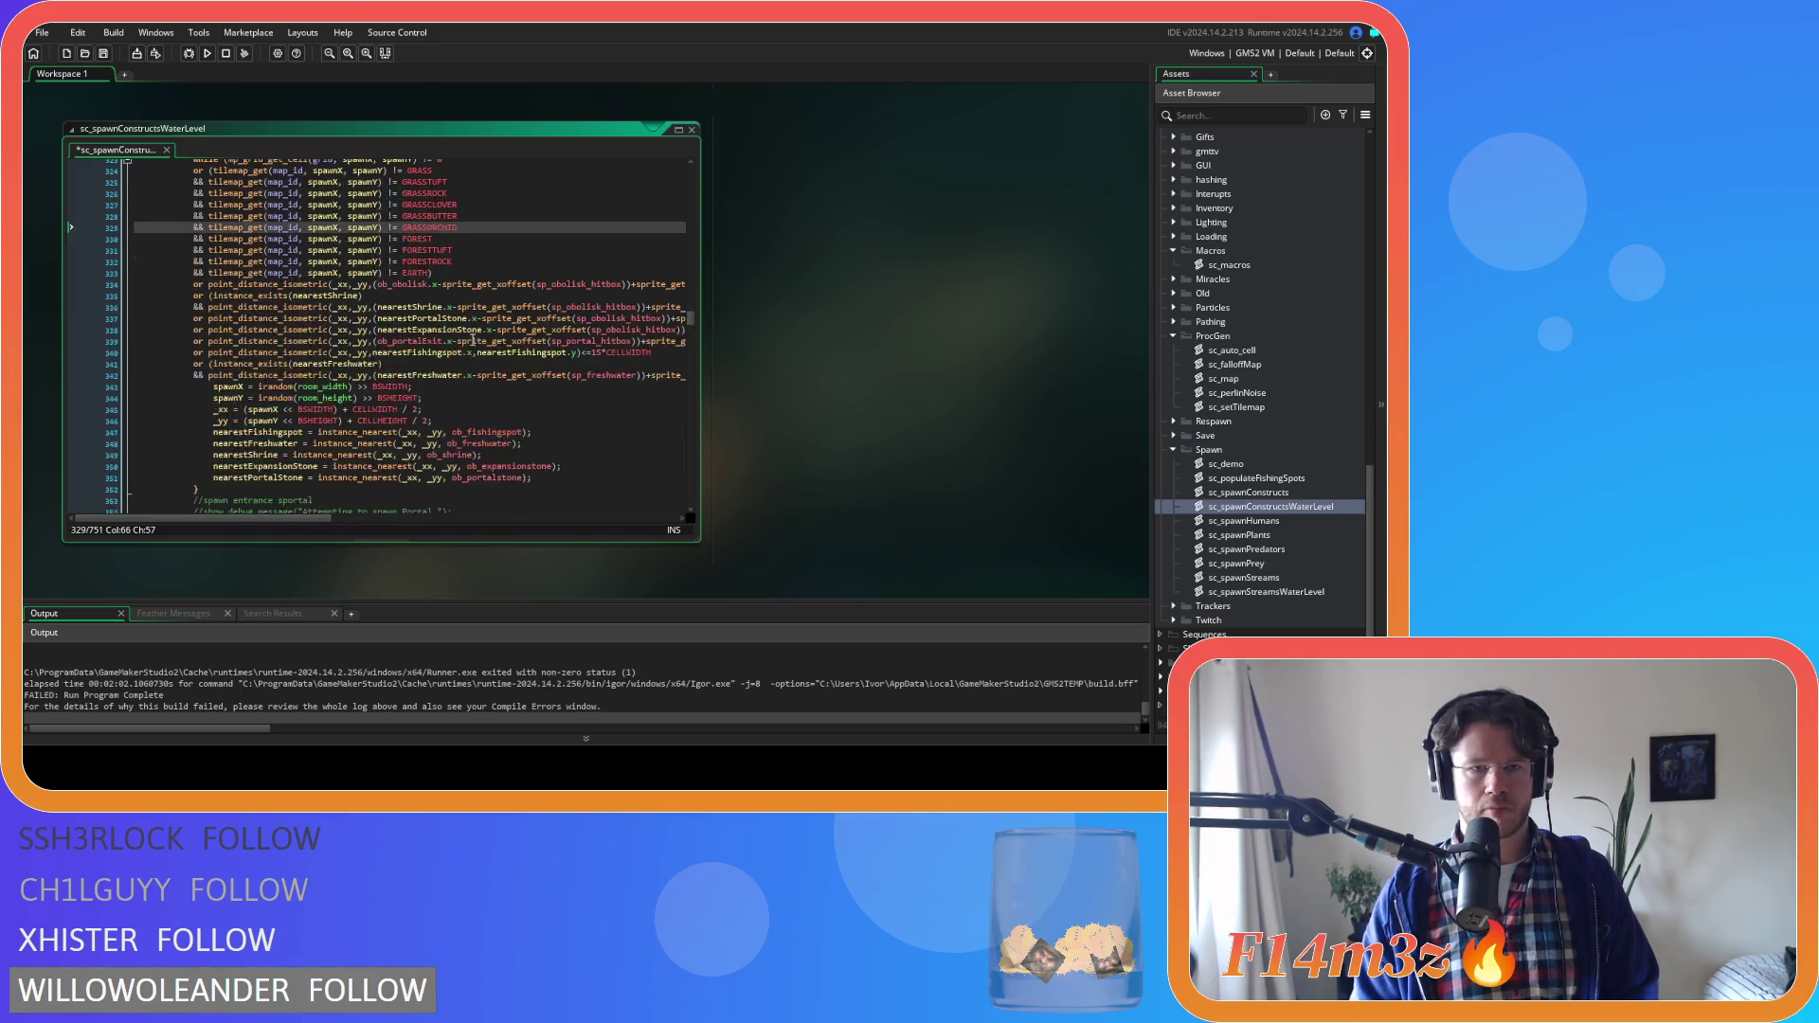
click(467, 266)
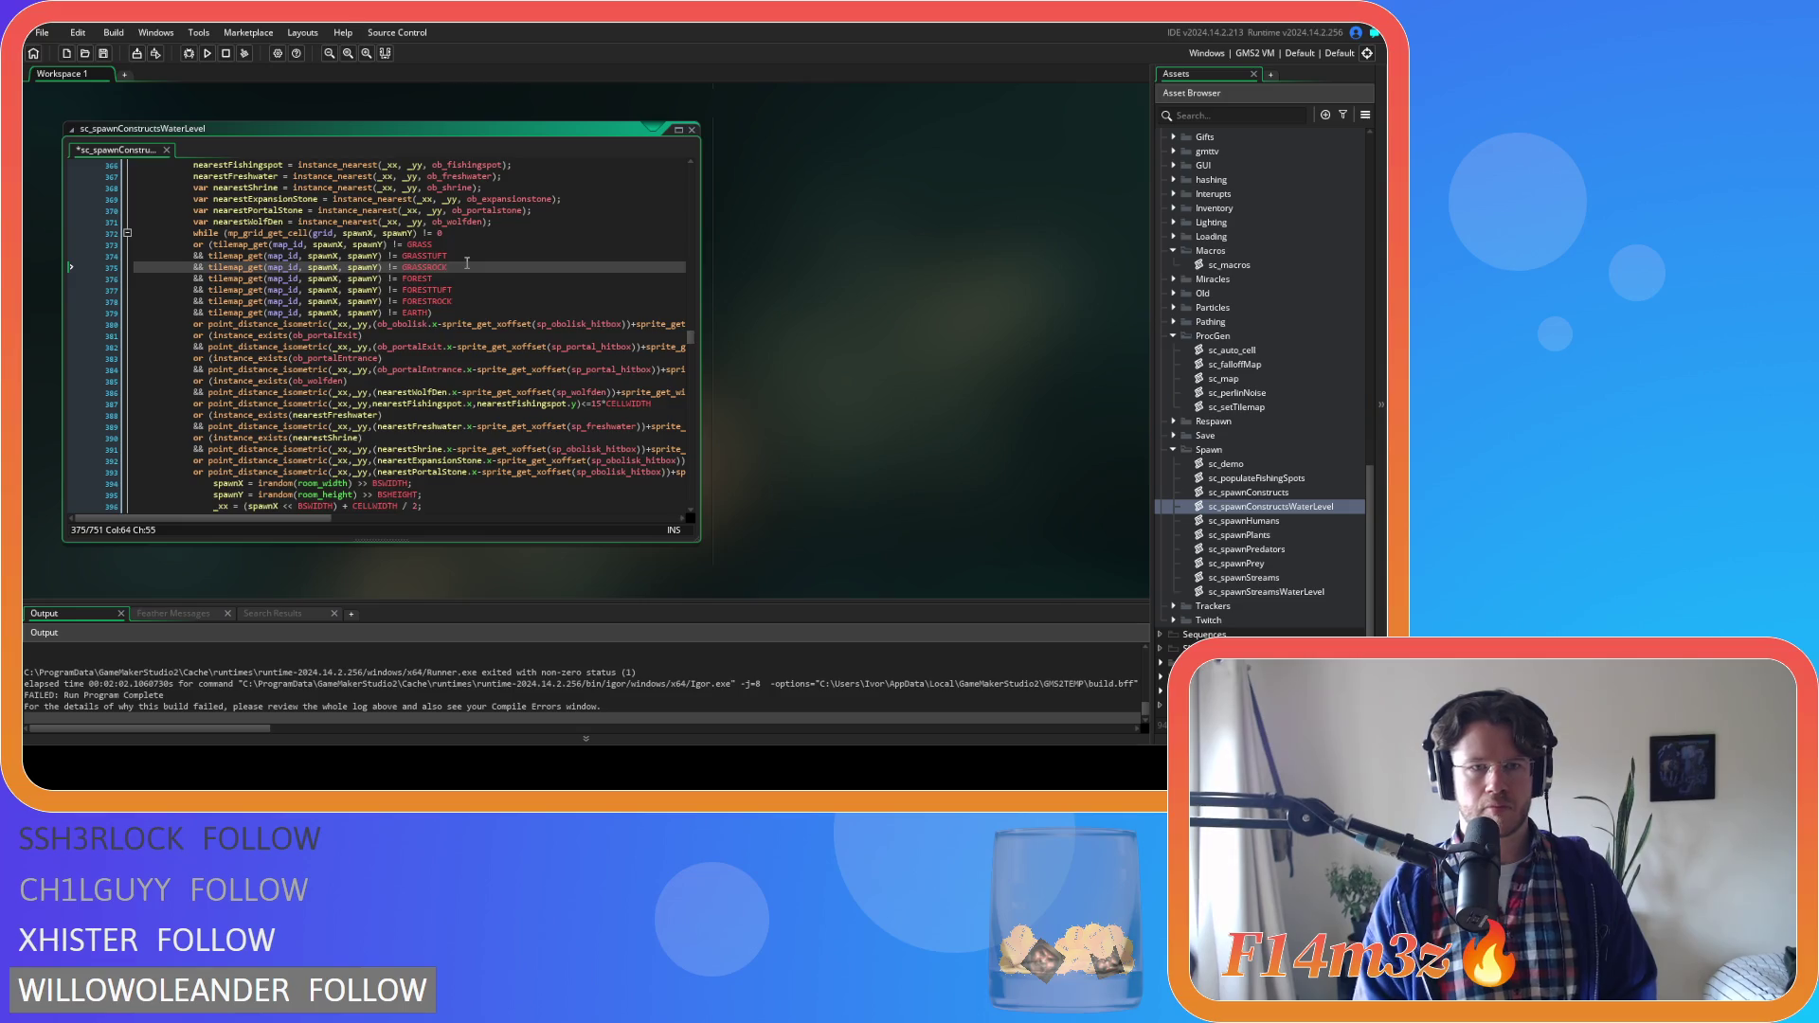
key(Return)
key(ctrl+v)
scroll(466, 307, down, 17)
click(471, 312)
key(Return)
key(ctrl+v)
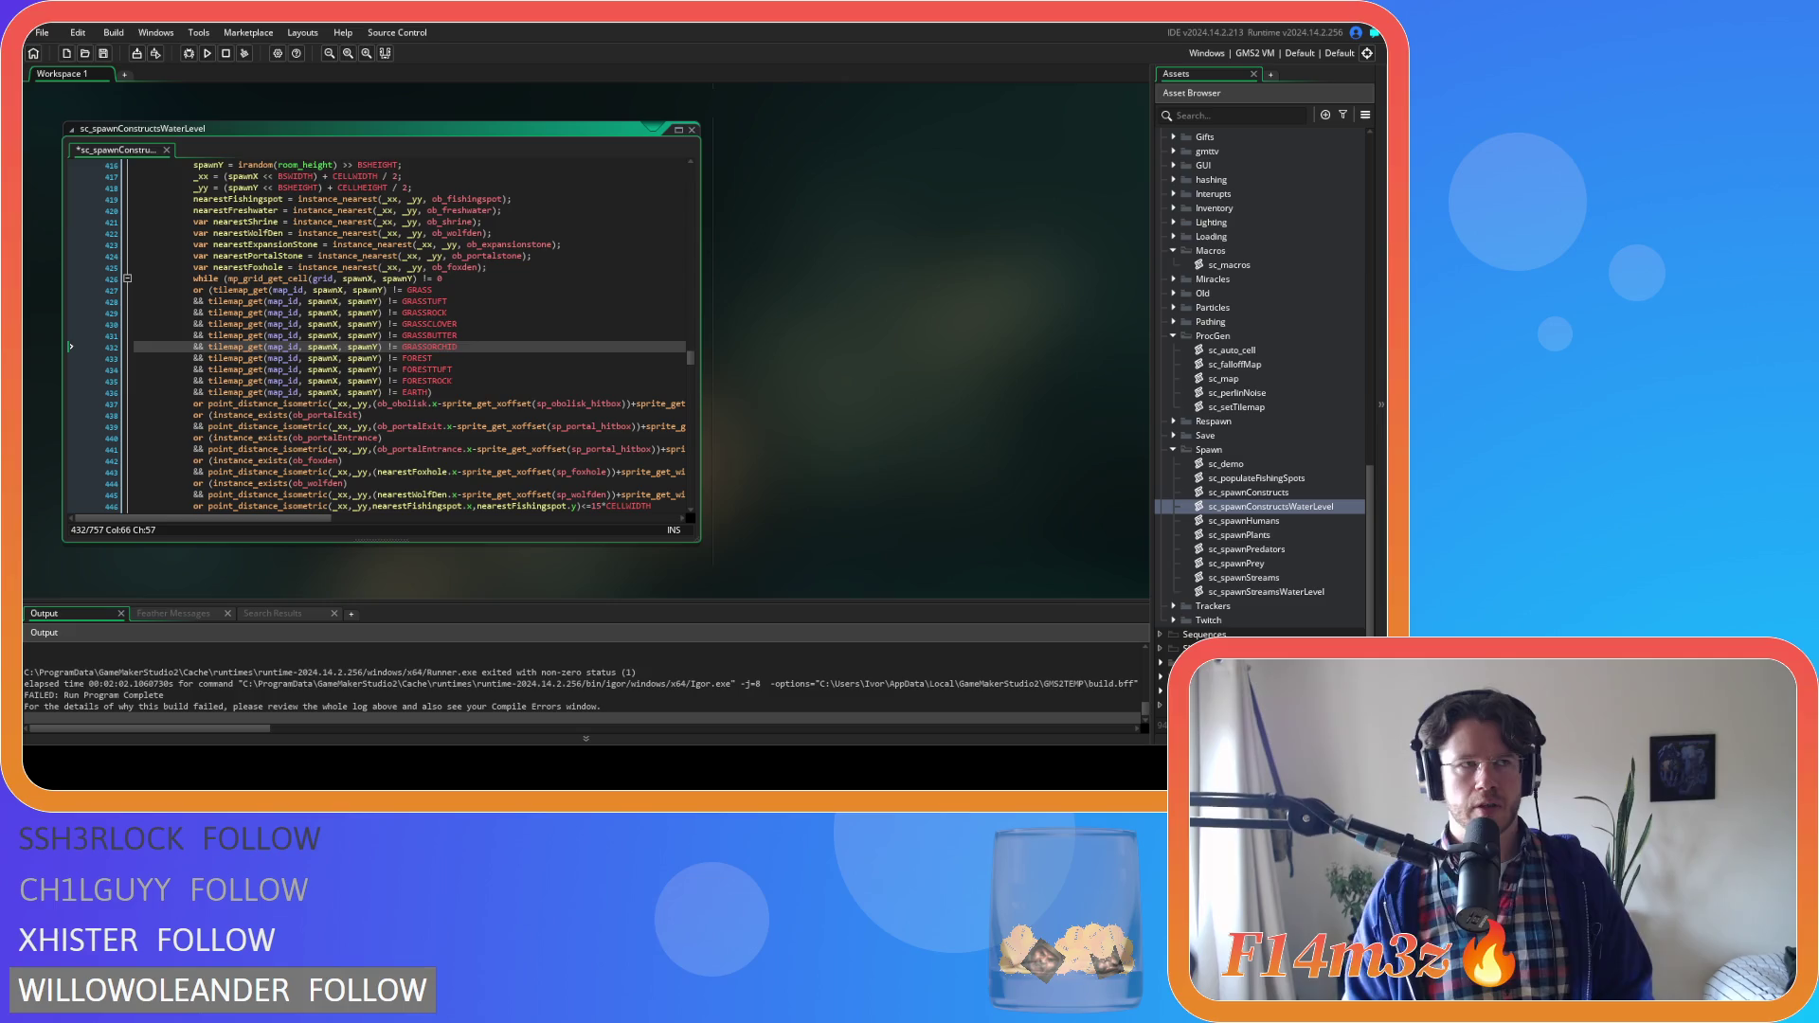
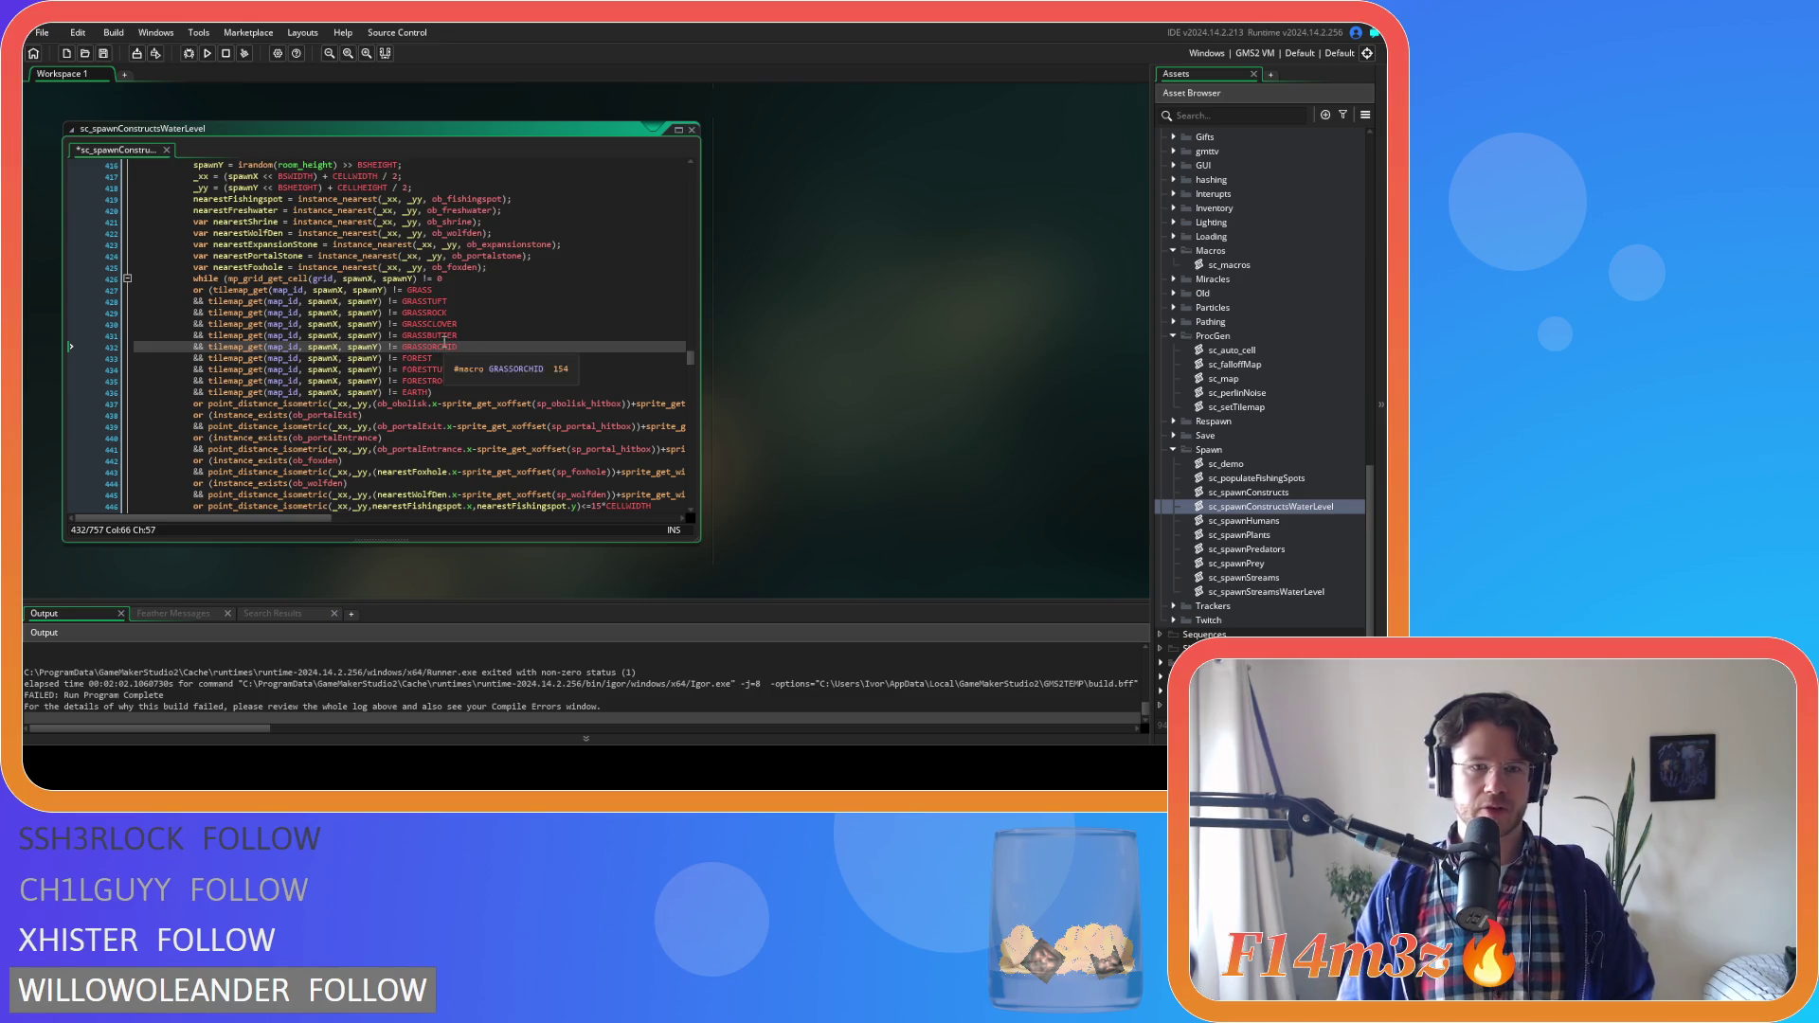
Paste three extra tile exclusion lines after each GRASSROCK check, including rabbit warren and demo-mode
scroll(463, 347, down, 15)
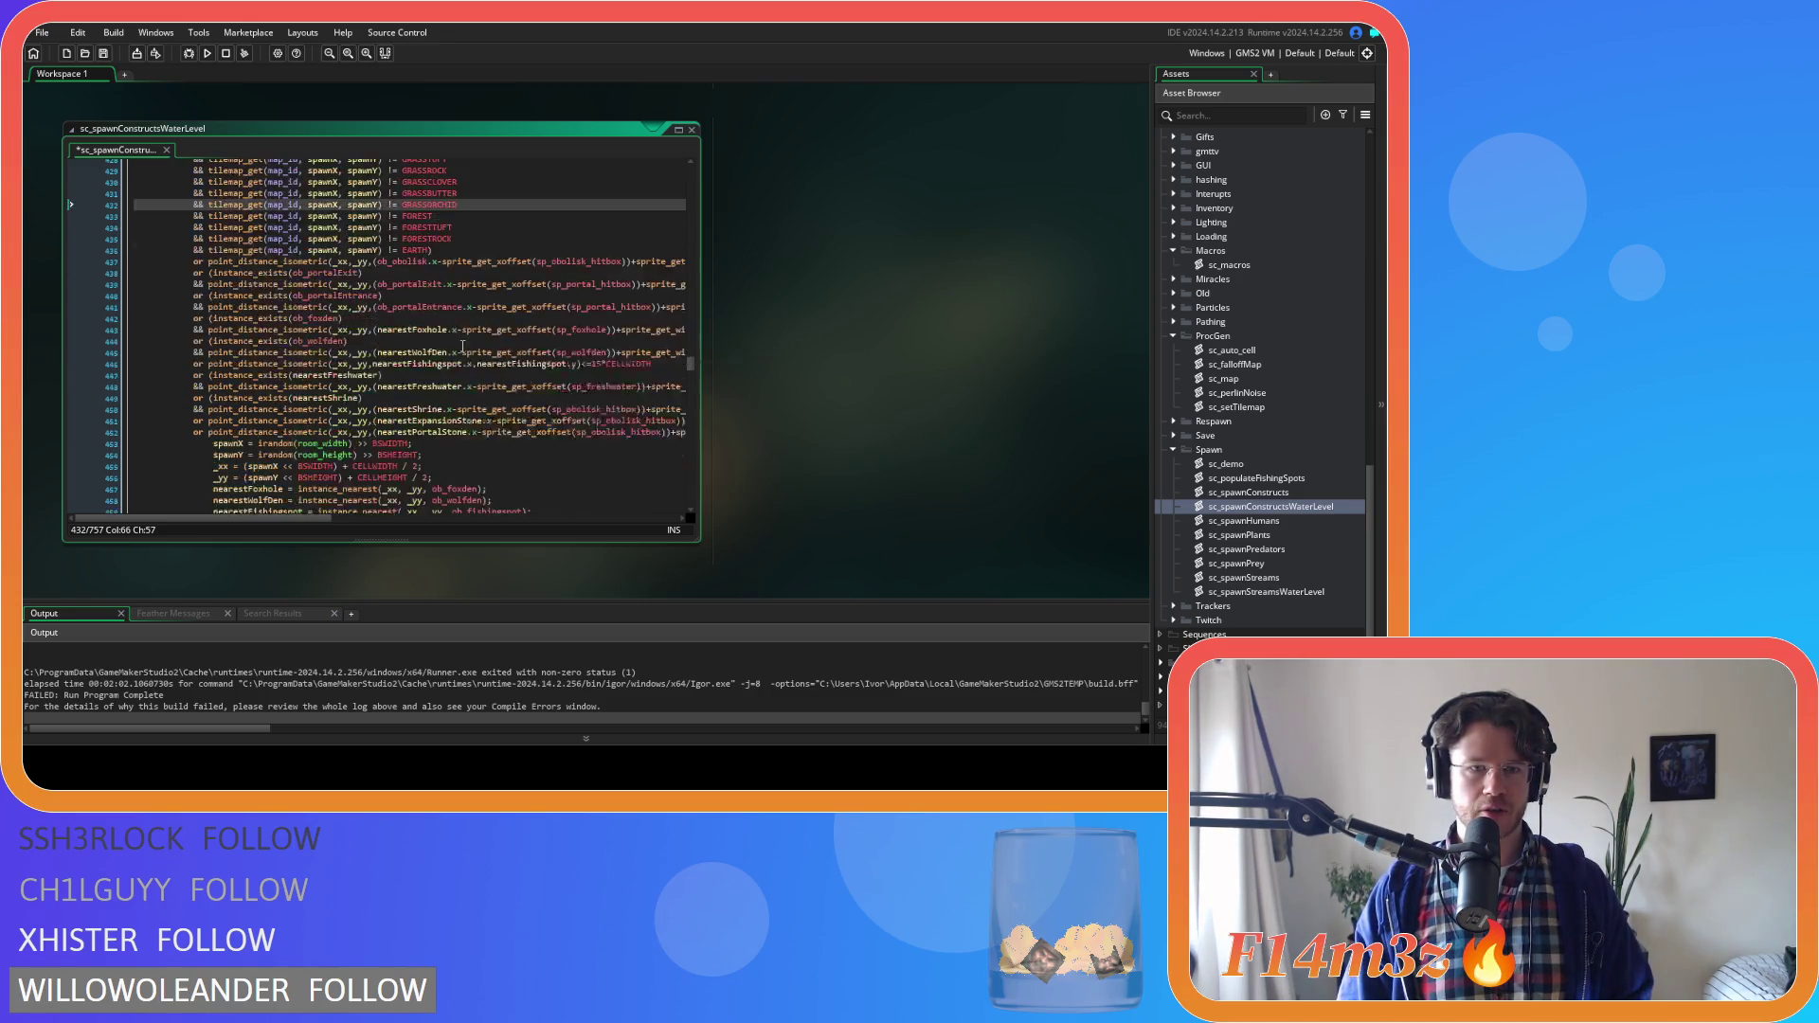
click(480, 386)
key(ctrl+v)
scroll(466, 392, down, 3)
scroll(467, 393, down, 10)
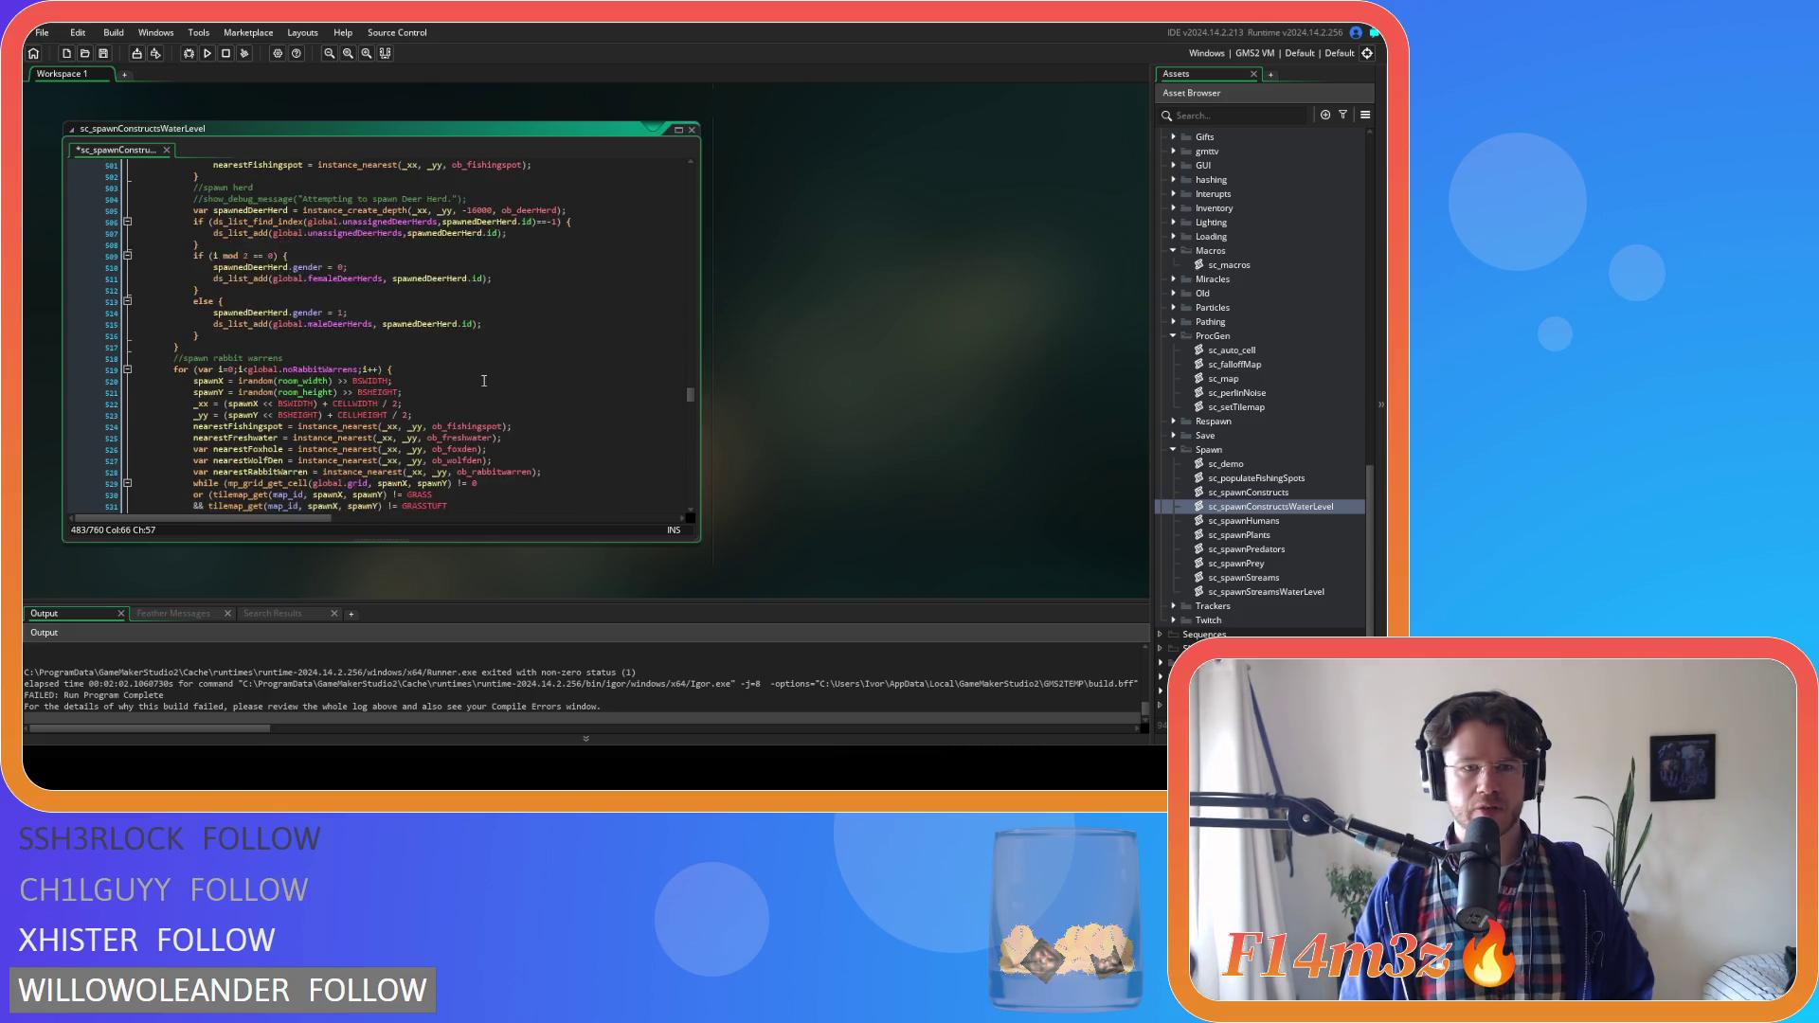
scroll(485, 380, down, 3)
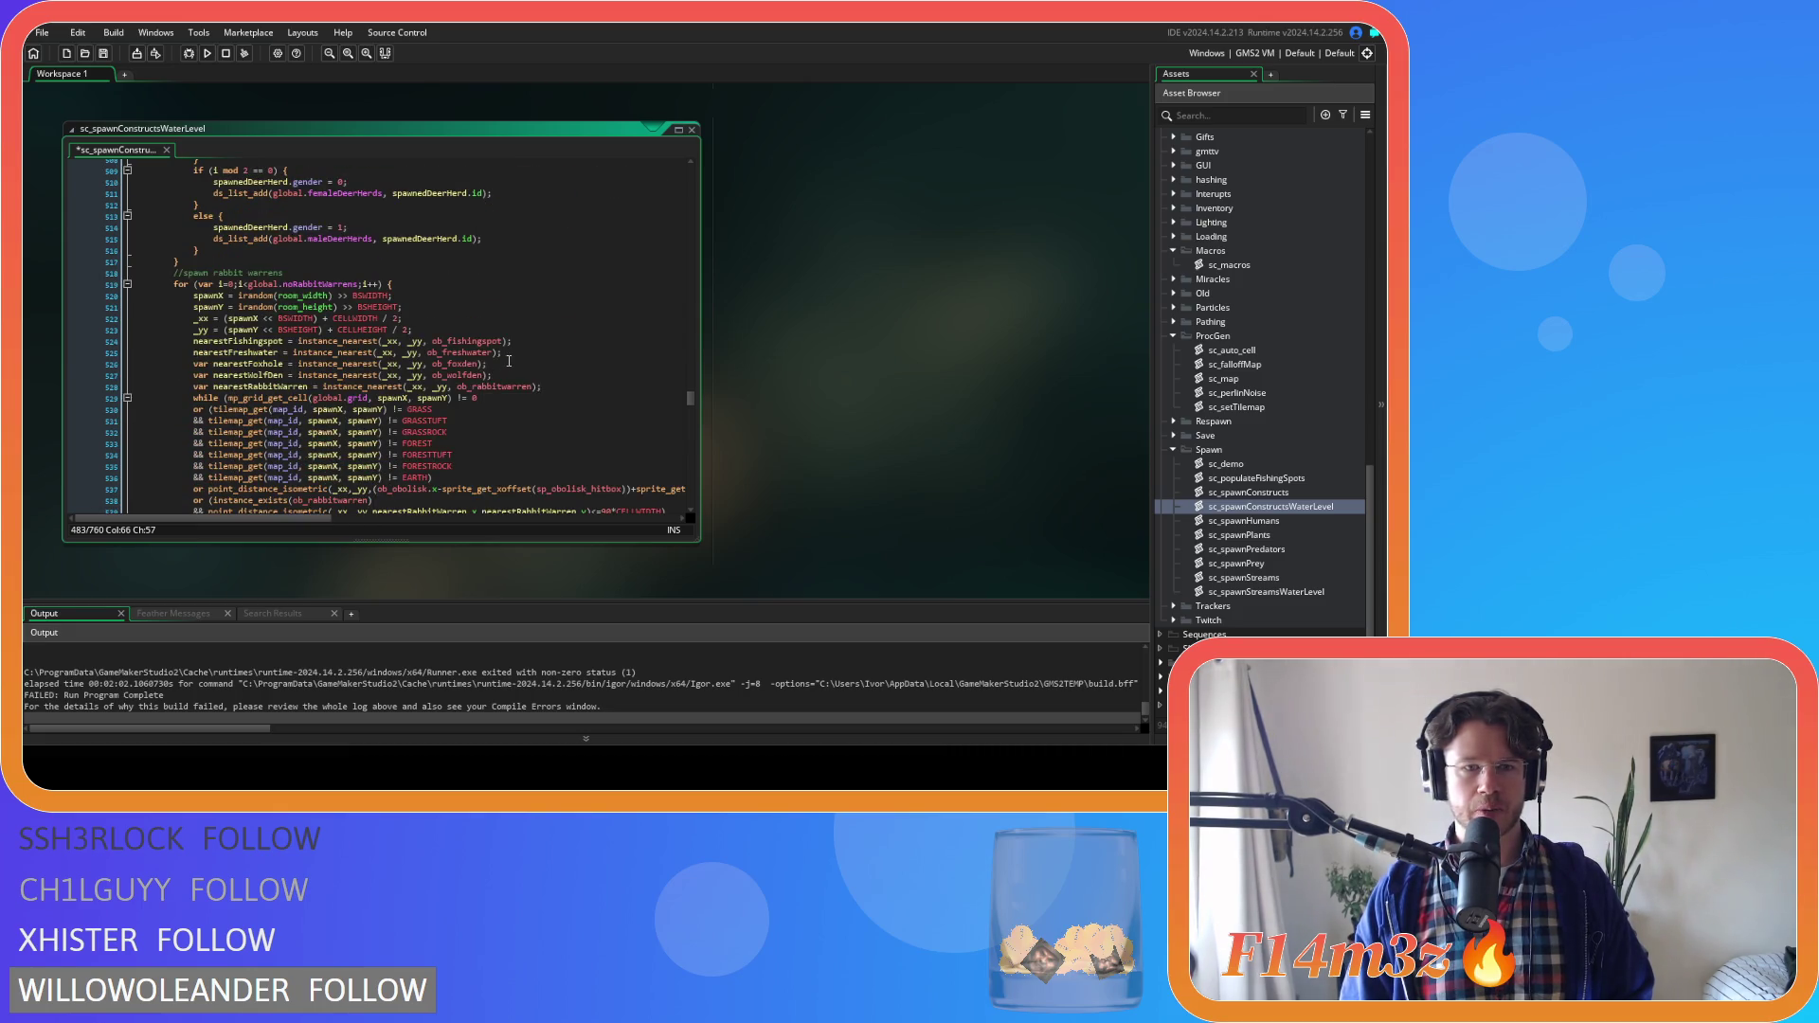
scroll(509, 362, down, 3)
click(462, 319)
text(&& tilemap_get(map_id, spawnX, spawnY) != GRASSCLOVER 			&& tilemap_get(map_id, spawnX, spawnY) != GRASSBUTTER 			&& tilemap_get(map_id, spawnX, spawnY) != GRASSORCHID)
scroll(461, 321, down, 15)
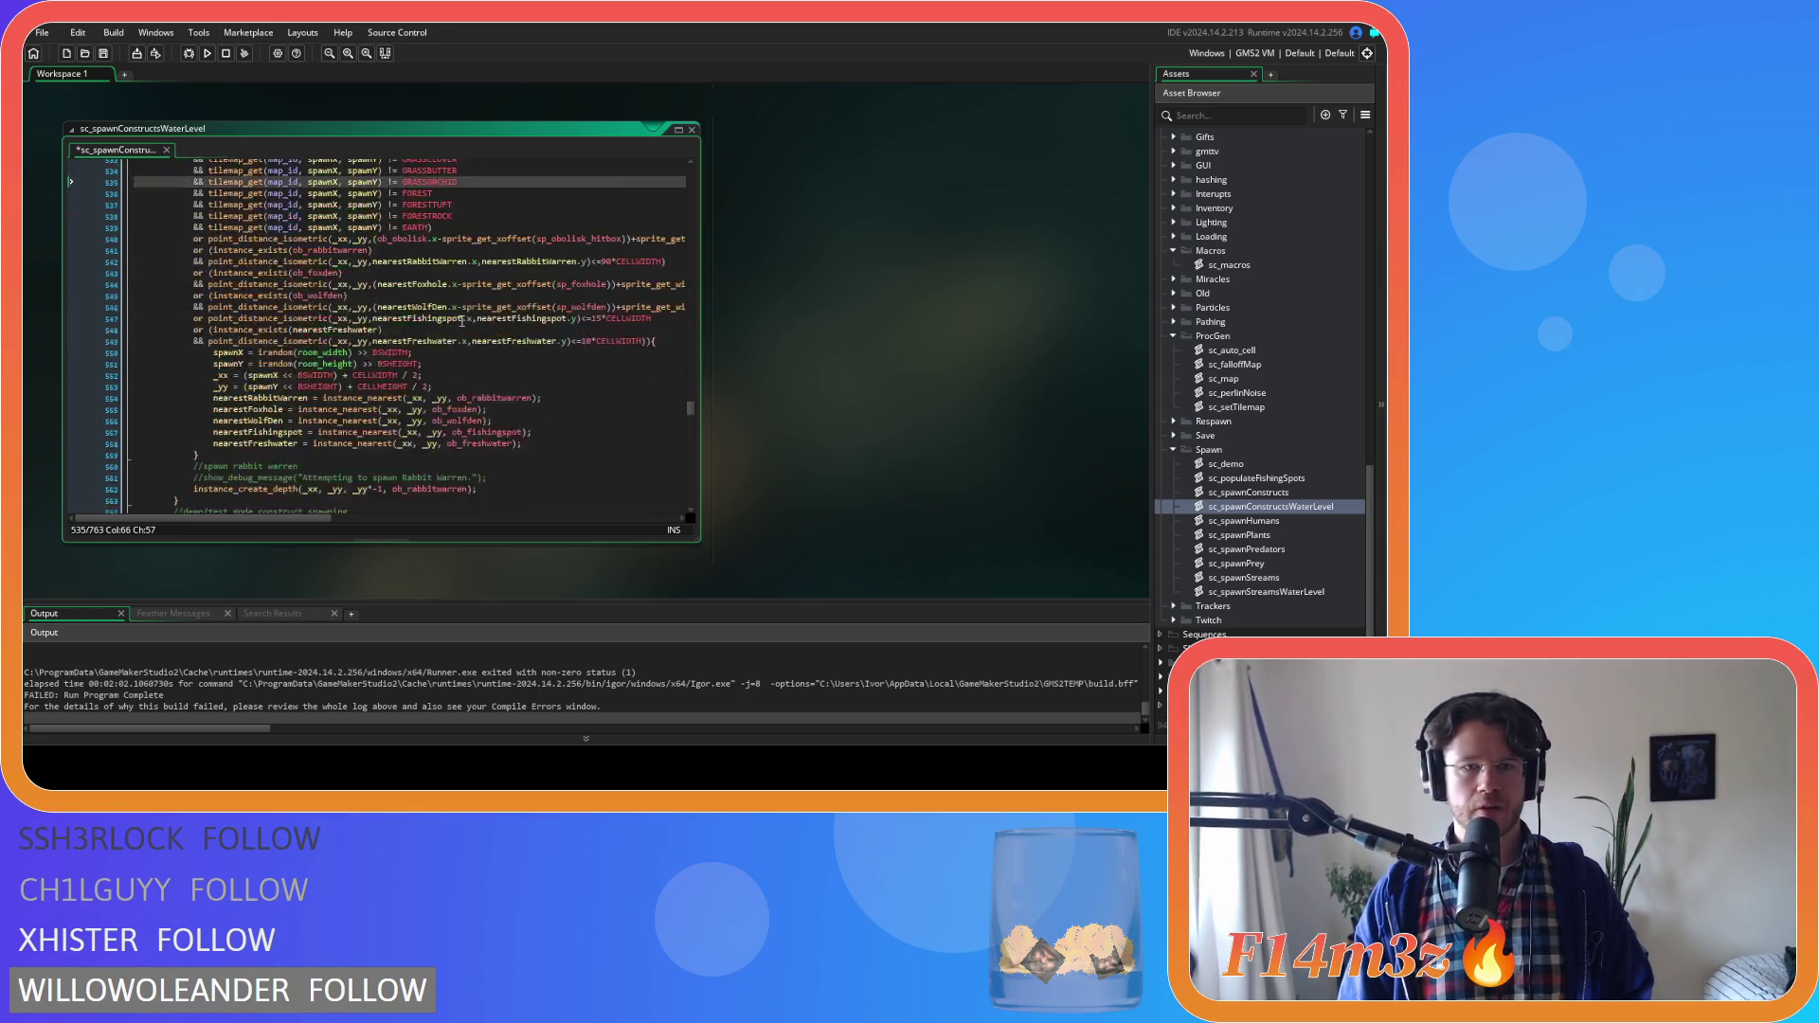
click(484, 305)
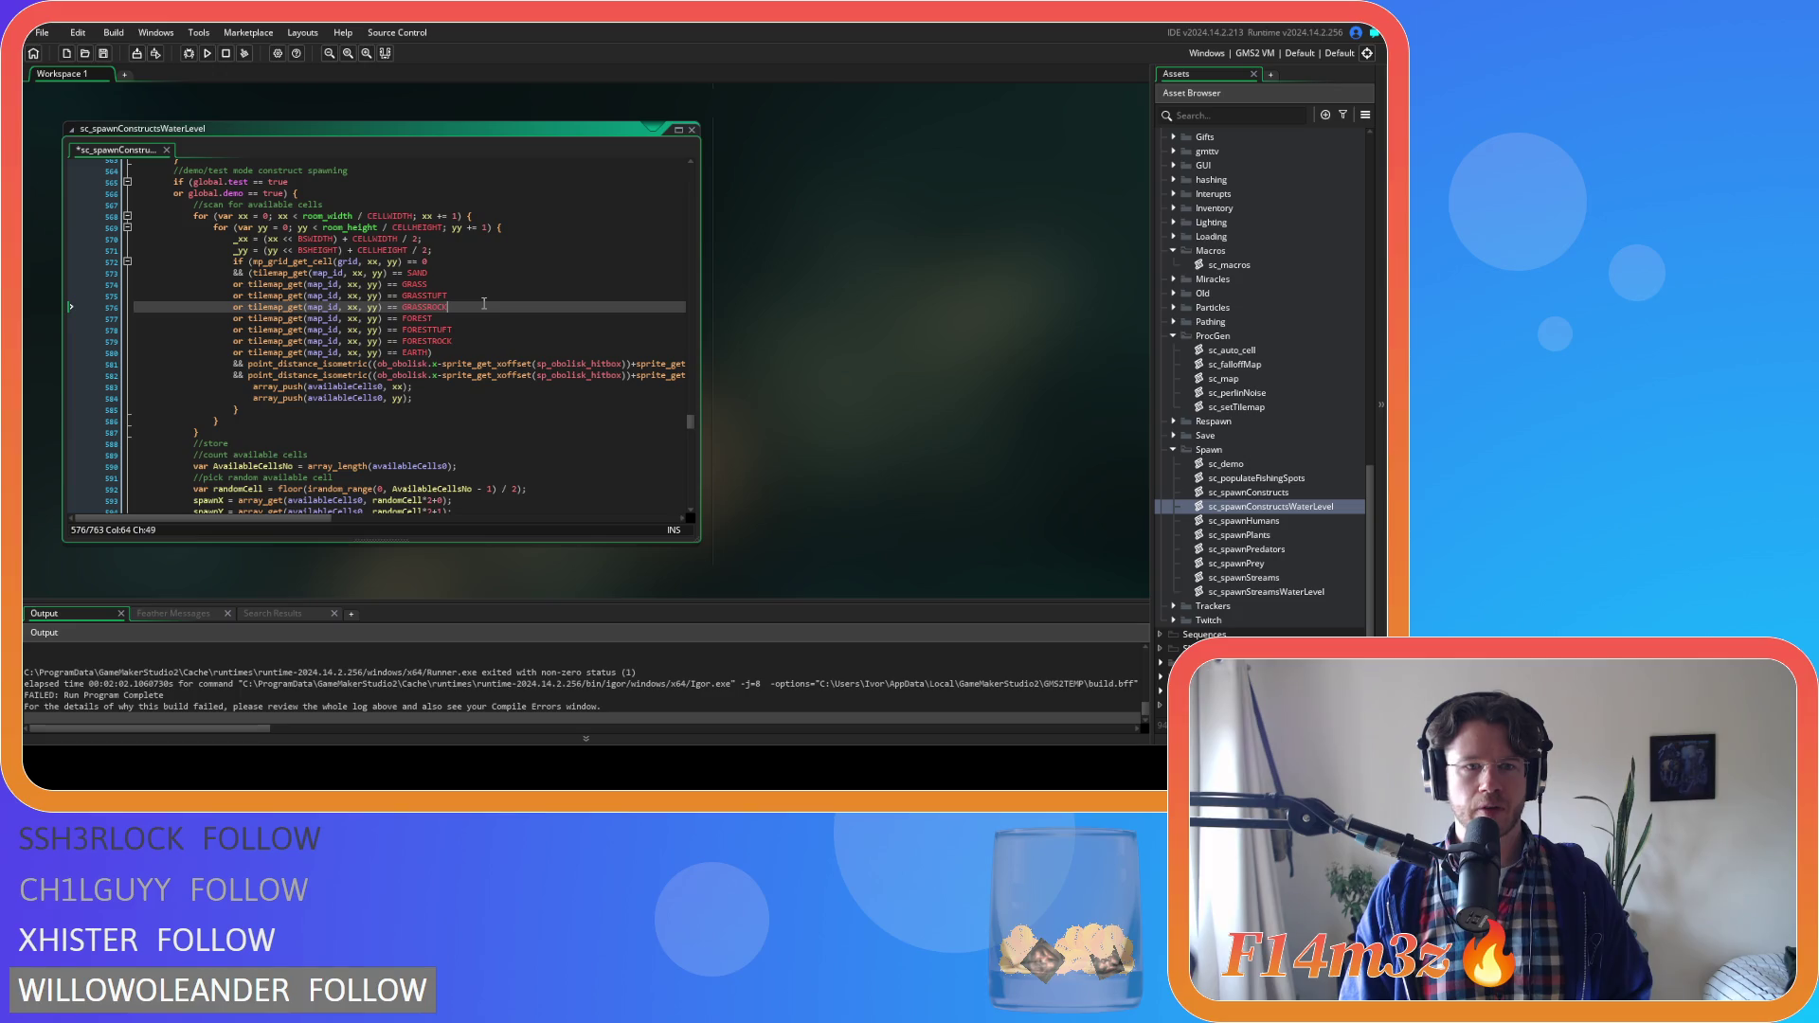
key(ctrl+v)
Rename the pasted copies to GRASSCLOVER, GRASSBUTTER and GRASSORCHID, then save sc_spawnConstructsWaterLevel
scroll(485, 303, up, 8)
scroll(484, 303, up, 8)
double_click(430, 301)
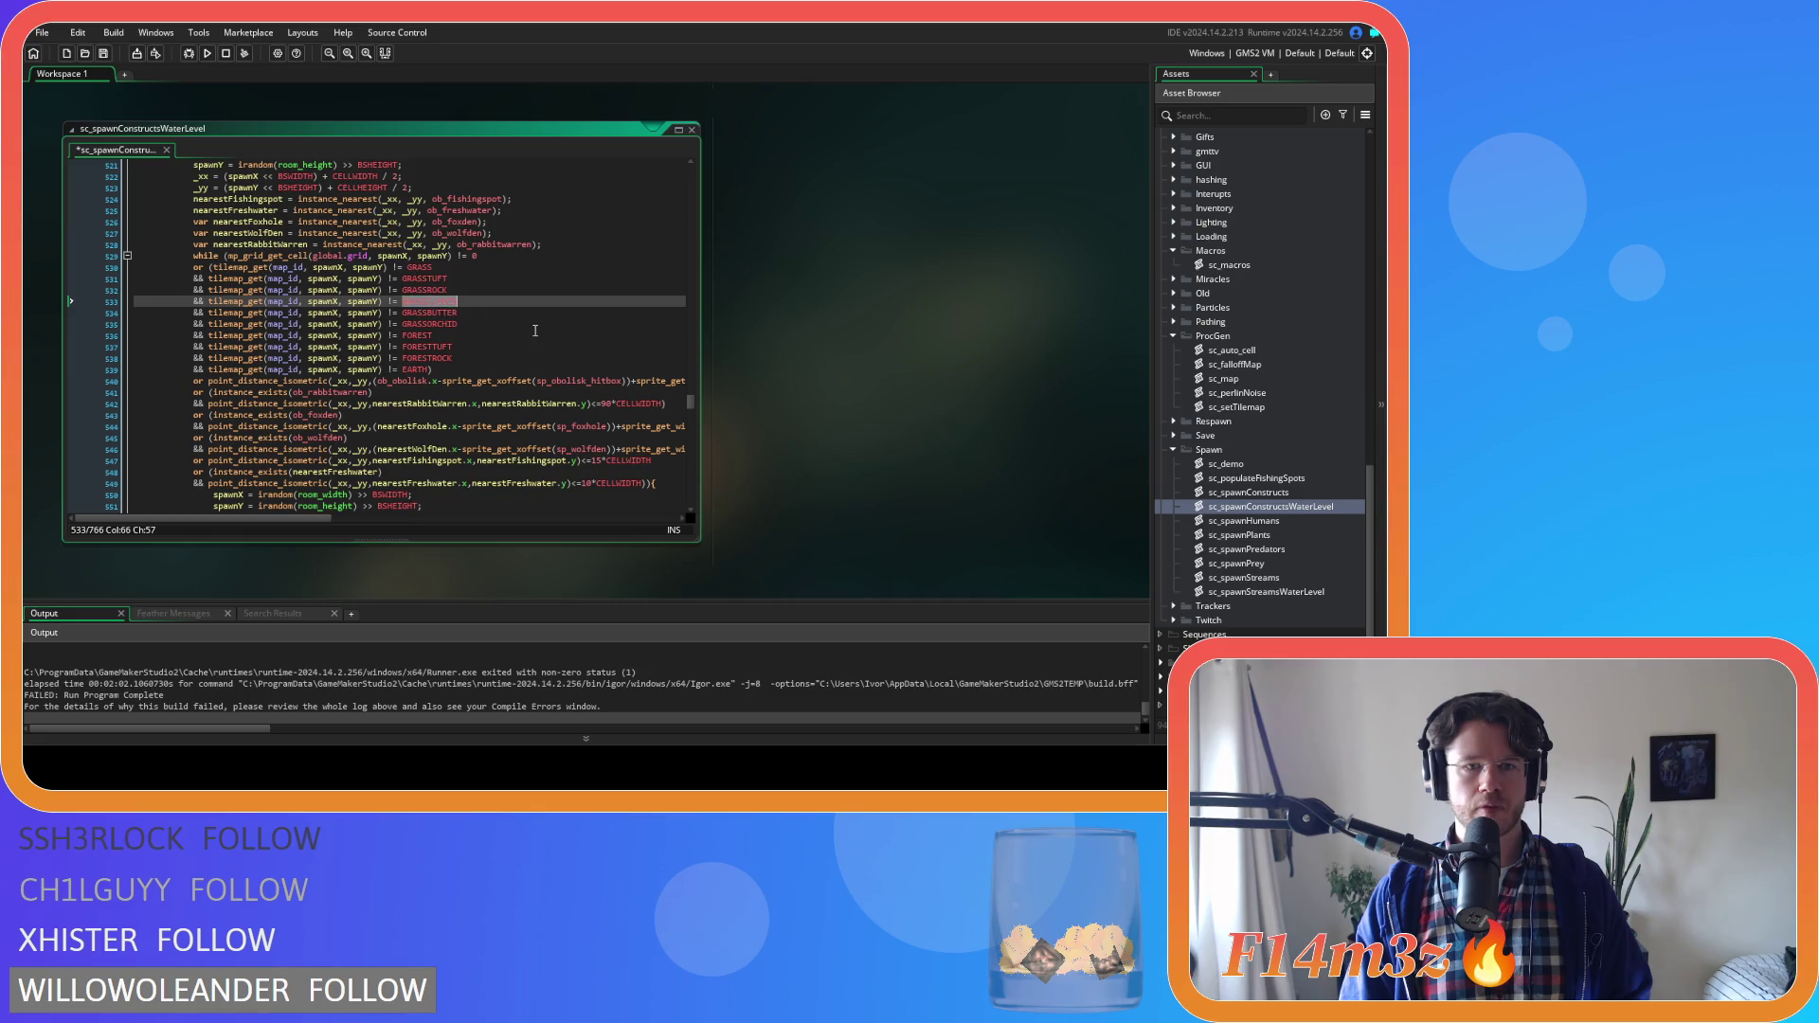
scroll(528, 328, down, 11)
double_click(426, 404)
text(GRASSCLOVER)
double_click(424, 415)
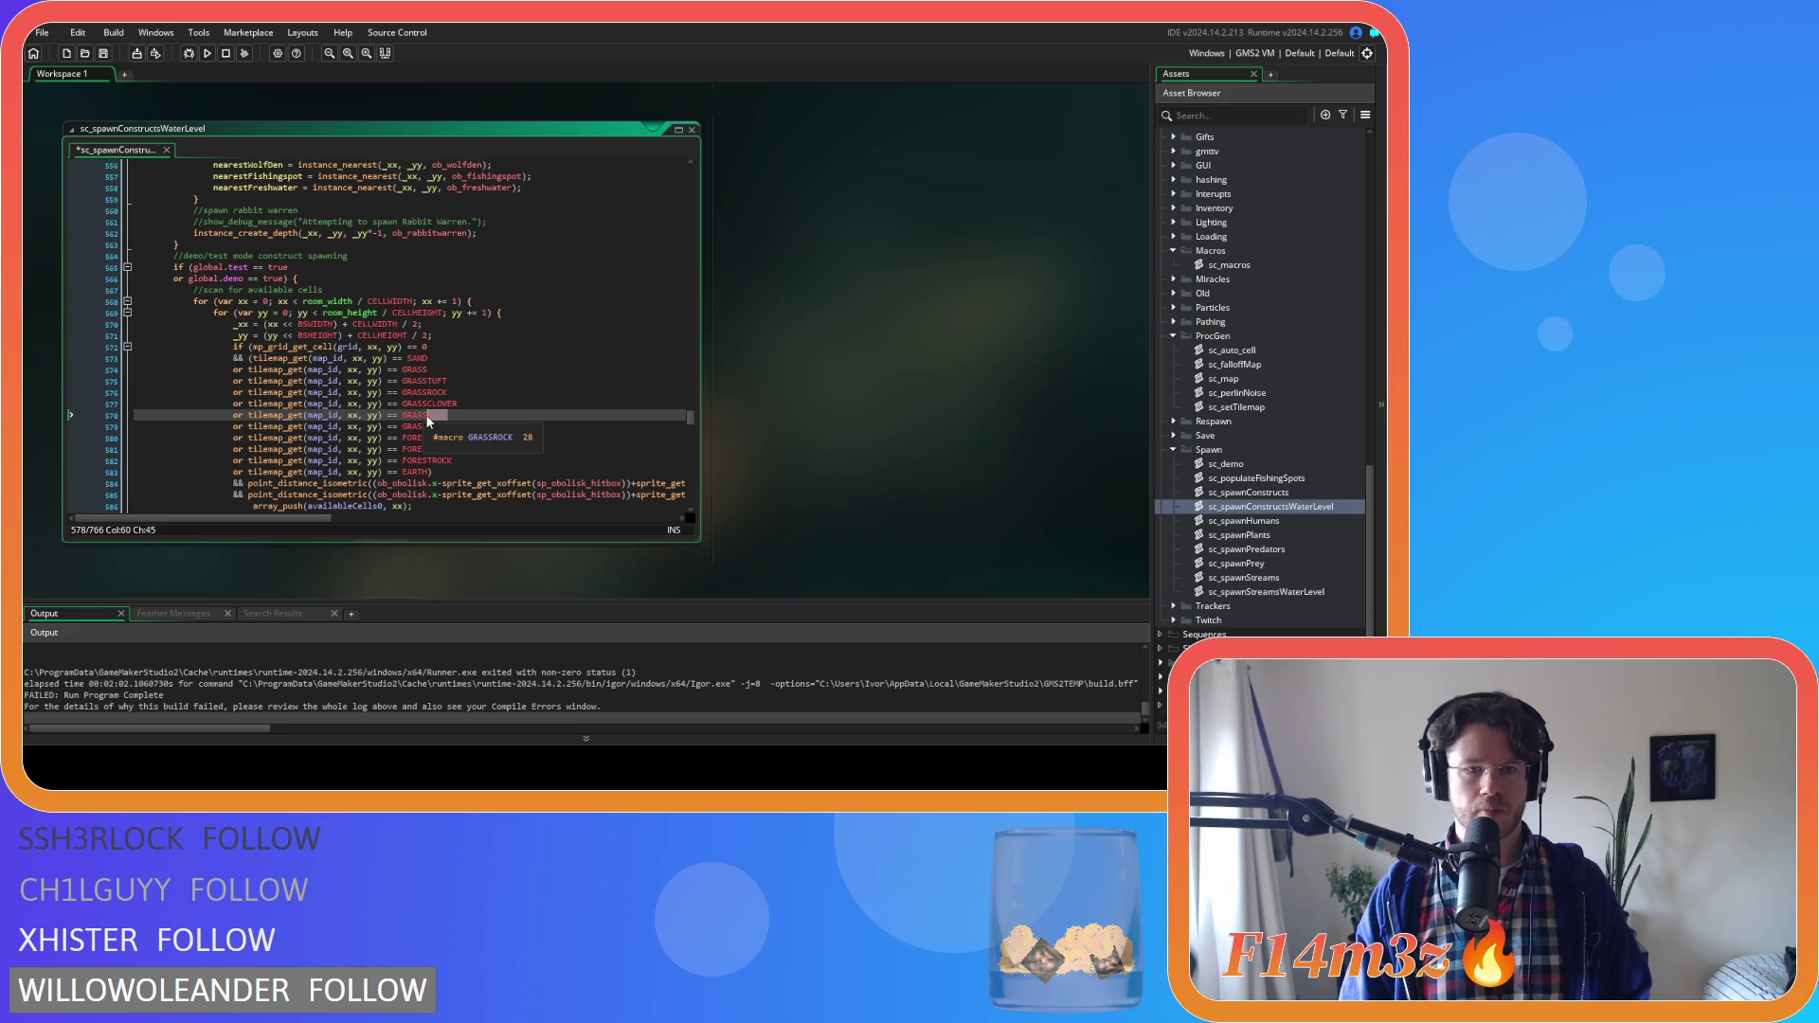
text(BUTTER)
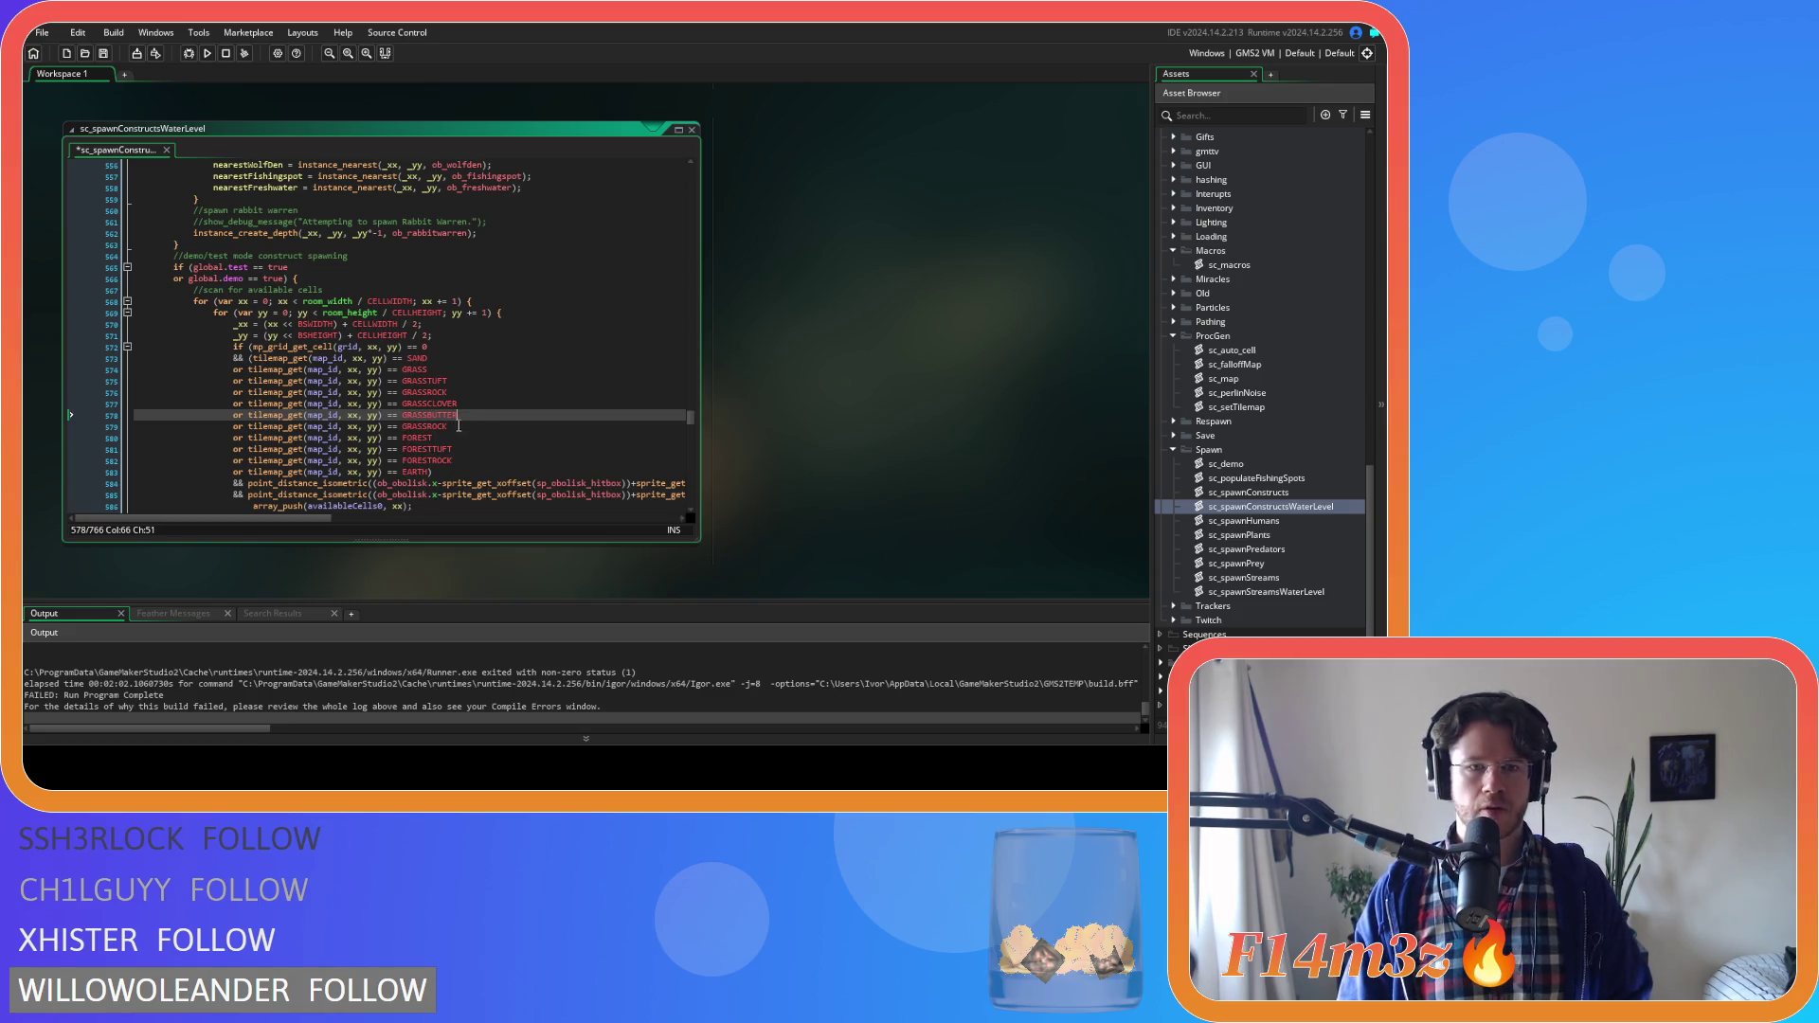
double_click(429, 426)
text(ORC)
key(Return)
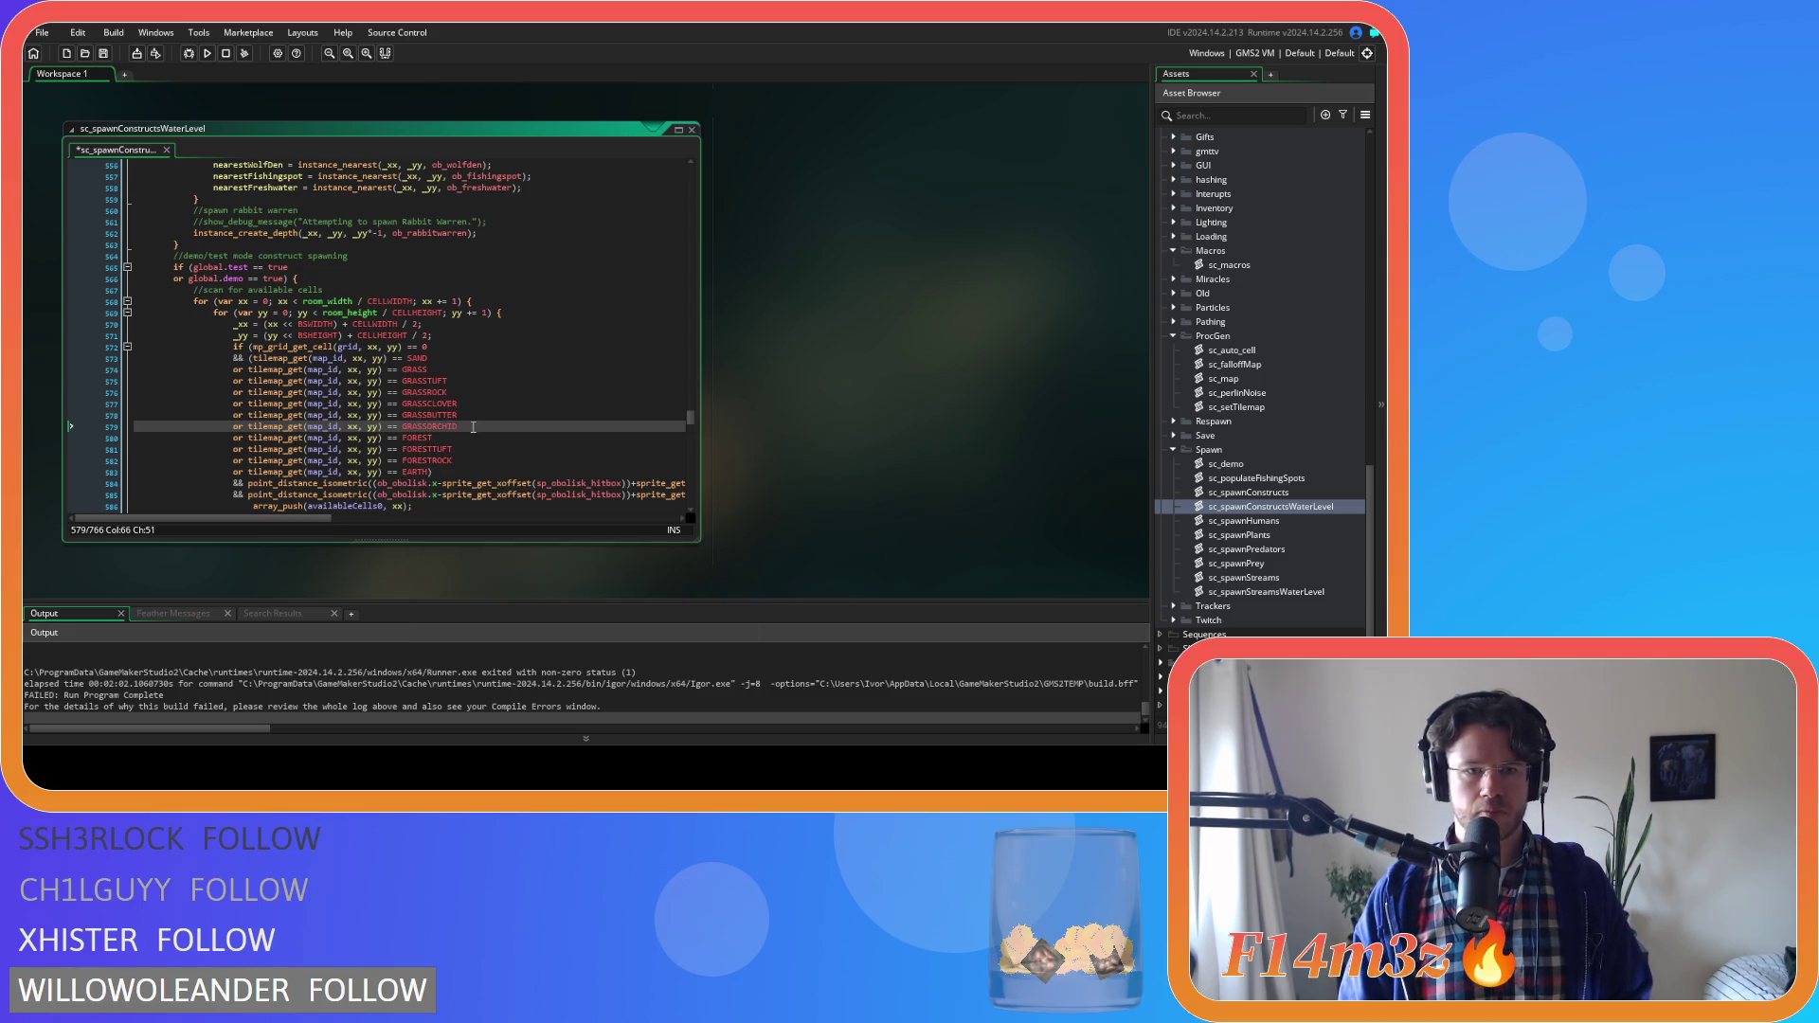
key(ctrl+s)
Open the sc_spawnHumans script from the Asset Browser
scroll(473, 427, down, 20)
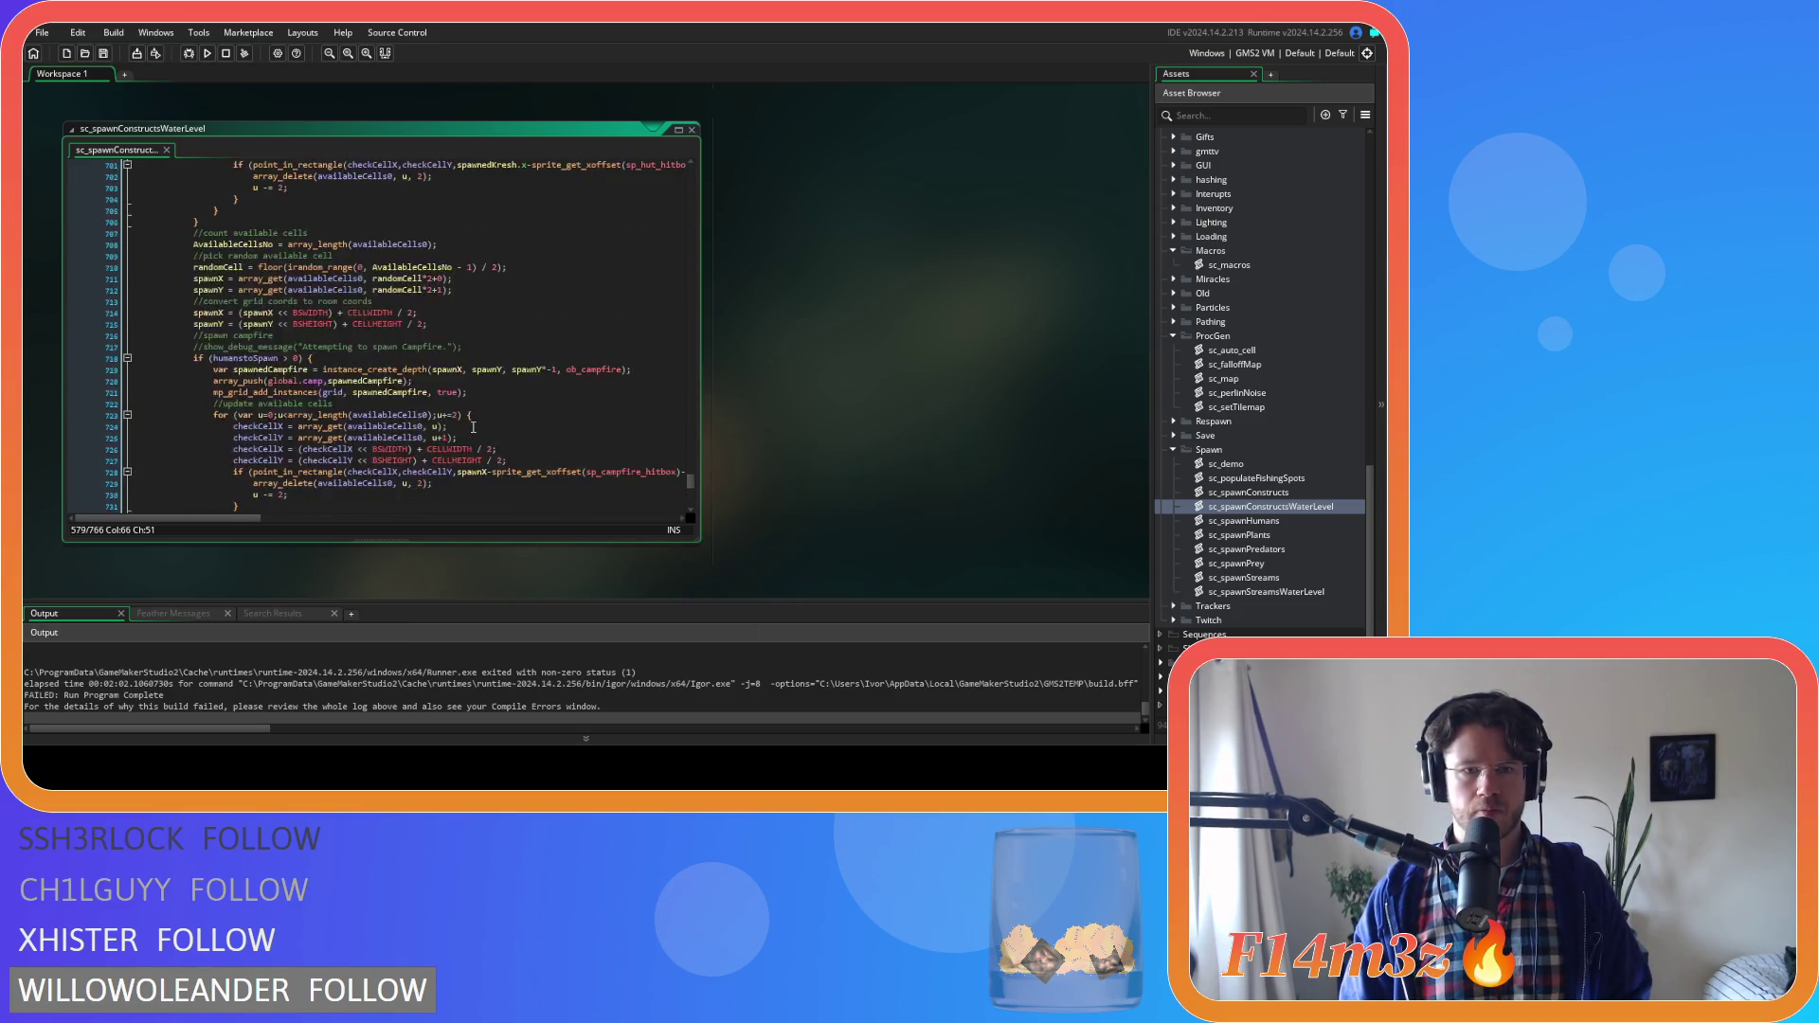
scroll(473, 427, down, 10)
double_click(1275, 522)
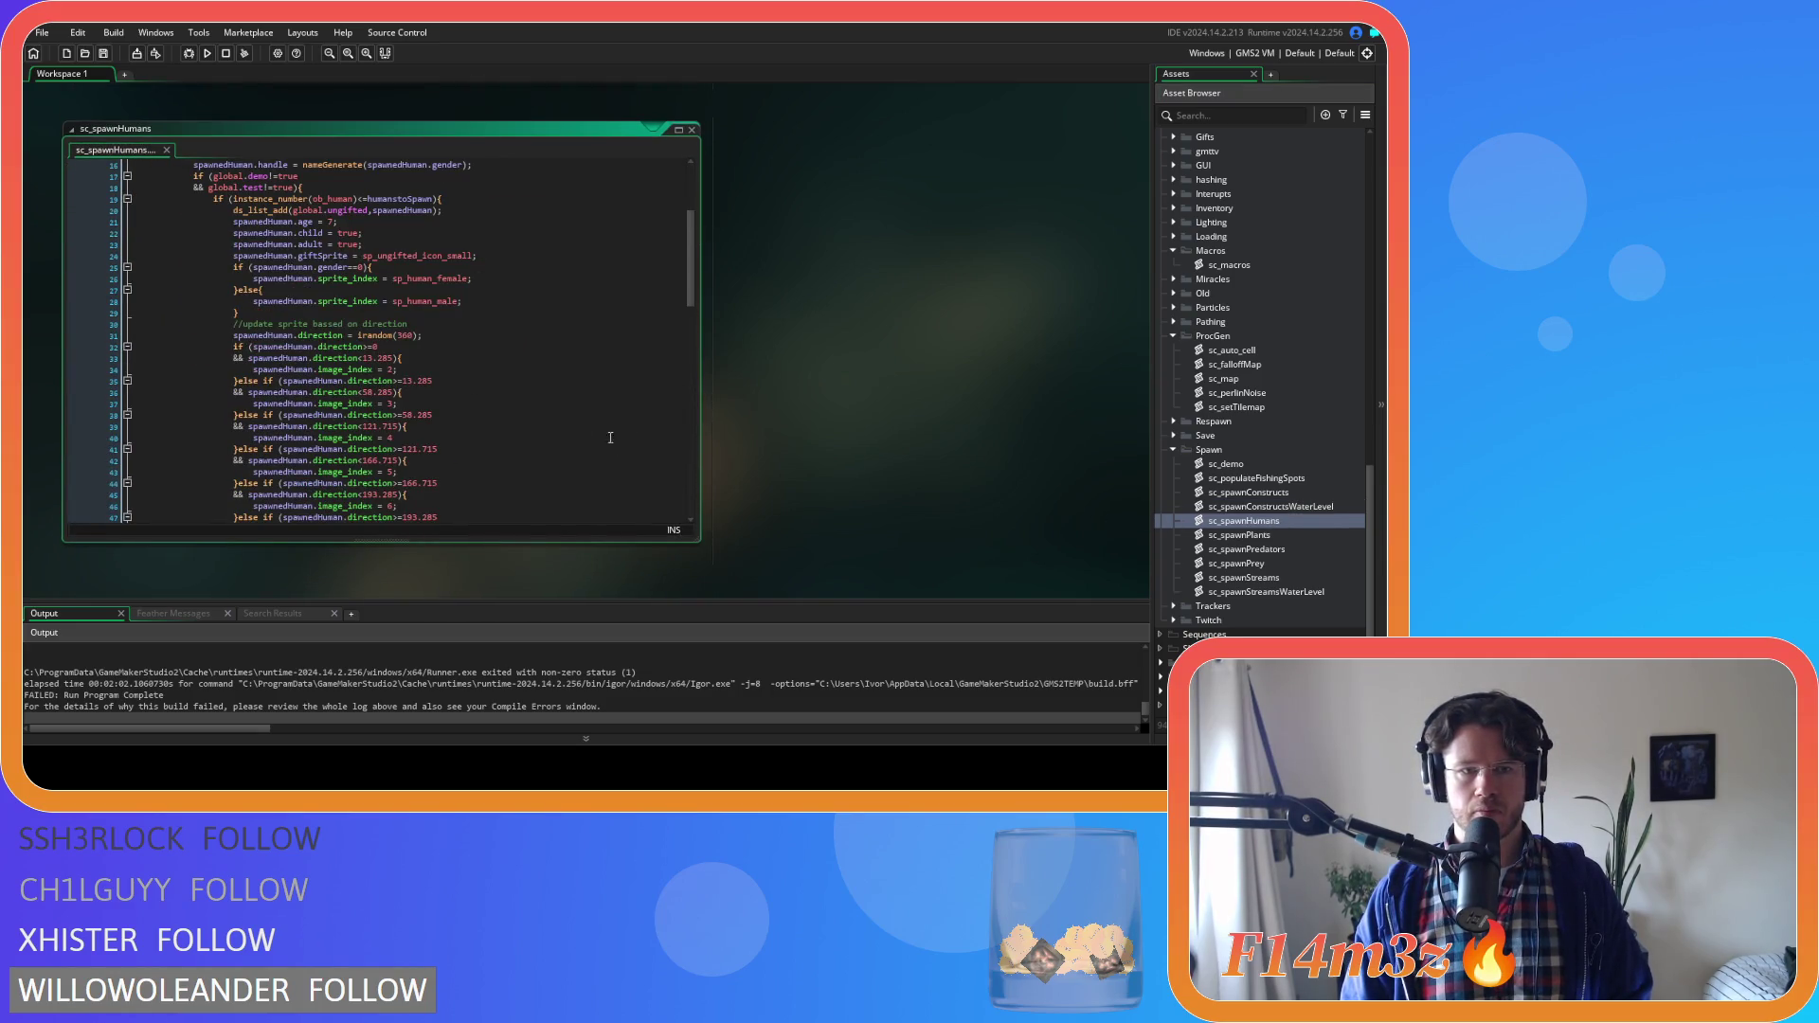
Open sc_spawnPlants, review its log-spawning tile checks, and place the cursor after the GRASSROCK check on line 262
double_click(1242, 535)
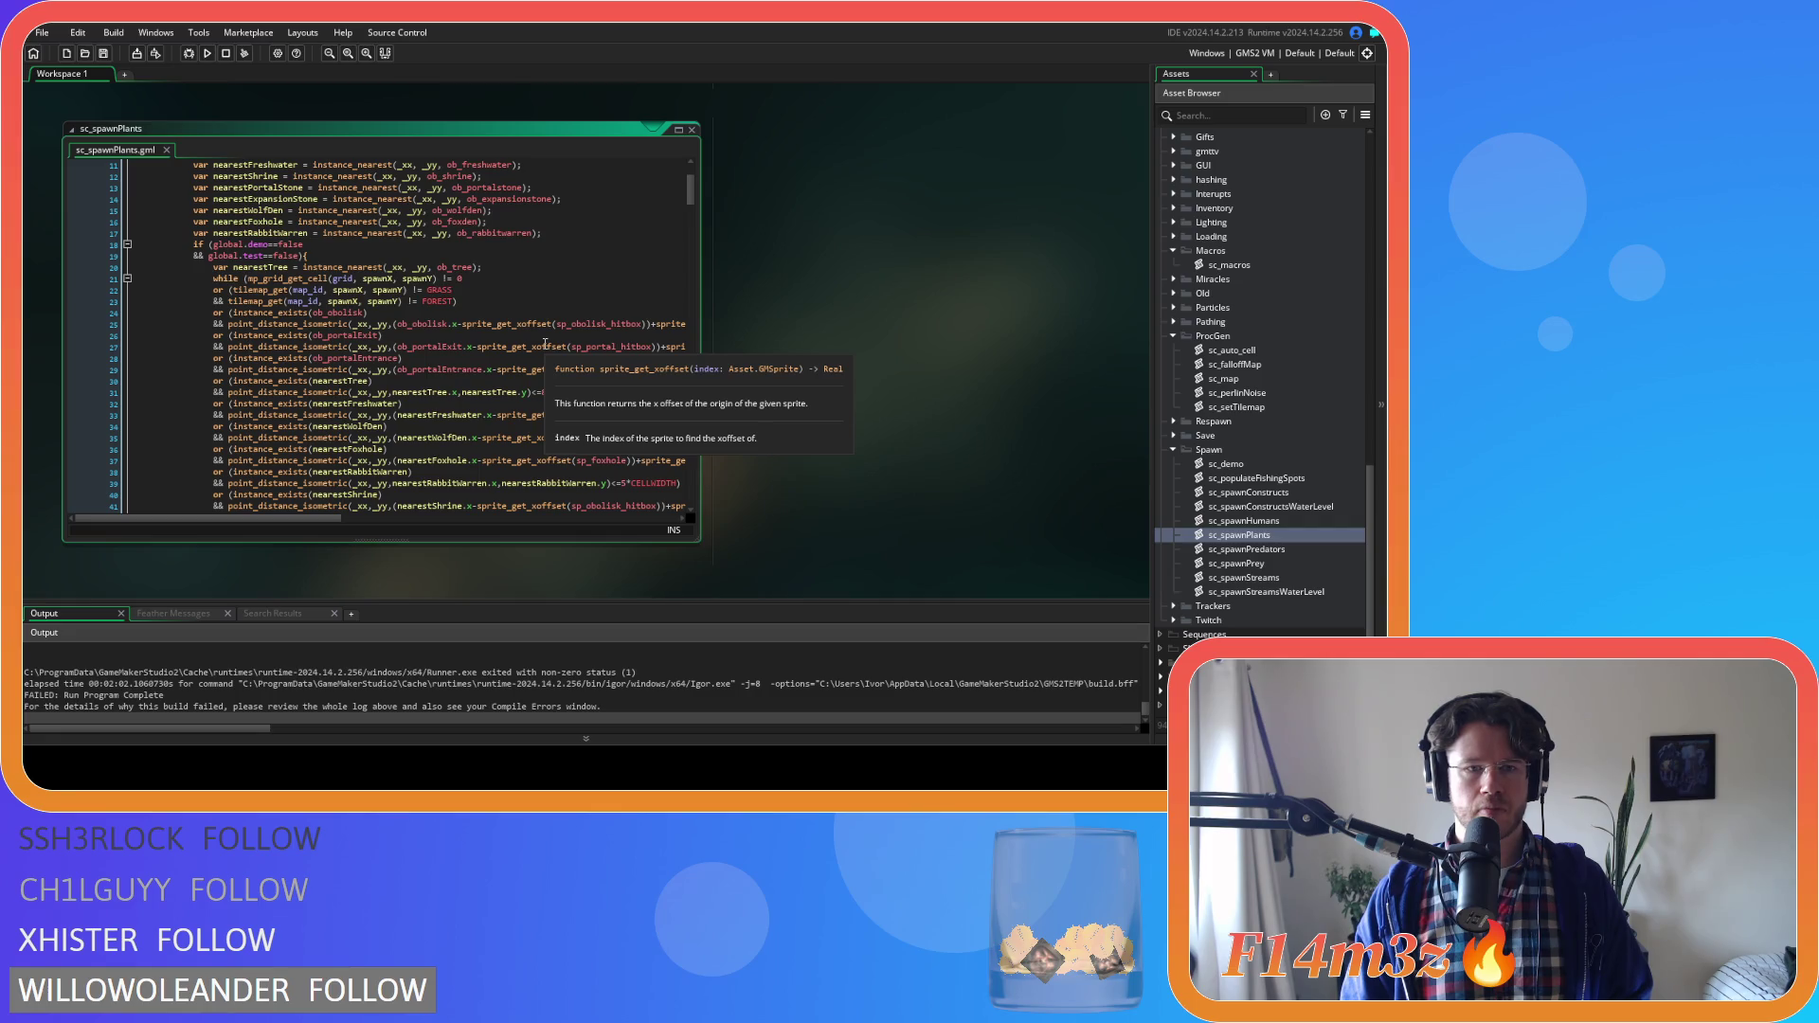
scroll(545, 343, down, 10)
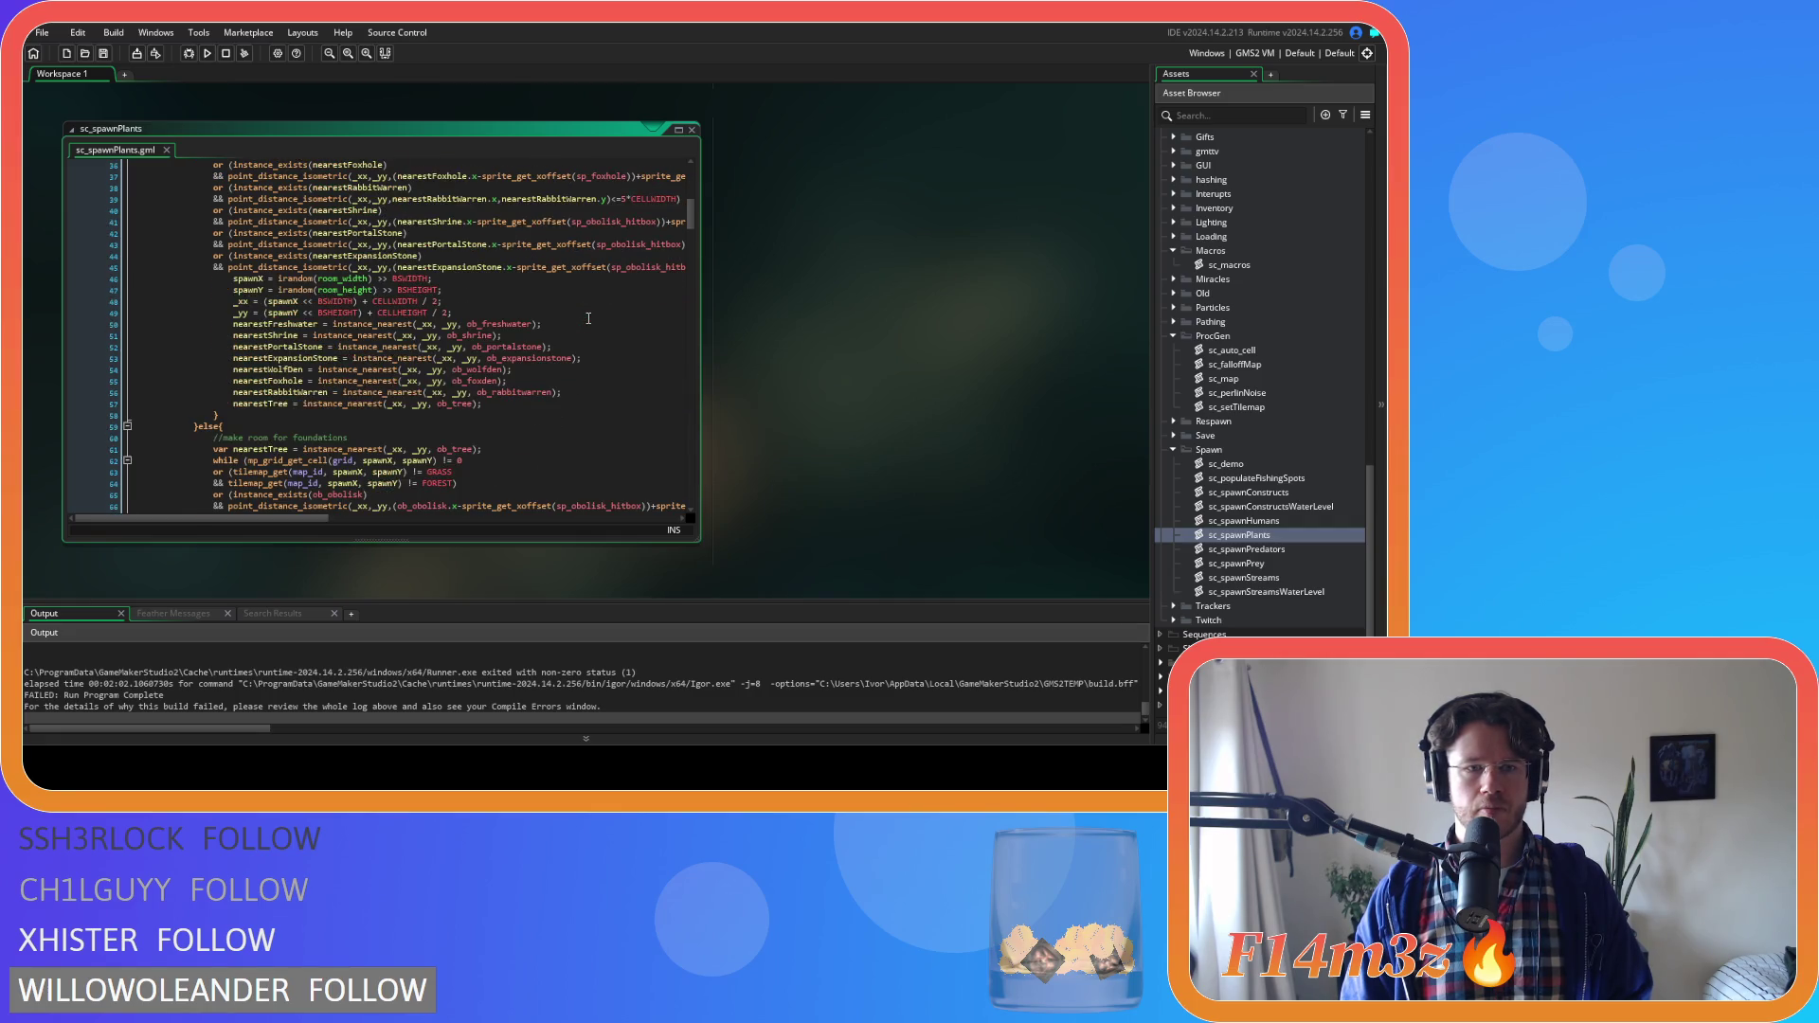
scroll(589, 320, up, 15)
scroll(590, 319, down, 12)
mouse_move(691, 223)
mouse_down()
mouse_move(692, 426)
mouse_move(712, 365)
mouse_move(667, 161)
mouse_up()
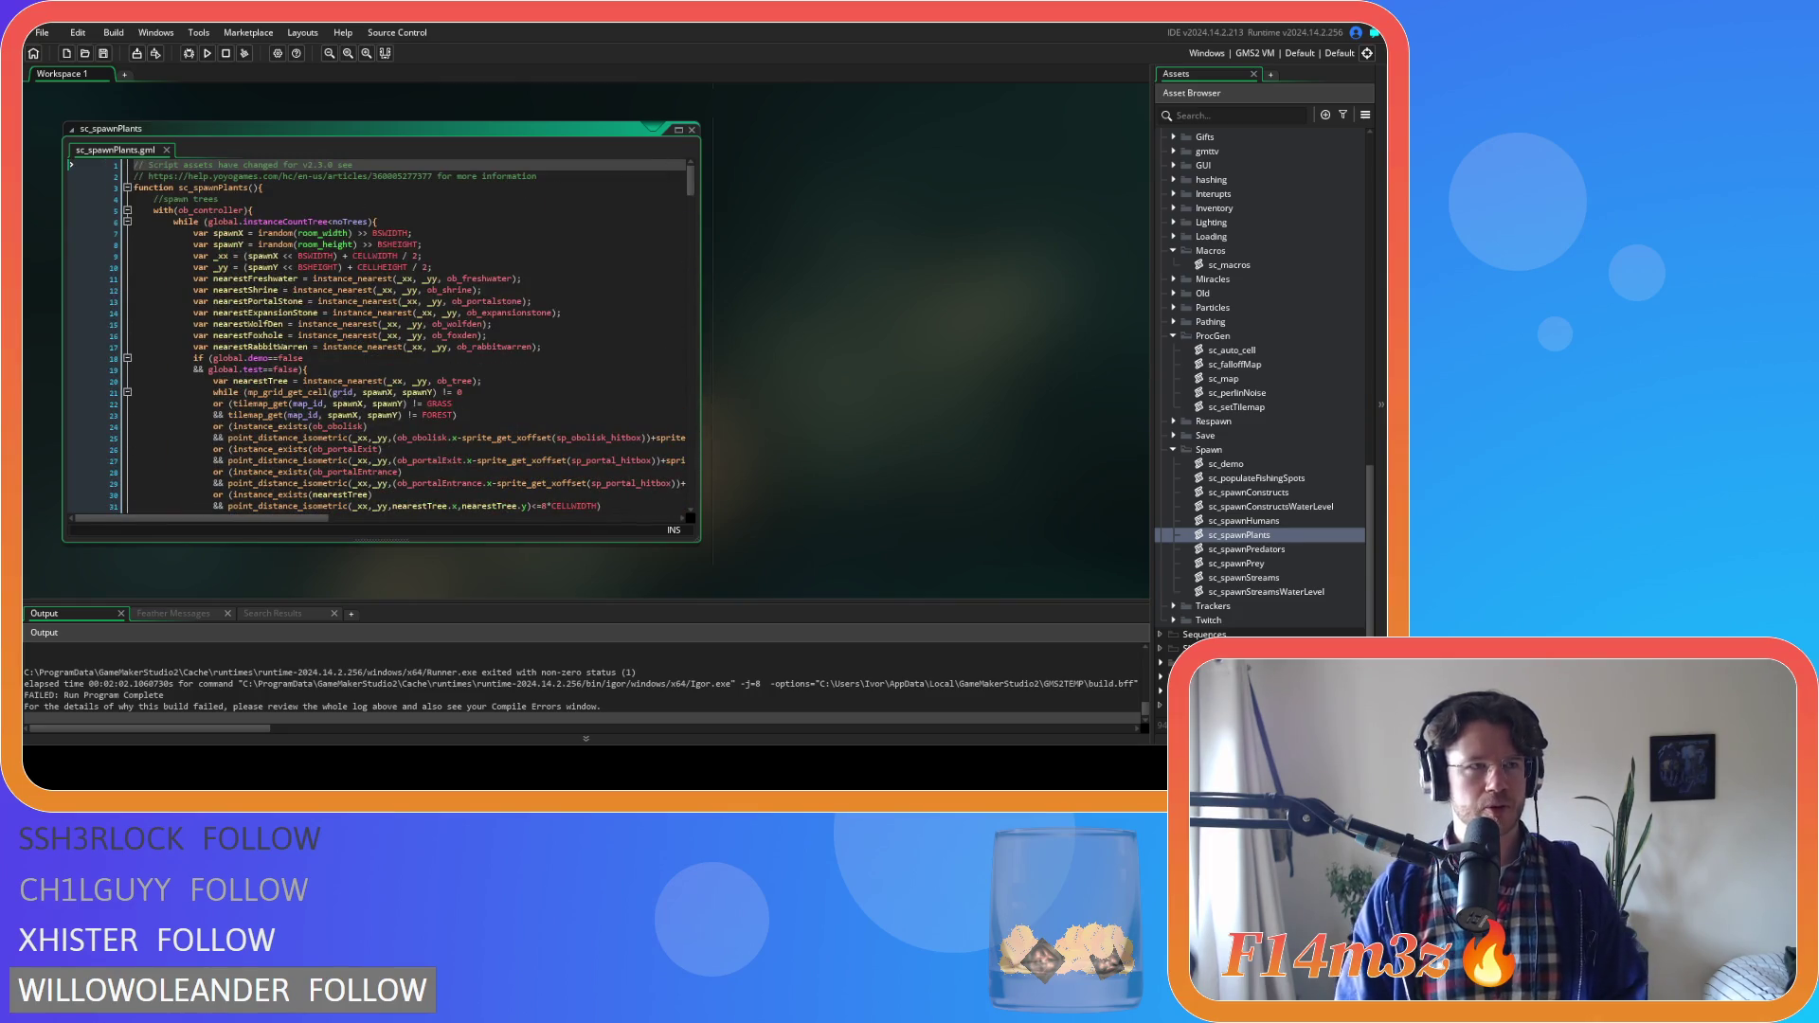
mouse_move(691, 178)
mouse_down()
mouse_move(720, 499)
mouse_move(730, 398)
mouse_move(701, 142)
mouse_up()
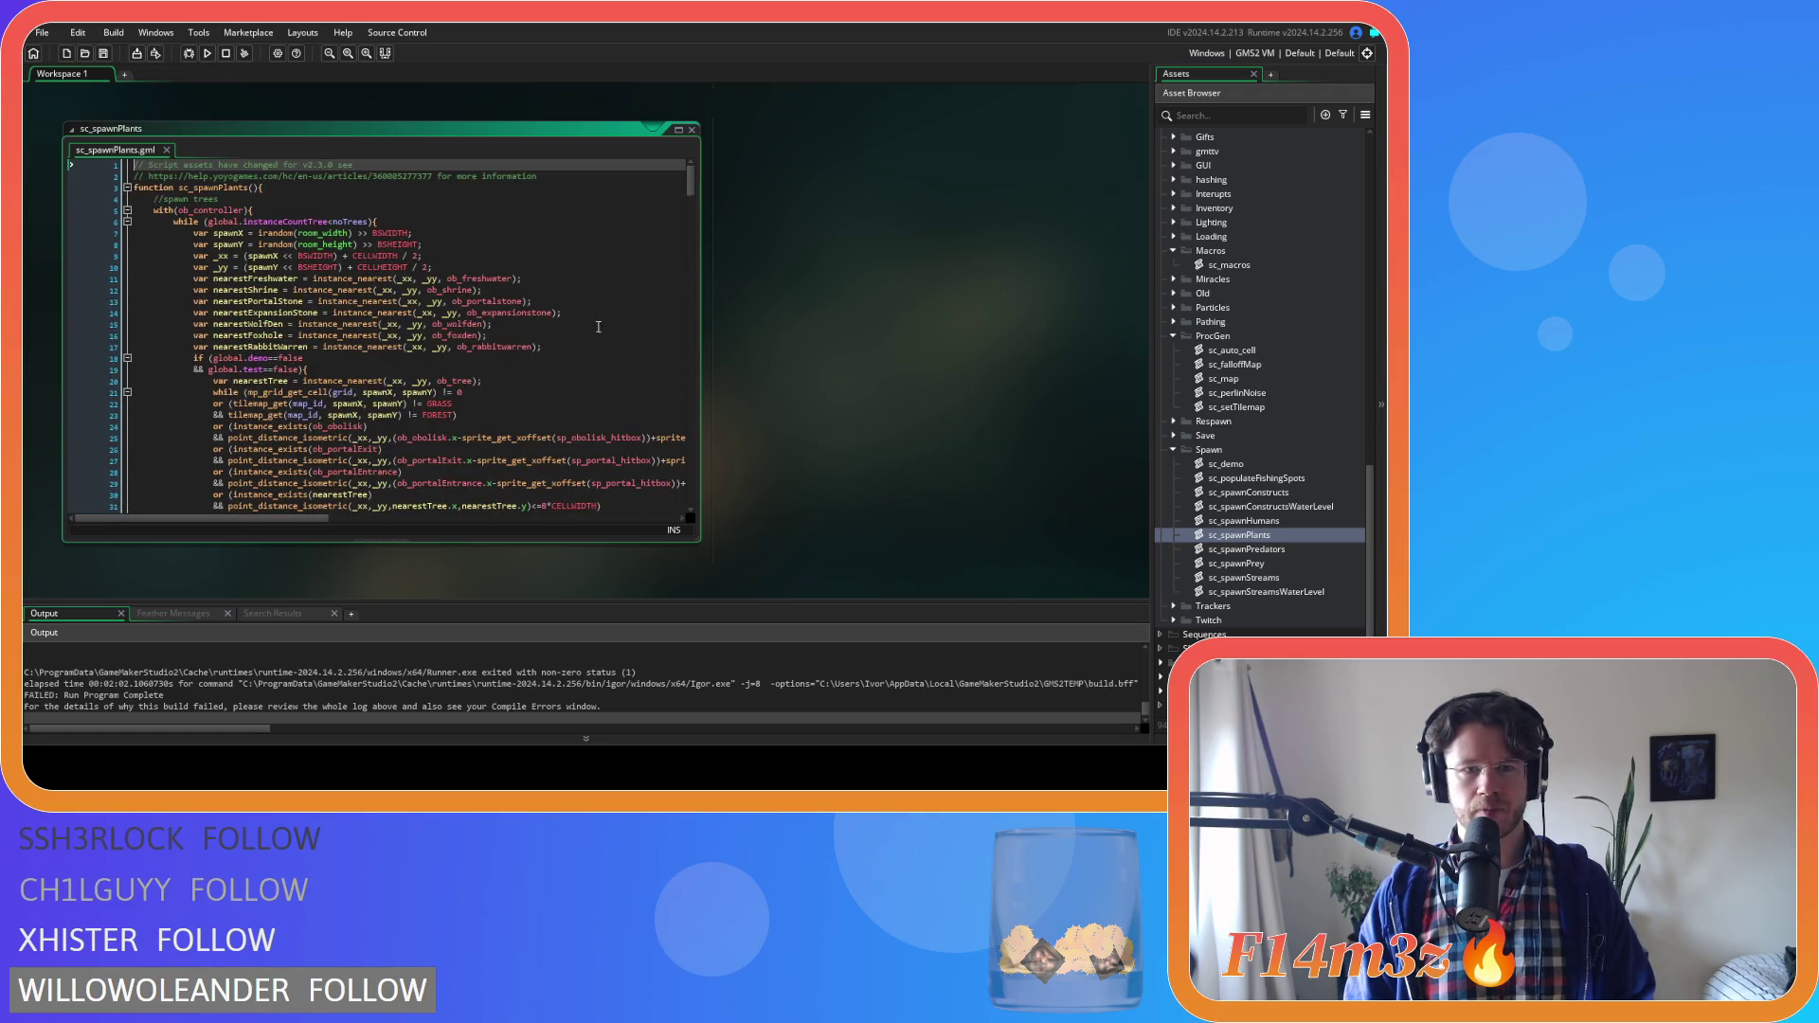
scroll(581, 337, down, 15)
scroll(581, 336, down, 14)
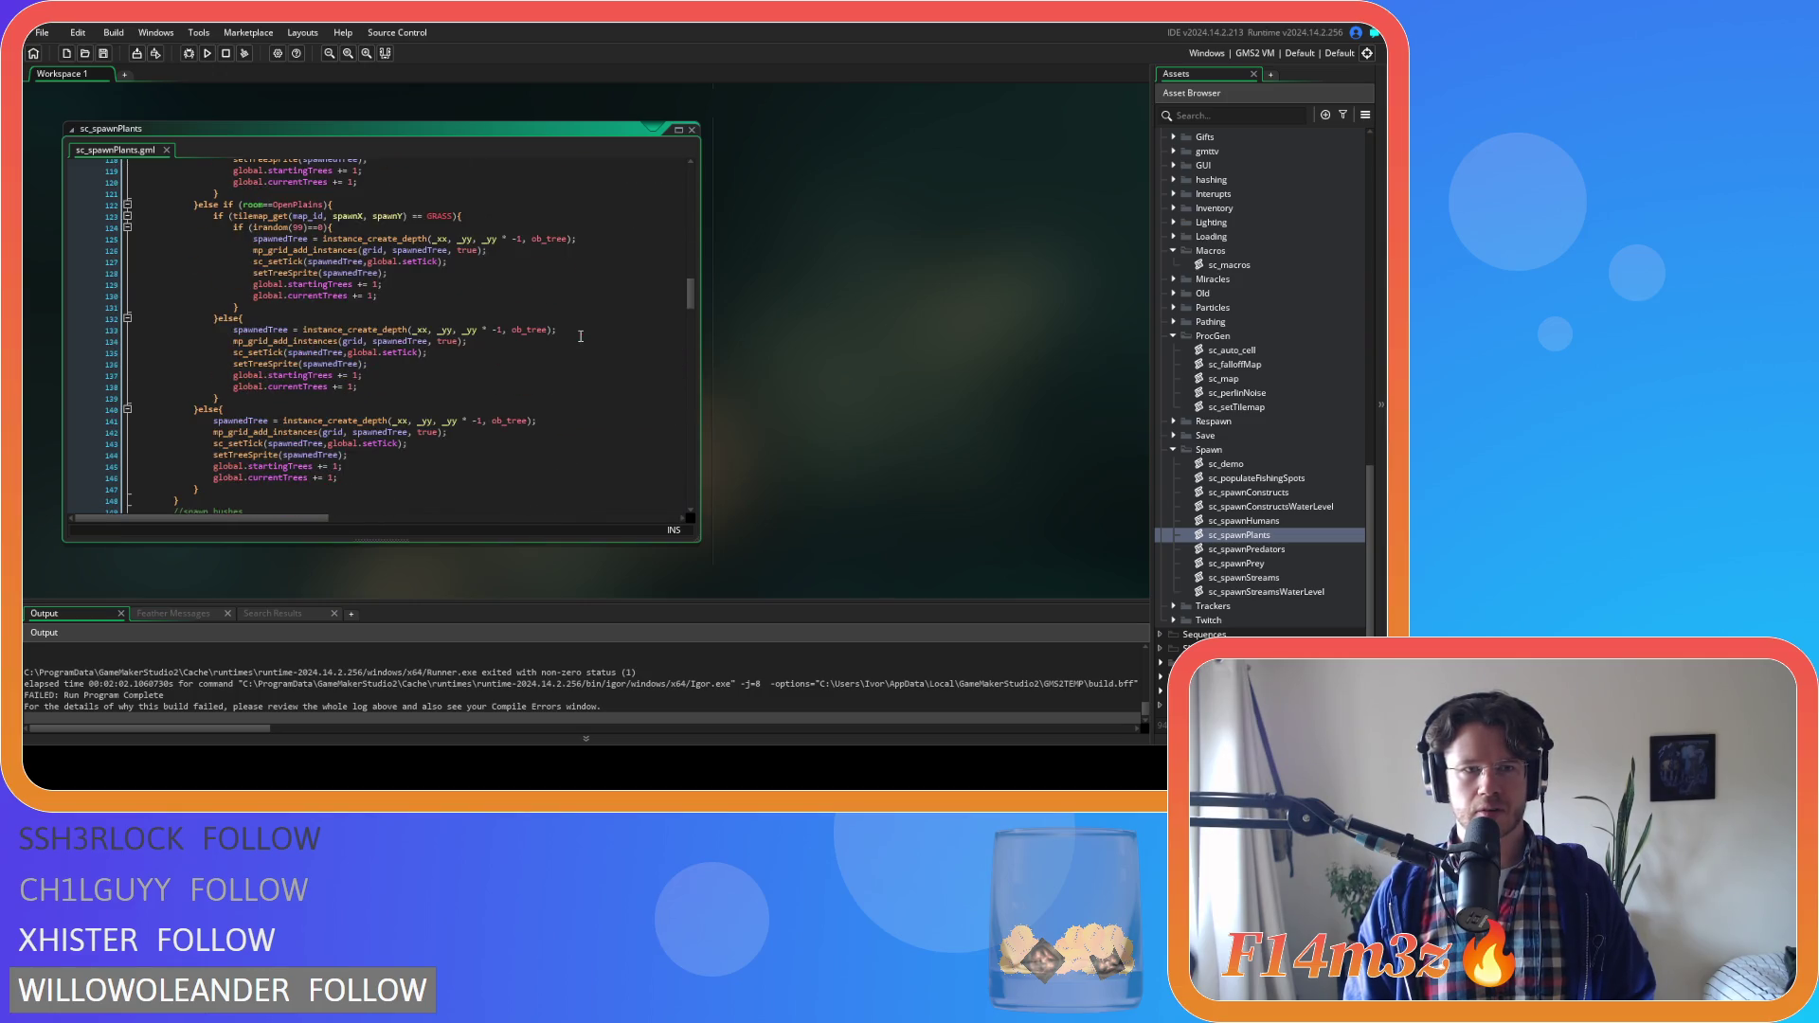
scroll(581, 336, up, 8)
scroll(581, 337, down, 20)
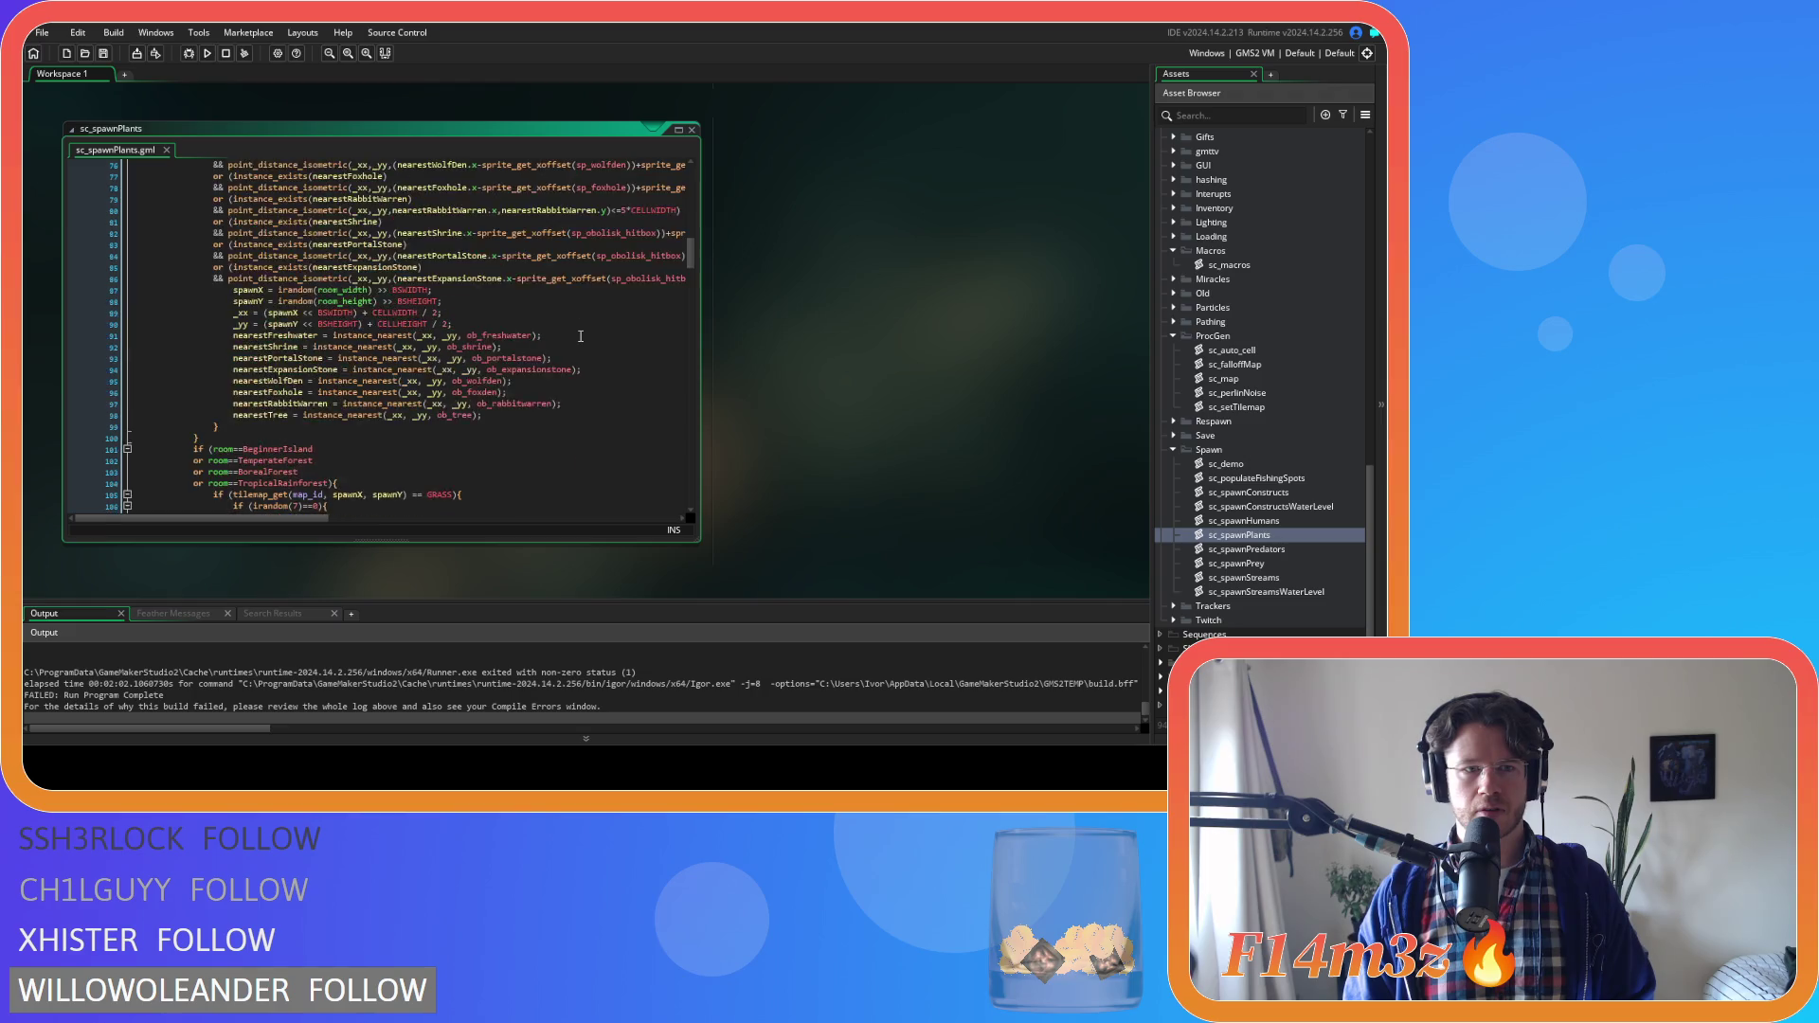
scroll(581, 336, down, 20)
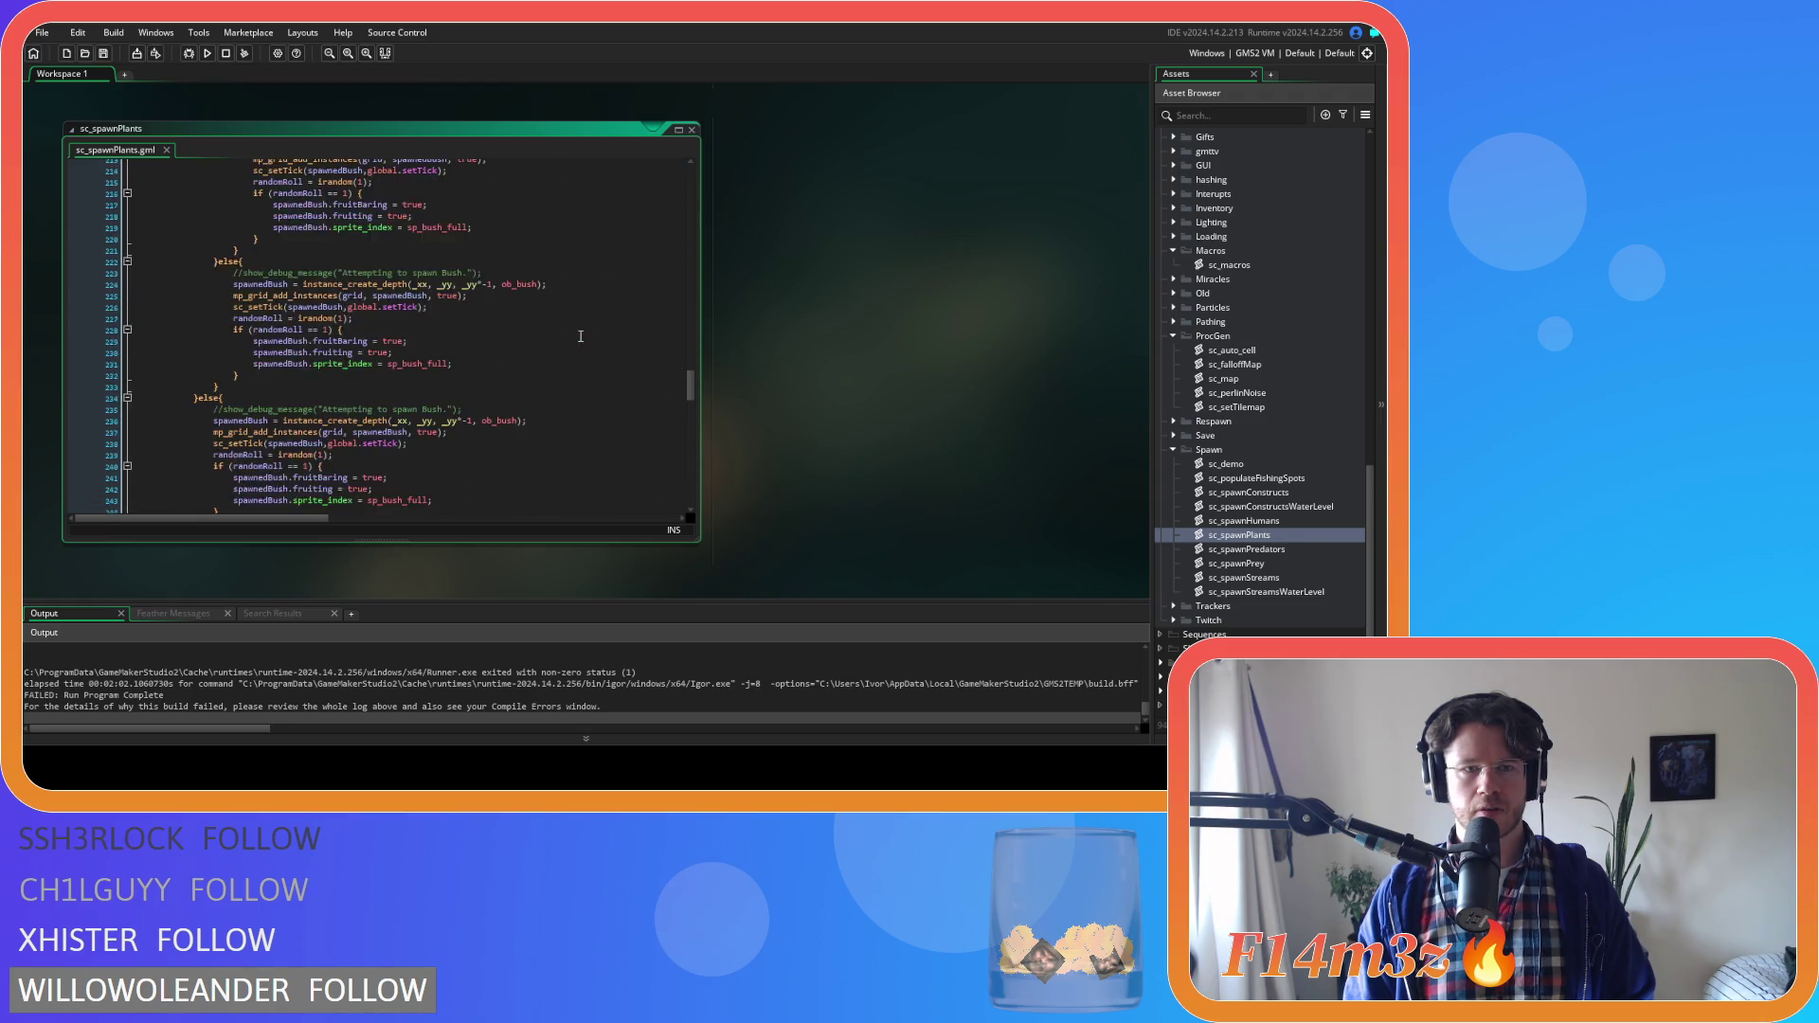
scroll(581, 336, up, 2)
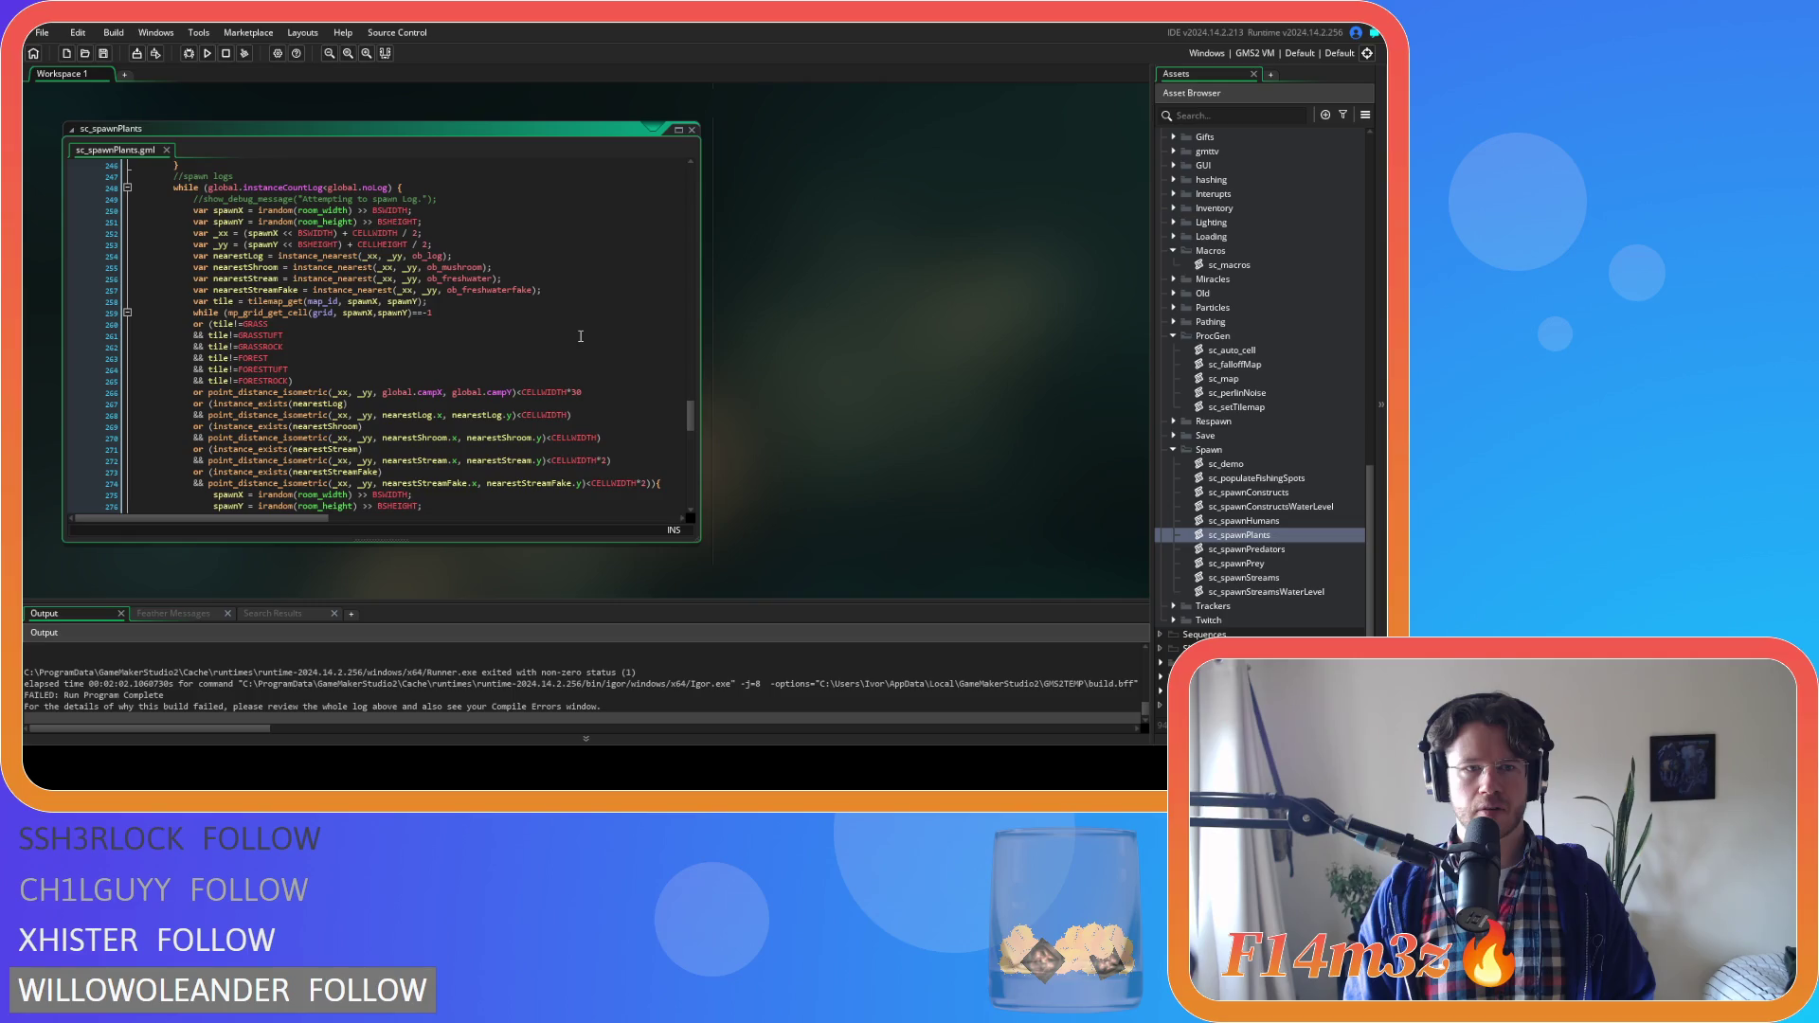
scroll(581, 336, up, 3)
scroll(581, 336, down, 4)
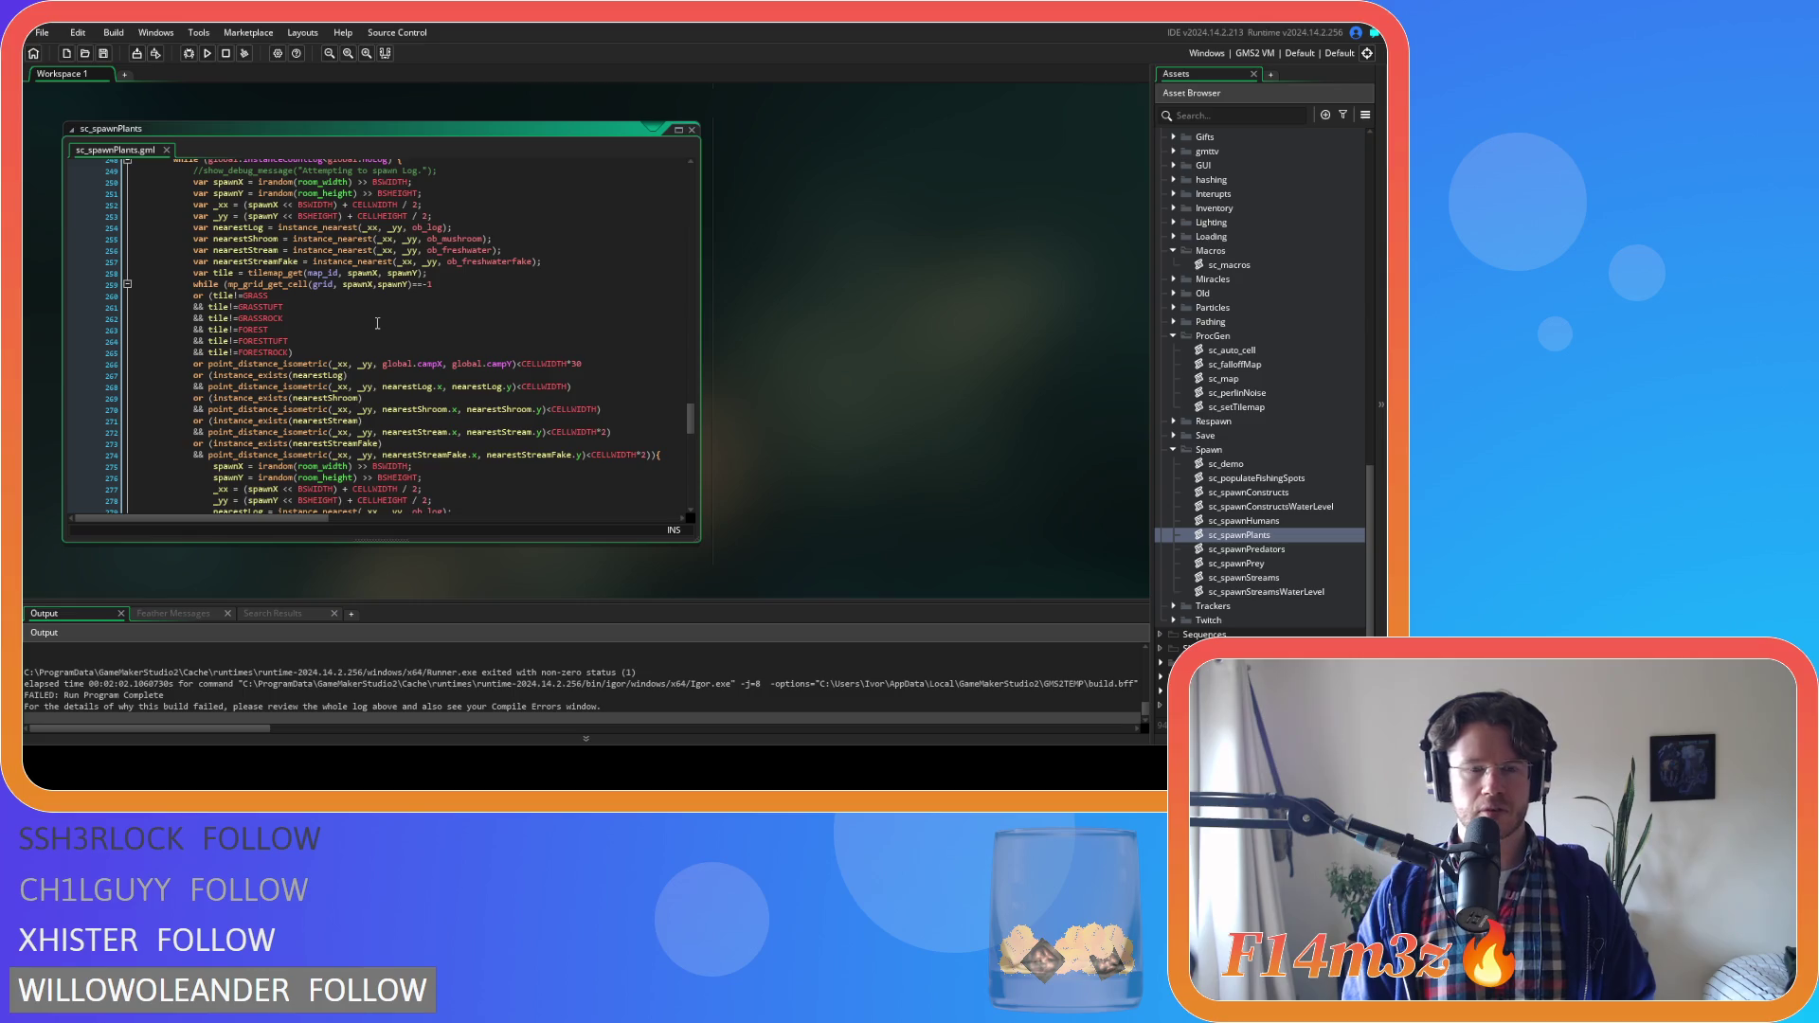
click(318, 320)
Duplicate the GRASSROCK check into GRASSCLOVER, GRASSBUTTER and GRASSORCHID lines 263–265, then save
key(ctrl+d)
key(ctrl+d)
key(ctrl+d)
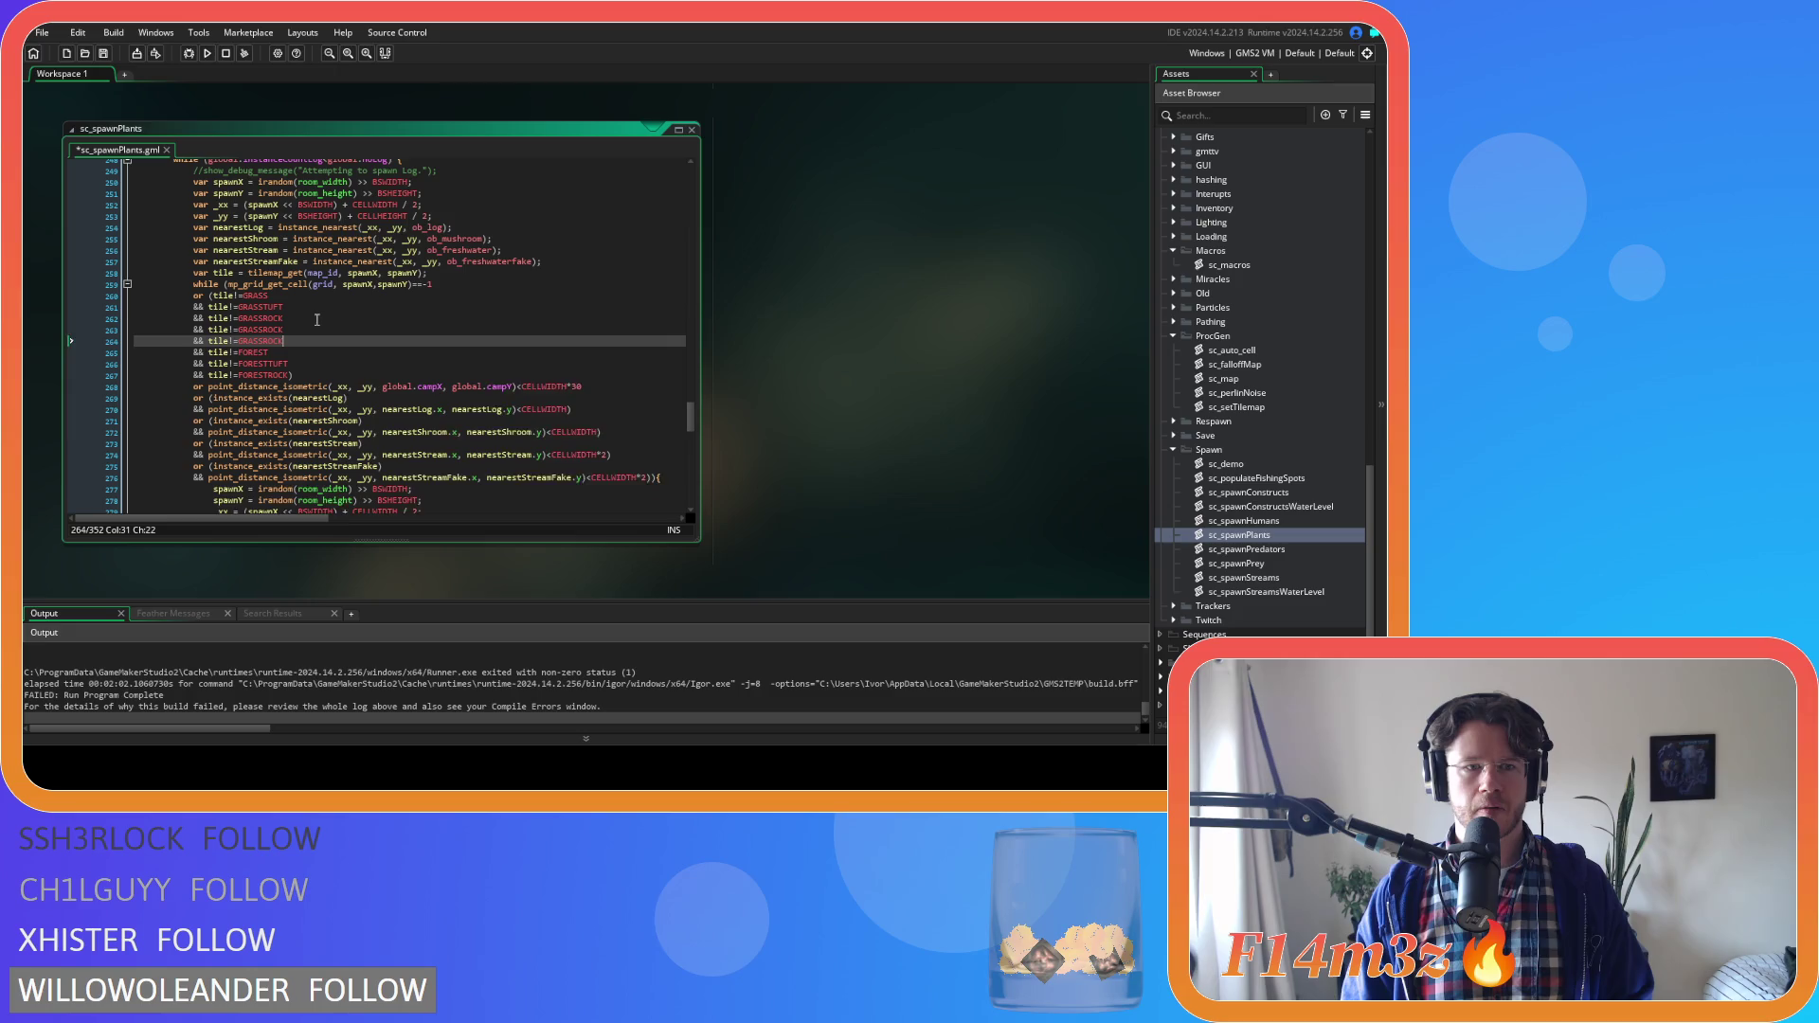
drag(284, 330, 268, 334)
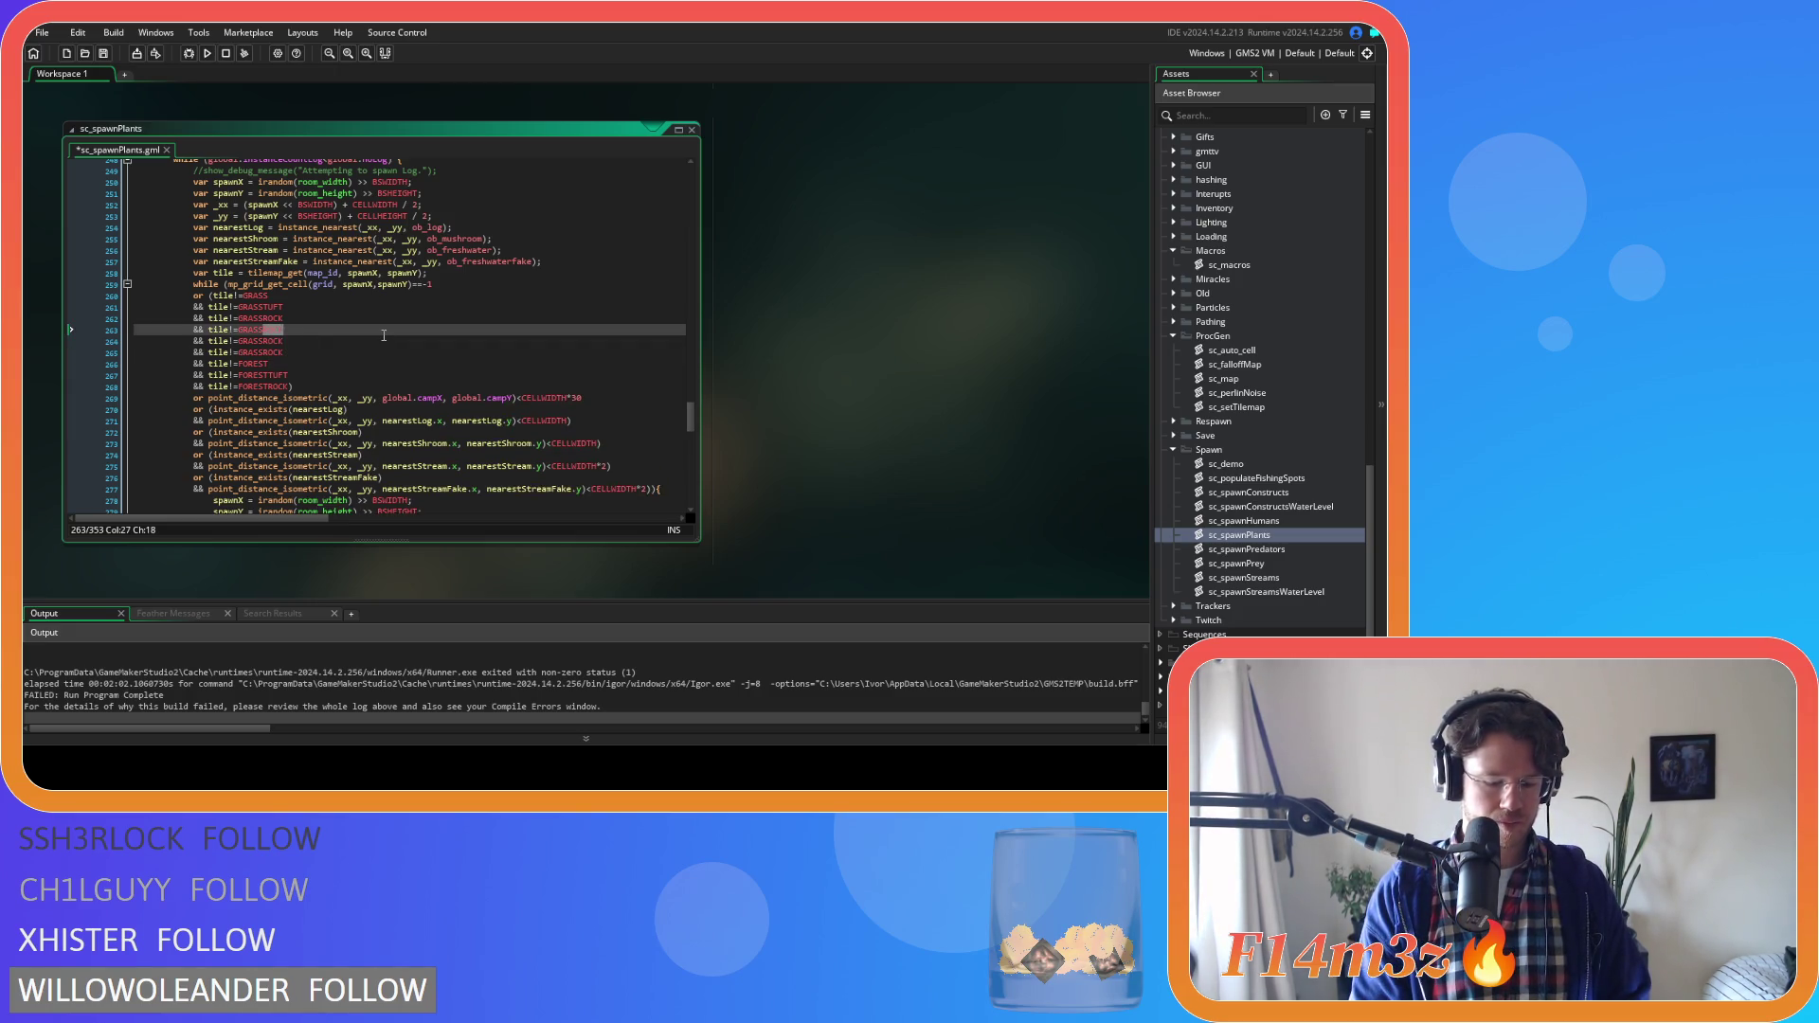
text(CLOVER)
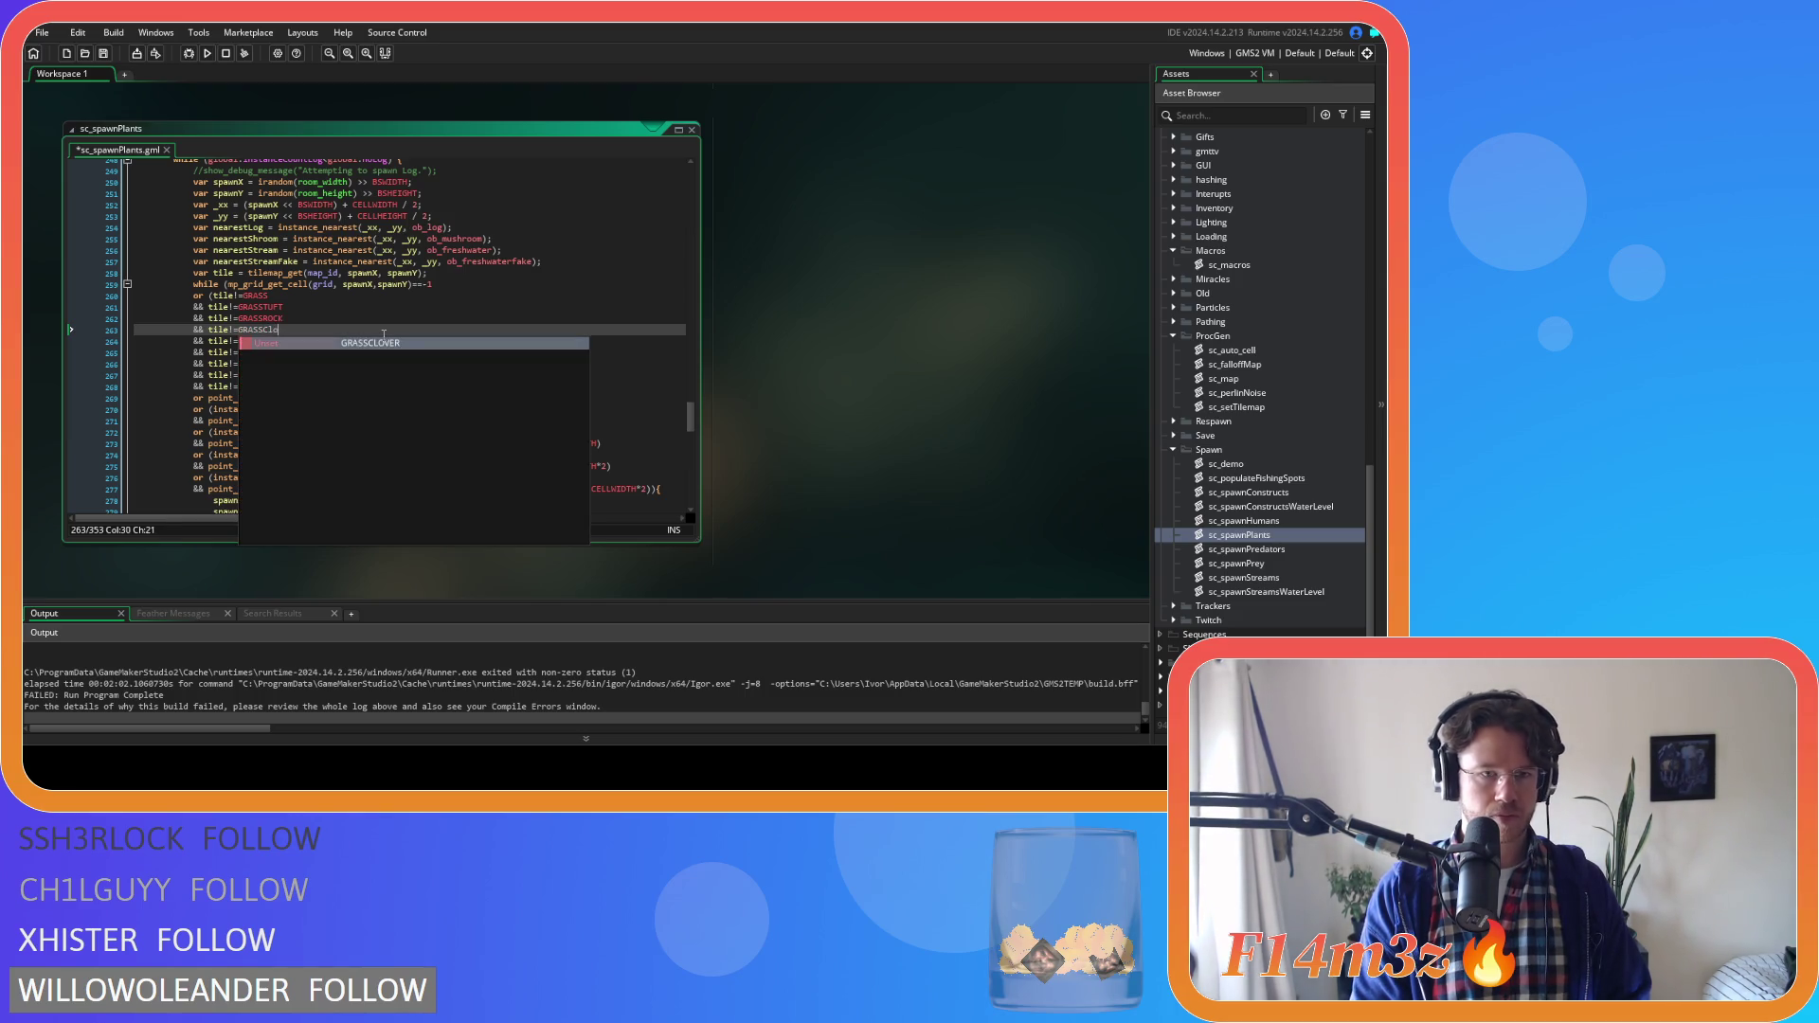
key(Down)
key(BackSpace)
key(BackSpace)
key(BackSpace)
text(BUTTER)
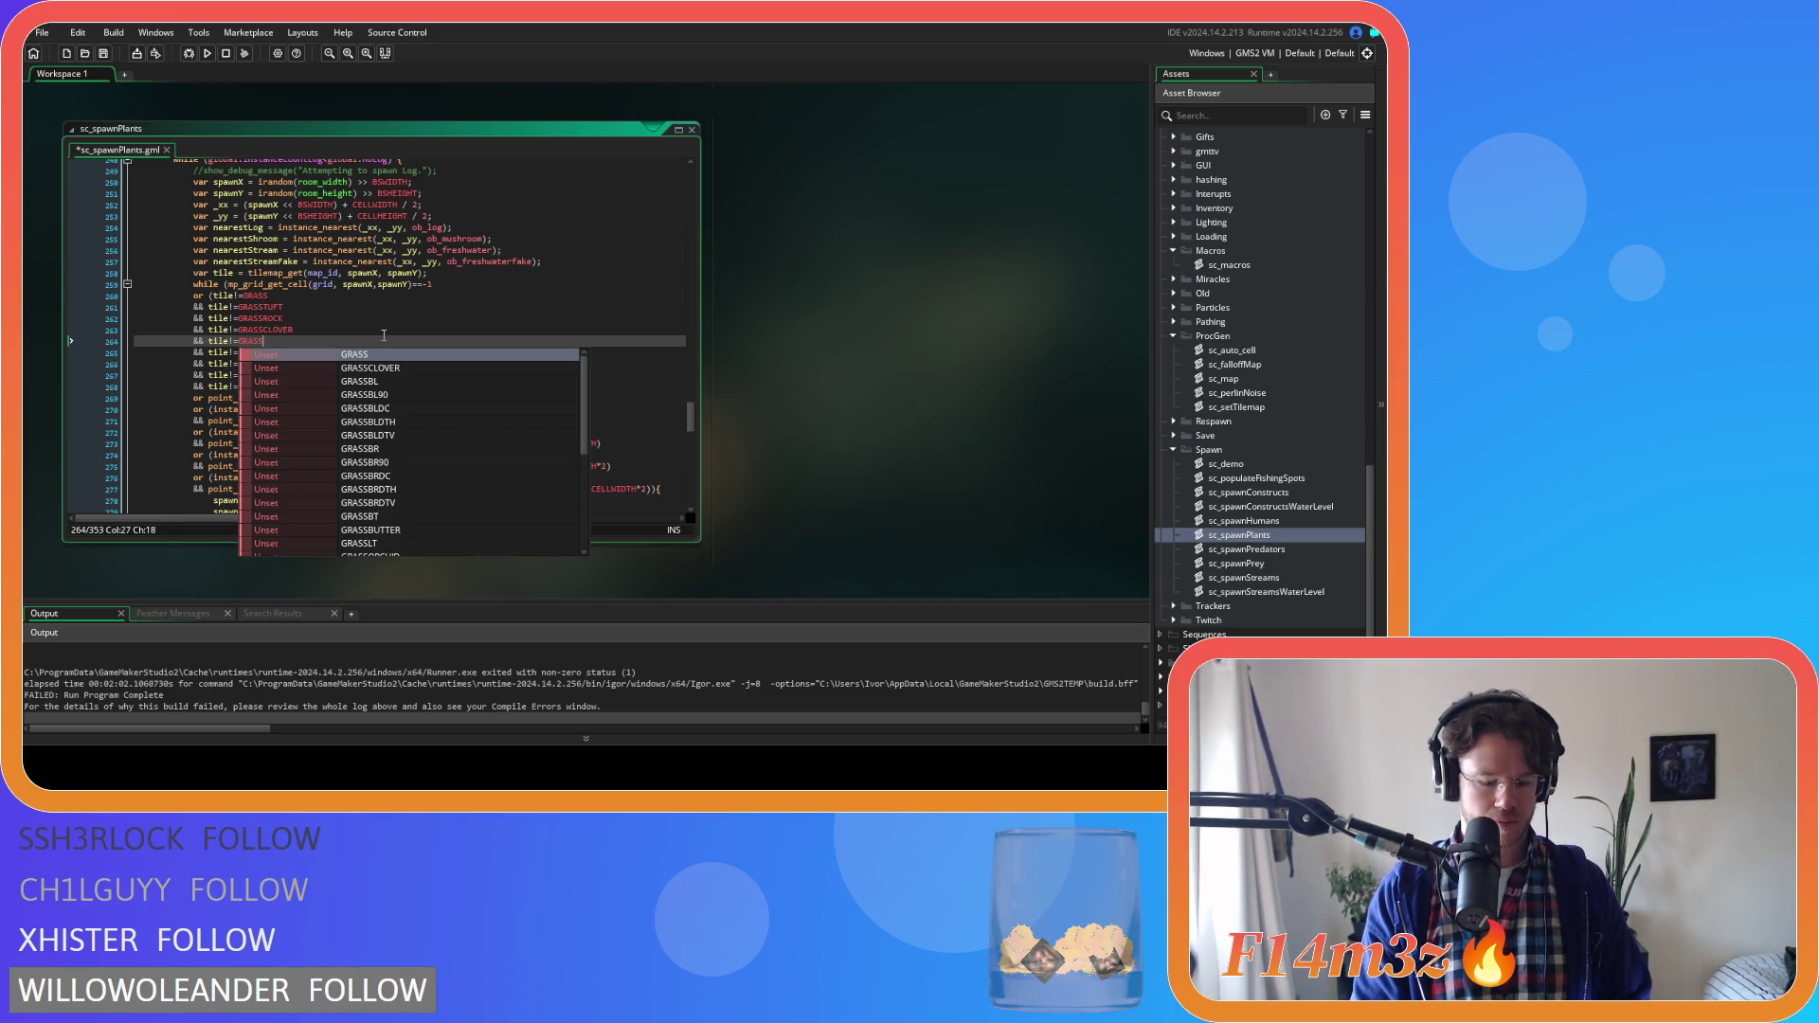
key(Down)
key(BackSpace)
key(BackSpace)
key(BackSpace)
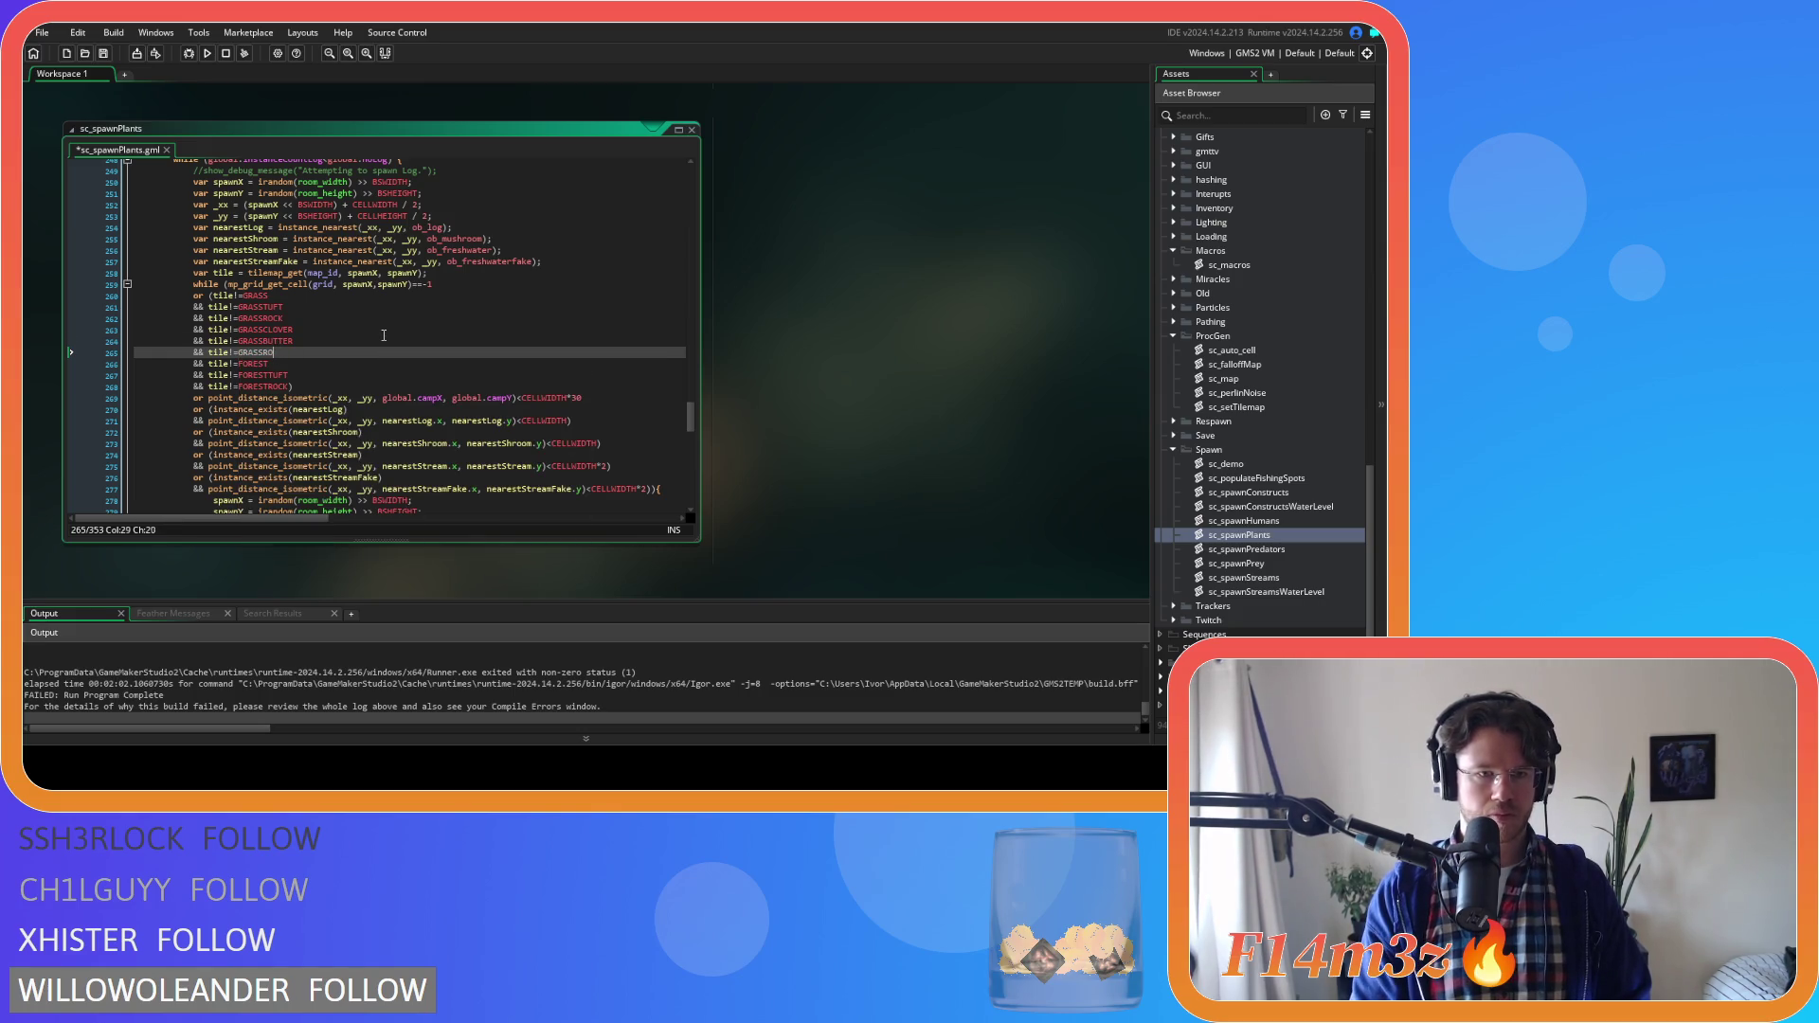
text(OR)
key(Return)
key(ctrl+s)
Paste the three grass exclusions after the last tile check of the mushroom spawn loop
drag(293, 352, 199, 331)
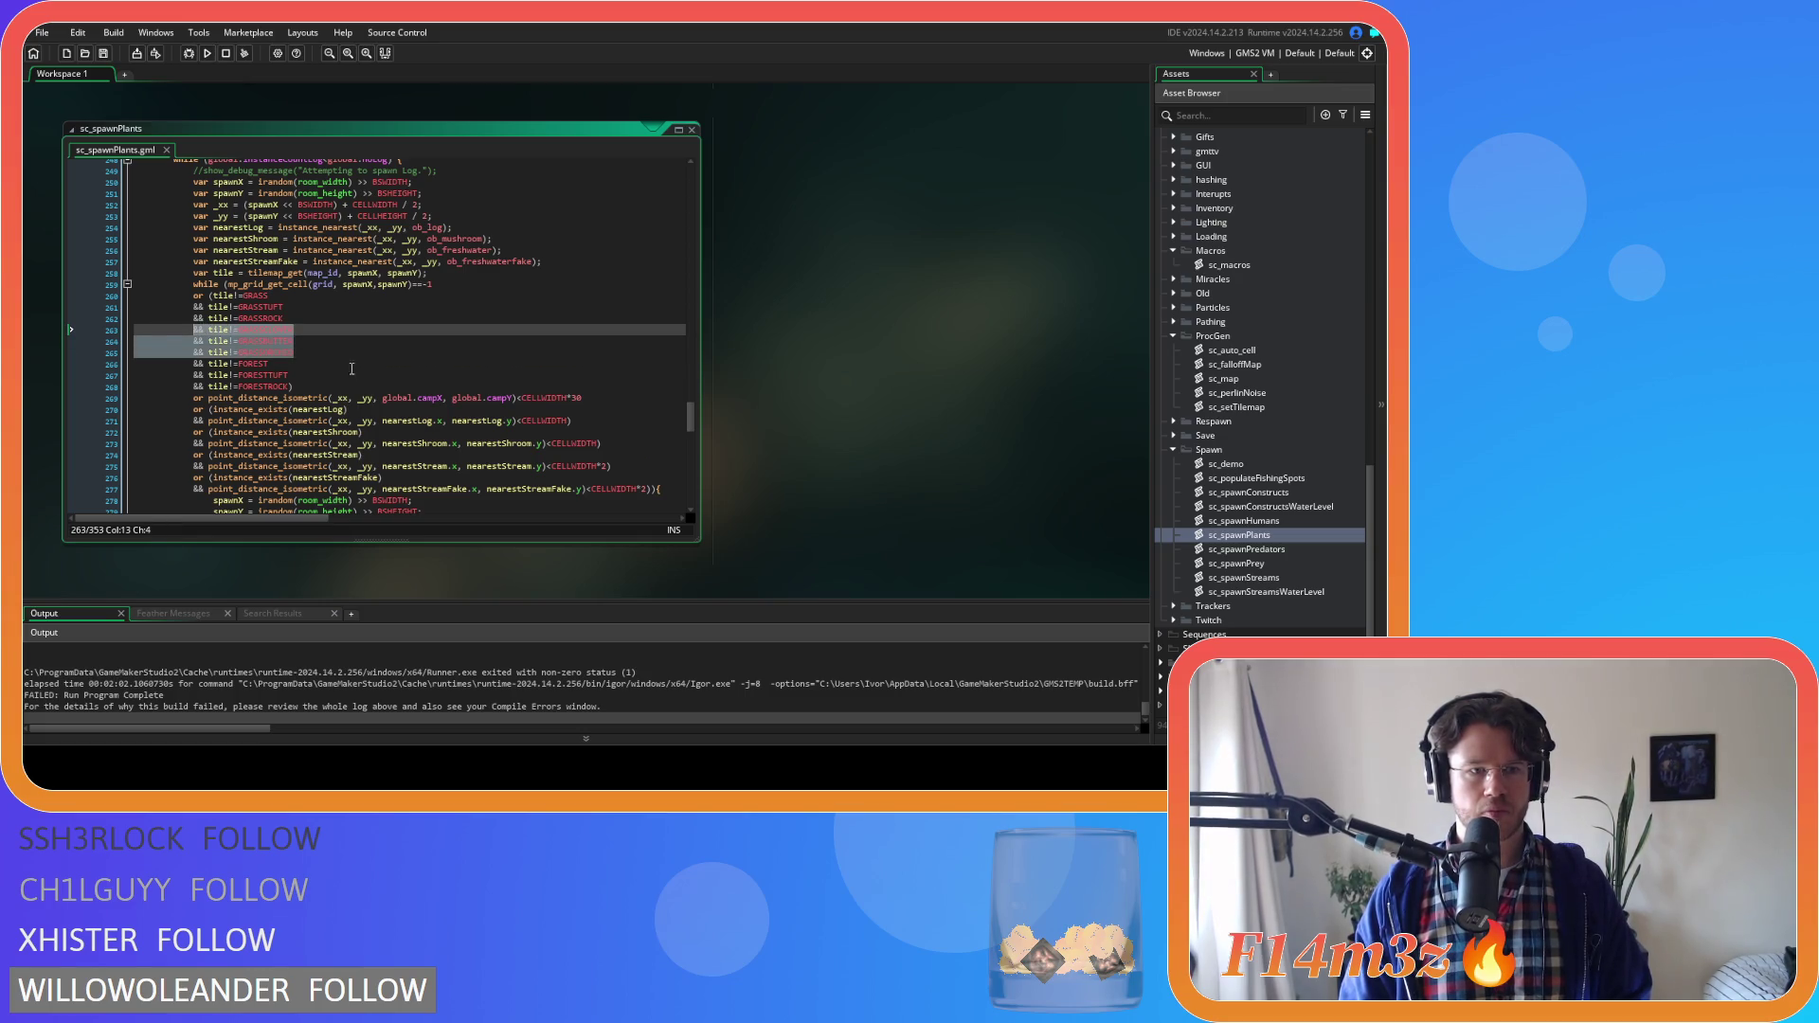
scroll(339, 365, up, 15)
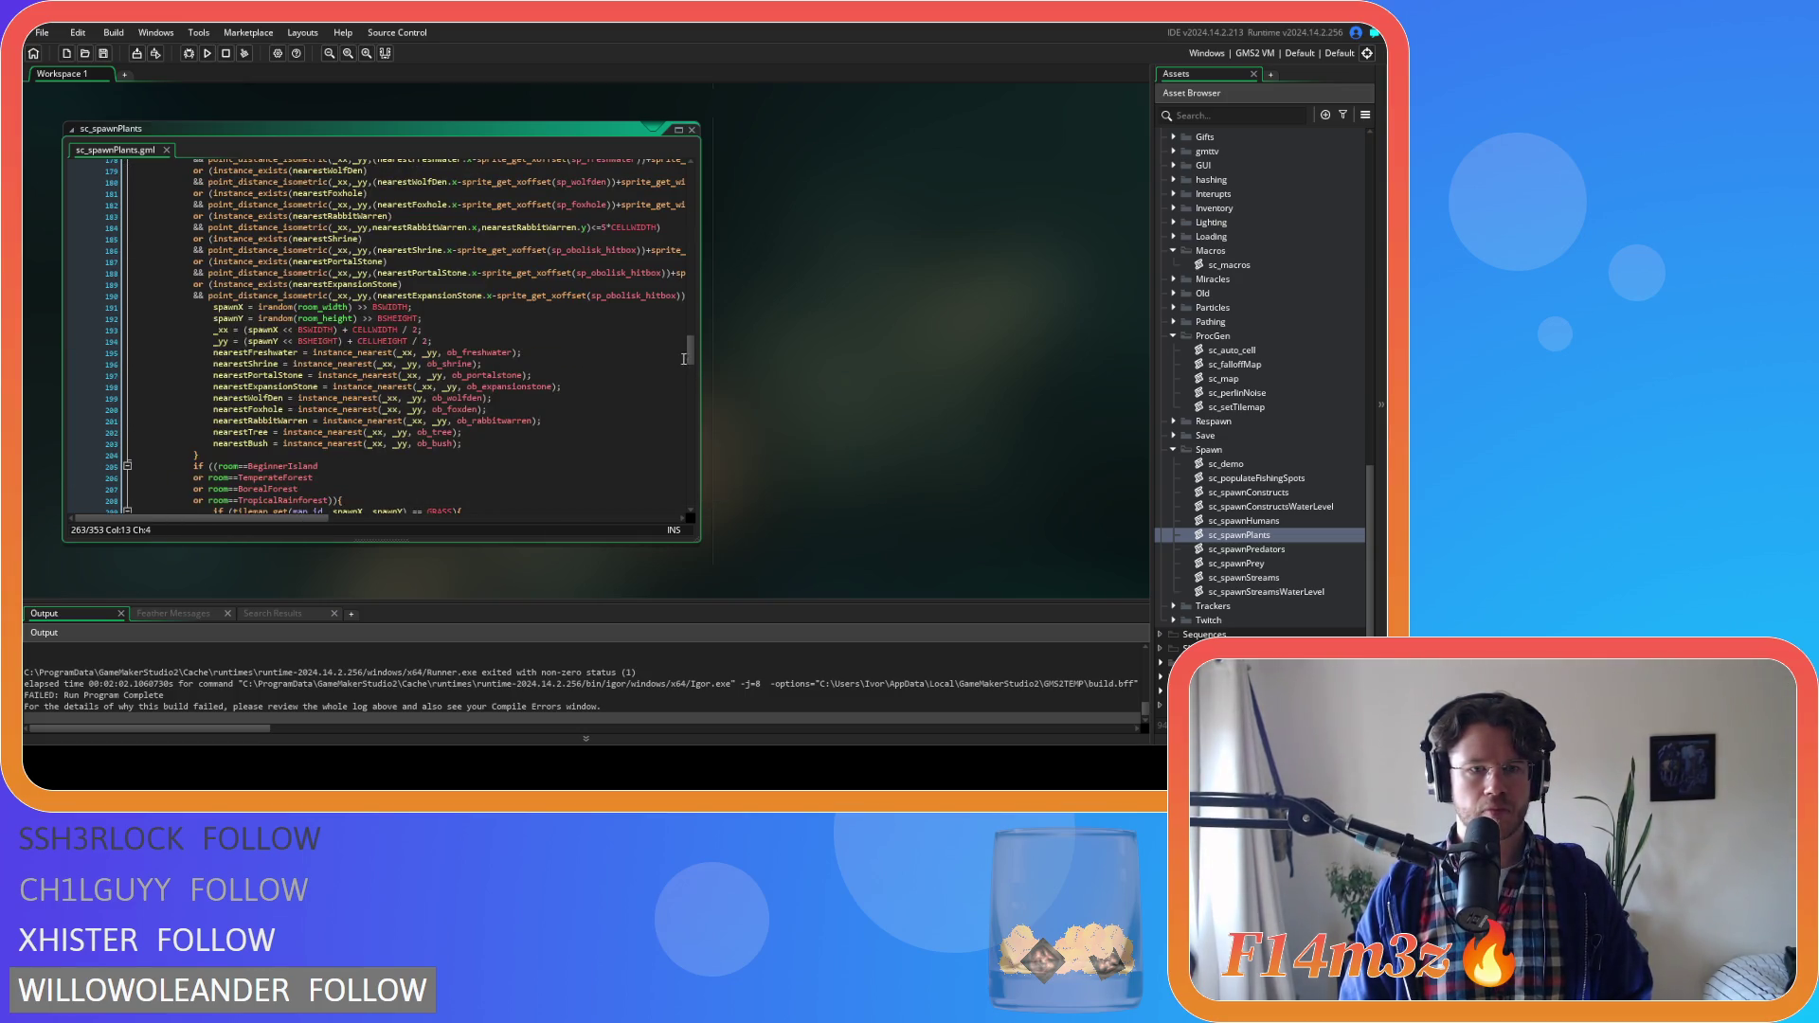
mouse_move(688, 333)
mouse_down()
mouse_move(690, 307)
mouse_move(692, 493)
mouse_move(692, 473)
mouse_up()
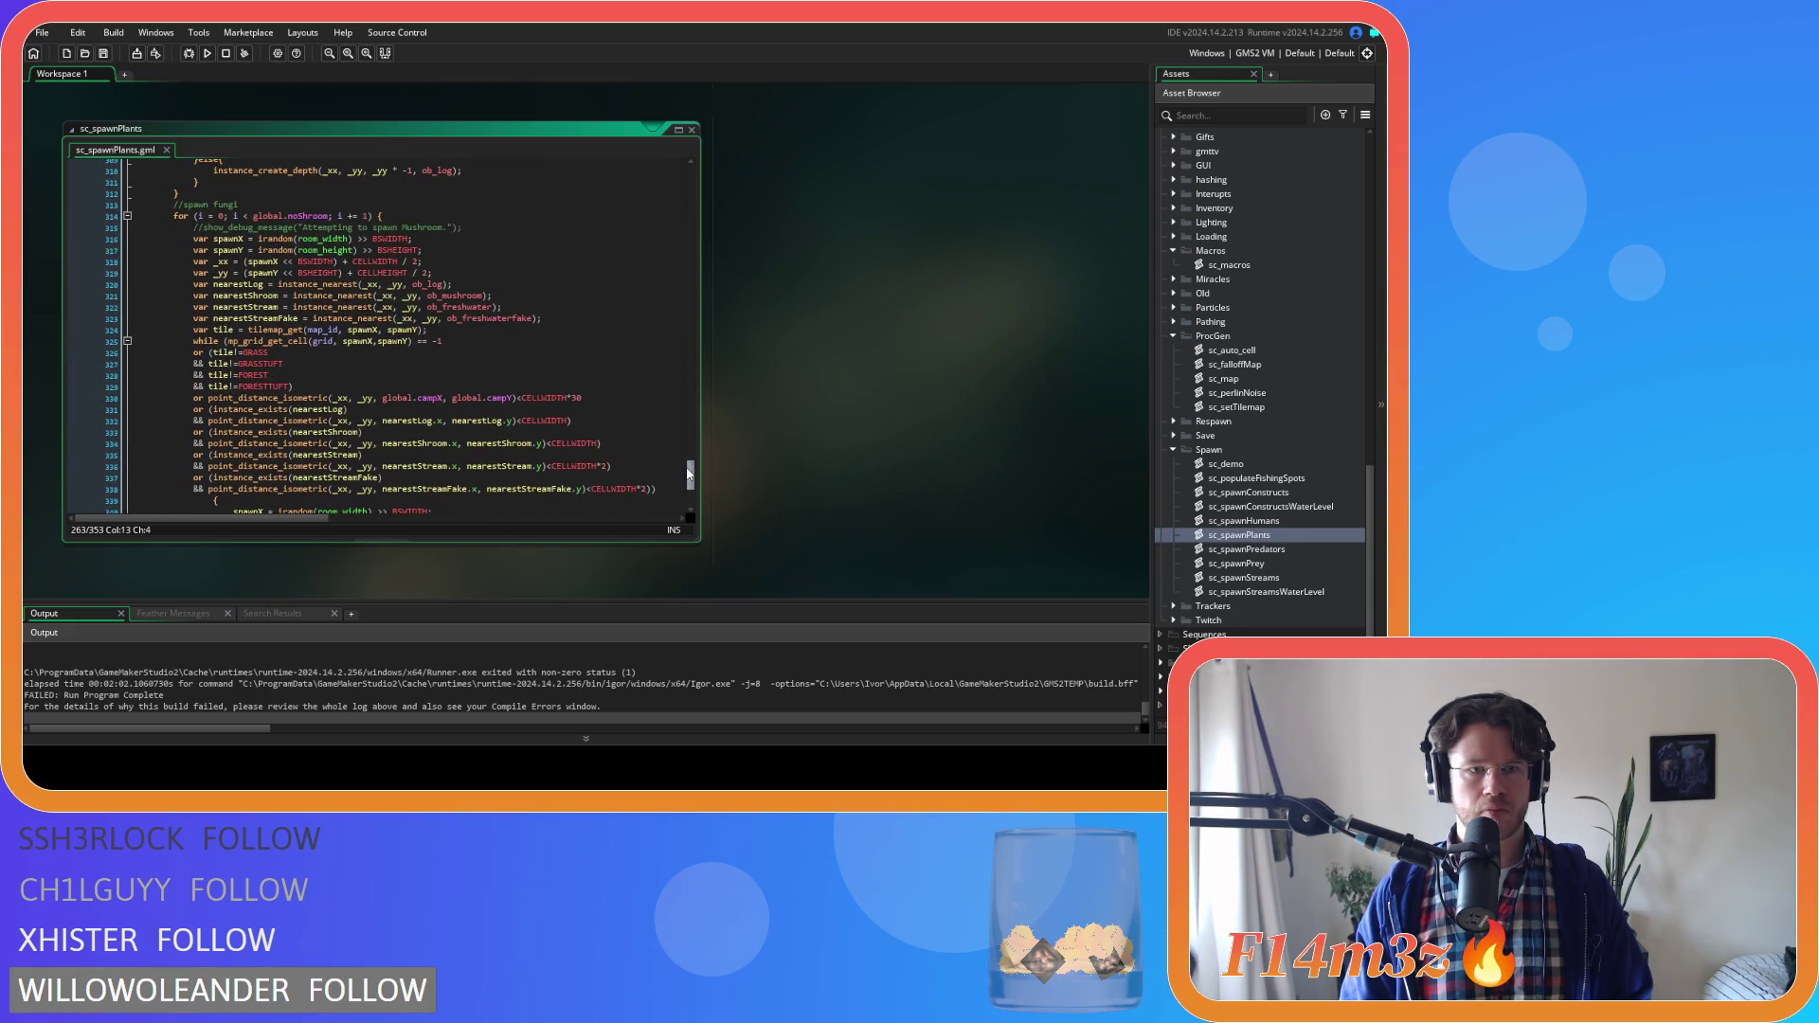
click(300, 366)
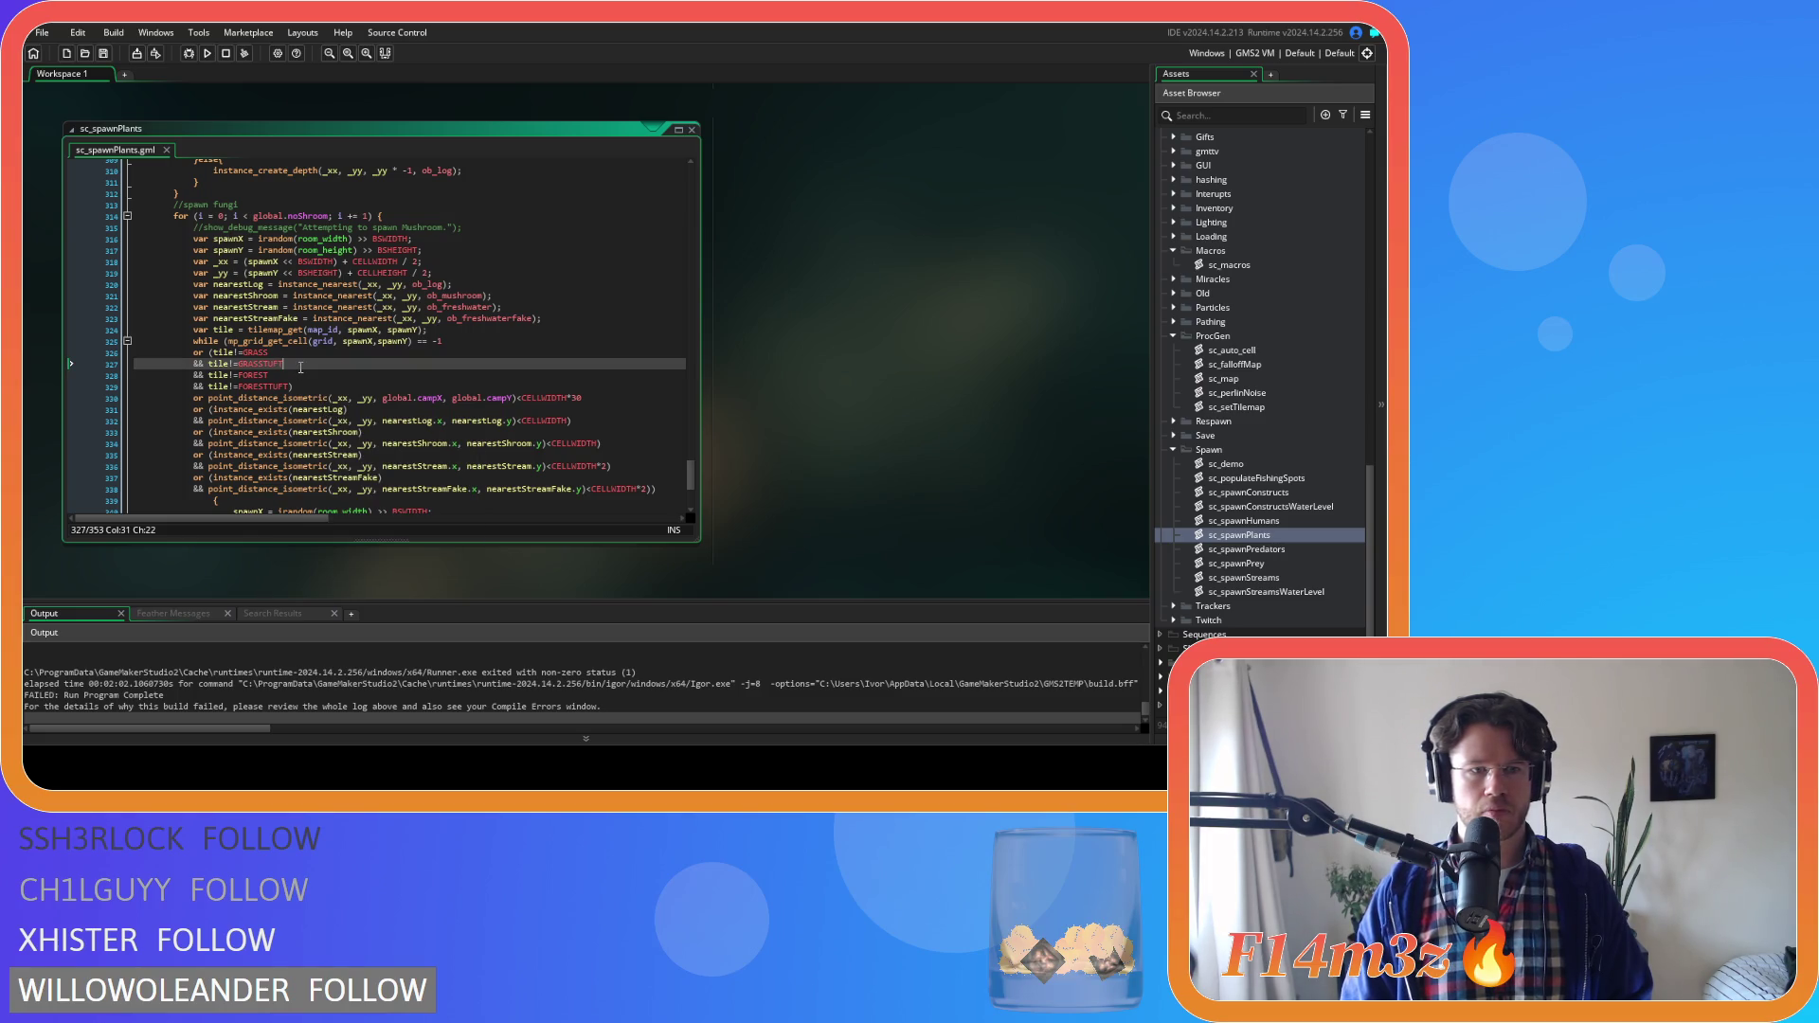
key(ctrl+v)
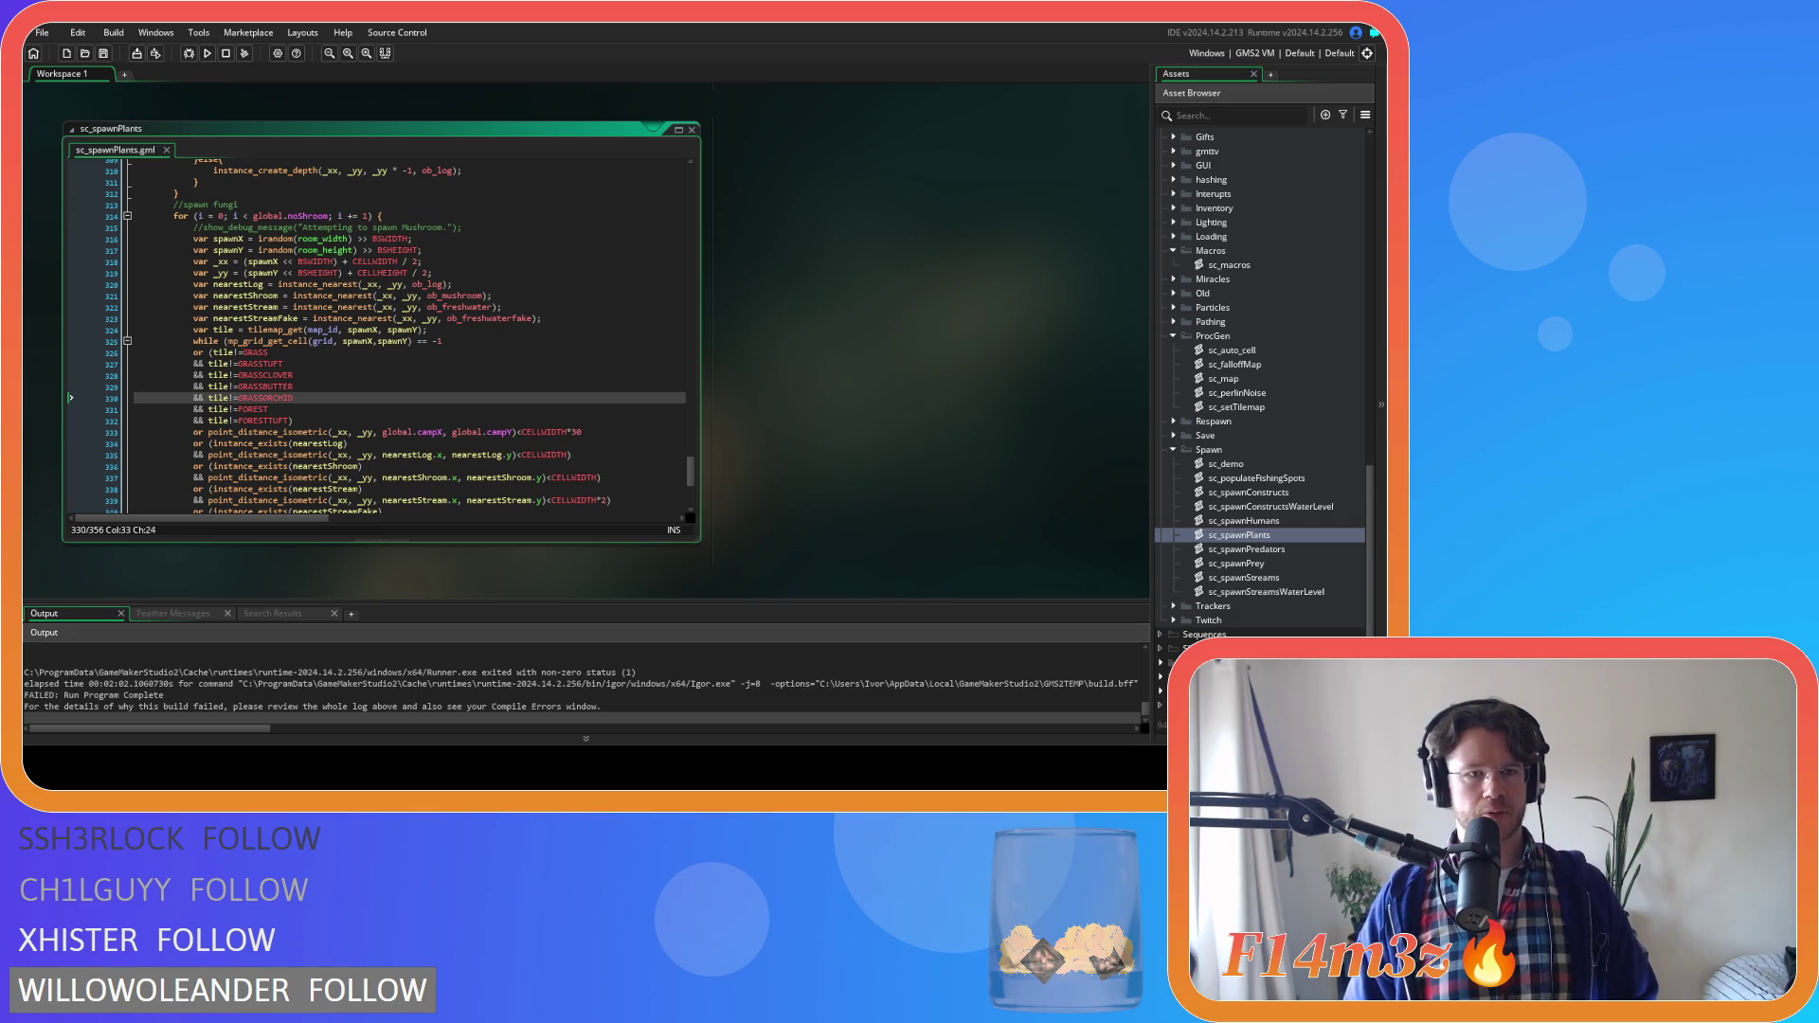
scroll(692, 479, down, 5)
scroll(692, 480, up, 8)
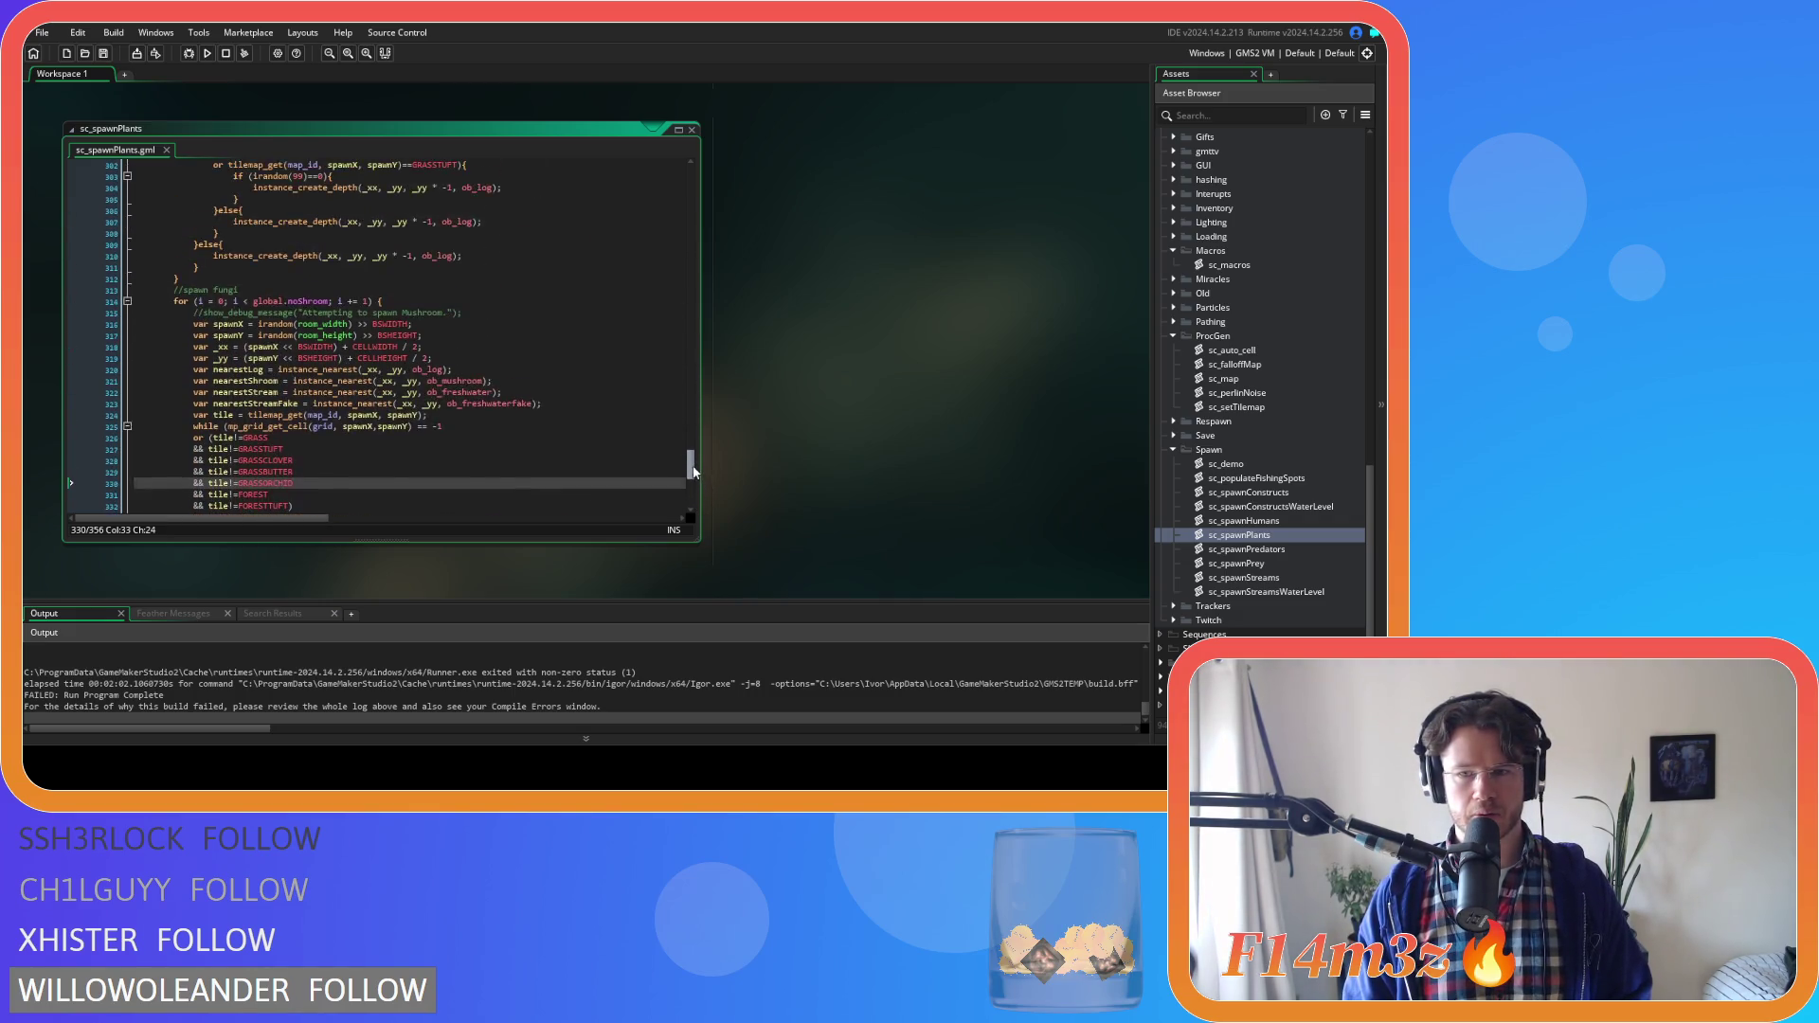
scroll(701, 480, down, 3)
In sc_spawnPredators, add GRASSCLOVER, GRASSBUTTER and GRASSORCHID checks below the wolf GRASSROCK condition
double_click(1288, 550)
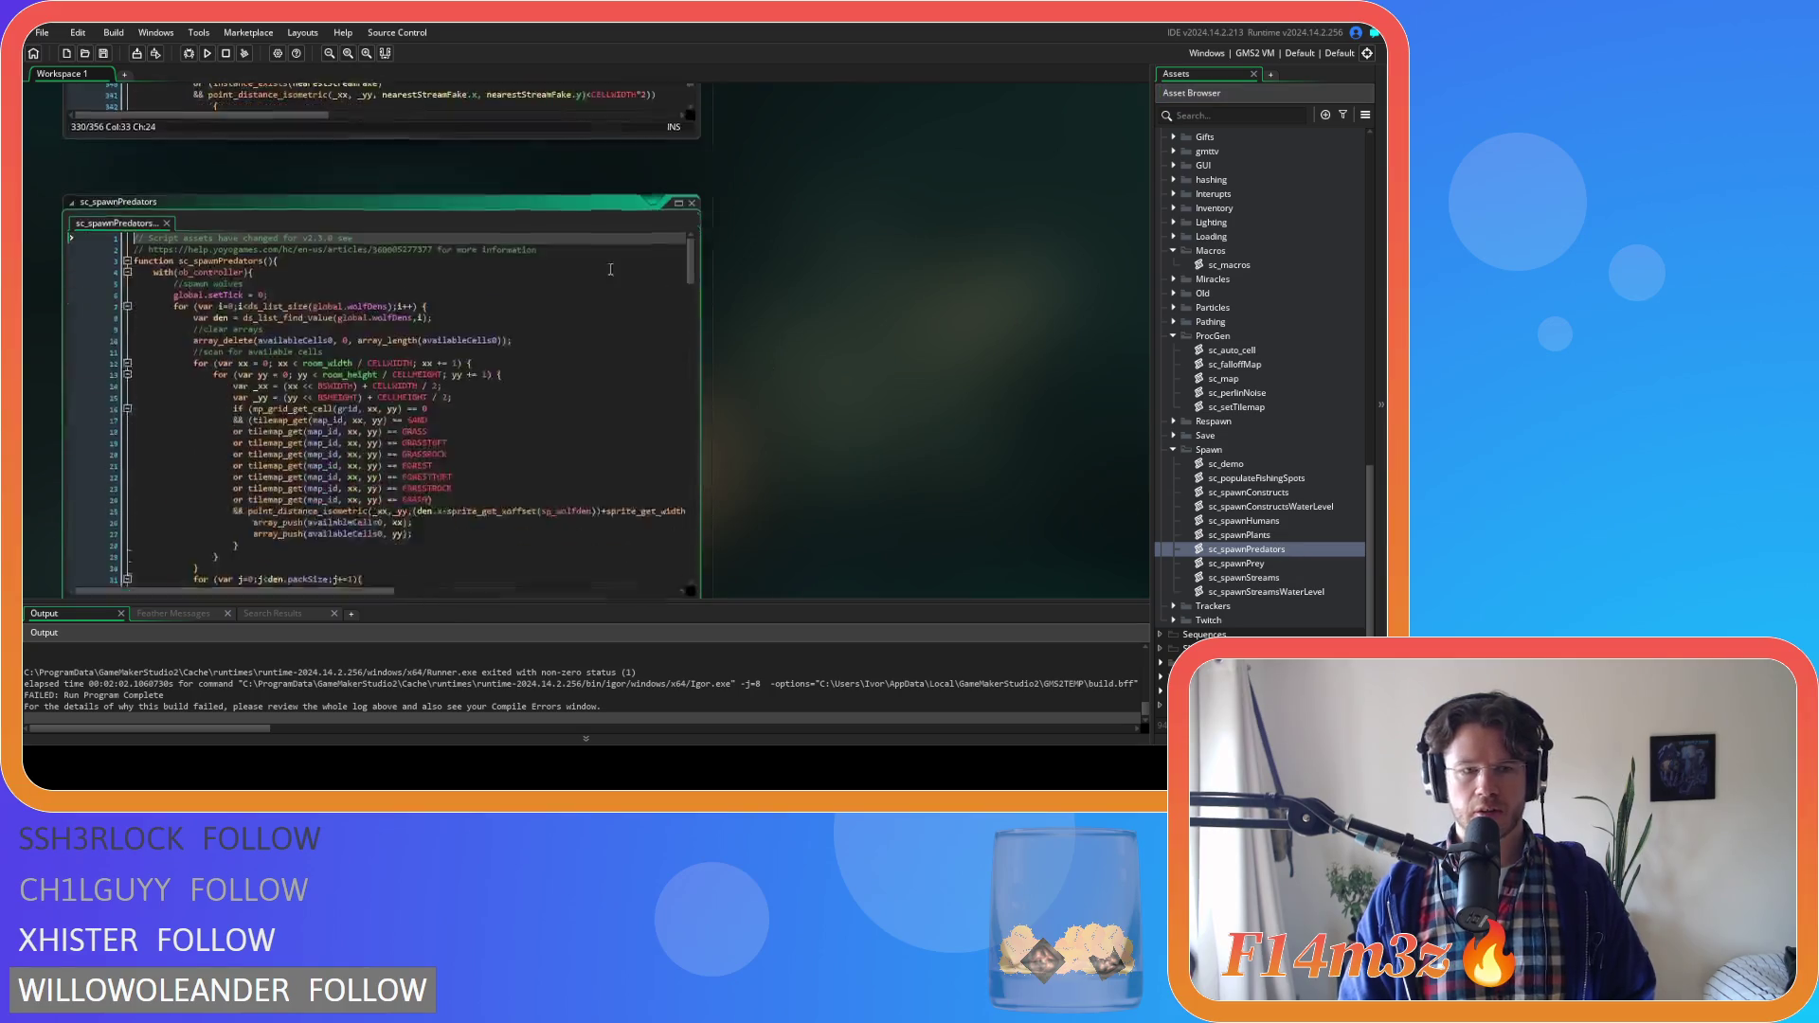
click(468, 380)
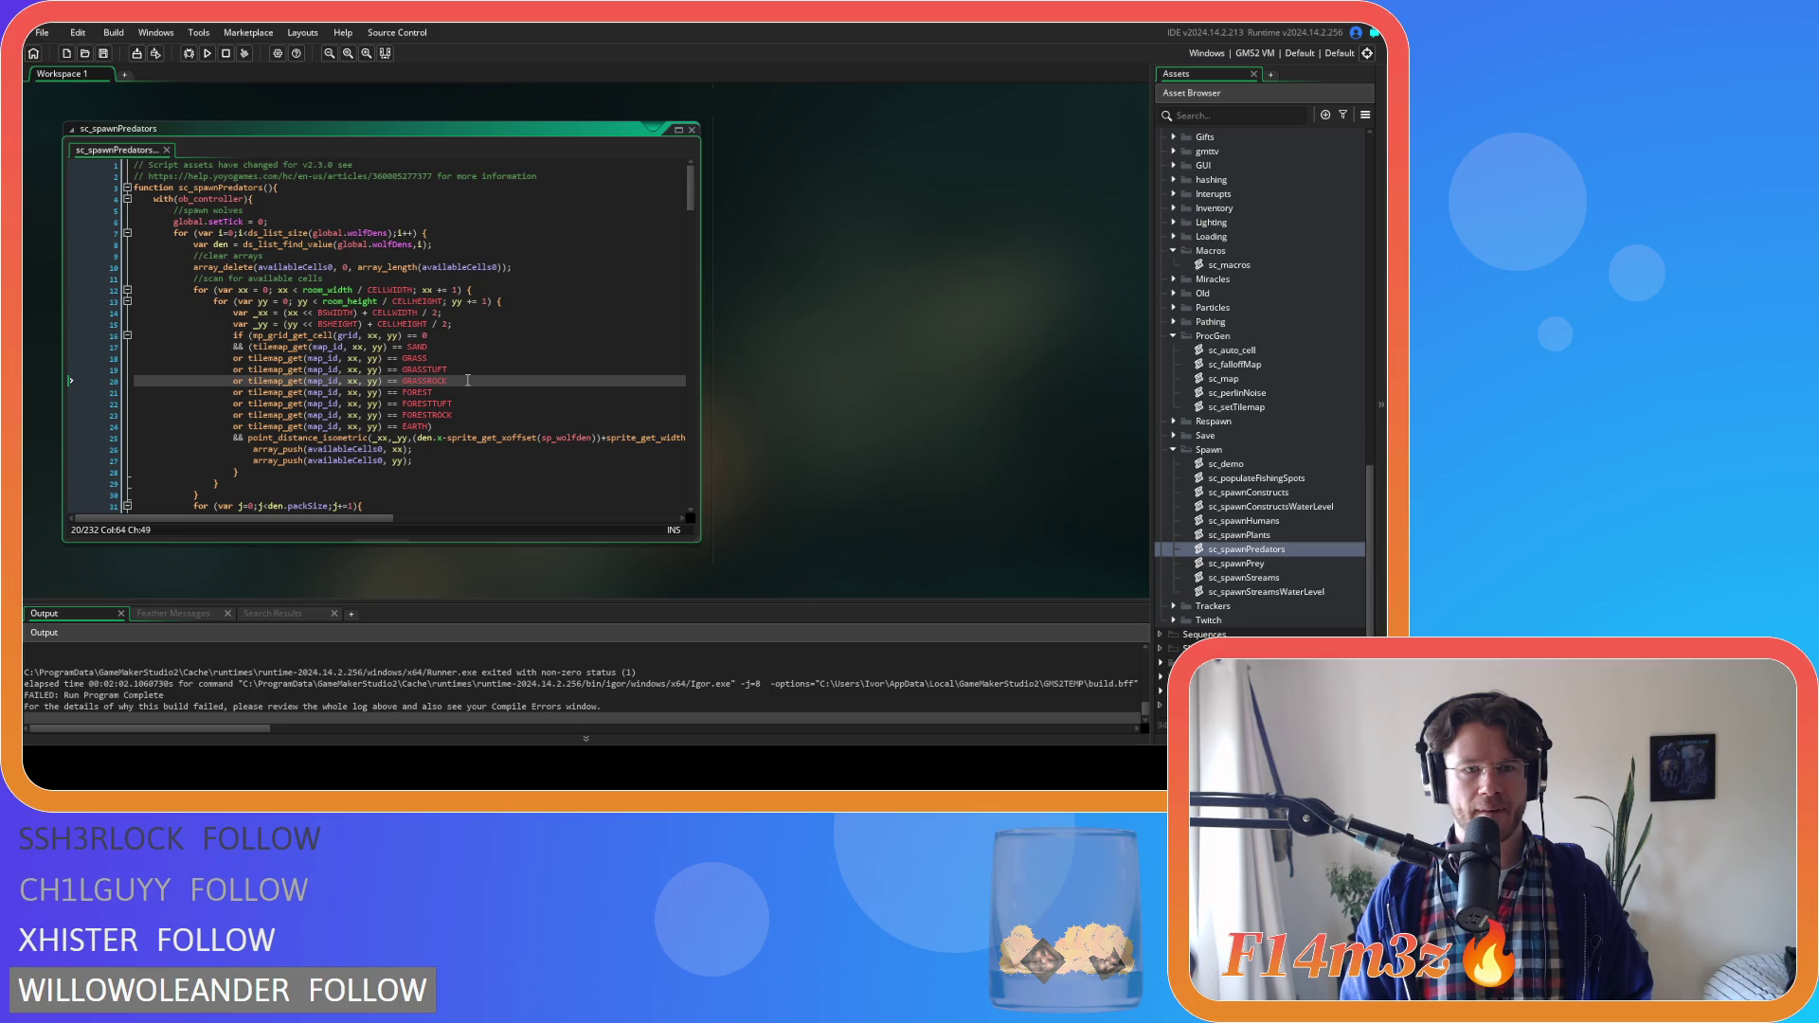
key(ctrl+d)
key(ctrl+d)
key(ctrl+d)
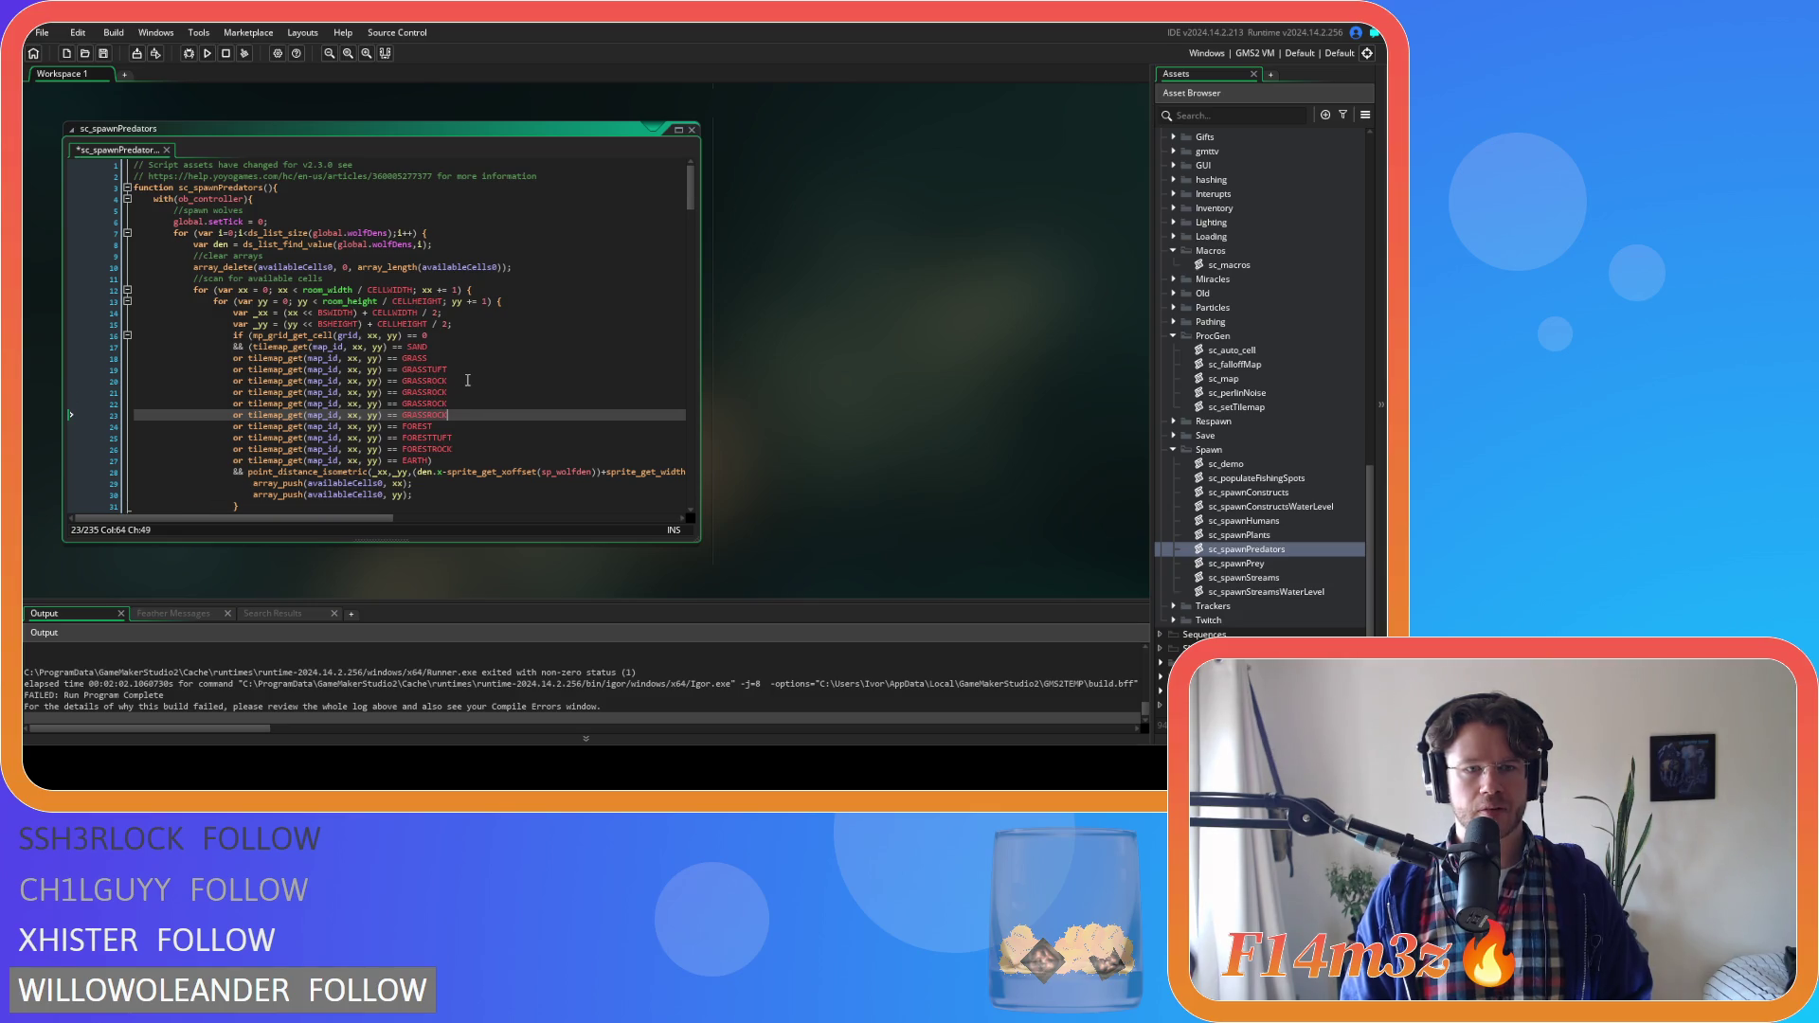
drag(462, 397, 432, 398)
text(CLO)
key(Return)
key(Down)
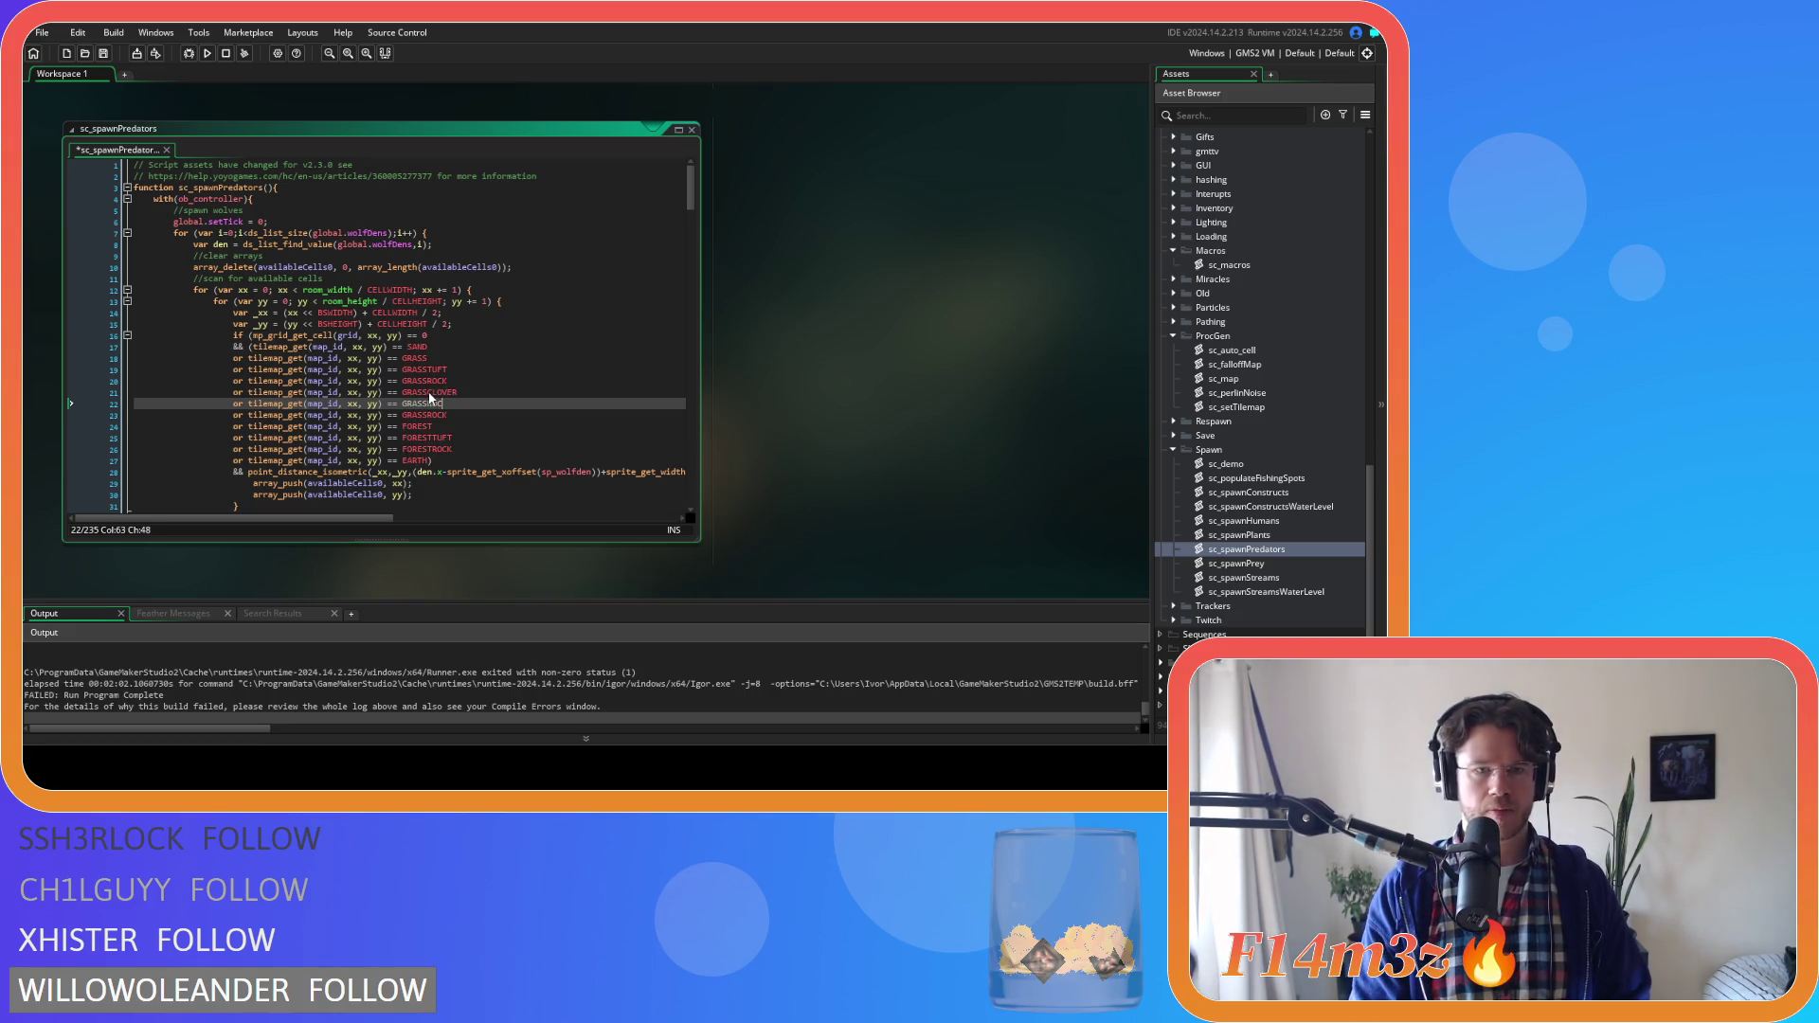
key(BackSpace)
key(BackSpace)
key(BackSpace)
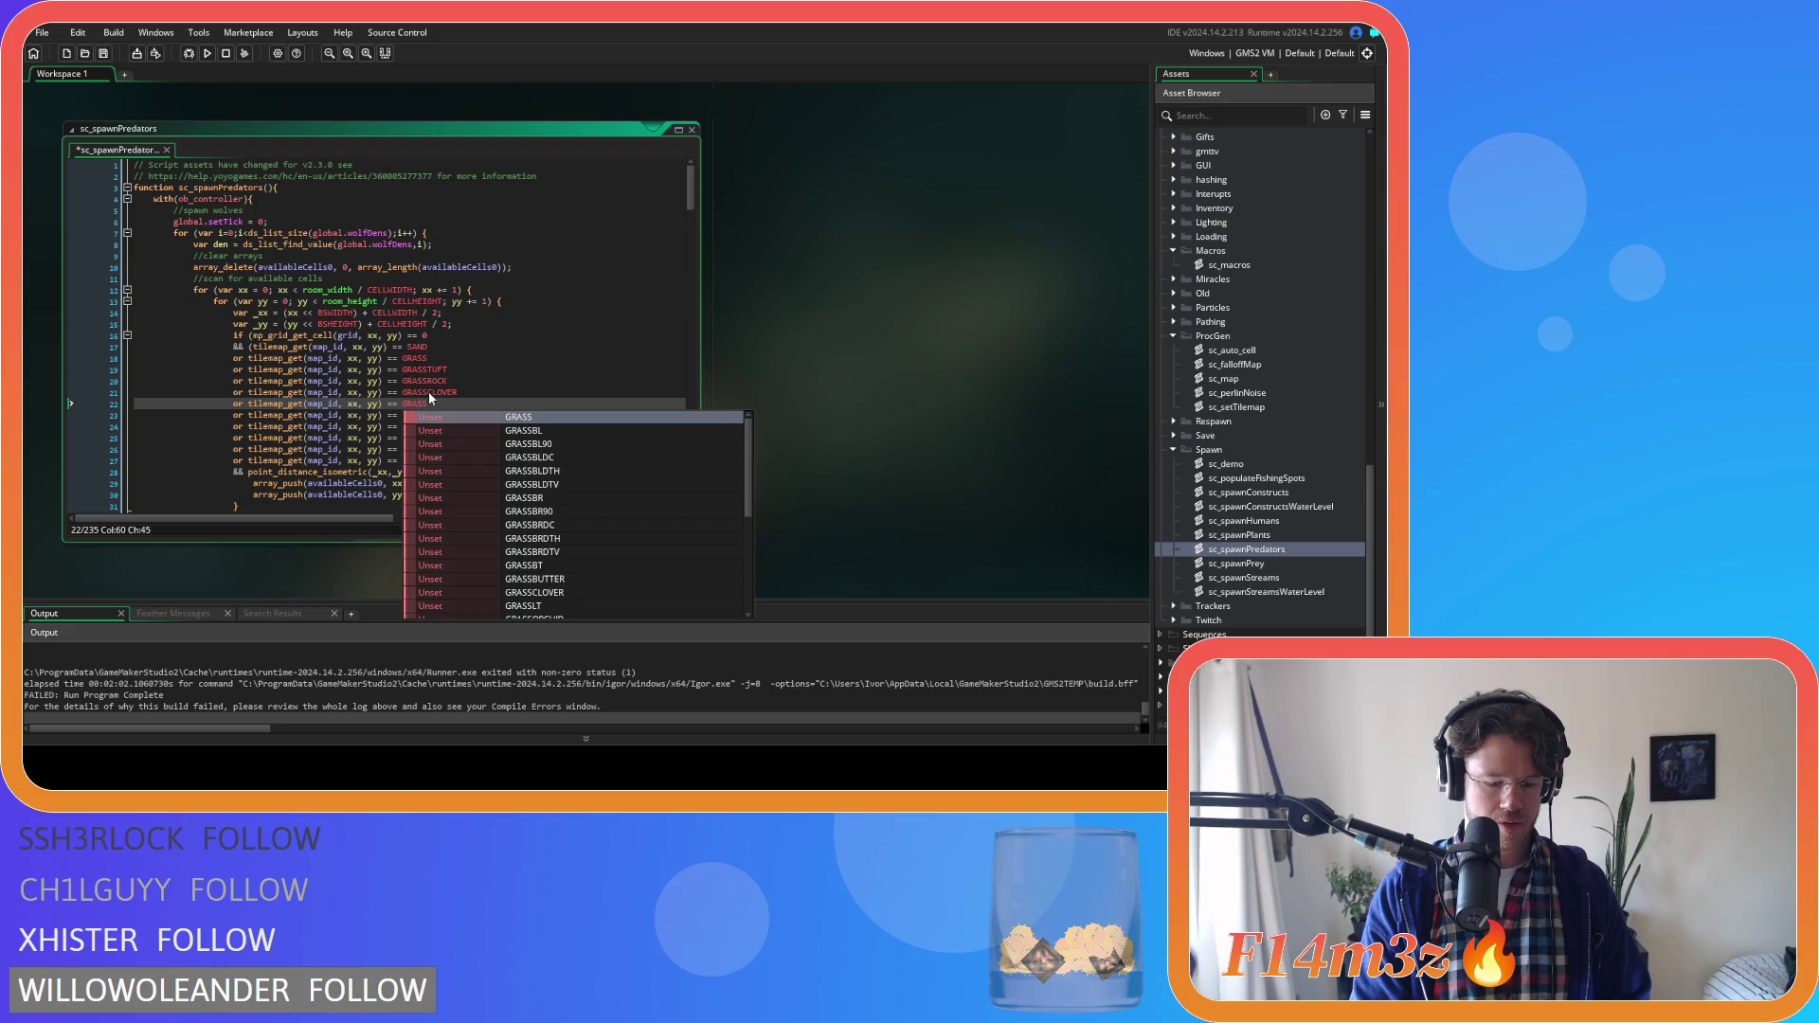
text(BU)
key(Return)
key(Down)
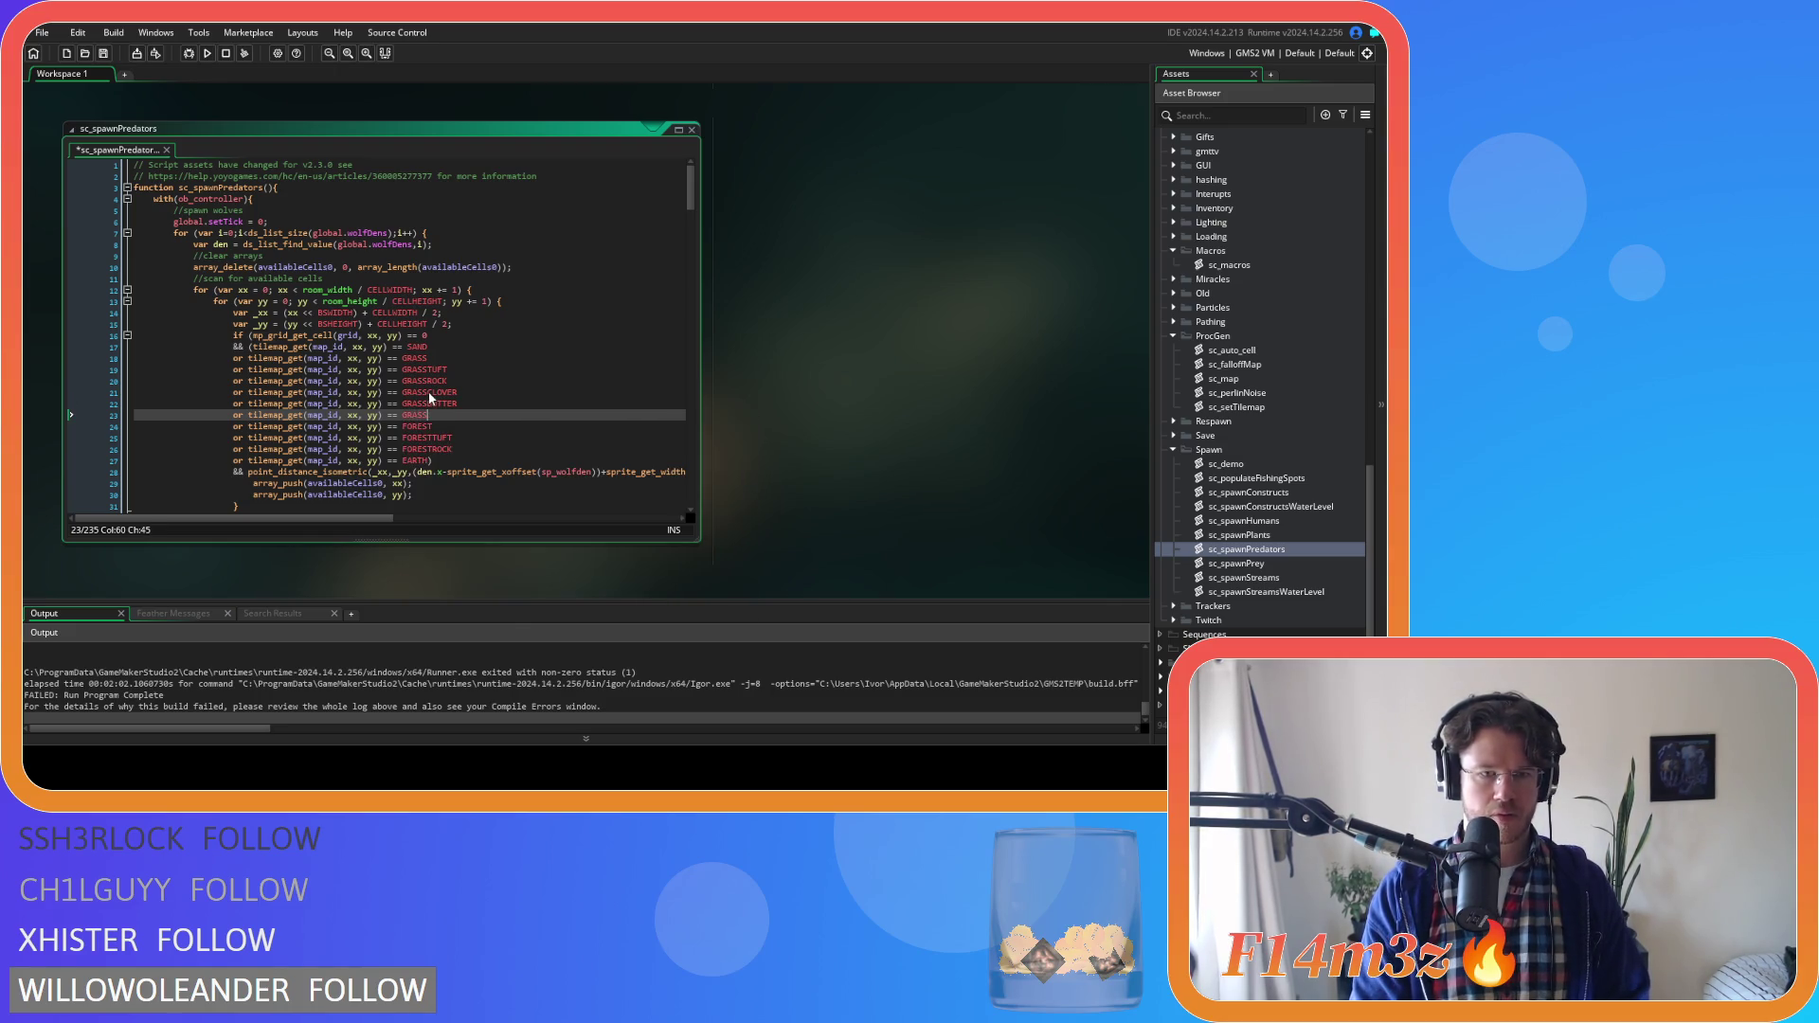
text(ORCHI)
key(Return)
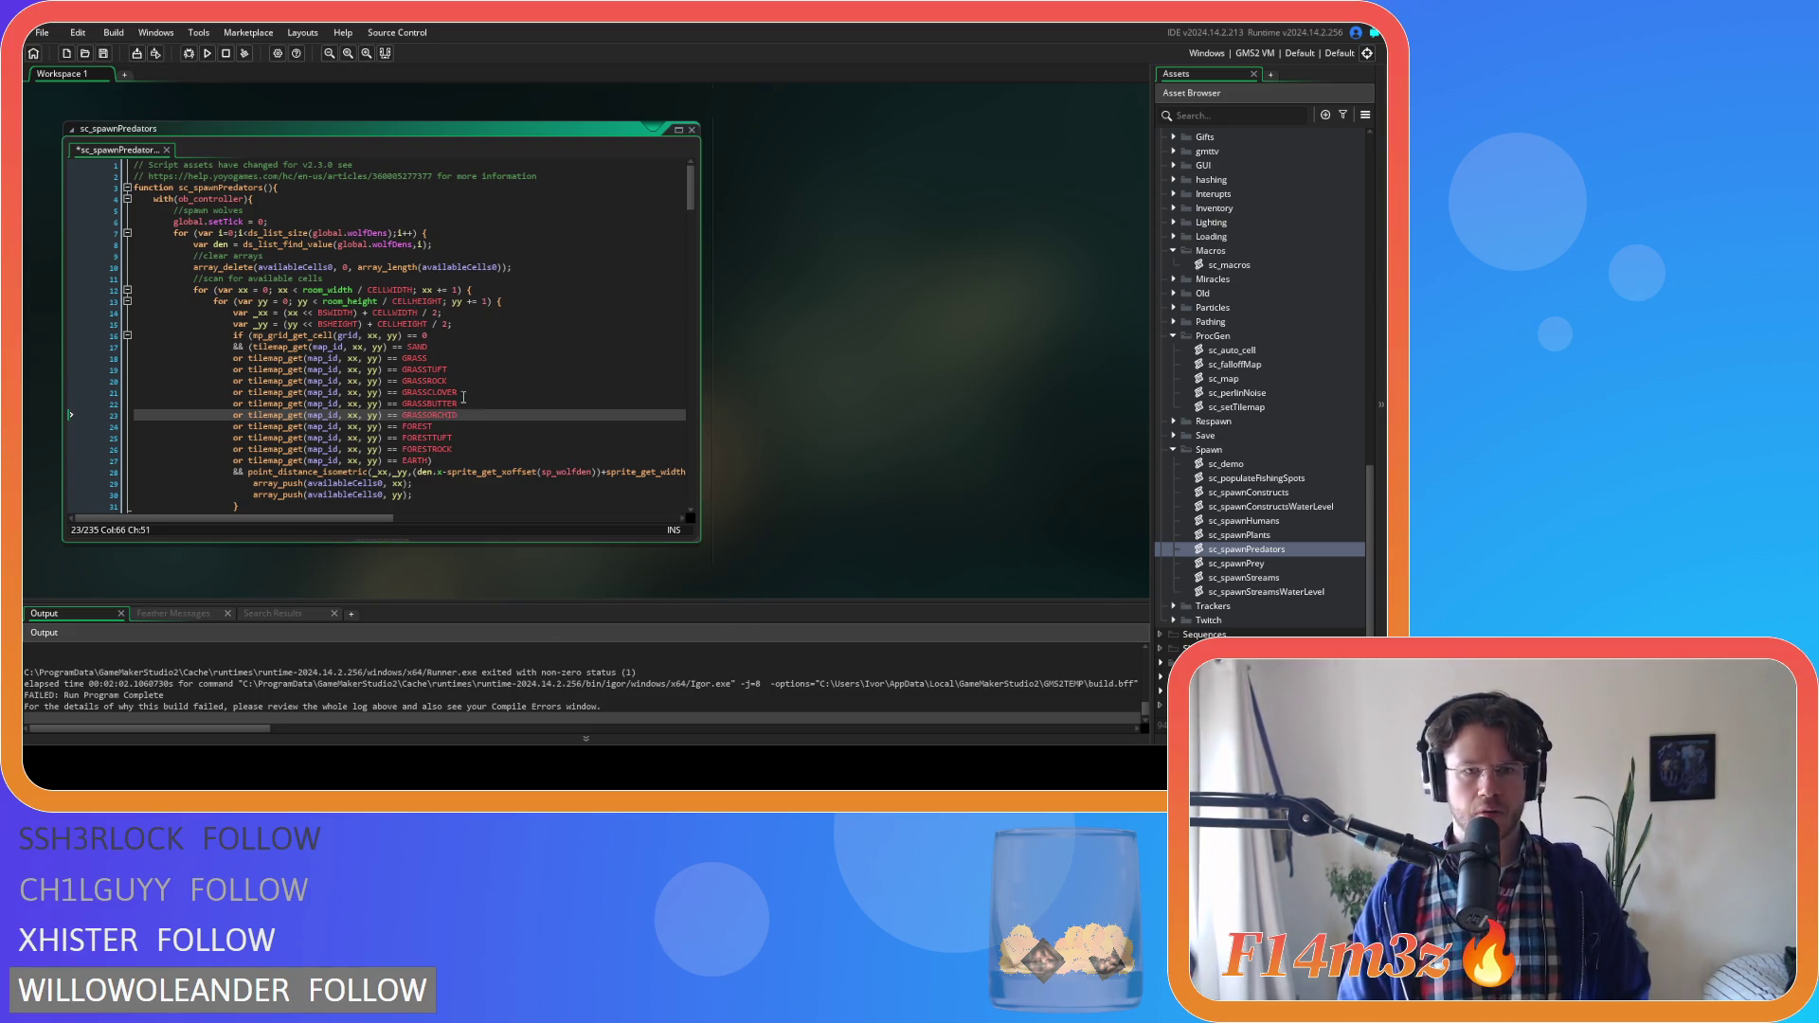
Copy the three new grass conditions into the fox tile check after its GRASSROCK line
drag(458, 415, 232, 392)
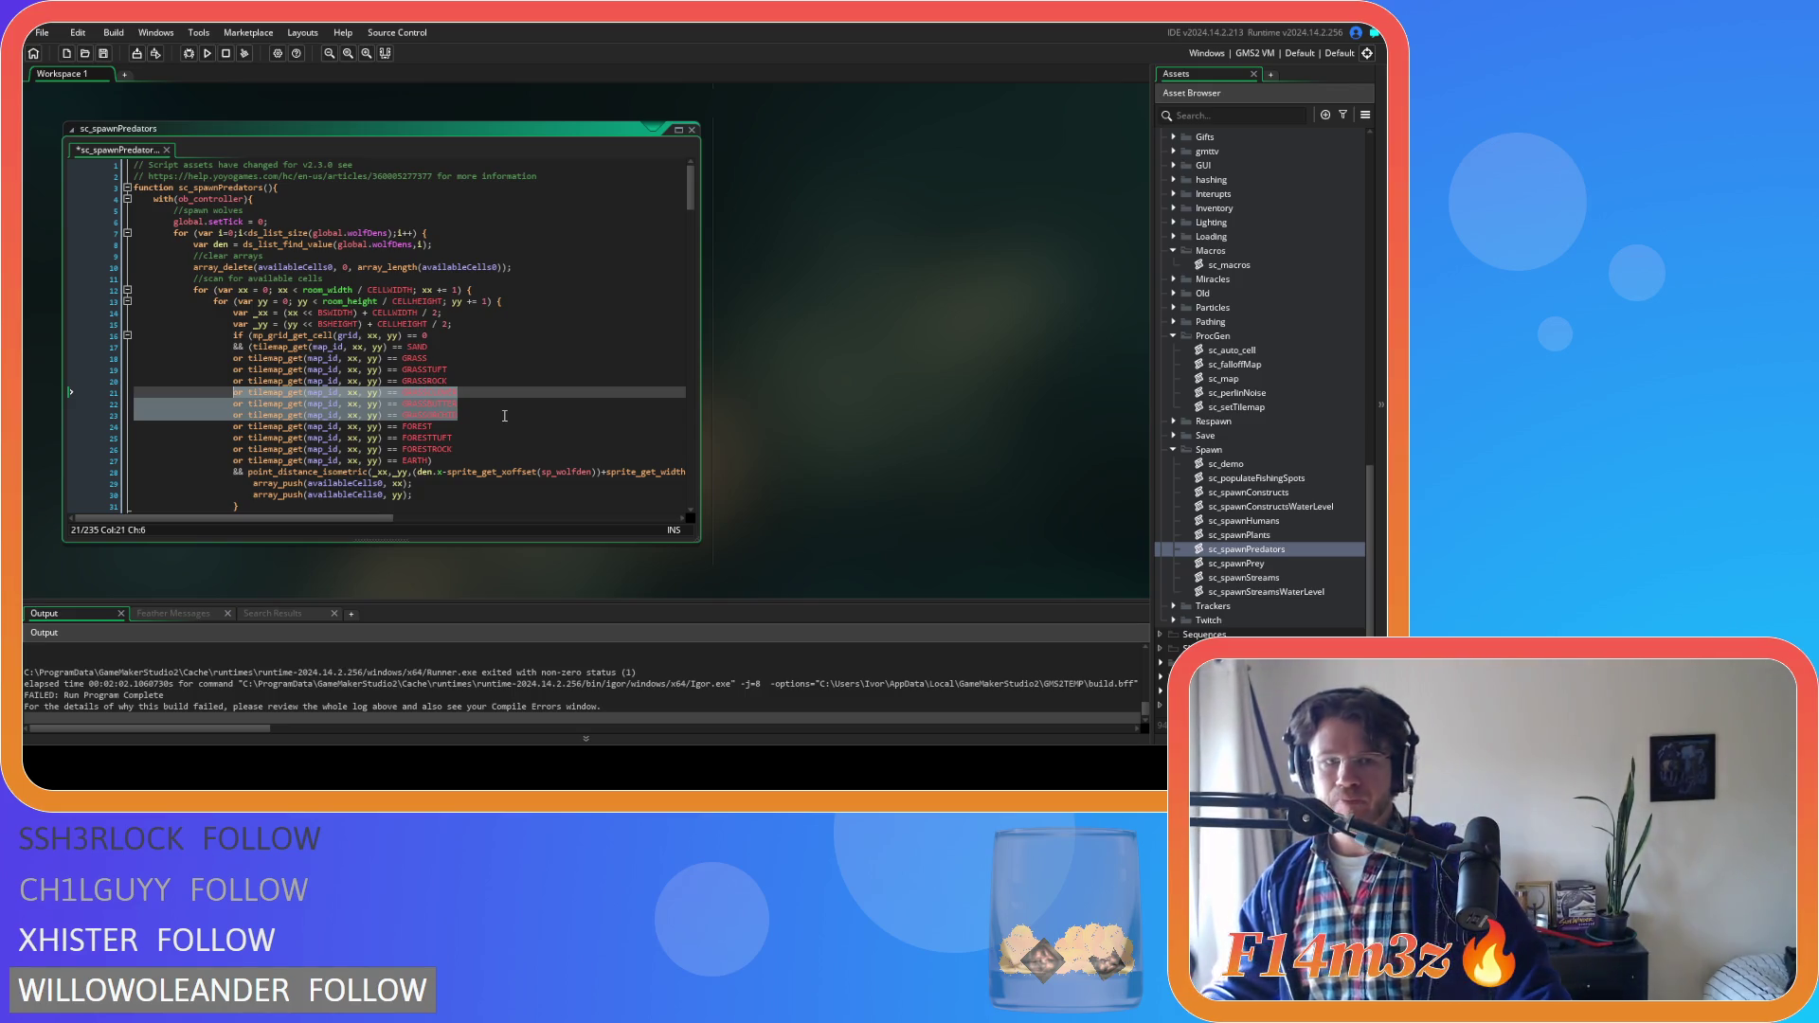
right_click(393, 403)
click(414, 436)
scroll(536, 396, down, 18)
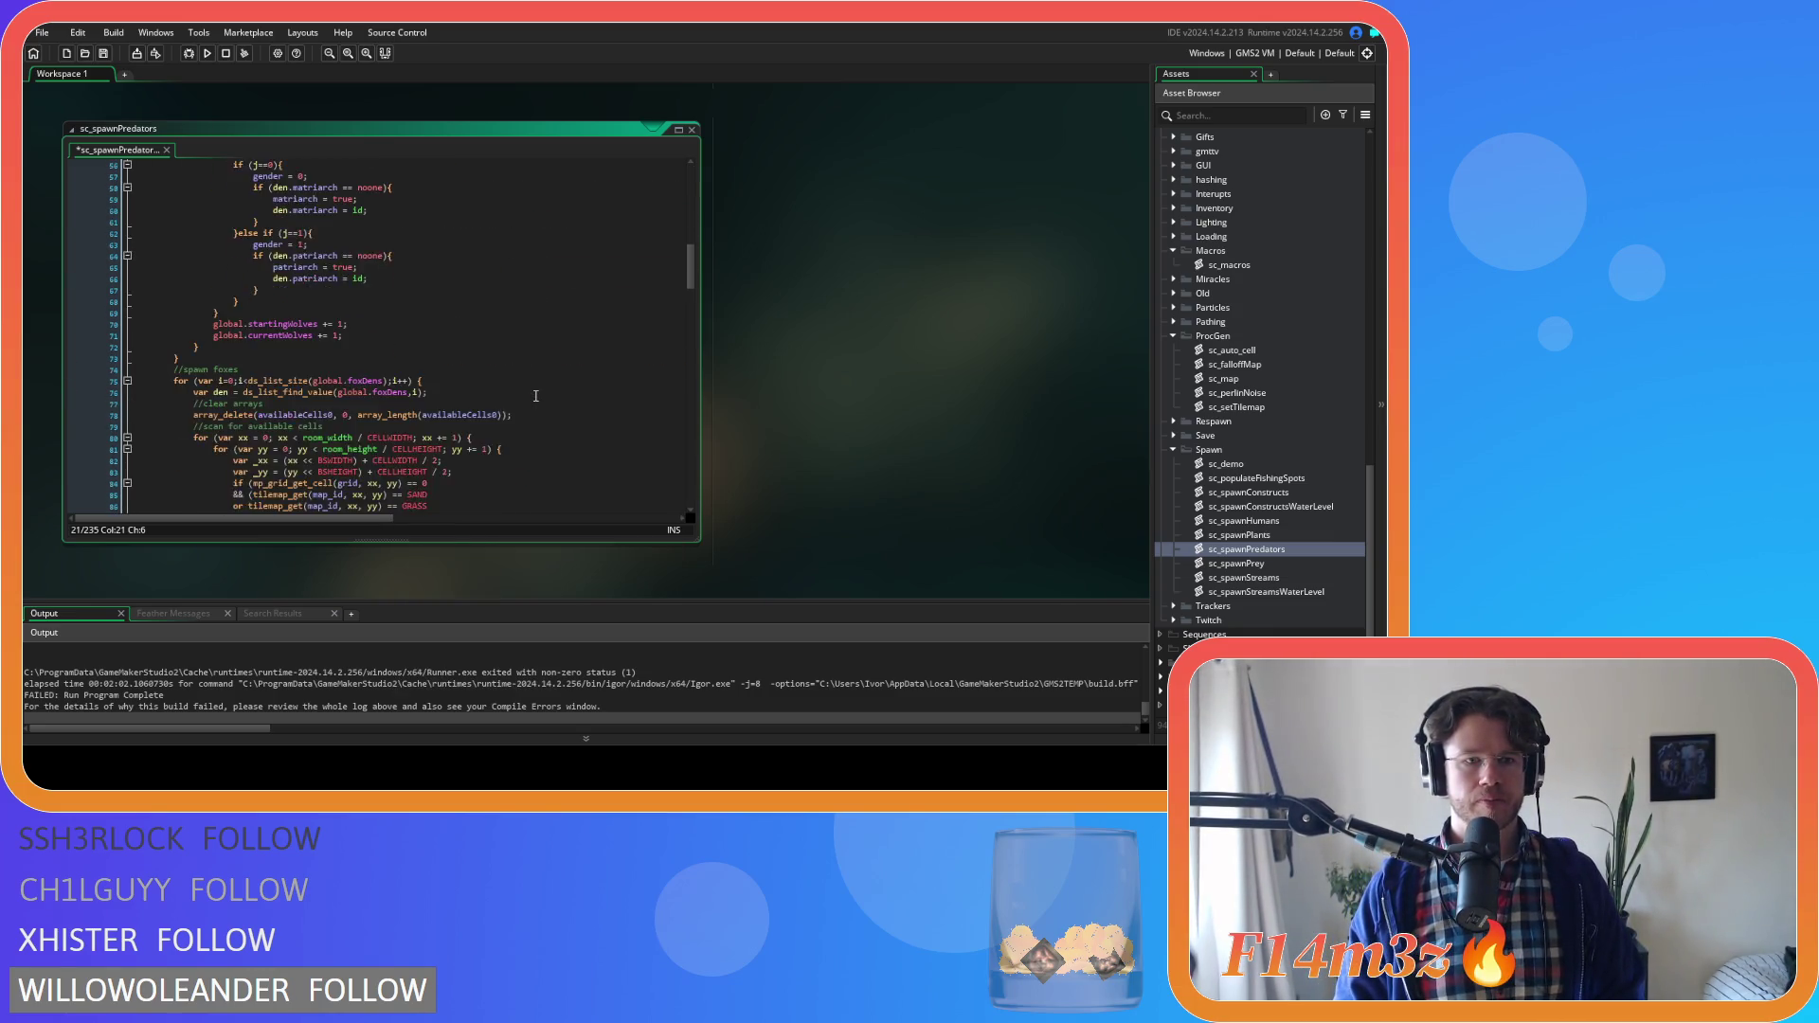
scroll(537, 396, down, 4)
click(485, 385)
key(Return)
key(ctrl+v)
Duplicate the bear GRASSROCK exclusion three times and rename the copies to the clover, butter and orchid tiles
scroll(485, 385, down, 5)
scroll(485, 384, down, 20)
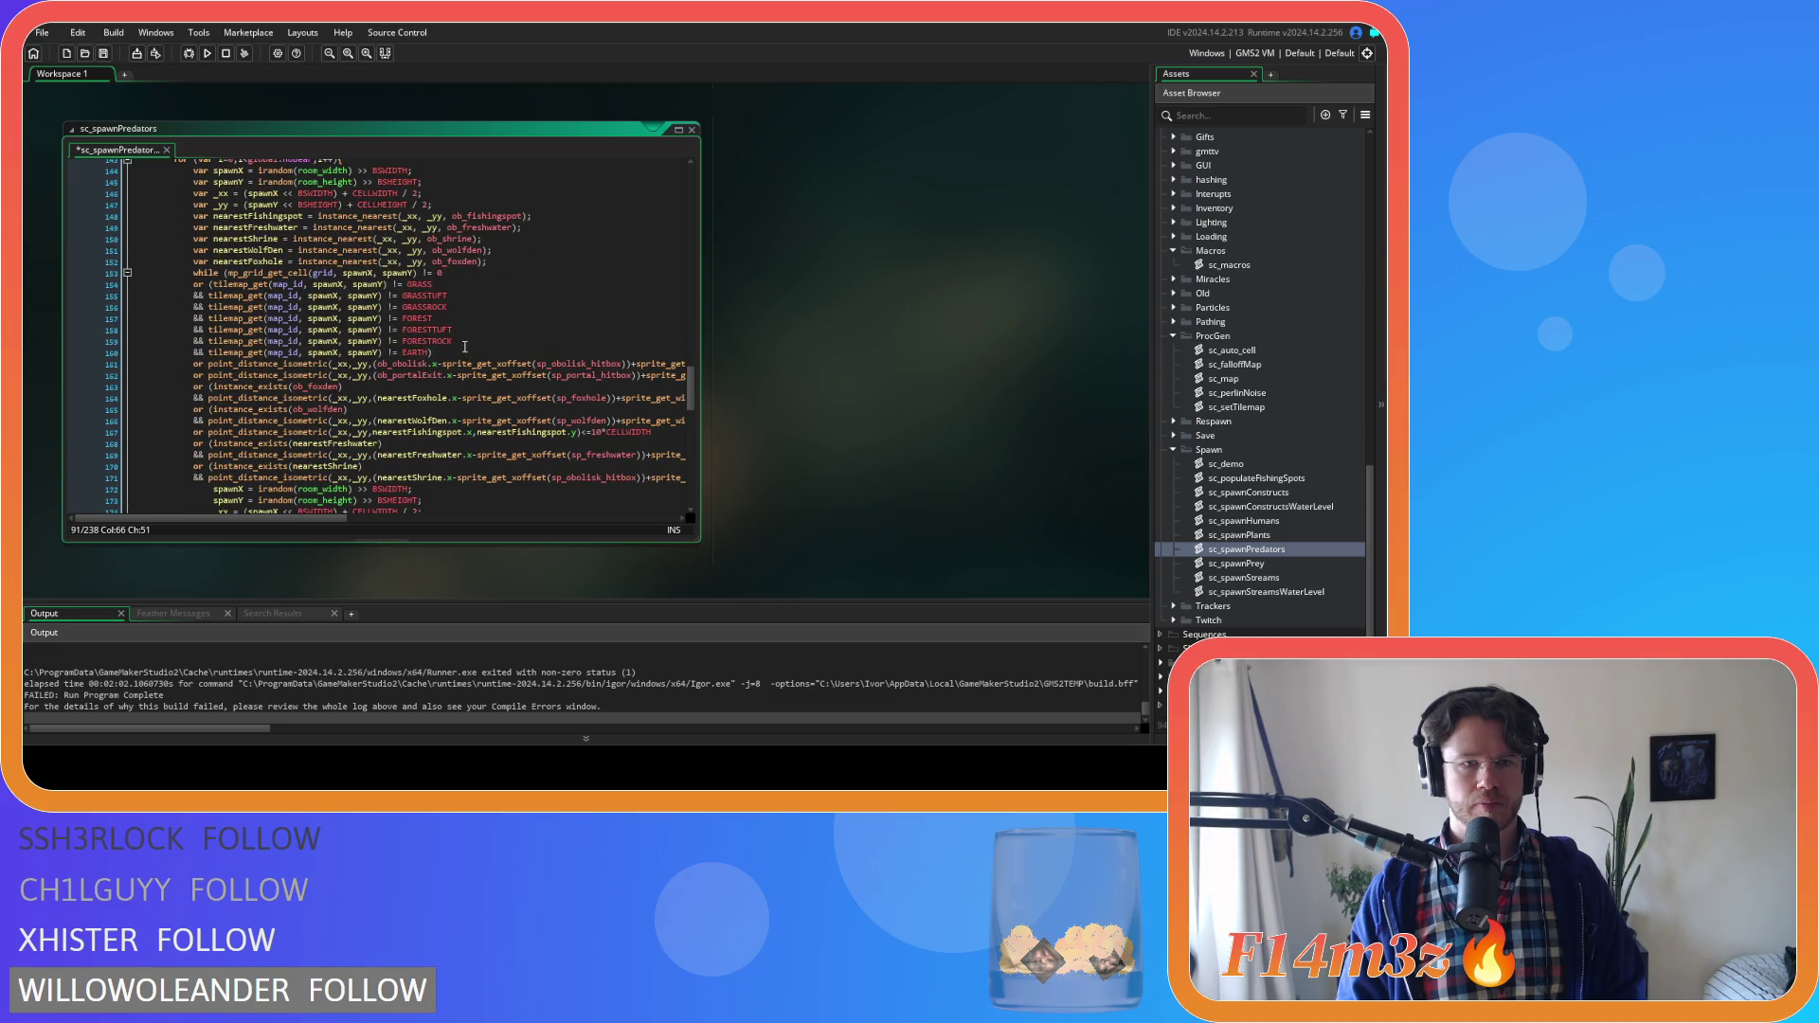
scroll(464, 339, up, 1)
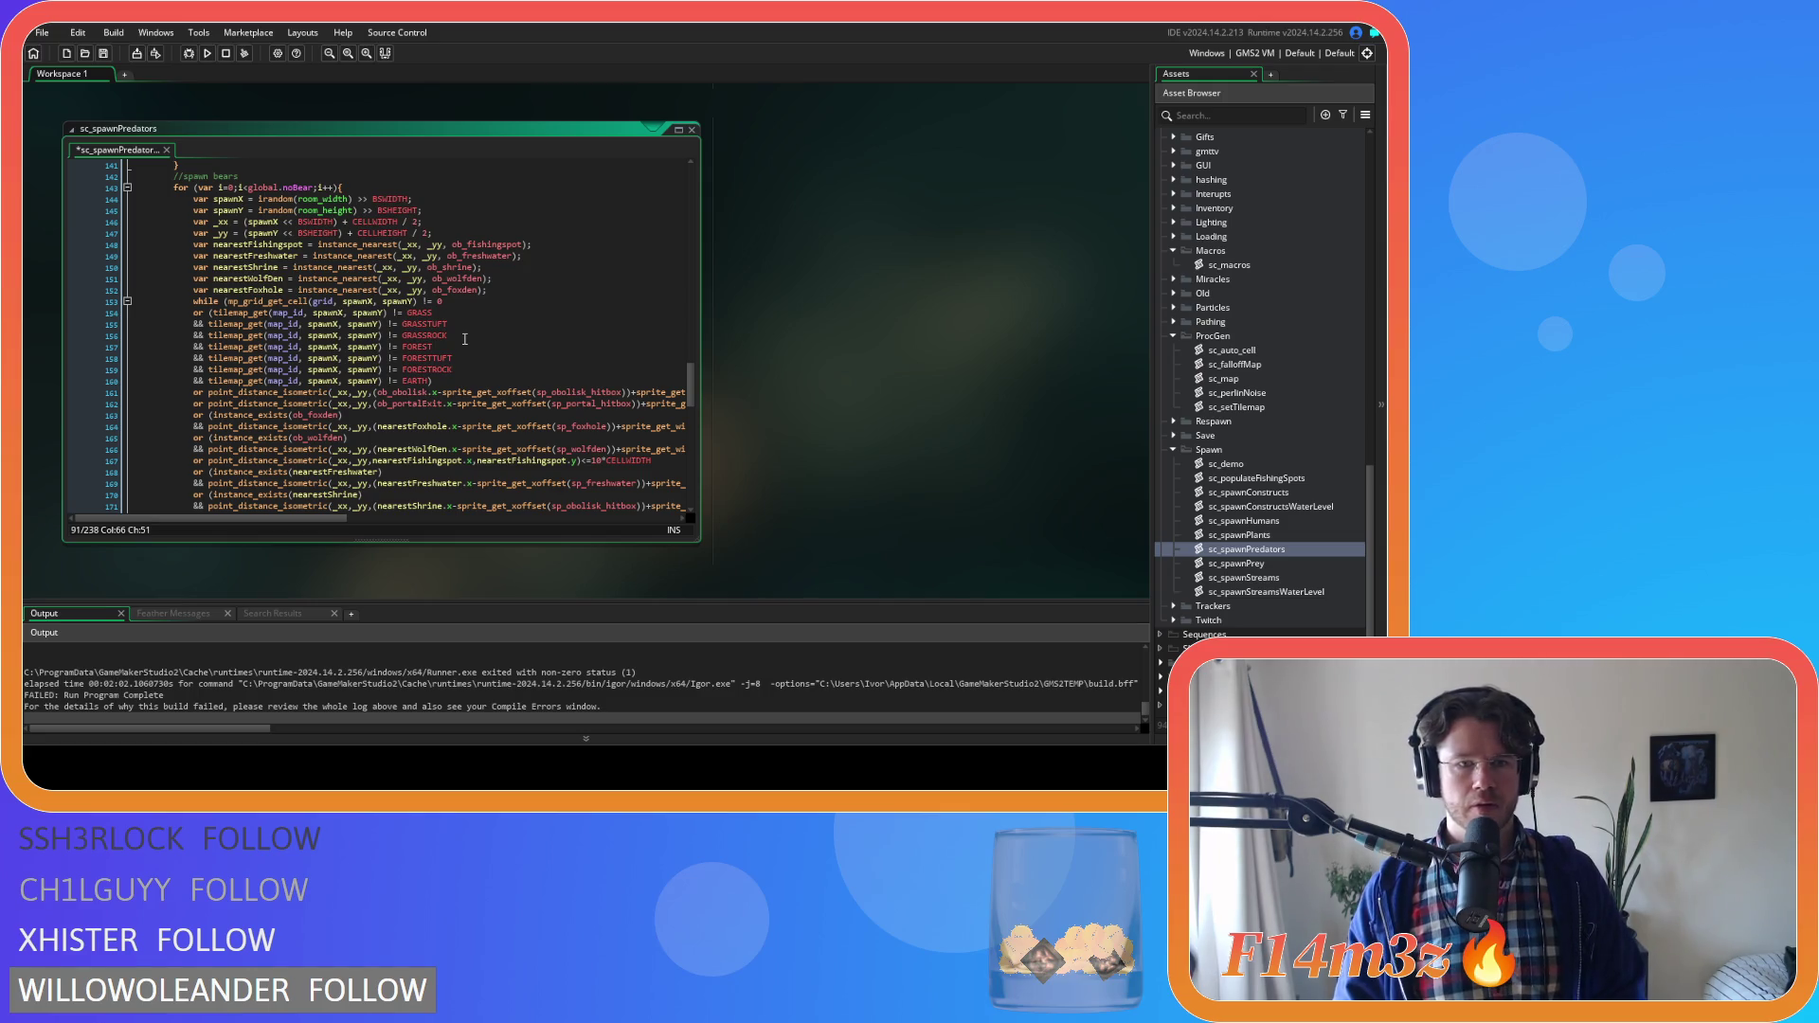
scroll(464, 339, up, 20)
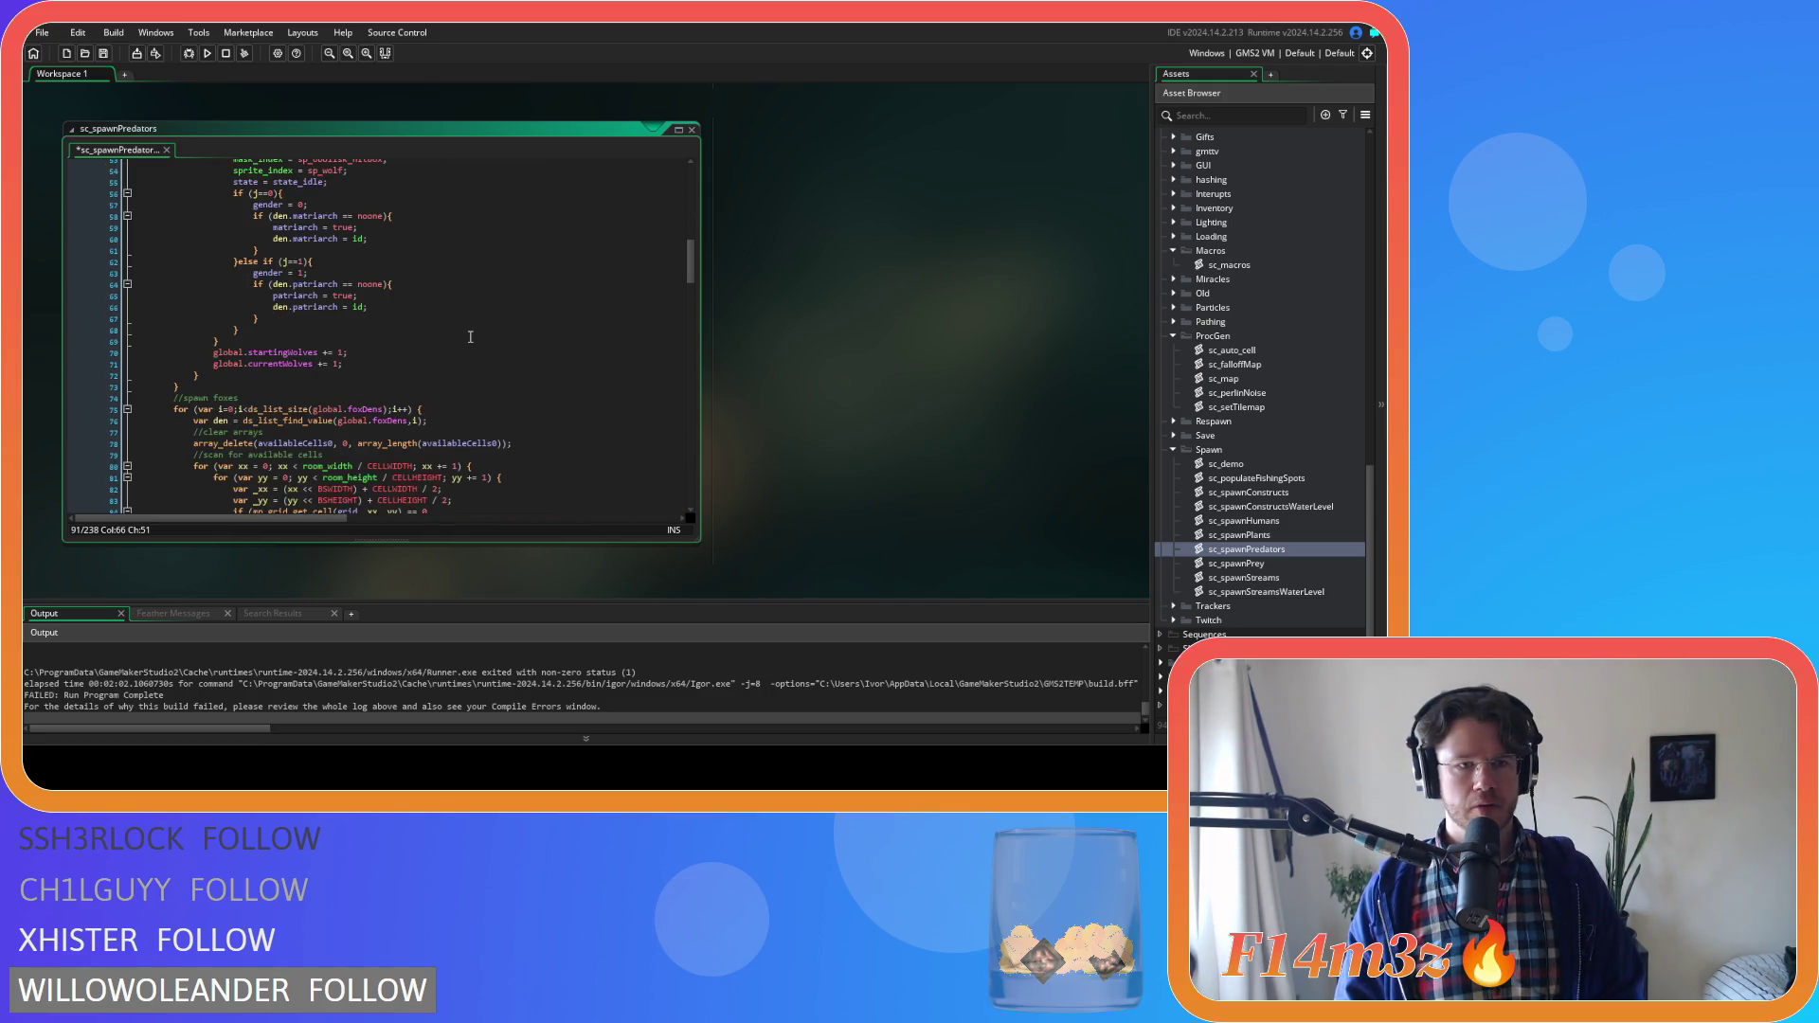
scroll(470, 336, down, 5)
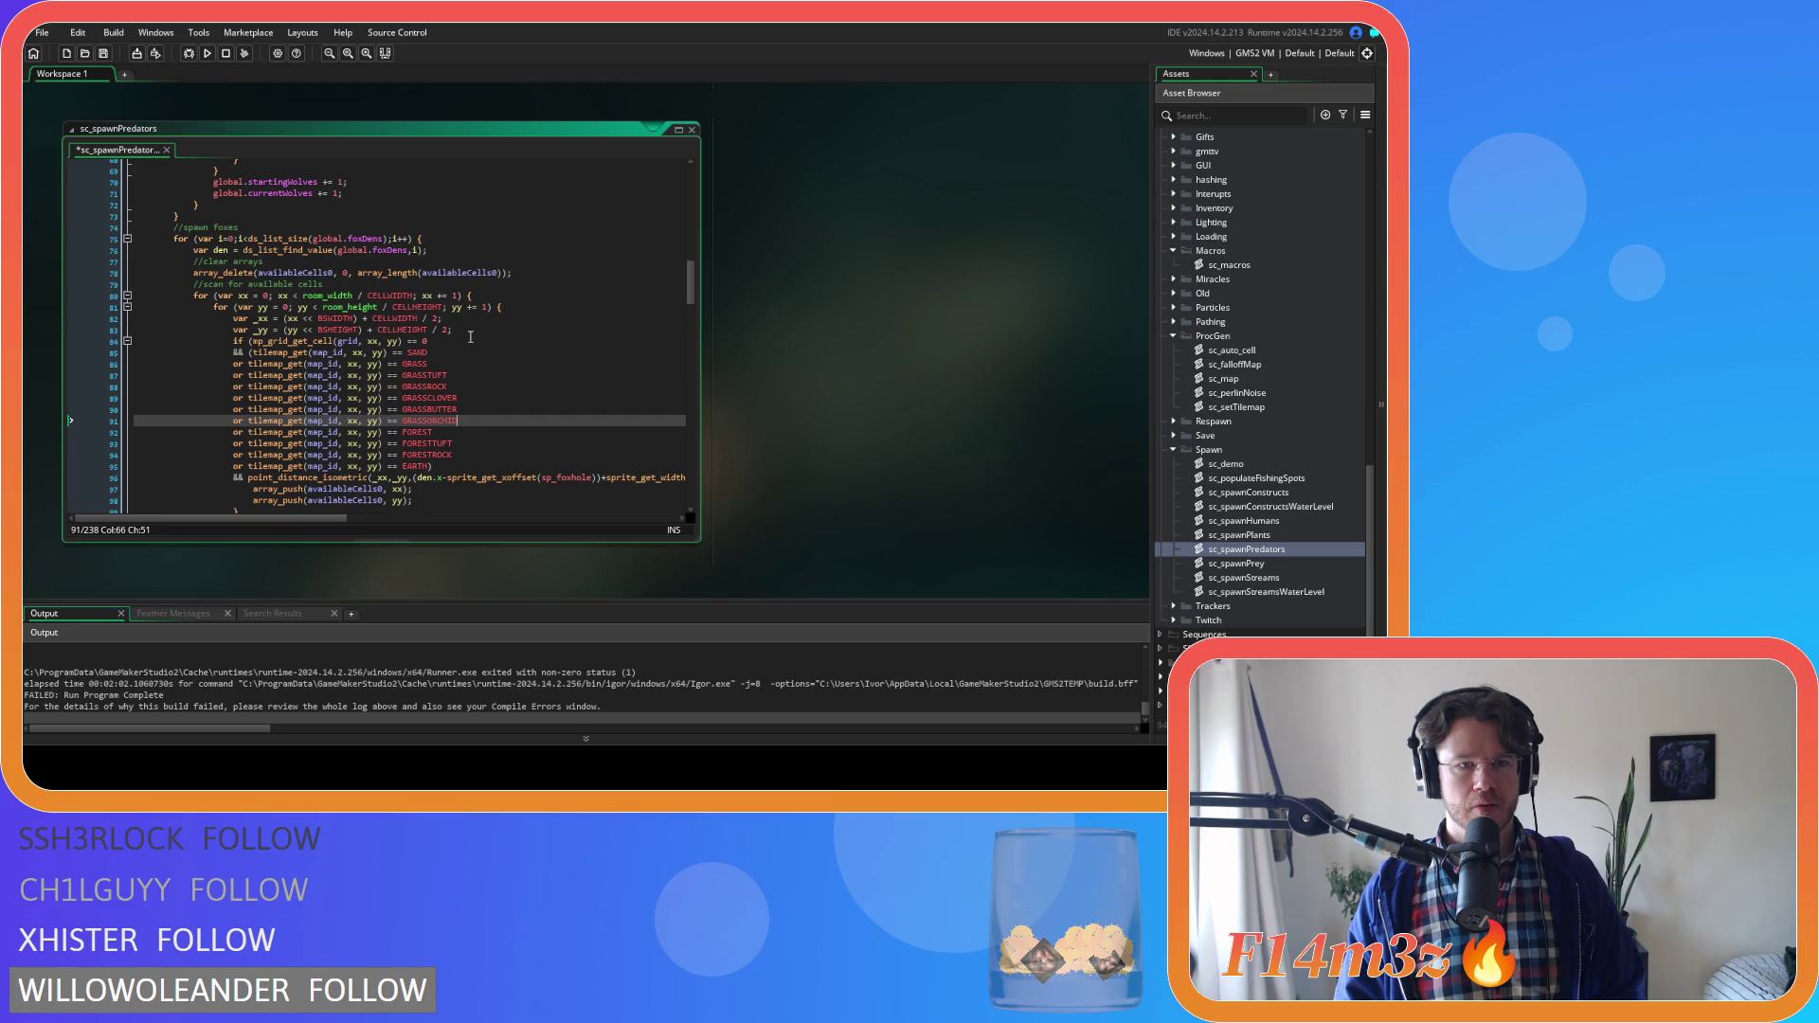
scroll(470, 336, down, 20)
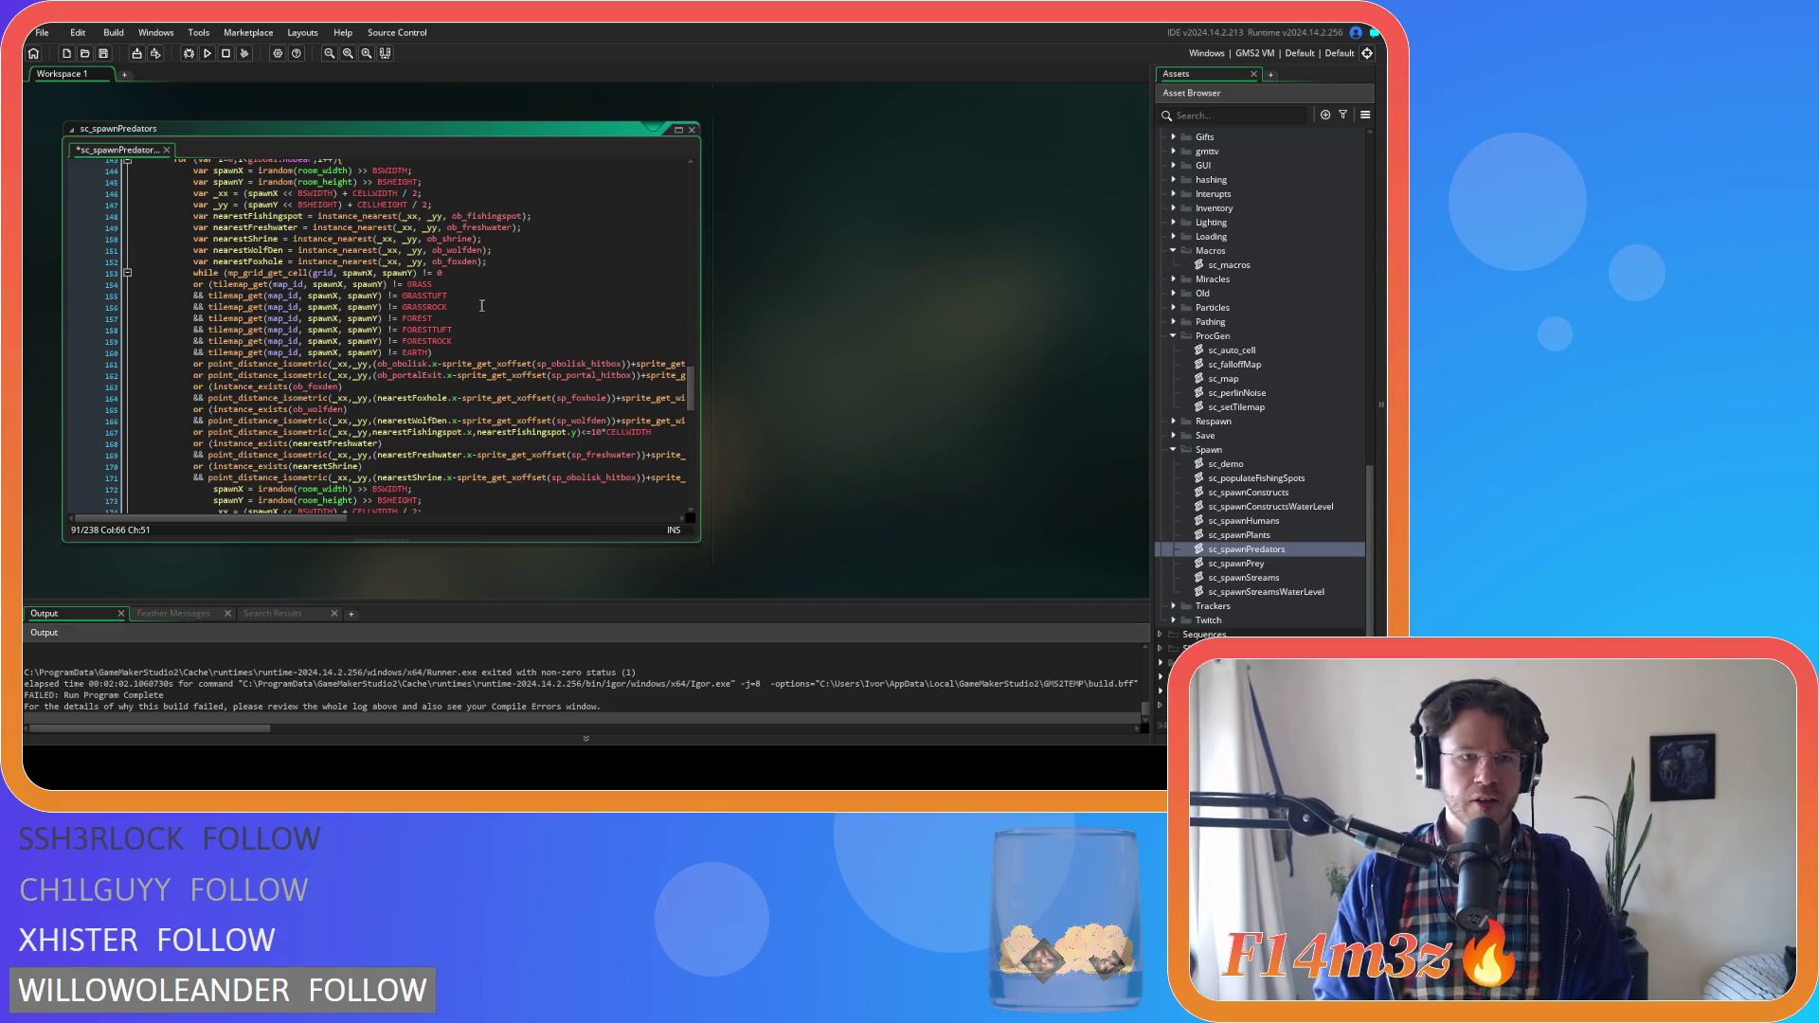
scroll(470, 336, up, 1)
click(471, 335)
key(ctrl+d)
key(ctrl+d)
key(ctrl+d)
drag(447, 347, 428, 347)
text(CLOVER)
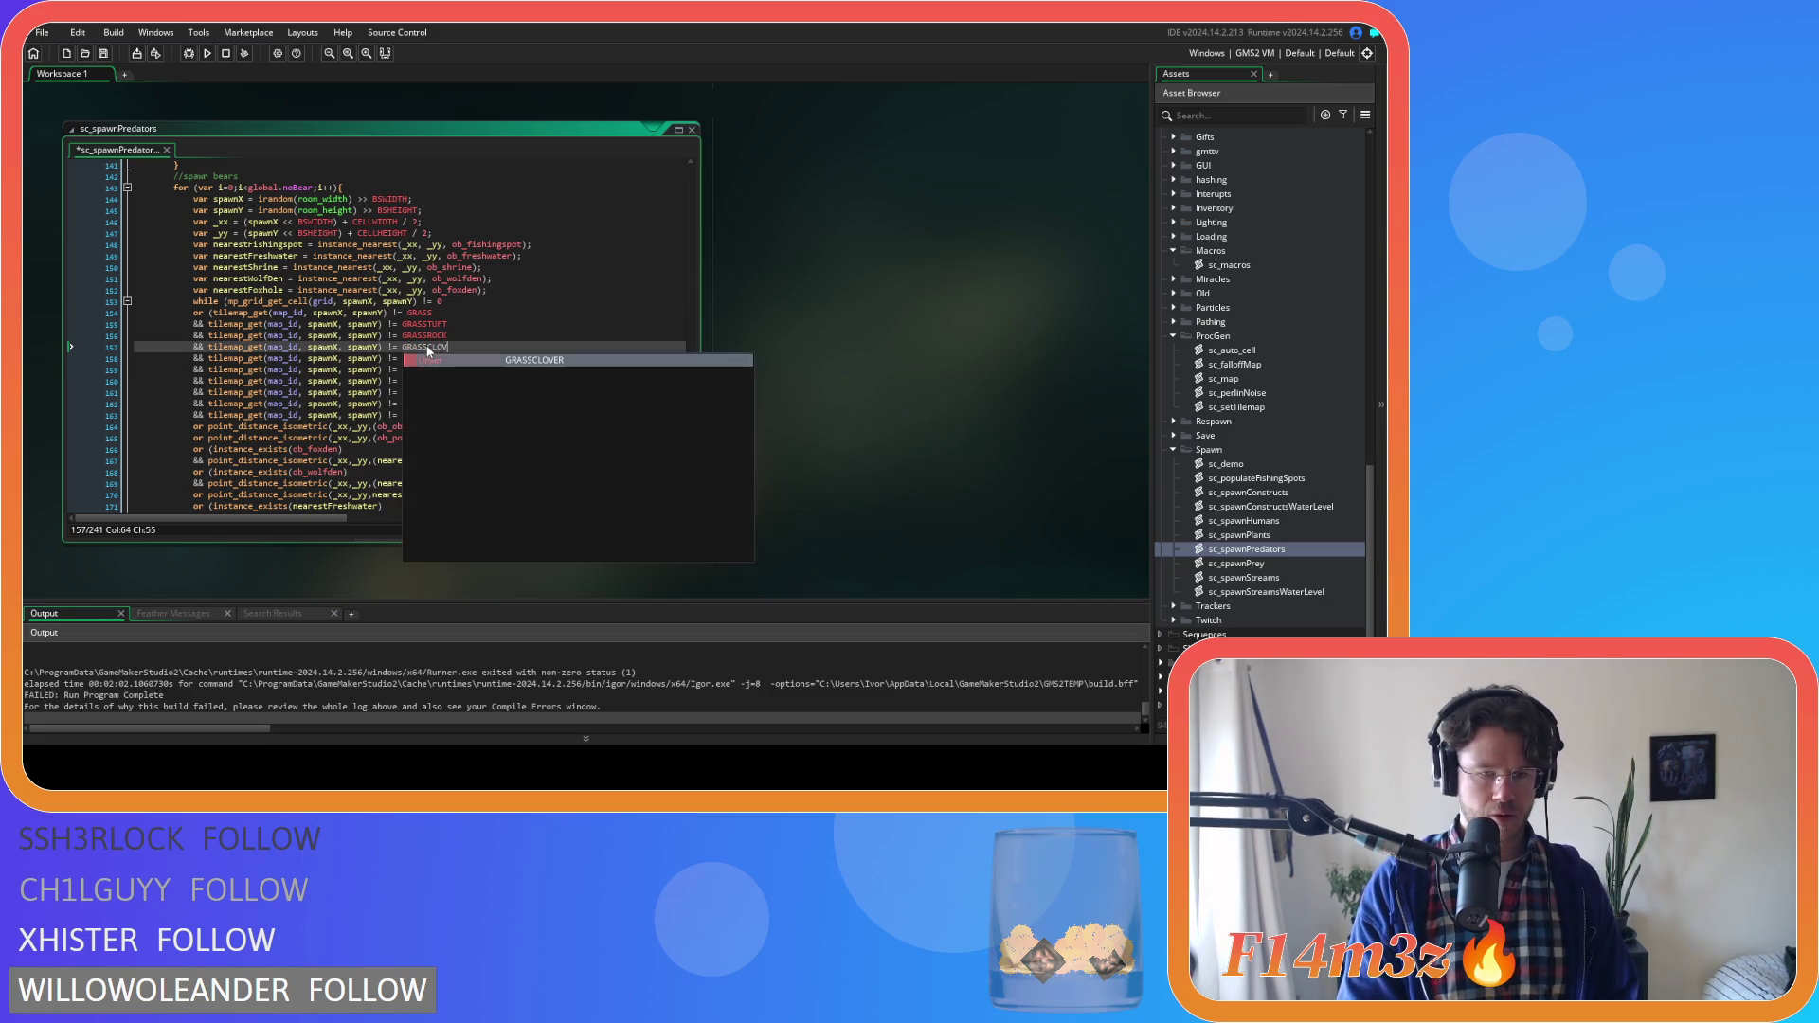
key(Down)
key(BackSpace)
key(BackSpace)
key(BackSpace)
key(BackSpace)
text(CUTTER)
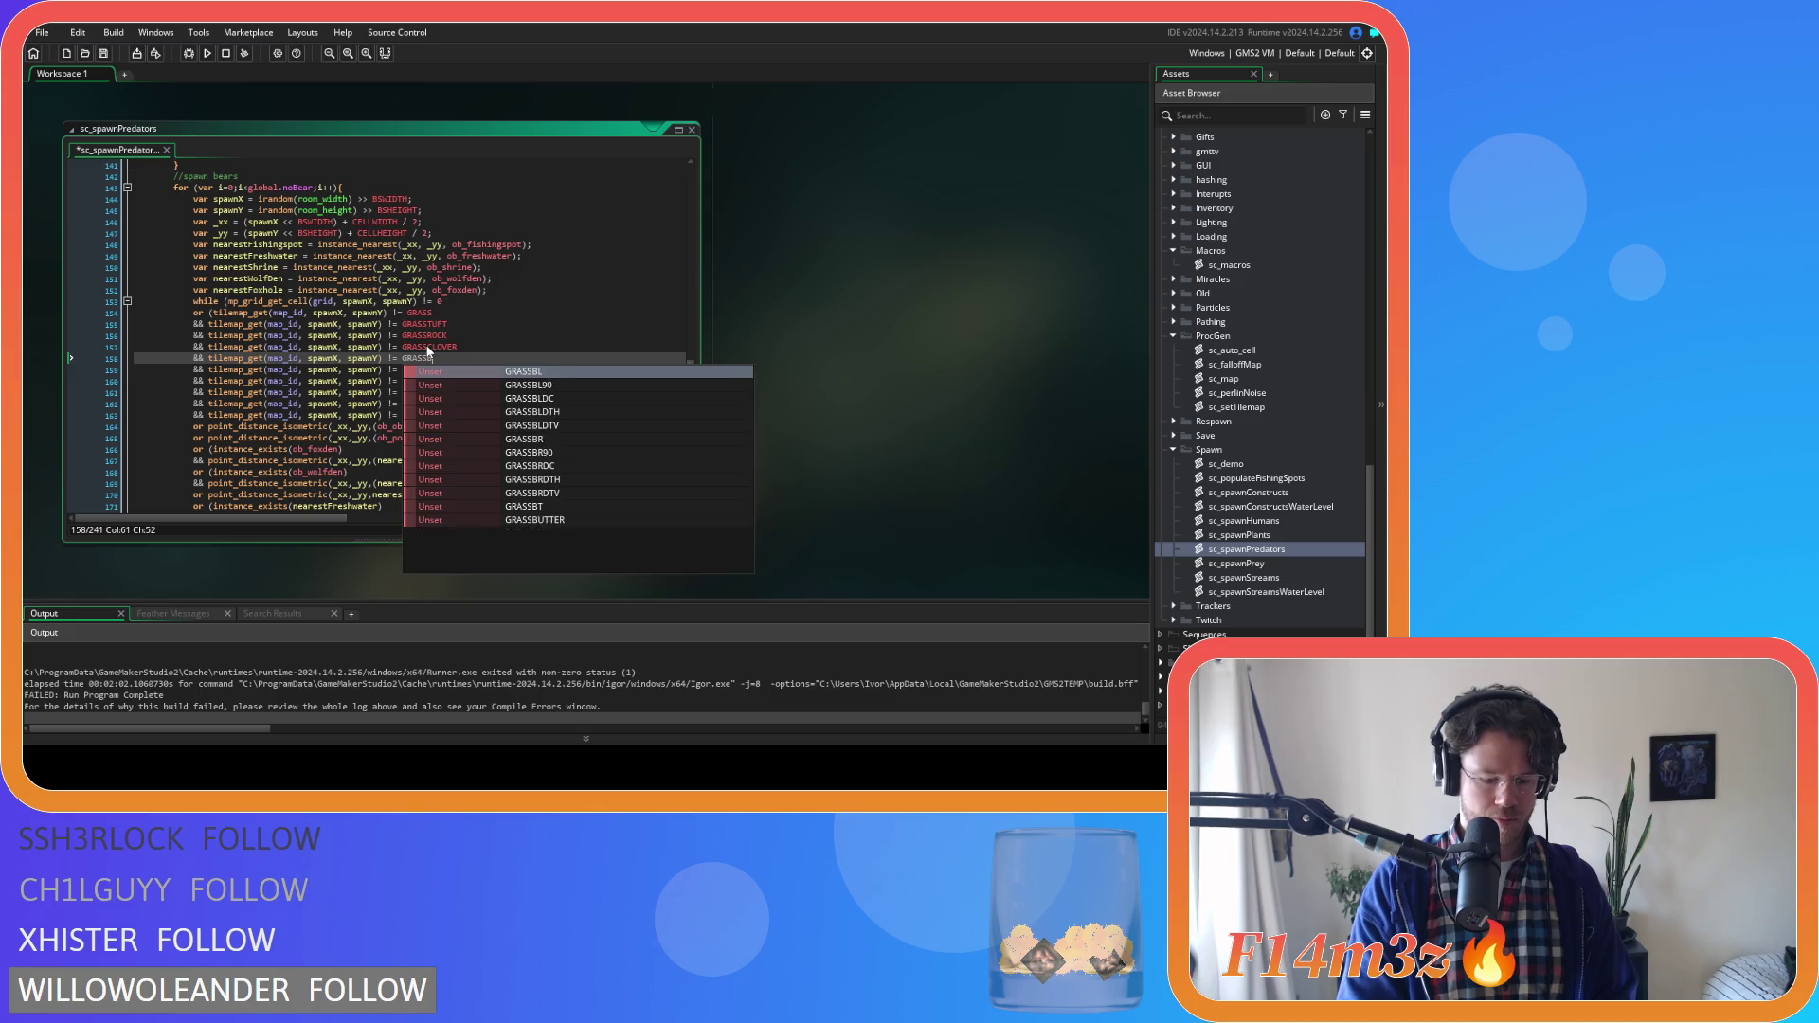
drag(458, 375, 428, 369)
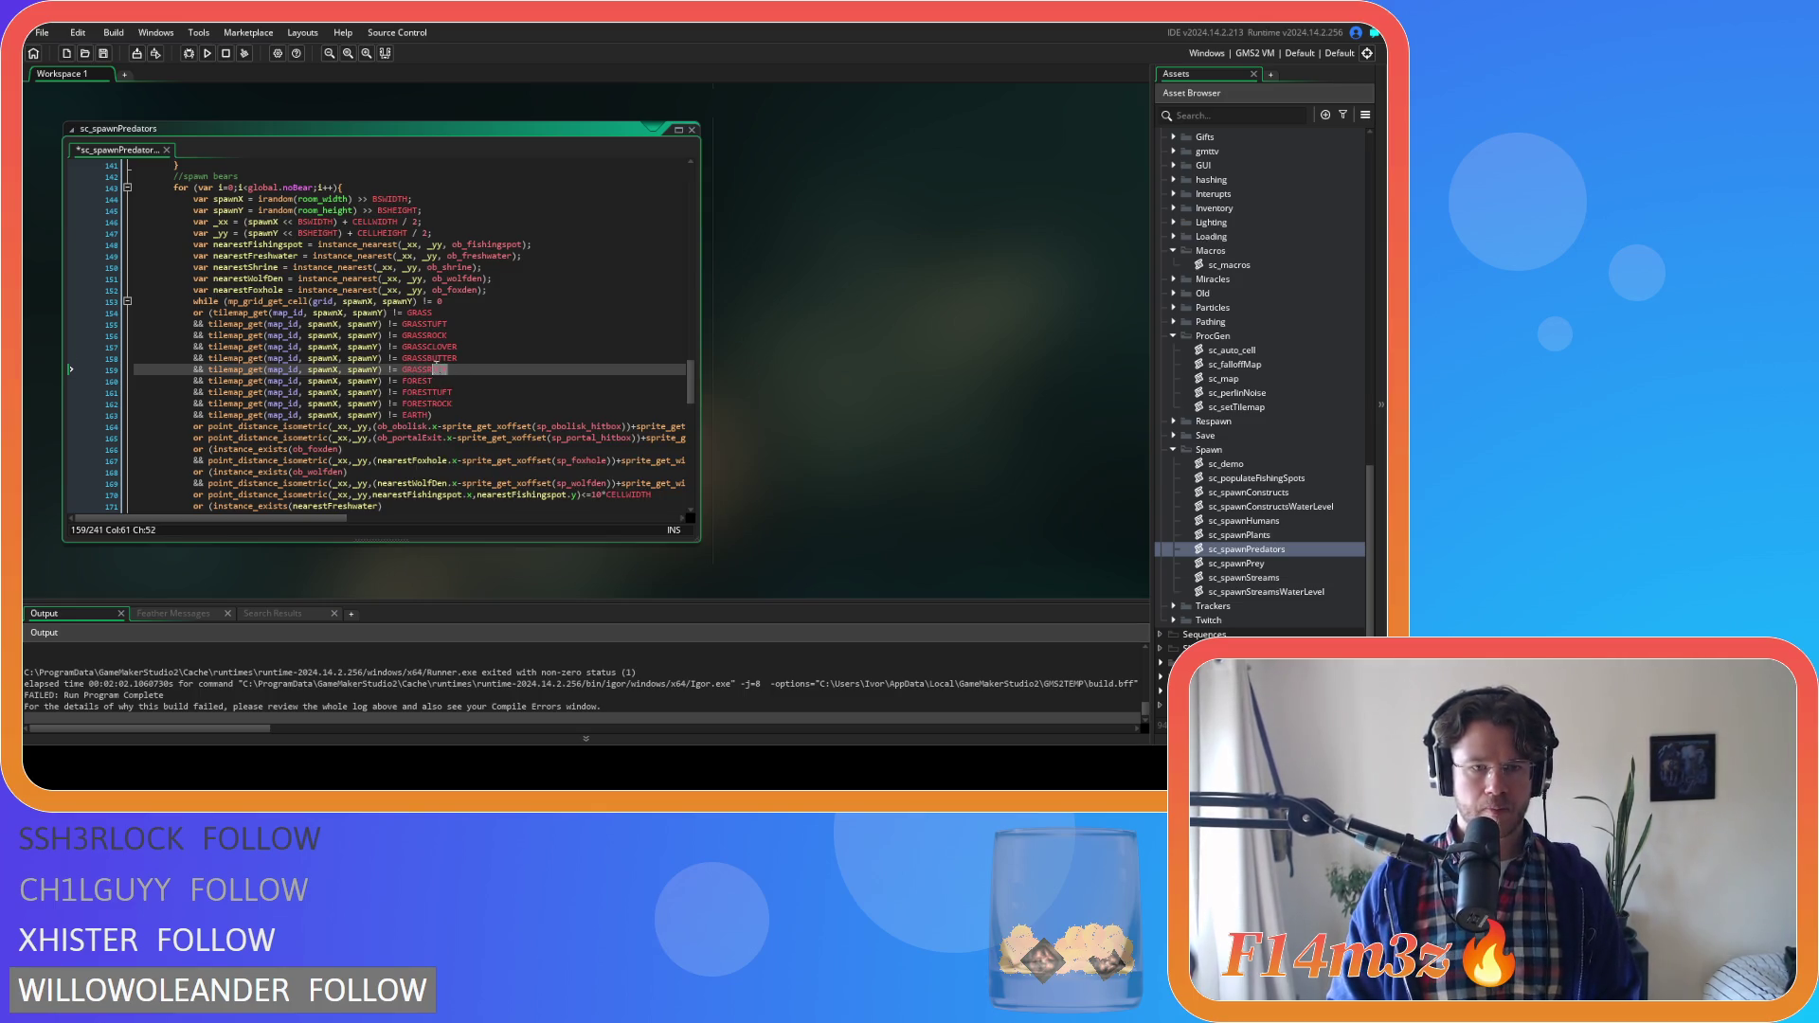
text(ORCHID)
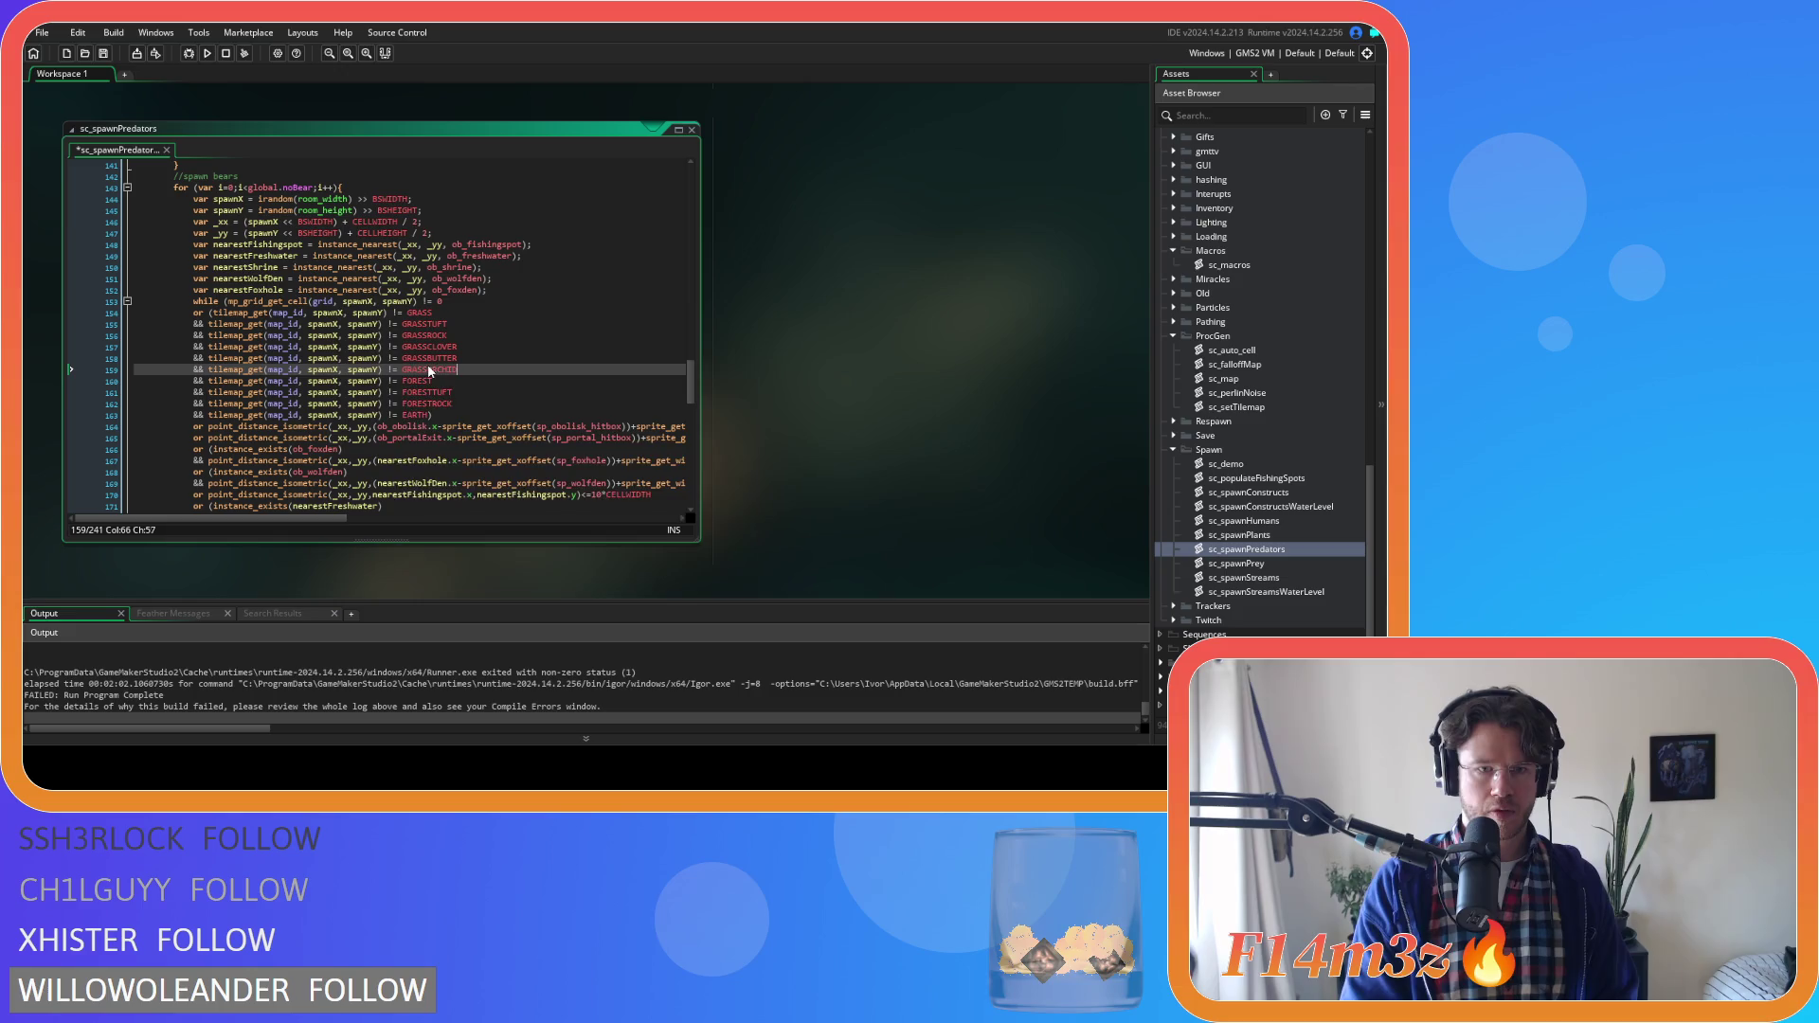
click(194, 347)
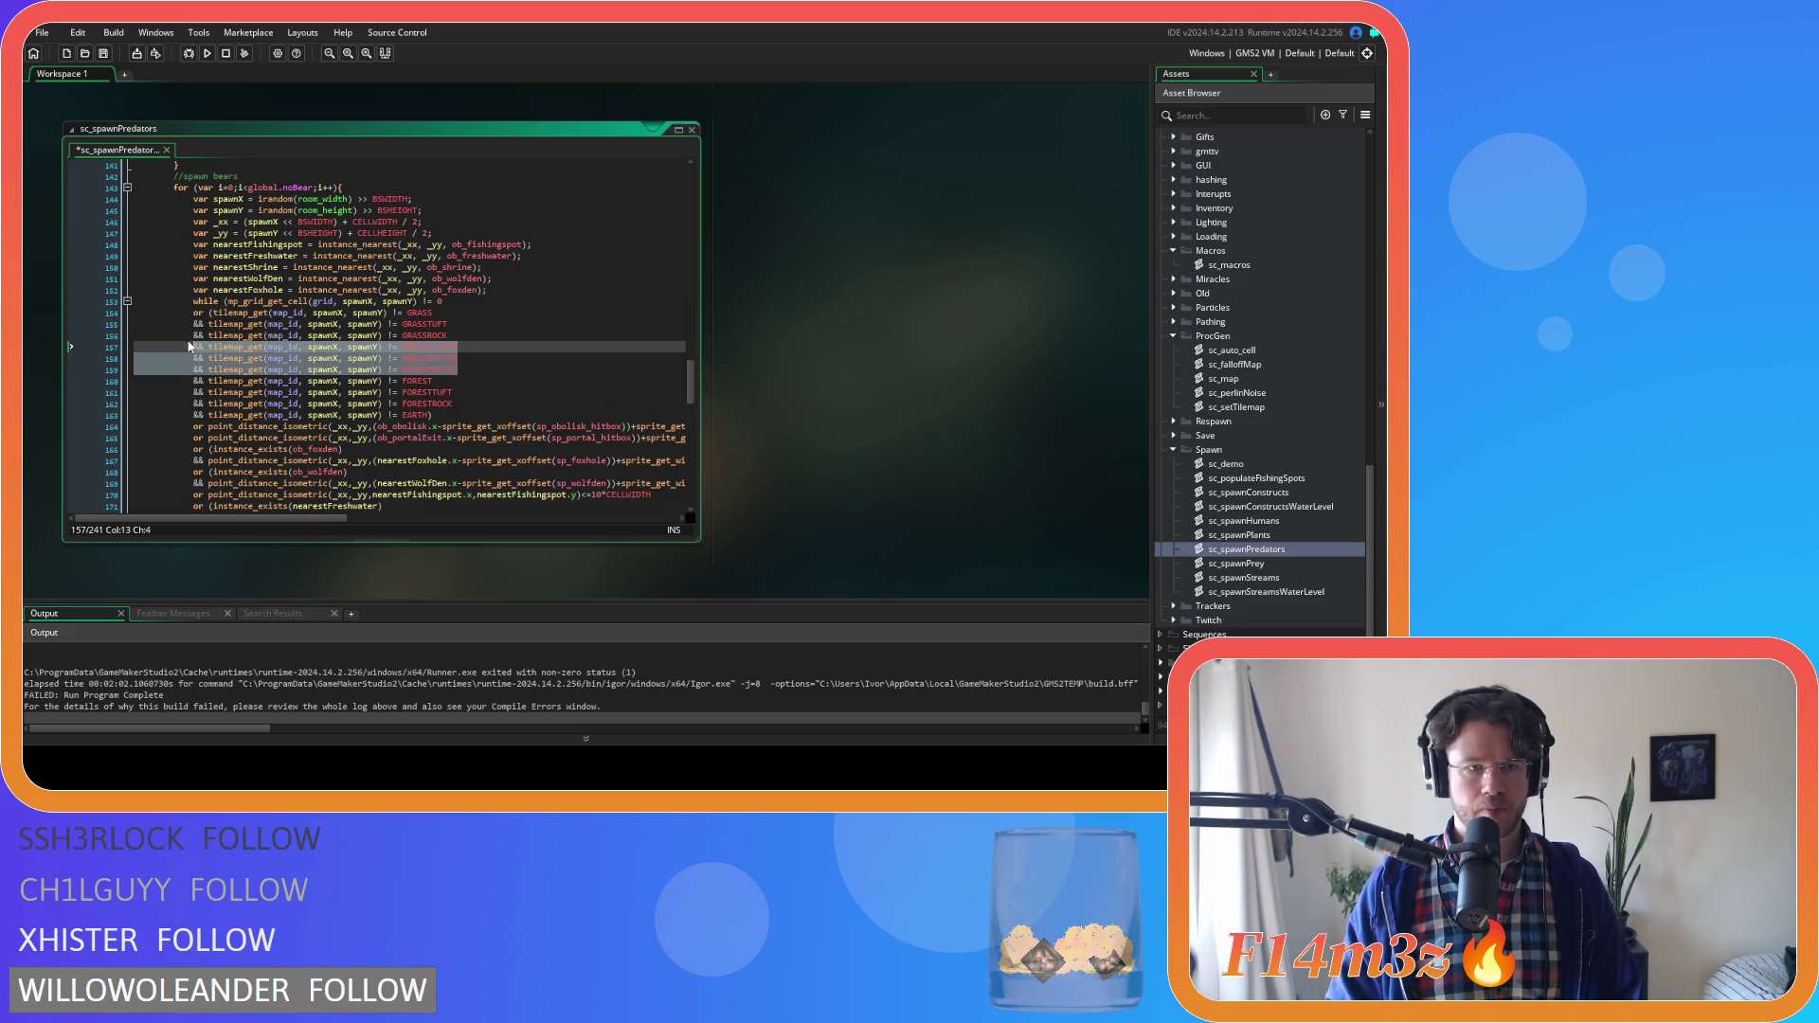
Save sc_spawnPredators and open the sc_spawnPrey script
scroll(413, 353, down, 8)
scroll(412, 354, down, 10)
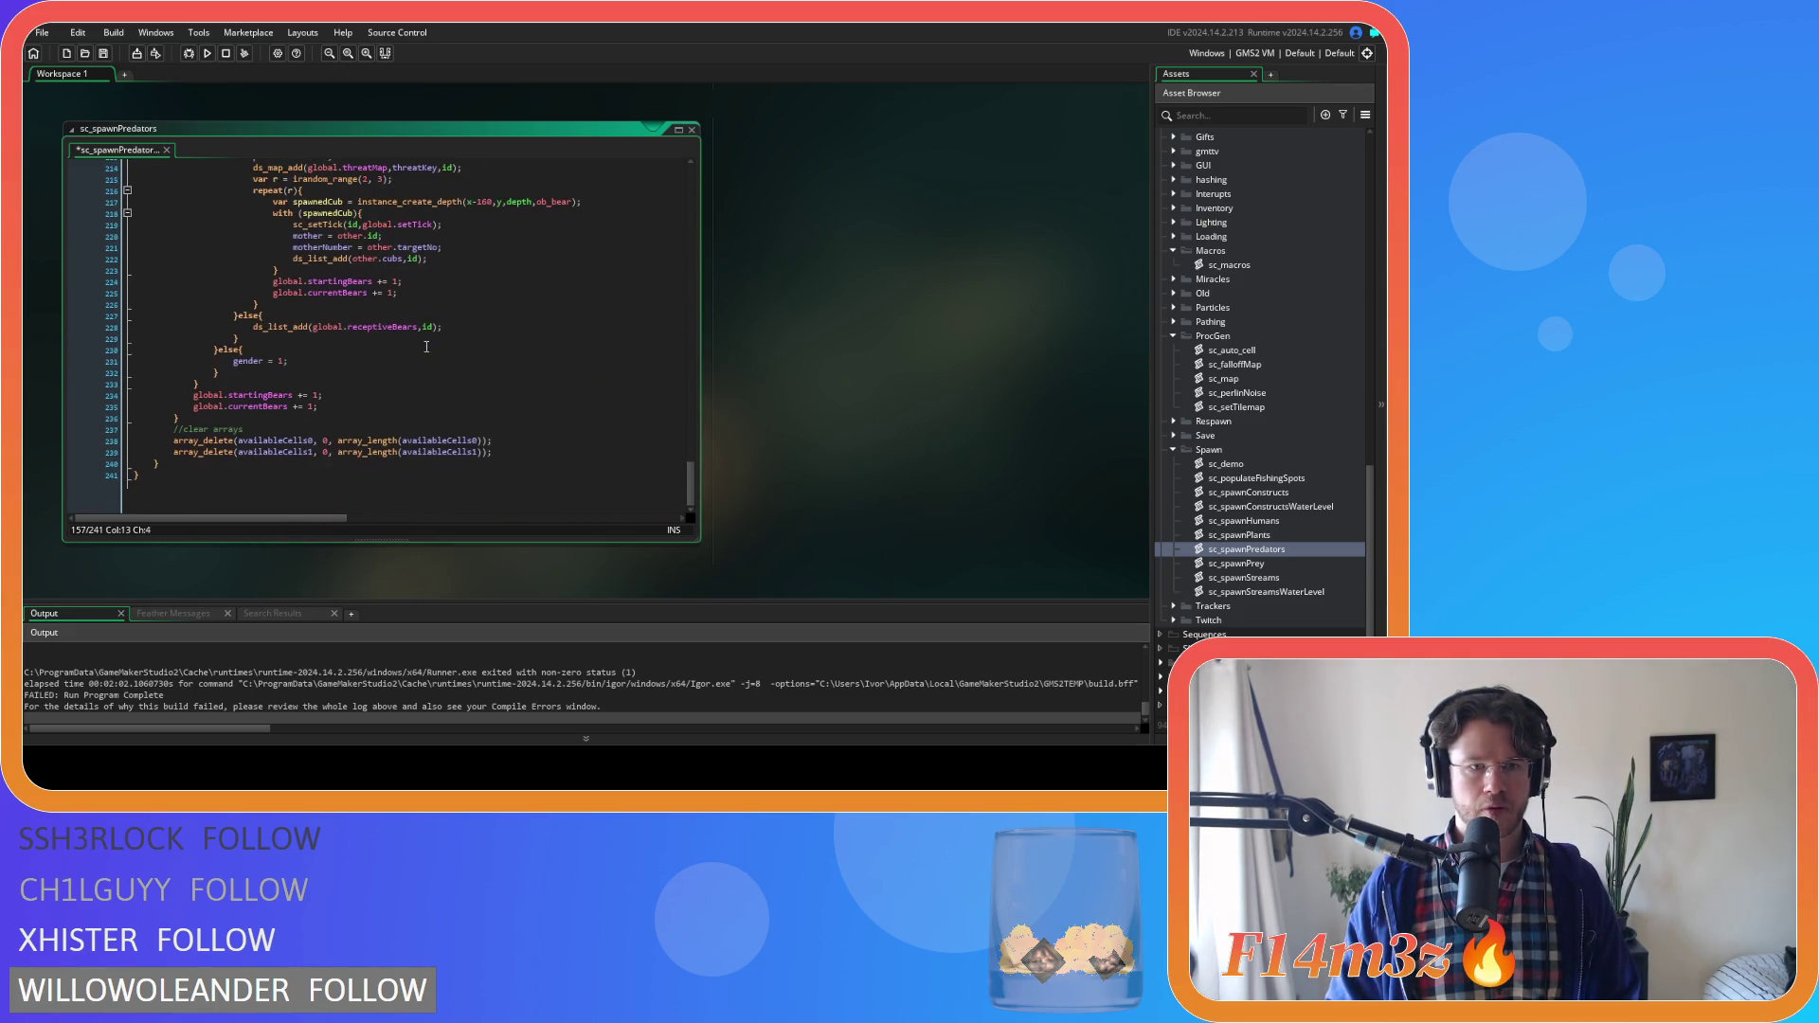
key(ctrl+s)
double_click(1290, 564)
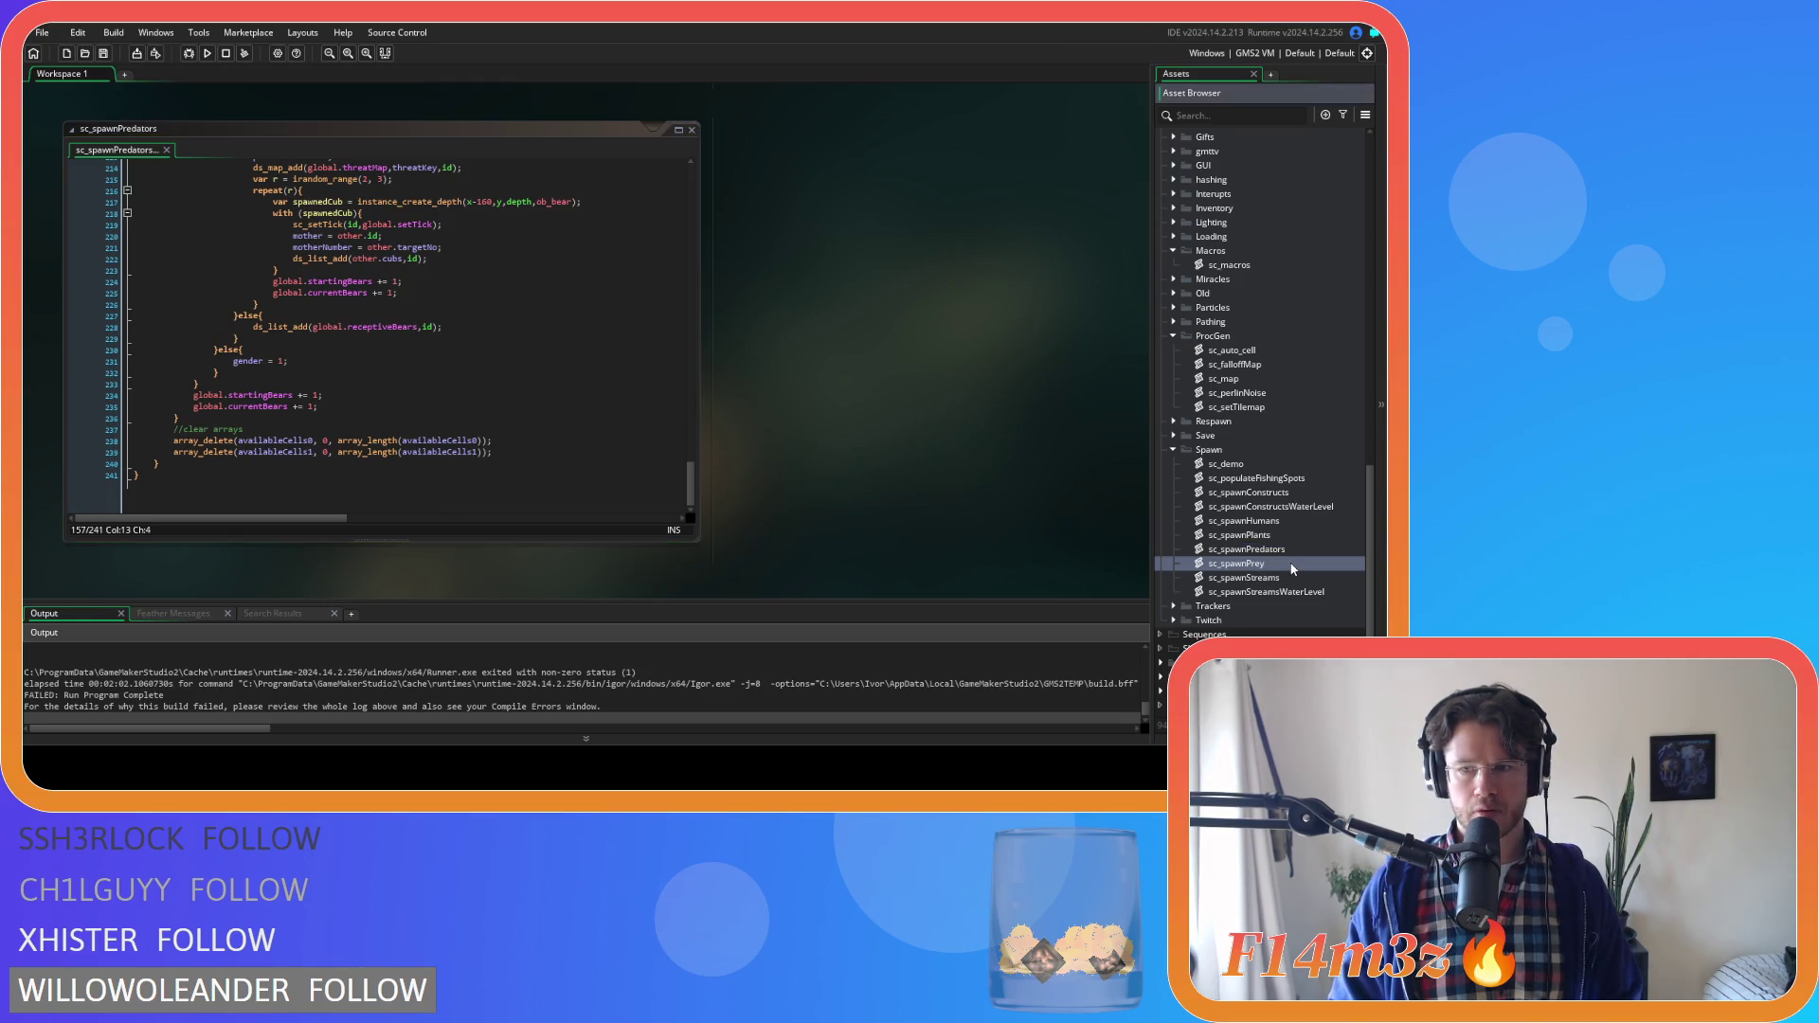
Paste the three grass conditions into the deer and rabbit tile checks
scroll(851, 338, up, 5)
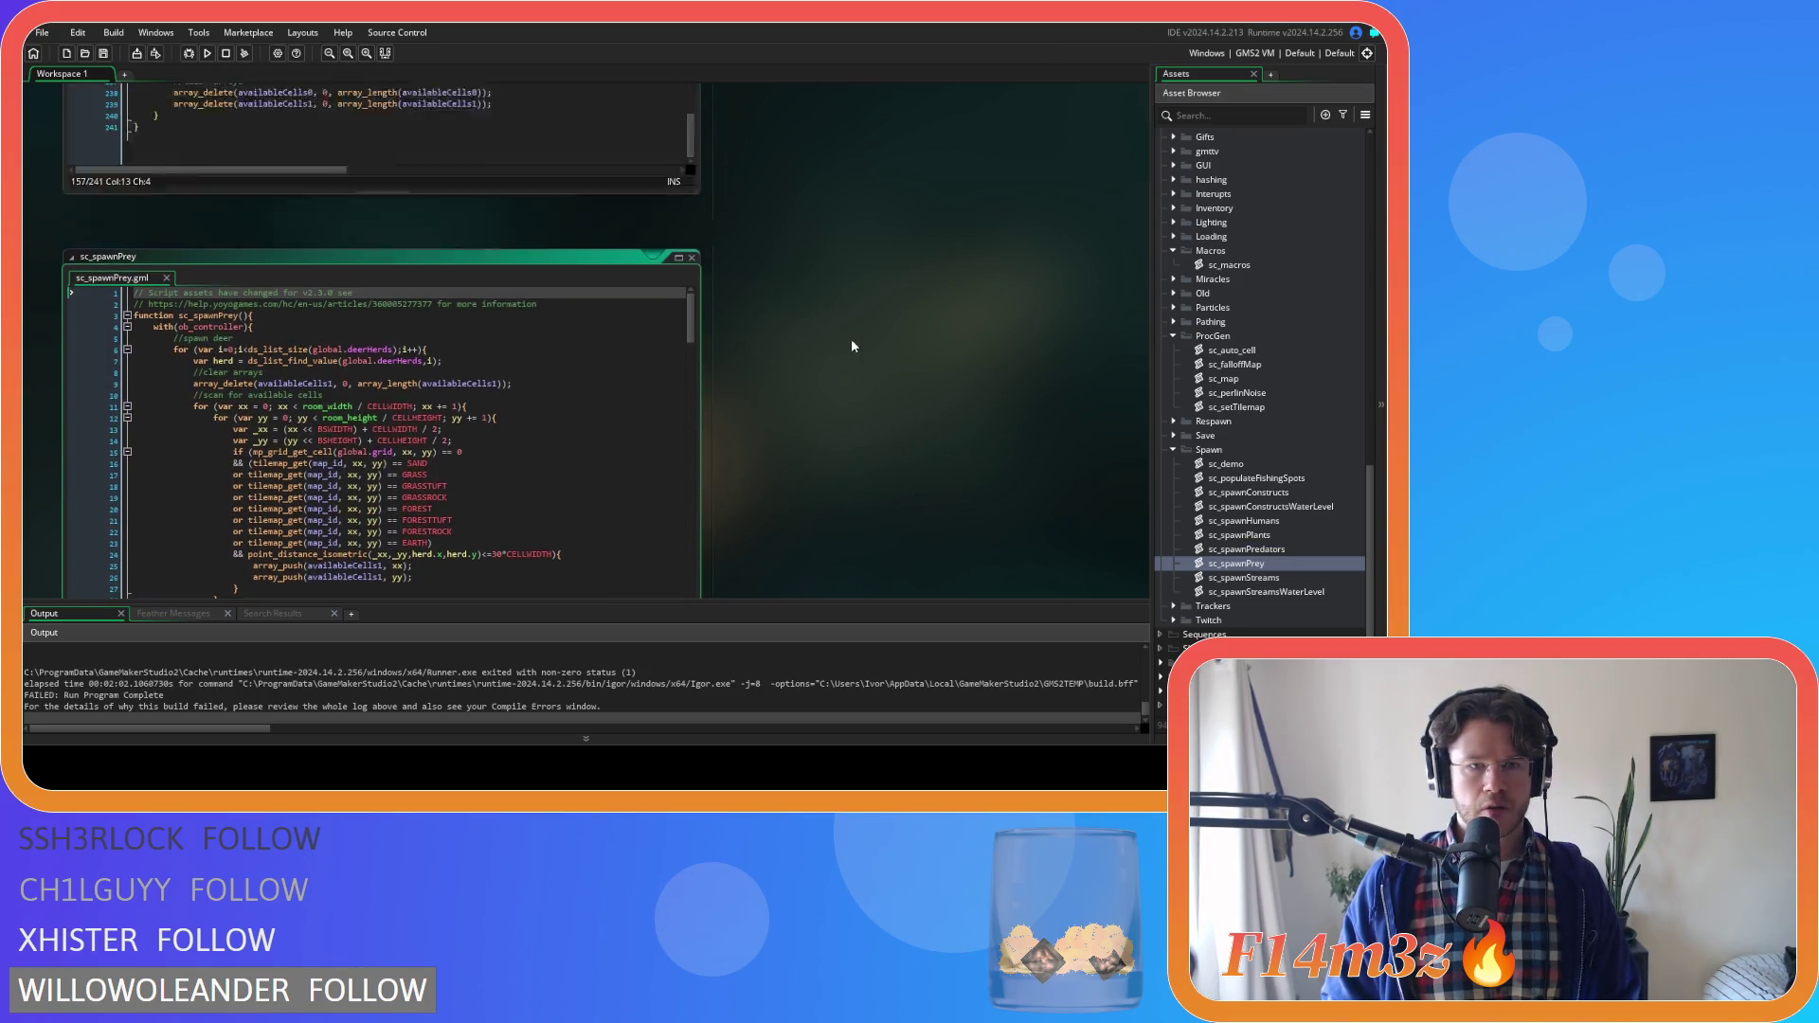
scroll(694, 452, up, 5)
drag(695, 452, 693, 175)
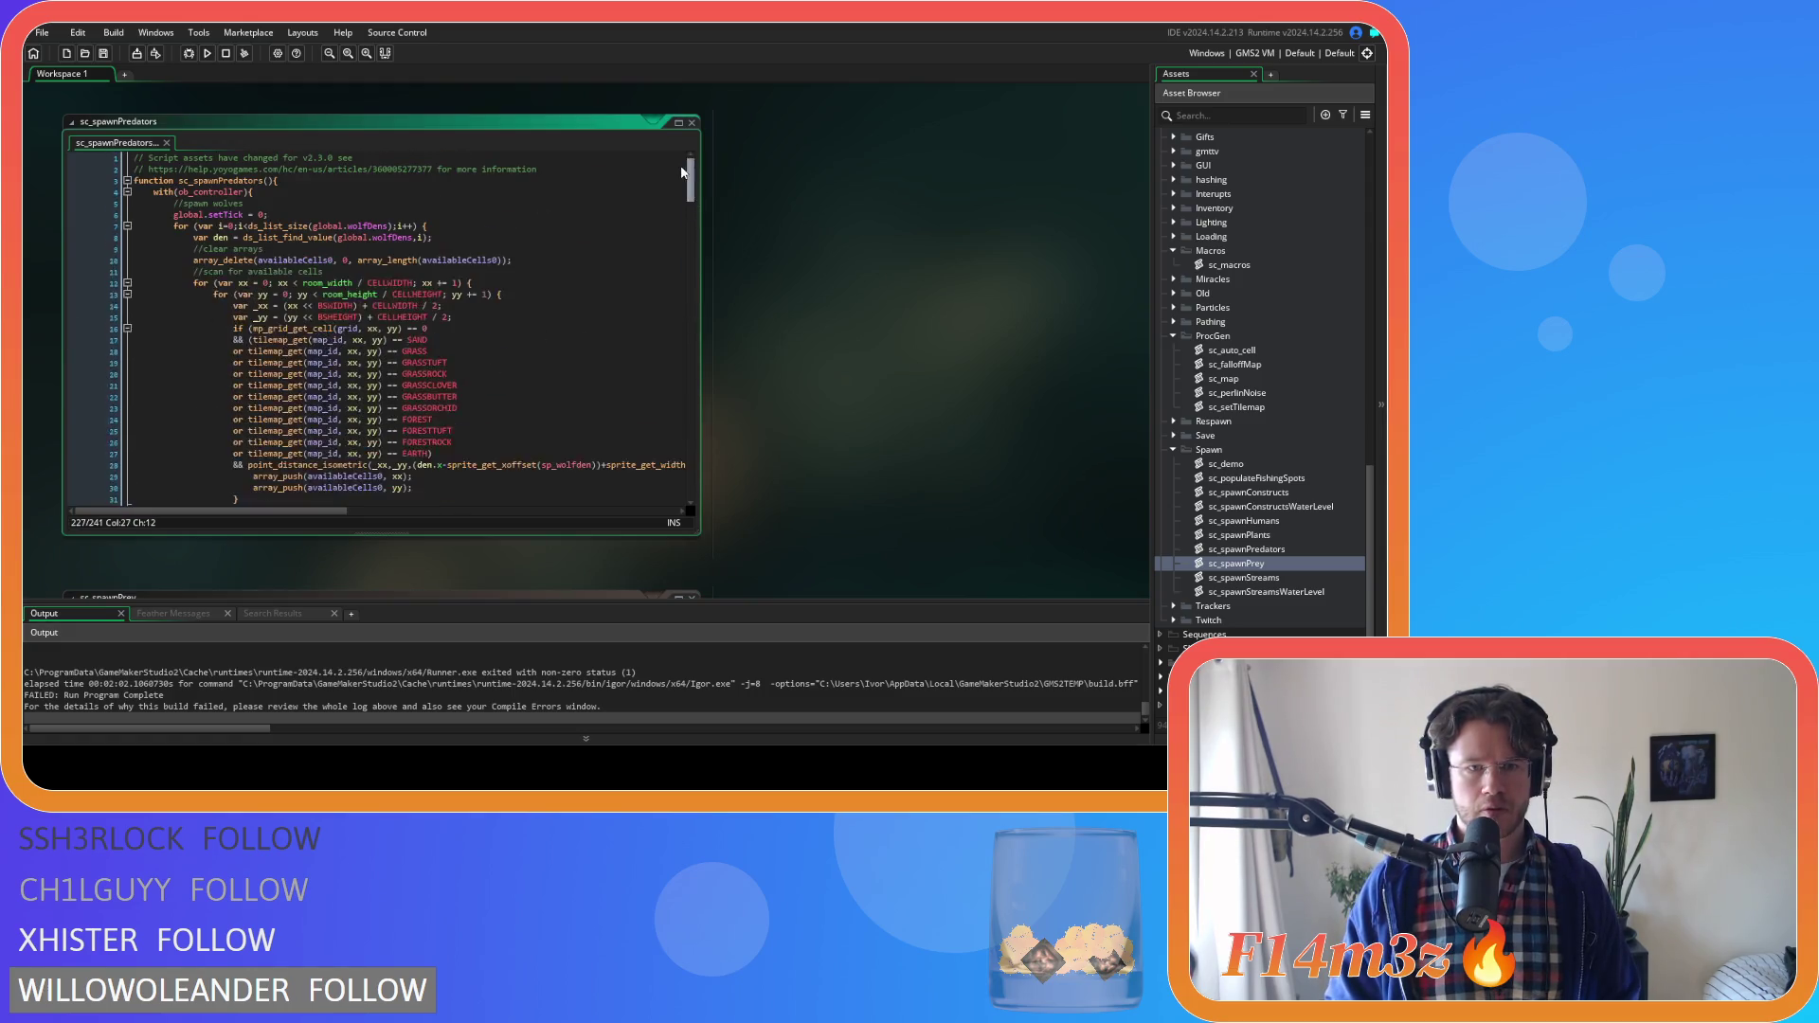
drag(465, 404, 236, 383)
key(ctrl+c)
scroll(863, 385, down, 5)
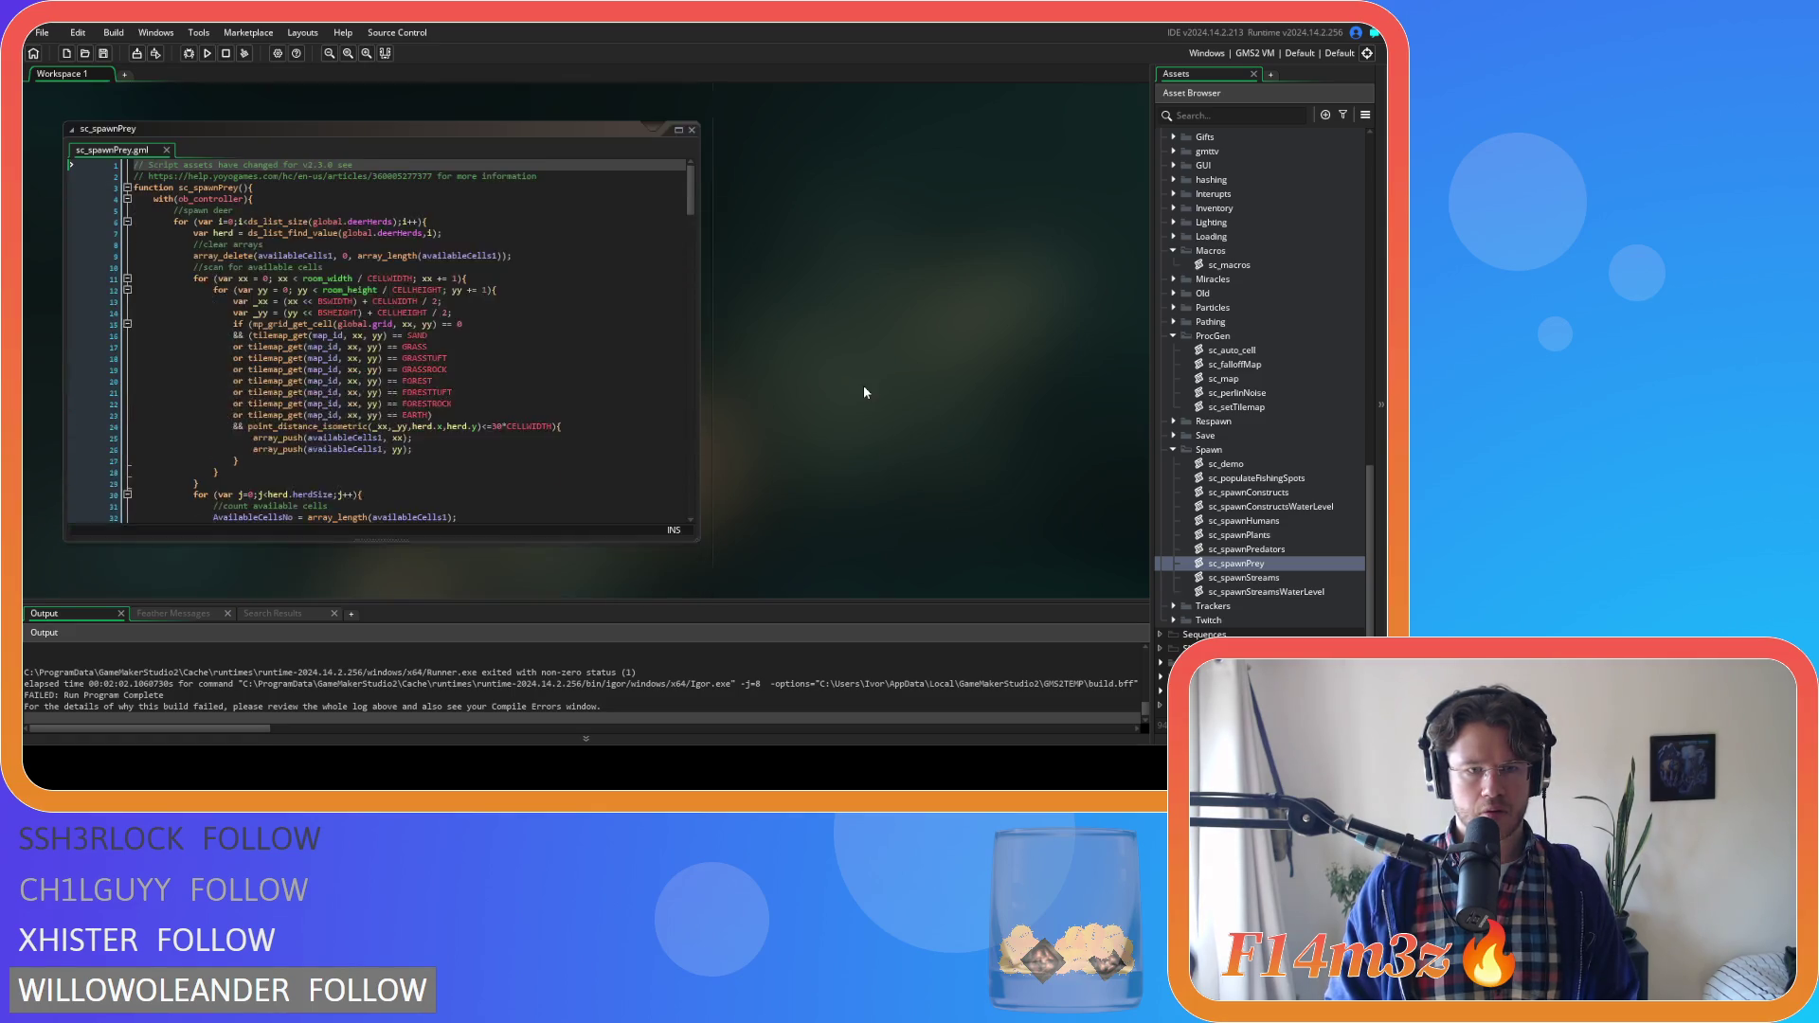
click(466, 324)
key(ctrl+v)
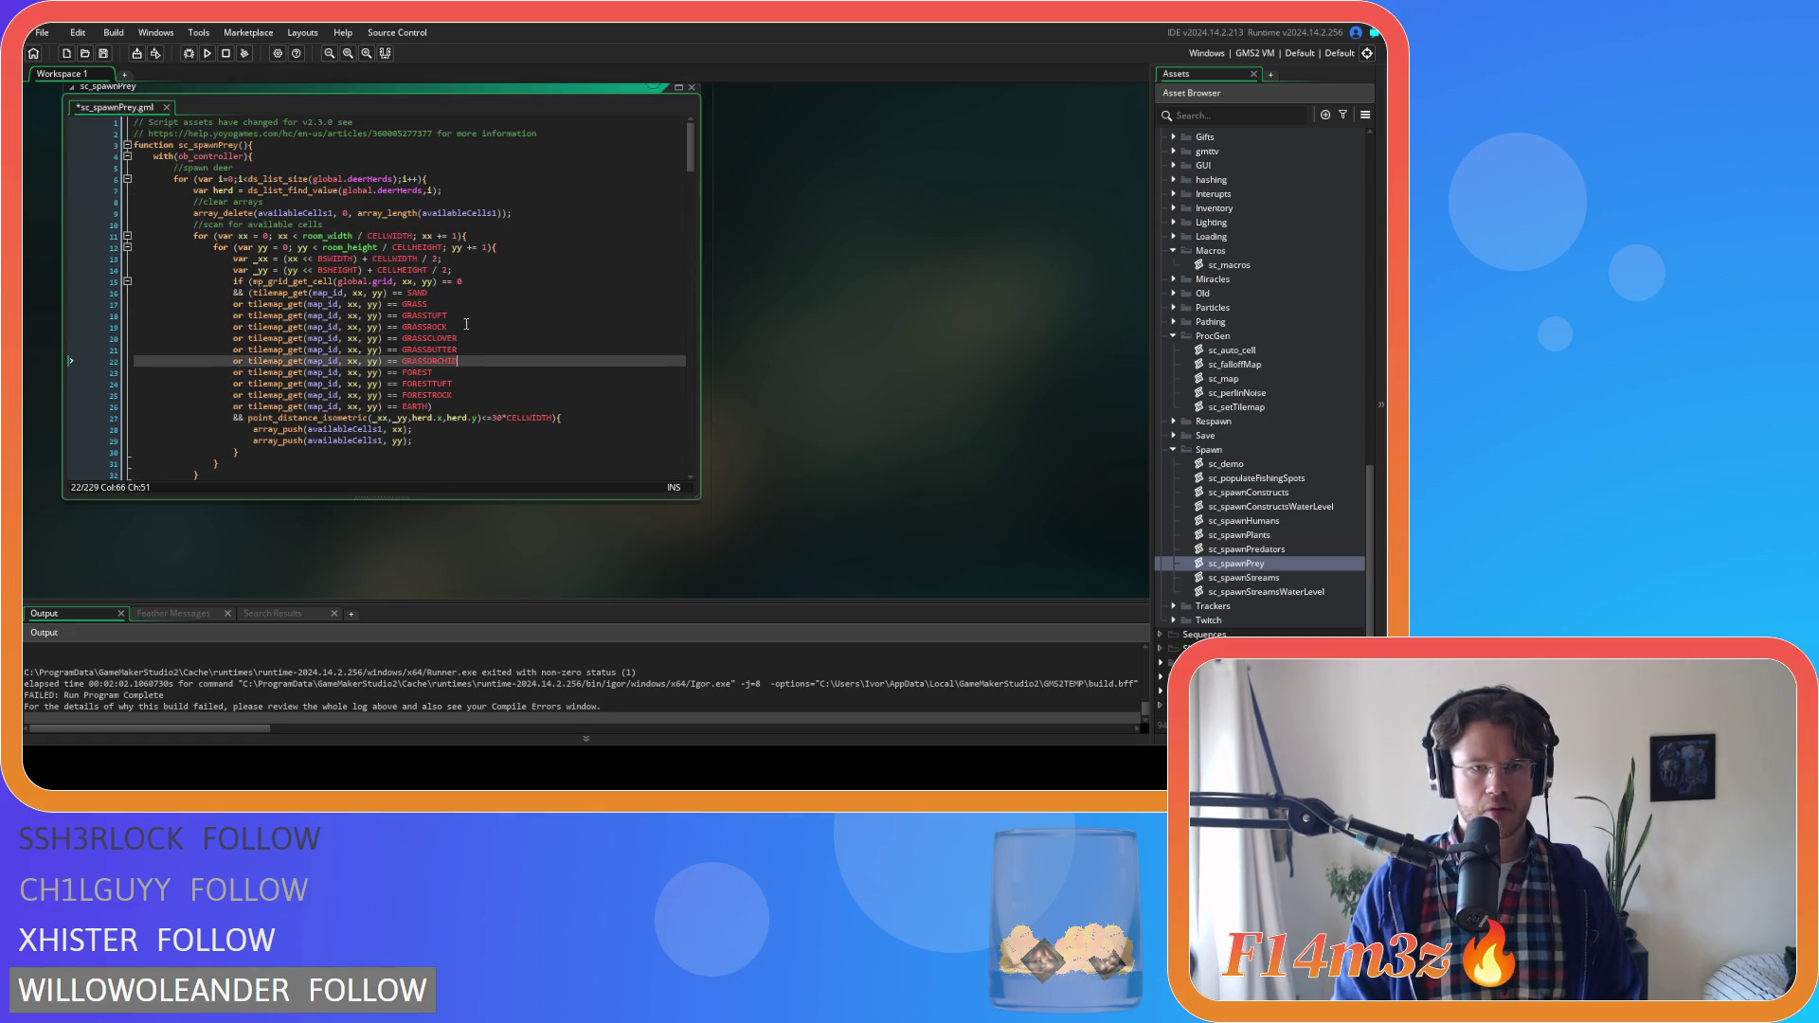
scroll(464, 317, down, 8)
scroll(462, 317, down, 12)
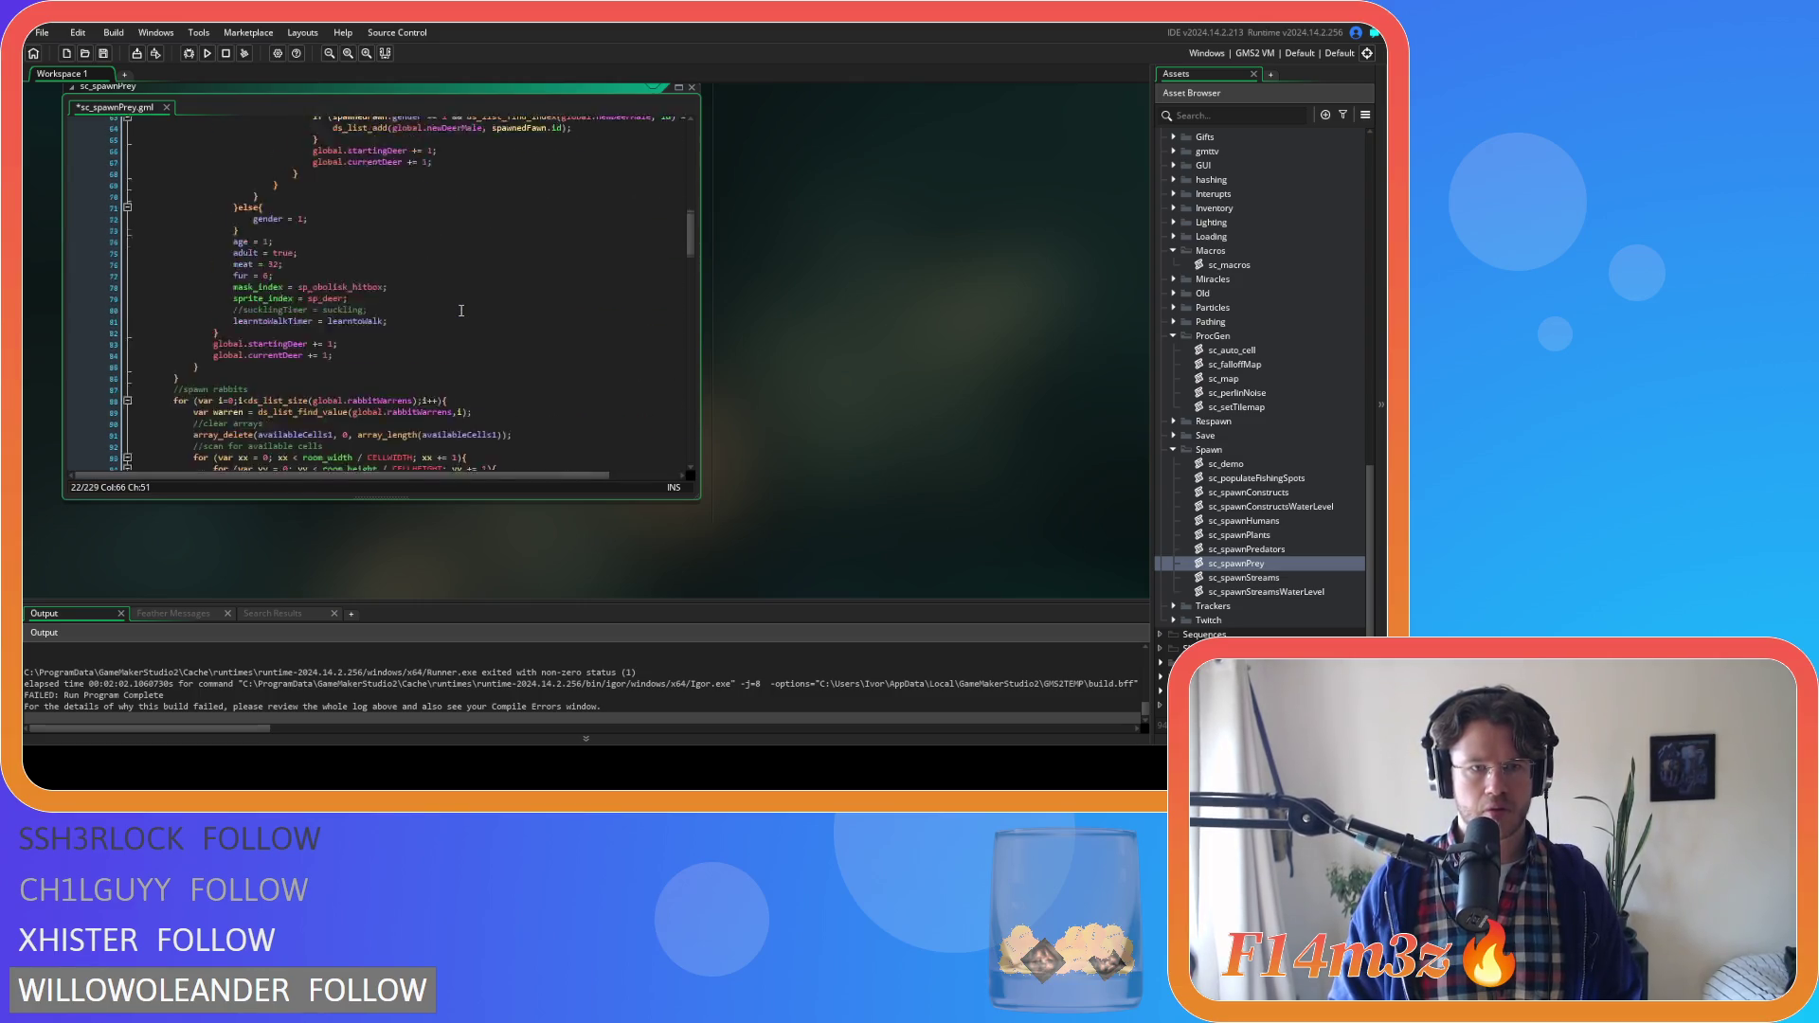
click(468, 322)
key(ctrl+v)
Copy the three grass tile checks on lines 157–159 of sc_spawnPredators
scroll(466, 320, down, 9)
scroll(467, 320, down, 12)
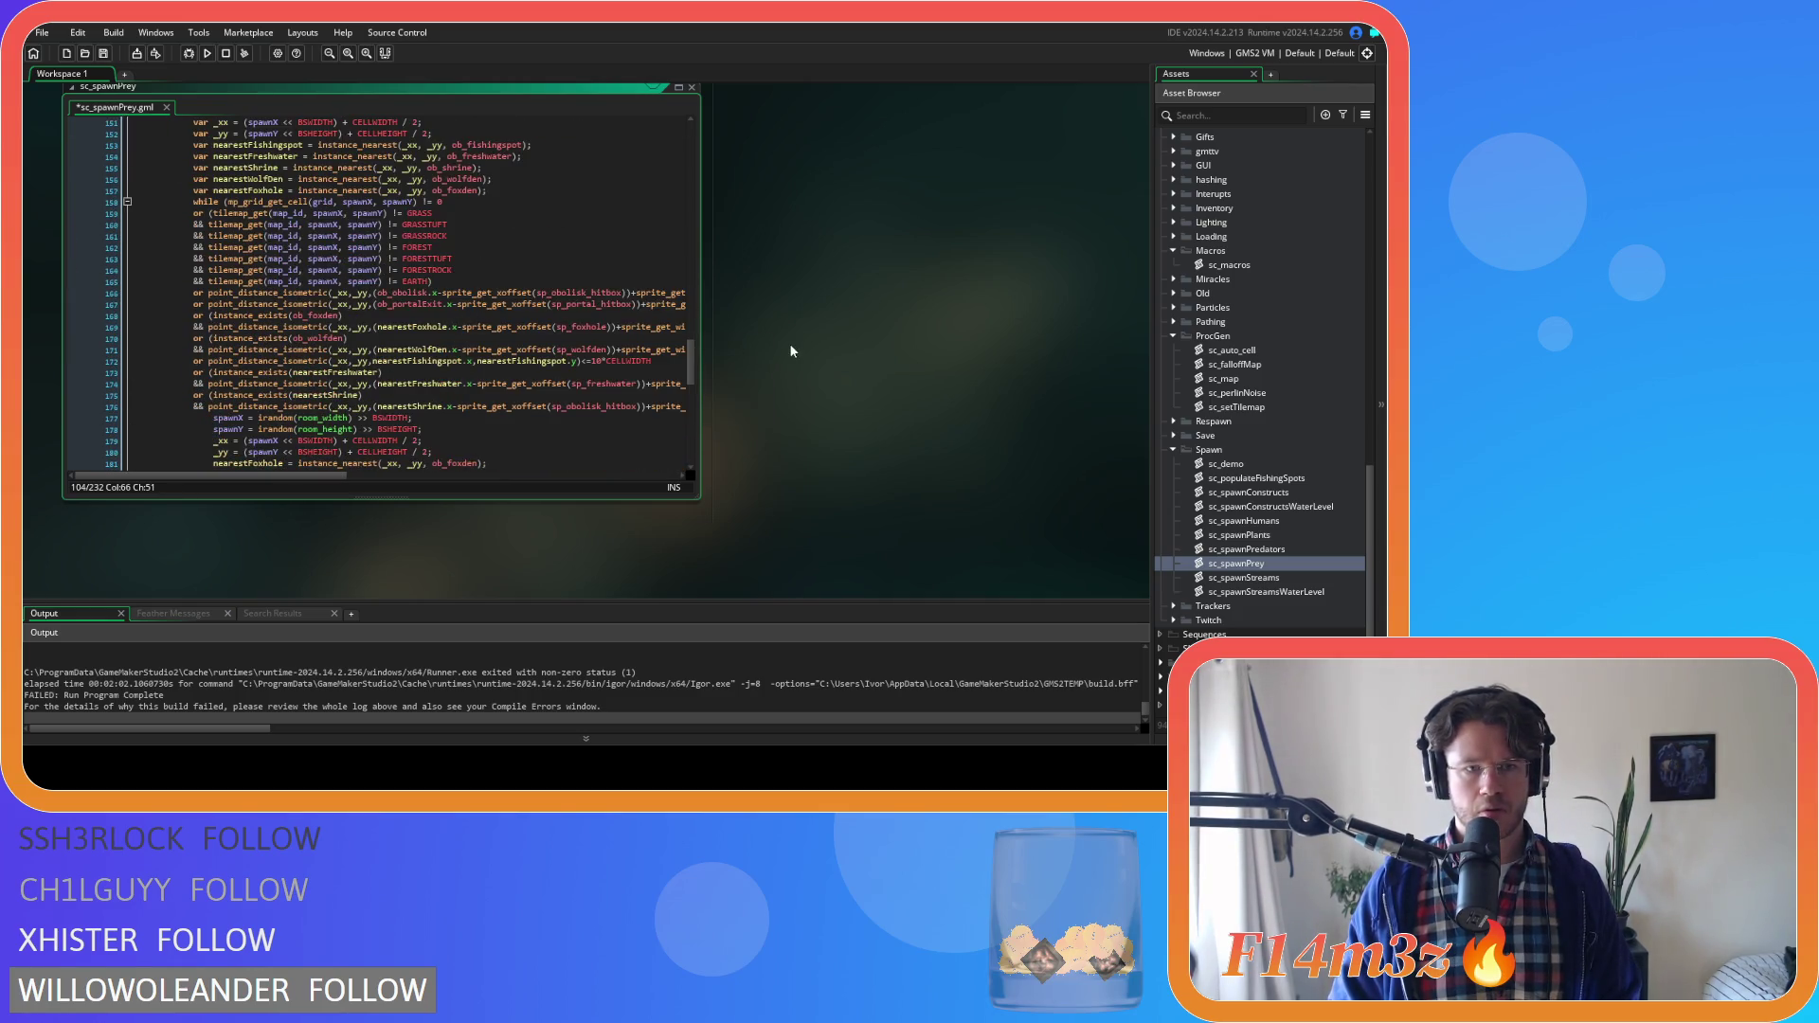
scroll(796, 341, down, 10)
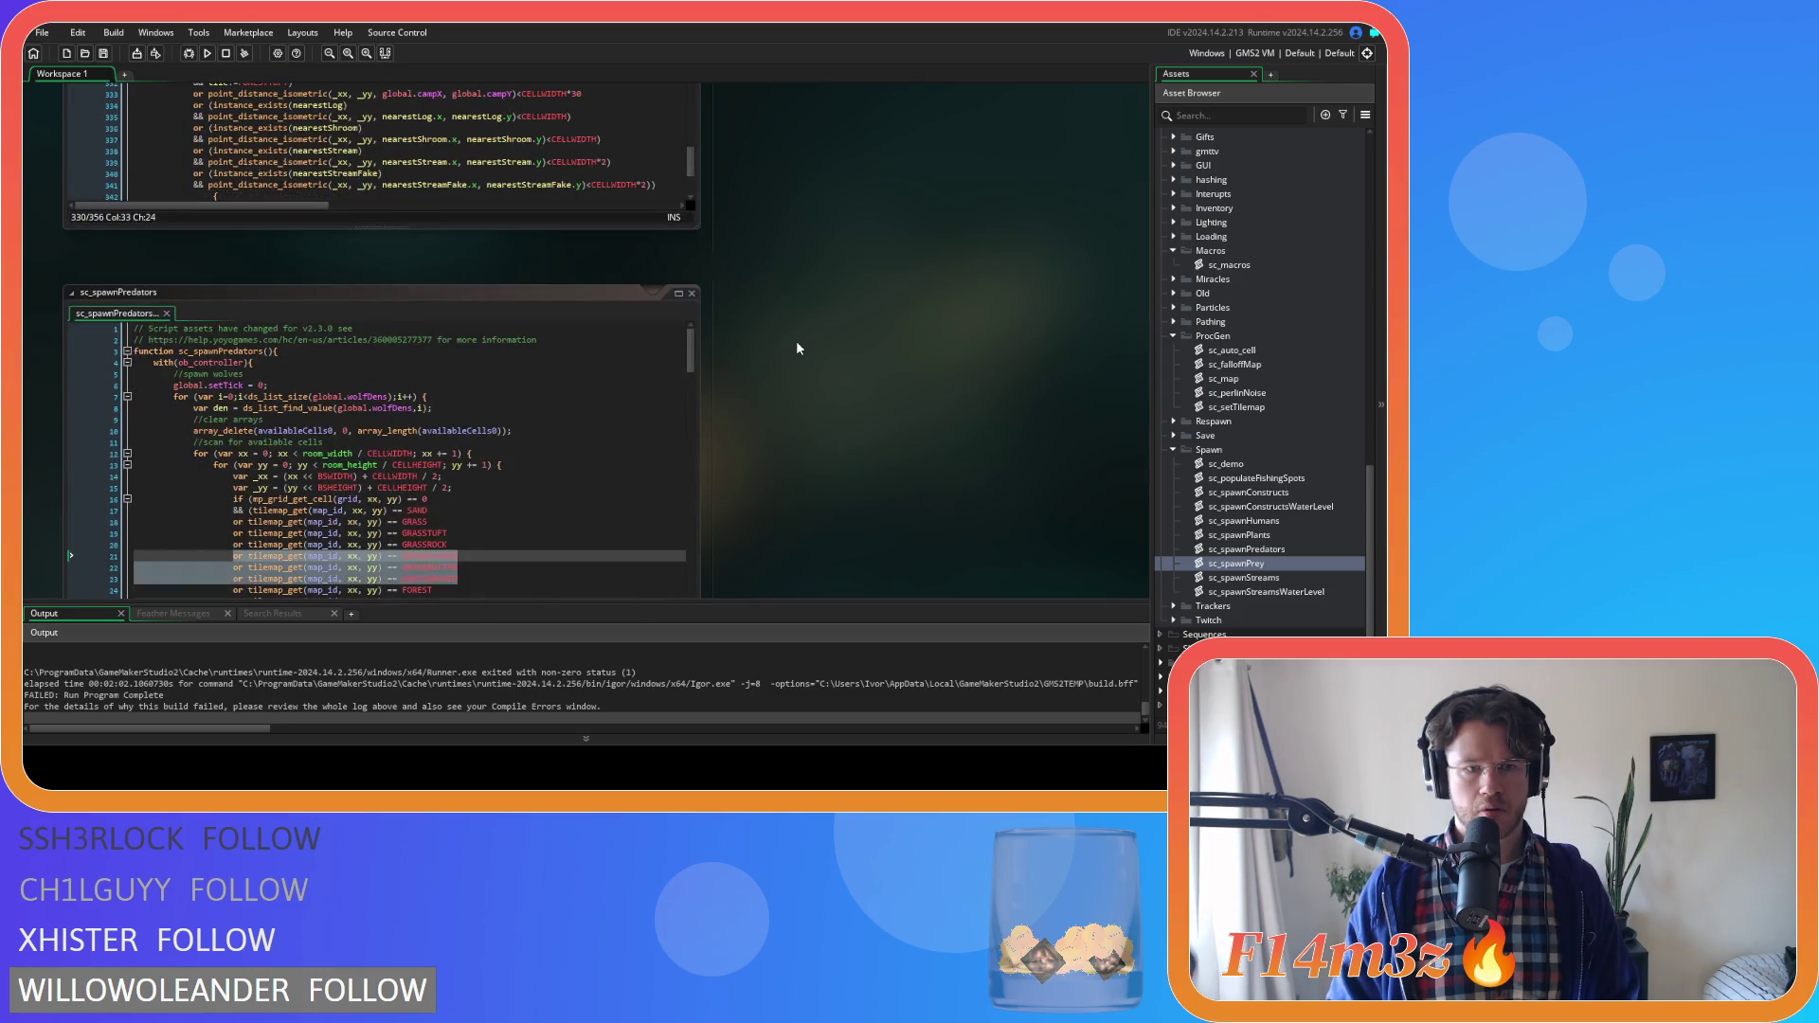
scroll(796, 348, down, 4)
click(568, 288)
drag(694, 201, 703, 396)
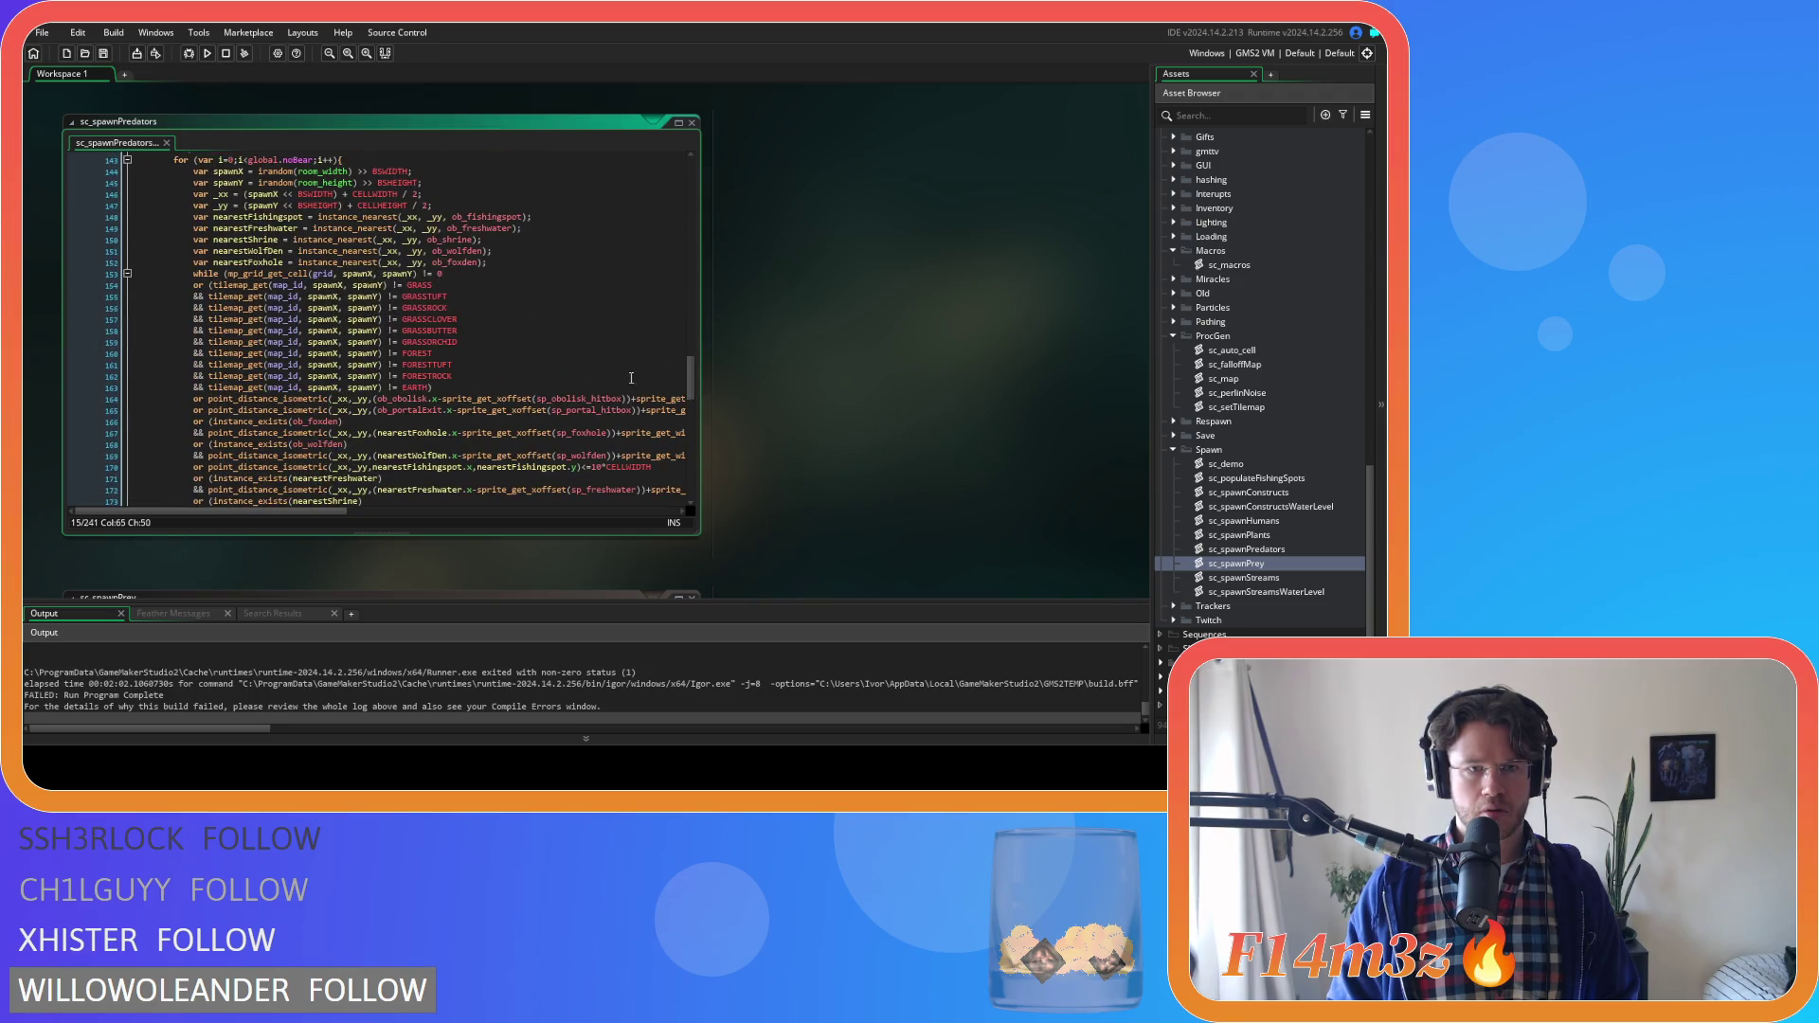
drag(472, 341, 198, 320)
right_click(253, 329)
key(Escape)
drag(464, 360, 193, 320)
right_click(237, 334)
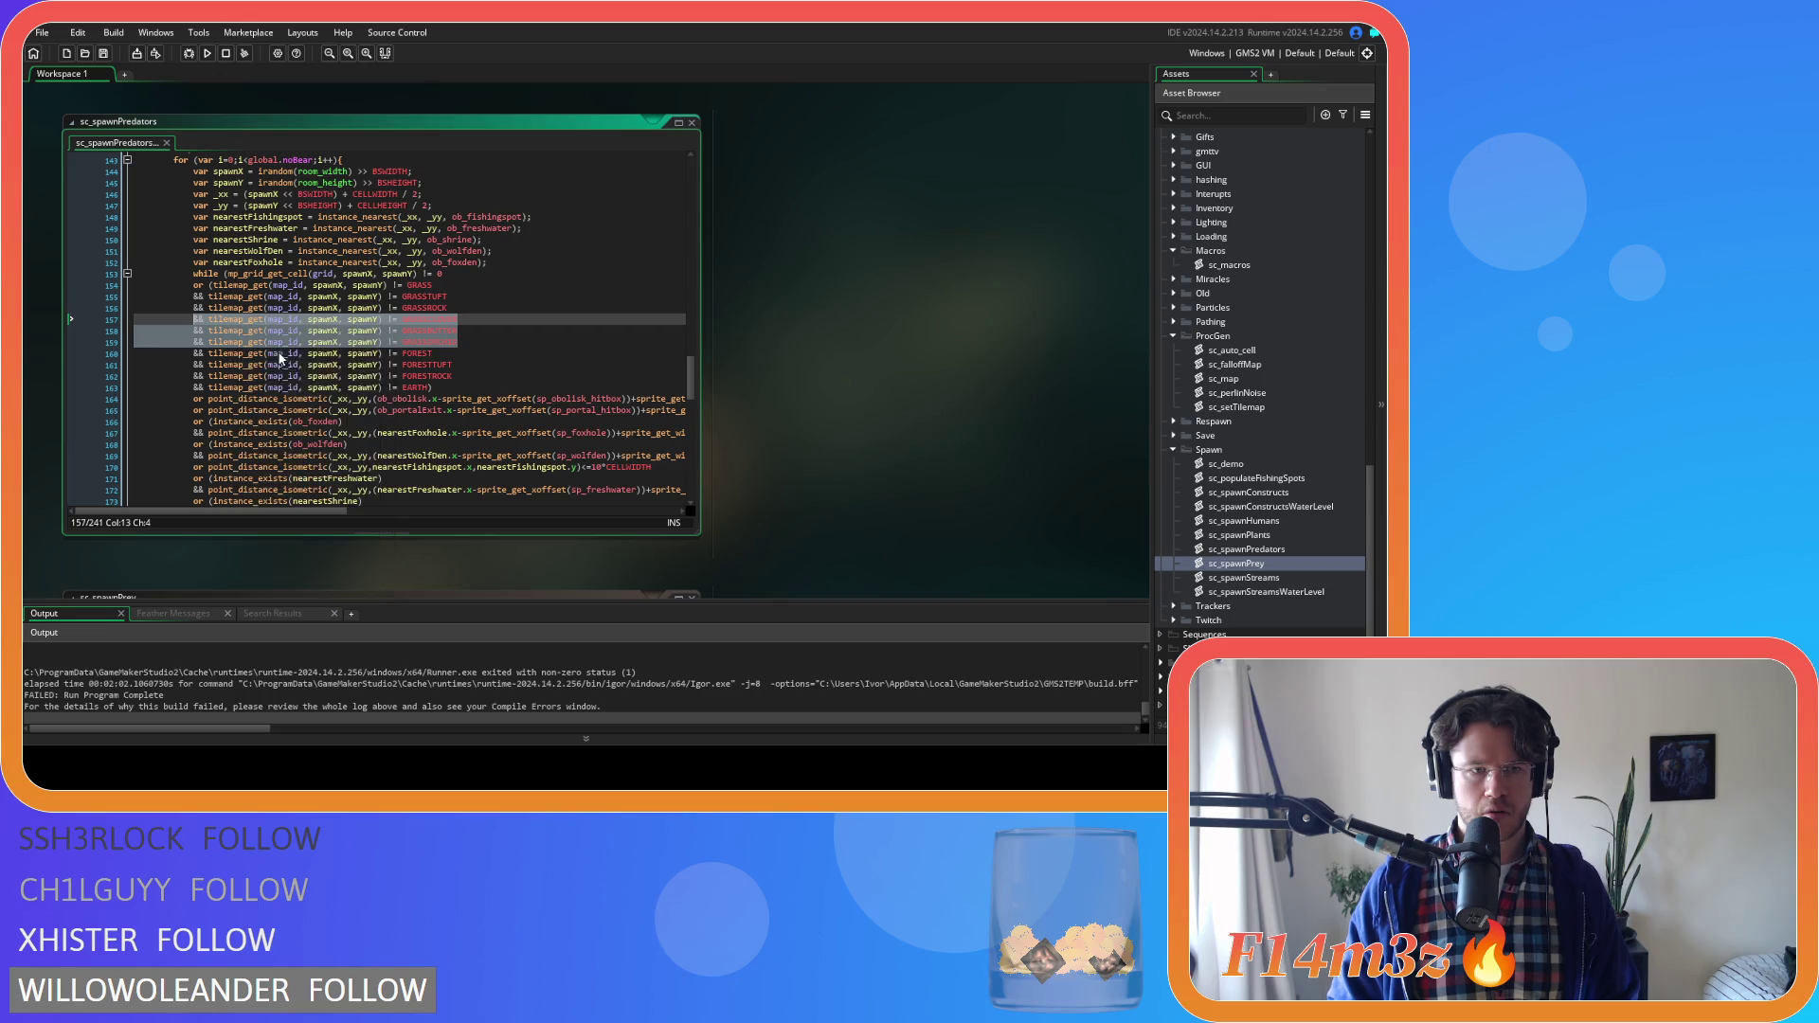
click(256, 355)
Paste them on a new line after line 161 of sc_spawnPrey, save, and open sc_spawnStreams
scroll(822, 384, down, 5)
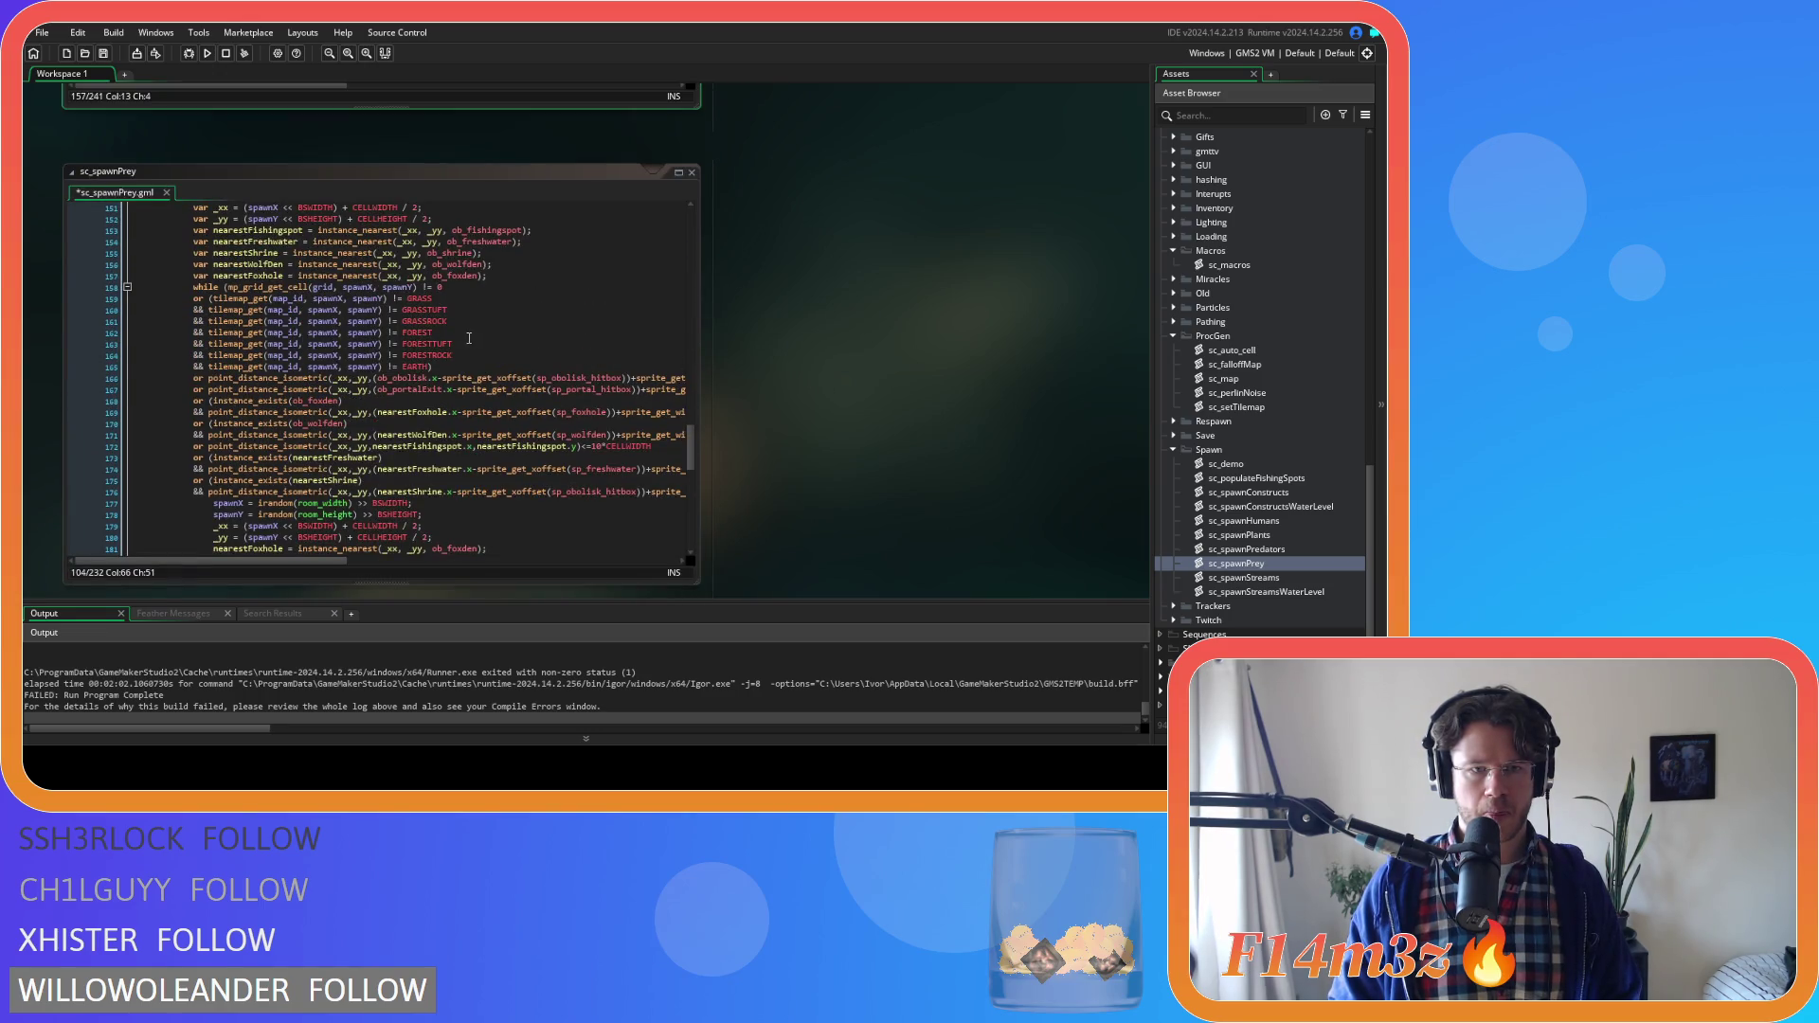
click(464, 323)
key(Return)
key(ctrl+v)
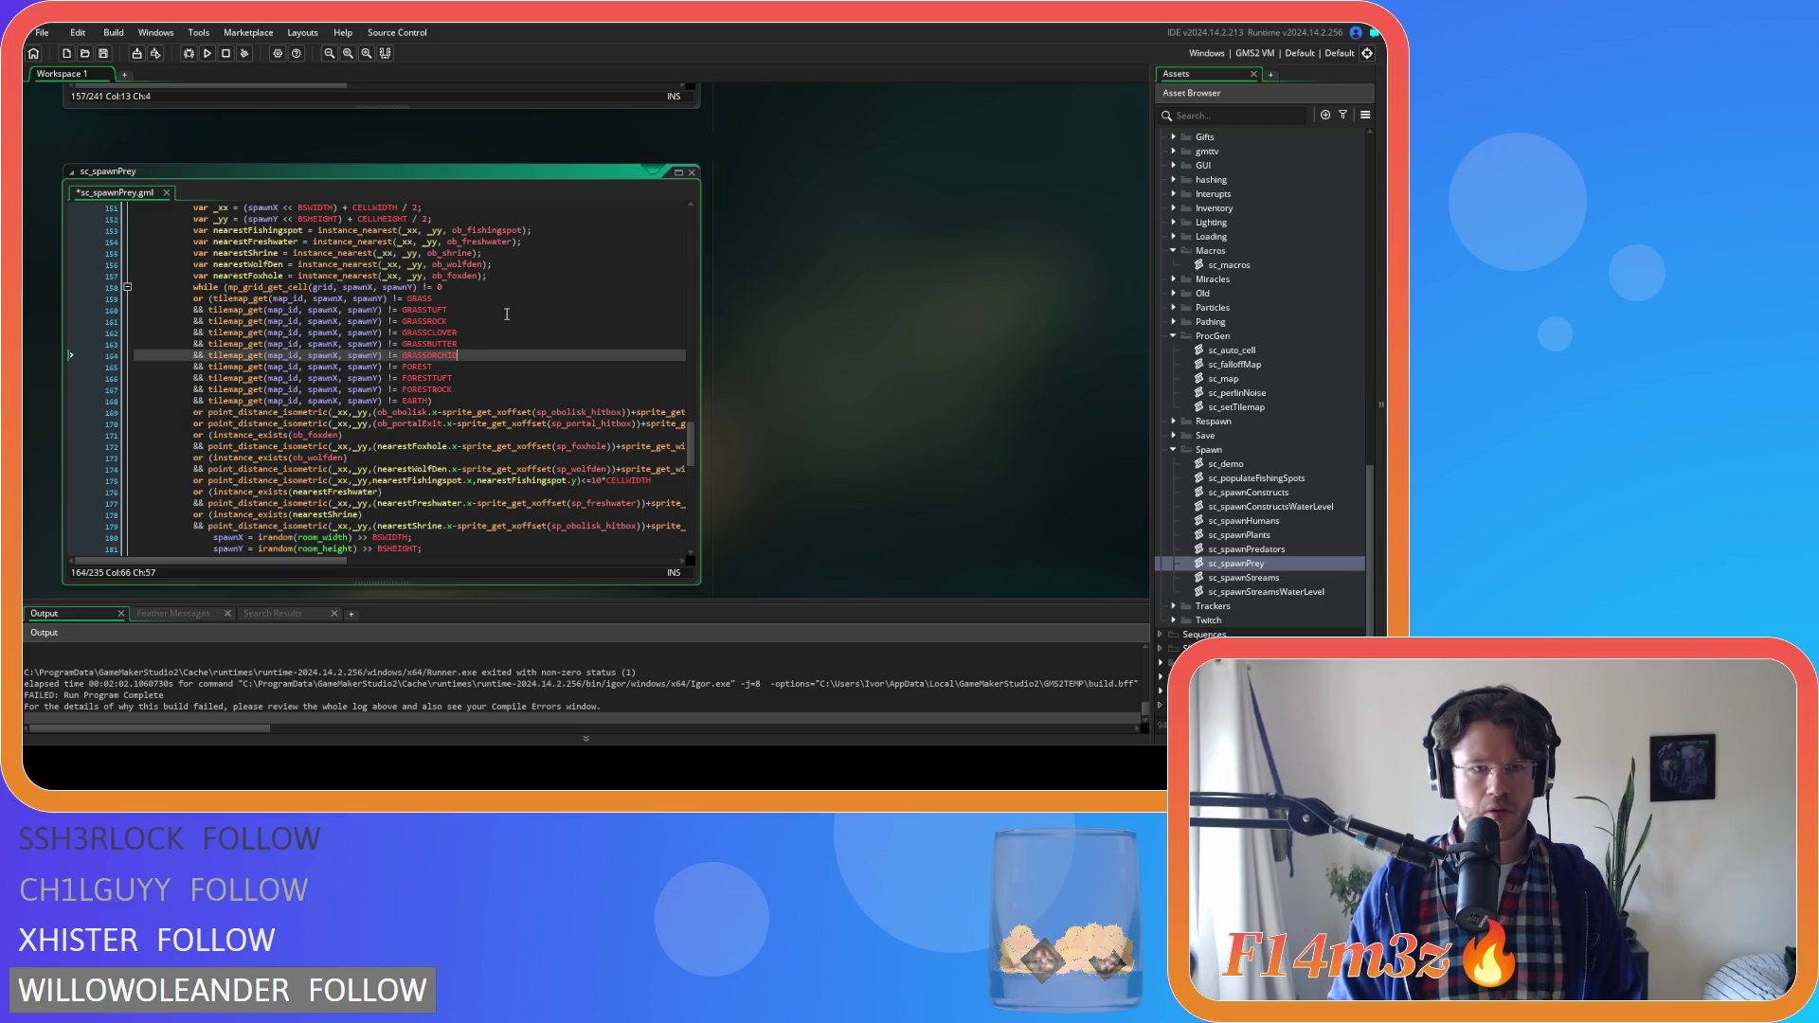
key(ctrl+s)
drag(691, 438, 697, 530)
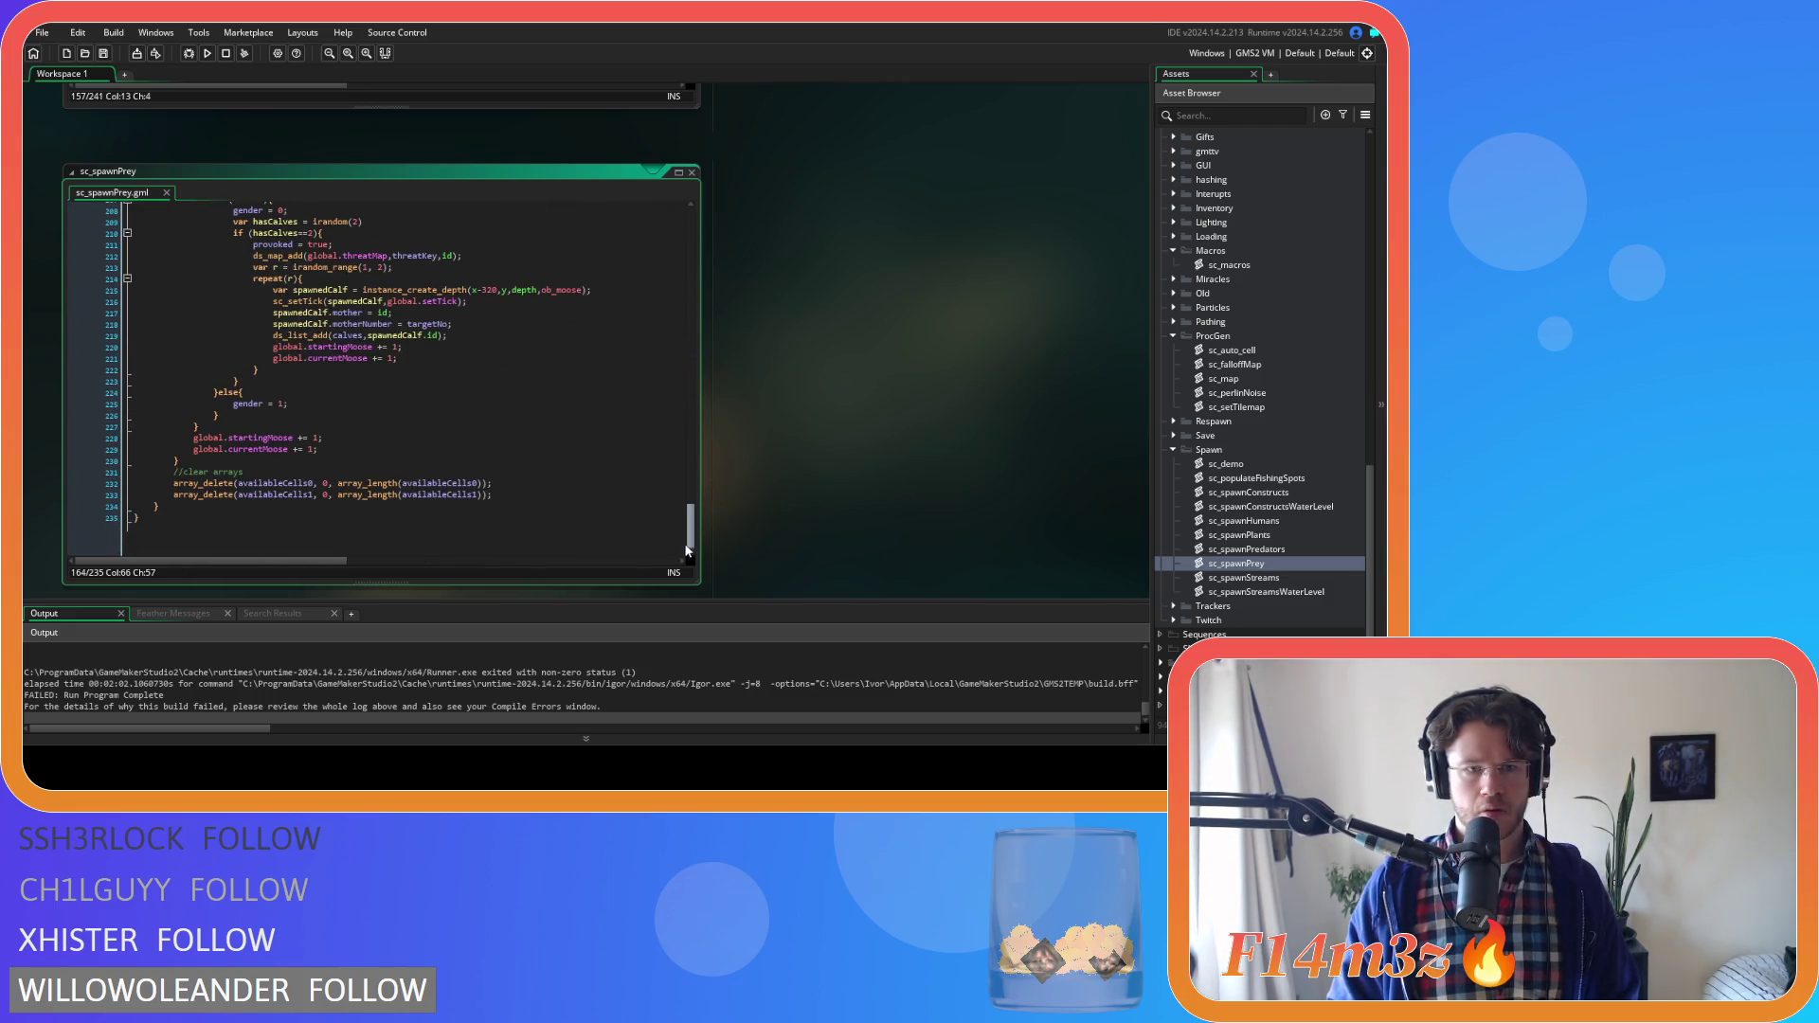
double_click(1280, 578)
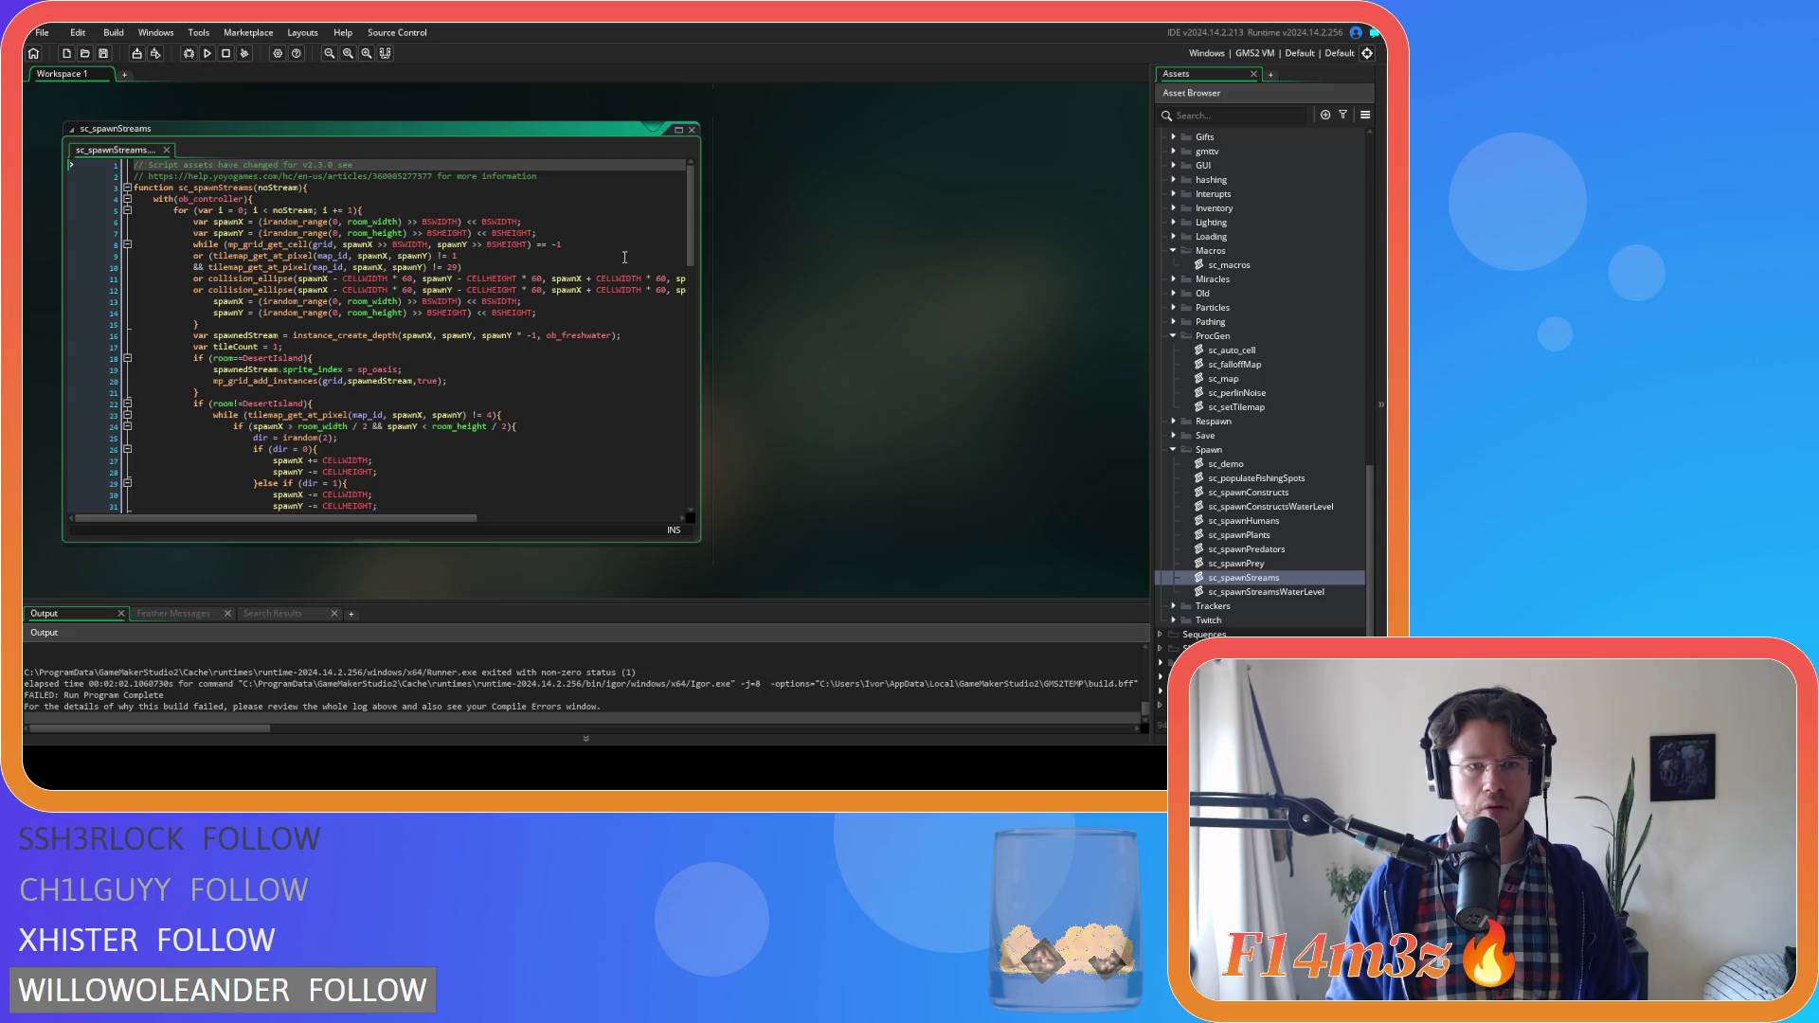
Inspect the tile check on line 10 of sc_spawnStreams, then open sc_spawnStreamsWaterLevel
scroll(627, 257, down, 3)
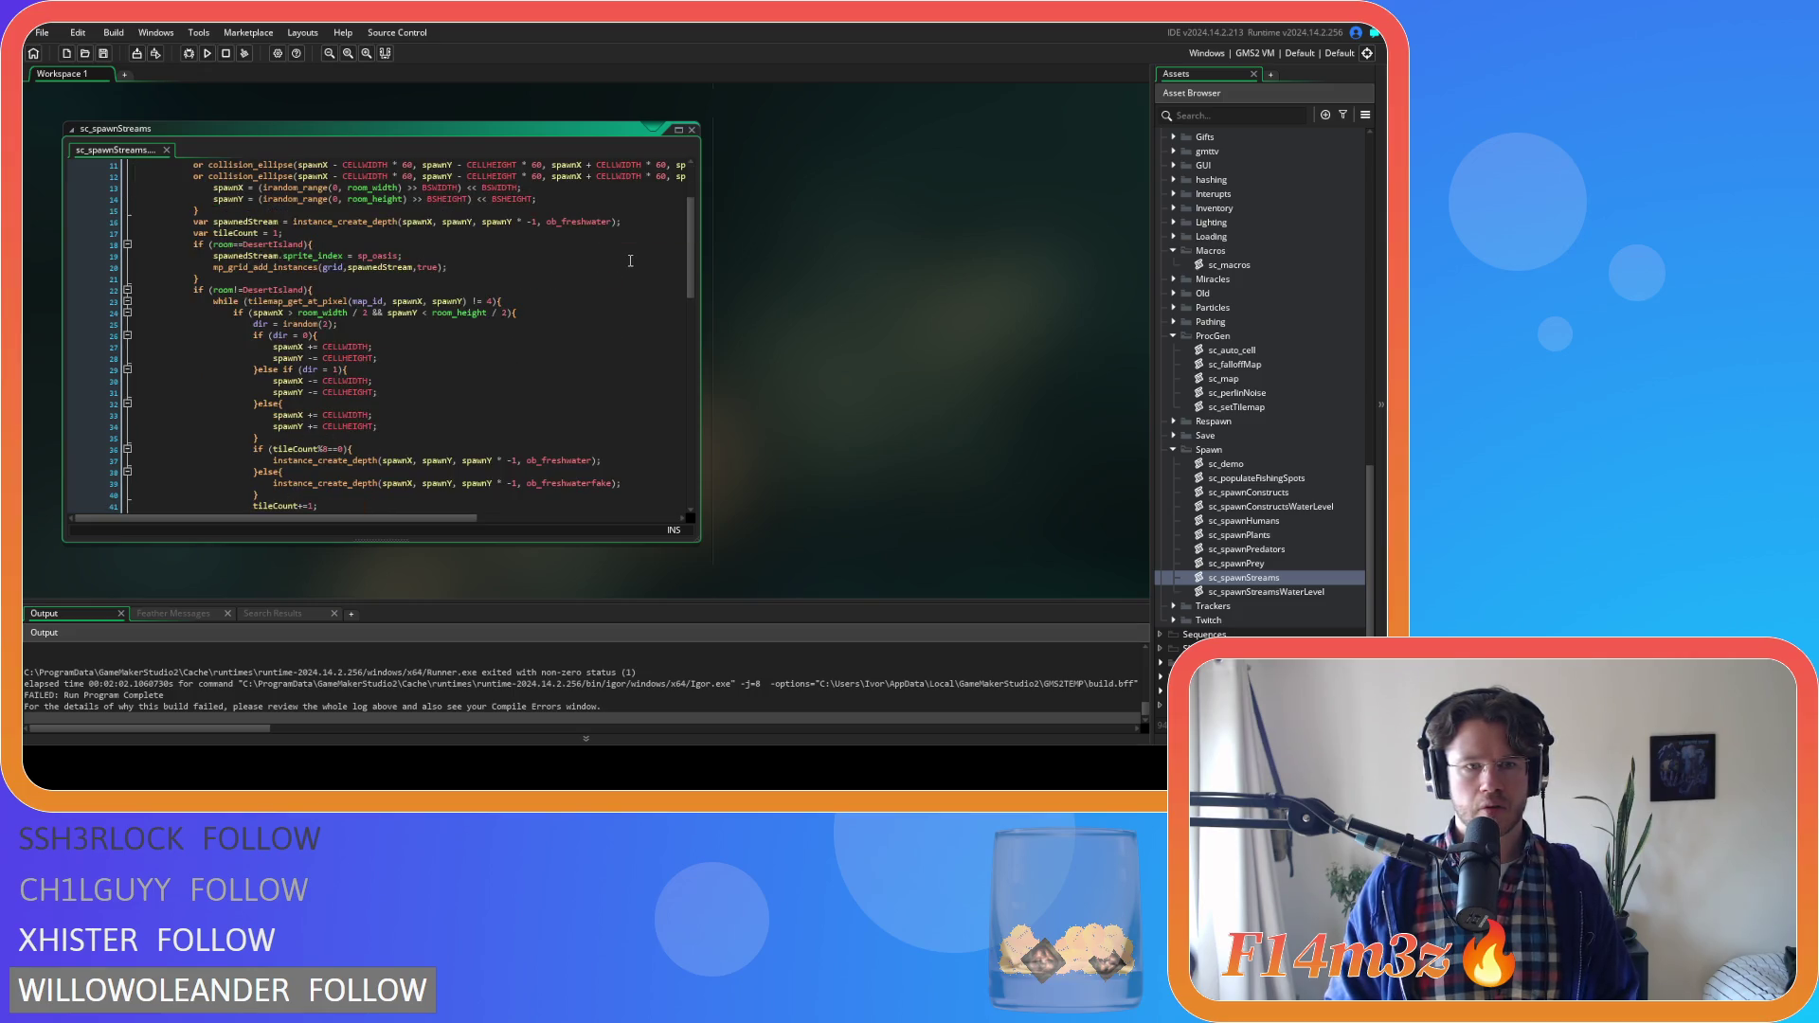
scroll(635, 263, down, 6)
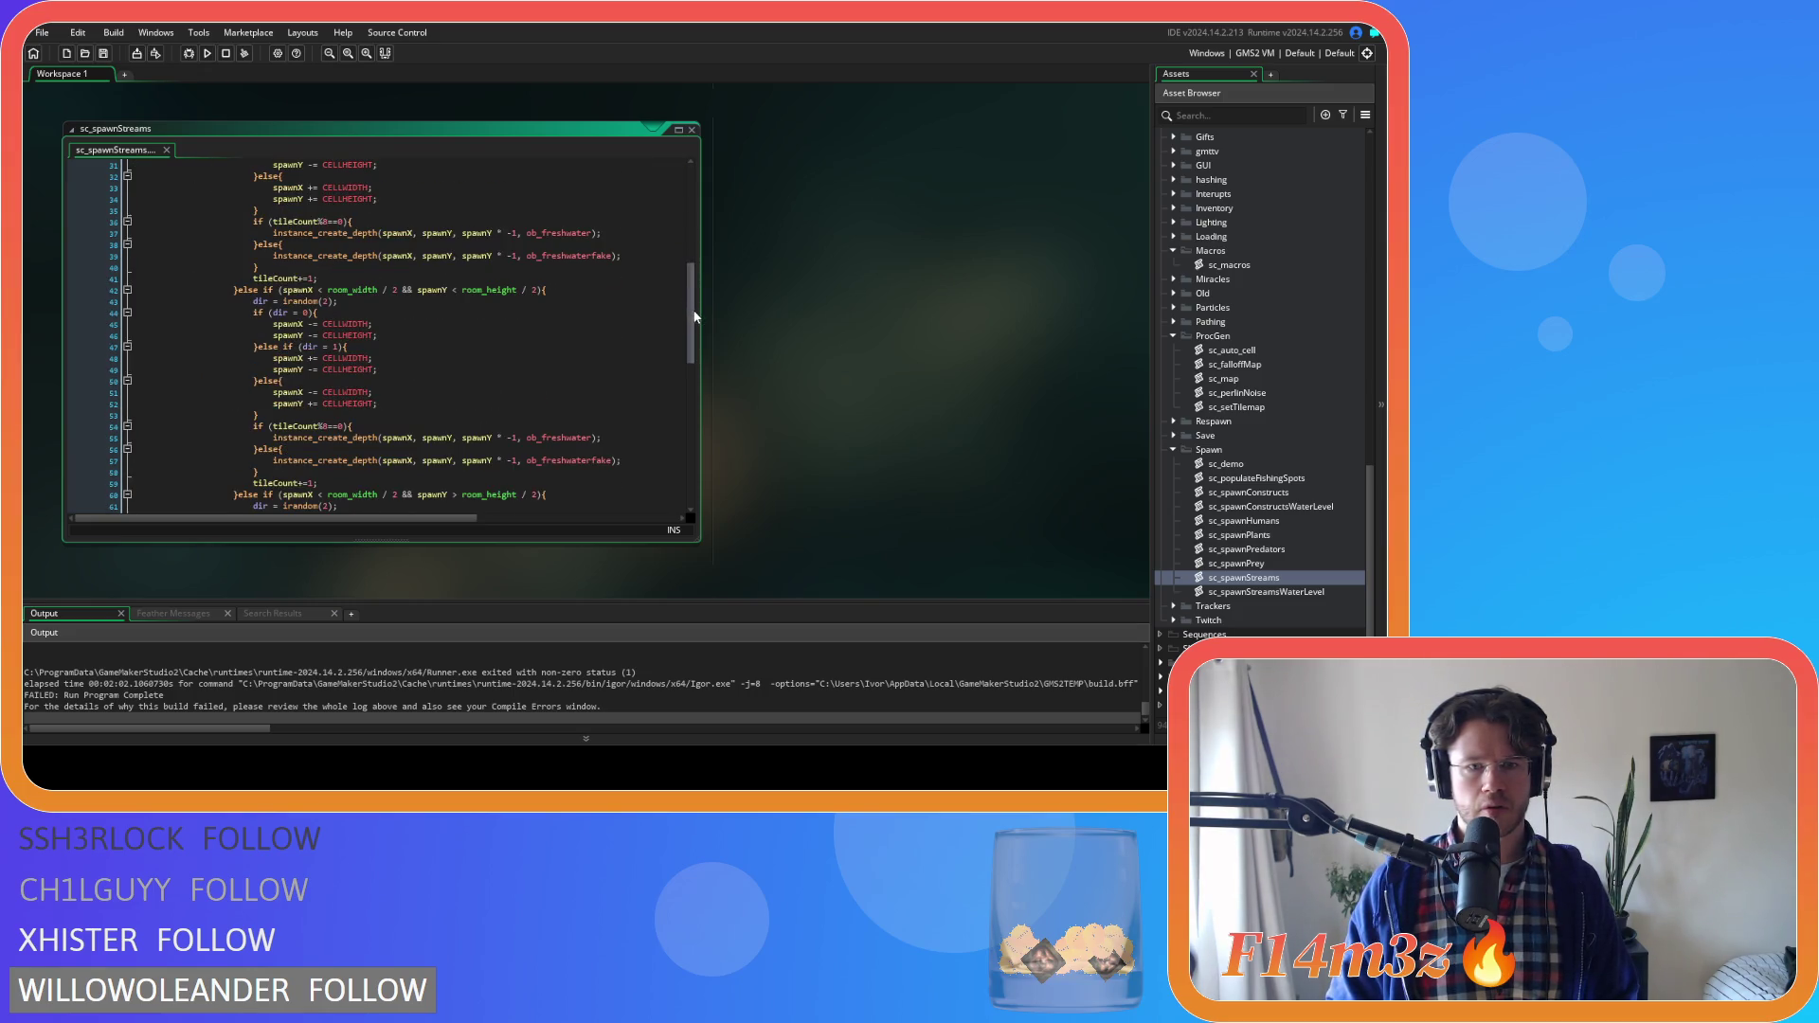
scroll(701, 445, up, 10)
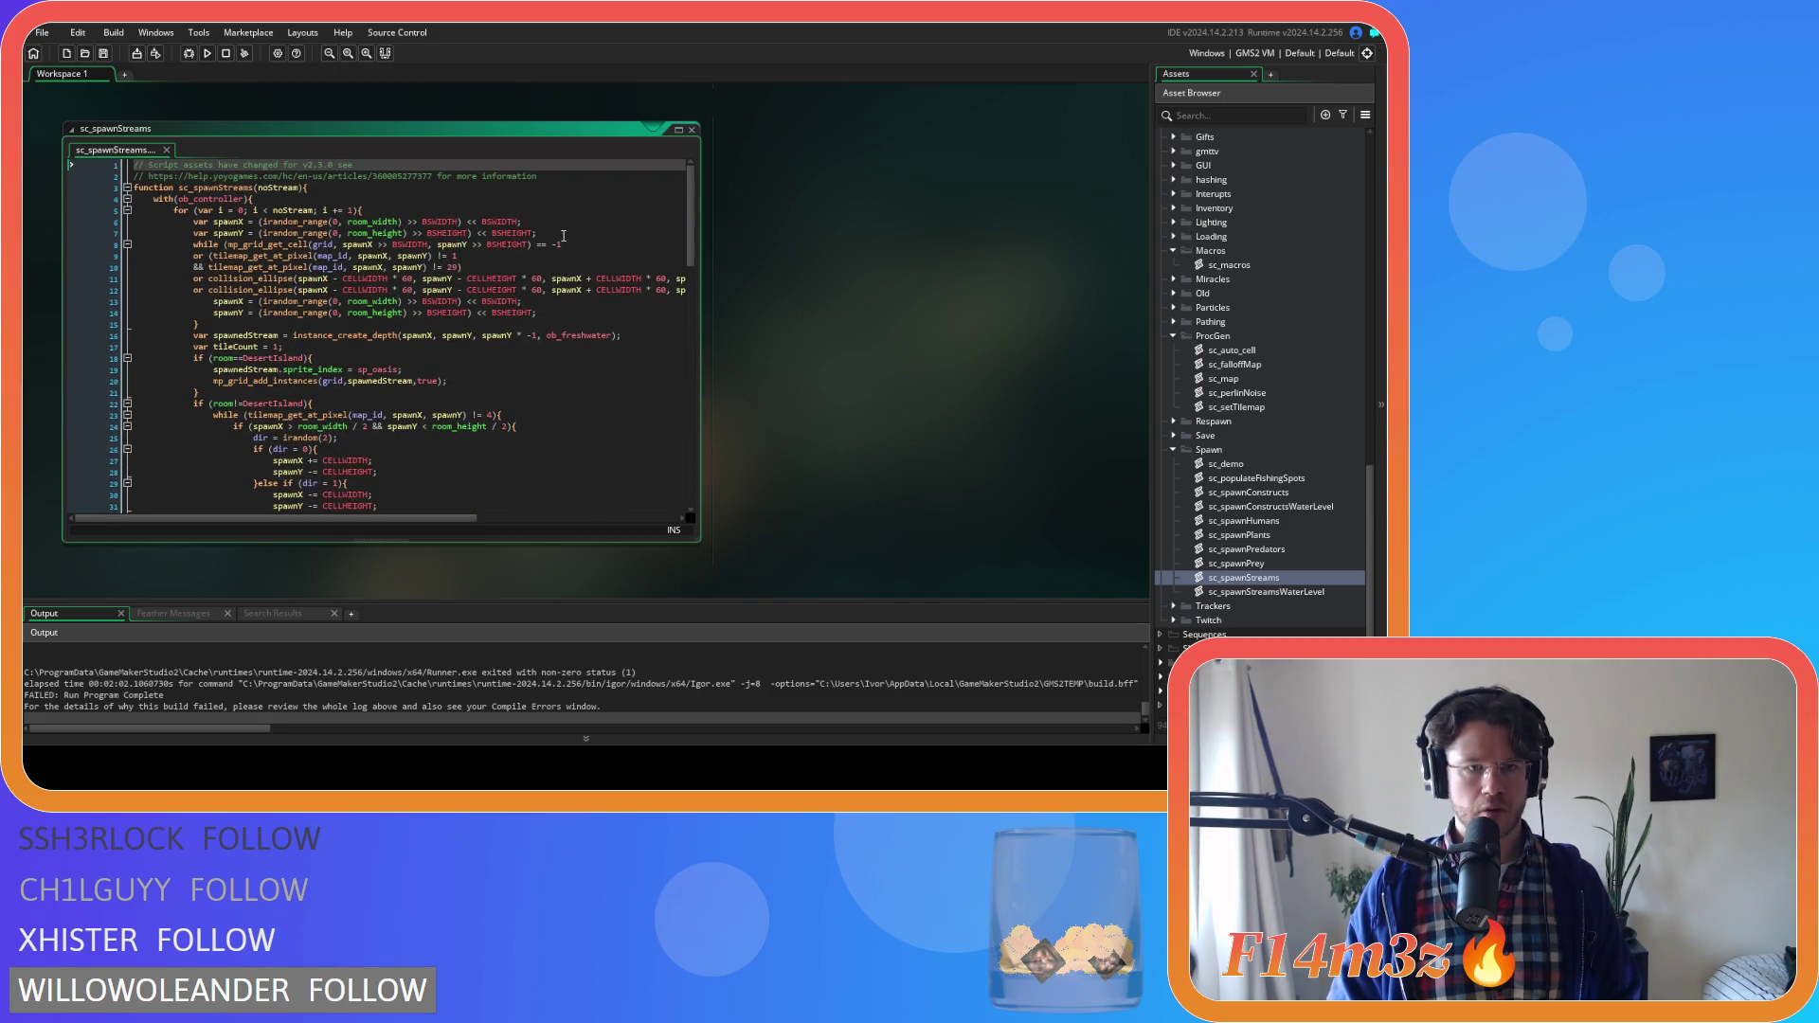
click(550, 266)
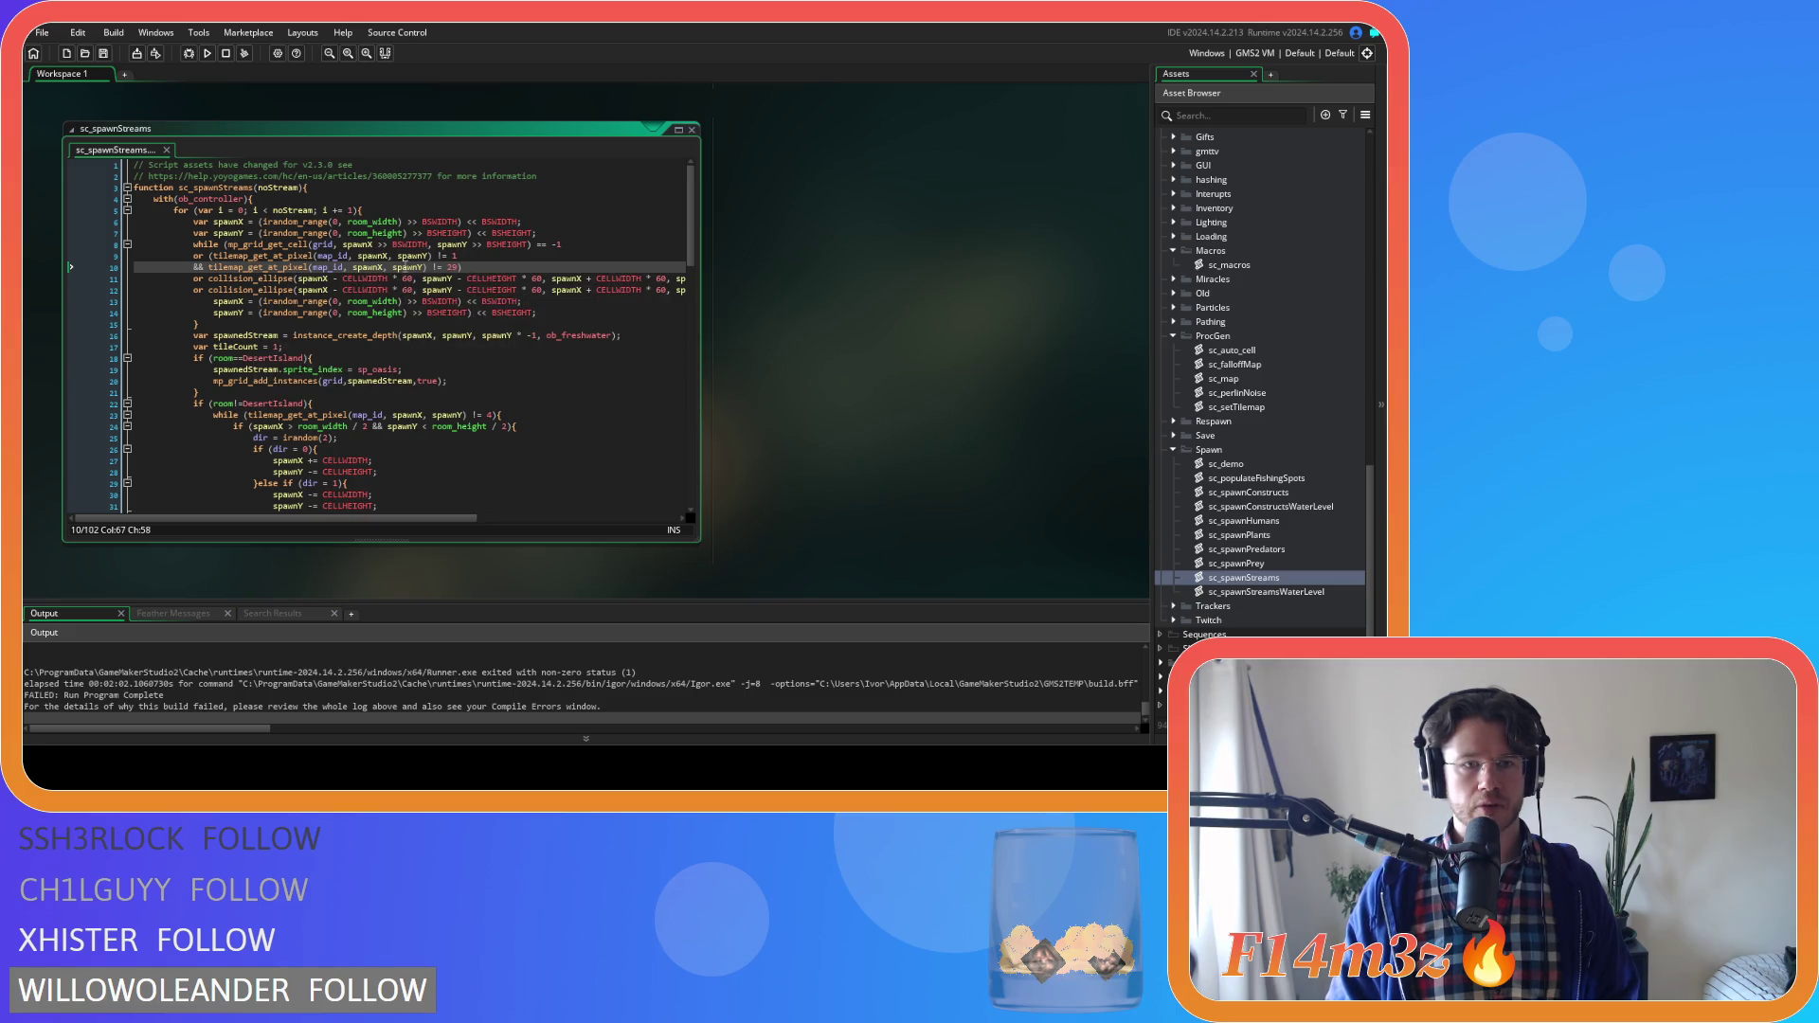
mouse_move(276, 269)
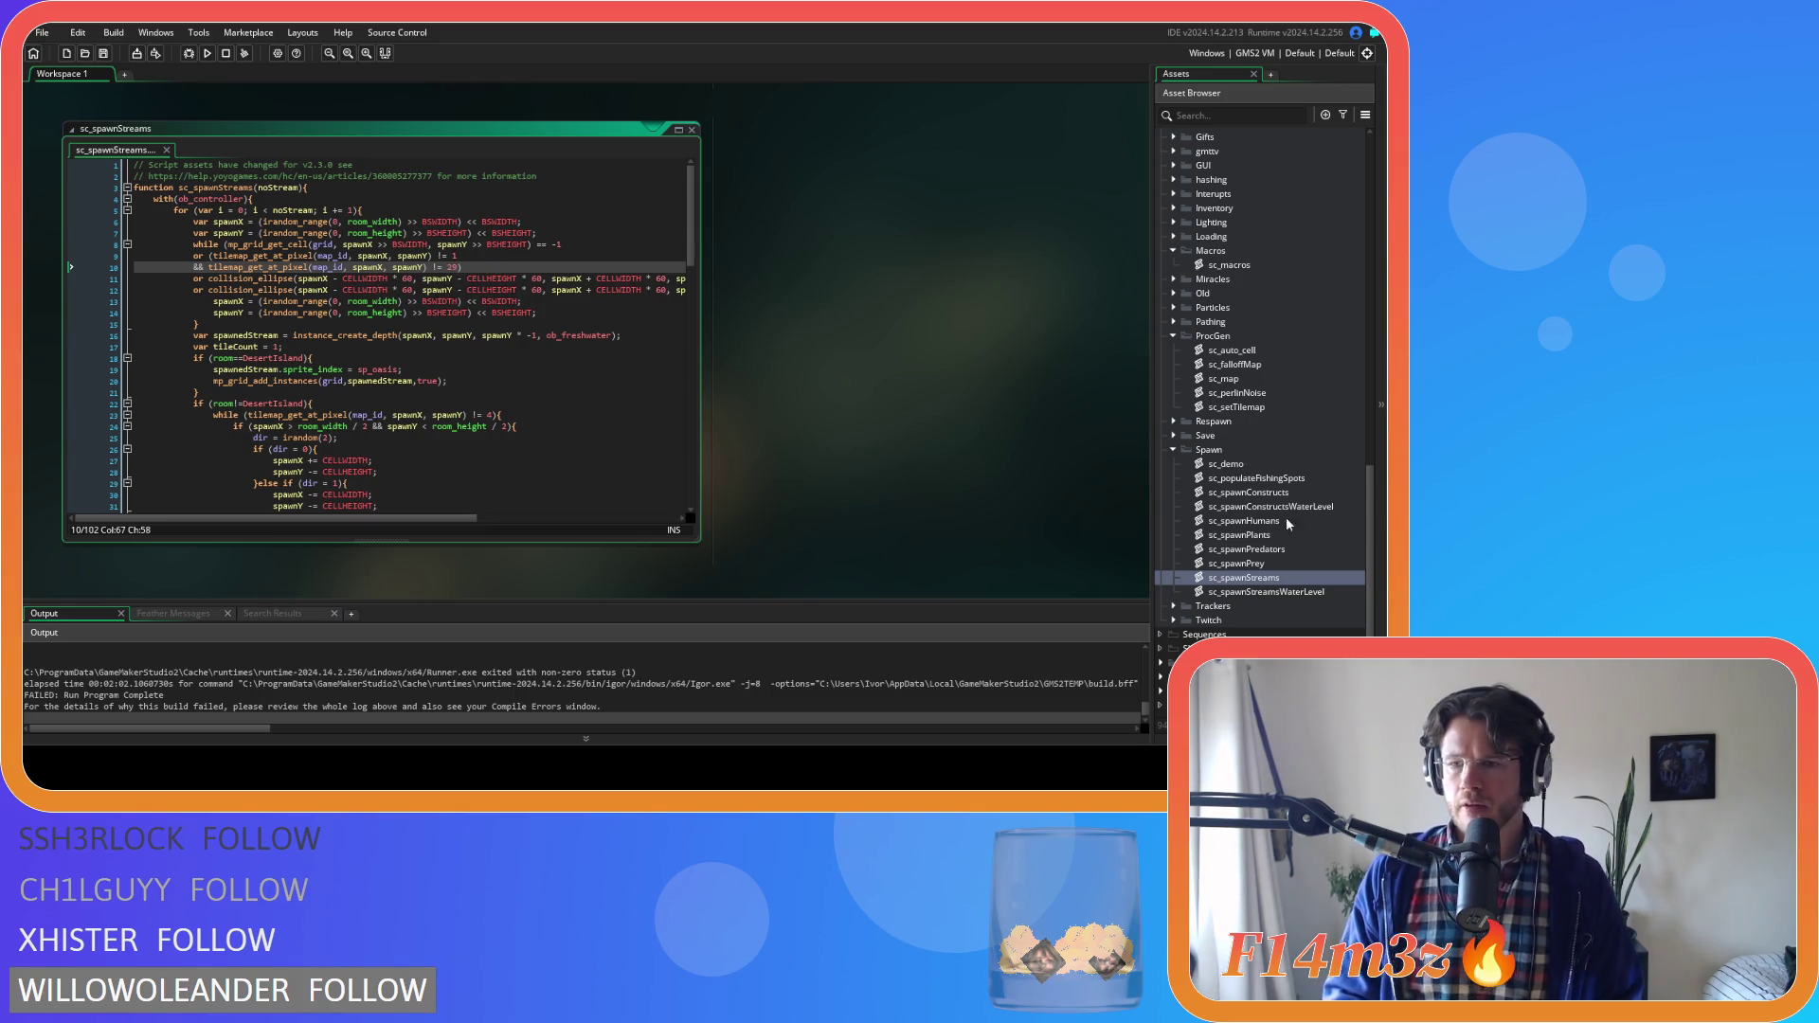
double_click(1281, 592)
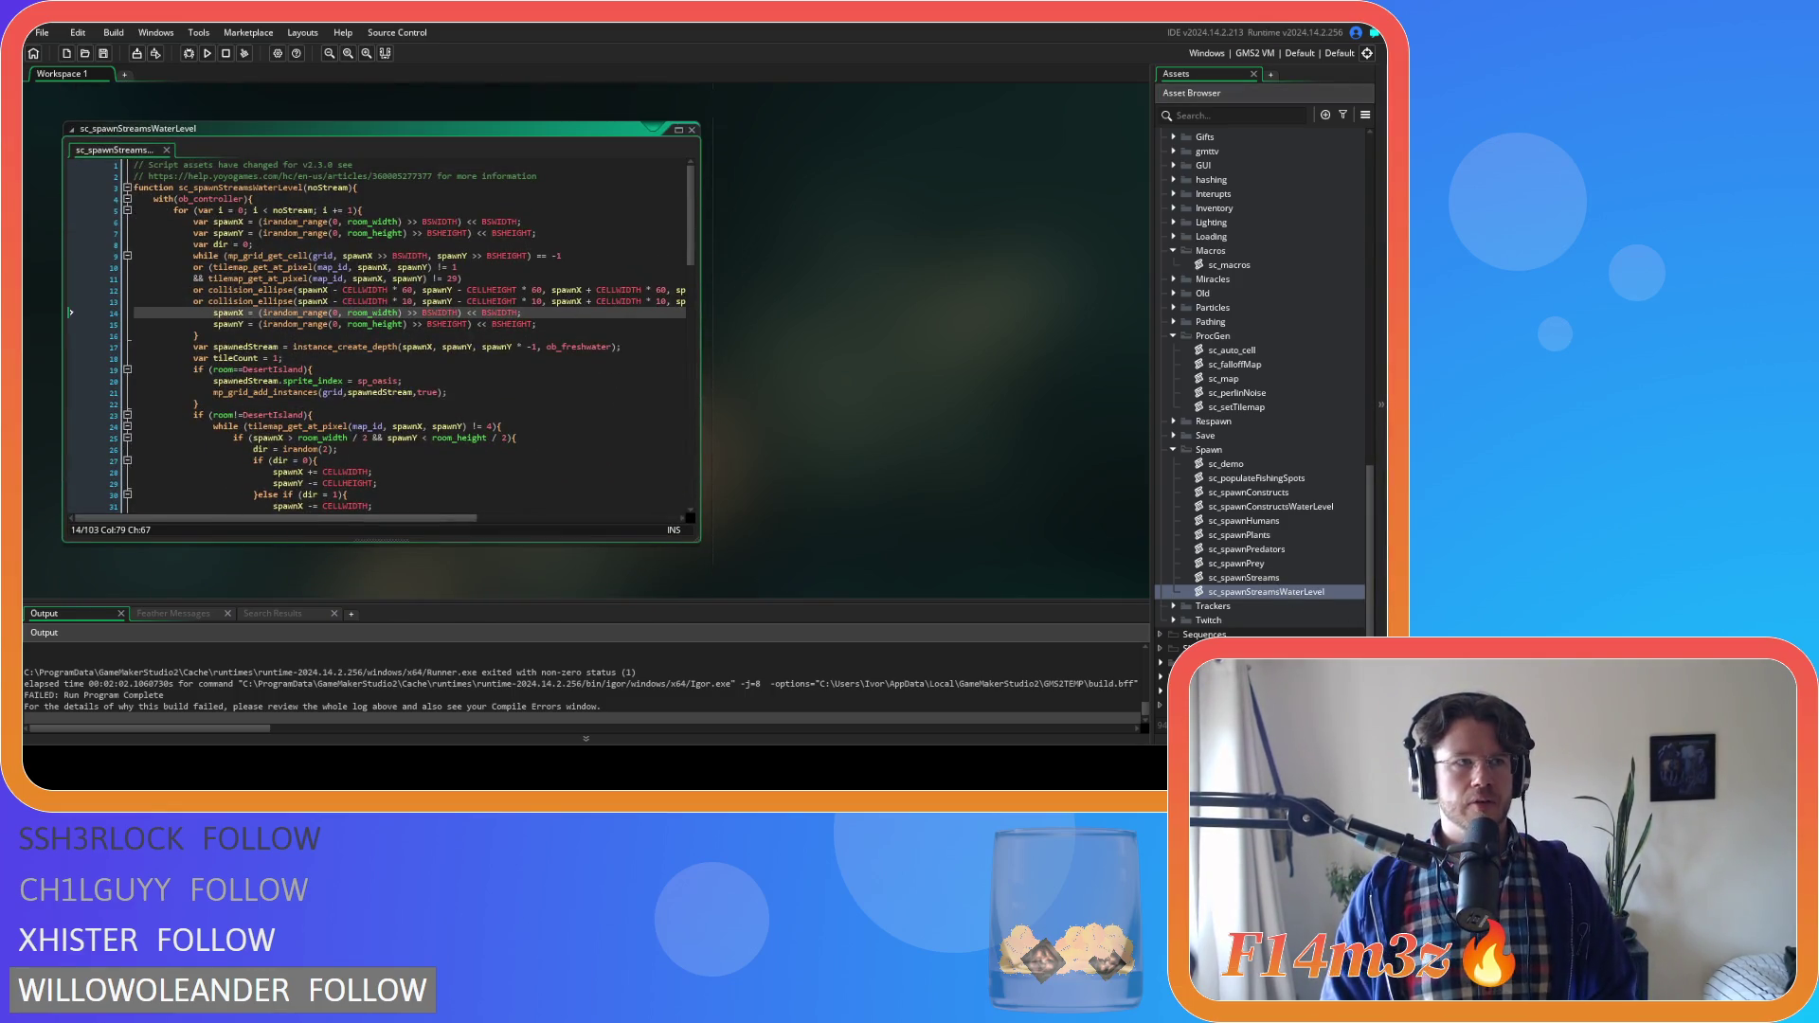
Build and run the game with F5 to see the tilemap and array_delete messages in Output
key(F5)
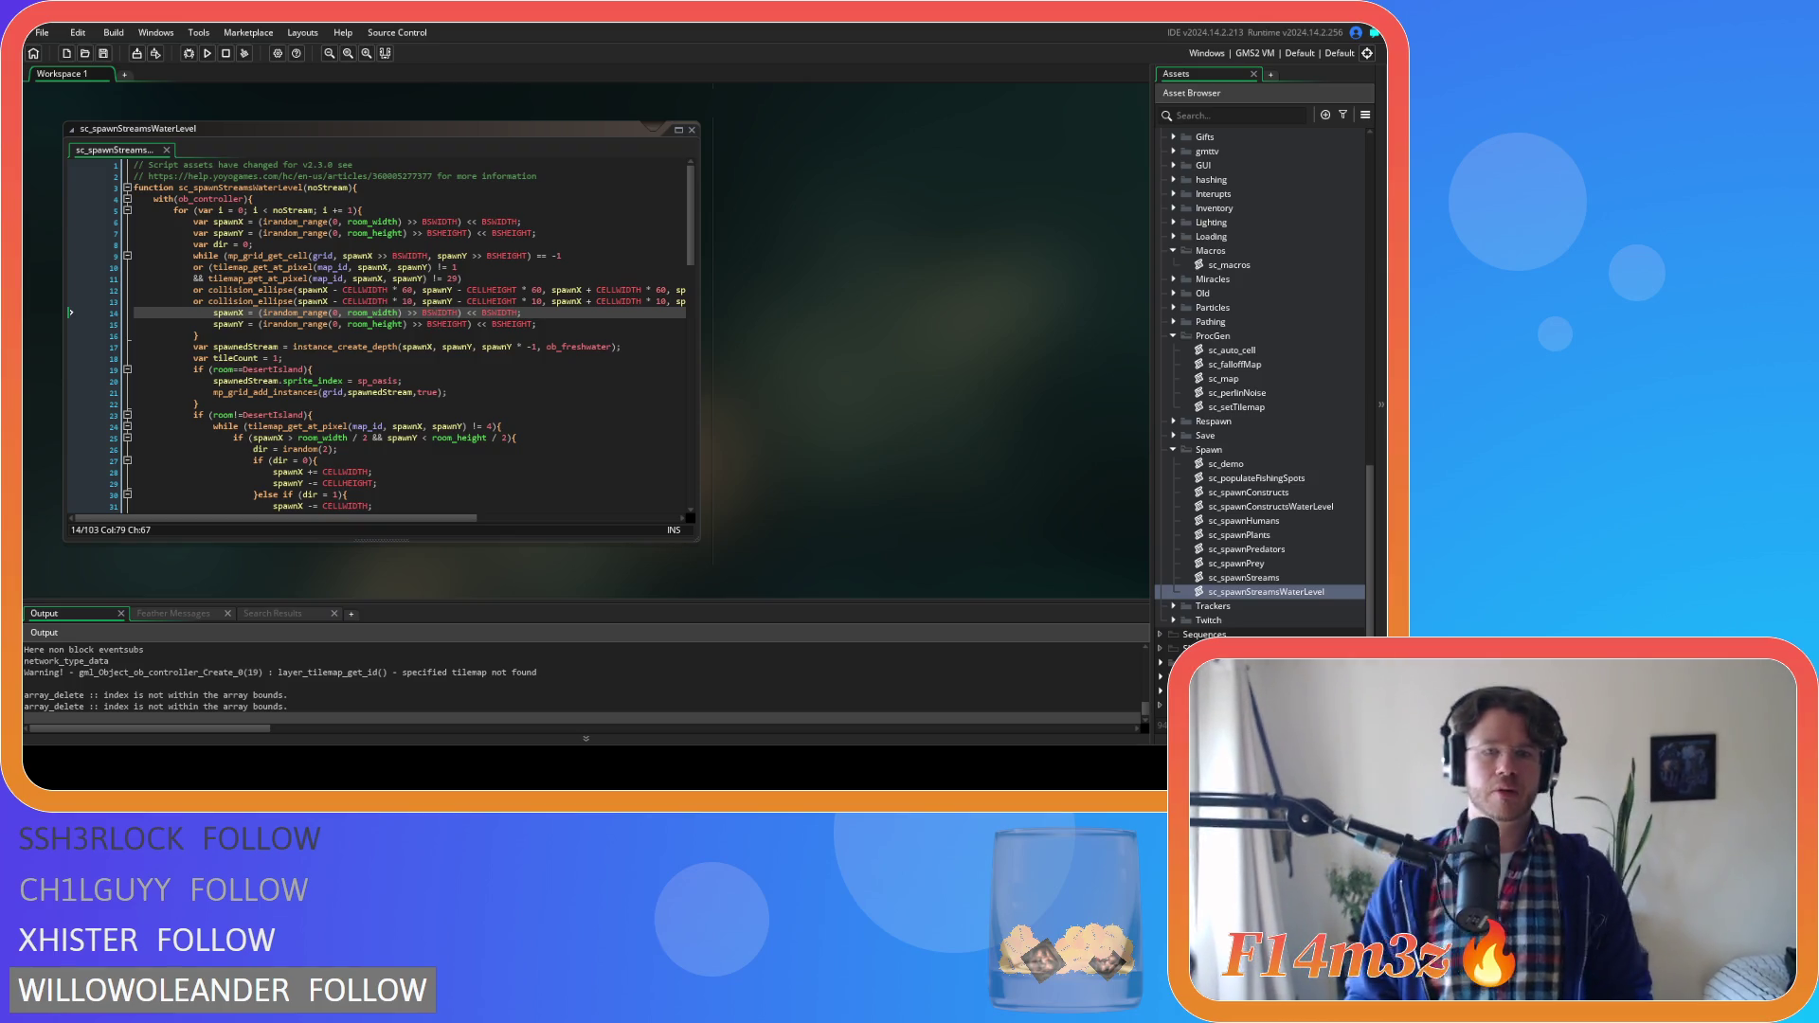
Review the test run's Output messages, then focus line 35 of the sc_spawnStreamsWaterLevel code
scroll(207, 674, up, 1)
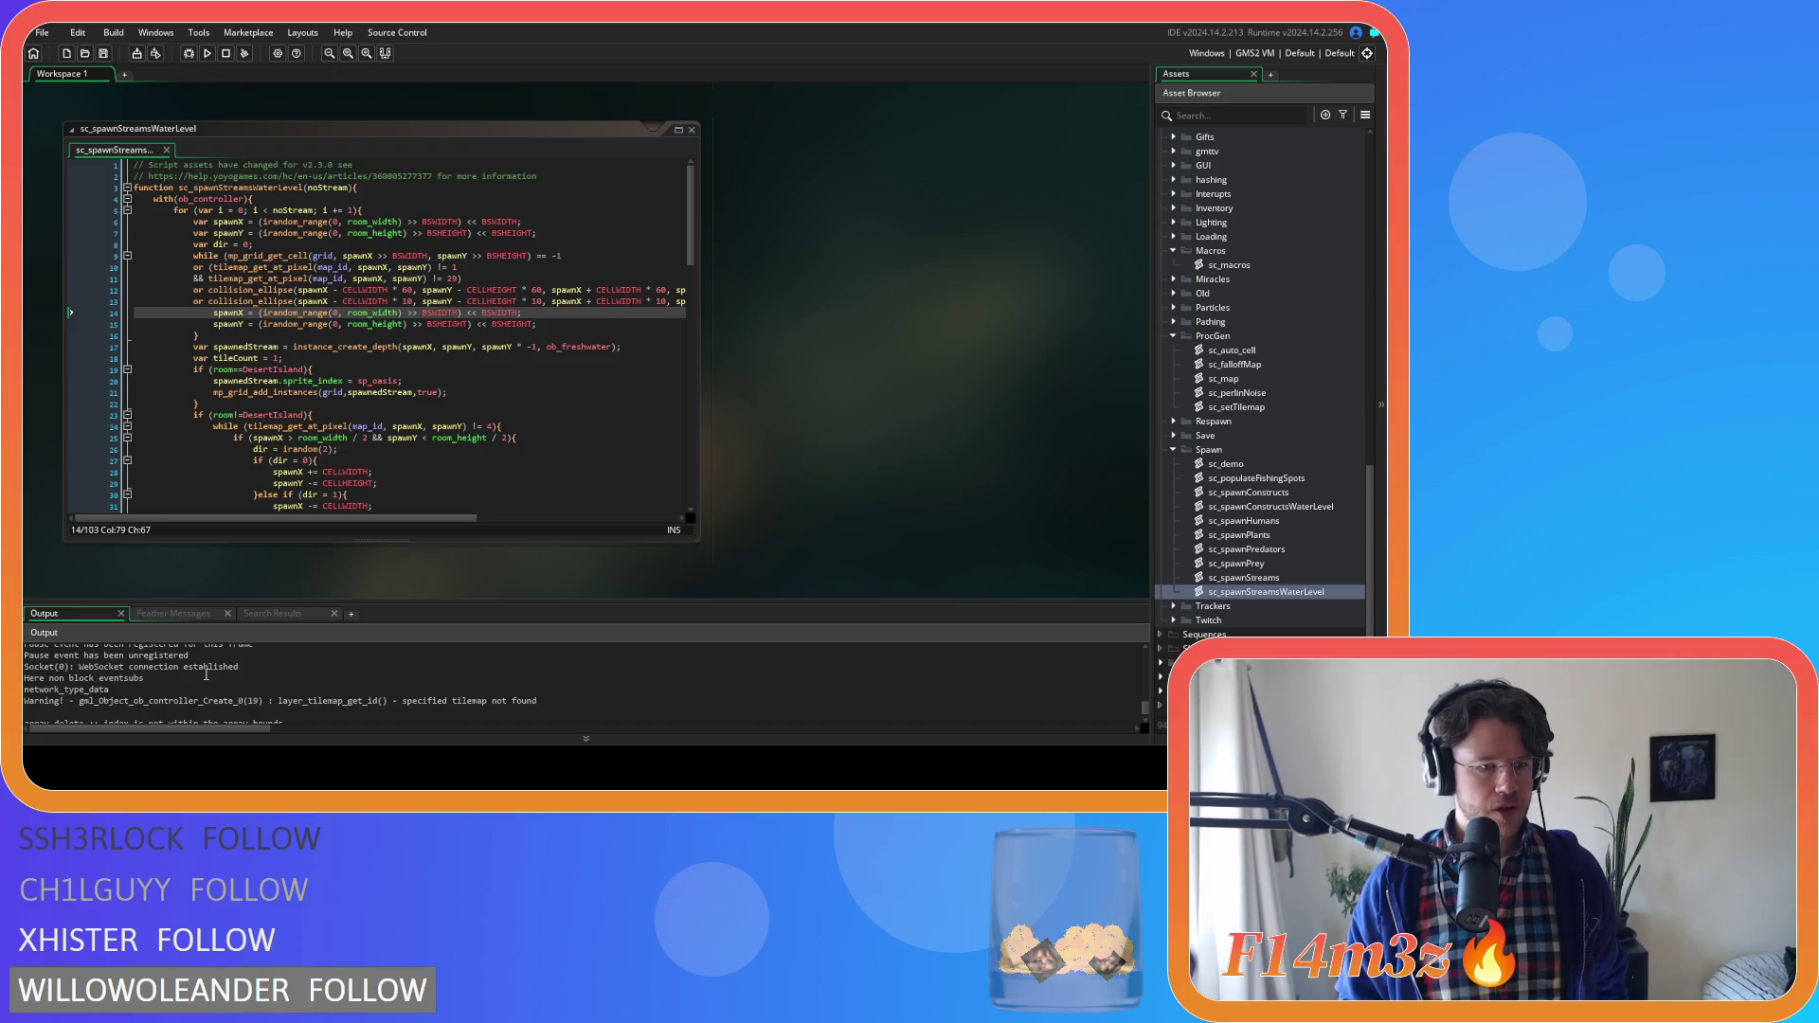
scroll(205, 674, down, 1)
scroll(272, 699, up, 2)
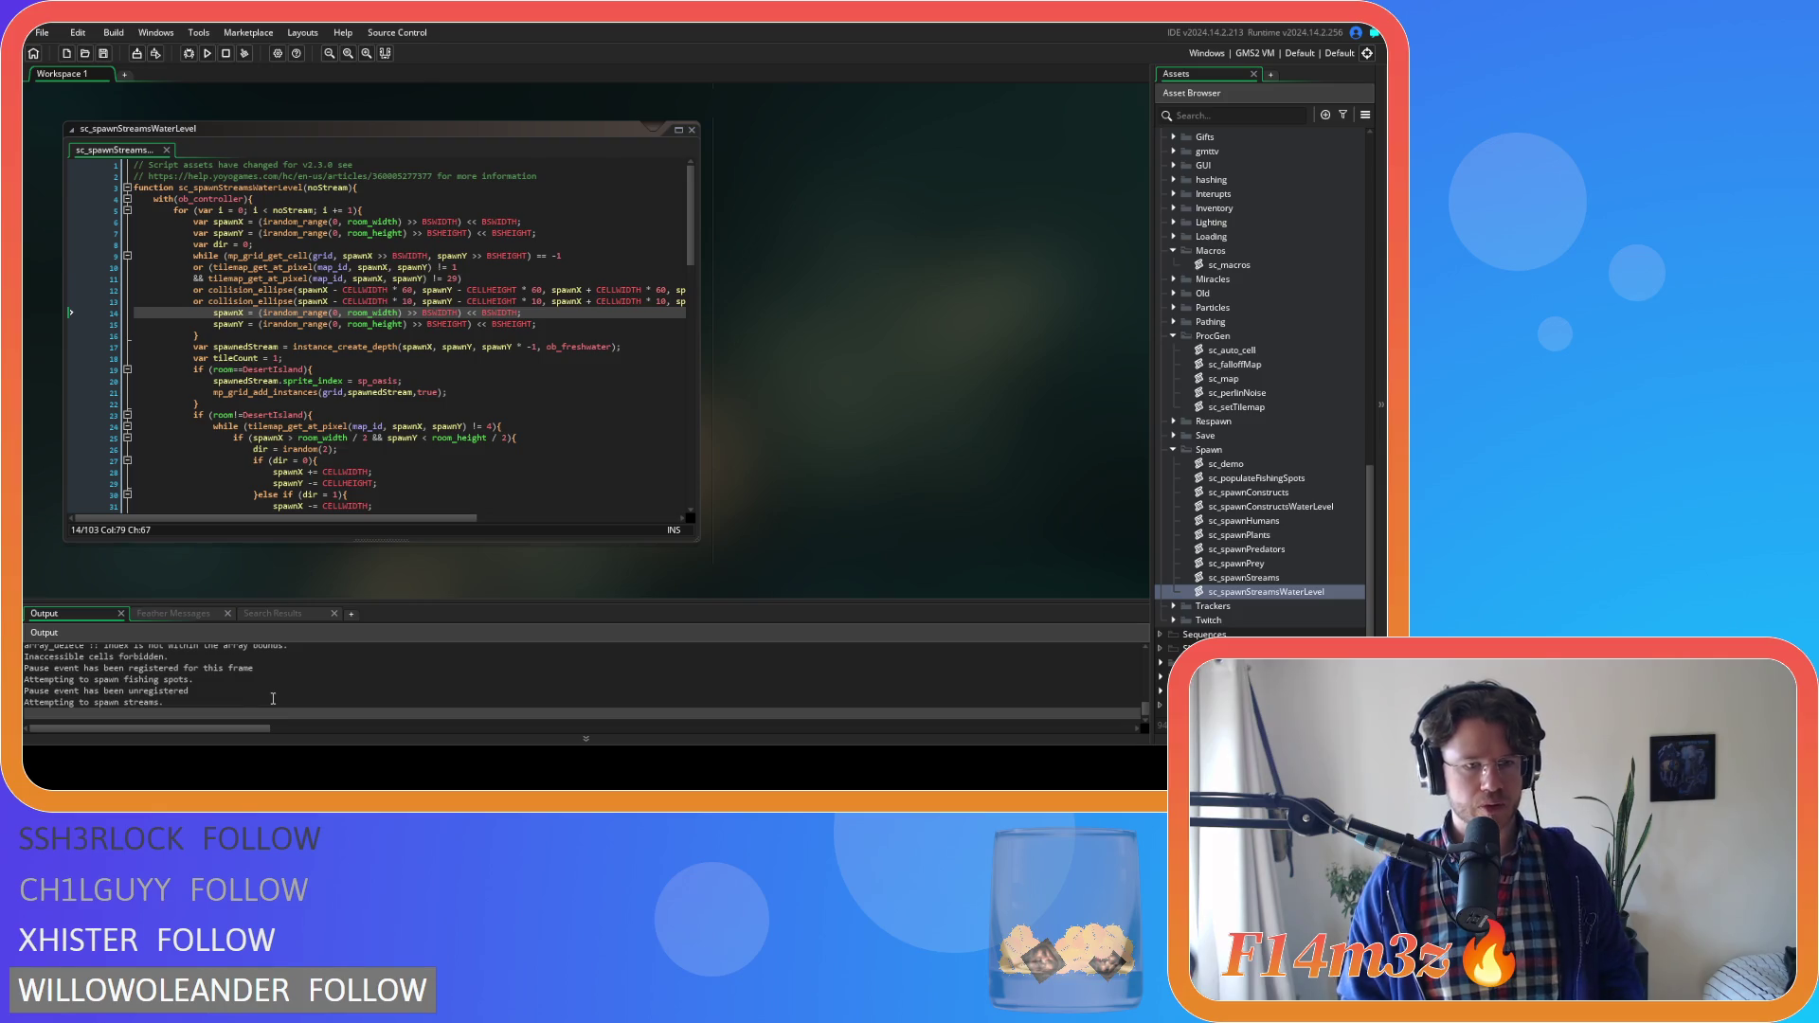
scroll(272, 698, down, 2)
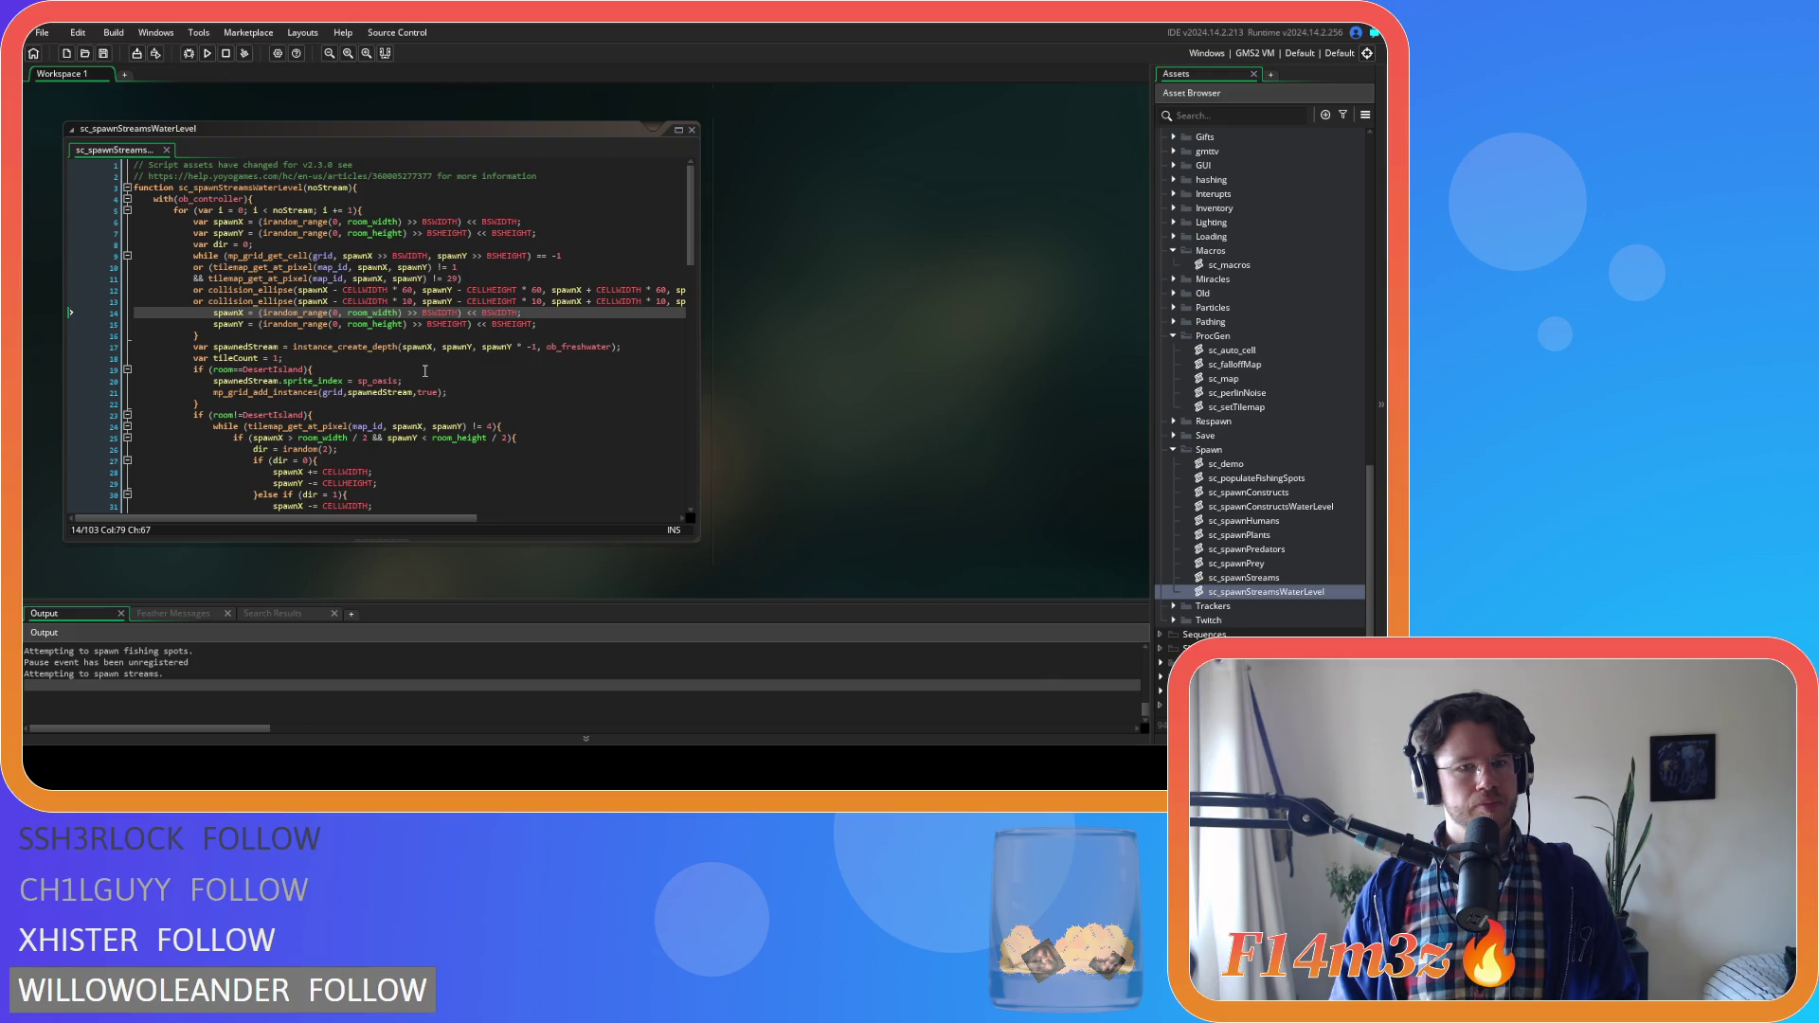
scroll(425, 371, down, 6)
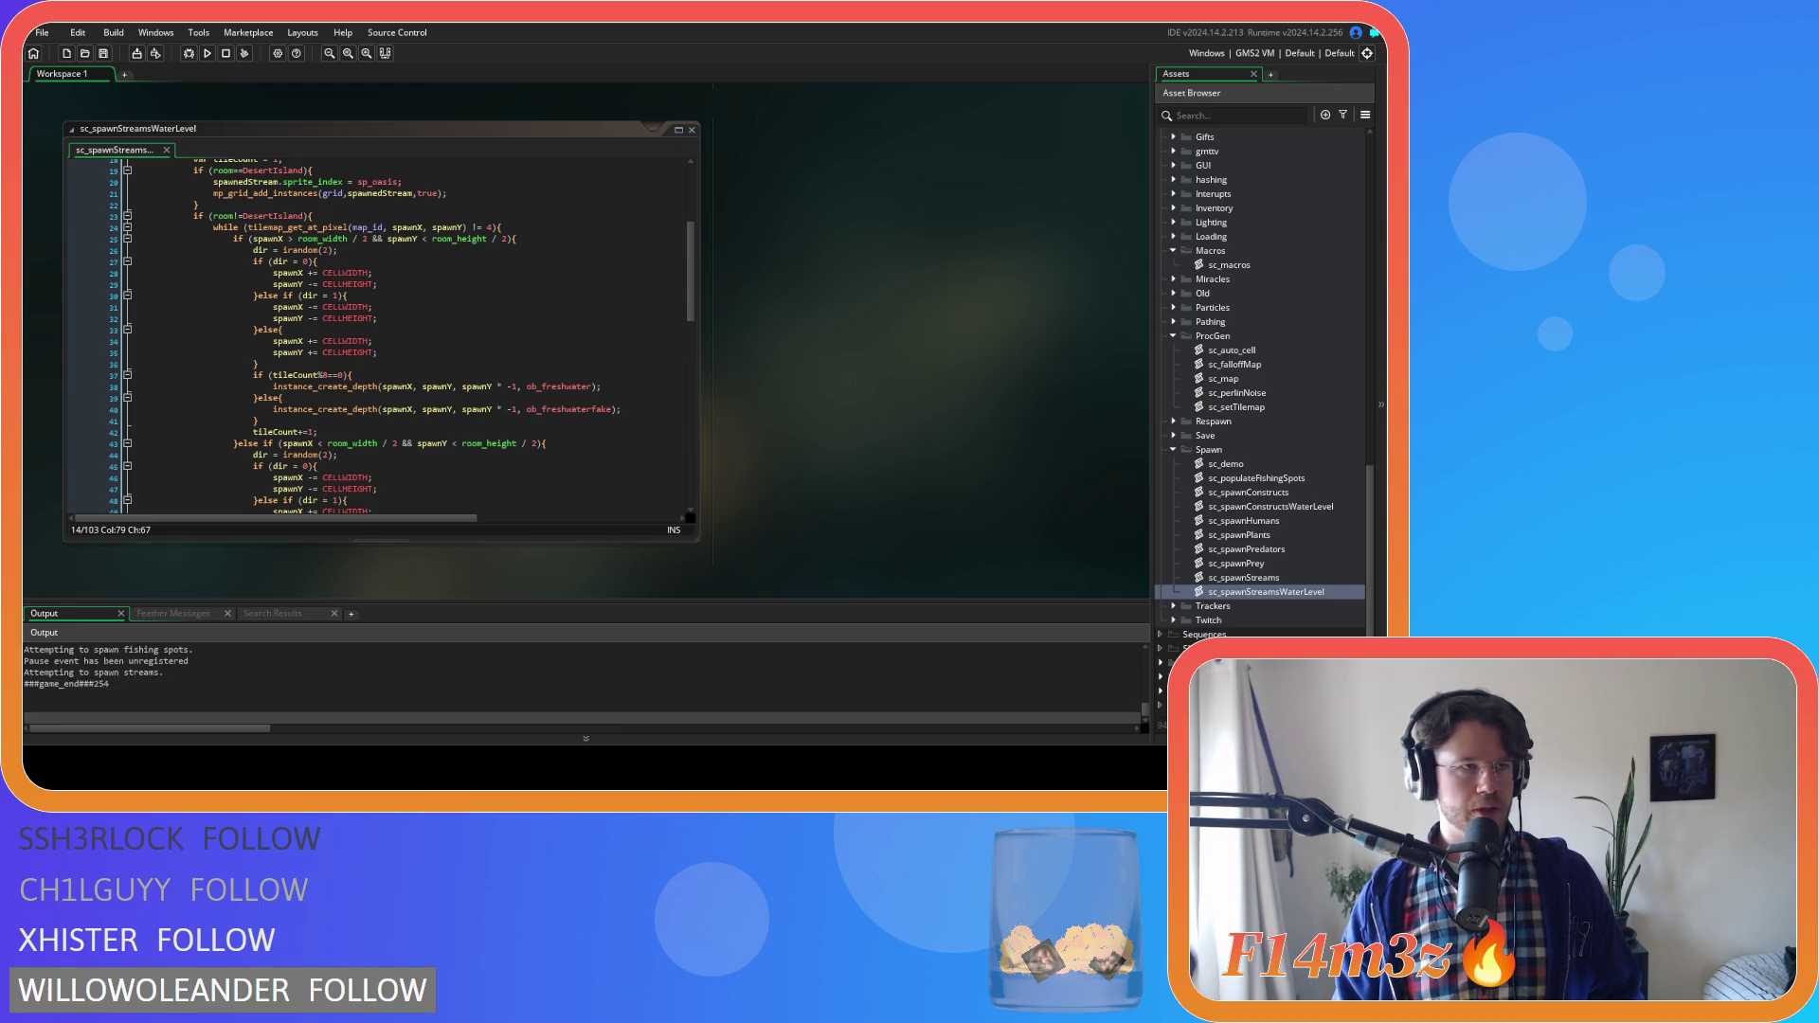
click(654, 350)
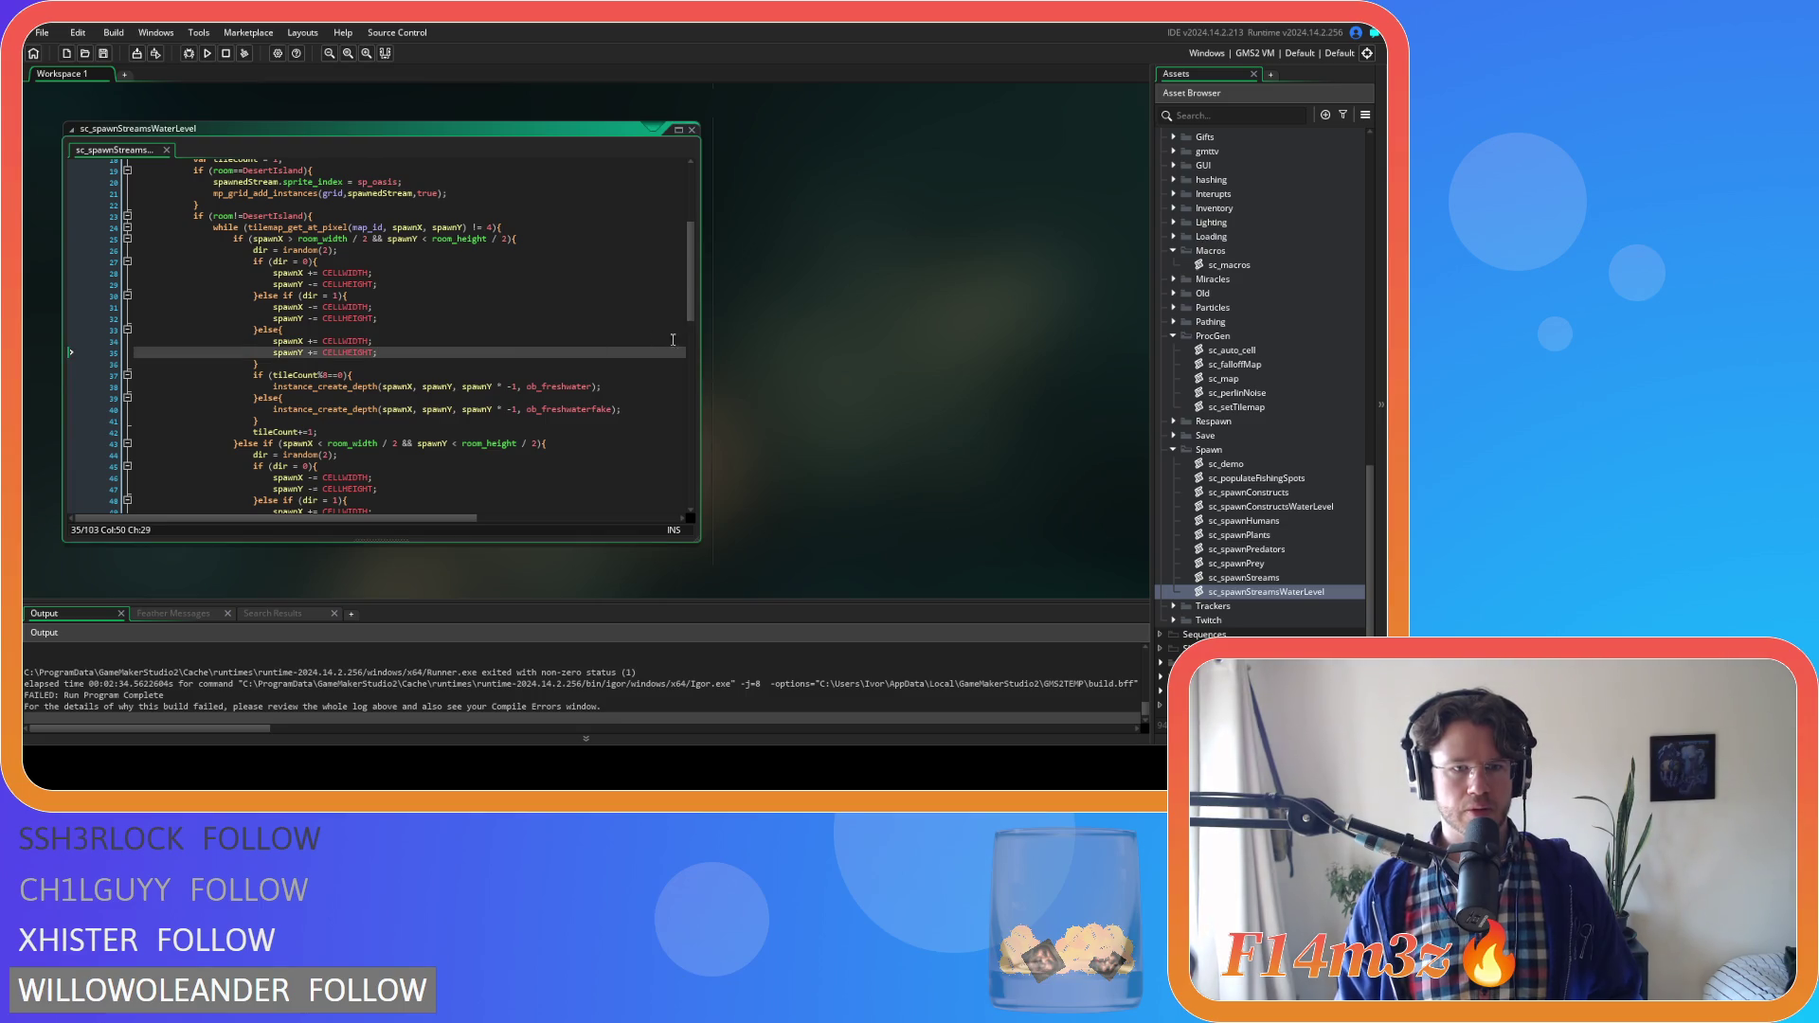
Scroll up past sc_spawnStreams and sc_spawnPrey to show sc_spawnPredators' GRASSCLOVER, GRASSBUTTER and GRASSORCHID exclusions
scroll(567, 320, up, 6)
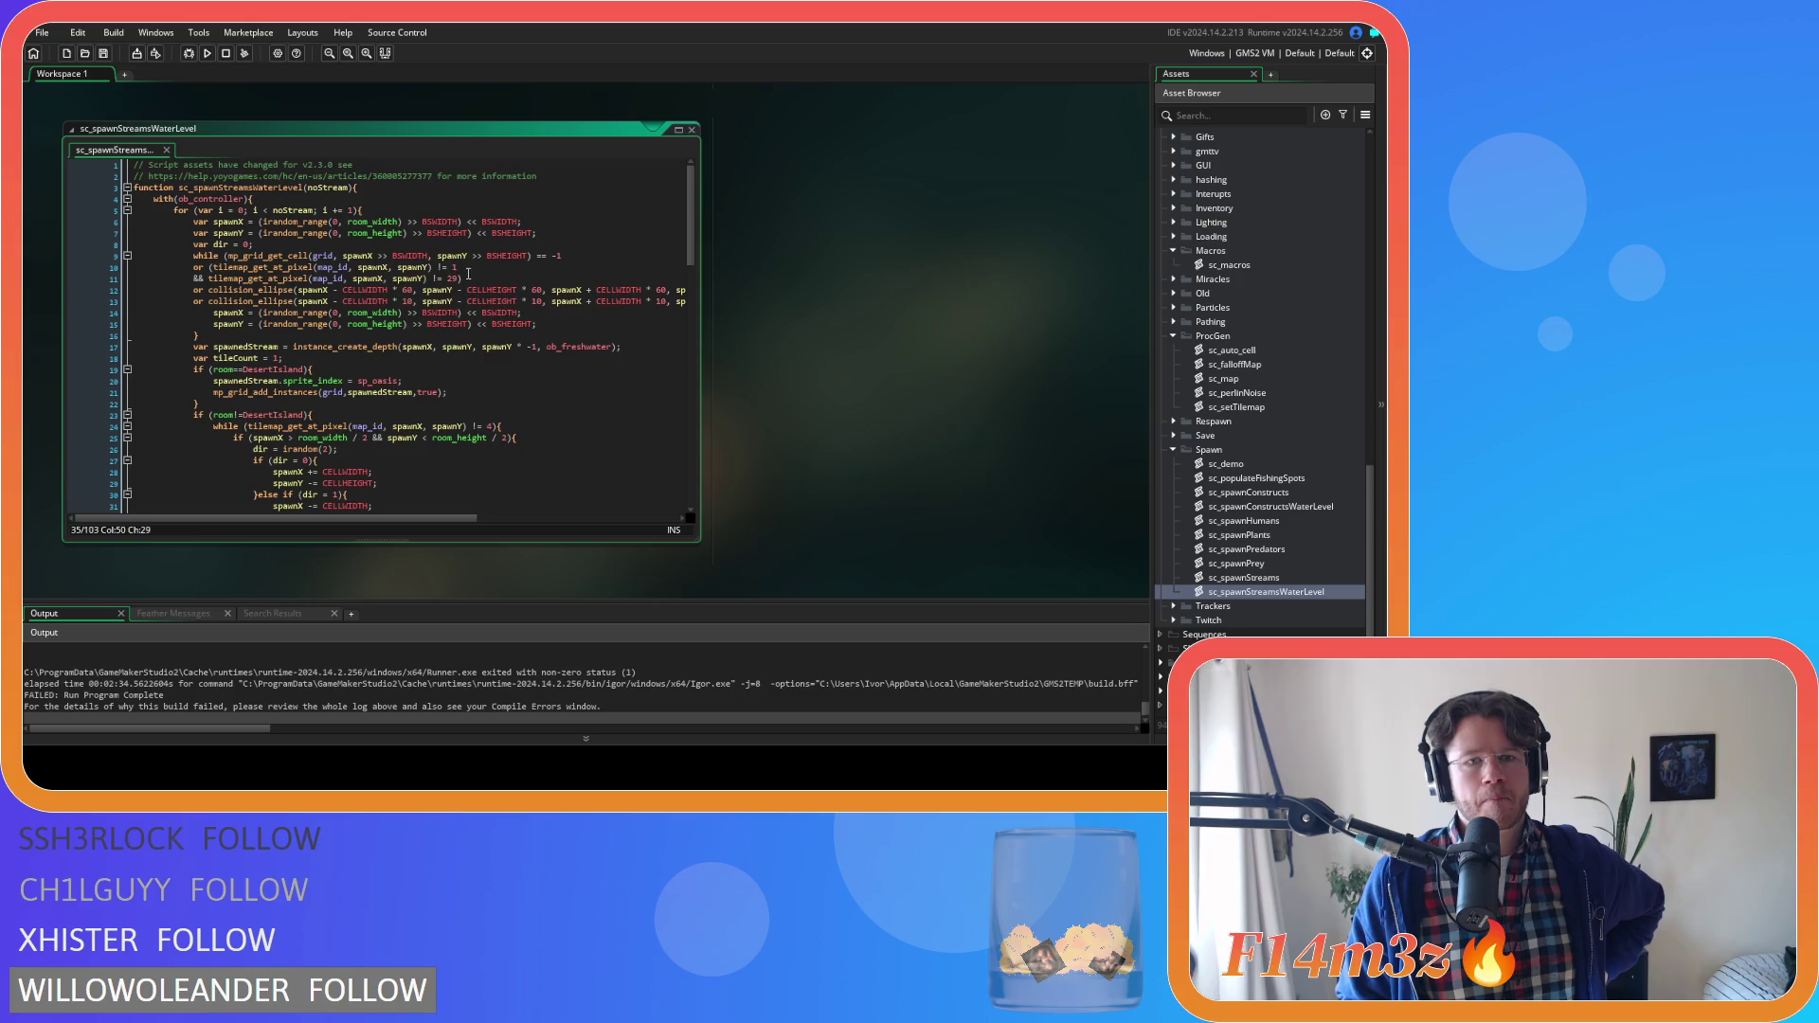
scroll(840, 381, up, 5)
scroll(747, 363, up, 3)
scroll(775, 364, up, 3)
scroll(774, 364, up, 6)
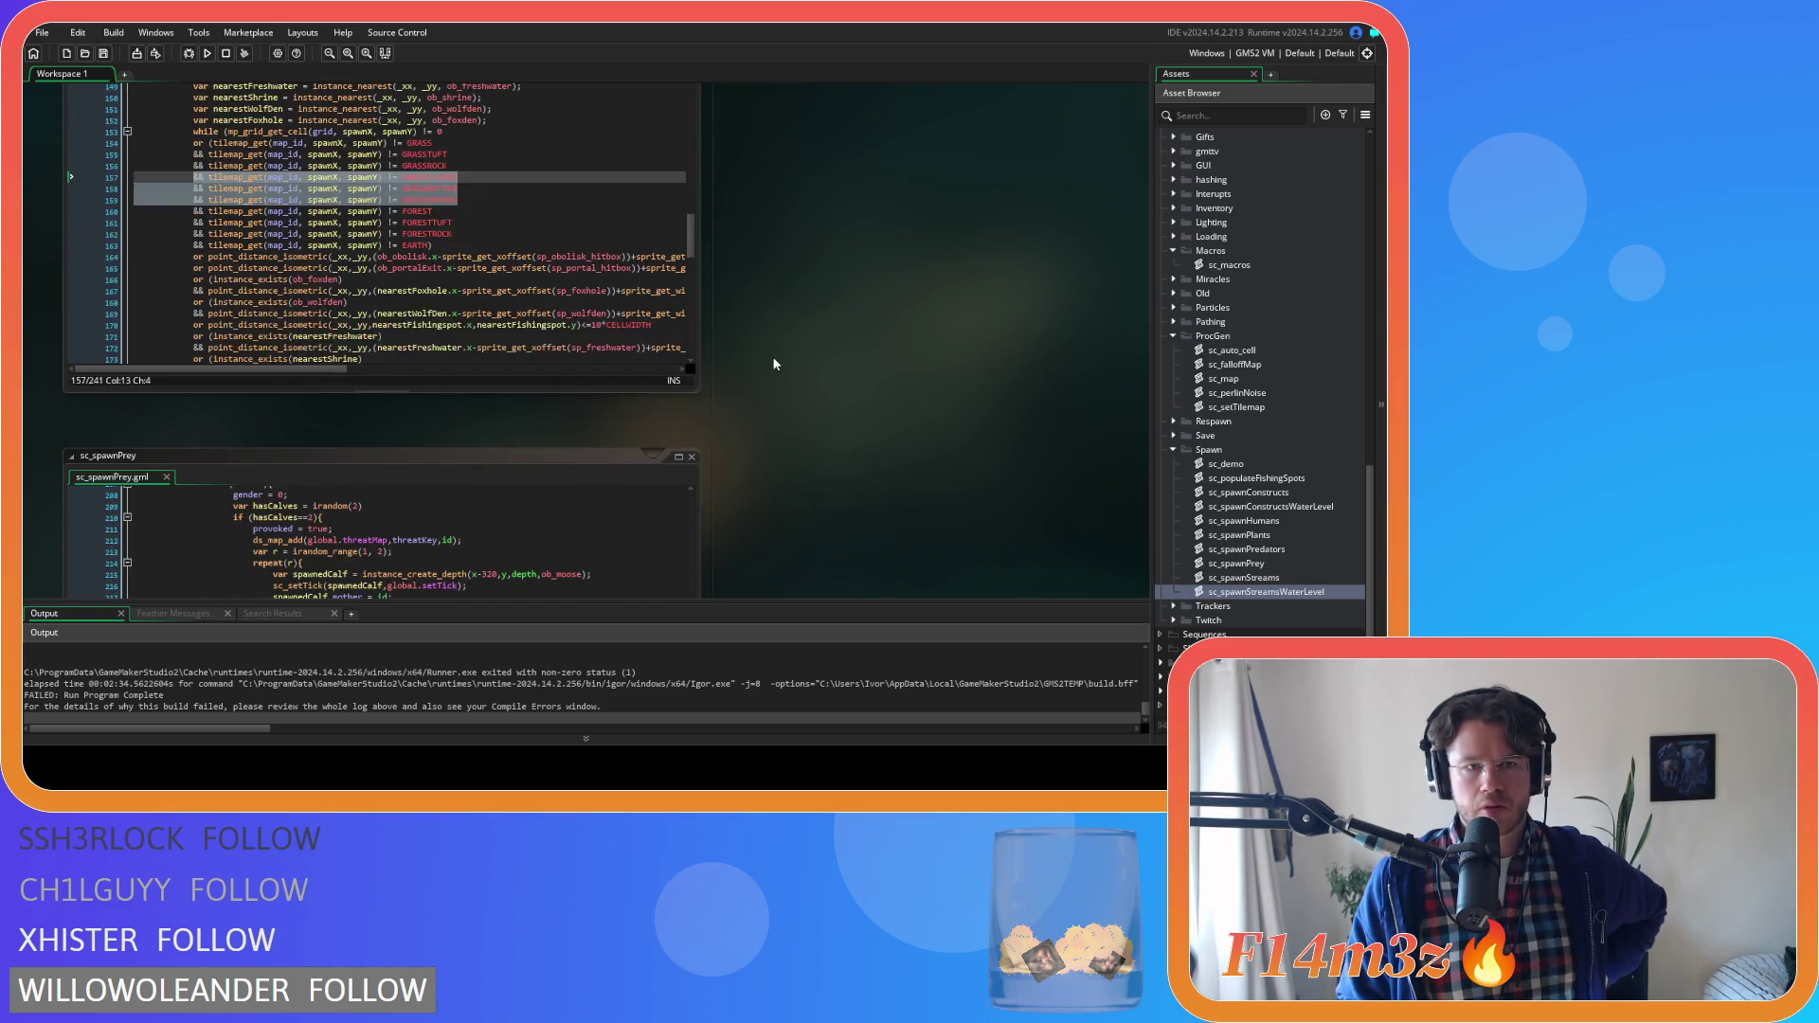
Replace the literal tile numbers 1 and 2 on lines 9–10 with the GRASS and FOREST macros
scroll(774, 364, up, 2)
click(448, 239)
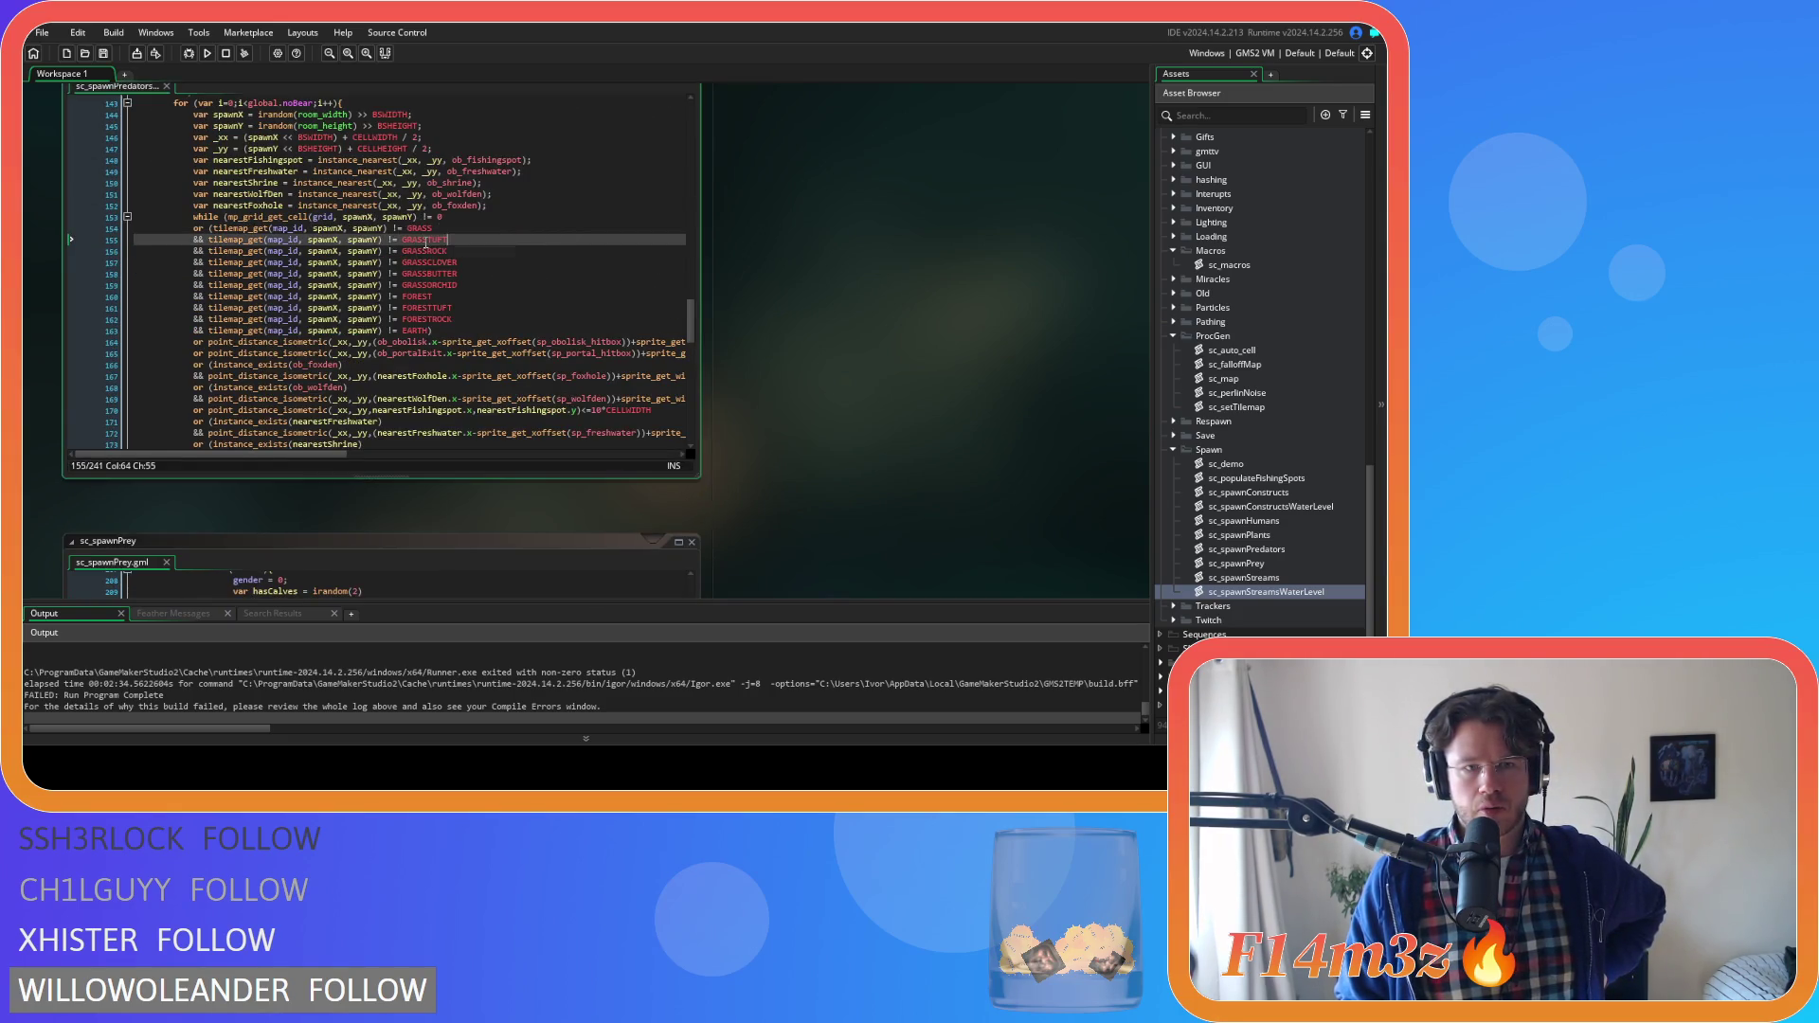
mouse_move(430, 261)
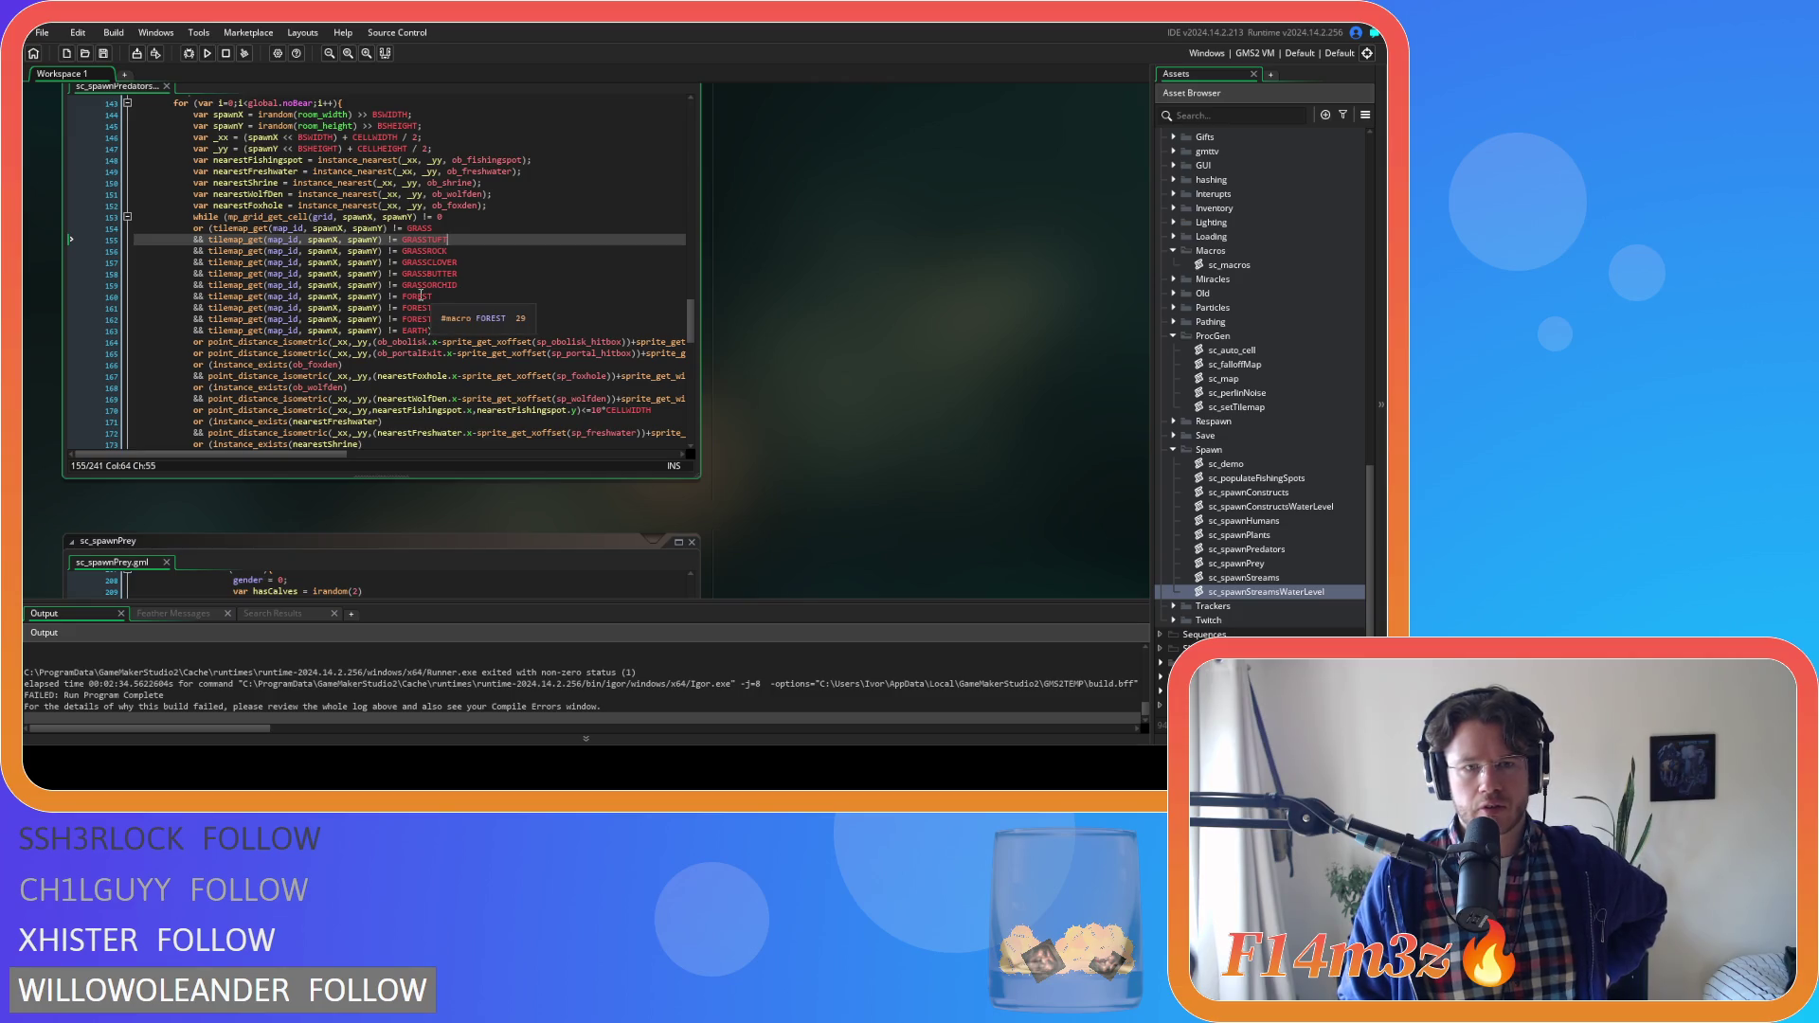
scroll(789, 334, down, 5)
scroll(789, 329, down, 4)
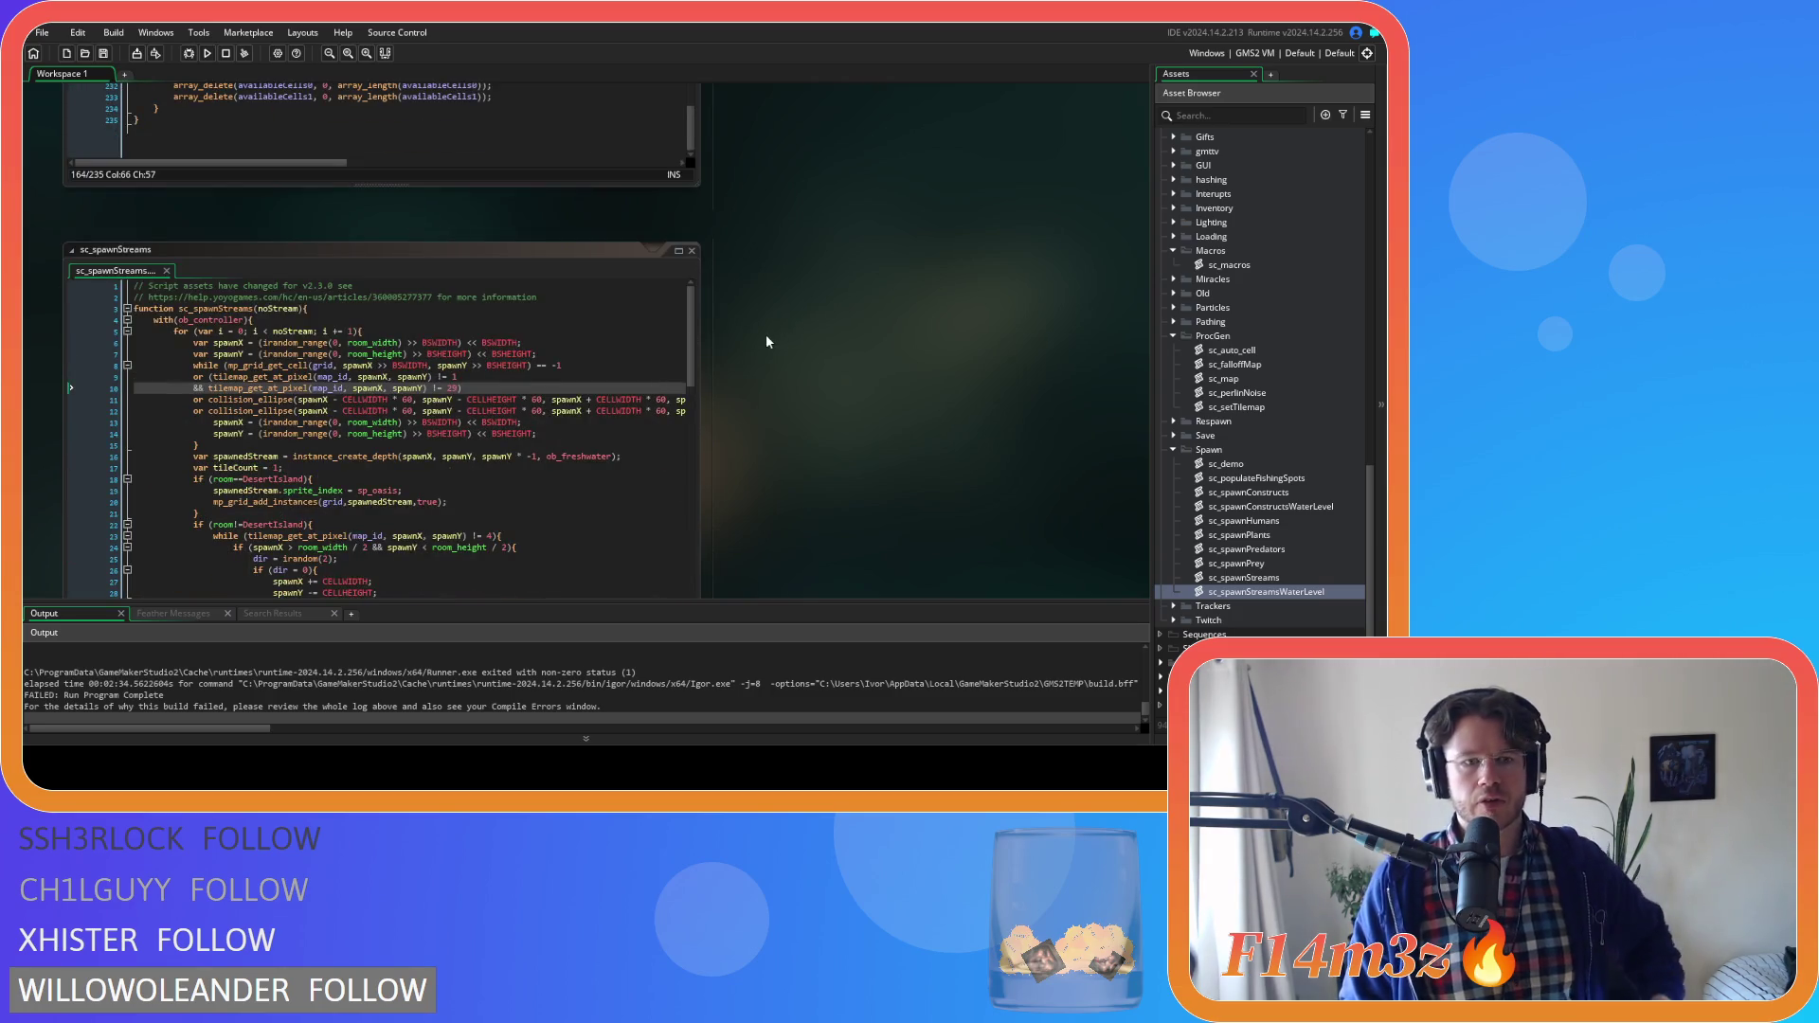
double_click(454, 374)
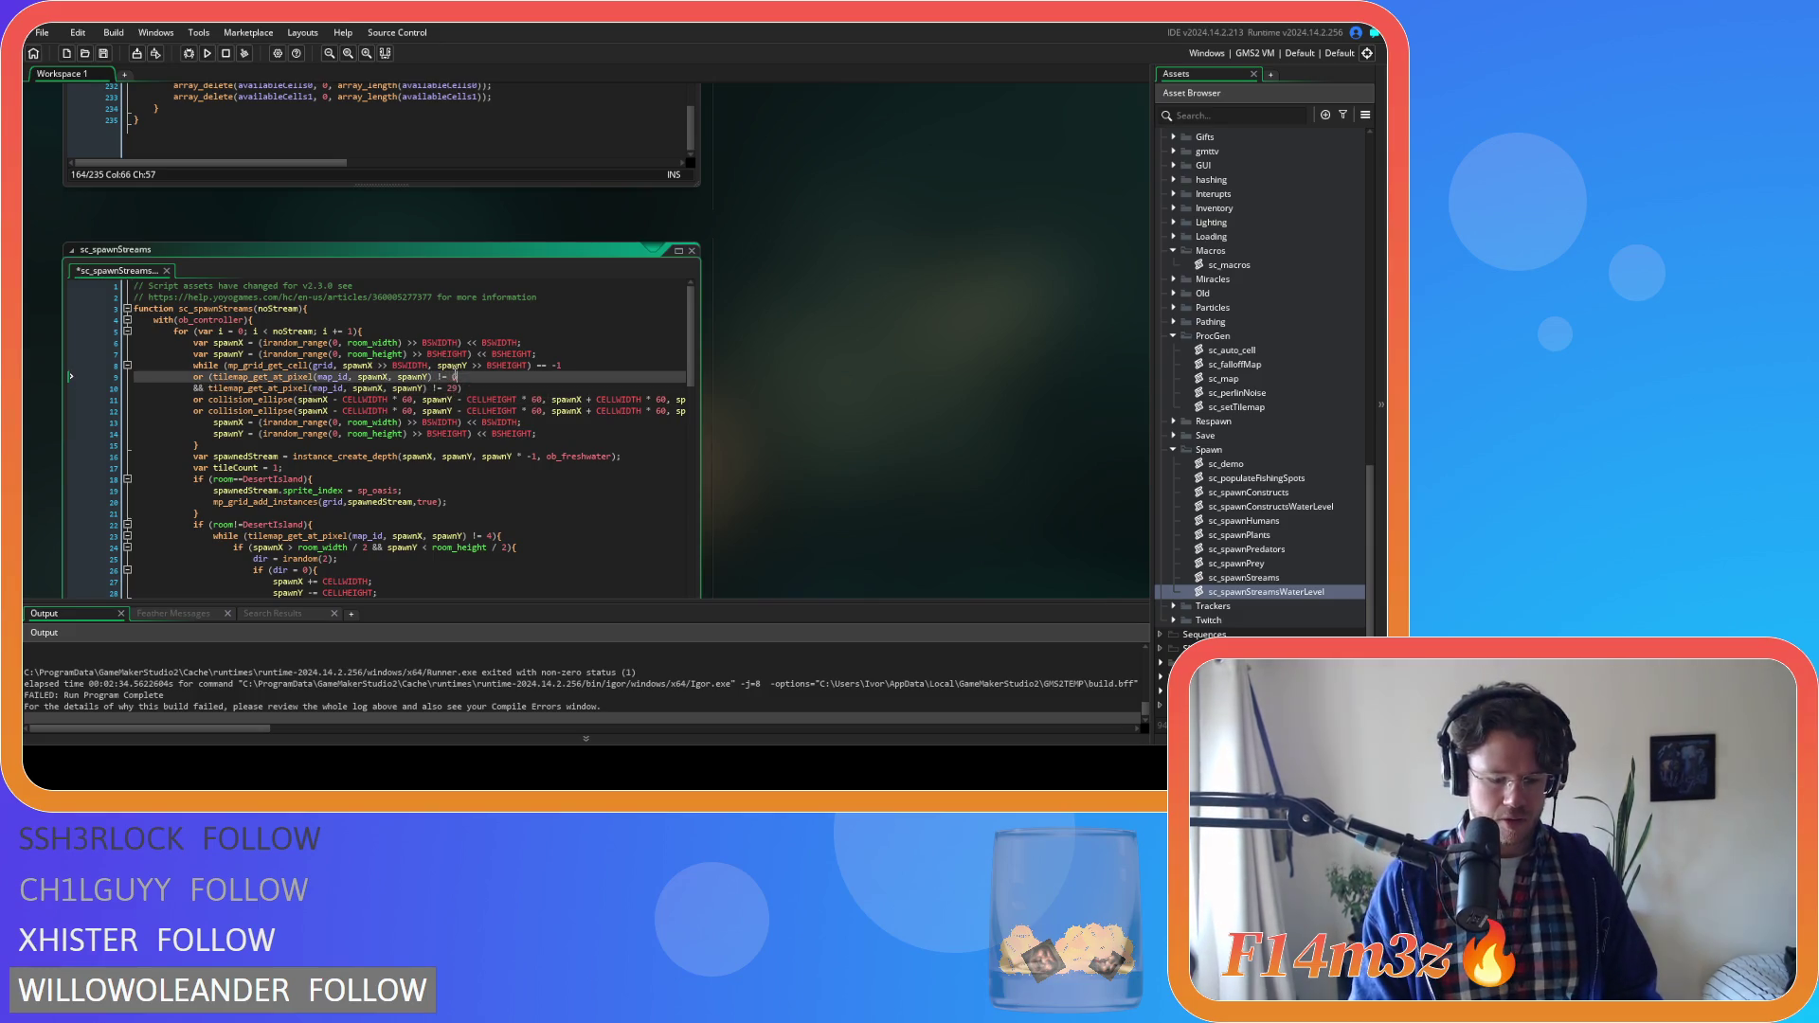
text(GRASS)
key(Escape)
double_click(453, 389)
text(FOREST)
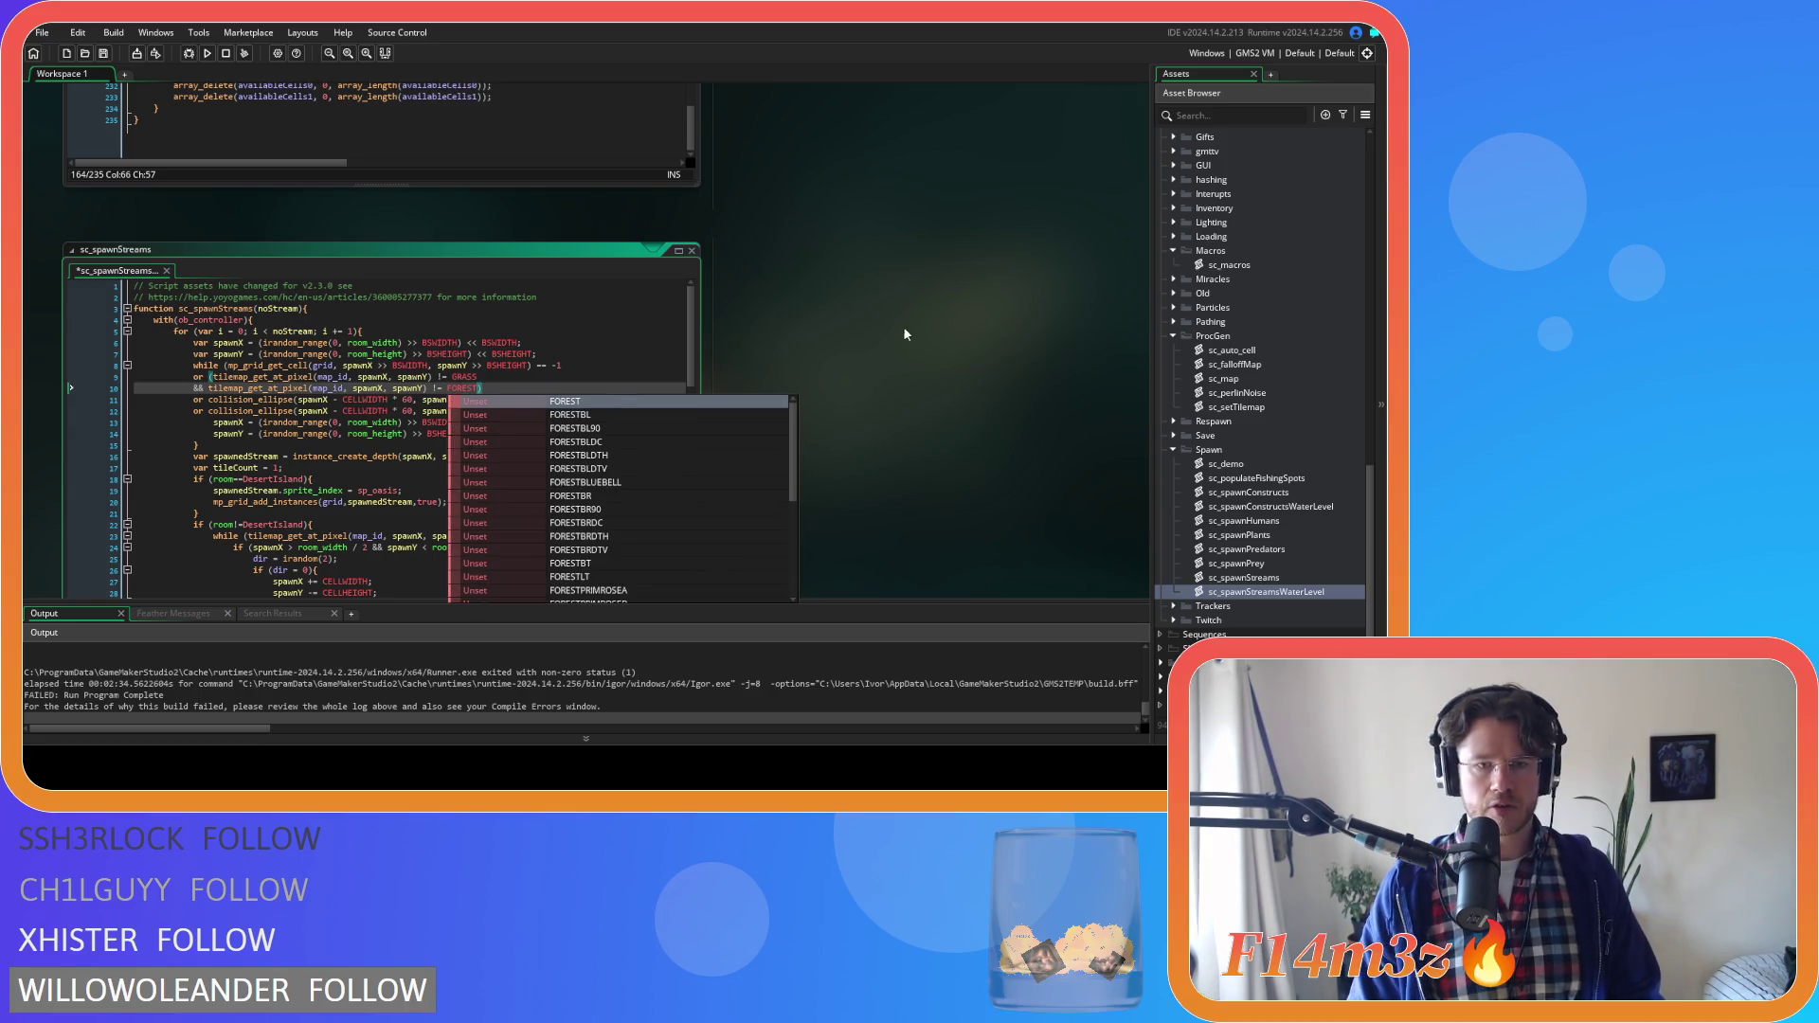
key(Escape)
Change lines 10–11 of sc_spawnStreamsWaterLevel to check GRASS and FOREST, save, and run the game
scroll(796, 395, down, 5)
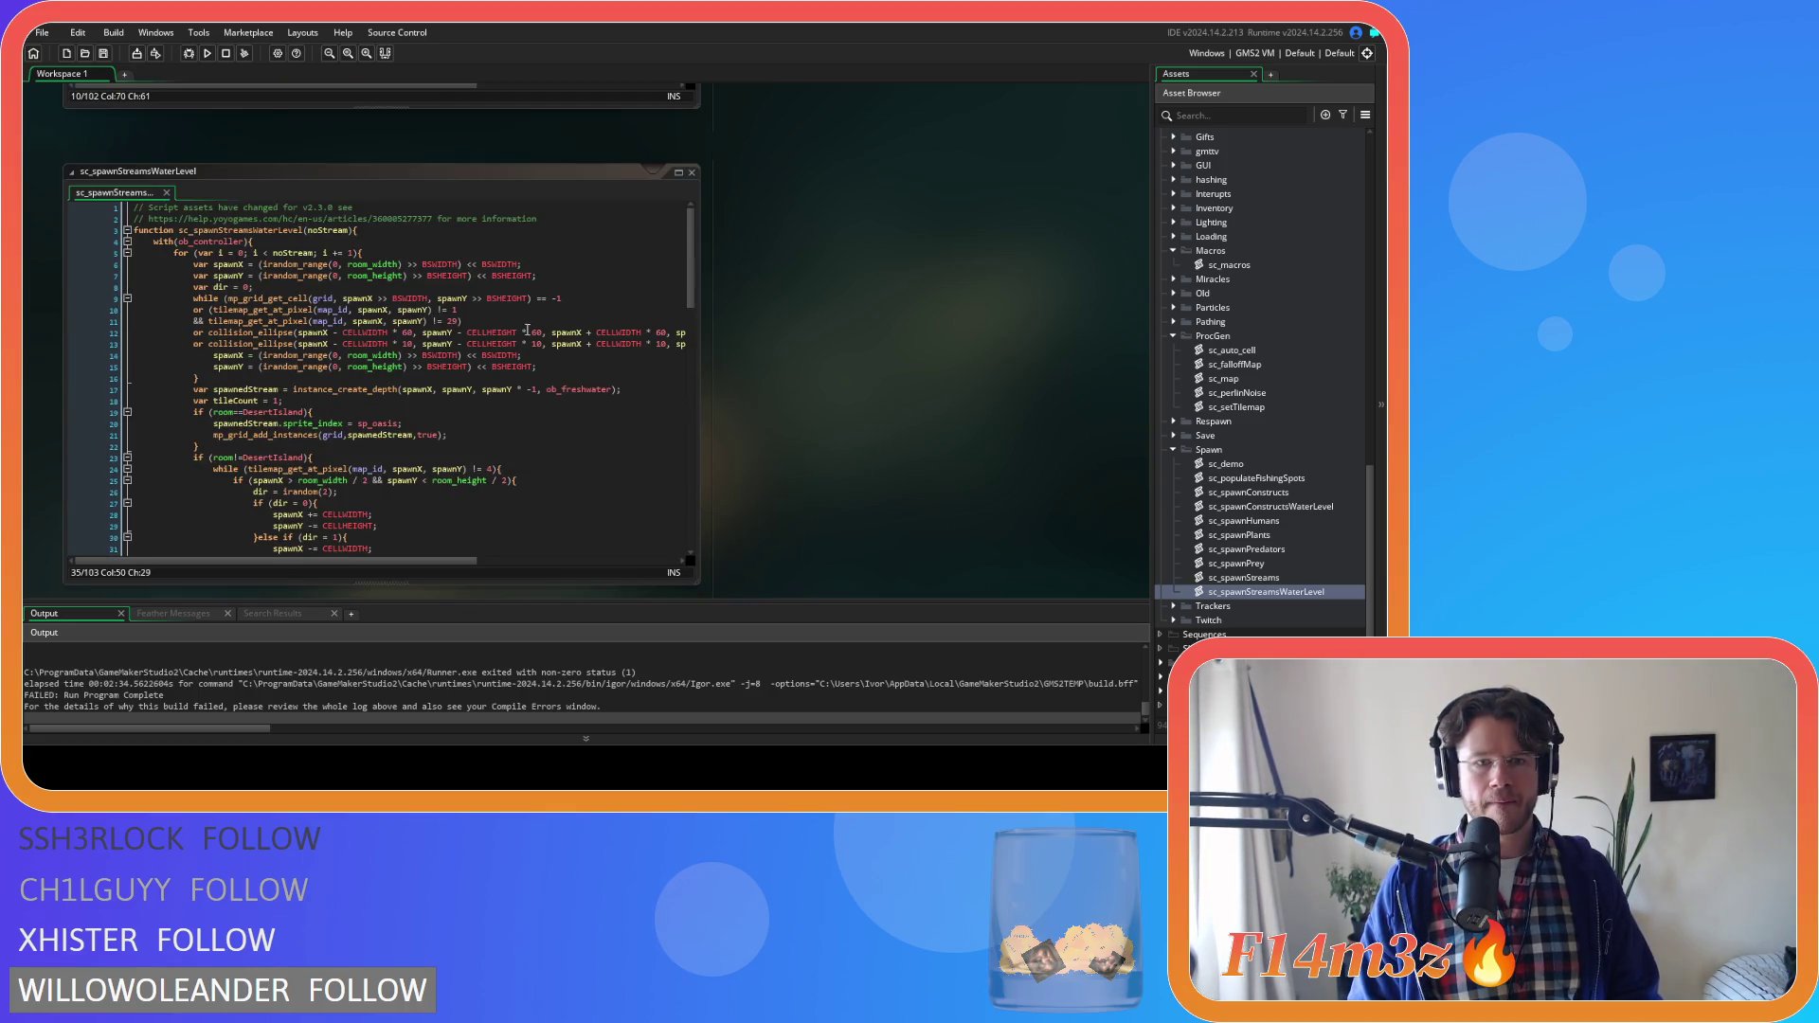
click(455, 308)
text(GRASS)
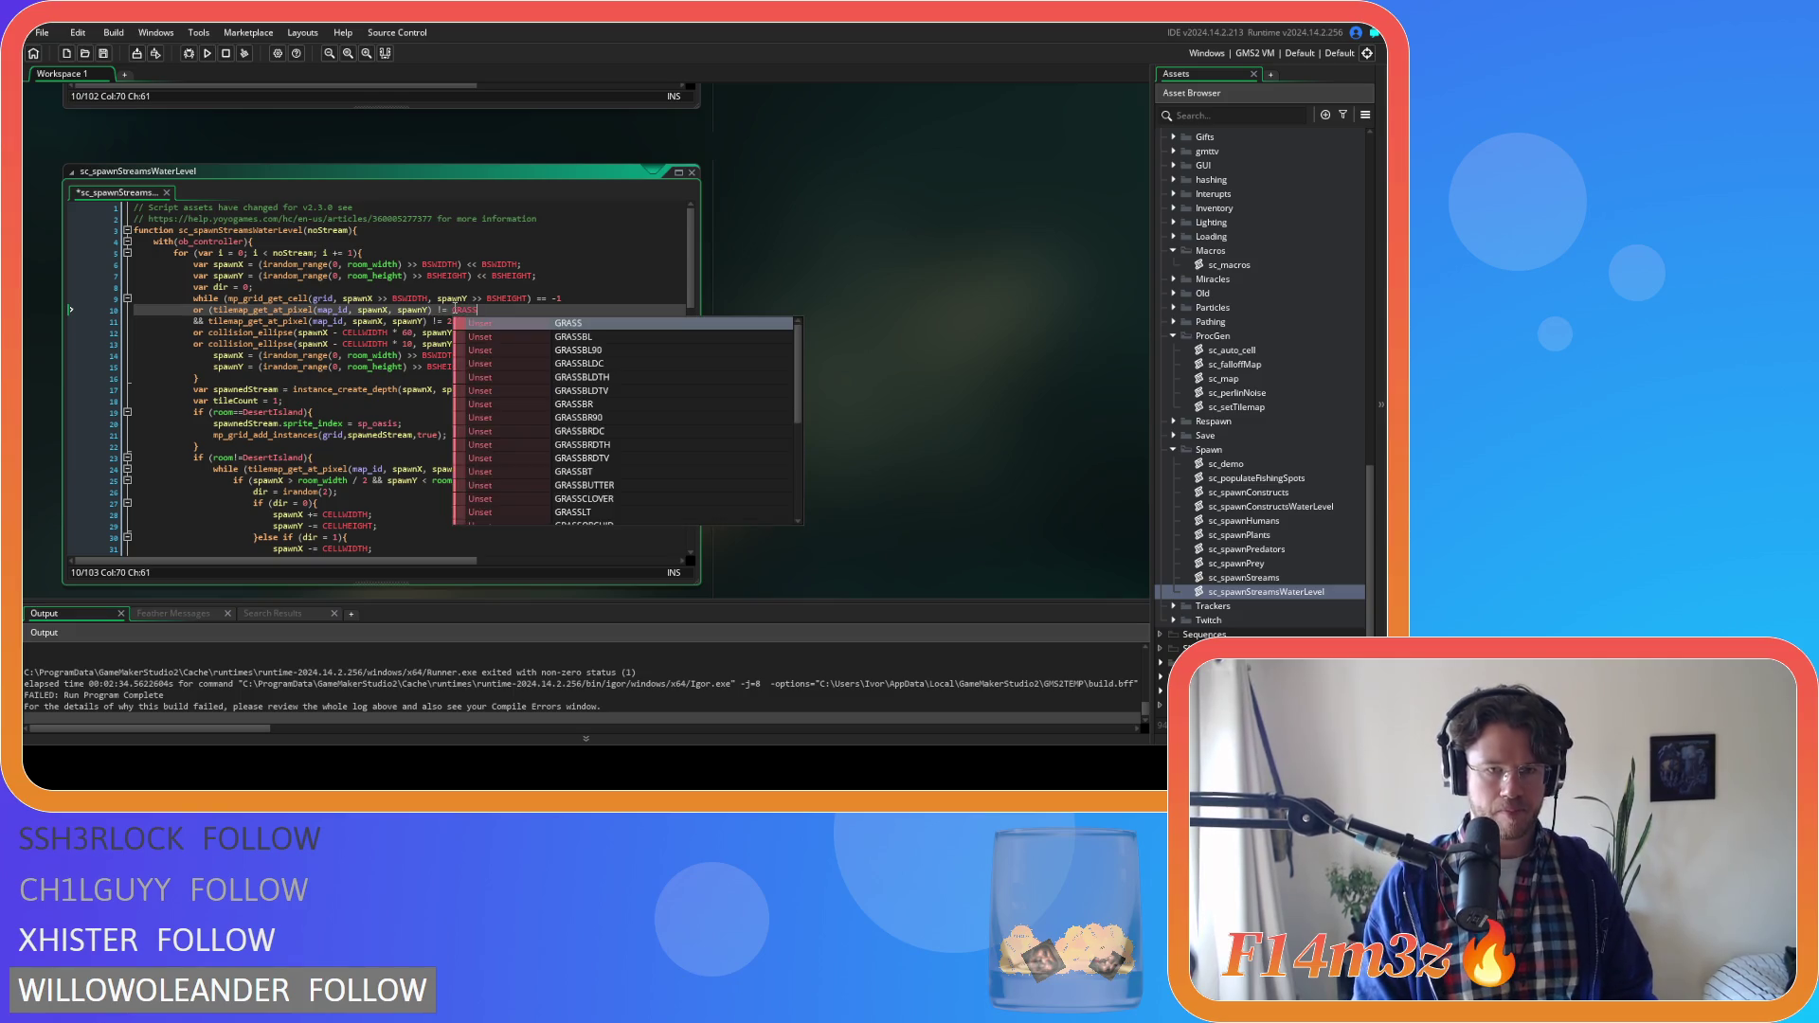
double_click(451, 321)
text(FOR)
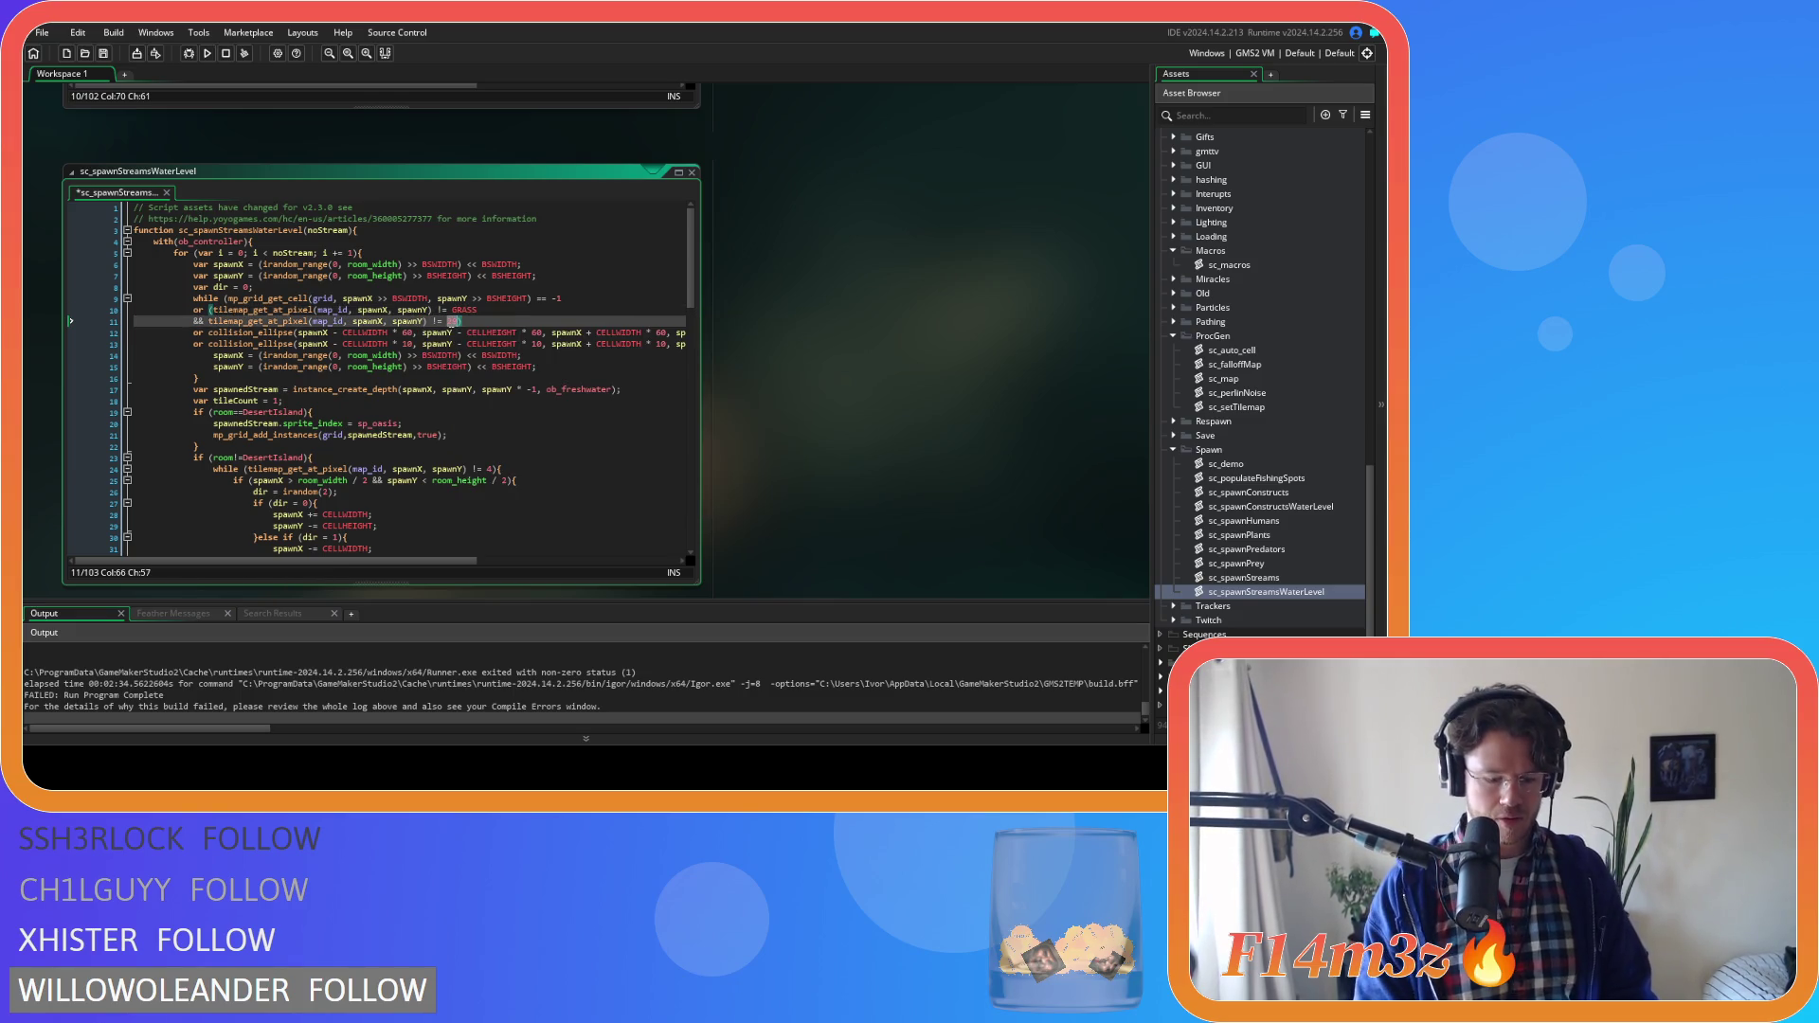
key(Return)
key(ctrl+s)
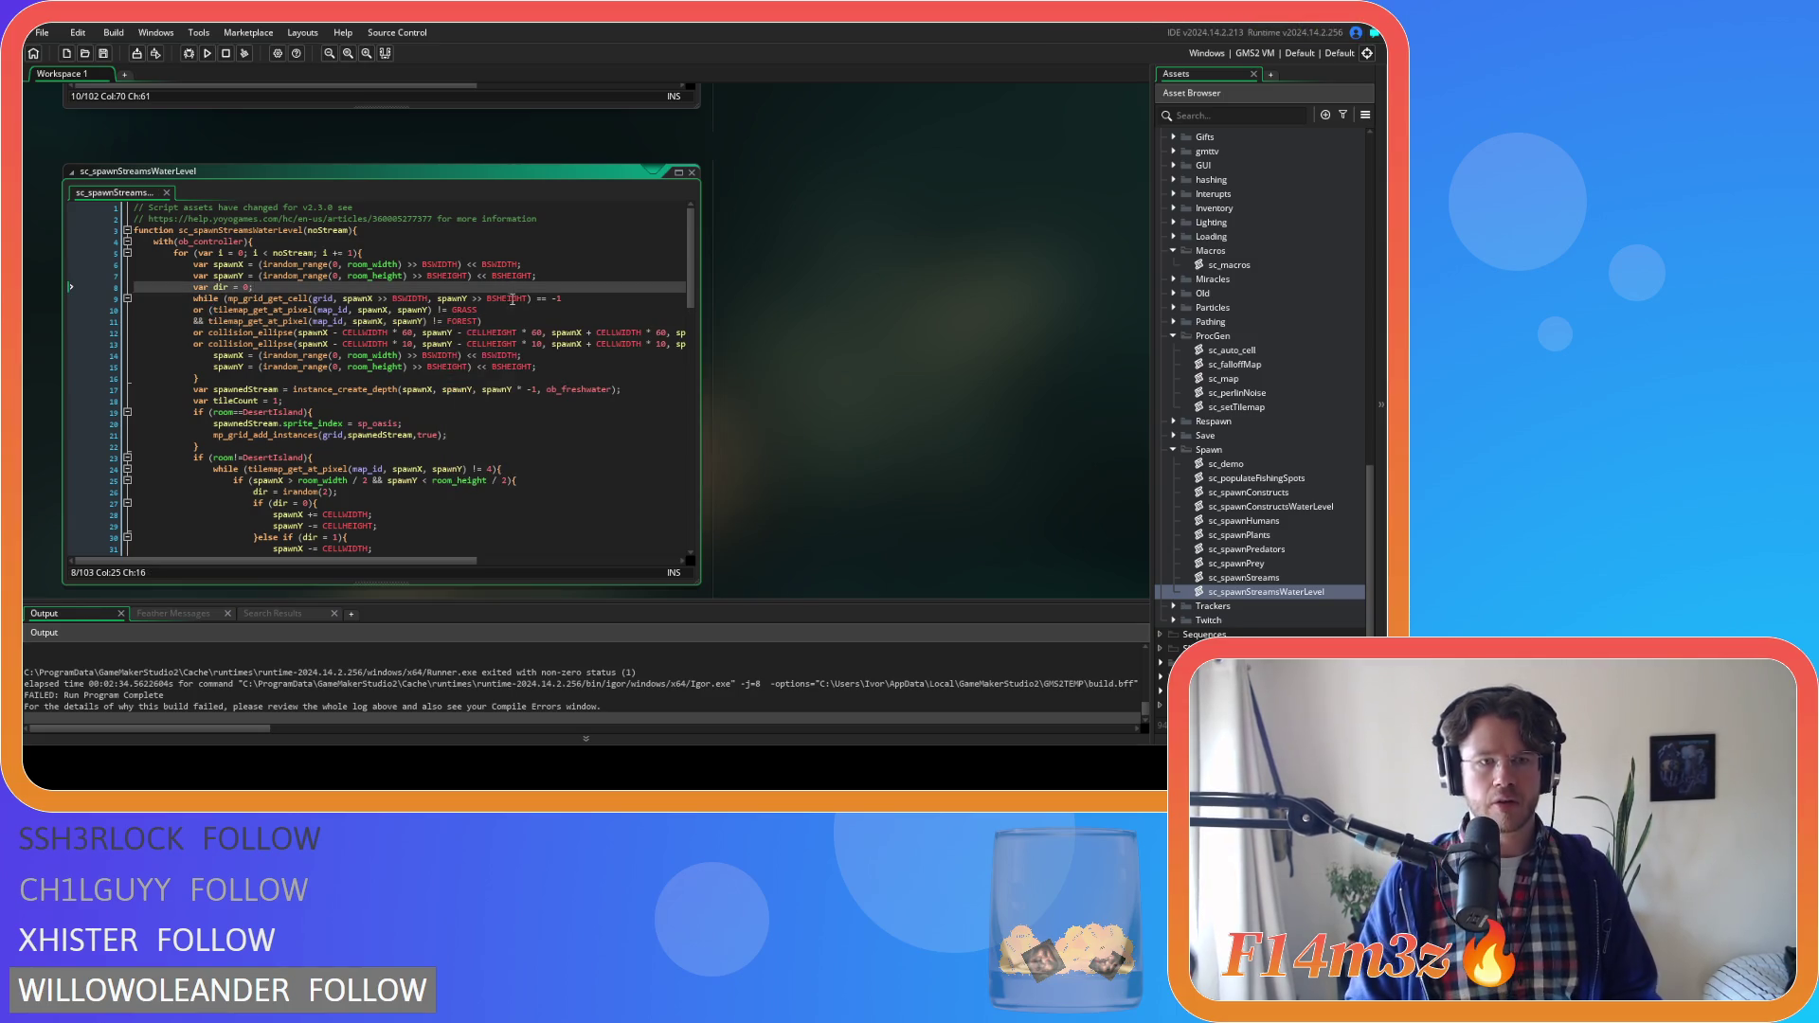
click(515, 311)
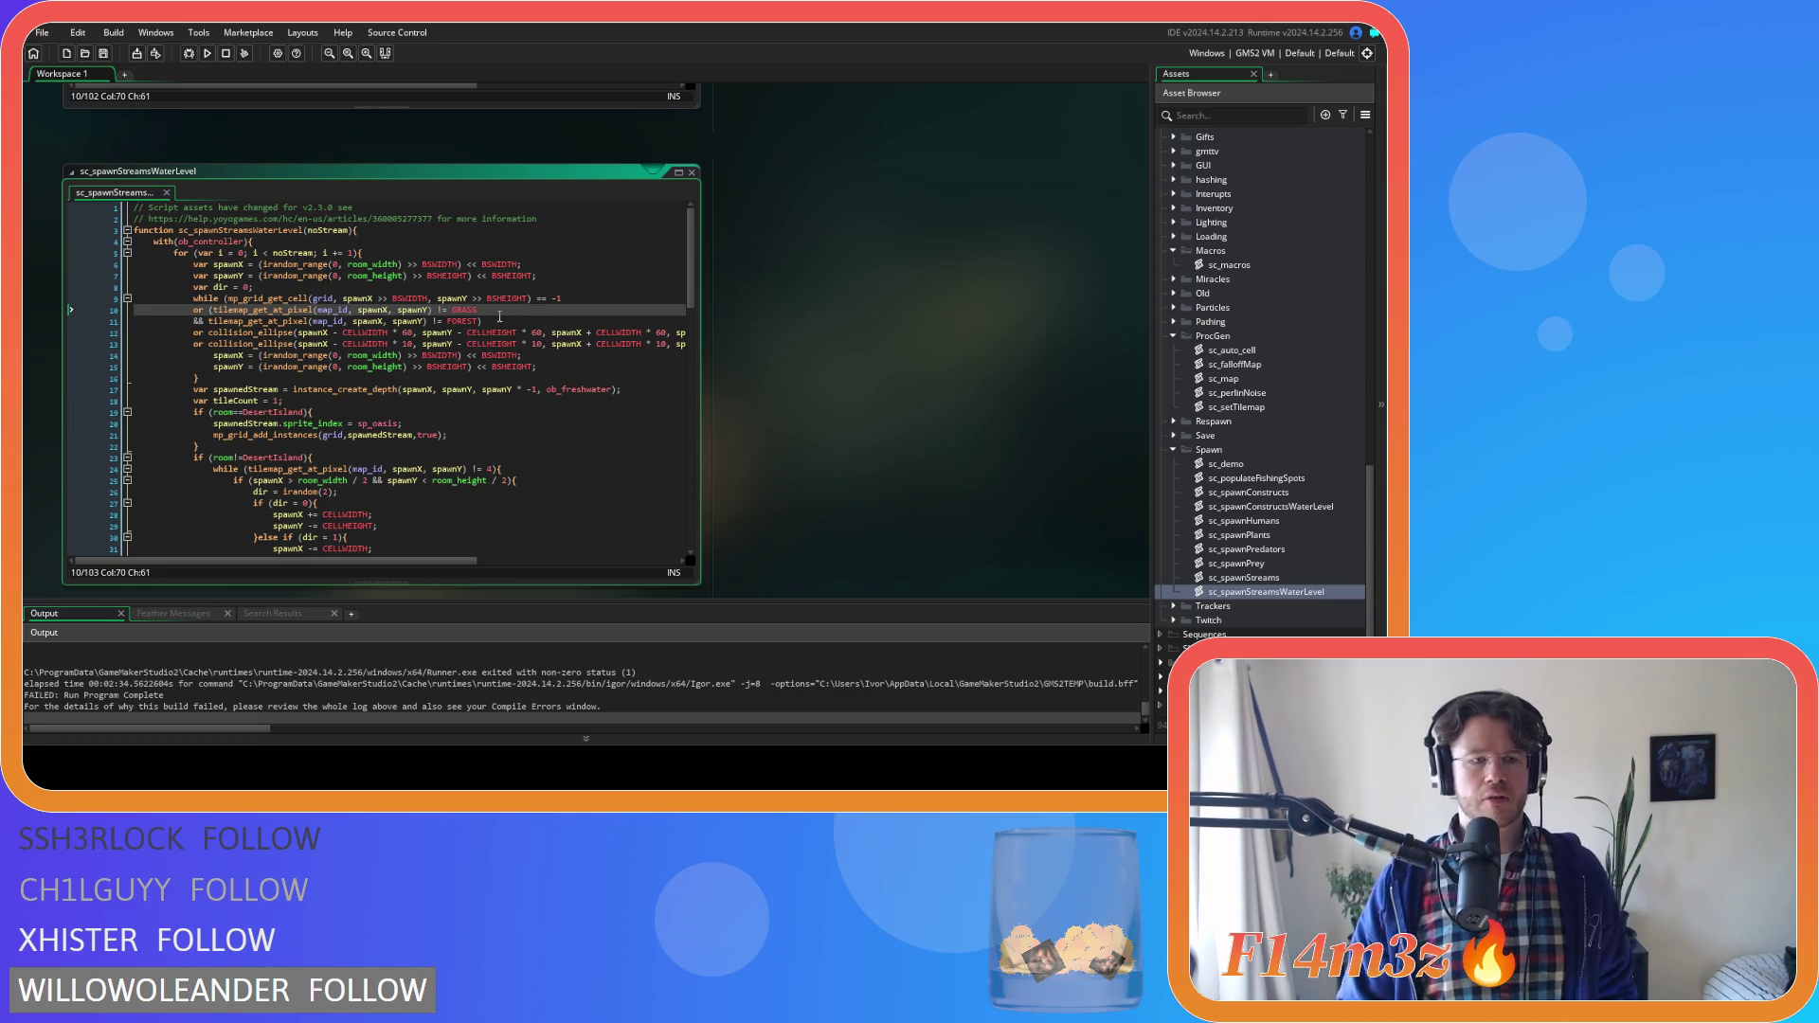
key(F5)
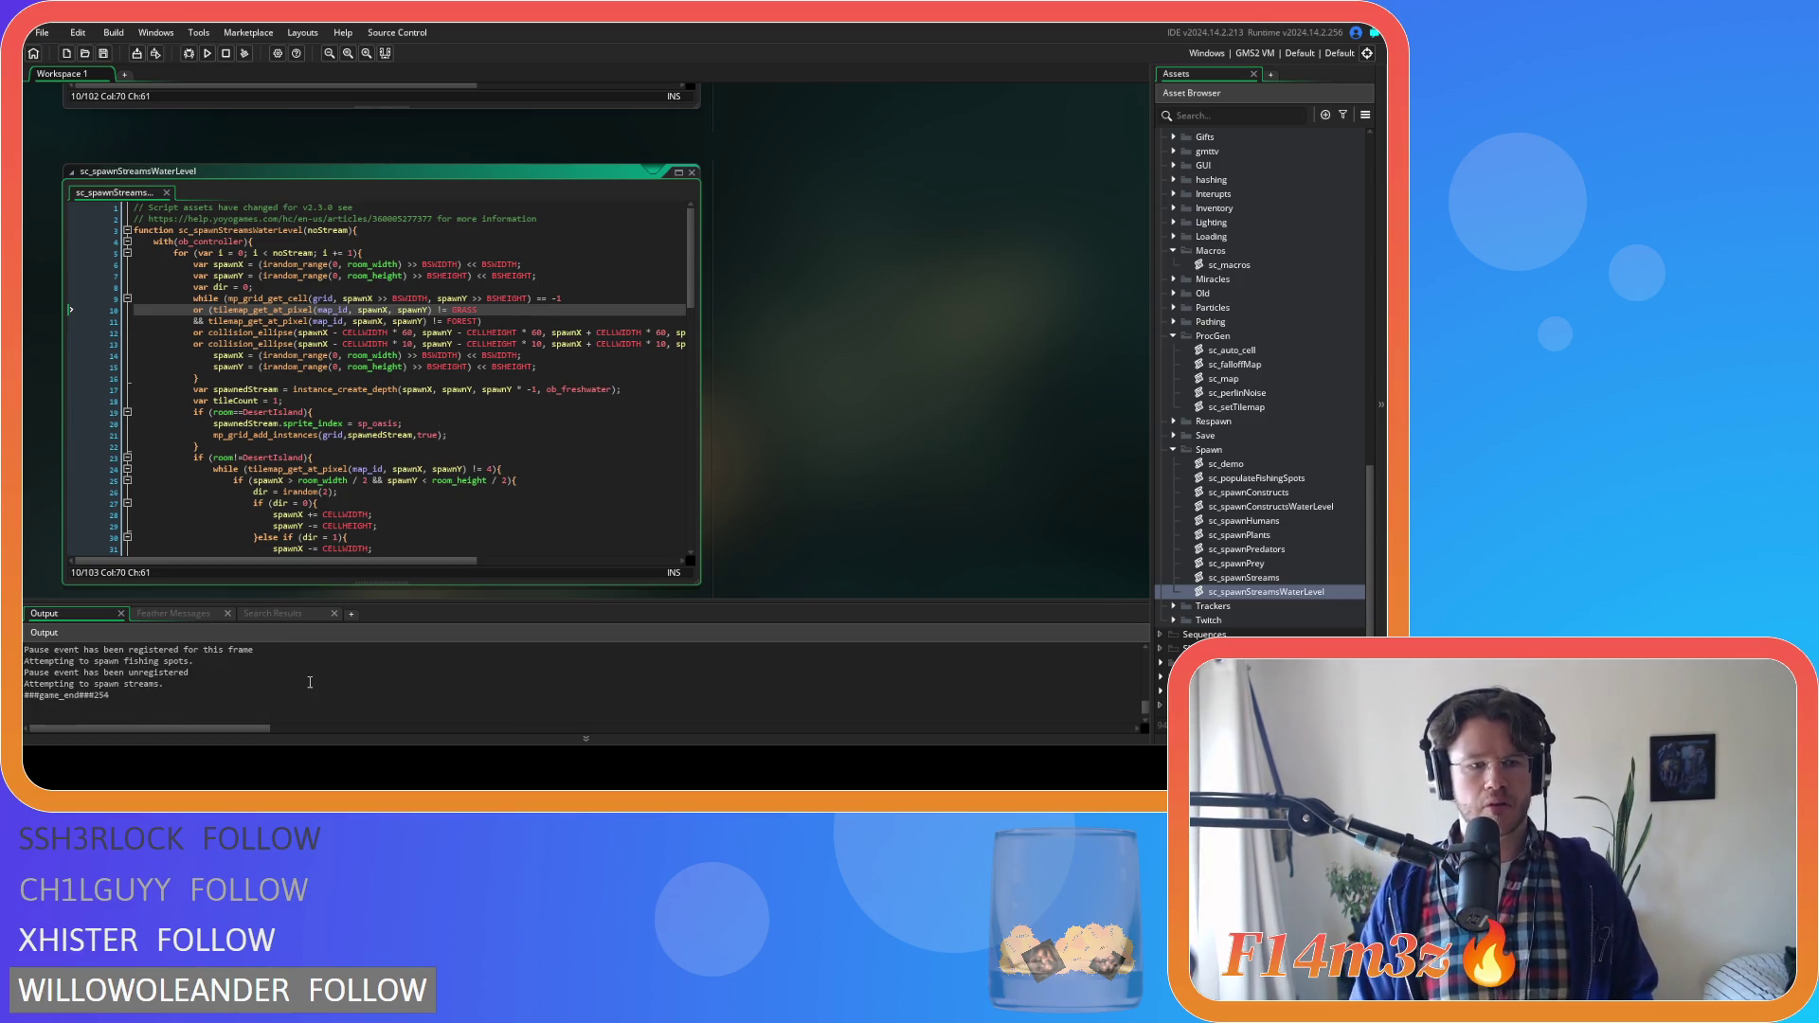
Watch the test run's Output, which ends with code 254 after trying to spawn streams
click(516, 322)
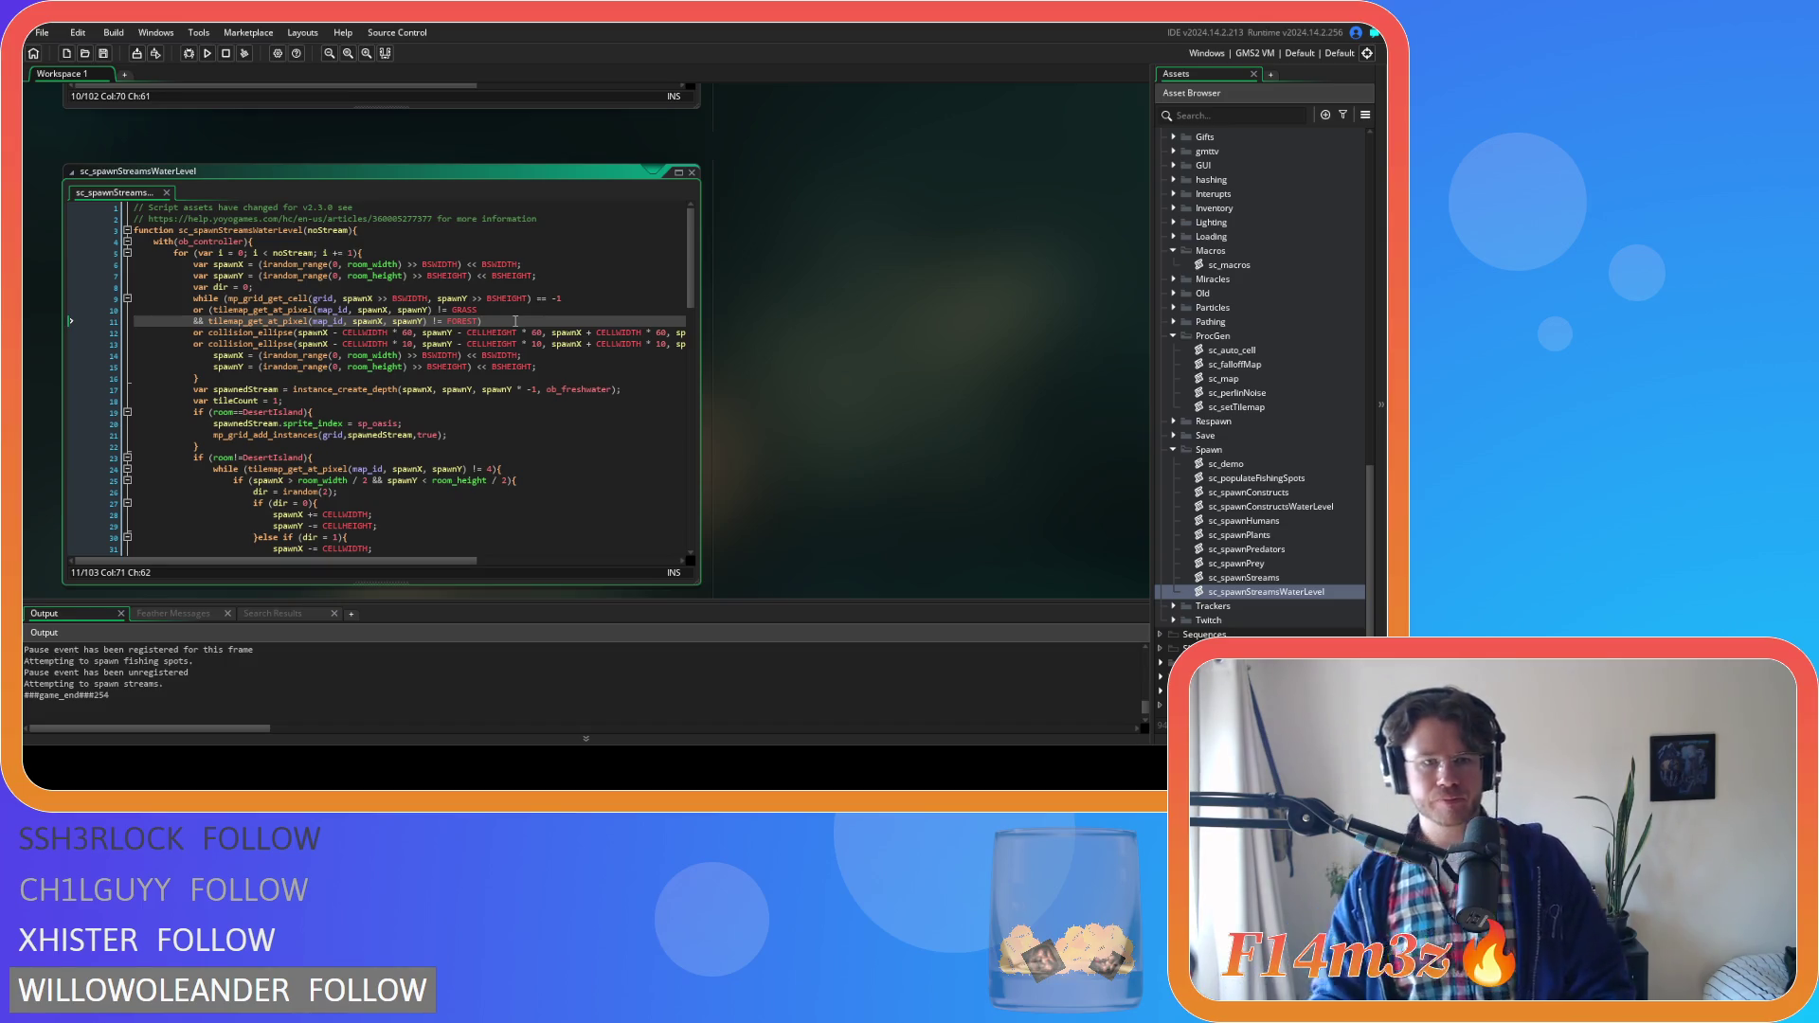
mouse_move(396, 560)
mouse_down()
mouse_move(609, 569)
mouse_move(405, 569)
mouse_up()
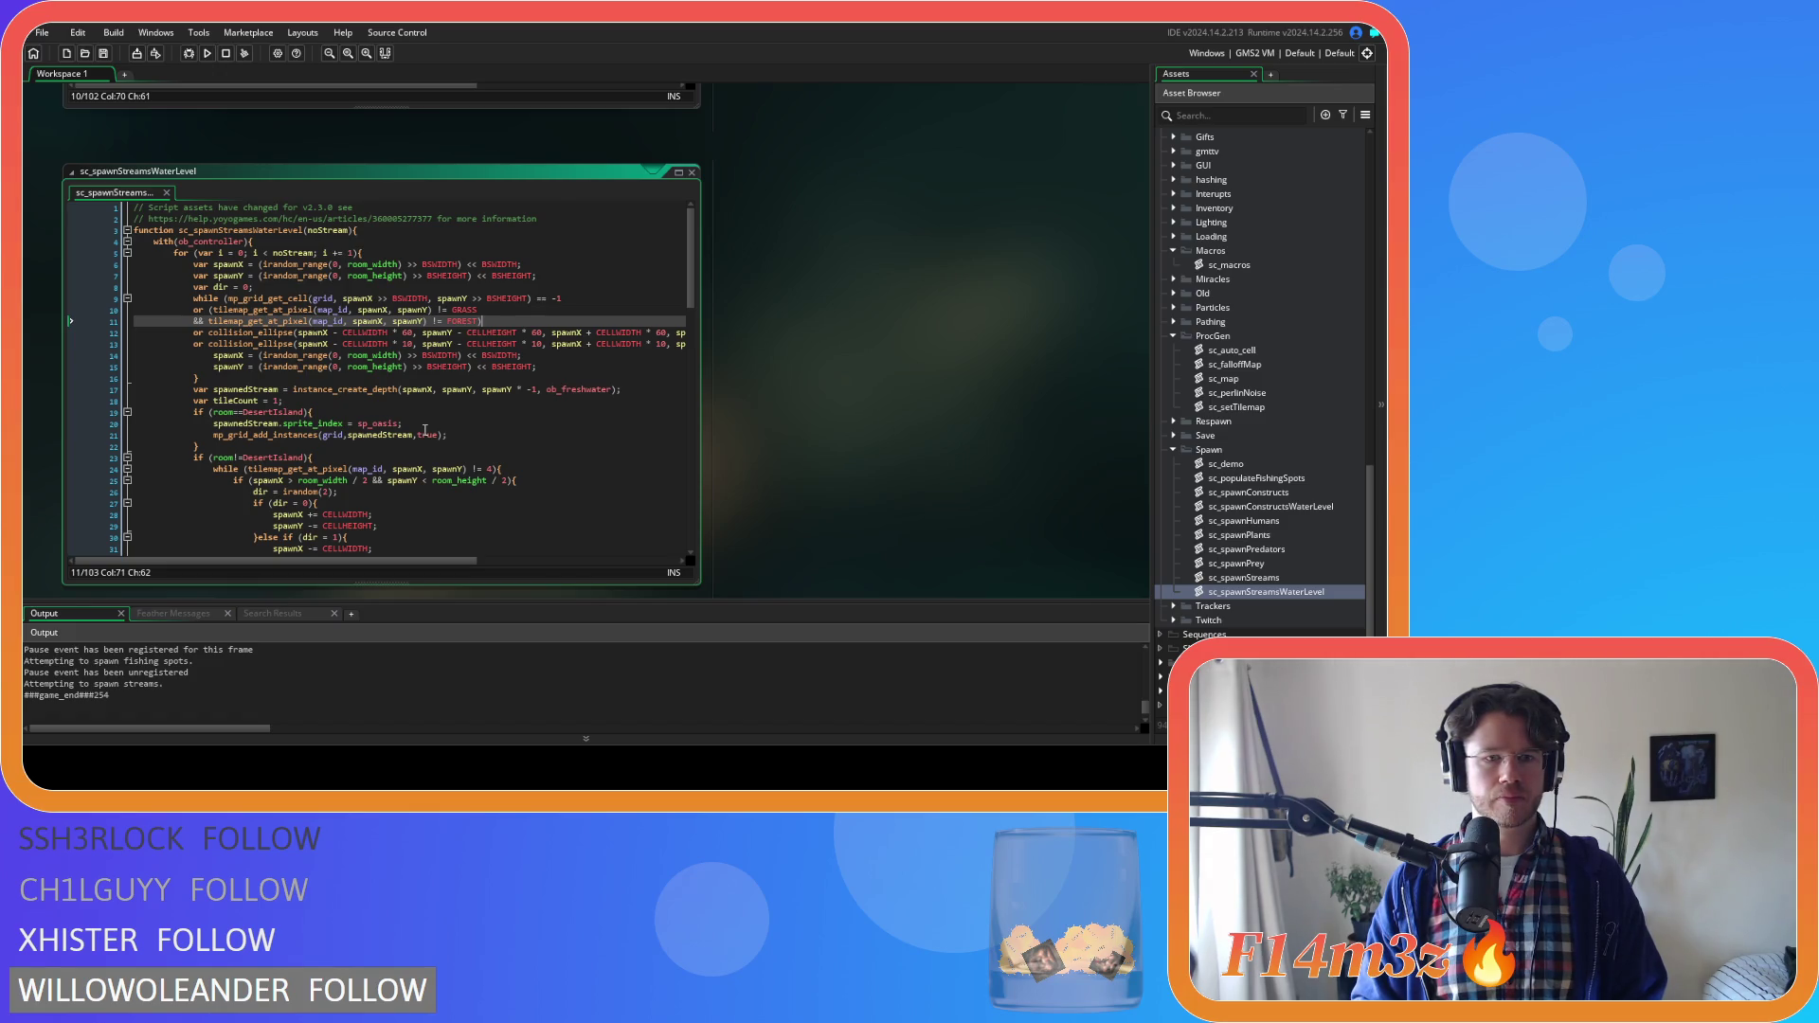
scroll(425, 432, down, 13)
scroll(418, 434, down, 5)
scroll(418, 434, up, 18)
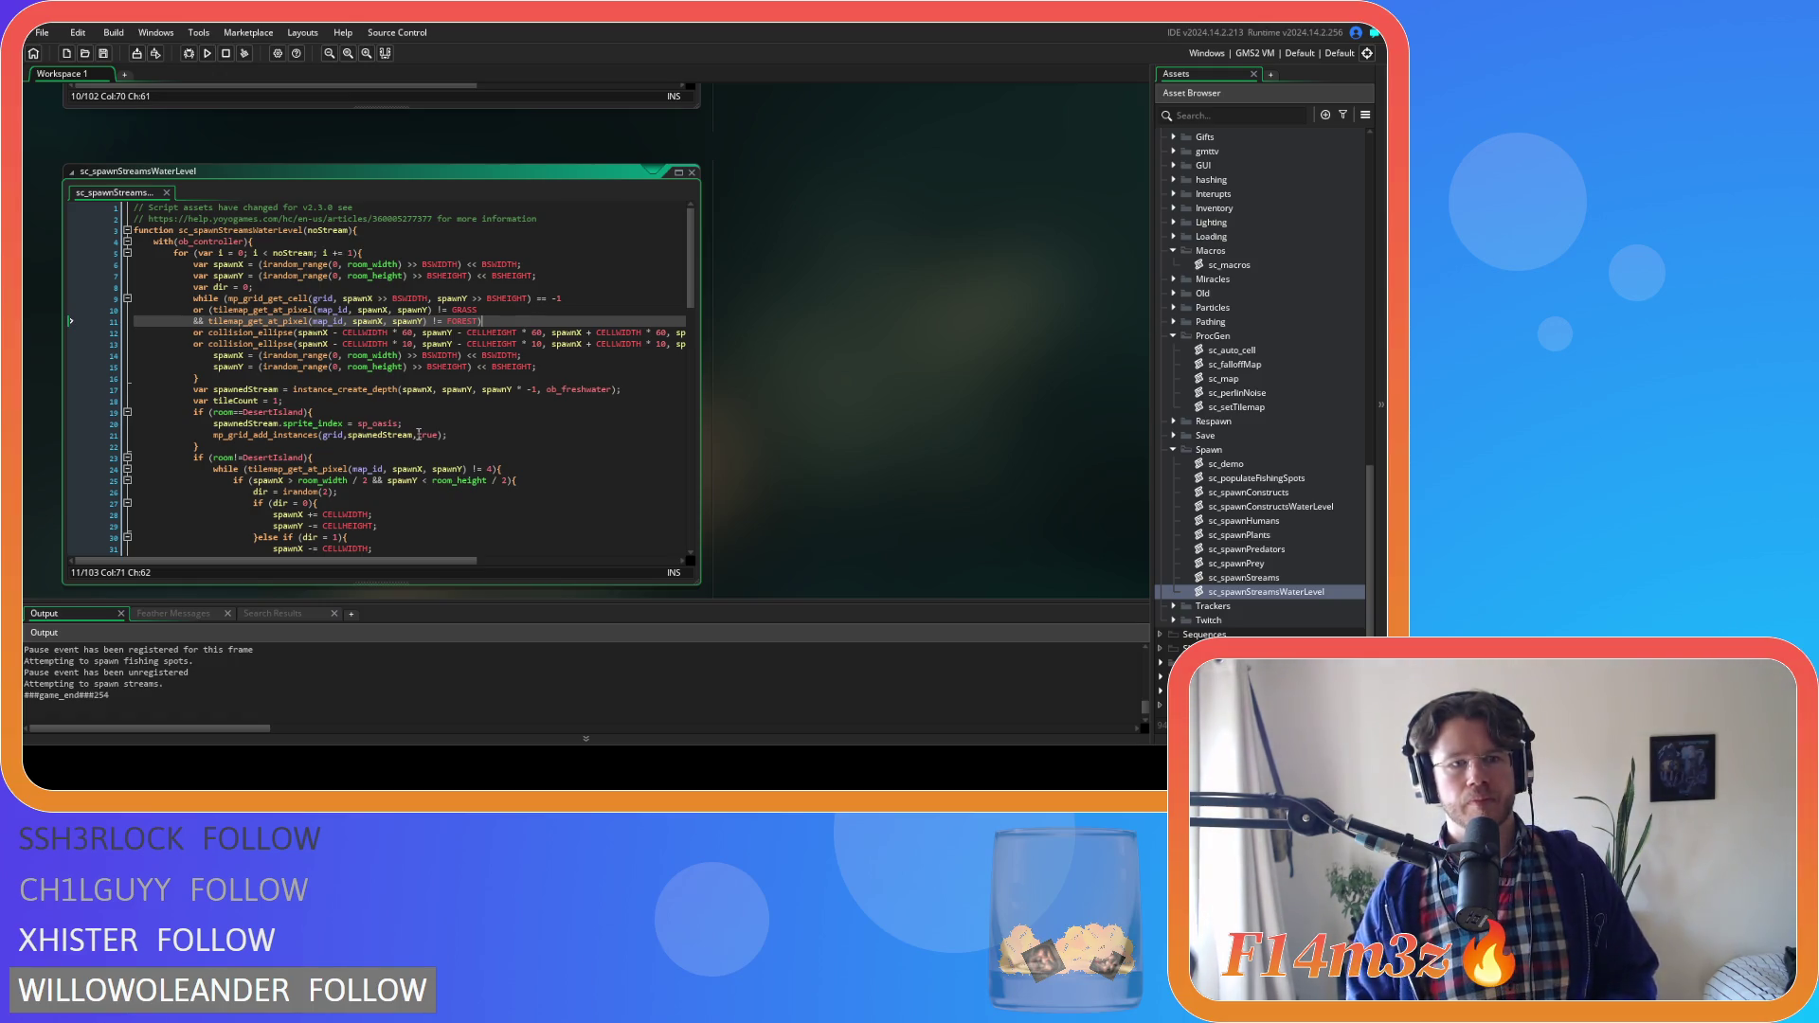
Copy the GRASS tile check onto a new line and turn it into a GRASSCLOVER check
drag(479, 310, 234, 305)
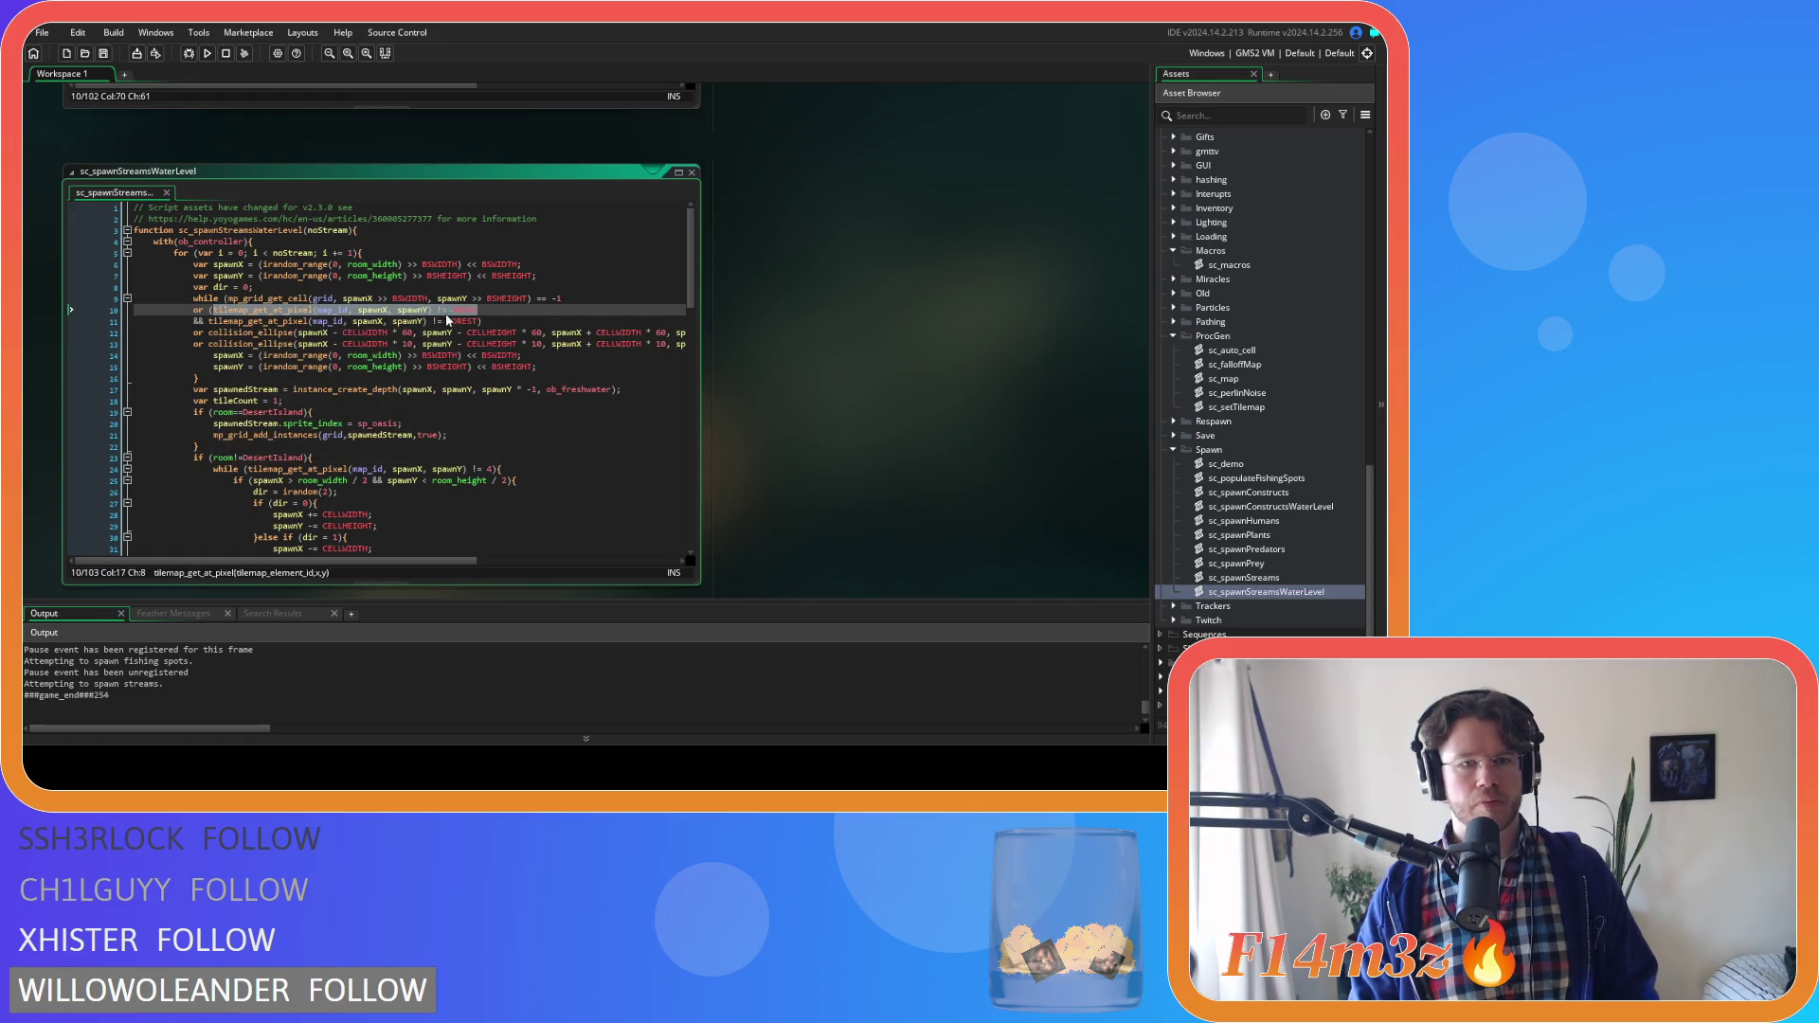
click(486, 309)
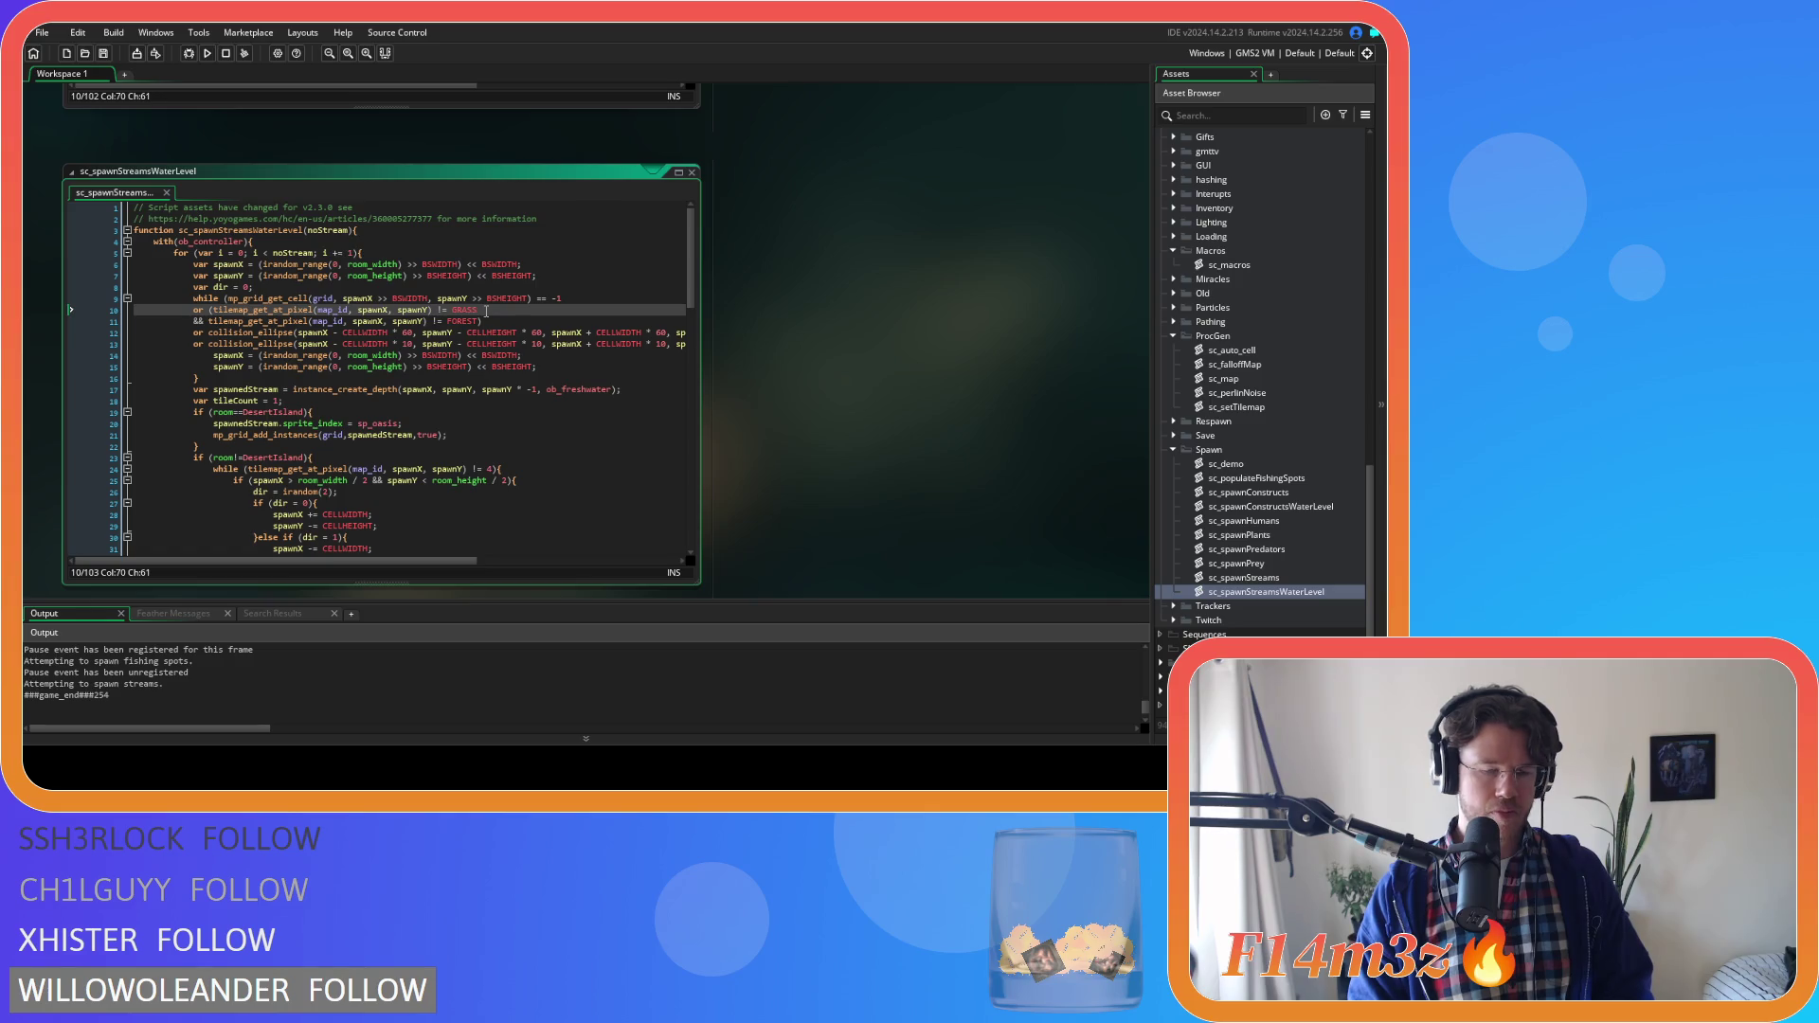
key(Return)
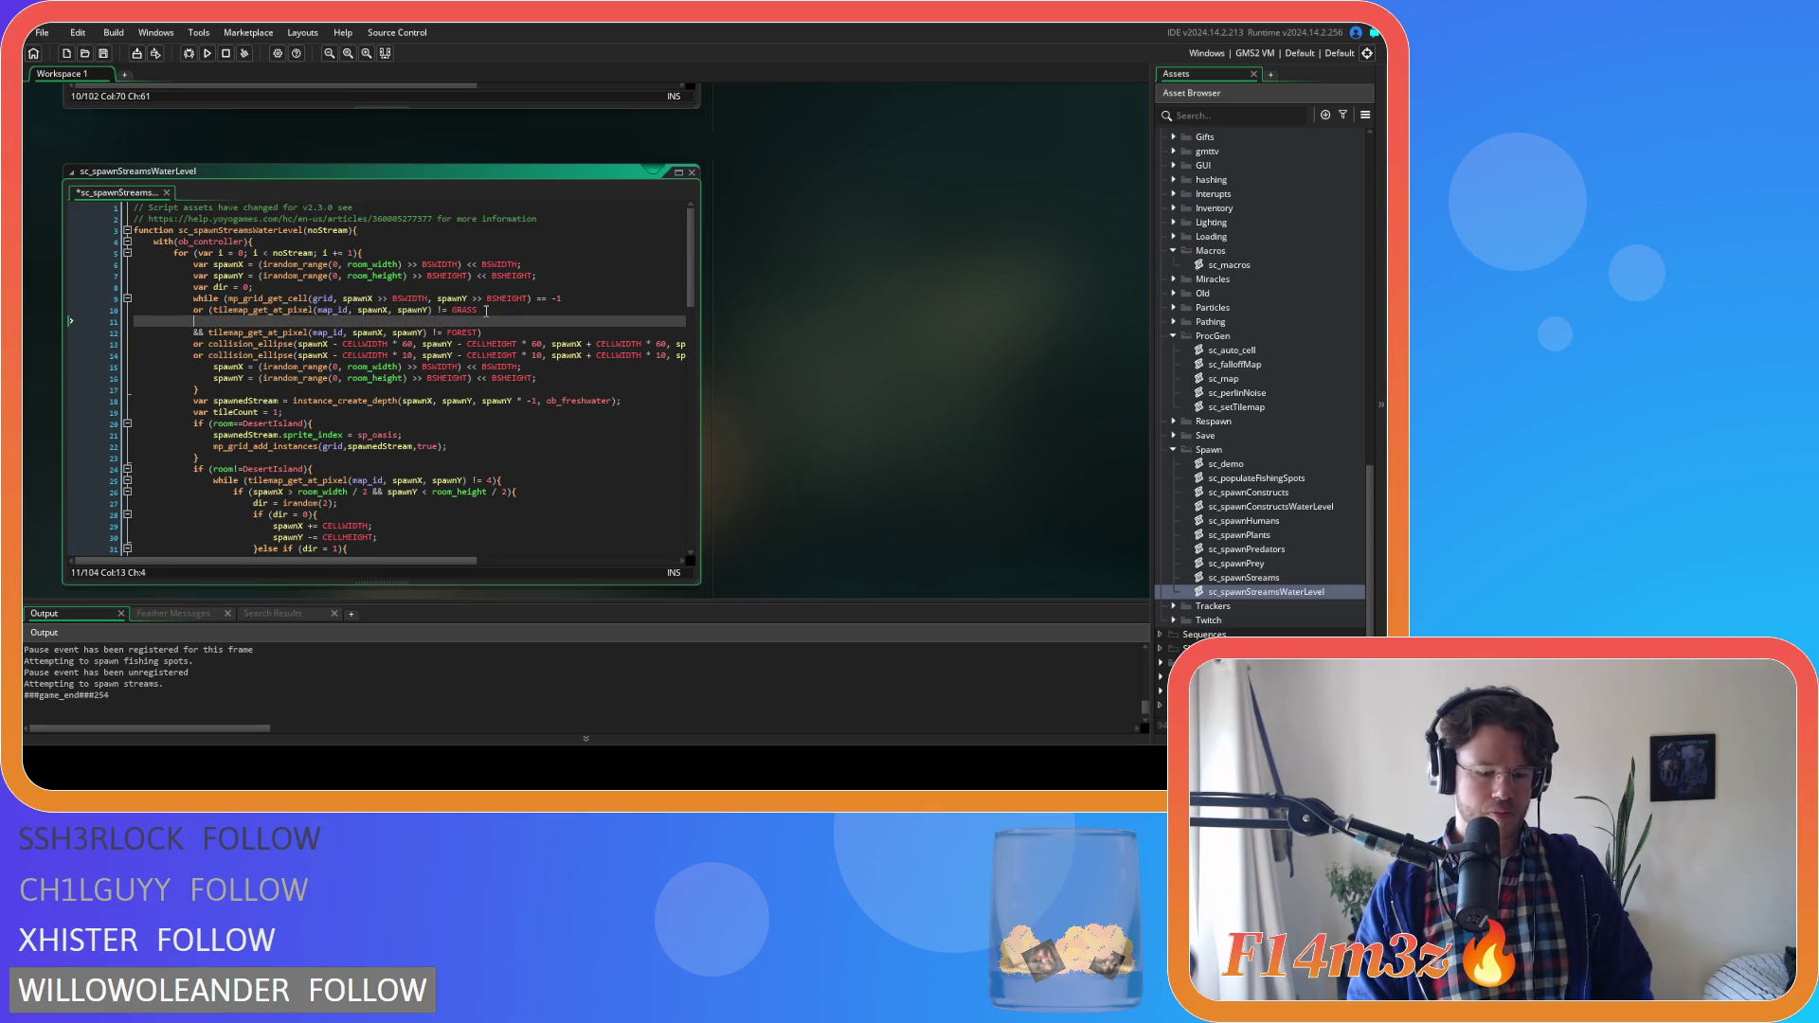
text(tilemap_get_at_pixel(map_id, spawnX, spawnY) != GRASS)
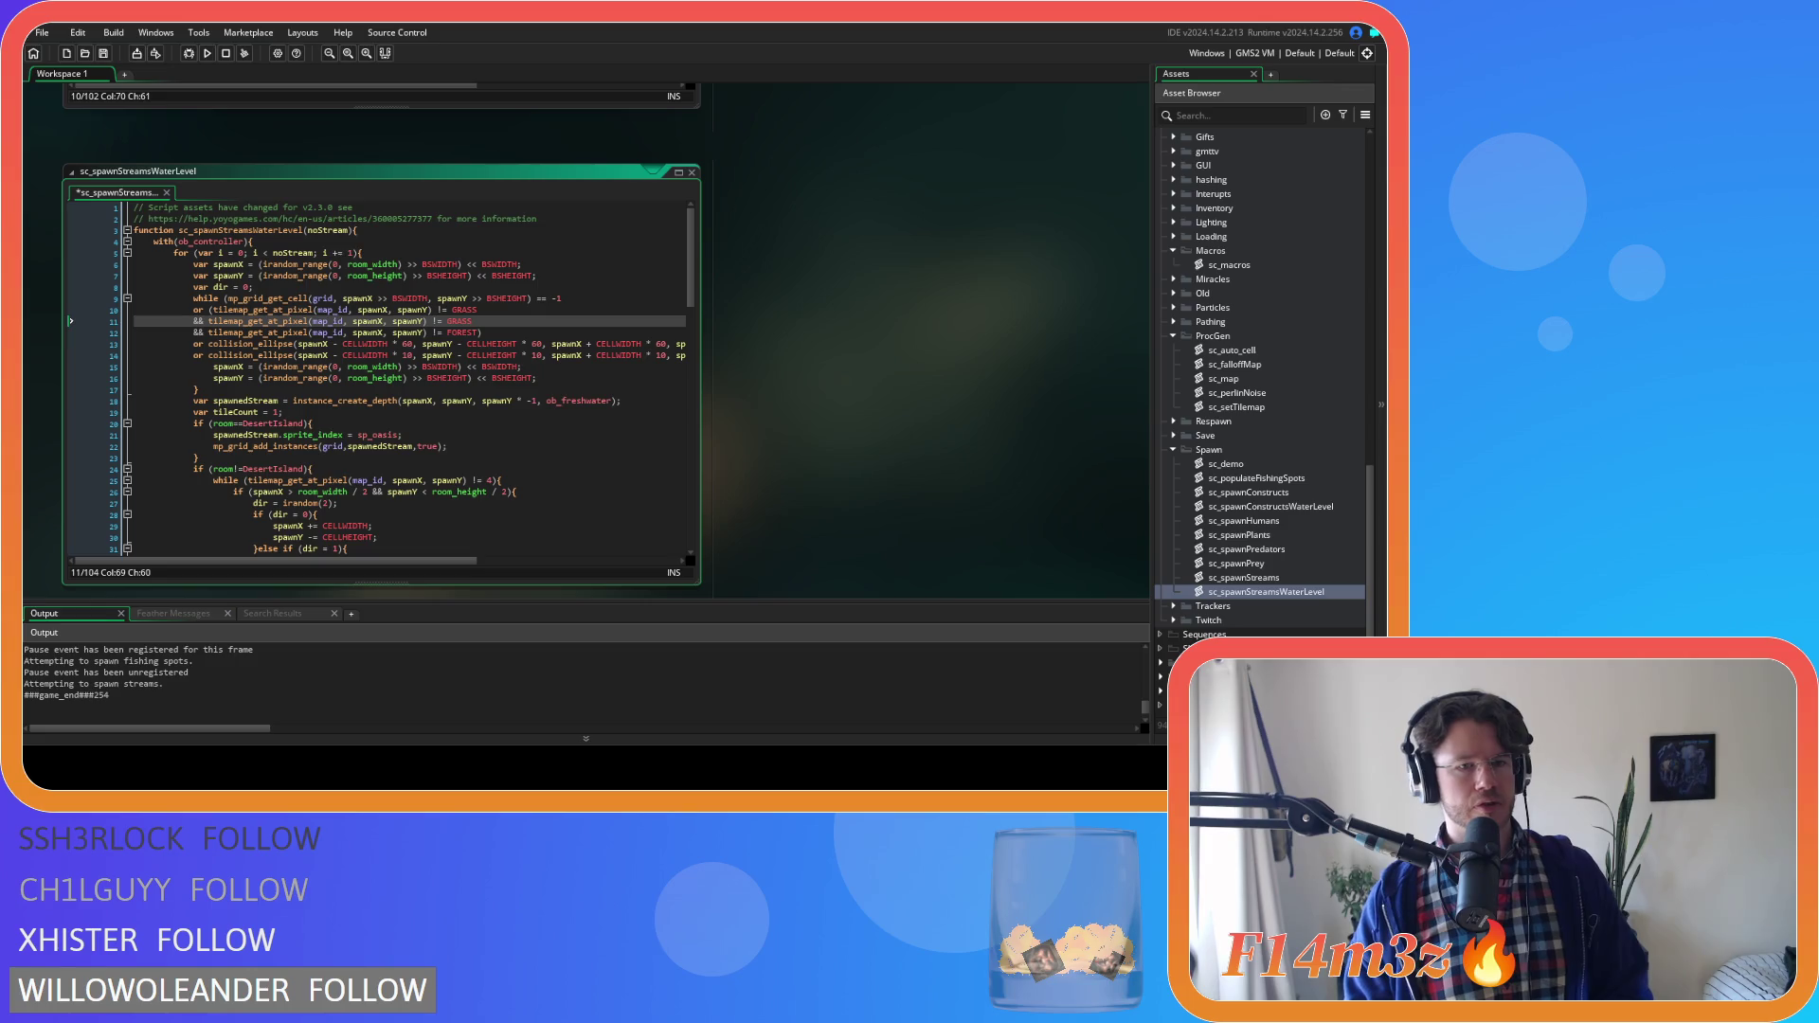
key(ctrl+shift+Left)
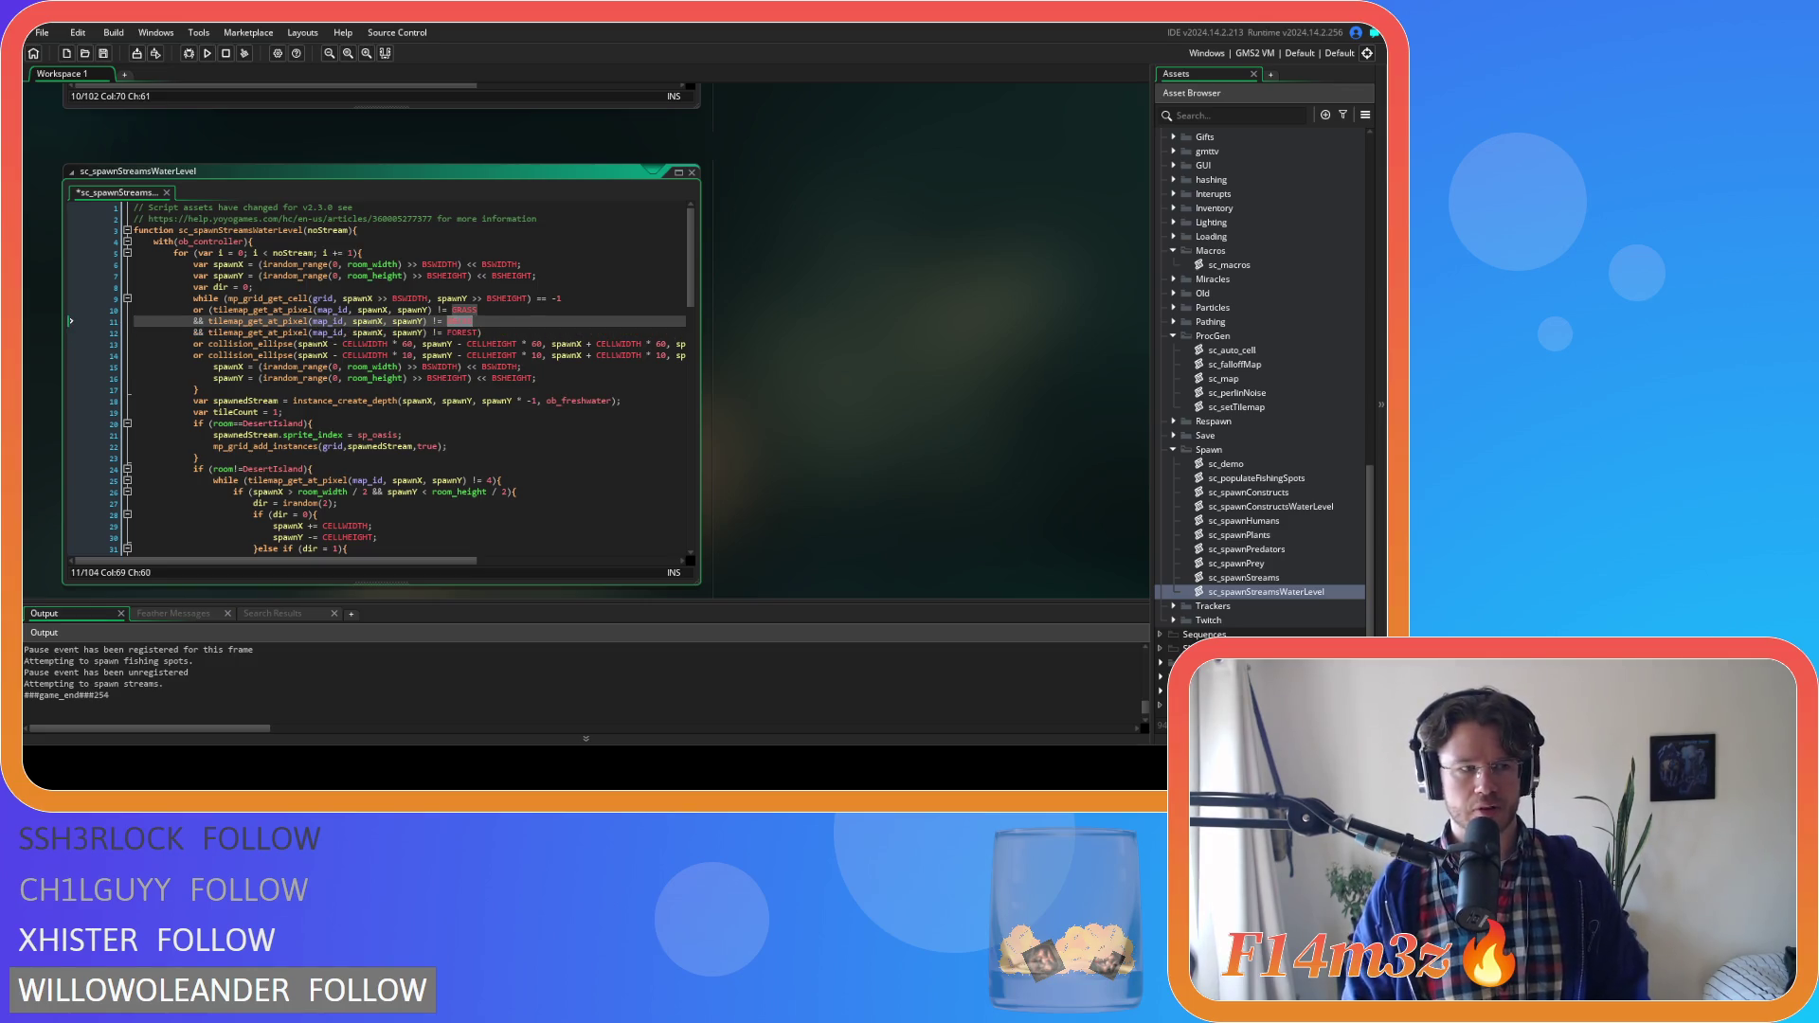
click(505, 323)
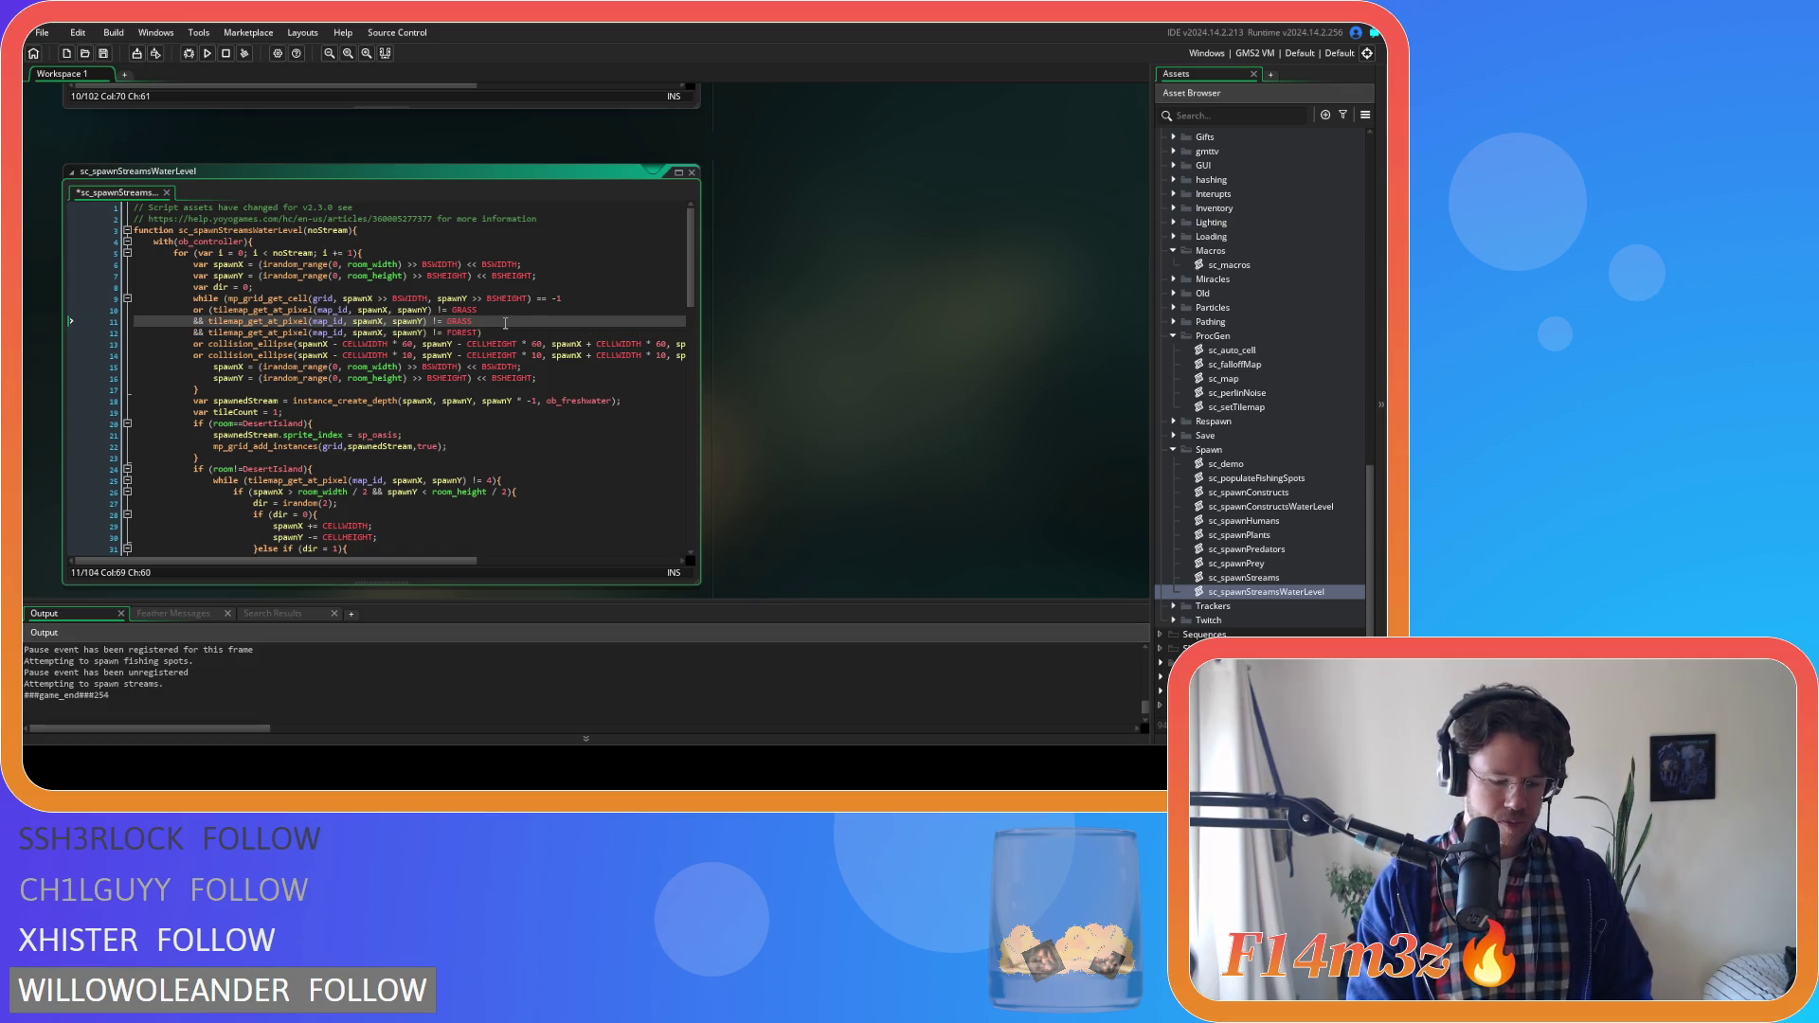
text(CLOVER)
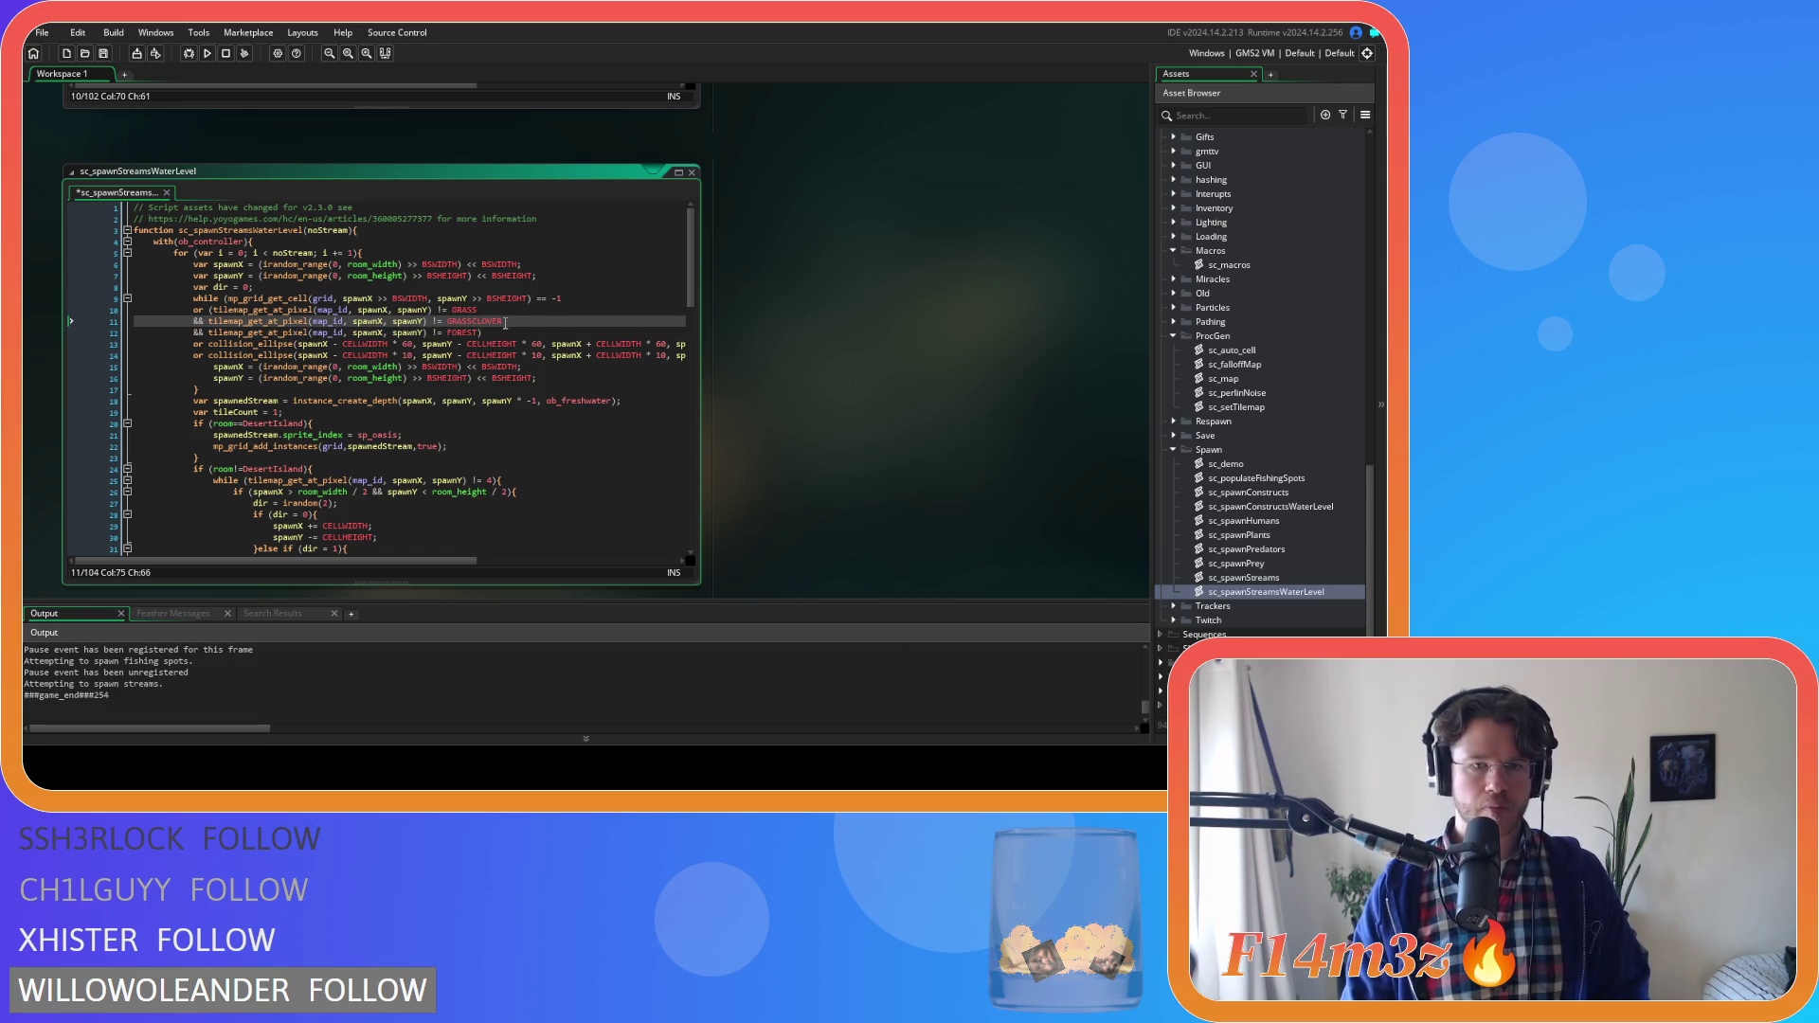
Duplicate the check line to add GRASSBUTTER and GRASSORCHID tile checks
key(ctrl+d)
key(BackSpace)
key(BackSpace)
key(BackSpace)
text(B)
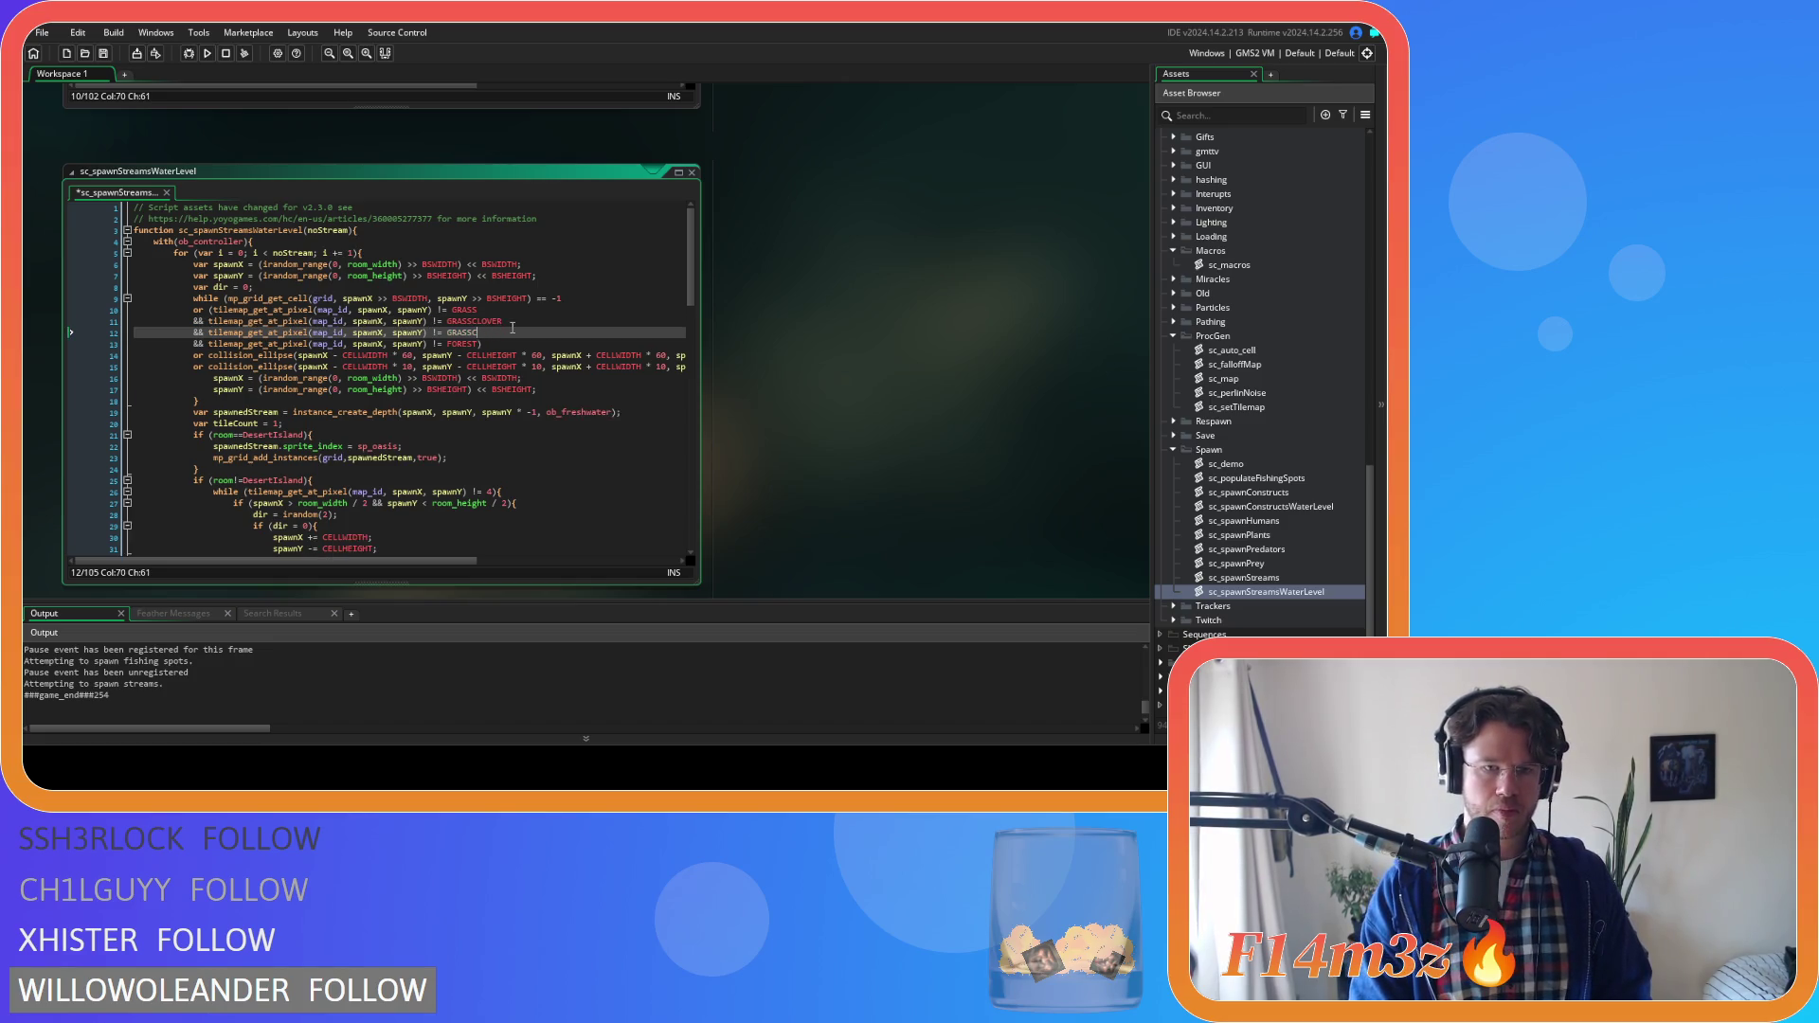
text(U)
key(Return)
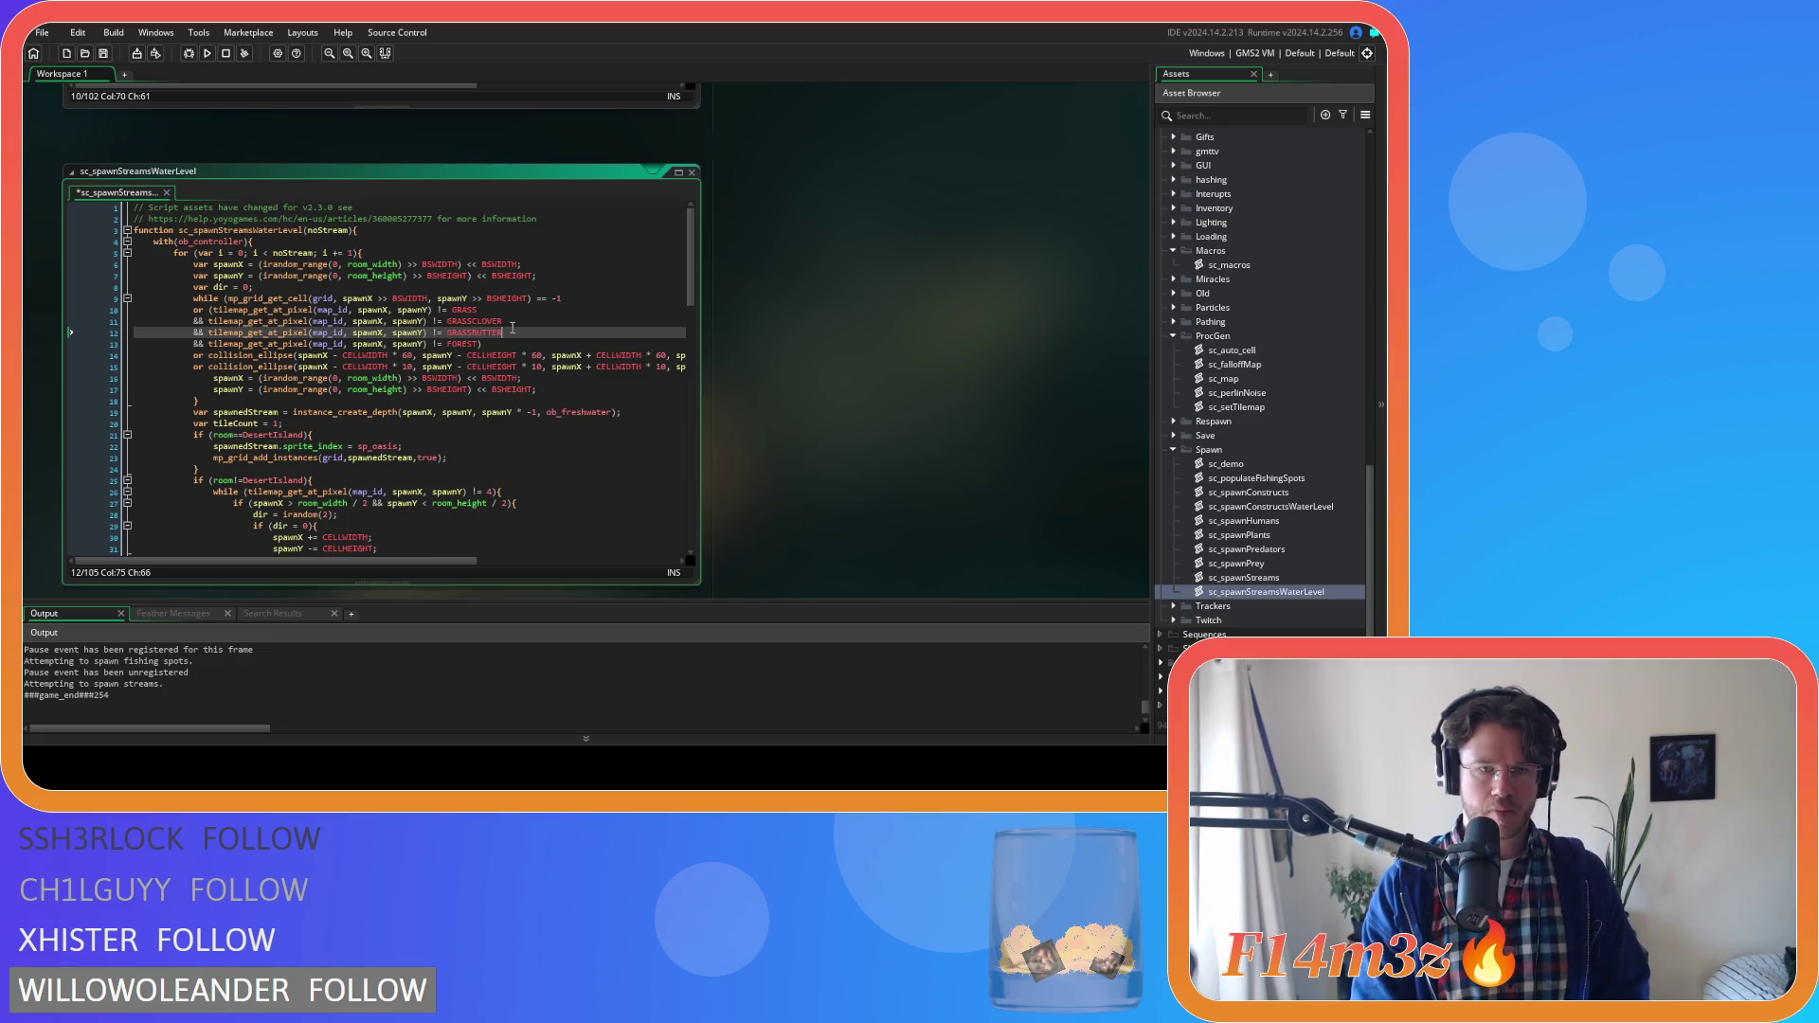
key(ctrl+d)
key(BackSpace)
key(BackSpace)
key(BackSpace)
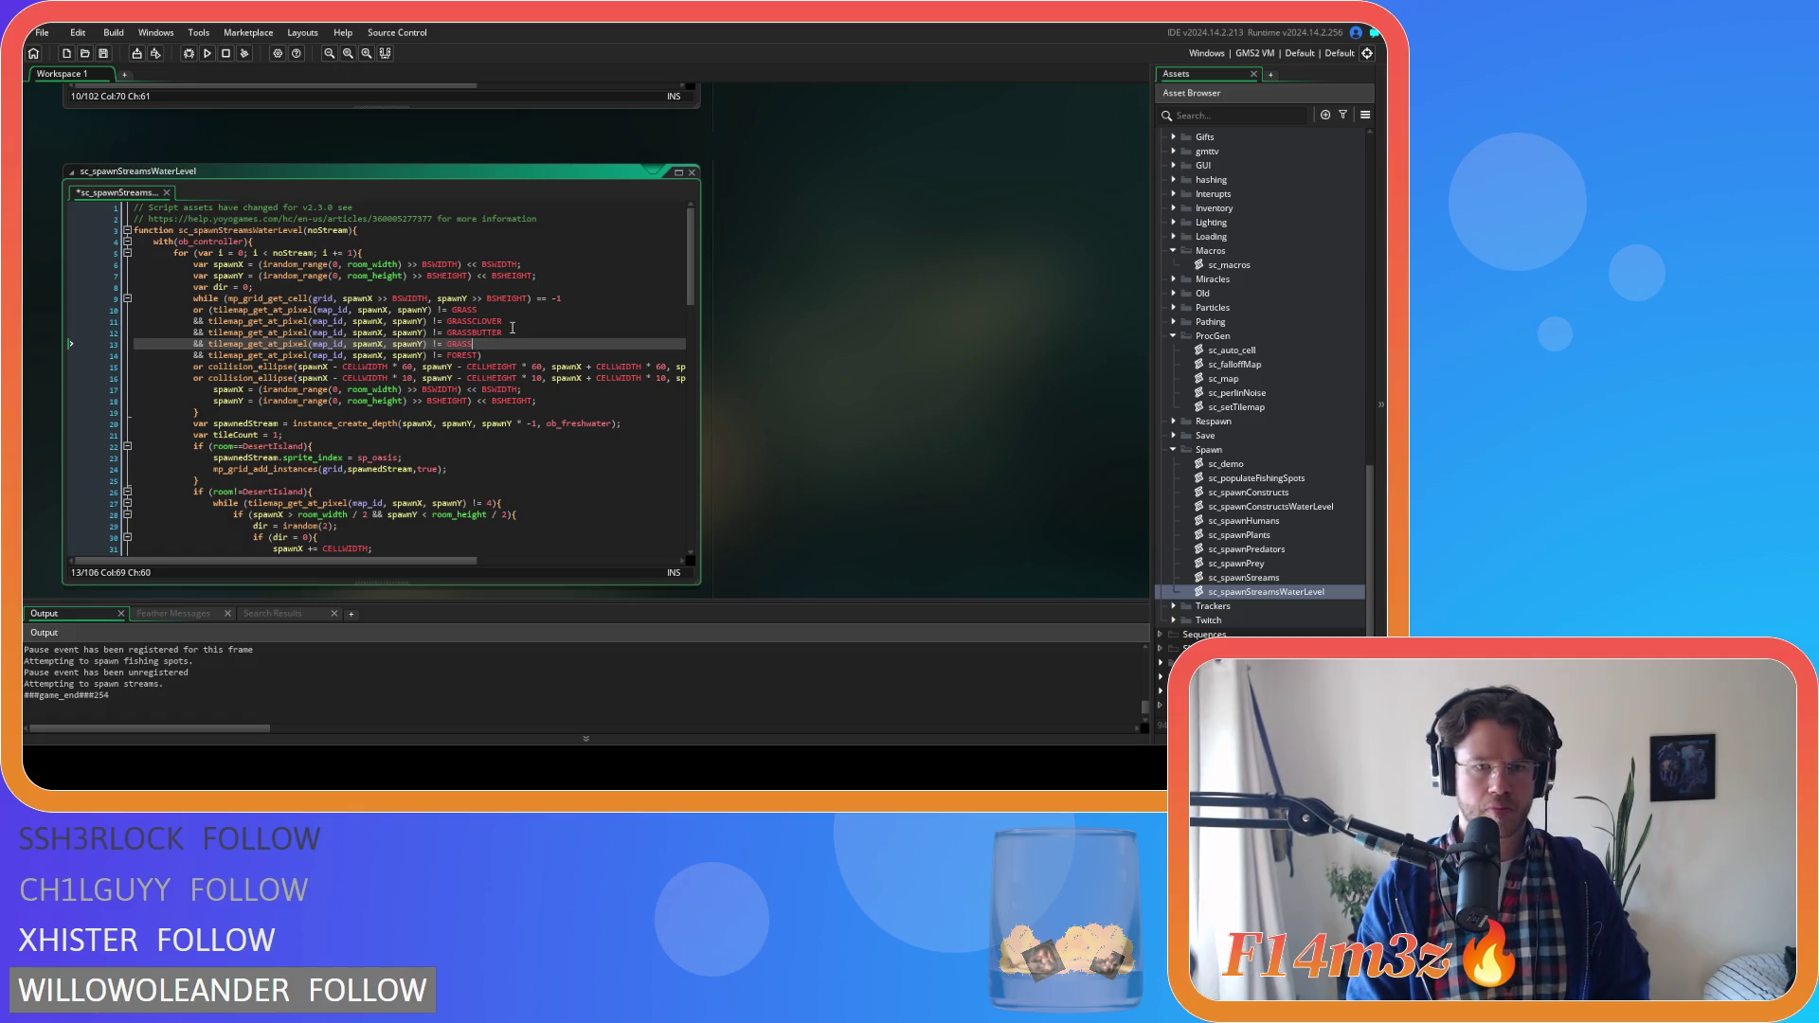
text(ORCHI)
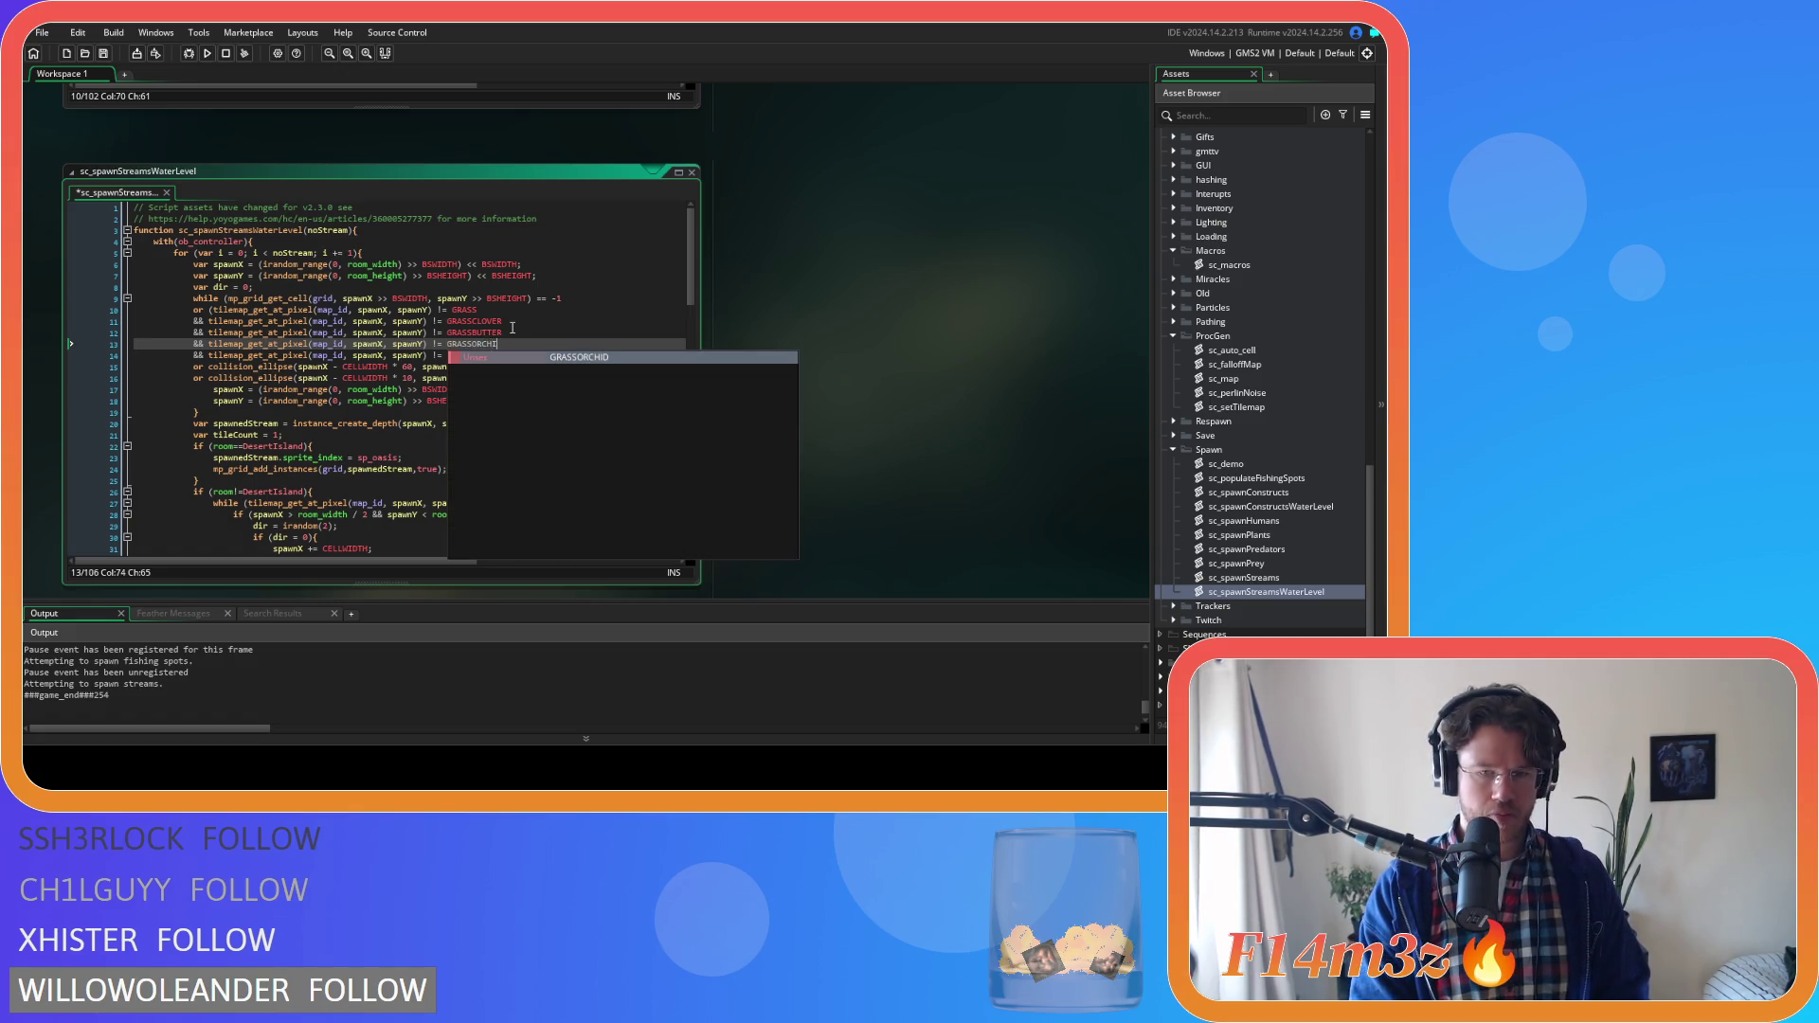
key(Return)
Duplicate the FOREST check to add FORESTPRIMROSEA, FORESTBLUEBELL and FORESTPRIMROSEB tile checks
drag(481, 356, 194, 357)
click(479, 356)
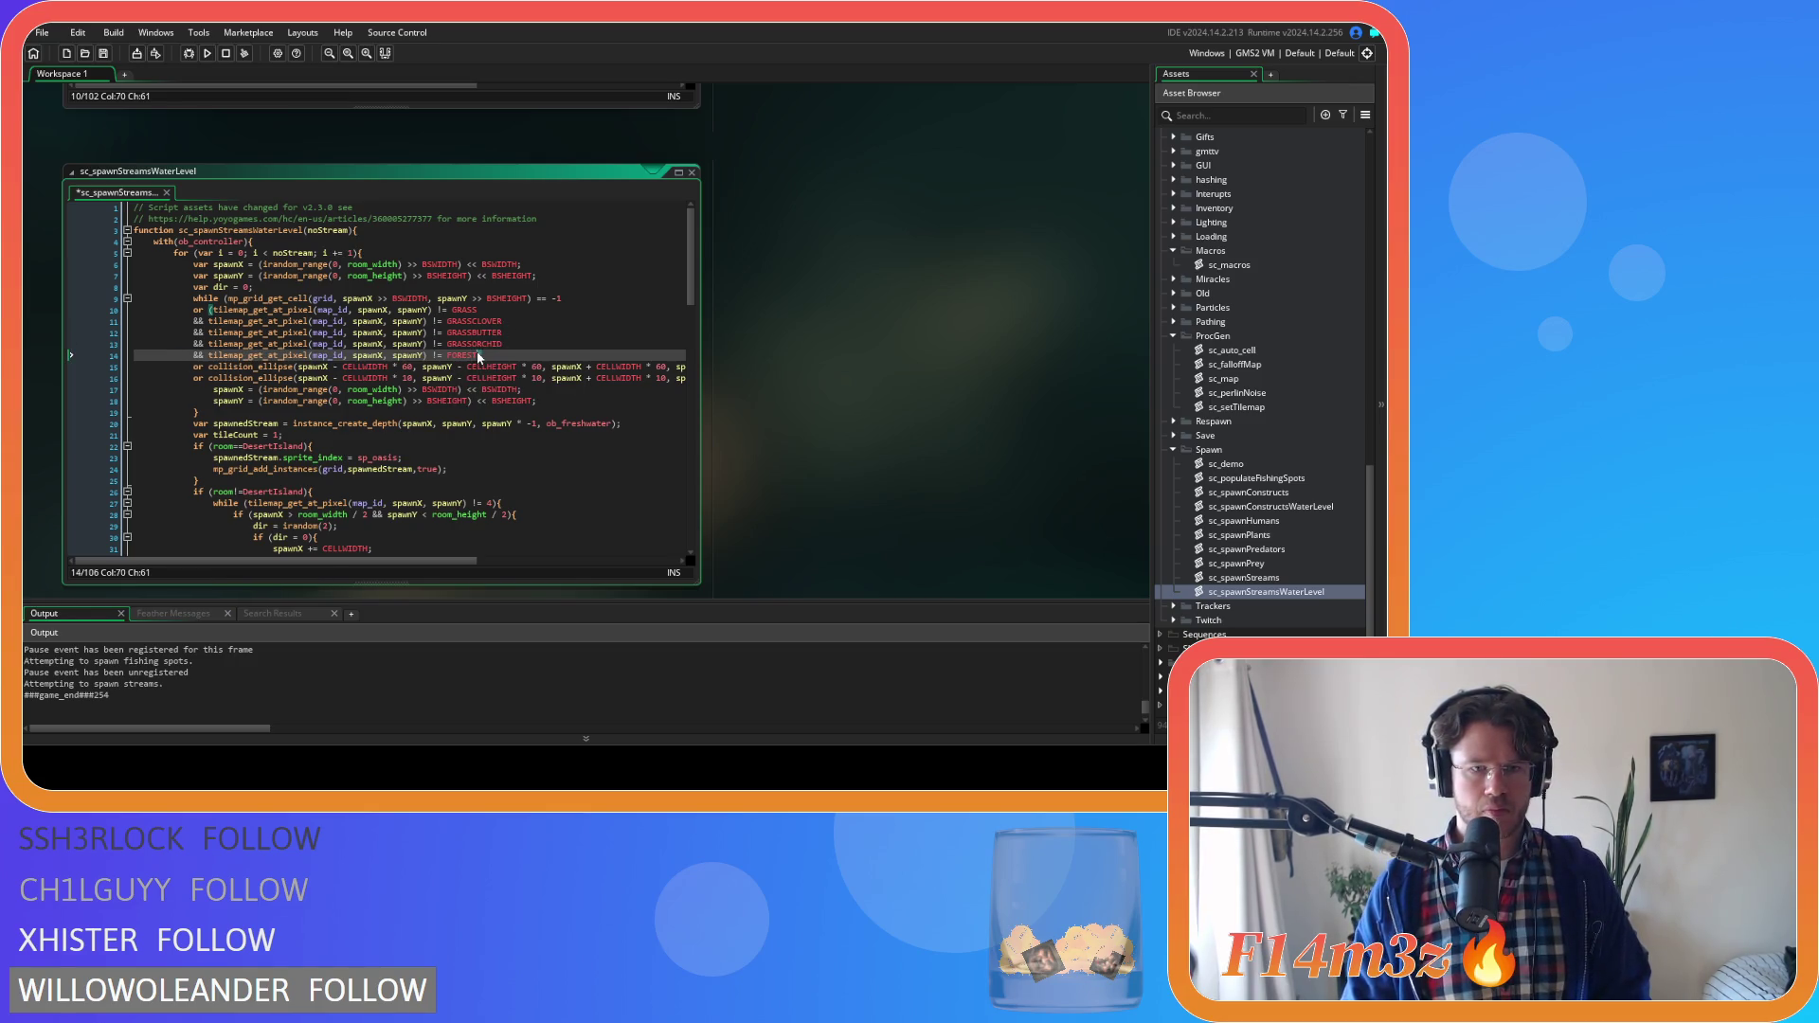
key(ctrl+d)
key(ctrl+d)
key(ctrl+d)
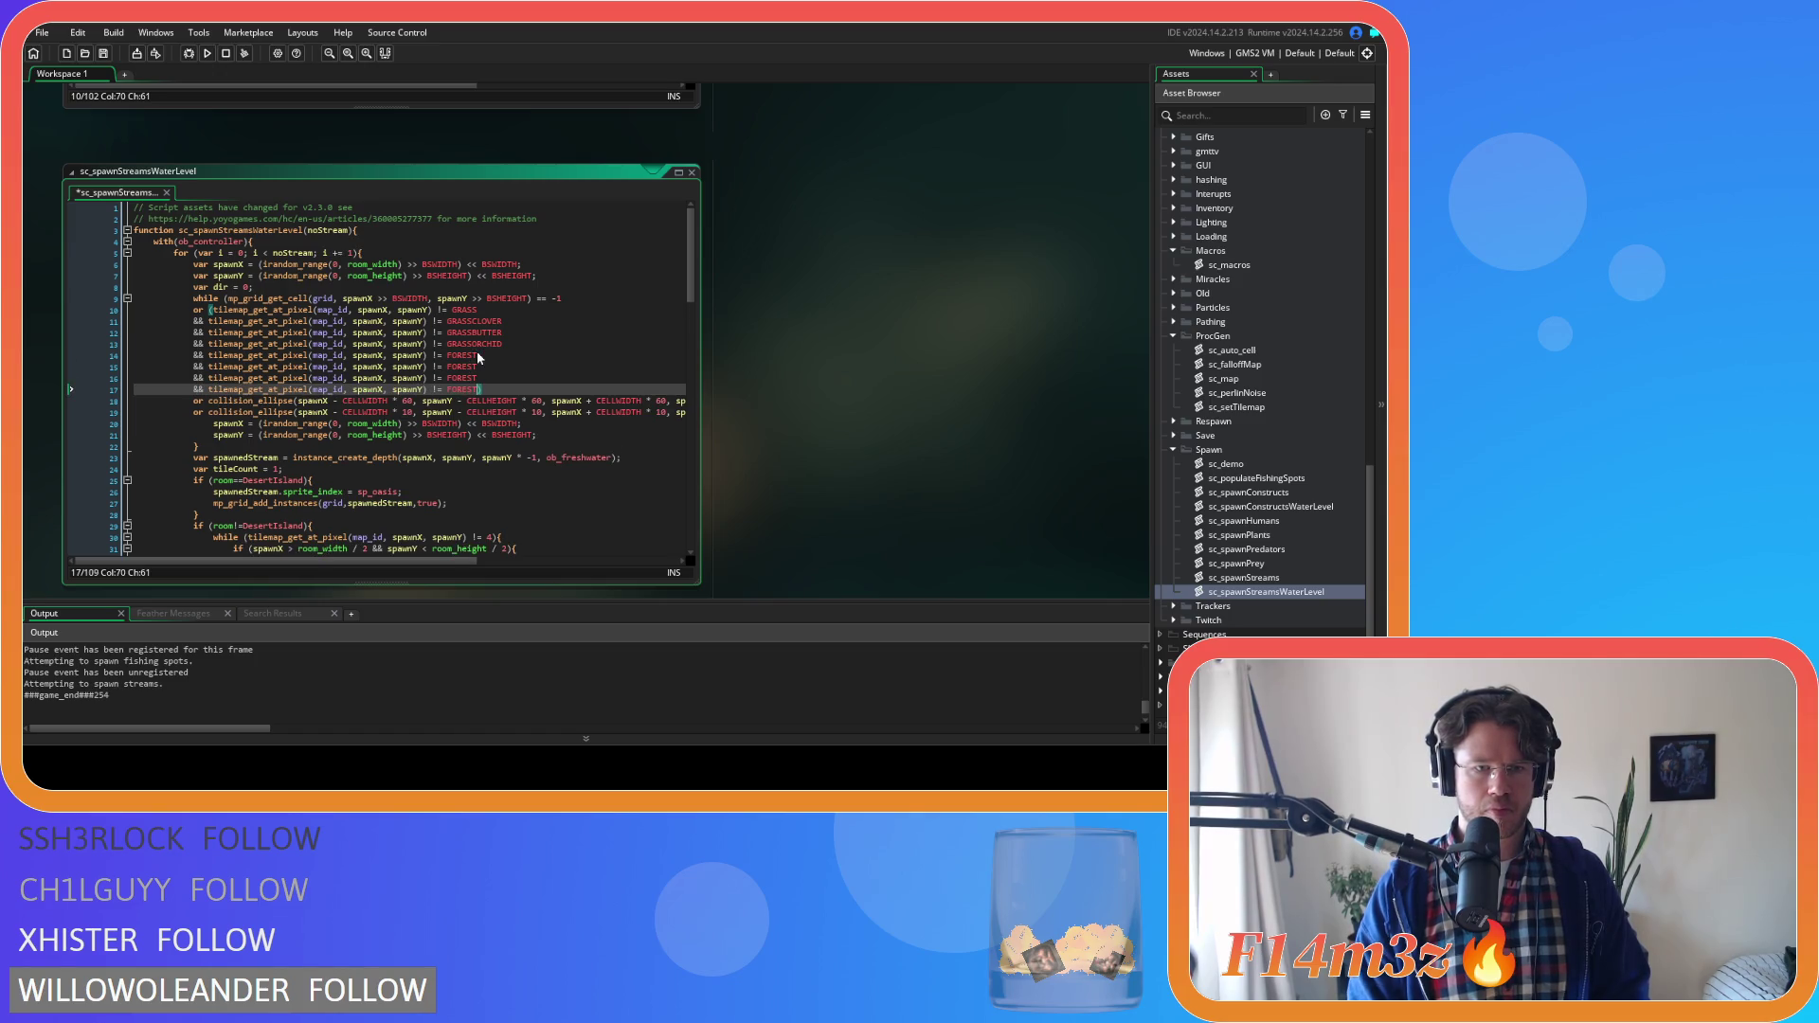
click(504, 368)
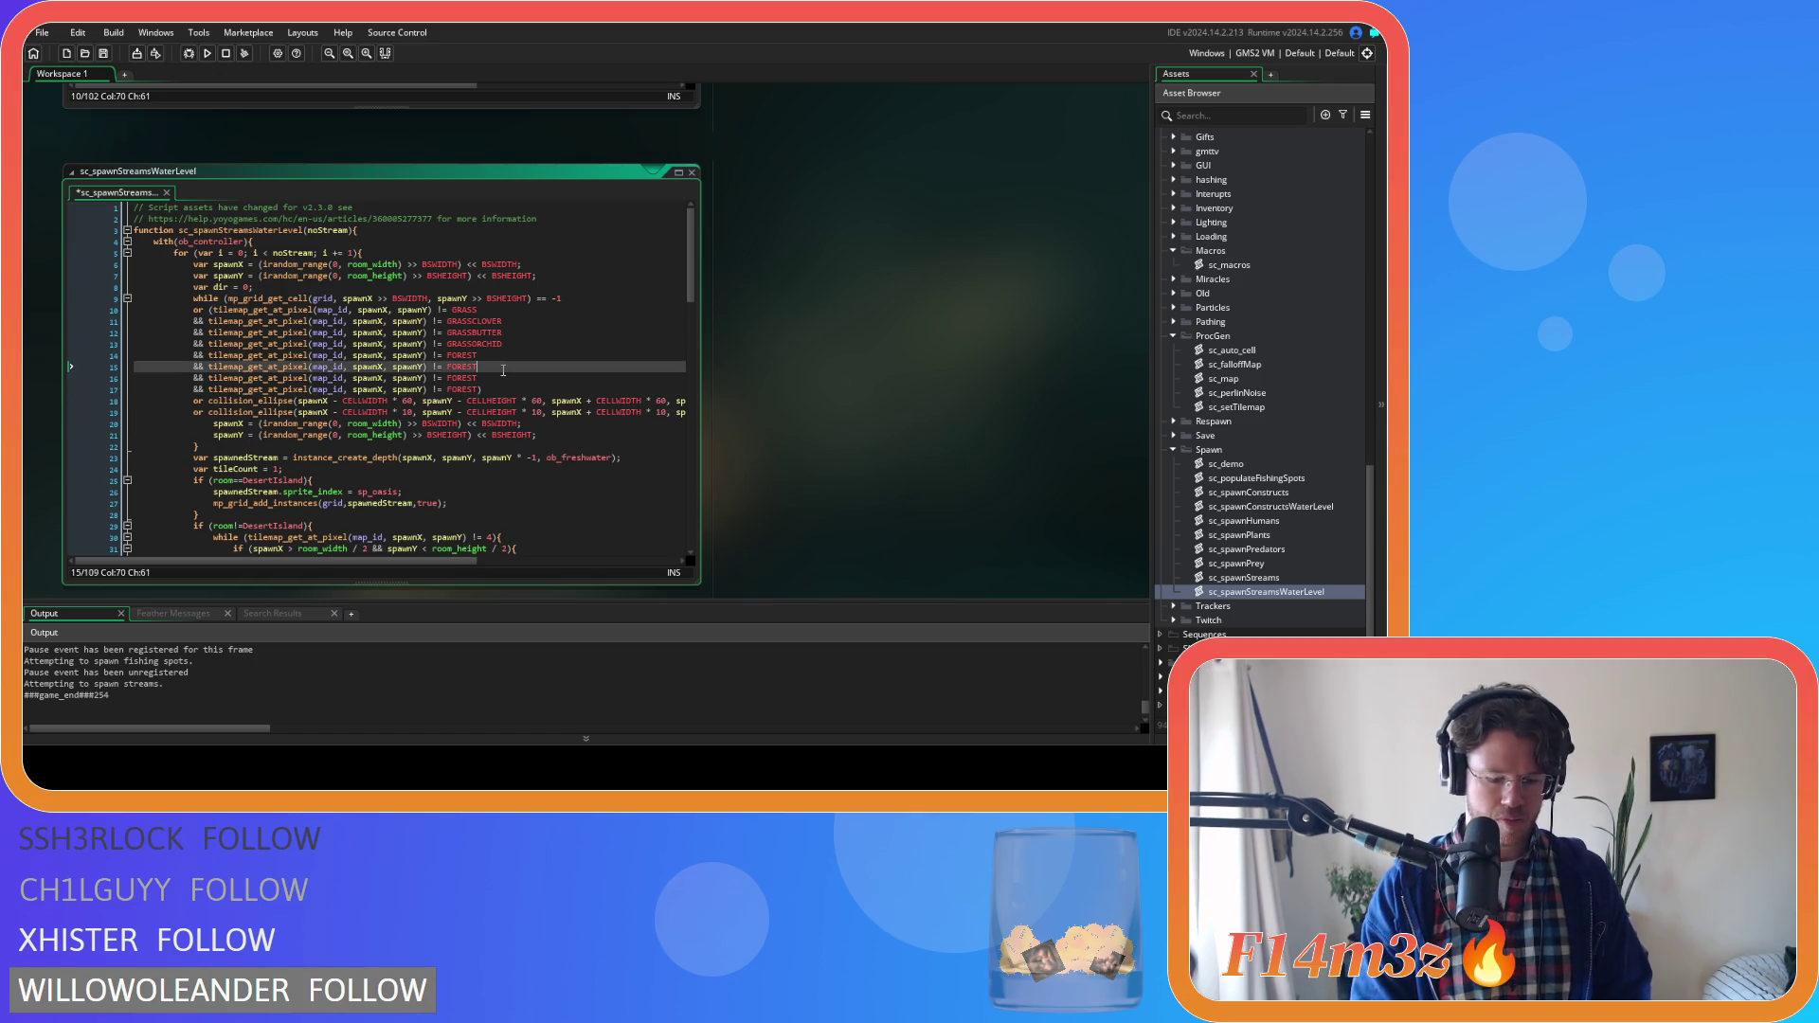
text(PRIM)
key(Return)
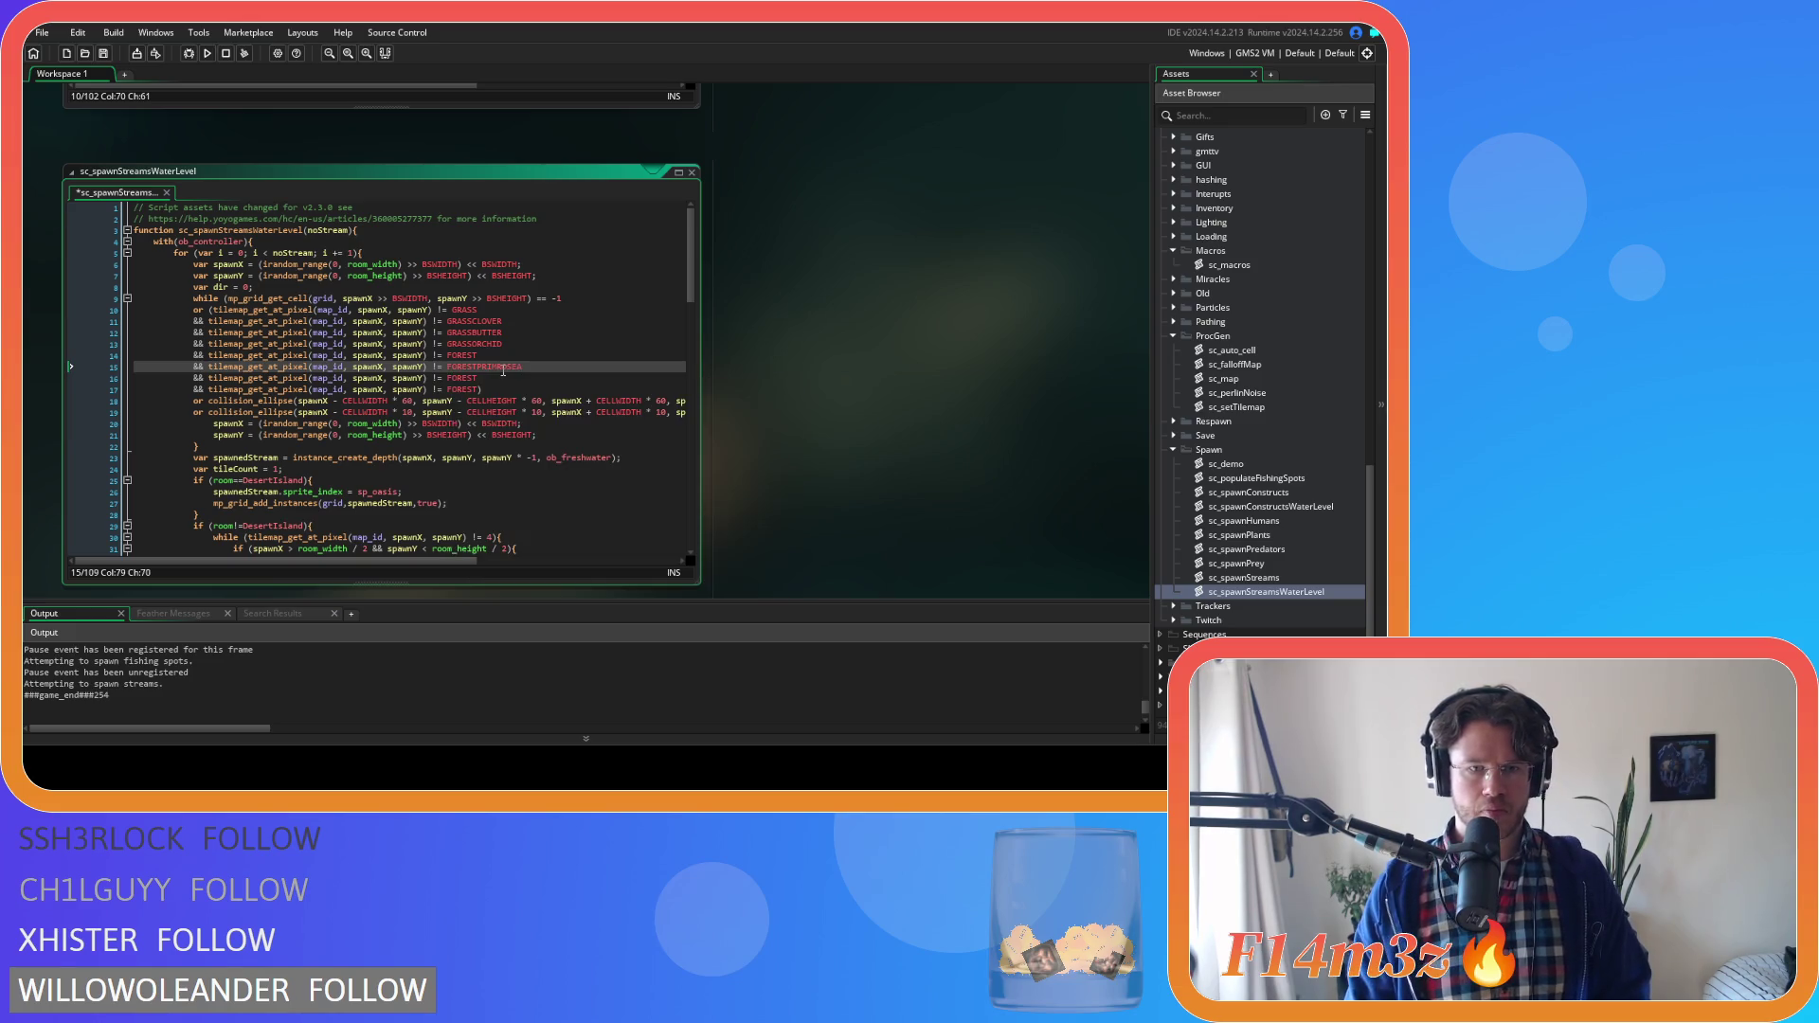
click(503, 378)
text(BLUE)
key(Return)
key(Down)
text(PRIMROSEB)
Copy the full tile condition on lines 10–17 and paste it over sc_spawnStreams' old tile check
scroll(503, 379, down, 5)
scroll(503, 378, up, 5)
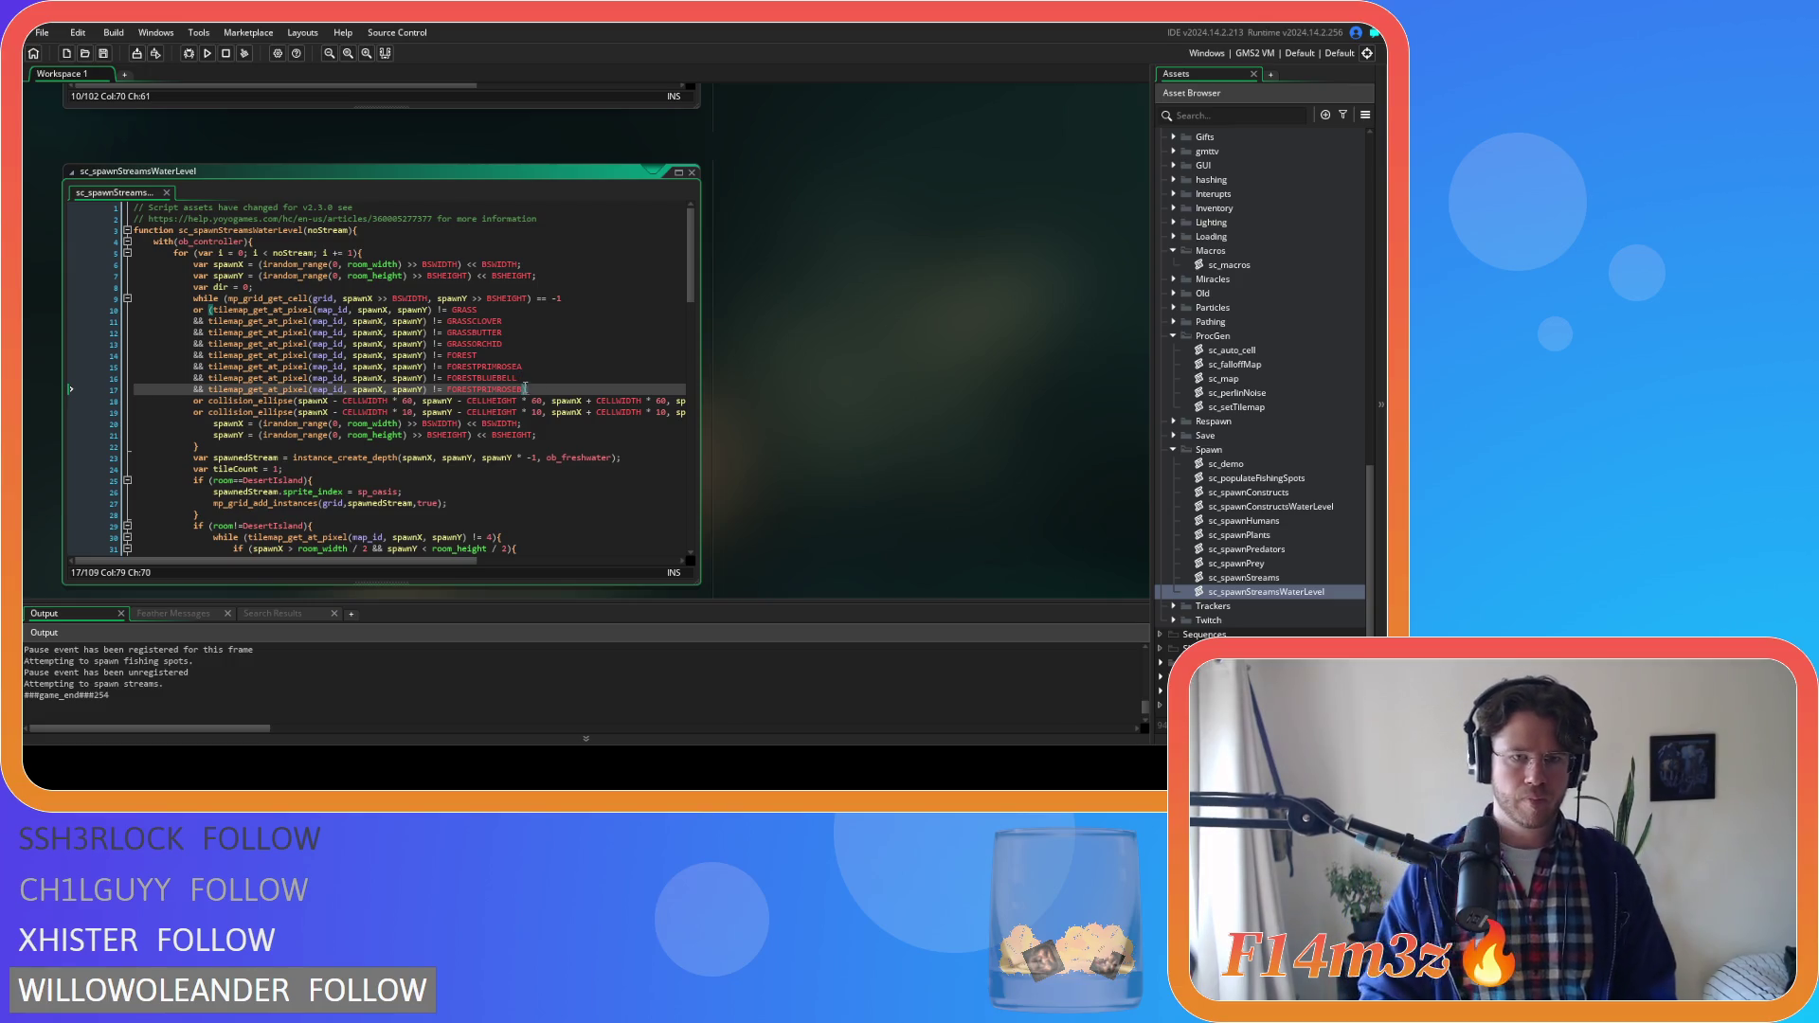
mouse_move(548, 385)
mouse_down()
mouse_move(237, 346)
mouse_move(217, 316)
mouse_up()
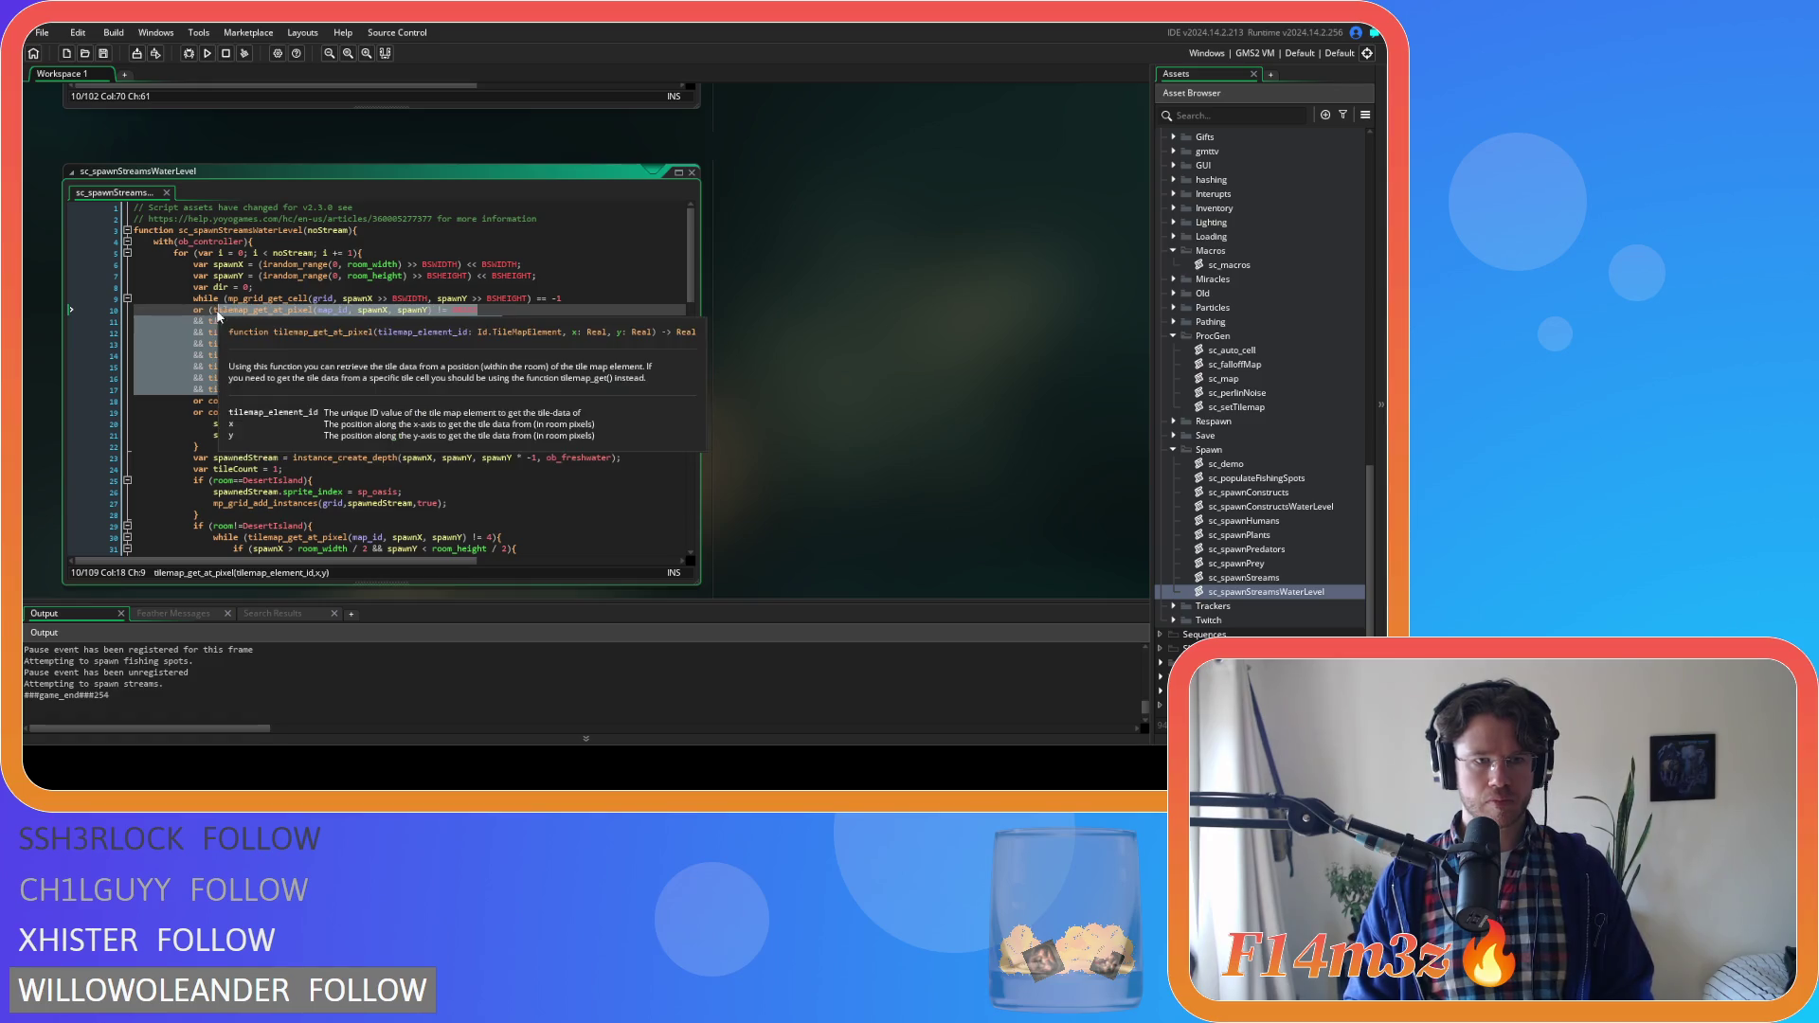
click(567, 389)
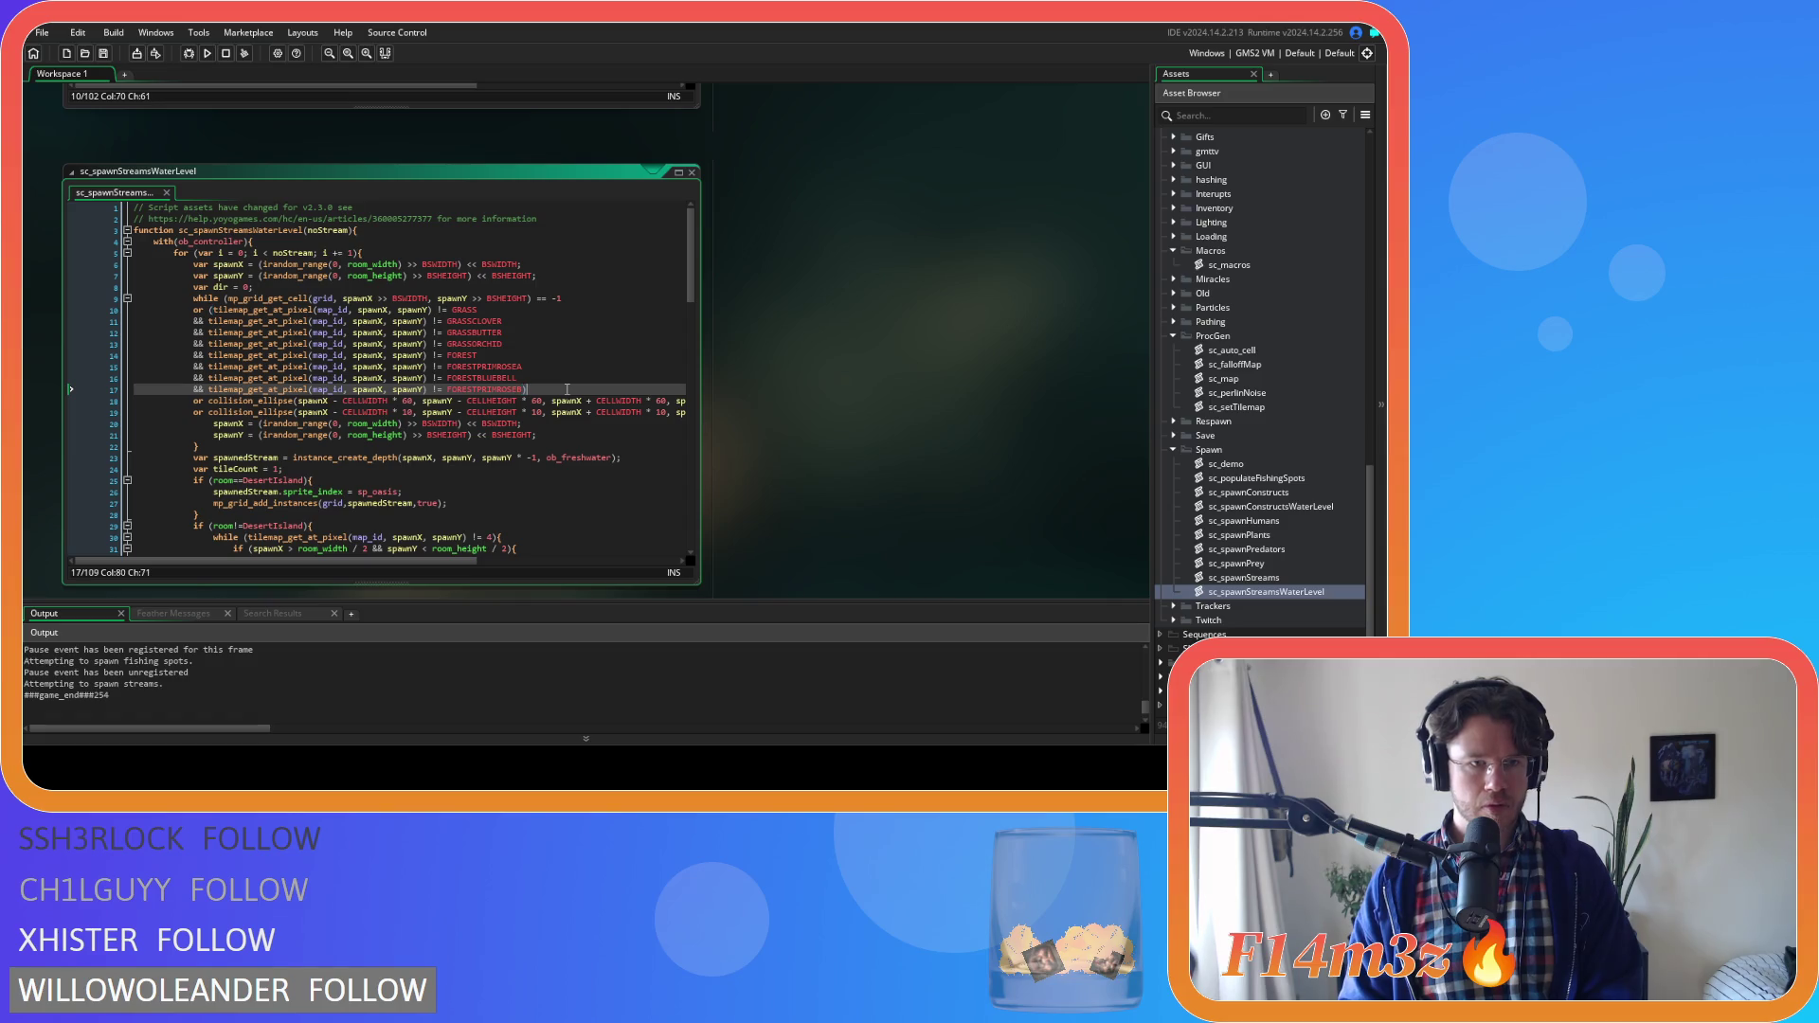
drag(567, 389, 267, 321)
click(267, 321)
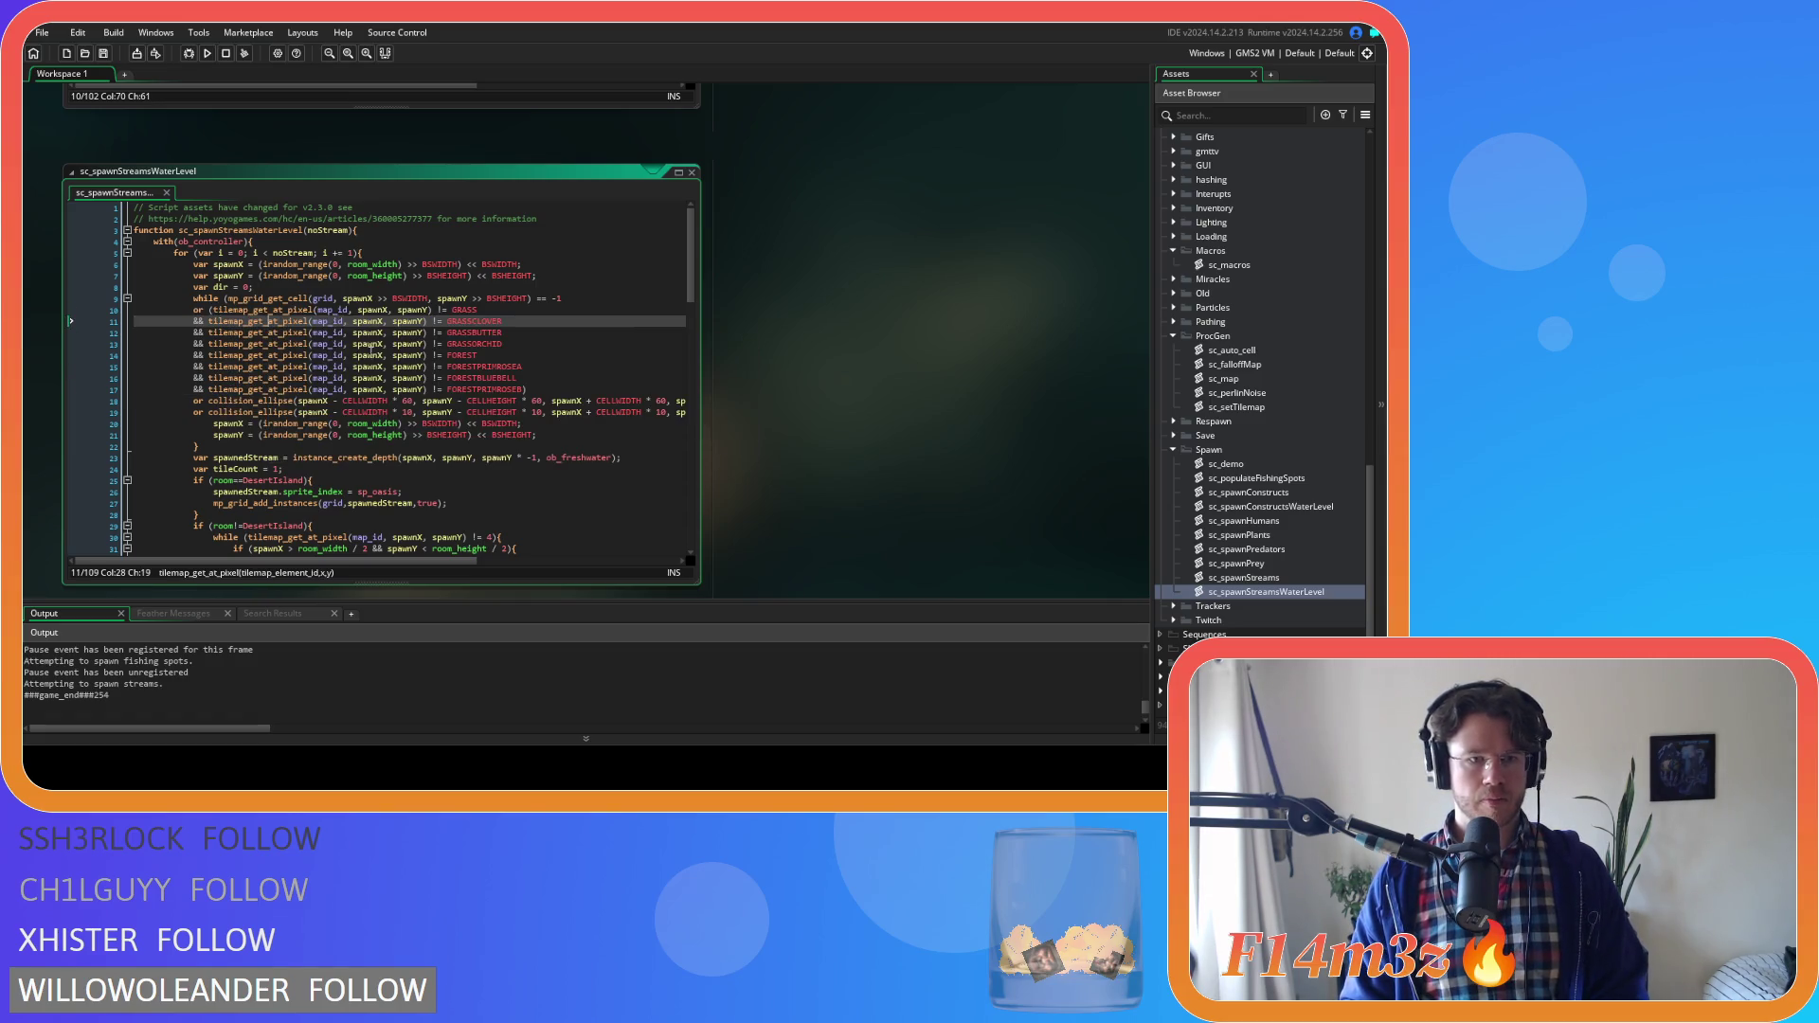
drag(547, 385, 209, 310)
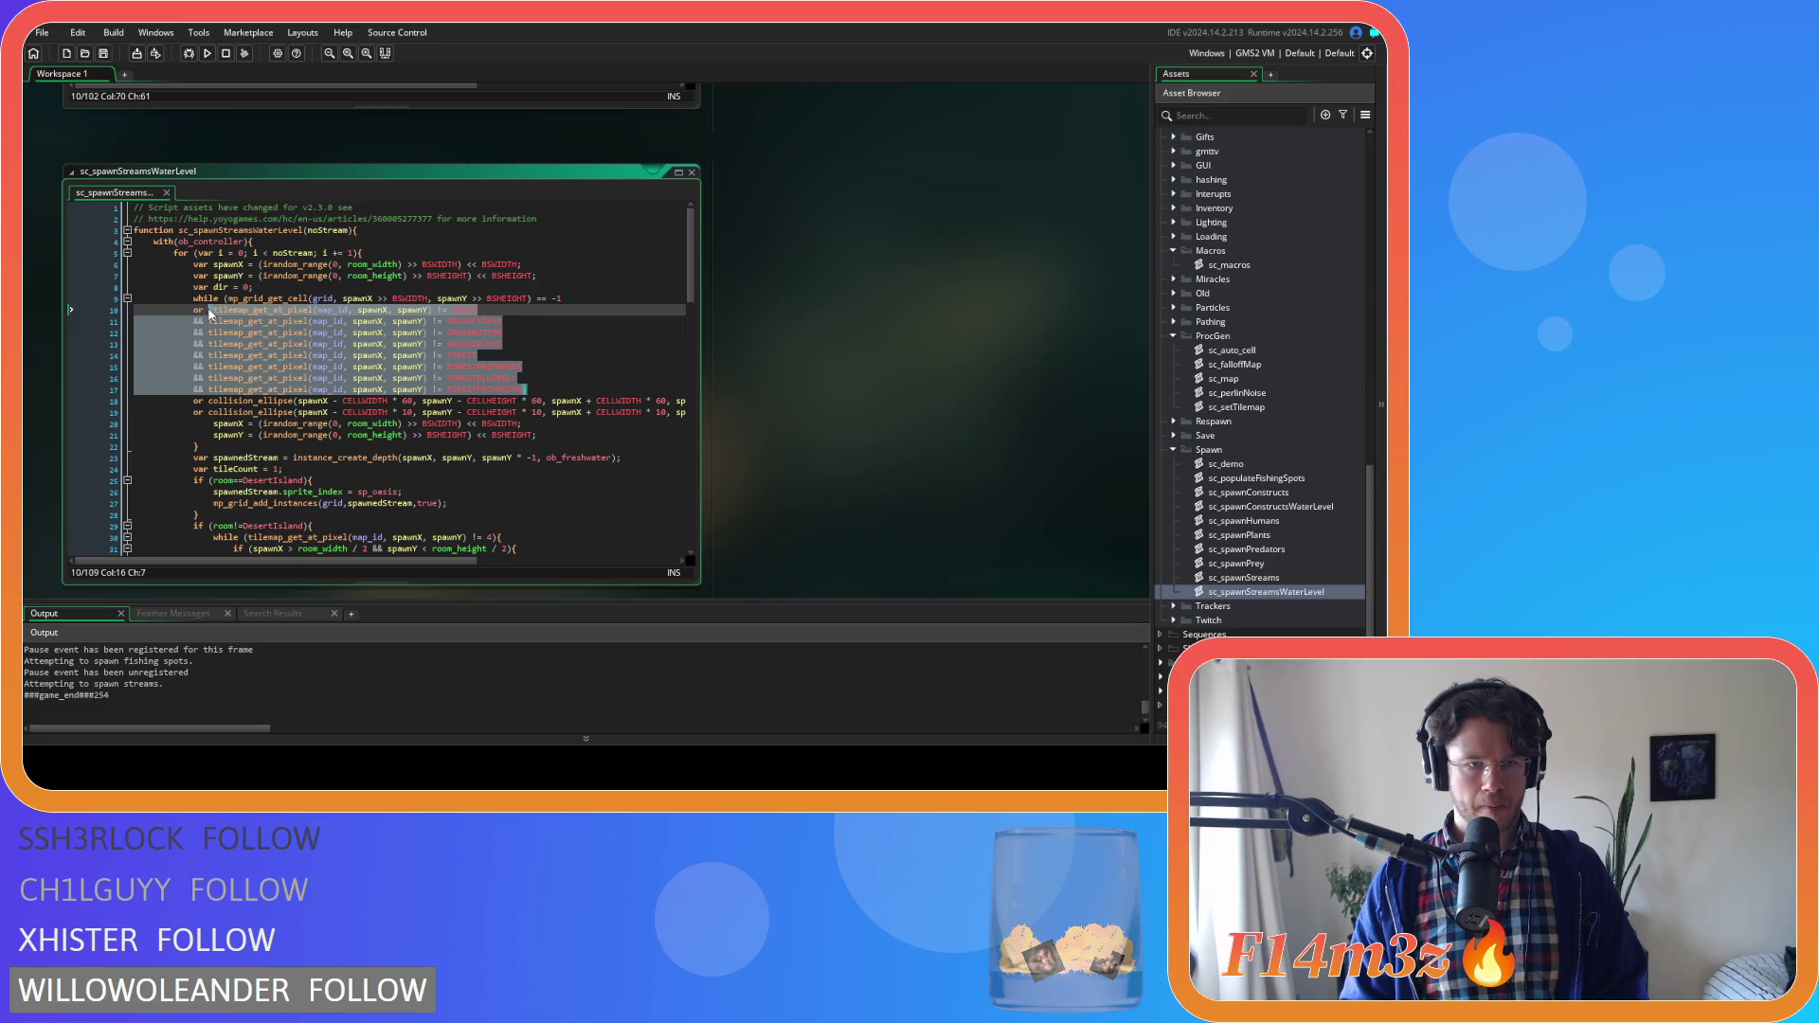
scroll(817, 408, up, 5)
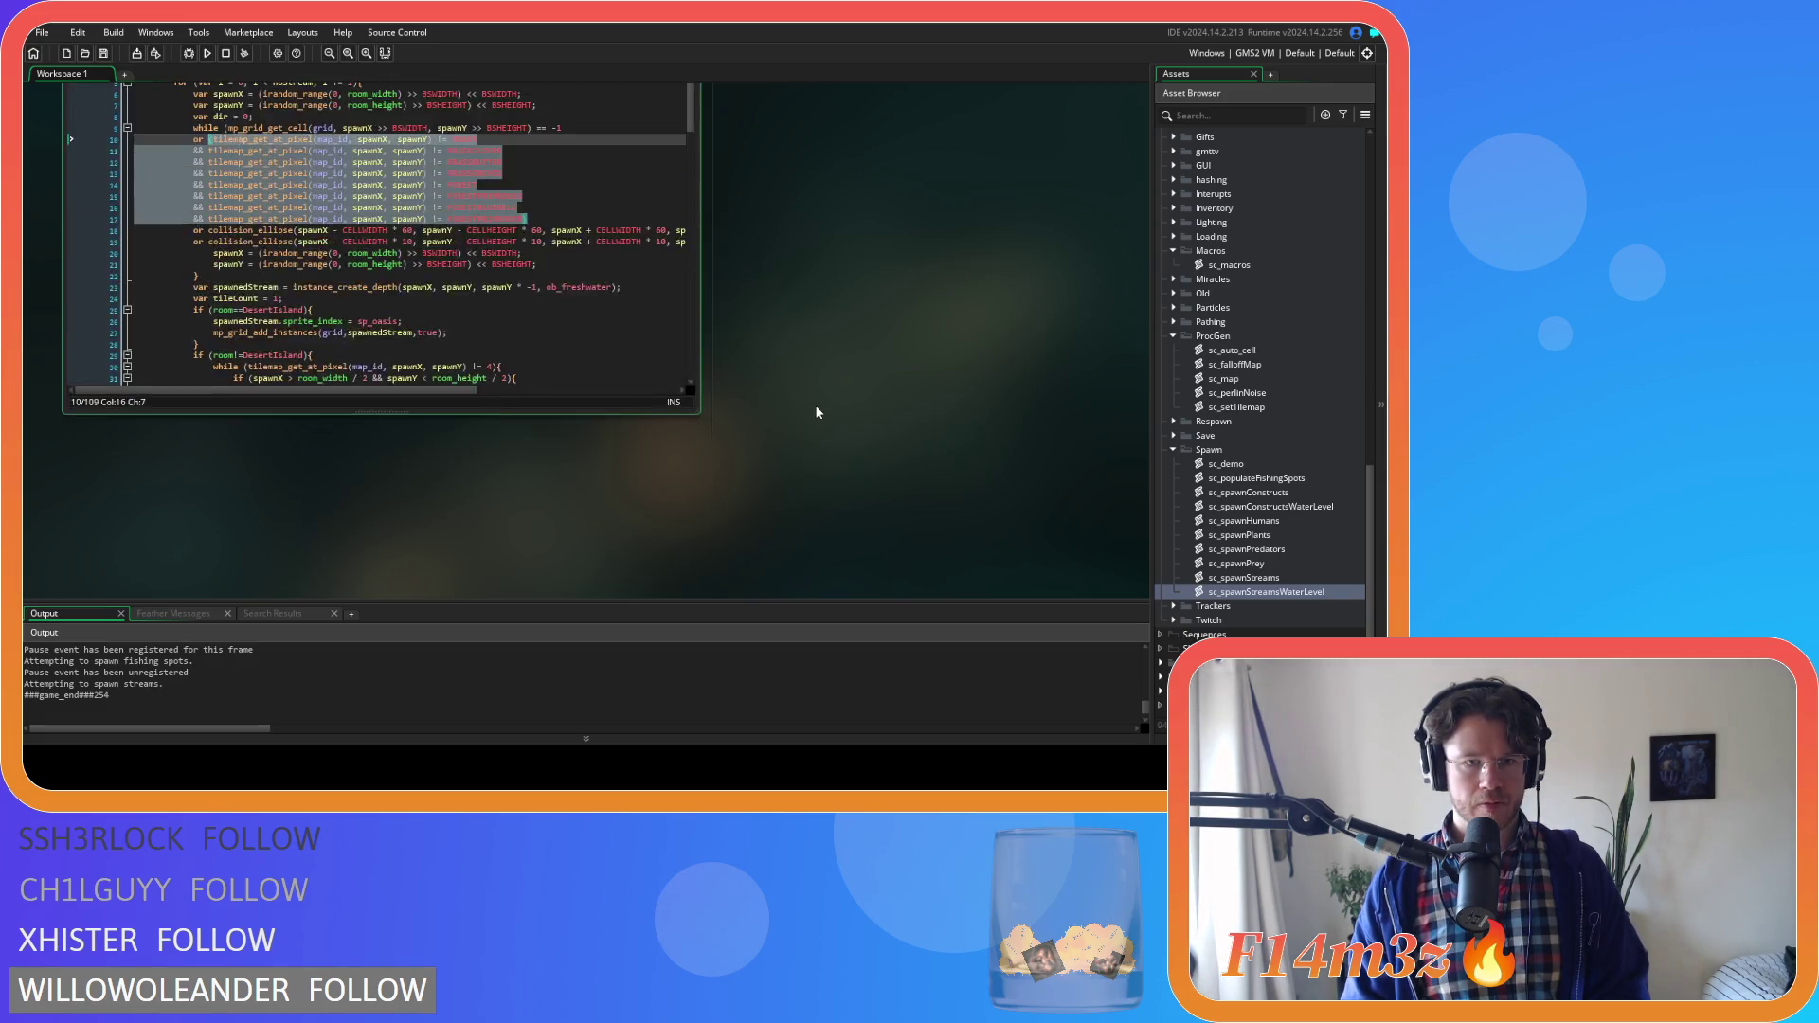
drag(483, 303, 210, 293)
key(ctrl+v)
Run the game with both stream scripts using the extended grass and forest tile exclusions
key(F5)
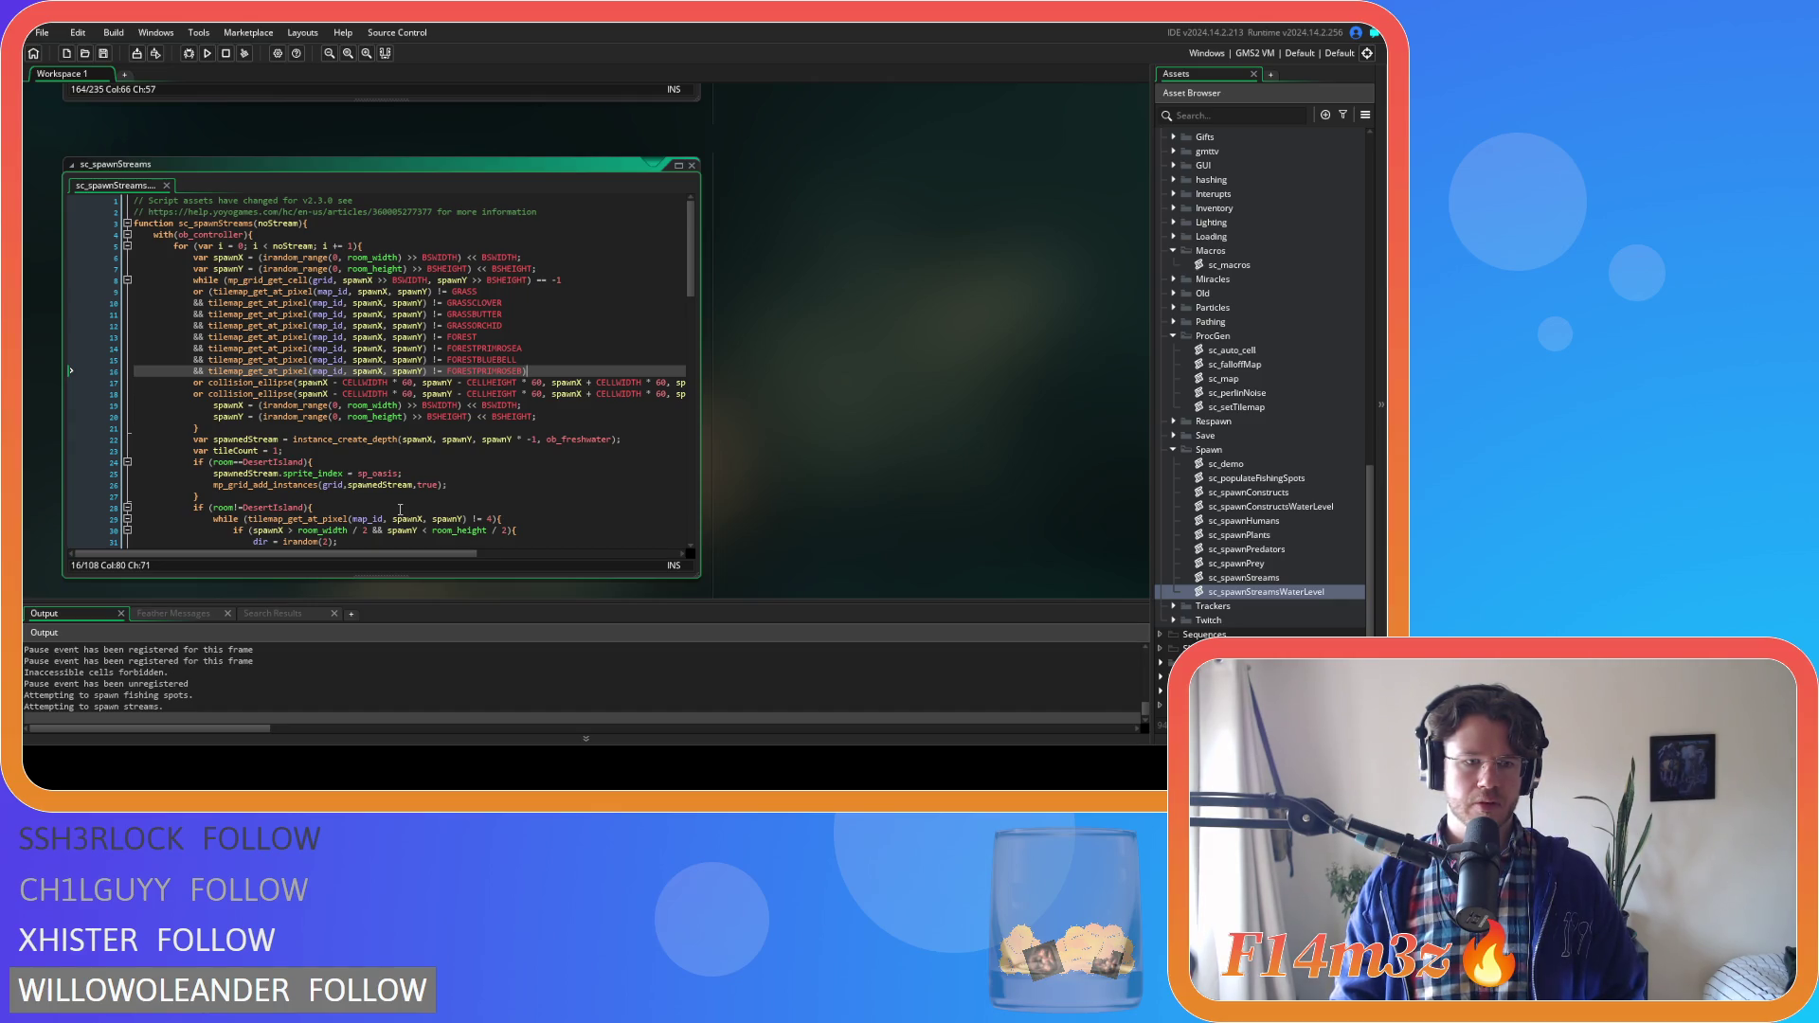
scroll(1213, 402, up, 10)
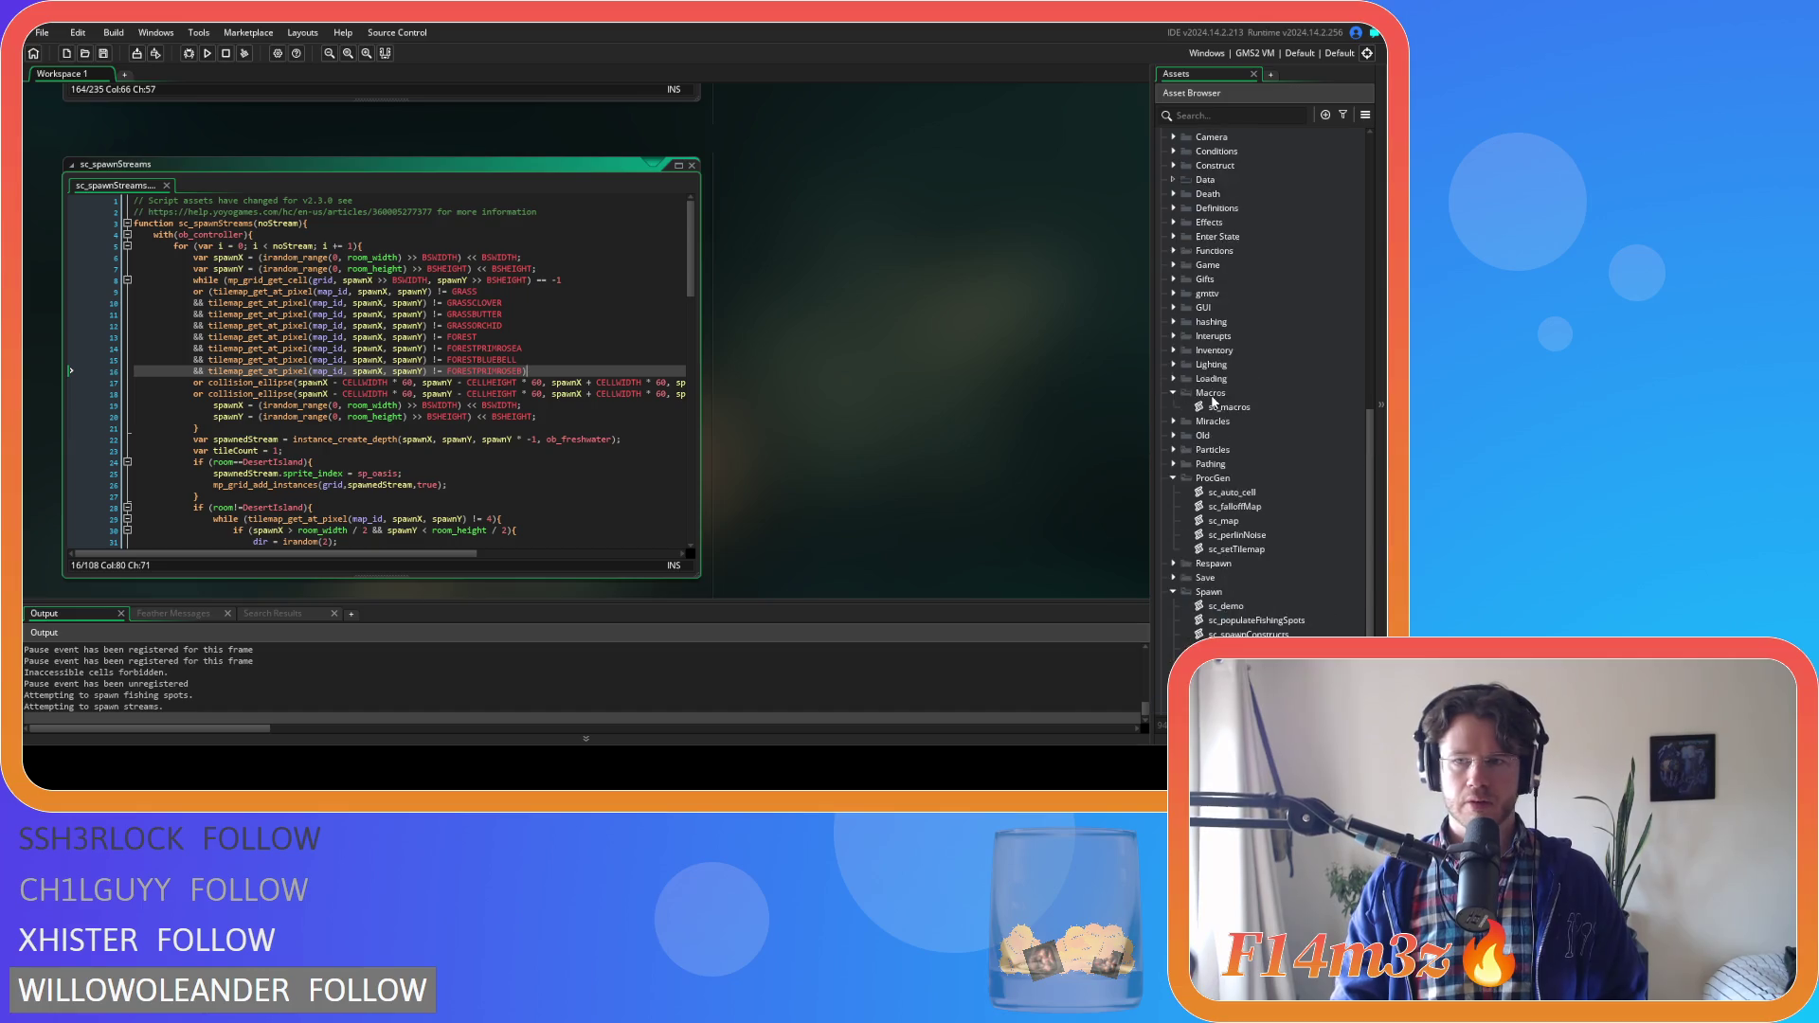
Open ob_loader's Step event and scroll to the sc_spawnStreamsWaterLevel / sc_spawnStreams calls for Swamp or Marshland
scroll(1215, 417, up, 10)
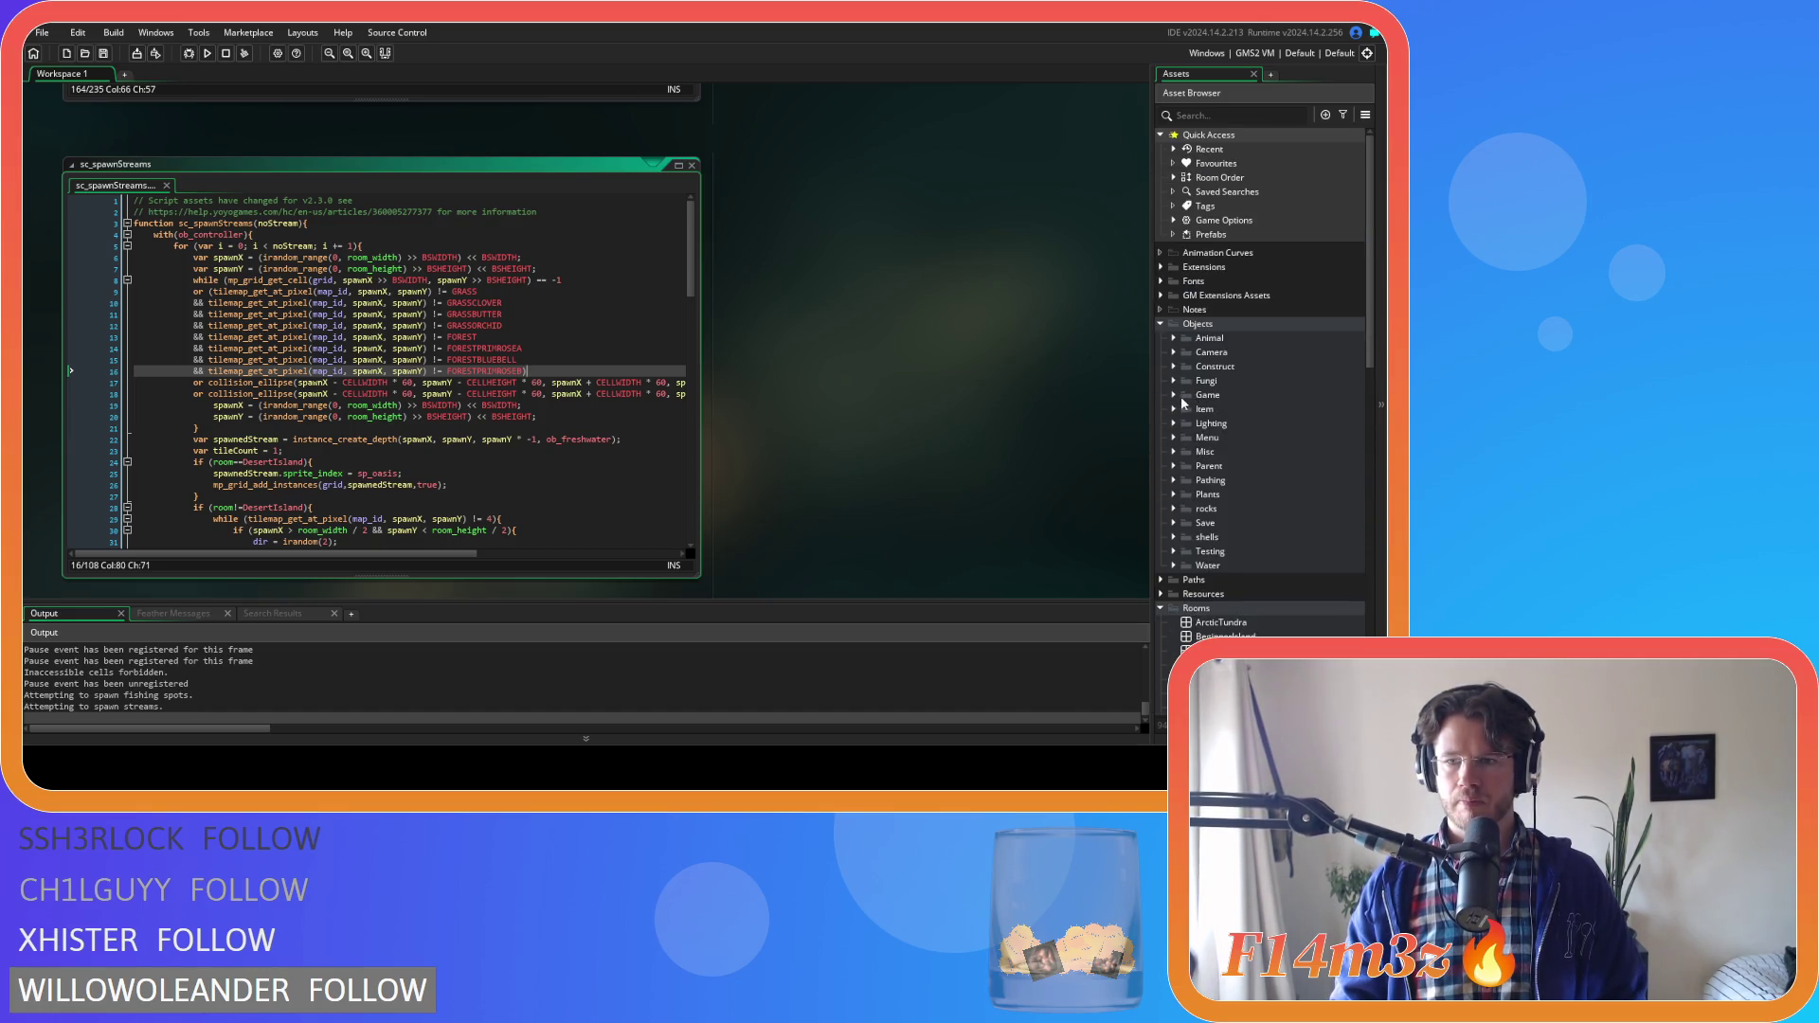
double_click(1249, 453)
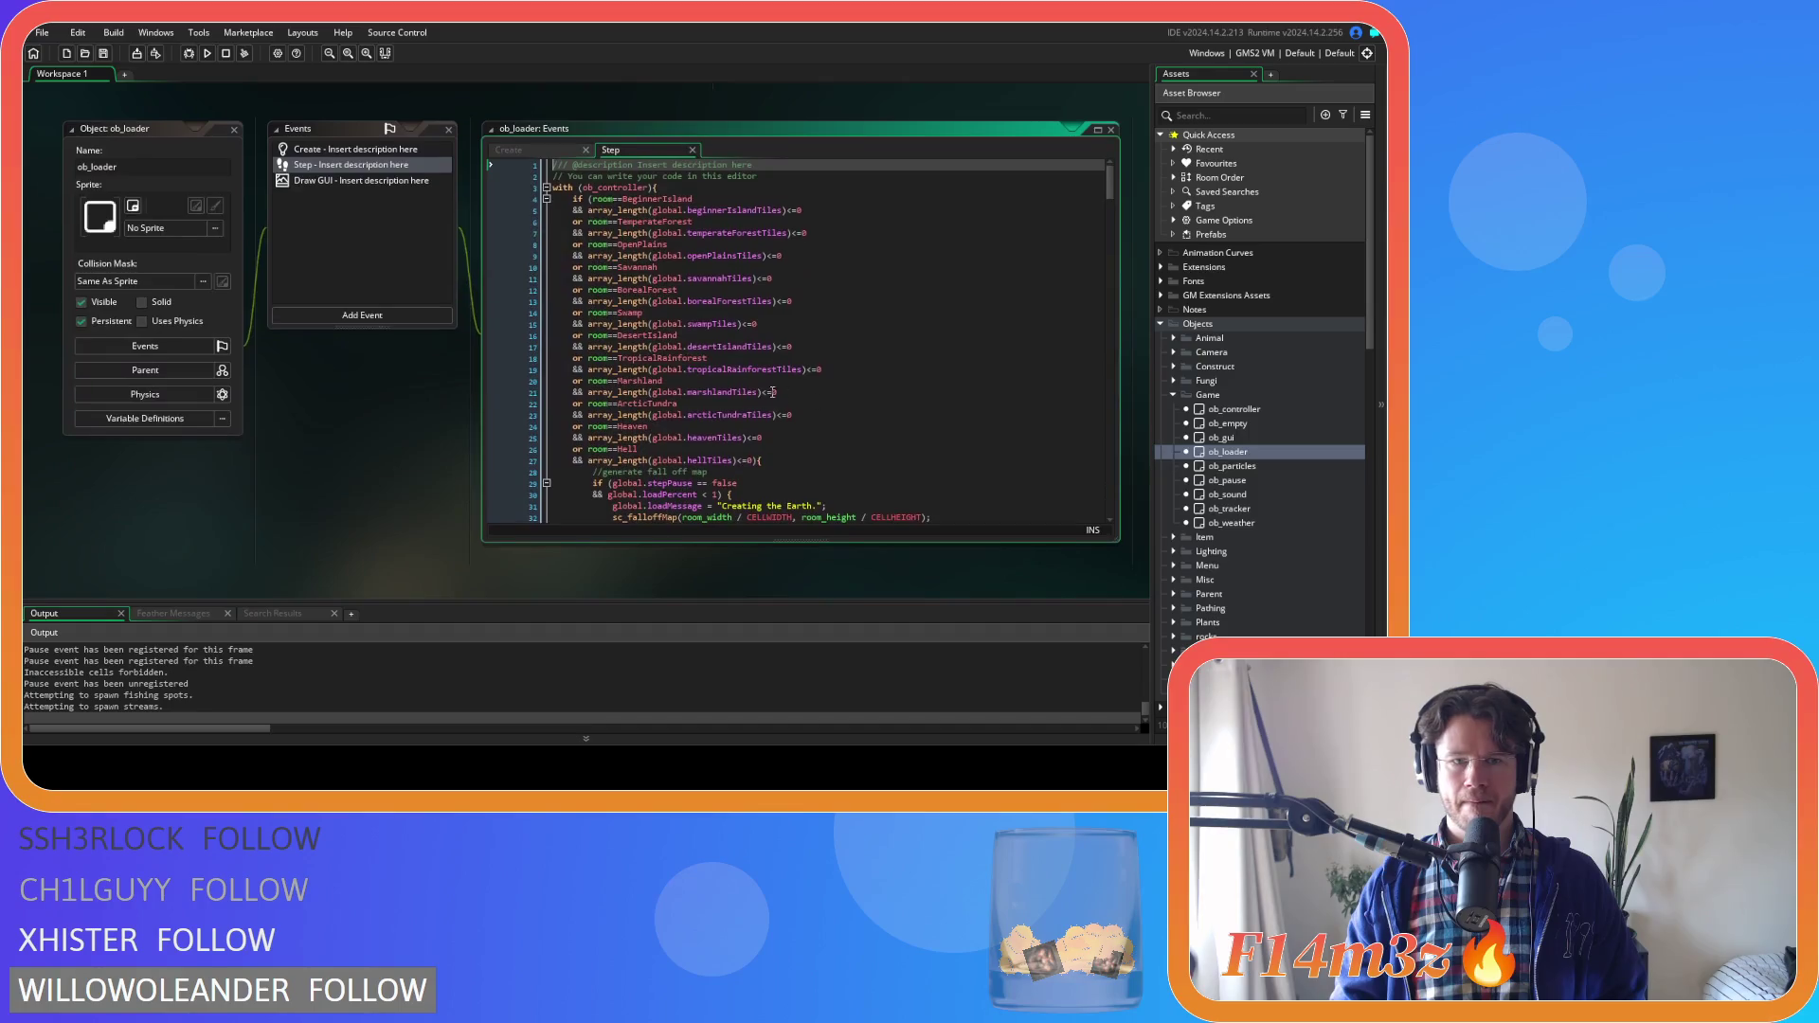
mouse_move(1111, 189)
mouse_down()
mouse_move(1088, 318)
mouse_move(1077, 251)
mouse_up()
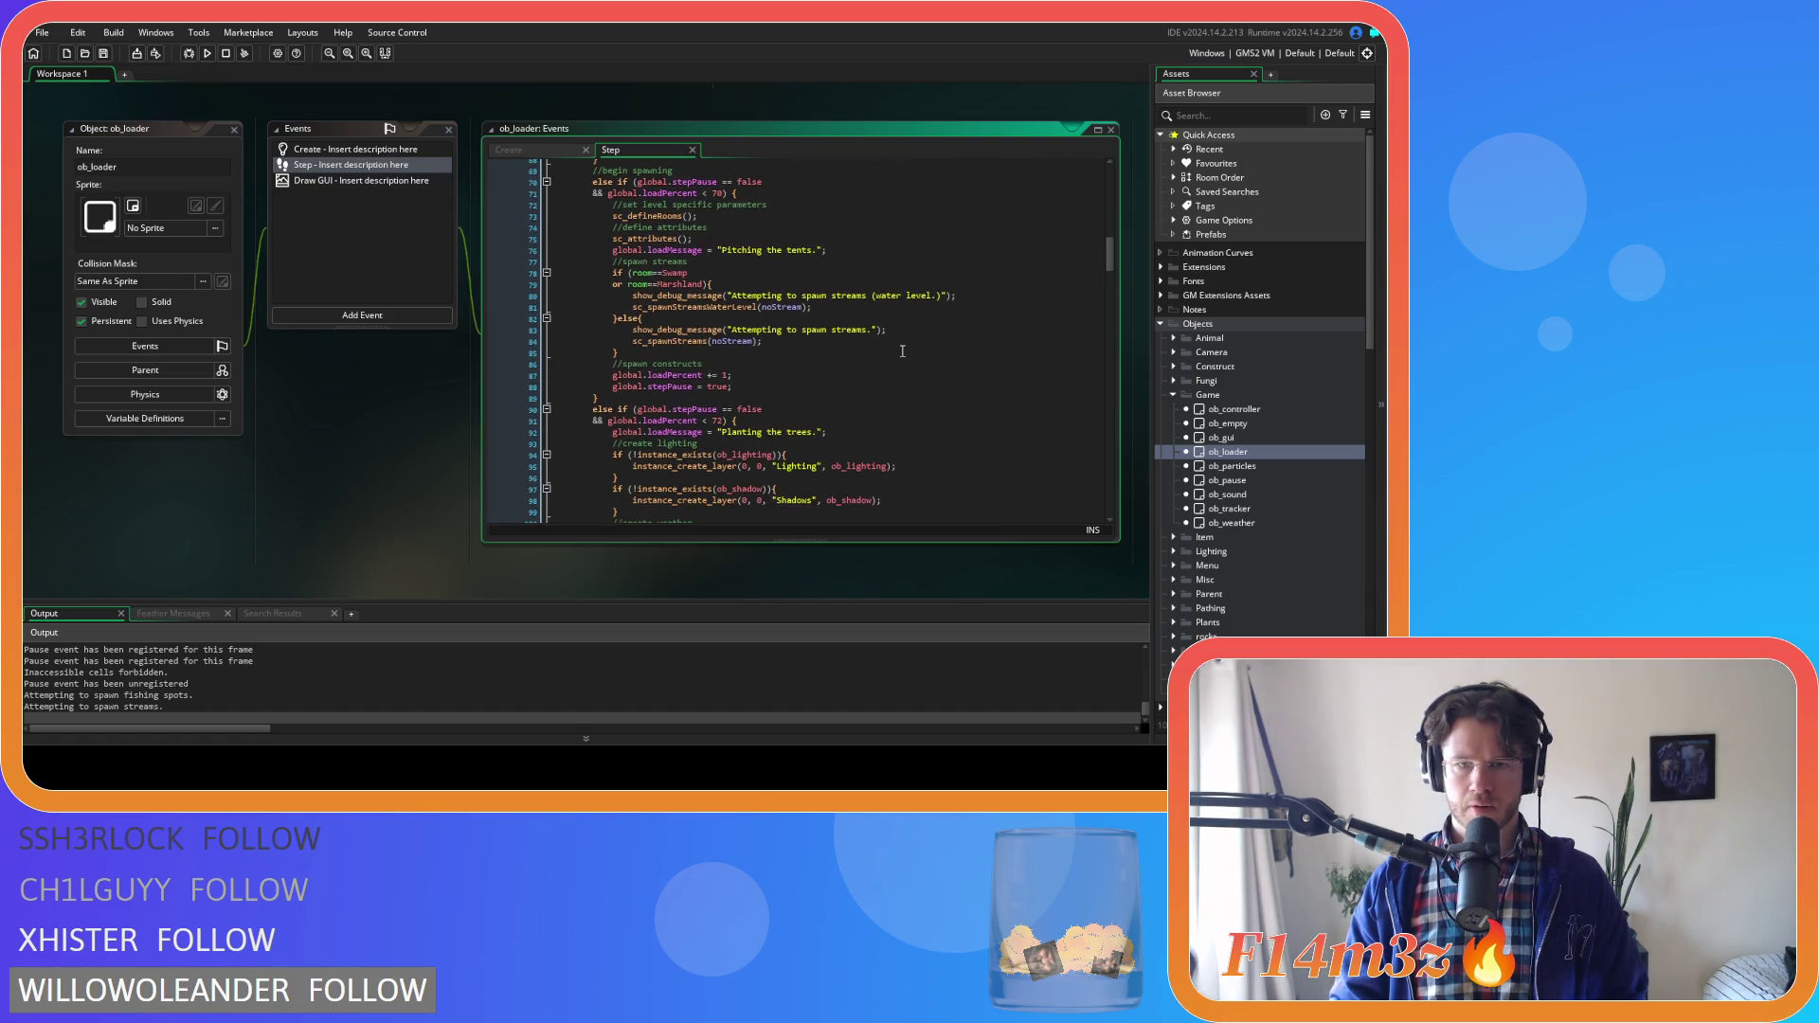
scroll(902, 352, up, 1)
scroll(903, 351, up, 4)
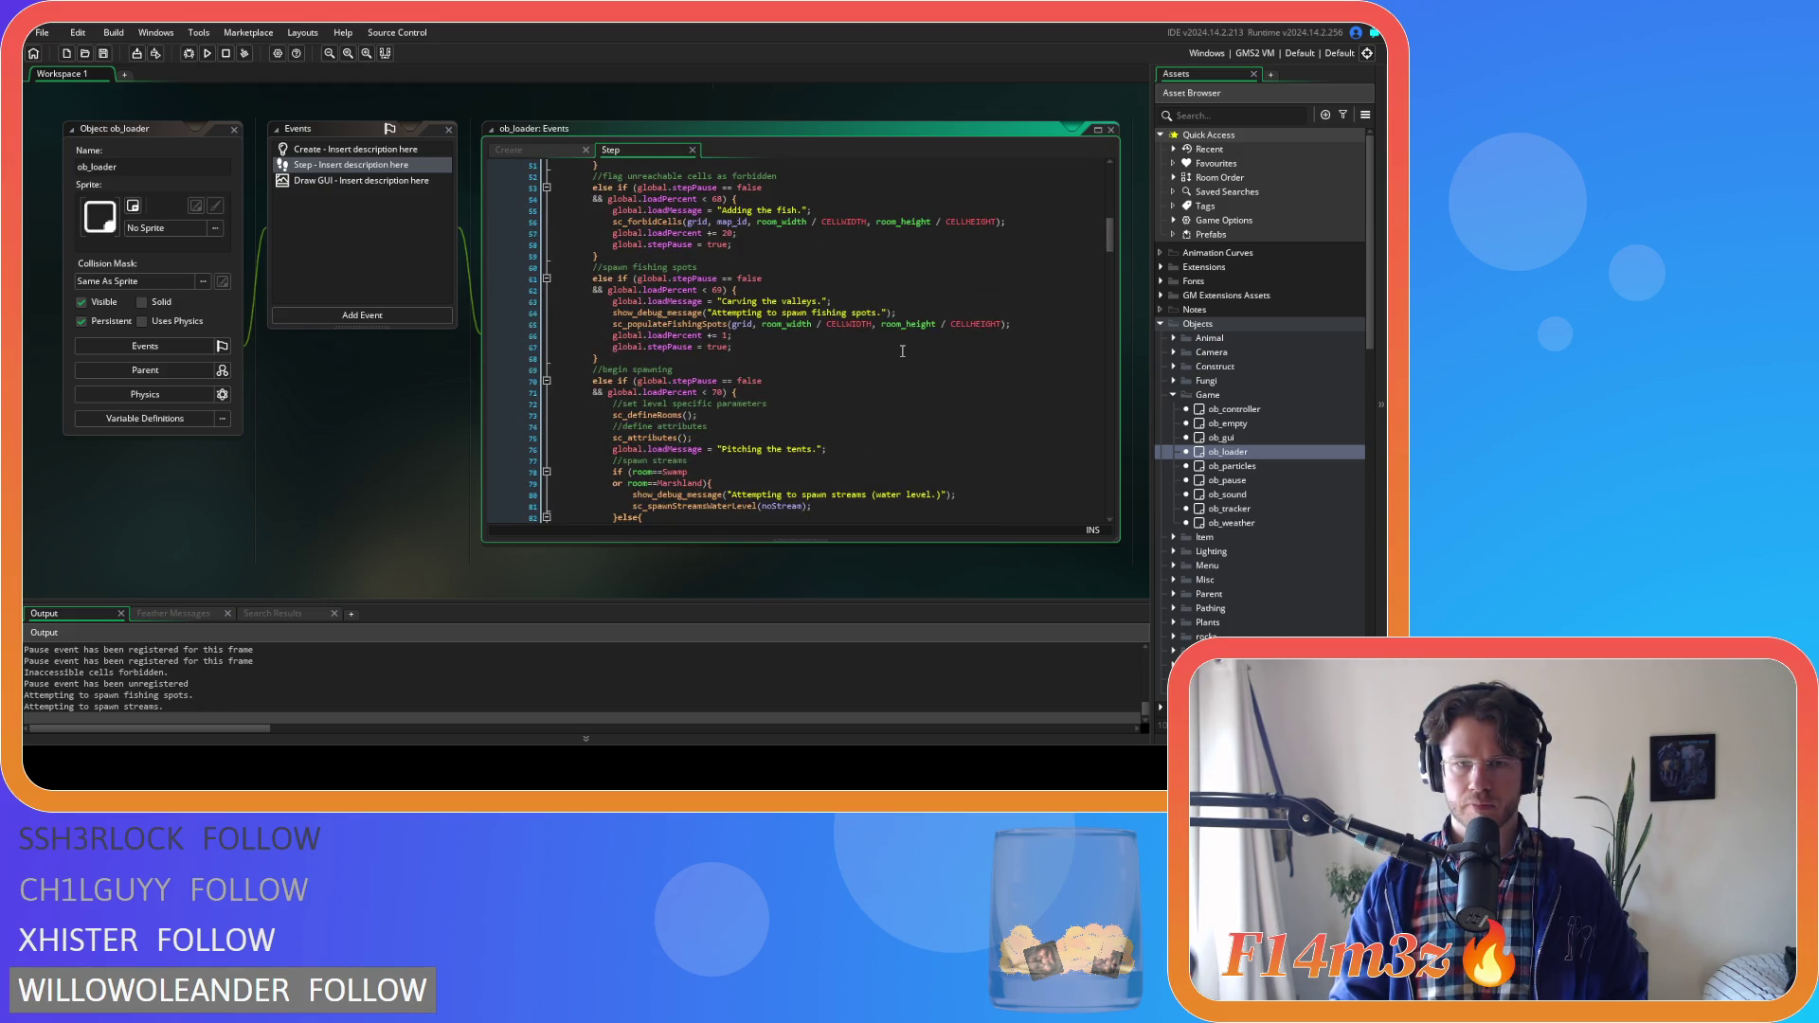
scroll(902, 352, down, 2)
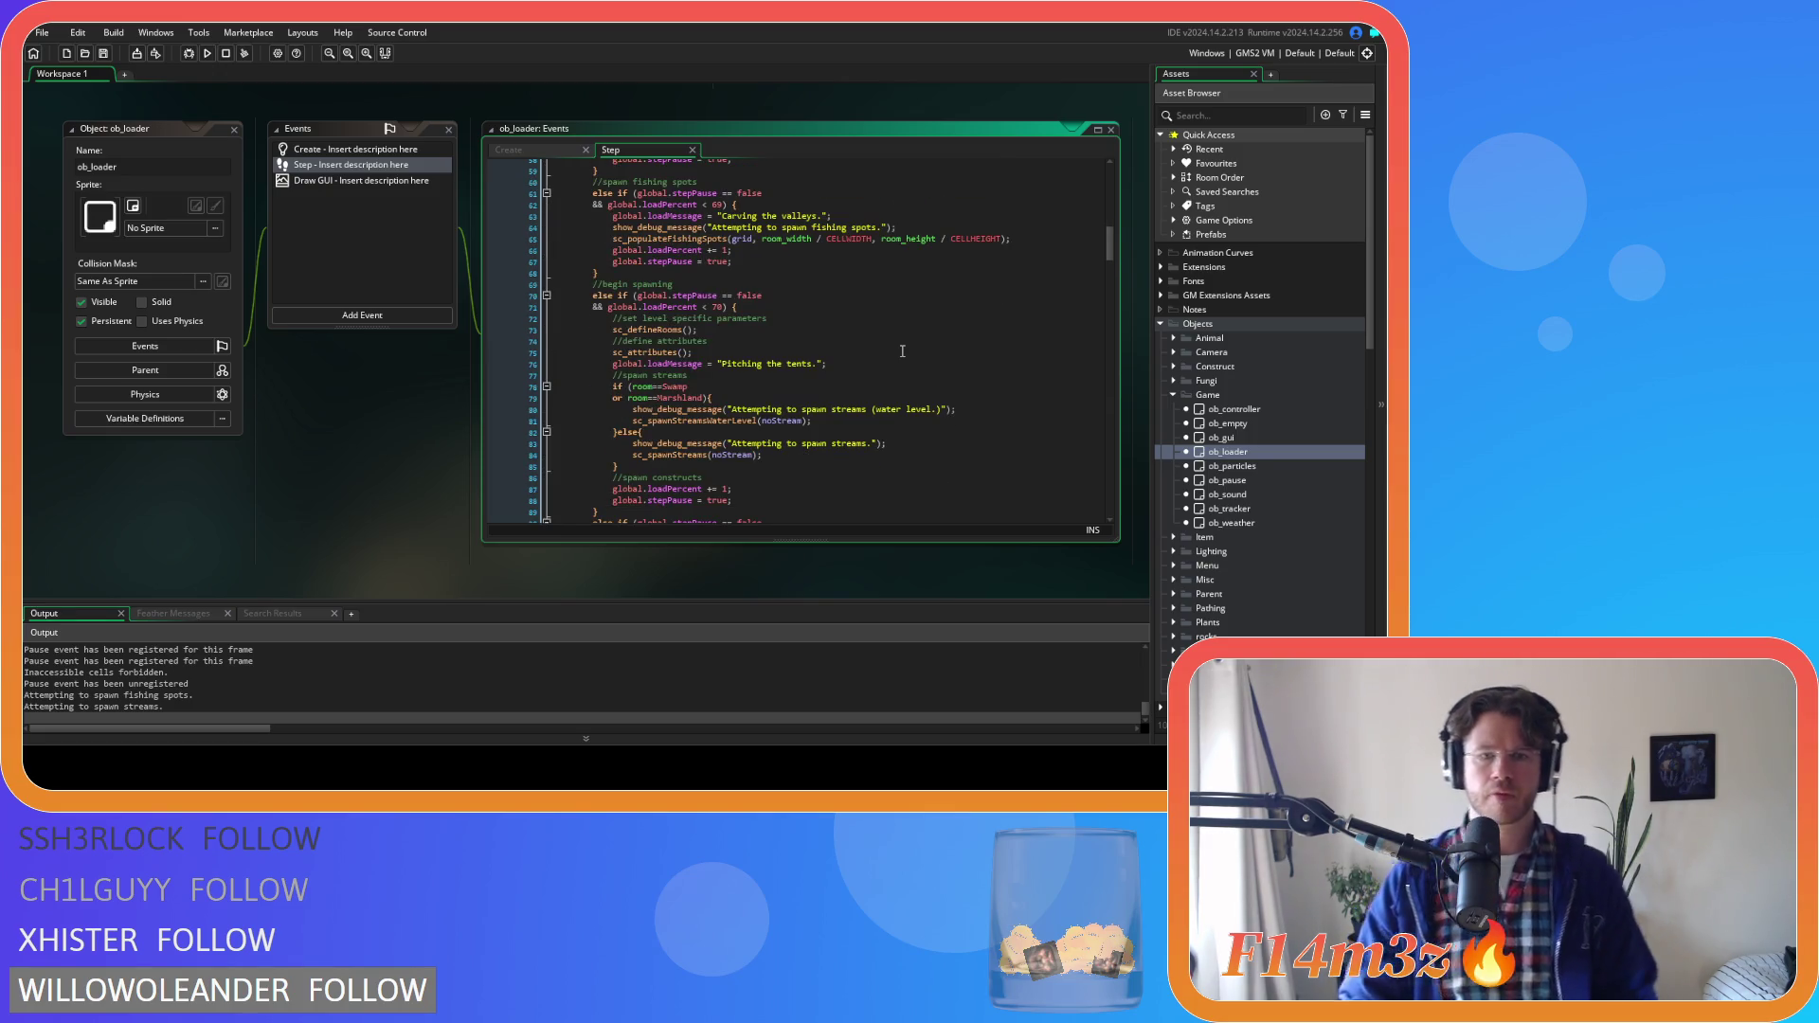
scroll(902, 352, down, 1)
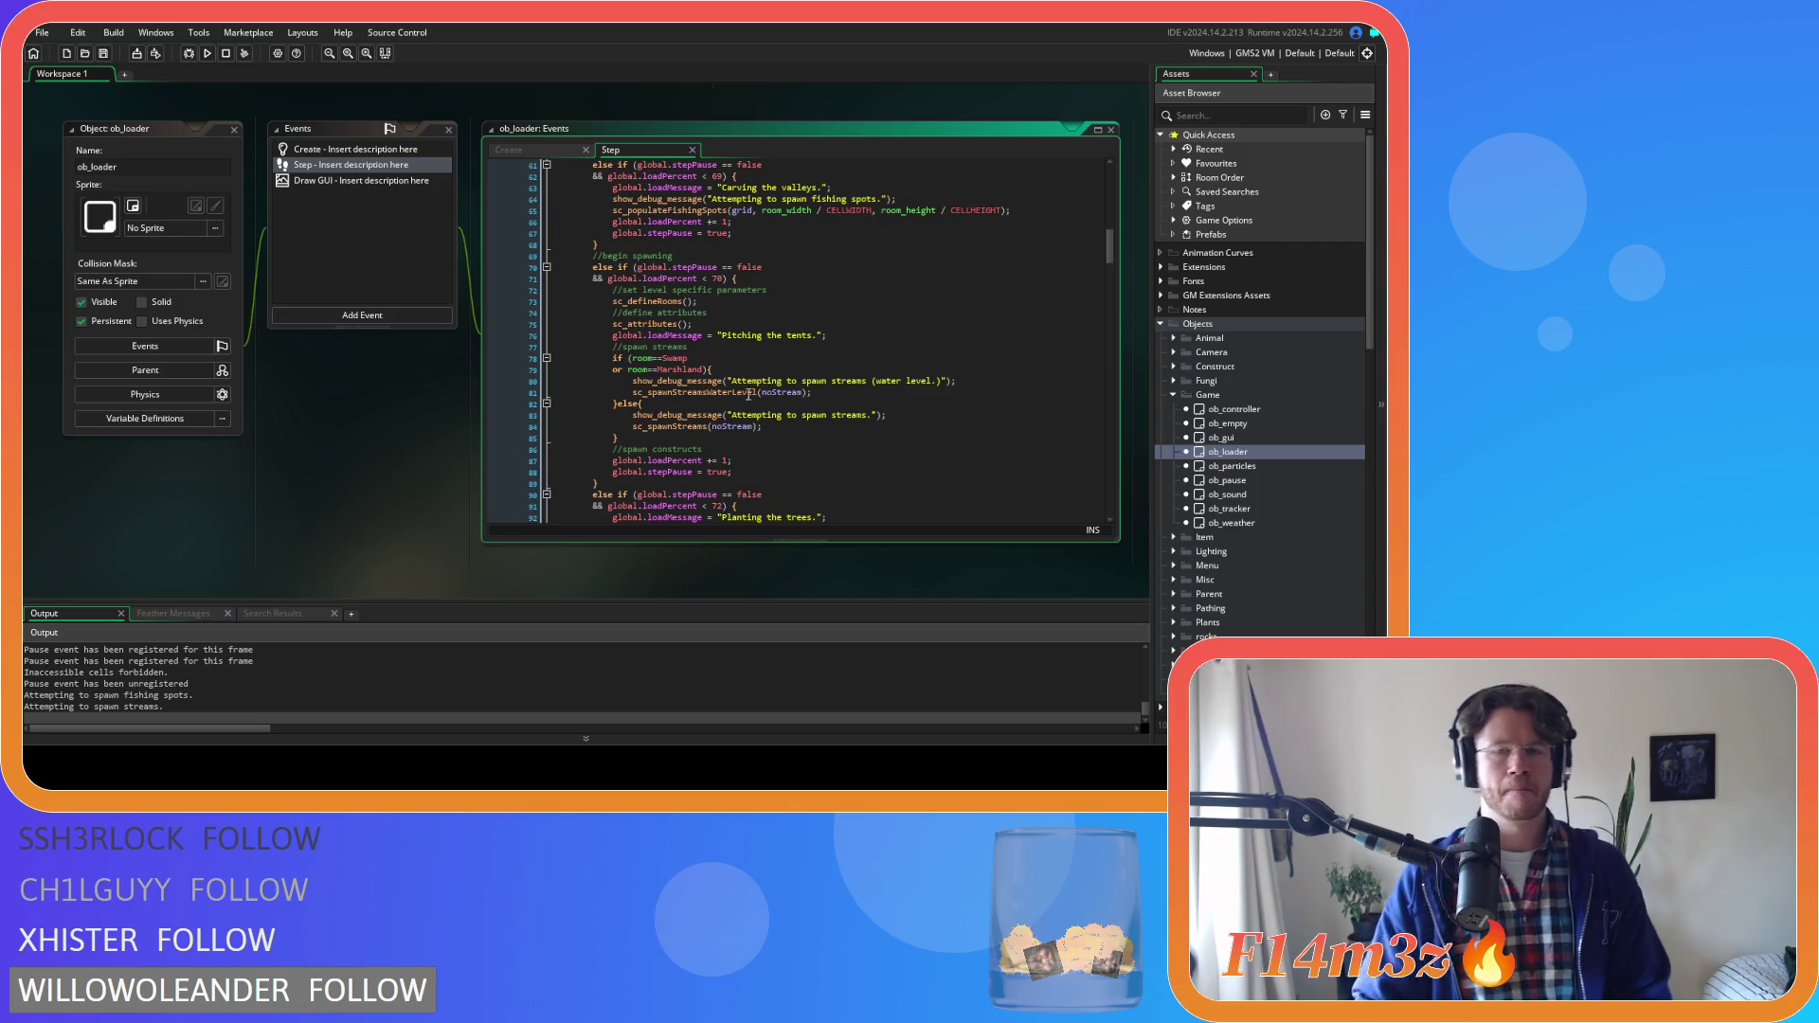
mouse_move(716, 413)
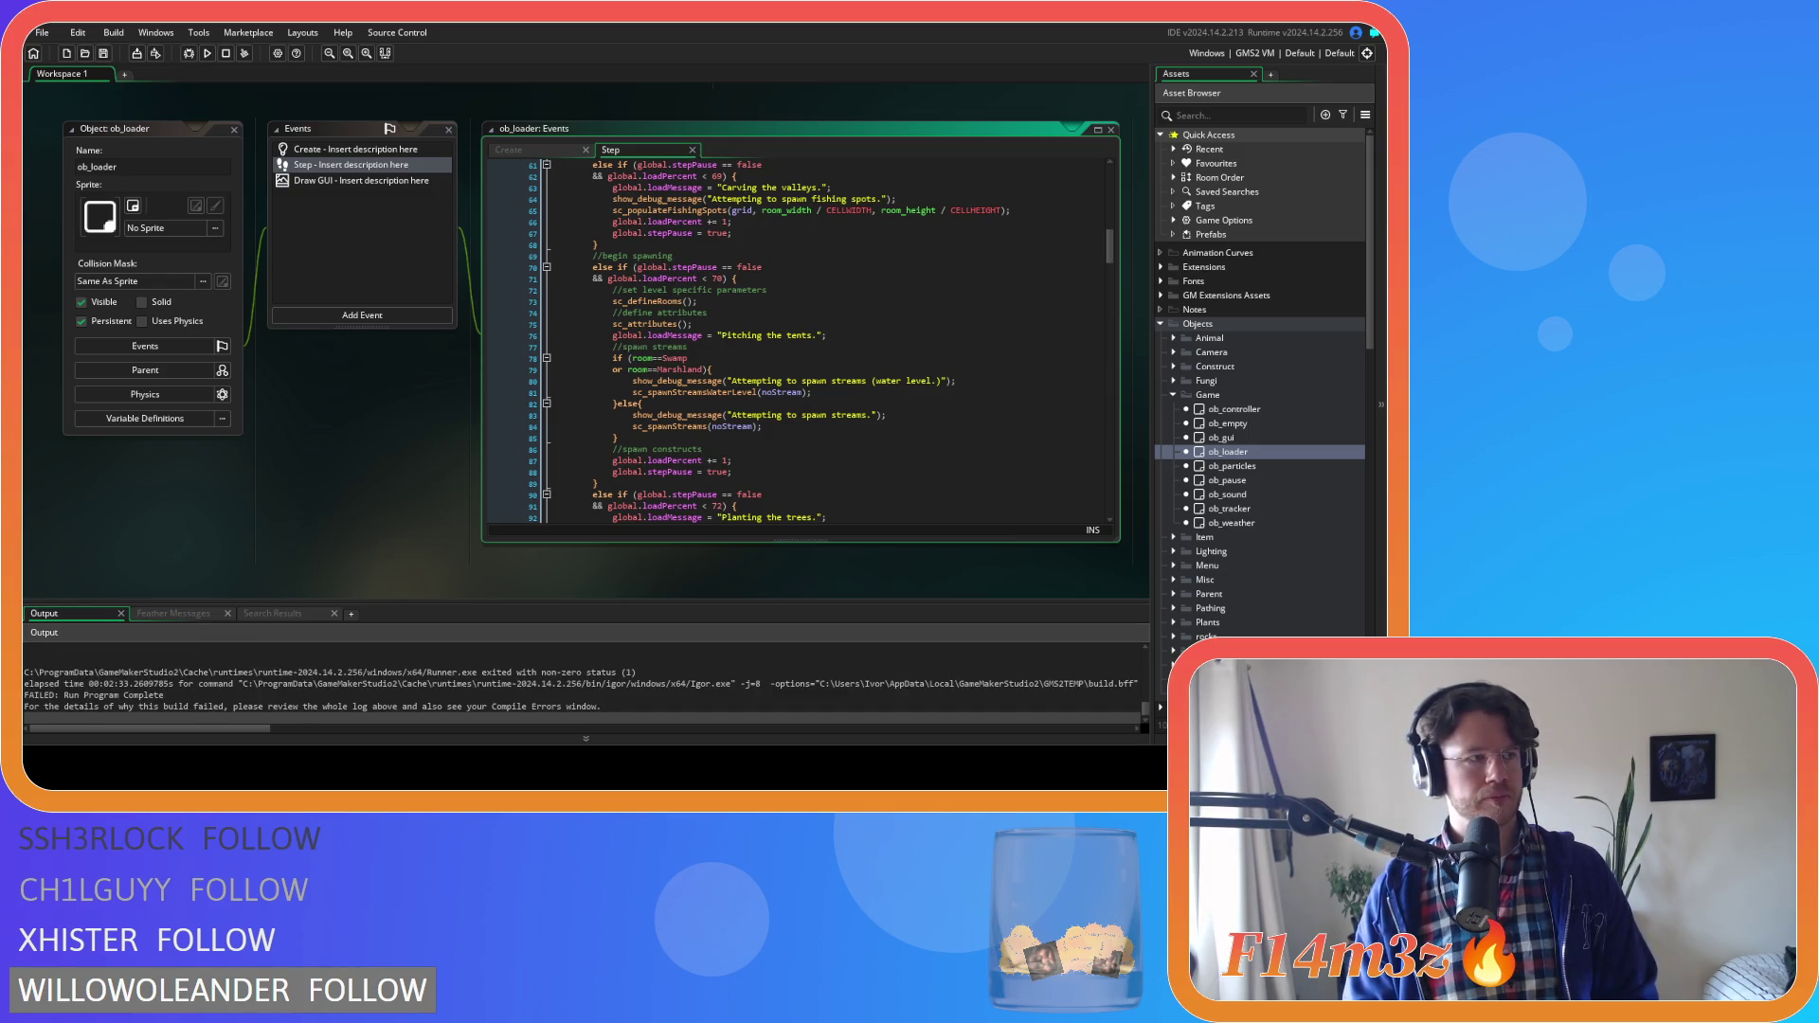
Scroll through the stream scripts and place the caret in line 30's while condition testing tile value 4
click(682, 415)
scroll(320, 521, down, 10)
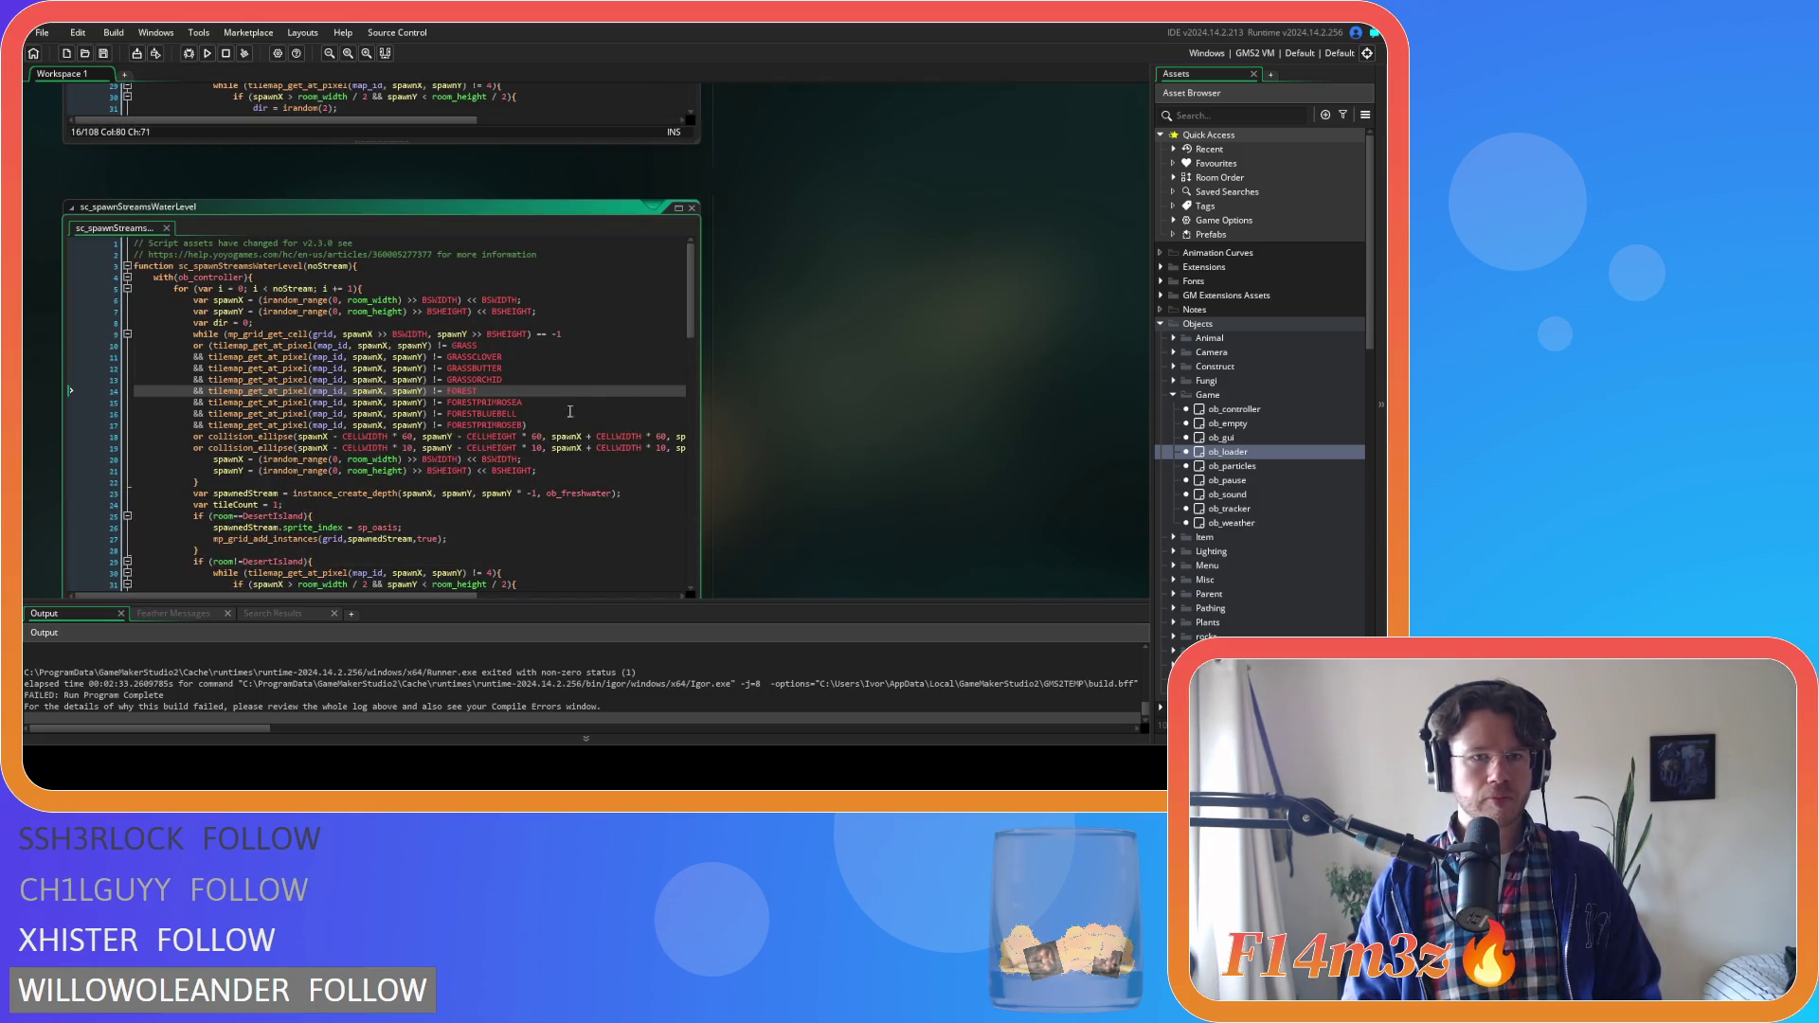
scroll(798, 449, up, 2)
scroll(798, 449, down, 2)
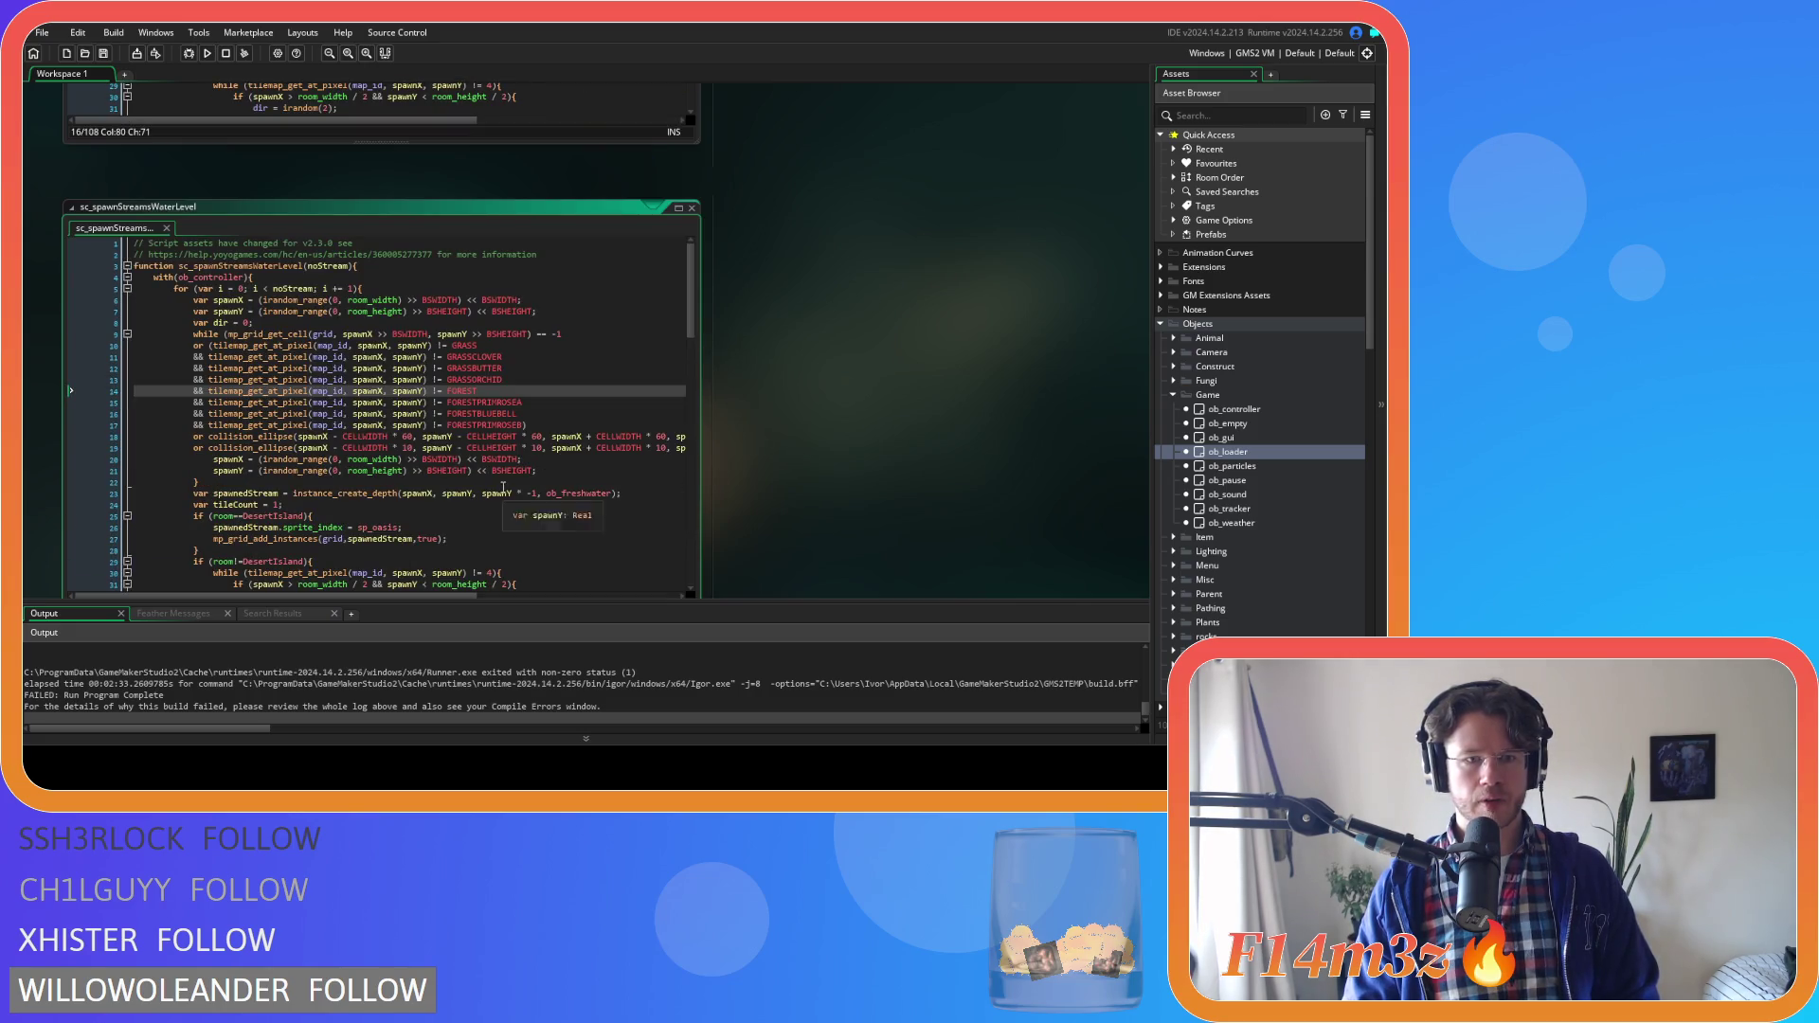
scroll(771, 462, down, 2)
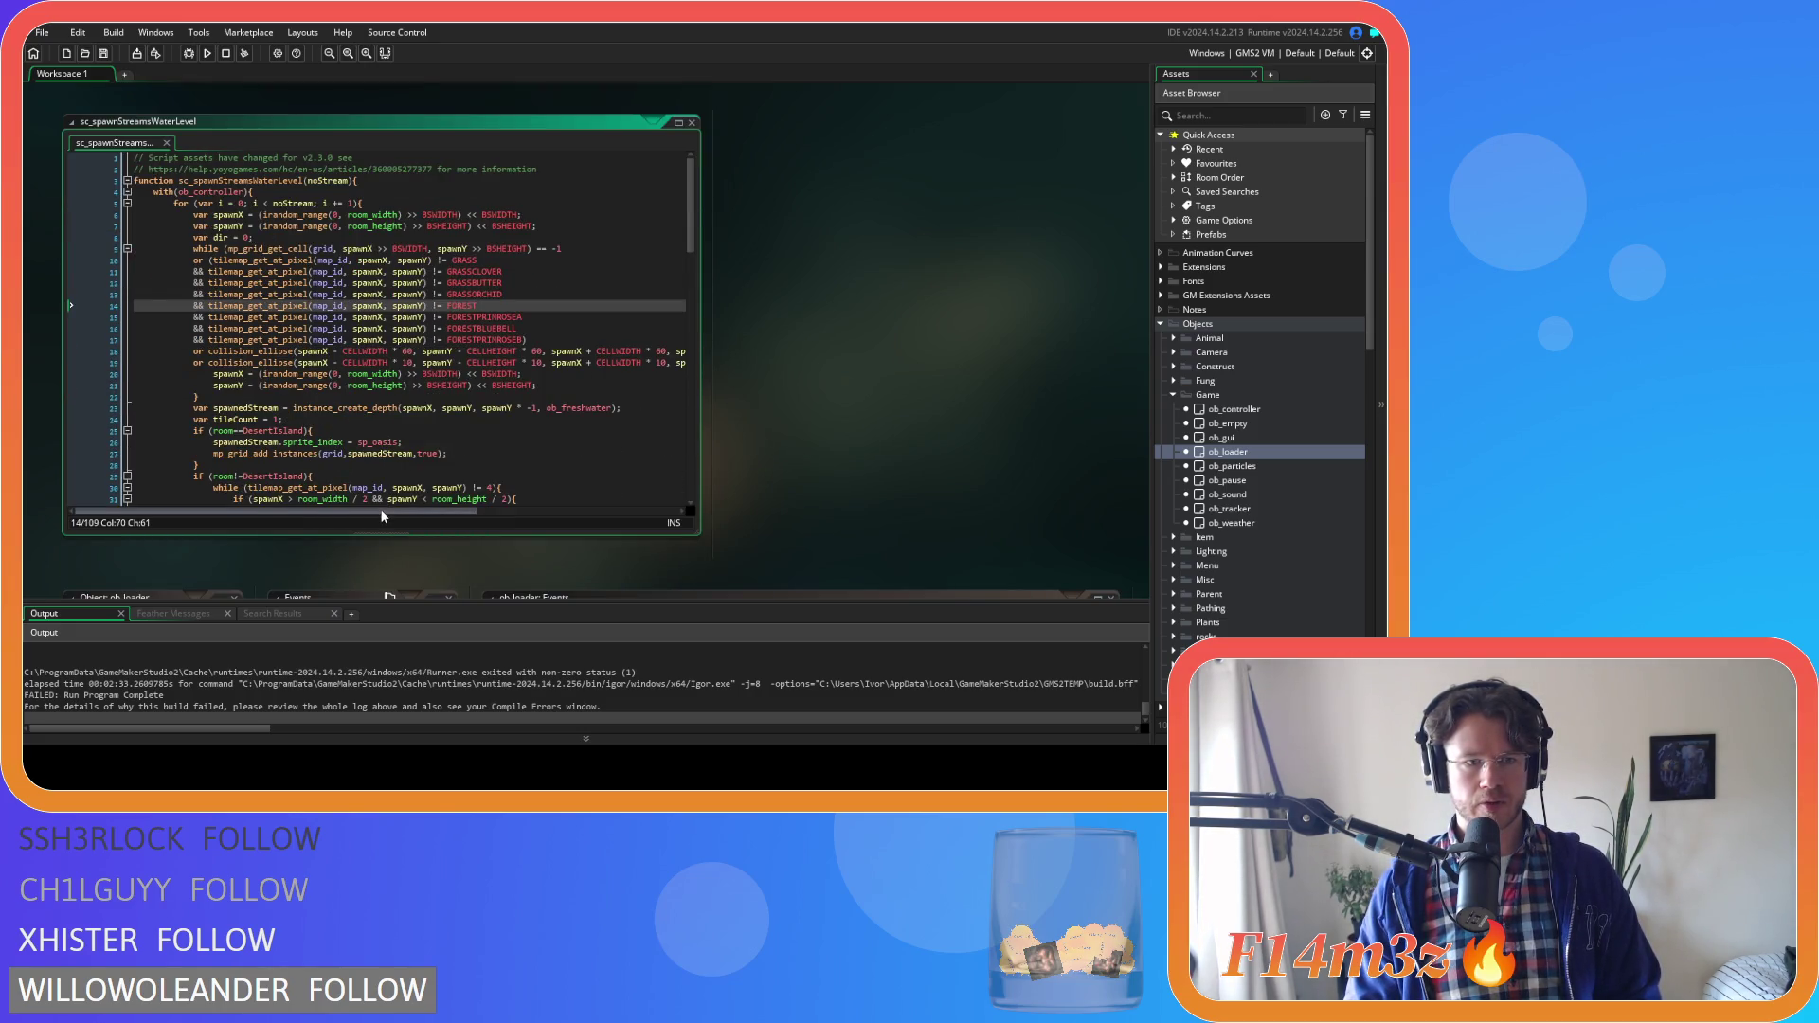
scroll(379, 458, down, 7)
scroll(379, 459, down, 17)
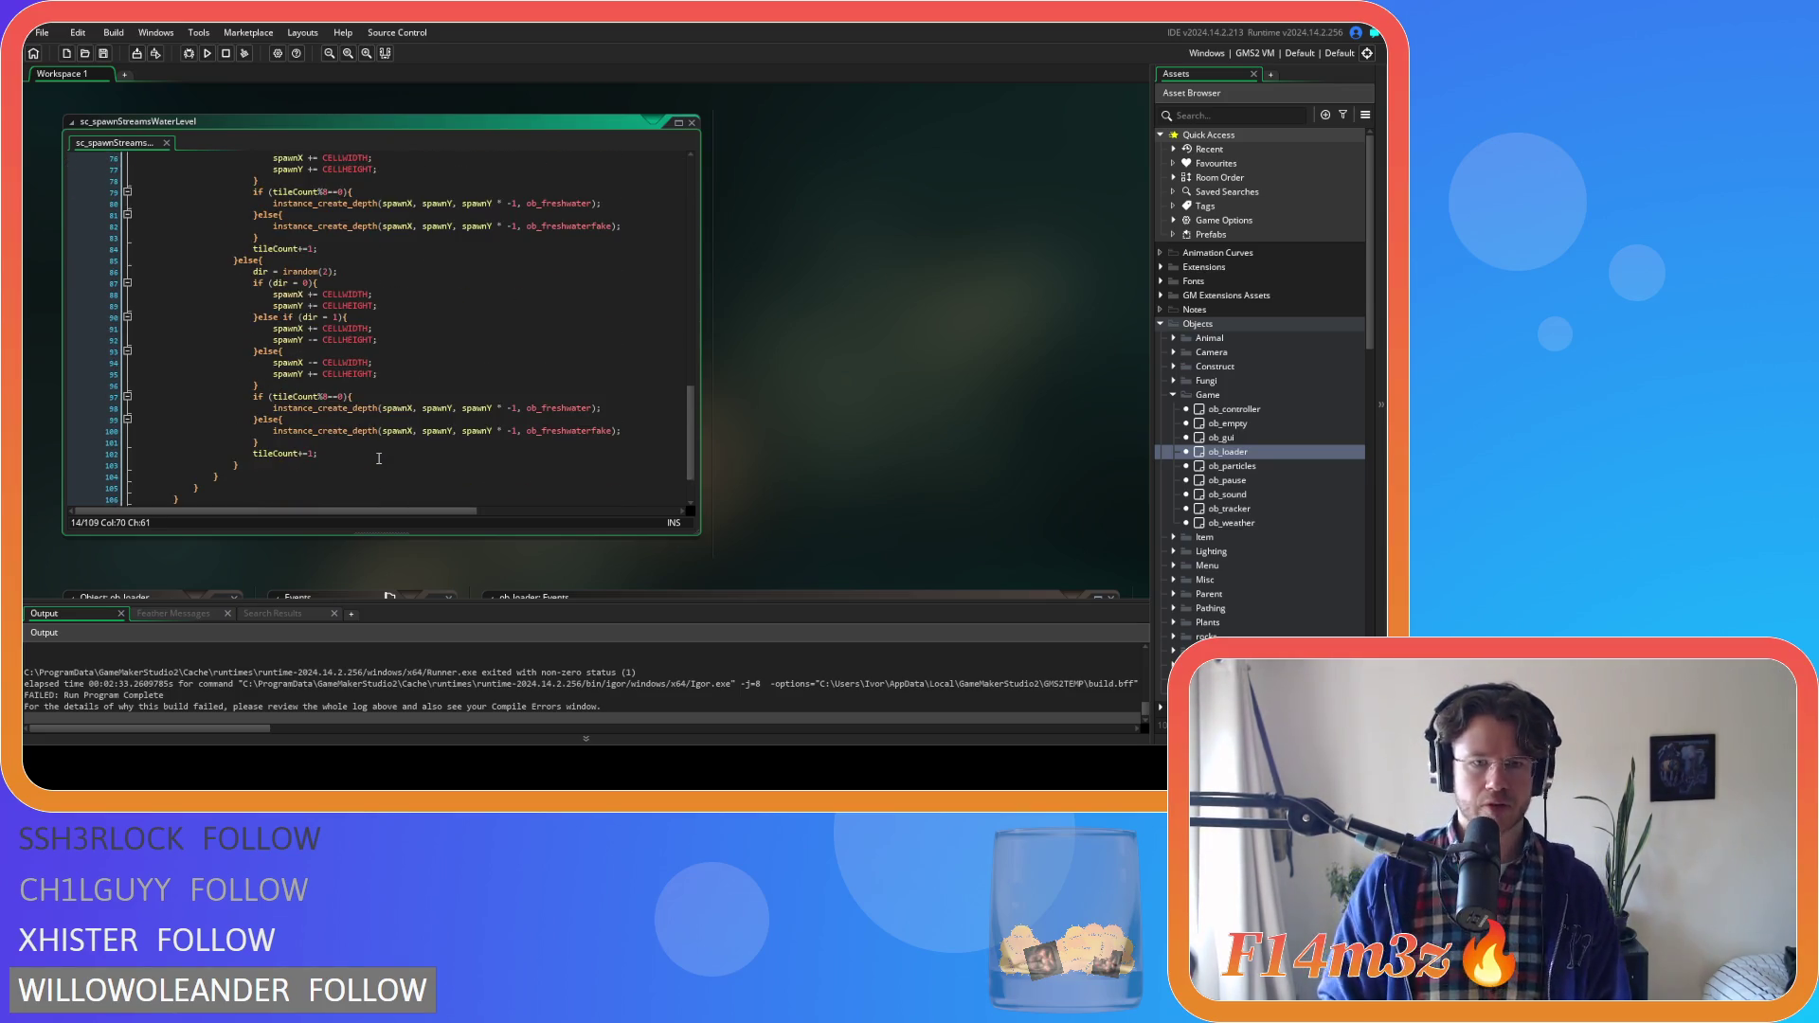
scroll(472, 459, up, 18)
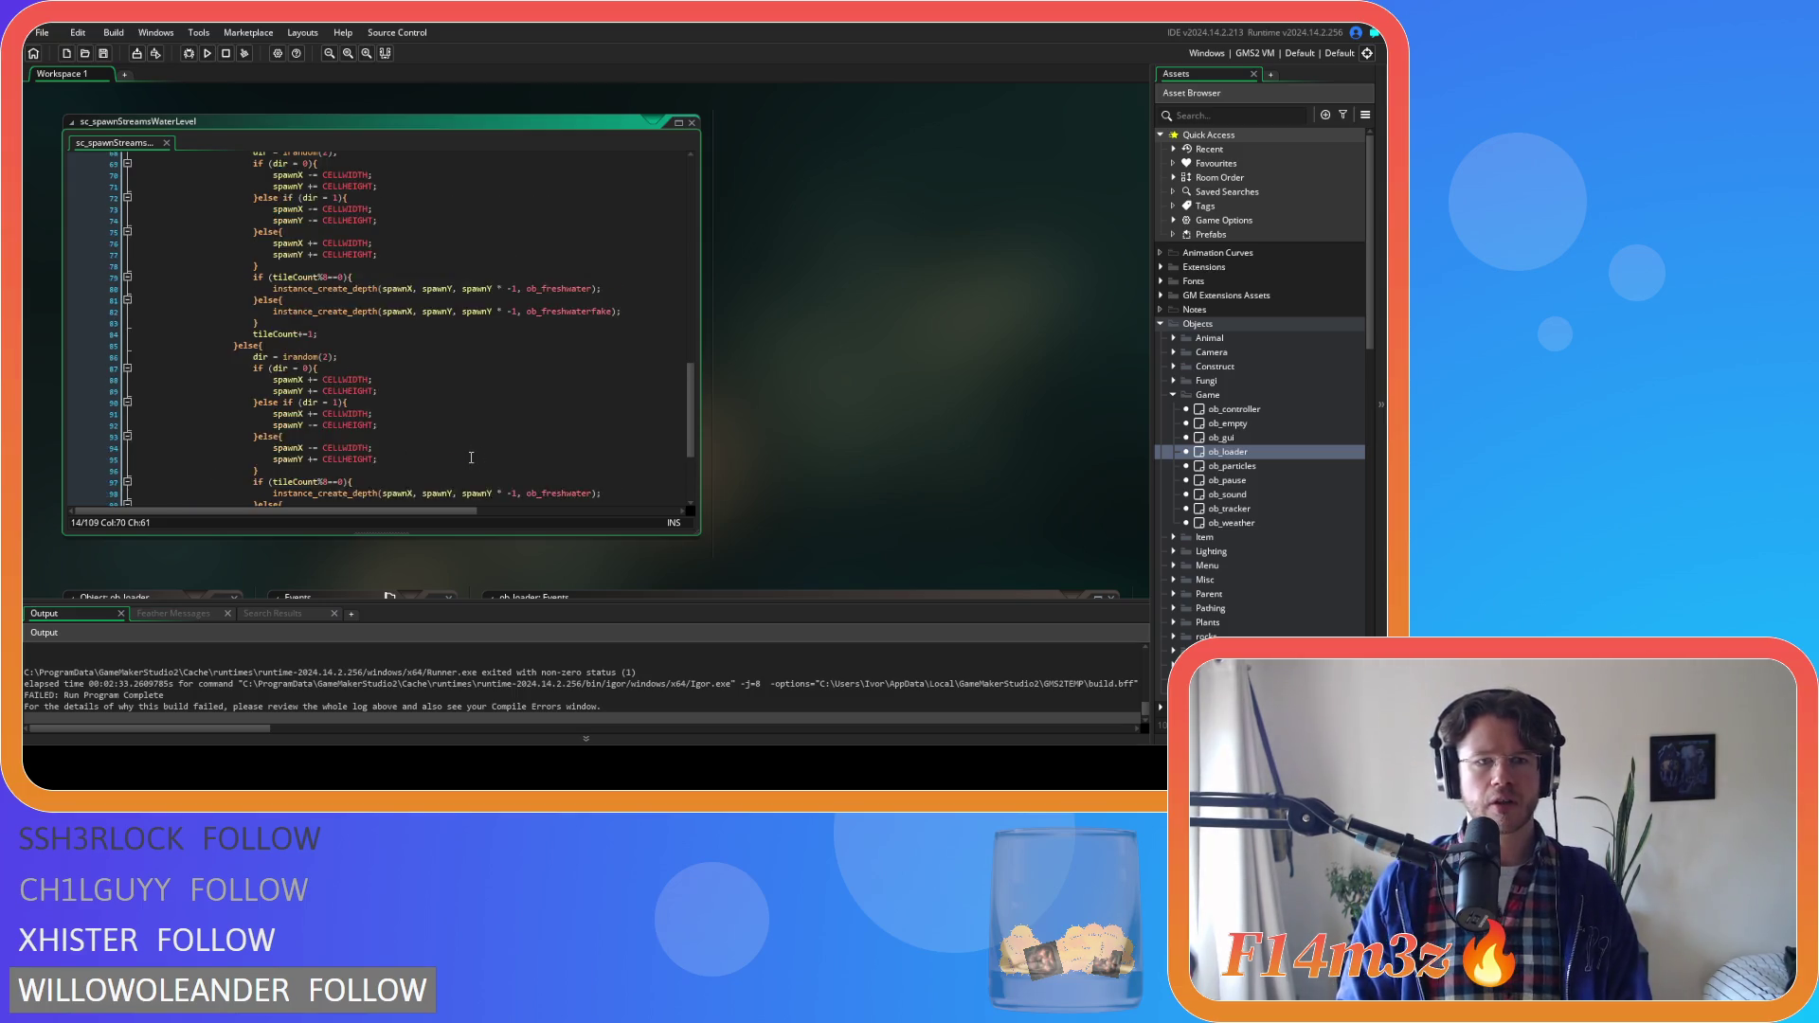
scroll(472, 441, up, 2)
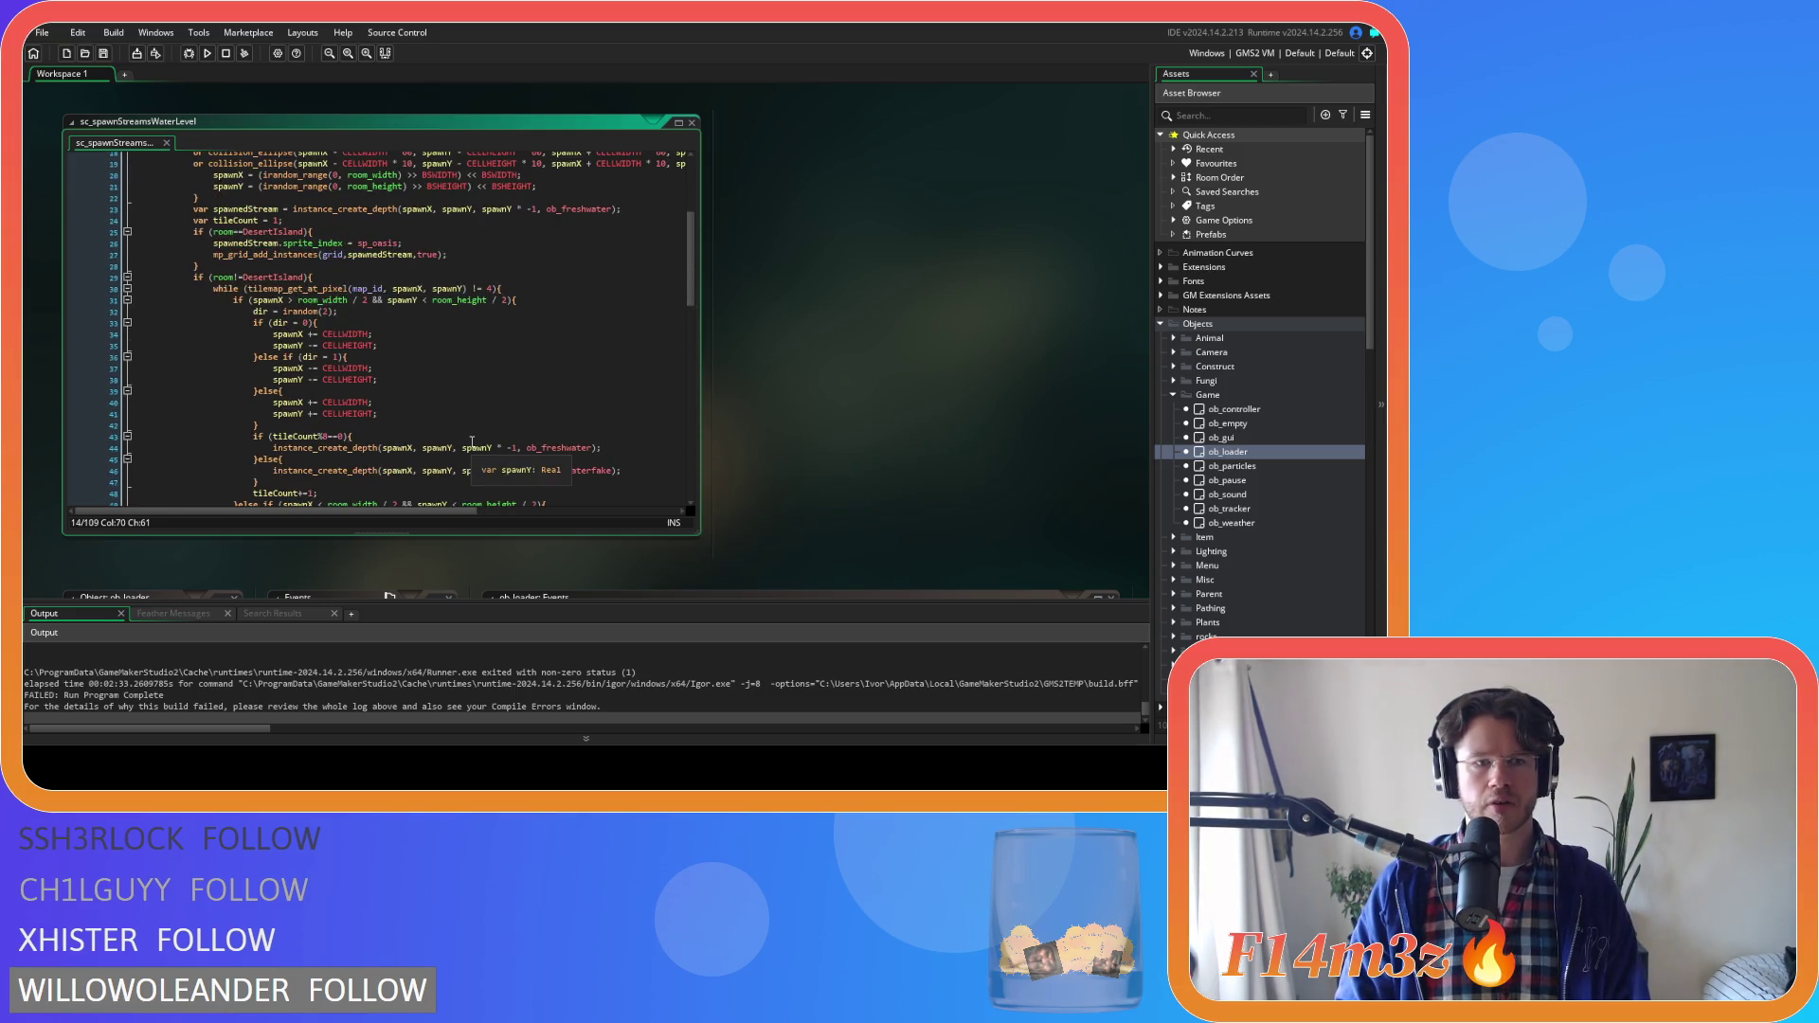
click(510, 289)
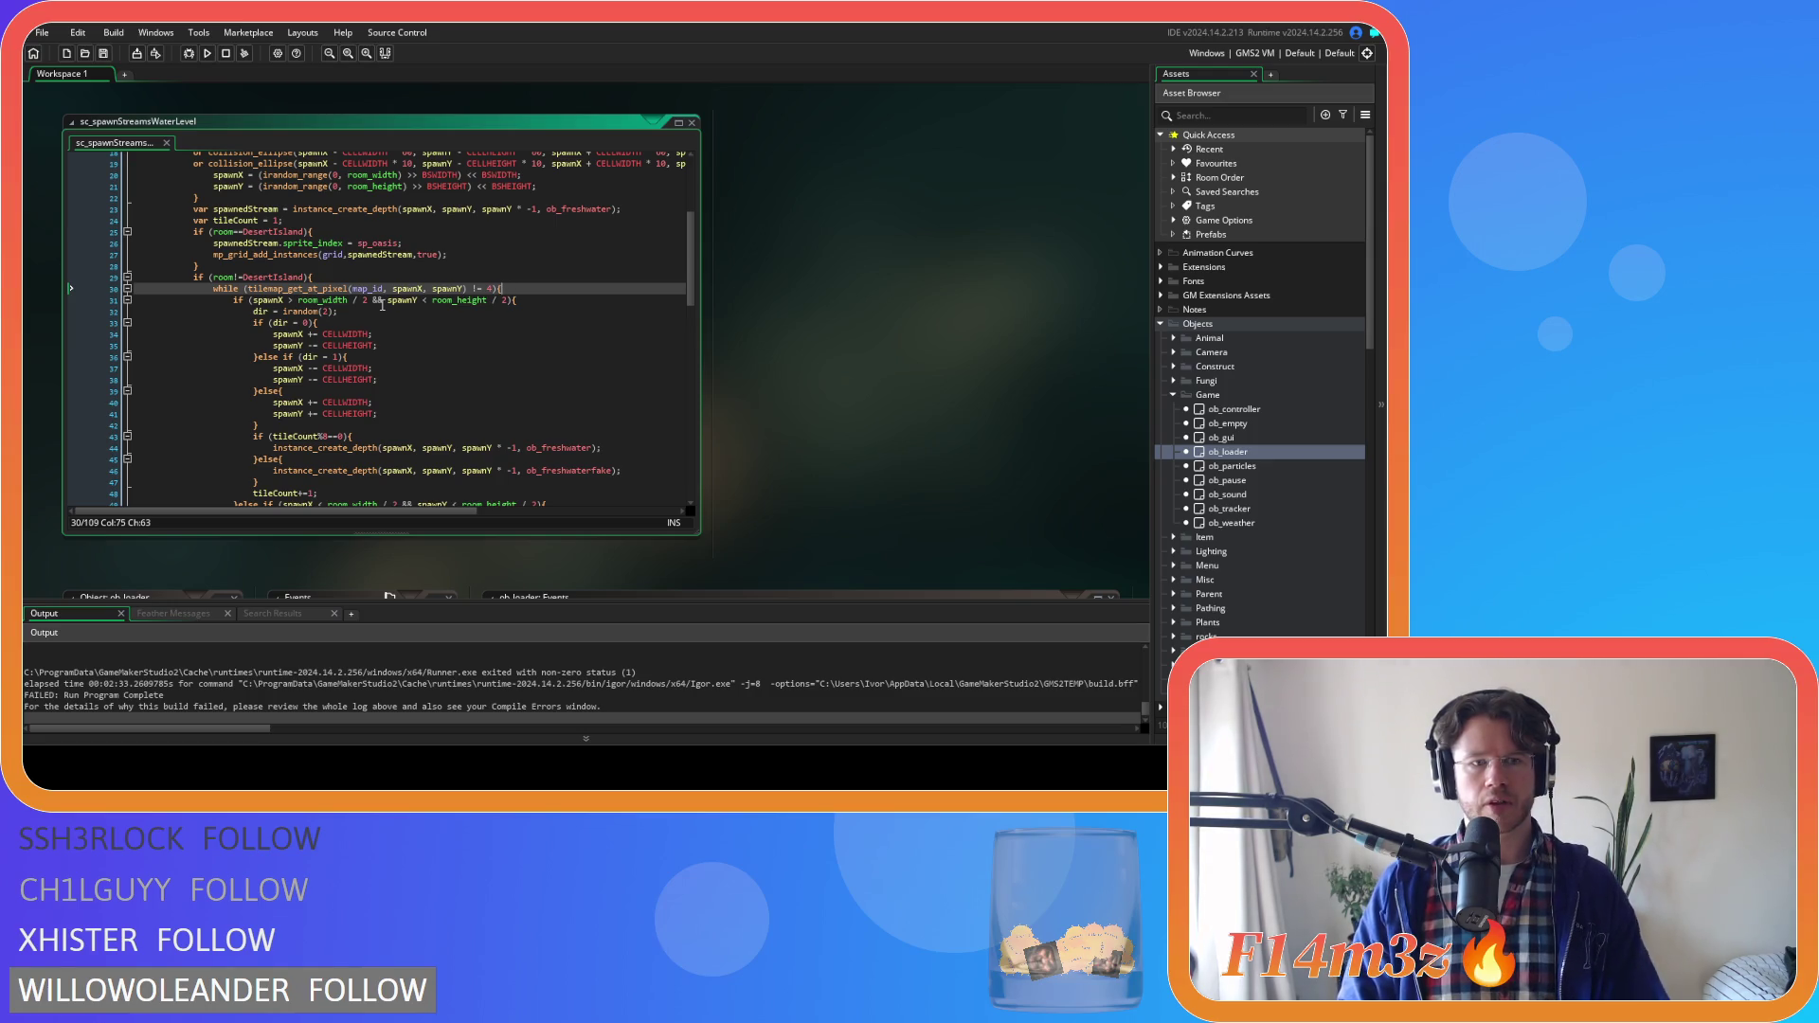
key(Left)
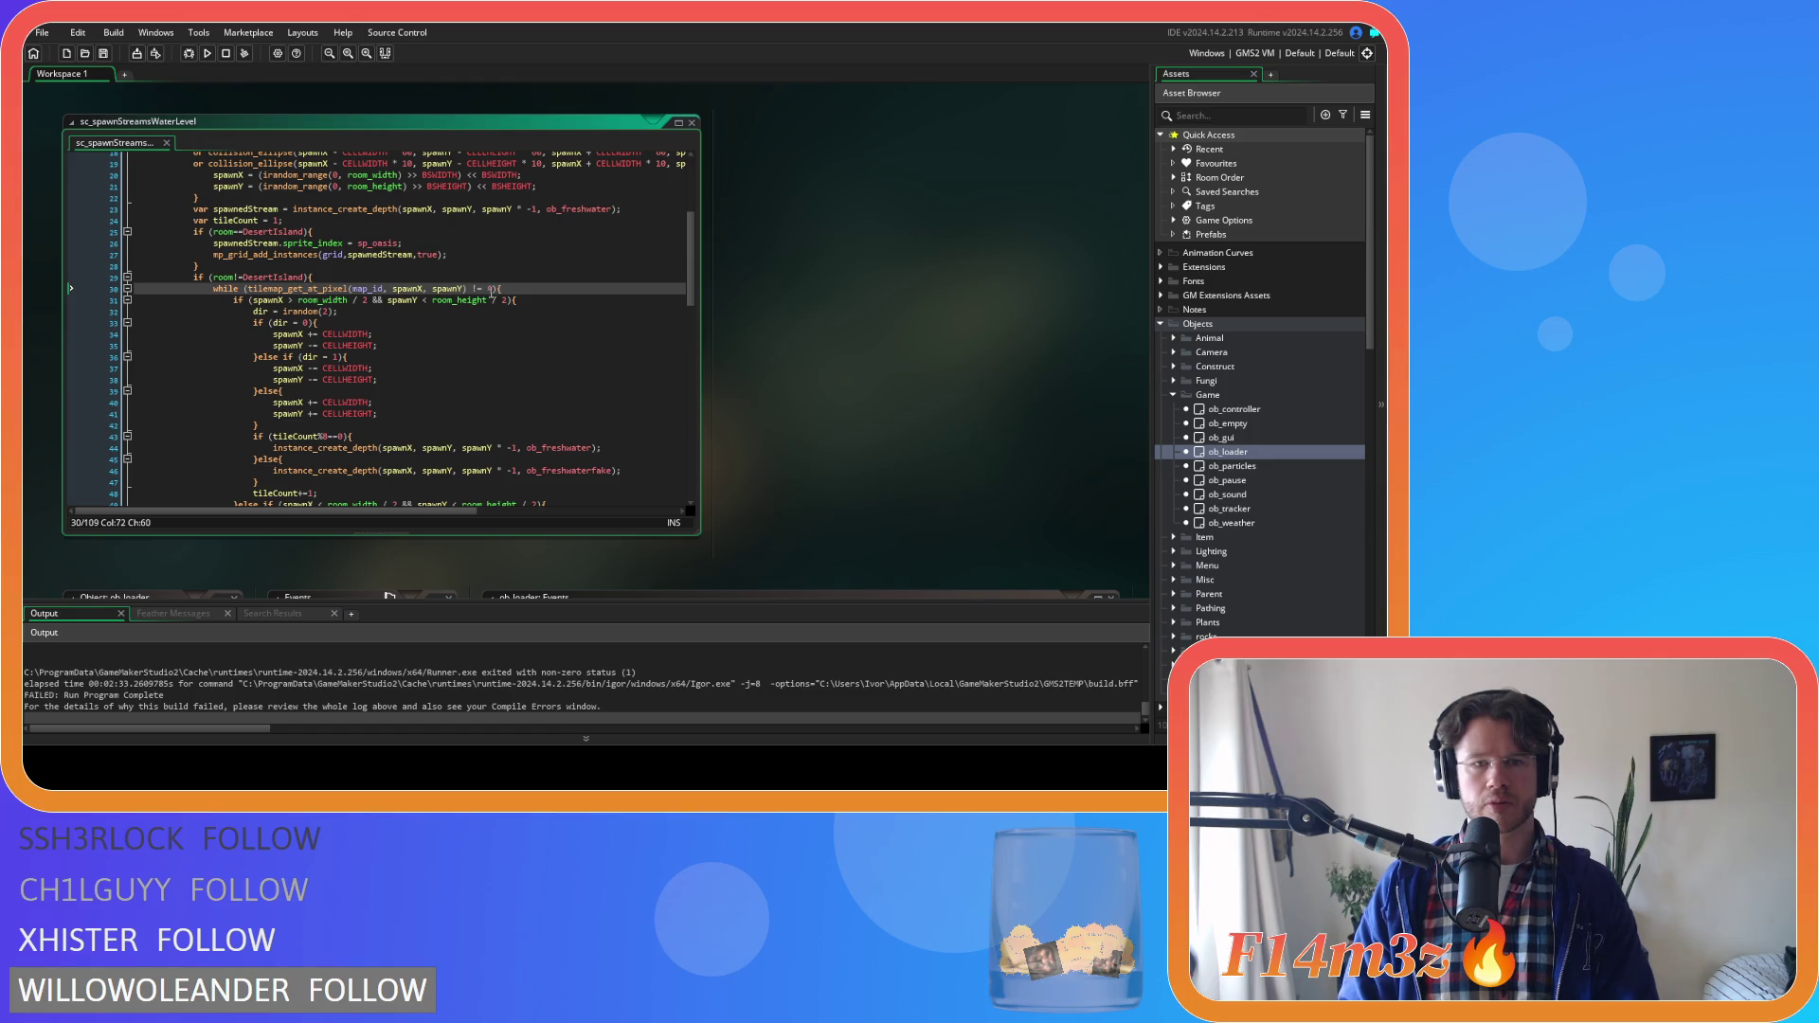
scroll(901, 405, down, 15)
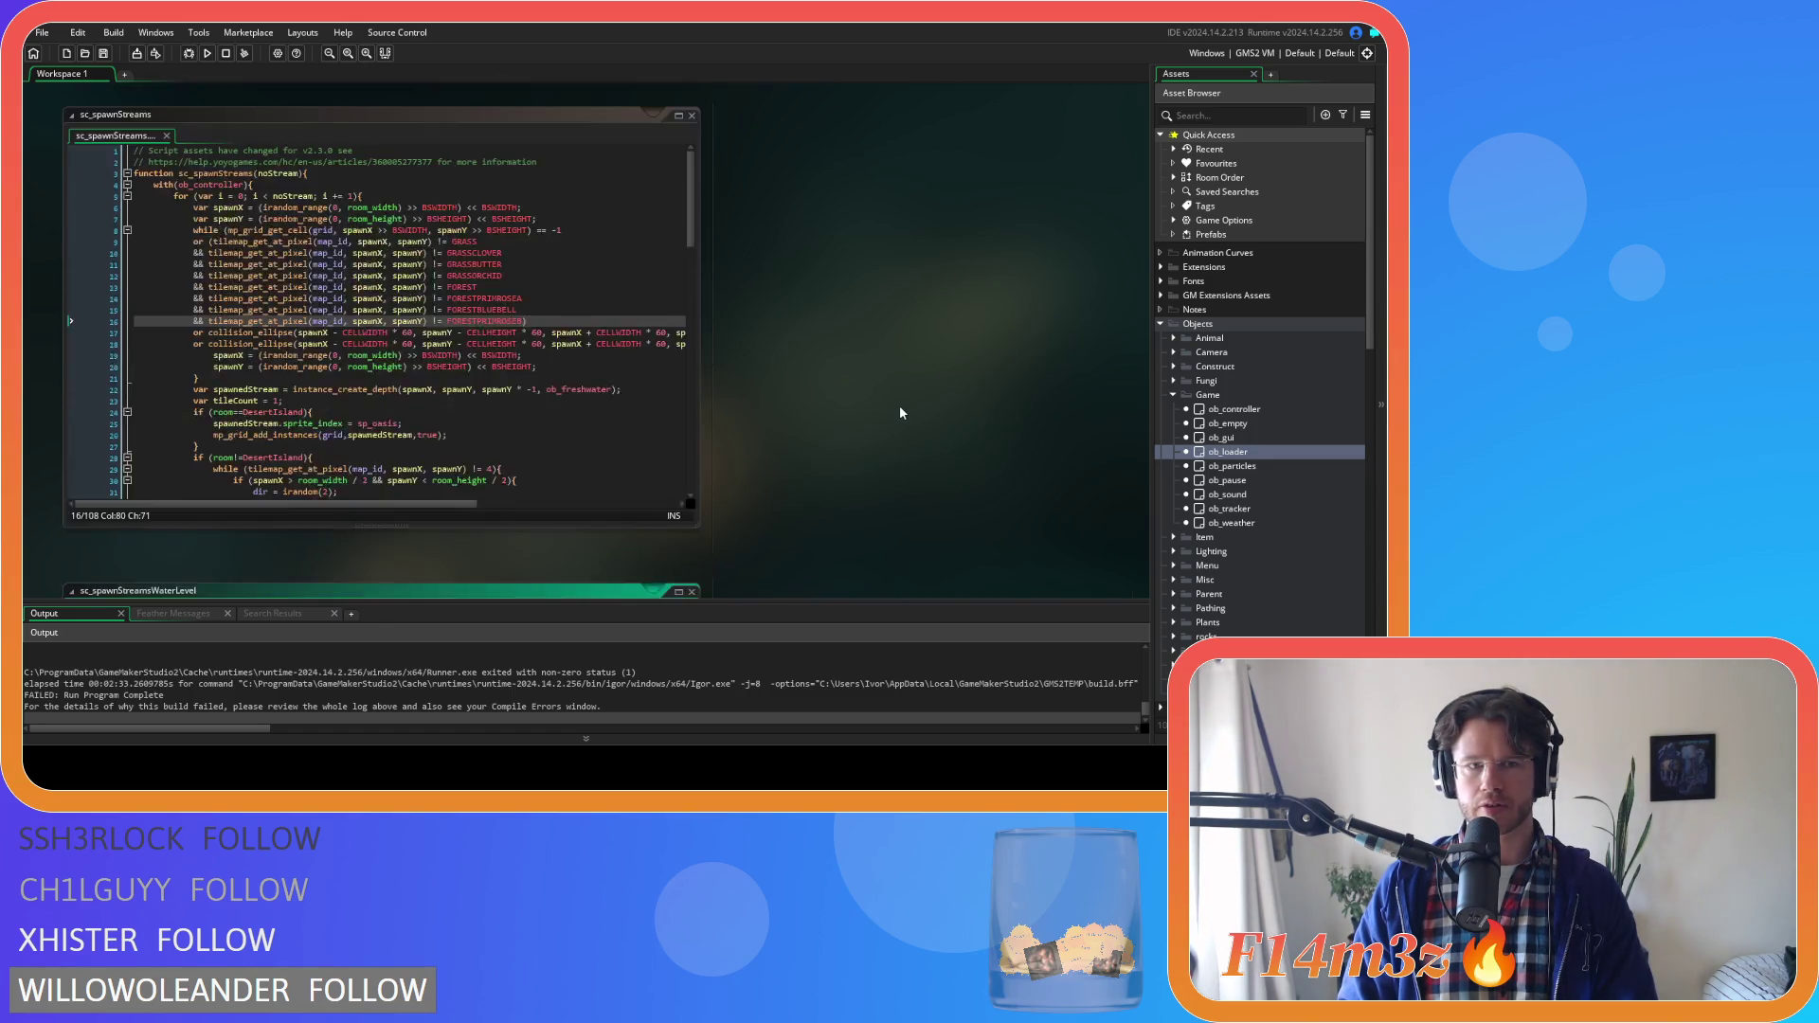
Find the OCEAN macro on line 11 of sc_macros, then scroll back to the stream while loop
scroll(900, 413, down, 15)
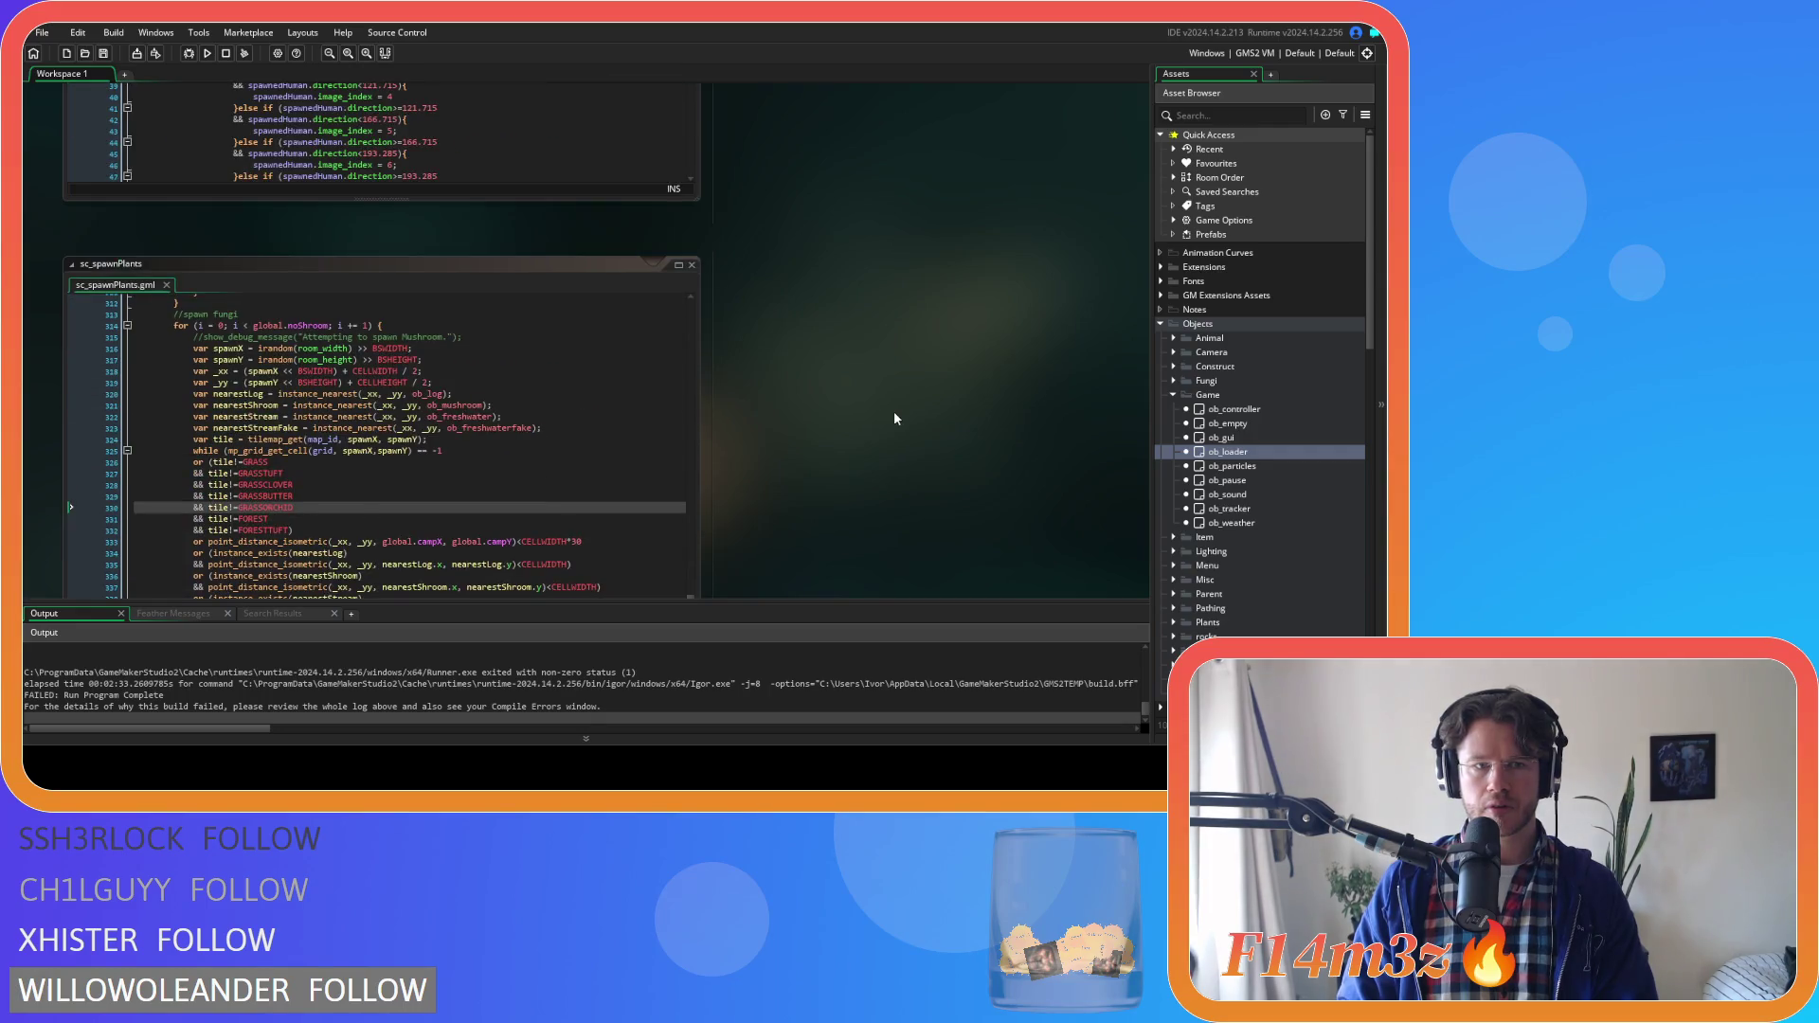
scroll(895, 413, down, 15)
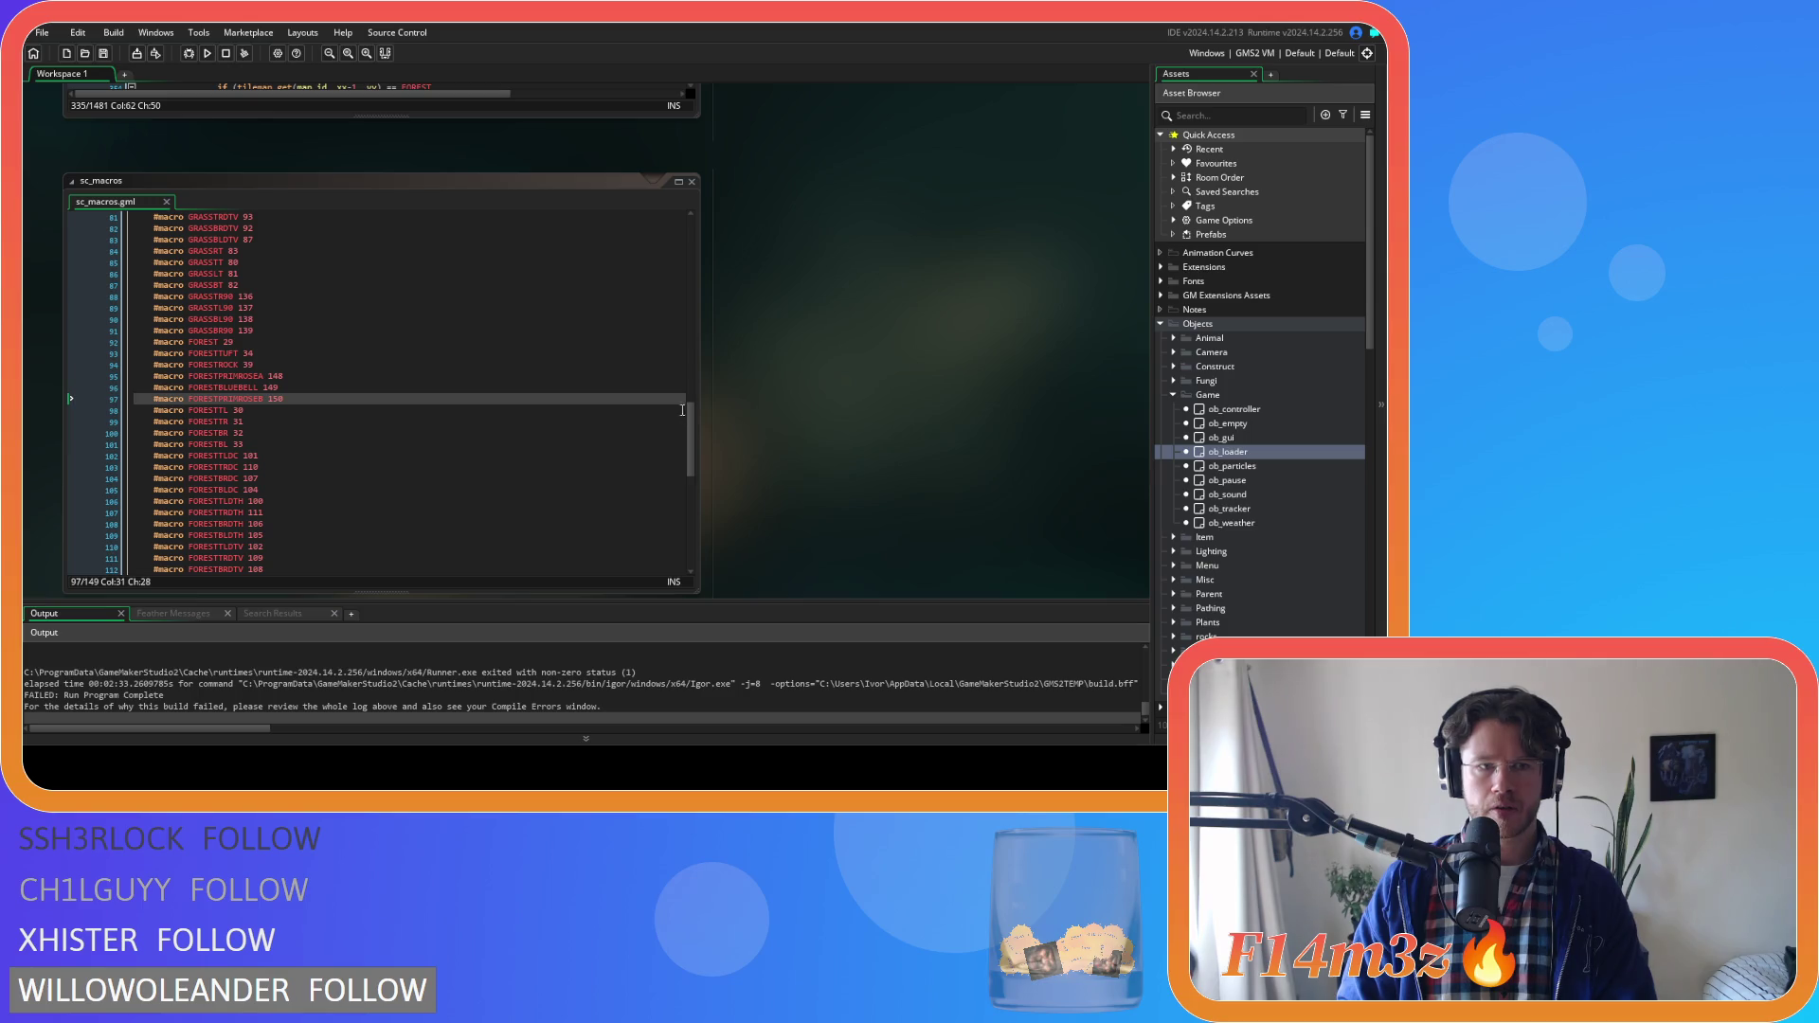
click(689, 426)
drag(689, 426, 688, 237)
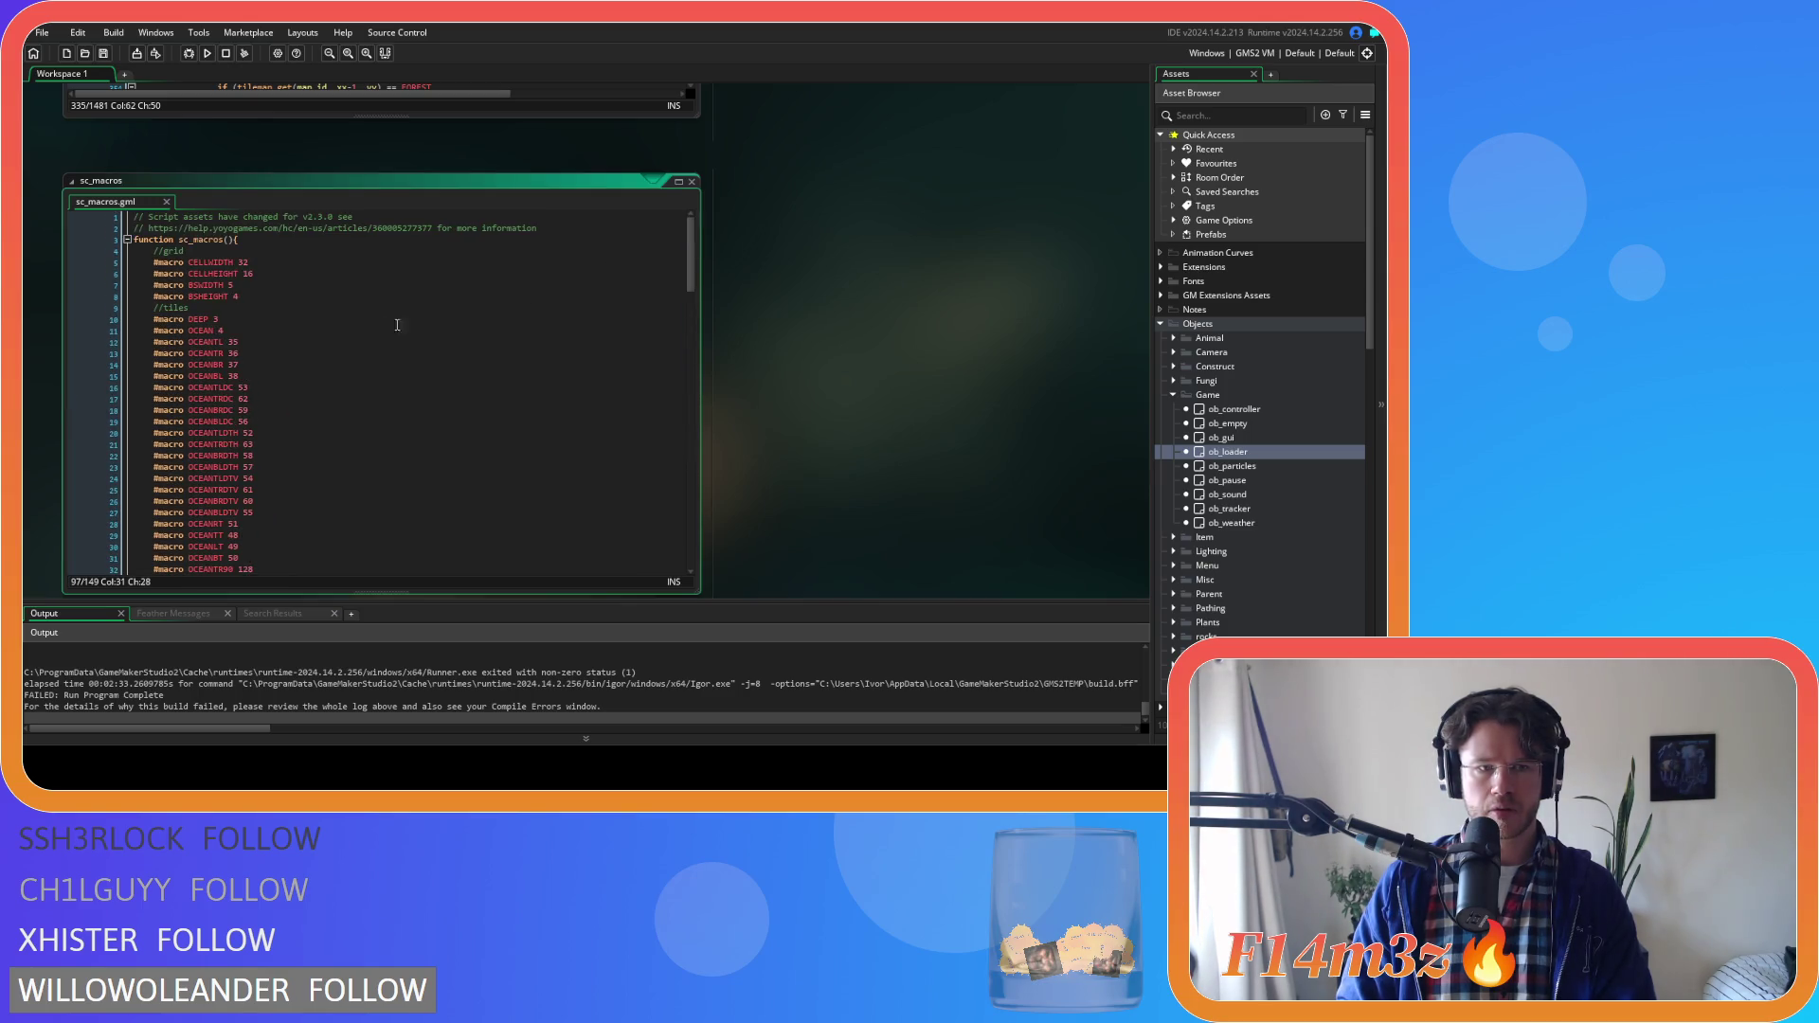
double_click(203, 330)
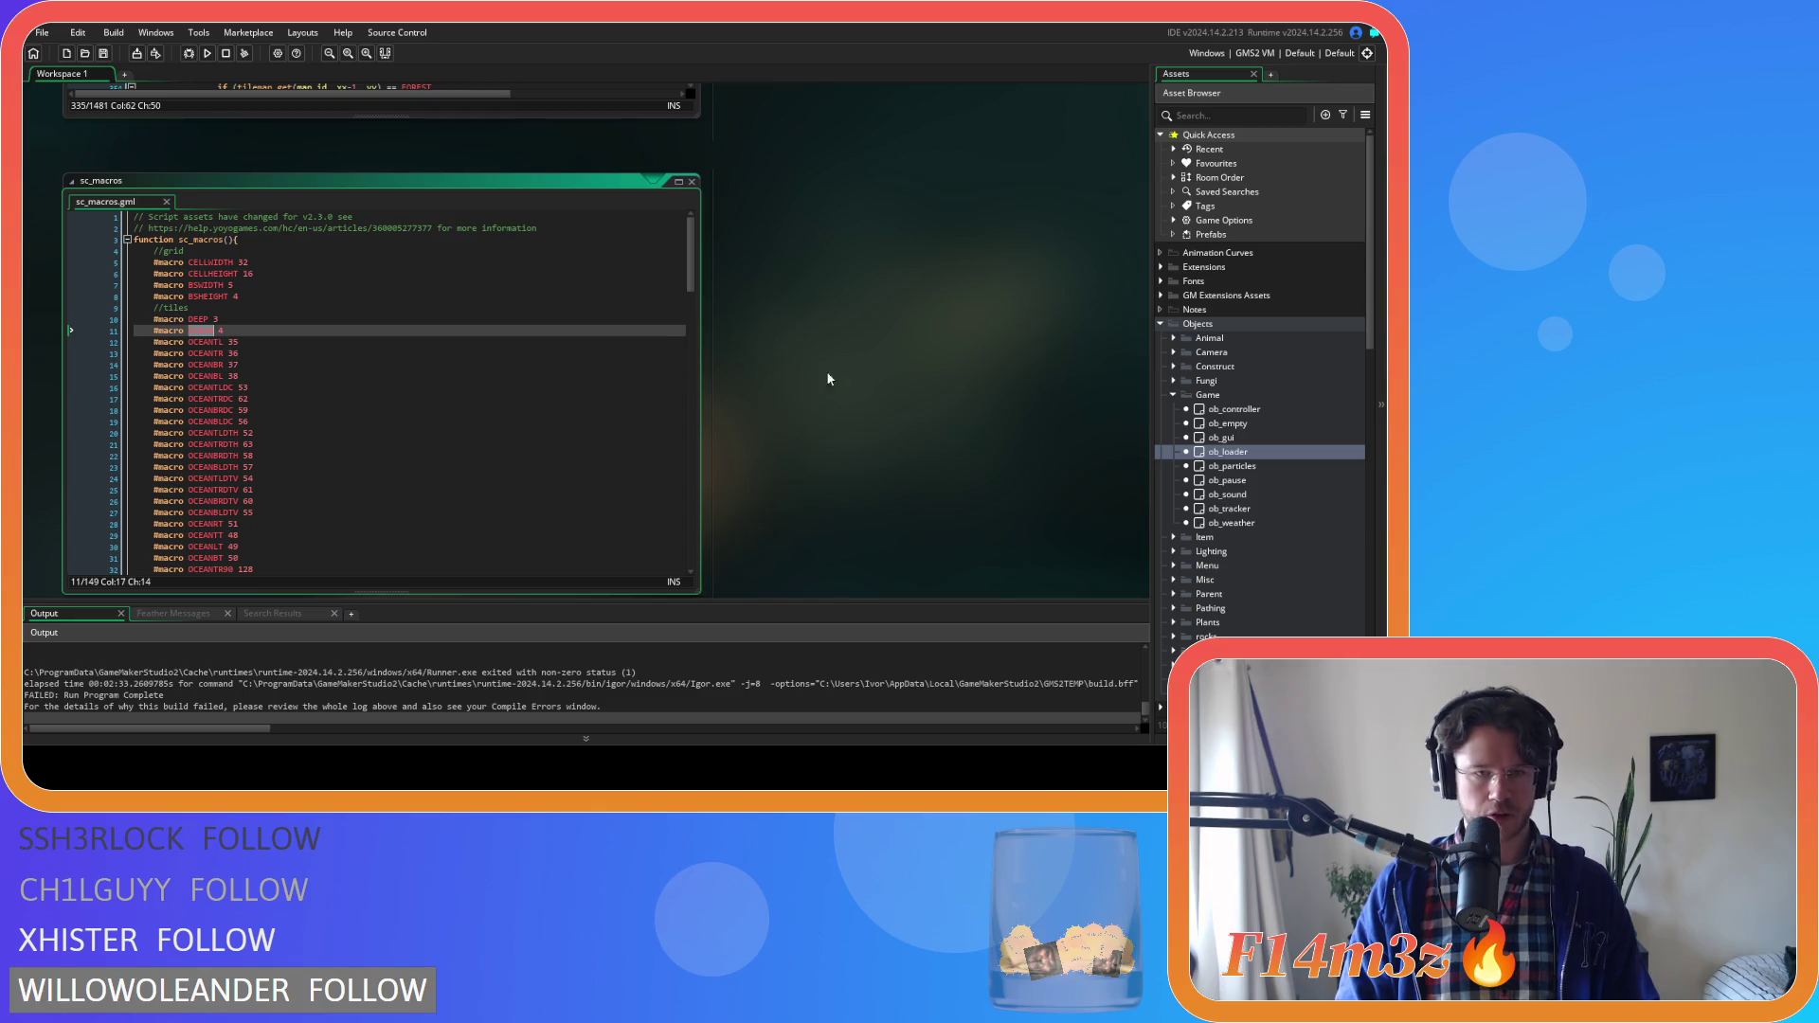
scroll(957, 377, up, 5)
scroll(957, 377, down, 10)
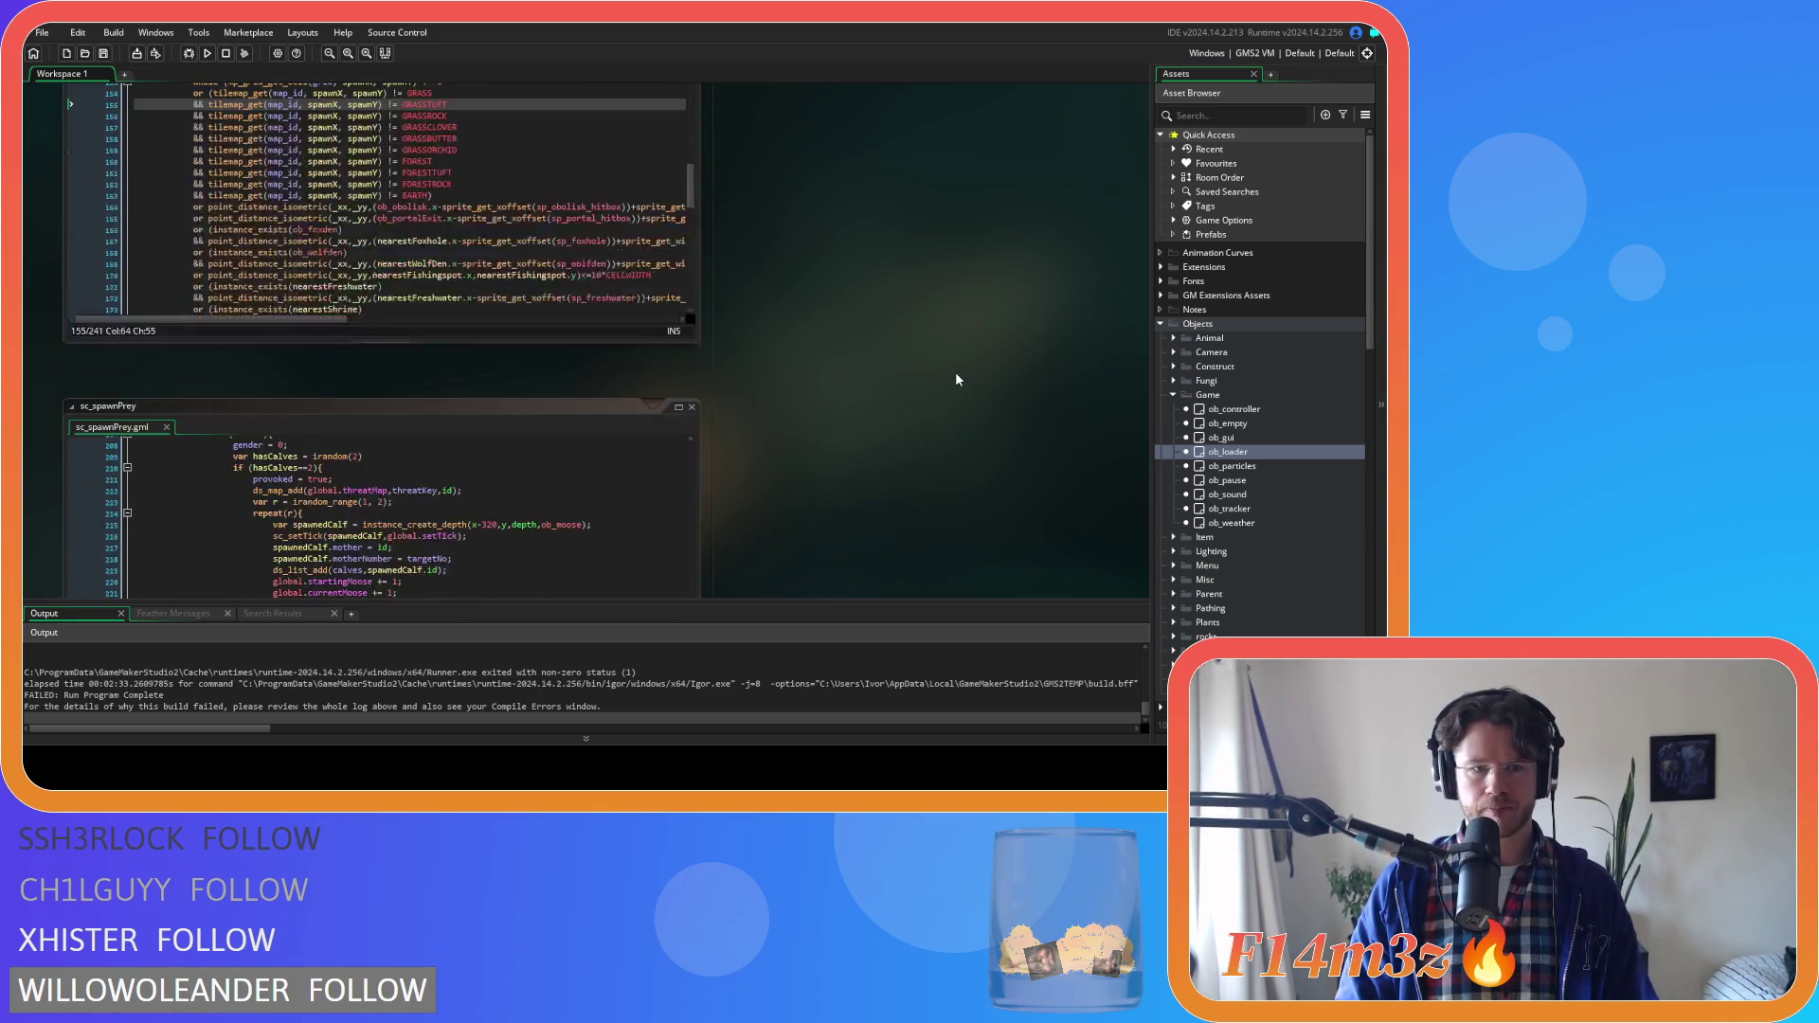
scroll(955, 379, down, 5)
scroll(955, 379, up, 4)
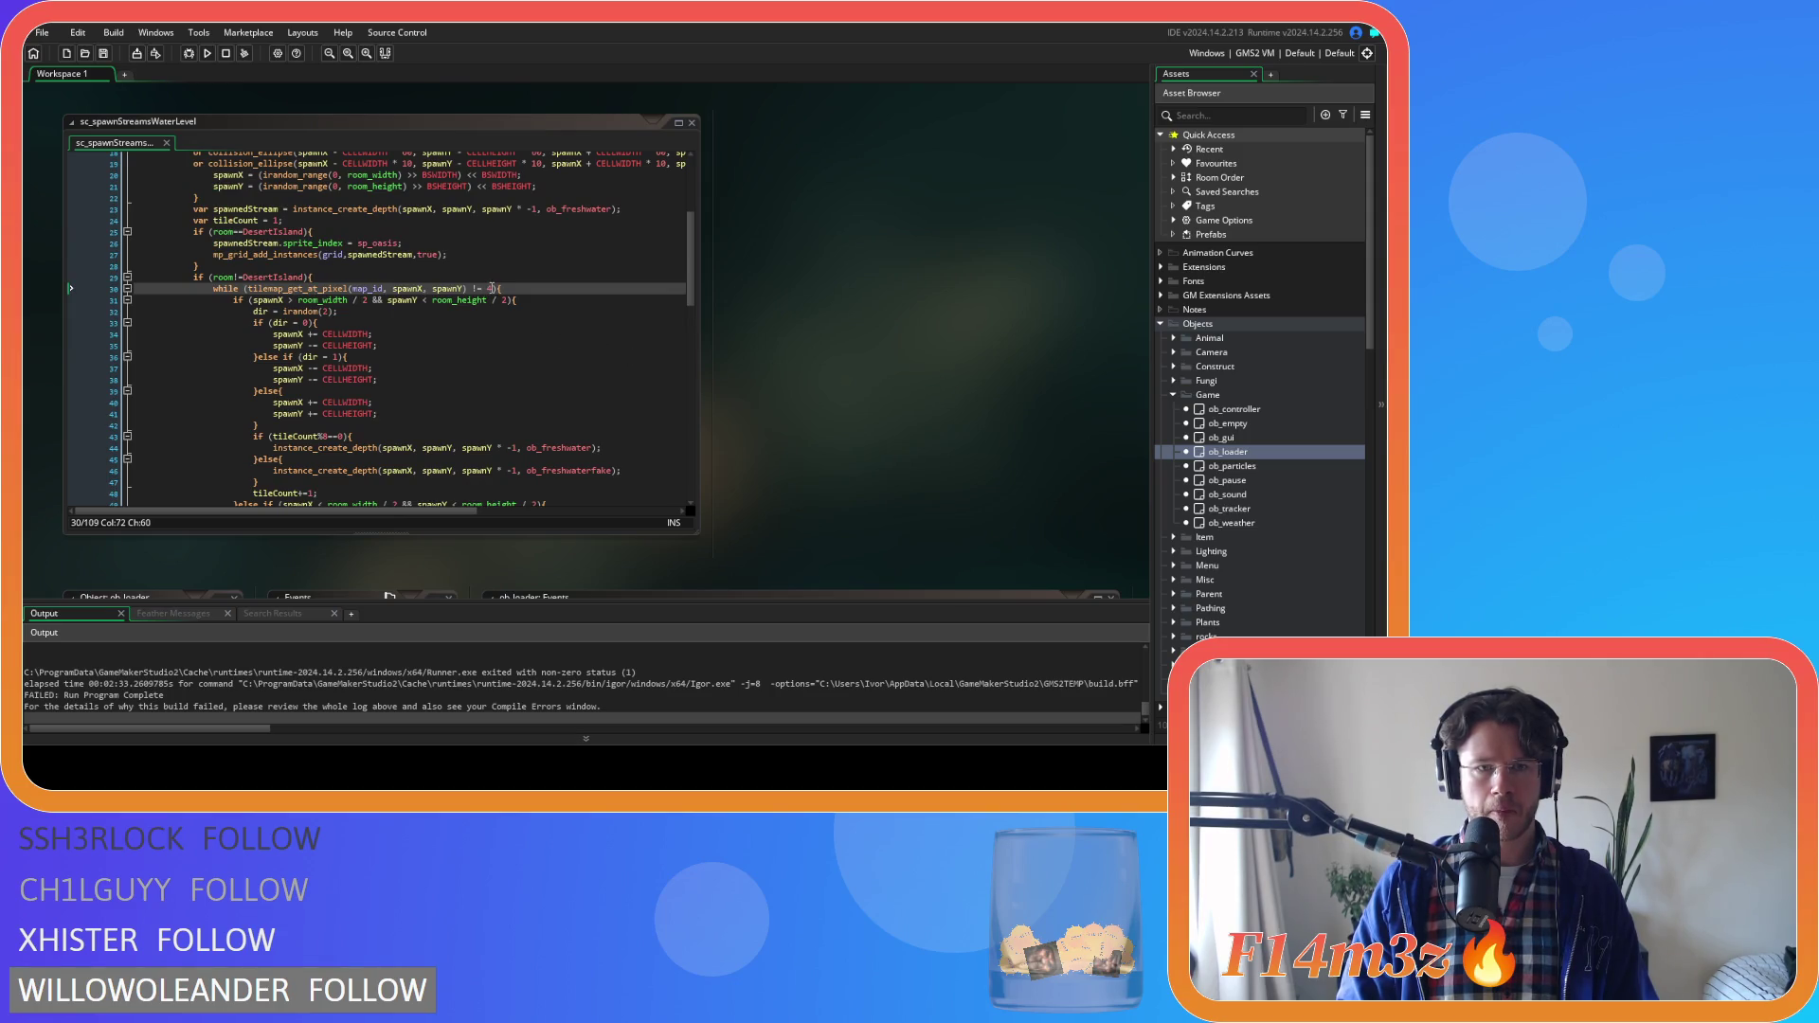
Replace the literal 4 in sc_spawnStreams' line 29 while condition with OCEAN
scroll(752, 333, up, 5)
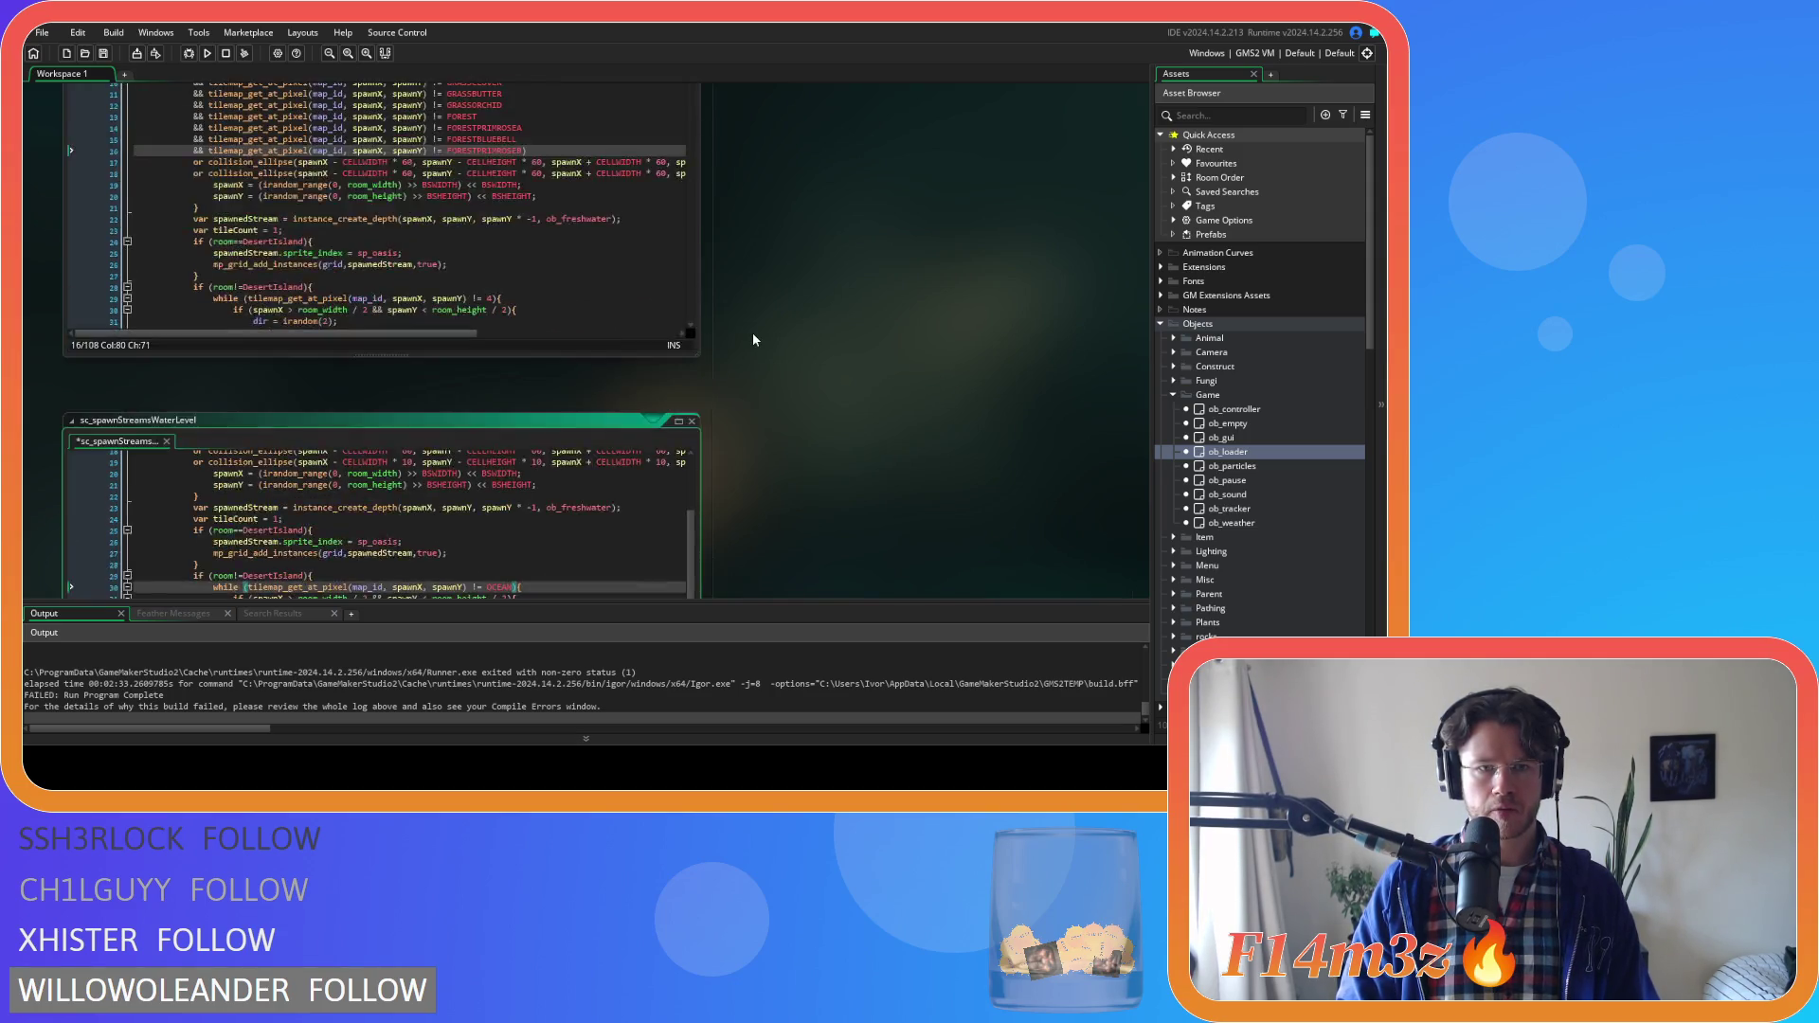
drag(691, 209, 701, 507)
scroll(511, 401, up, 14)
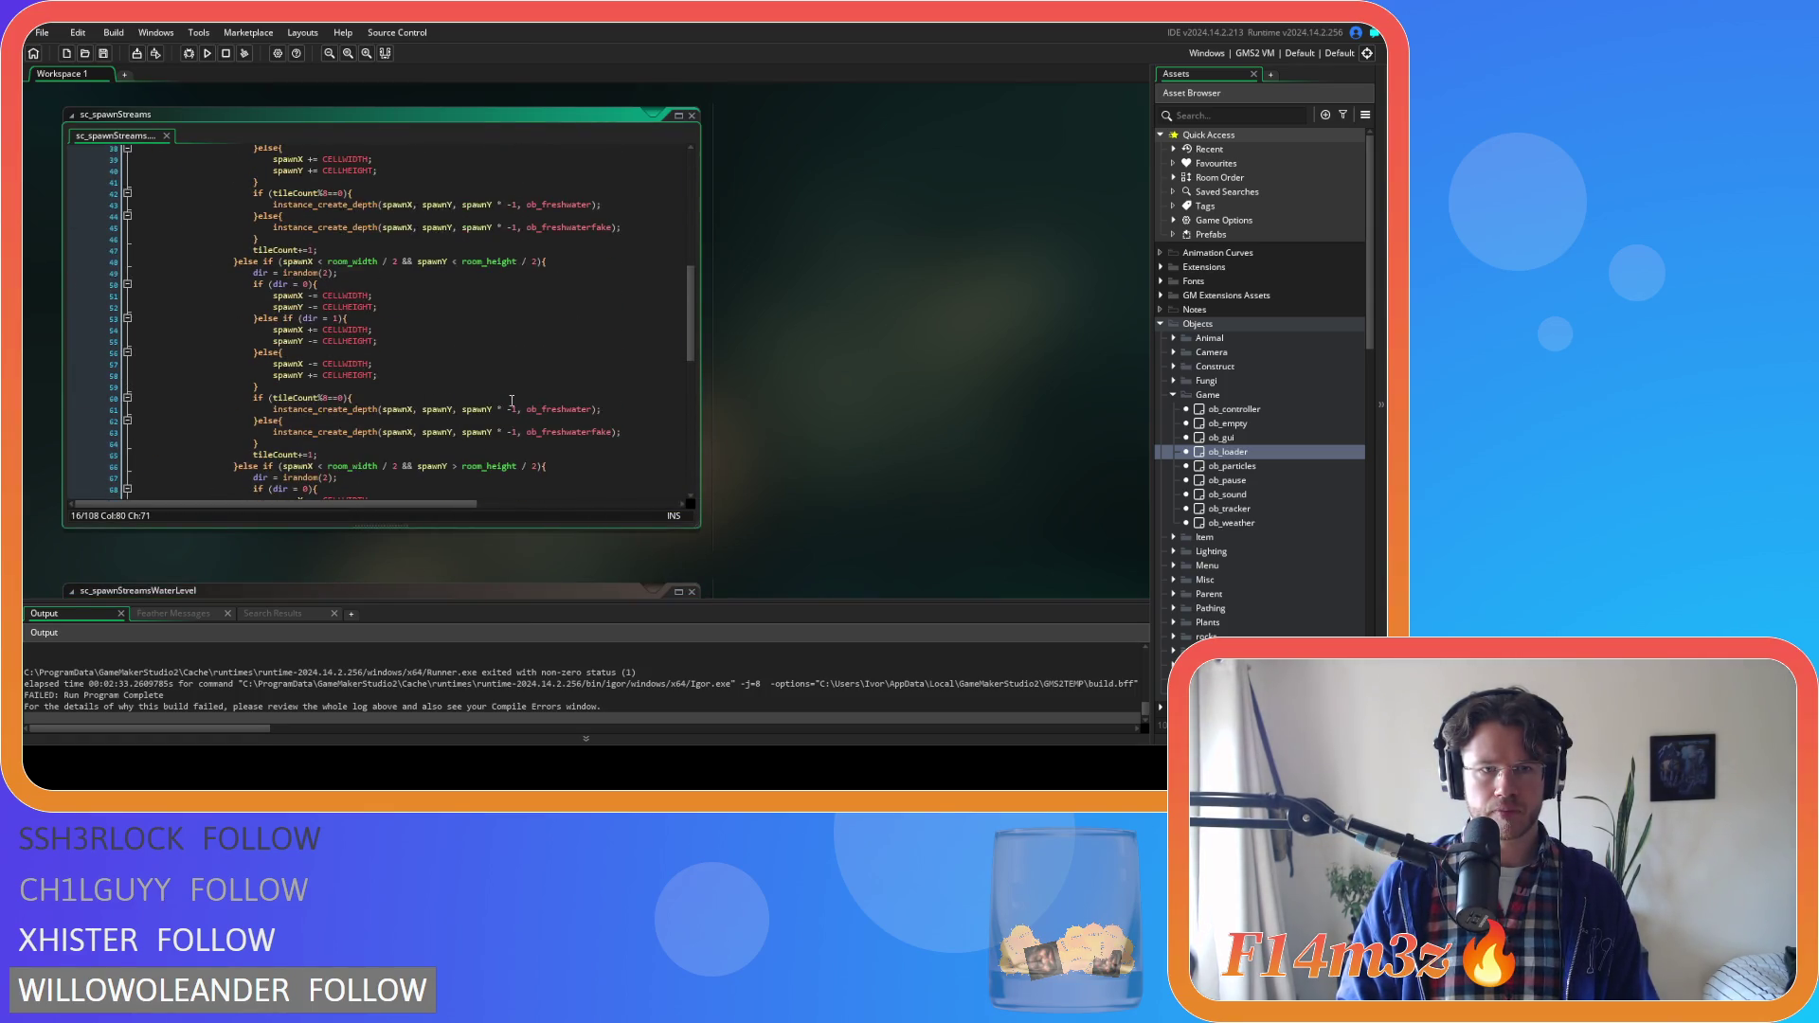
scroll(512, 401, up, 6)
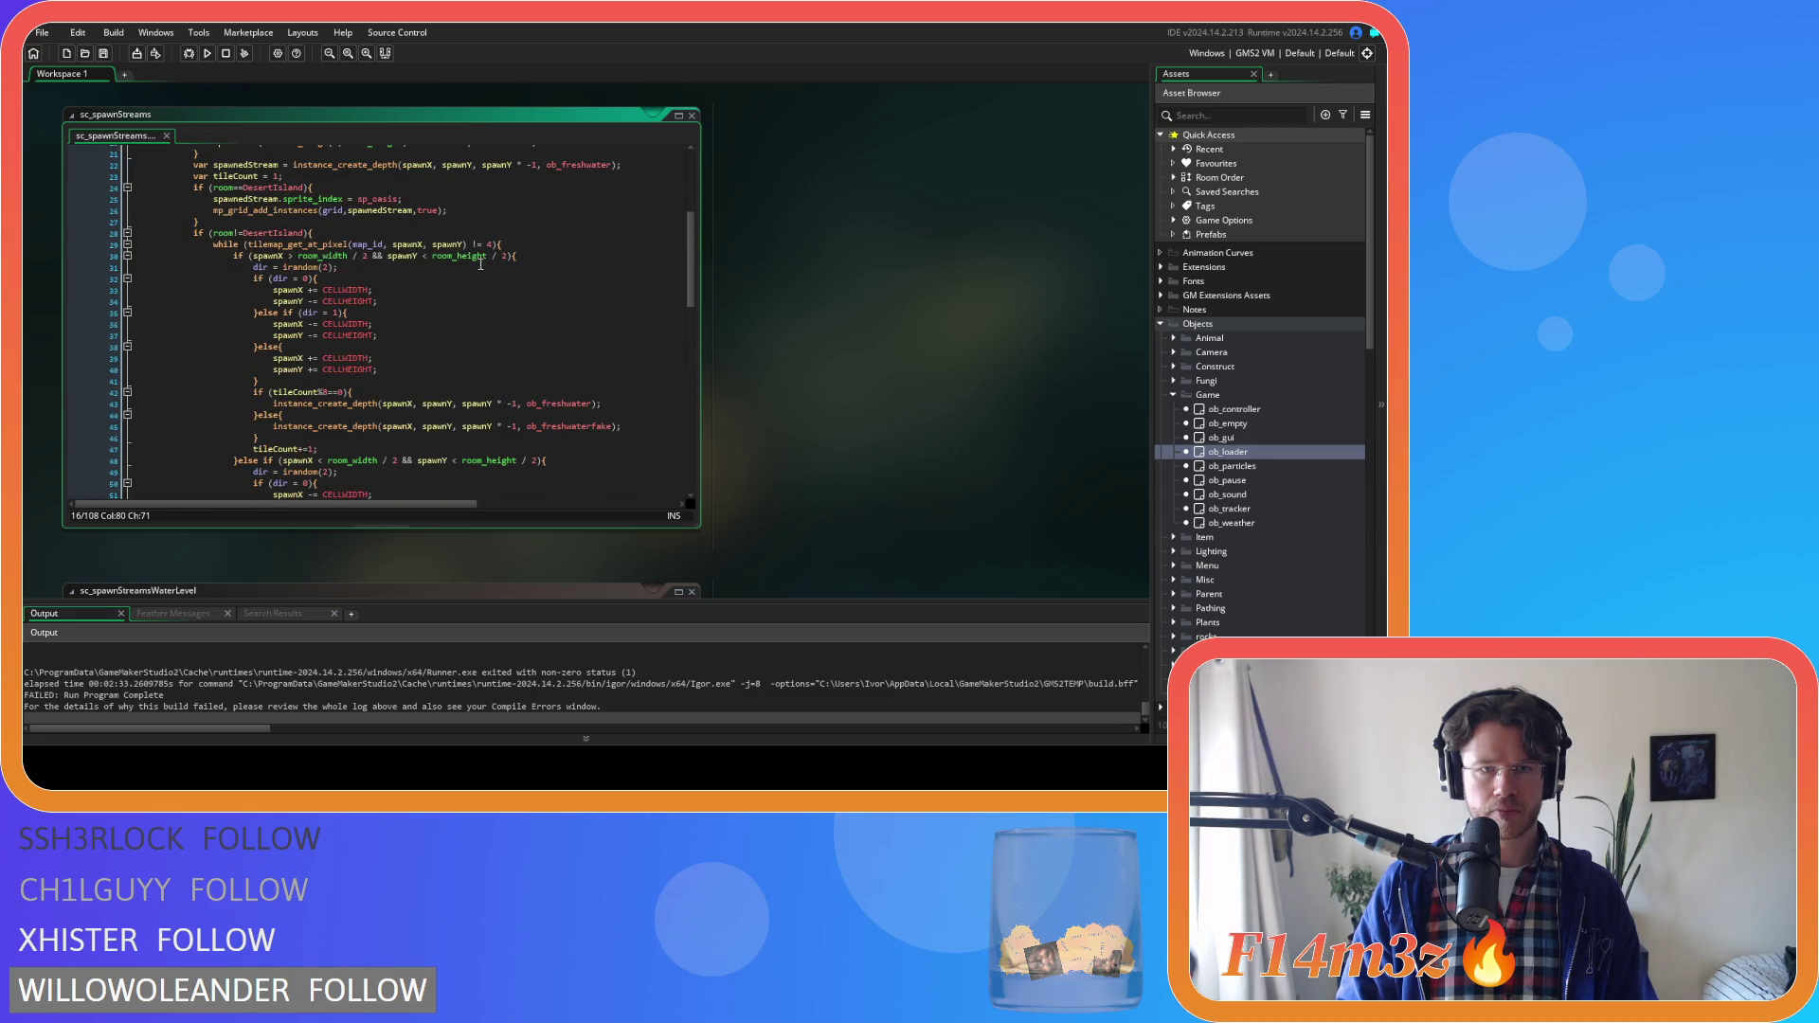
double_click(492, 245)
text(OCEAN)
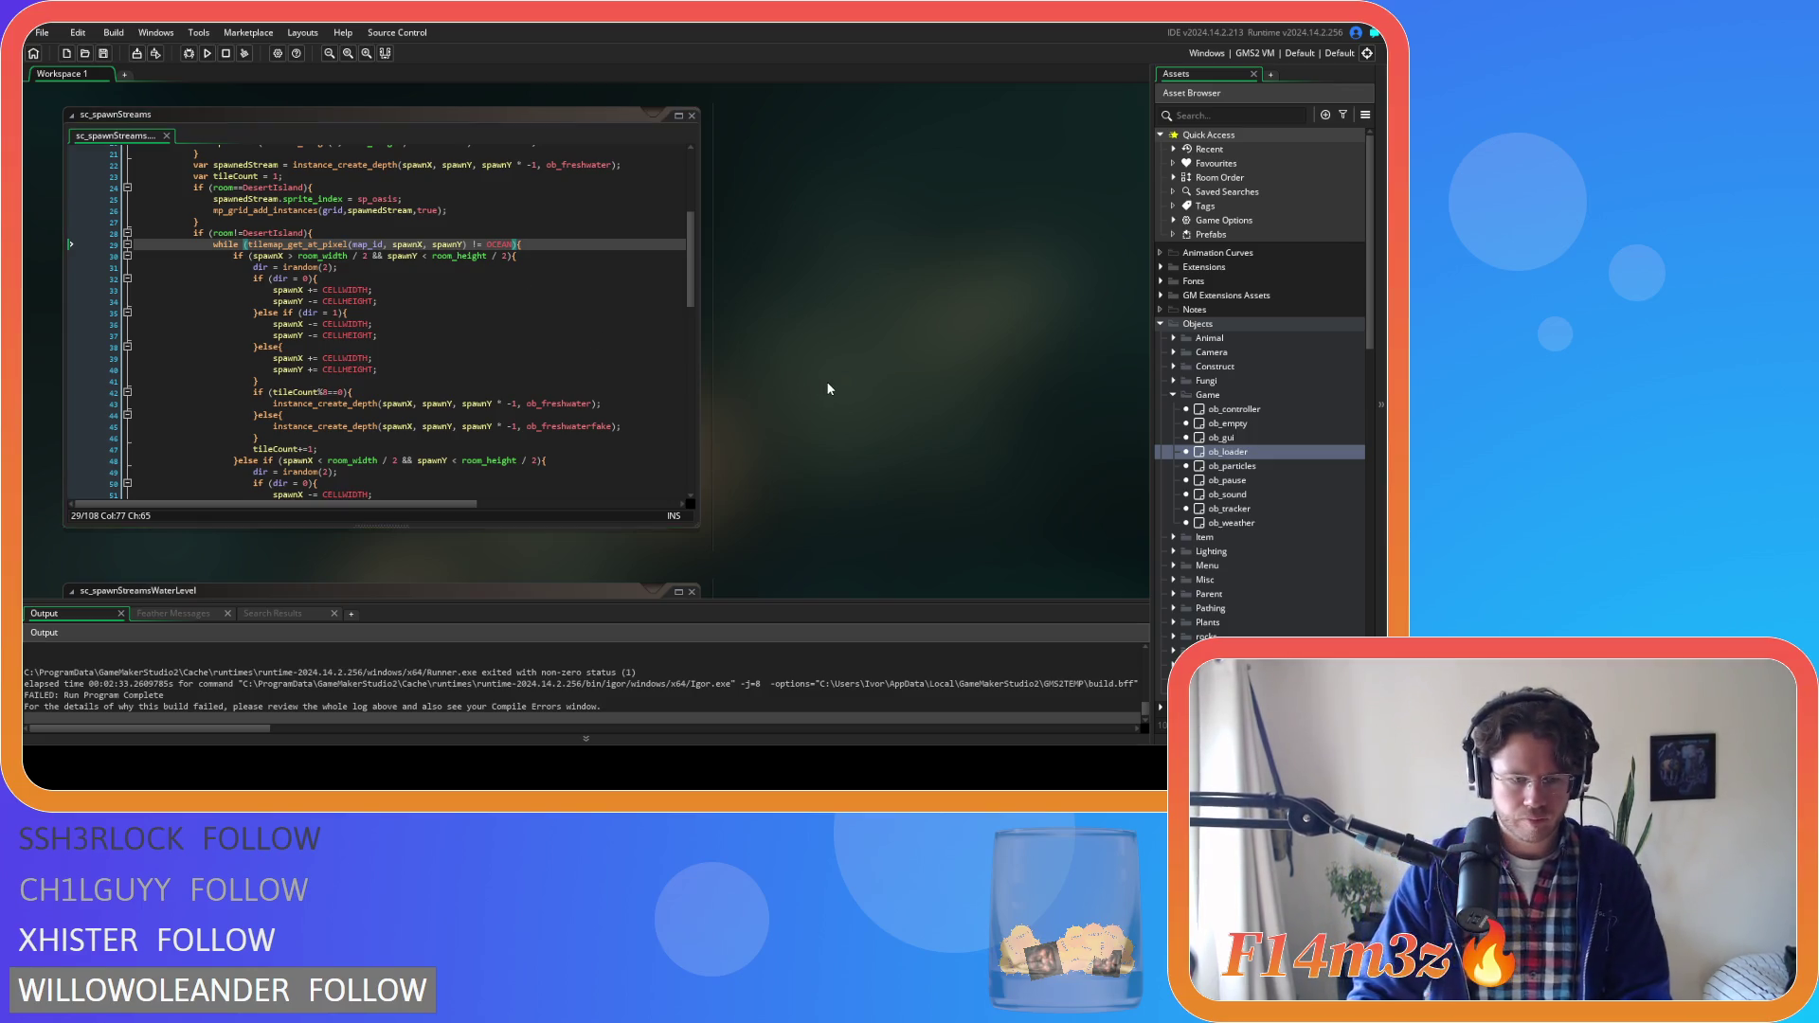
scroll(826, 381, down, 3)
scroll(870, 412, down, 5)
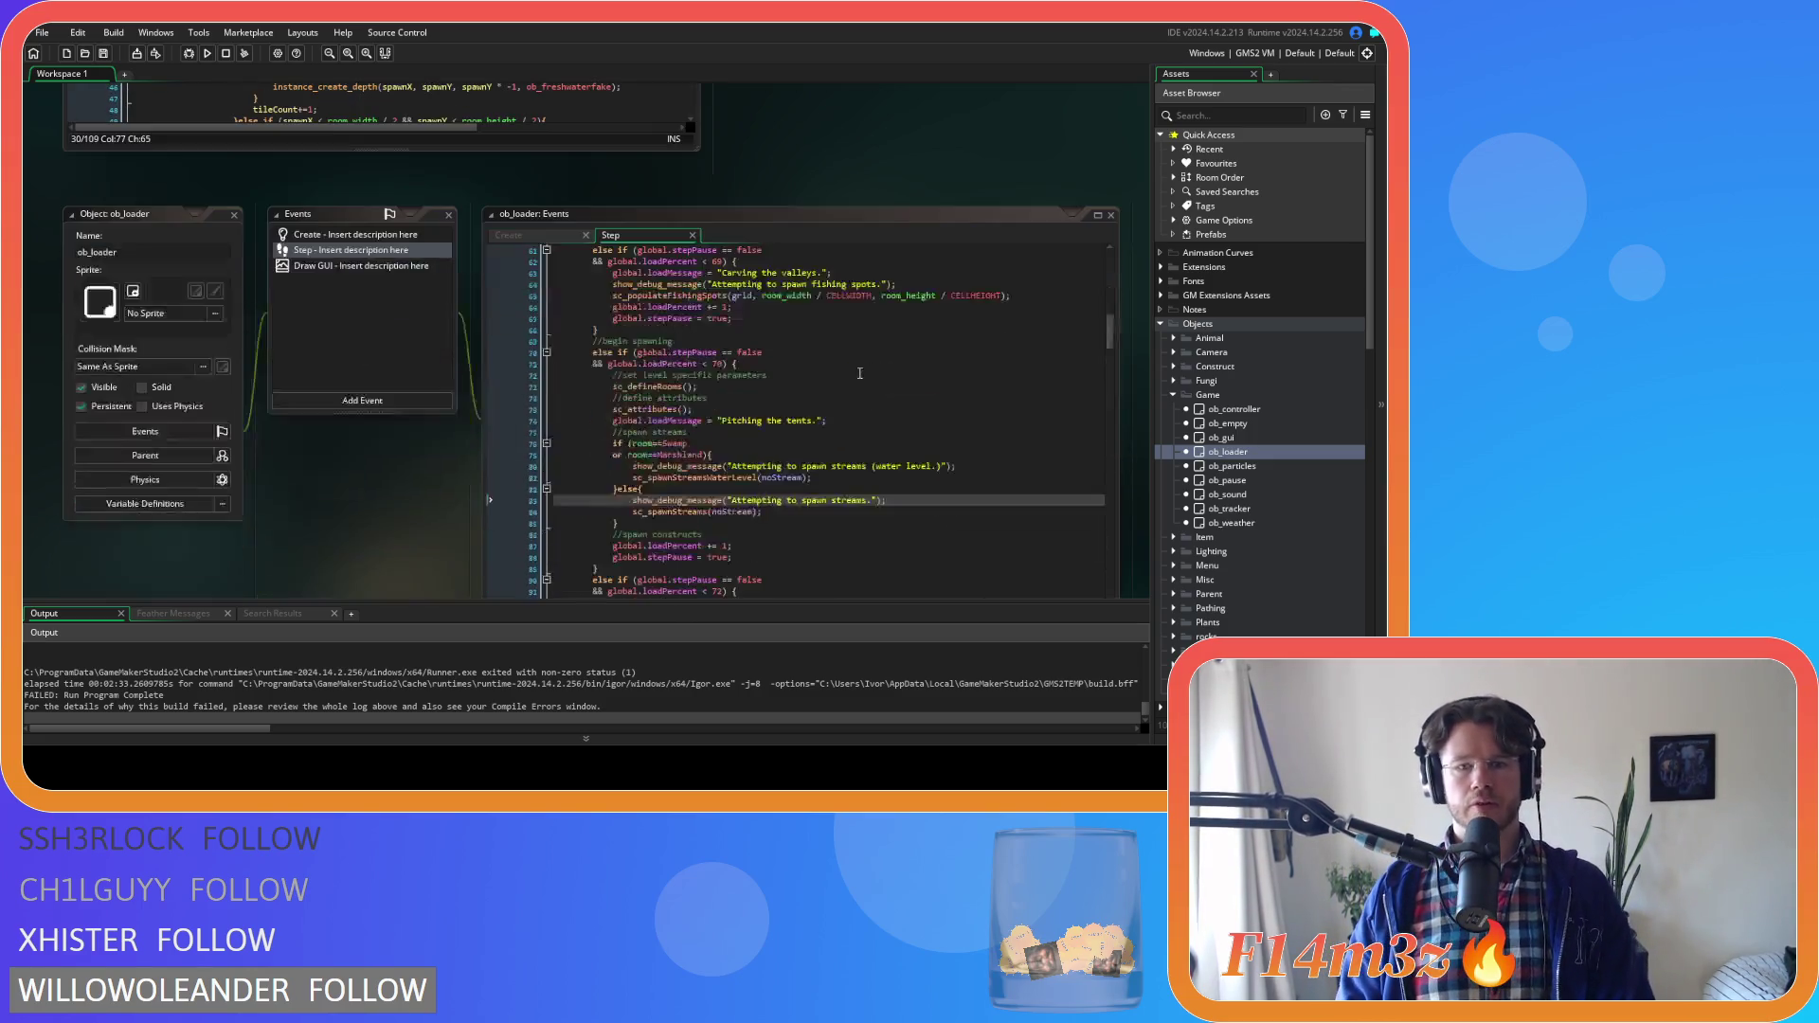
Delete the sc_spawnStreams call from line 84 of ob_loader's Step event and rebuild the game
click(776, 510)
key(shift+Home)
key(BackSpace)
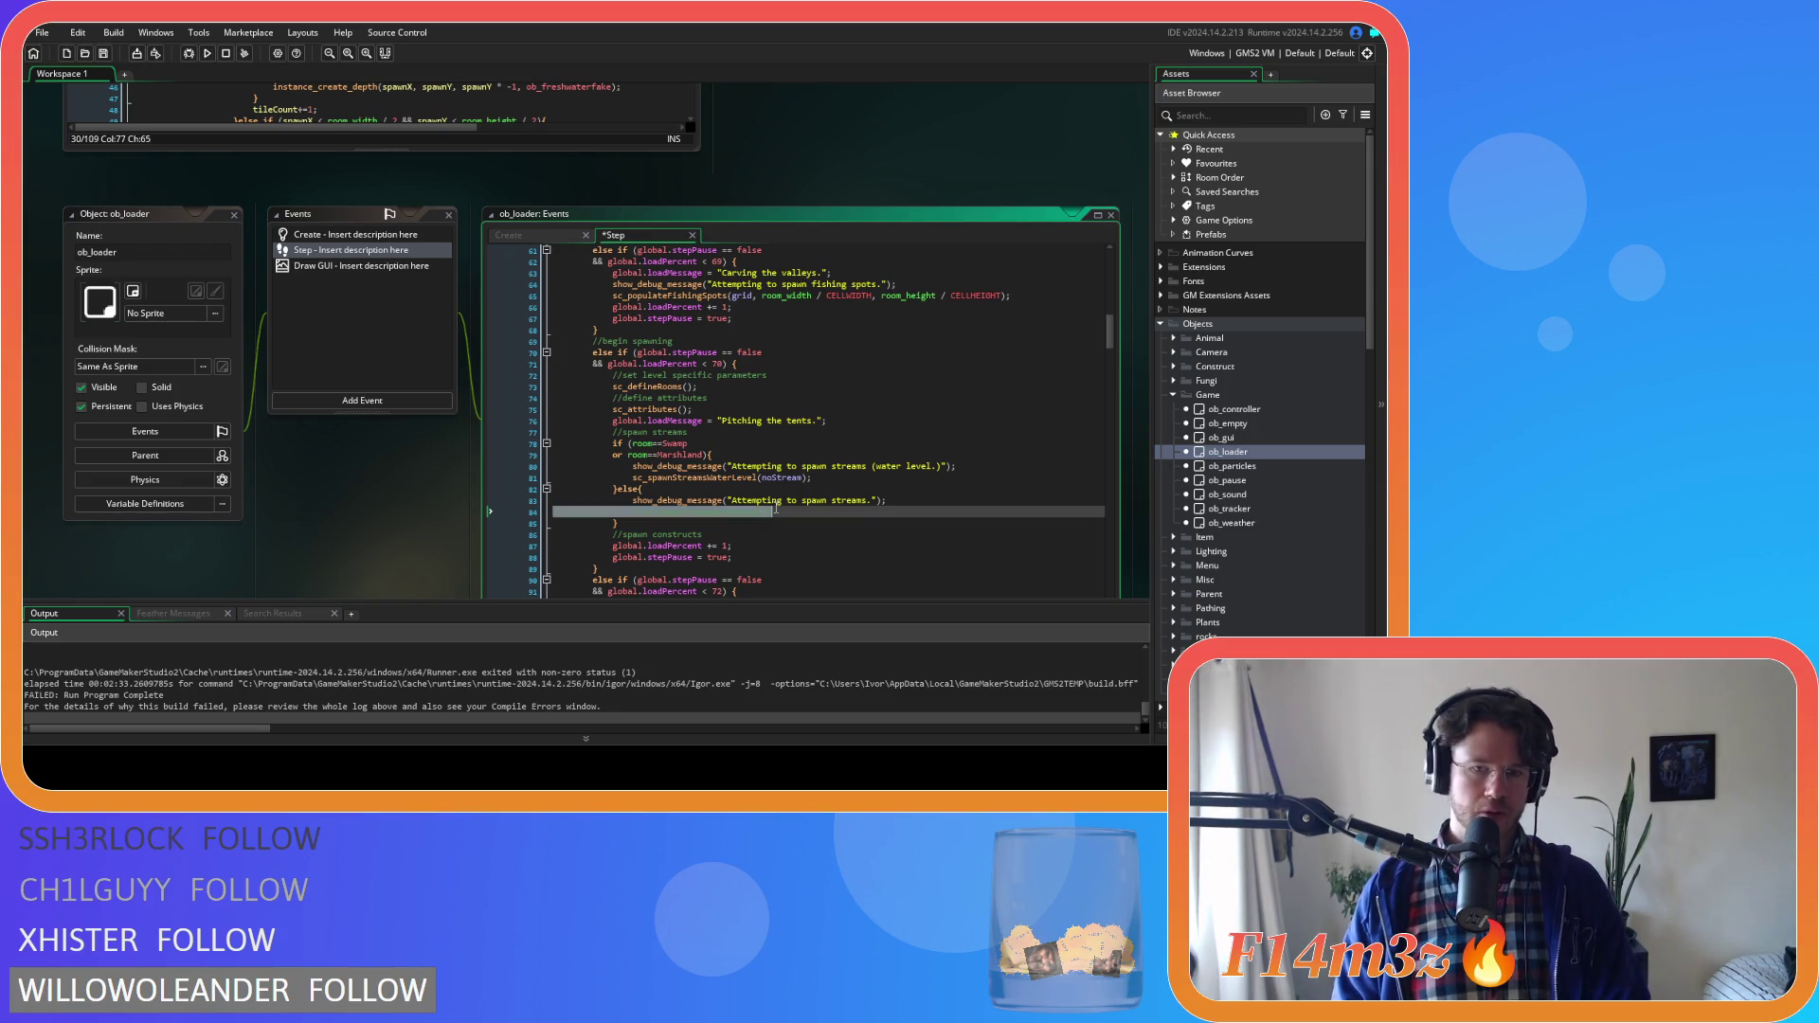
key(F5)
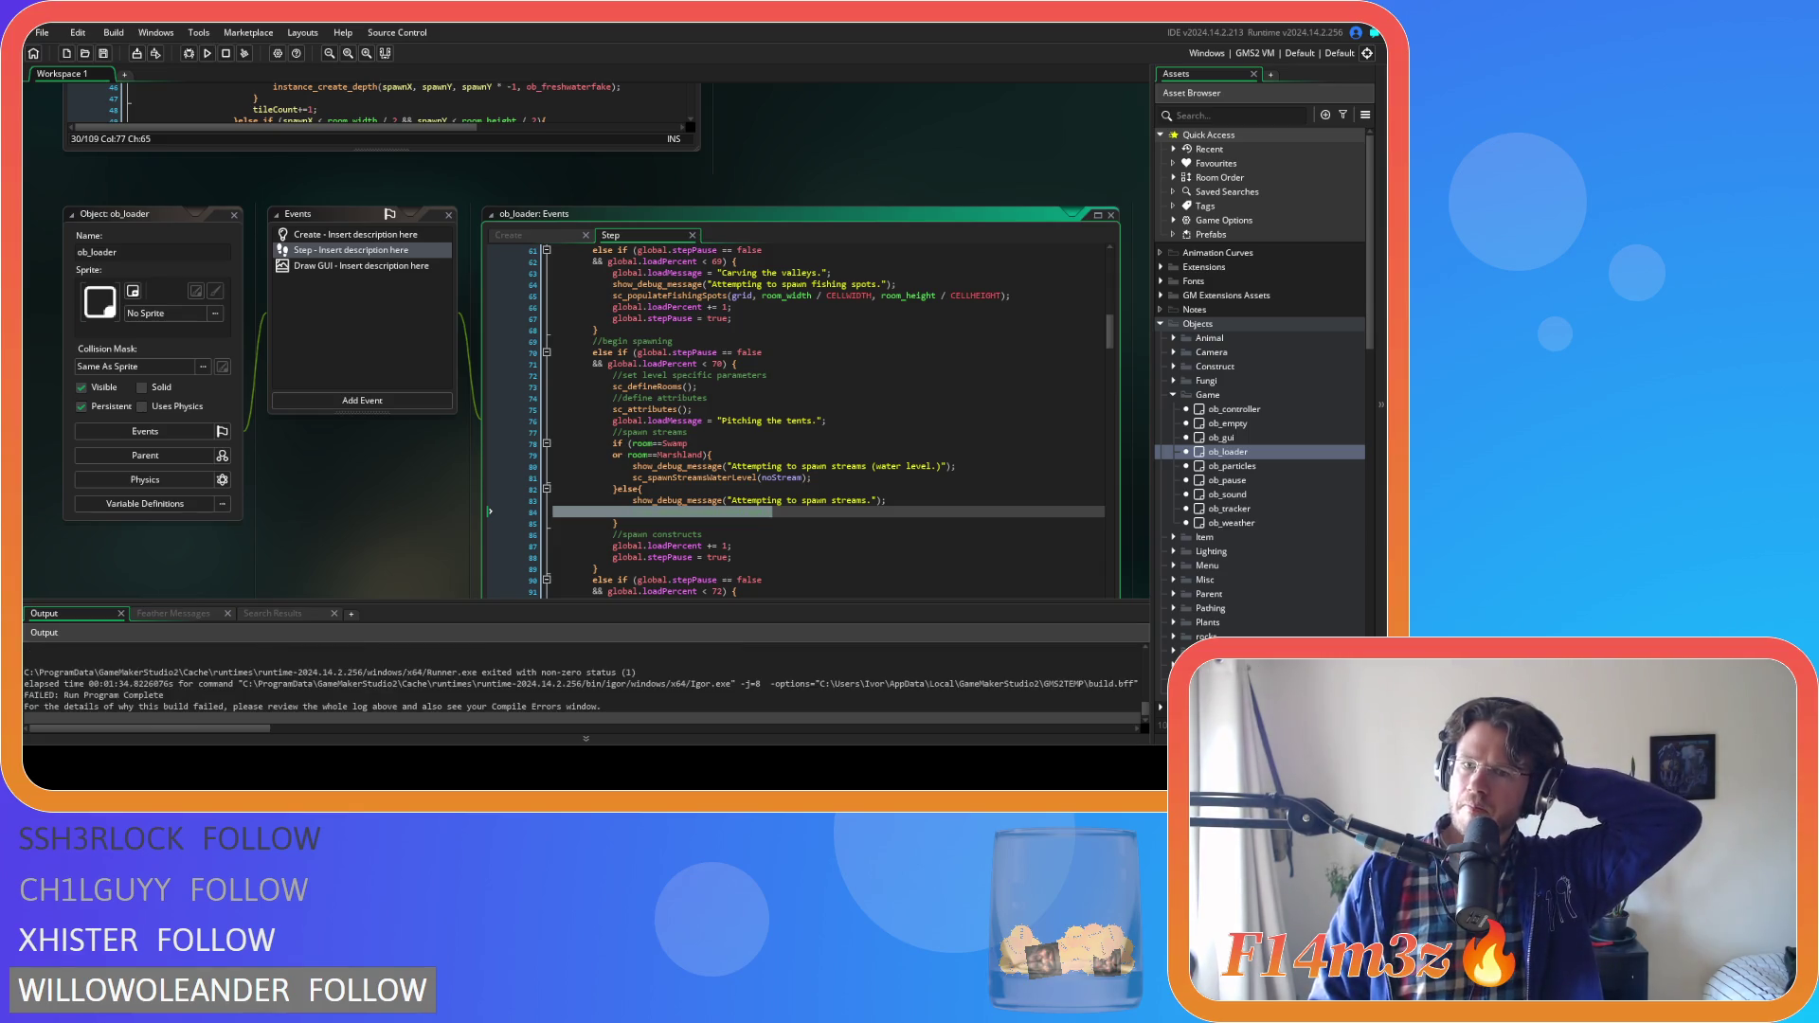
Browse sc_map, sc_perlinNoise and the Game and Functions script folders in the Asset Browser
scroll(1261, 379, down, 5)
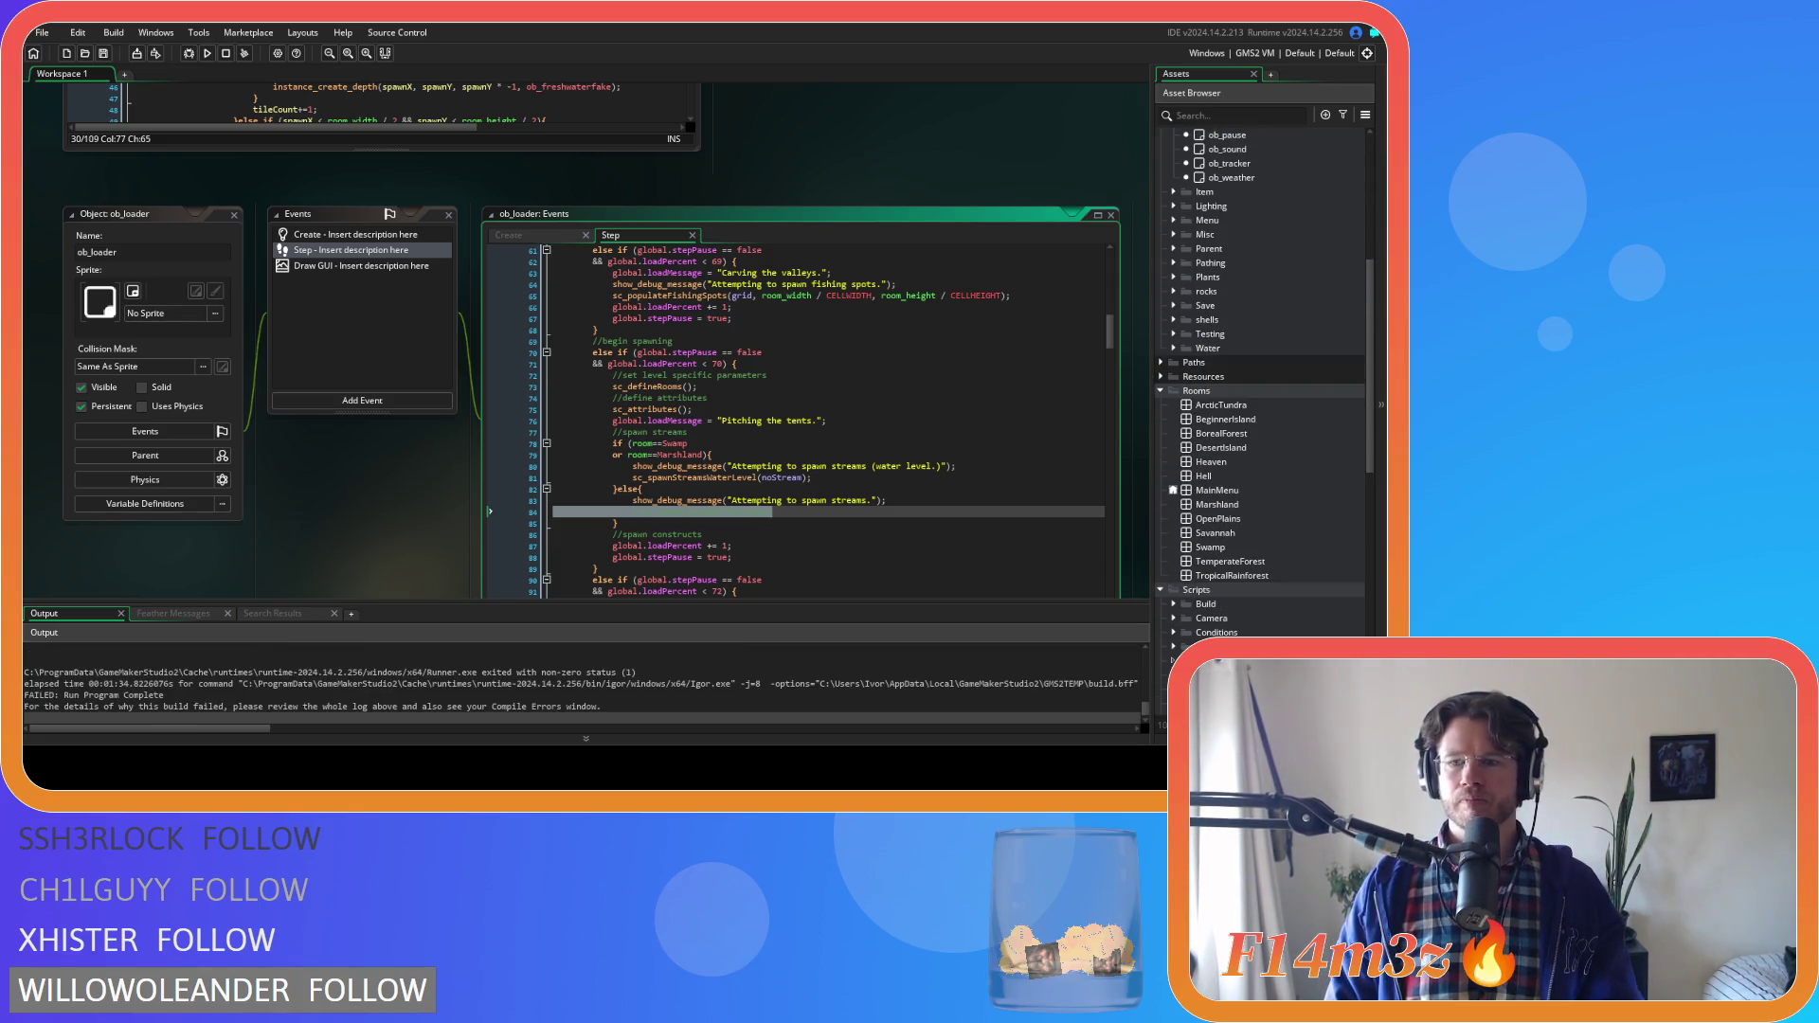
scroll(1260, 379, down, 15)
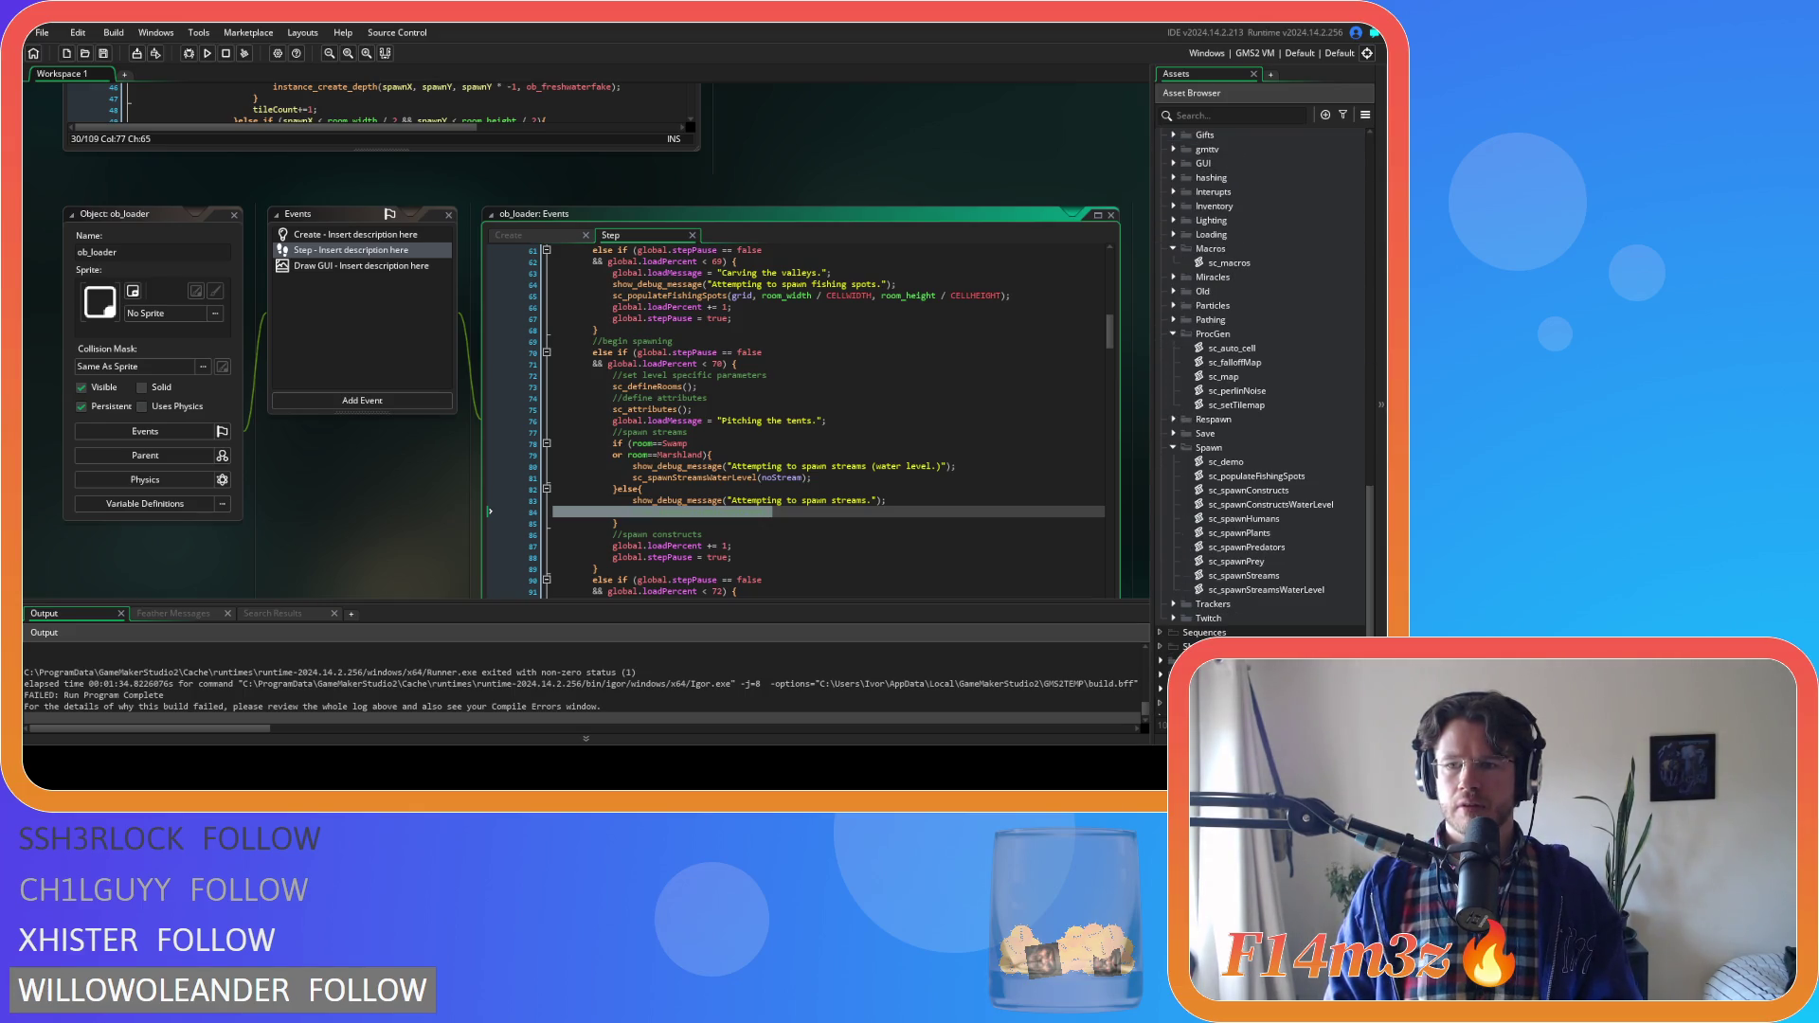
click(1249, 377)
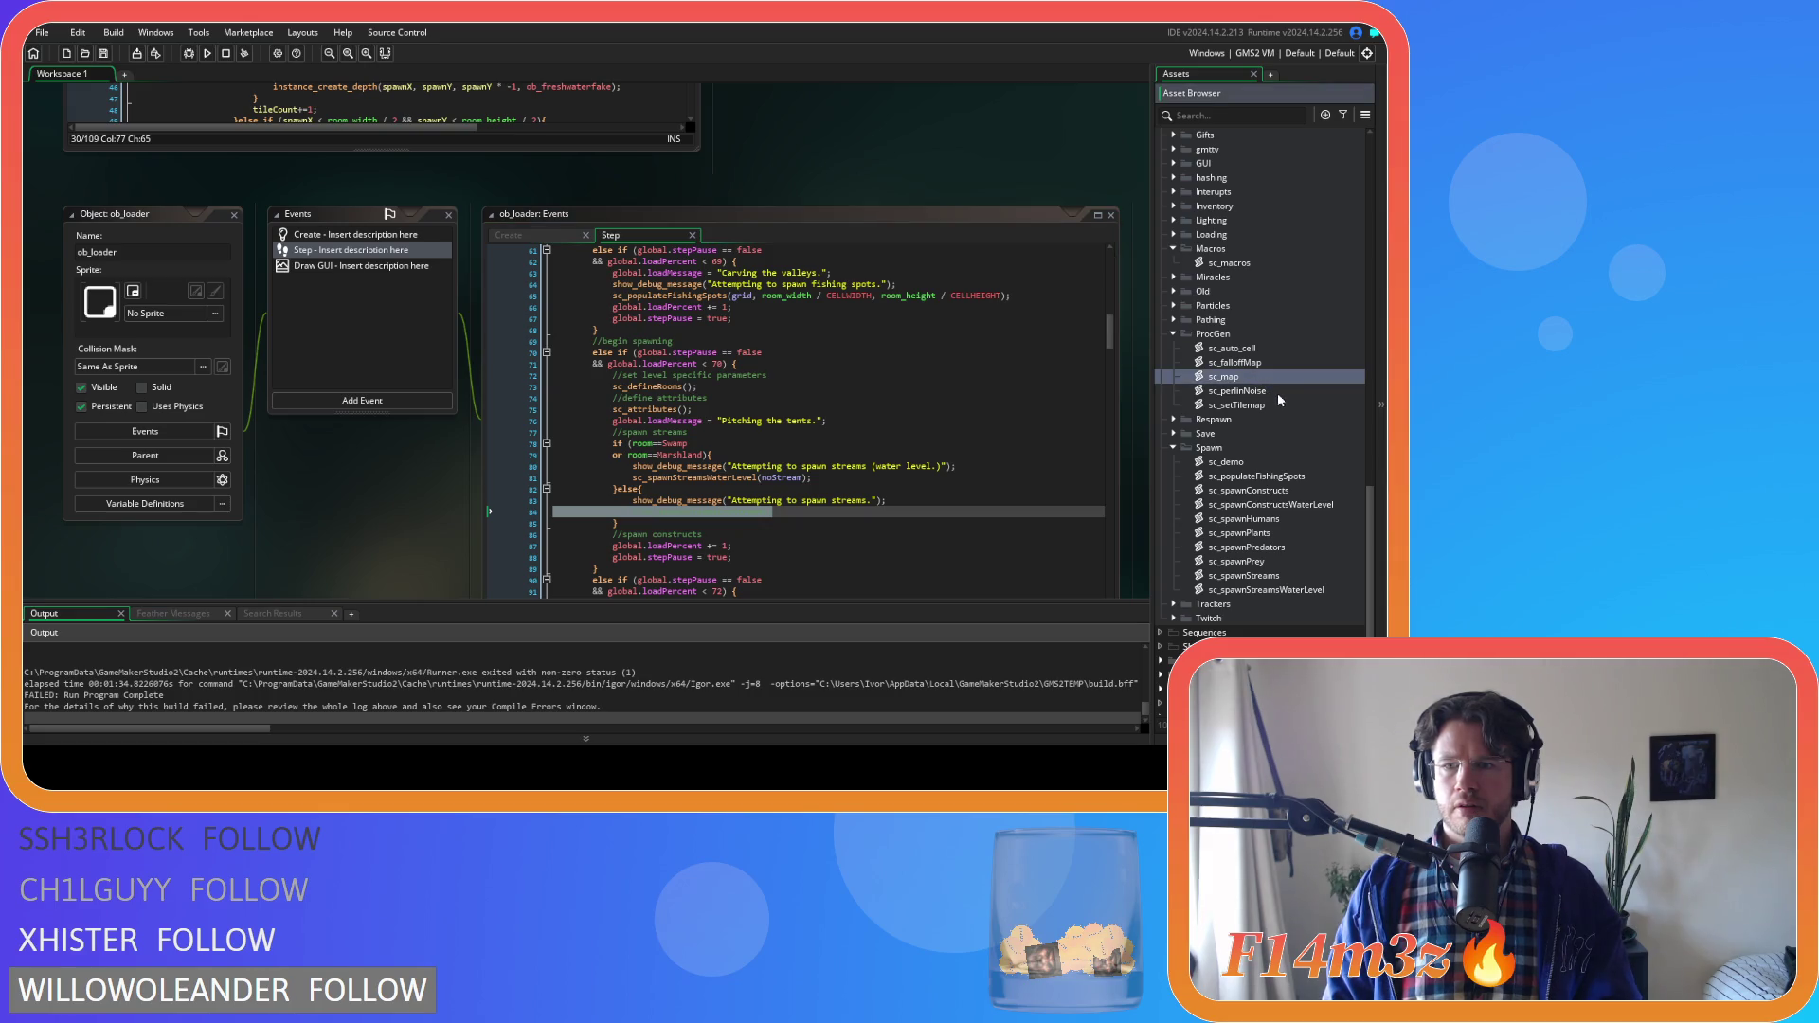
click(1278, 405)
click(1276, 392)
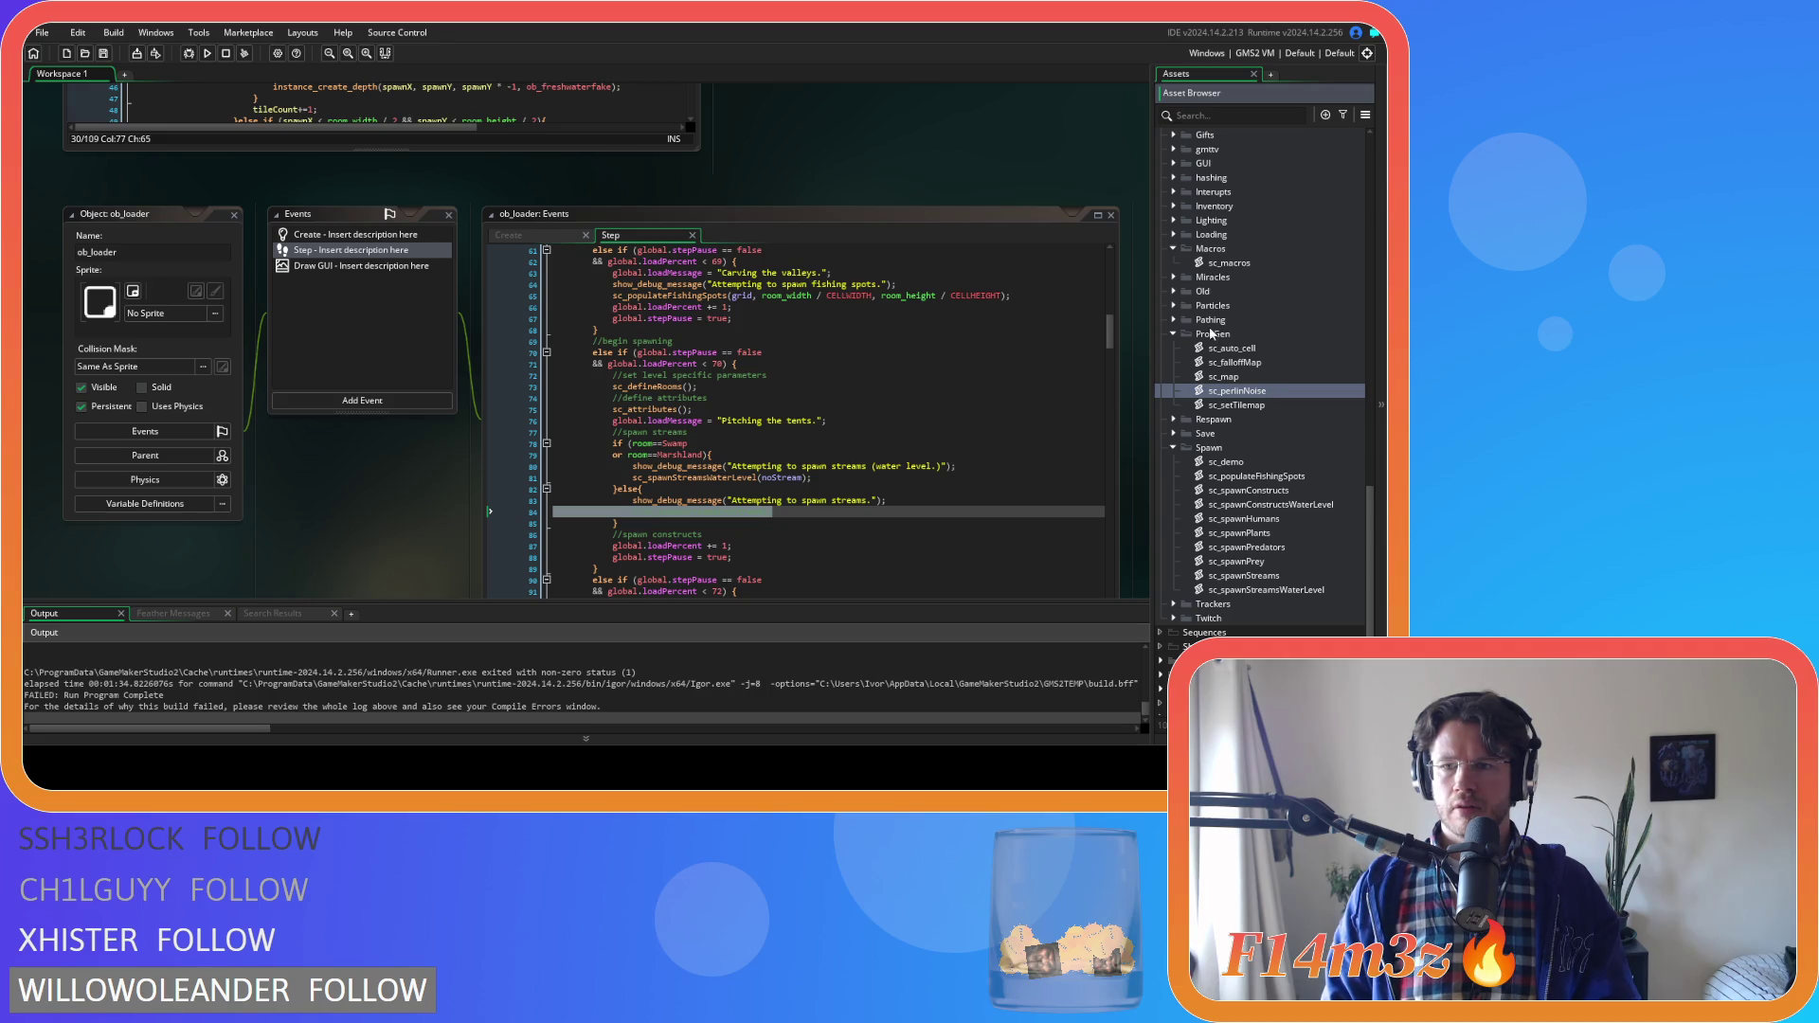
scroll(1222, 341, up, 3)
click(1174, 263)
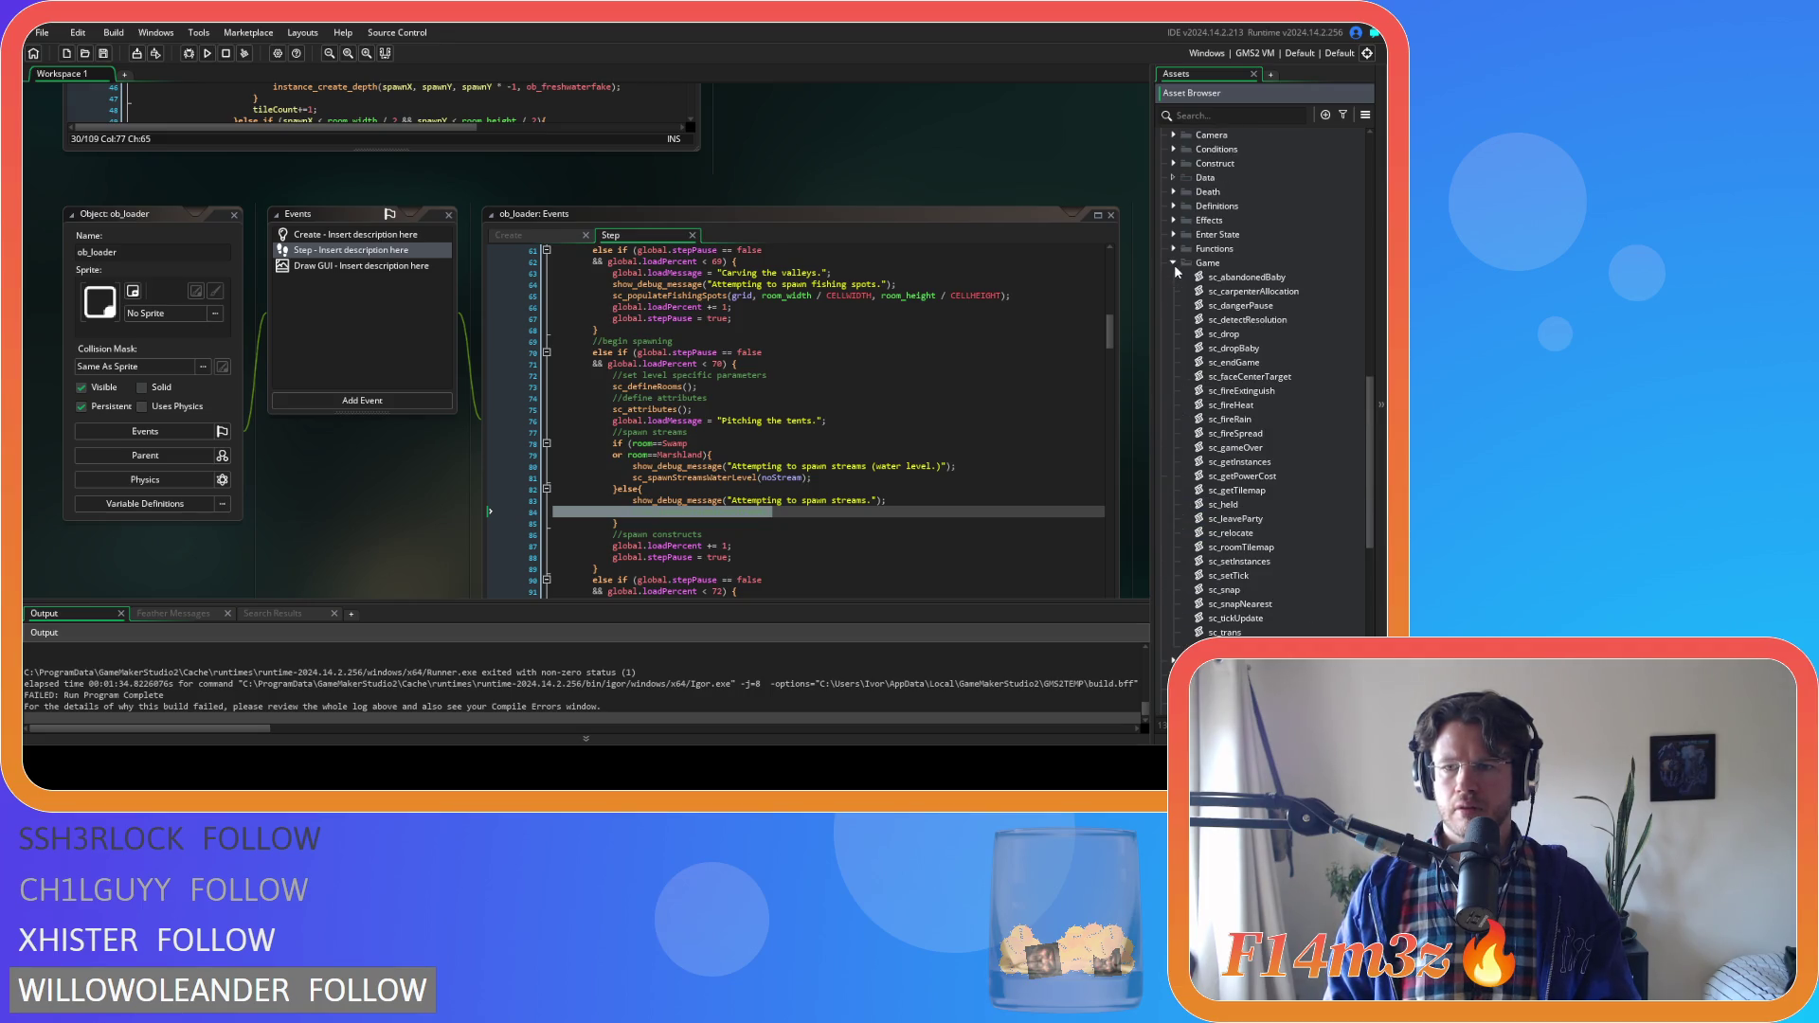
click(1174, 264)
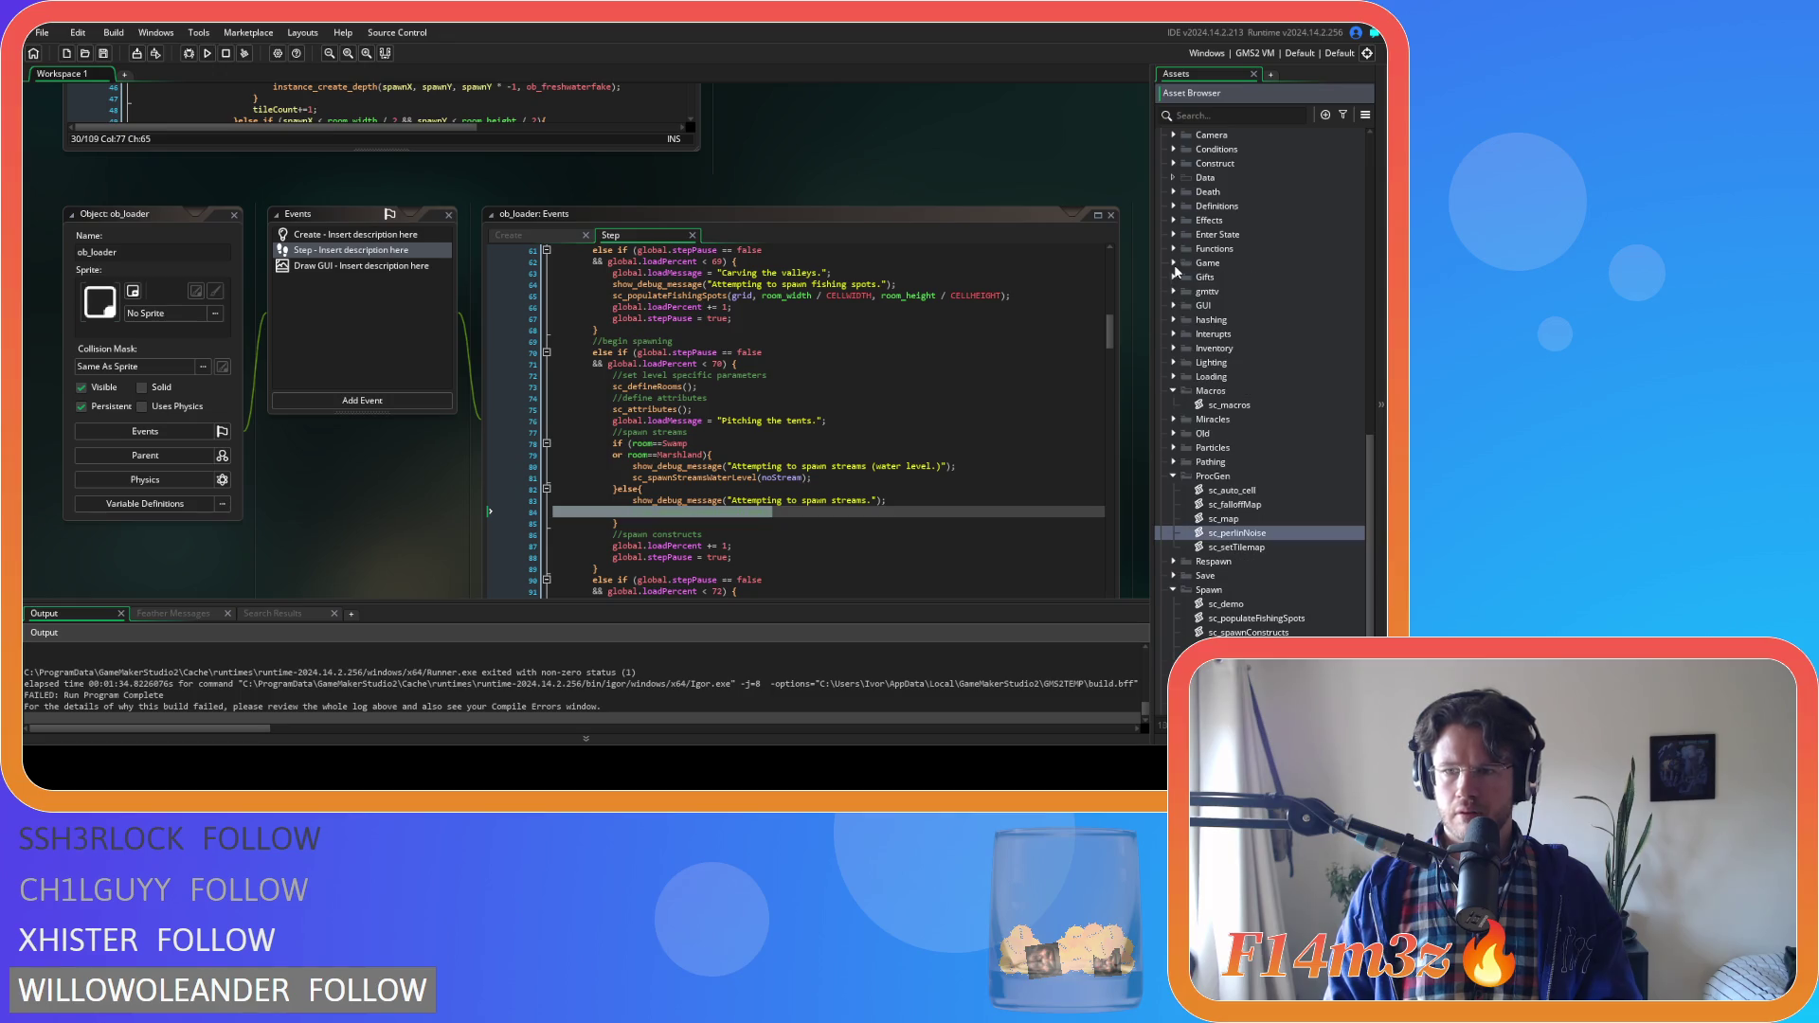
click(1174, 248)
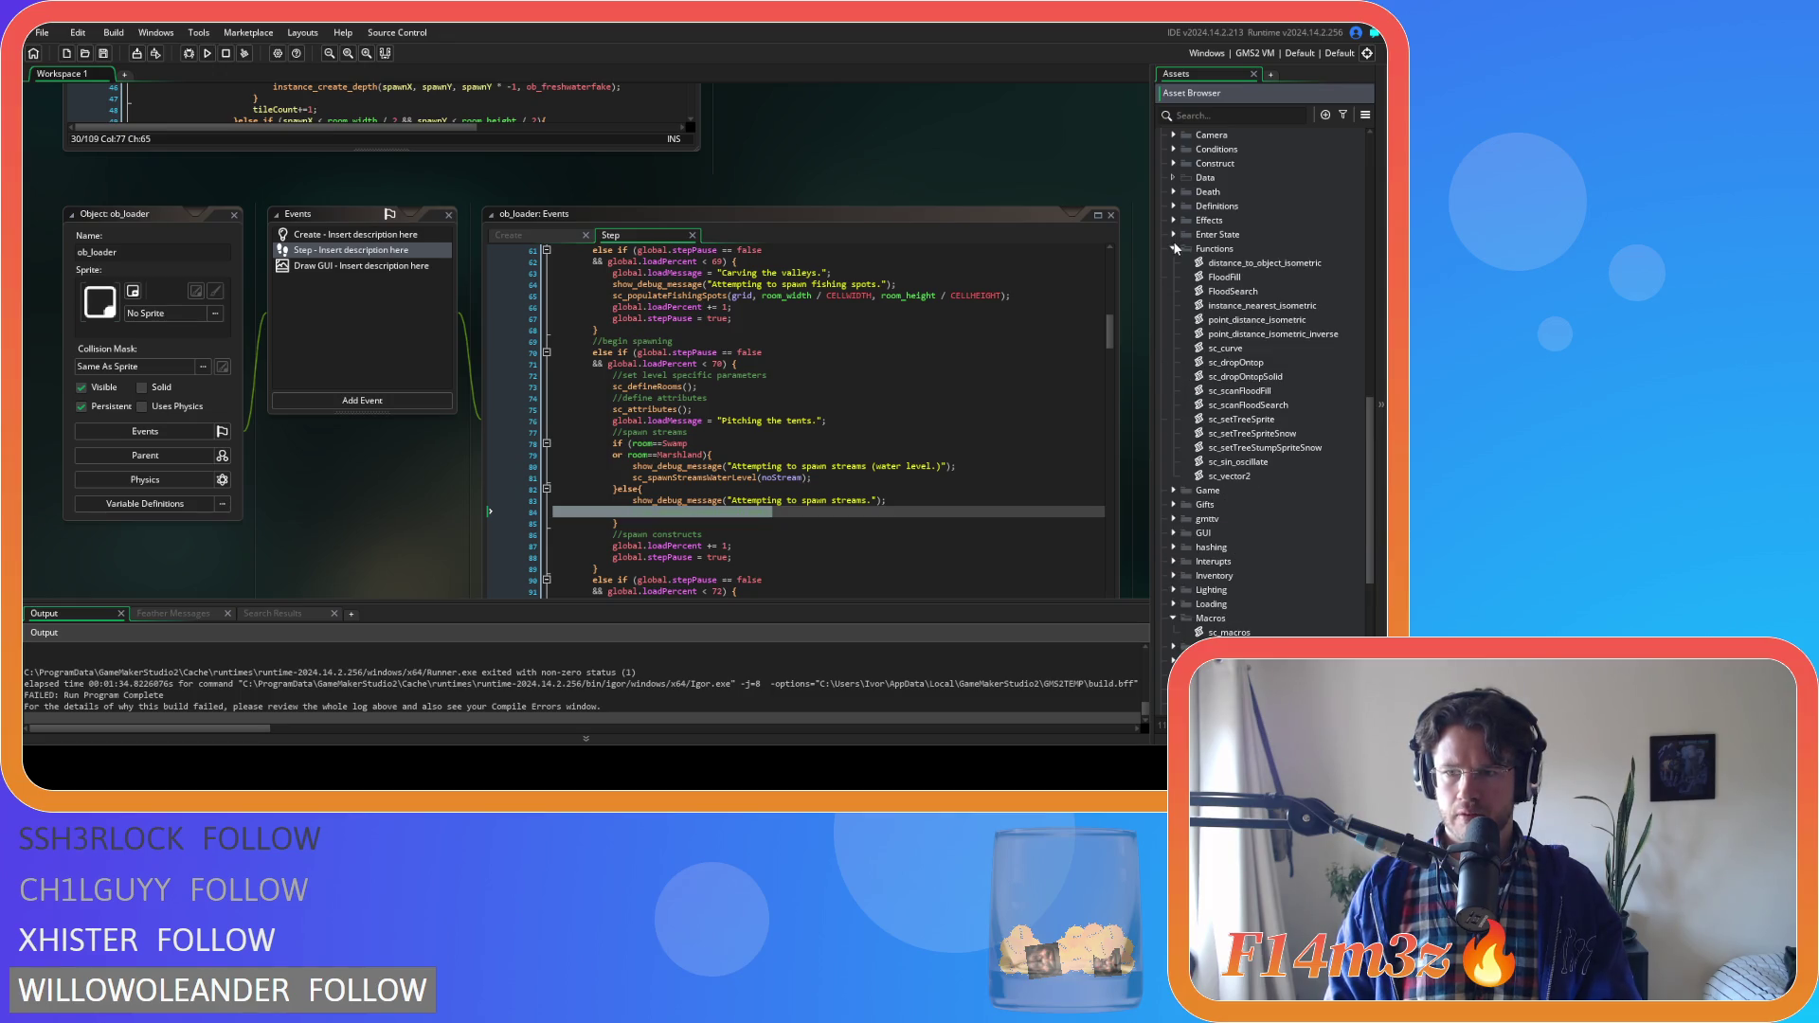
click(1175, 248)
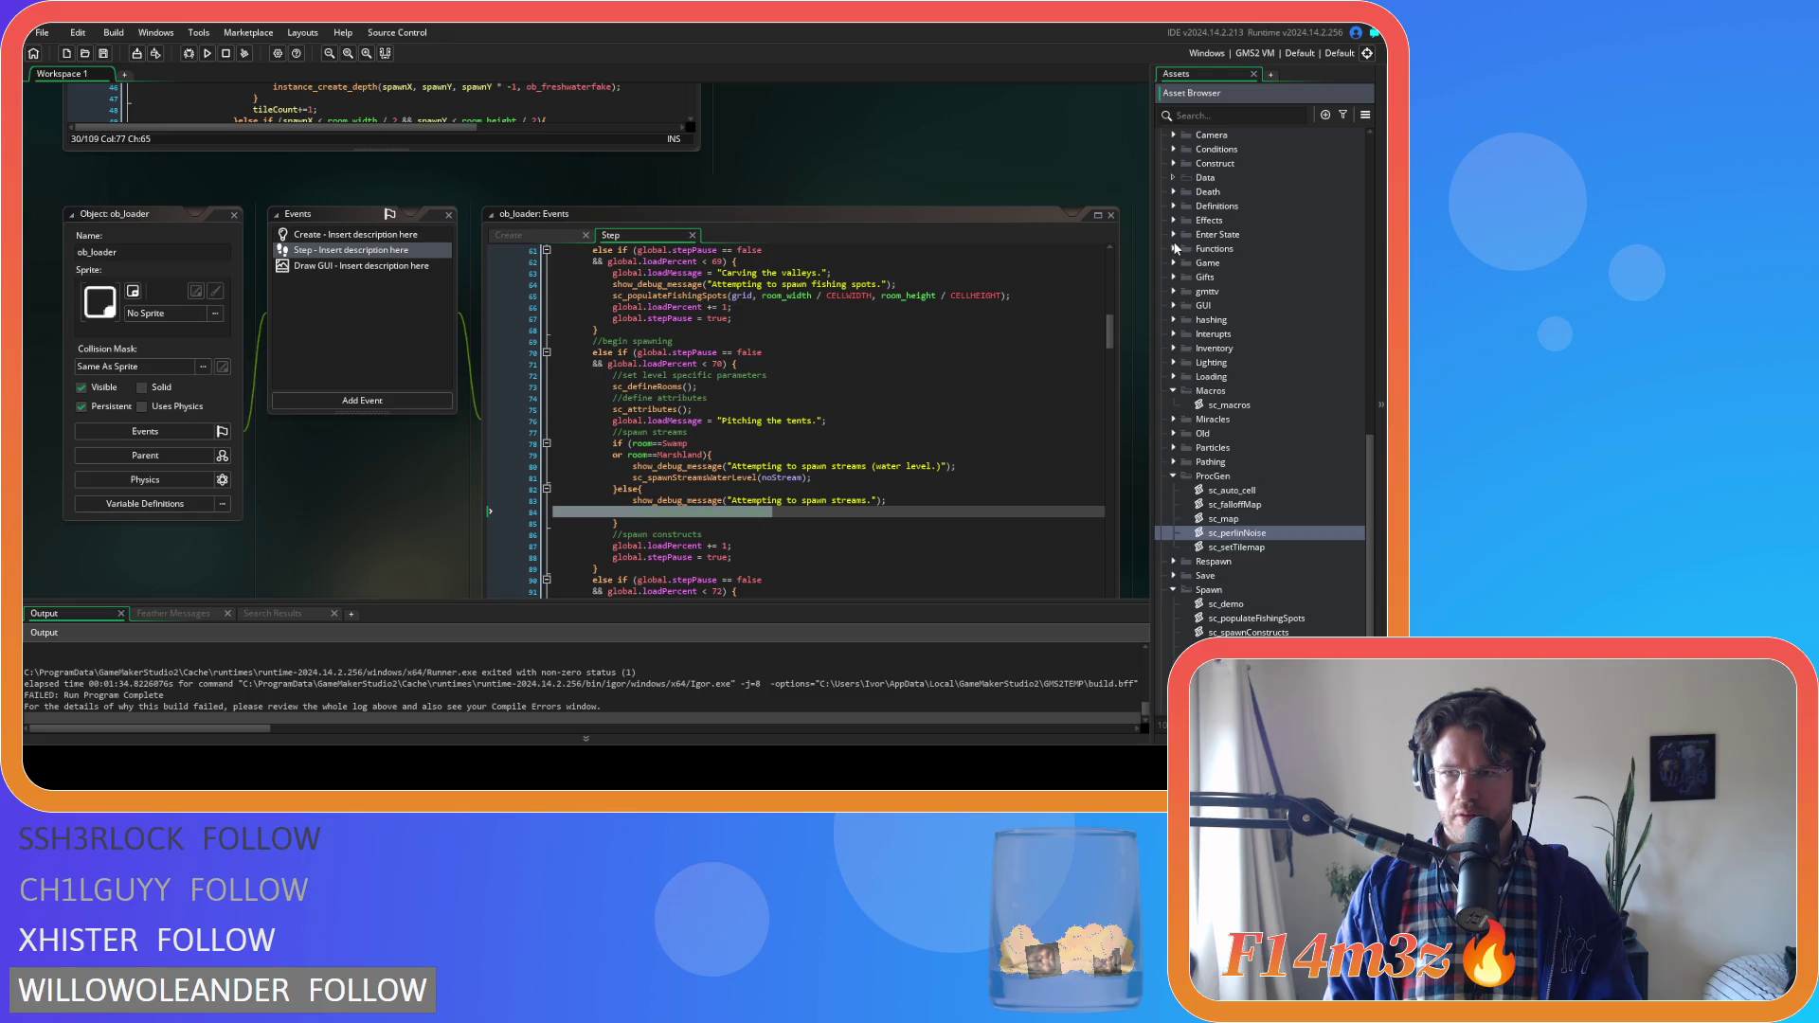
Expand the Pathing scripts folder and open sc_forbidCells in the code editor
scroll(1217, 413, down, 1)
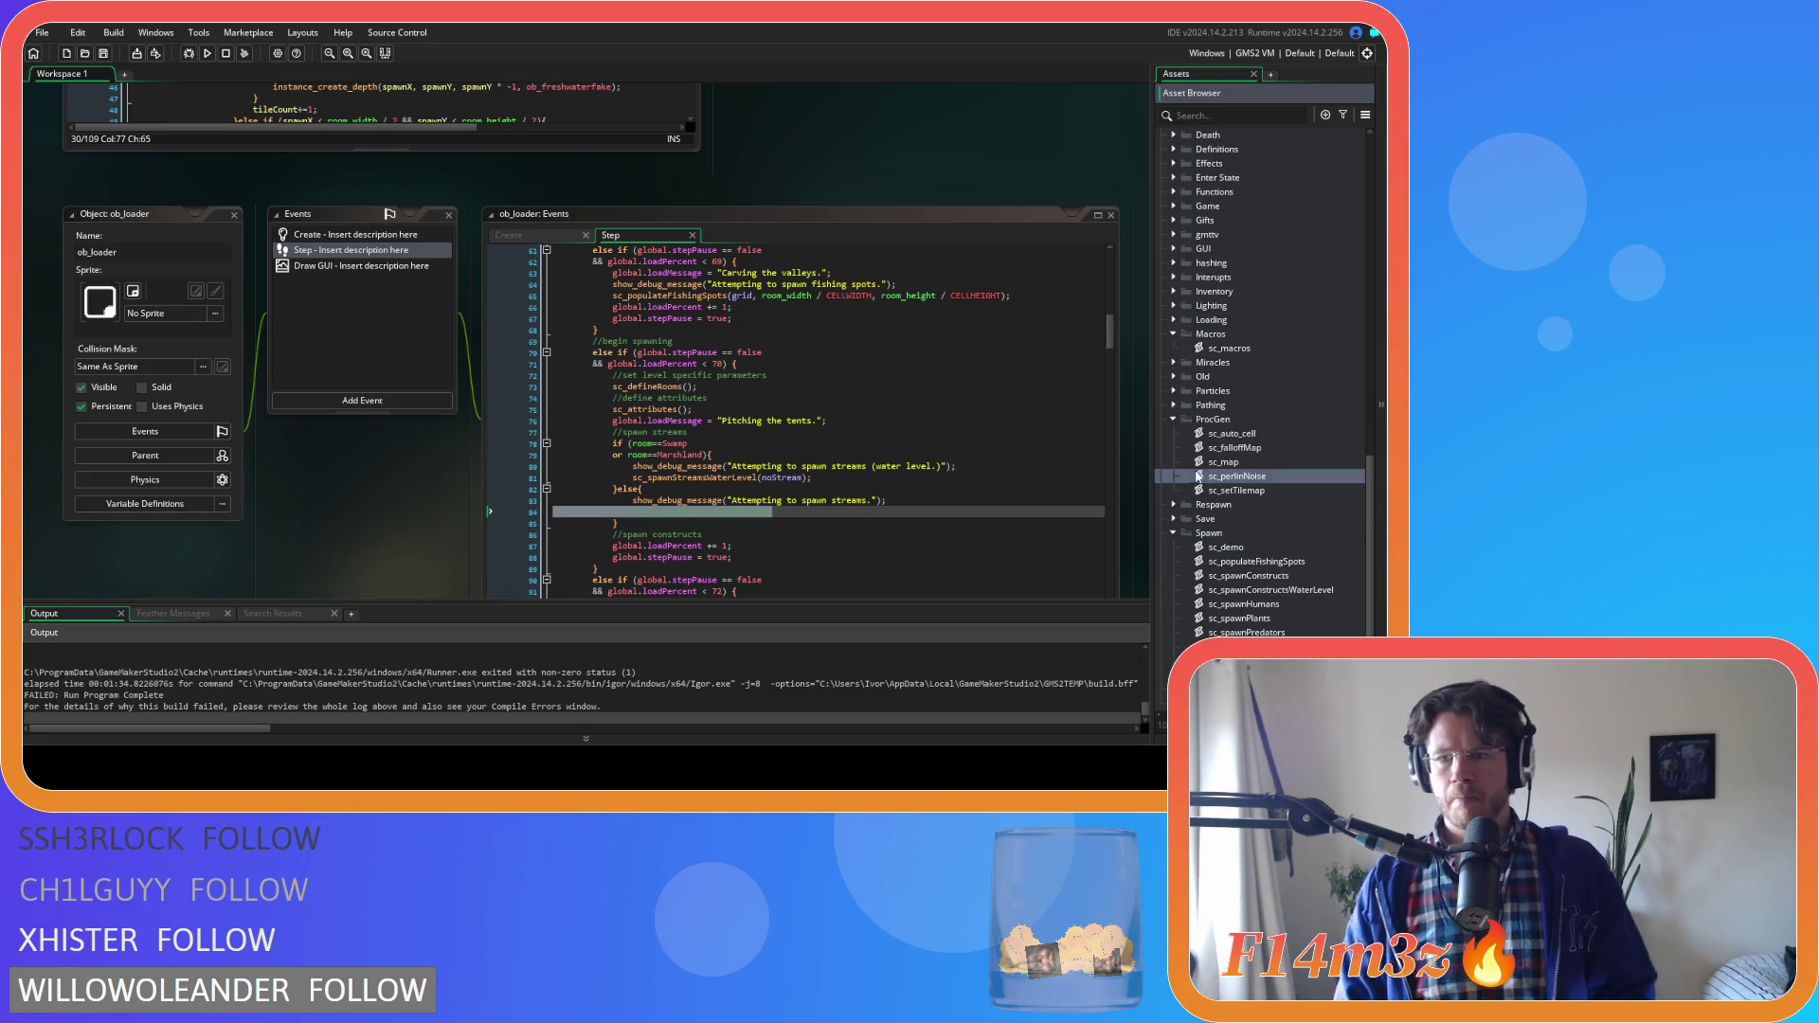
scroll(1192, 479, down, 2)
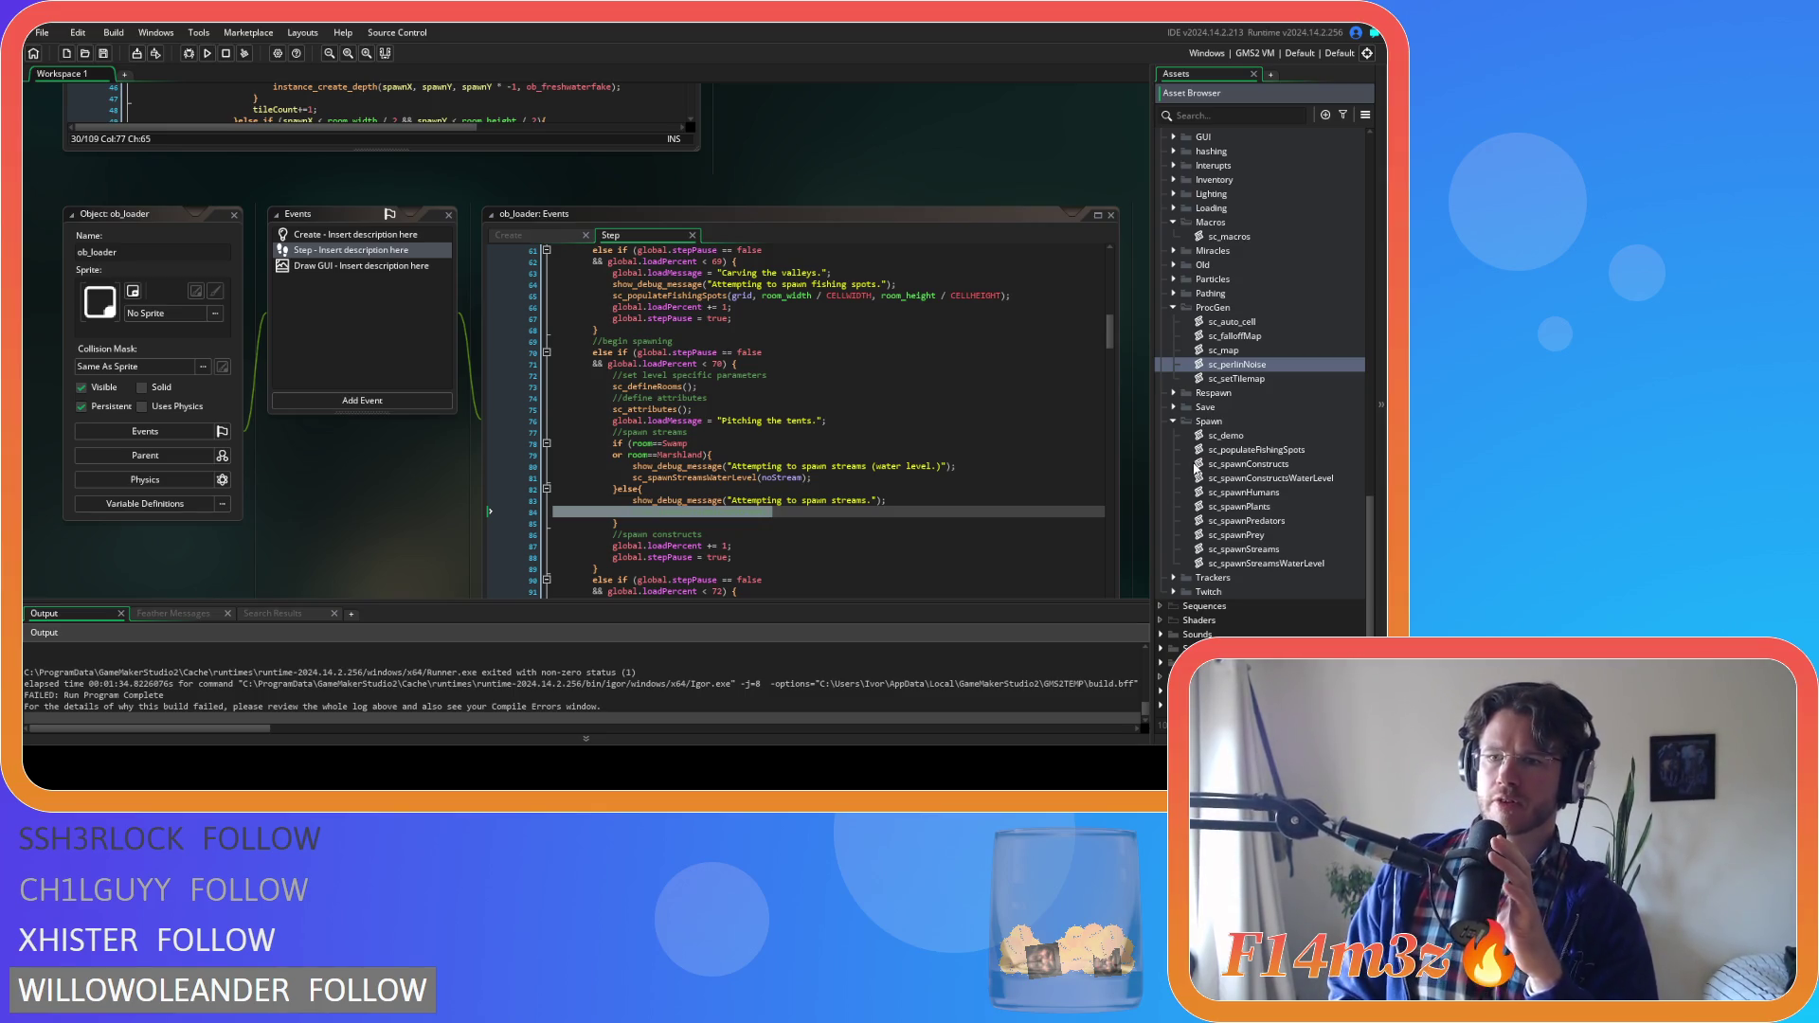
scroll(1173, 331, up, 1)
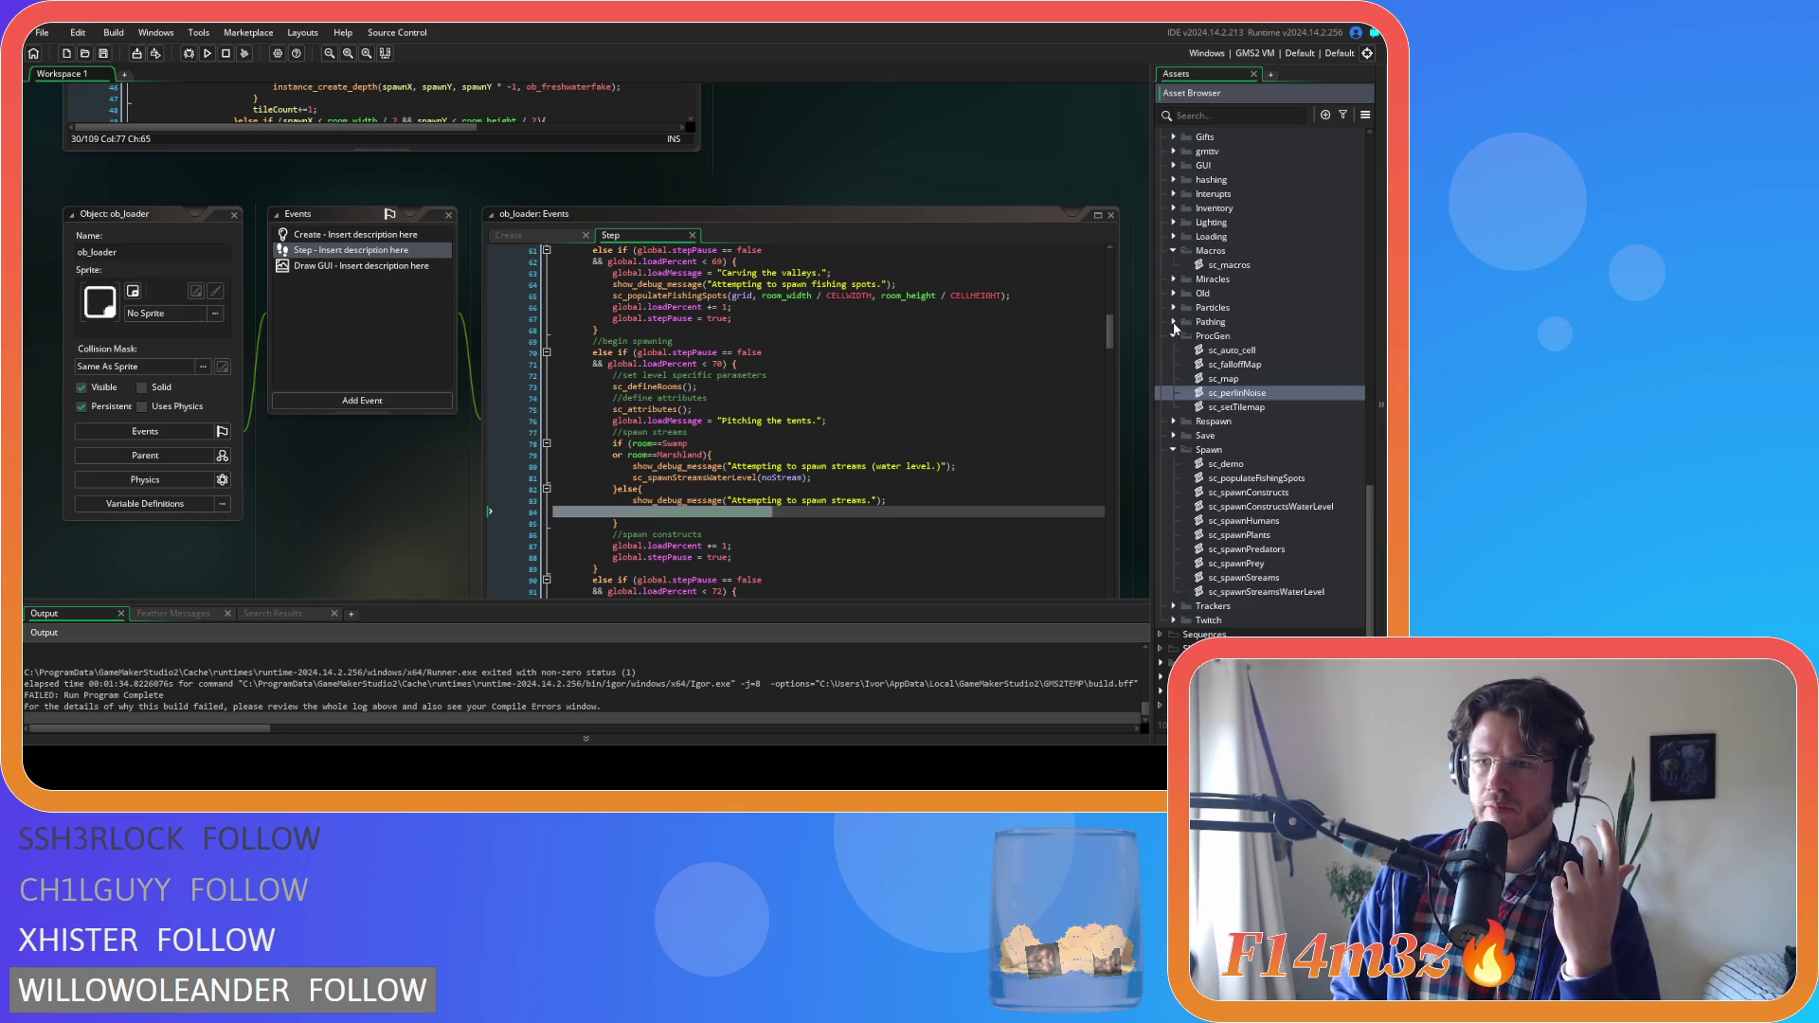
click(1172, 313)
click(1173, 308)
click(1174, 324)
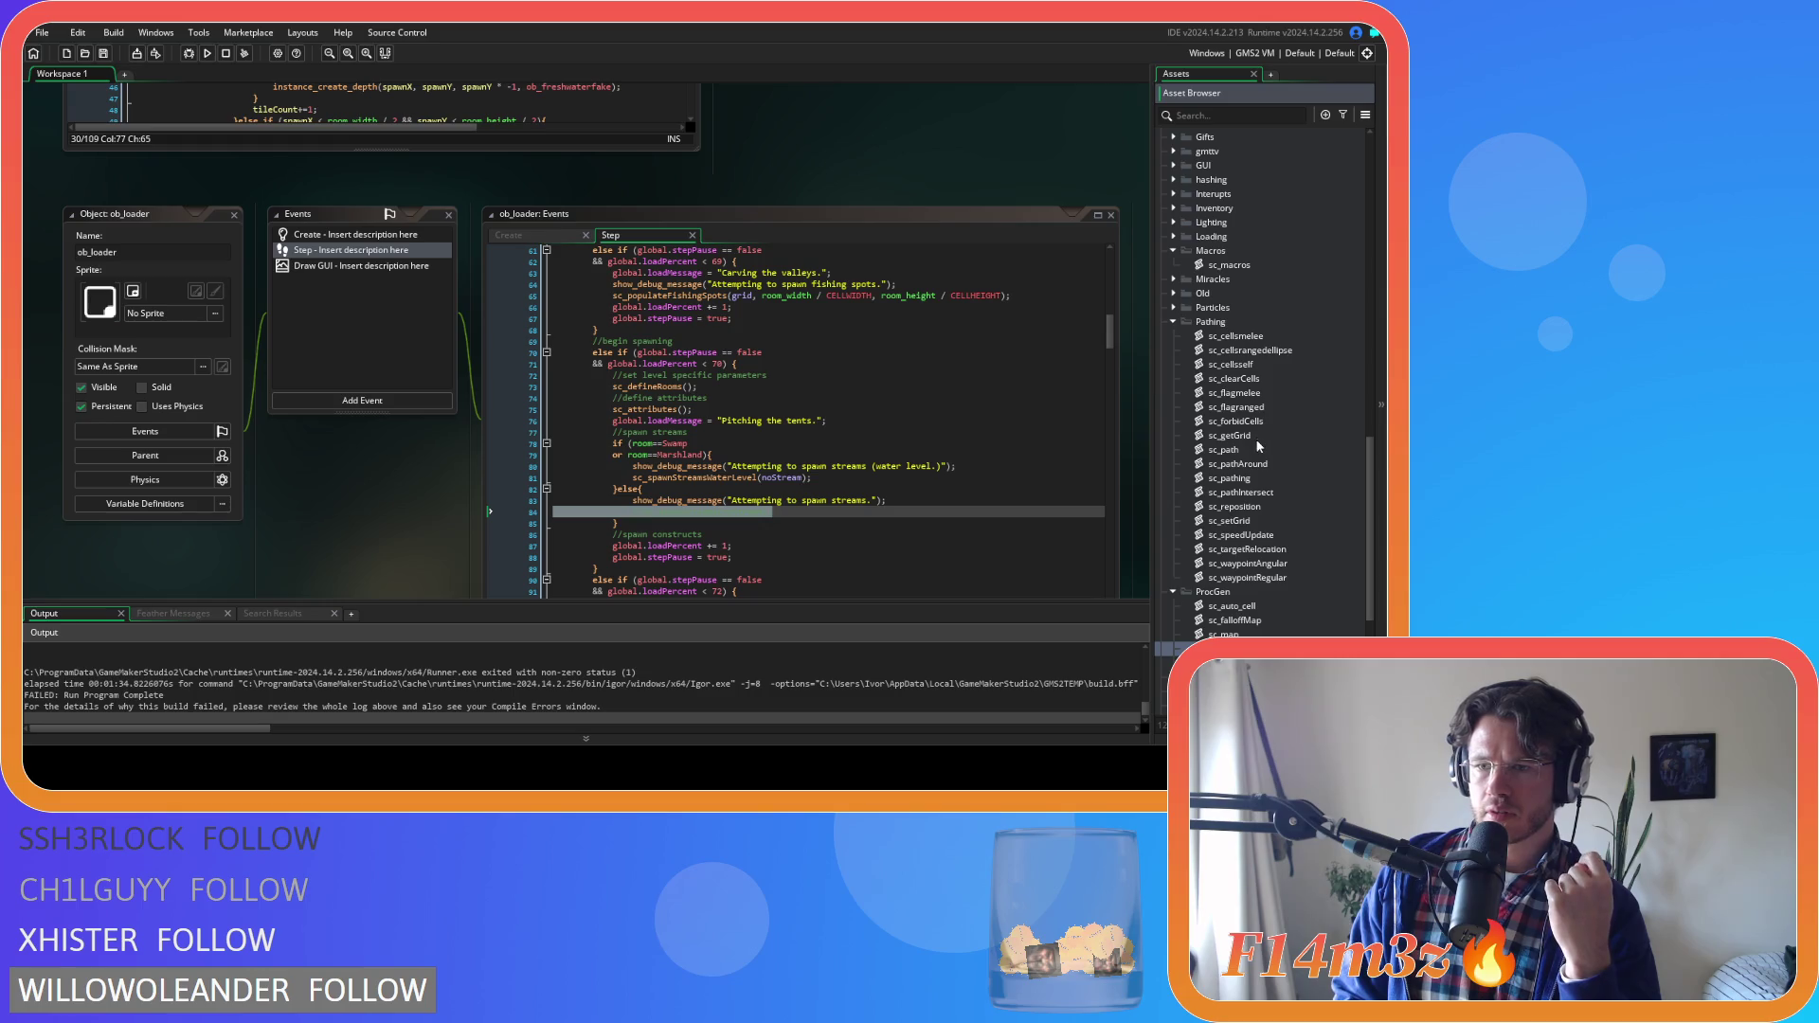
double_click(1239, 420)
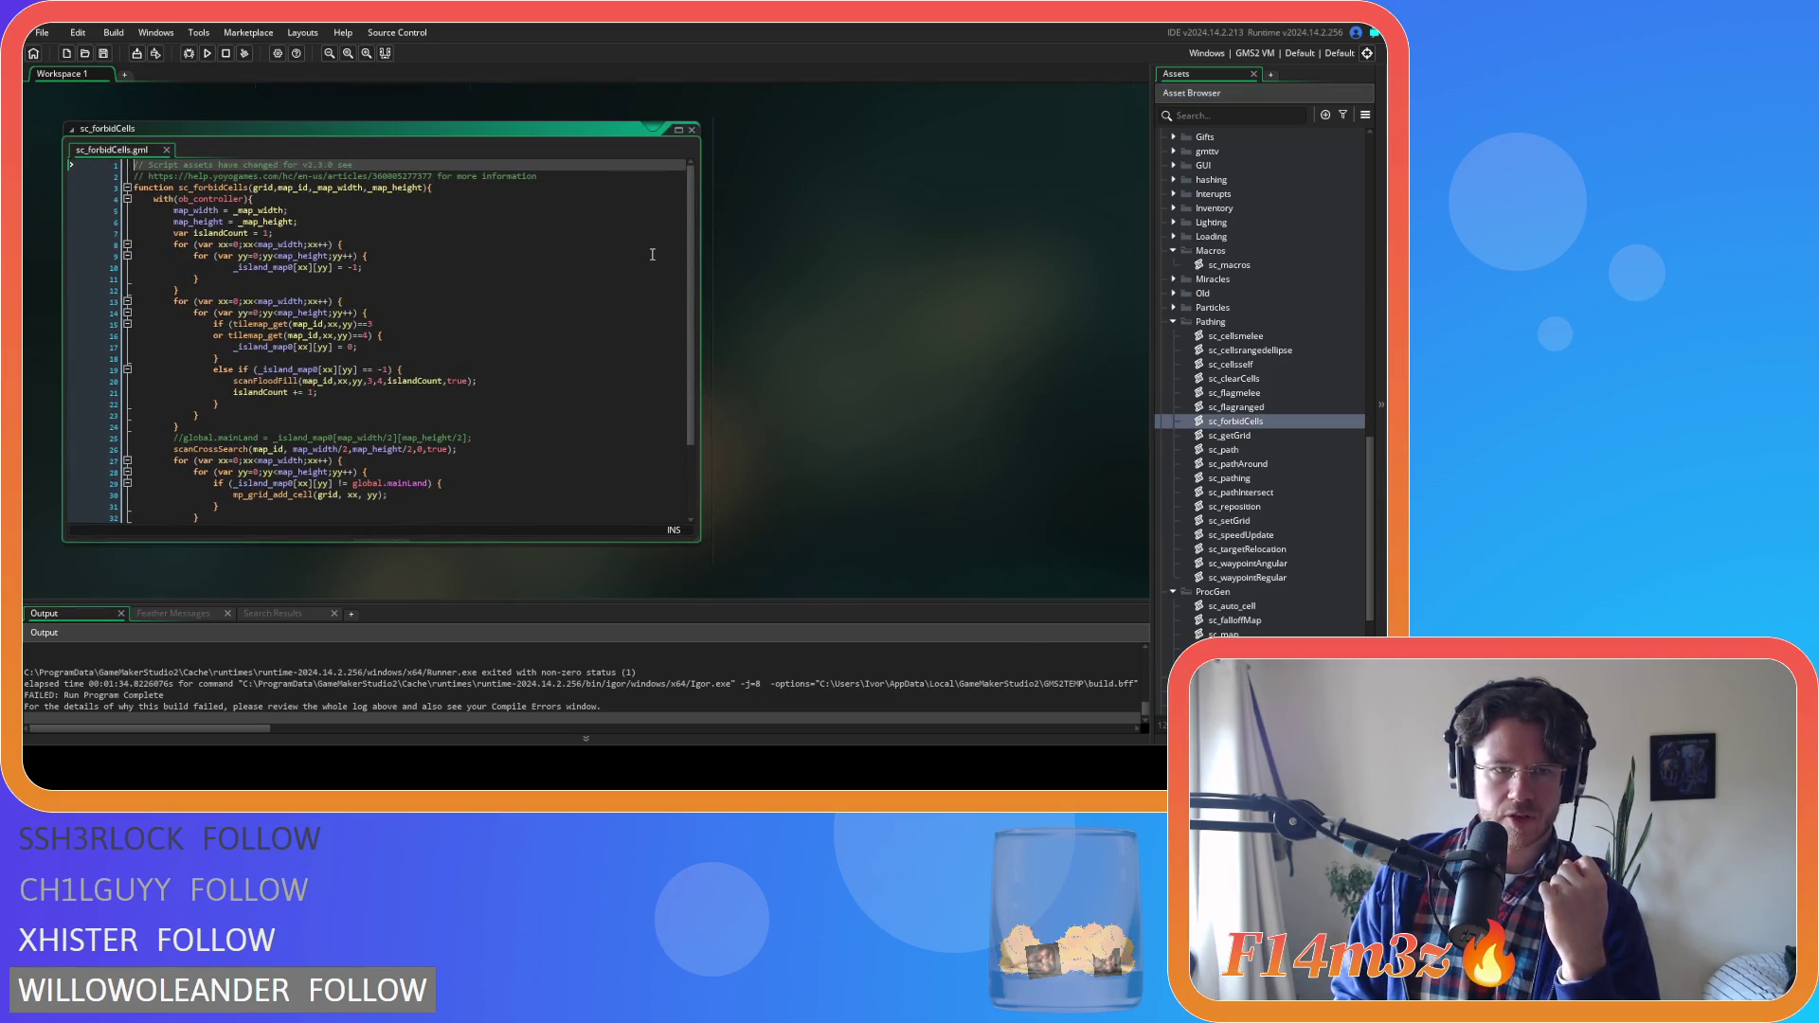
Read through sc_forbidCells and put the caret at the end of its line 15 tilemap check
scroll(690, 379, down, 4)
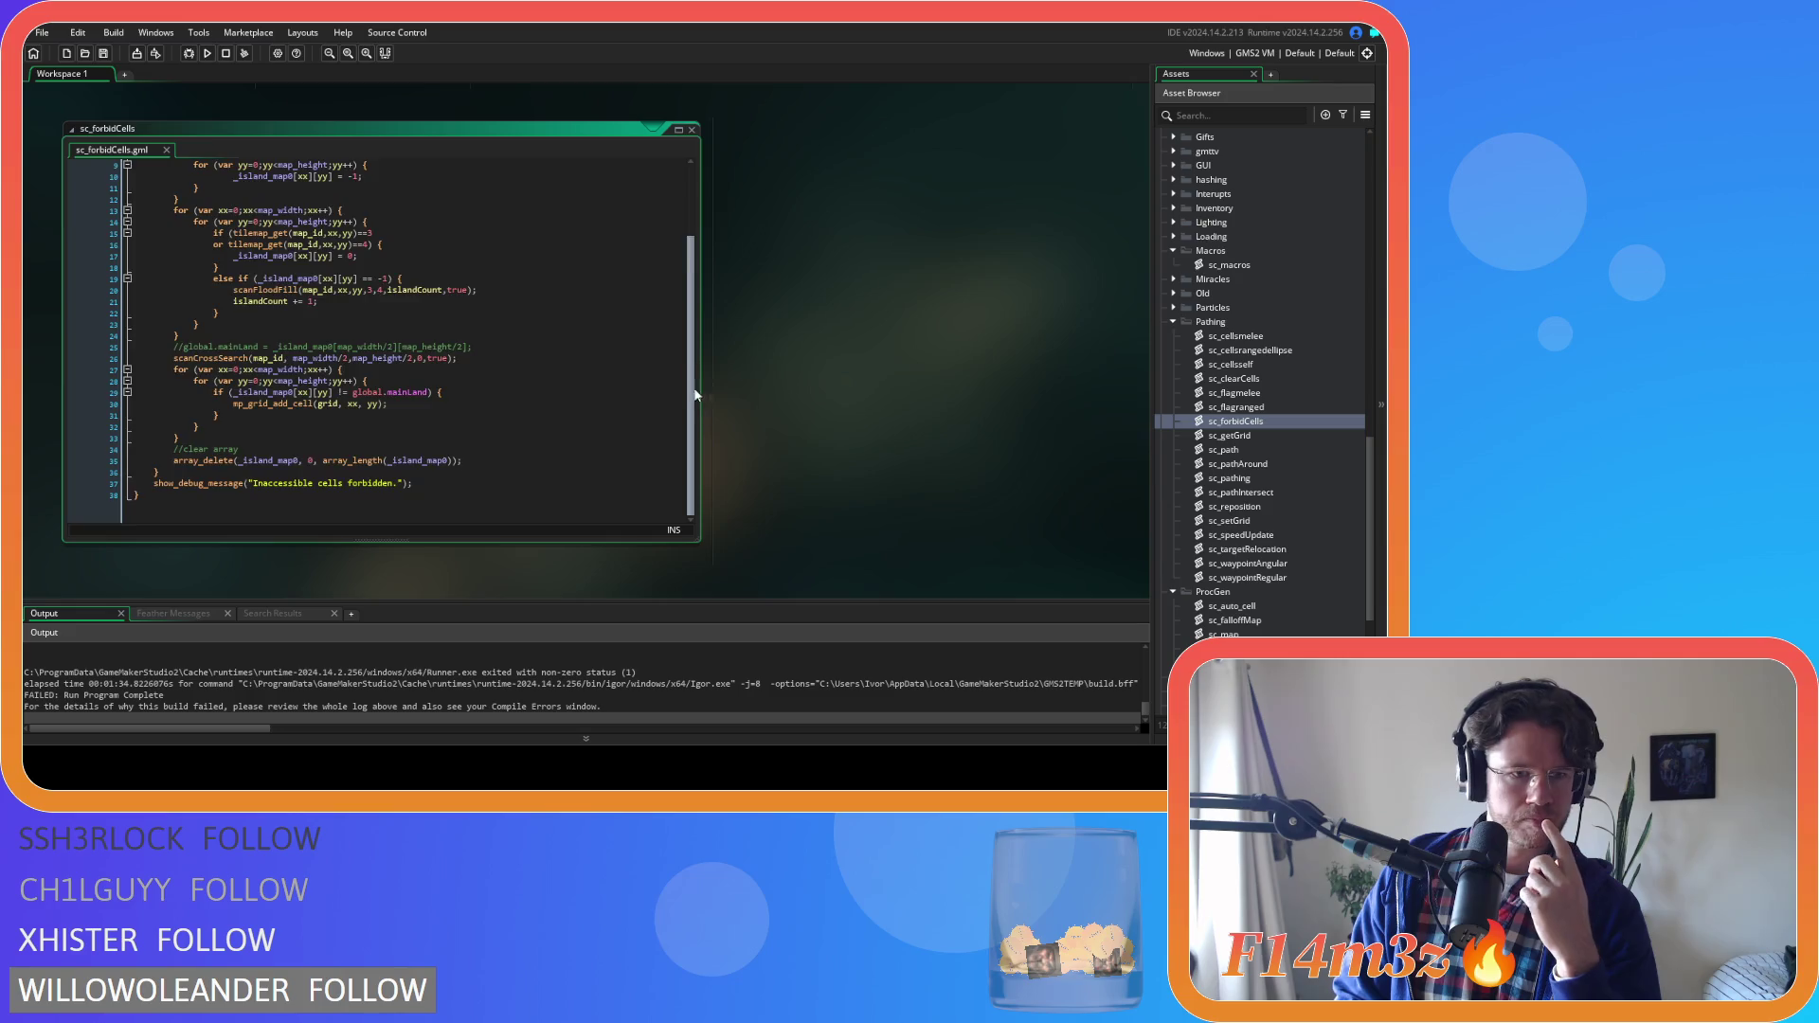
scroll(676, 240, up, 4)
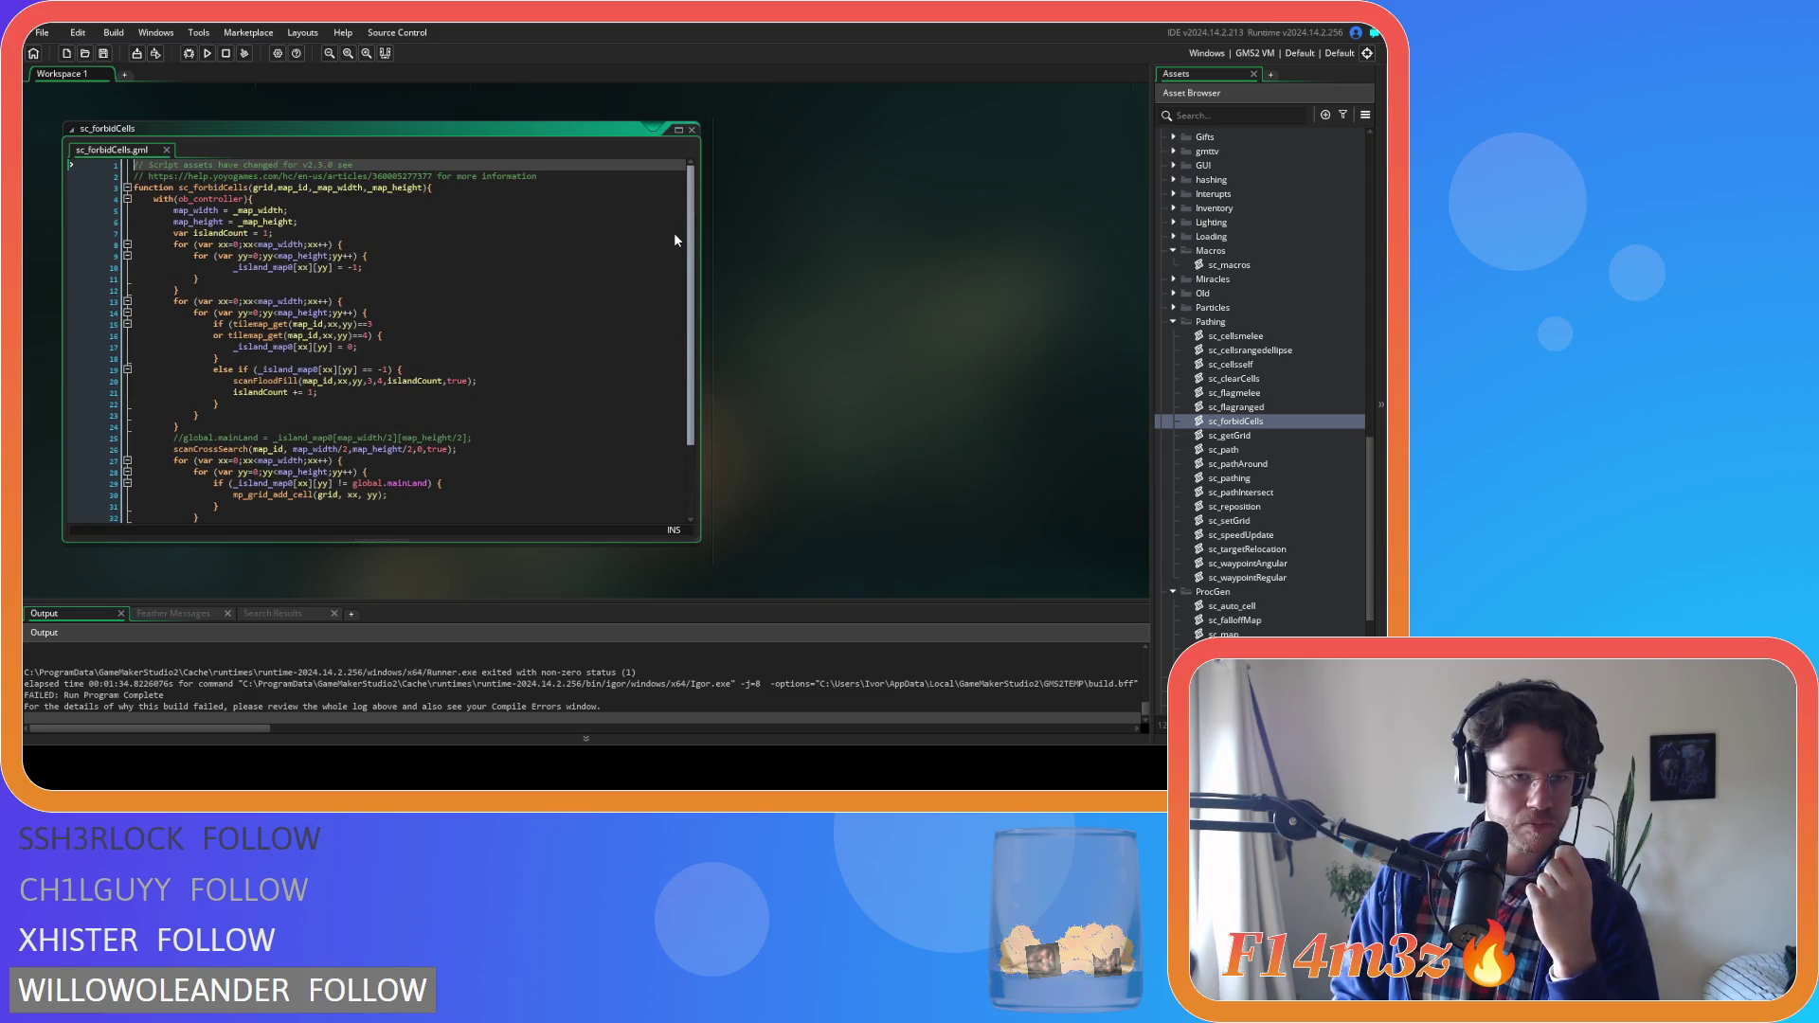
scroll(678, 303, down, 3)
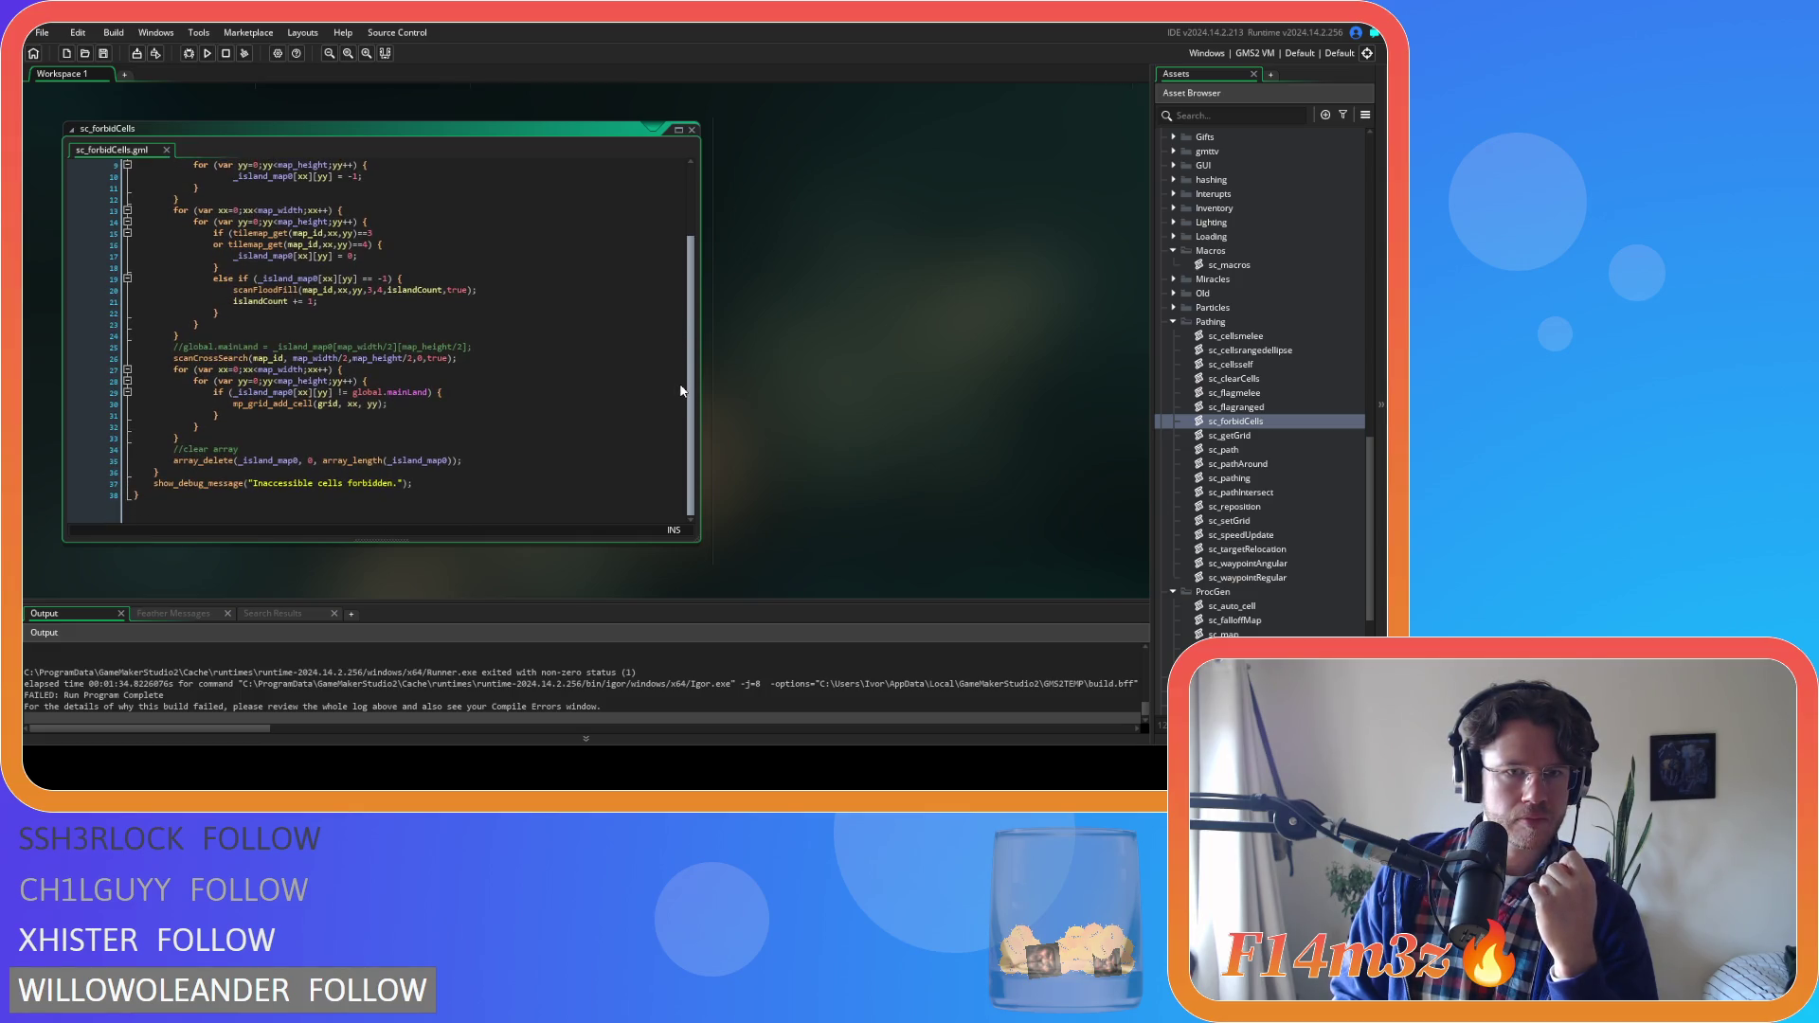
scroll(683, 368, up, 1)
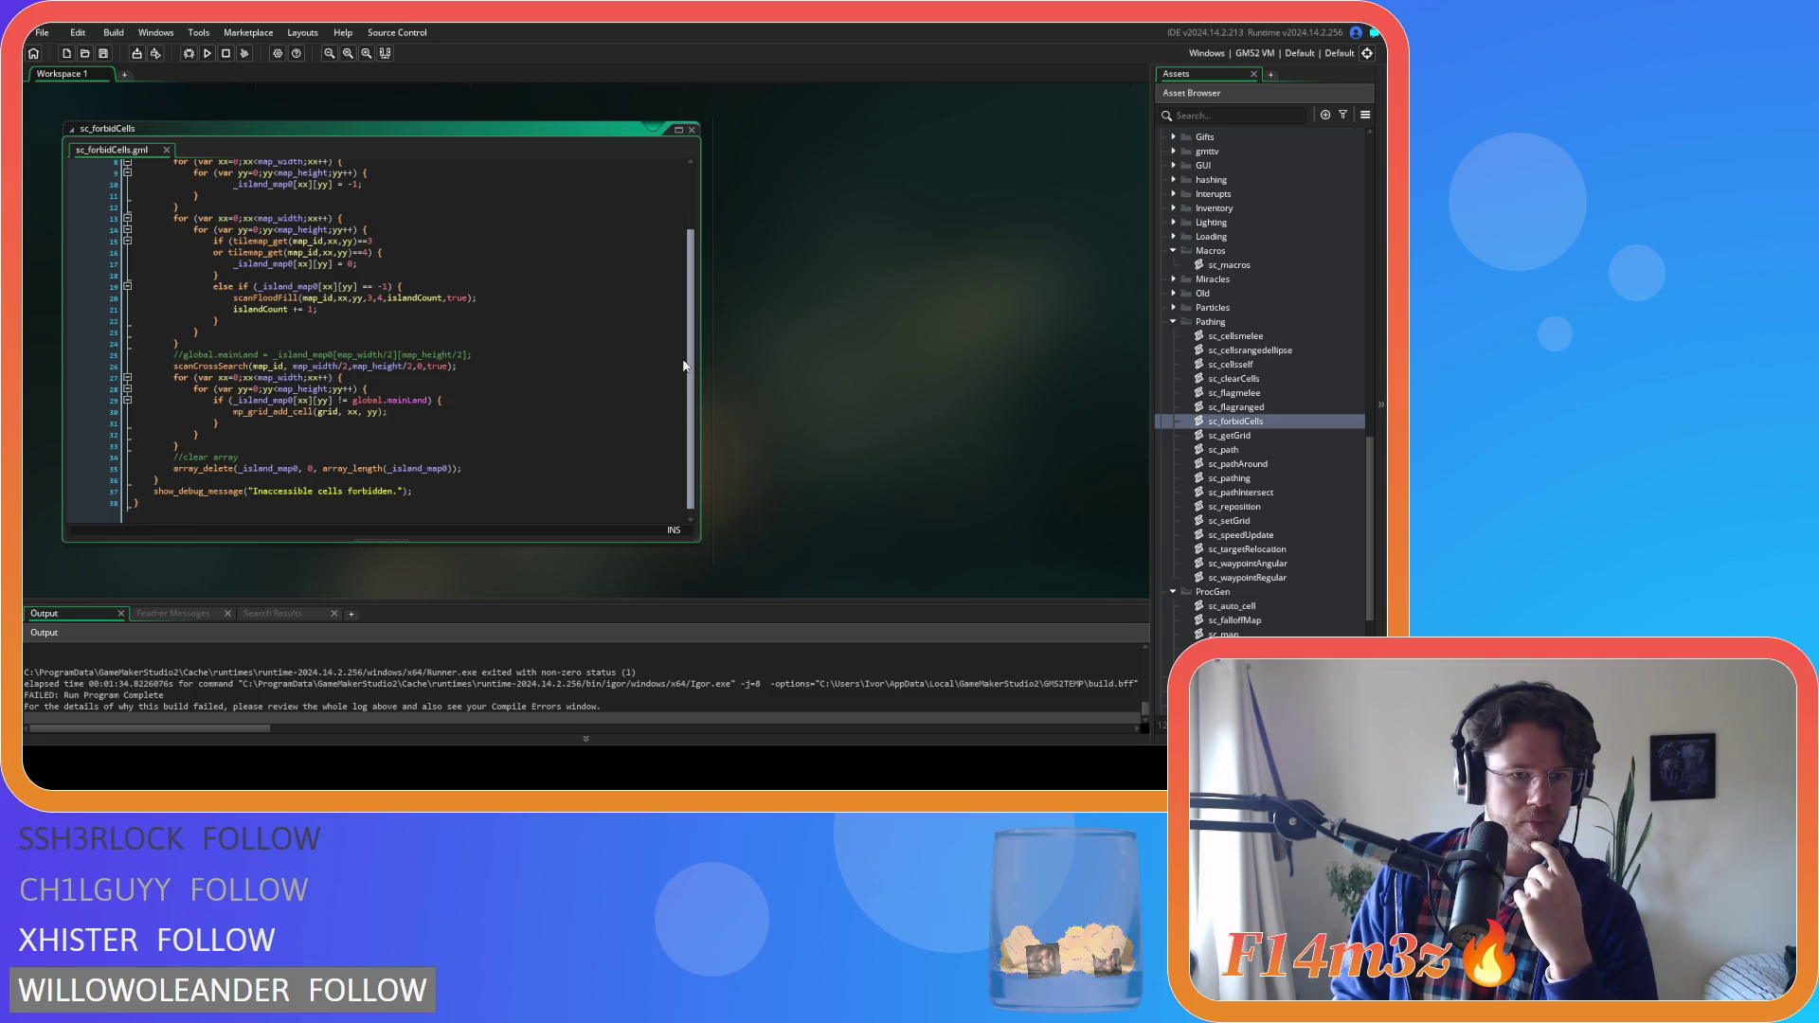
scroll(685, 366, up, 3)
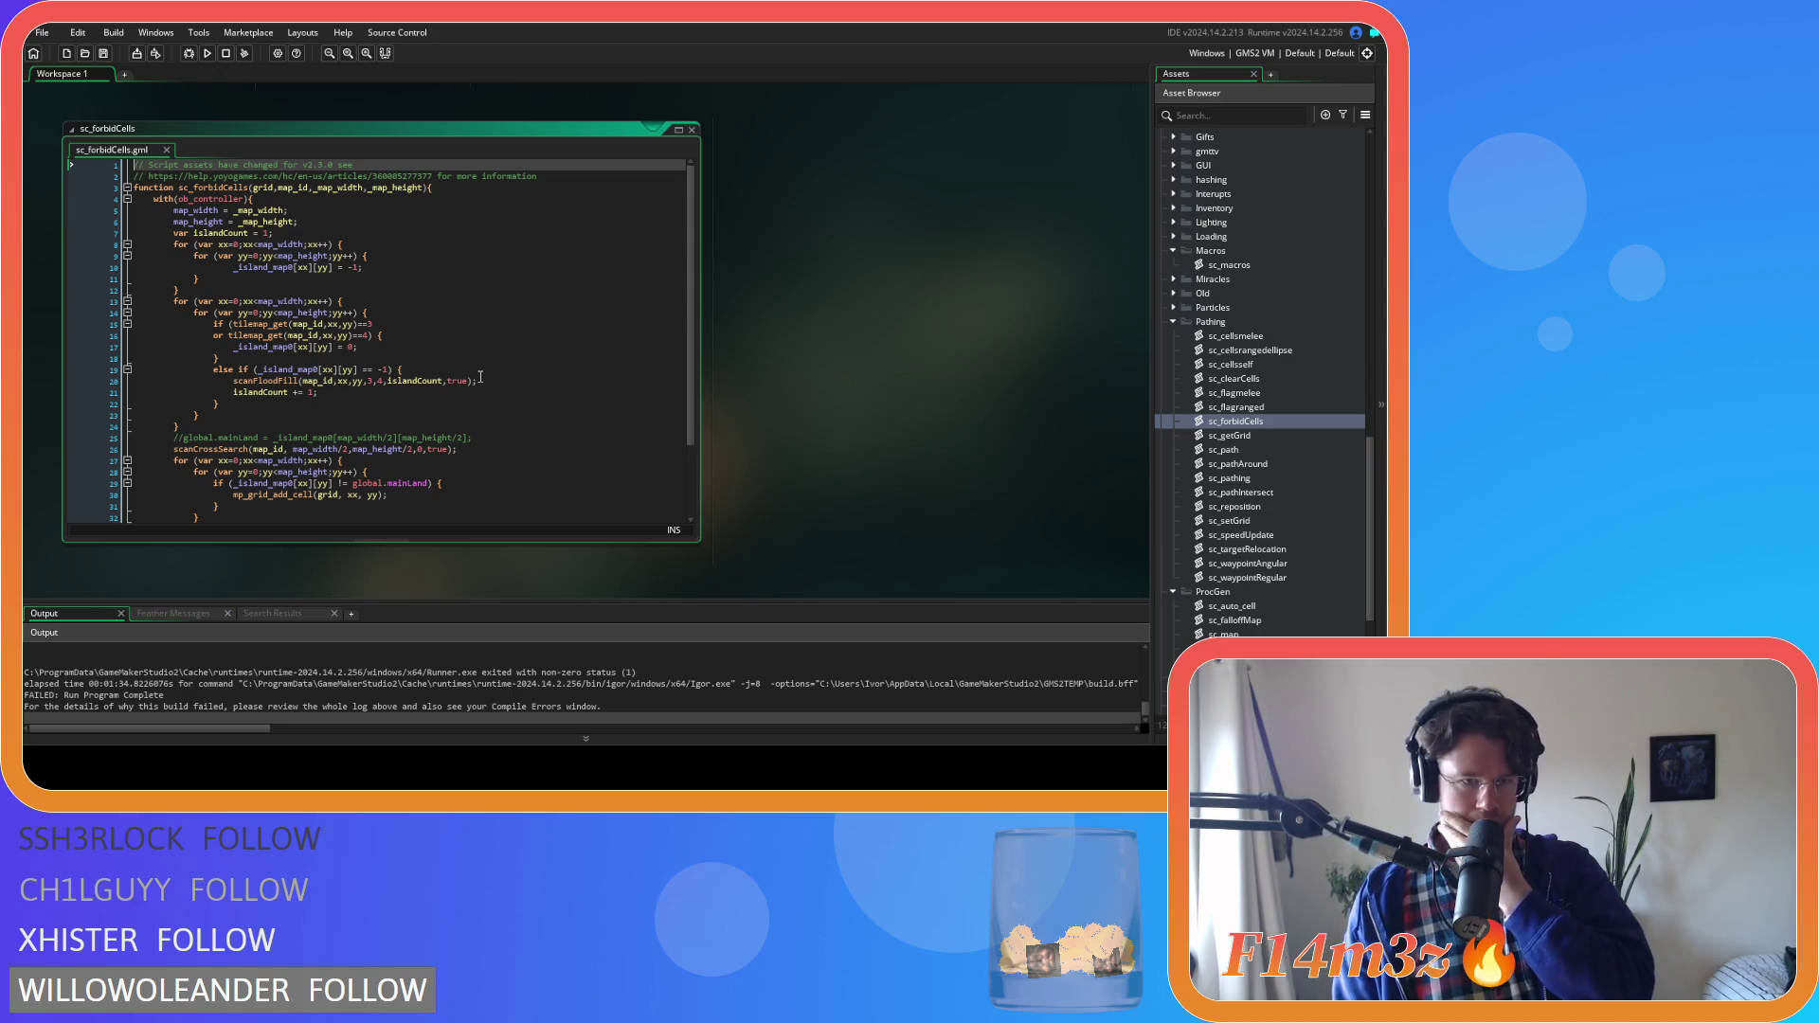
click(371, 325)
click(366, 337)
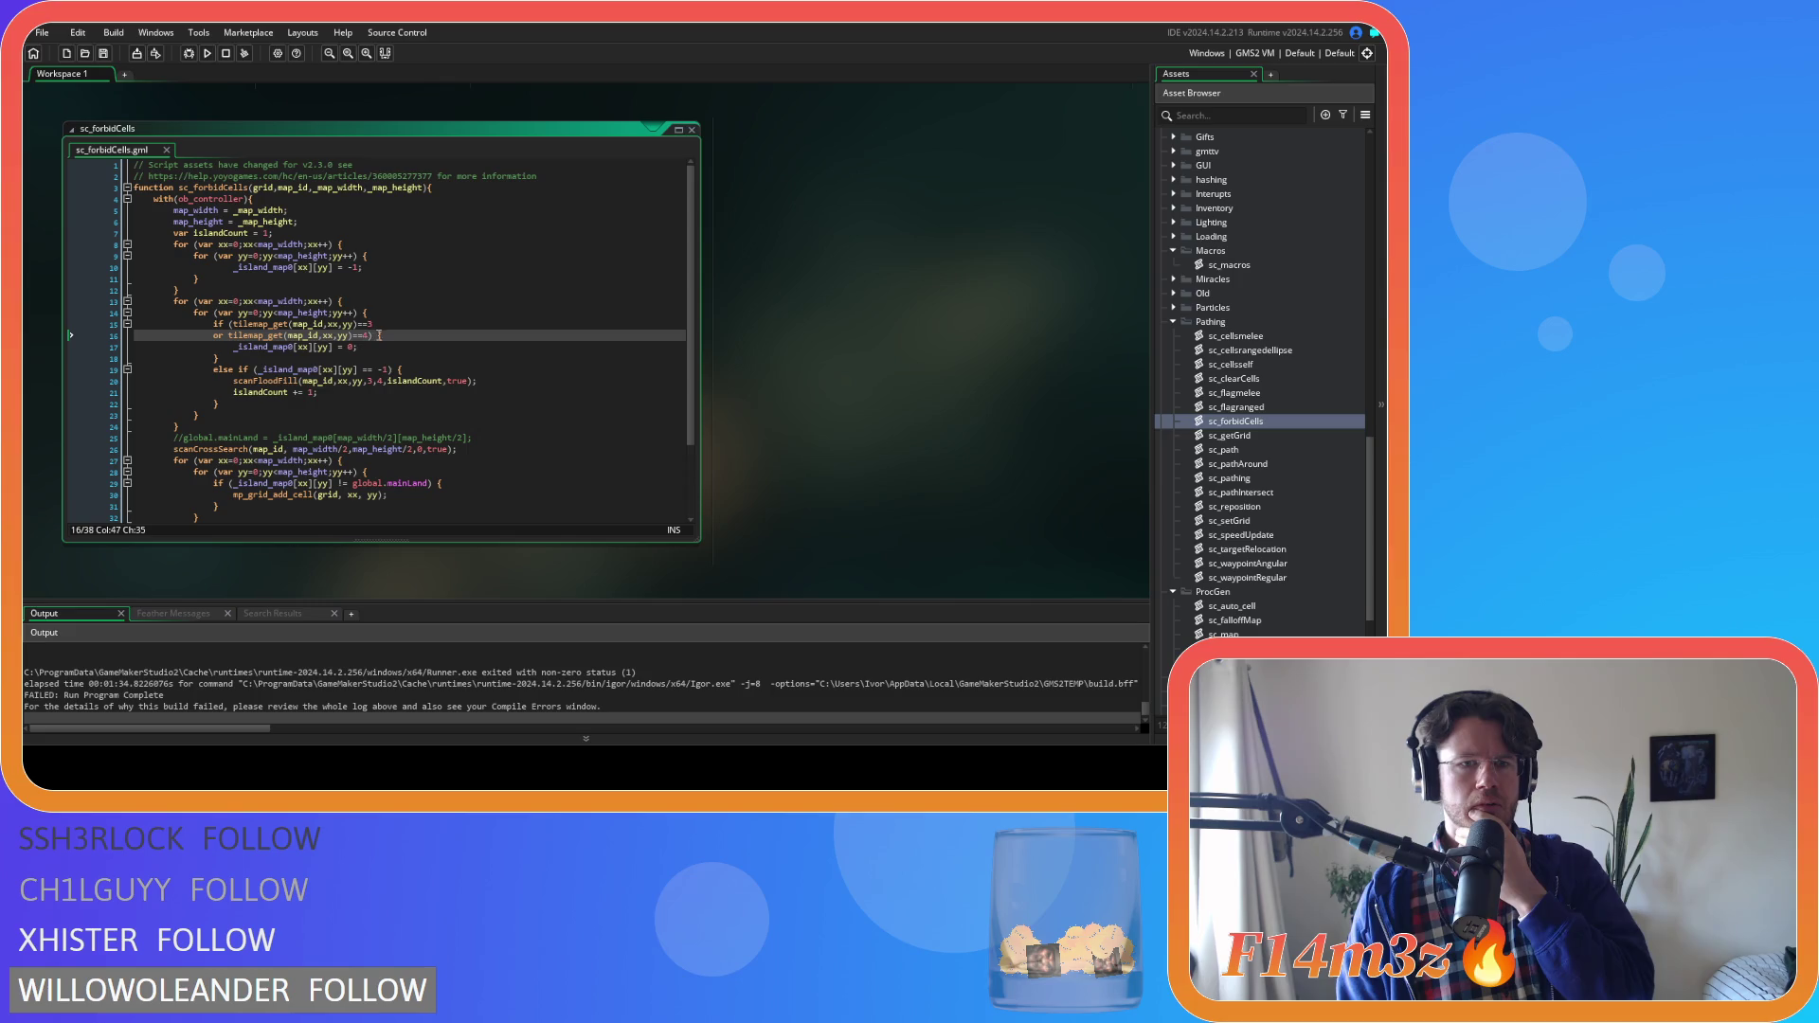
key(Up)
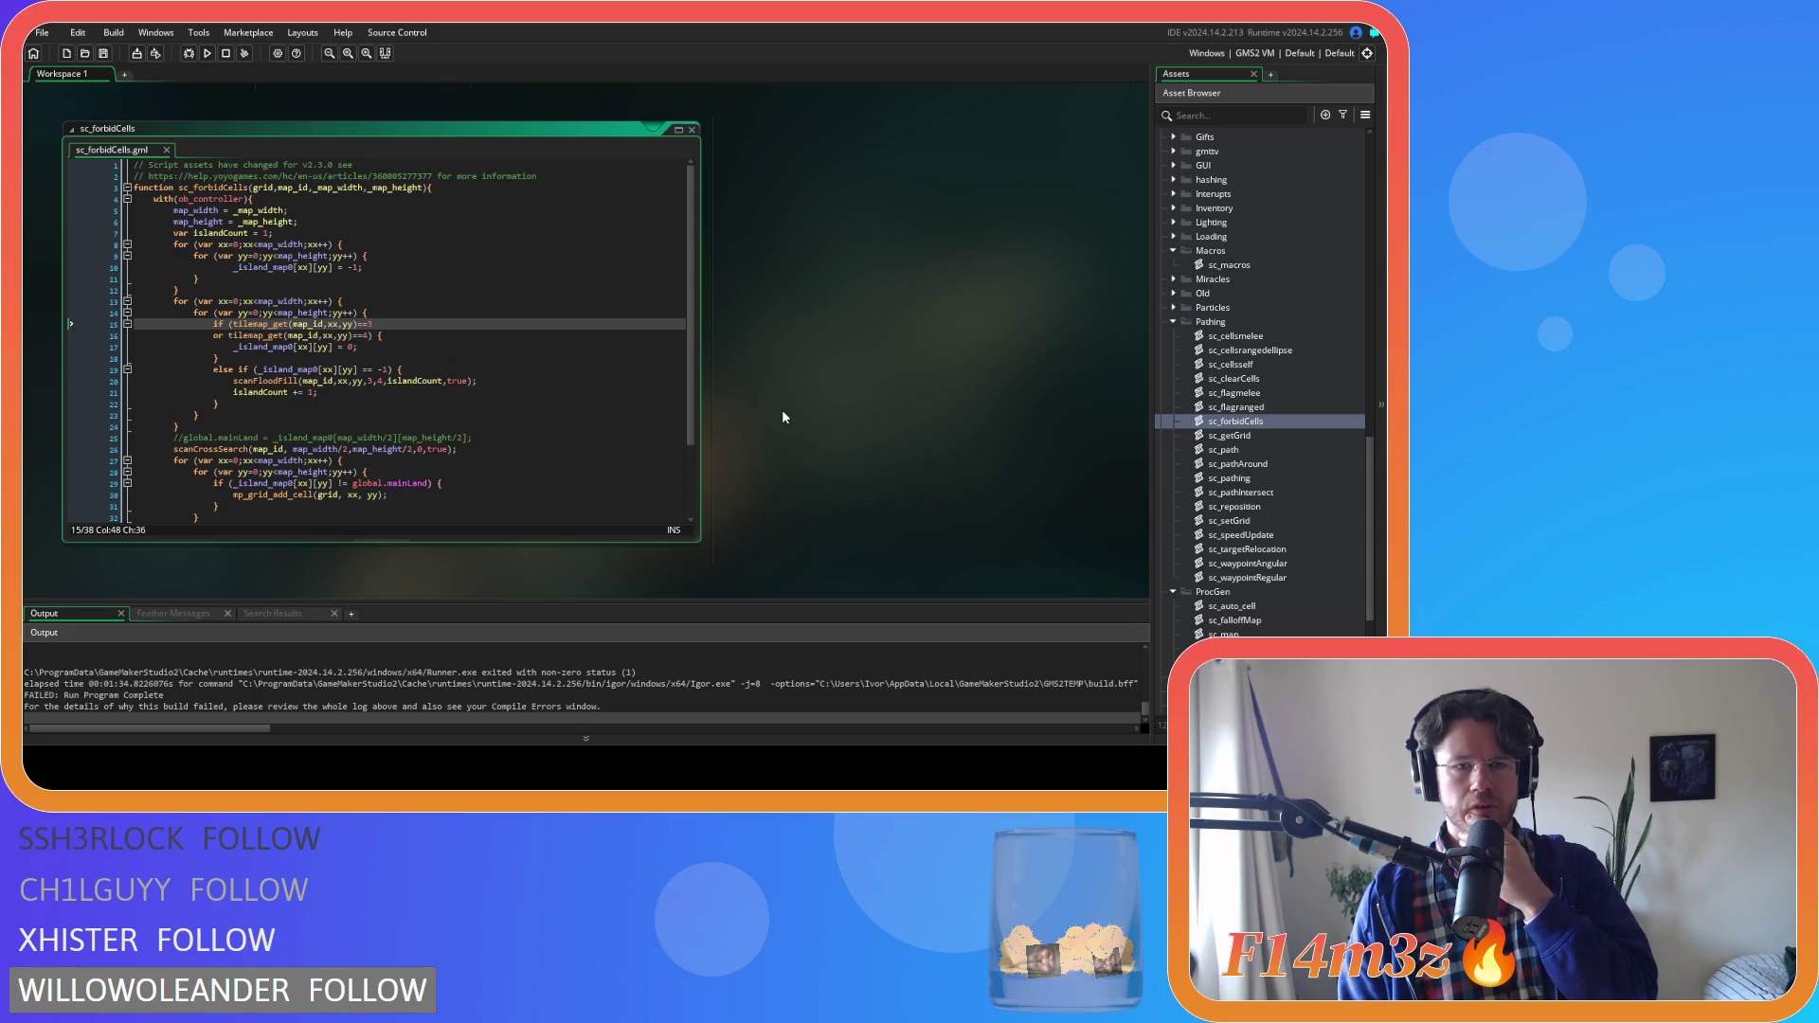
Scroll the workspace up to the sc_spawnPlants window and its instance_exists-guarded distance checks
scroll(782, 417, up, 8)
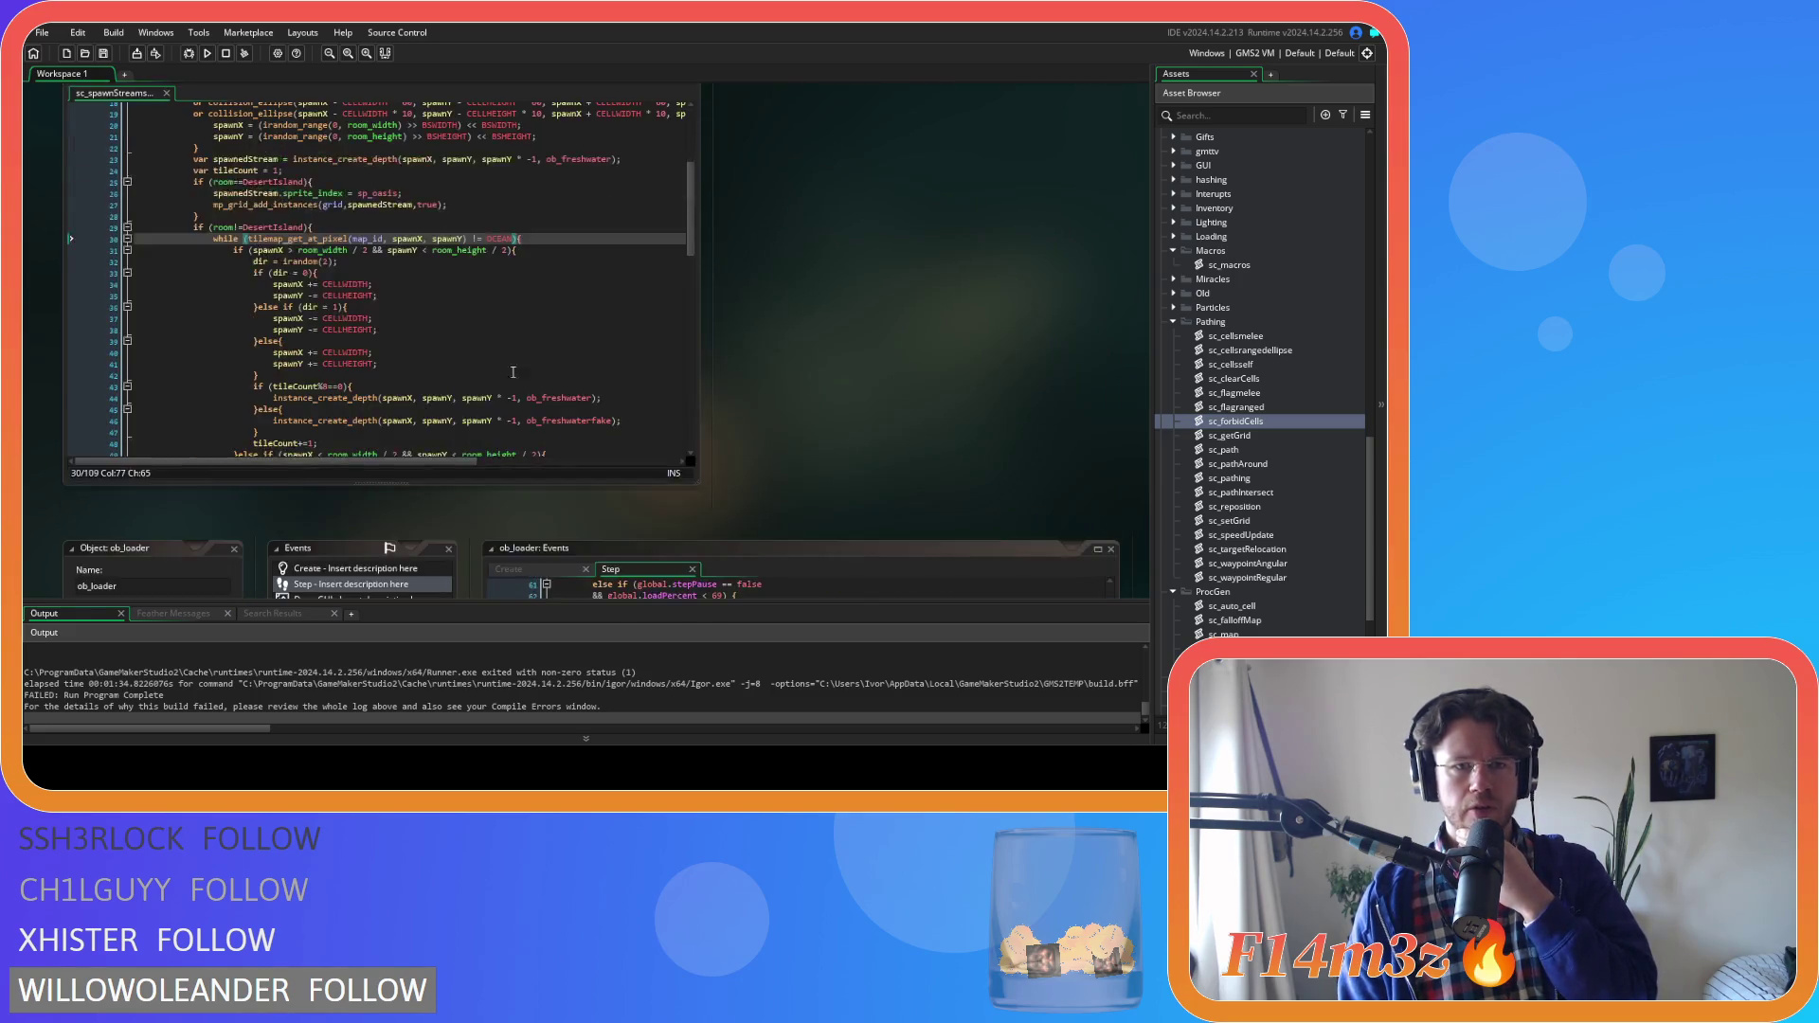
scroll(783, 375, up, 8)
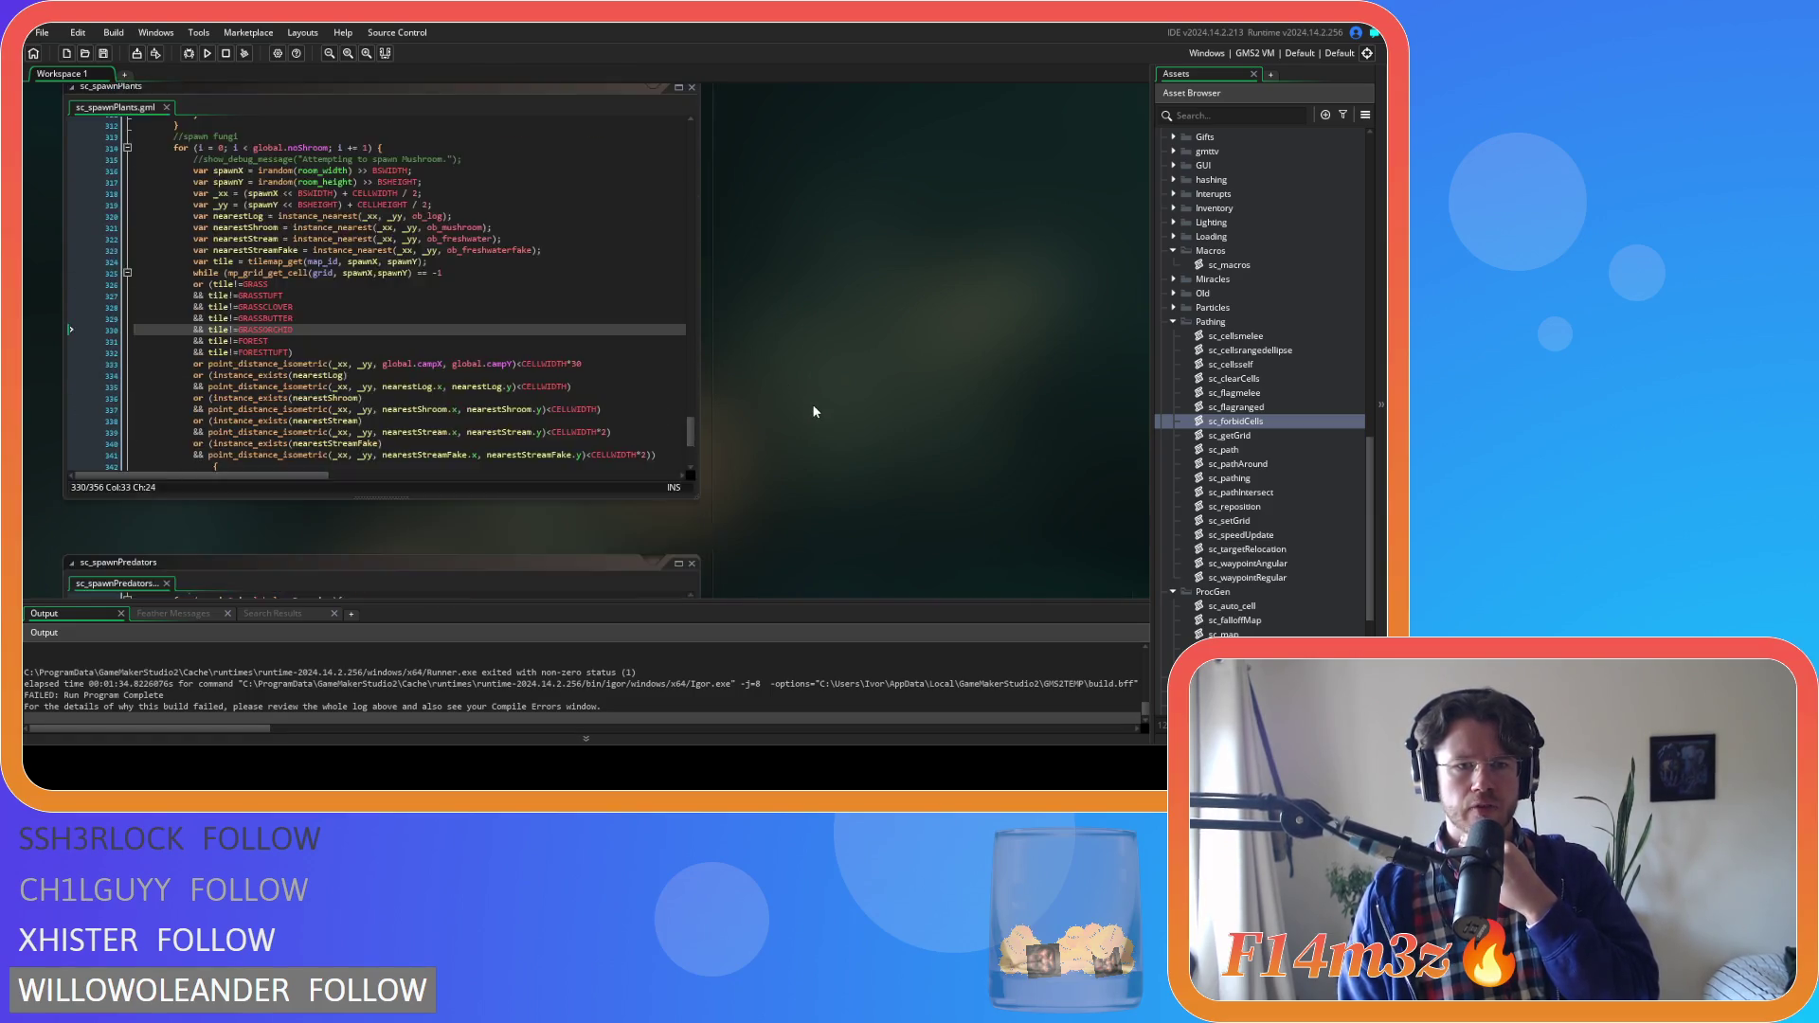
scroll(813, 411, up, 10)
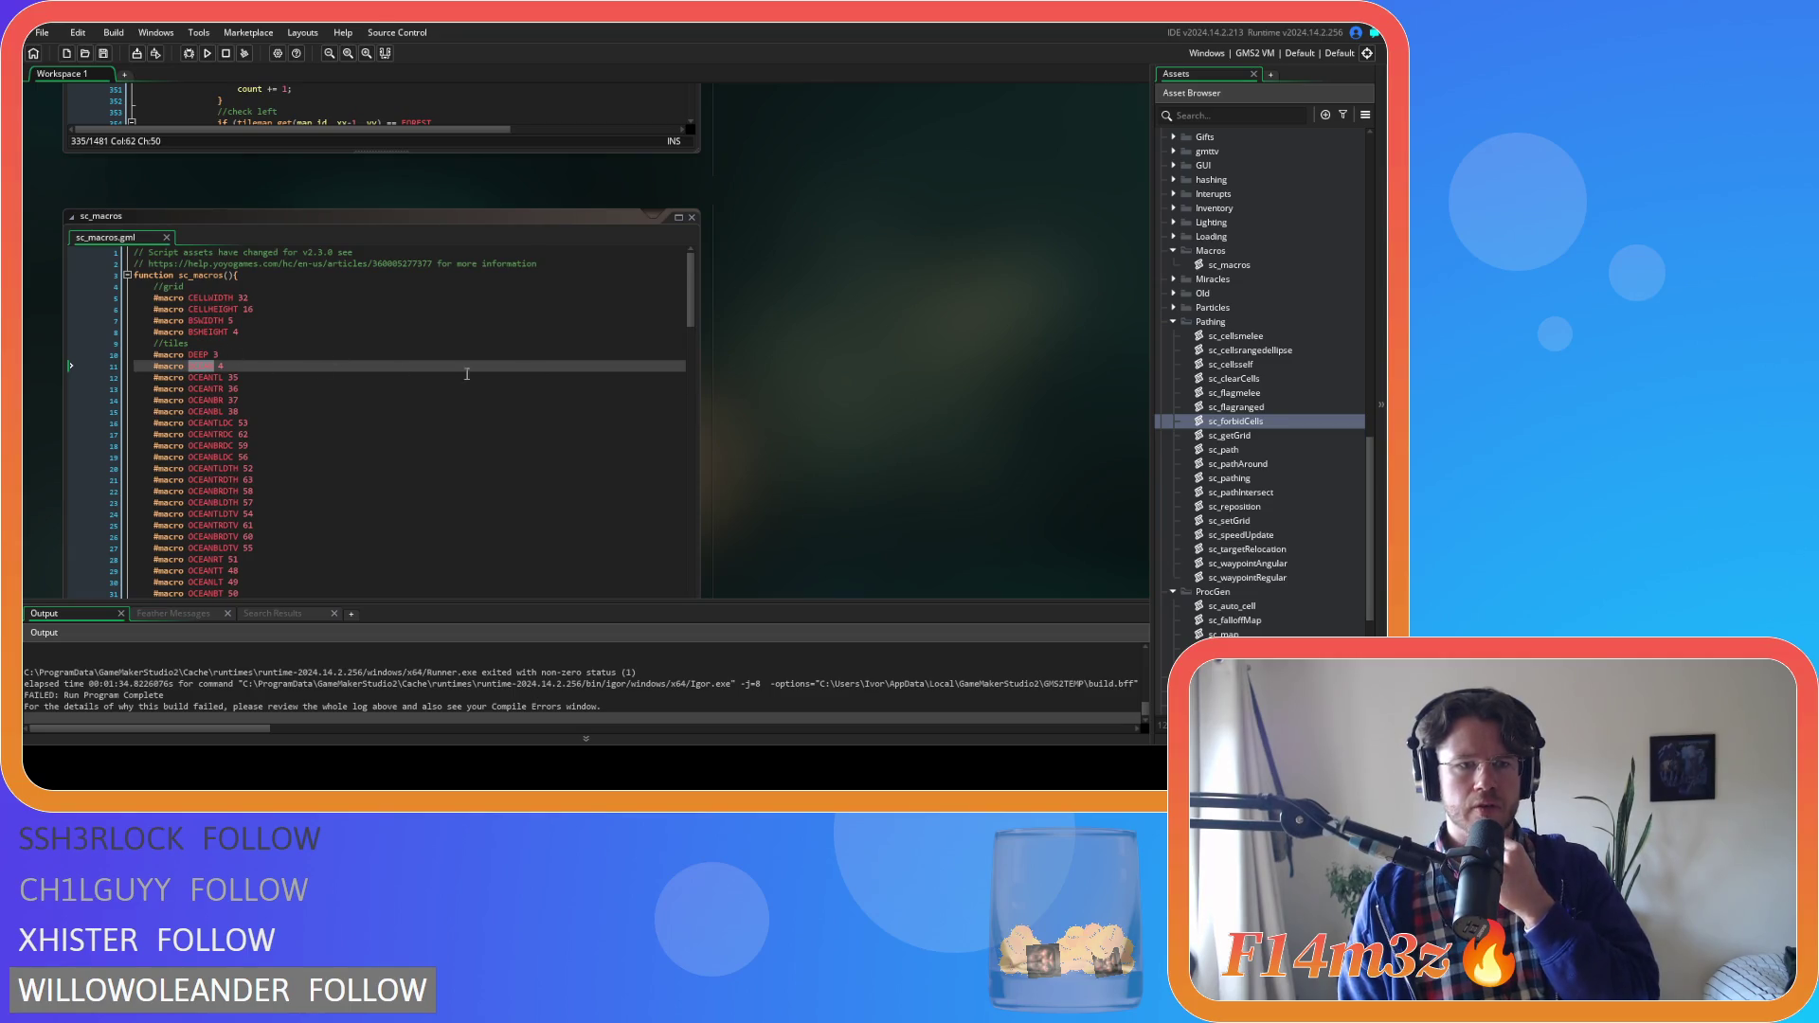
scroll(799, 409, down, 8)
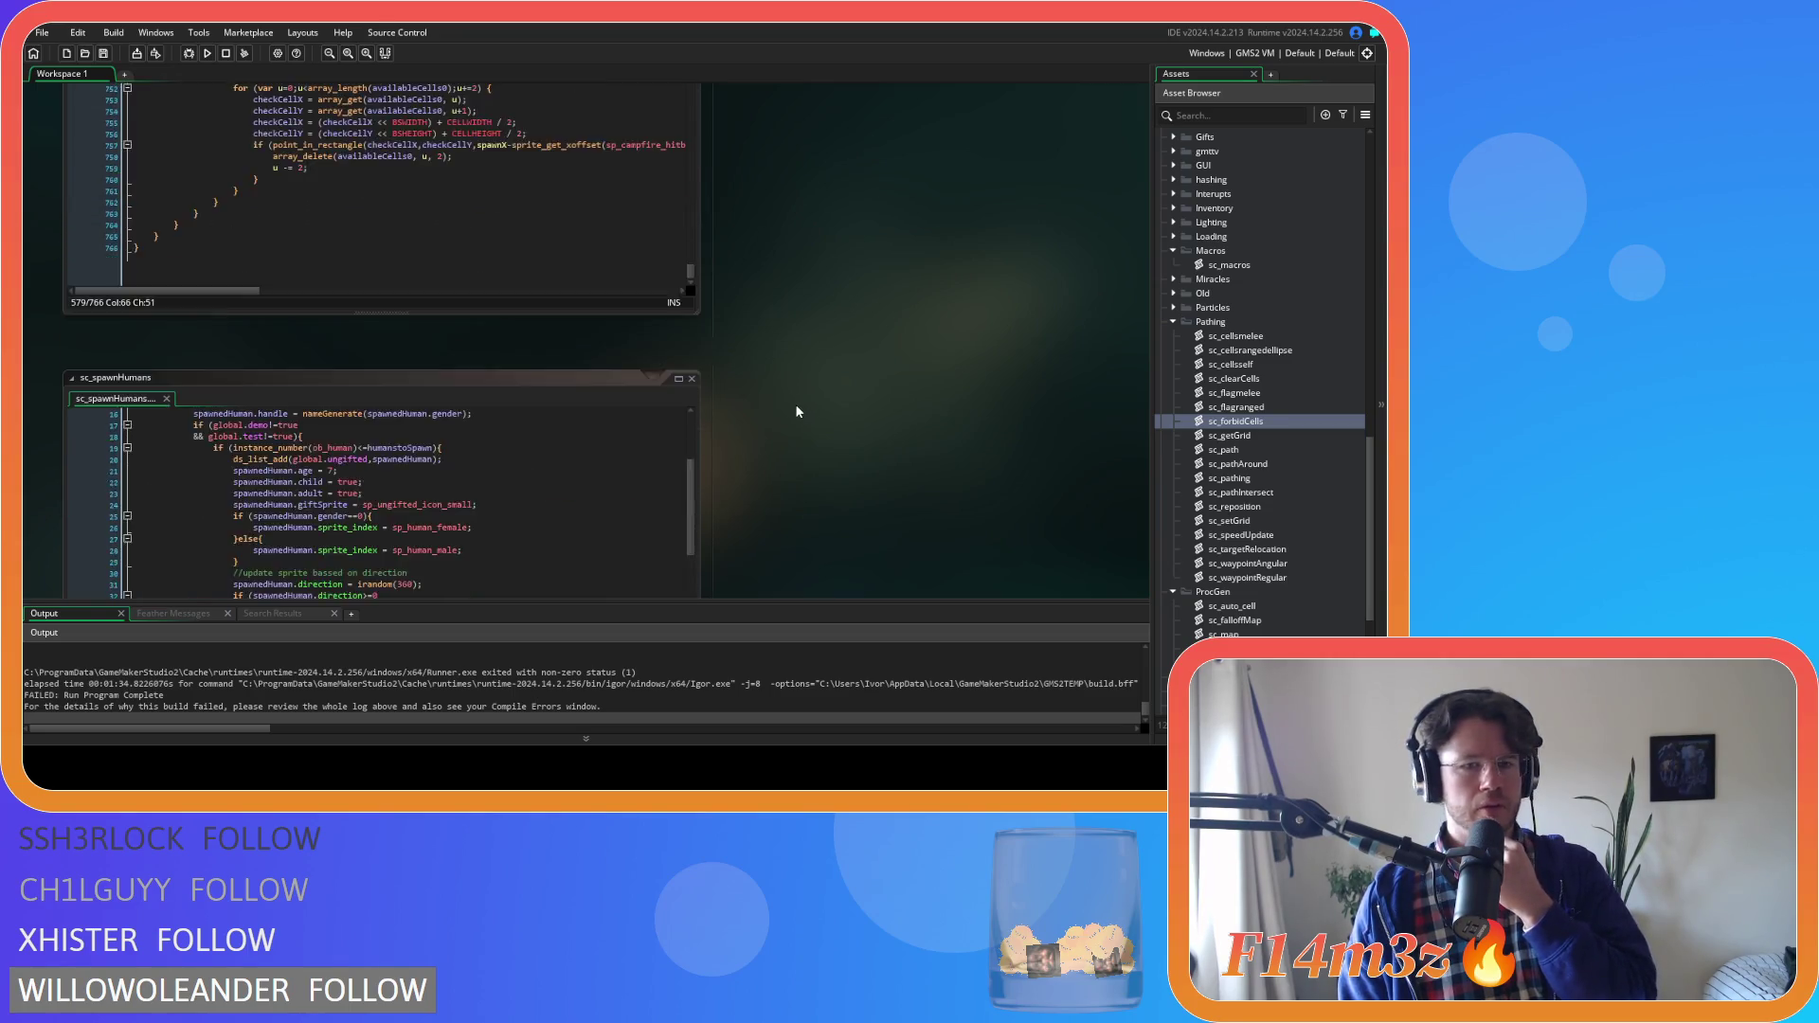
scroll(796, 411, down, 6)
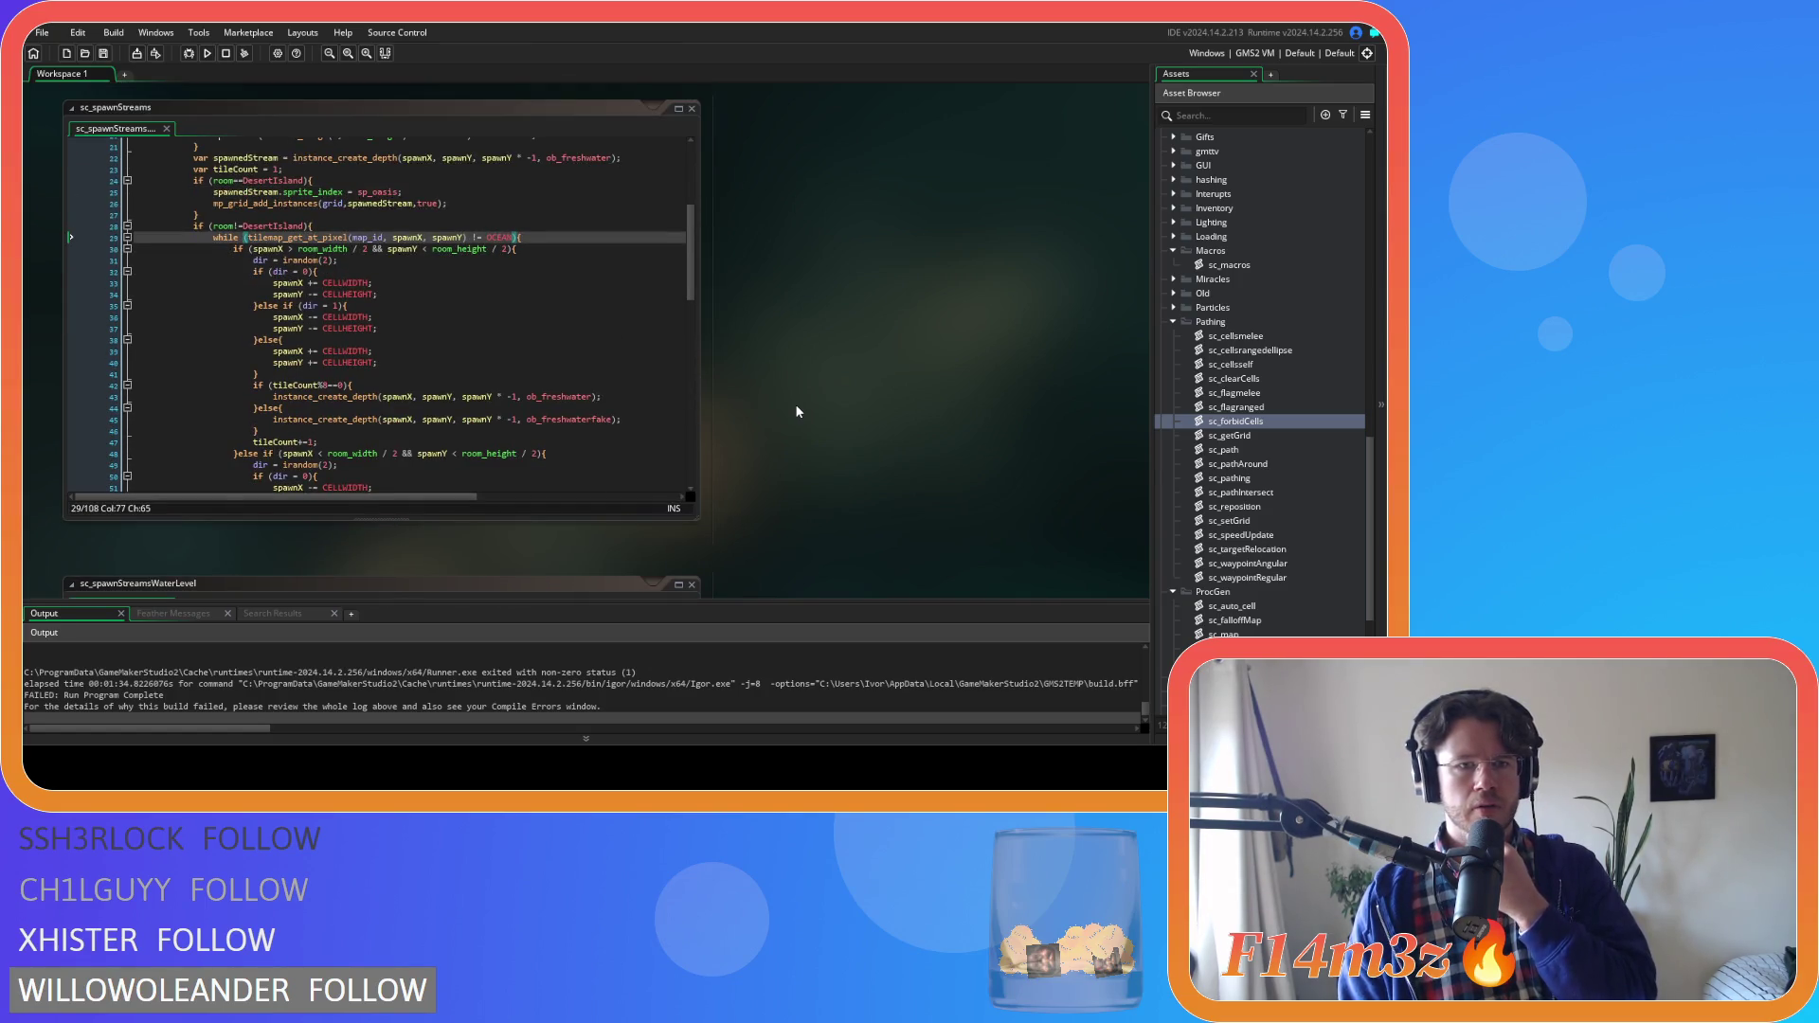
scroll(796, 411, down, 2)
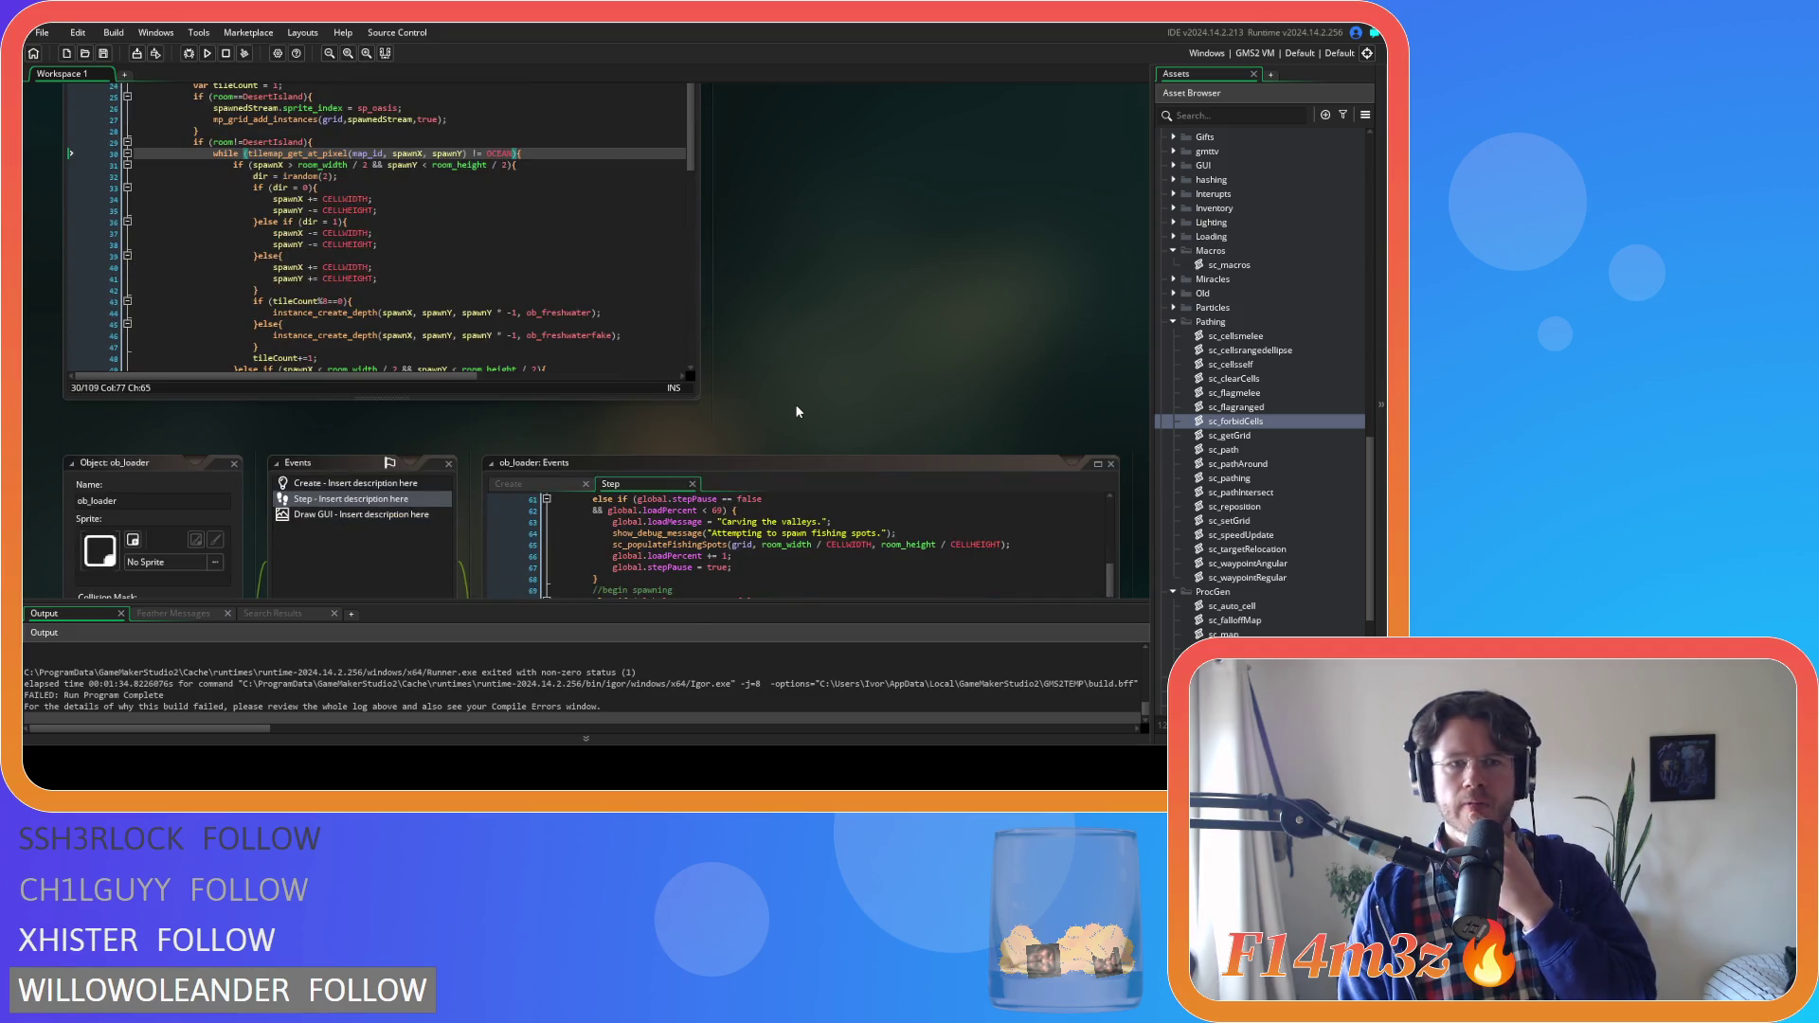
scroll(473, 709, up, 2)
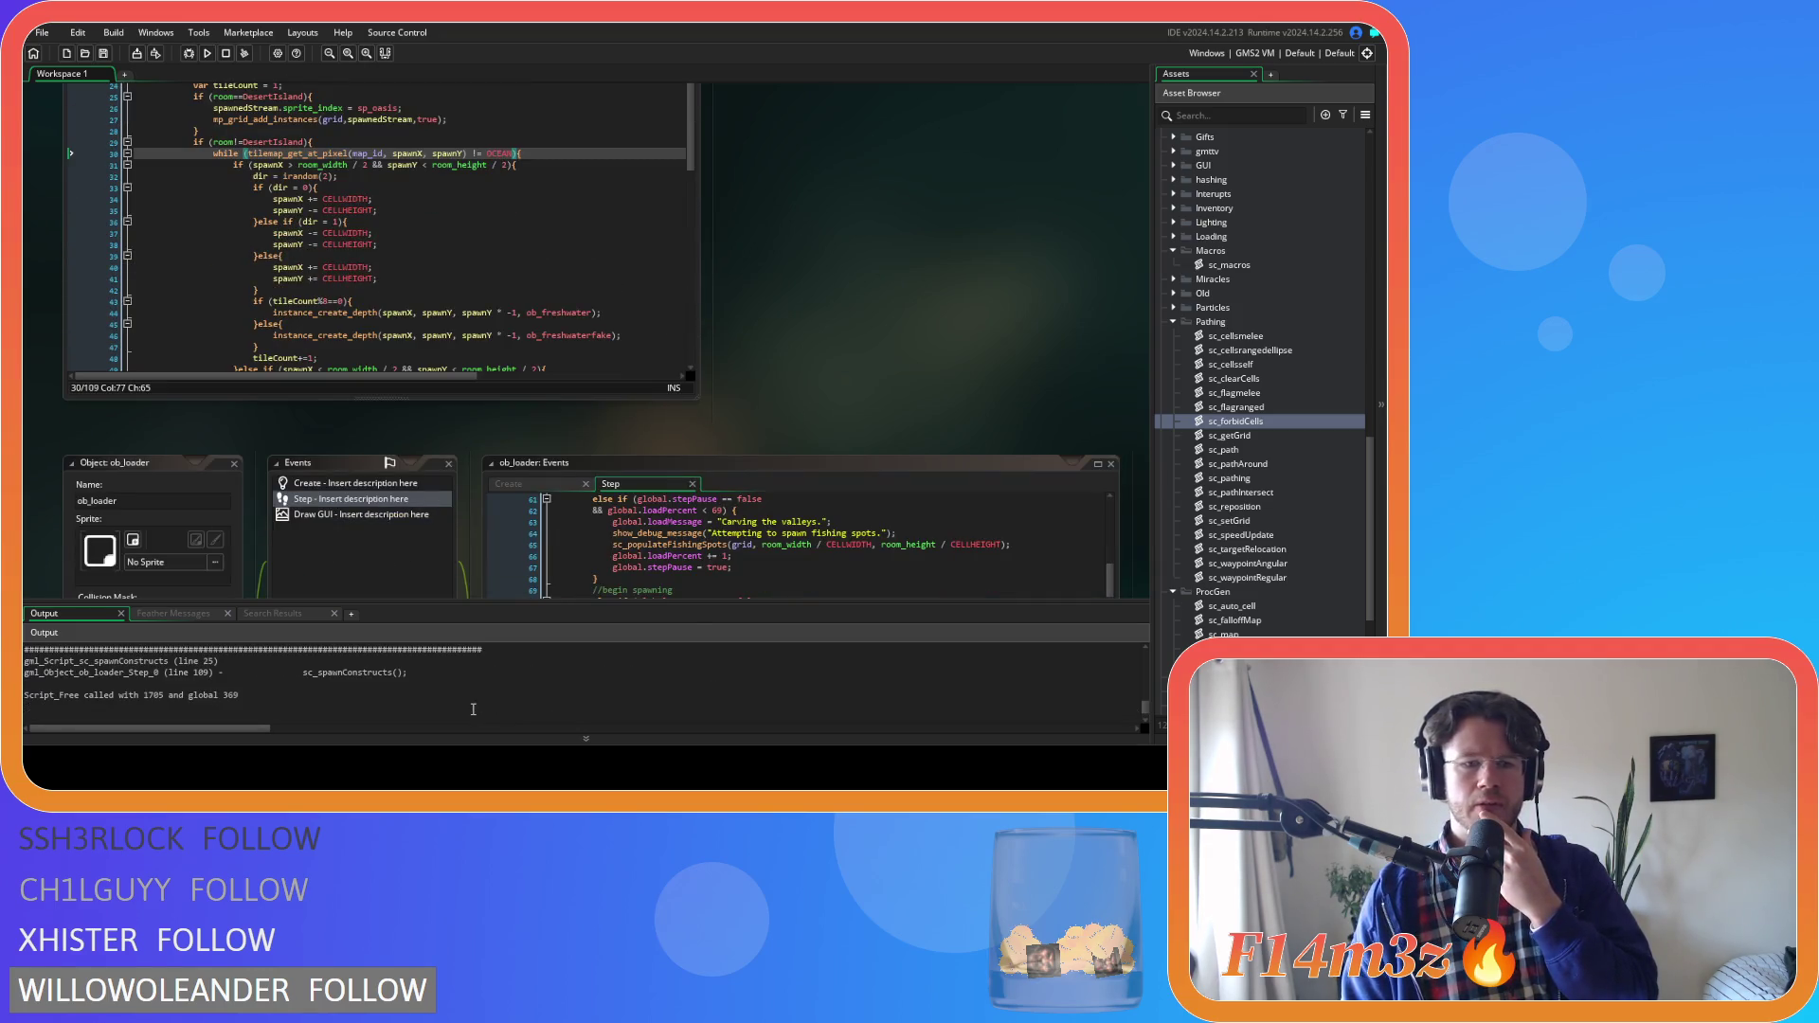
scroll(473, 708, down, 2)
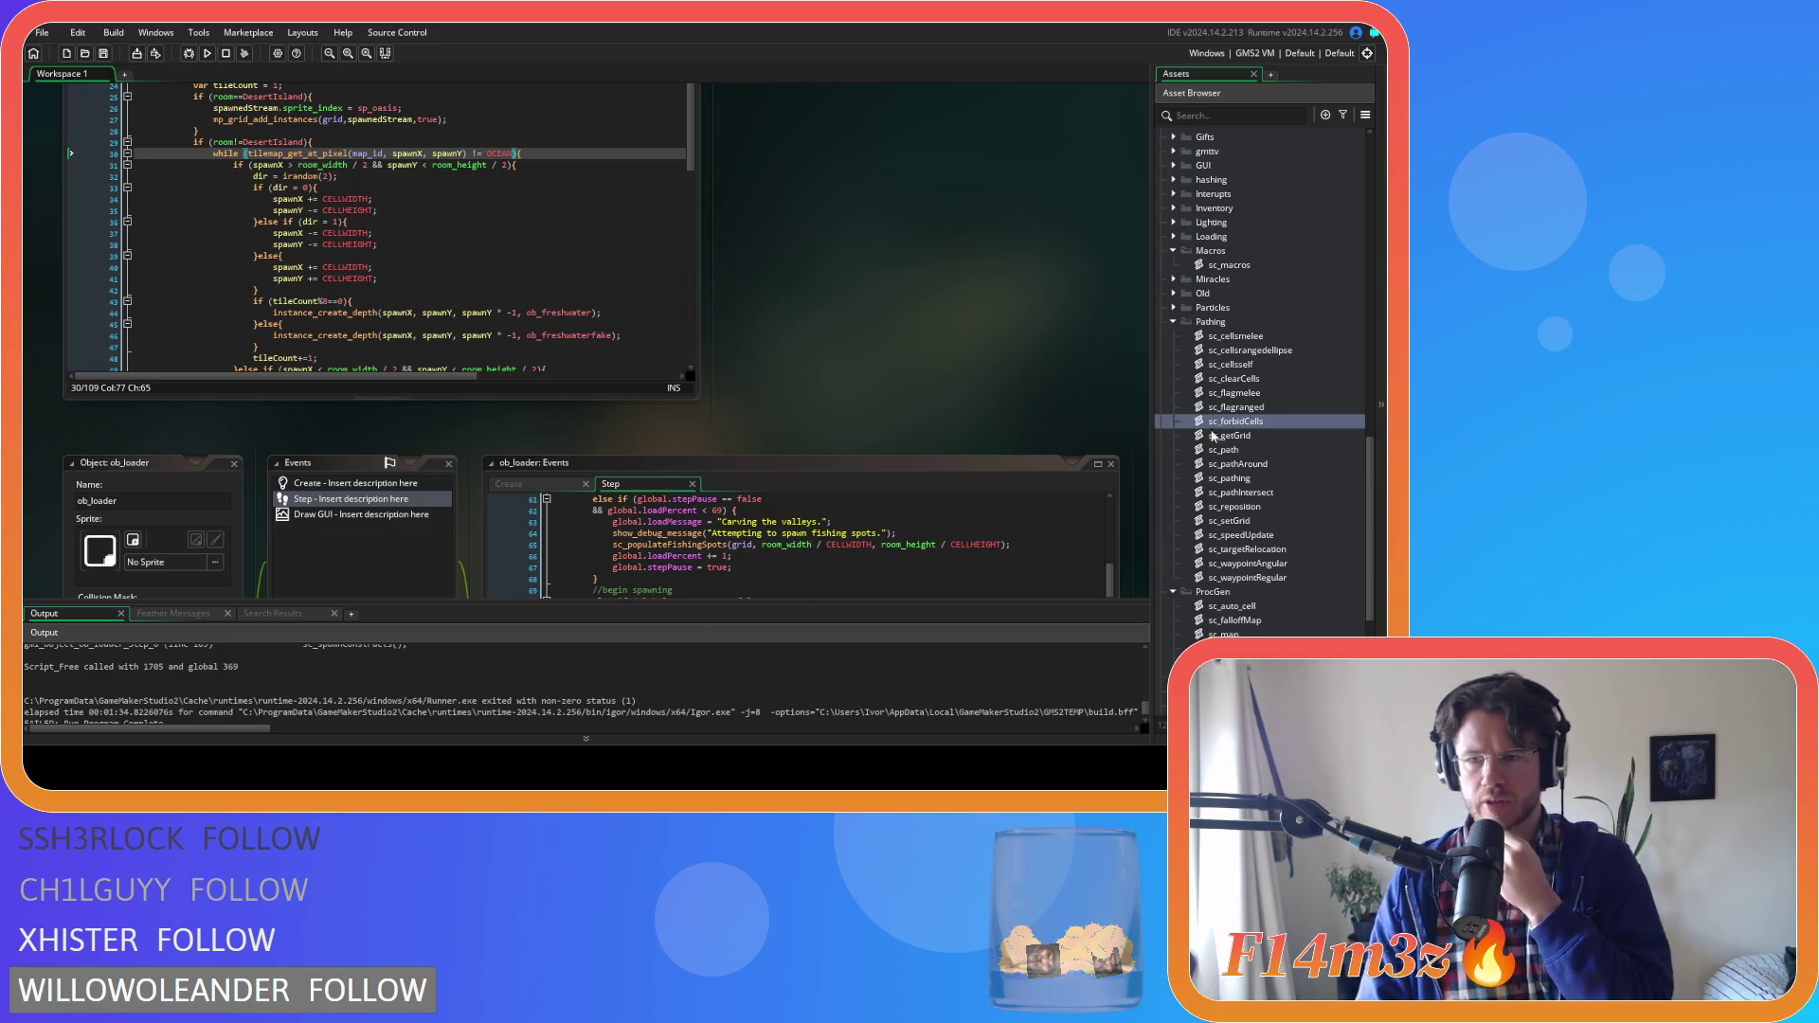
scroll(854, 343, down, 2)
scroll(407, 468, down, 1)
scroll(1235, 462, down, 2)
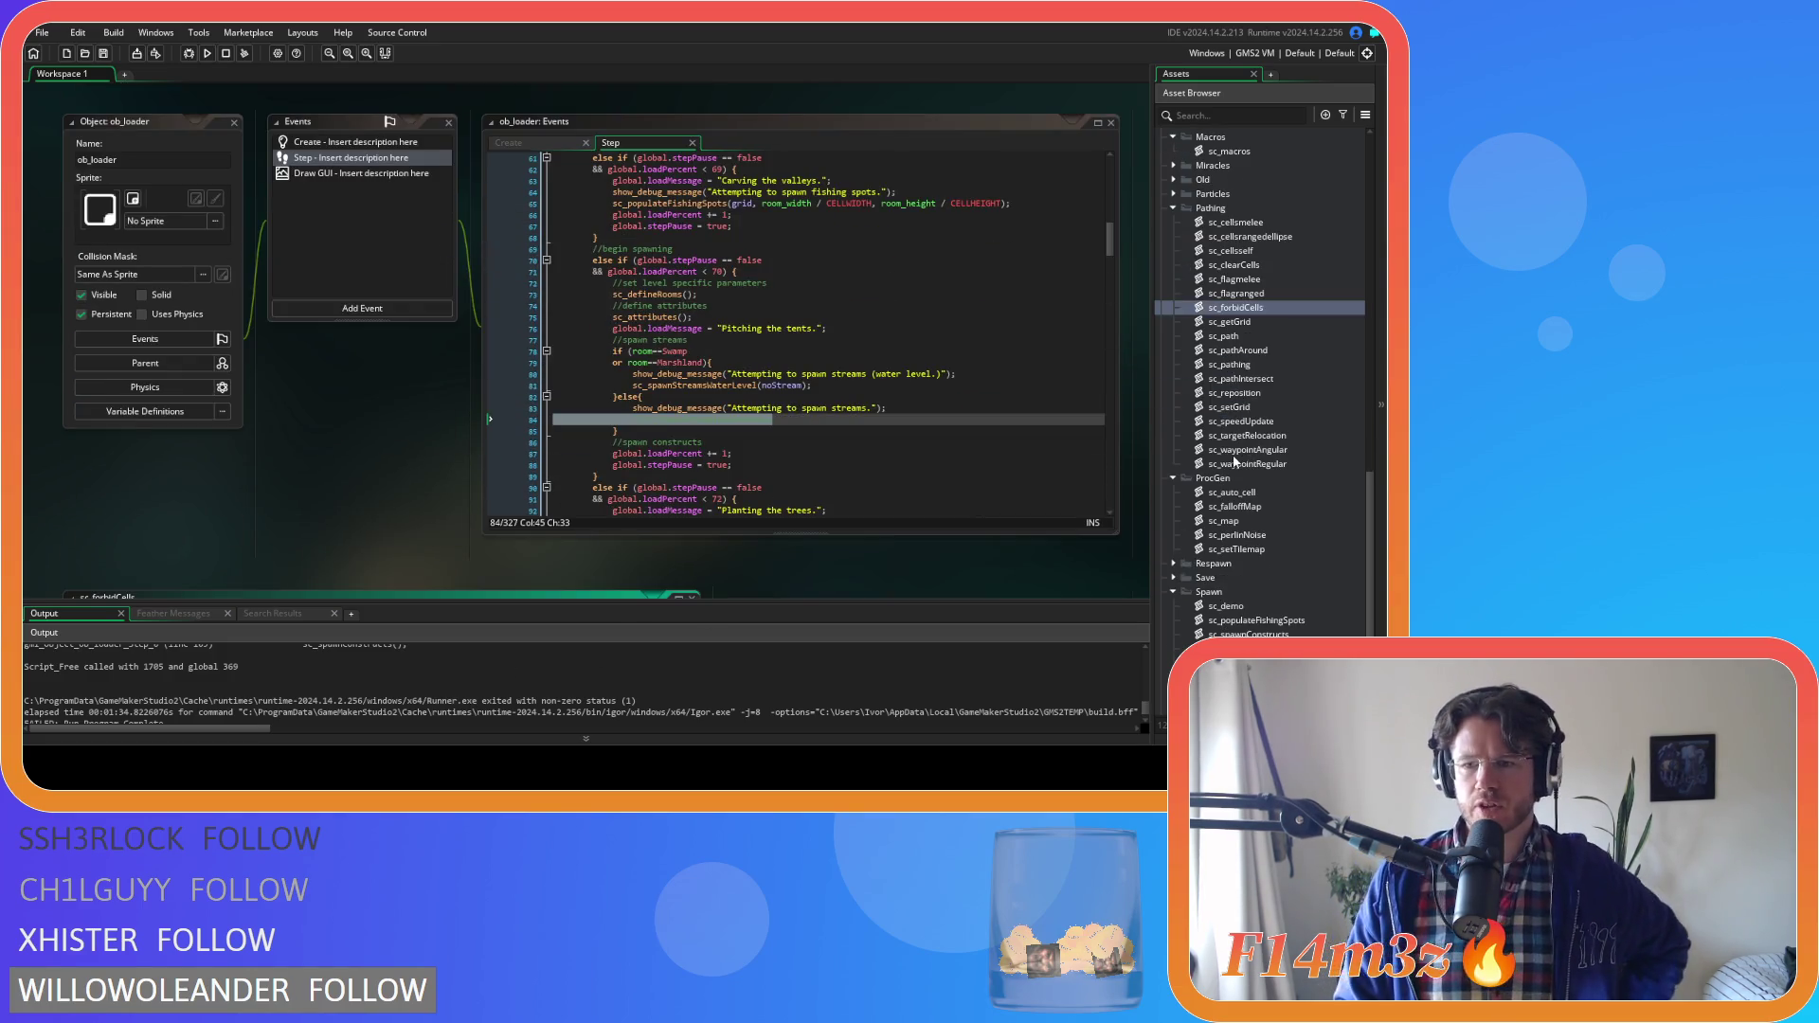
scroll(1235, 461, down, 3)
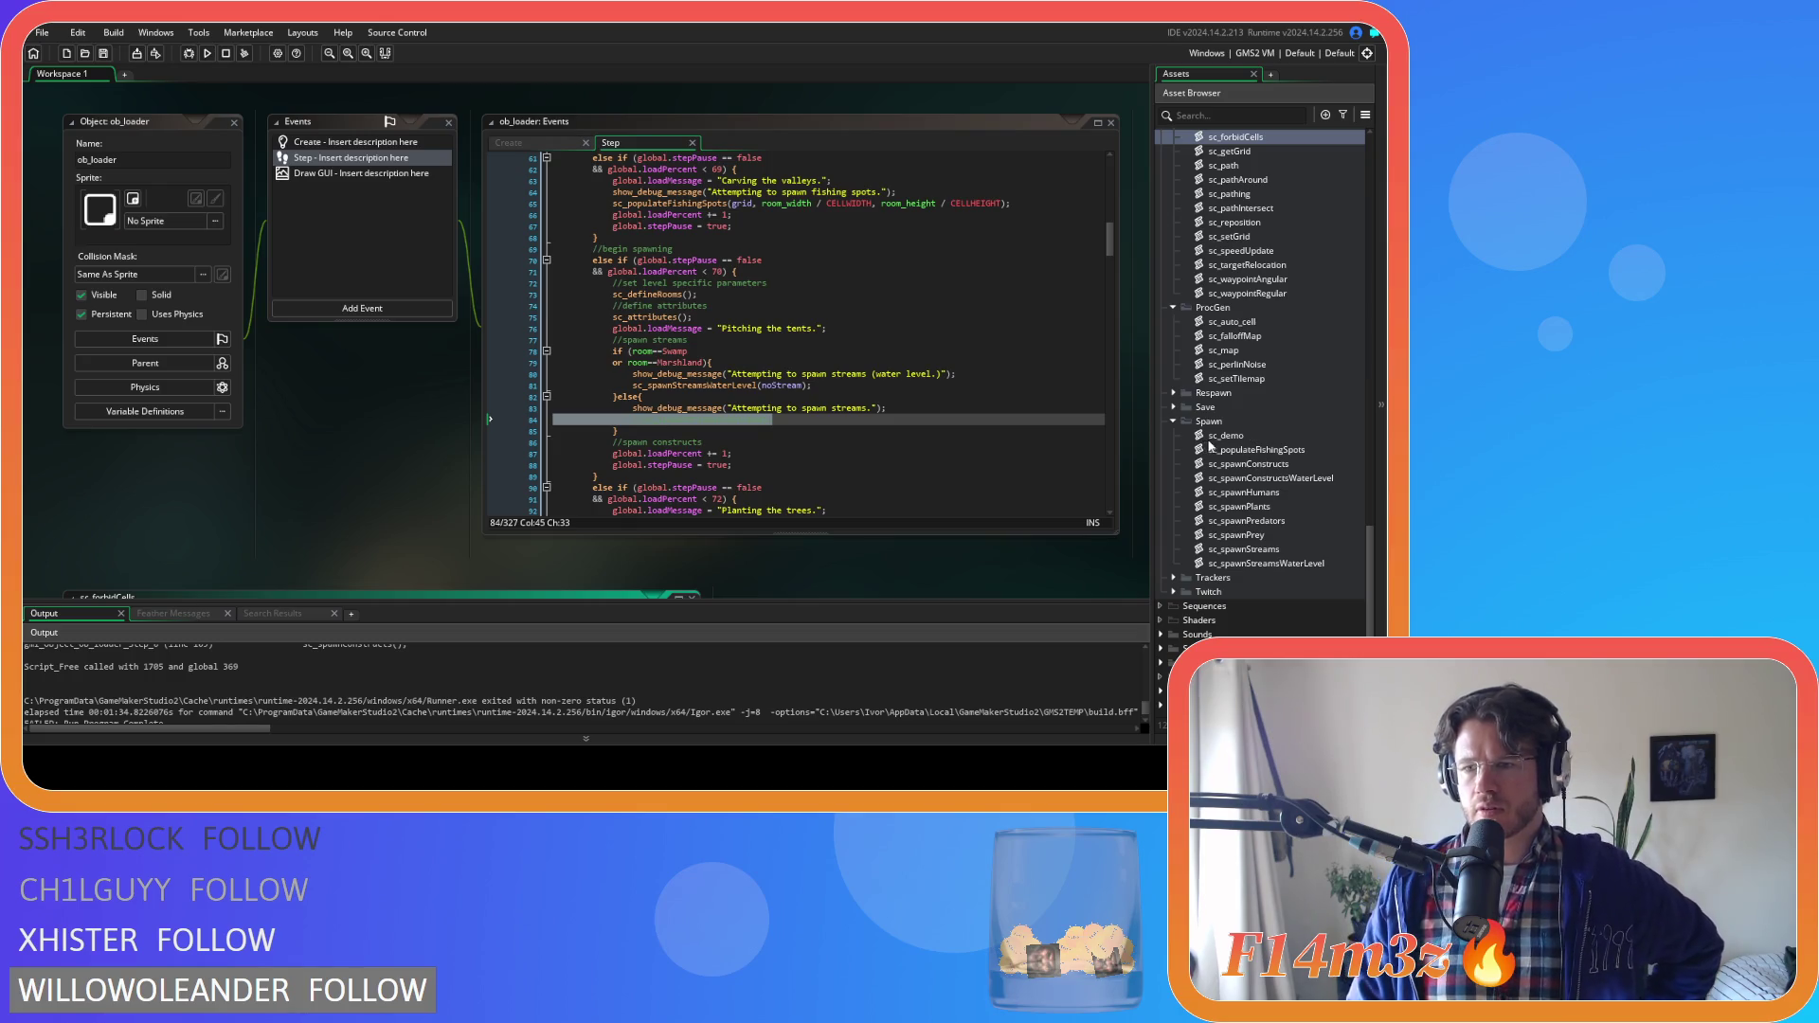
Open sc_populateFishingSpots and read its code, then read the Output error at sc_spawnConstructs line 25
double_click(1215, 450)
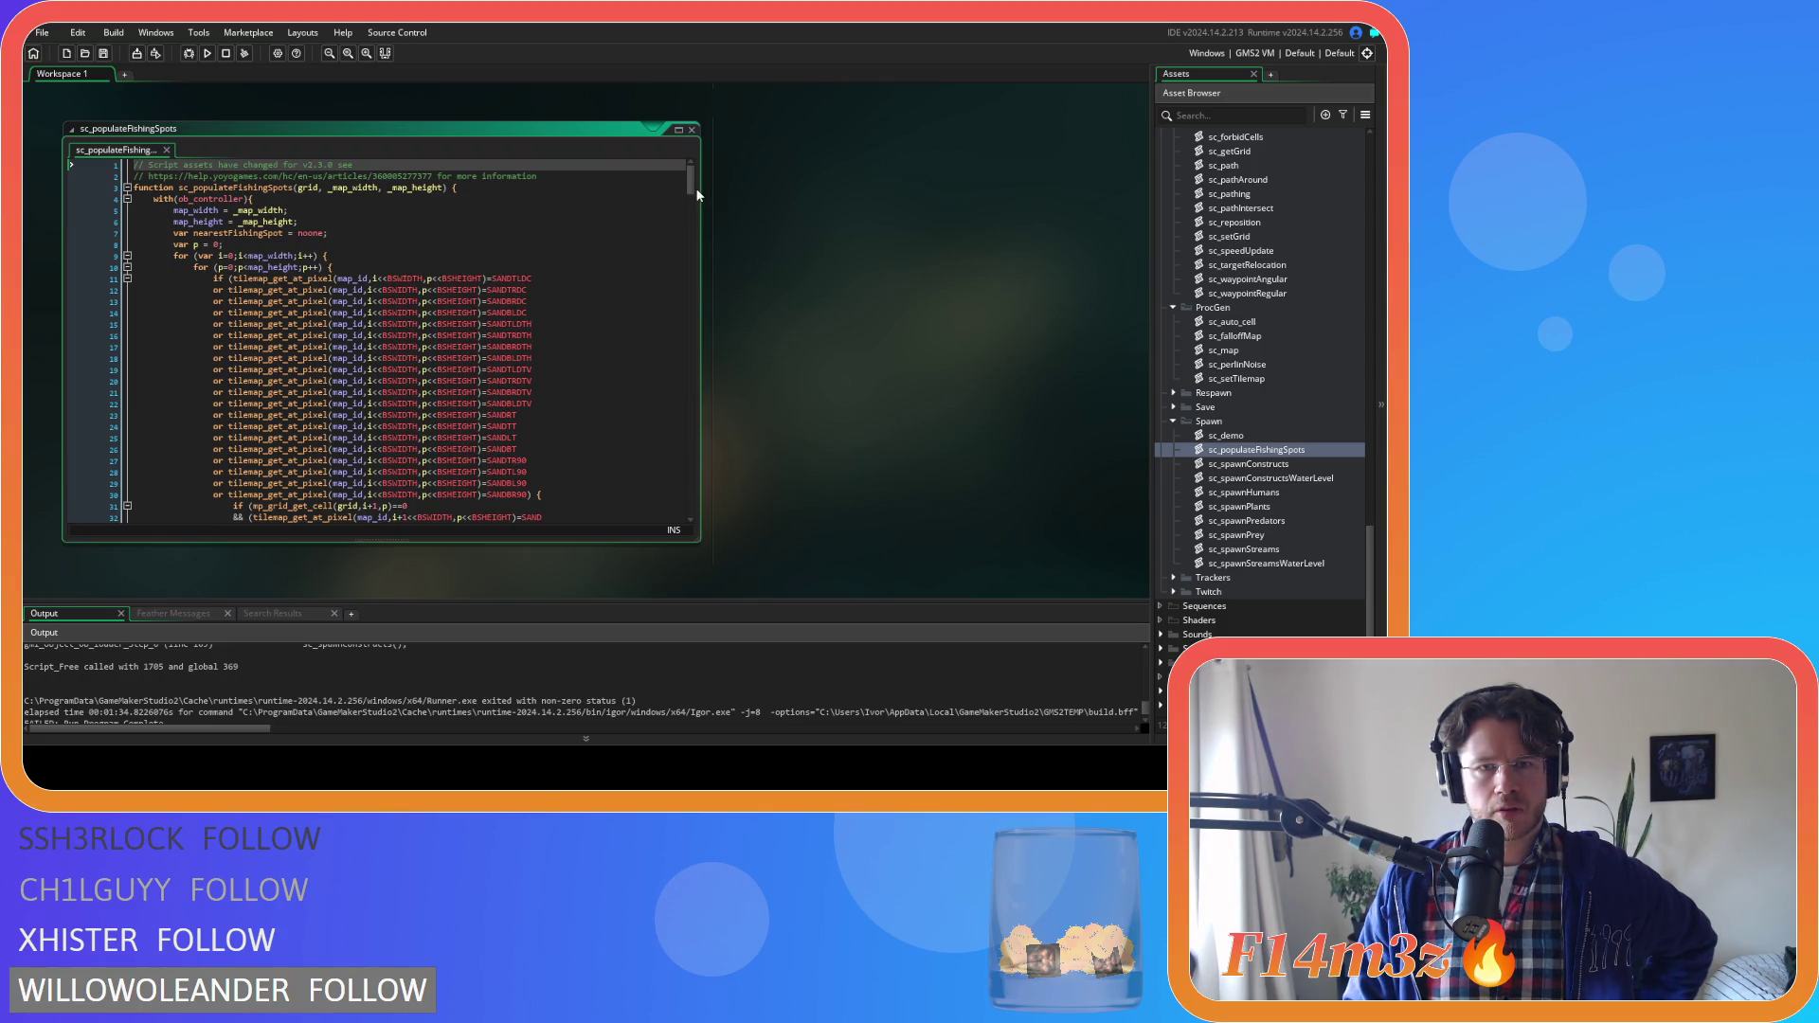
mouse_move(690, 190)
mouse_down()
mouse_move(657, 360)
mouse_move(666, 507)
mouse_up()
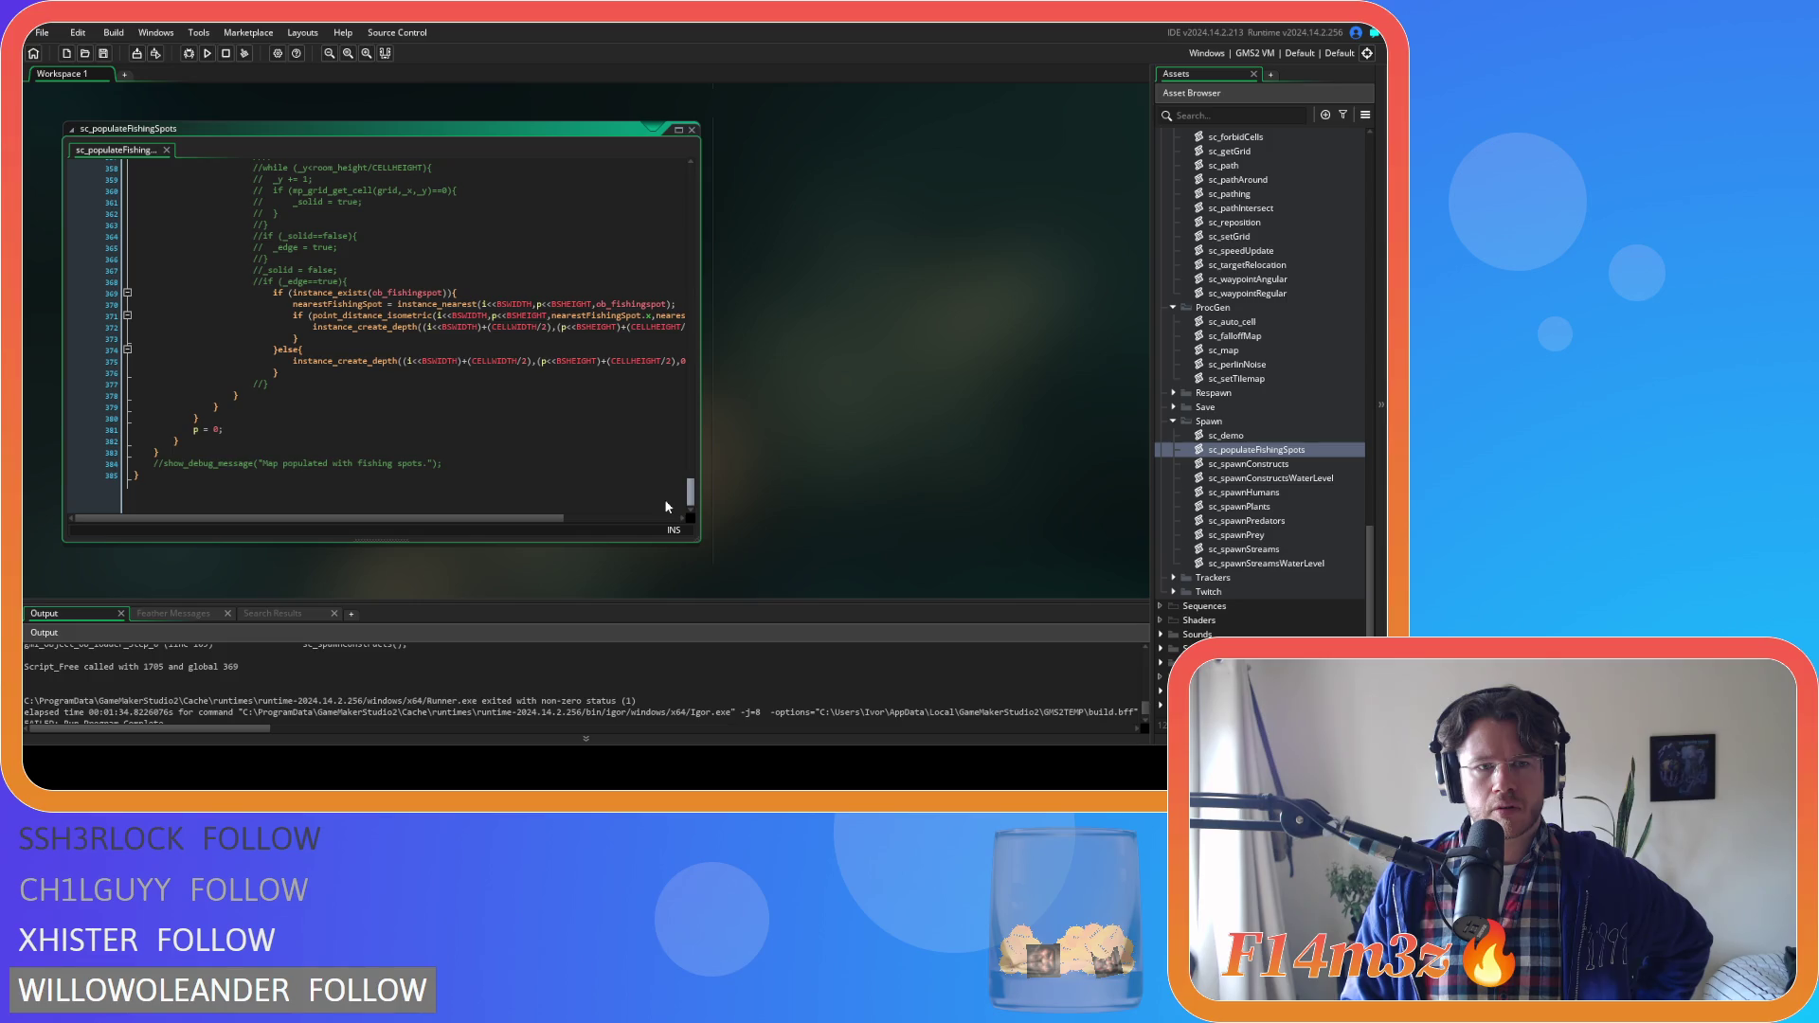
drag(666, 506, 647, 171)
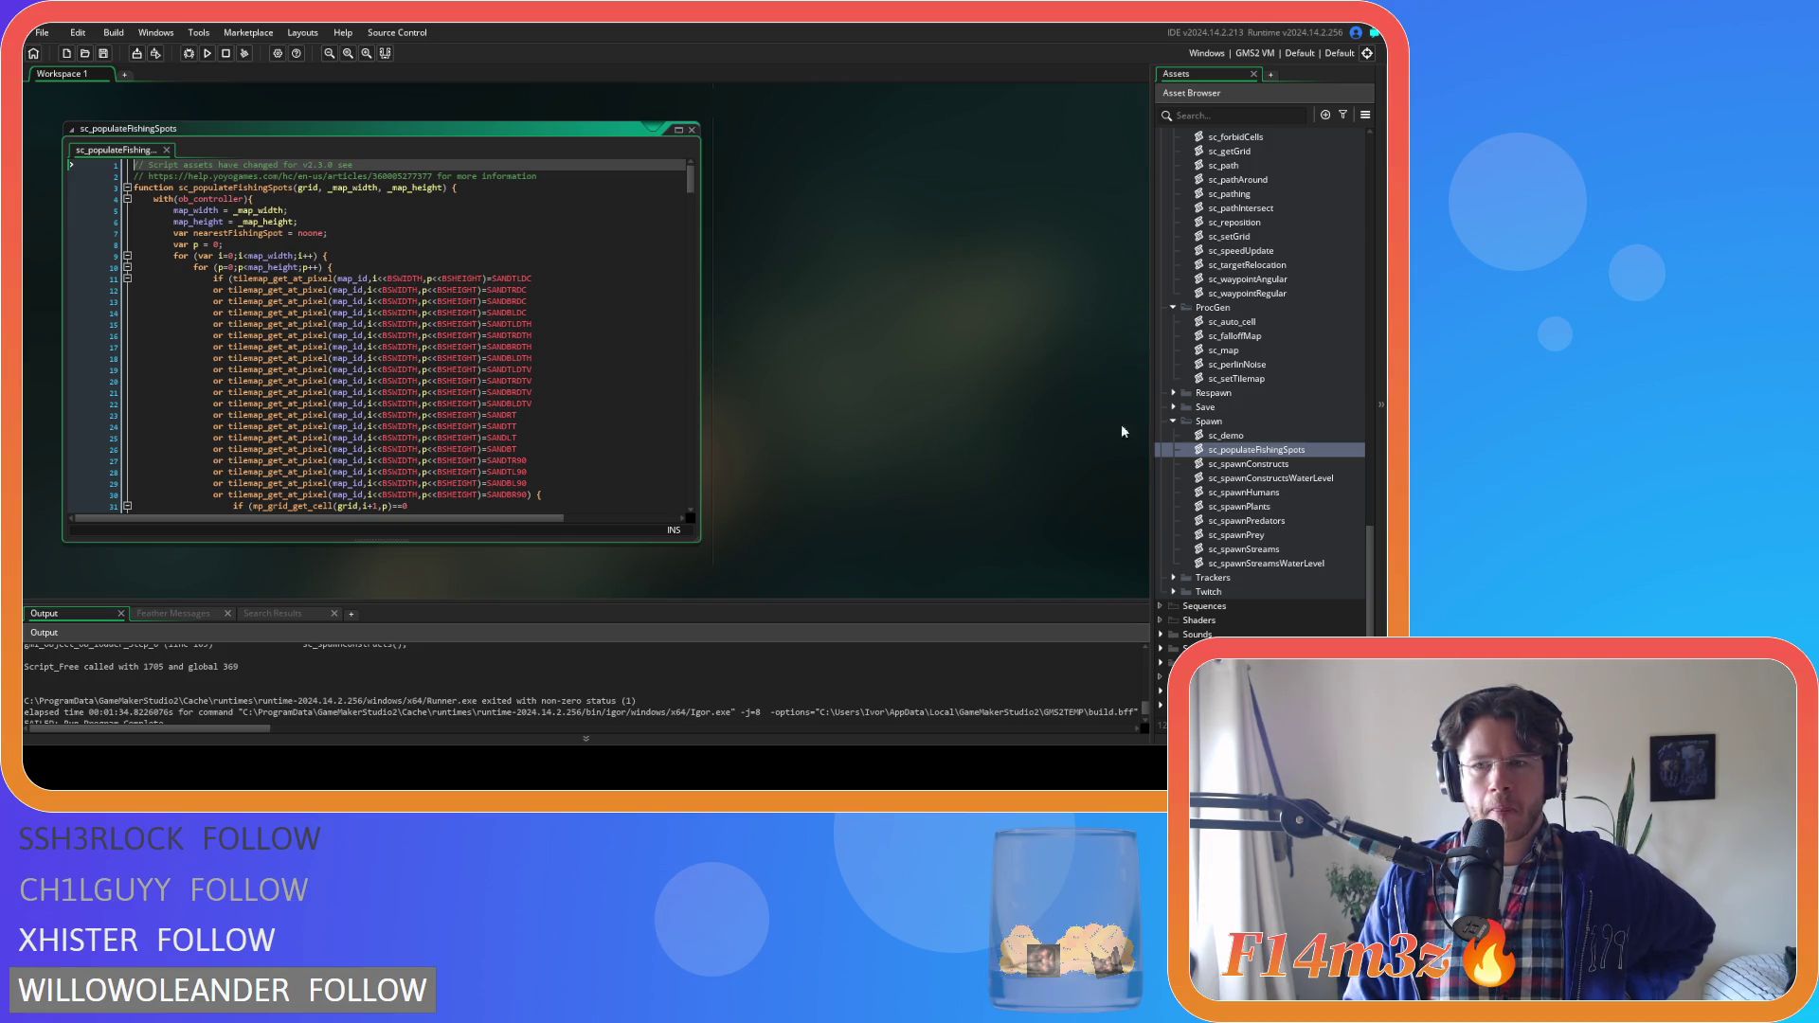
scroll(623, 688, up, 2)
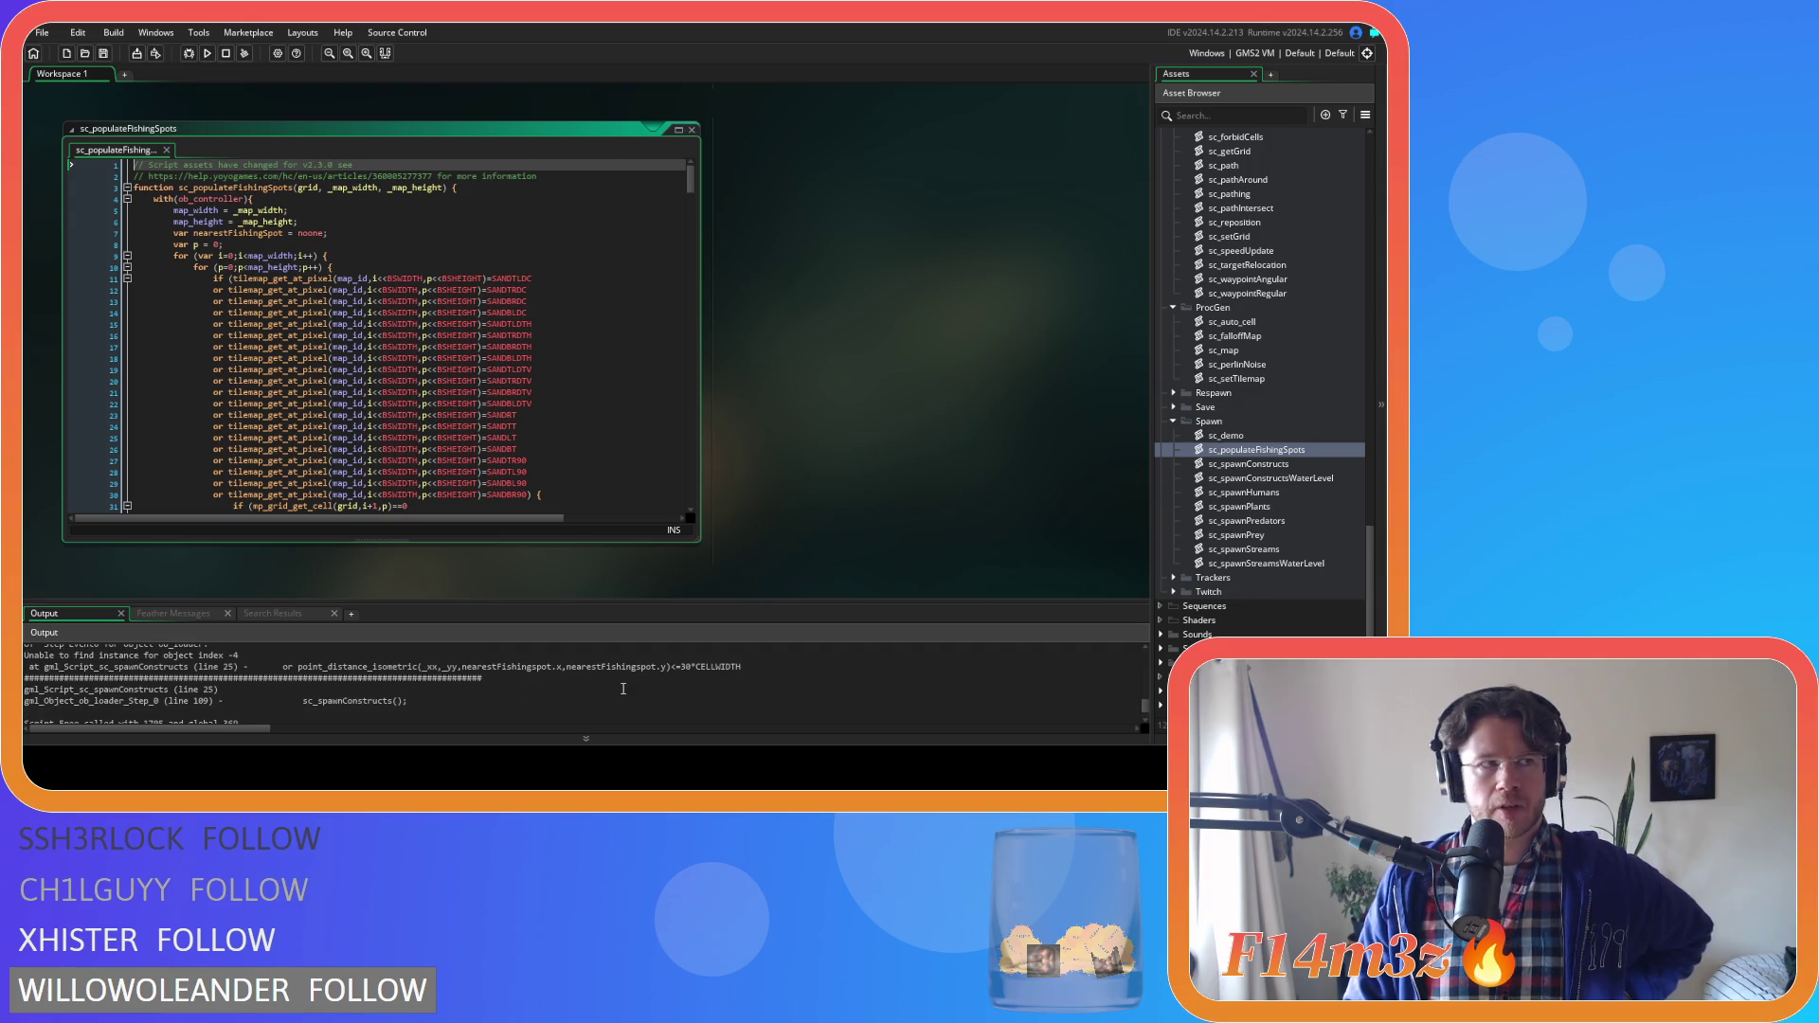
scroll(626, 692, down, 5)
scroll(629, 694, up, 3)
scroll(630, 694, up, 1)
scroll(629, 695, down, 1)
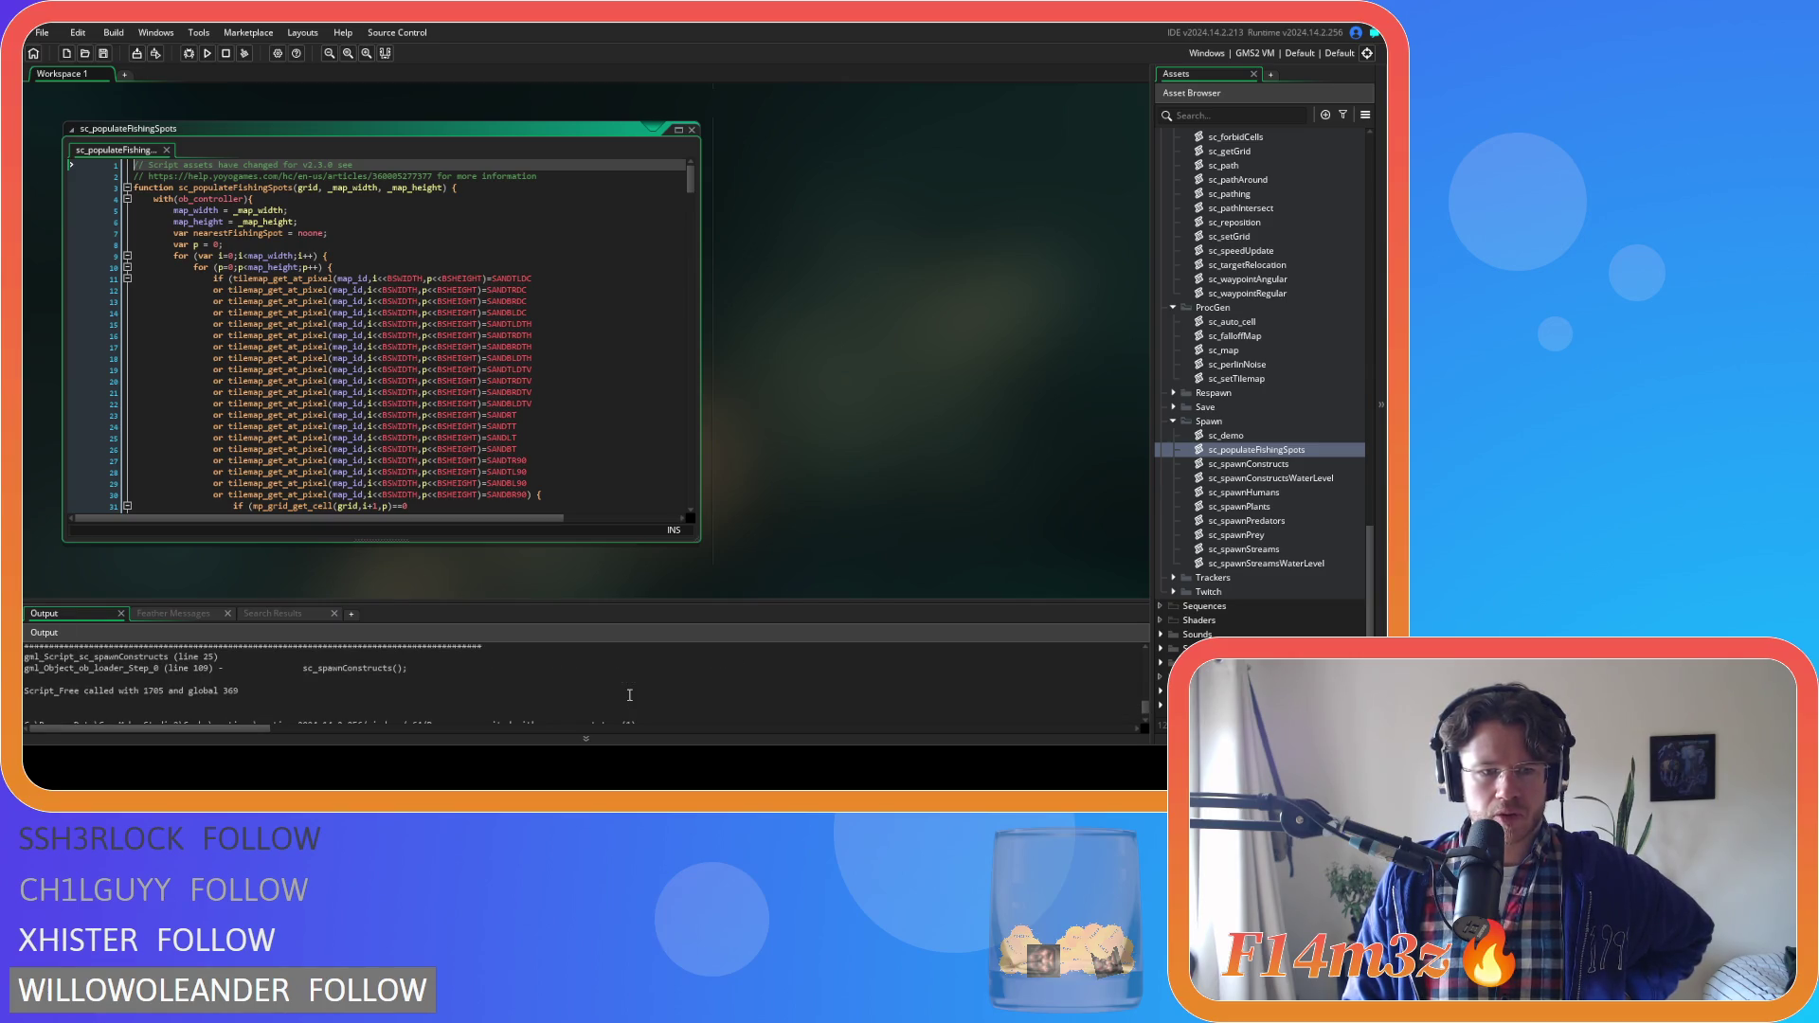
Open the sc_spawnConstructs script and scroll down to its first fishing-spot distance check
double_click(1260, 465)
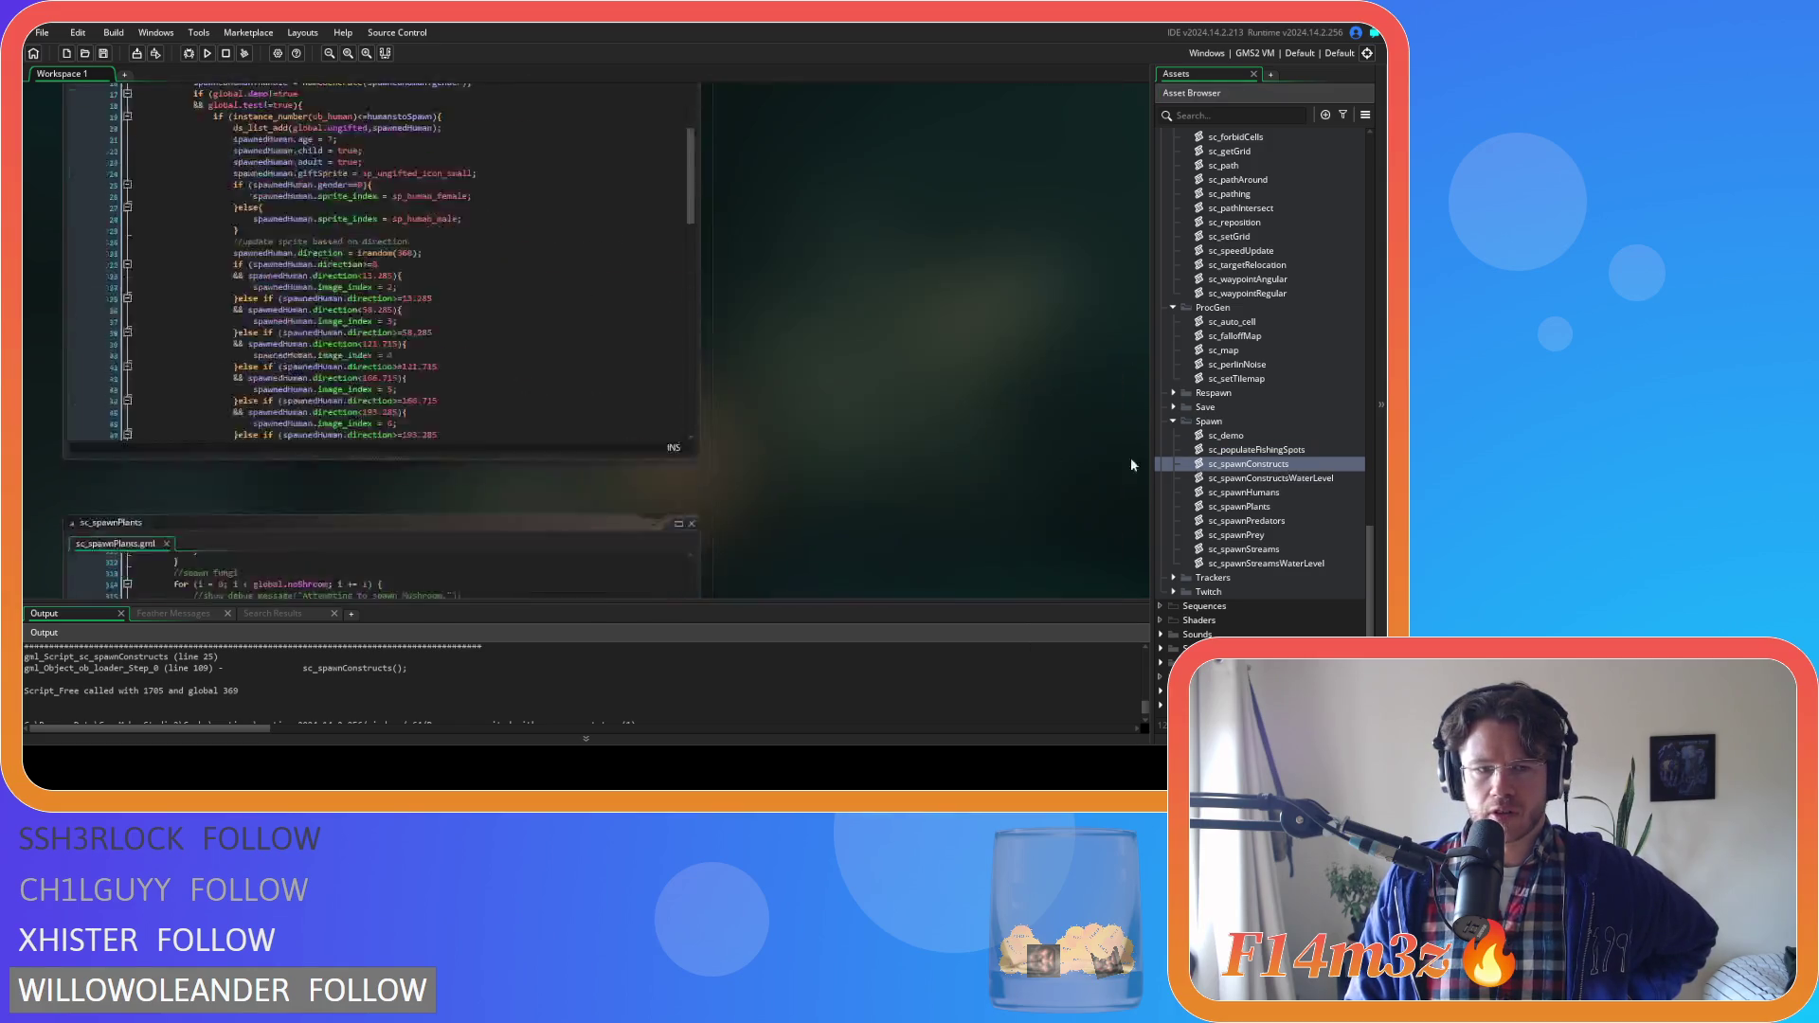
click(572, 334)
scroll(571, 330, down, 1)
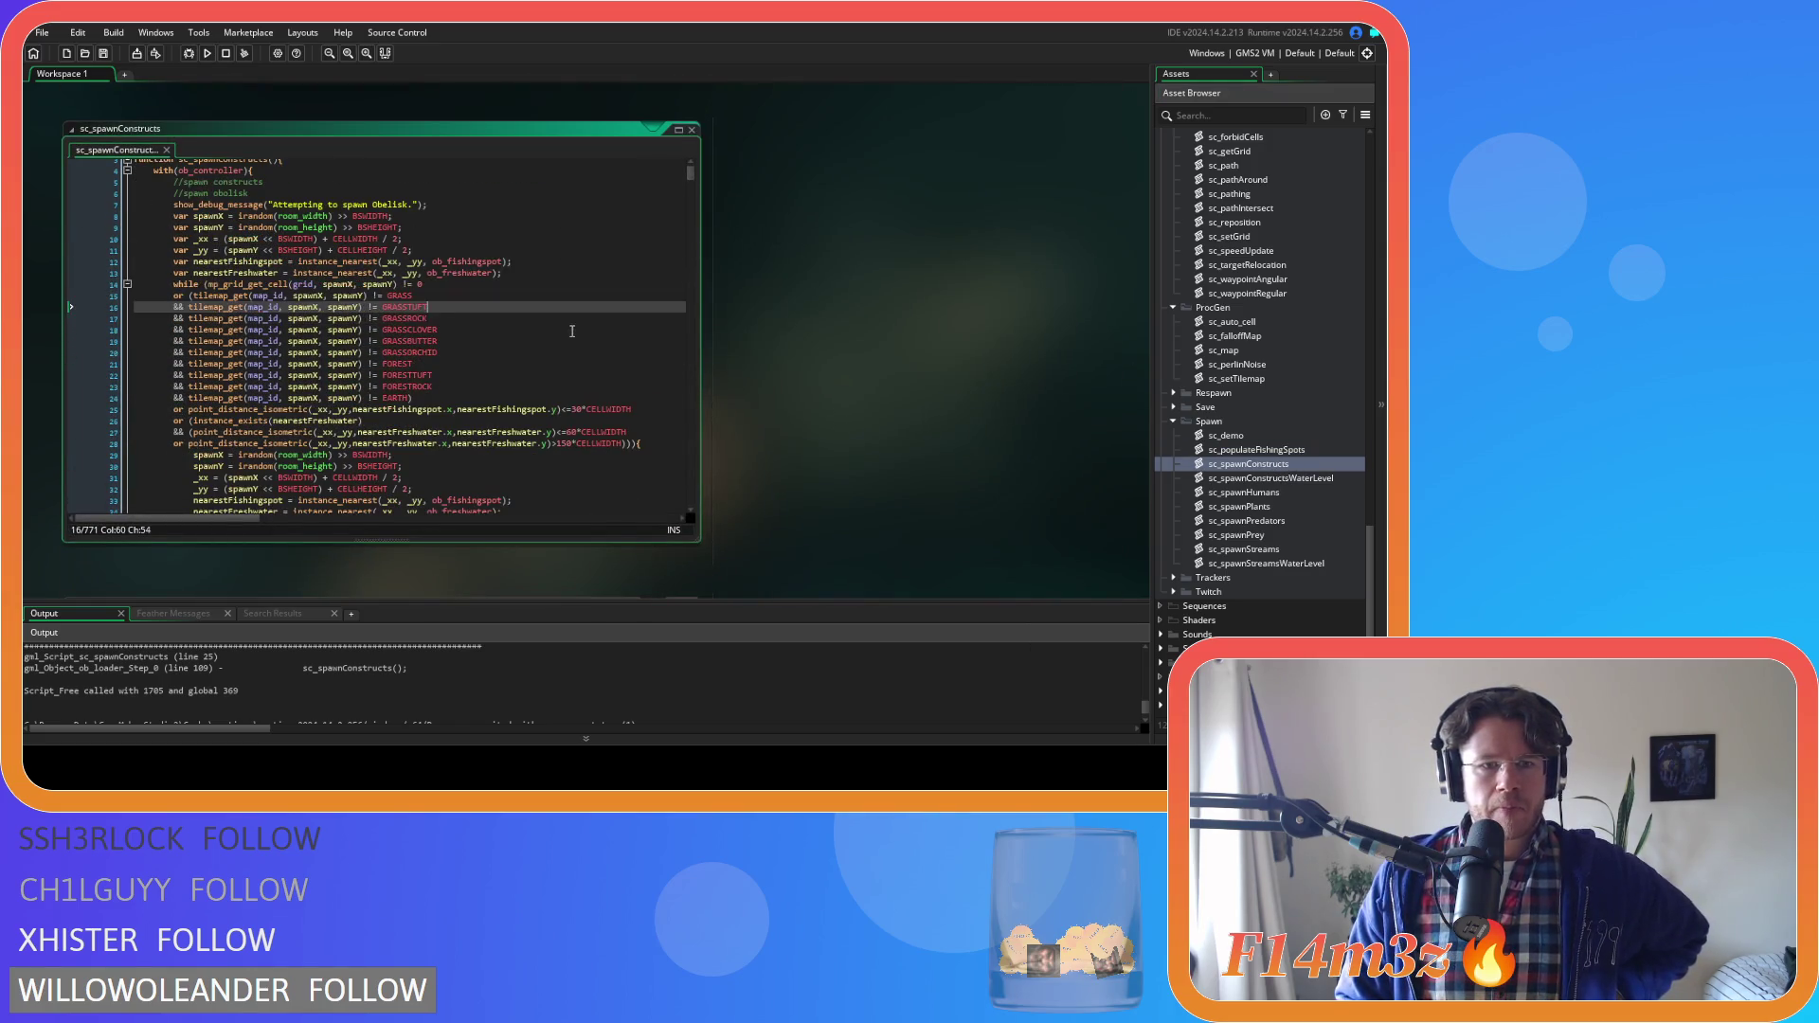
scroll(572, 330, down, 1)
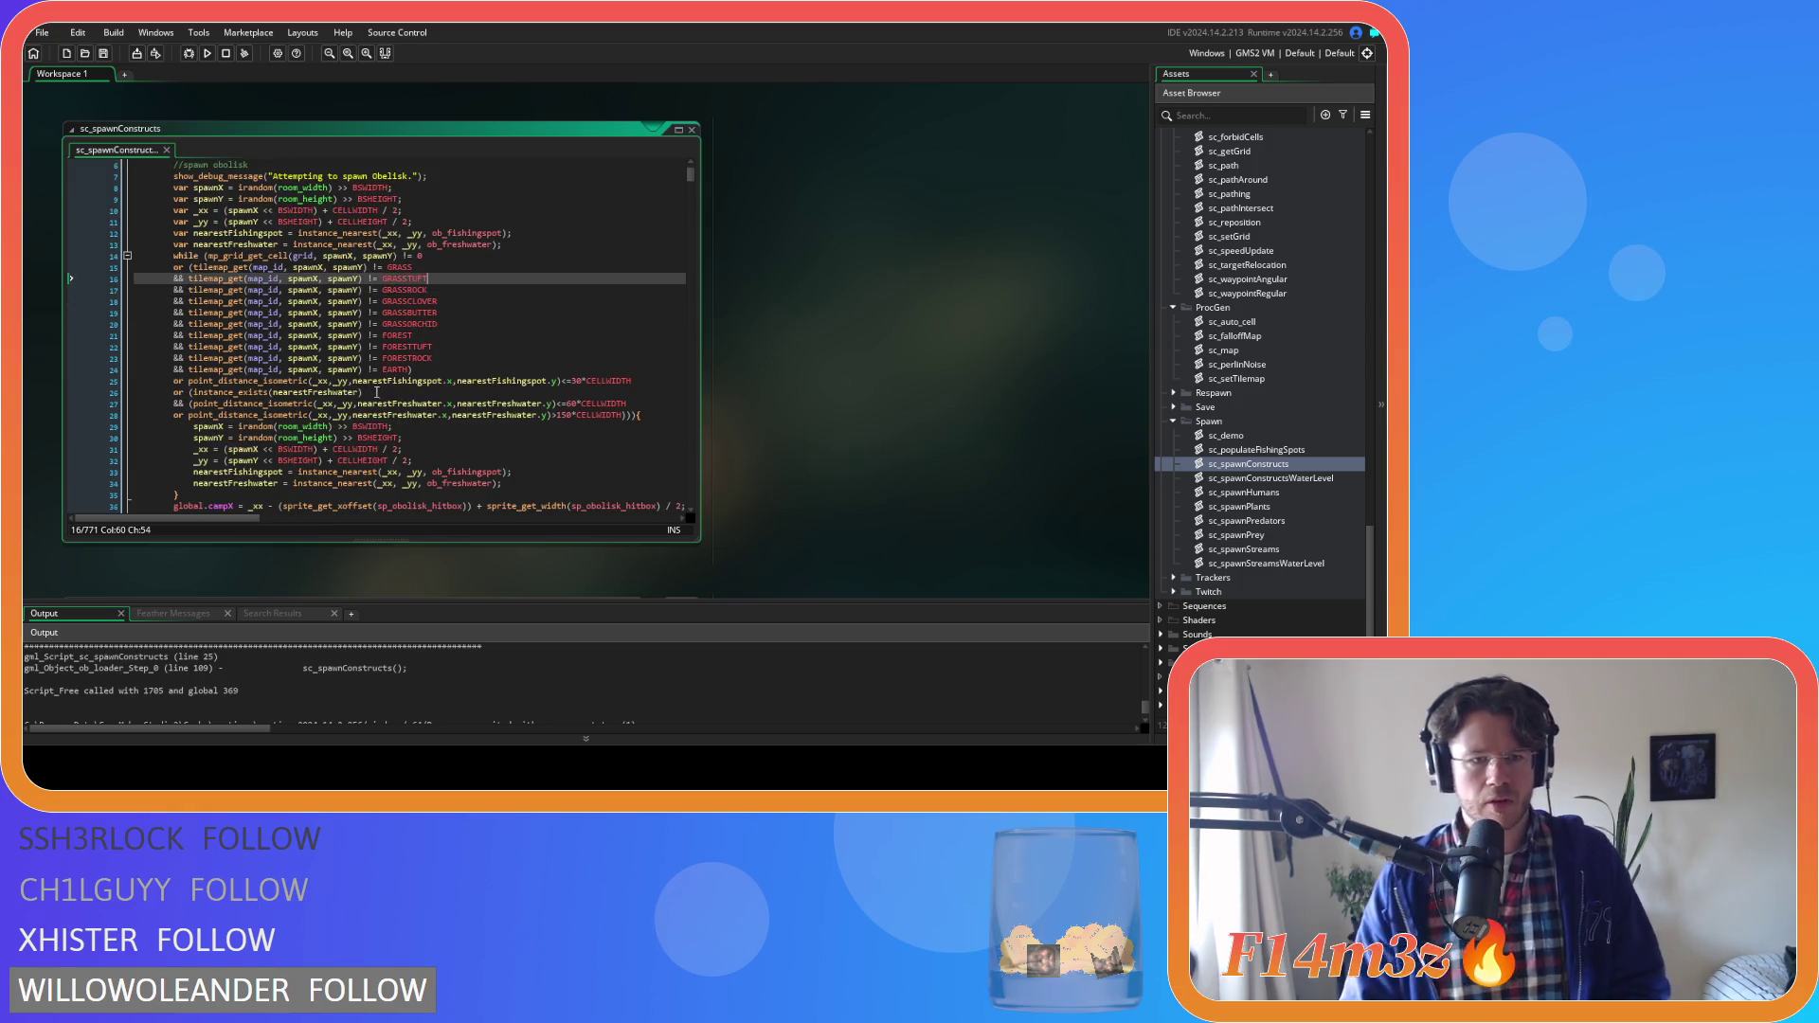
On line 25, put an instance_exists(nearestFreshwater) && guard before the fishing-spot distance check
click(244, 398)
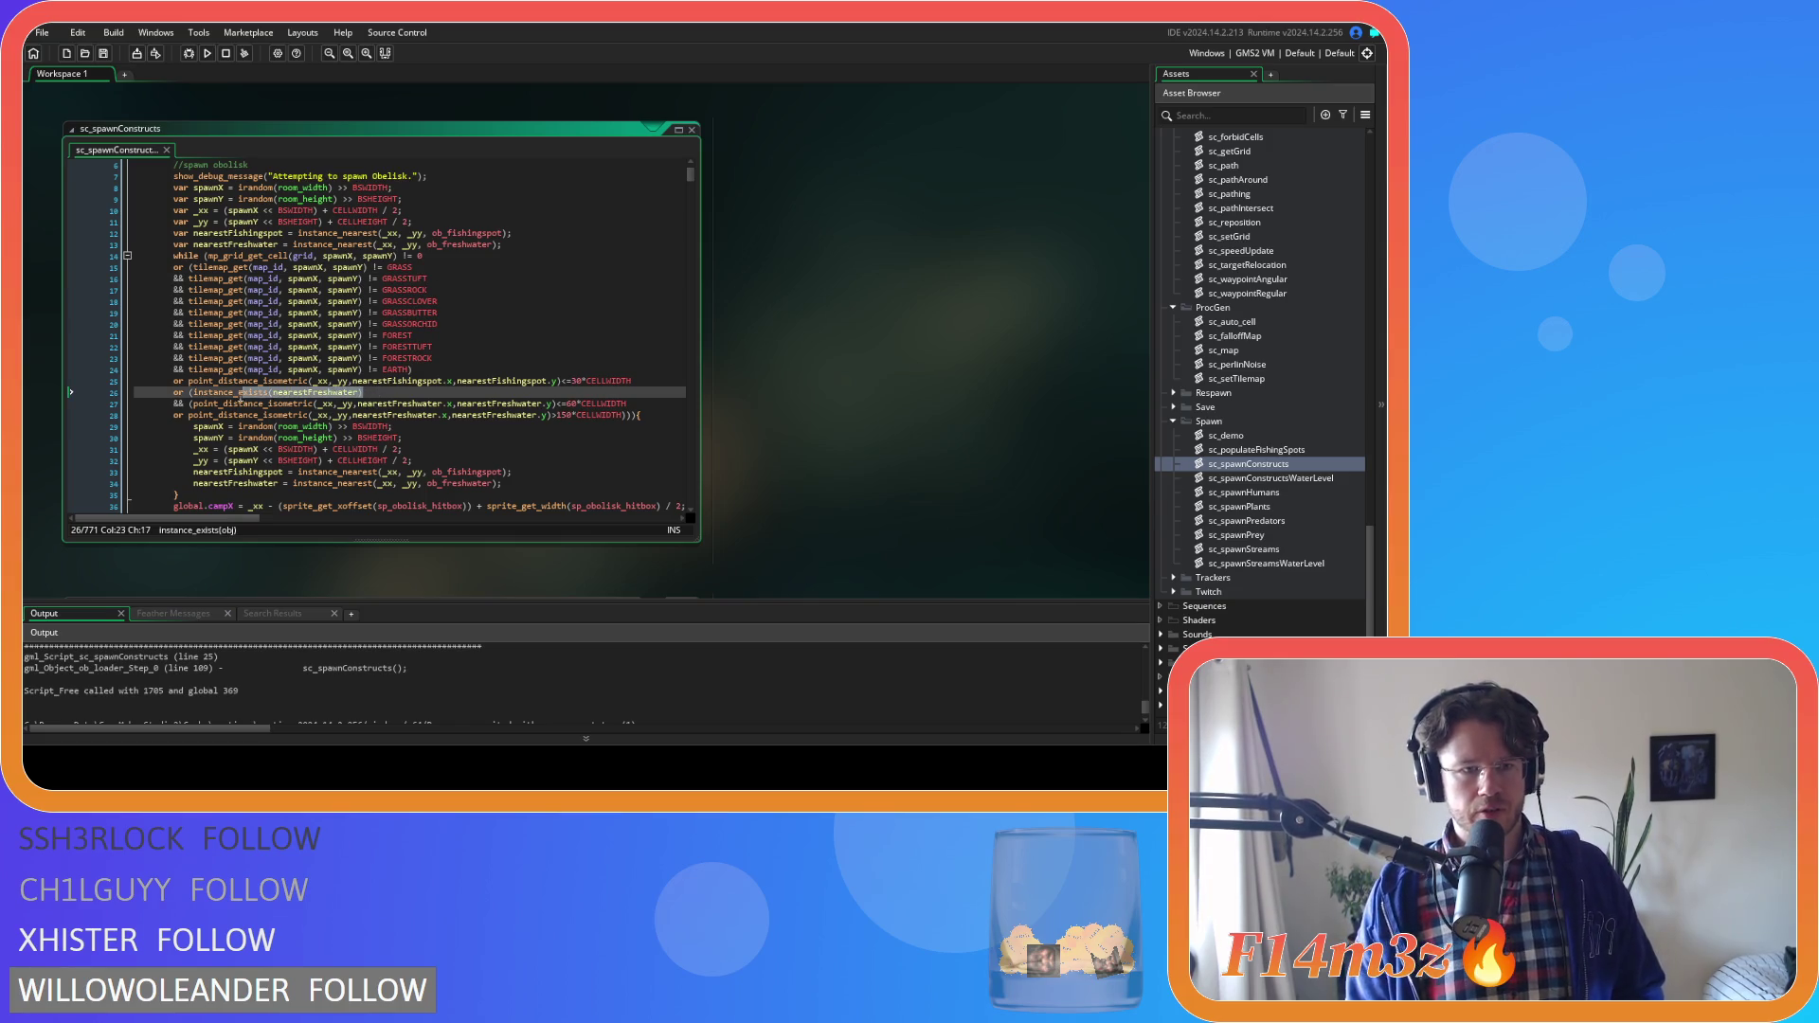
click(206, 395)
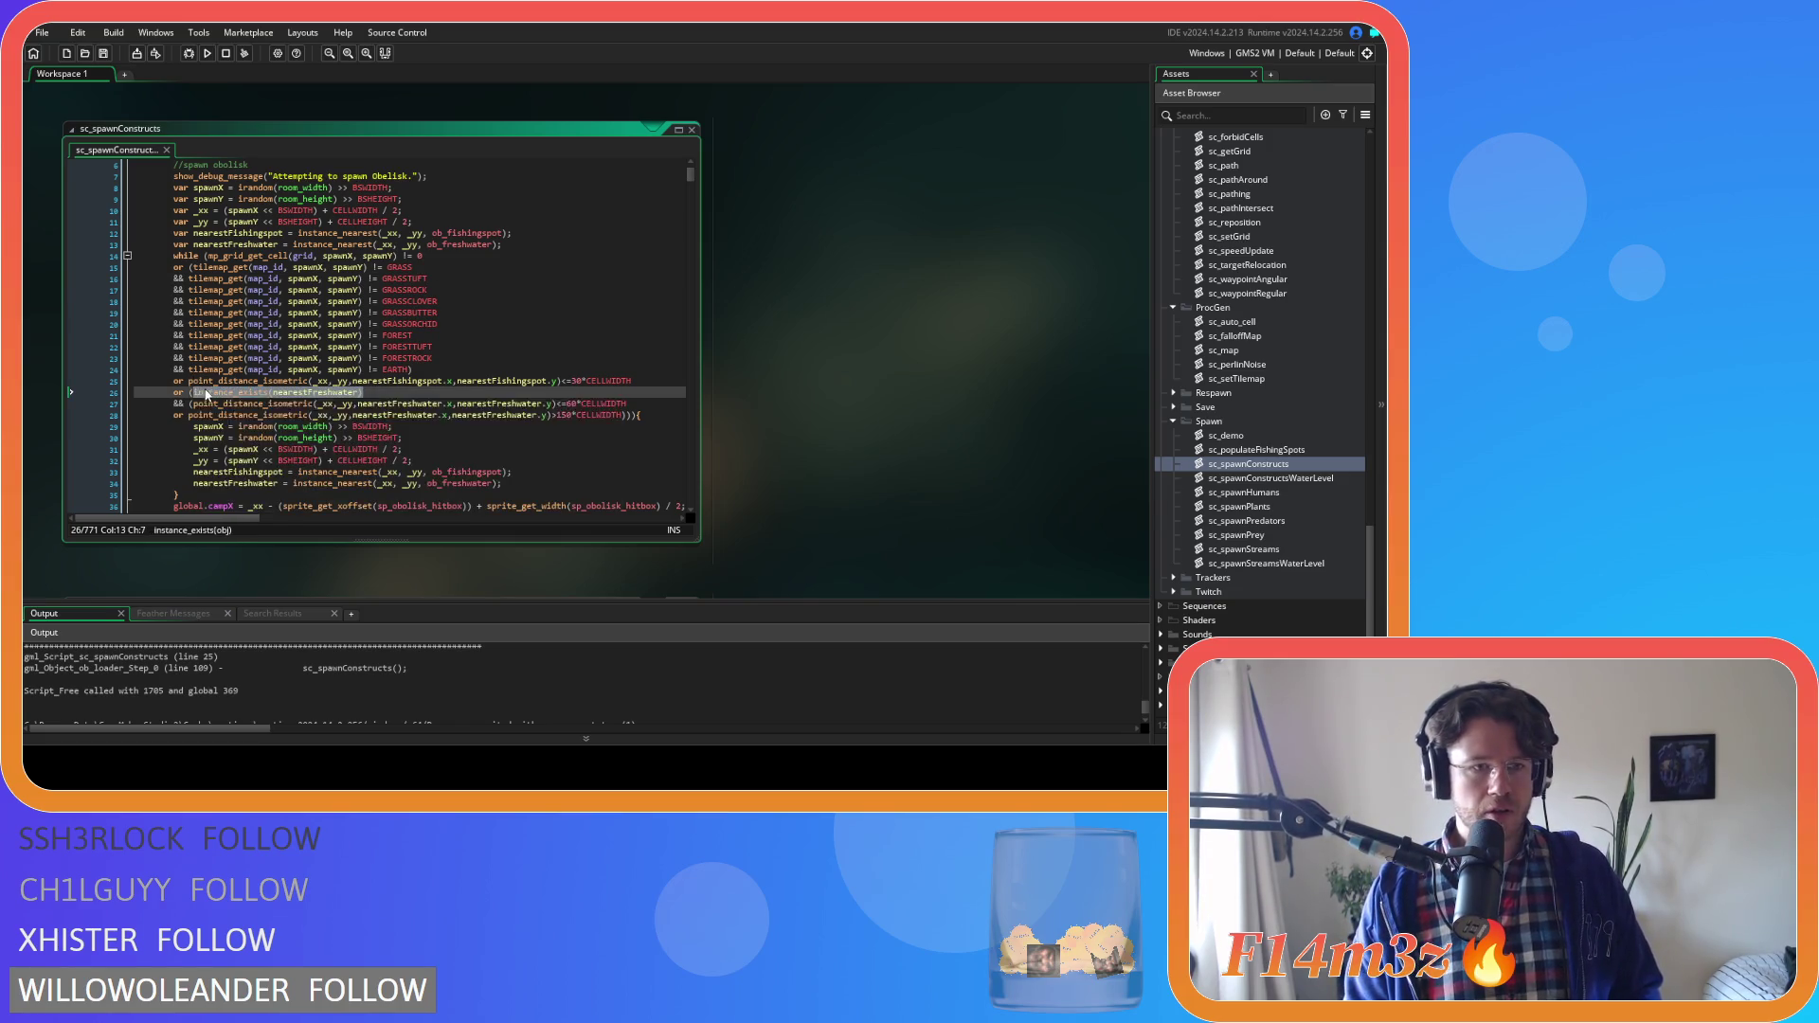
click(187, 380)
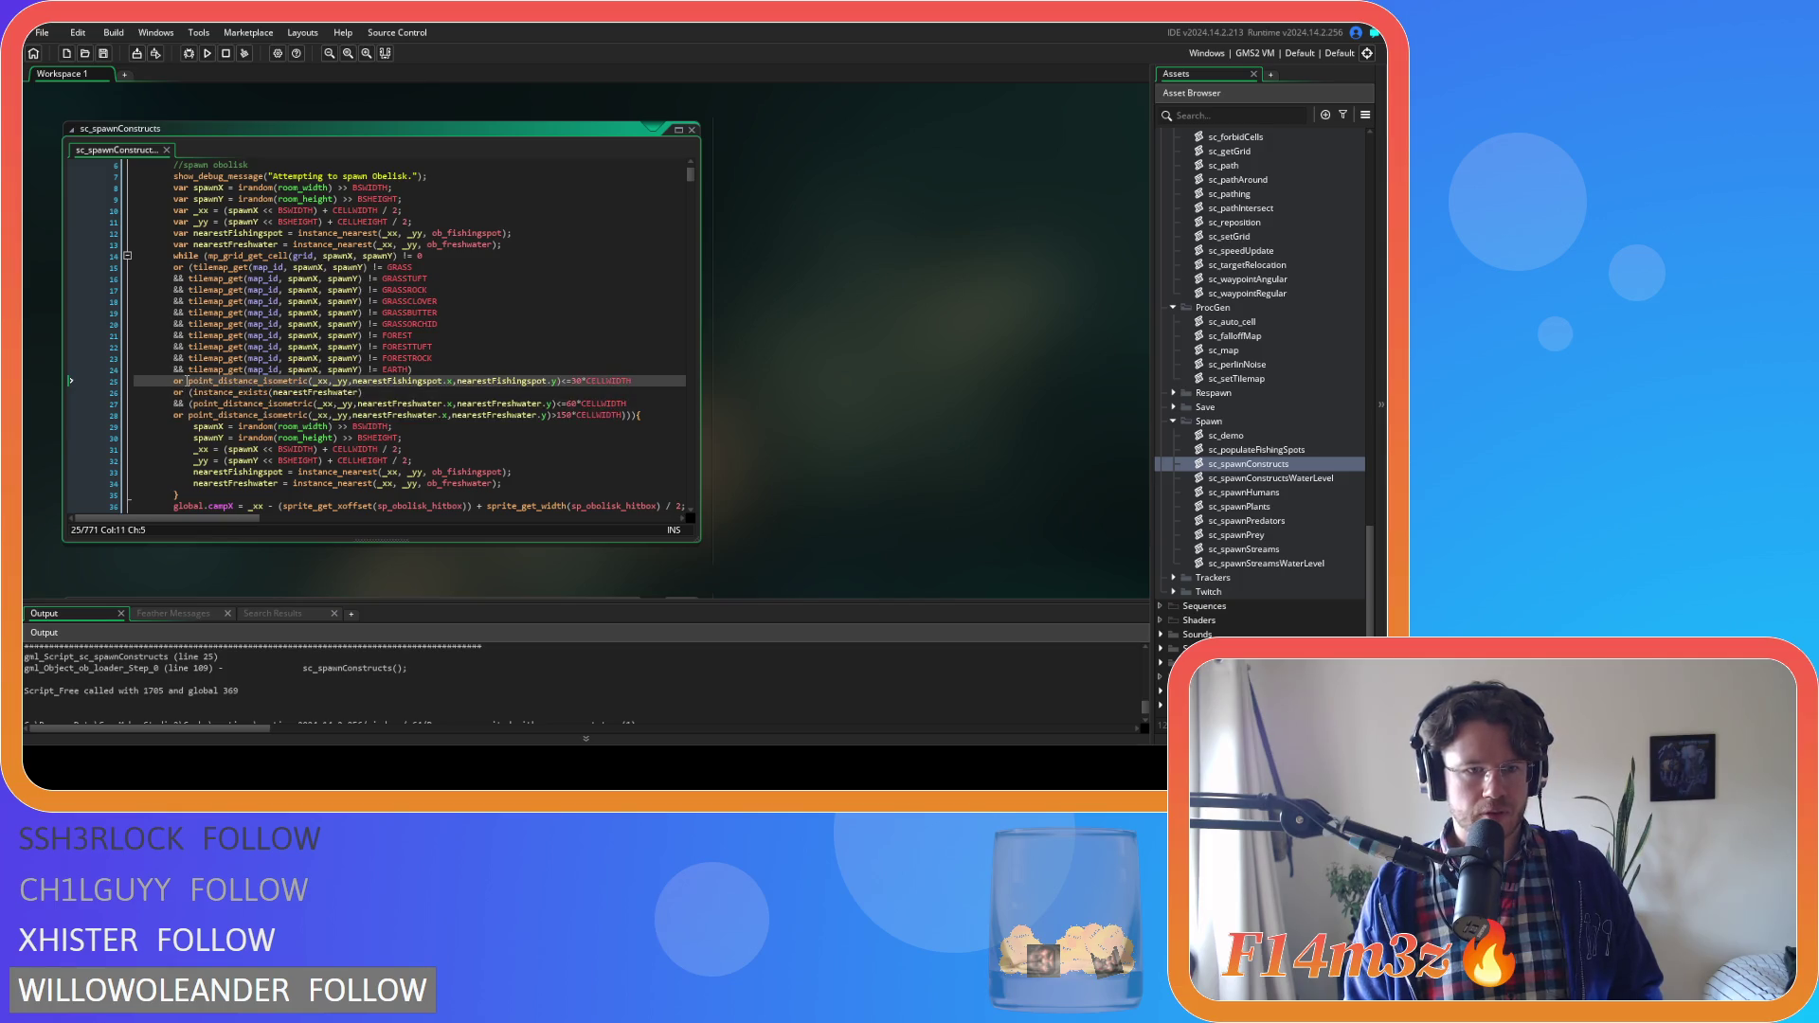
text(()
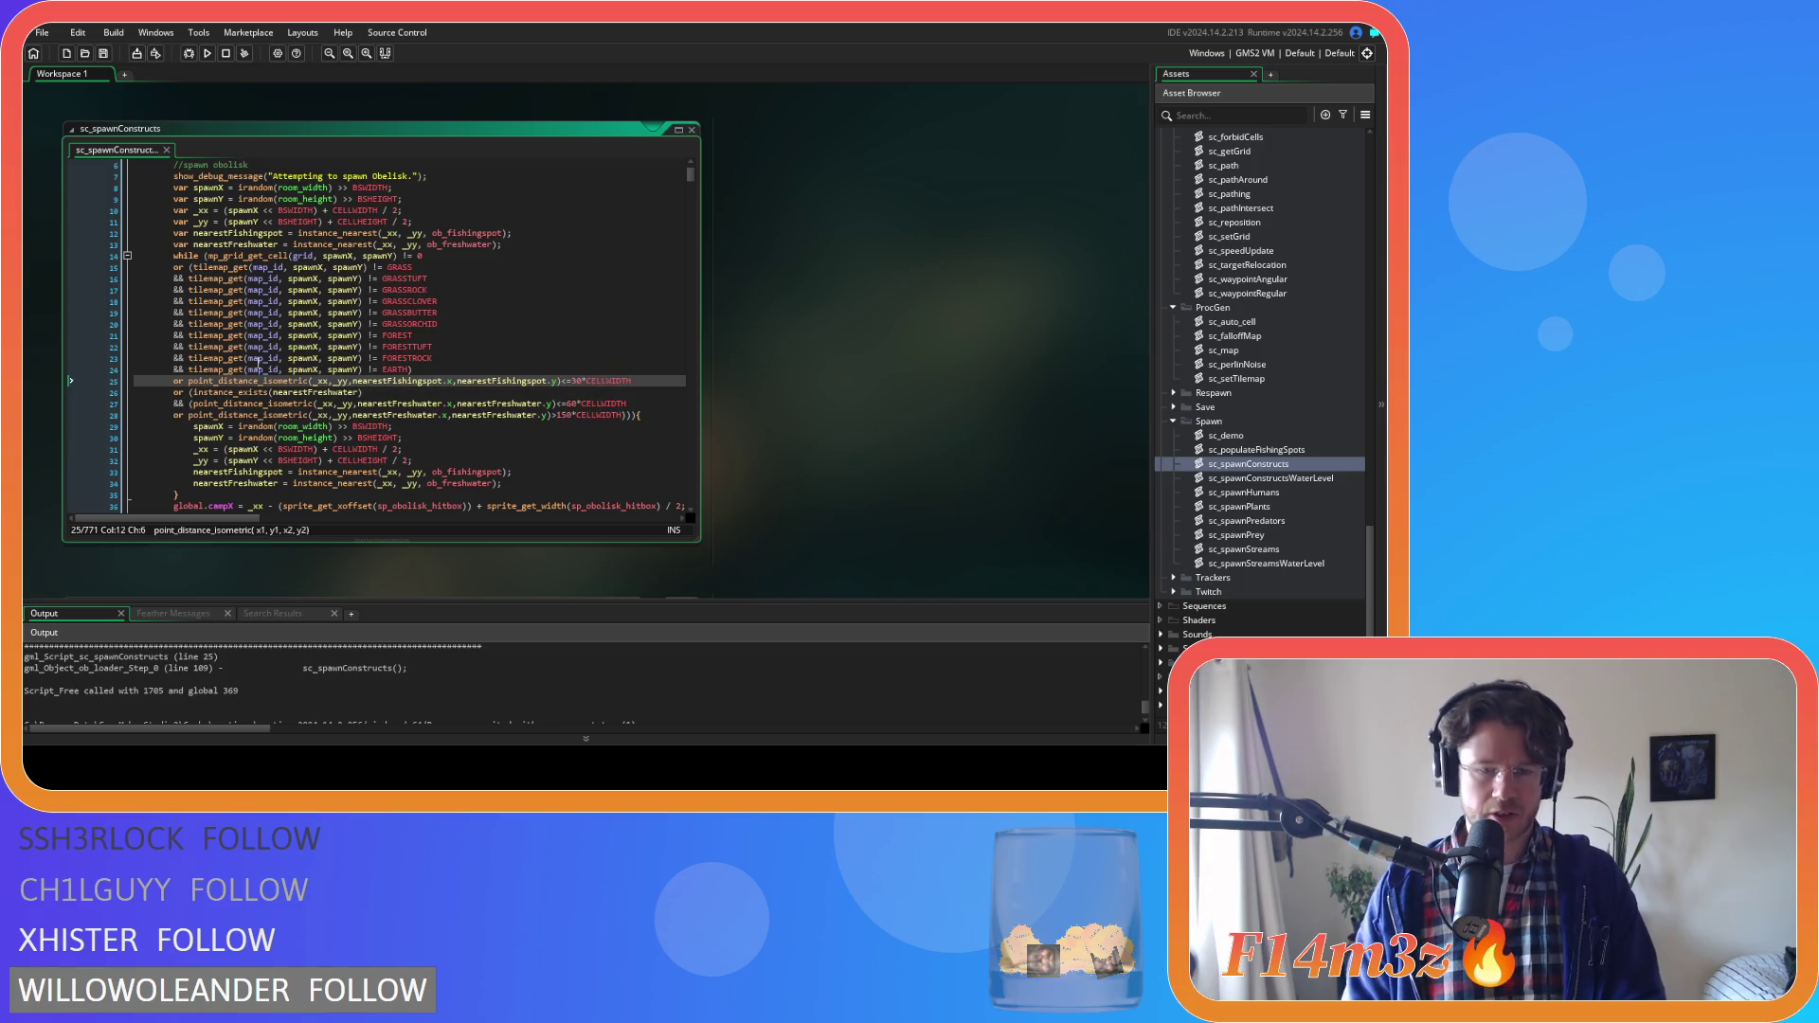
click(656, 384)
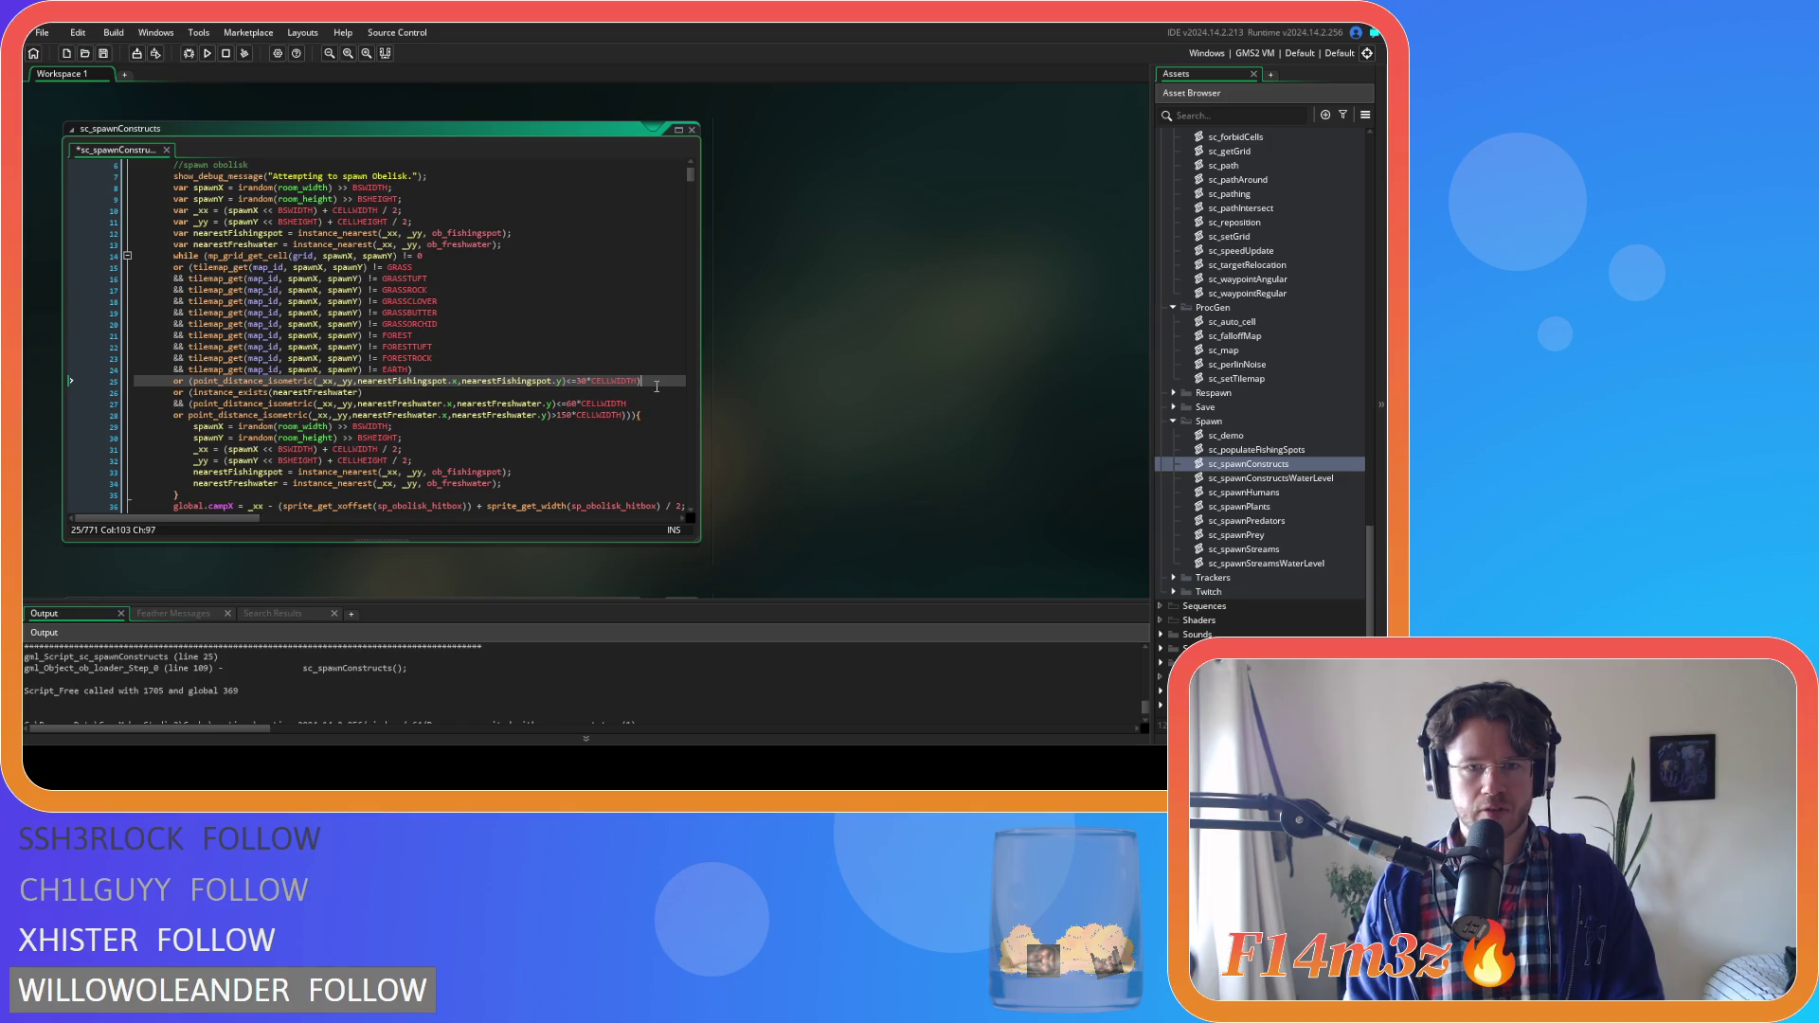
click(192, 381)
key(Return)
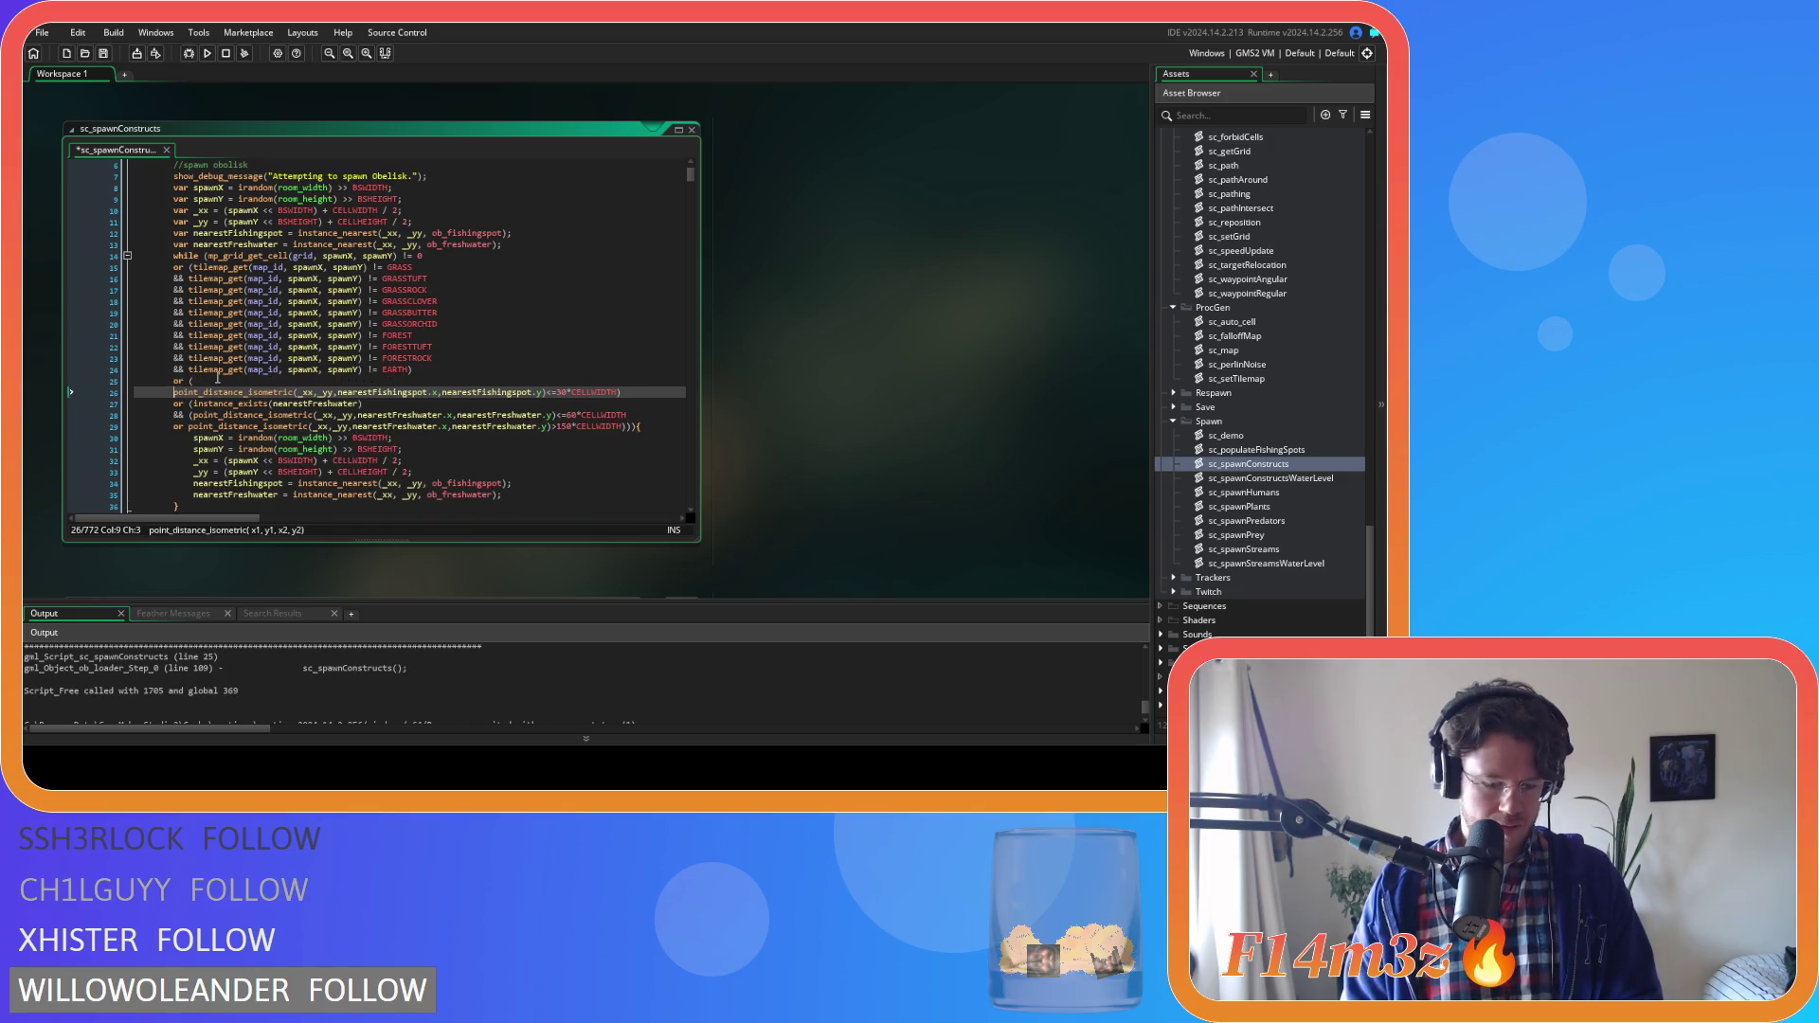
text(&&)
click(194, 381)
text(instance_exists(nearestFreshwater))
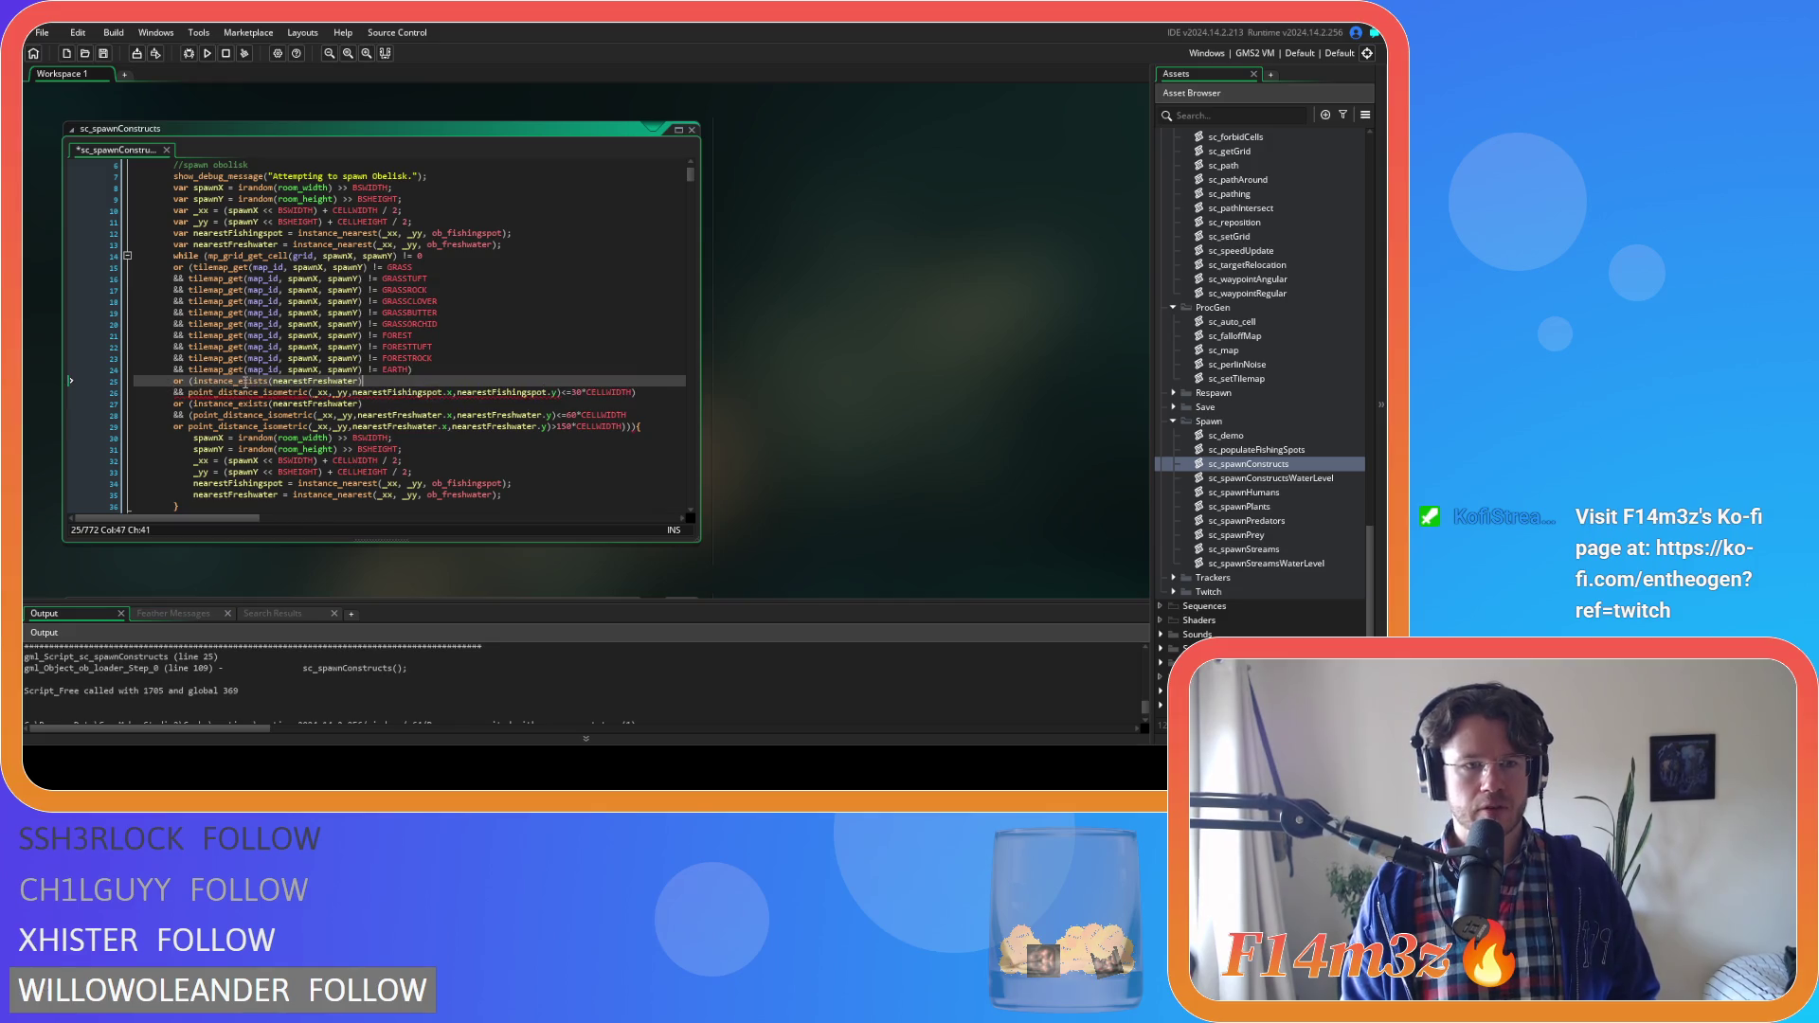
Add an instance_exists(nearestFreshwater) guard line above the line 74 fishing-spot distance check
scroll(465, 414, down, 10)
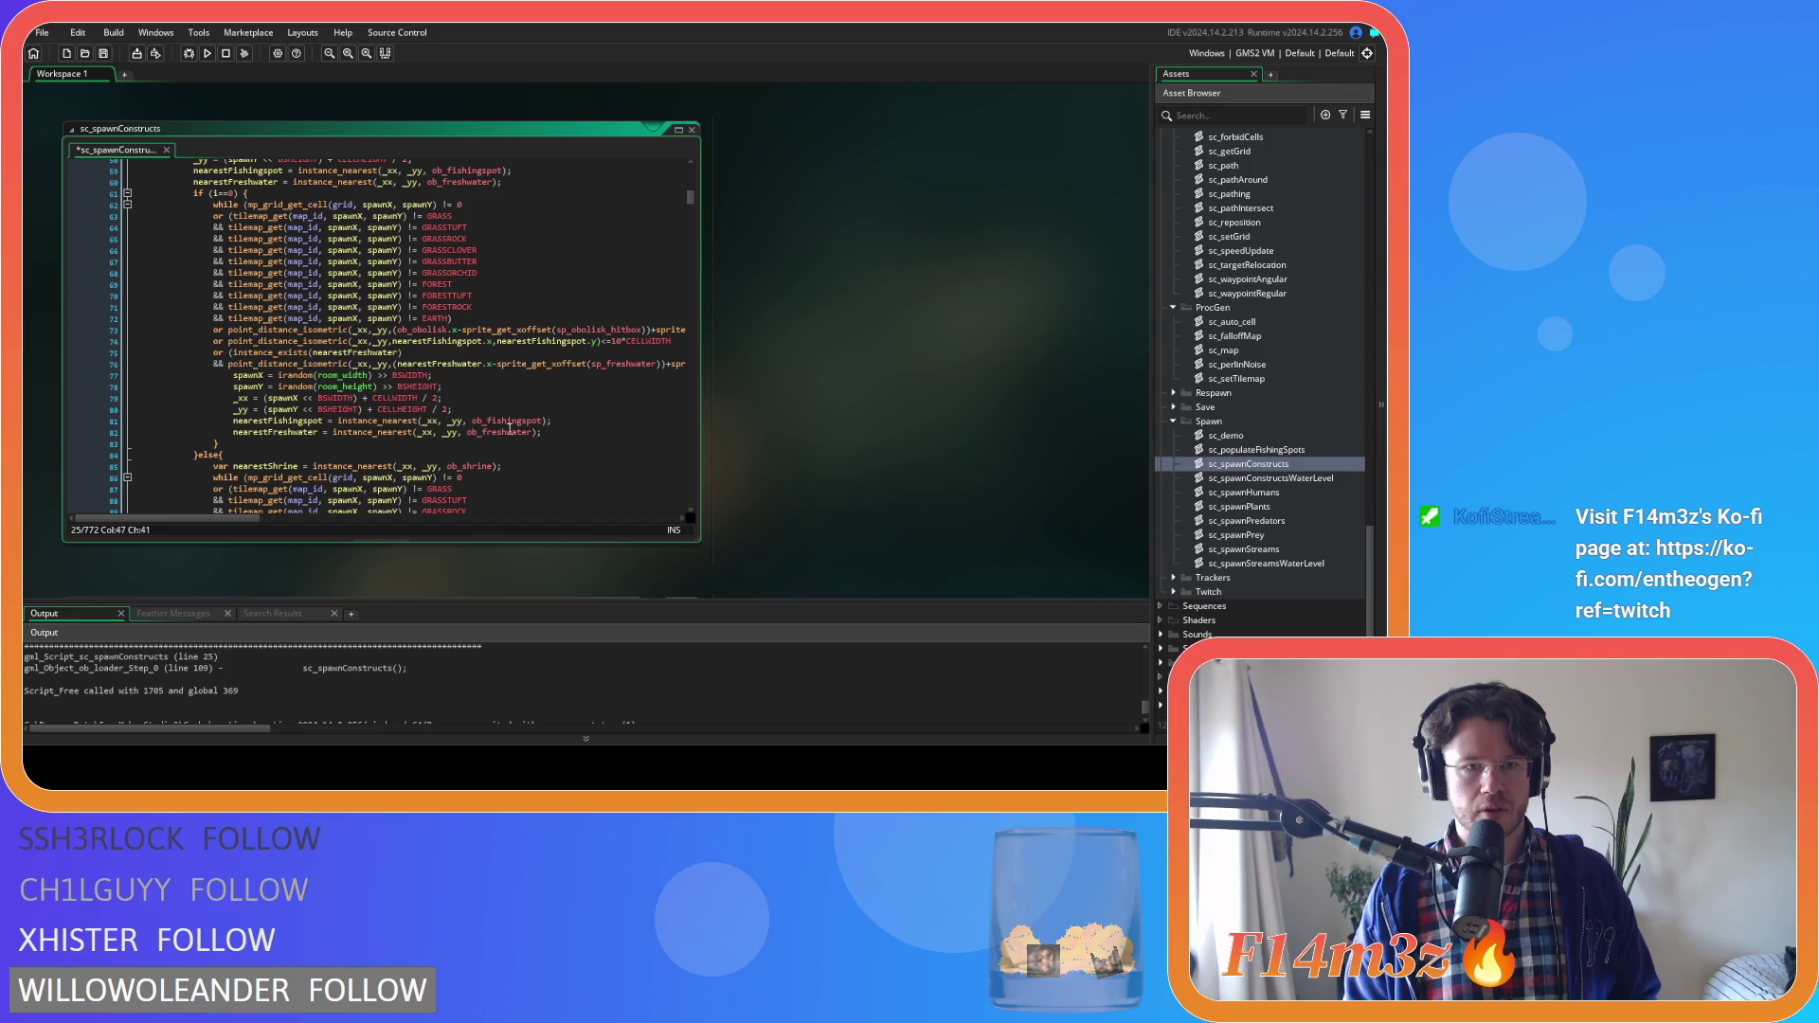
scroll(244, 520, right, 3)
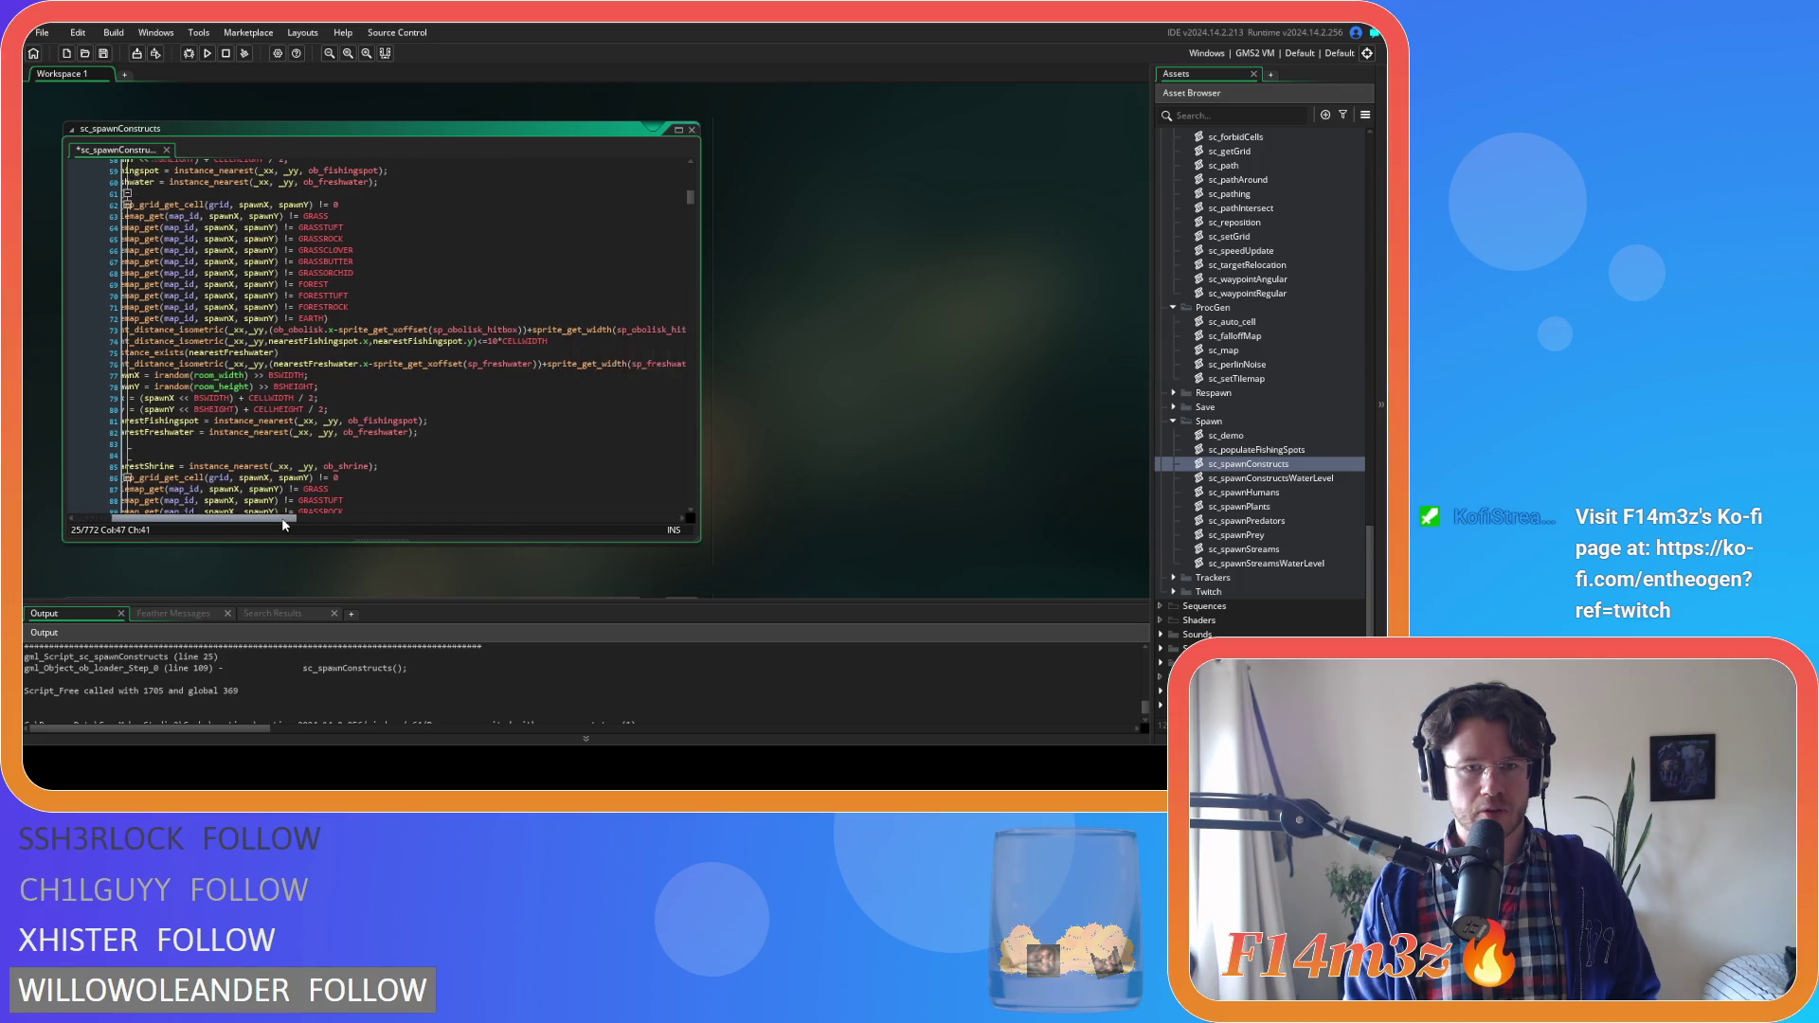
click(178, 341)
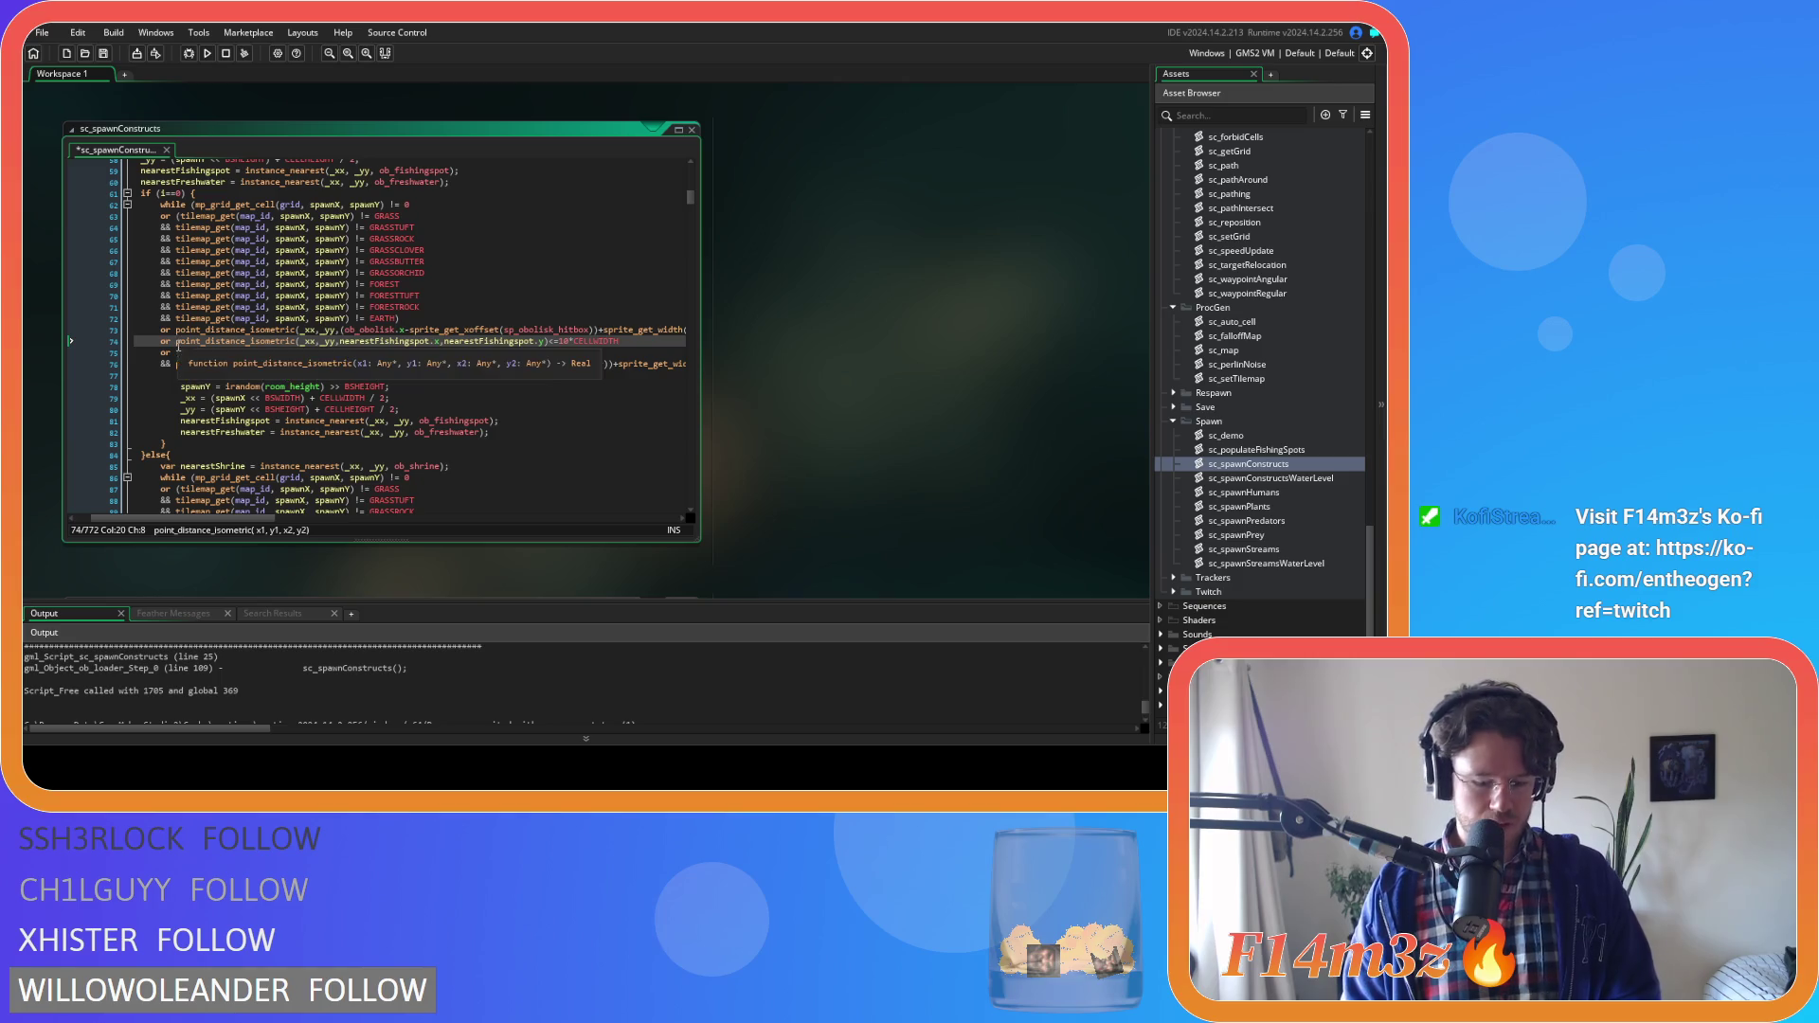
click(628, 342)
click(179, 341)
text(instance_exists(nearestFreshwater))
key(Return)
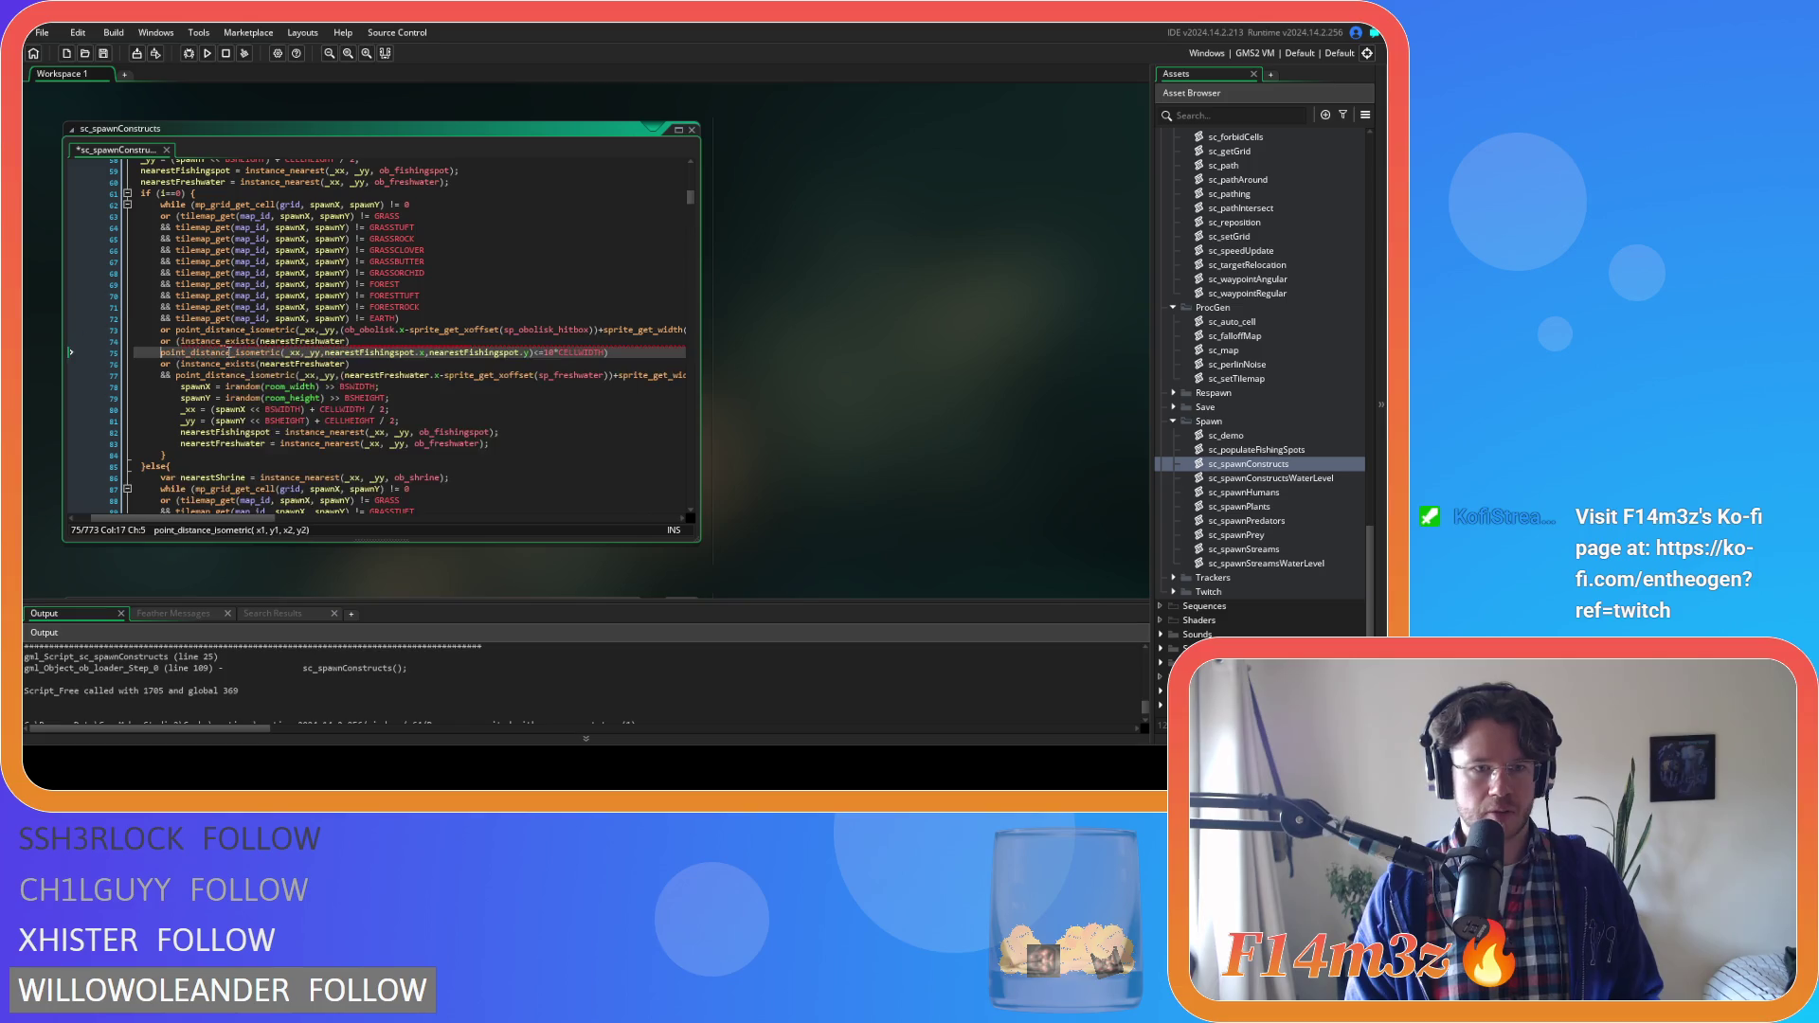
Finish the line 74 guard with && and switch both guards to instance_exists(nearestFishingspot)
text(&&)
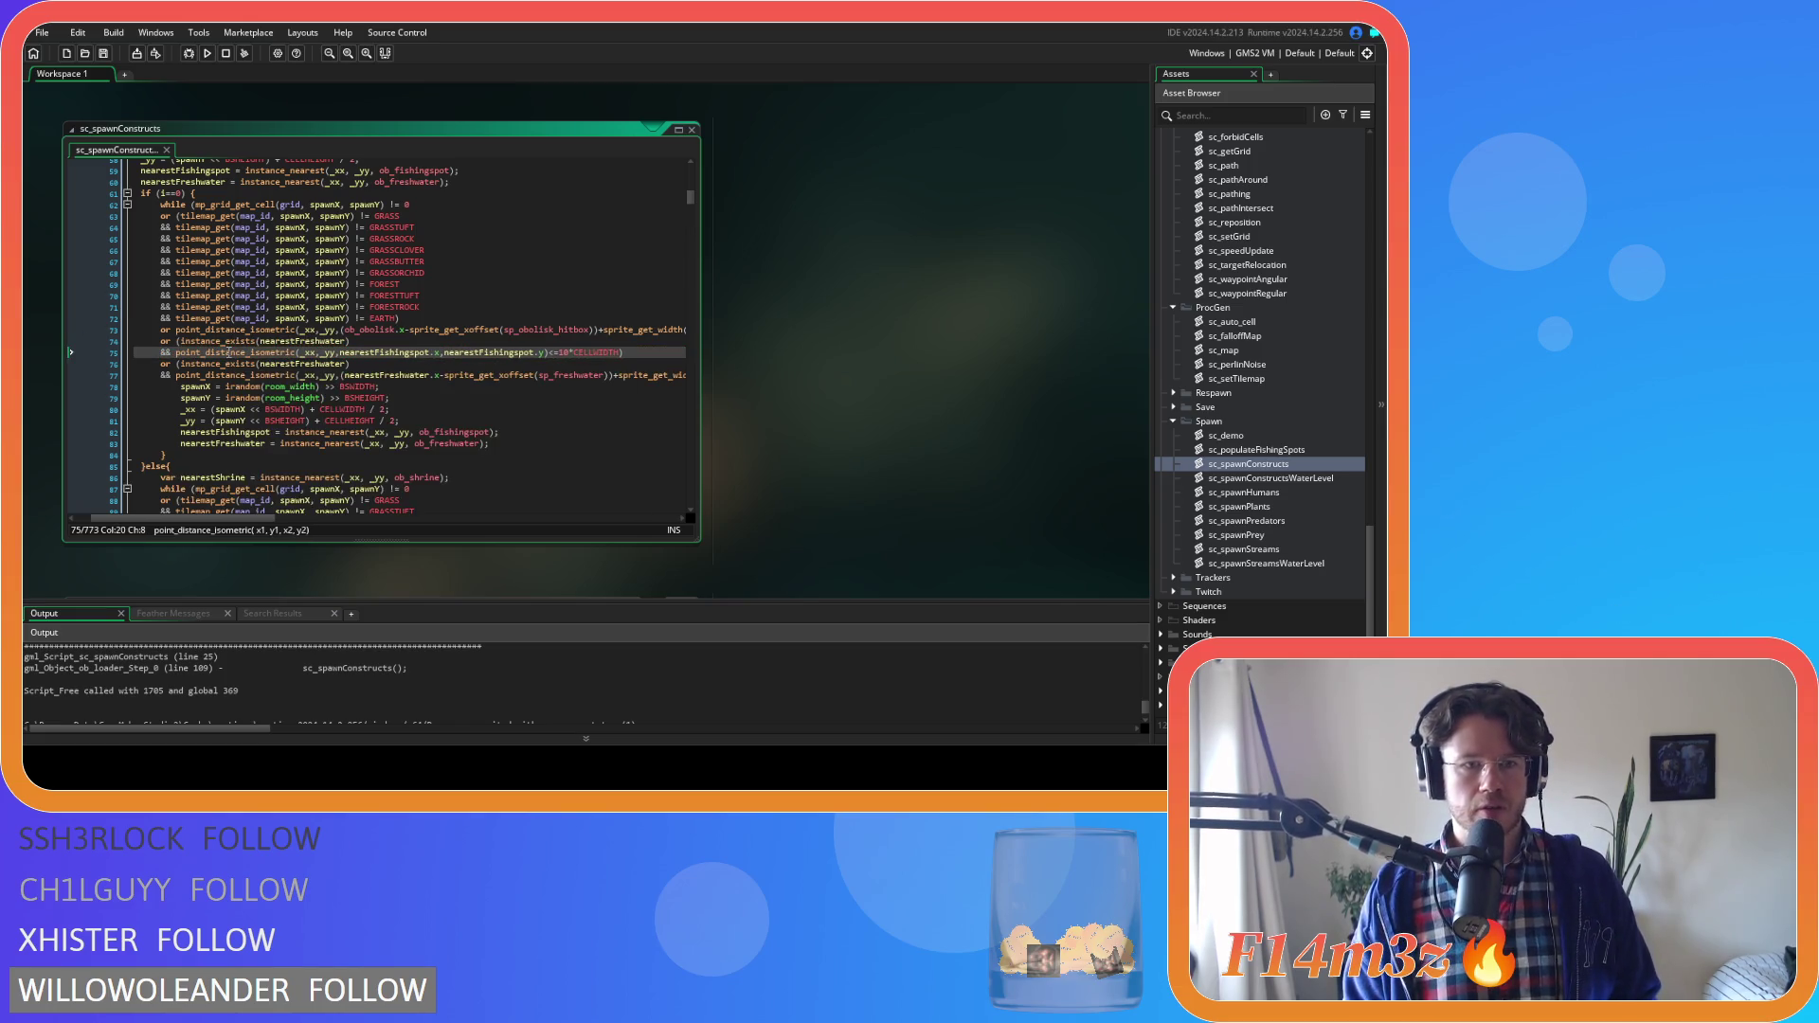
scroll(228, 352, up, 14)
scroll(245, 385, up, 3)
double_click(346, 363)
key(ctrl+c)
double_click(260, 353)
key(ctrl+v)
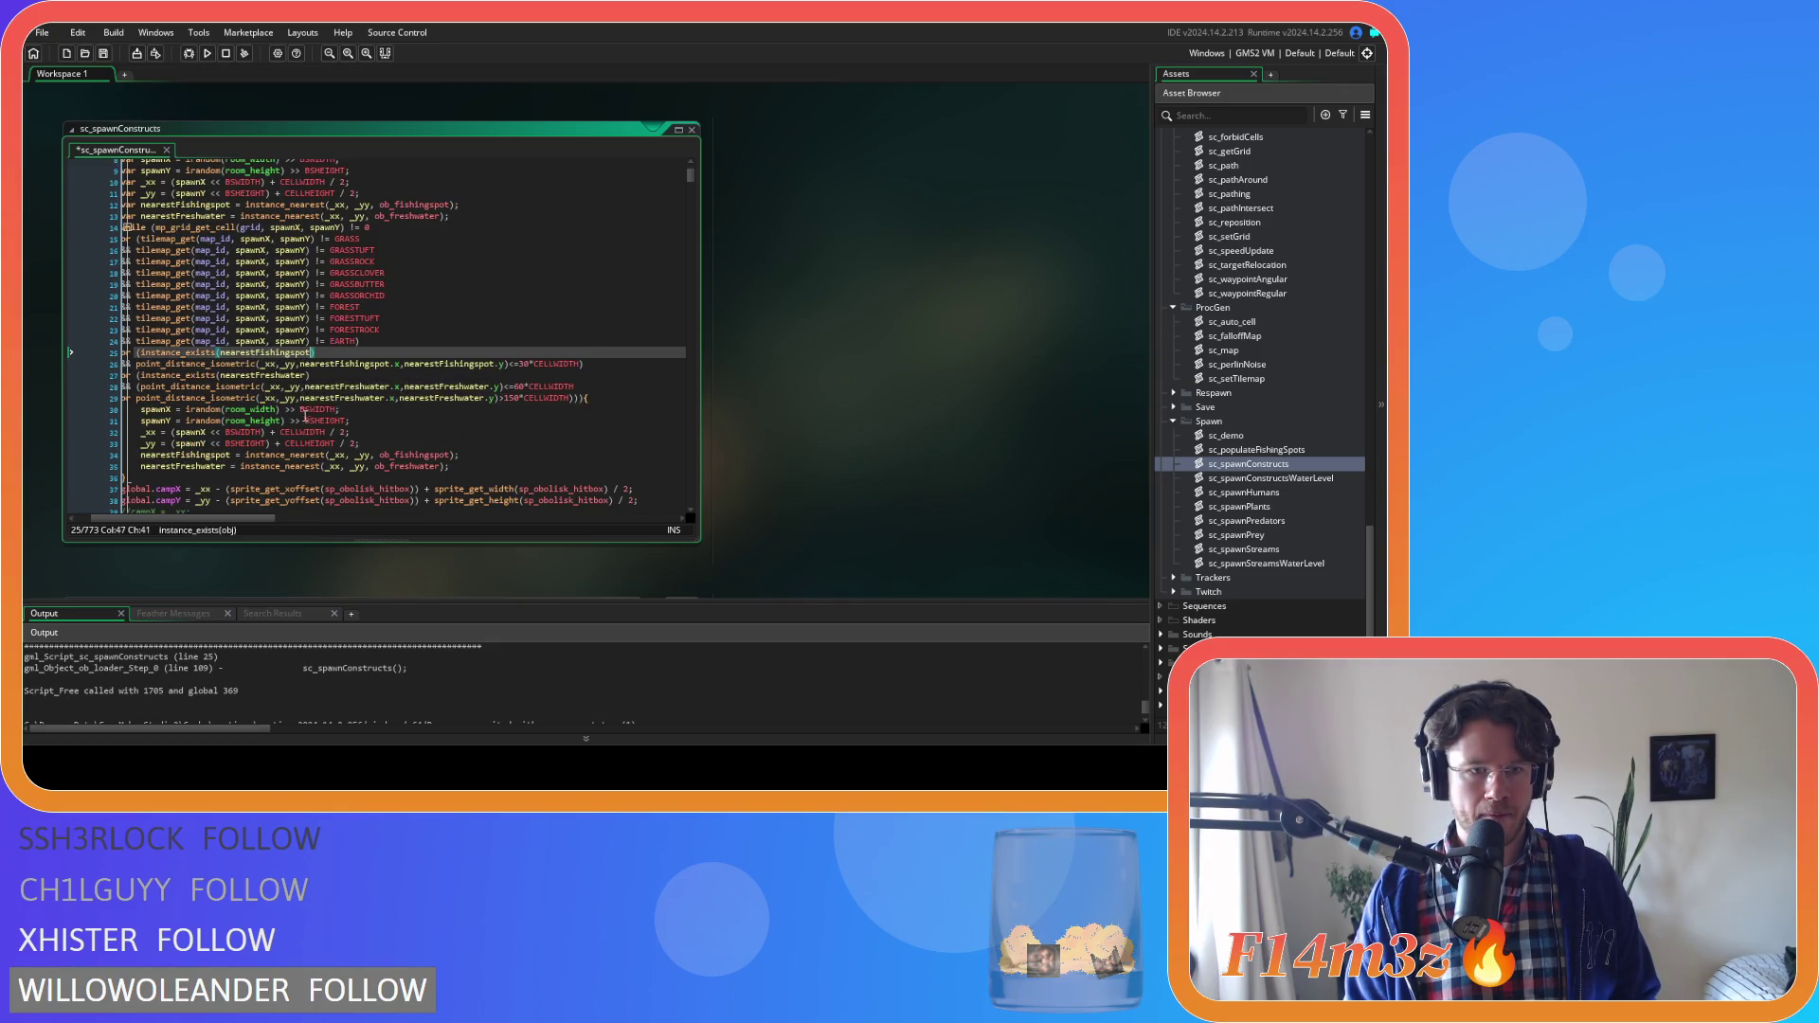
scroll(301, 412, down, 18)
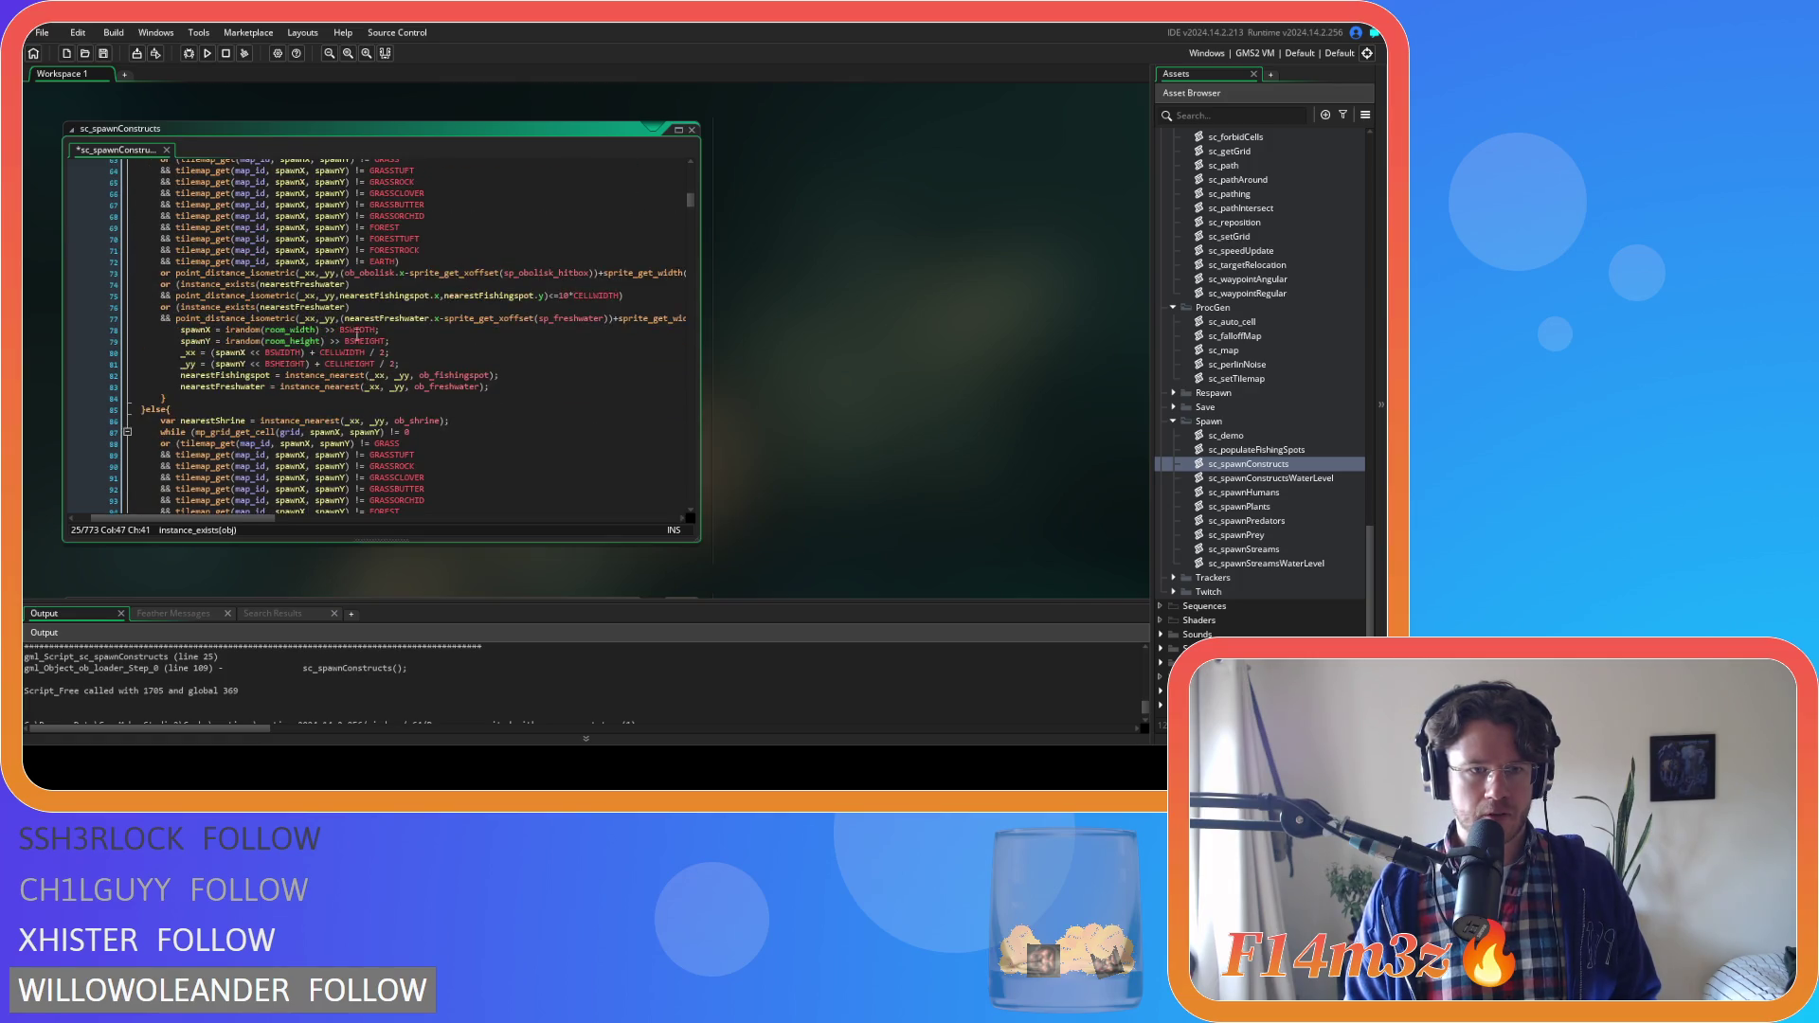
double_click(301, 284)
key(ctrl+v)
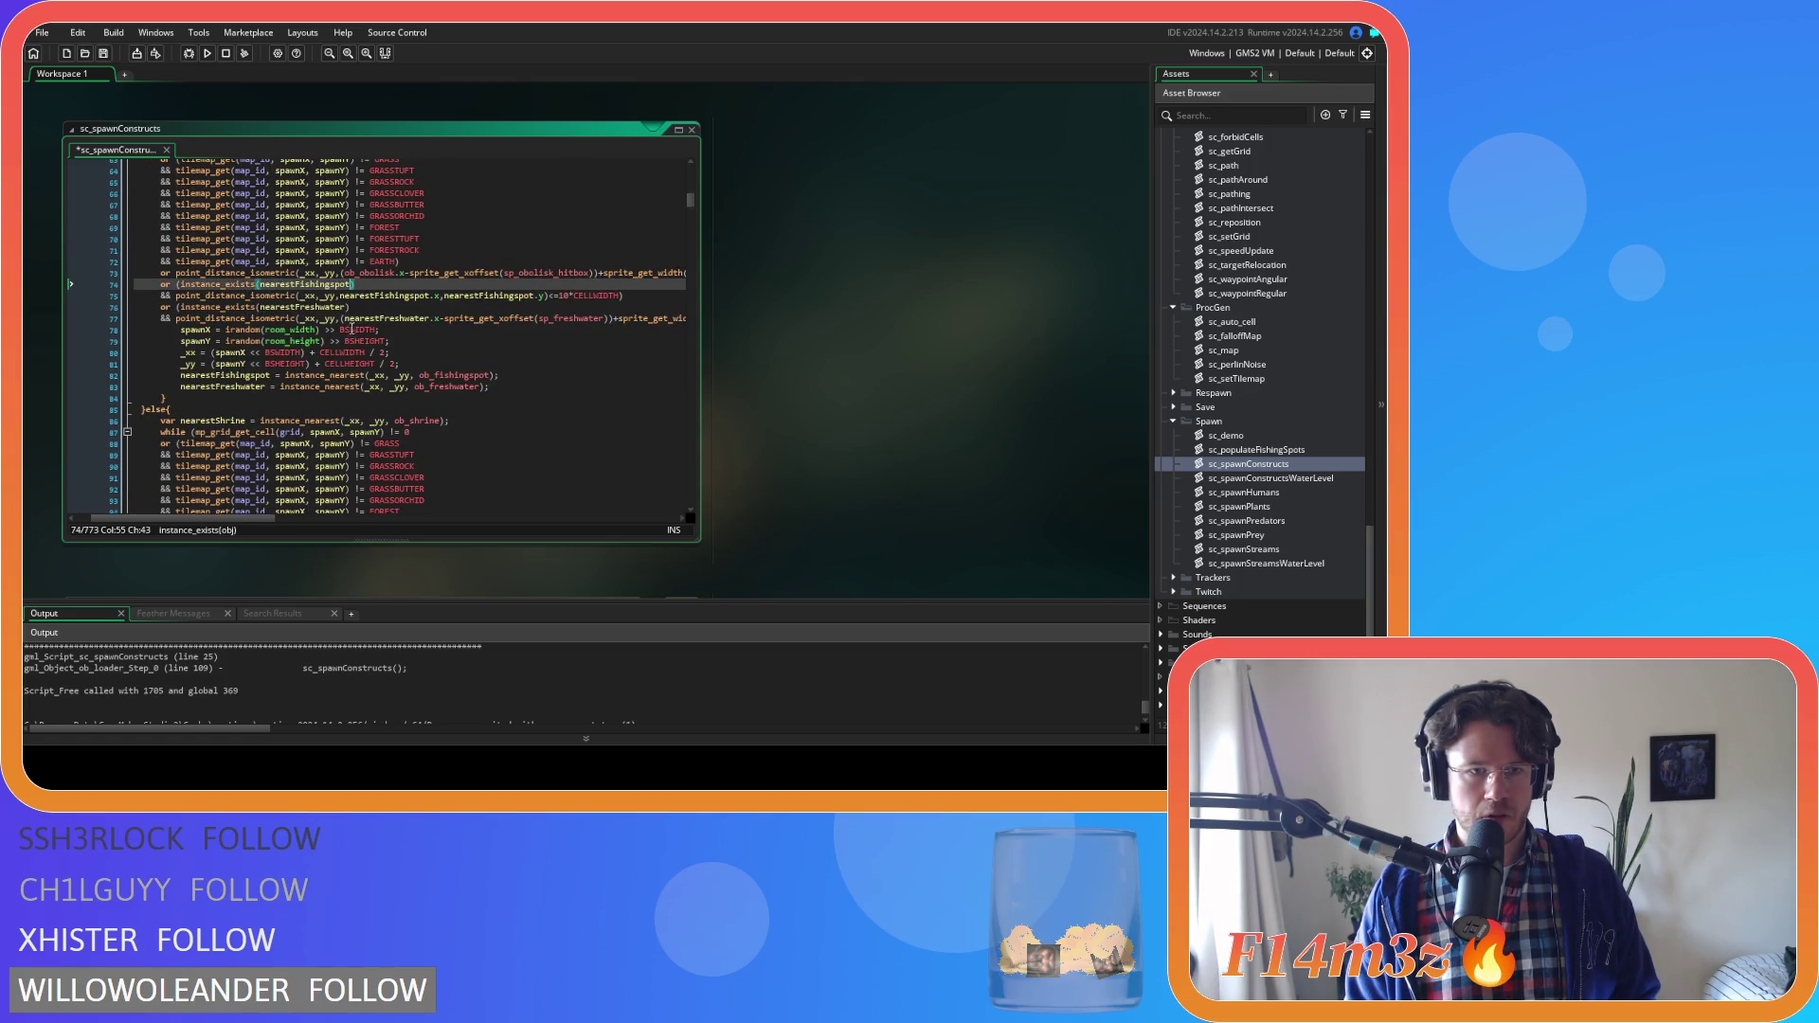
drag(182, 284, 182, 295)
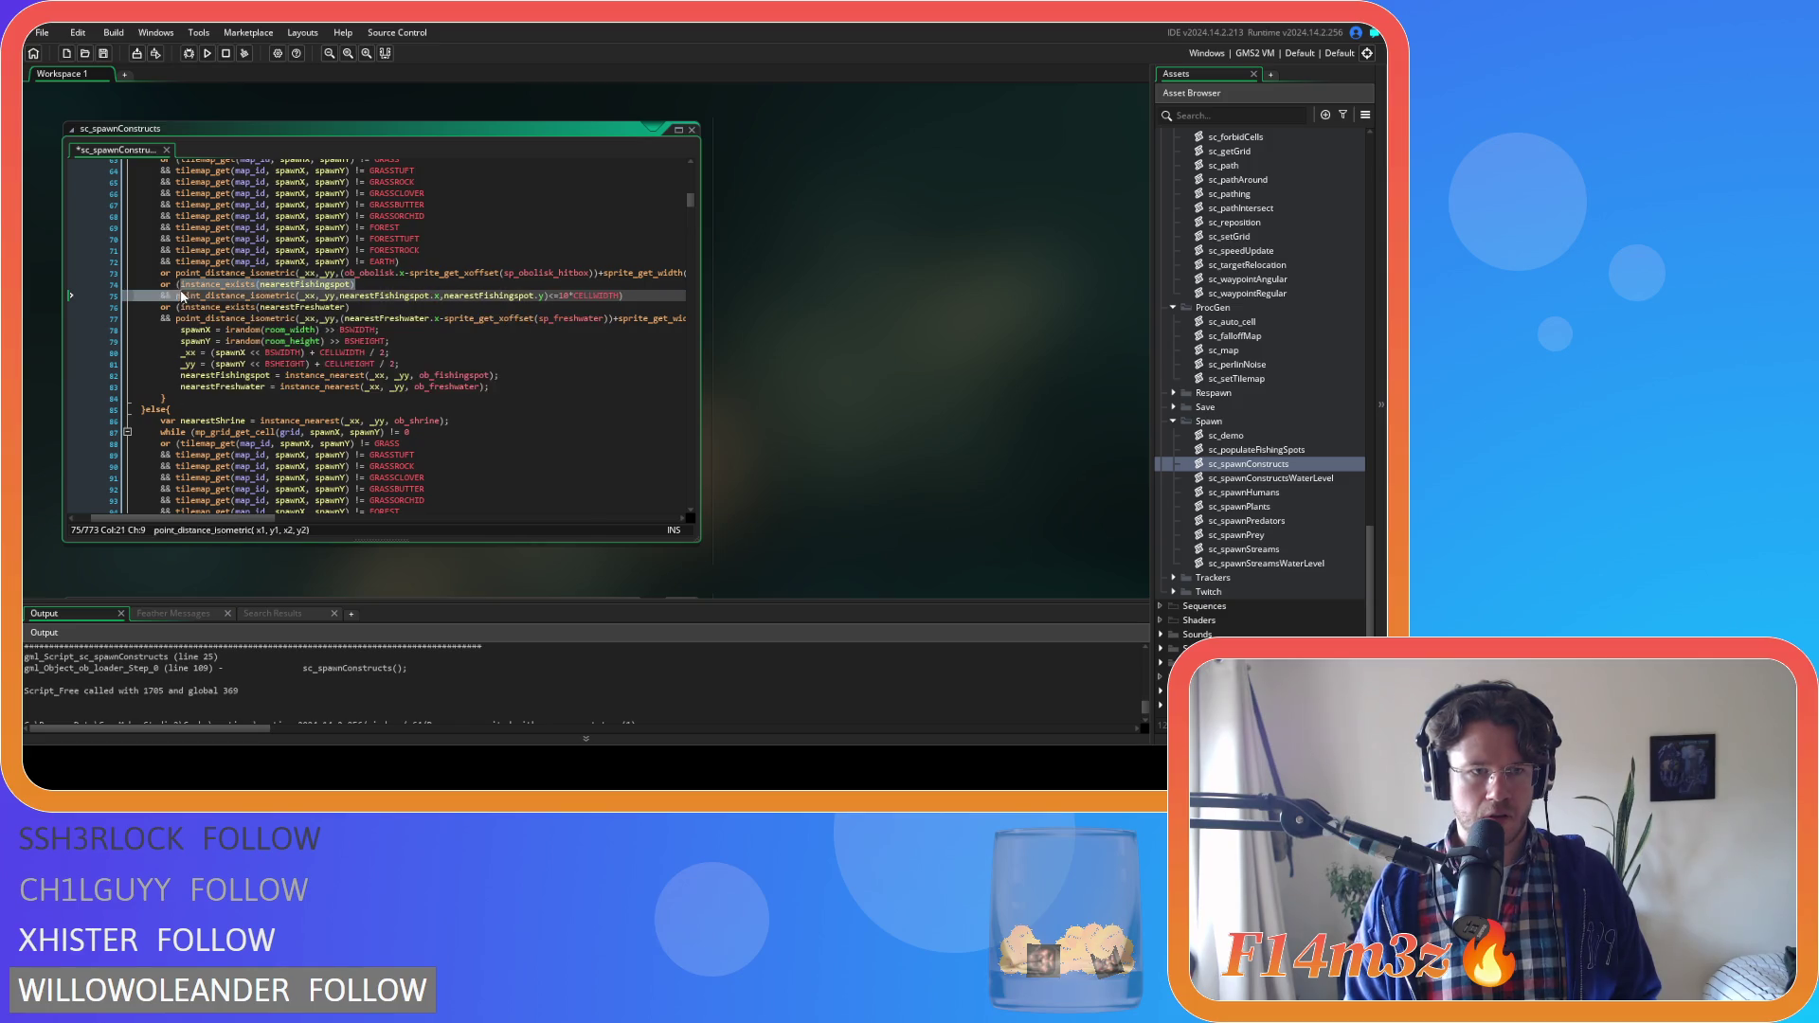
Wrap the line 101 and line 145 fishing-spot checks in parentheses on their own lines
scroll(280, 325, down, 7)
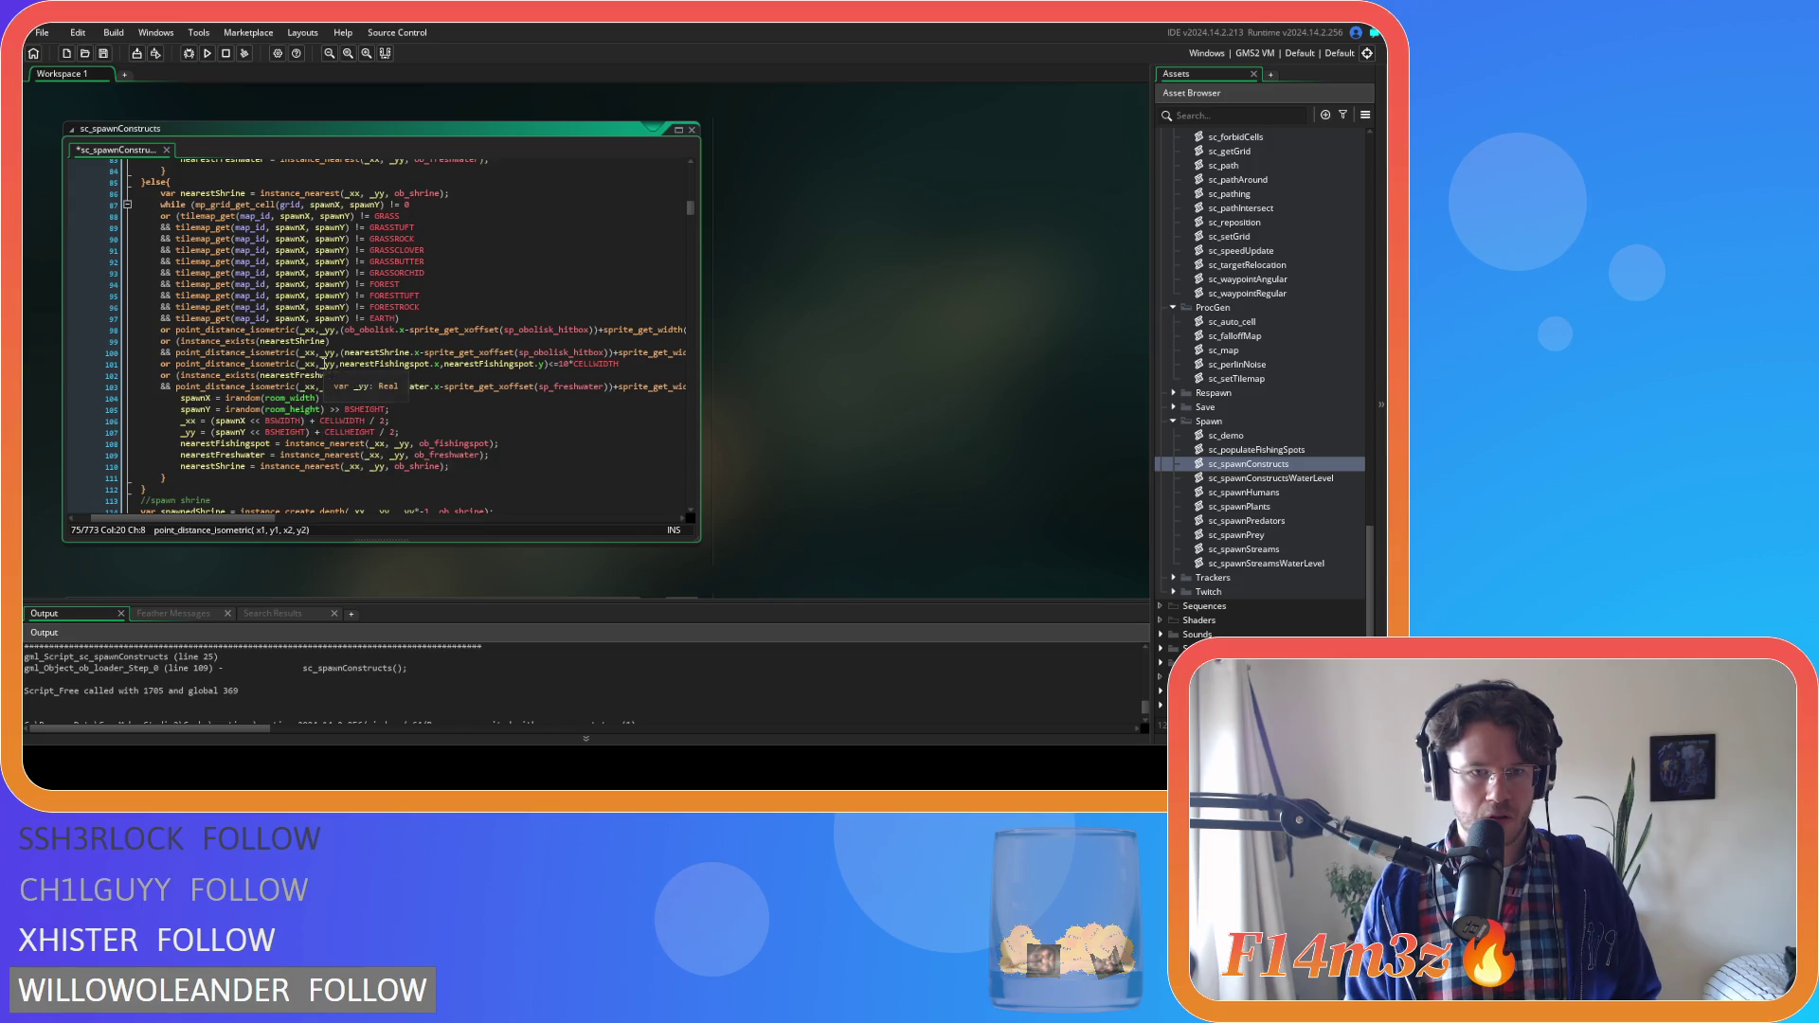
click(177, 363)
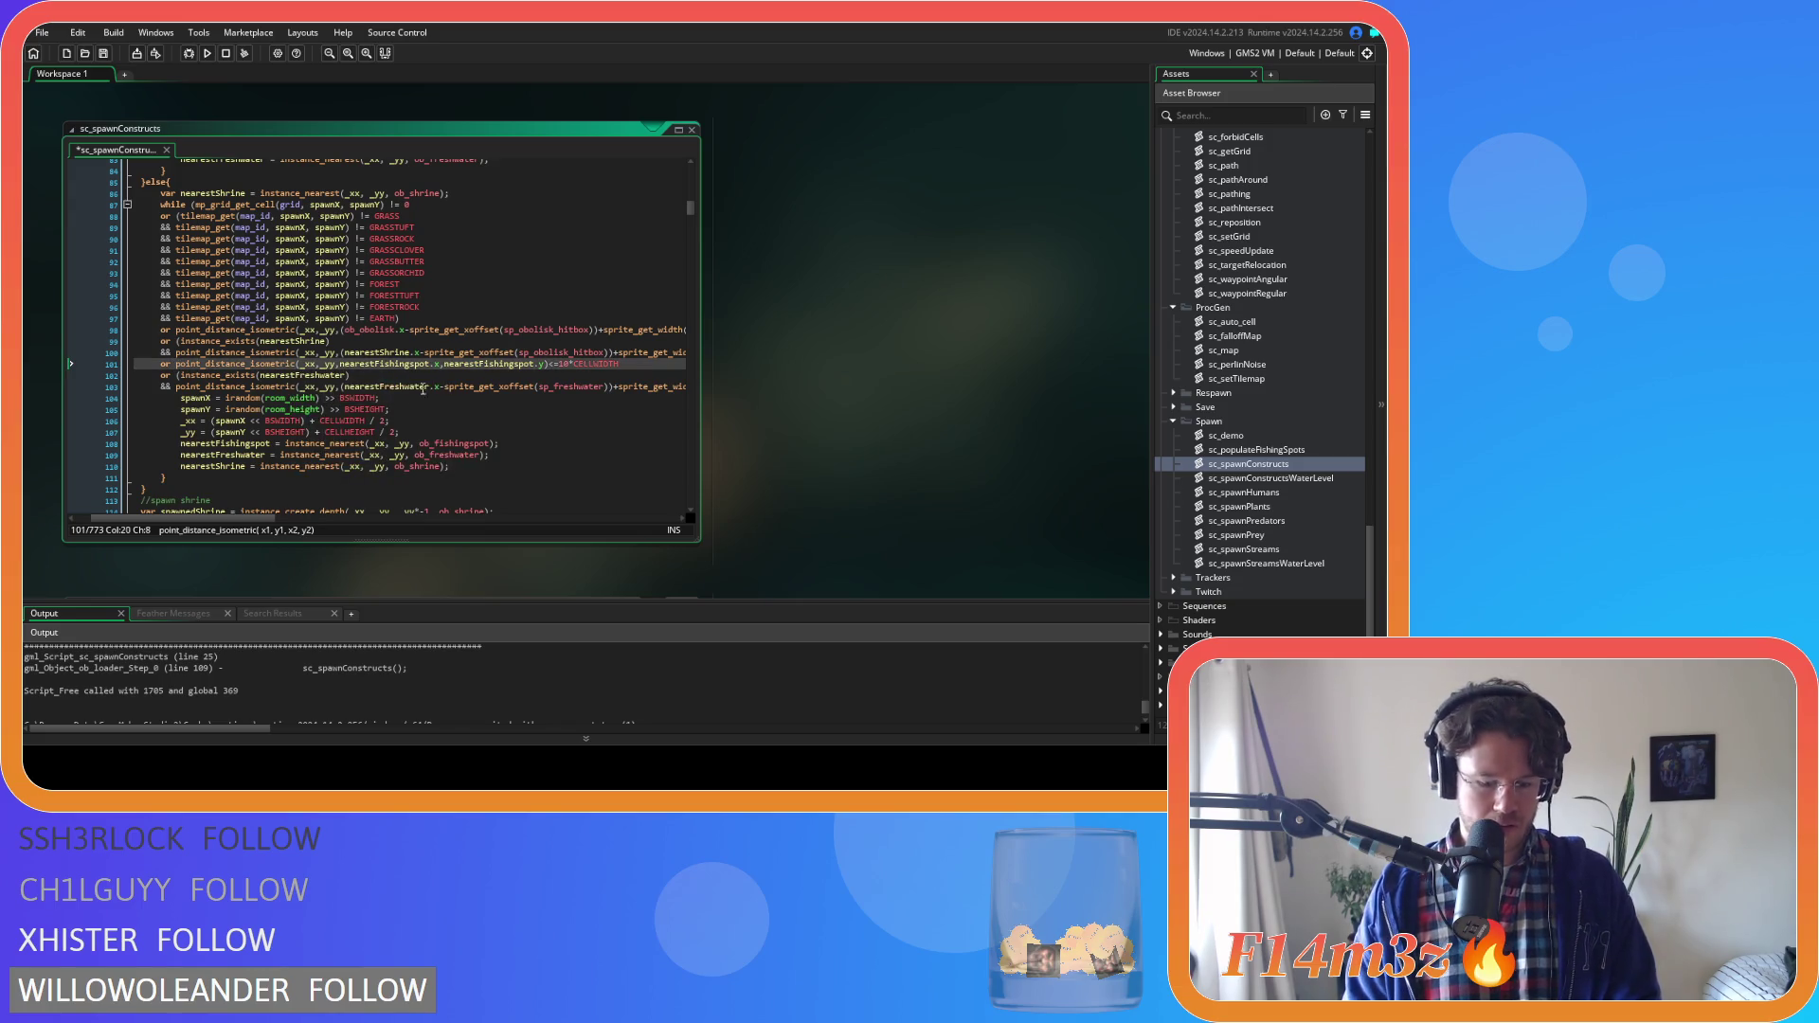
drag(626, 364, 176, 364)
text(()
key(Return)
scroll(285, 393, down, 12)
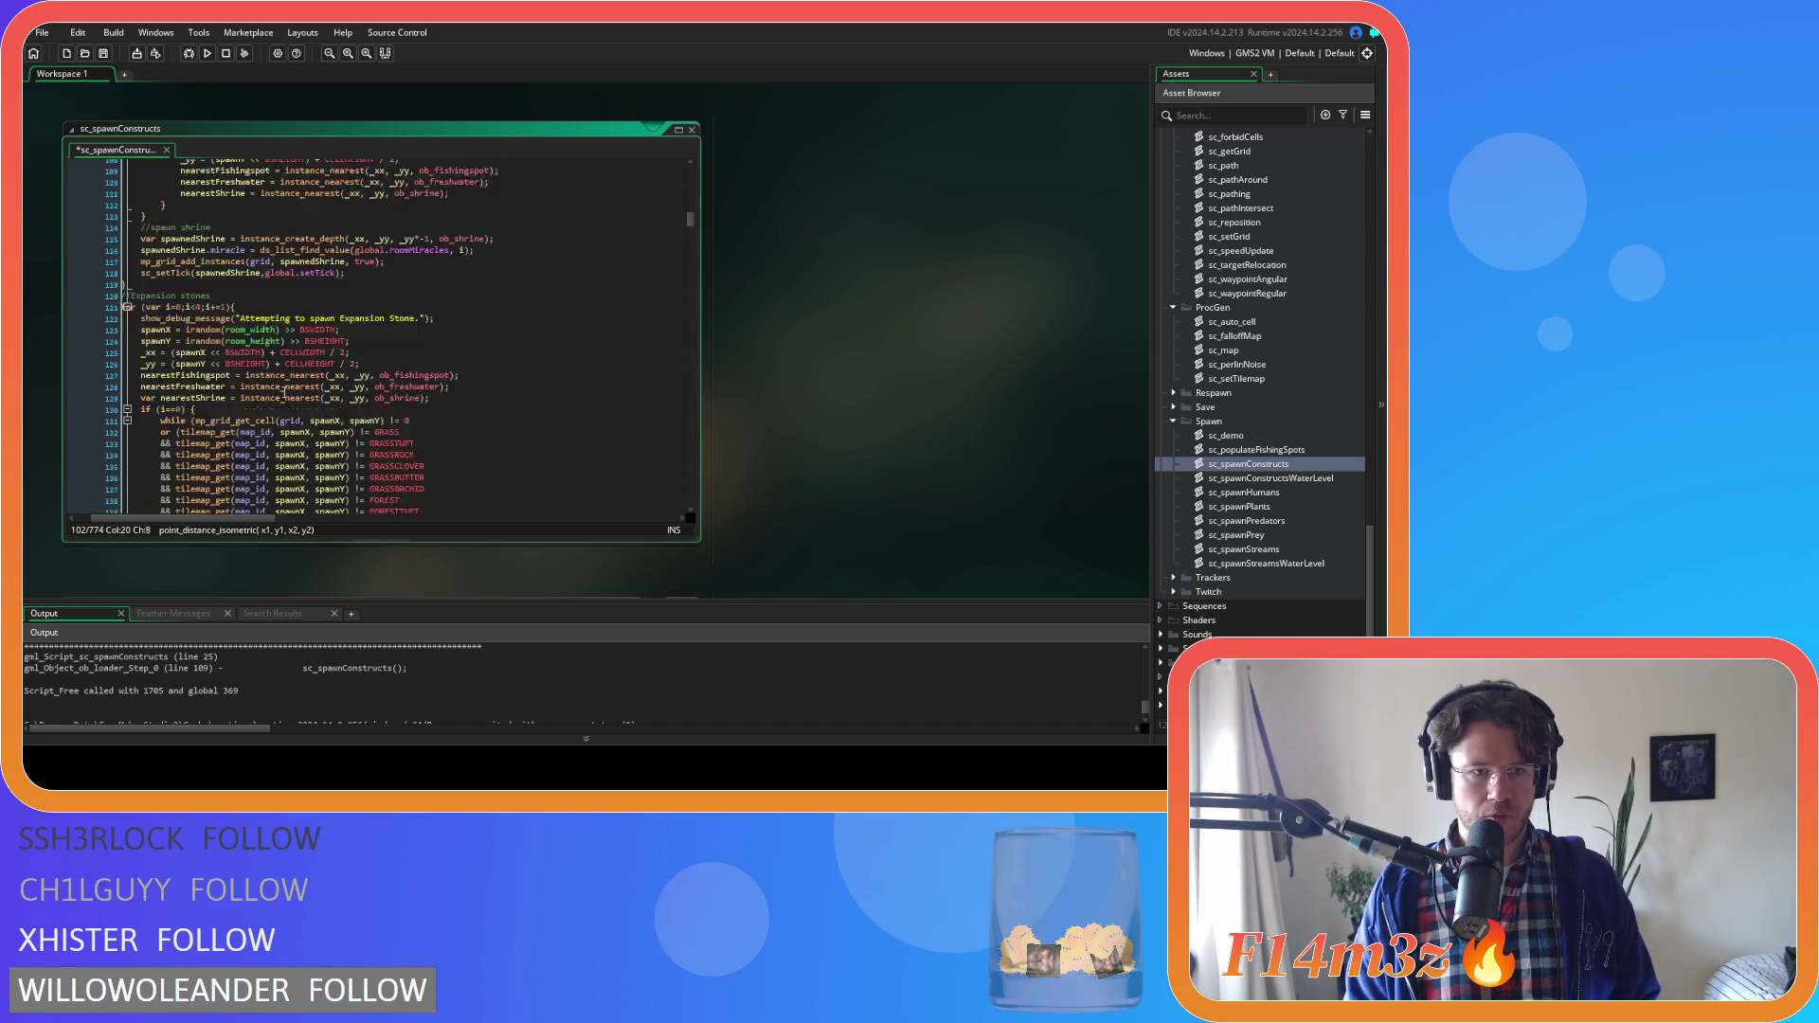
scroll(284, 393, down, 6)
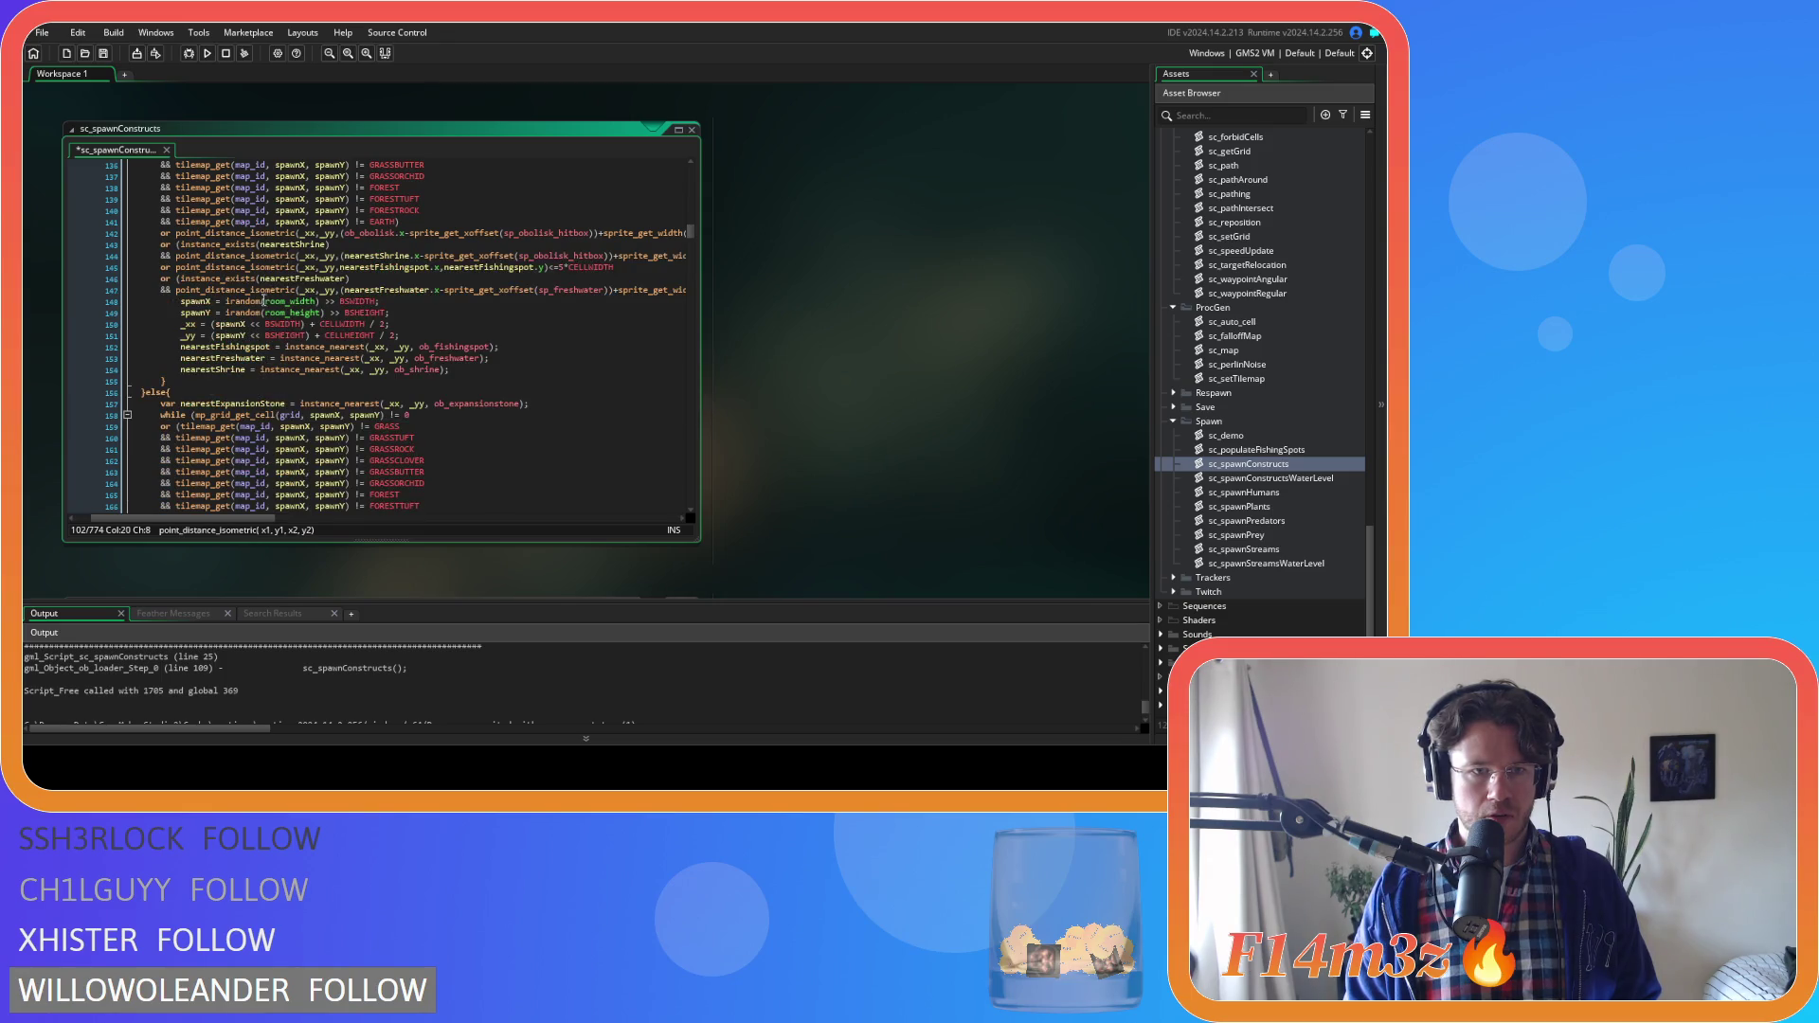
click(177, 269)
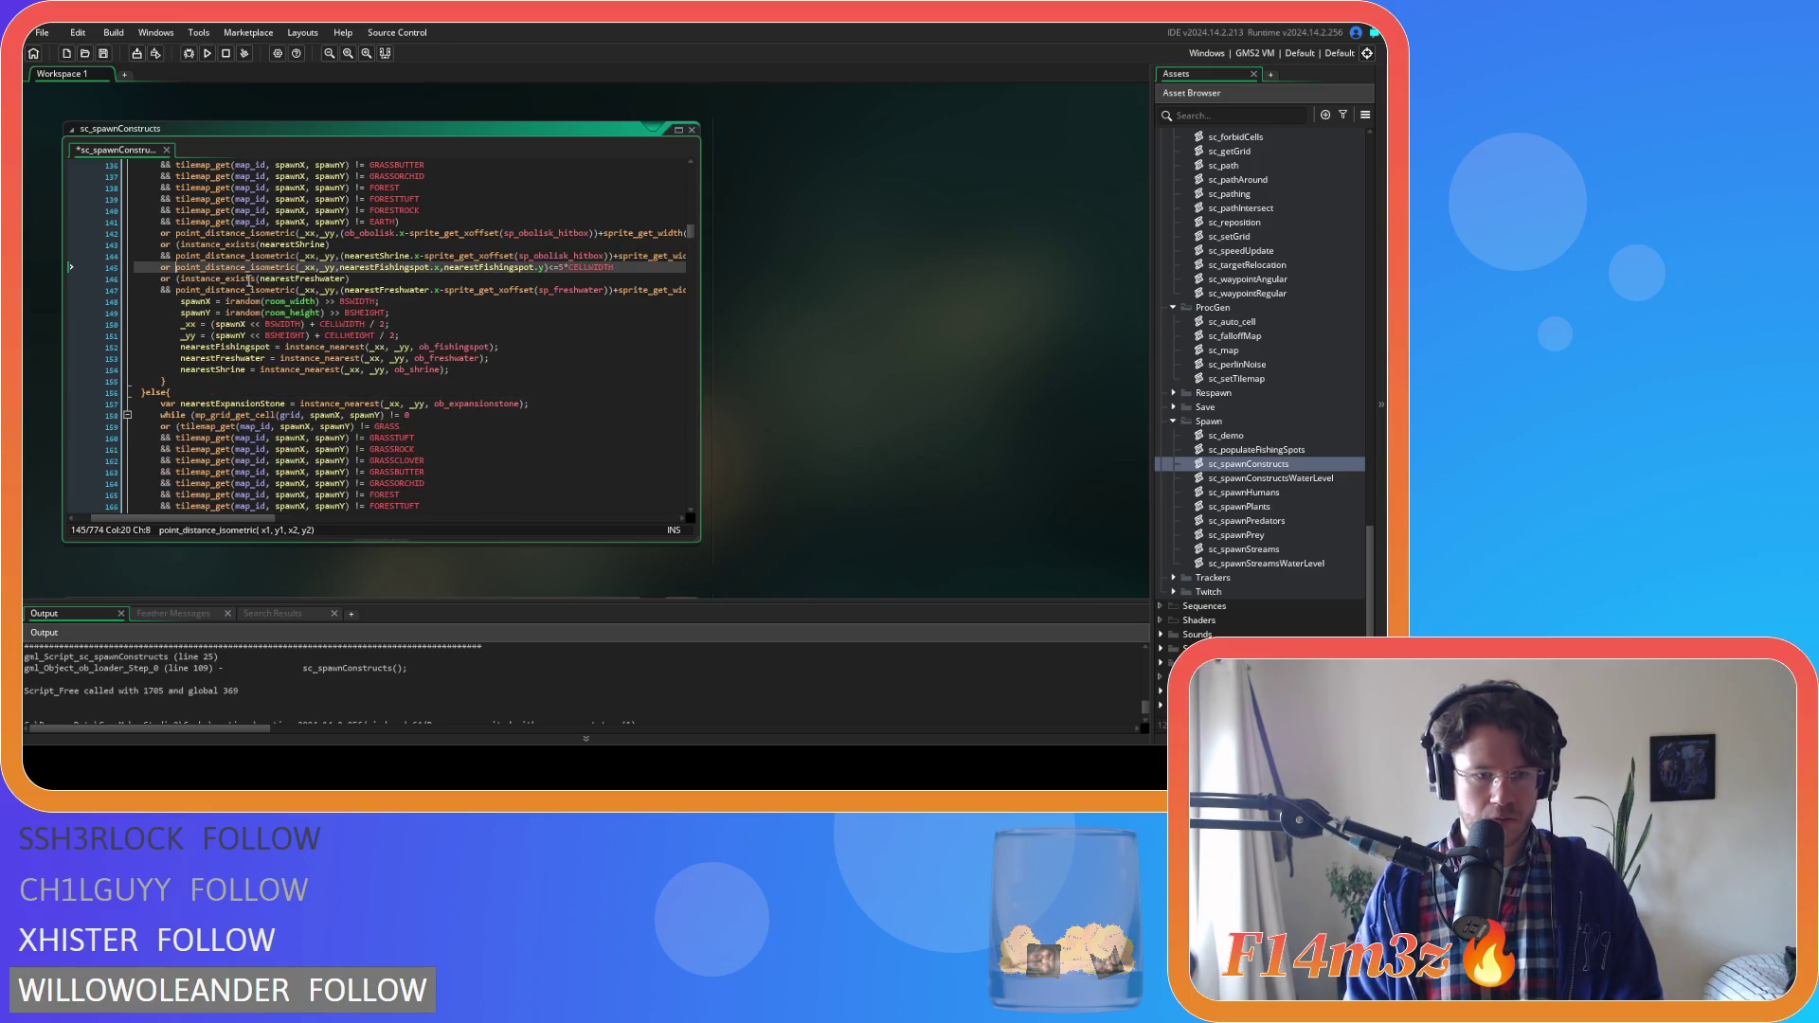
text(()
click(634, 269)
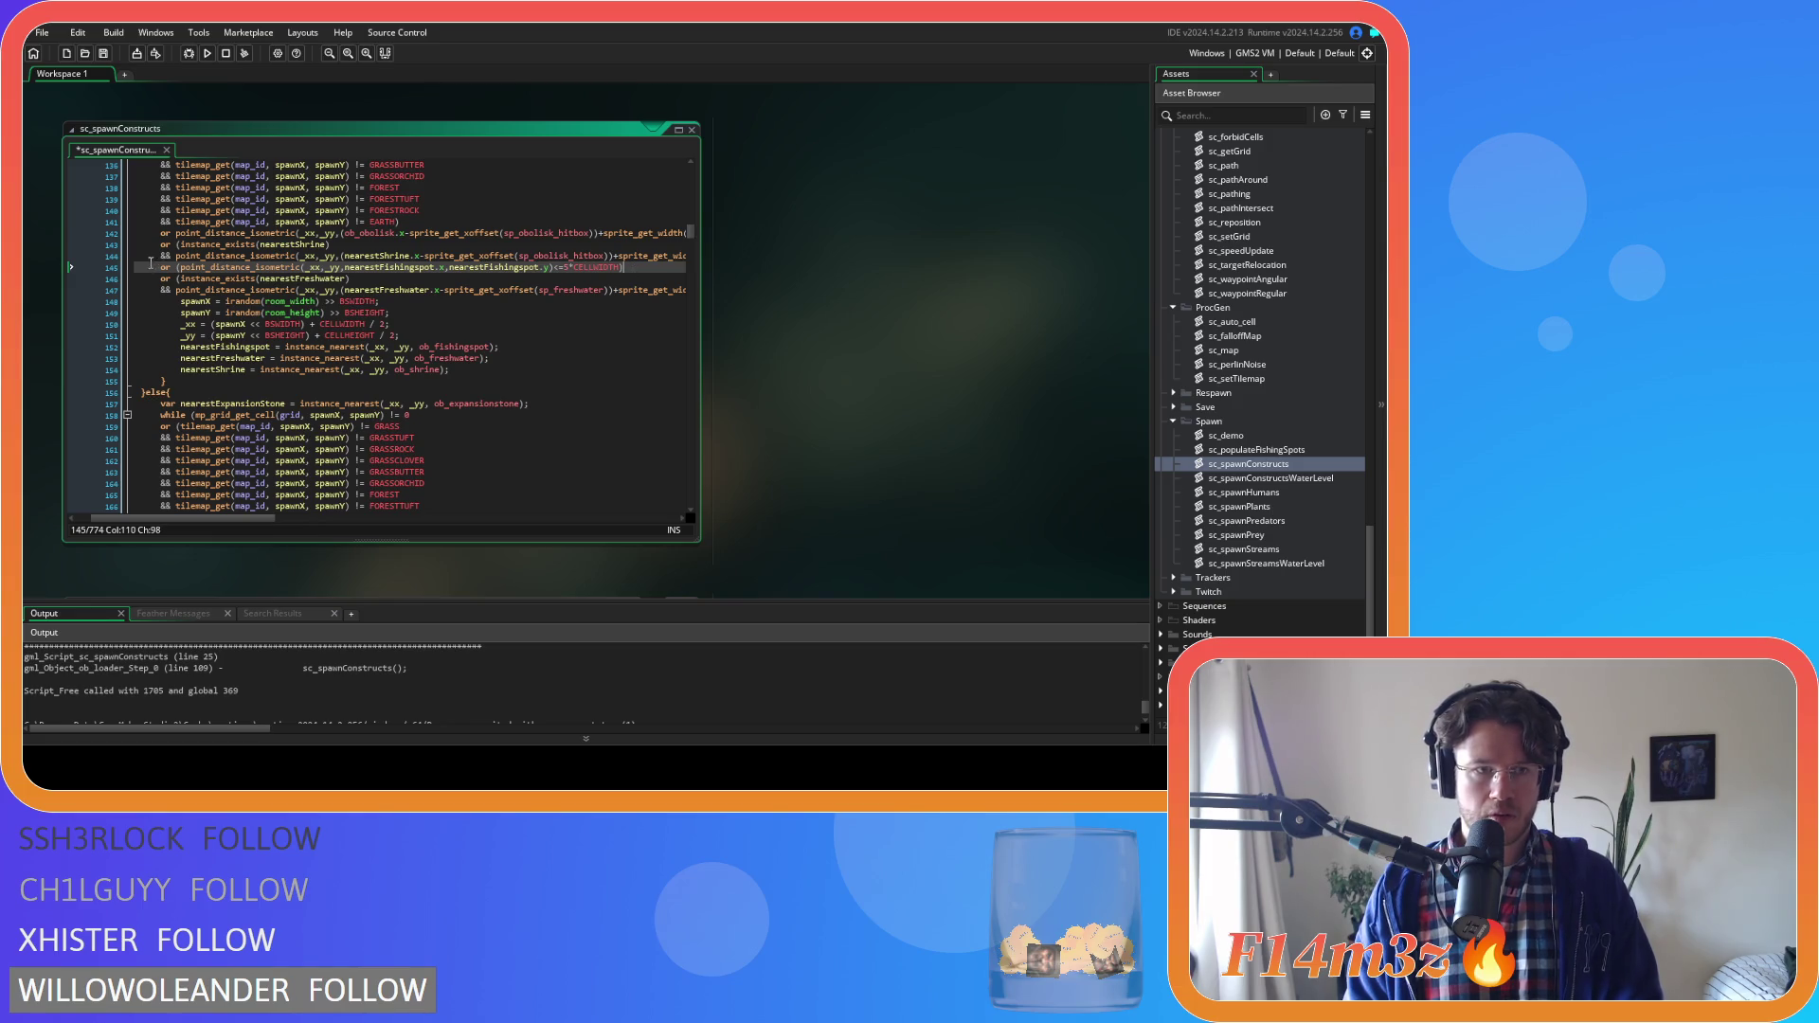
mouse_move(189, 269)
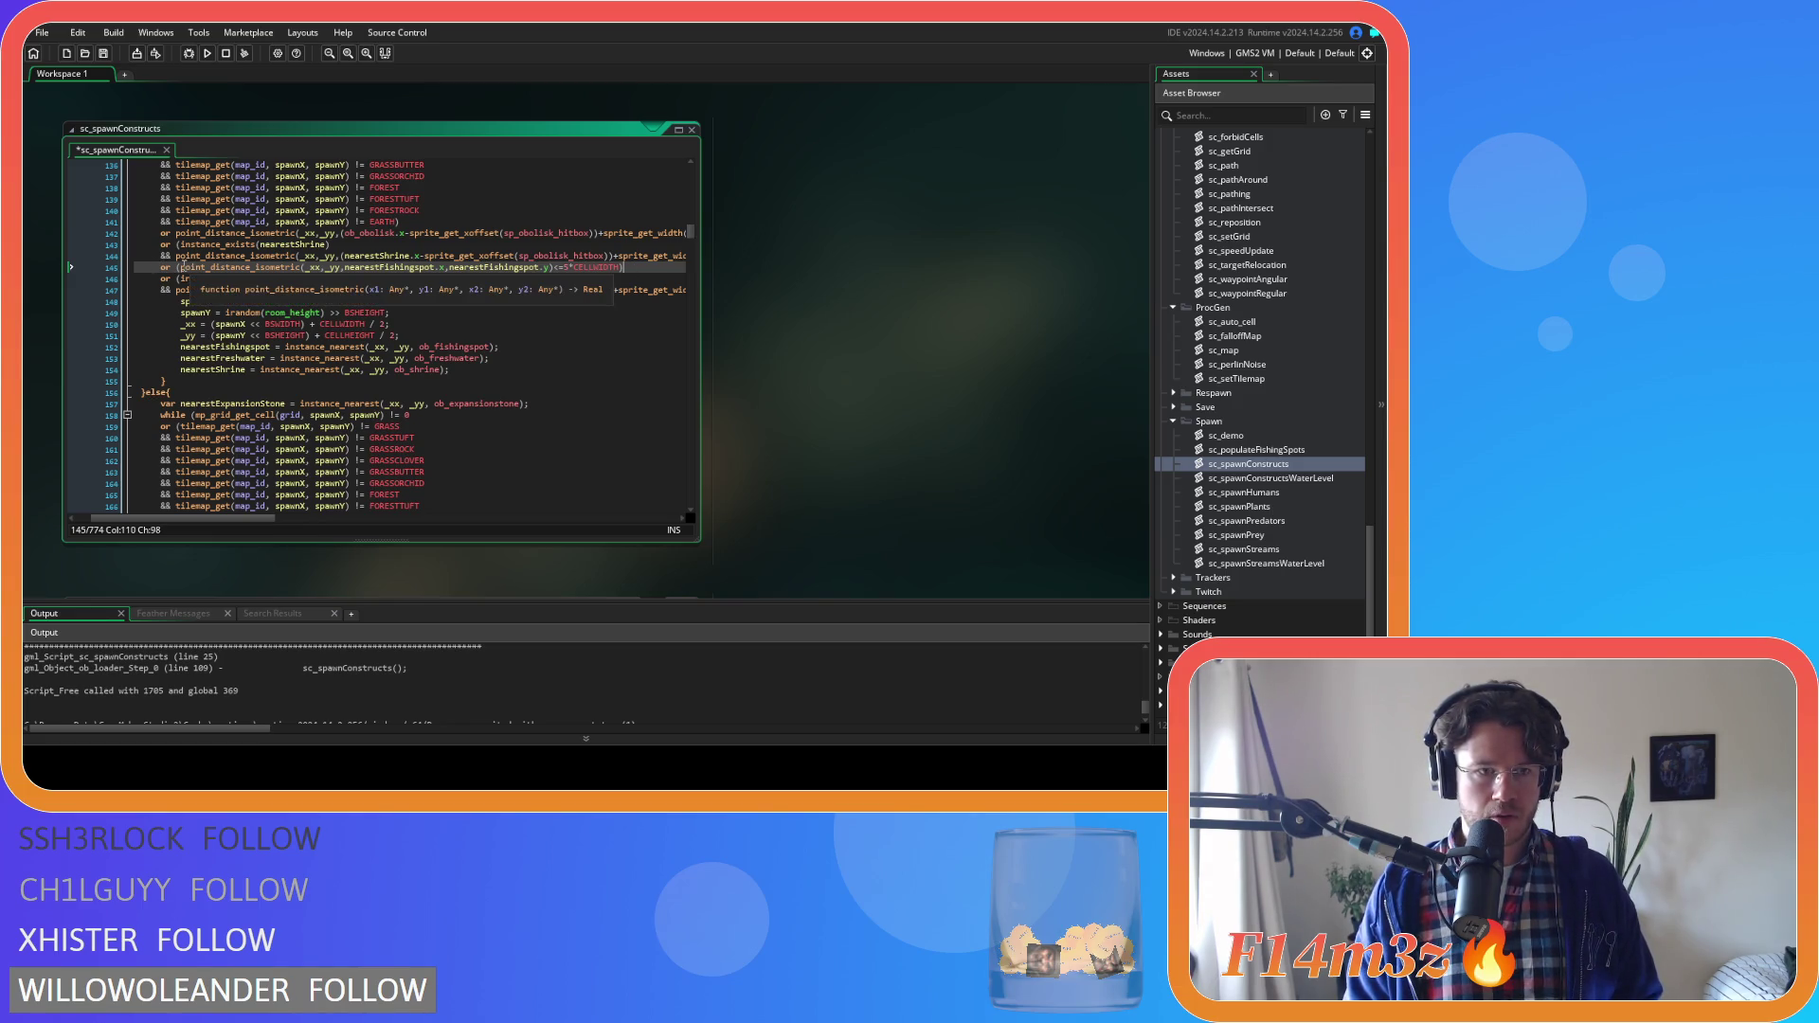
key(Return)
Wrap the line 174 and line 220 fishing-spot checks in parentheses, then save sc_spawnConstructs
scroll(268, 341, down, 9)
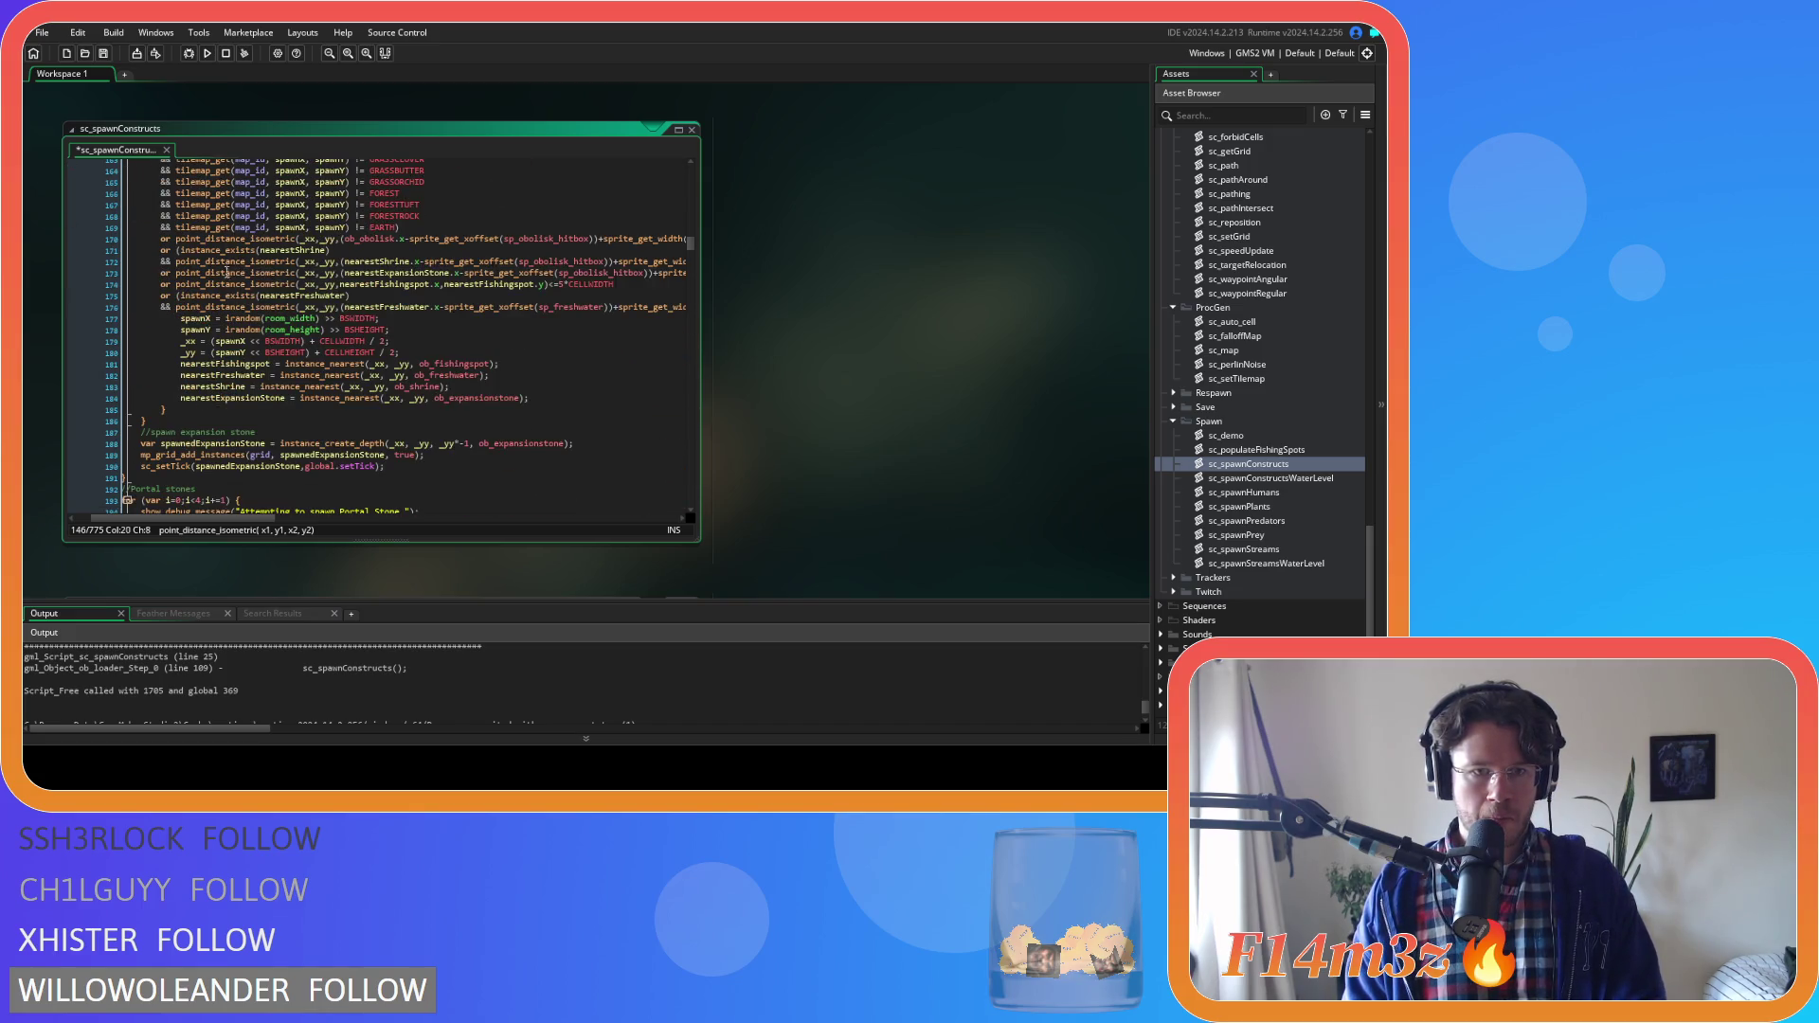
click(177, 284)
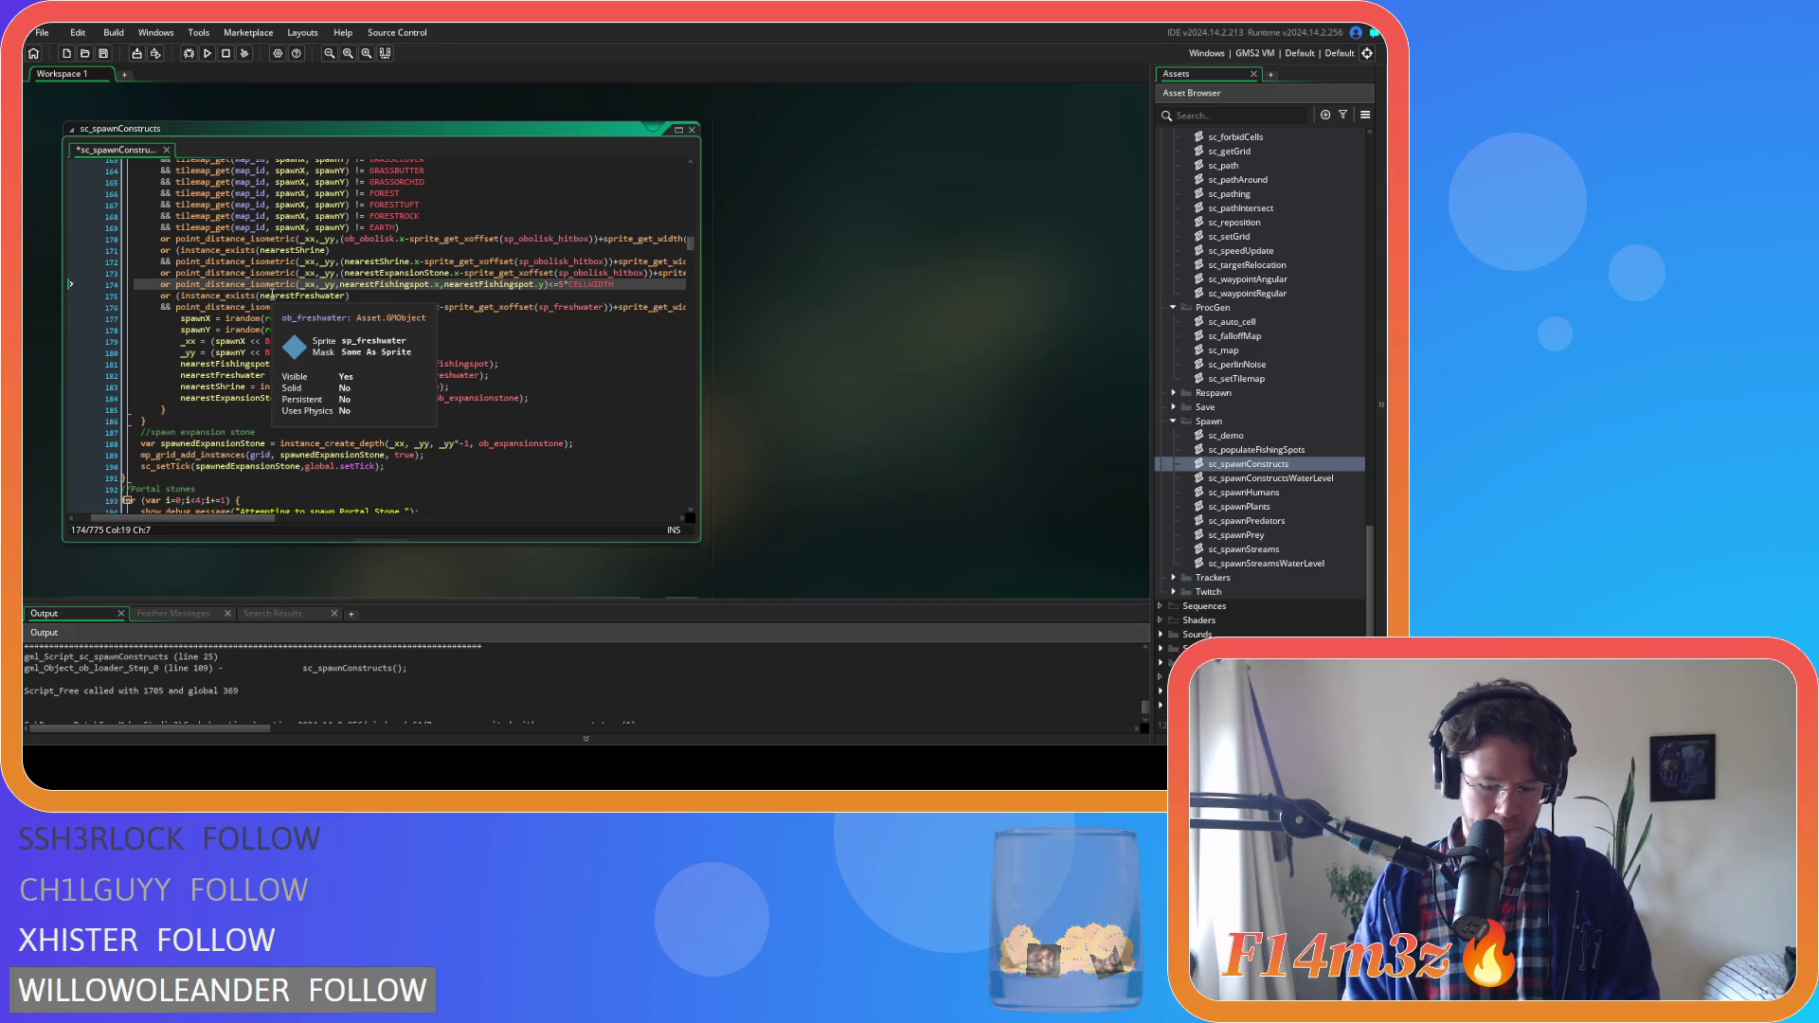
text(()
key(End)
text())
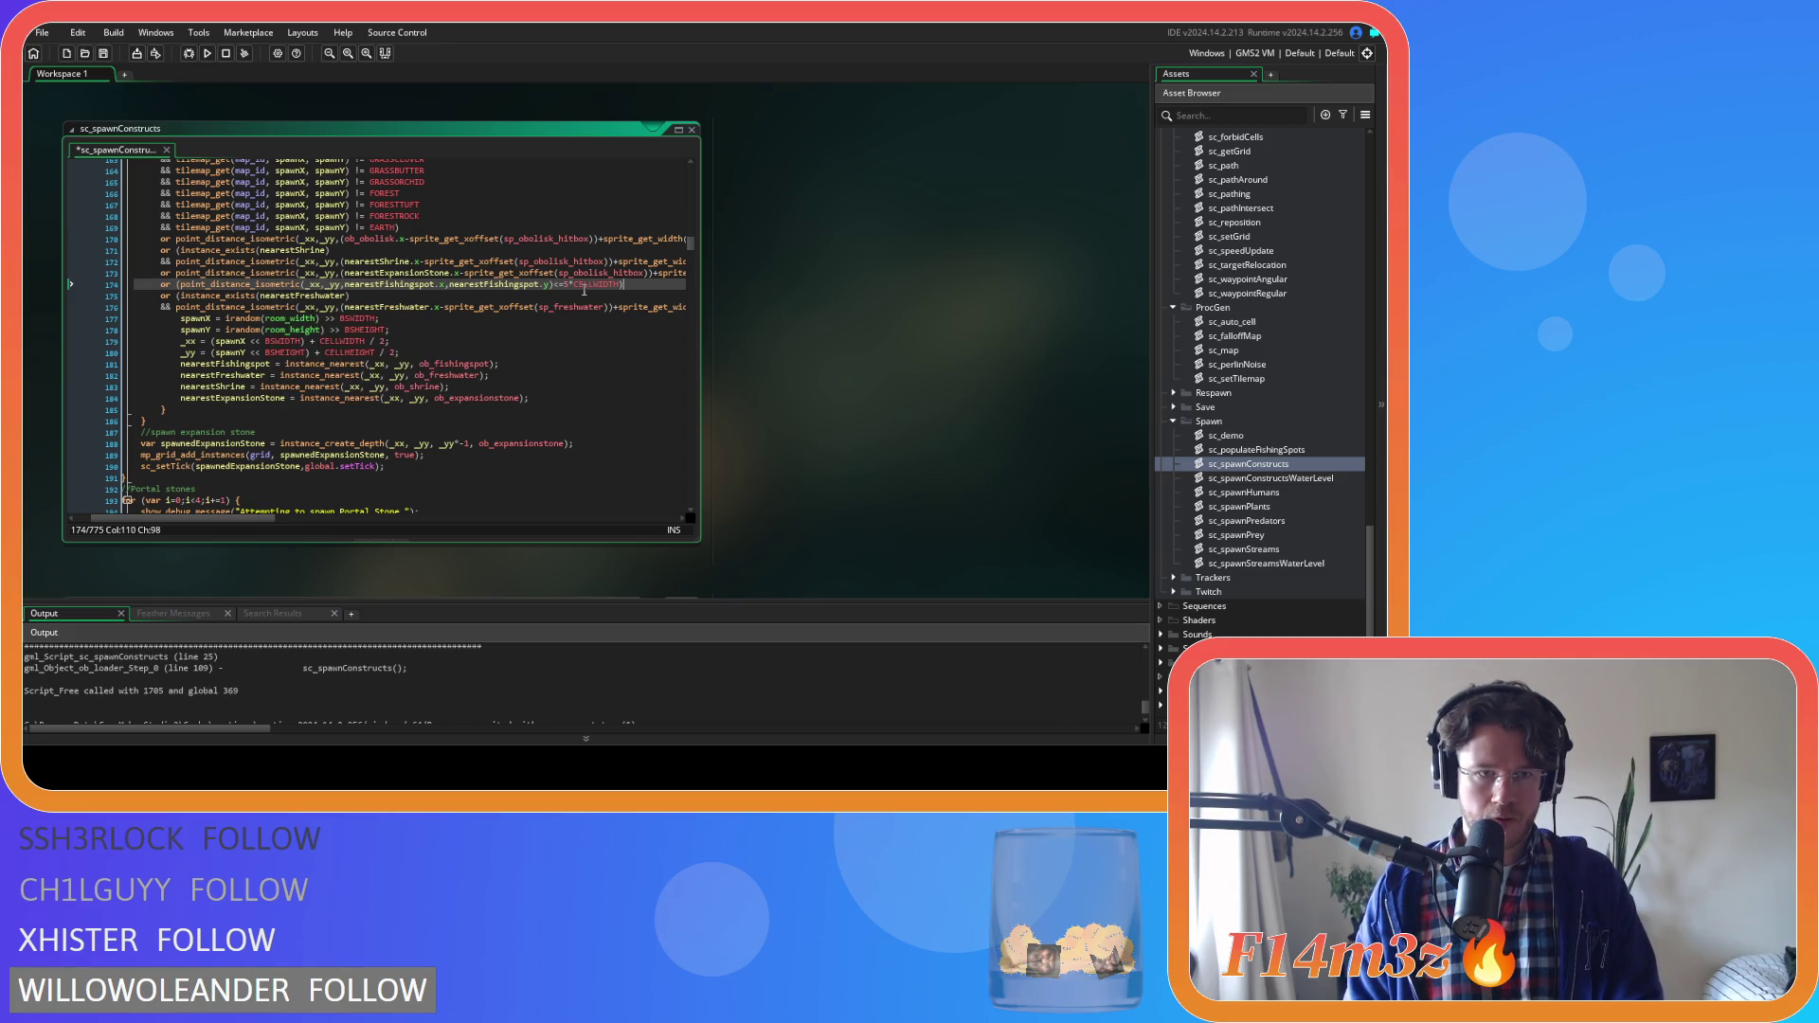
key(Return)
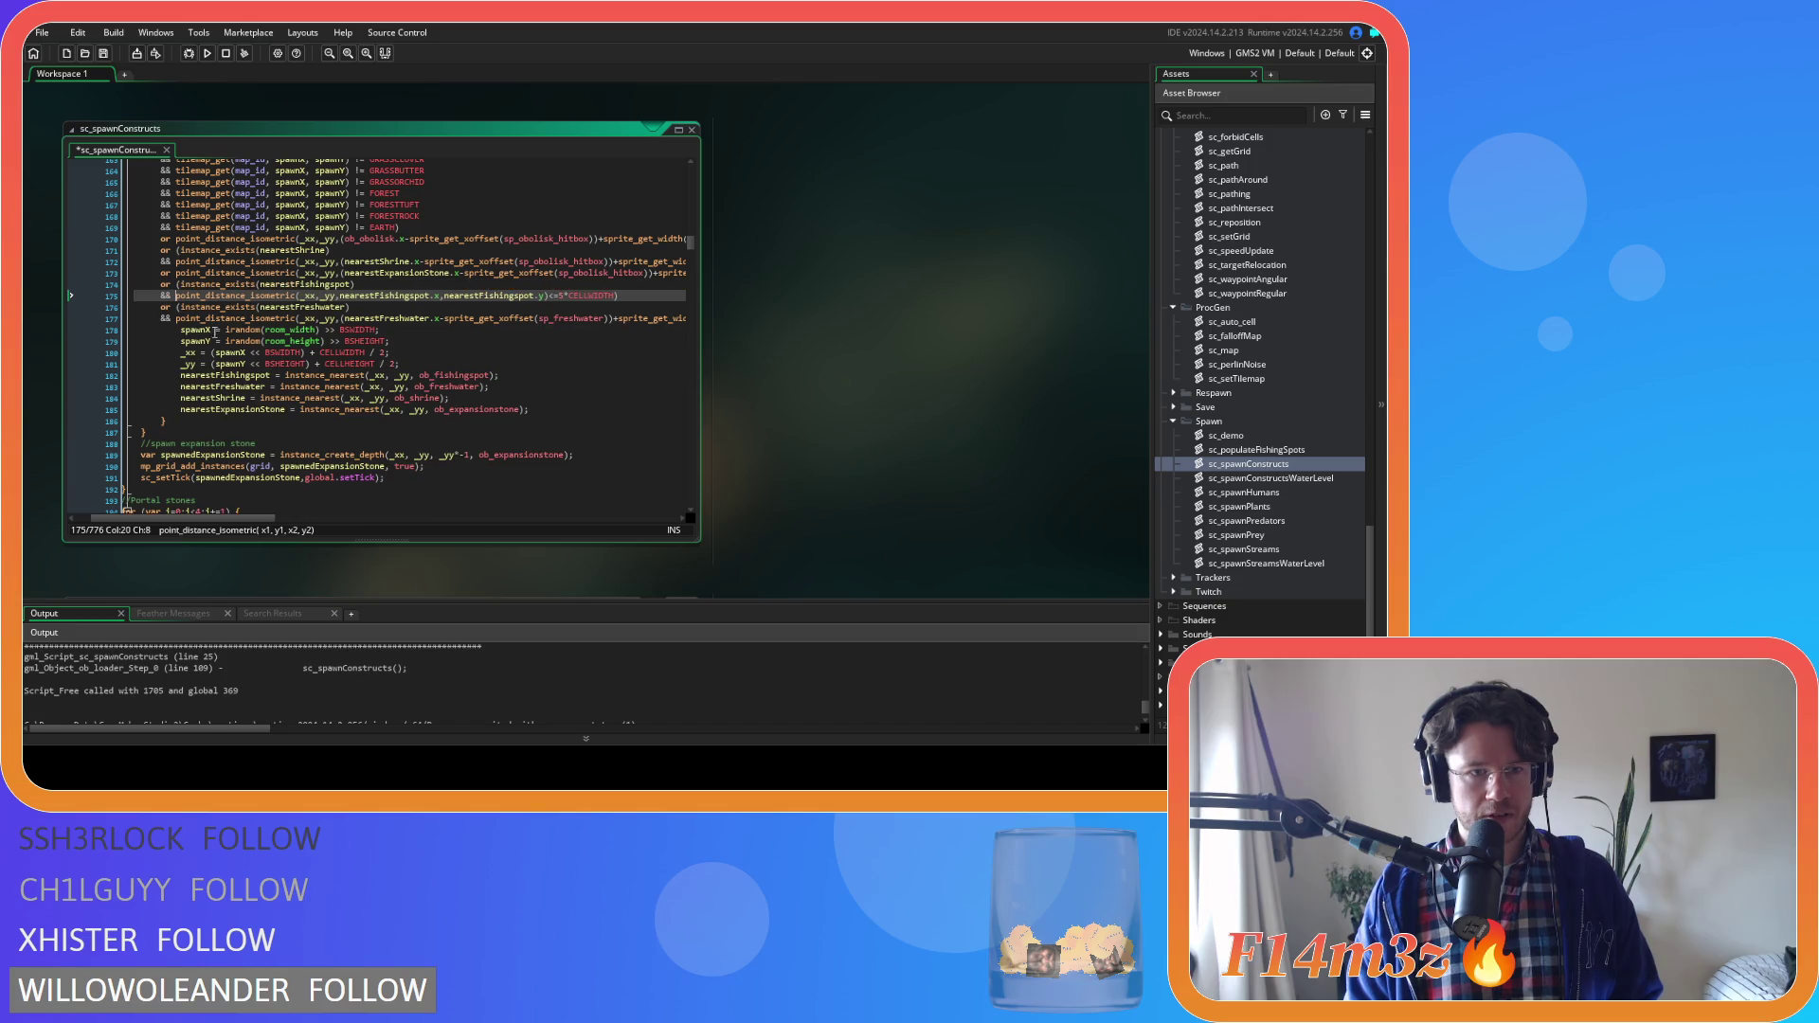
scroll(272, 357, down, 10)
scroll(272, 357, down, 2)
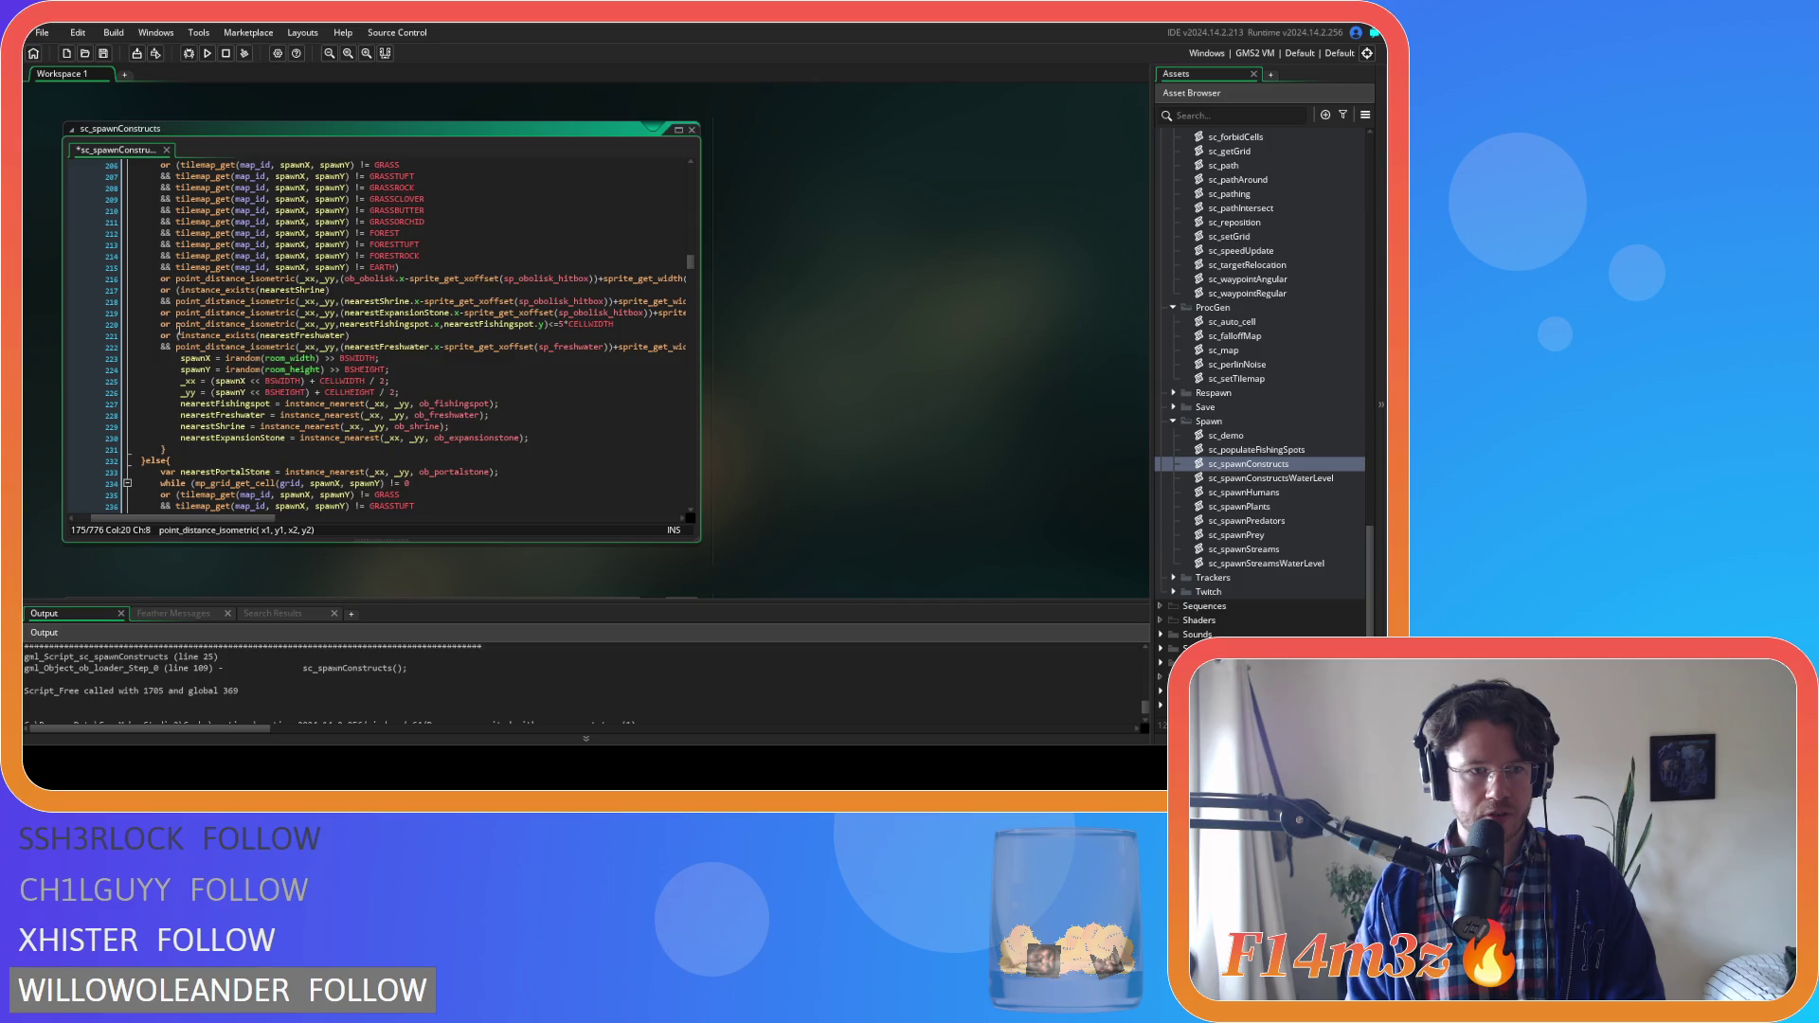
click(178, 325)
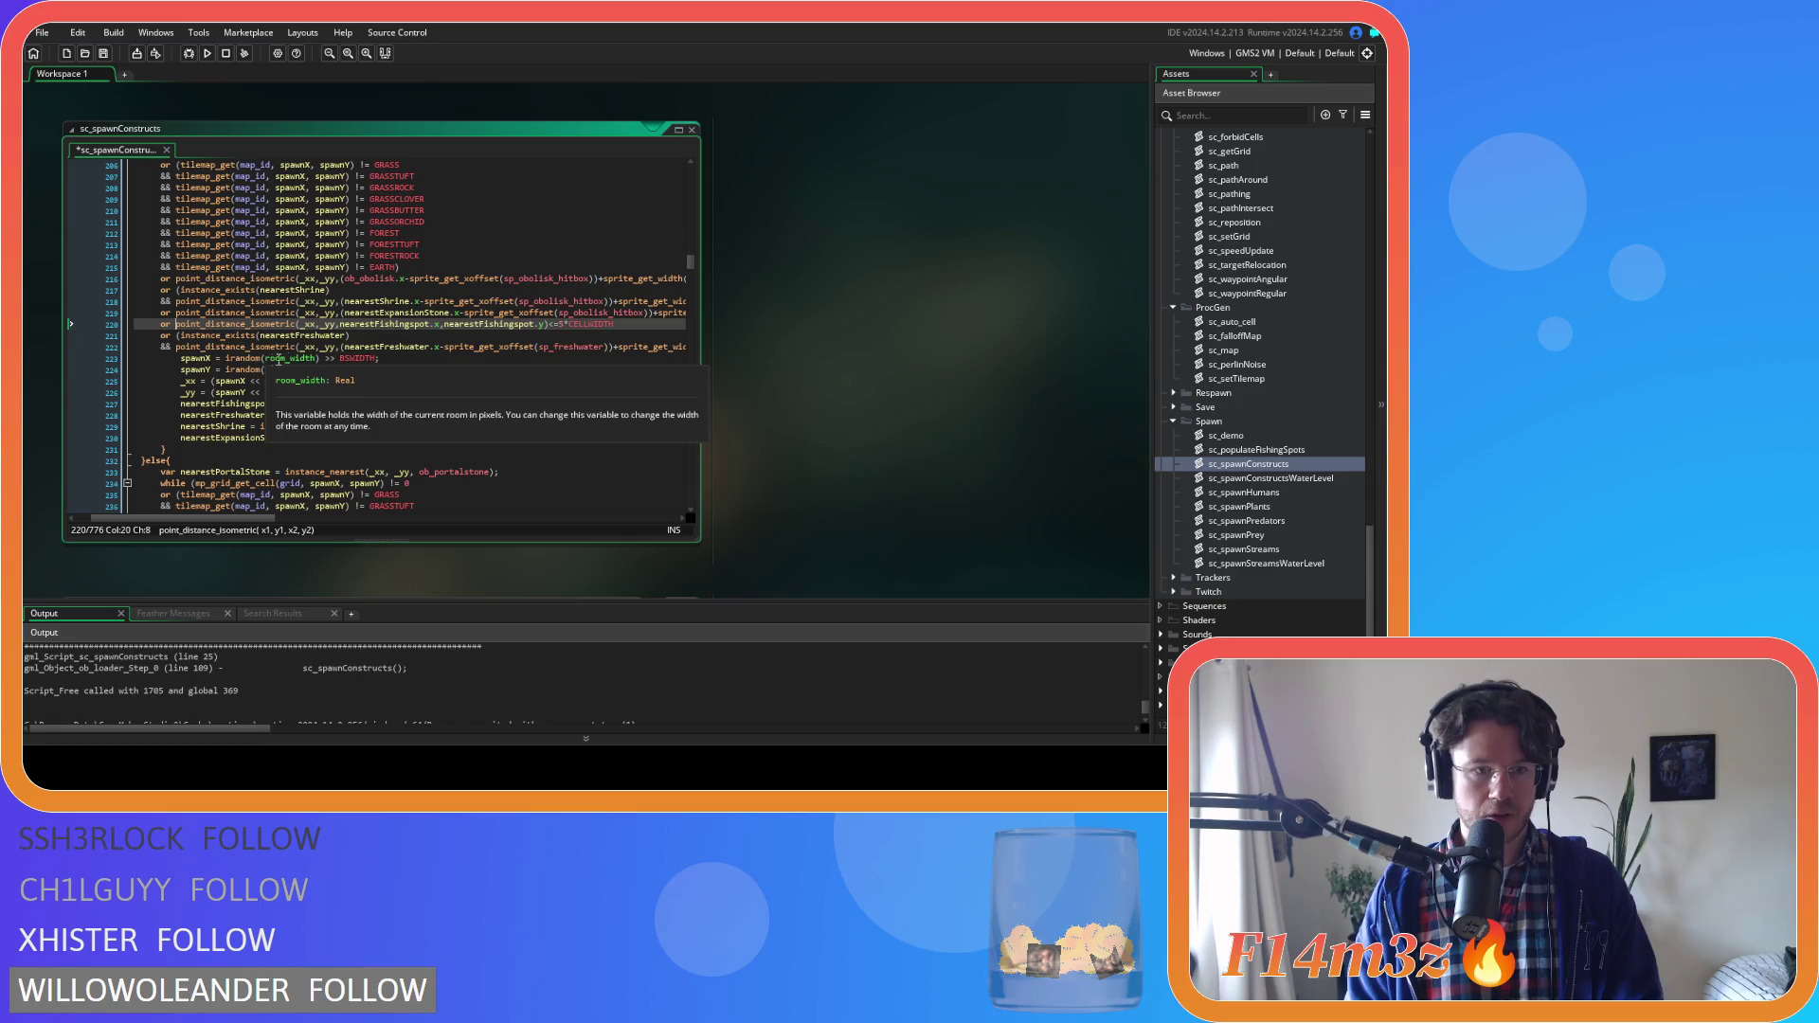
text(()
click(635, 325)
text())
click(177, 324)
key(ctrl+v)
key(ctrl+s)
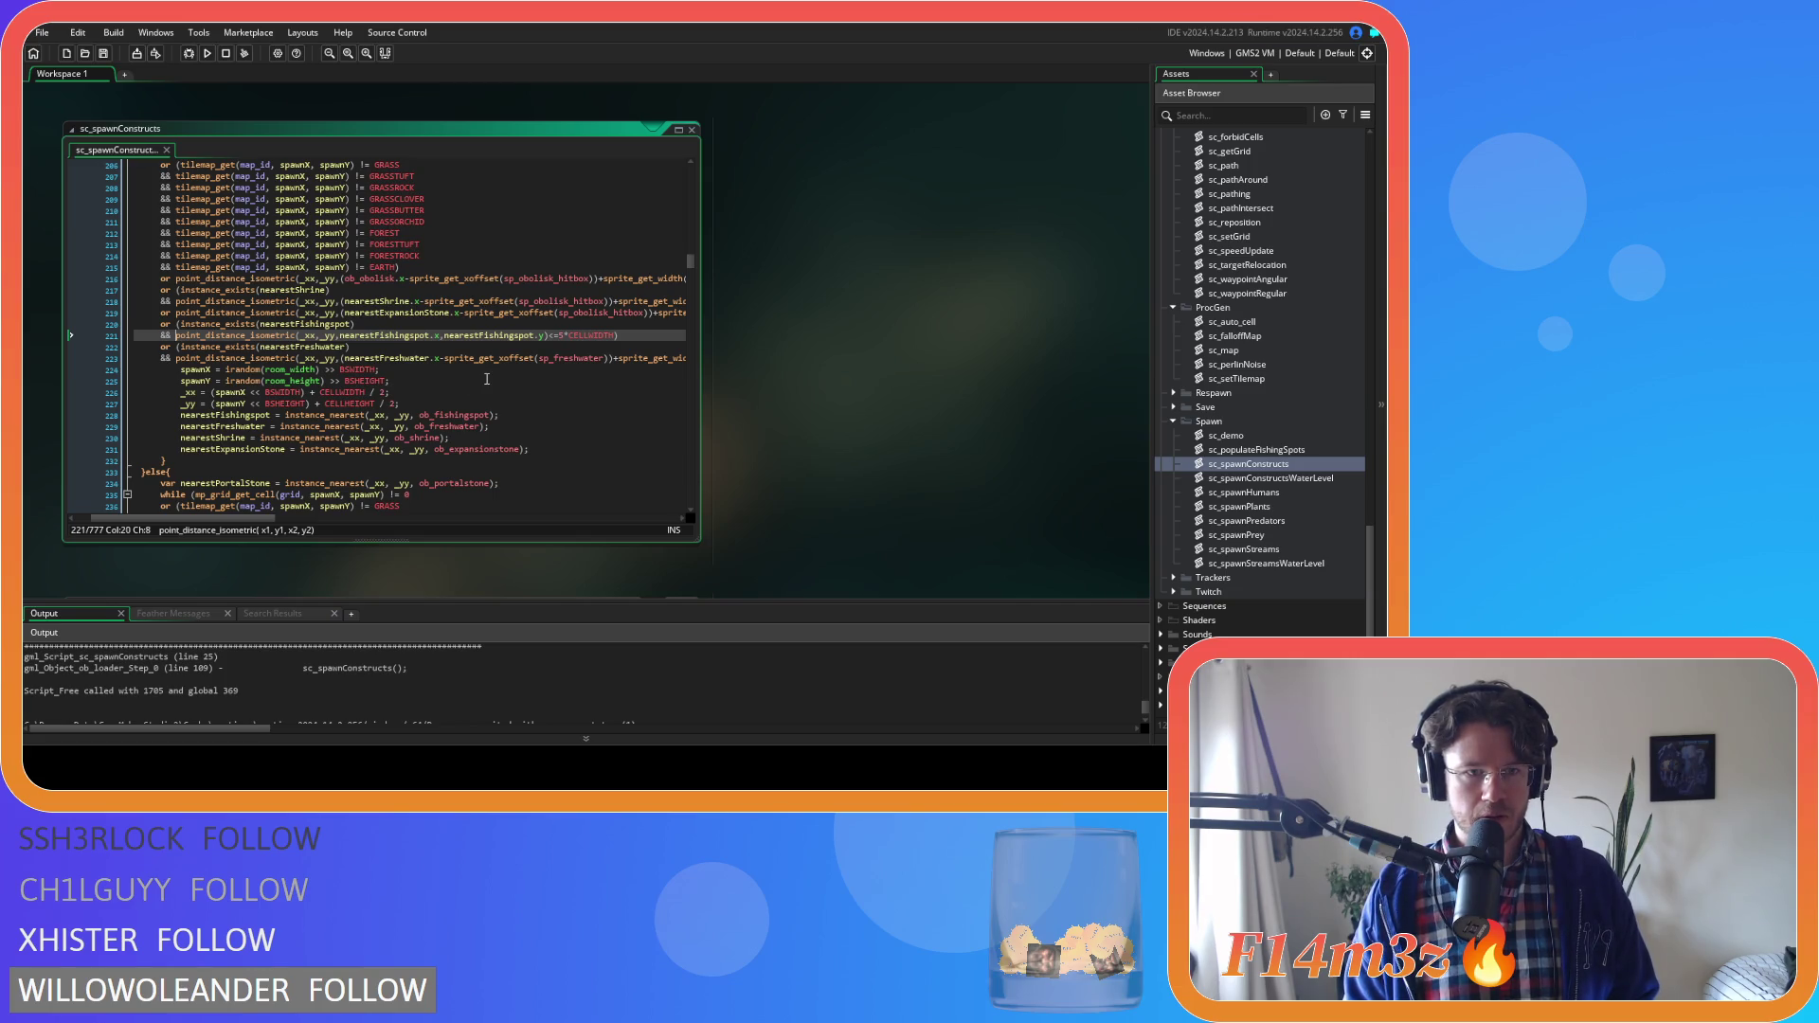
scroll(487, 379, down, 10)
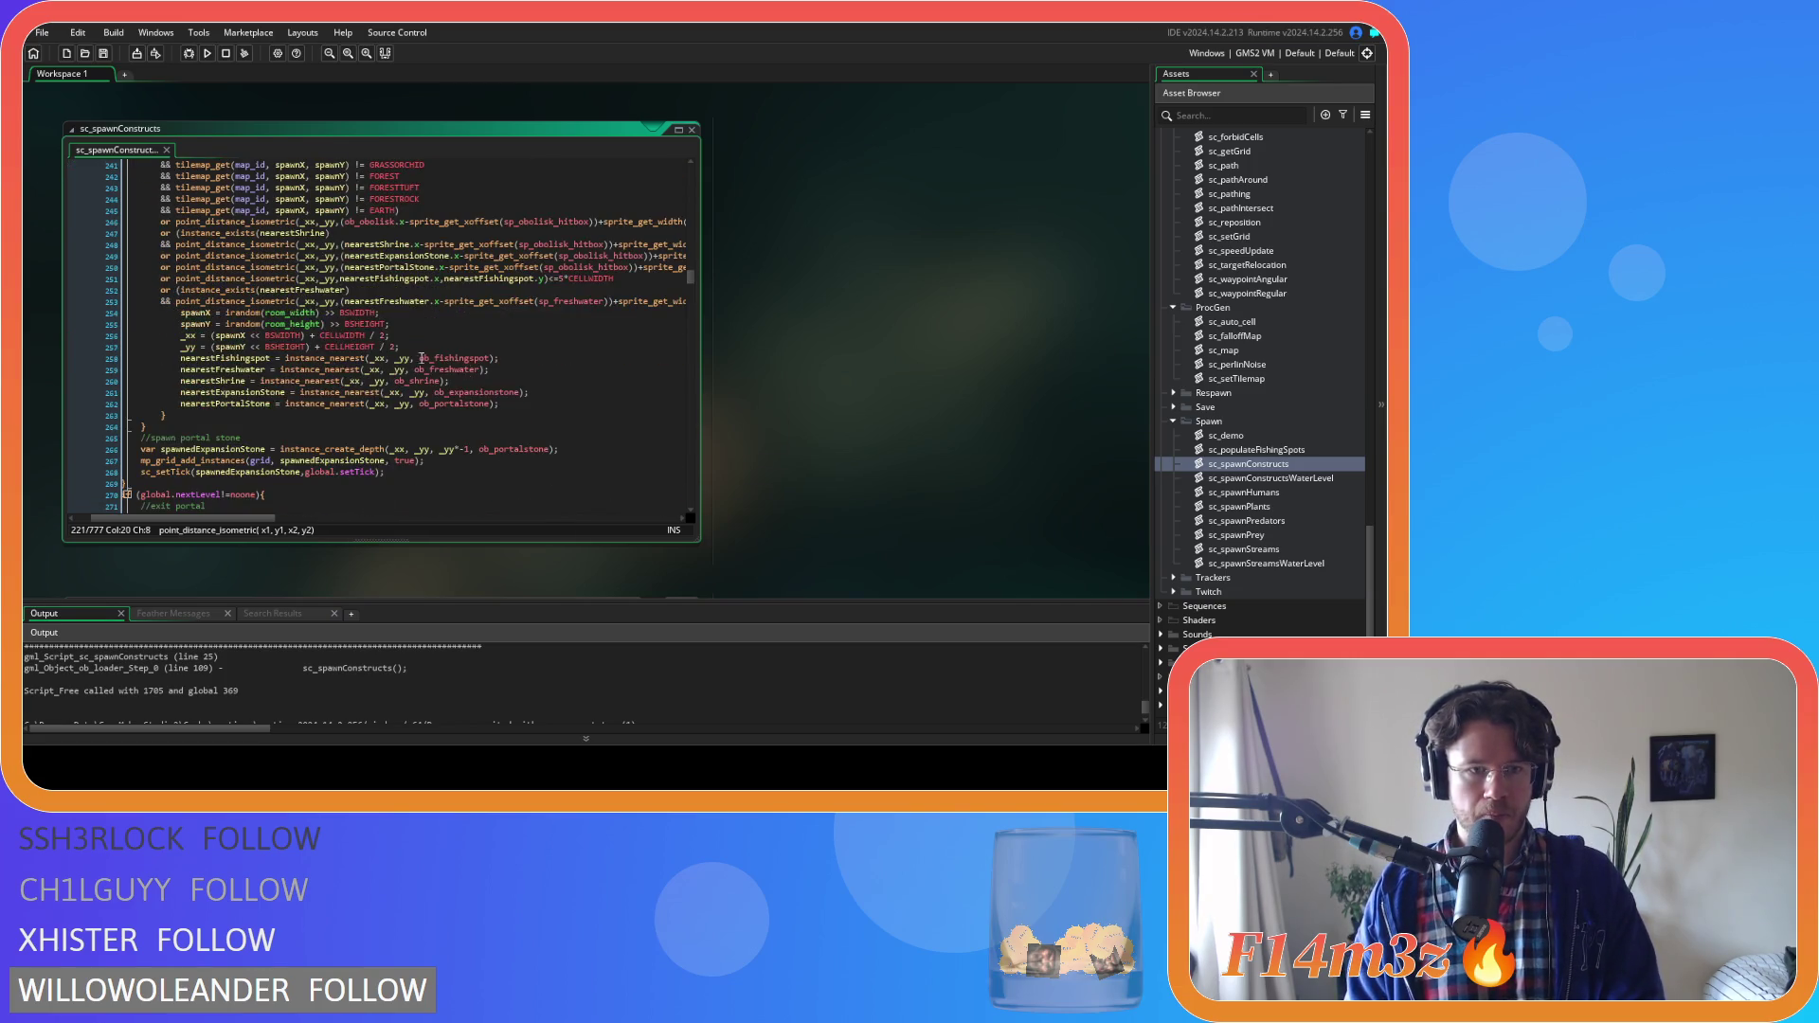
Wrap the line 251 fishing-spot distance check in parentheses and split it for the guard
click(179, 281)
text(()
click(629, 277)
text())
key(Return)
scroll(298, 337, down, 12)
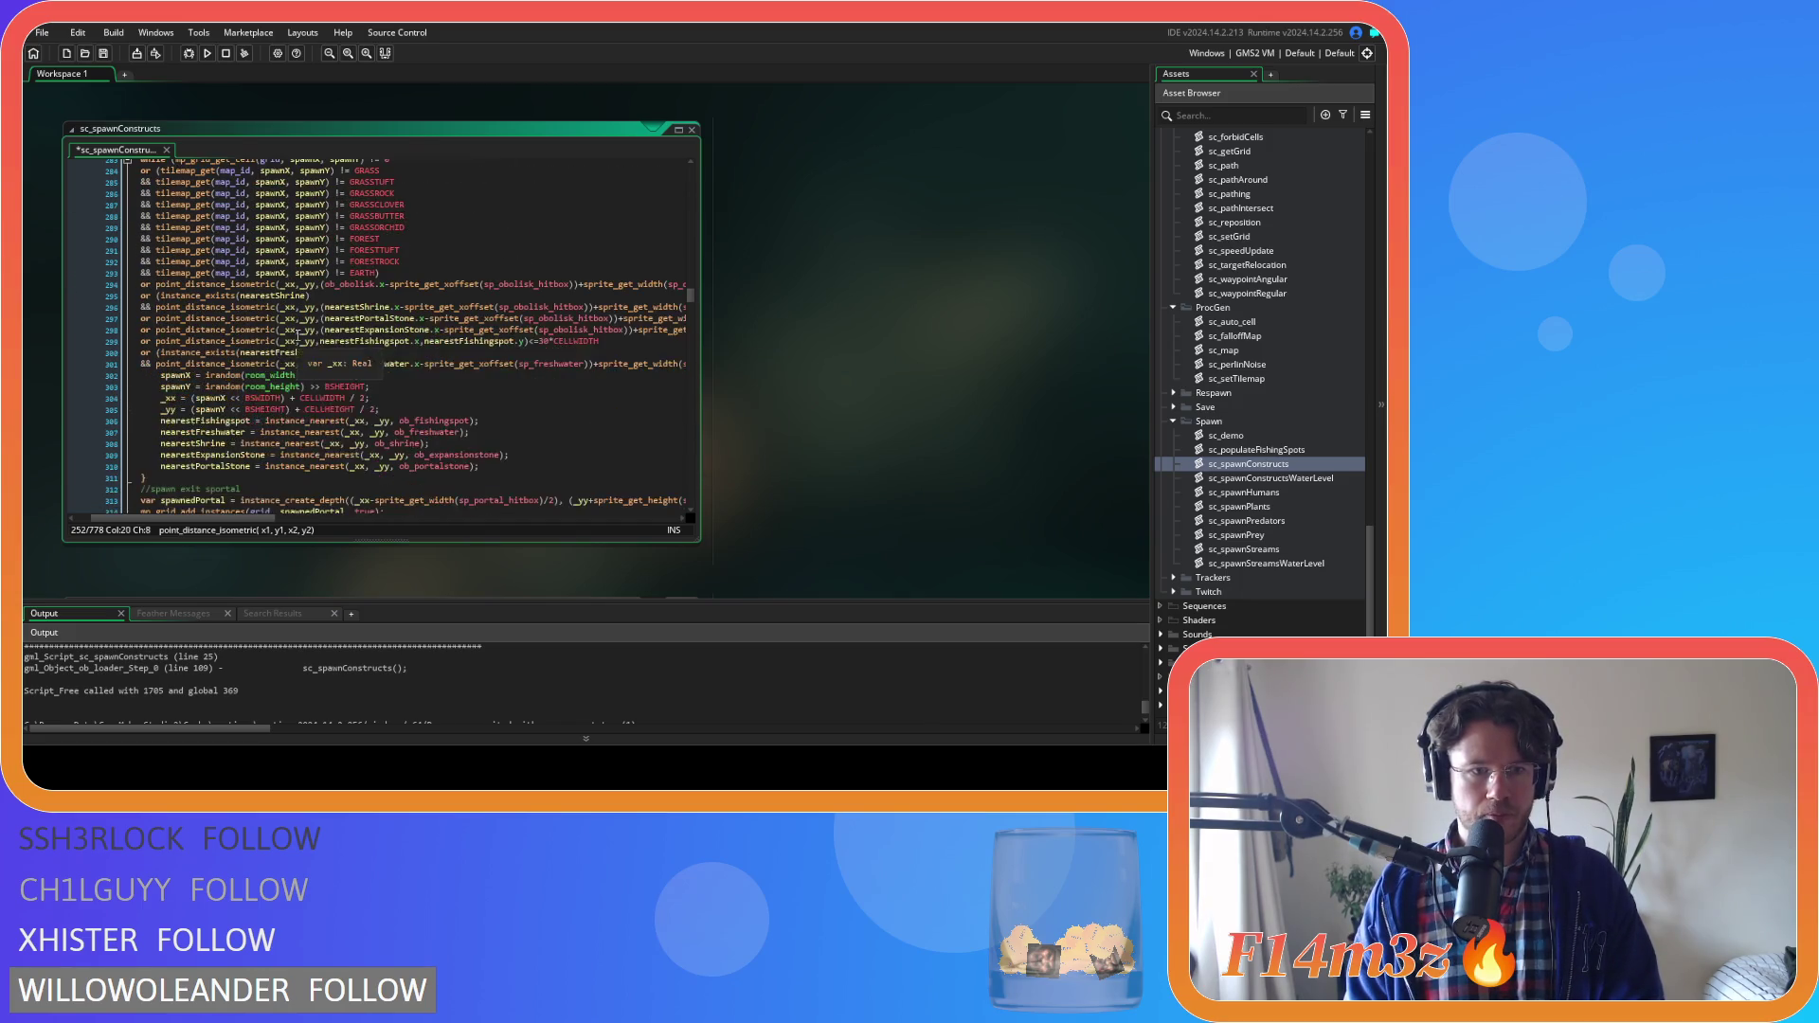
Wrap the line 299 fishing-spot distance check in parentheses and move it onto its own line
click(158, 342)
text(()
click(621, 342)
text())
click(172, 341)
key(Return)
scroll(271, 387, down, 12)
scroll(271, 388, down, 5)
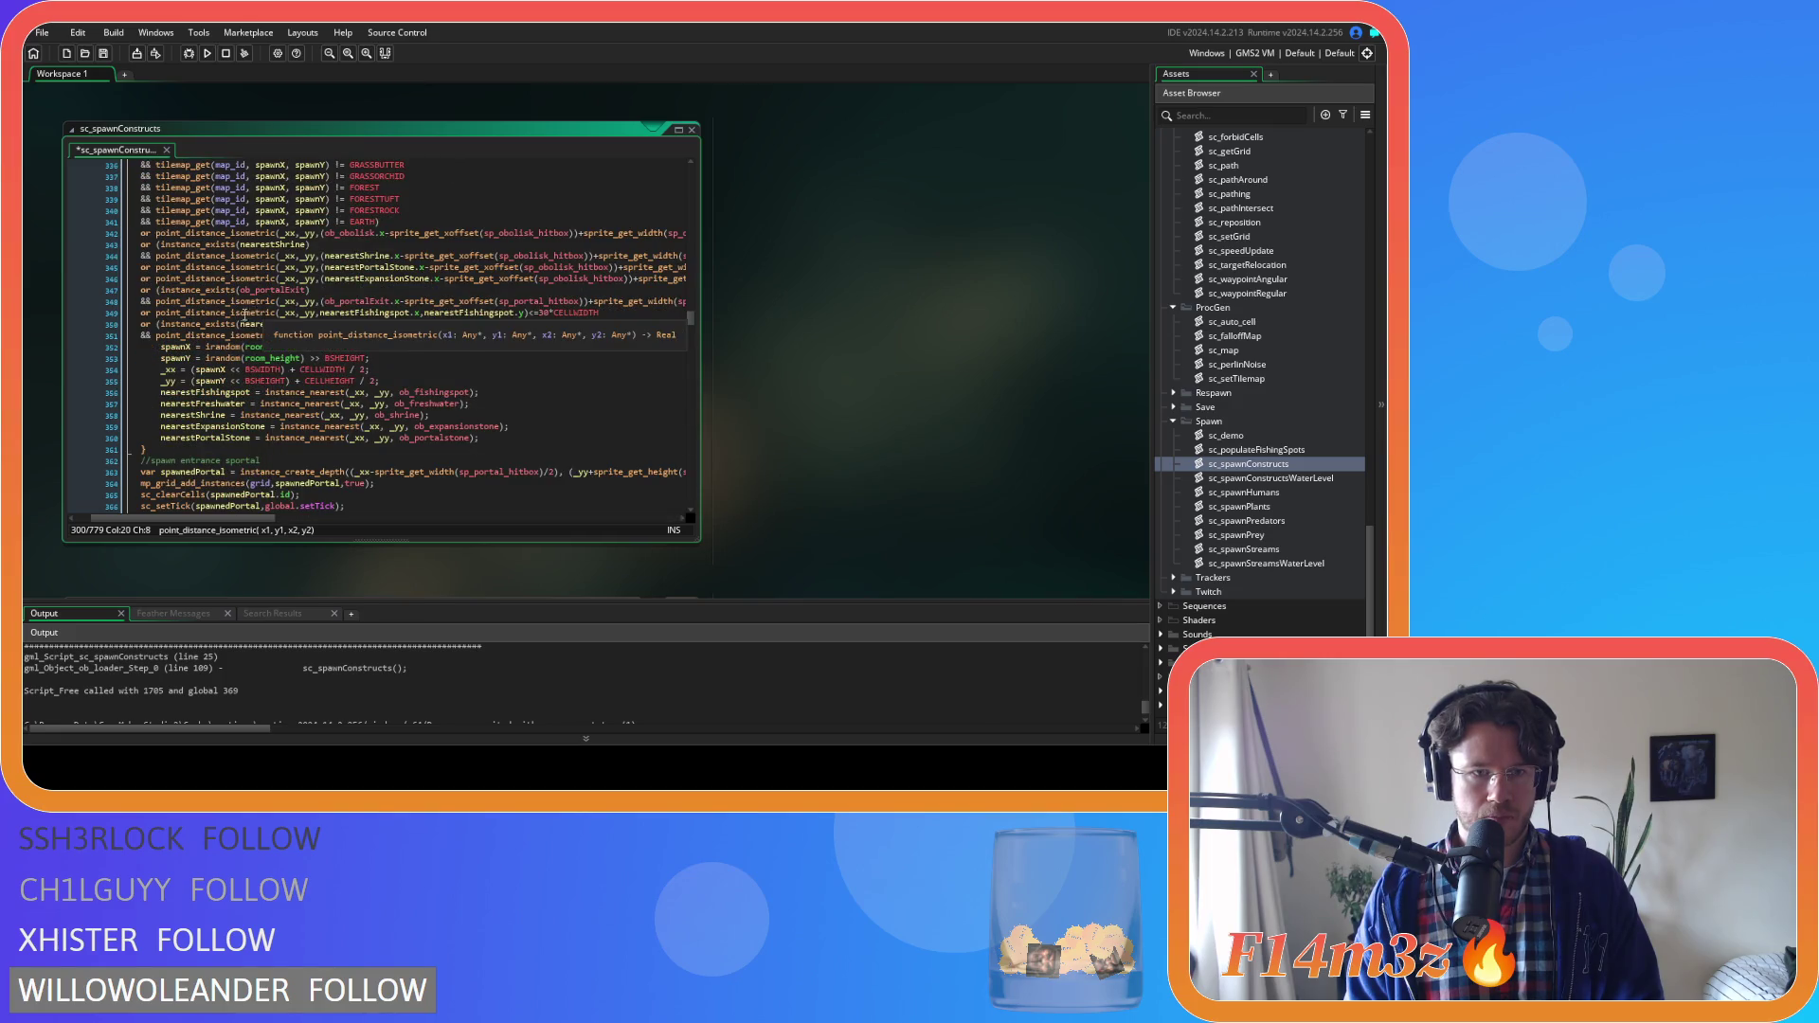
Guard the line 349 fishing-spot check with instance_exists(nearestFishingspot) && before the distance test
click(156, 312)
text(()
click(623, 316)
click(156, 313)
text(instance_exists(nearestFishingspot))
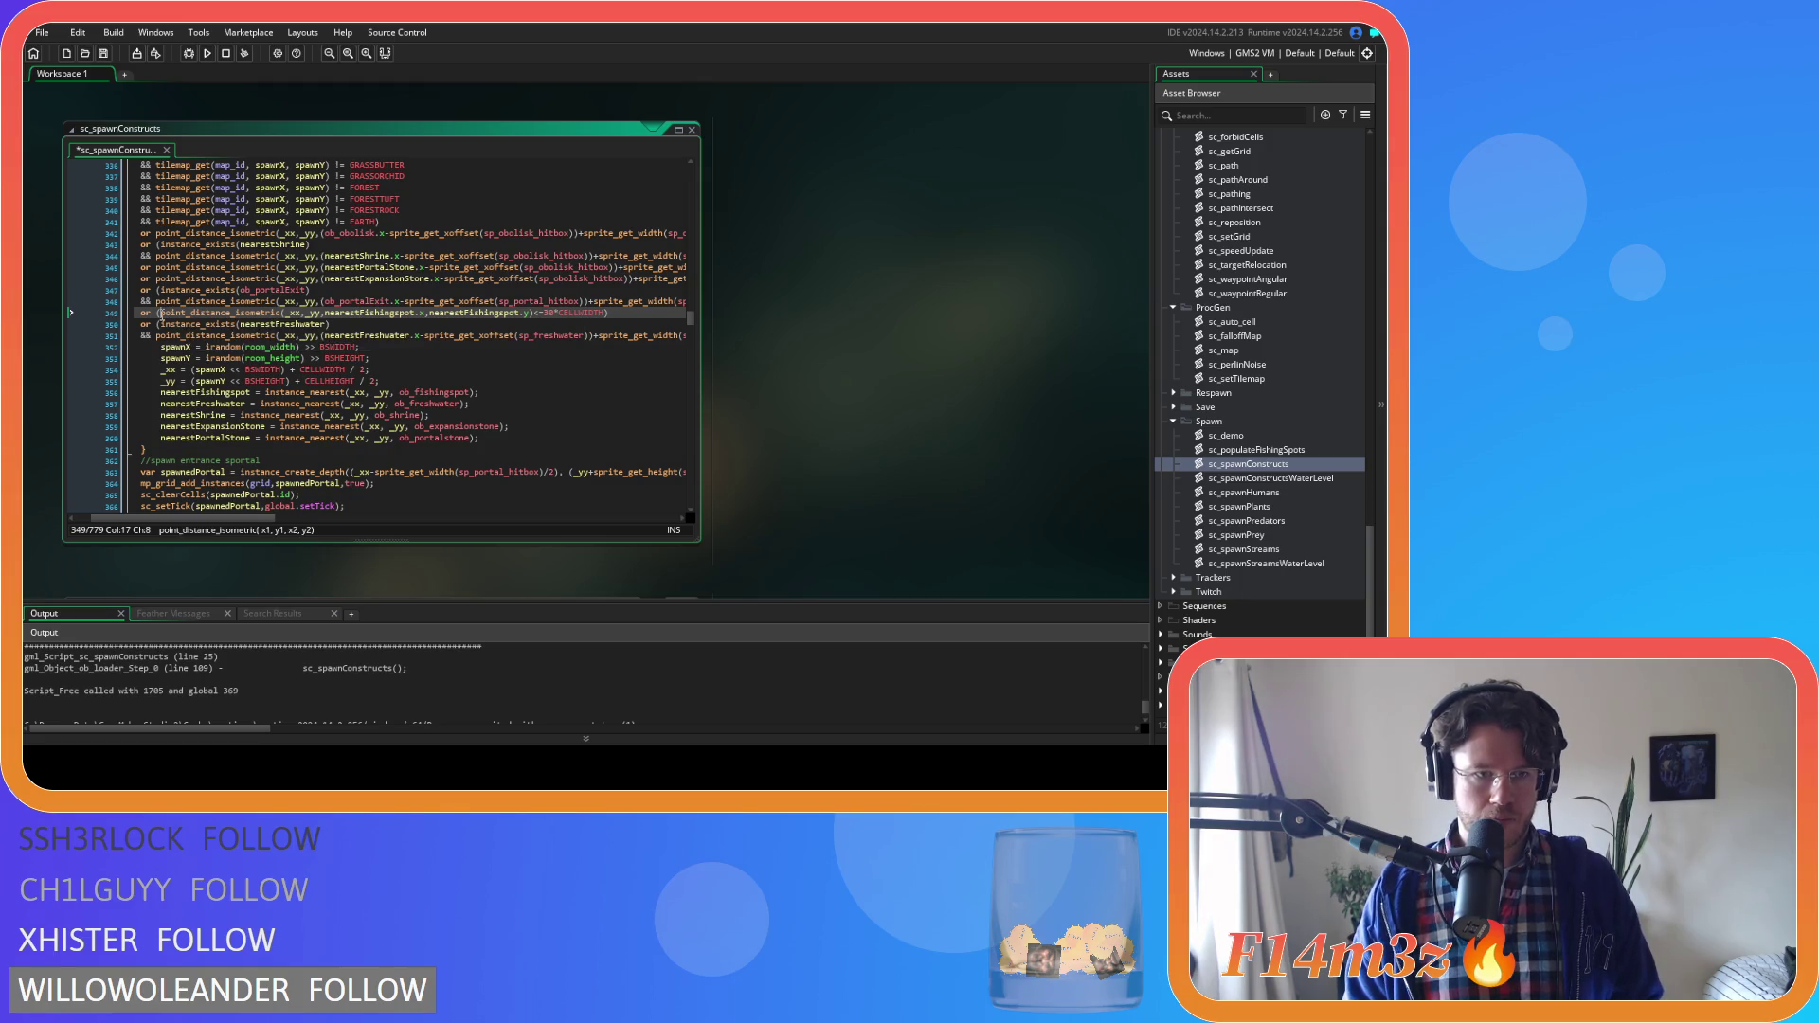
key(Return)
key(Tab)
text(&&)
scroll(254, 346, down, 10)
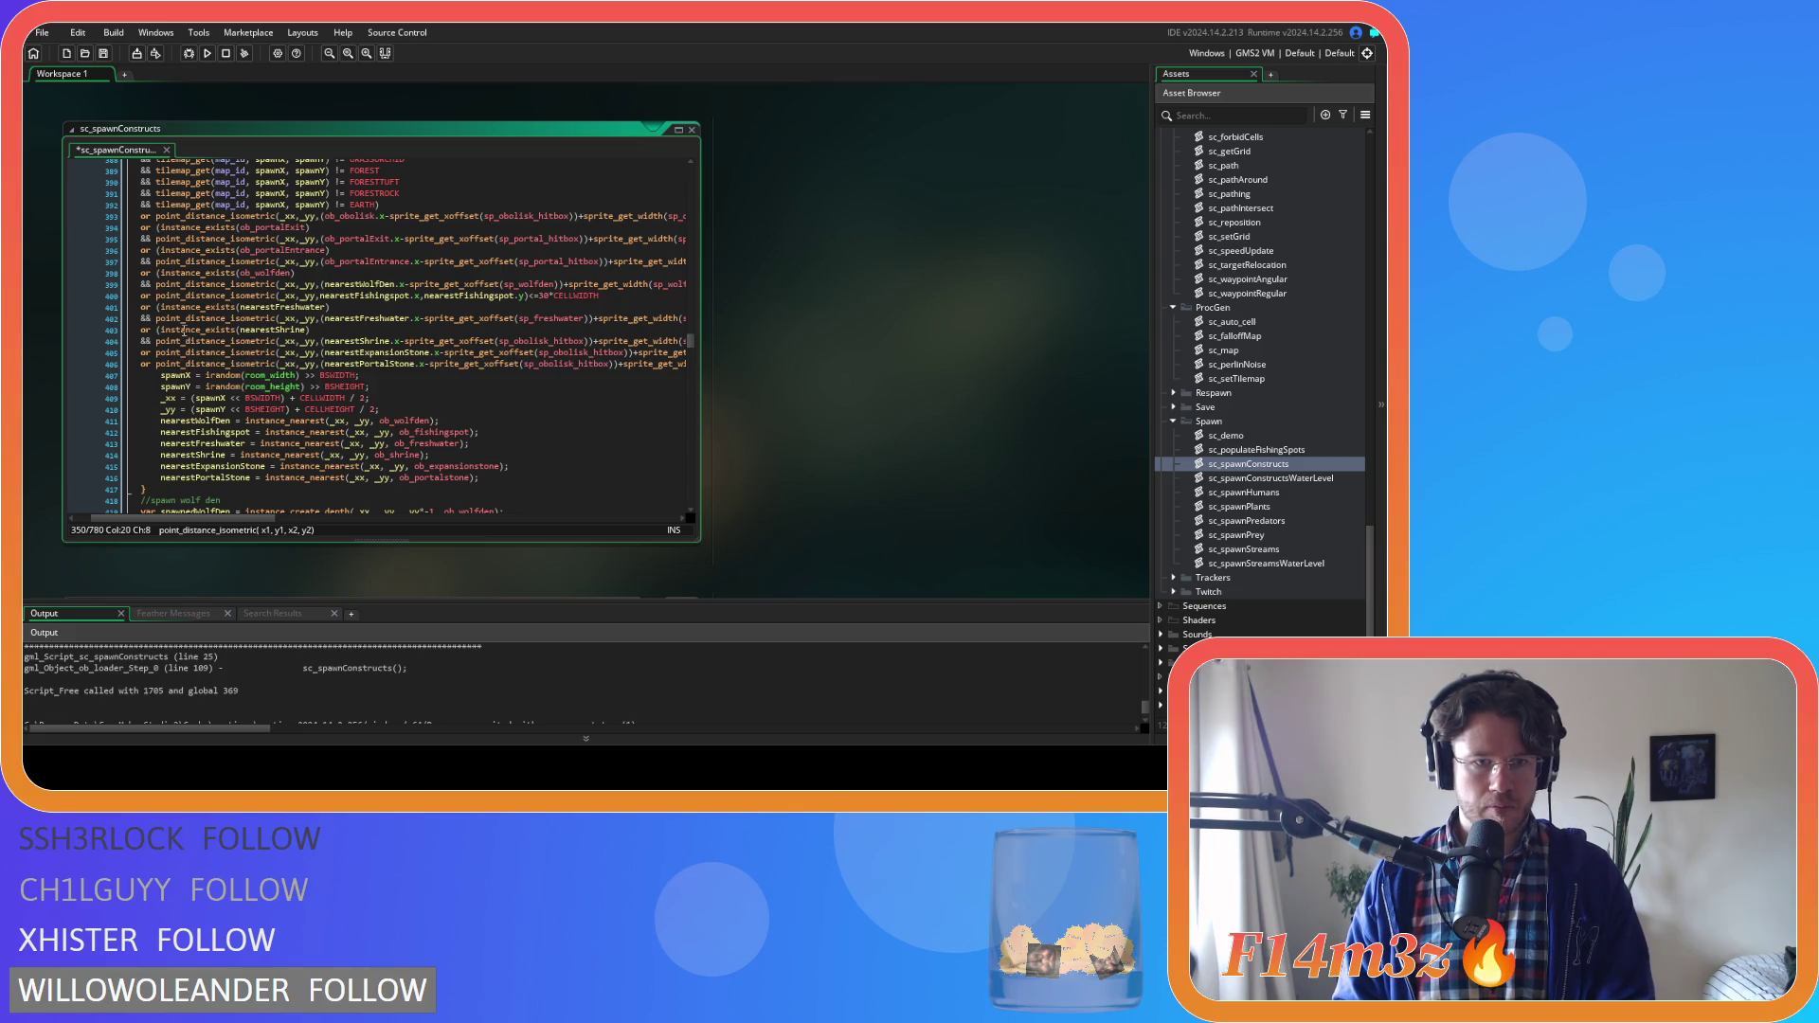
Bracket the line 400 fishing-spot check, paste in the existence guard and fix the indentation
click(156, 296)
text(()
click(621, 296)
click(162, 296)
key(ctrl+v)
scroll(156, 244, down, 2)
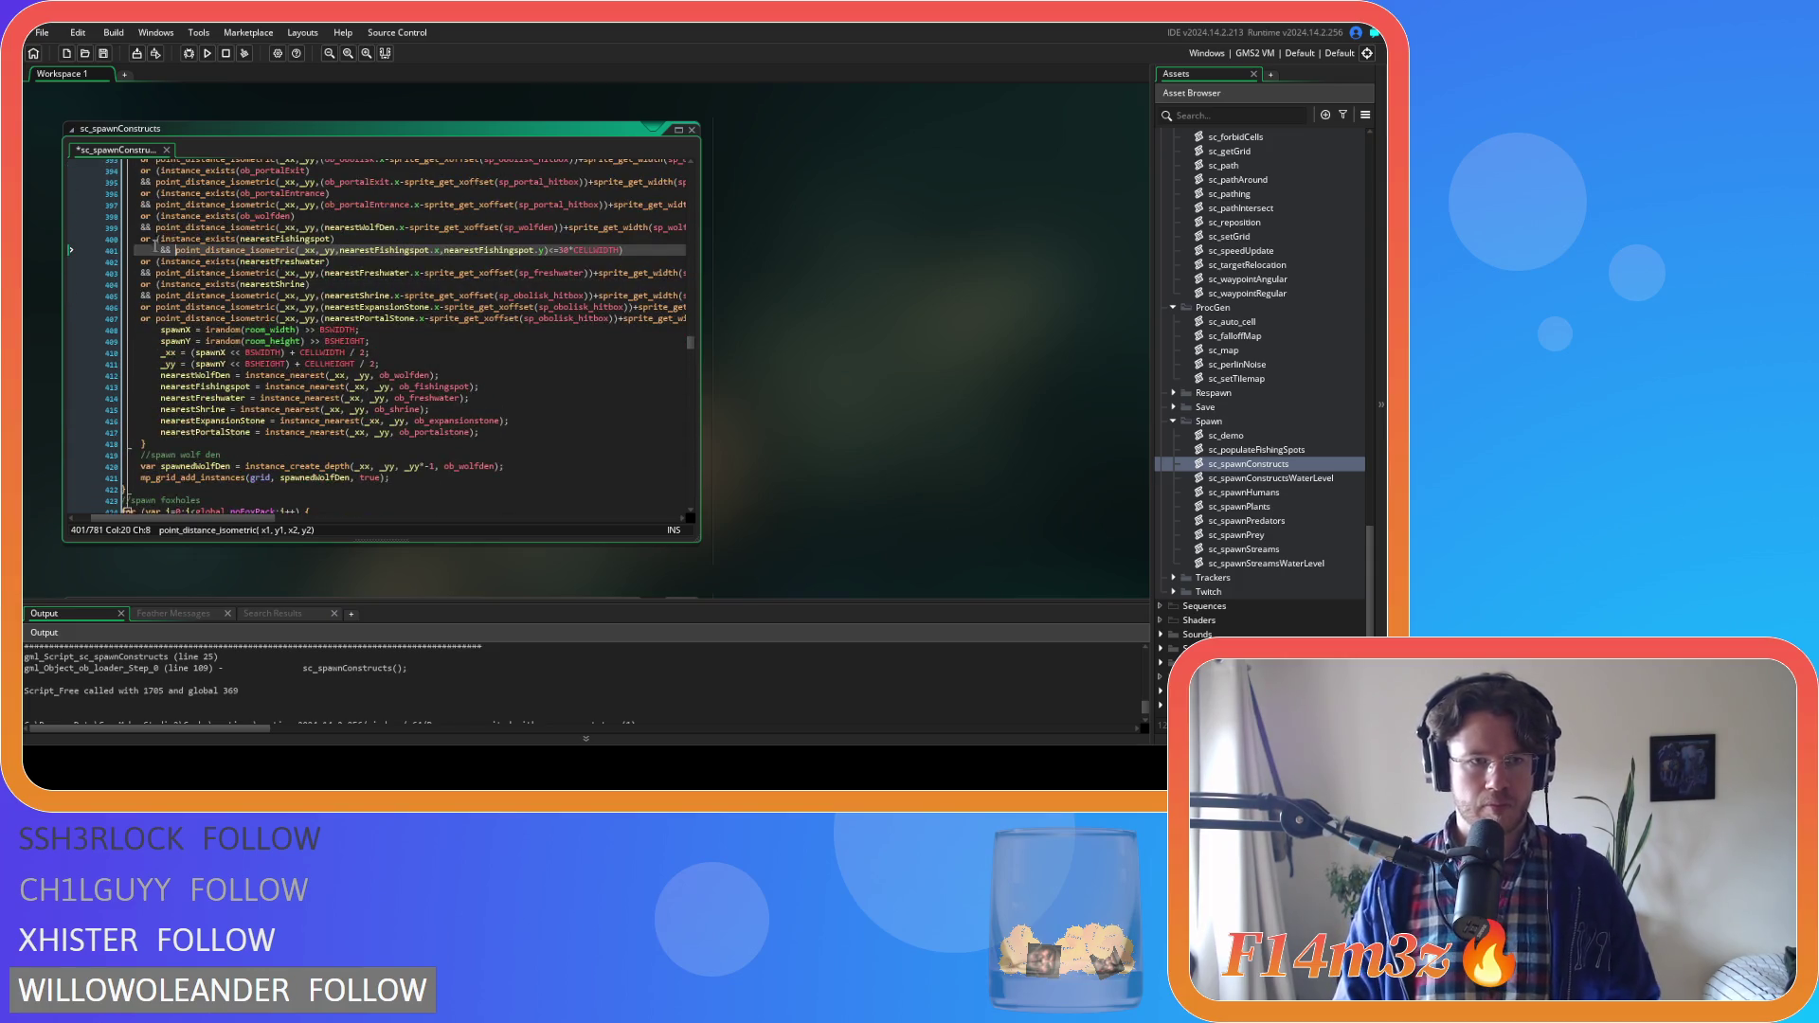
key(BackSpace)
scroll(218, 284, down, 13)
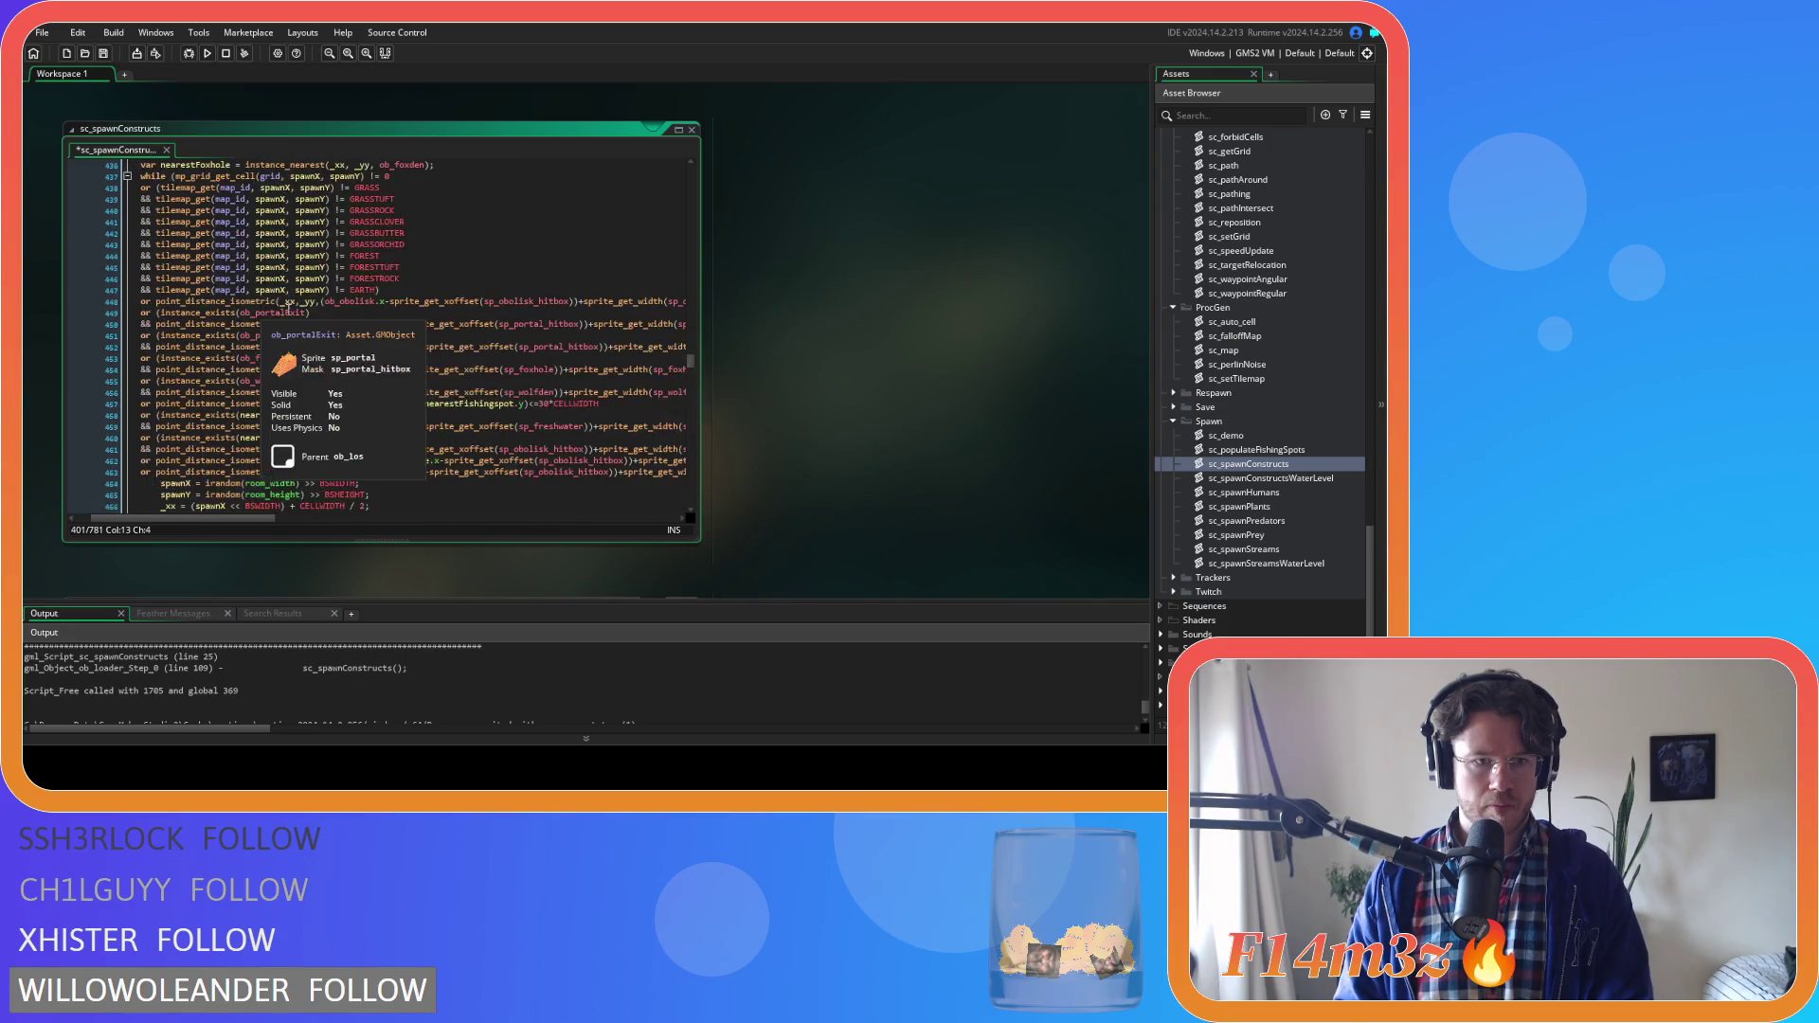
scroll(285, 308, down, 3)
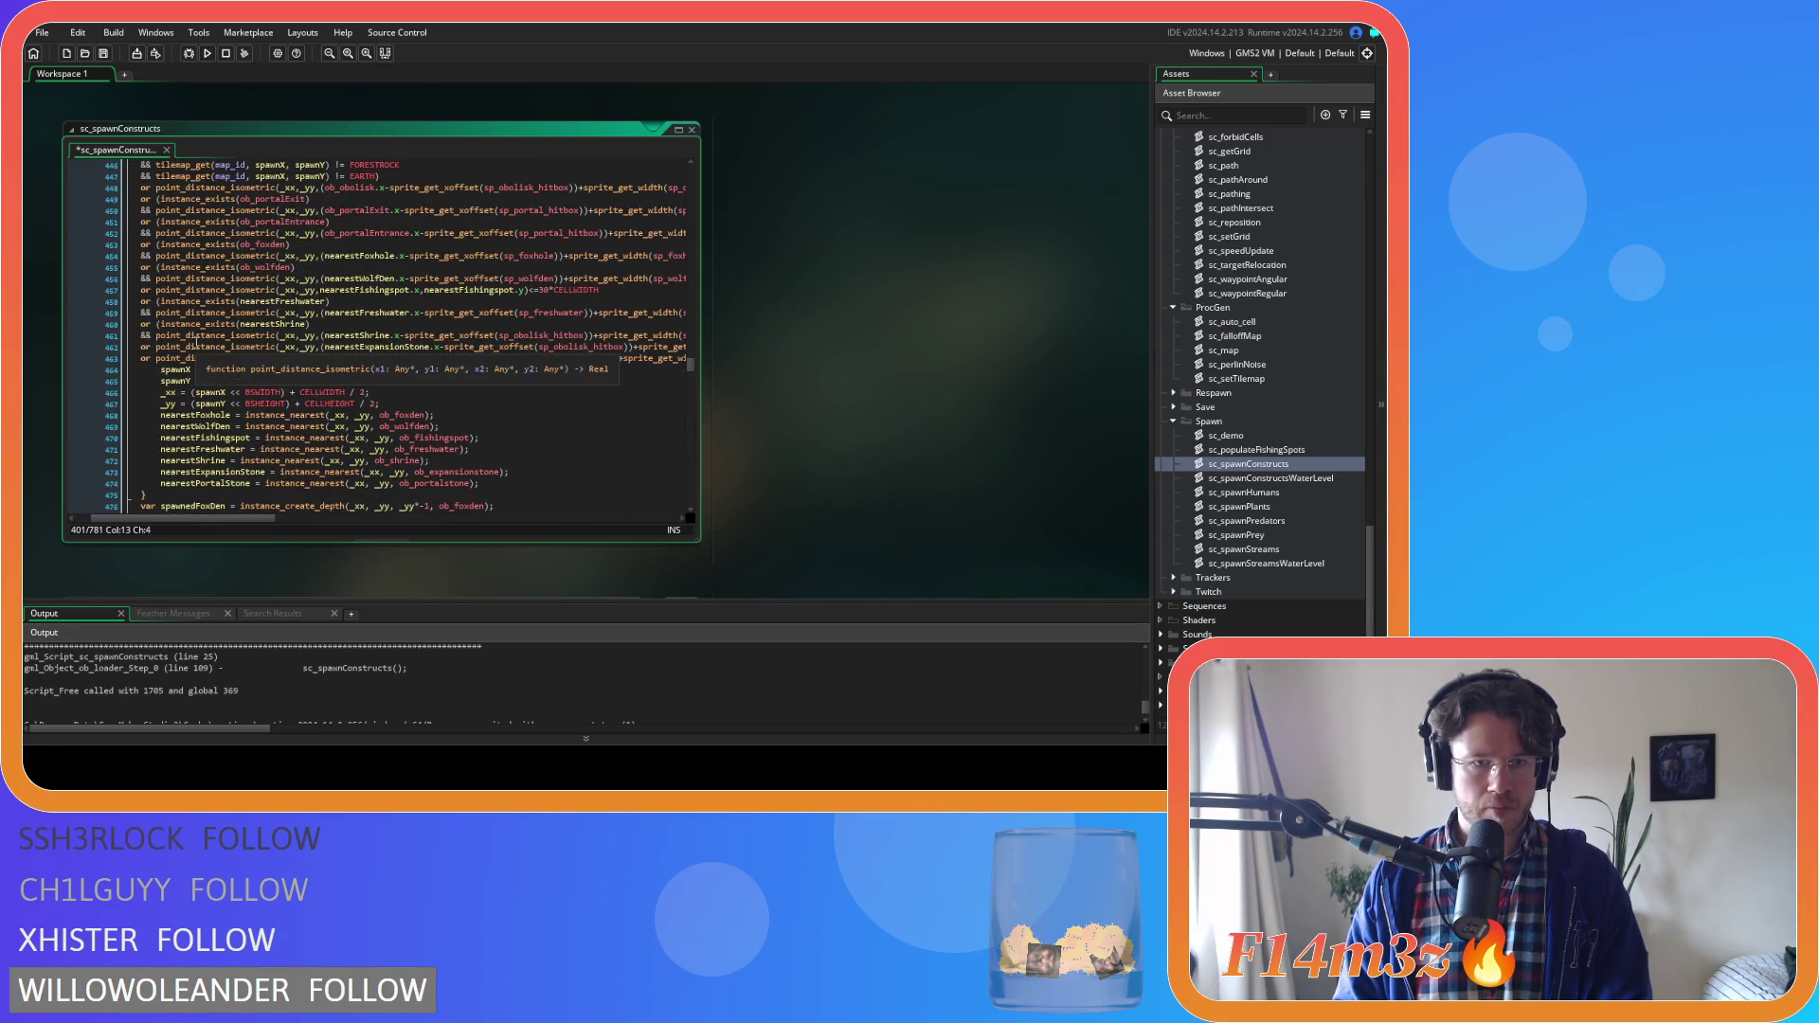
Add the instance_exists(nearestFishingspot) && guard to the line 457 fishing-spot distance check
click(156, 290)
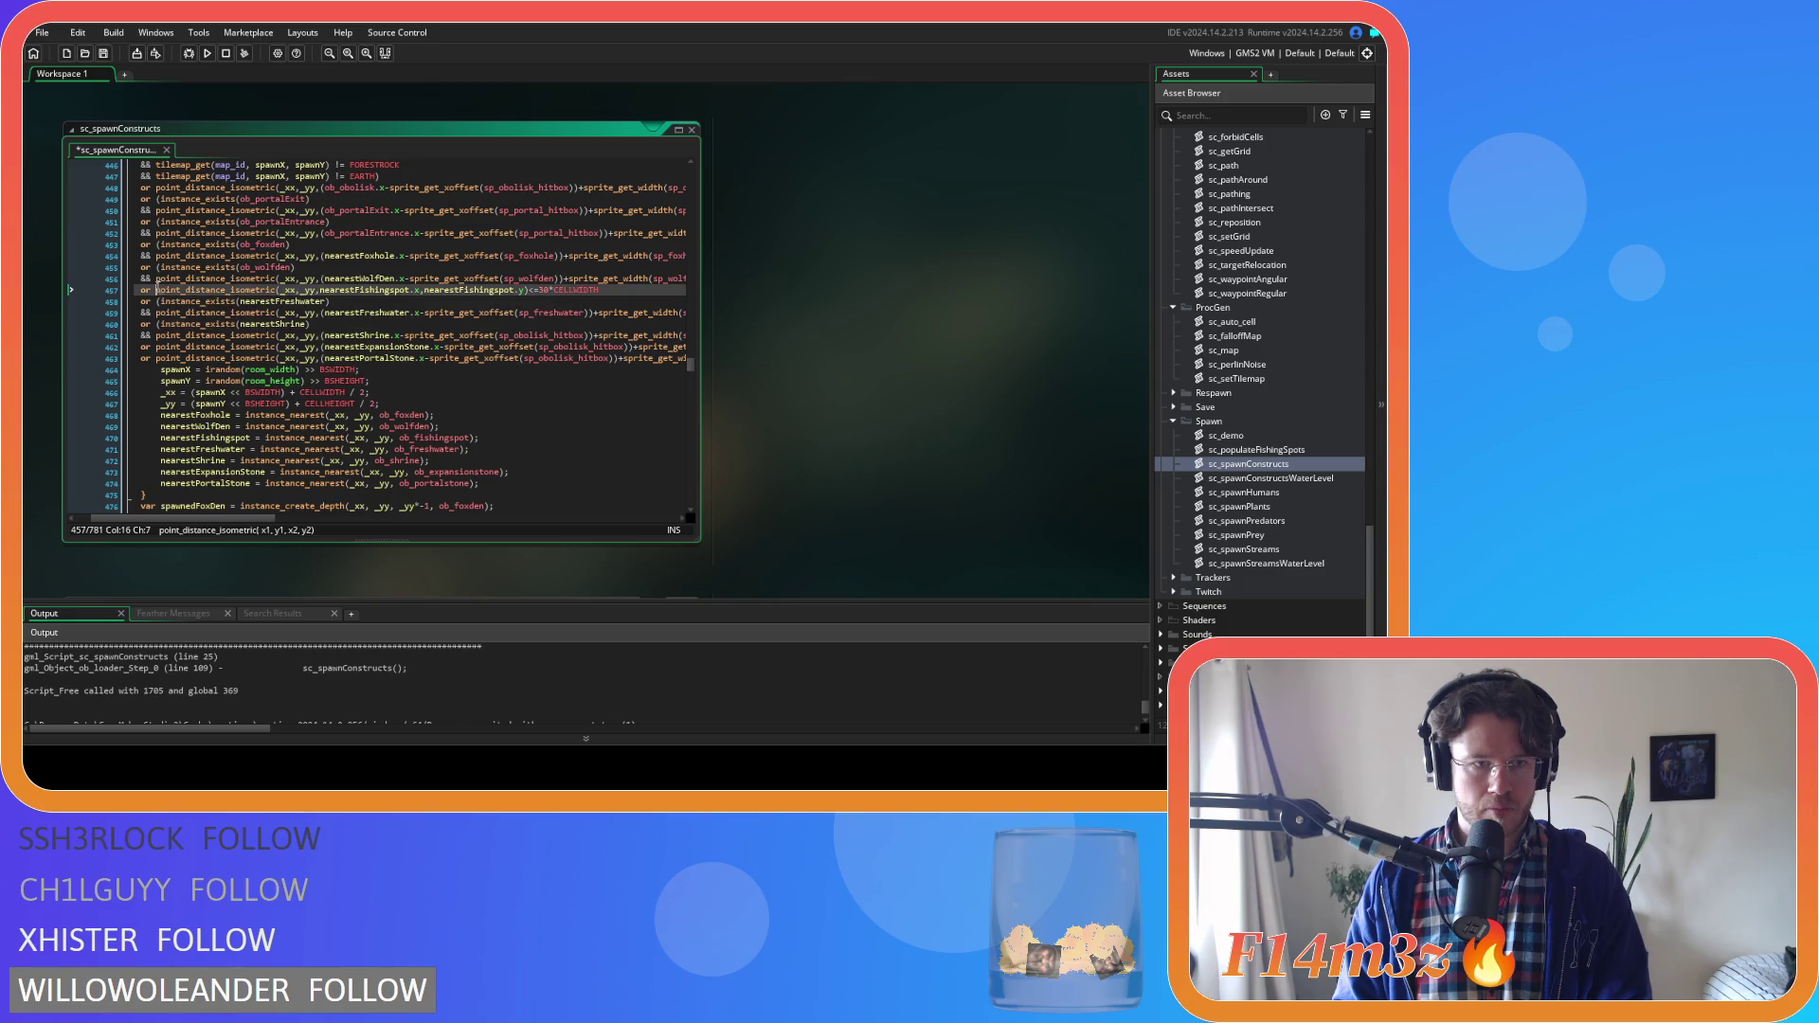
text(()
click(618, 290)
text())
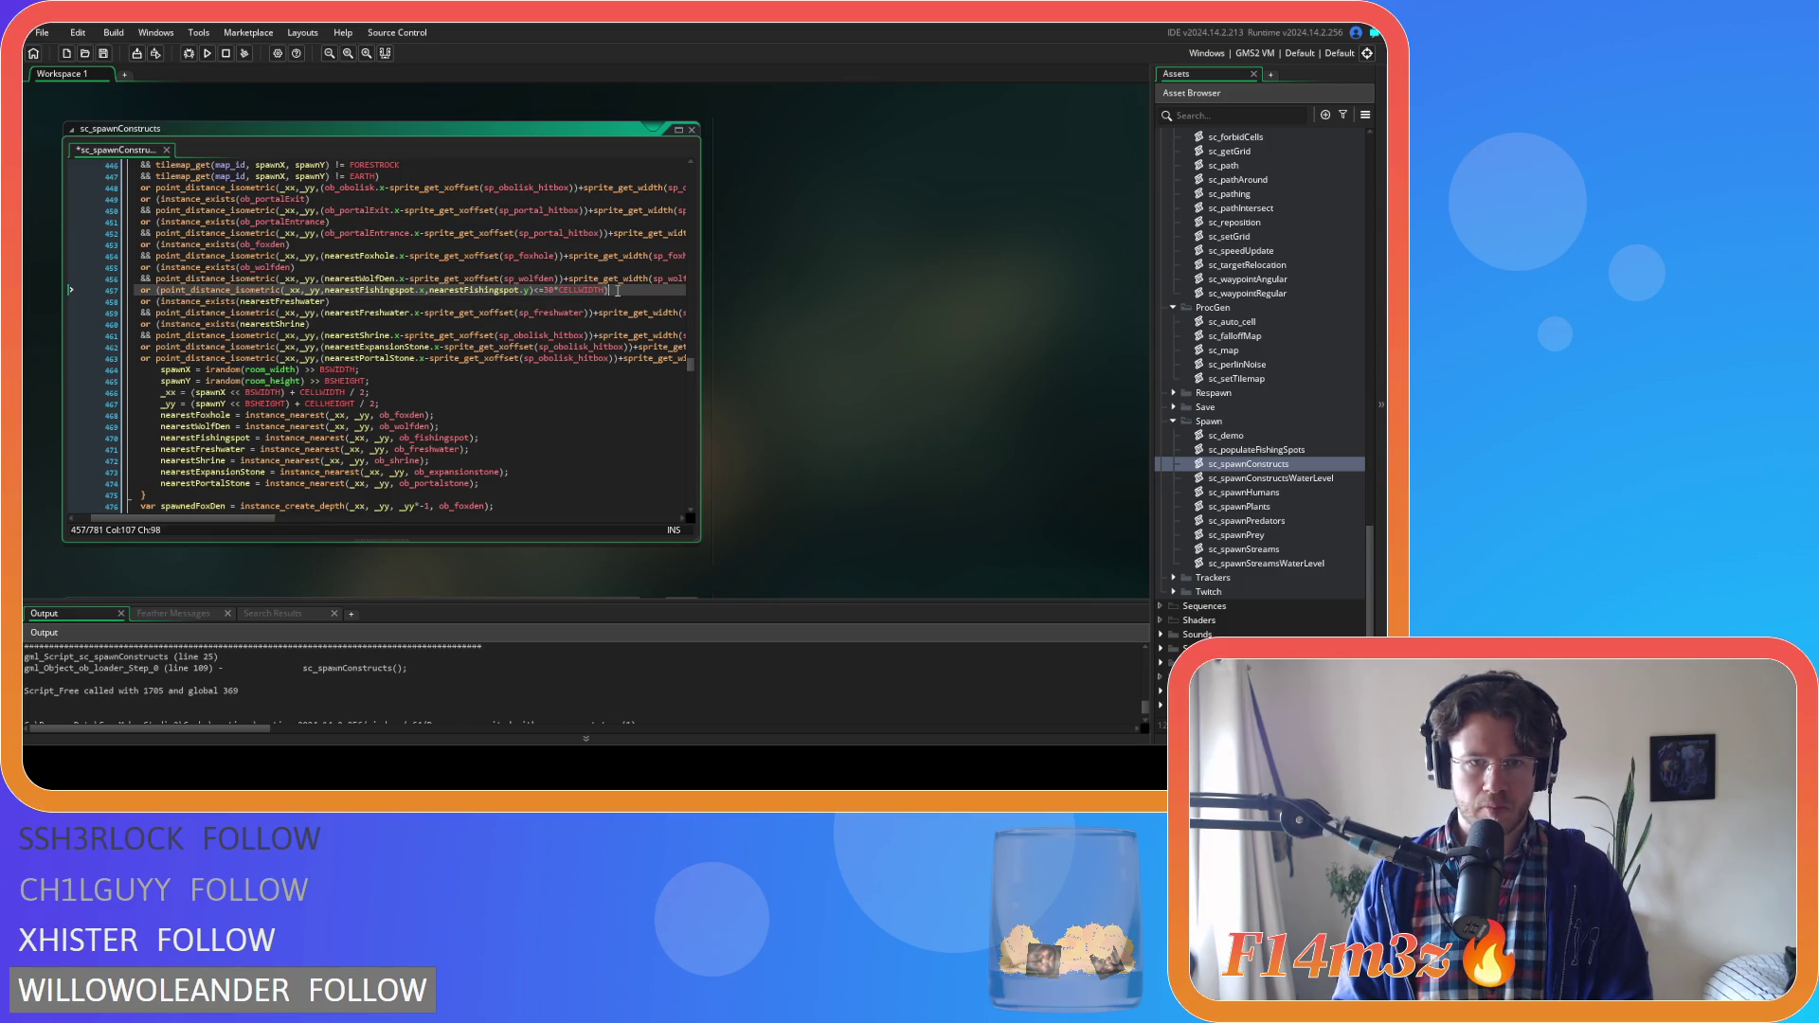
click(157, 290)
text(instance_exists(nearestFishingspot))
key(Return)
text(&&)
scroll(315, 326, down, 10)
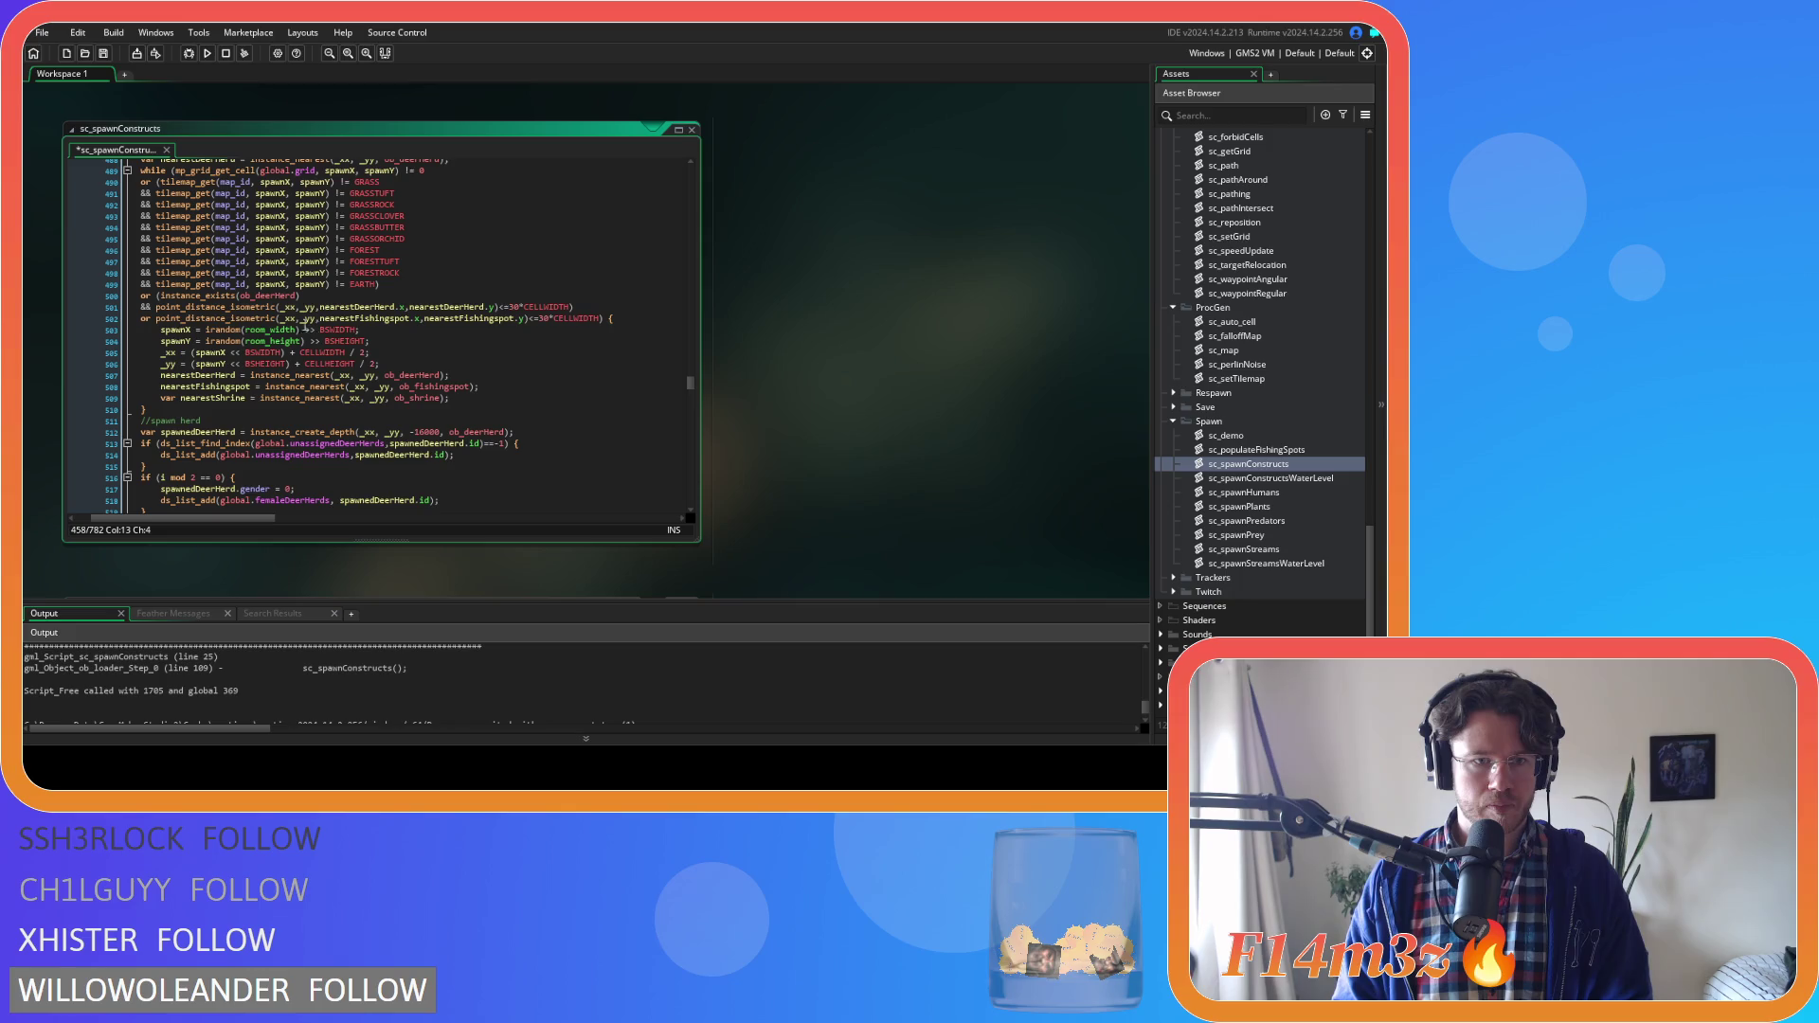
click(156, 318)
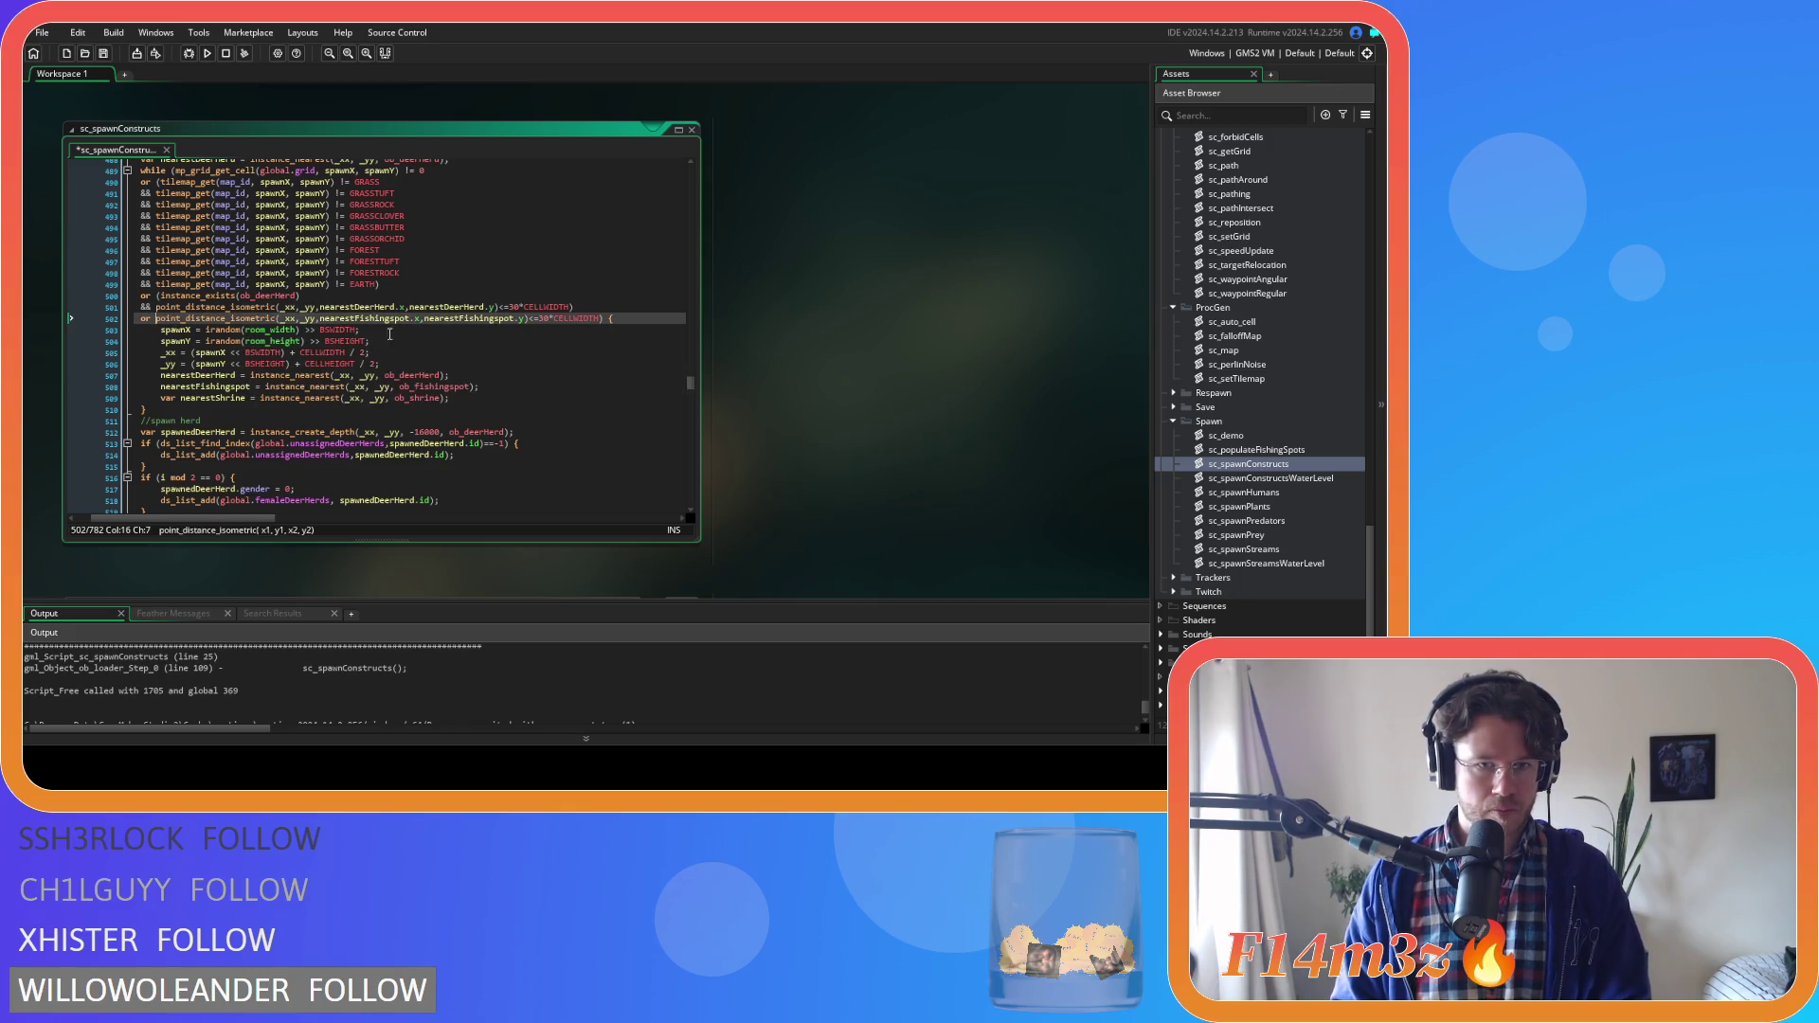
Add the instance_exists(nearestFishingspot) && guard to the line 502 fishing-spot distance check
text(()
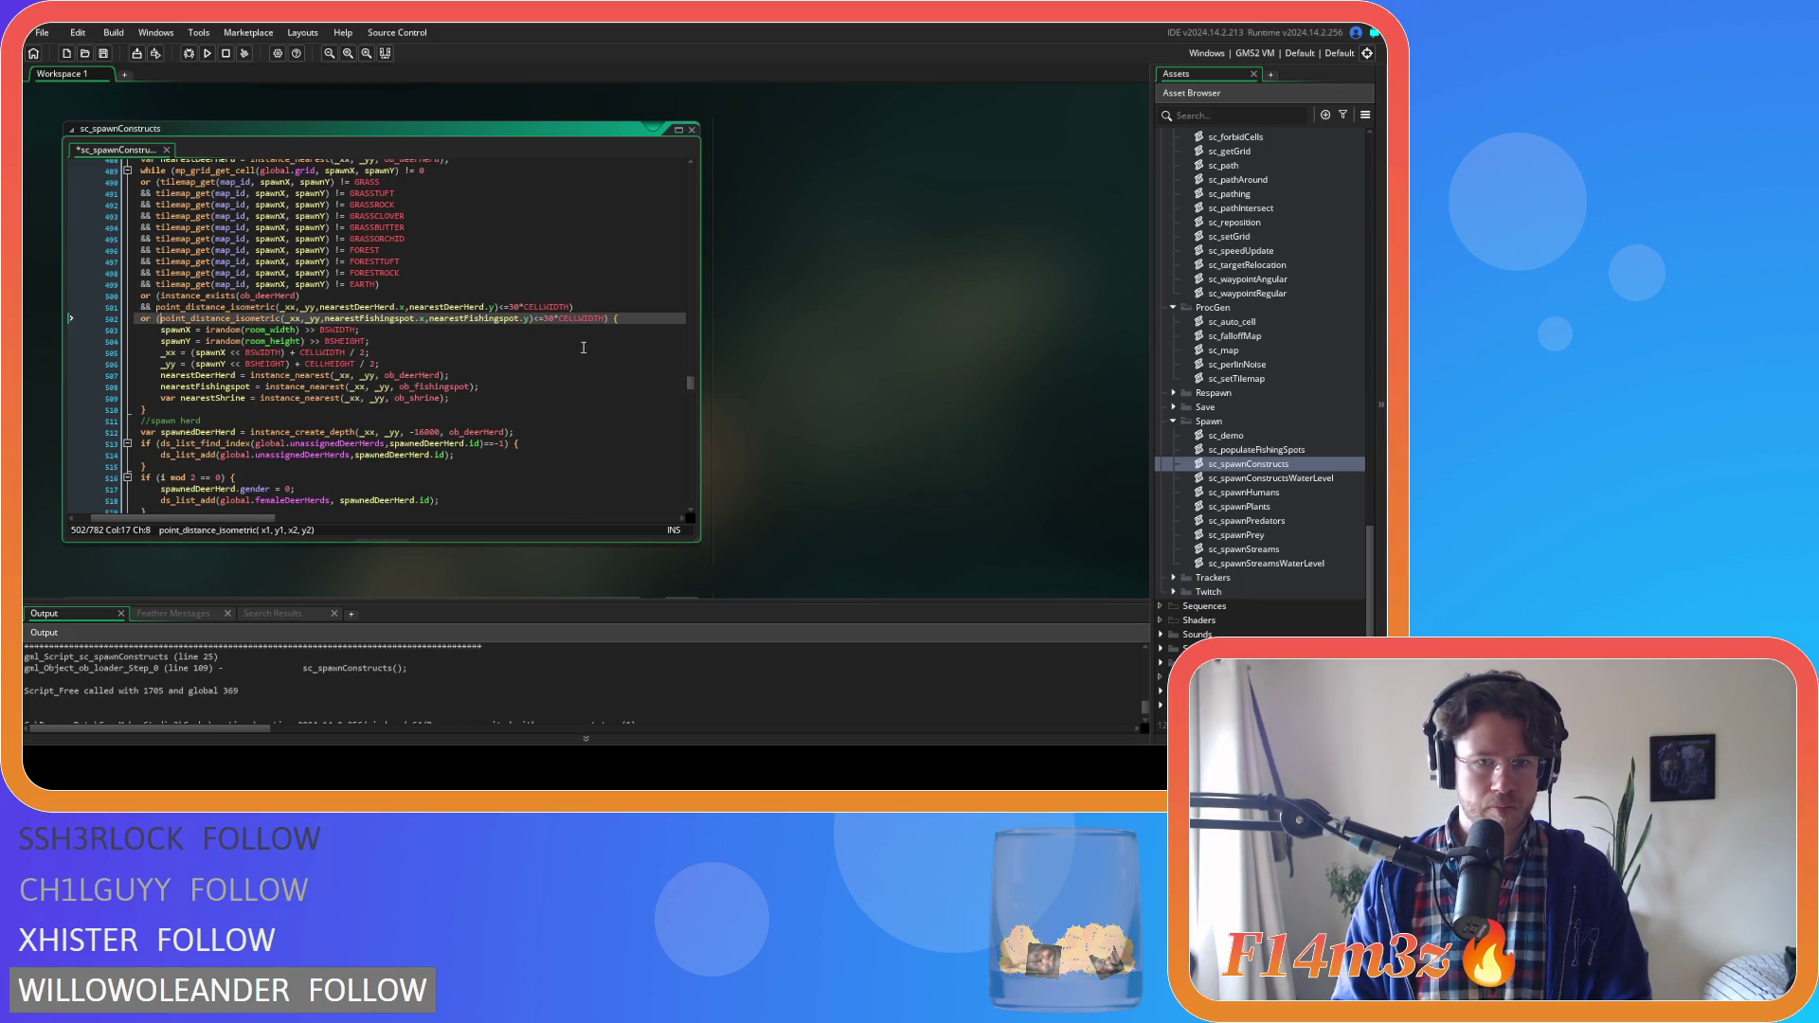
click(607, 318)
text())
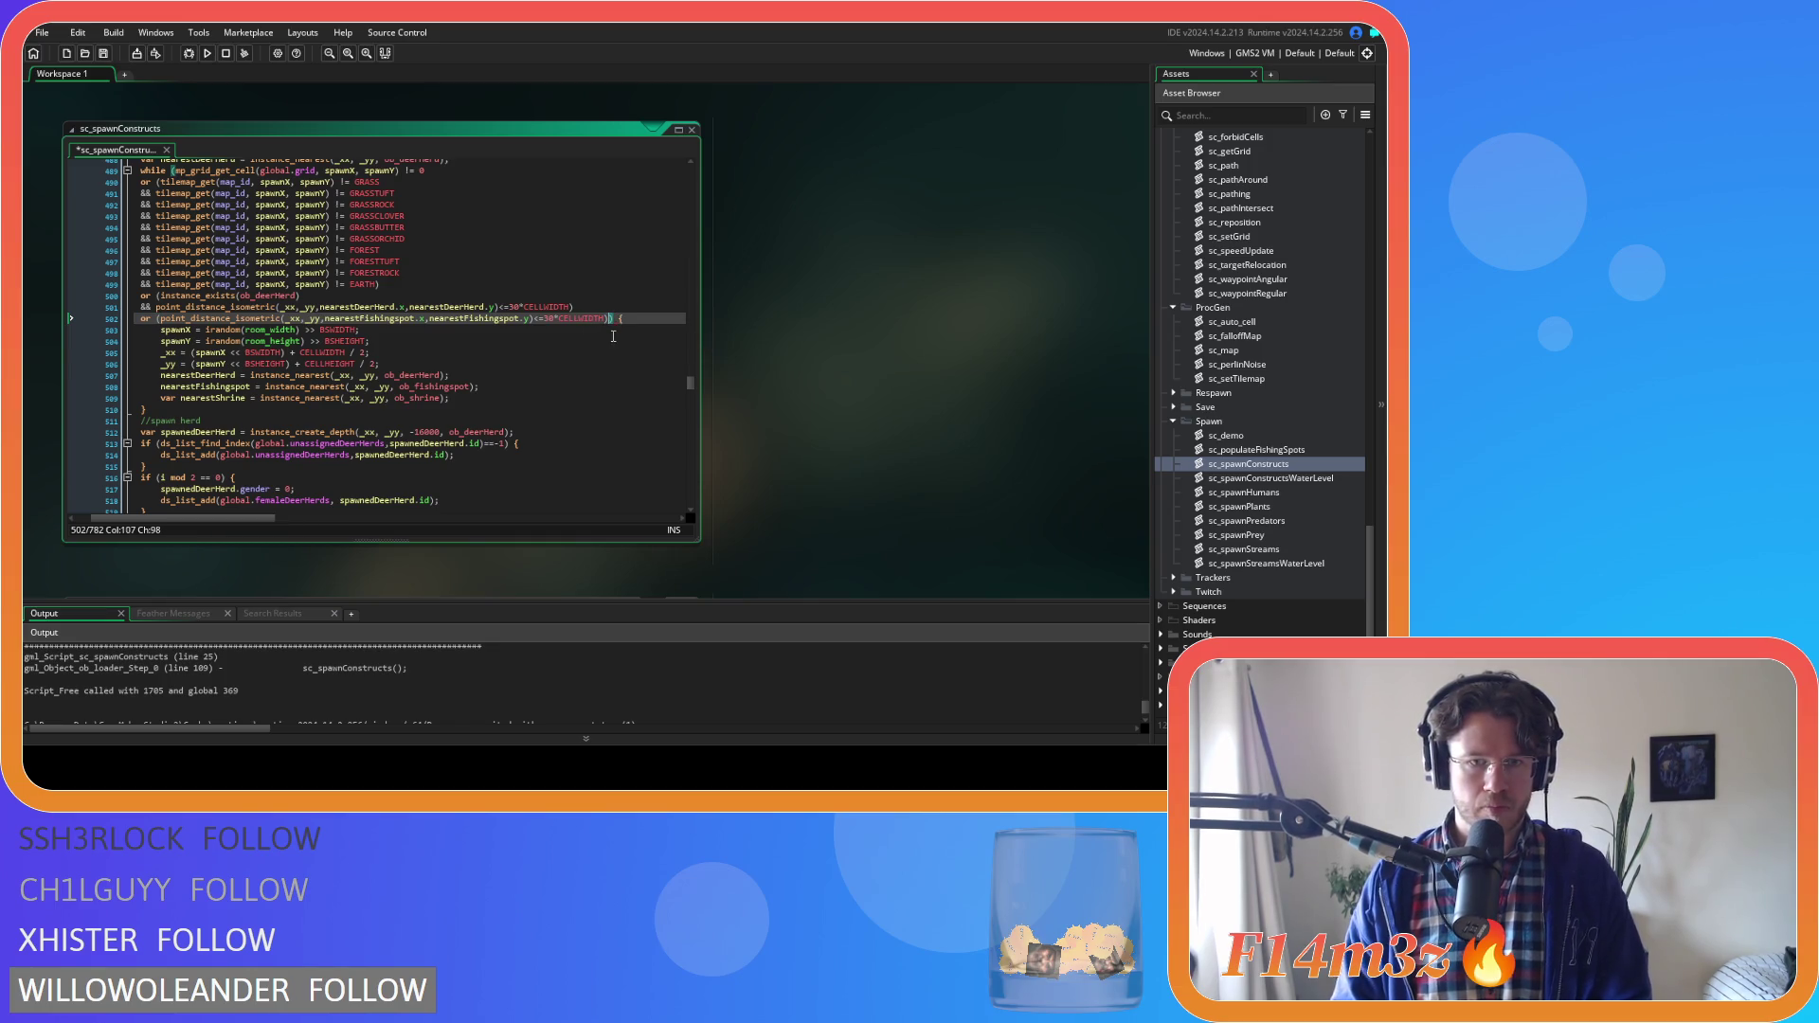
click(158, 318)
text(instance_exists(nearestFishingspot))
key(Return)
text(&&)
scroll(249, 364, down, 12)
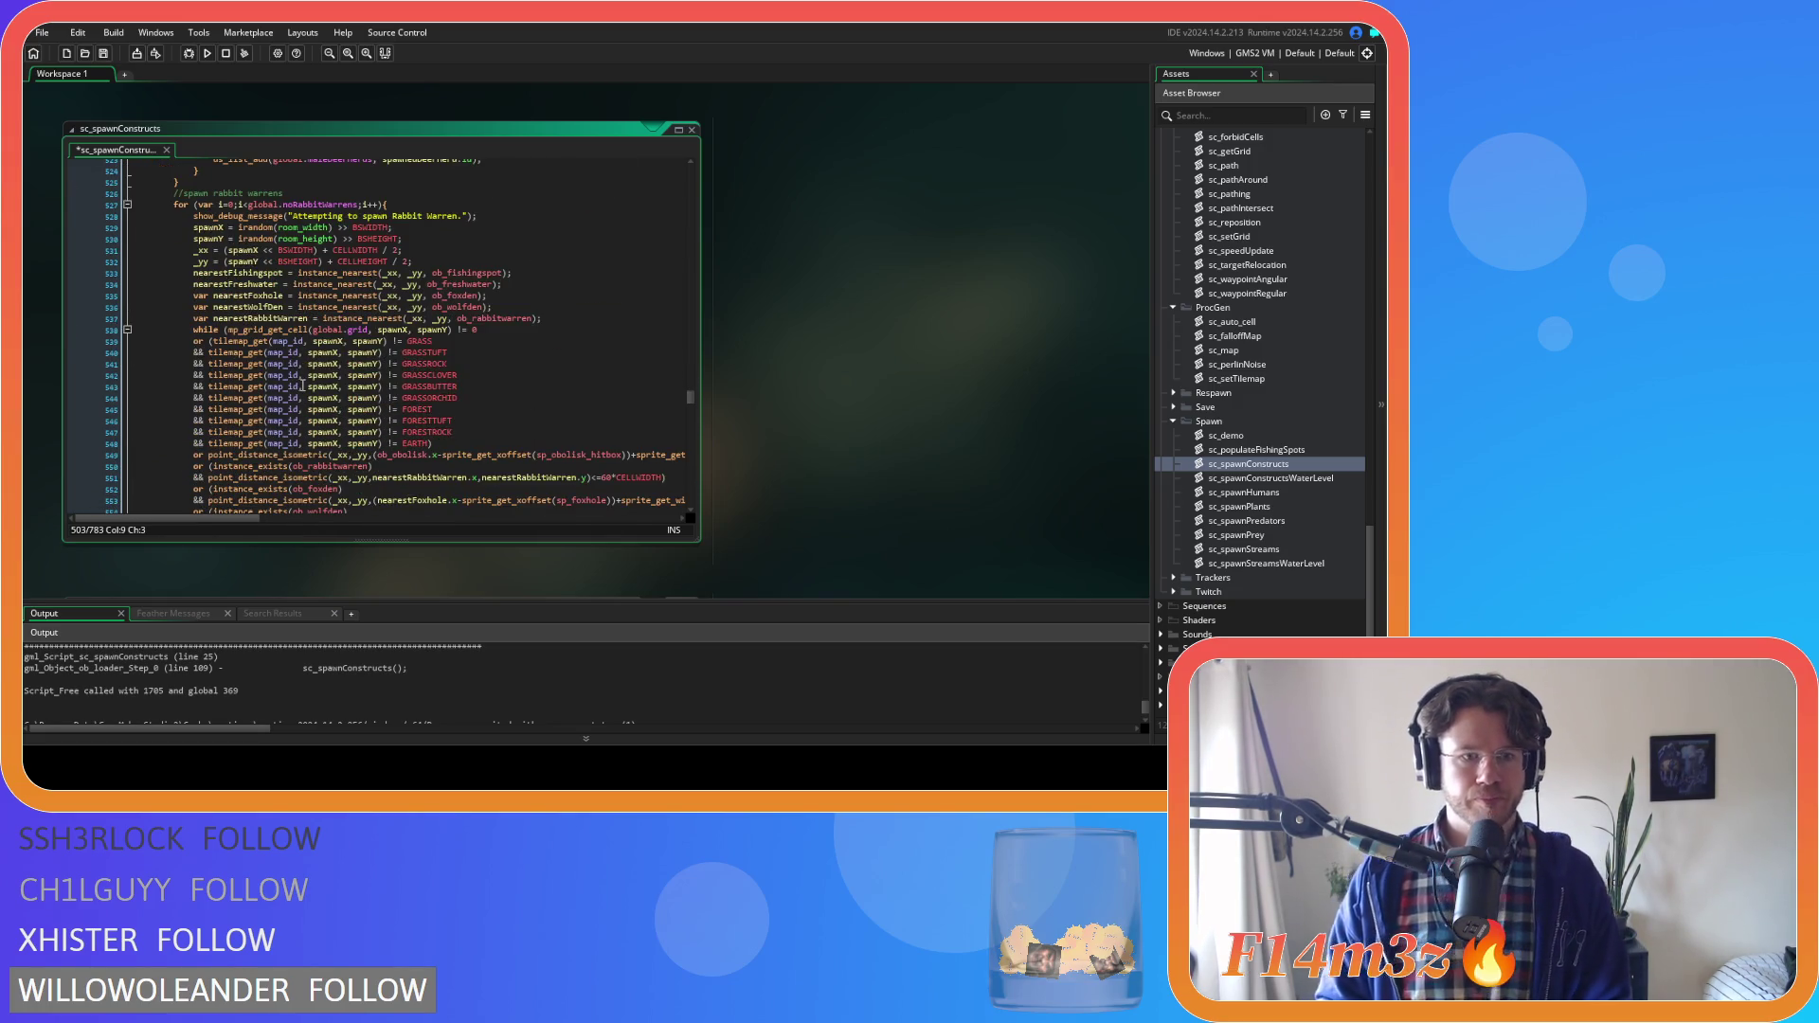
scroll(301, 385, down, 6)
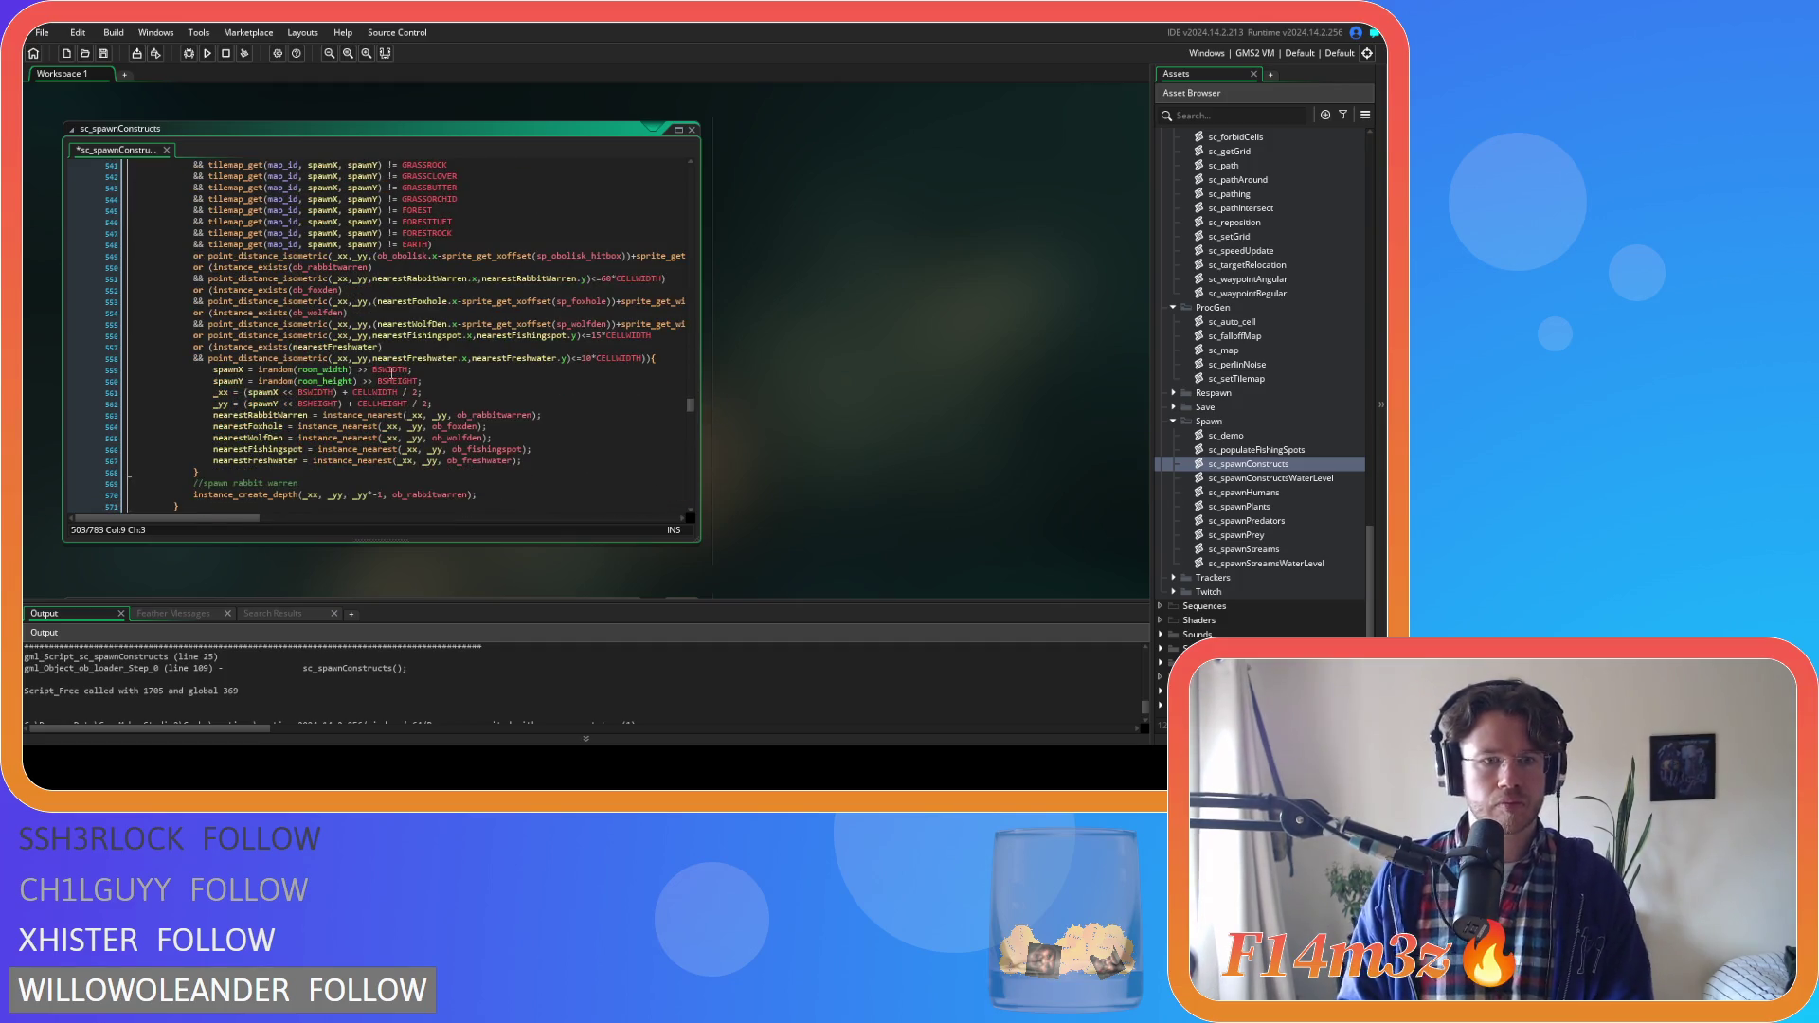
Guard the line 556 fishing-spot check with instance_exists(nearestFishingspot) && as well
click(210, 337)
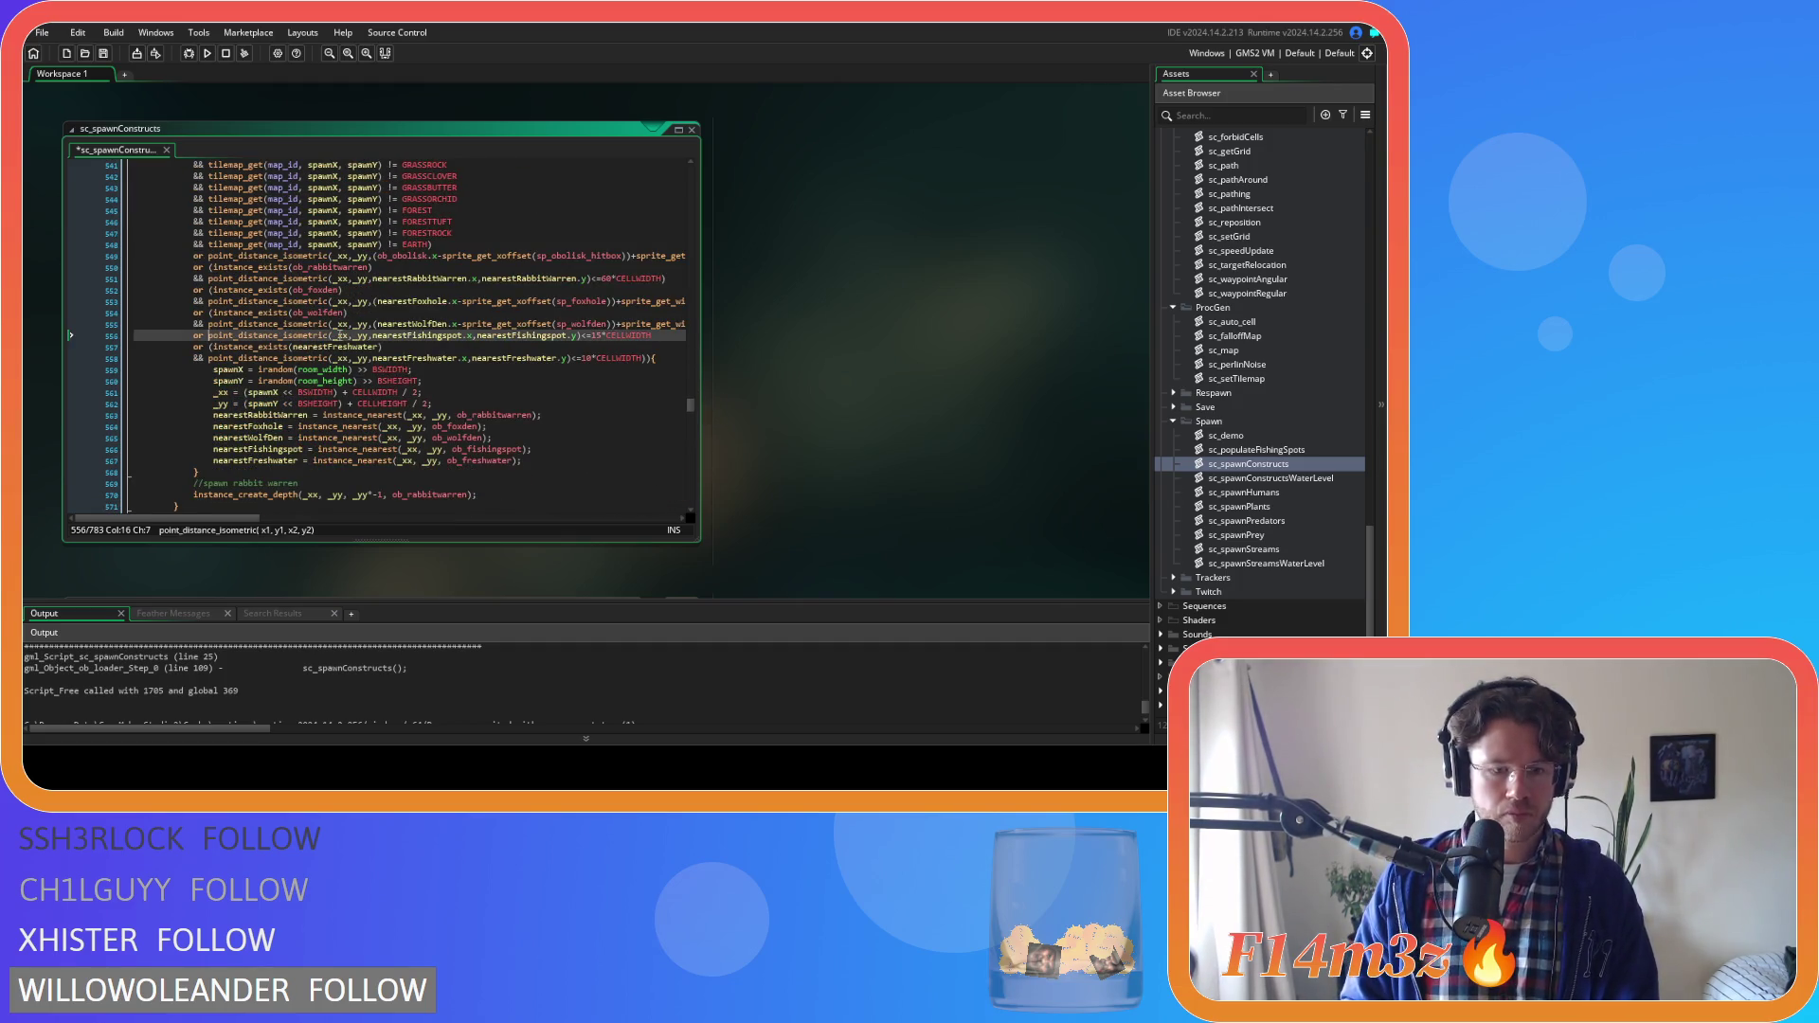
text(()
key(End)
text())
key(Home)
key(Right)
key(Right)
key(Right)
text(instance_exists(nearestFishingspot))
key(Return)
key(Tab)
text(&&)
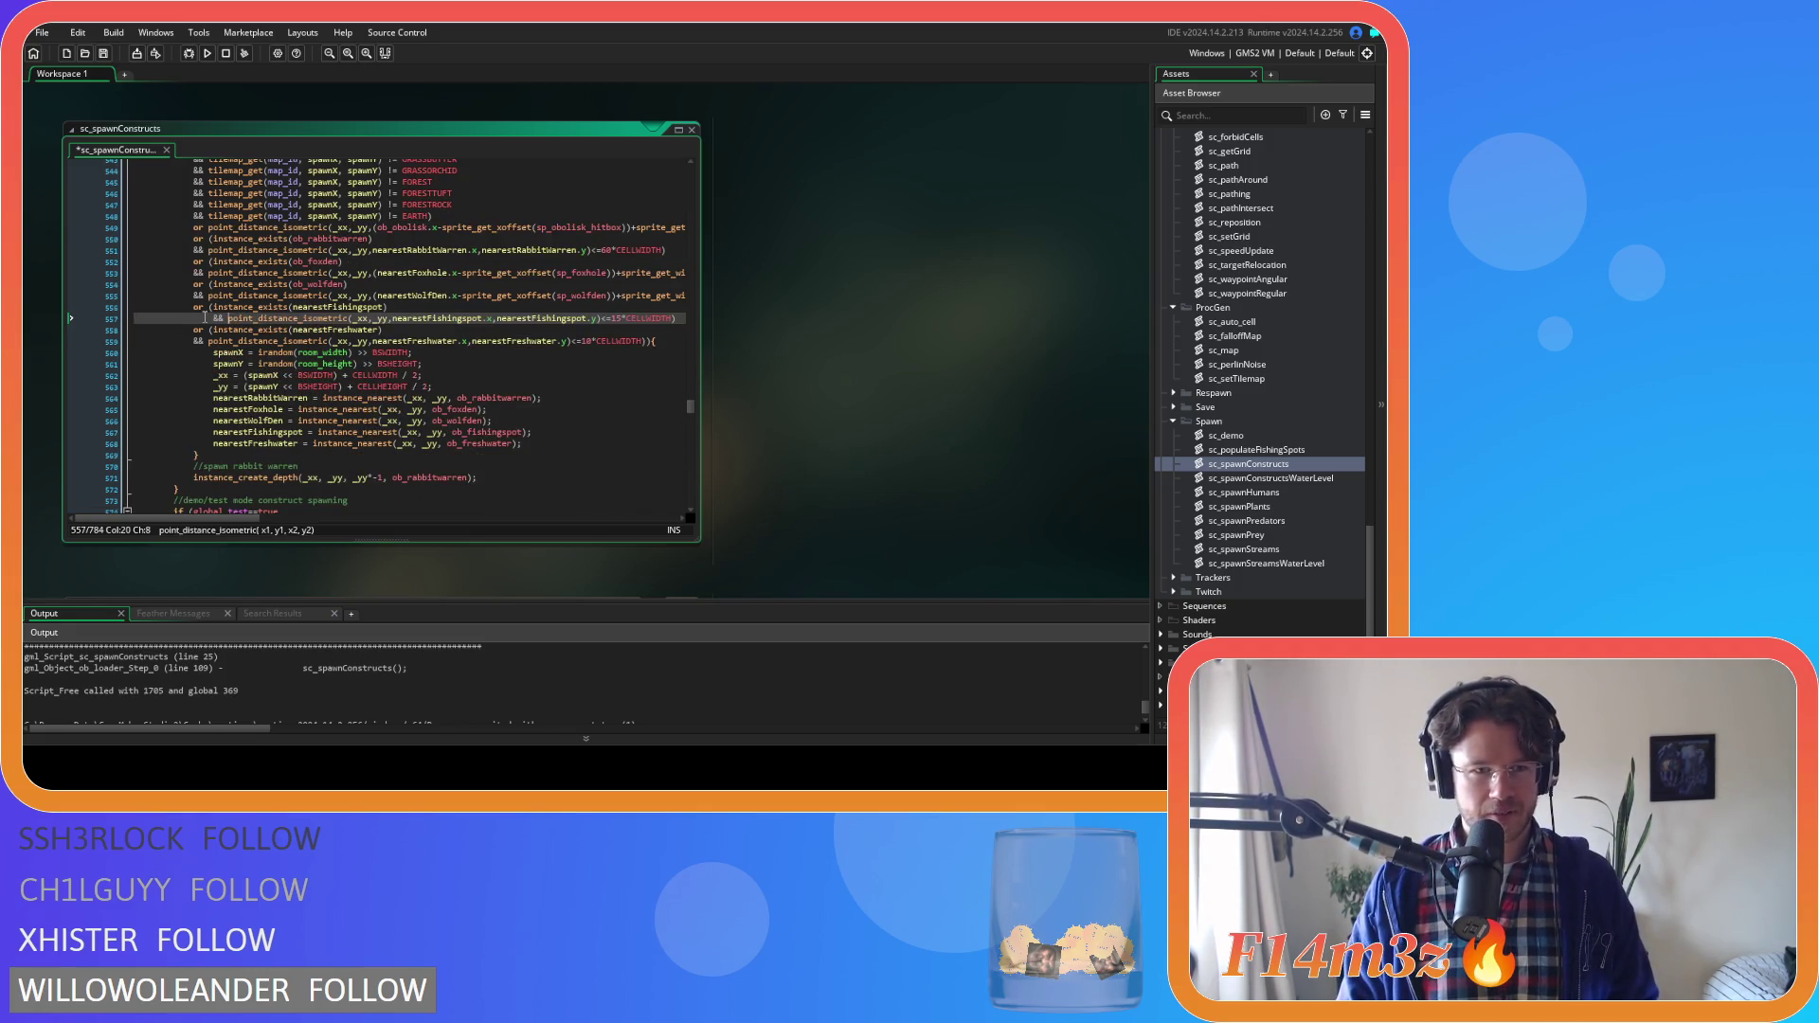
Save sc_spawnConstructs, look back through it, and open sc_spawnConstructsWaterLevel
key(ctrl+s)
scroll(280, 346, down, 5)
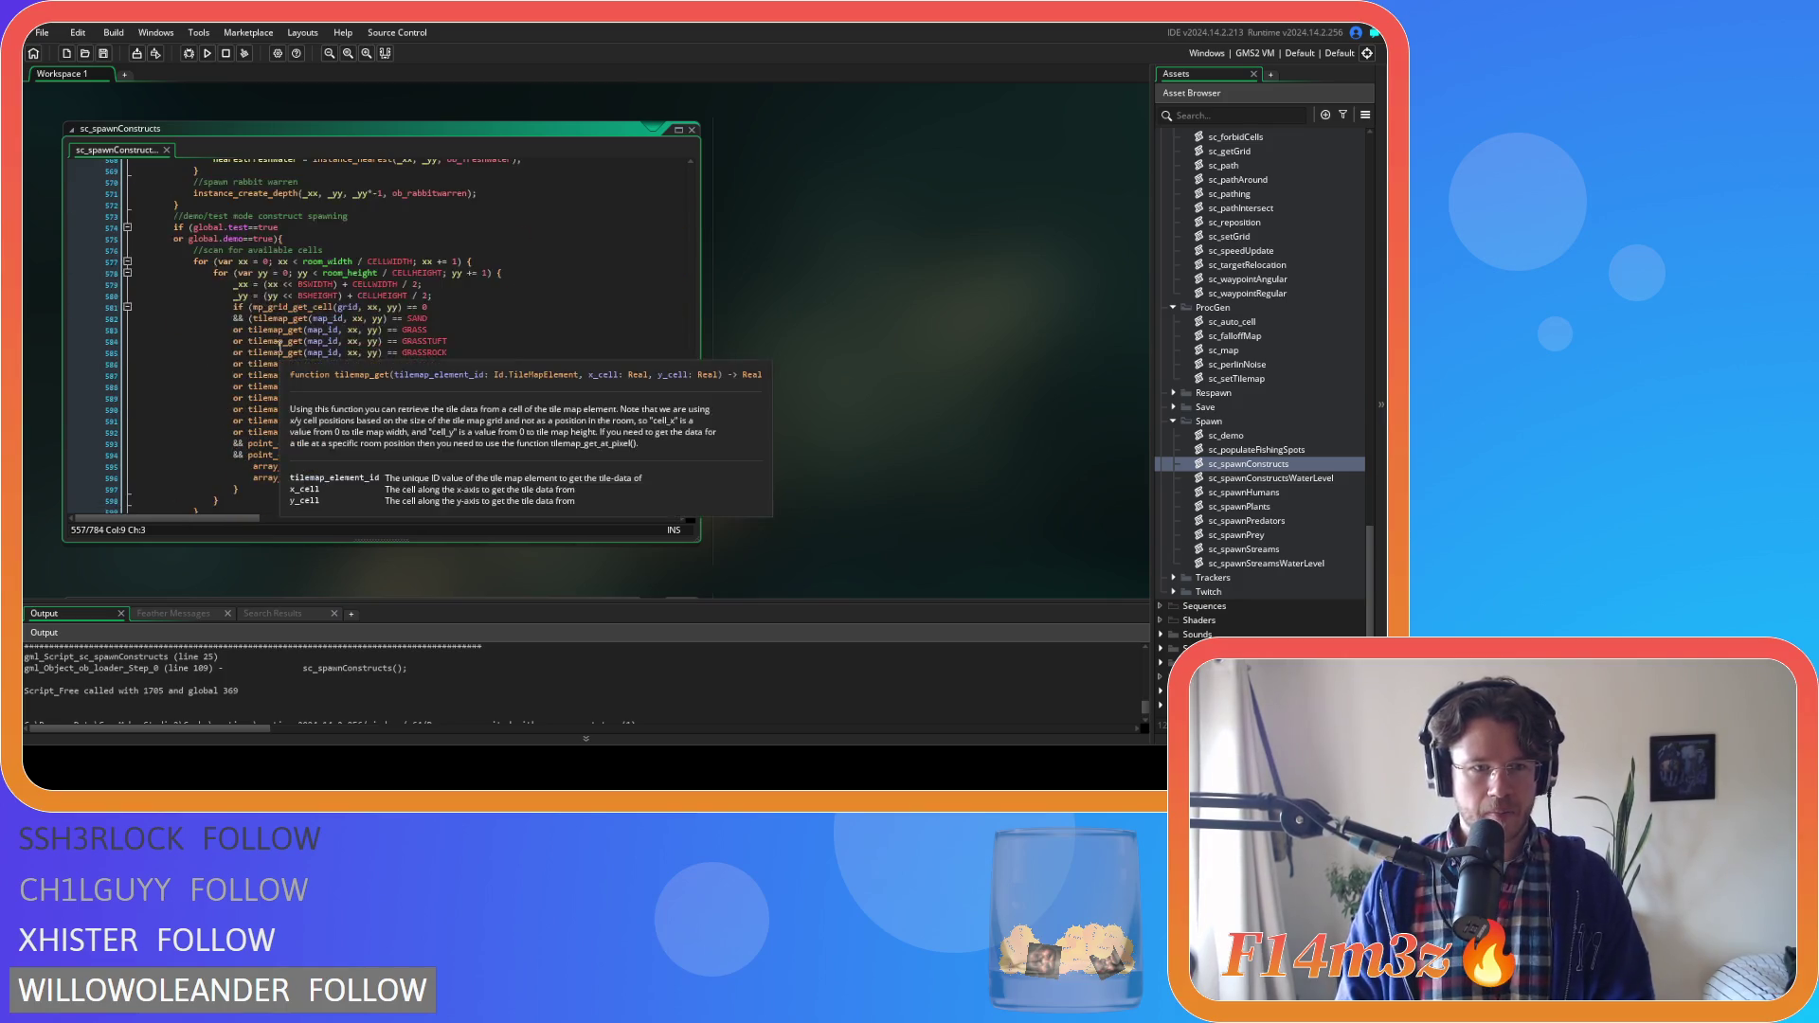
scroll(280, 346, down, 2)
scroll(359, 368, up, 5)
scroll(359, 367, down, 5)
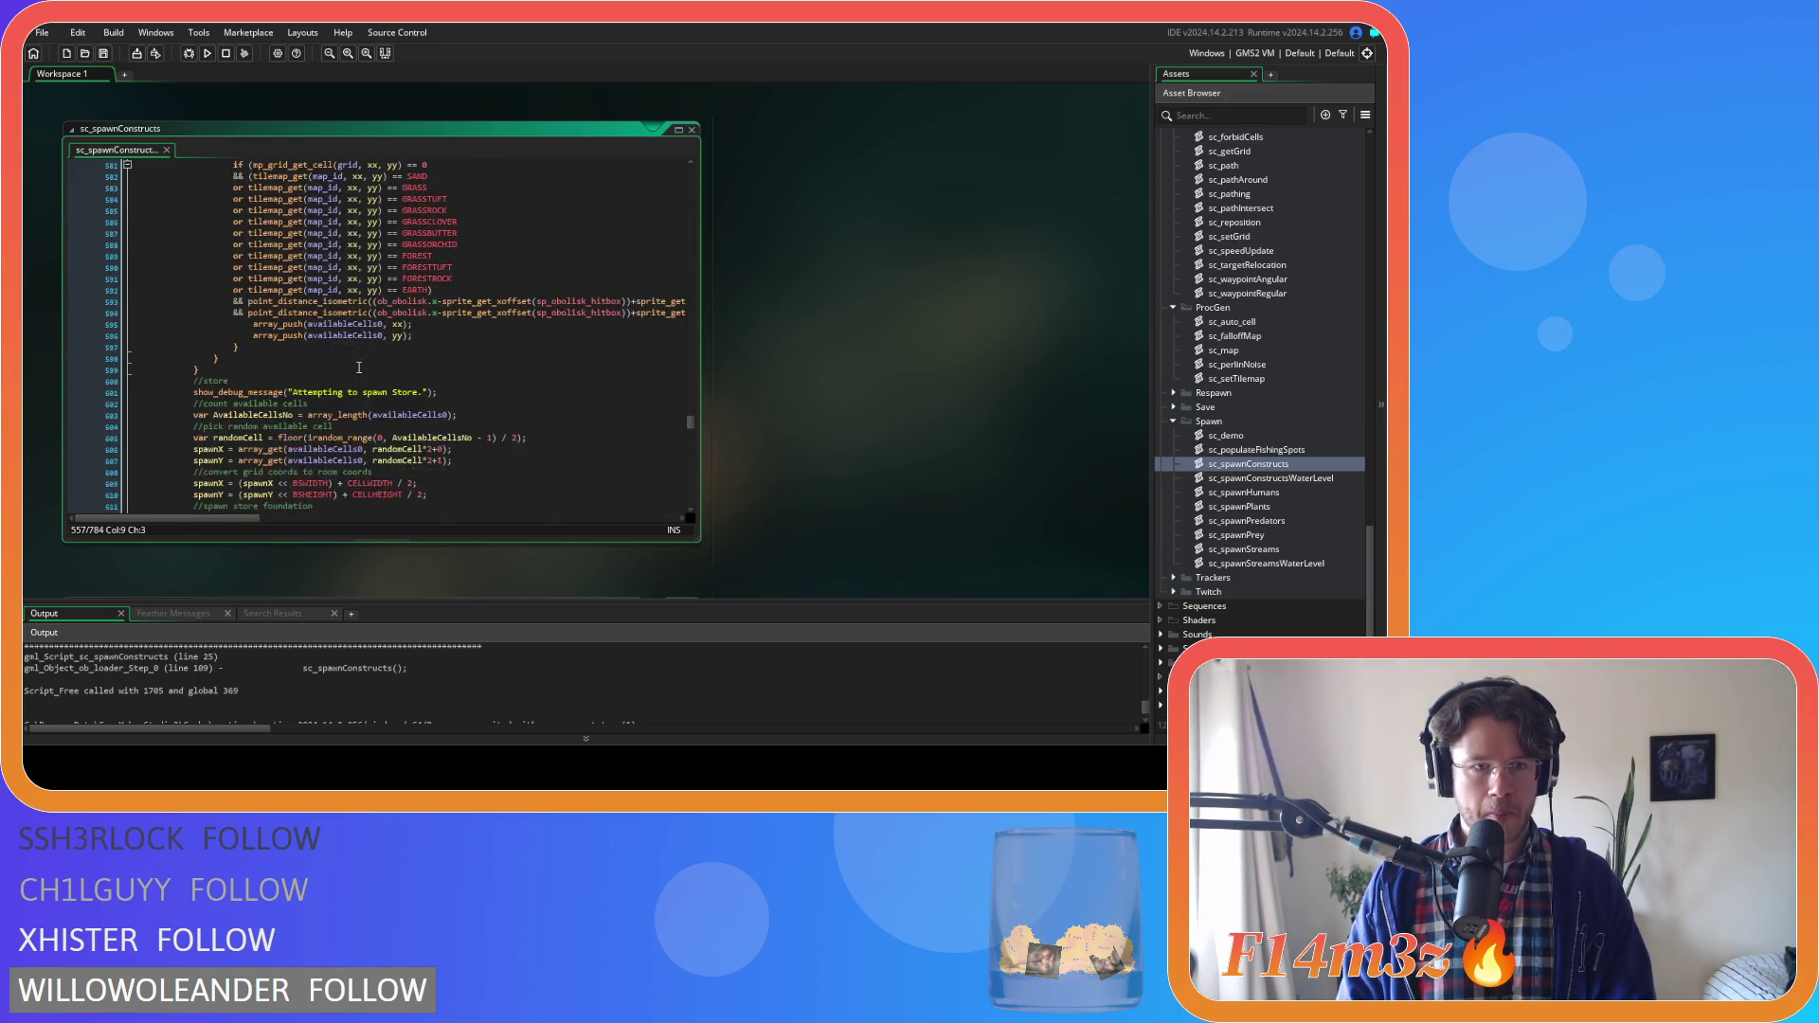
scroll(359, 367, down, 4)
scroll(359, 368, up, 9)
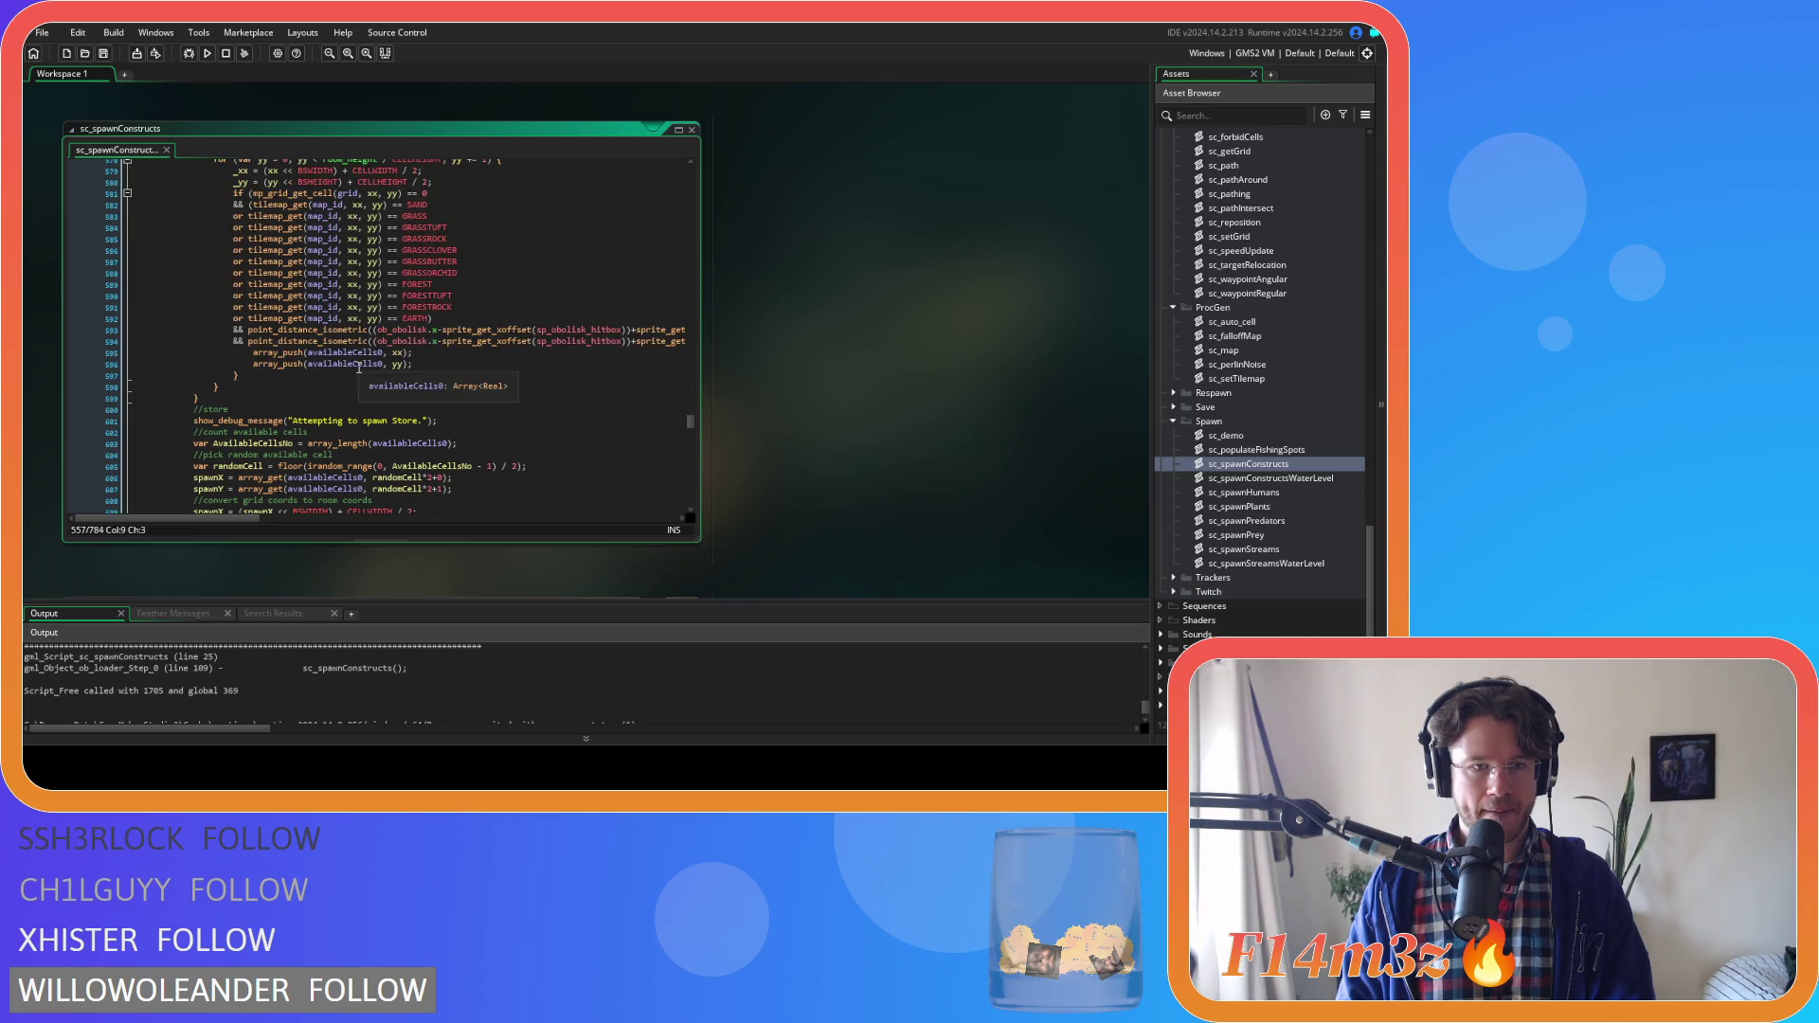
scroll(359, 367, down, 2)
scroll(359, 368, down, 20)
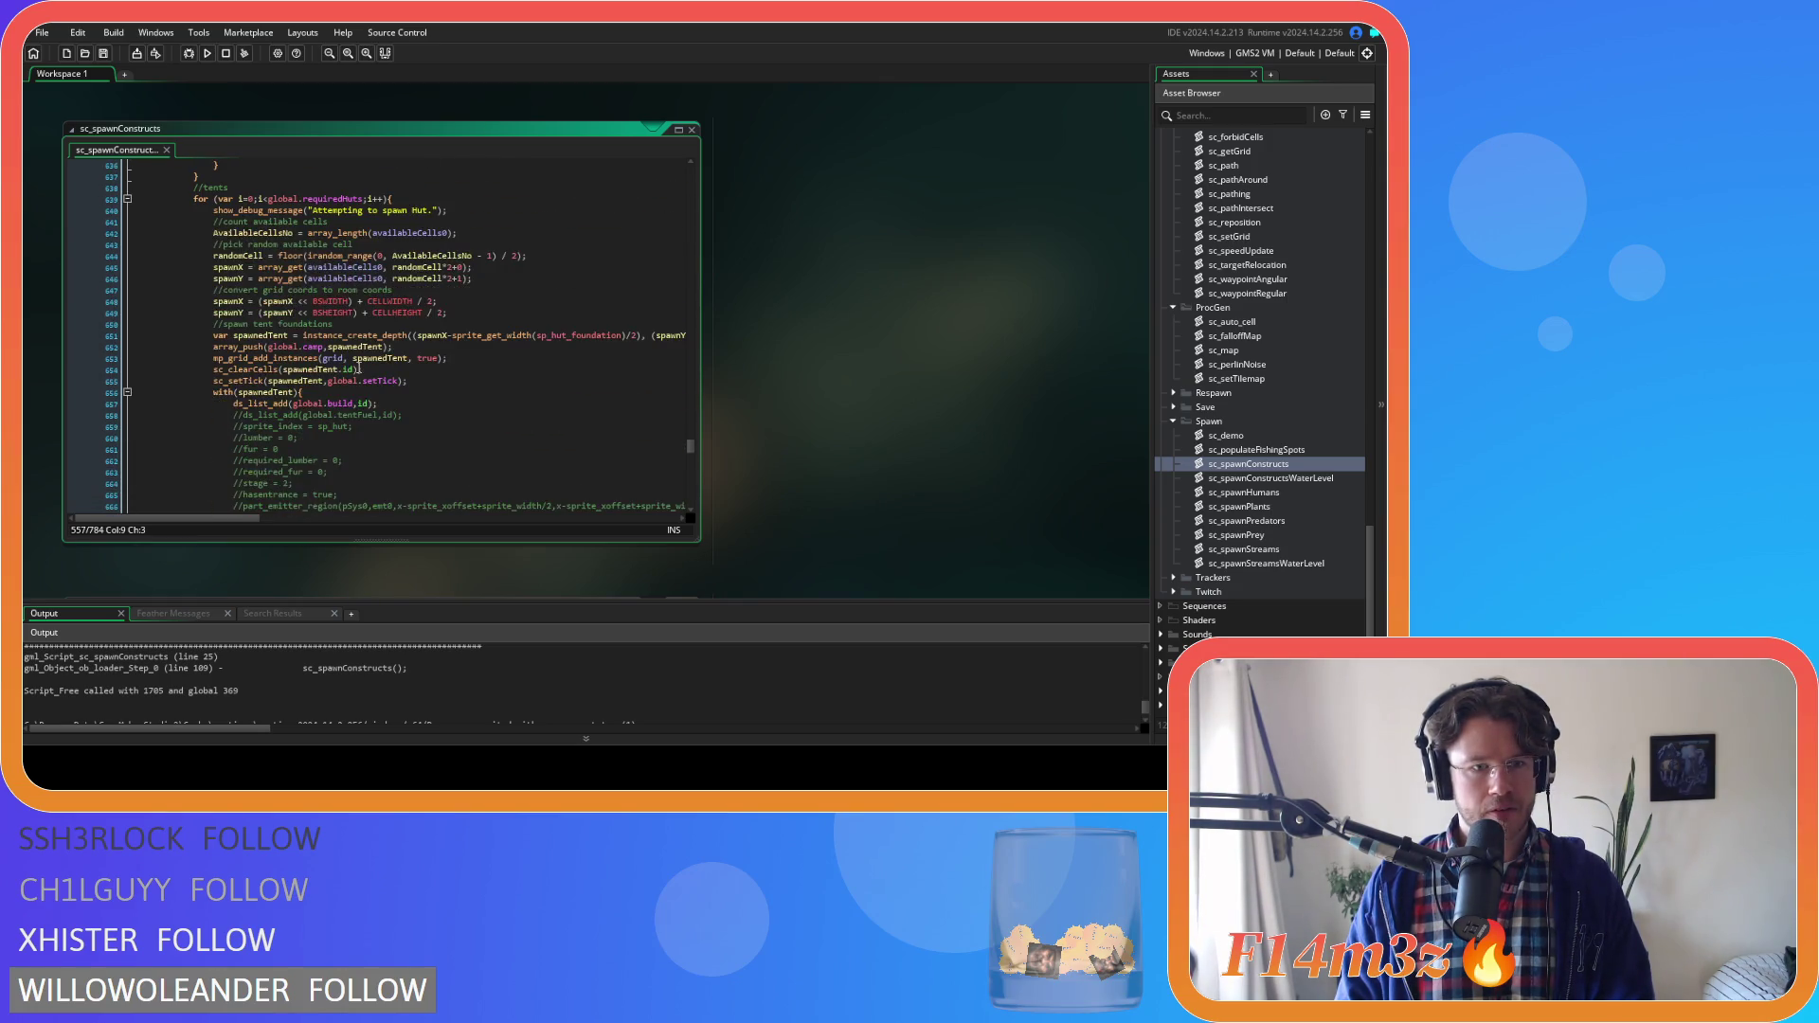
scroll(359, 367, down, 20)
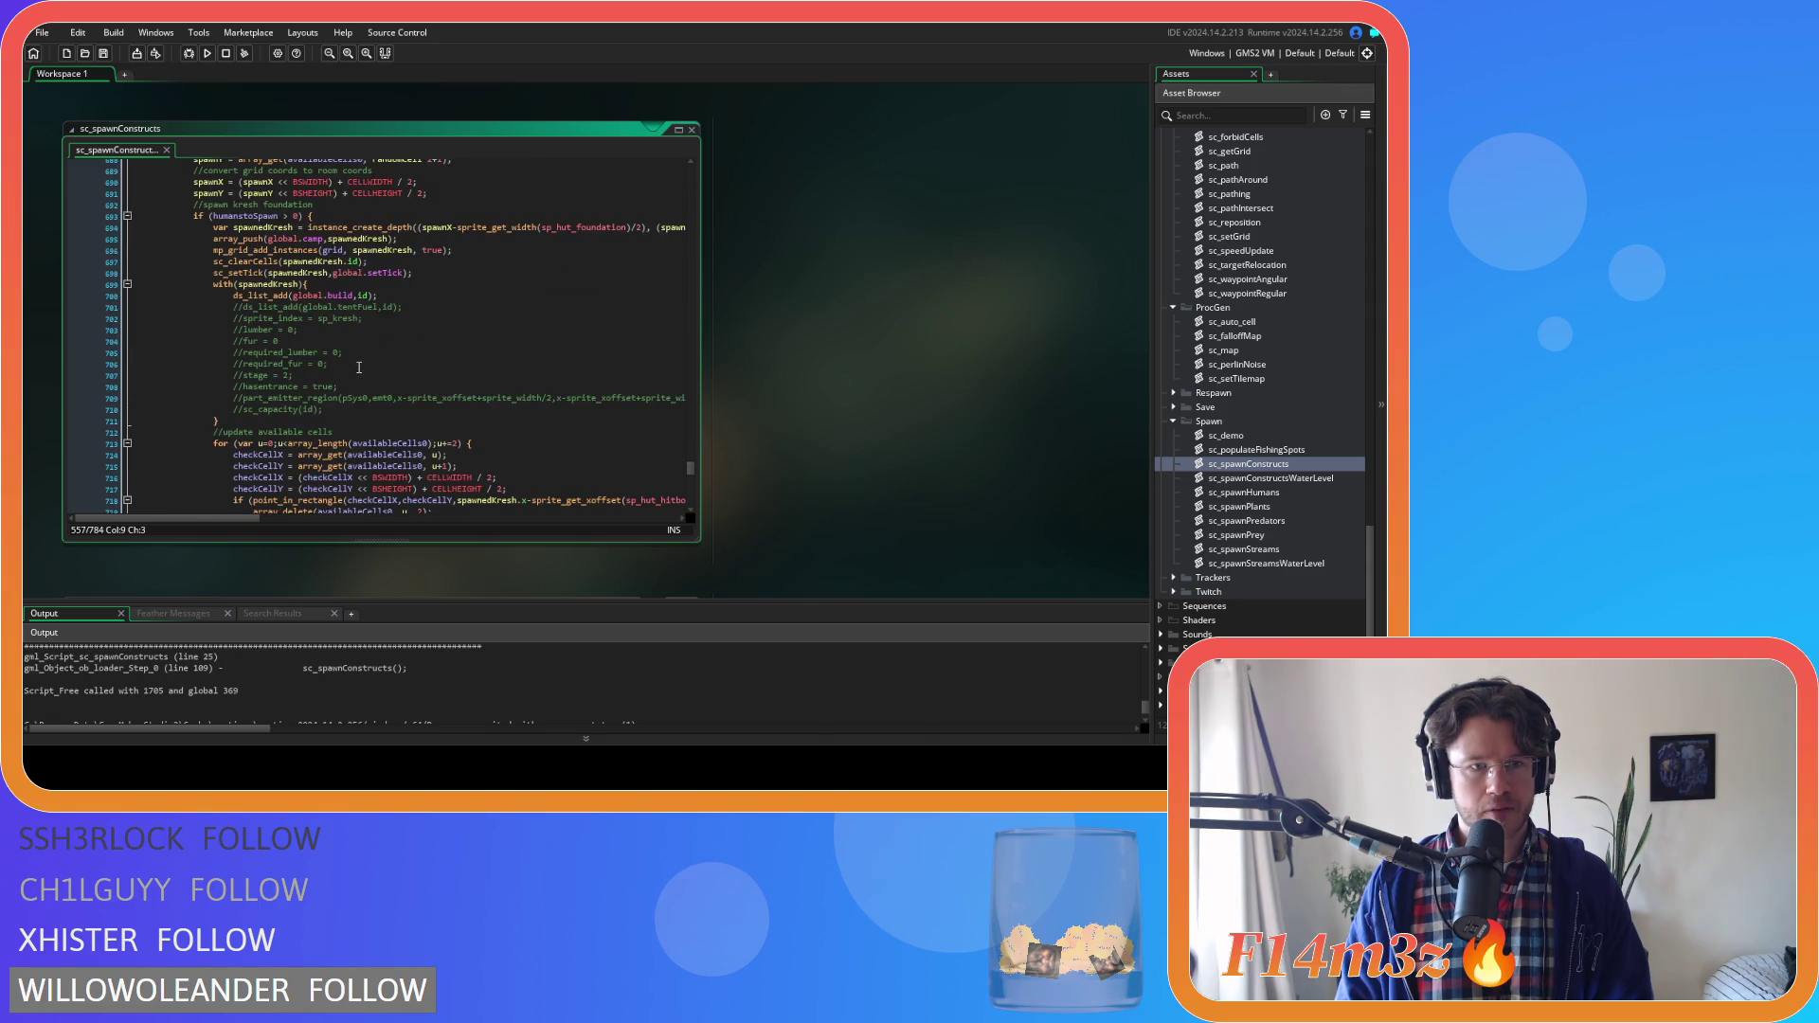
scroll(359, 367, down, 6)
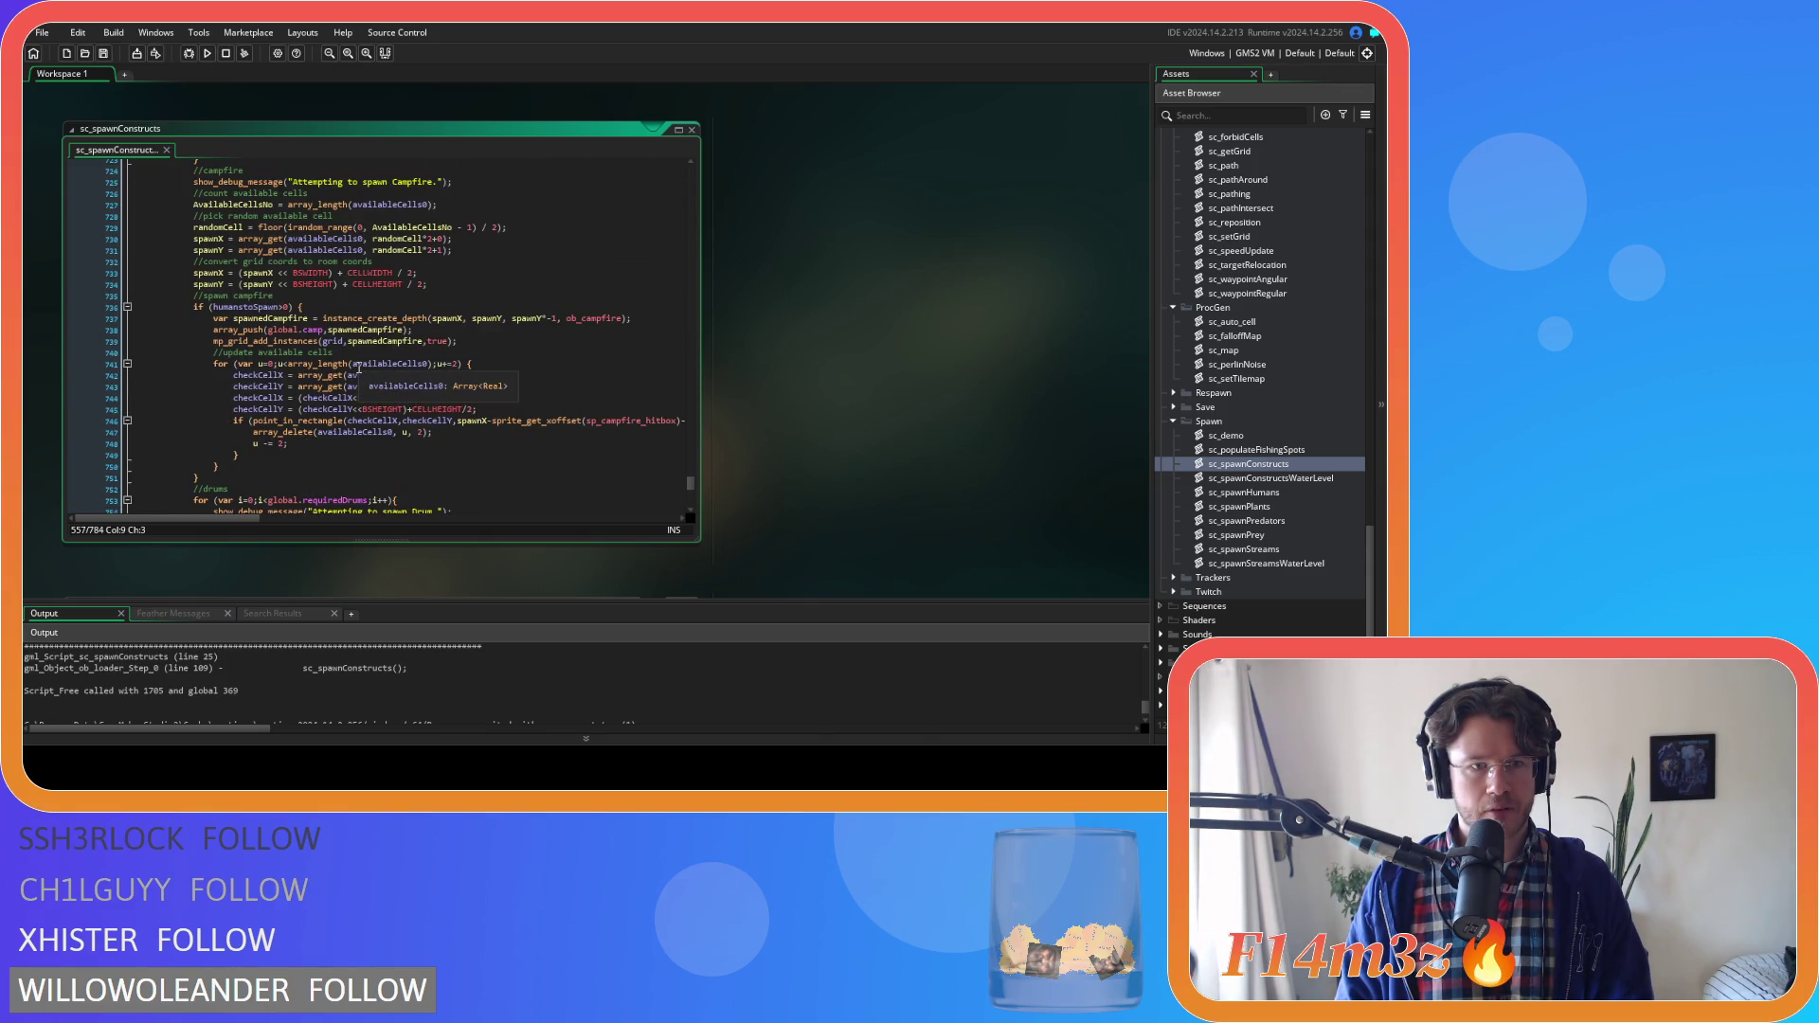
scroll(359, 367, down, 11)
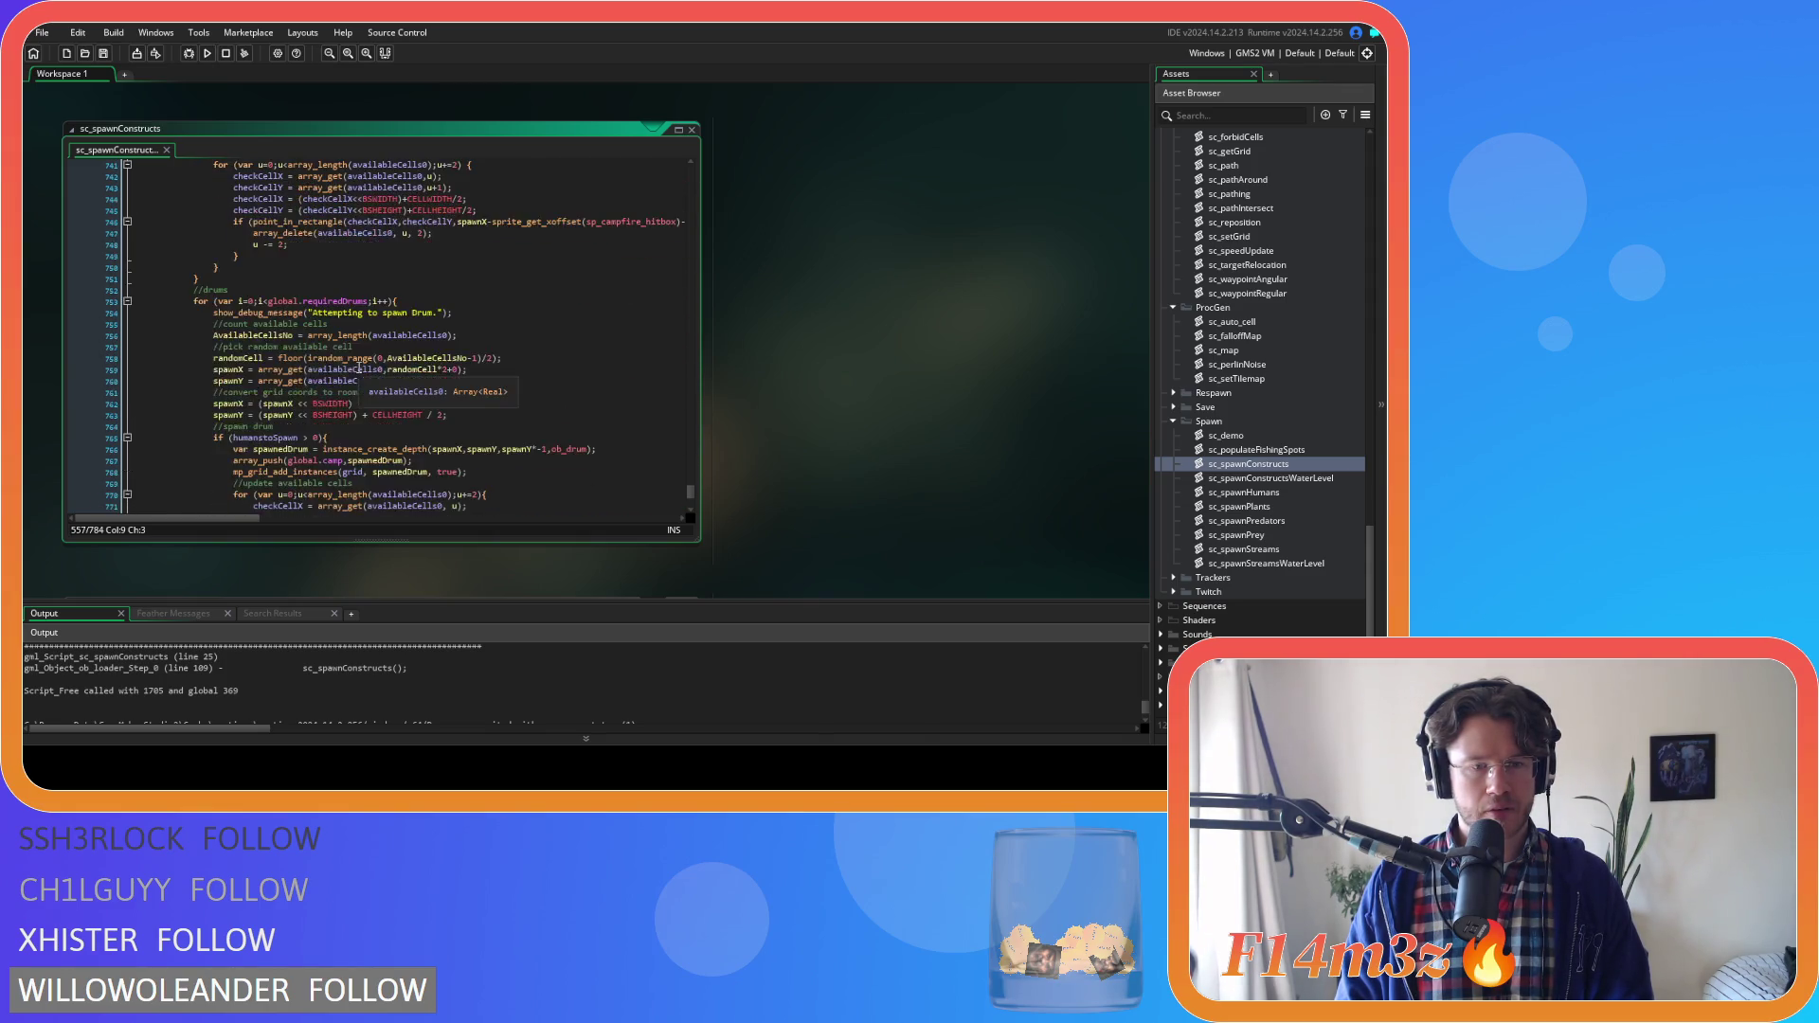
double_click(1245, 478)
Guard the line 24 fishing-spot distance check with instance_exists(nearestFishingspot) && and tidy its indentation
drag(686, 490, 663, 147)
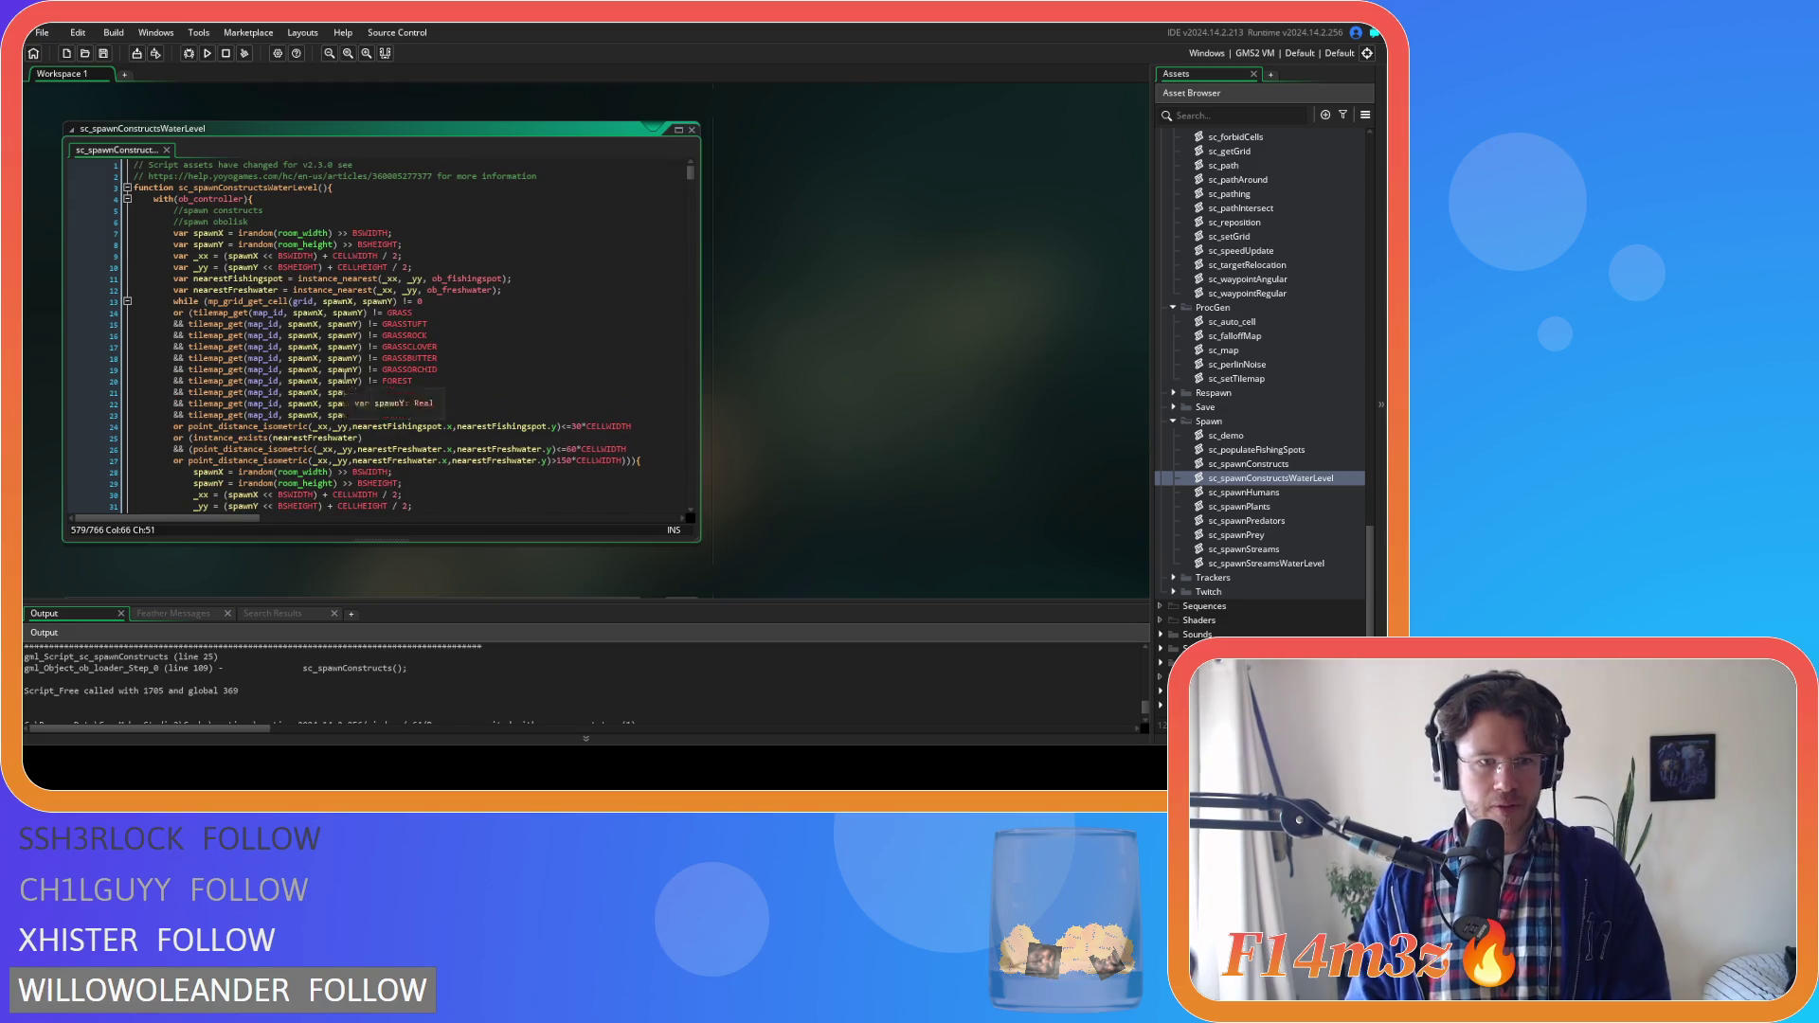
scroll(344, 376, down, 2)
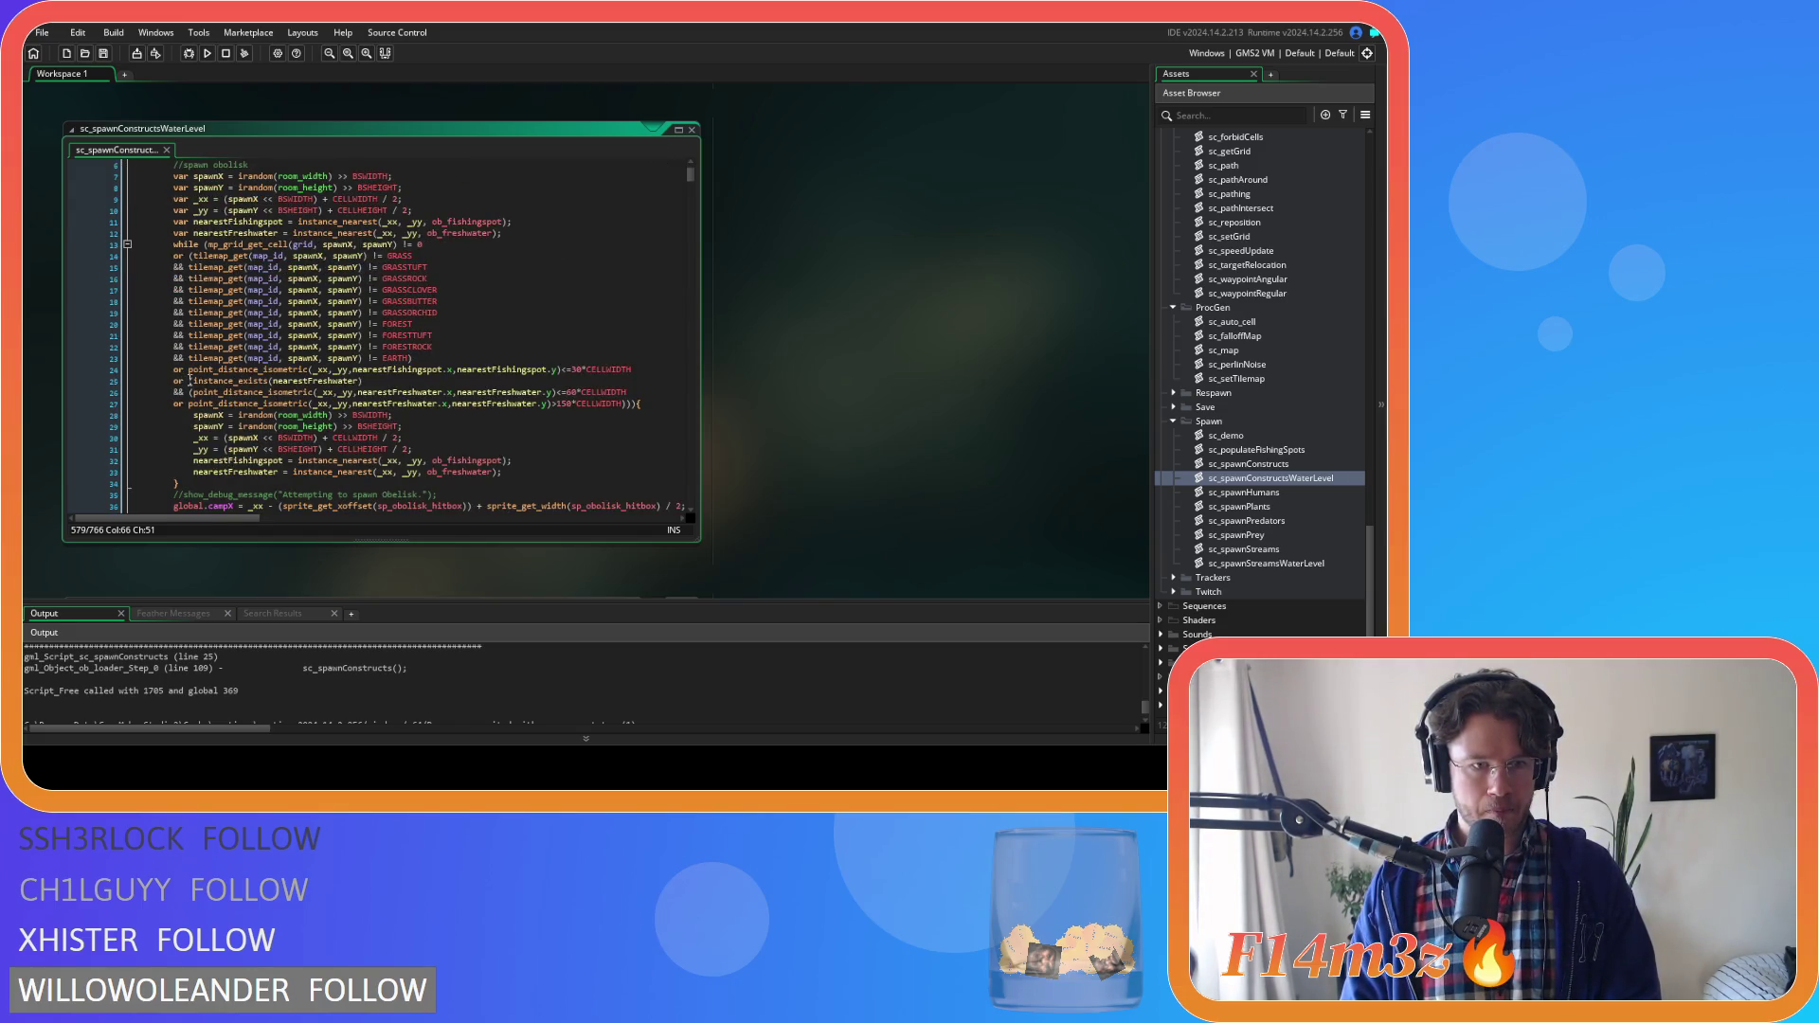
click(188, 370)
text(()
click(672, 374)
text())
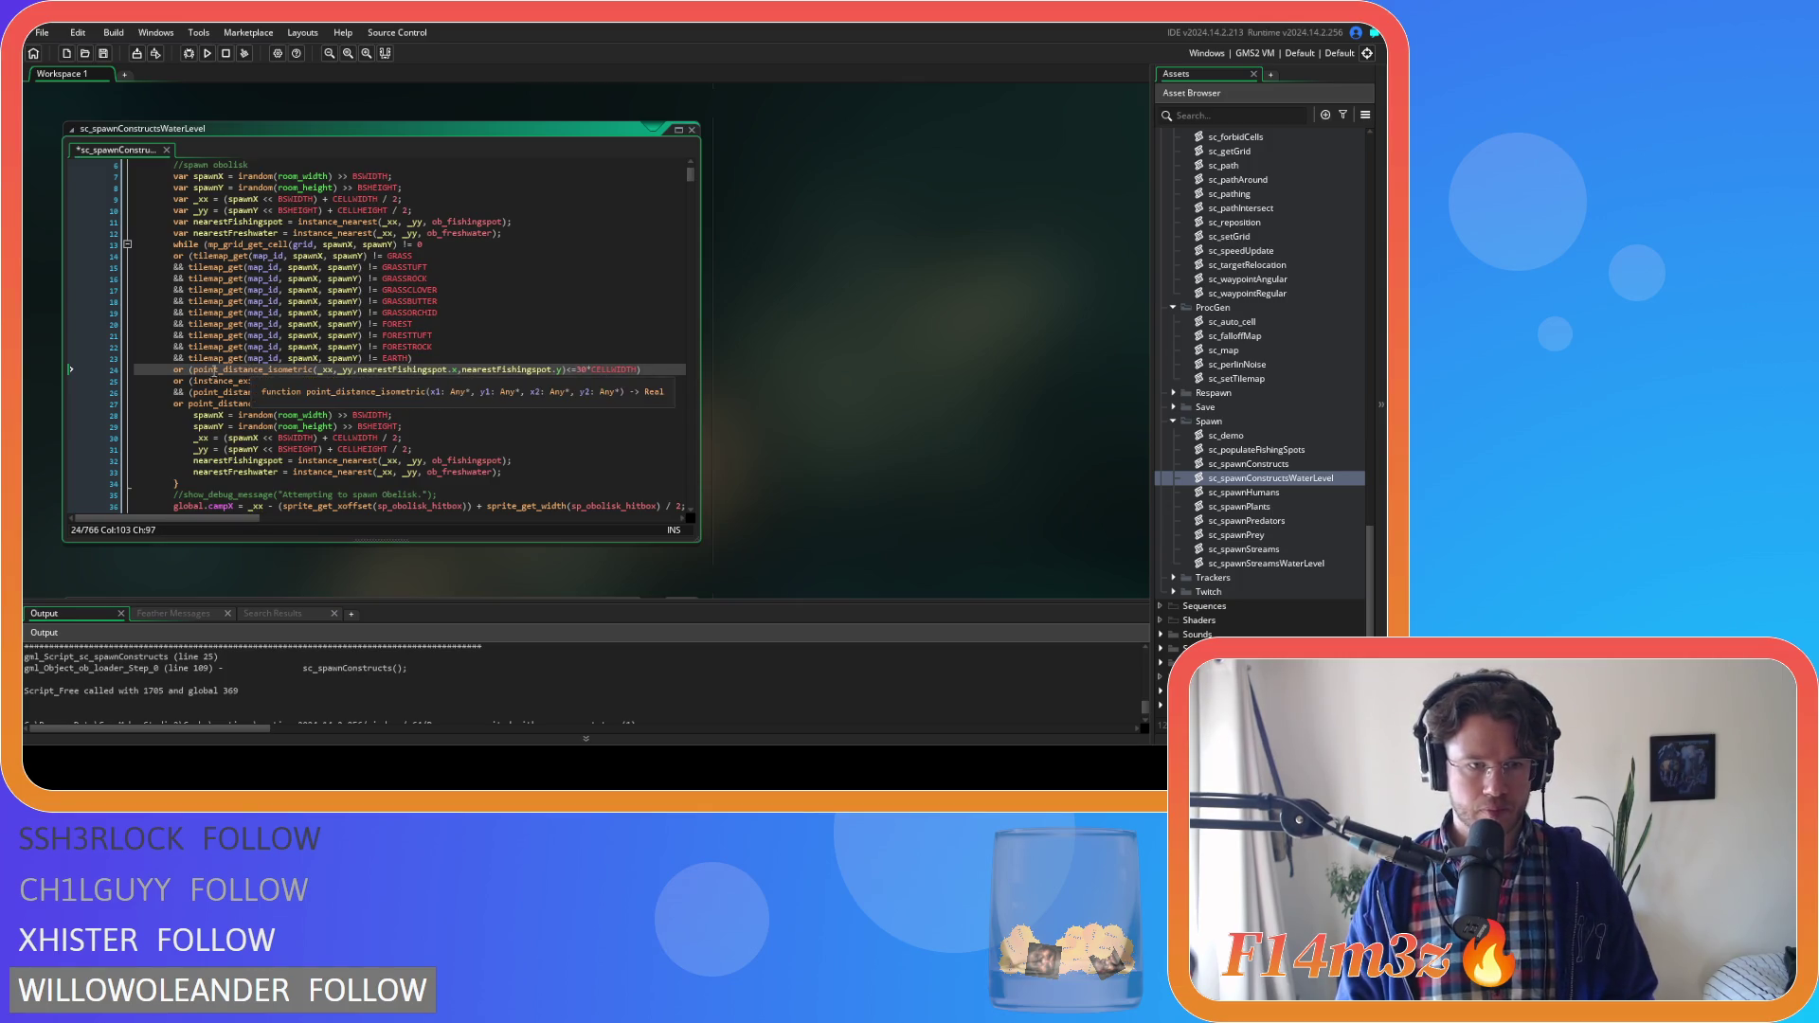
click(196, 369)
text(instance_exists(nearestFishingspot))
key(Return)
text(&&)
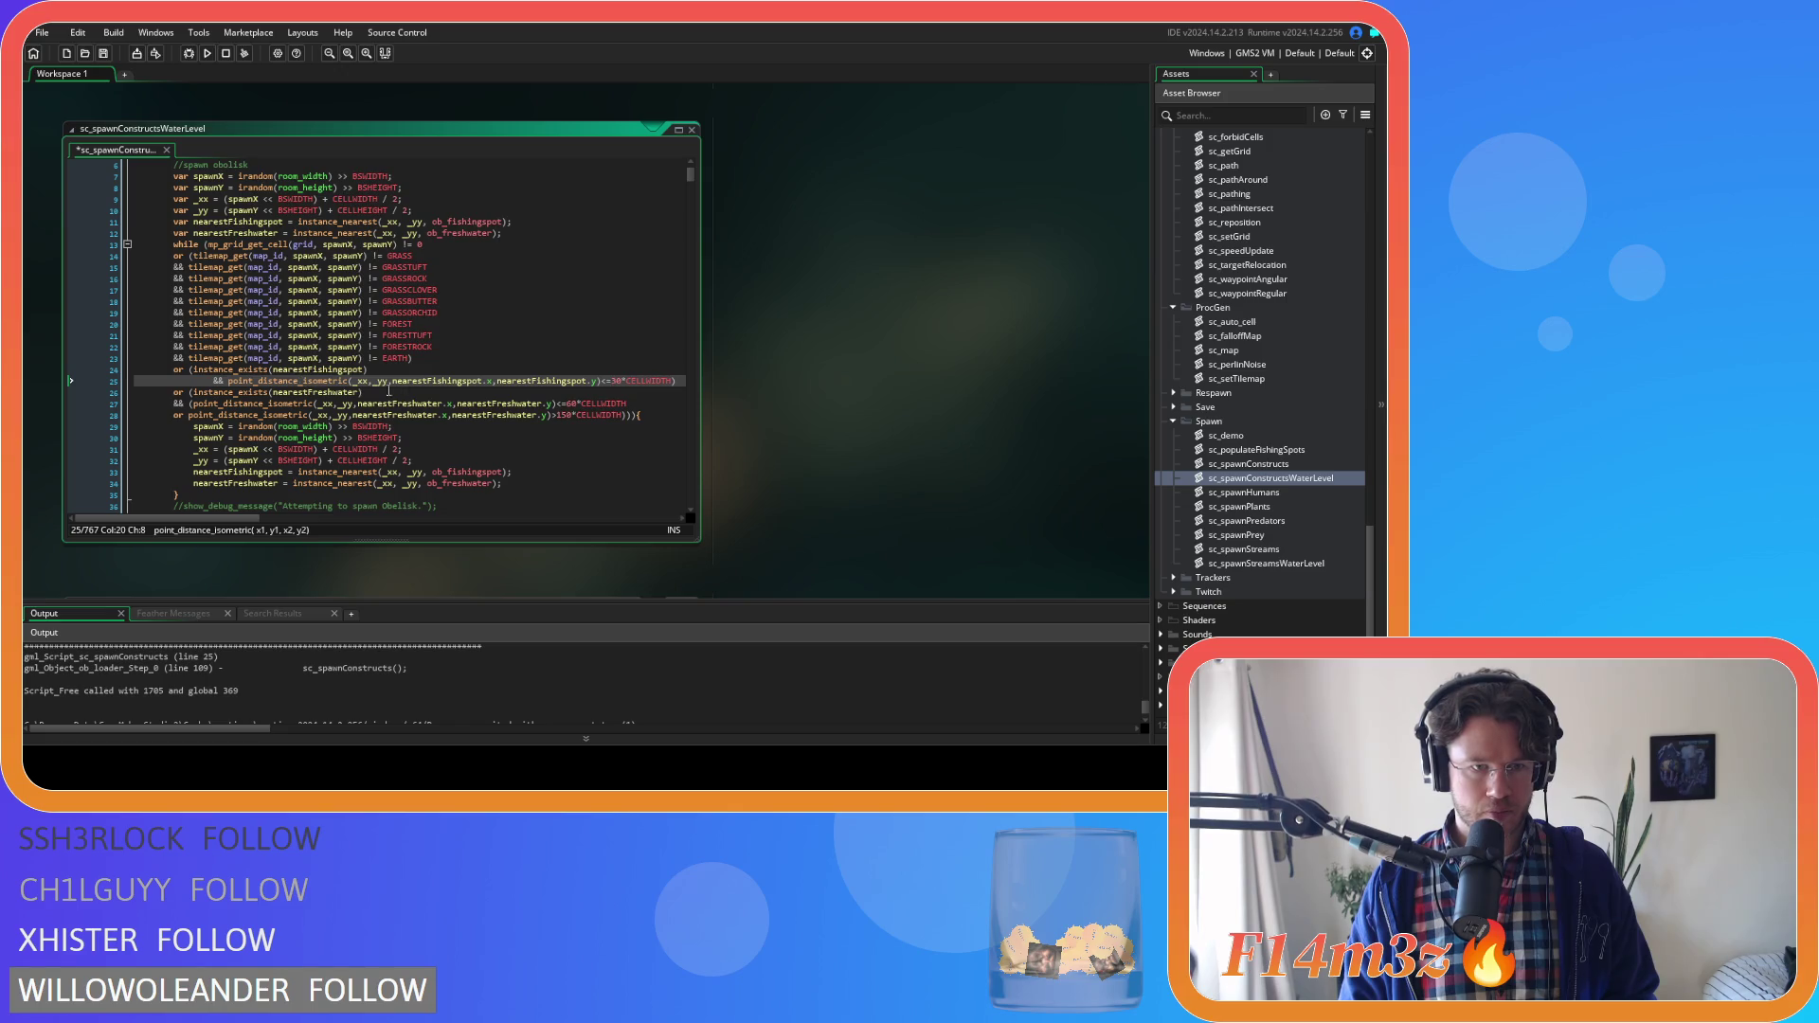
click(198, 380)
key(BackSpace)
key(BackSpace)
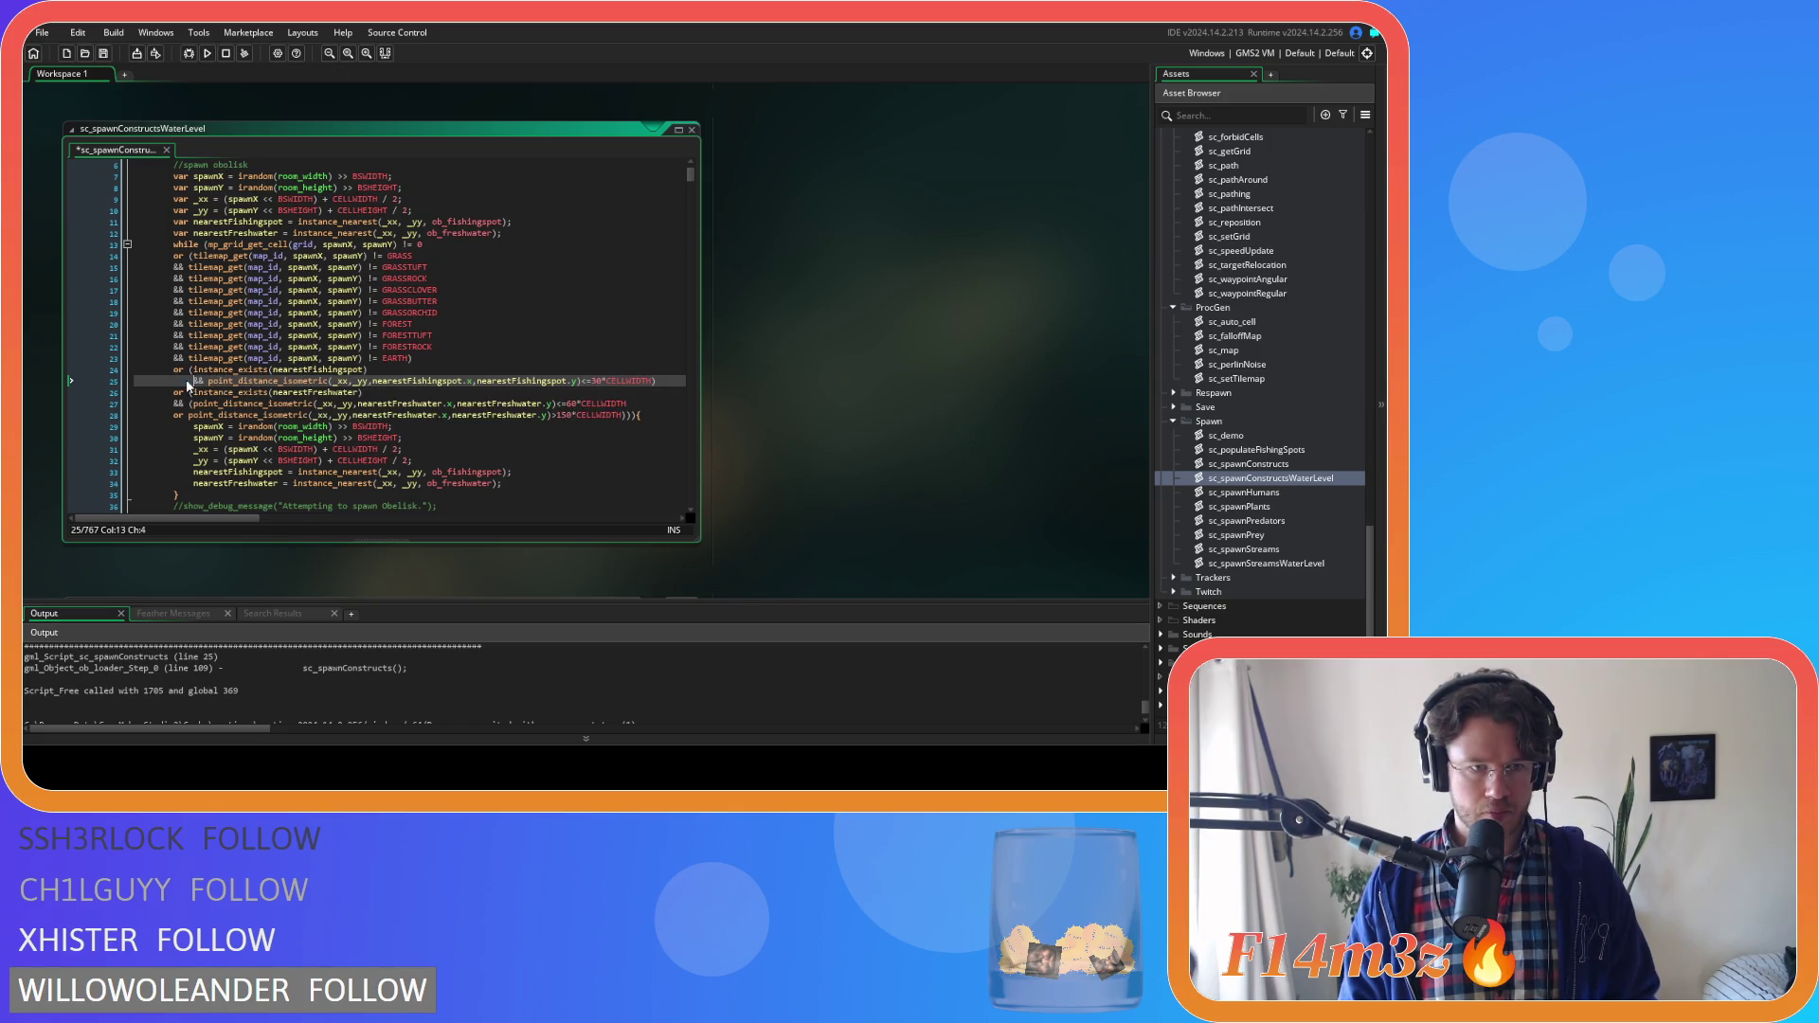
click(189, 380)
drag(194, 369, 363, 369)
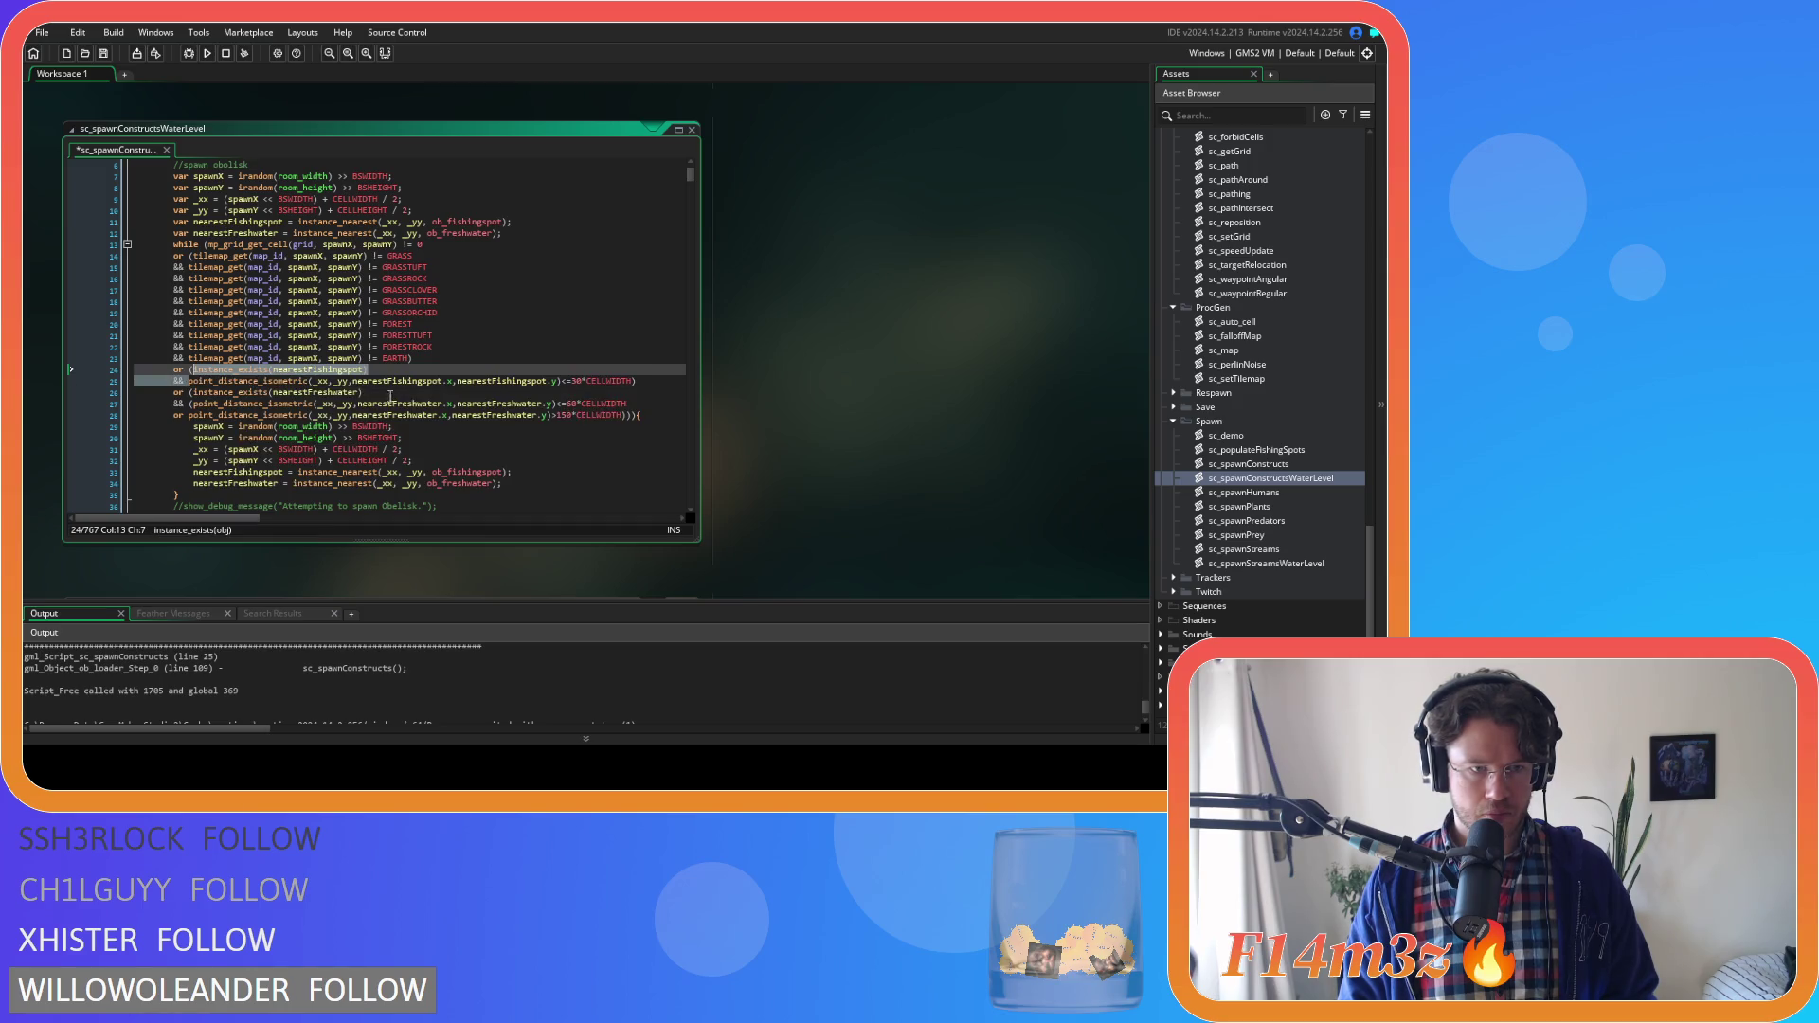
Add the instance_exists(nearestFishingspot) && guard to the line 74 check, indenting the distance test
scroll(530, 402, down, 4)
scroll(531, 401, down, 14)
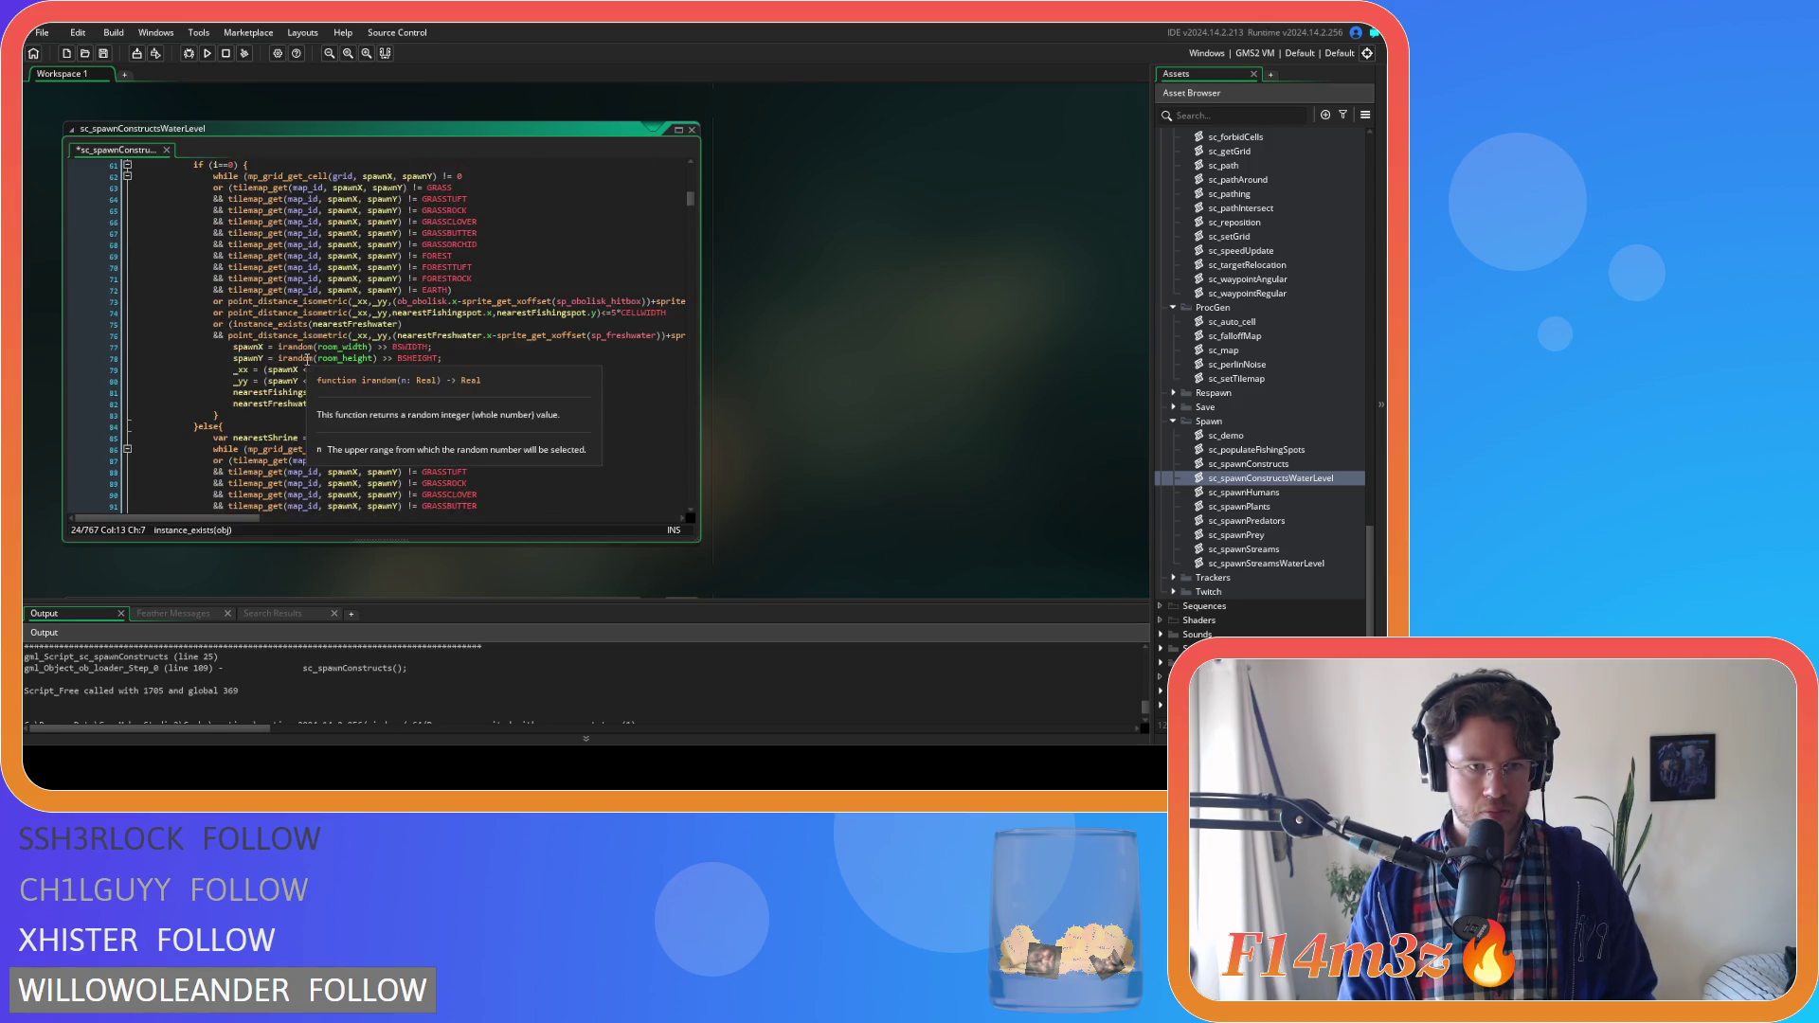
click(269, 309)
text(()
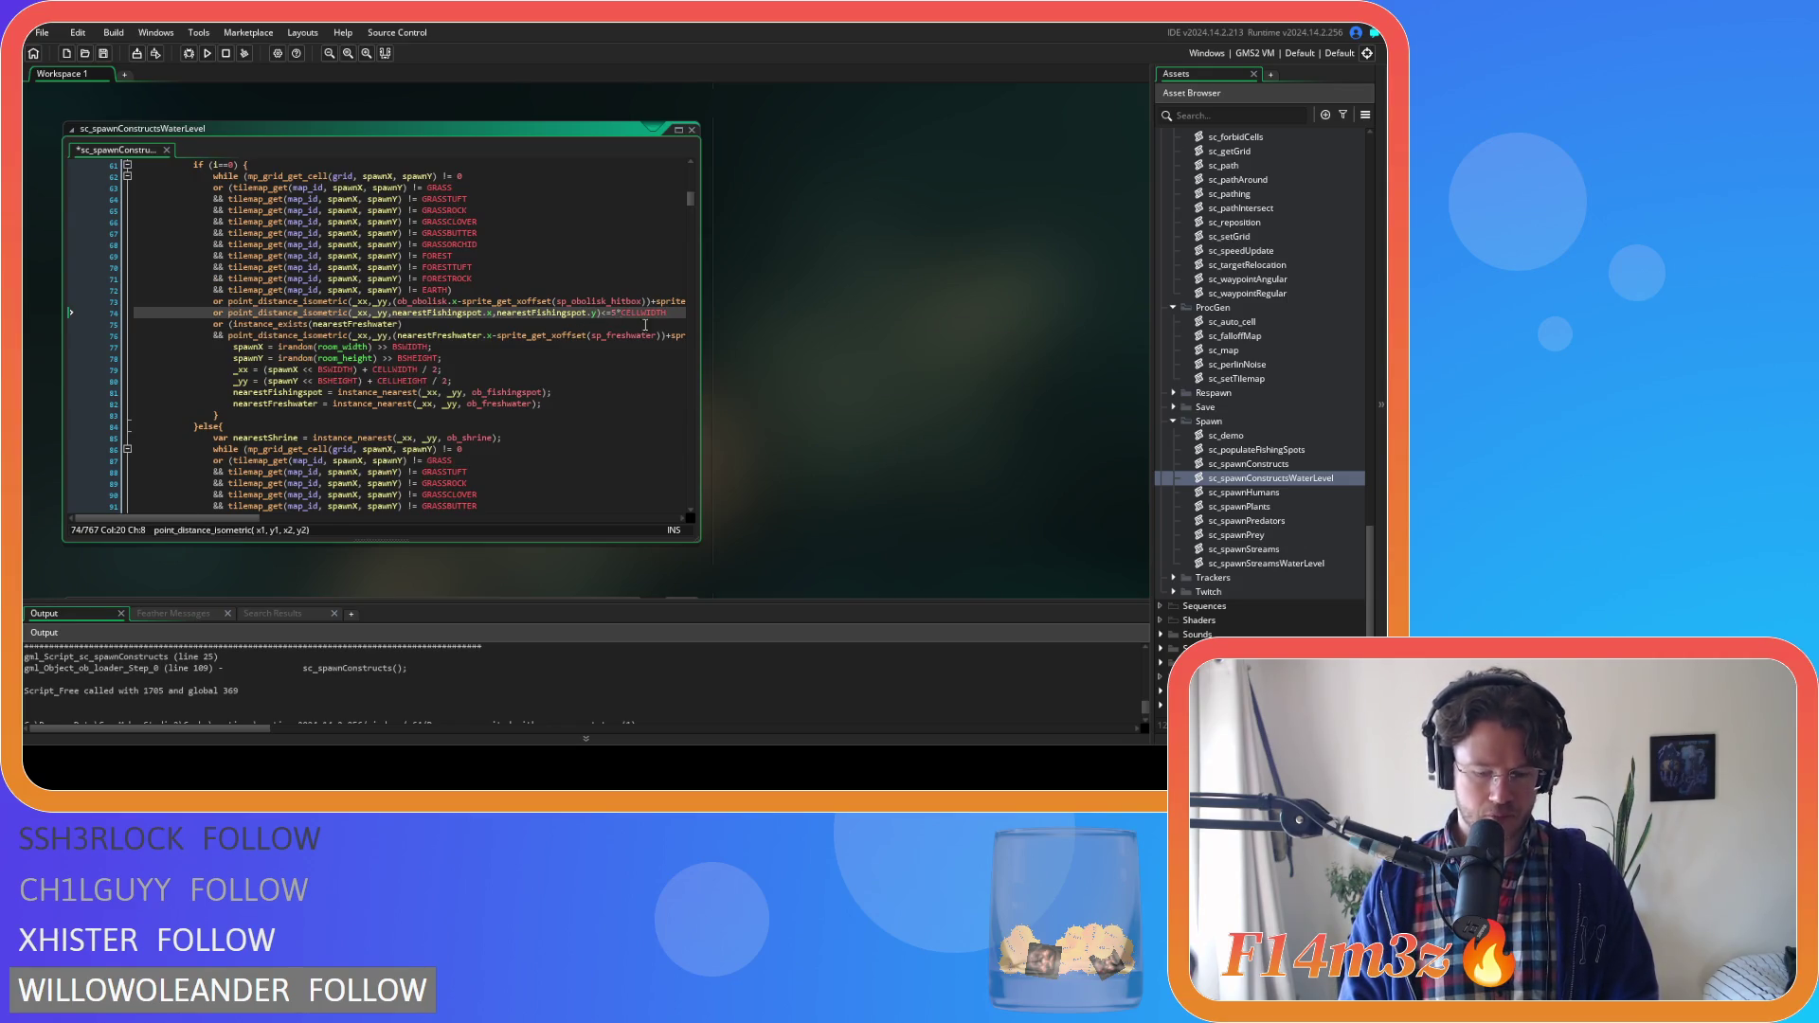
key(End)
text()instance_exists(nearestFishingspot))
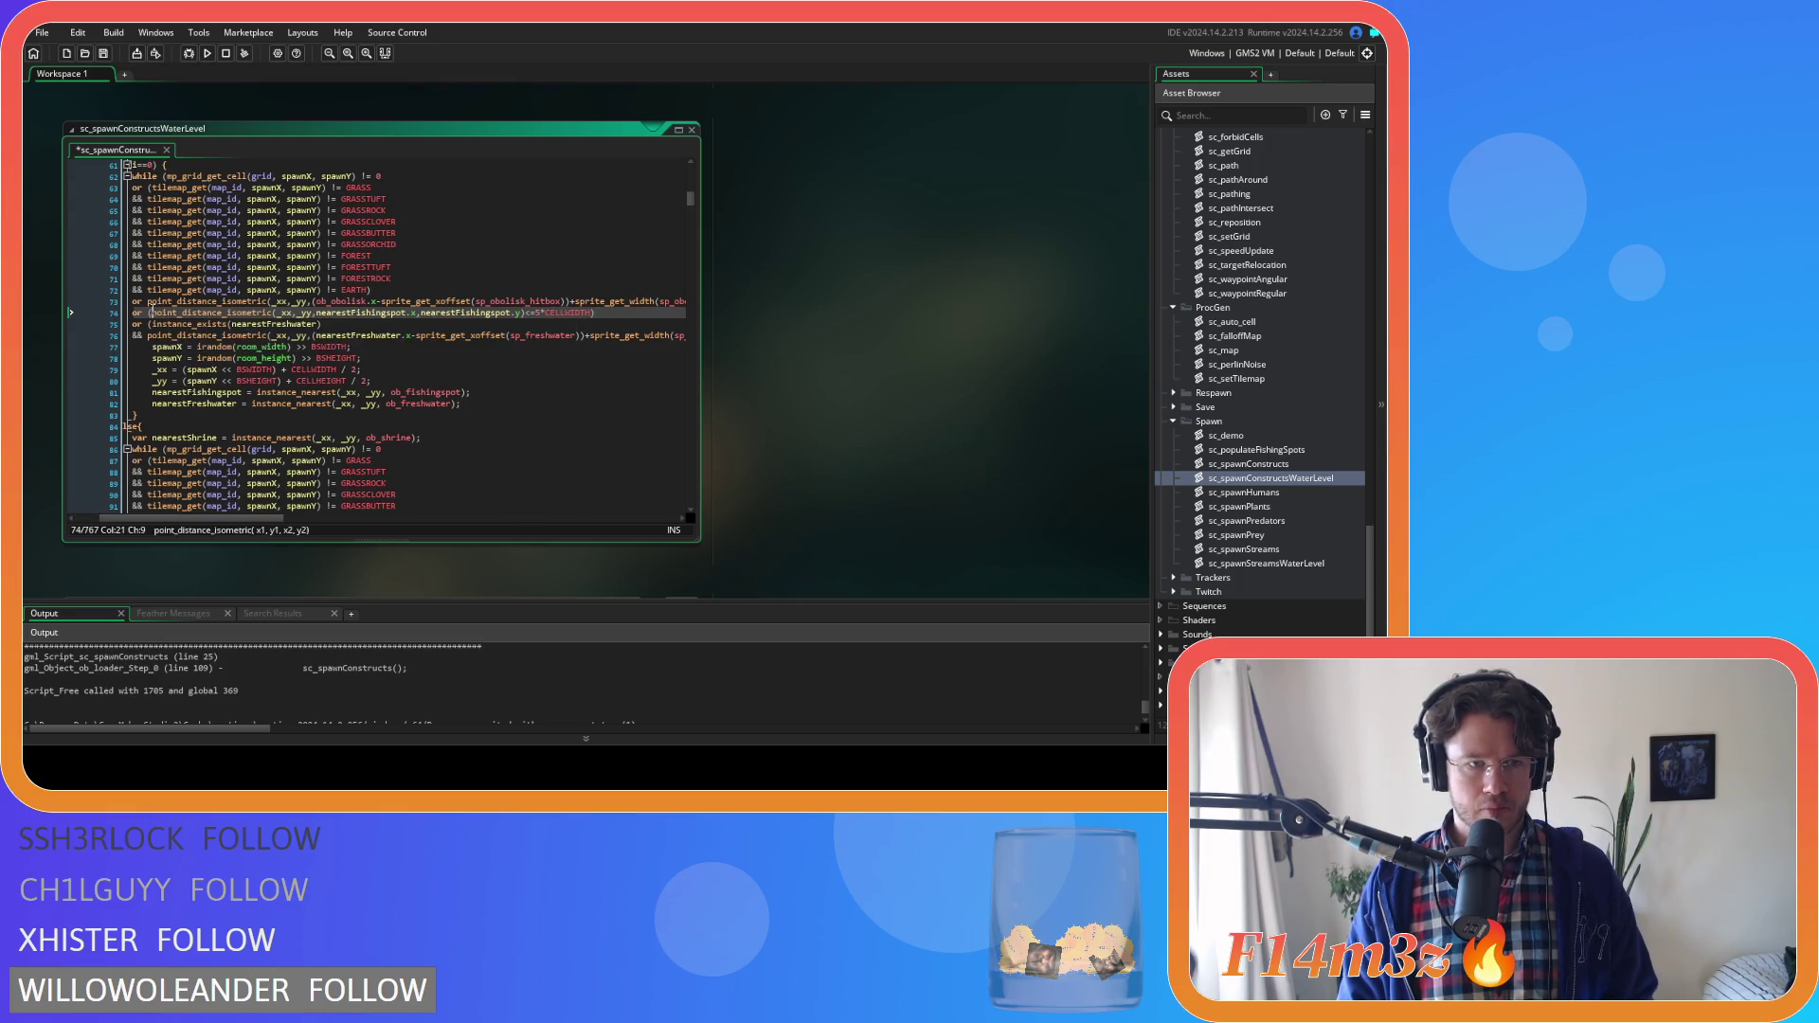
key(Return)
text(&&)
key(Tab)
key(Tab)
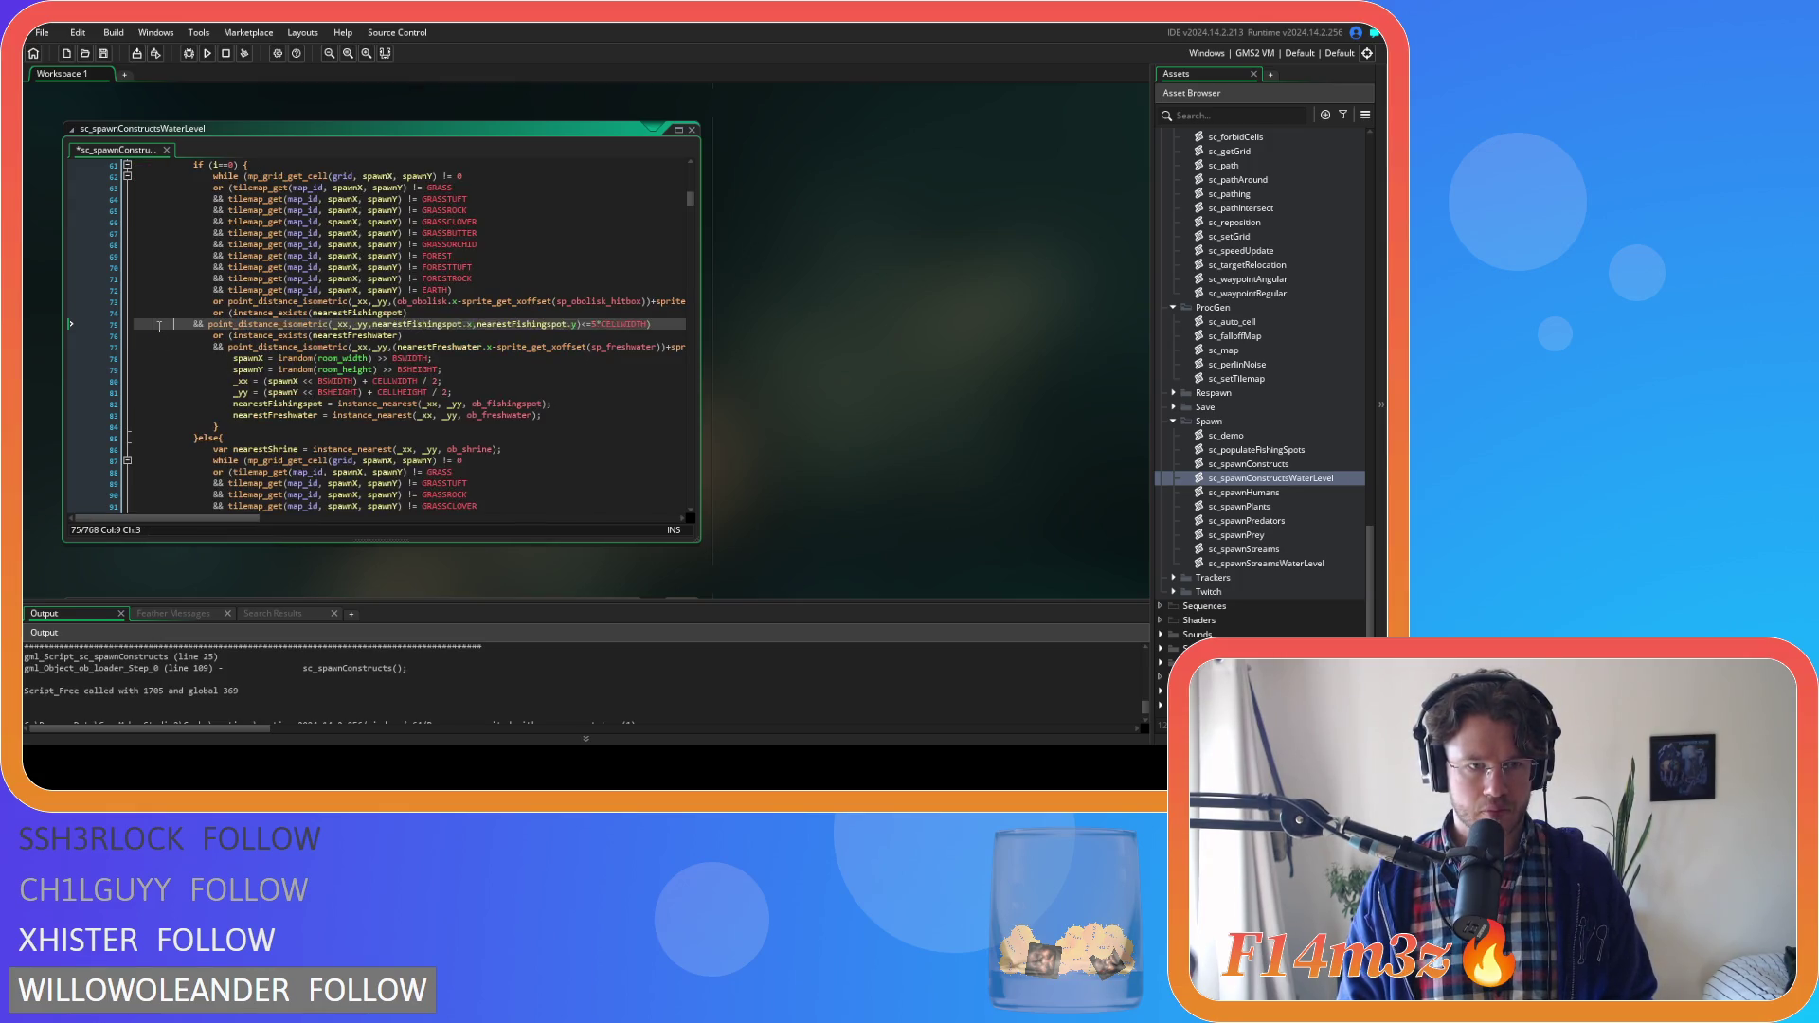
Bracket the line 101 fishing-spot check and paste in the existence guard
scroll(255, 347, down, 5)
scroll(254, 347, down, 3)
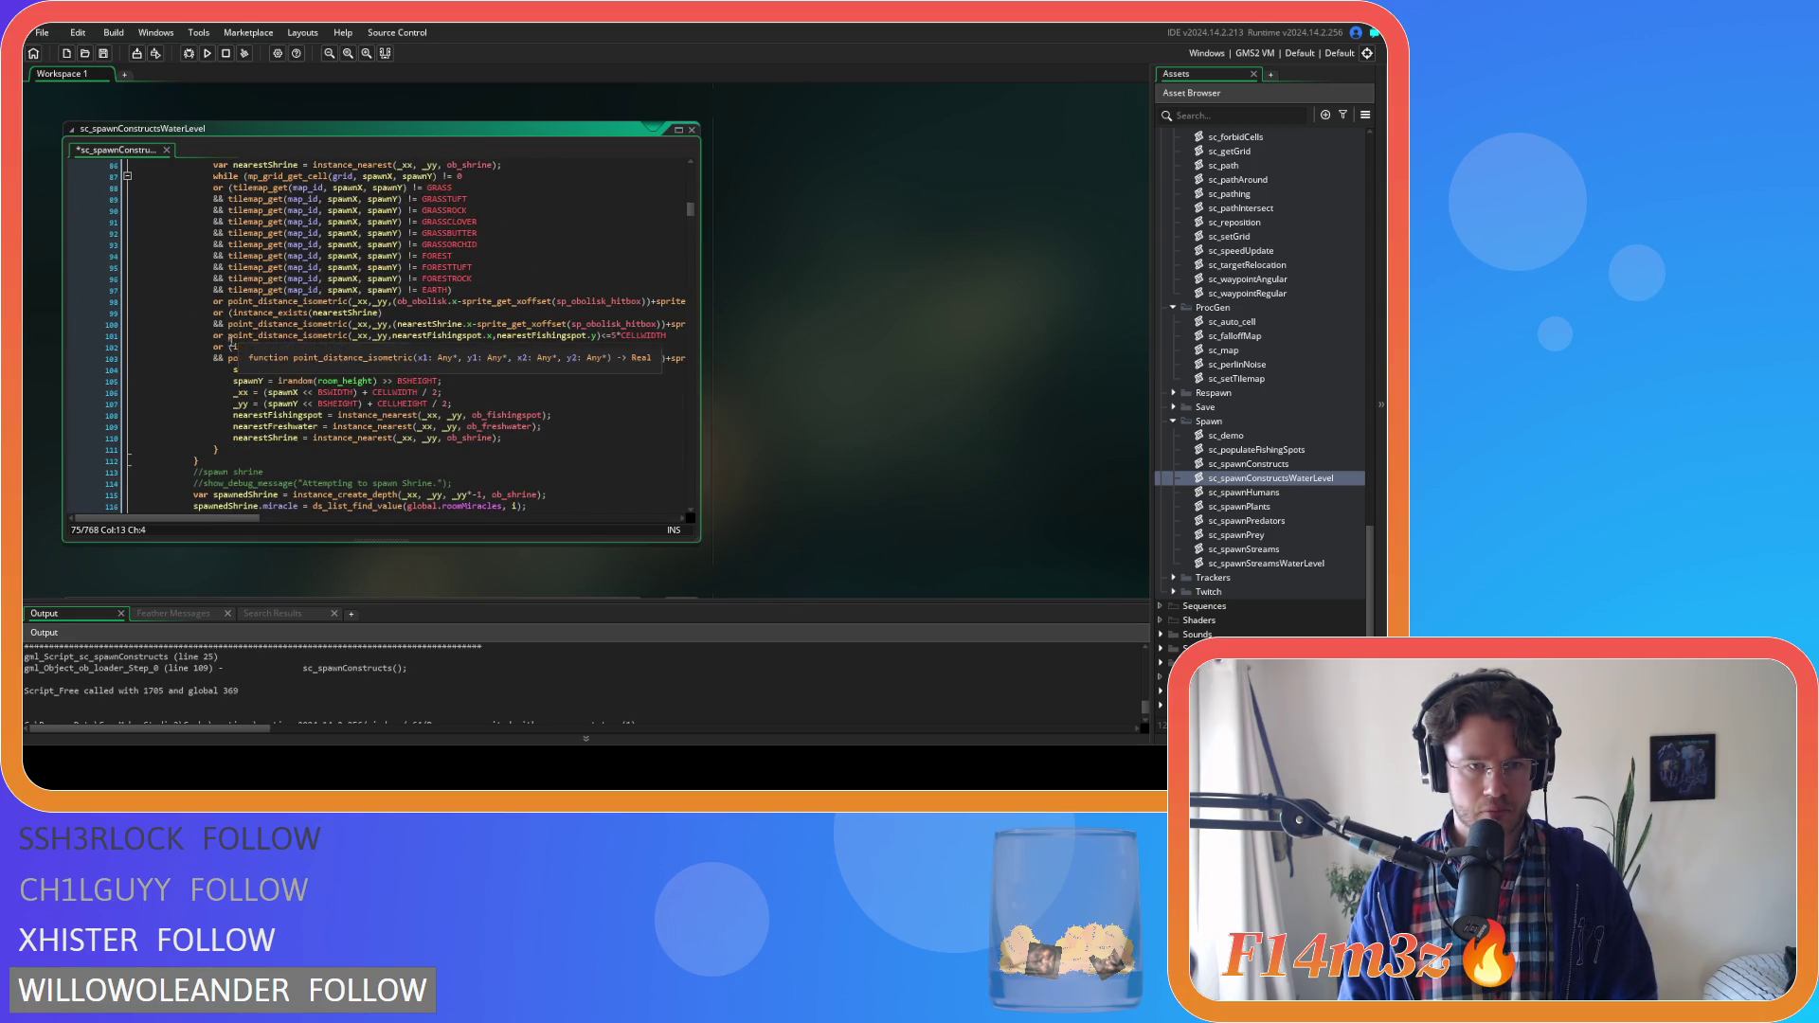
click(228, 336)
text(()
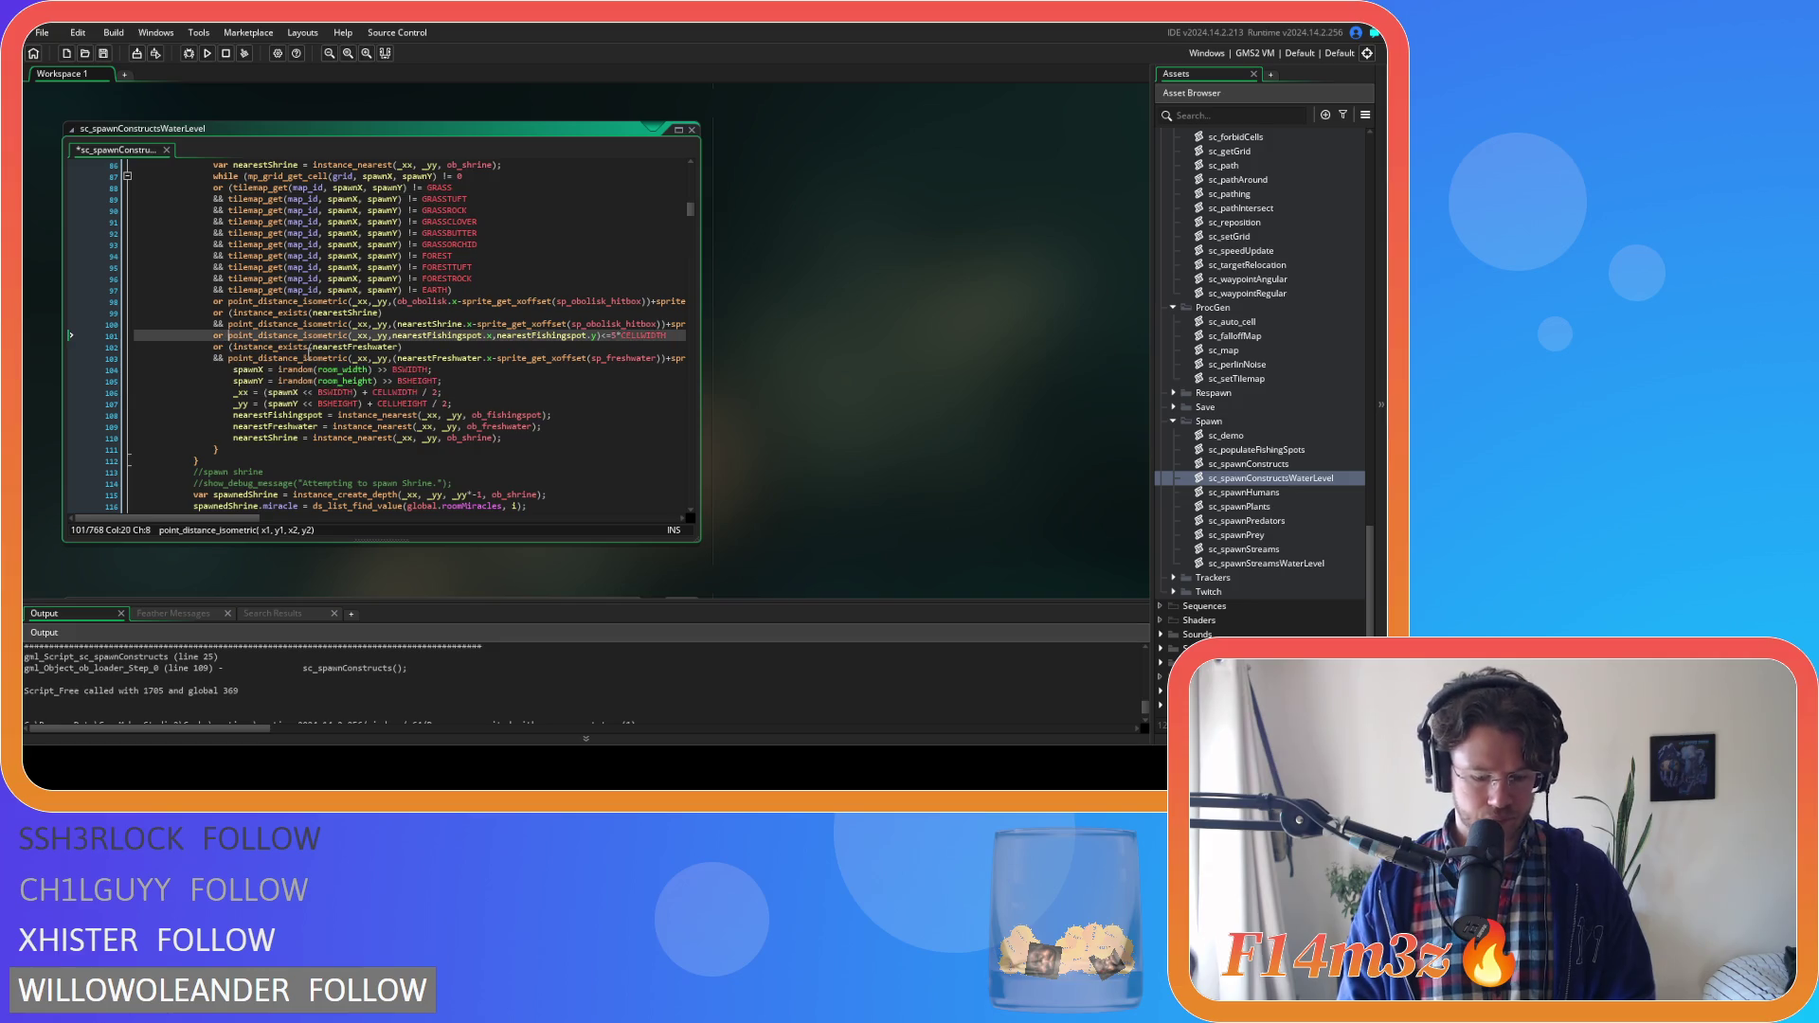
key(End)
text())
key(ctrl+v)
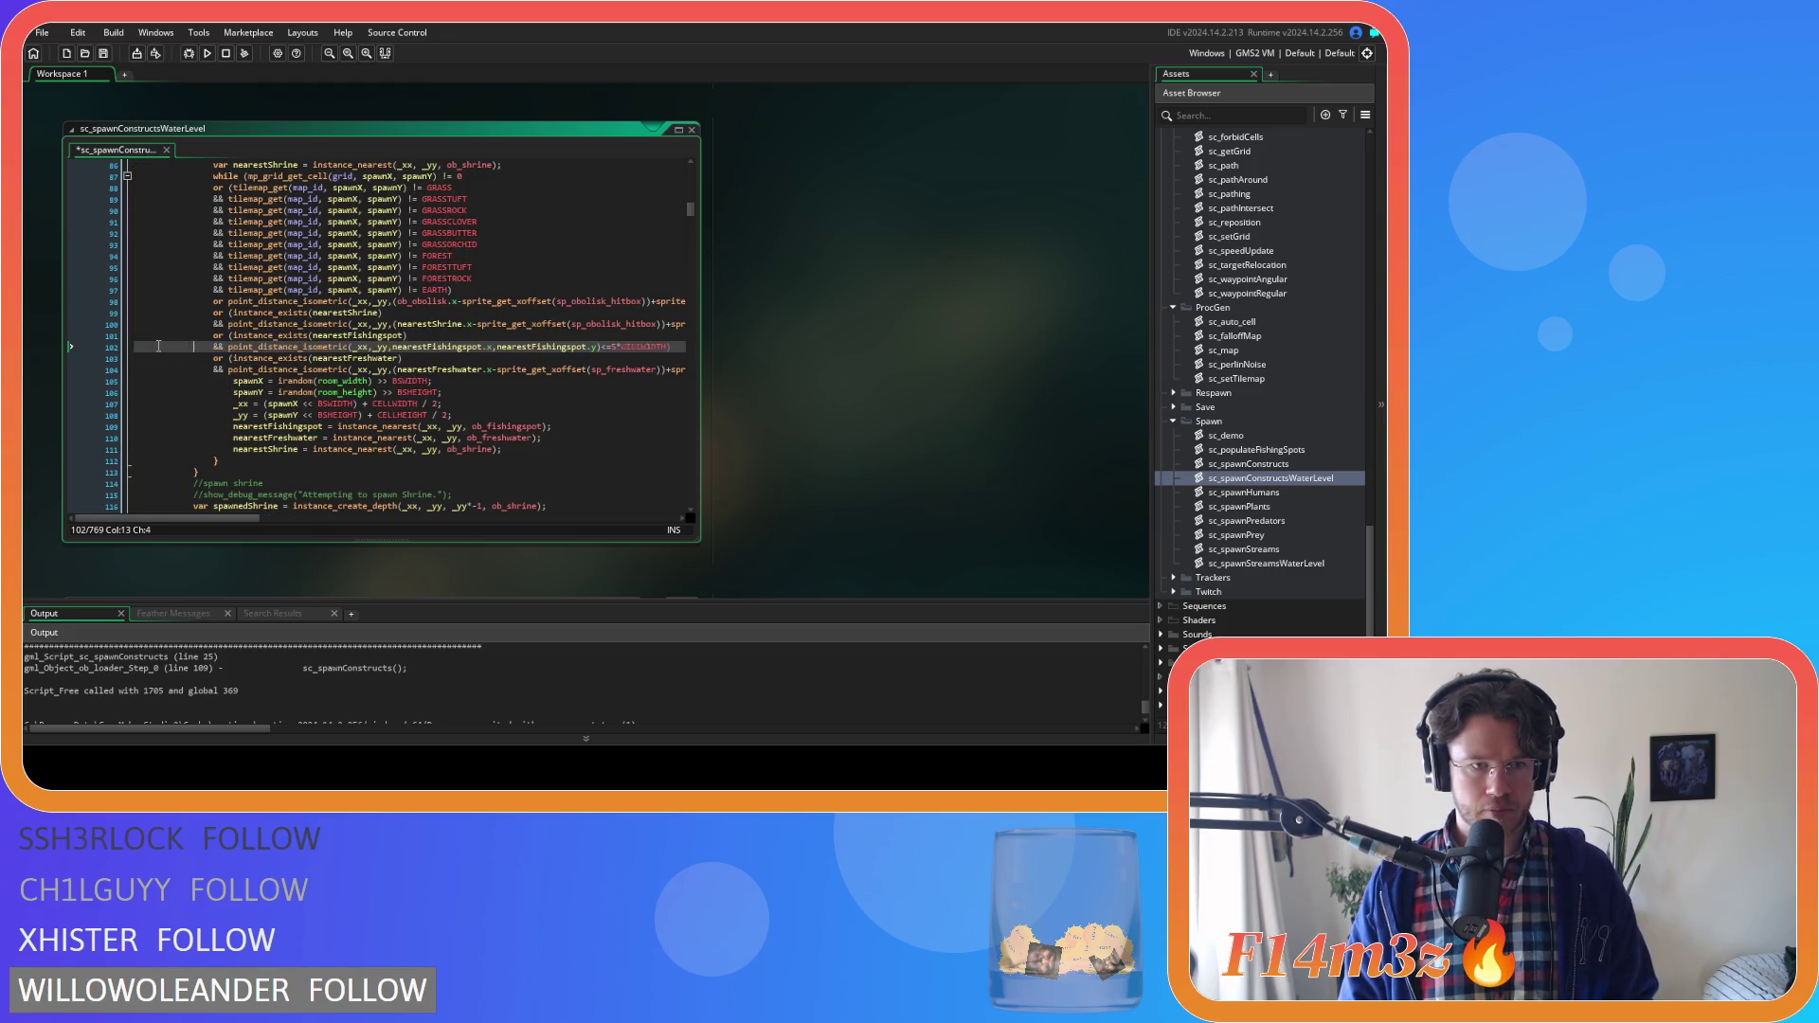
click(234, 336)
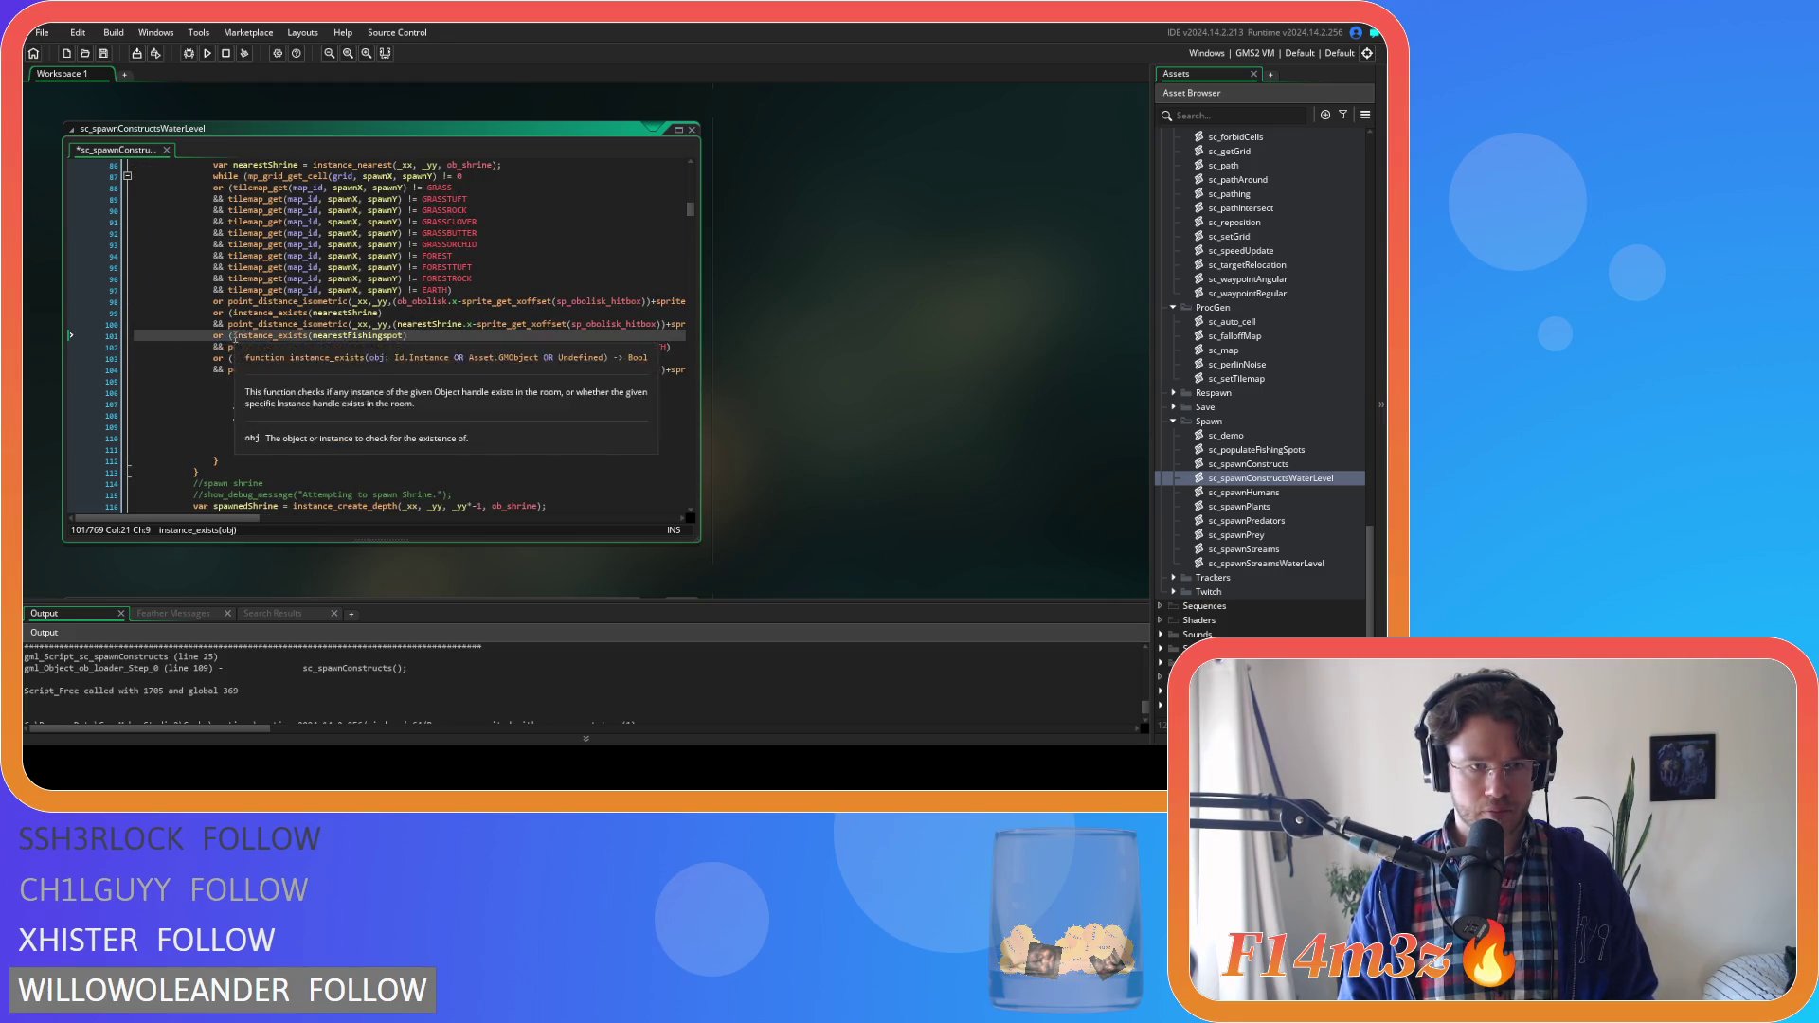
drag(233, 336, 227, 348)
key(ctrl+c)
Bracket the line 145 fishing-spot check and paste the instance_exists(nearestFishingspot) guard before it
scroll(315, 356, down, 3)
scroll(314, 355, down, 5)
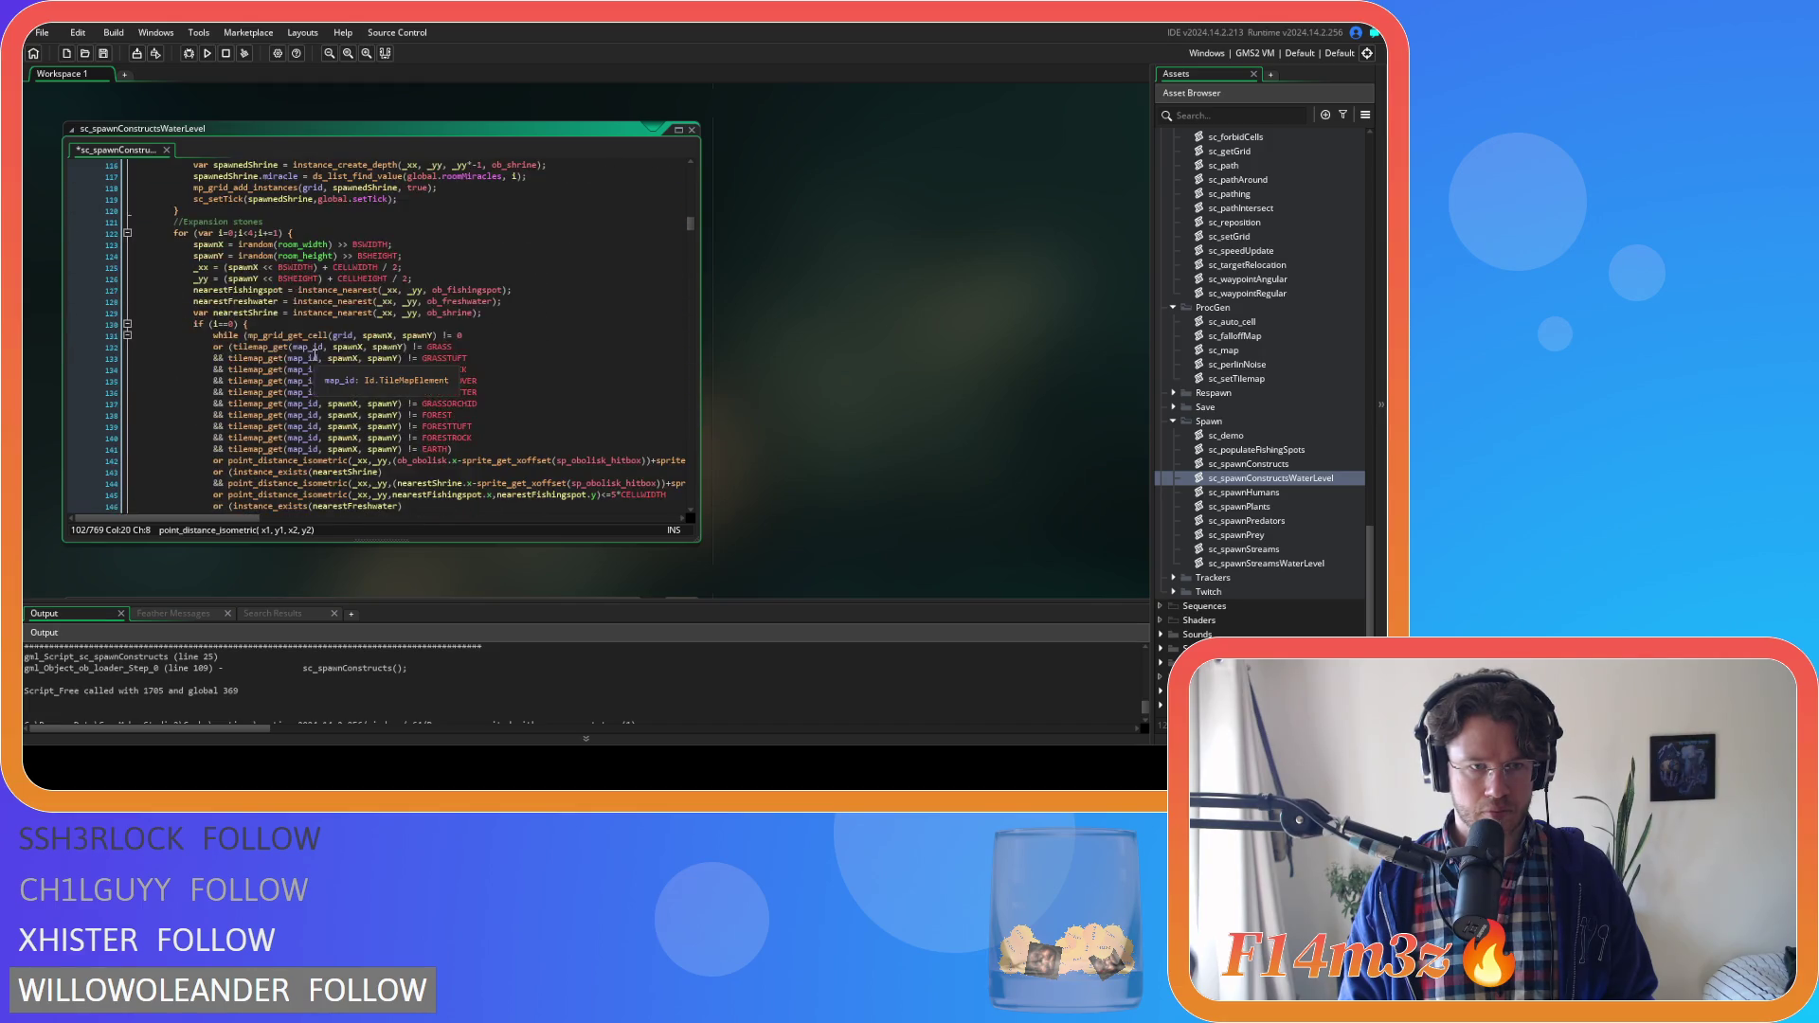
scroll(314, 355, down, 2)
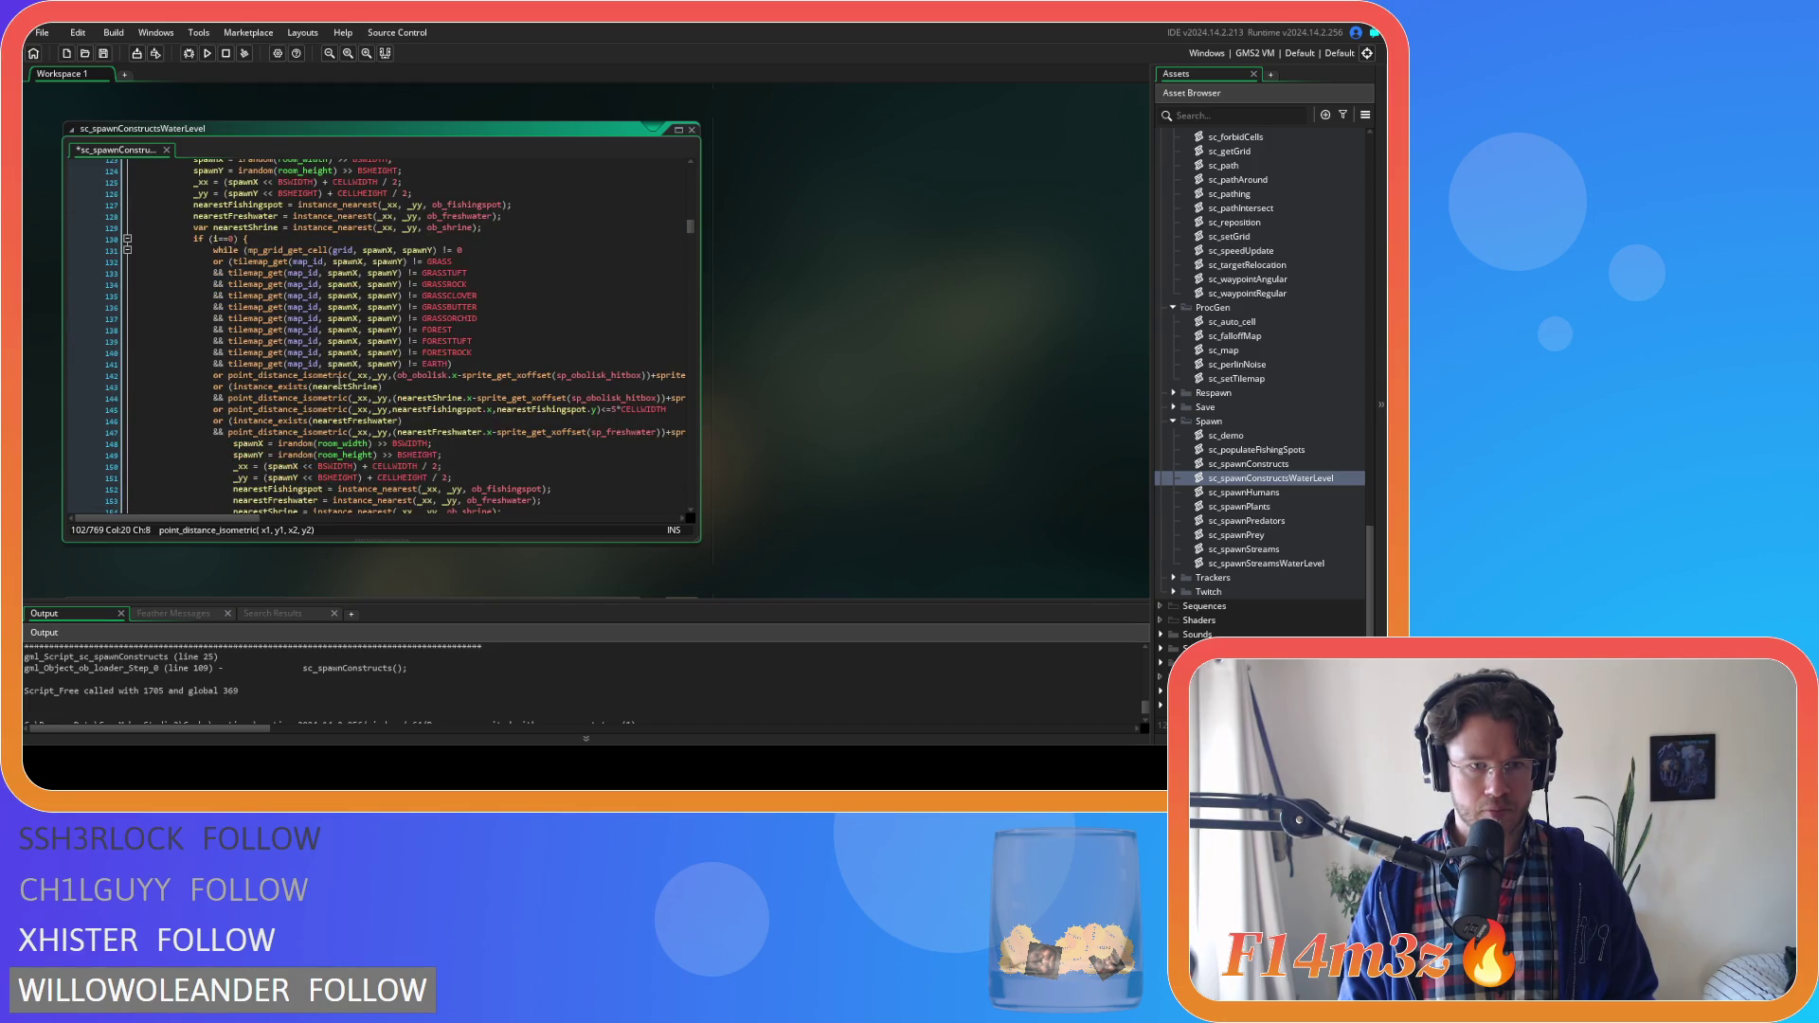
click(228, 411)
text(()
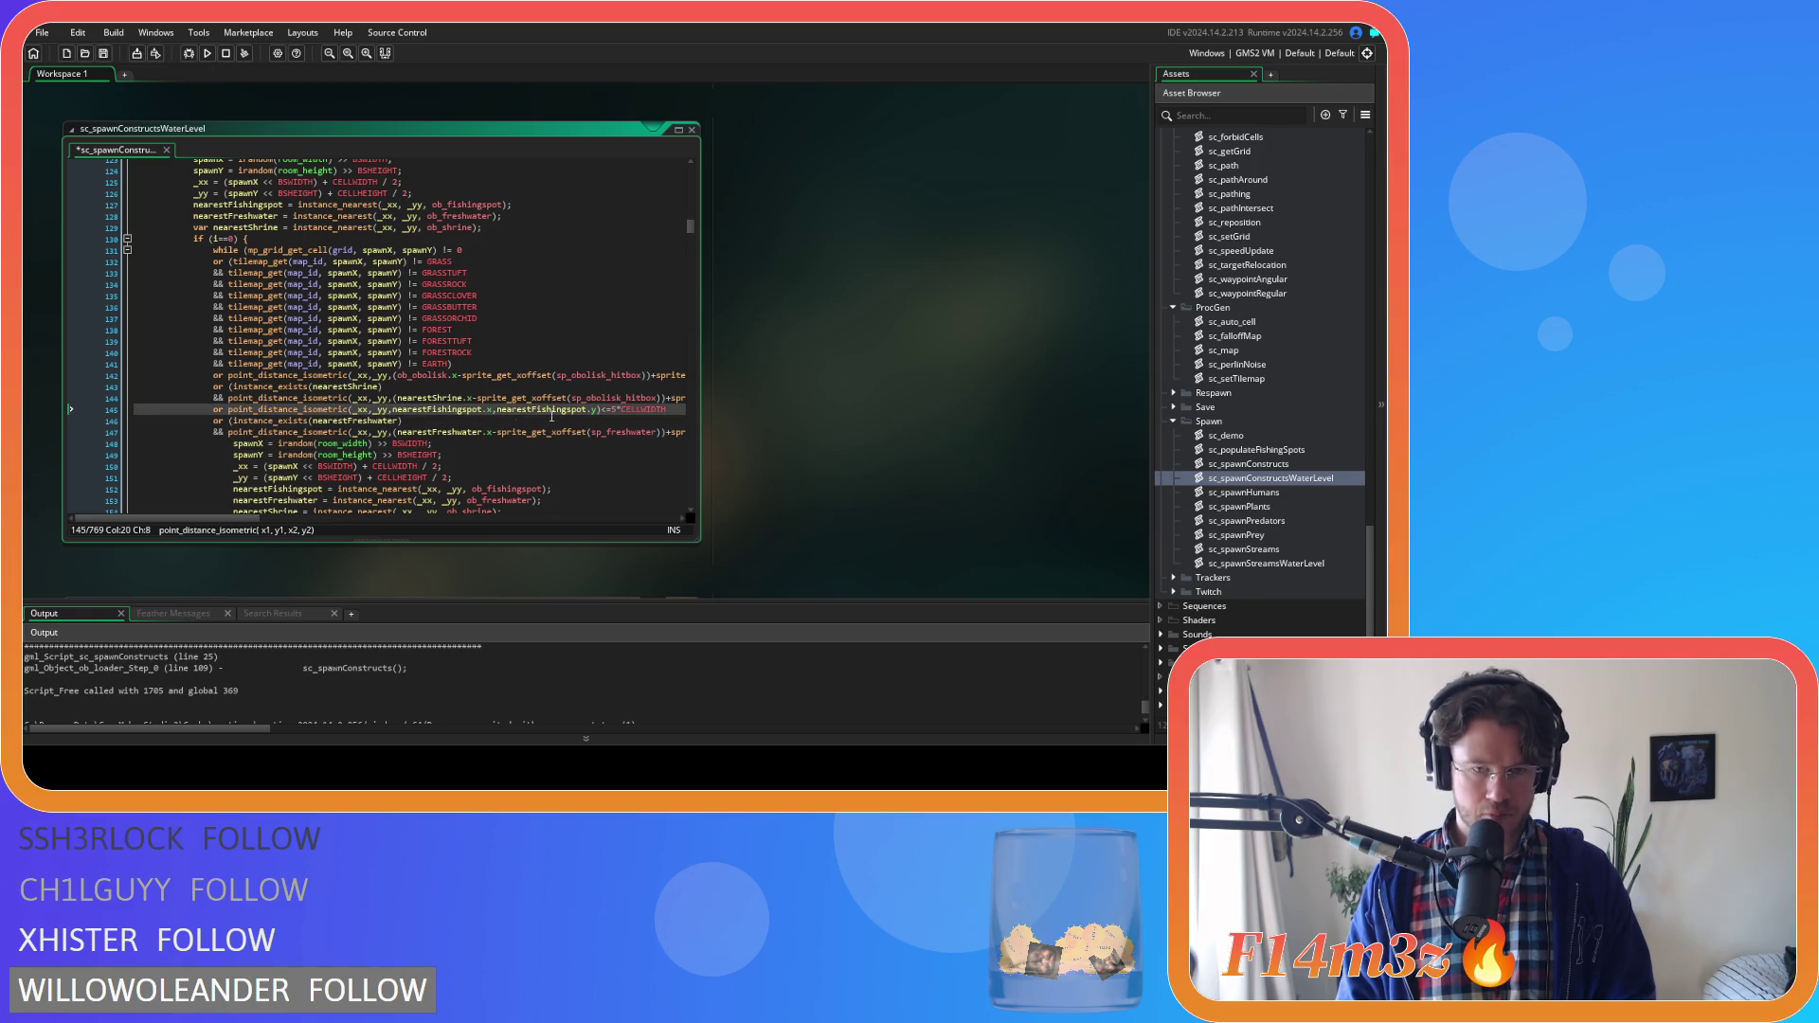
click(671, 410)
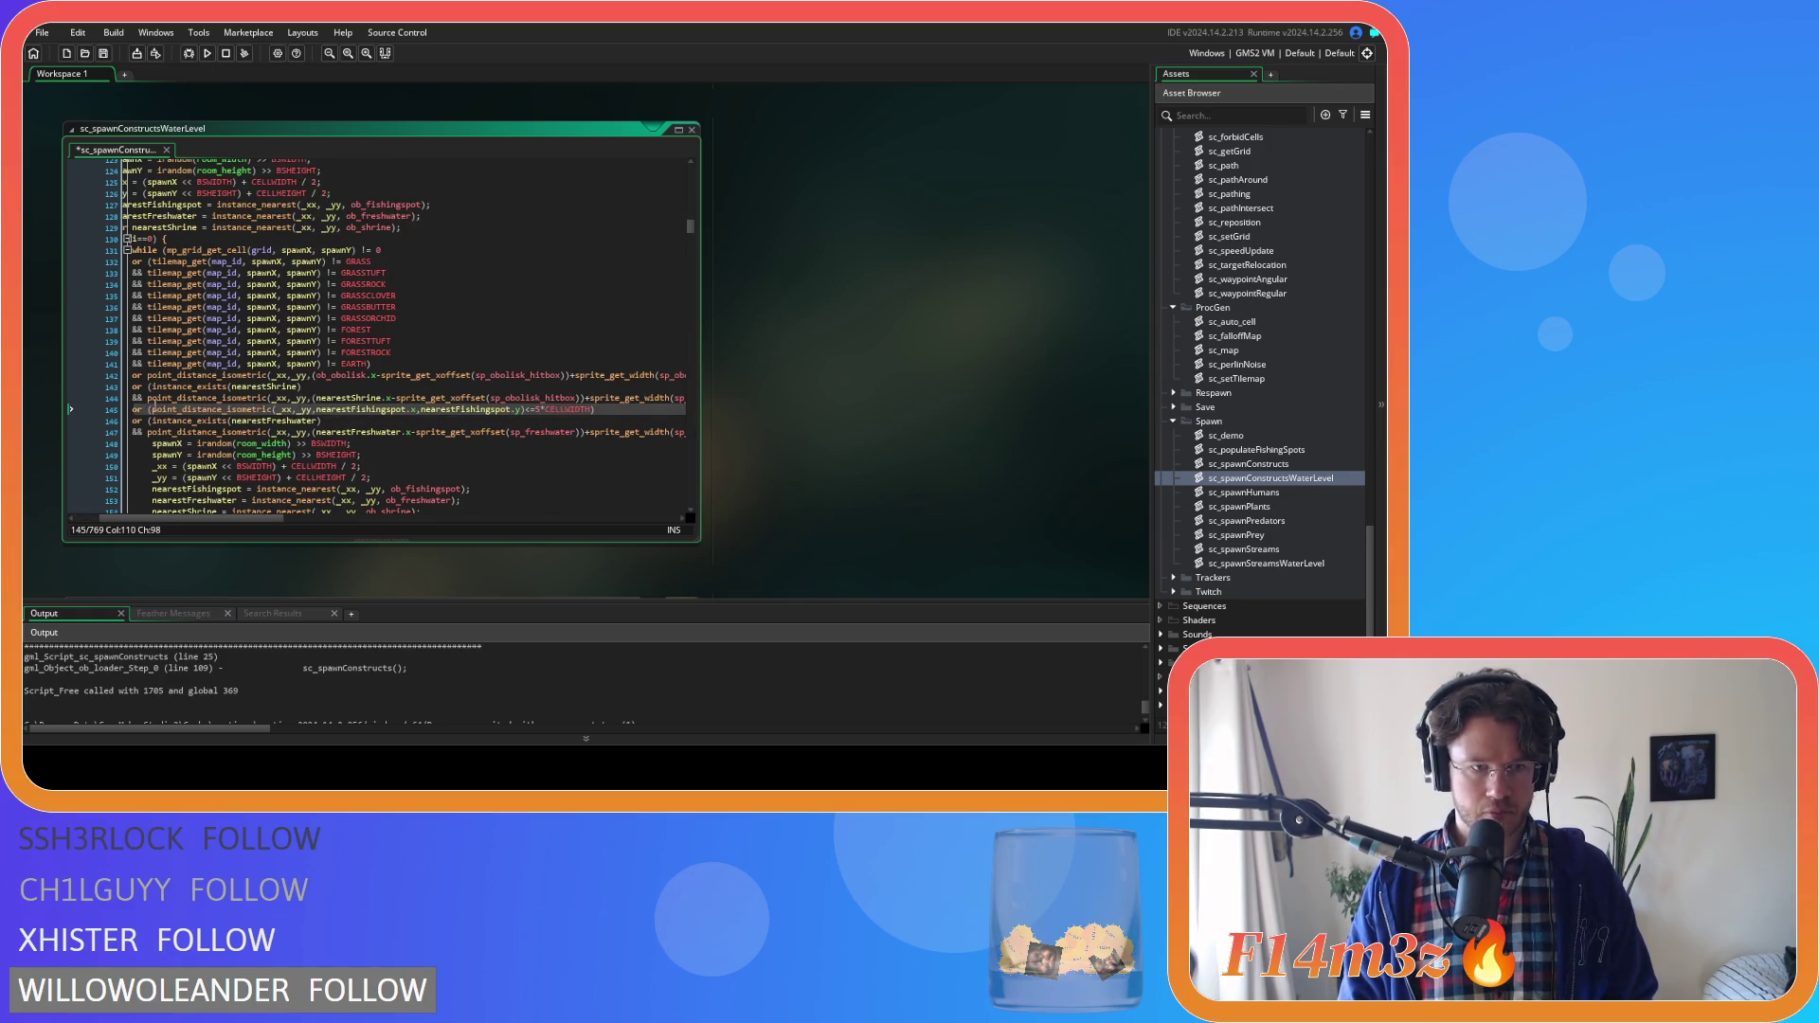
click(152, 409)
key(ctrl+v)
drag(296, 524, 266, 524)
Paste the existence guard ahead of the line 174 fishing-spot distance check
scroll(316, 425, down, 8)
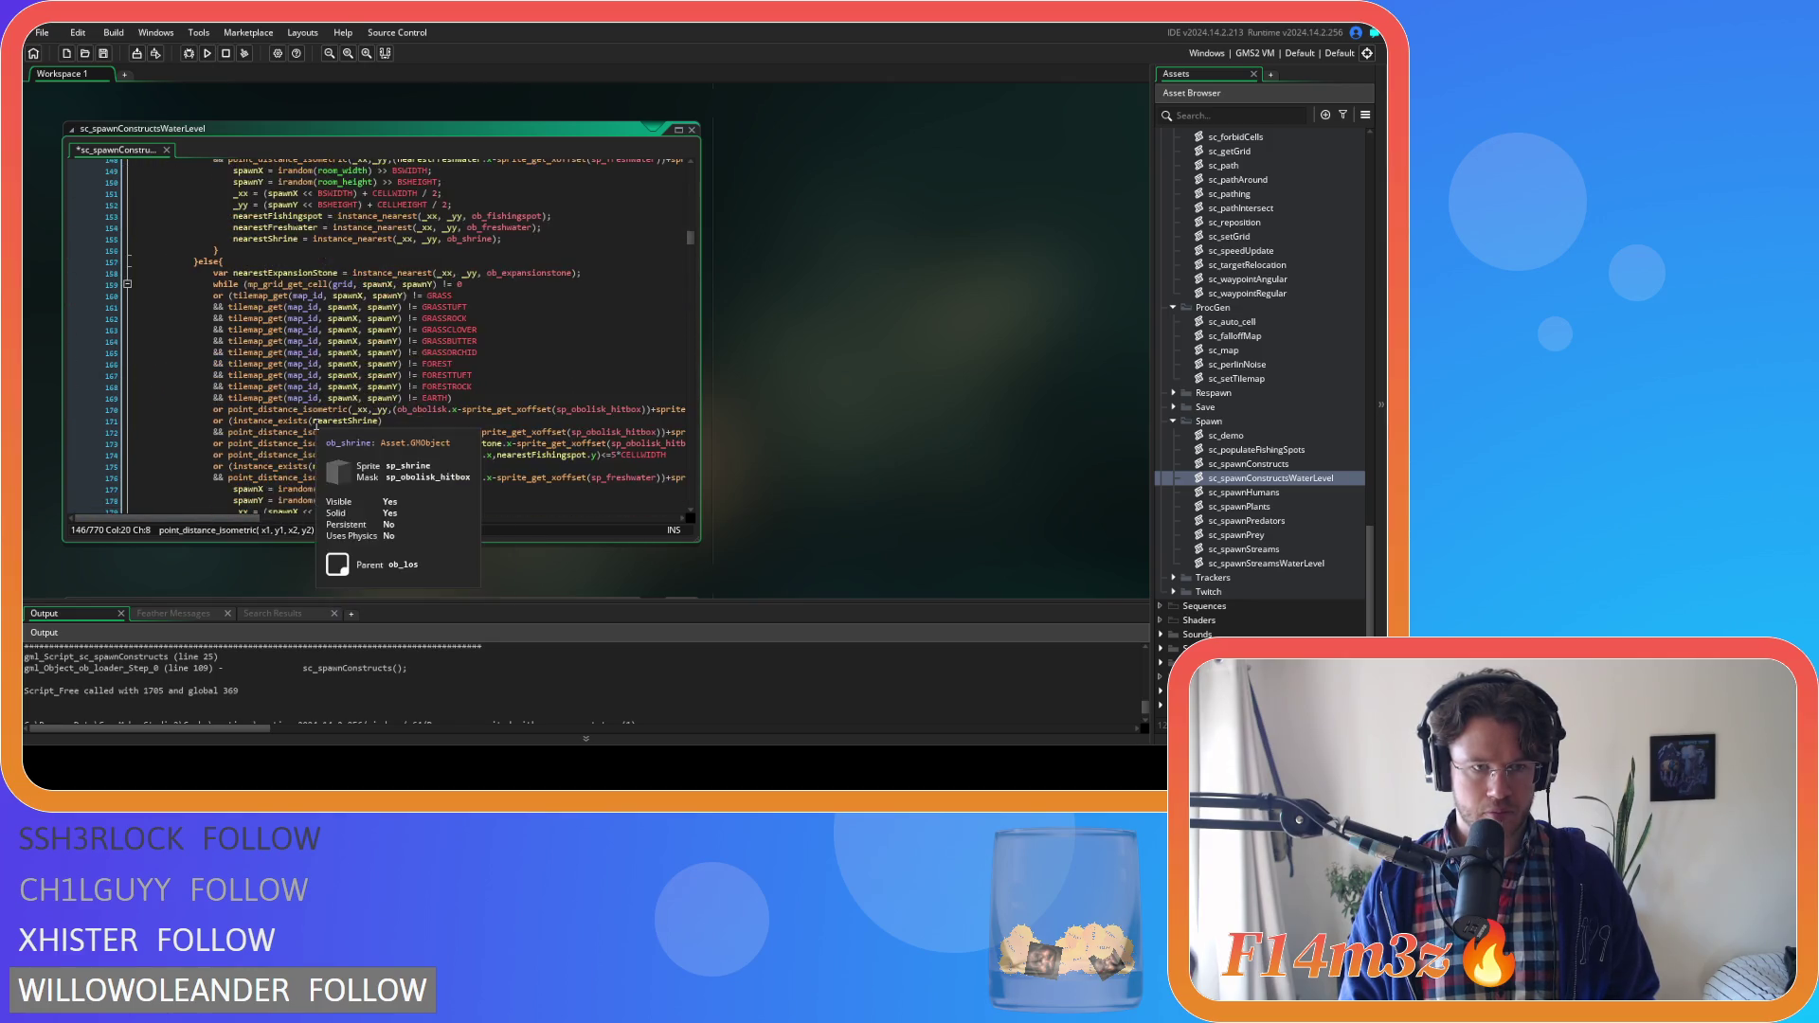
scroll(316, 425, down, 3)
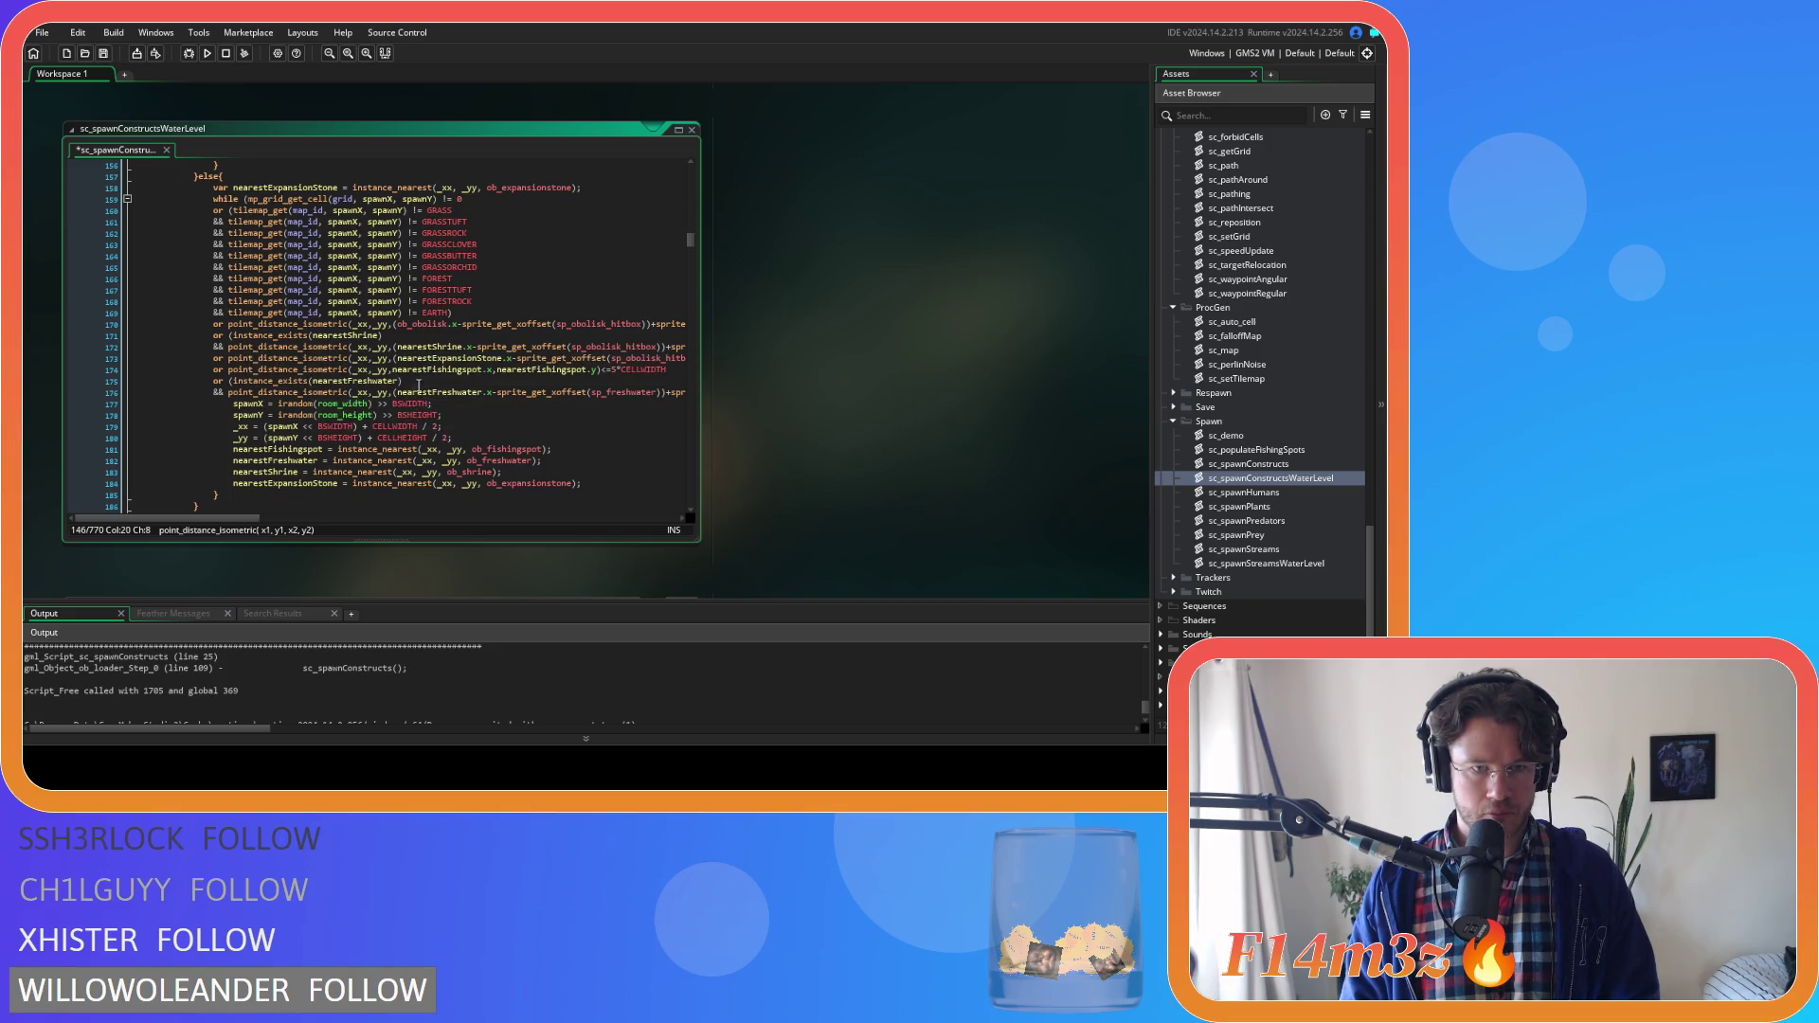
click(232, 370)
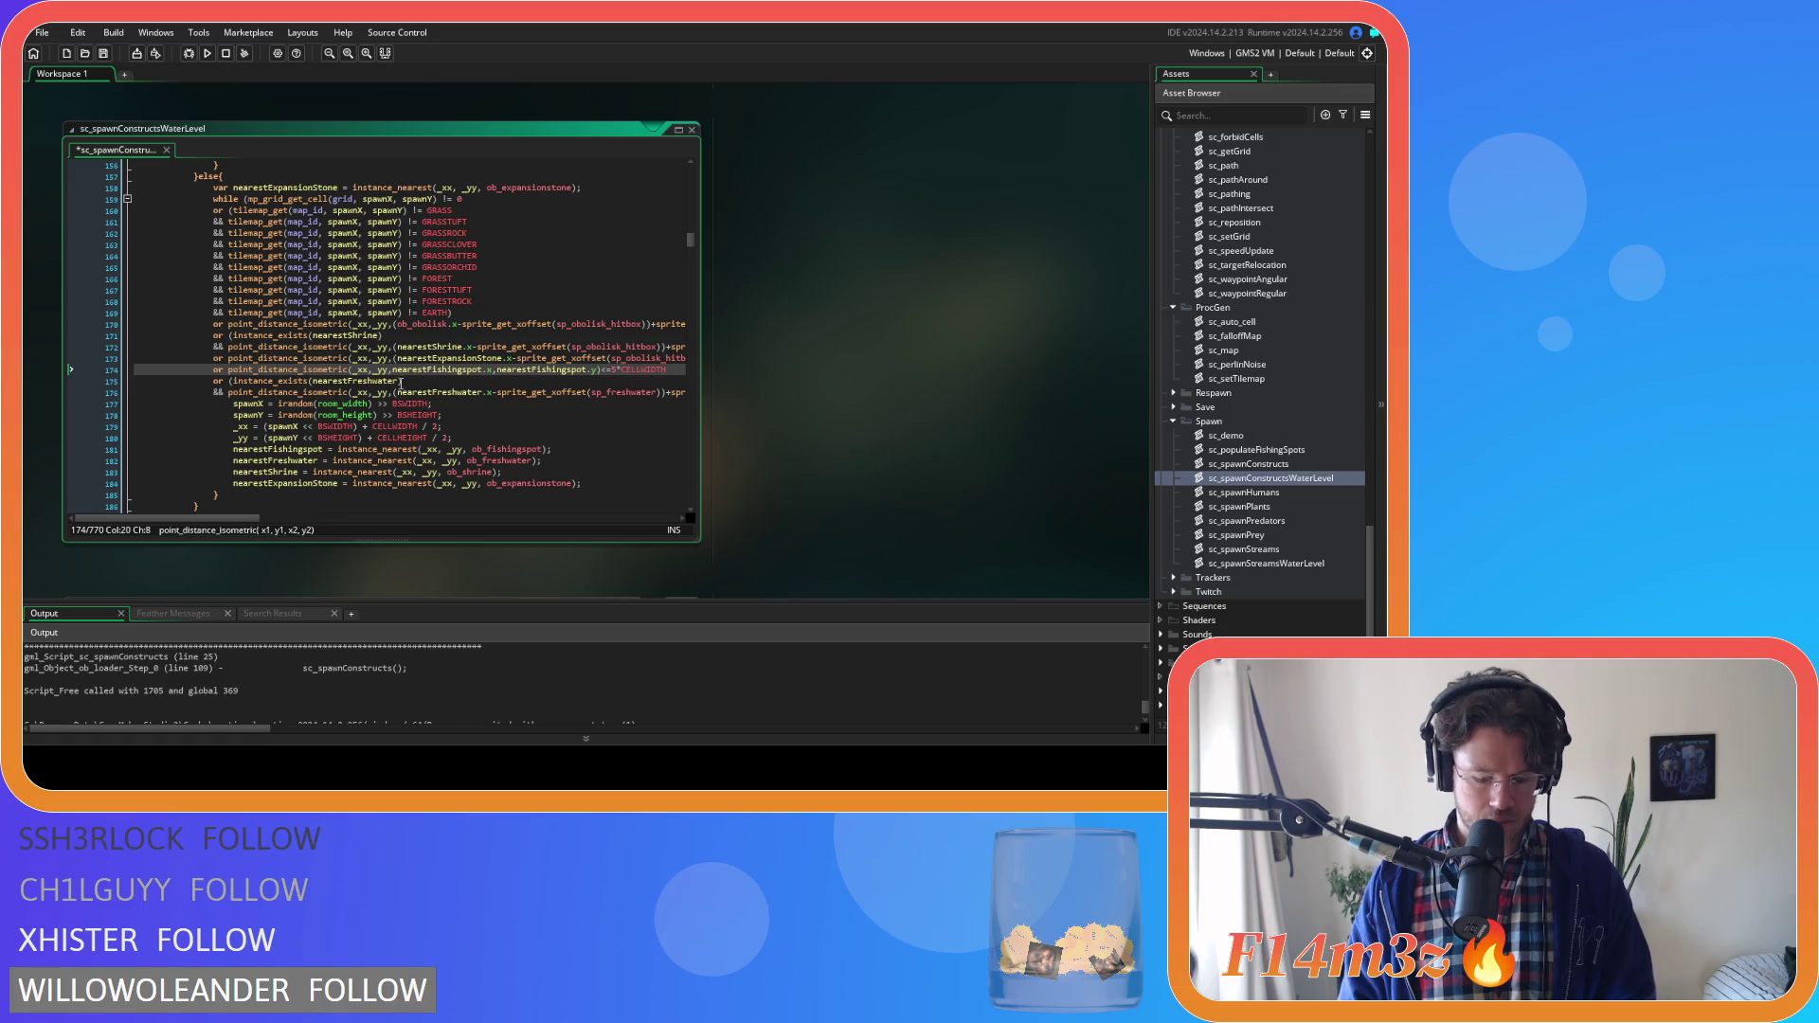
text(()
click(672, 370)
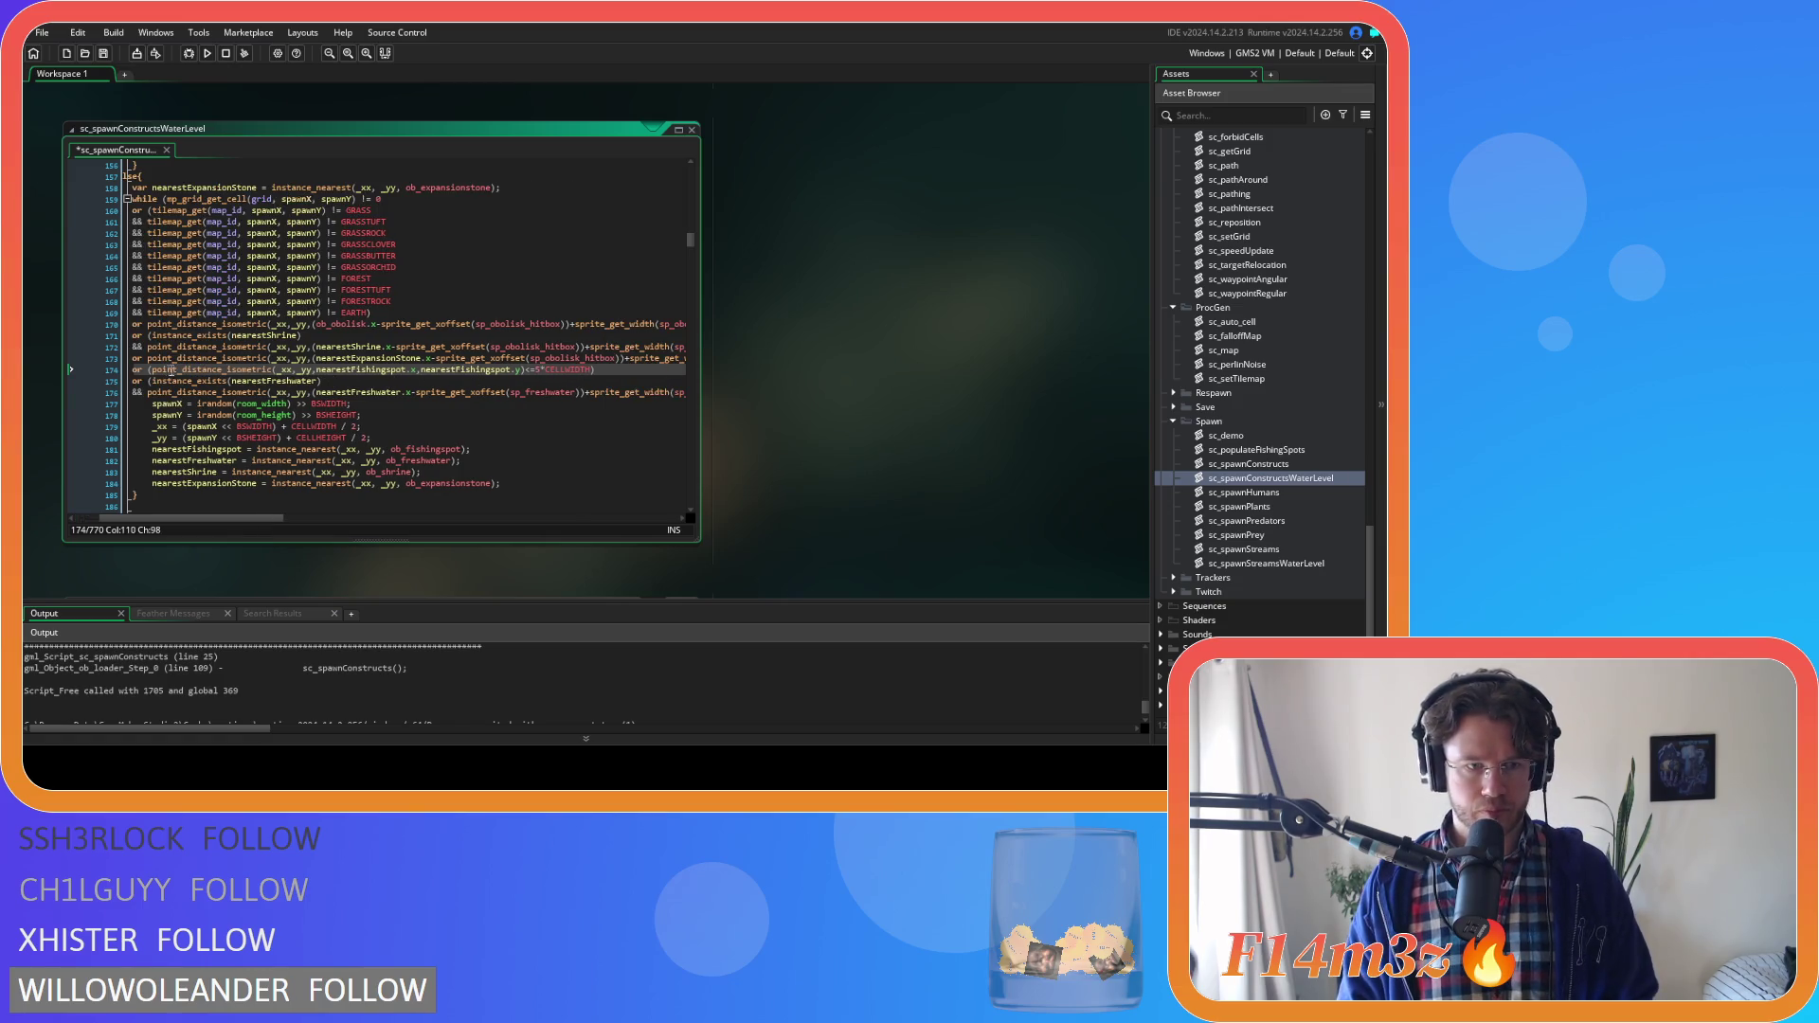
click(150, 370)
key(ctrl+v)
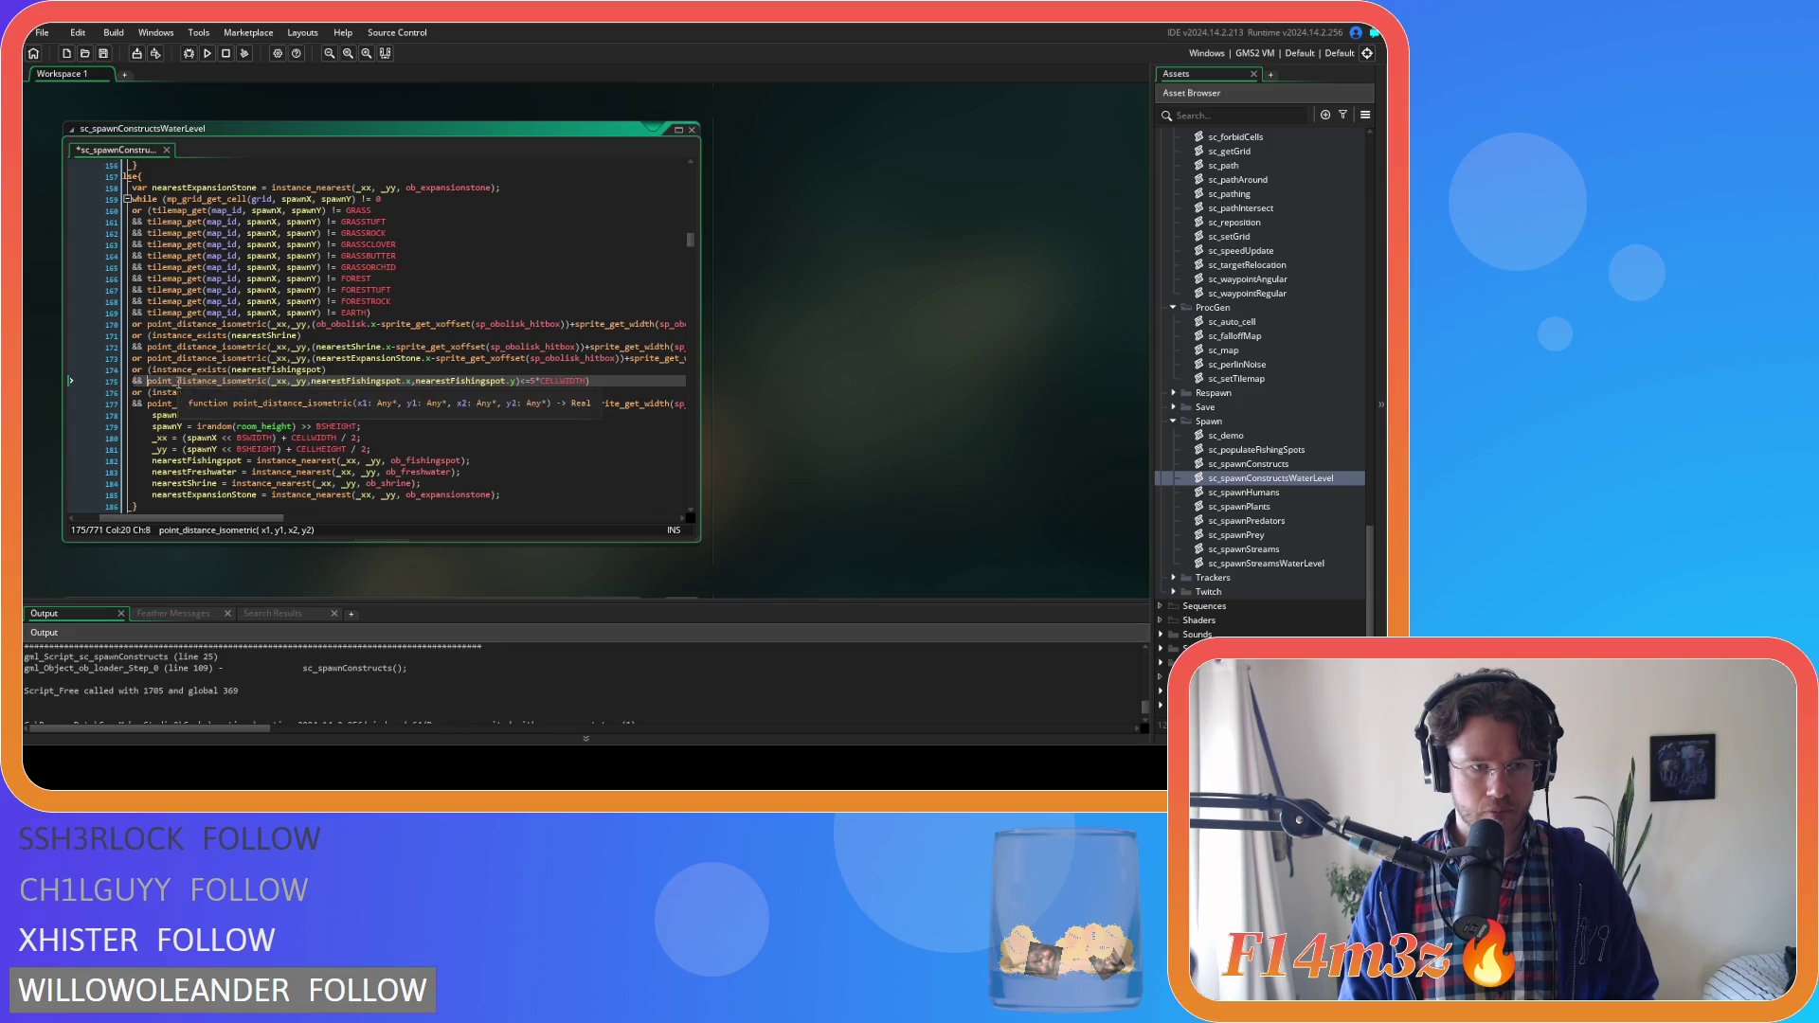
scroll(306, 458, down, 7)
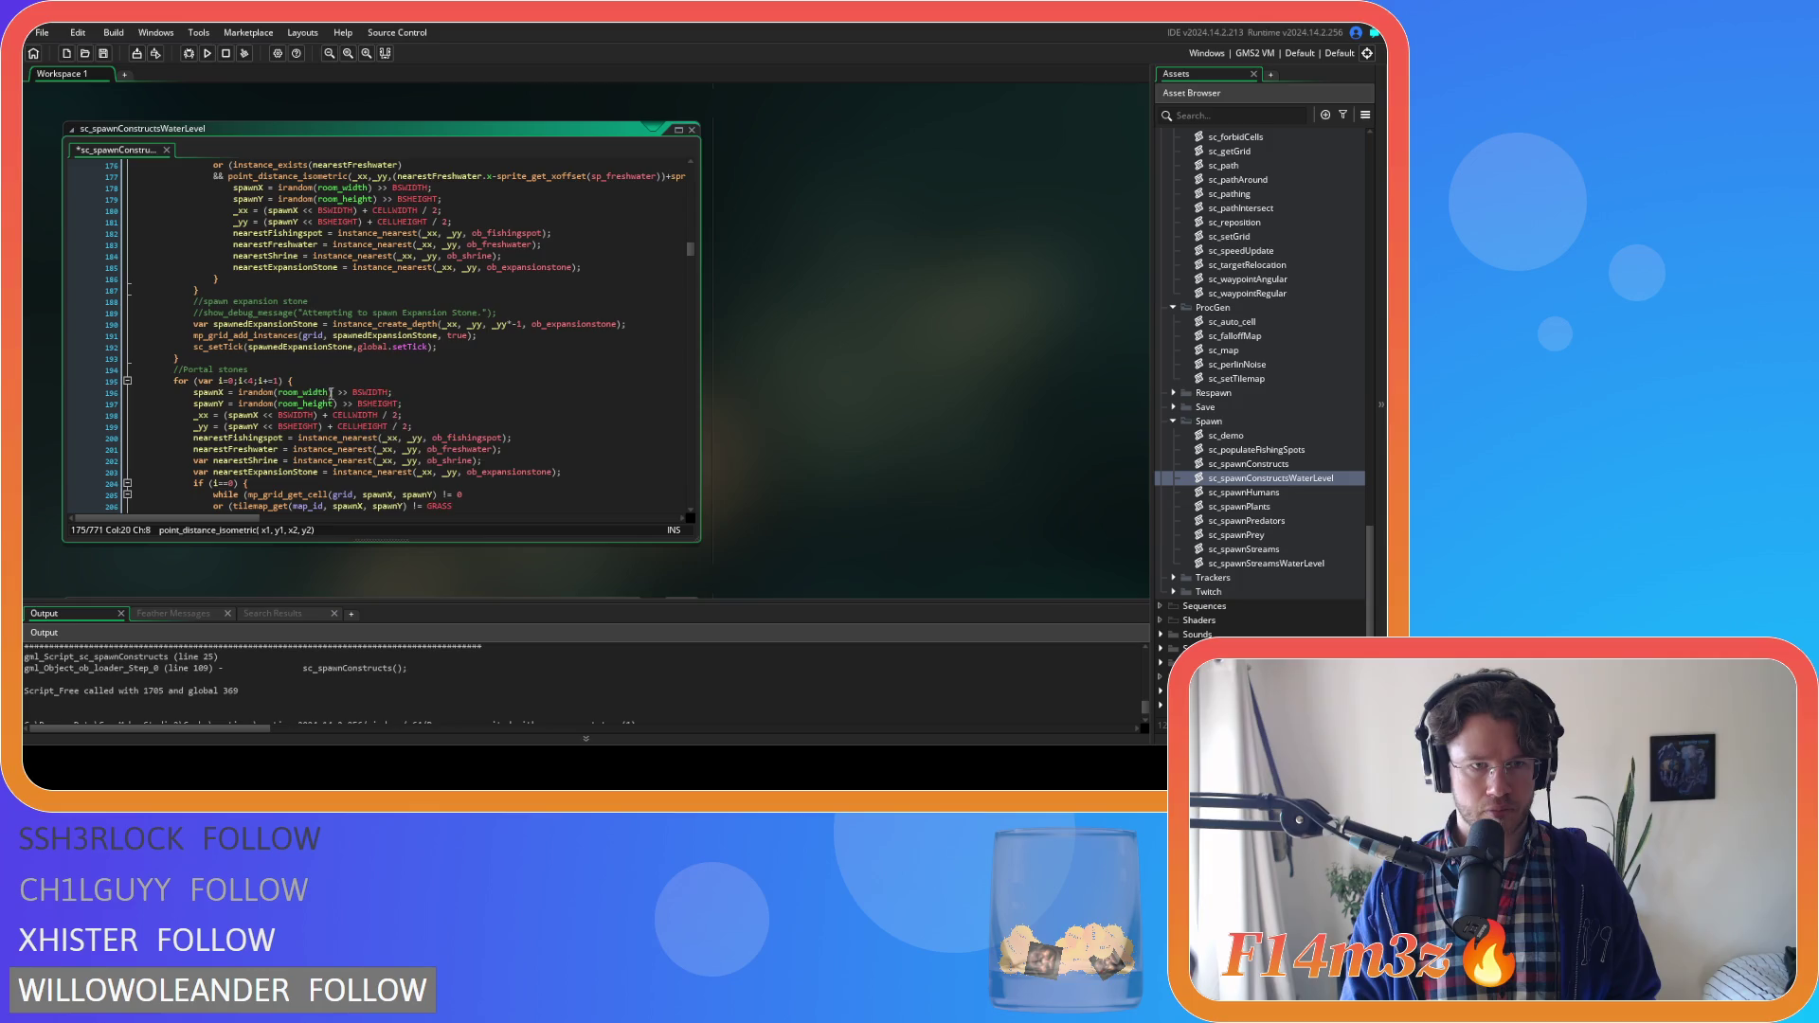
scroll(354, 391, down, 3)
Wrap the line 220 fishing-spot distance check behind instance_exists(nearestFishingspot) && and save
scroll(354, 392, down, 5)
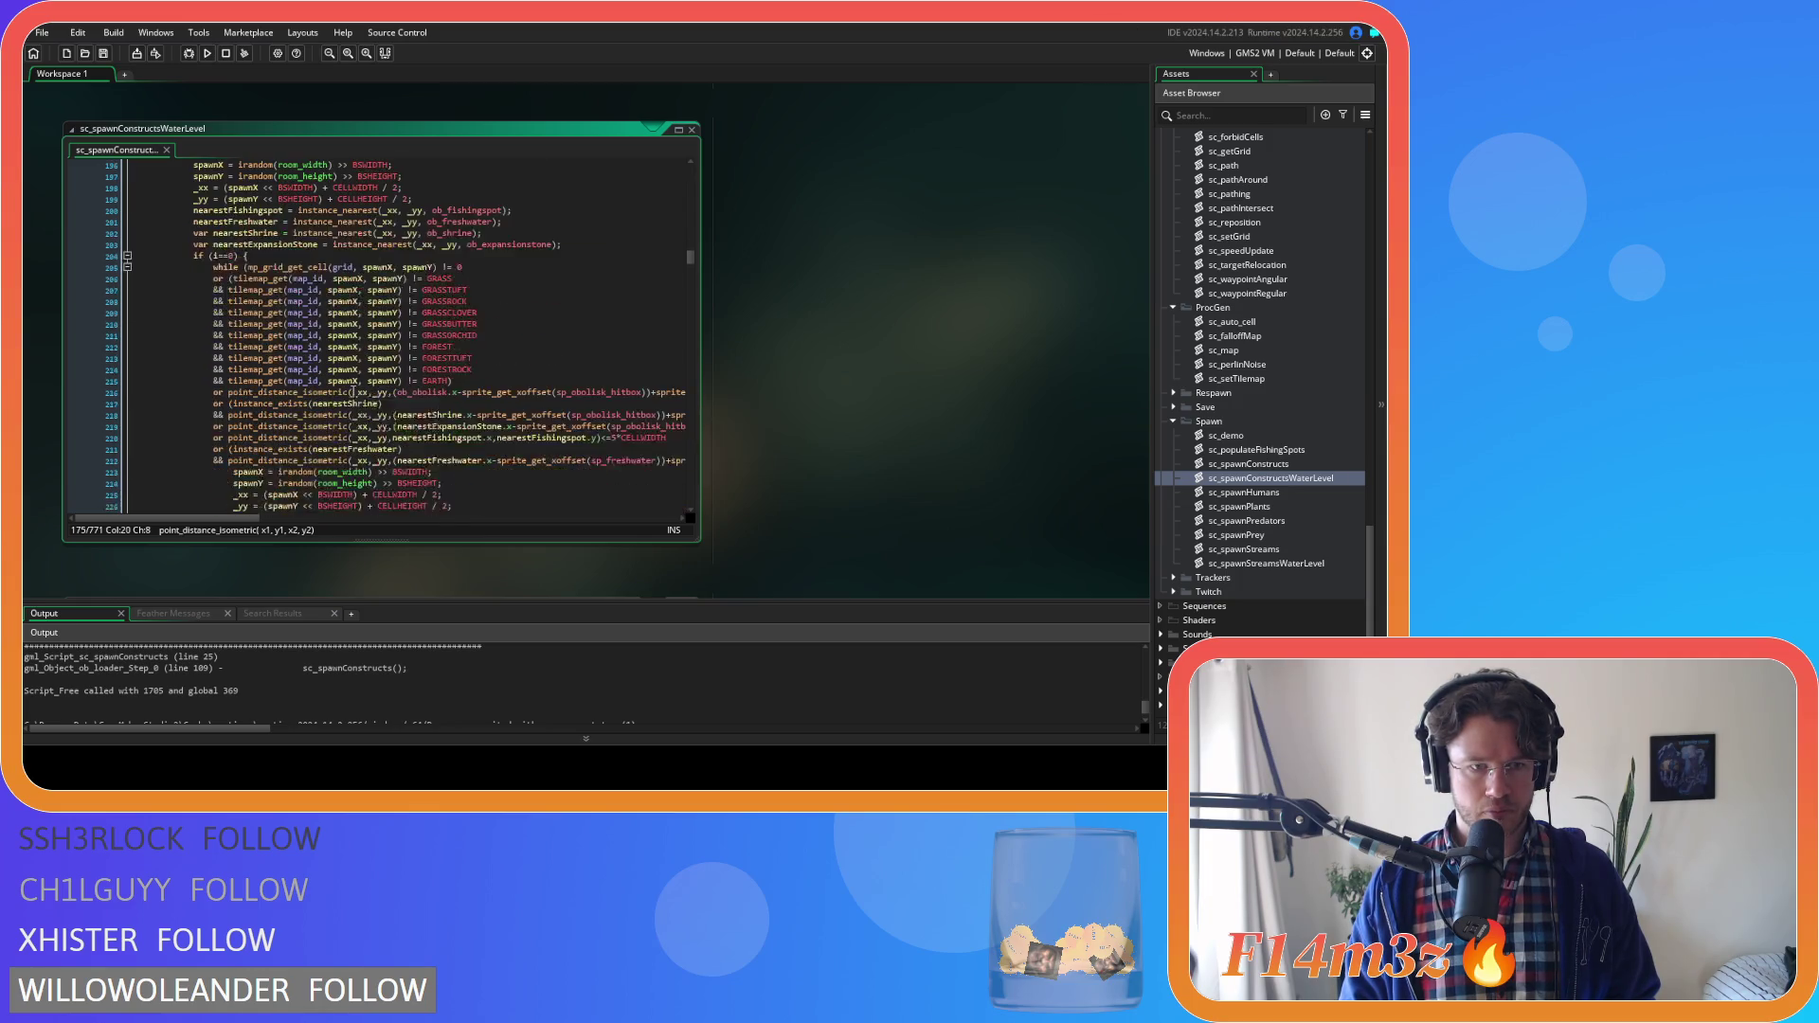
click(229, 410)
text(()
click(669, 410)
text())
click(149, 410)
text(instance_exists(nearestFishingspot))
key(Return)
text(&&)
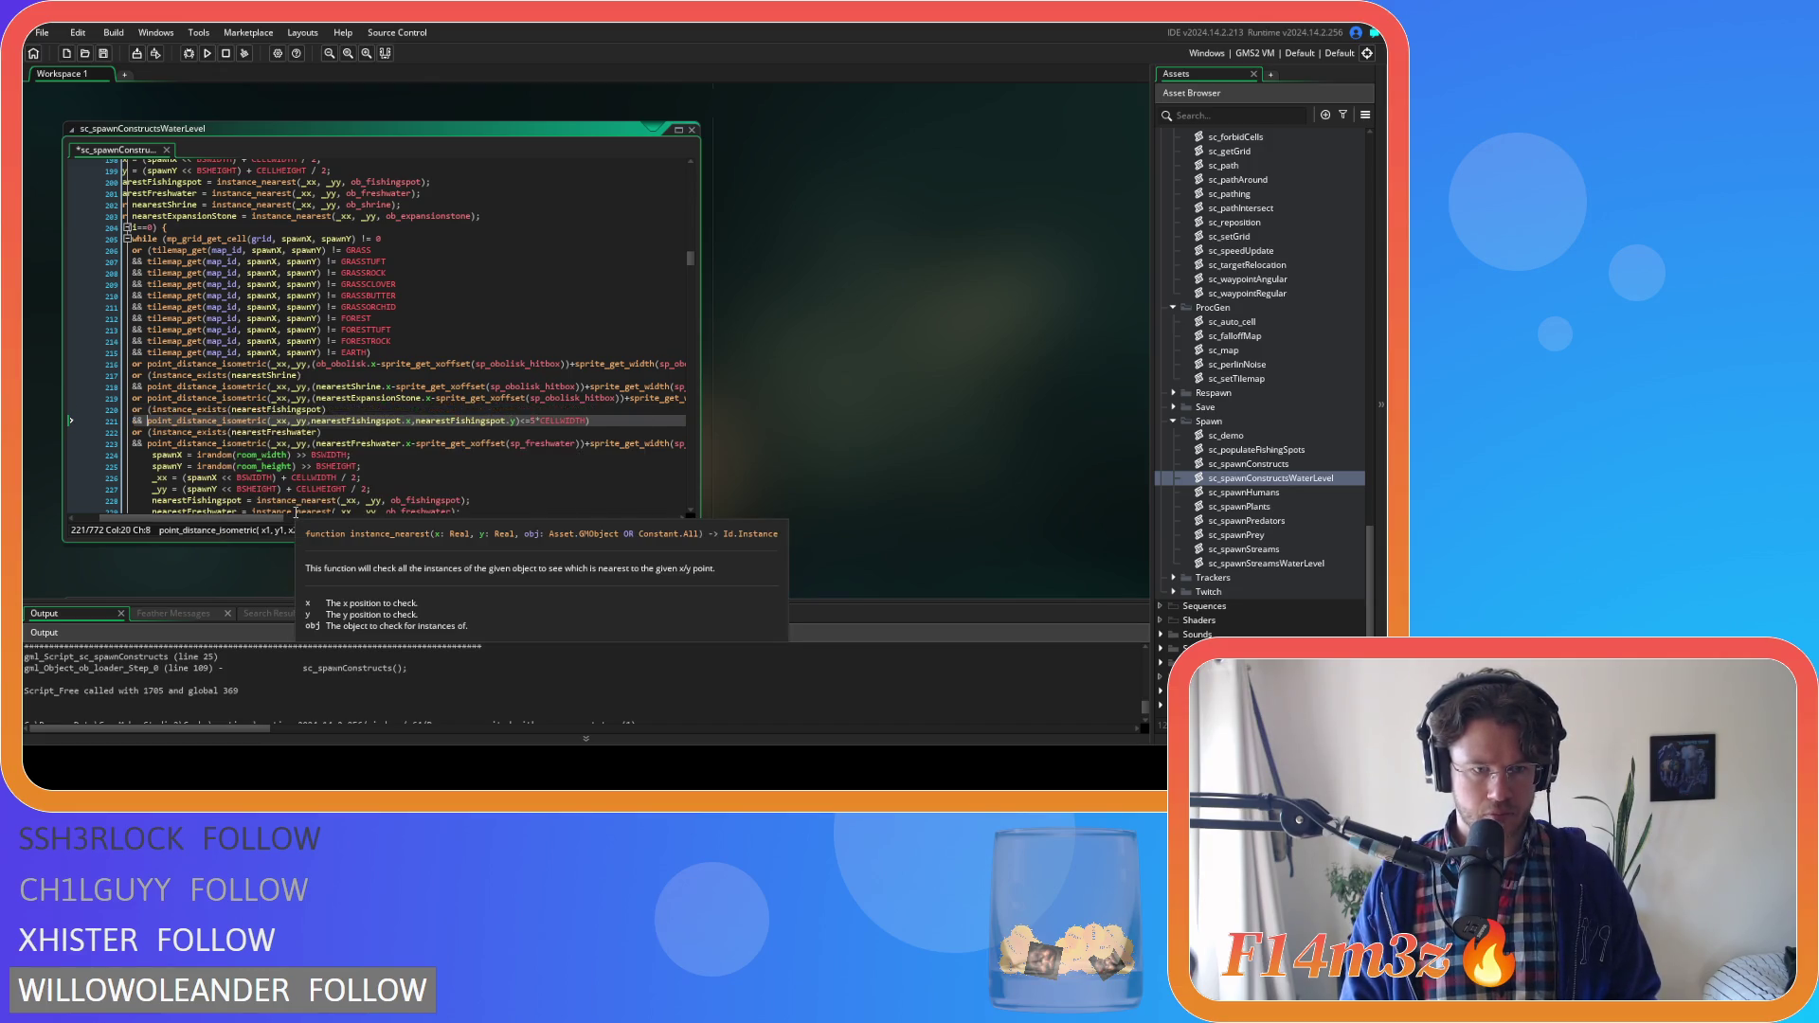
drag(270, 514, 246, 514)
key(ctrl+s)
Paste the instance_exists(nearestFishingspot) guard into the line 251 fishing-spot check and save
scroll(268, 394, down, 4)
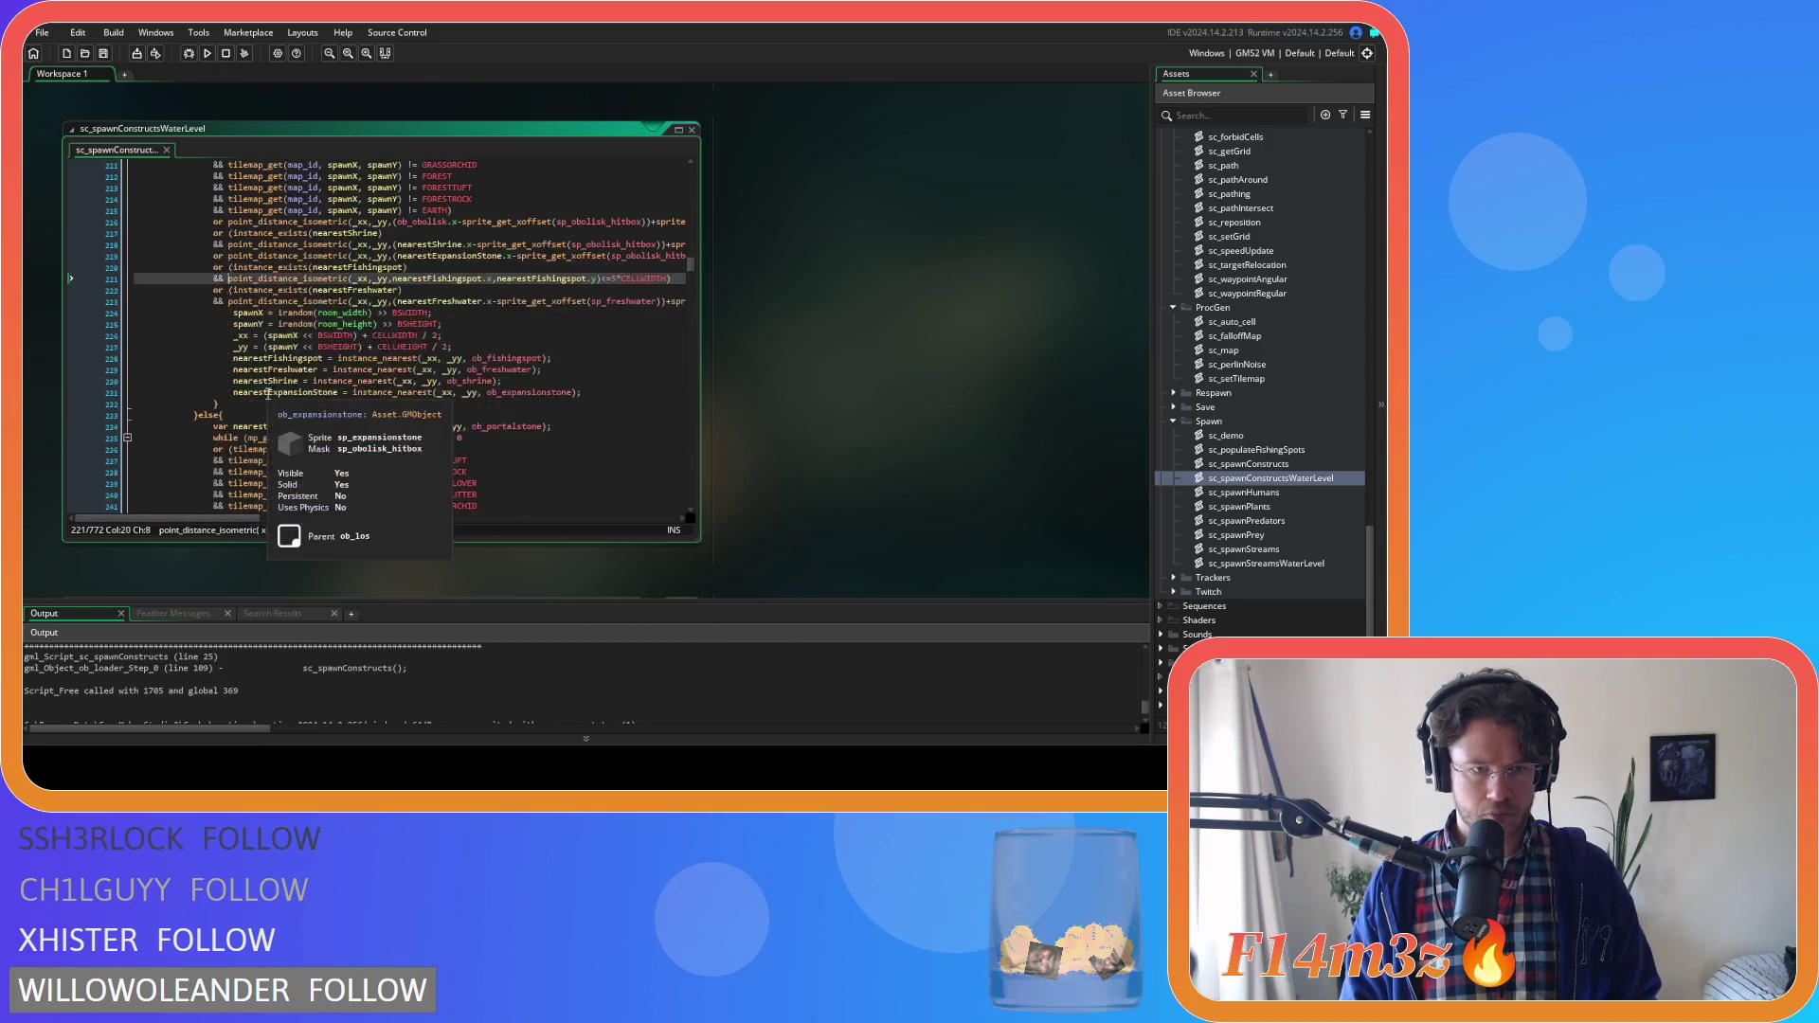
scroll(268, 394, down, 7)
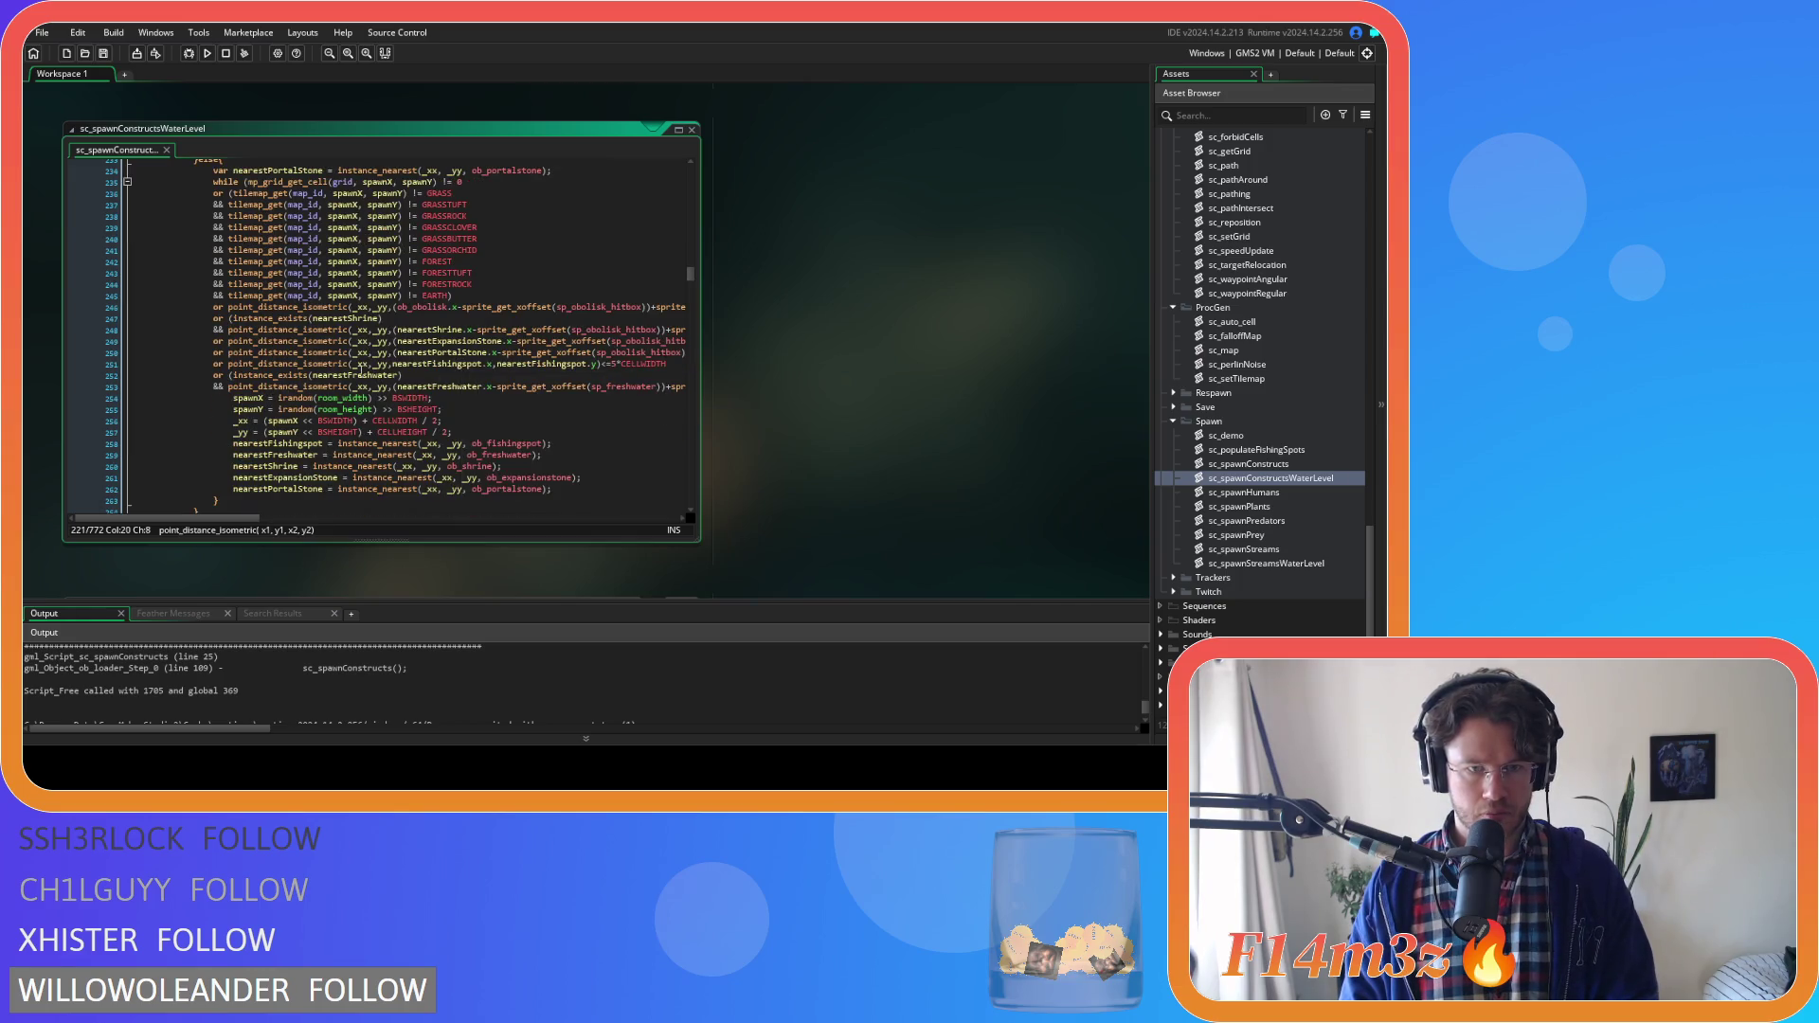
click(230, 365)
text(()
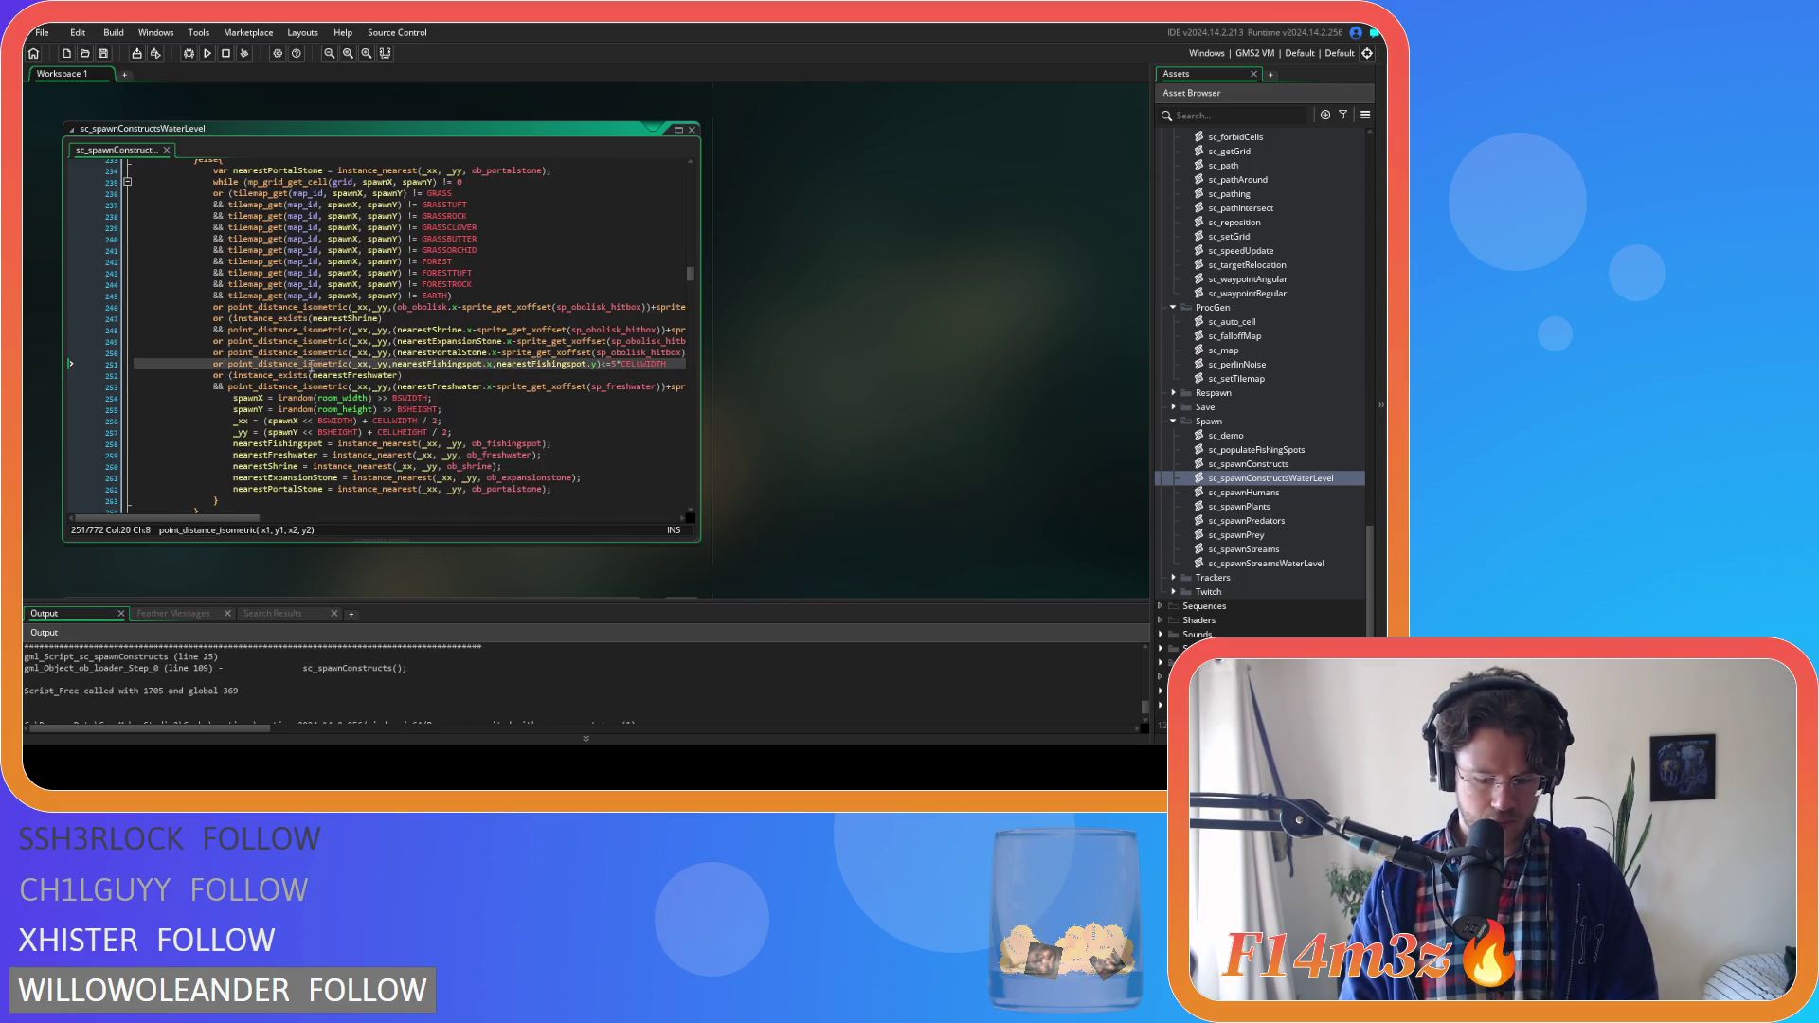
scroll(568, 374, right, 2)
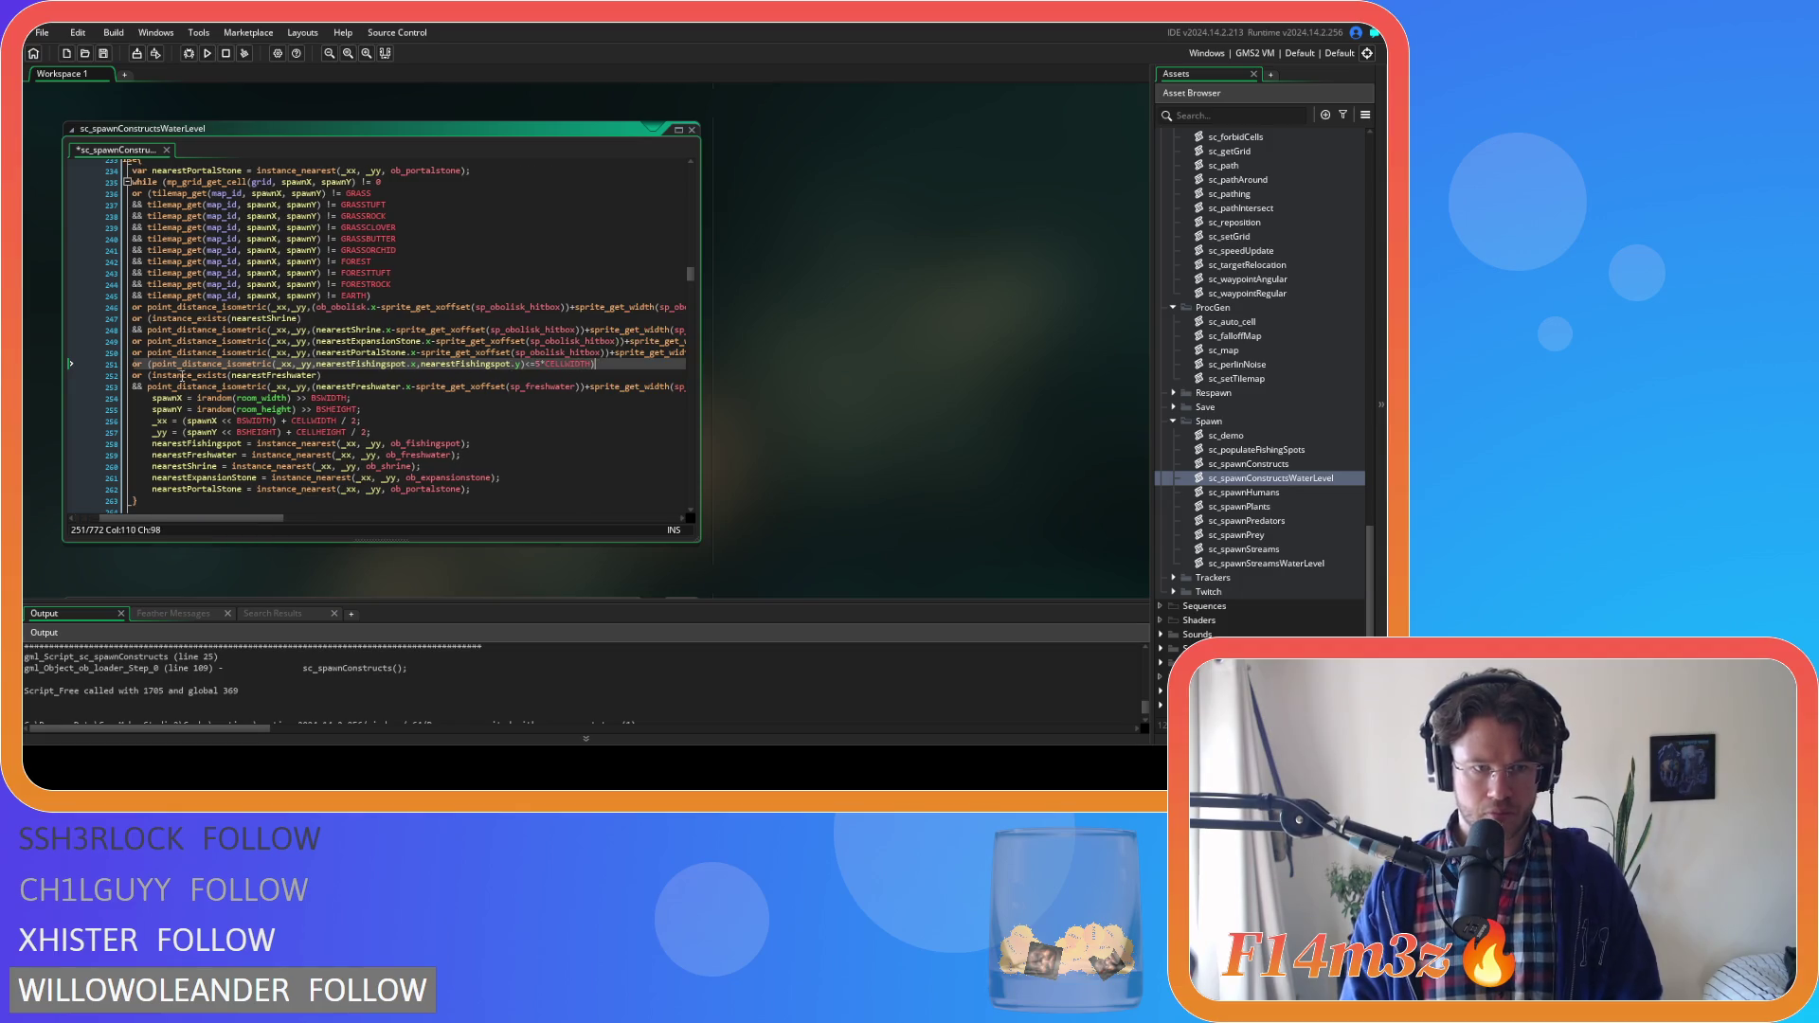
key(ctrl+v)
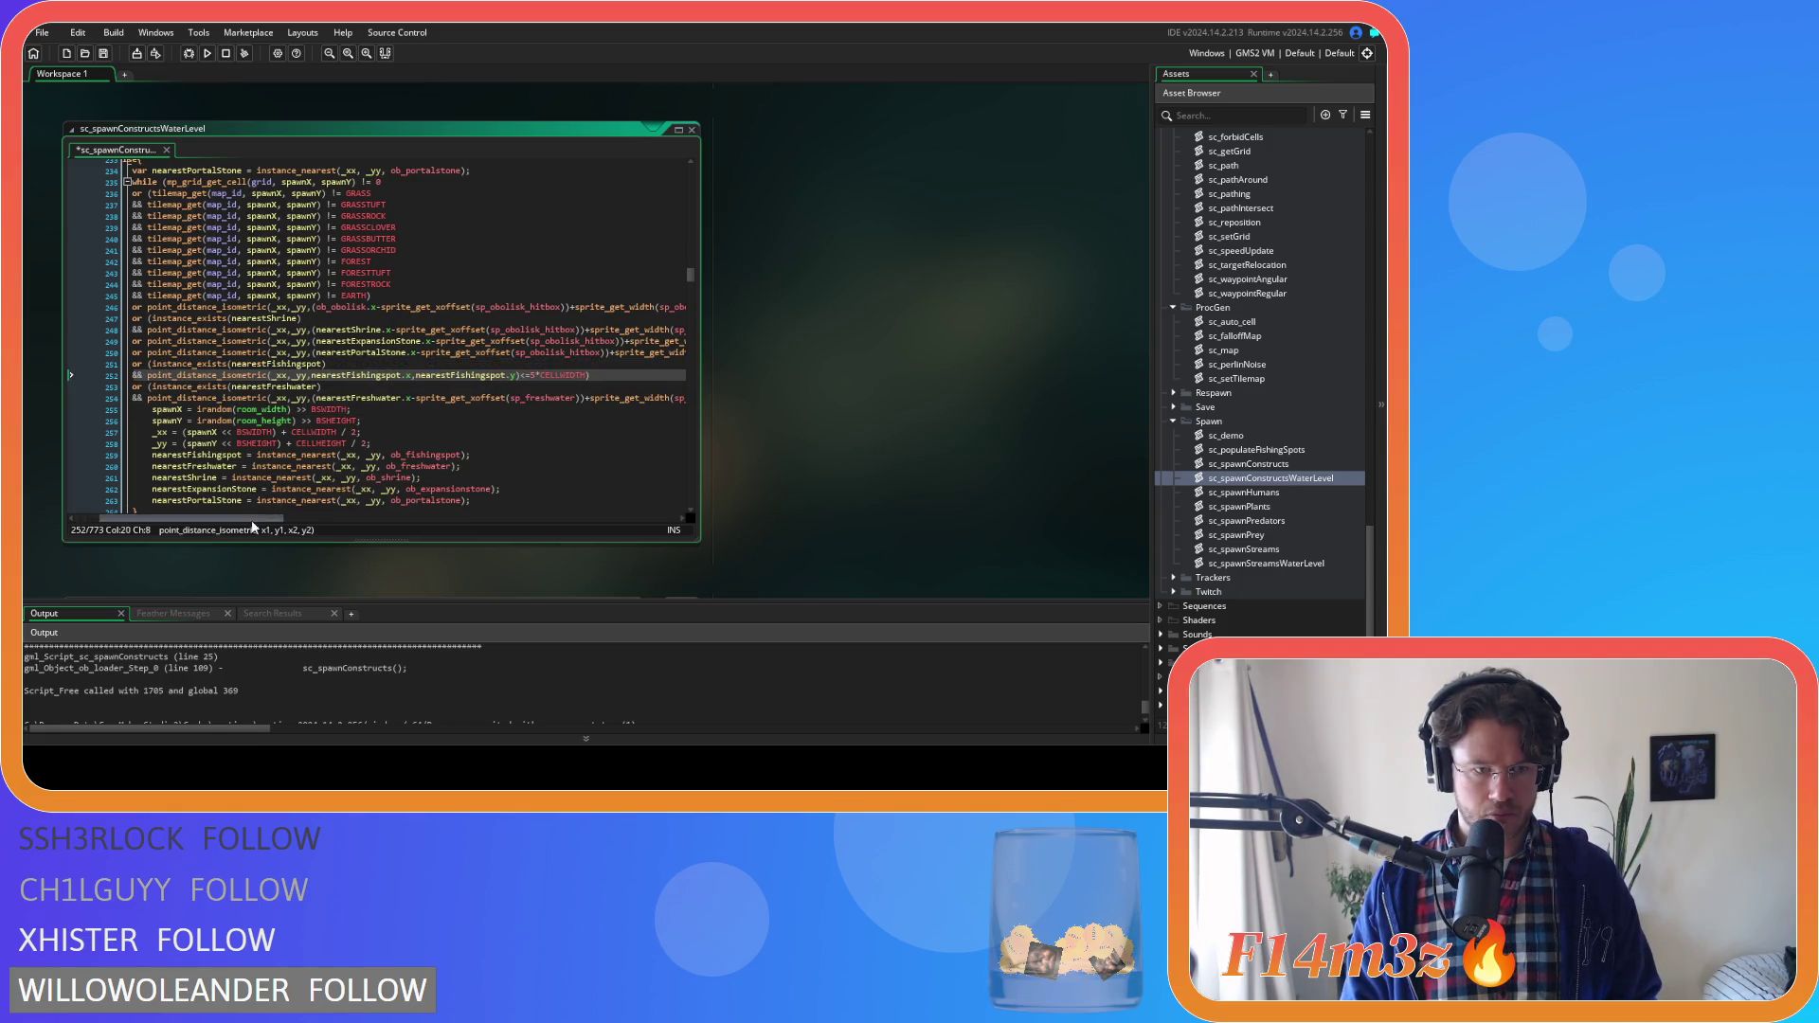
scroll(220, 417, left, 2)
key(ctrl+s)
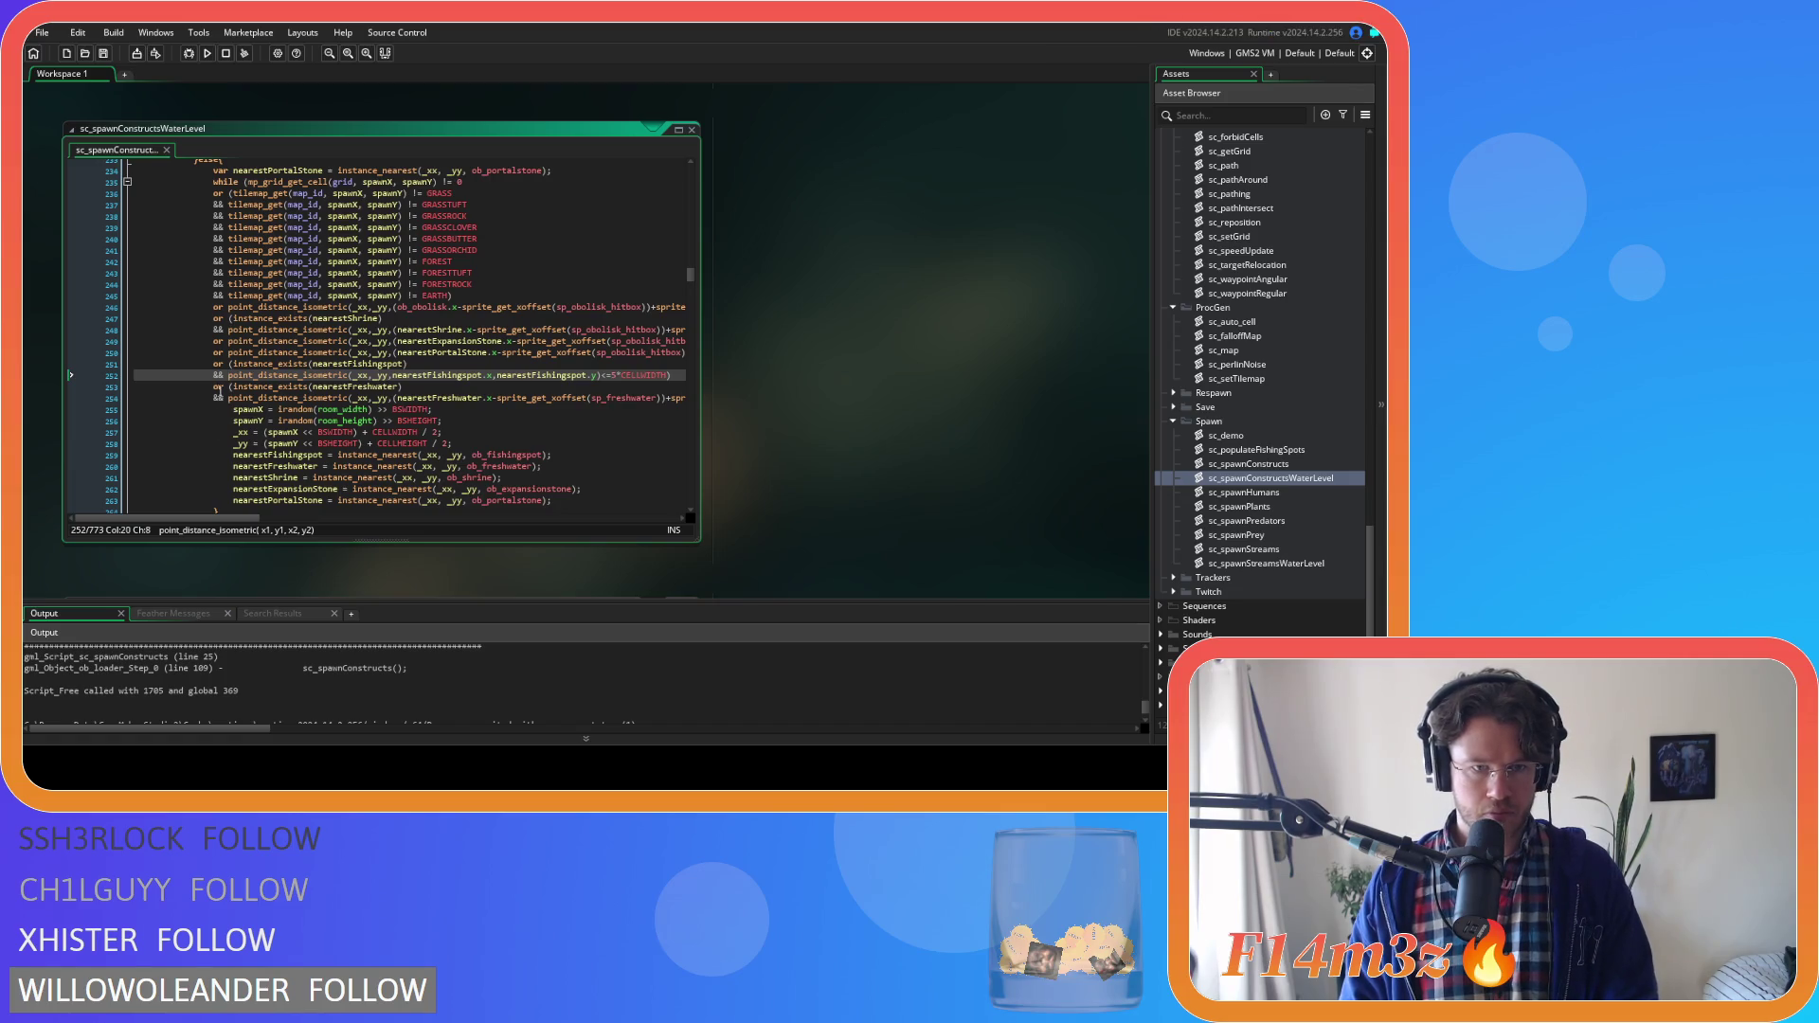
Prefix the line 299 fishing-spot distance check with (instance_exists(nearestFishingspot) &&, aligning the lines
scroll(220, 388, down, 3)
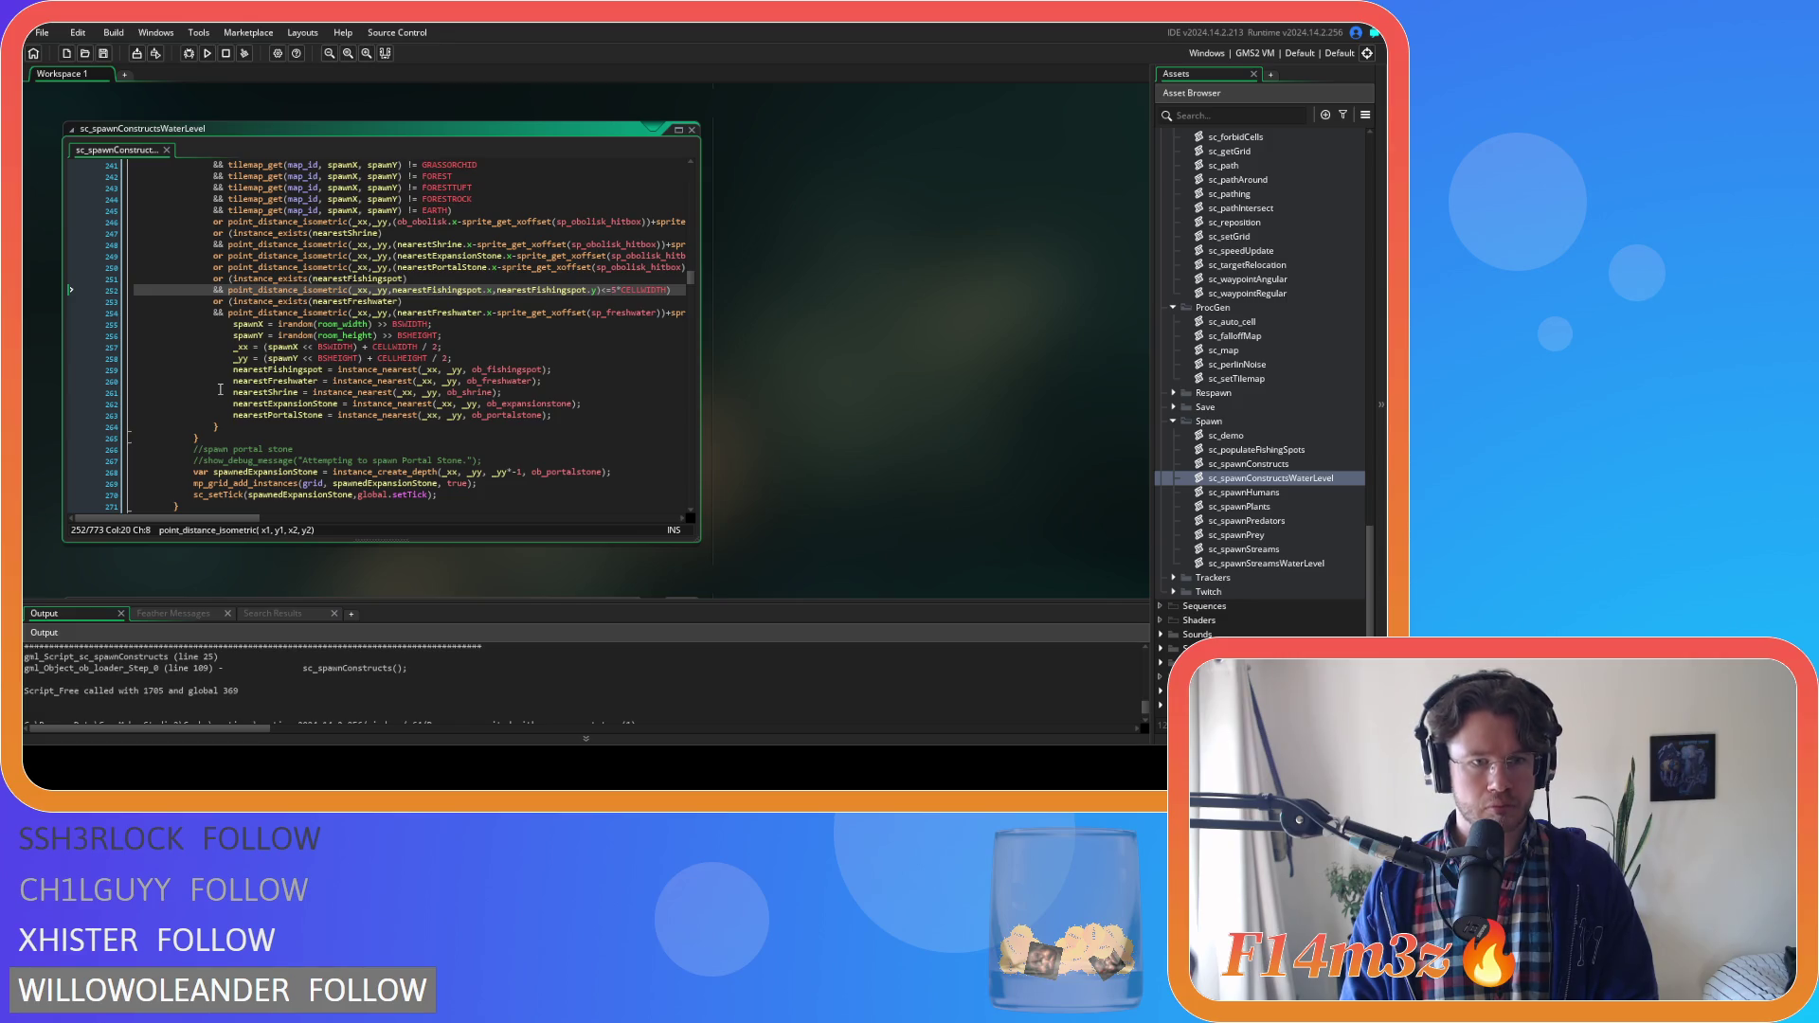
scroll(220, 388, down, 8)
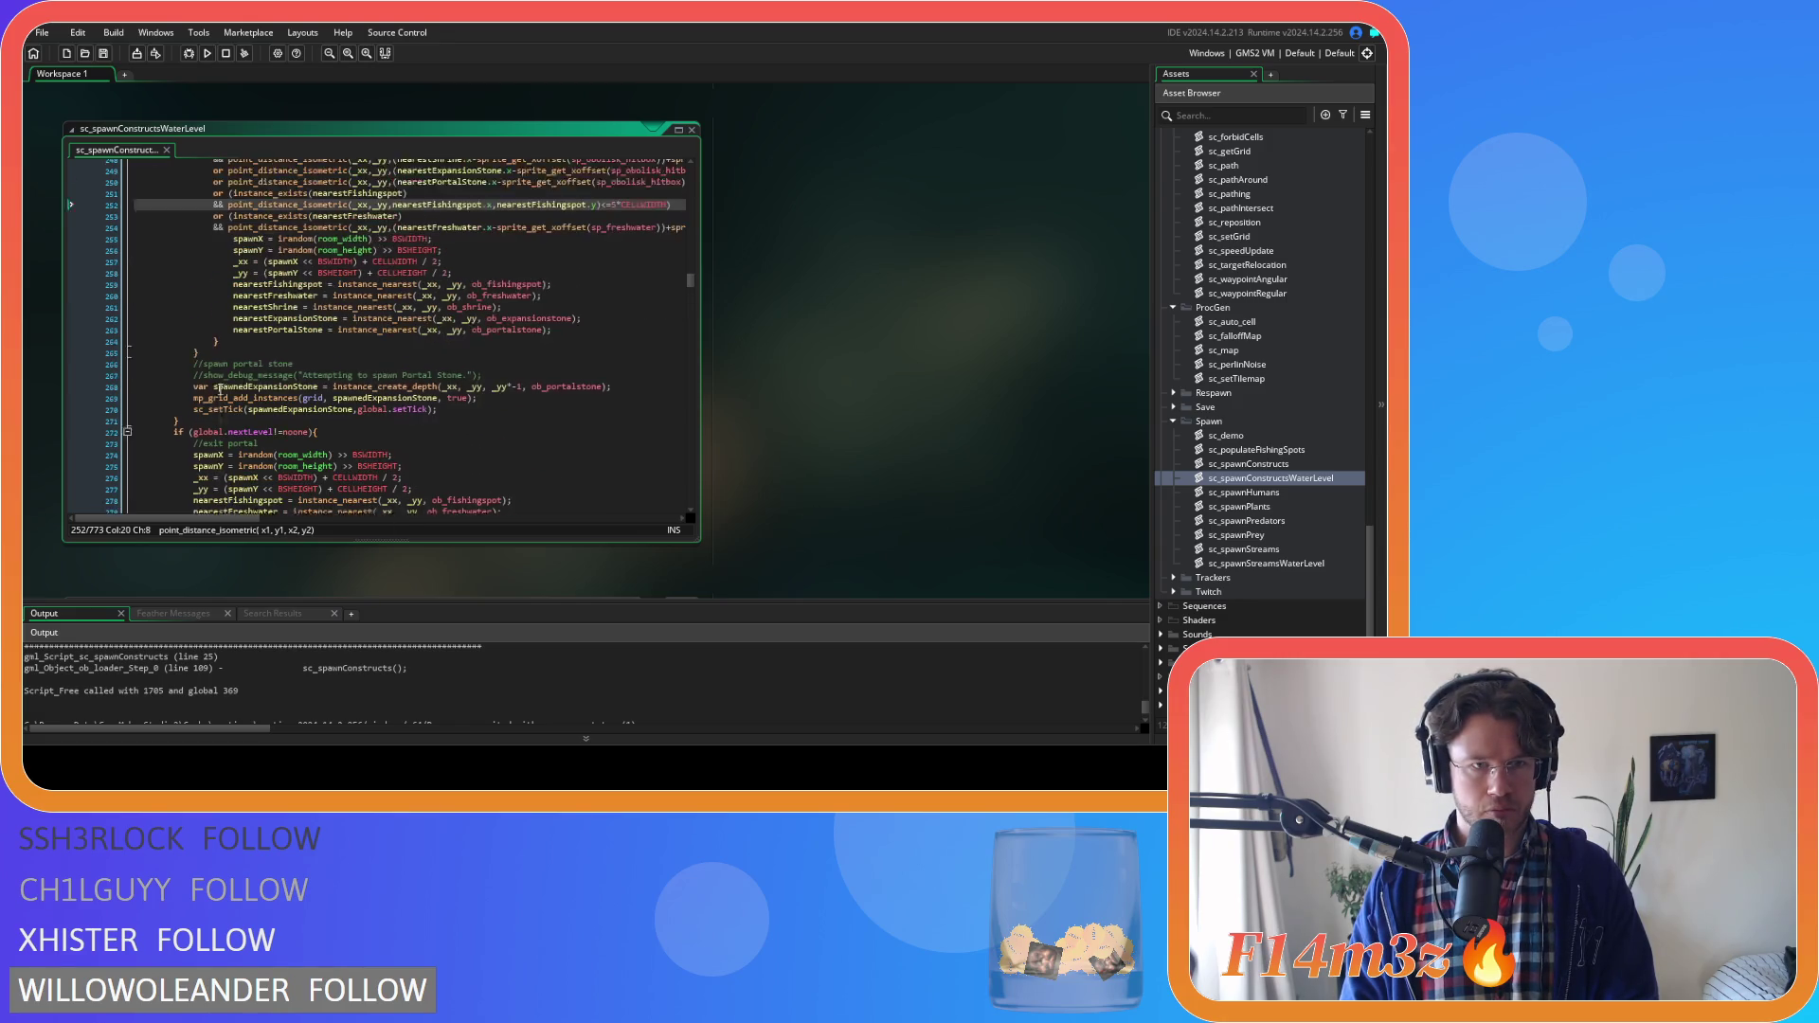
scroll(220, 388, down, 5)
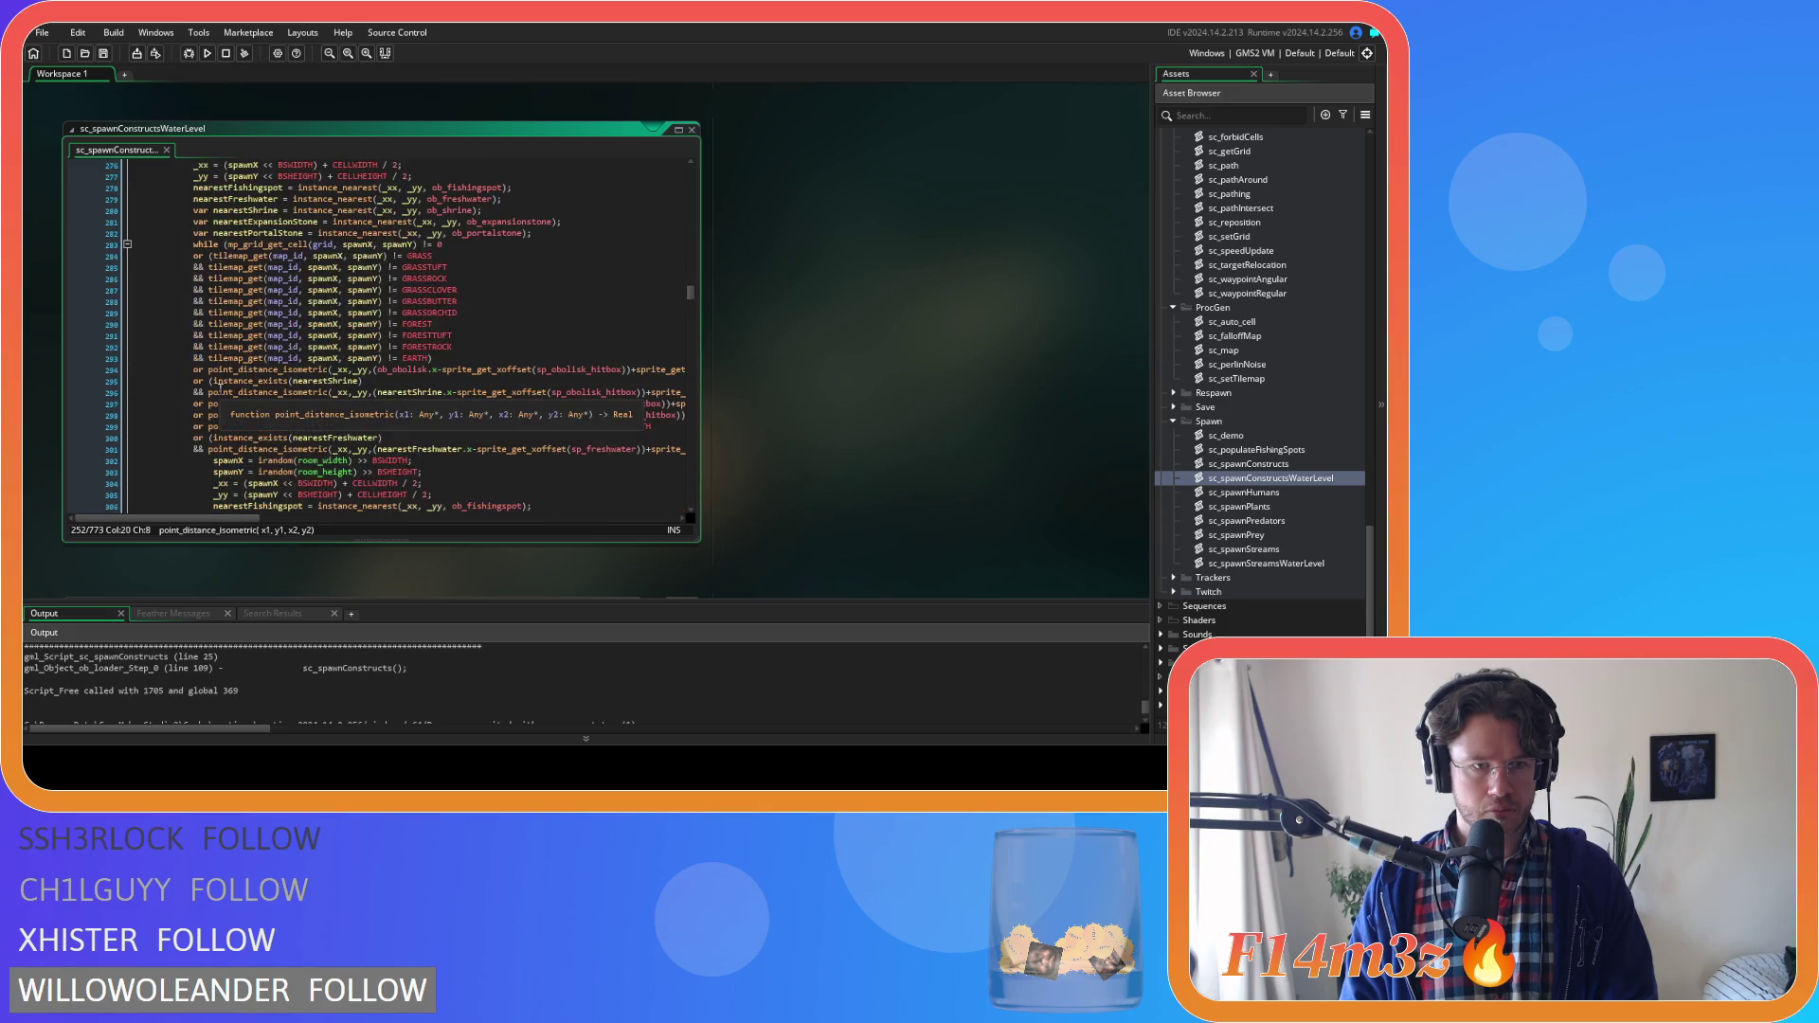
mouse_move(331, 442)
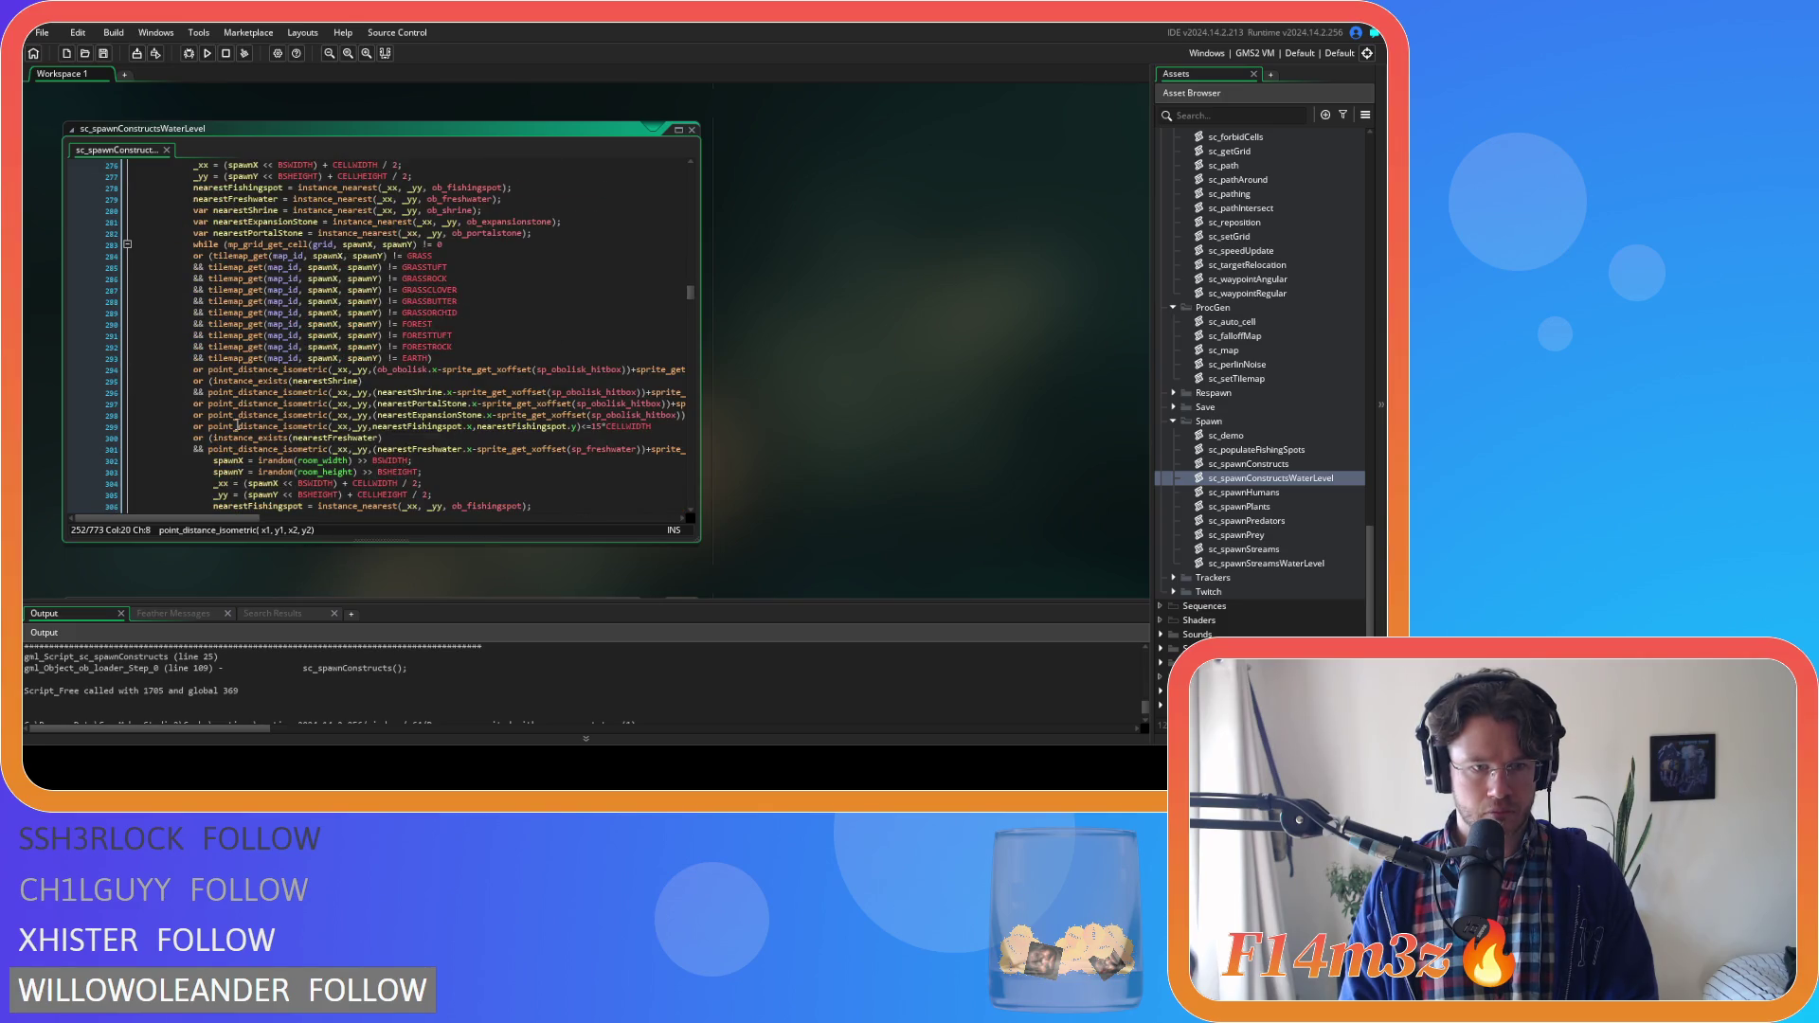
click(208, 427)
text(()
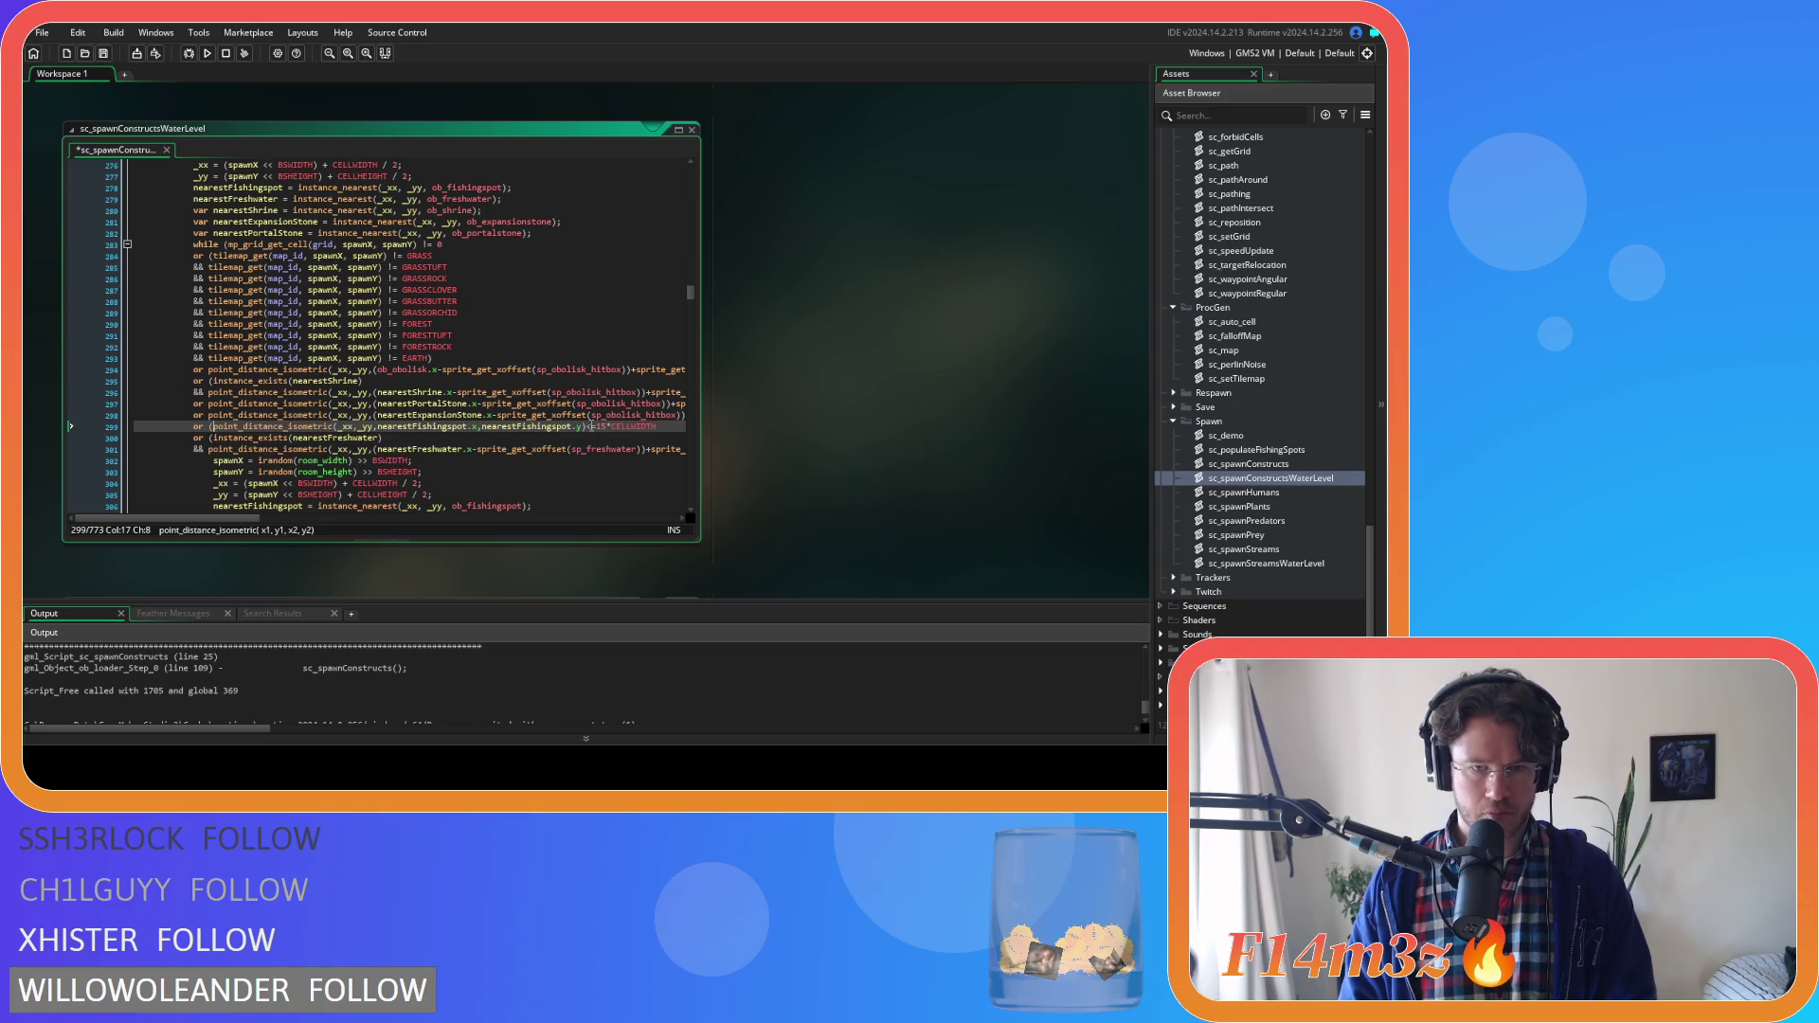
text(instance_exists(nearestFishingspot))
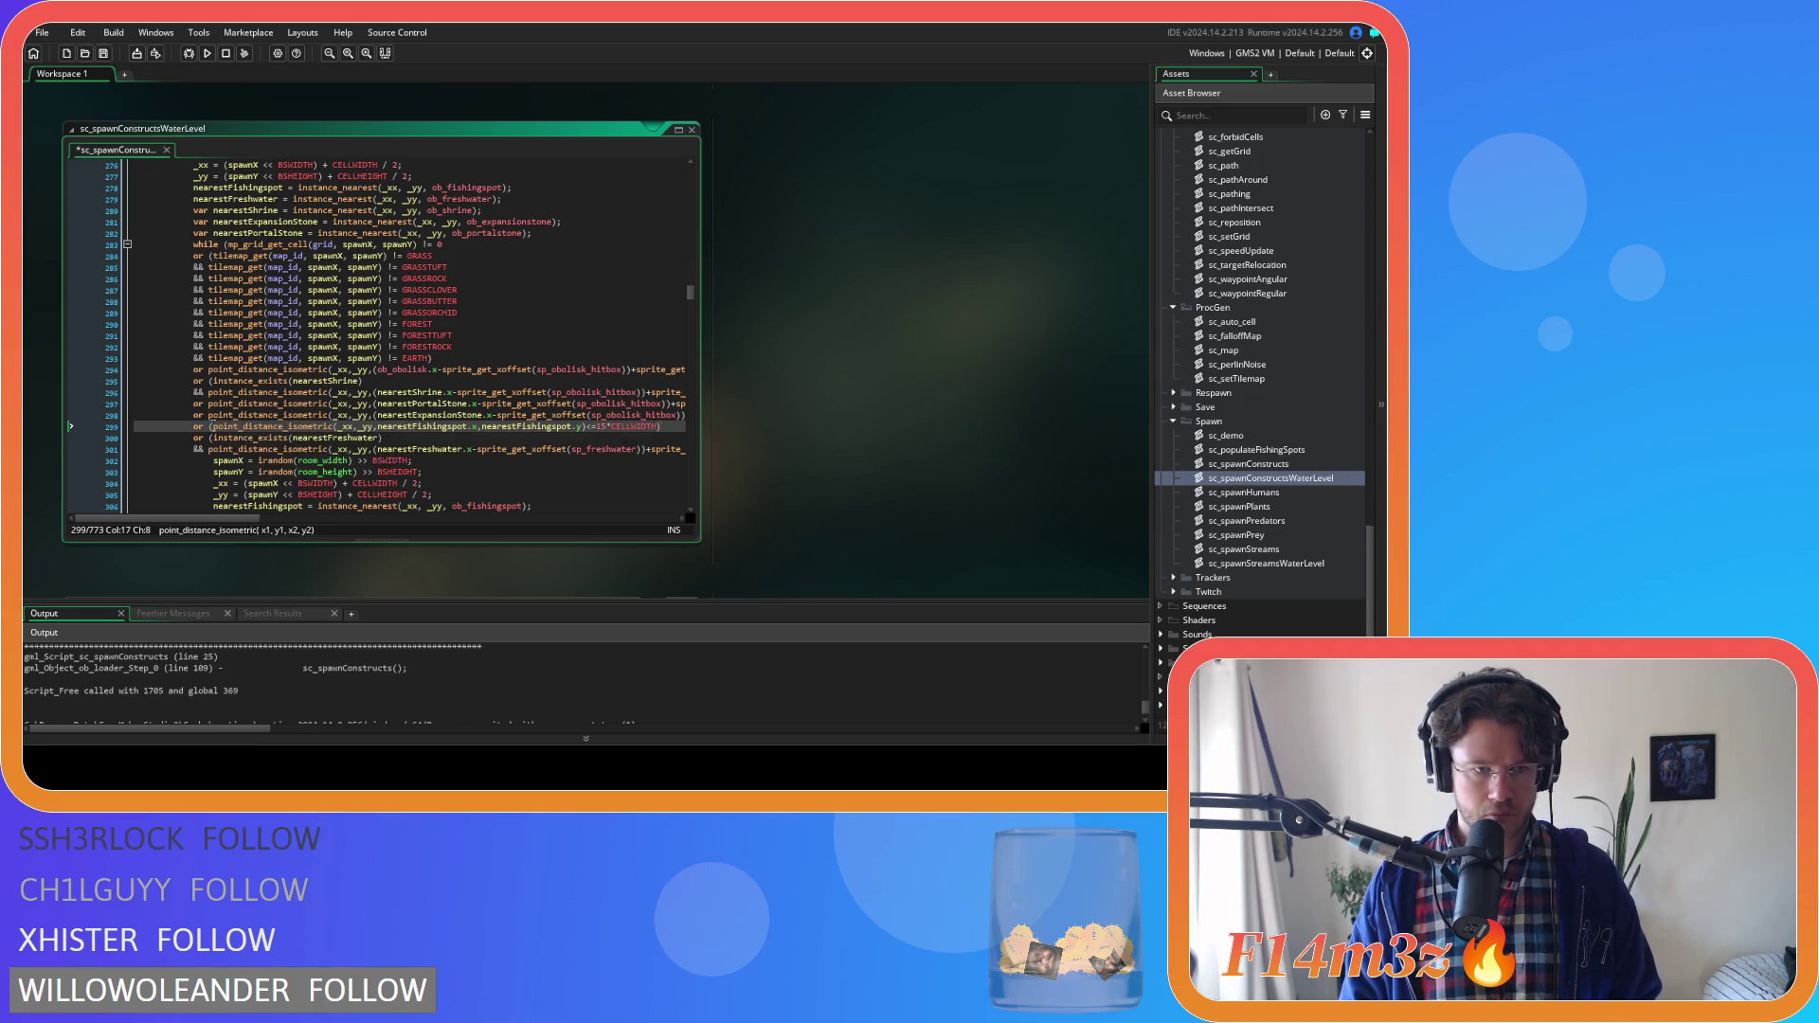
key(Return)
text(&&)
click(208, 433)
key(BackSpace)
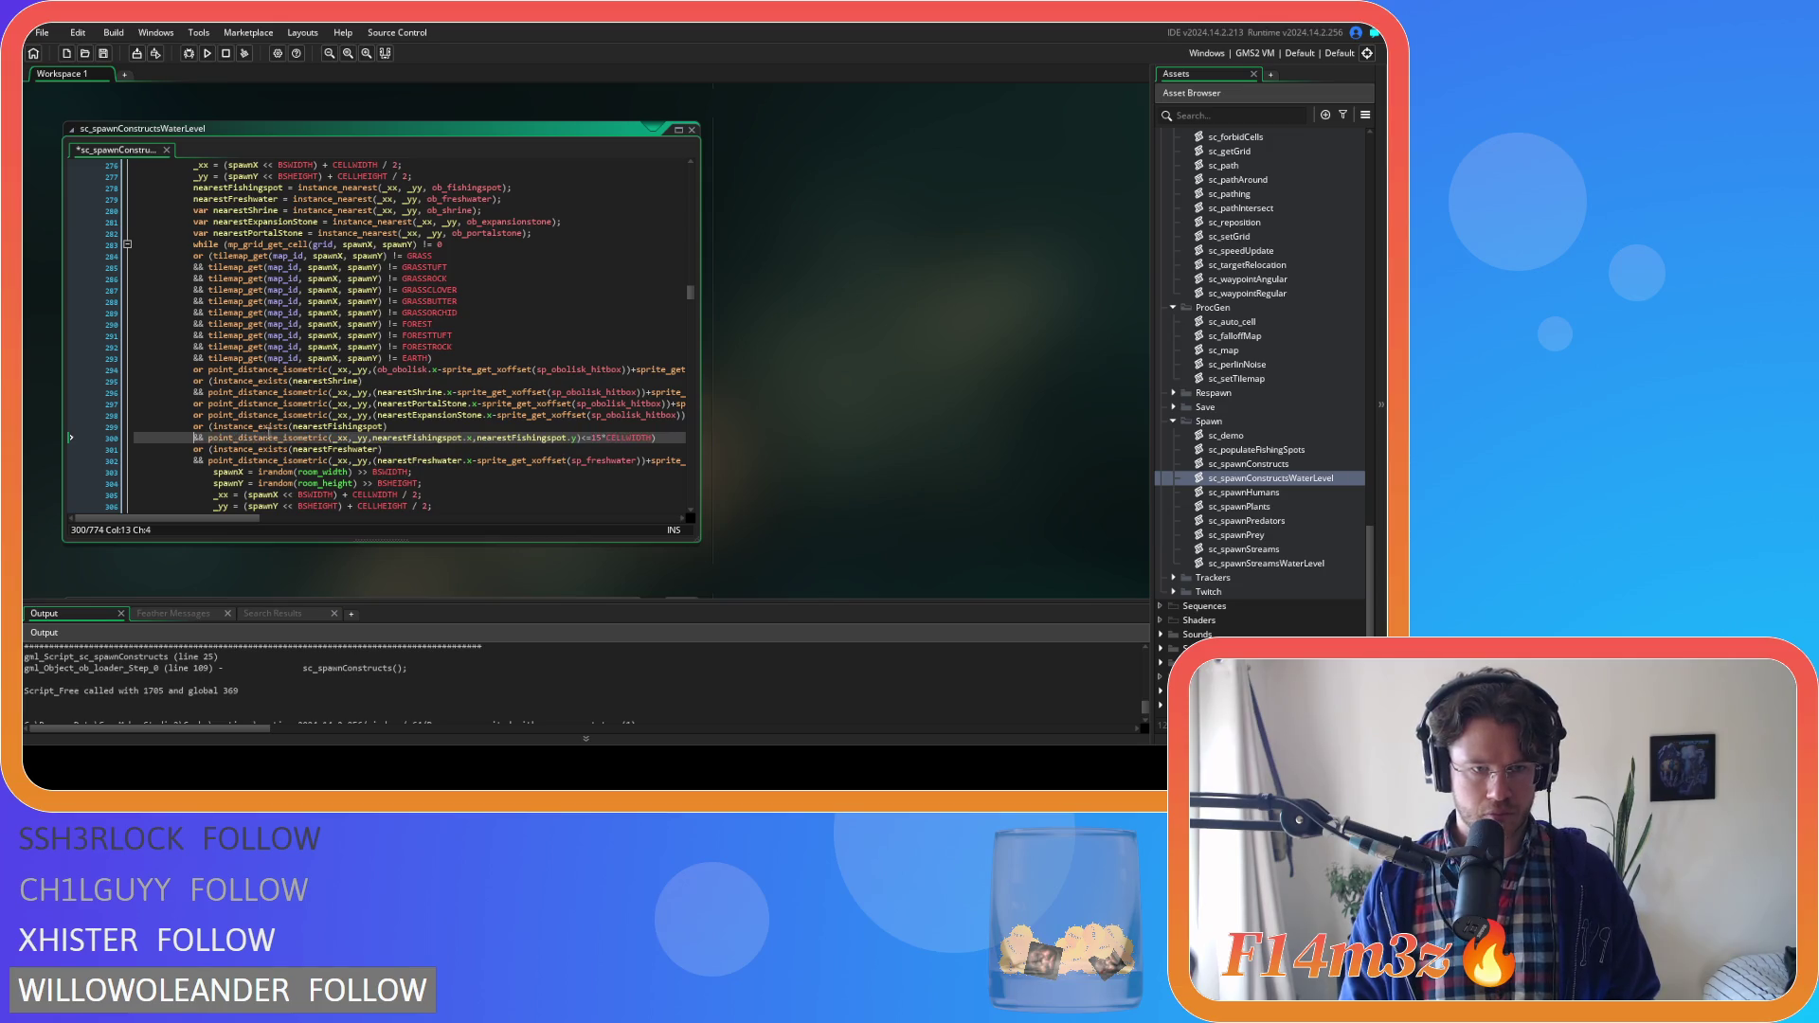
click(209, 426)
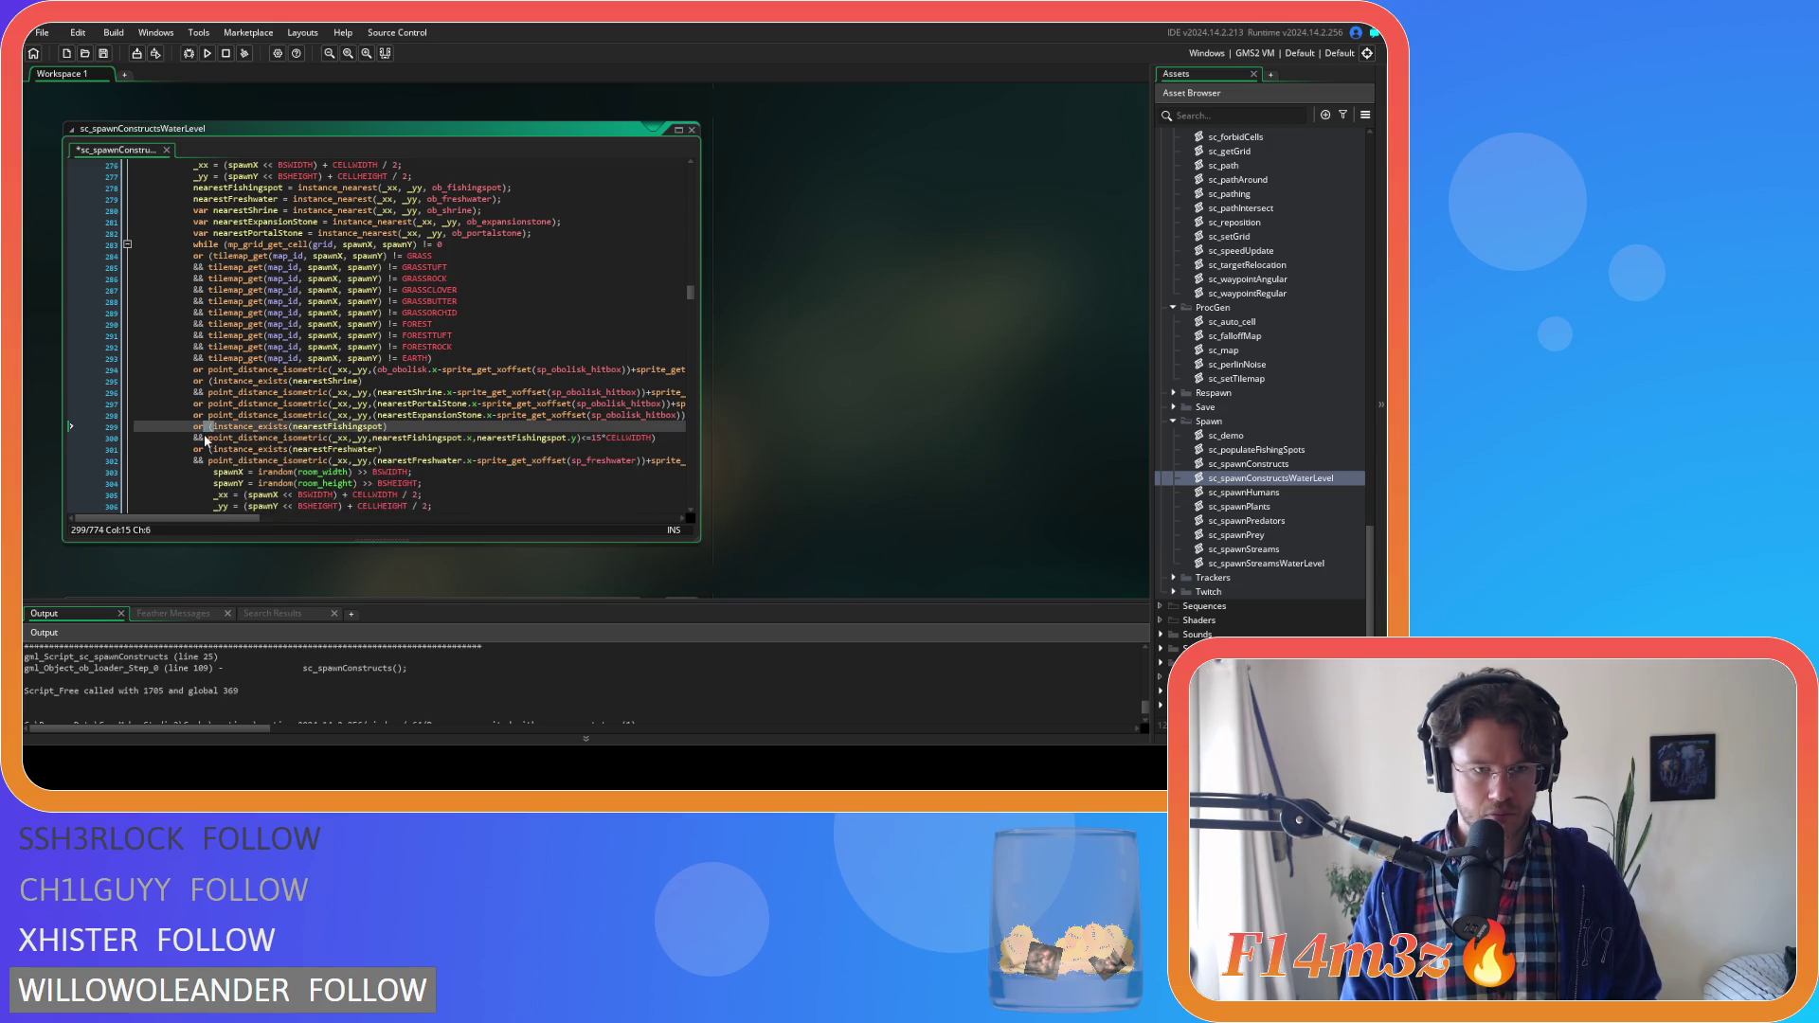
click(207, 439)
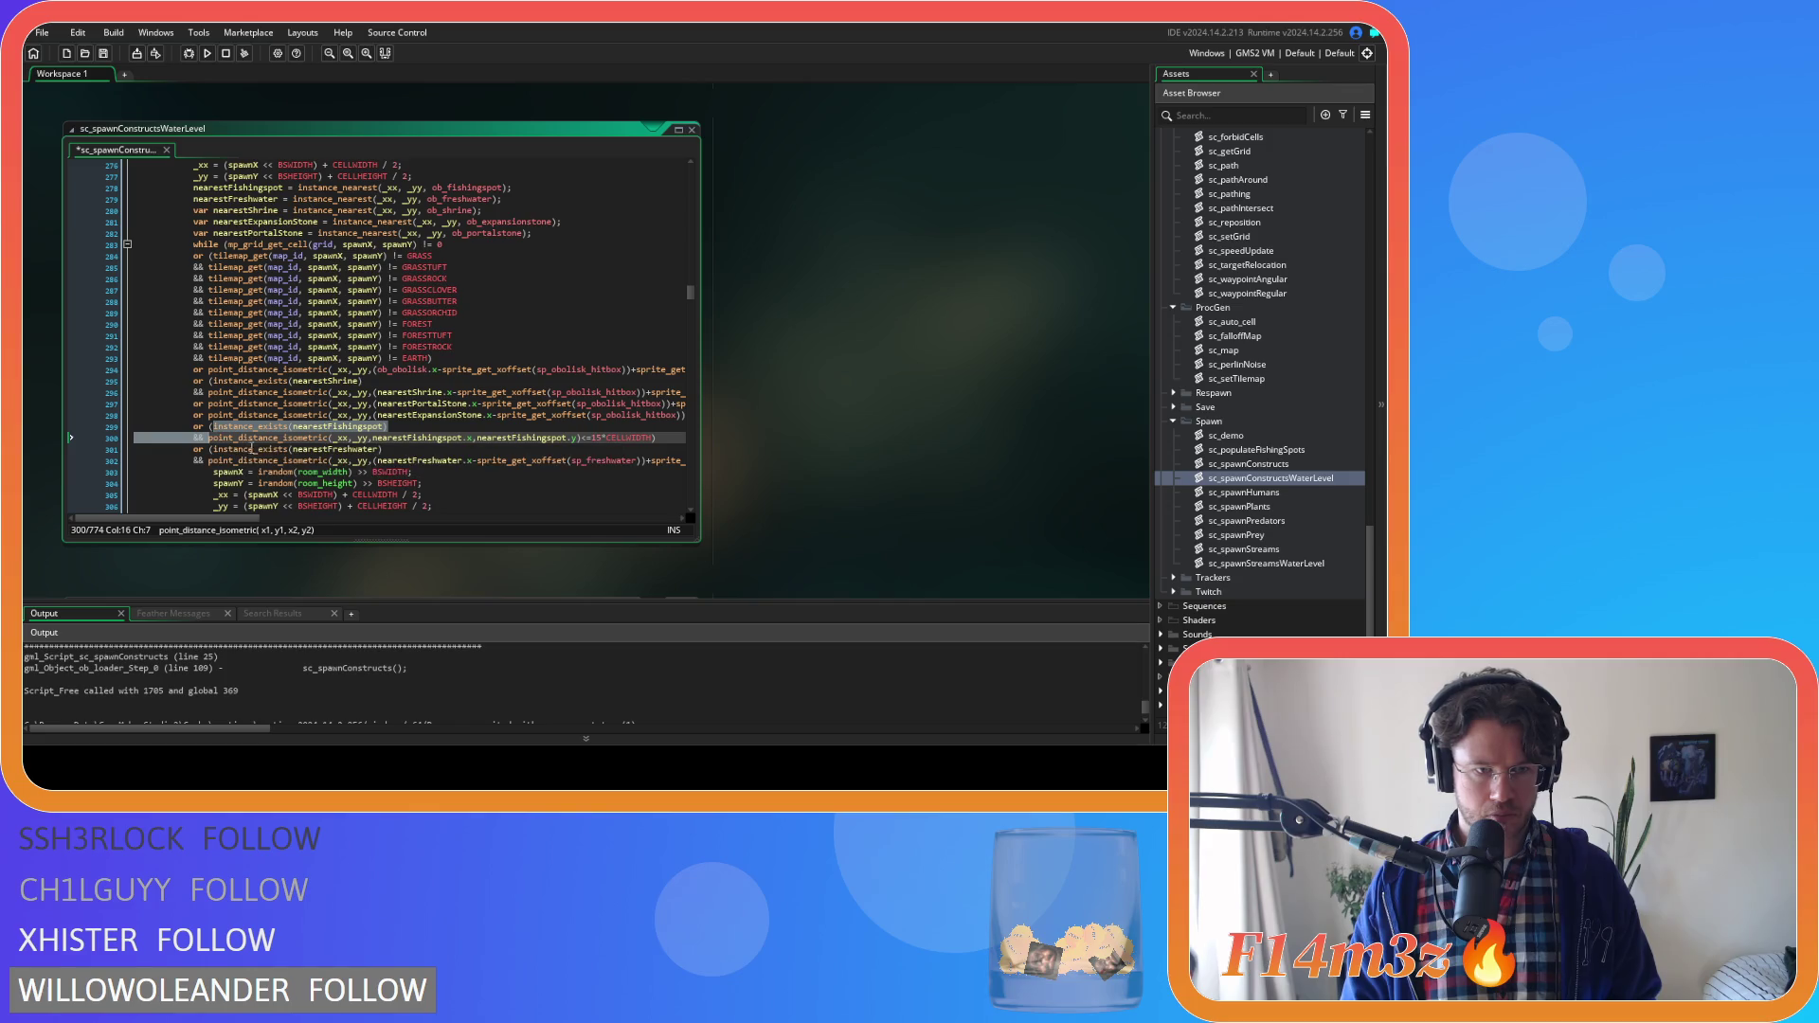
Parenthesize the line 348 fishing-spot check, split it onto an 'or' line, and save
scroll(210, 446, down, 10)
scroll(271, 427, down, 7)
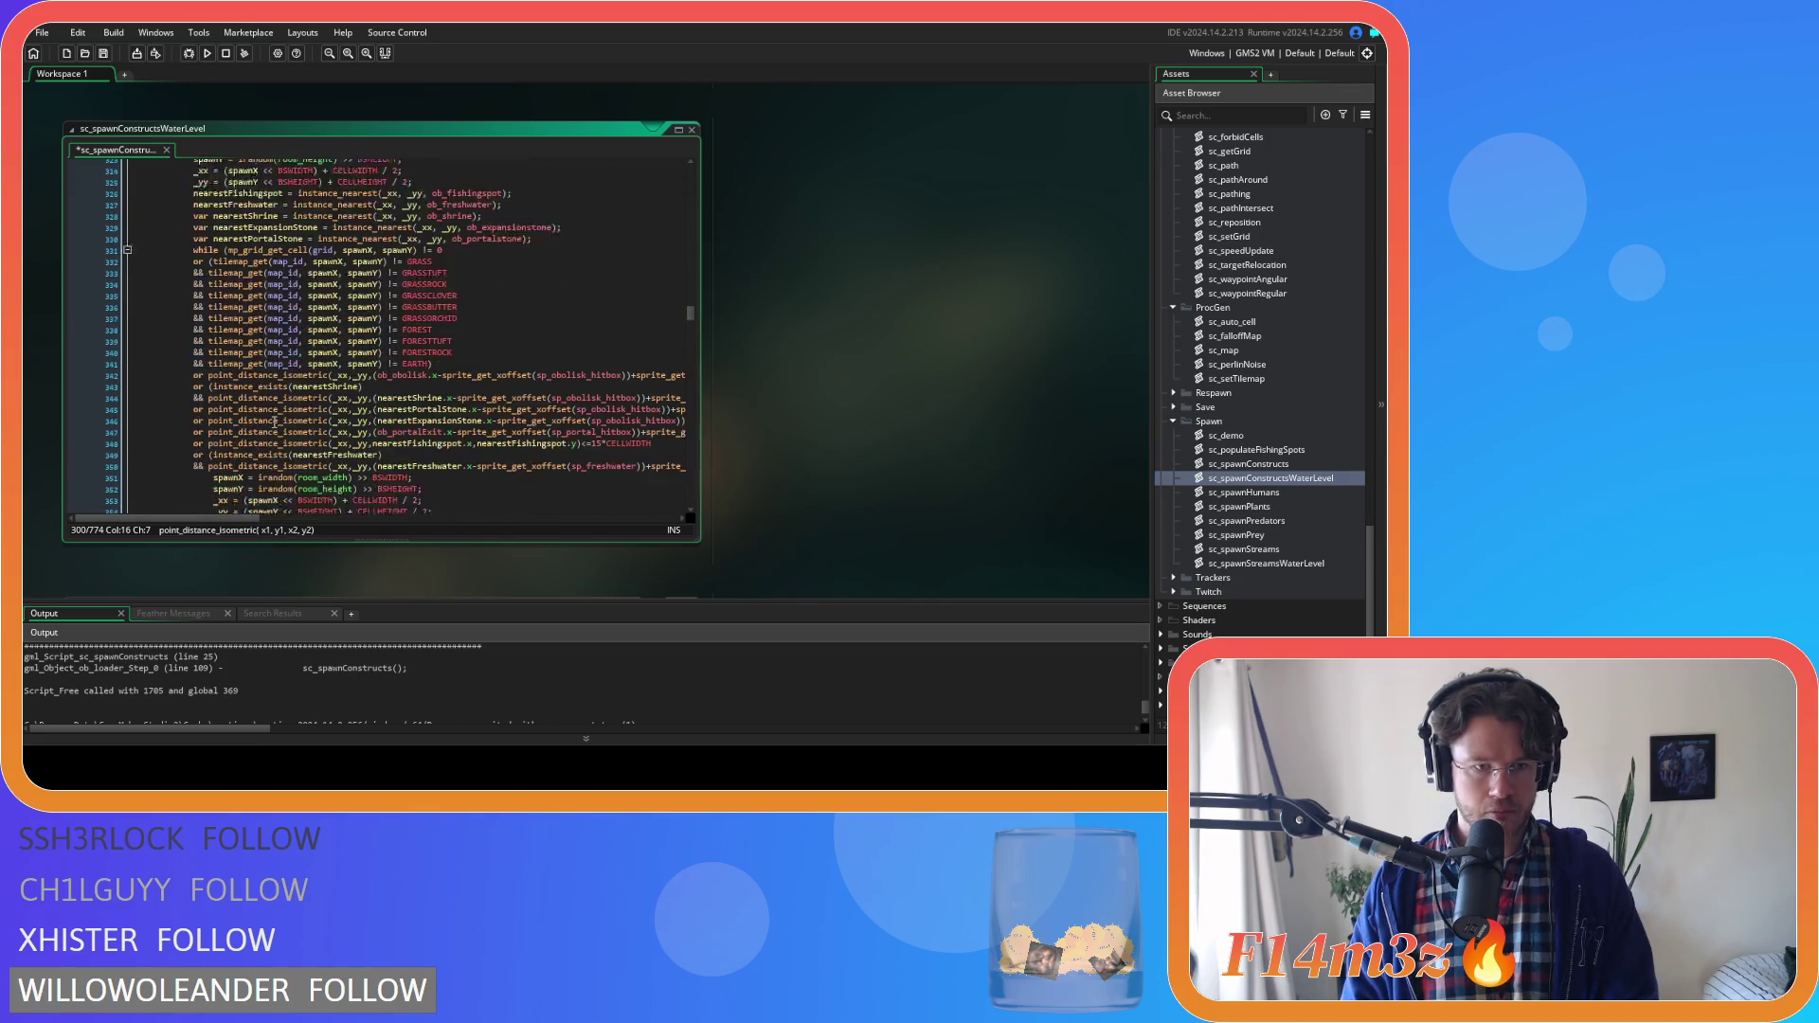
click(207, 387)
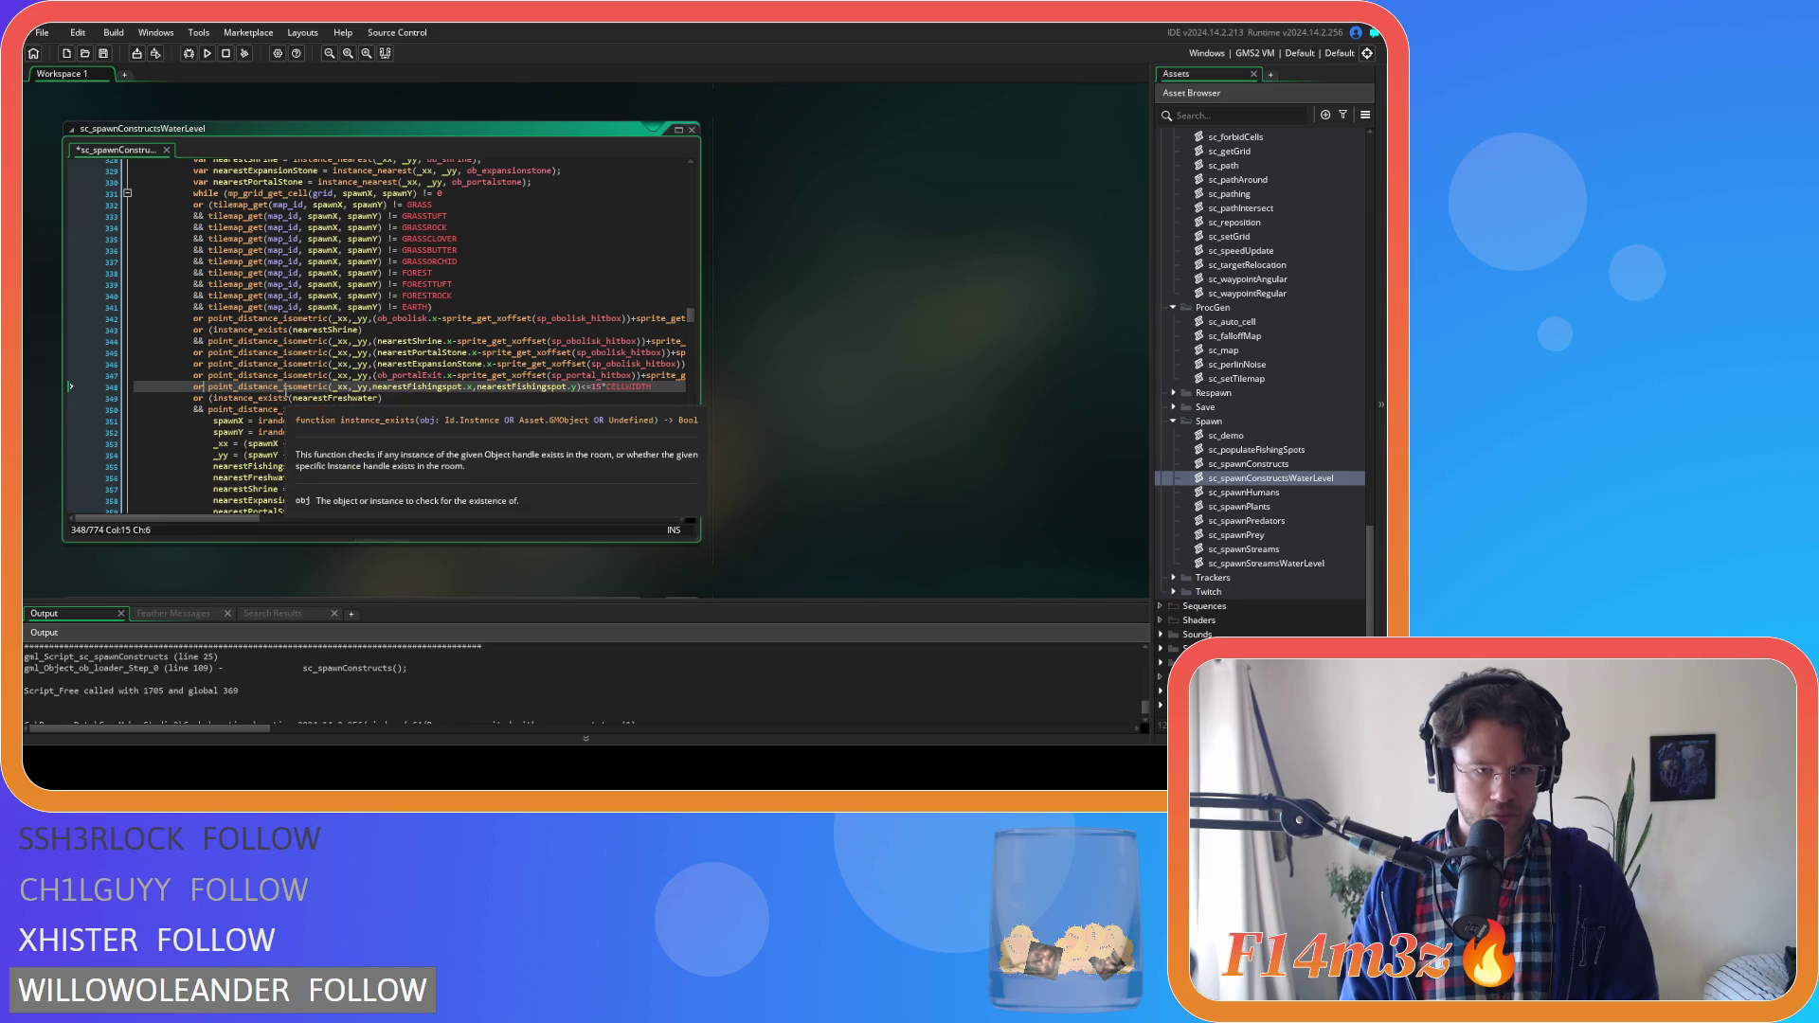
text(()
click(668, 387)
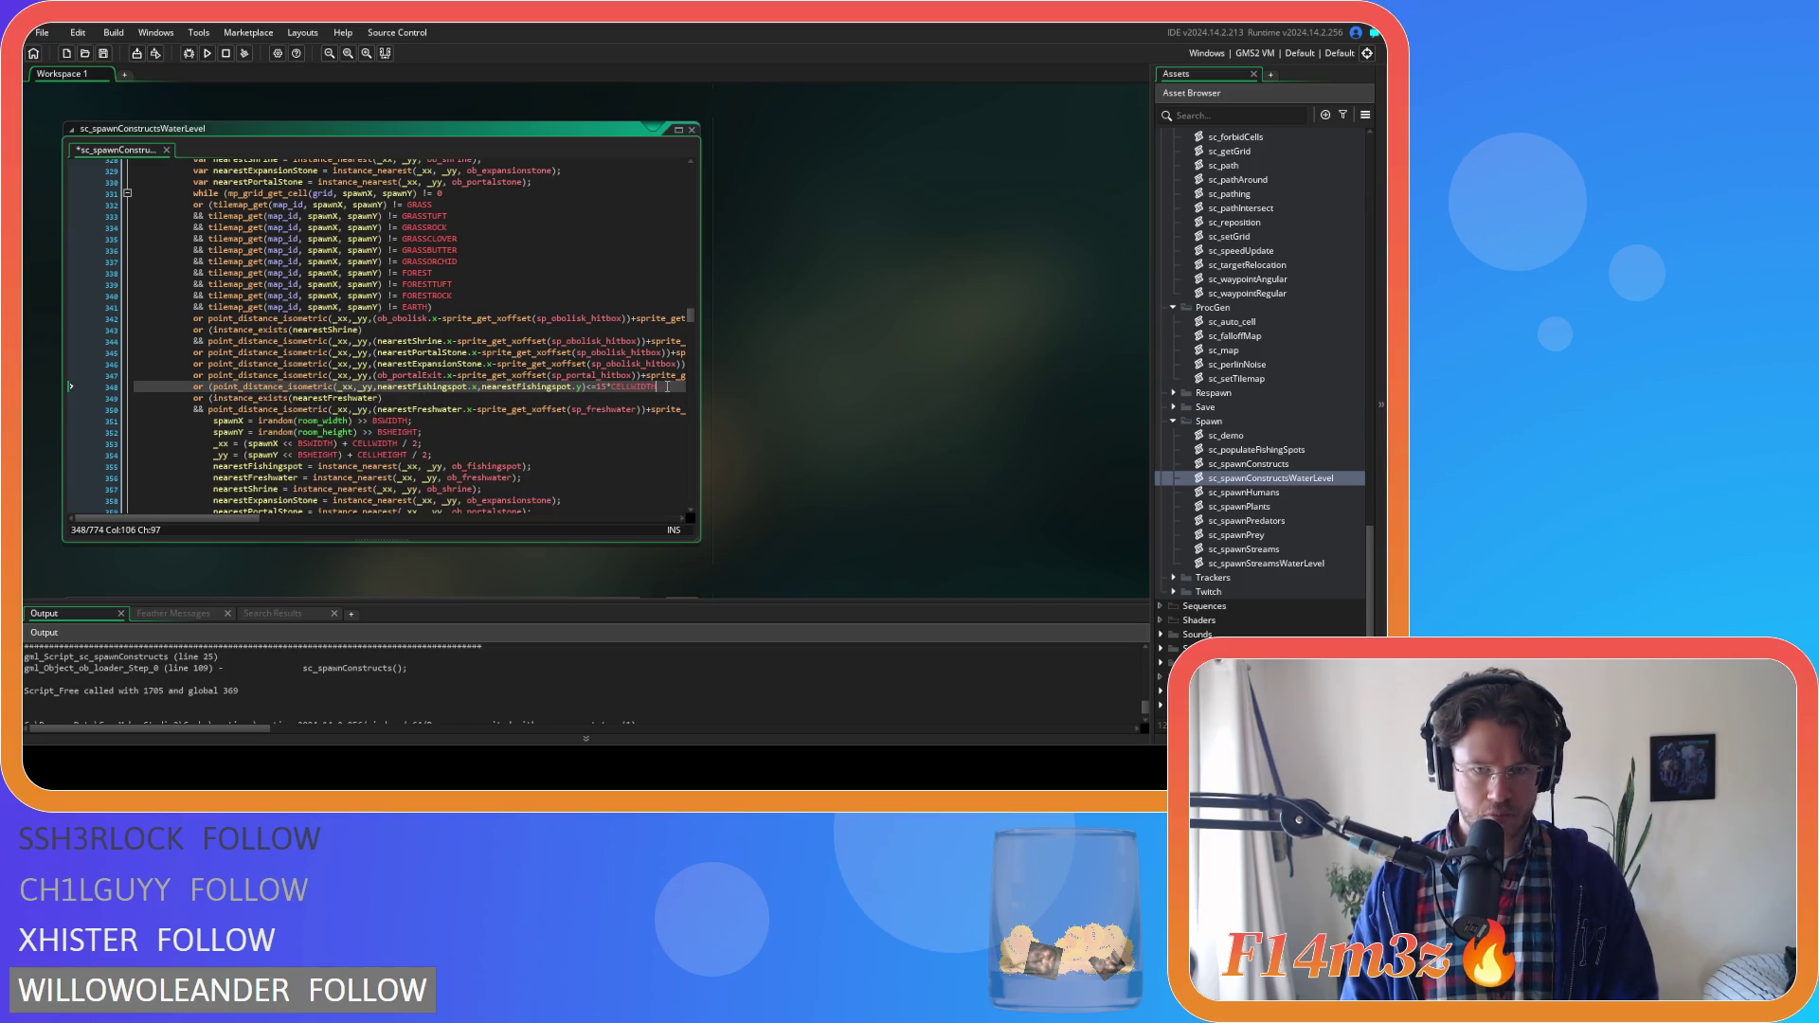
key(Return)
text(or)
key(ctrl+s)
scroll(280, 412, down, 8)
Wrap the wolf den fishing-spot distance check on line 399 in parentheses for the guard and save
scroll(280, 412, down, 8)
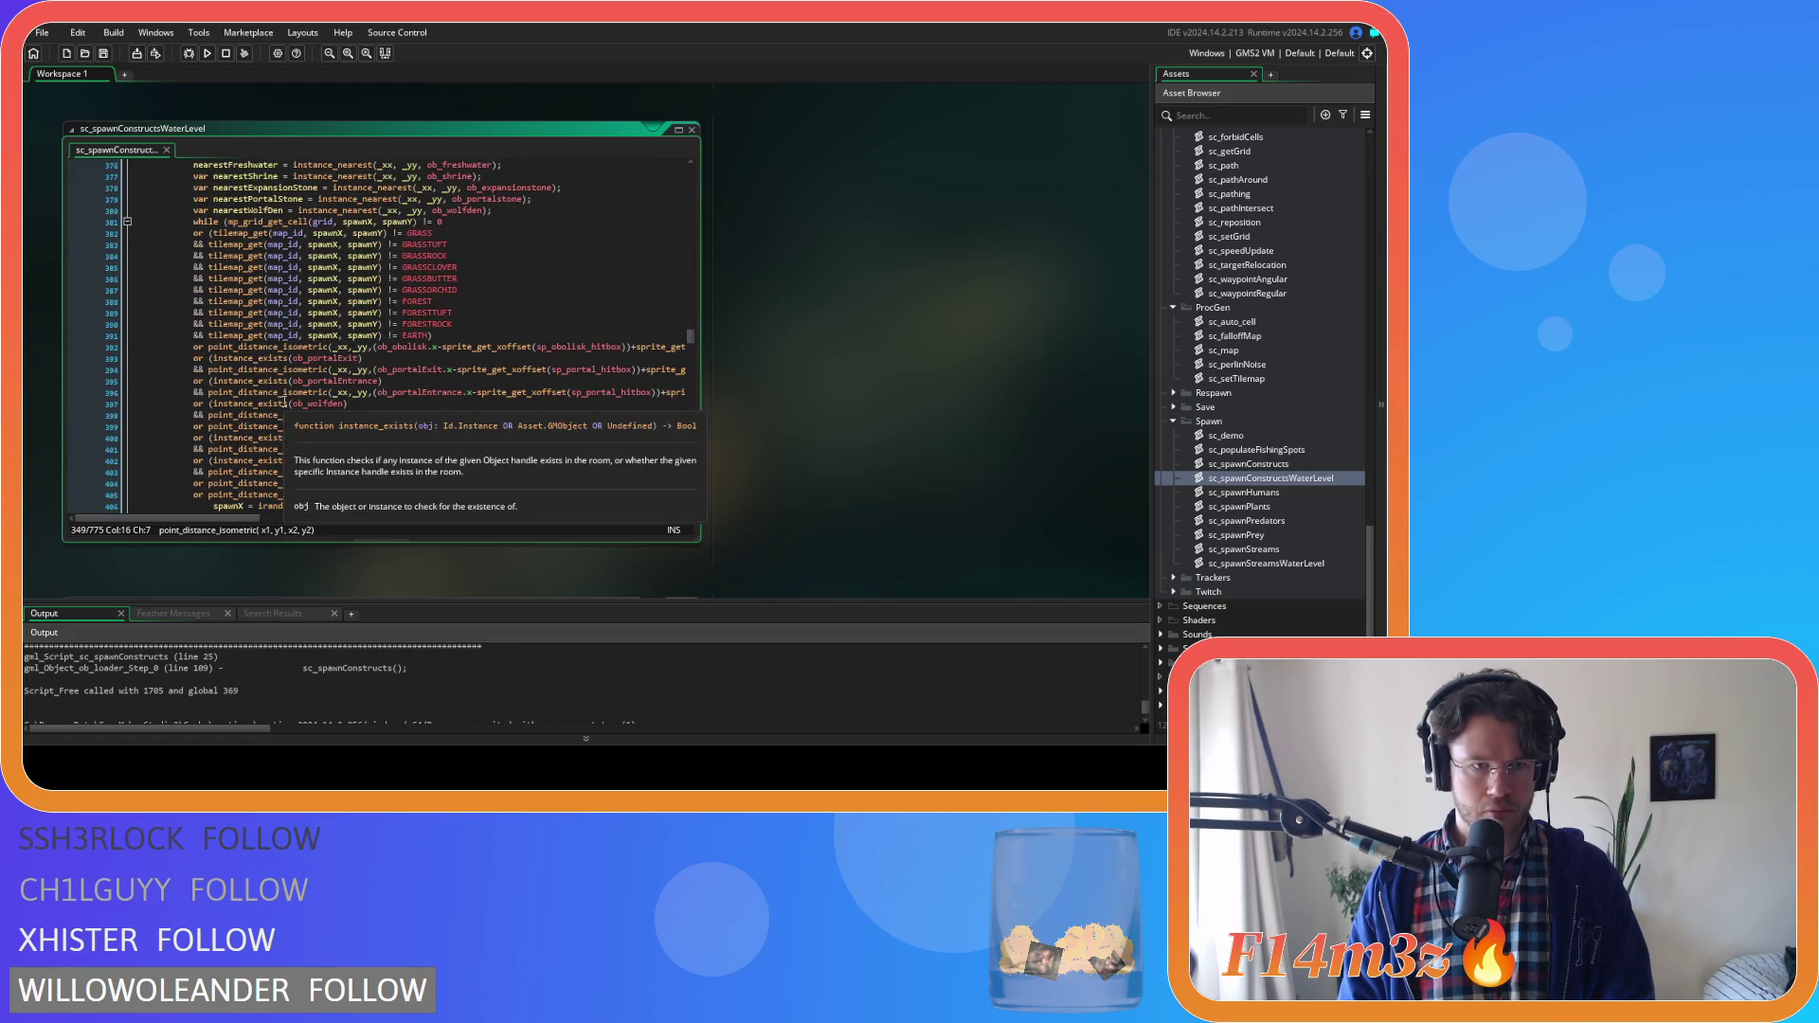
scroll(283, 403, down, 4)
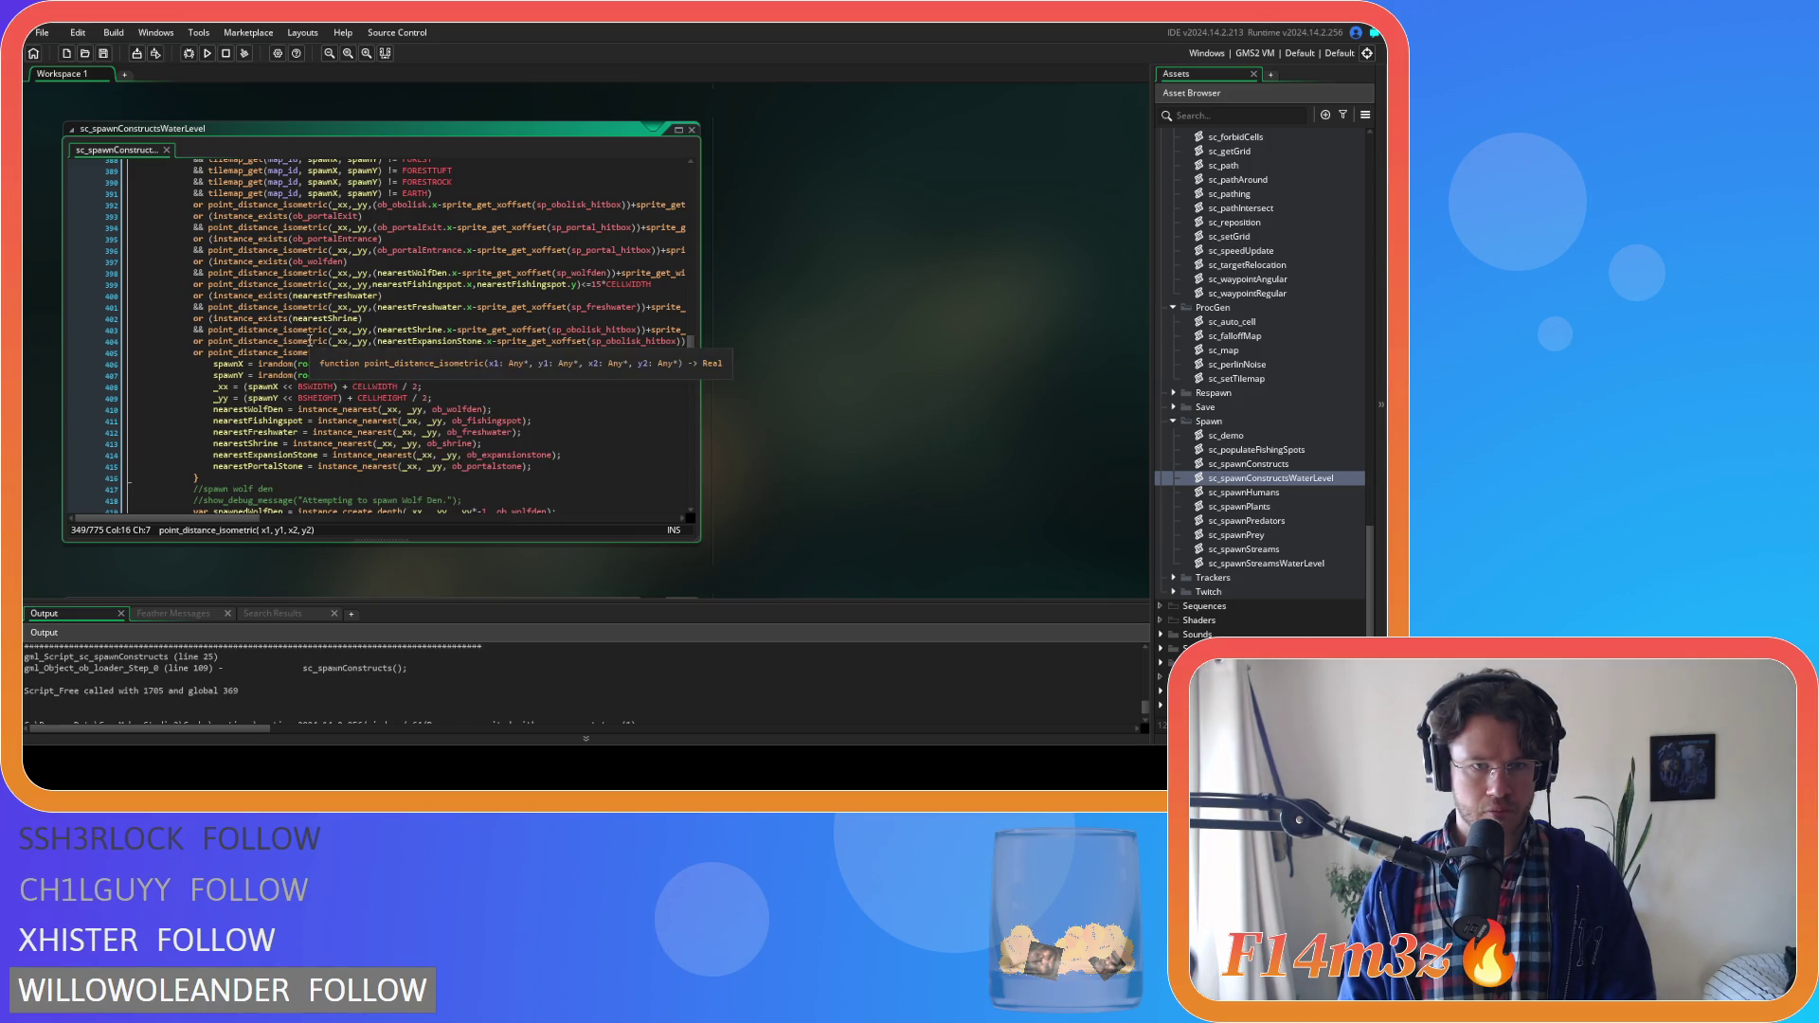
click(210, 285)
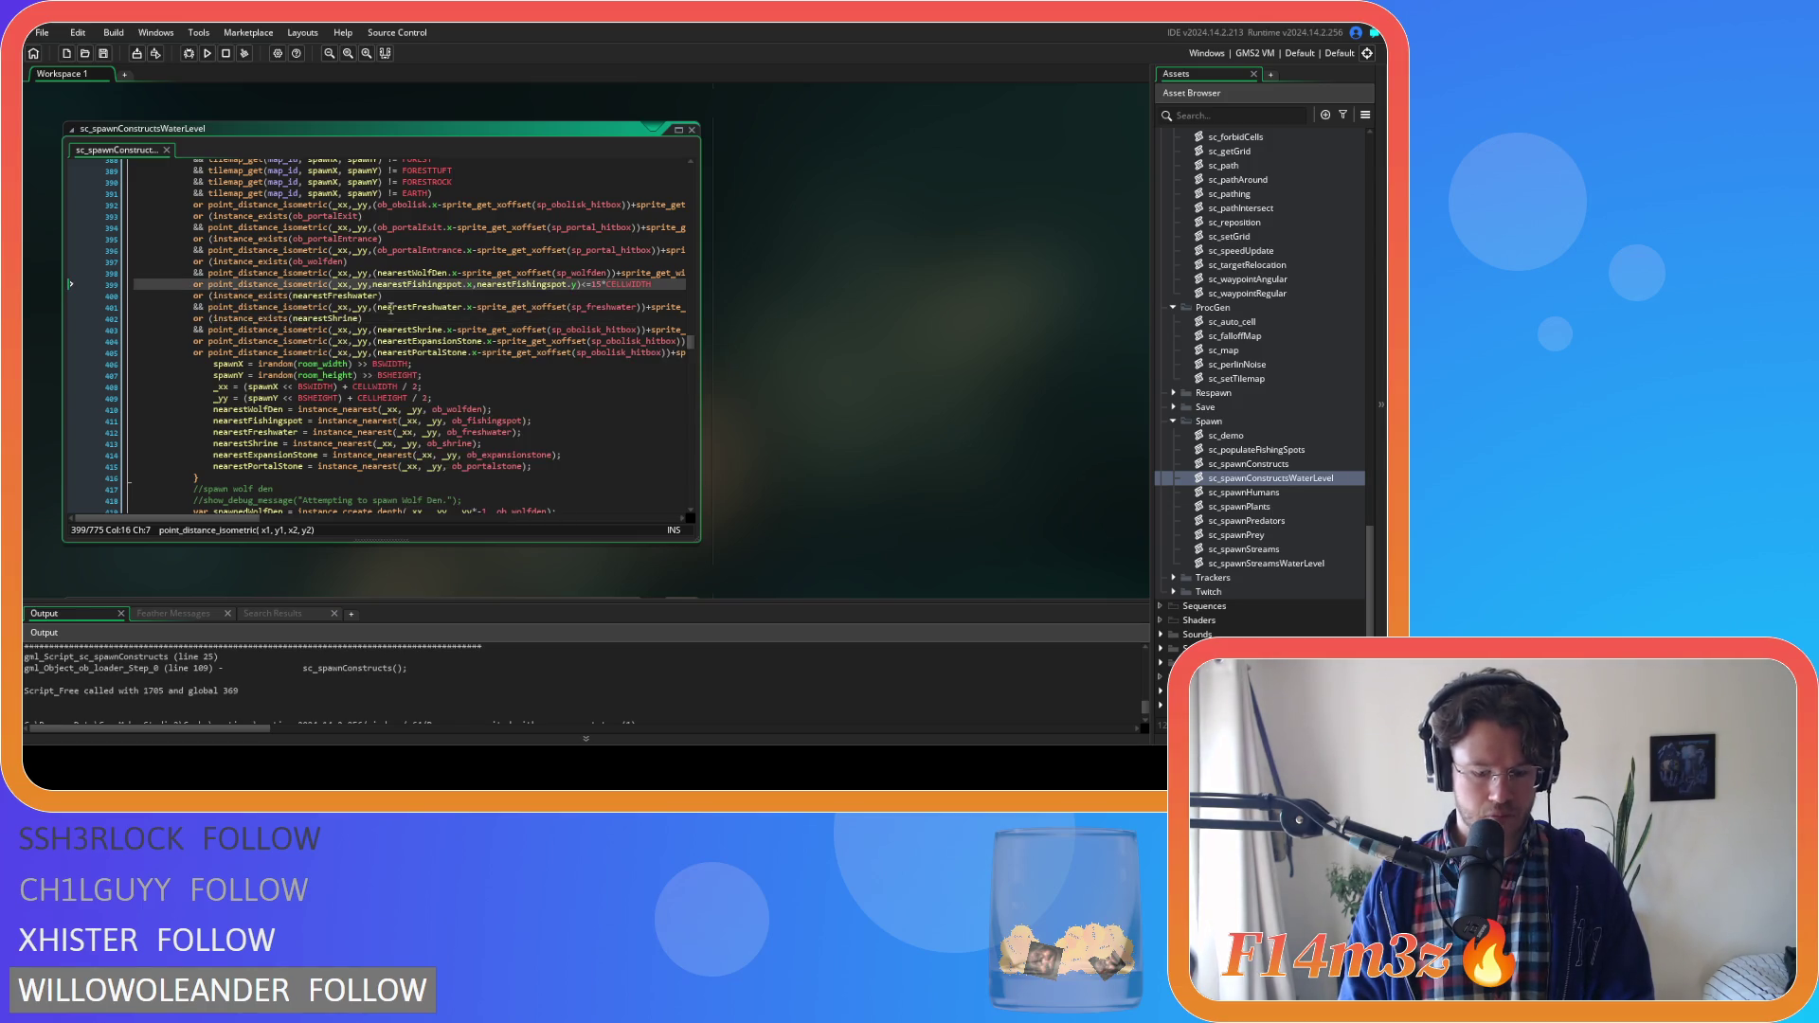
text(()
key(End)
text())
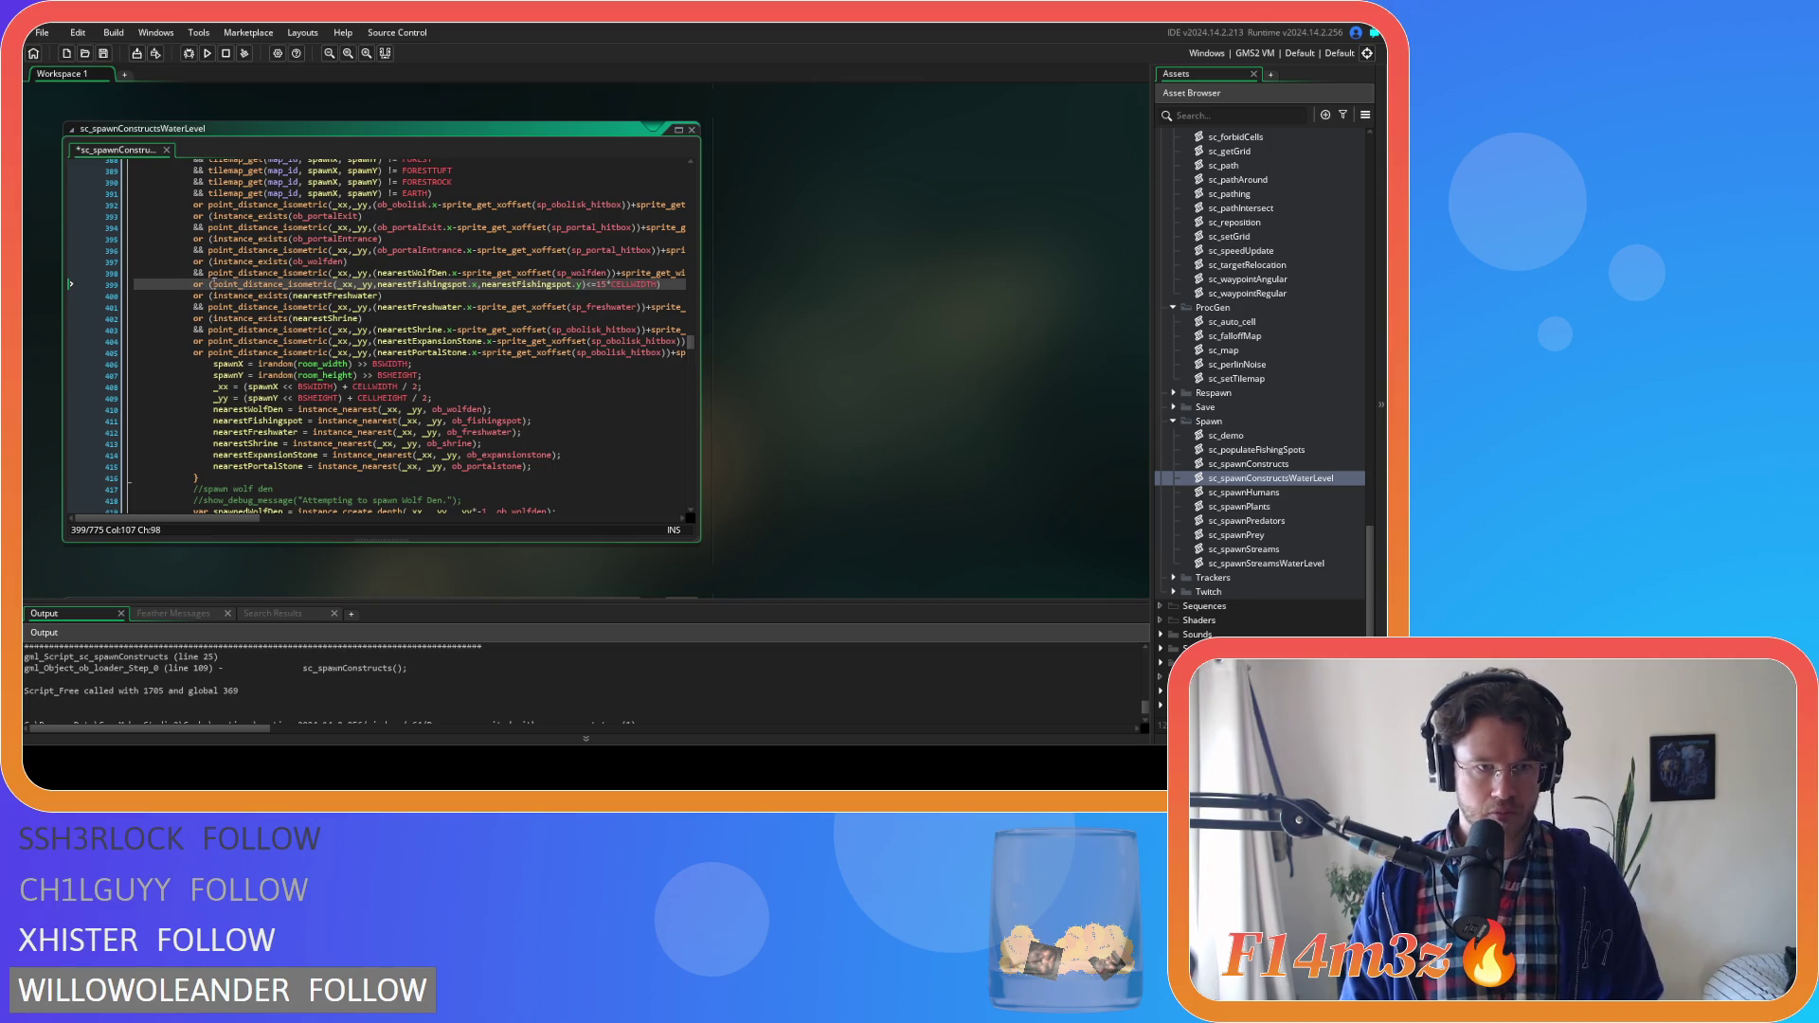
key(Return)
key(ctrl+s)
Add the nearestFishingspot existence guard to the foxhole fishing-spot check on line 456
scroll(259, 338, down, 5)
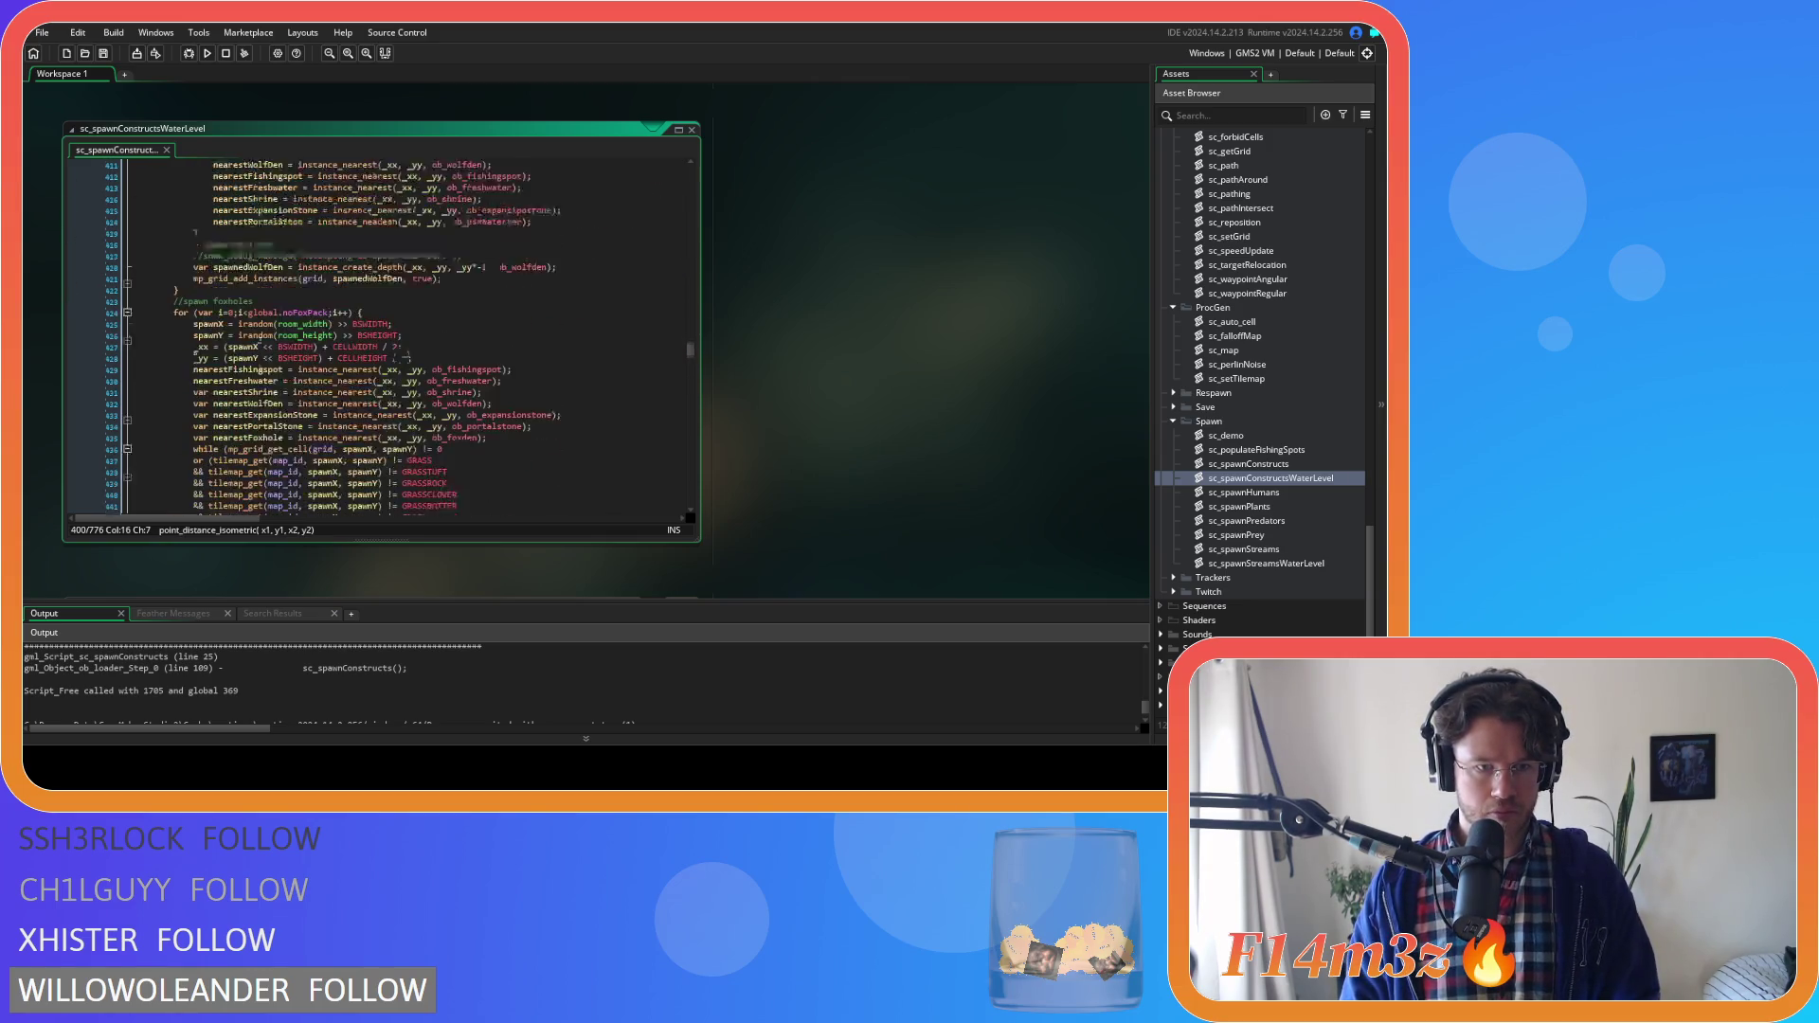
scroll(423, 353, down, 5)
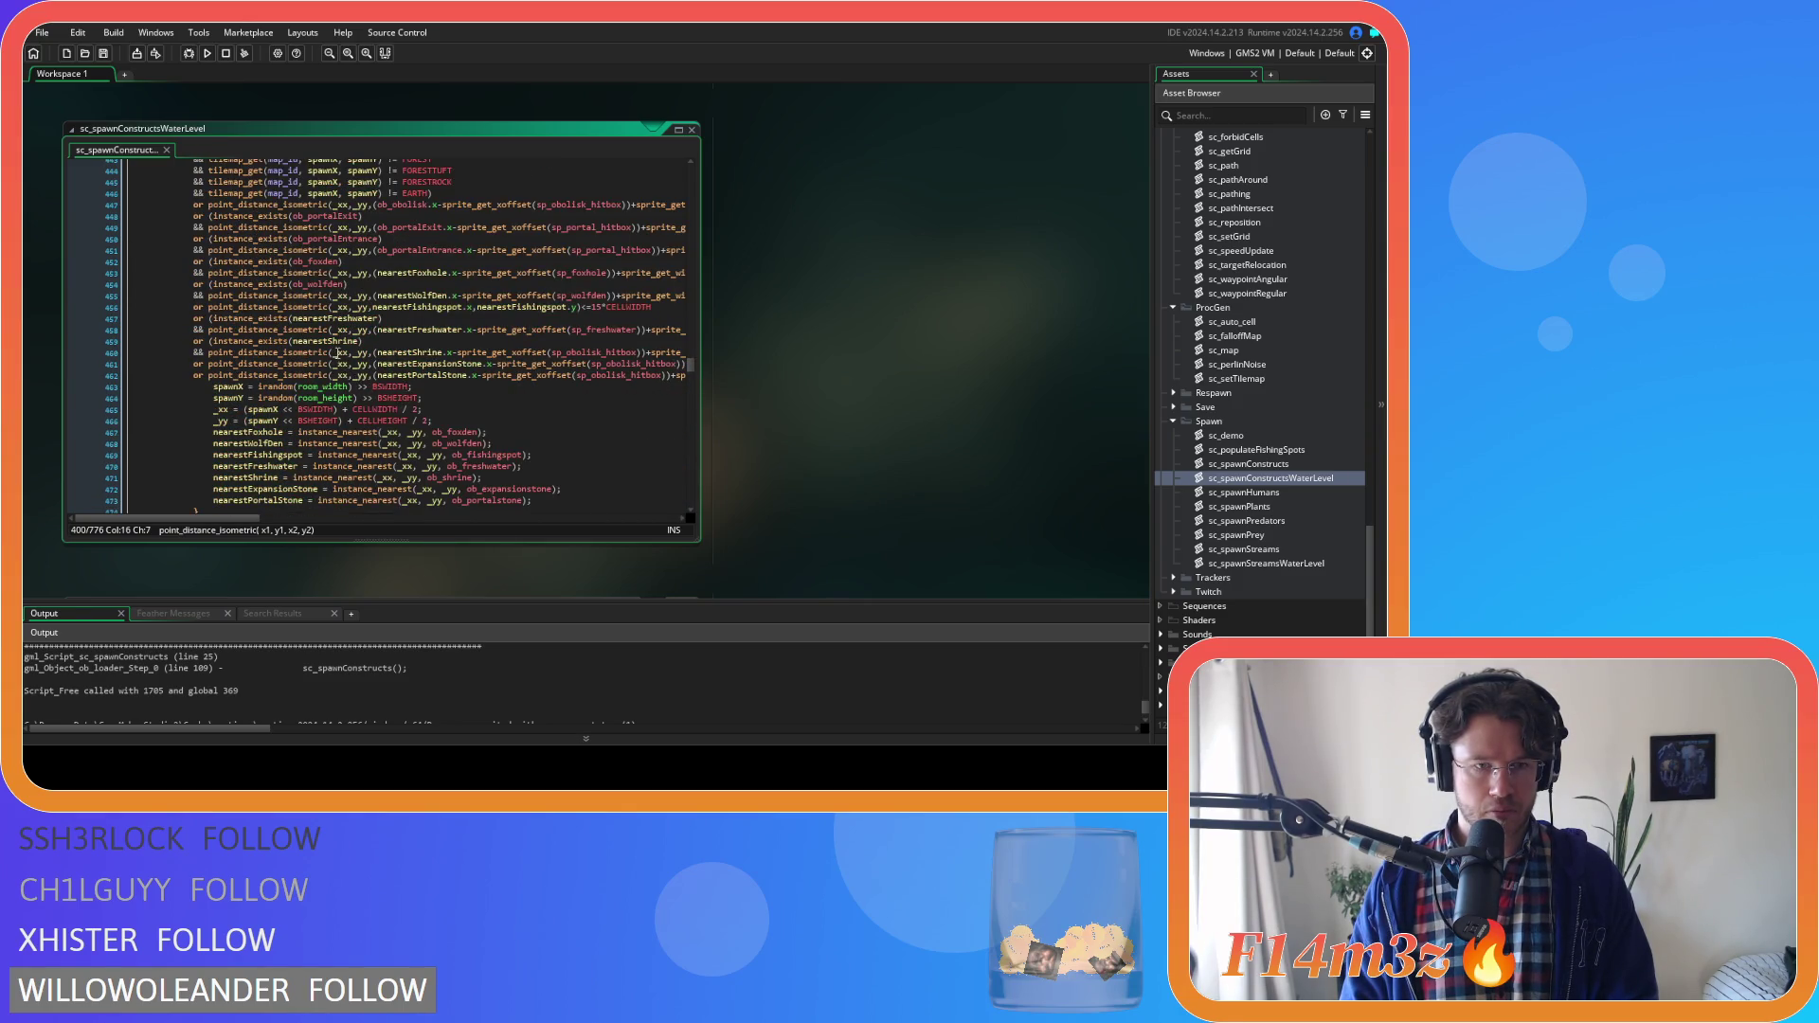
click(207, 308)
text(()
click(660, 308)
key(ctrl+z)
key(ctrl+z)
scroll(300, 330, down, 10)
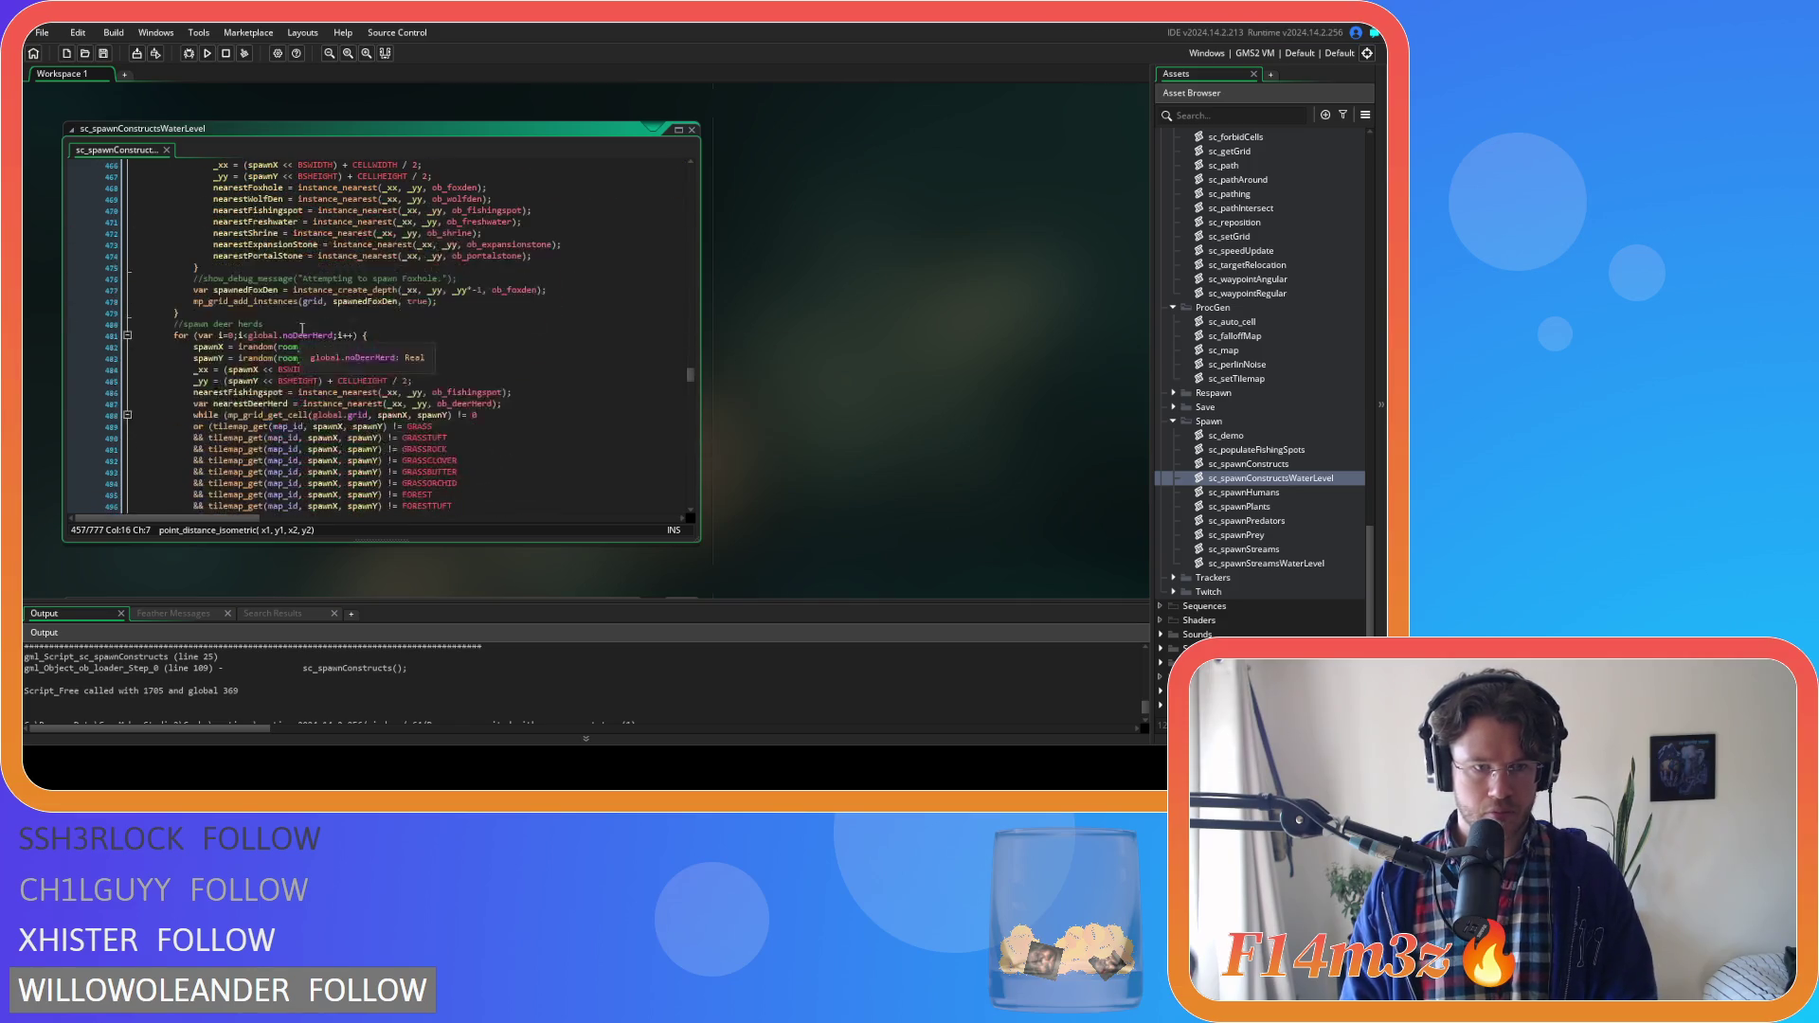